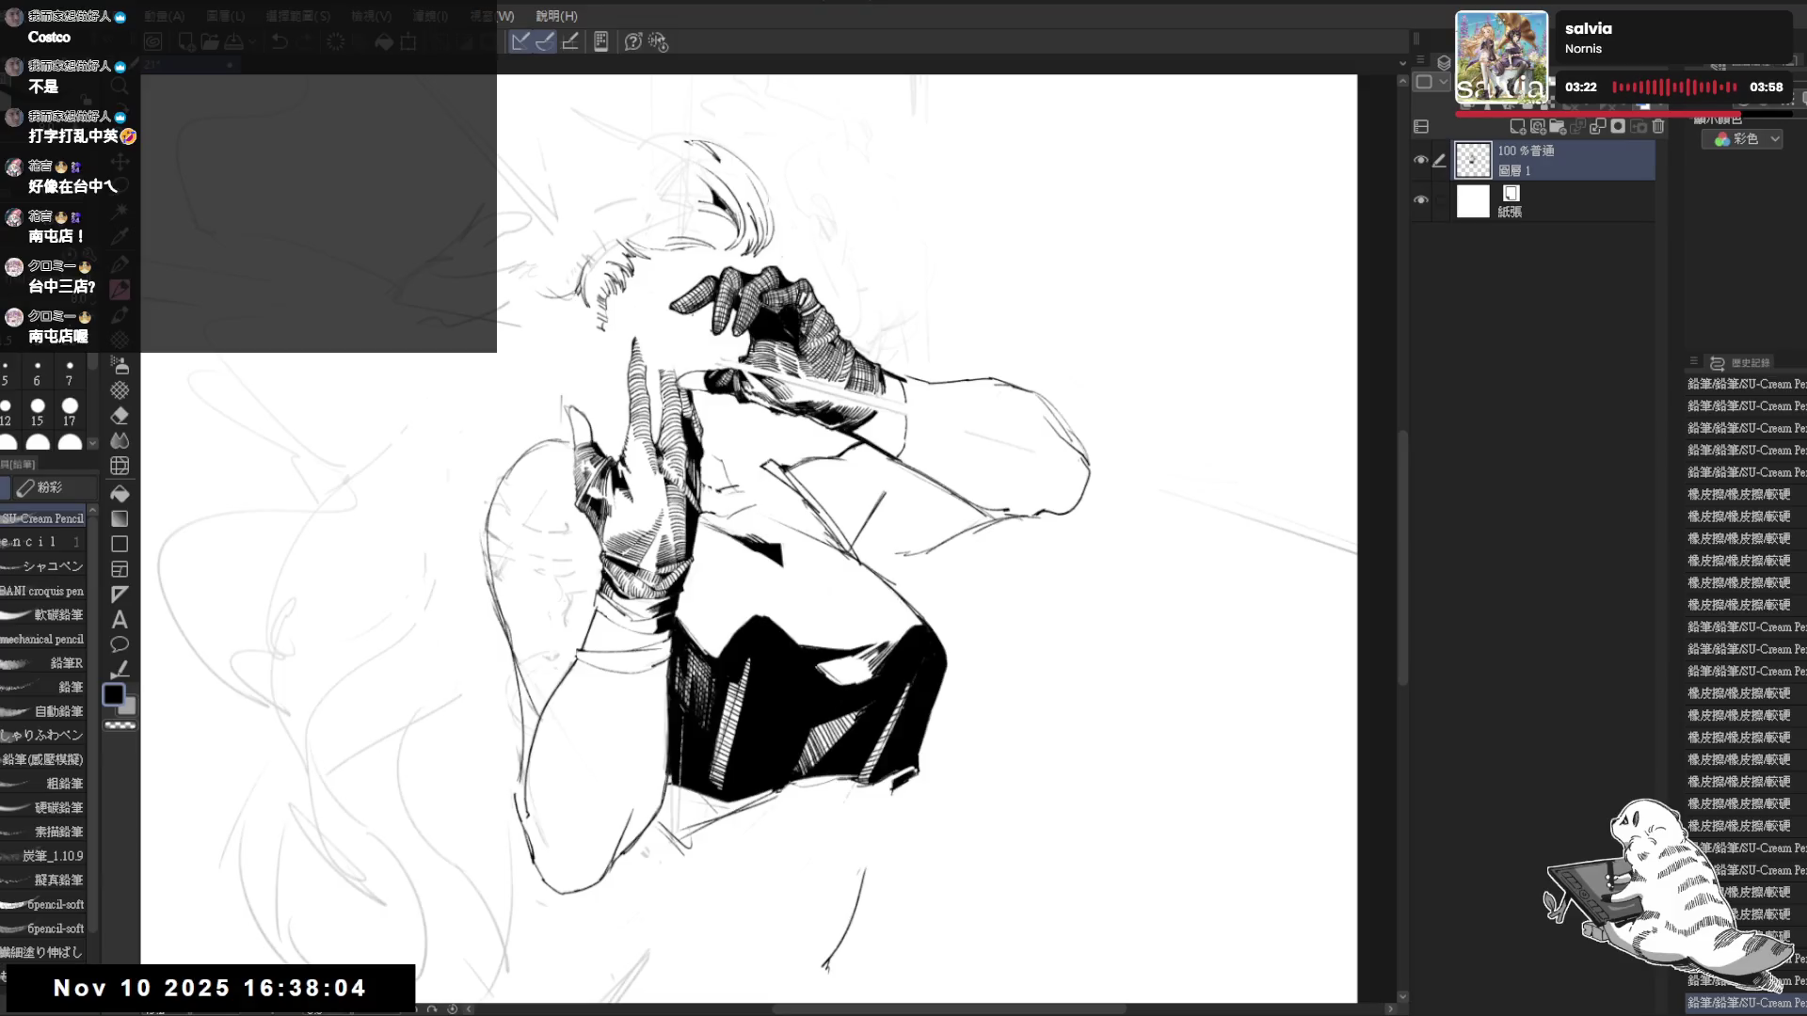
- Undo a stray pencil mark, then mirror, recentre and zoom out the view on the figure
left_click_drag(735, 459, 746, 463)
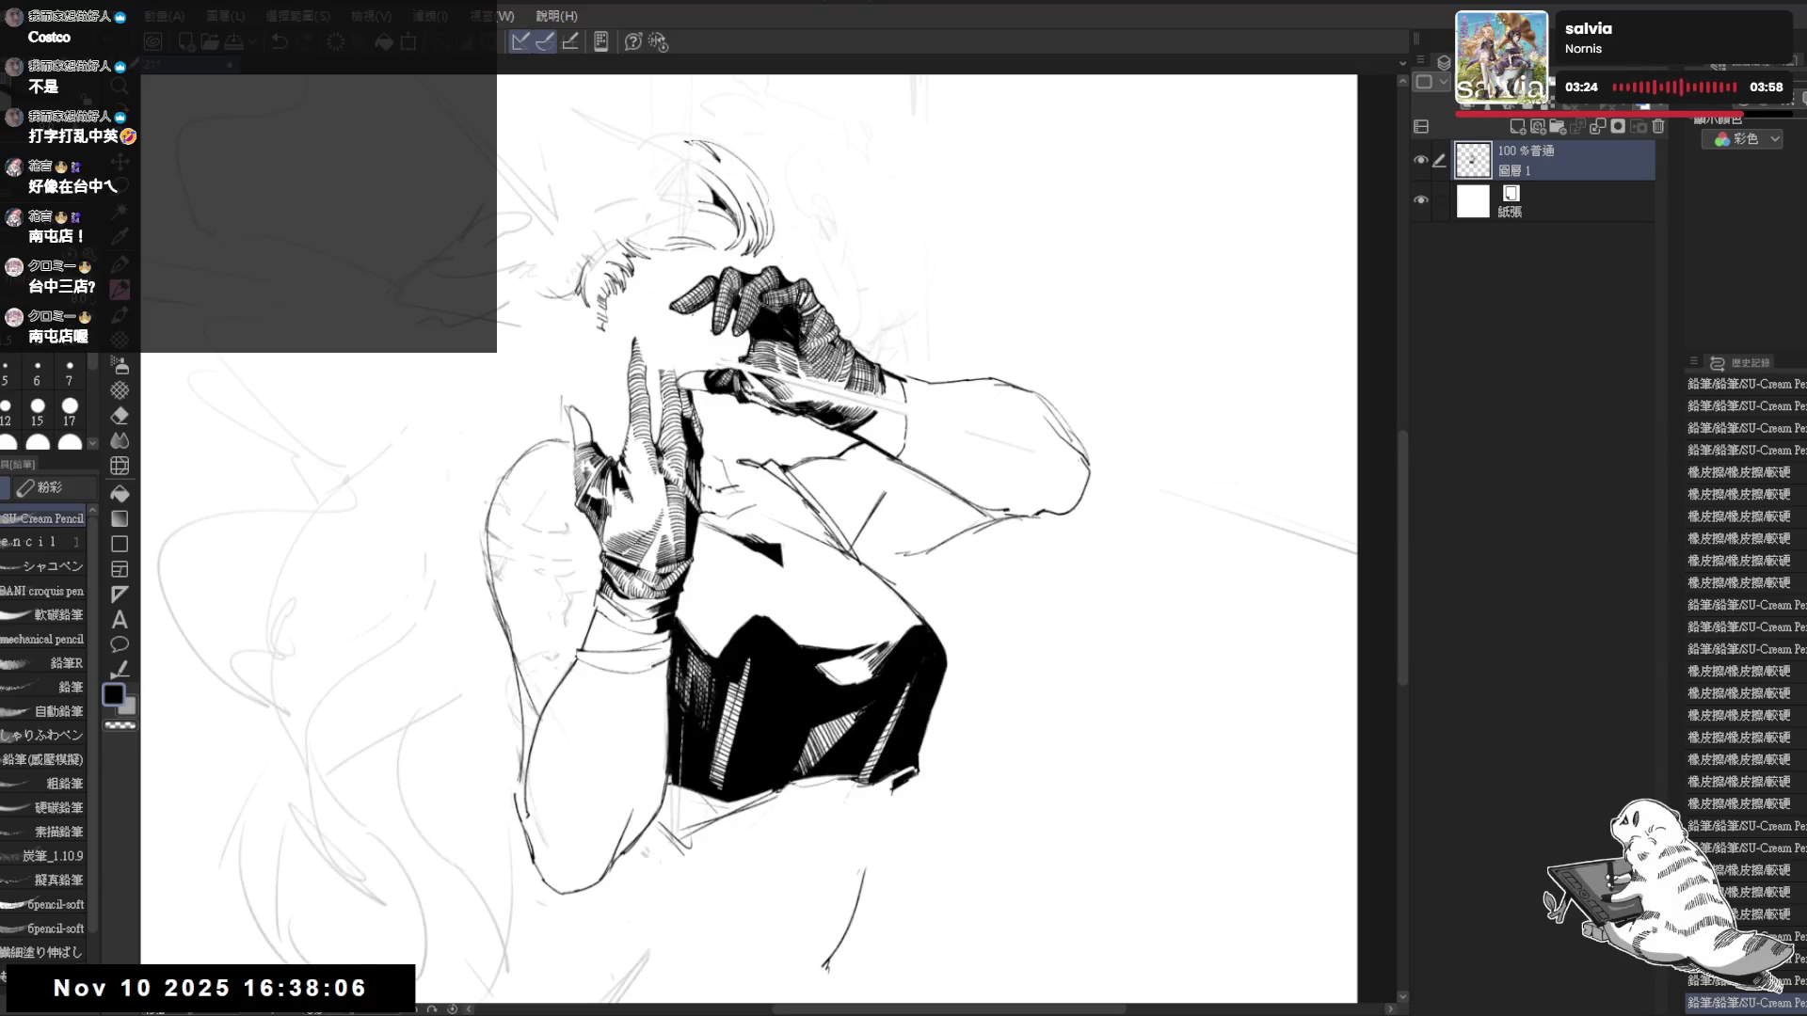
key("ctrl+z")
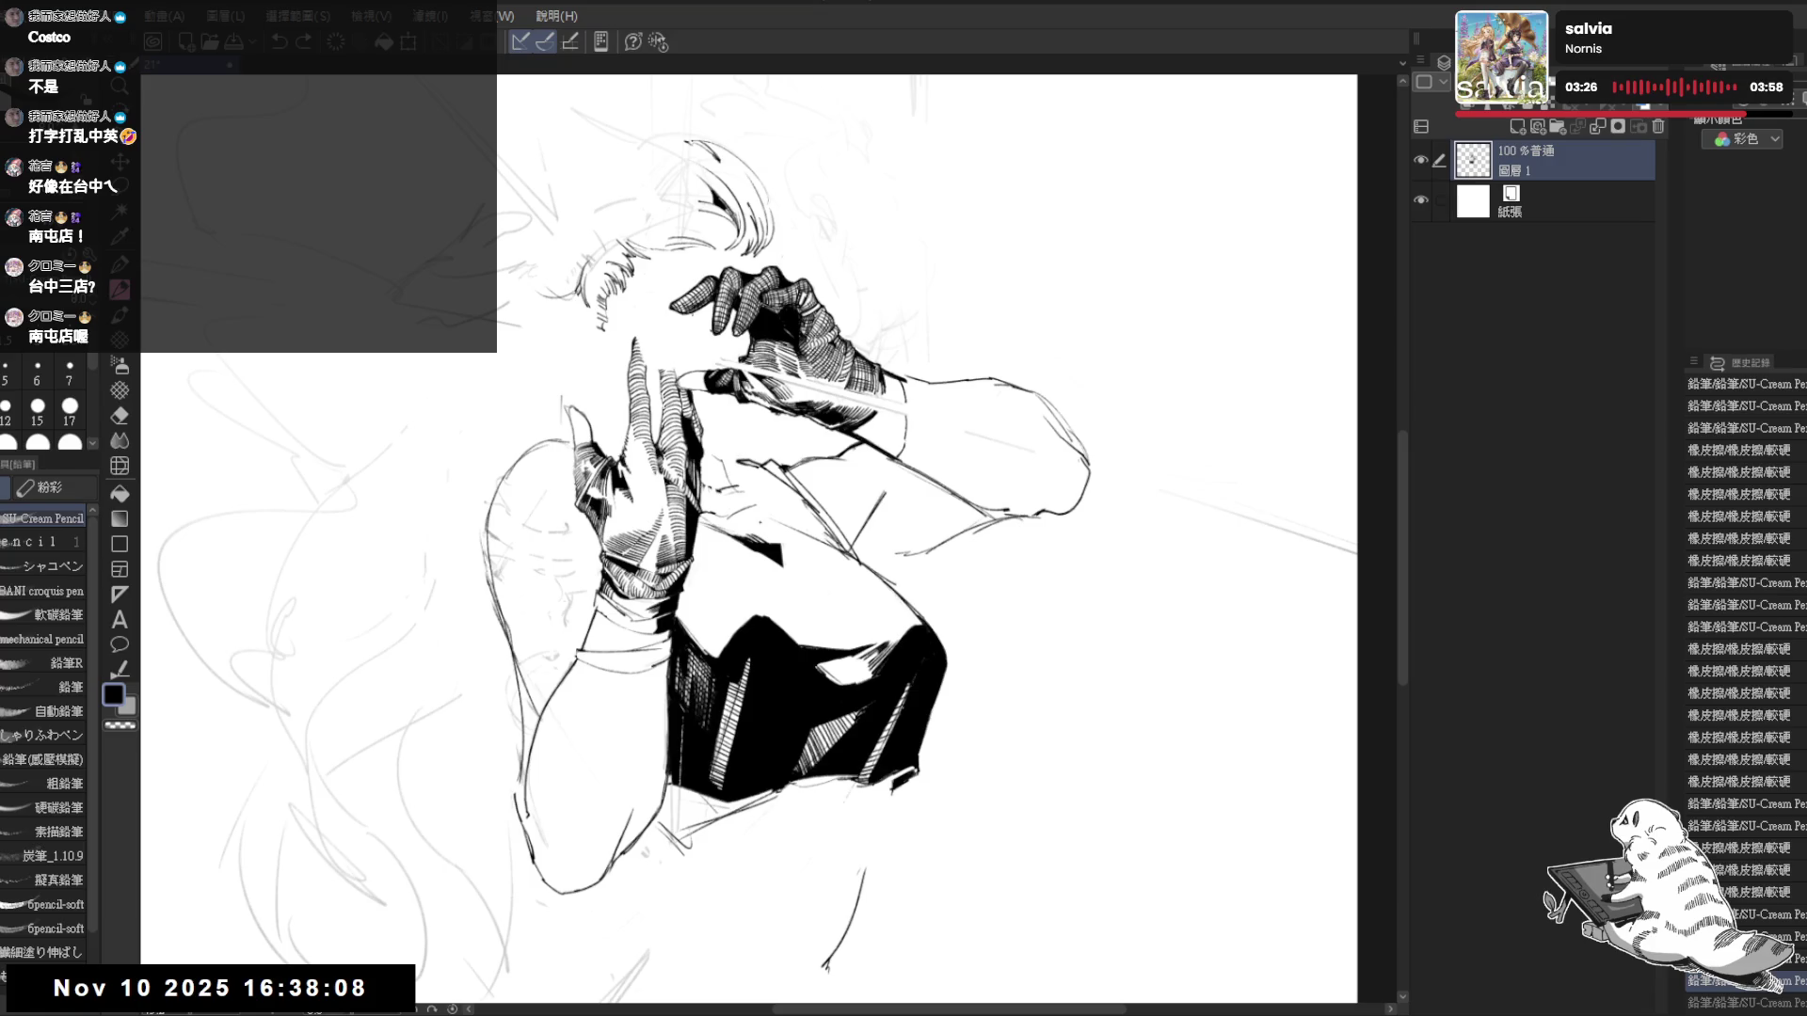
key("h")
key("ctrl+at")
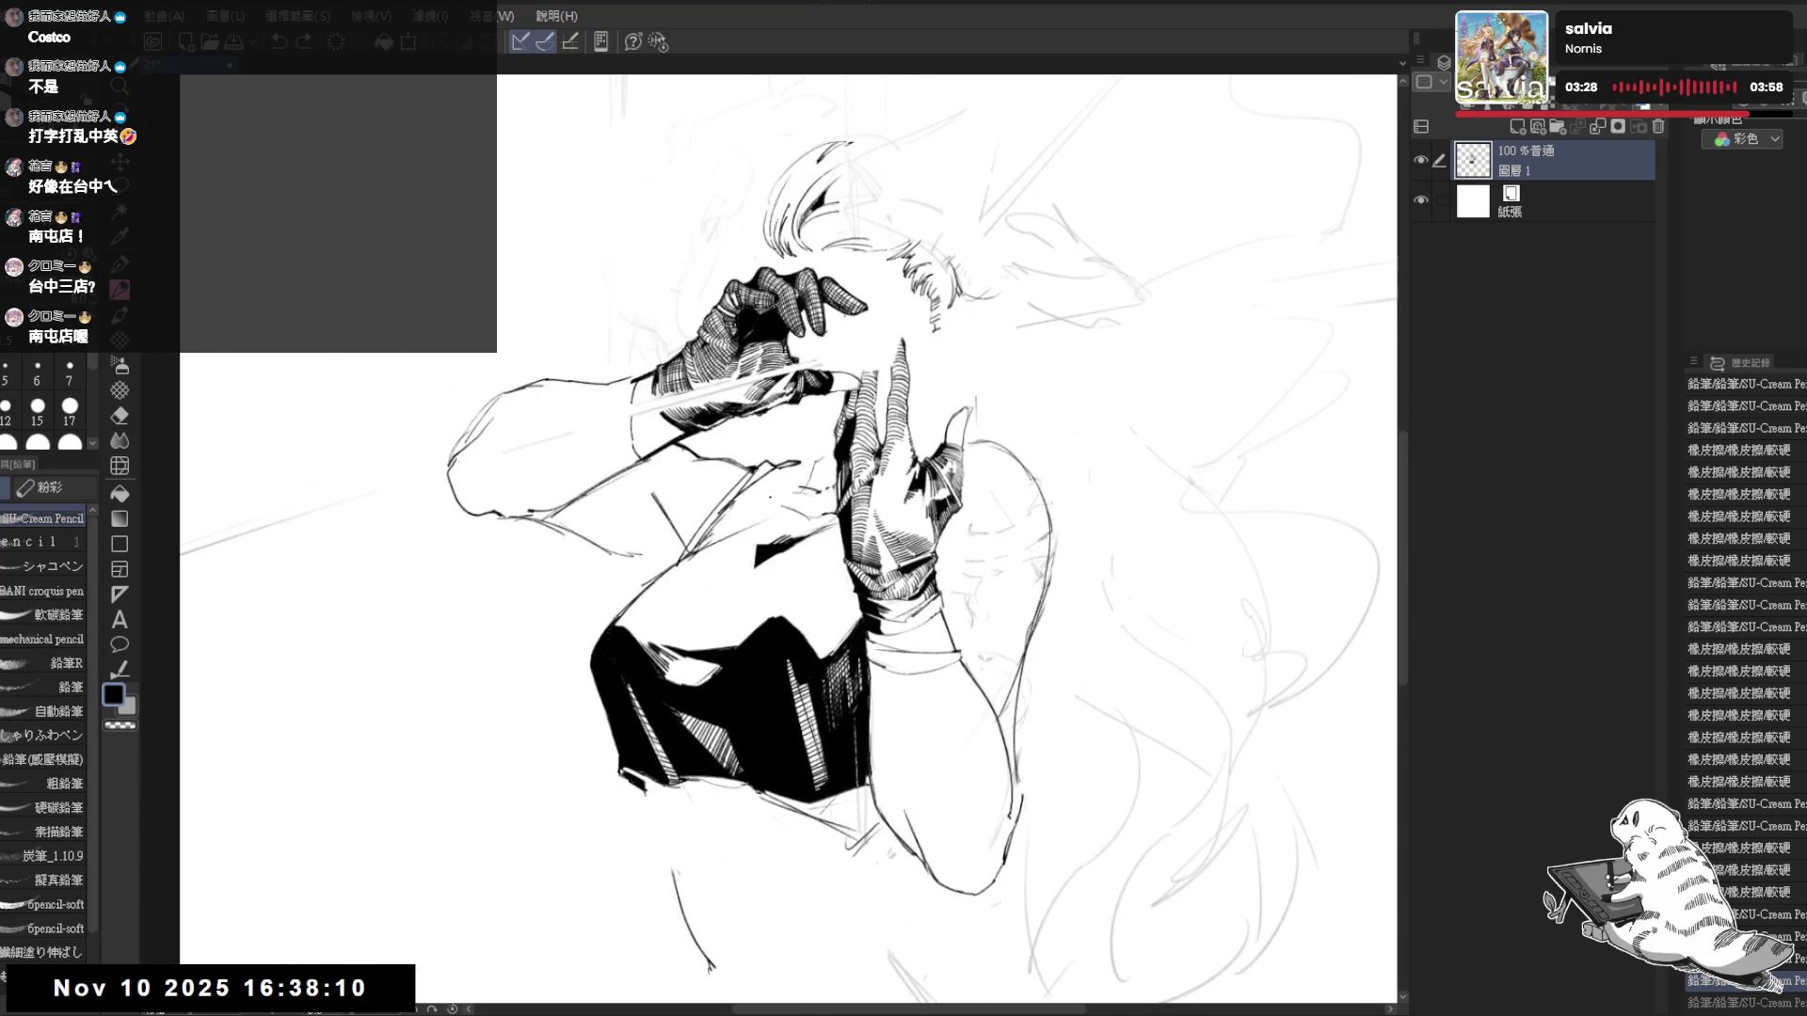
left_click_drag(780, 513, 747, 476)
key("ctrl+minus")
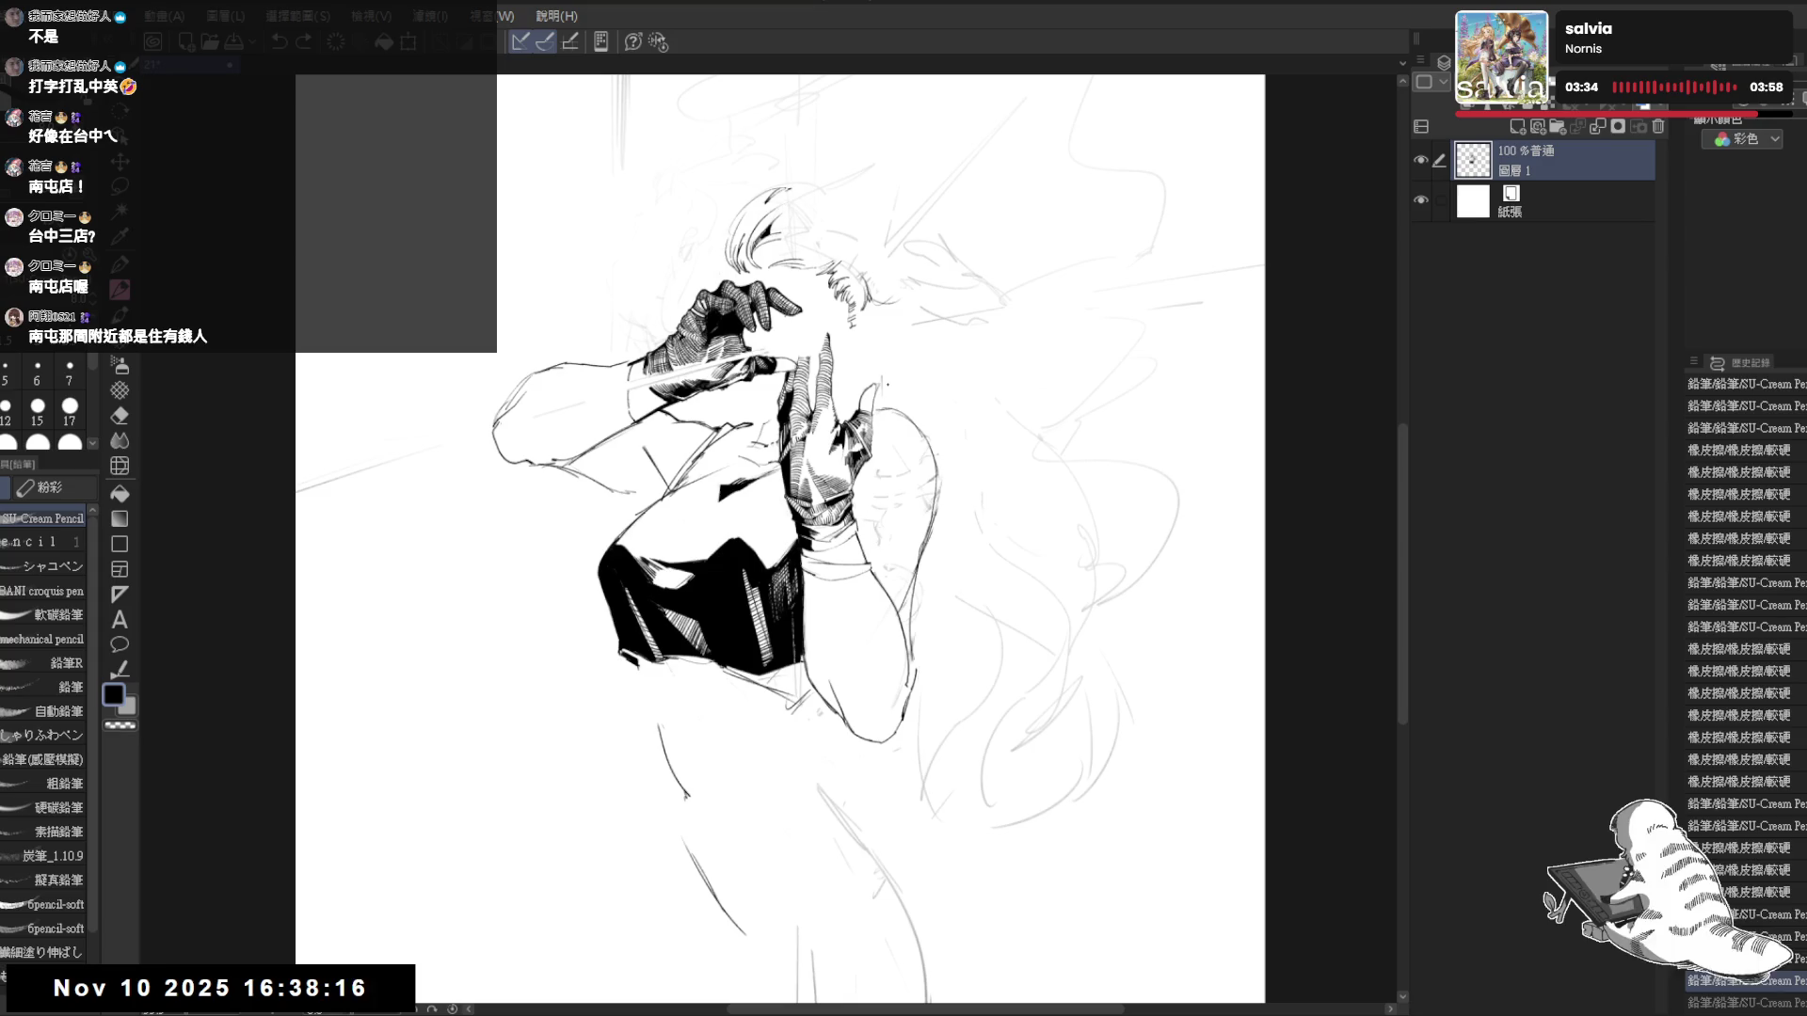
scroll(689, 441, "up", 2)
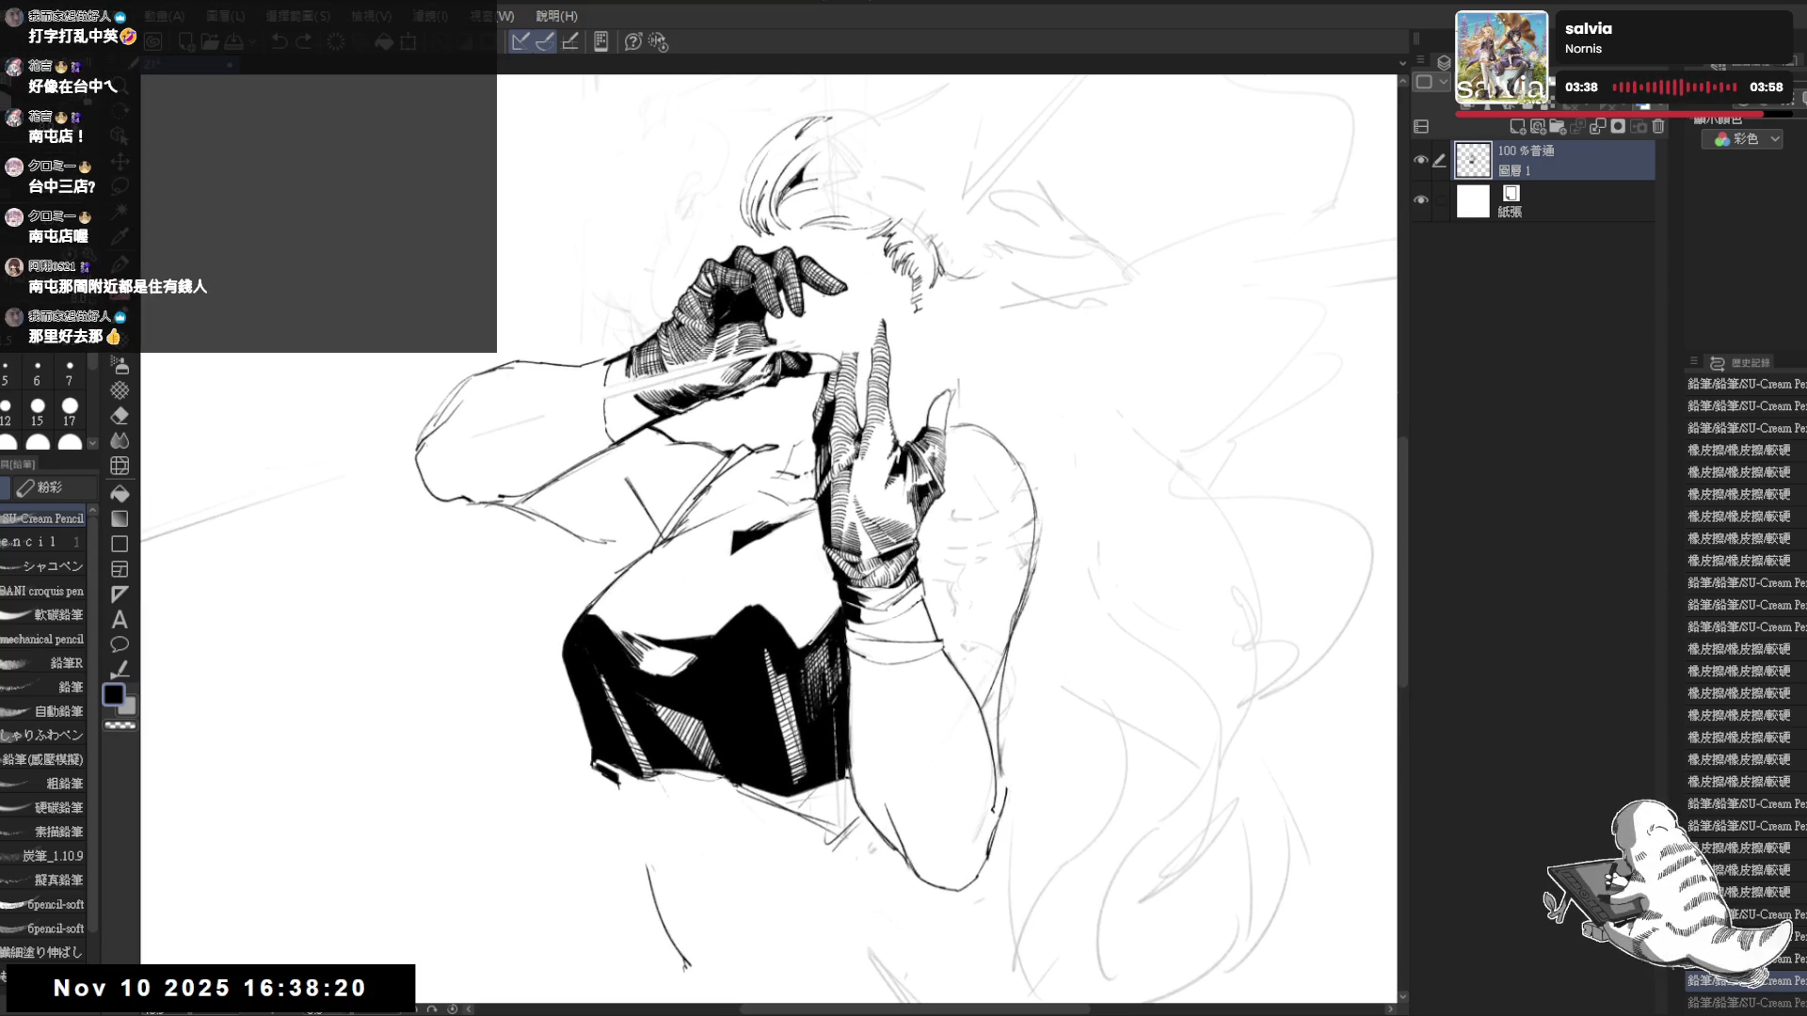
- Lasso the raised hand and forearm, shift them slightly, and deselect
key("m")
mouse_move(565, 327)
left_mouse_down()
mouse_move(466, 559)
mouse_move(630, 560)
mouse_move(640, 475)
mouse_move(748, 459)
mouse_move(855, 377)
mouse_move(840, 247)
mouse_move(677, 246)
left_mouse_up()
left_click_drag(659, 424, 673, 417)
key("ctrl+d")
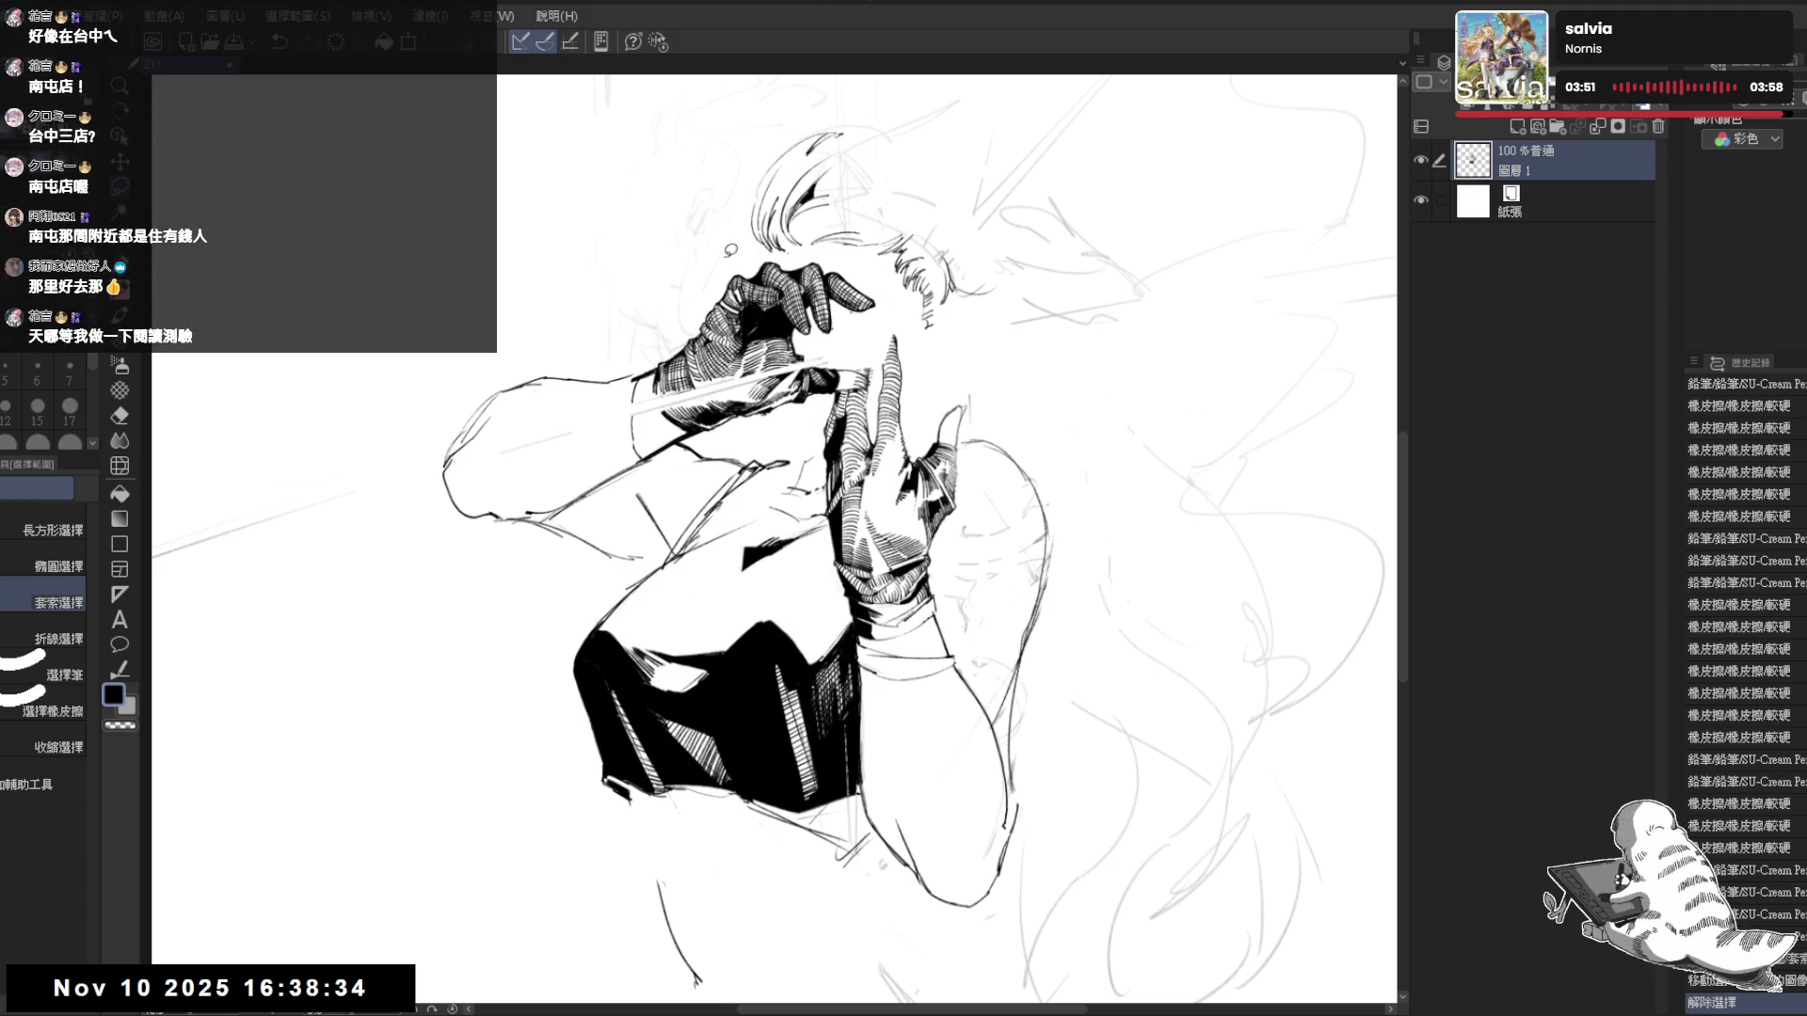
- Erase small stray marks on the raised arm
key("e")
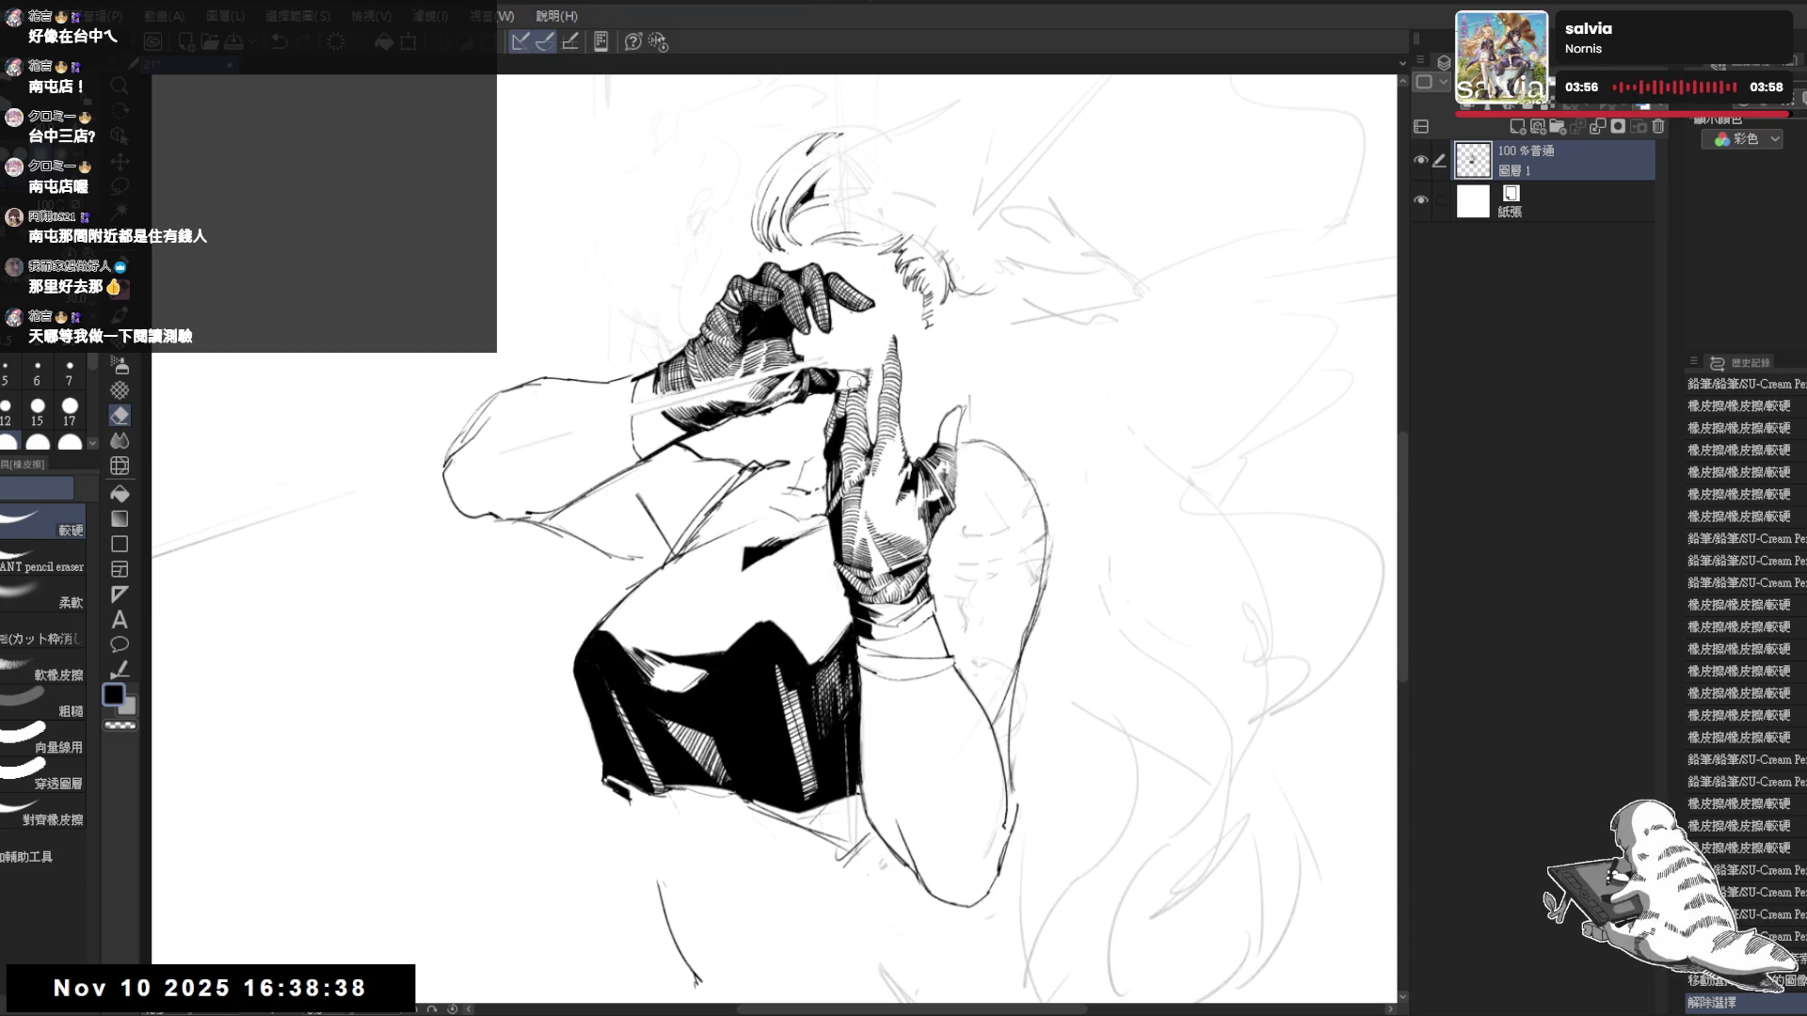
left_click(858, 381)
key("m")
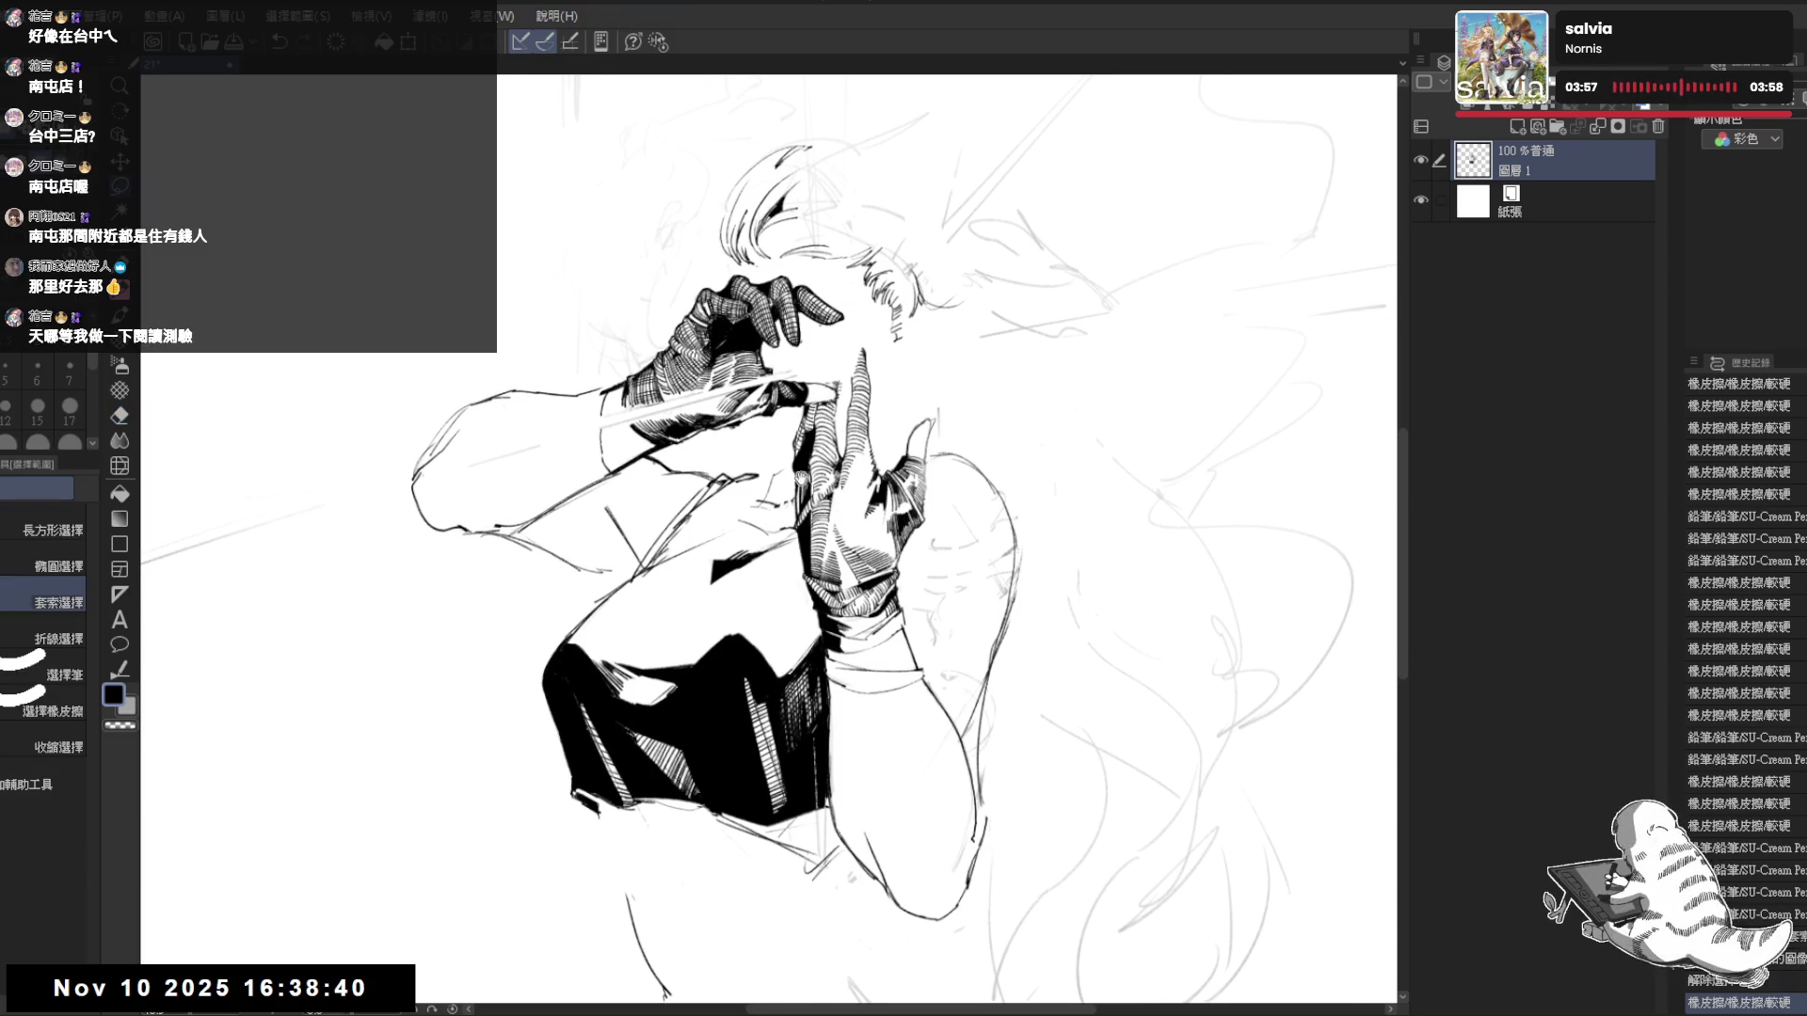
key("e")
left_click(840, 383)
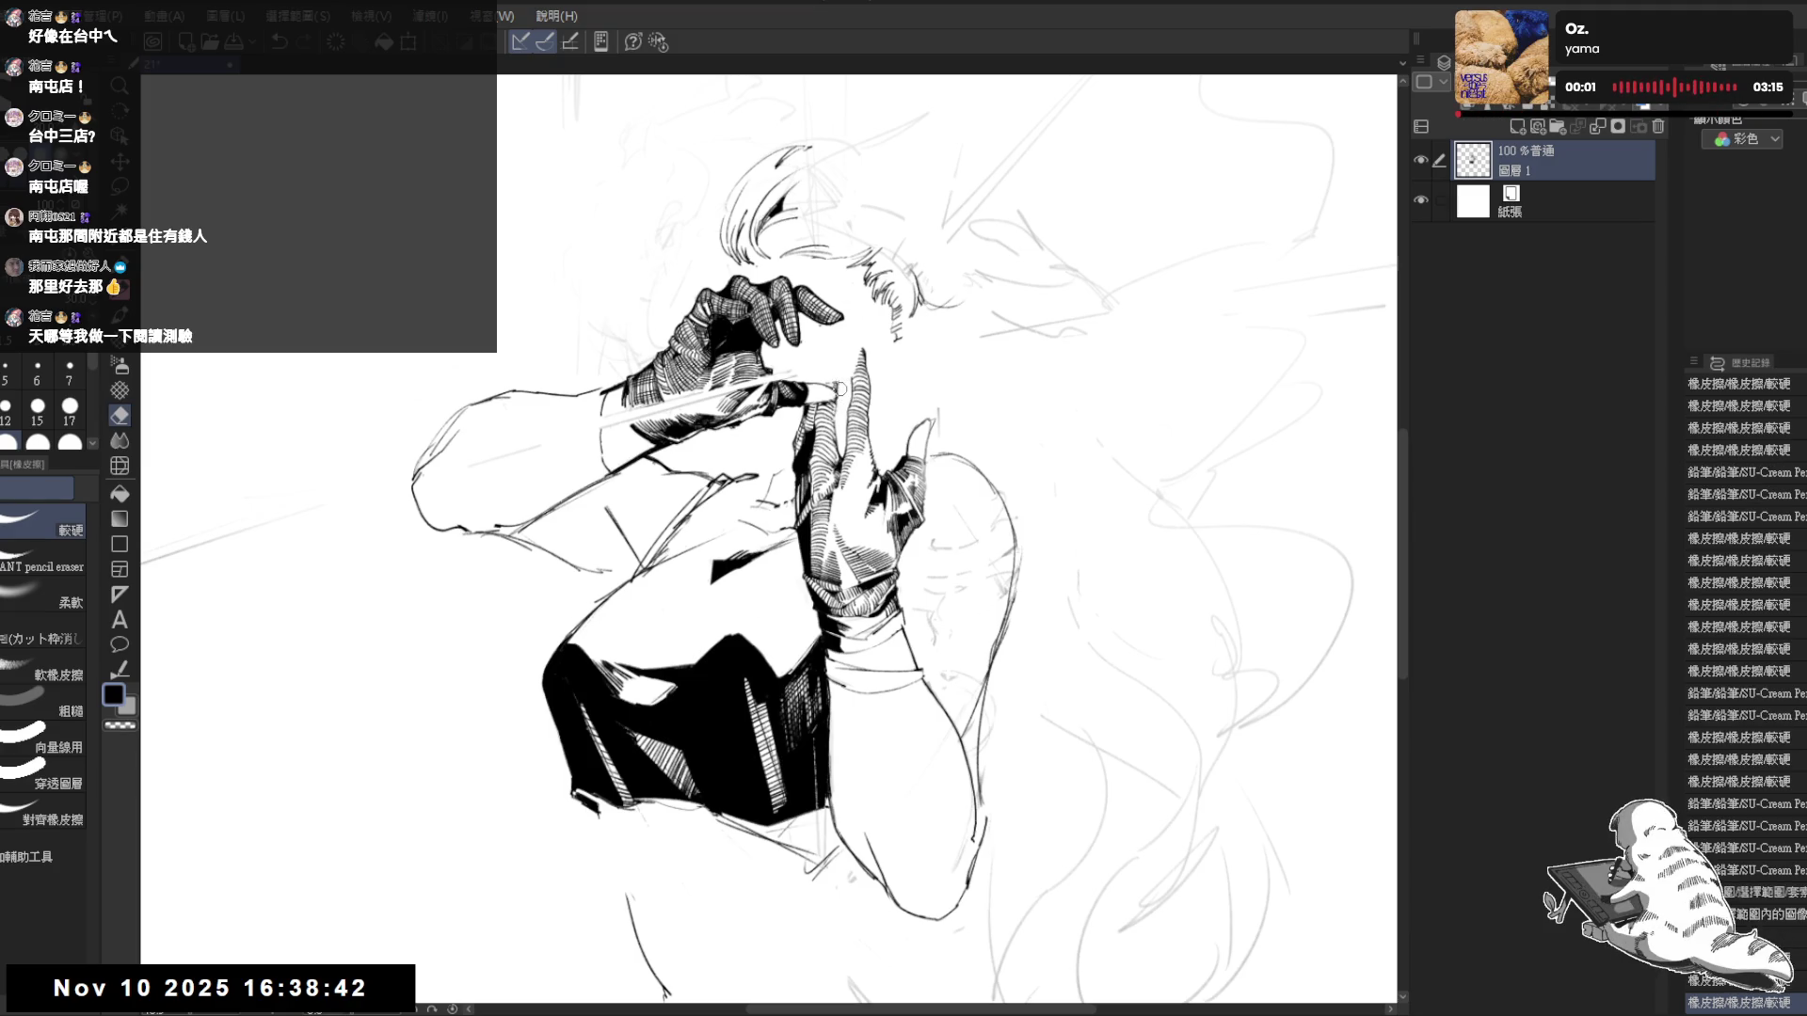
left_click(840, 383)
key("m")
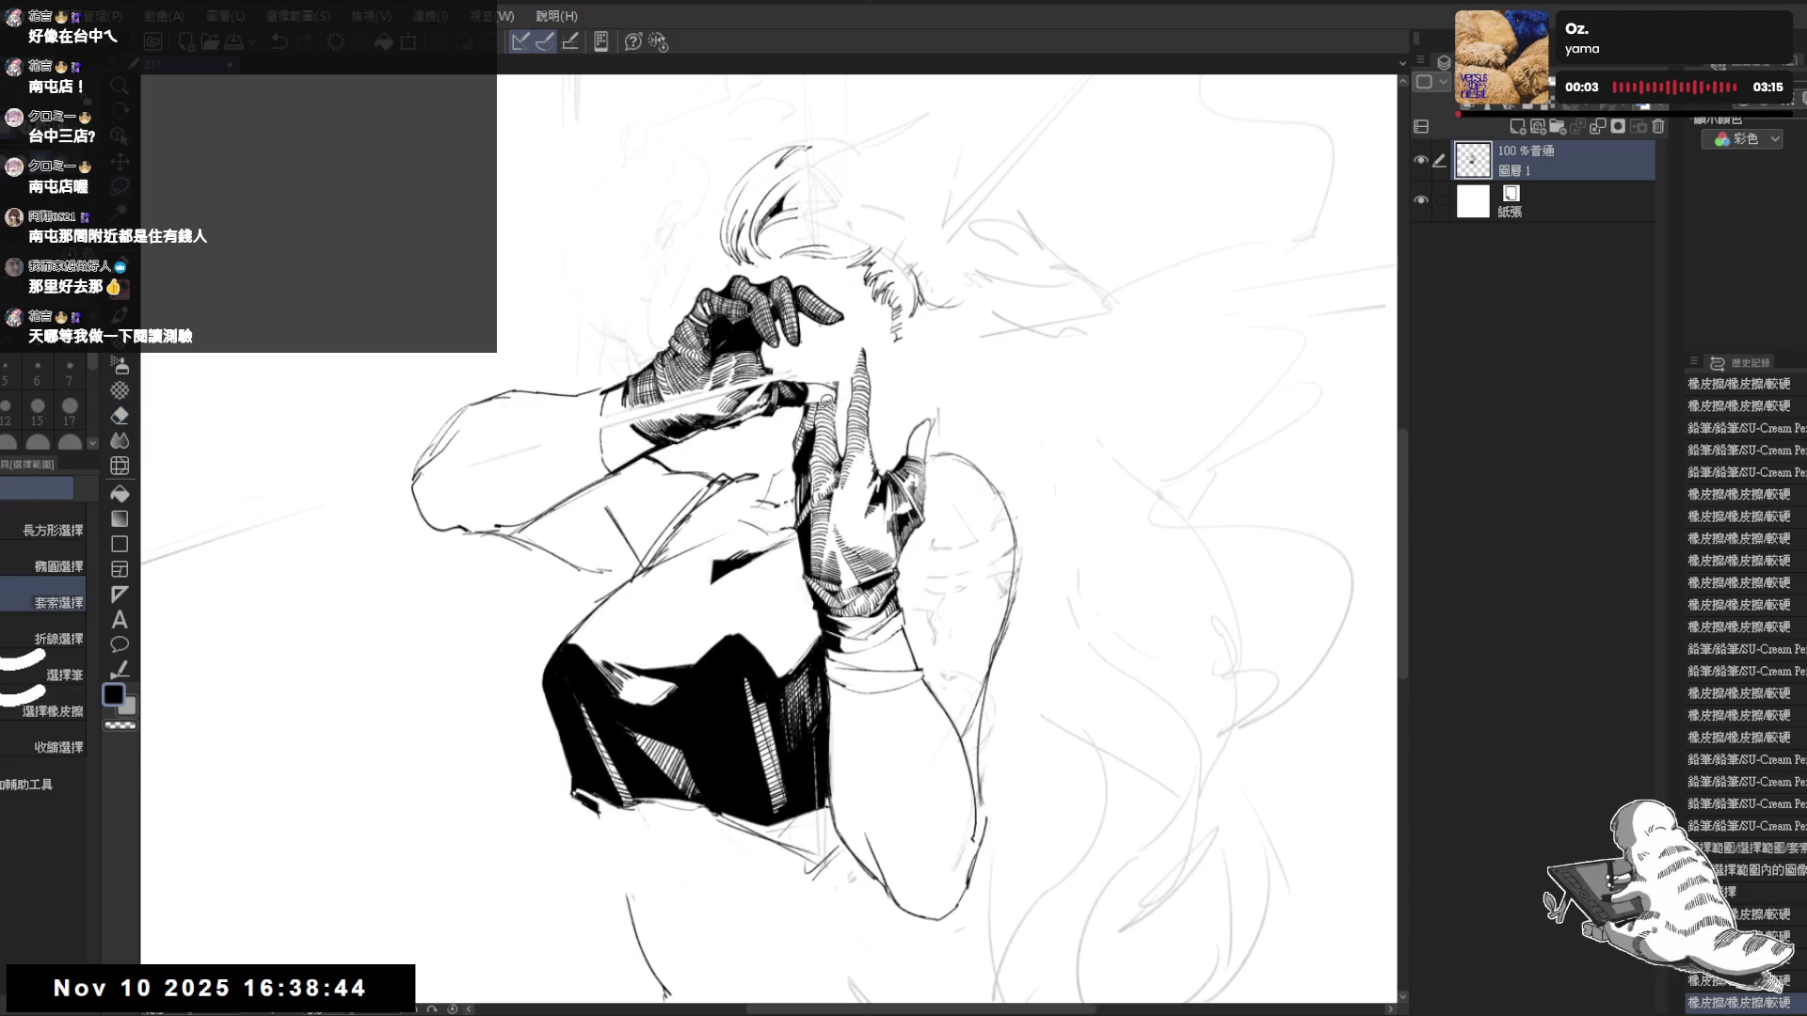
key("e")
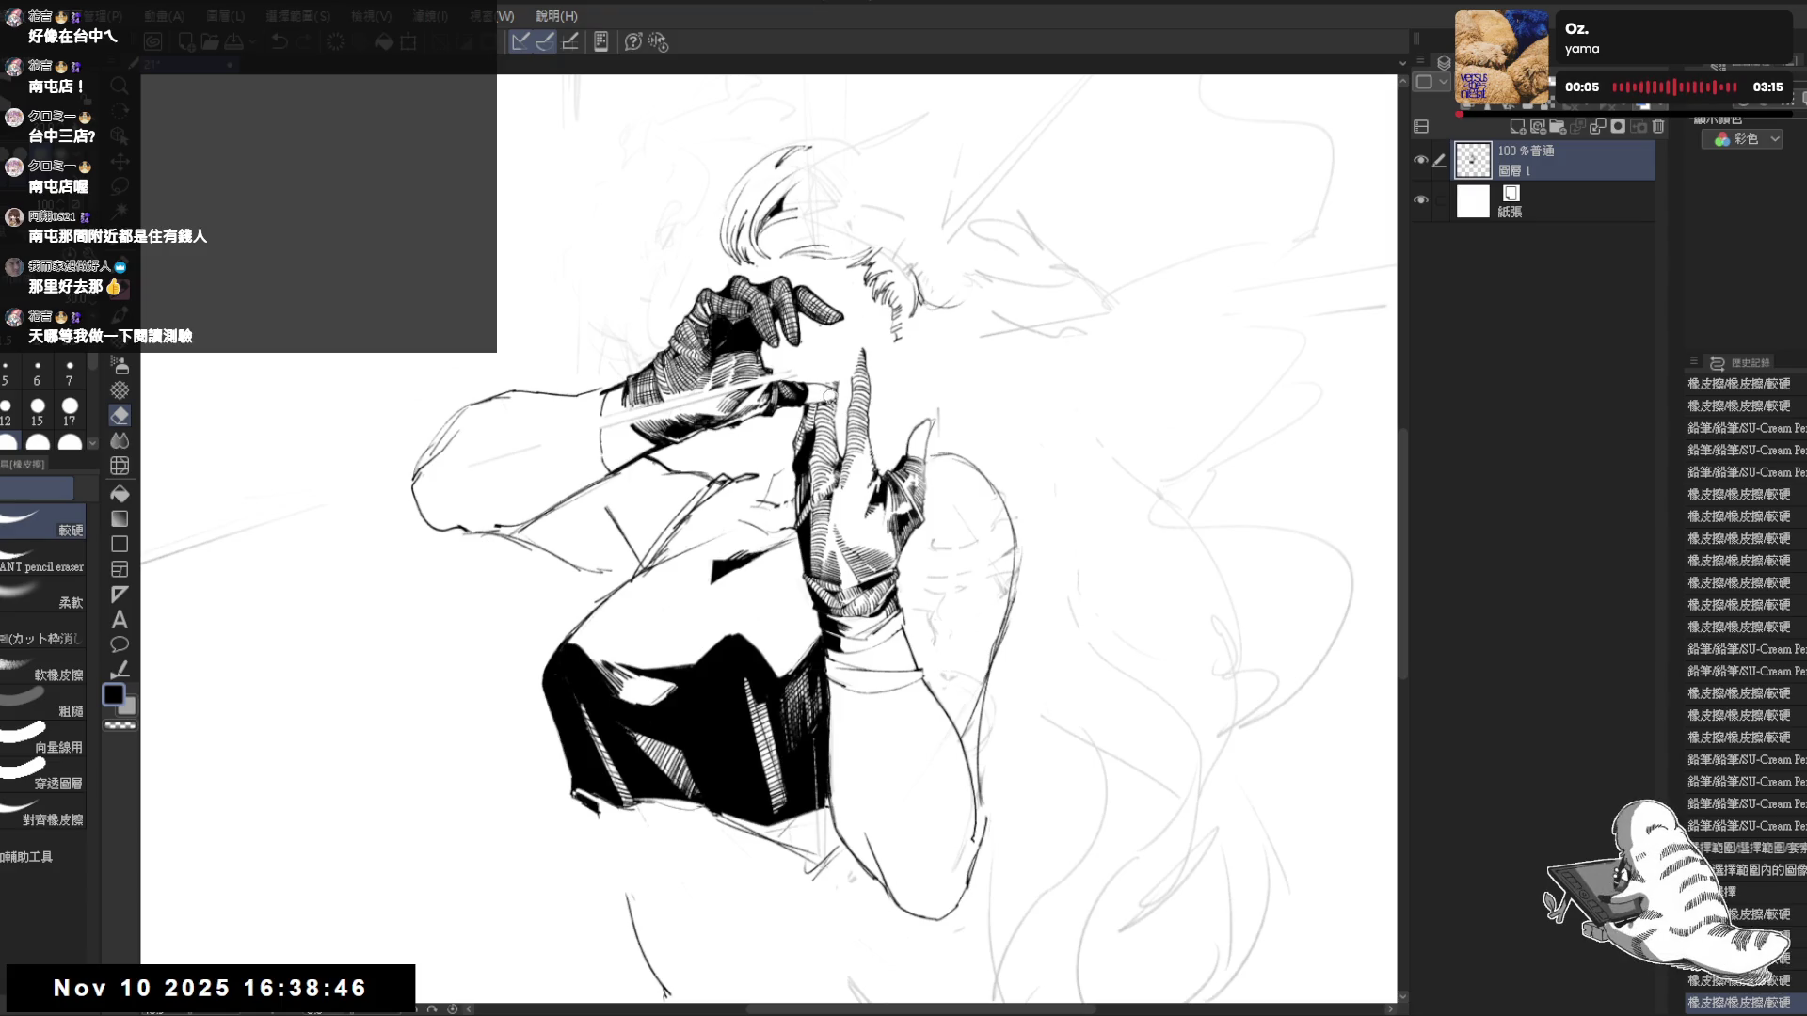
left_click(828, 397)
- Add short pencil strokes on the arm and chest, then erase a small patch of sketch lines
key("space")
mouse_move(578, 719)
left_mouse_down()
mouse_move(600, 758)
mouse_move(706, 564)
left_mouse_up()
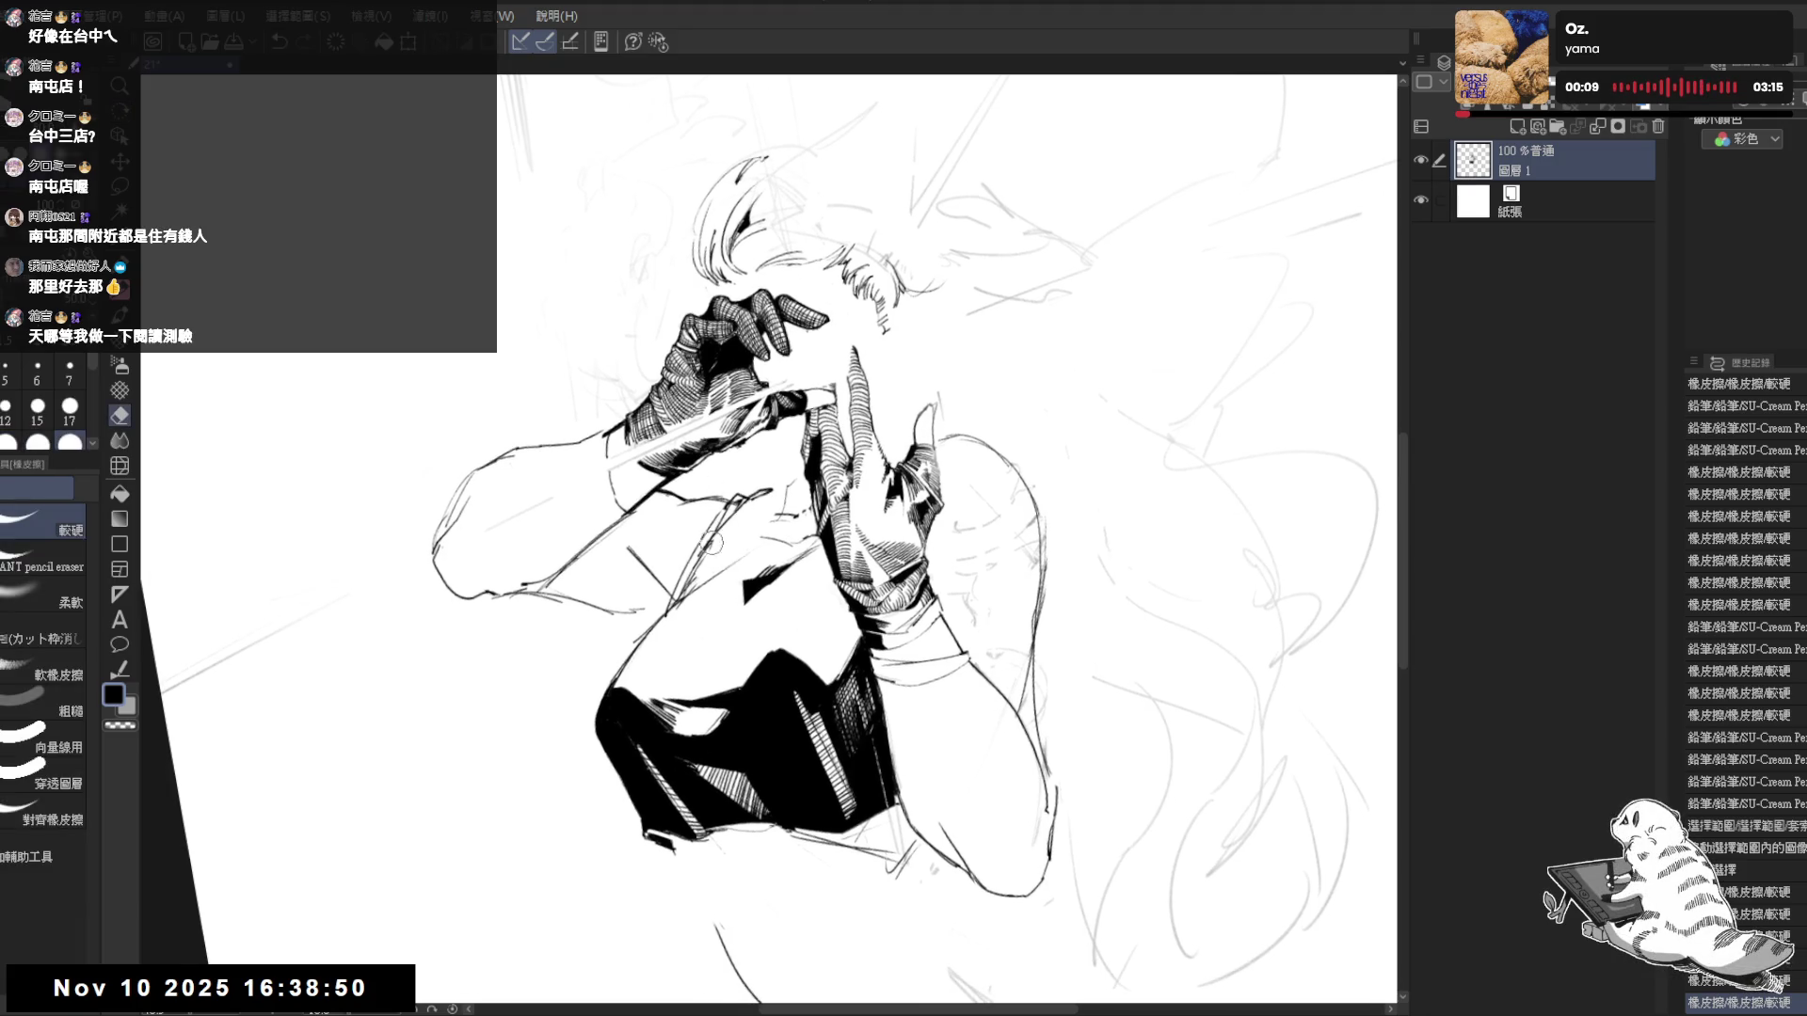
key("p")
mouse_move(711, 511)
left_mouse_down()
mouse_move(683, 588)
mouse_move(733, 669)
left_mouse_up()
left_click_drag(715, 658, 669, 484)
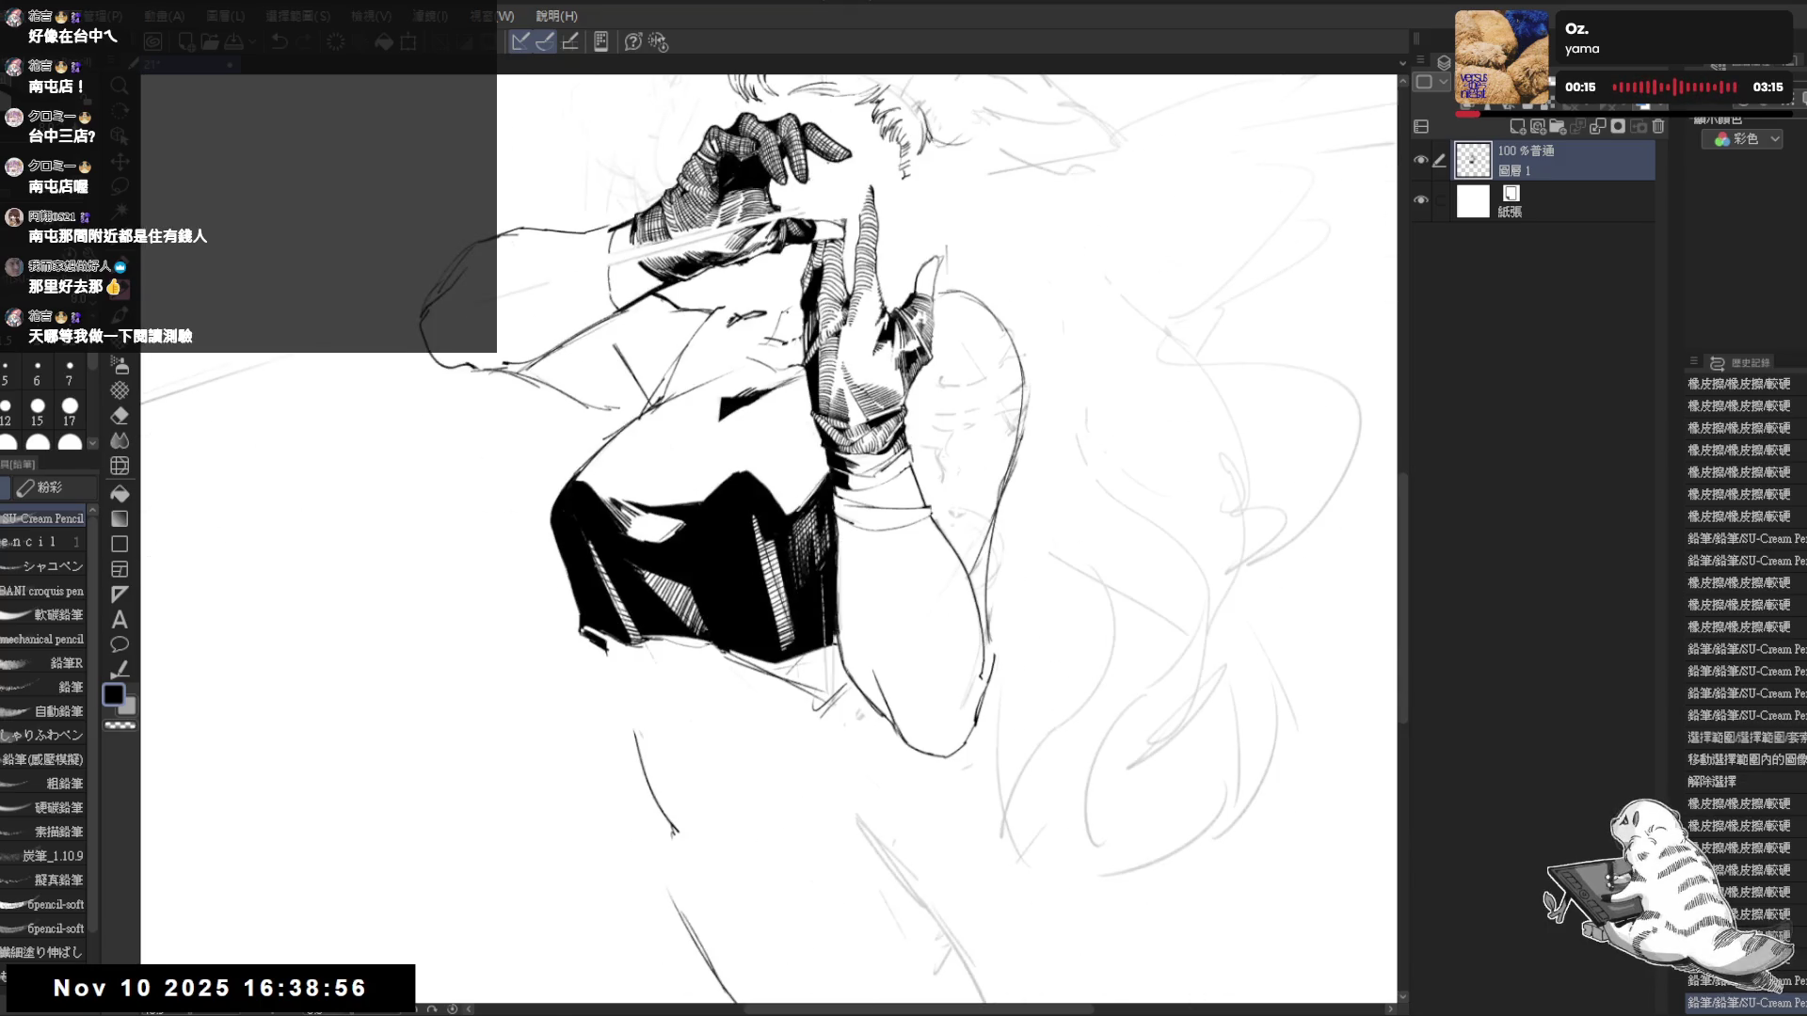
key("e")
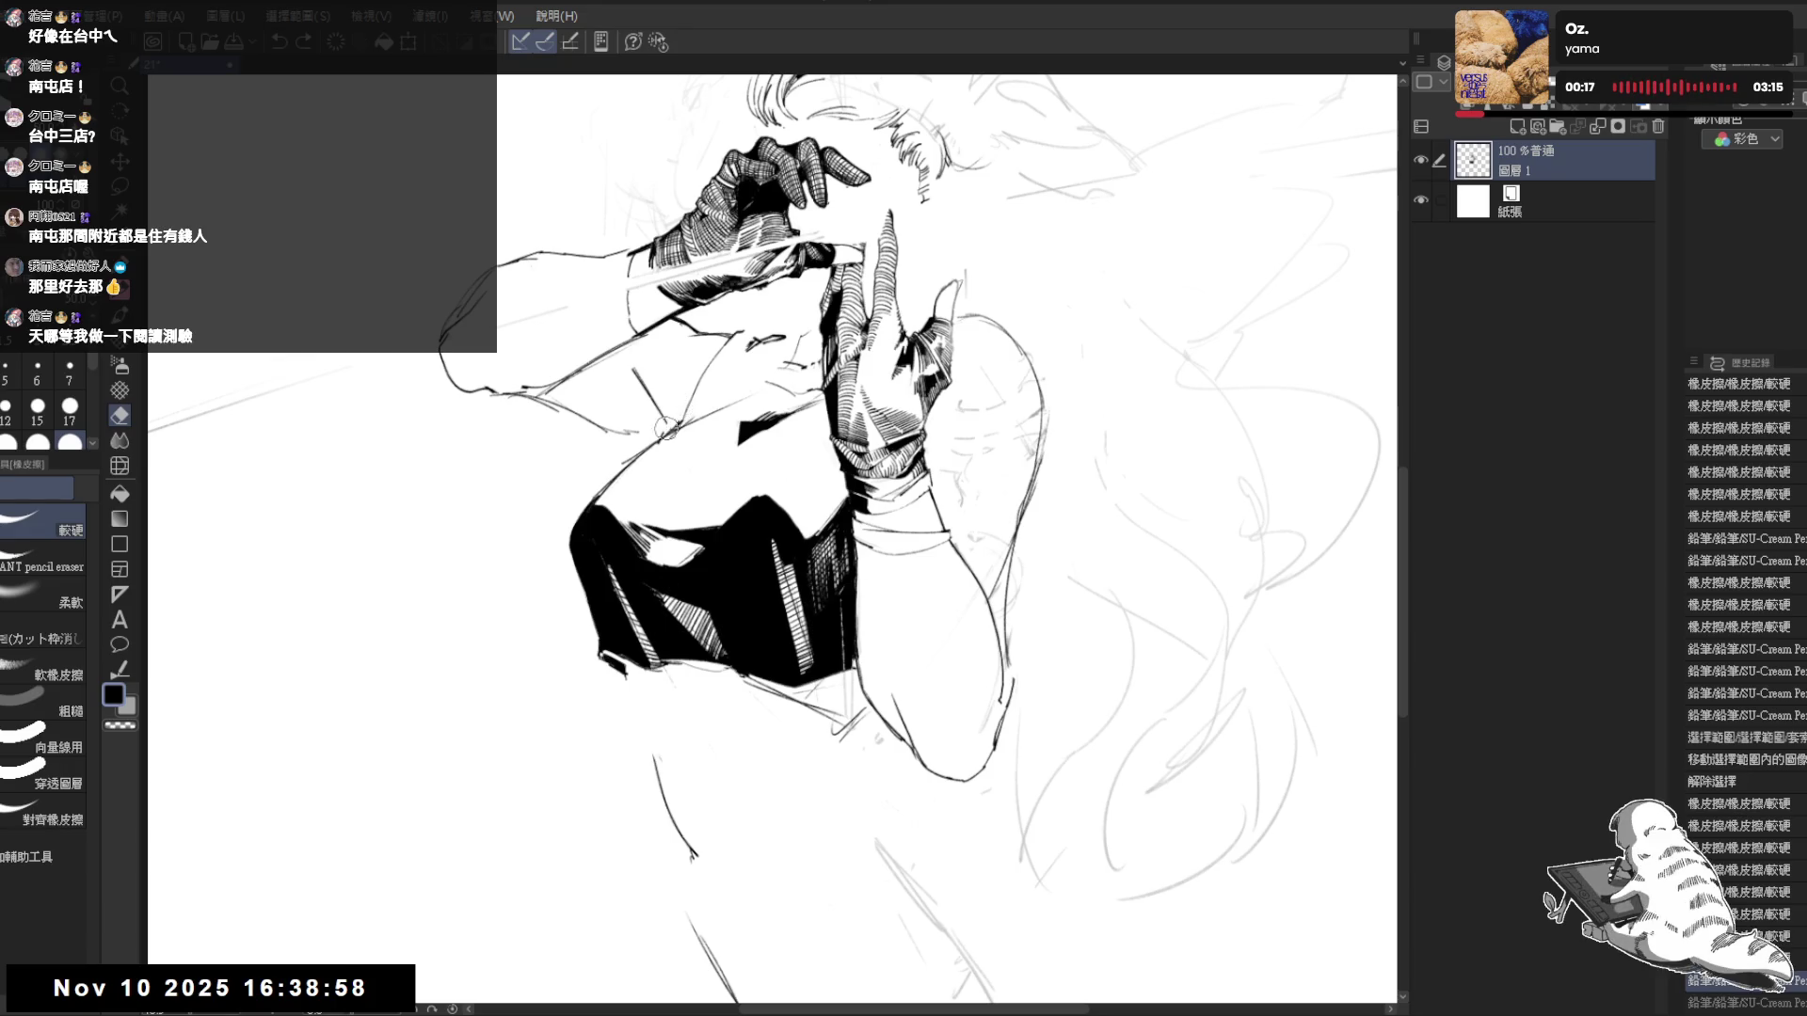
mouse_move(665, 430)
left_mouse_down()
mouse_move(680, 406)
mouse_move(702, 417)
left_mouse_up()
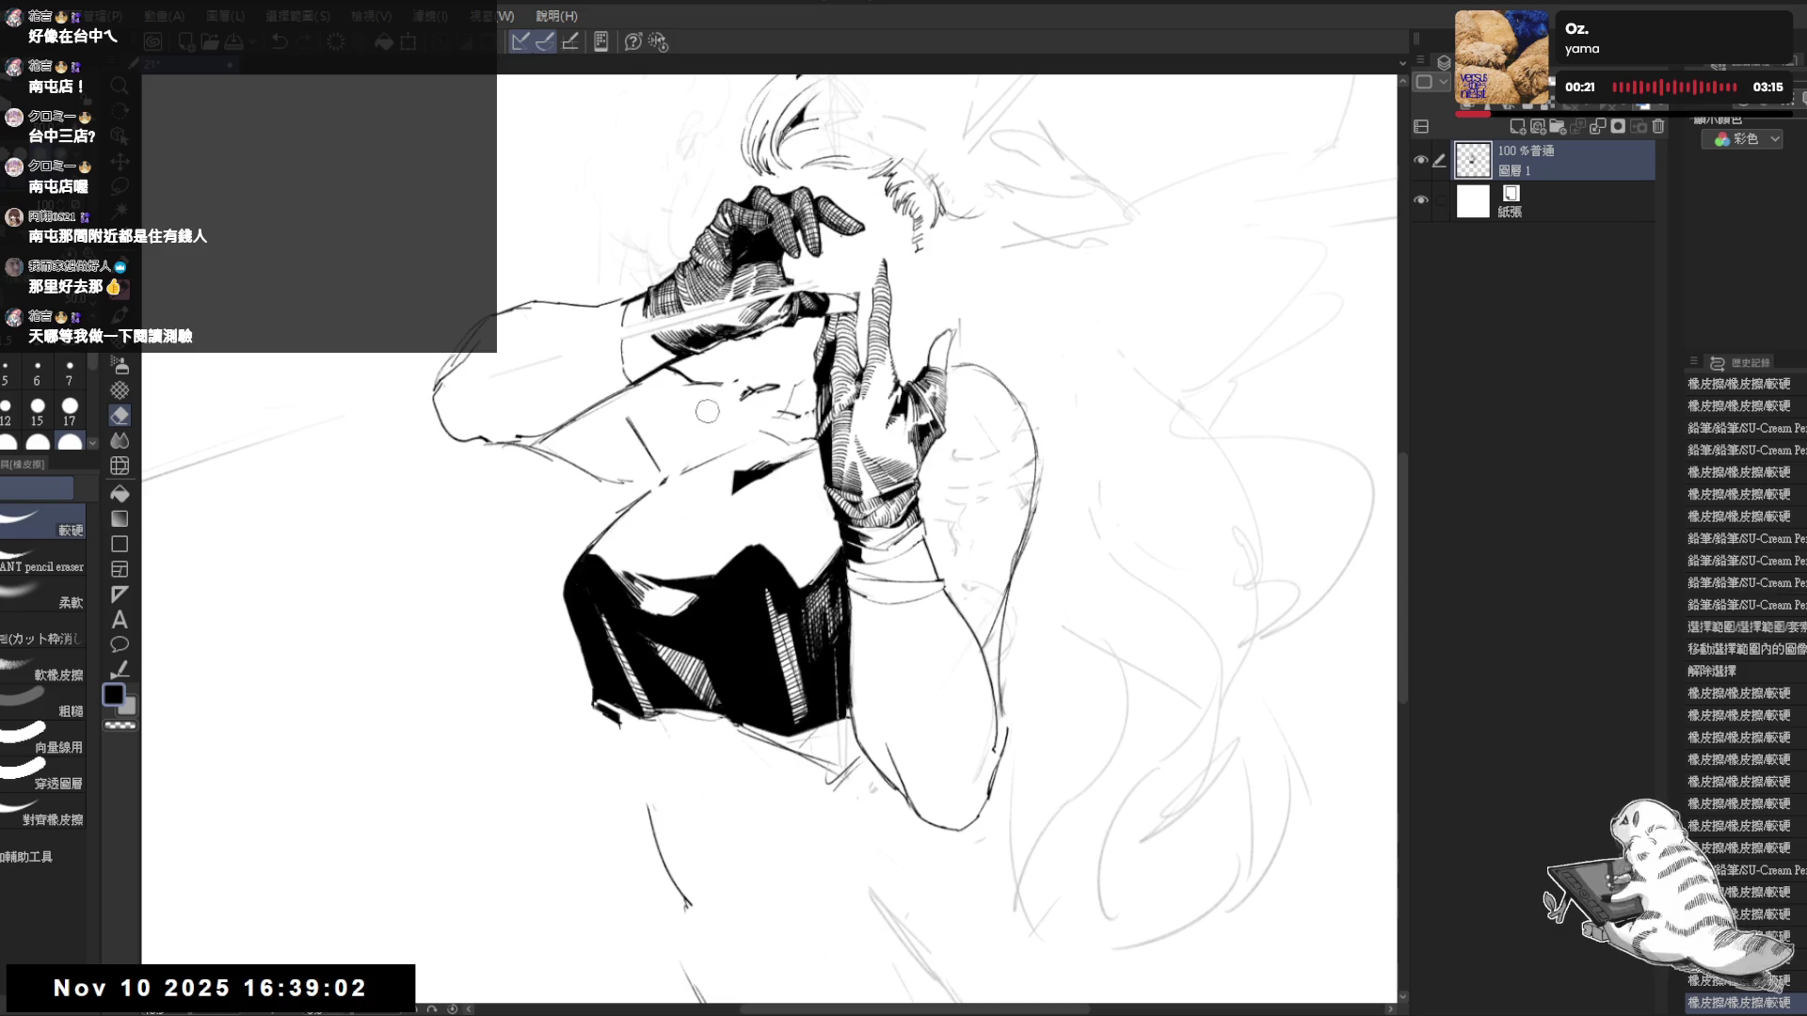
- Sketch two short pencil strokes on the arm, then undo them
key("p")
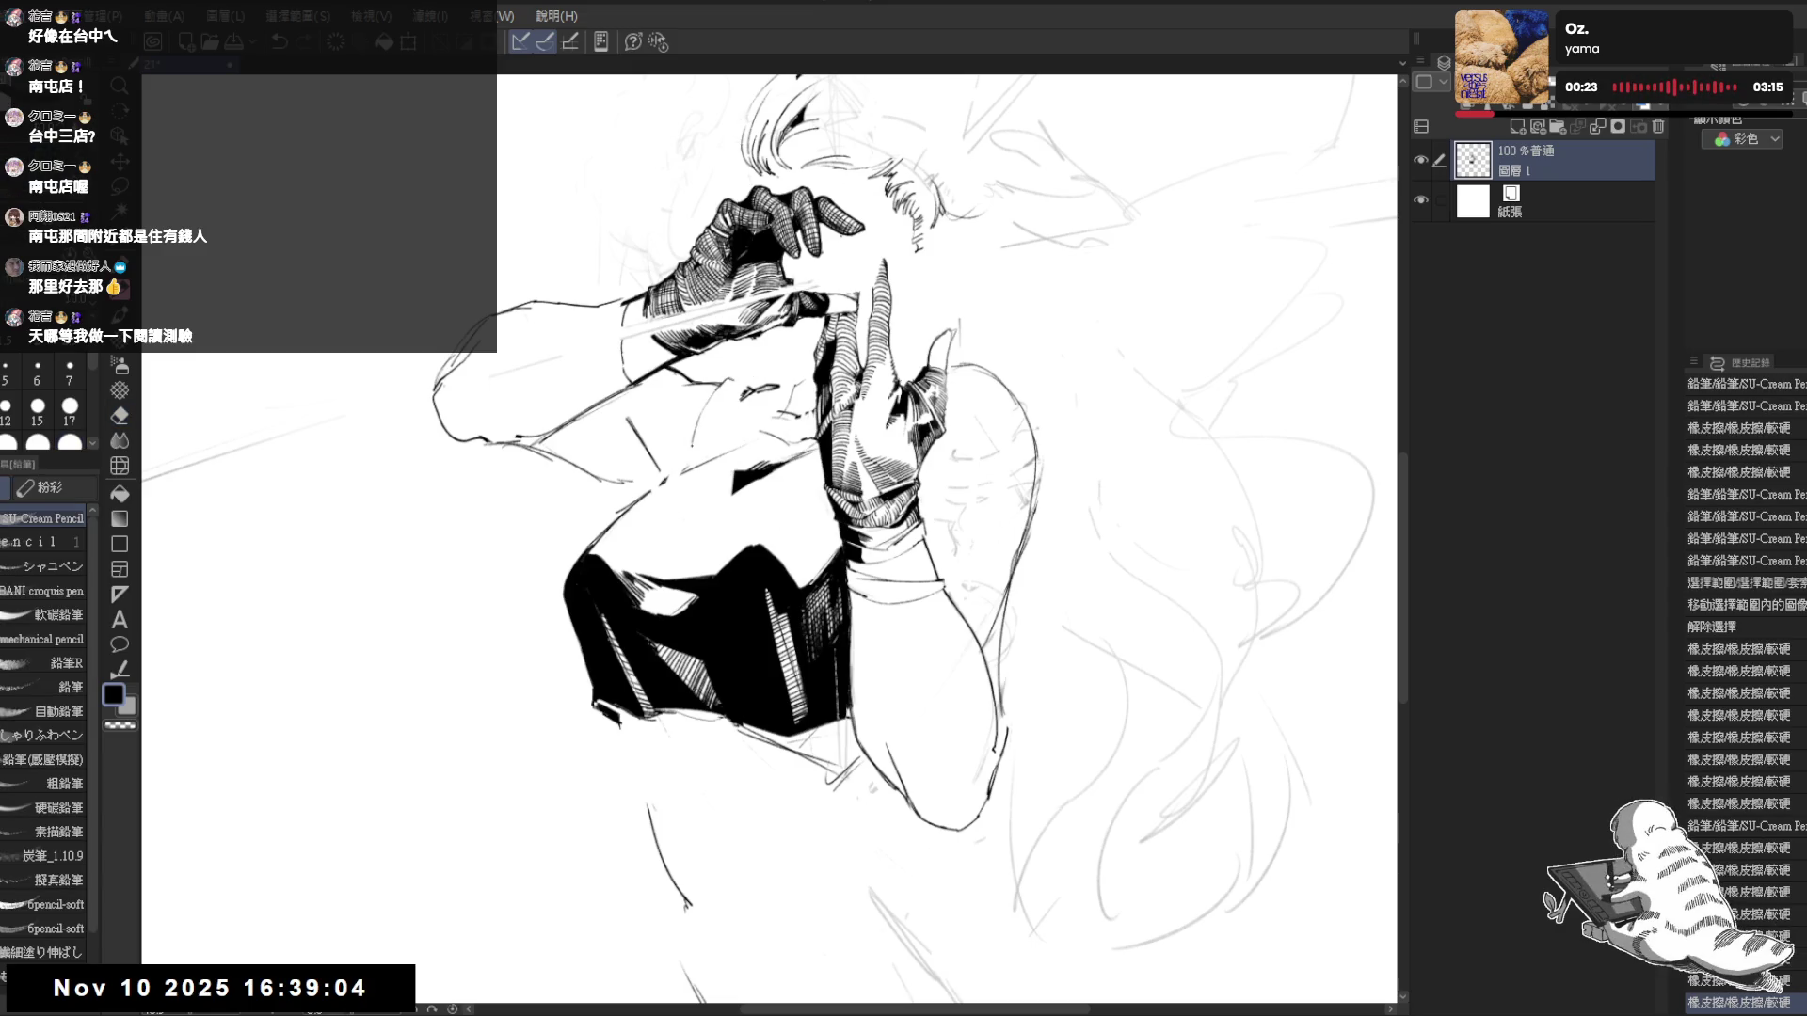
mouse_move(674, 428)
left_mouse_down()
mouse_move(683, 414)
mouse_move(698, 446)
left_mouse_up()
left_click_drag(703, 442, 734, 390)
key("ctrl+z")
key("ctrl+z")
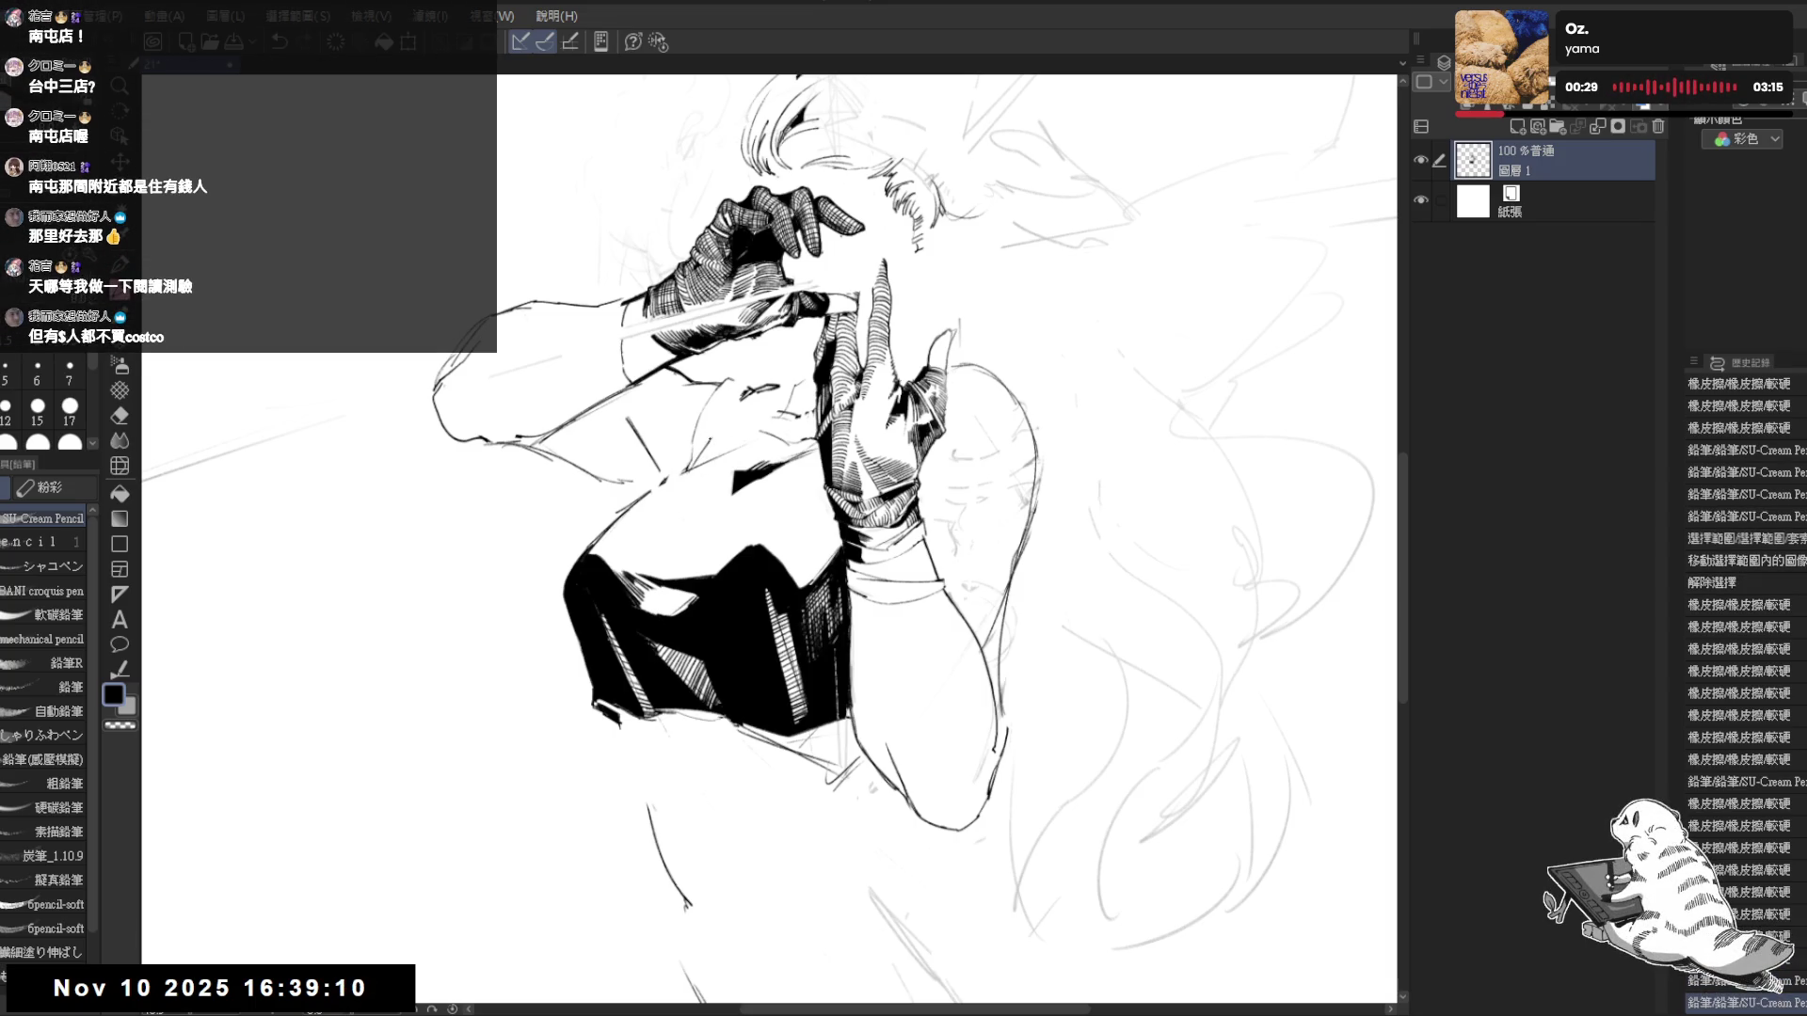
- Mirror, pan and rotate the view to check the figure, then reset it to fit the window
key("h")
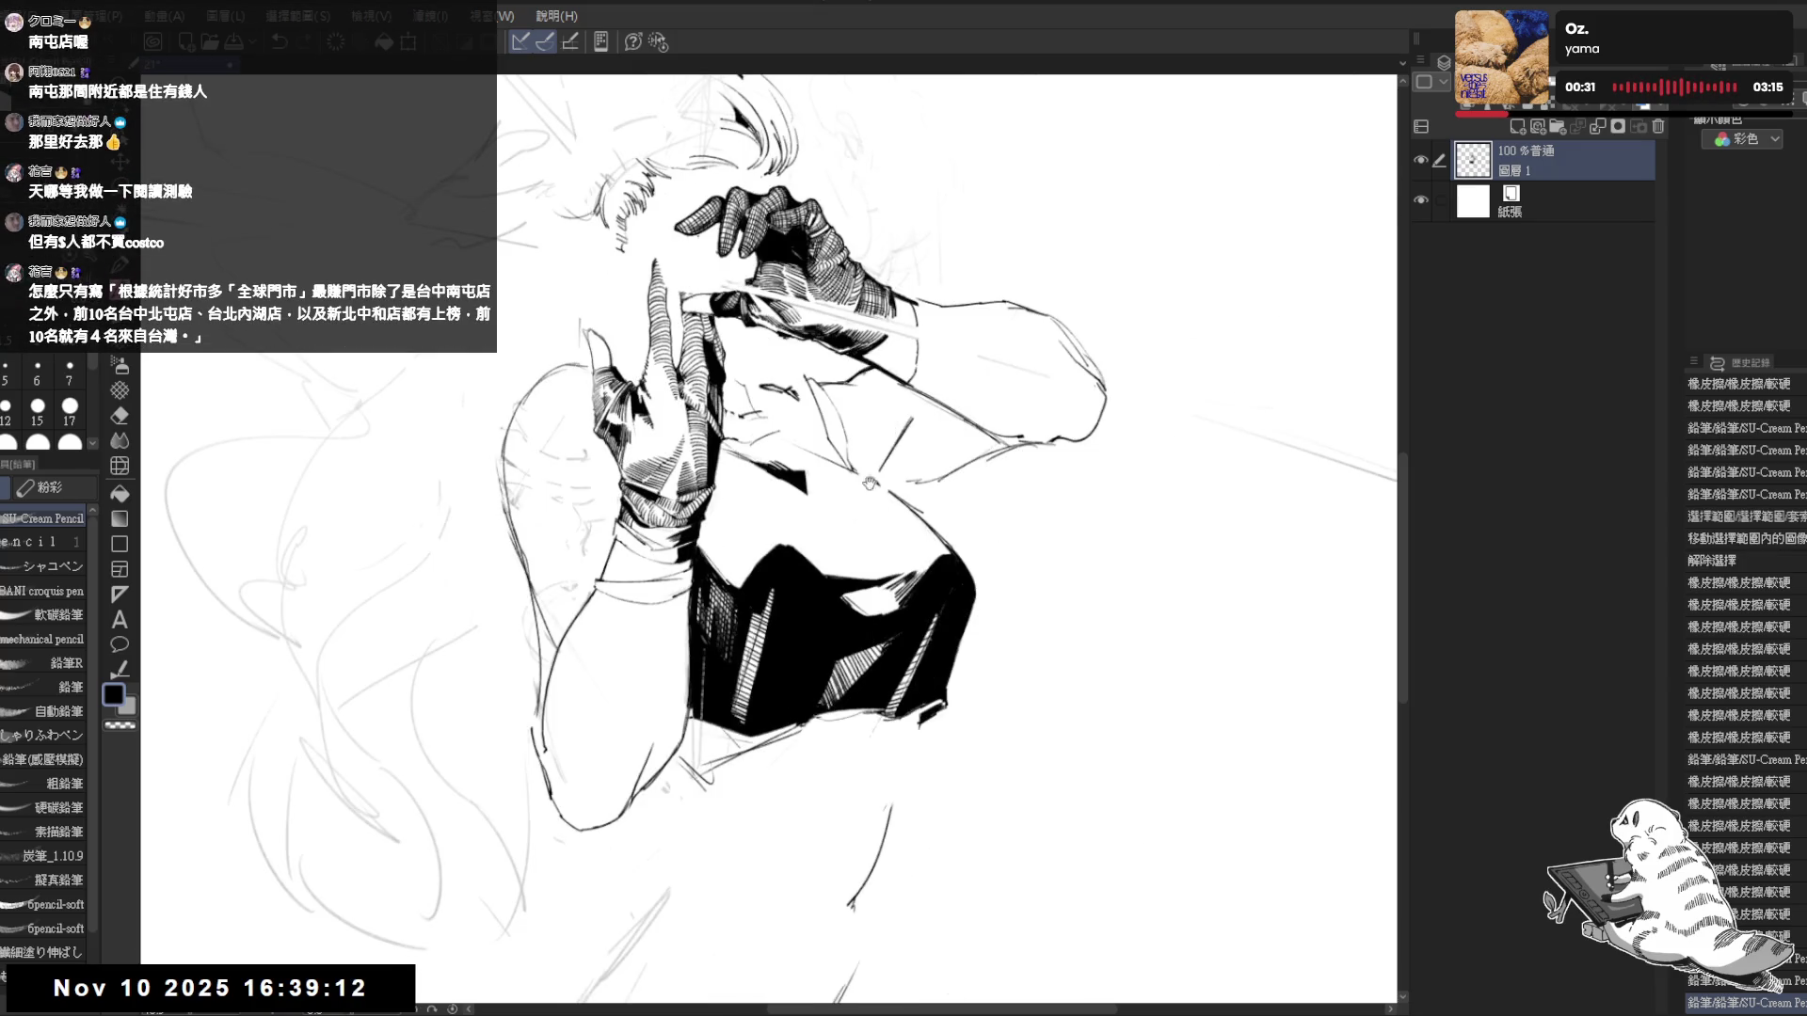
left_click_drag(880, 506, 869, 545)
key("h")
mouse_move(704, 318)
left_mouse_down()
mouse_move(723, 412)
mouse_move(632, 539)
left_mouse_up()
mouse_move(494, 541)
left_mouse_down()
mouse_move(414, 485)
mouse_move(518, 633)
left_mouse_up()
key("e")
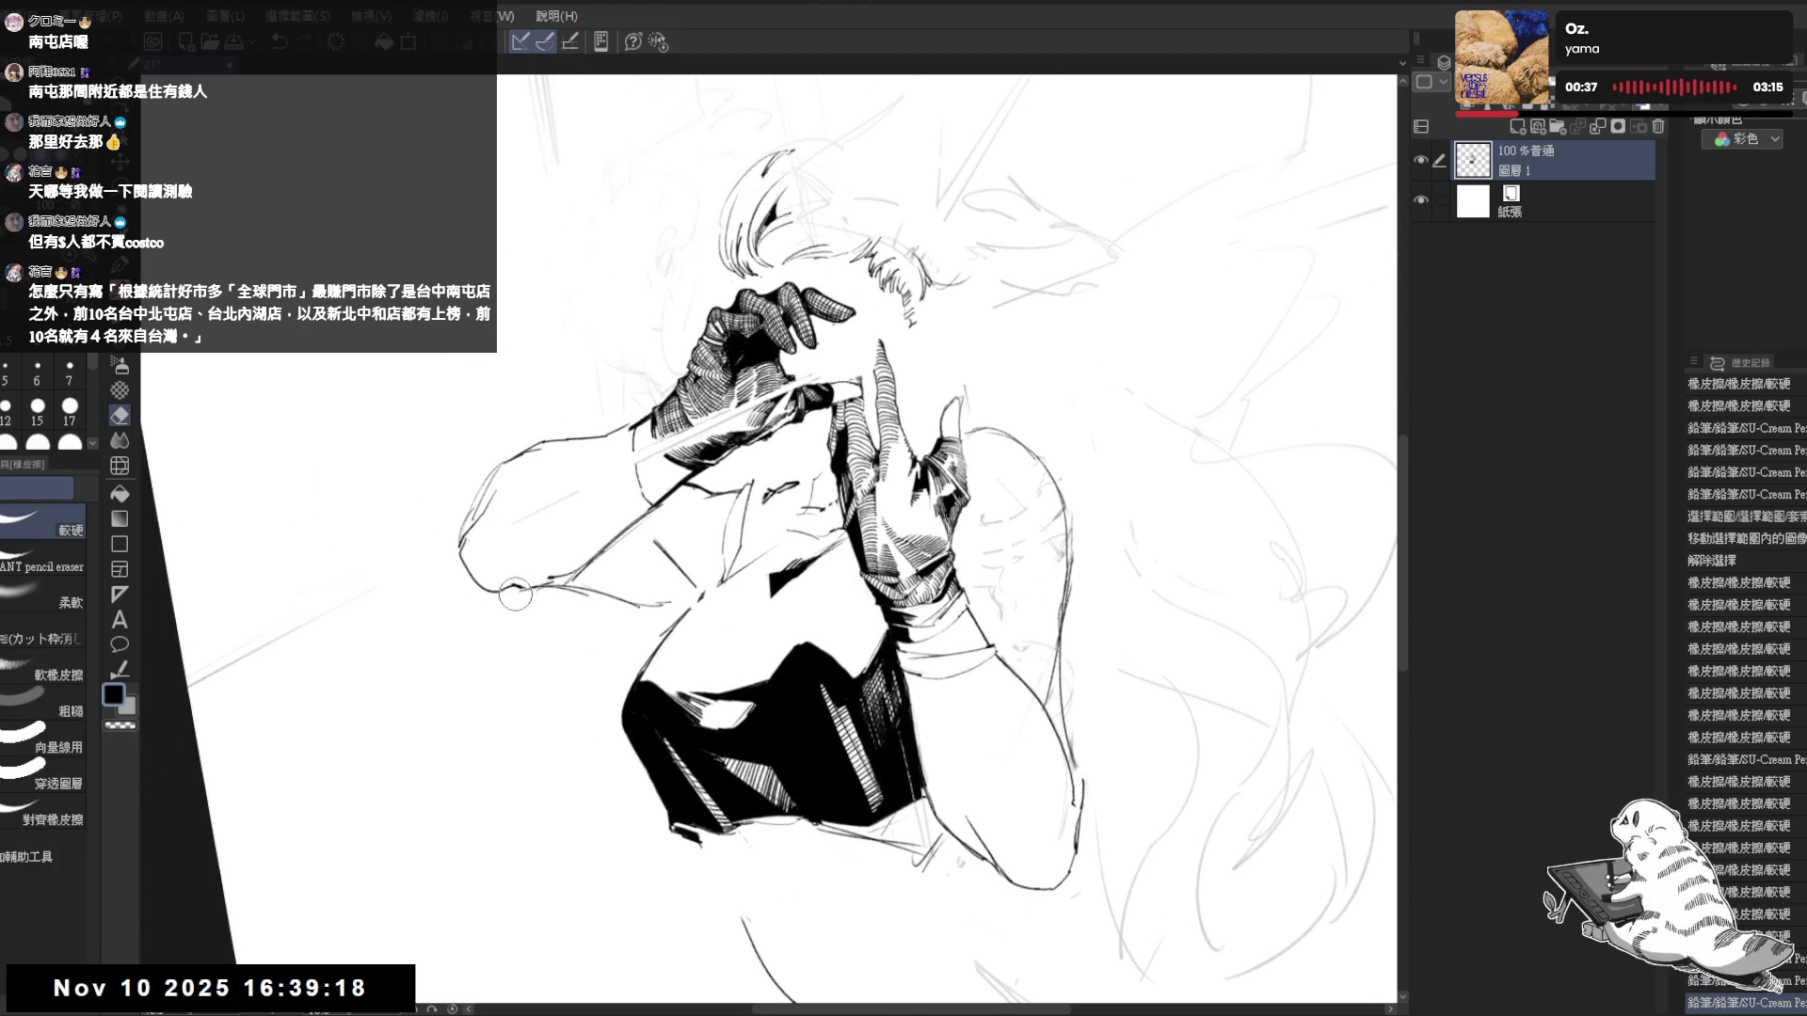
key("h")
key("ctrl+0")
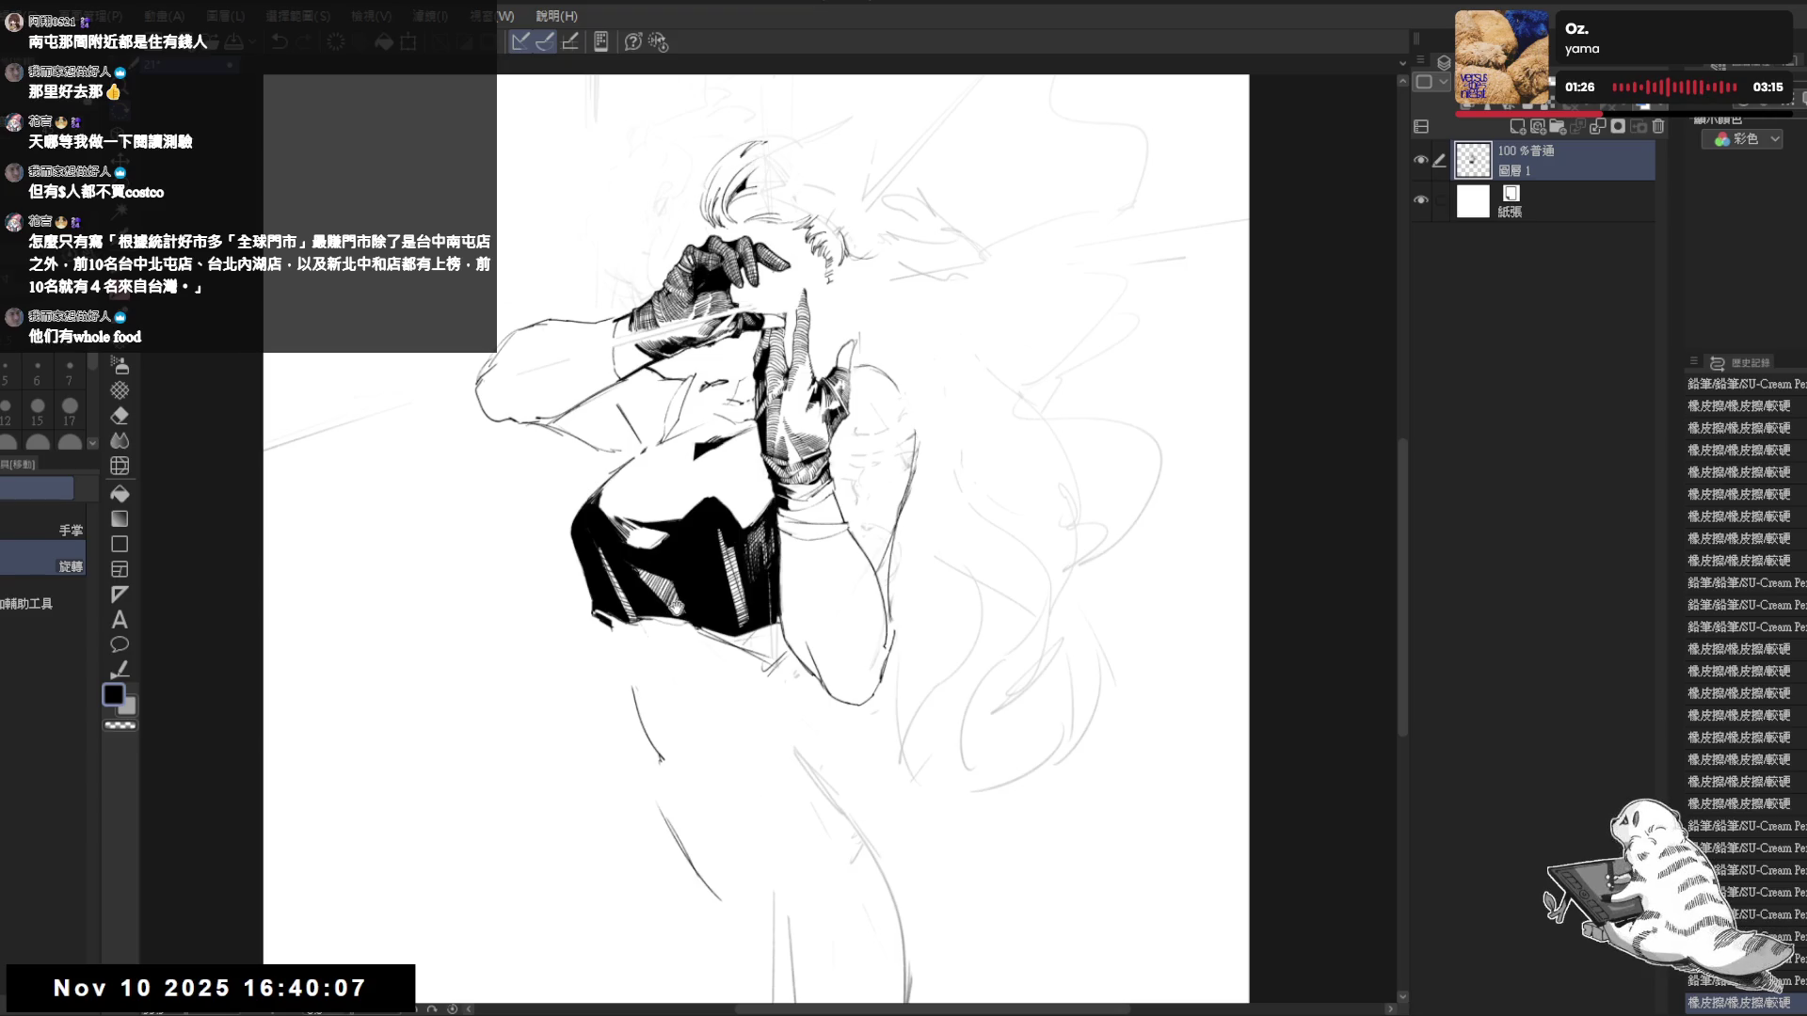
left_click_drag(676, 604, 647, 584)
key("e")
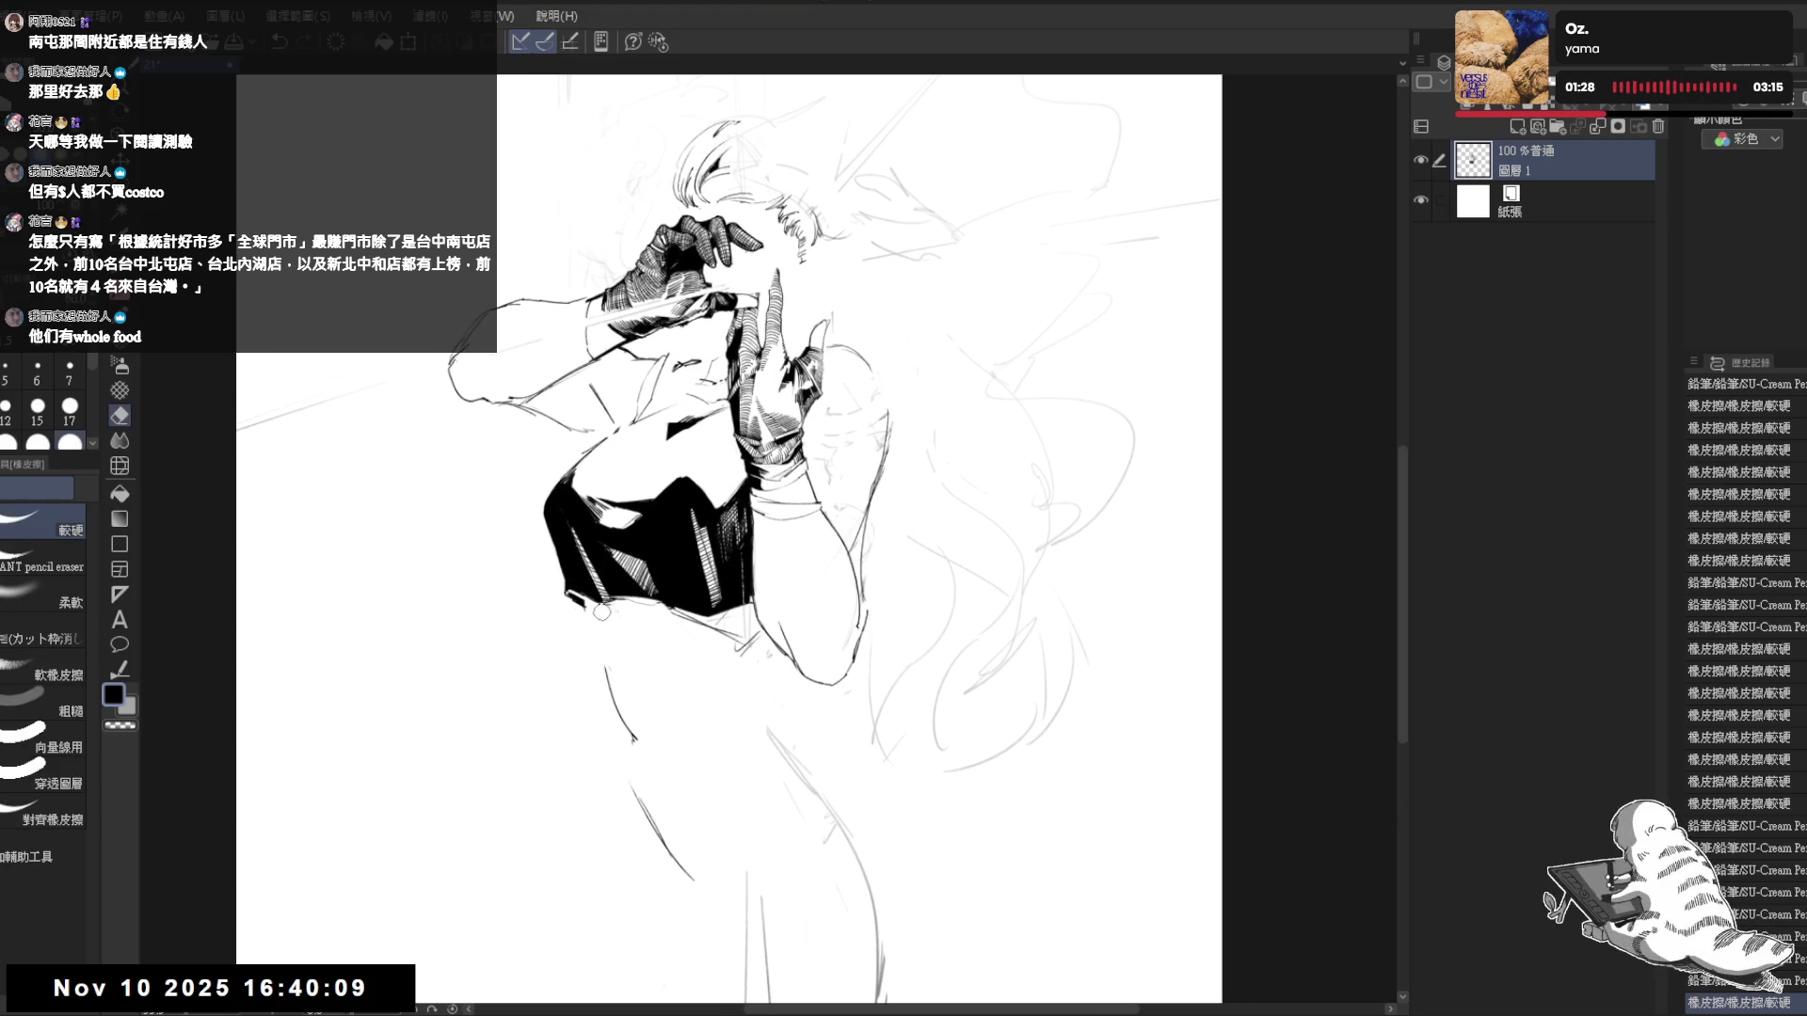
key("space")
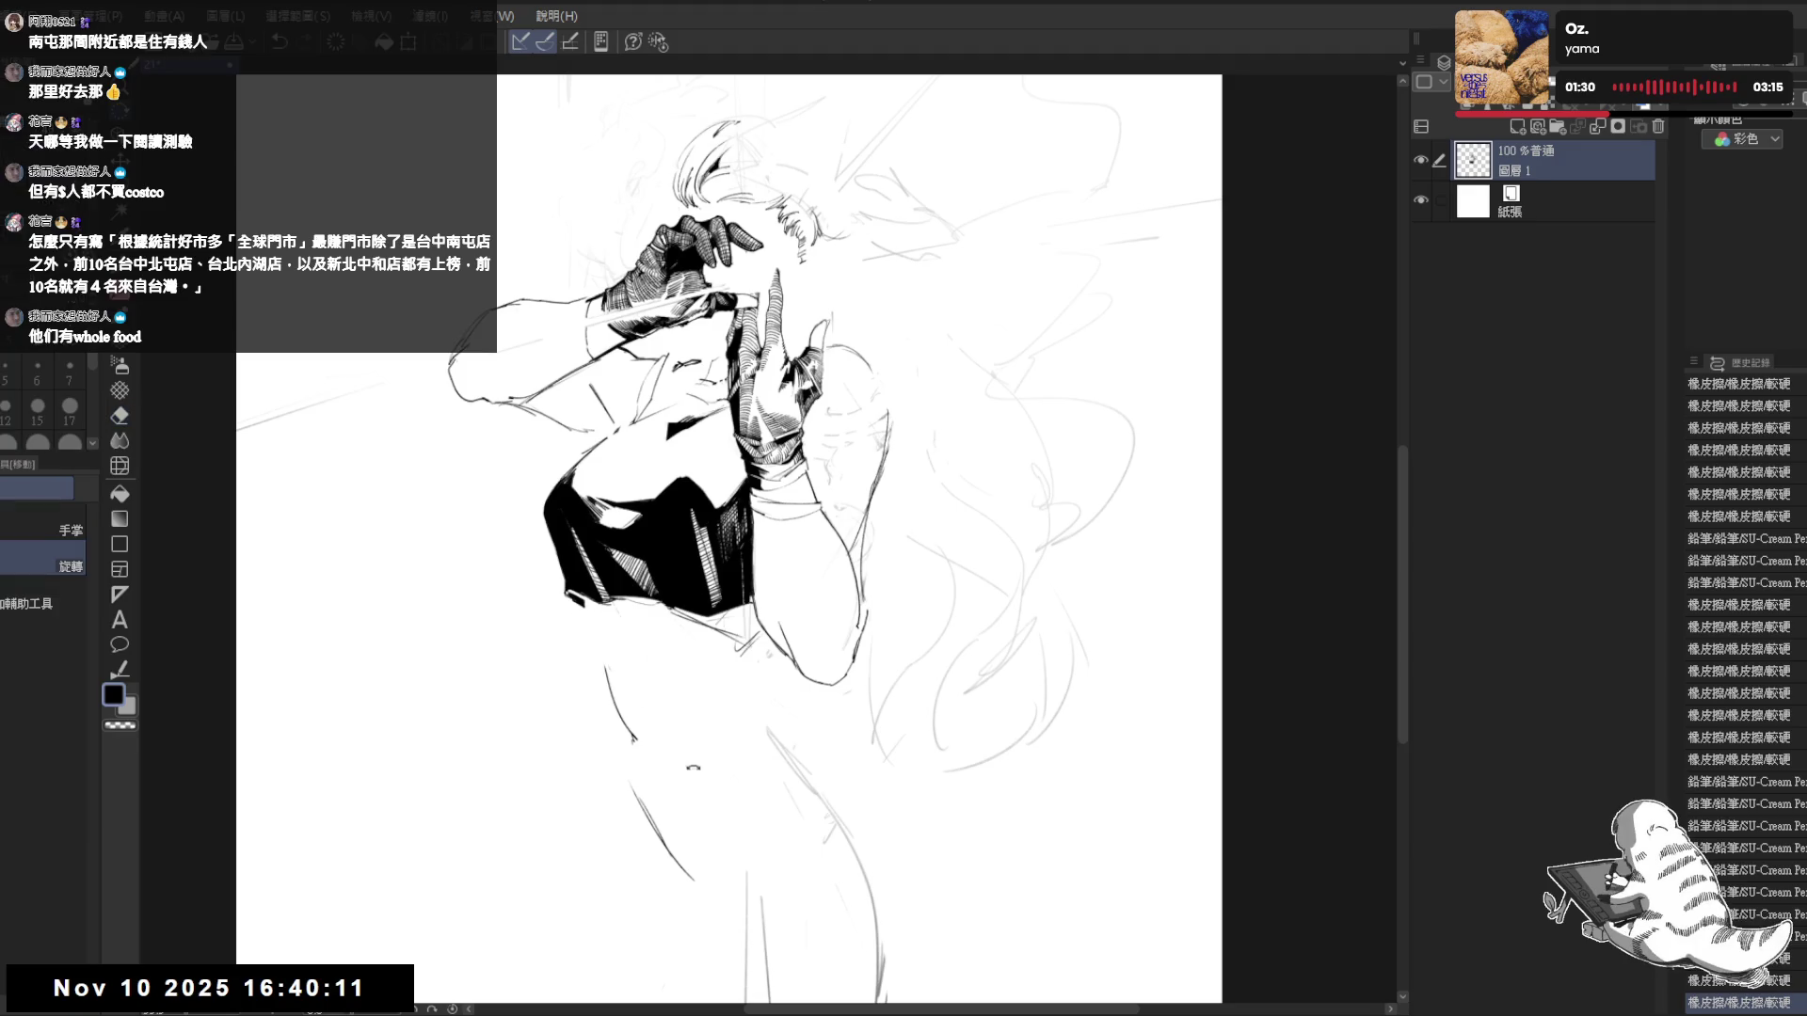
left_click_drag(587, 609, 523, 594)
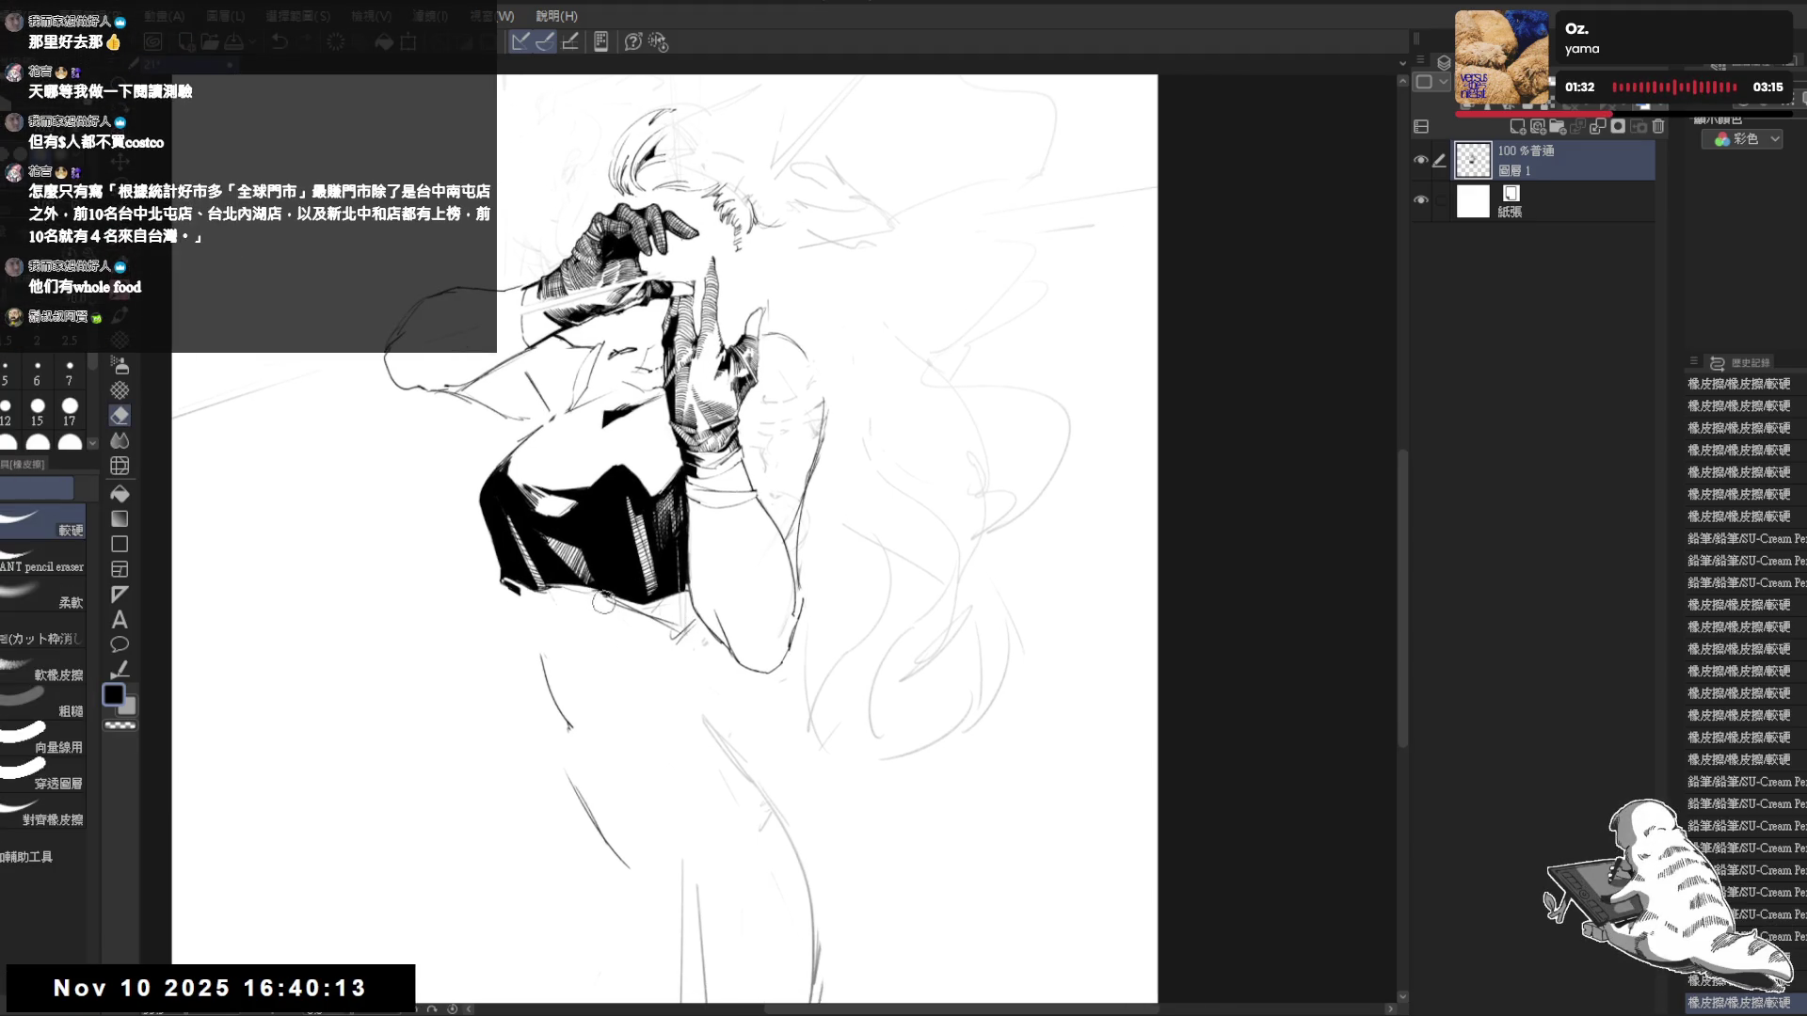
- Draw one long vertical pencil line down the torso
key("p")
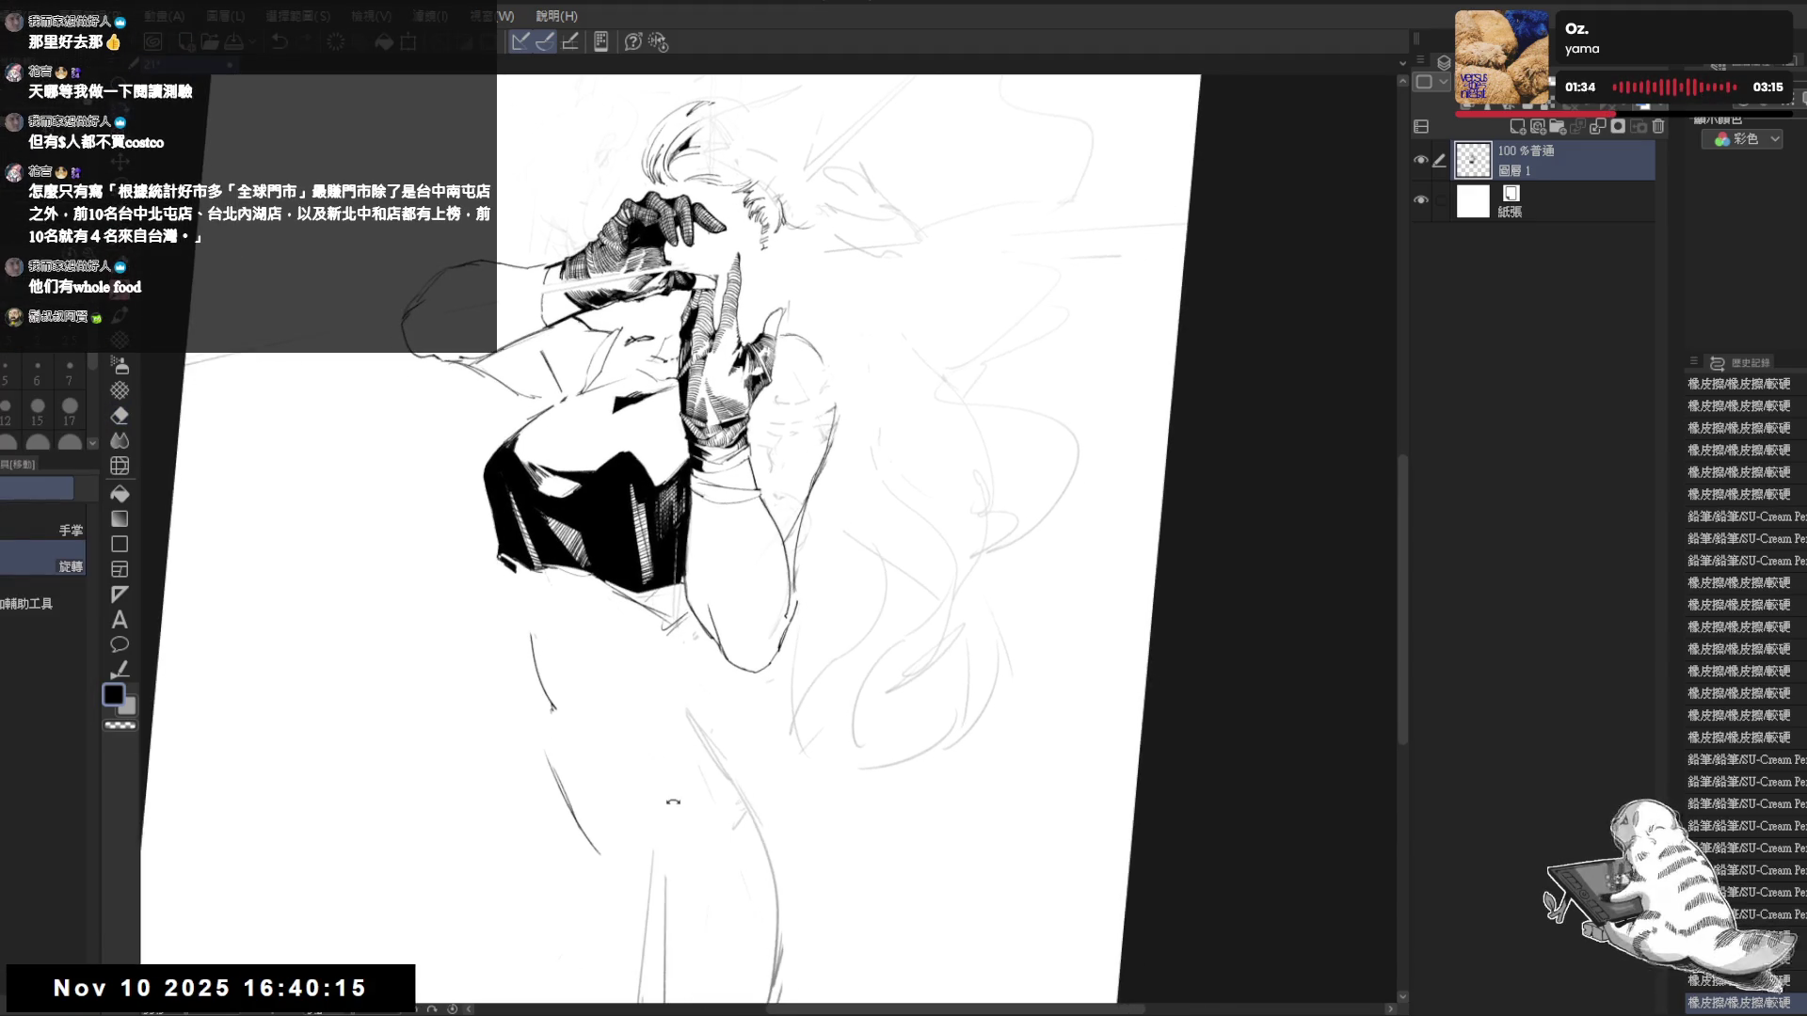
mouse_move(603, 588)
left_mouse_down()
mouse_move(673, 830)
mouse_move(621, 950)
left_mouse_up()
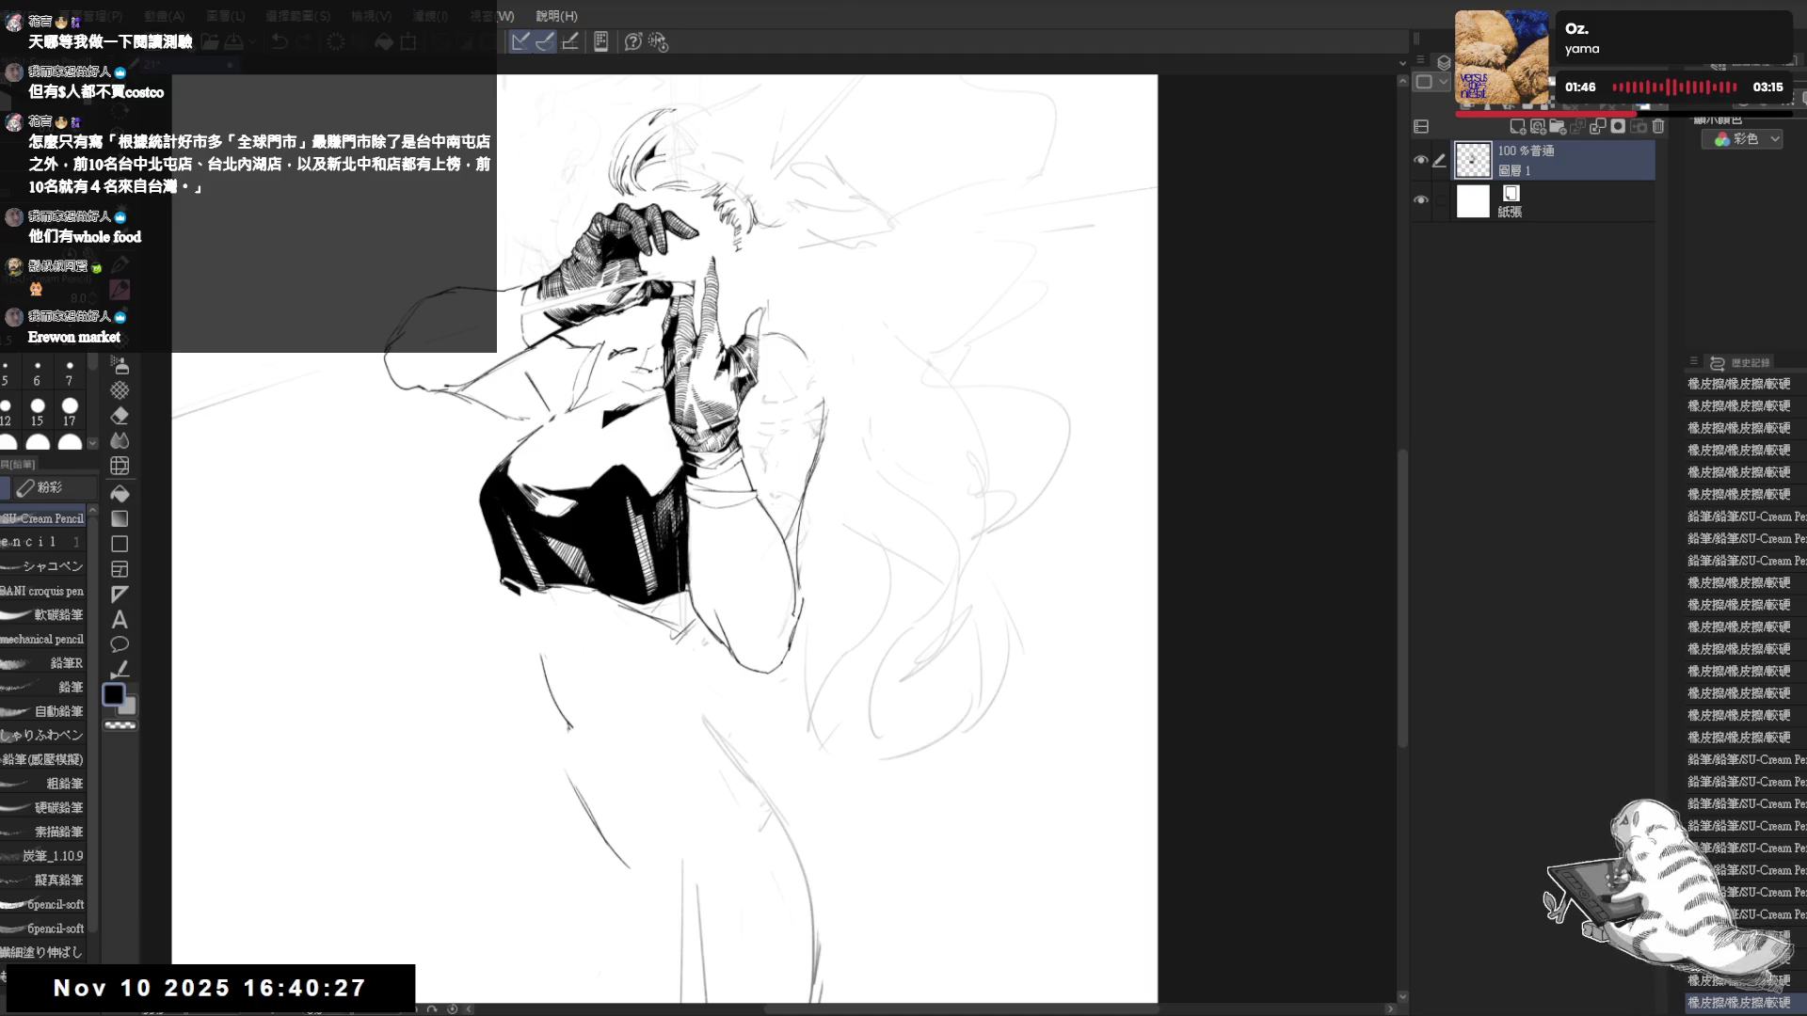
left_click_drag(573, 489, 598, 517)
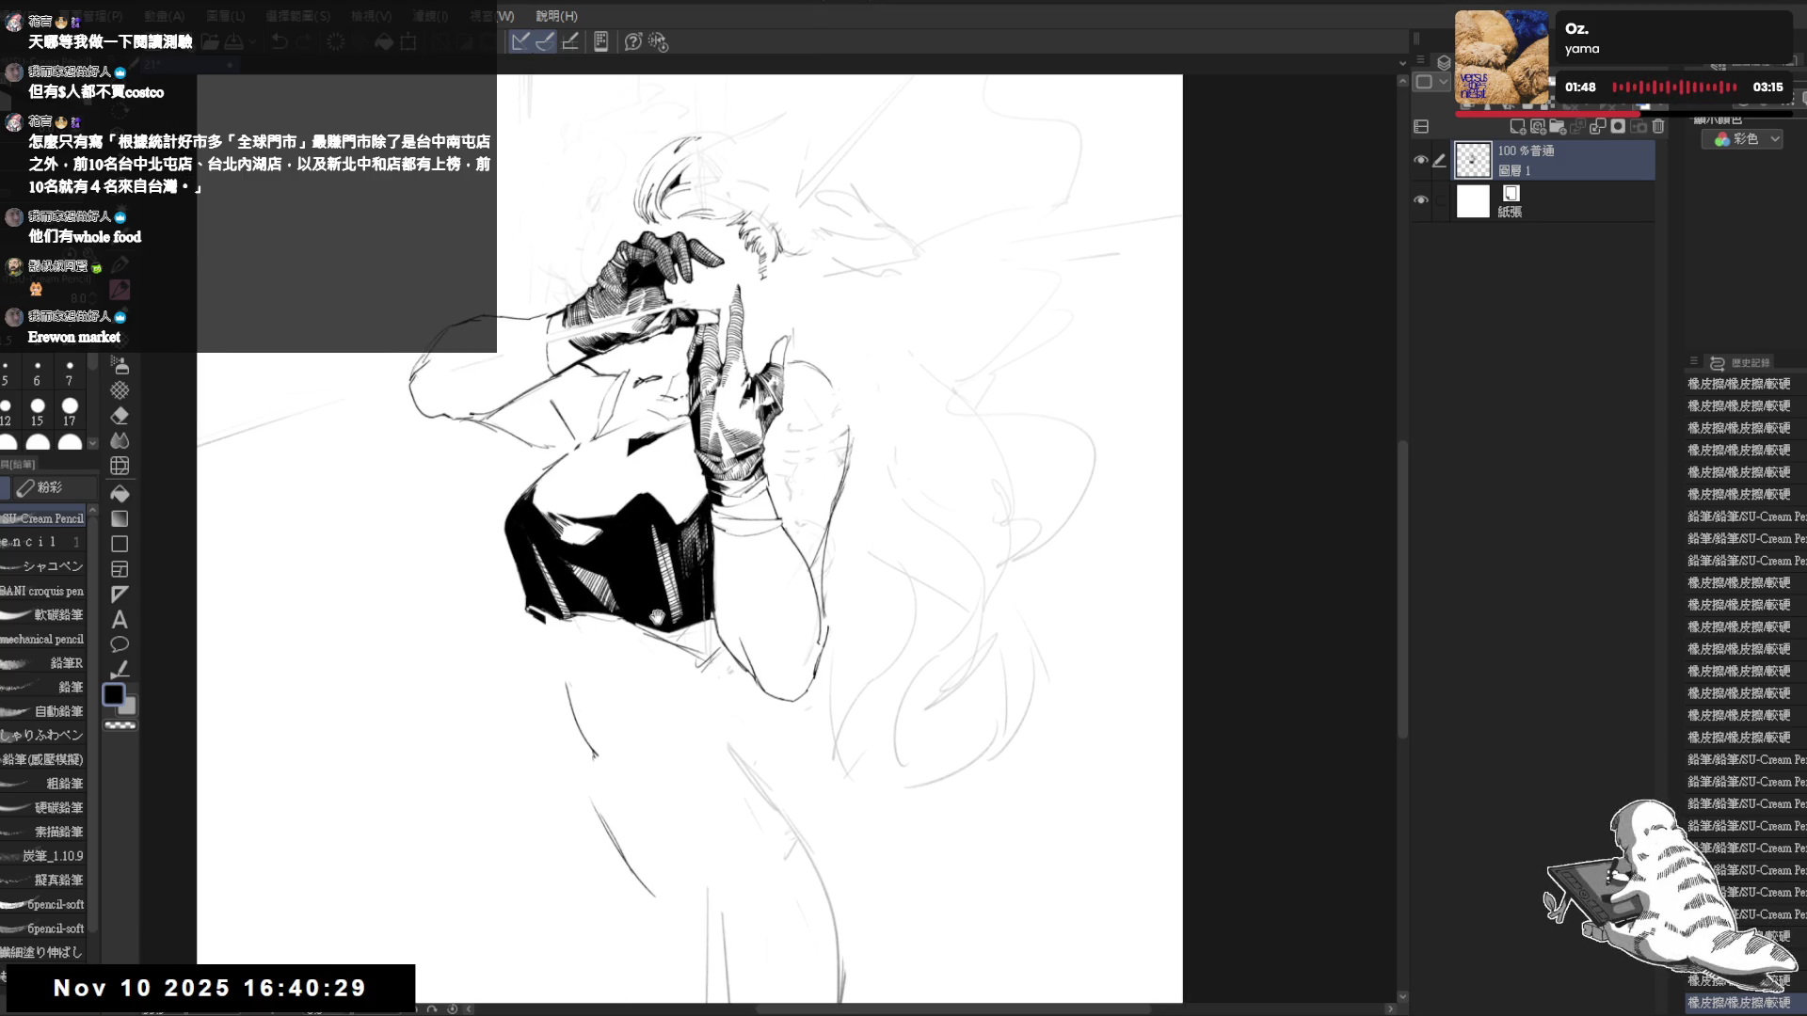
left_click_drag(685, 626, 680, 619)
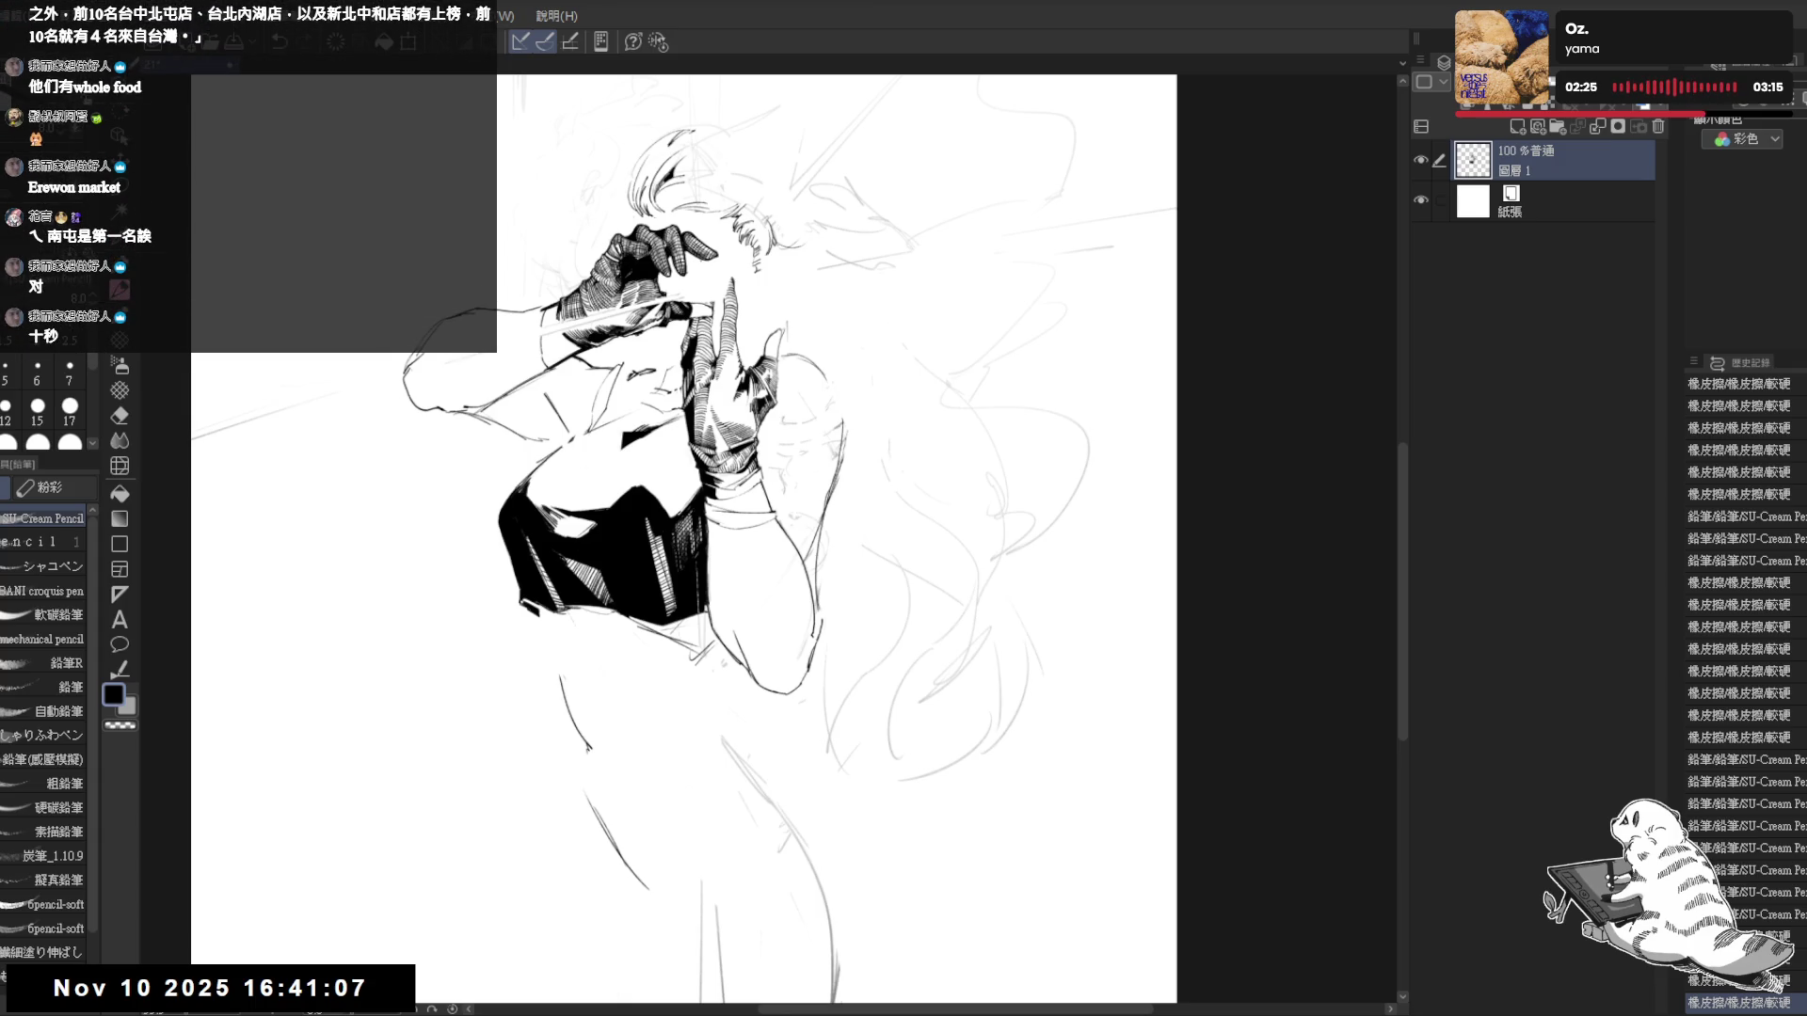
- Erase small stray marks and add pencil touch-ups on the raised gloved hand
left_click_drag(712, 543, 737, 510)
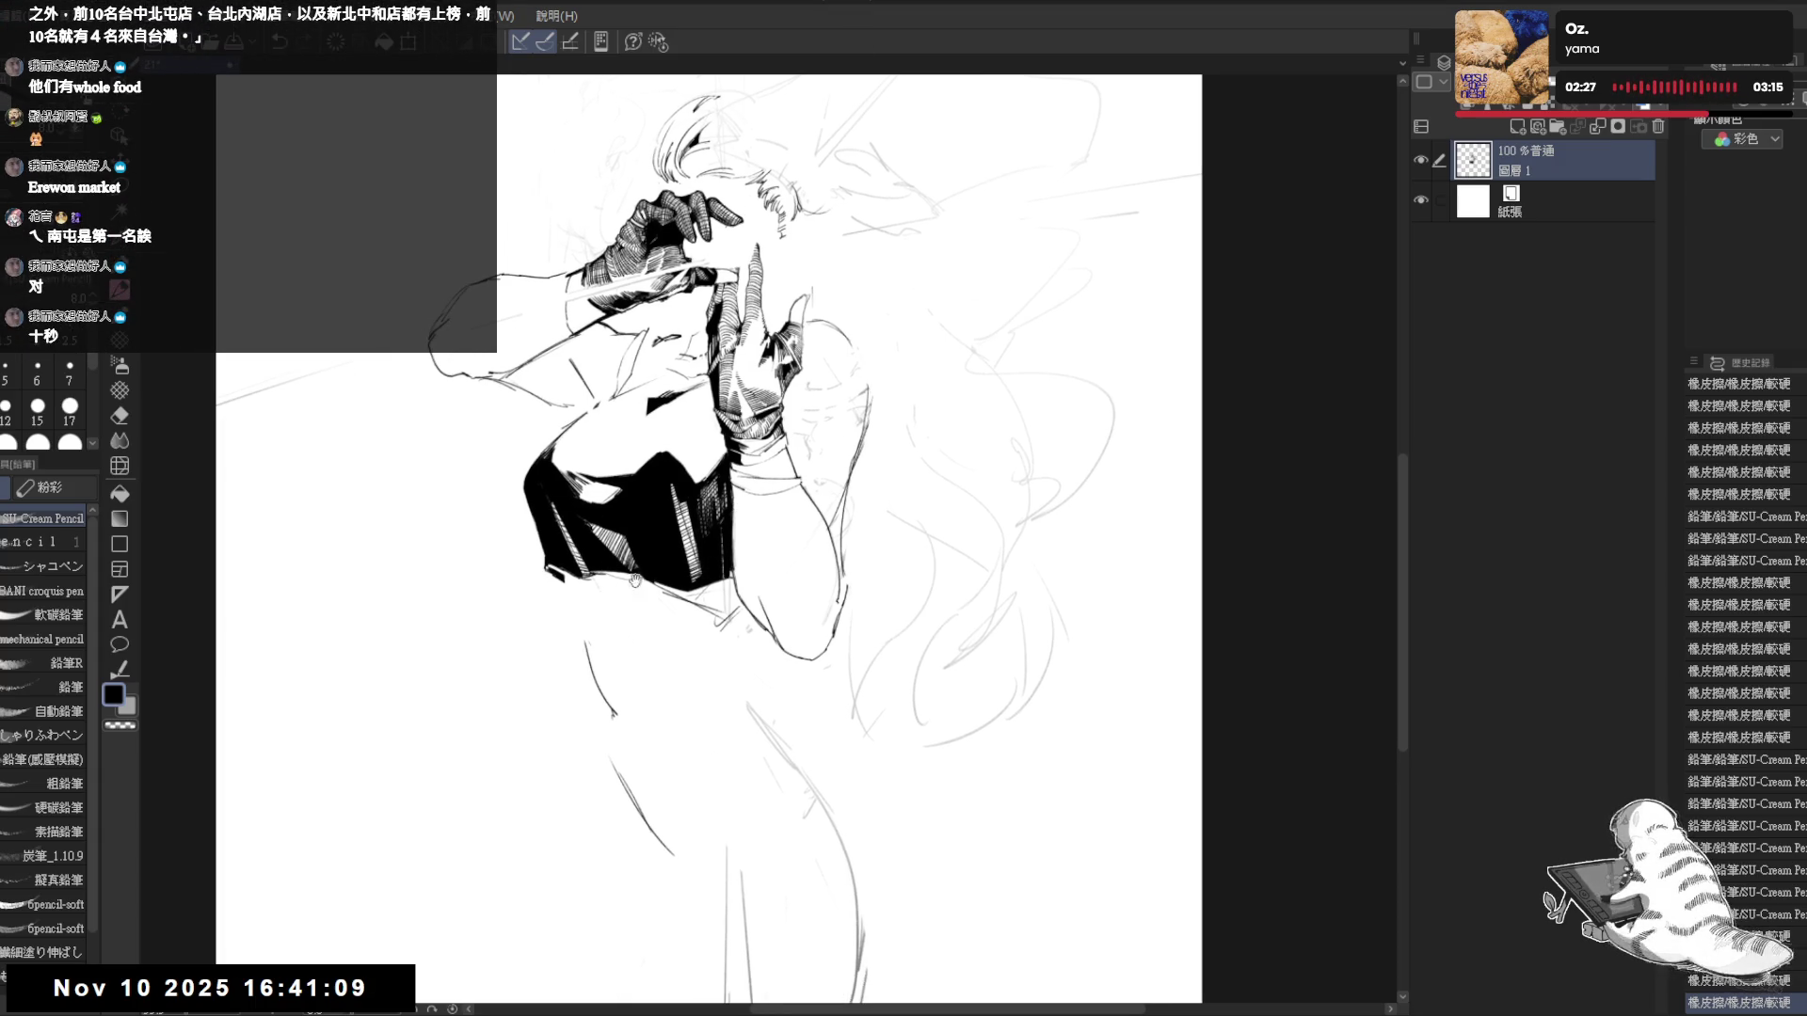
left_click_drag(675, 415, 674, 437)
key("e")
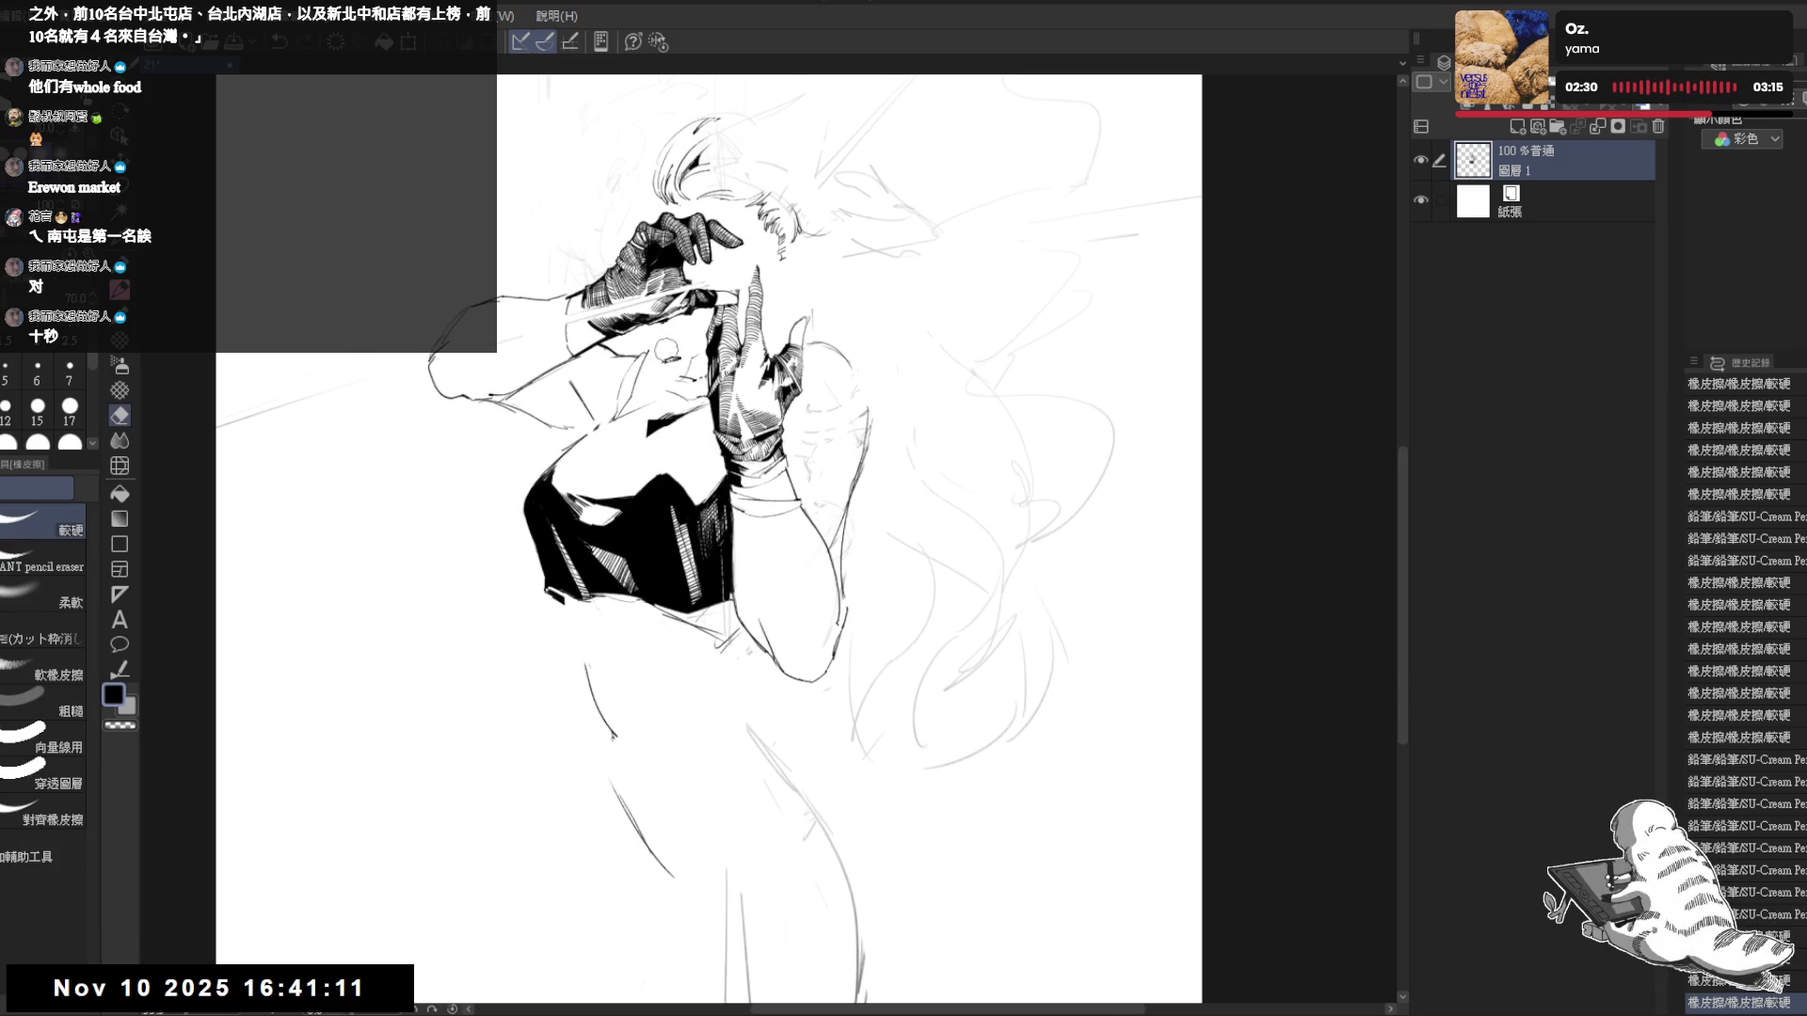
left_click(667, 350)
key("p")
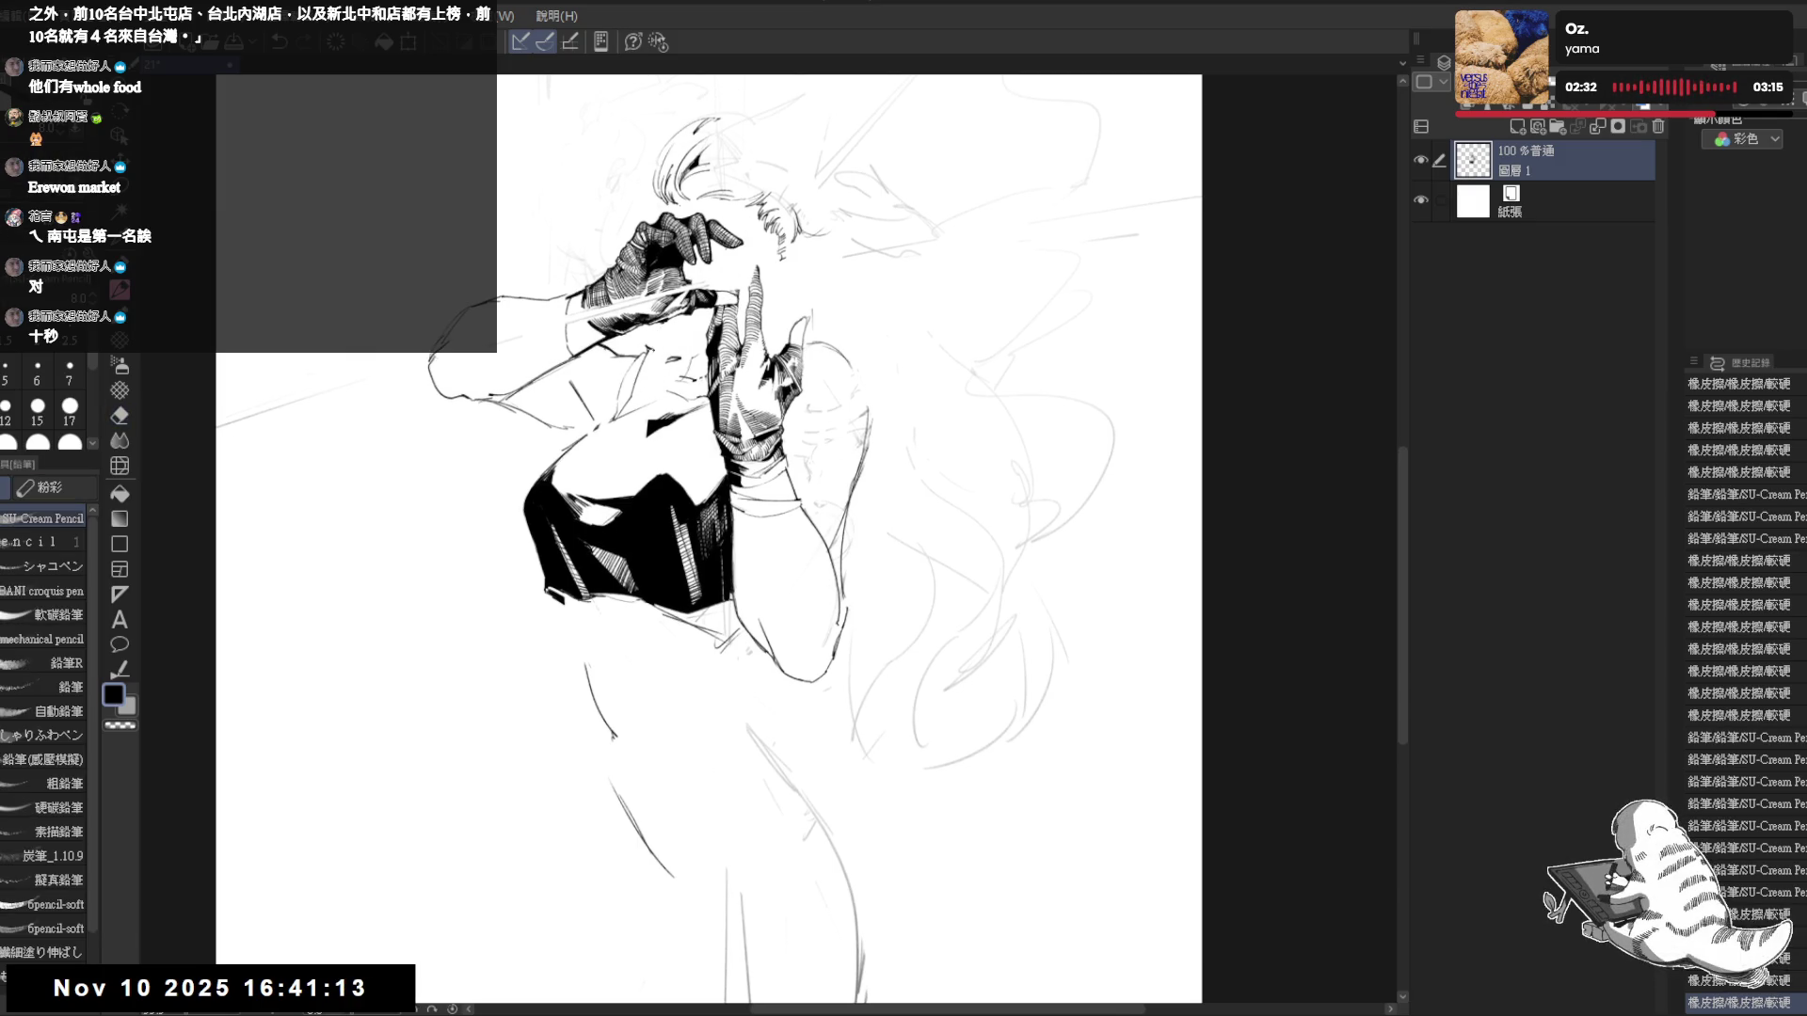
key("e")
left_click_drag(663, 362, 694, 350)
key("p")
left_click(683, 359)
key("e")
key("p")
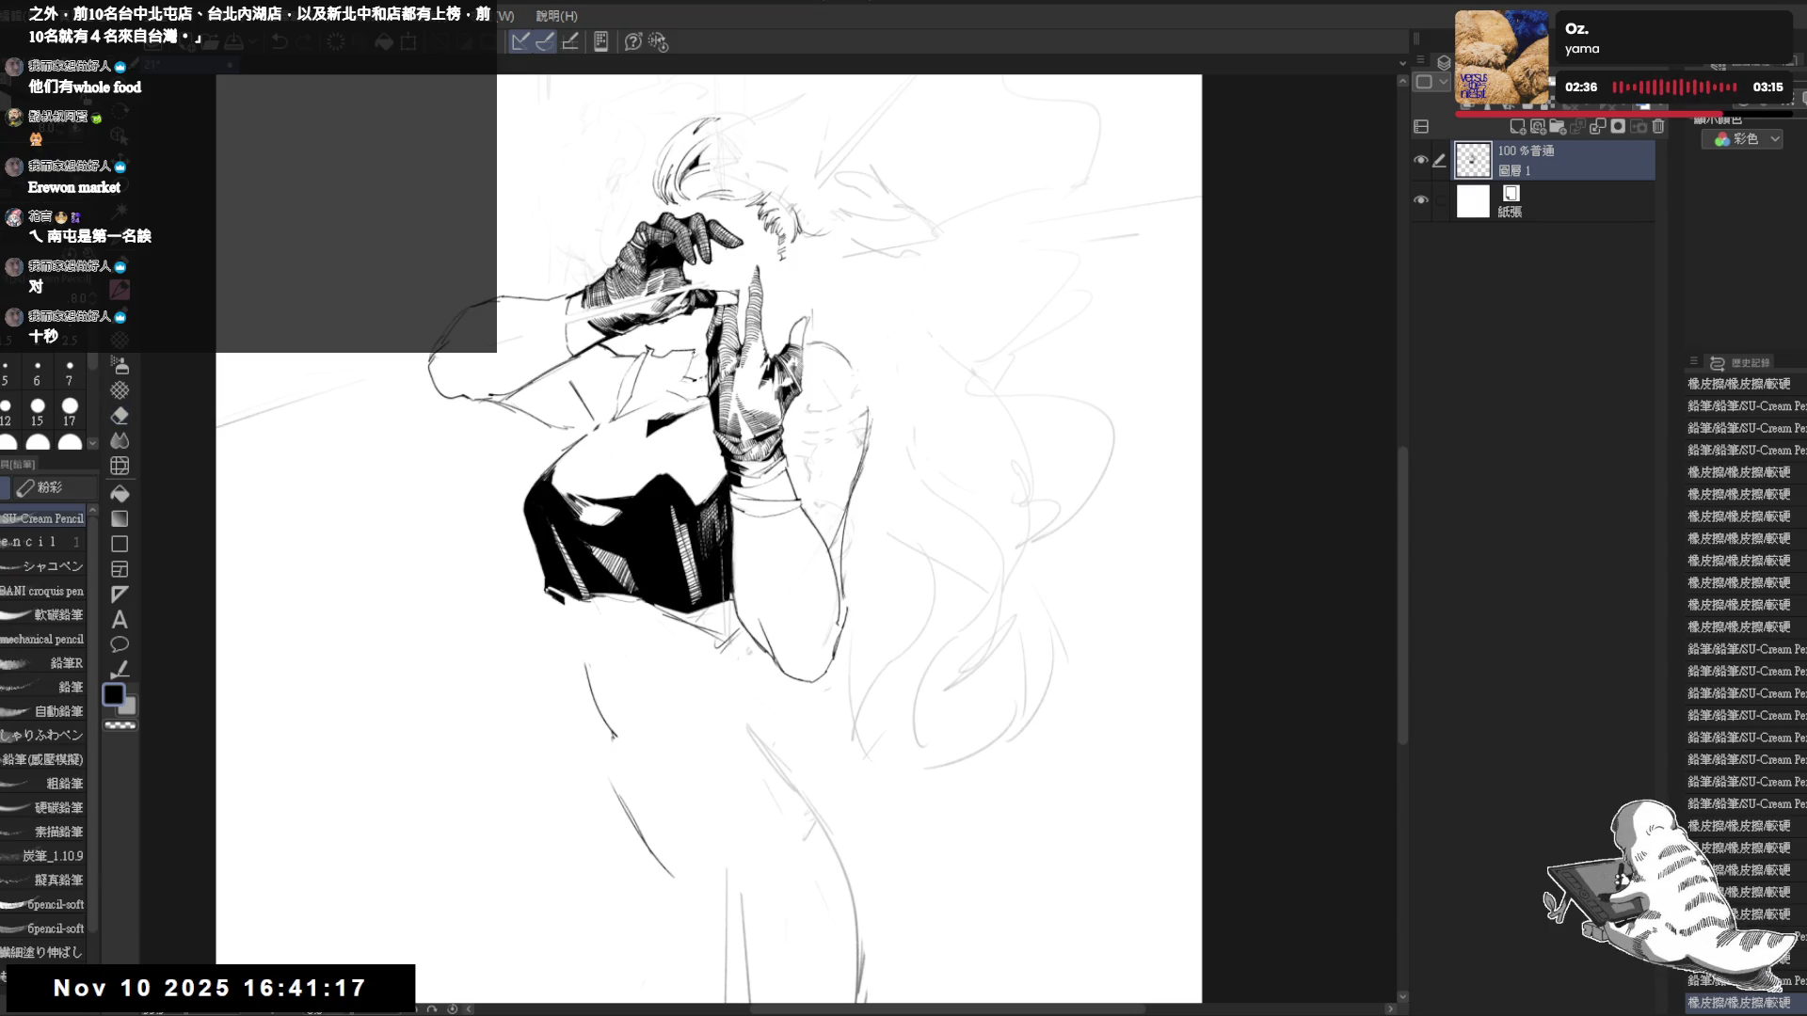
- Ink the chest shadow area, fill it solid black, and mirror the view to check
left_click(638, 400)
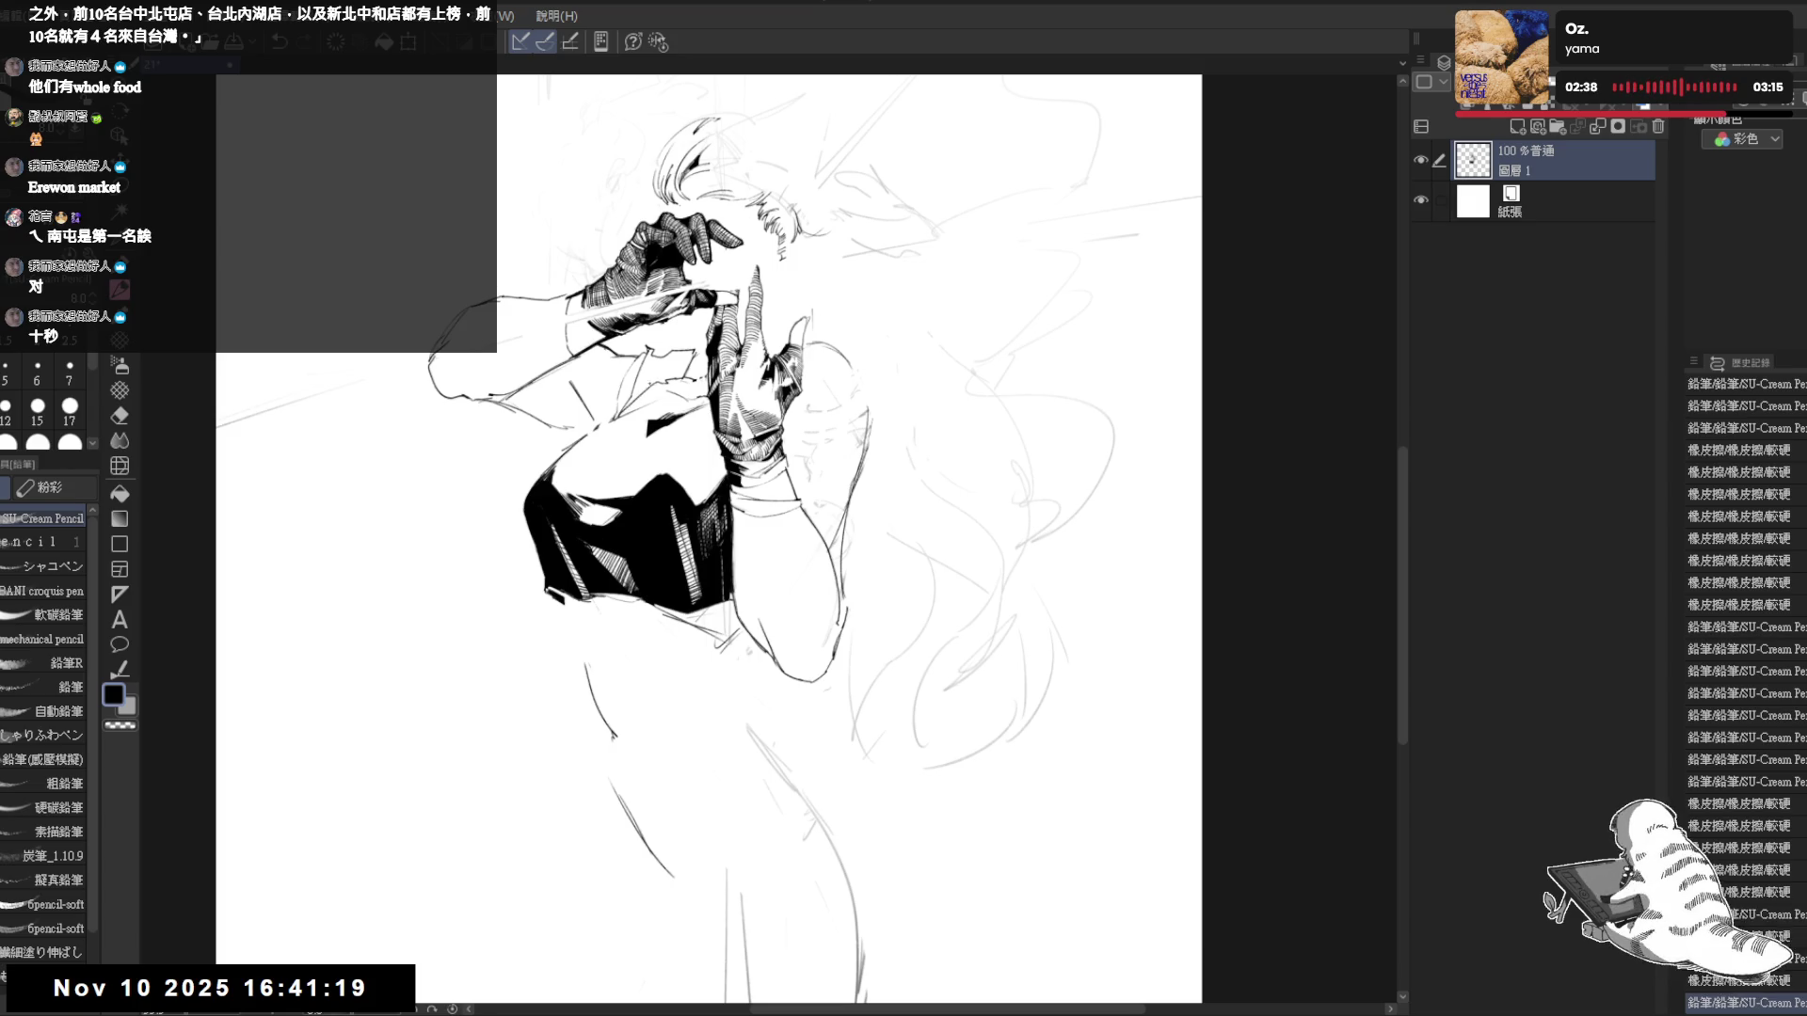
key("g")
left_click(635, 396)
key("h")
key("h")
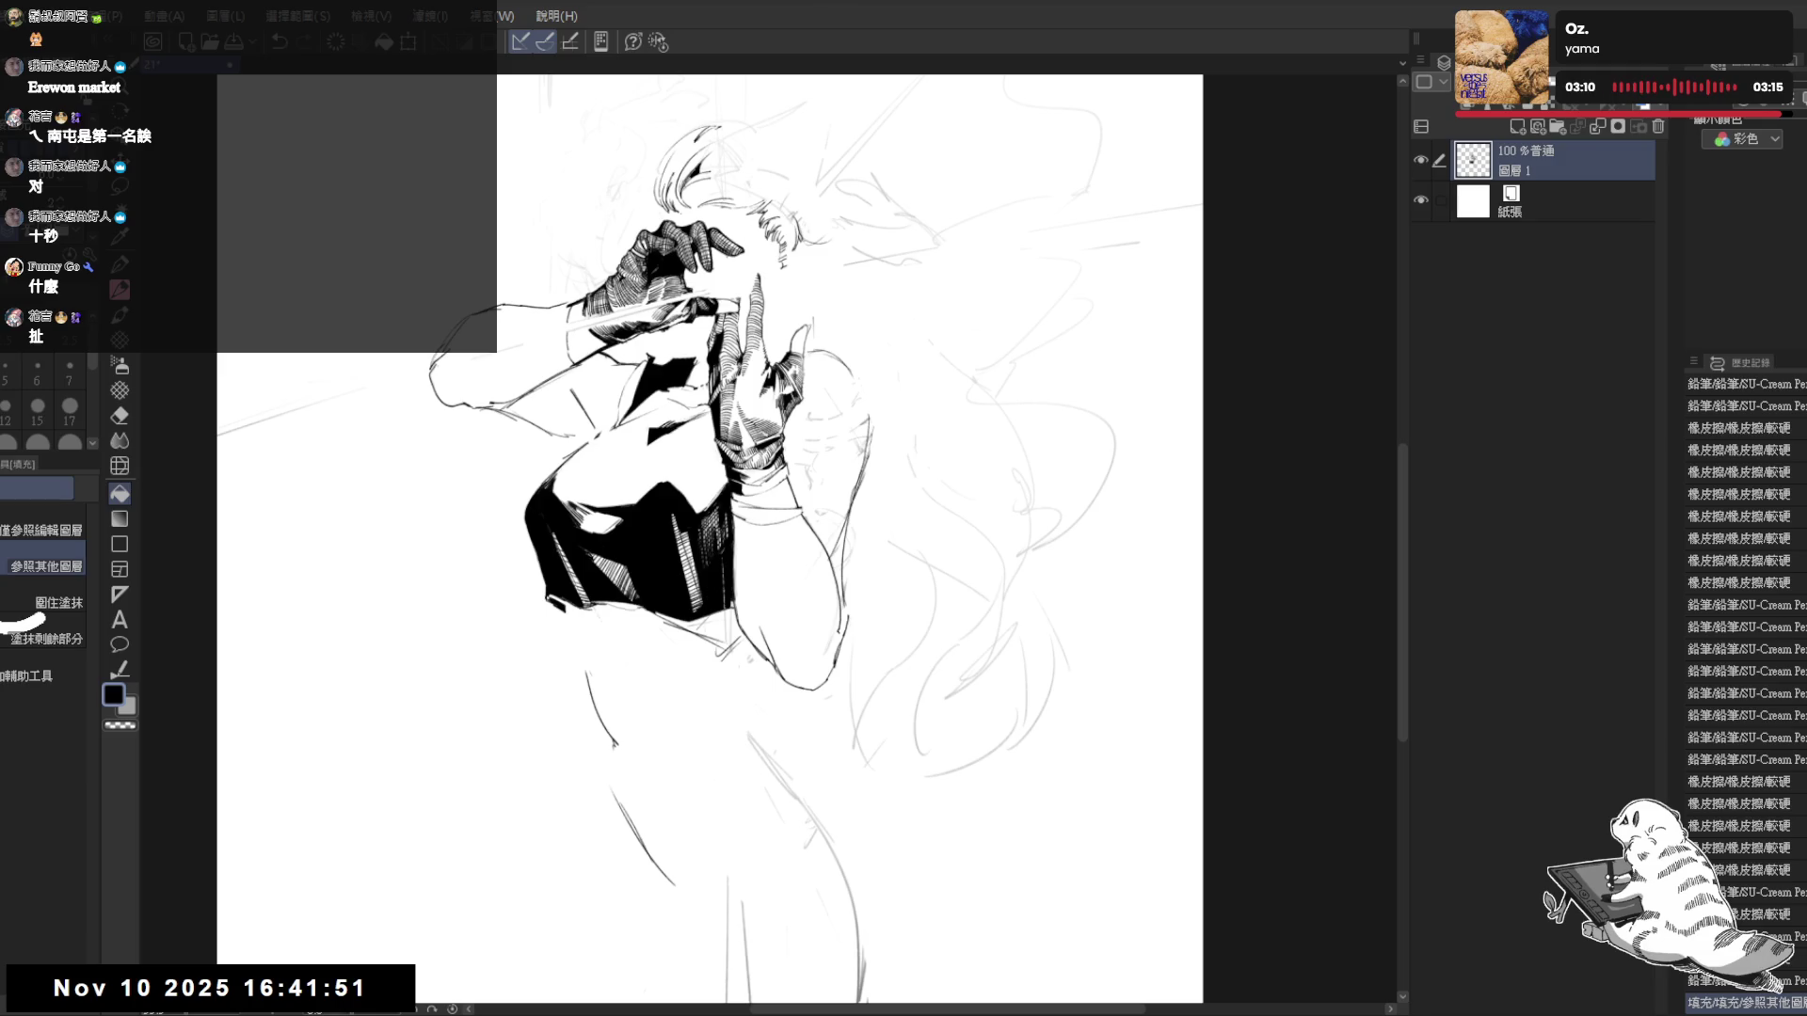
- Erase a small stray mark beside the arm
left_click_drag(855, 447, 810, 450)
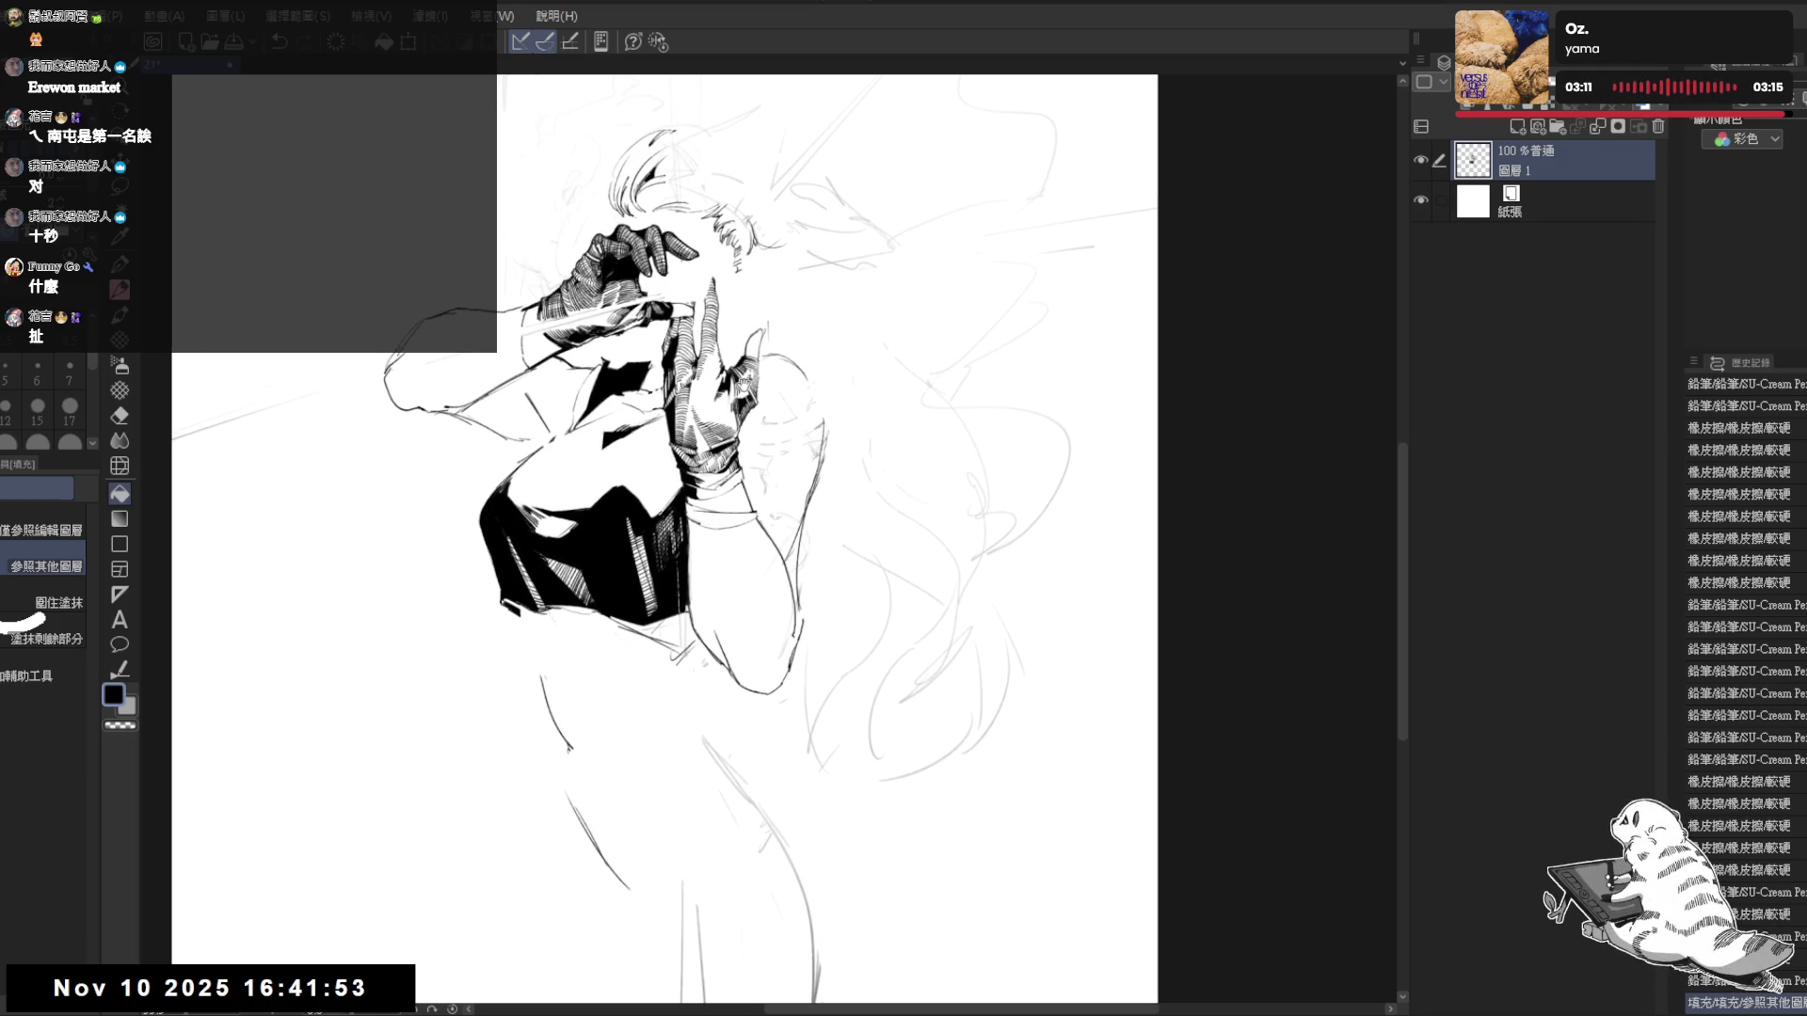
key("e")
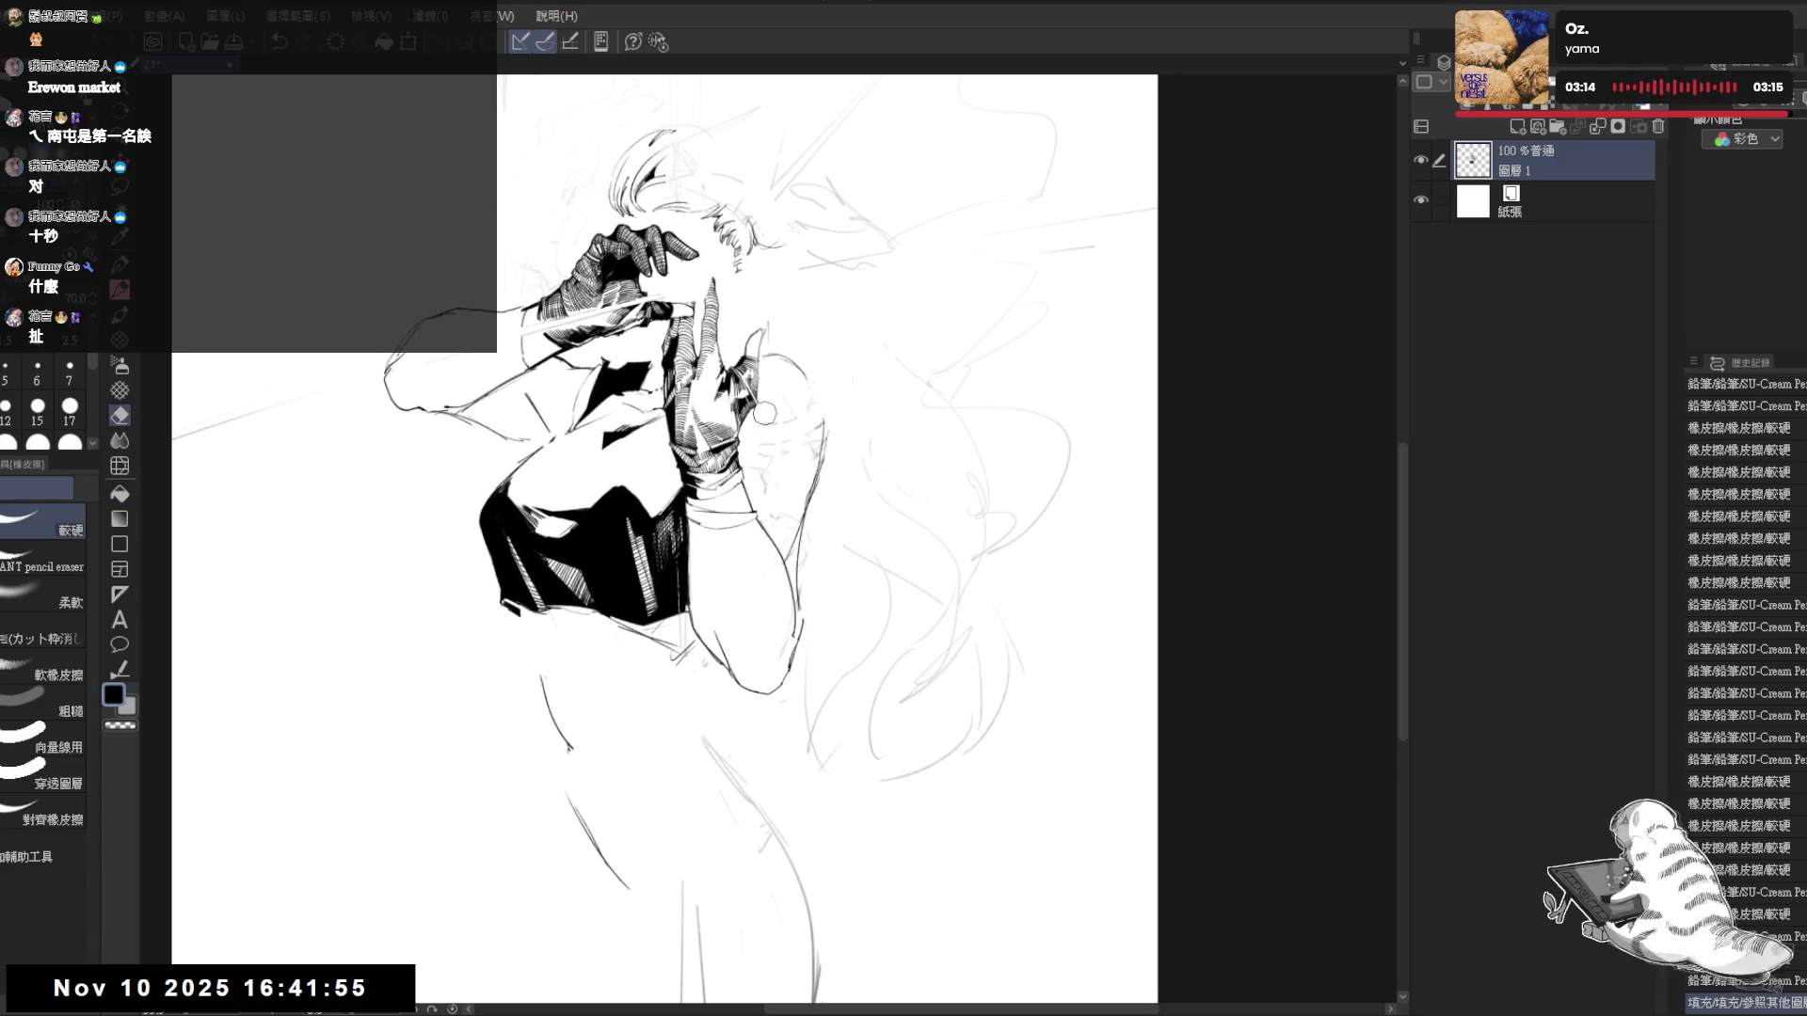
key("p")
scroll(764, 412, "up", 3)
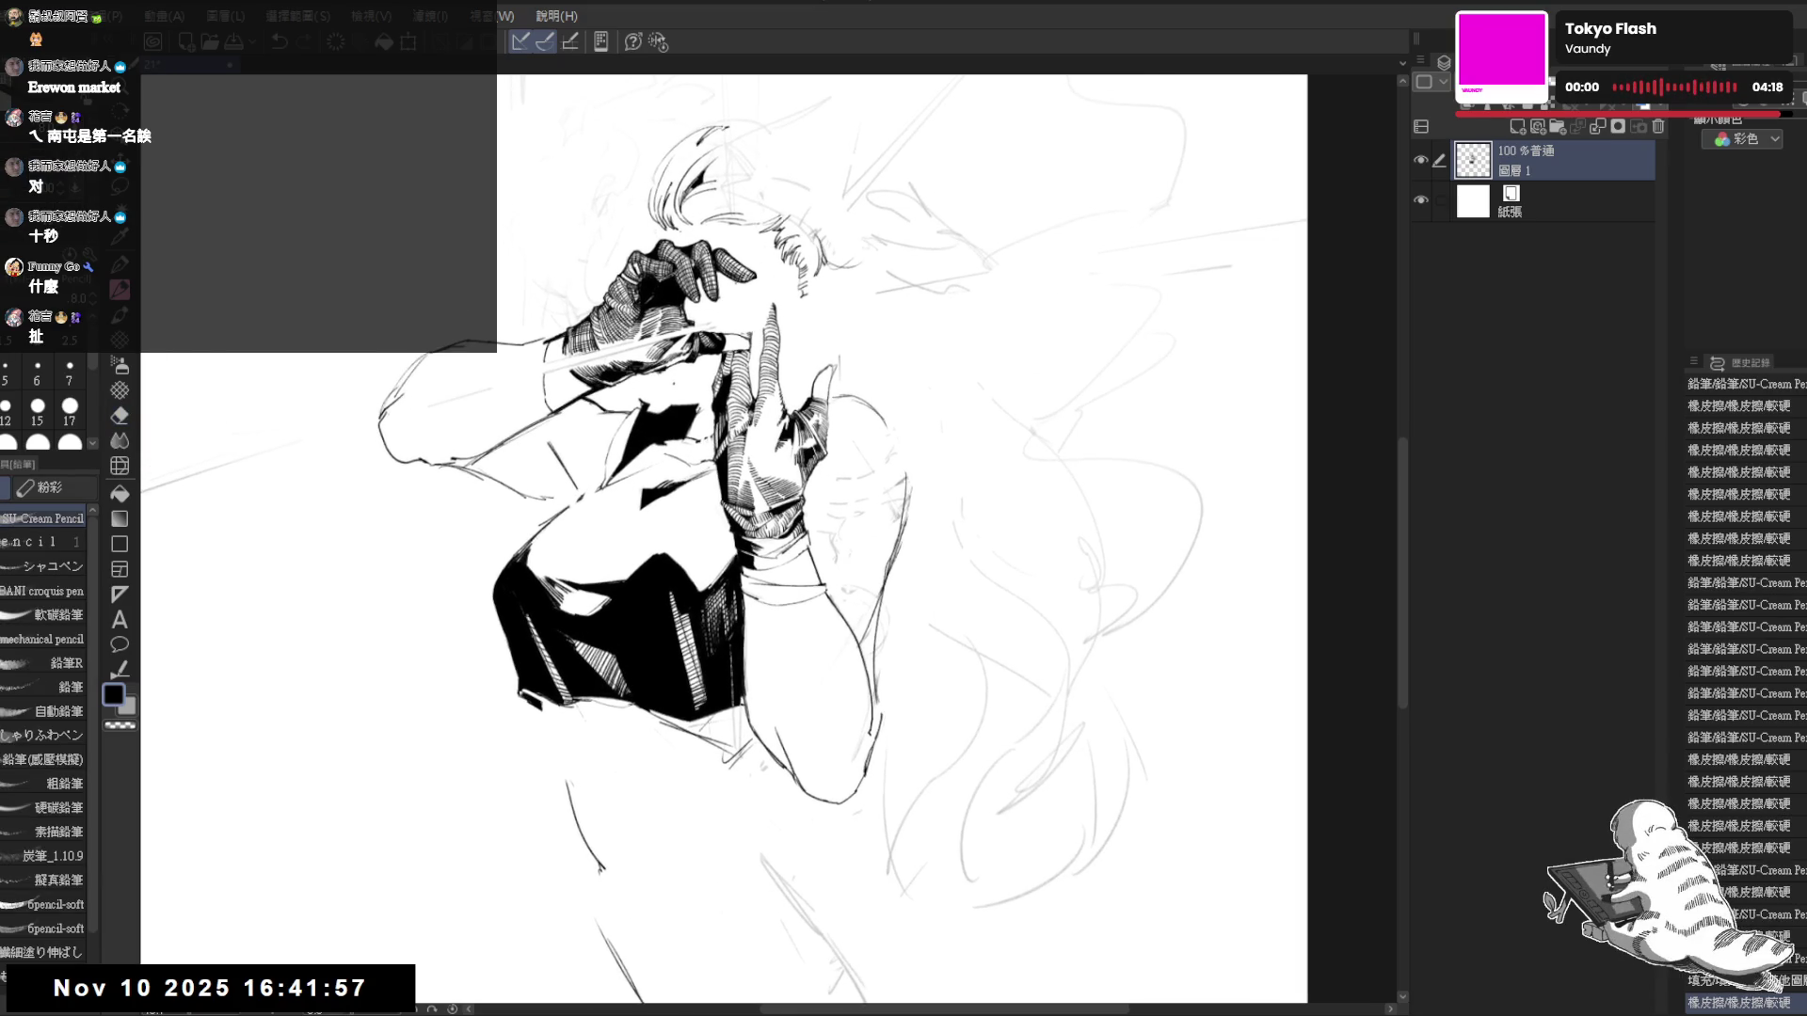
key("e")
left_click_drag(616, 384, 659, 418)
key("p")
- Hatch shading near the lower gloved hand with short pencil strokes
left_click_drag(1129, 659, 1091, 715)
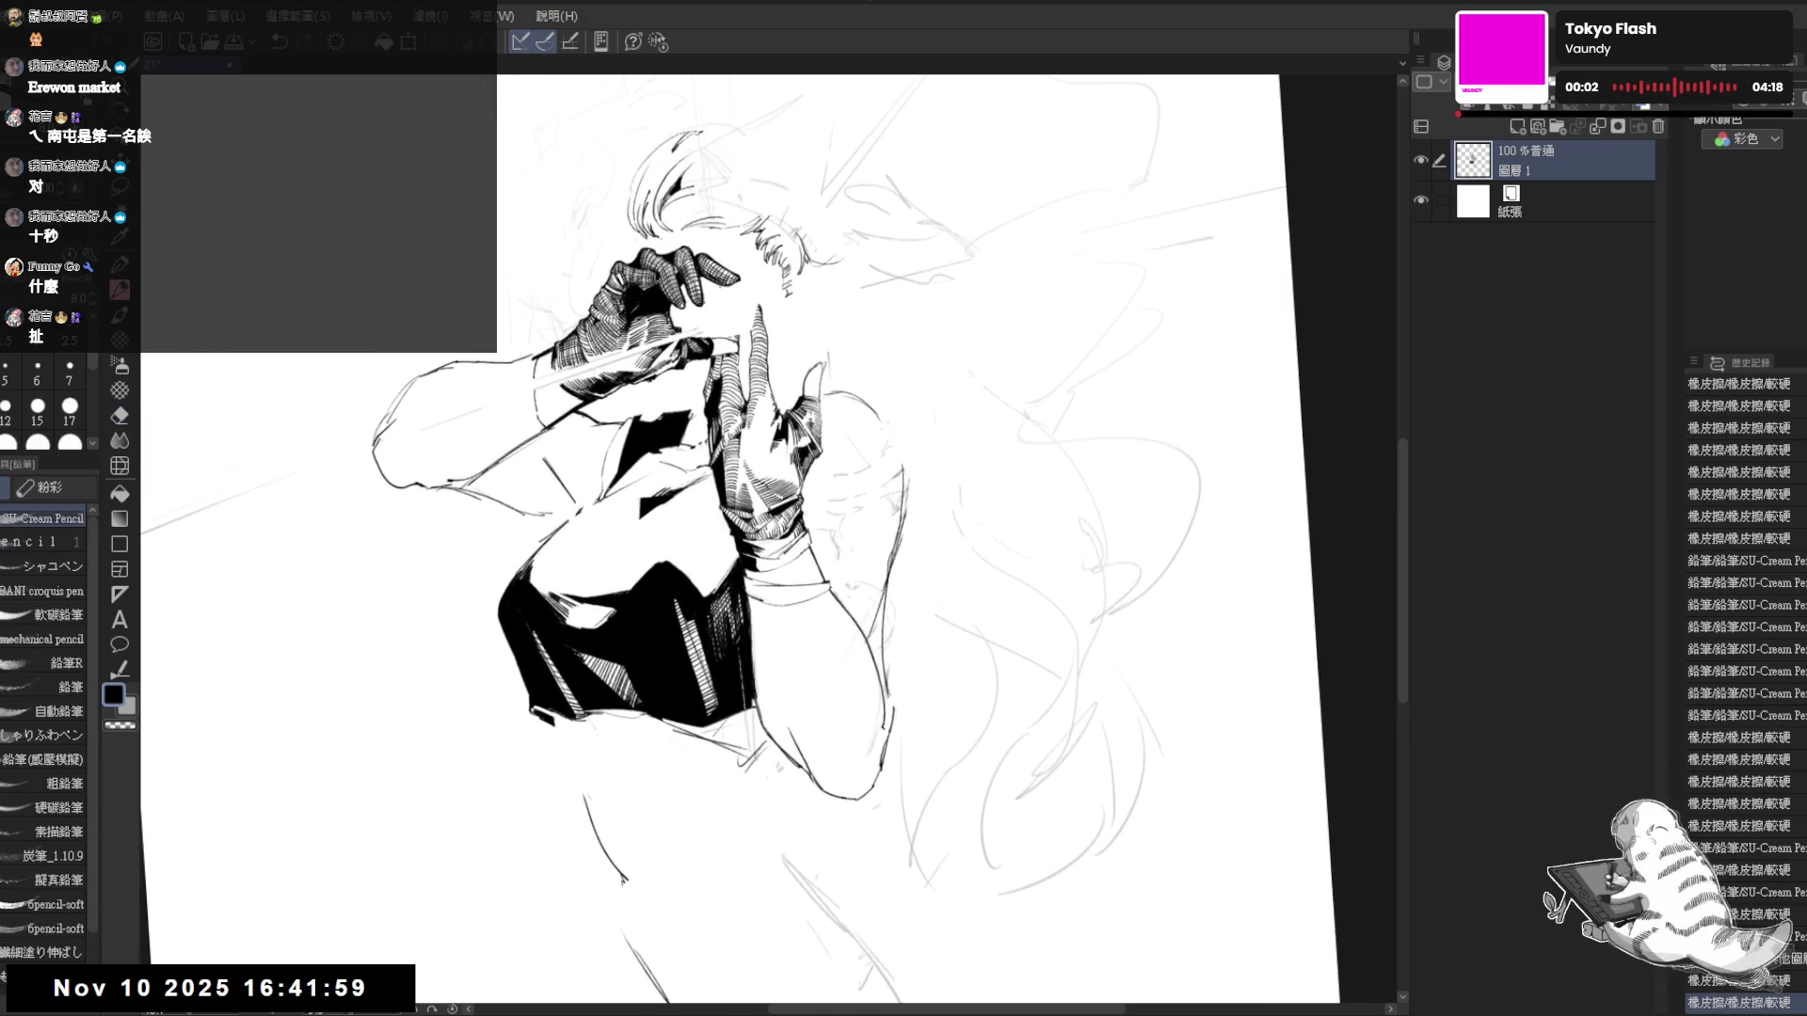
left_click(648, 419)
left_click_drag(647, 404, 668, 423)
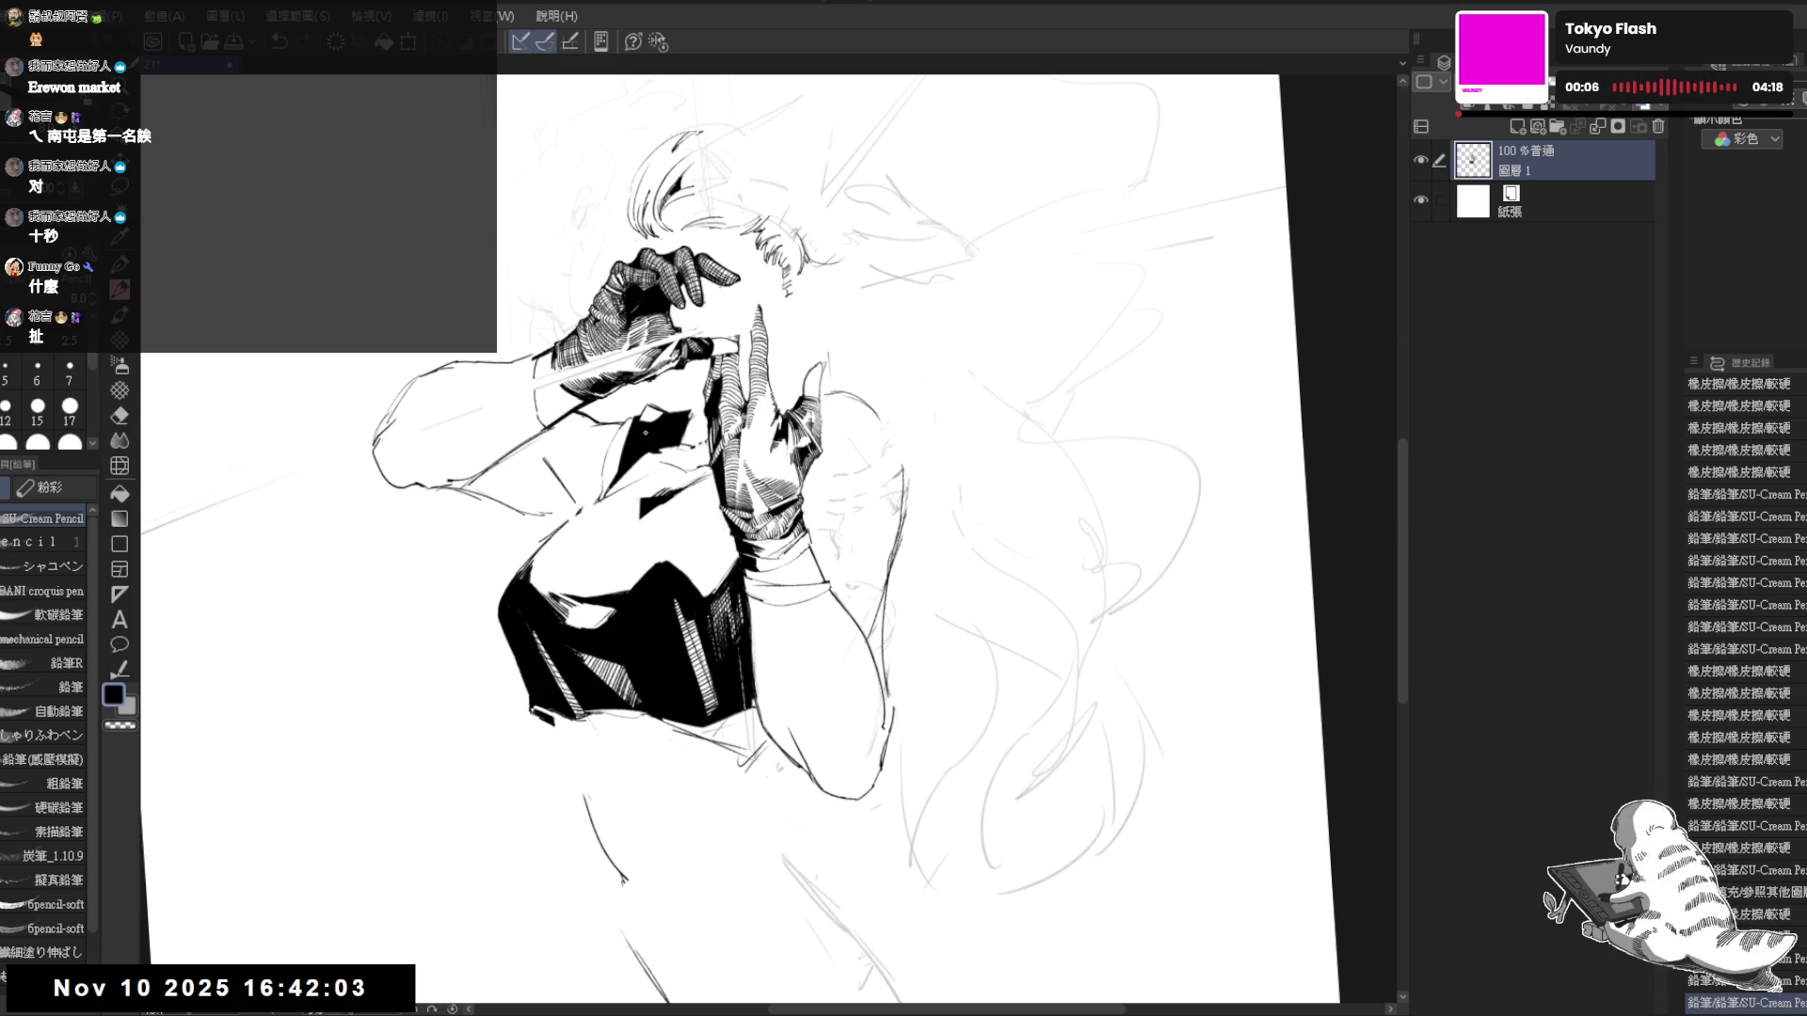
key("minus")
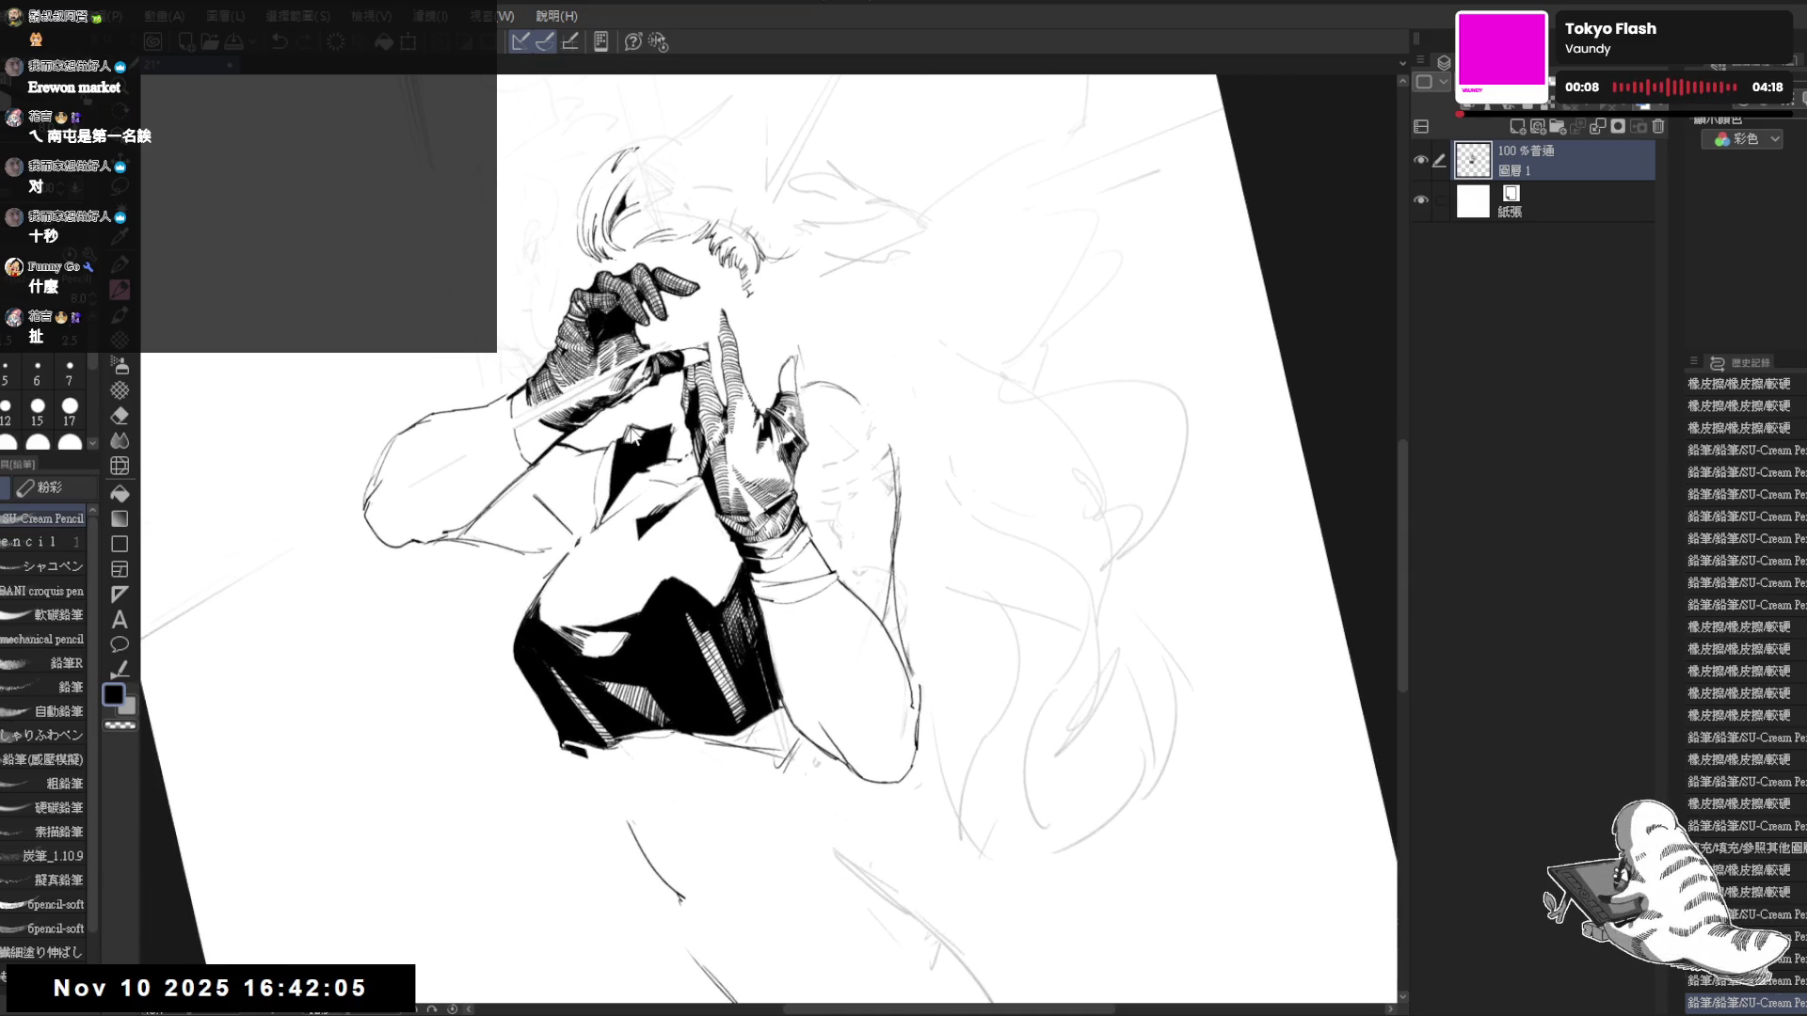
left_click_drag(632, 435, 637, 439)
left_click_drag(632, 433, 663, 485)
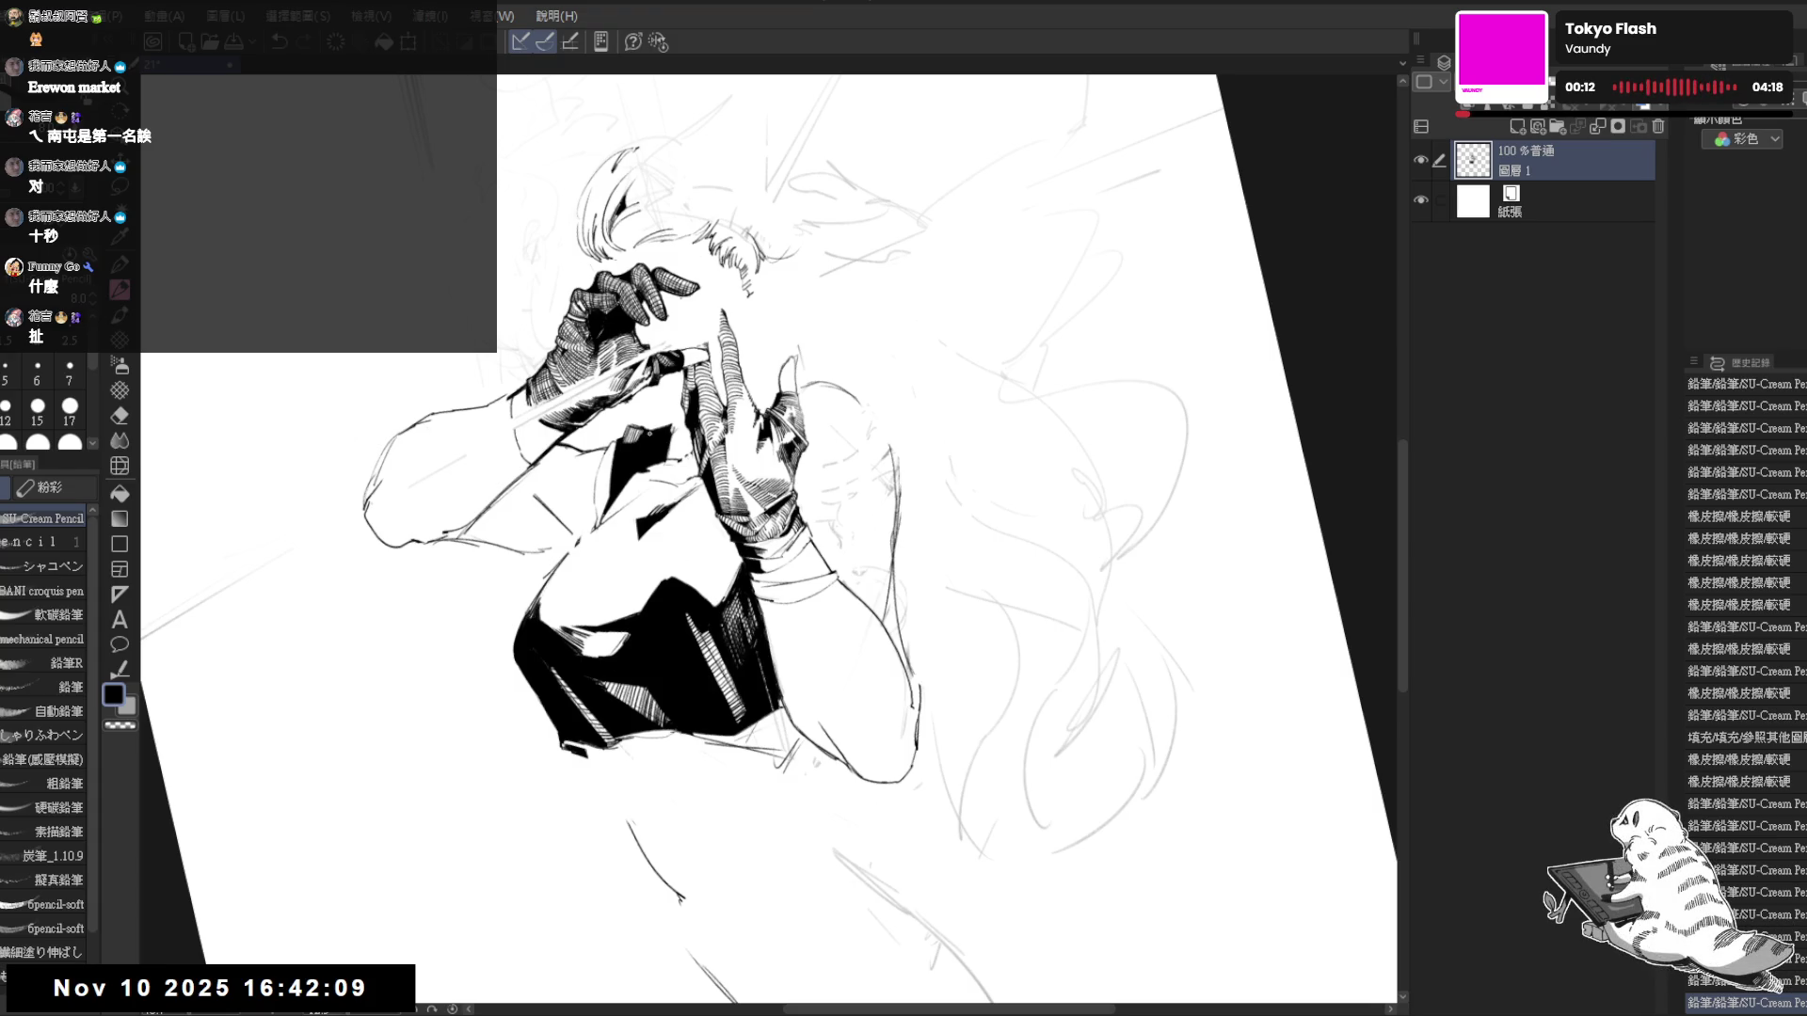
key("ctrl+at")
key("h")
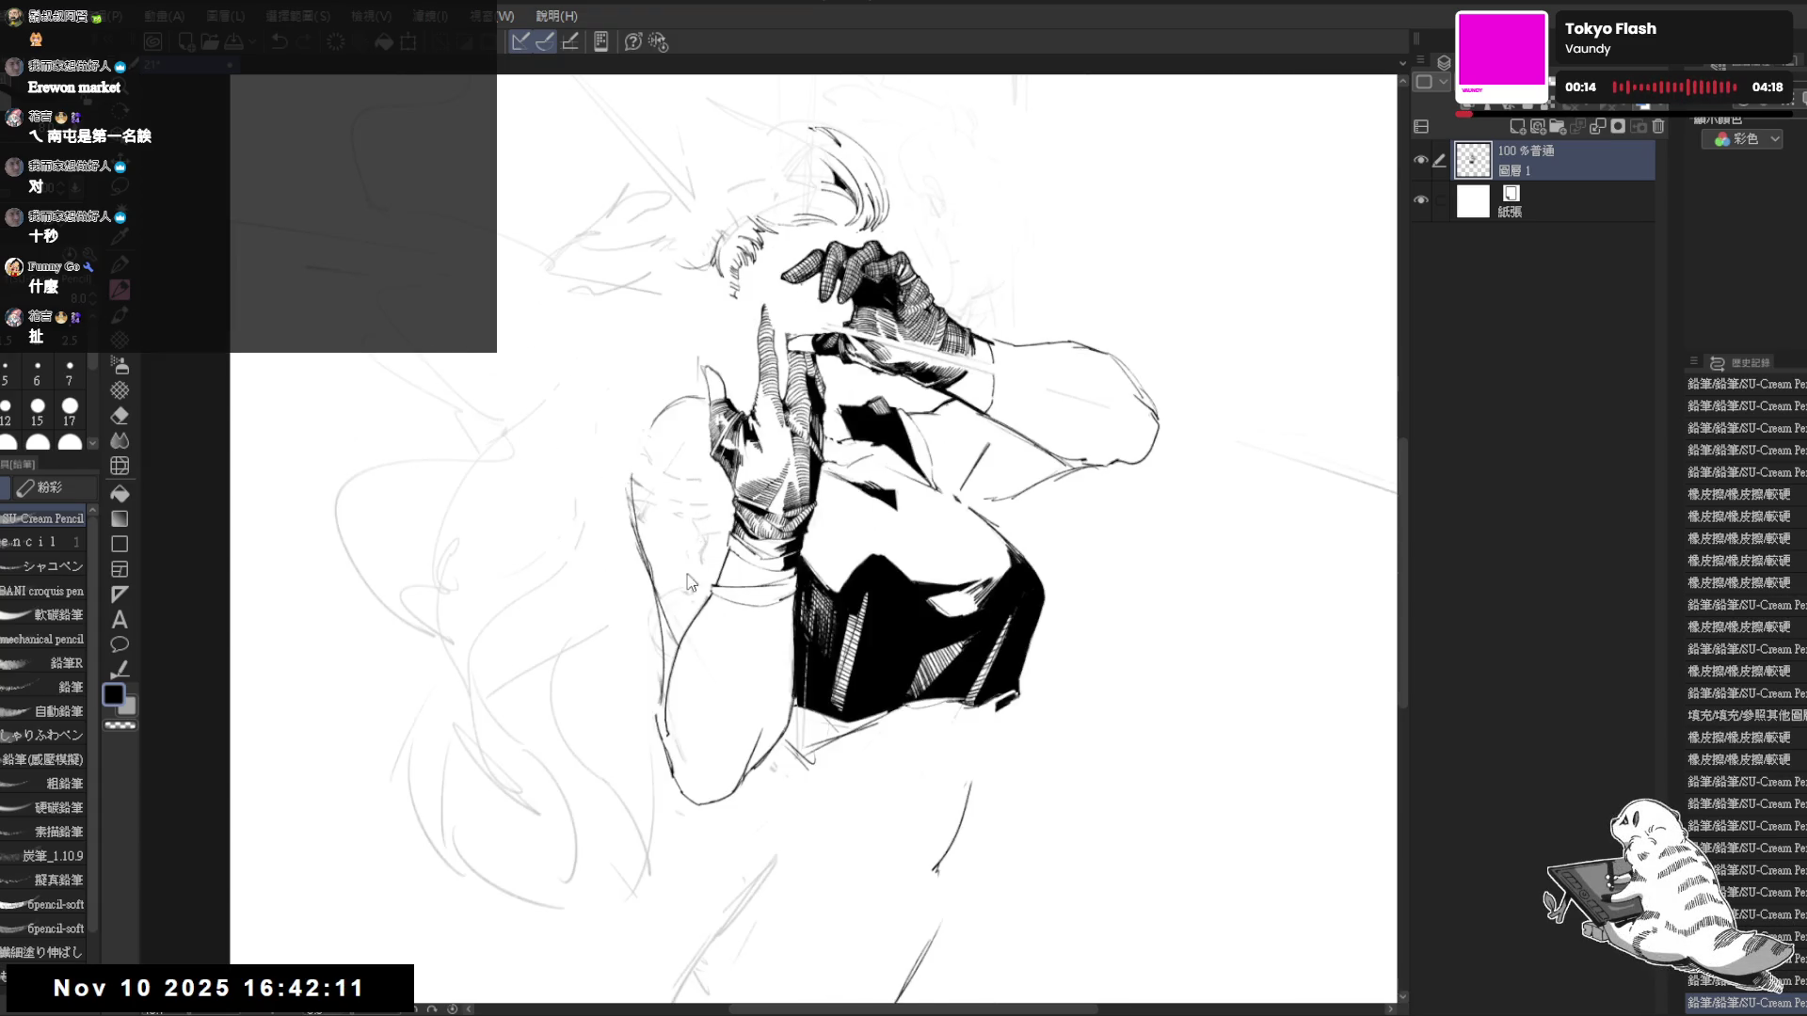
key("h")
left_click_drag(690, 584, 692, 798)
left_click_drag(623, 535, 655, 505)
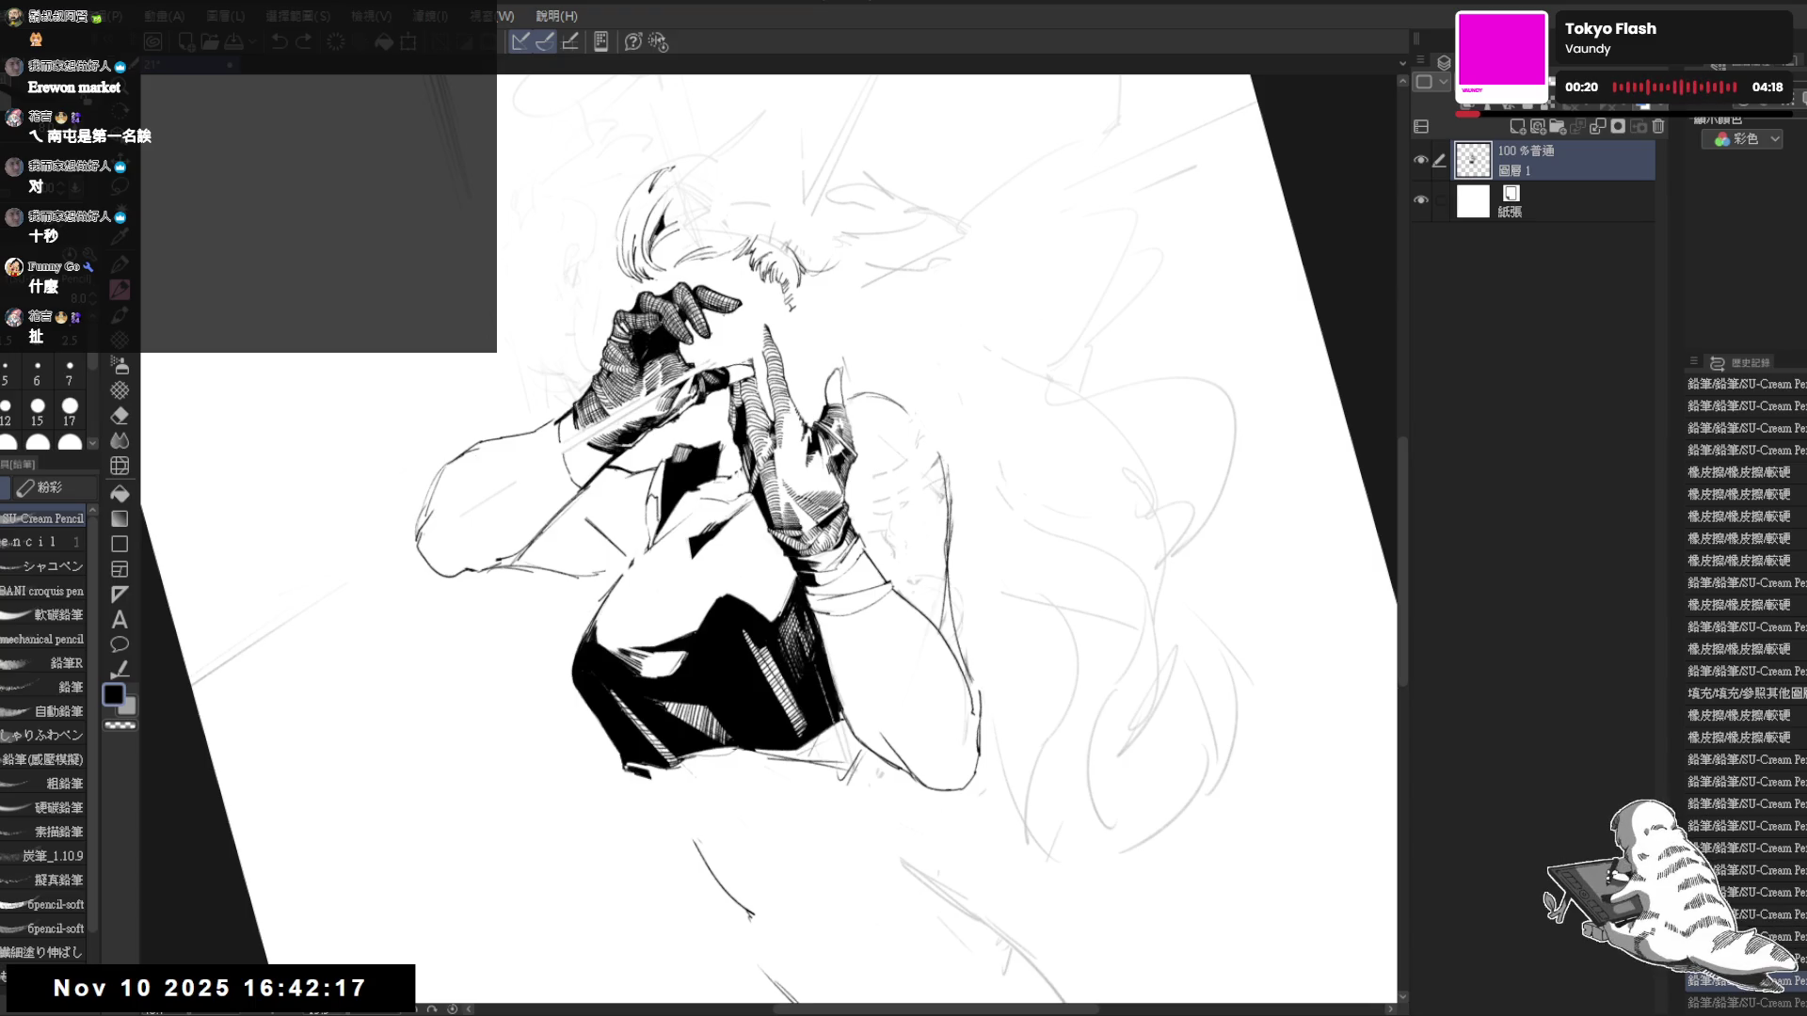
- Fill a small gap near the collar black and redraw a small collar stroke
key("g")
left_click(661, 465)
key("p")
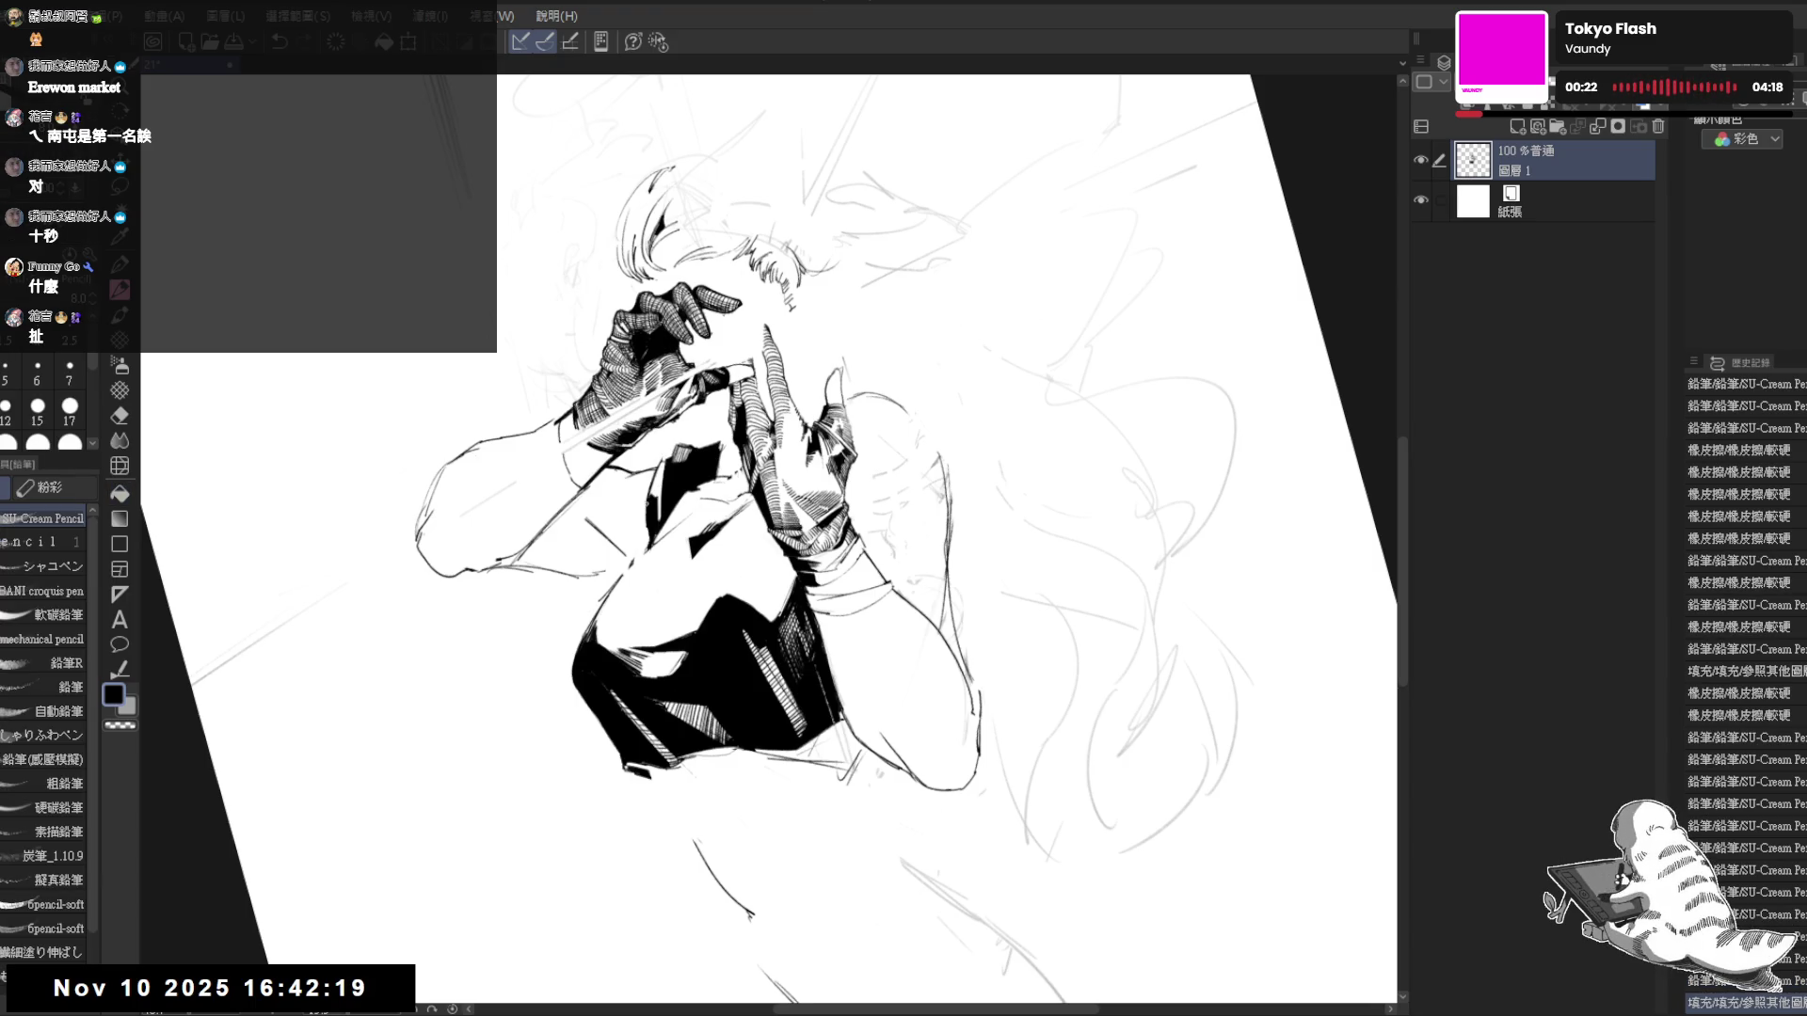
key("ctrl+z")
left_click_drag(649, 471, 666, 494)
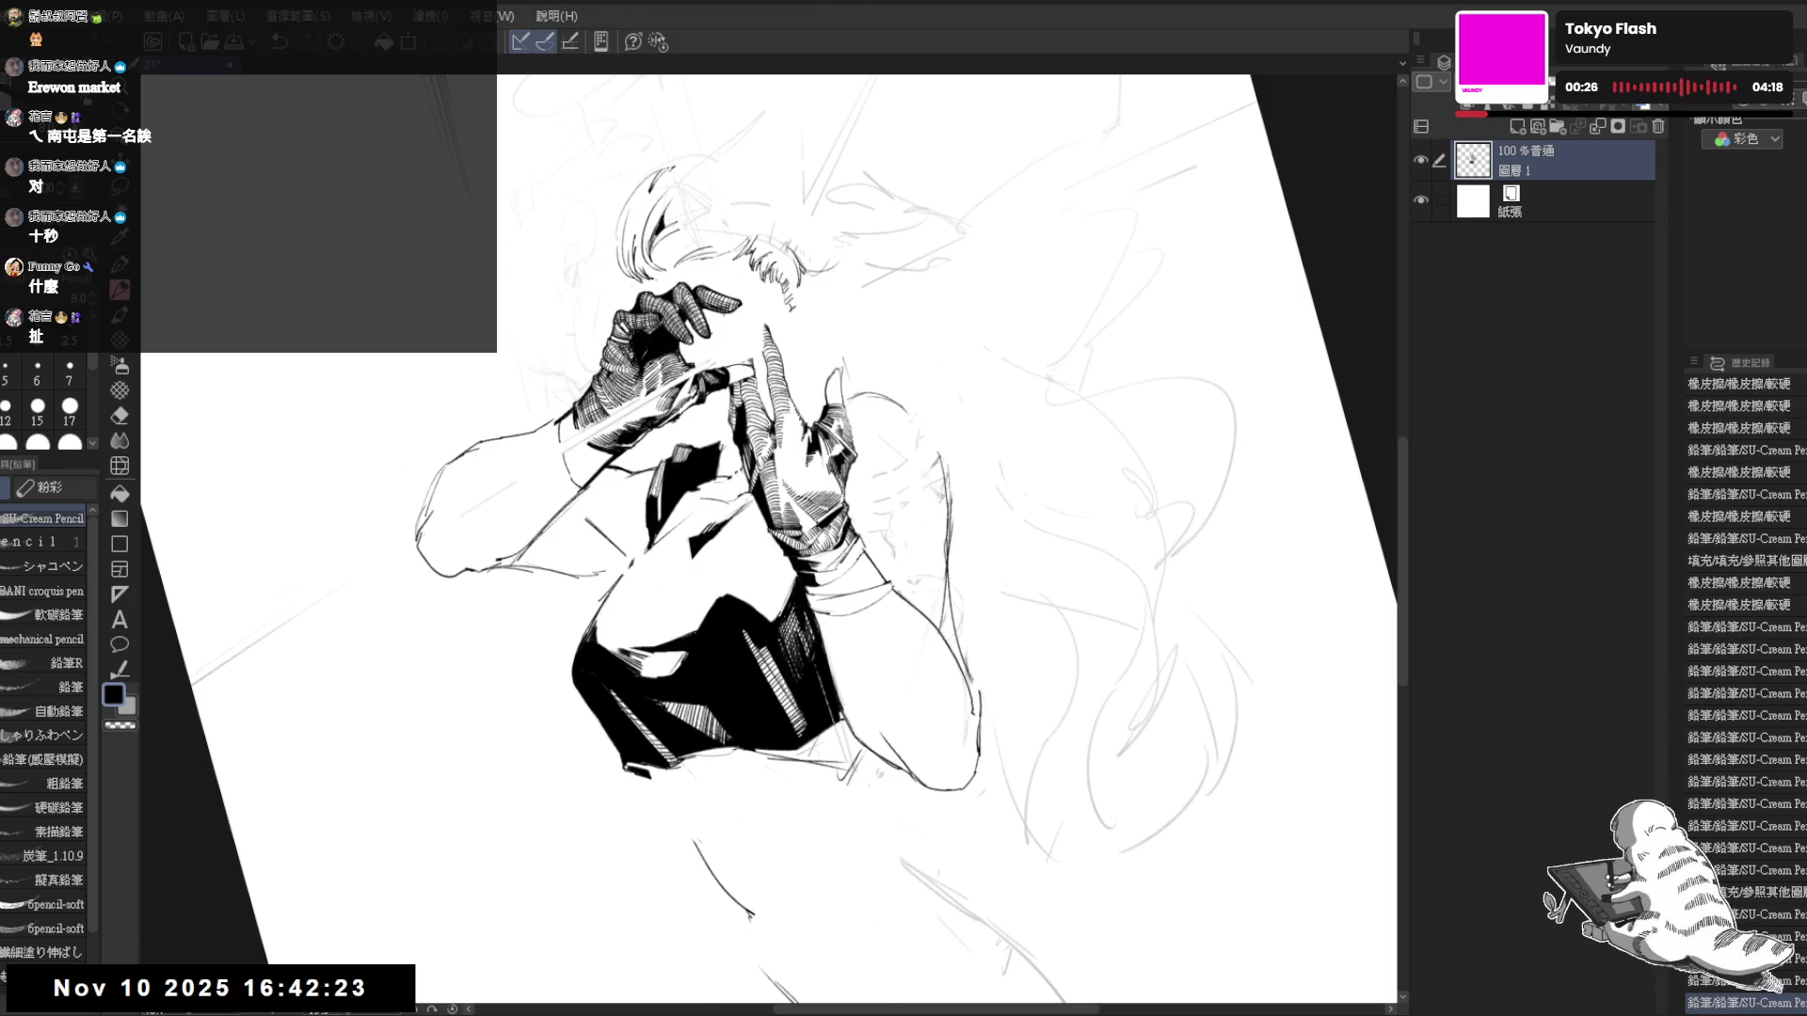
- Erase stray lines beside the right arm and another small stray mark
key("ctrl+0")
left_click_drag(792, 607, 712, 485)
scroll(564, 395, "down", 2)
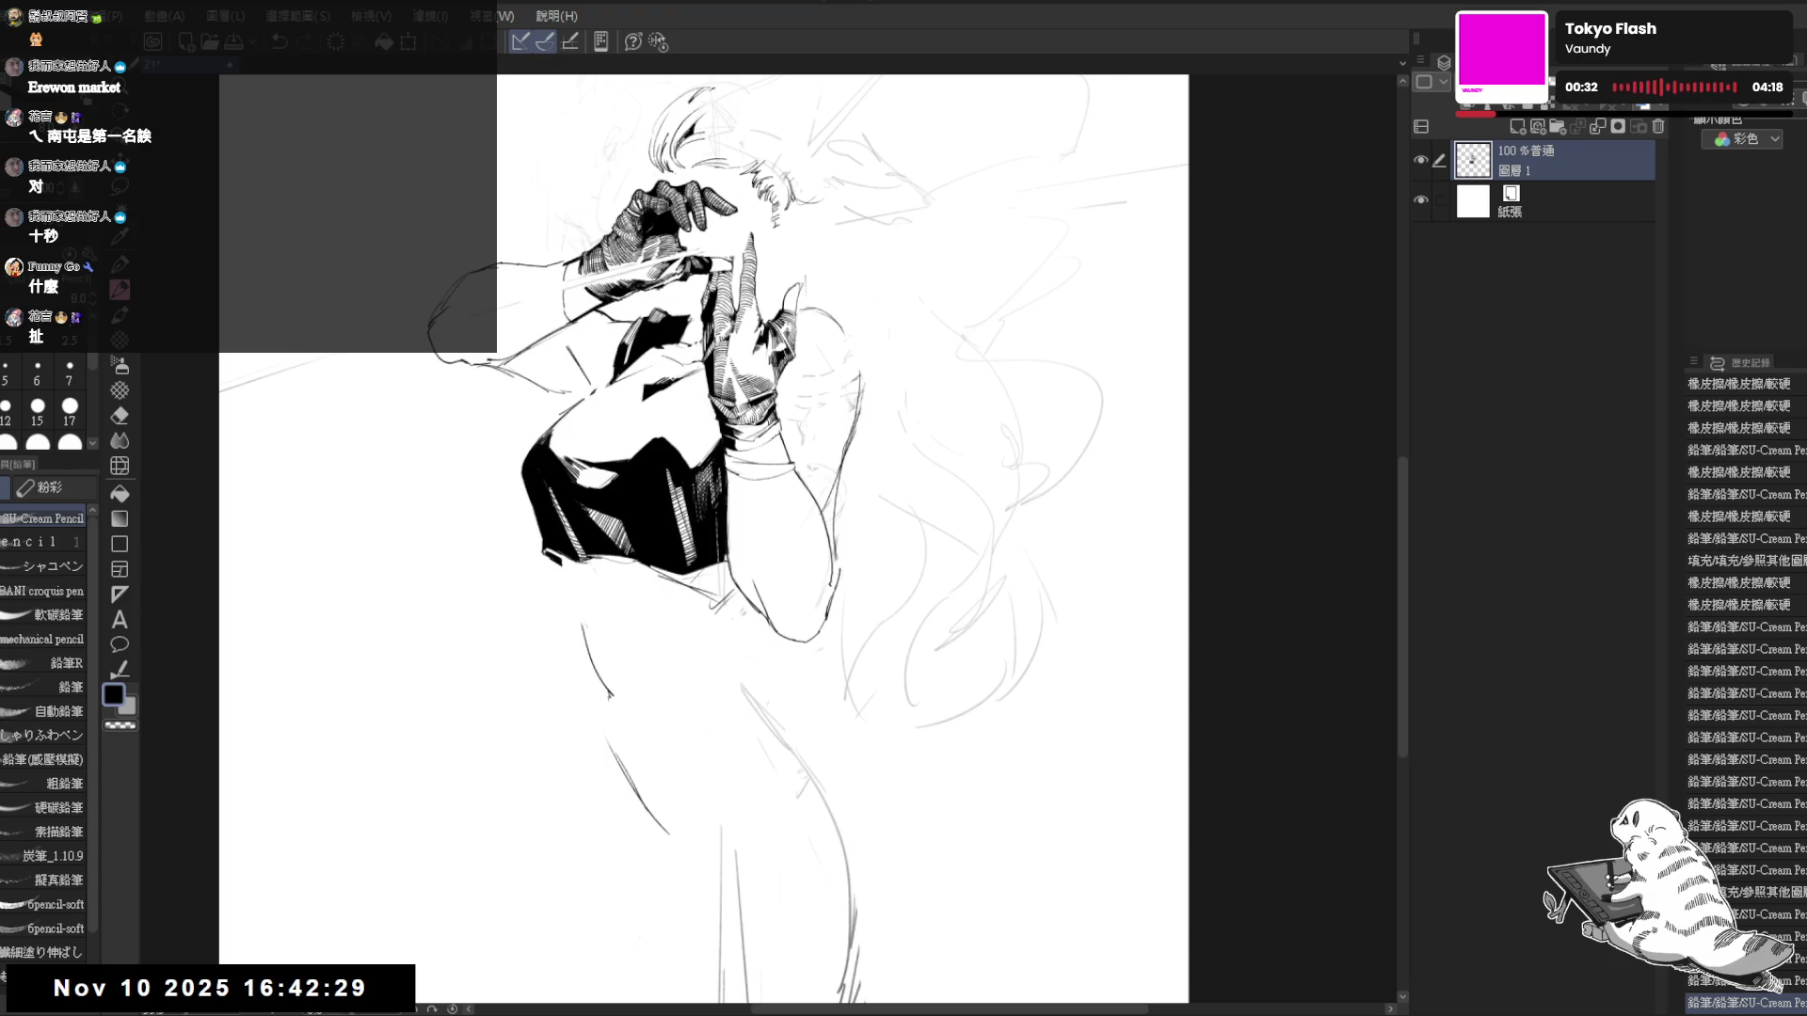
mouse_move(683, 336)
left_mouse_down()
mouse_move(670, 403)
mouse_move(622, 392)
mouse_move(498, 518)
left_mouse_up()
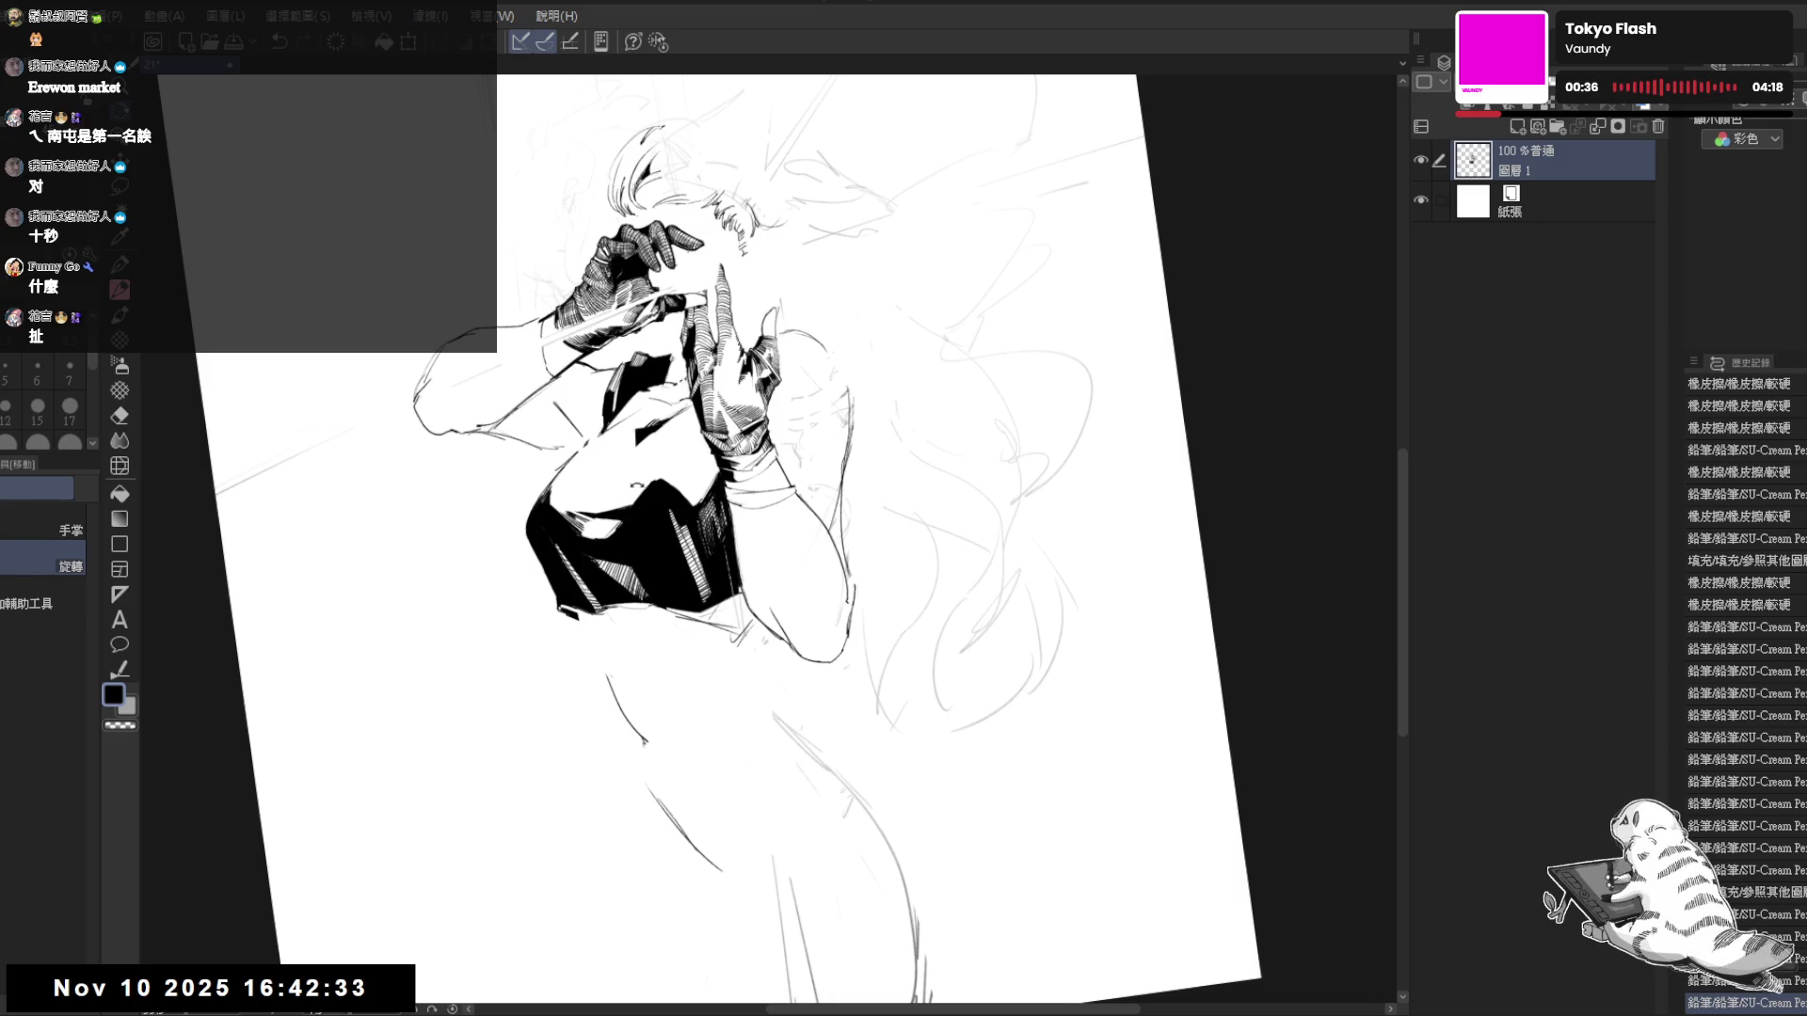
key("ctrl+shift+r")
key("e")
mouse_move(527, 400)
left_mouse_down()
mouse_move(583, 428)
mouse_move(569, 412)
left_mouse_up()
key("p")
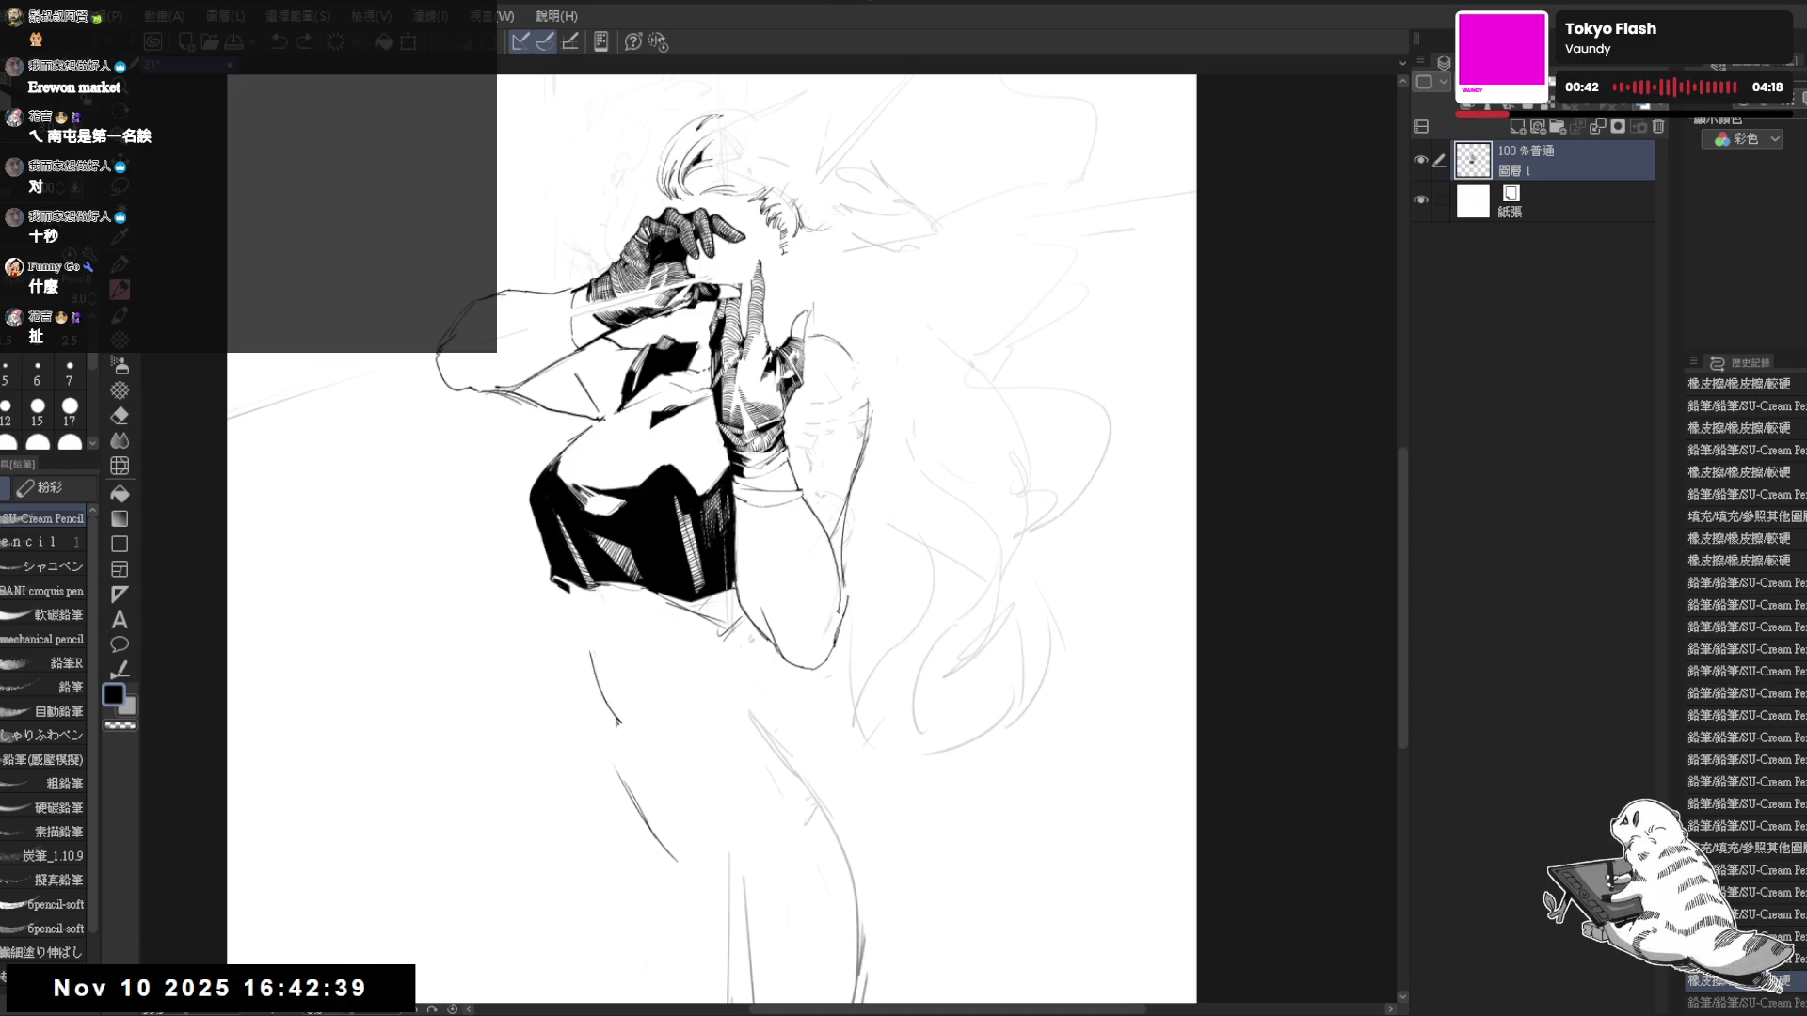
key("e")
left_click_drag(588, 419, 612, 433)
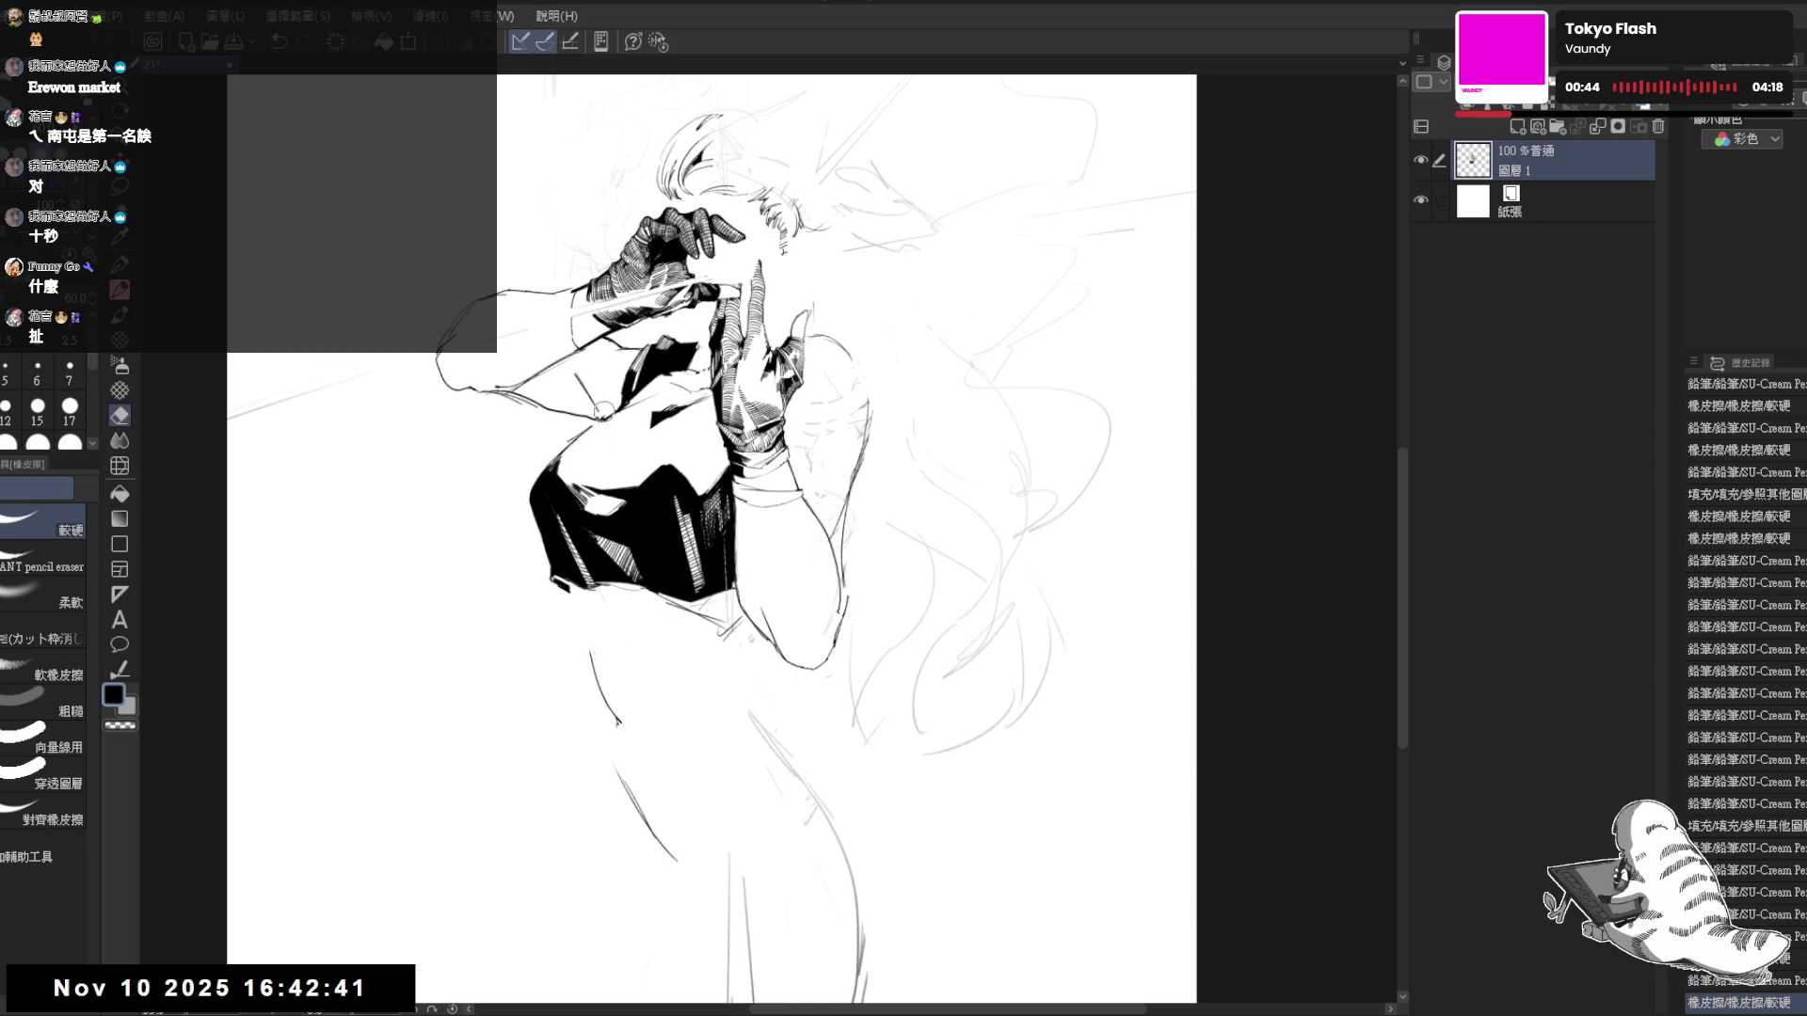
key("p")
mouse_move(622, 362)
left_mouse_down()
mouse_move(638, 402)
mouse_move(725, 477)
left_mouse_up()
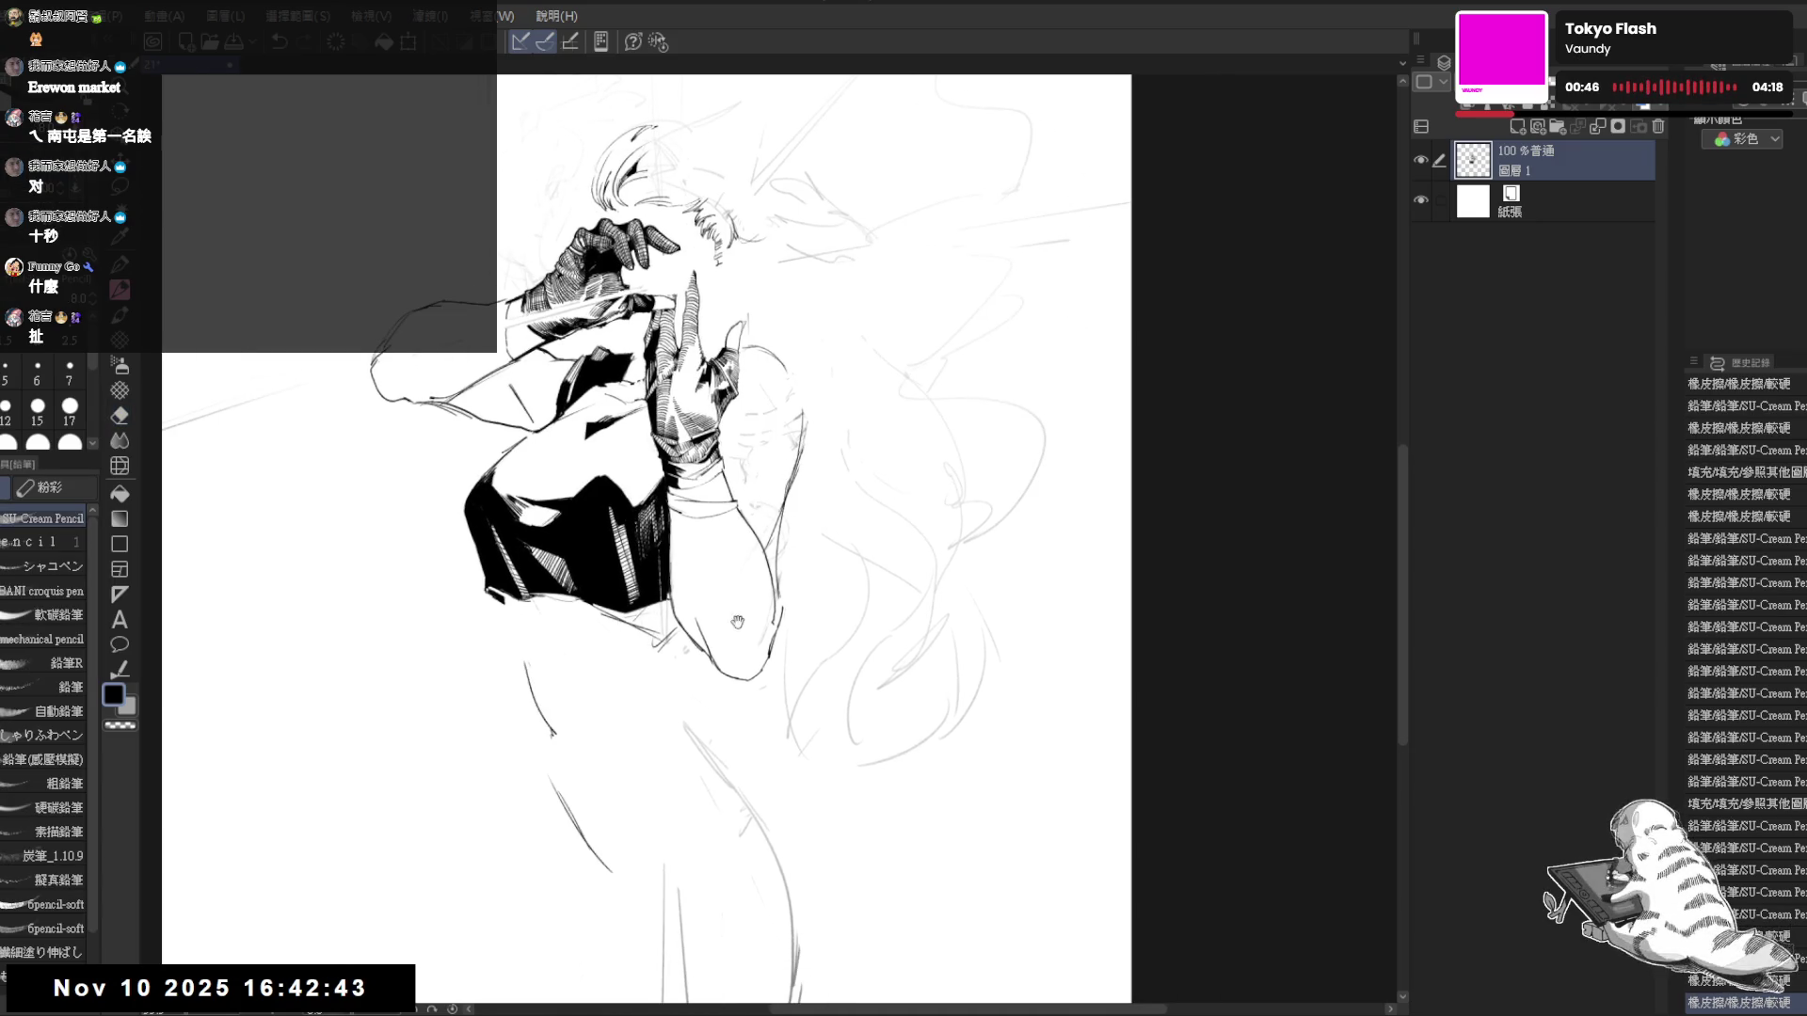
left_click_drag(737, 622, 625, 624)
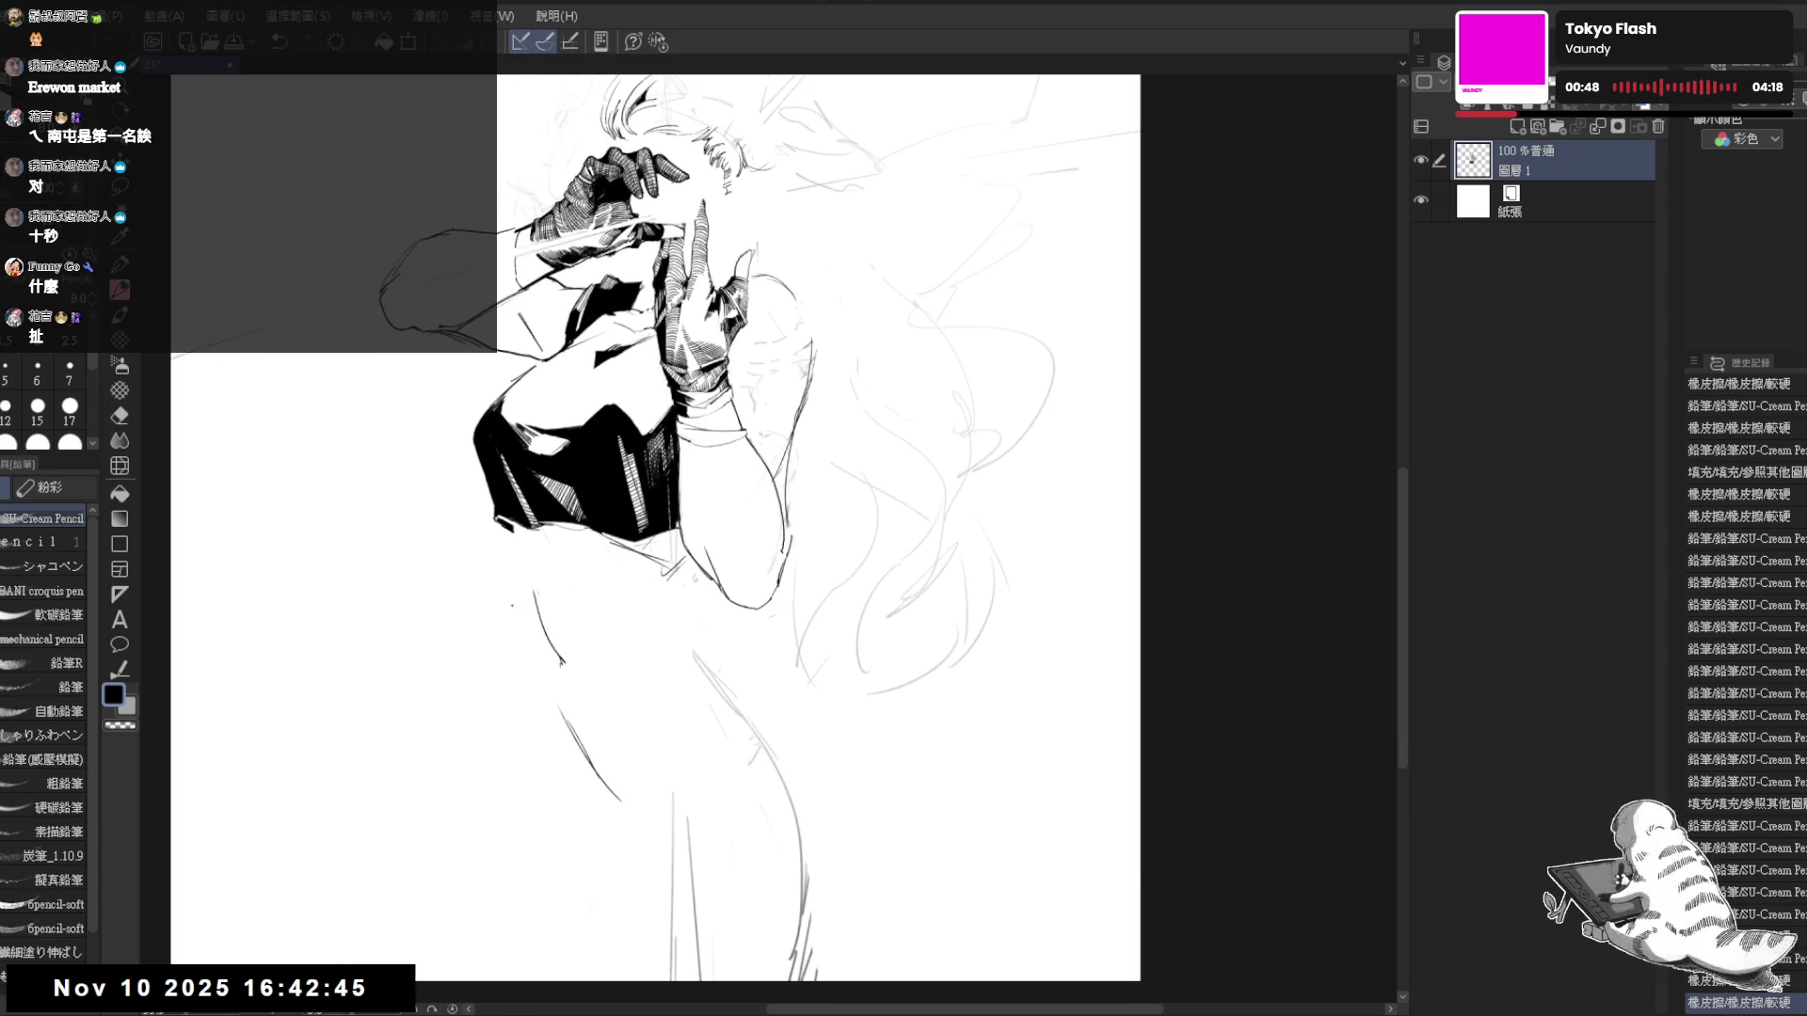
- Clean up the bodice edge and add small pencil marks along it
key("e")
key("p")
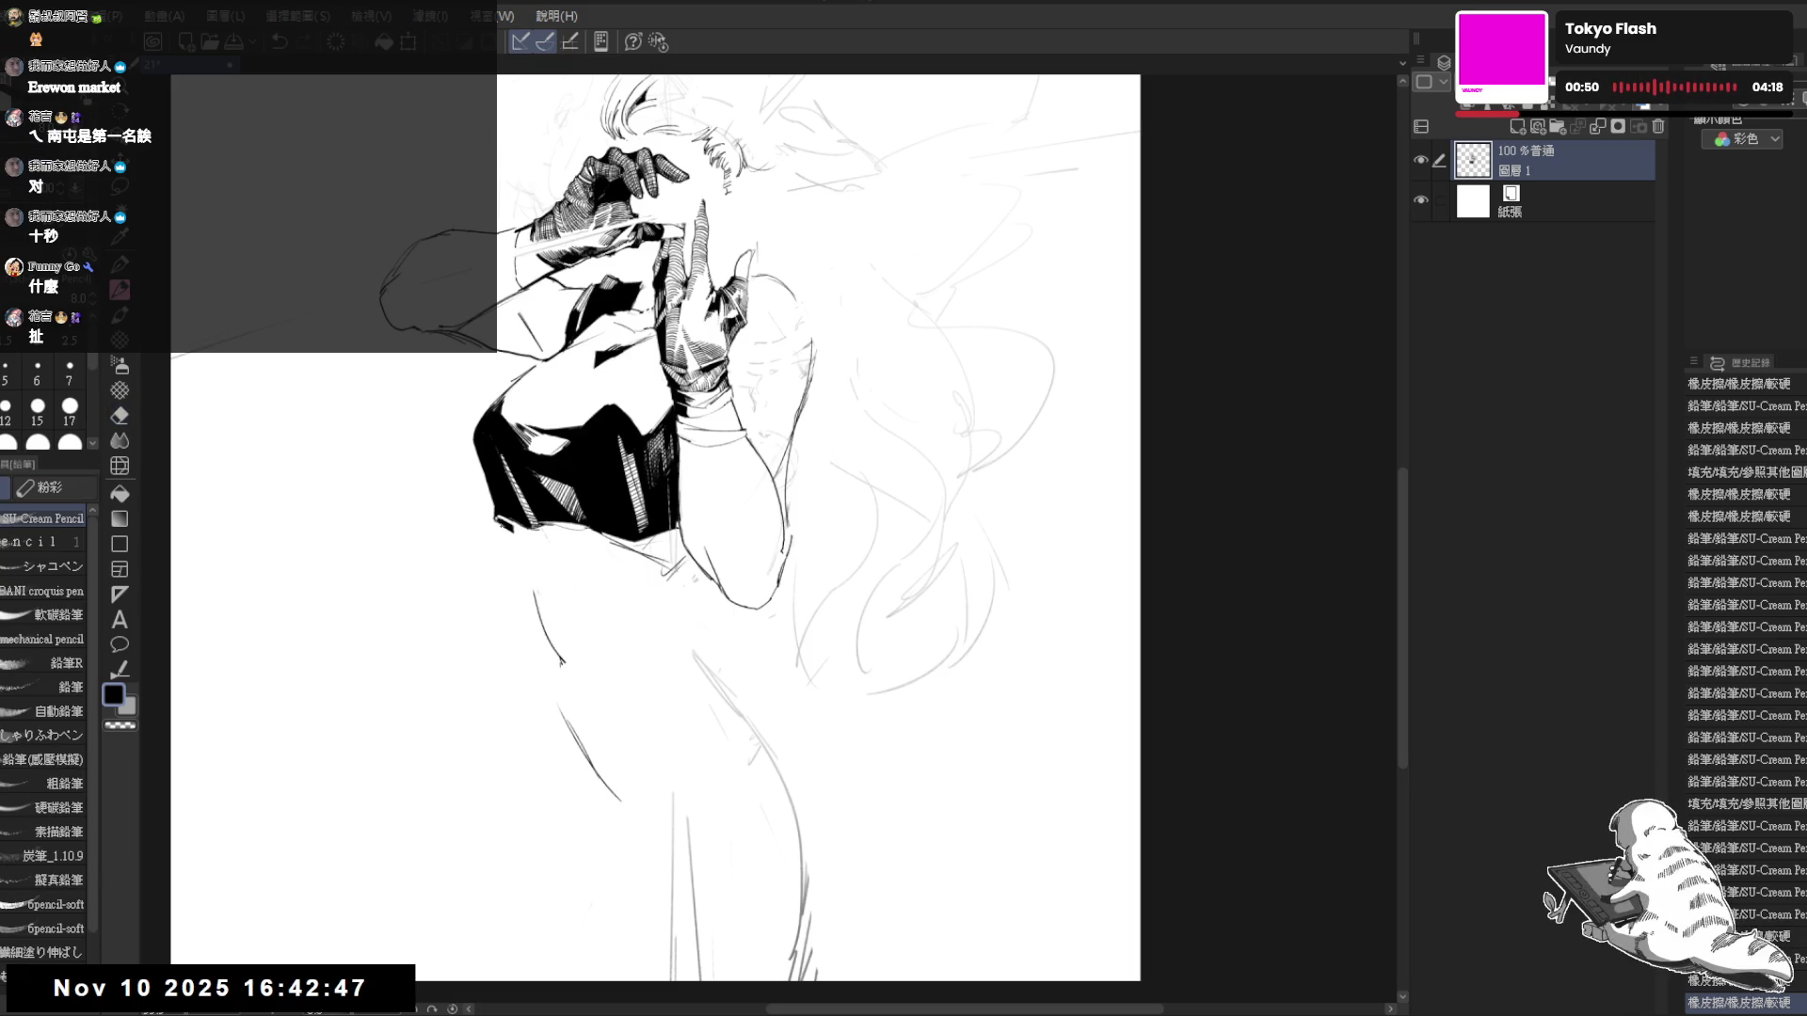
key("e")
left_click(489, 514)
key("p")
left_click(496, 493)
left_click(496, 508)
left_click_drag(490, 443, 511, 448)
left_click(519, 517)
left_click(520, 518)
left_click(520, 519)
- Erase small specks near the bodice and add a small pencil touch
key("e")
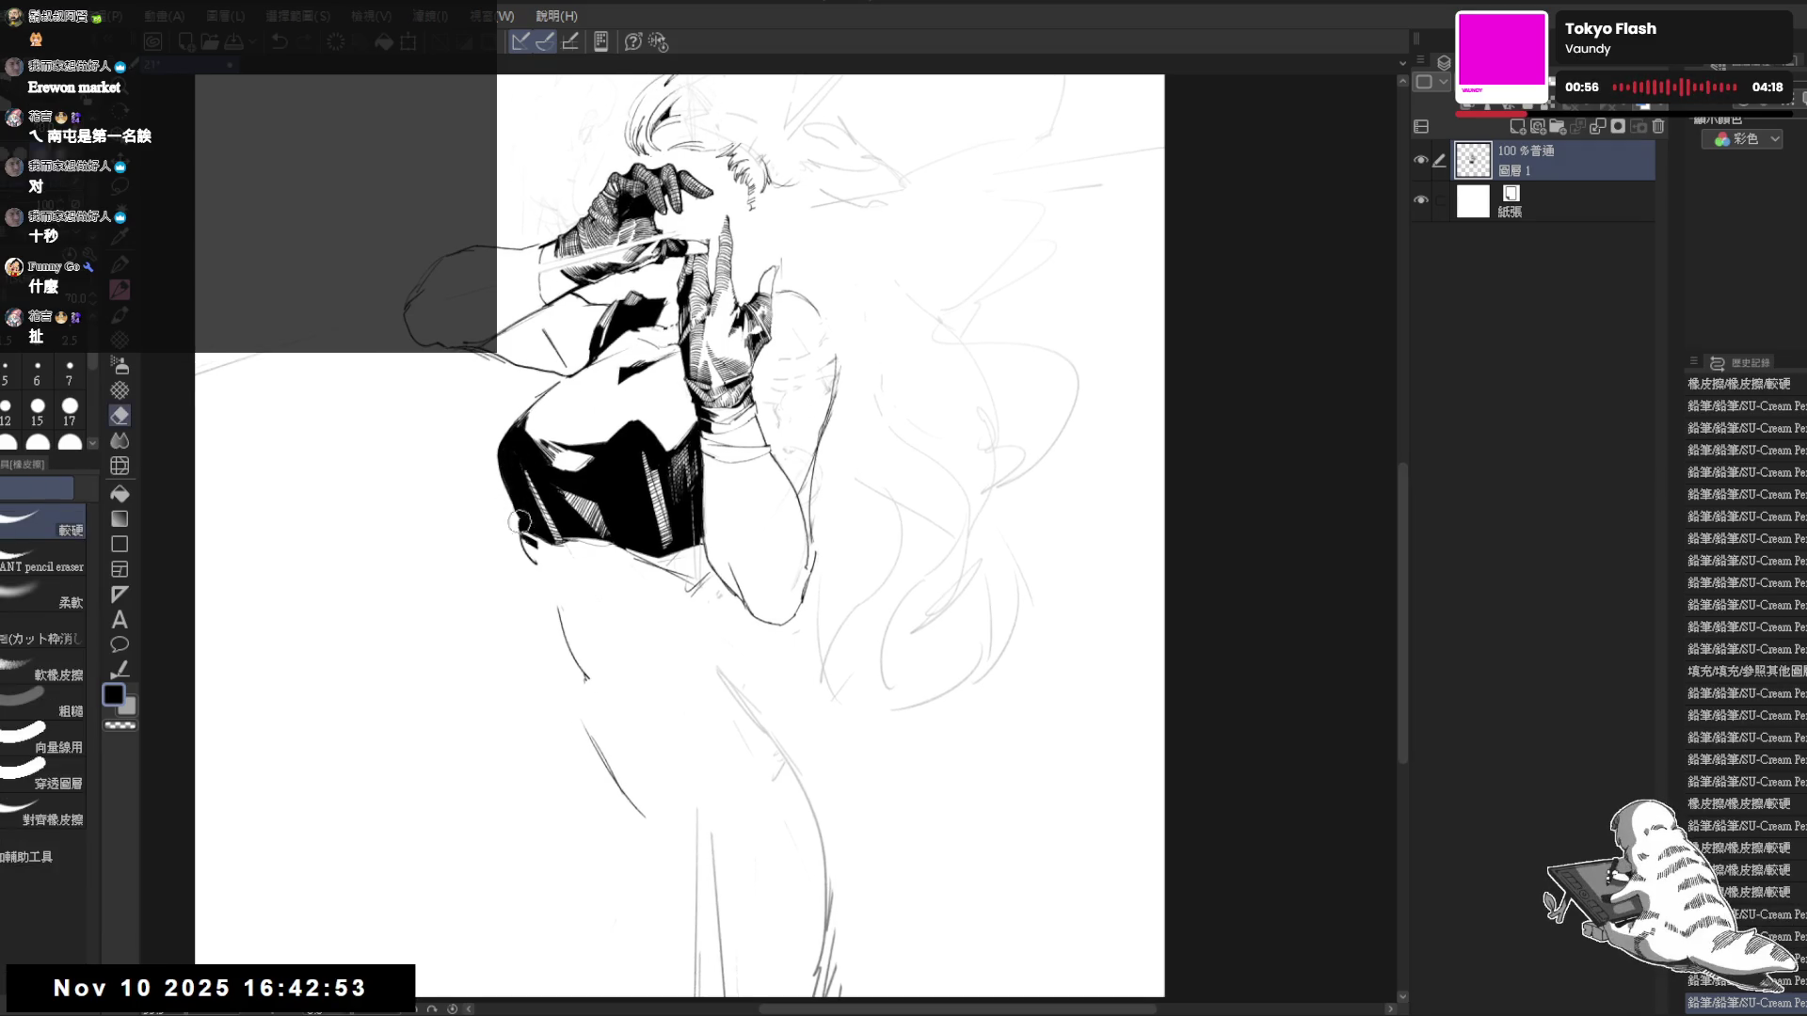
left_click(519, 522)
left_click(517, 517)
left_click(503, 494)
left_click(541, 565)
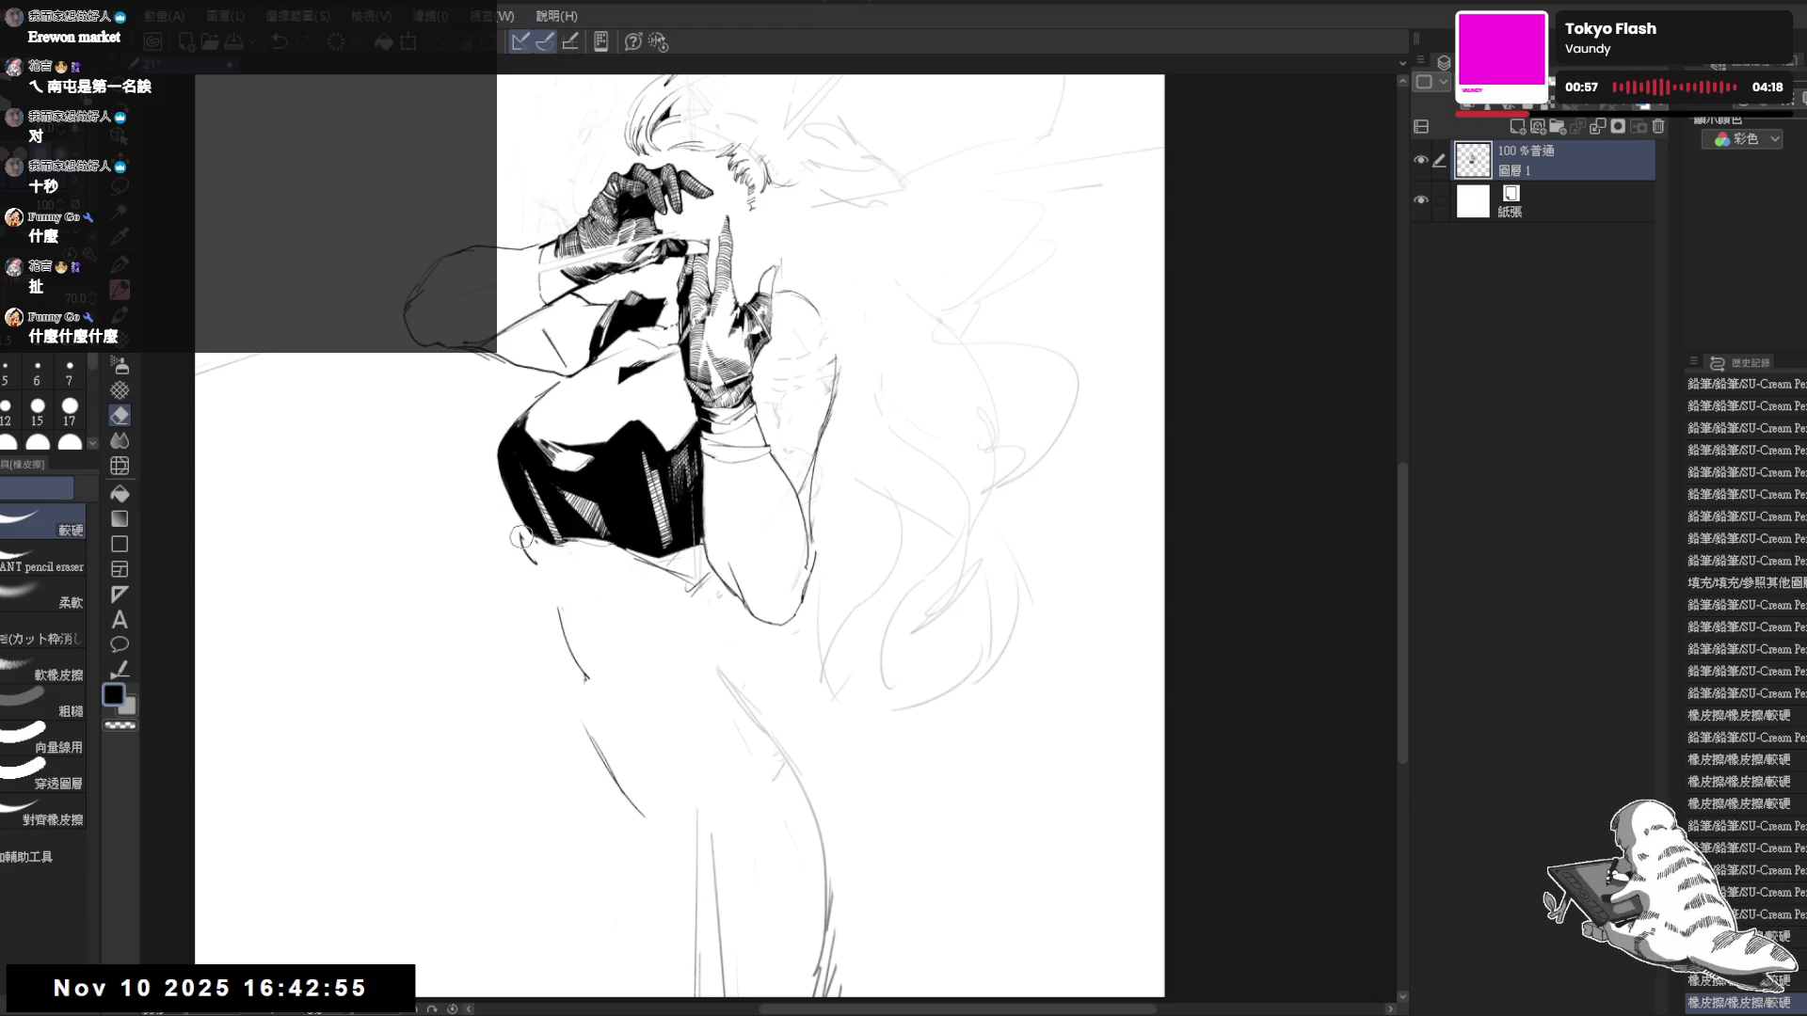
left_click(500, 487)
key("p")
left_click(519, 519)
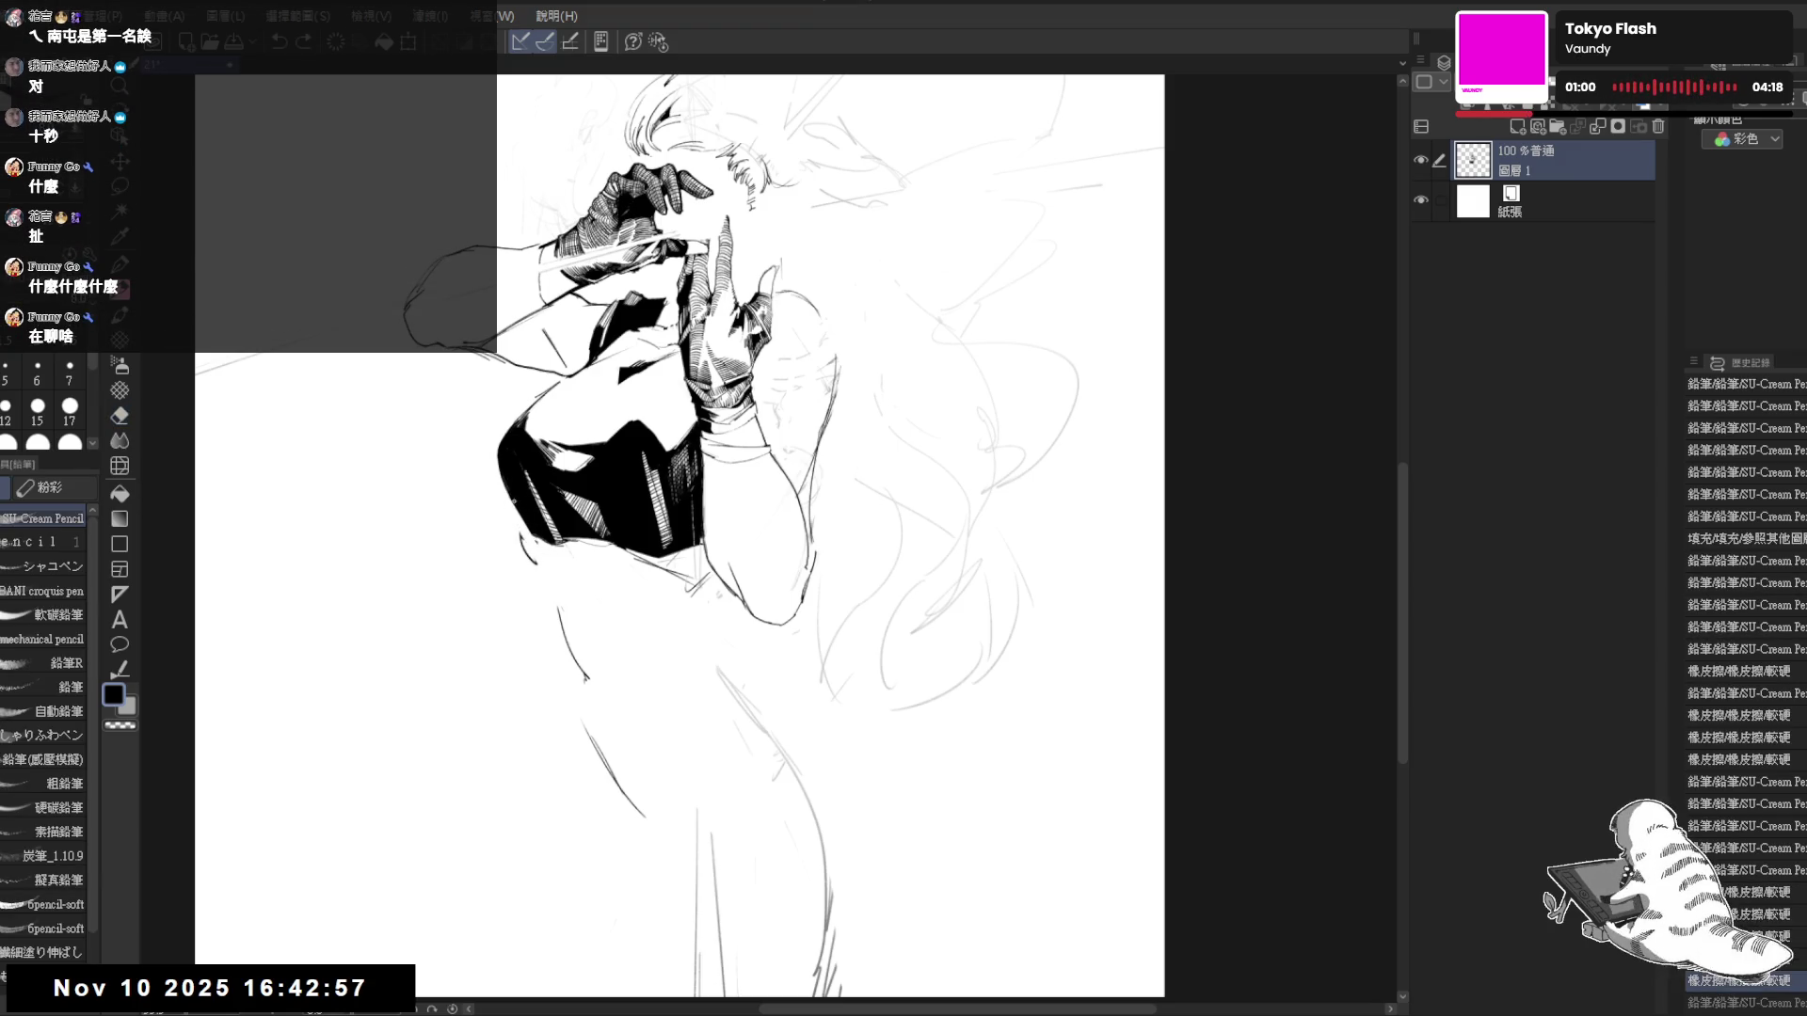
left_click_drag(519, 519, 496, 492)
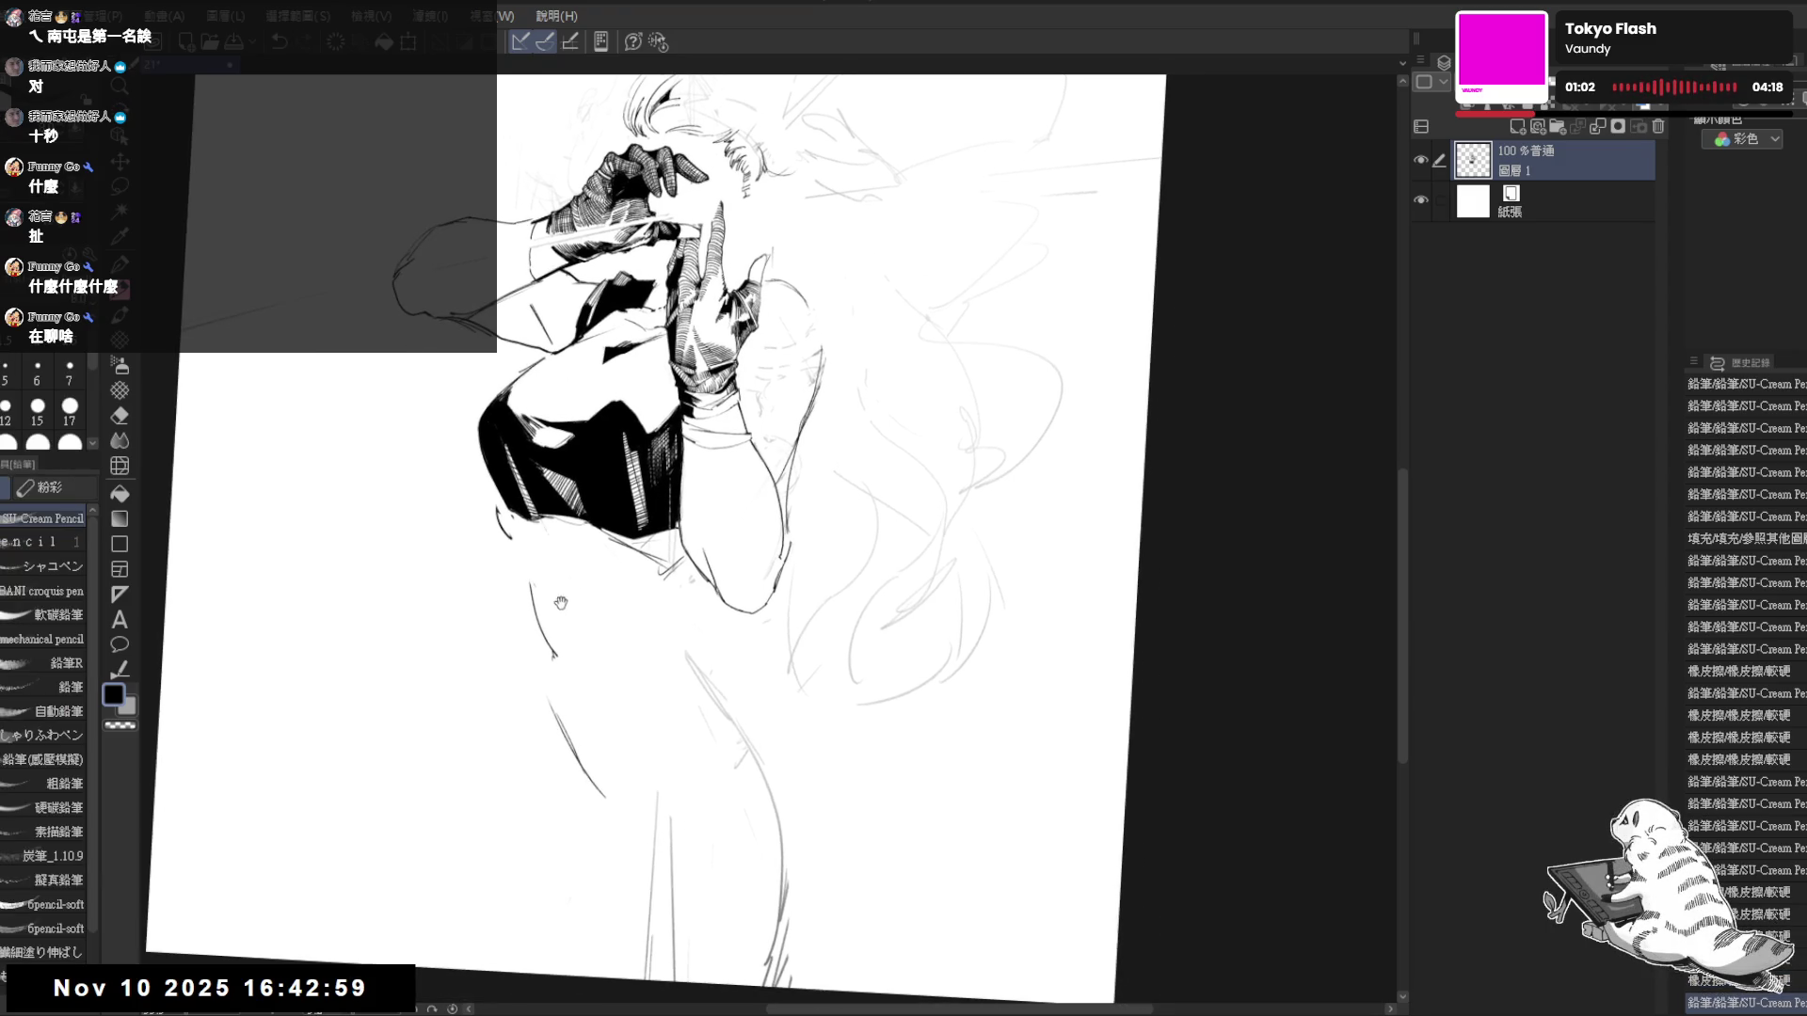
- Erase a mark at the bodice edge and add small pencil marks there and at the hip
key("e")
left_click(514, 533)
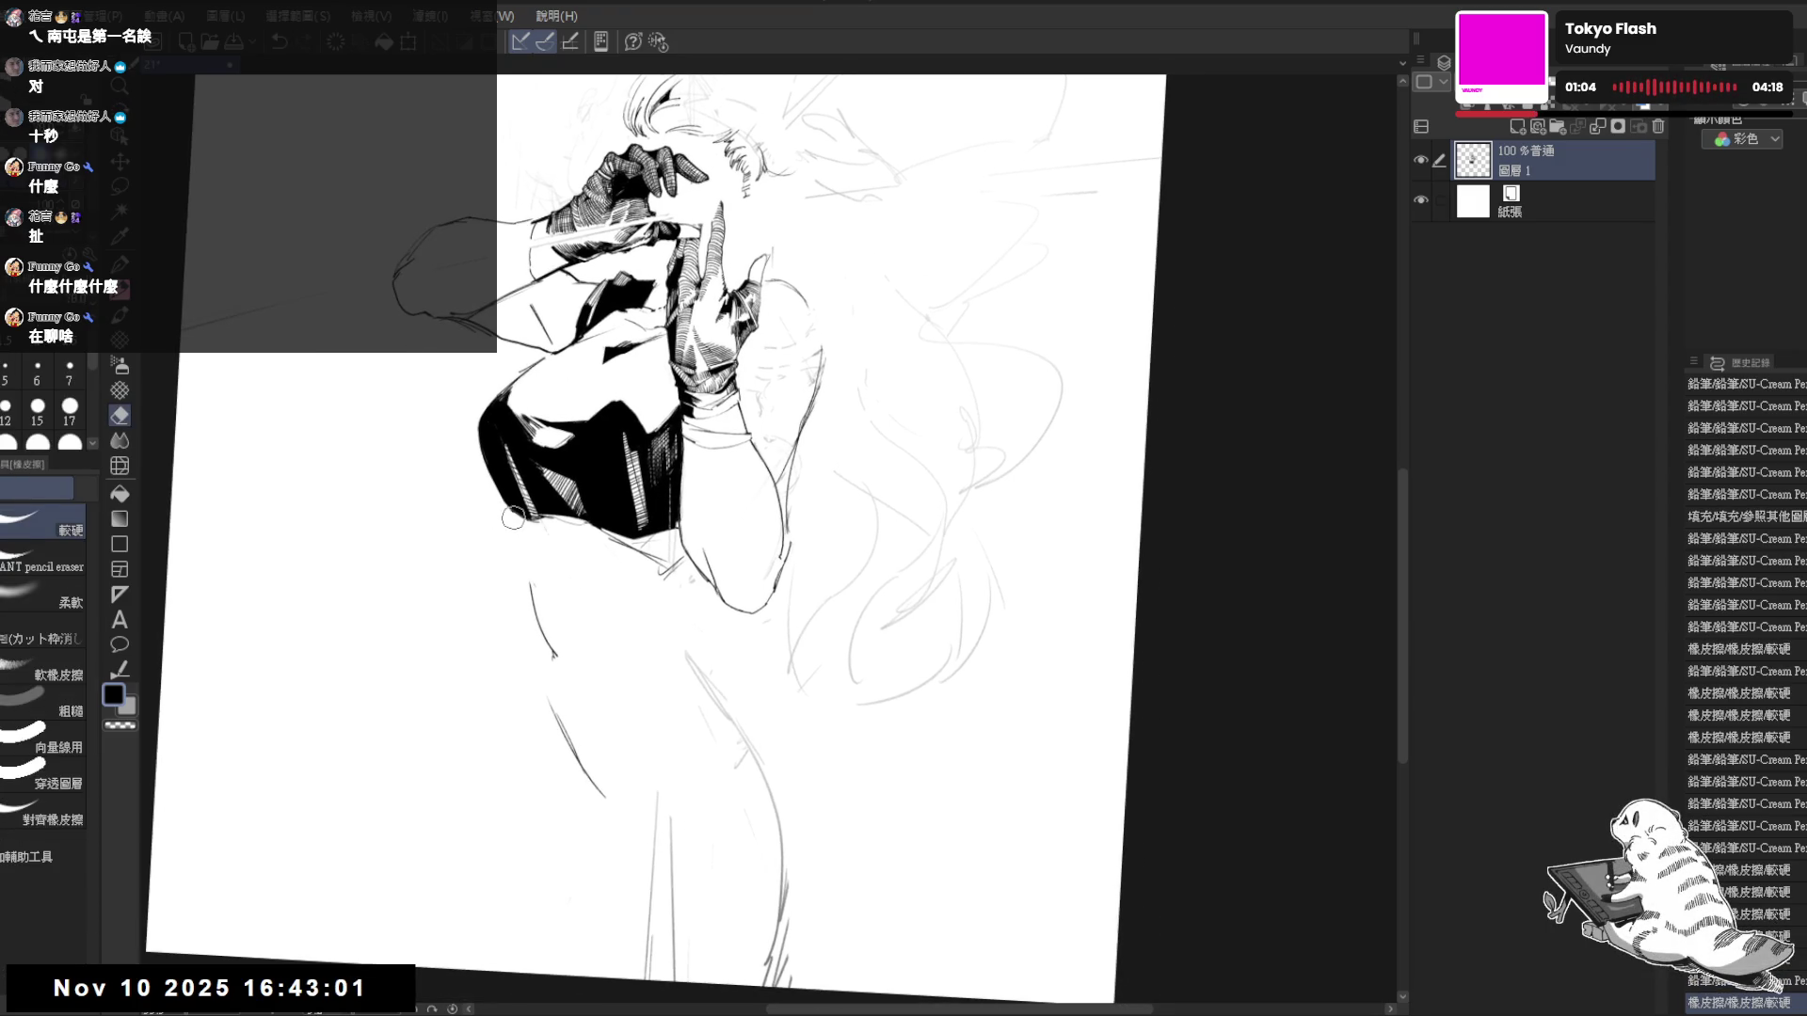
key("p")
left_click(503, 494)
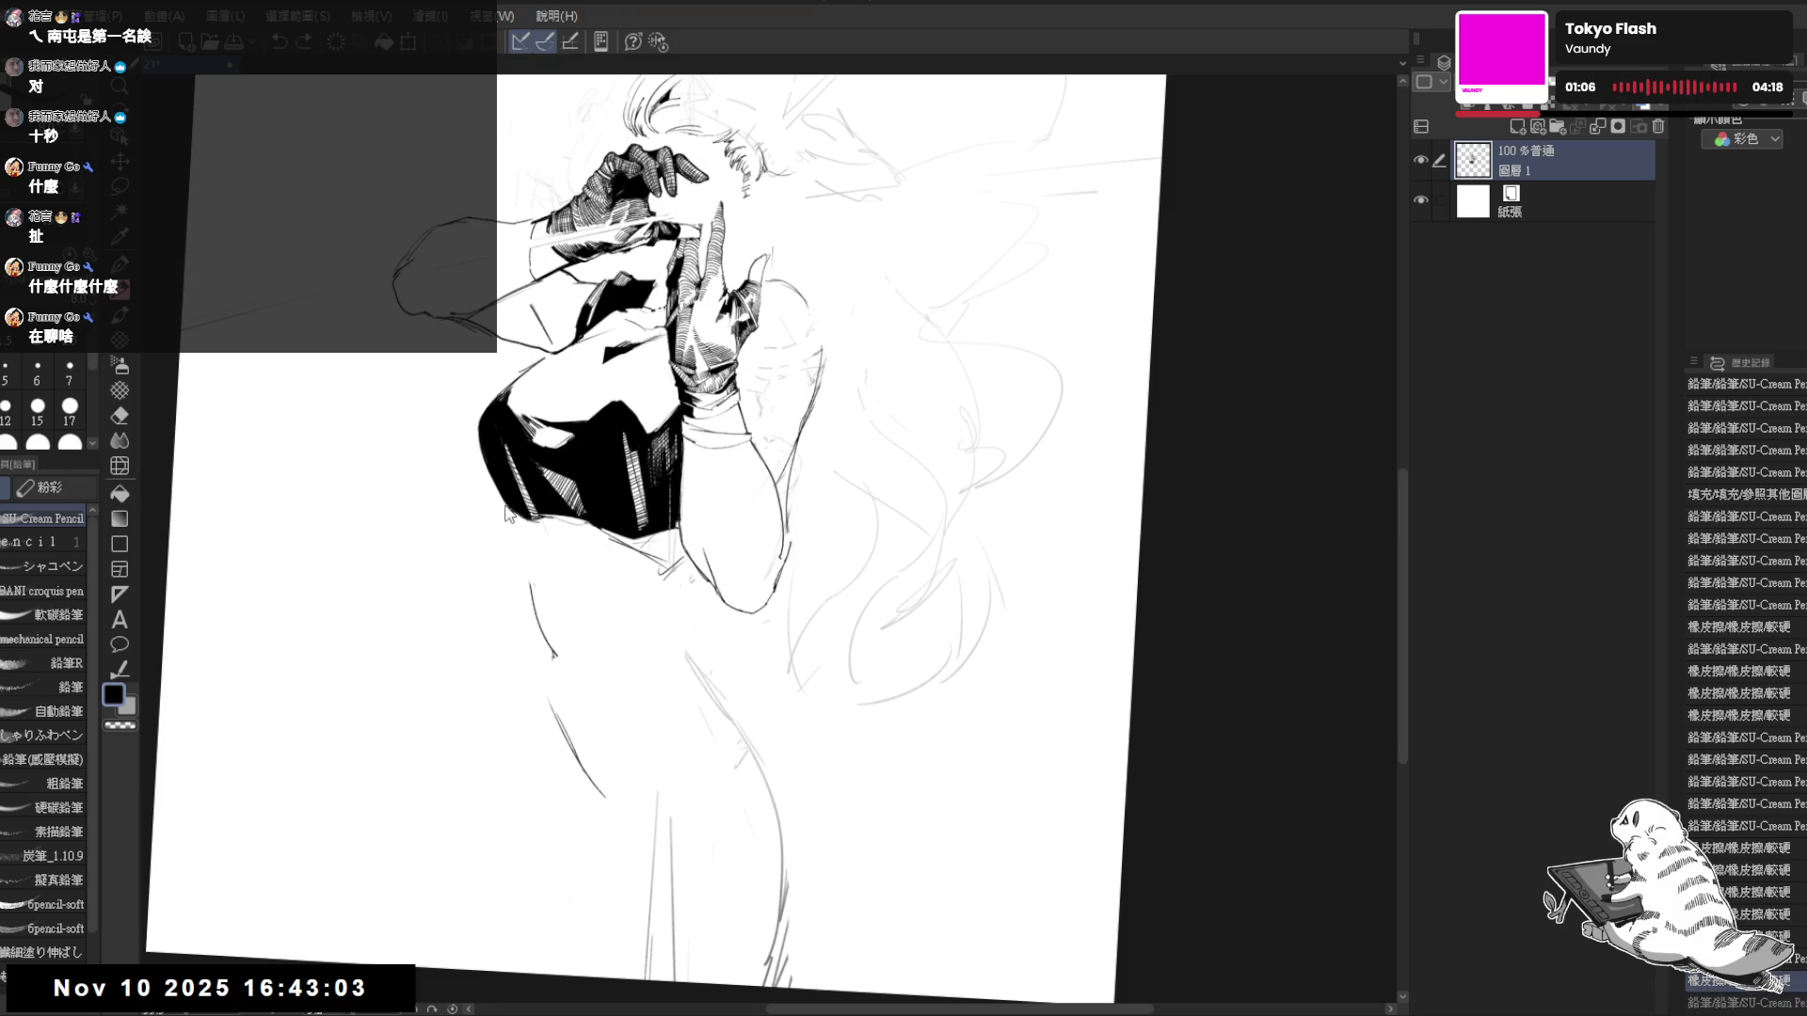
key("ctrl+@")
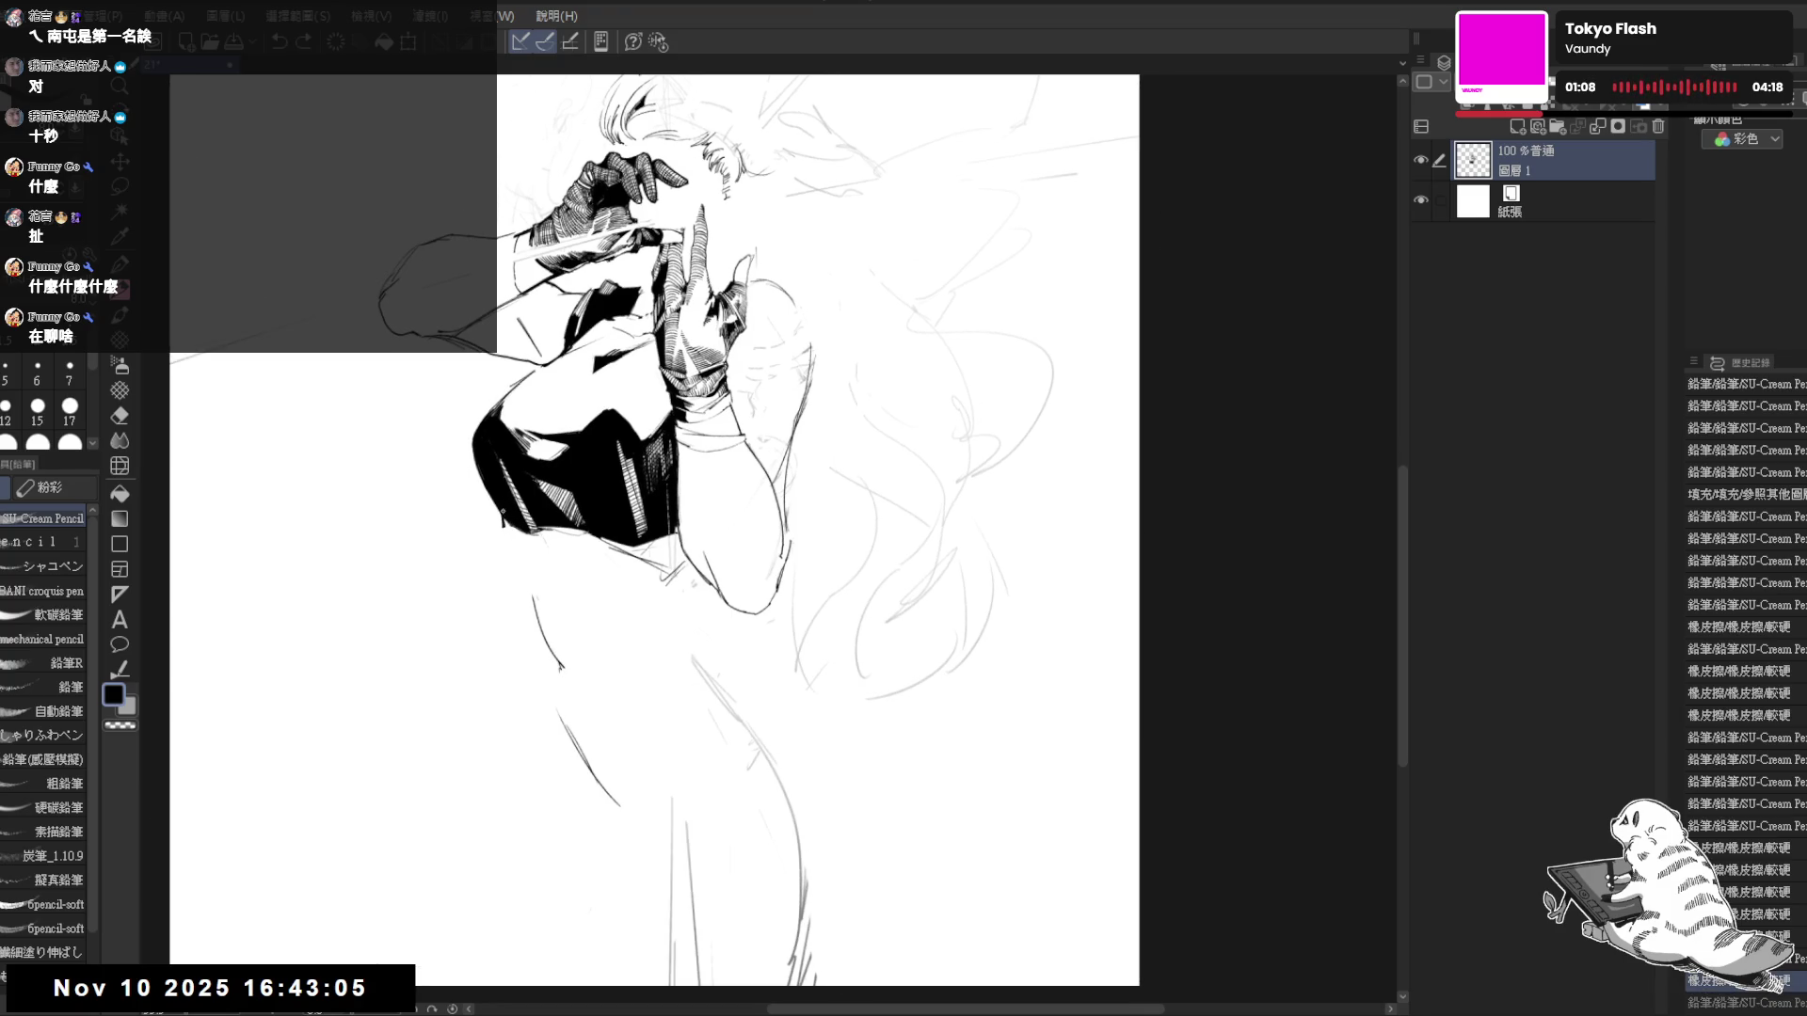
left_click(558, 633)
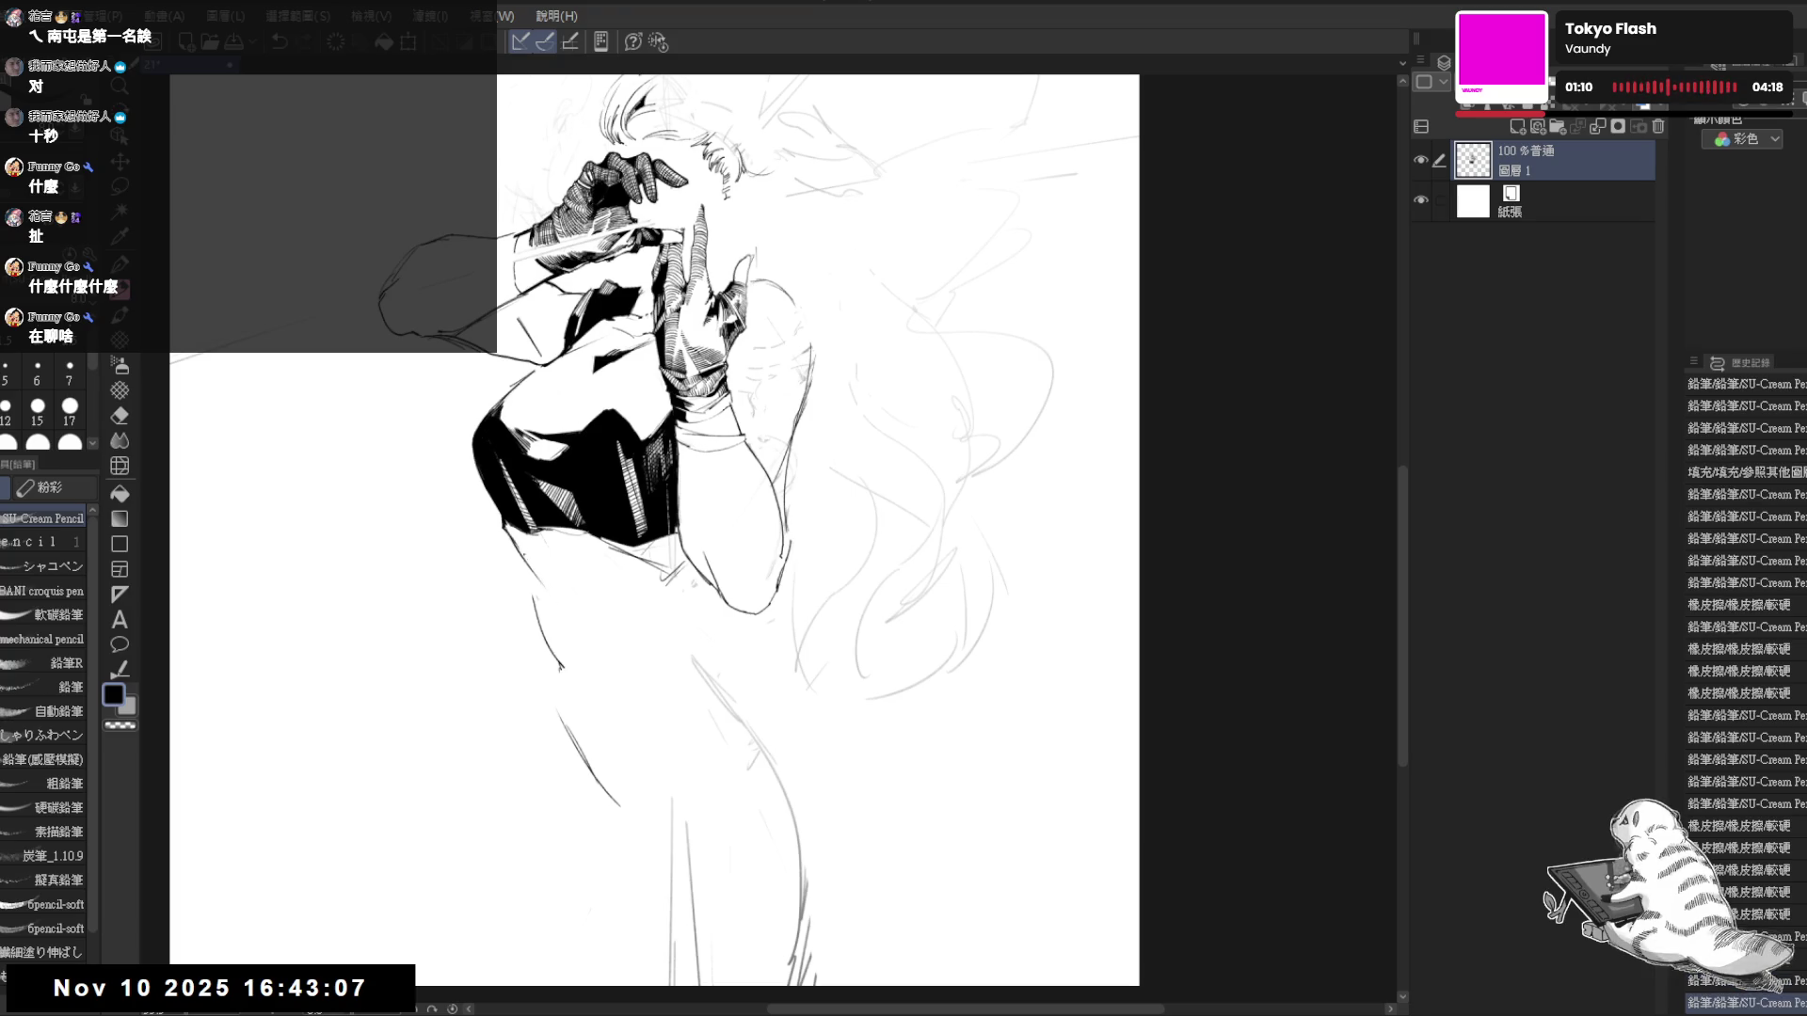
- Mirror-check the drawing, lighten the waist lines with the eraser, and add small pencil touches there
key("h")
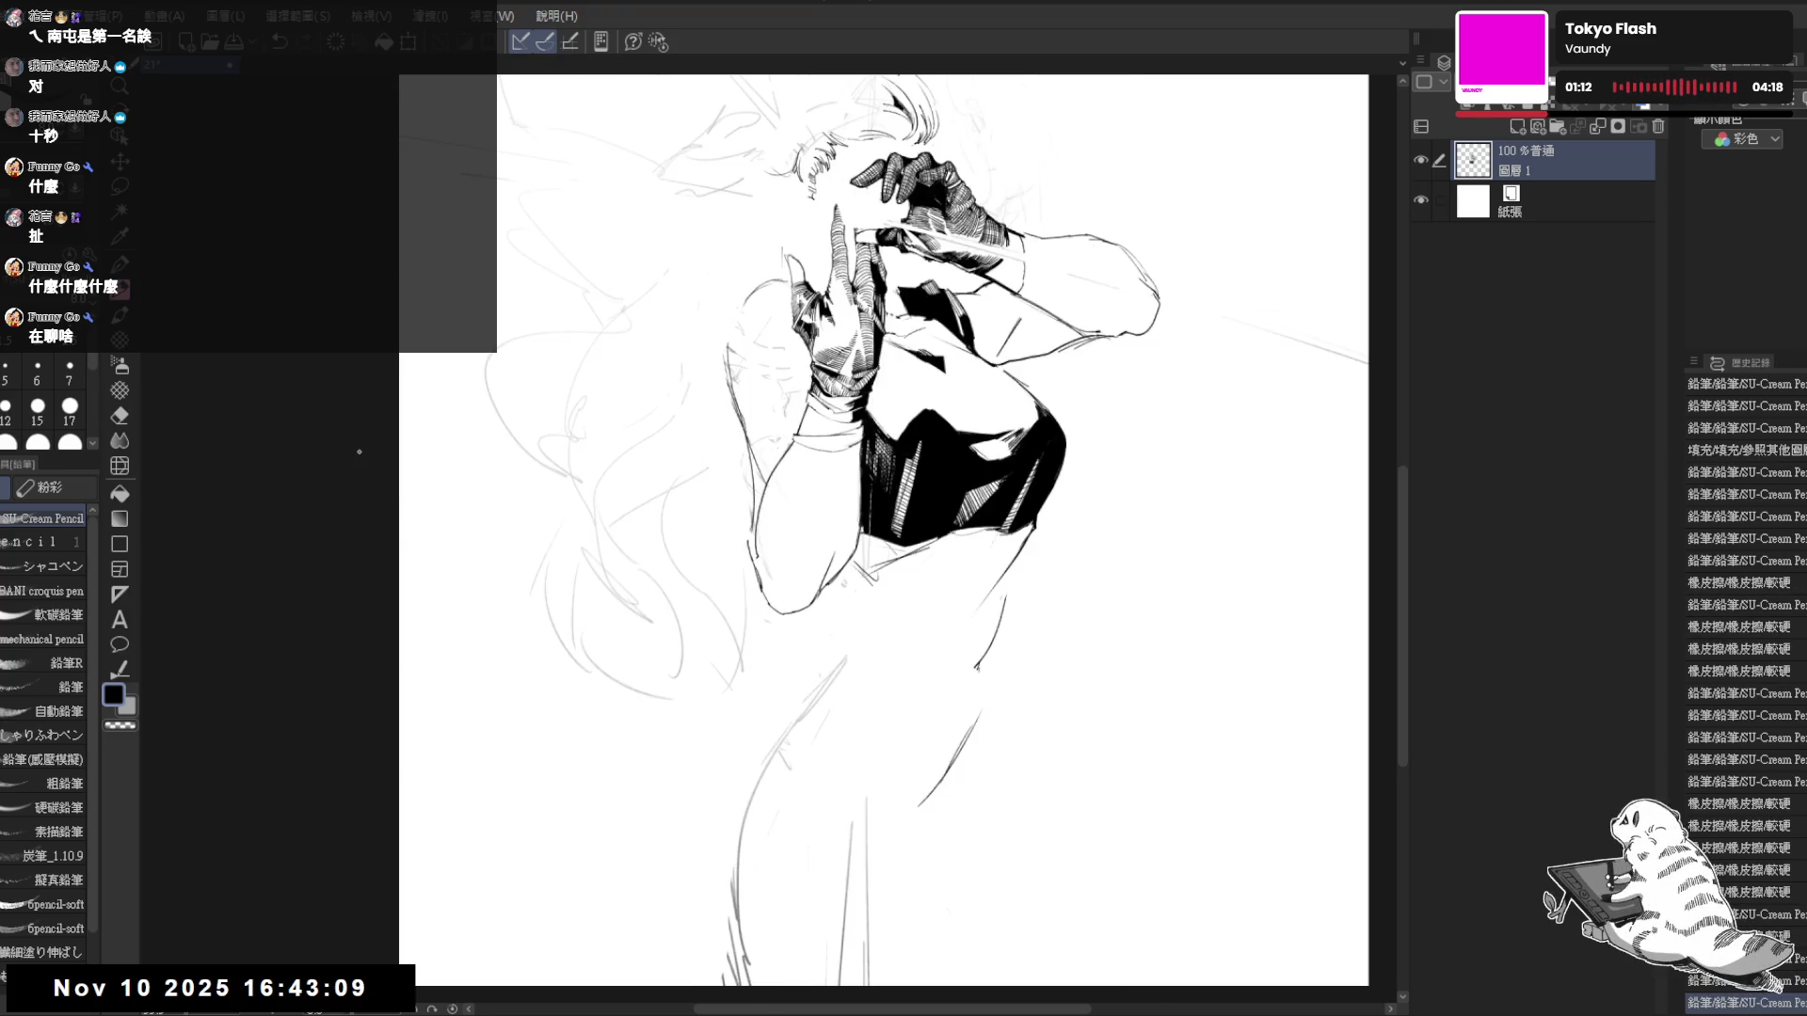
key("h")
key("e")
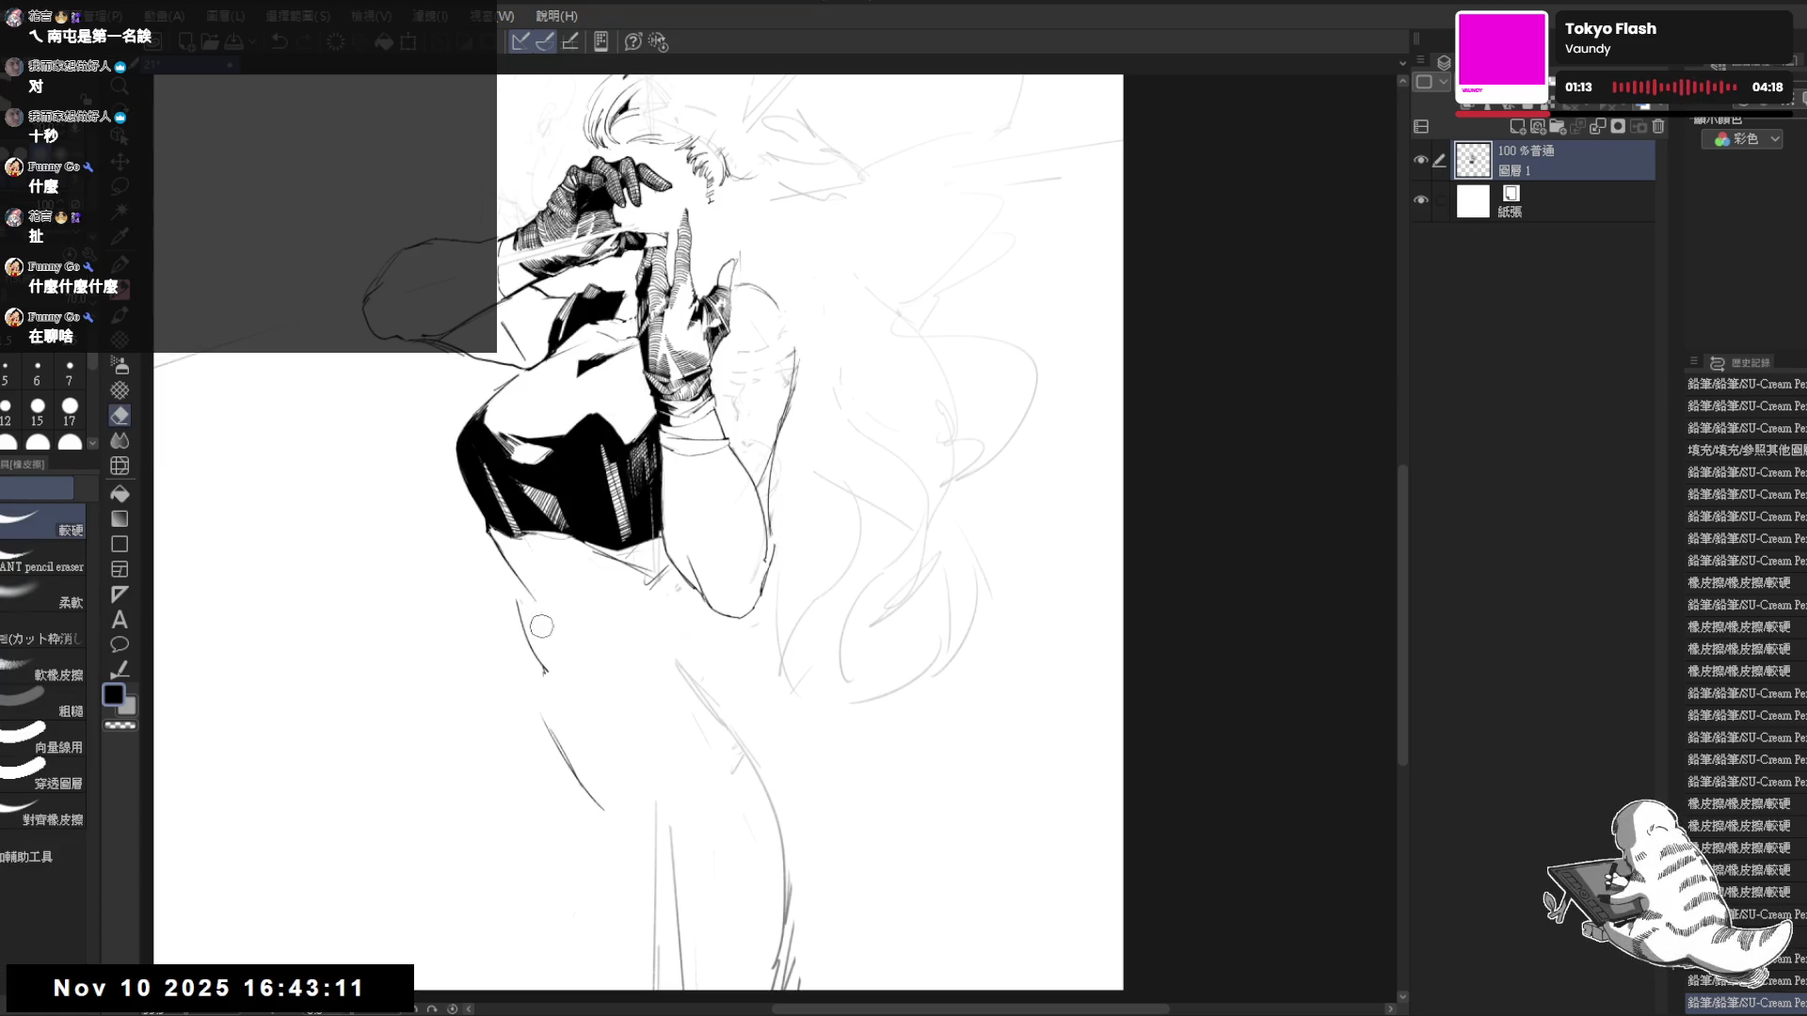
left_click(536, 595)
left_click(527, 612)
key("p")
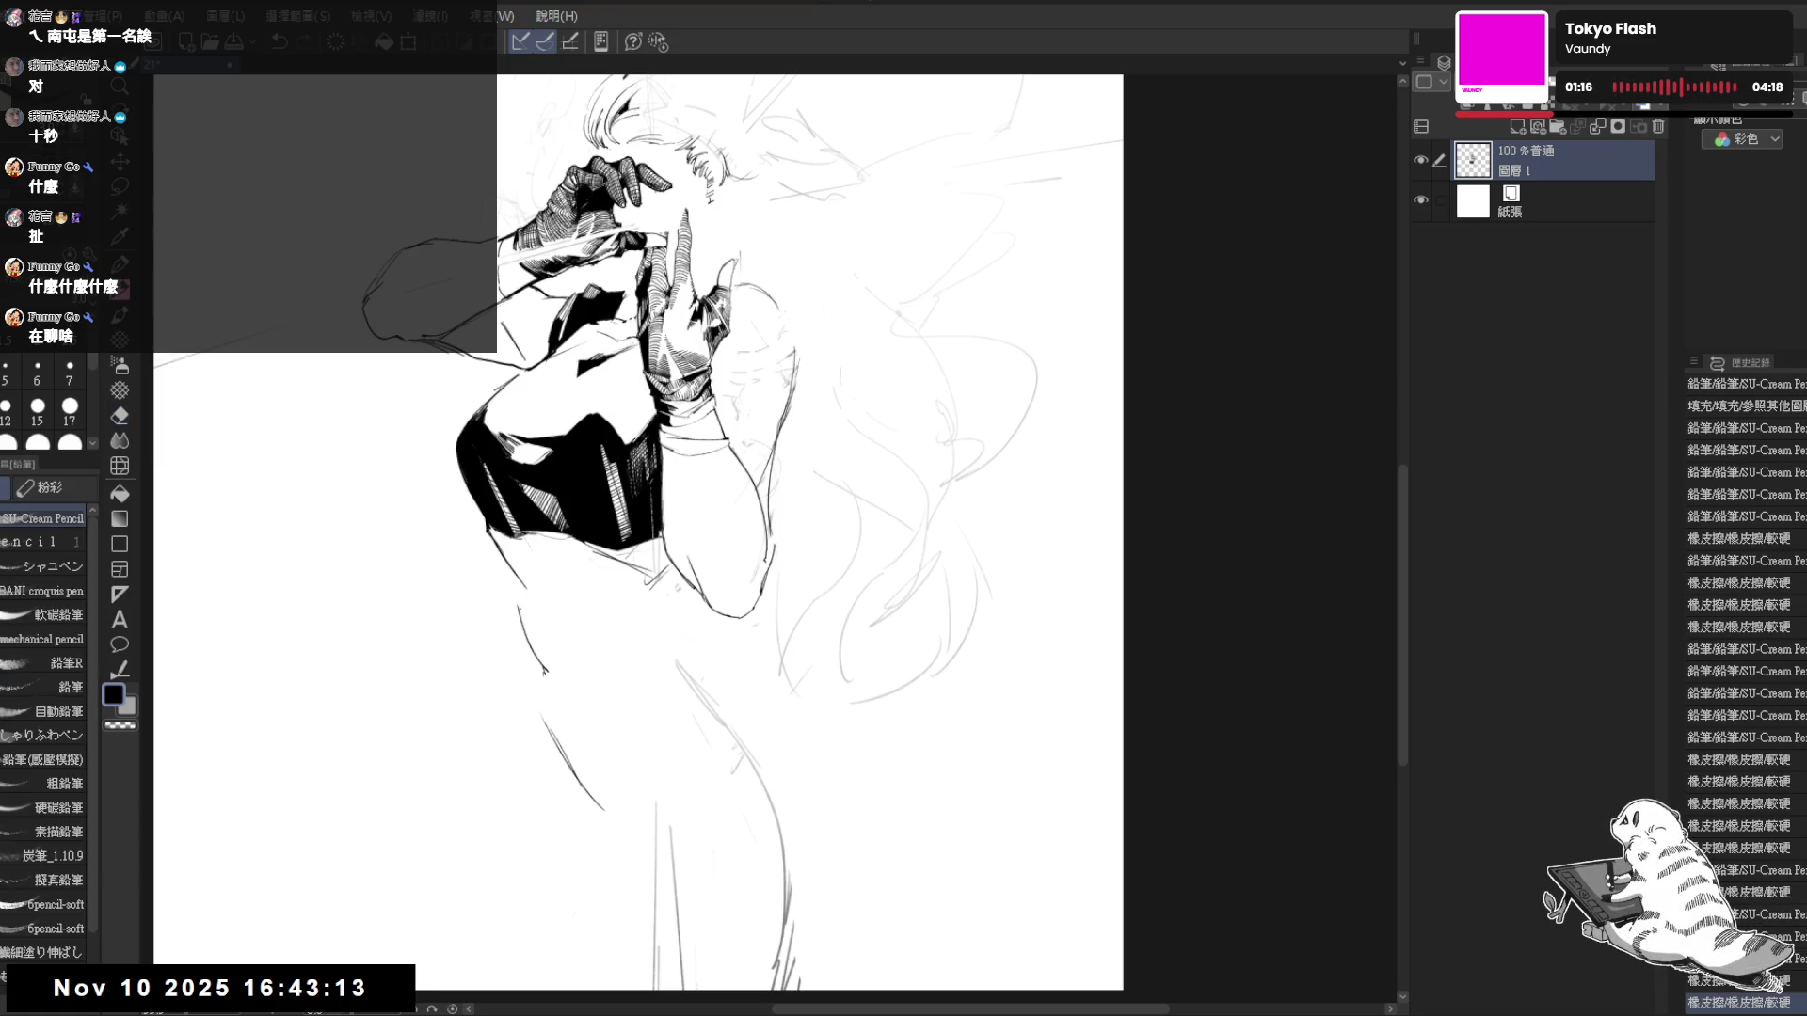
left_click(529, 586)
key("ctrl+z")
left_click(532, 593)
left_click(531, 598)
left_click(532, 602)
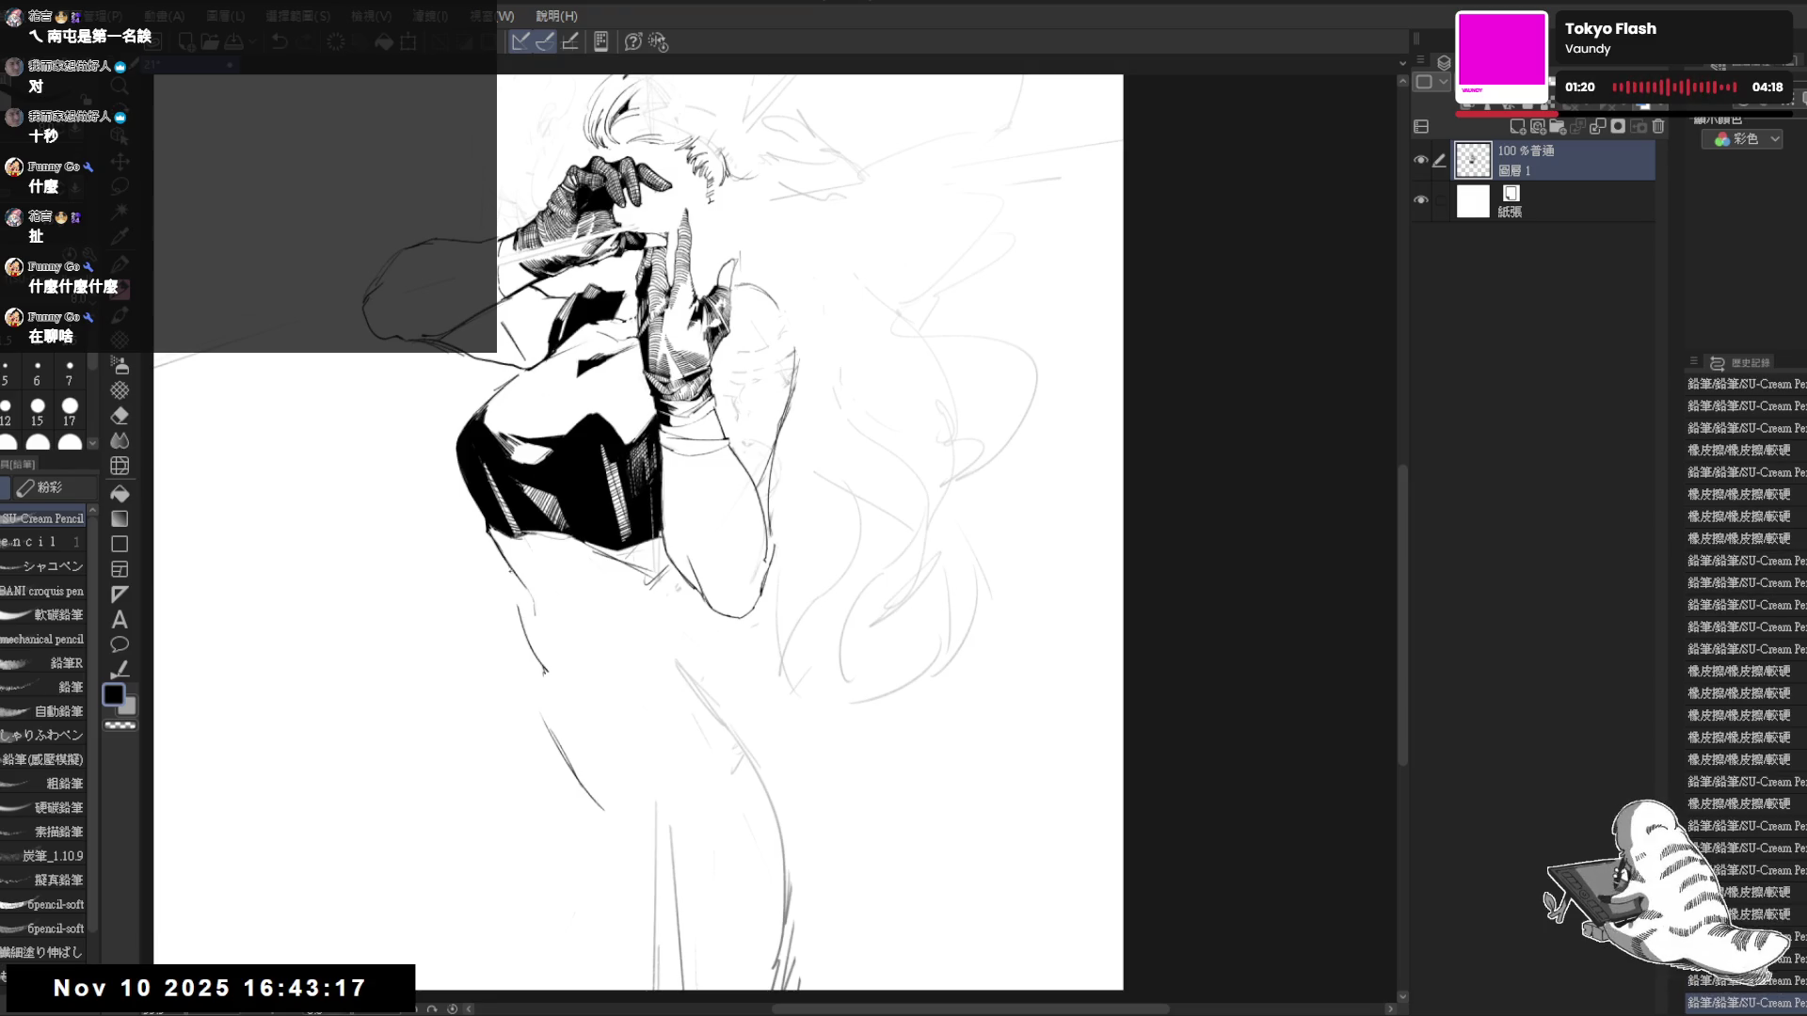
- Draw a short stroke on the forearm and erase stray lines along its outline
left_click_drag(538, 681, 537, 705)
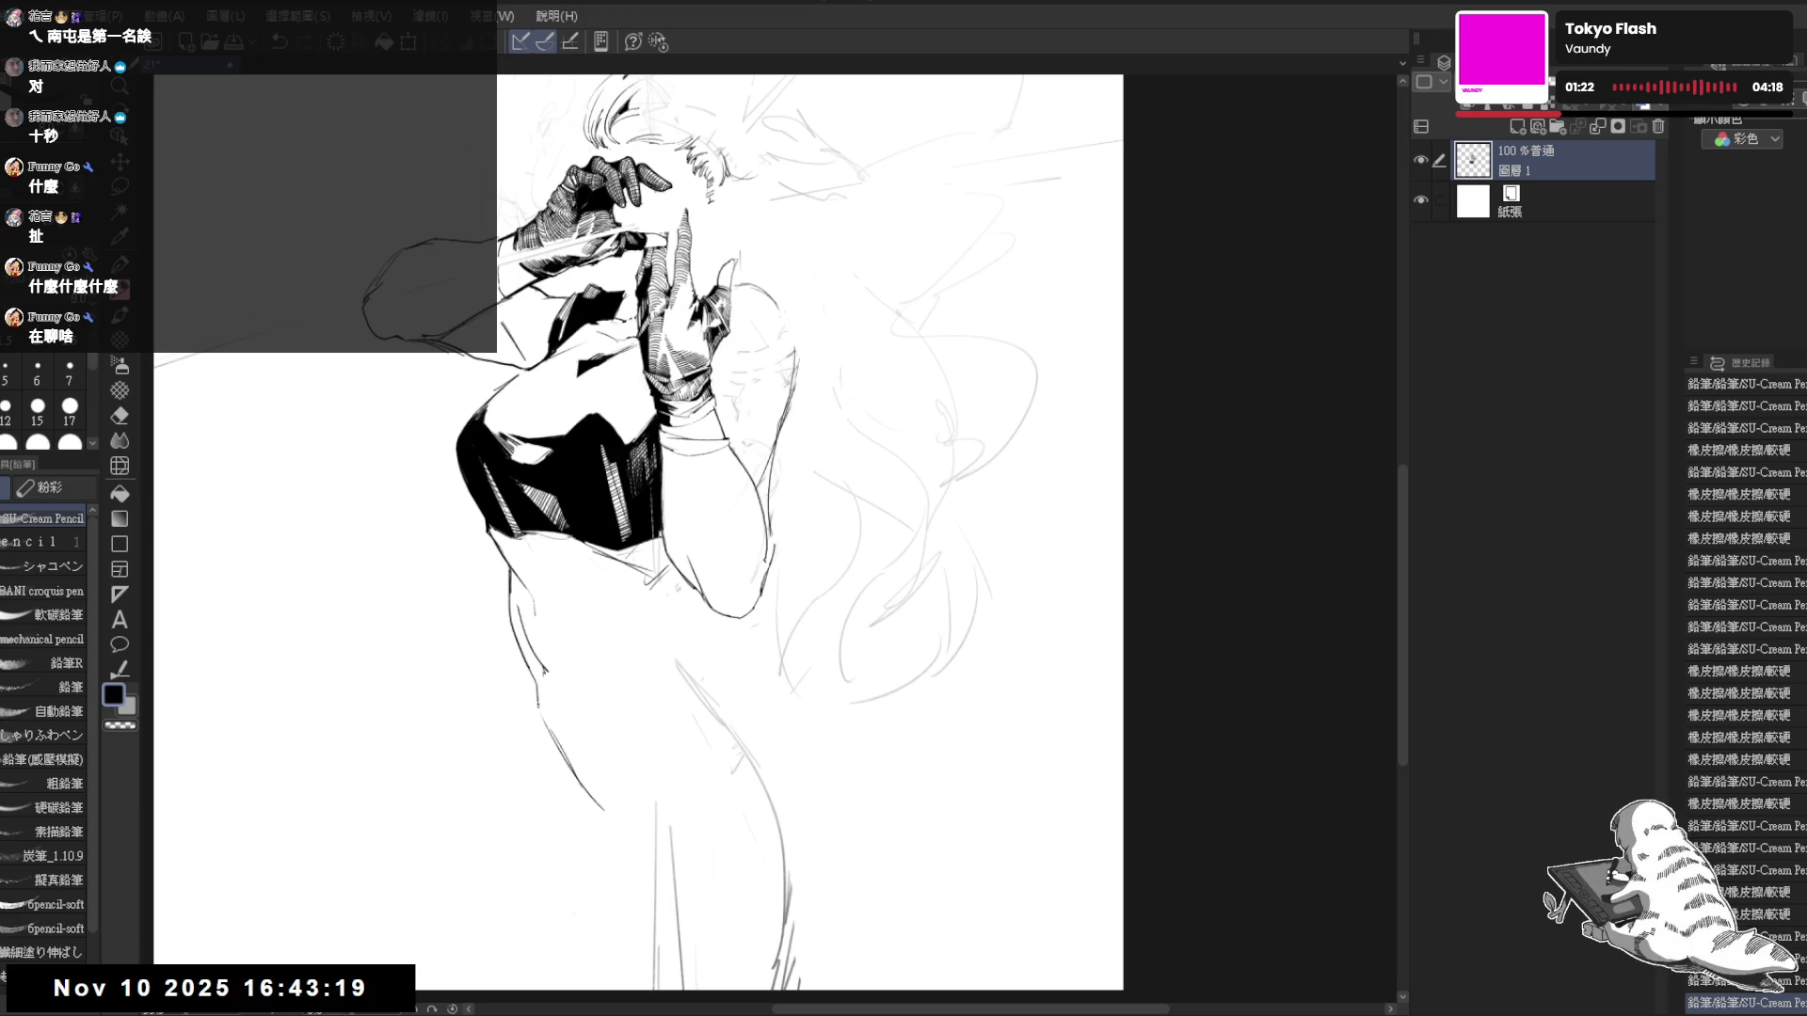
key("e")
mouse_move(523, 607)
left_mouse_down()
mouse_move(560, 692)
mouse_move(458, 638)
mouse_move(482, 557)
left_mouse_up()
key("p")
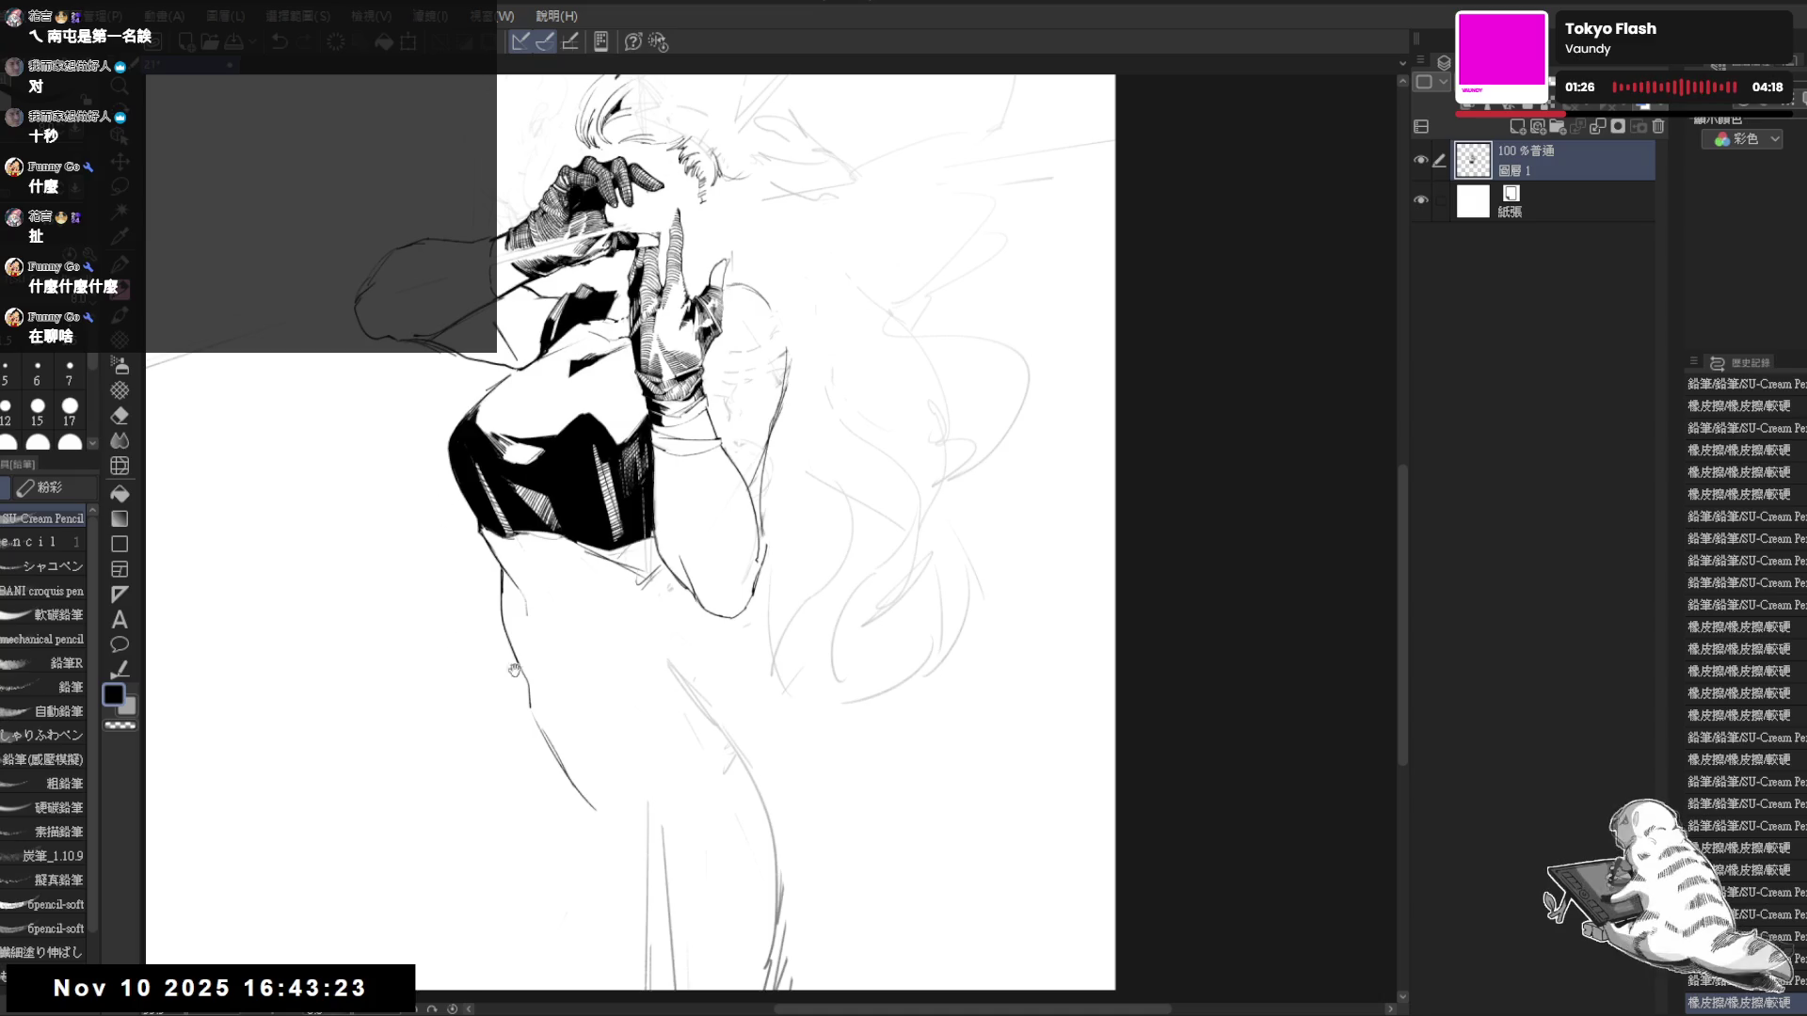
key("e")
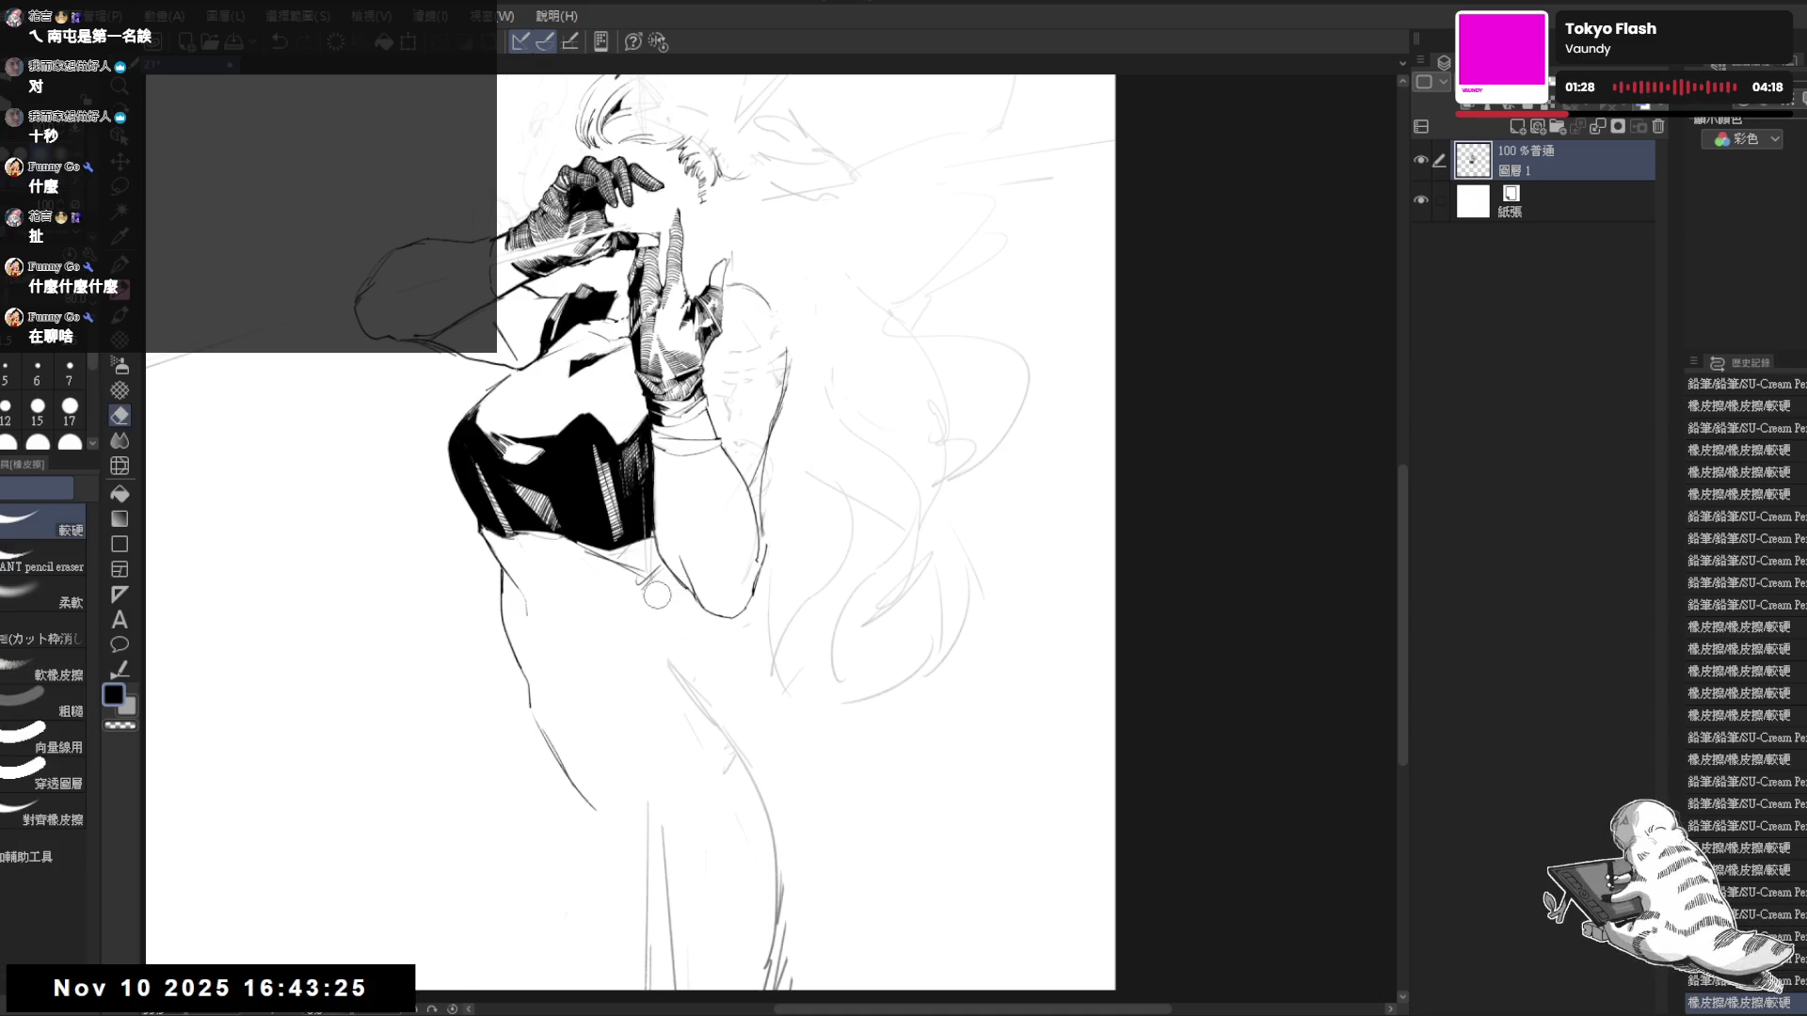
left_click_drag(666, 606, 670, 574)
left_click_drag(779, 512, 726, 662)
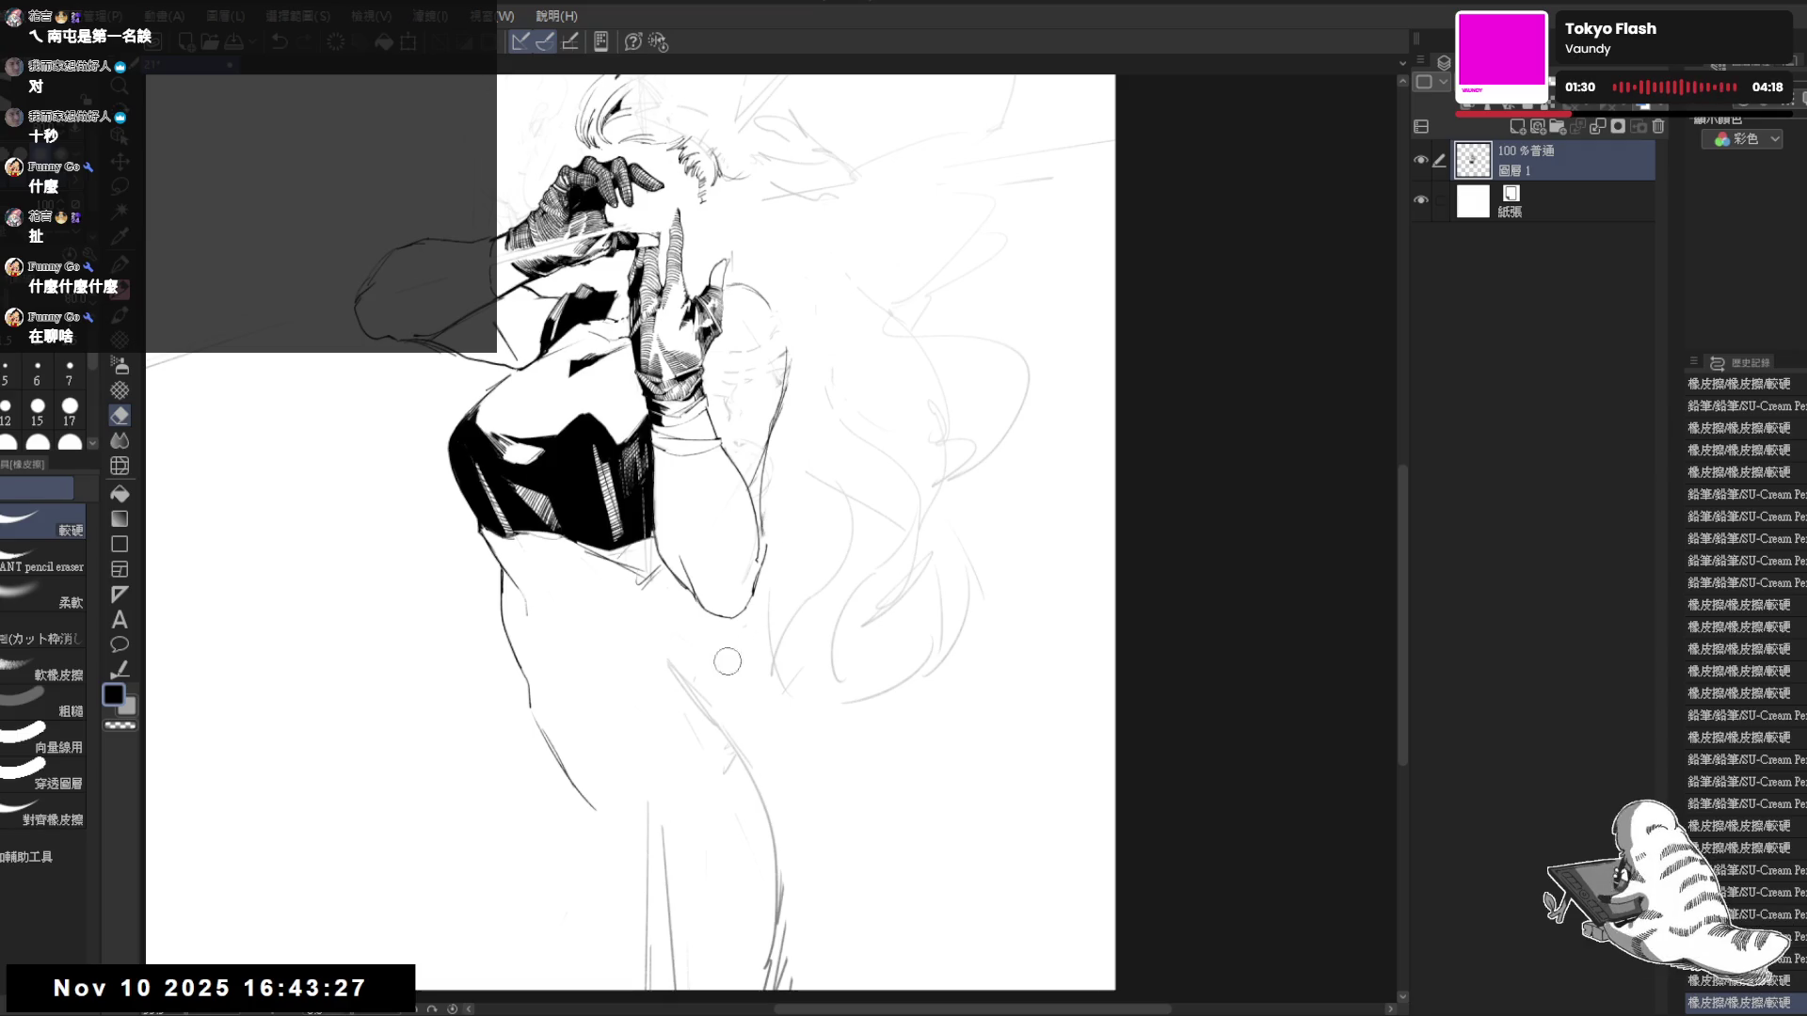
left_click(714, 482)
- Add a few small pencil marks to the arm with the SU-Cream Pencil
key("p")
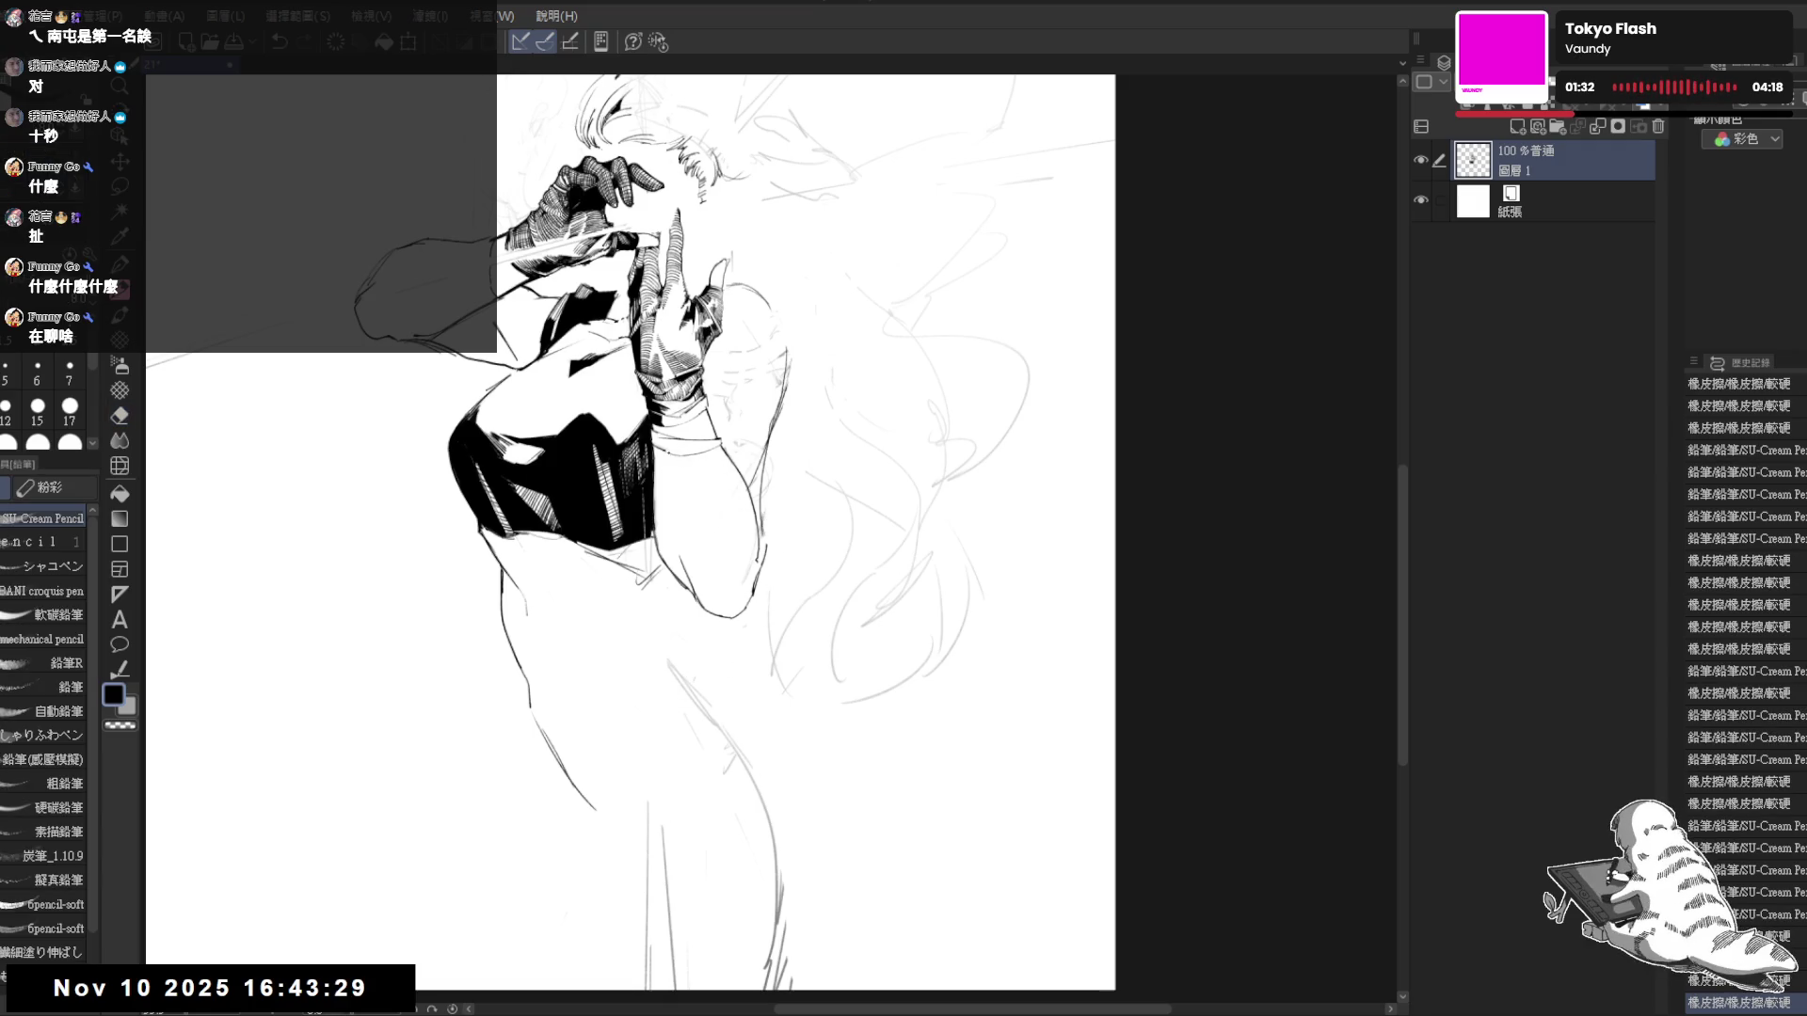
left_click(676, 482)
left_click(676, 482)
left_click(676, 482)
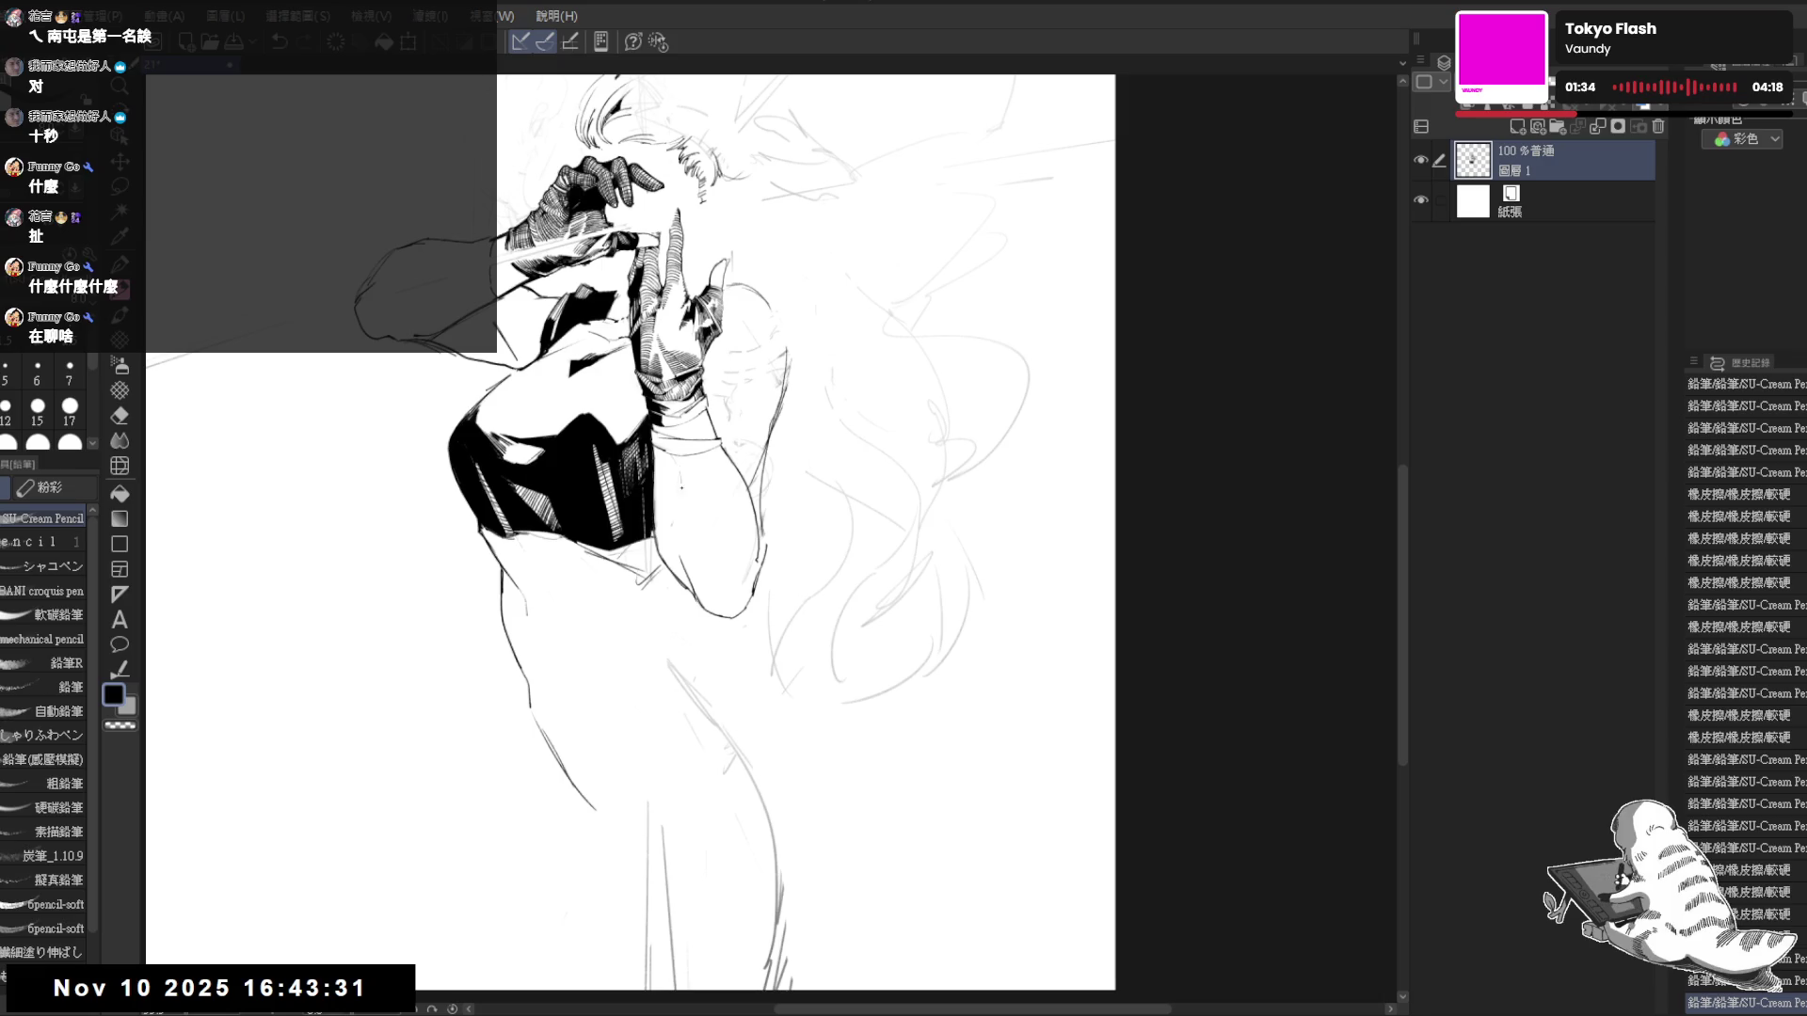
left_click(676, 481)
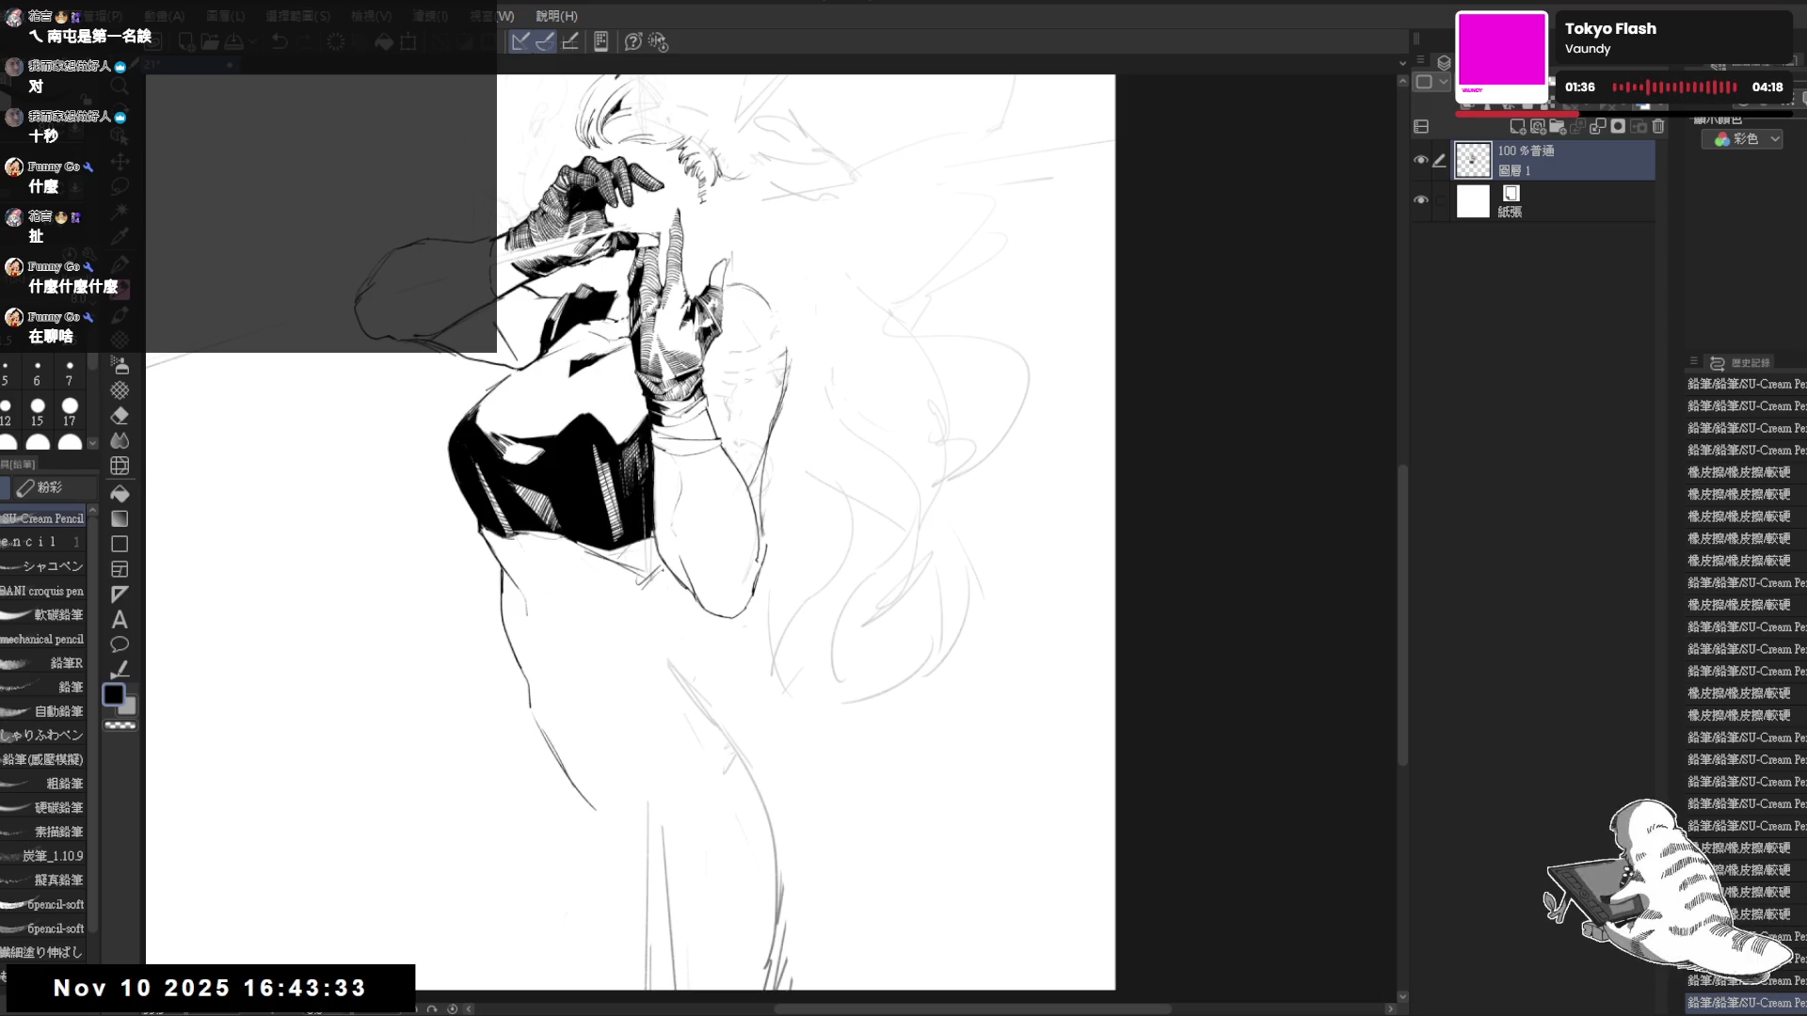
- Lasso the lower forearm, move it up-left with Ctrl+T, commit, deselect, and erase a leftover mark
key("m")
mouse_move(673, 490)
left_mouse_down()
mouse_move(661, 550)
mouse_move(743, 635)
mouse_move(781, 527)
mouse_move(701, 479)
left_mouse_up()
key("ctrl+t")
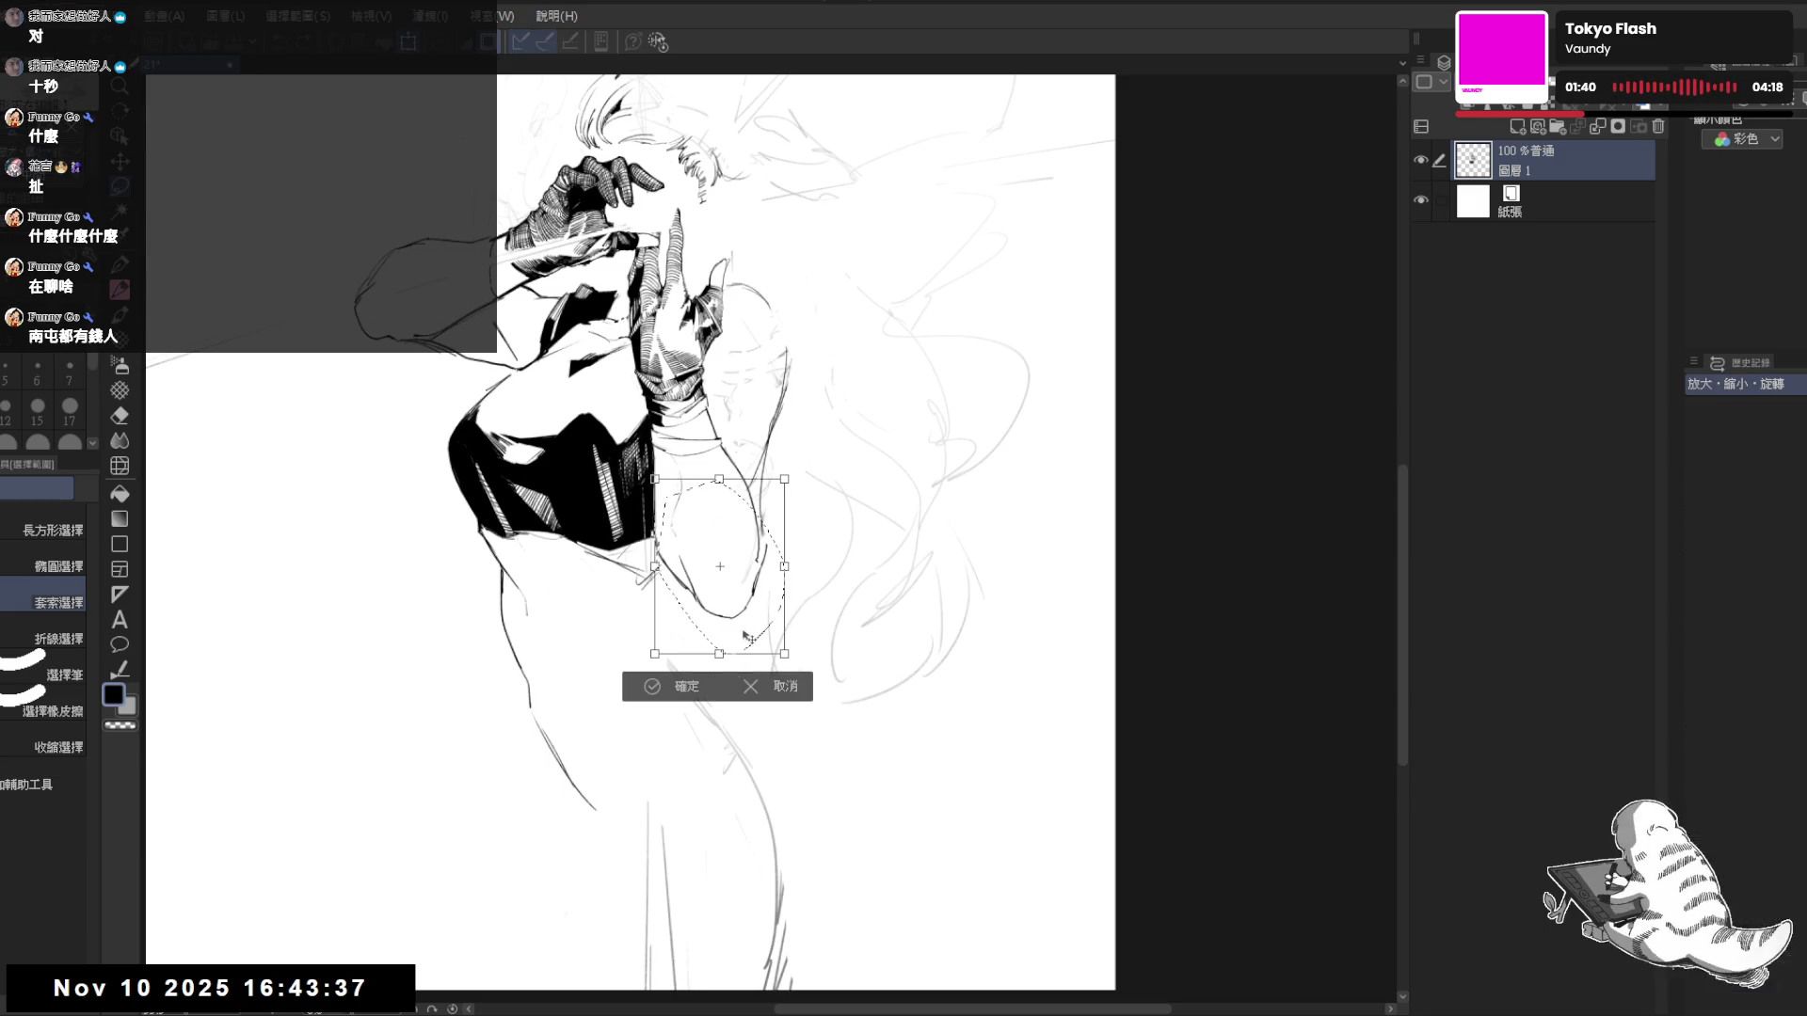
left_click_drag(750, 637, 743, 607)
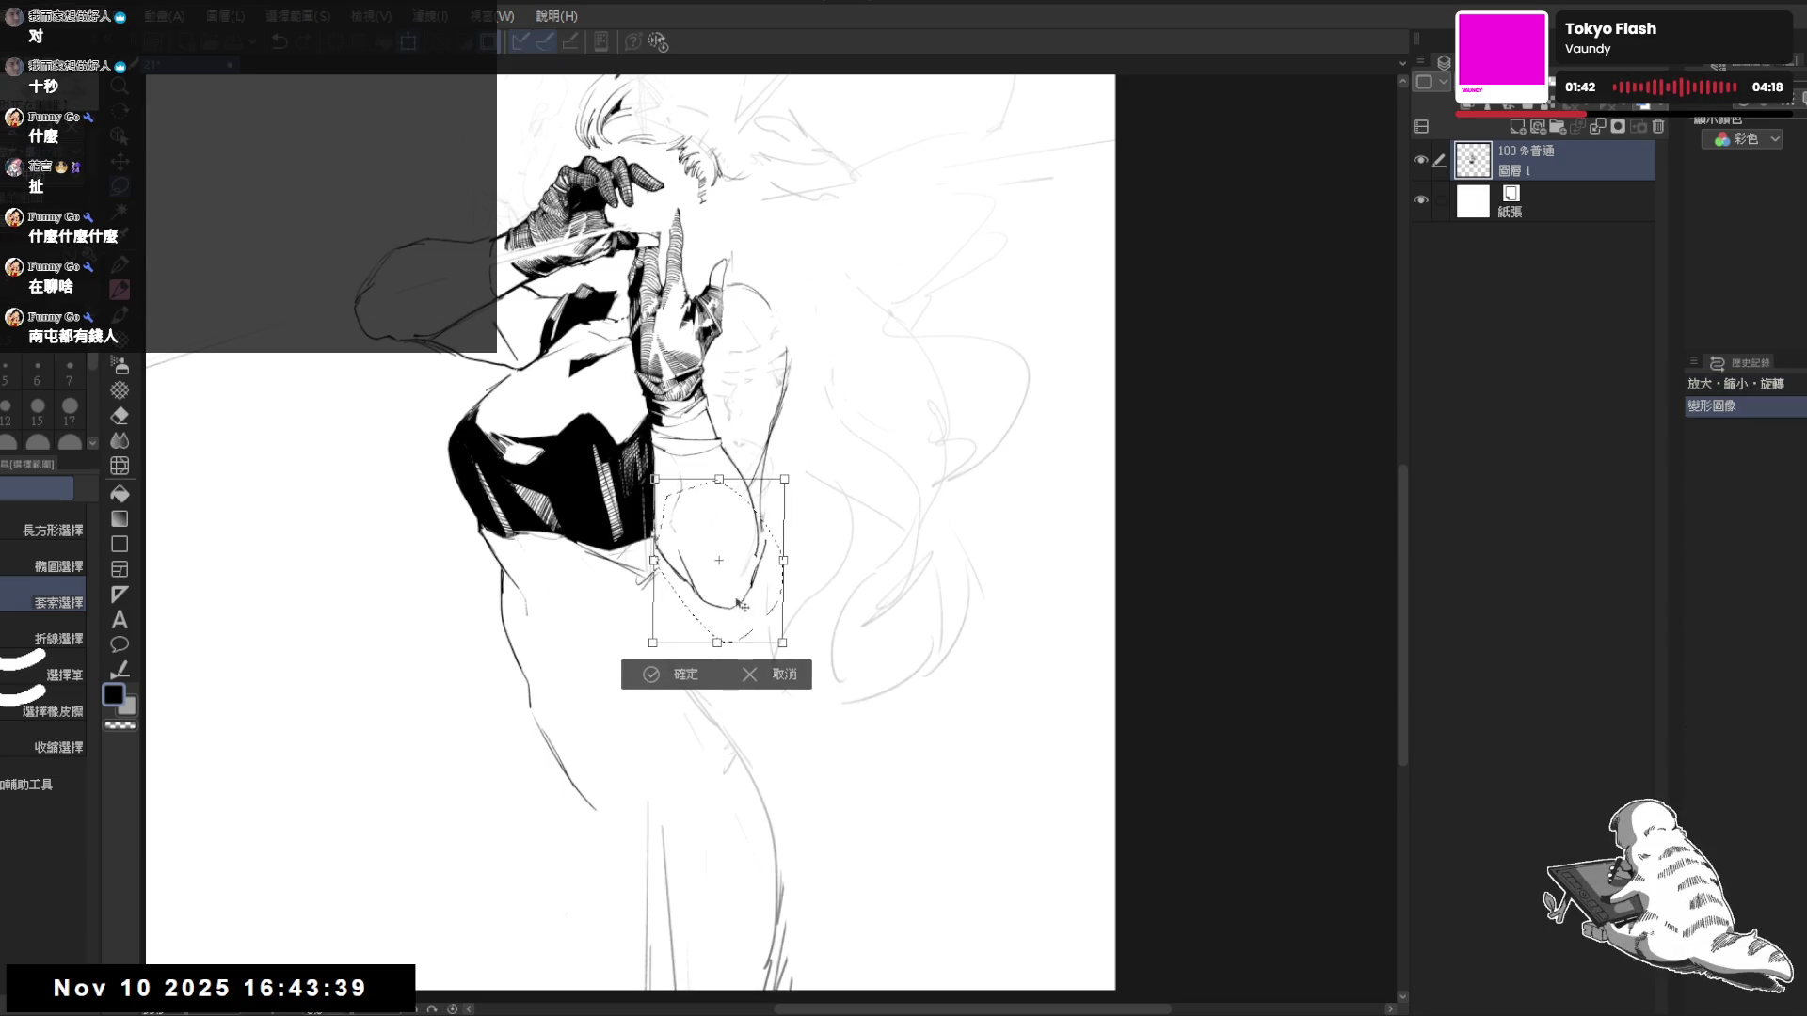
left_click_drag(764, 528, 761, 519)
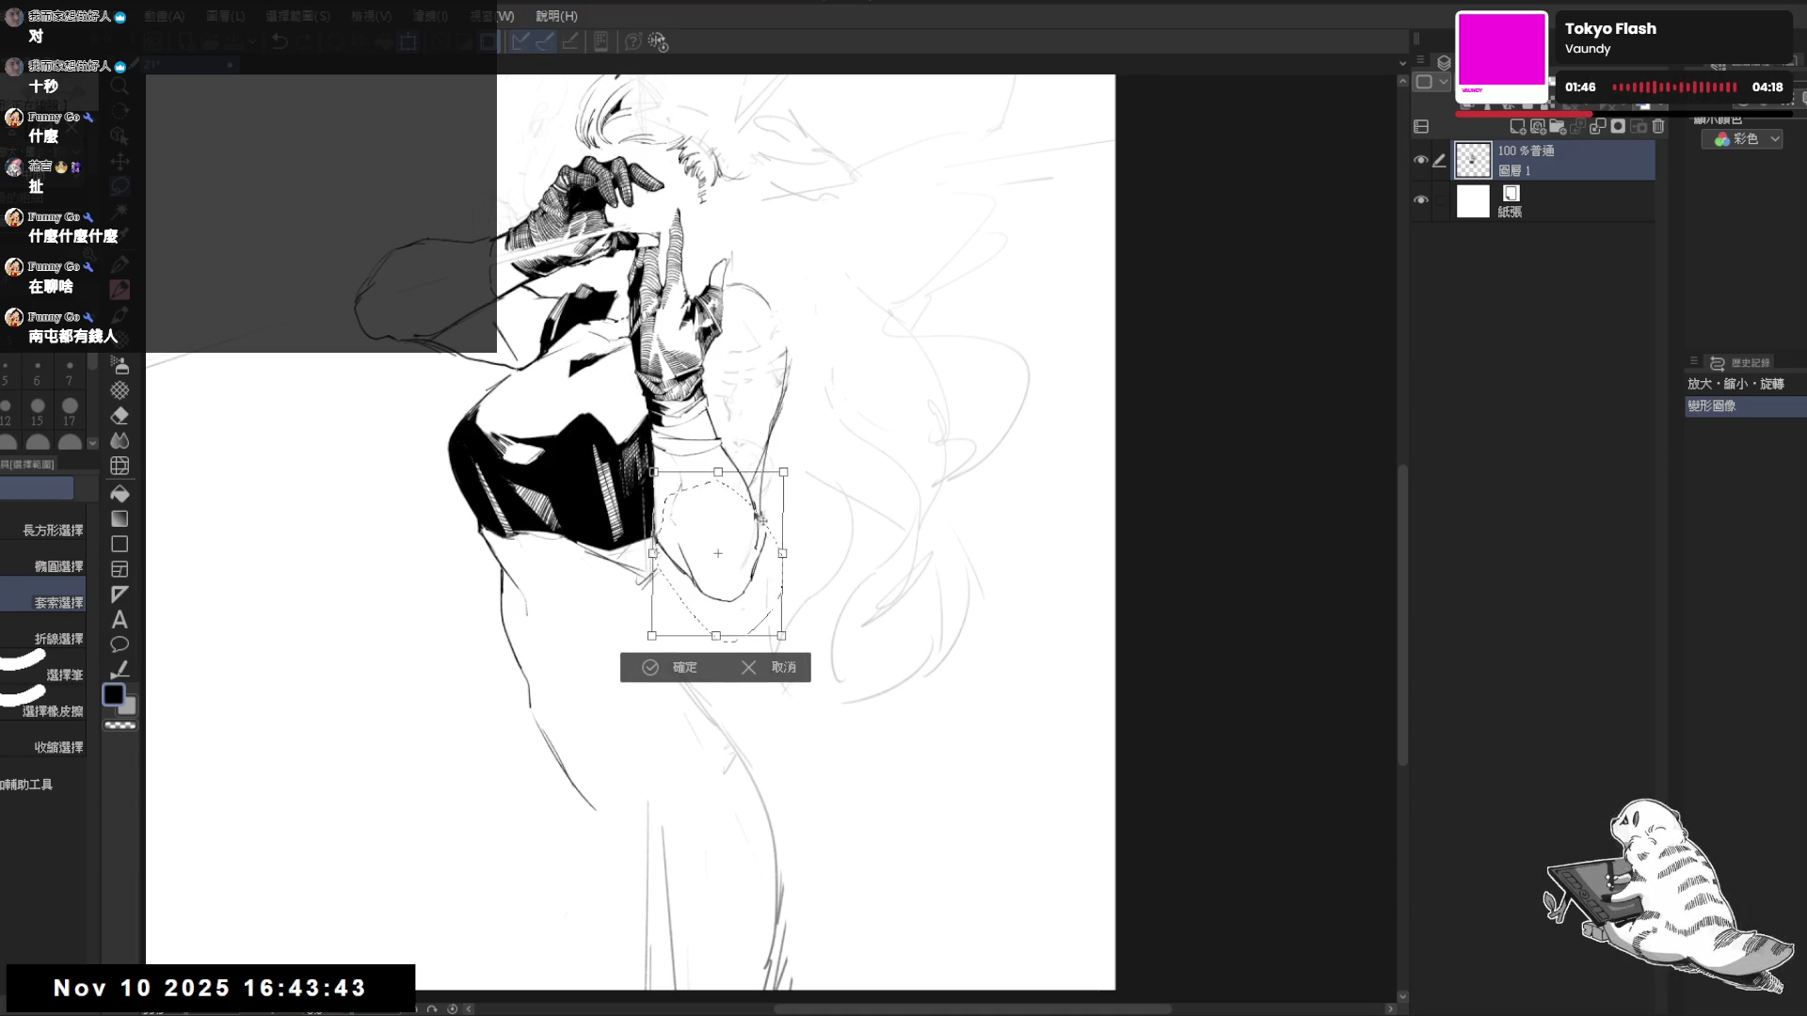
left_click(685, 668)
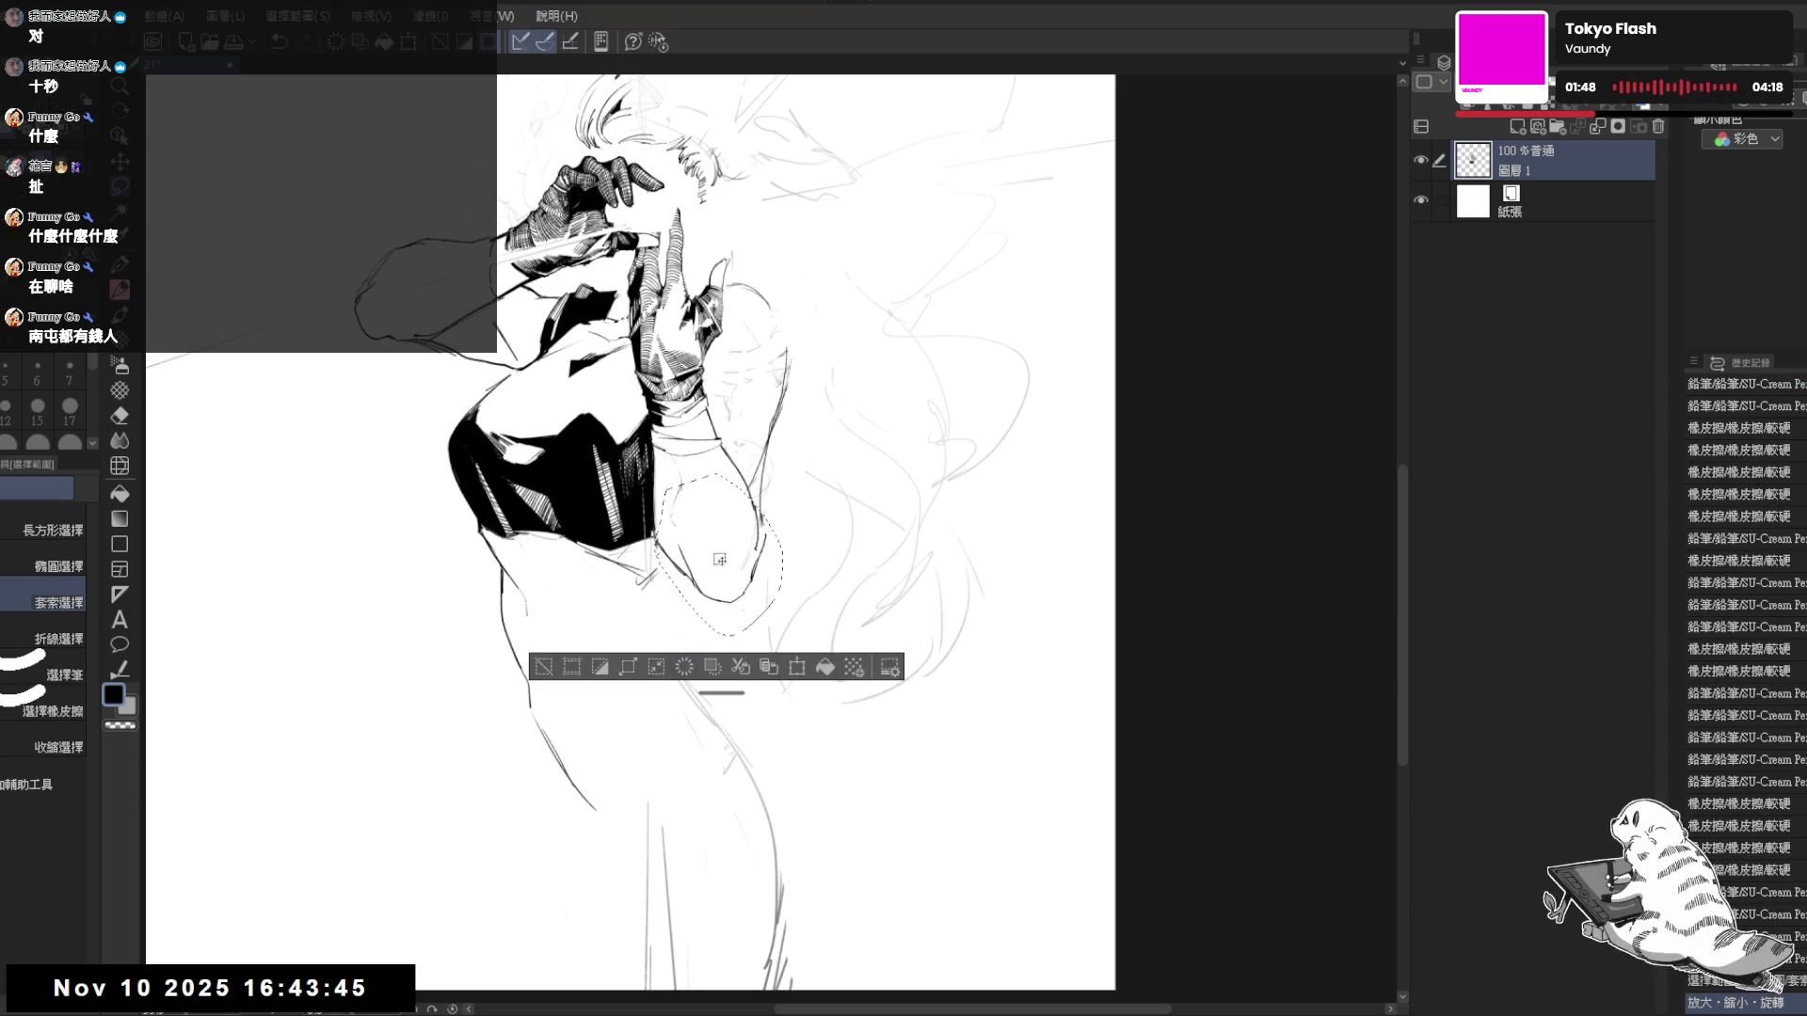
key("ctrl+d")
key("e")
left_click(748, 478)
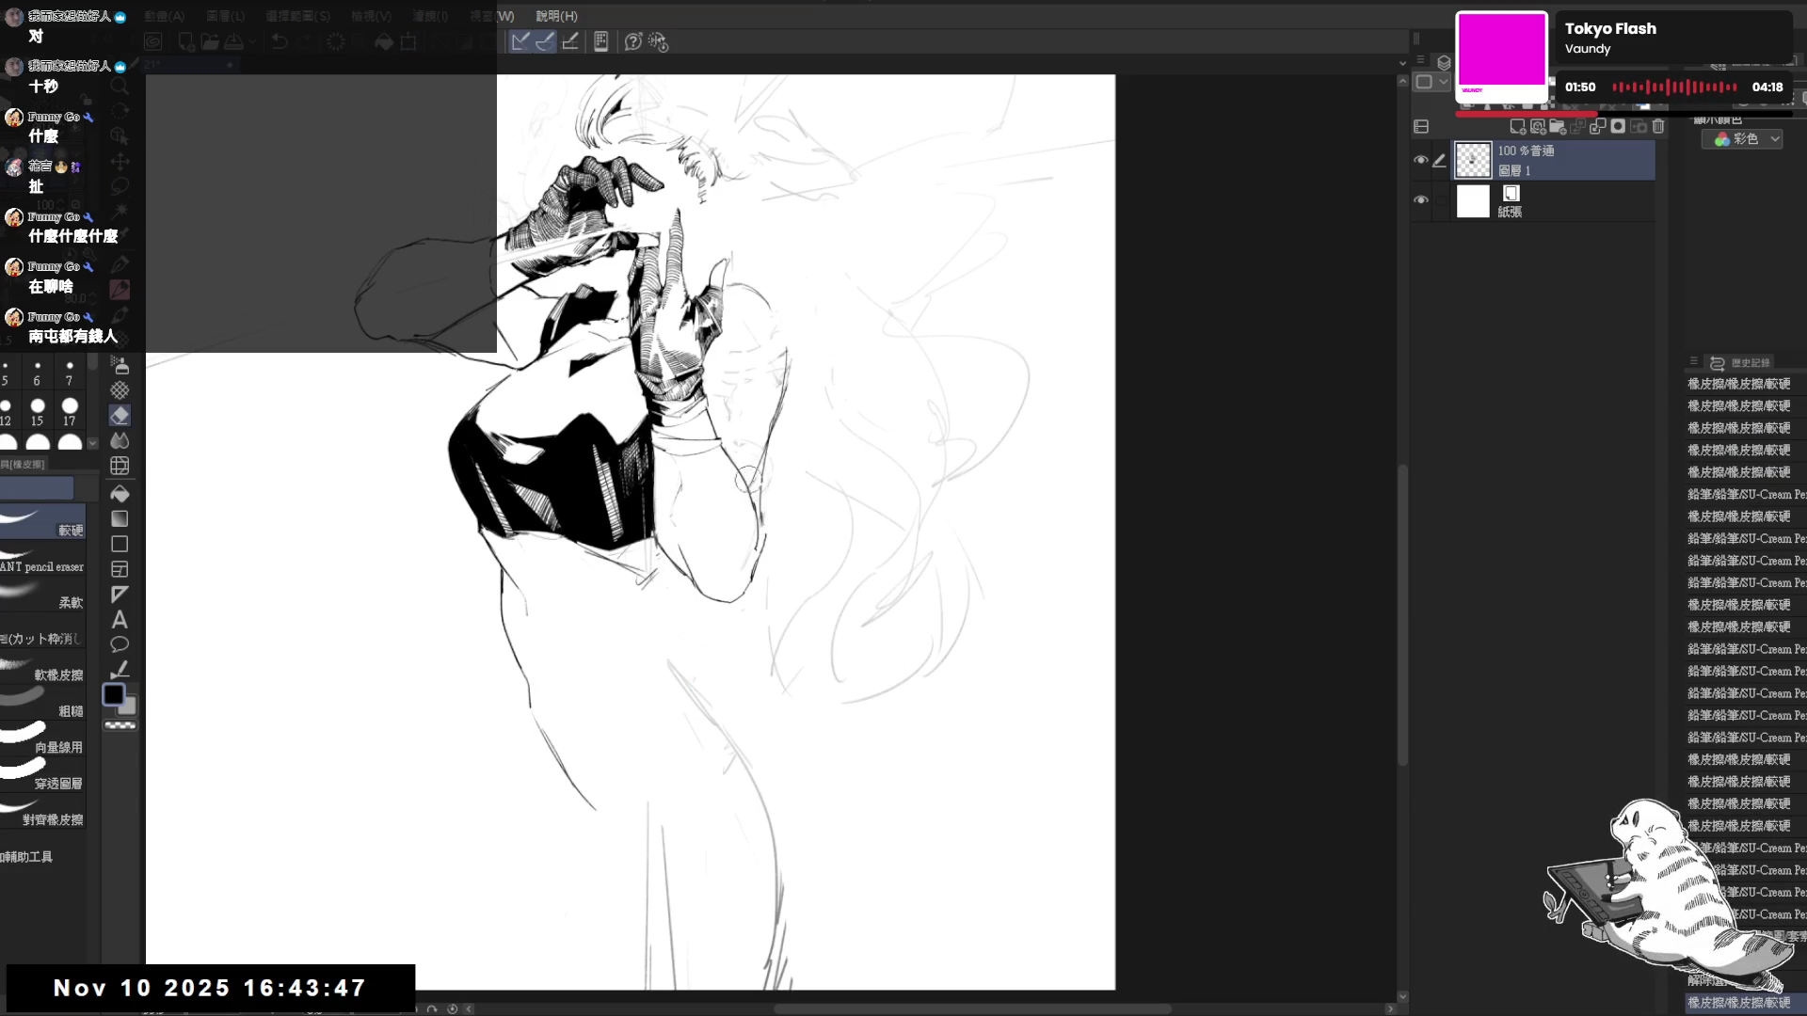
- Rotate the canvas about 20°, then draw, erase and redraw short pencil strokes on the arm
key("m")
left_click_drag(723, 383, 762, 436)
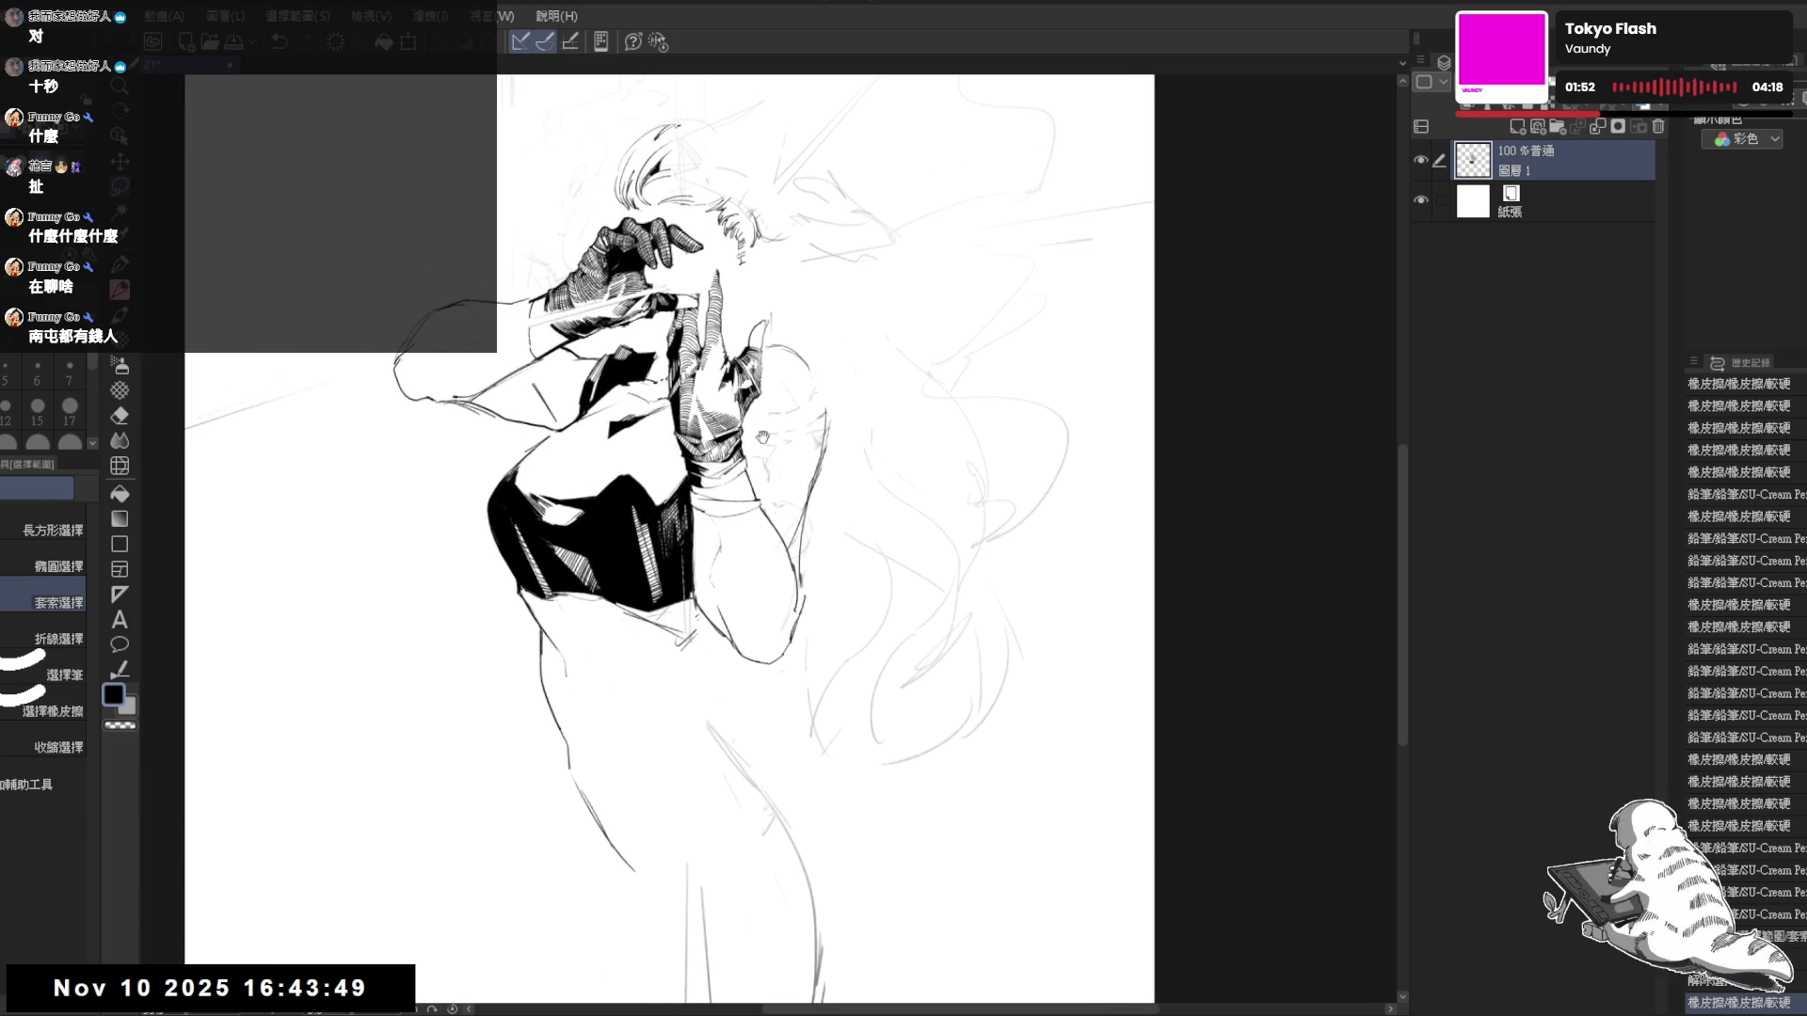
mouse_move(723, 338)
left_mouse_down()
mouse_move(722, 356)
mouse_move(709, 321)
left_mouse_up()
left_click_drag(491, 735, 513, 756)
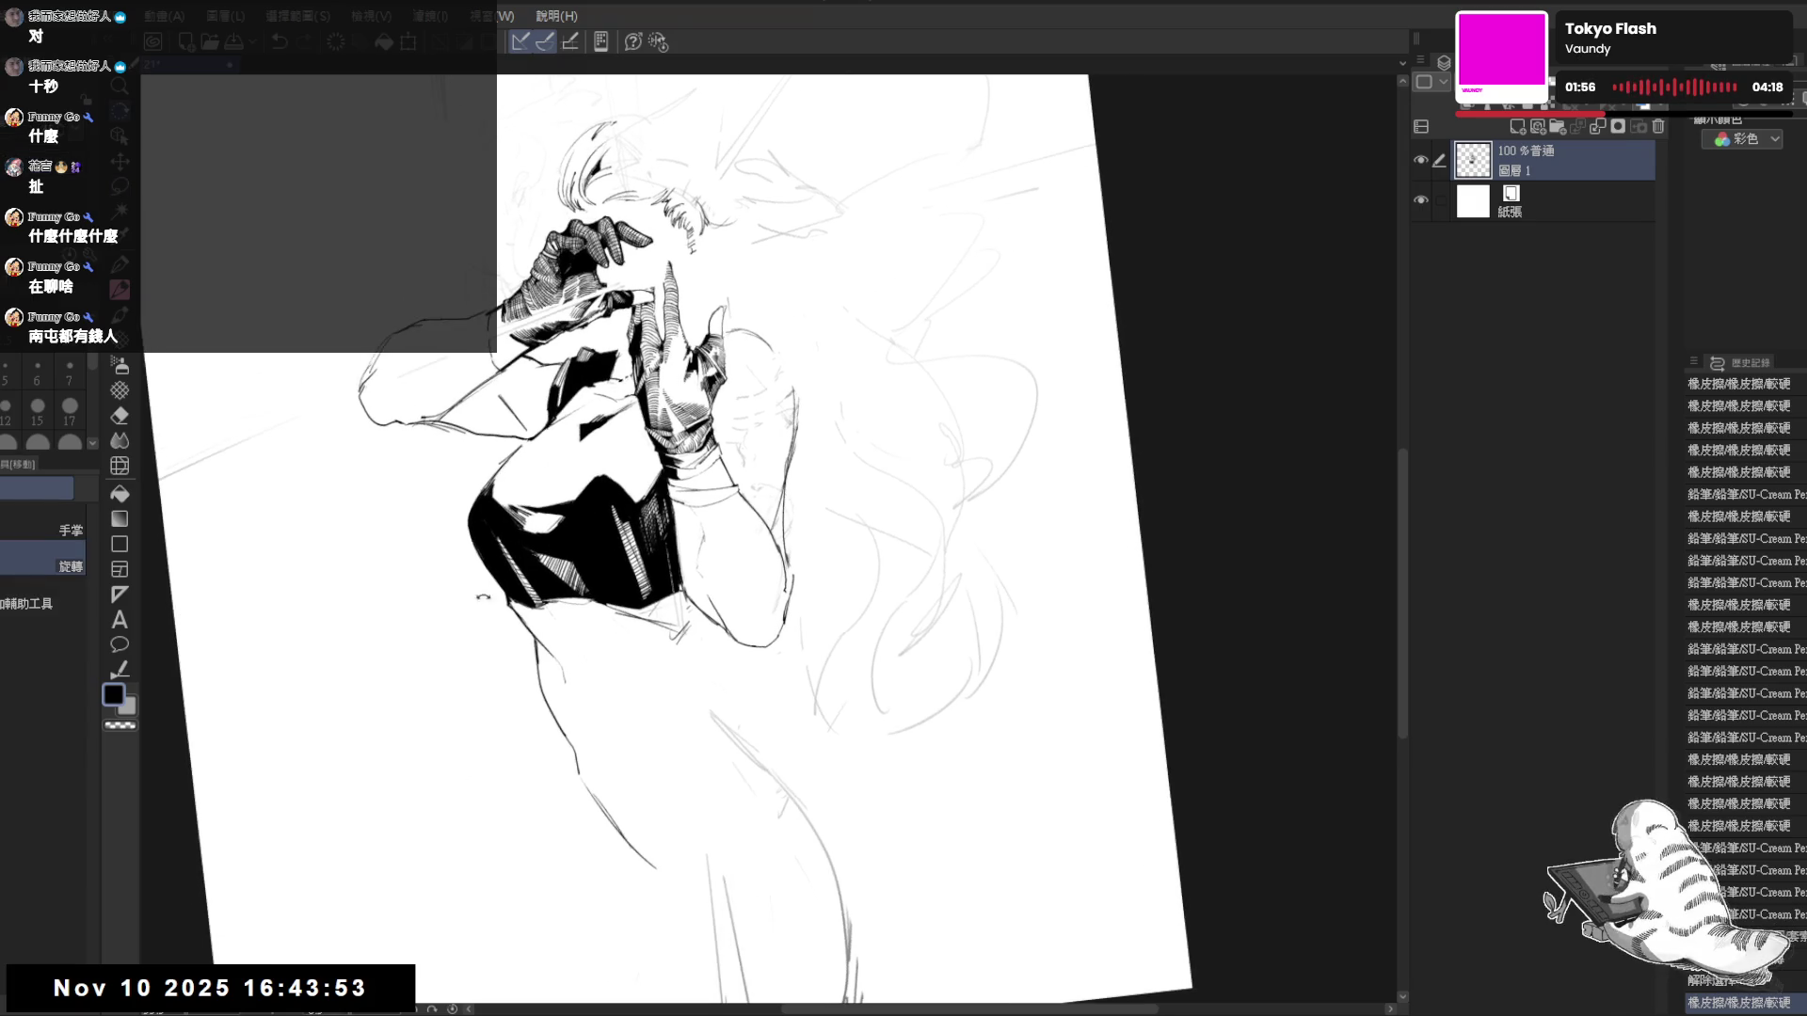
left_click_drag(483, 596, 513, 658)
key("p")
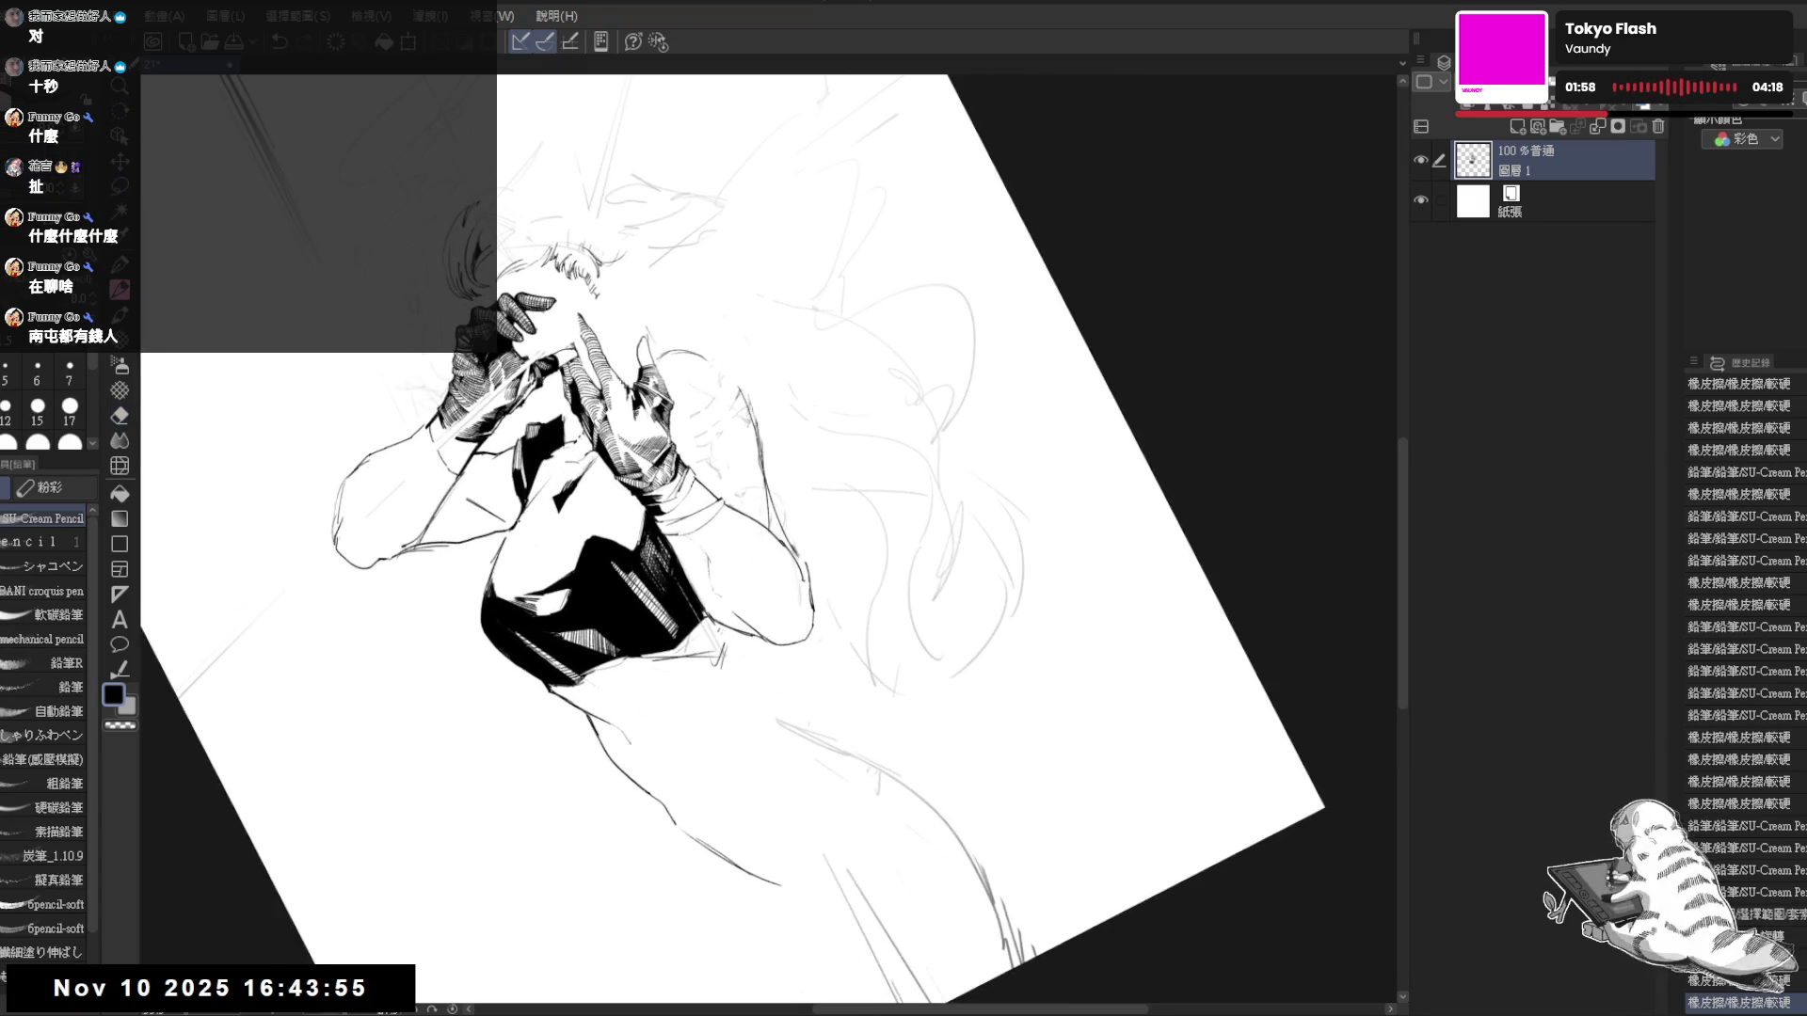
left_click_drag(516, 491, 540, 525)
key("e")
left_click_drag(560, 463, 535, 501)
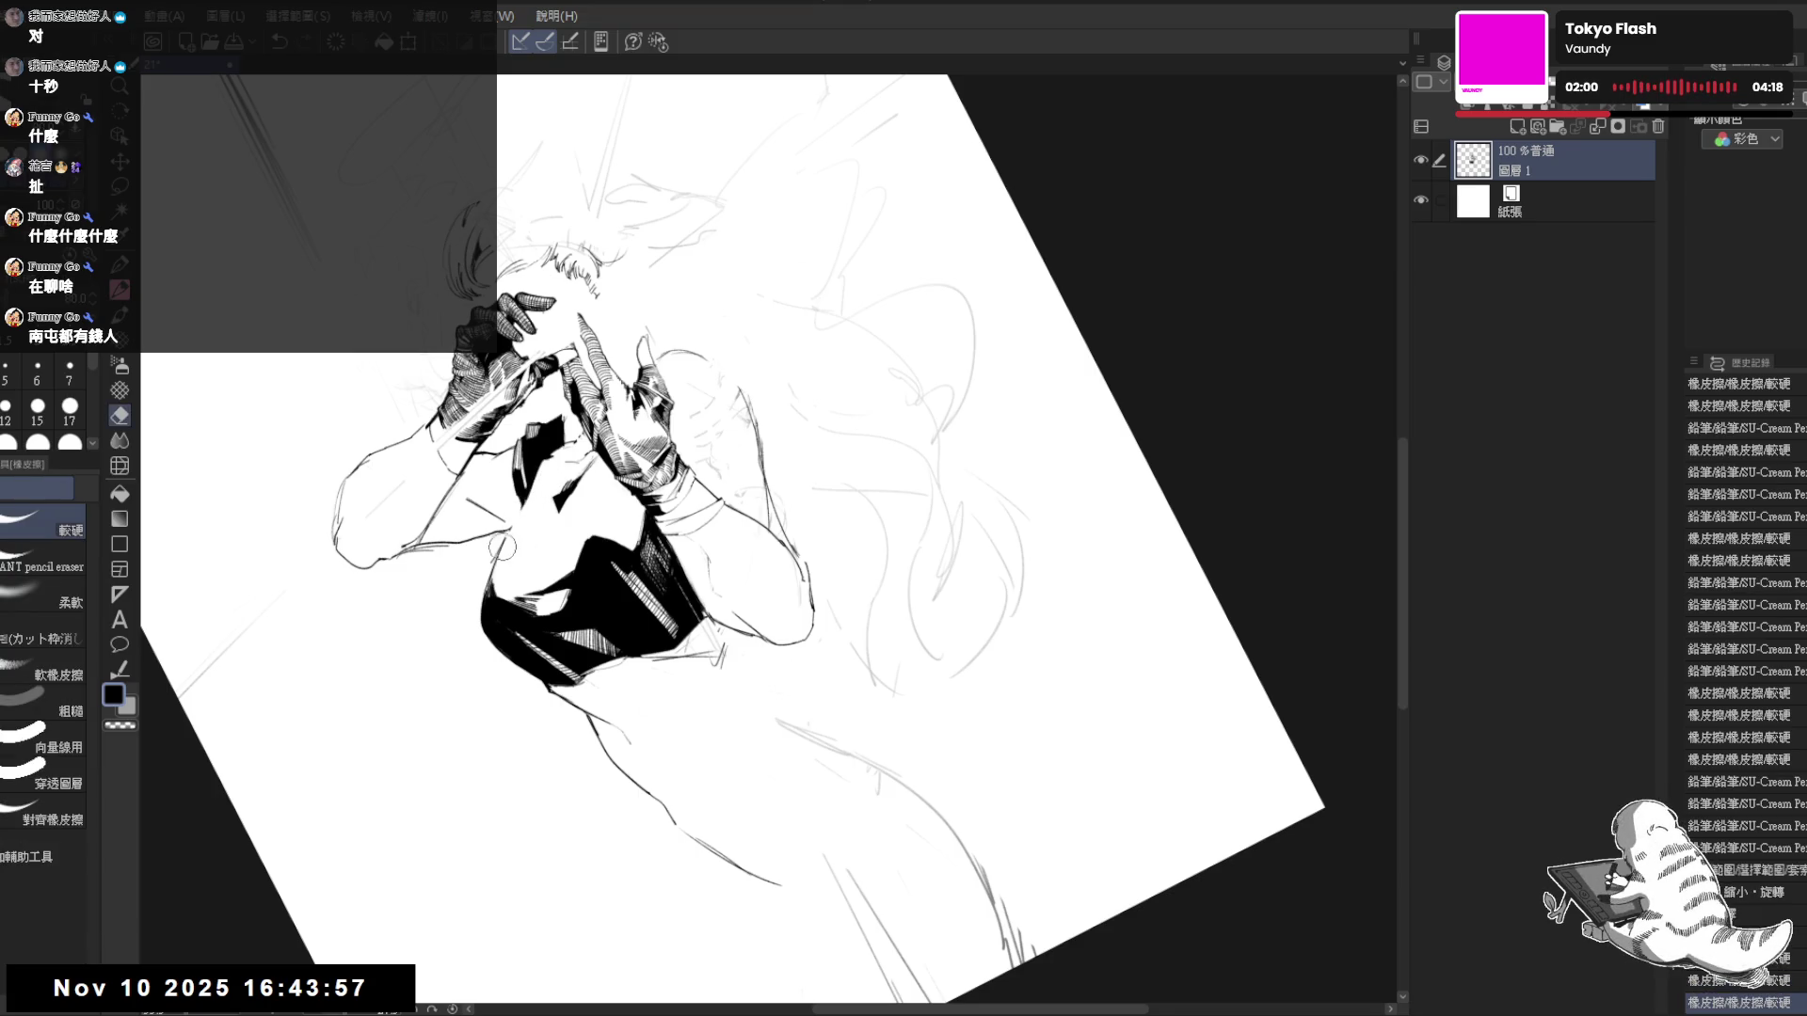
key("p")
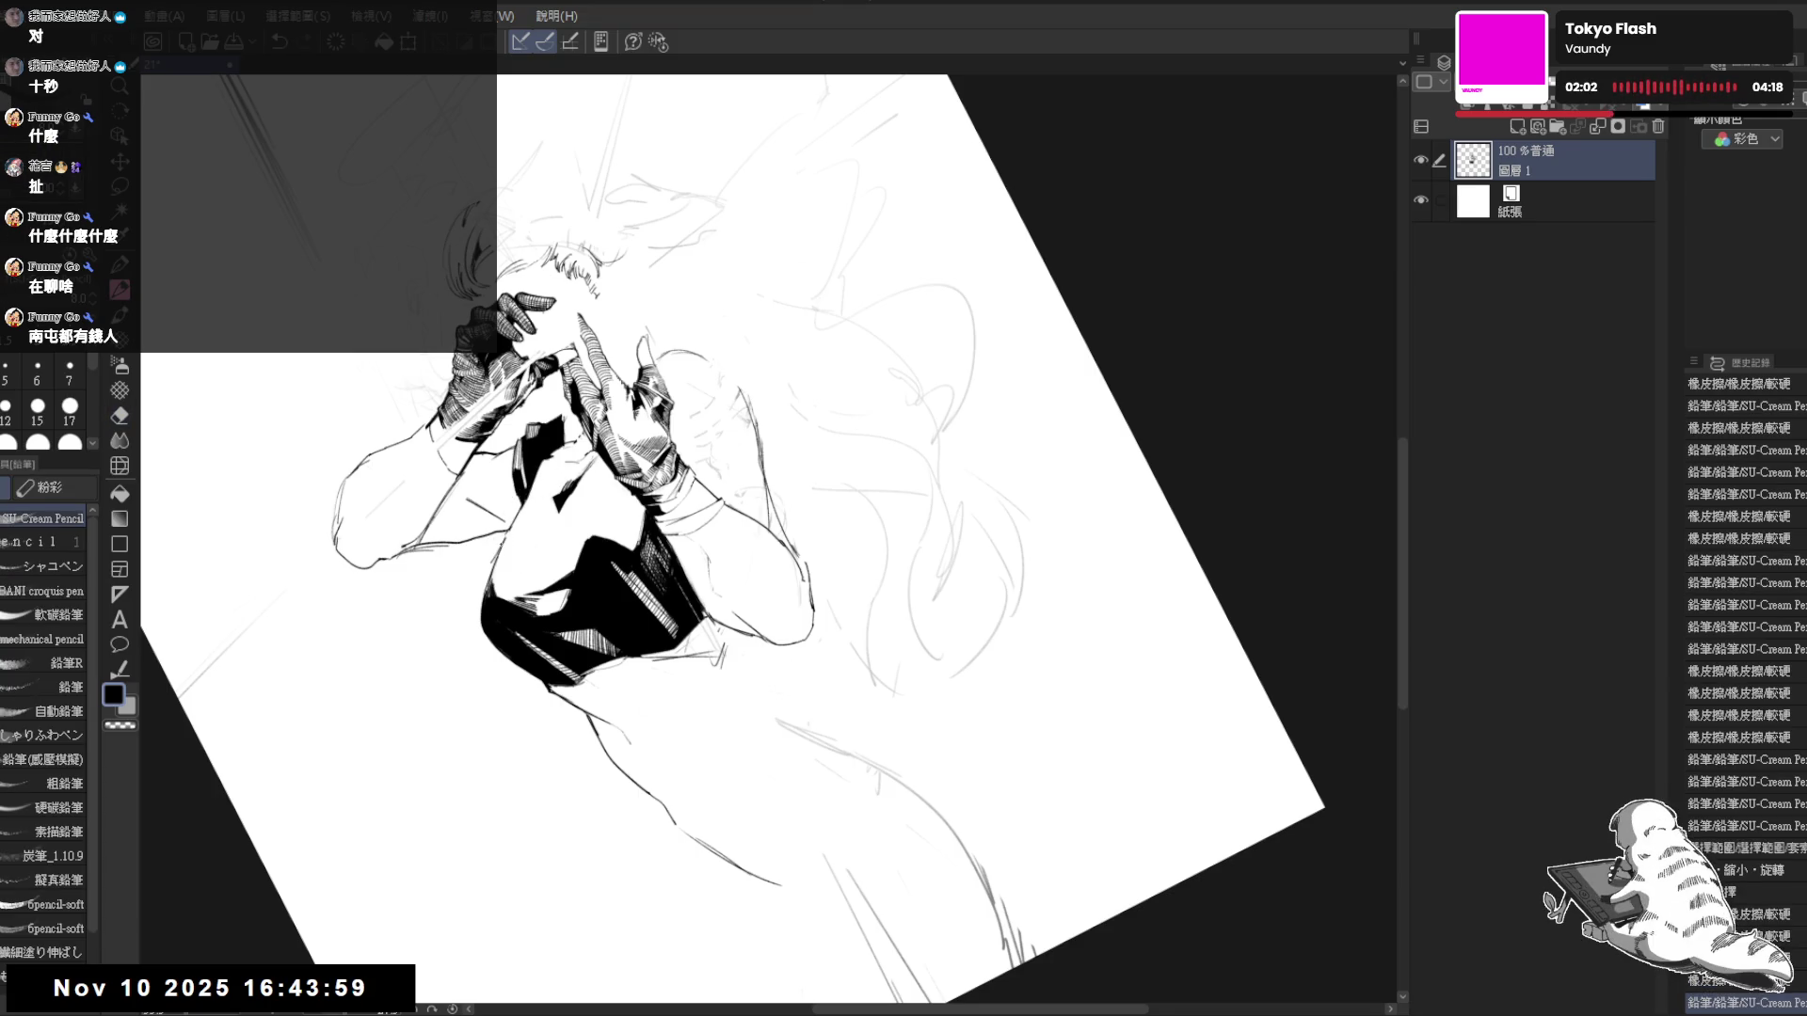
left_click_drag(513, 471, 546, 531)
mouse_move(533, 457)
left_mouse_down()
mouse_move(552, 495)
mouse_move(561, 482)
left_mouse_up()
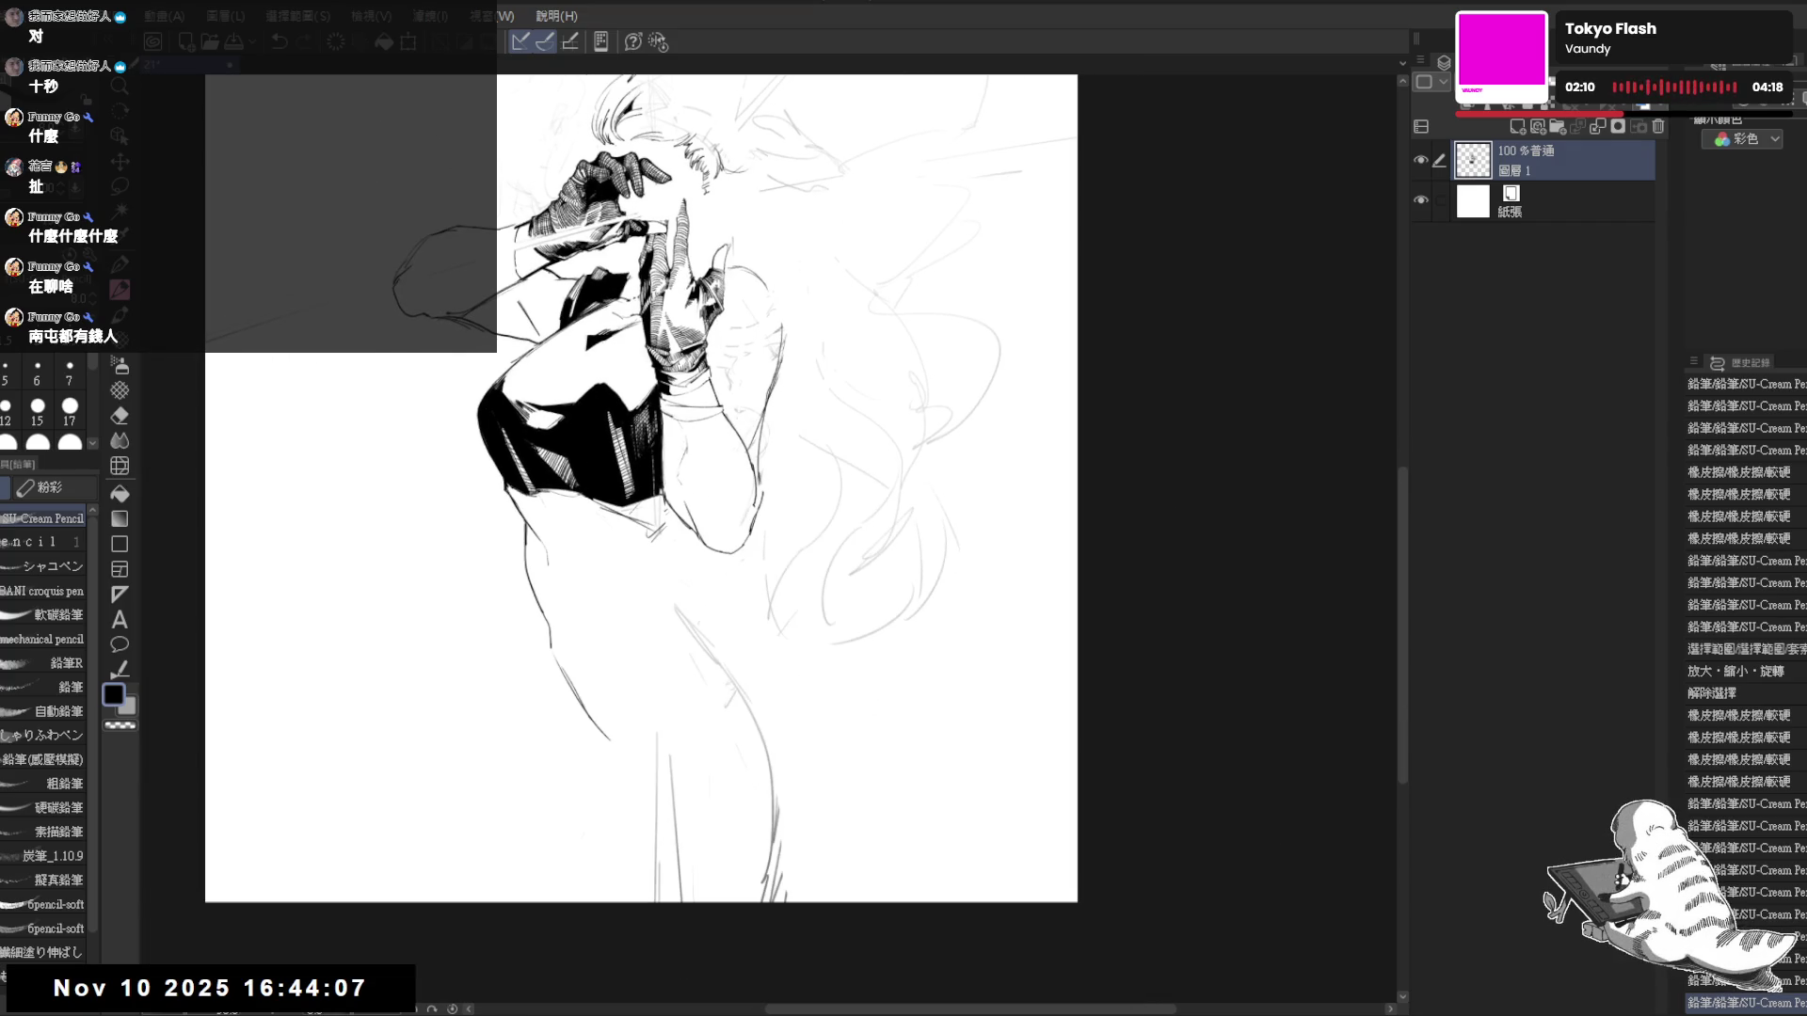
- Rotate and pan toward the hair, undo and redo a pencil stroke, and zoom in after a mirror check
left_click_drag(779, 395, 748, 428)
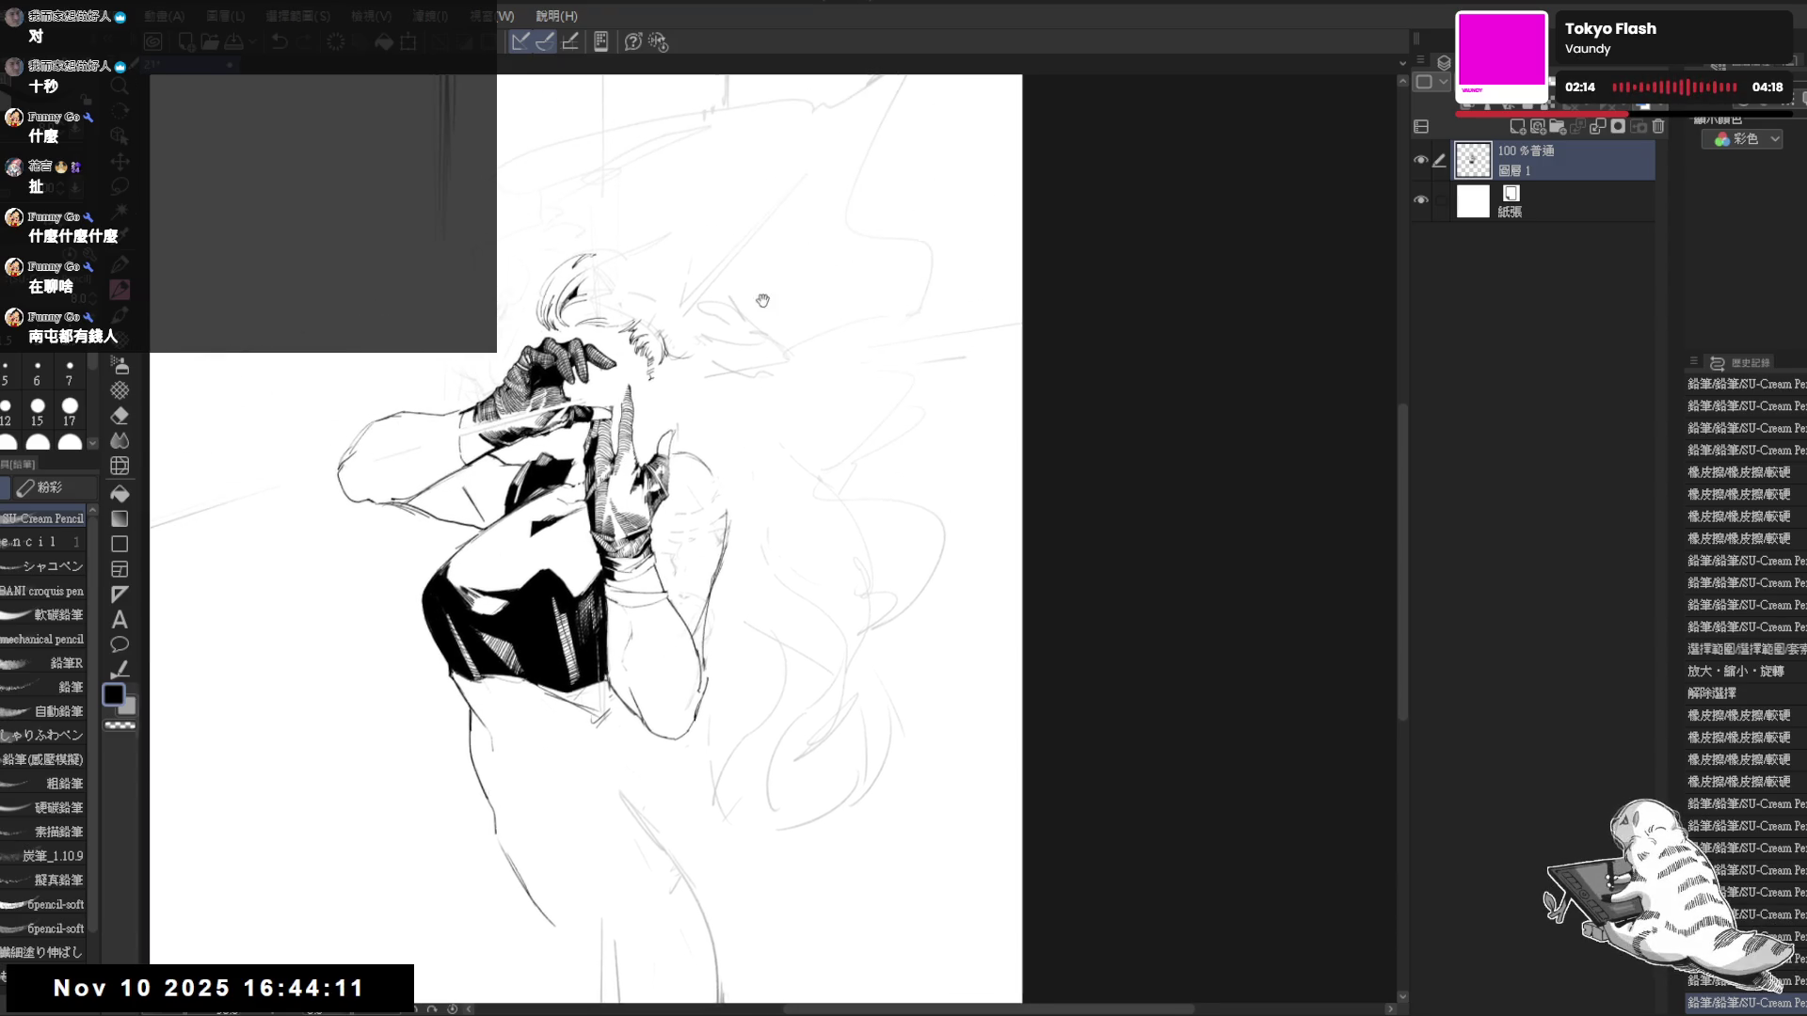
key("e")
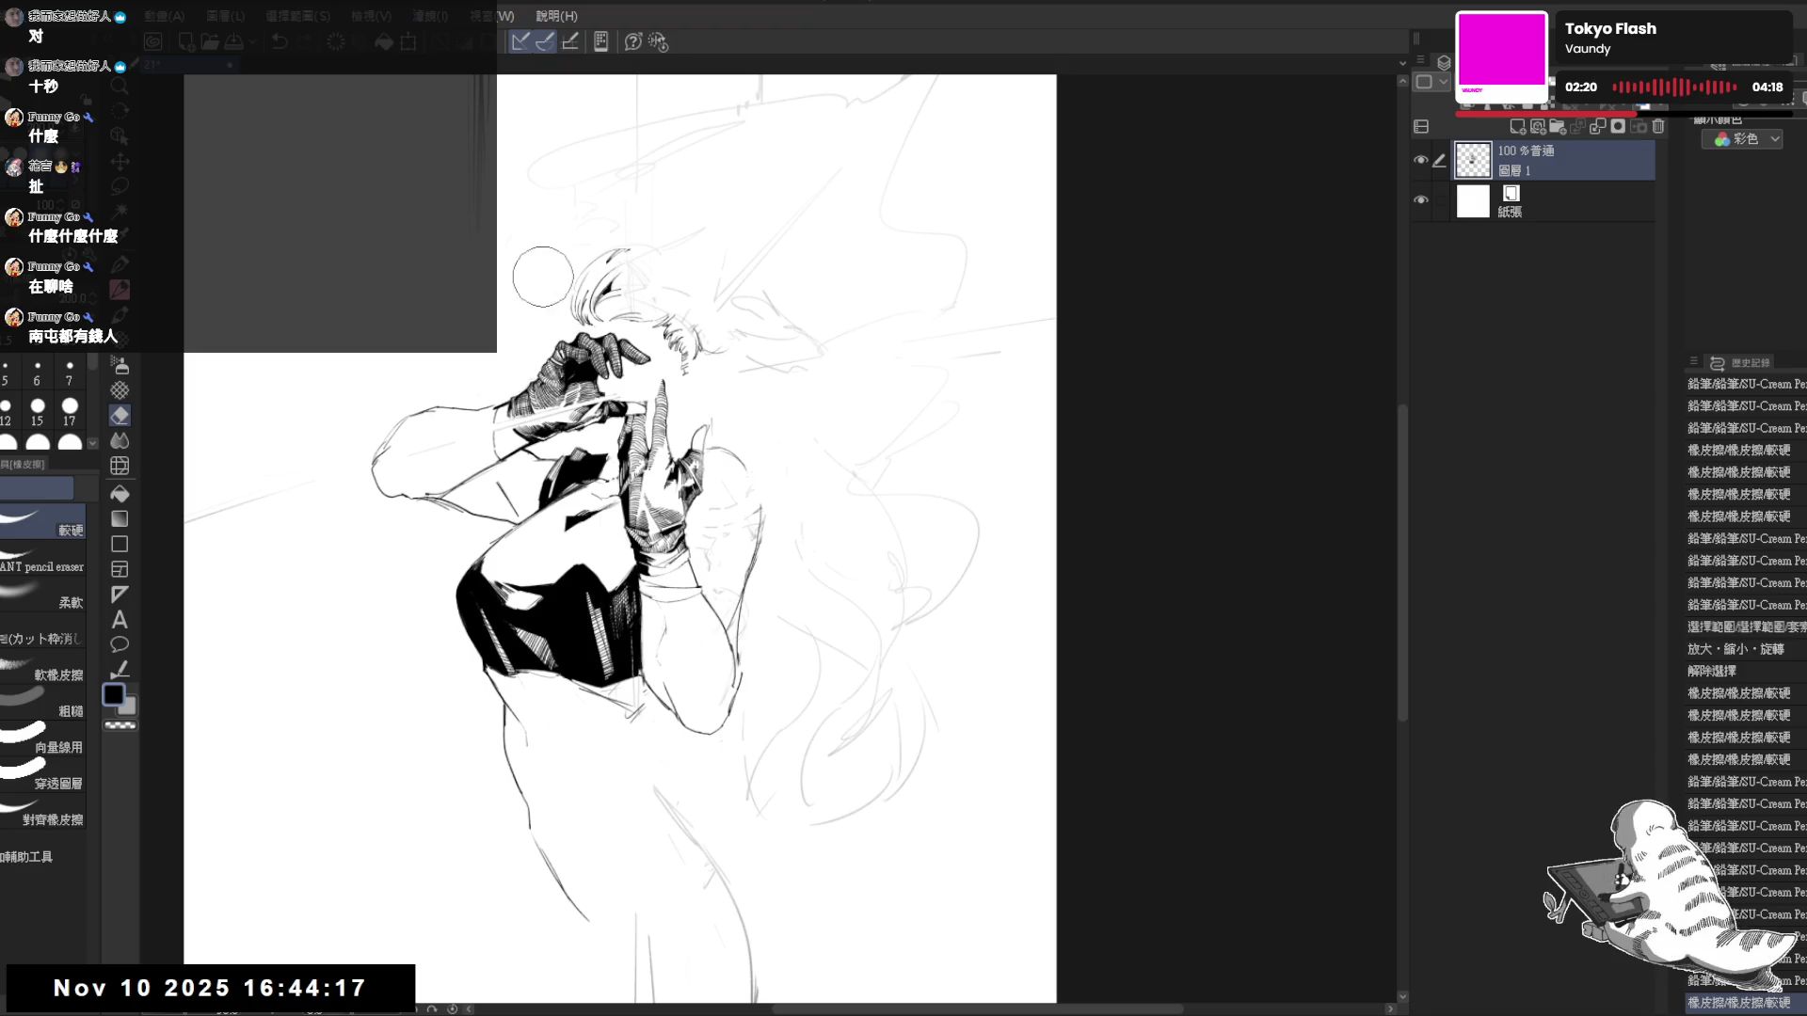
key("p")
mouse_move(715, 283)
left_mouse_down()
mouse_move(724, 261)
mouse_move(780, 268)
left_mouse_up()
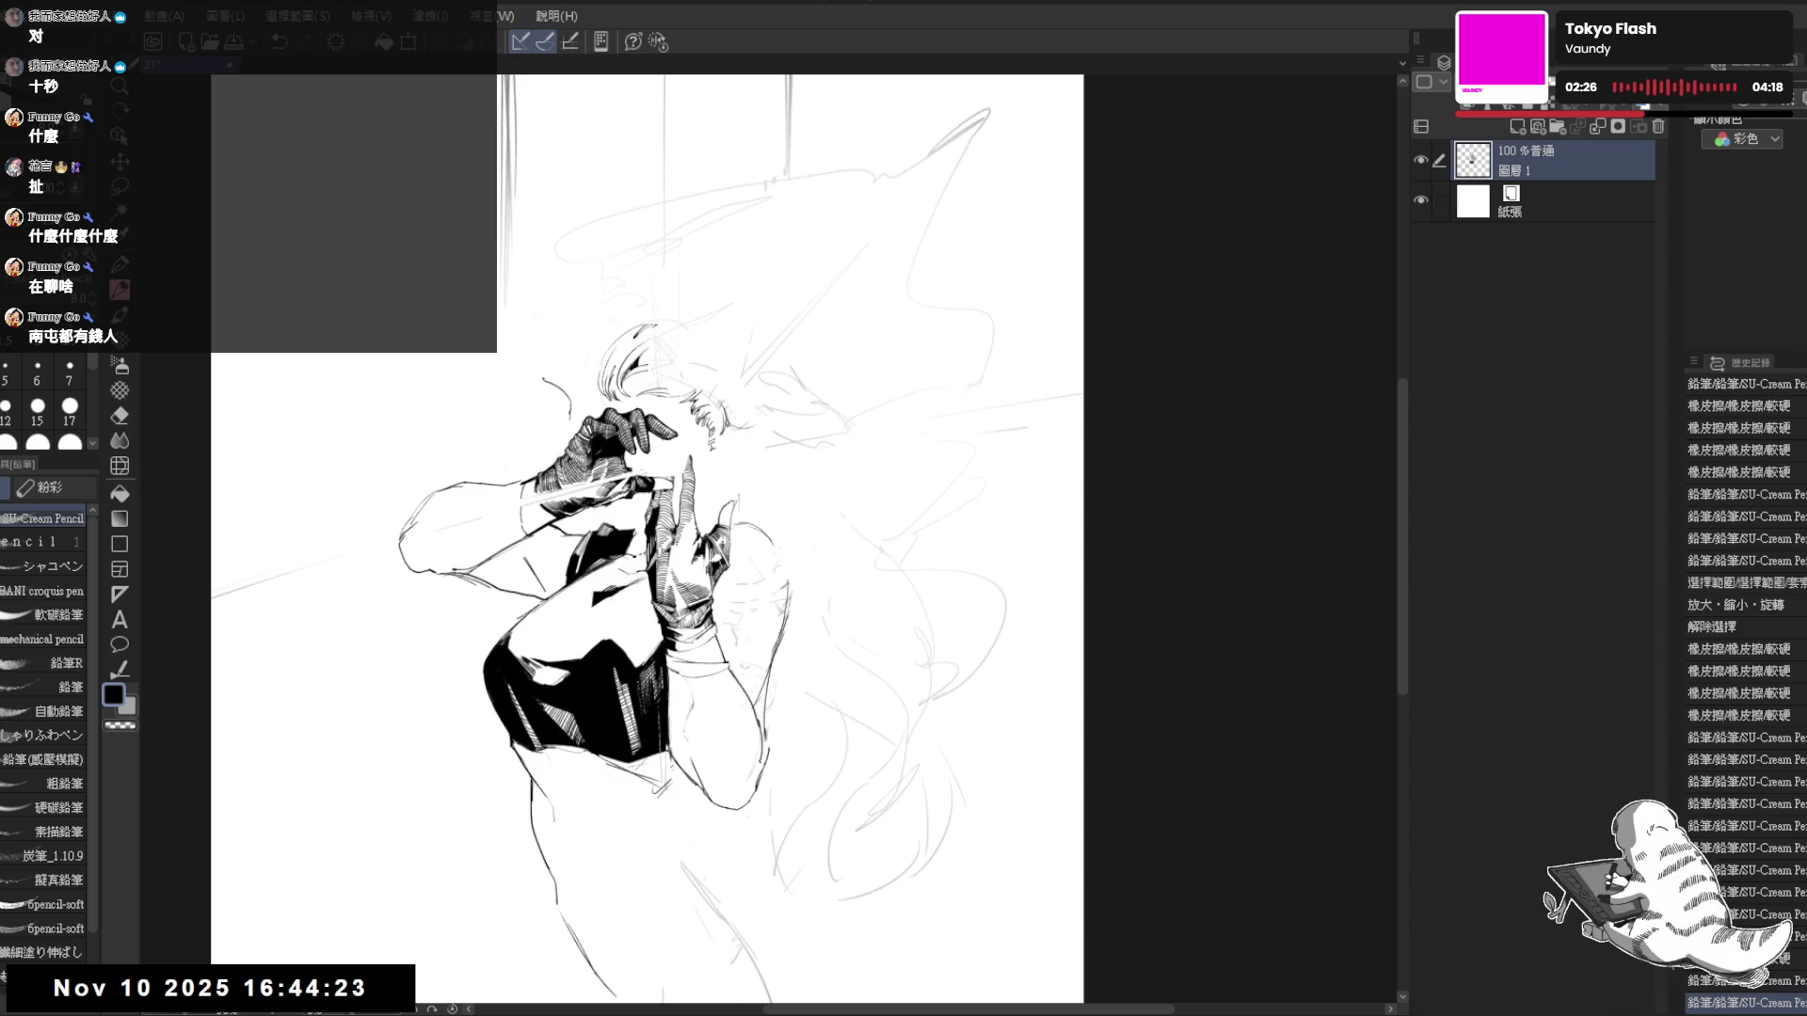
key("ctrl+z")
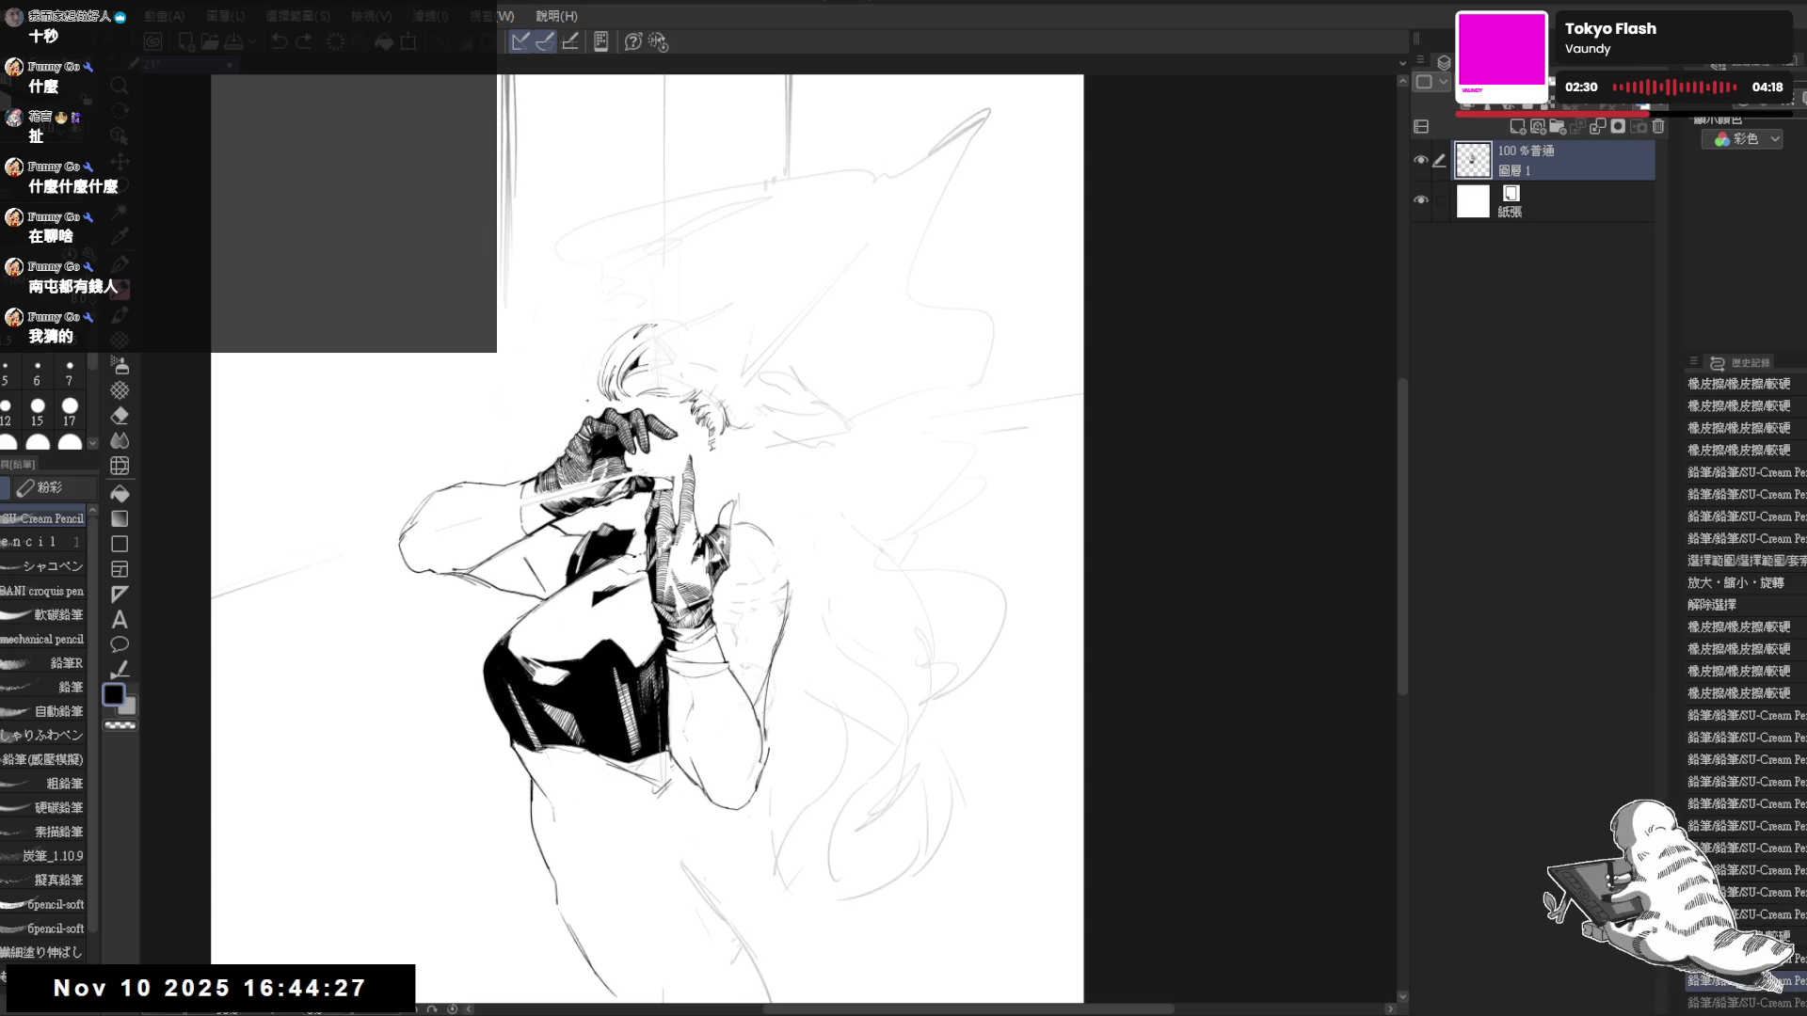
key("ctrl+y")
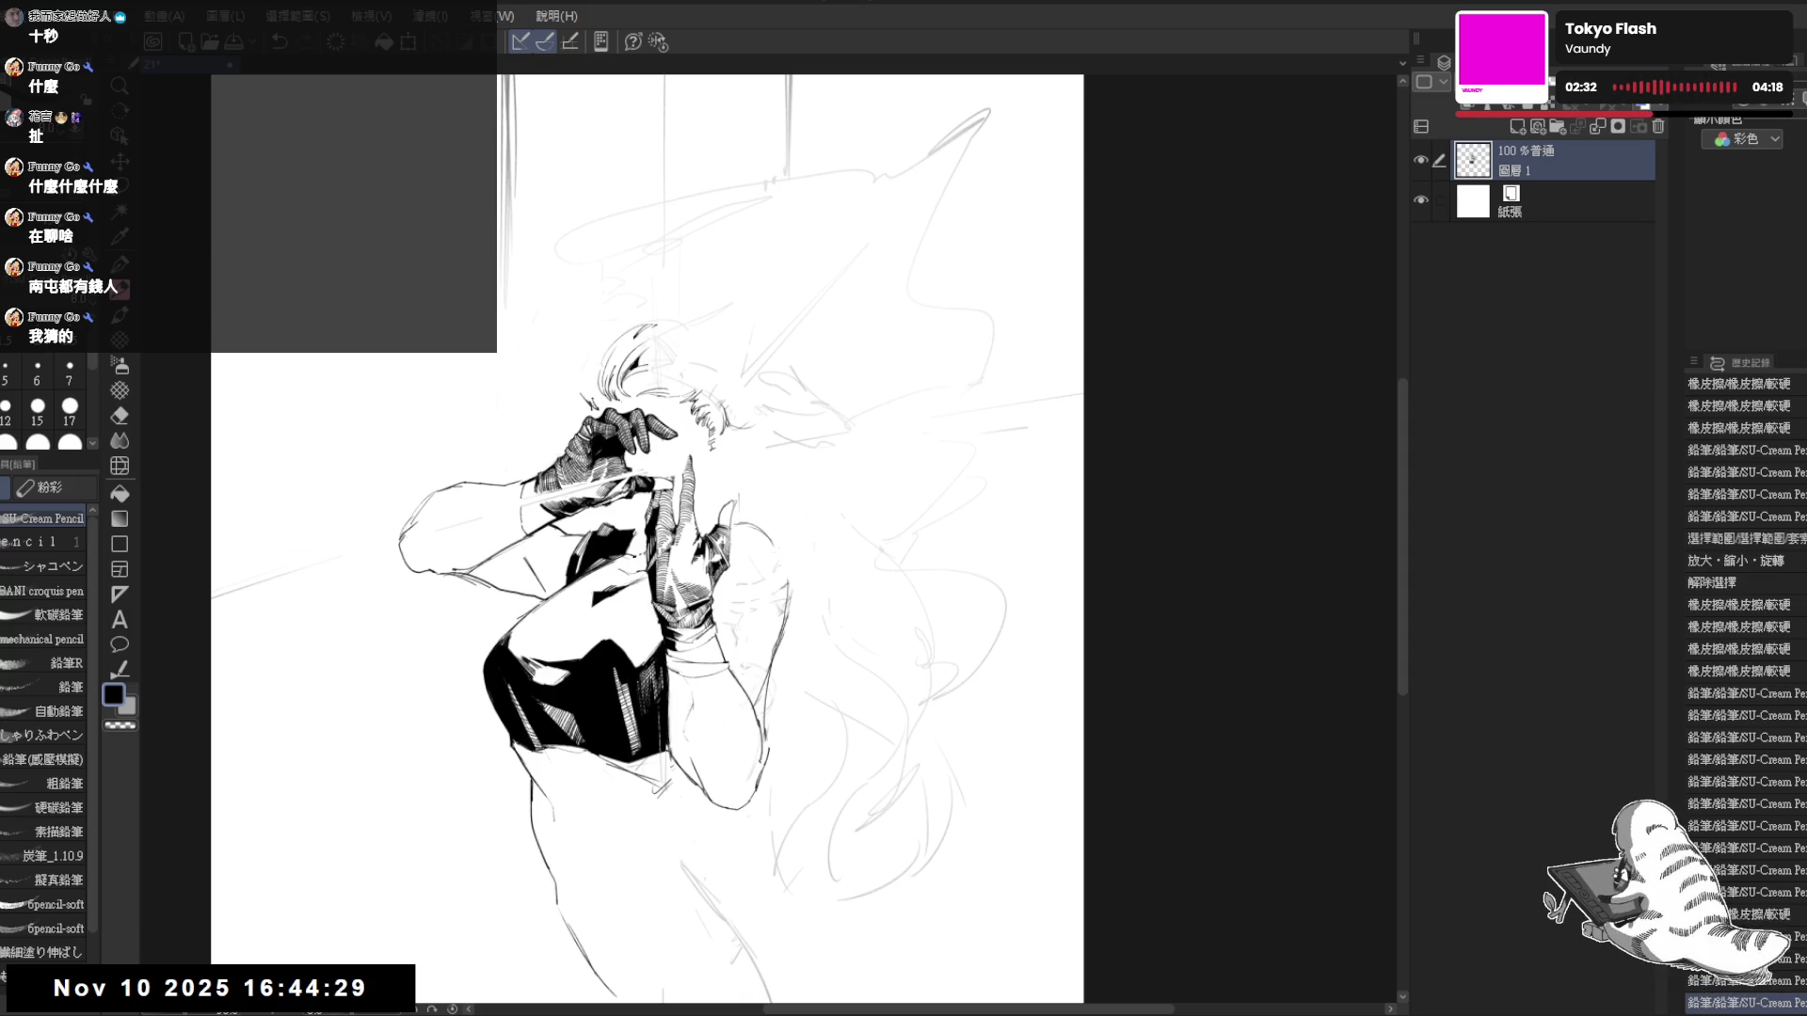
key("h")
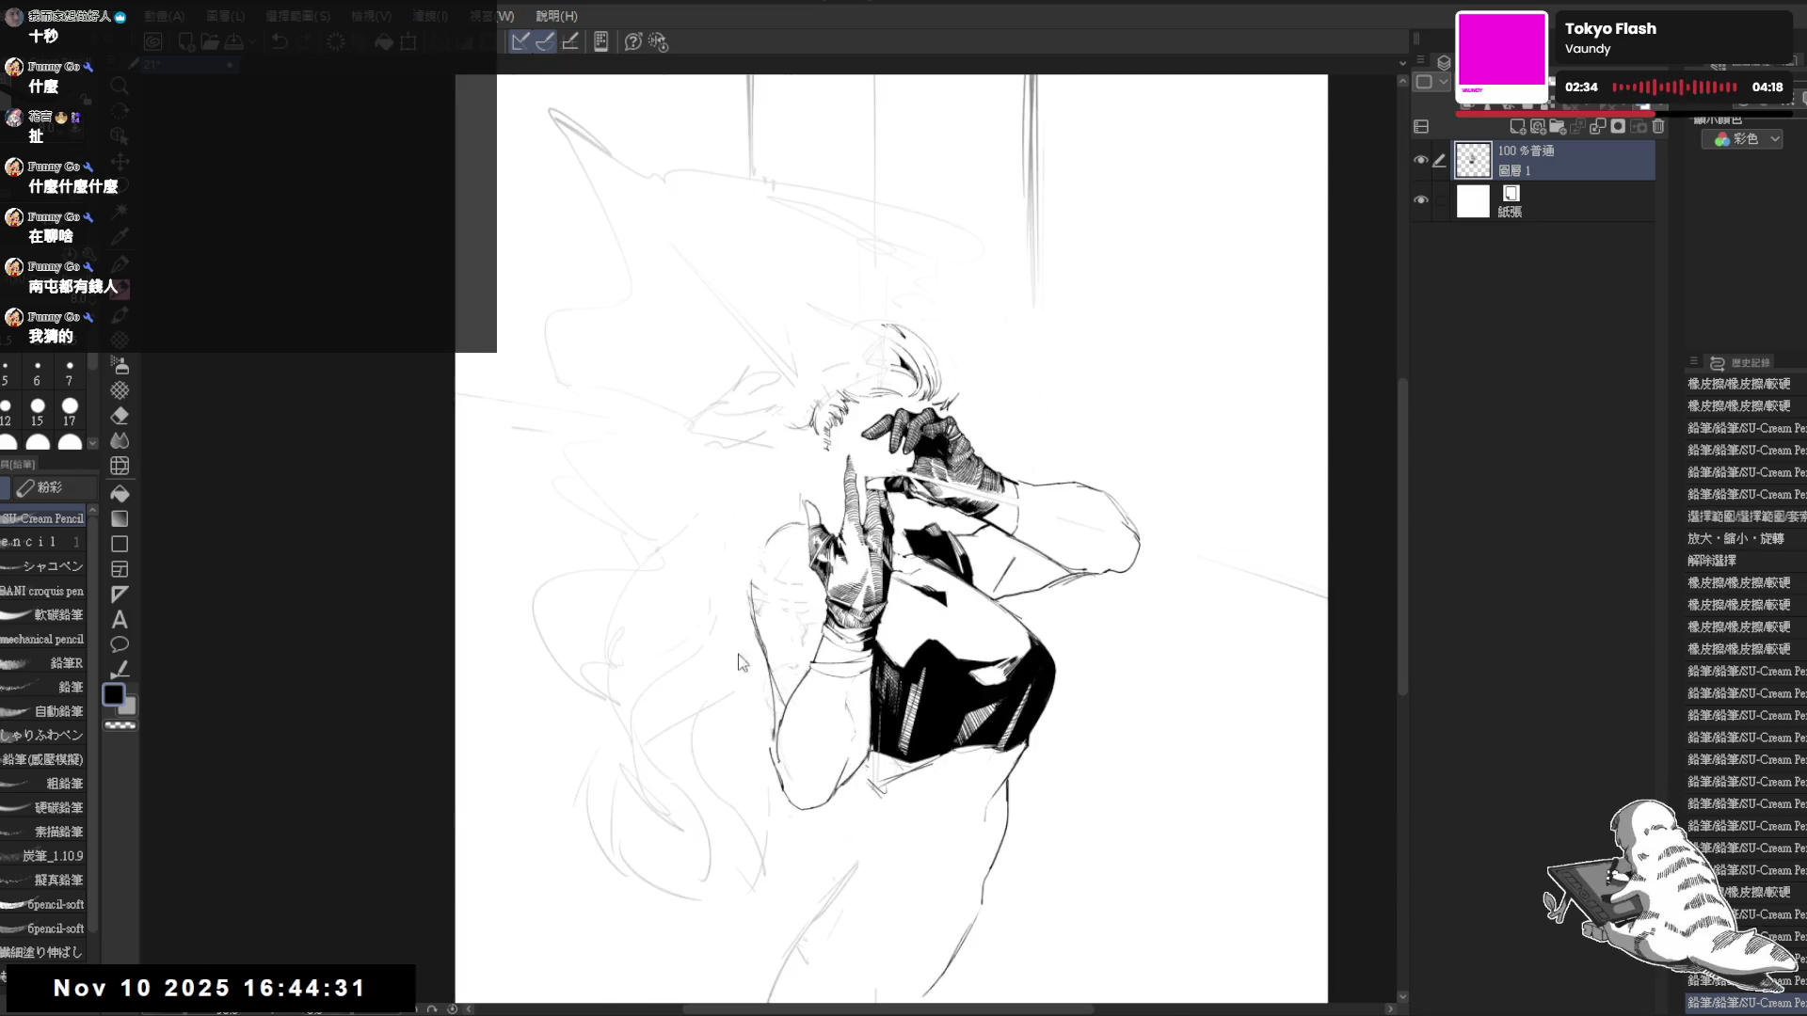
key("h")
key("ctrl+plus")
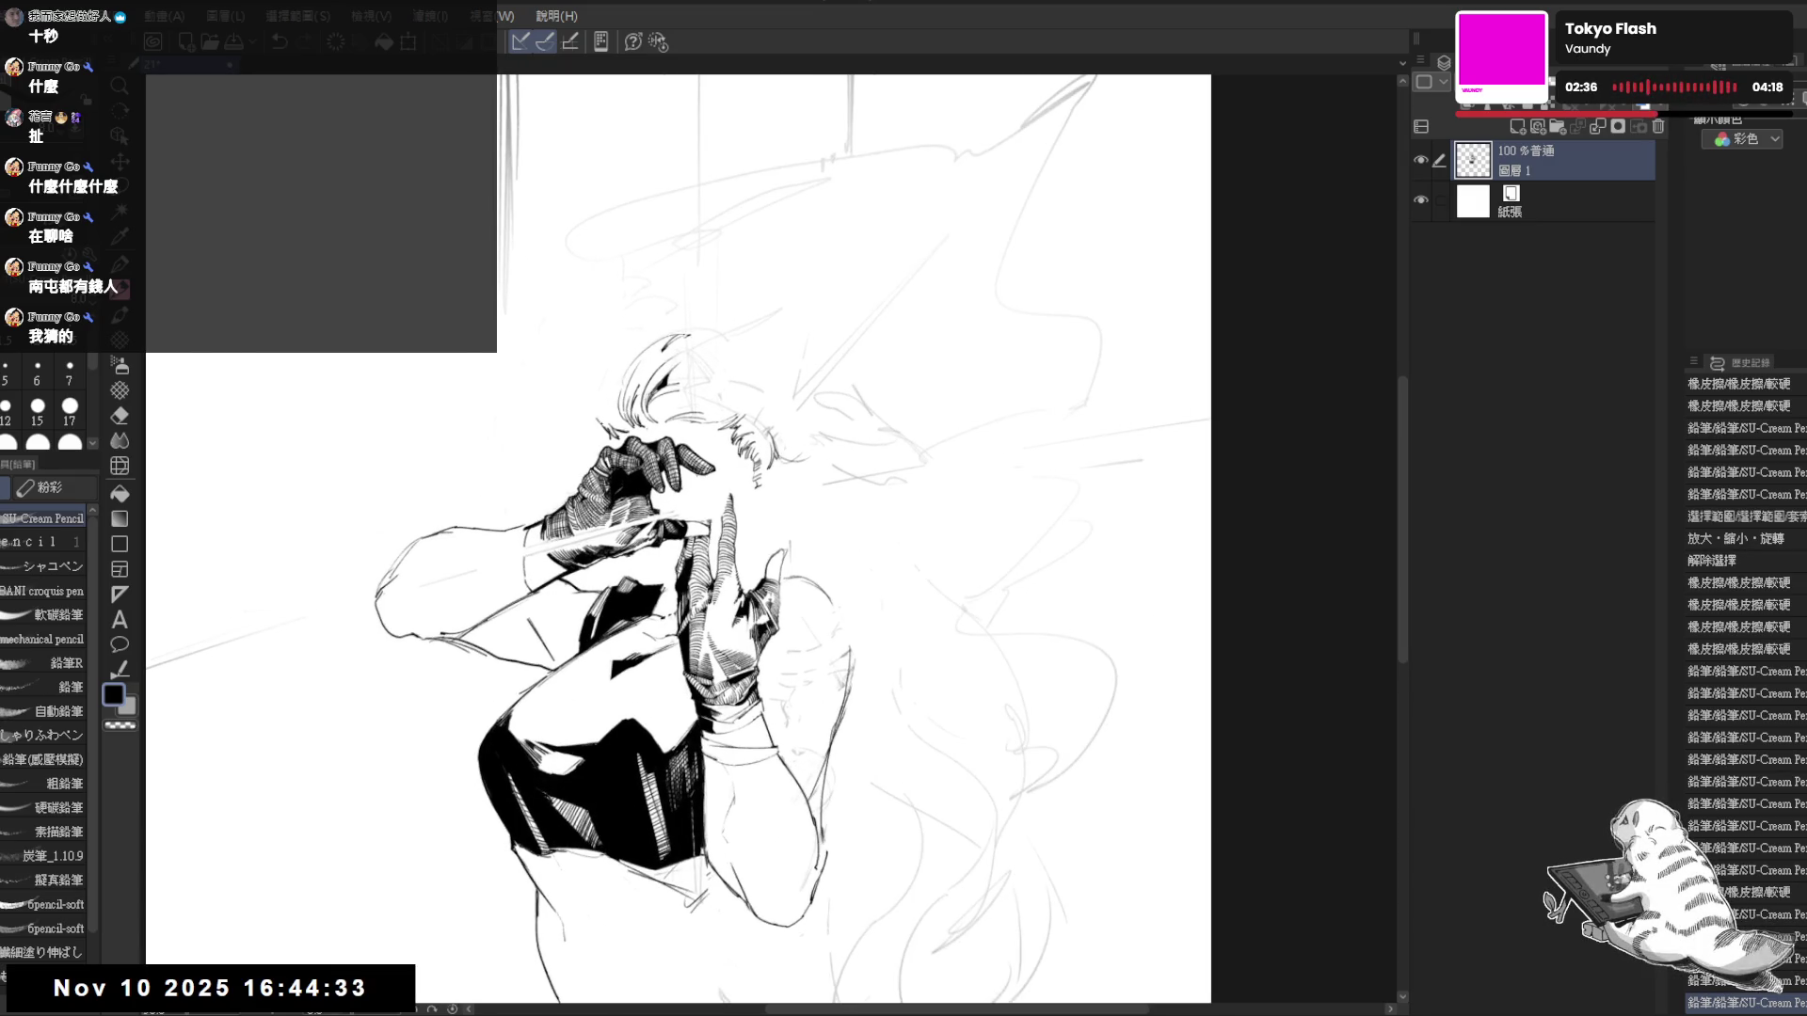
- Undo a trial hair stroke, rotate about 15°, and erase stray strokes on the hair curl
left_click_drag(555, 410, 619, 335)
key("ctrl+z")
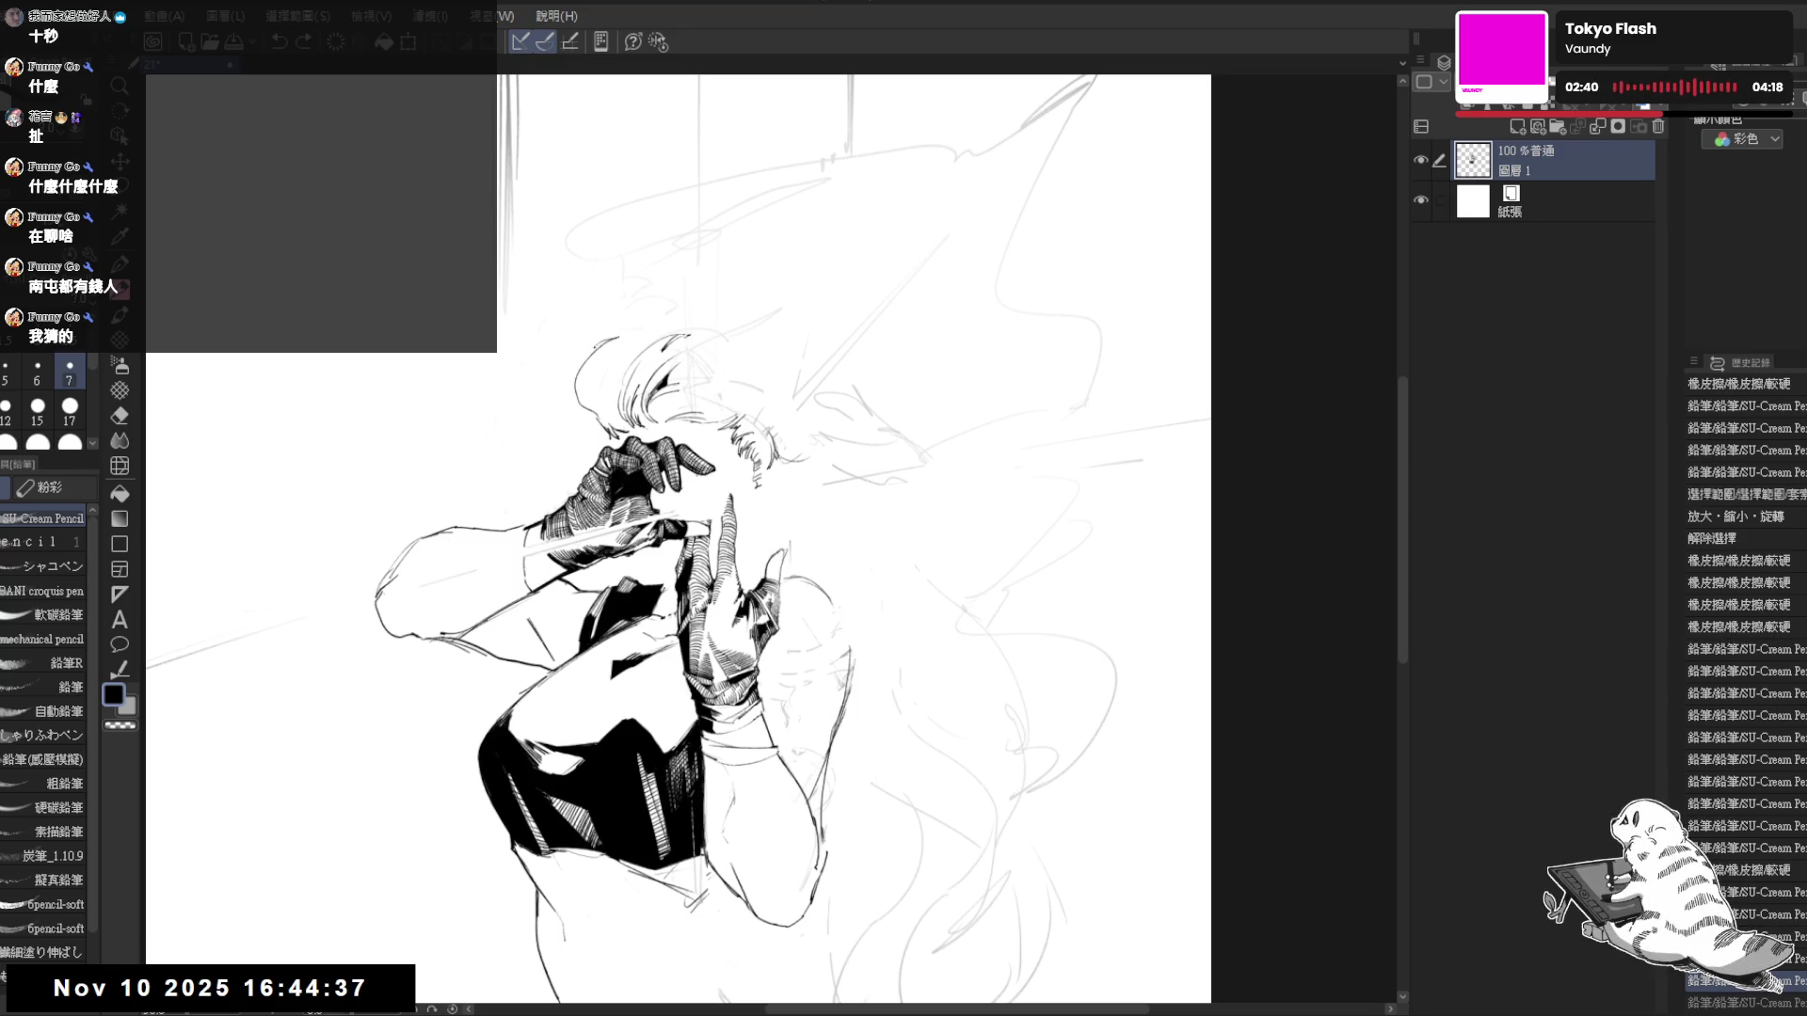
key("h")
key("h")
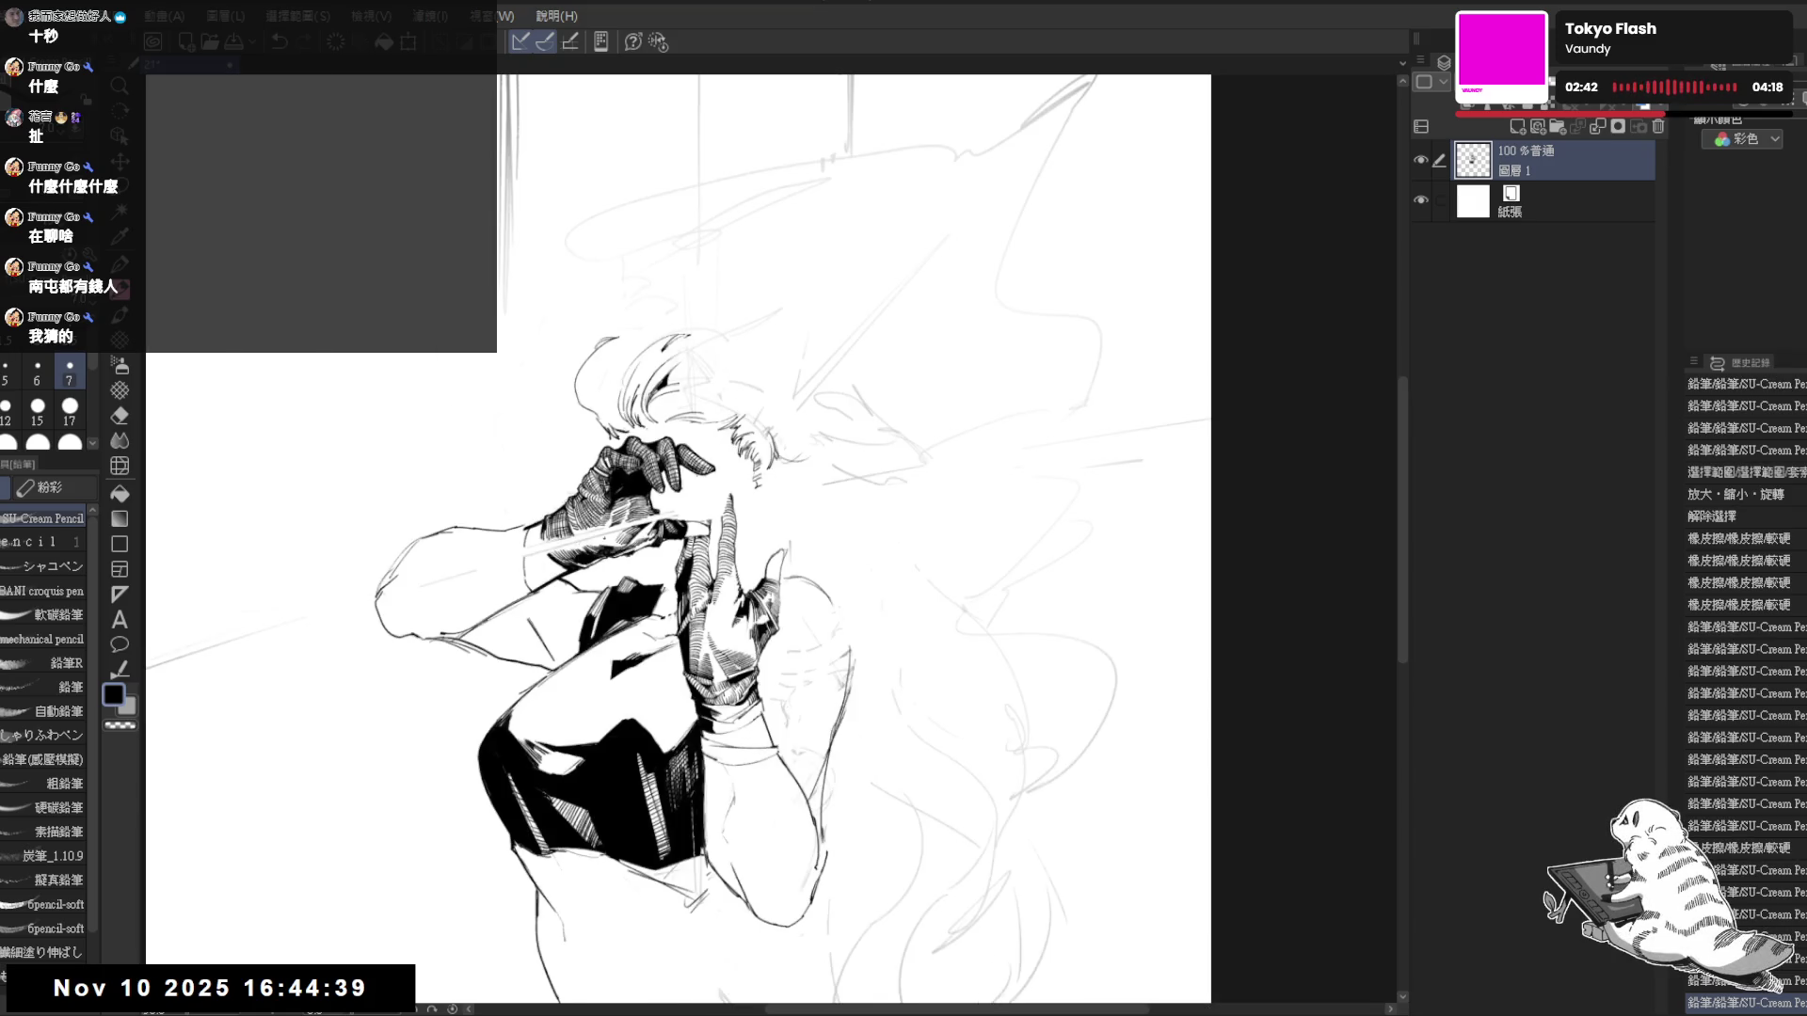
left_click_drag(578, 333, 606, 365)
key("minus")
key("e")
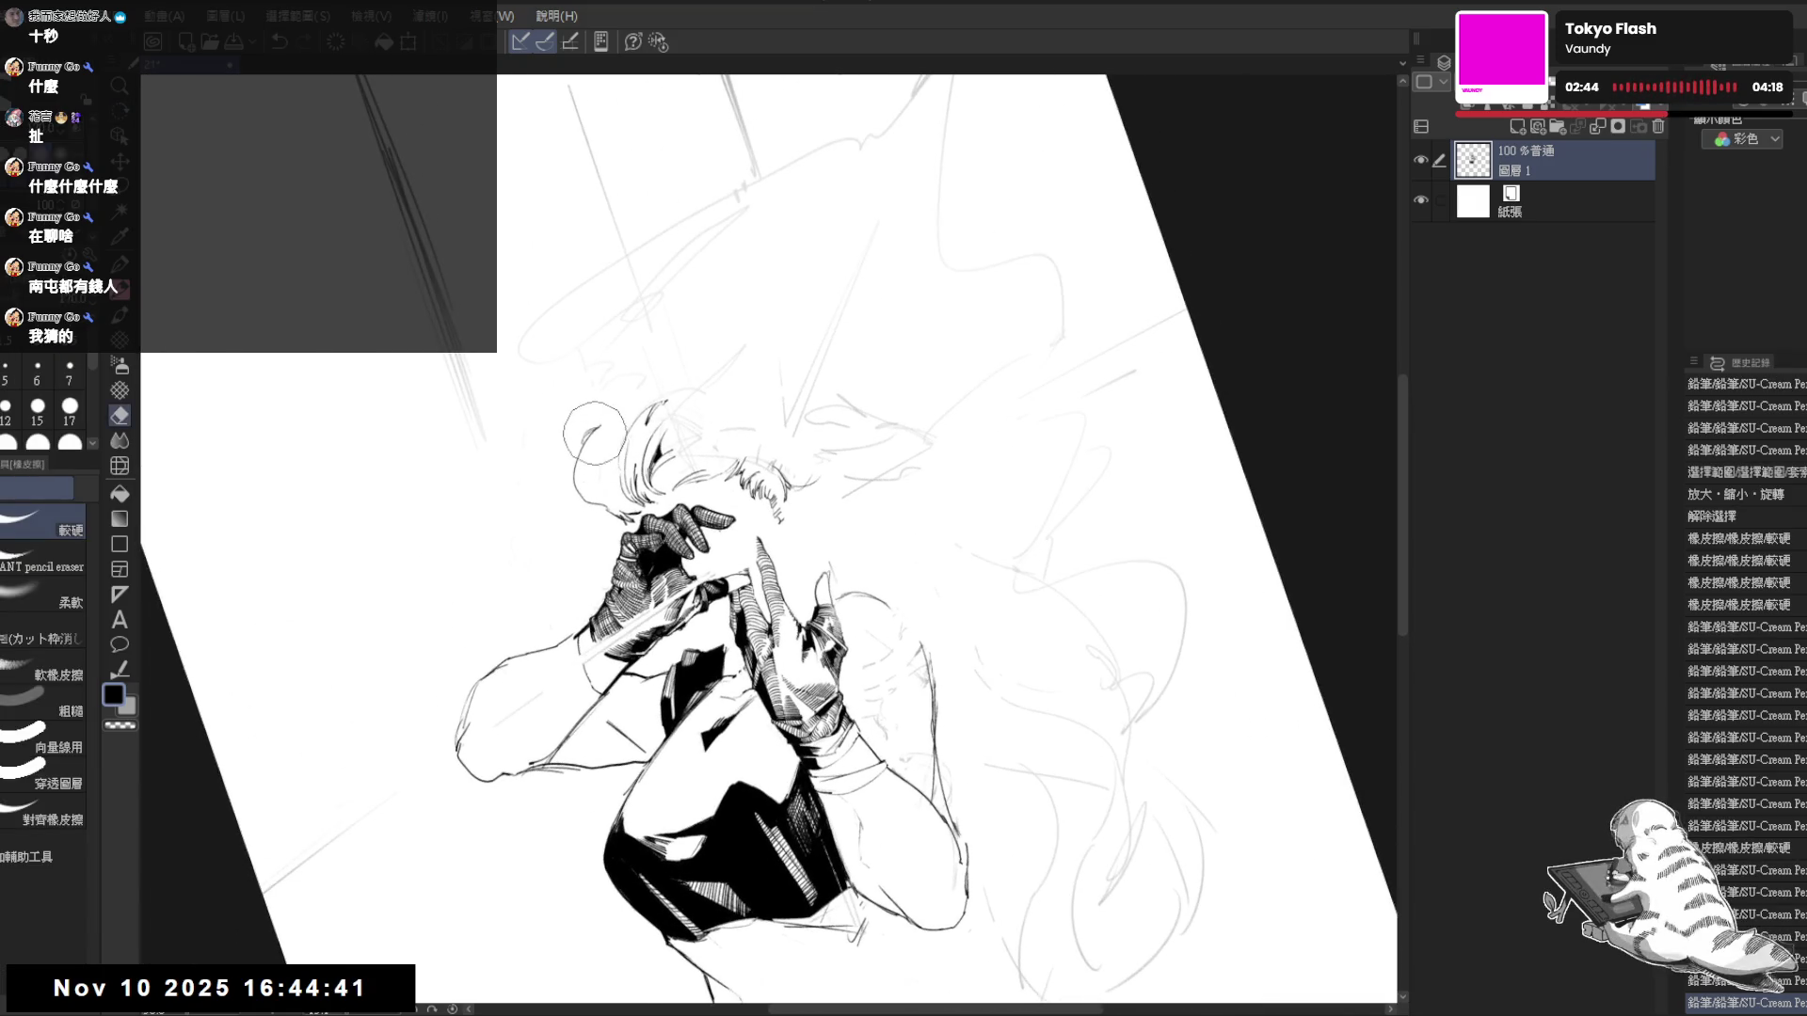
left_click_drag(593, 435, 579, 493)
key("p")
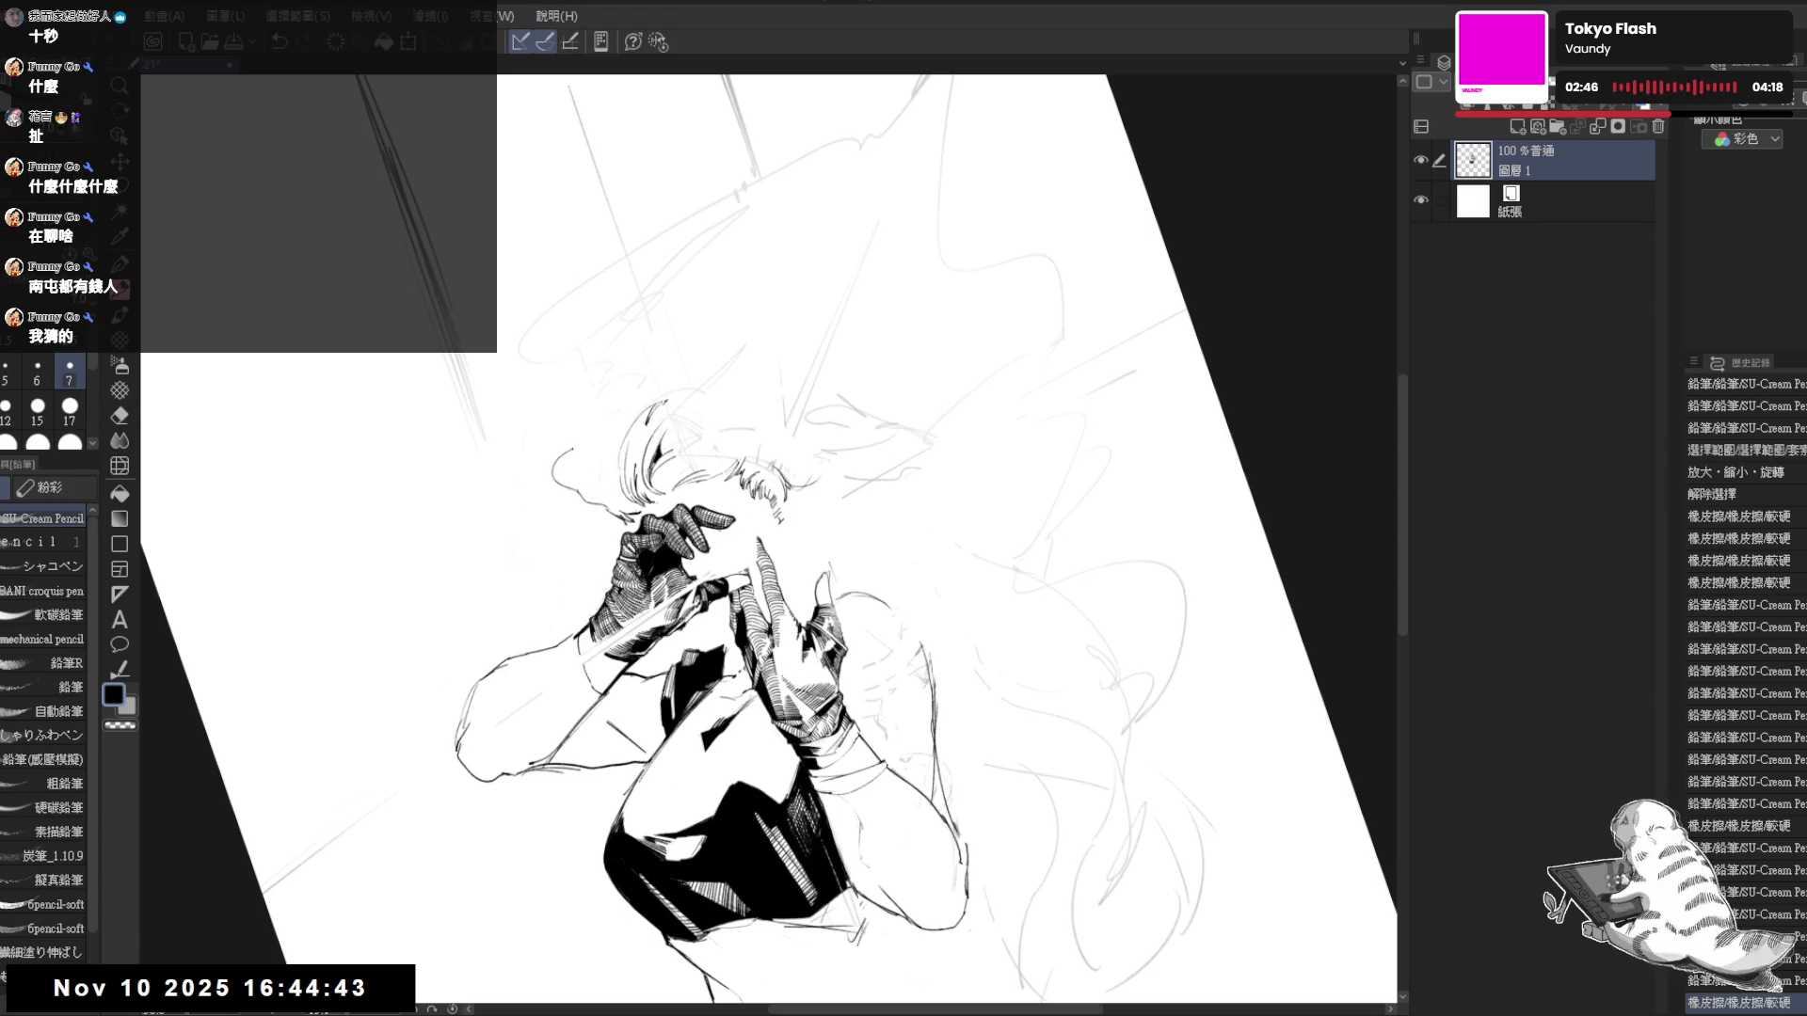
key("e")
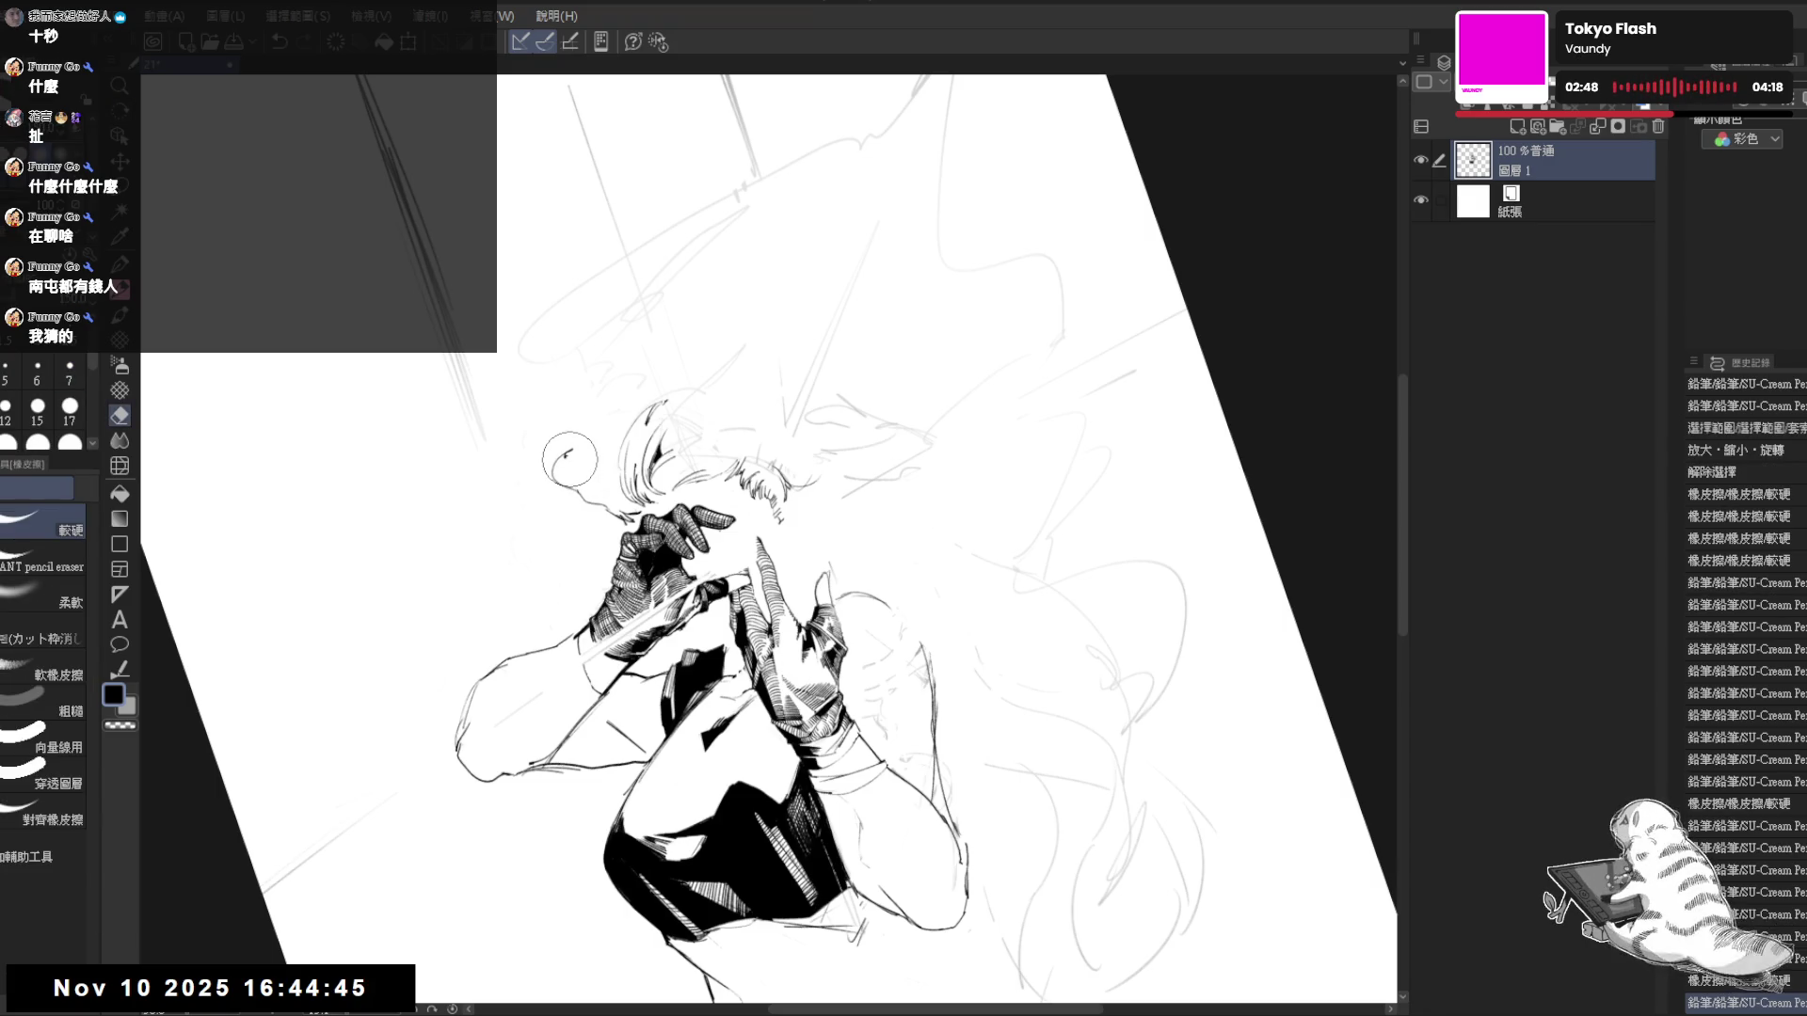
mouse_move(576, 454)
left_mouse_down()
mouse_move(588, 442)
mouse_move(572, 463)
left_mouse_up()
key("p")
- Rotate the canvas about 70°, redraw the hair-curl stroke, and erase part of it
mouse_move(1051, 536)
left_mouse_down()
mouse_move(1034, 440)
mouse_move(968, 337)
mouse_move(1024, 417)
mouse_move(865, 270)
left_mouse_up()
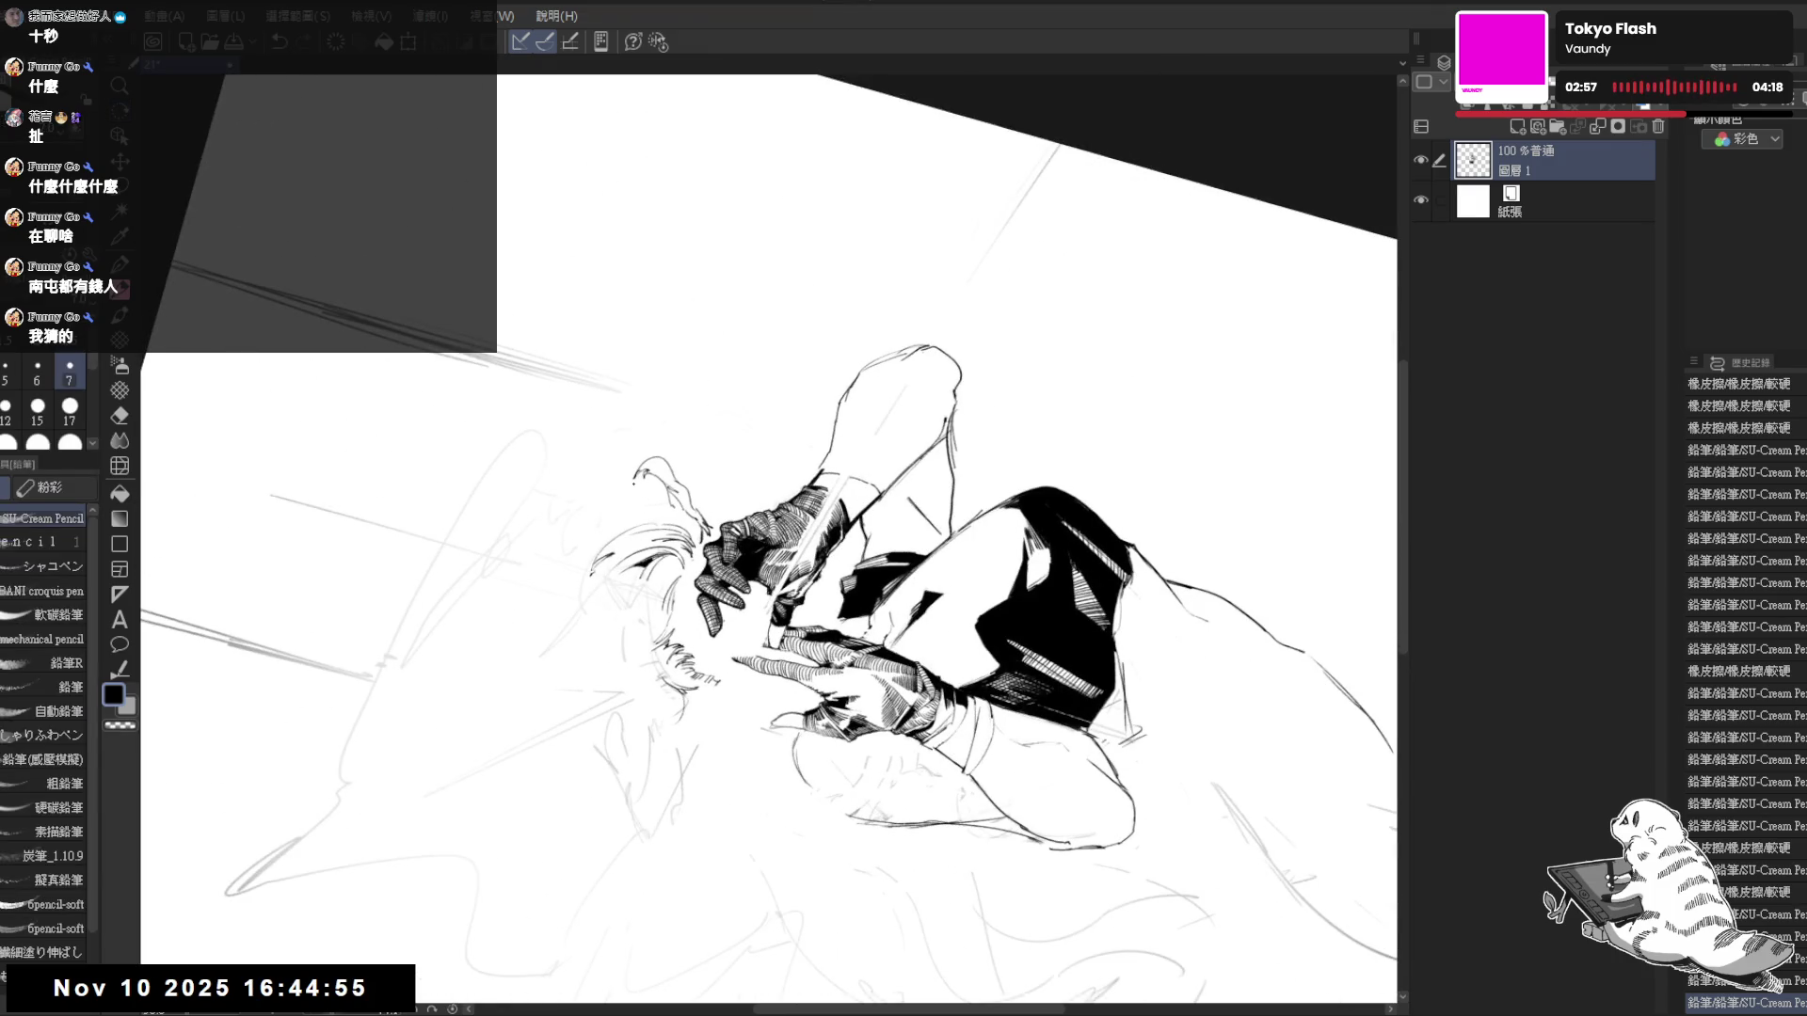
left_click_drag(636, 472, 630, 503)
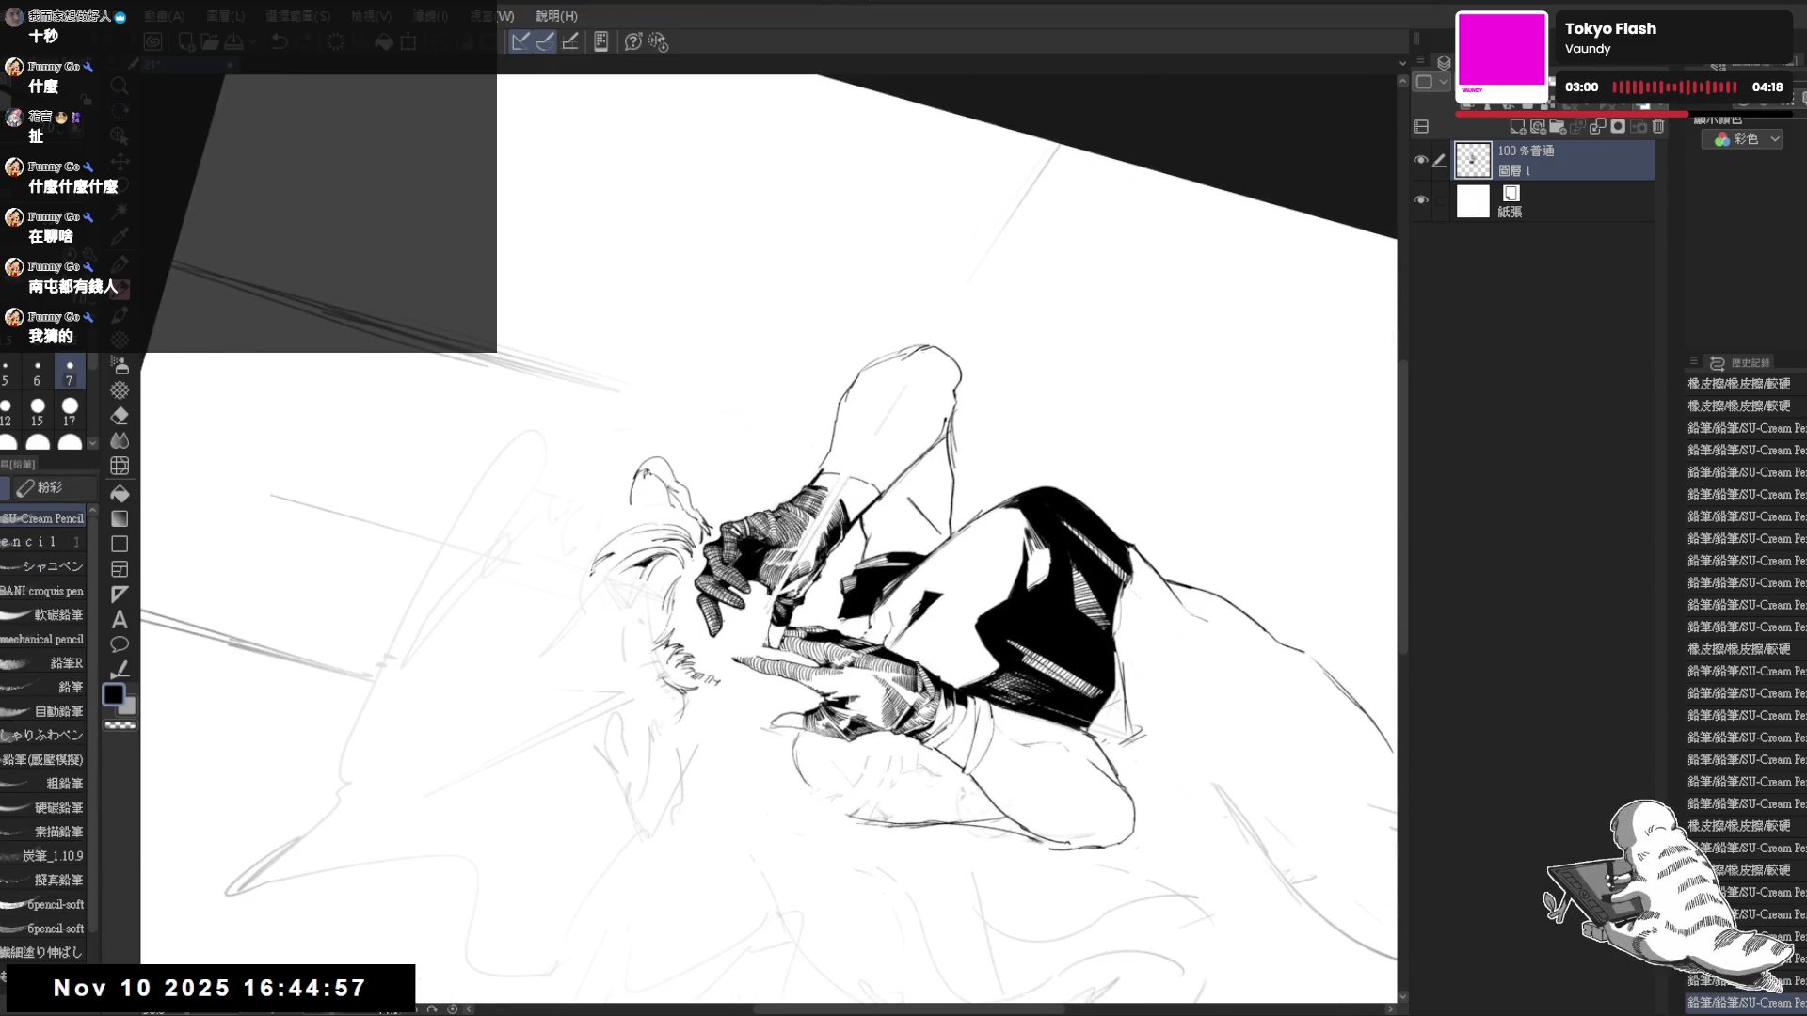
mouse_move(1035, 376)
left_mouse_down()
mouse_move(1082, 612)
mouse_move(1017, 715)
mouse_move(894, 800)
left_mouse_up()
left_click_drag(678, 760, 734, 565)
key("e")
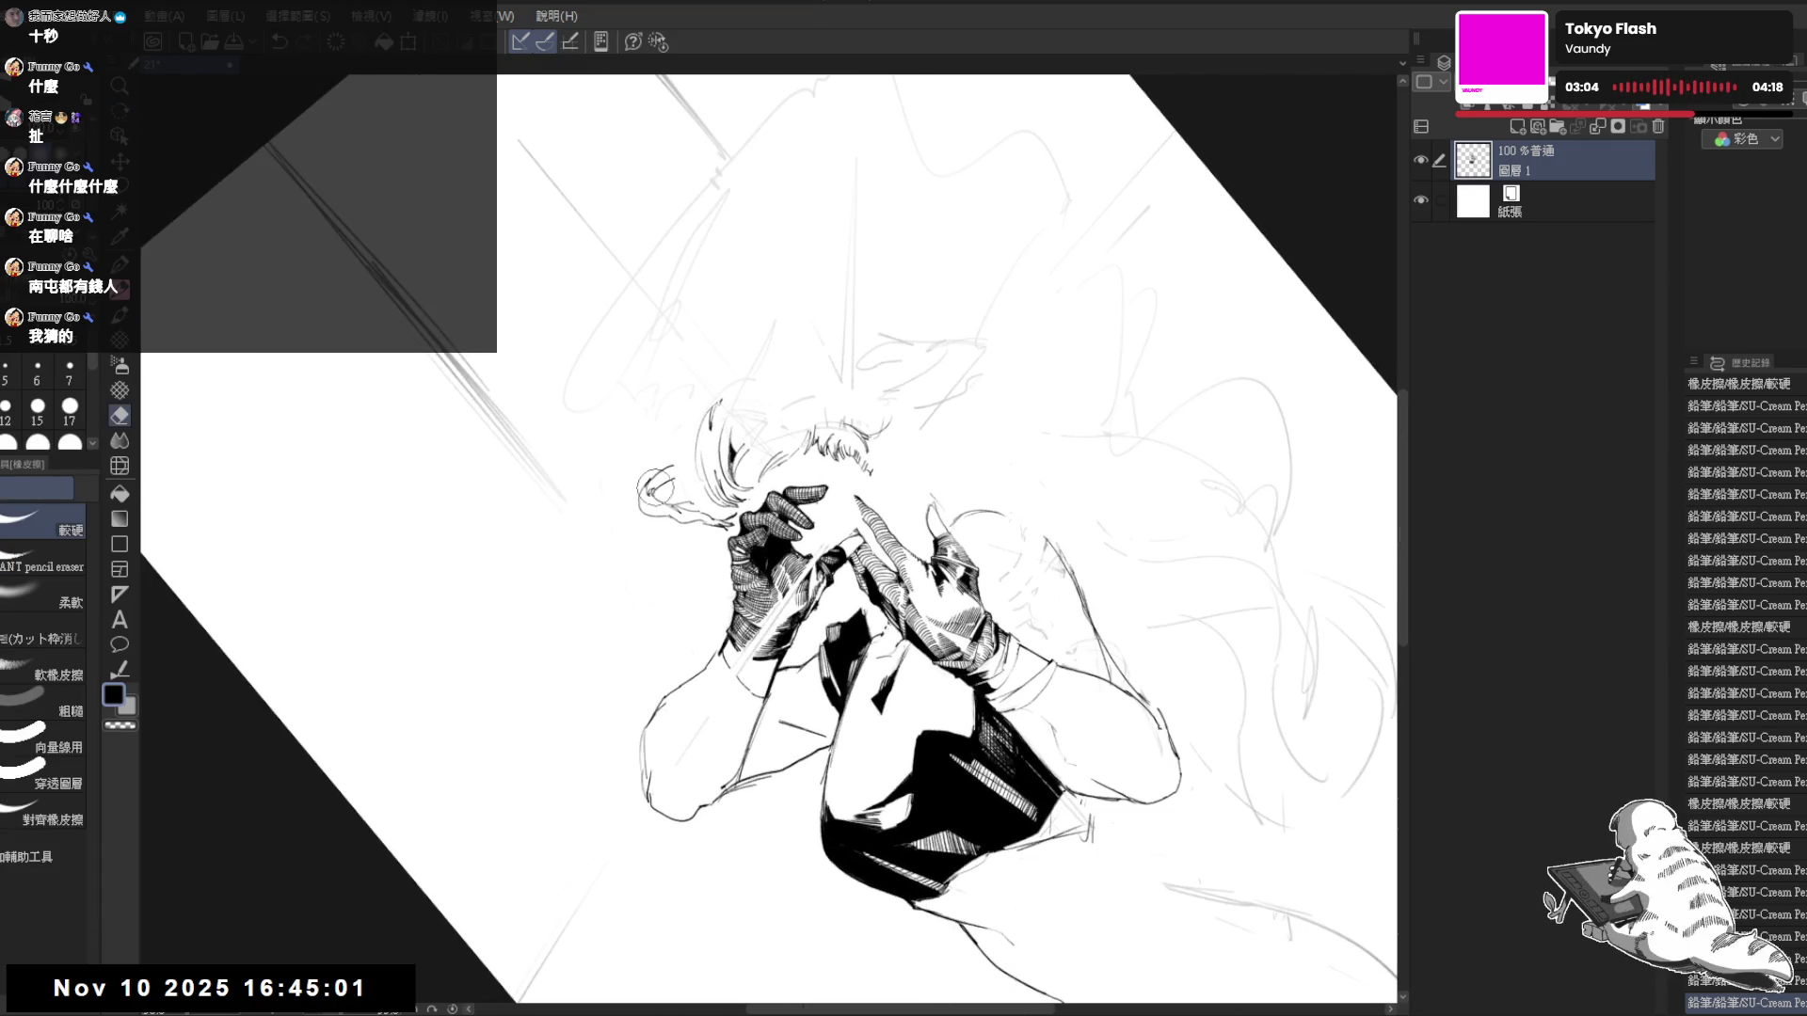
left_click_drag(652, 486, 646, 498)
key("p")
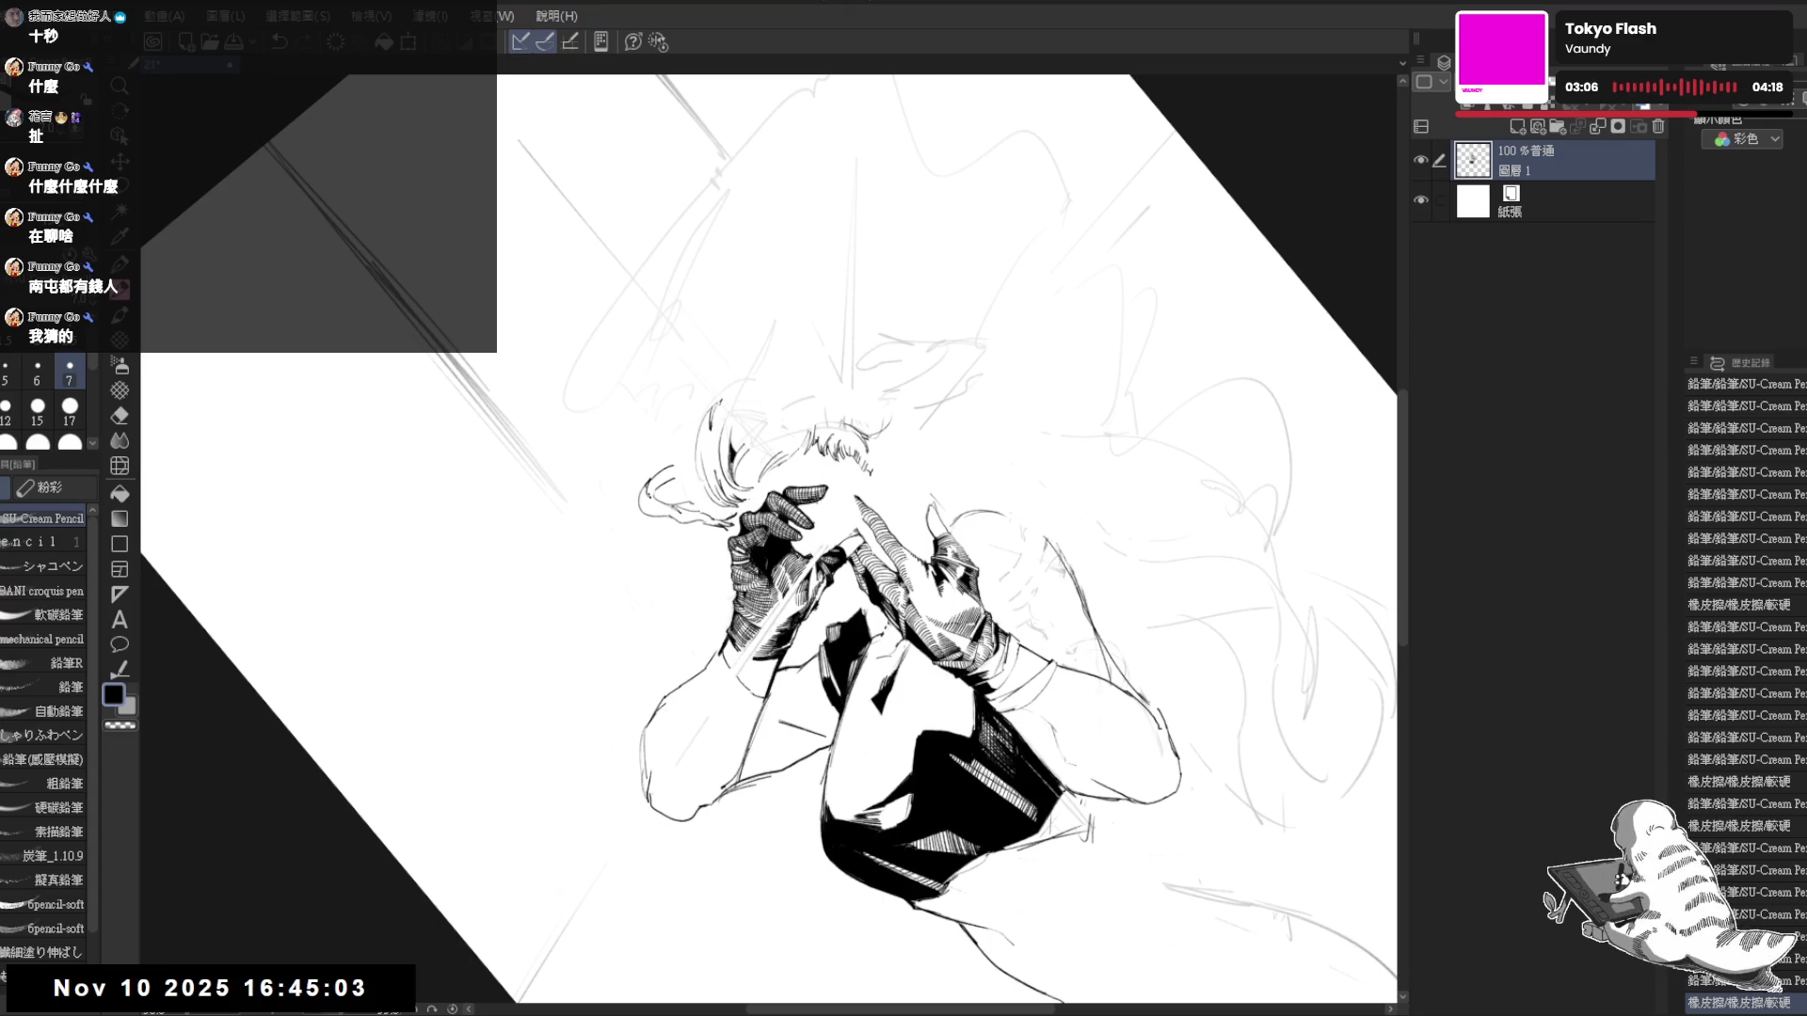
- Add pencil strokes on the left glove and lightly erase part of the hair
left_click_drag(762, 494, 659, 706)
mouse_move(941, 564)
left_mouse_down()
mouse_move(997, 677)
mouse_move(969, 680)
left_mouse_up()
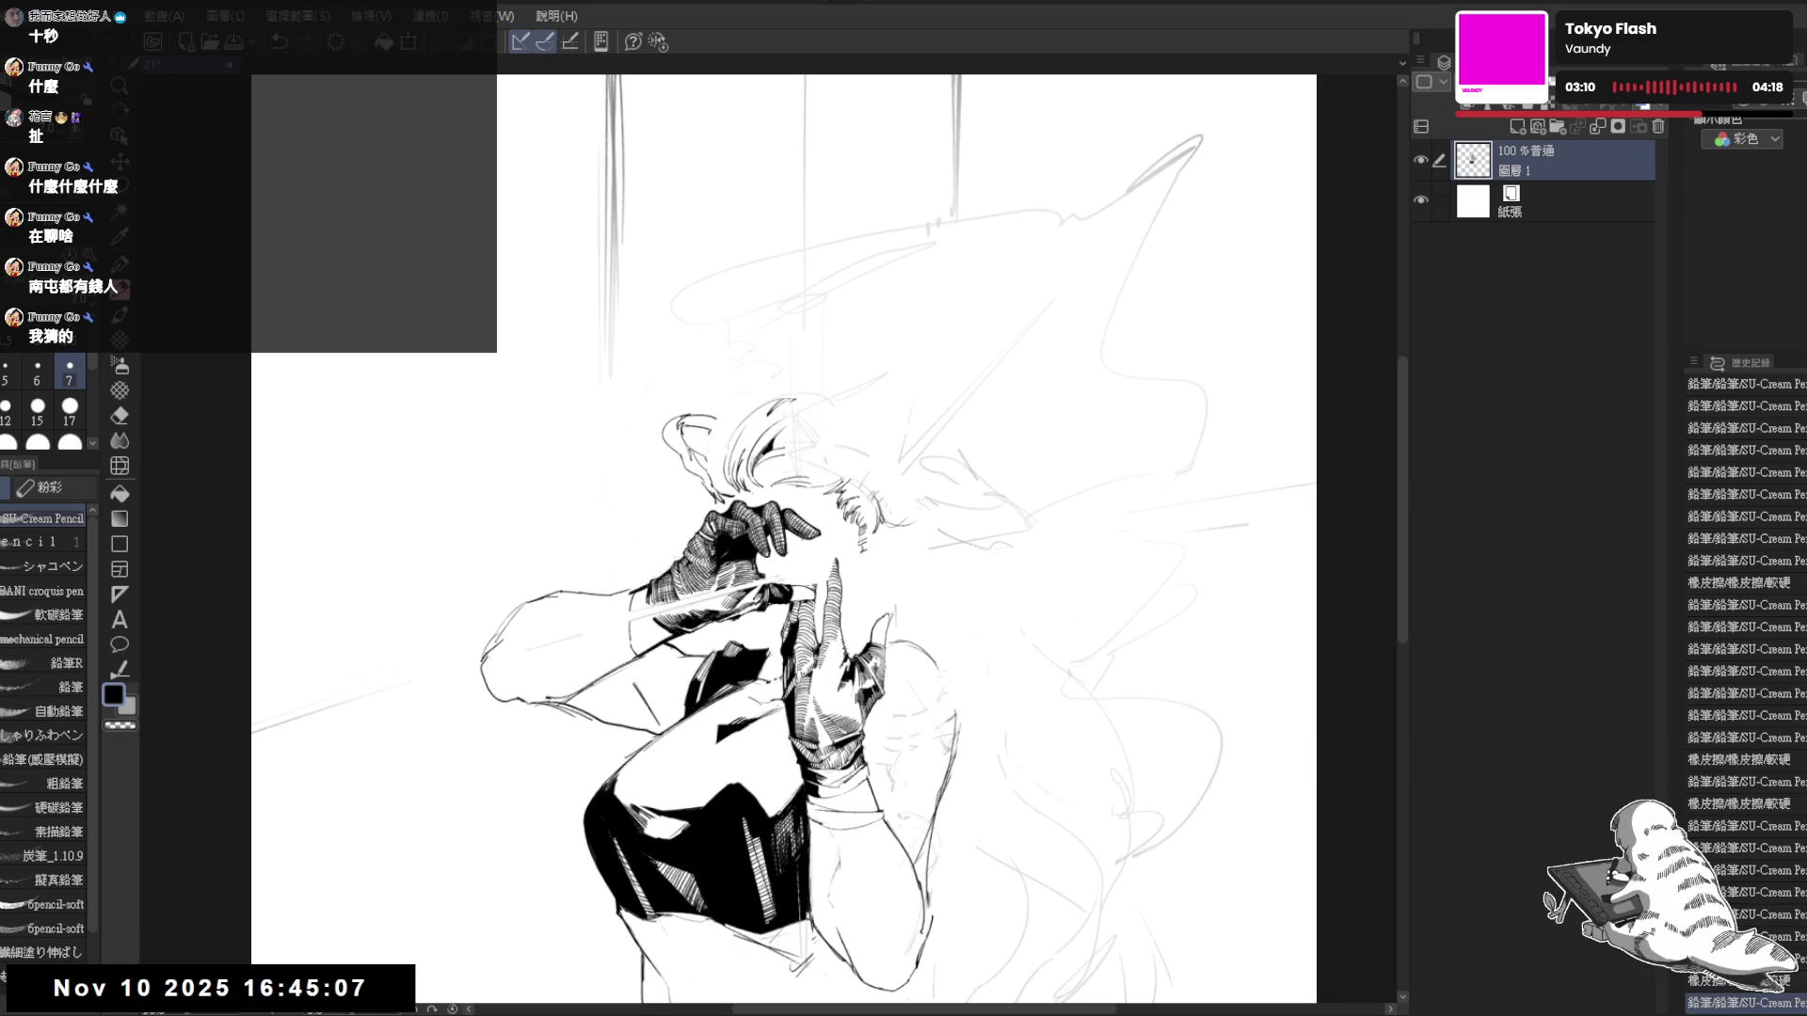
left_click_drag(753, 527, 743, 564)
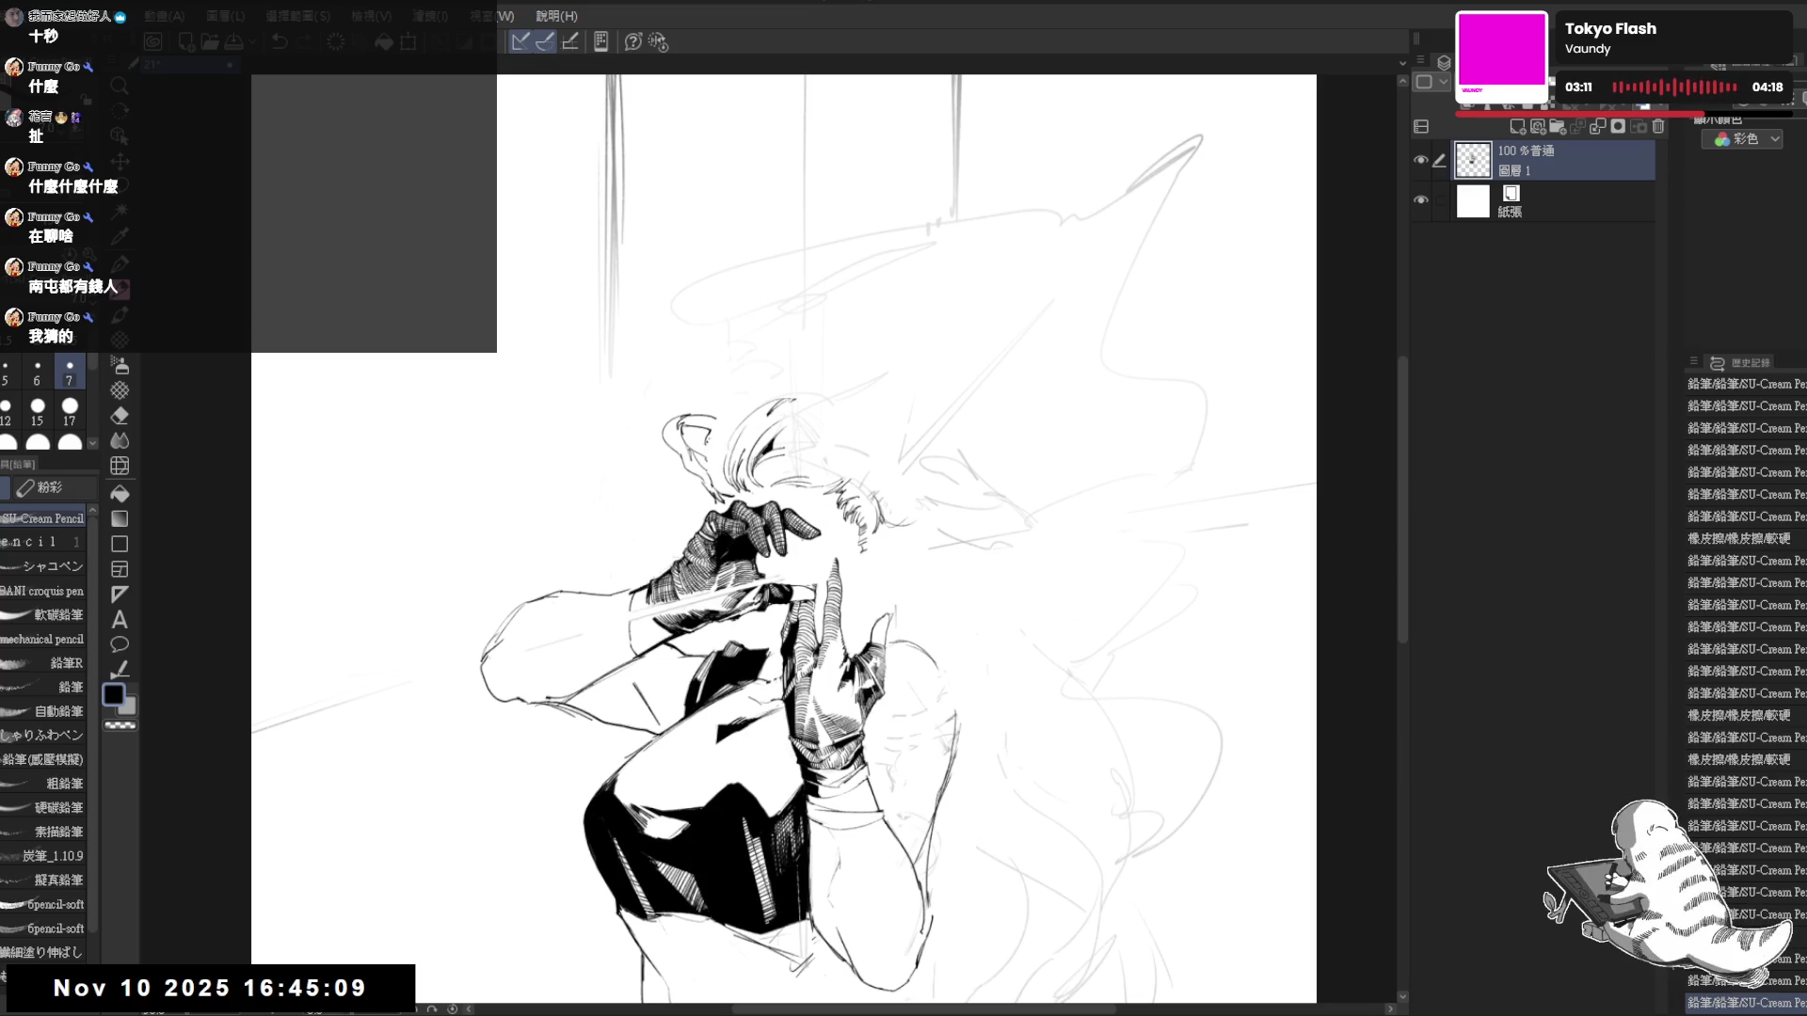
left_click_drag(1129, 471, 1092, 358)
mouse_move(701, 429)
left_mouse_down()
mouse_move(678, 461)
mouse_move(681, 438)
left_mouse_up()
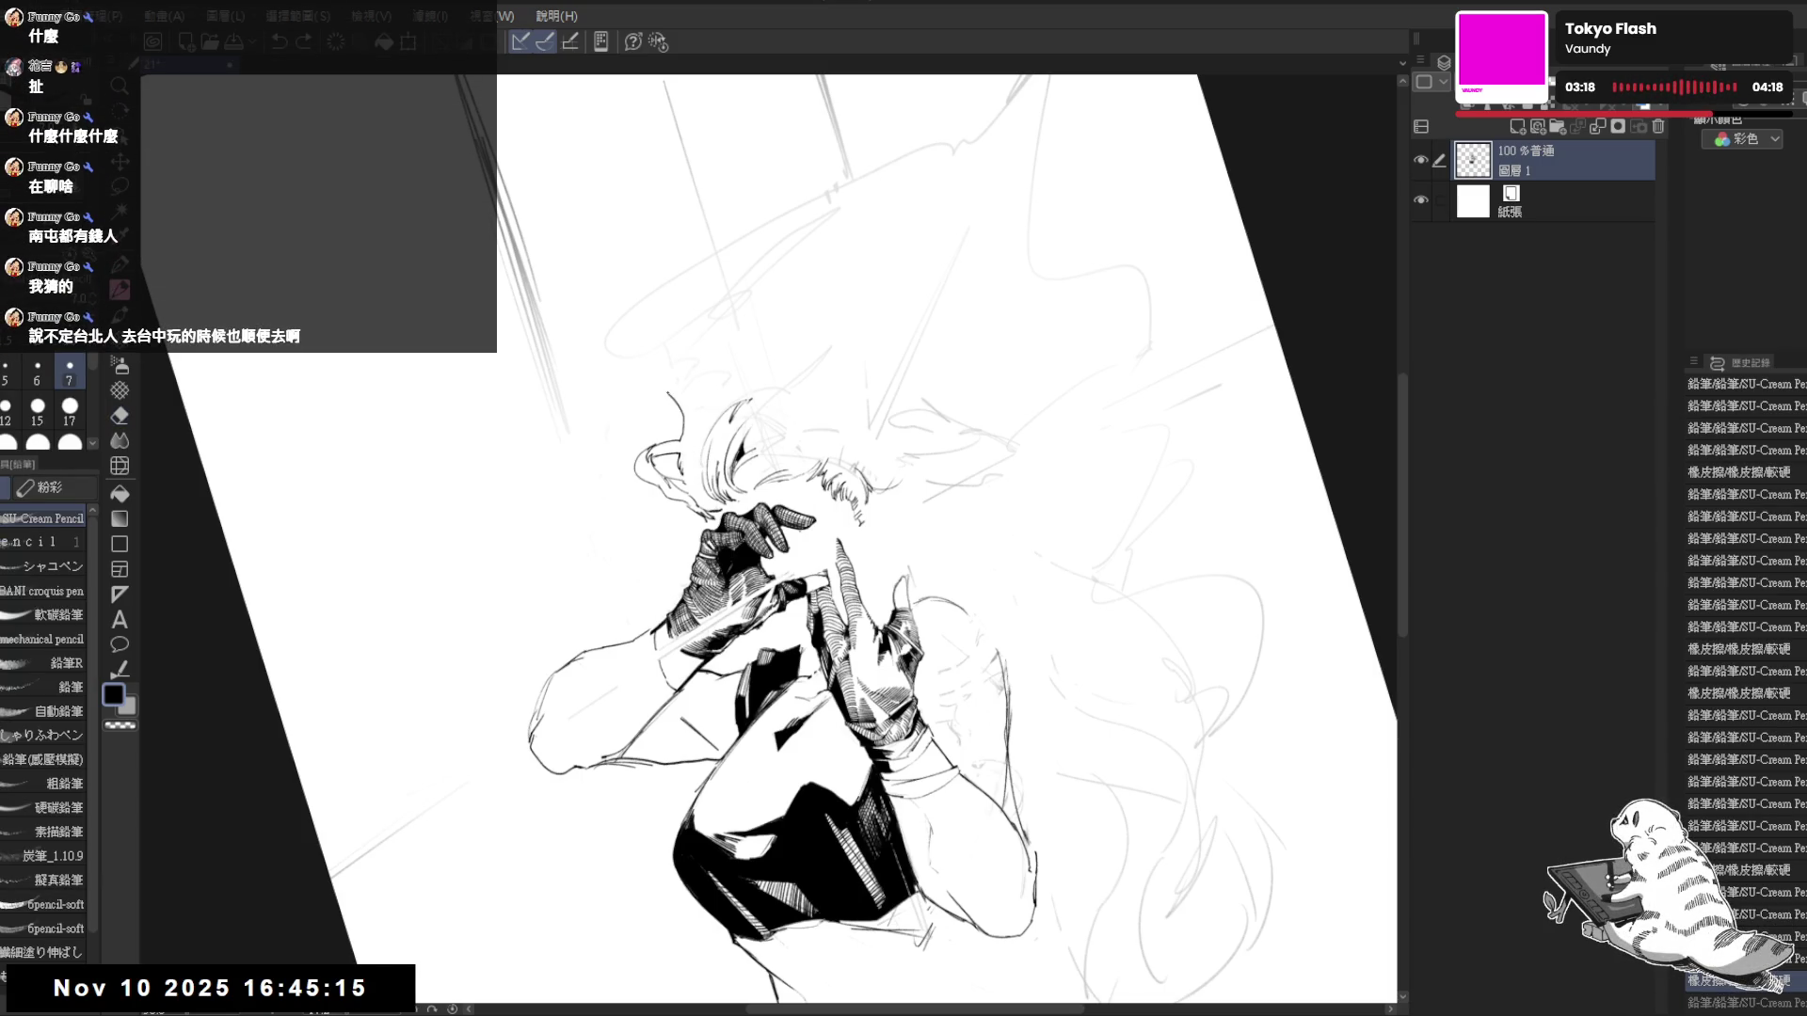
- Erase stray pencil marks and linework near the hair, undoing one stroke
left_click_drag(941, 565, 988, 527)
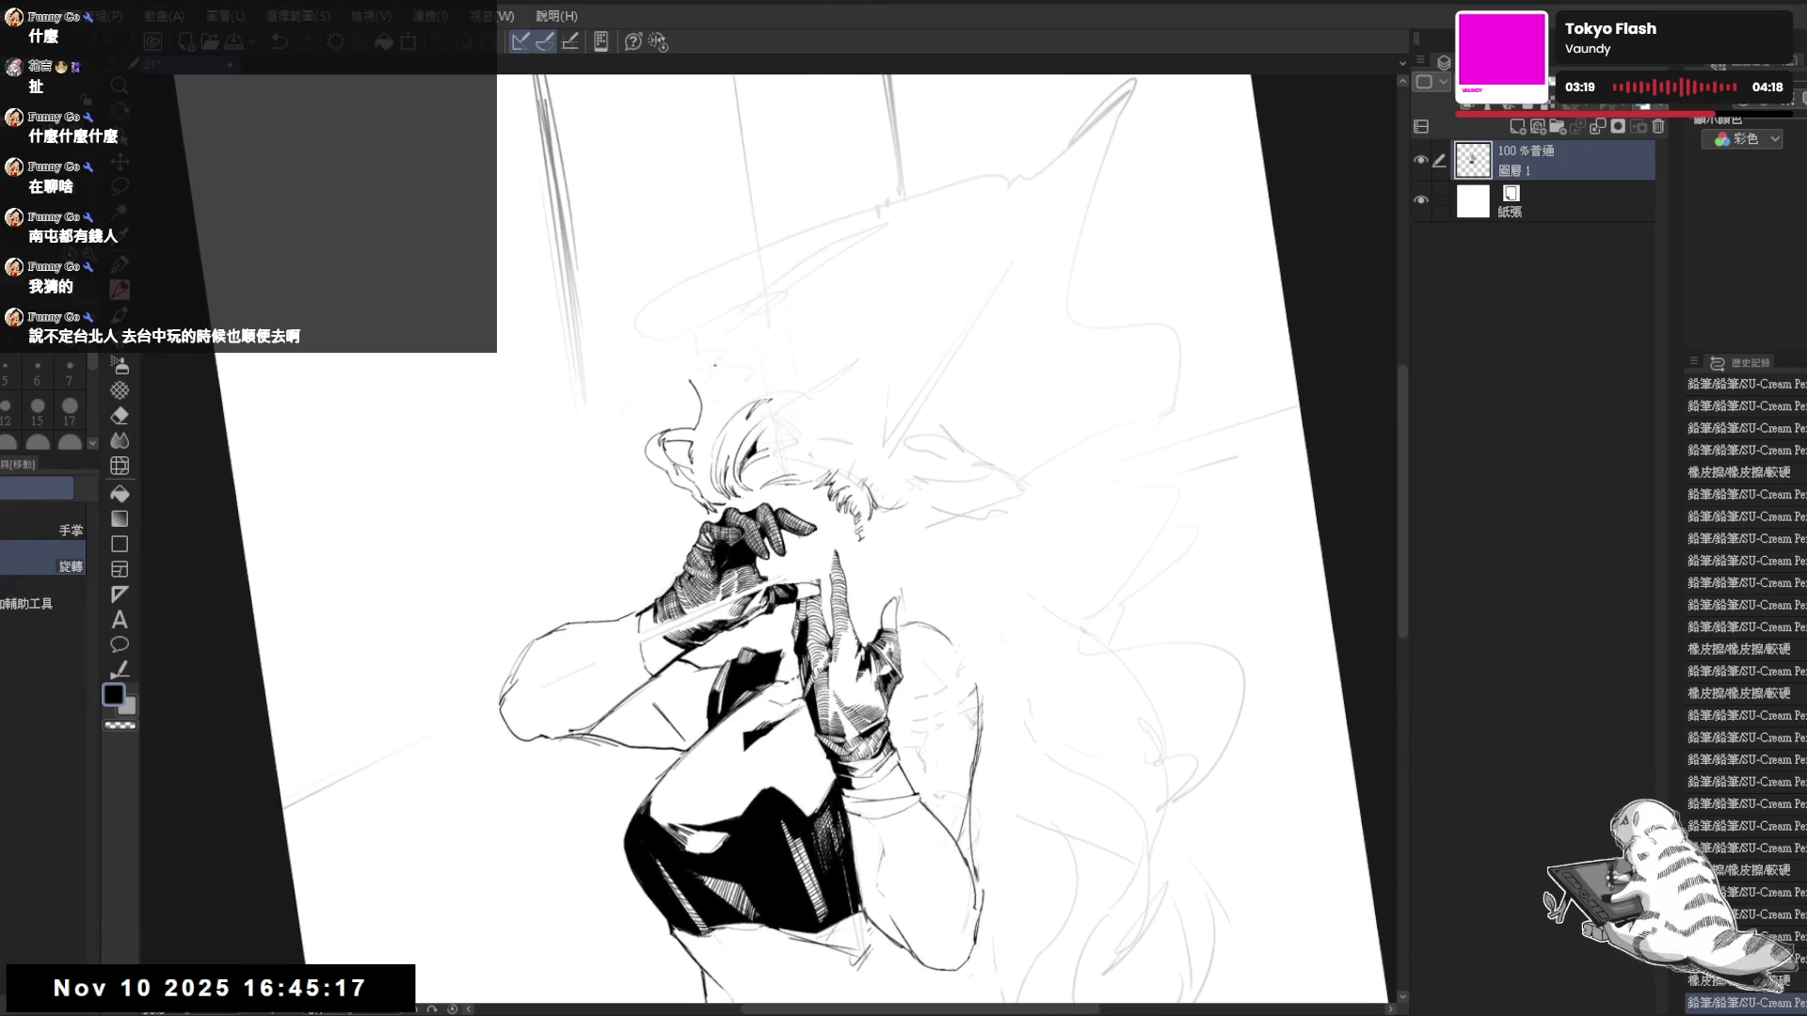
left_click_drag(675, 441, 684, 436)
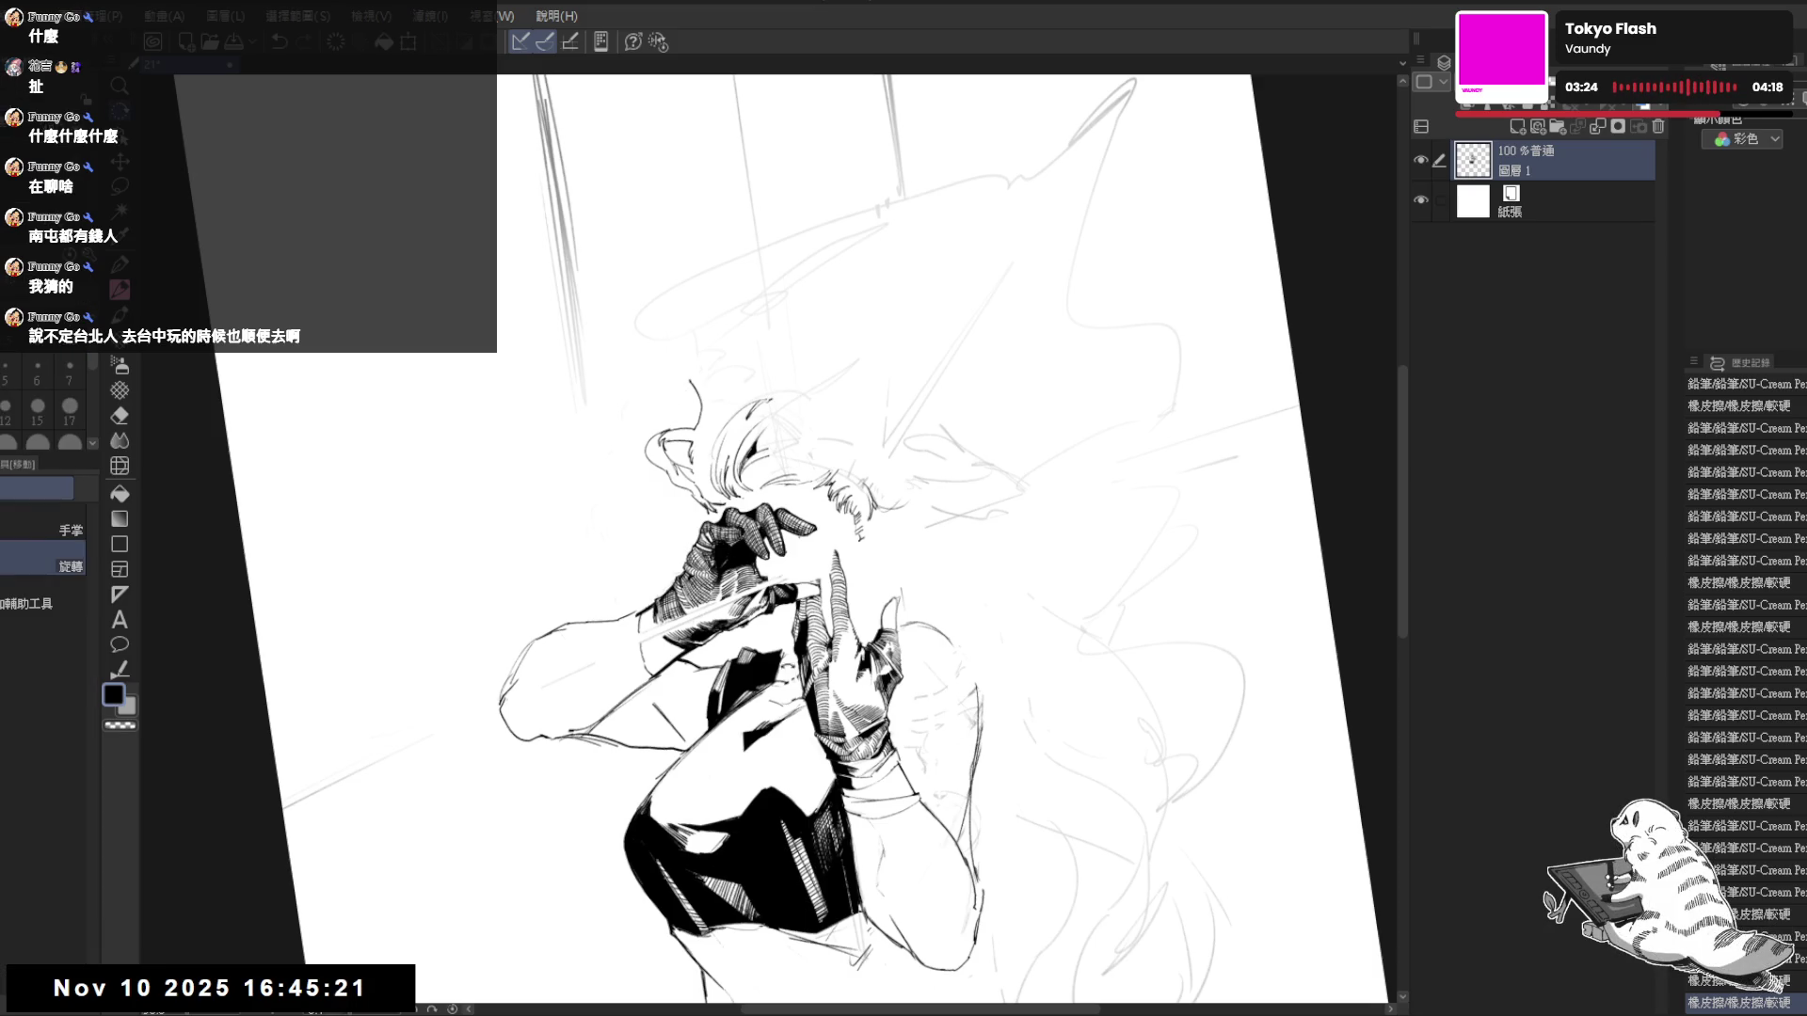
left_click_drag(1035, 471, 1082, 612)
key("e")
left_click_drag(744, 357, 770, 362)
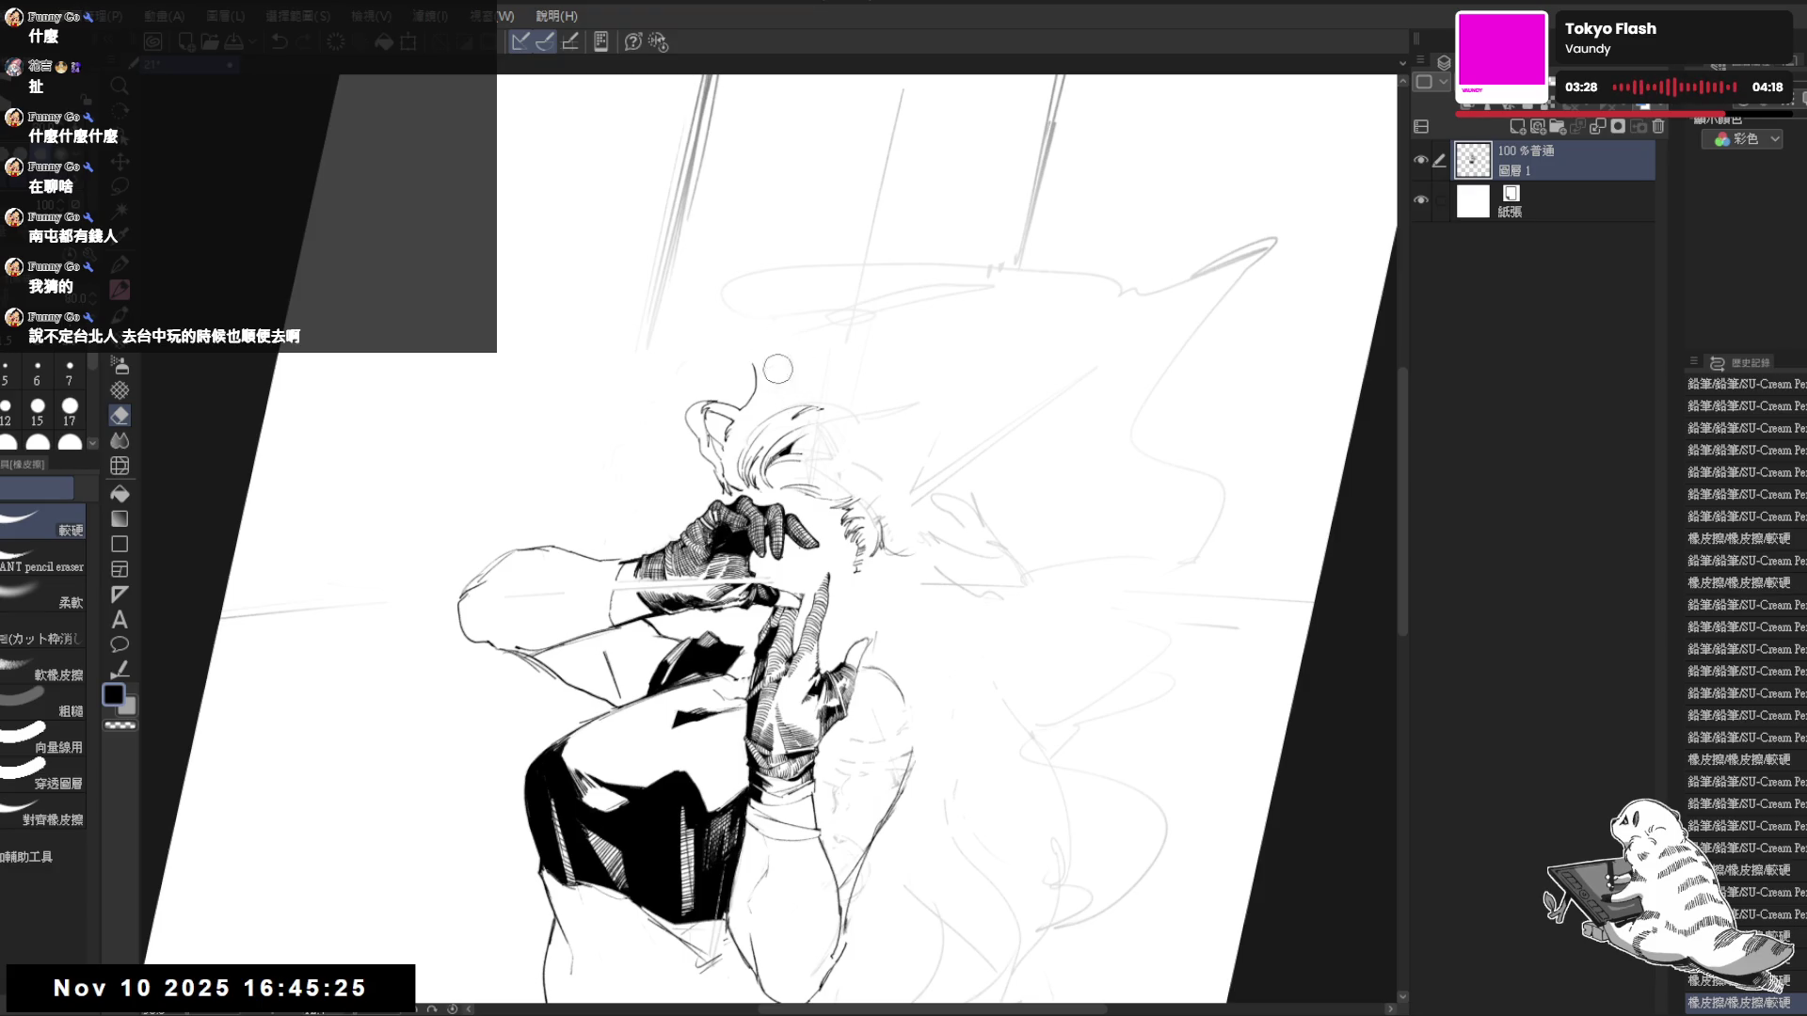
key("p")
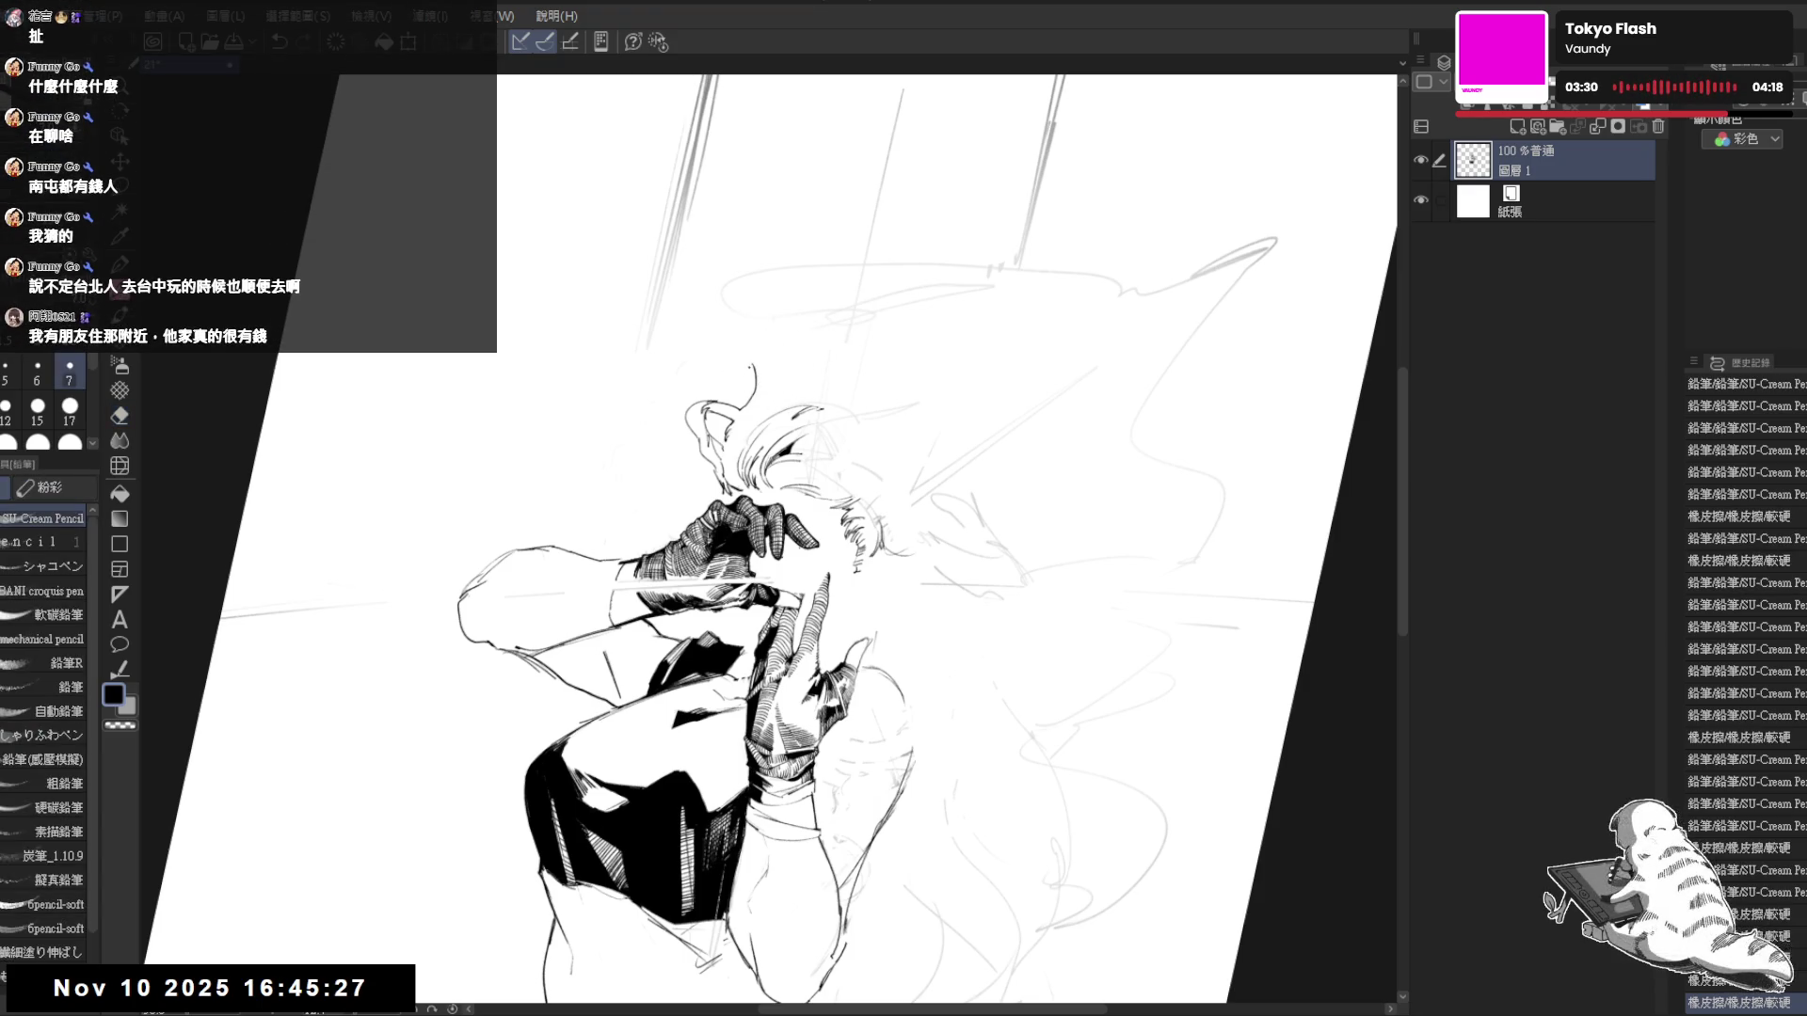
key("ctrl+z")
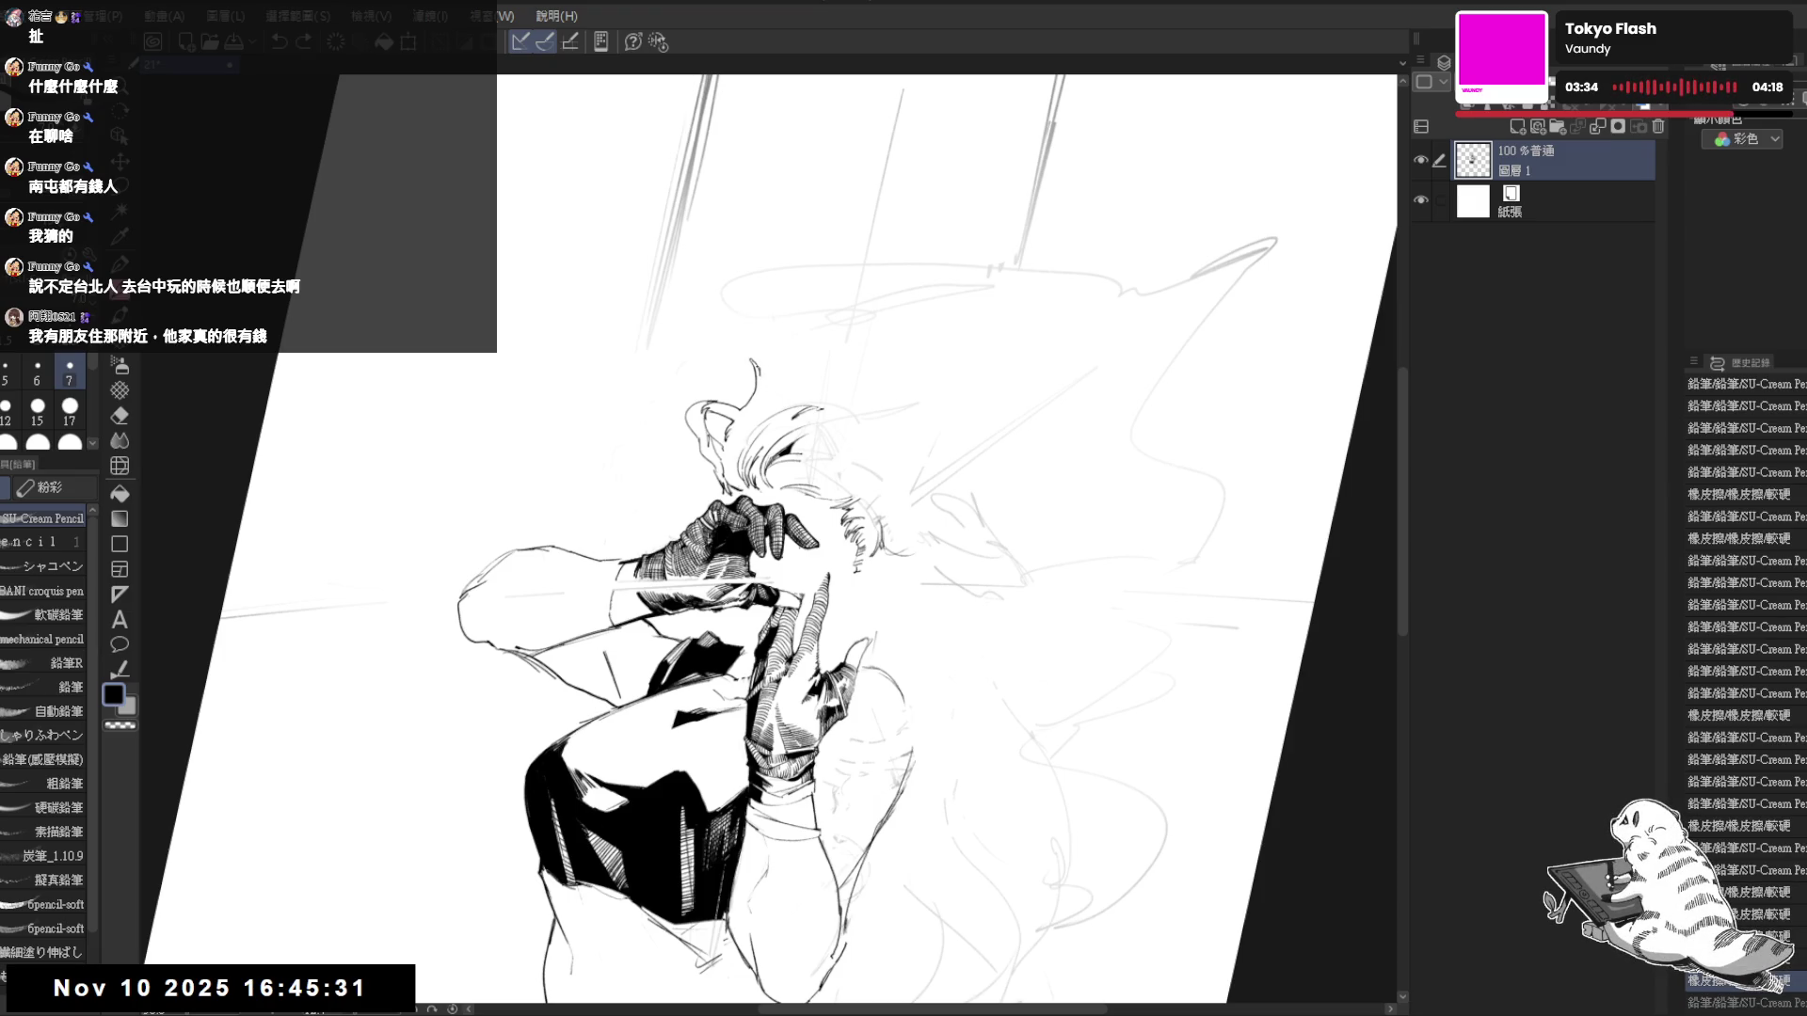
- Redraw the small curl atop the head, then reset the rotation and mirror-check it
key("e")
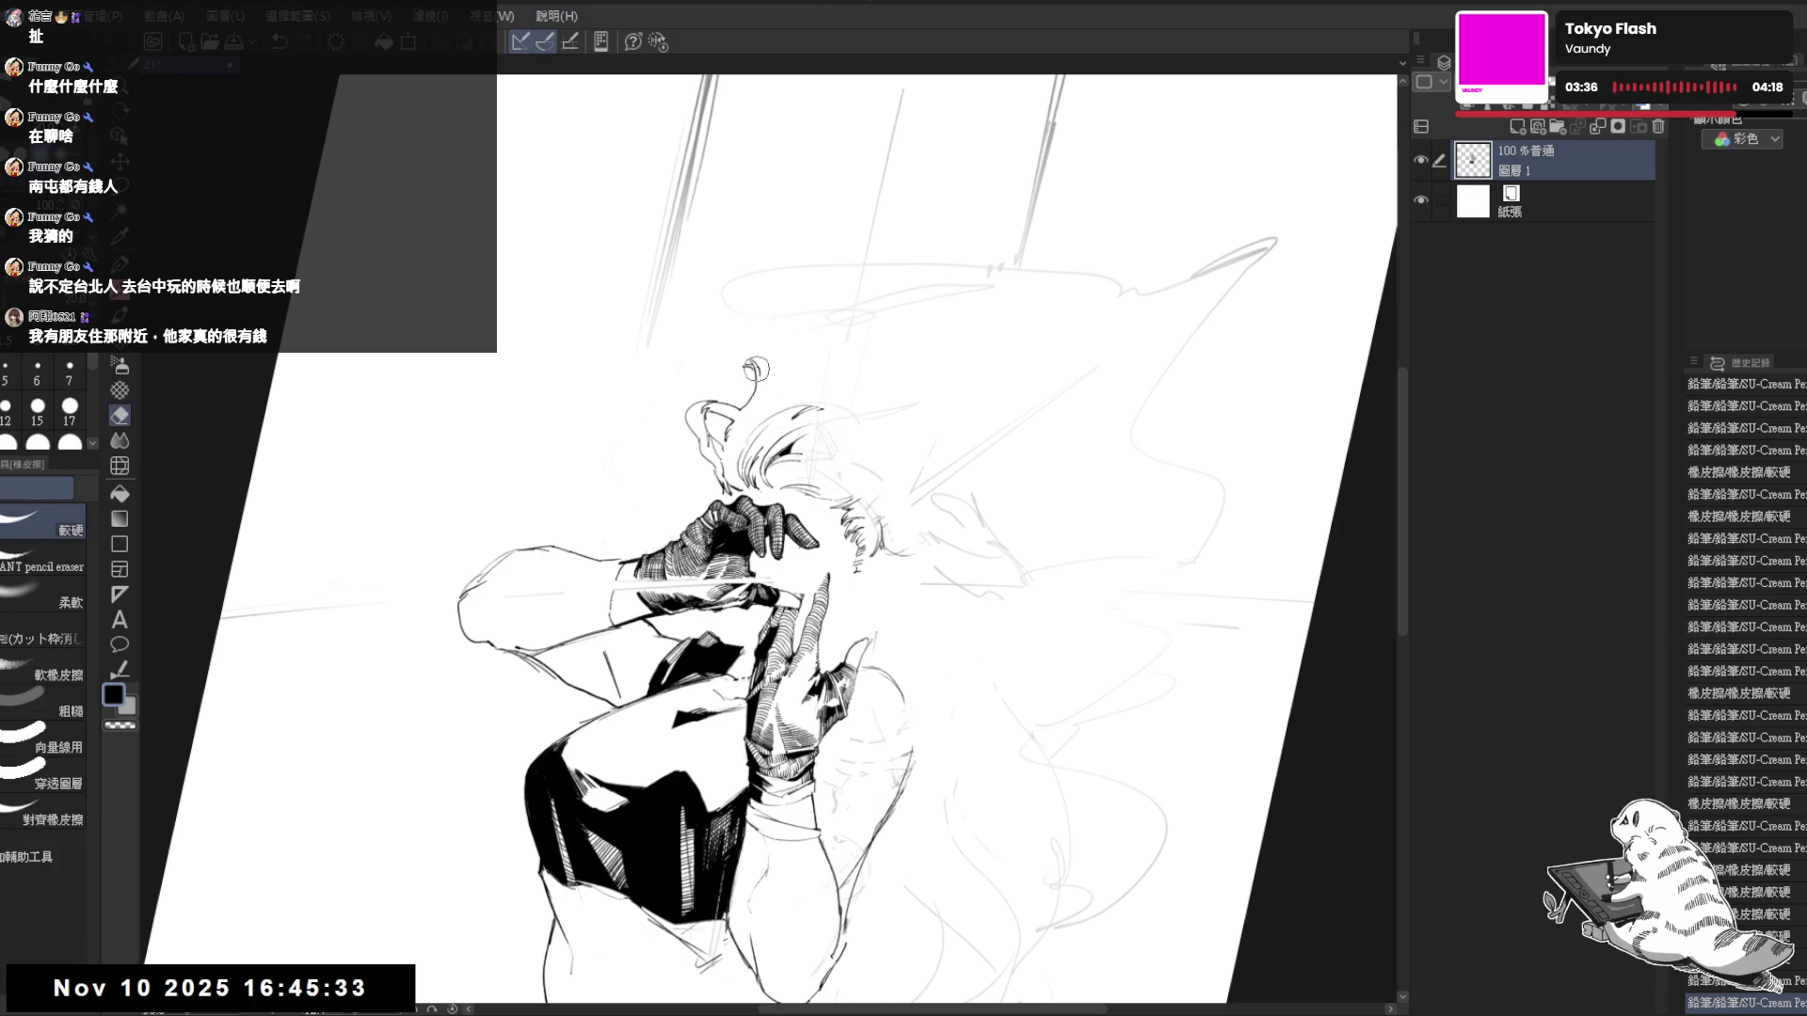
left_click(756, 374)
key("p")
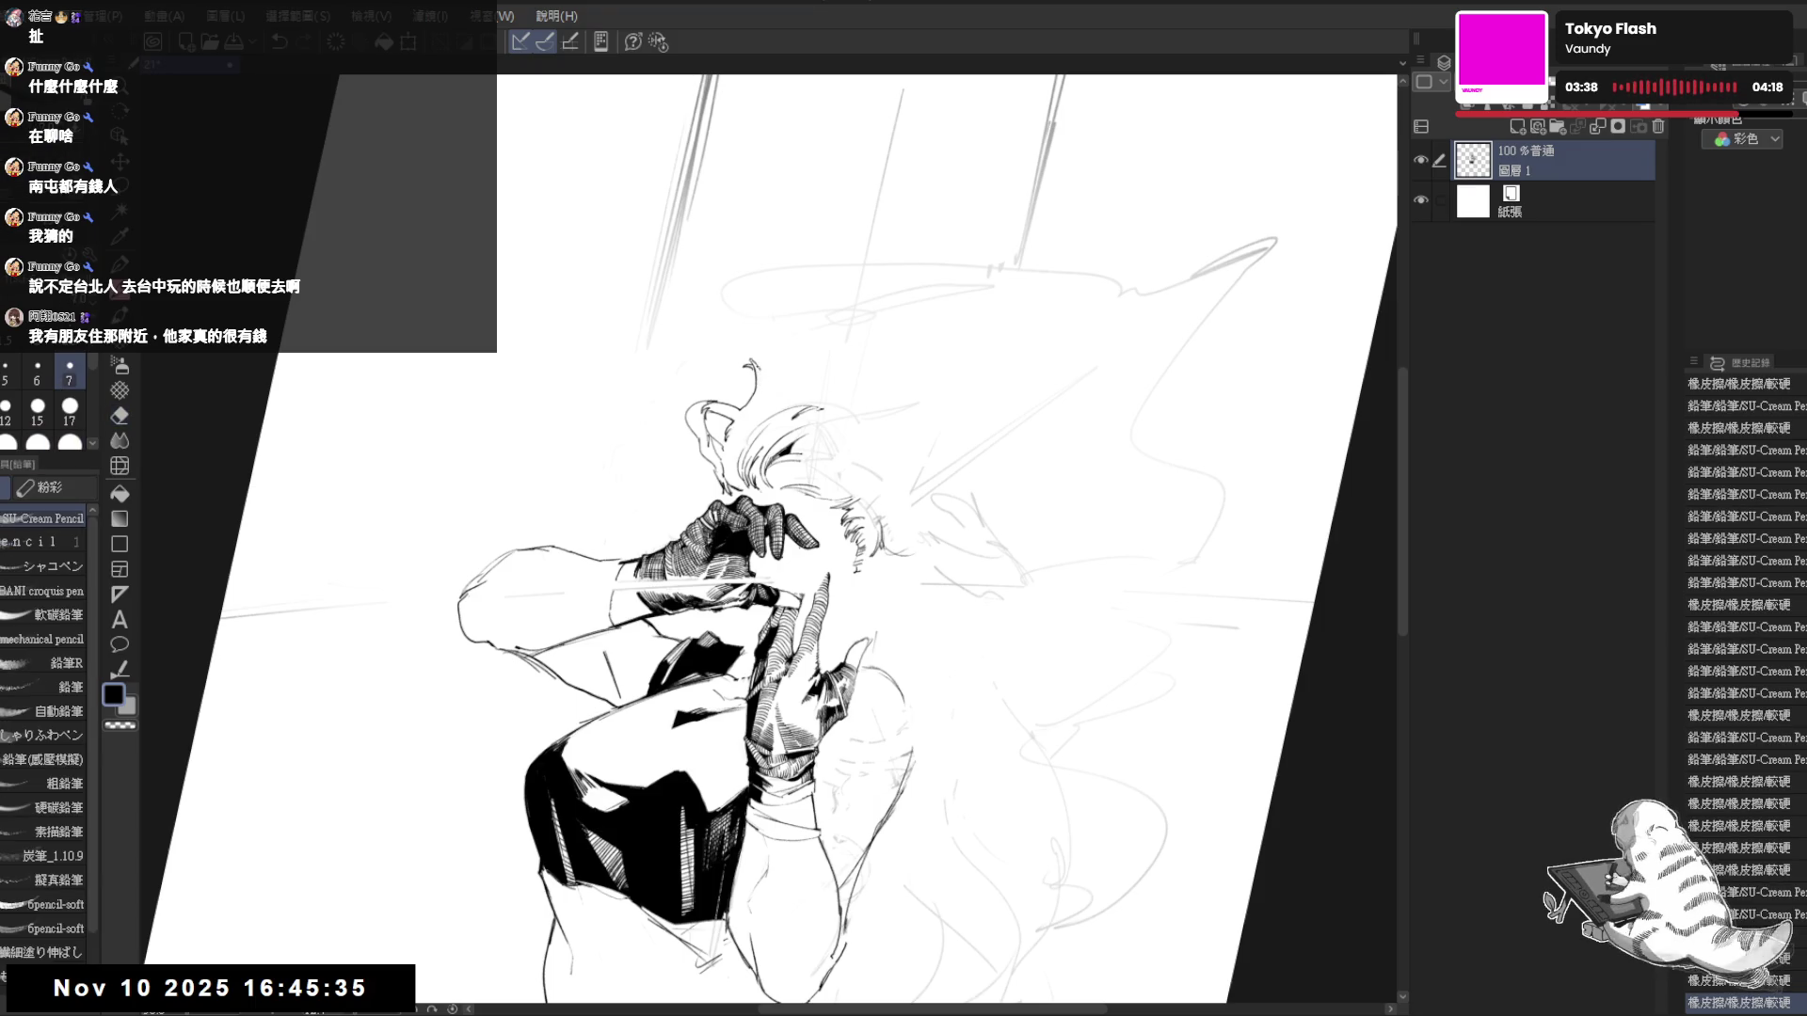
left_click_drag(750, 363, 767, 395)
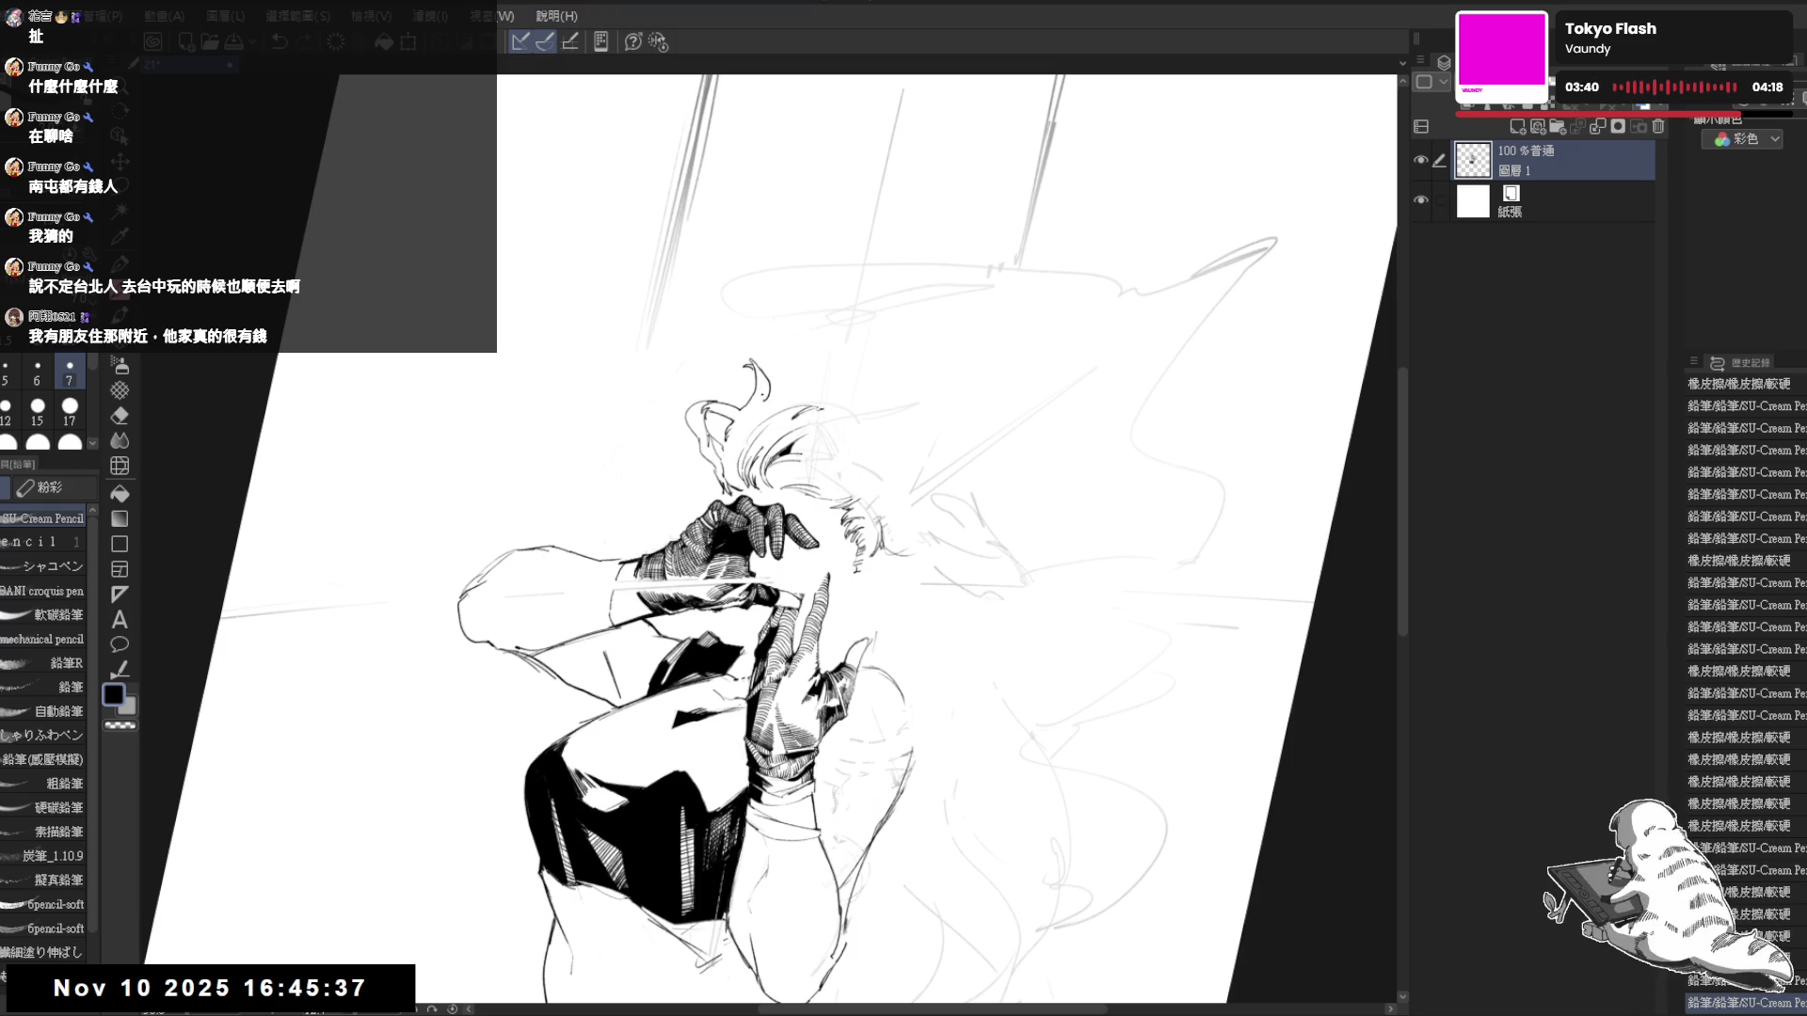
key("ctrl+at")
key("h")
key("h")
key("minus")
key("minus")
- Erase stray marks near the face, undoing two unwanted pencil strokes
key("e")
left_click_drag(692, 462, 698, 462)
key("p")
key("ctrl+z")
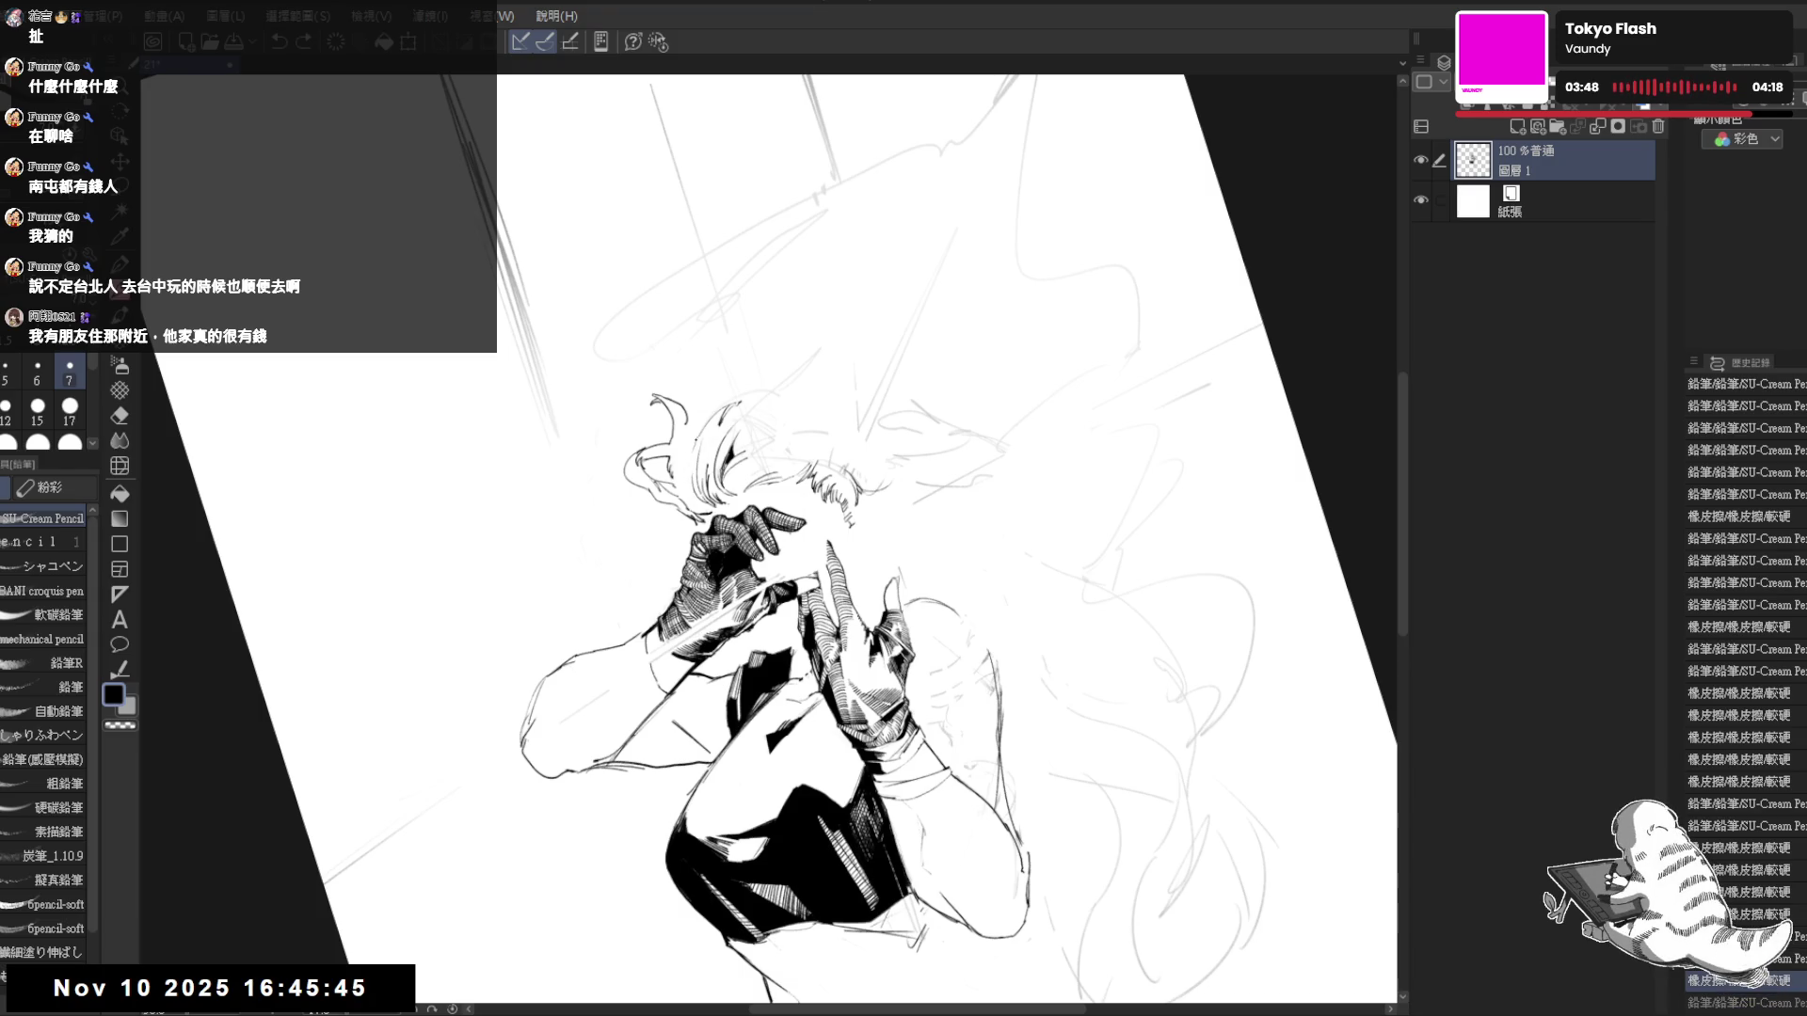
key("minus")
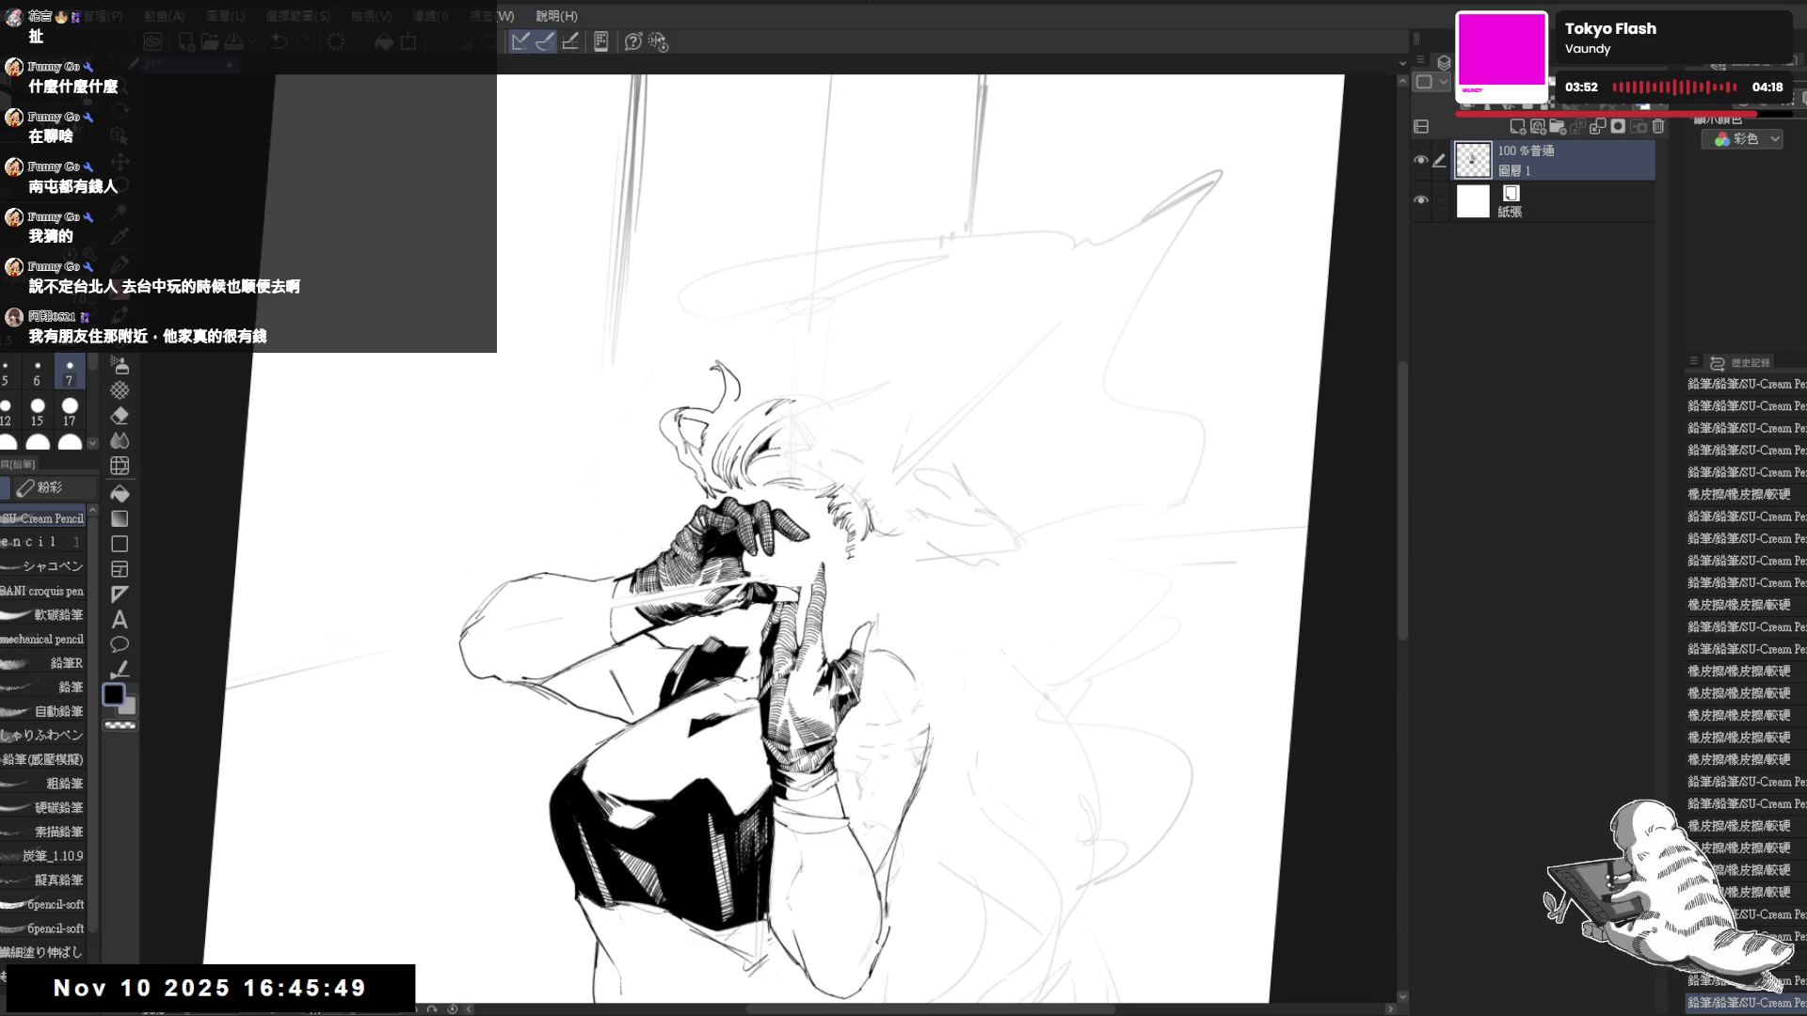
key("ctrl+z")
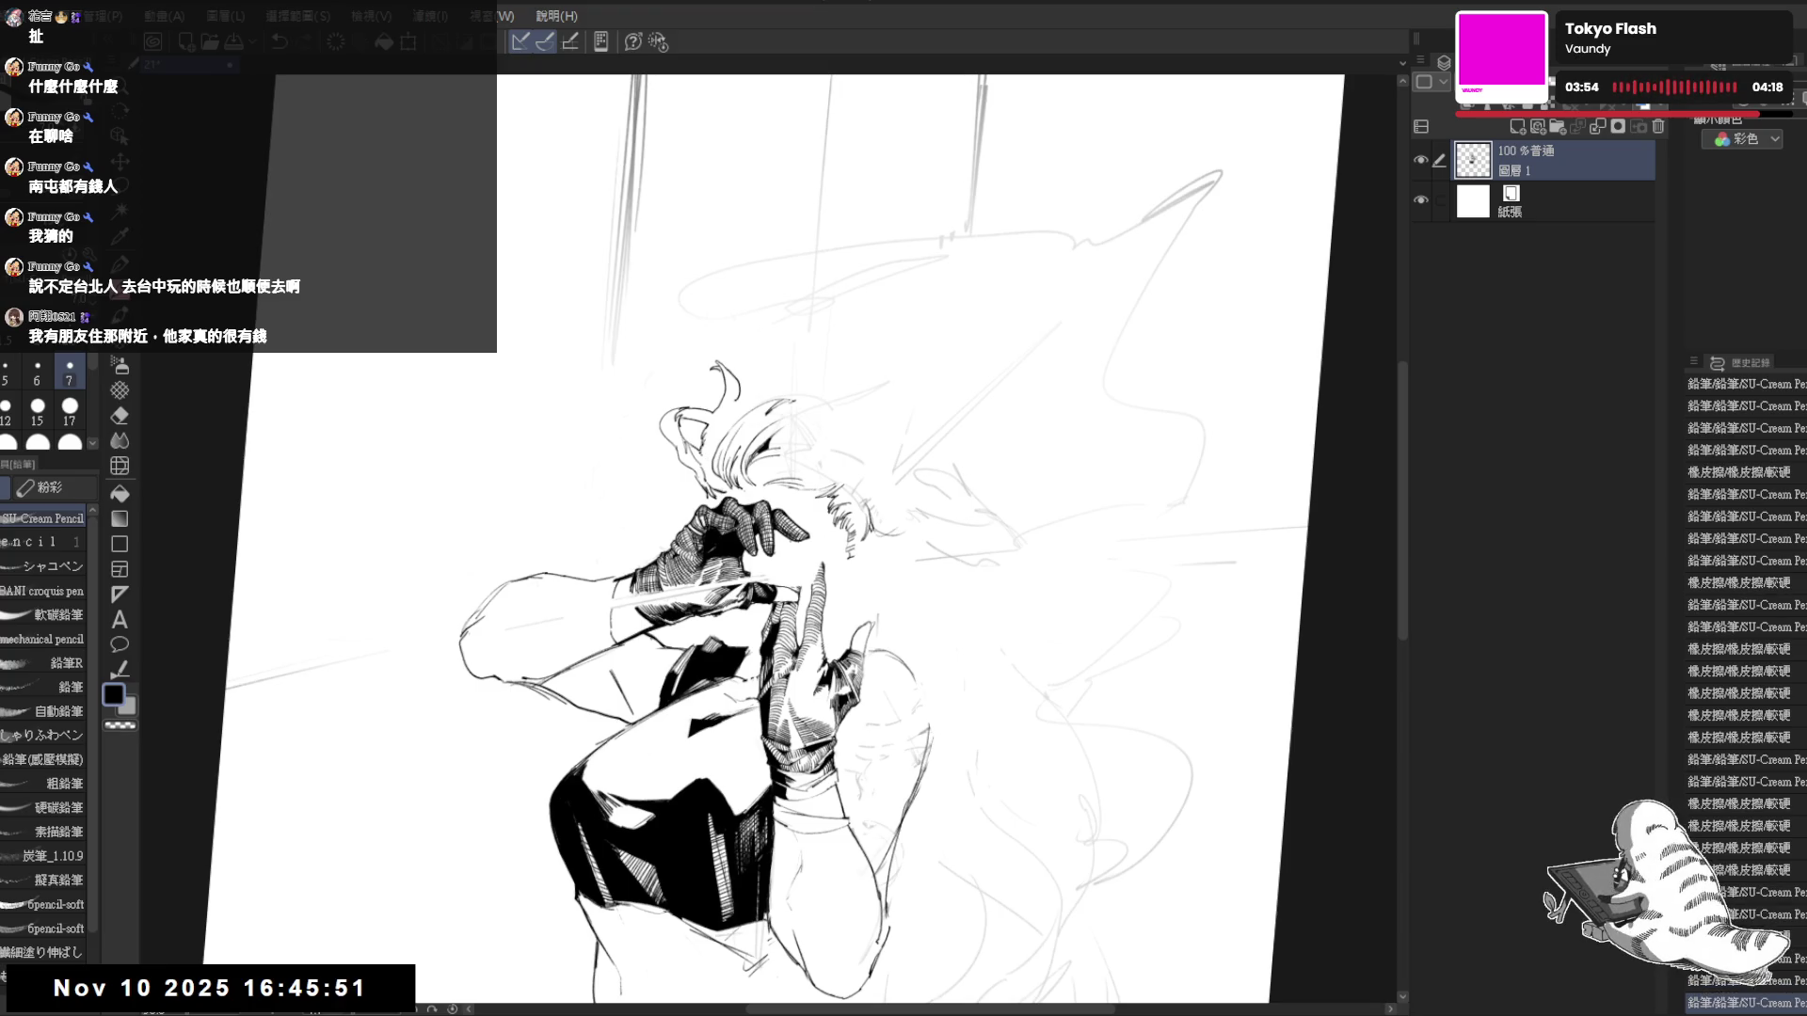
key("e")
key("minus")
left_click_drag(665, 425, 673, 437)
key("p")
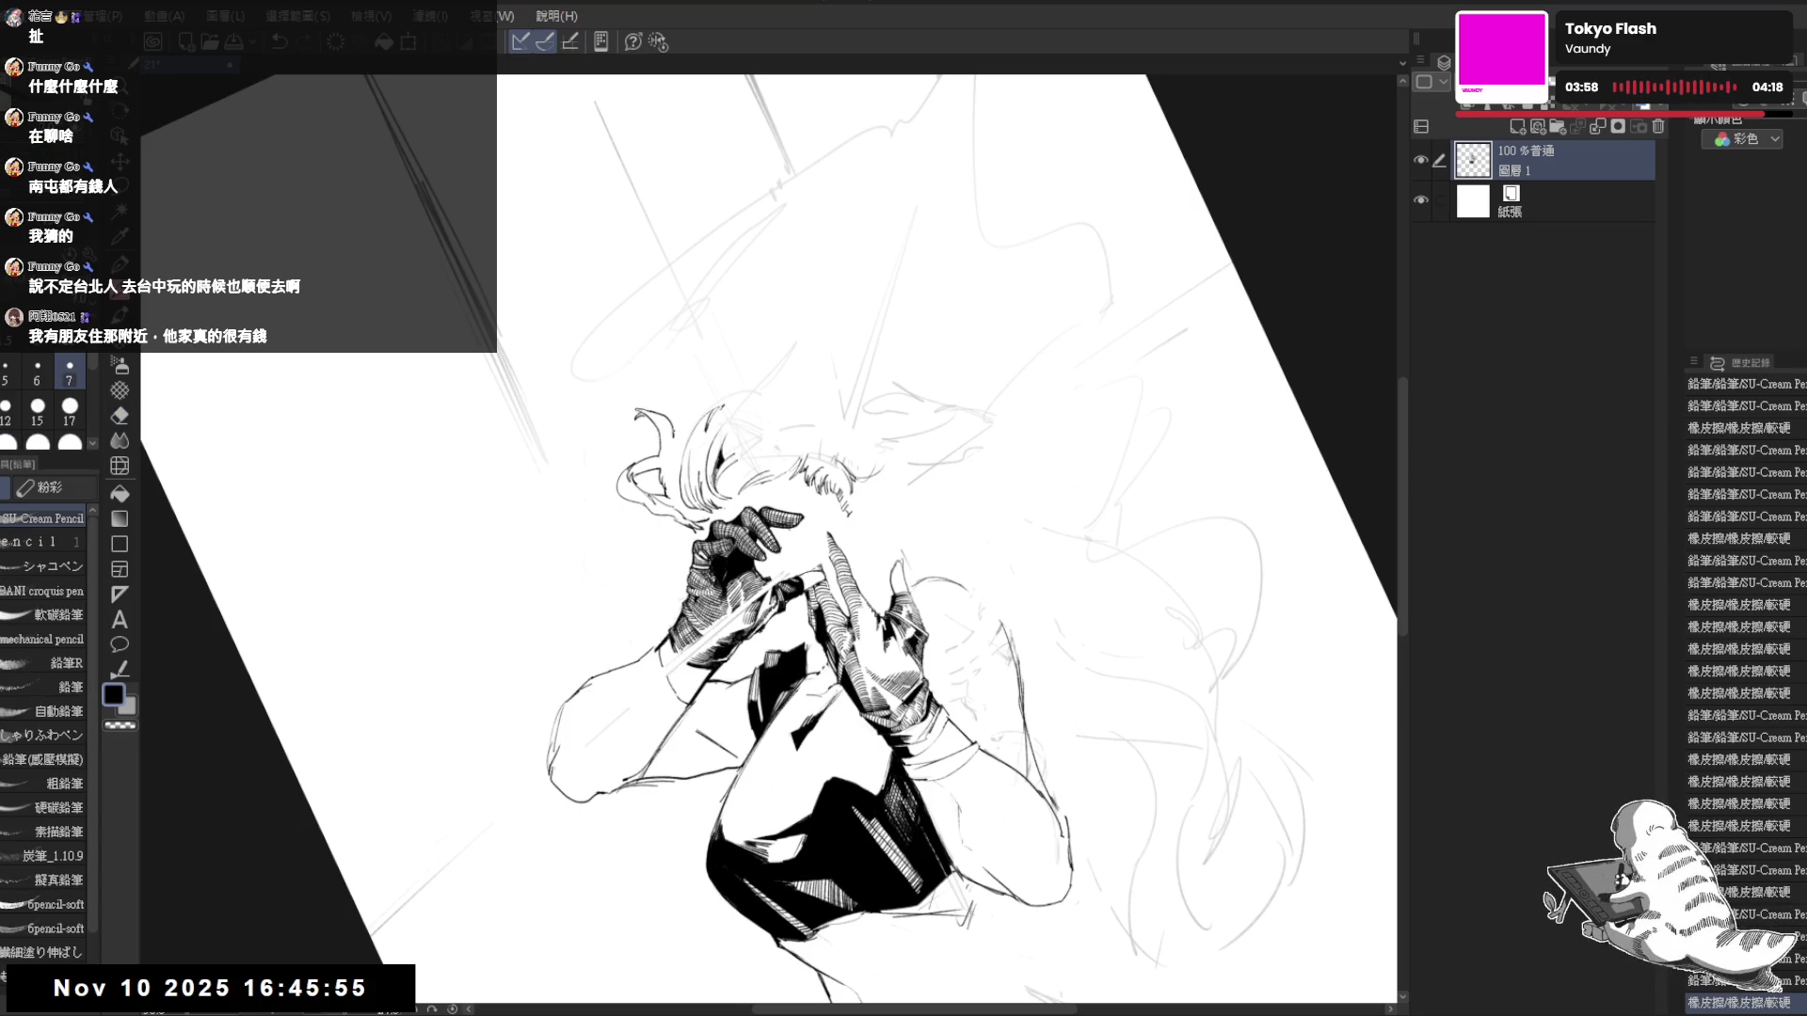
key("asciicircum")
key("asciicircum")
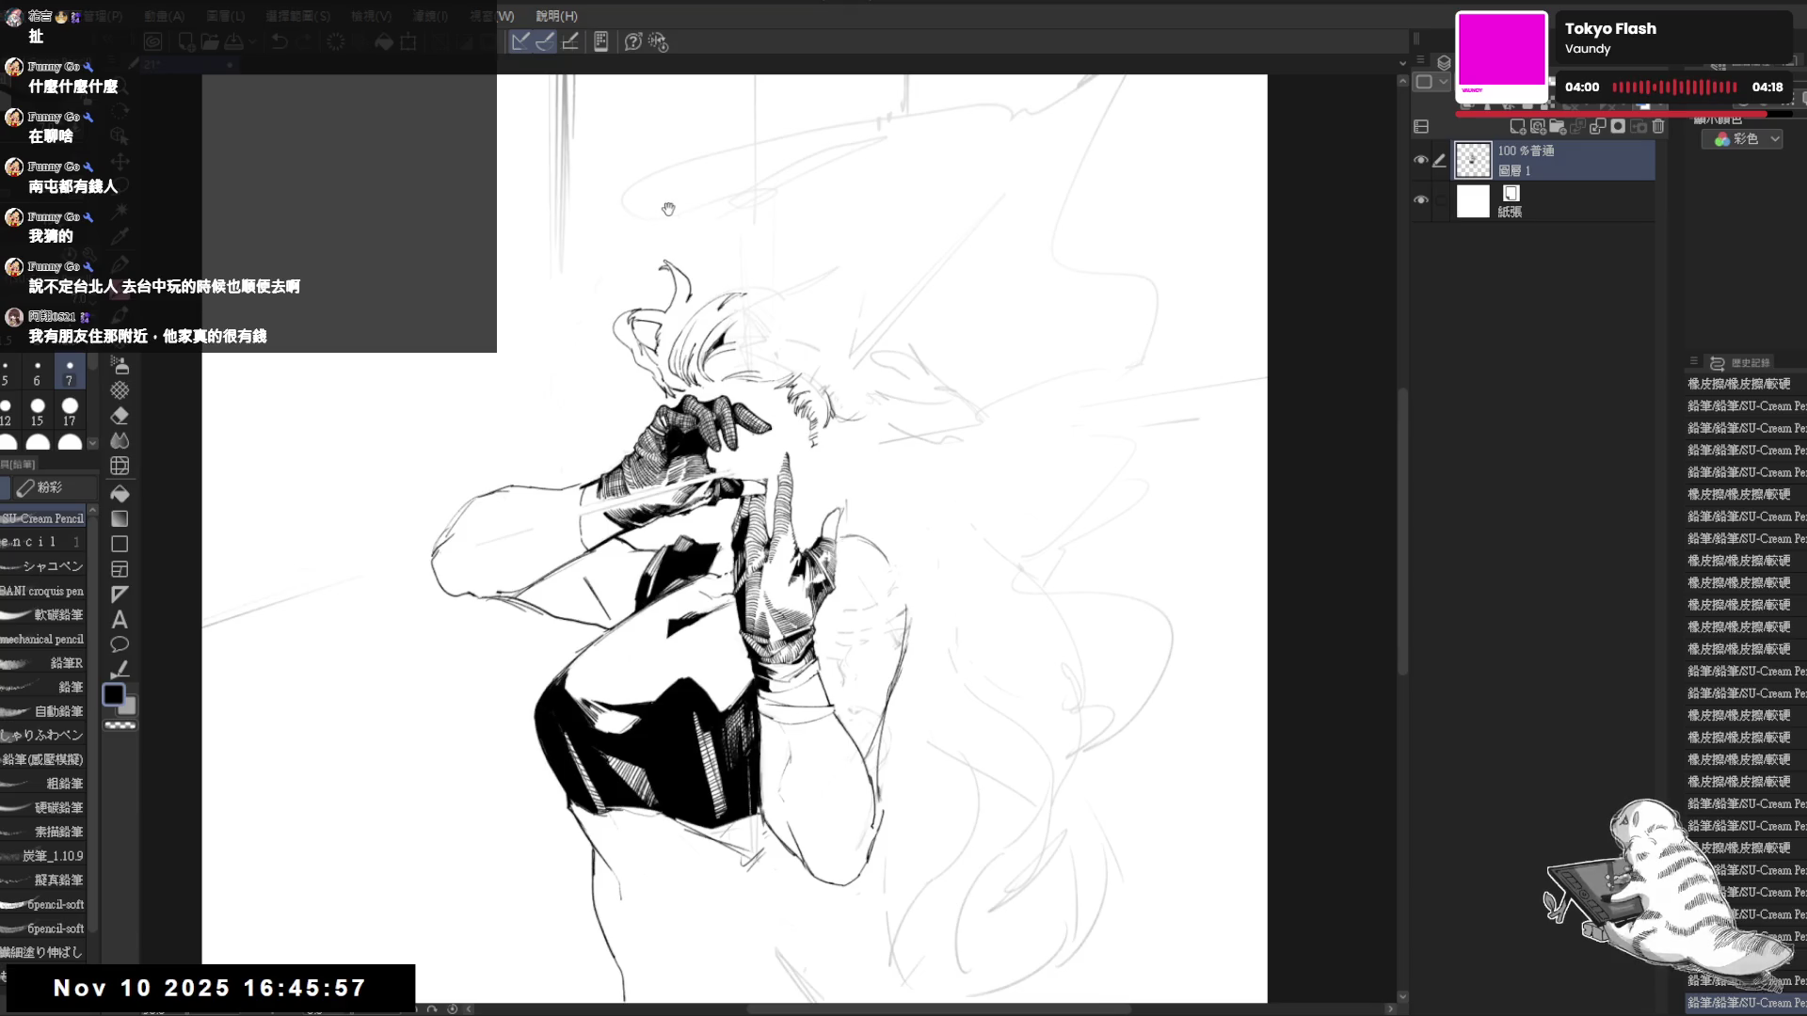
- Zoom out, mirror-check the whole figure, and reposition the canvas view
key("minus")
key("h")
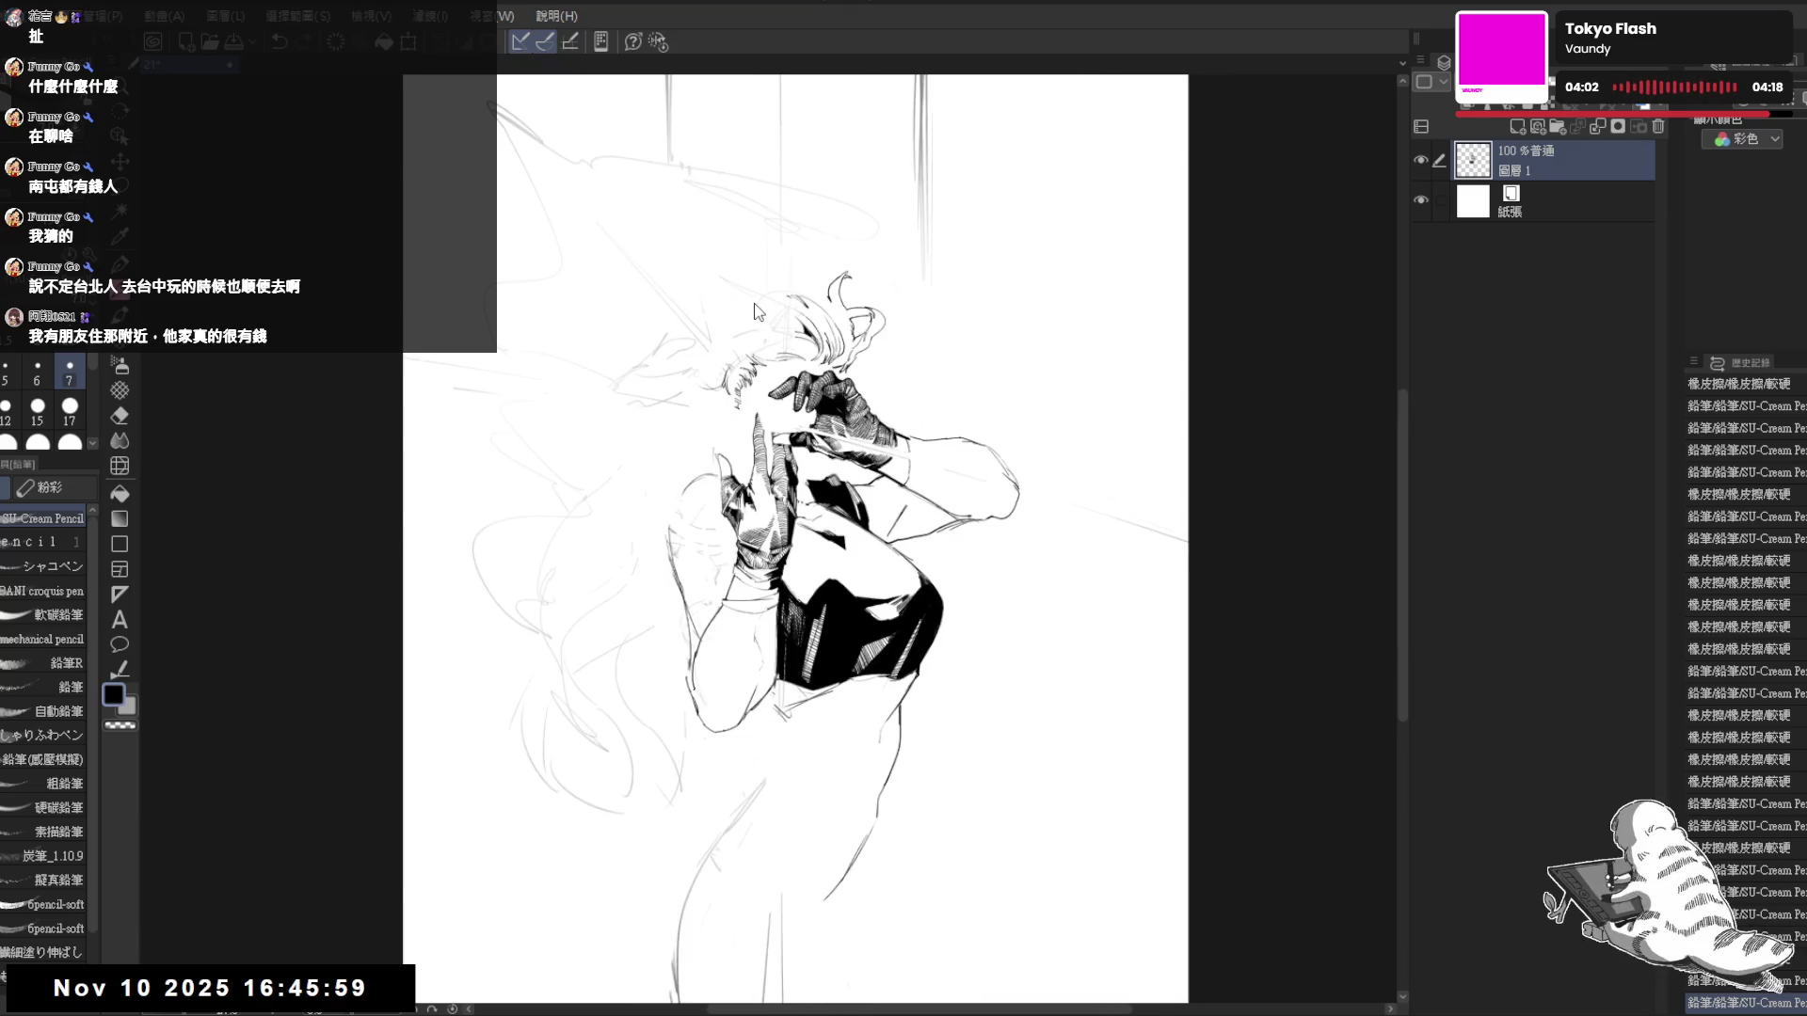
key("h")
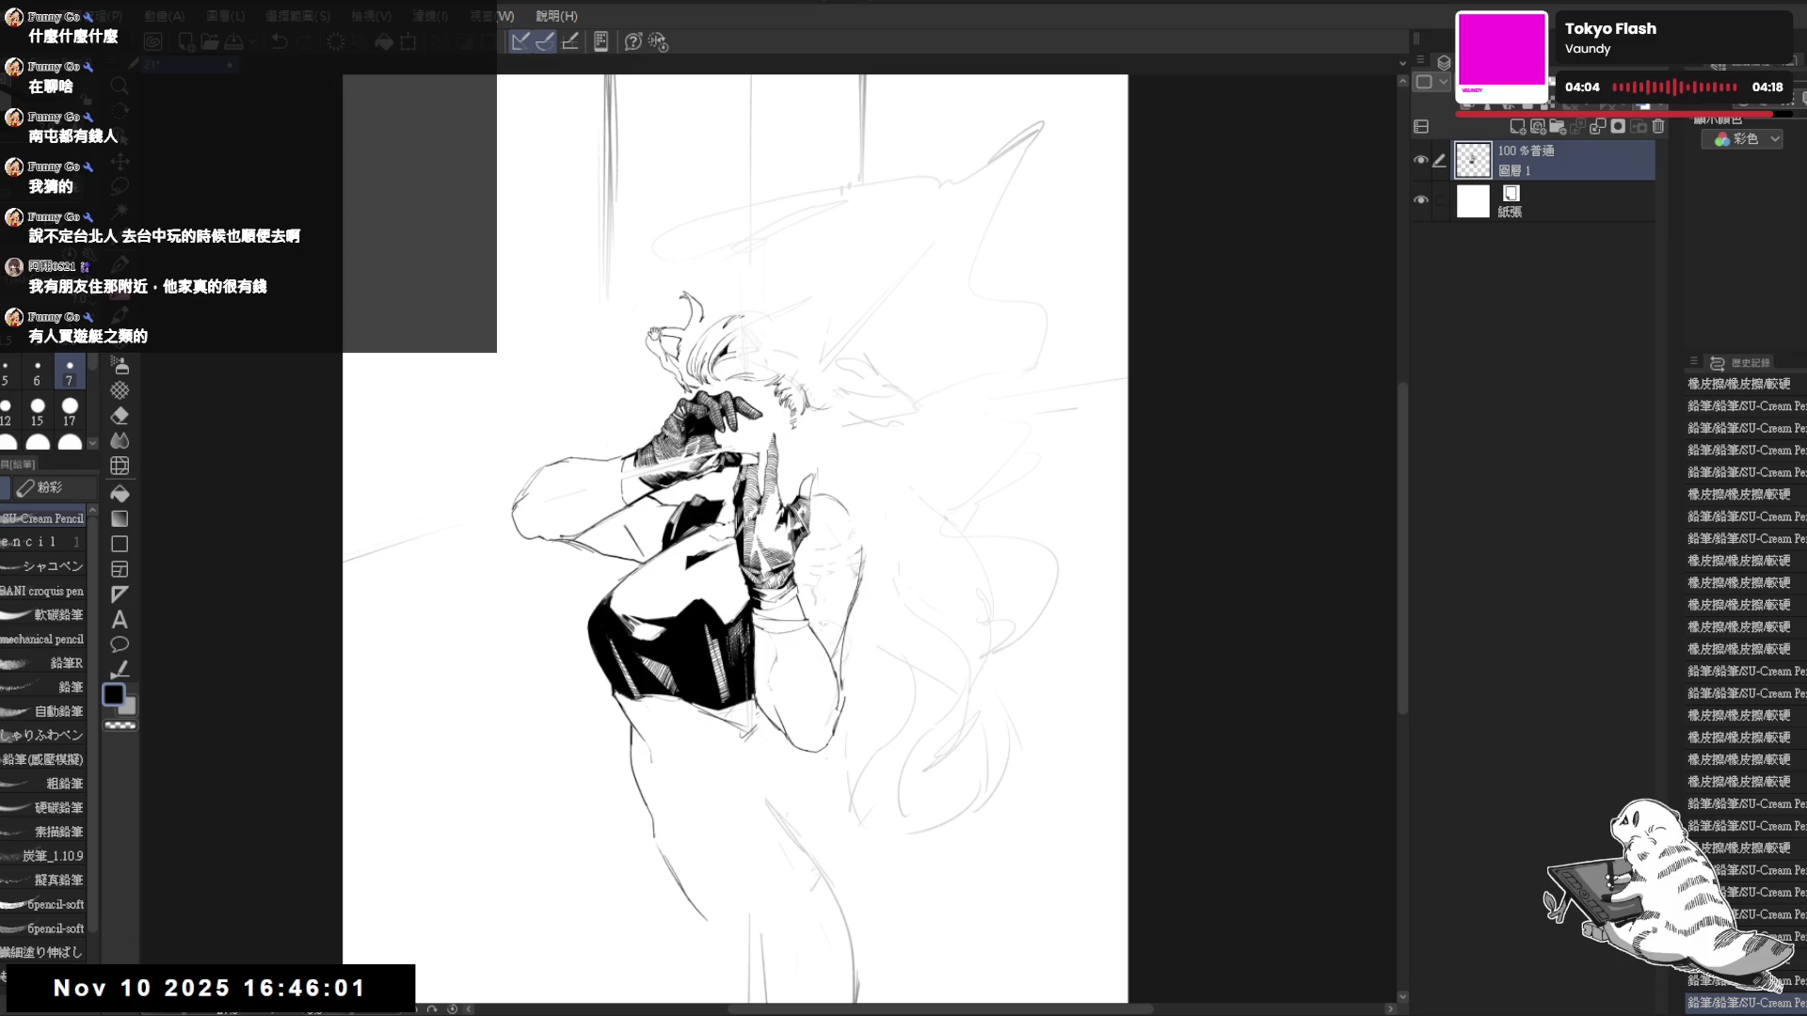
scroll(730, 354, "up", 1)
scroll(730, 354, "up", 1)
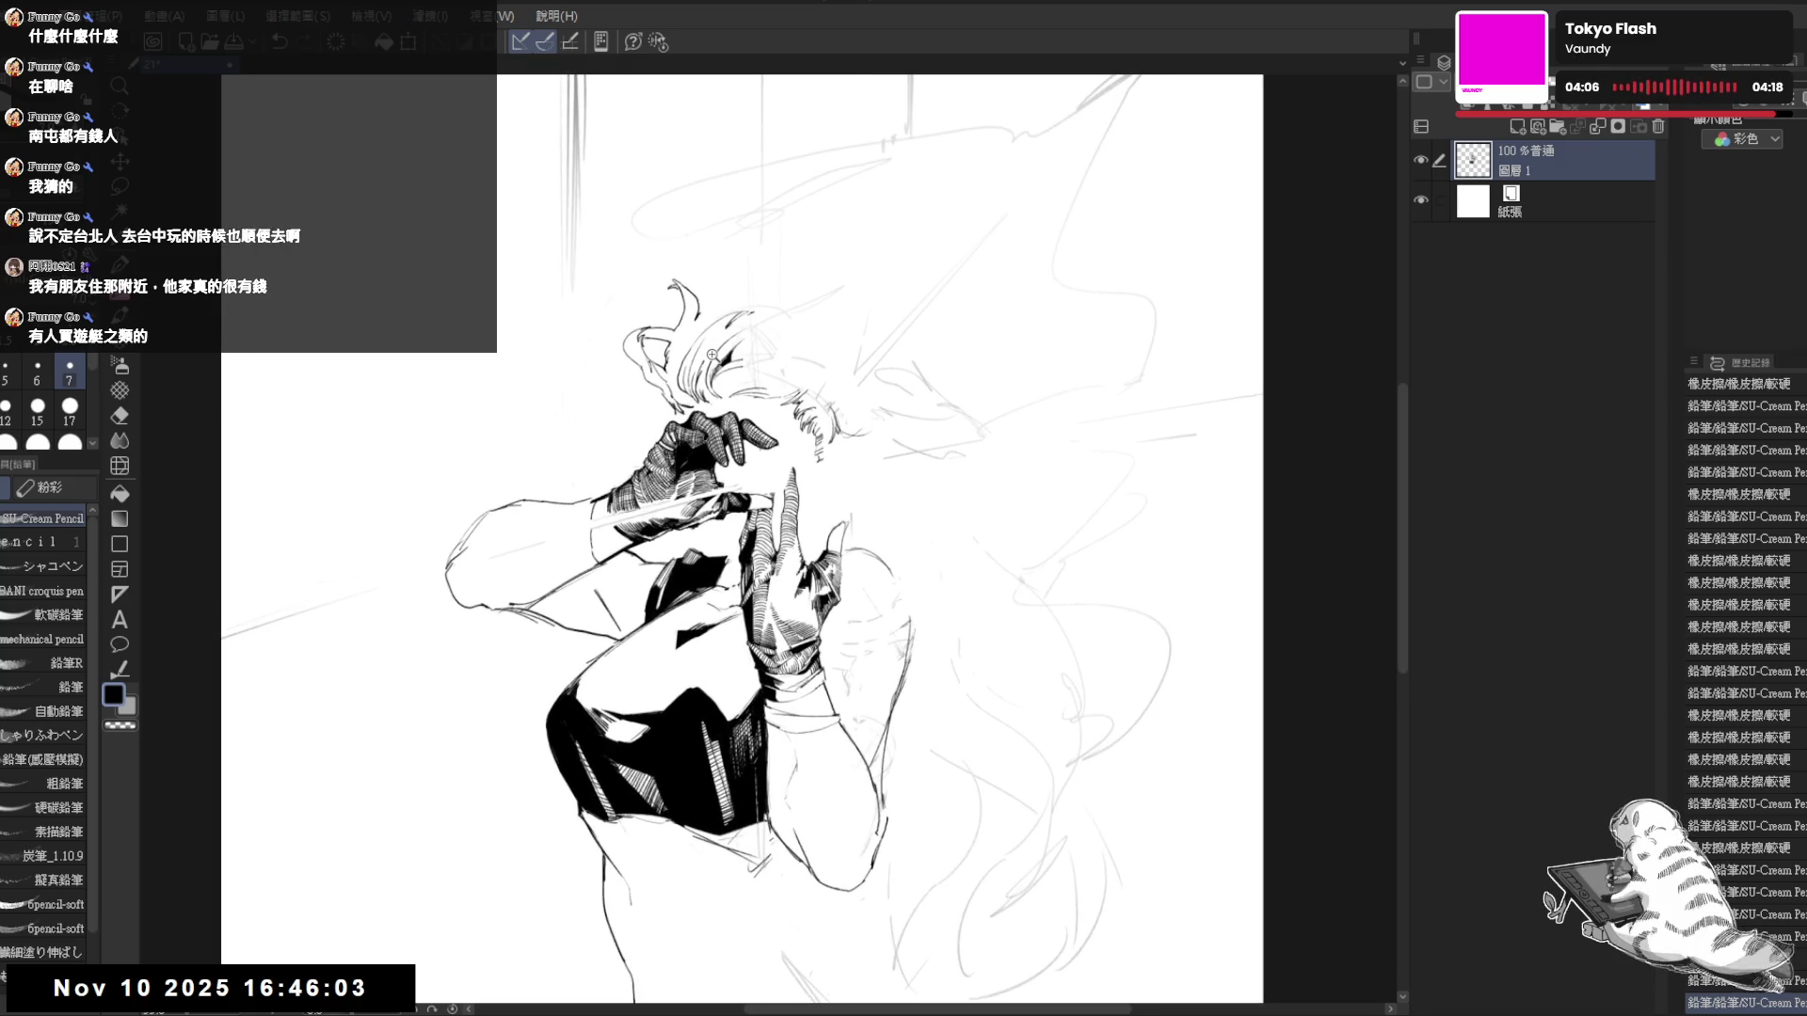
left_click_drag(713, 350, 718, 367)
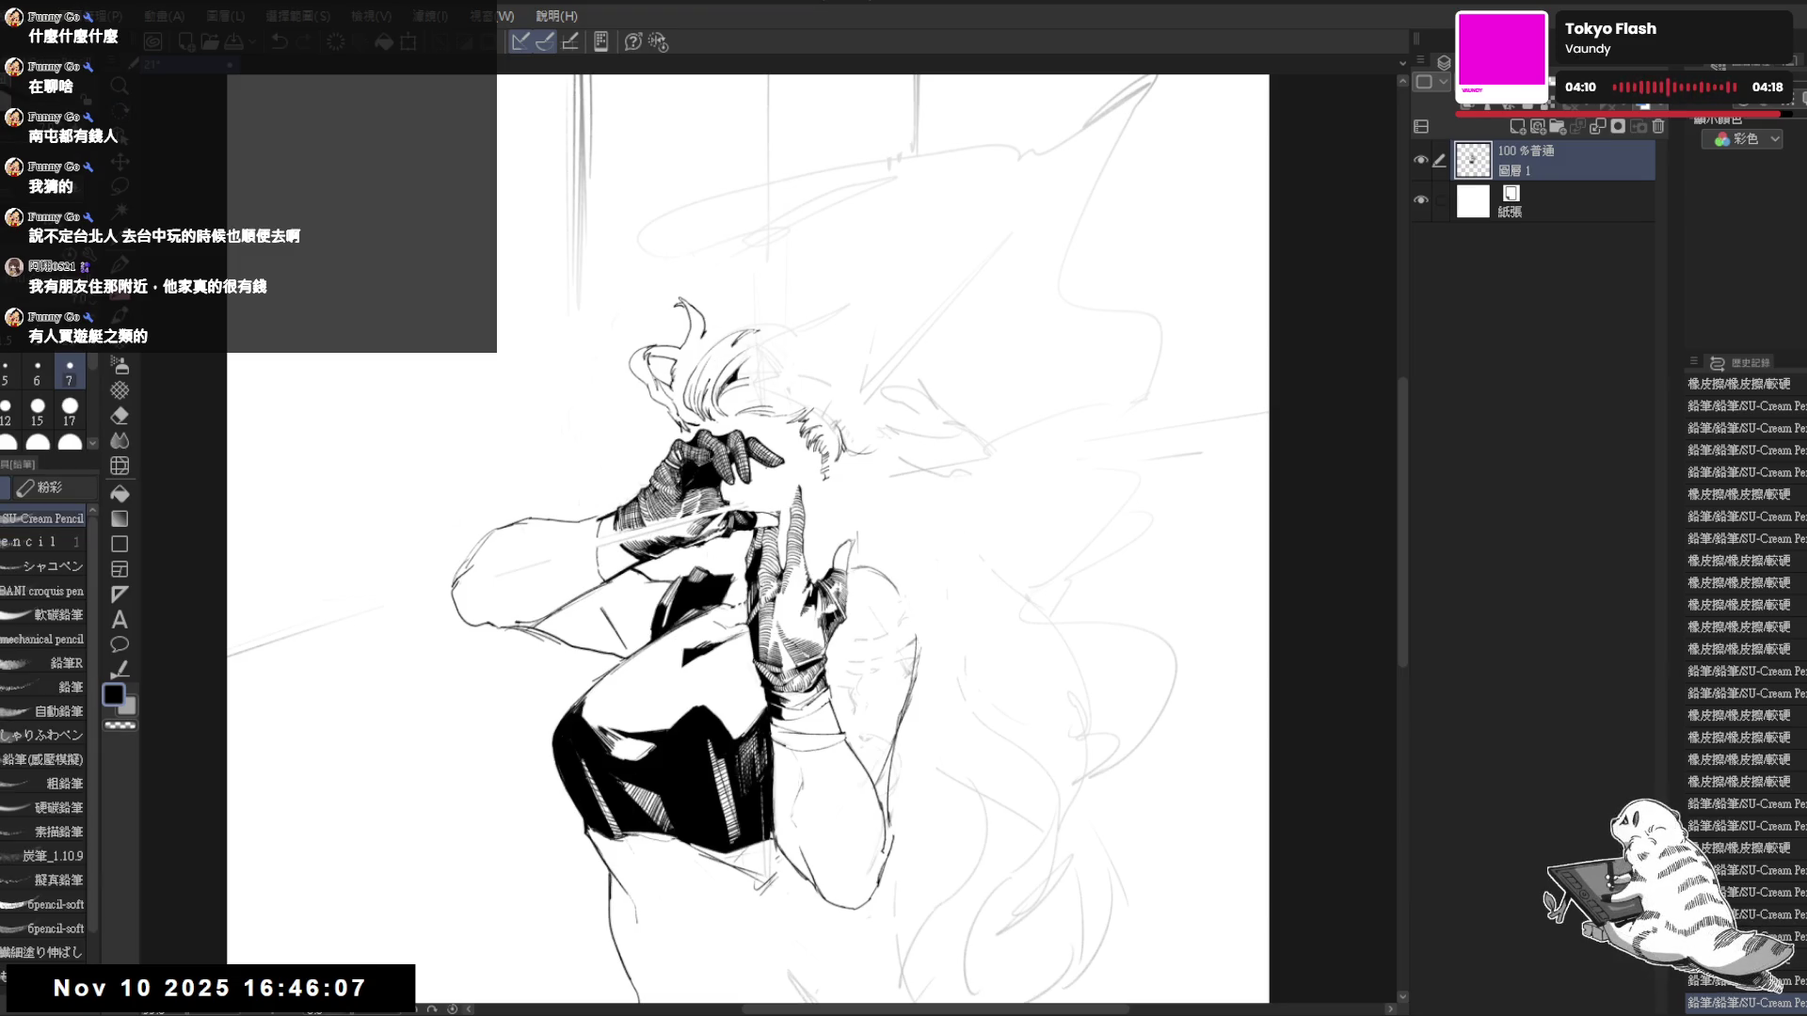
mouse_move(797, 443)
left_mouse_down()
mouse_move(746, 477)
mouse_move(616, 382)
left_mouse_up()
- Zoom in and add a tiny pencil stroke to the hair, turning the figure more upright
scroll(621, 386, "up", 3)
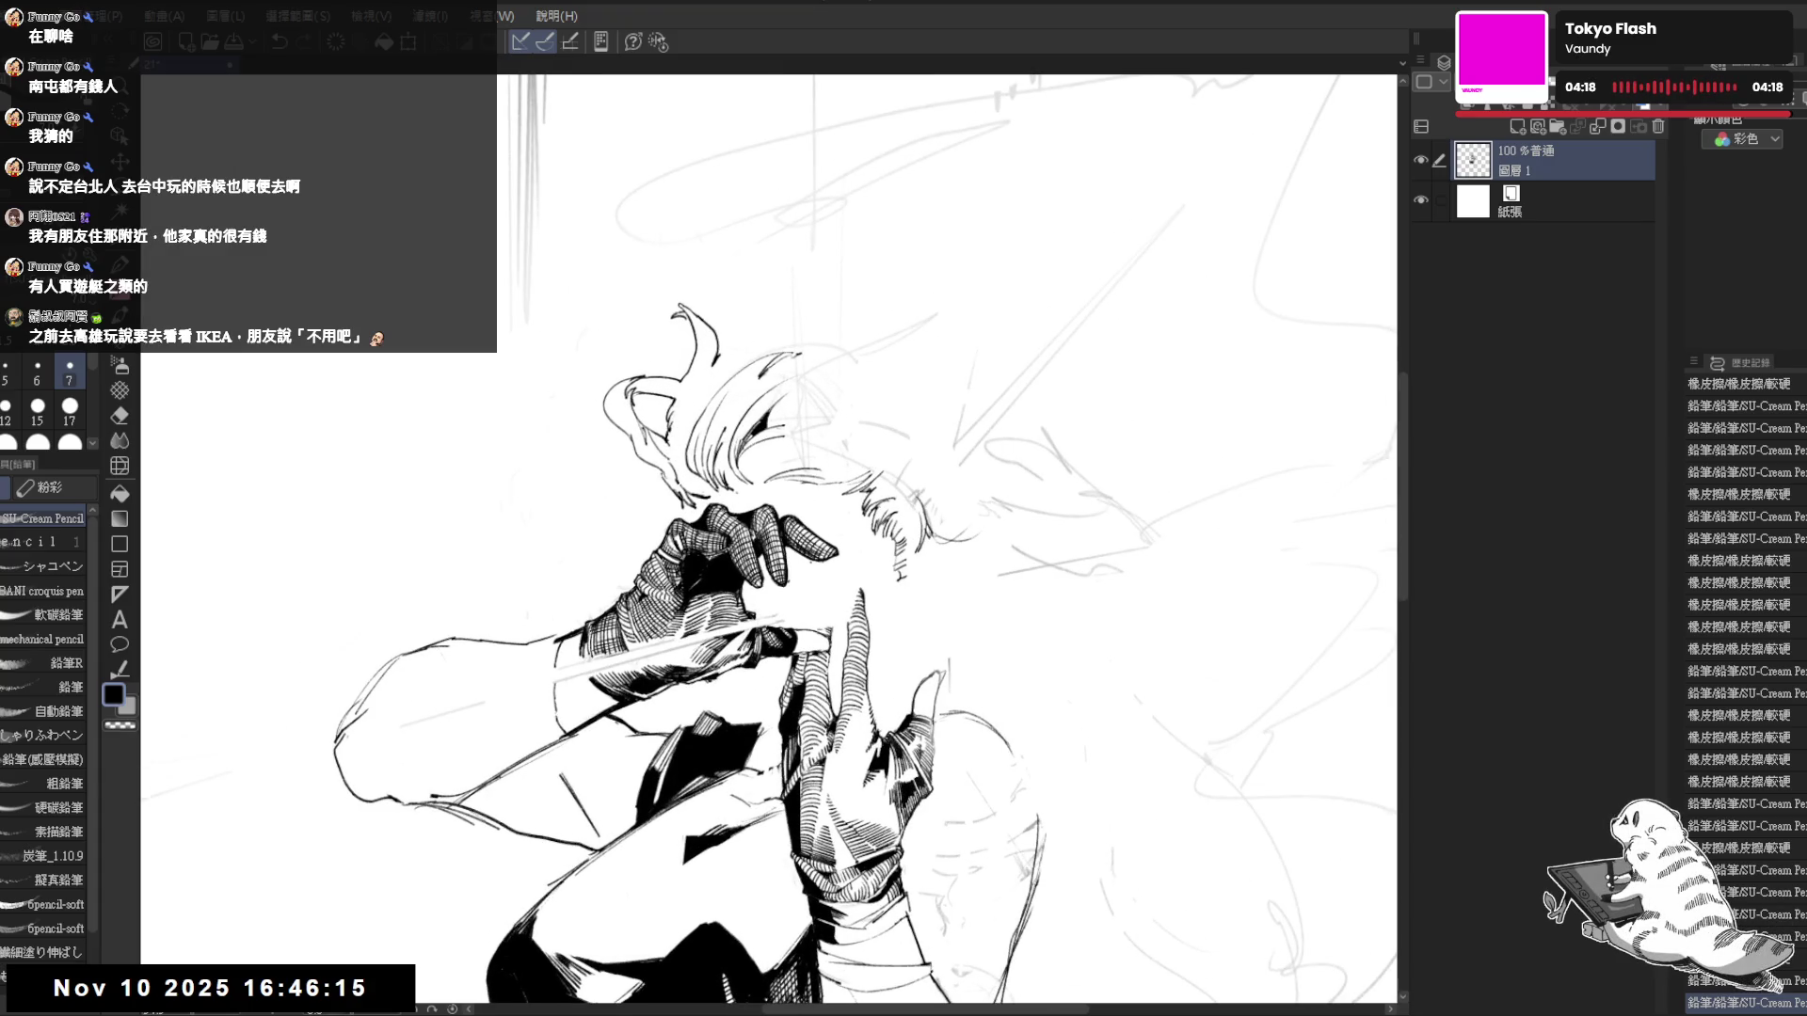
key("e")
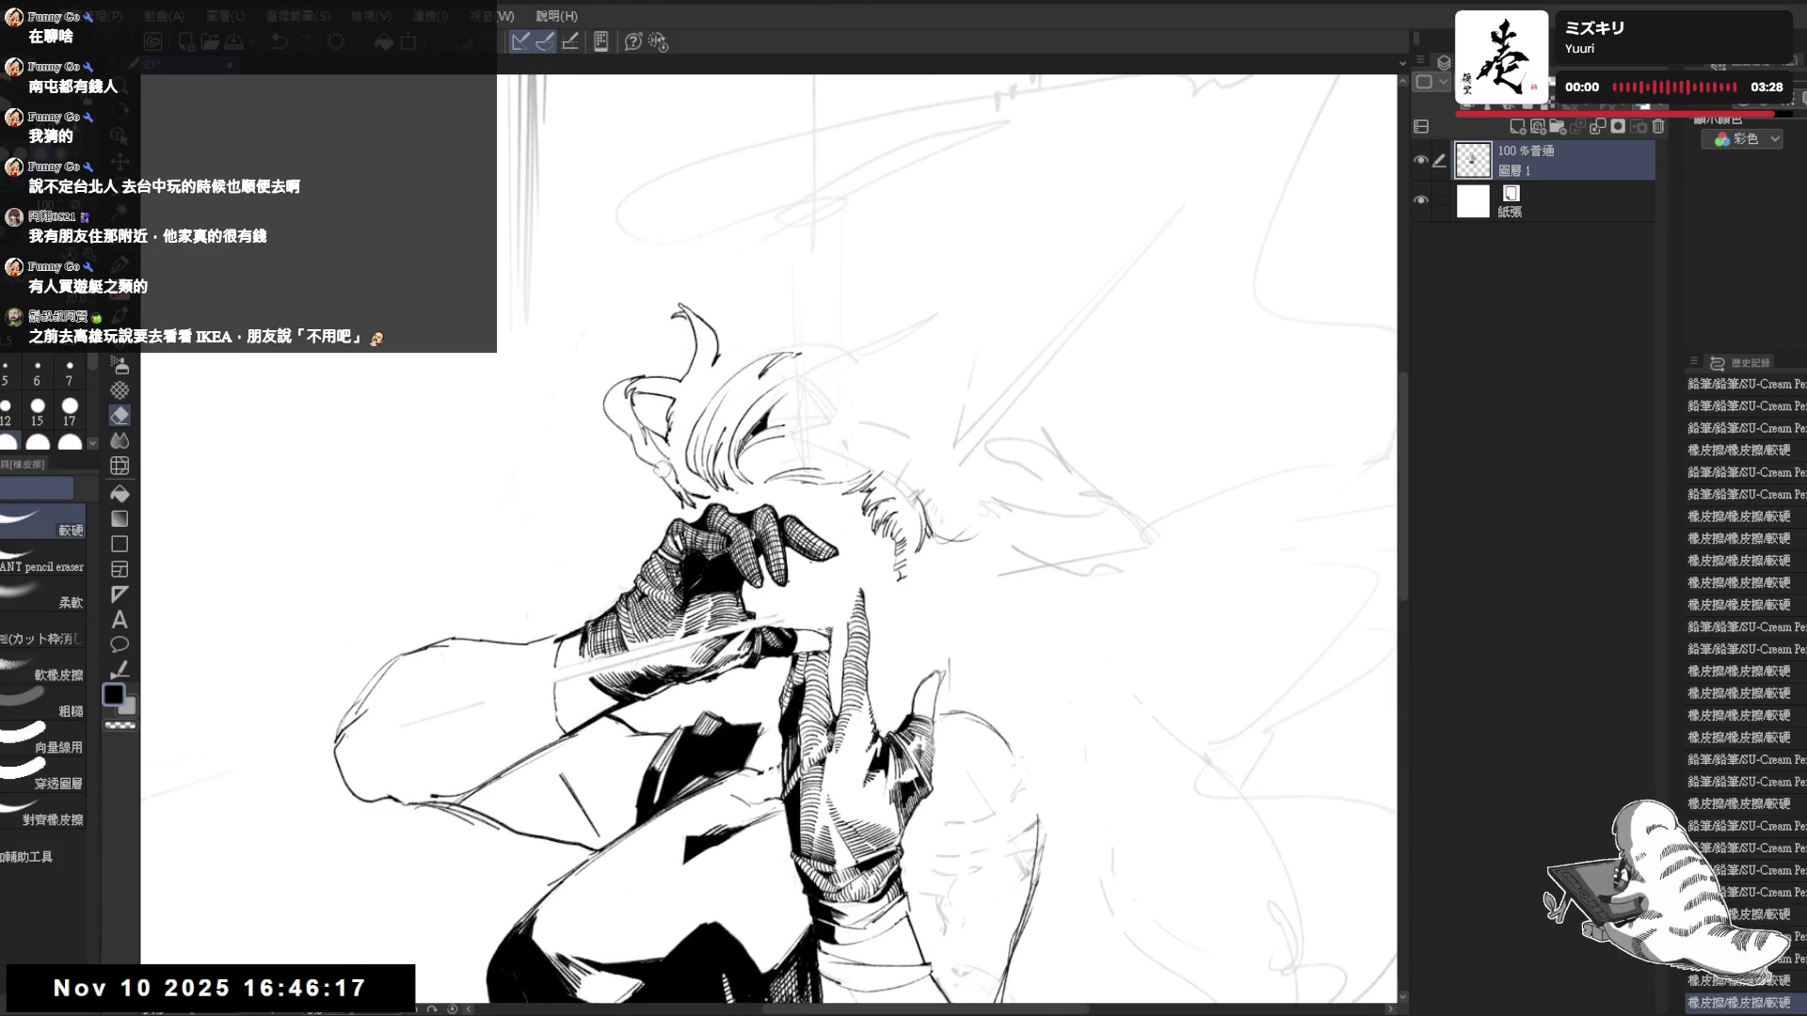
key("p")
left_click_drag(657, 468, 670, 489)
left_click_drag(847, 471, 800, 527)
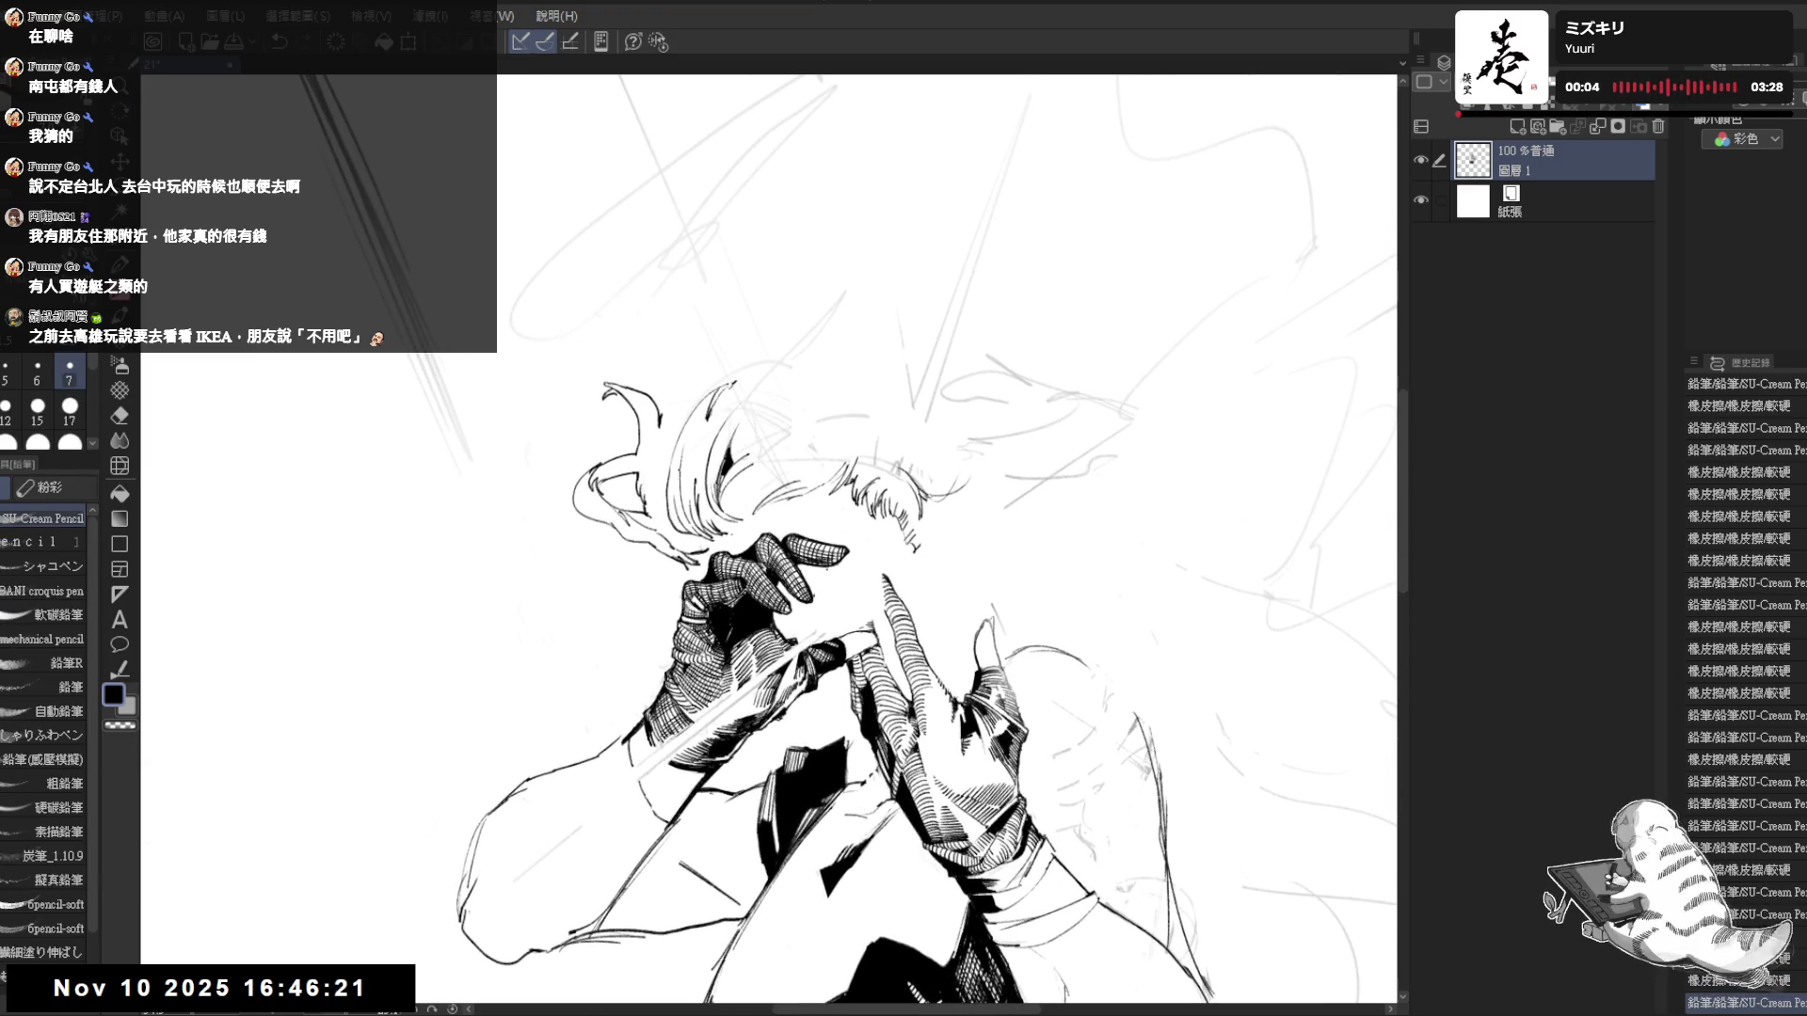
- Replace the faint left hair strands with a dark pencil stroke, then zoom out and straighten the view
key("e")
left_click_drag(672, 435, 668, 516)
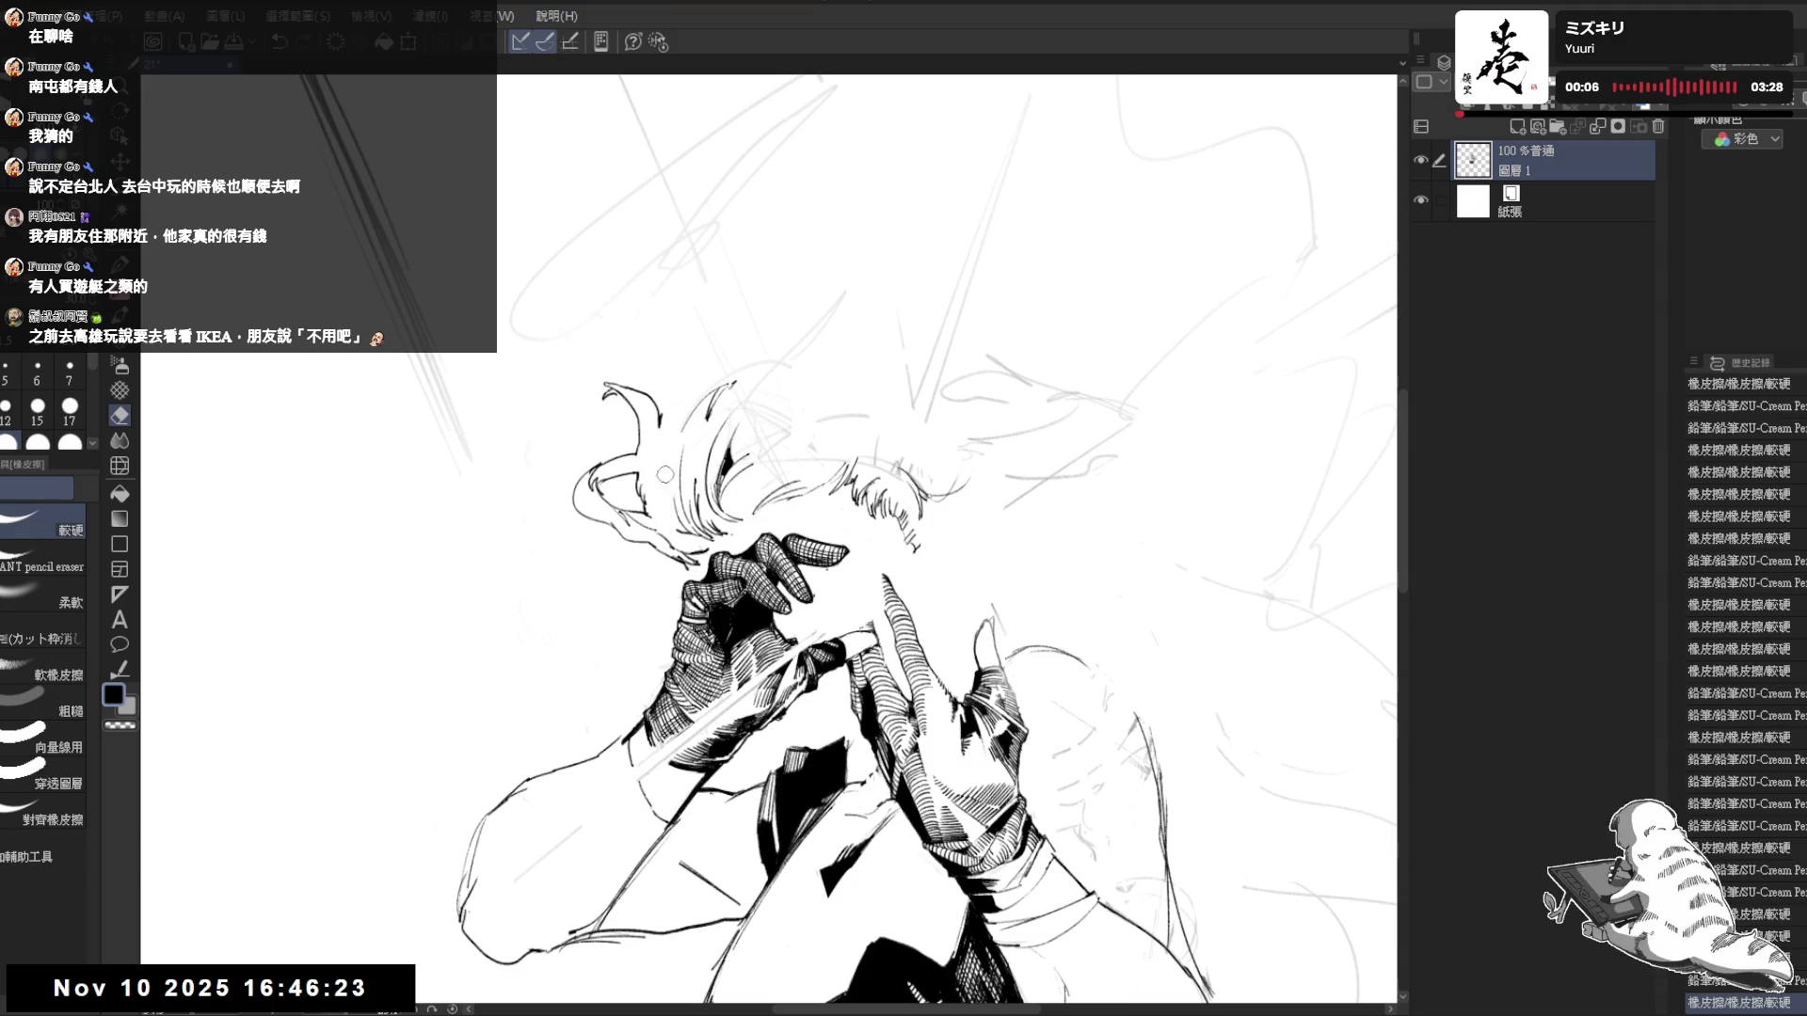
key("p")
left_click_drag(673, 437, 662, 533)
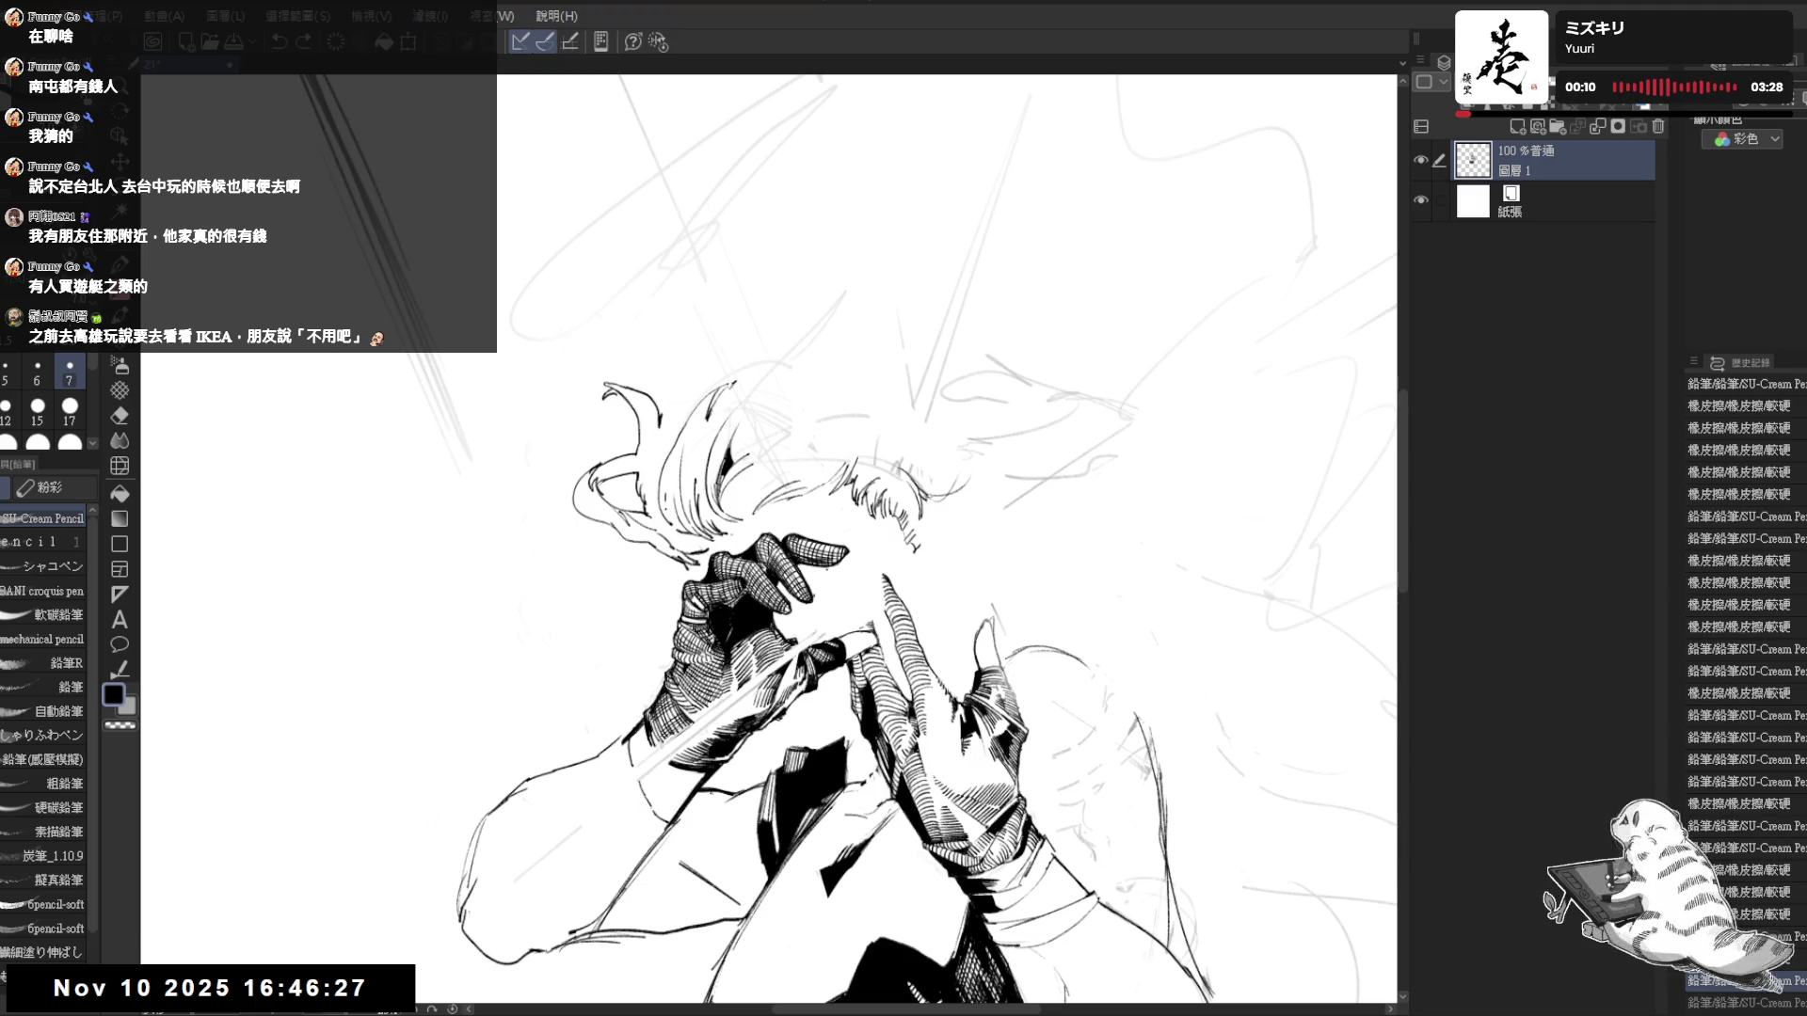
key("asciicircum")
key("ctrl+minus")
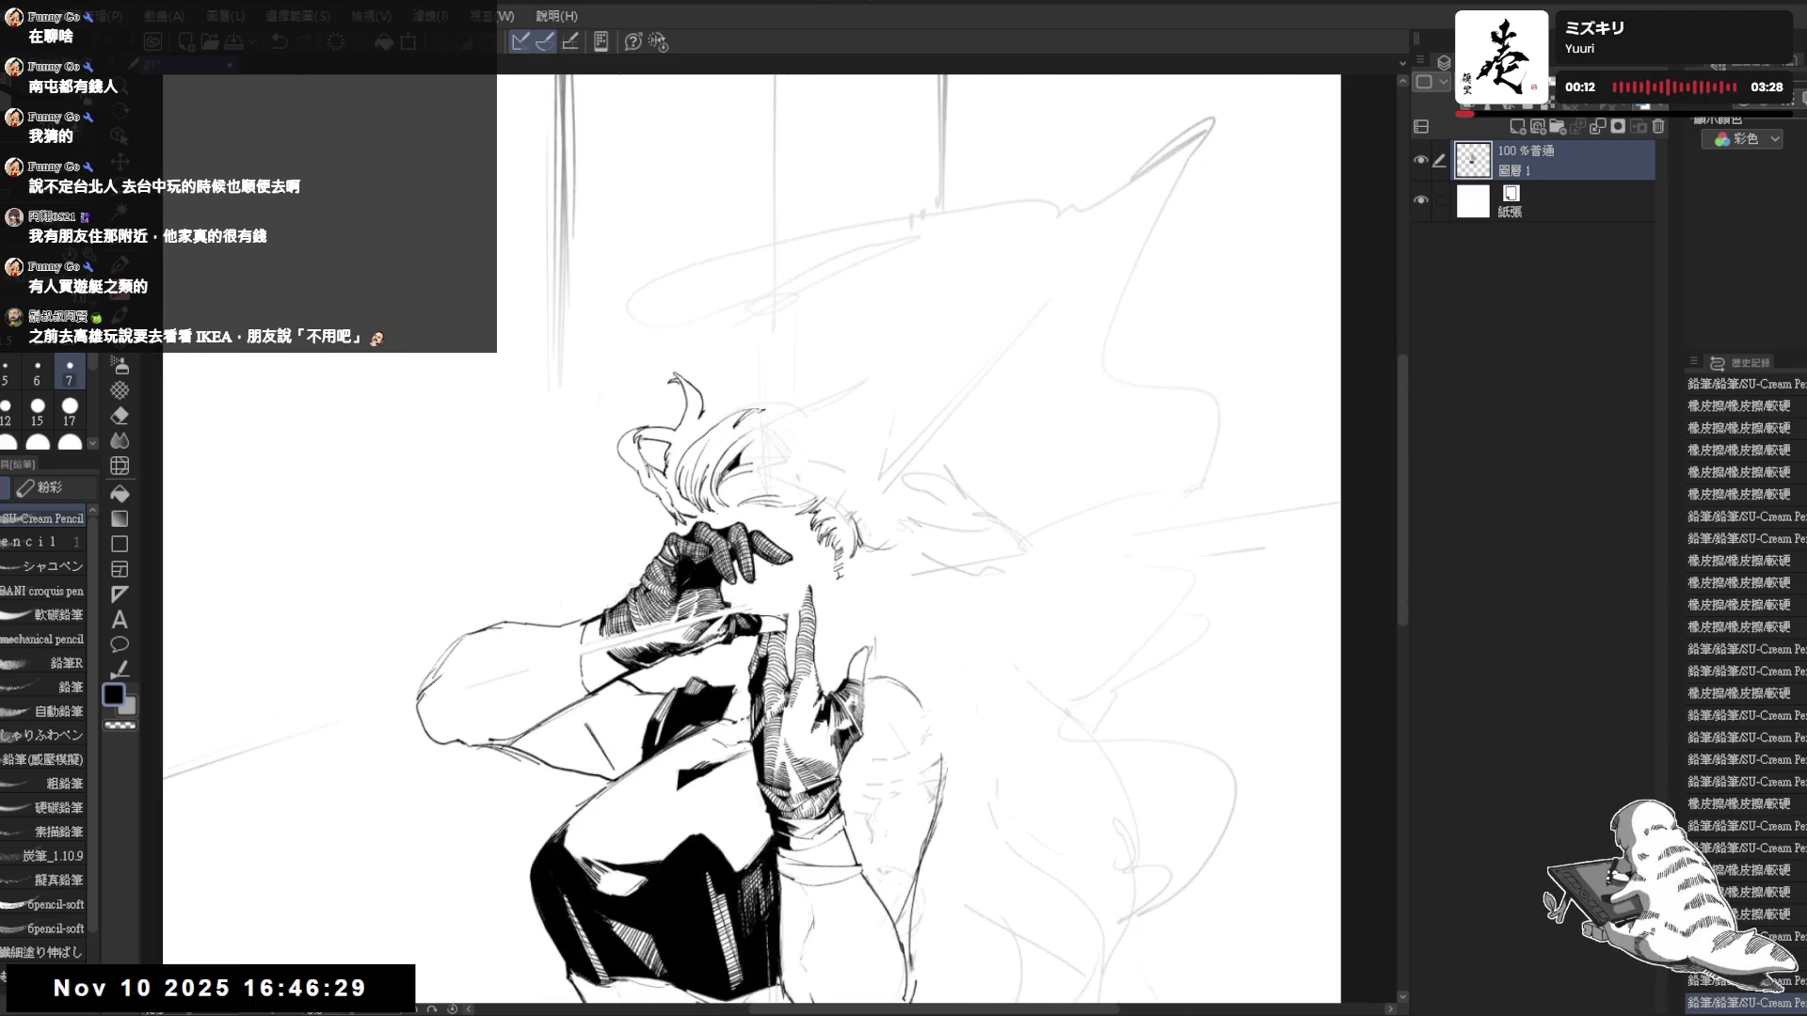
key("minus")
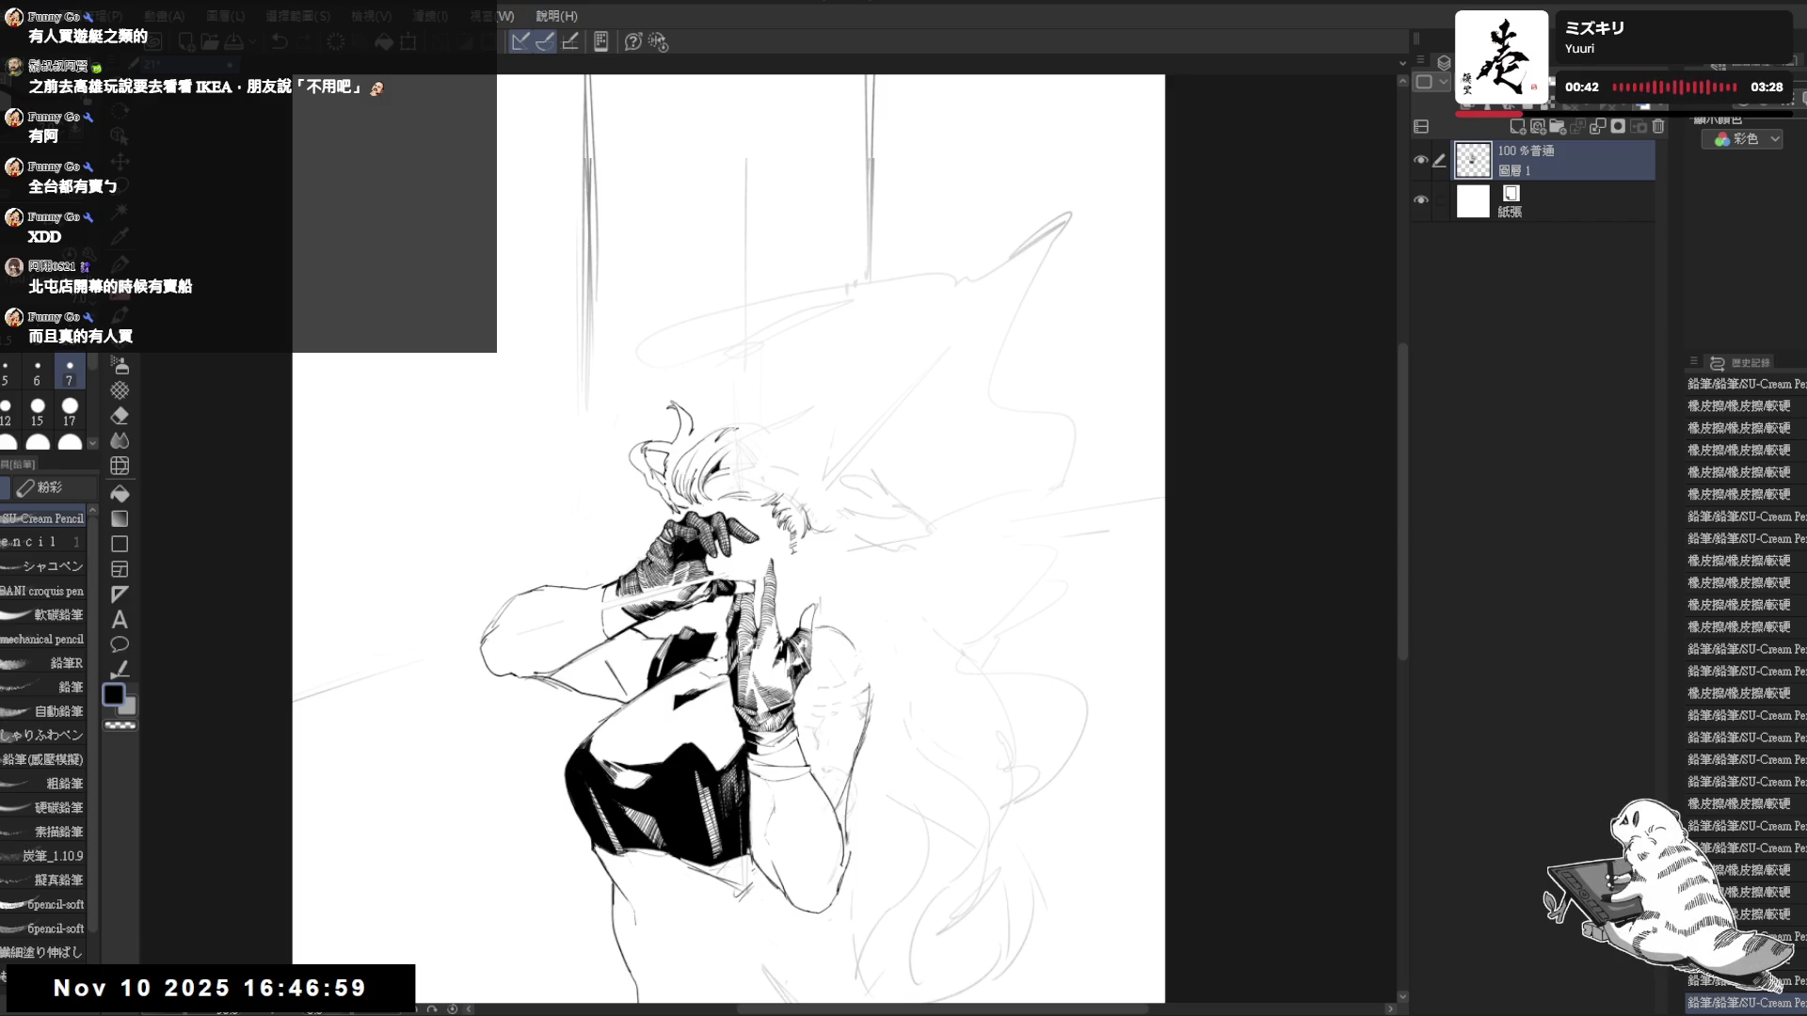
- Zoom in on the hair tuft, mirror-check the drawing, and reset the canvas rotation
mouse_move(698, 477)
left_mouse_down()
mouse_move(667, 446)
mouse_move(715, 527)
left_mouse_up()
left_click(642, 358)
left_click(668, 457)
key("p")
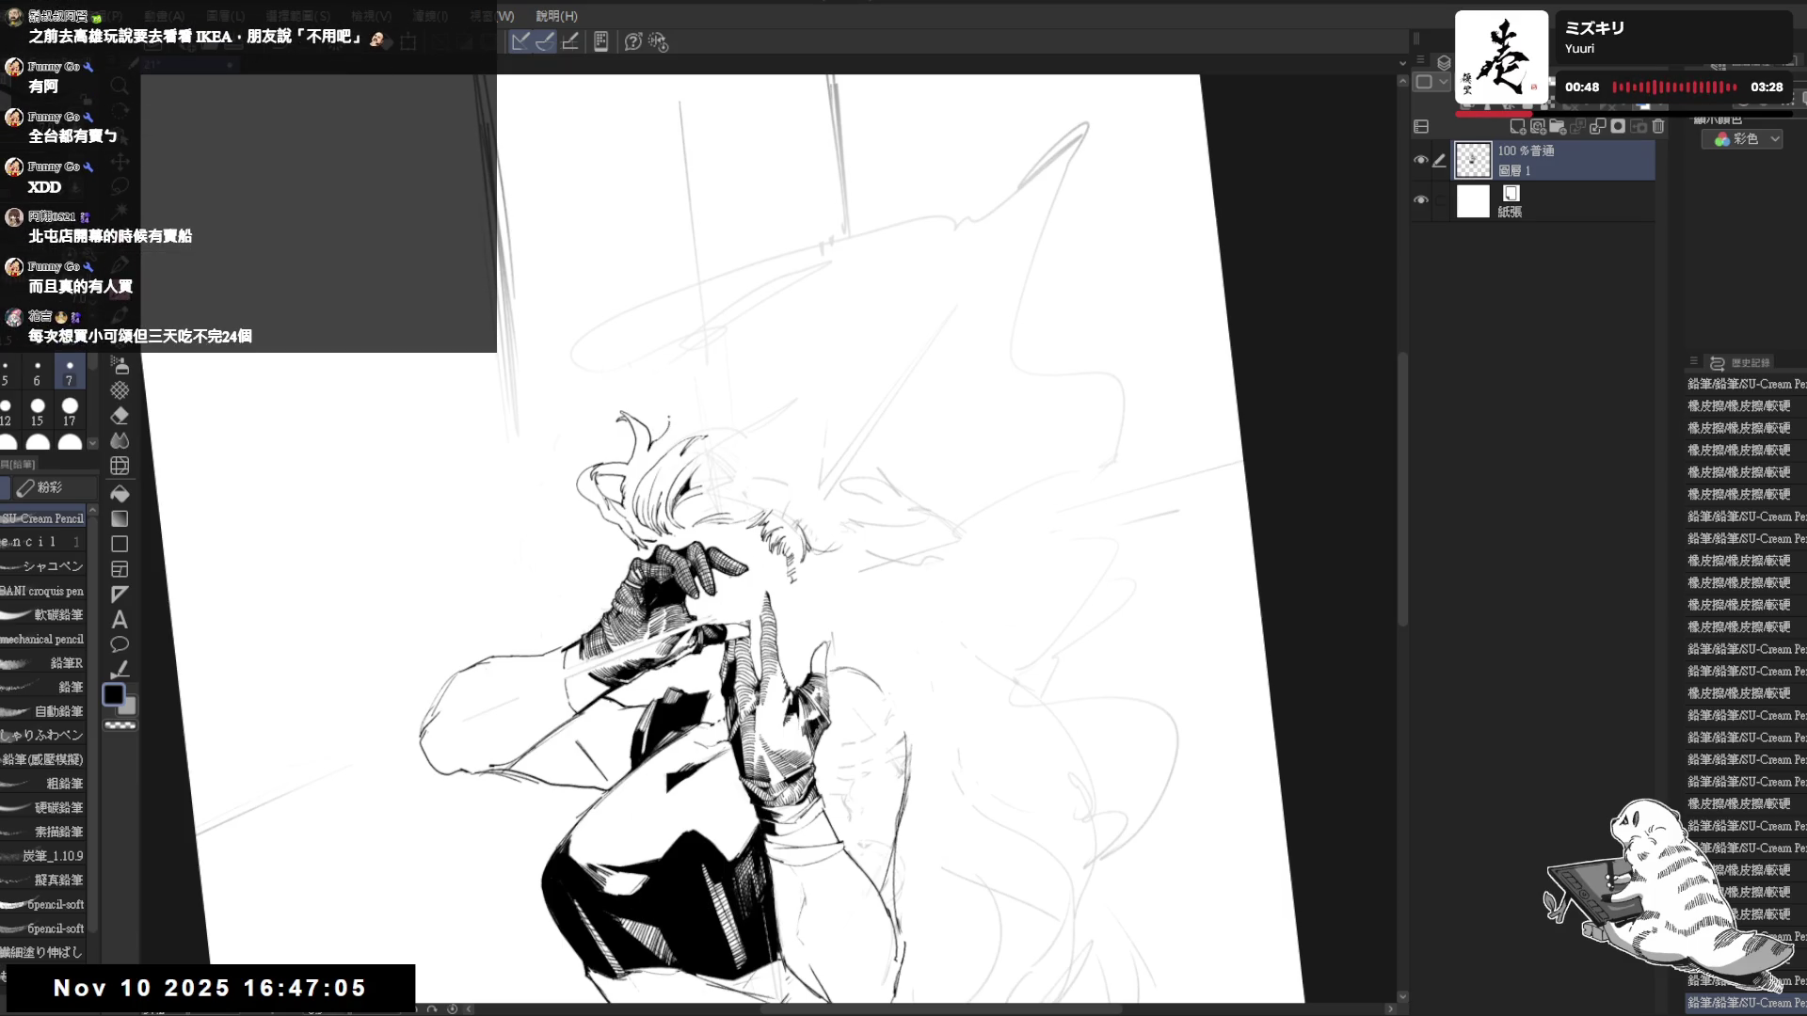
key("h")
key("ctrl+0")
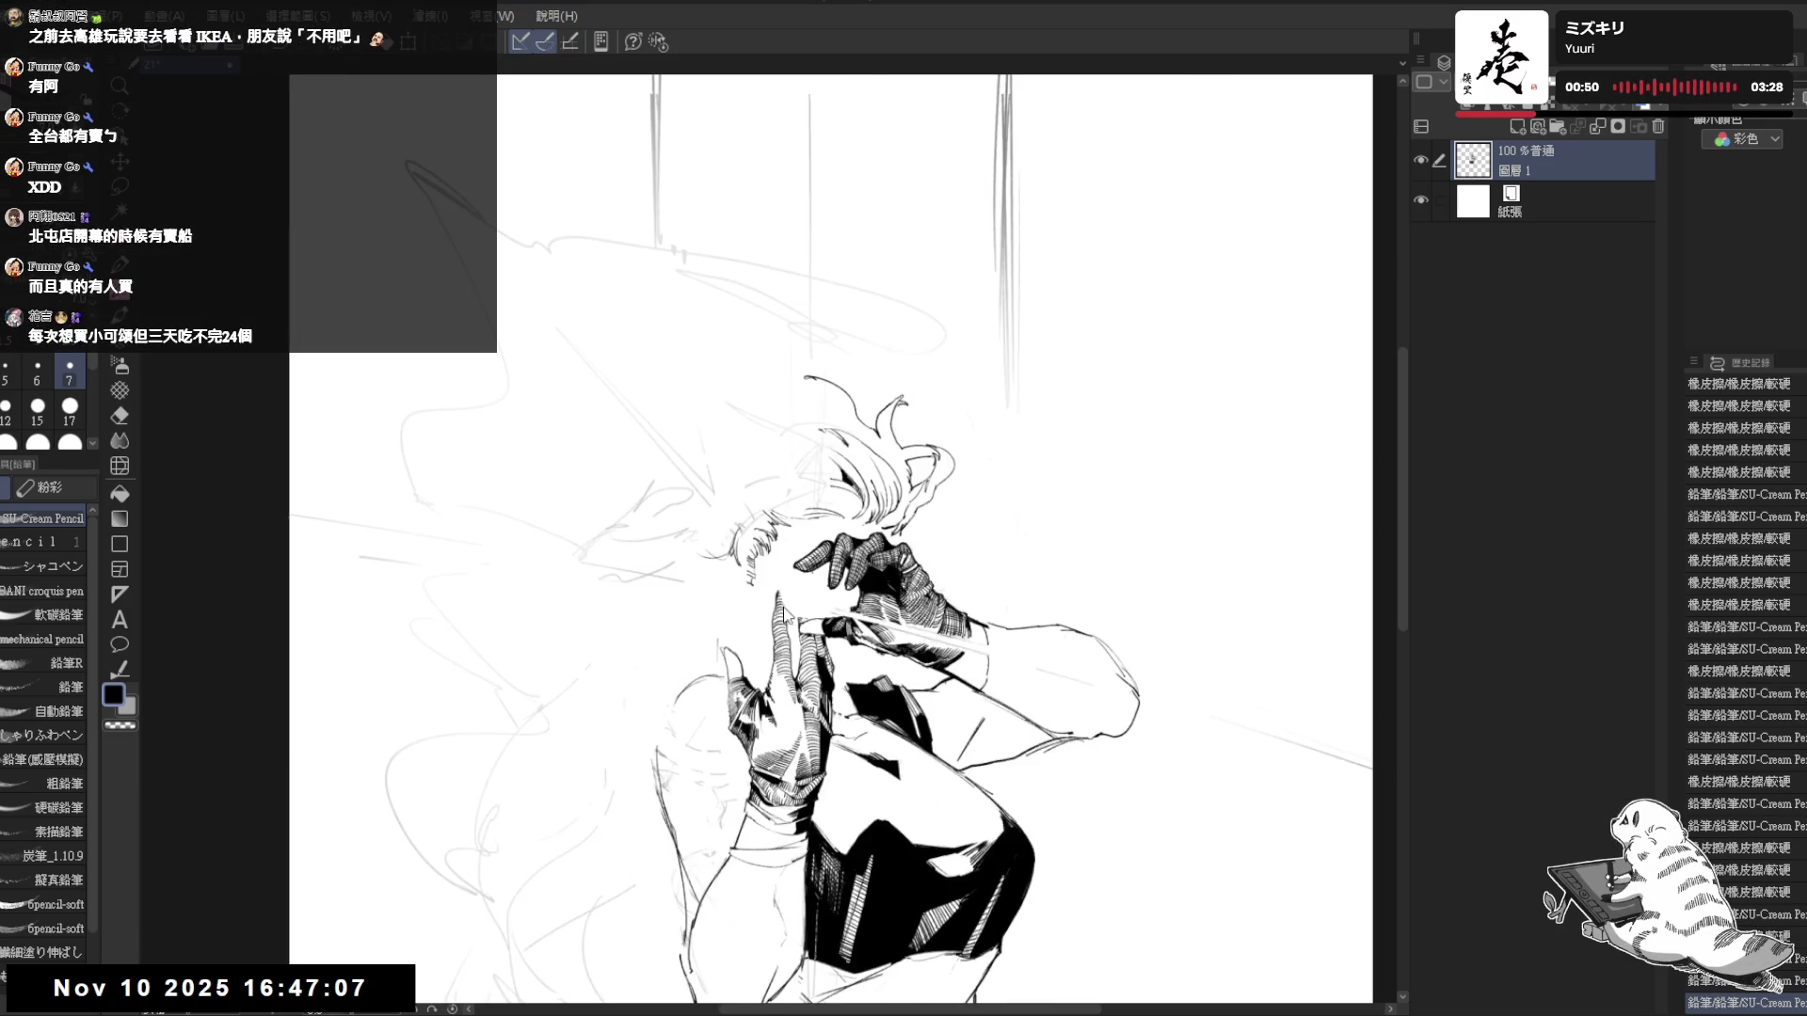
key("h")
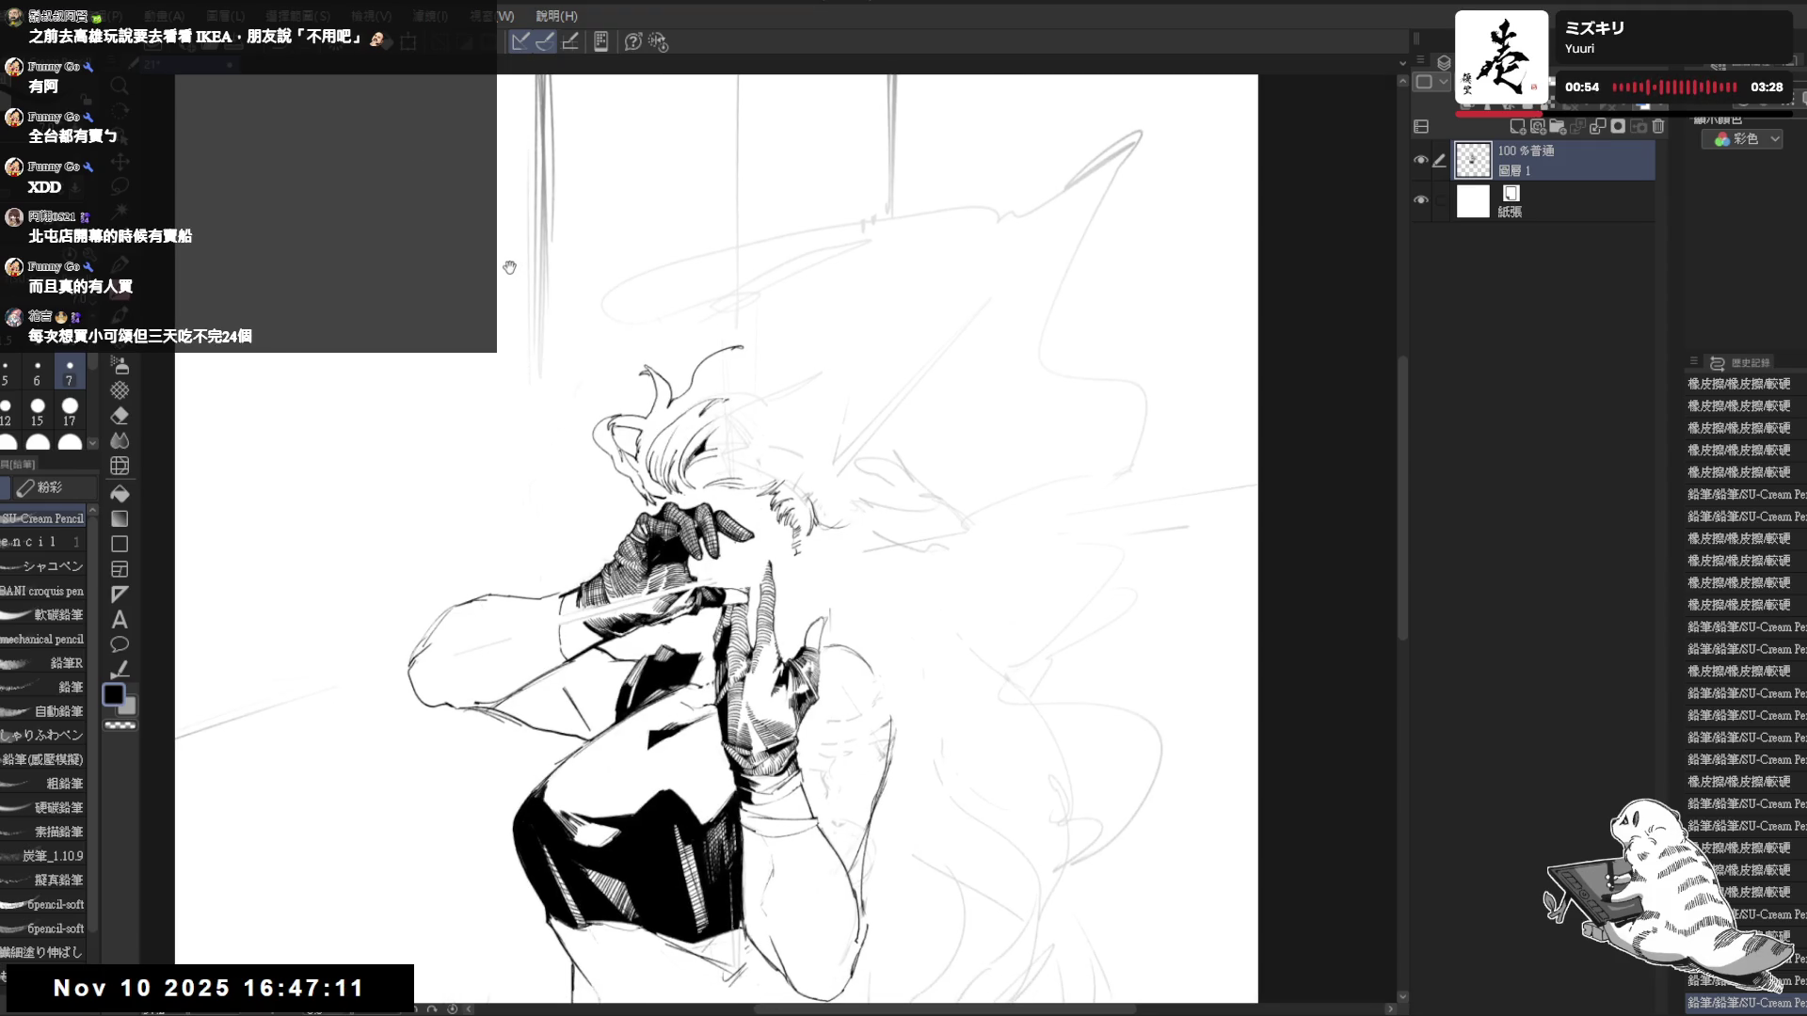
left_click_drag(509, 268, 491, 264)
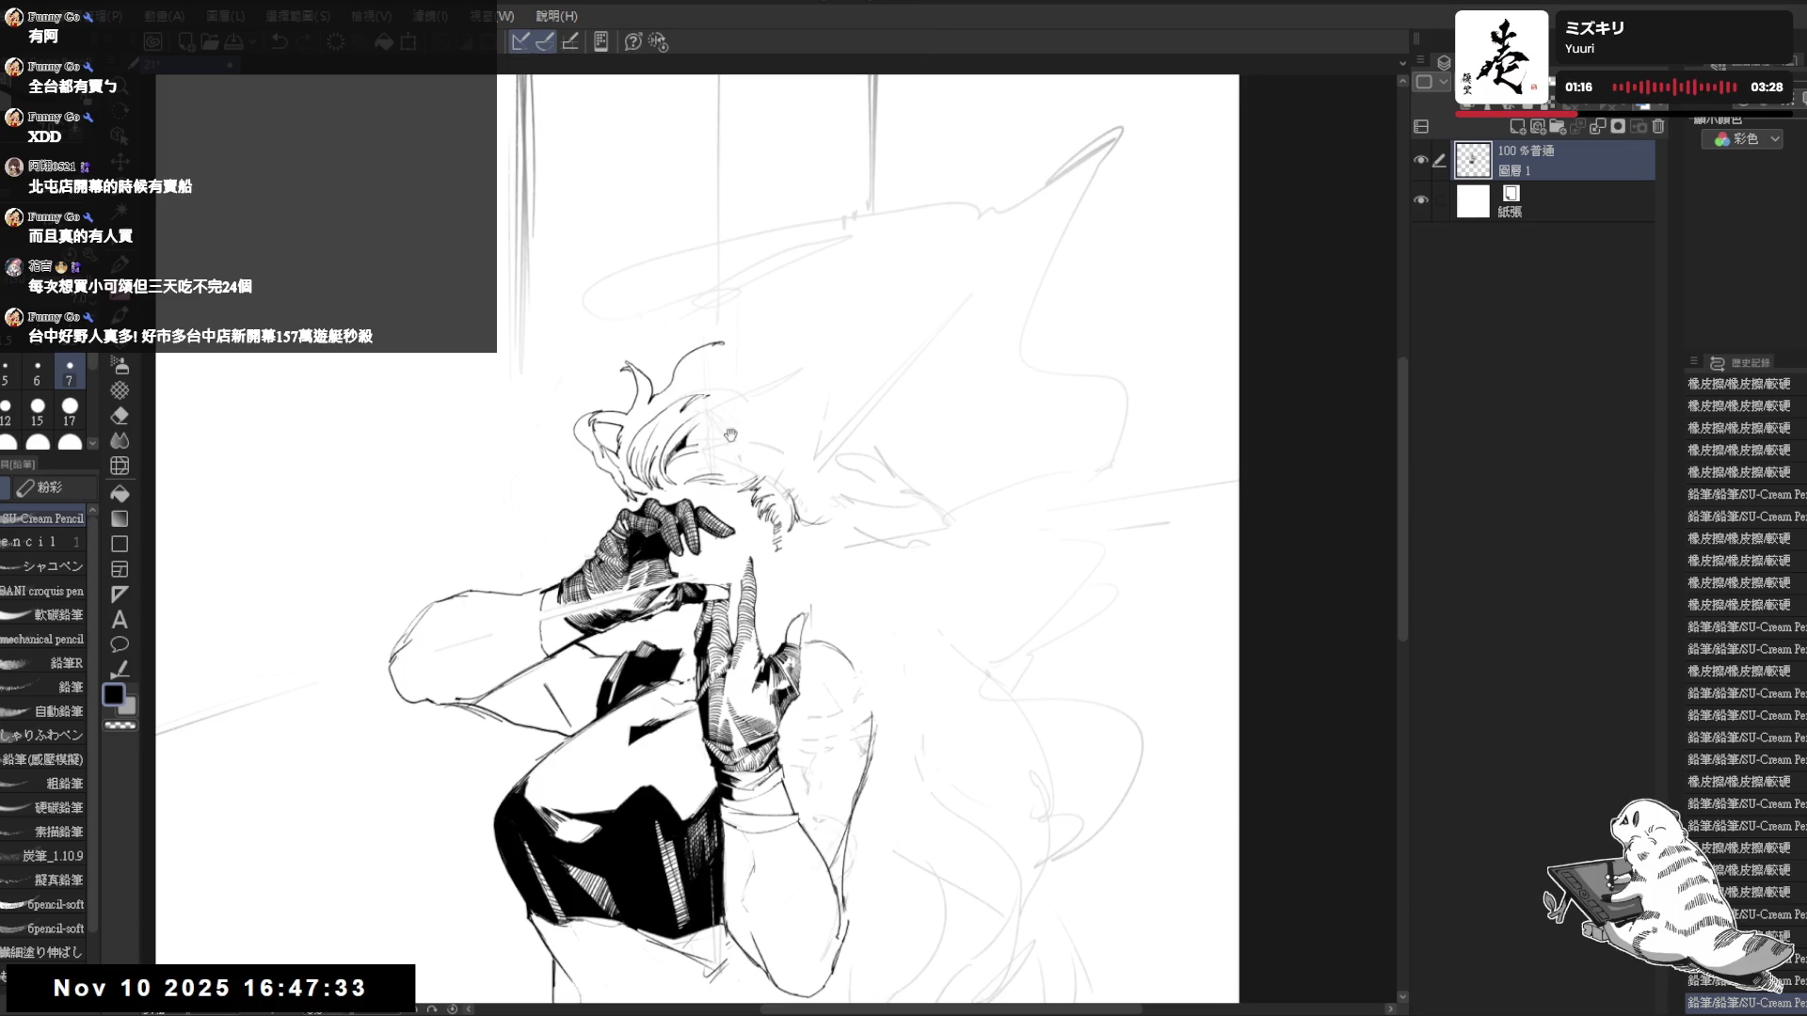
- Erase part of a hair line beside the head and mirror the view to check it
key("shift+space")
mouse_move(610, 414)
left_mouse_down()
mouse_move(632, 431)
mouse_move(663, 383)
mouse_move(621, 470)
mouse_move(599, 603)
left_mouse_up()
key("e")
key("p")
key("h")
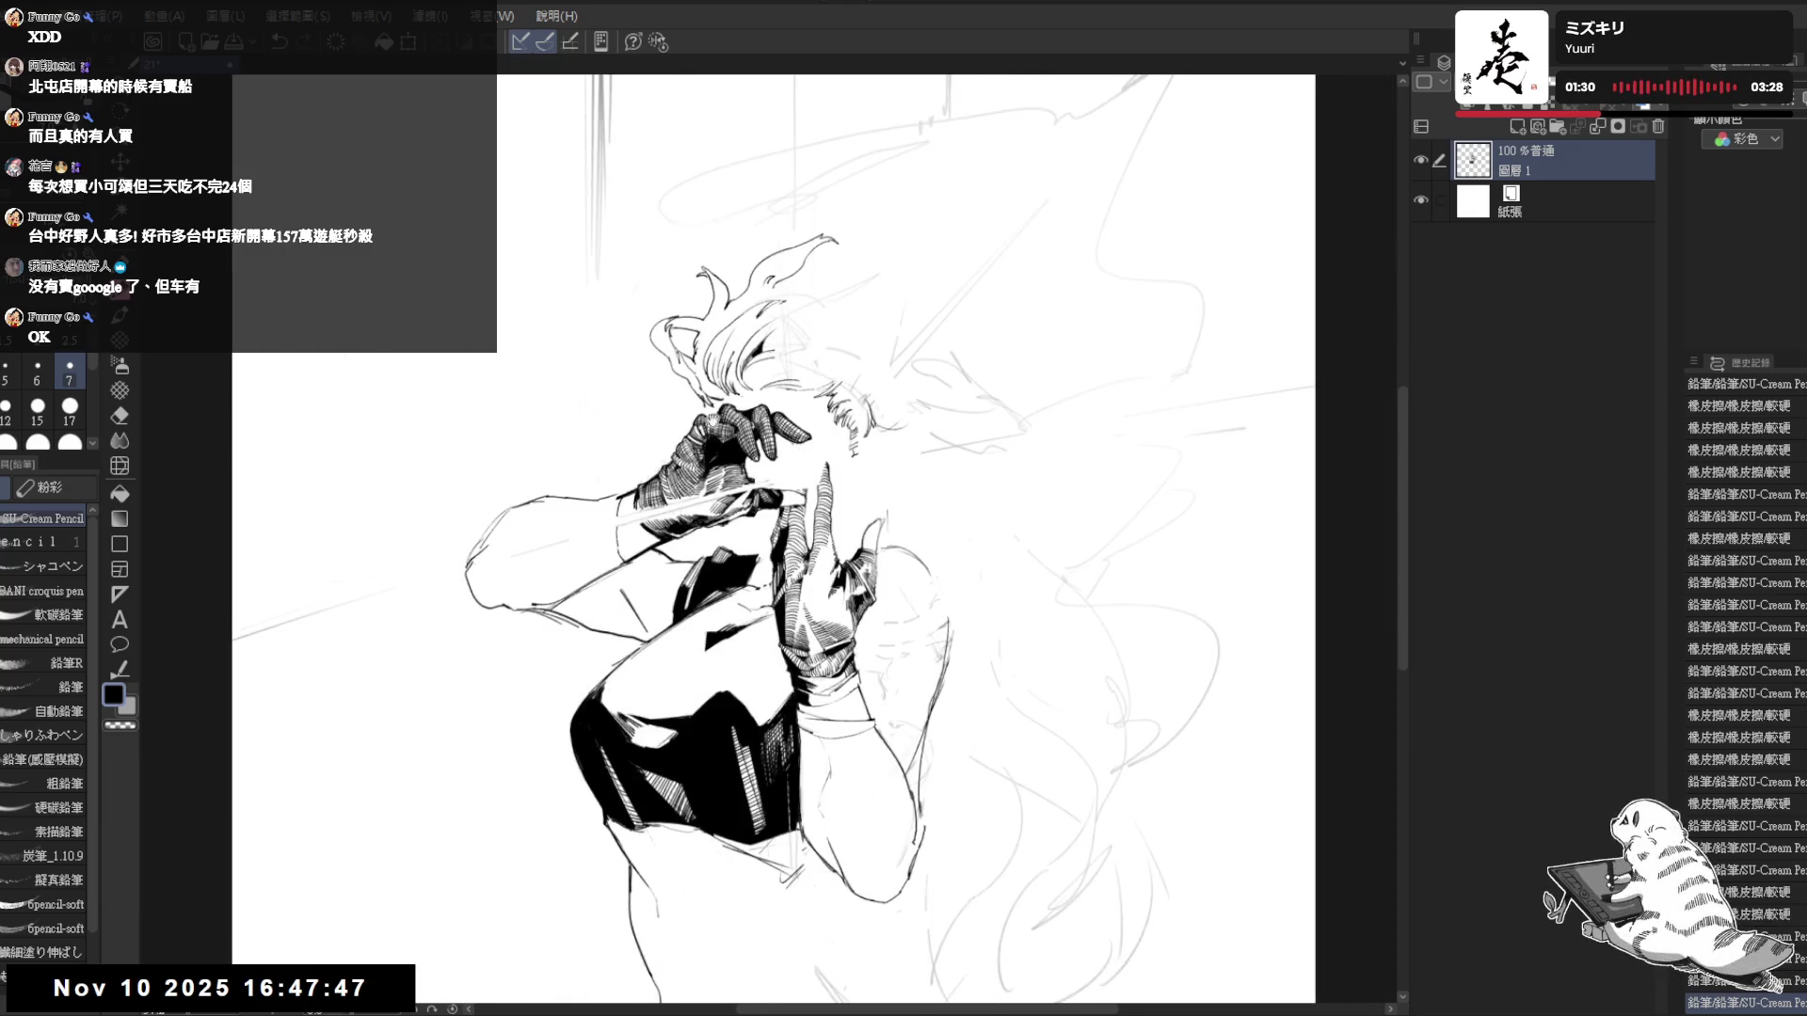
left_click_drag(730, 458, 727, 471)
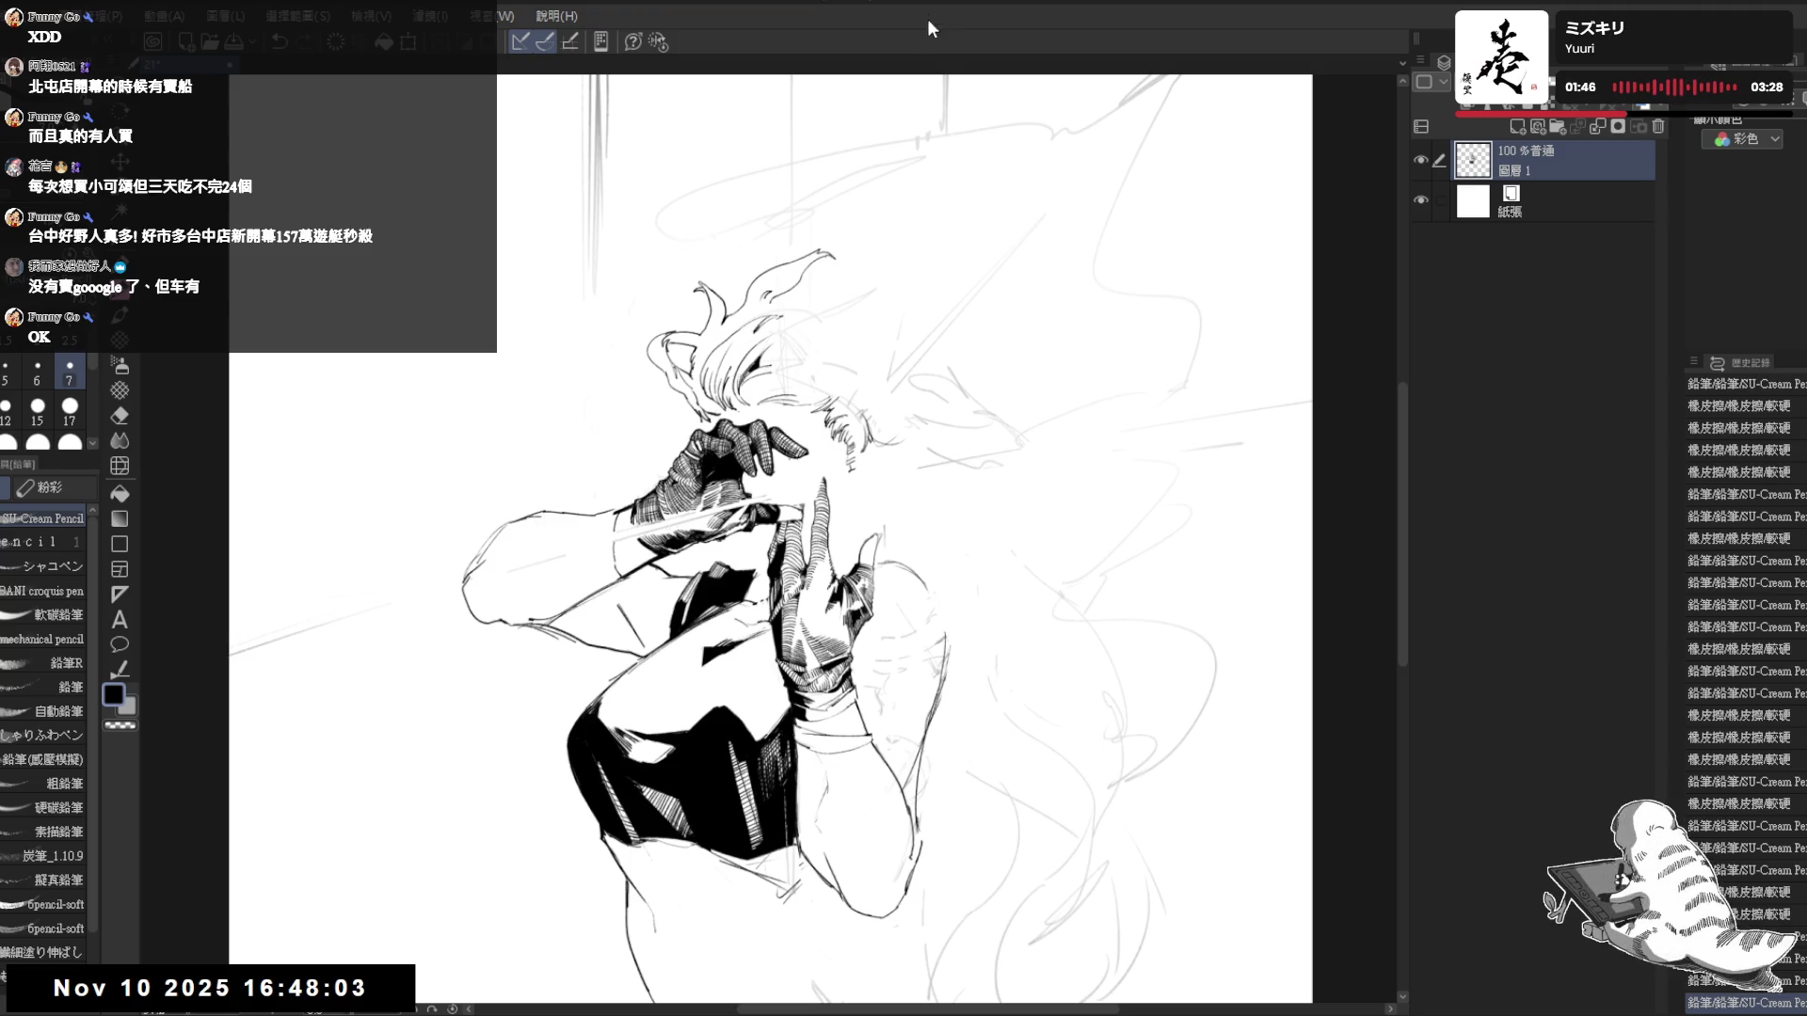
- Zoom in on the inked figure, tilt the view 45 degrees, straighten it, then mirror it horizontally
scroll(706, 292, "up", 2)
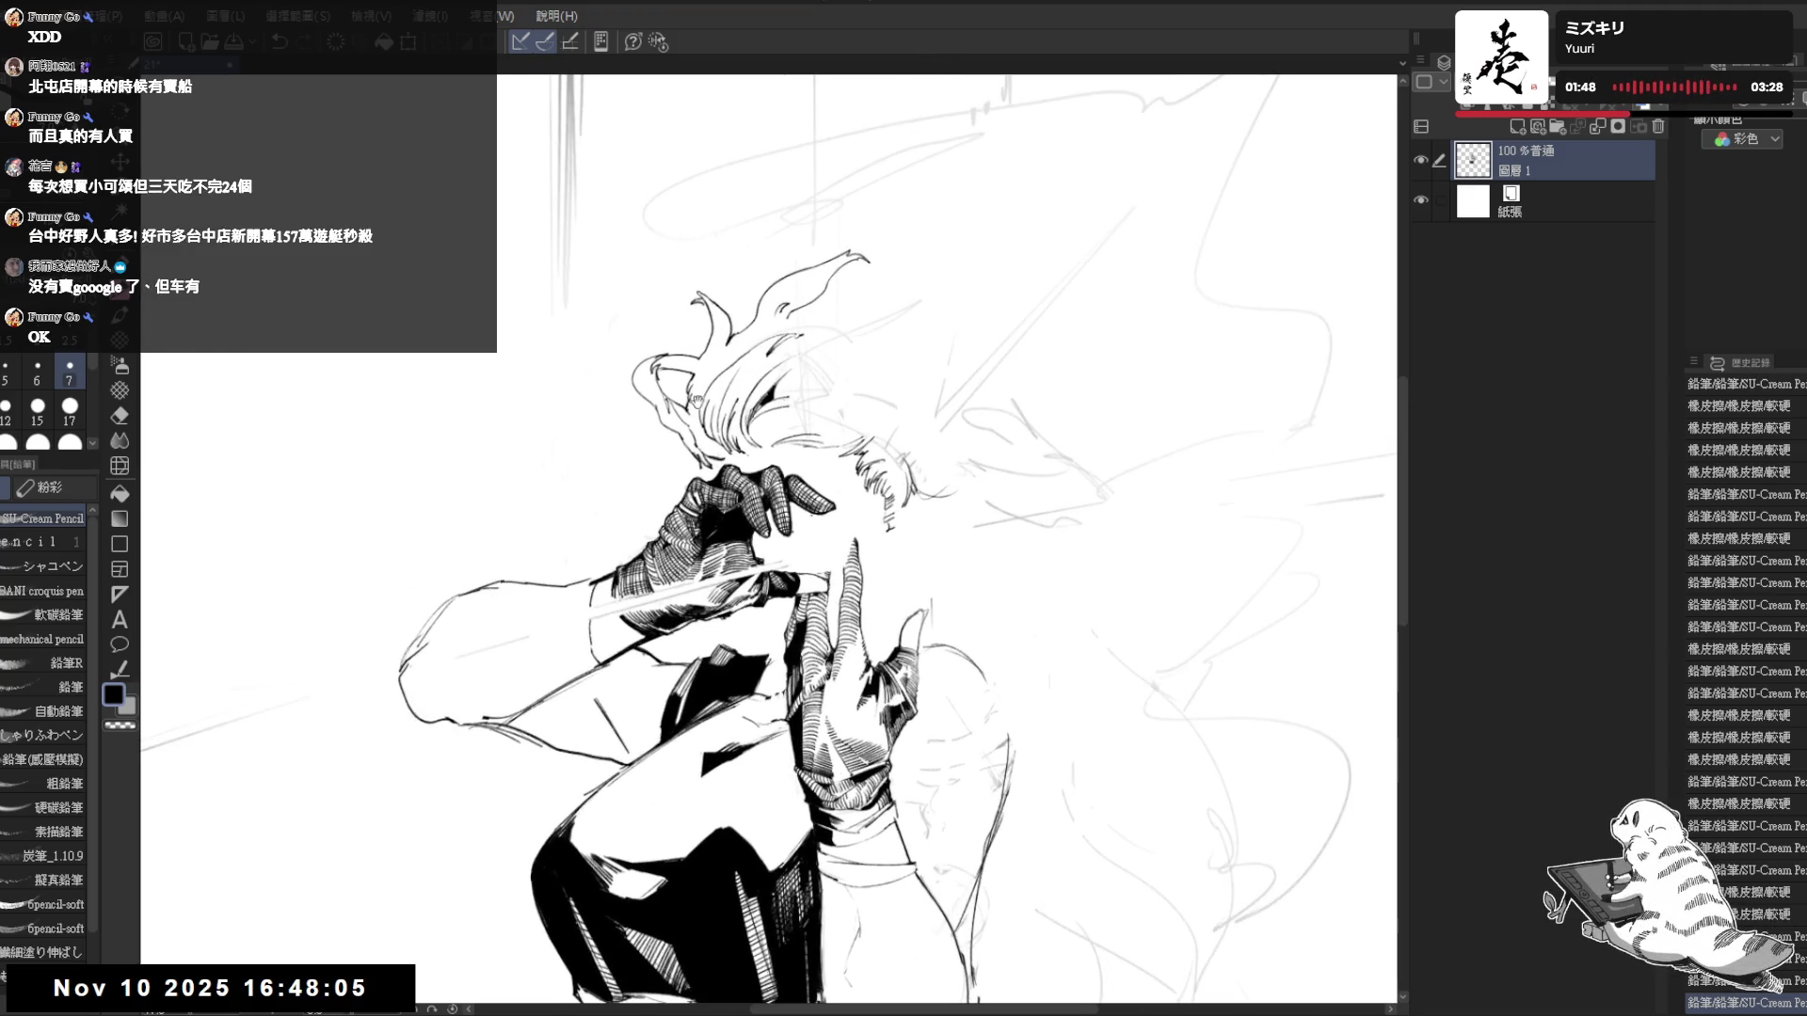
key("asciicircum")
key("asciicircum")
key("asciicircum")
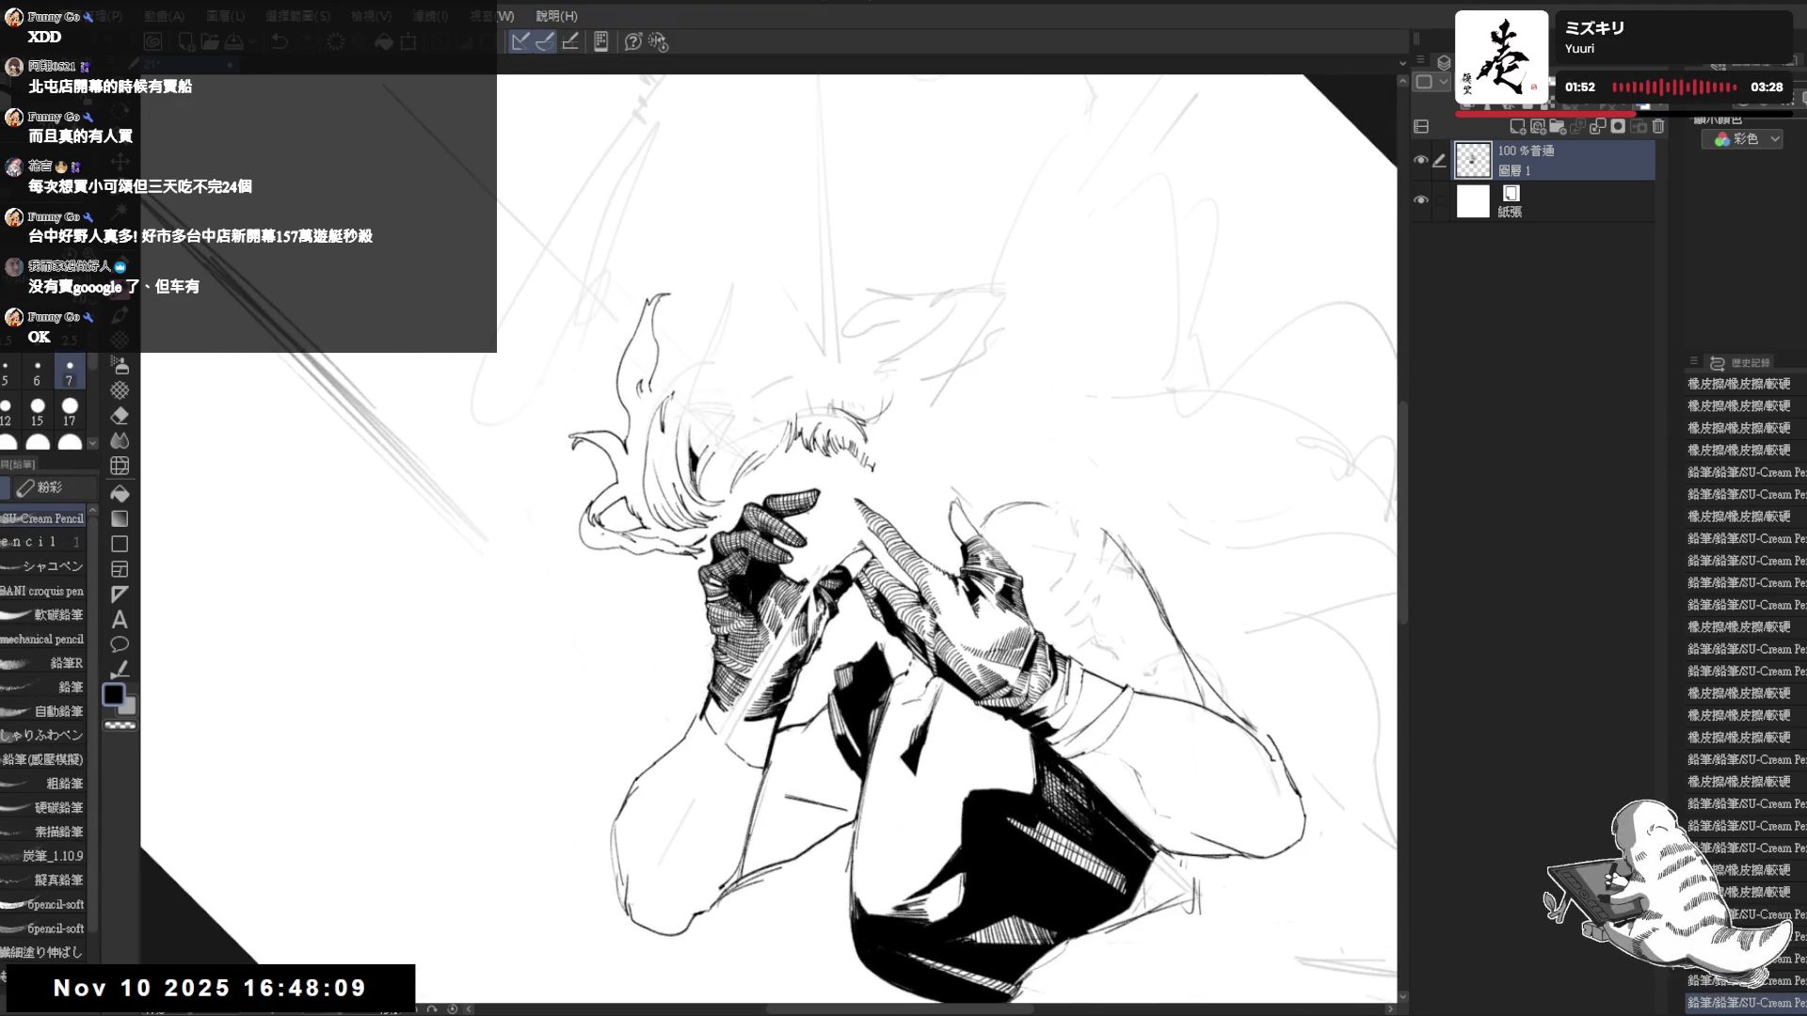
key("minus")
key("minus")
key("minus")
key("h")
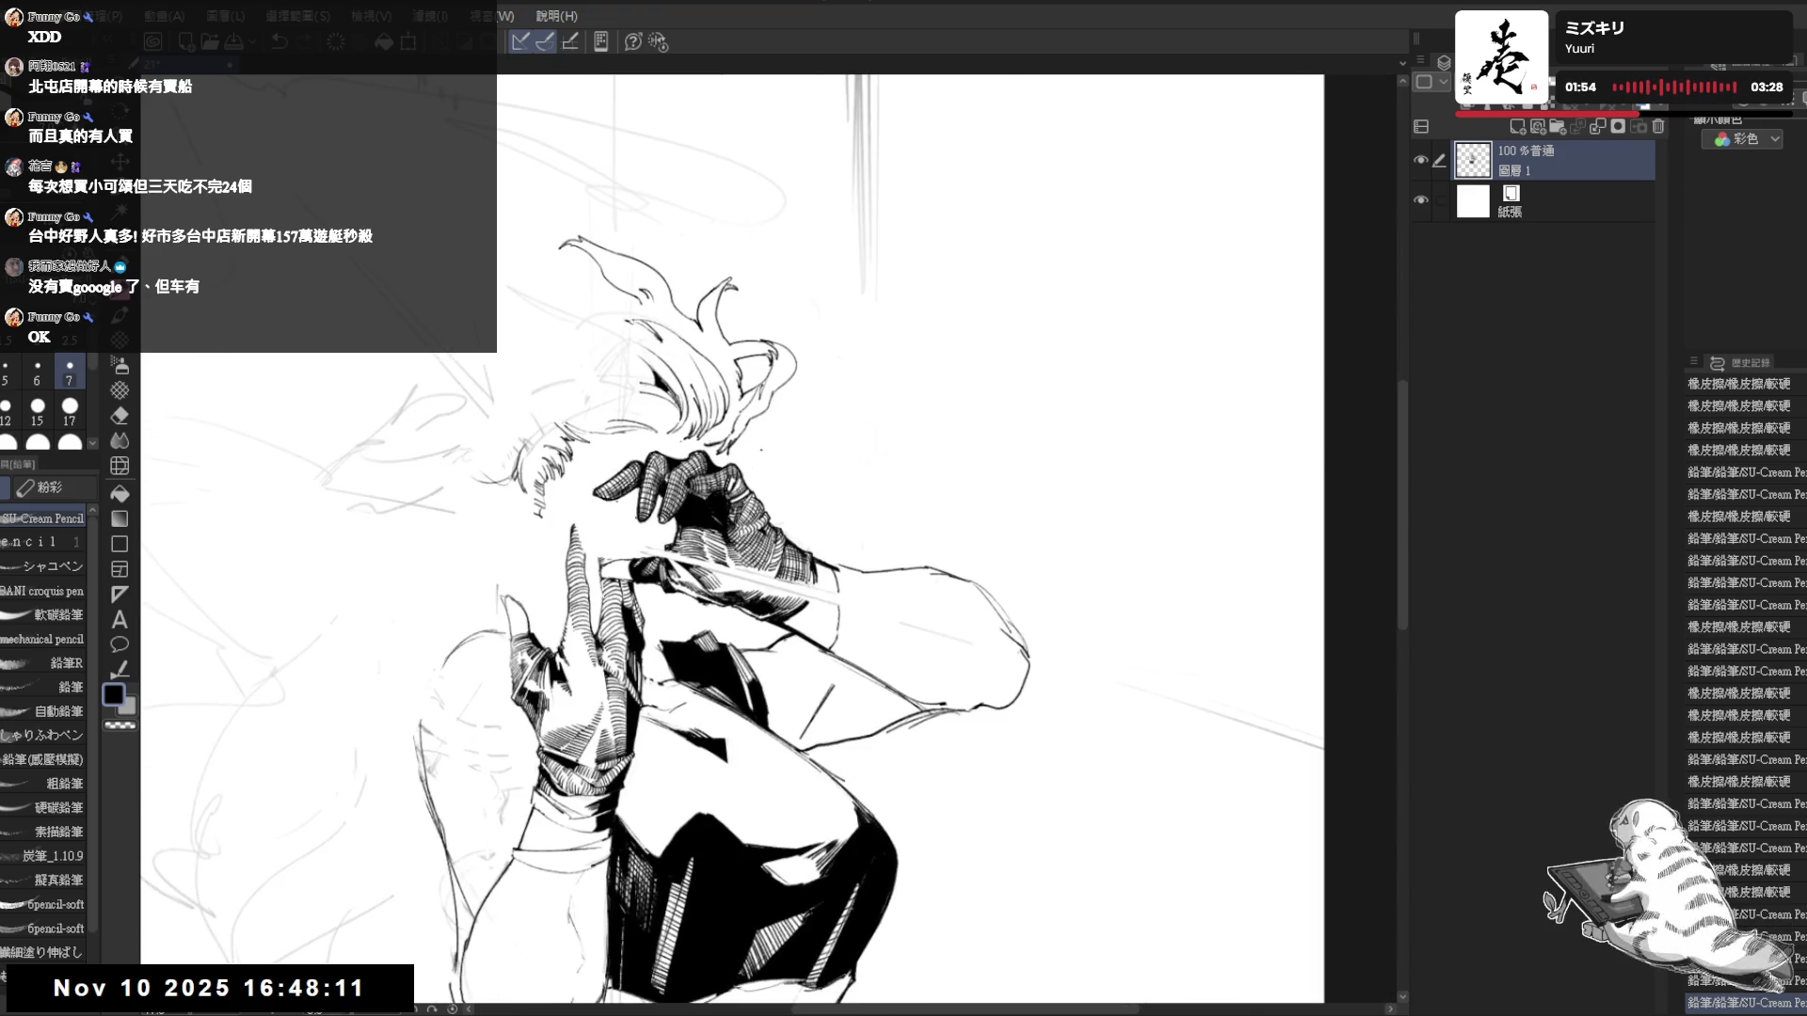
key("e")
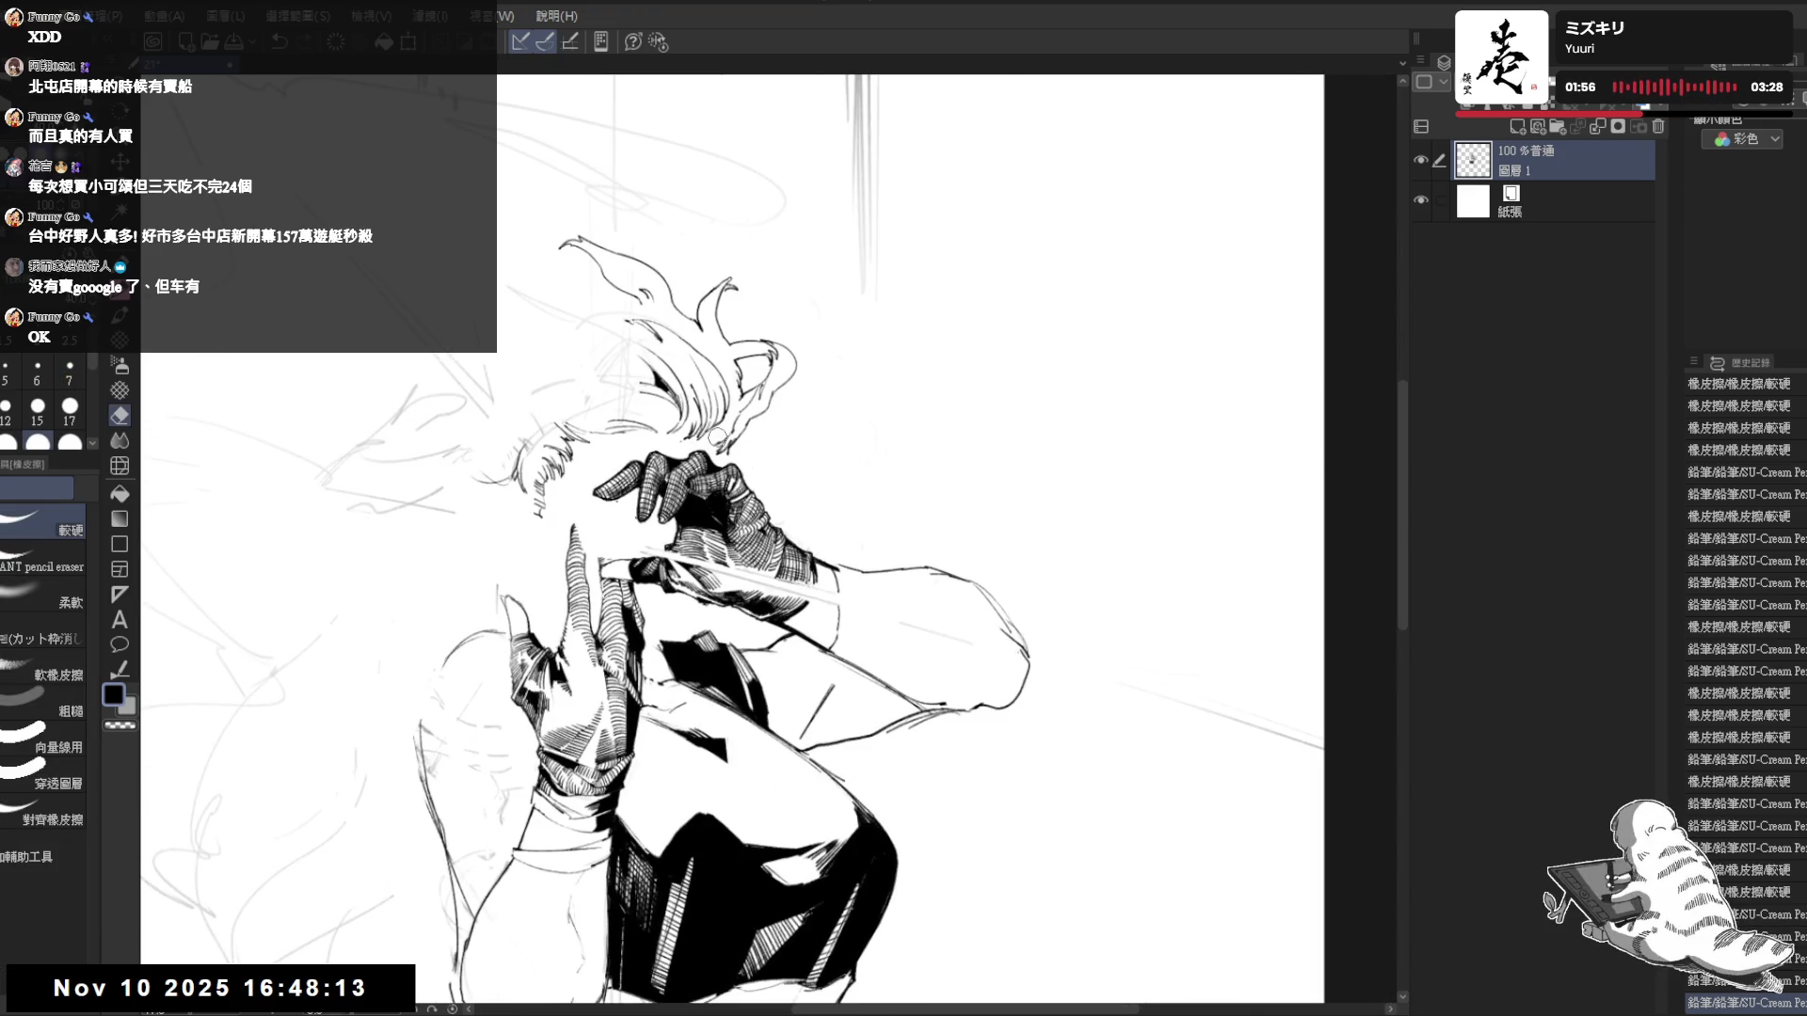
key("p")
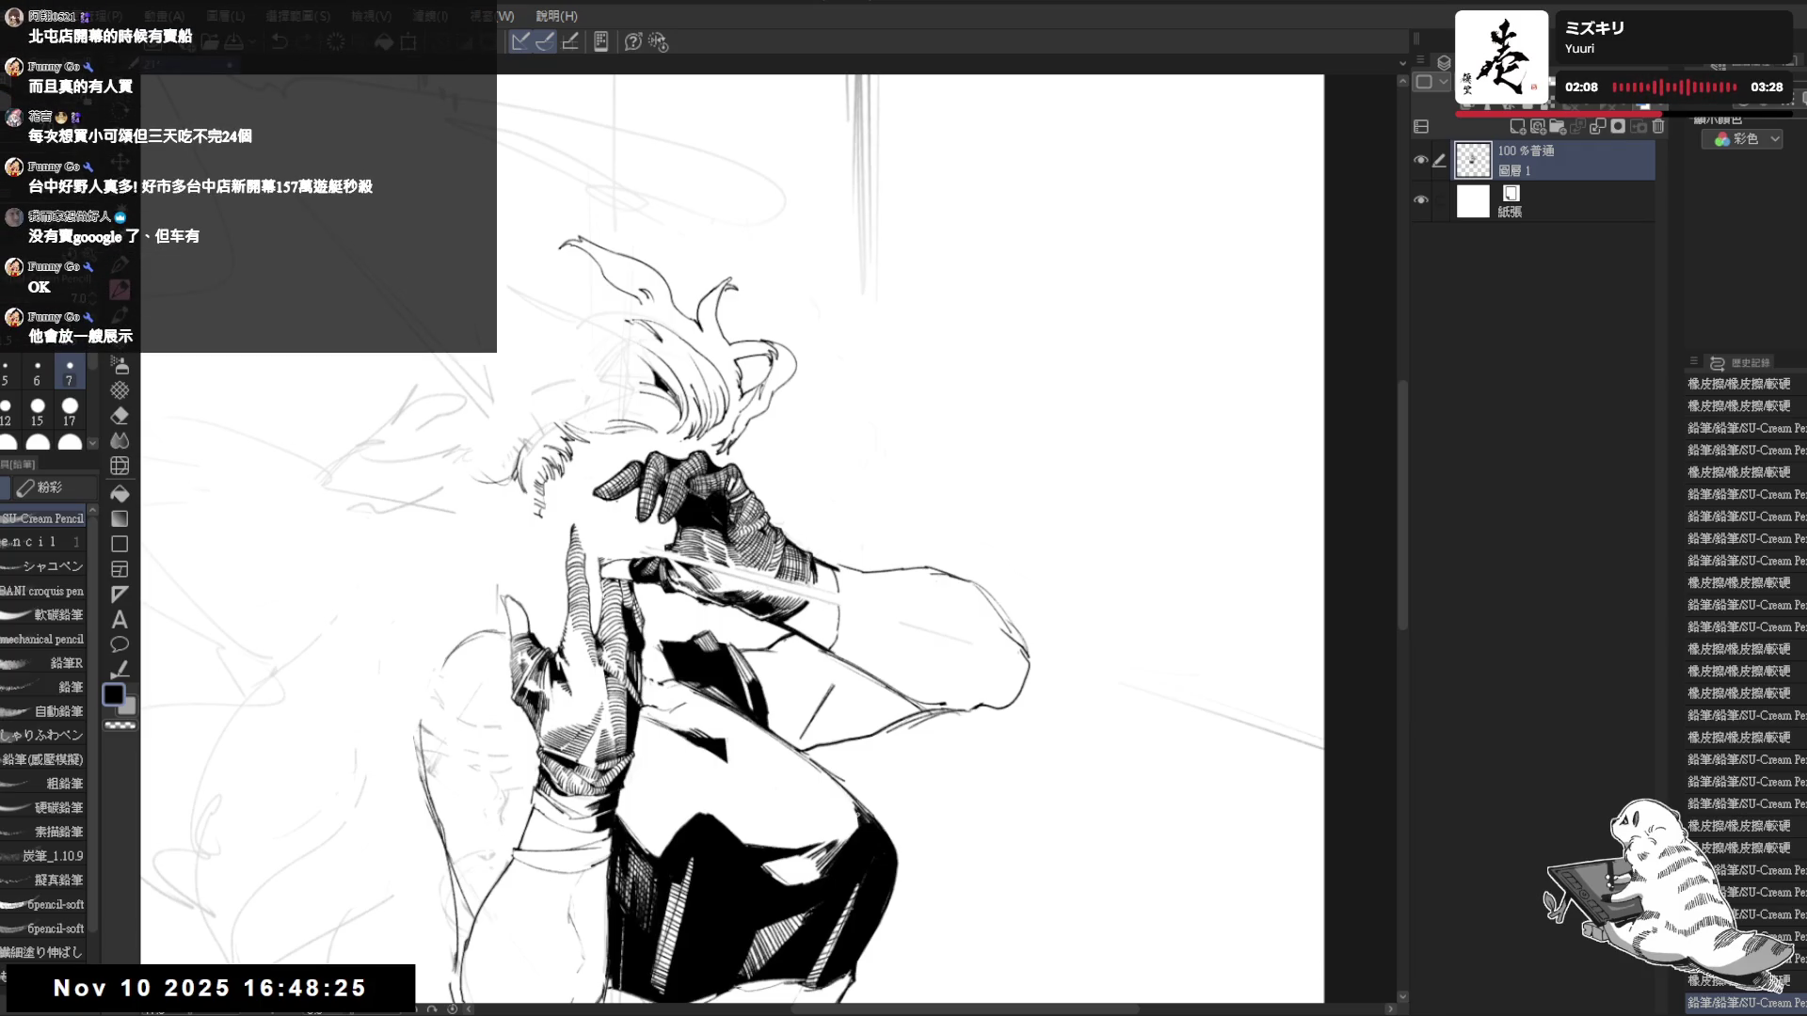
- Mirror the view back, pan across the figure, and reset the view to upright and centred
key("h")
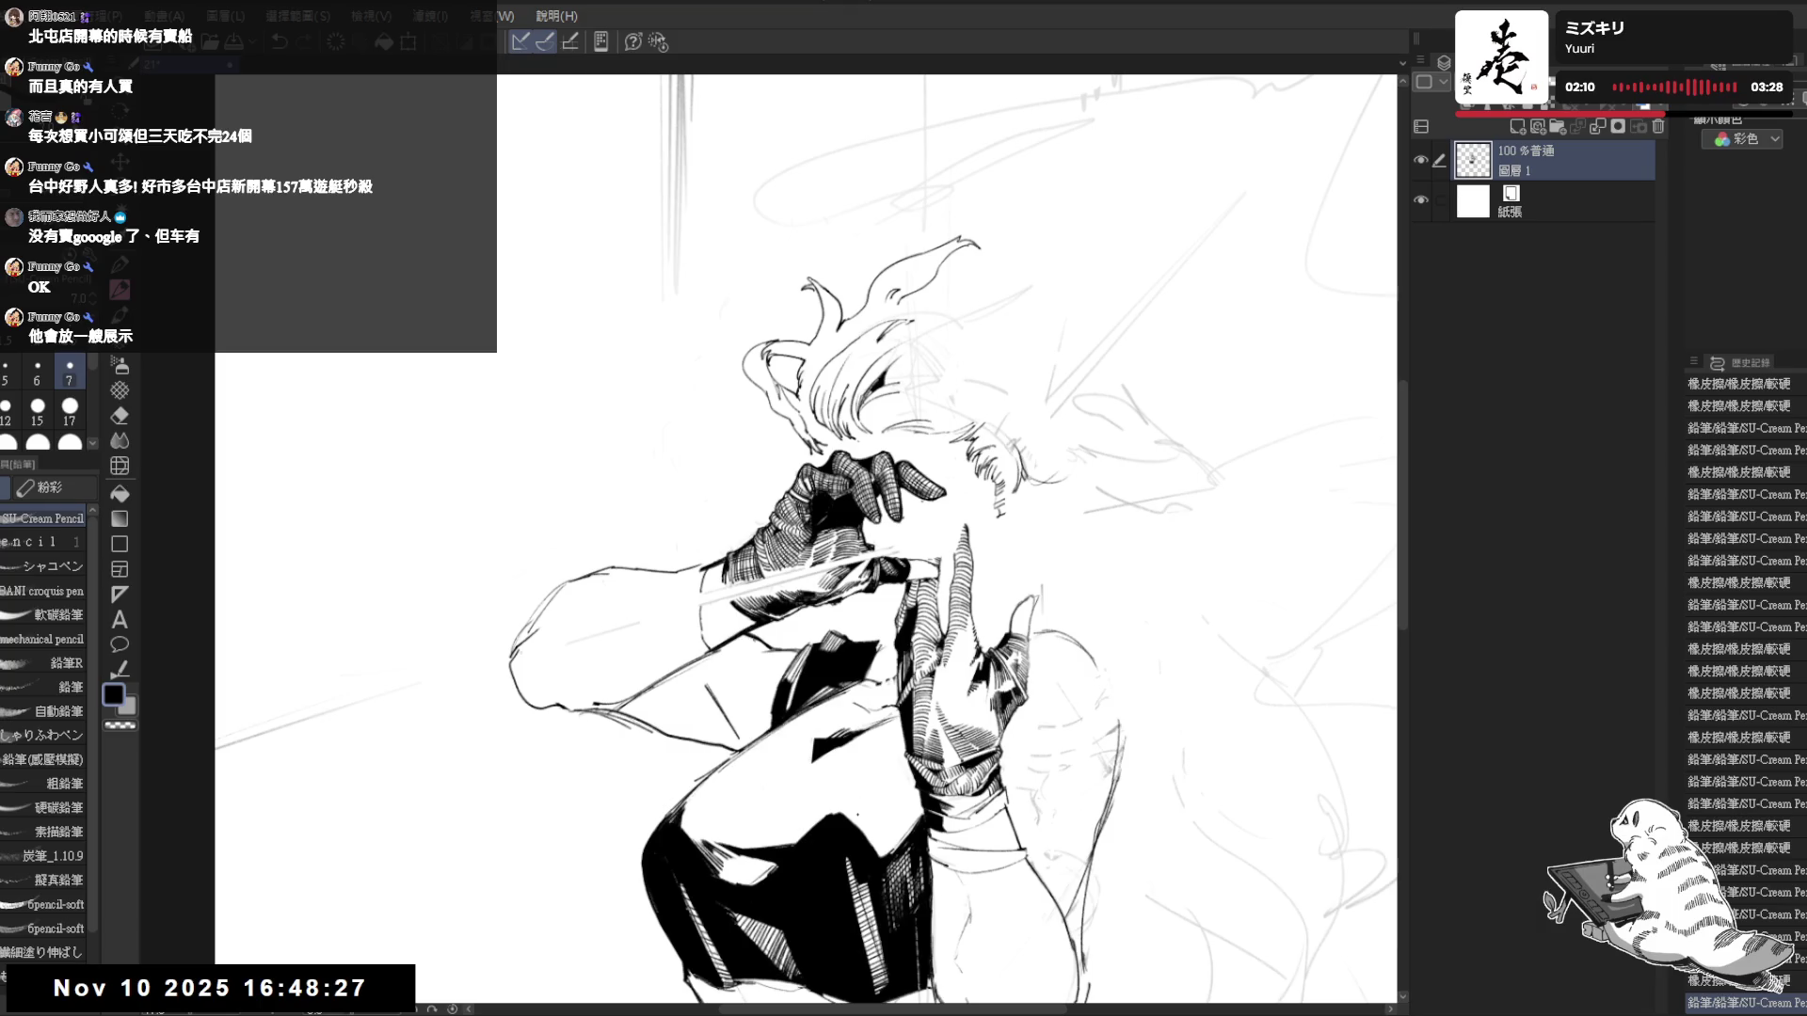
left_click_drag(941, 564, 865, 579)
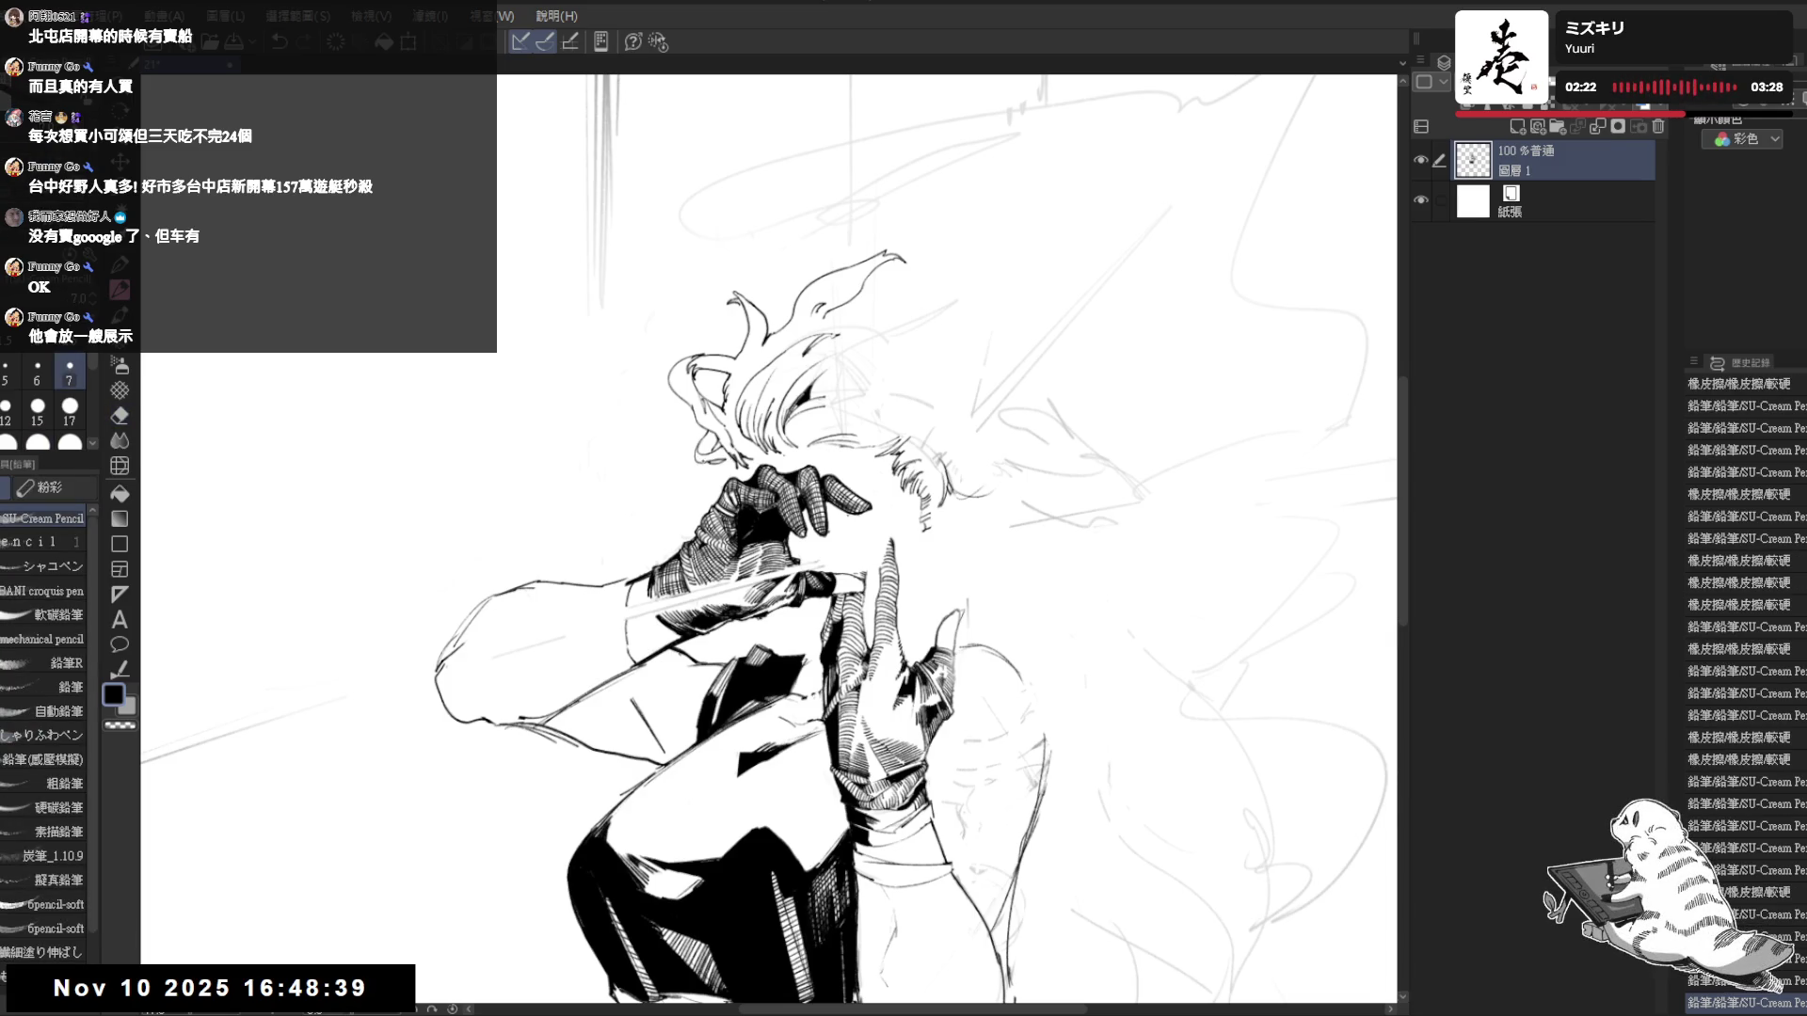
mouse_move(537, 499)
left_mouse_down()
mouse_move(697, 471)
mouse_move(734, 583)
left_mouse_up()
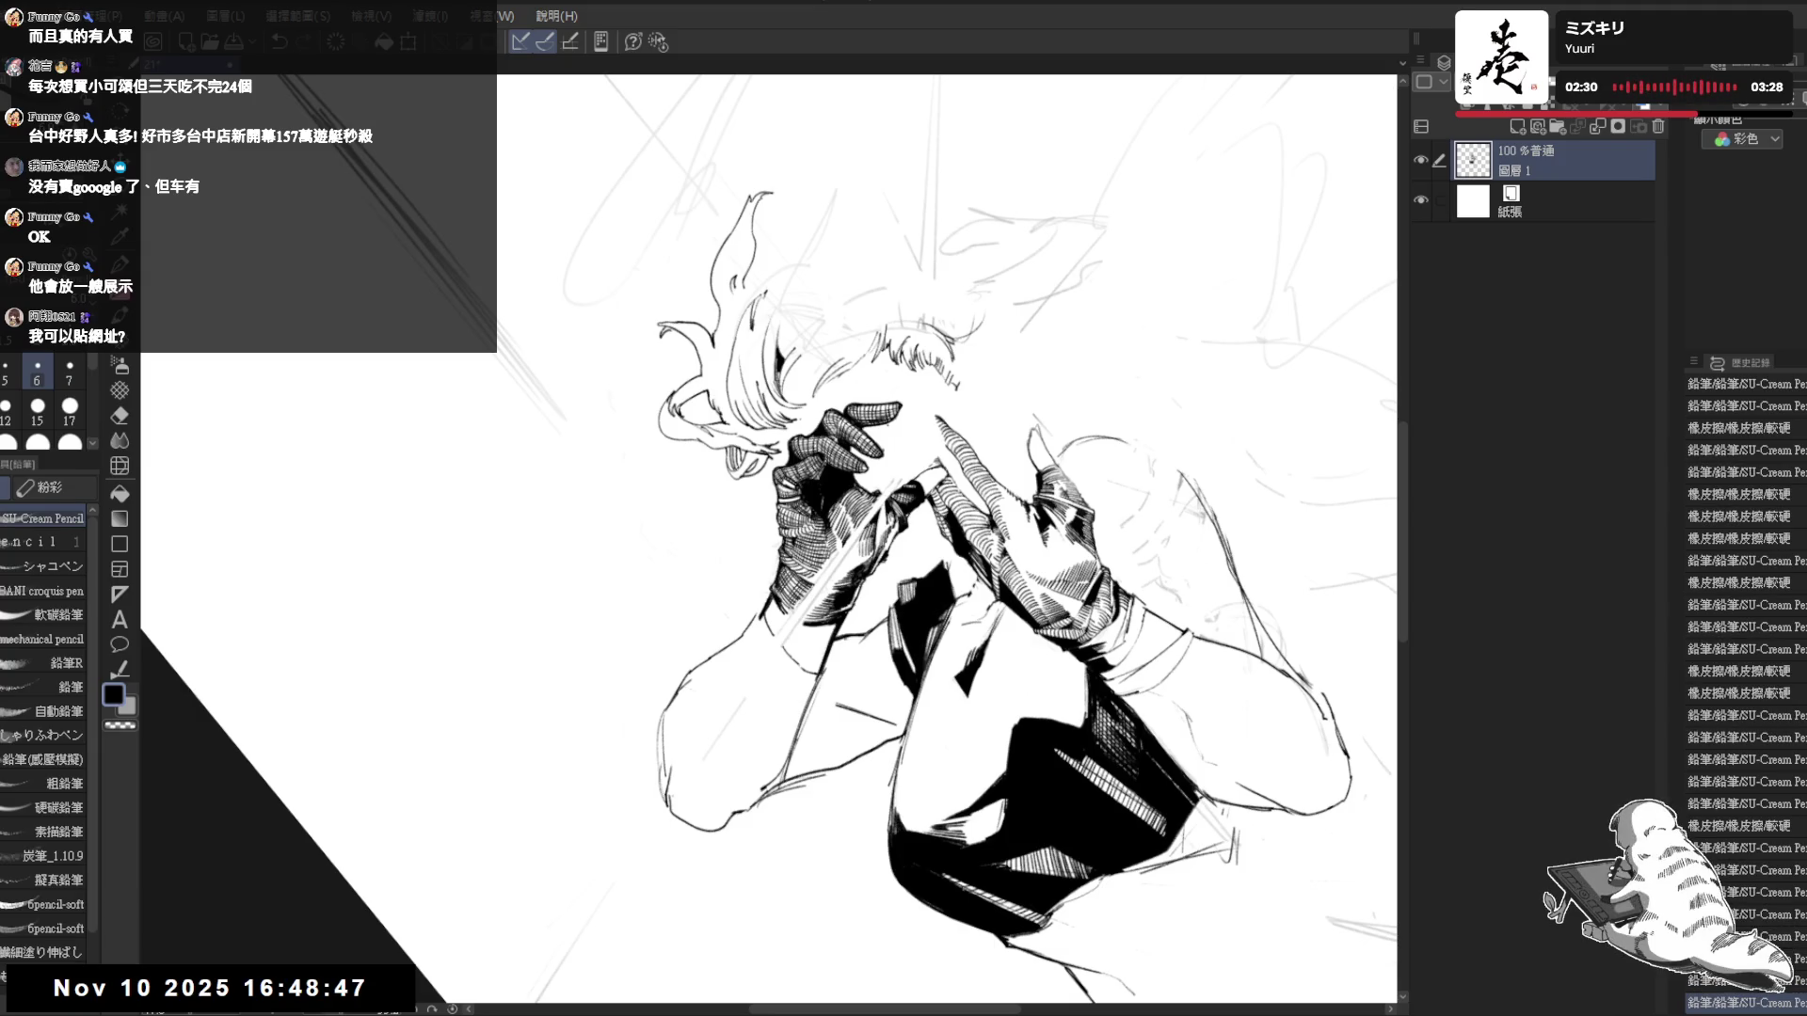
key("ctrl+at")
left_click_drag(988, 499, 841, 480)
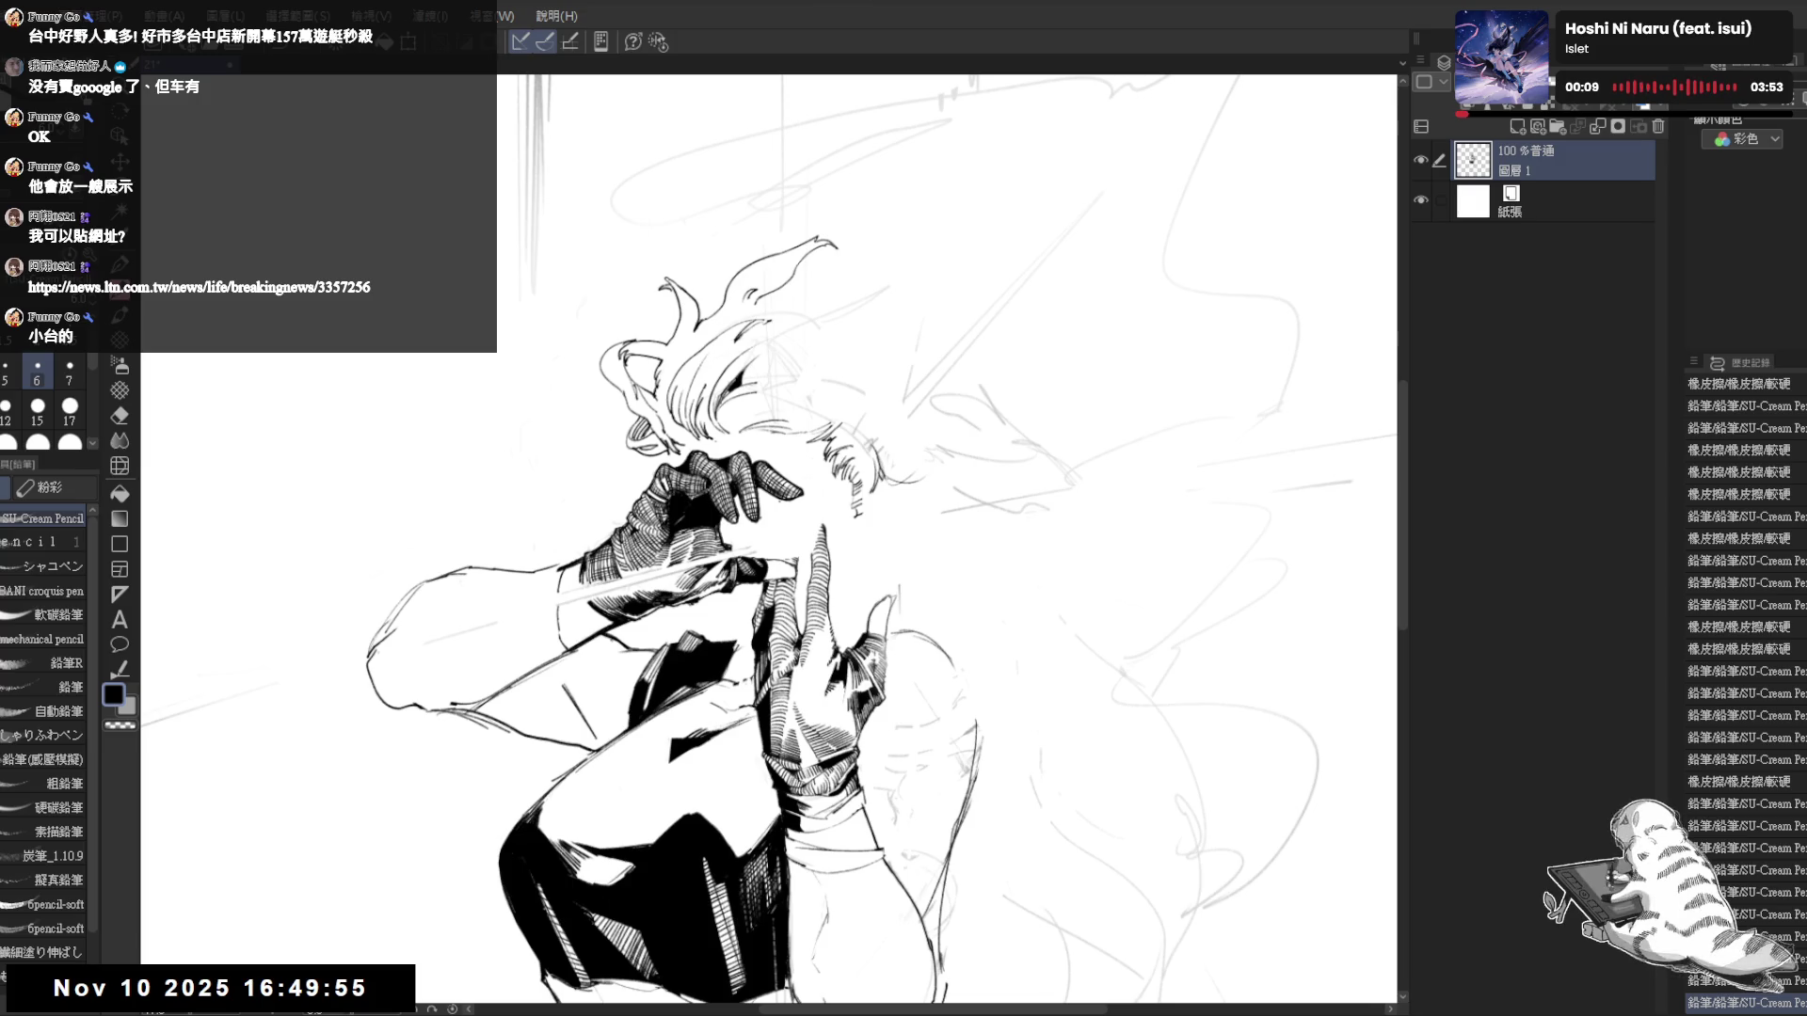
- Erase a stray sketch mark near the figure's face
left_click_drag(906, 477, 850, 347)
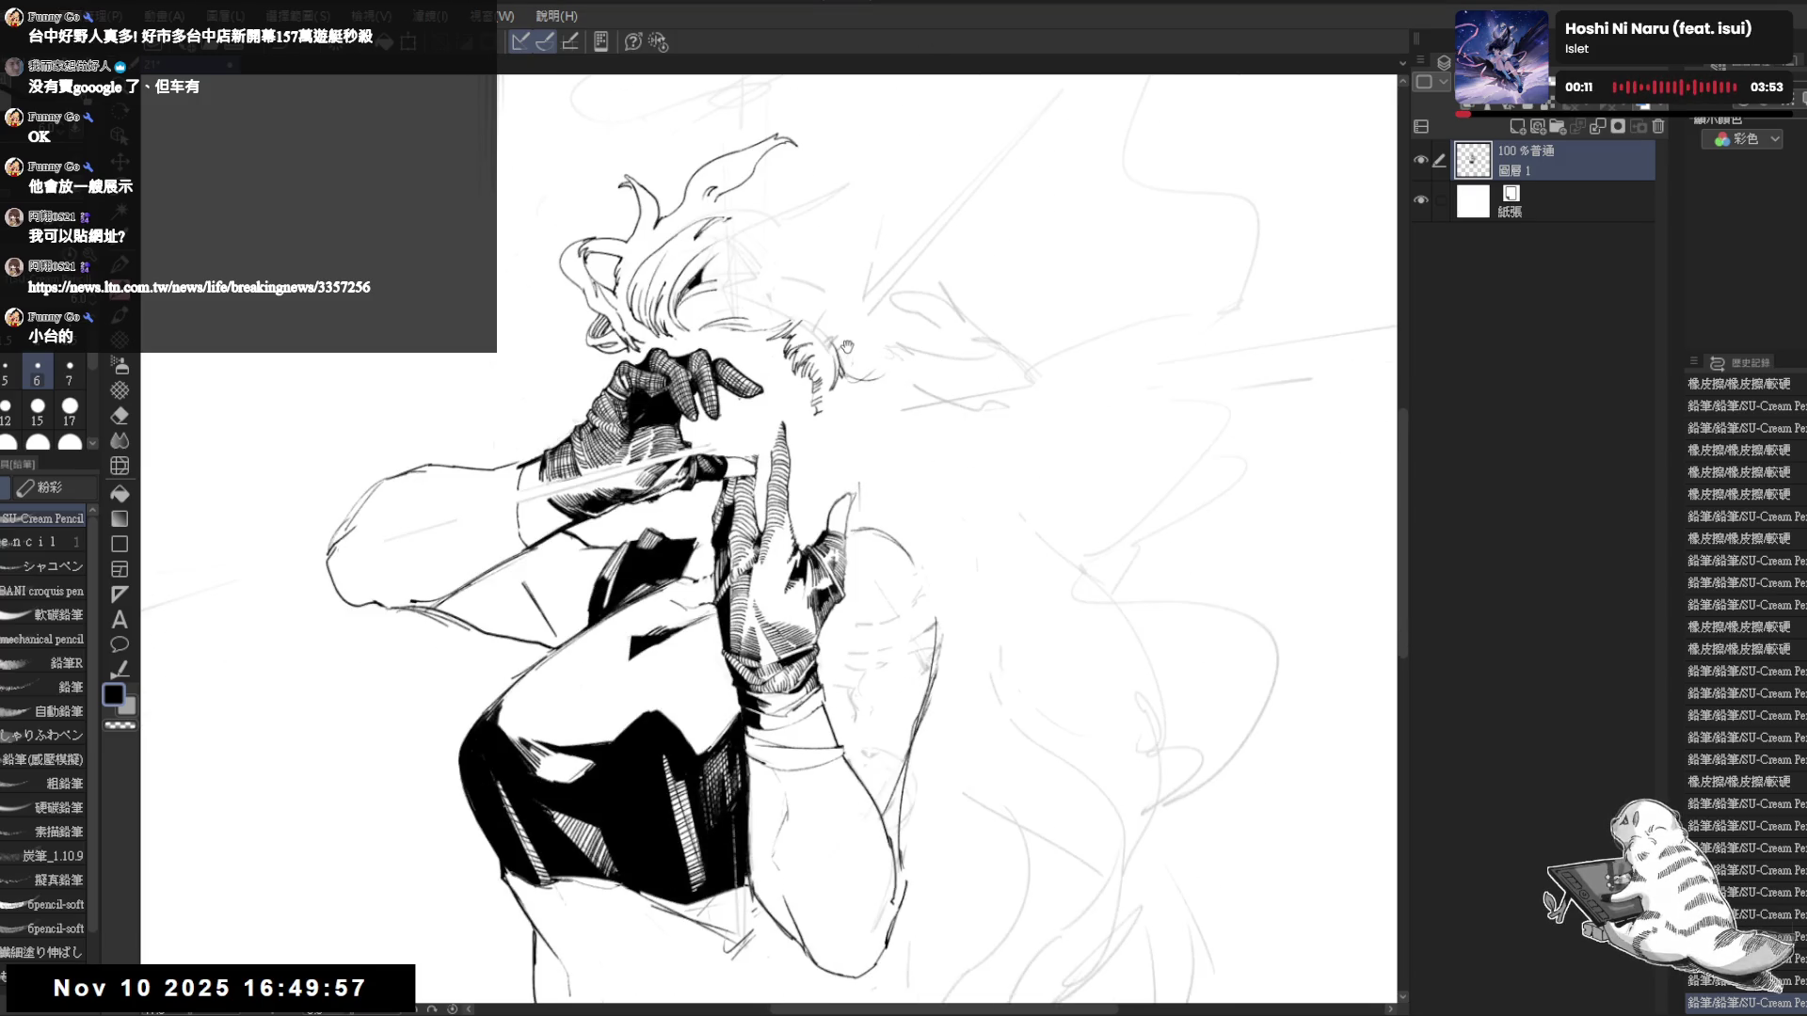
scroll(828, 414, "down", 3)
scroll(817, 351, "up", 3)
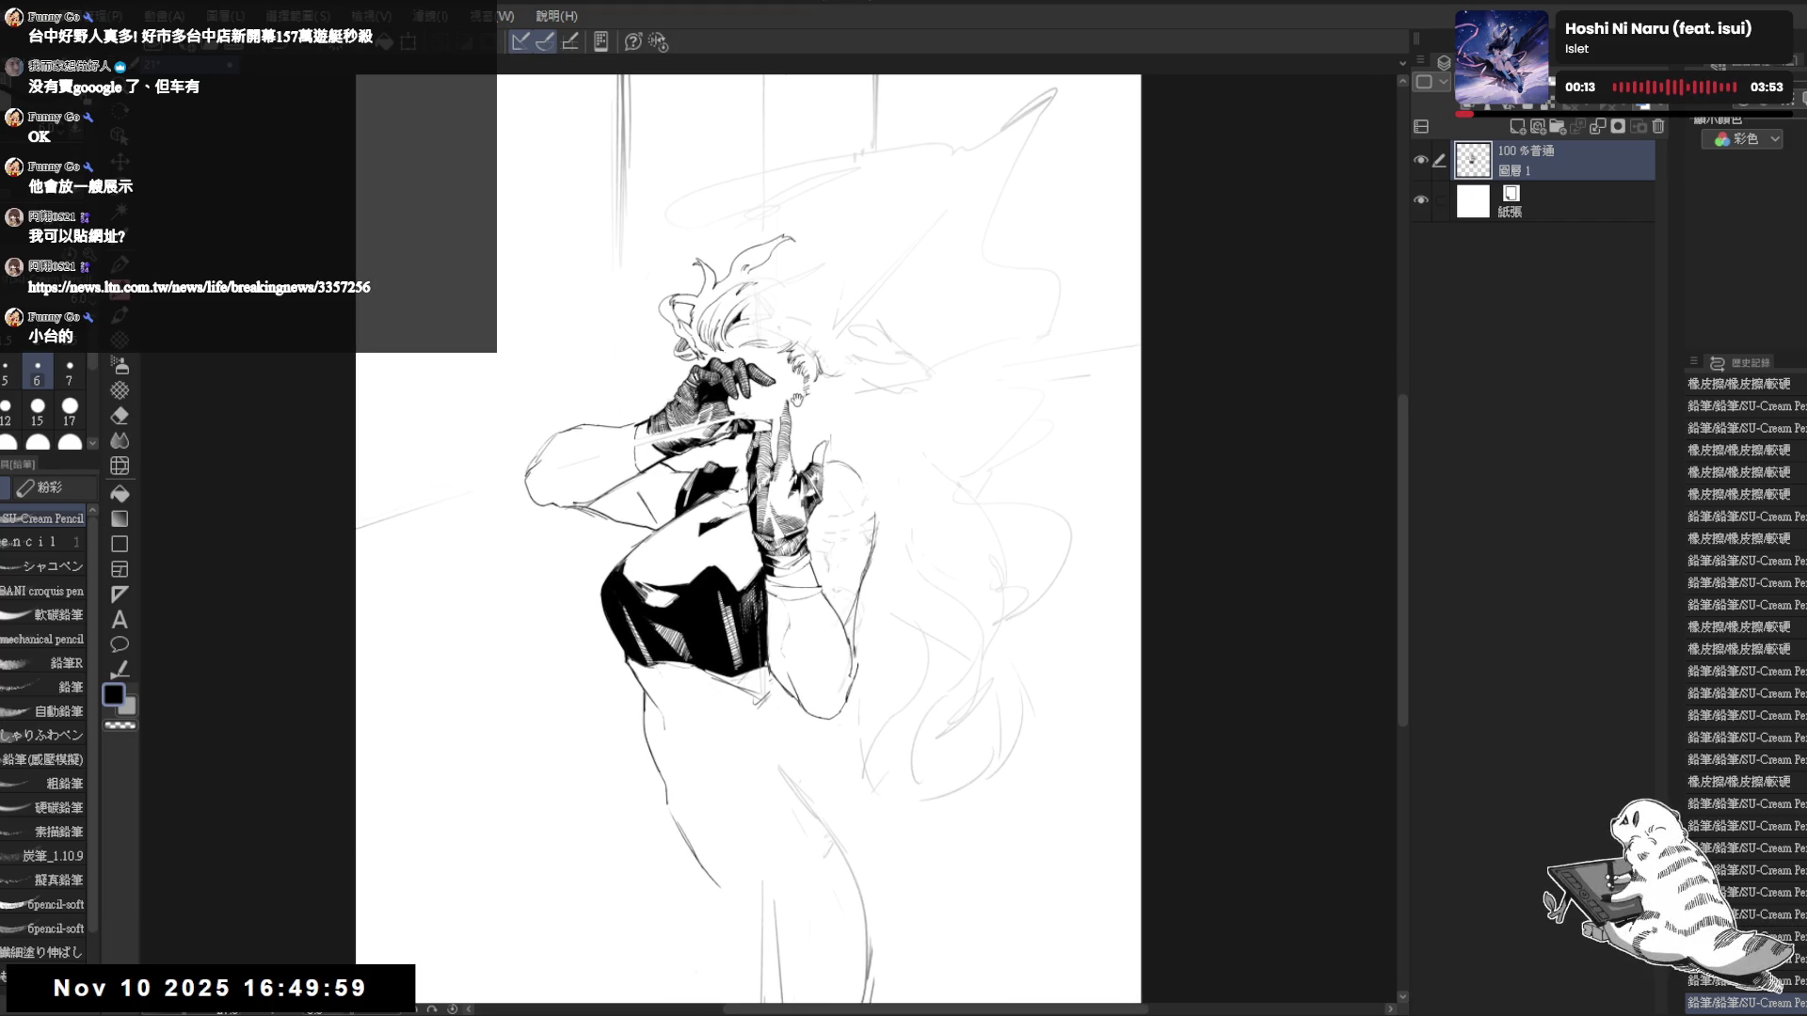
key("e")
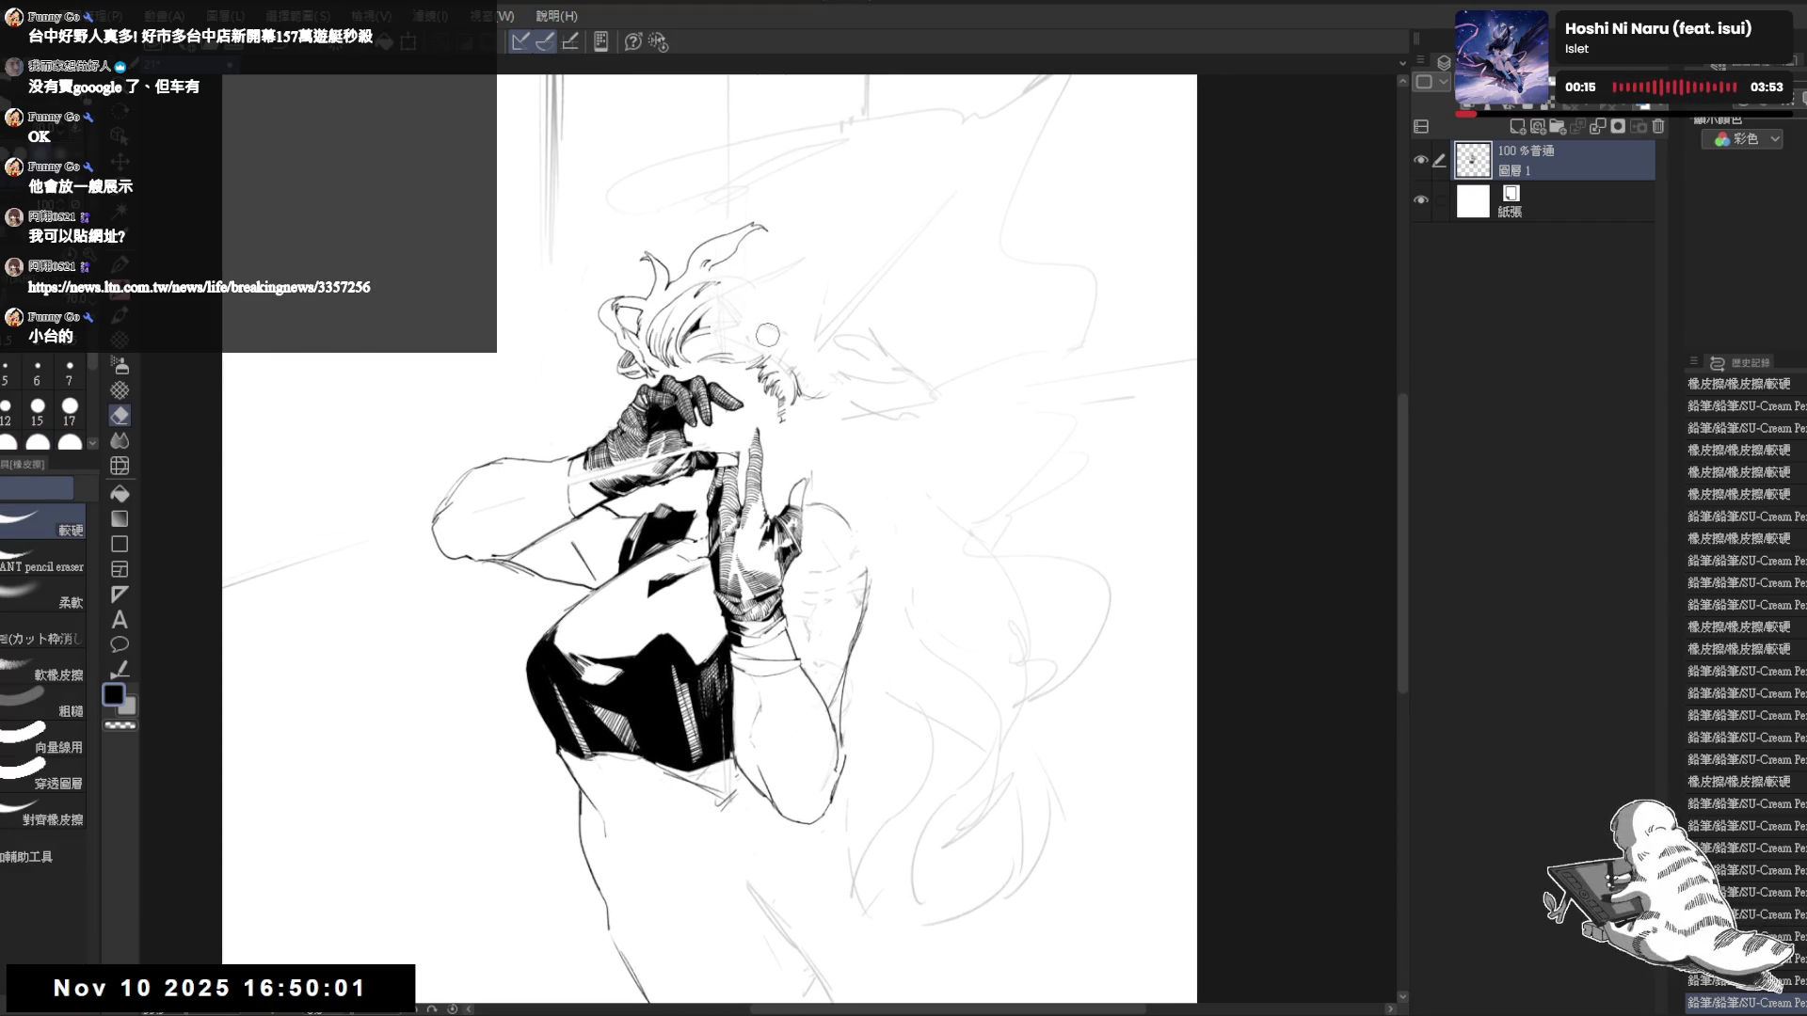
left_click_drag(726, 319, 721, 329)
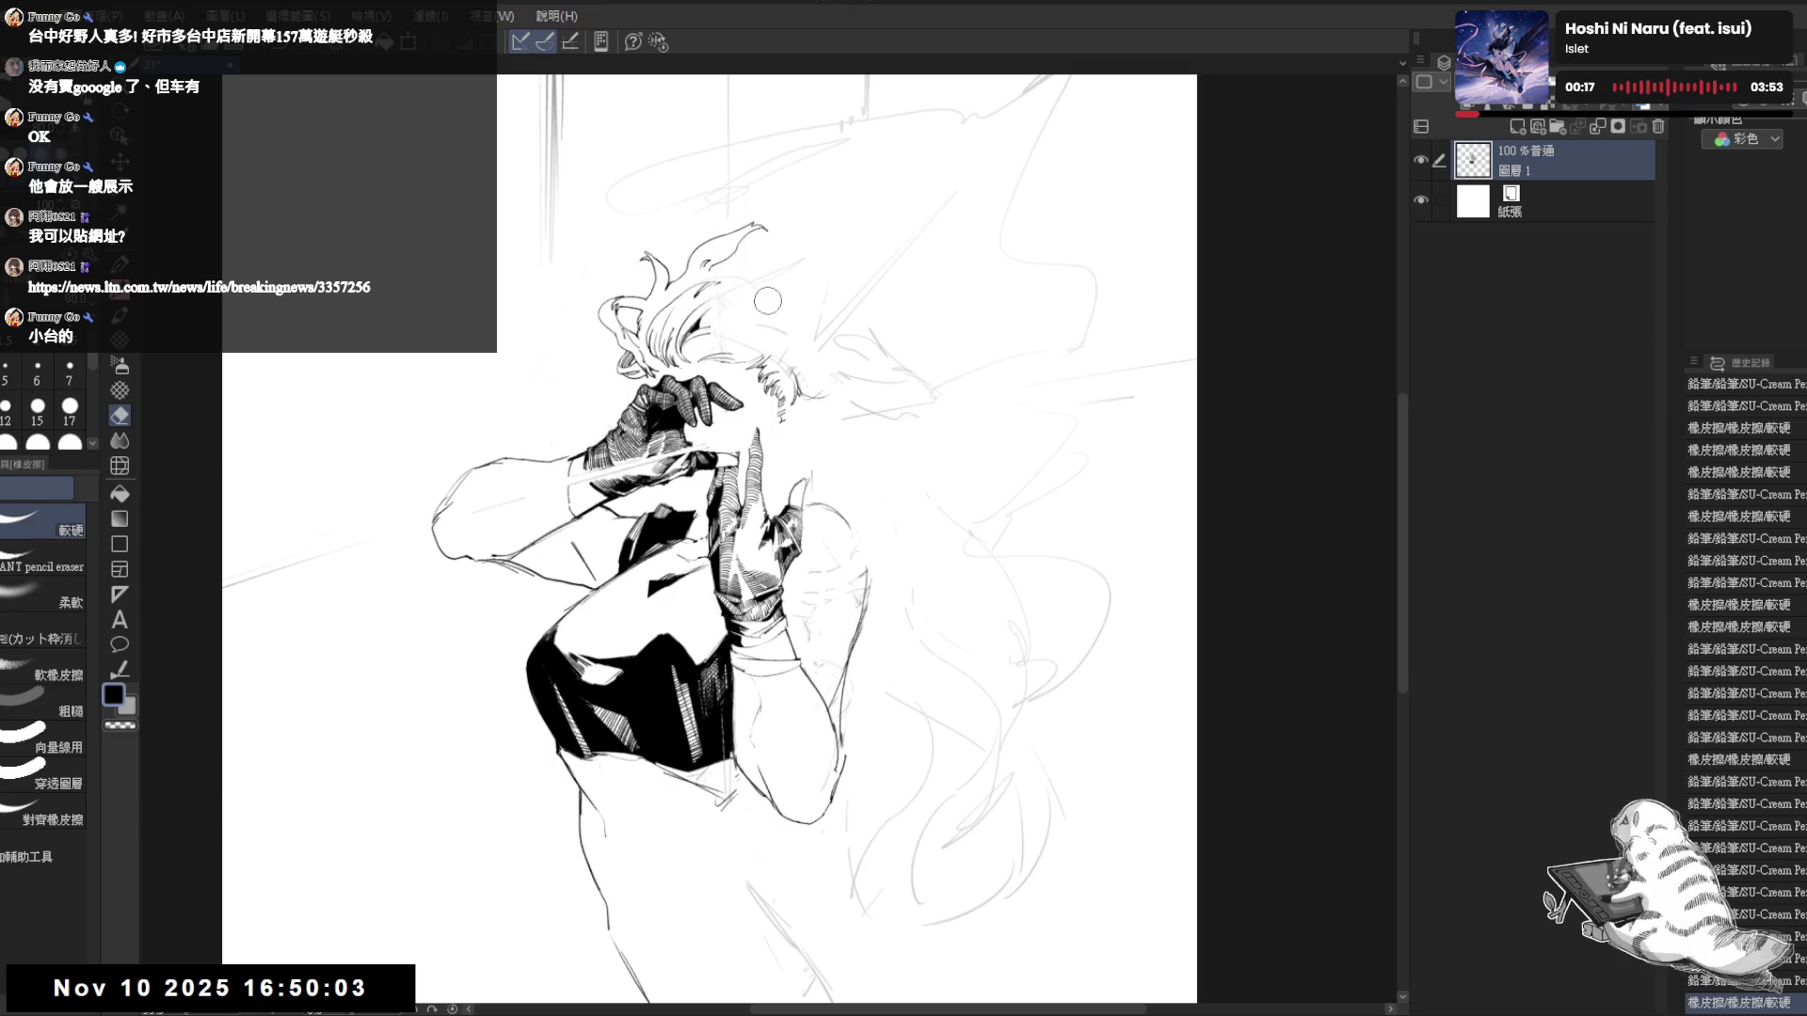
key("p")
- Check the face from rotated, mirrored and 30-degree tilted views, then reset the rotation upright
key("minus")
key("minus")
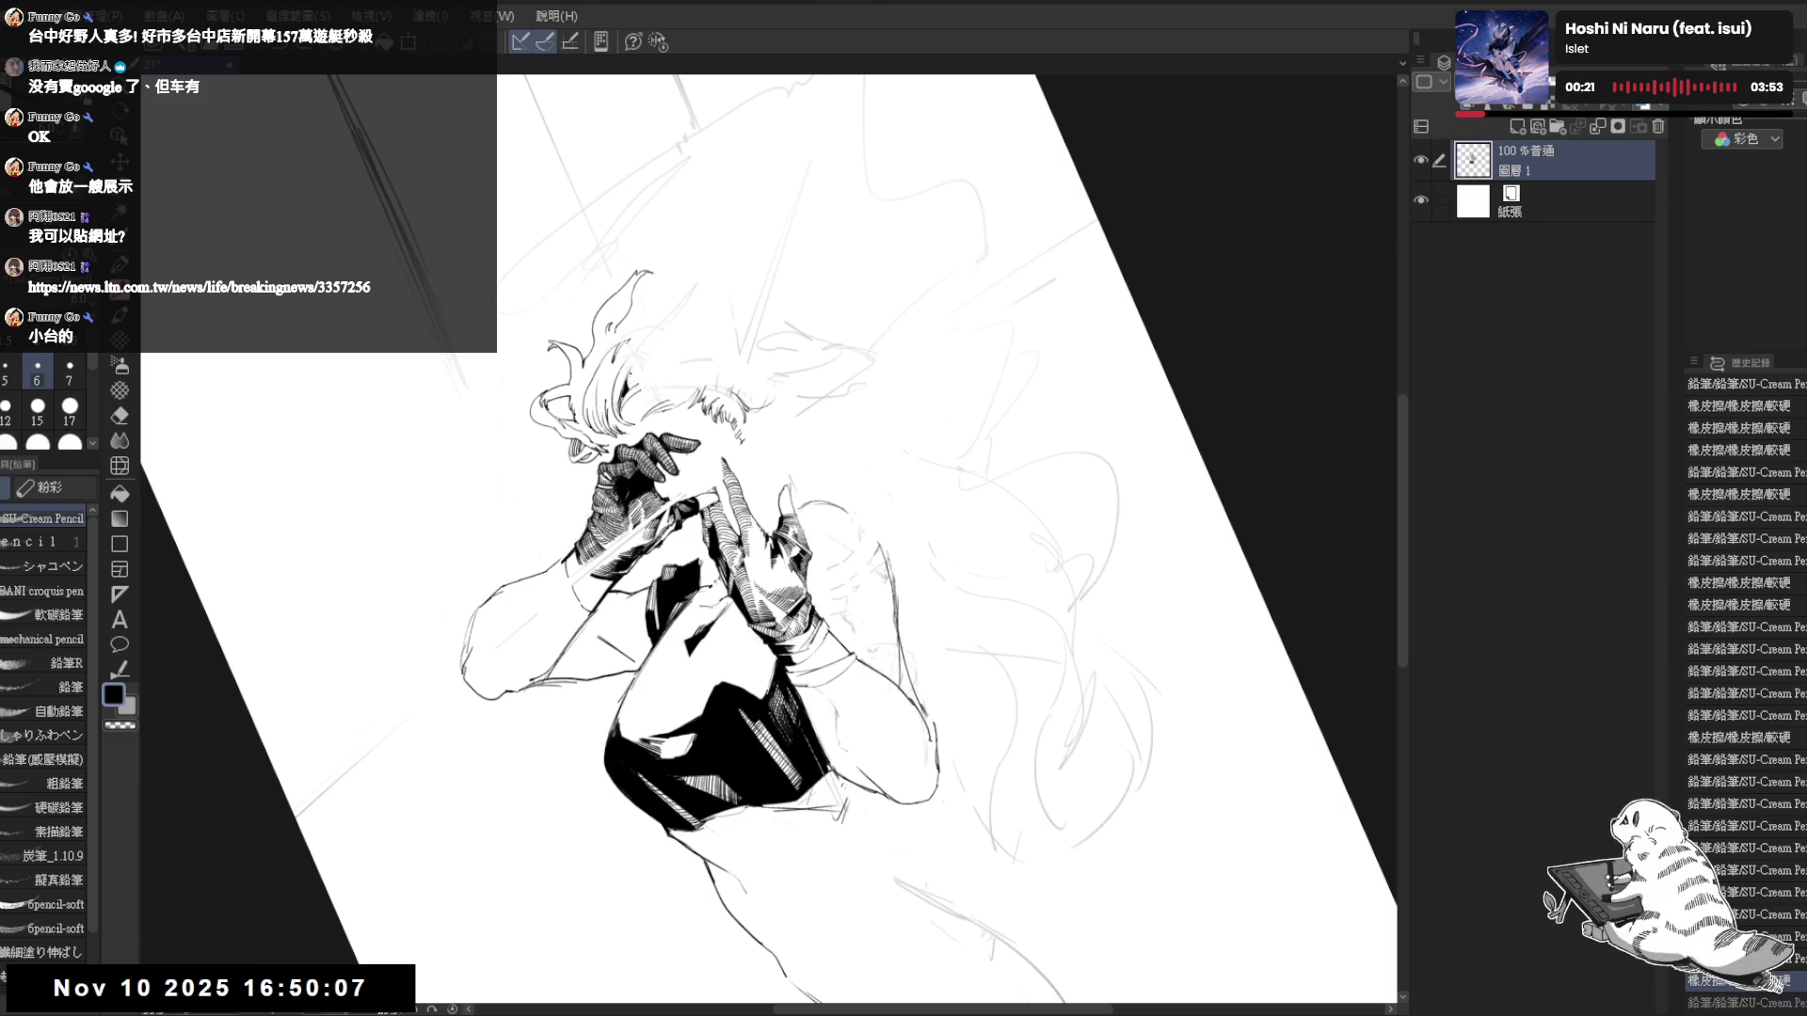
key("equal")
key("equal")
key("h")
key("h")
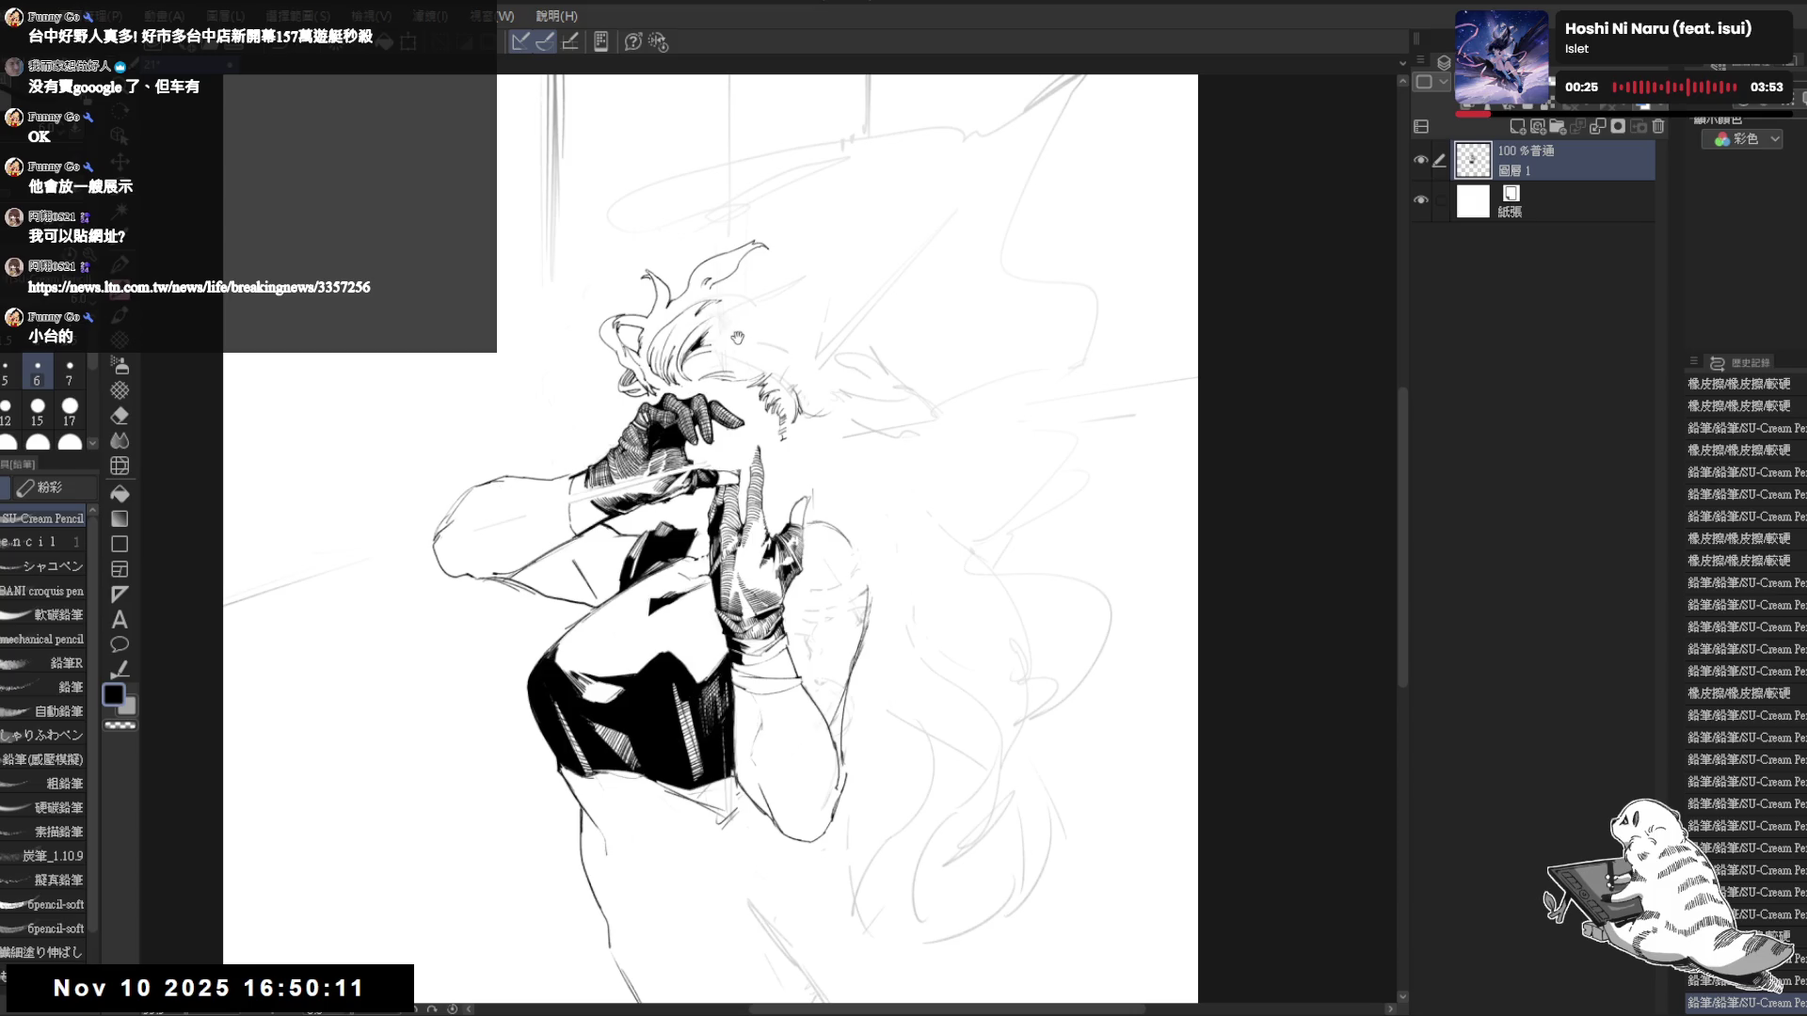
left_click_drag(754, 319, 734, 325)
key("minus")
key("minus")
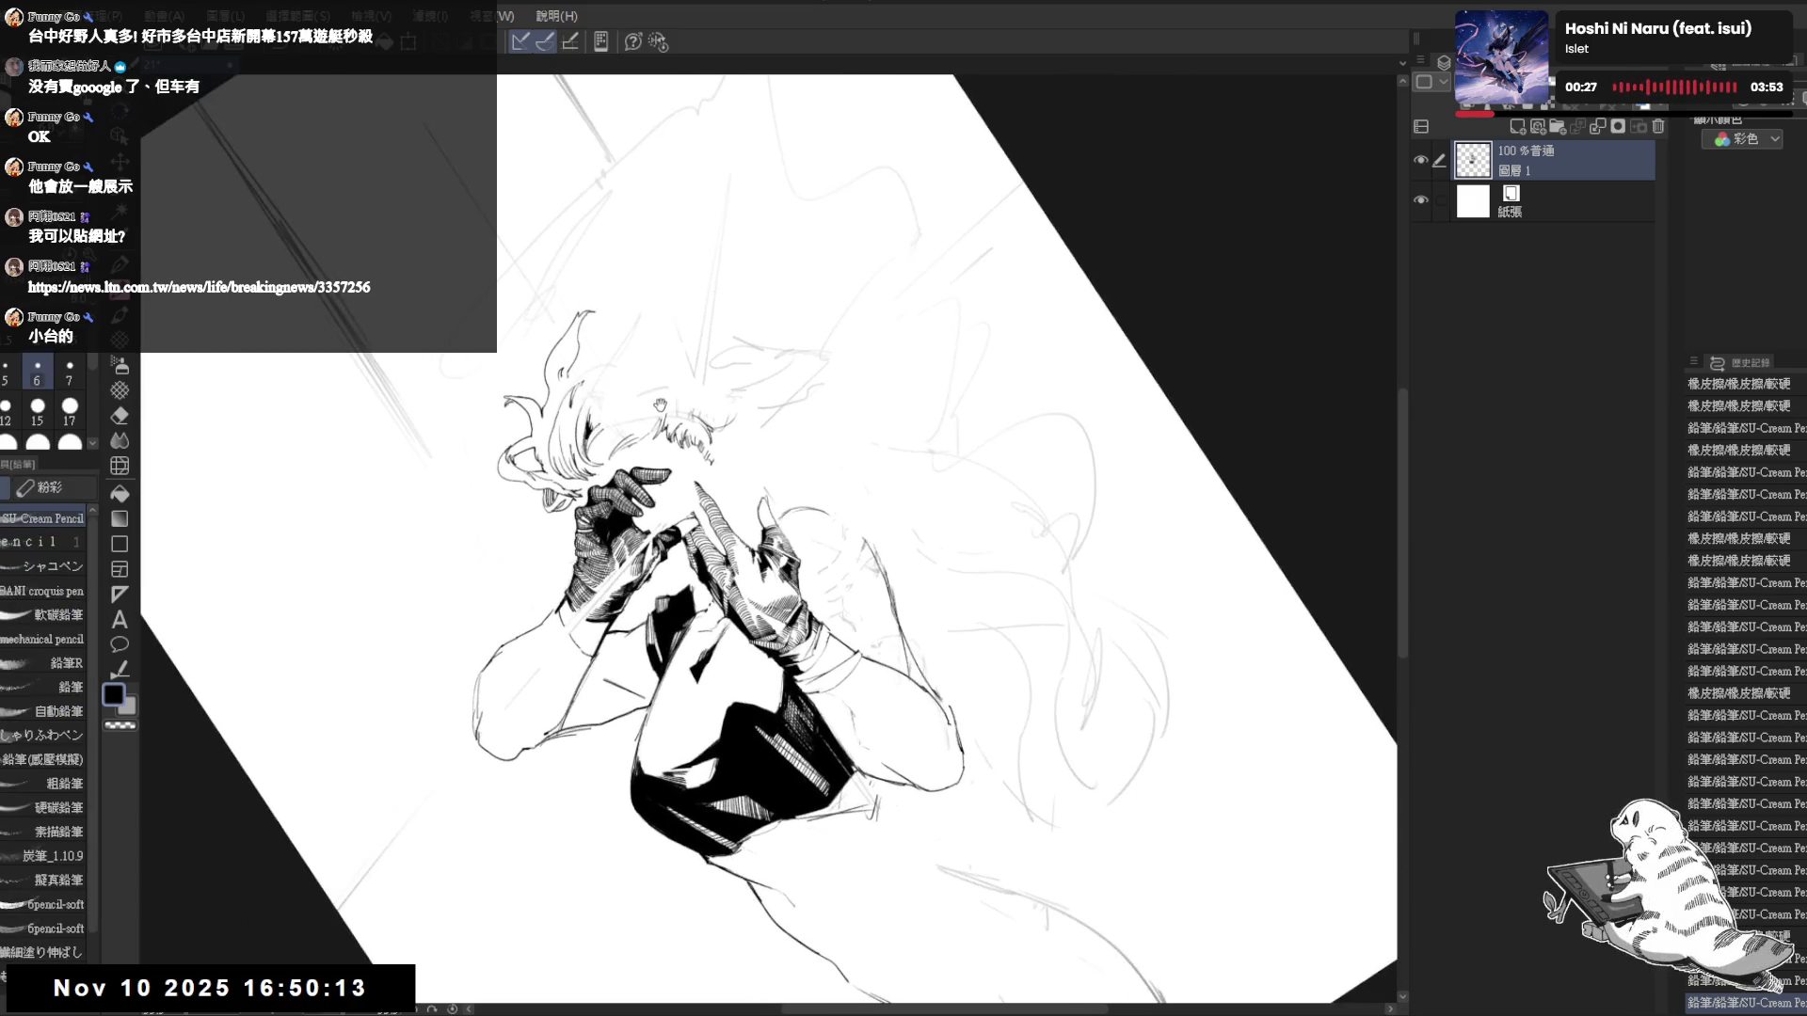
key("e")
key("p")
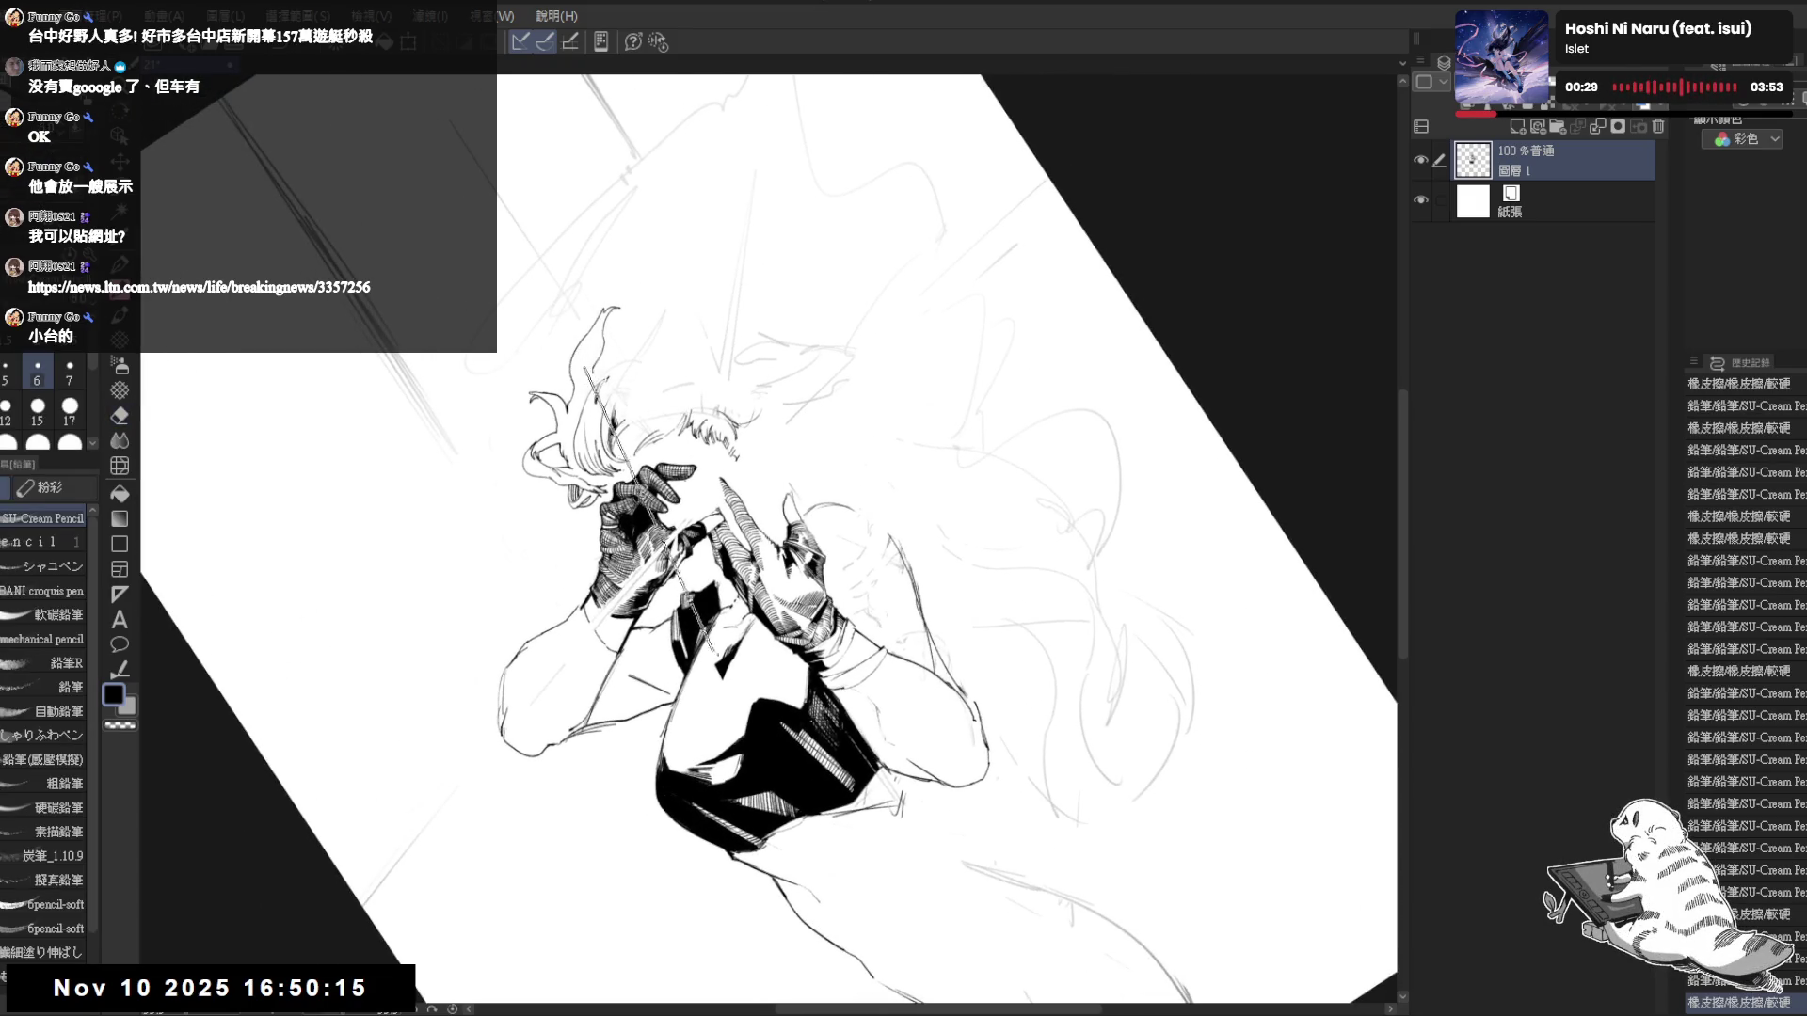
key("asciicircum")
key("asciicircum")
- Pan and zoom around the head to look for remaining stray marks, then zoom back out
mouse_move(808, 522)
left_mouse_down()
mouse_move(776, 469)
mouse_move(717, 459)
left_mouse_up()
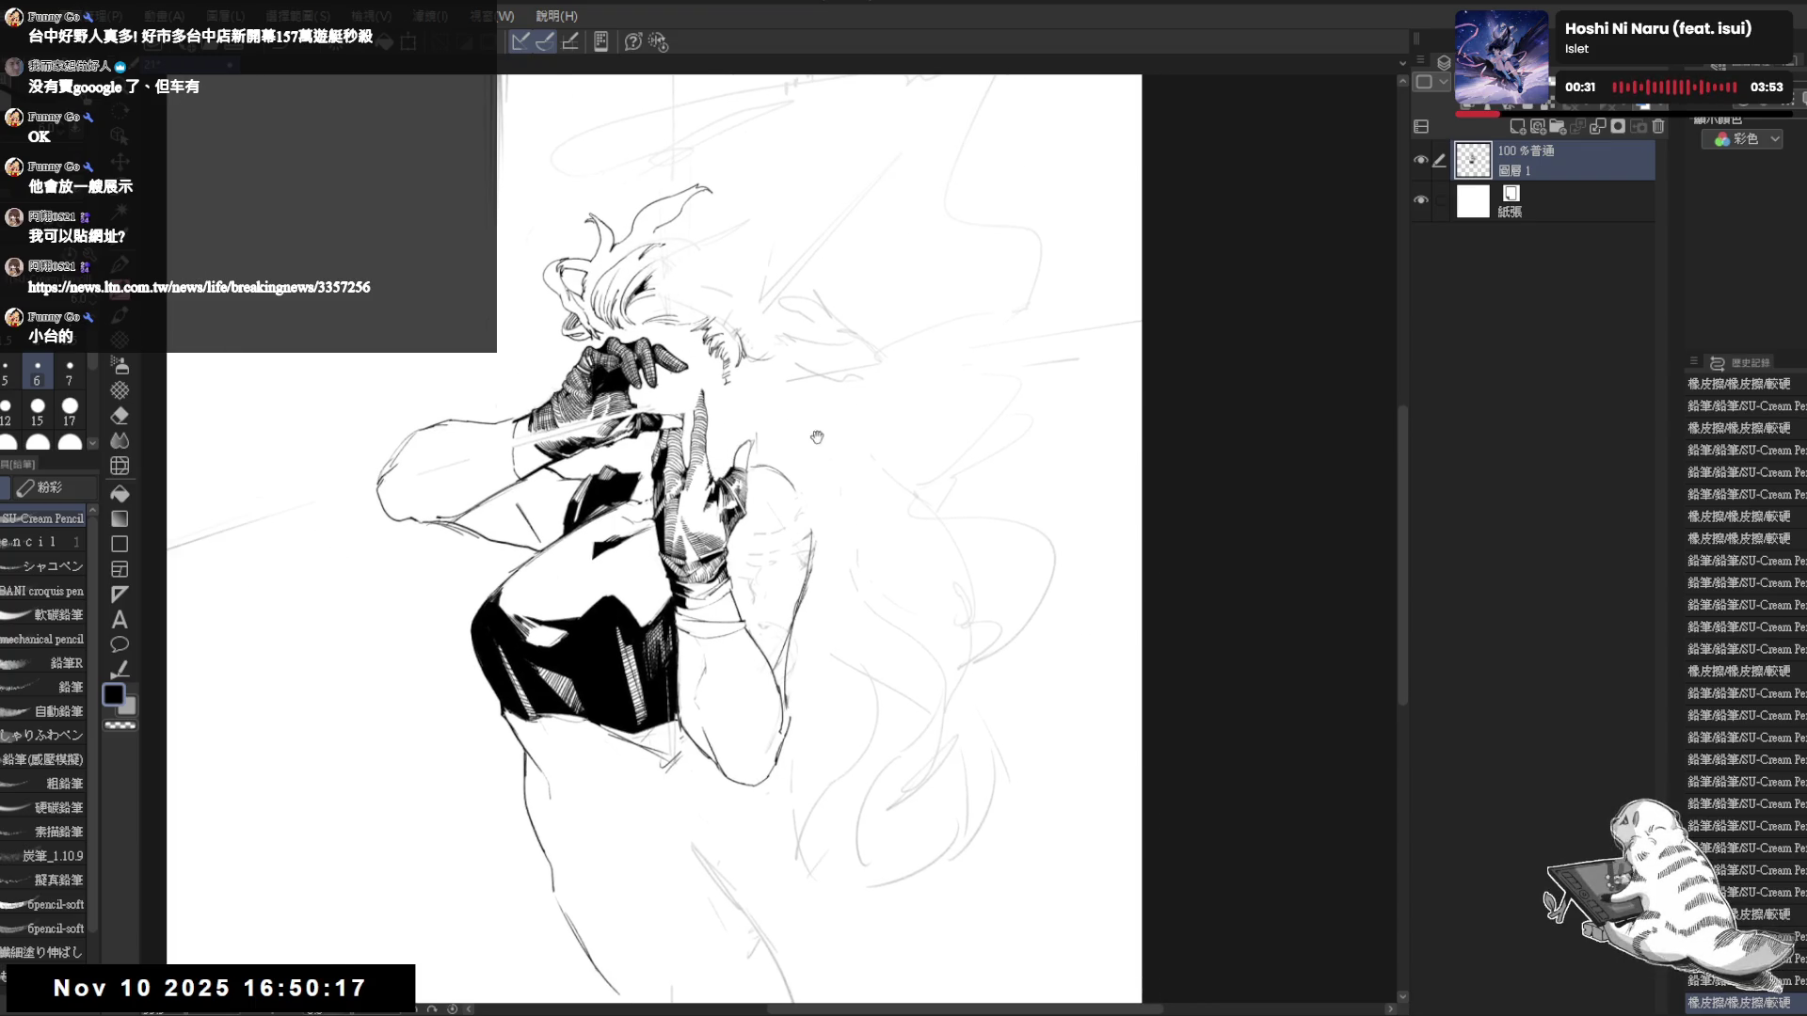
scroll(876, 569, "up", 2)
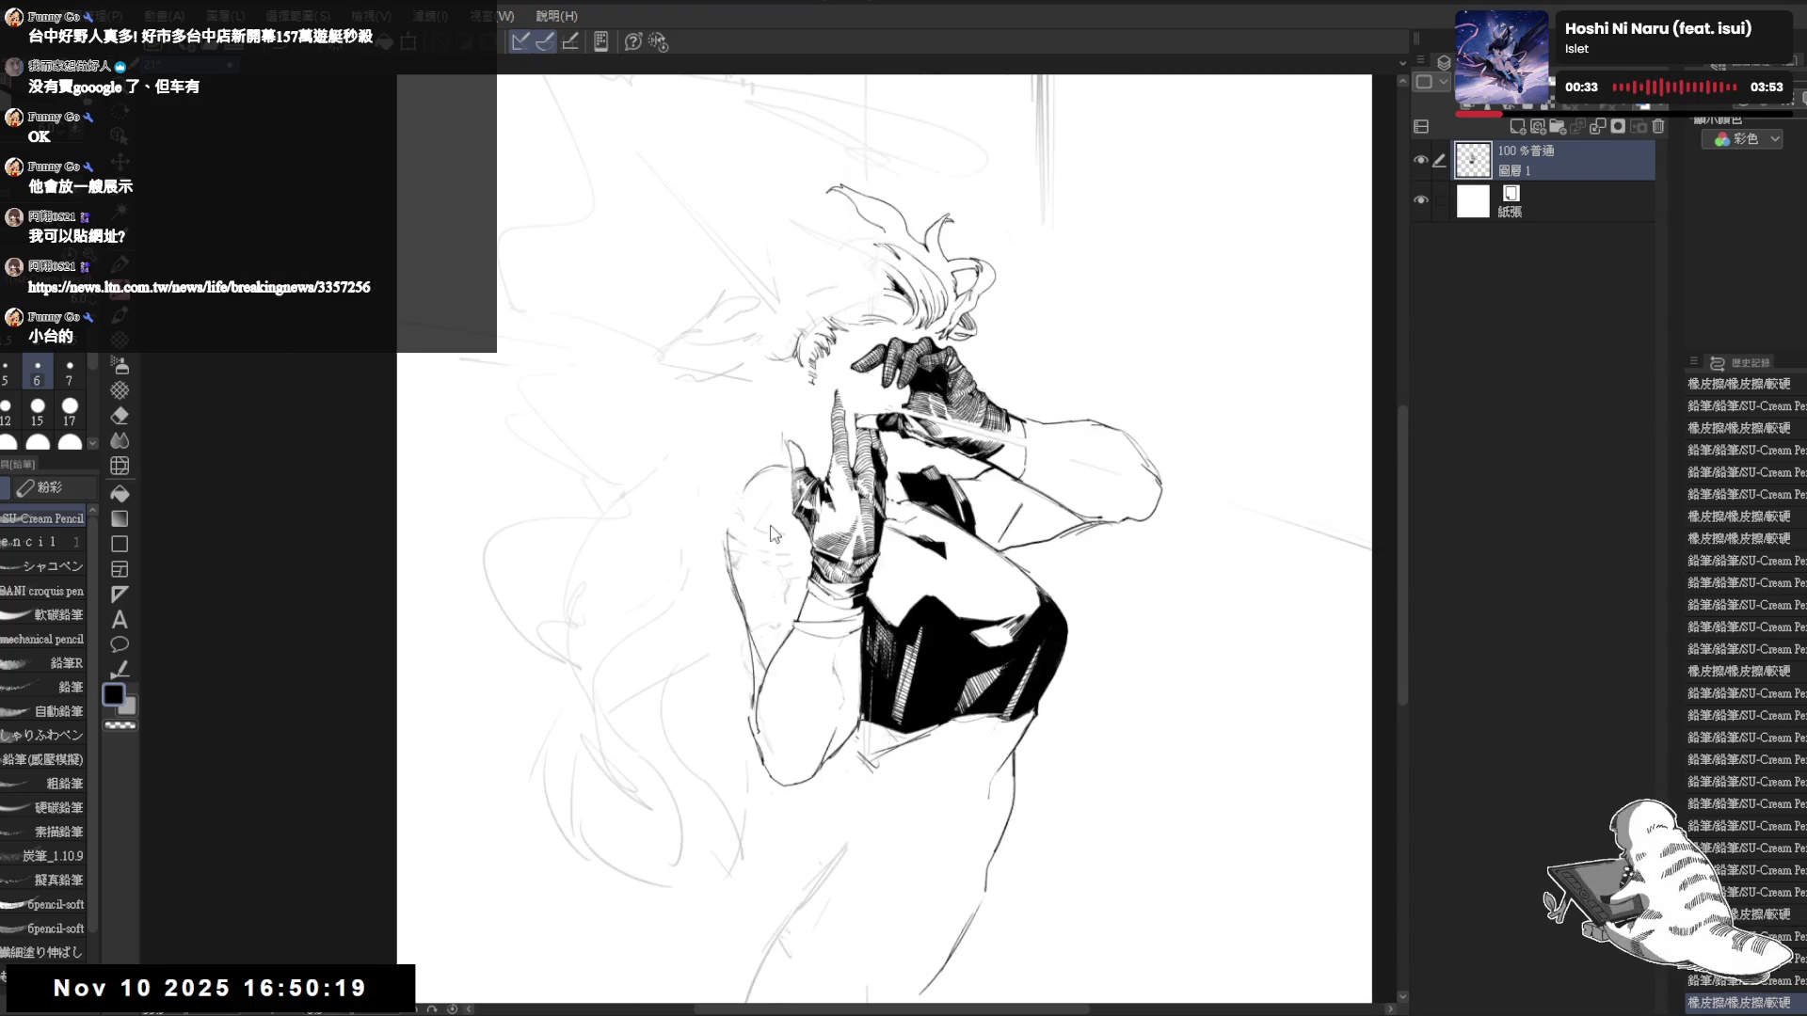
left_click_drag(737, 376, 762, 417)
key("e")
key("p")
scroll(677, 561, "down", 2)
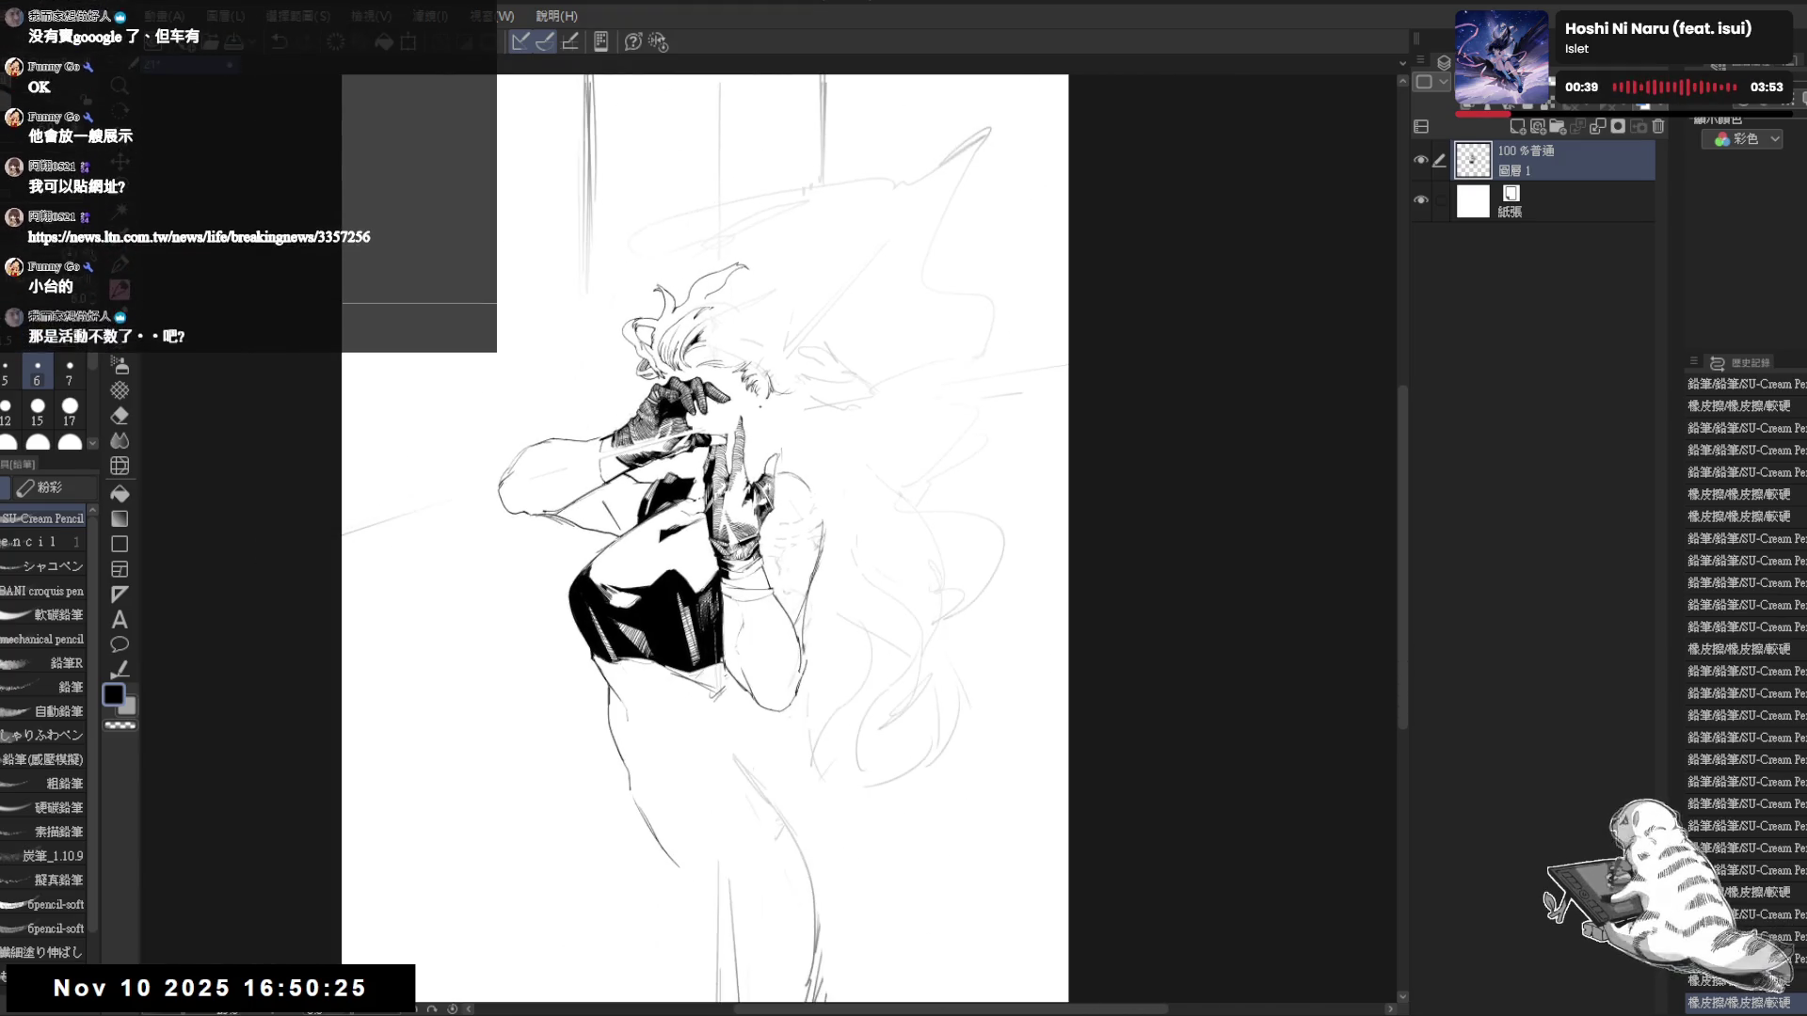
scroll(678, 561, "down", 2)
mouse_move(596, 602)
left_mouse_down()
mouse_move(592, 582)
mouse_move(548, 583)
left_mouse_up()
left_click(625, 587)
key("e")
left_click(548, 582)
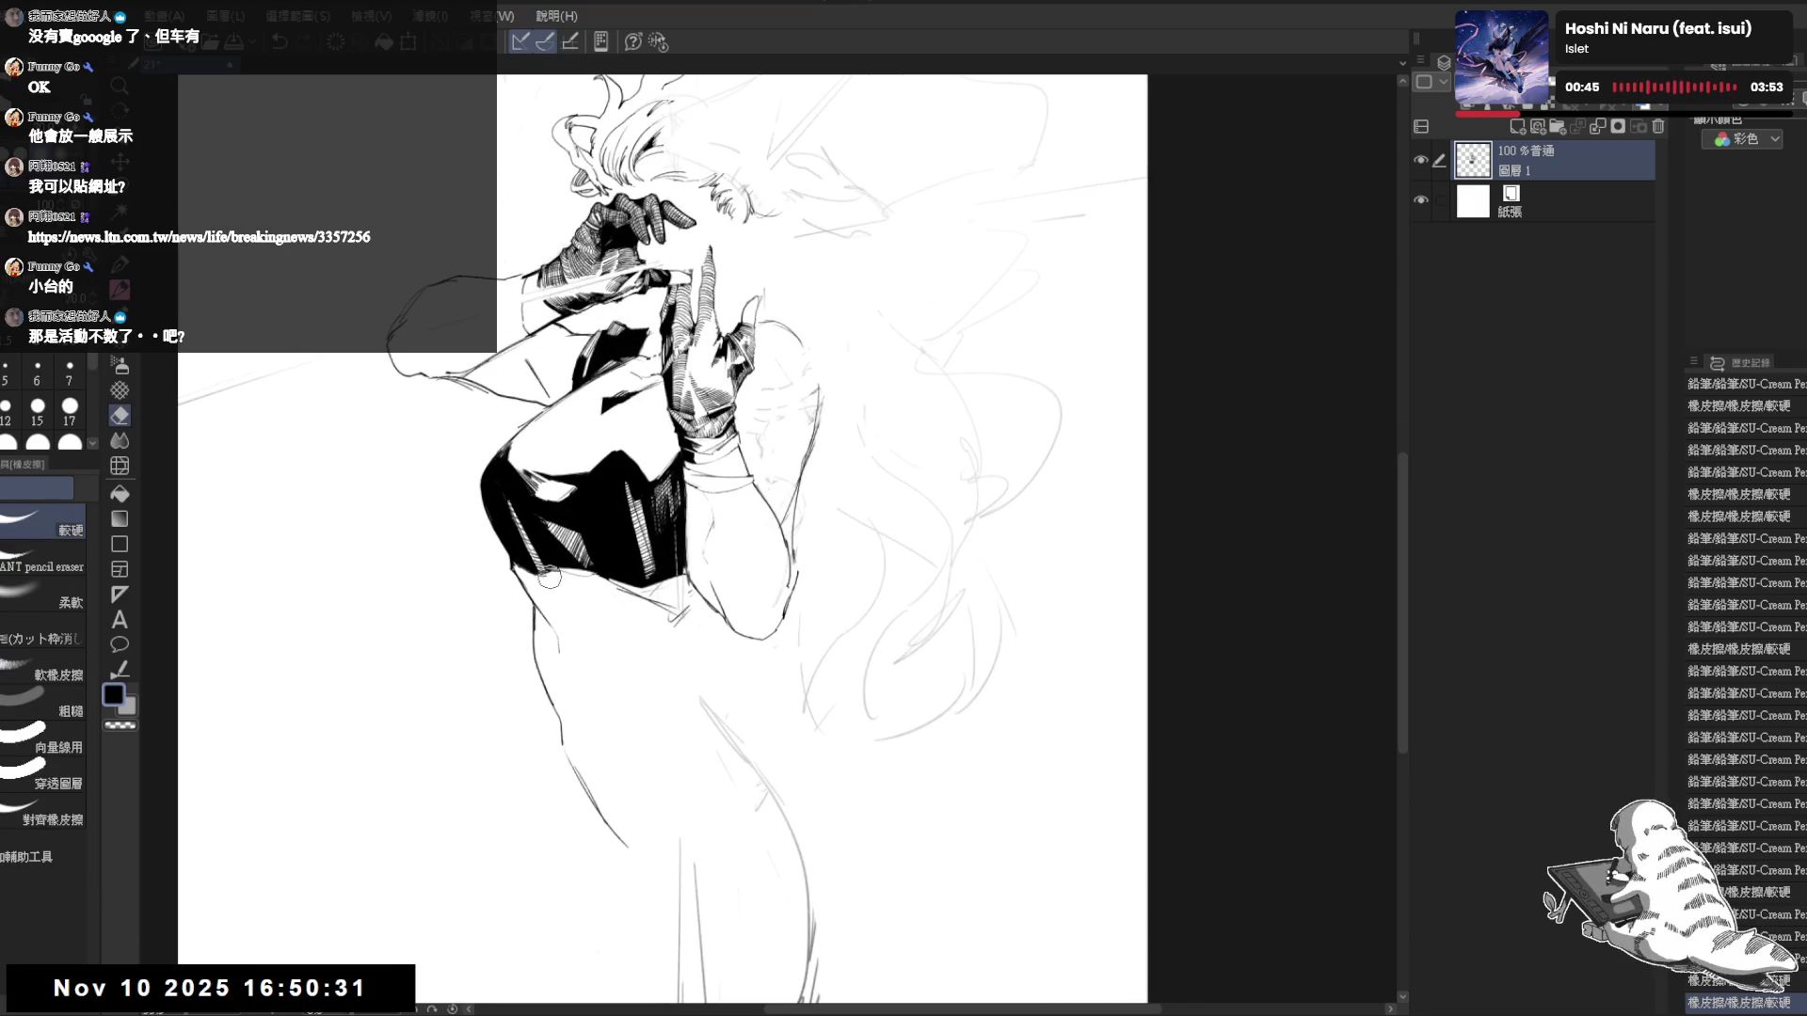
key("p")
left_click_drag(681, 516, 627, 568)
key("e")
mouse_move(767, 420)
left_mouse_down()
mouse_move(762, 489)
mouse_move(753, 422)
left_mouse_up()
key("p")
key("ctrl+z")
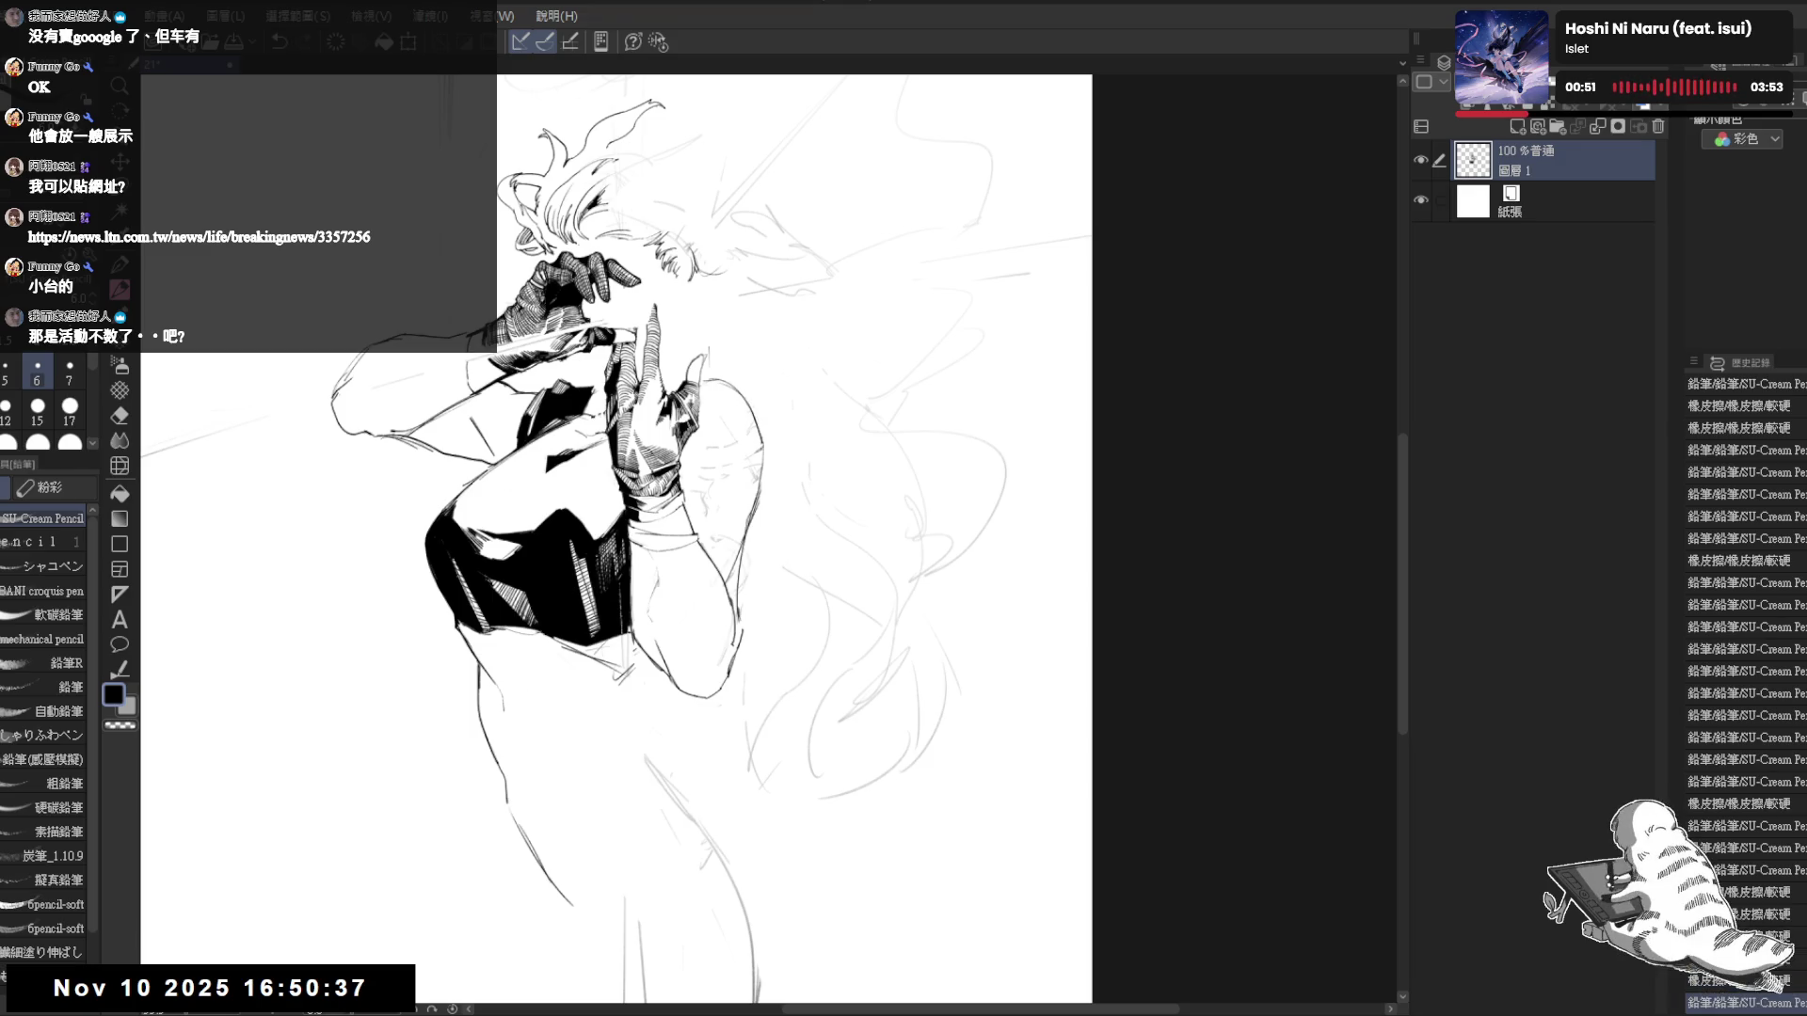
left_click(794, 530)
scroll(617, 536, "up", 1)
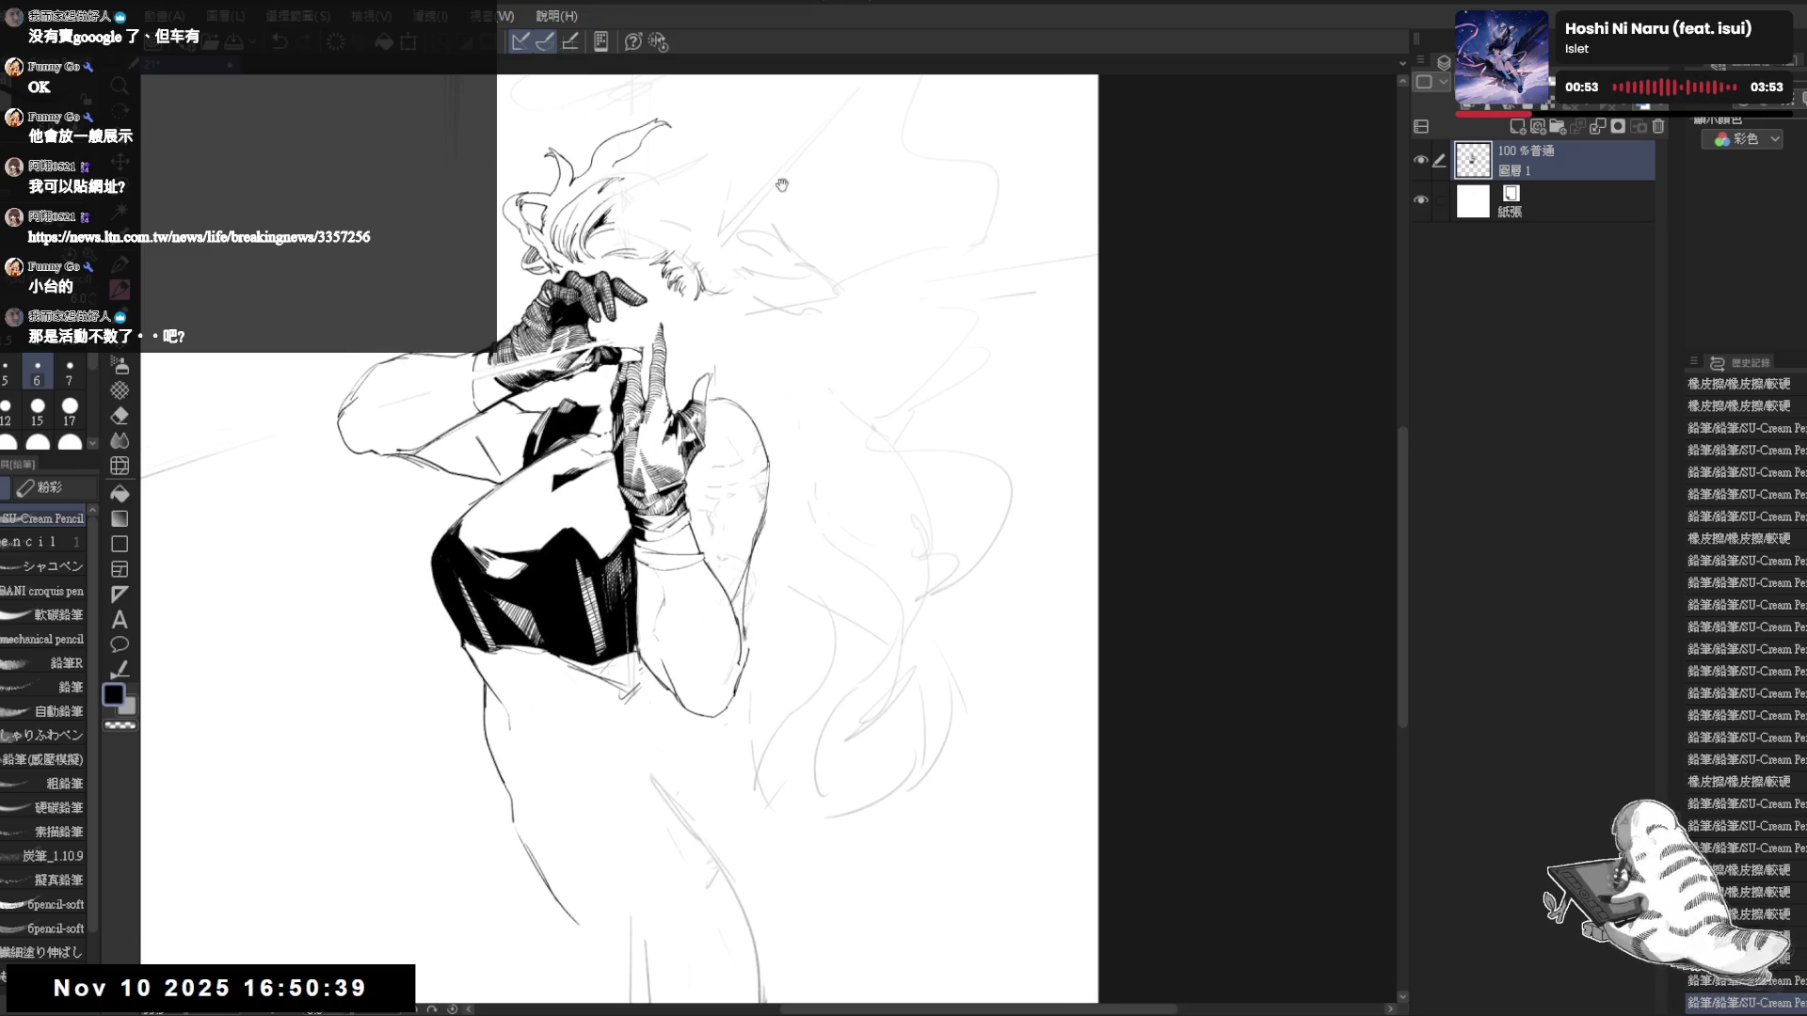
scroll(616, 536, "up", 1)
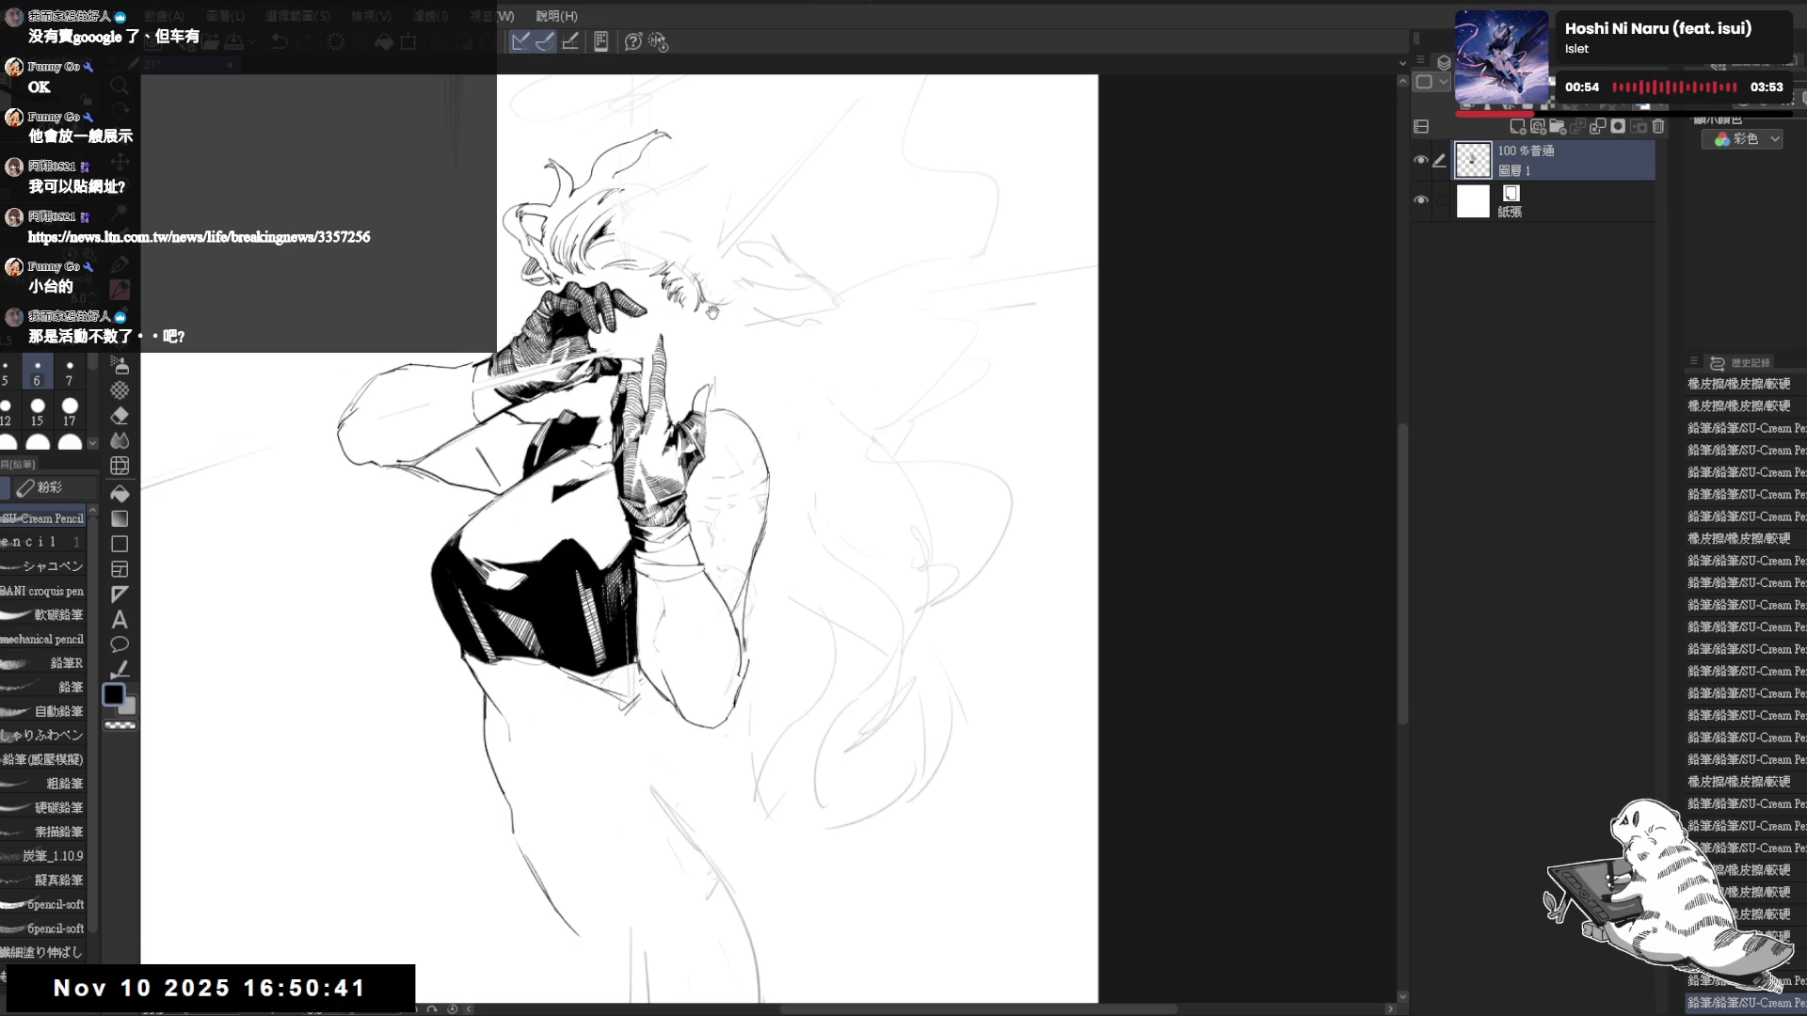
mouse_move(762, 340)
left_mouse_down()
mouse_move(768, 368)
mouse_move(793, 358)
left_mouse_up()
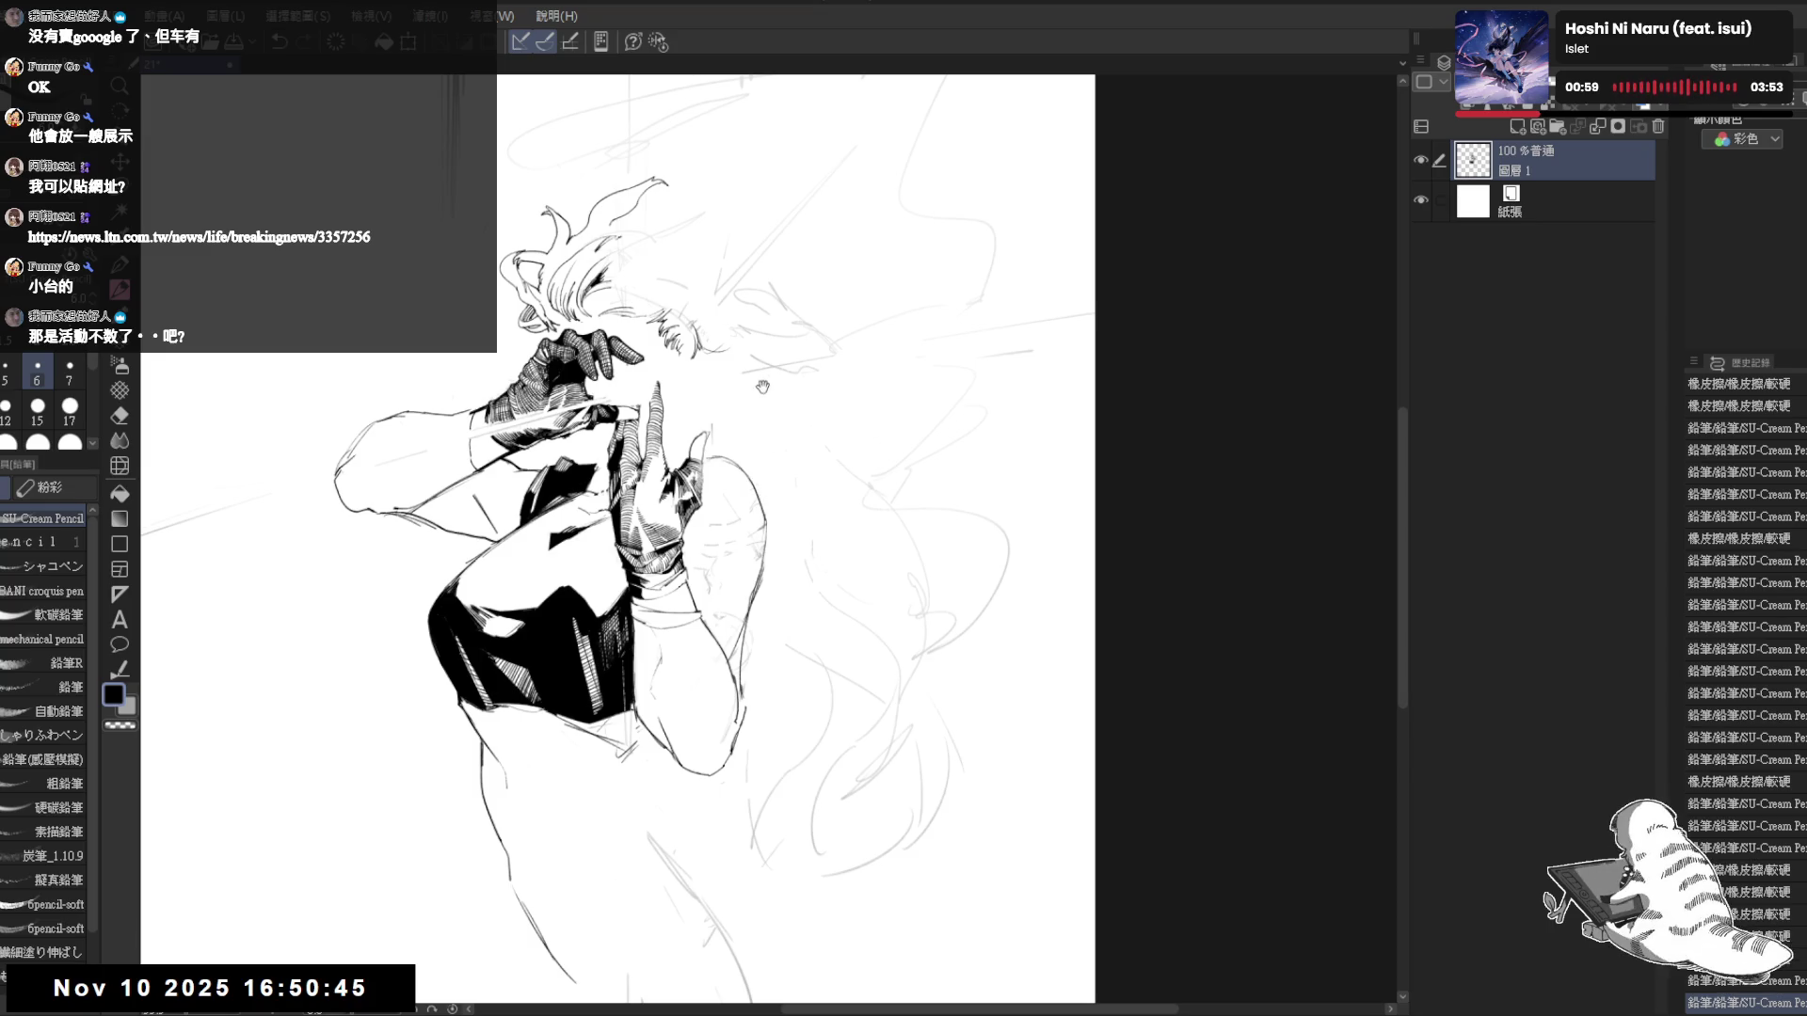
left_click_drag(681, 353, 684, 367)
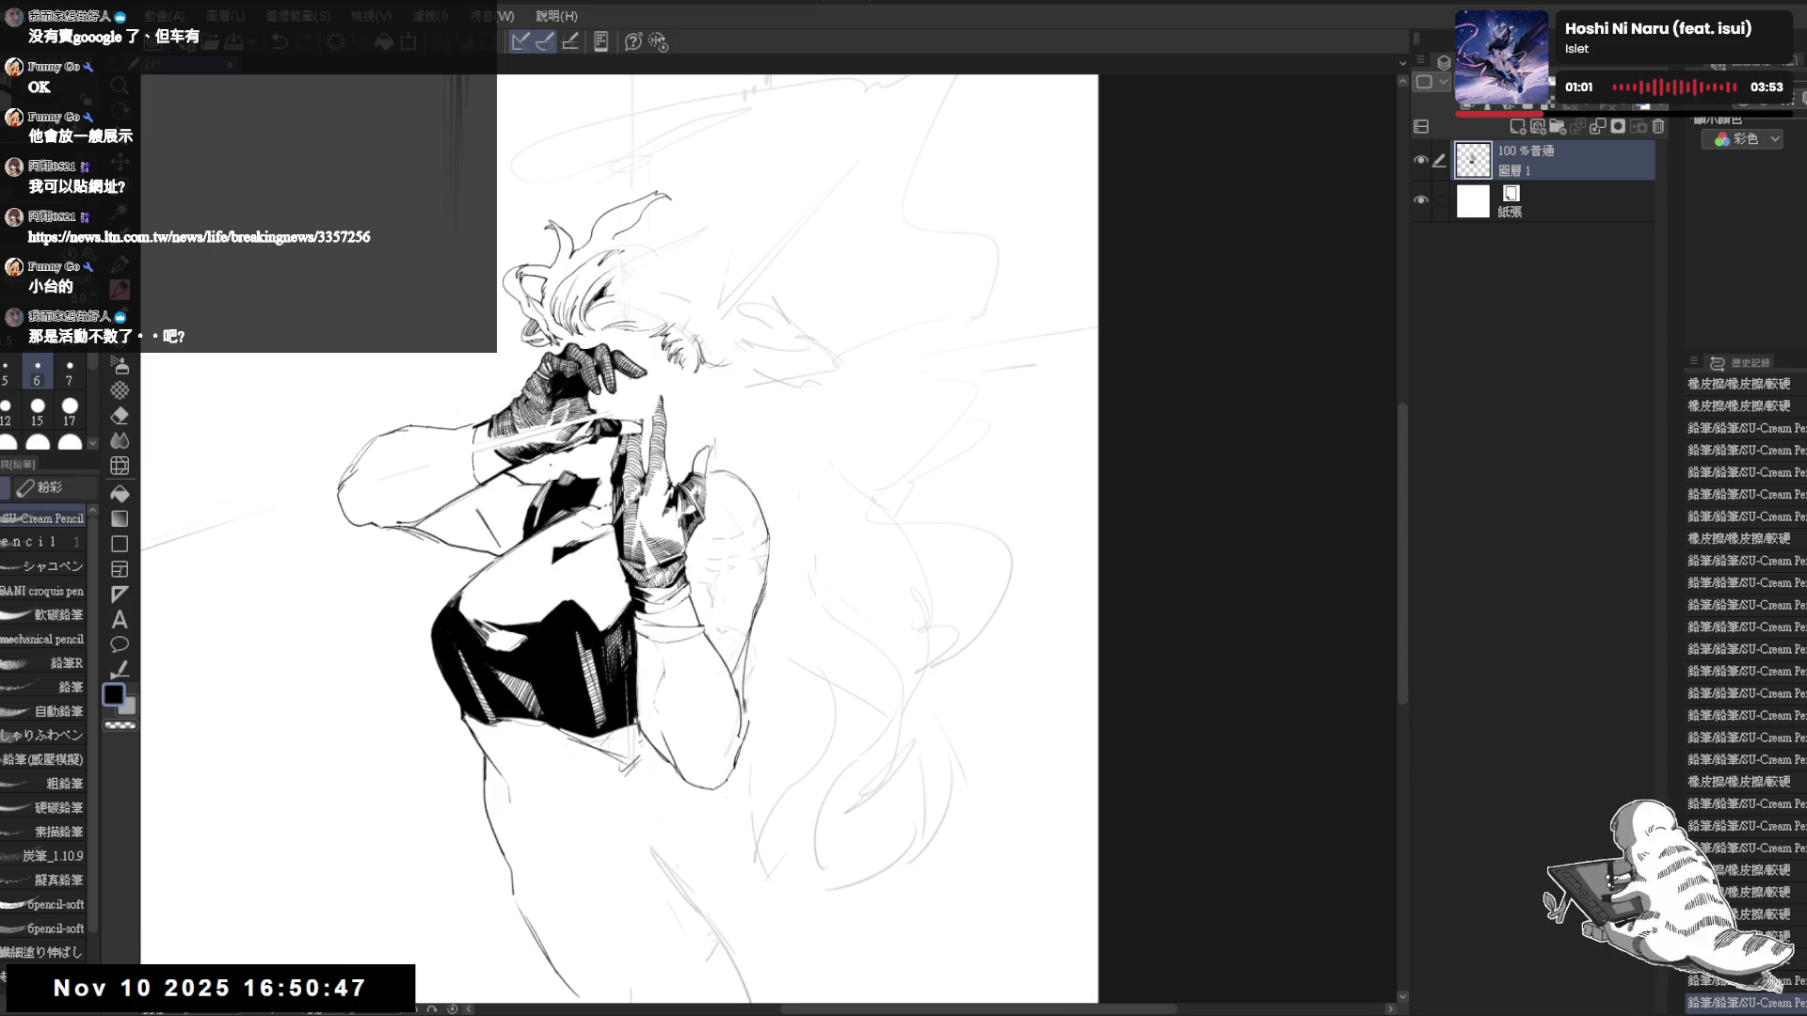
left_click_drag(574, 287, 561, 280)
key("e")
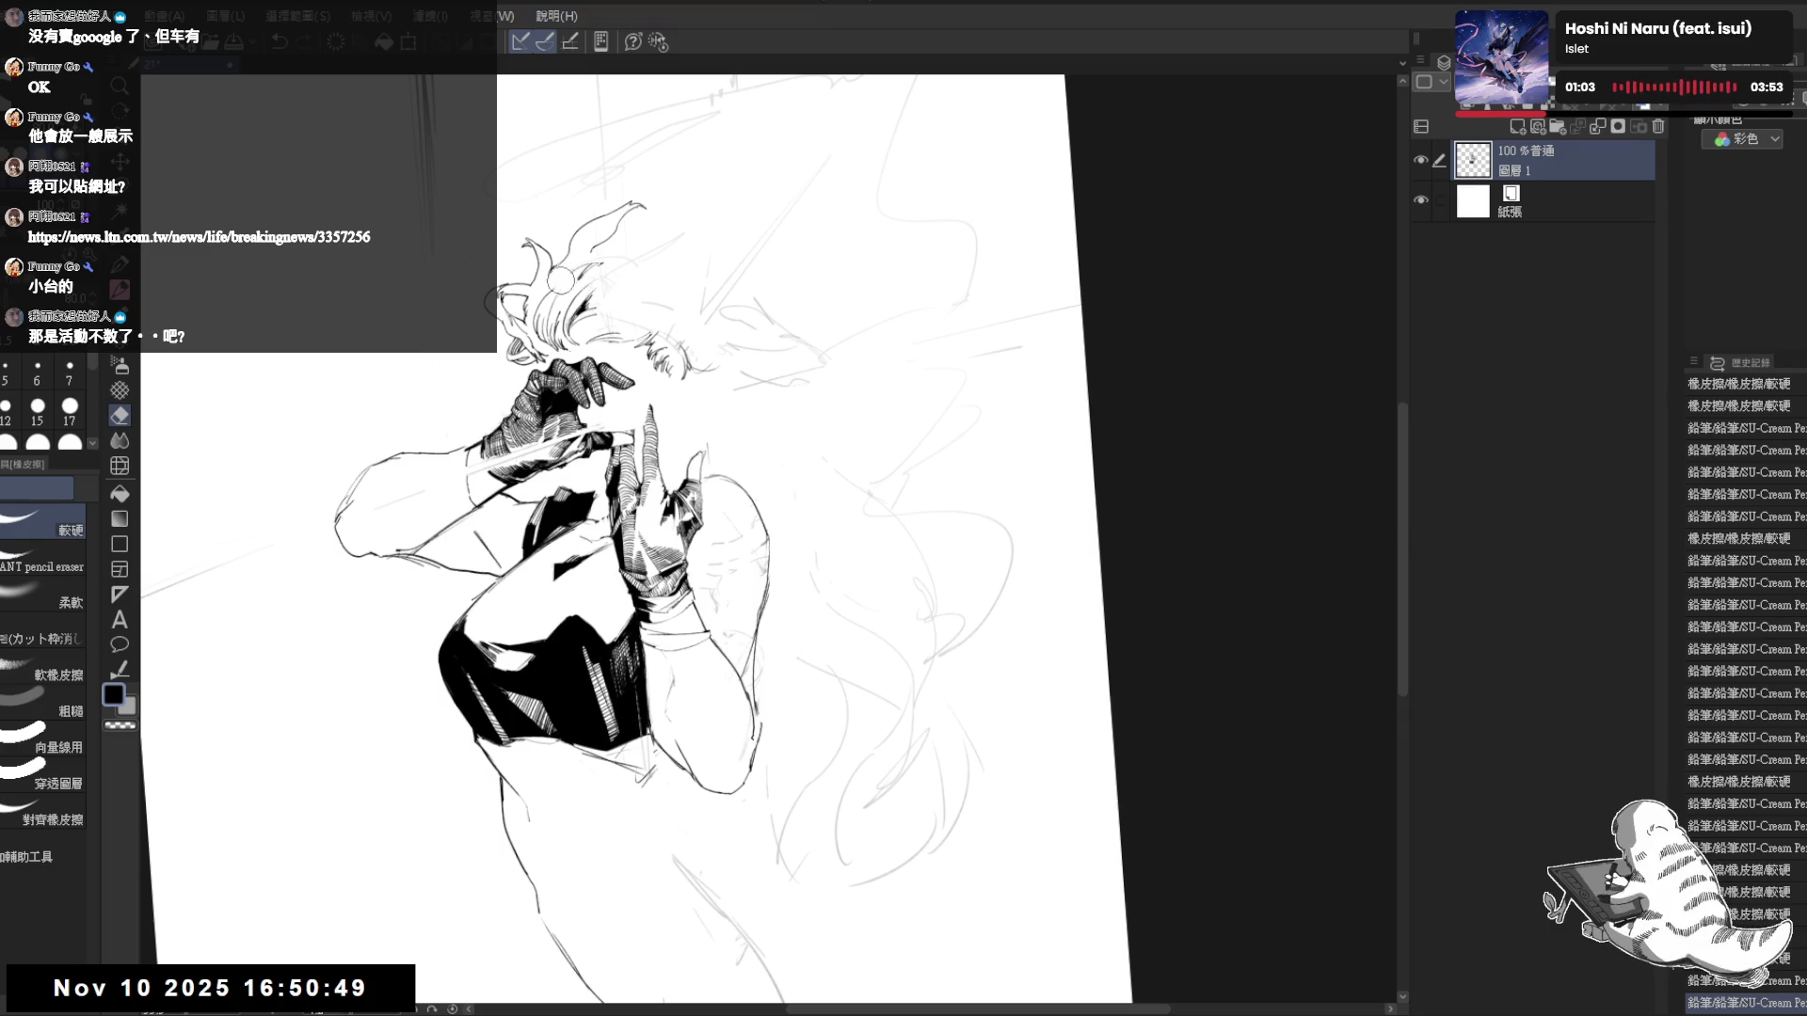
left_click_drag(561, 280, 568, 291)
left_click_drag(564, 282, 551, 354)
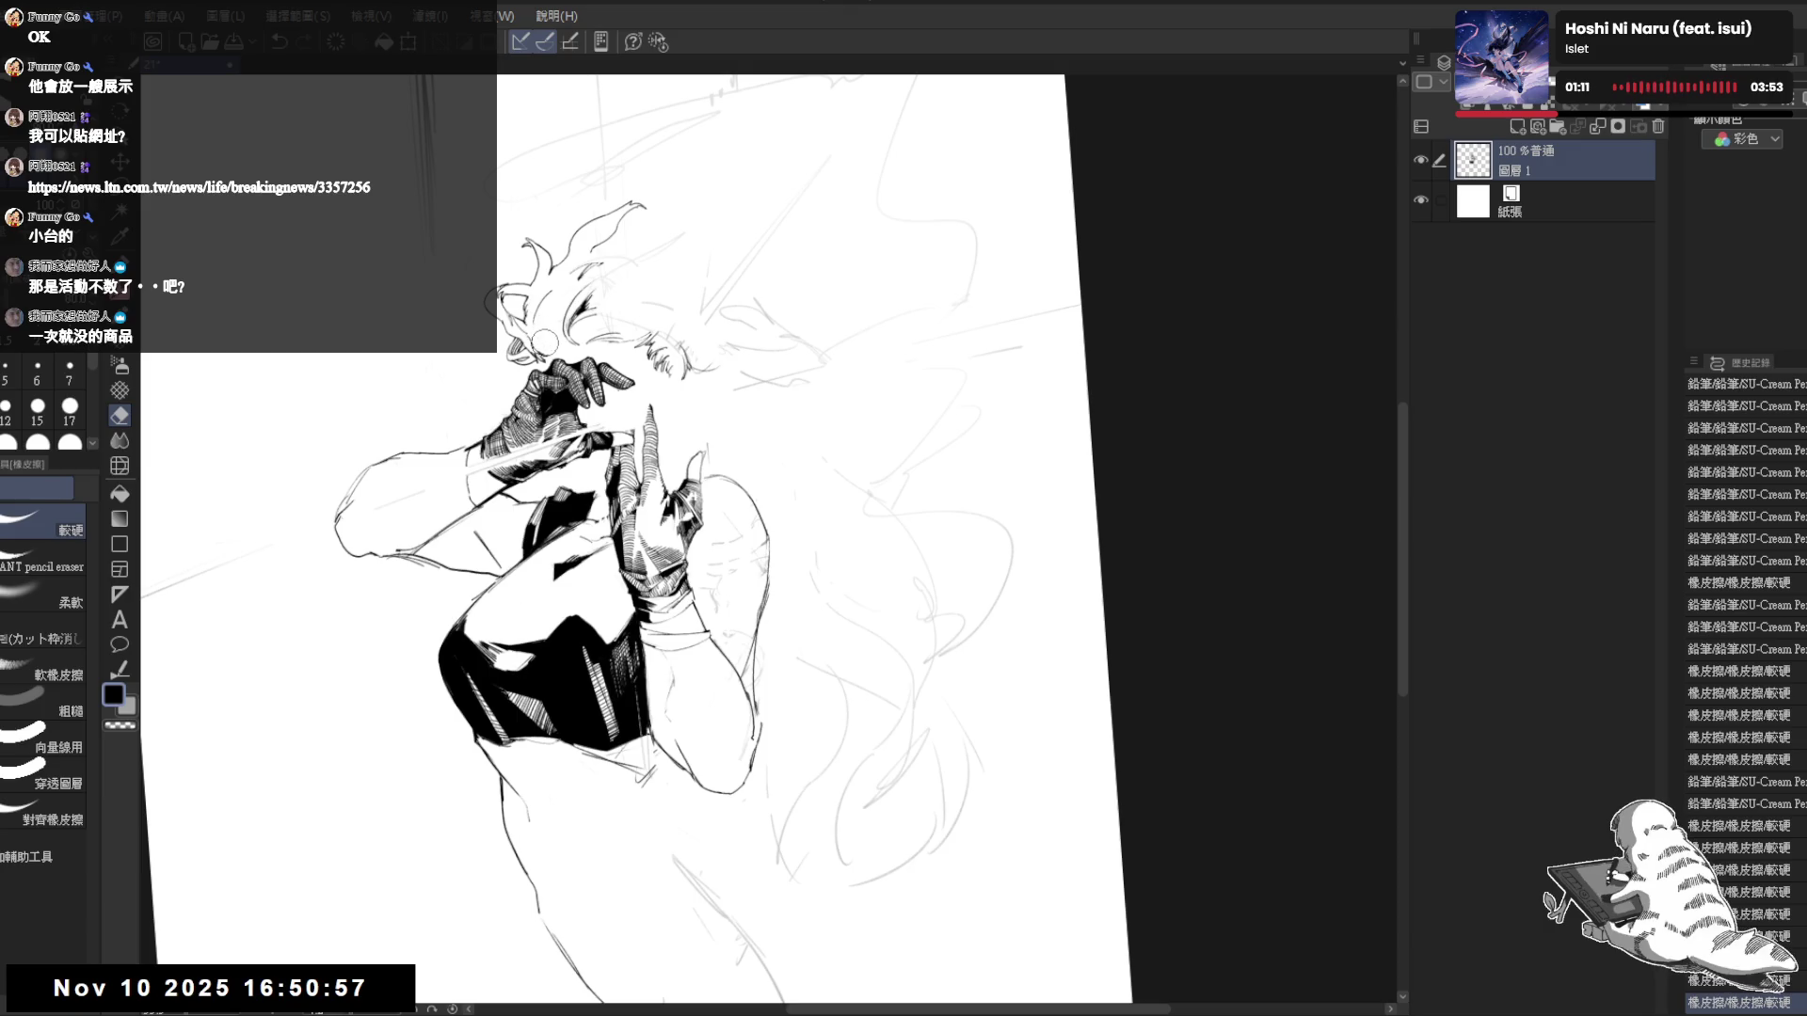
key("p")
left_click_drag(554, 340, 558, 352)
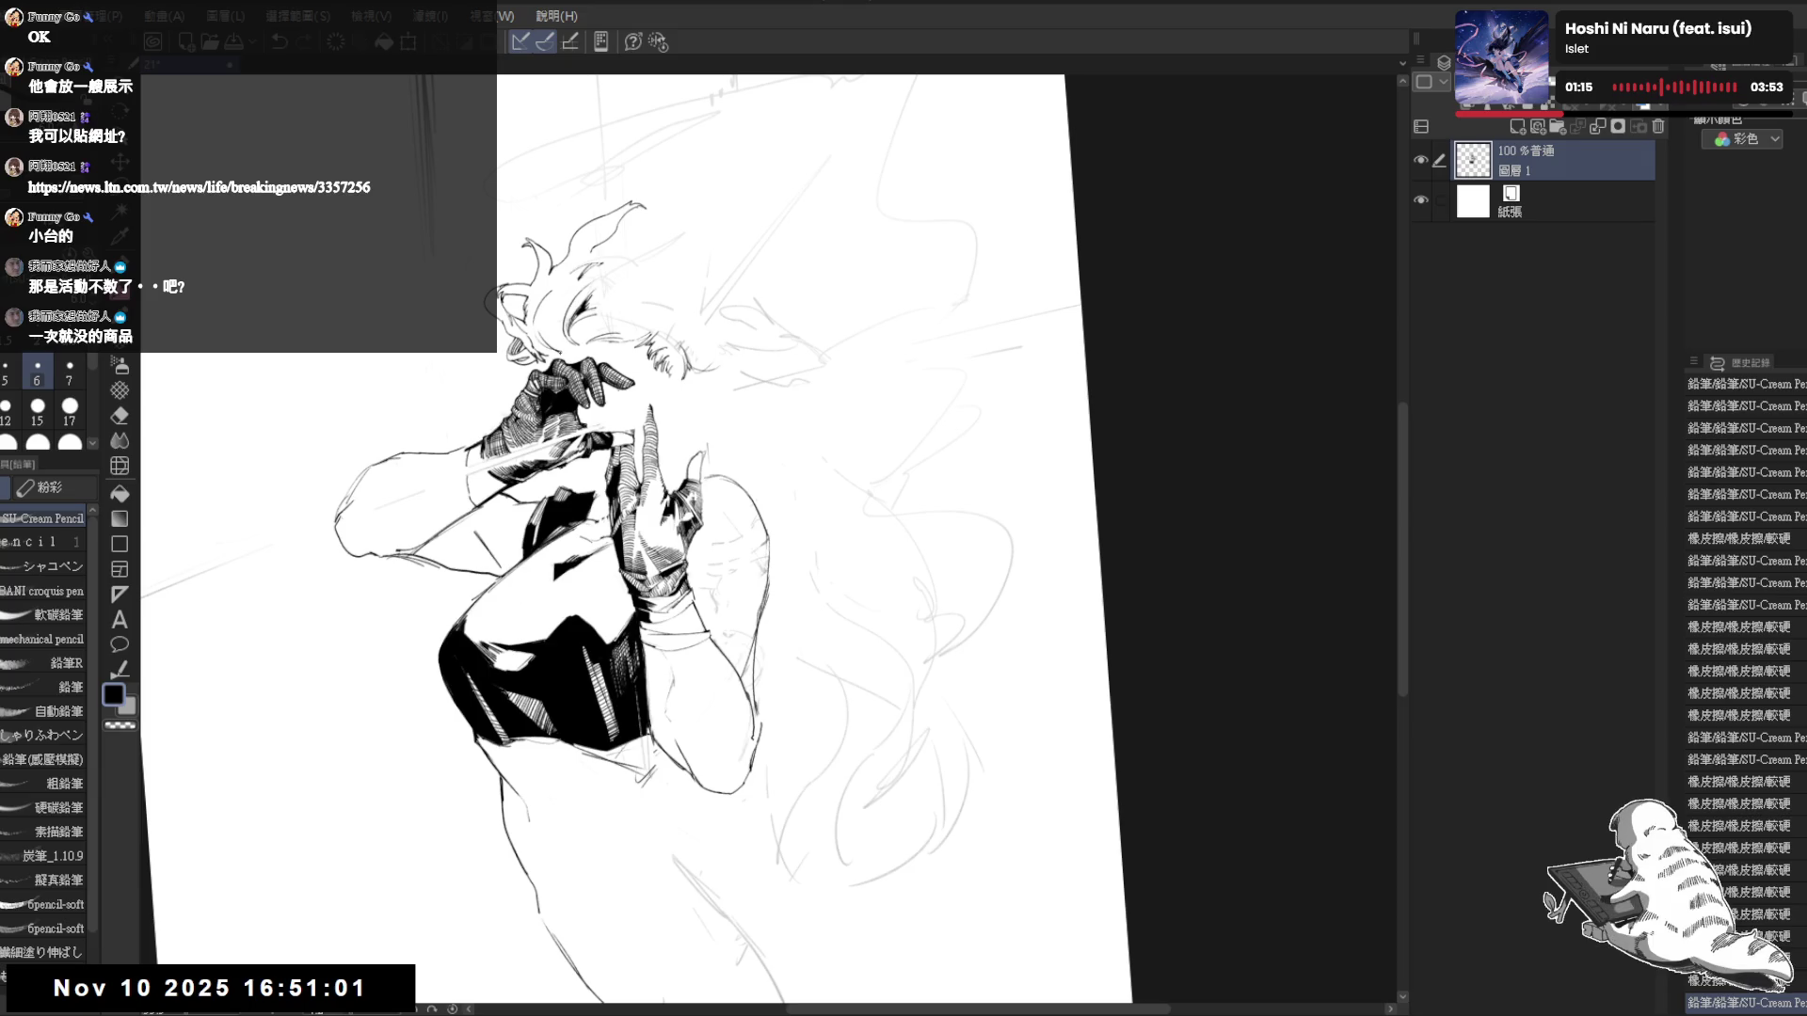
left_click(546, 311)
left_click(544, 313)
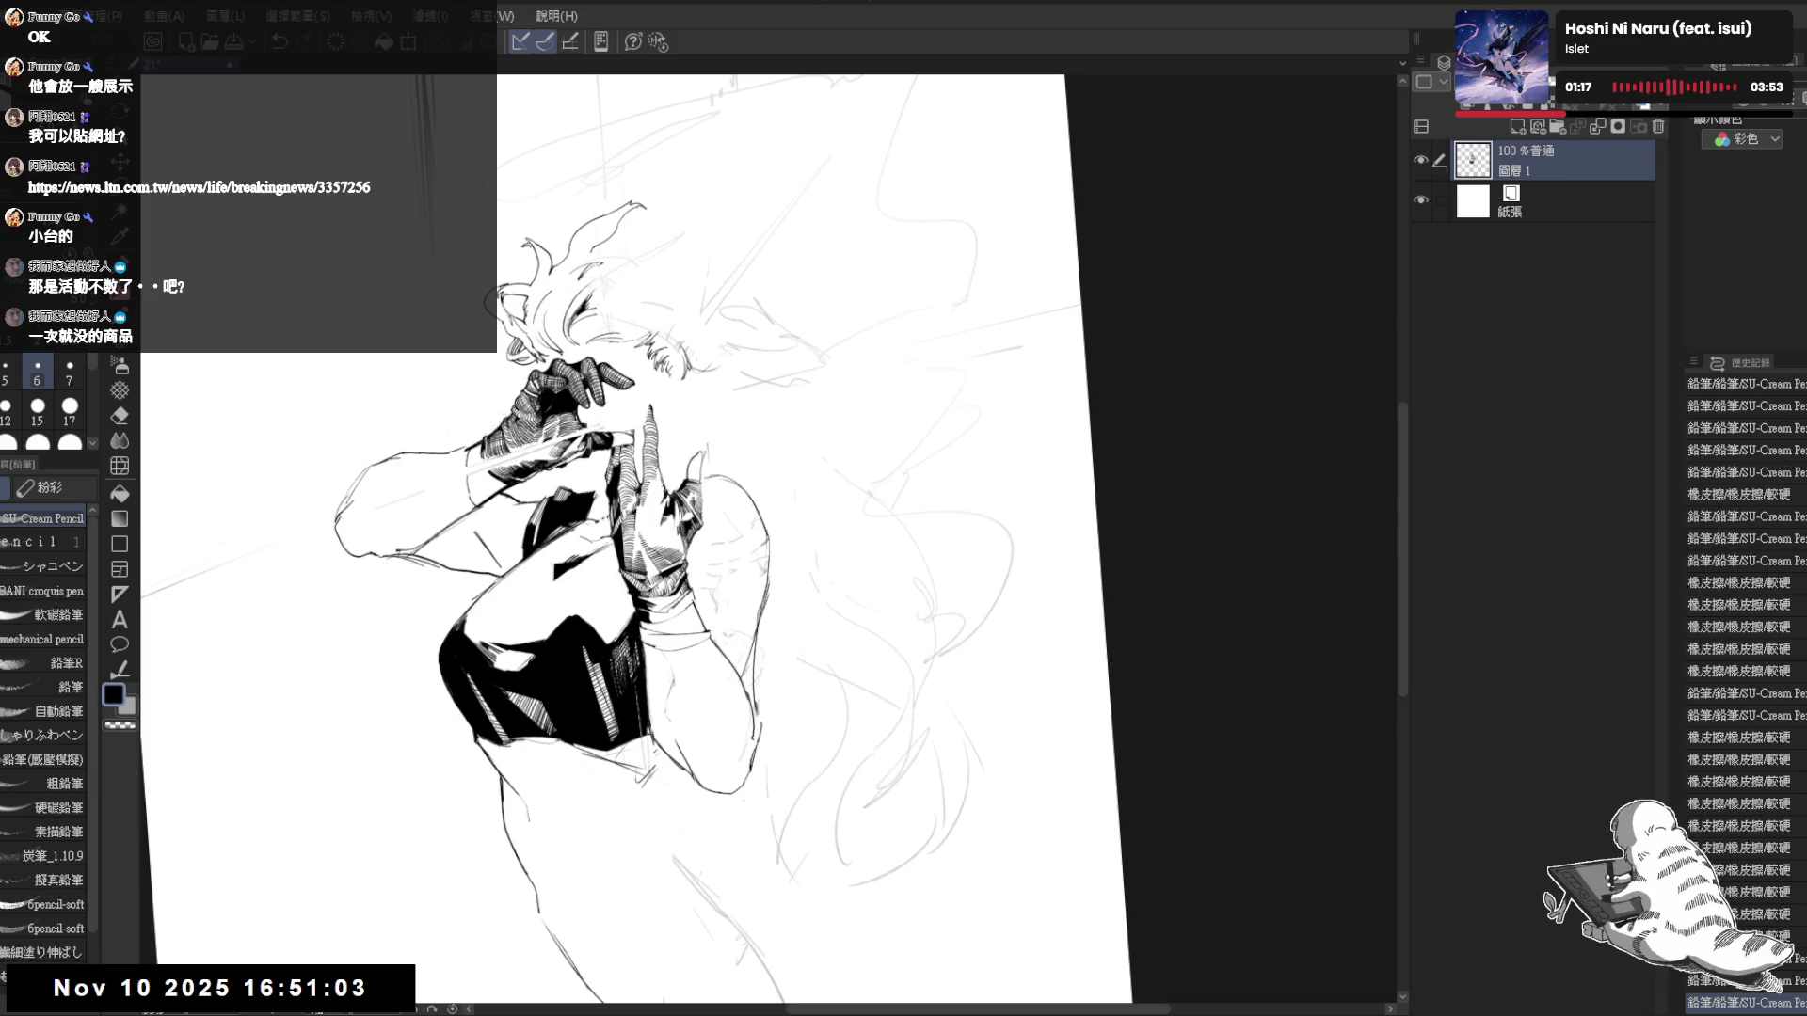
key("h")
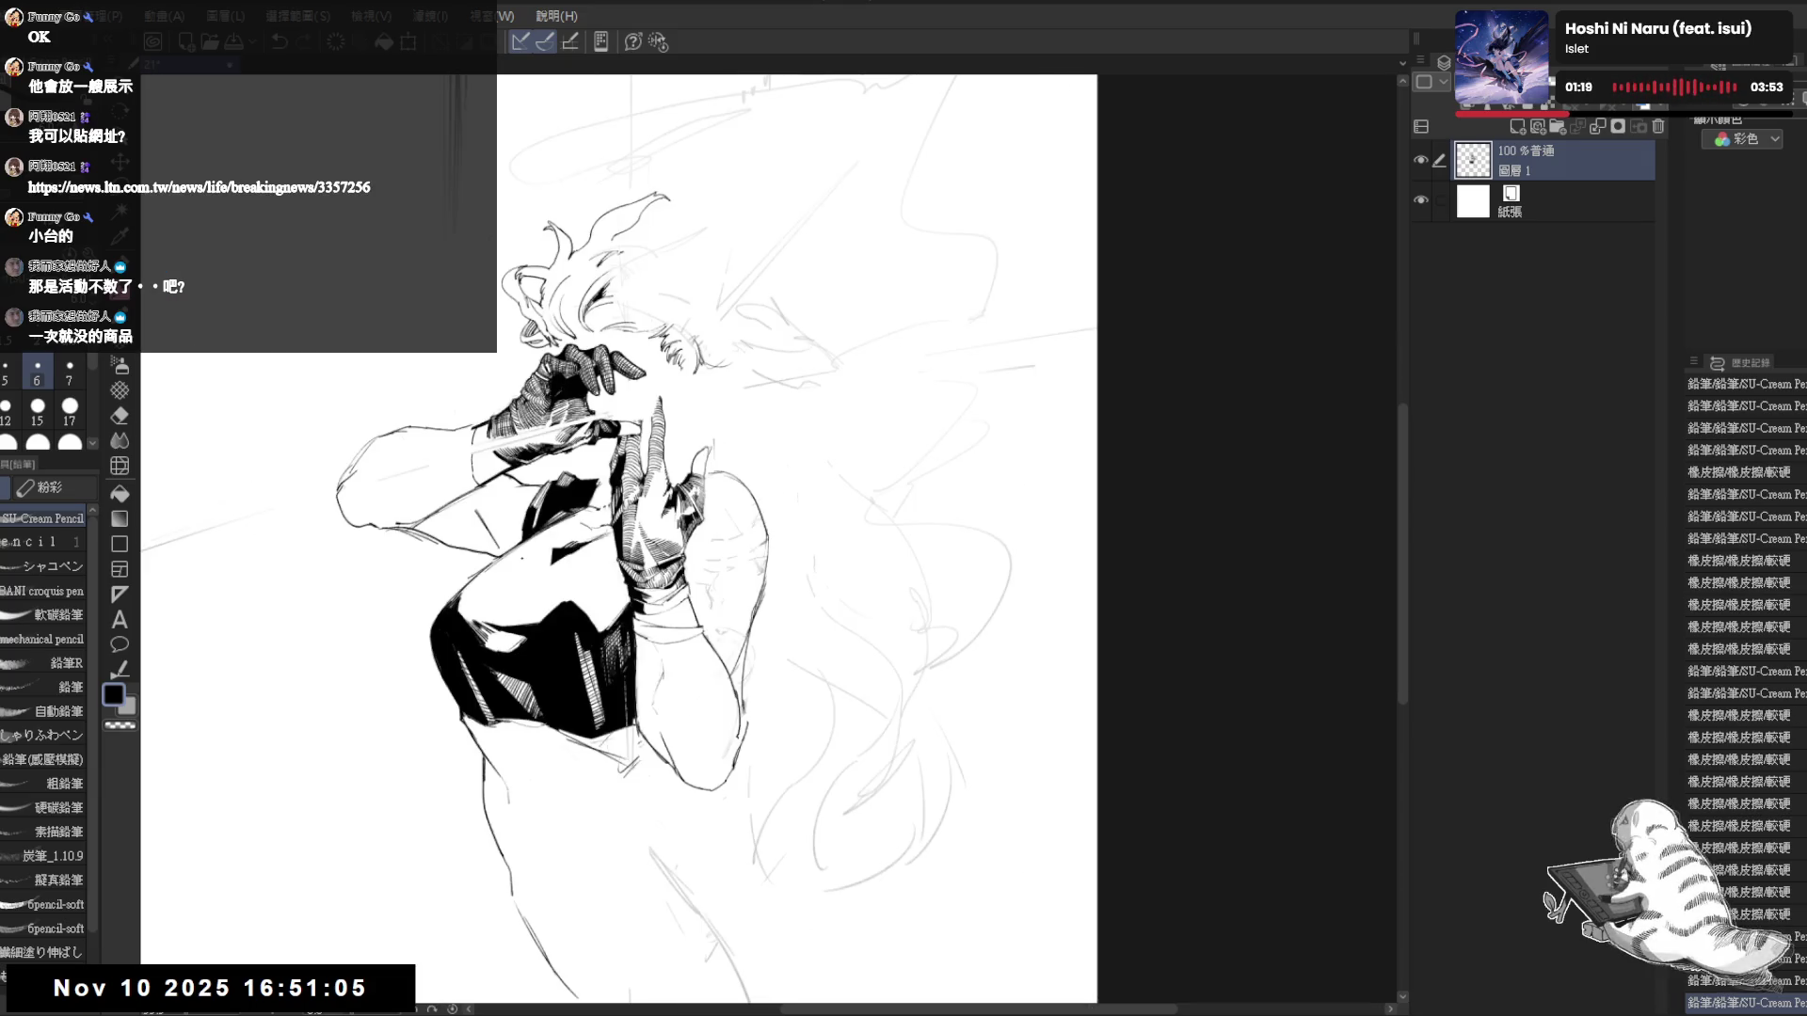
key("h")
left_click_drag(618, 319, 630, 336)
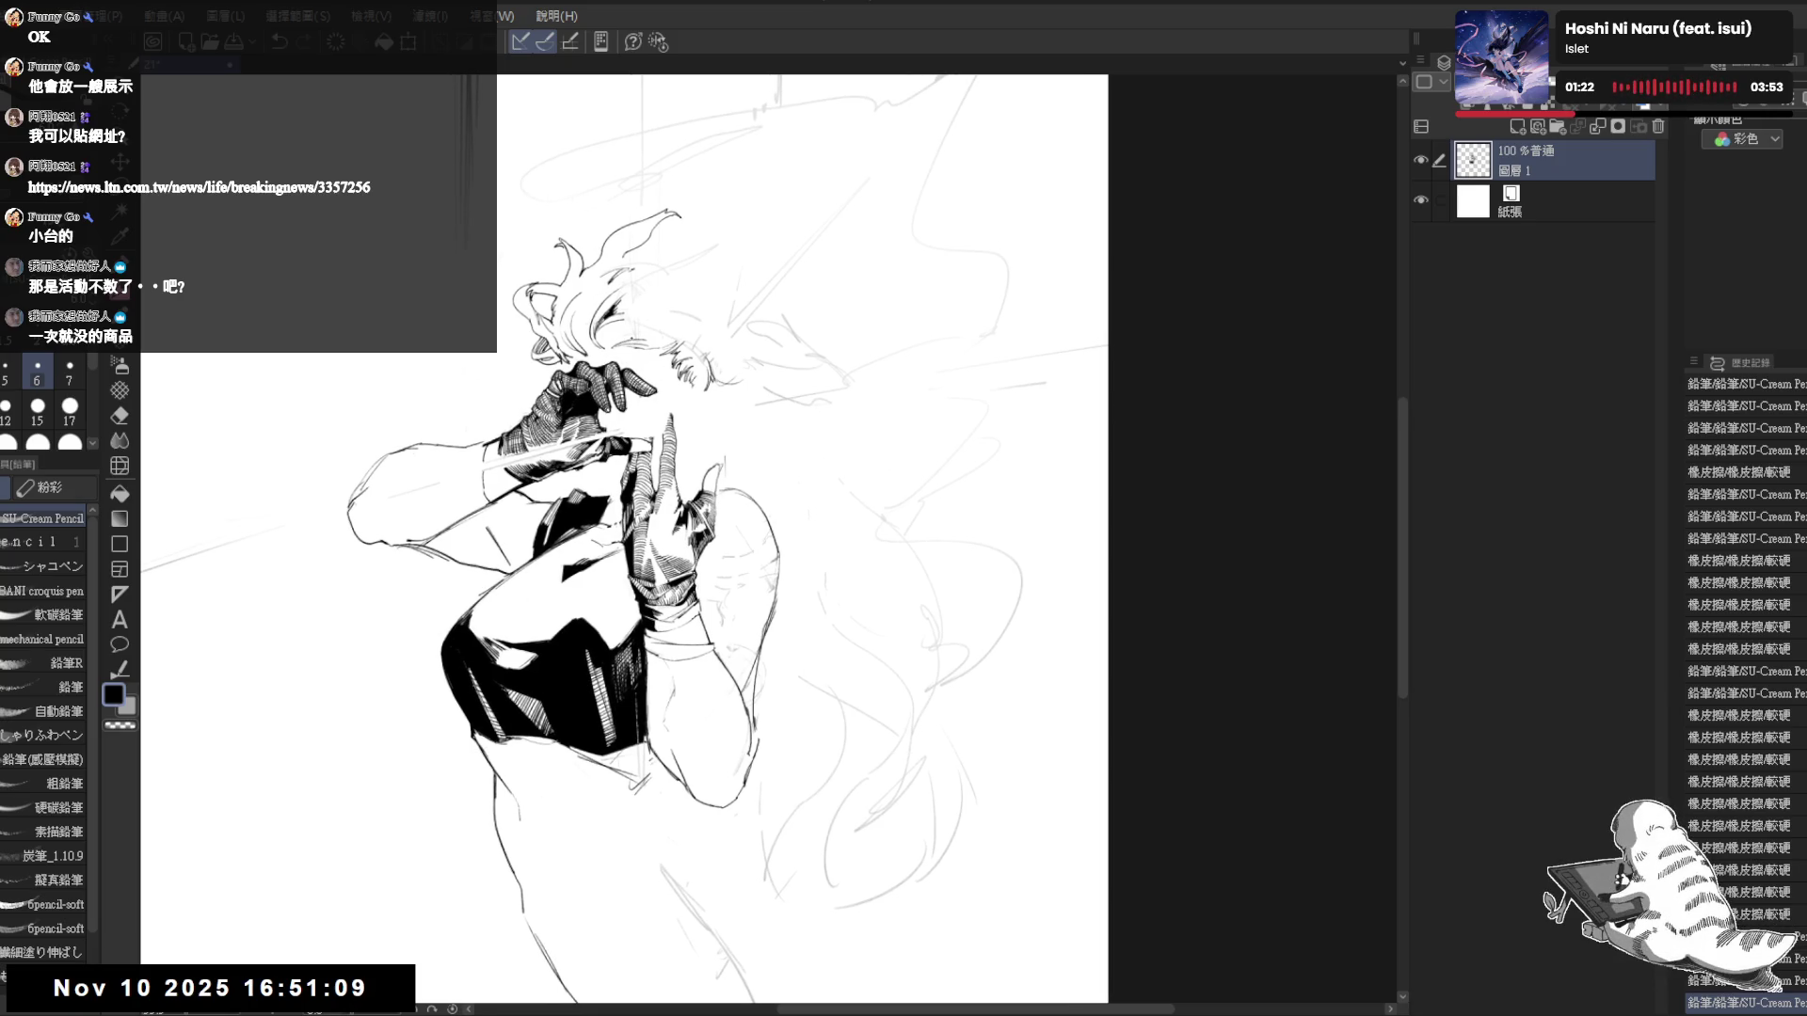
left_click_drag(752, 564, 847, 640)
- Place a small pencil mark near the face and rotate the view to a comfortable drawing angle
key("p")
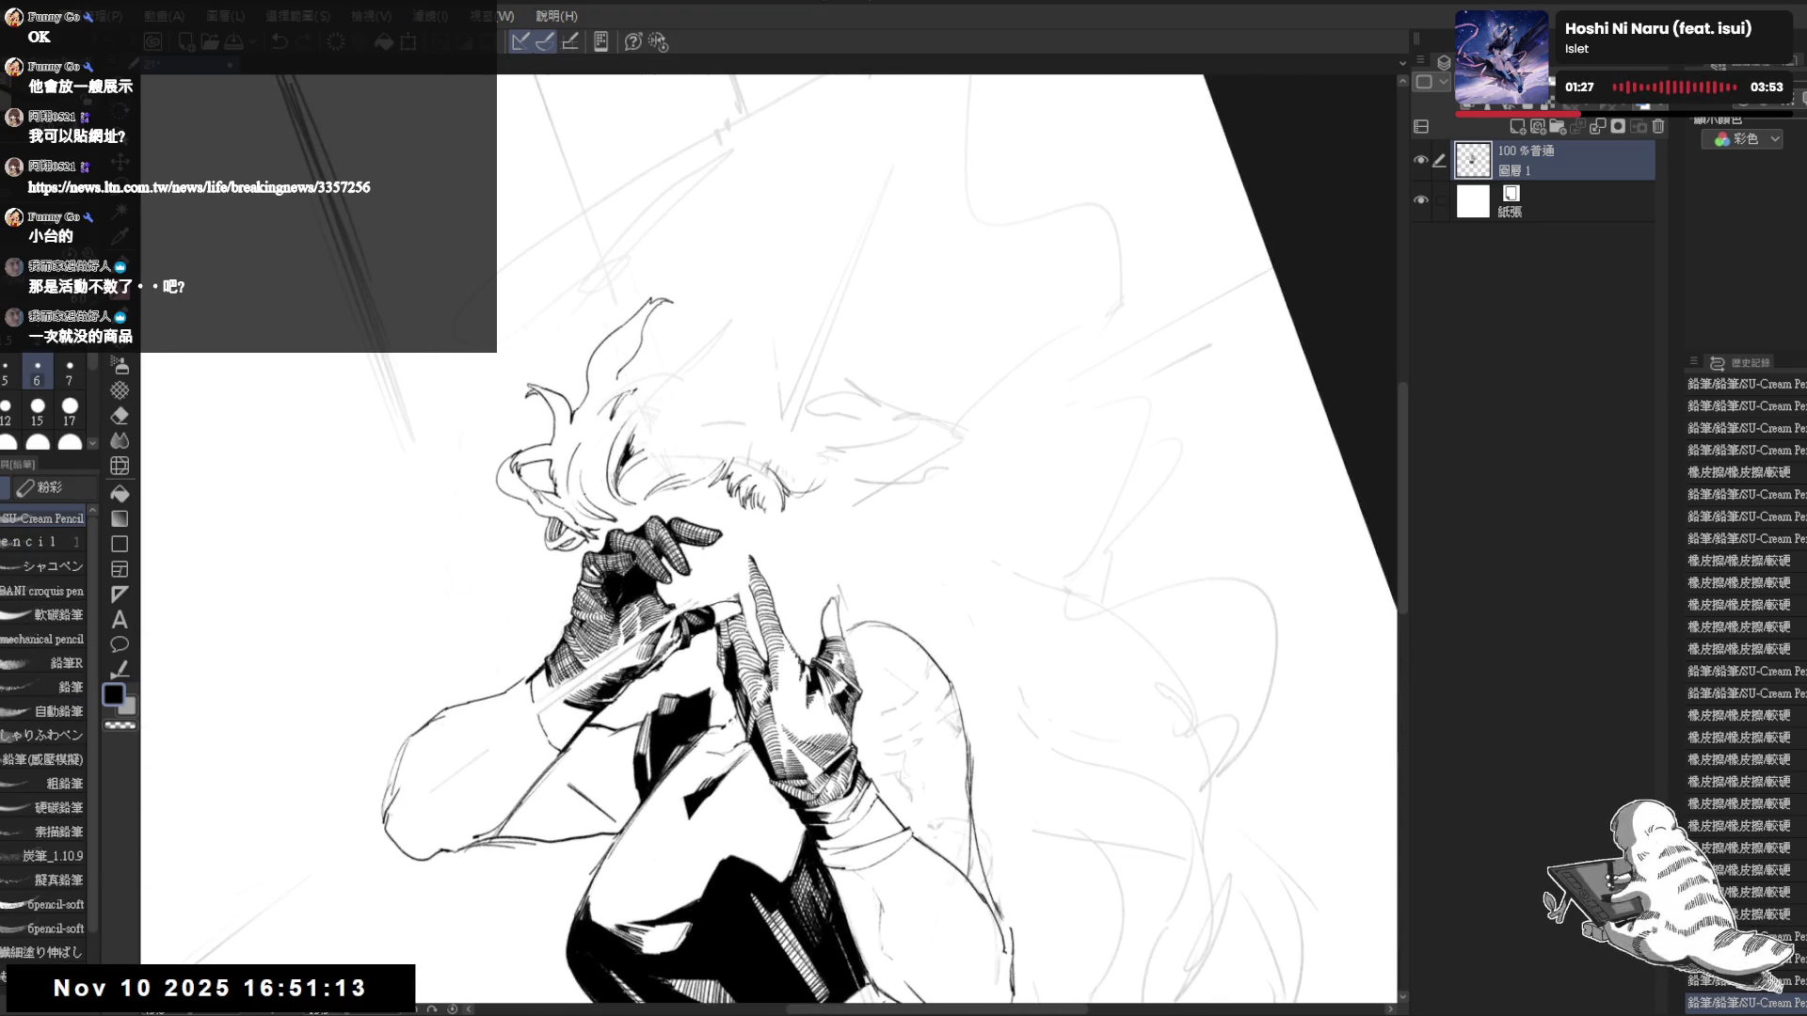
left_click(592, 483)
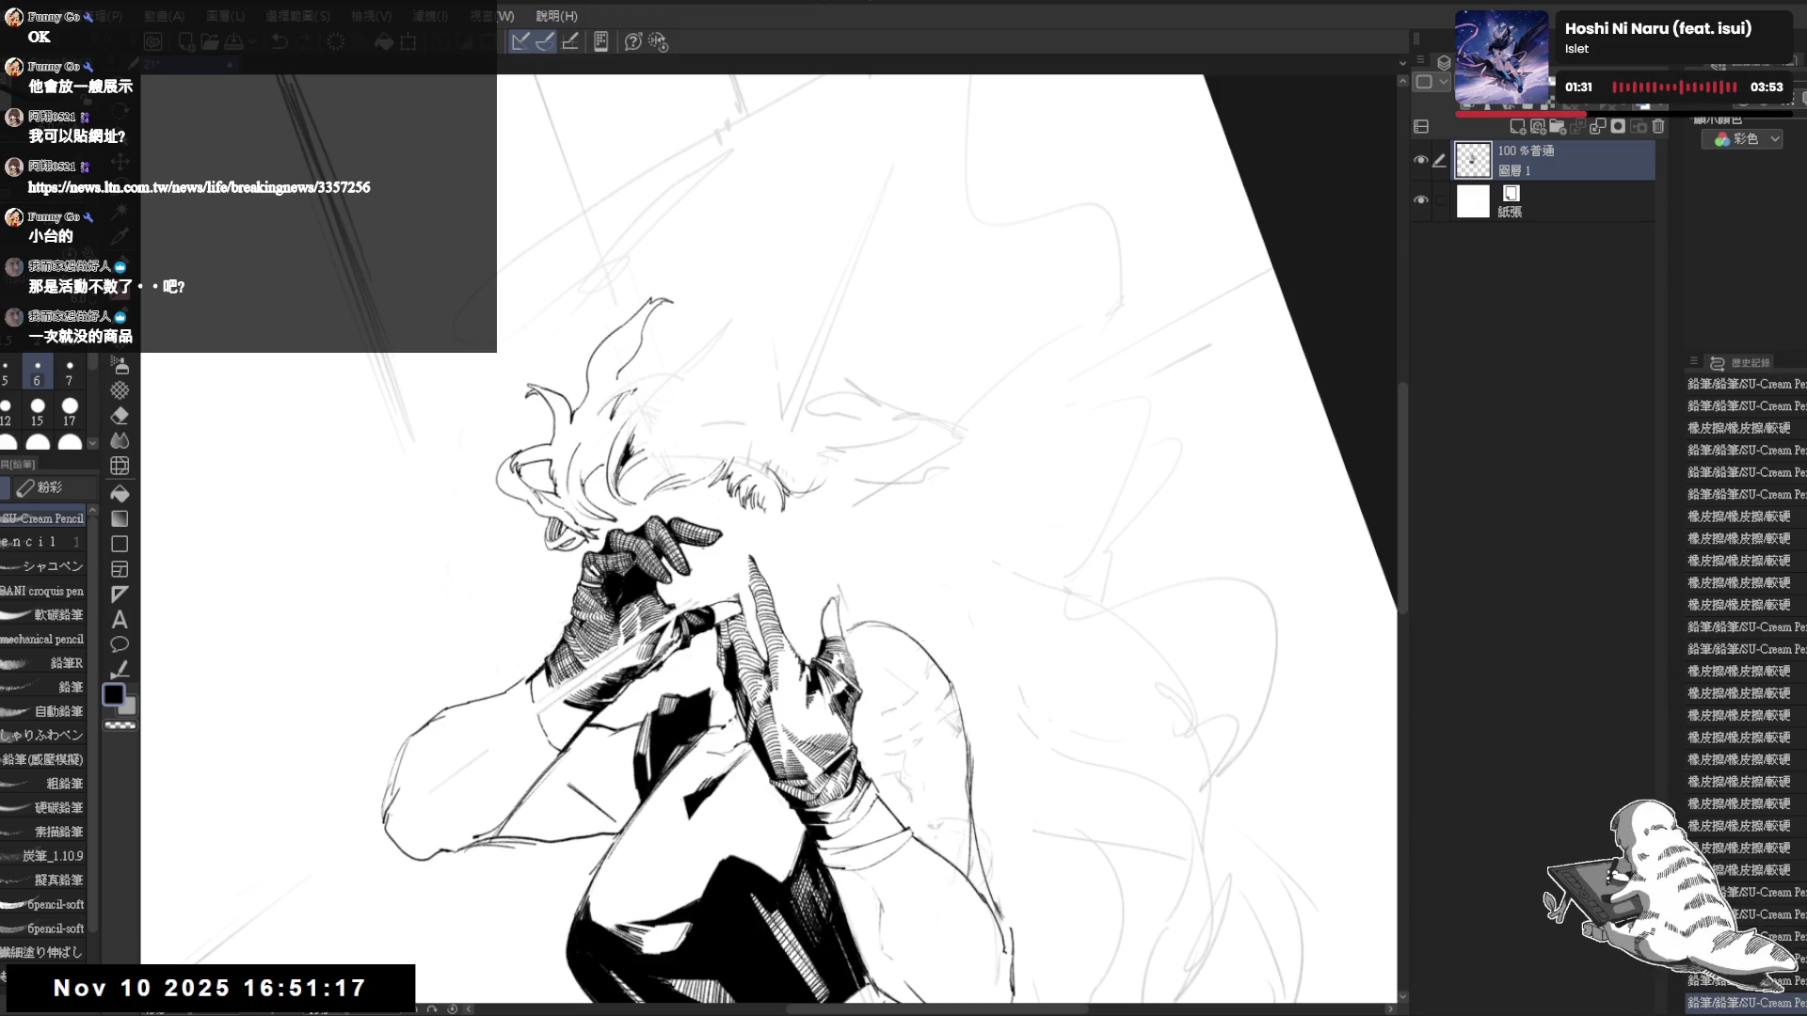
key("ctrl+z")
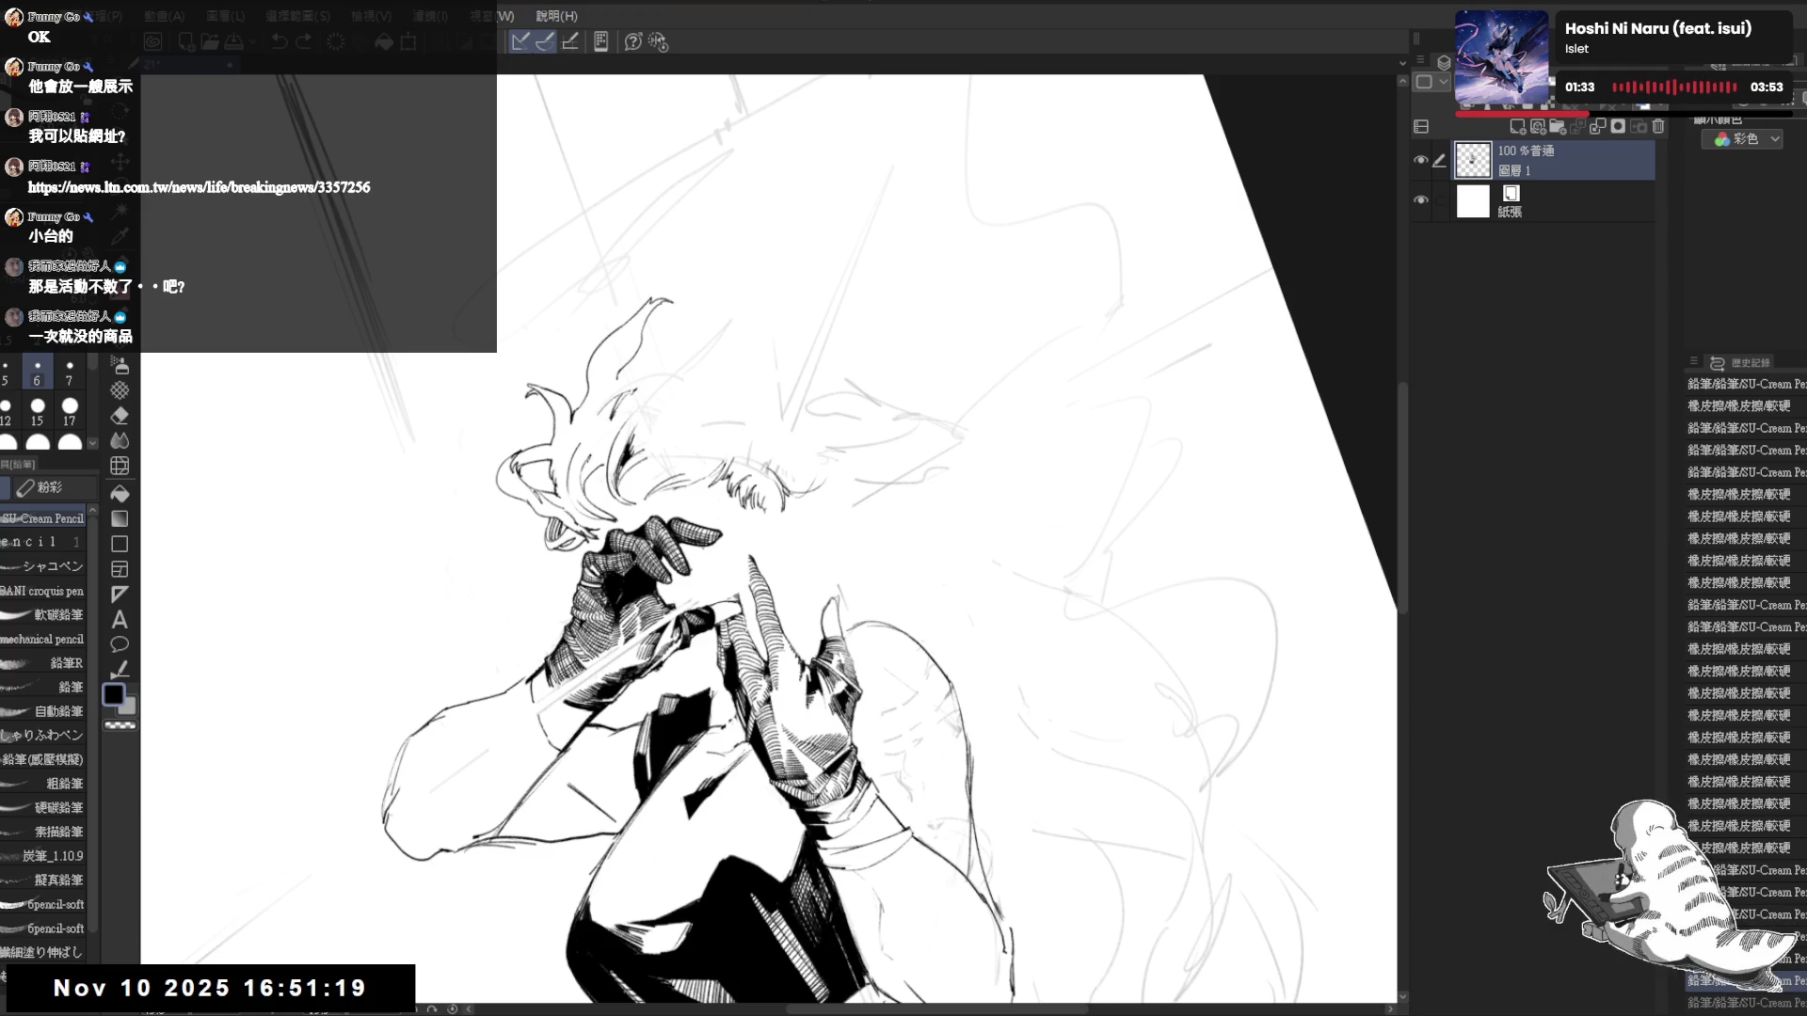
key("ctrl+y")
mouse_move(659, 470)
left_mouse_down()
mouse_move(573, 435)
mouse_move(612, 442)
mouse_move(584, 466)
mouse_move(570, 542)
left_mouse_up()
- Try a stroke near the face, undo it, and add a small mark to the hair instead
key("e")
key("p")
key("e")
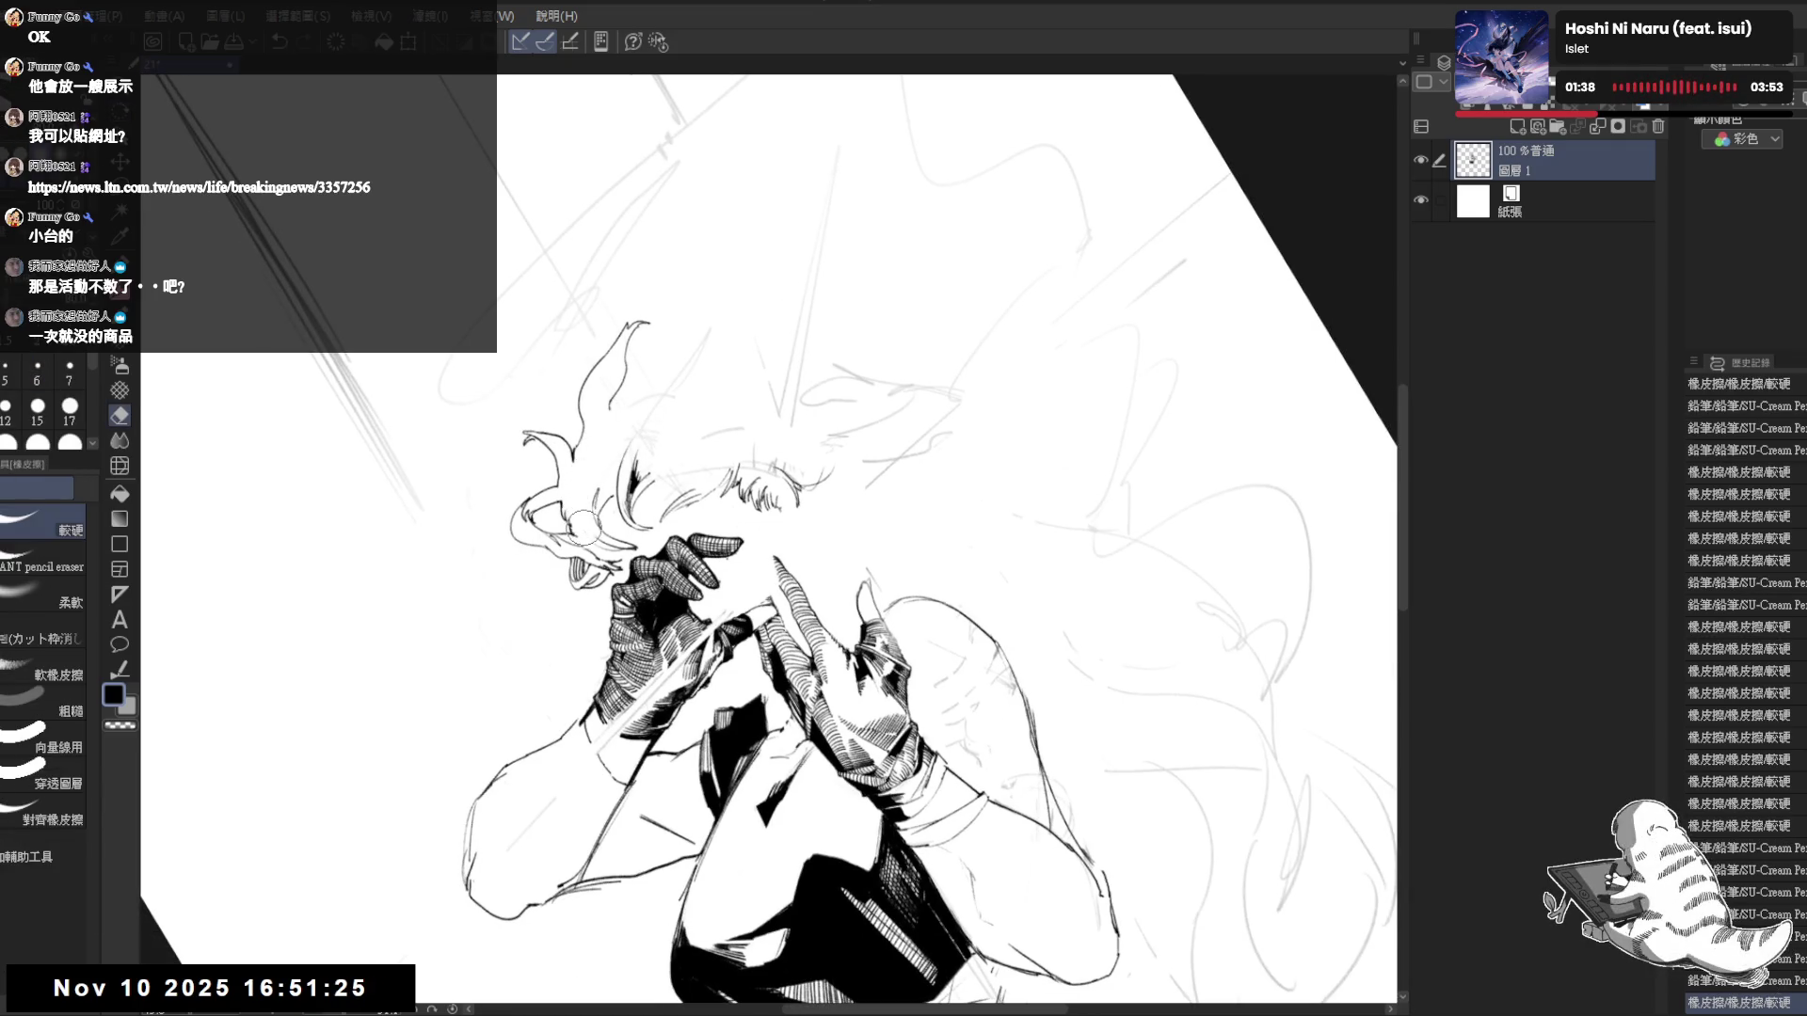
key("p")
left_click_drag(595, 453, 574, 495)
key("ctrl+z")
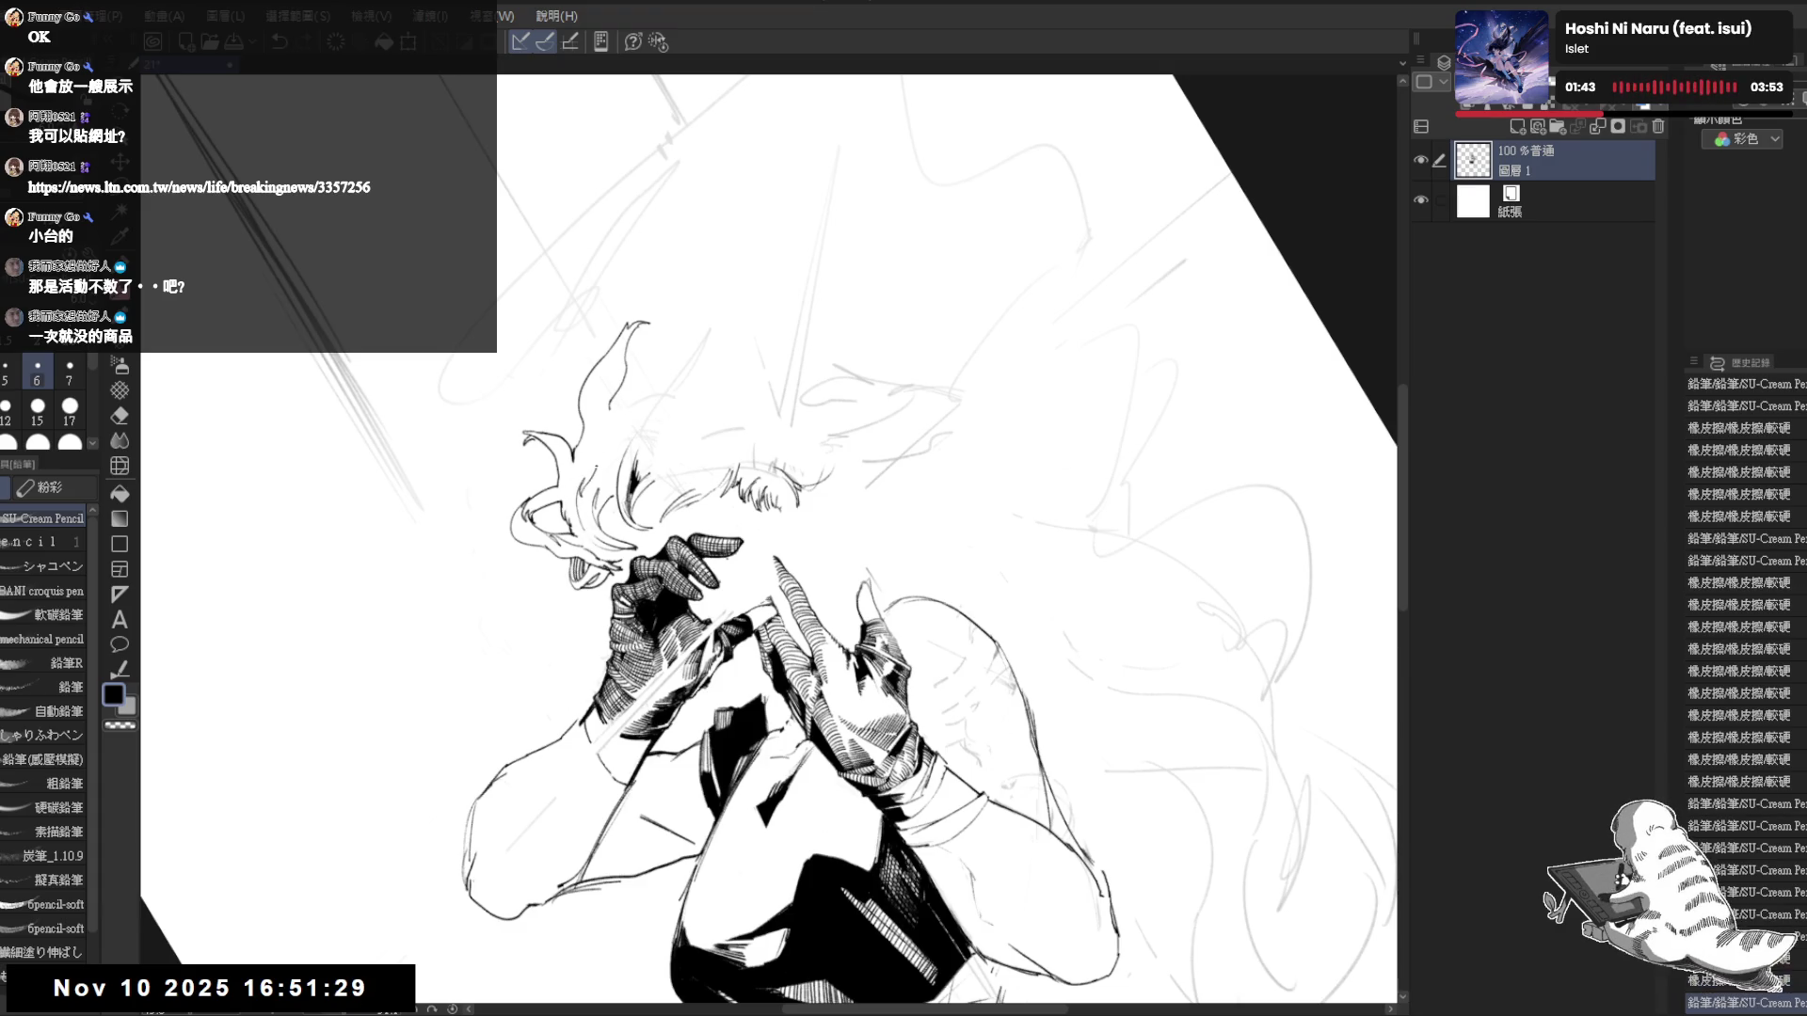
left_click_drag(602, 431, 599, 454)
- Draw a new stroke in the hair at an angled view, then rotate the view back upright
key("asciicircum")
key("asciicircum")
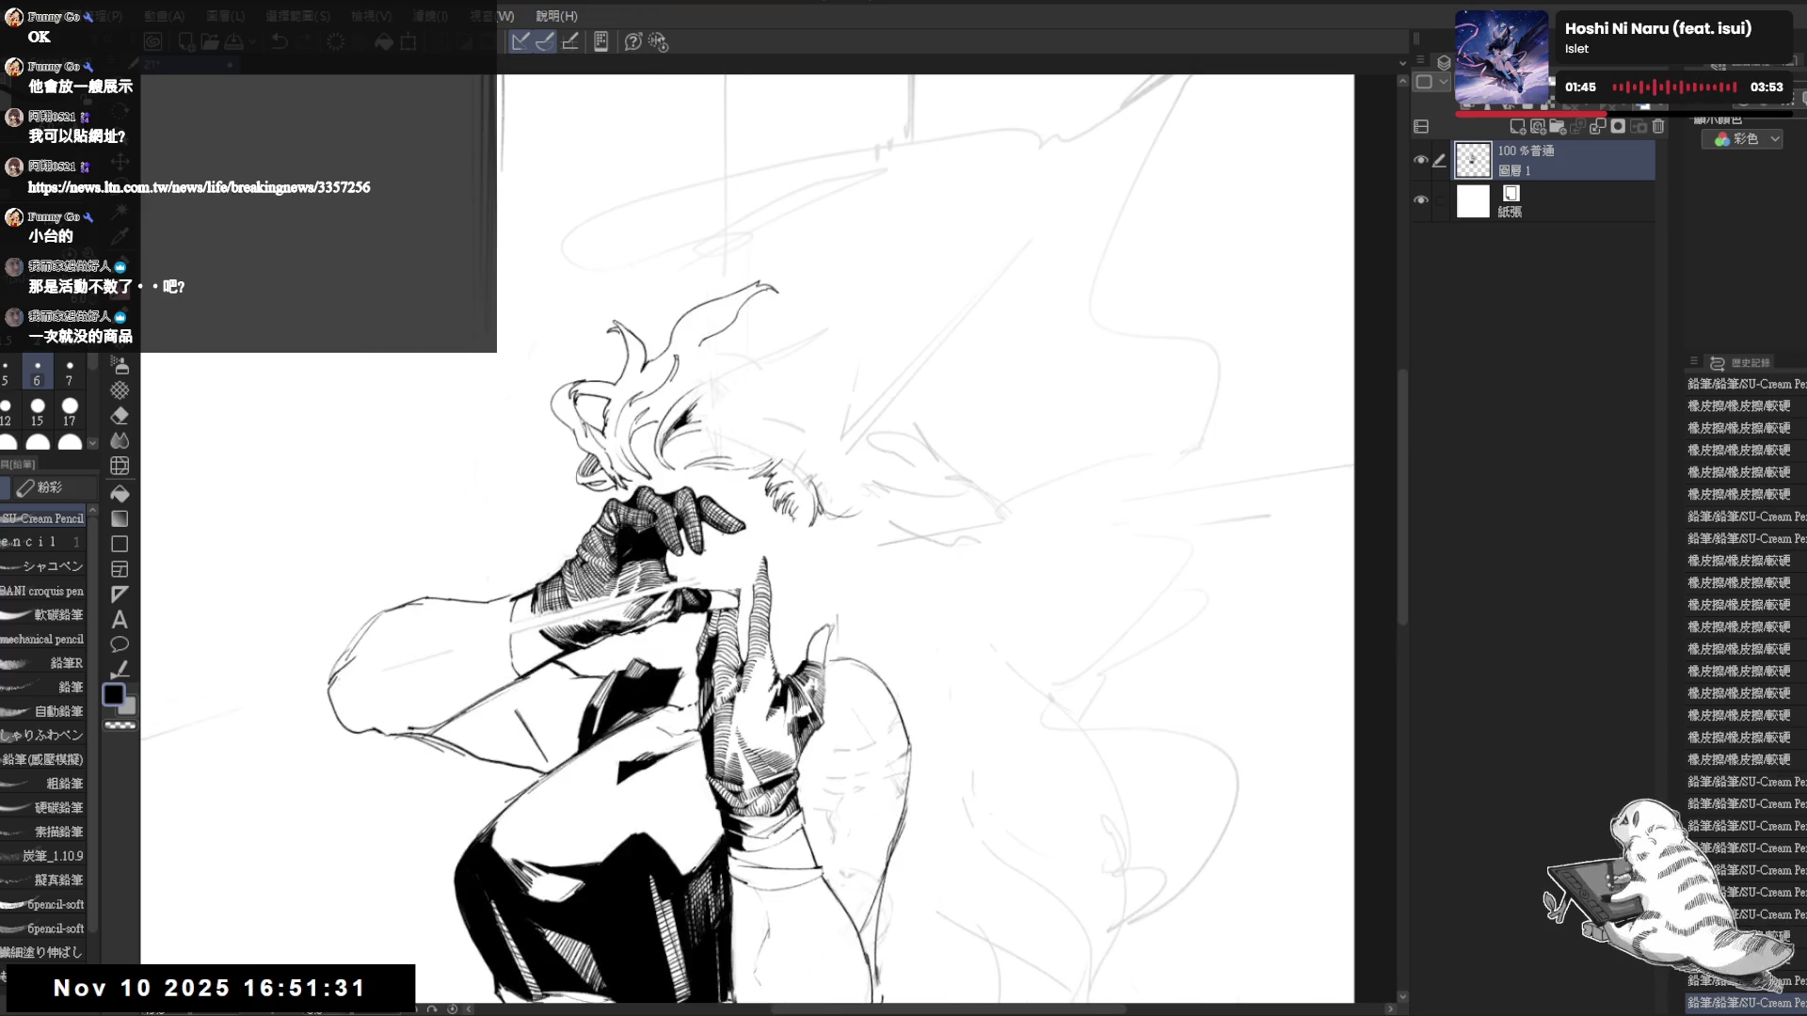
key("minus")
key("minus")
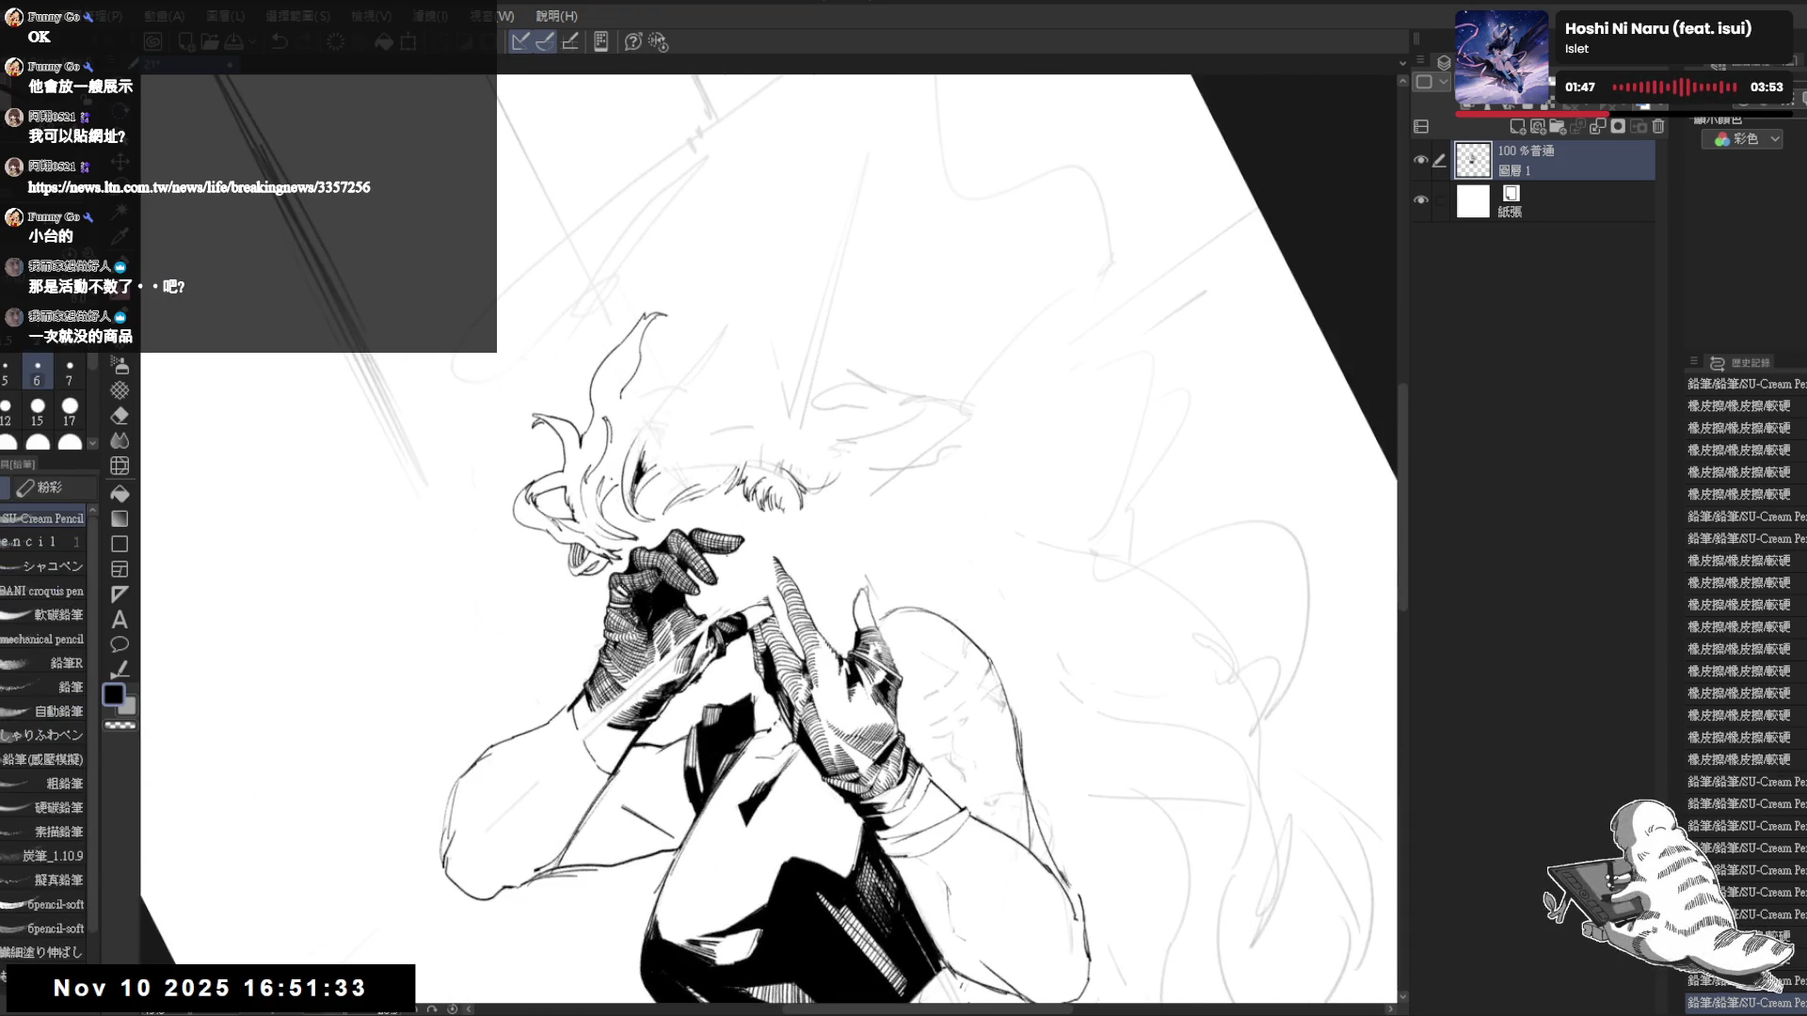
left_click_drag(611, 433, 663, 390)
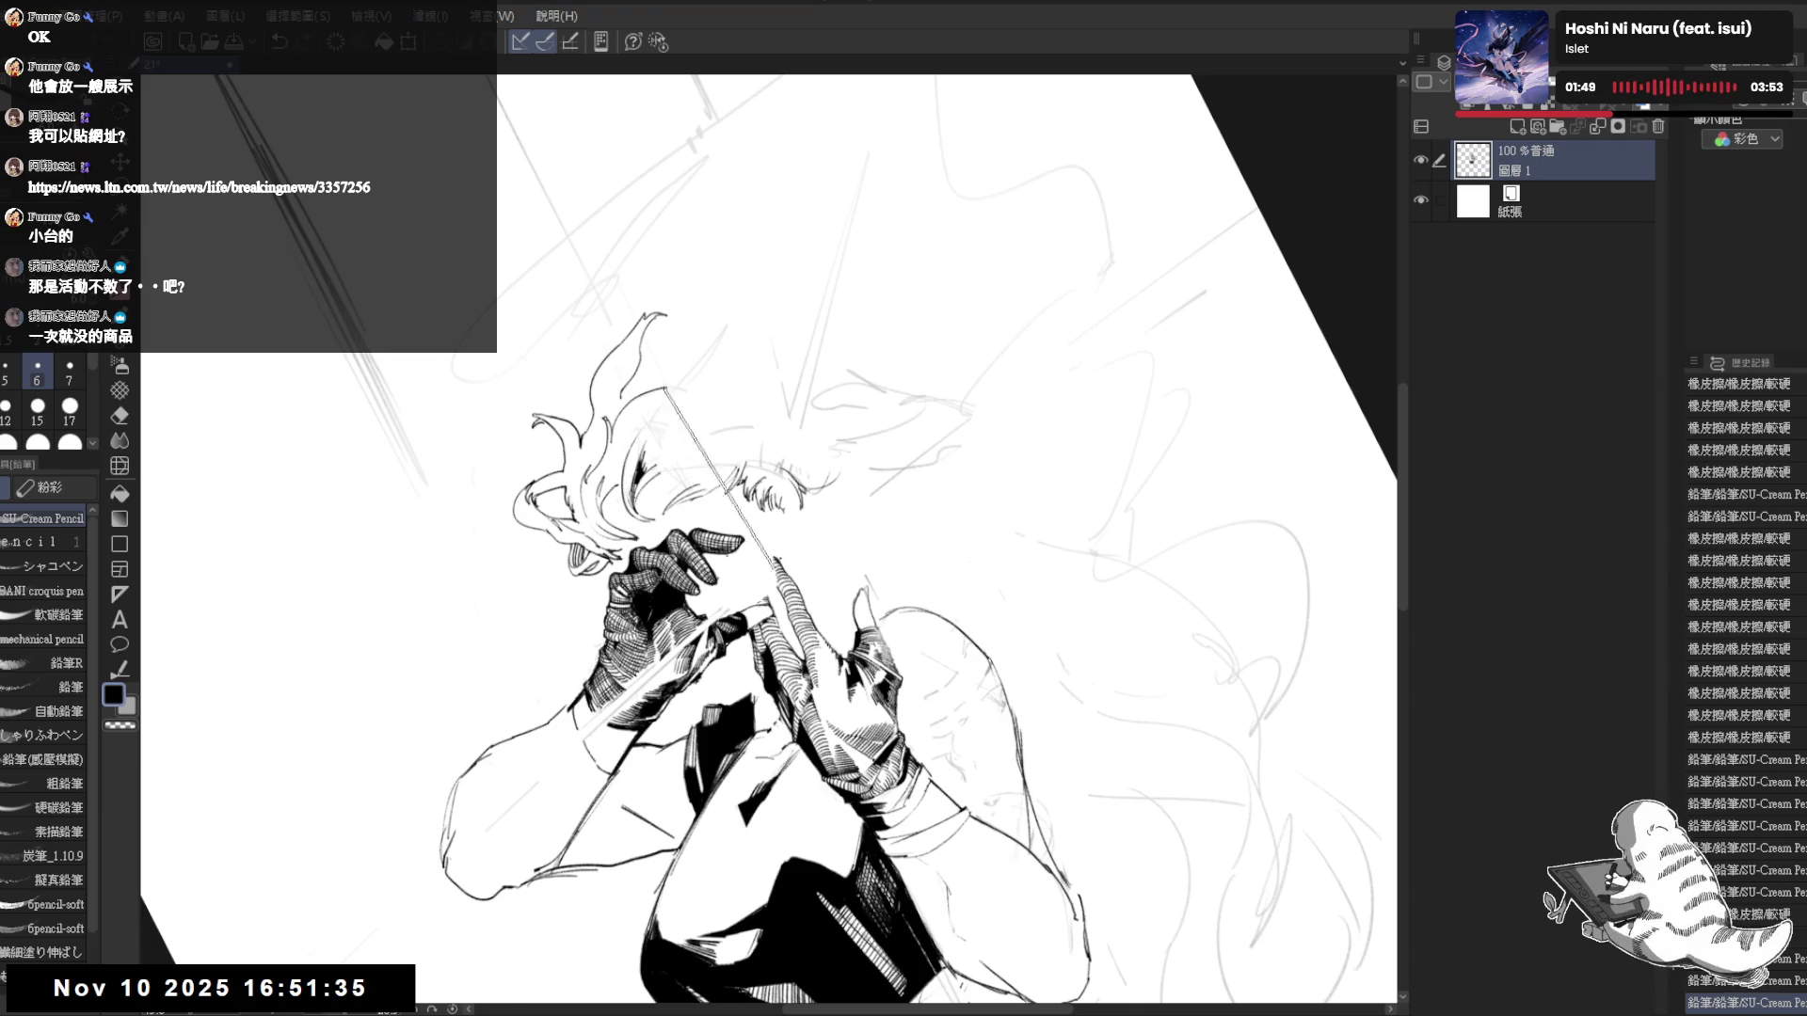
key("asciicircum")
left_click_drag(715, 602, 761, 646)
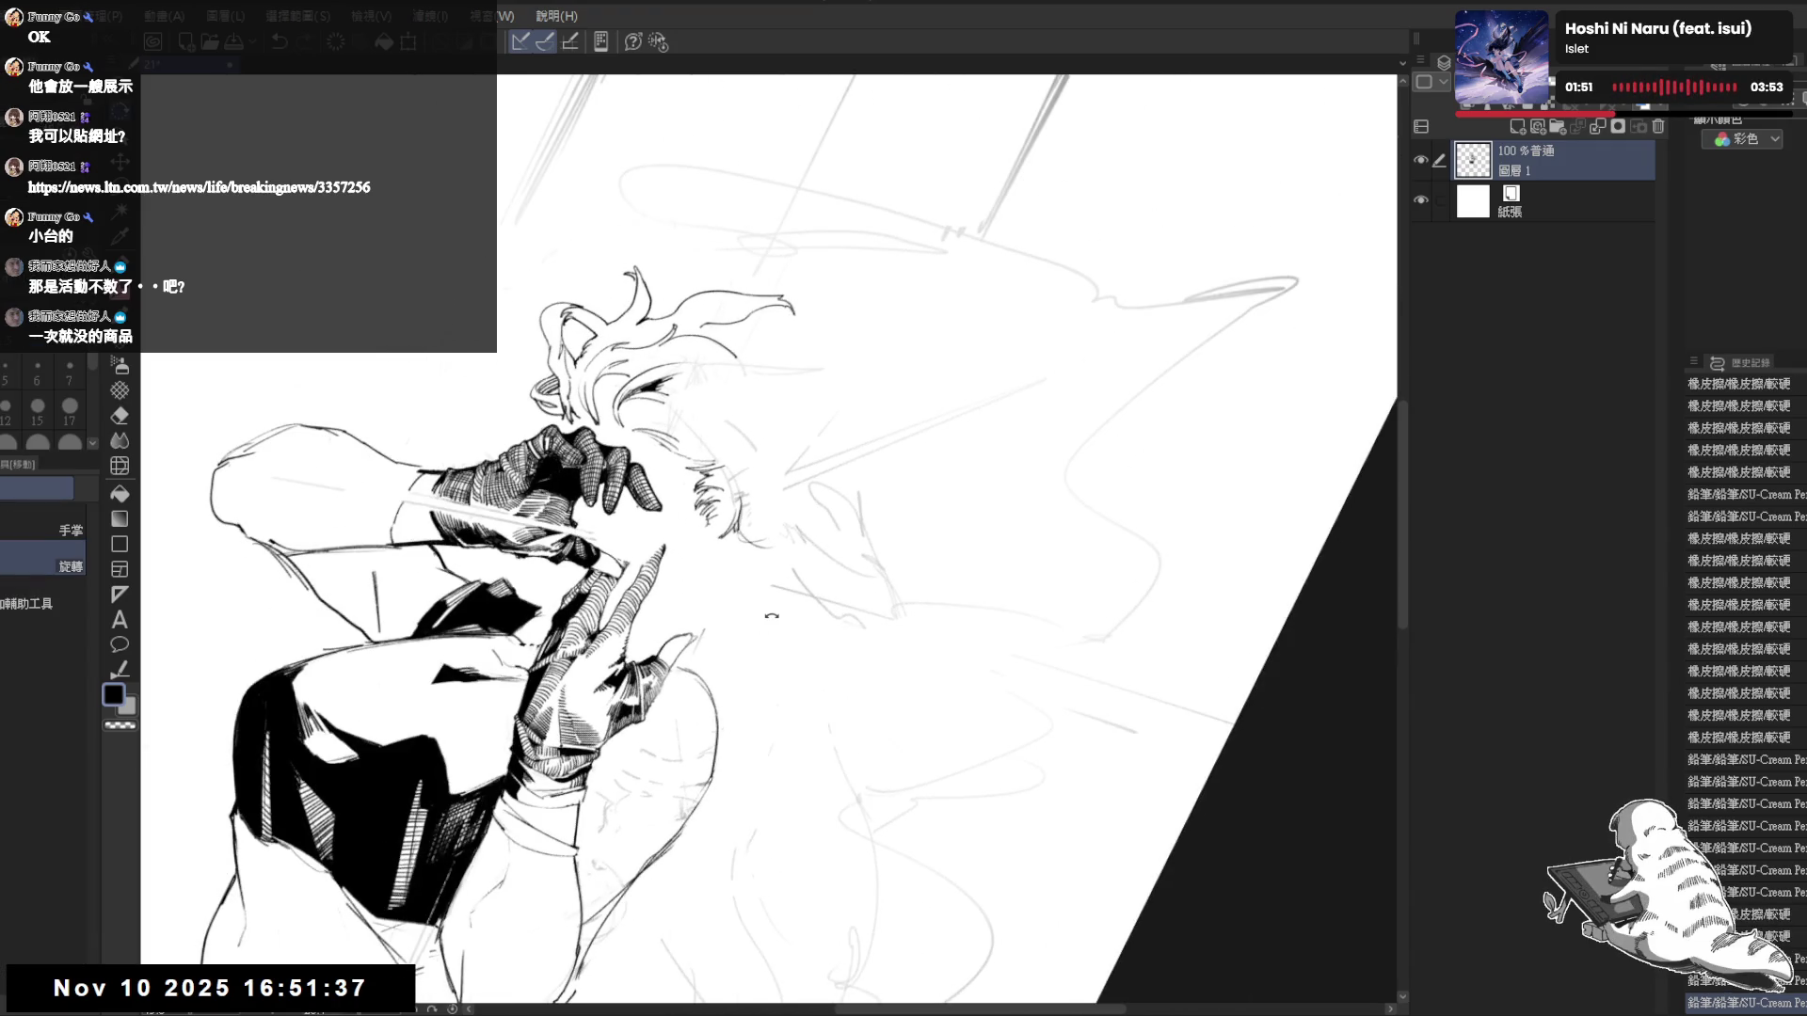
left_click_drag(798, 361, 660, 350)
- Erase stray lines and small marks near the face
key("e")
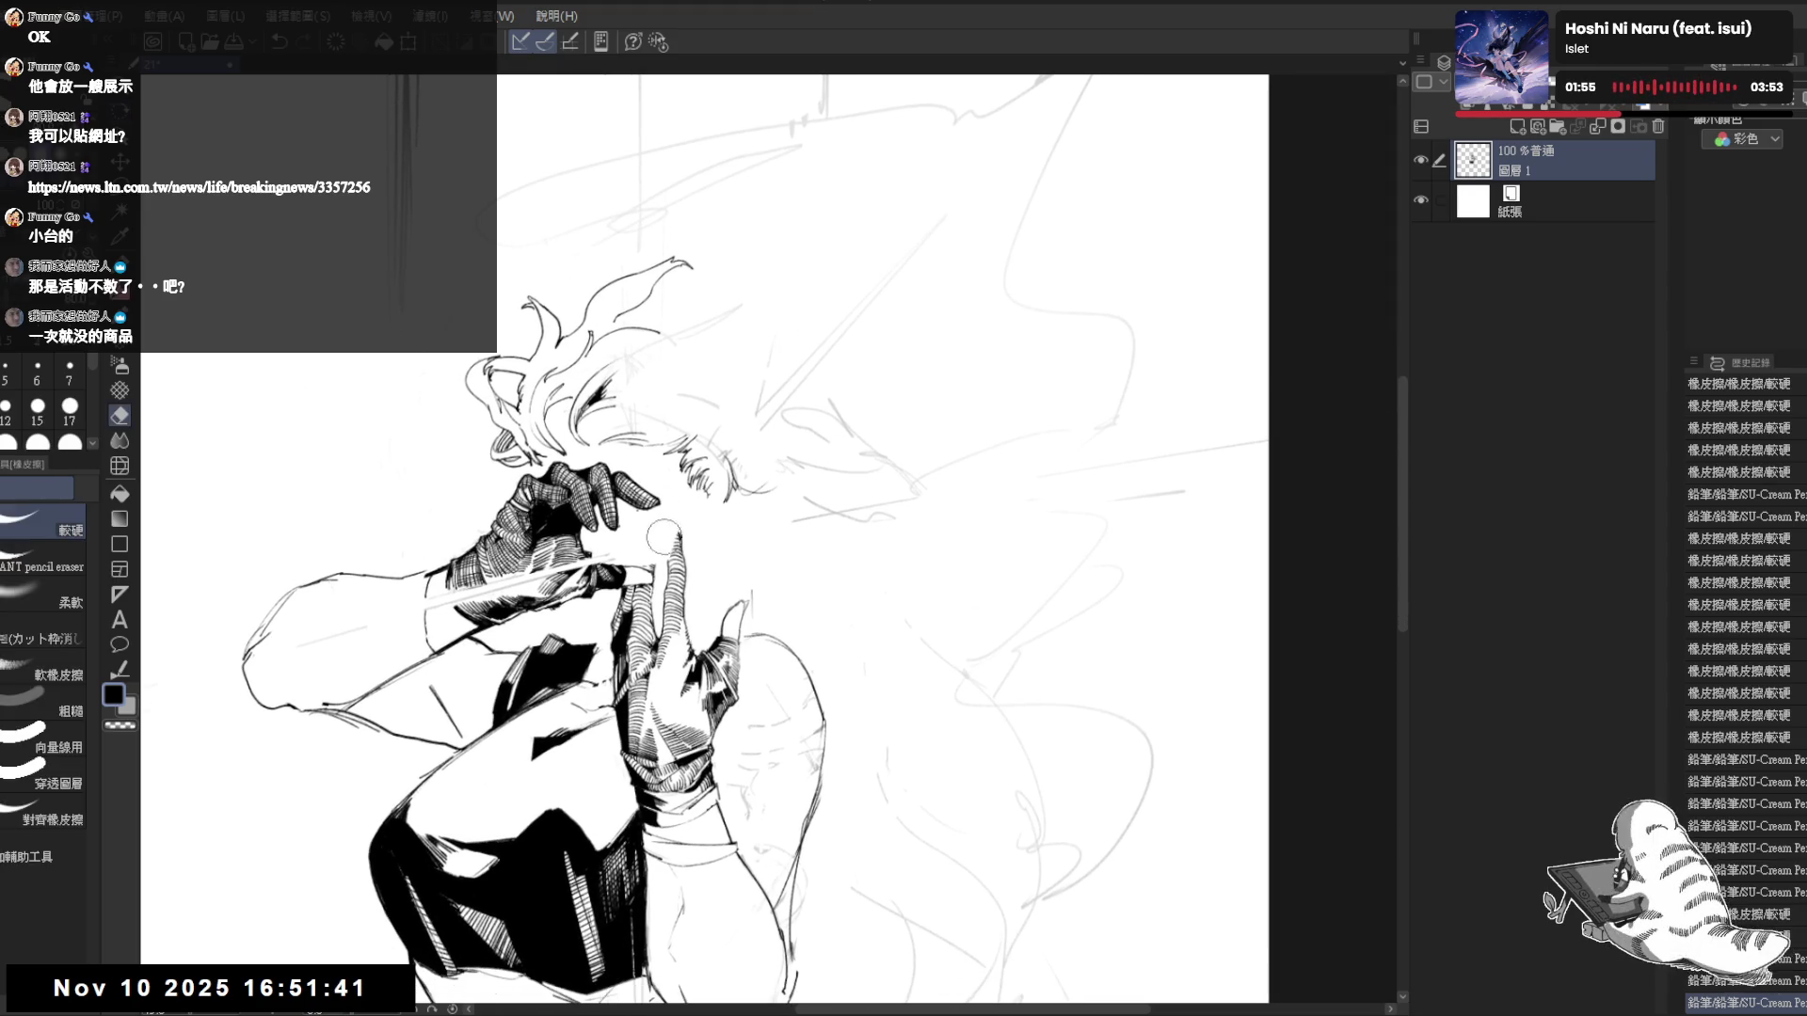
left_click_drag(640, 520, 632, 519)
left_click_drag(710, 371, 725, 350)
key("e")
mouse_move(720, 414)
left_mouse_down()
mouse_move(678, 470)
mouse_move(715, 407)
mouse_move(670, 453)
left_mouse_up()
- Draw spiky strokes around the face, including a long hair strand sweeping down toward it
key("p")
left_click_drag(743, 359, 688, 433)
left_click_drag(767, 337, 732, 374)
left_click_drag(733, 371, 693, 439)
left_click_drag(788, 337, 717, 414)
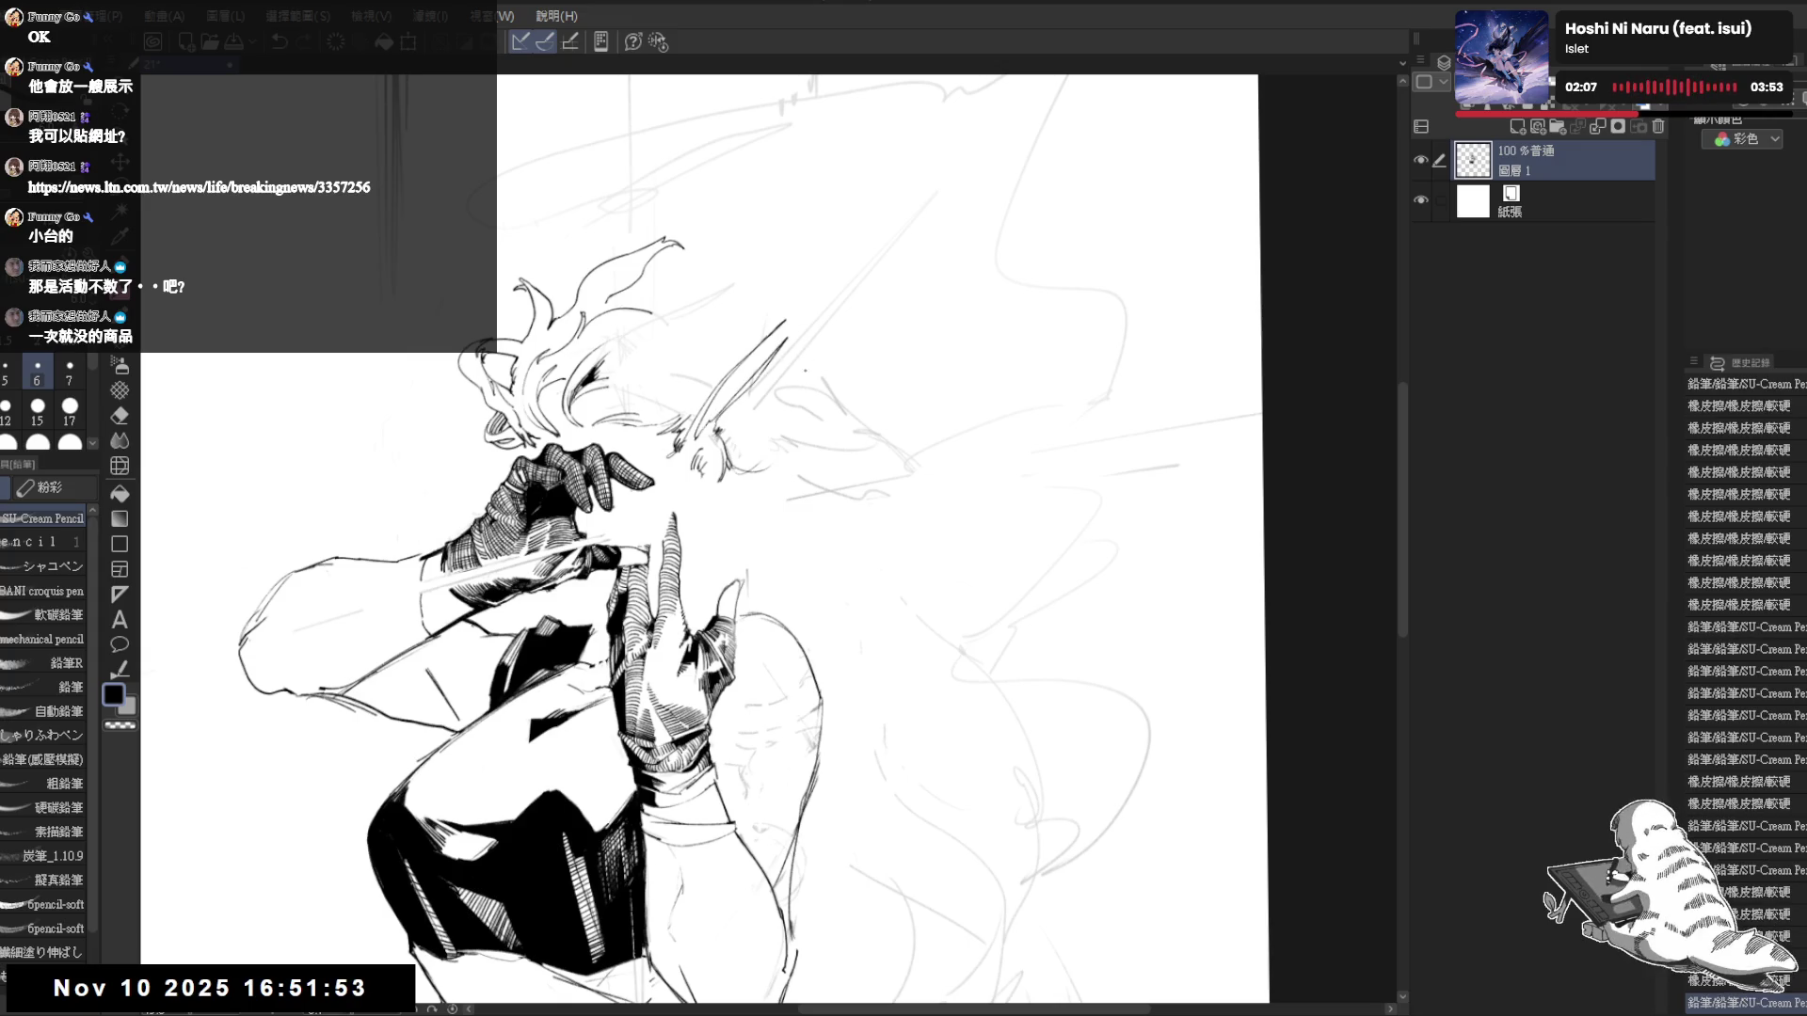
- Erase excess lines and hair strokes beside the face in a counterclockwise-rotated view
key("e")
key("minus")
left_click_drag(670, 489, 659, 527)
scroll(663, 484, "down", 1)
mouse_move(662, 453)
left_mouse_down()
mouse_move(685, 428)
mouse_move(696, 772)
left_mouse_up()
- Add another pencil stroke near the face and reframe the view
key("p")
left_click_drag(715, 612, 580, 401)
left_click_drag(753, 466, 746, 422)
scroll(737, 455, "down", 2)
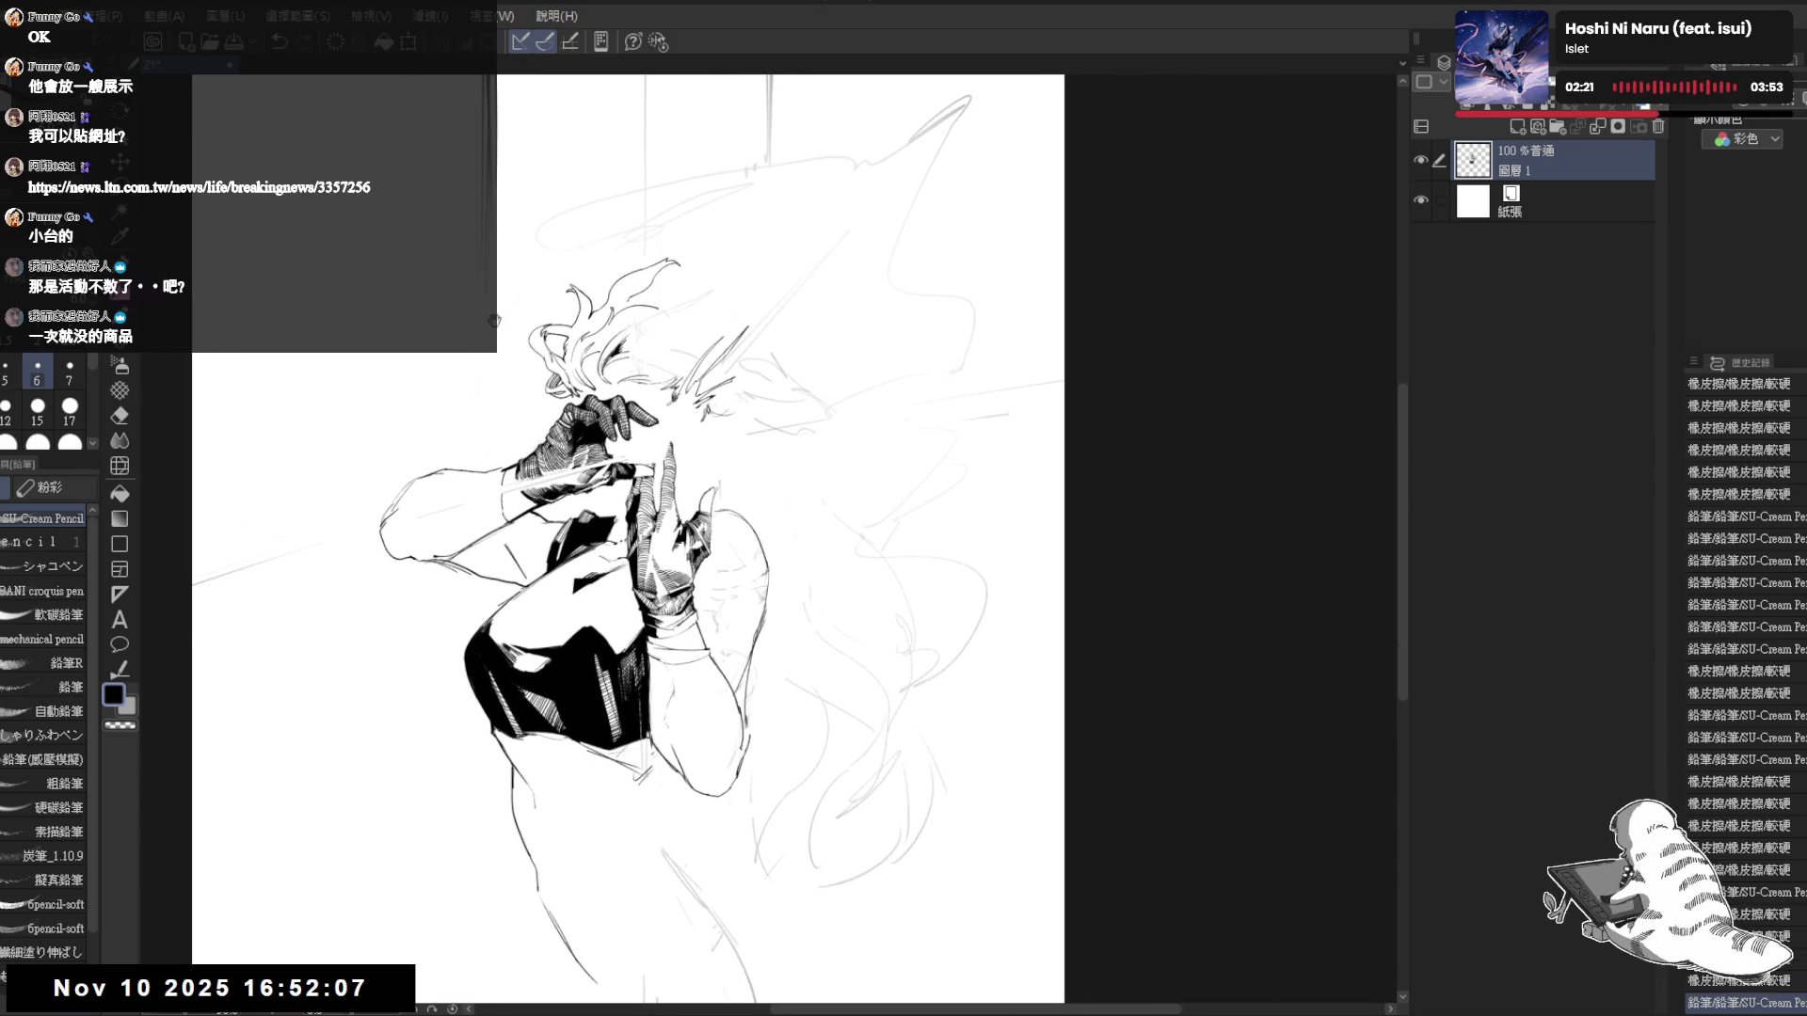
- Erase a stray line and a small mark near the face, then rotate the view counterclockwise
key("e")
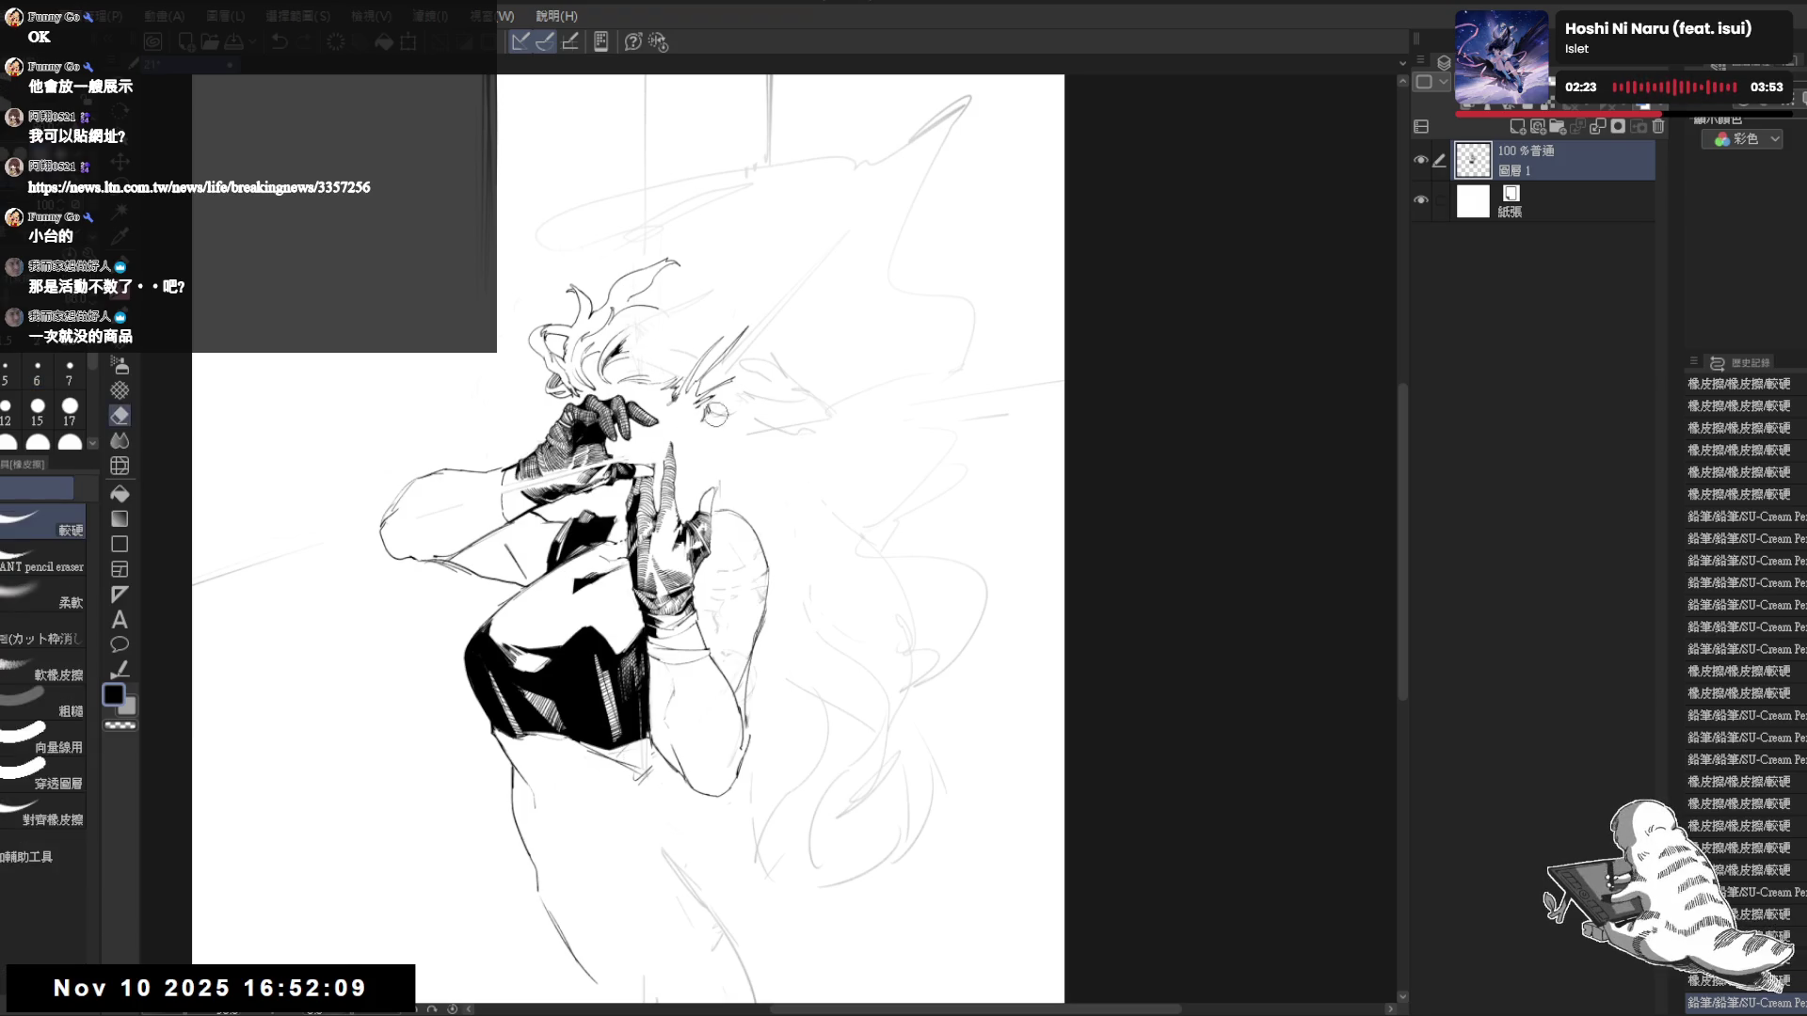
left_click_drag(722, 411, 732, 414)
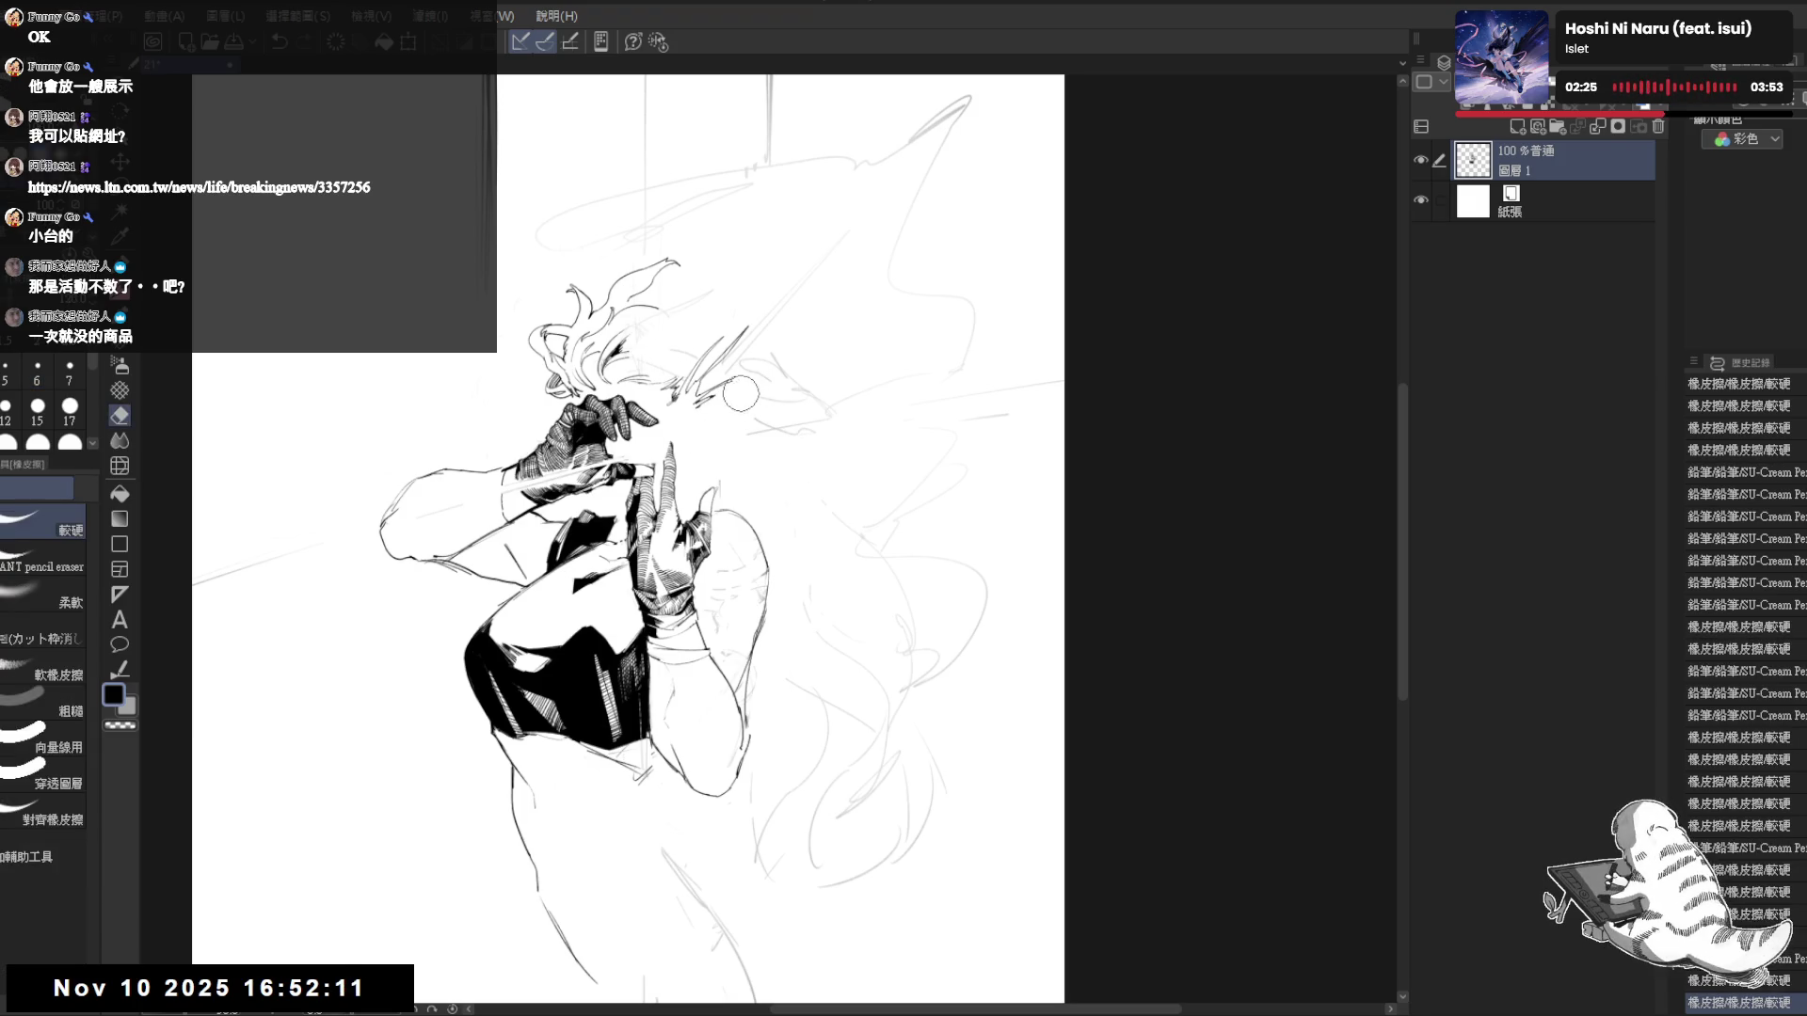
key("p")
key("e")
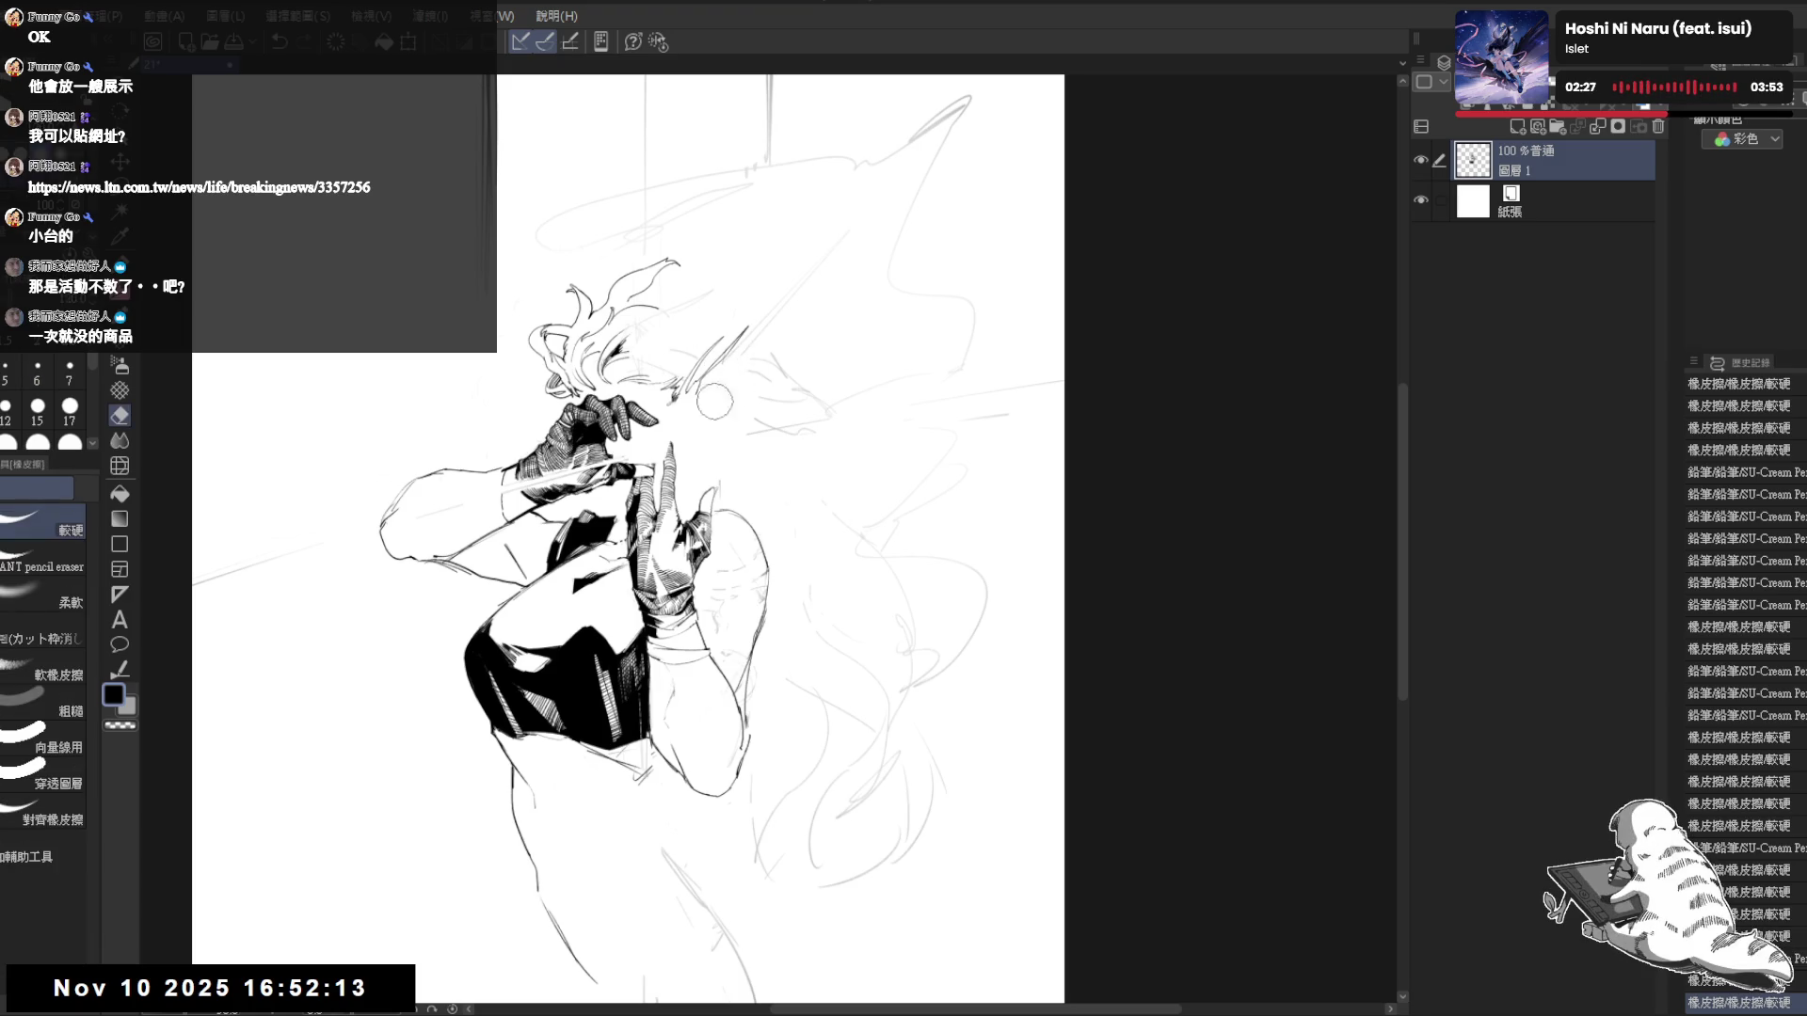
left_click_drag(729, 392, 760, 435)
key("p")
scroll(705, 400, "up", 1)
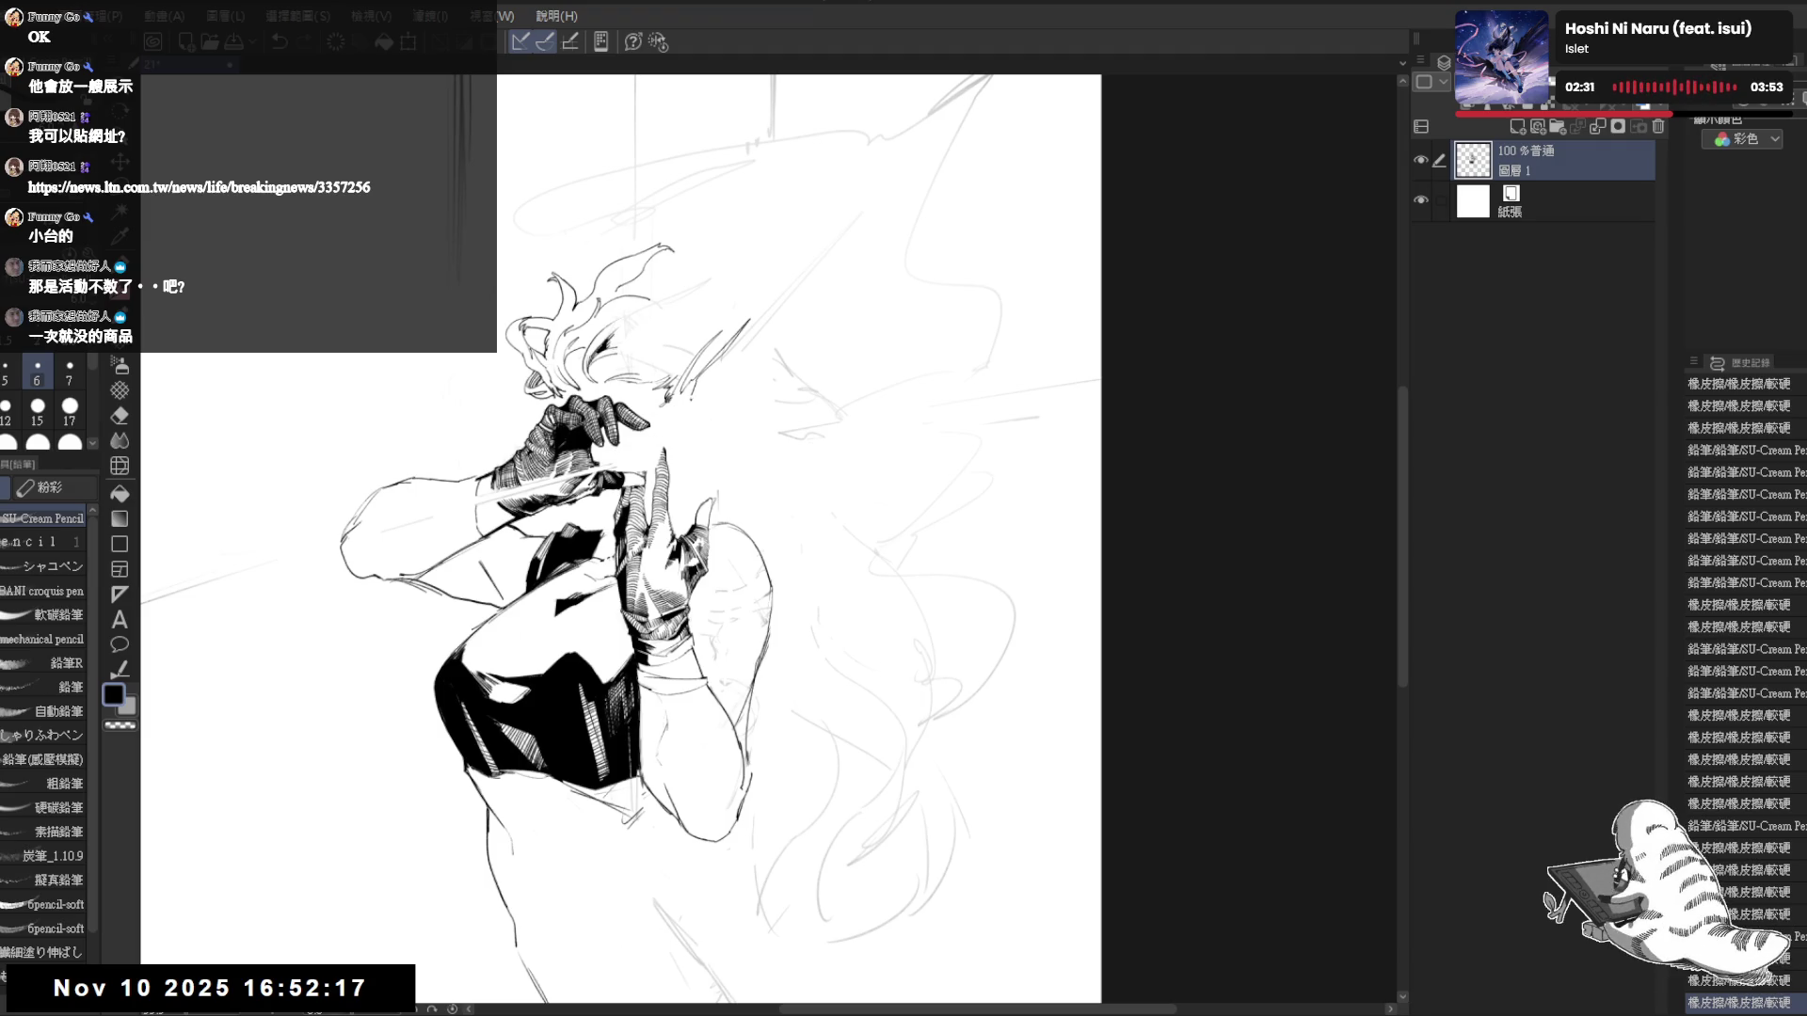
key("minus")
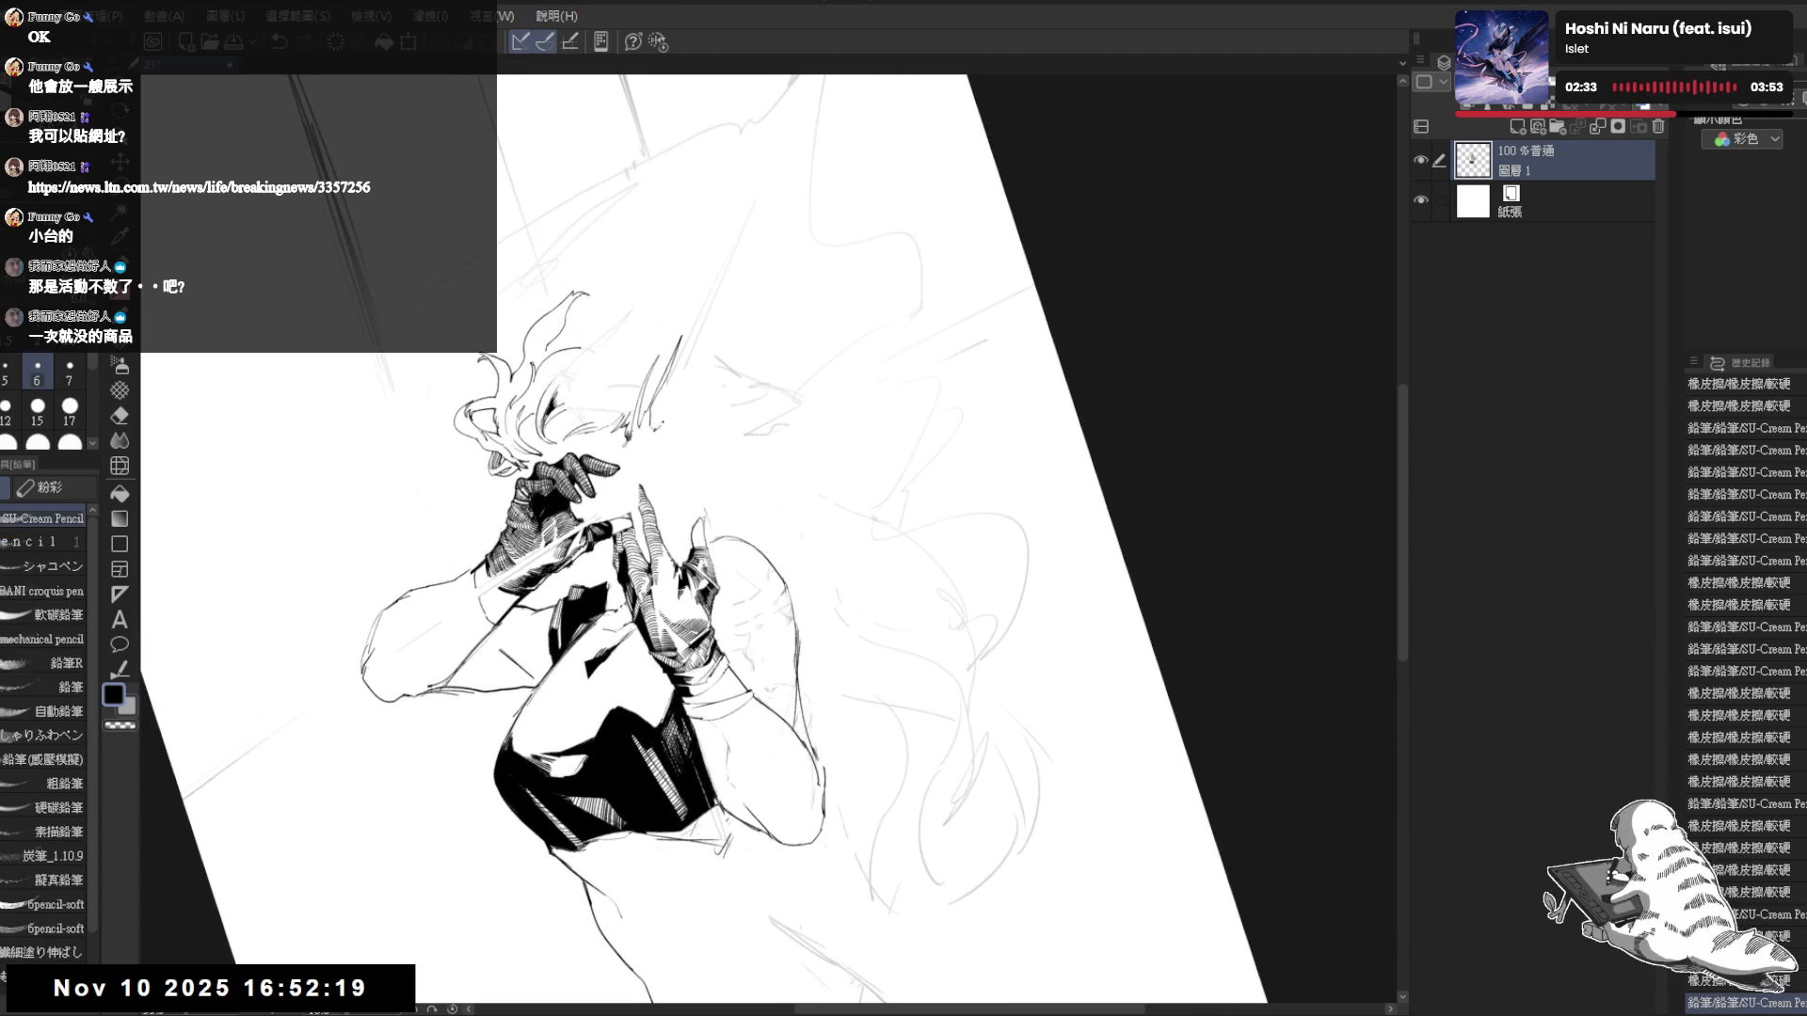
- Erase stray strokes and lines within the hair
key("e")
mouse_move(734, 369)
left_mouse_down()
mouse_move(737, 435)
mouse_move(746, 318)
left_mouse_up()
key("p")
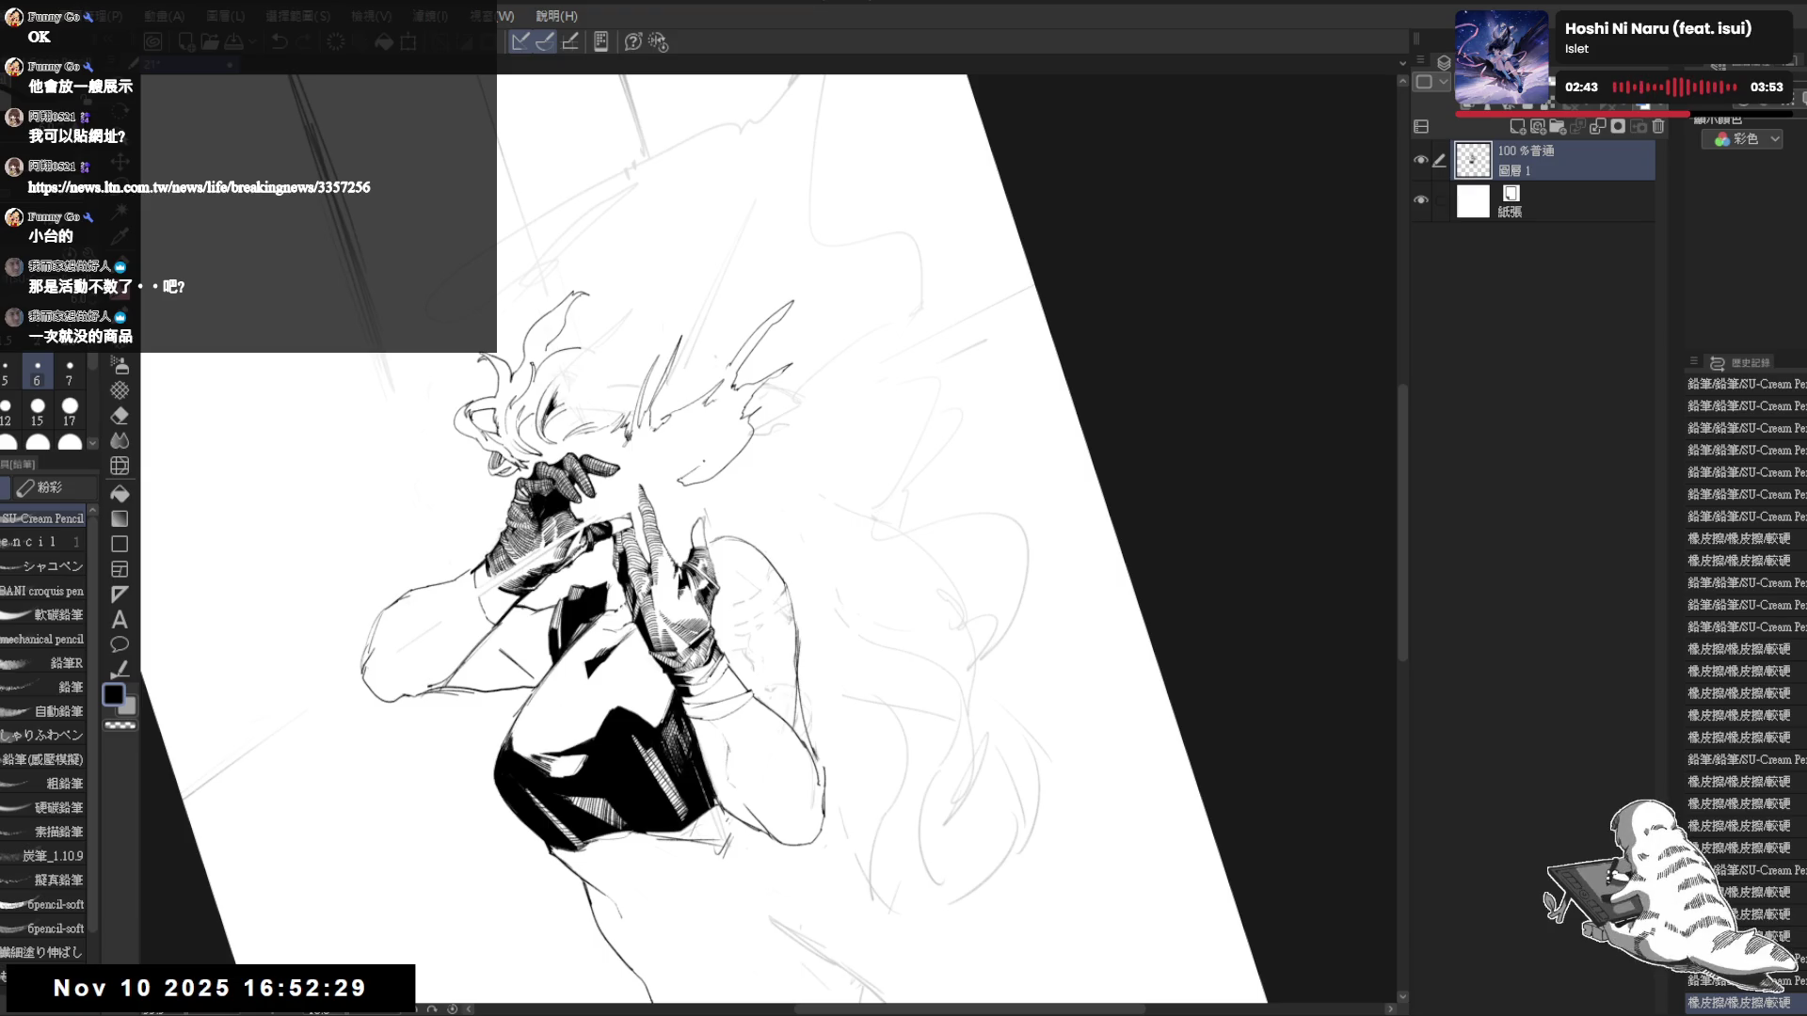
scroll(795, 437, "up", 3)
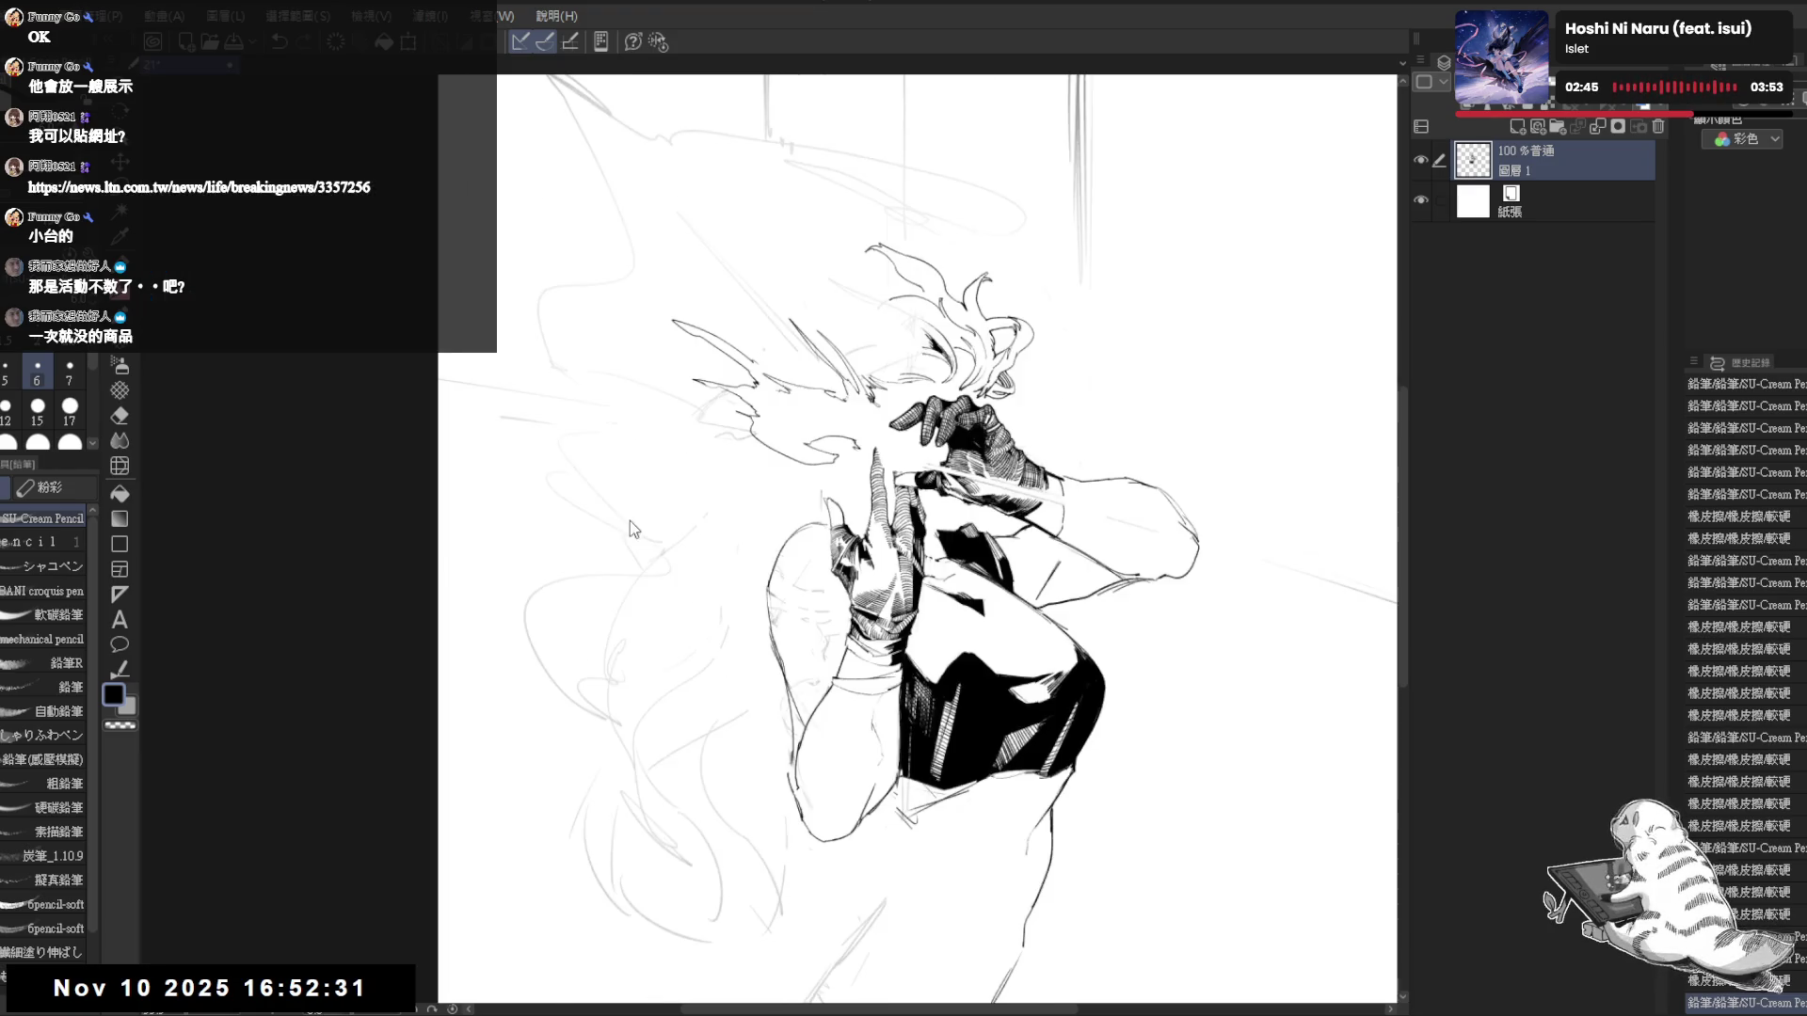
key("e")
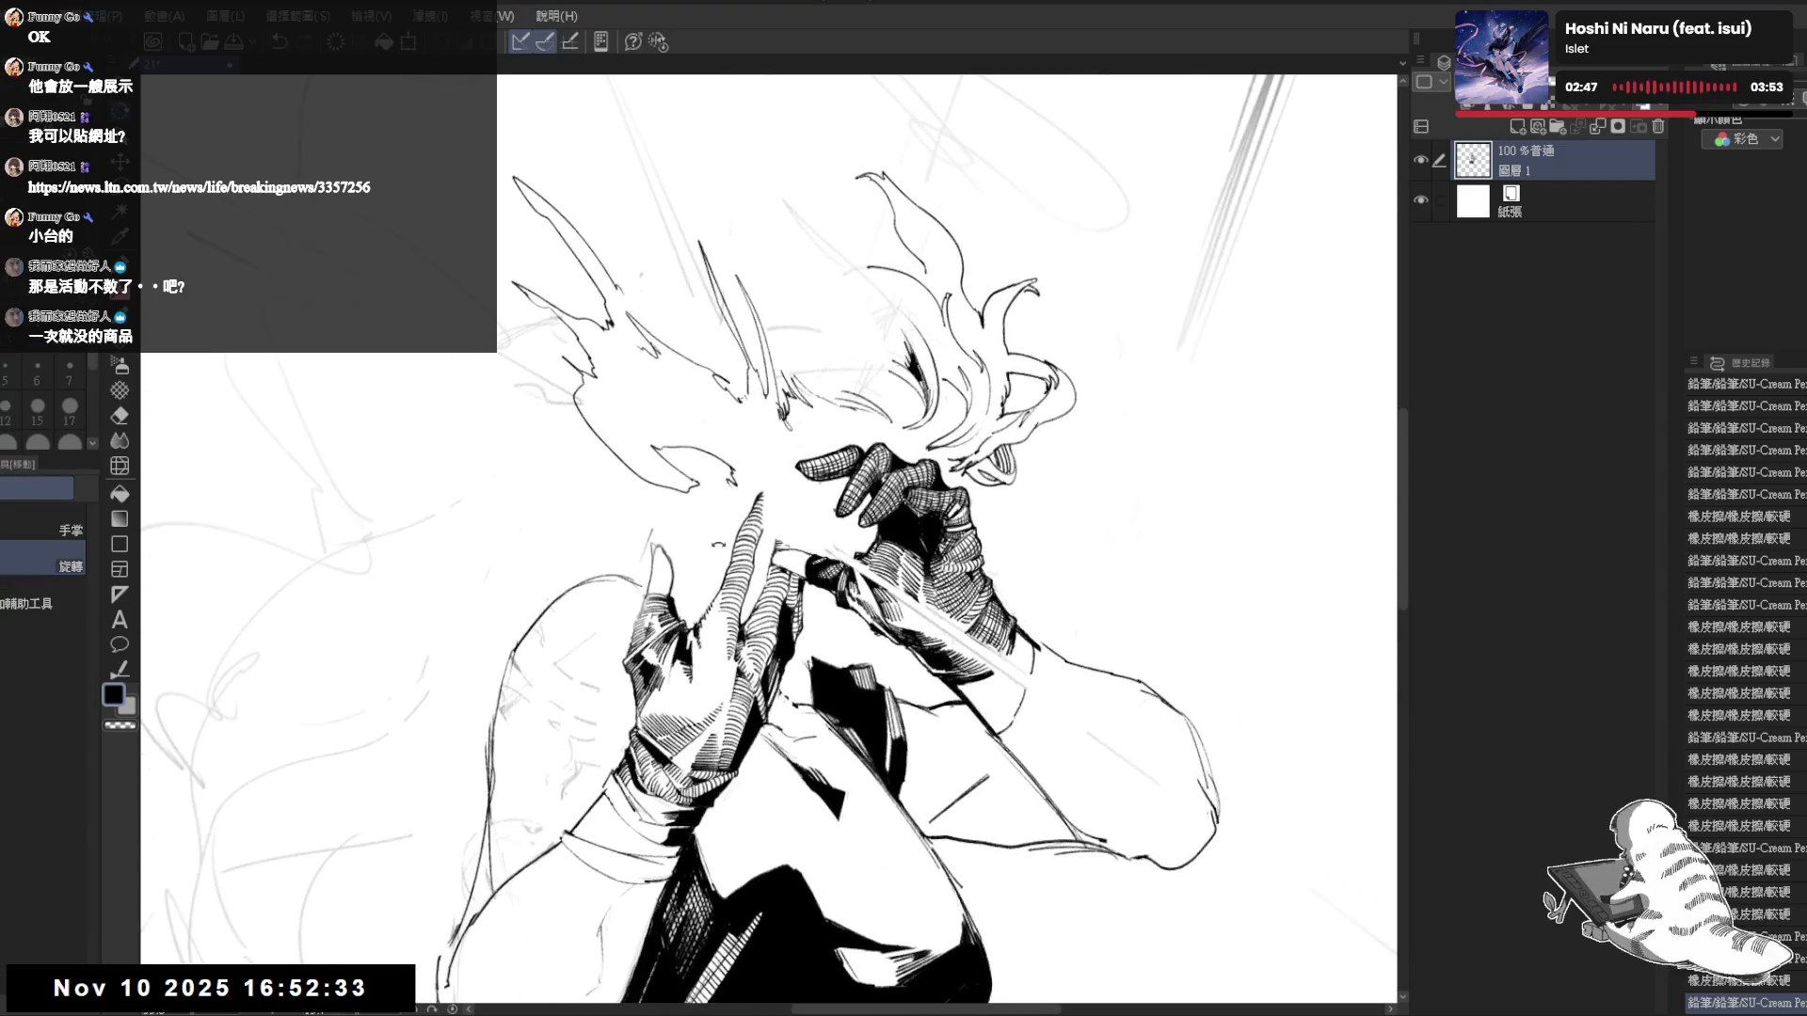
mouse_move(757, 456)
left_mouse_down()
mouse_move(773, 483)
mouse_move(743, 414)
mouse_move(847, 490)
left_mouse_up()
- Clean lines where the hair meets the face, then rotate the view steeper and pan down-left
key("shift+space")
left_click_drag(658, 440, 612, 492)
key("p")
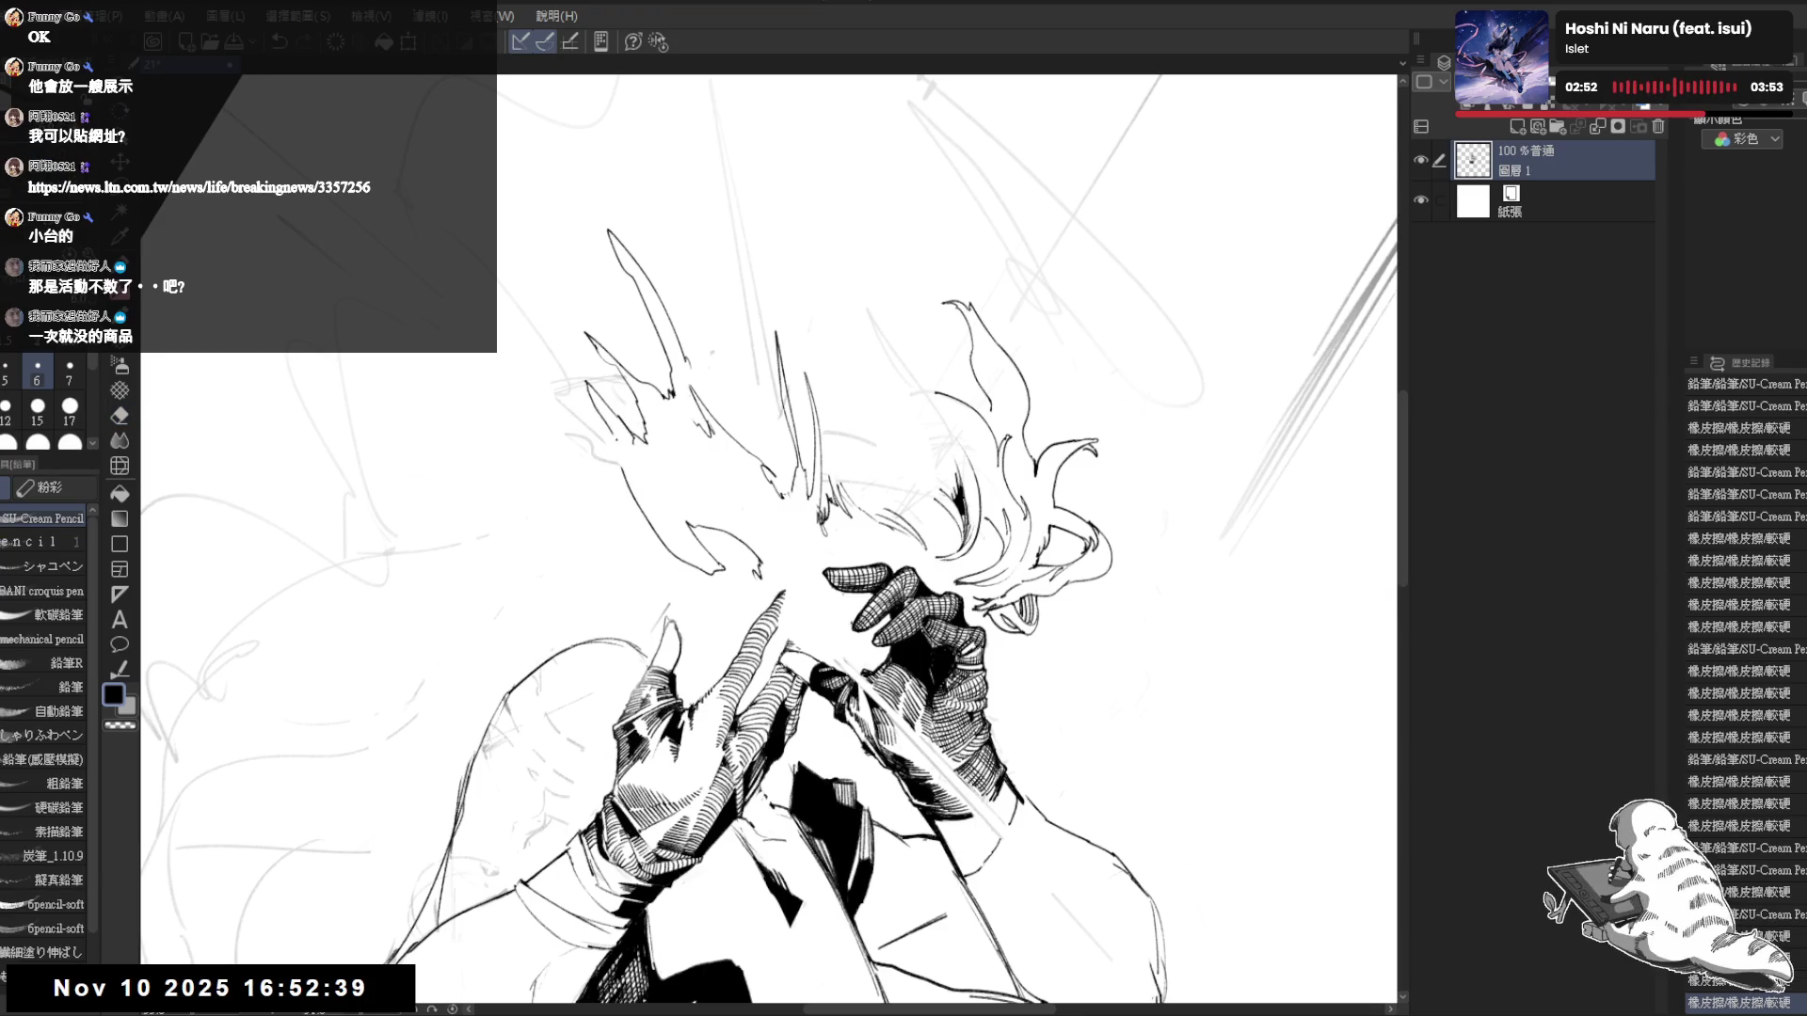
key("shift+space")
mouse_move(941, 376)
left_mouse_down()
mouse_move(828, 301)
mouse_move(678, 301)
mouse_move(621, 330)
left_mouse_up()
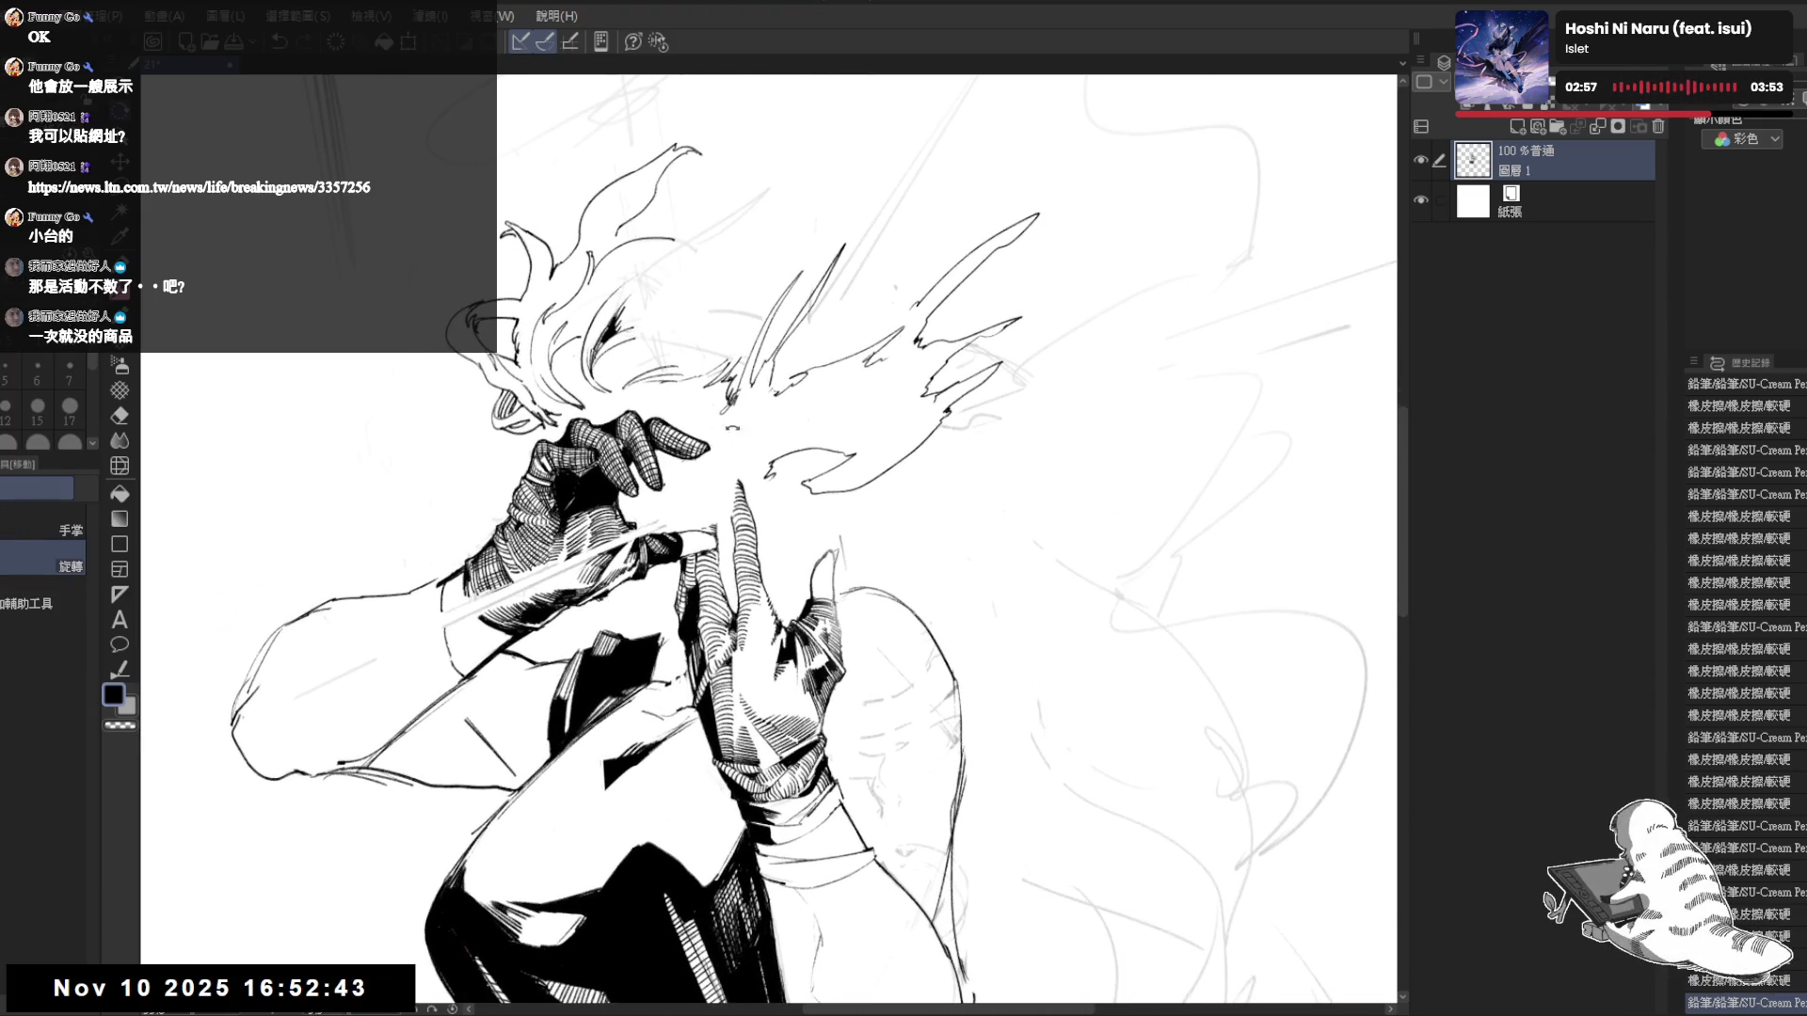
left_click_drag(793, 409, 764, 479)
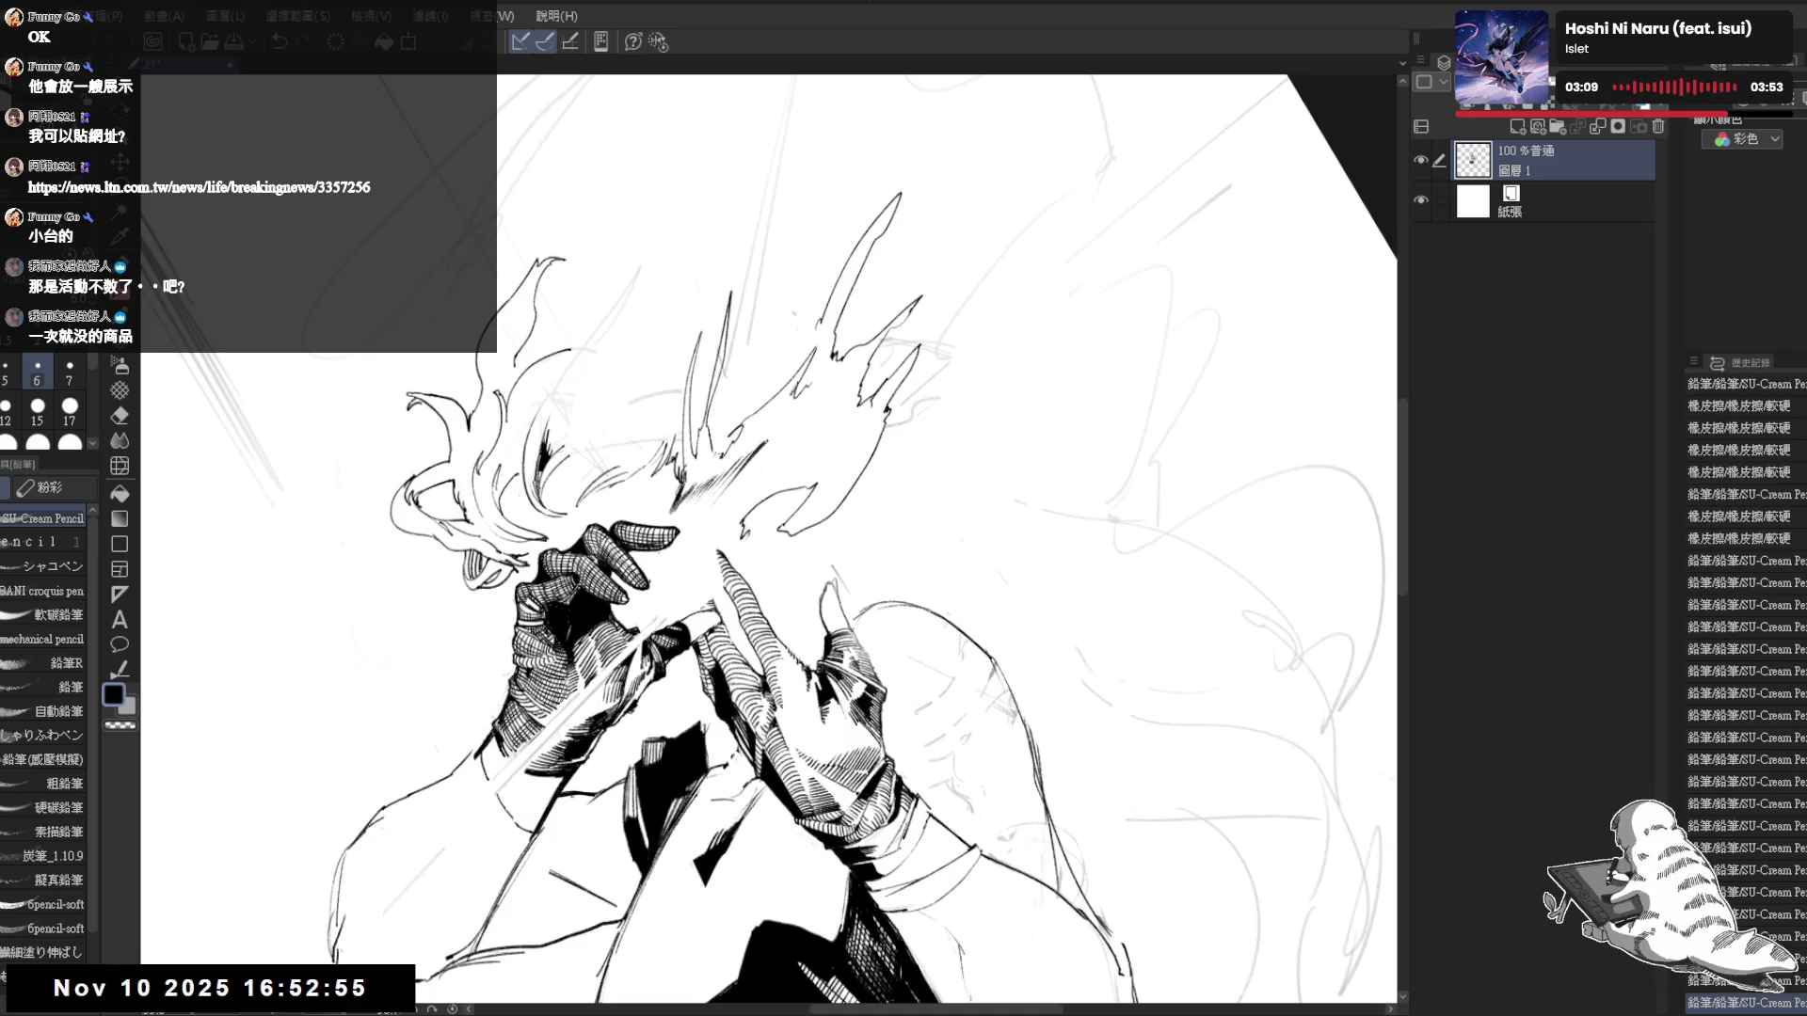
- Add a small pencil stroke to the hair locks while tilting the view
mouse_move(847, 583)
left_mouse_down()
mouse_move(819, 545)
mouse_move(791, 564)
left_mouse_up()
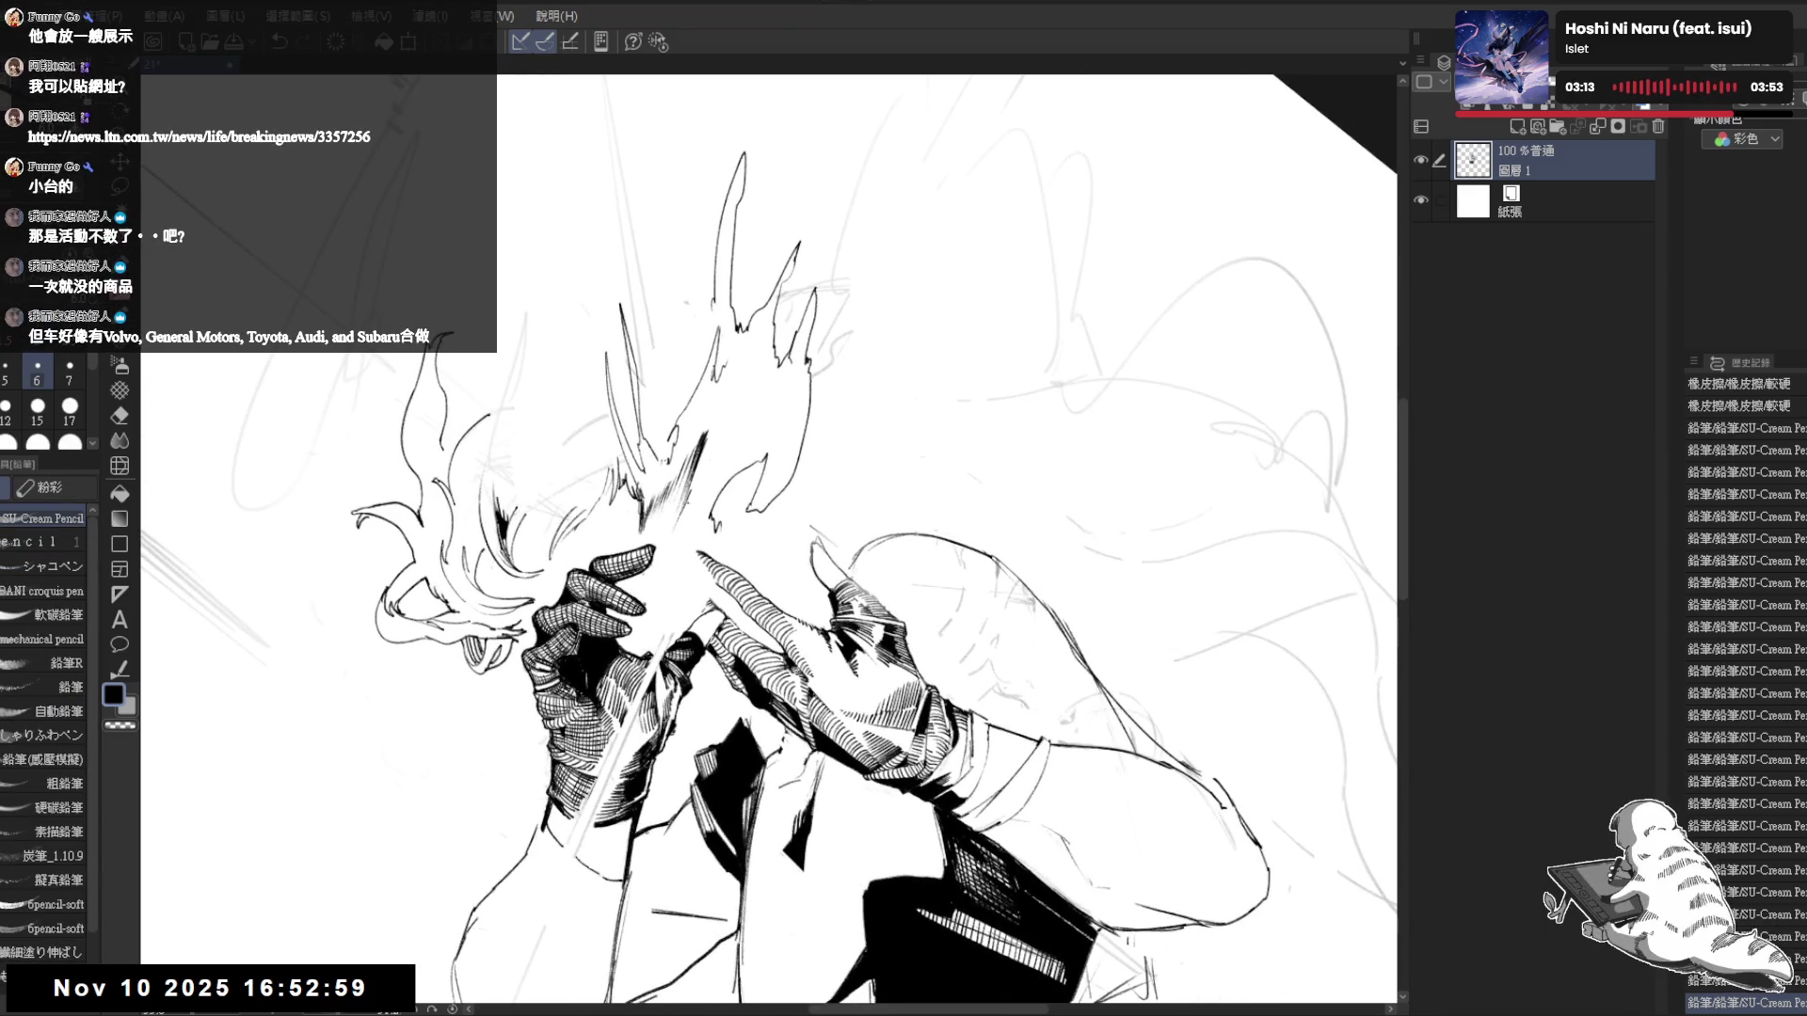
left_click_drag(689, 513, 676, 538)
left_click_drag(847, 565, 781, 593)
key("e")
key("p")
- Mirror and zoom out to check the hair, then select transparent colour and reset rotation
key("h")
key("ctrl+minus")
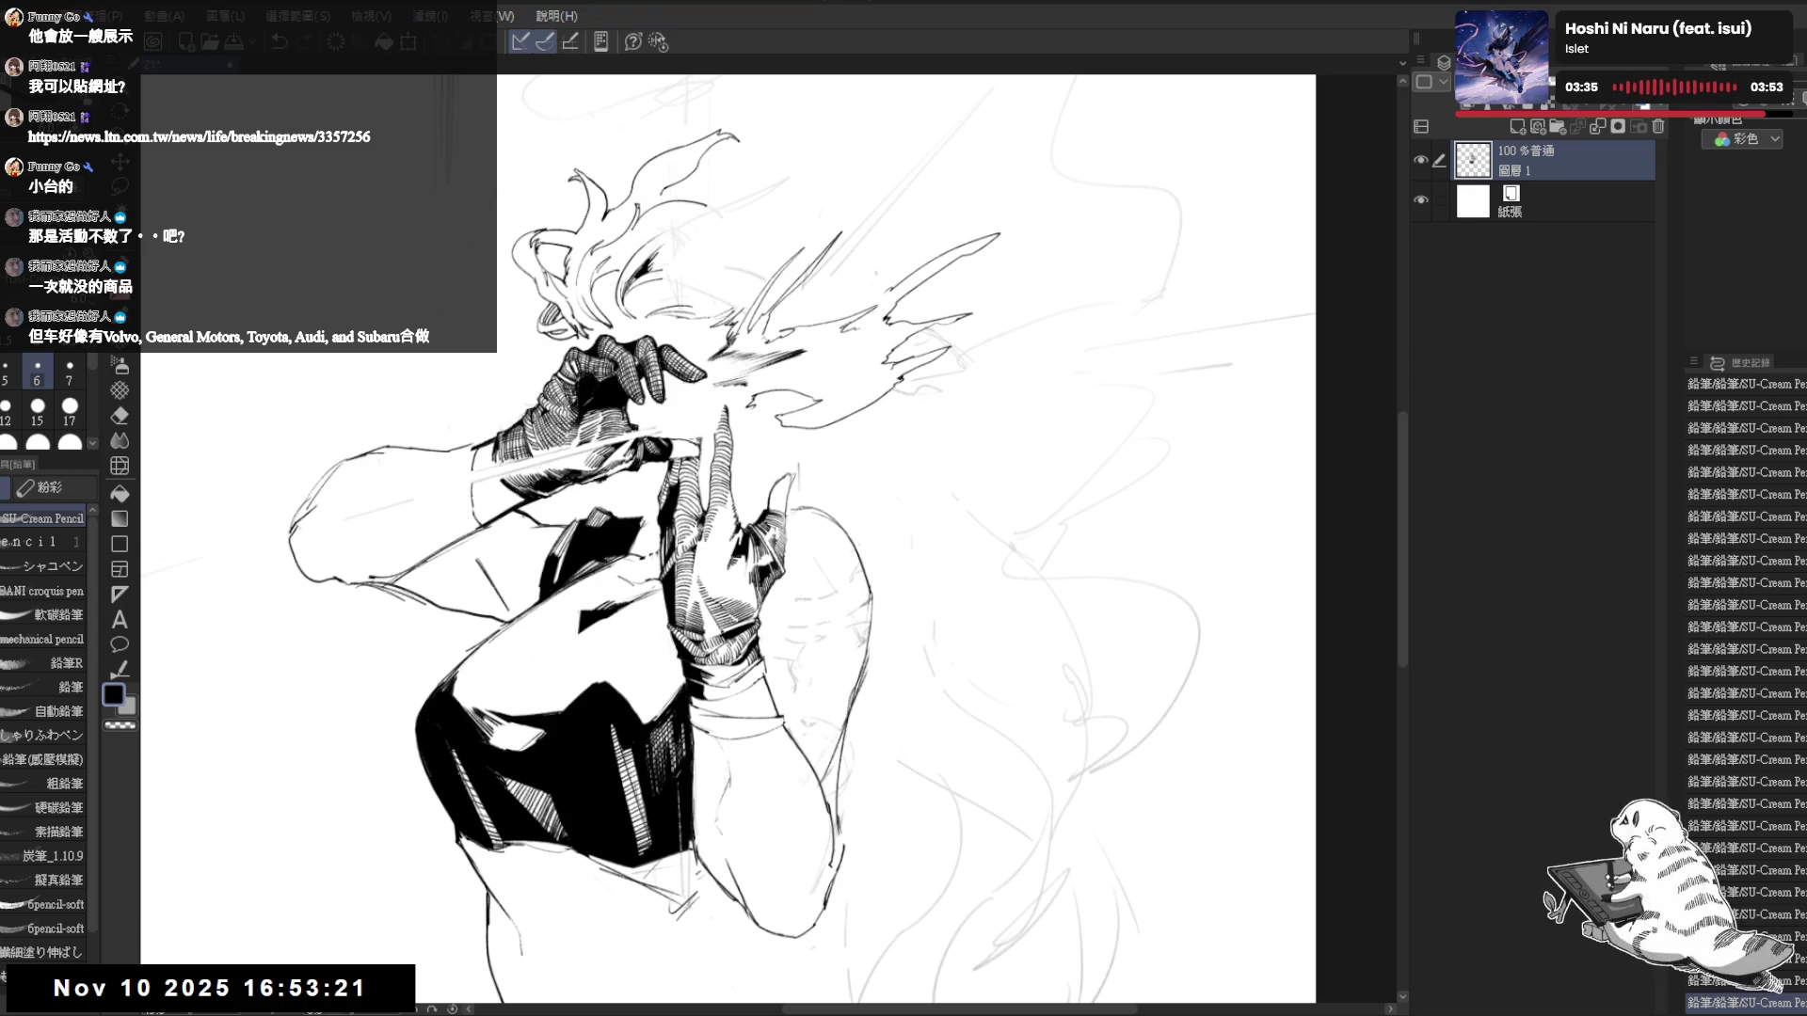
mouse_move(894, 381)
left_mouse_down()
mouse_move(800, 527)
mouse_move(828, 489)
left_mouse_up()
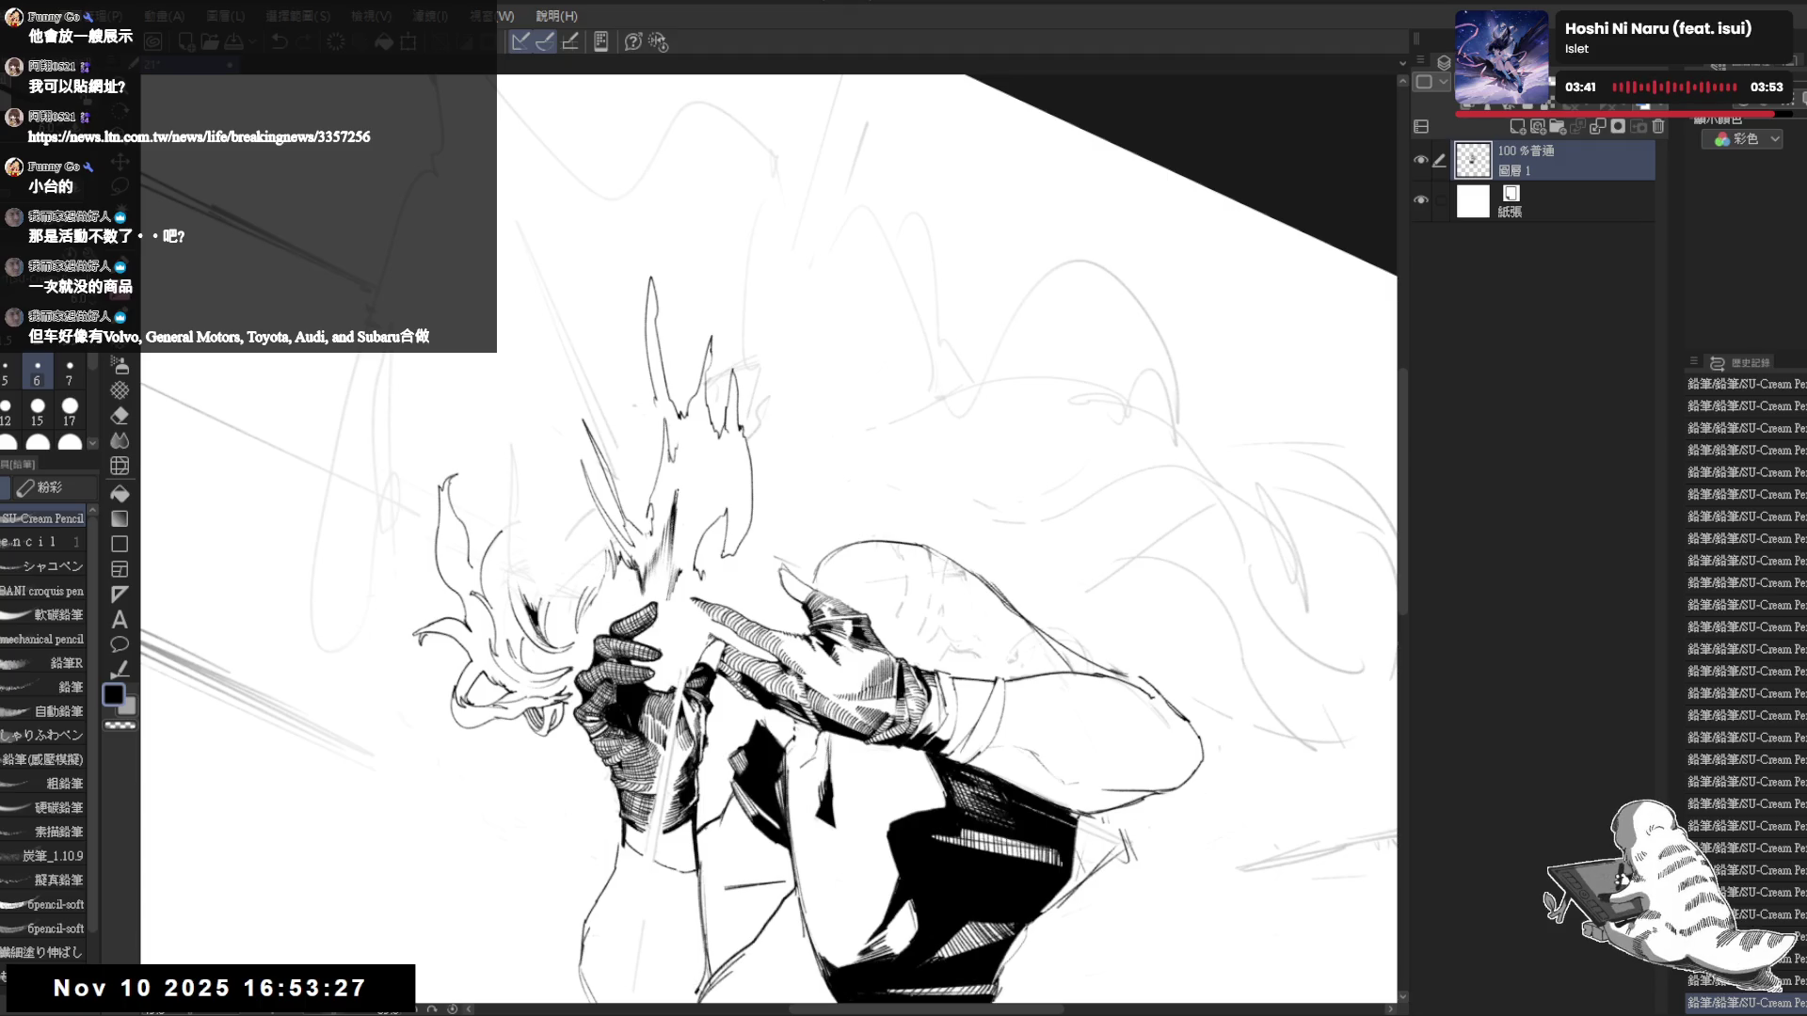
key("c")
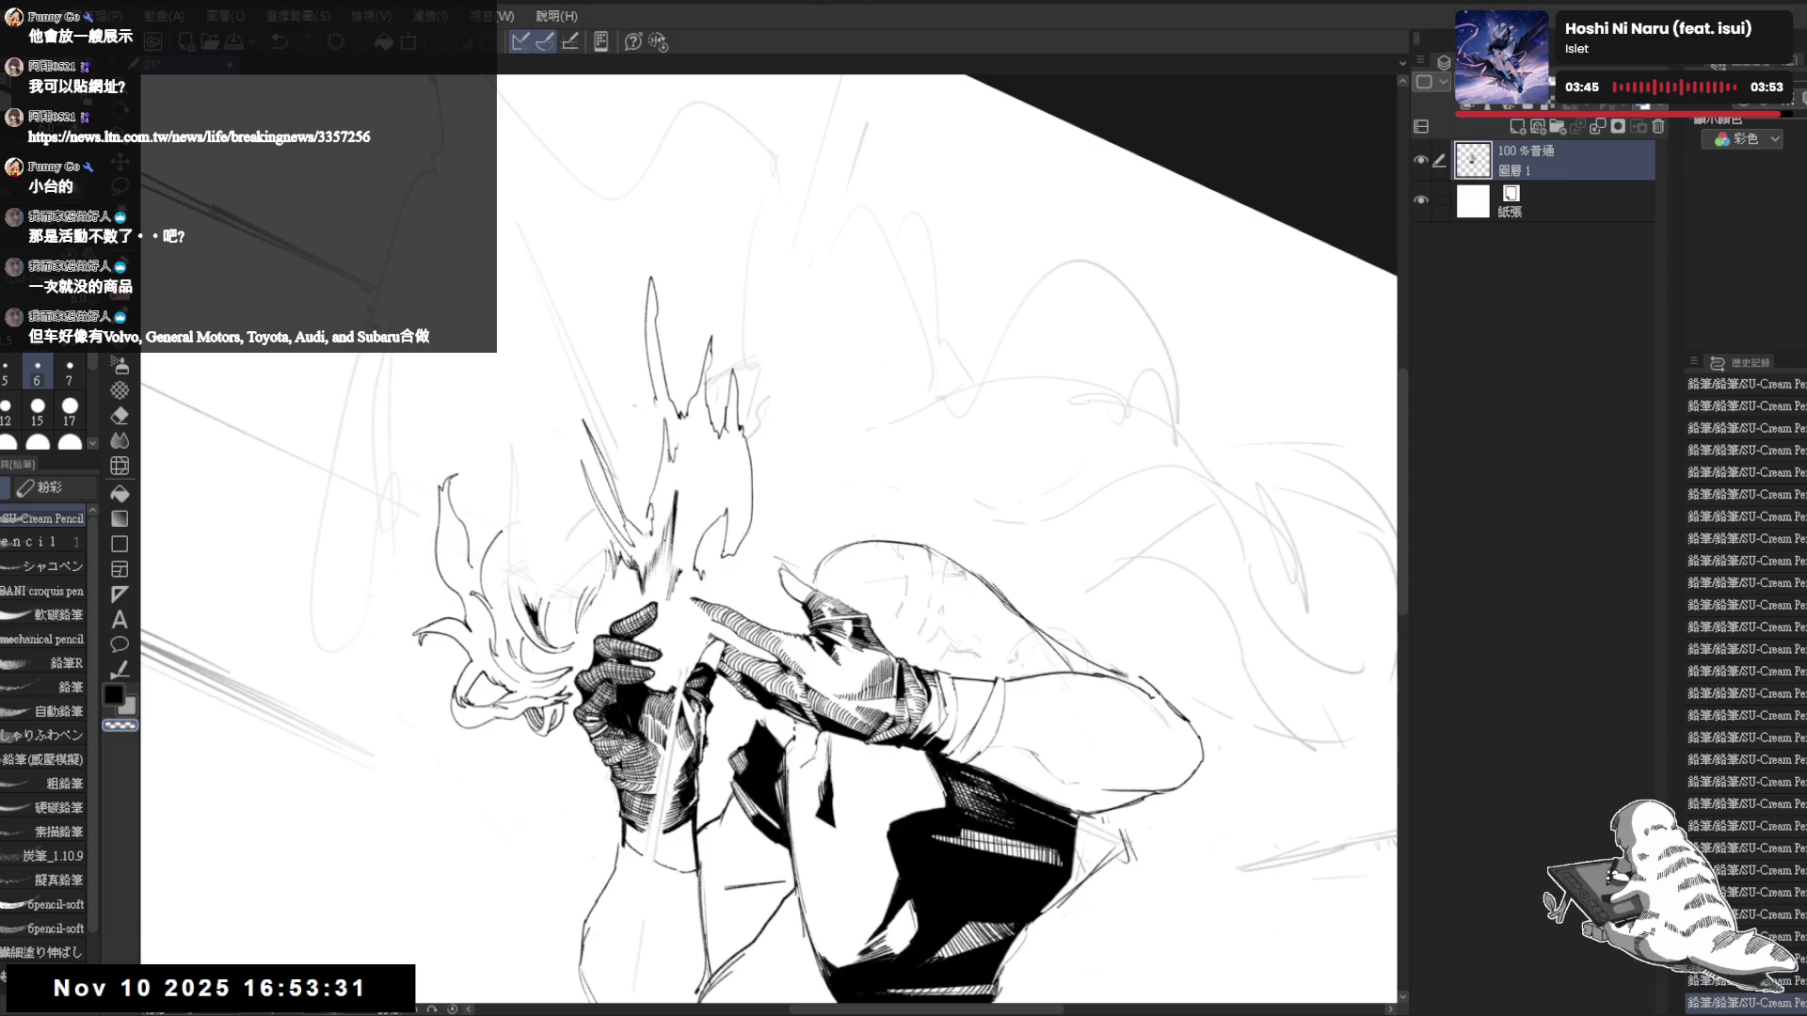
key("@")
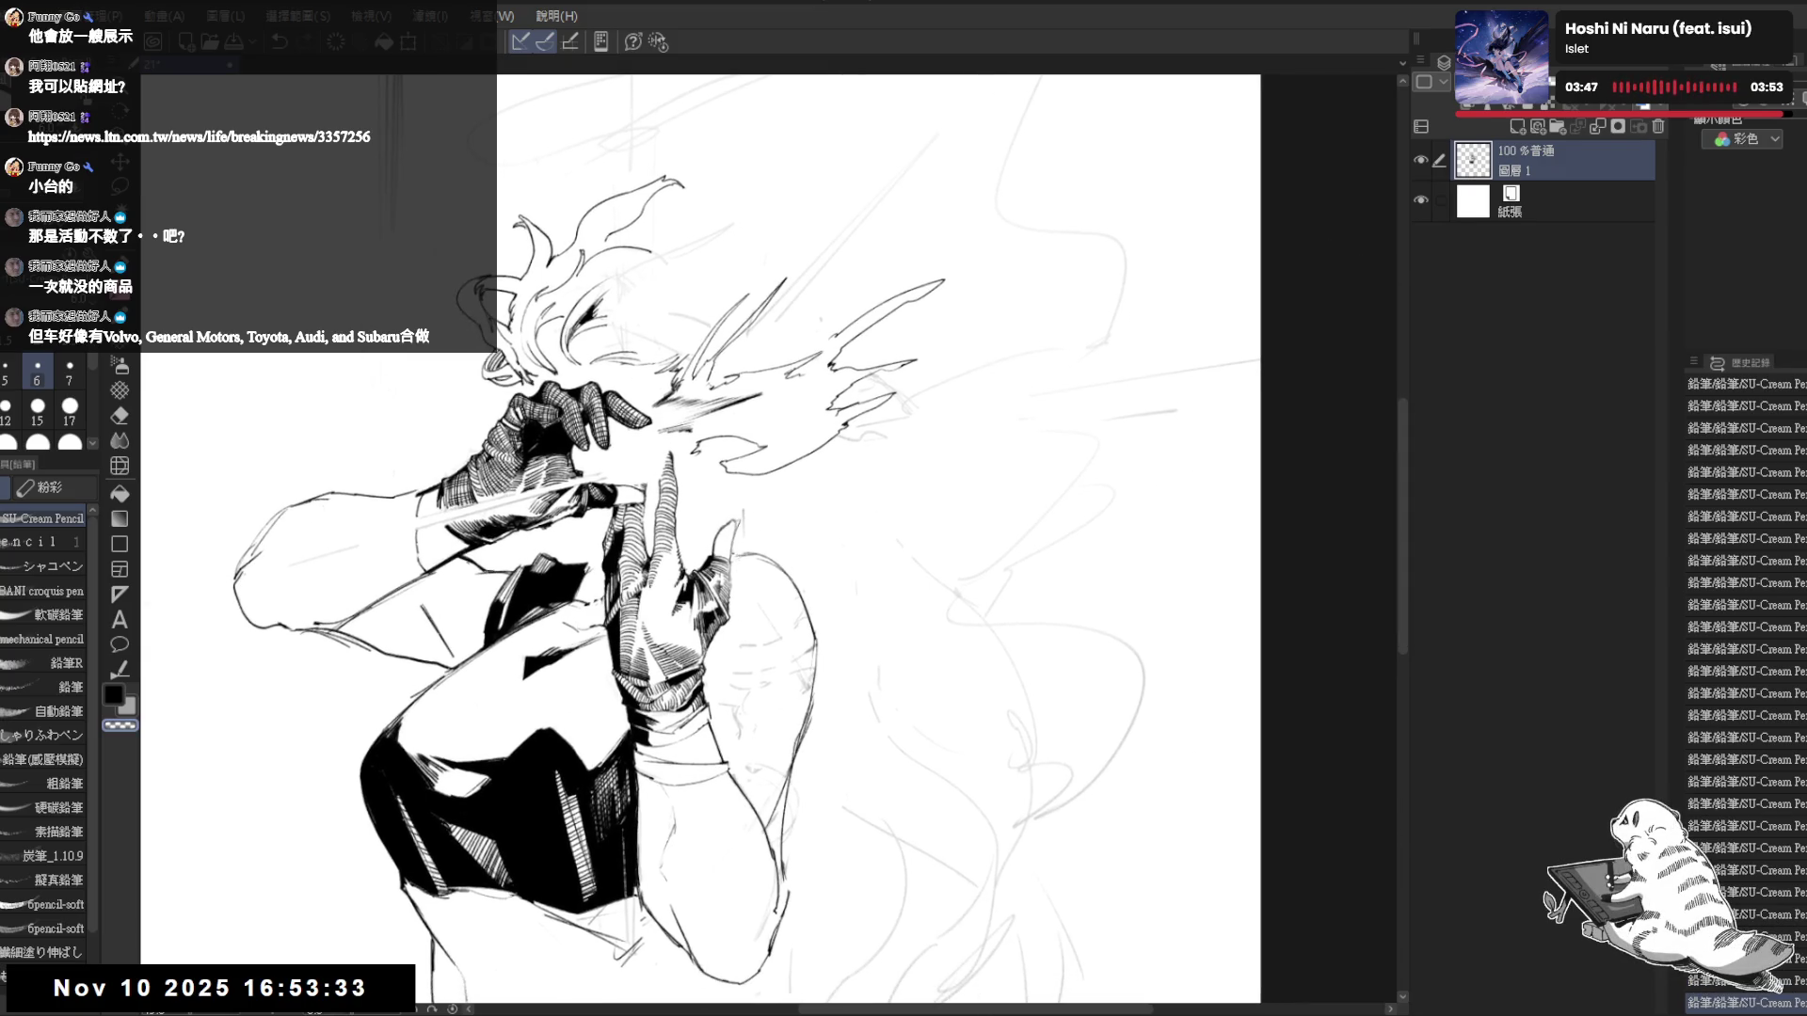
- Switch back to black and add a small pencil stroke to the hair
key("e")
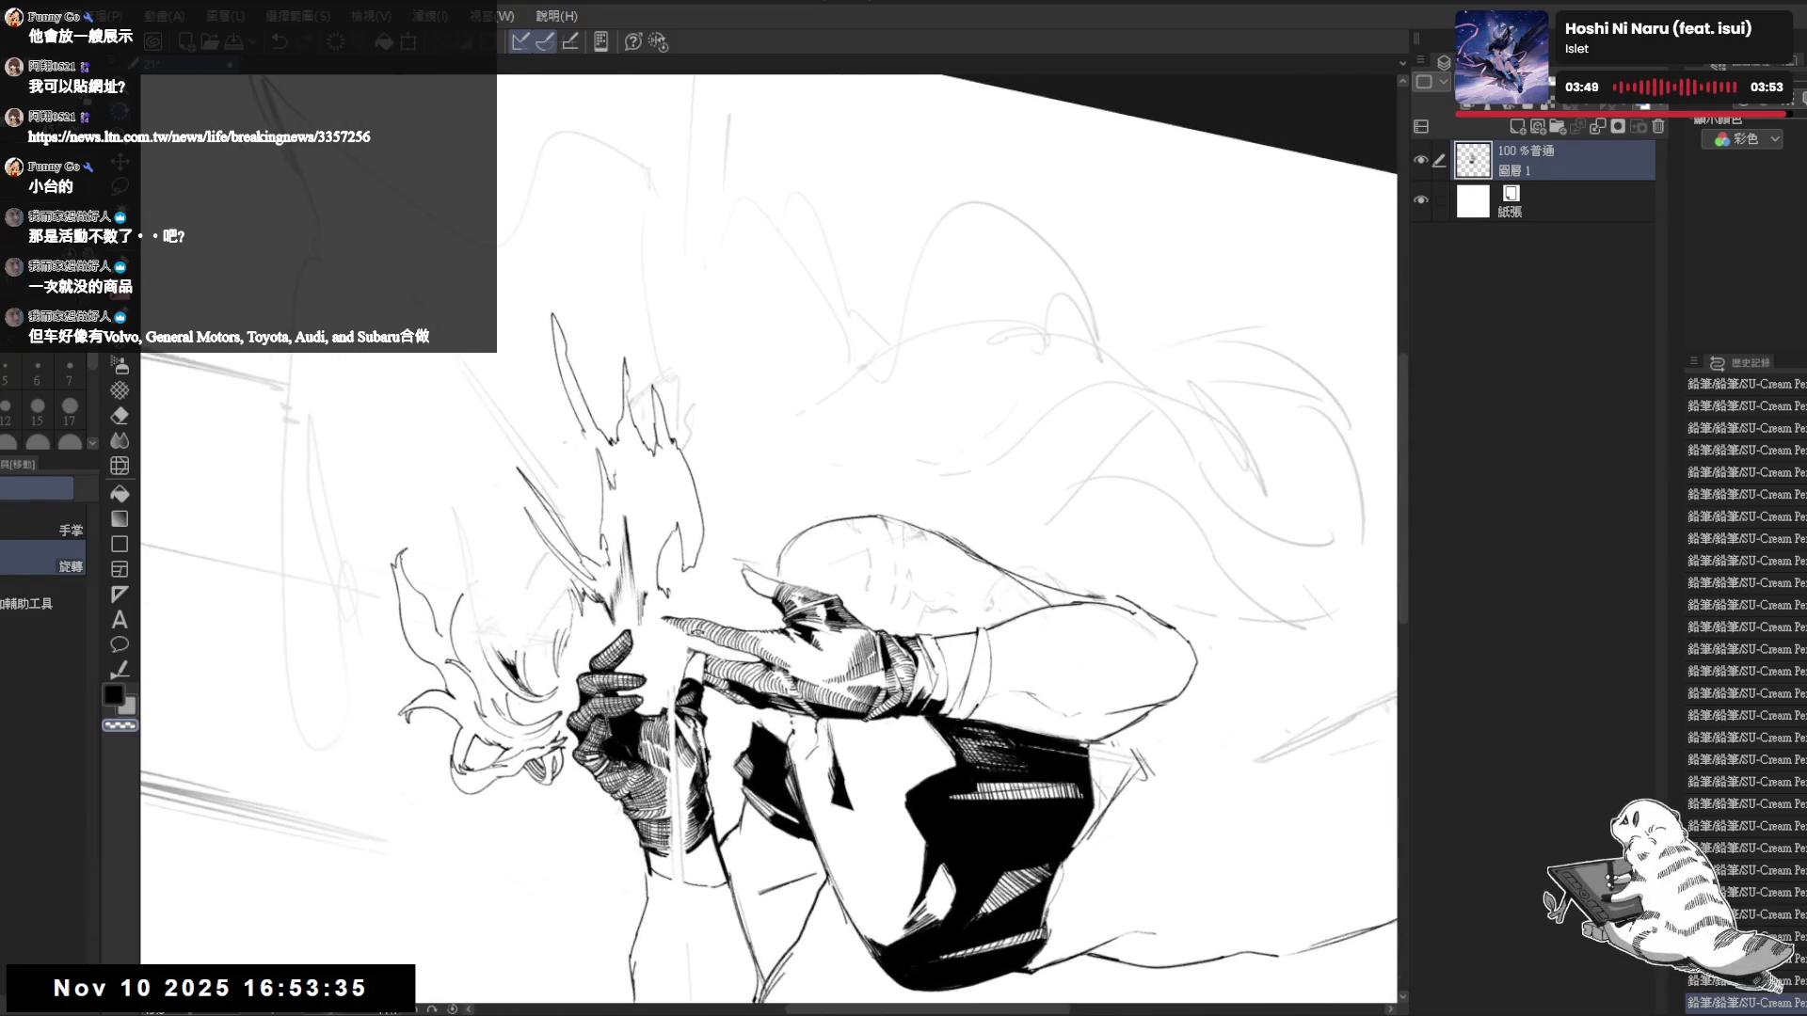
key("p")
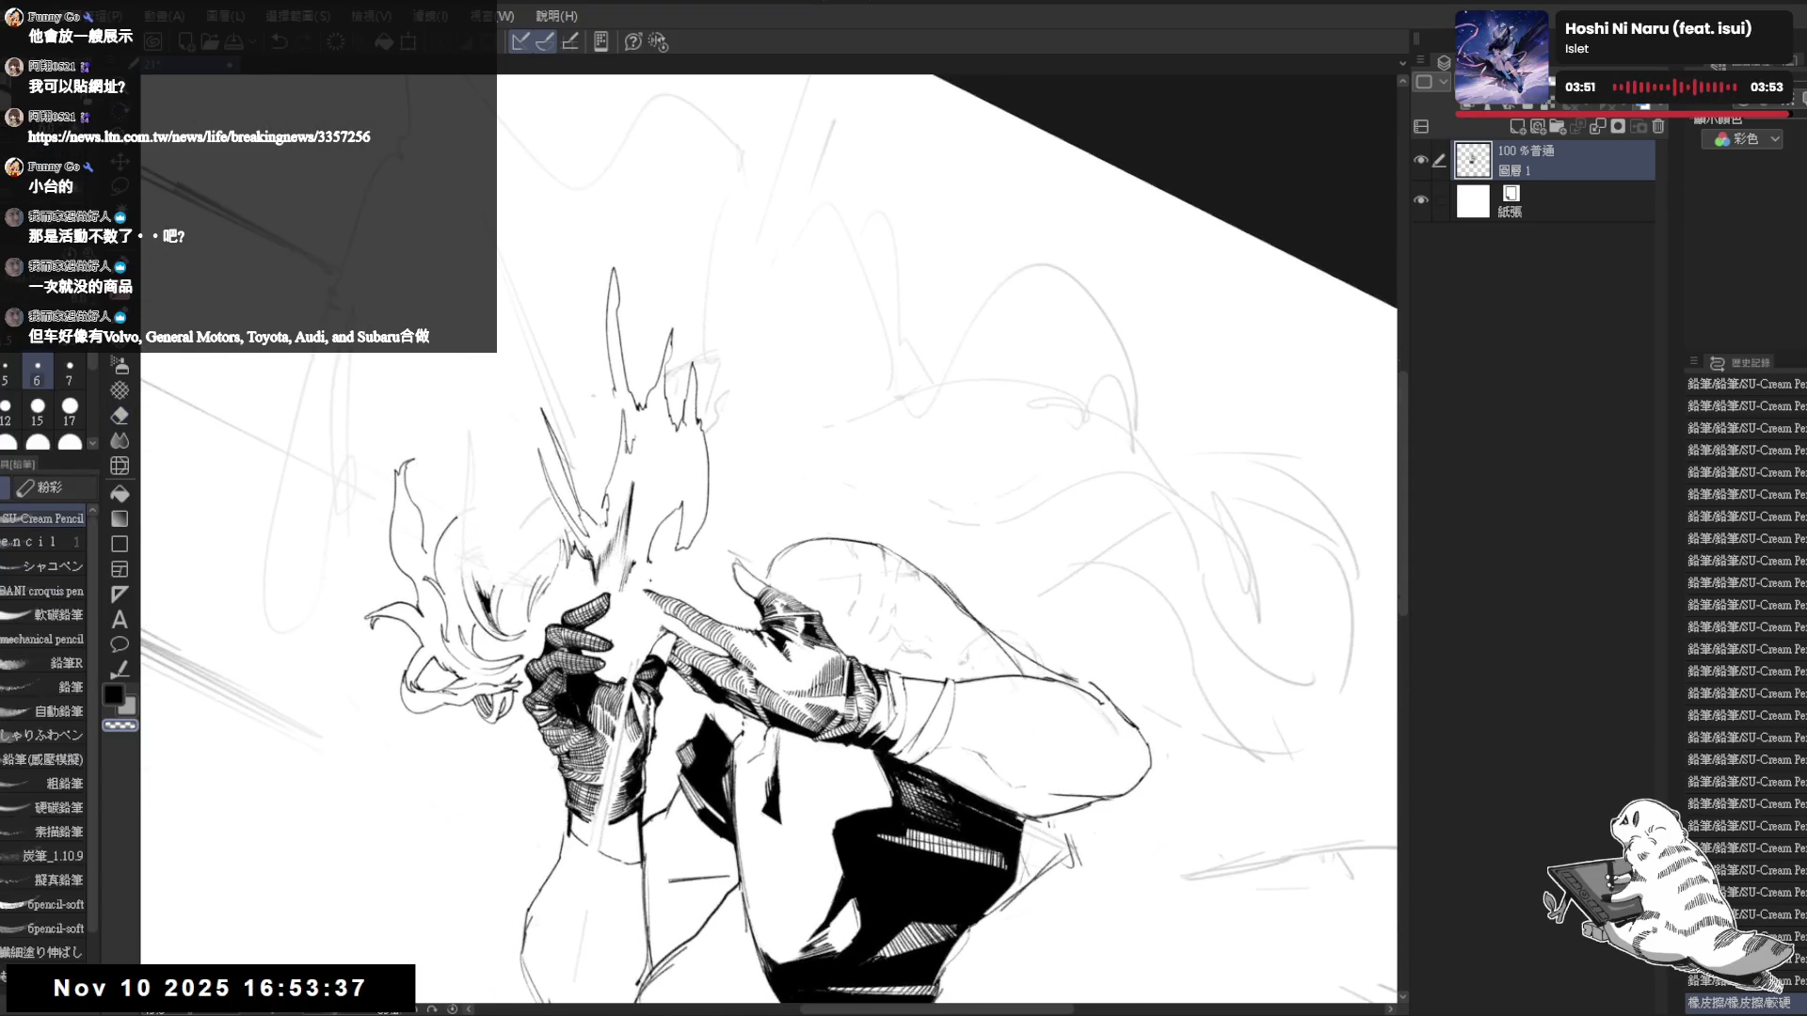
key("c")
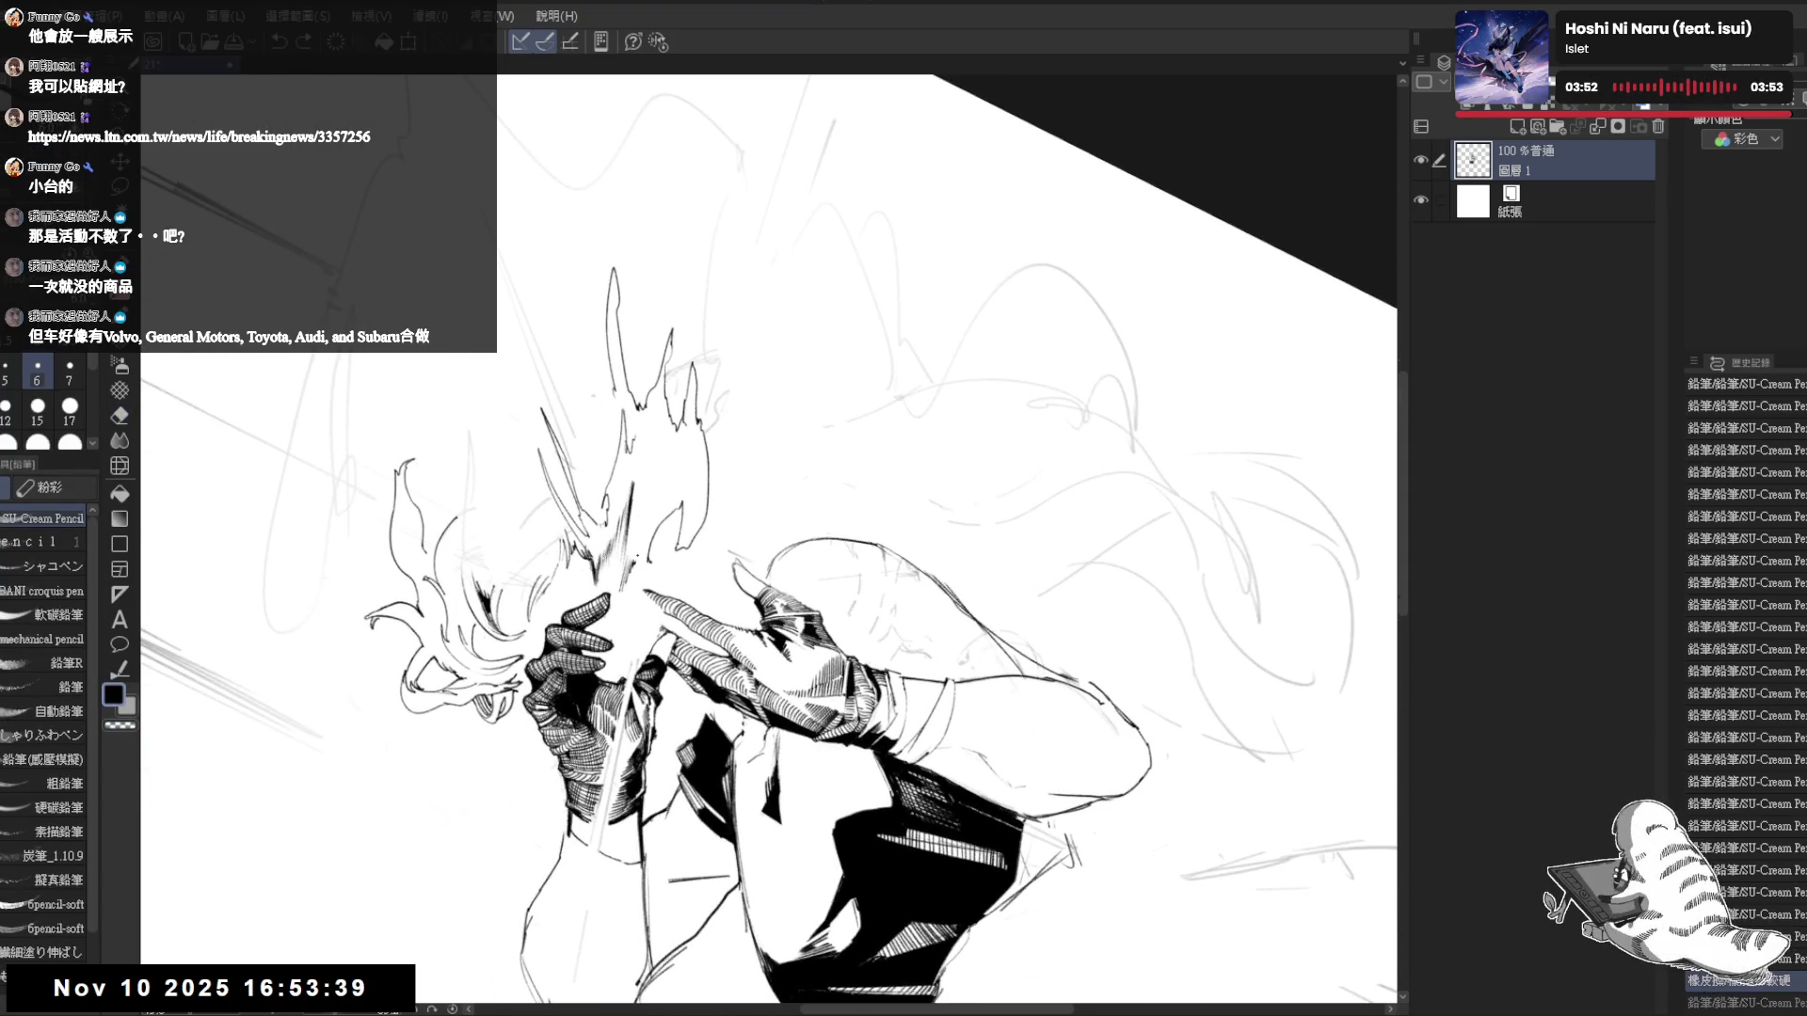
left_click_drag(646, 549, 650, 567)
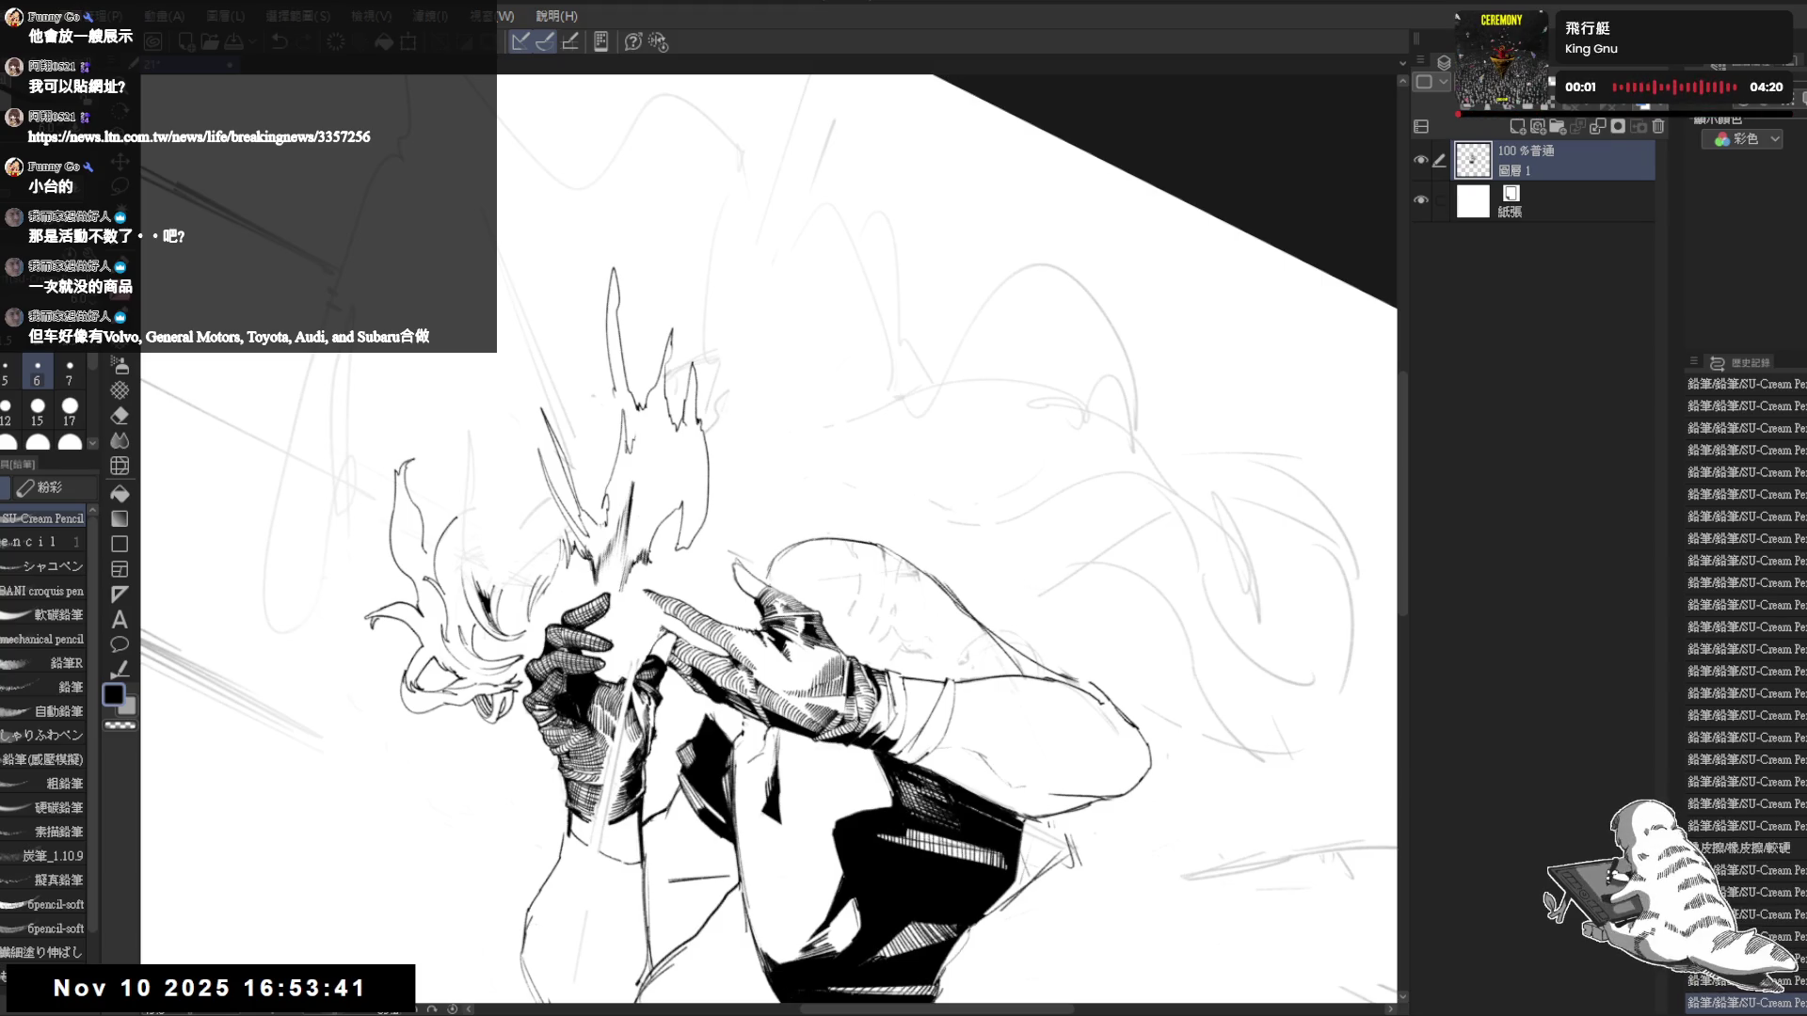
- Straighten, briefly flip, and tilt the view to check the hair from another angle
key("ctrl+at")
key("h")
key("h")
left_click_drag(674, 481, 685, 496)
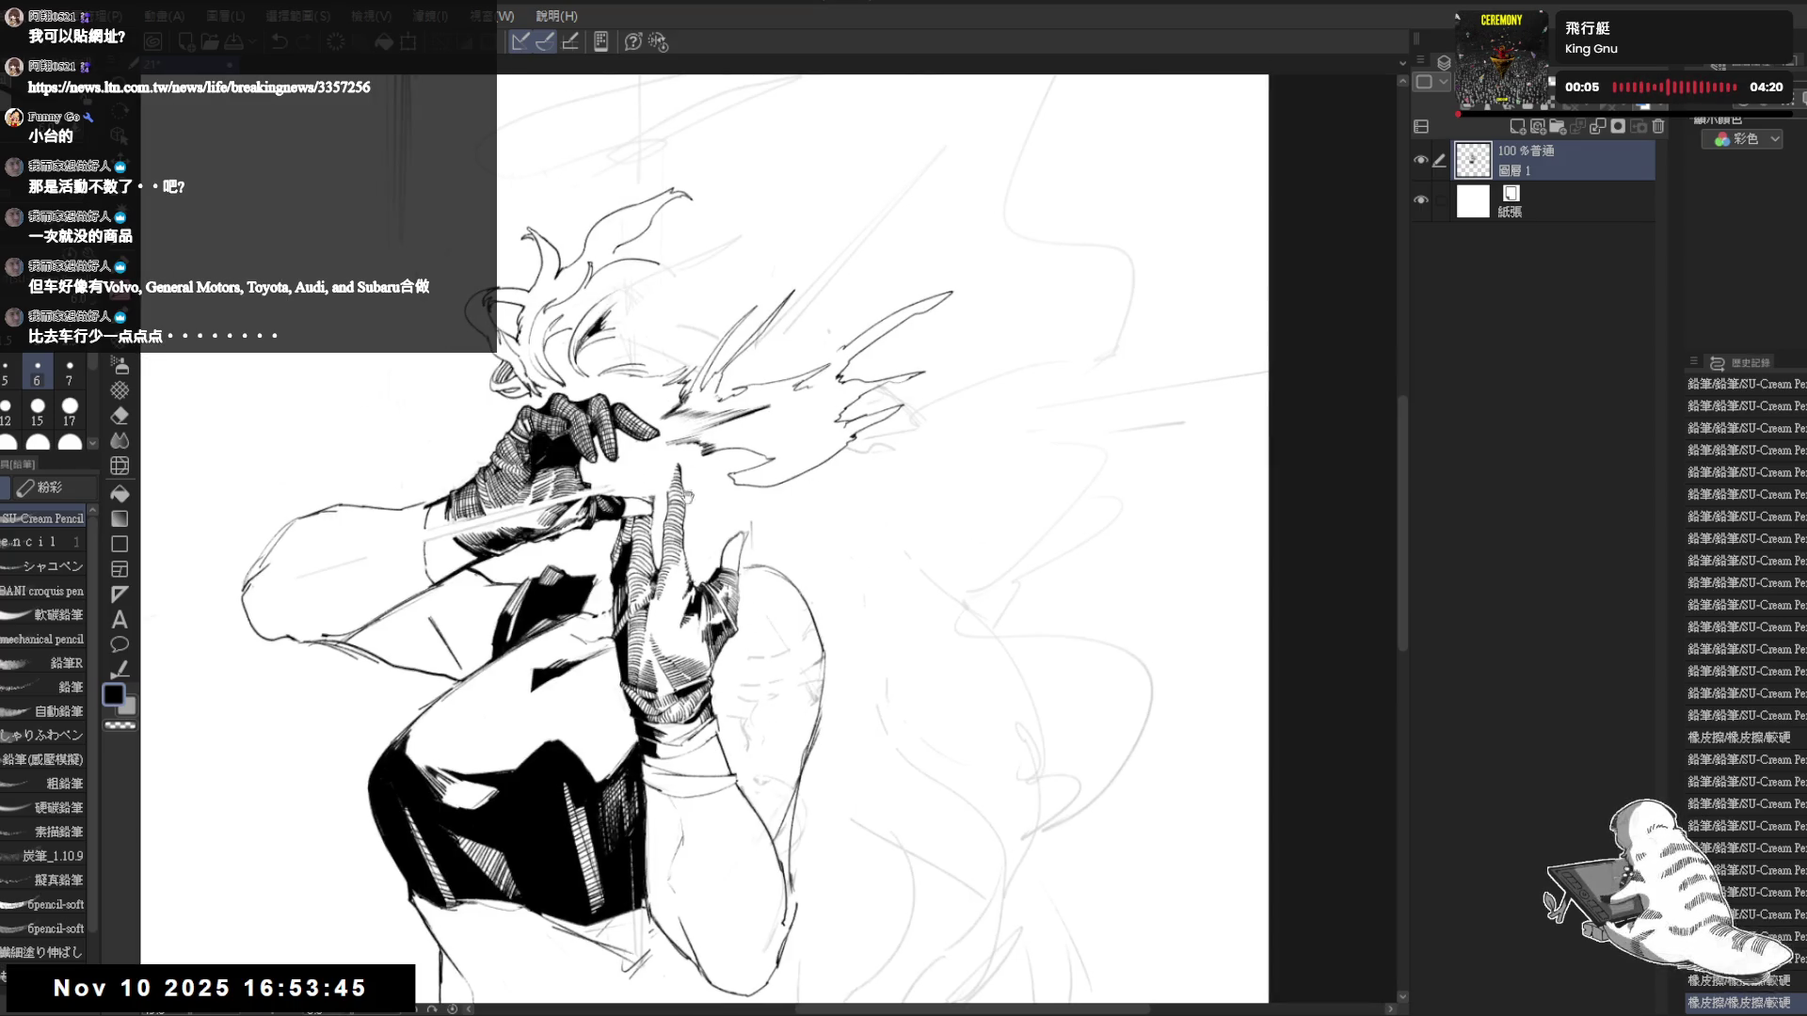
left_click_drag(842, 500, 867, 515)
left_click_drag(779, 697, 773, 837)
key("asciicircum")
key("asciicircum")
key("asciicircum")
- Turn the view nearly upright, zoom in, and add a short pencil stroke in the hair
key("e")
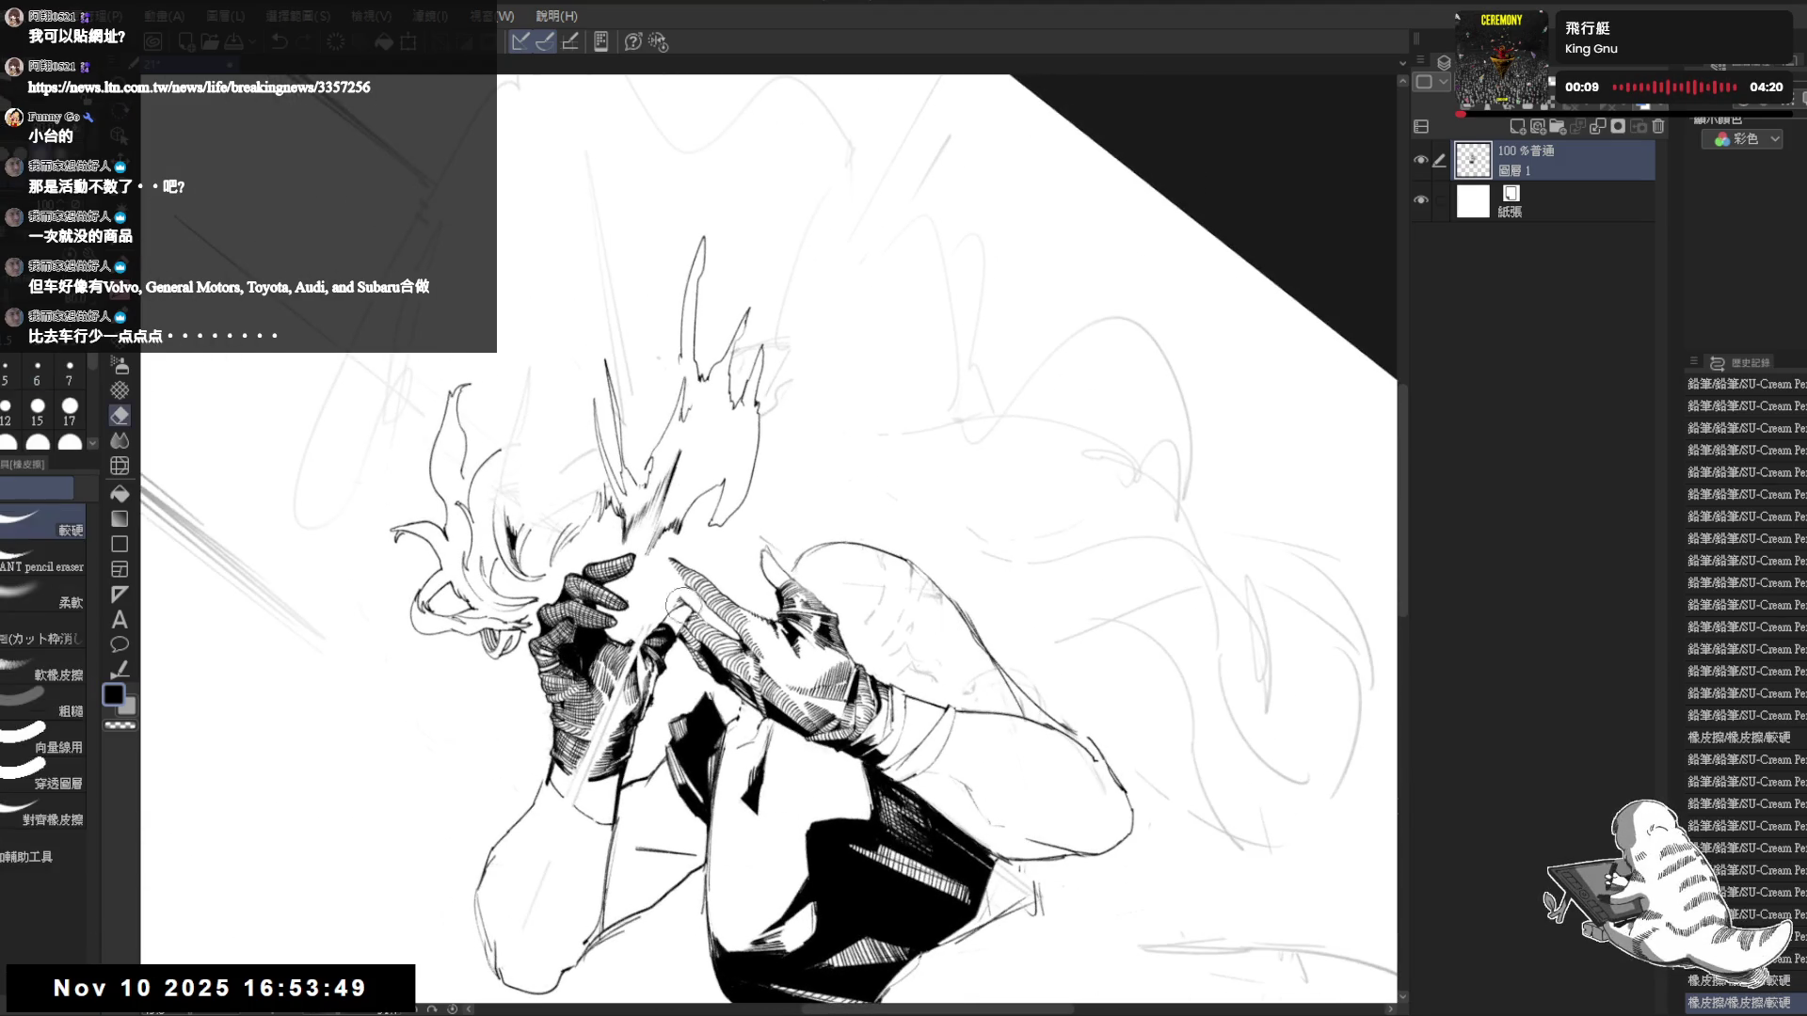
key("p")
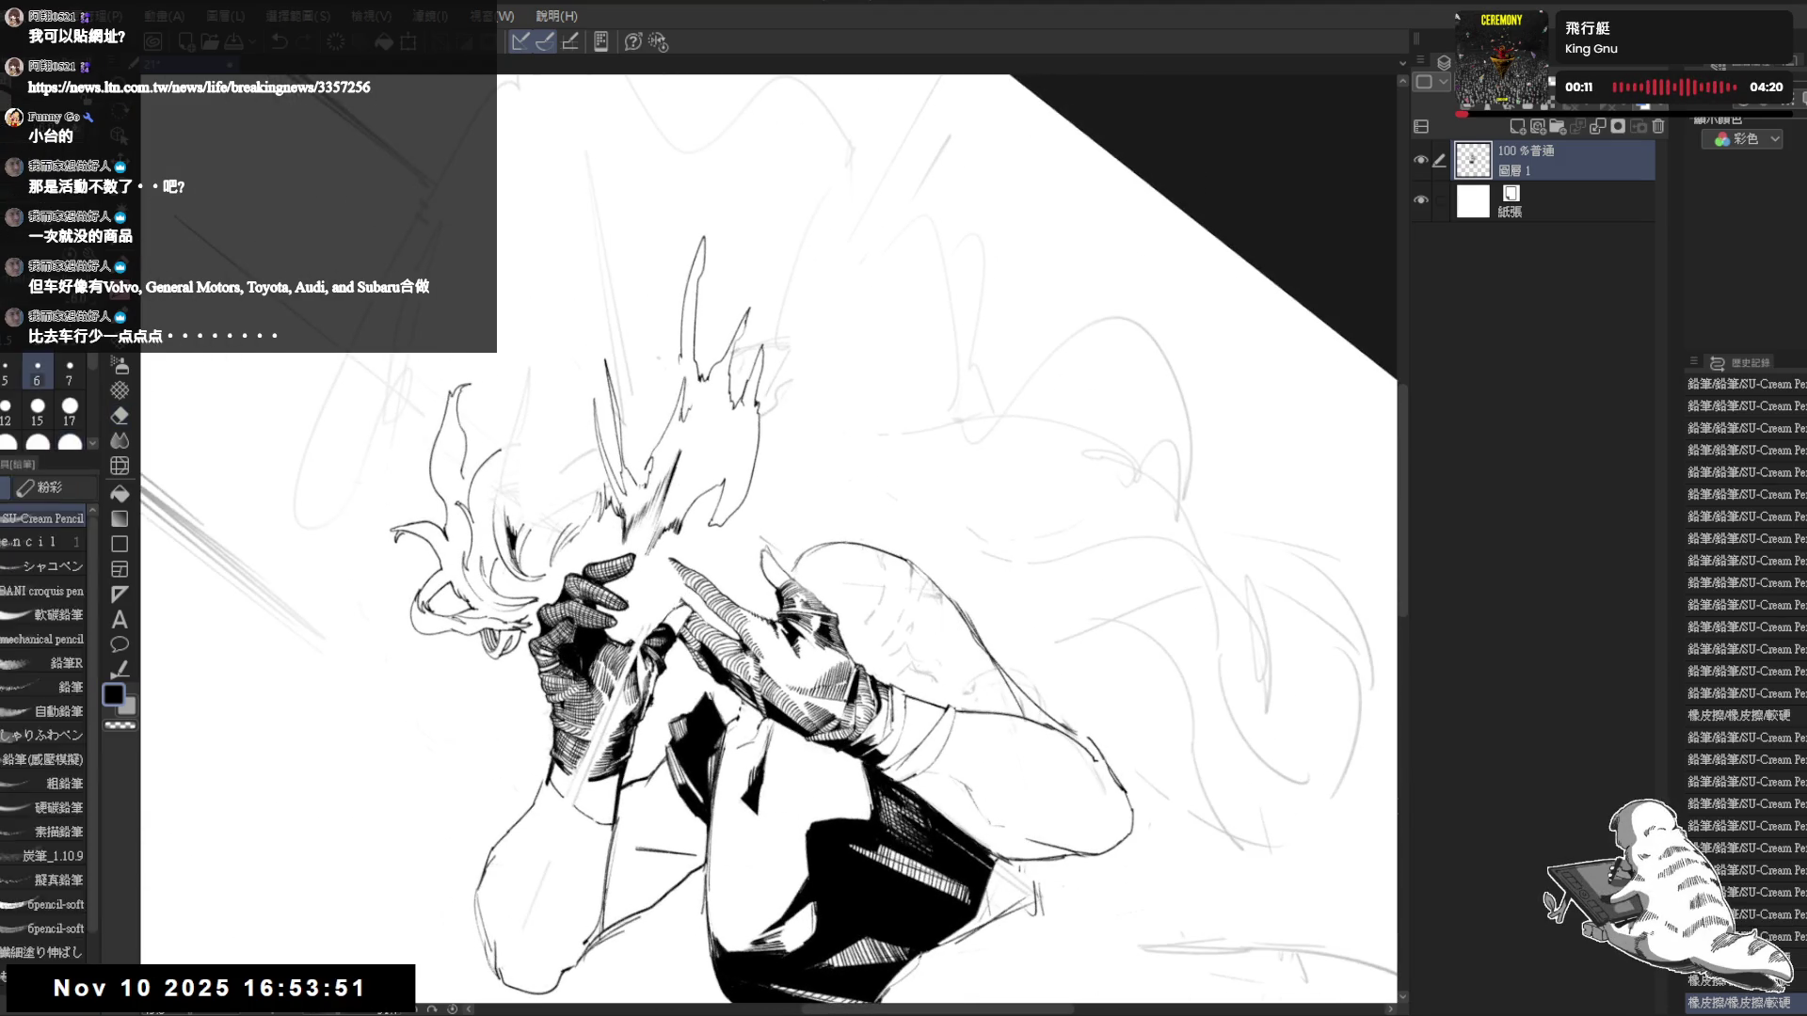
left_click_drag(1082, 659, 1054, 395)
key("minus")
key("minus")
key("minus")
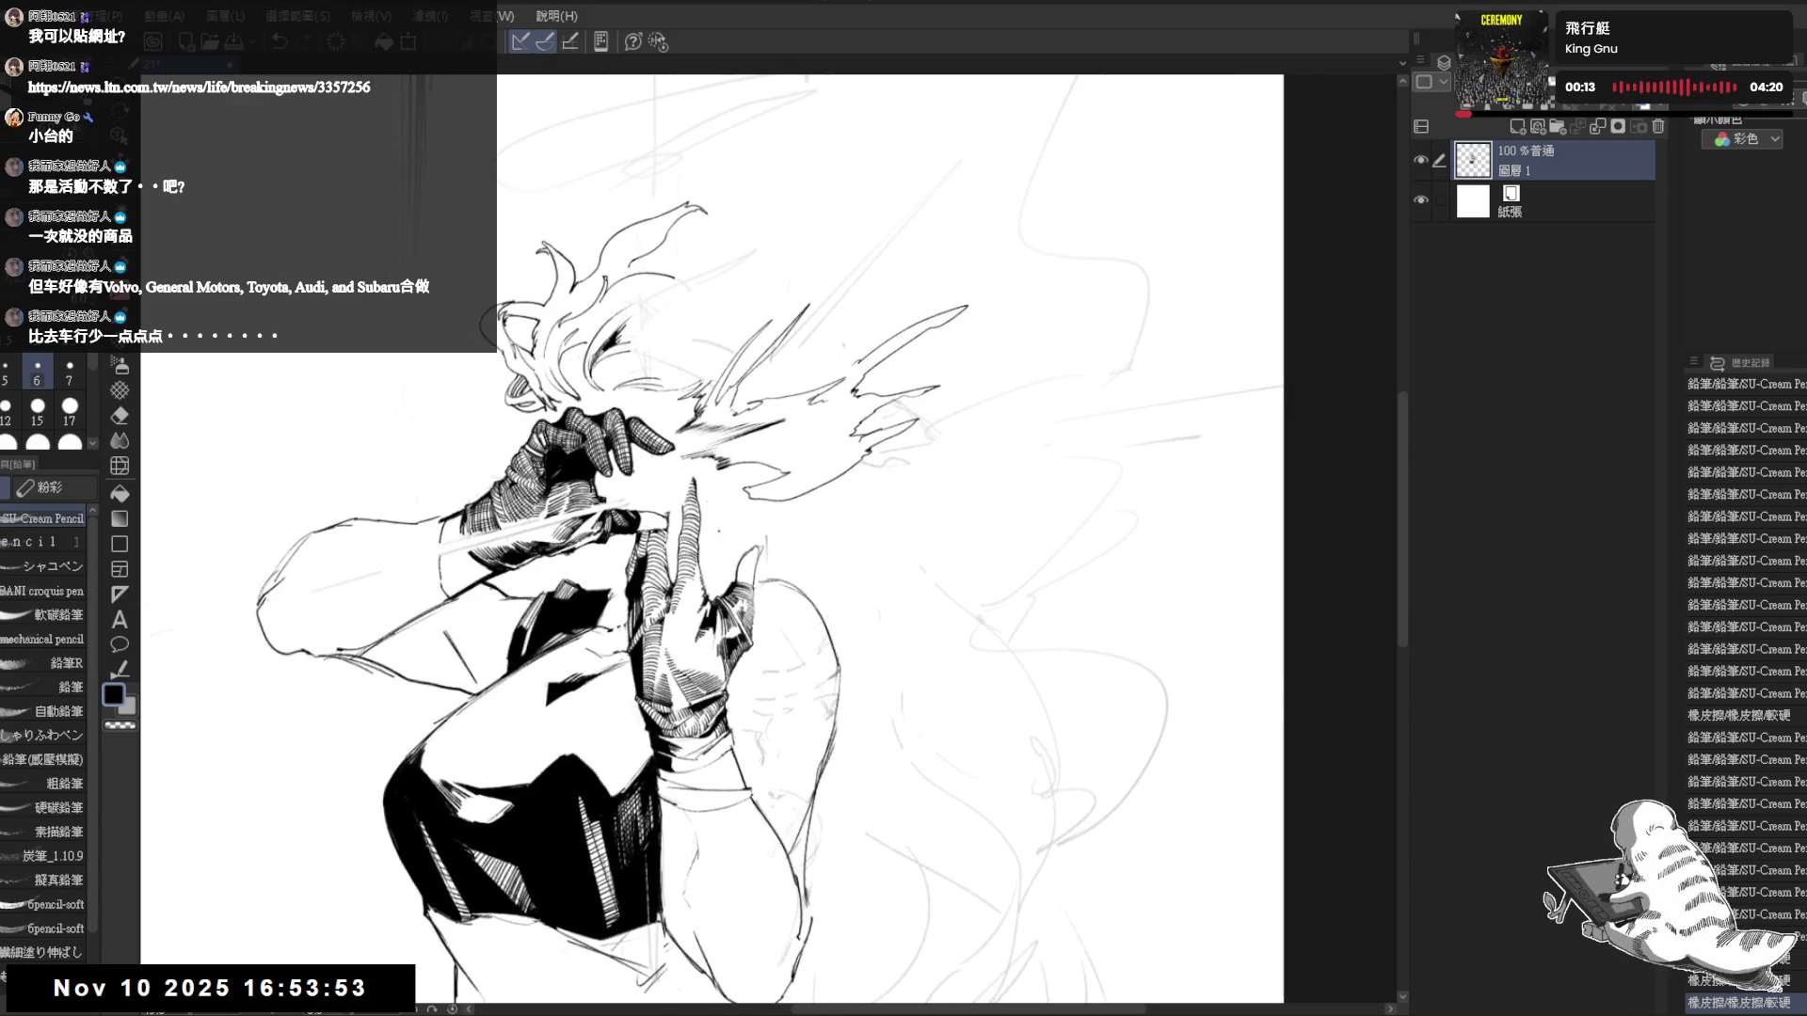
key("asciicircum")
key("asciicircum")
key("ctrl+plus")
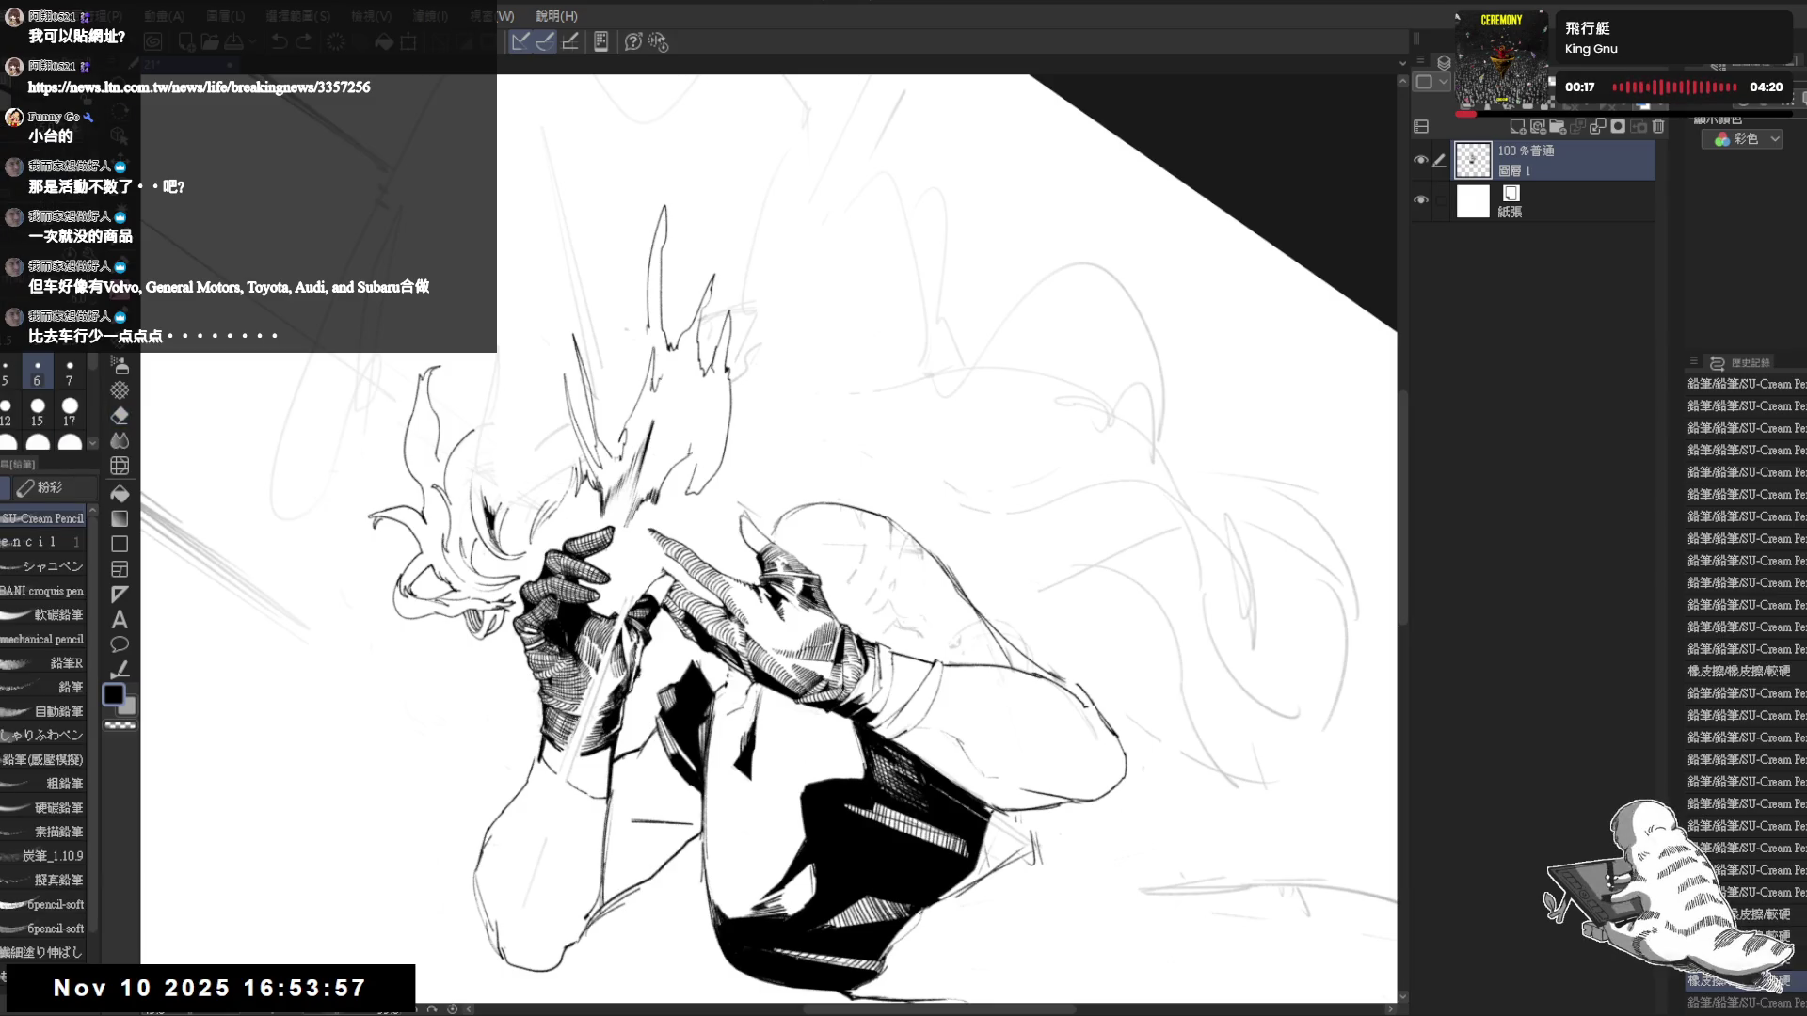
left_click_drag(698, 423, 699, 461)
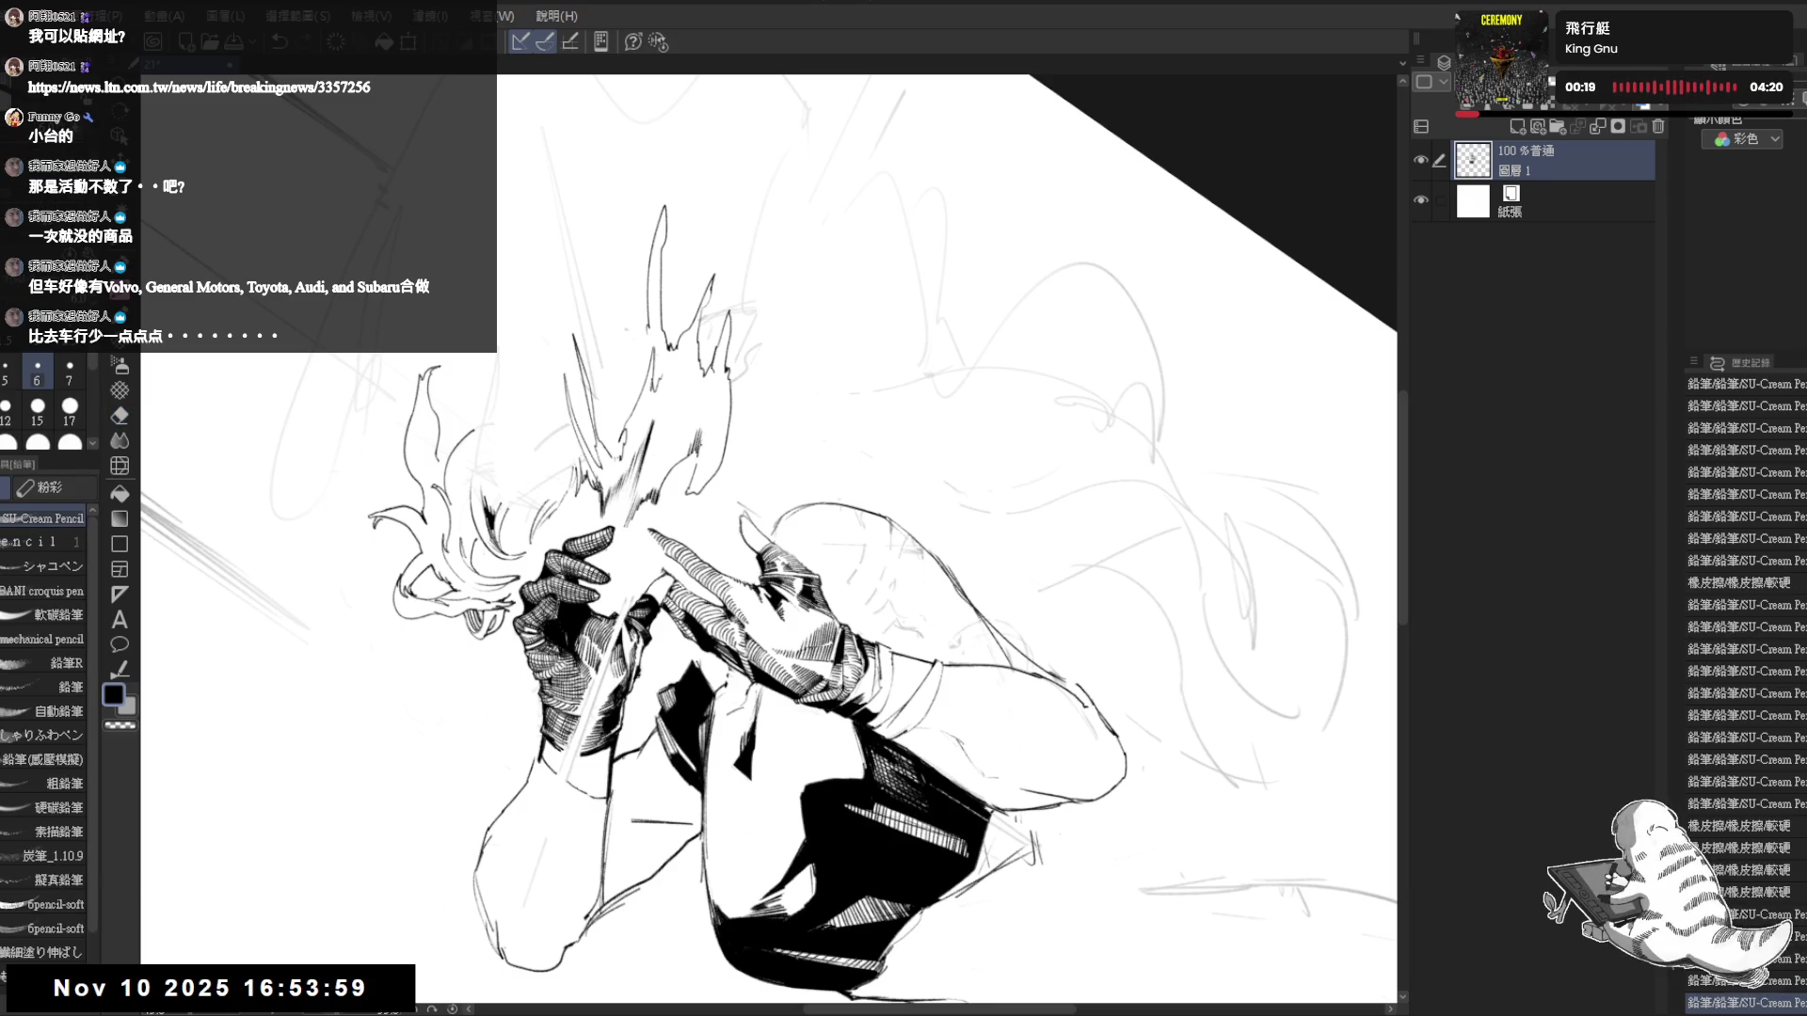
- Reset the view upright, flip it briefly, and zoom out to see the whole figure
key("e")
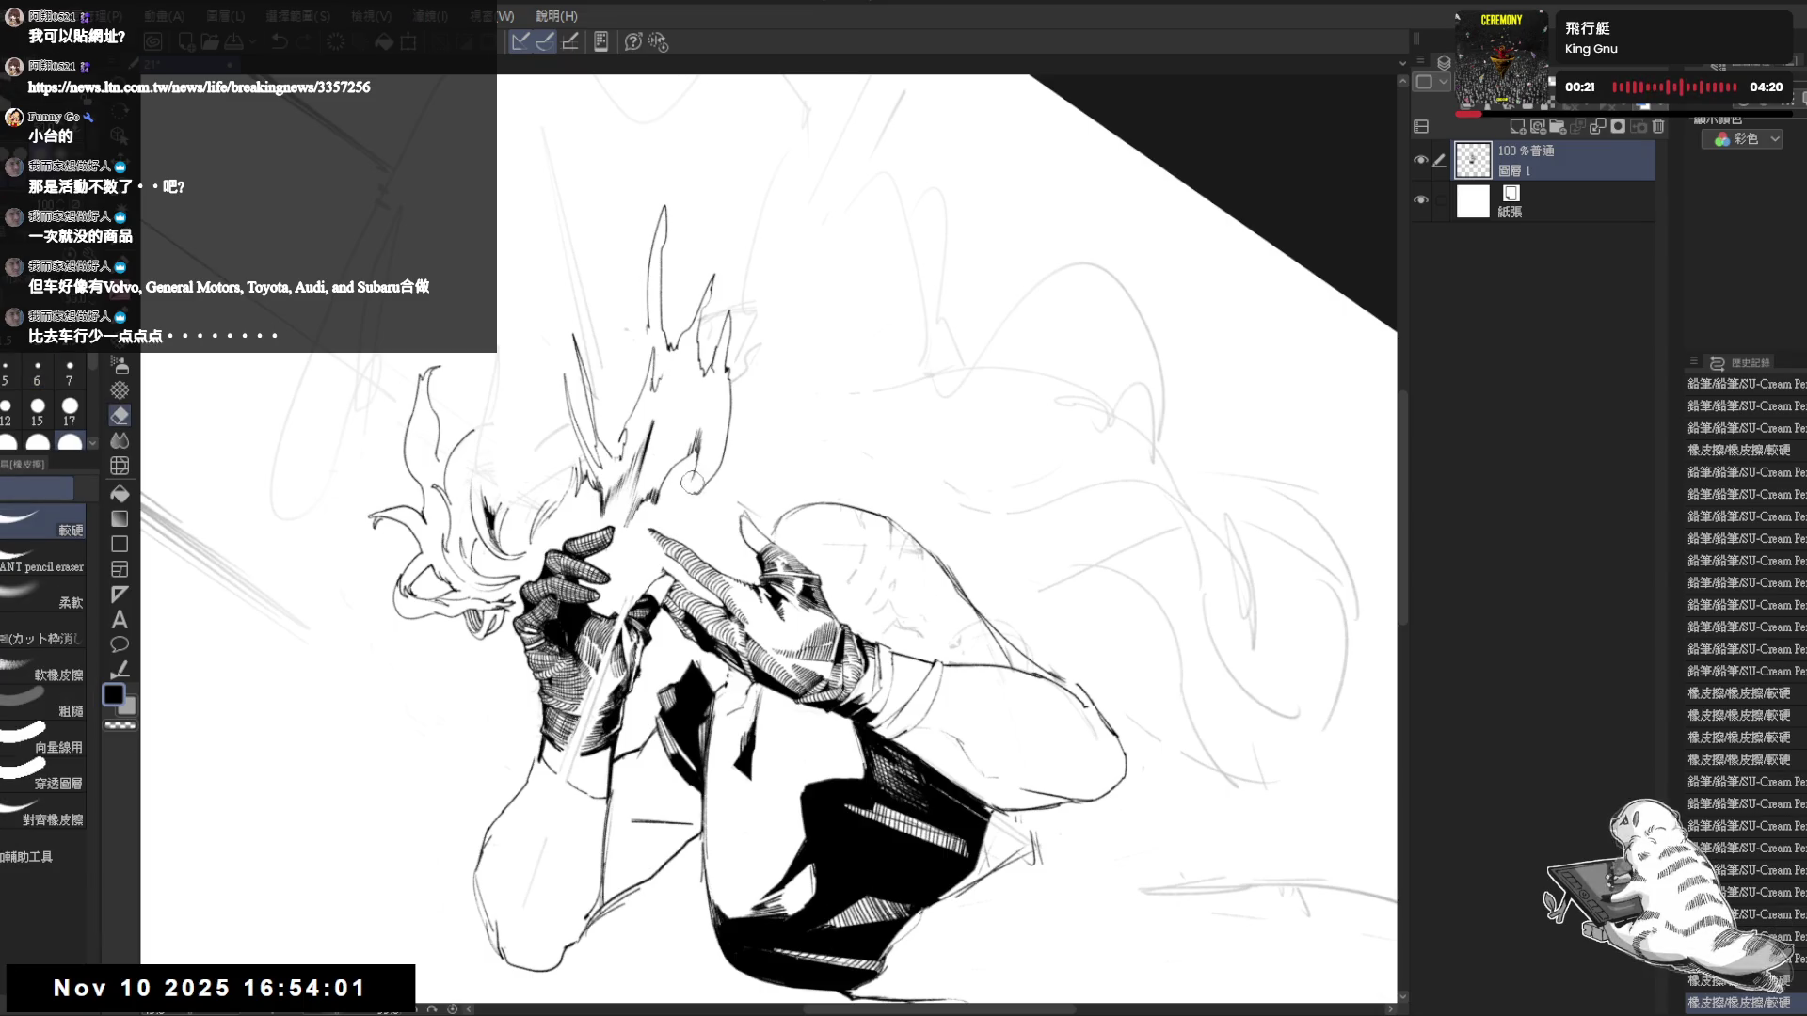
key("p")
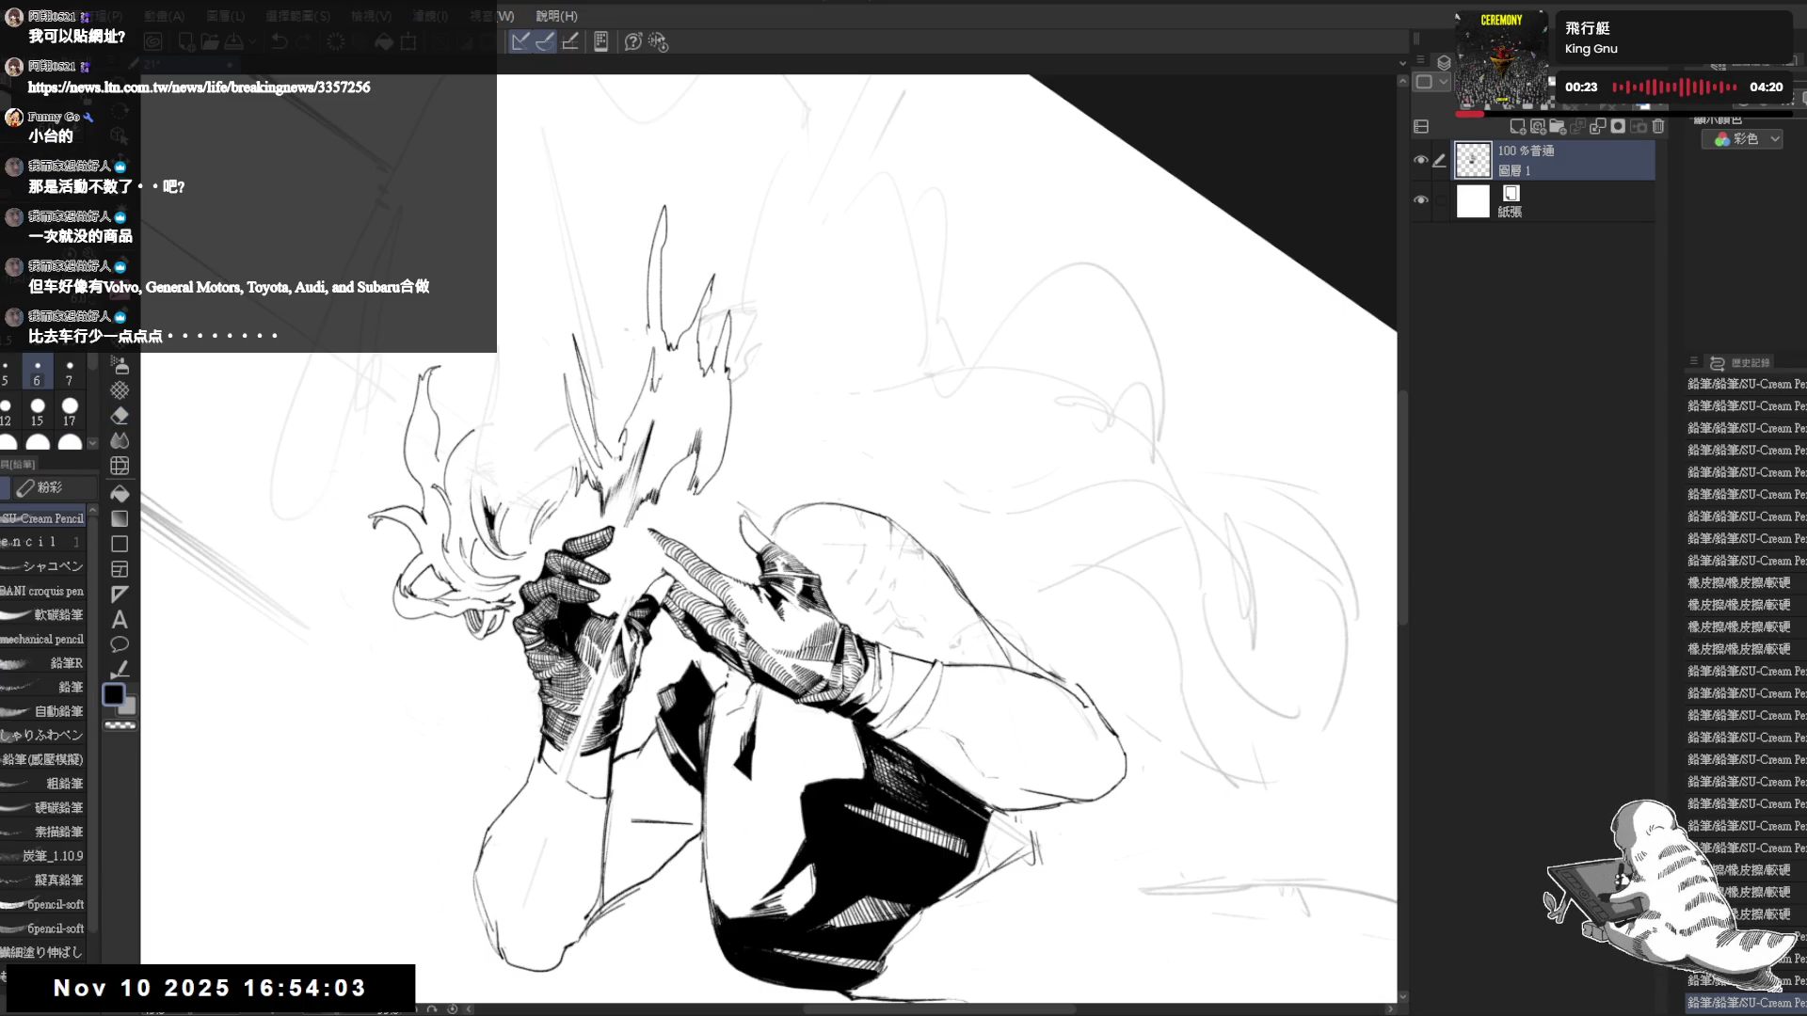
key("ctrl+0")
key("h")
key("h")
key("ctrl+minus")
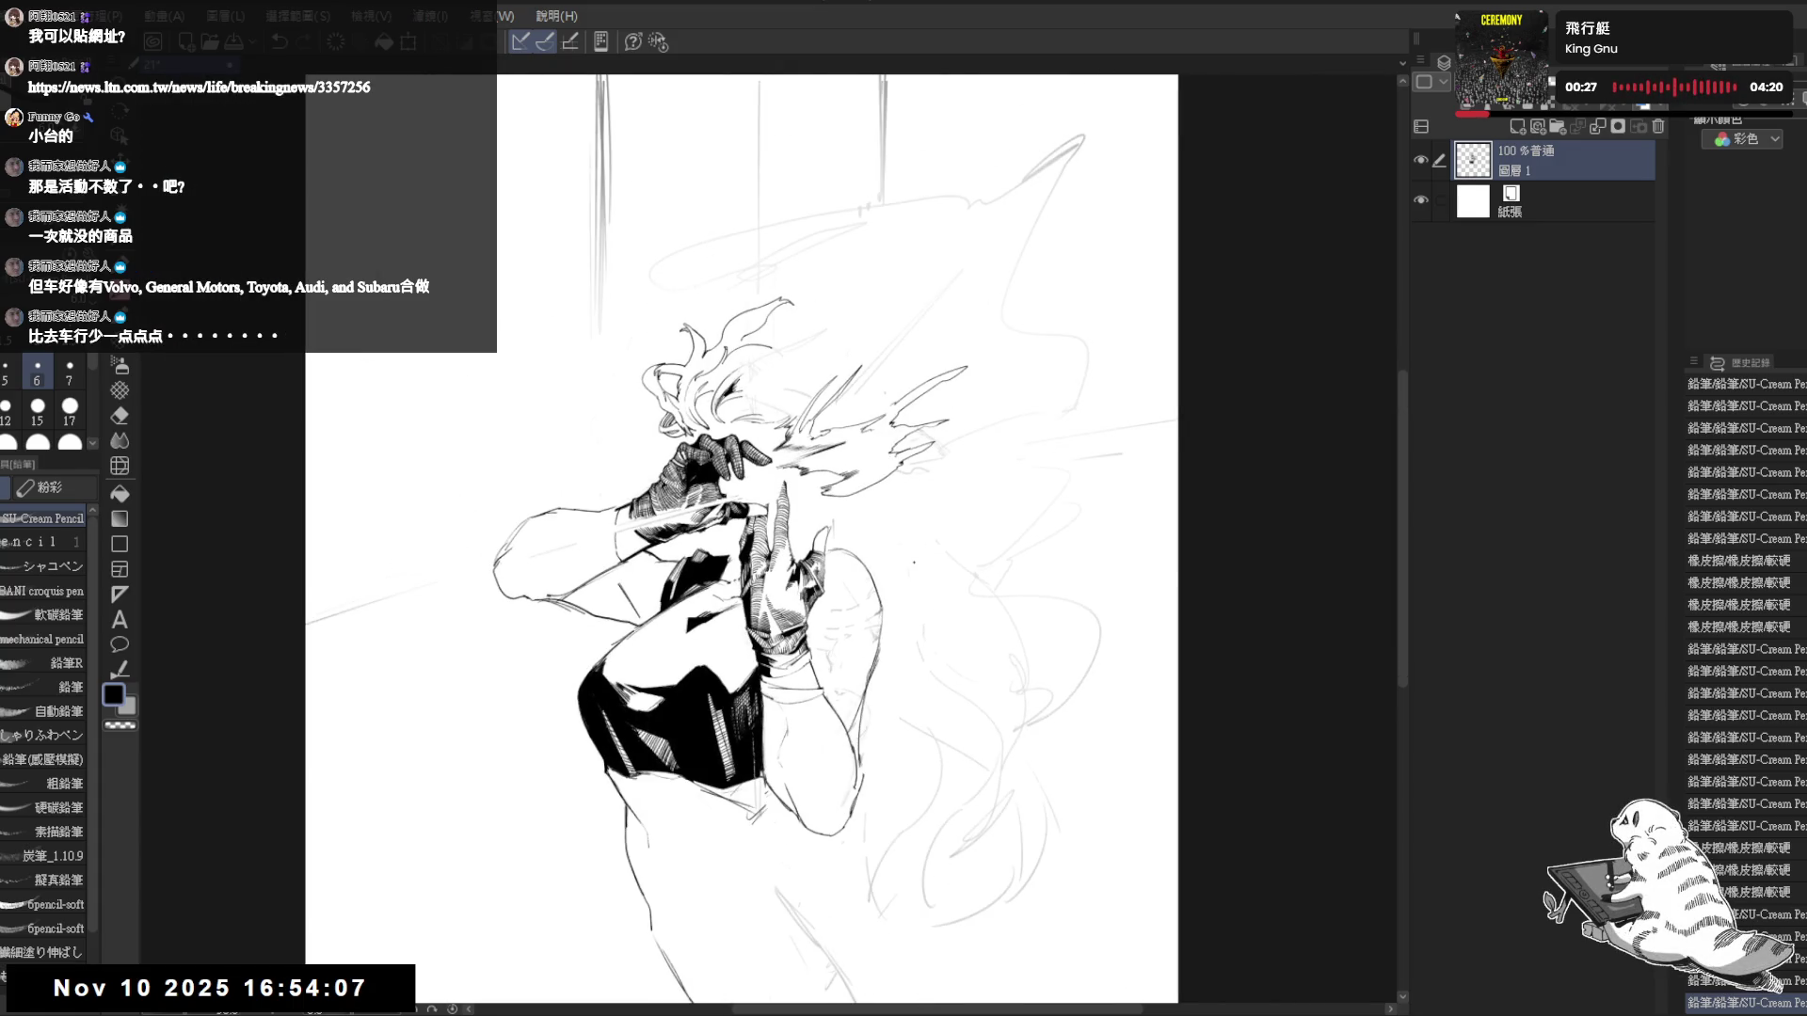
- Zoom in on the figure and pan across the hands and face, tilting the view slightly
key("ctrl+plus")
left_click_drag(676, 895, 654, 909)
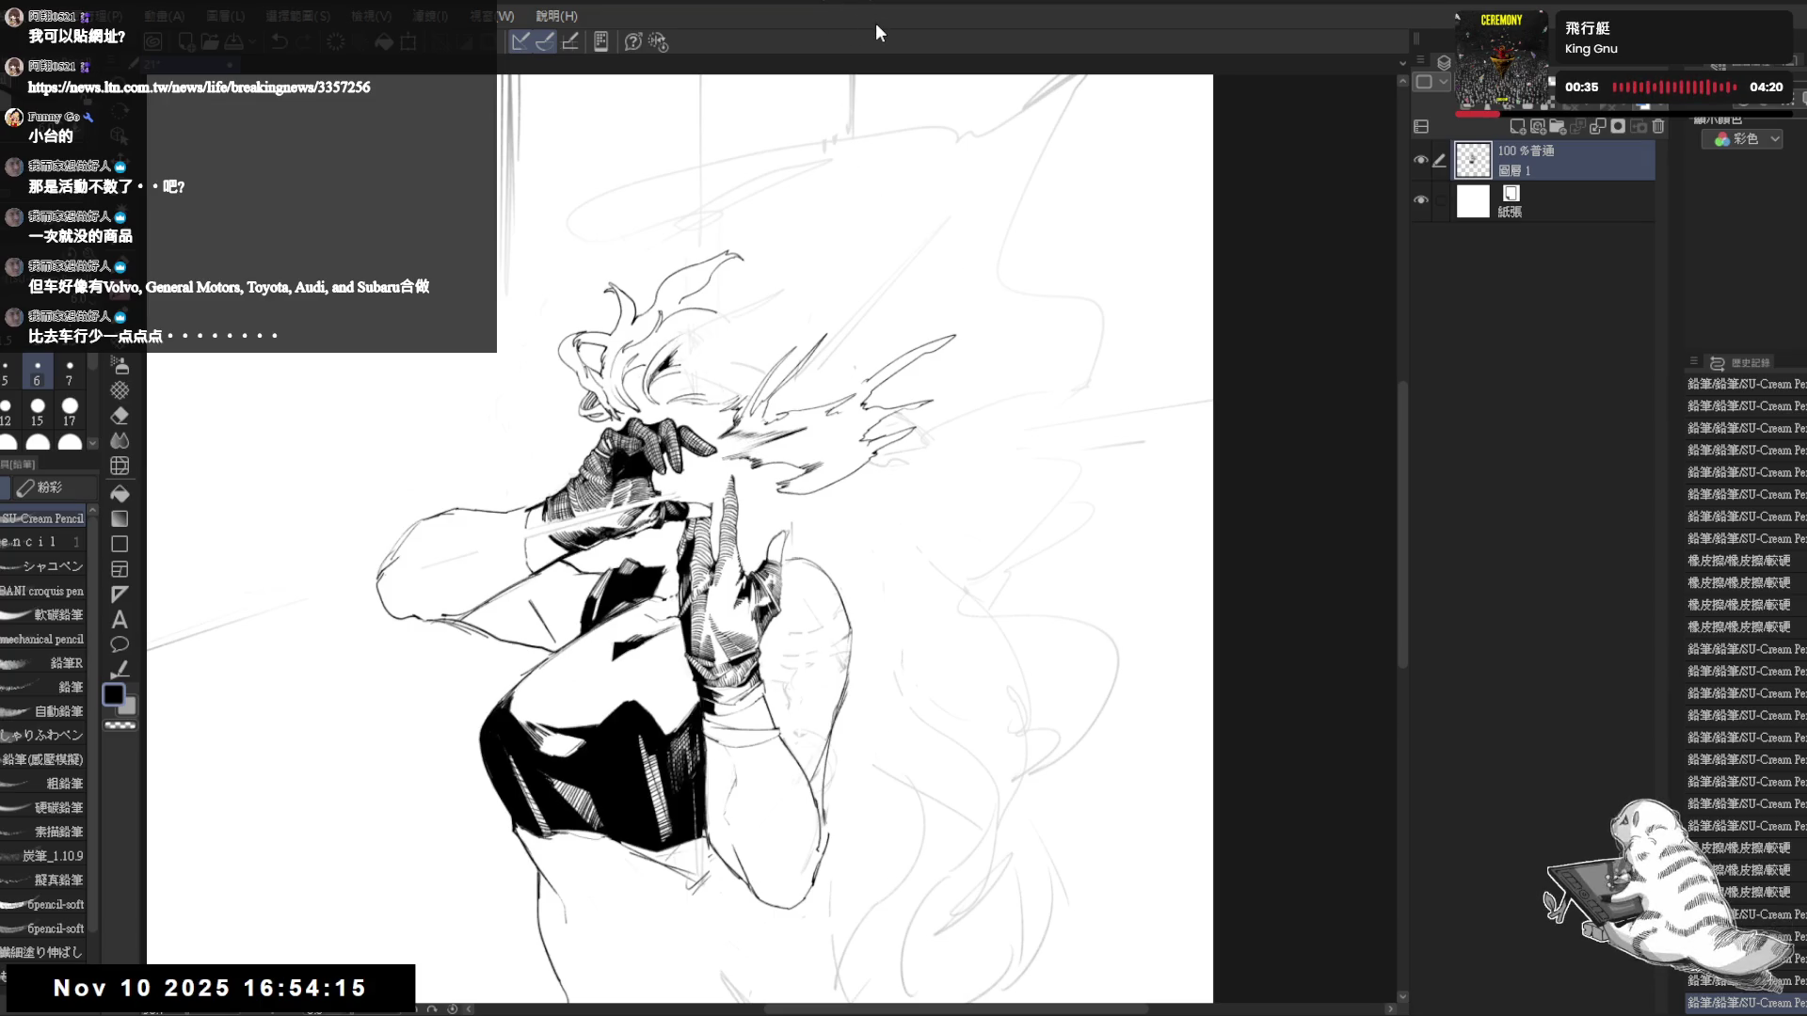
left_click_drag(536, 387, 476, 376)
key("e")
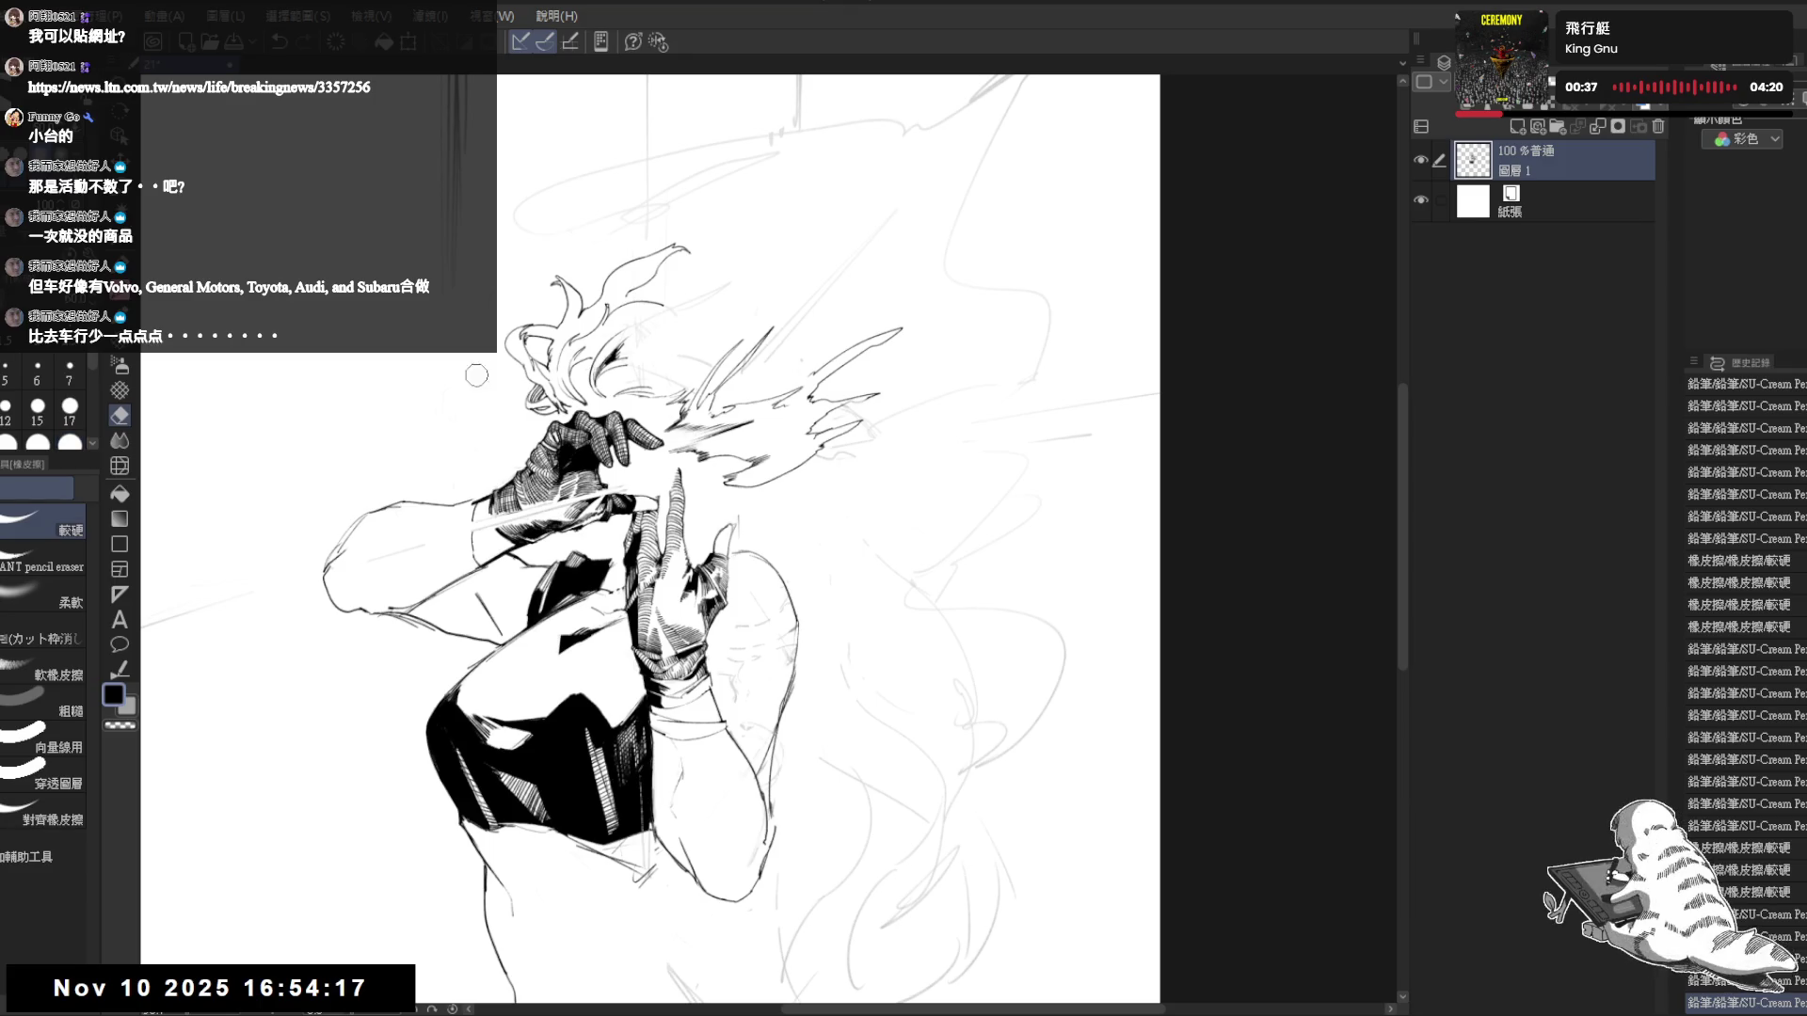
key("p")
left_click_drag(861, 356, 977, 325)
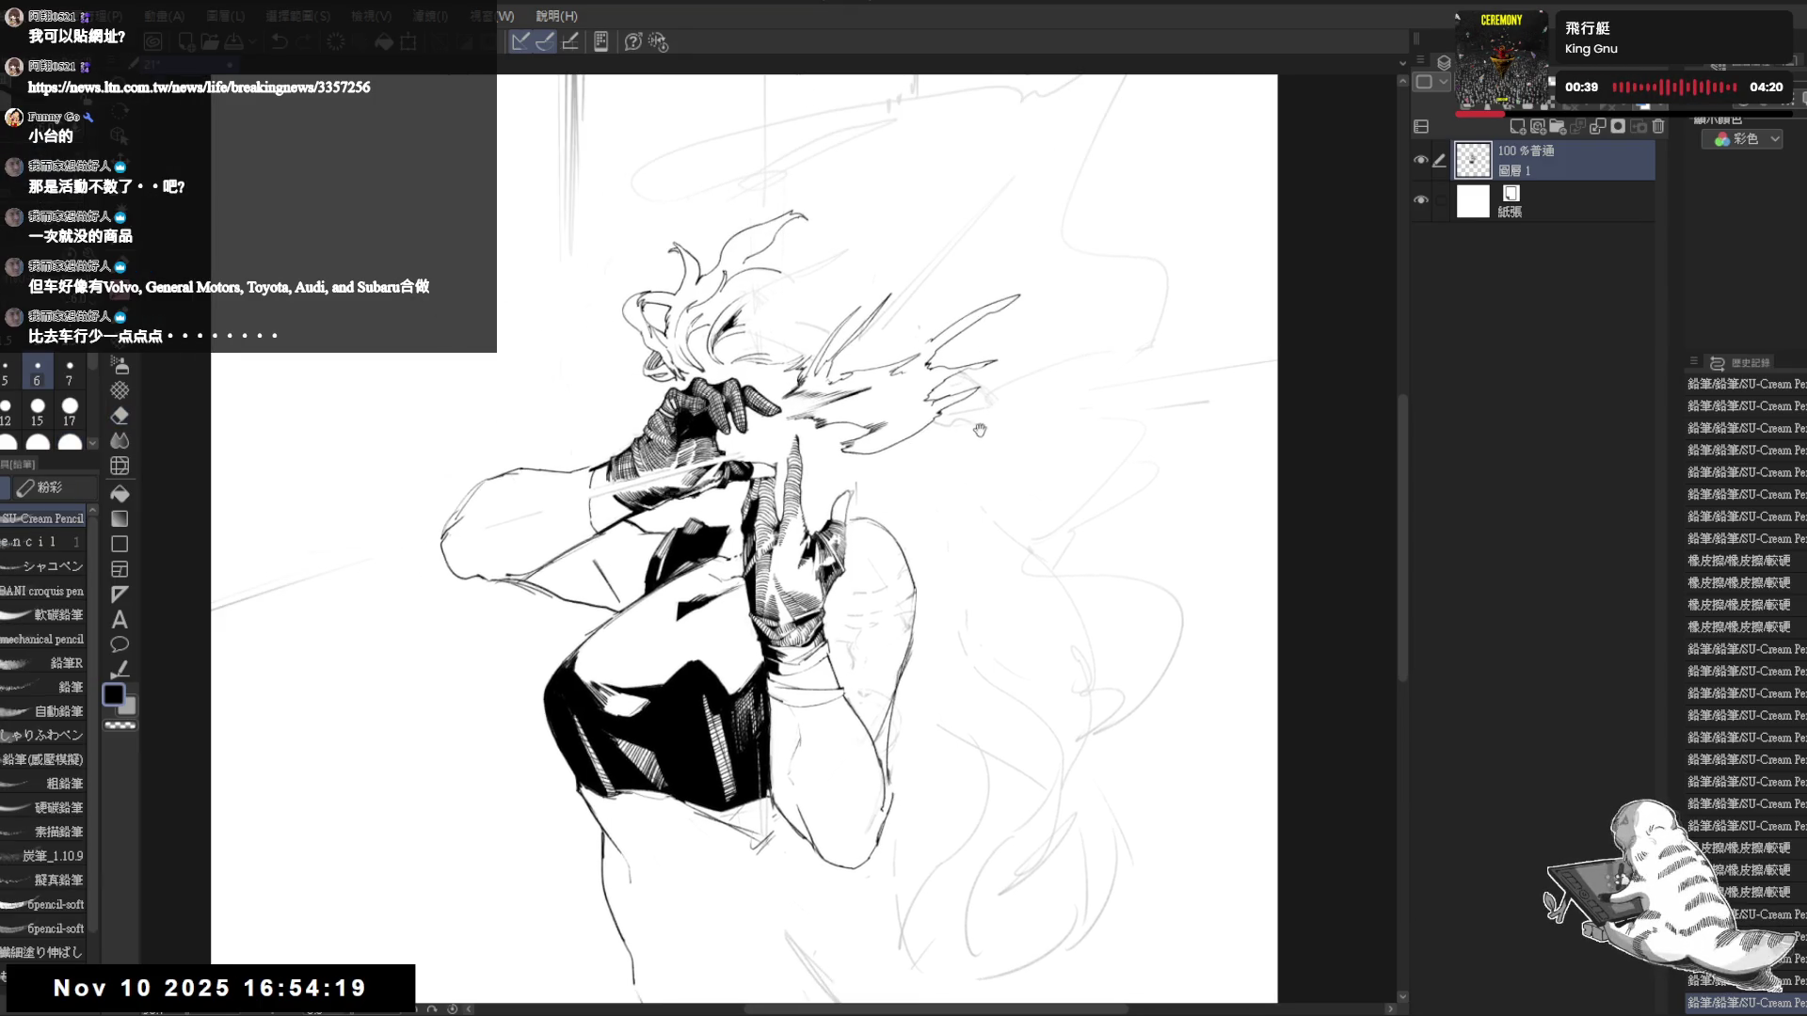
left_click_drag(980, 430, 946, 439)
- Erase small stray marks by the hands and beside the face
key("e")
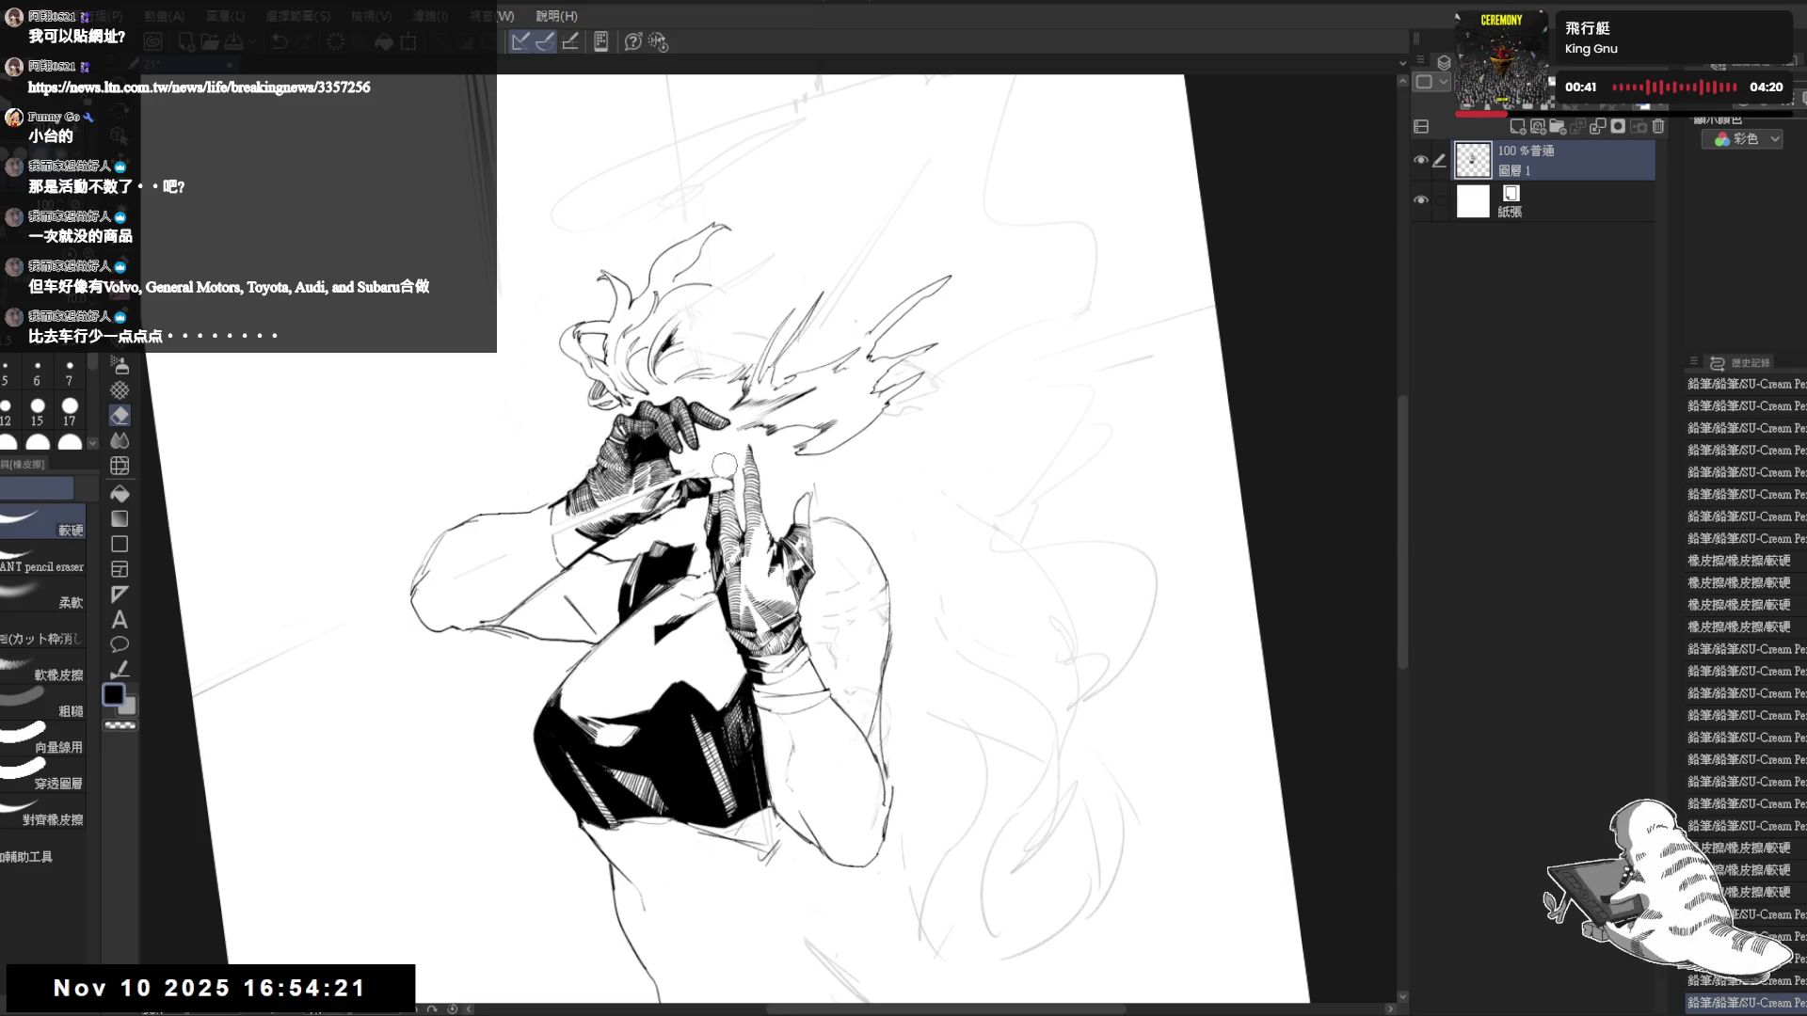
left_click(725, 465)
key("p")
left_click_drag(895, 306, 919, 374)
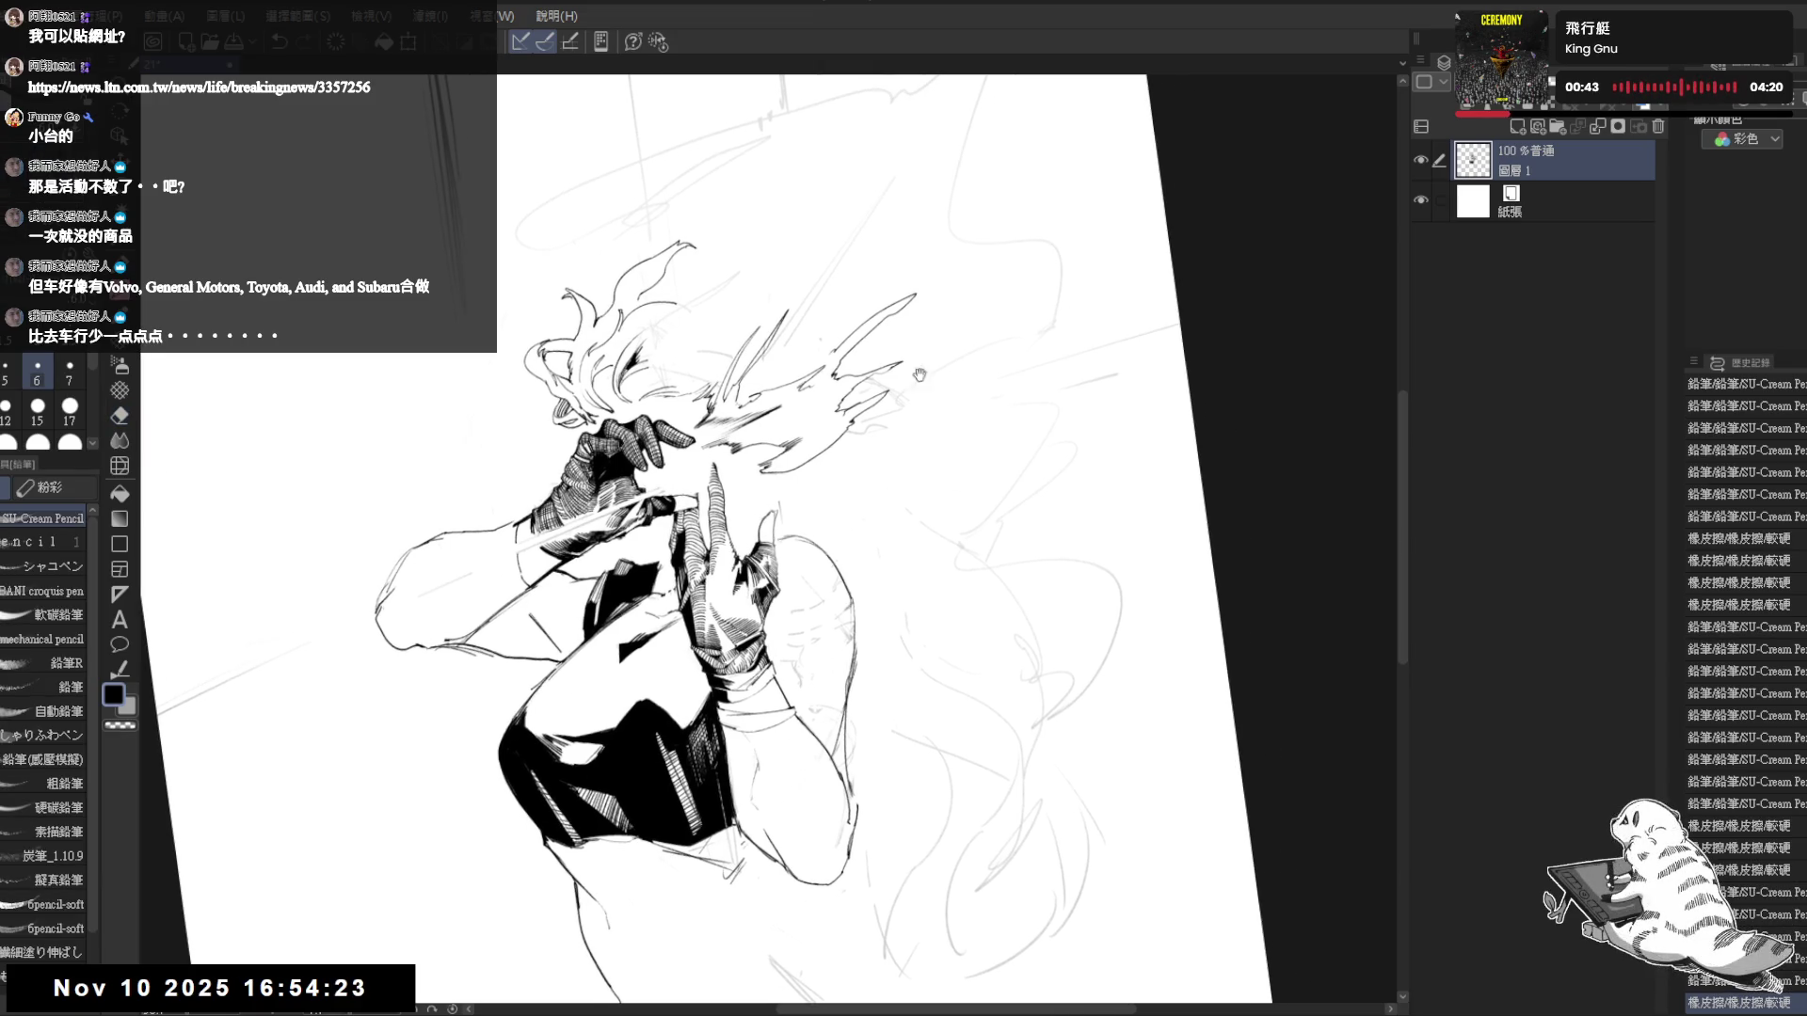
key("e")
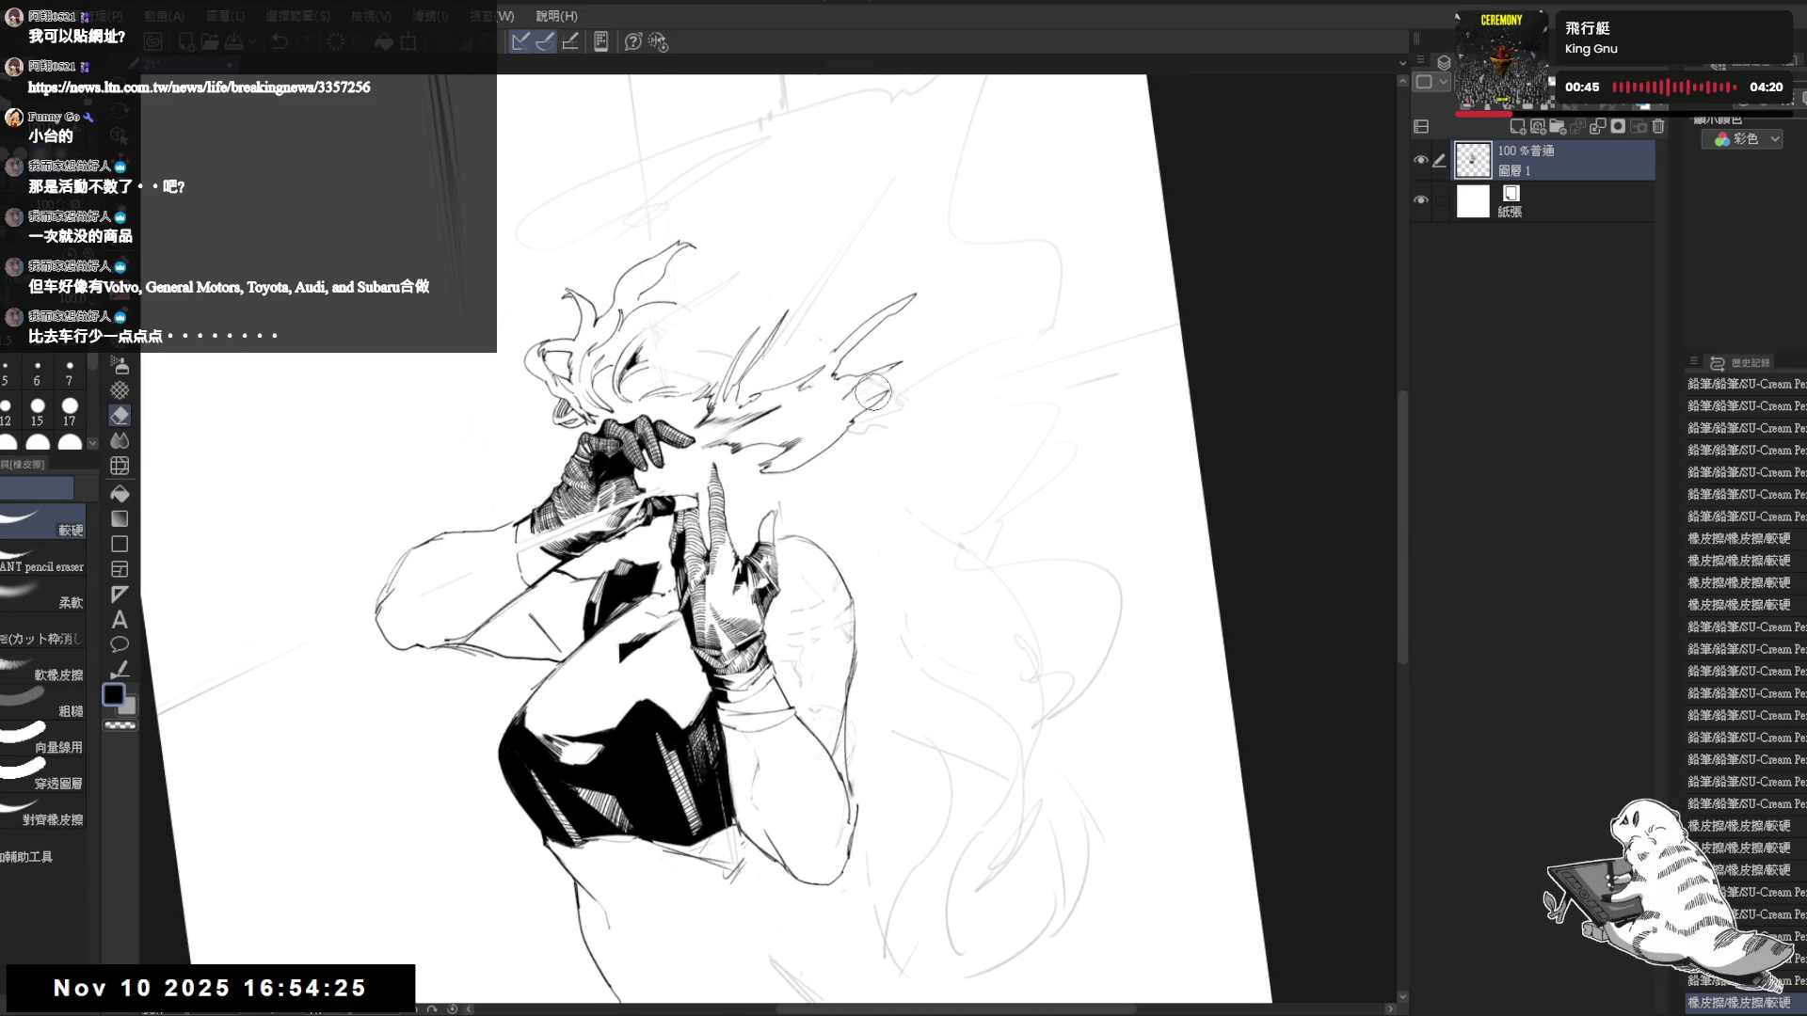
left_click(893, 396)
key("p")
- Tilt the view and draw a long straight diagonal streak rising up-right from the face
left_click_drag(893, 396, 847, 433)
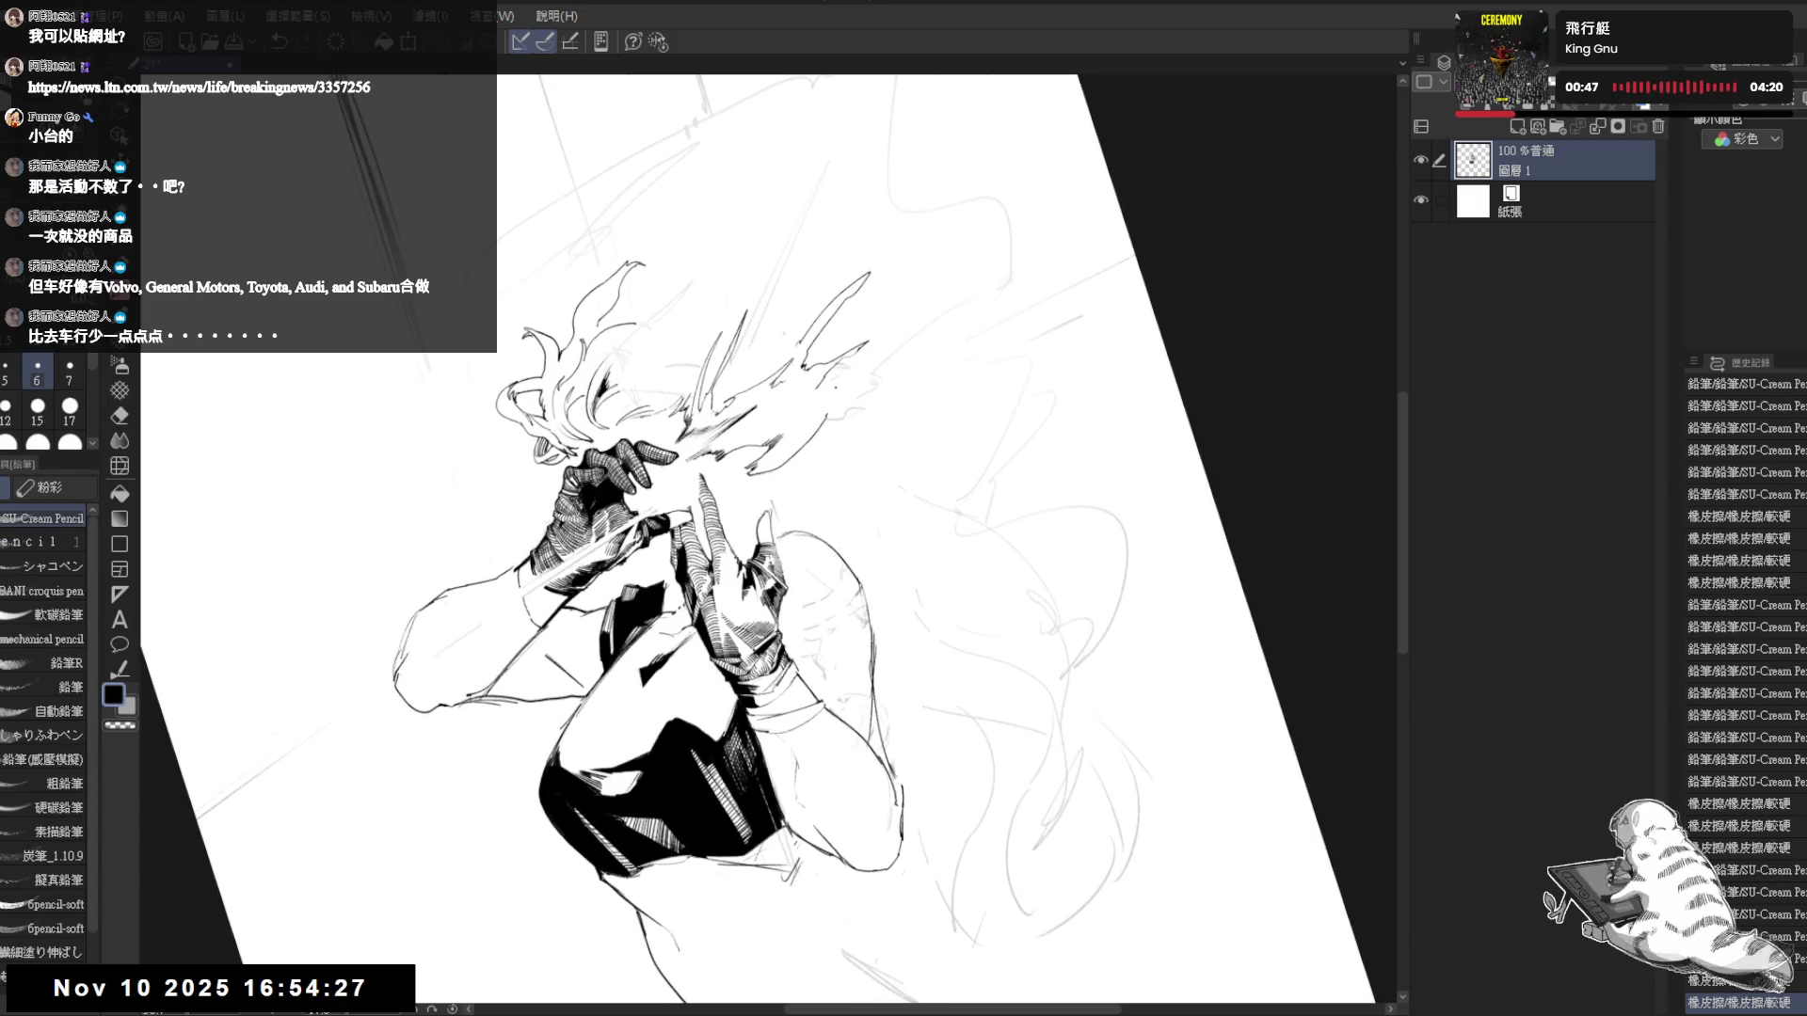
left_click_drag(899, 344, 1120, 209)
key("e")
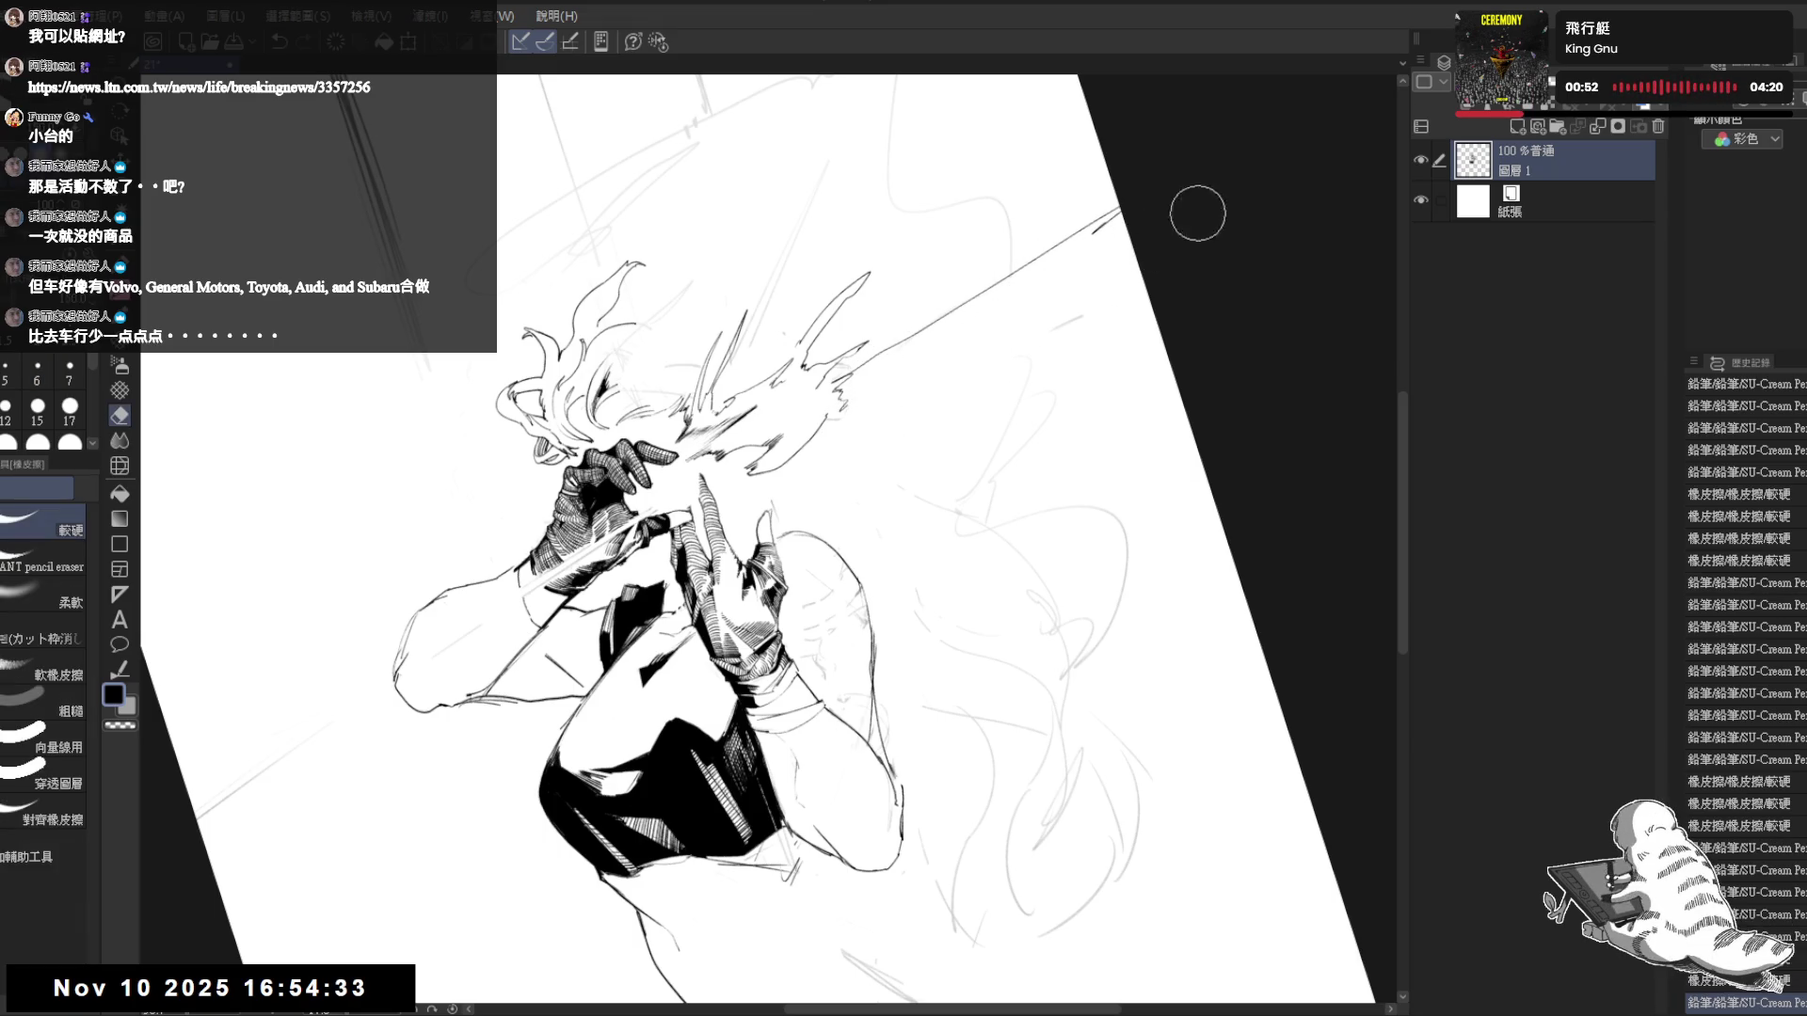
- Trim stray marks and add two more Pencil edge lines along the diagonal streak toward the face
left_click_drag(1056, 338, 979, 358)
key("p")
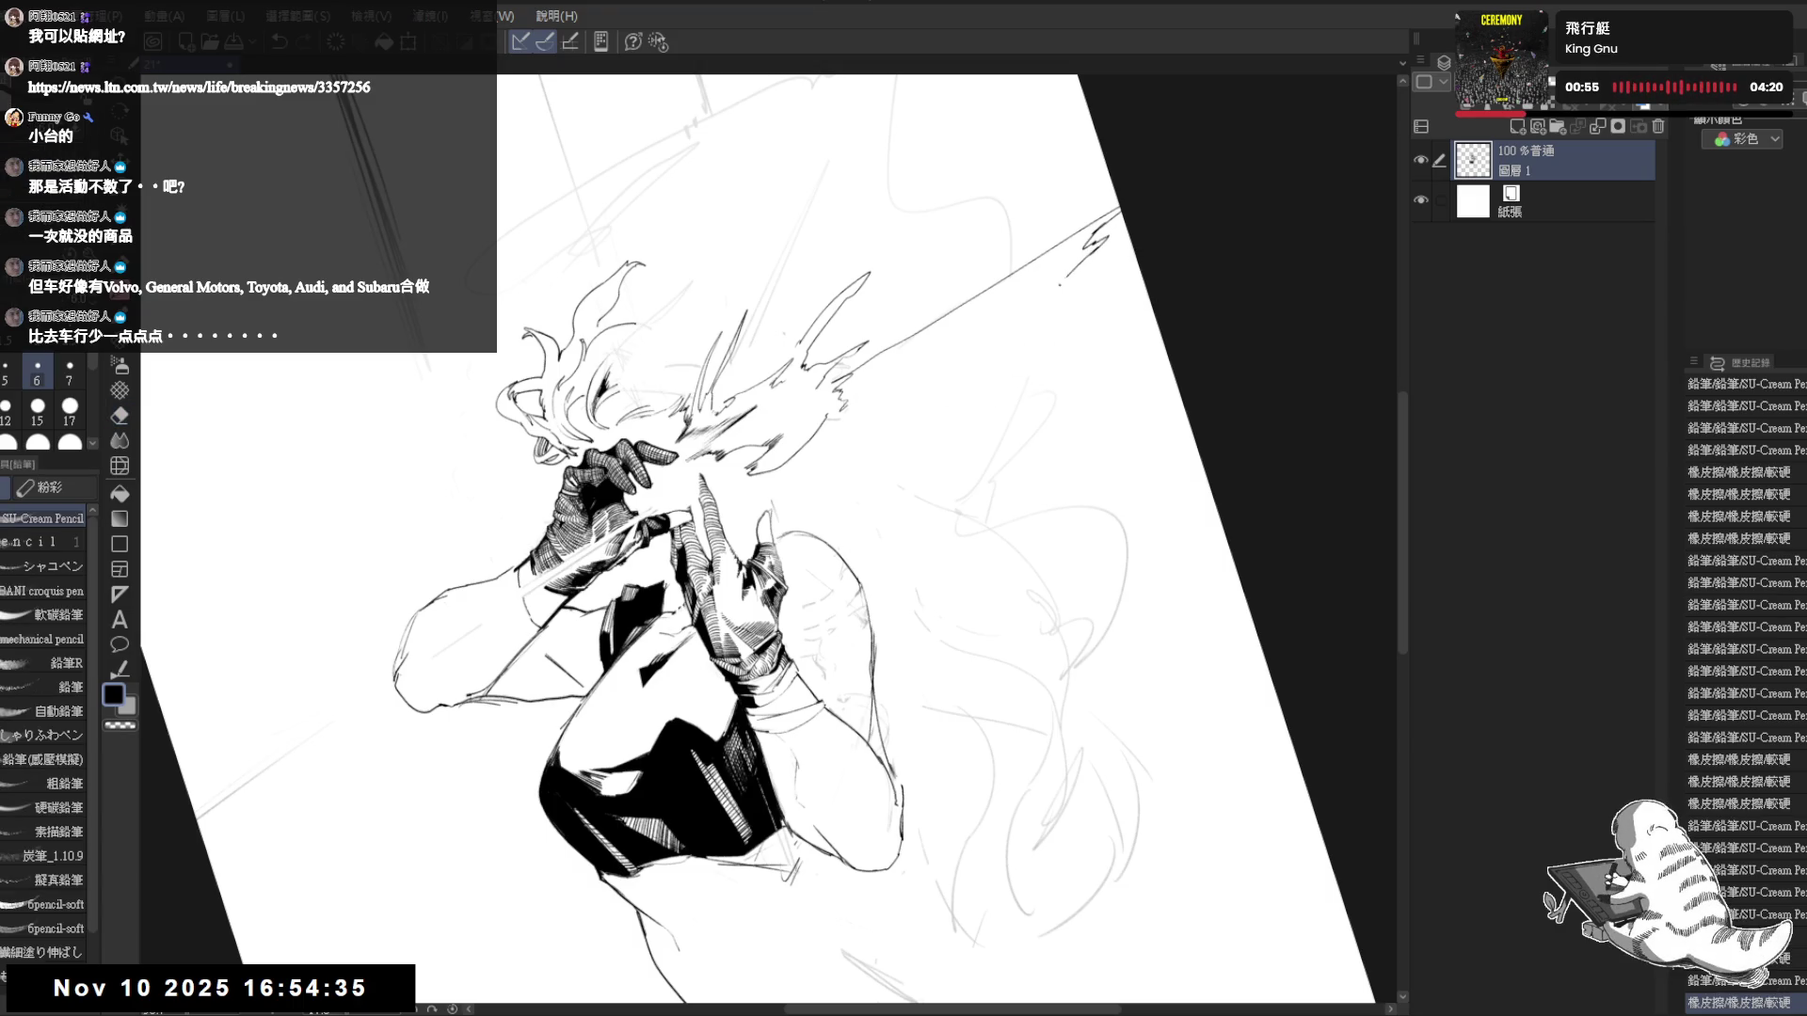
left_click_drag(1056, 299, 816, 480)
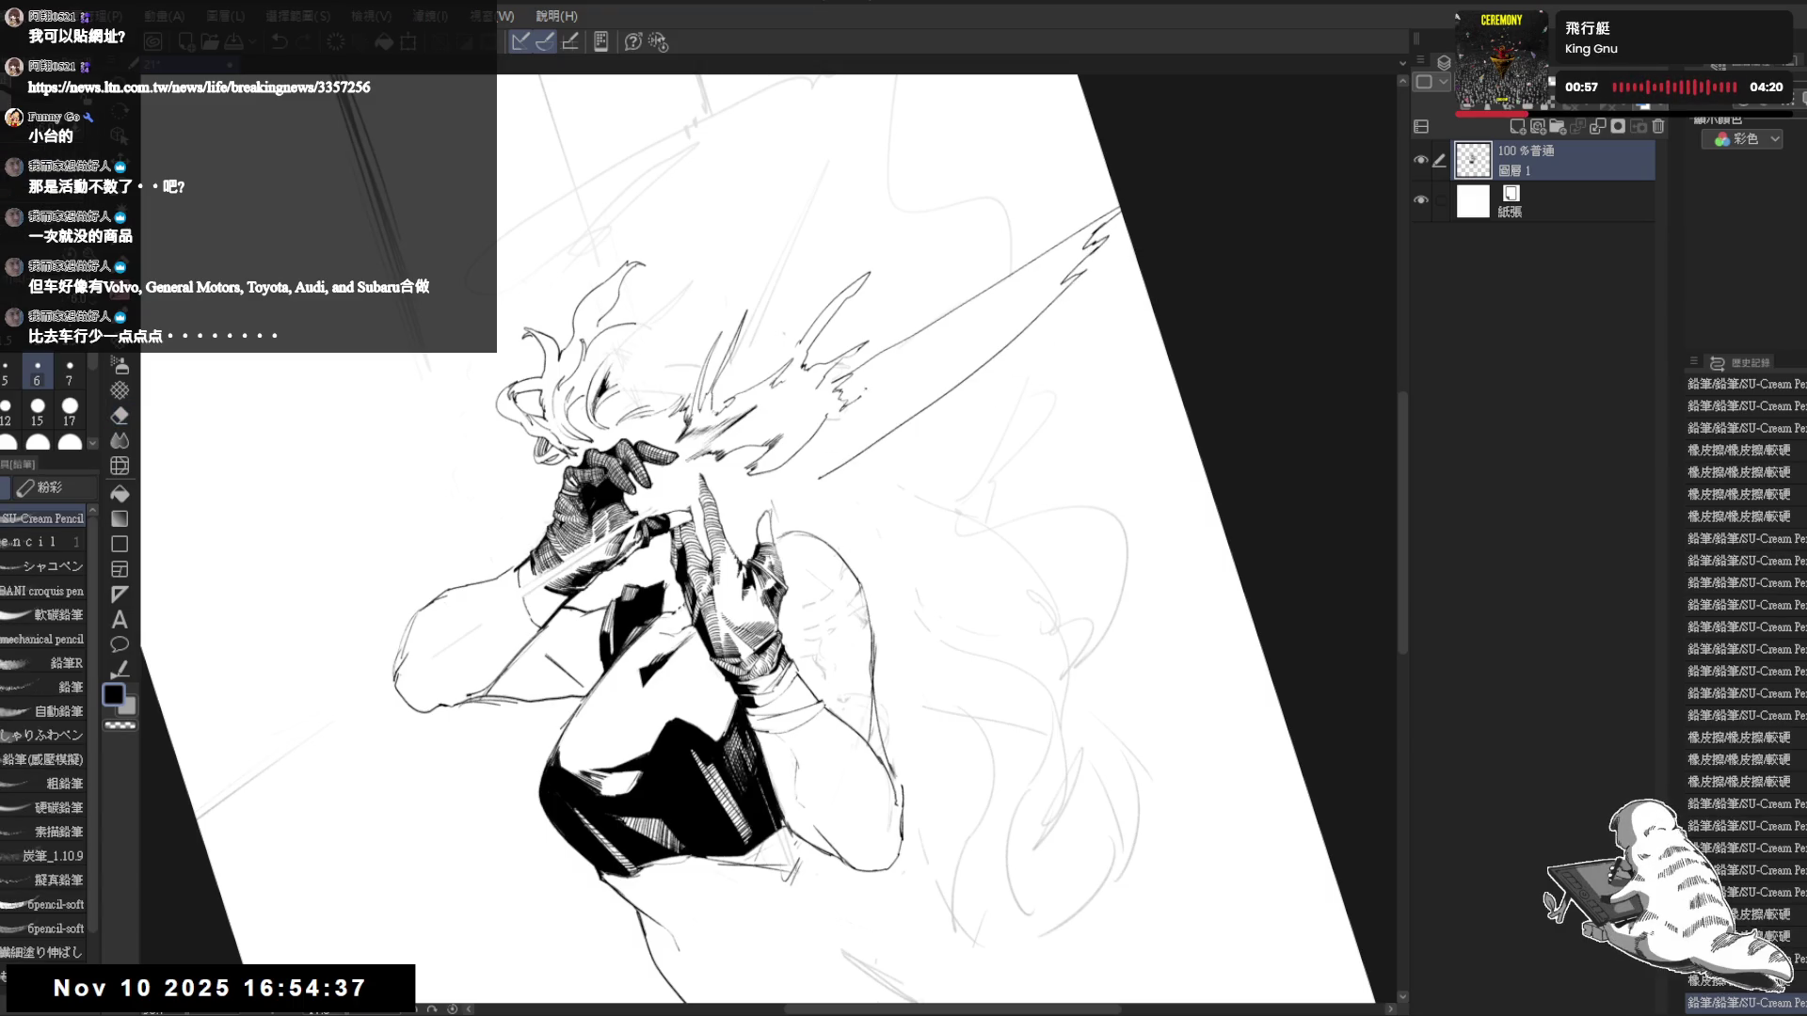
left_click_drag(926, 369, 783, 510)
- Check the composition flipped and tilted, then erase a small mark near the hands
key("ctrl+shift+r")
key("h")
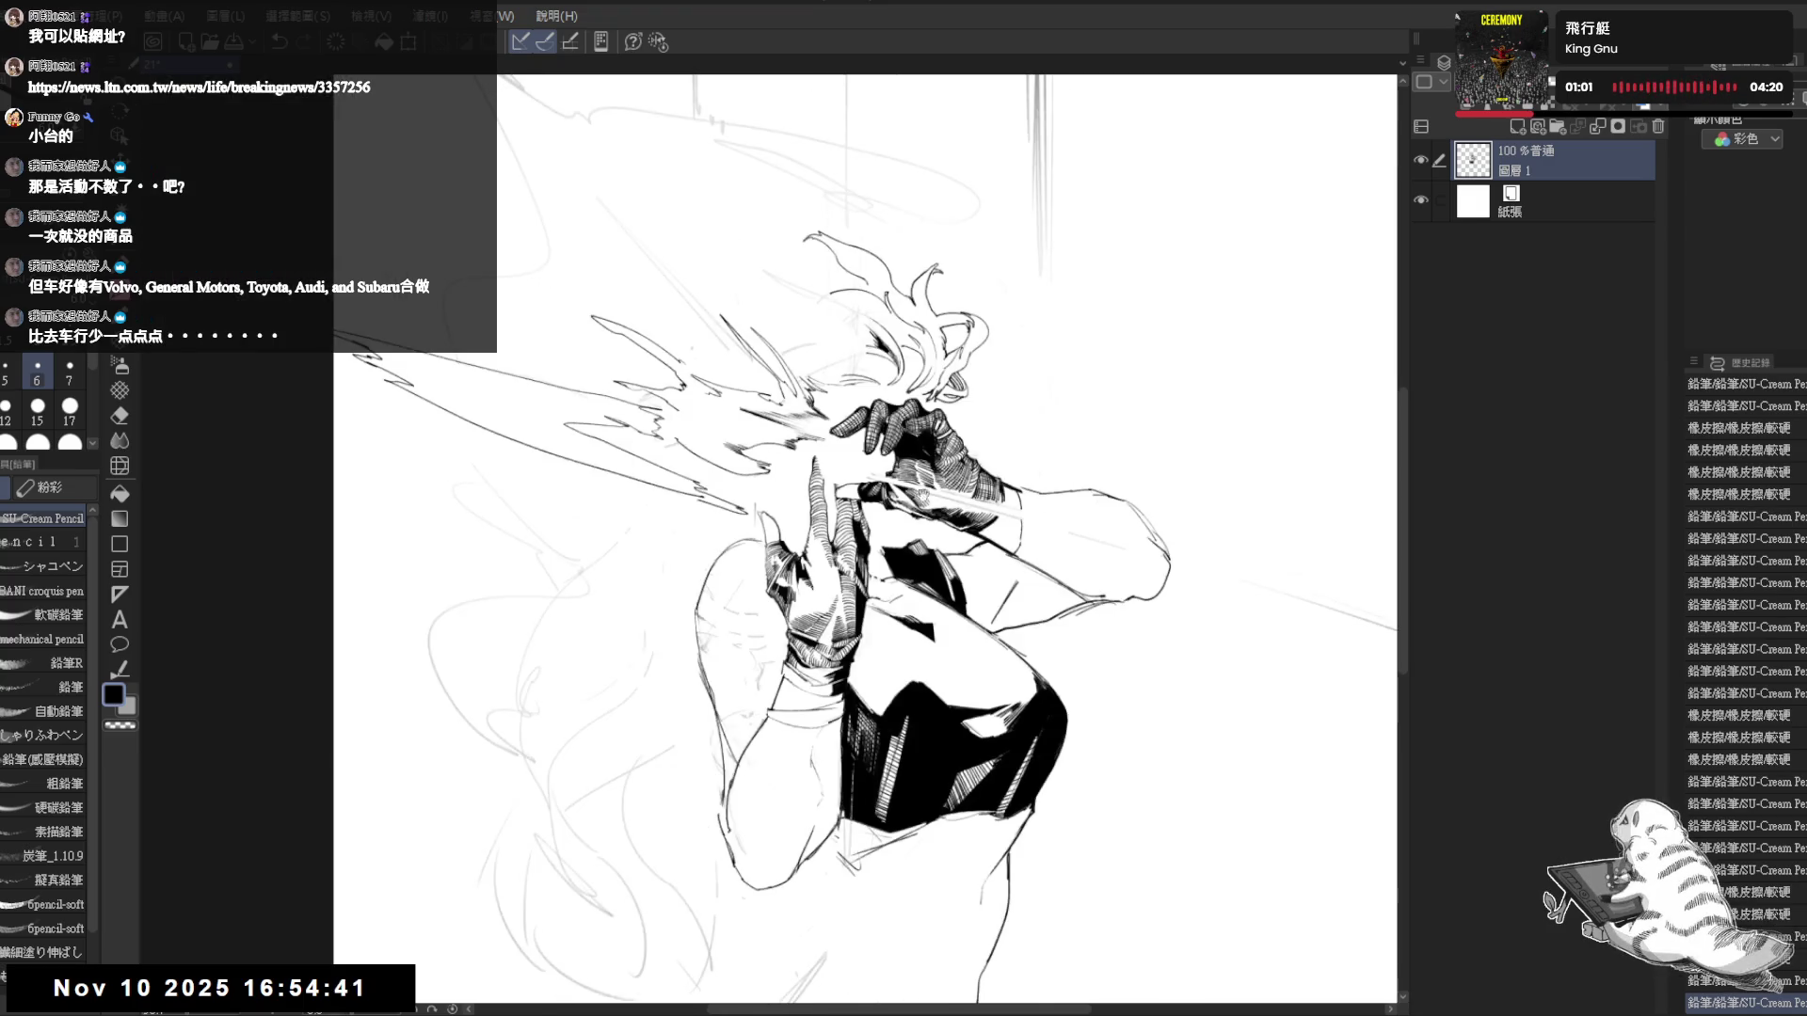
key("h")
left_click_drag(1035, 282, 1101, 358)
left_click_drag(810, 386, 757, 440)
key("ctrl+0")
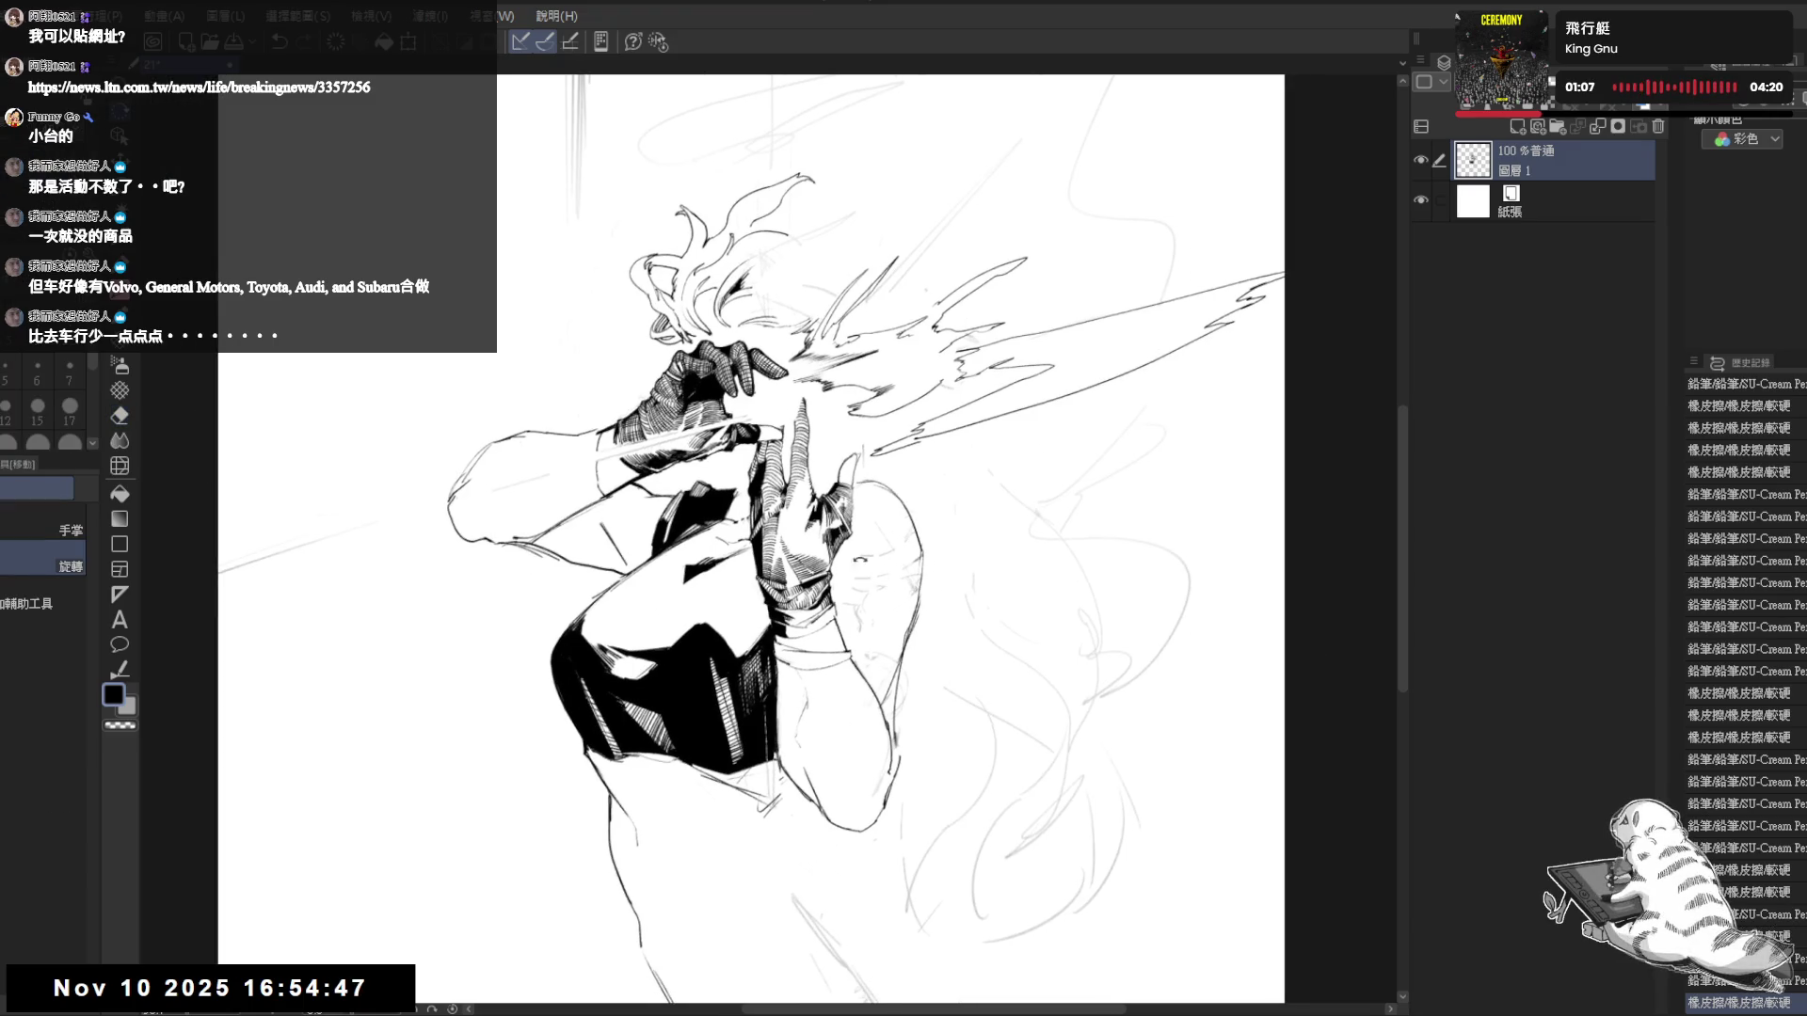
scroll(796, 392, "up", 1)
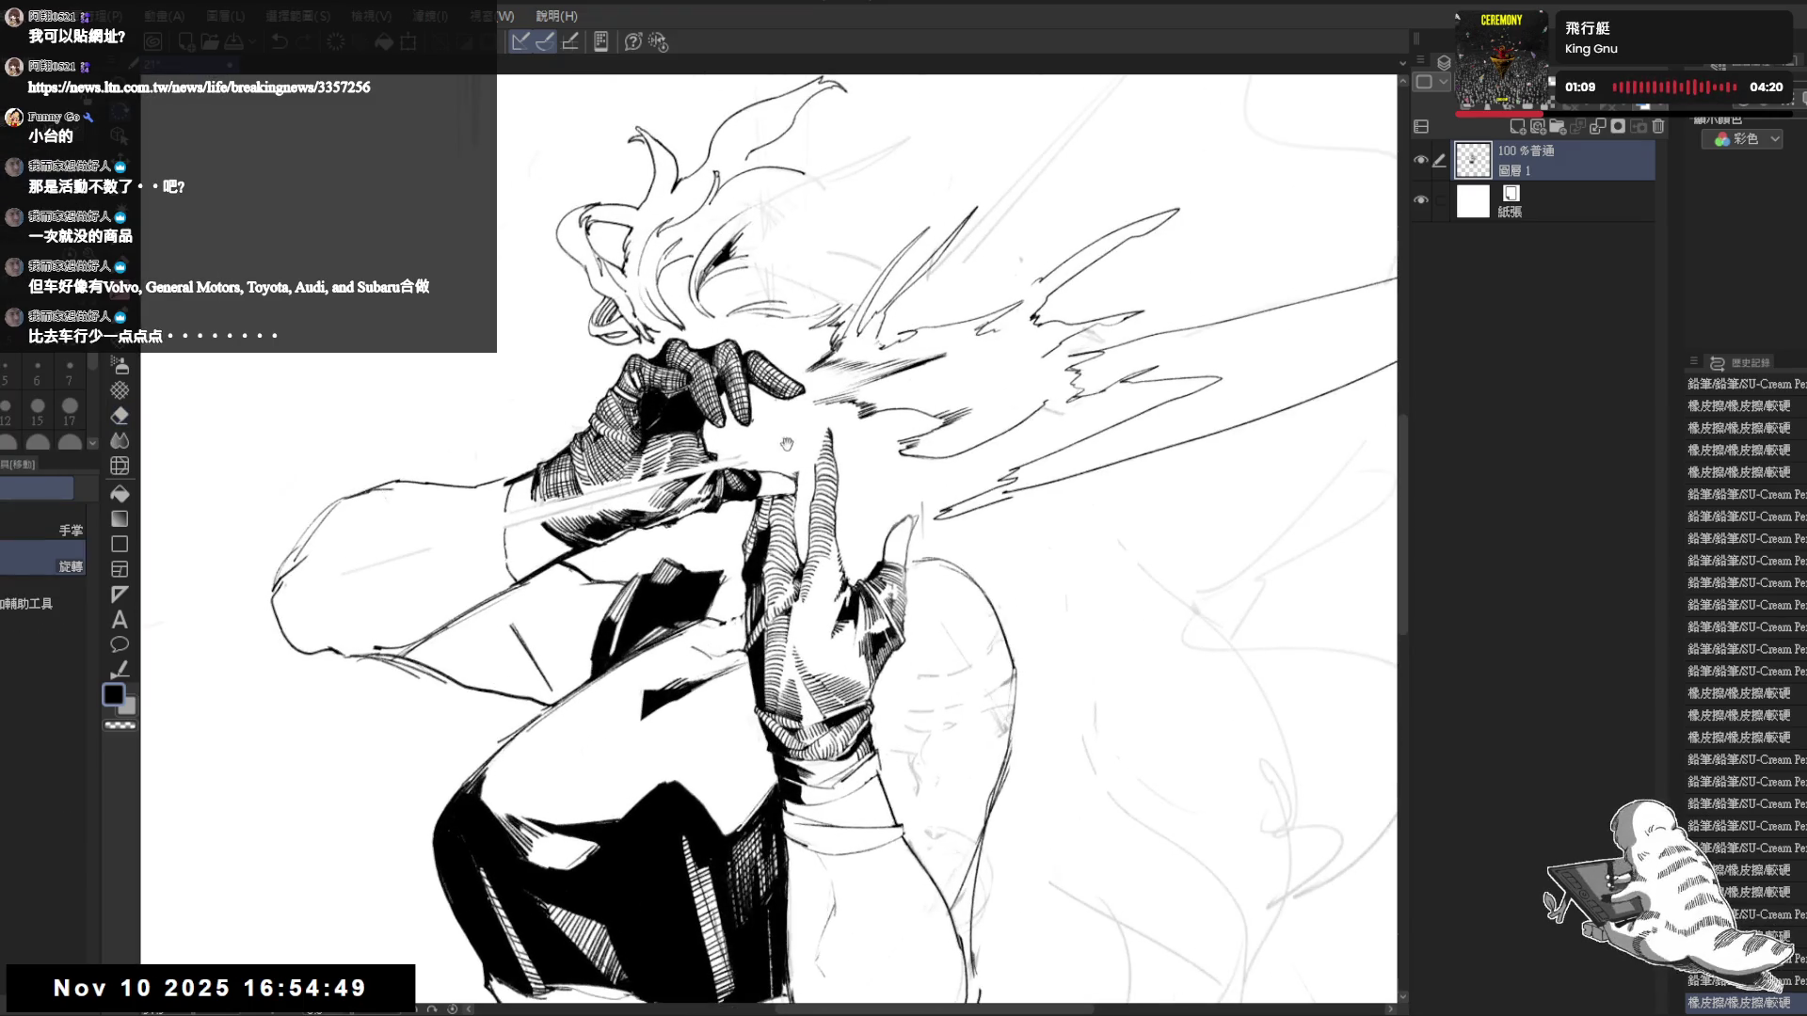
- Erase the stray mark beside the face between the gloved hands, then reframe the view
key("e")
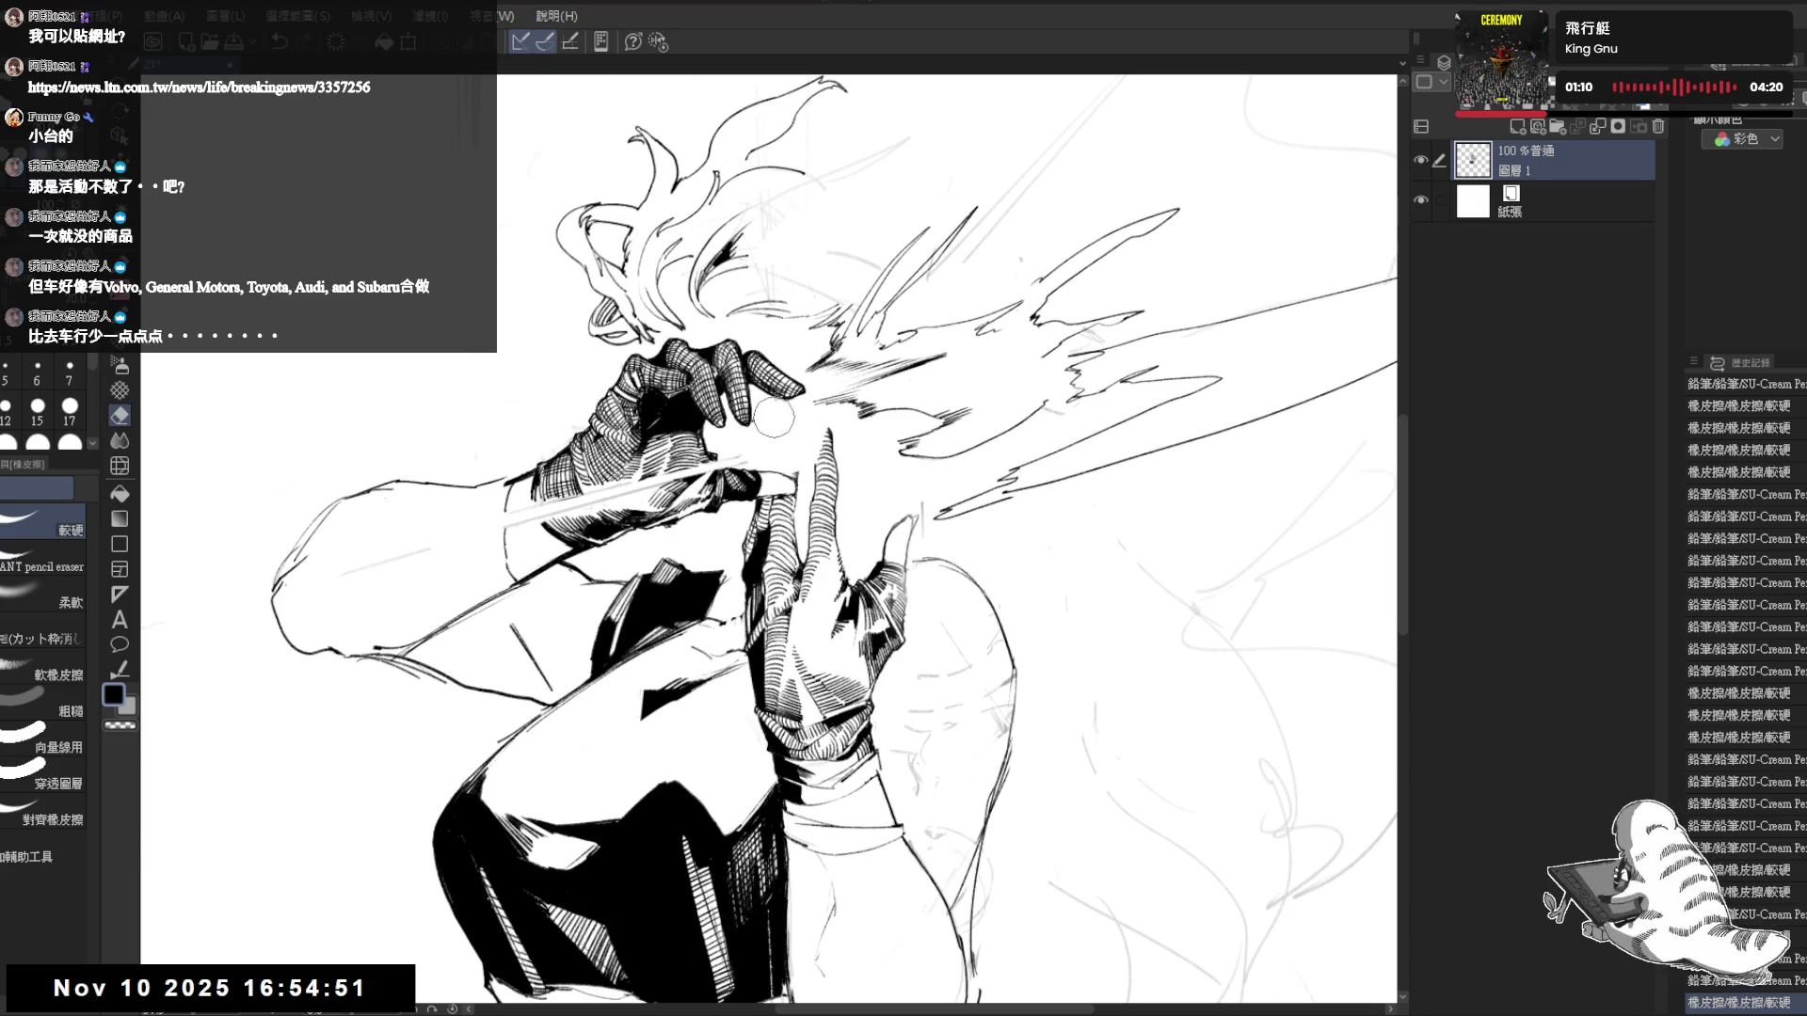
left_click_drag(761, 430, 781, 406)
key("h")
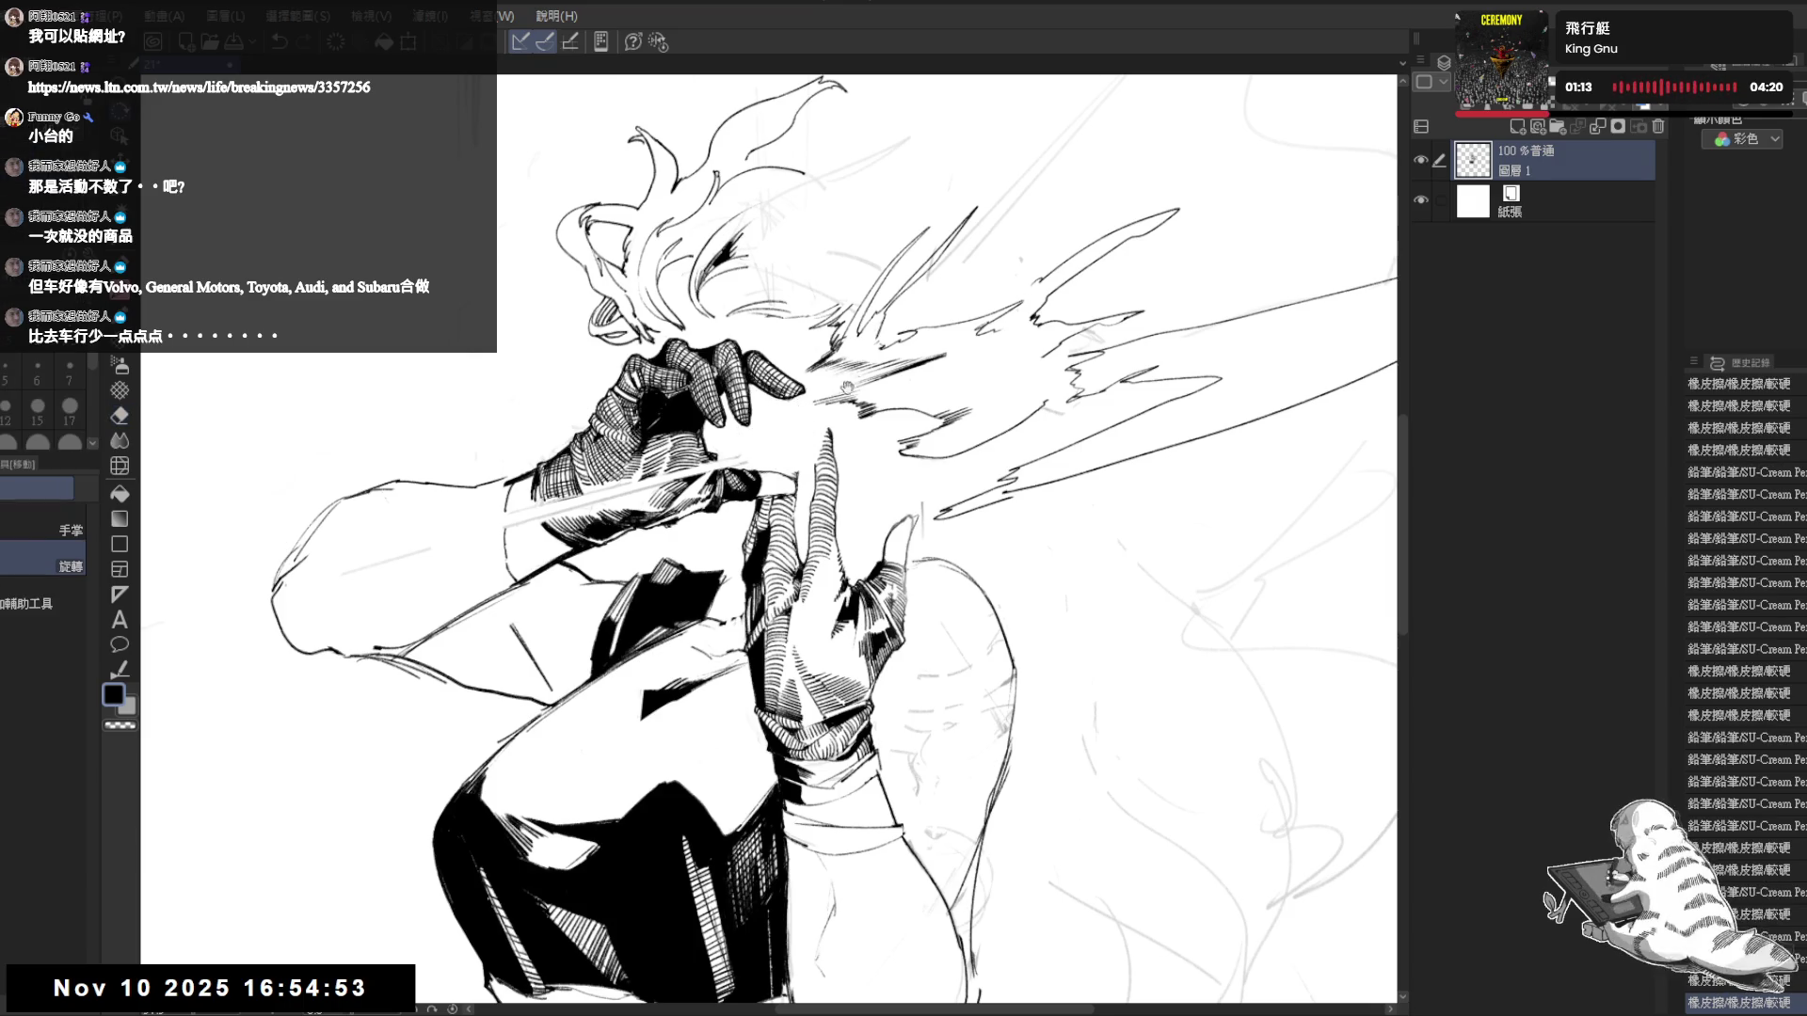
scroll(781, 423, "down", 2)
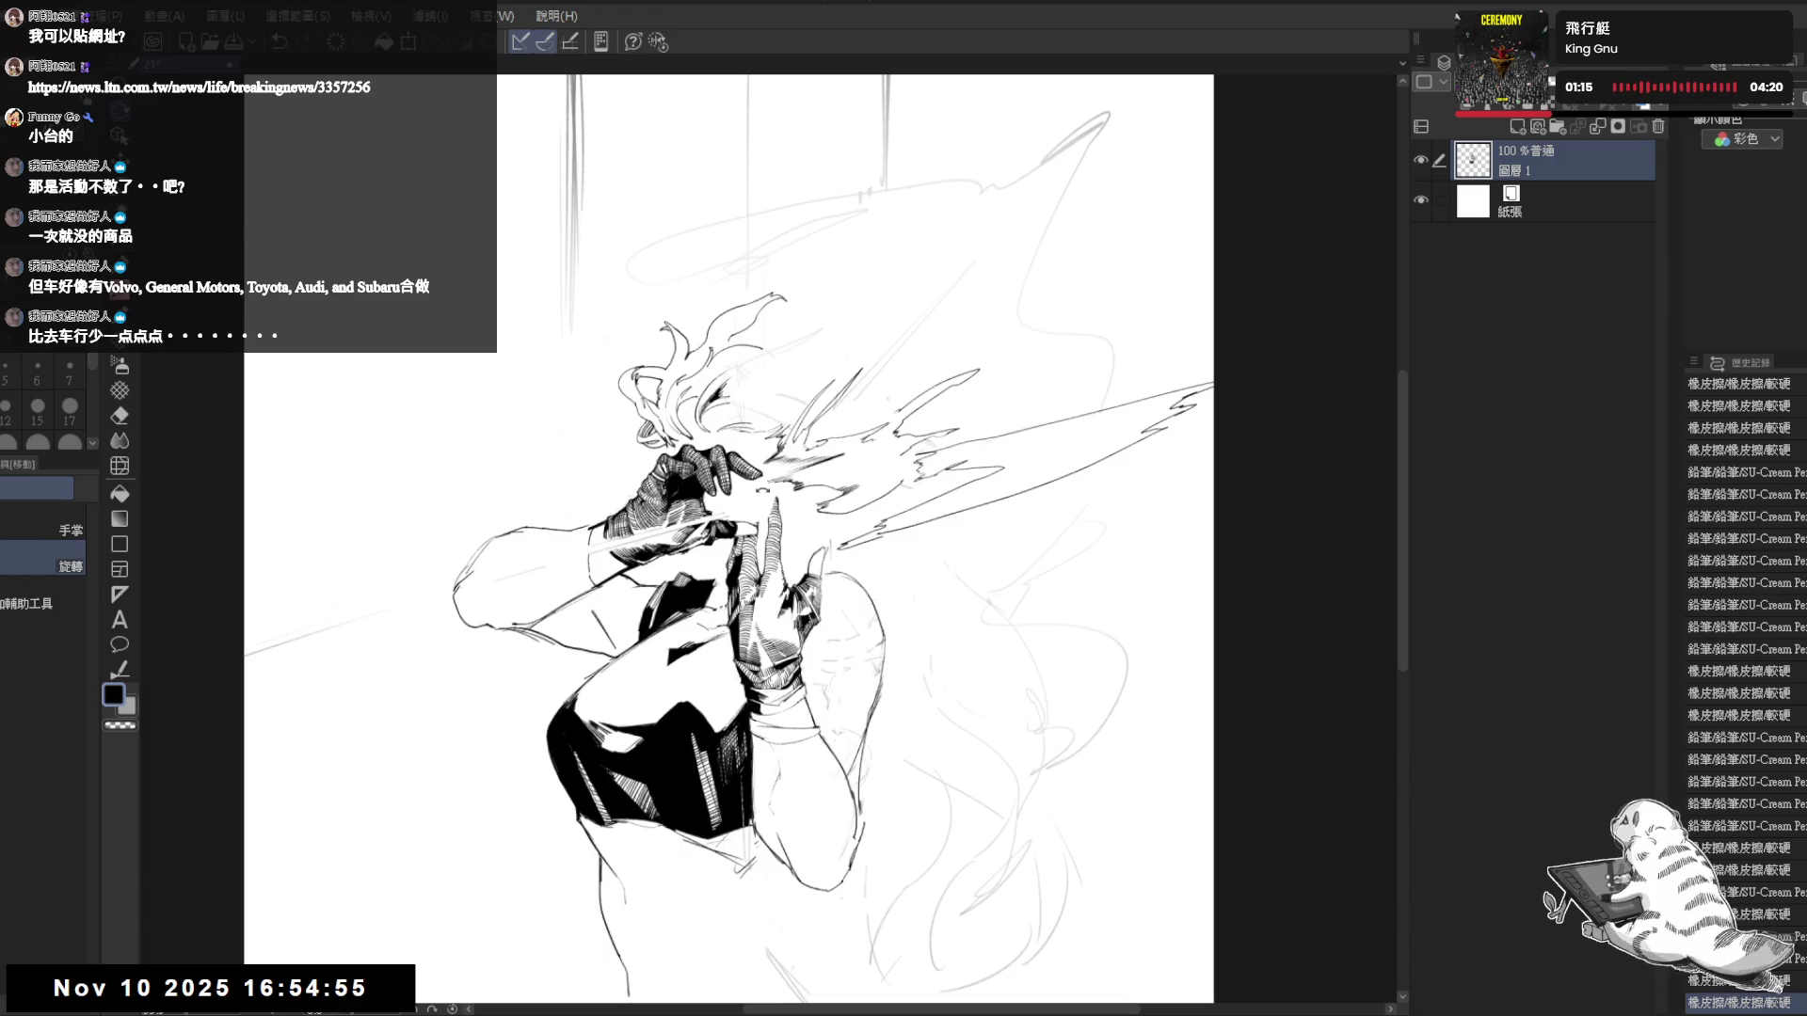
left_click_drag(809, 541, 772, 466)
scroll(771, 465, "up", 1)
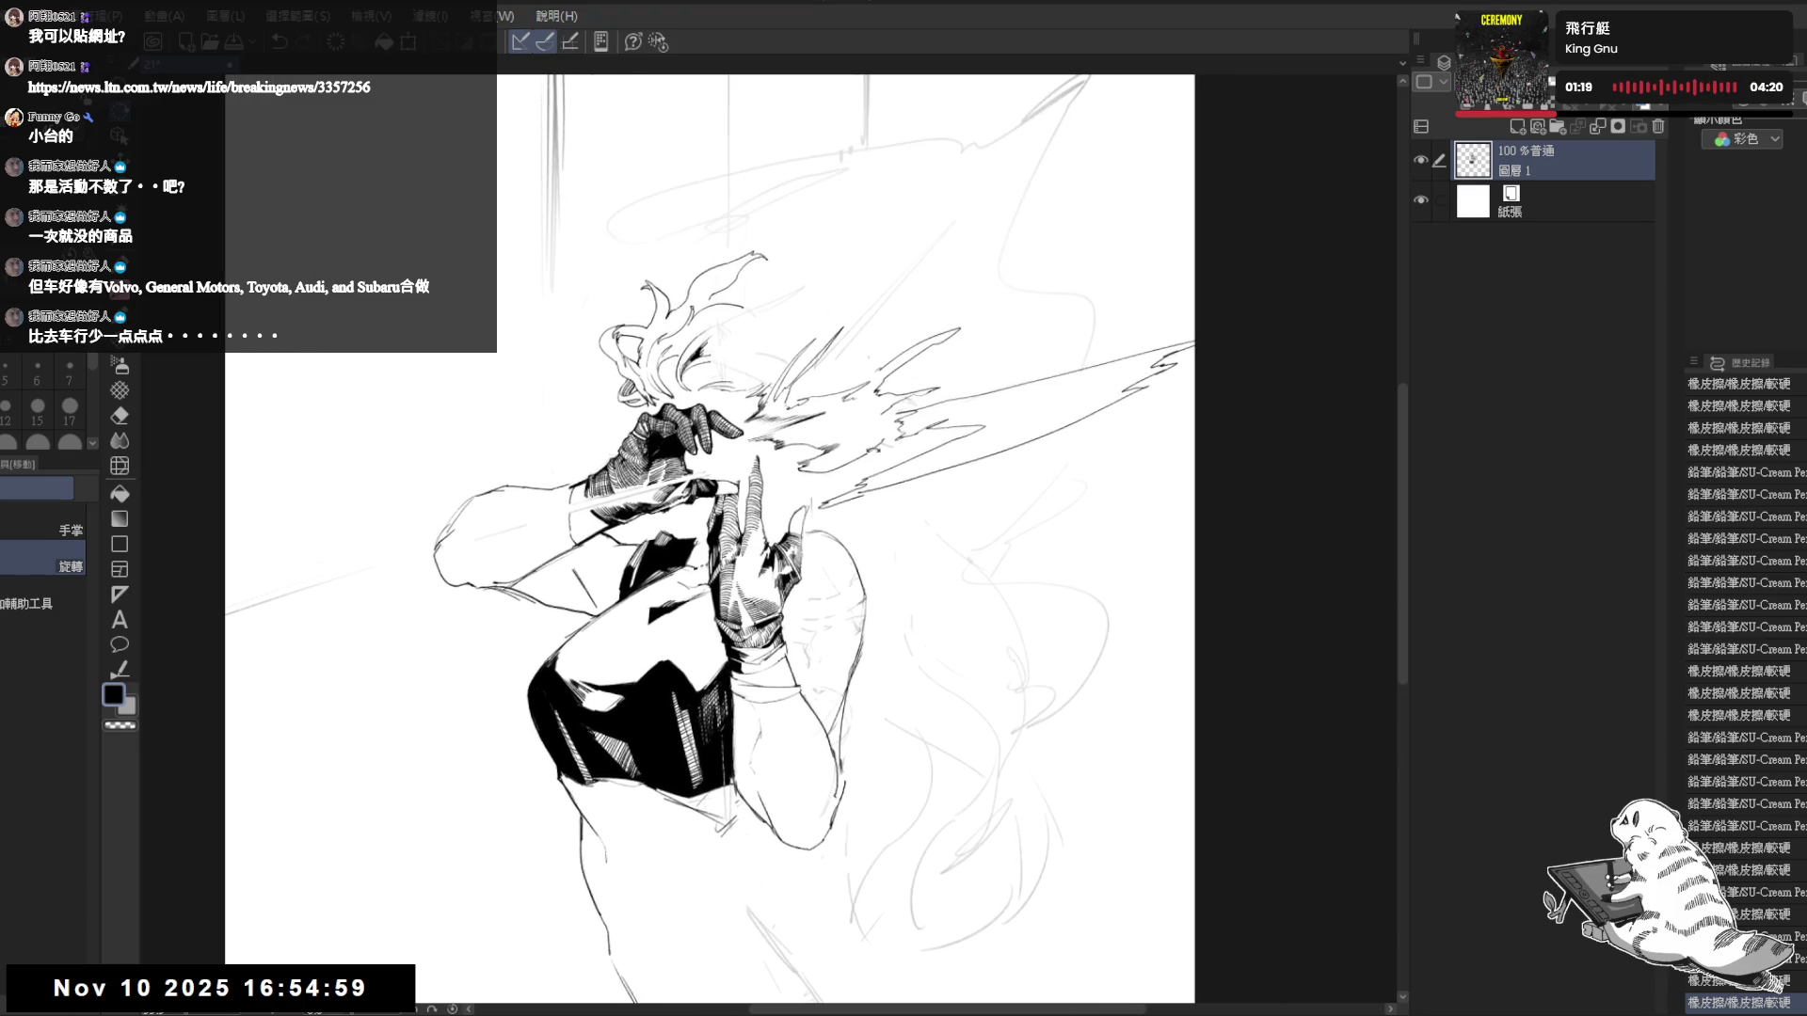
key("asciicircum")
key("p")
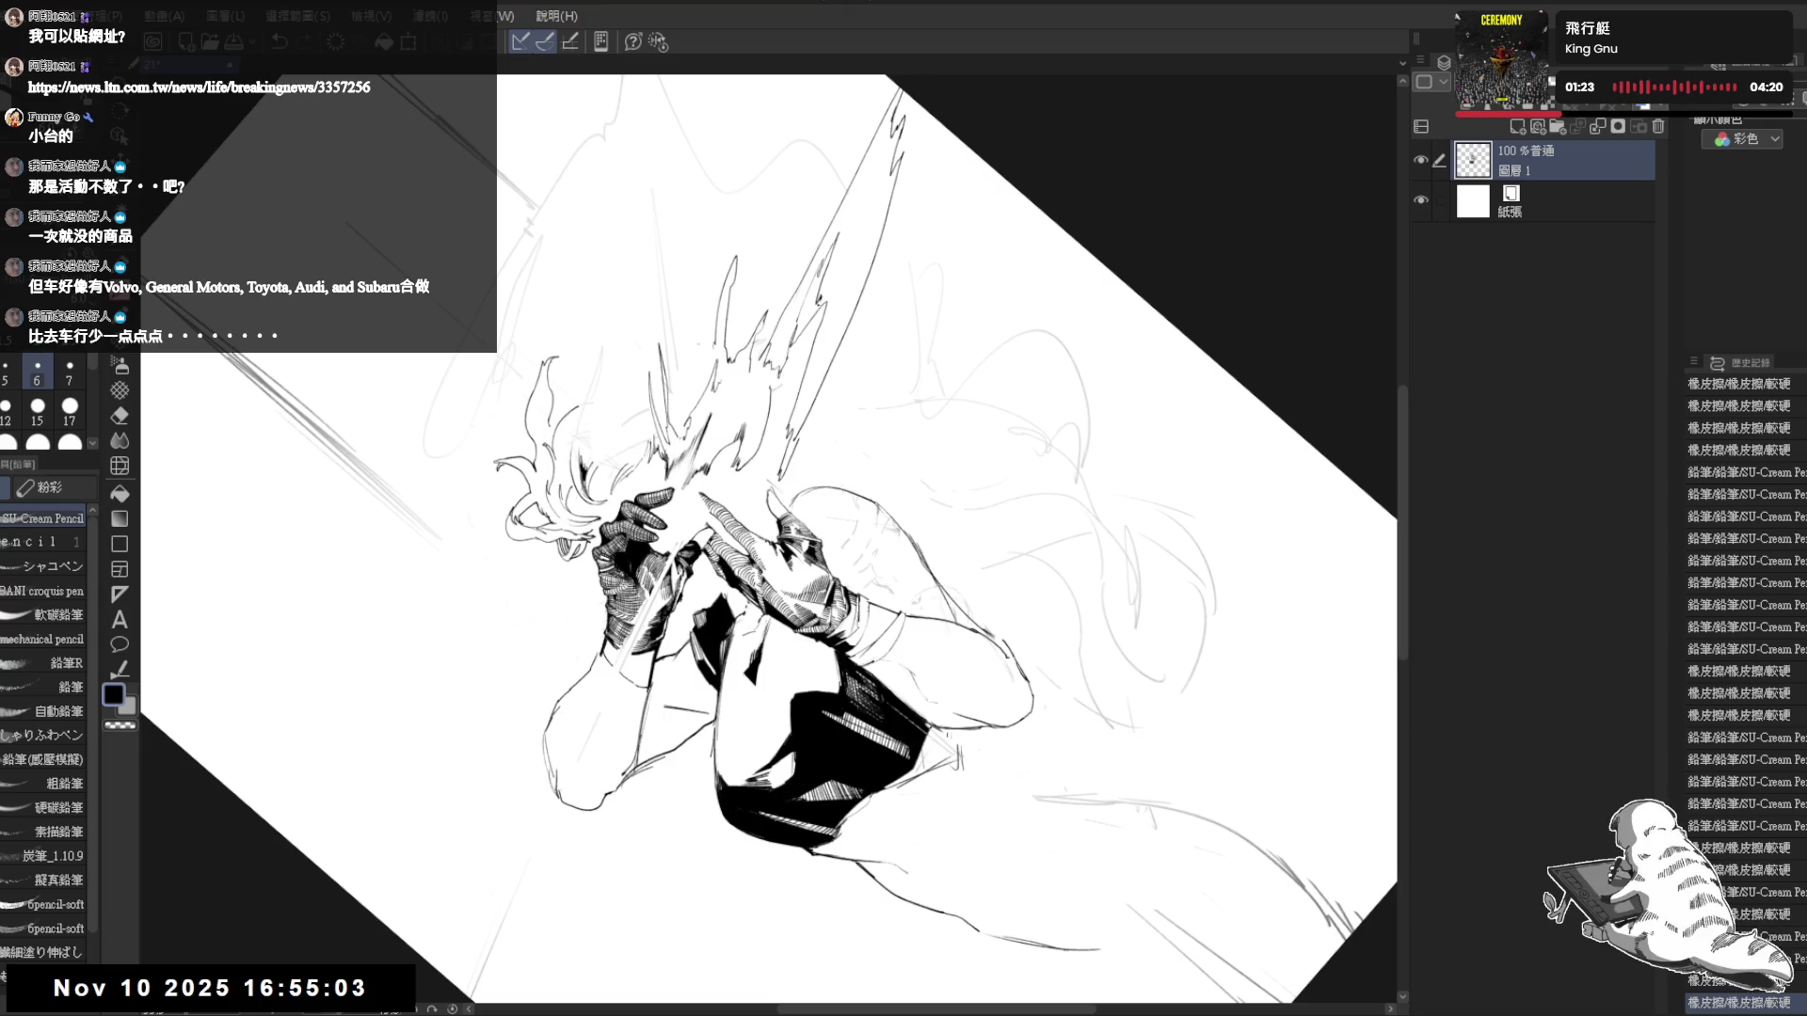
- Extend the blade streak, erase small bits near the hands and add a short dark stroke there
mouse_move(795, 347)
left_mouse_down()
mouse_move(826, 252)
mouse_move(988, 358)
mouse_move(875, 282)
left_mouse_up()
key("r")
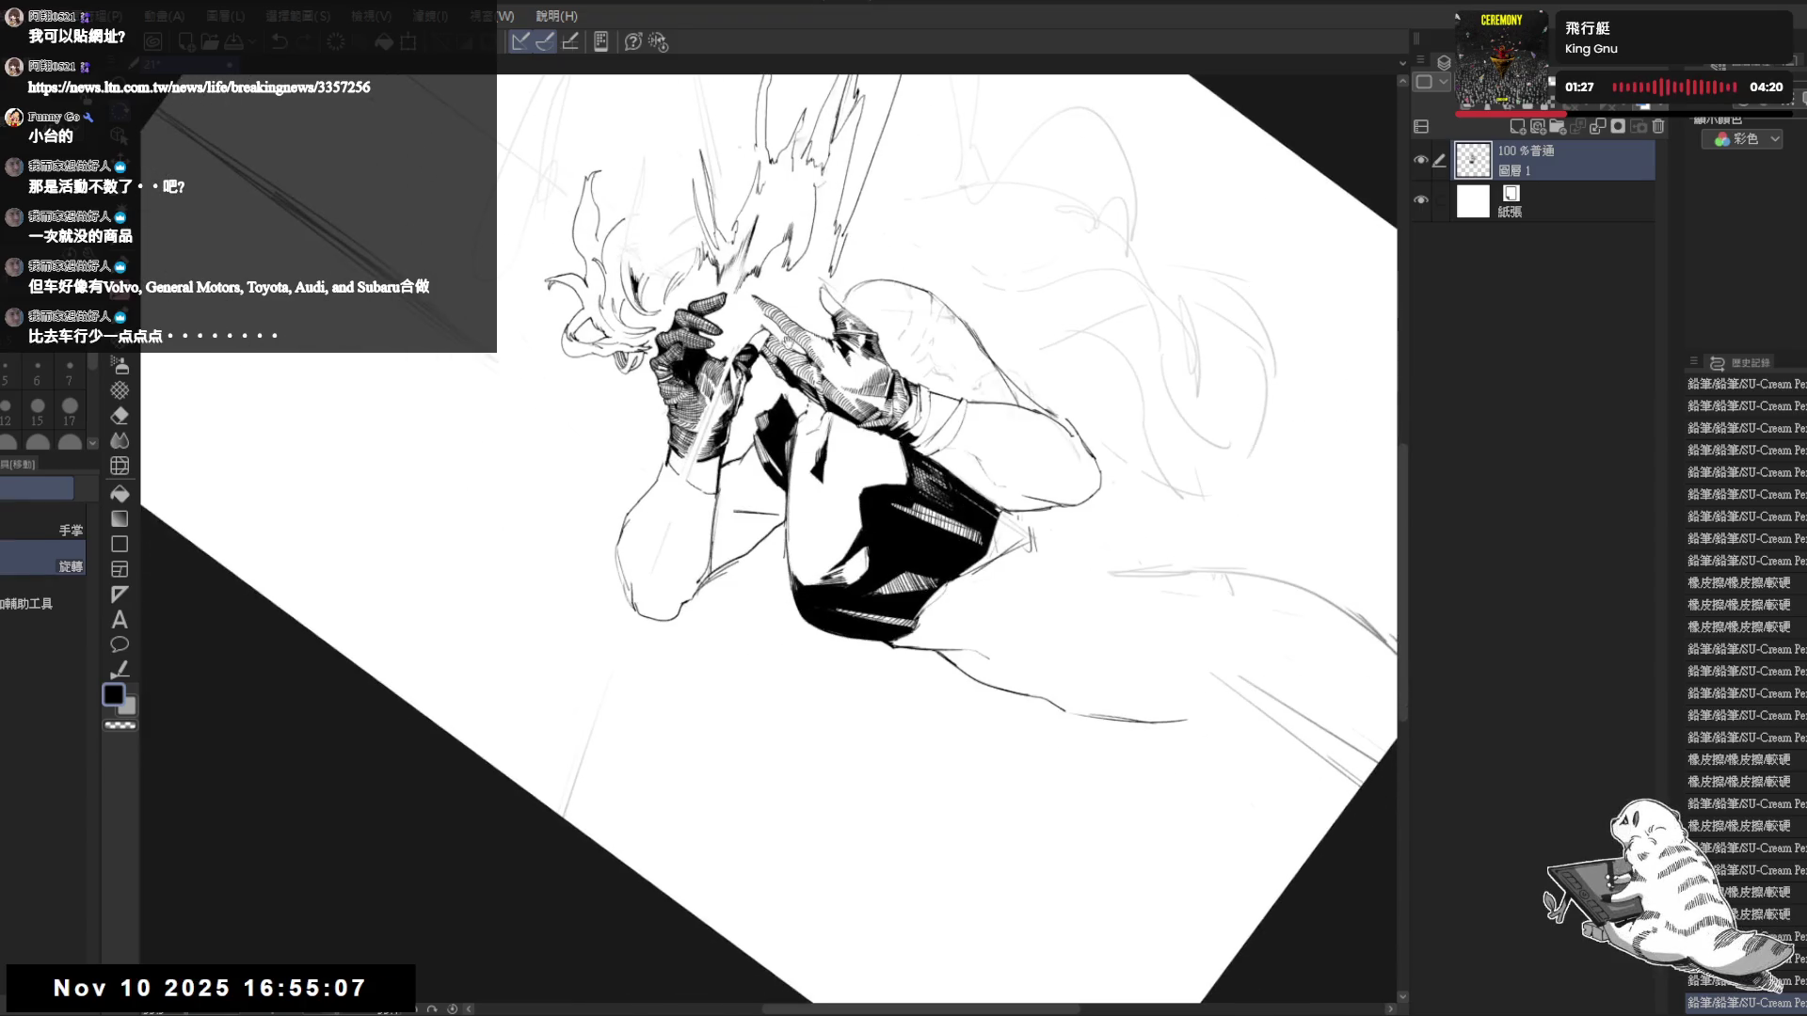
key("e")
mouse_move(720, 414)
left_mouse_down()
mouse_move(734, 358)
mouse_move(691, 452)
left_mouse_up()
key("p")
left_click_drag(715, 381, 720, 435)
- Trim the left arm outline, draw a long blade line down from the hands, erase faint sketch lines
key("e")
left_click_drag(649, 583, 621, 649)
key("p")
left_click_drag(696, 503, 613, 847)
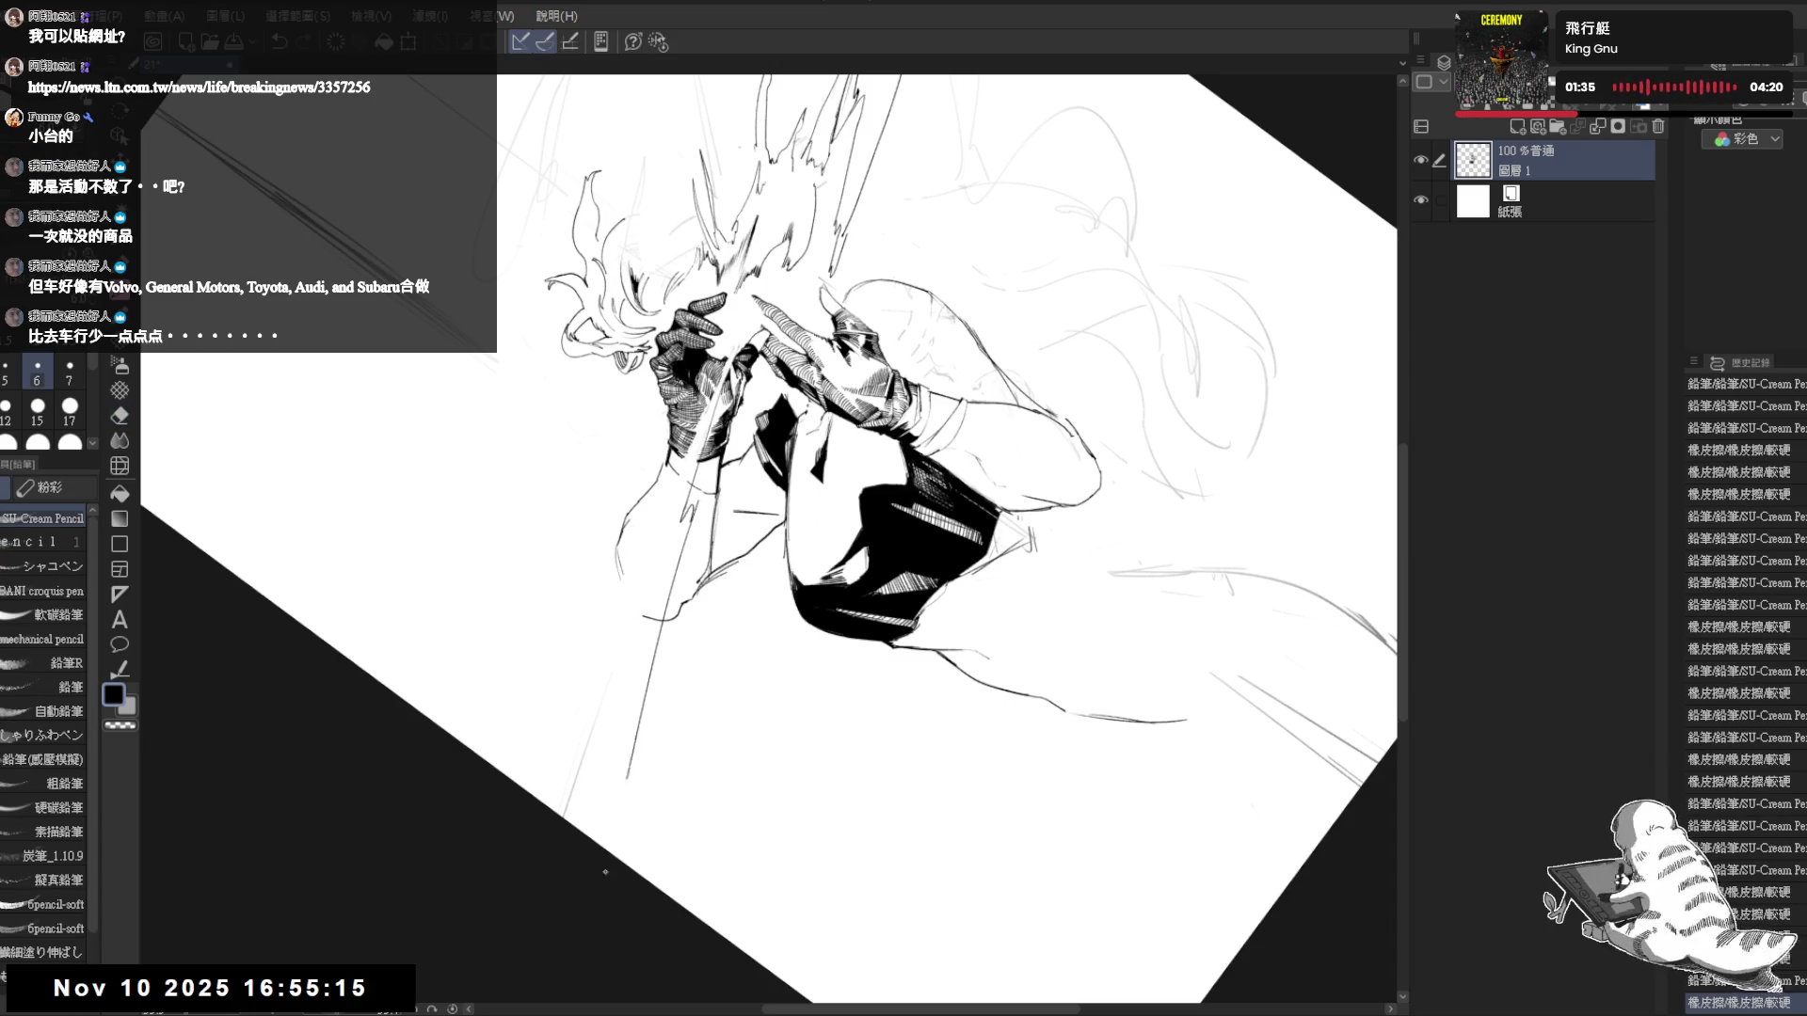
key("e")
mouse_move(579, 762)
left_mouse_down()
mouse_move(554, 817)
mouse_move(668, 682)
left_mouse_up()
mouse_move(866, 681)
left_mouse_down()
mouse_move(935, 799)
mouse_move(903, 781)
left_mouse_up()
- Reinforce the sword line and its left edge with Pencil strokes, erasing a small patch
key("p")
left_click_drag(762, 392, 686, 638)
left_click_drag(765, 378, 649, 728)
left_click_drag(729, 428, 633, 798)
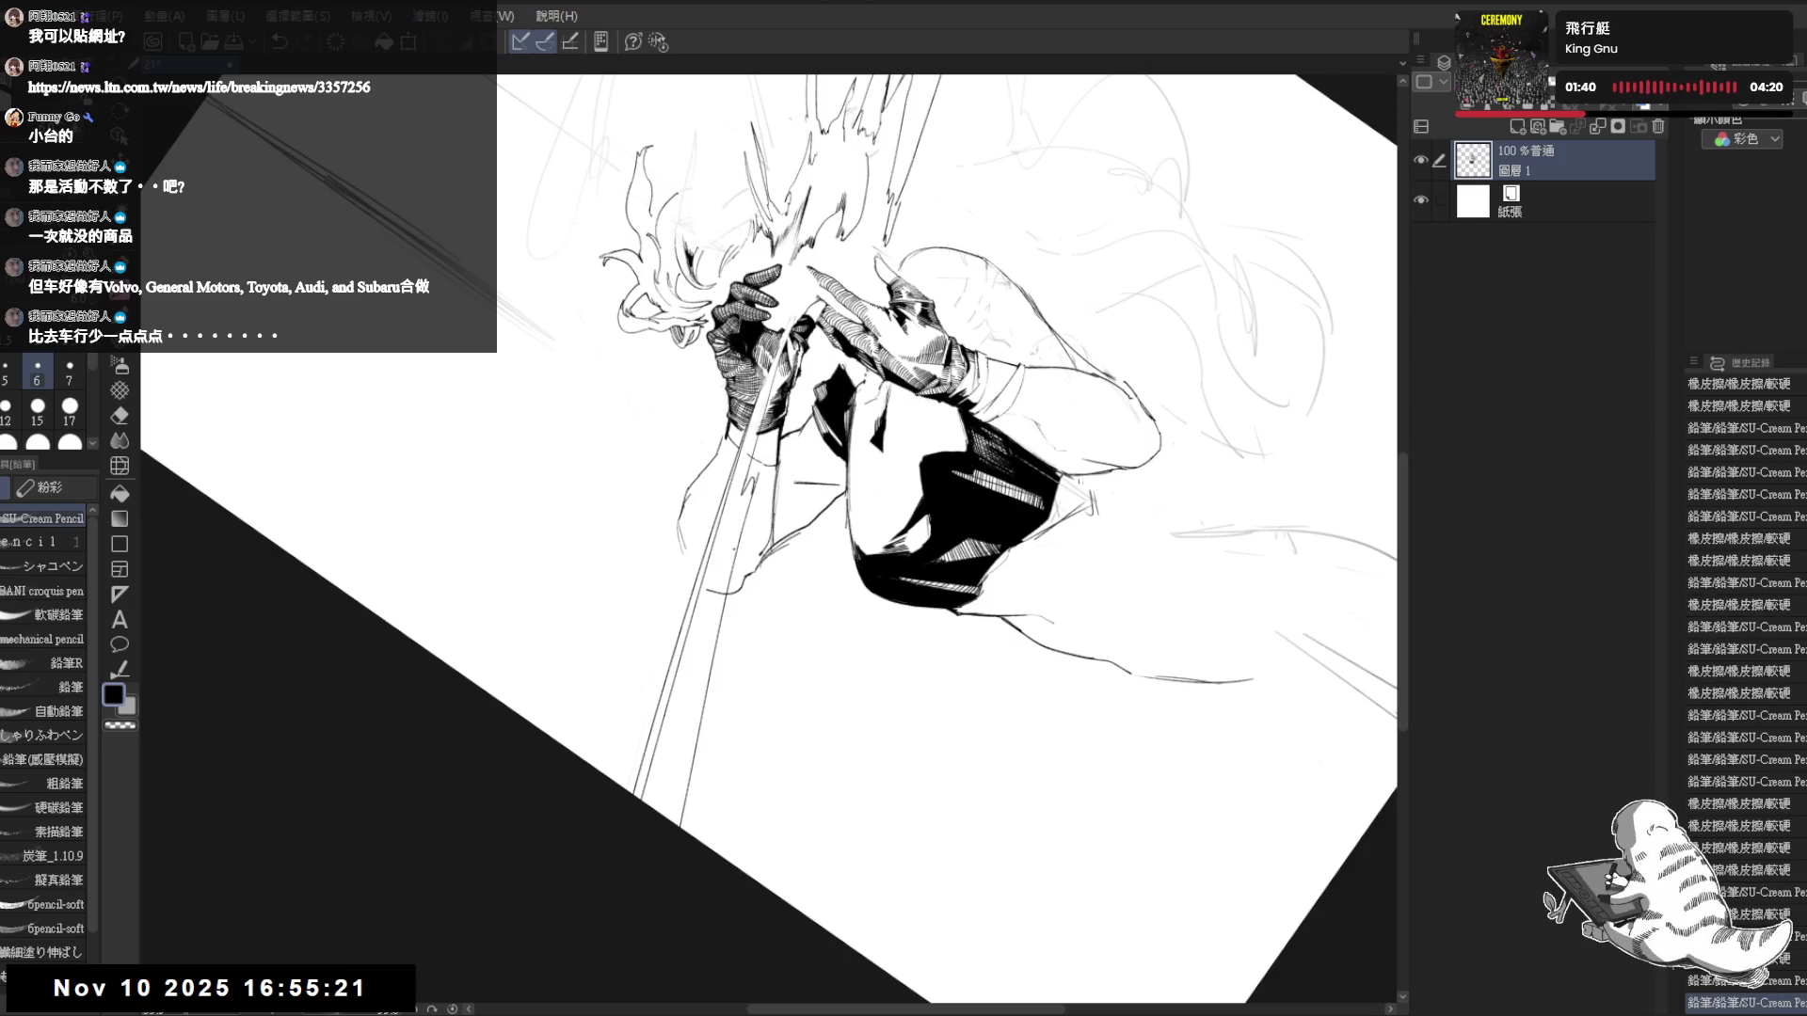
key("e")
left_click_drag(706, 593, 723, 602)
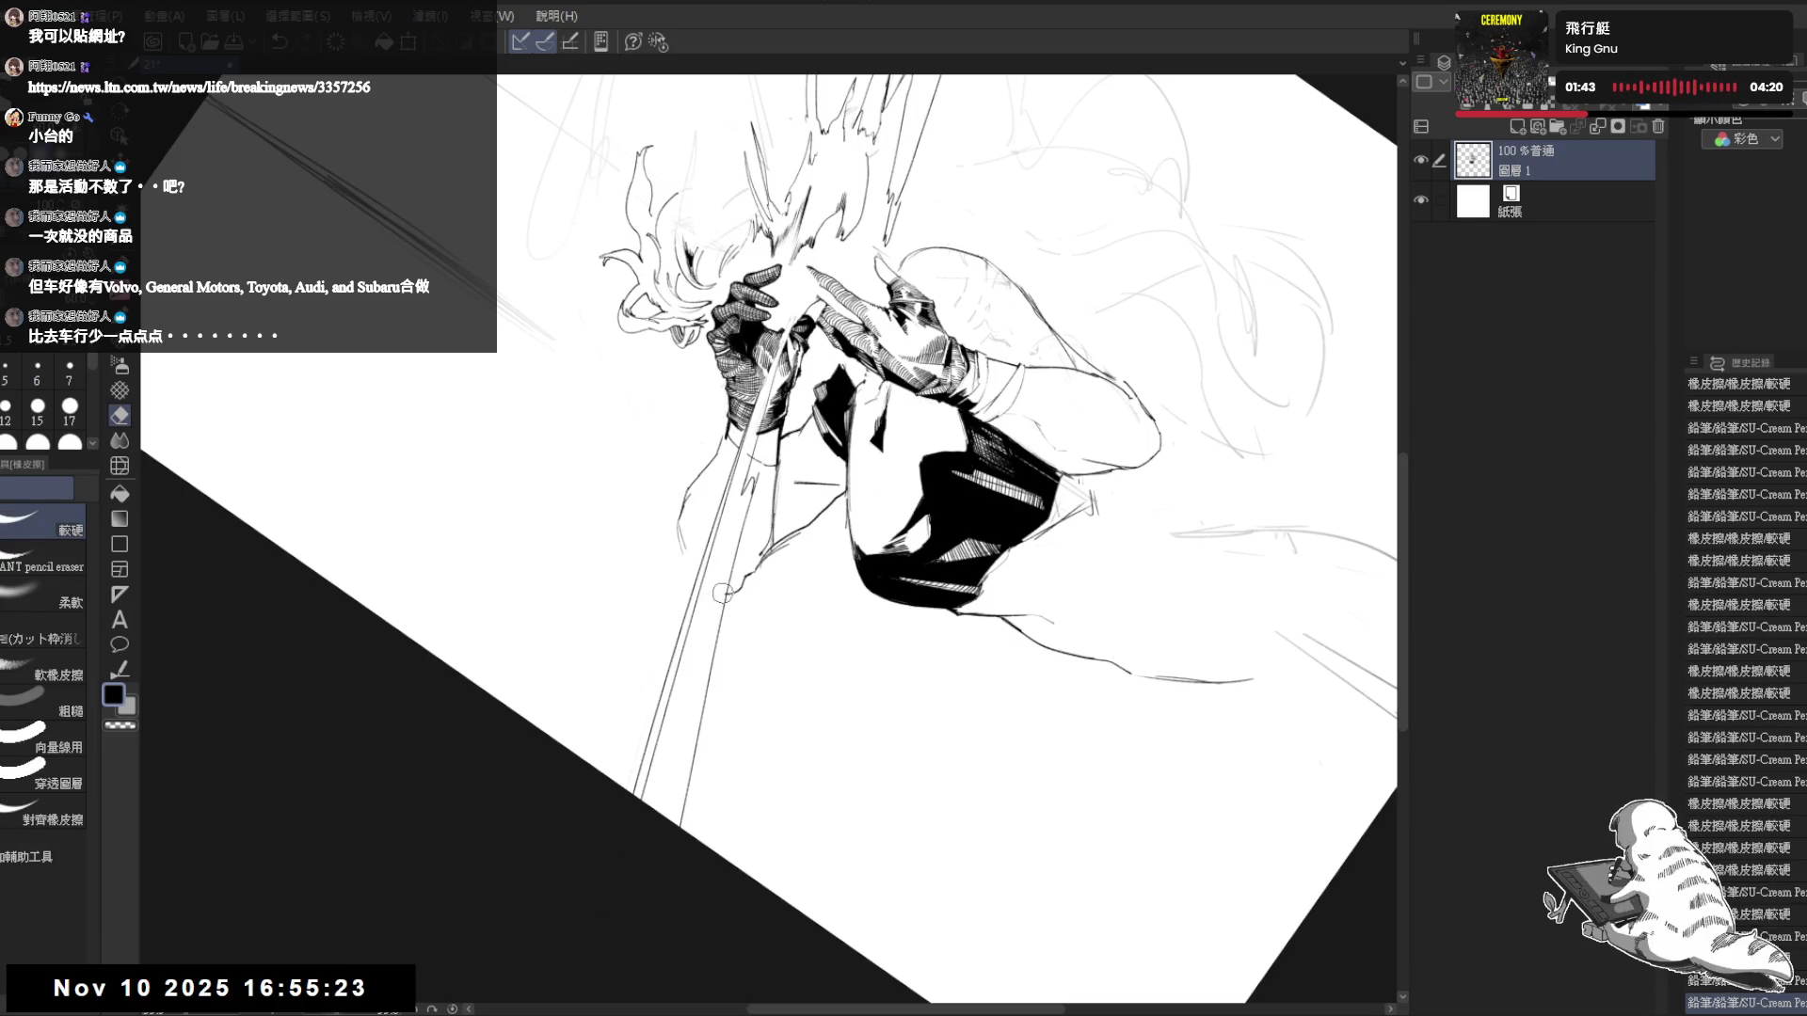
key("p")
scroll(753, 478, "up", 2)
key("e")
left_click_drag(751, 480, 747, 513)
key("p")
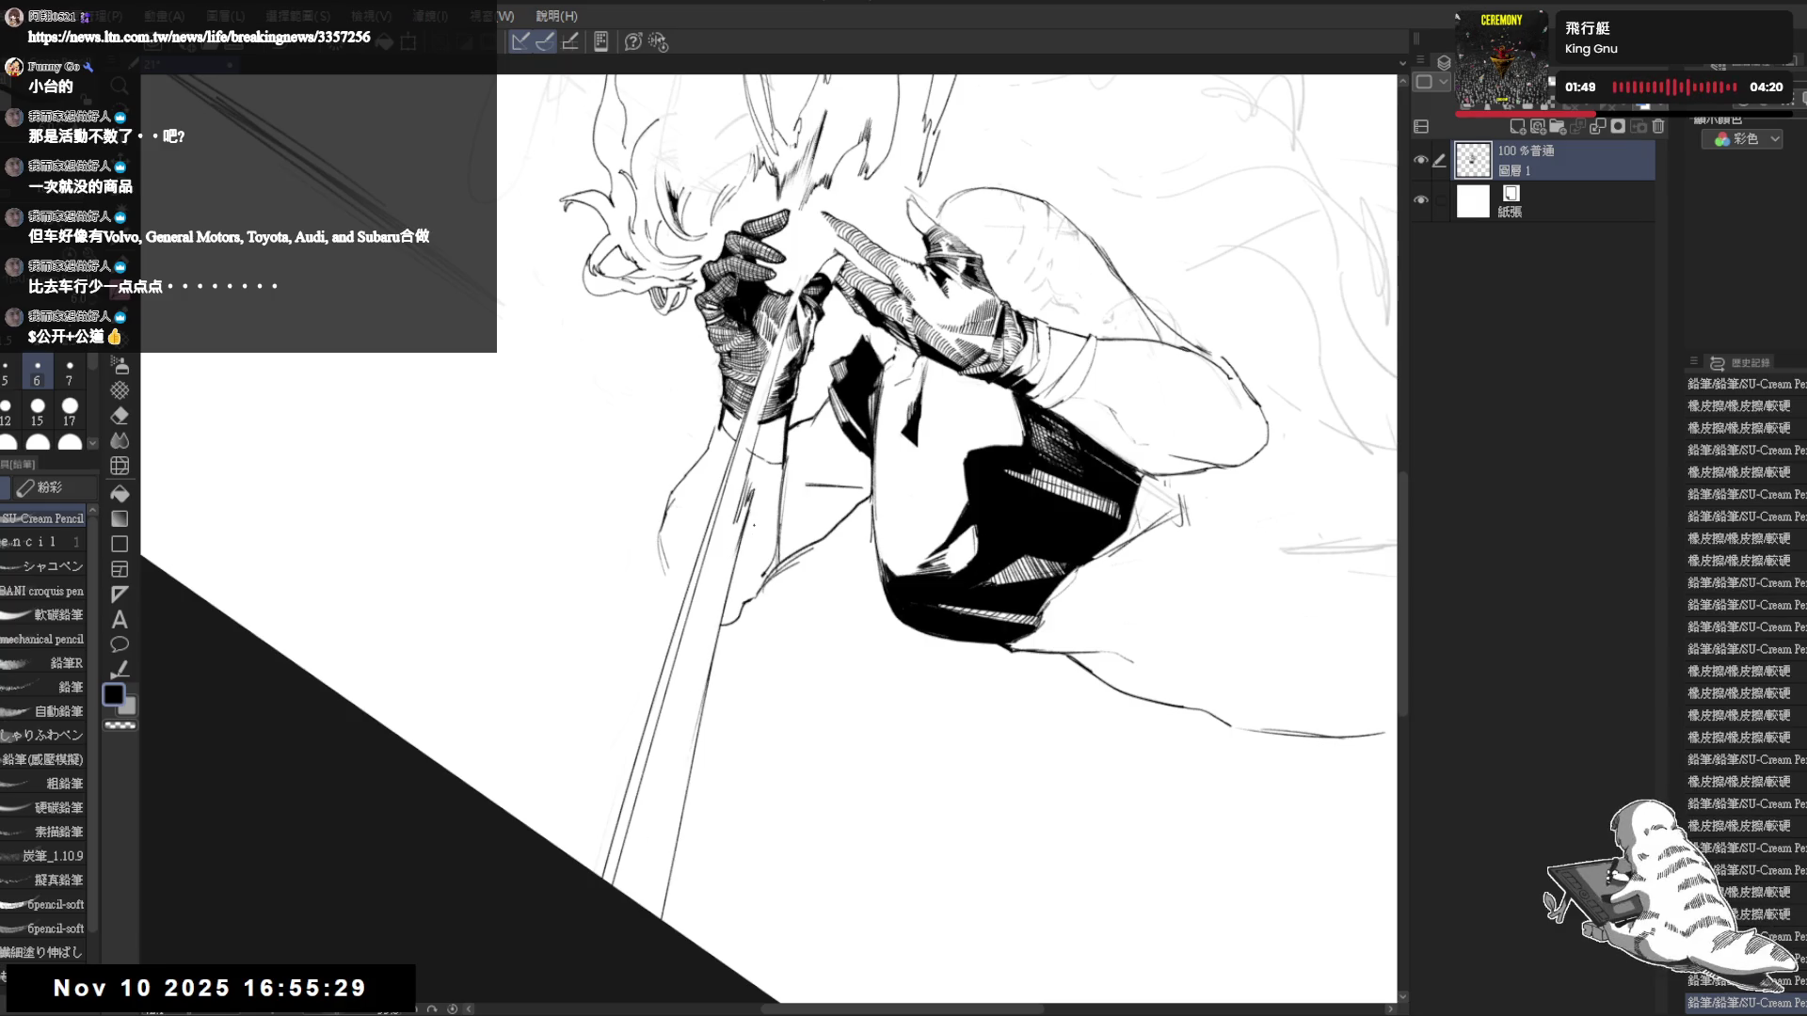
- Redraw the long sword line toward the lower left in several darker passes, then reset rotation
key("ctrl+z")
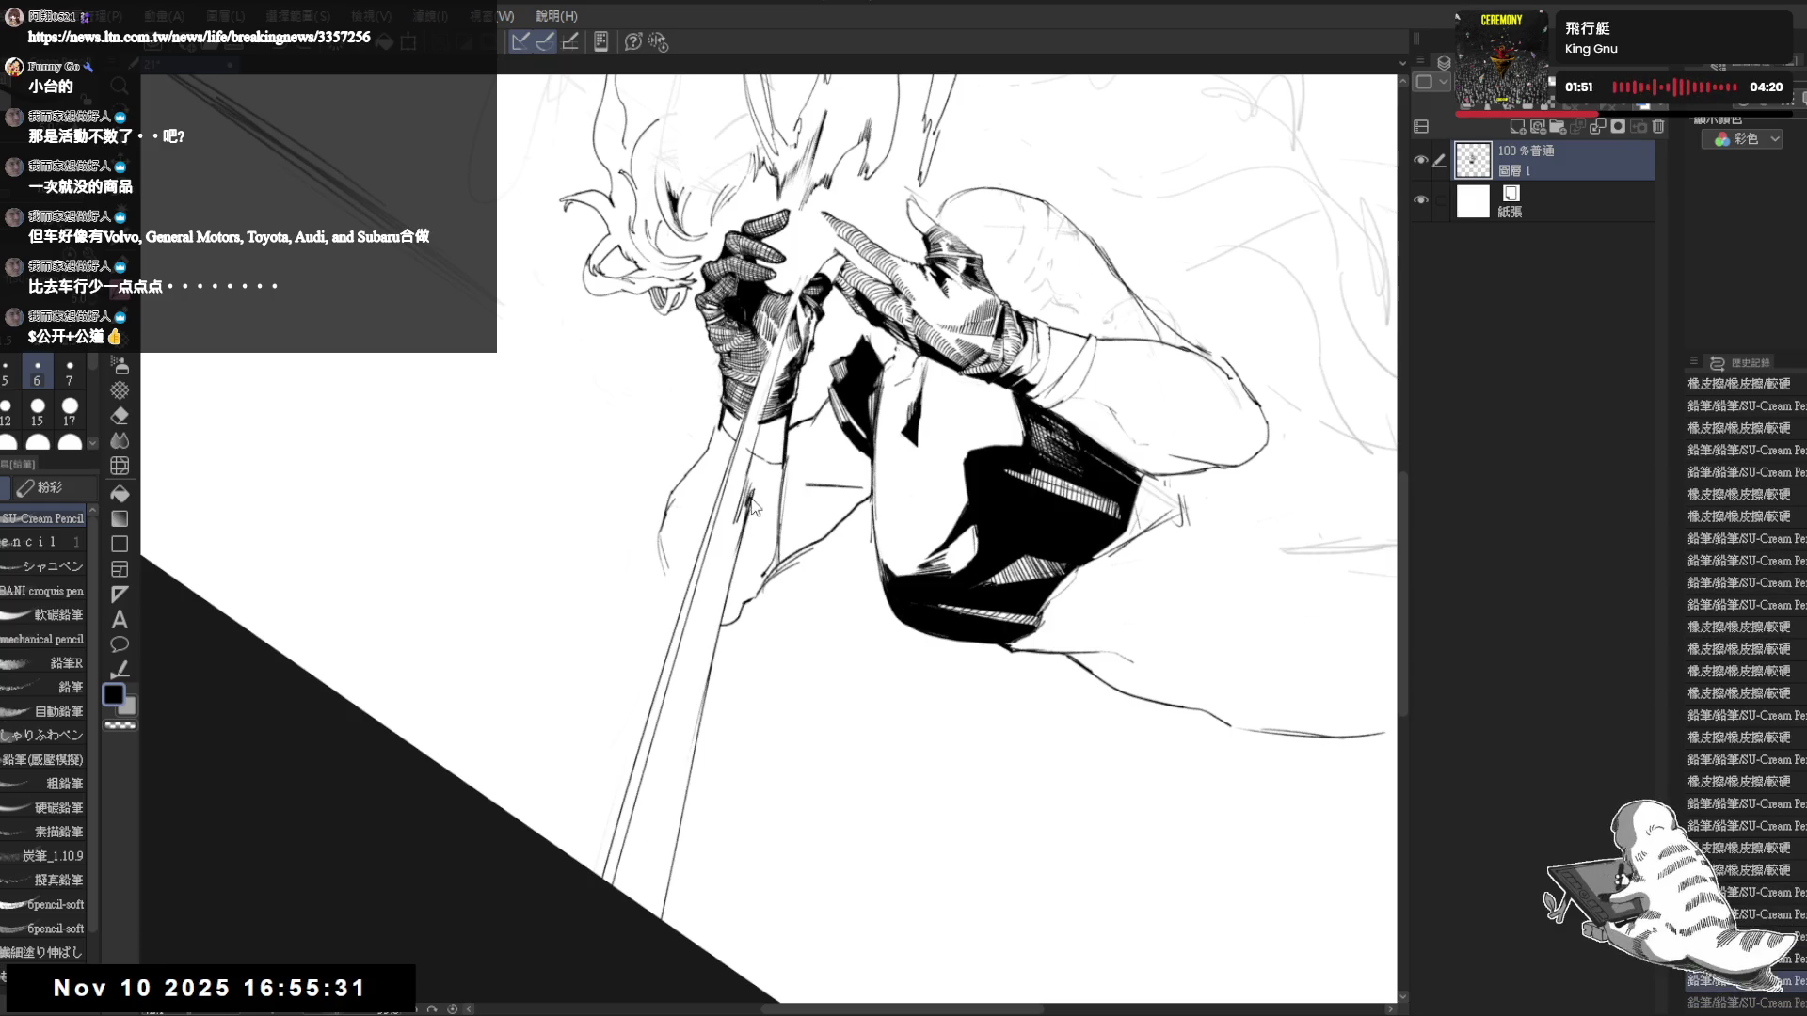
key("ctrl+y")
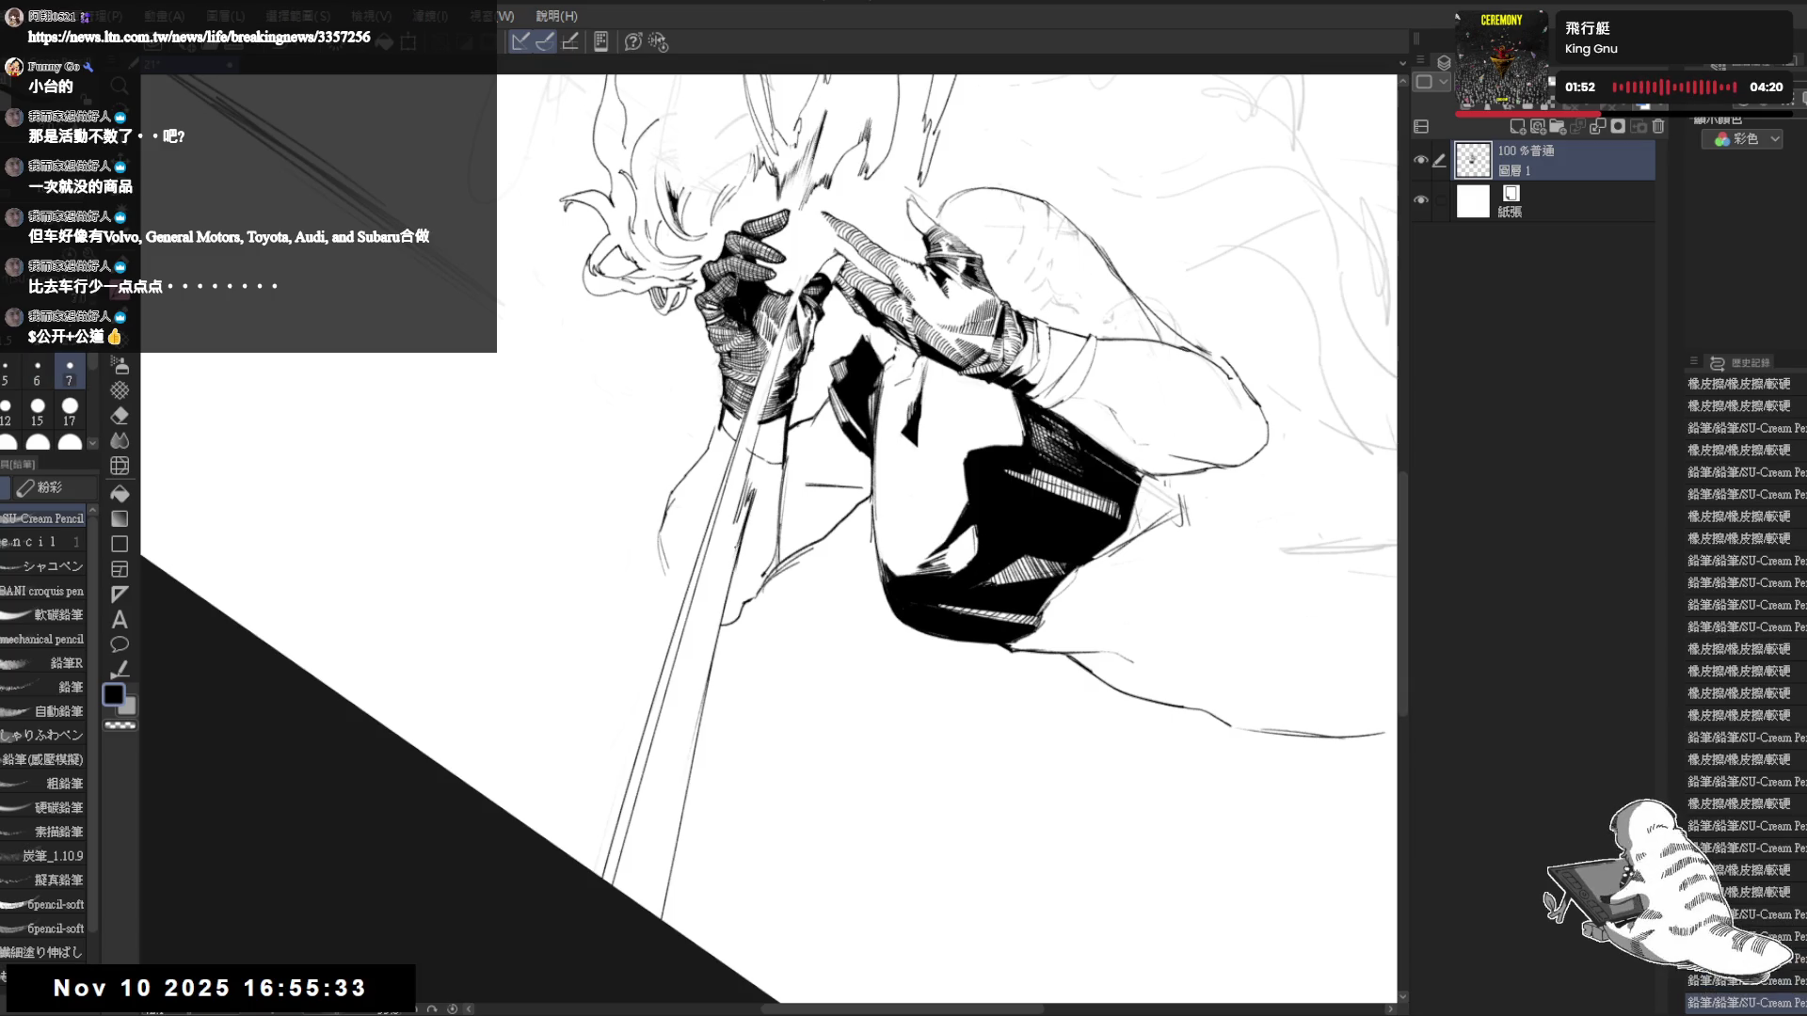
key("e")
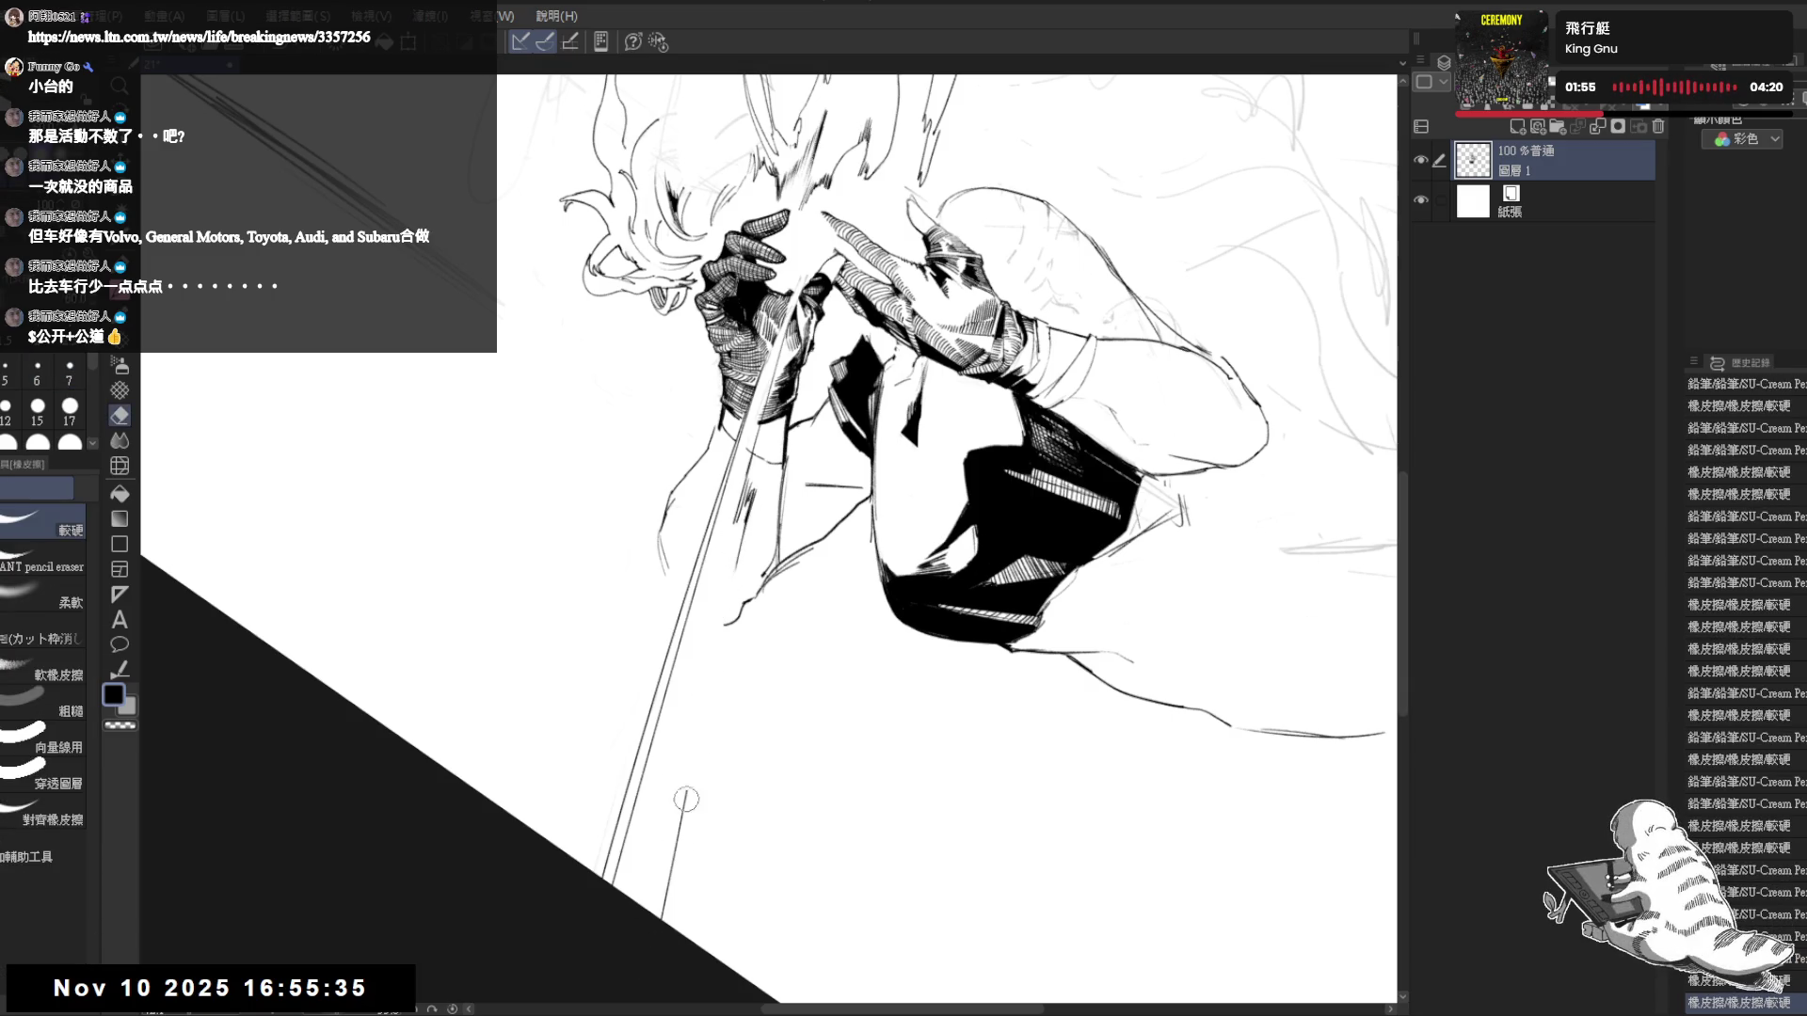
key("p")
left_click_drag(748, 499, 692, 748)
key("ctrl+z")
left_click_drag(748, 517, 663, 923)
left_click_drag(744, 534, 680, 871)
left_click_drag(711, 704, 661, 919)
key("ctrl+0")
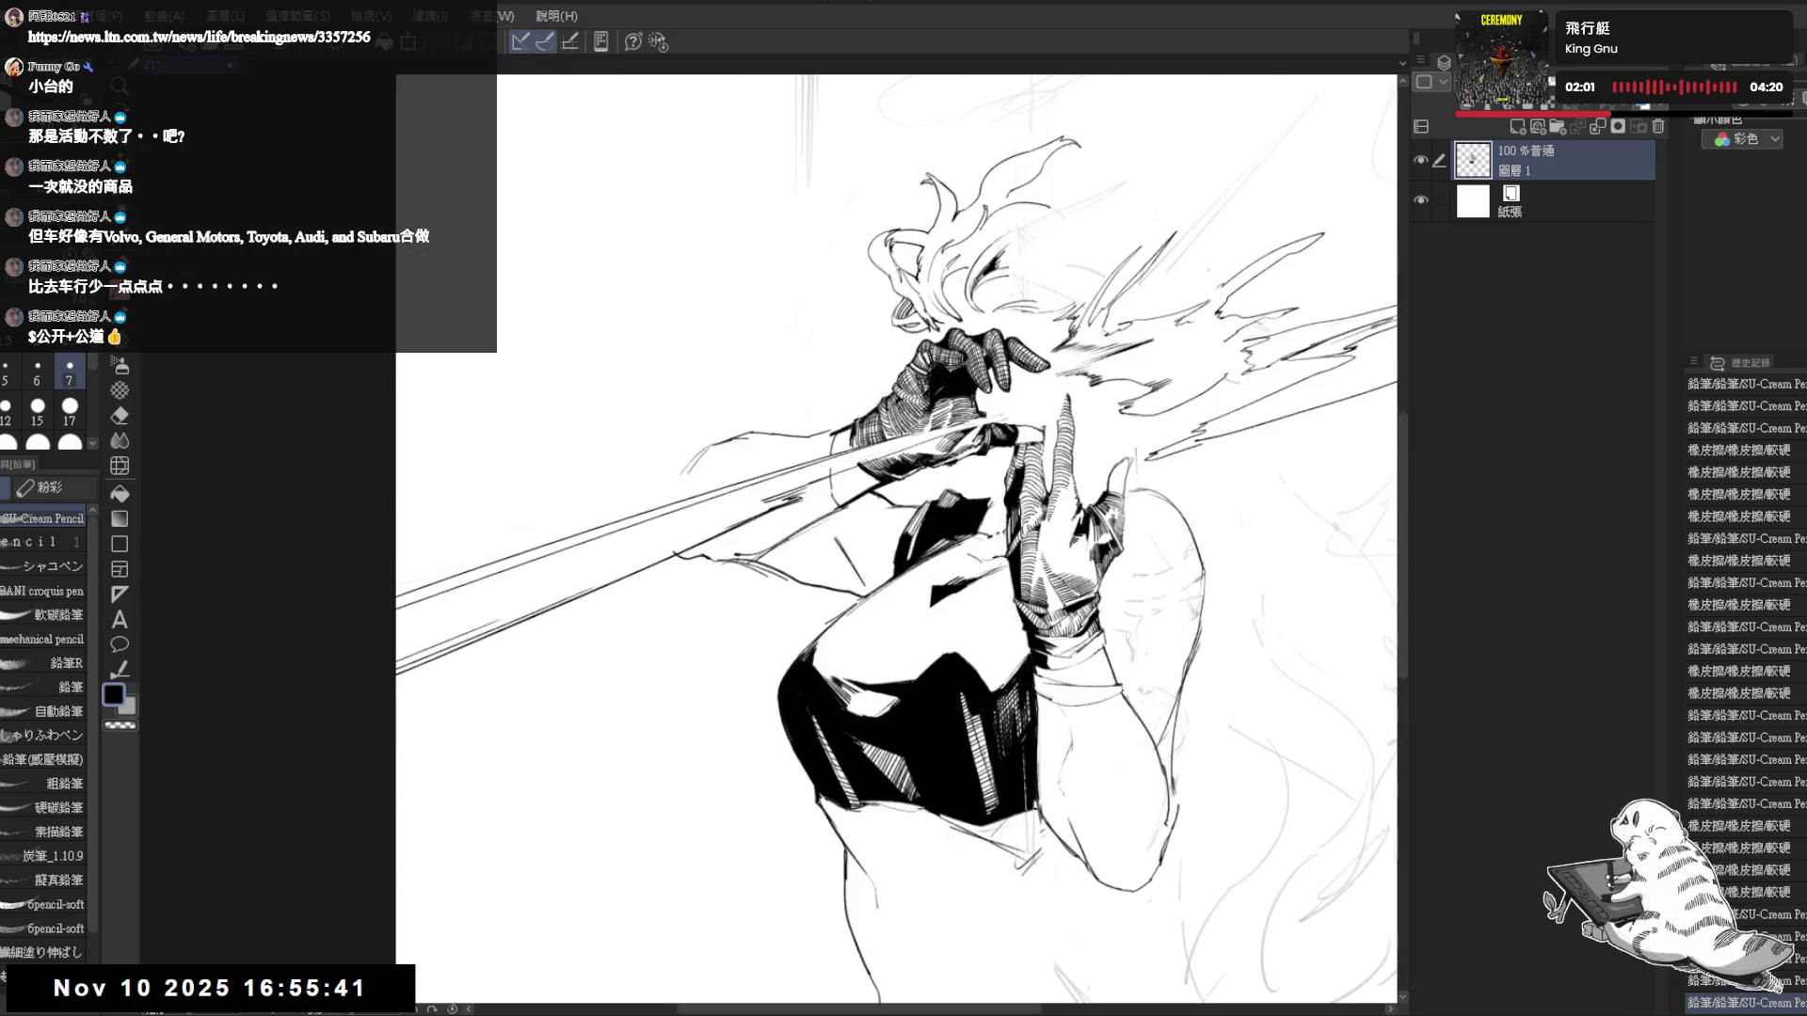
- Centre and rotate the view, then erase small spots at the hair tips and near the face
scroll(837, 800, "down", 1)
left_click_drag(1118, 470, 984, 478)
left_click_drag(924, 556, 865, 515)
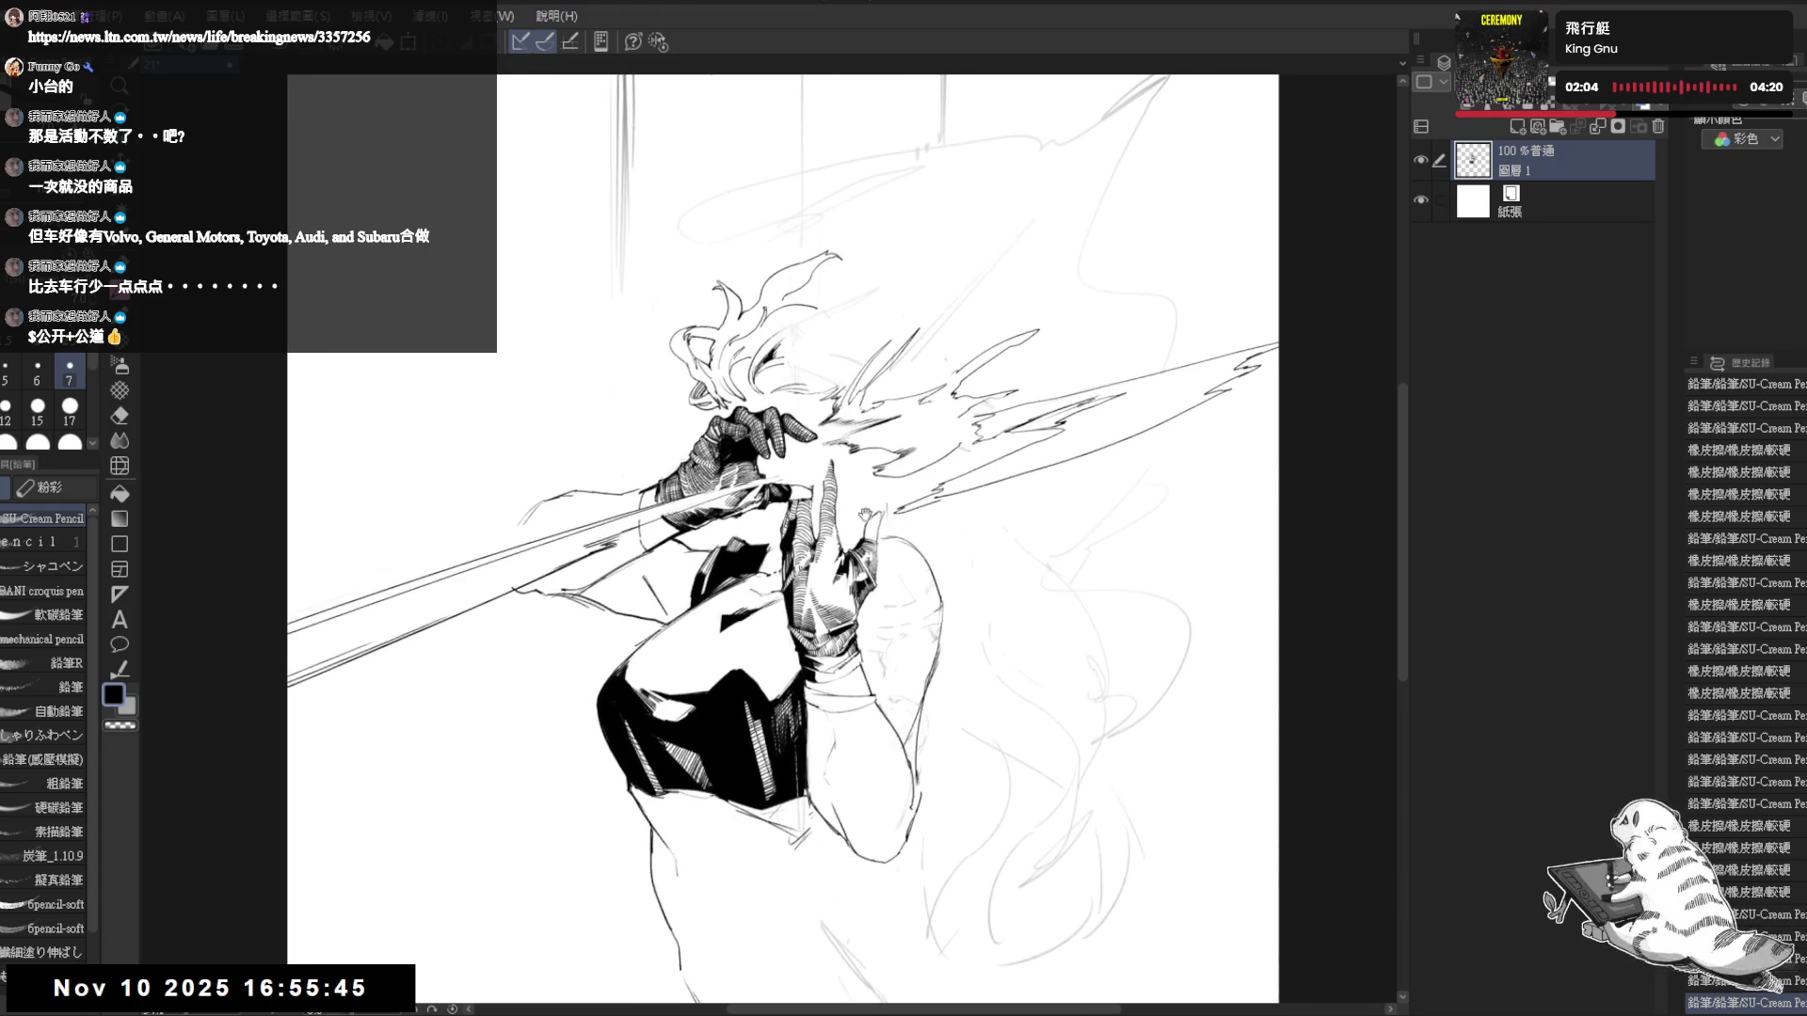
scroll(865, 515, "up", 1)
key("e")
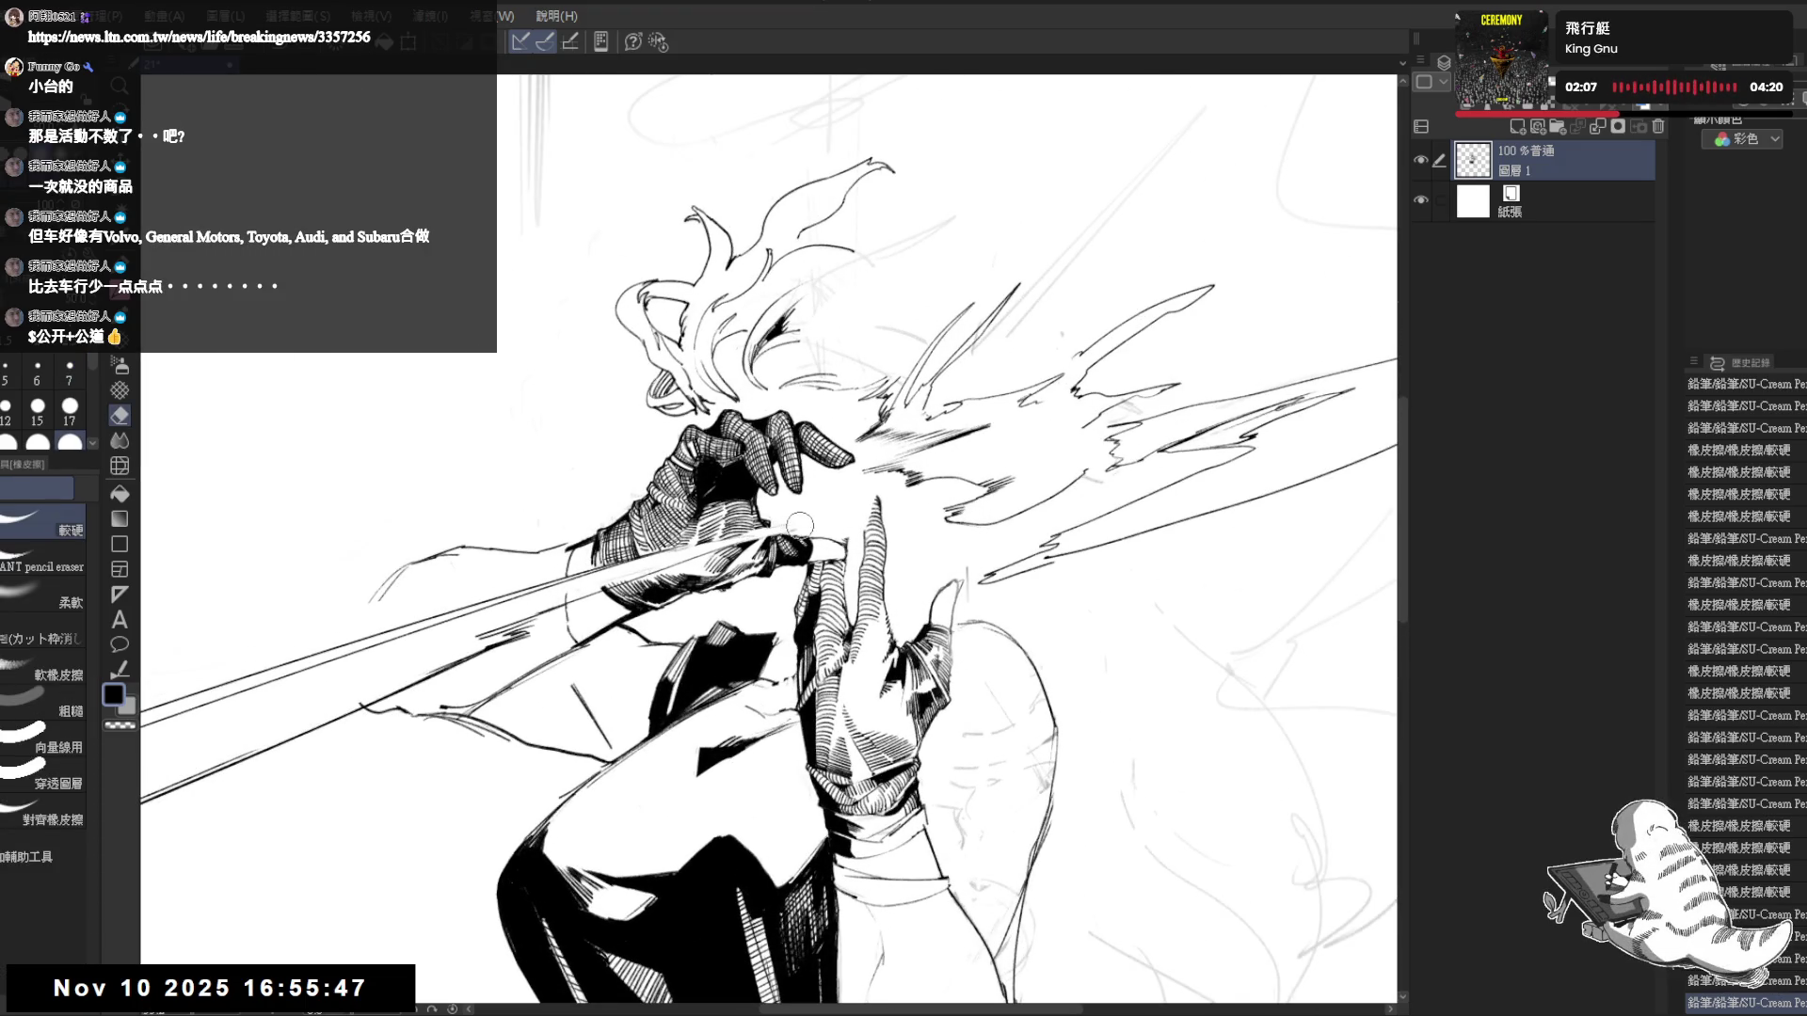
left_click(799, 524)
key("minus")
key("minus")
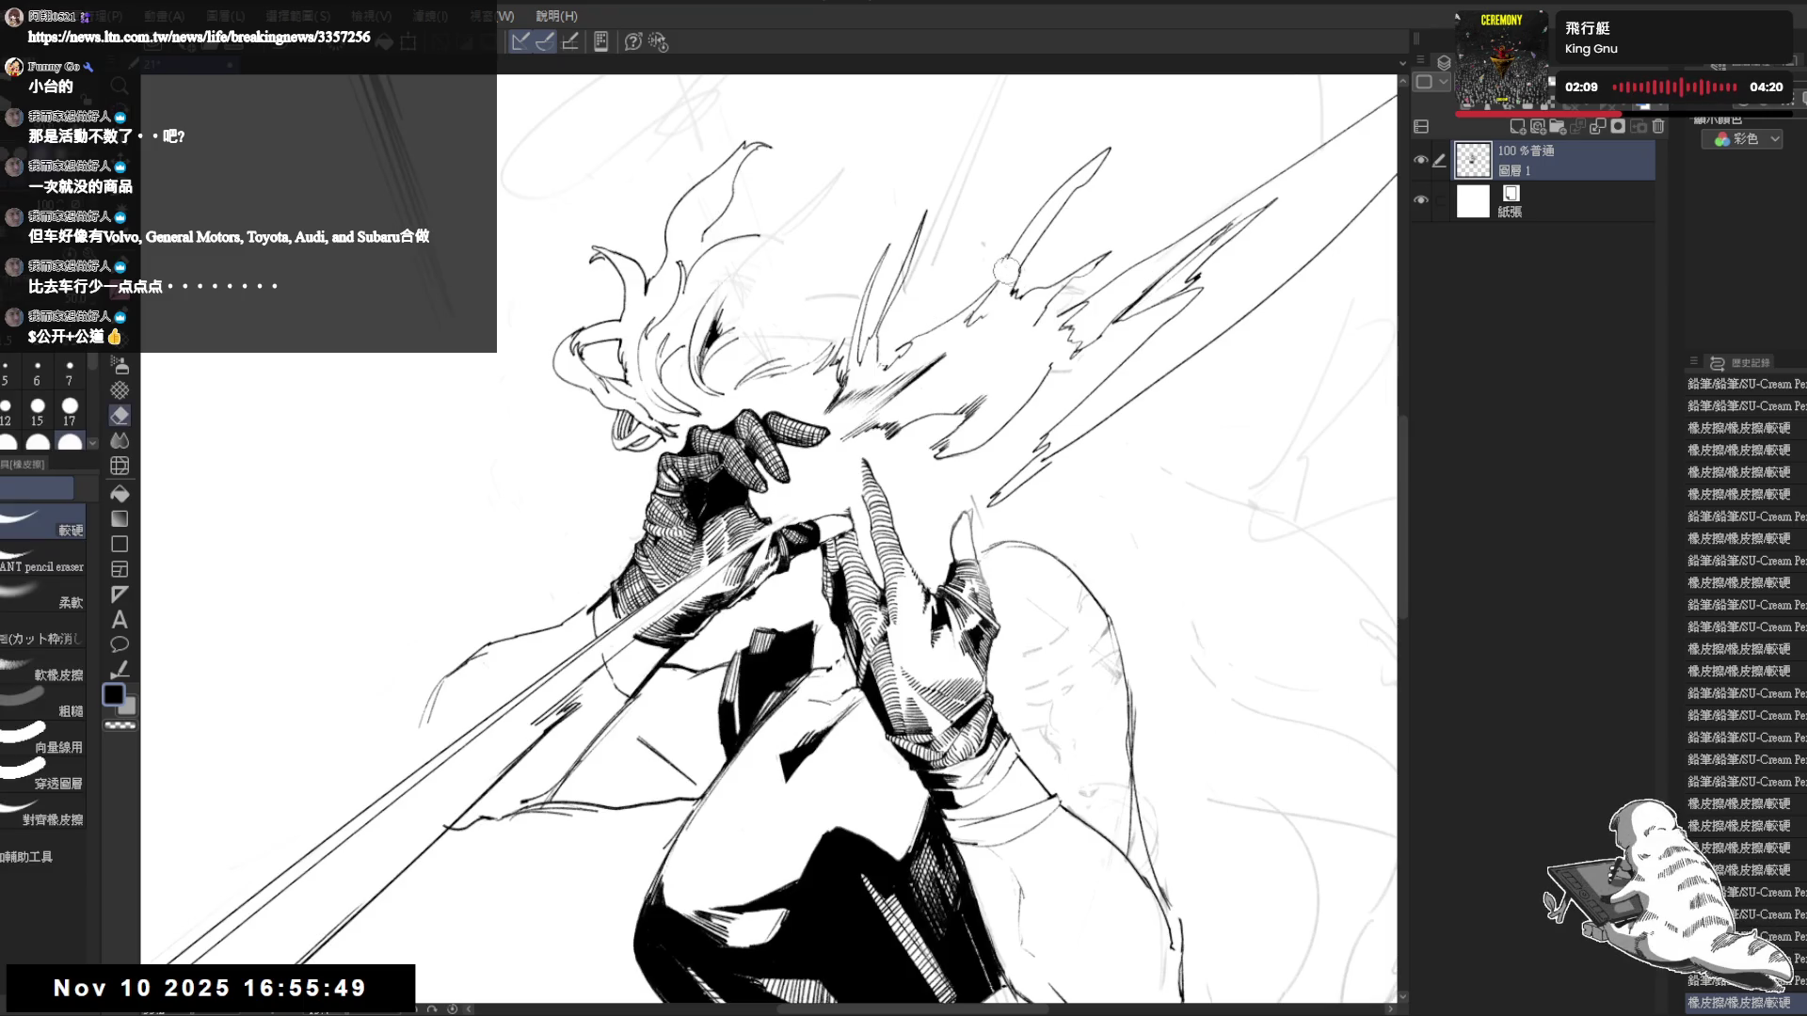
mouse_move(986, 235)
left_mouse_down()
mouse_move(1006, 283)
mouse_move(978, 329)
left_mouse_up()
left_click_drag(724, 334, 770, 273)
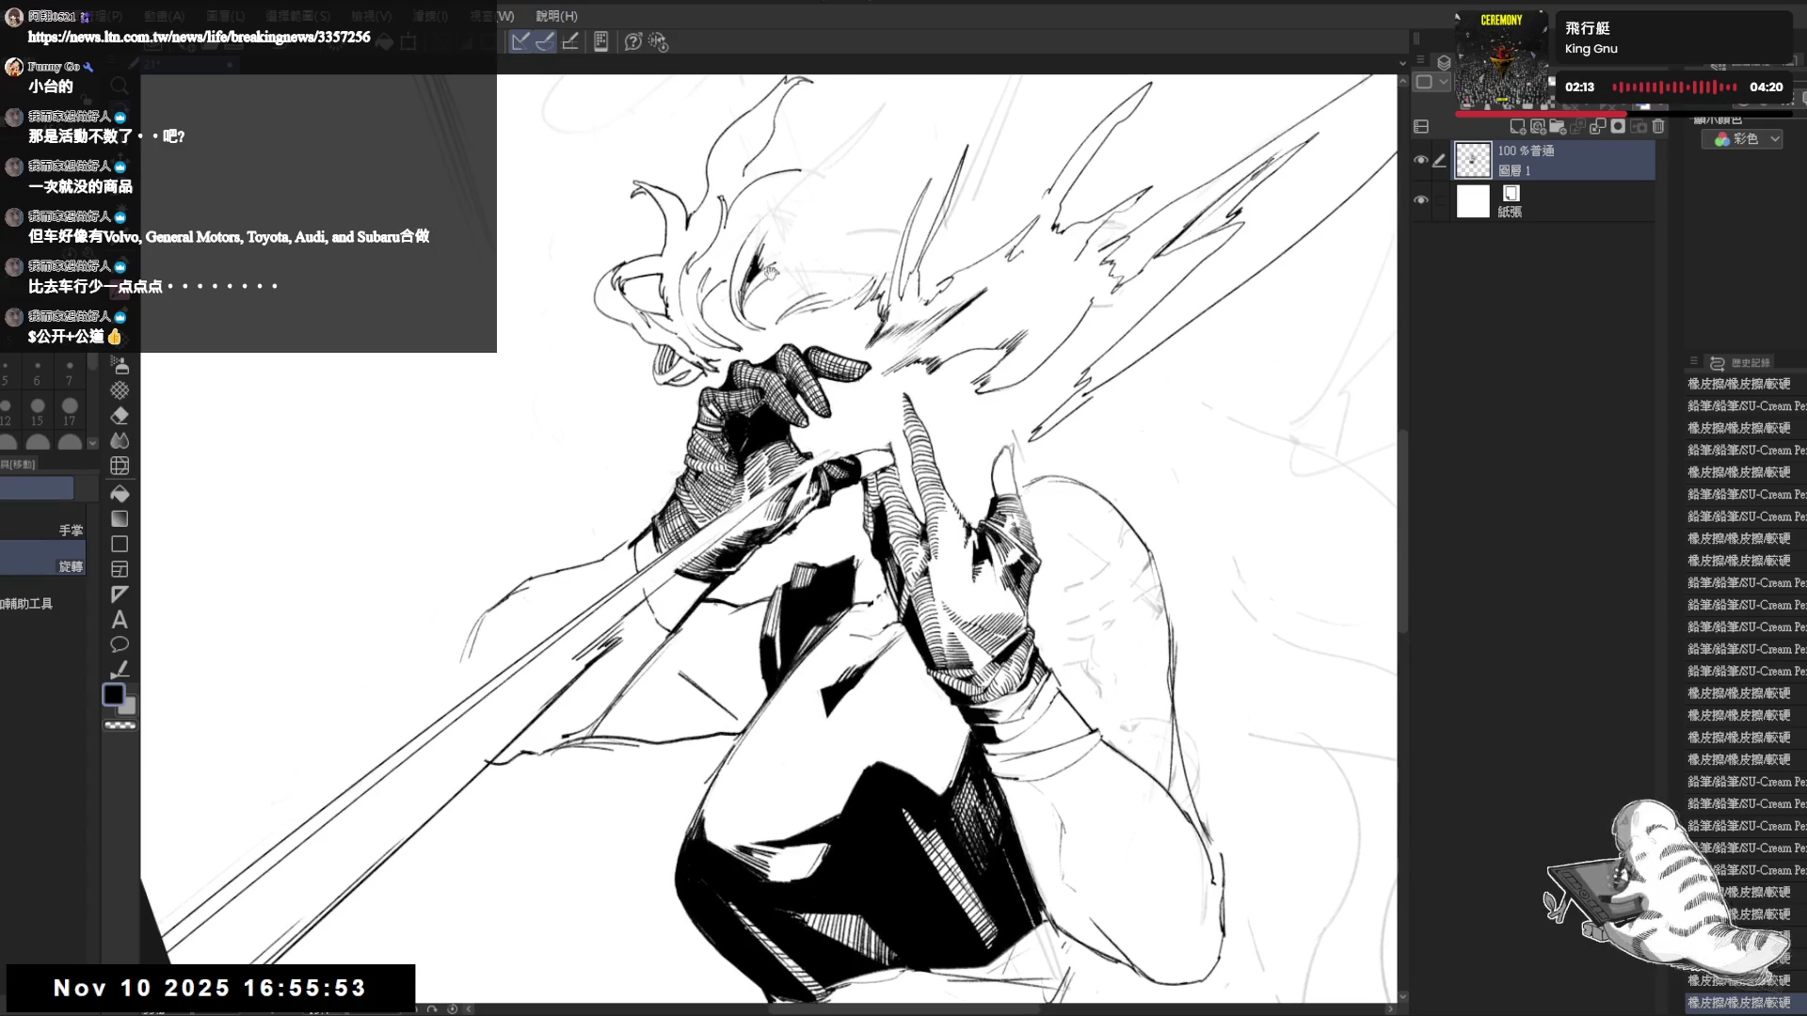
- Erase small spots near the hand, then recentre the view
mouse_move(818, 431)
left_mouse_down()
mouse_move(847, 456)
mouse_move(901, 452)
mouse_move(838, 468)
left_mouse_up()
key("equal")
key("e")
left_click(832, 457)
key("h")
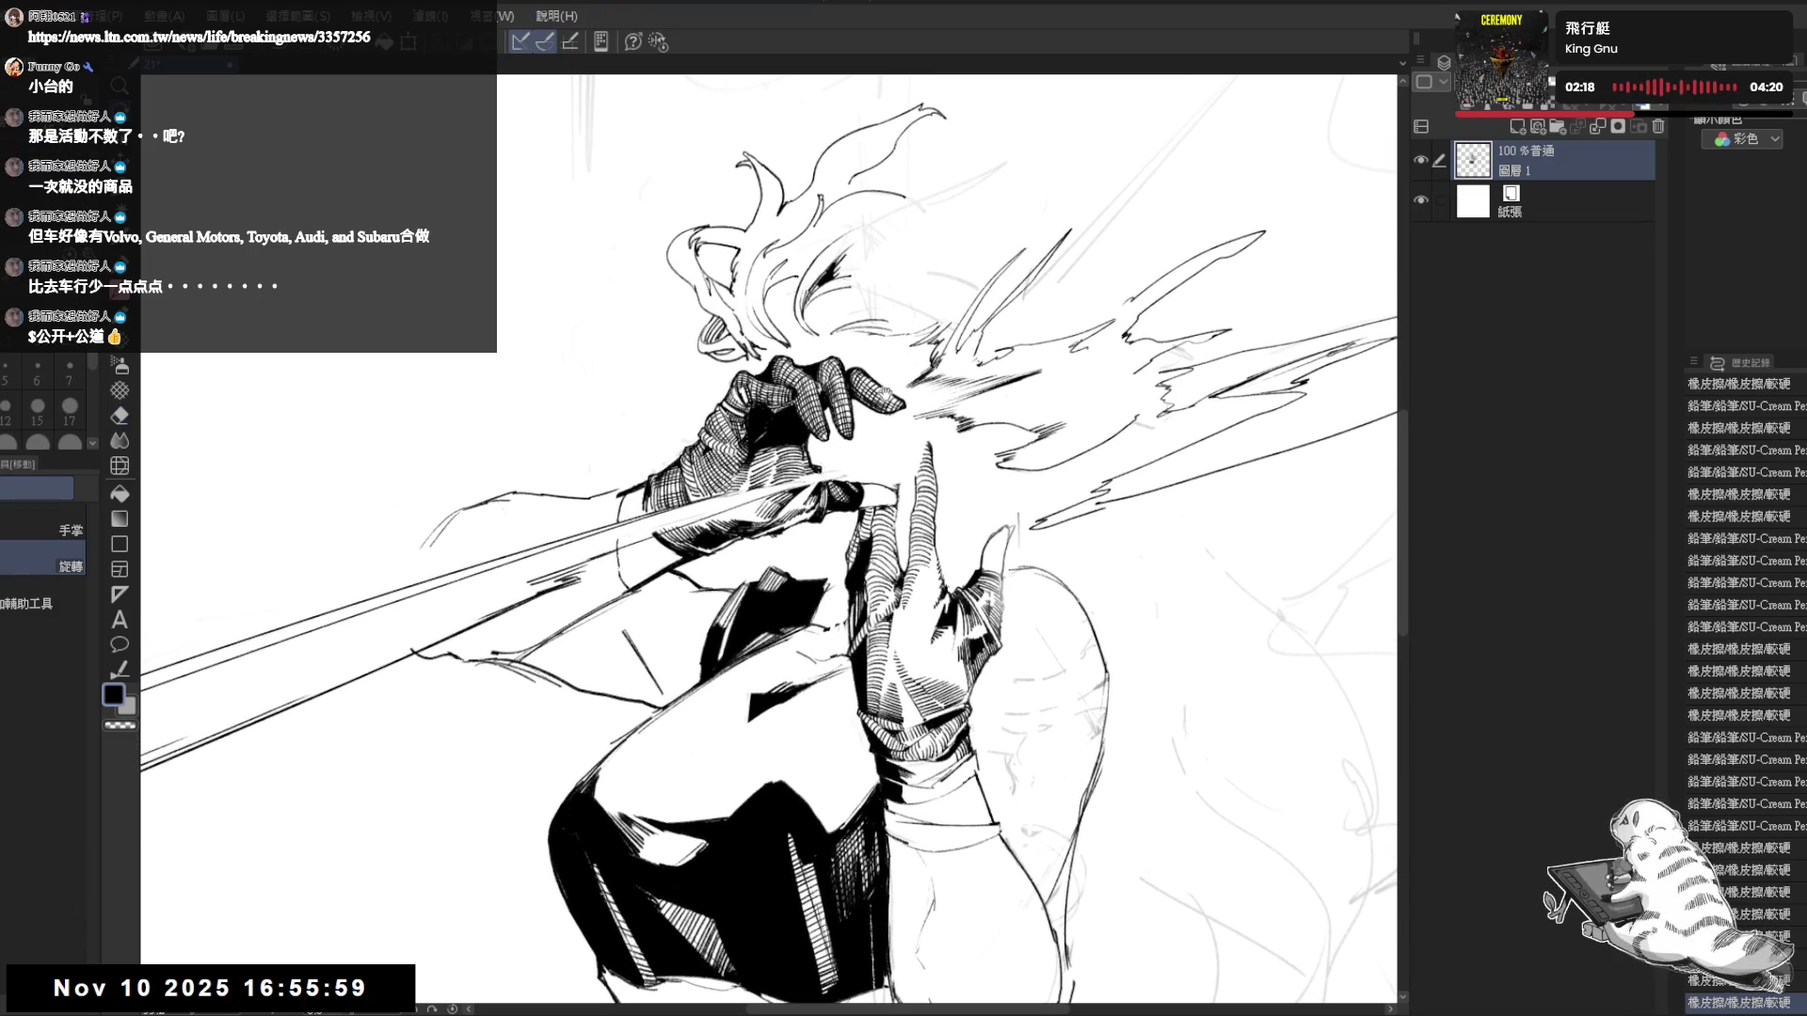
scroll(837, 468, "down", 1)
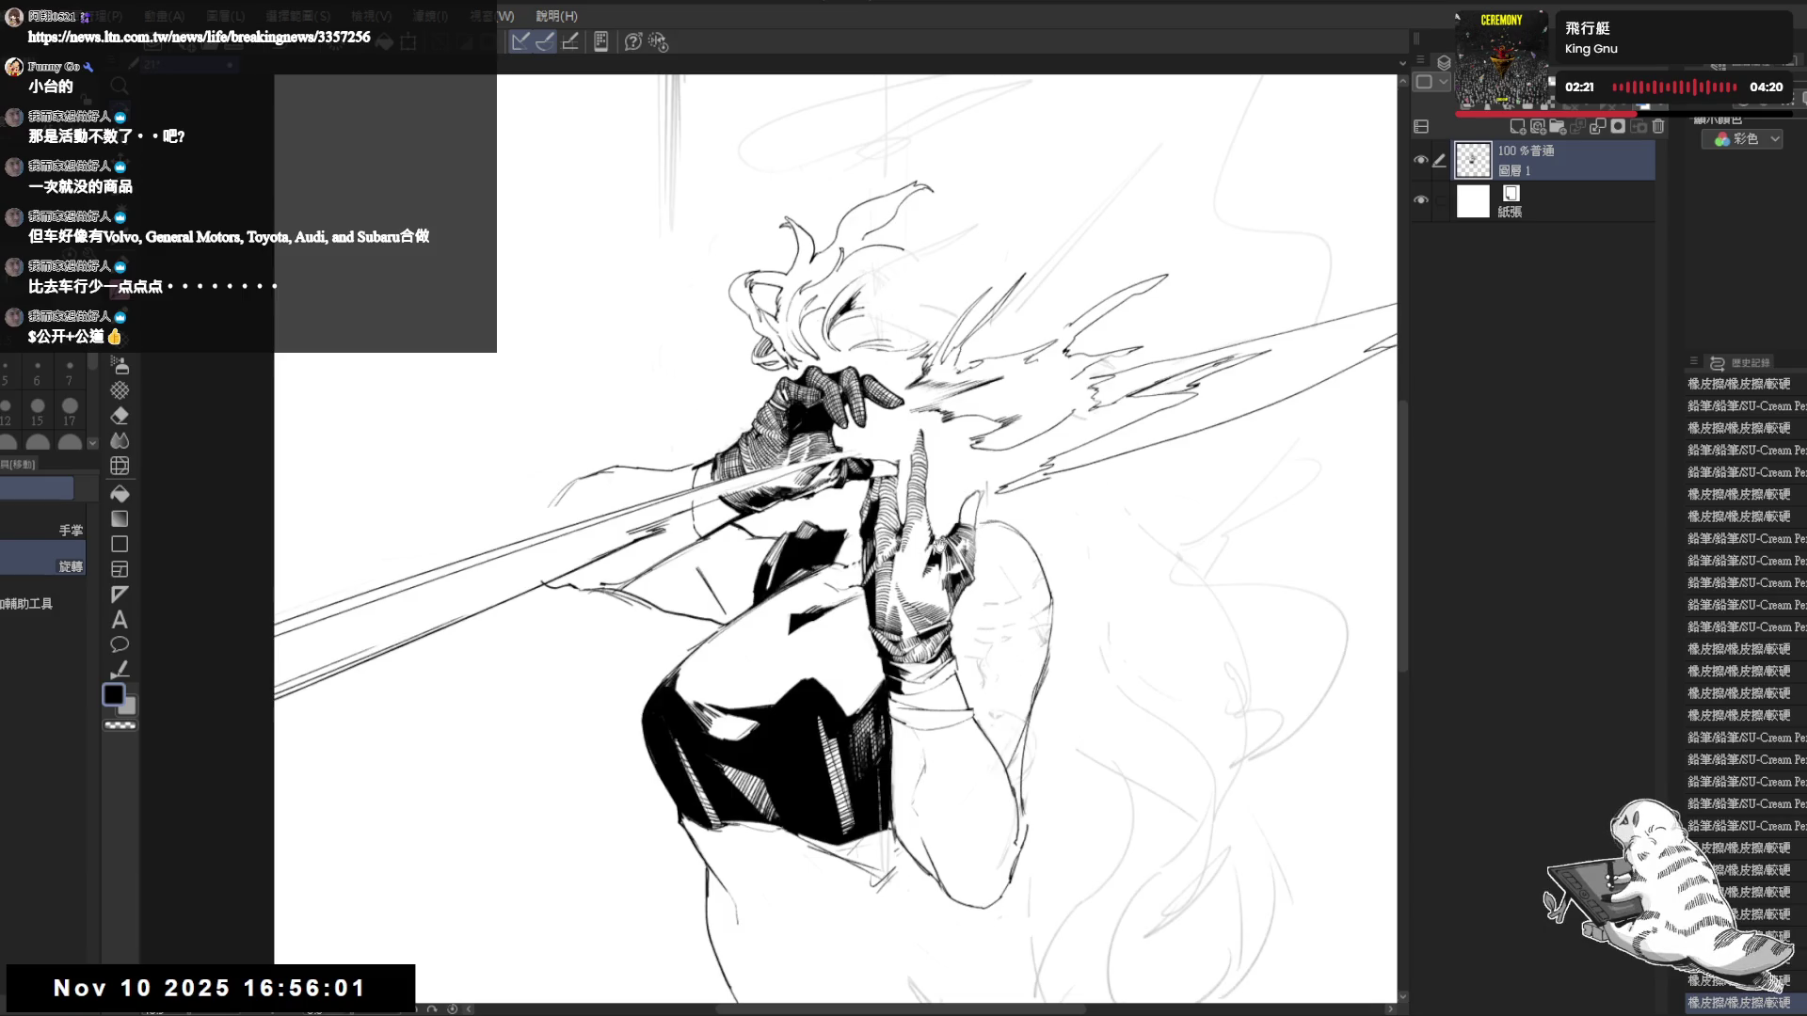
left_click_drag(940, 545, 820, 482)
scroll(814, 485, "down", 1)
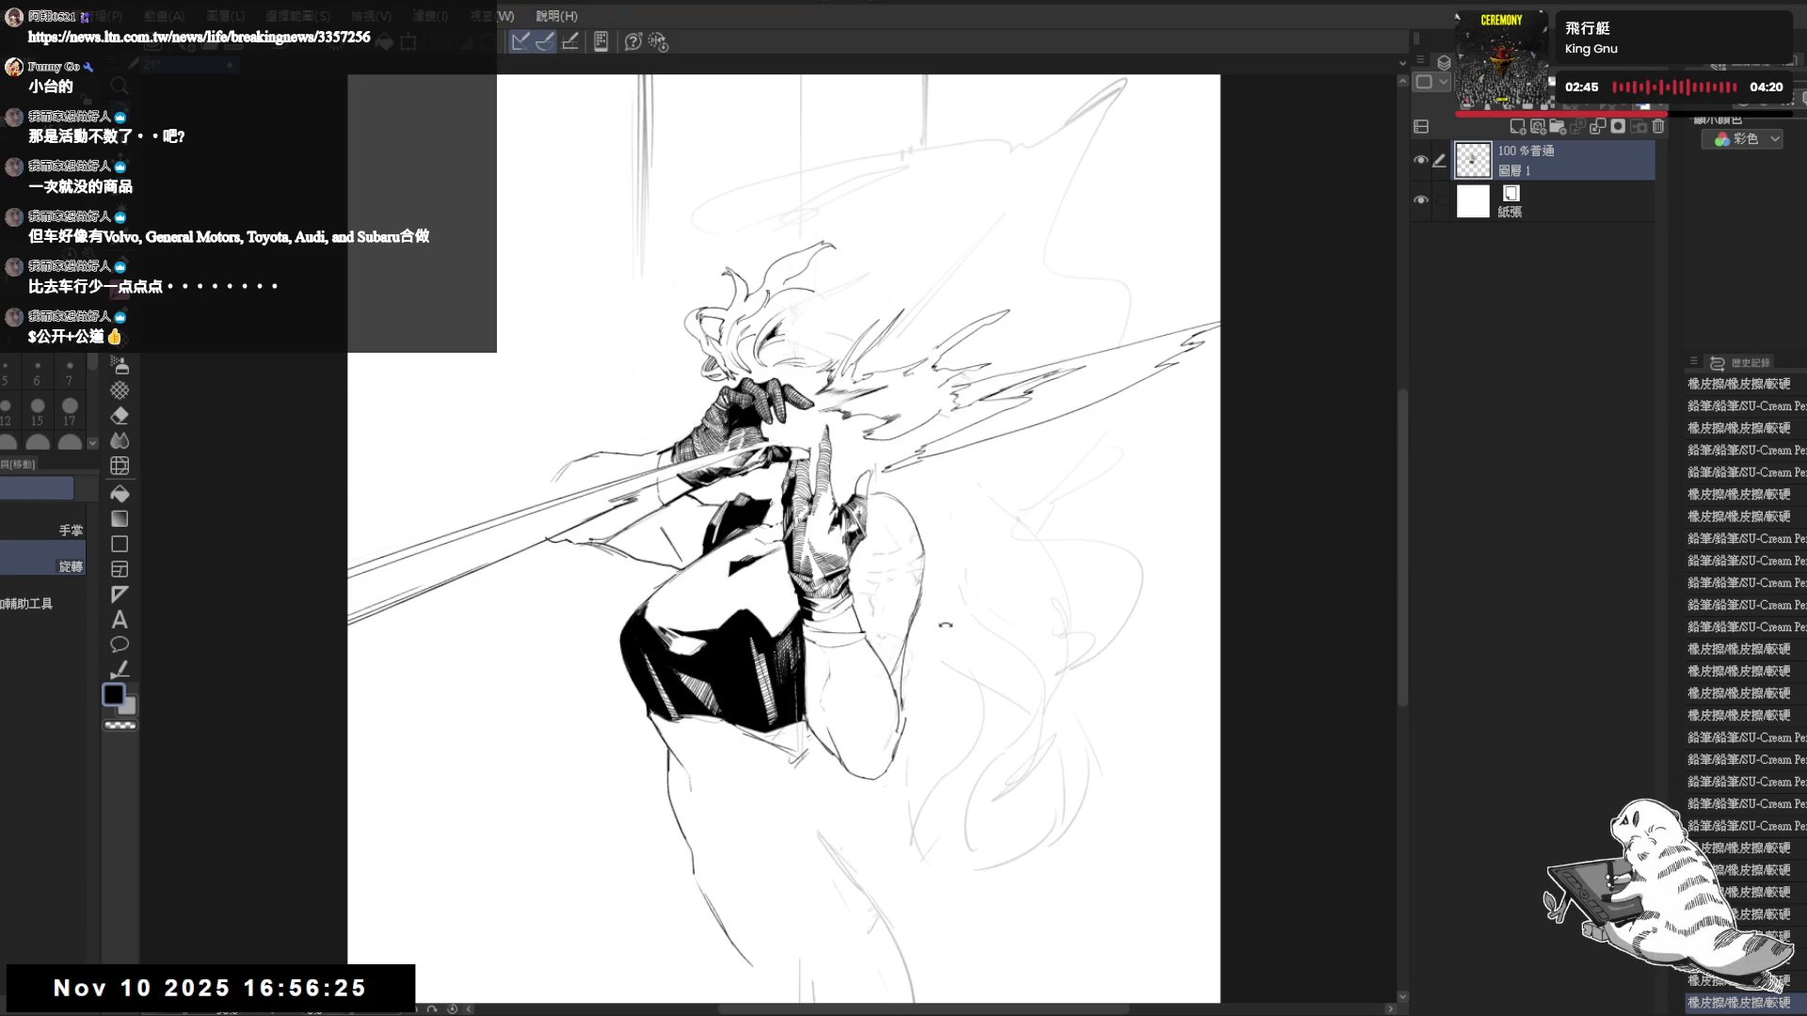
- Rotate the view over the hands and torso, then stand the figure upright and fit the page
left_click_drag(770, 541, 795, 482)
mouse_move(661, 729)
left_mouse_down()
mouse_move(643, 520)
mouse_move(673, 494)
left_mouse_up()
scroll(610, 455, "up", 5)
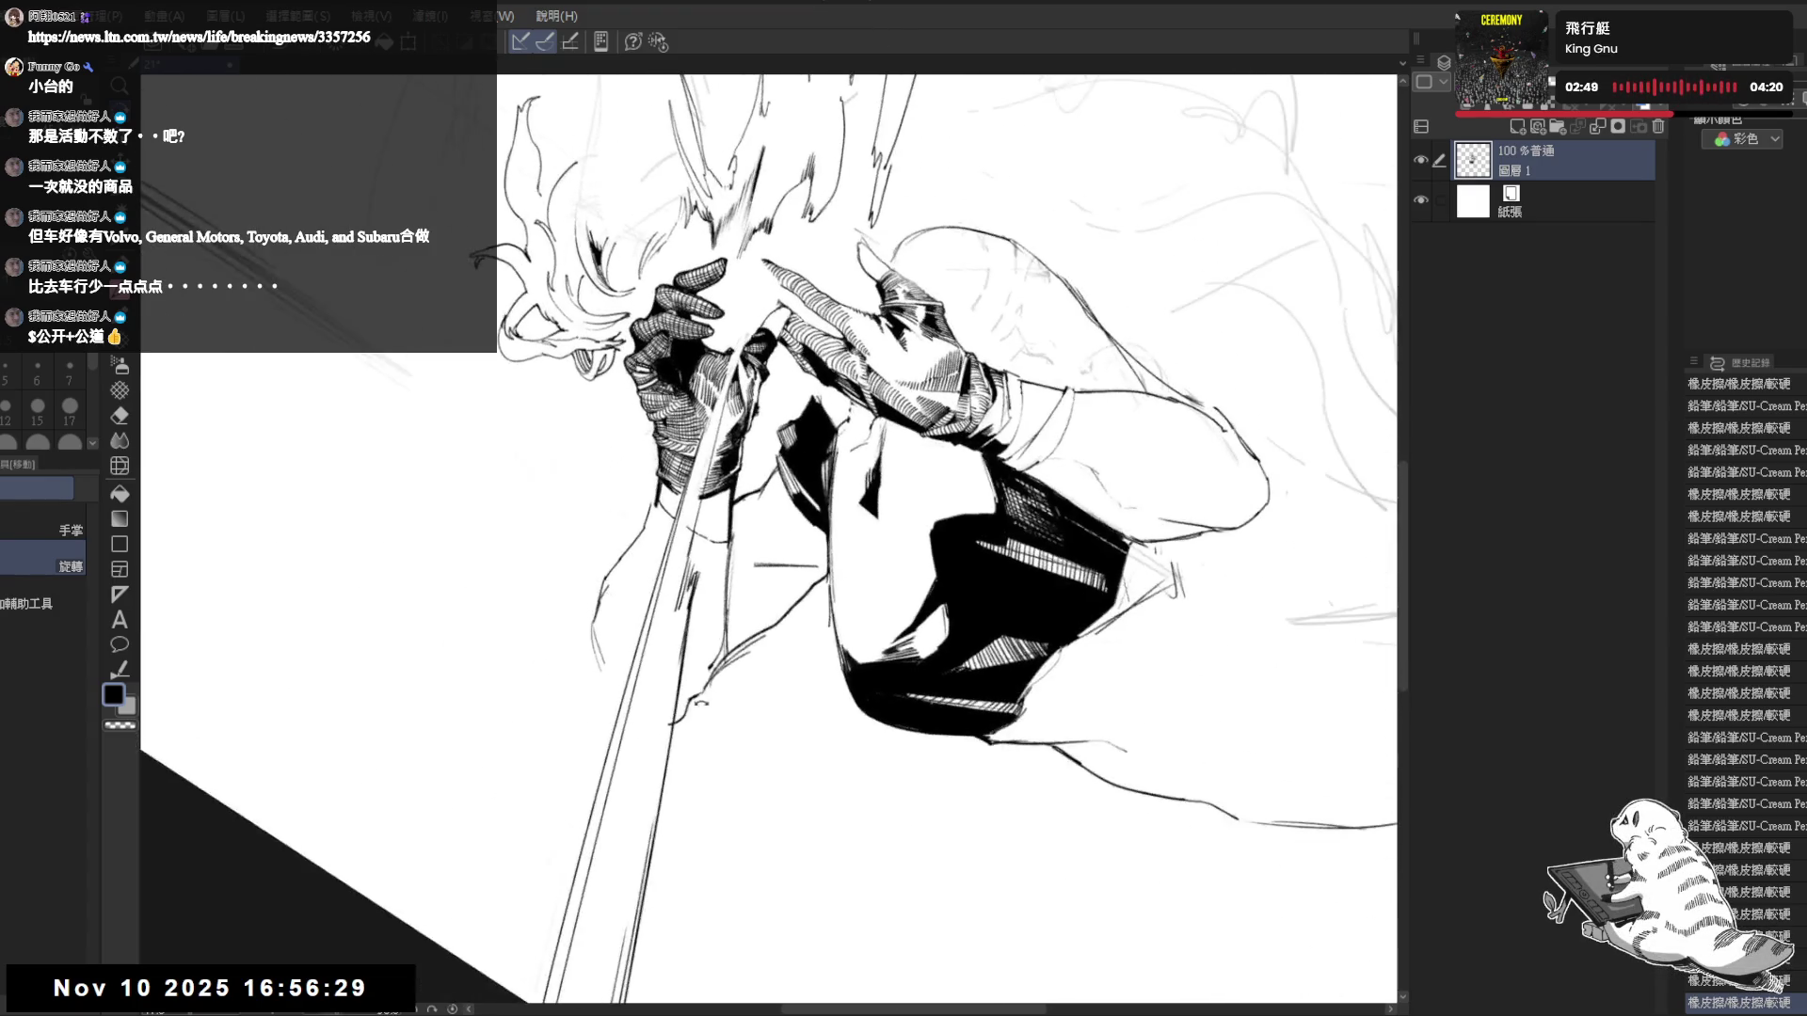
key("e")
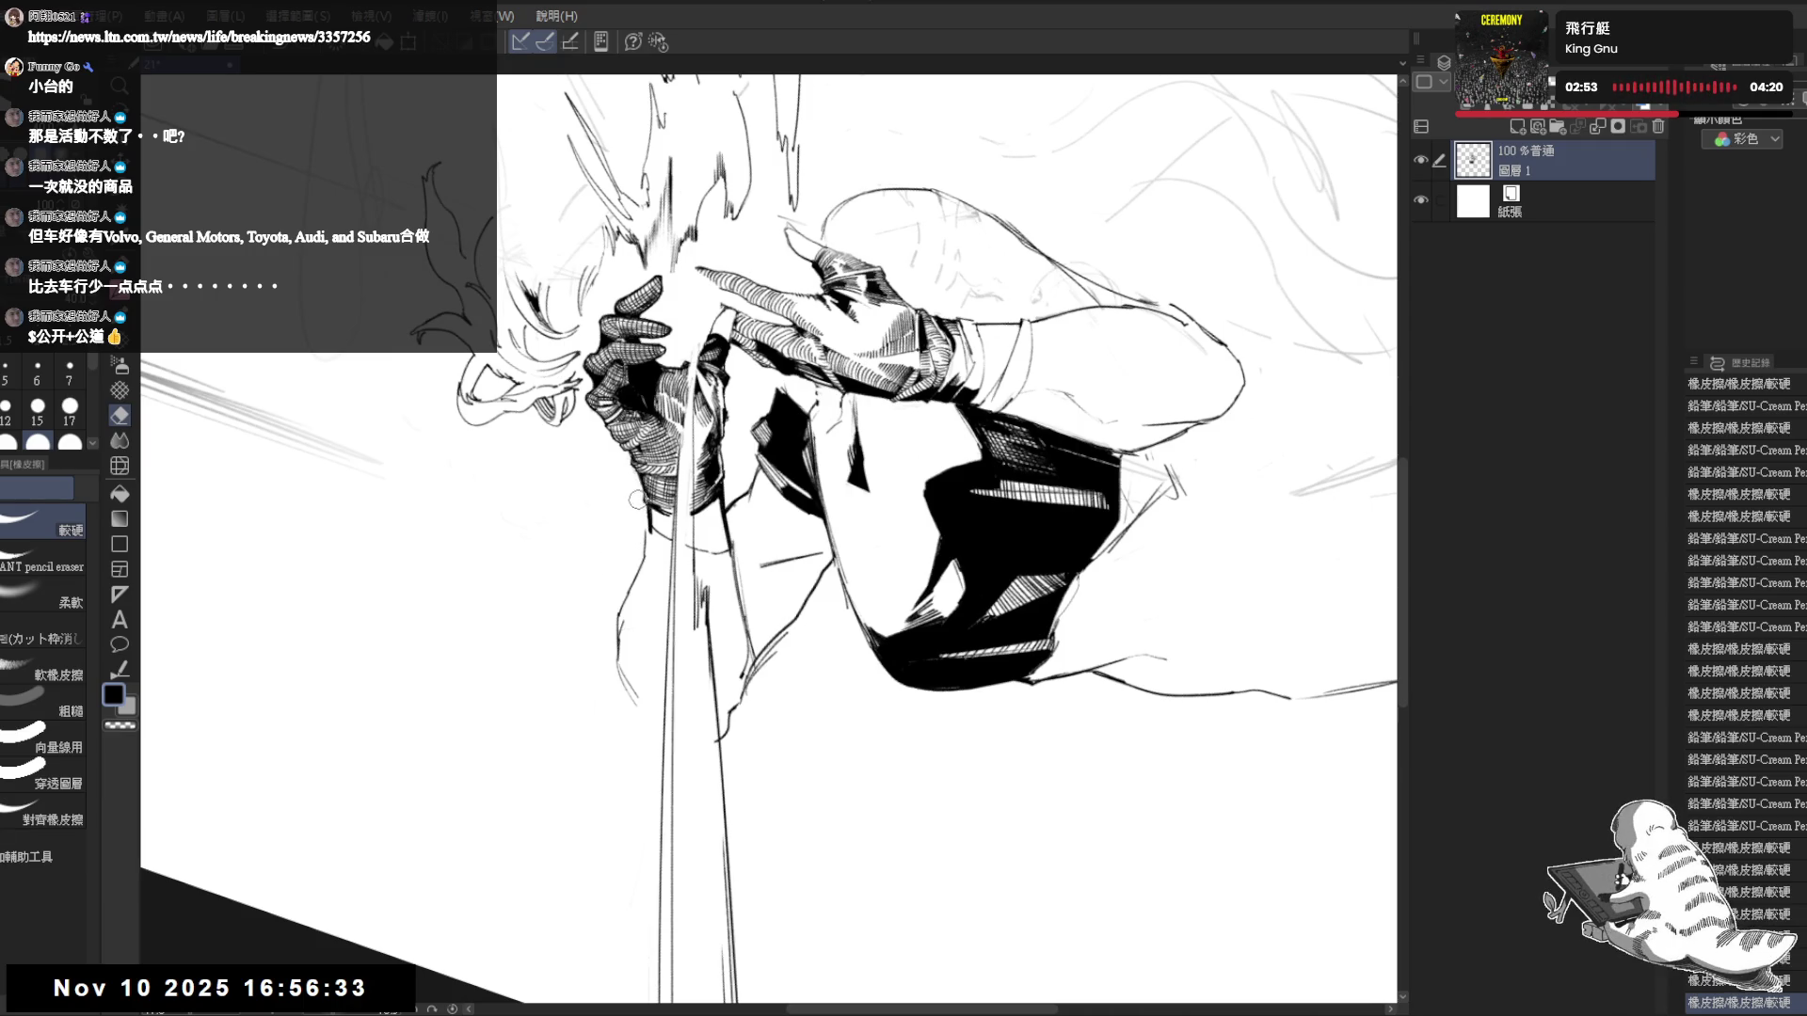
key("r")
left_click_drag(637, 500, 753, 443)
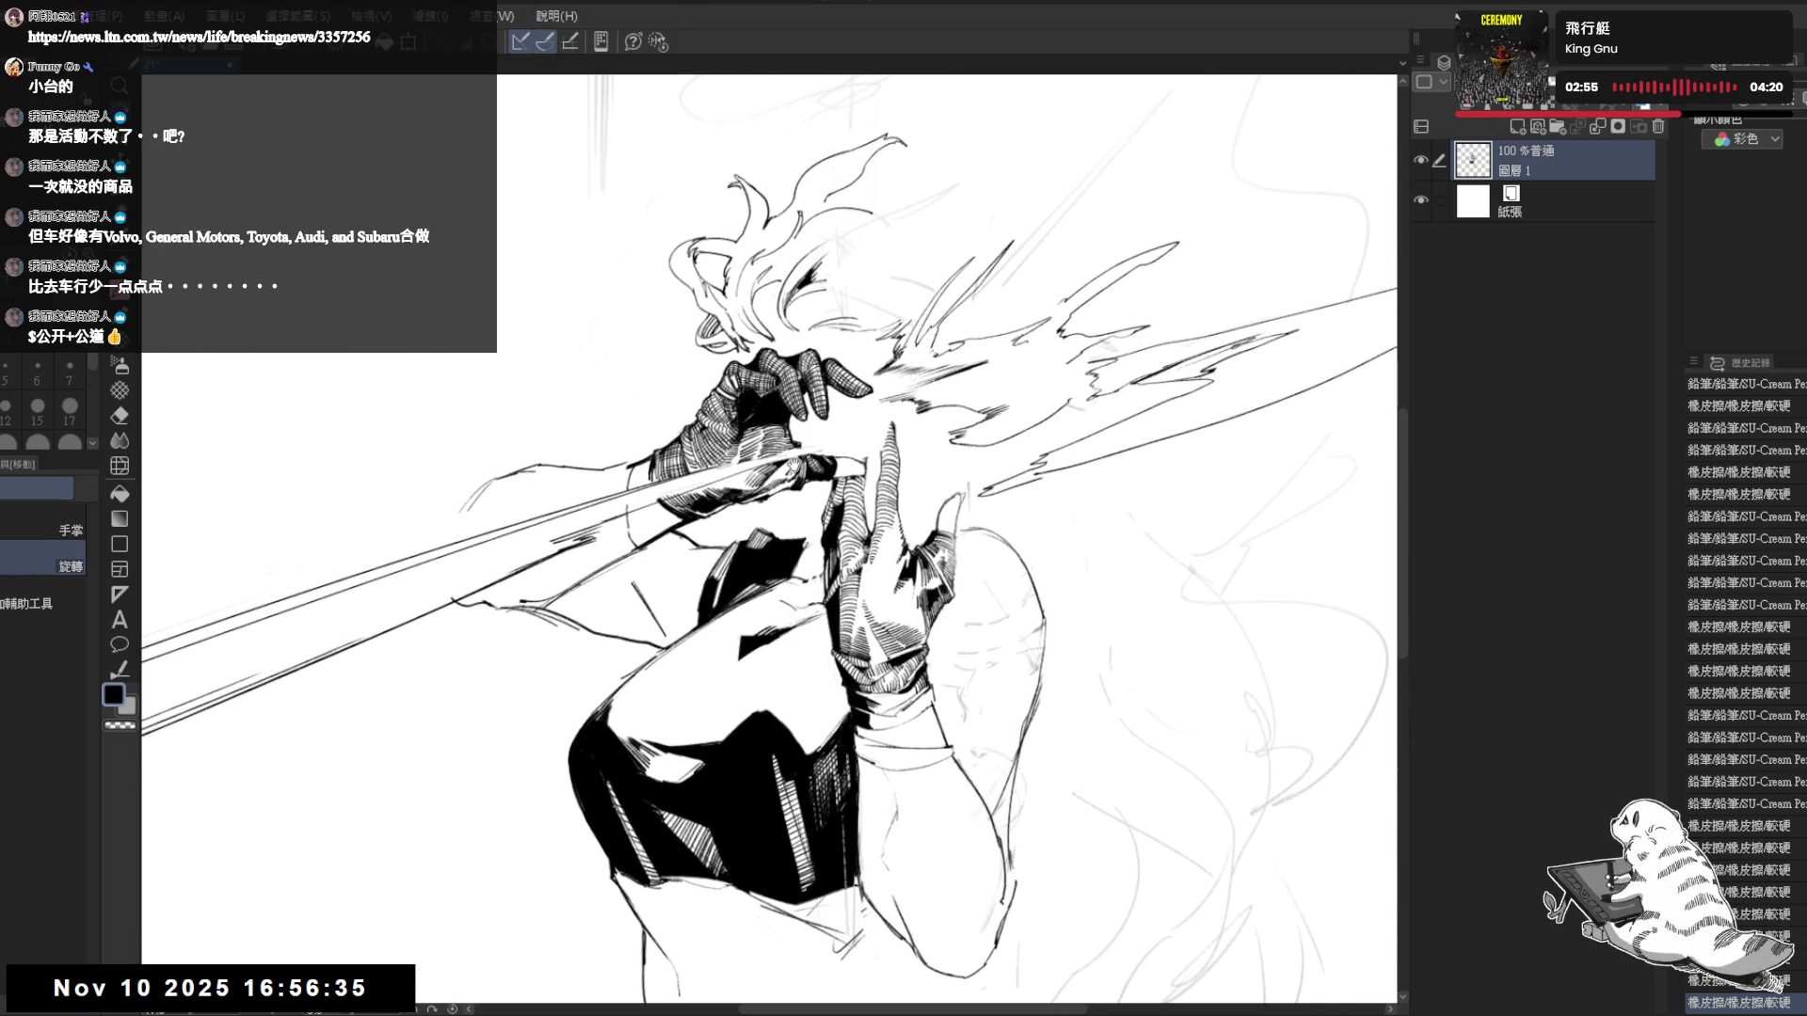
key("ctrl+0")
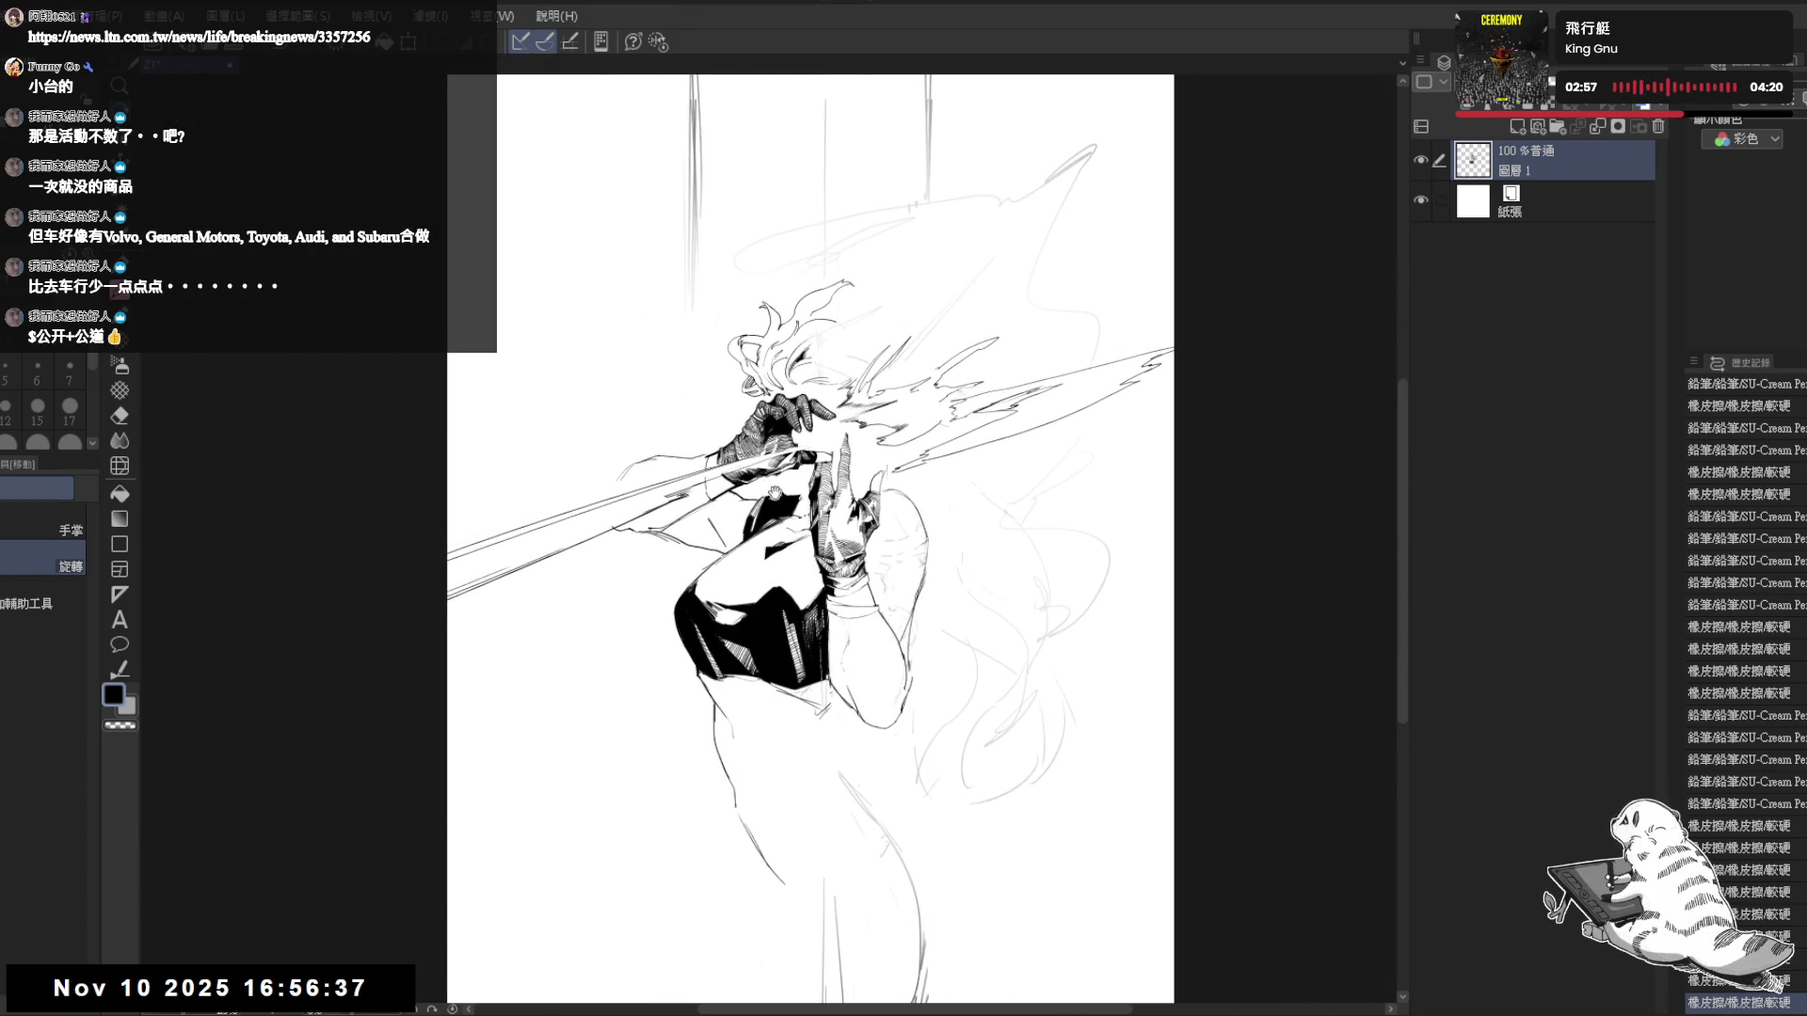
- Check the drawing tilted and mirrored, then erase stray marks near the hair
scroll(756, 483, "up", 3)
scroll(769, 543, "up", 2)
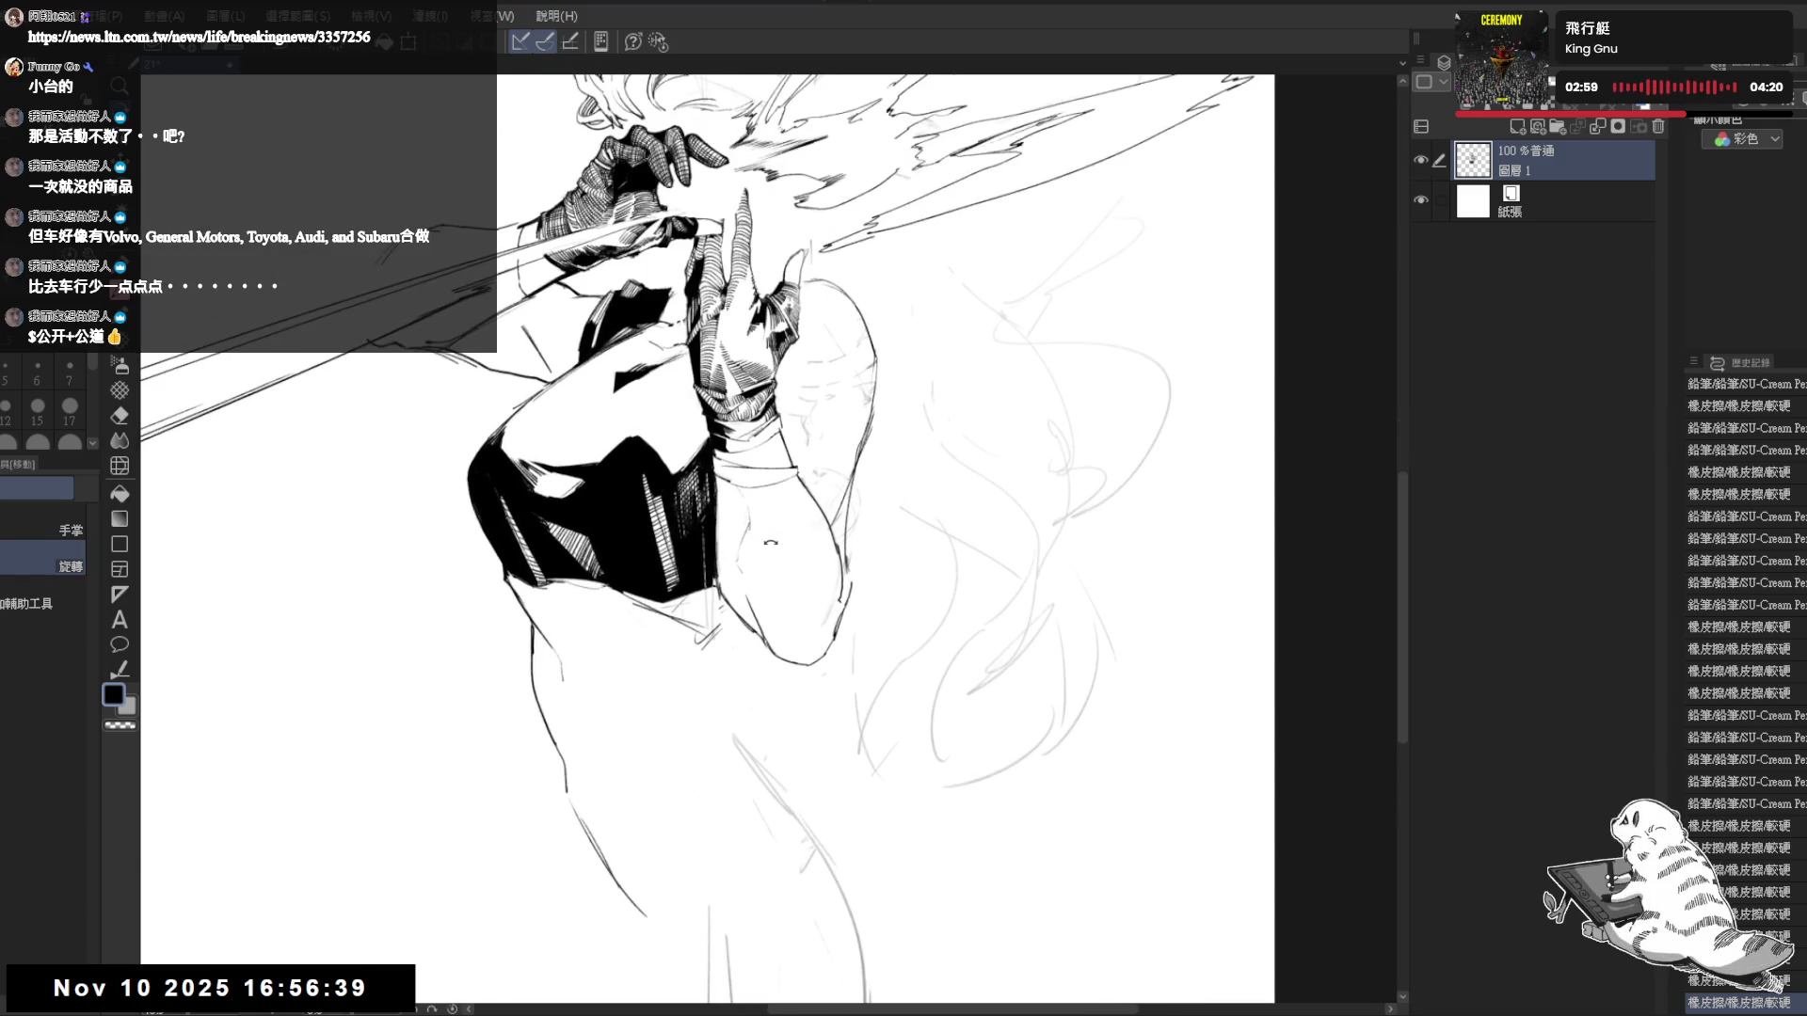
mouse_move(665, 563)
left_mouse_down()
mouse_move(696, 630)
mouse_move(717, 821)
left_mouse_up()
key("ctrl+shift+h")
key("ctrl+shift+h")
key("e")
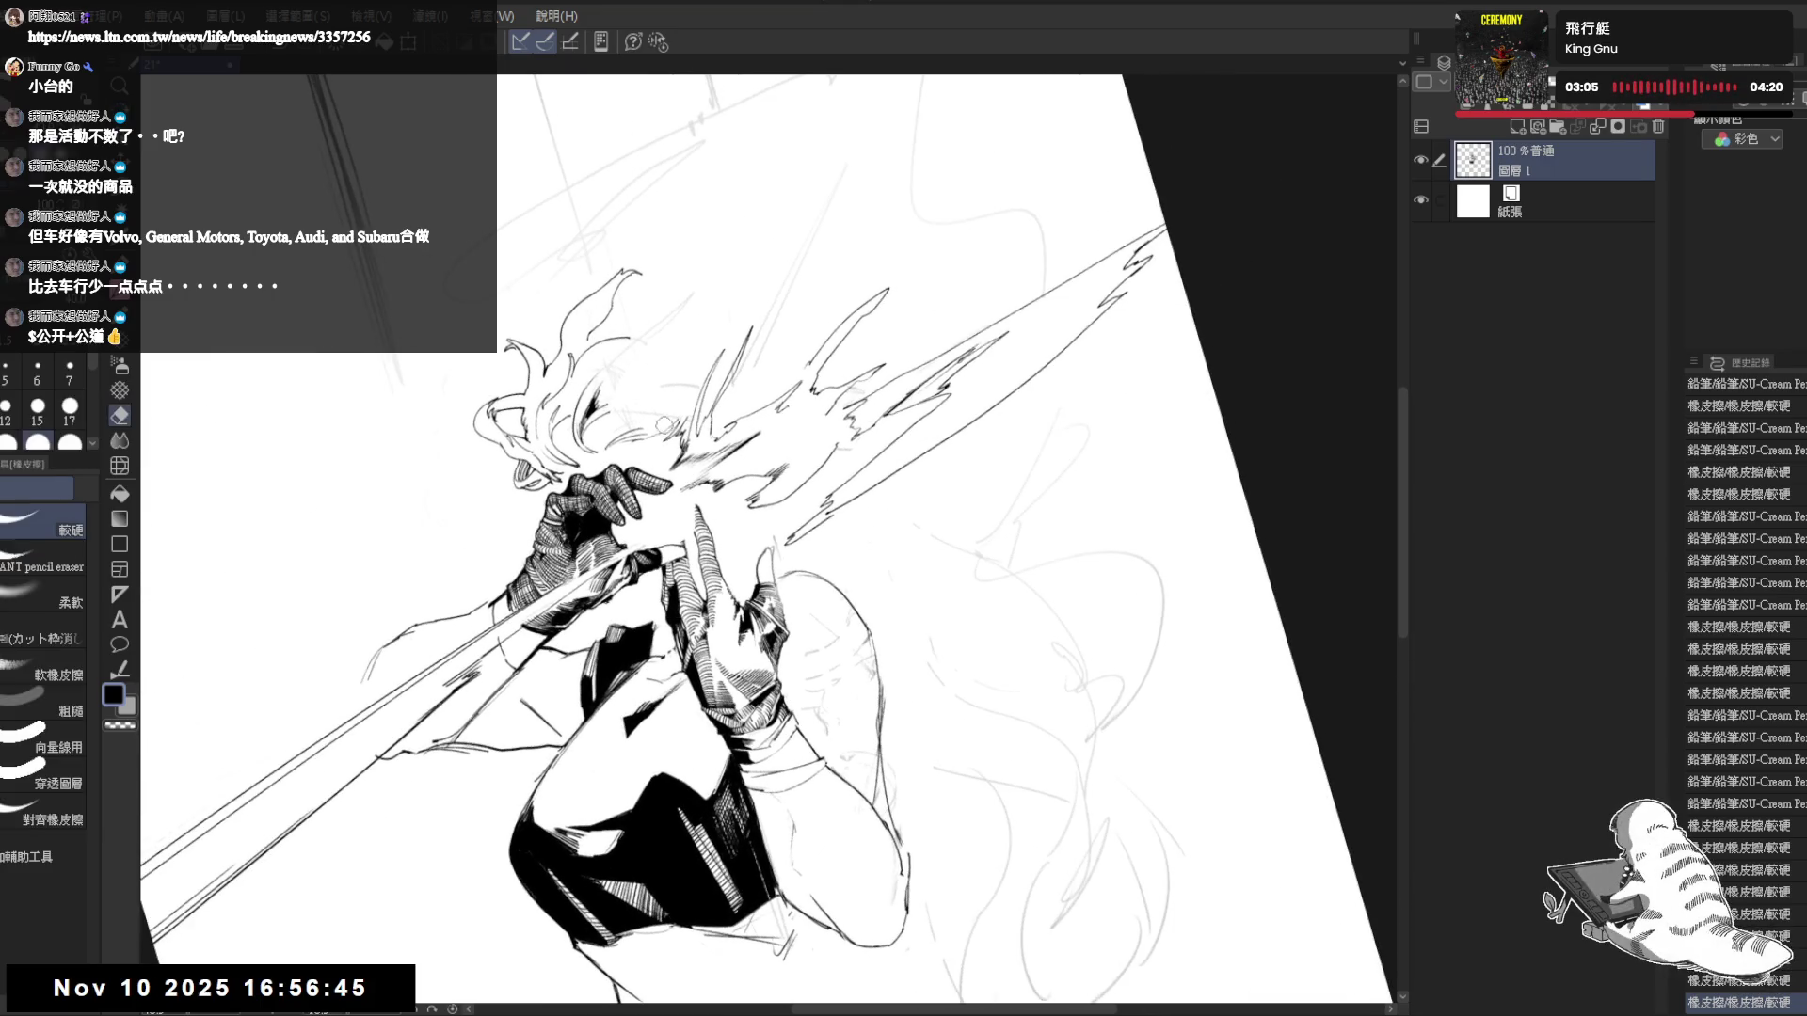
left_click_drag(672, 375, 662, 424)
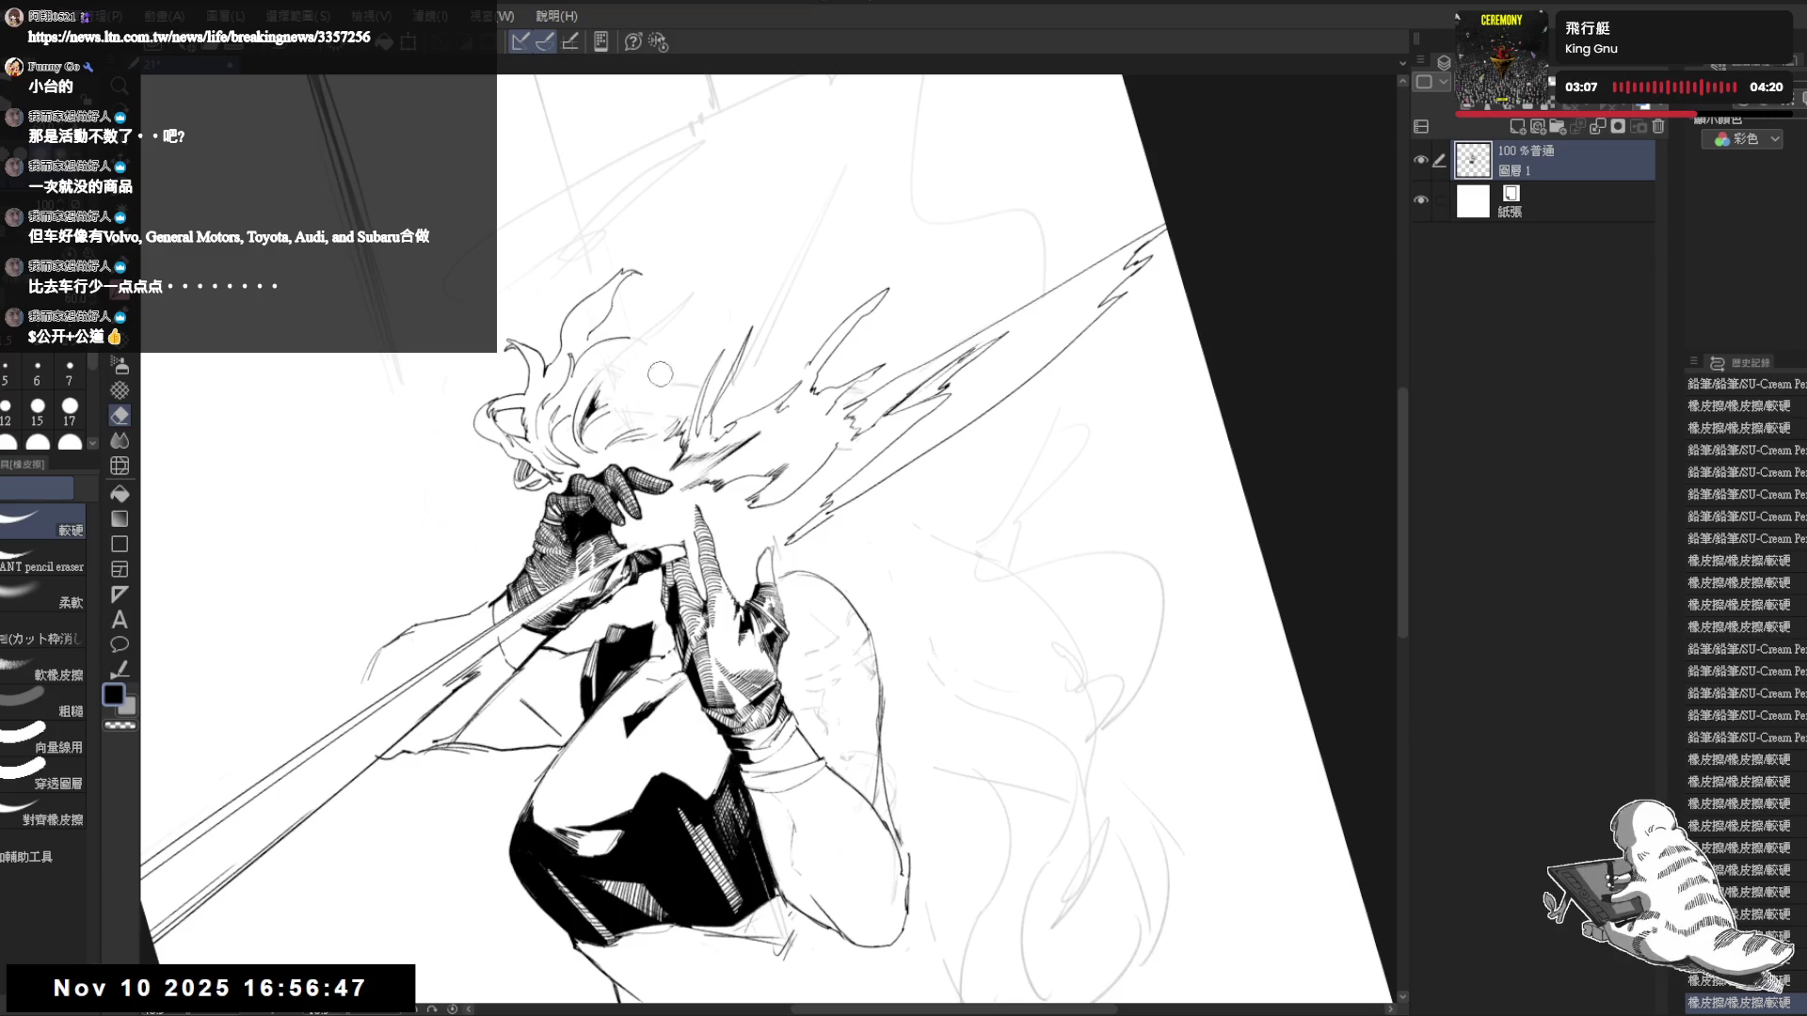
- Reset the rotation, mirror the view and tilt it about 35 degrees to recheck proportions
key("p")
key("ctrl+@")
scroll(703, 470, "down", 3)
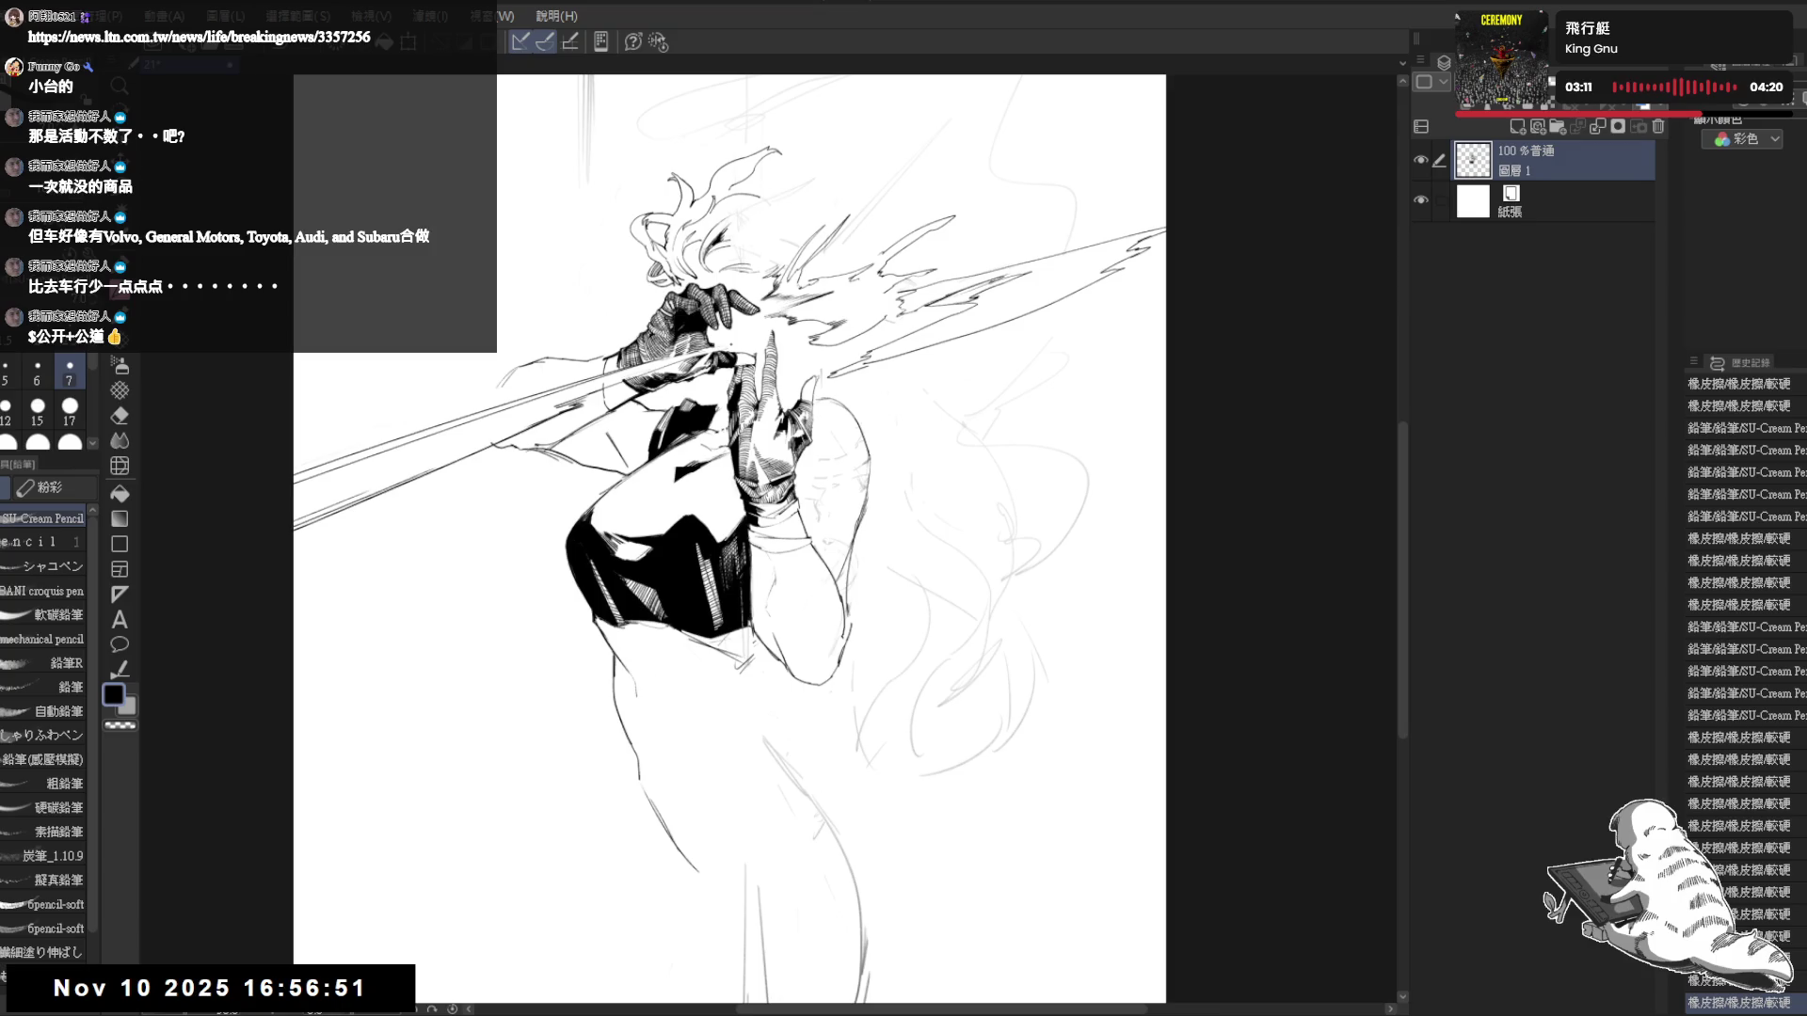
key("h")
key("h")
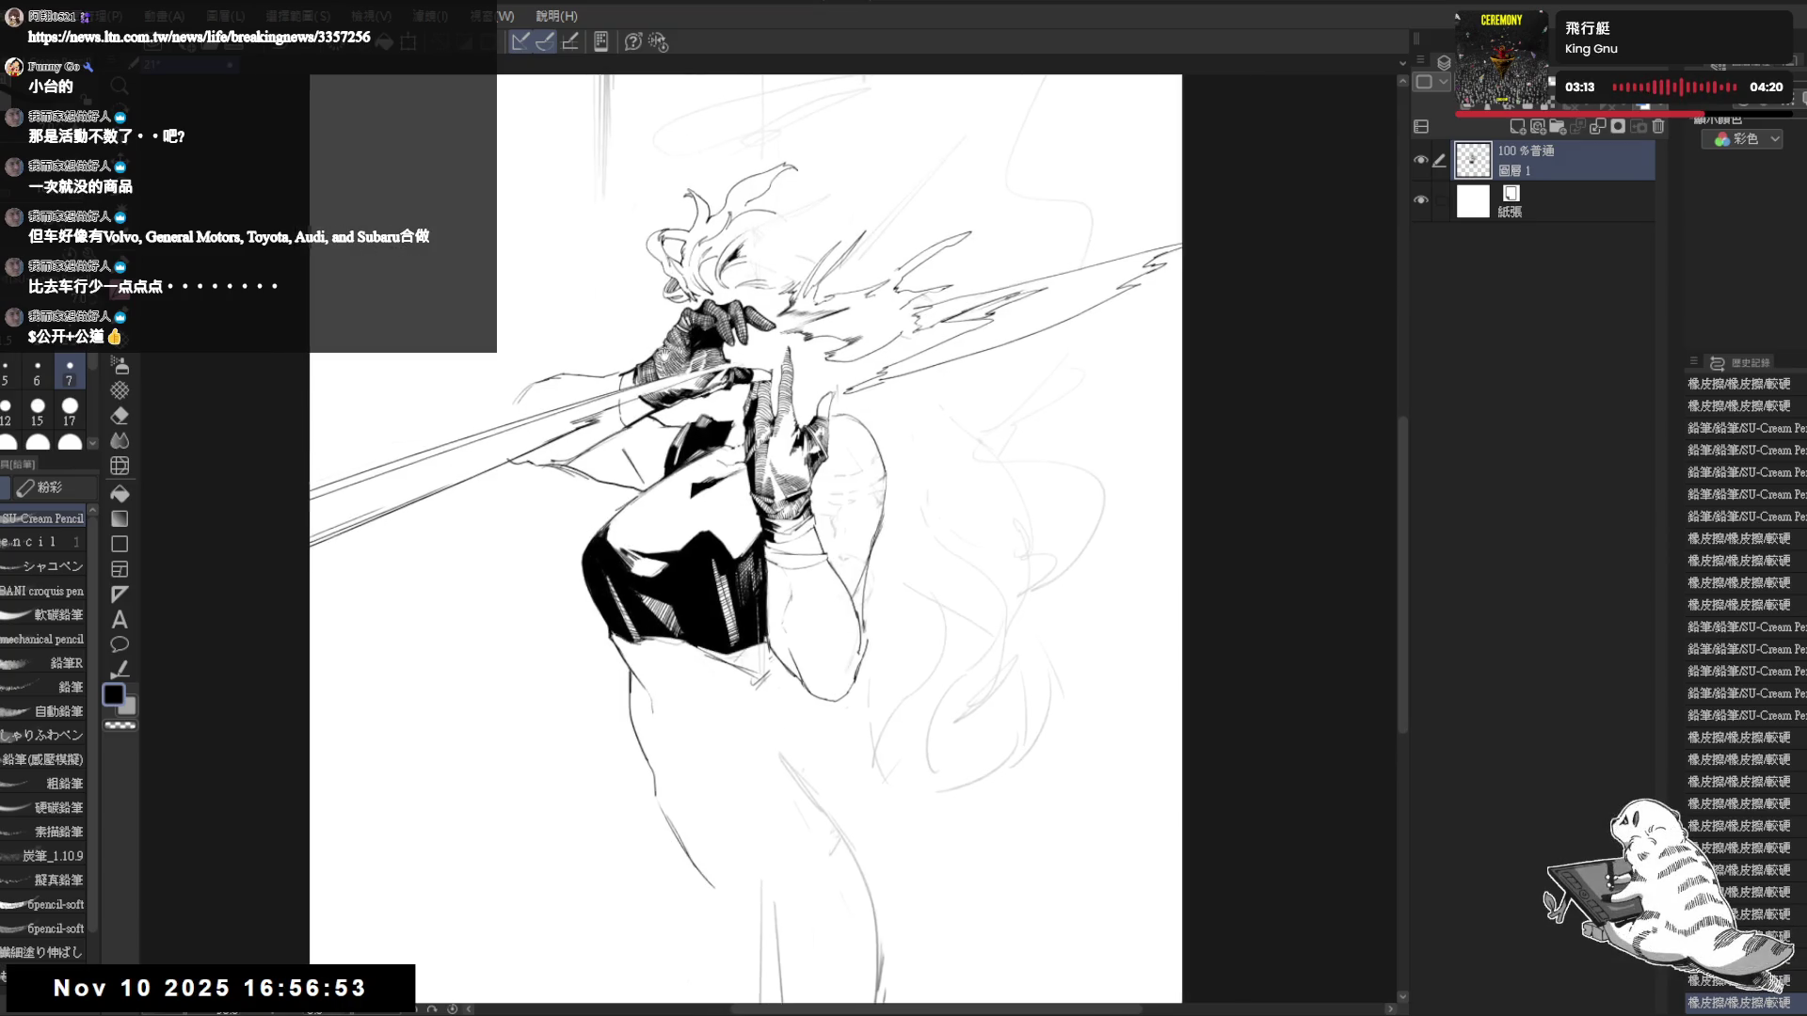
scroll(733, 353, "up", 1)
mouse_move(715, 396)
left_mouse_down()
mouse_move(658, 567)
mouse_move(563, 574)
mouse_move(551, 607)
left_mouse_up()
key("e")
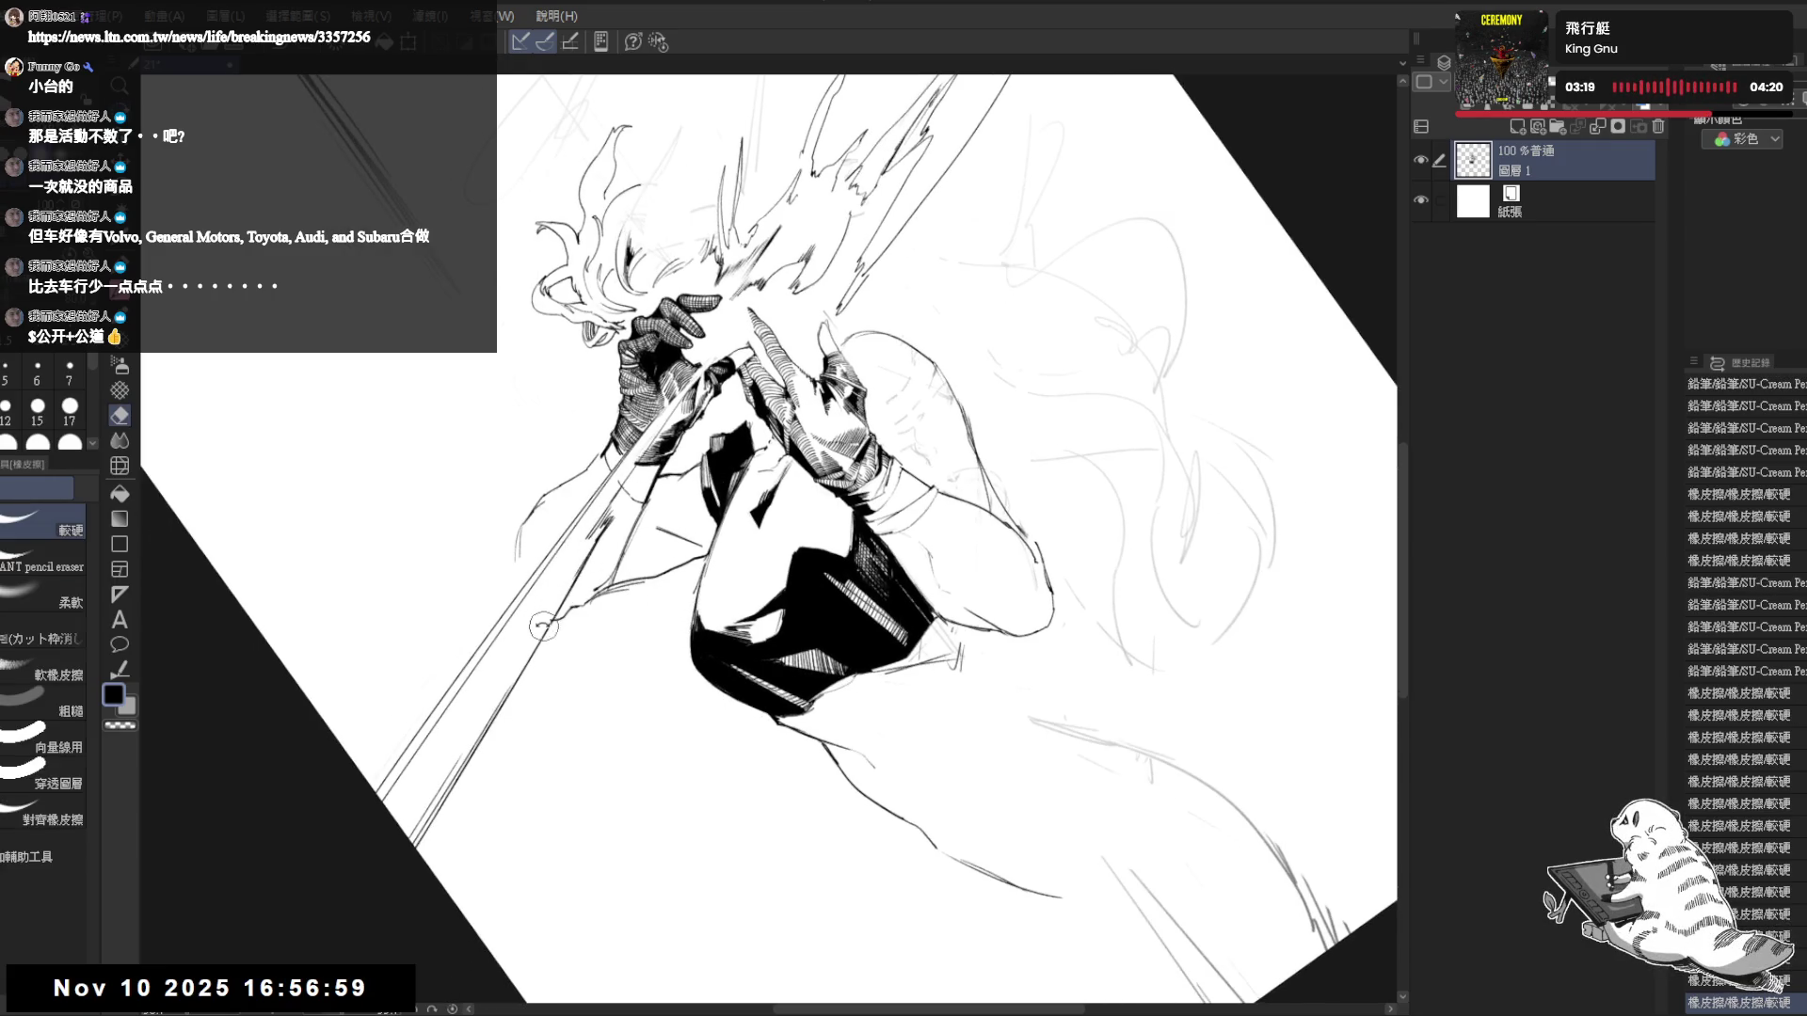
- Tilt the view onto the hair and alternate Eraser and Pencil to refine the spiky tips
key("ctrl+0")
scroll(957, 386, "down", 1)
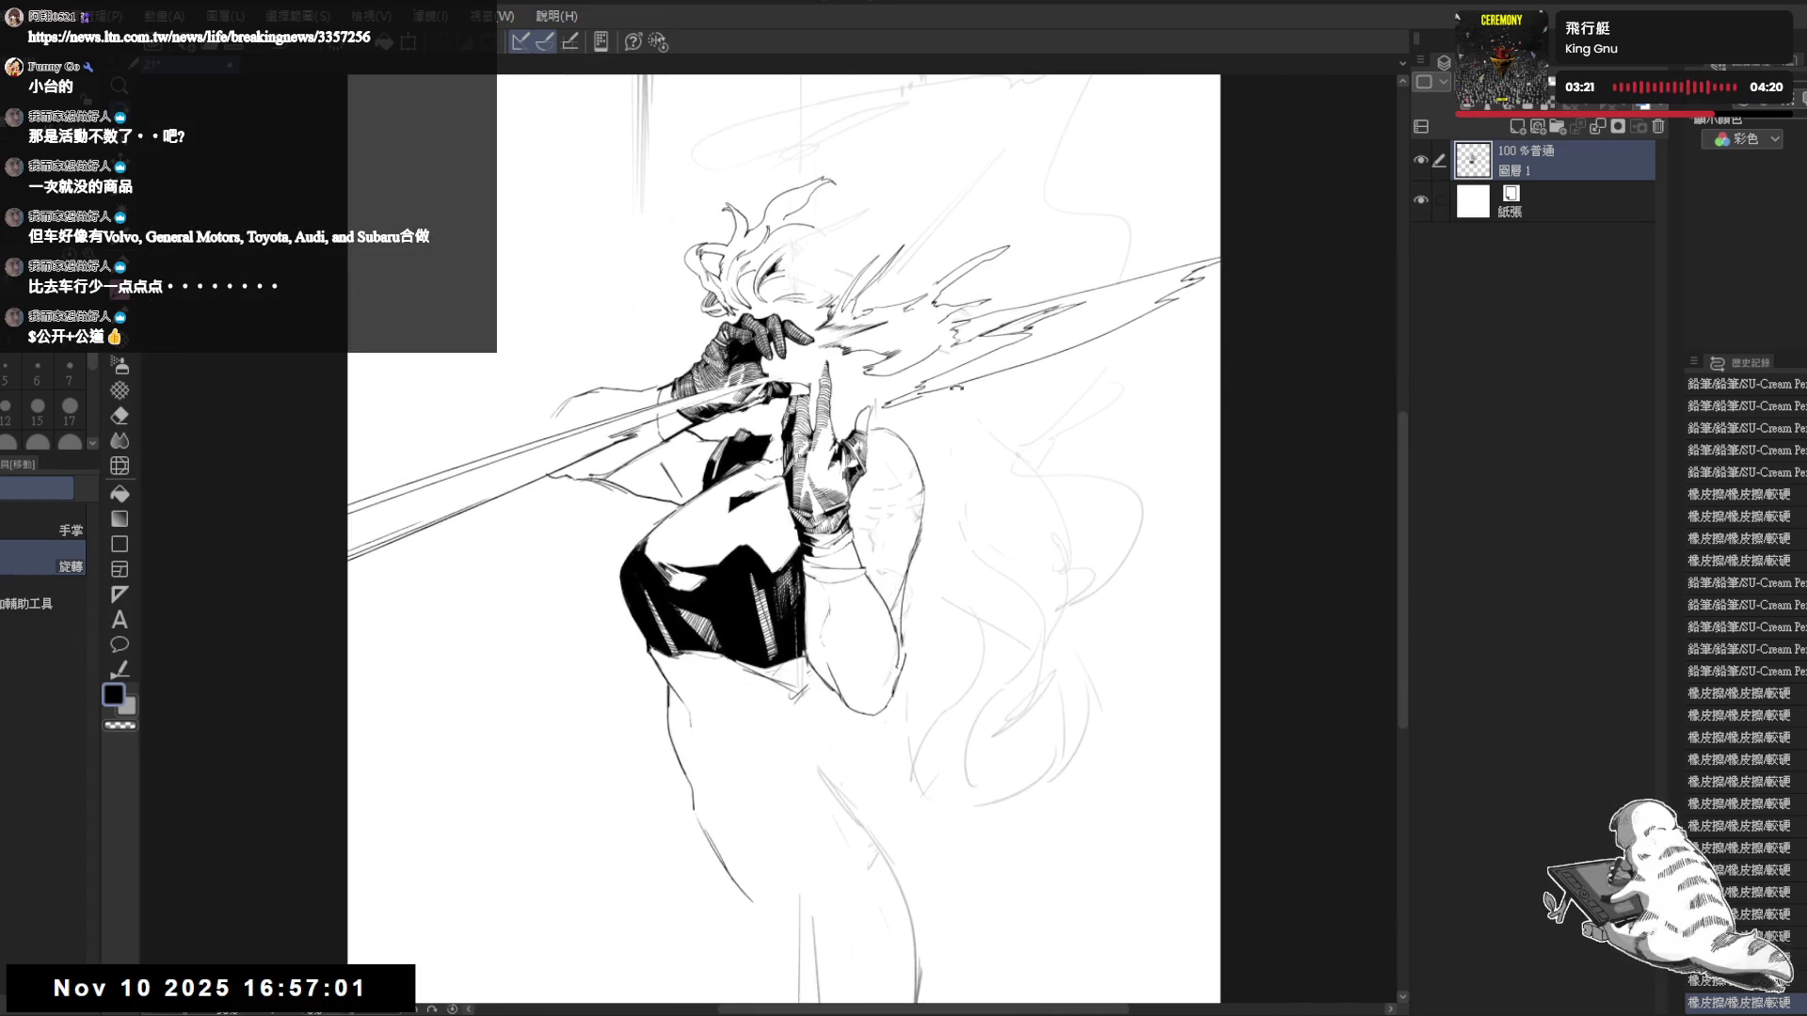
scroll(951, 391, "up", 2)
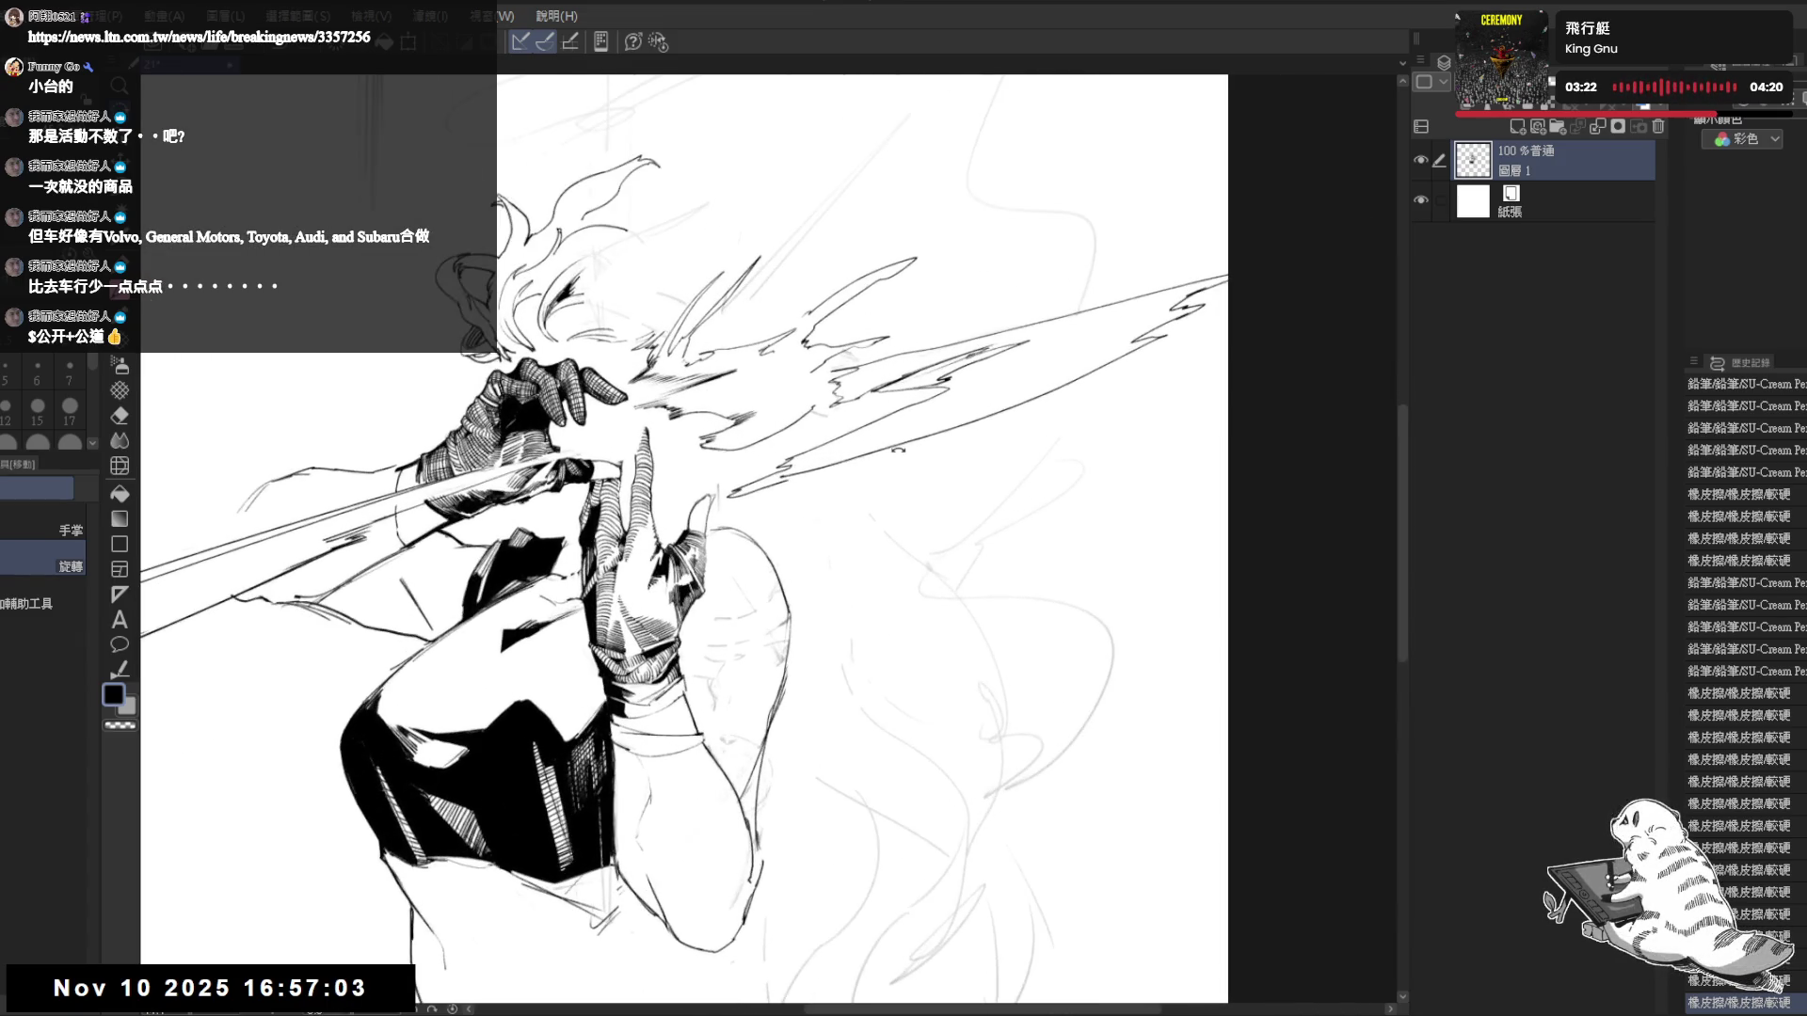
left_click_drag(646, 781, 690, 799)
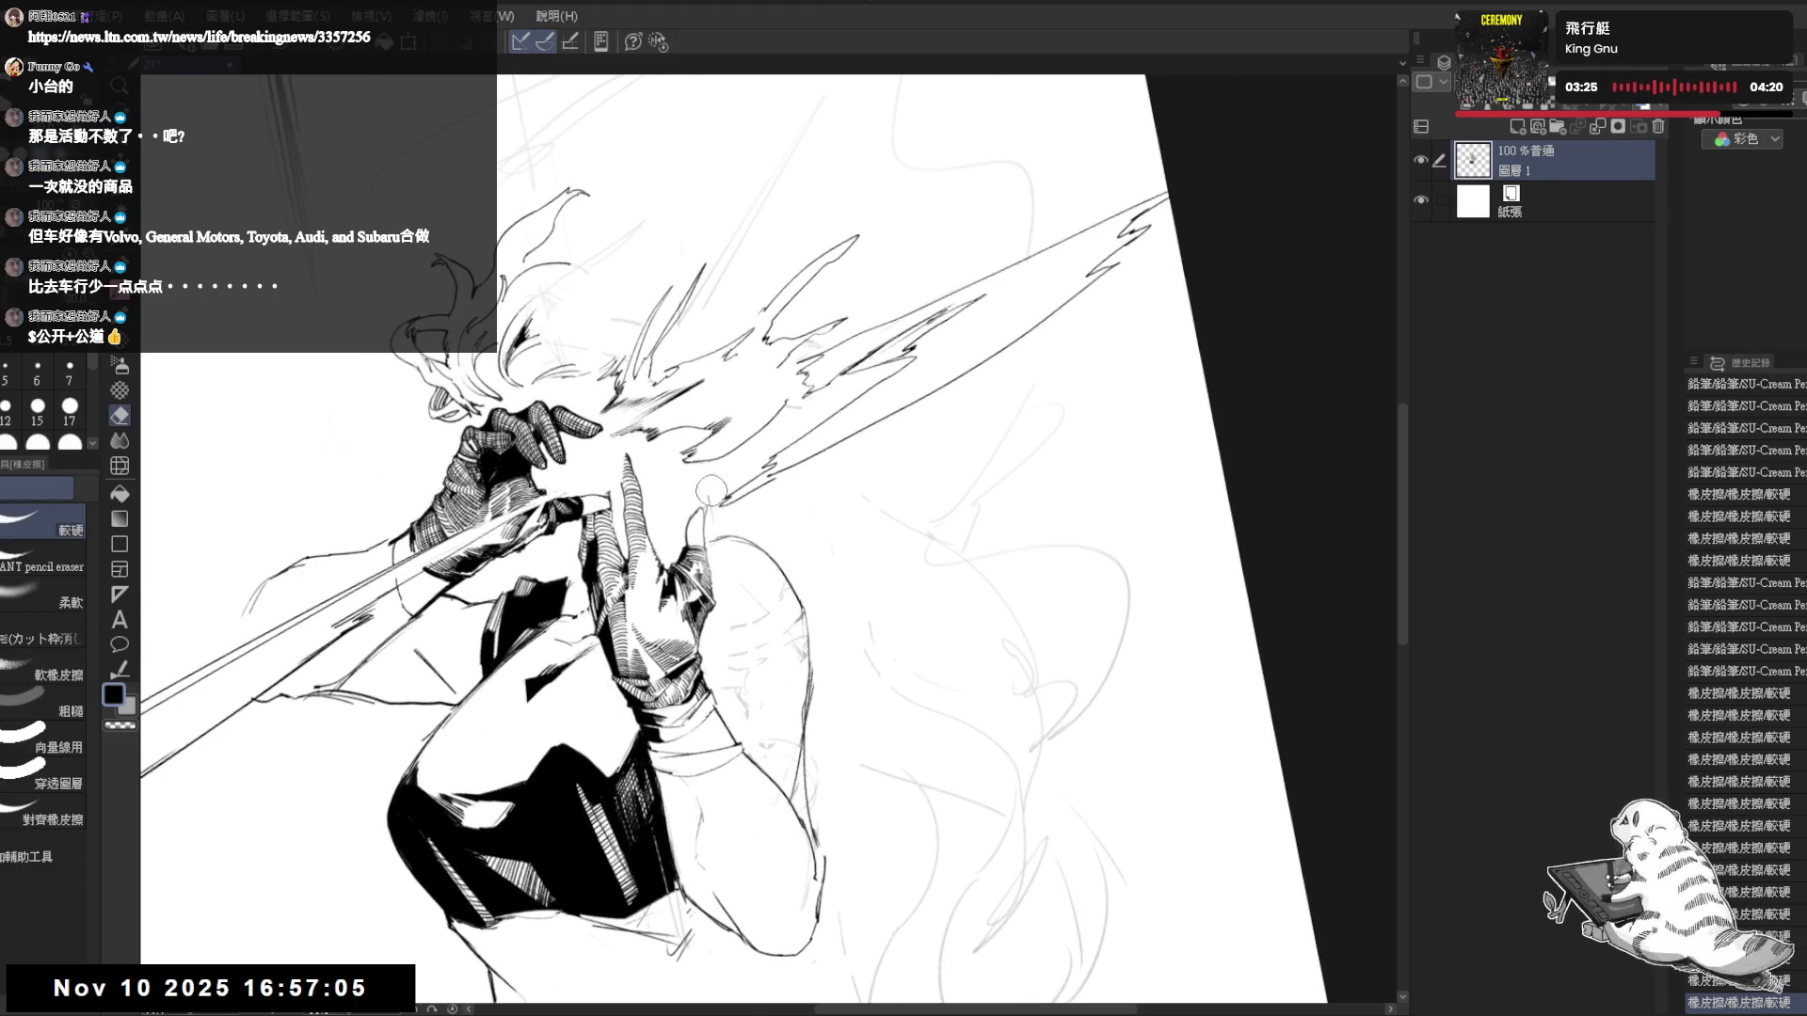
key("e")
mouse_move(720, 489)
left_mouse_down()
mouse_move(753, 515)
mouse_move(719, 475)
mouse_move(720, 496)
mouse_move(724, 471)
mouse_move(705, 544)
mouse_move(713, 511)
left_mouse_up()
key("p")
key("e")
key("p")
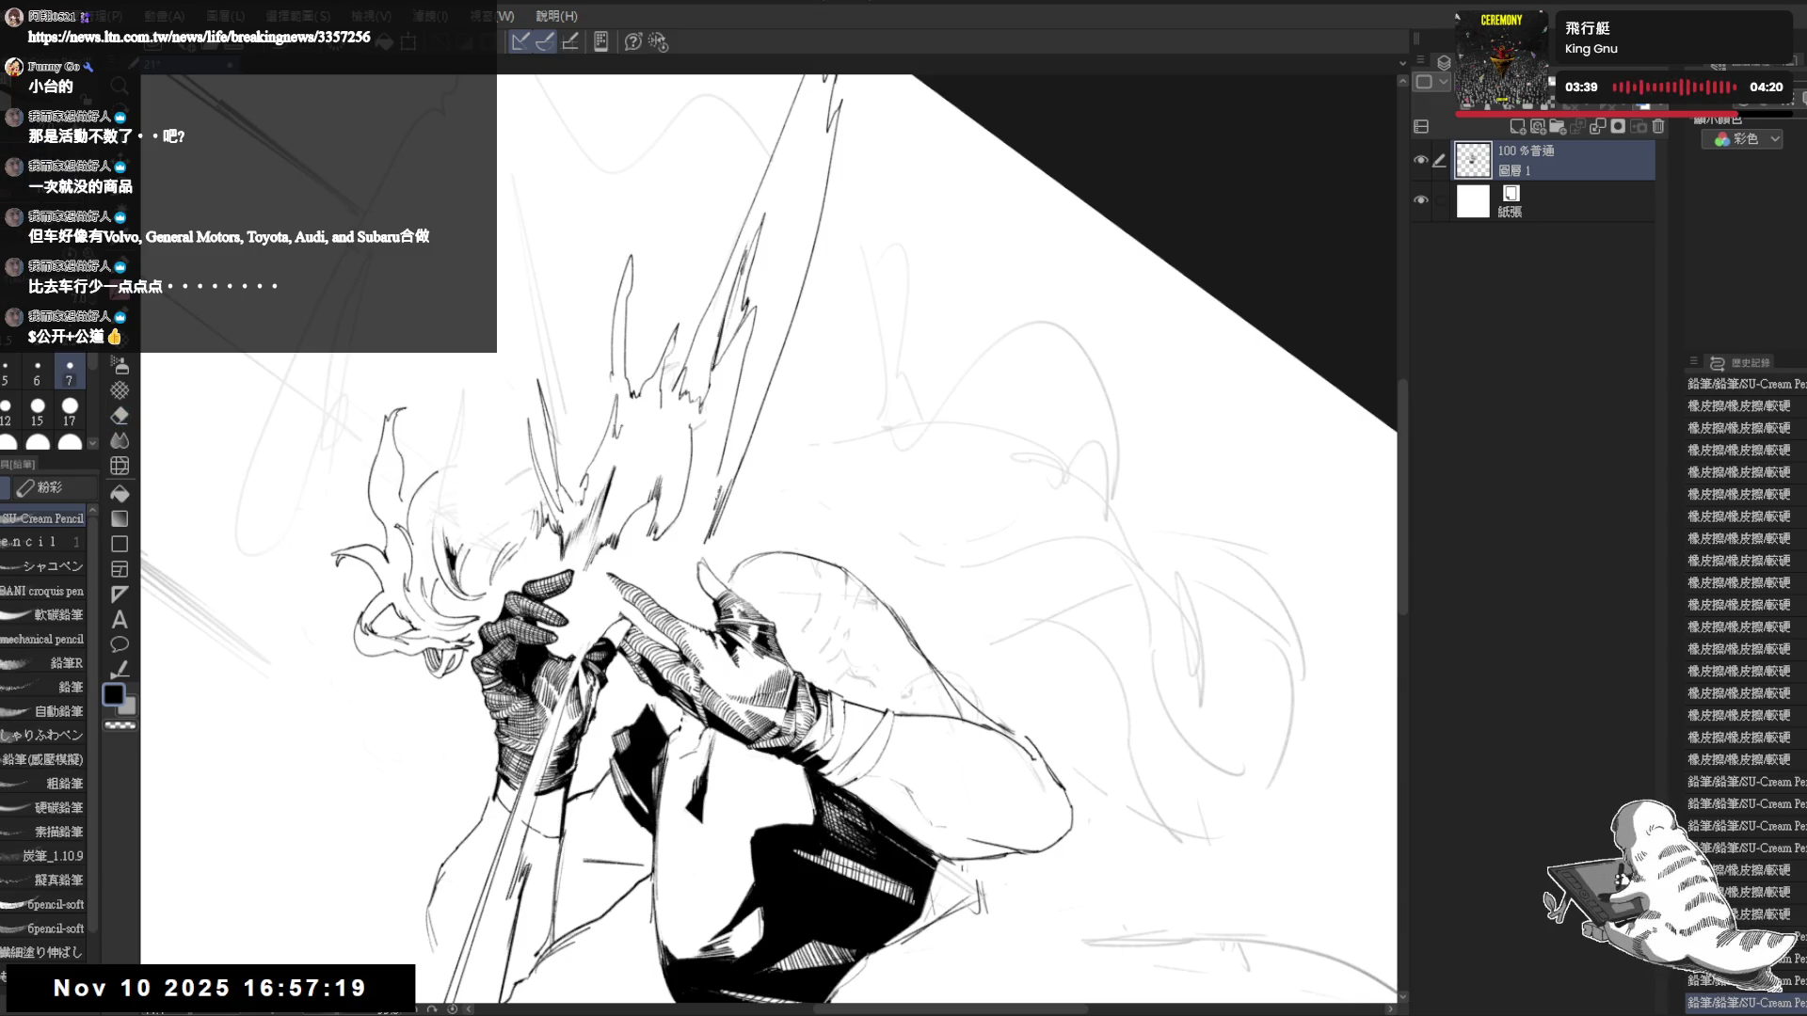
- Straighten the view, zoom out and pan slightly to see the whole figure
key("asciicircum")
key("asciicircum")
key("asciicircum")
key("ctrl+minus")
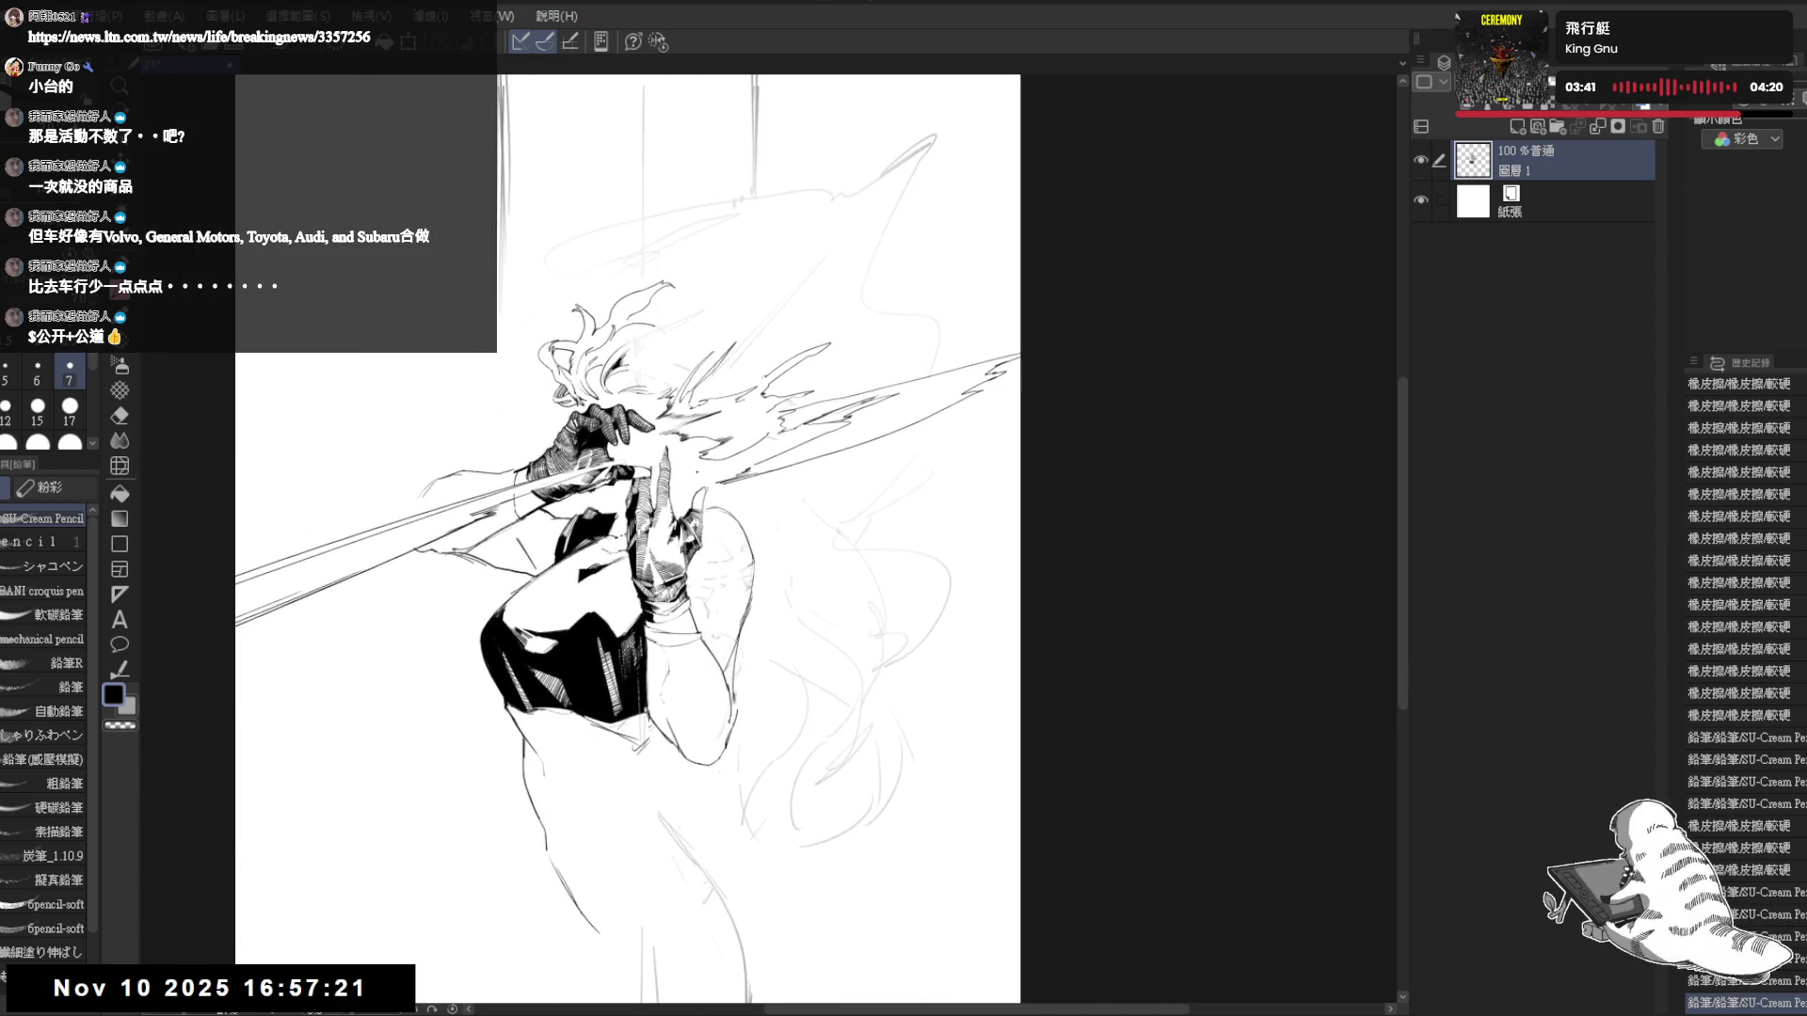
left_click_drag(678, 508, 685, 486)
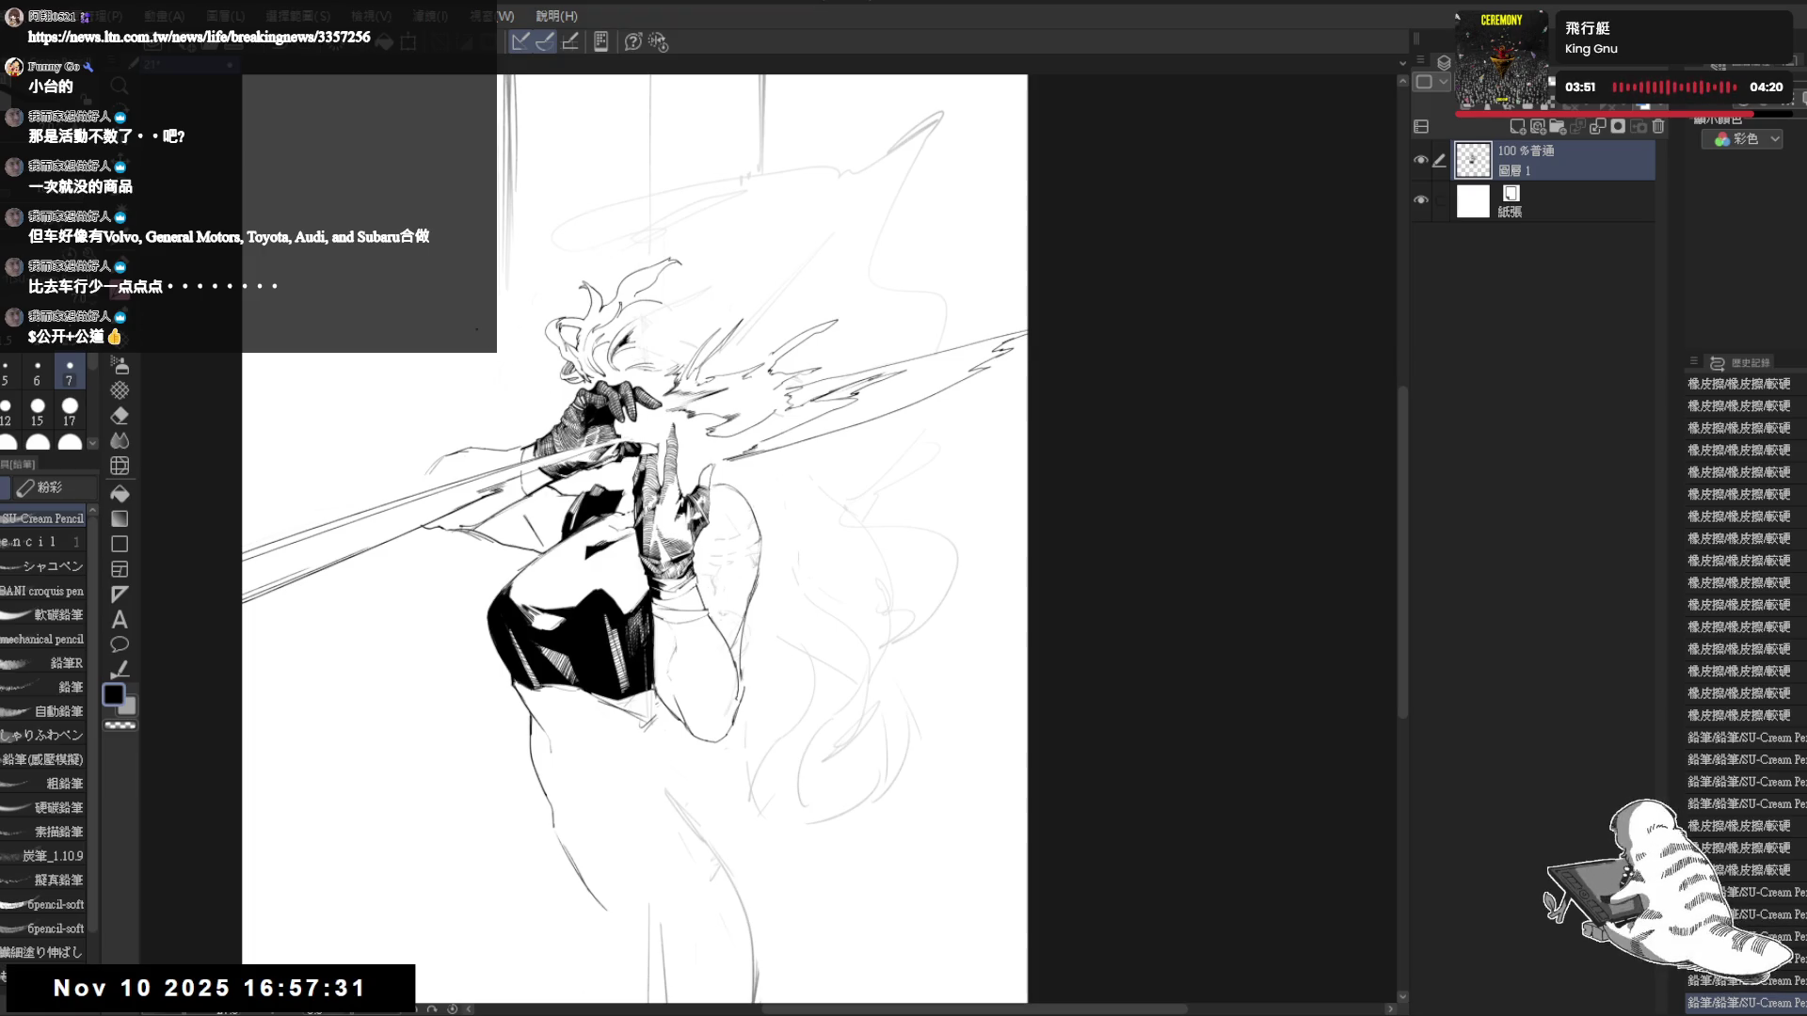
left_click_drag(633, 481, 666, 458)
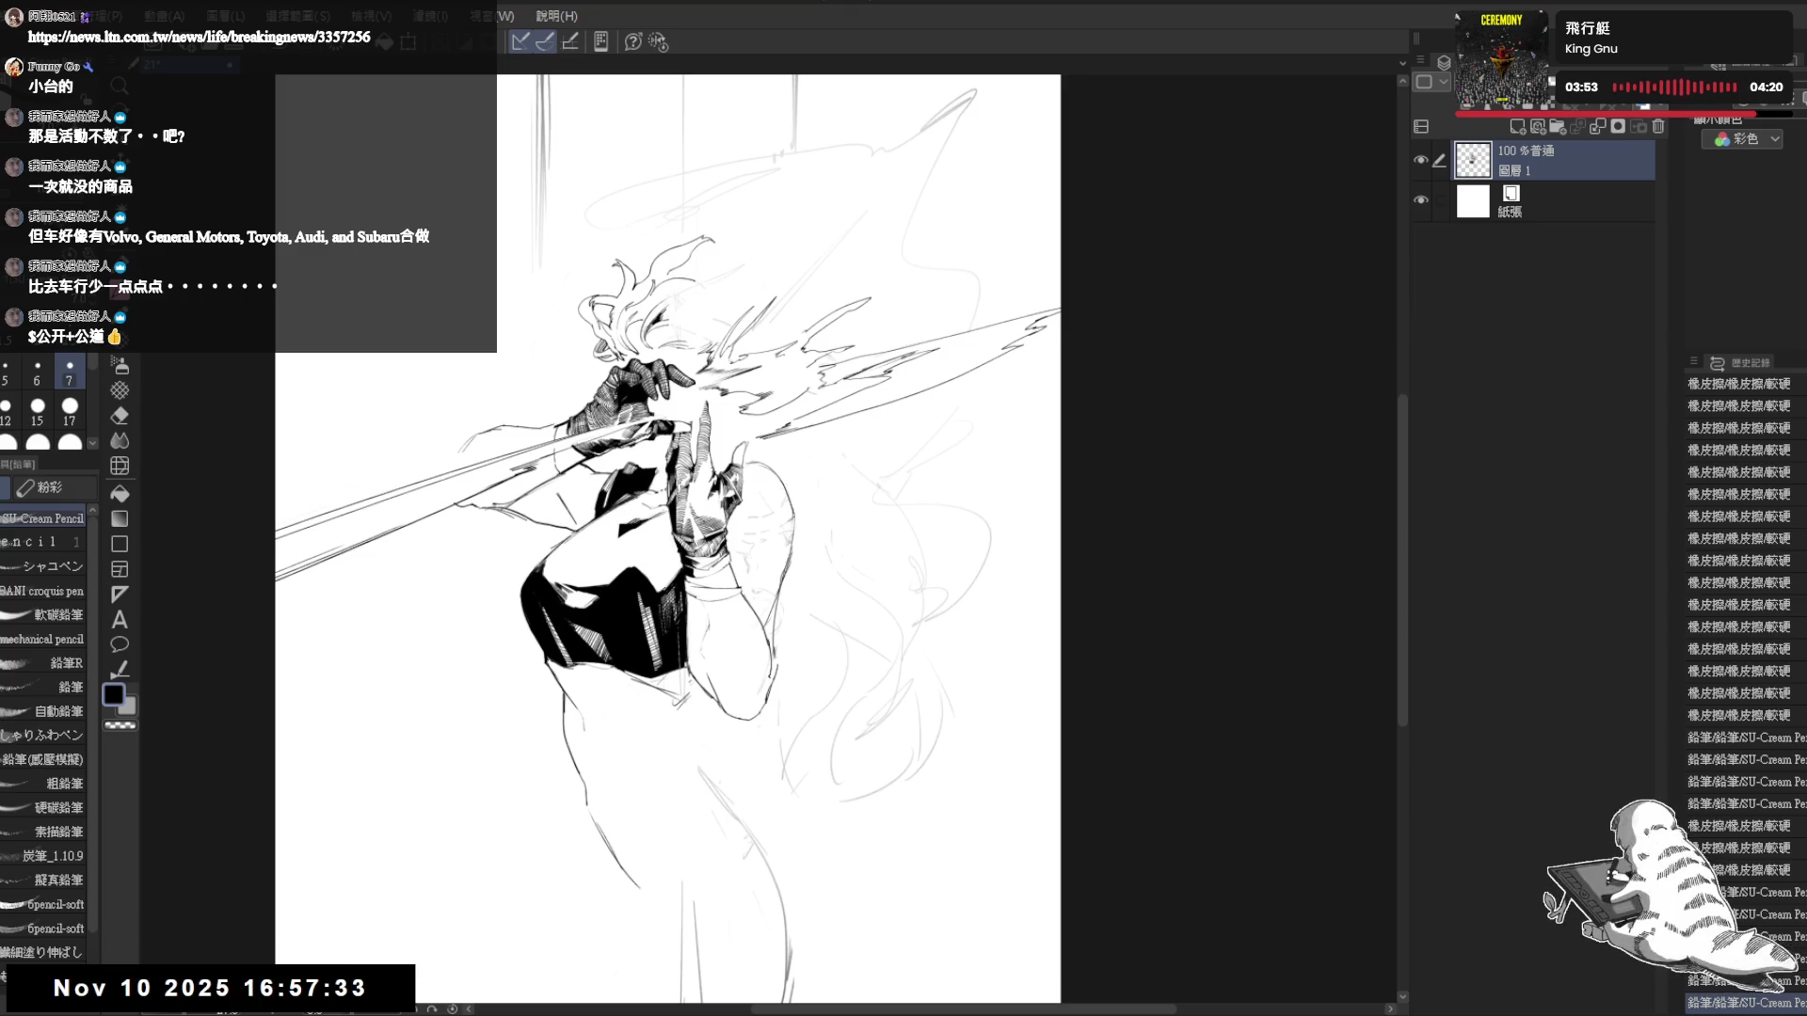
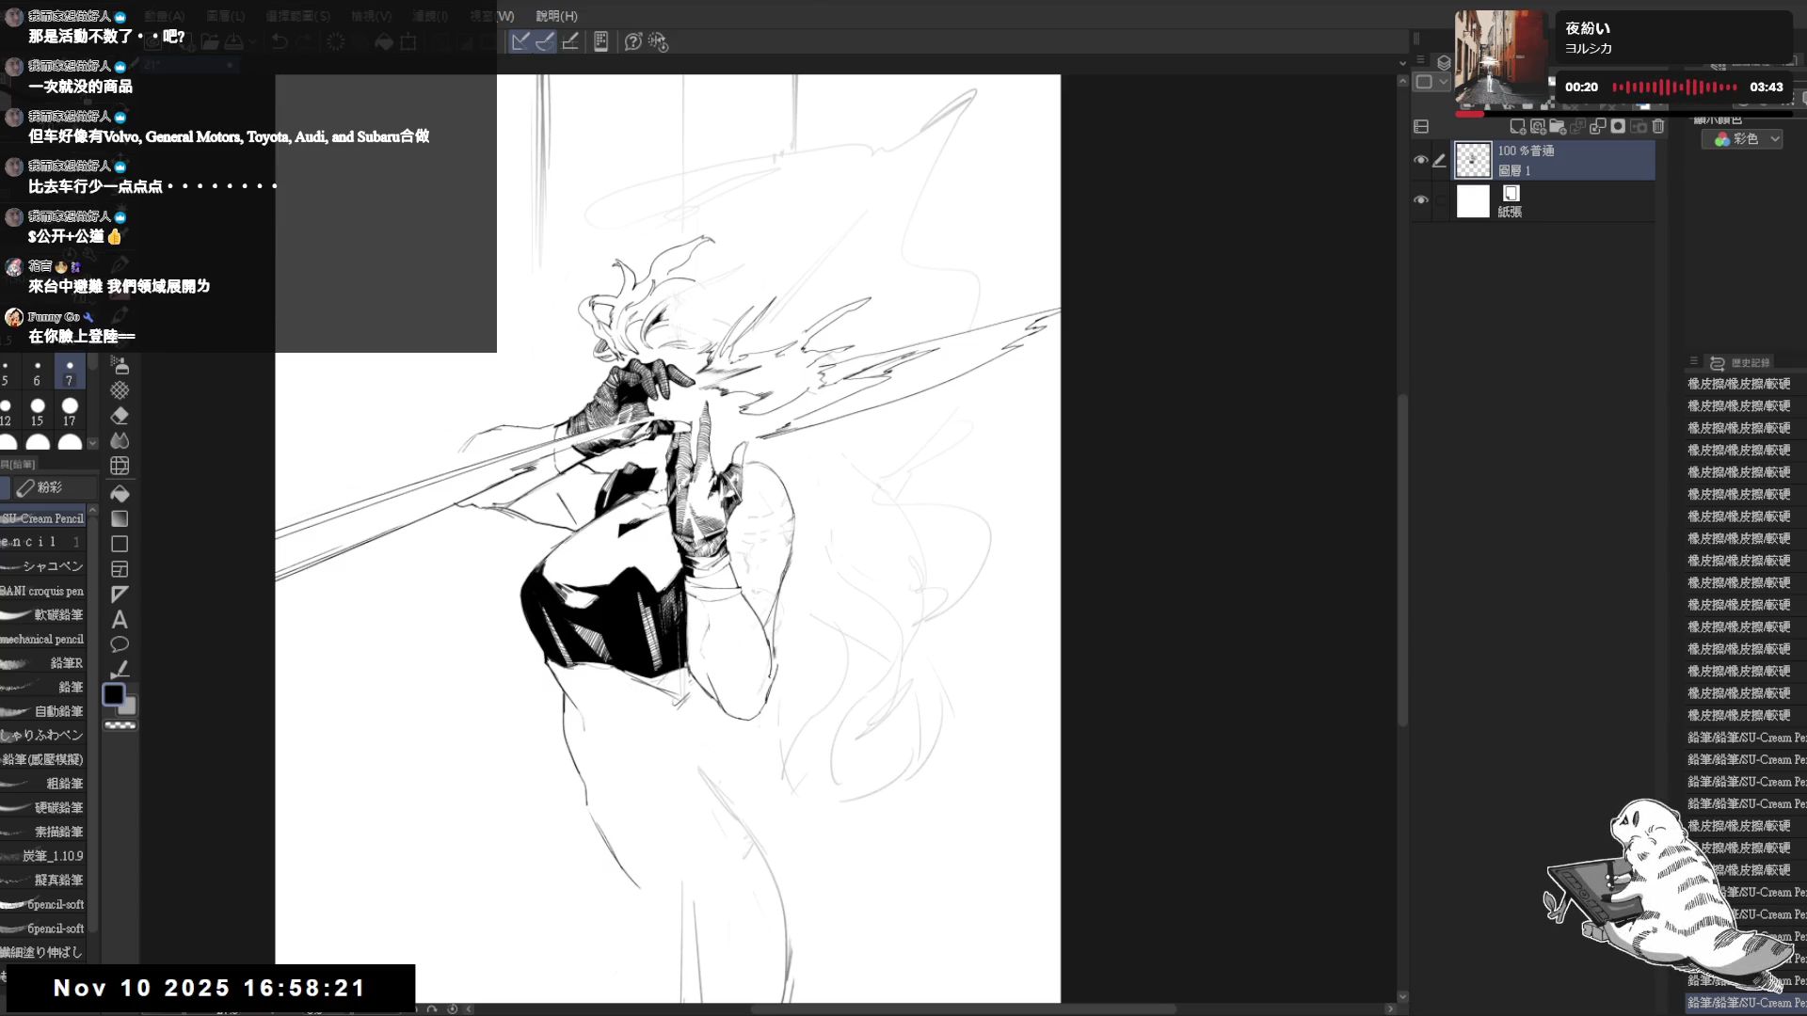
- Erase the lower part of the second blade slash
mouse_move(482, 444)
left_mouse_down()
mouse_move(557, 383)
mouse_move(573, 477)
mouse_move(553, 611)
left_mouse_up()
scroll(559, 401, "up", 1)
key("e")
left_click_drag(623, 503, 518, 724)
key("p")
key("e")
left_click_drag(607, 442, 518, 753)
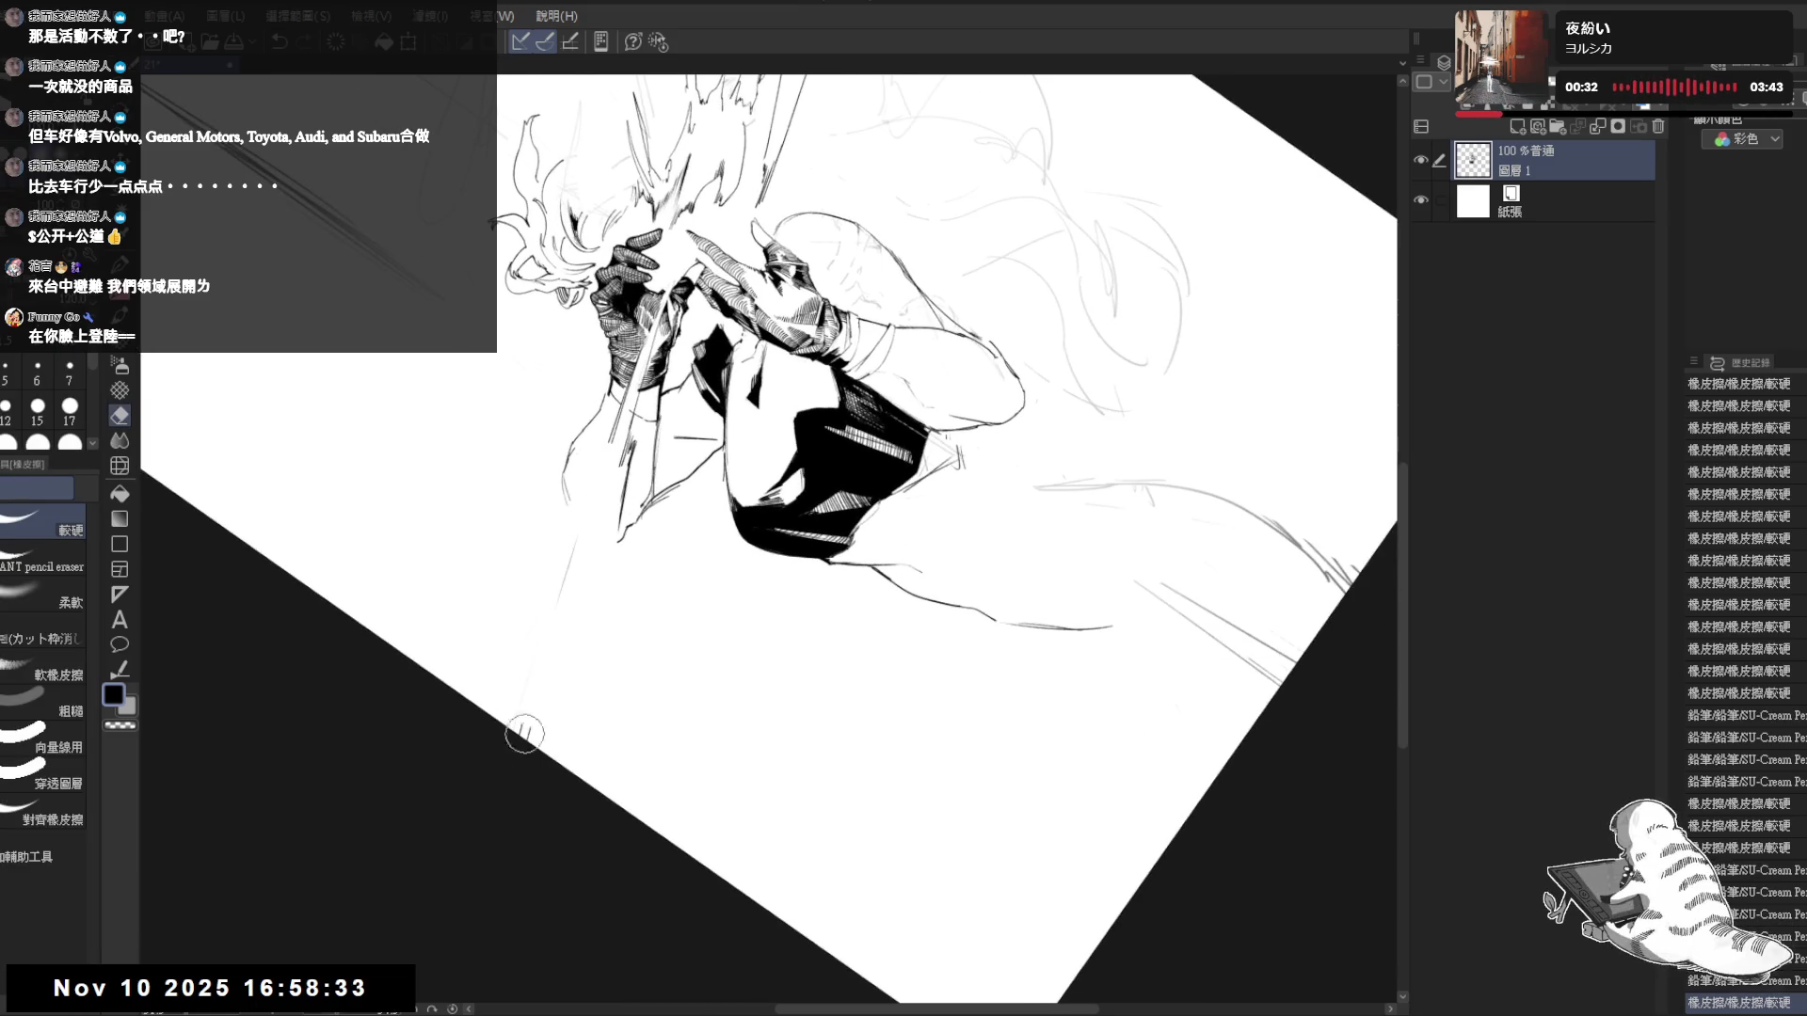
- Tilt the canvas clockwise and erase a small piece of the line work
key("minus")
key("minus")
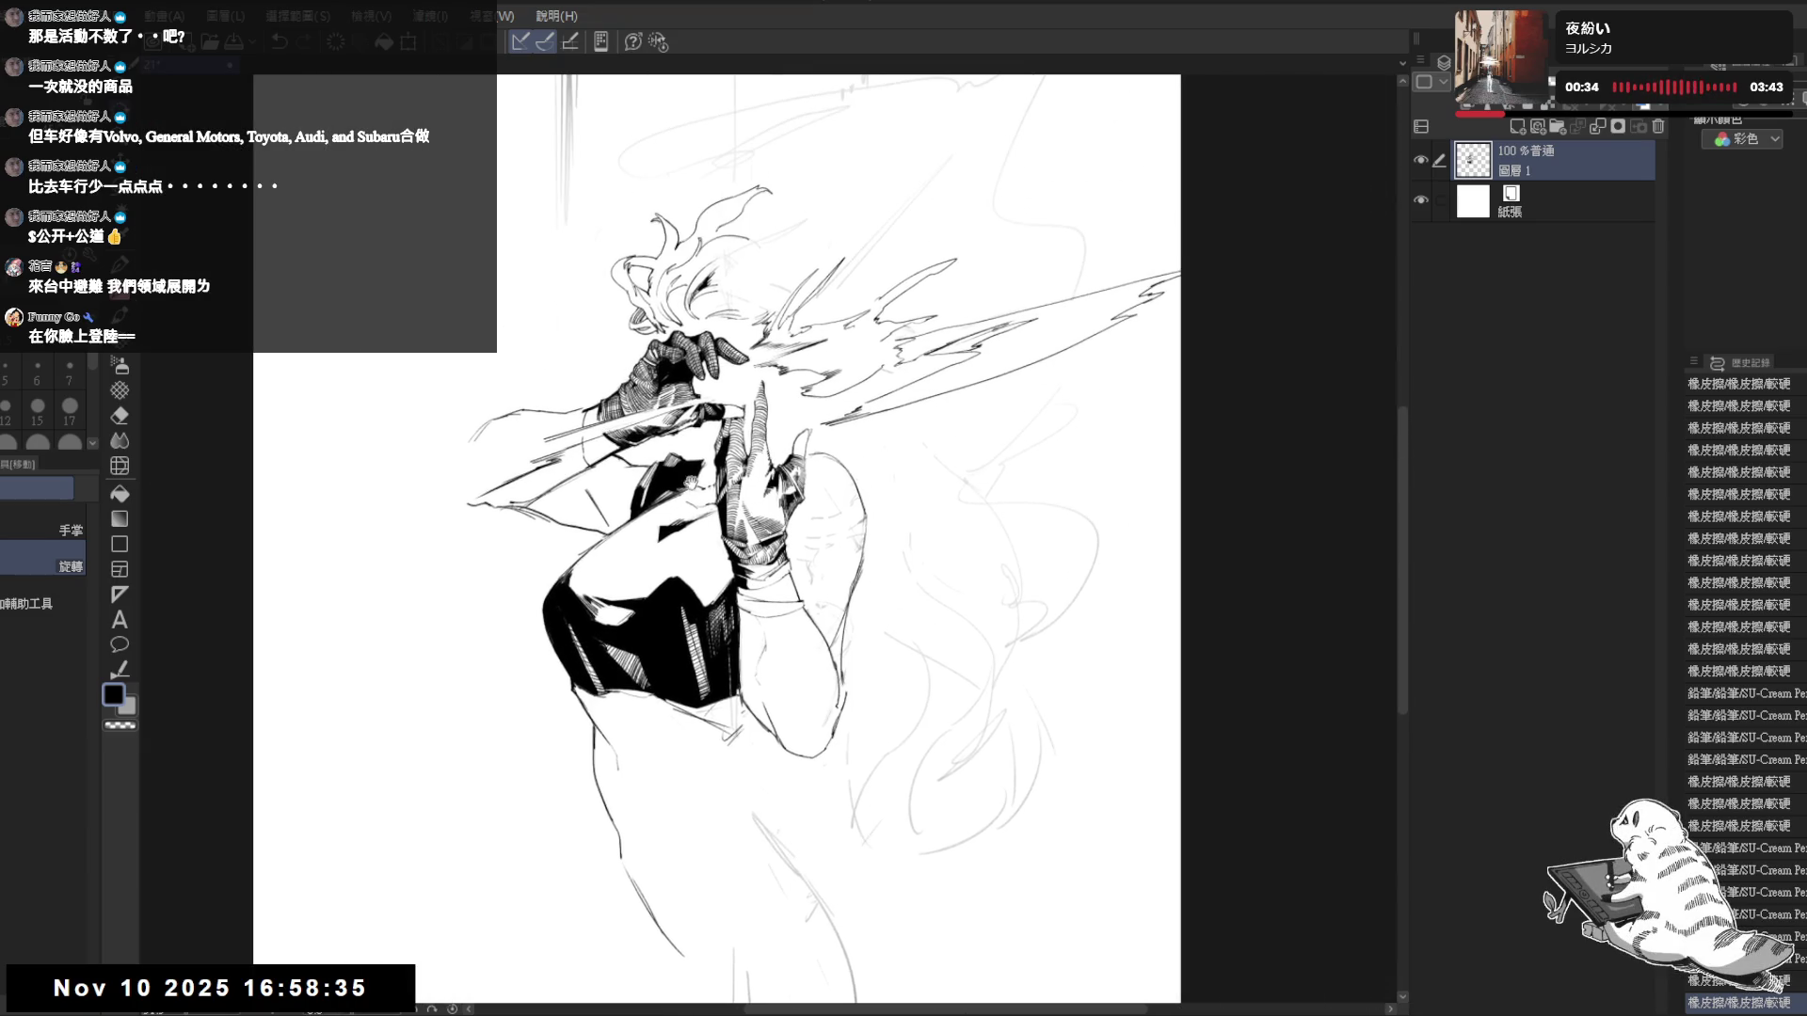
left_click_drag(519, 711, 502, 719)
left_click_drag(729, 303, 776, 424)
key("e")
left_click_drag(610, 425, 616, 414)
key("p")
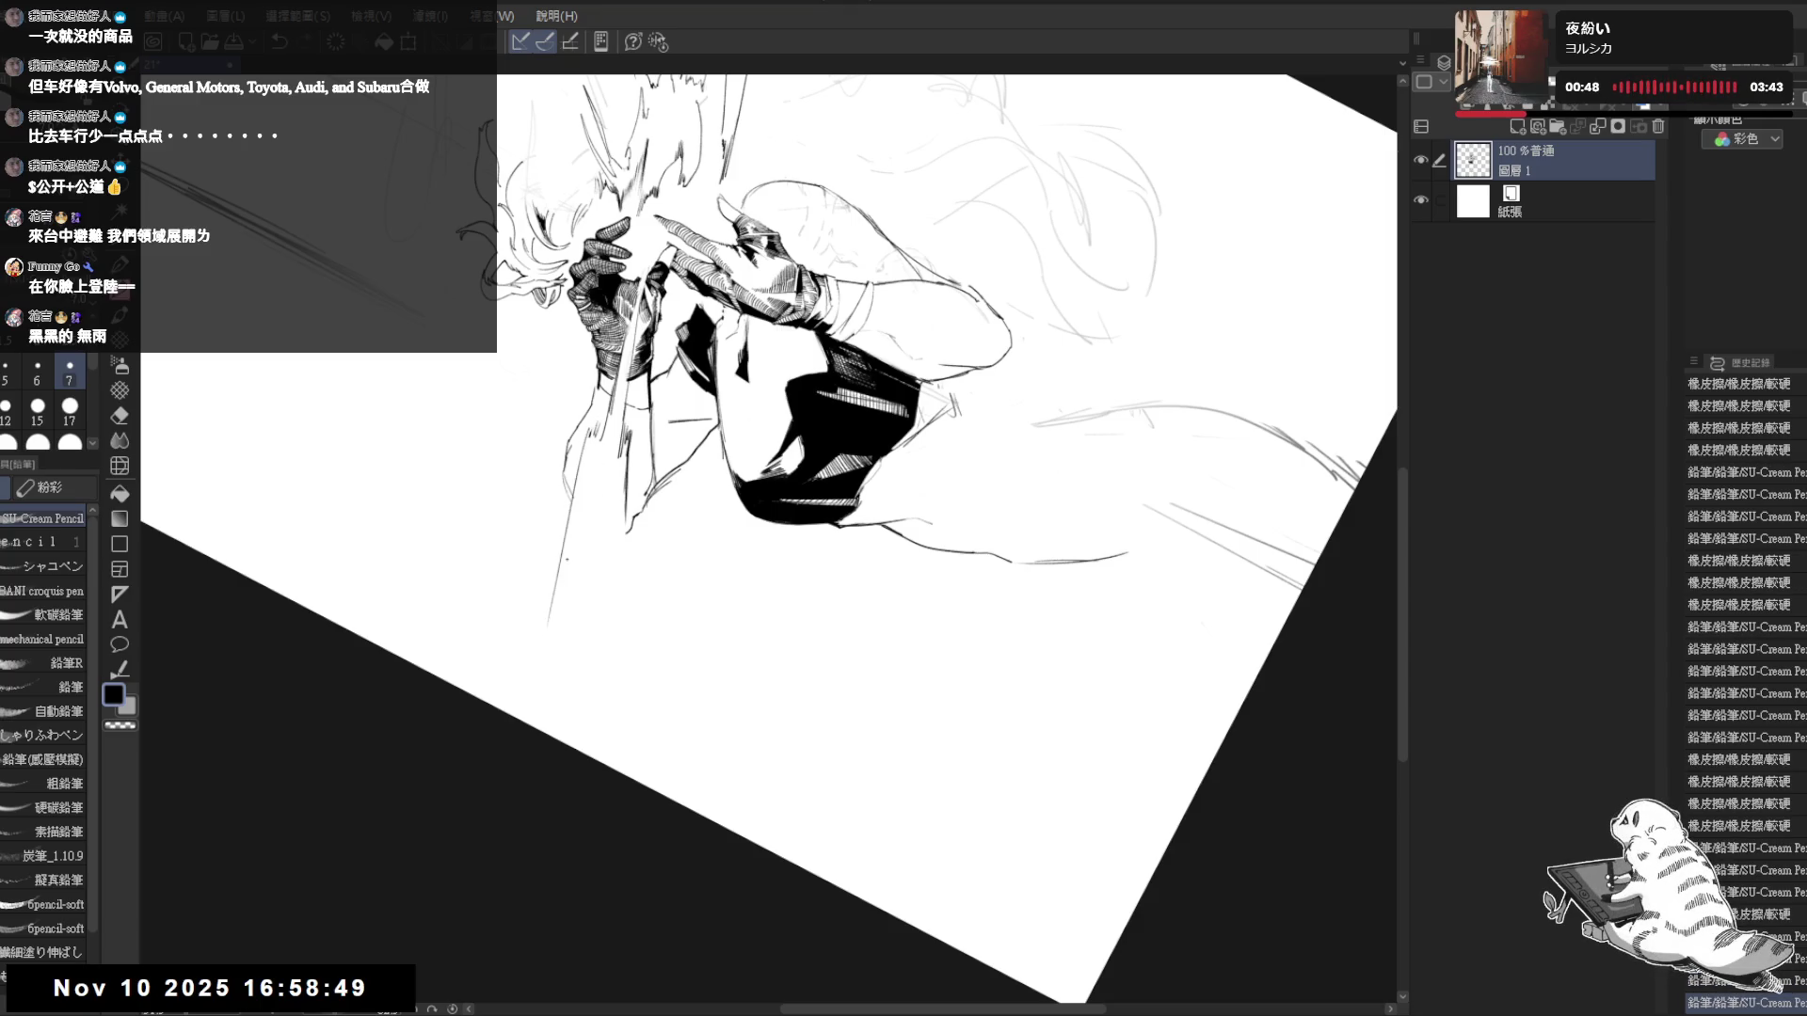
- Reset the rotation, then recentre the figure with a clockwise tilt and zoom
key("ctrl+@")
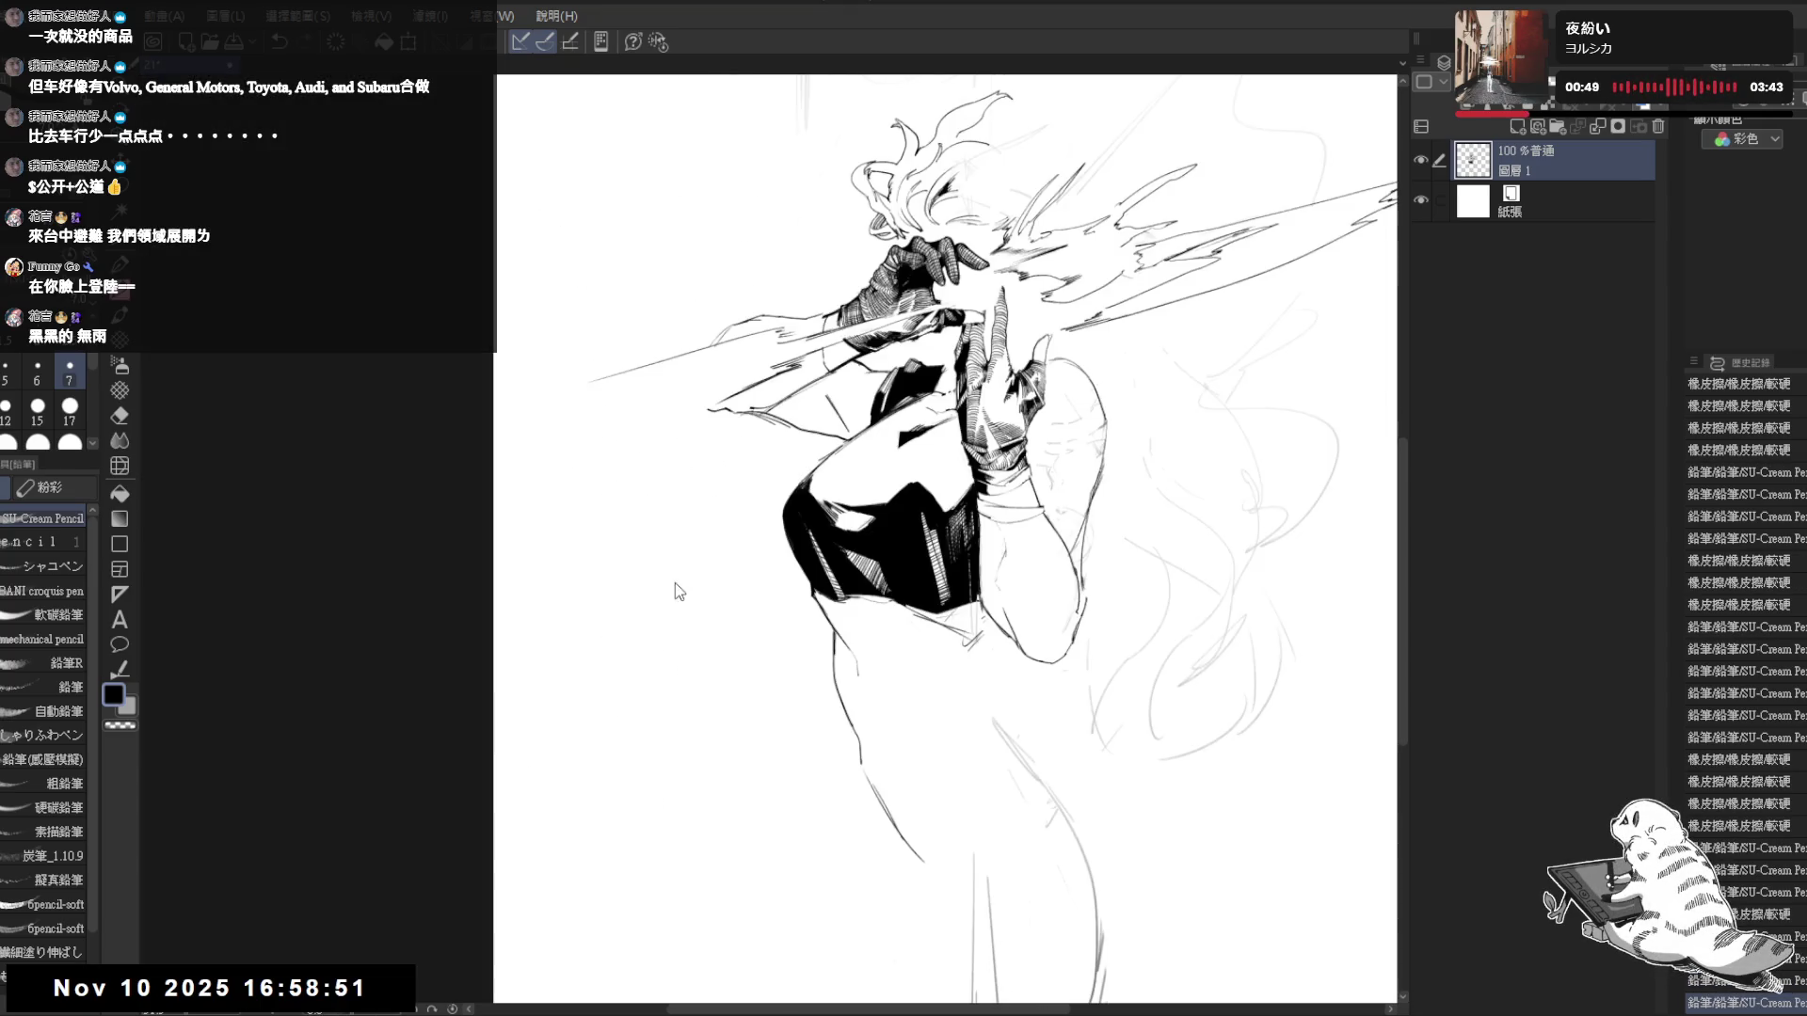
mouse_move(674, 583)
left_mouse_down()
mouse_move(527, 499)
mouse_move(404, 375)
left_mouse_up()
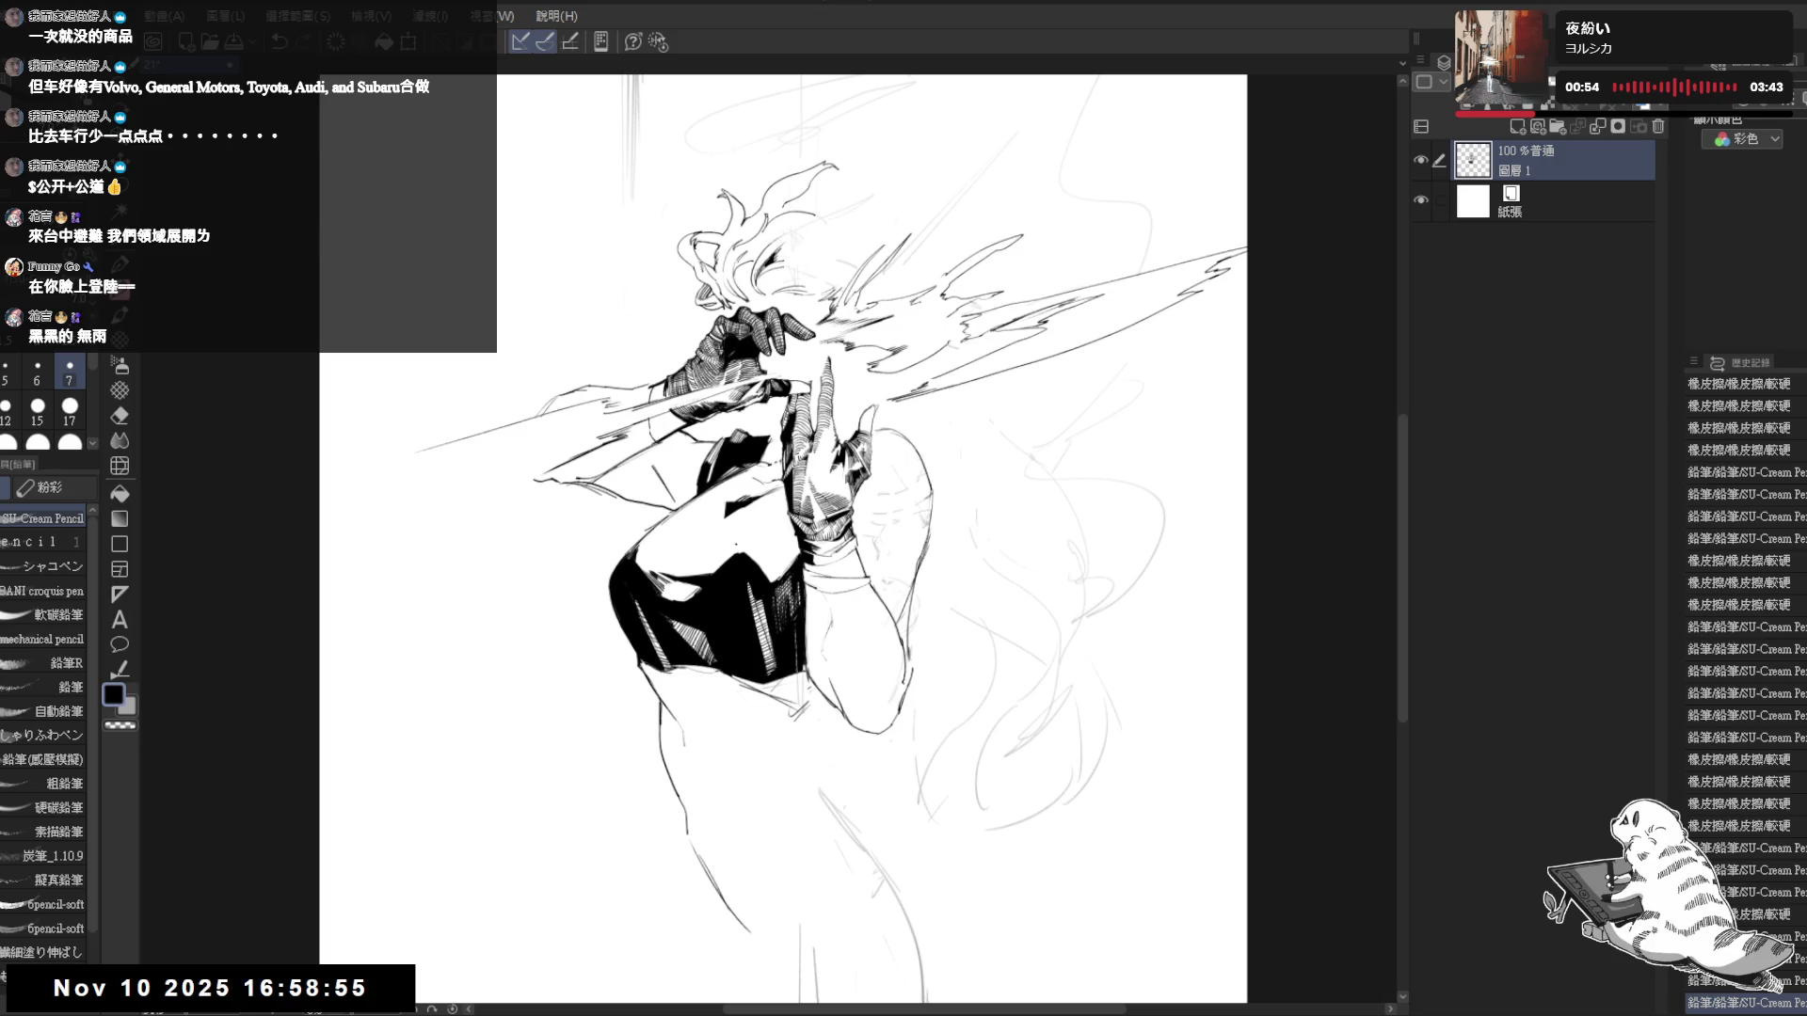
left_click_drag(979, 625, 834, 662)
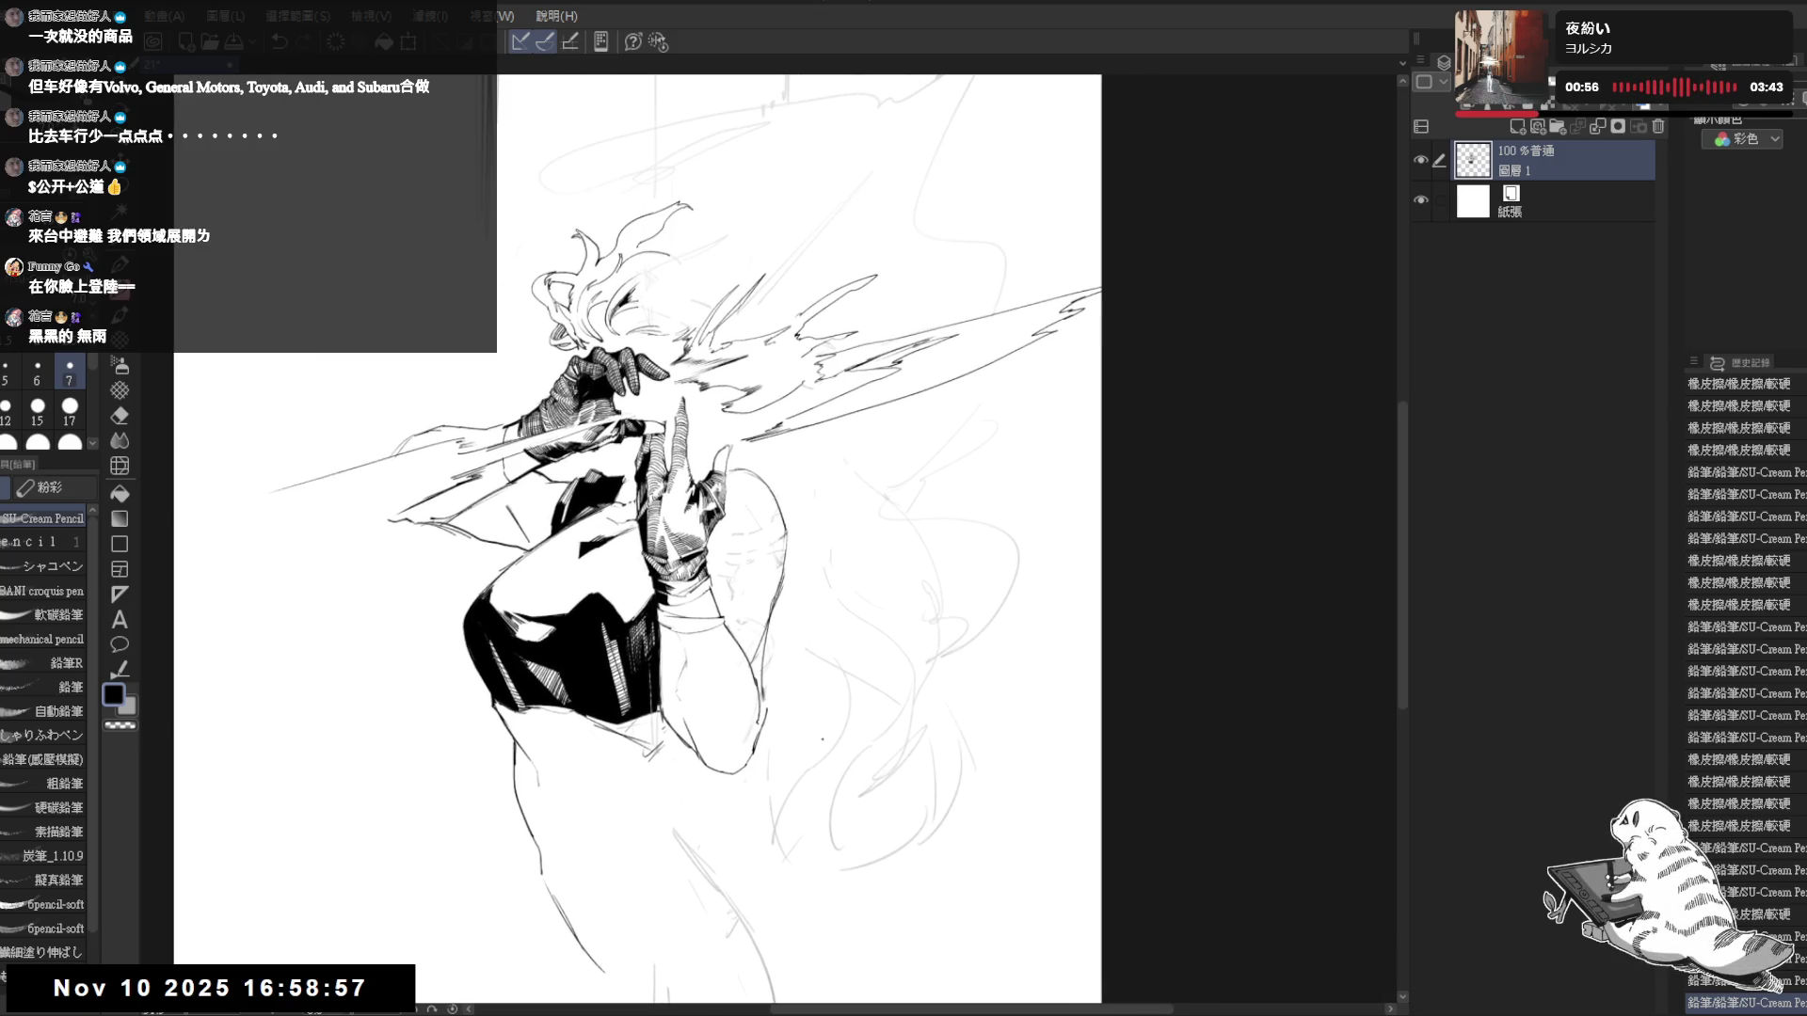
left_click_drag(664, 555, 790, 471)
key("e")
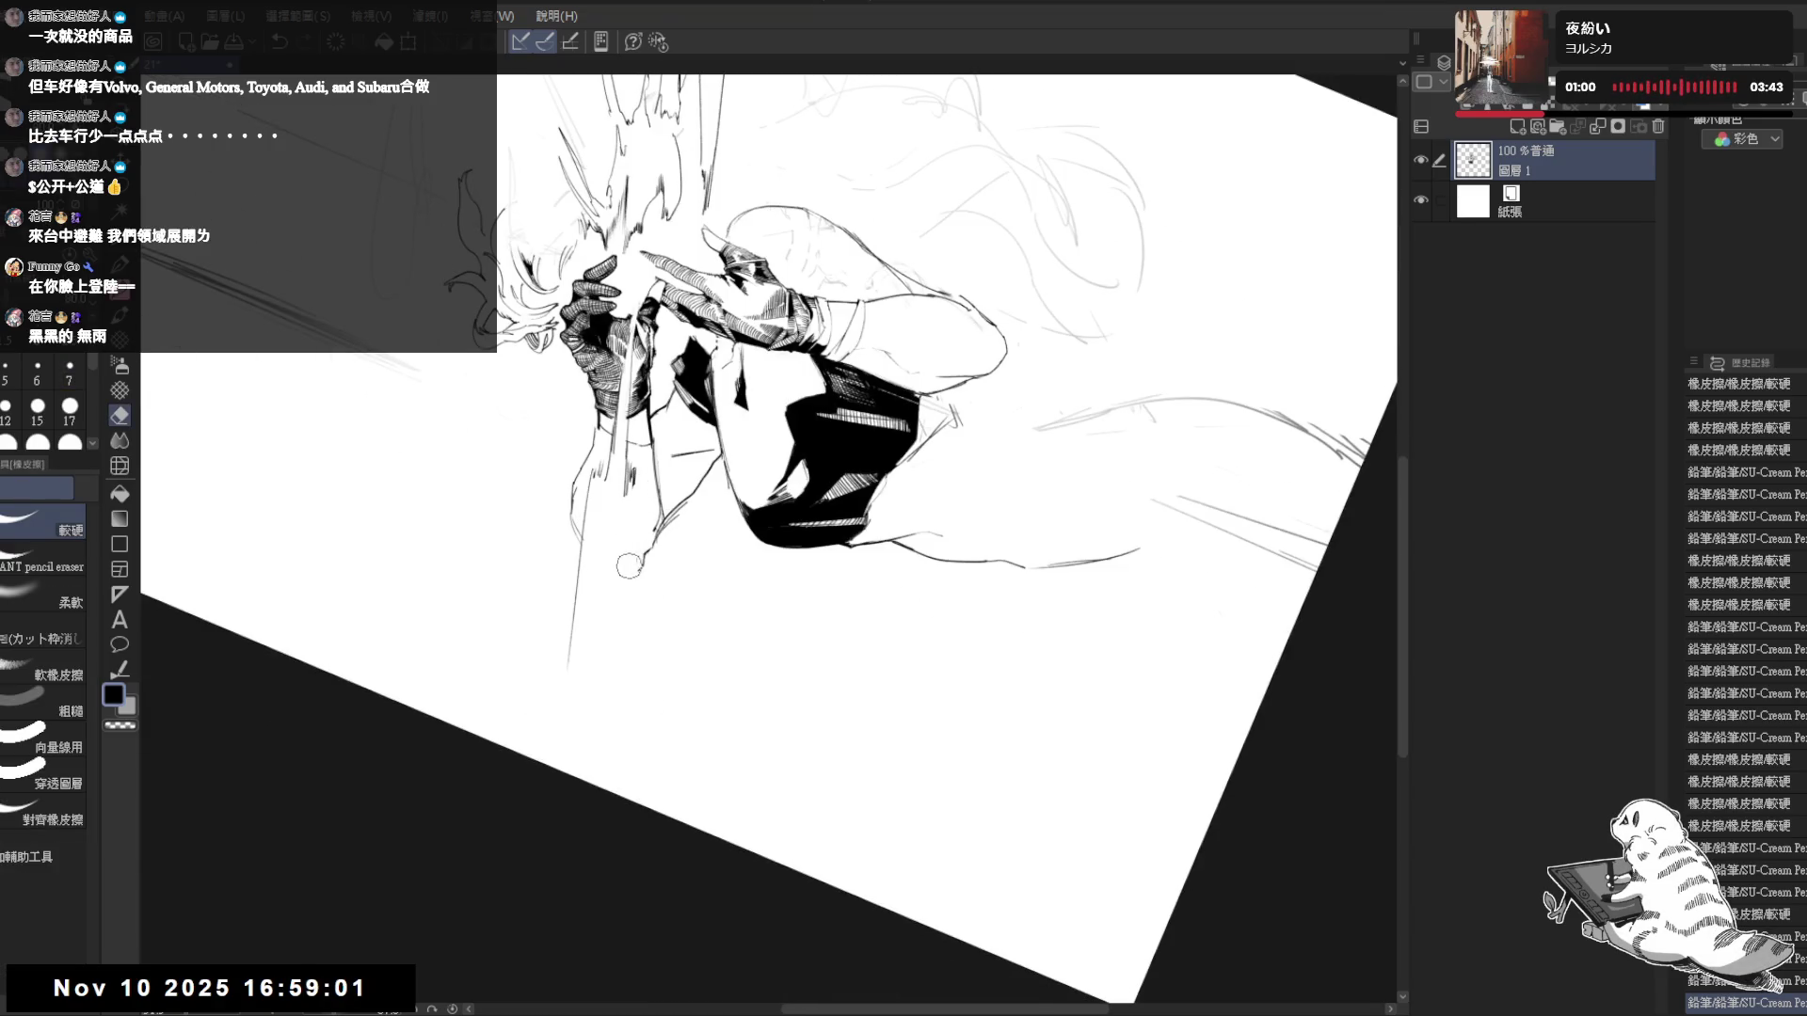
key("p")
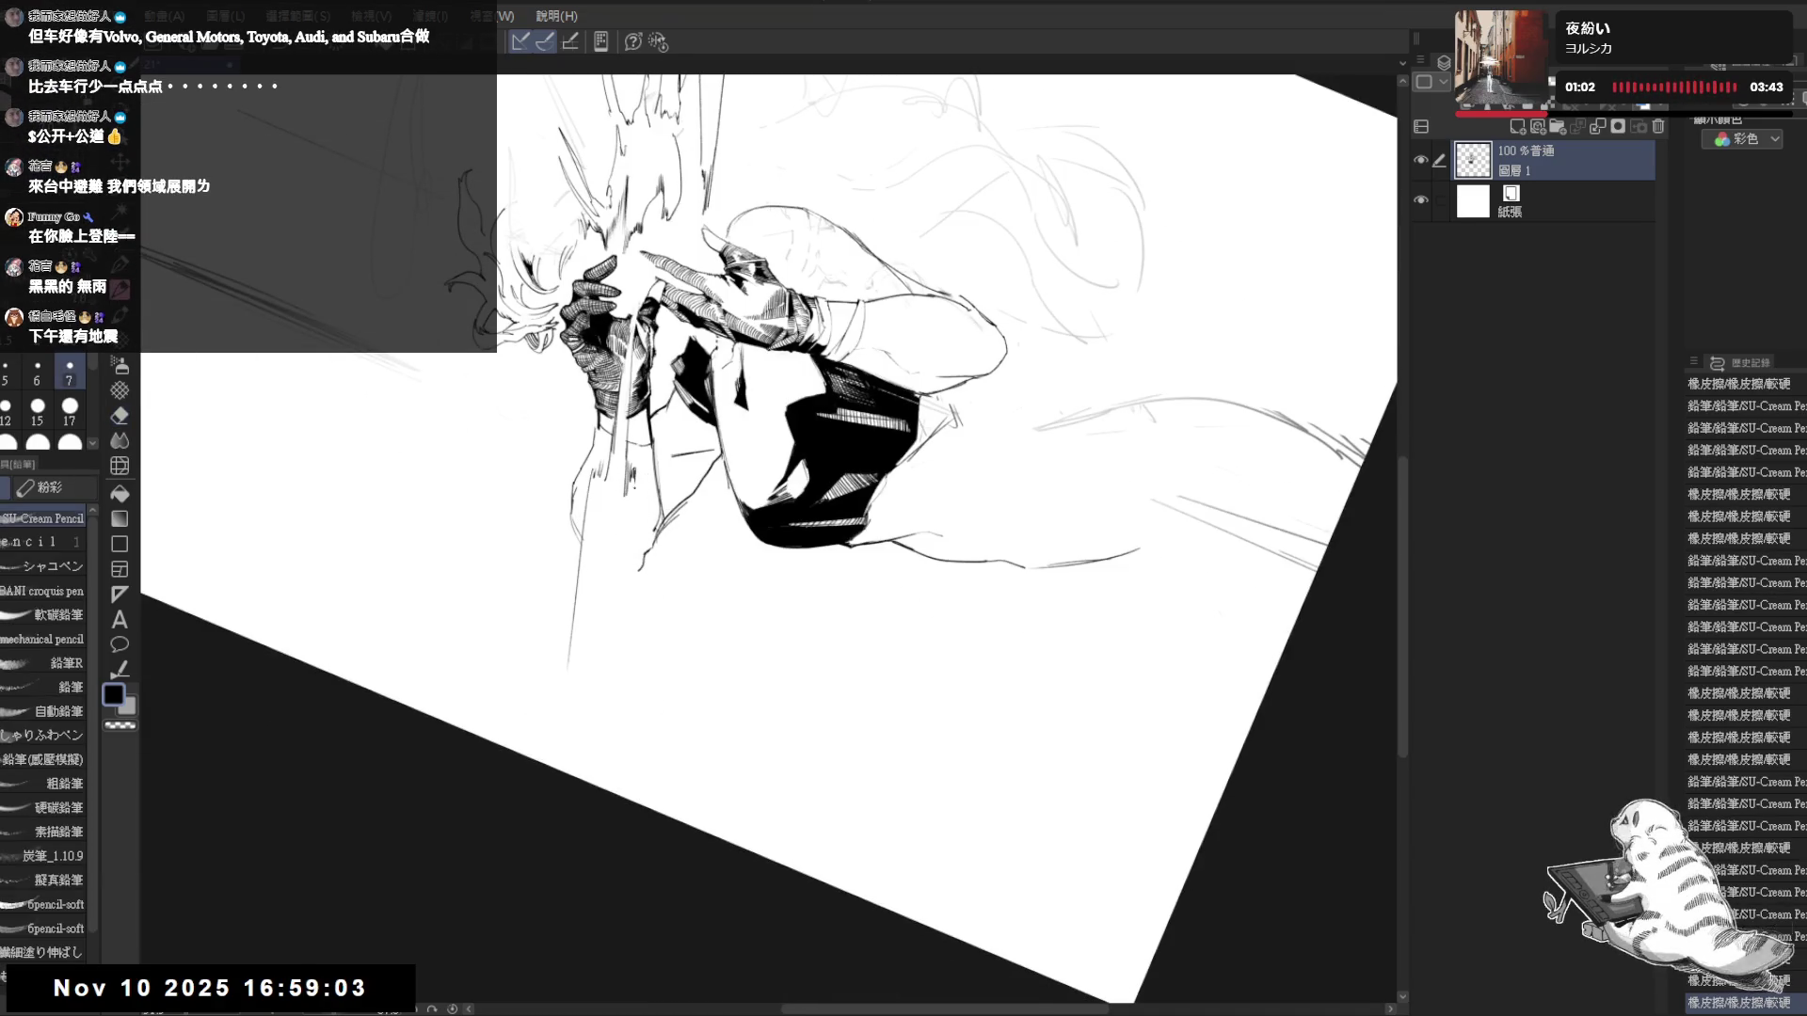
- Add short vertical pencil strokes below the gloved hands, undoing the extra ones, then check mirrored
left_click_drag(632, 474, 634, 610)
left_click_drag(626, 484, 620, 601)
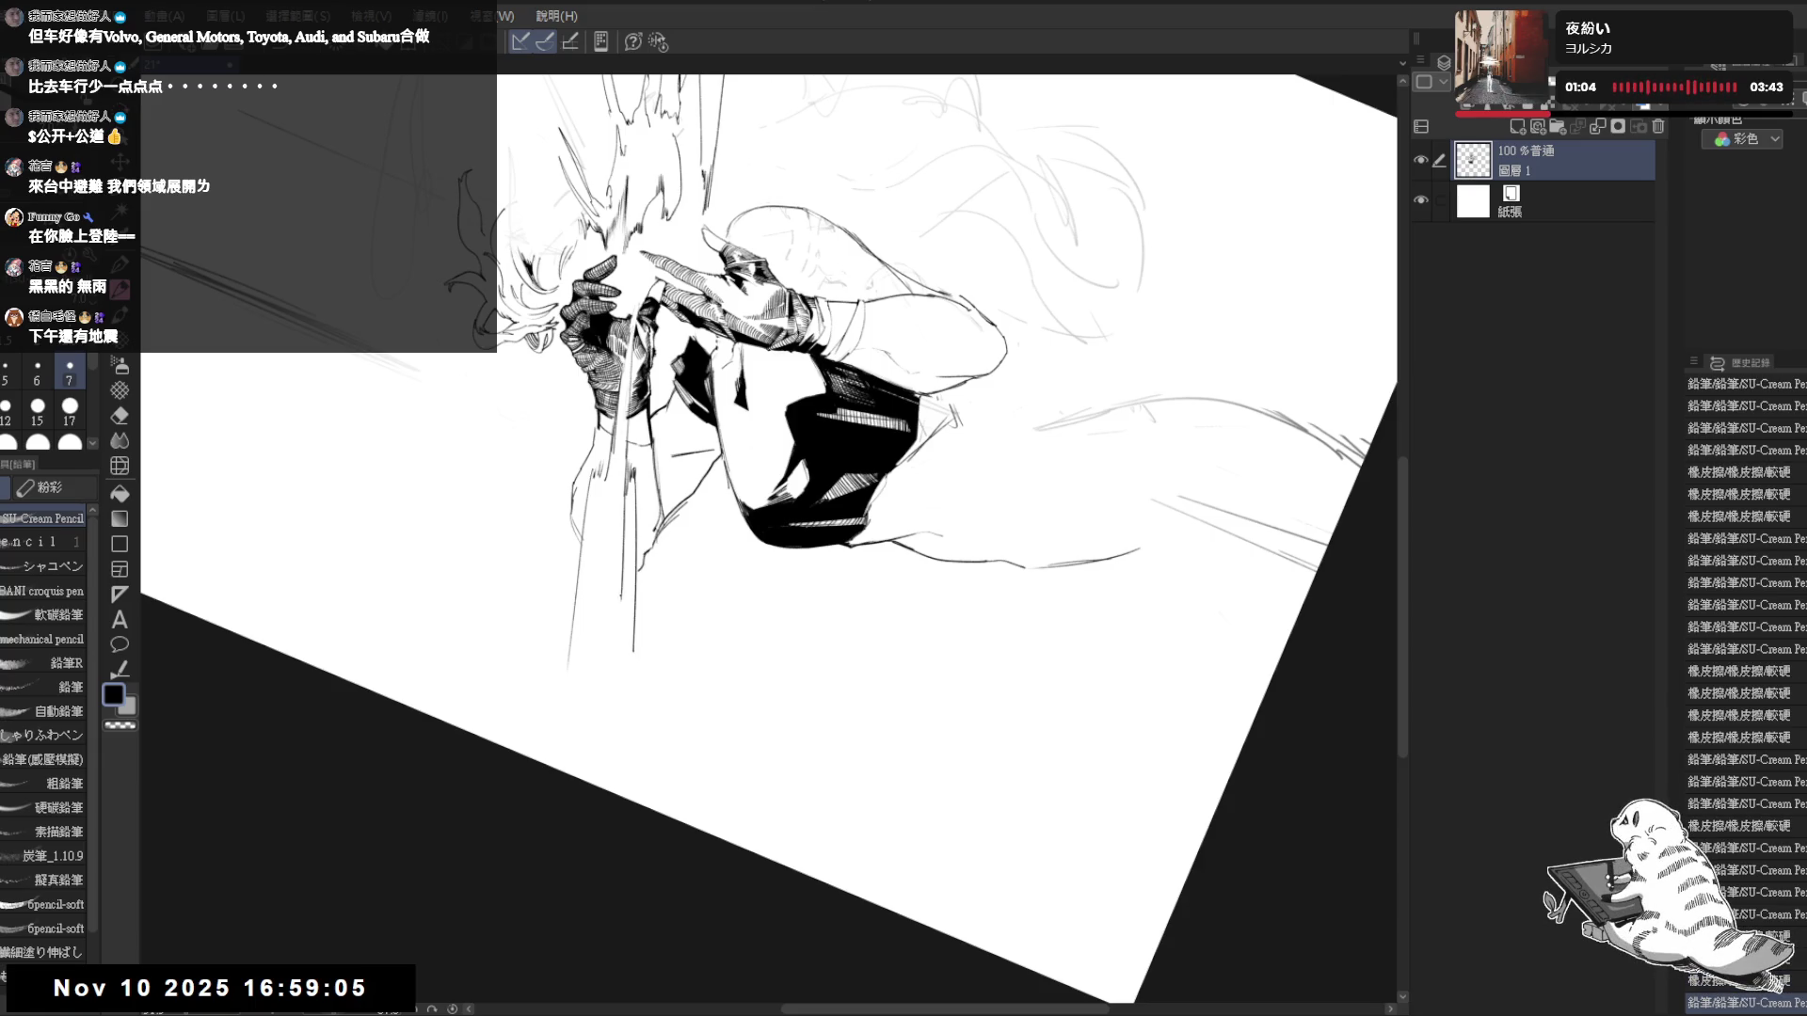
left_click_drag(626, 474, 623, 573)
key("ctrl+z")
left_click_drag(626, 477, 623, 573)
key("ctrl+z")
key("ctrl+z")
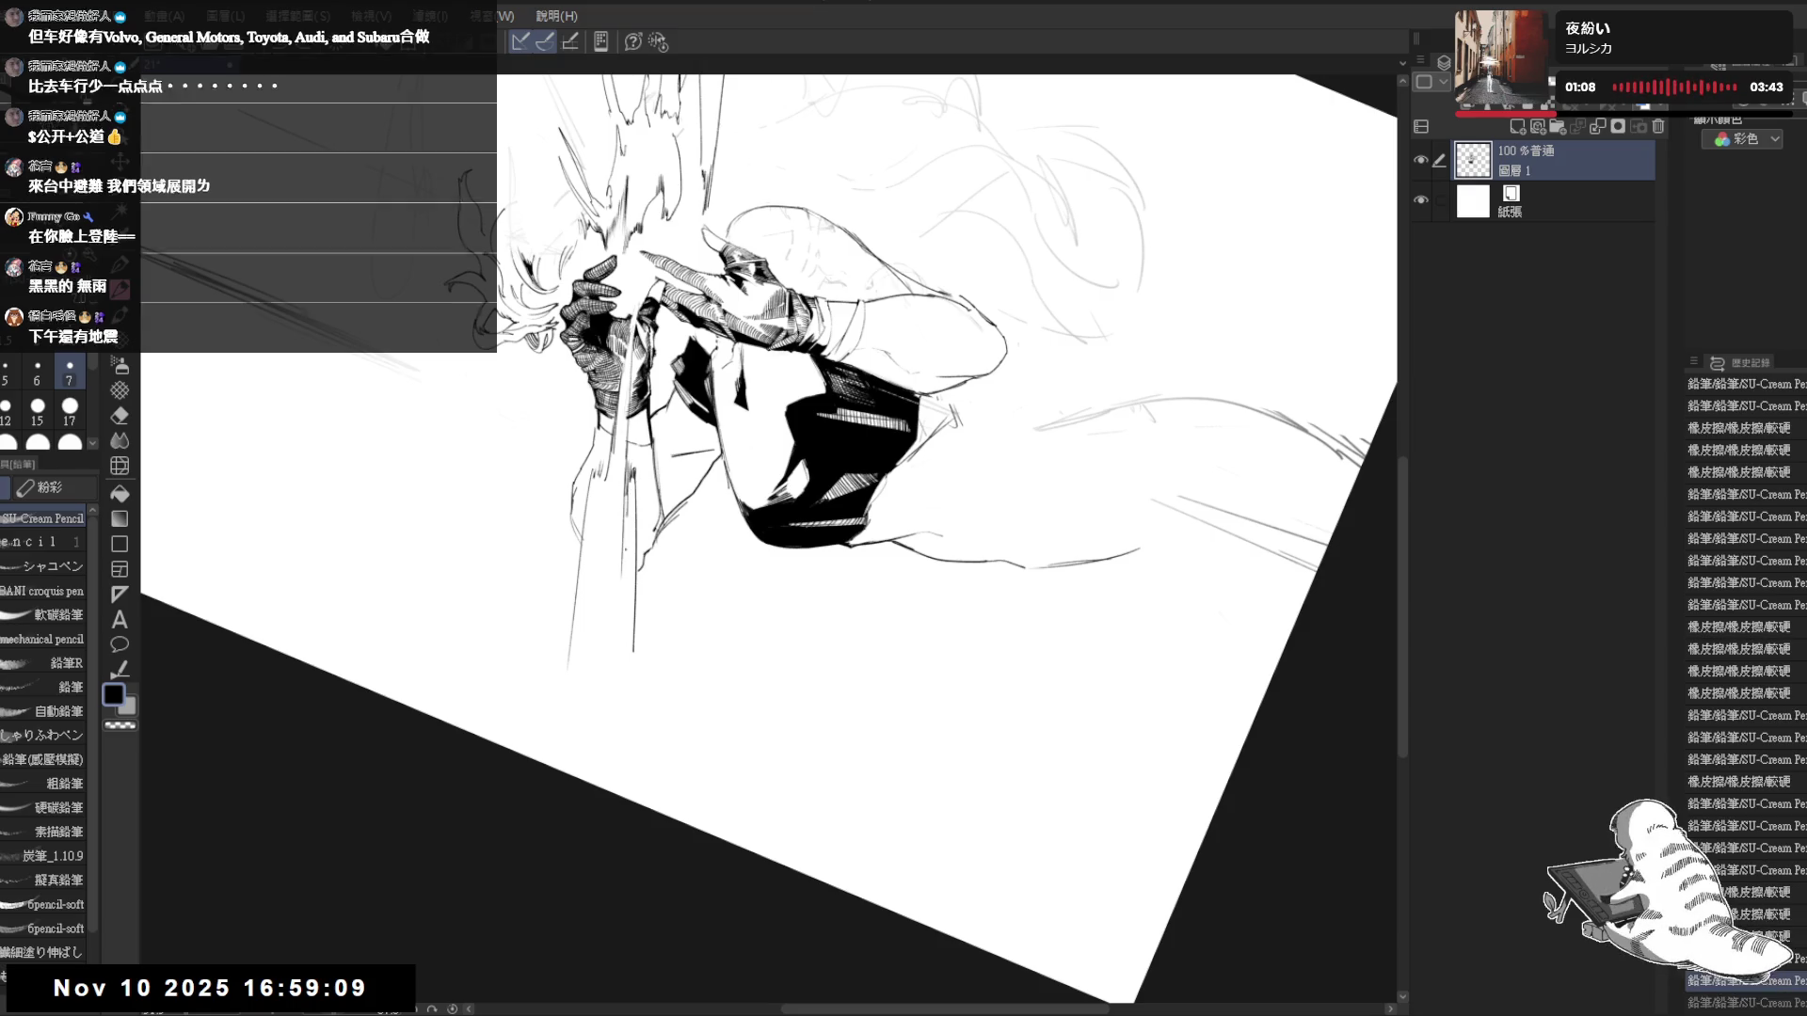
key("ctrl+0")
key("h")
key("h")
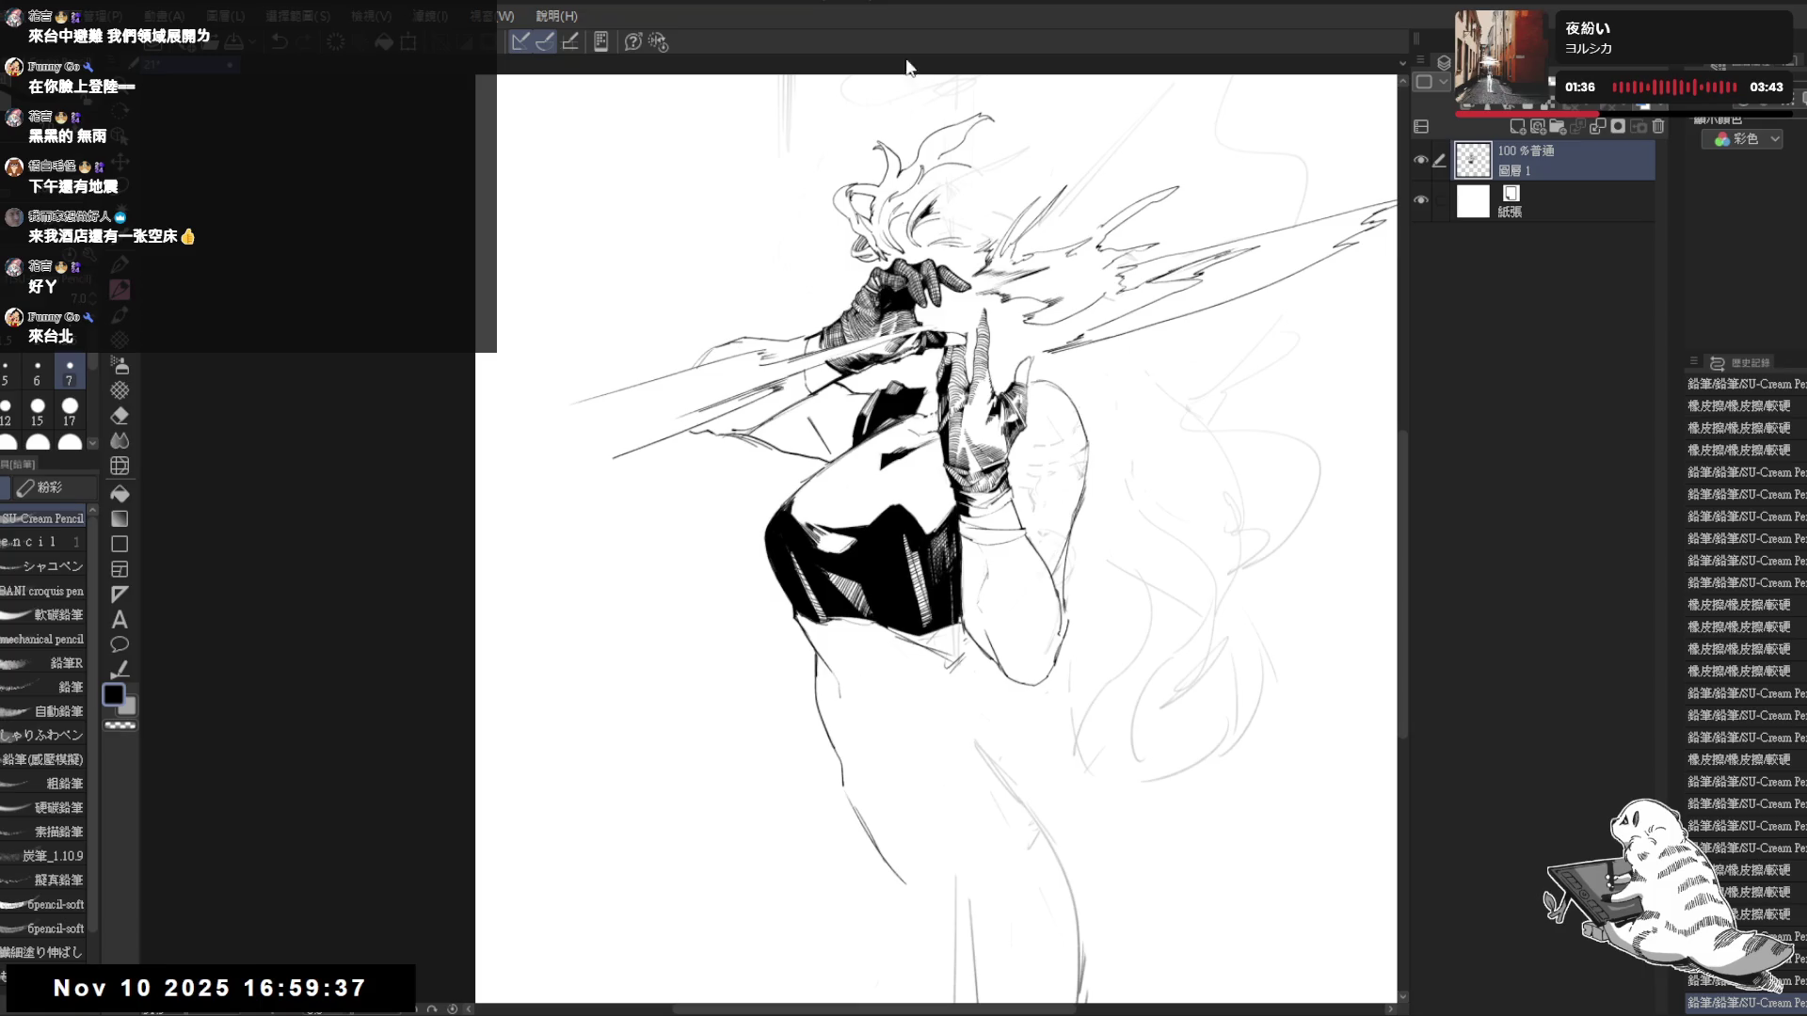
- Pan across the gloved hands, zoom out to the whole page, and straighten the view
left_click_drag(1022, 312, 847, 353)
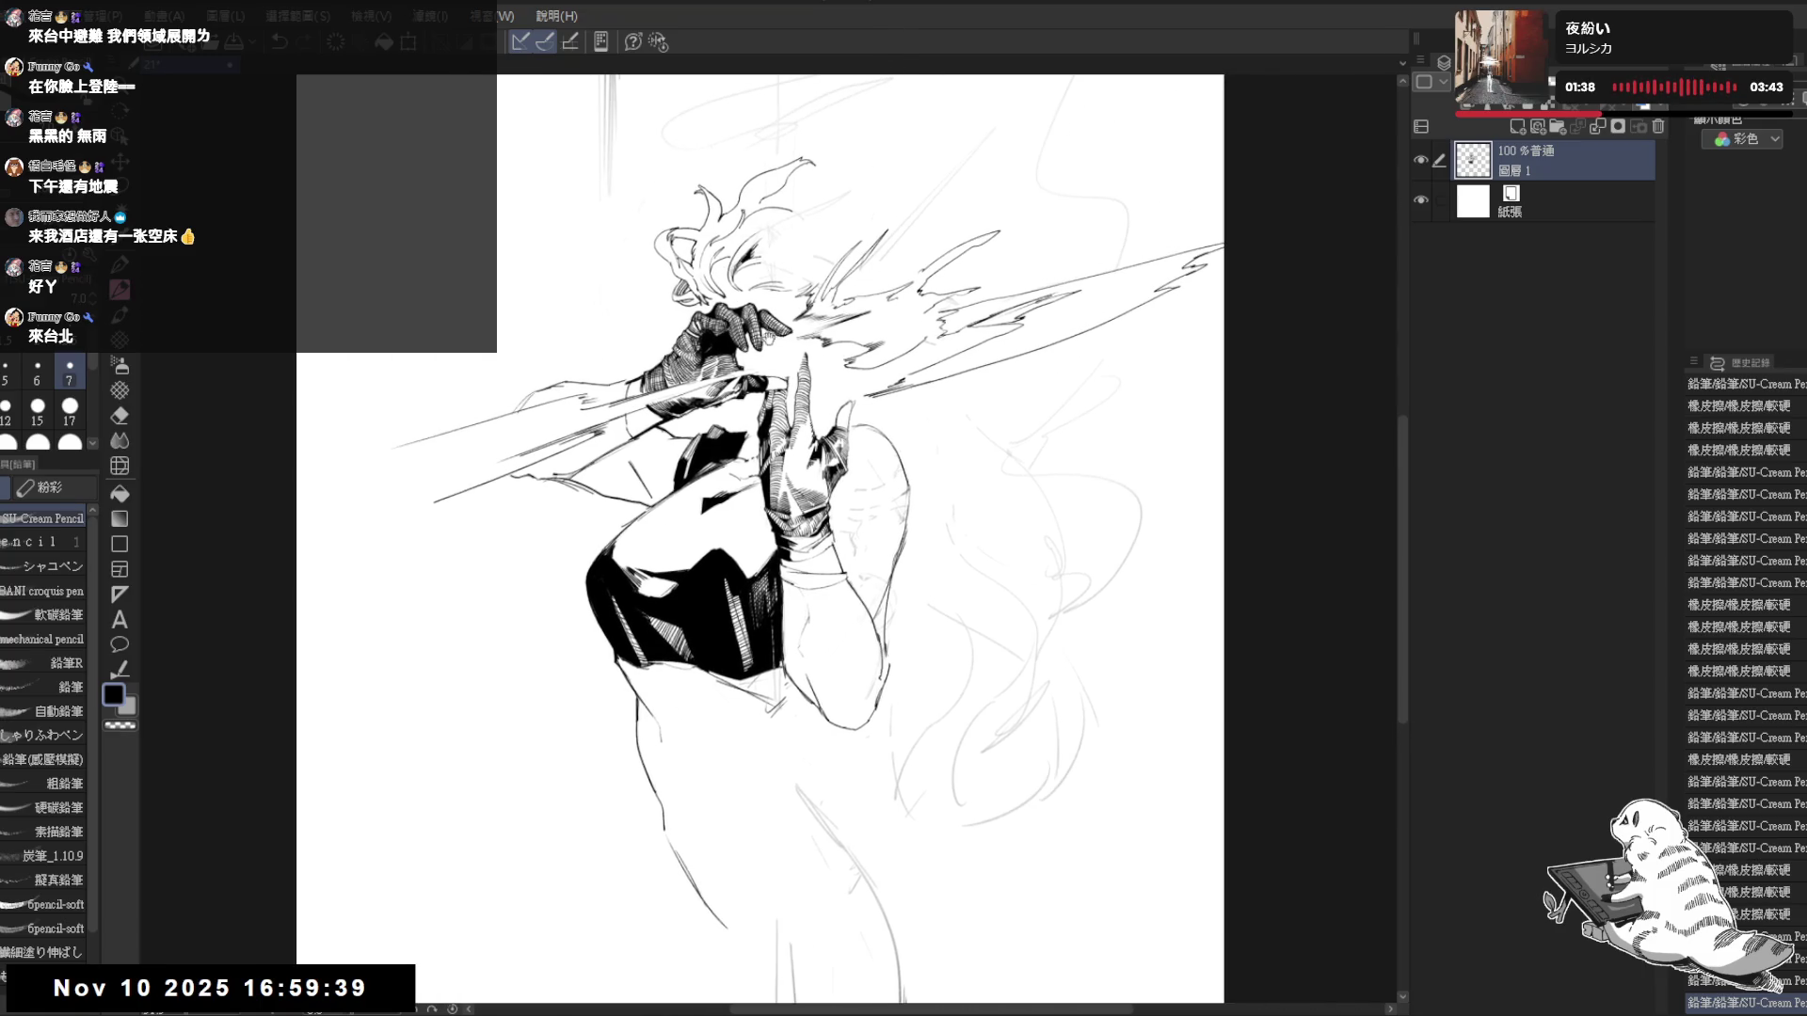
scroll(748, 348, "up", 3)
key("e")
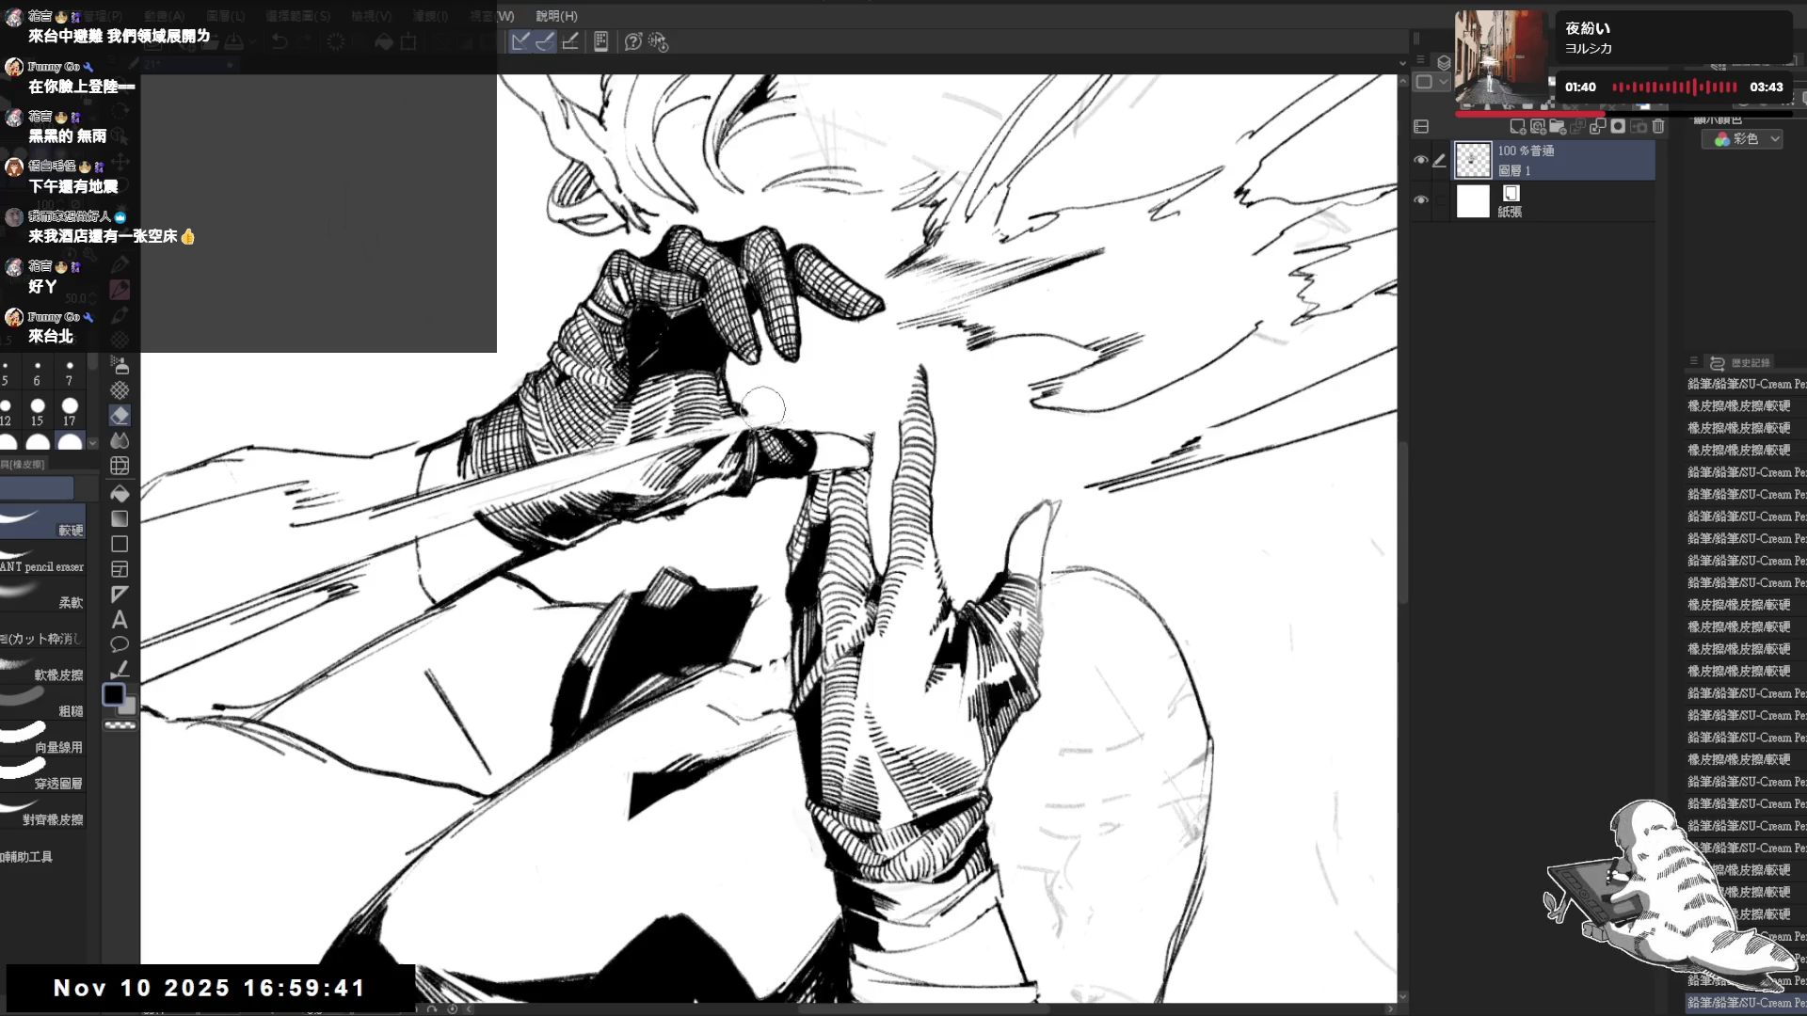
key("p")
left_click_drag(852, 337, 761, 471)
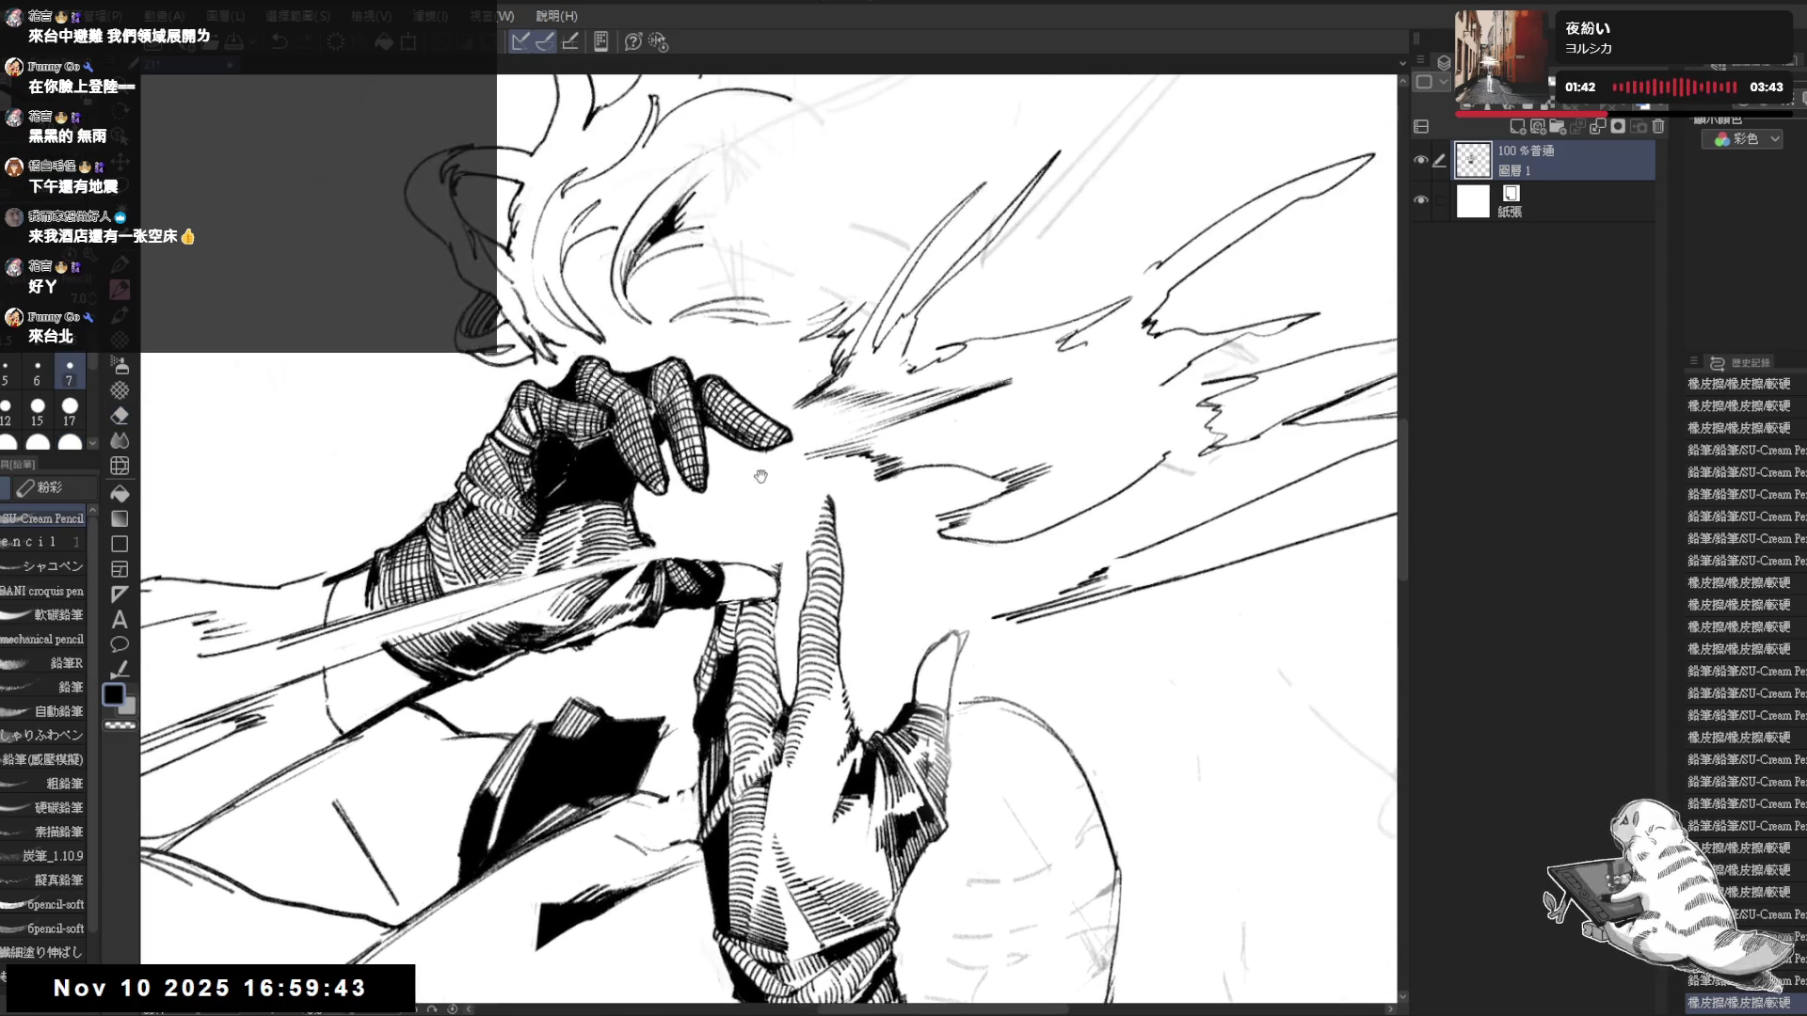
scroll(761, 470, "down", 2)
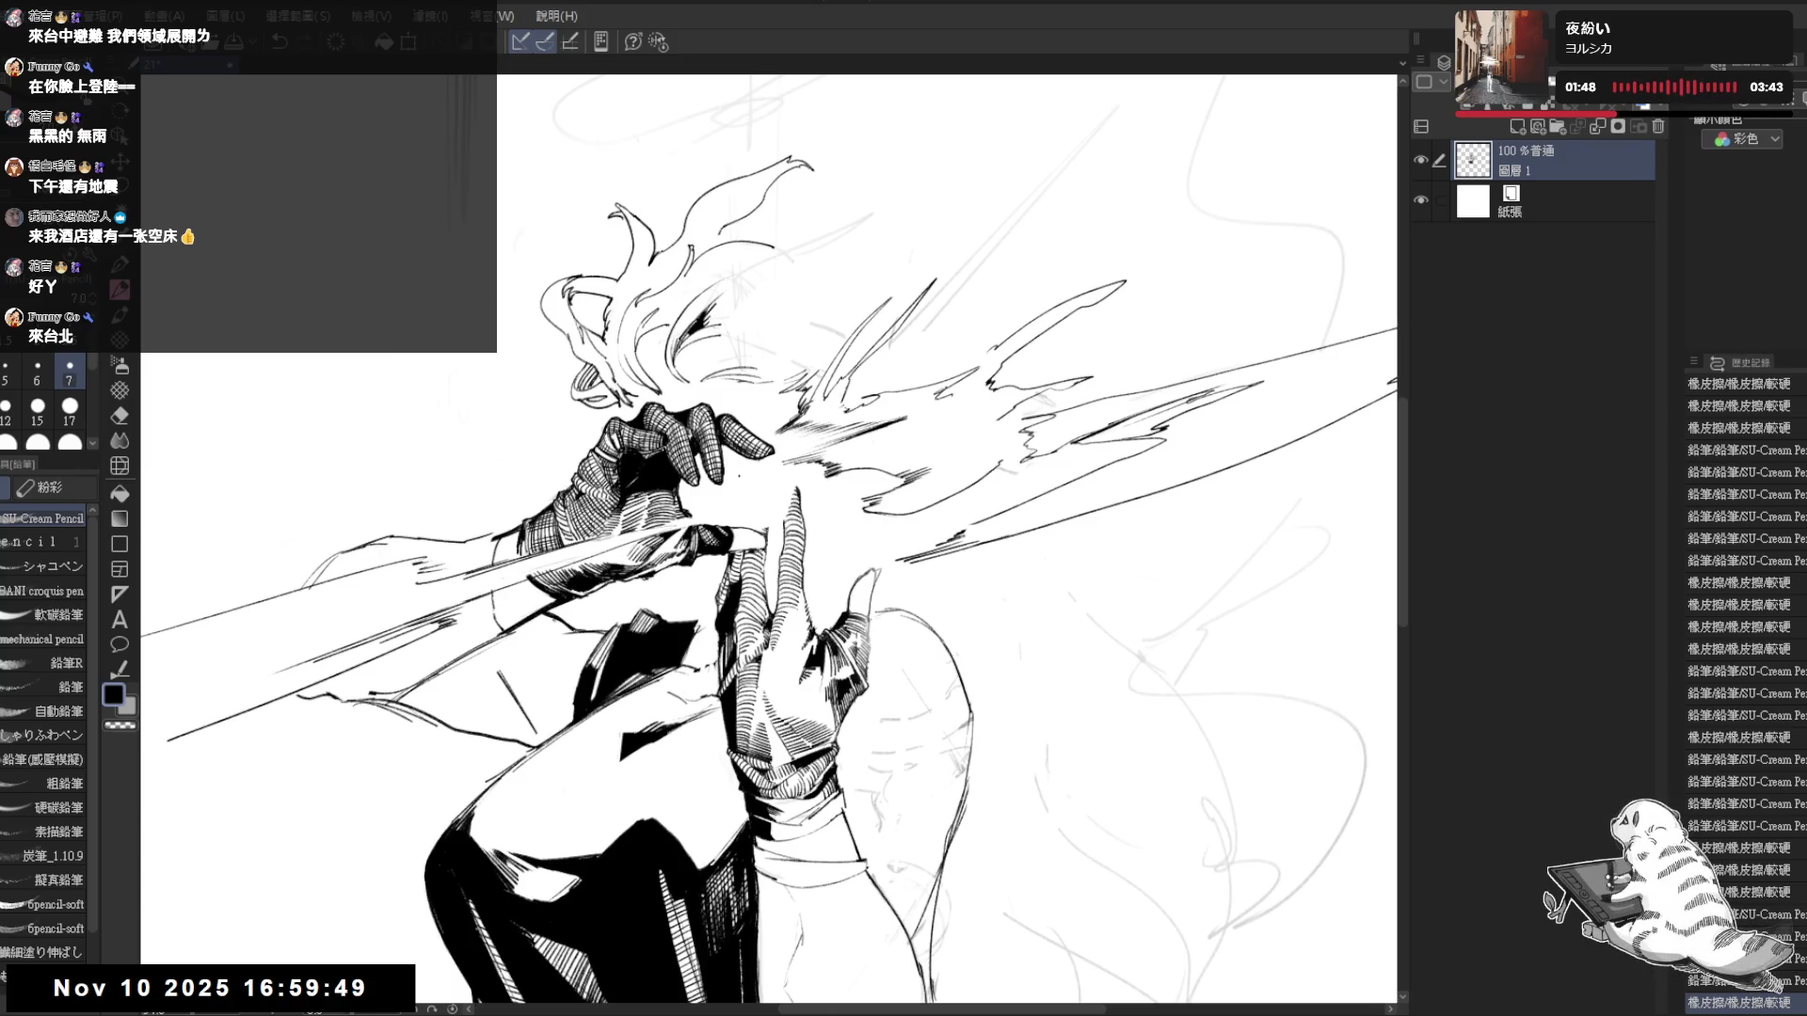
scroll(769, 540, "down", 1)
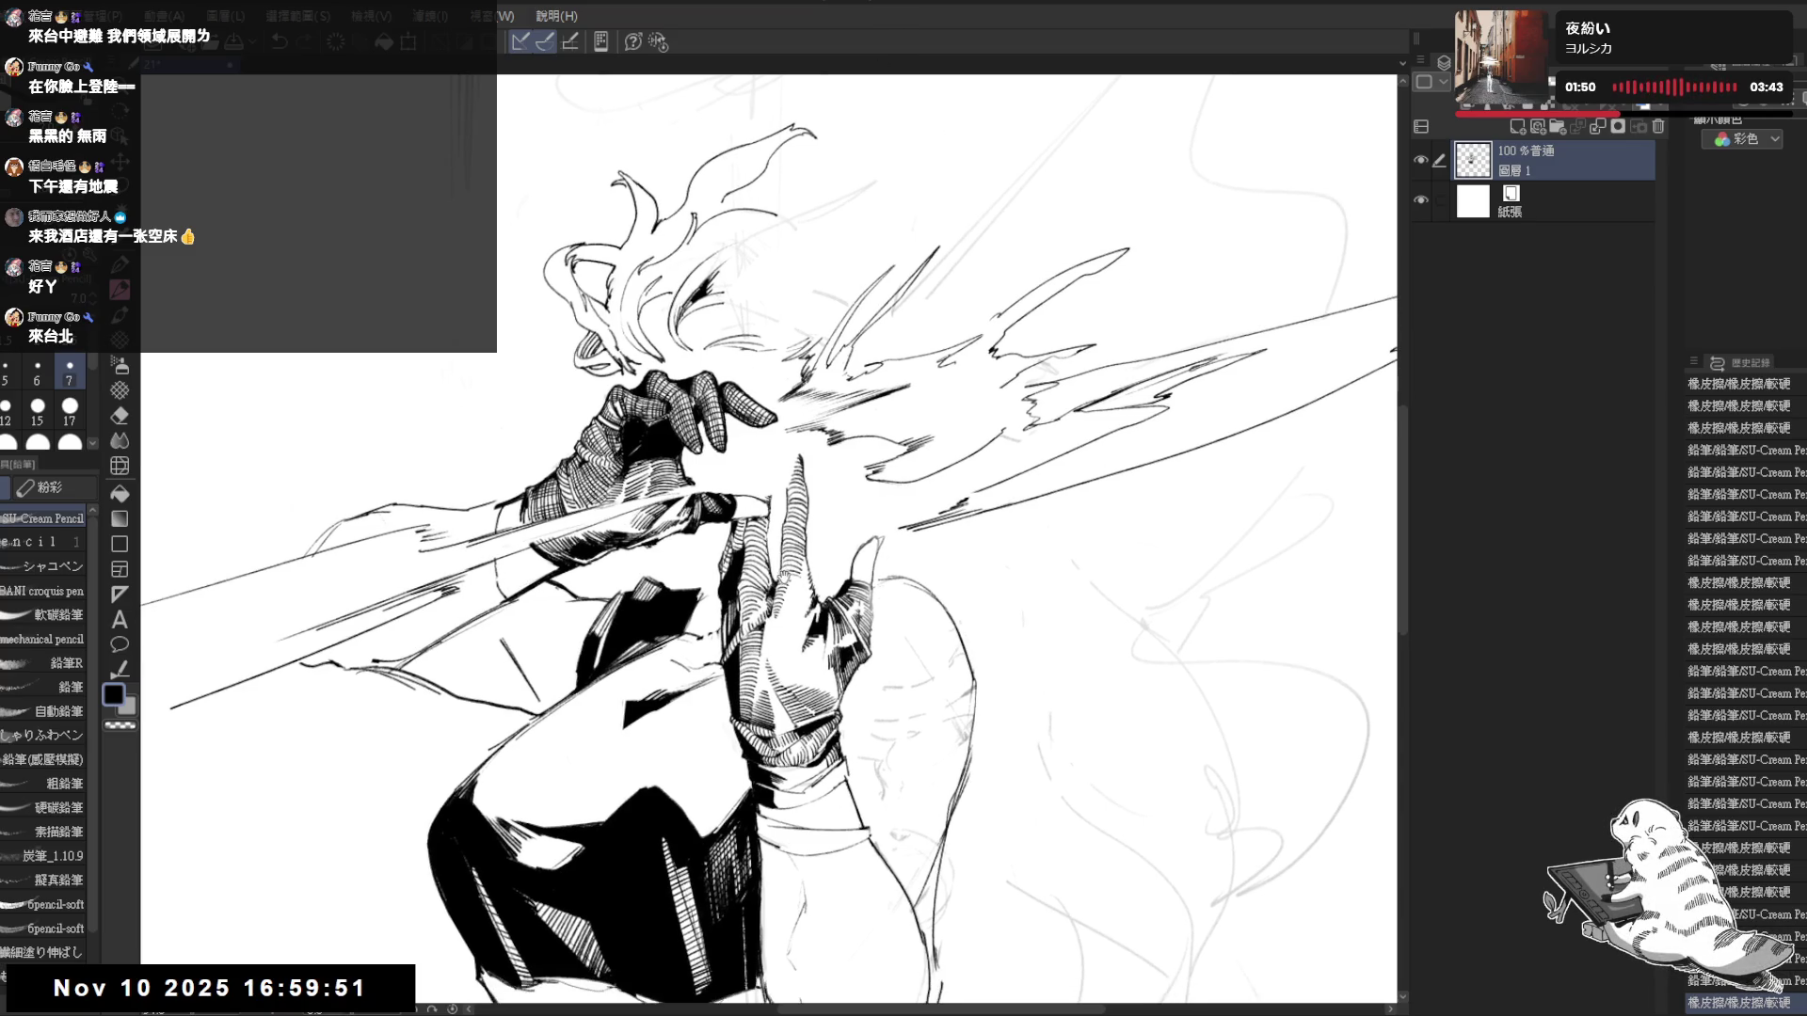
key("ctrl+minus")
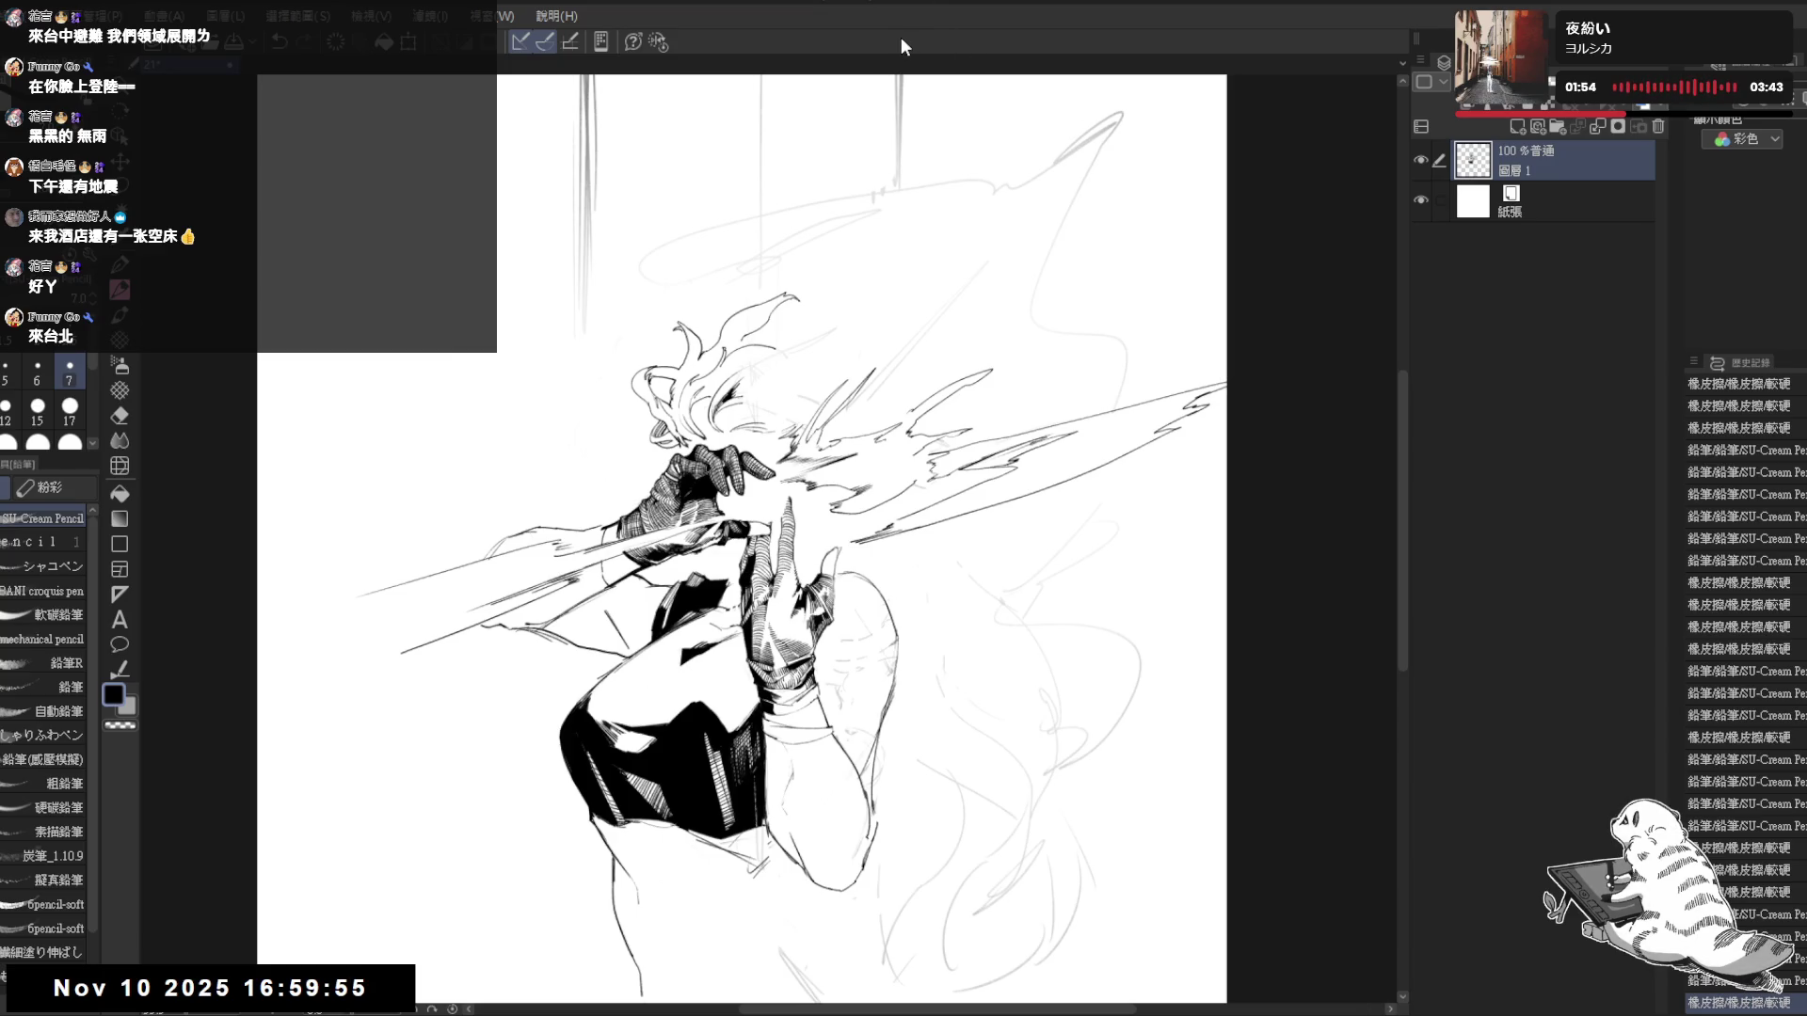
scroll(741, 539, "down", 4)
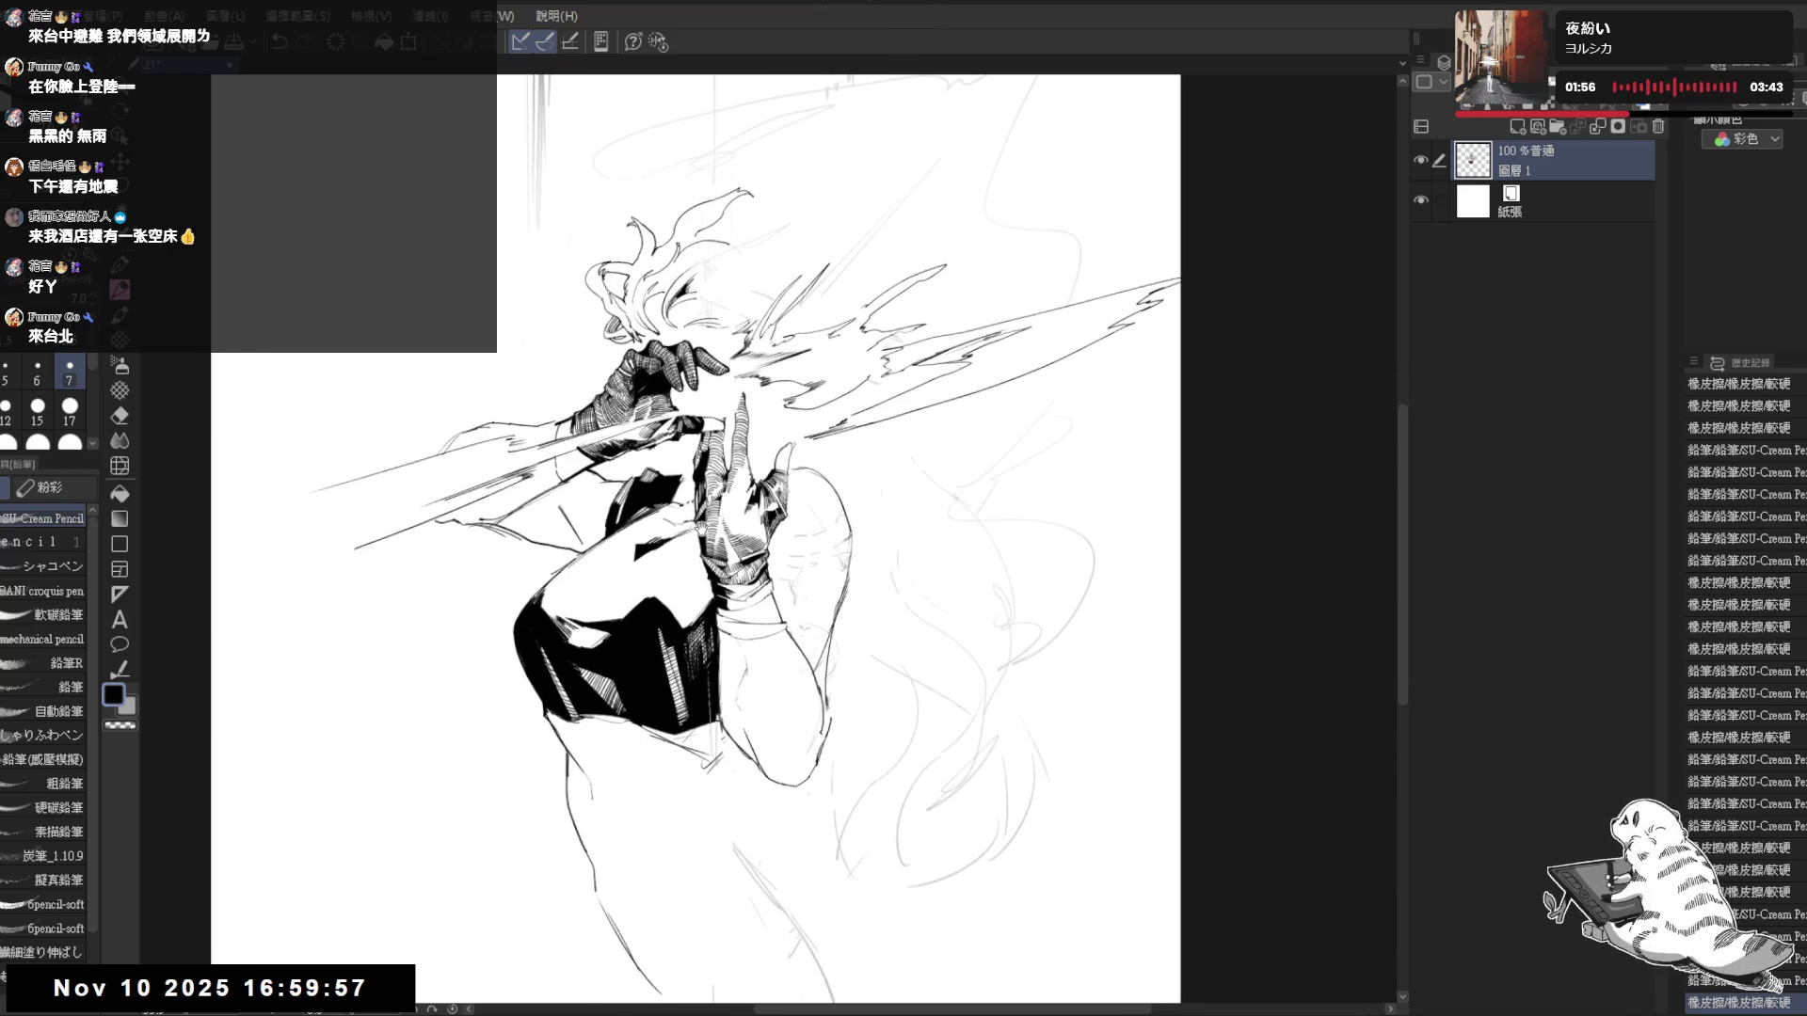
key("minus")
key("minus")
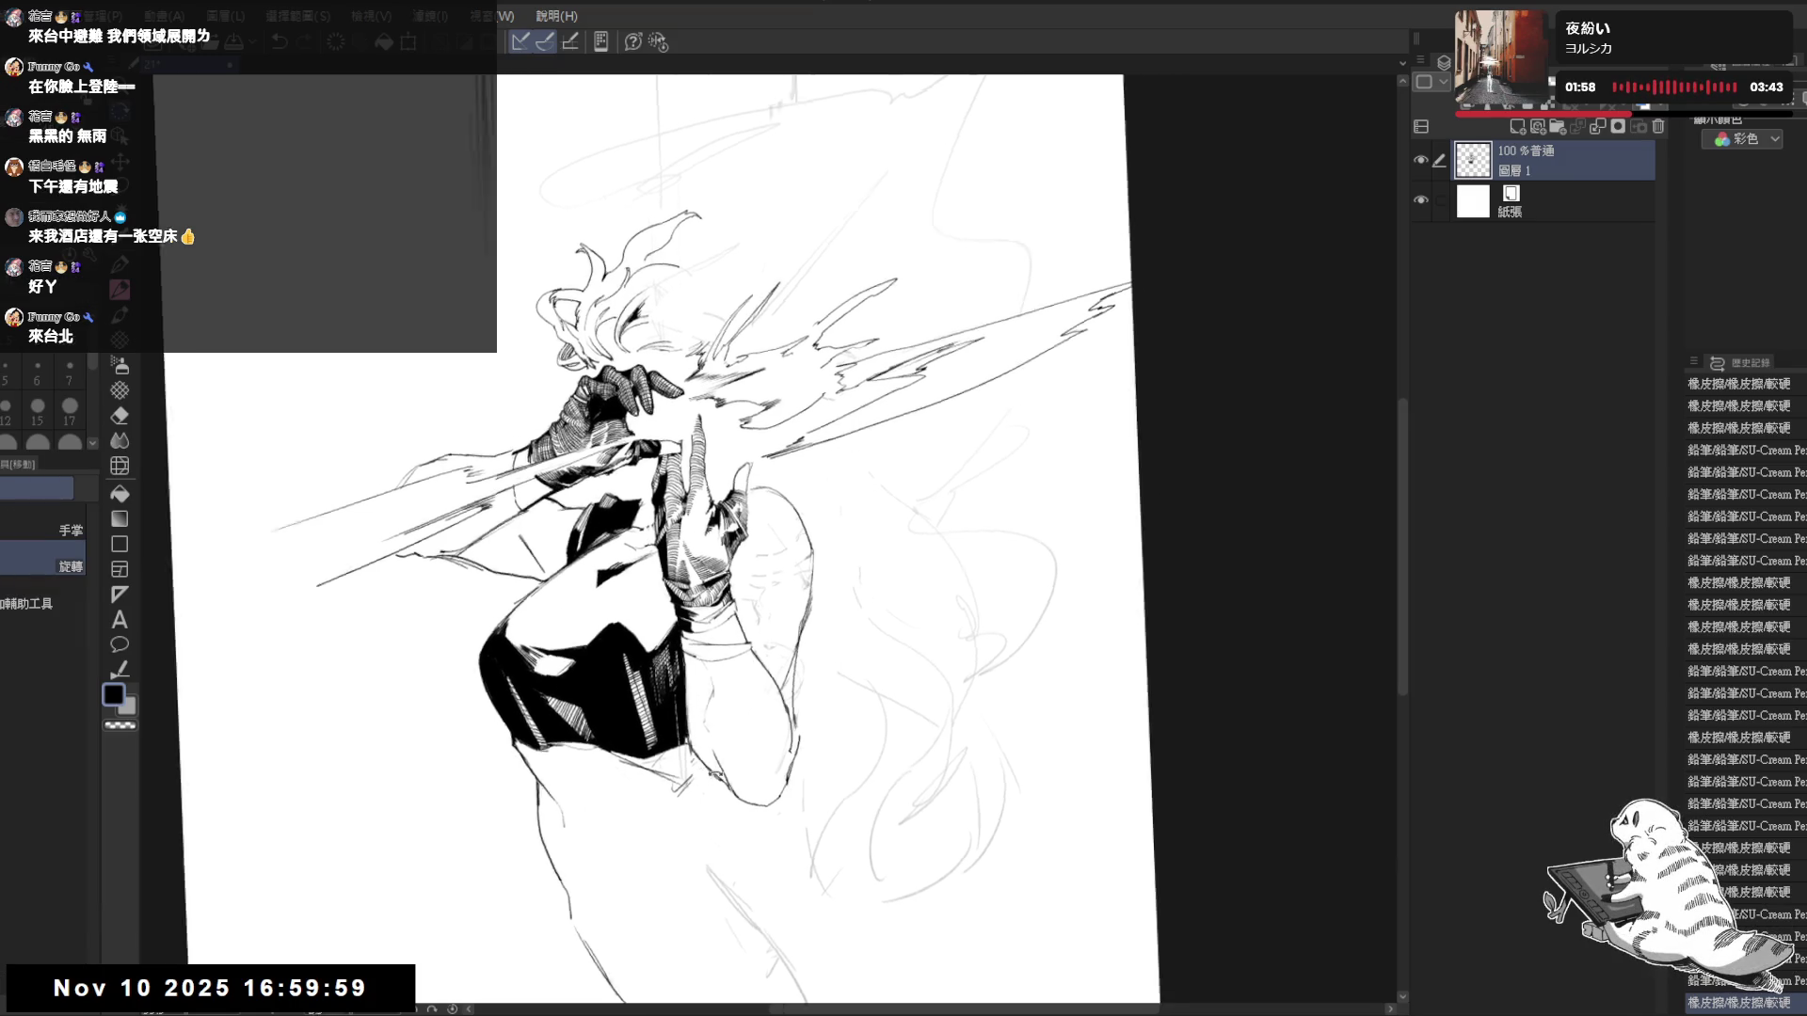
key("e")
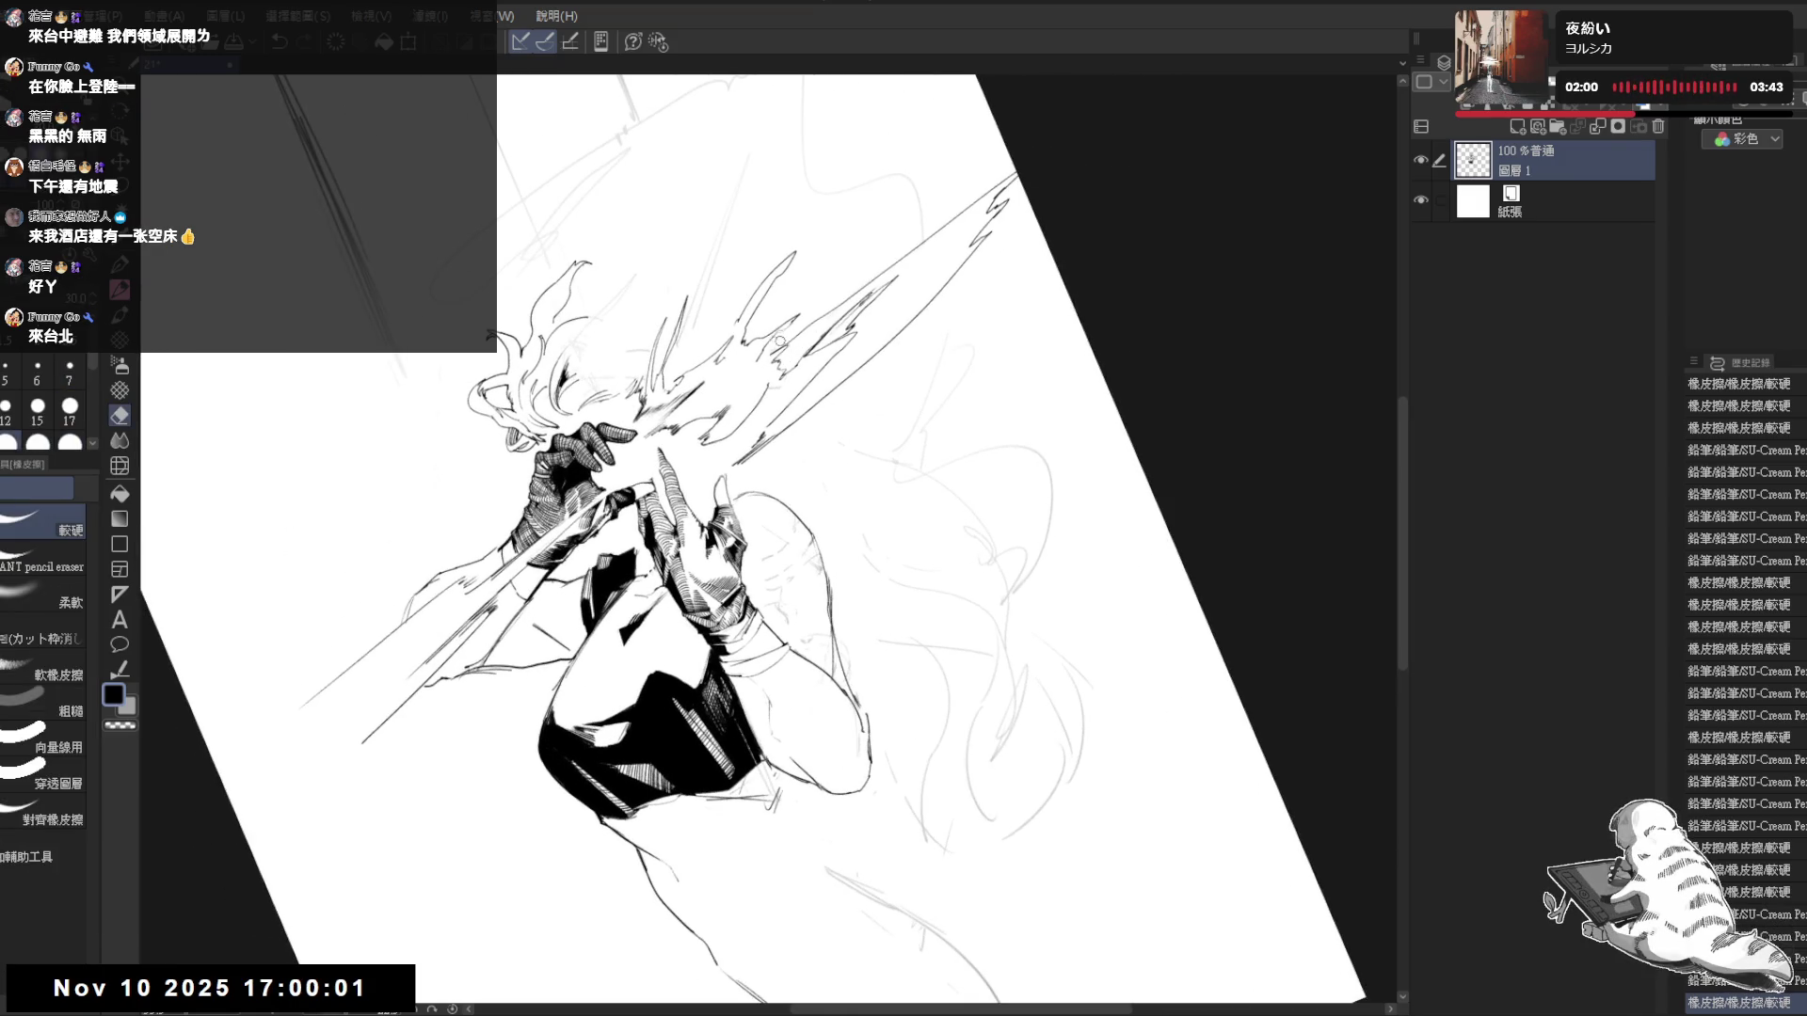
key("p")
key("ctrl+at")
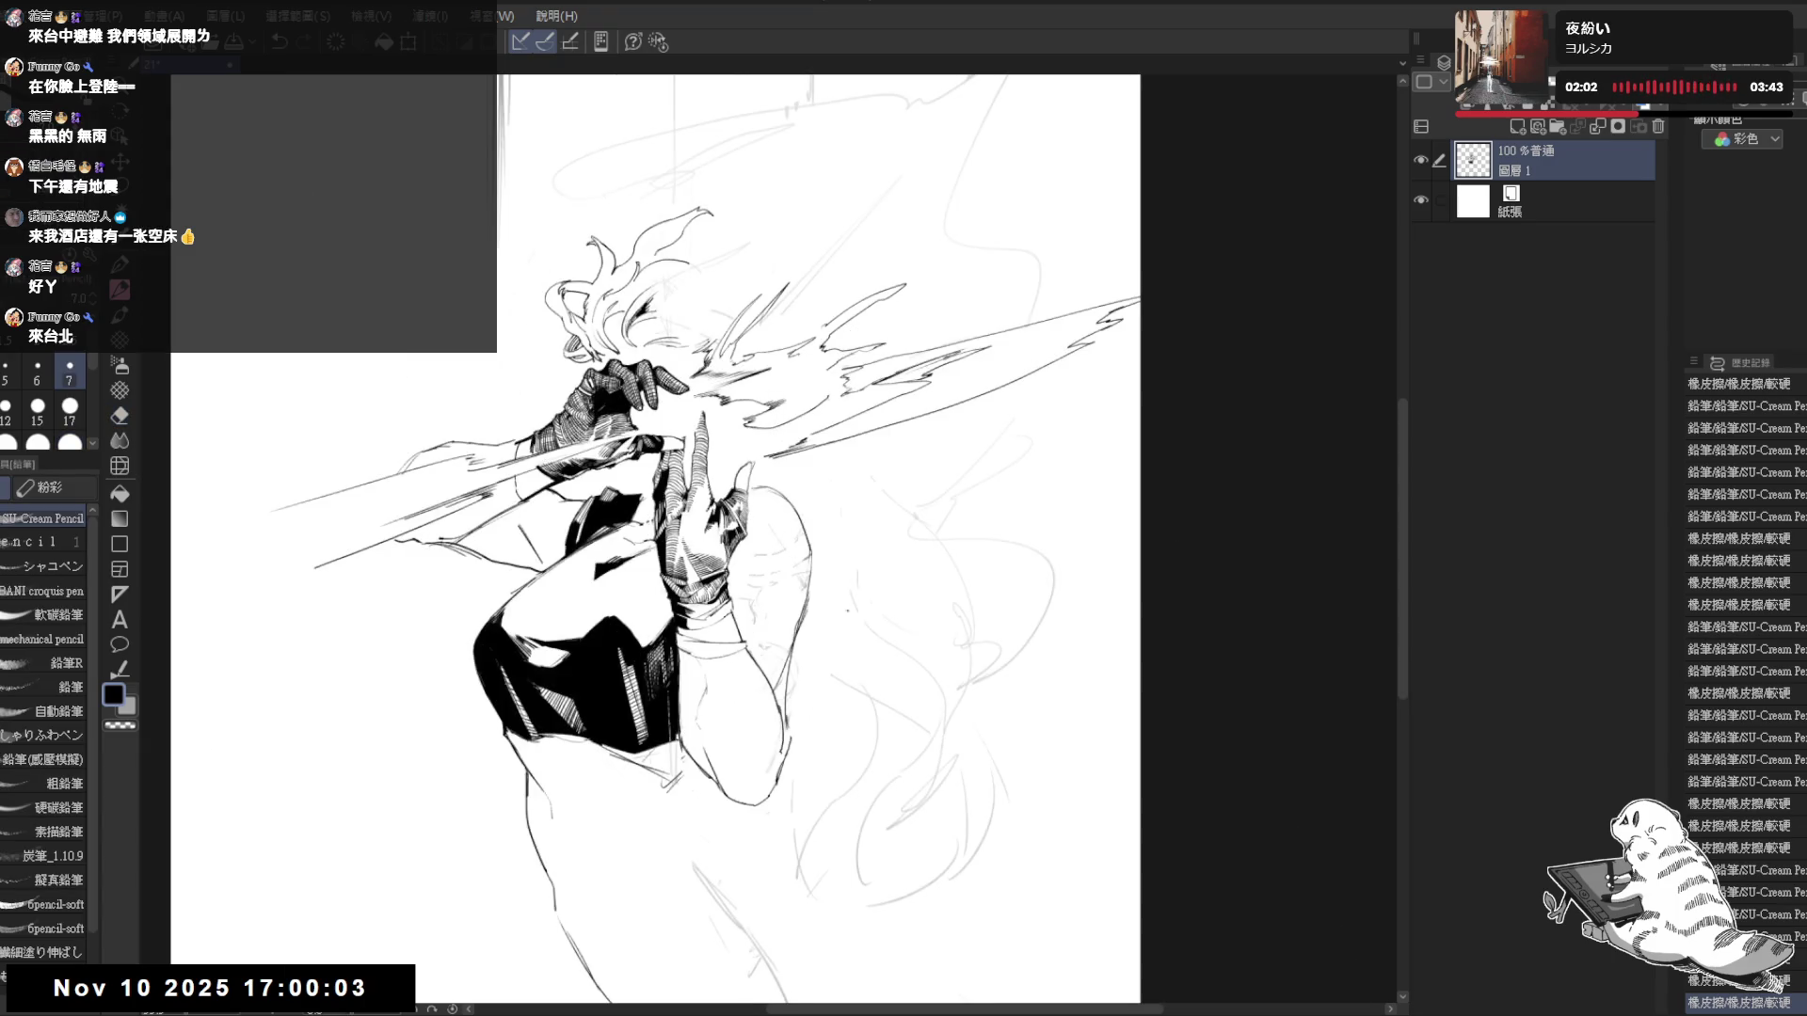
- Focus on the head and erase a stroke near the hair, then redraw a small pencil mark
left_click_drag(778, 422, 784, 402)
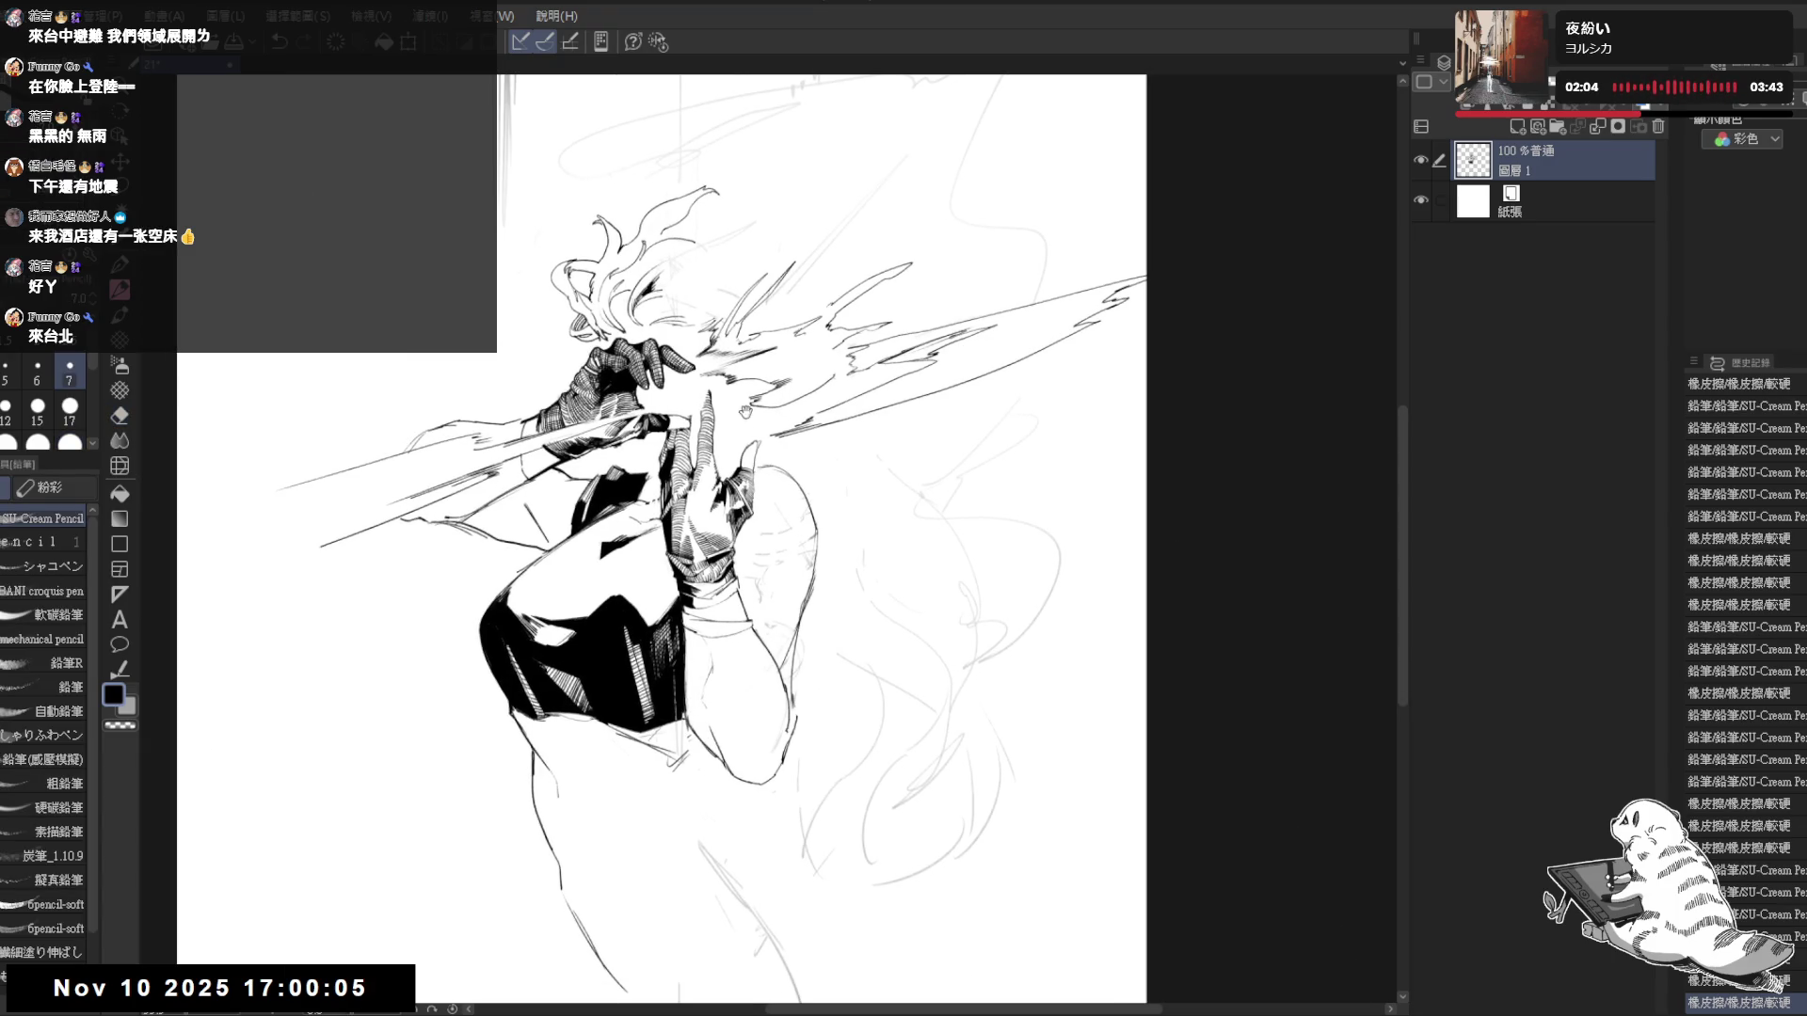
left_click_drag(715, 455, 729, 517)
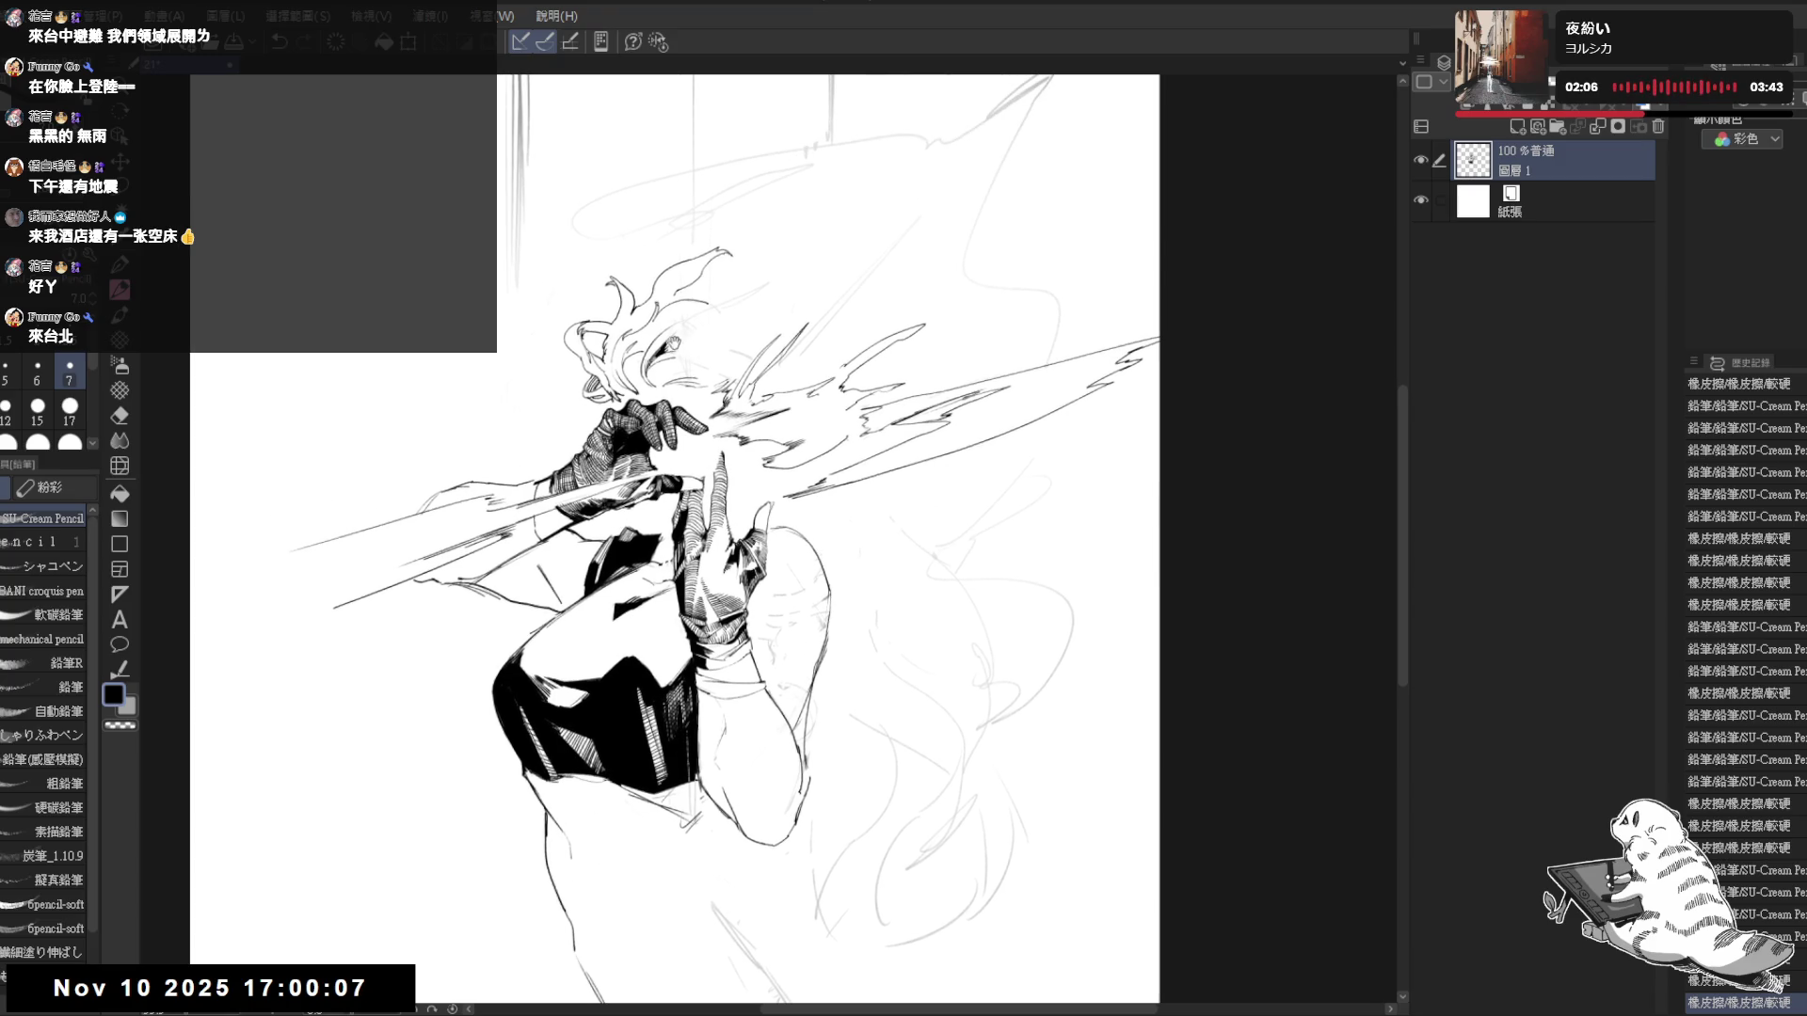
scroll(731, 353, "up", 1)
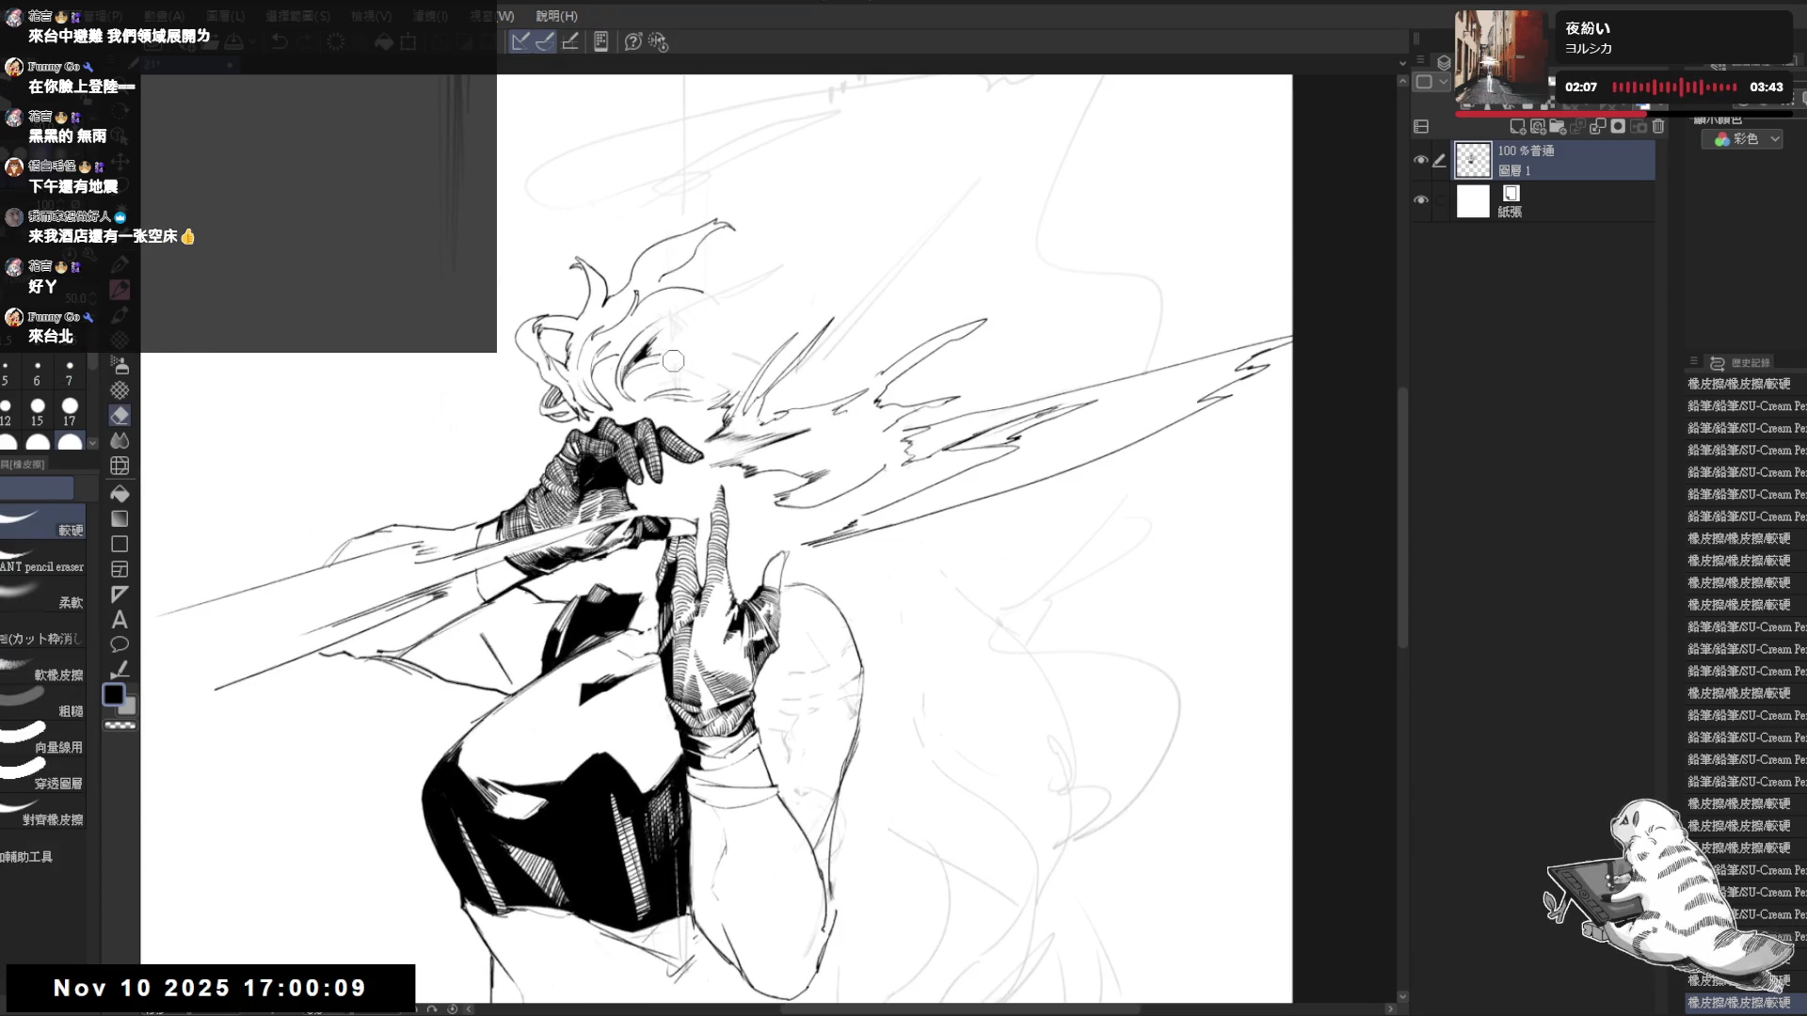
left_click_drag(847, 423, 809, 443)
key("minus")
key("minus")
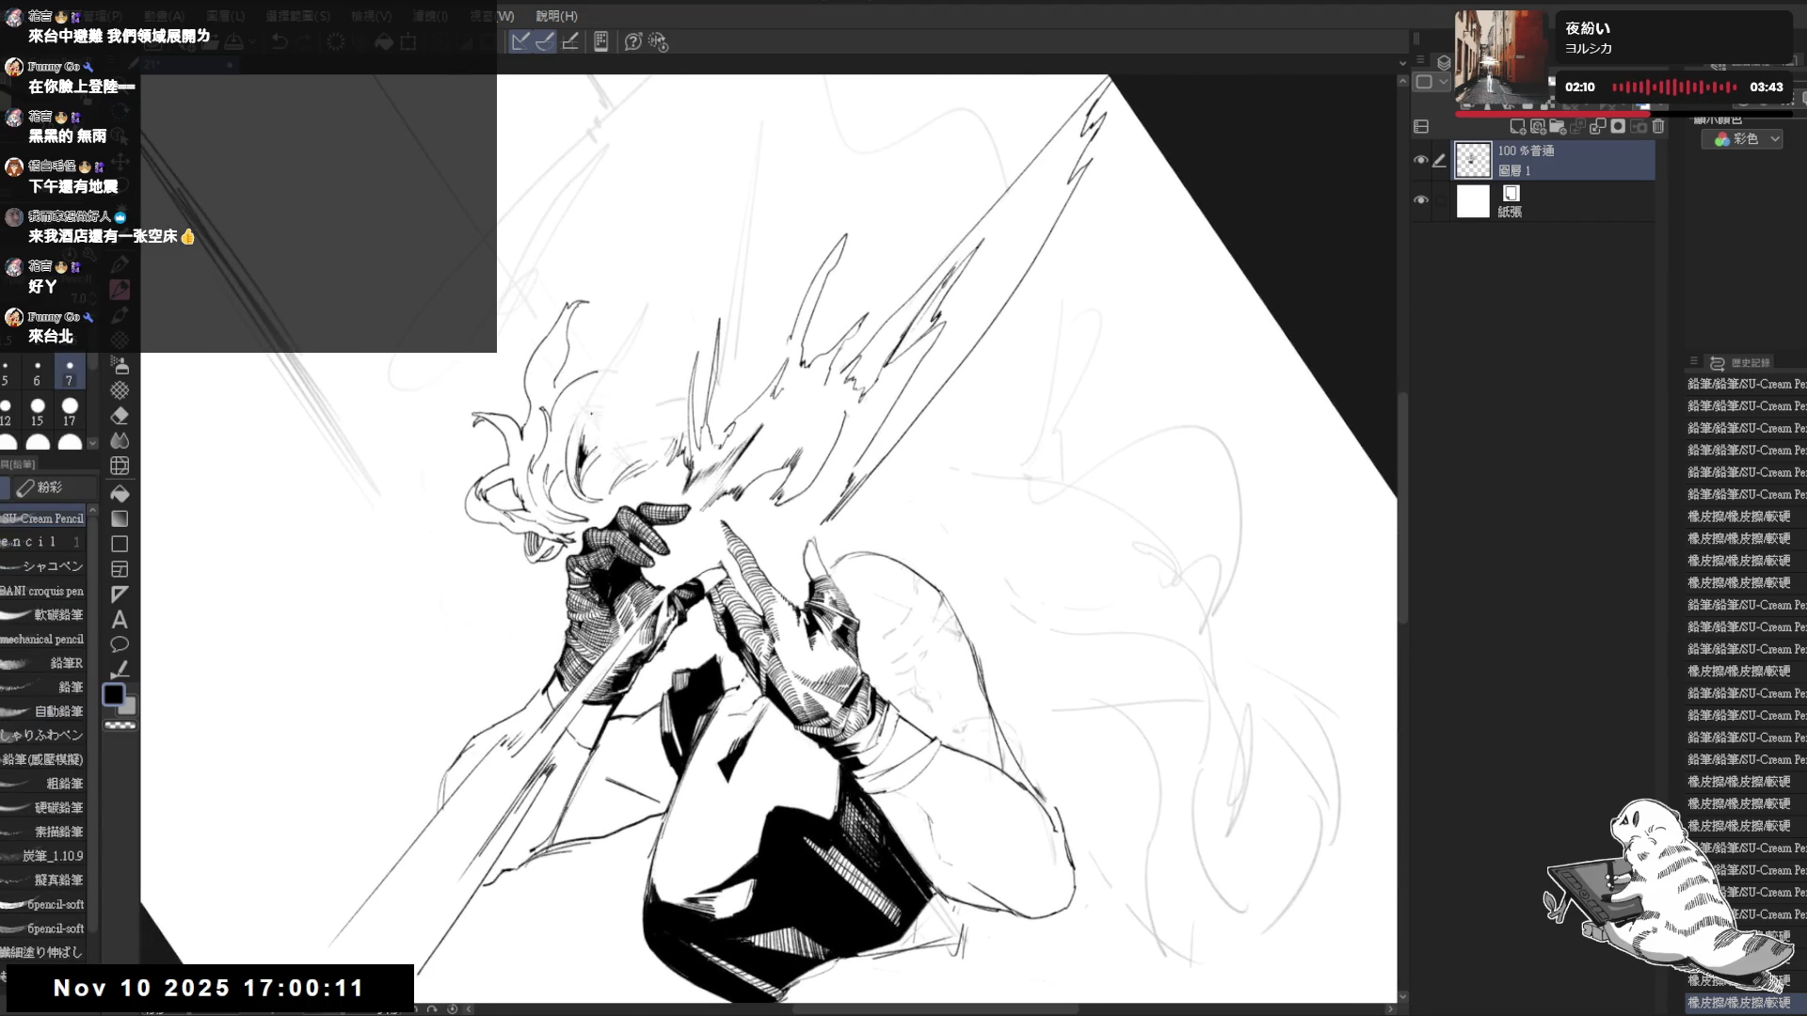
key("e")
left_click_drag(593, 404, 576, 421)
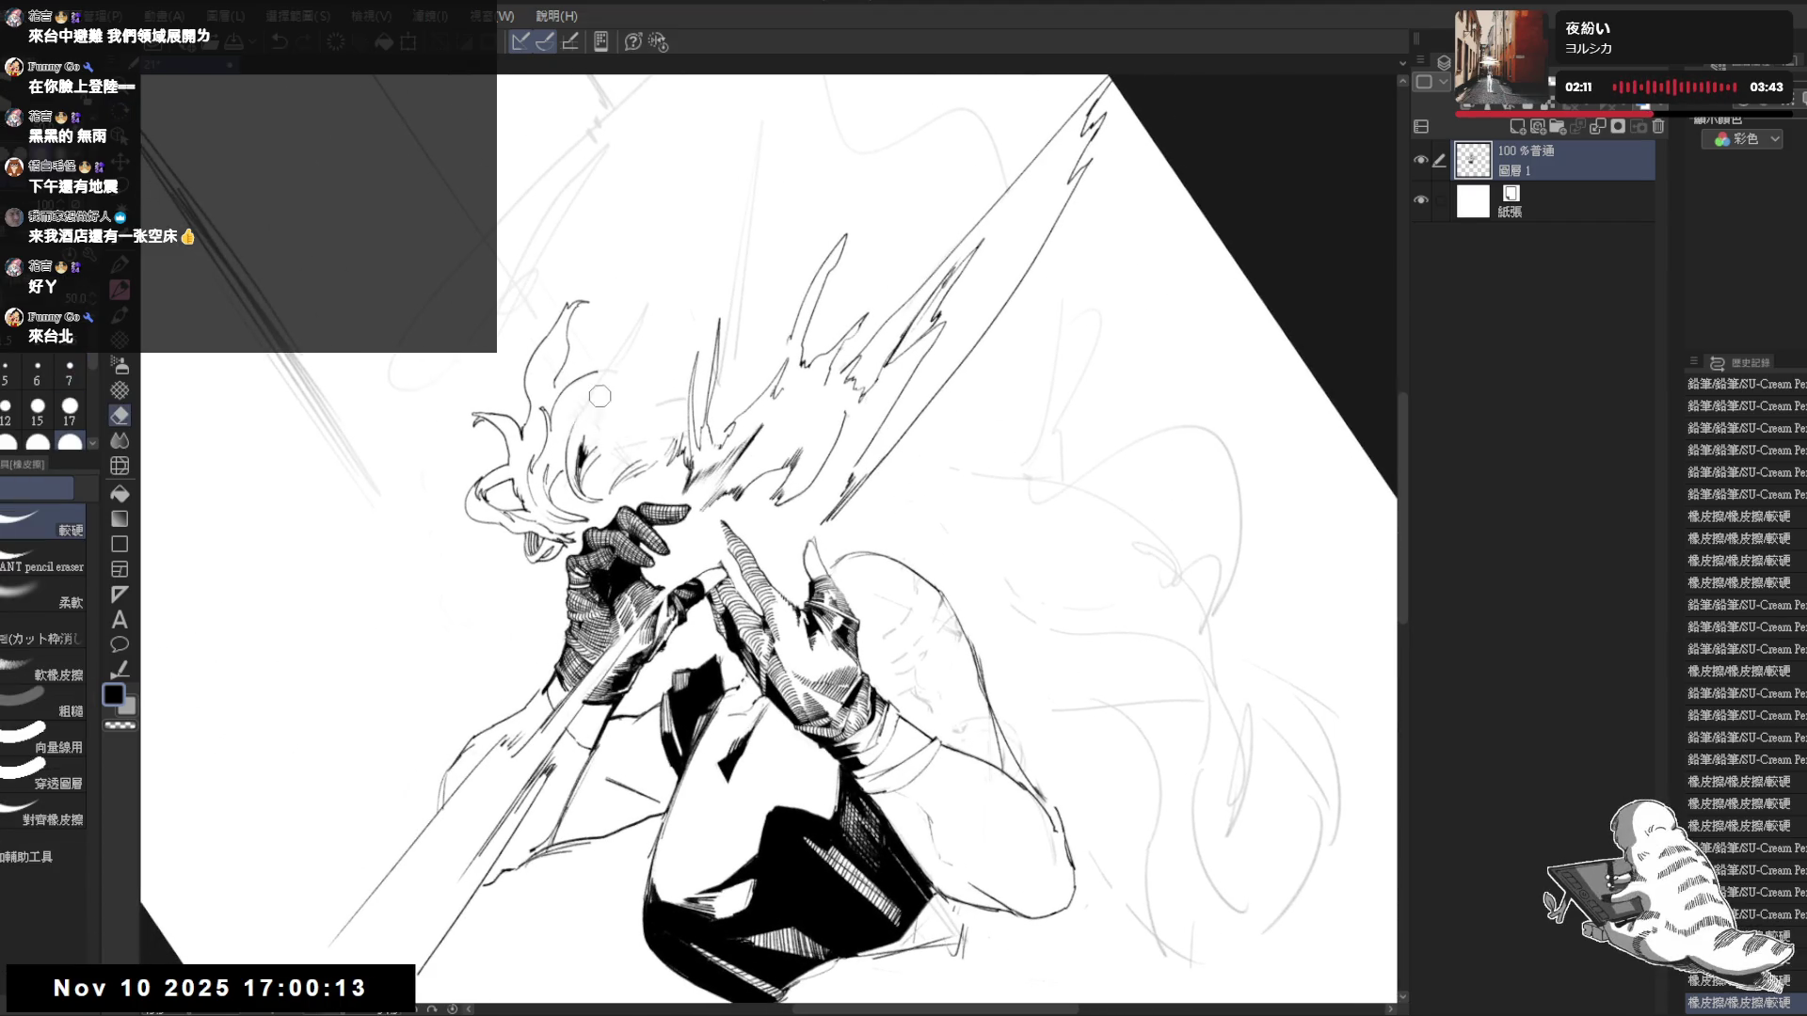
key("p")
left_click_drag(584, 414, 593, 423)
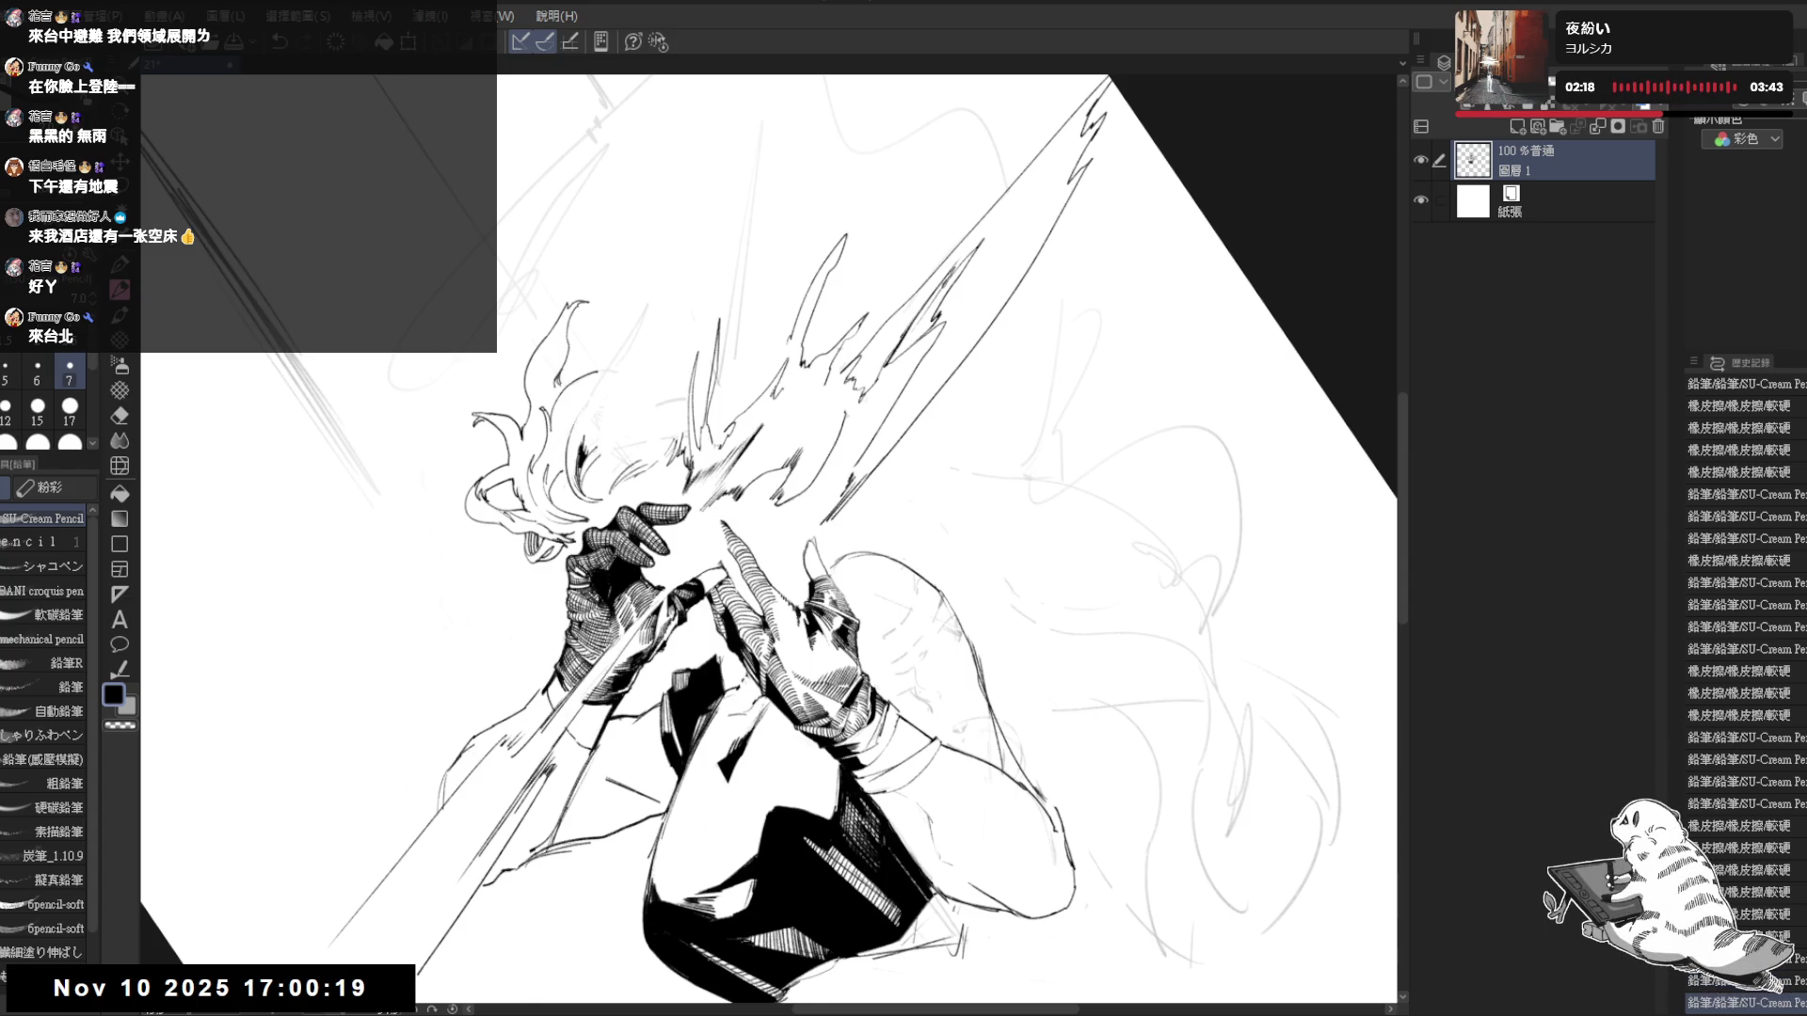
key("asciicircum")
key("asciicircum")
key("asciicircum")
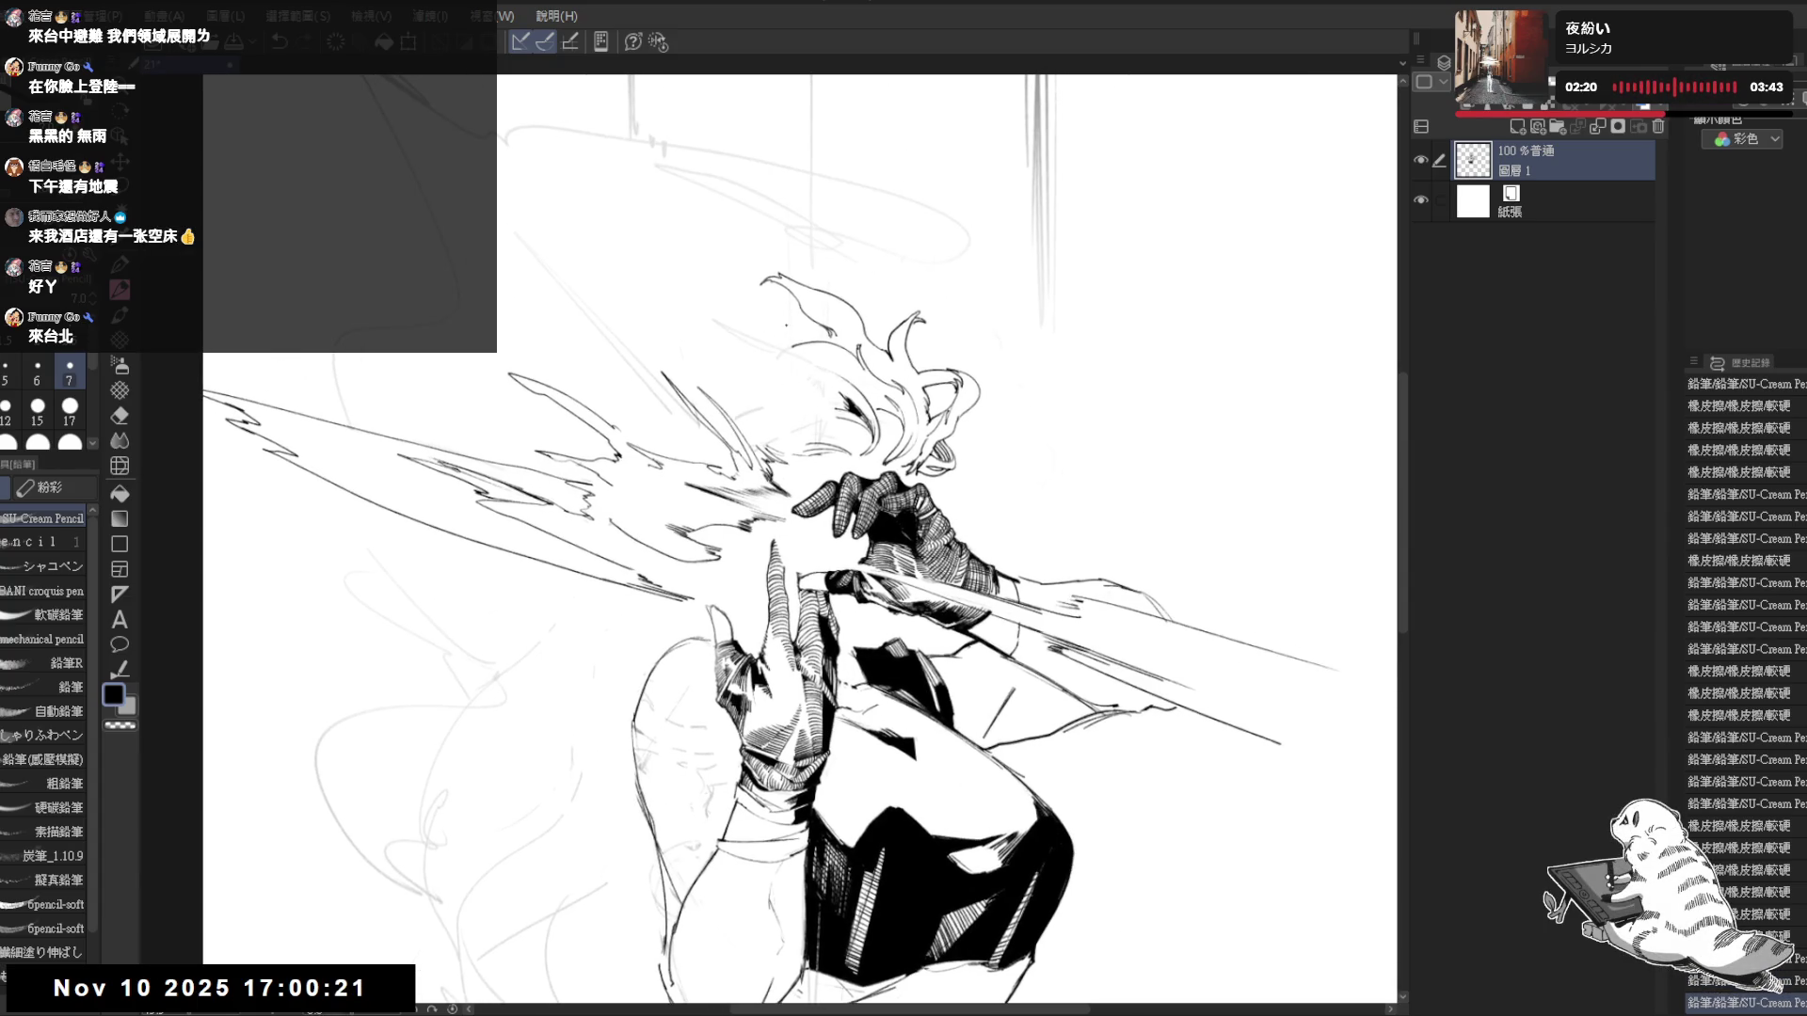
- Add a short pencil stroke at the hair's left edge and straighten the view
left_click_drag(758, 334, 802, 317)
mouse_move(576, 619)
left_mouse_down()
mouse_move(604, 667)
mouse_move(691, 732)
mouse_move(652, 568)
mouse_move(831, 401)
mouse_move(856, 404)
mouse_move(768, 496)
mouse_move(703, 461)
left_mouse_up()
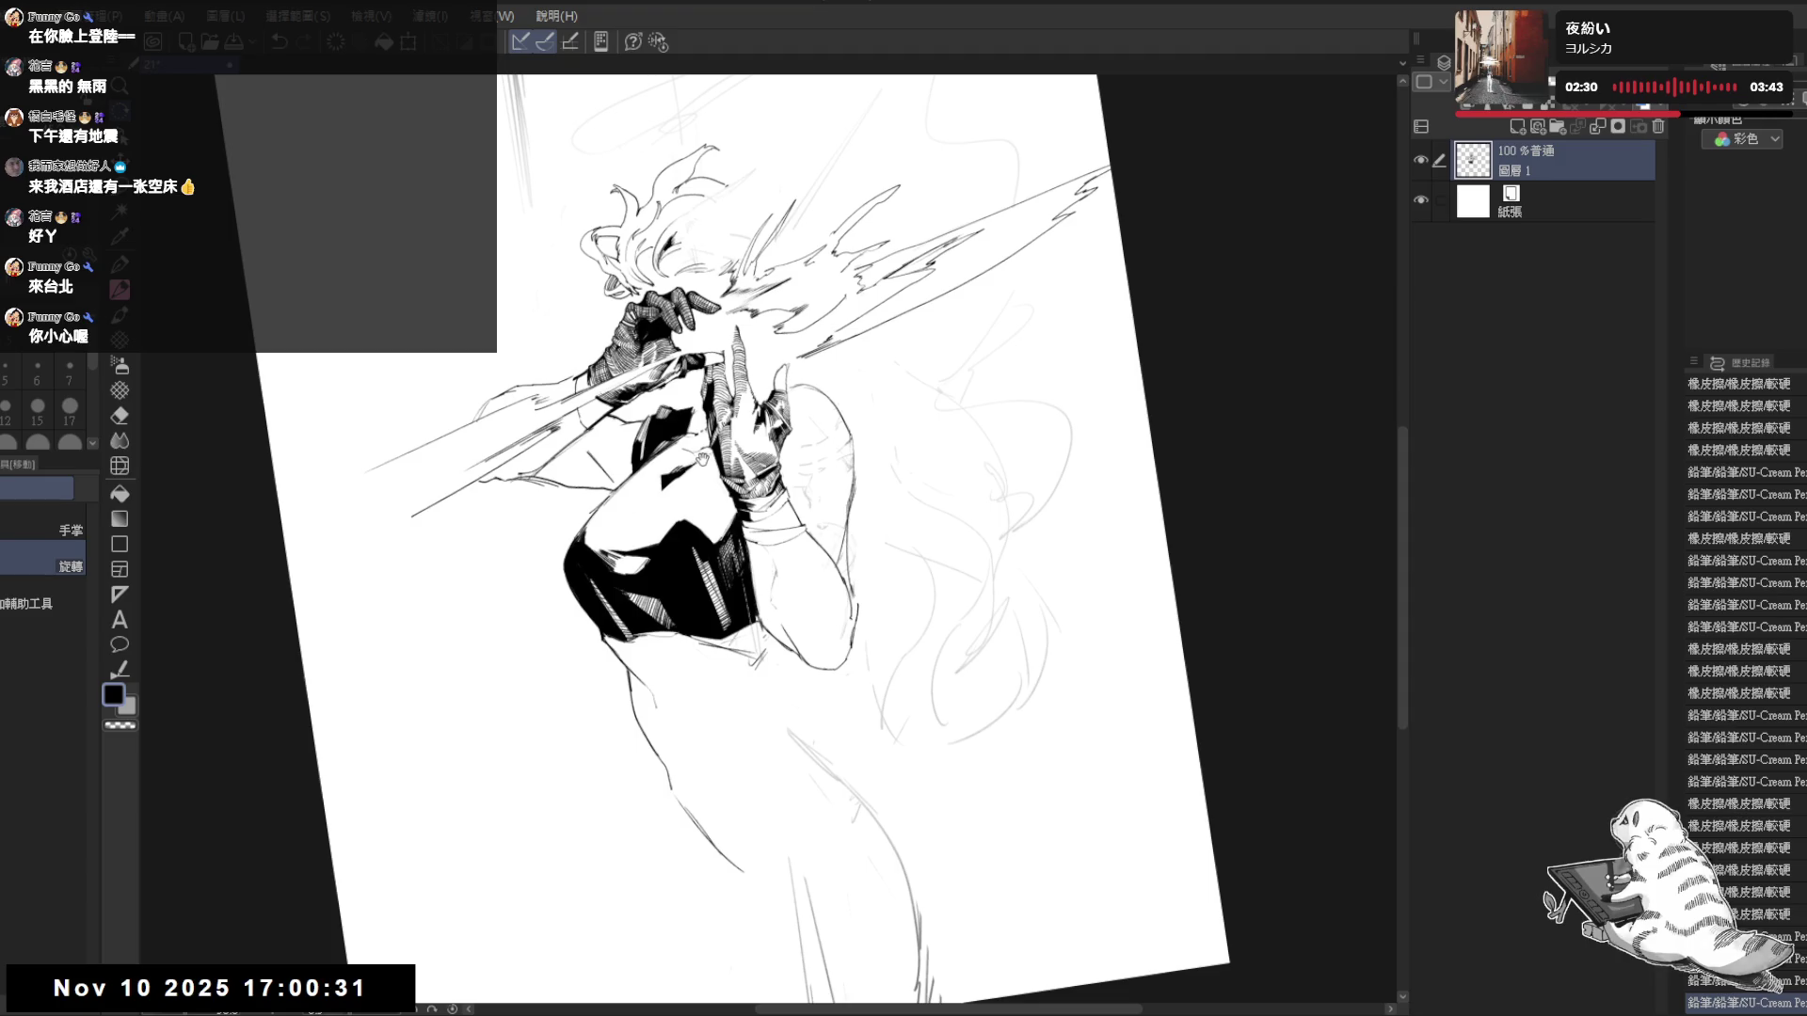
left_click_drag(841, 399, 827, 412)
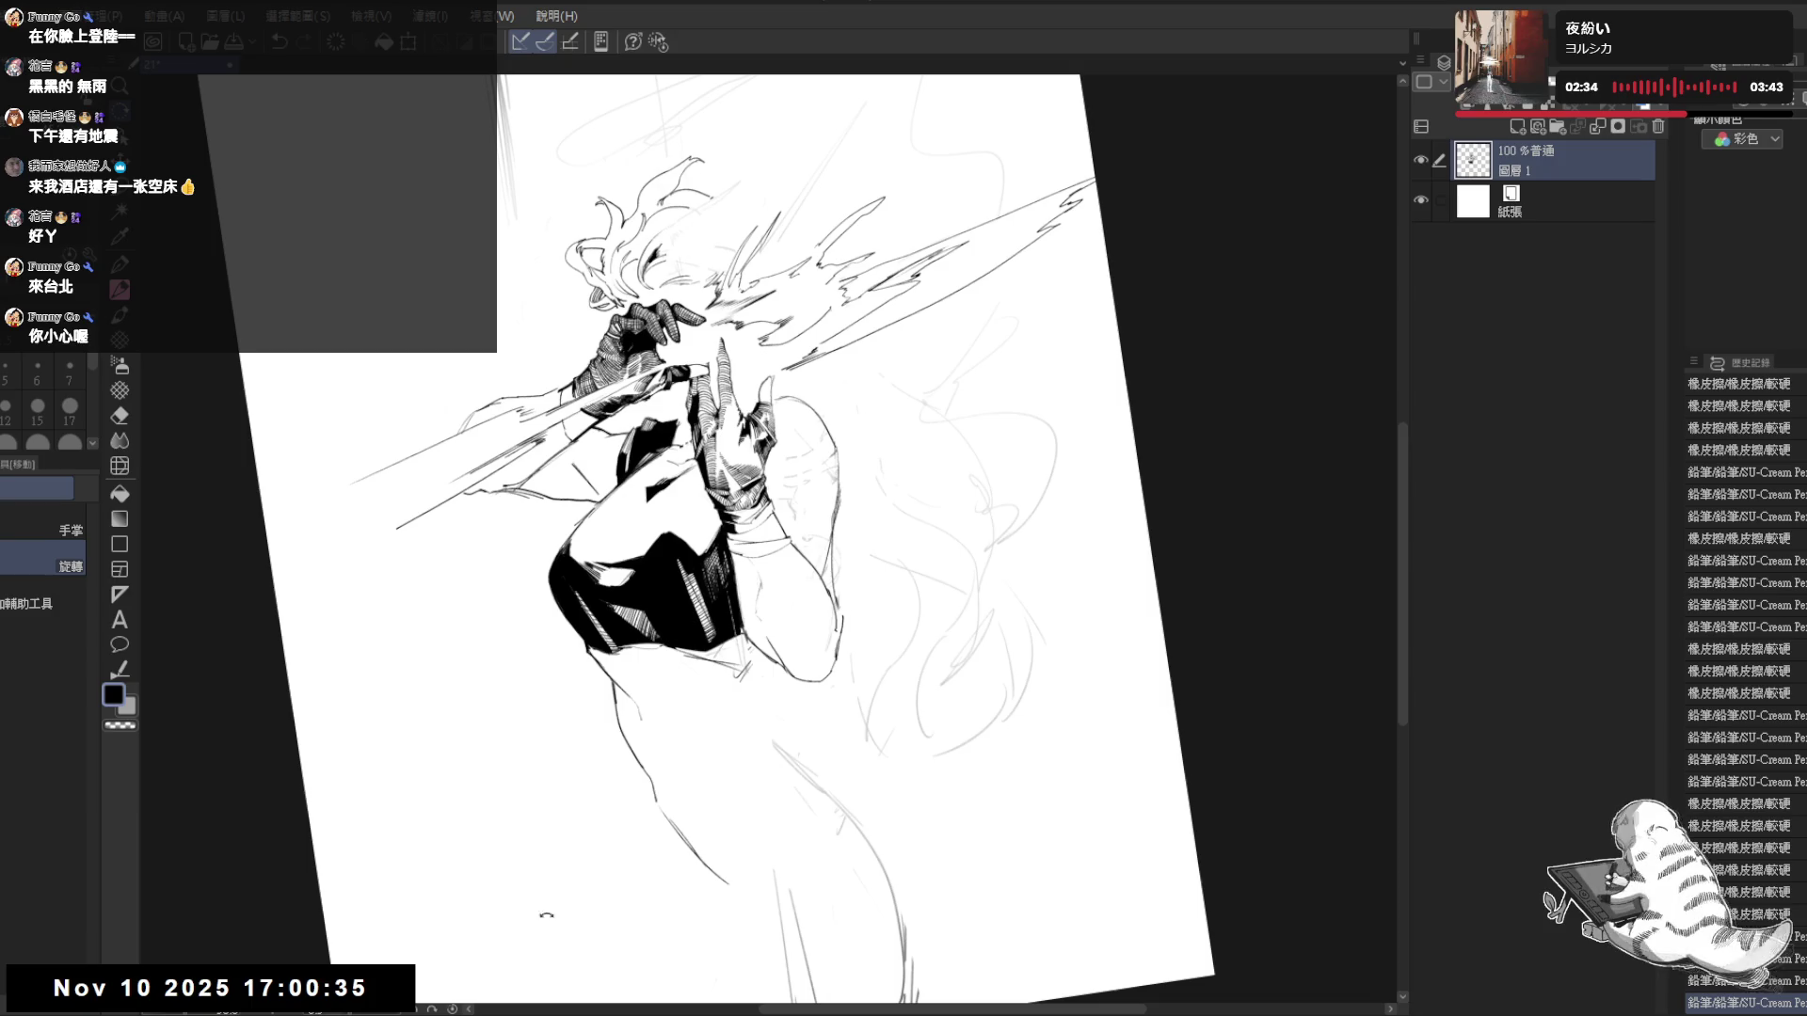
key("ctrl+at")
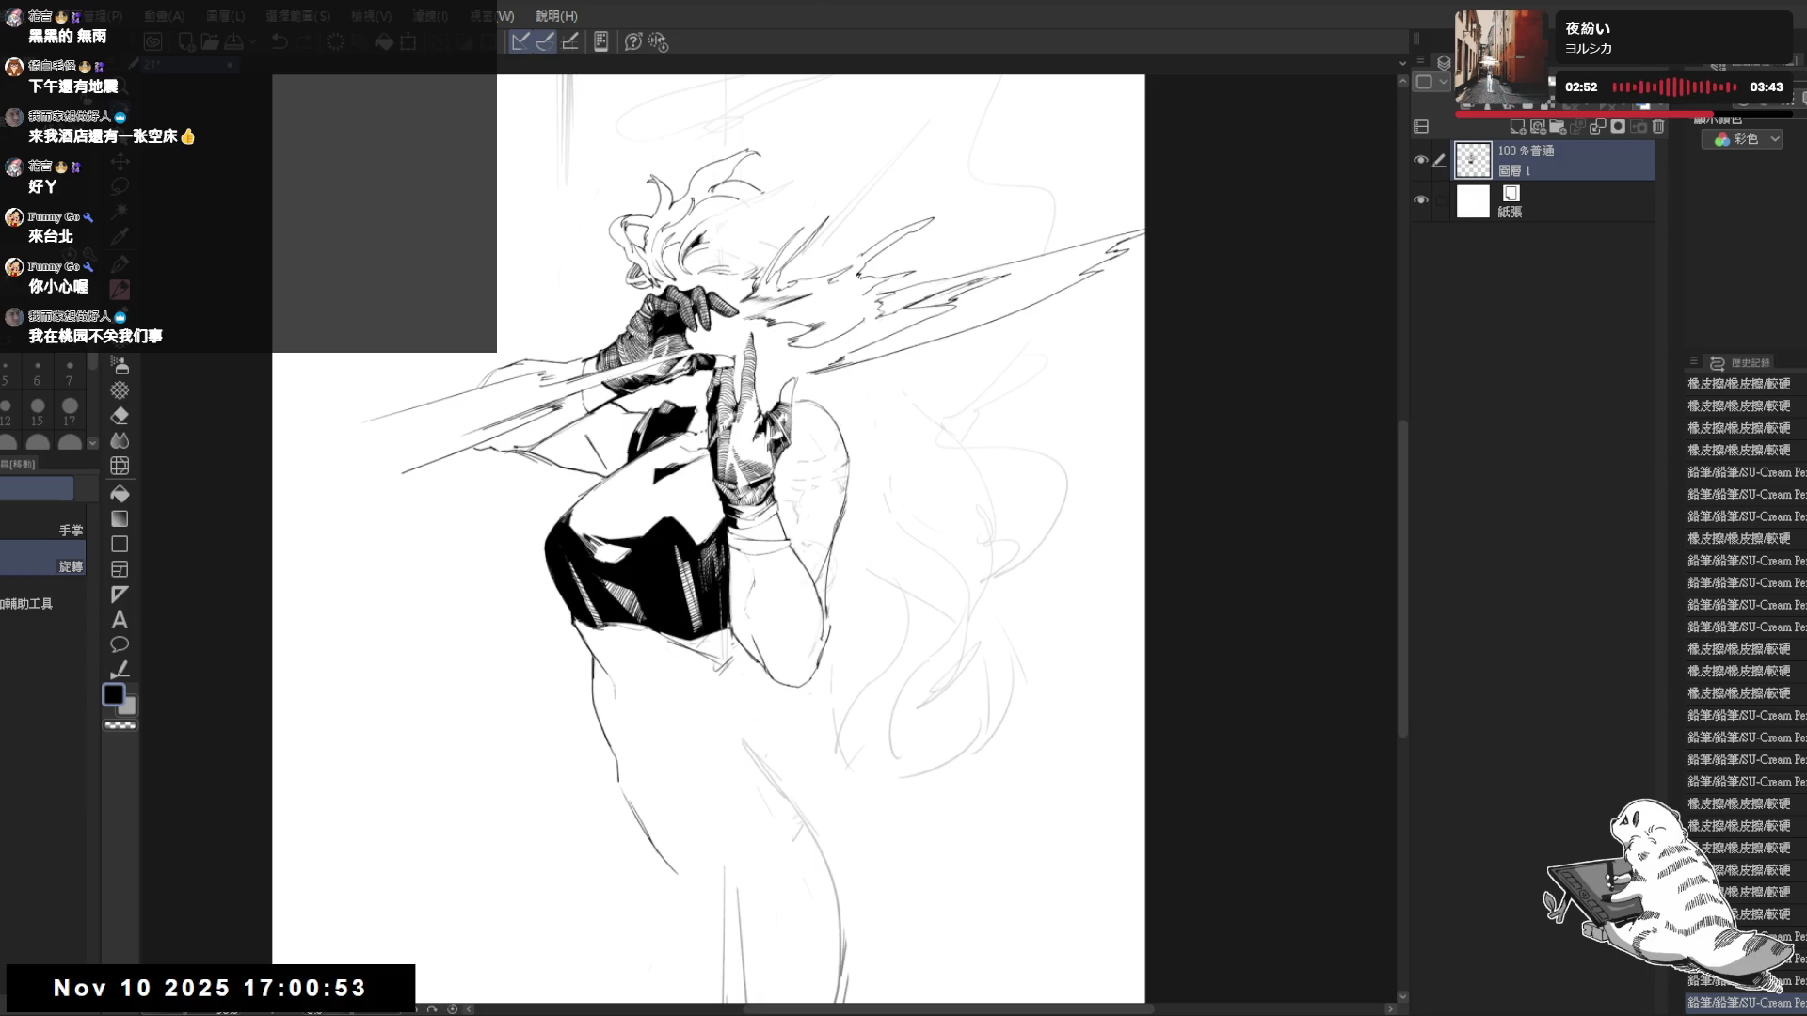
scroll(706, 536, "up", 3)
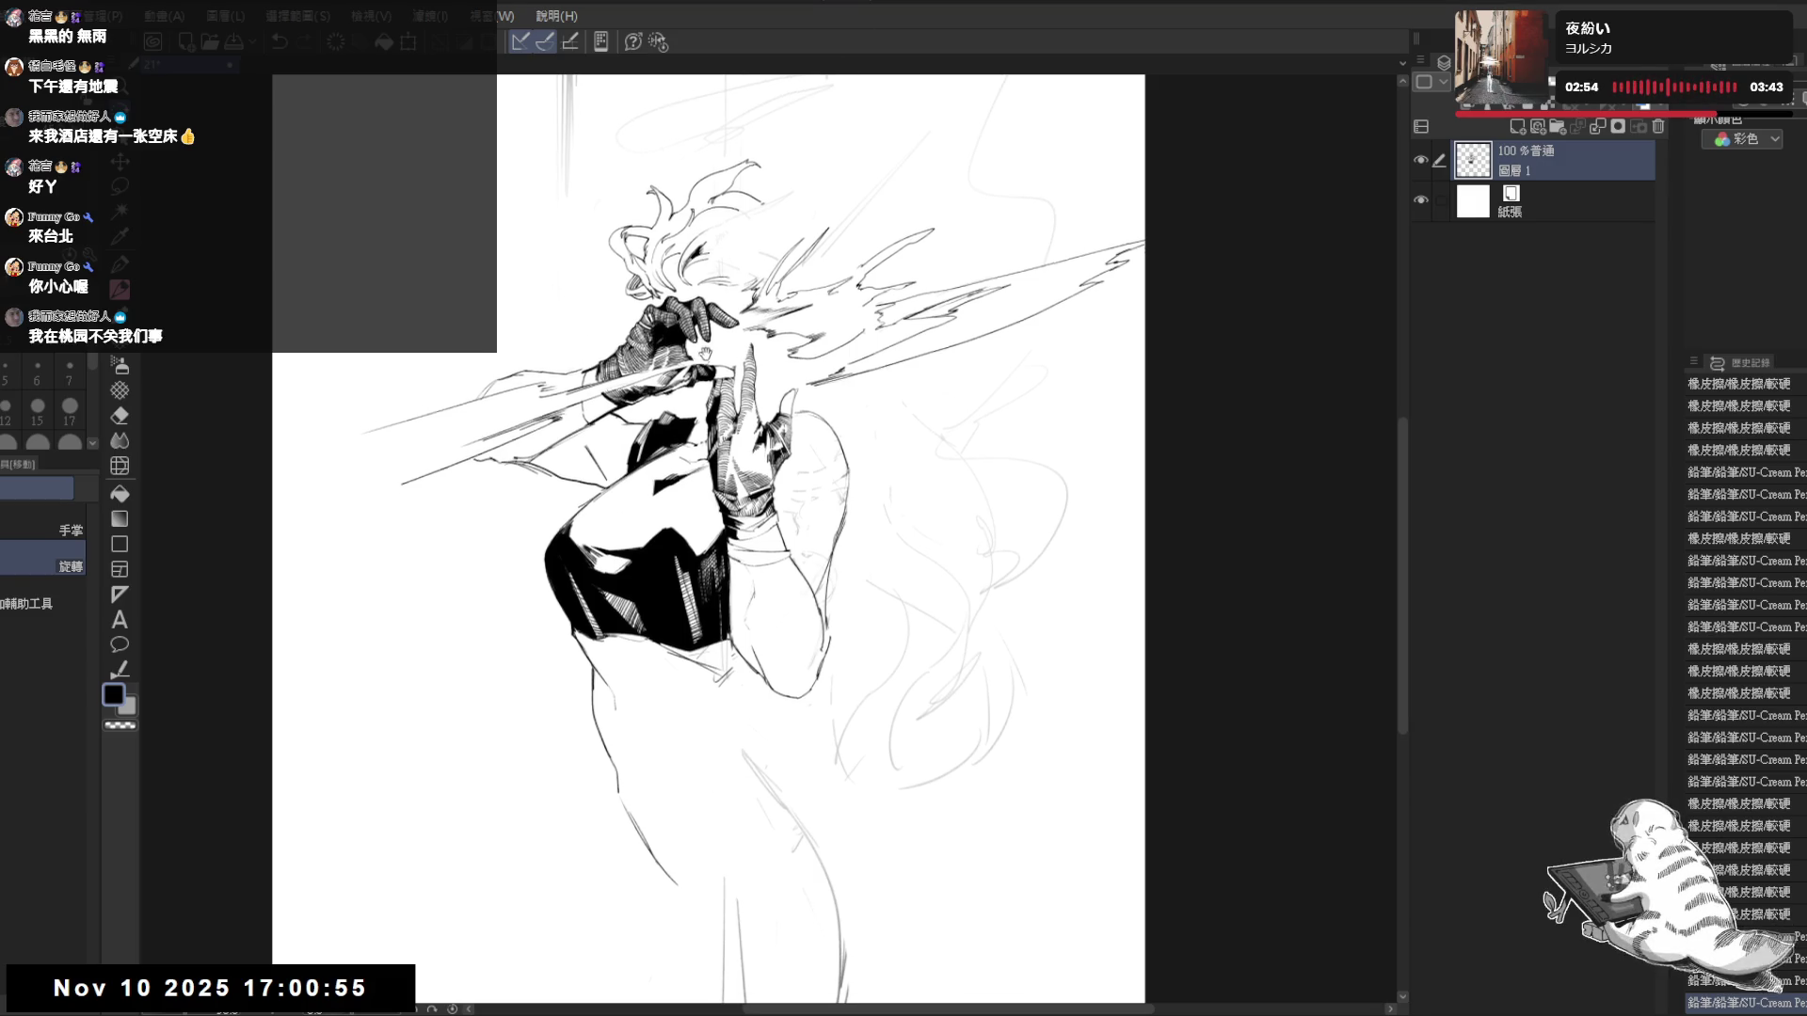
scroll(688, 481, "down", 2)
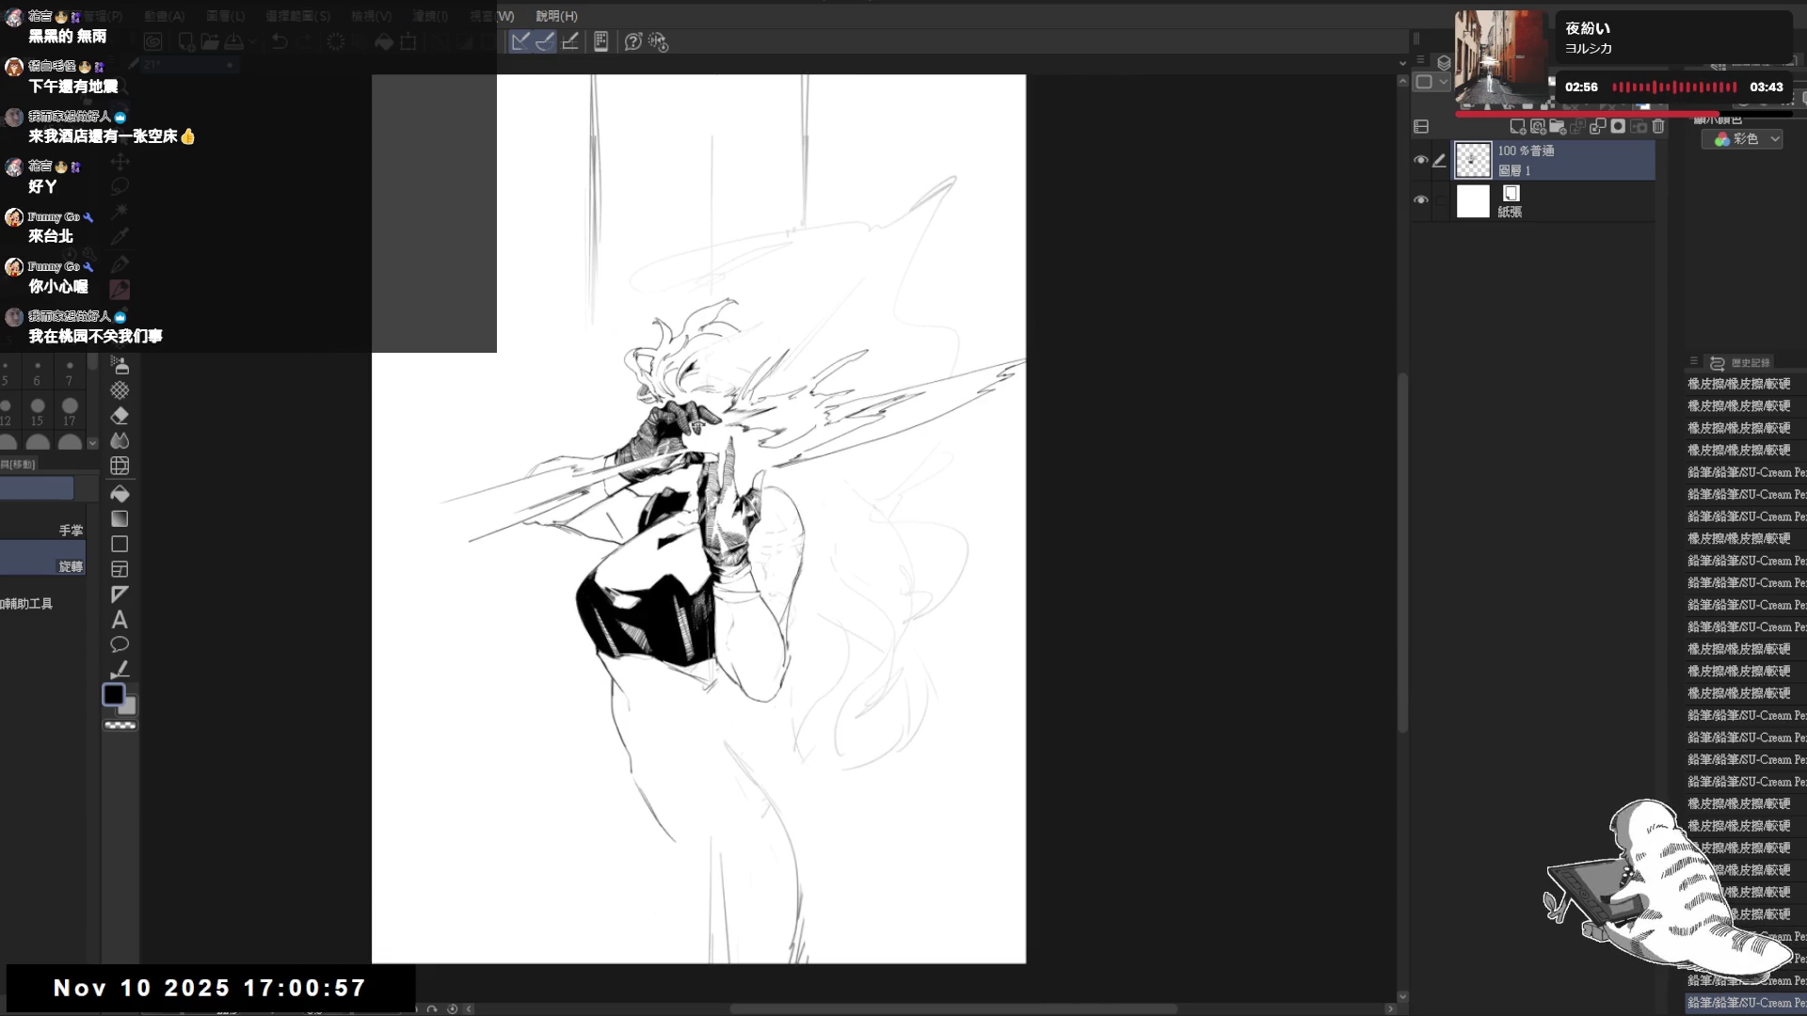
- Erase stray lines in the hair strands and draw a refining pencil stroke there
key("e")
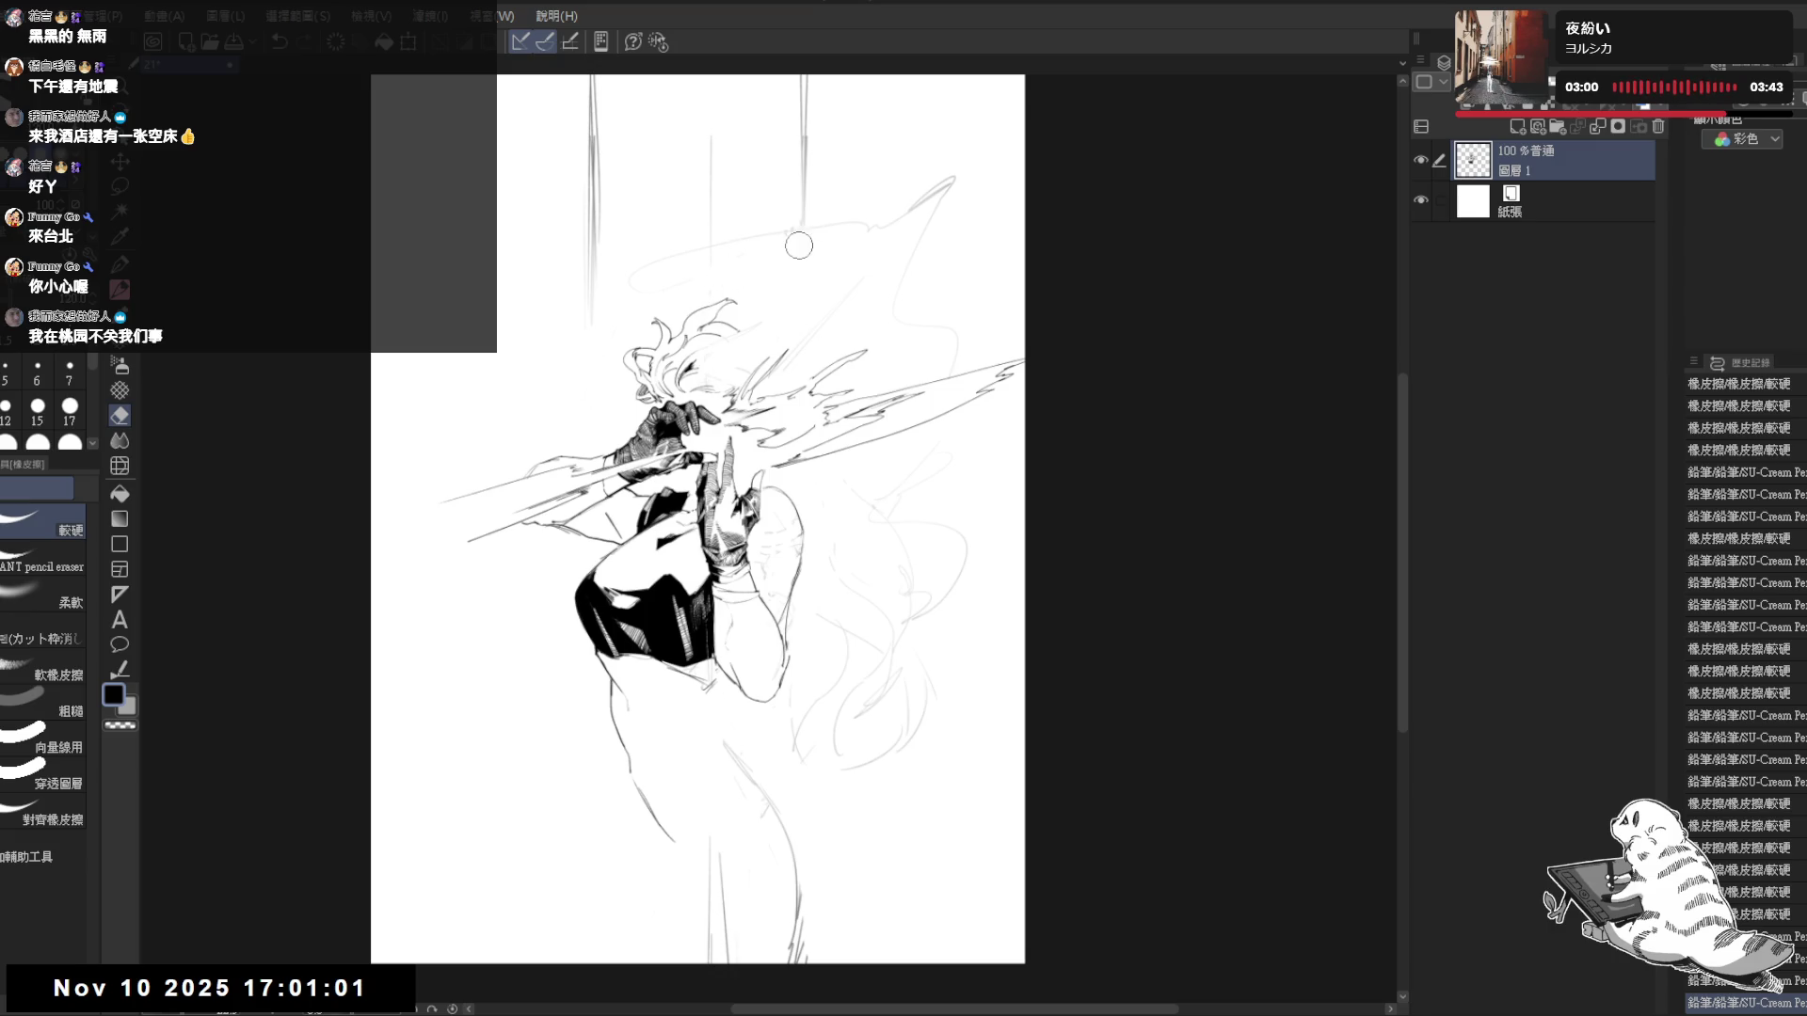
key("r")
mouse_move(797, 246)
left_mouse_down()
mouse_move(740, 230)
mouse_move(822, 299)
left_mouse_up()
key("e")
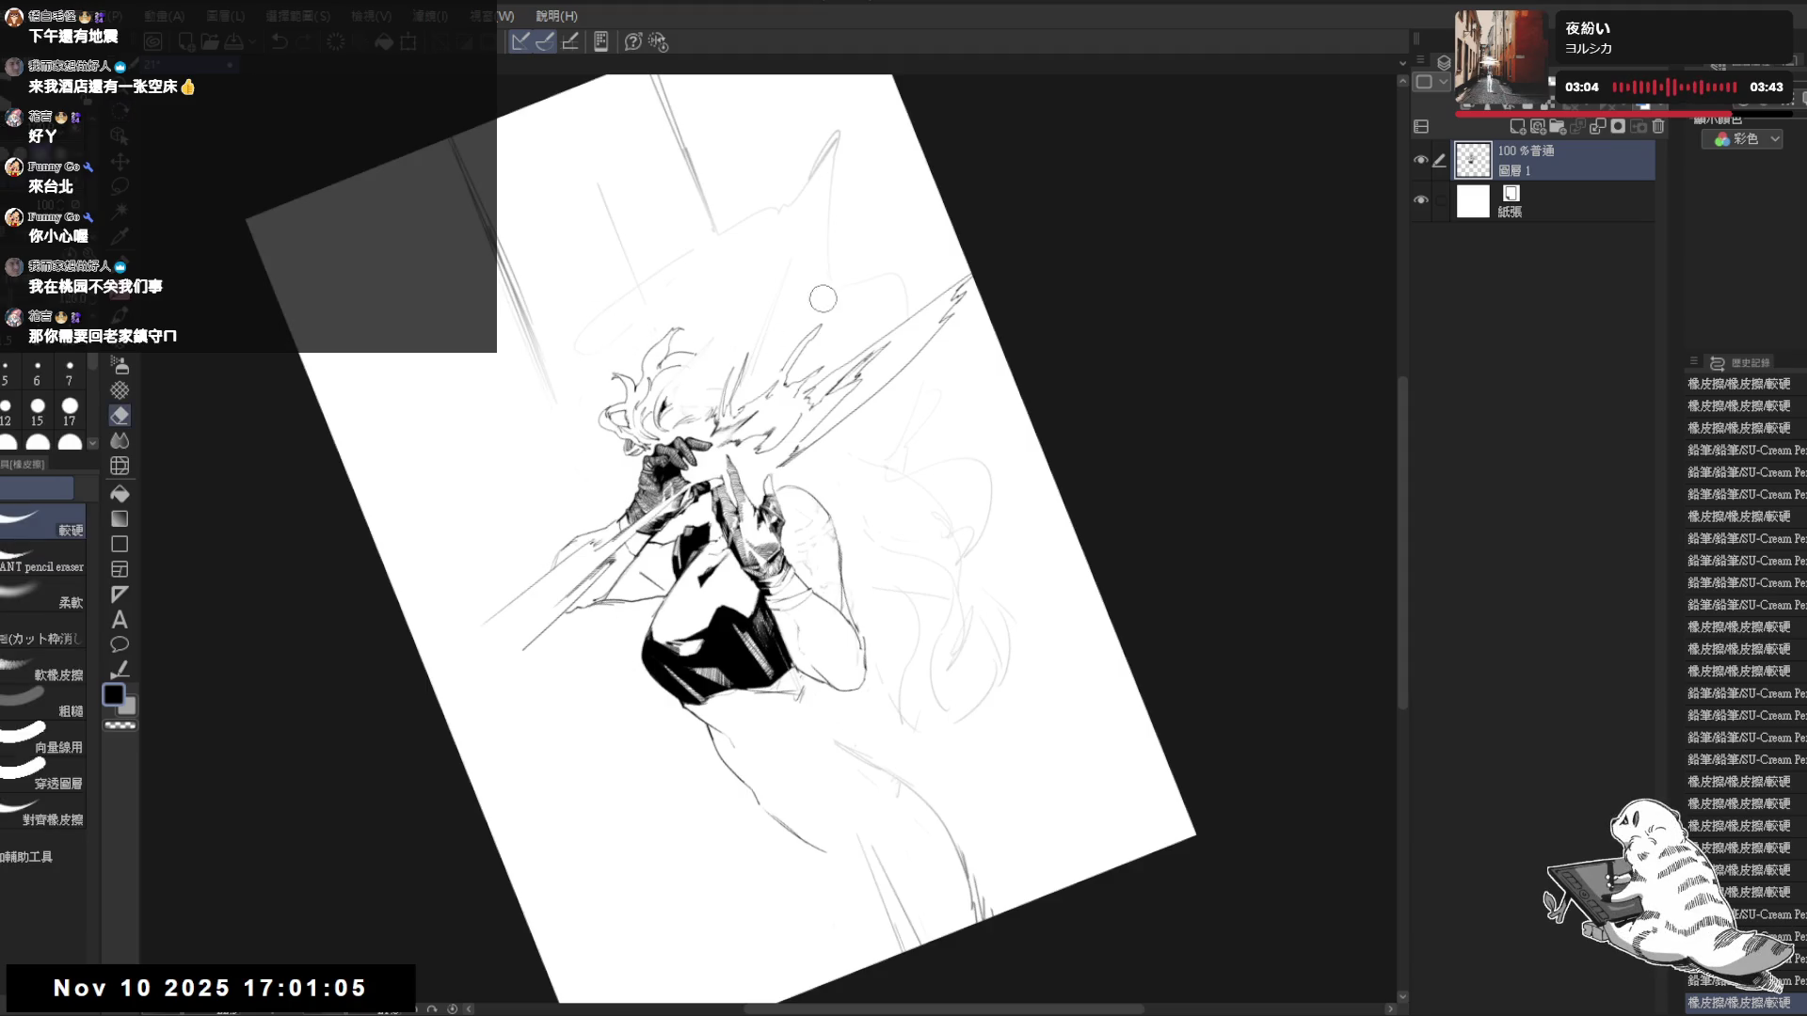
left_click_drag(717, 354, 690, 360)
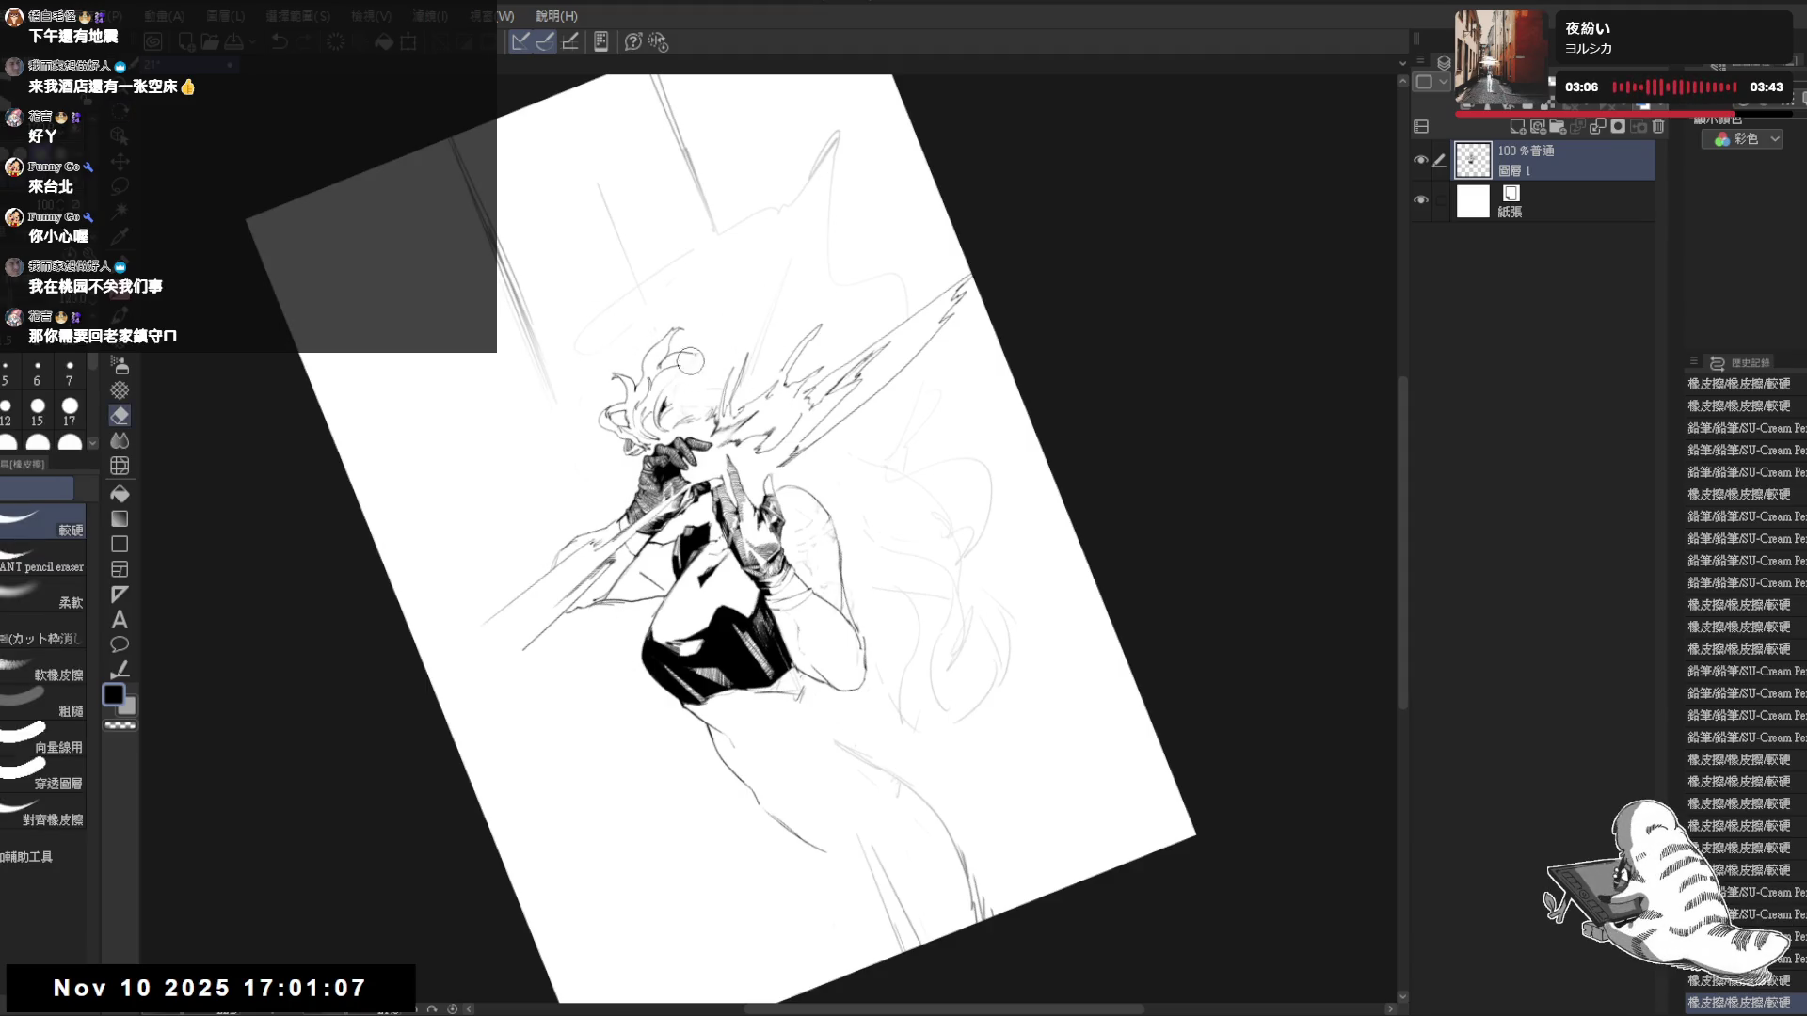
key("p")
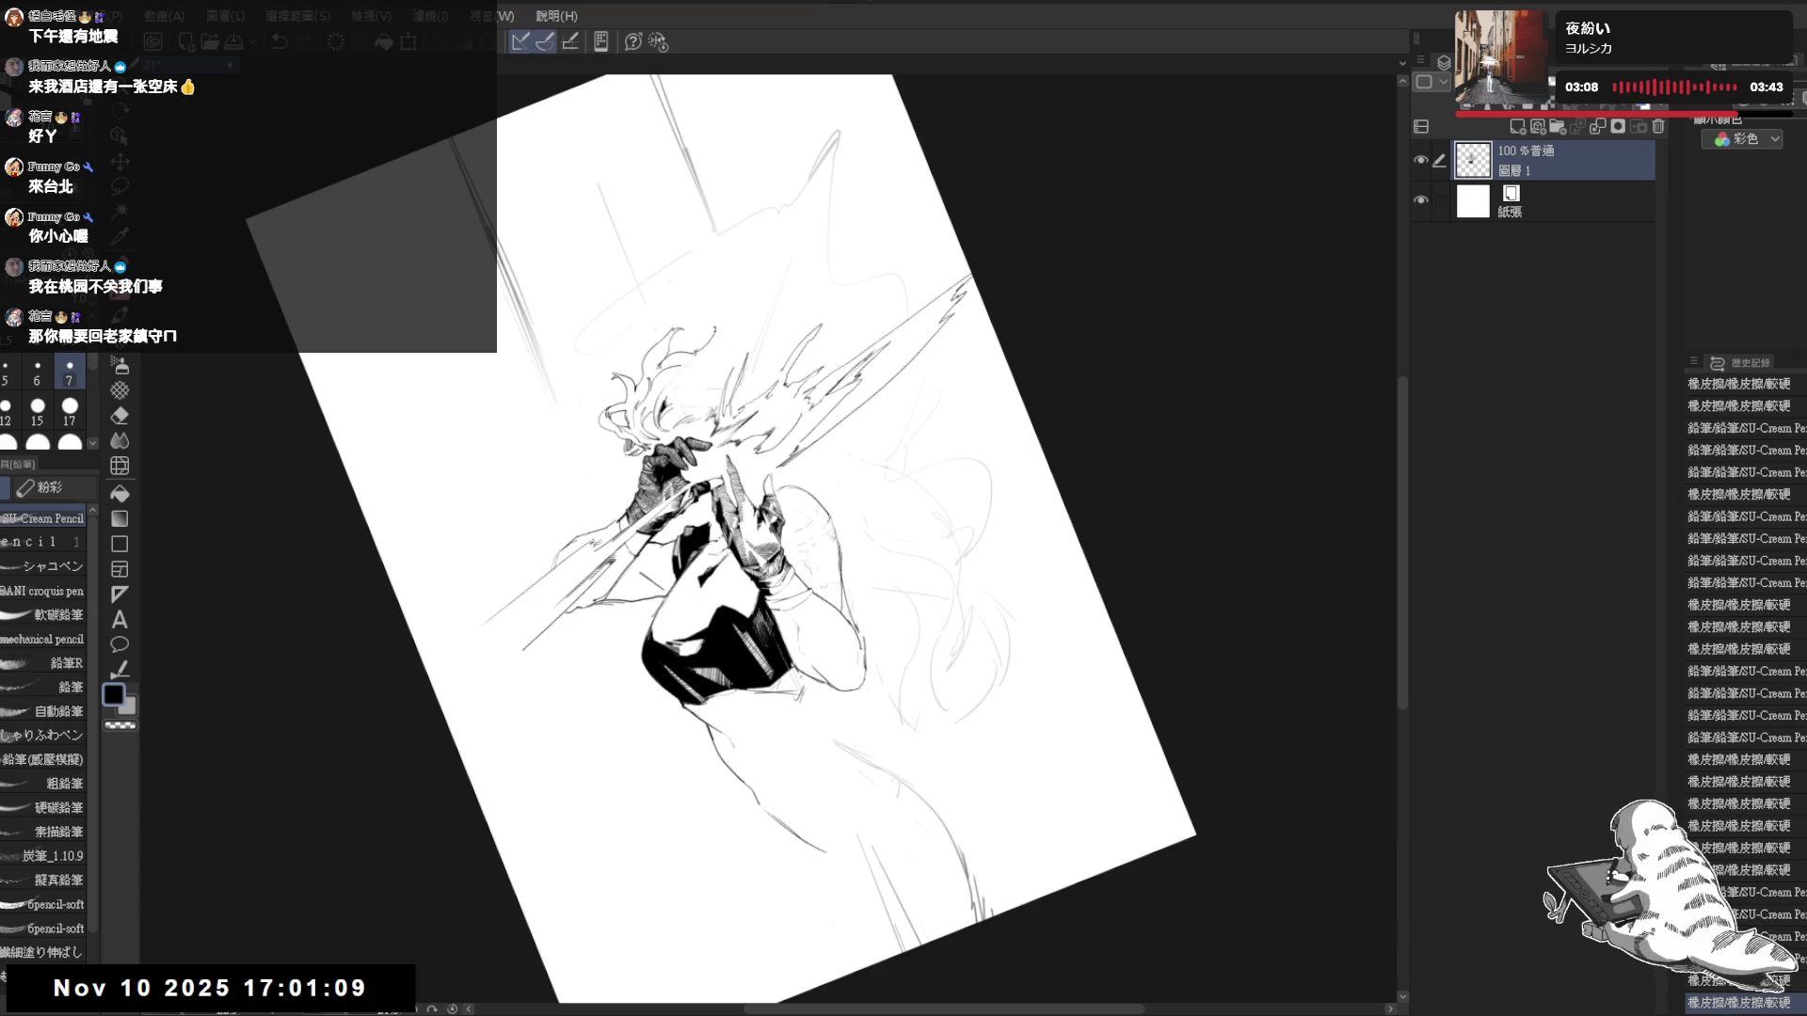
left_click_drag(703, 331, 713, 339)
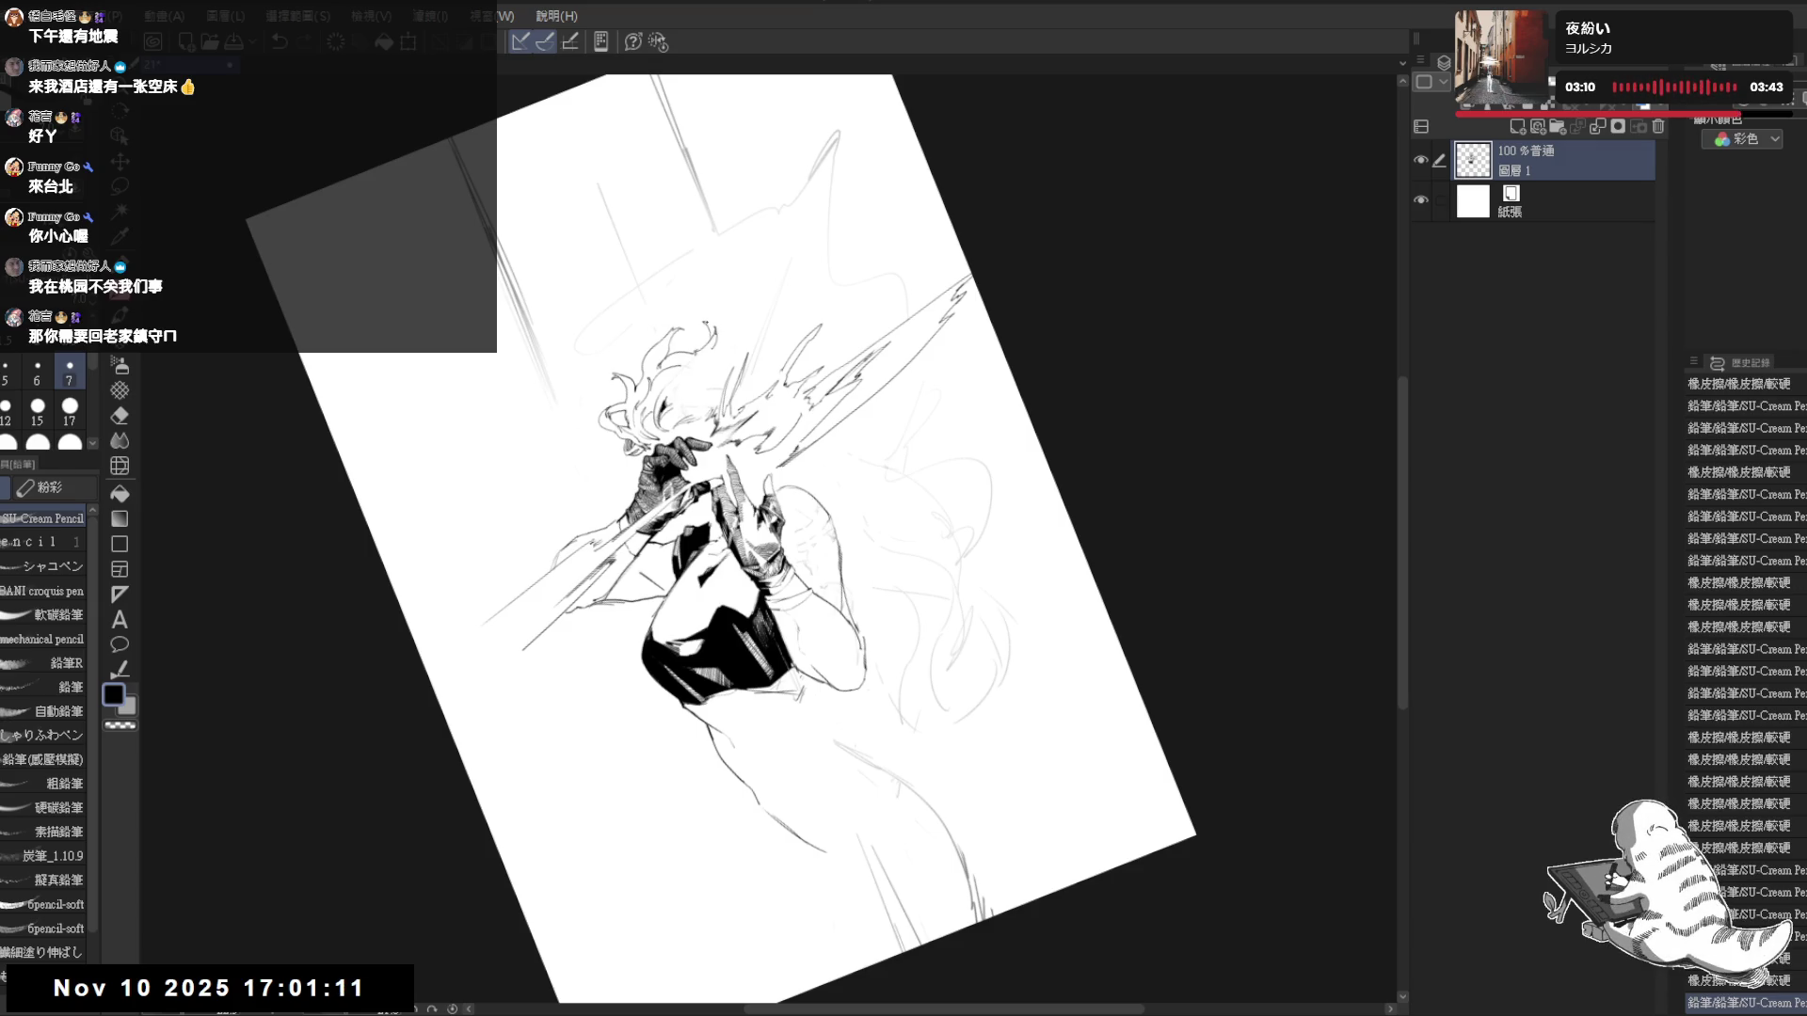
- Erase more strokes near the hair, then check the drawing mirrored and zoomed in
key("ctrl+0")
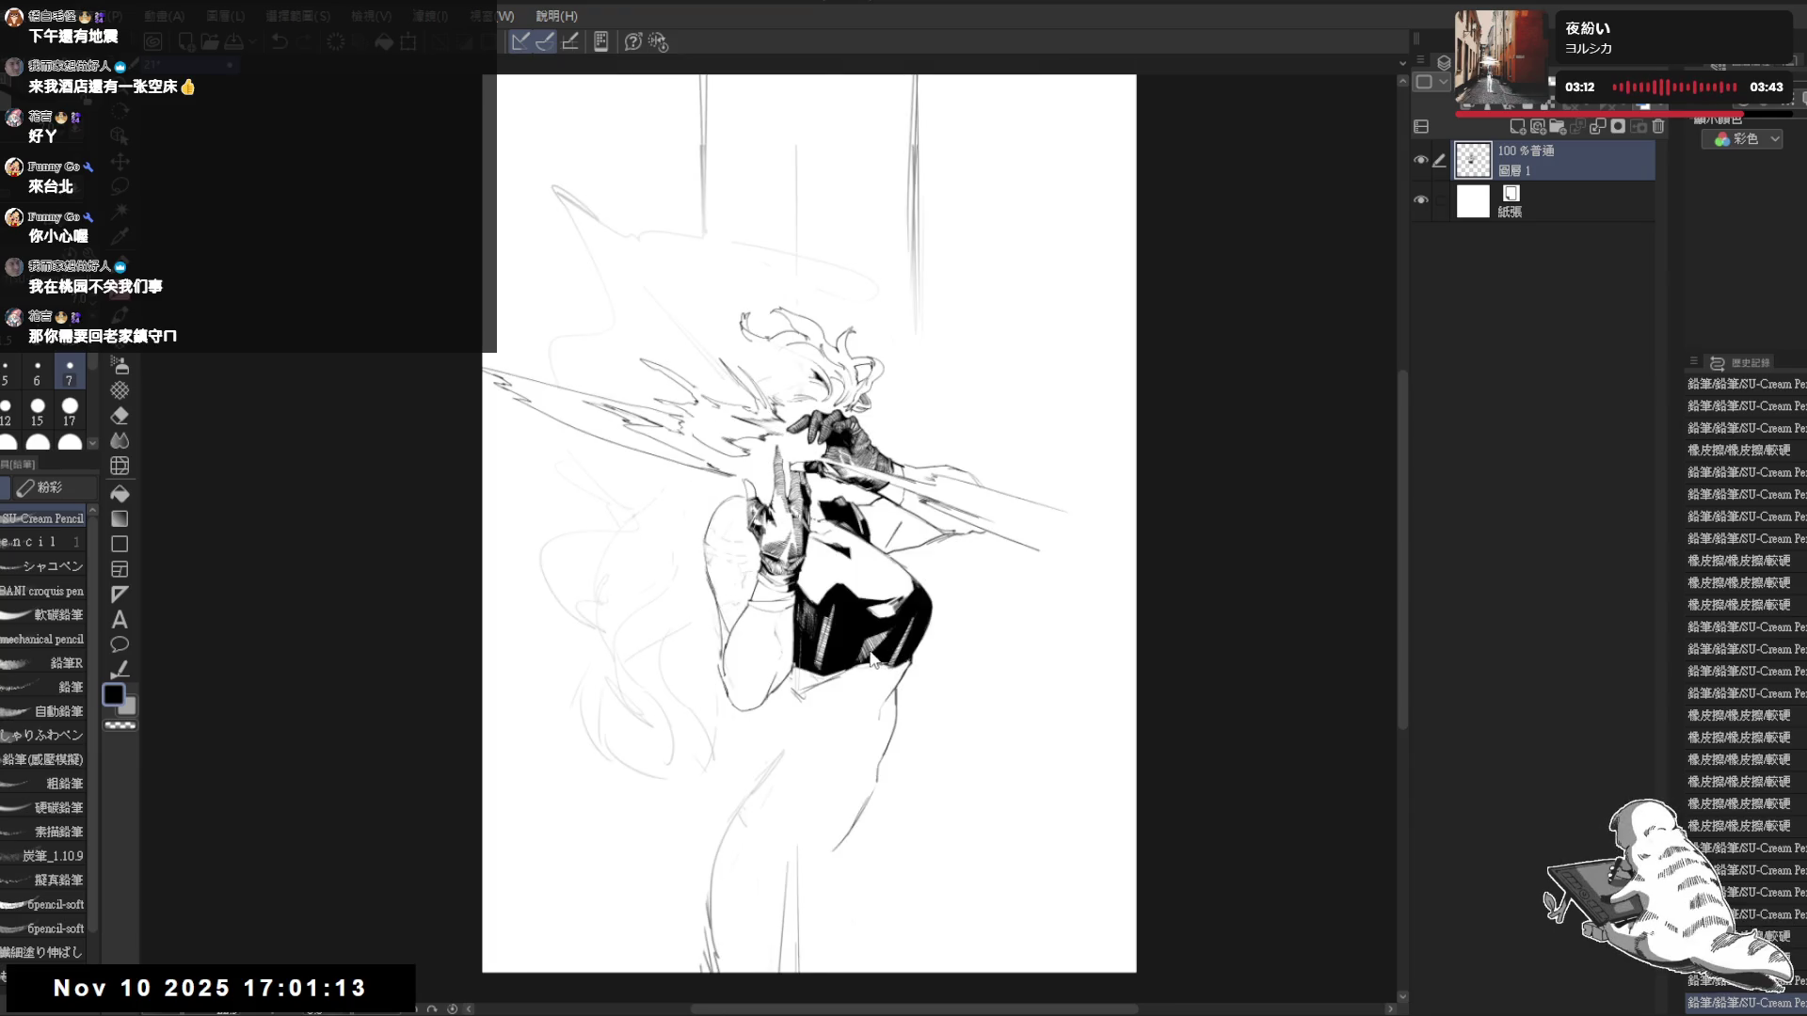
key("minus")
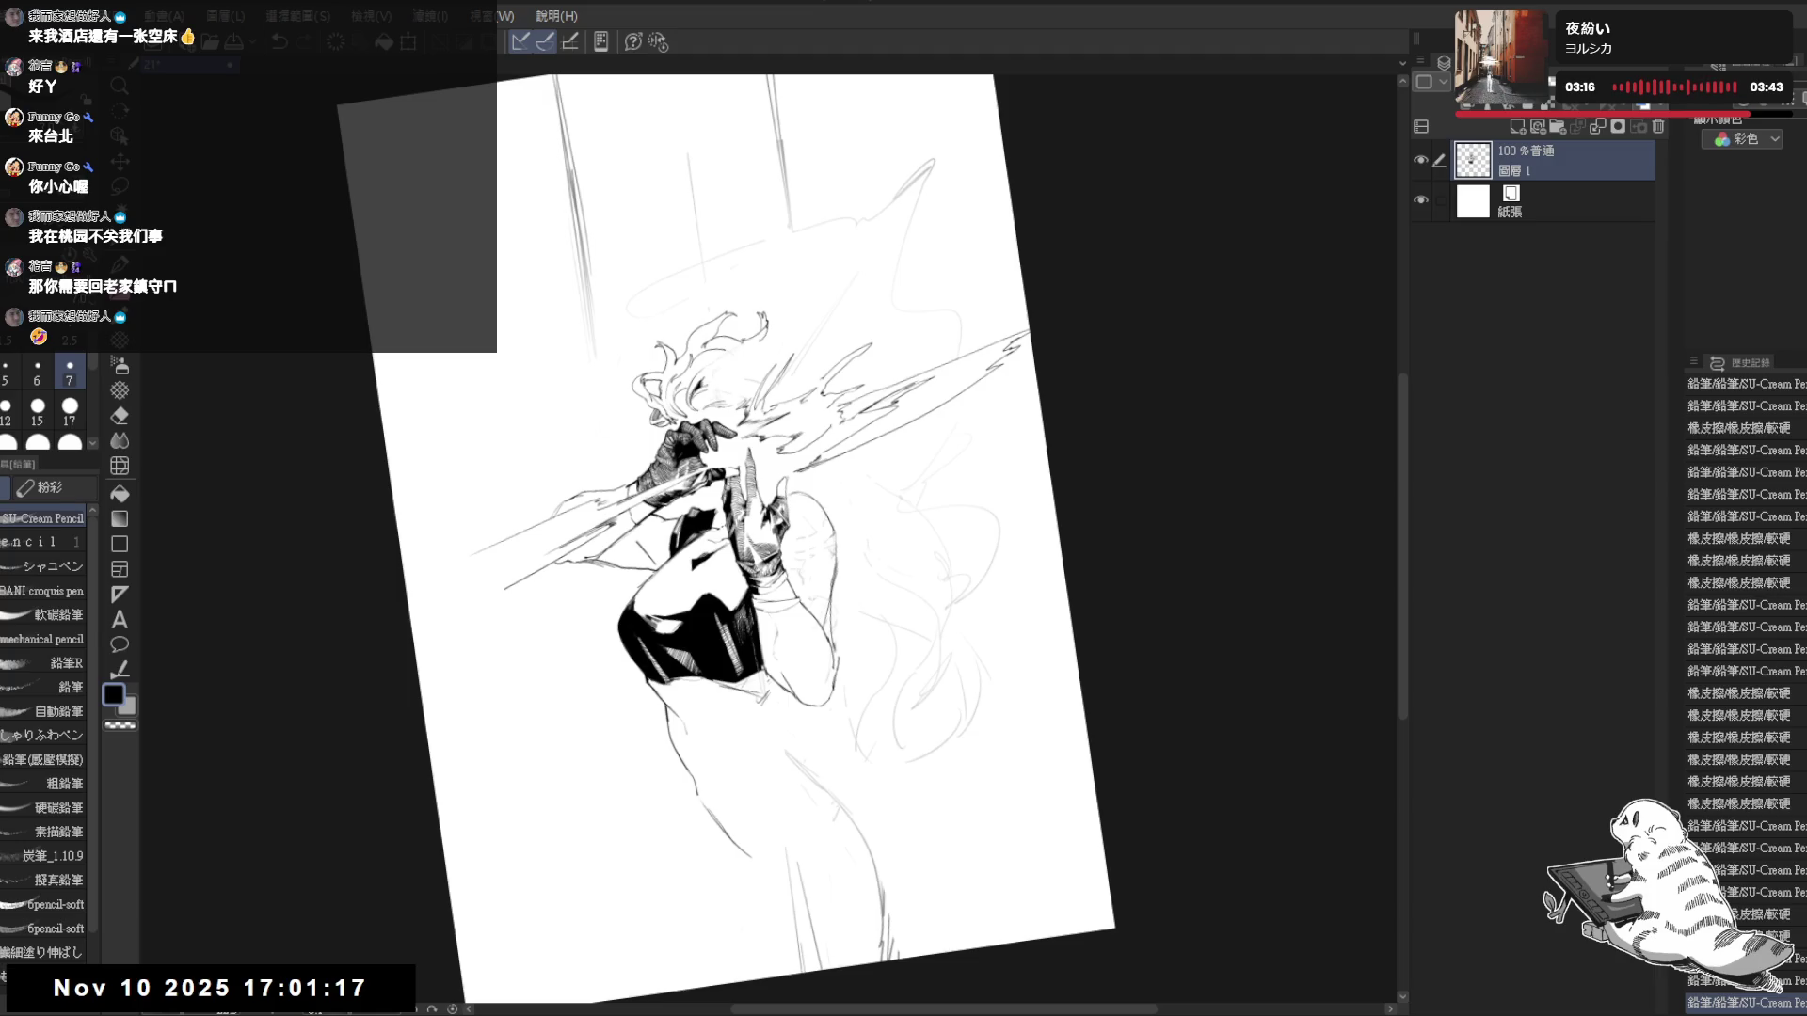
key("e")
left_click_drag(729, 343, 755, 328)
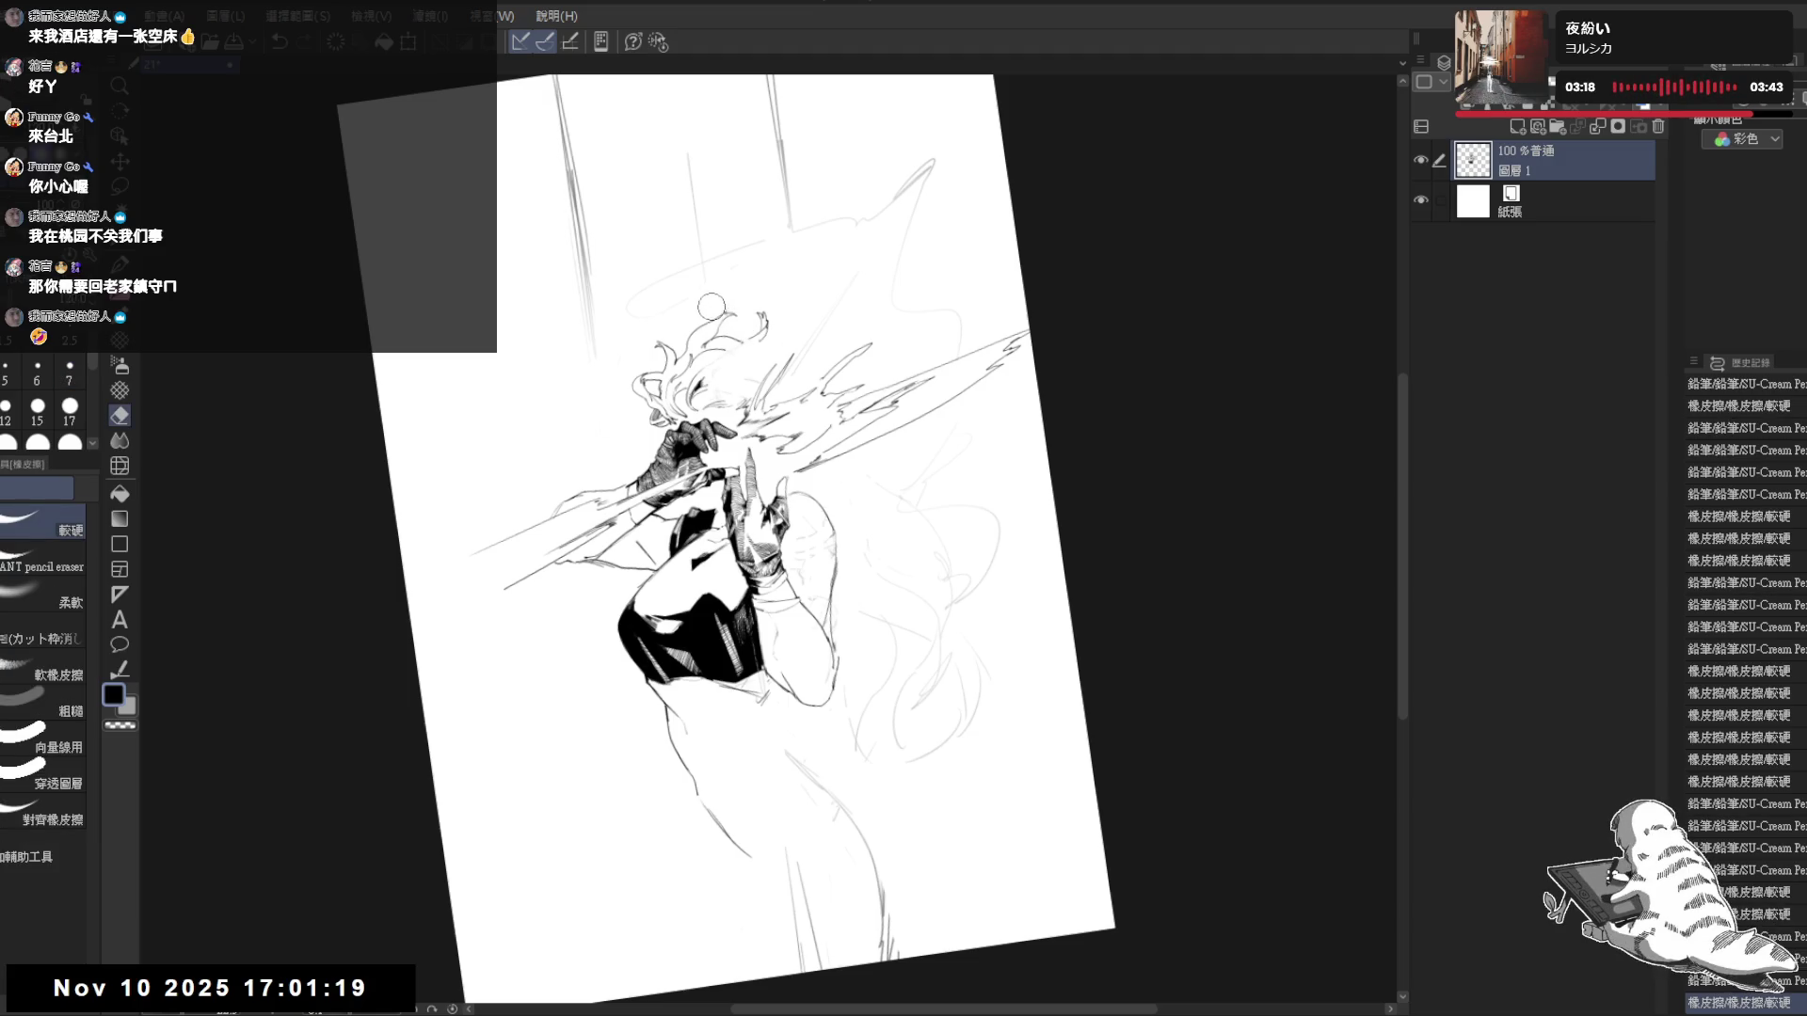
key("p")
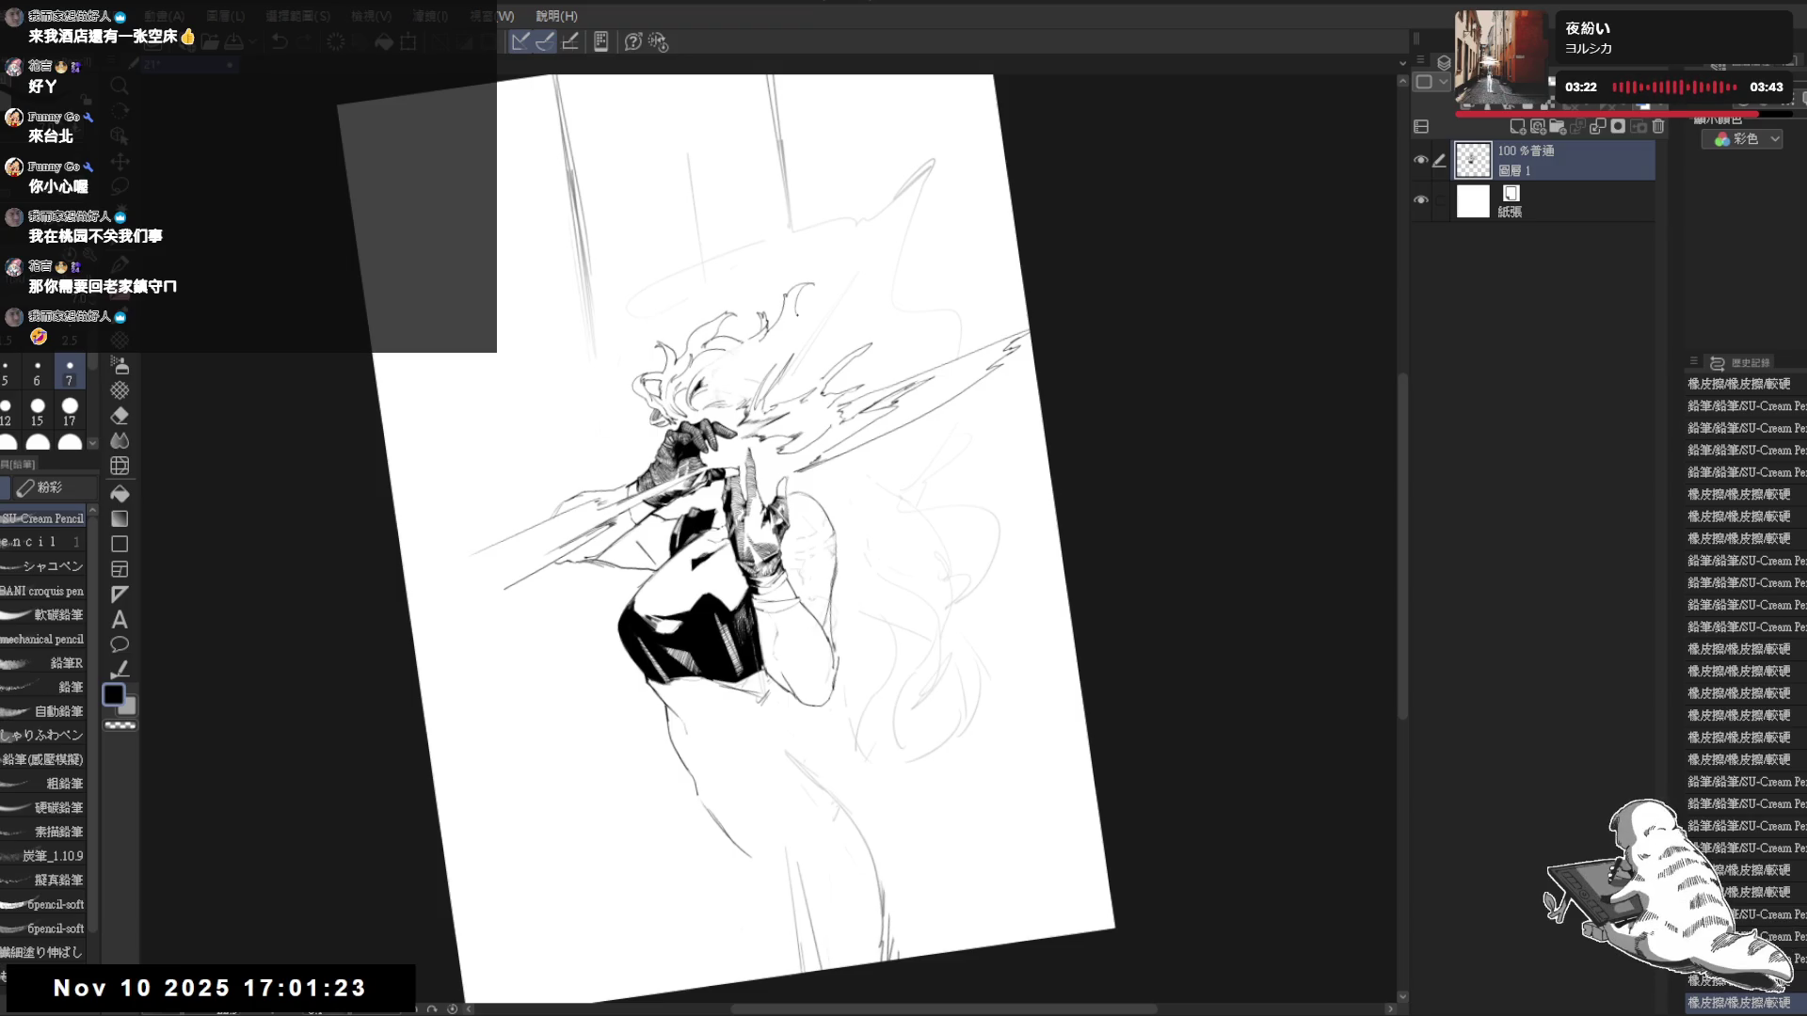
key("ctrl+0")
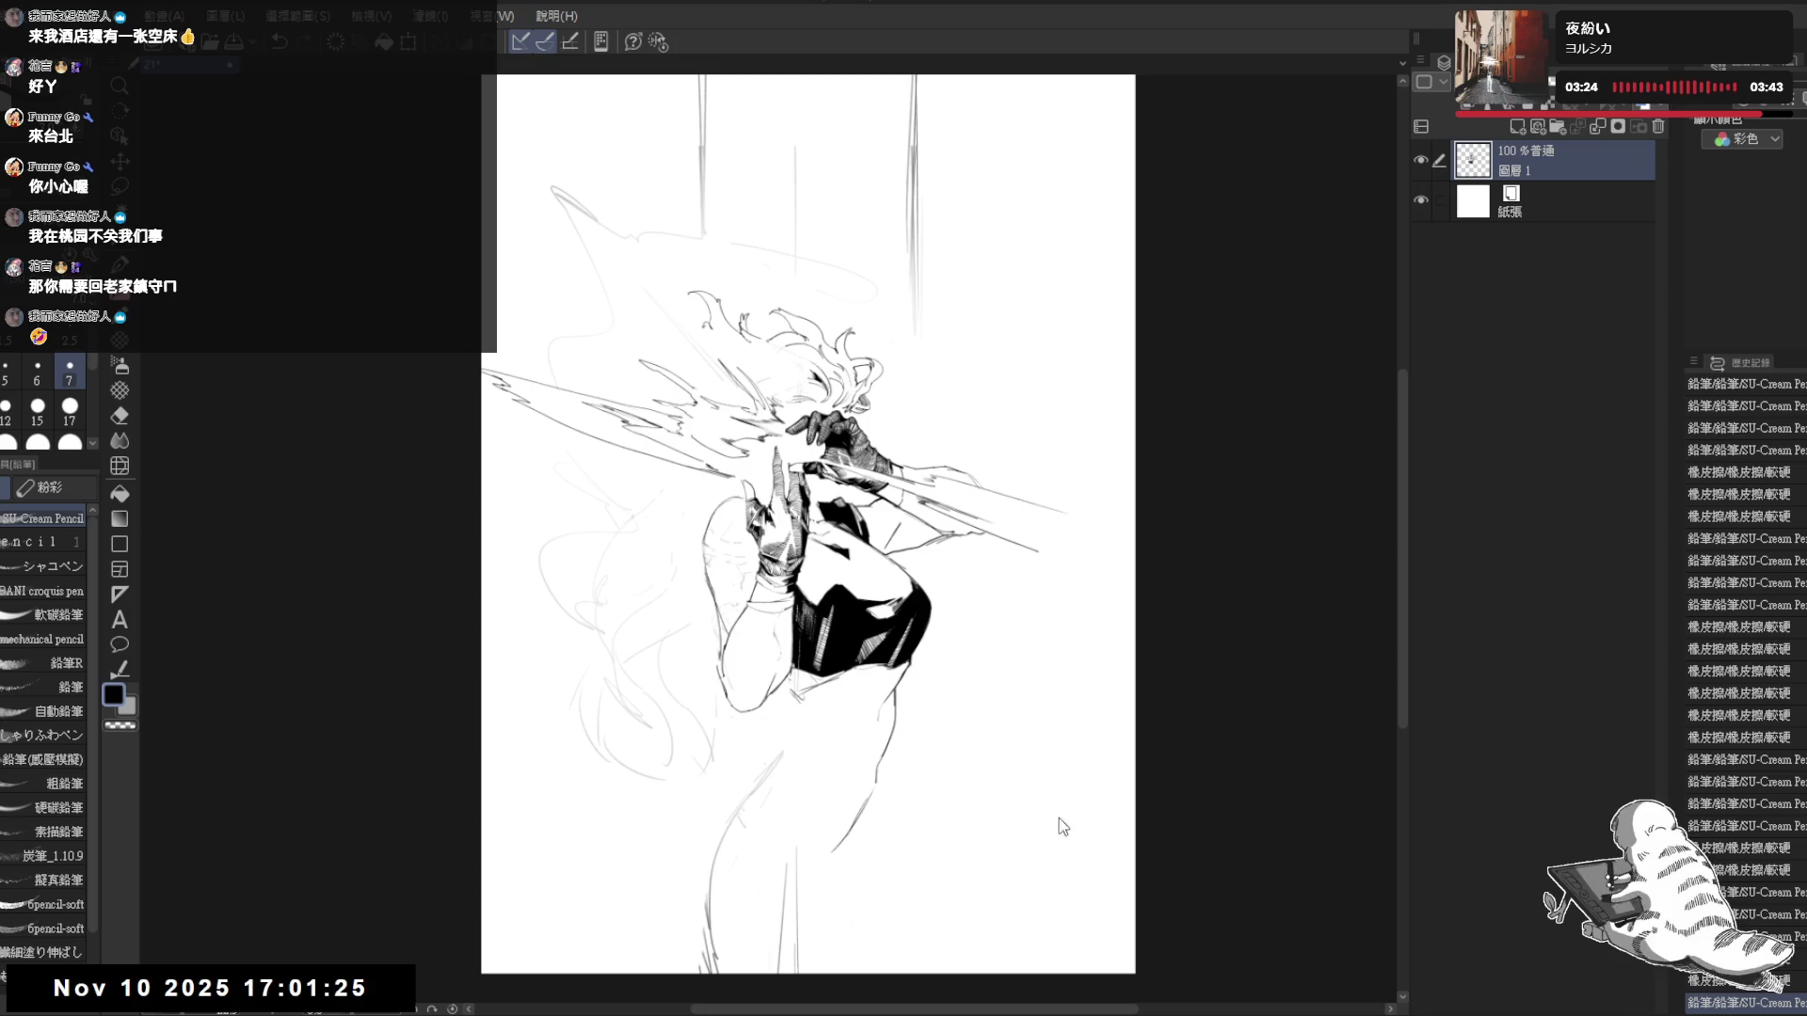
key("h")
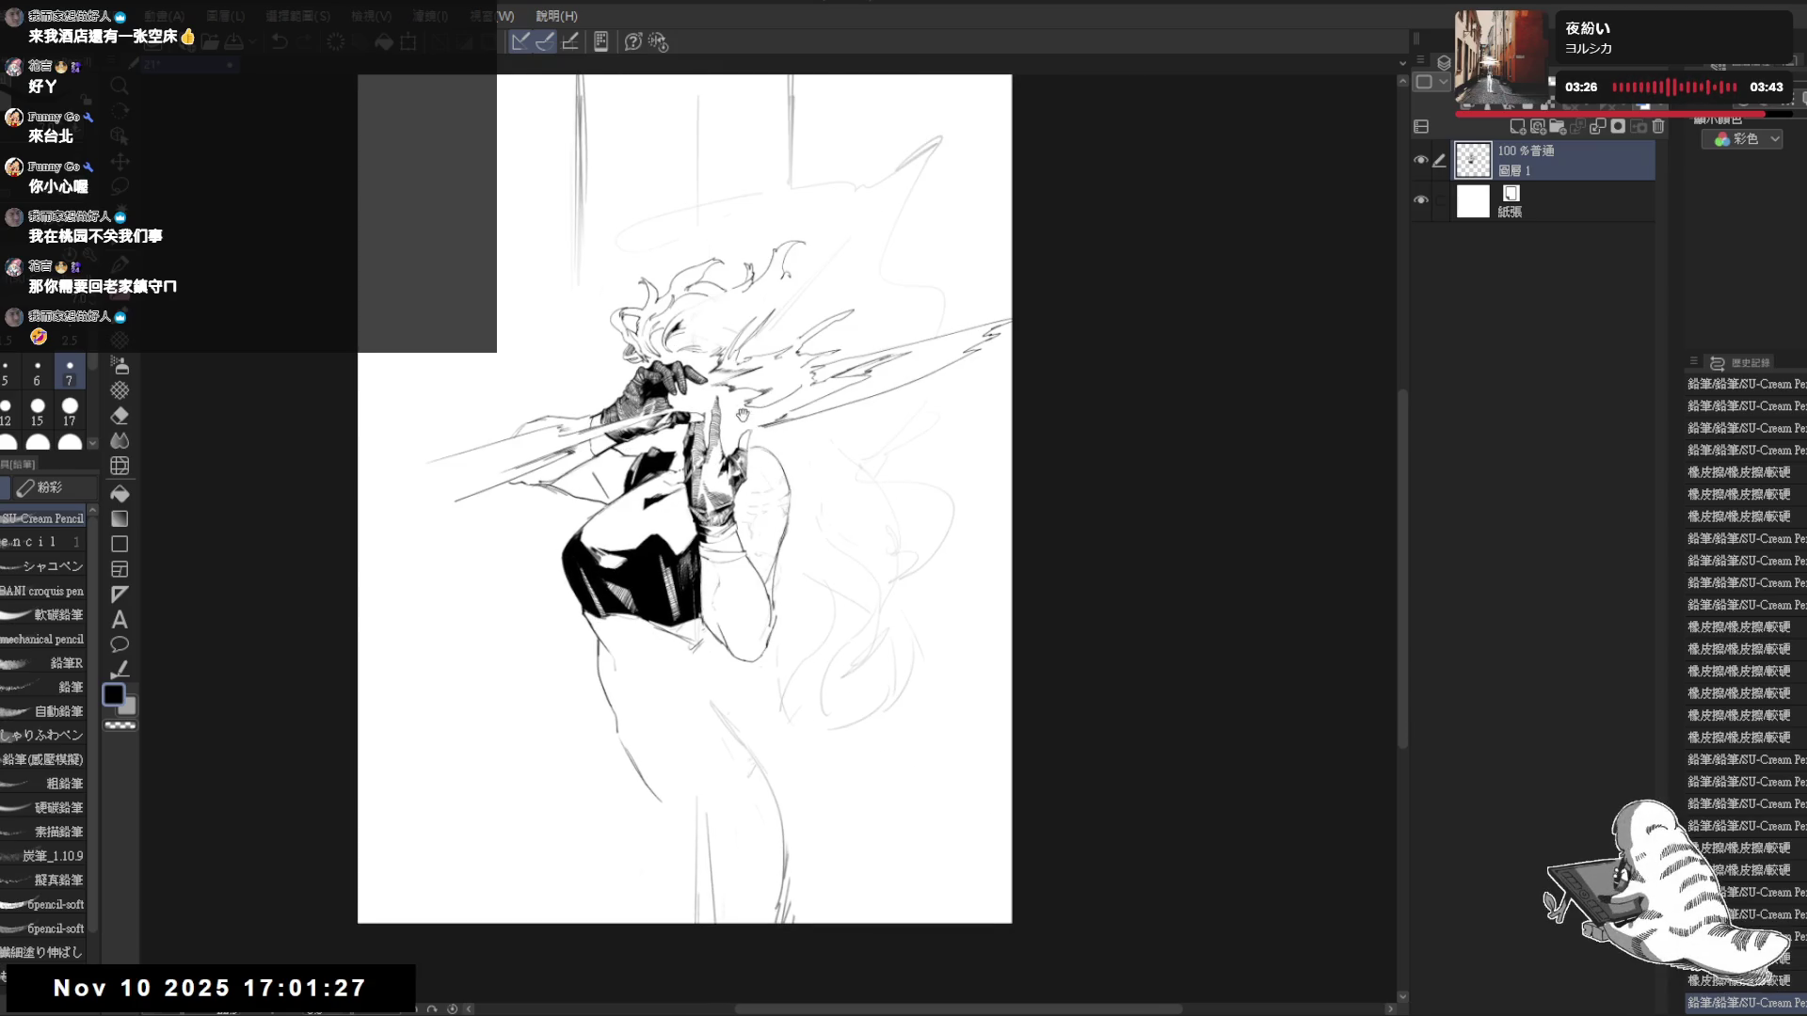
scroll(746, 403, "up", 1)
scroll(750, 433, "up", 1)
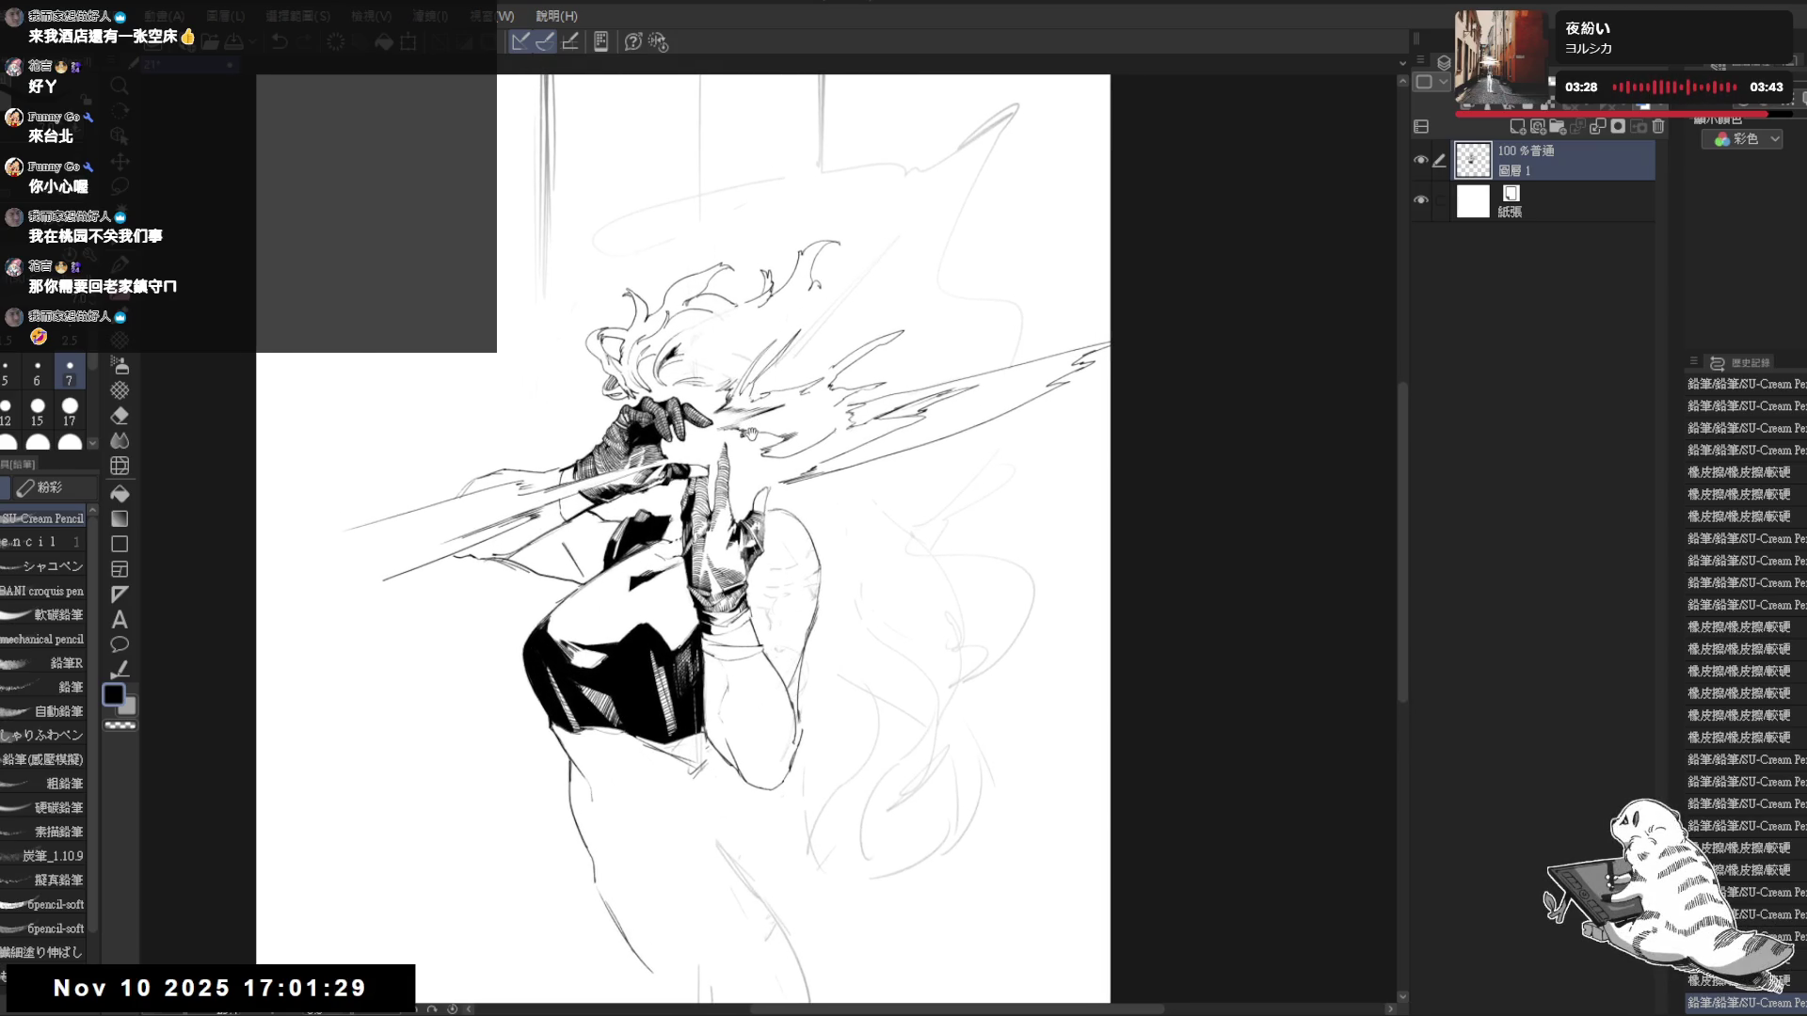
mouse_move(669, 783)
left_mouse_down()
mouse_move(703, 746)
mouse_move(753, 564)
mouse_move(737, 422)
left_mouse_up()
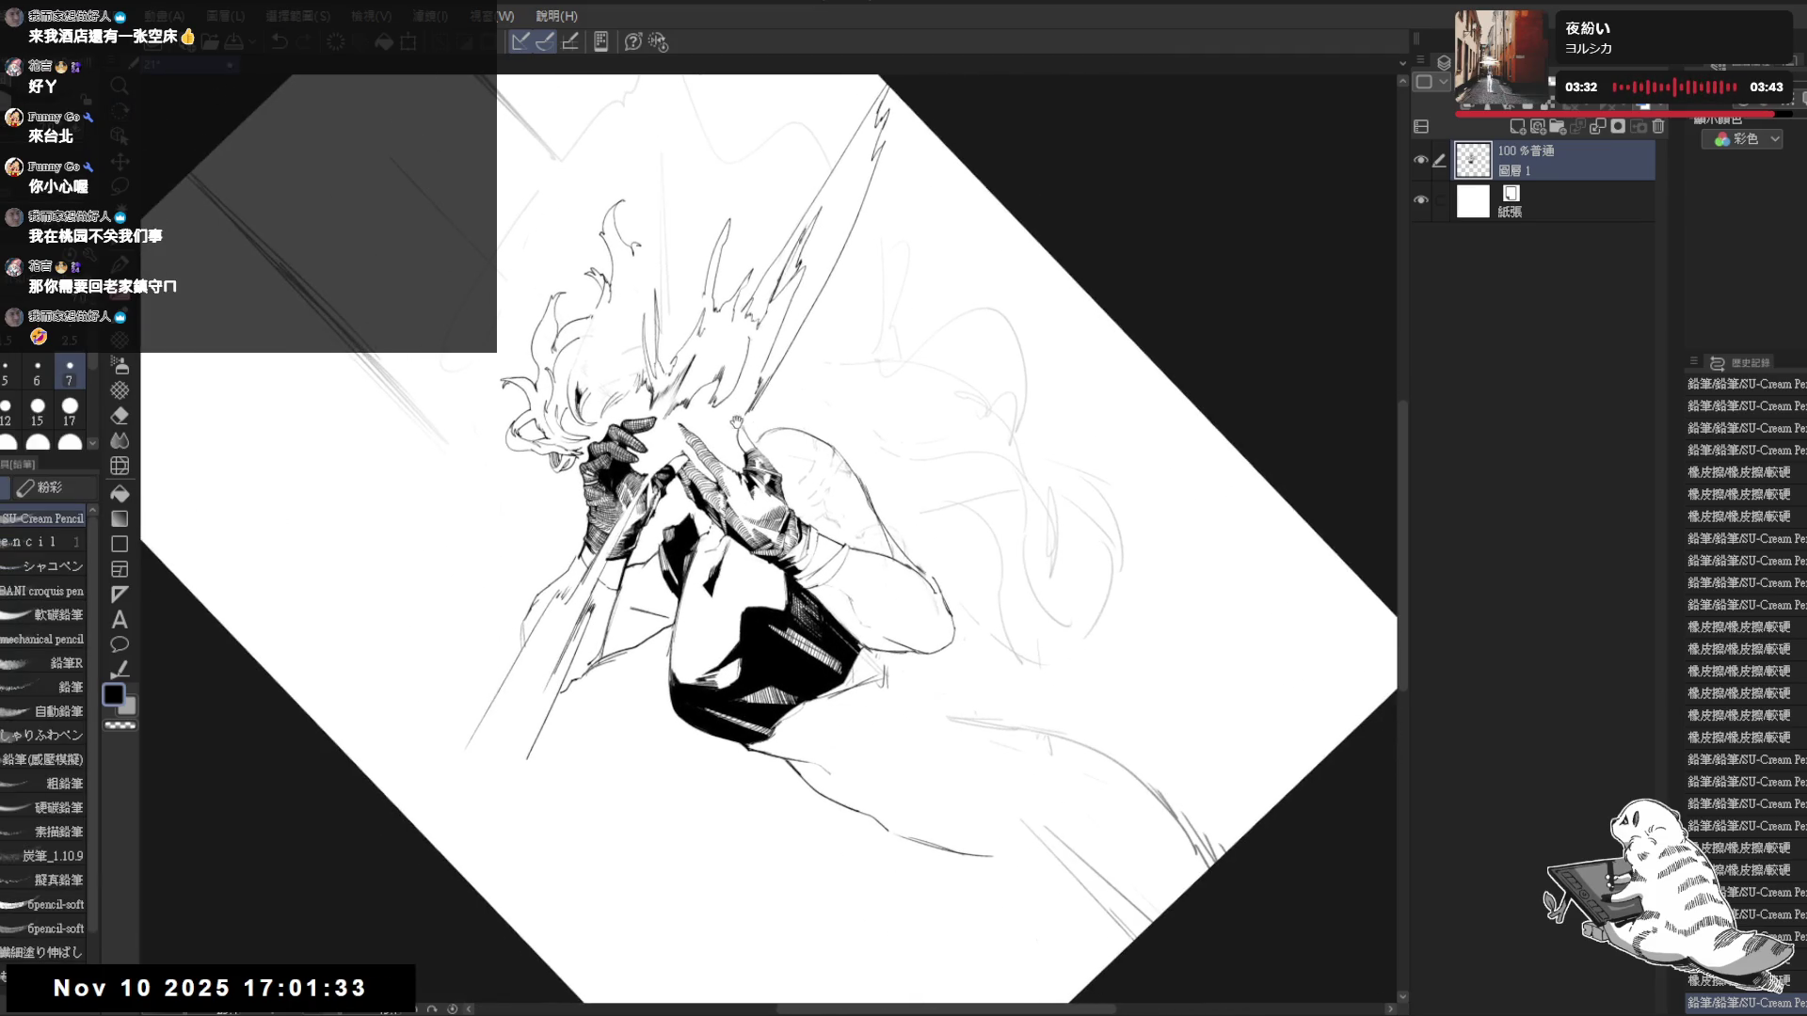
- Tilt the view to a steeper angle, then reset it upright and fitted to the page
mouse_move(657, 515)
left_mouse_down()
mouse_move(395, 616)
mouse_move(472, 588)
mouse_move(527, 527)
left_mouse_up()
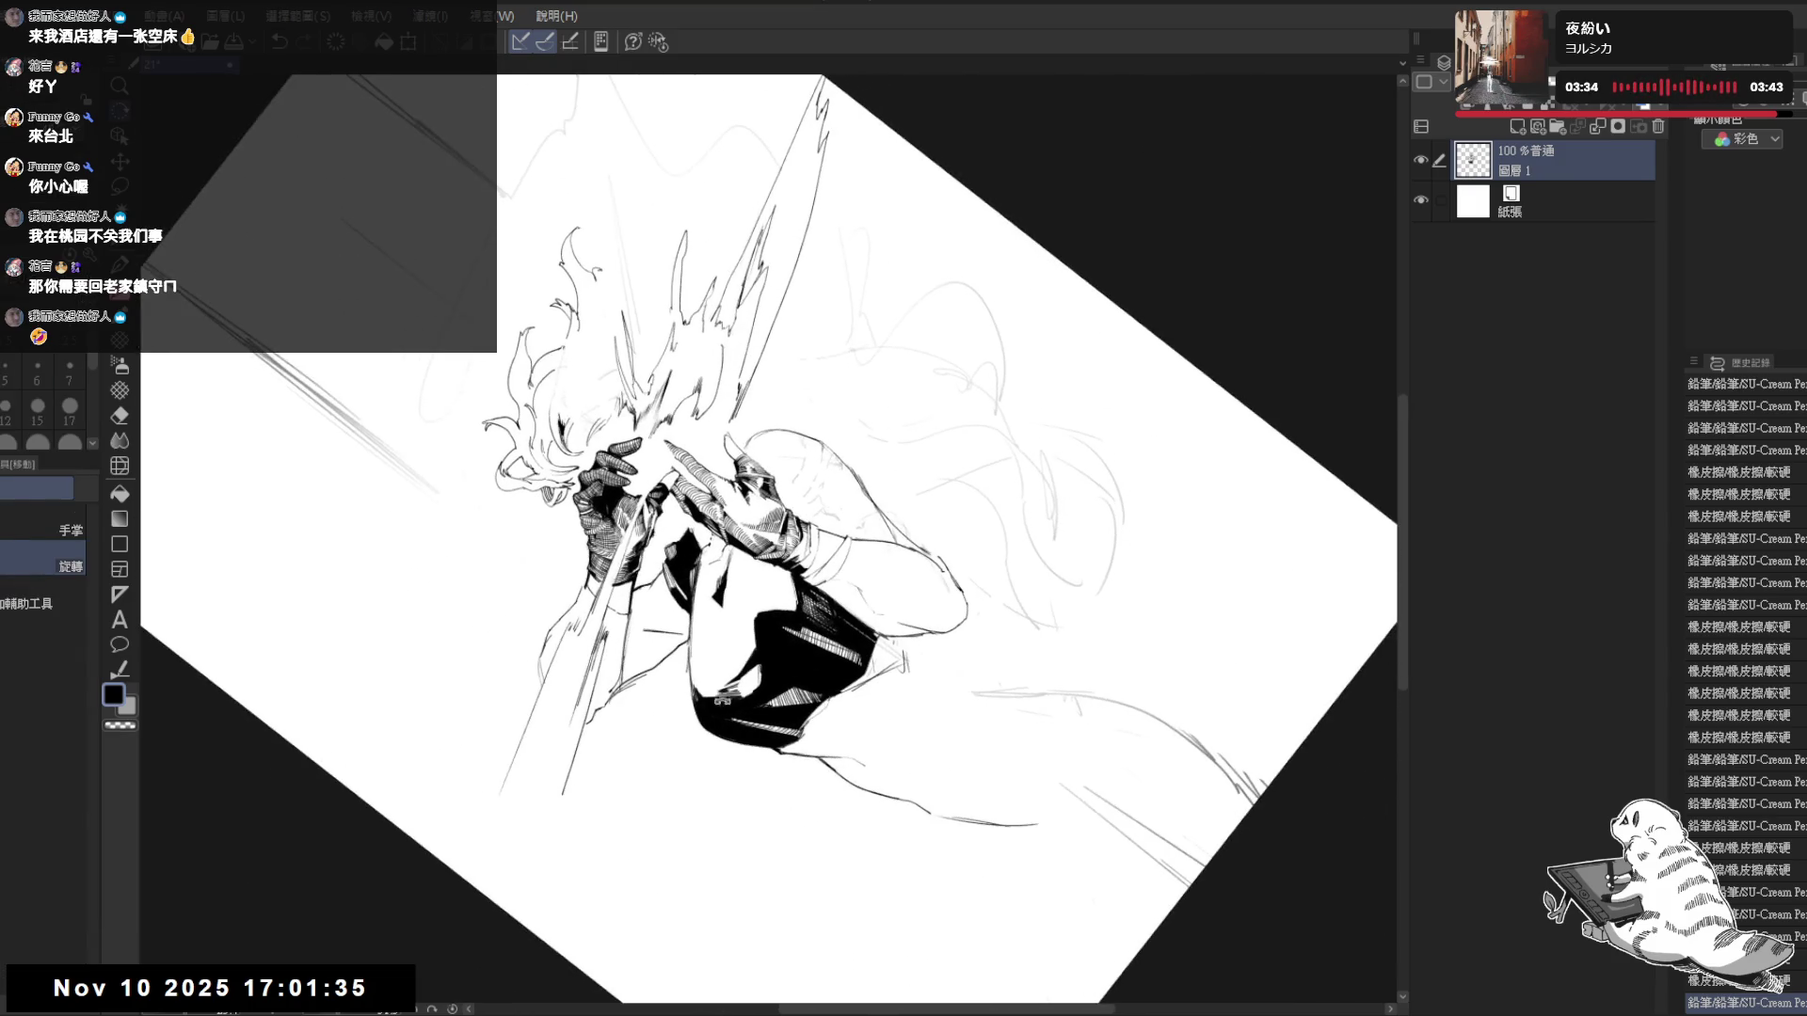
key("p")
key("ctrl+0")
mouse_move(665, 540)
left_mouse_down()
mouse_move(634, 540)
mouse_move(658, 658)
mouse_move(632, 782)
left_mouse_up()
key("e")
left_click_drag(678, 616, 670, 537)
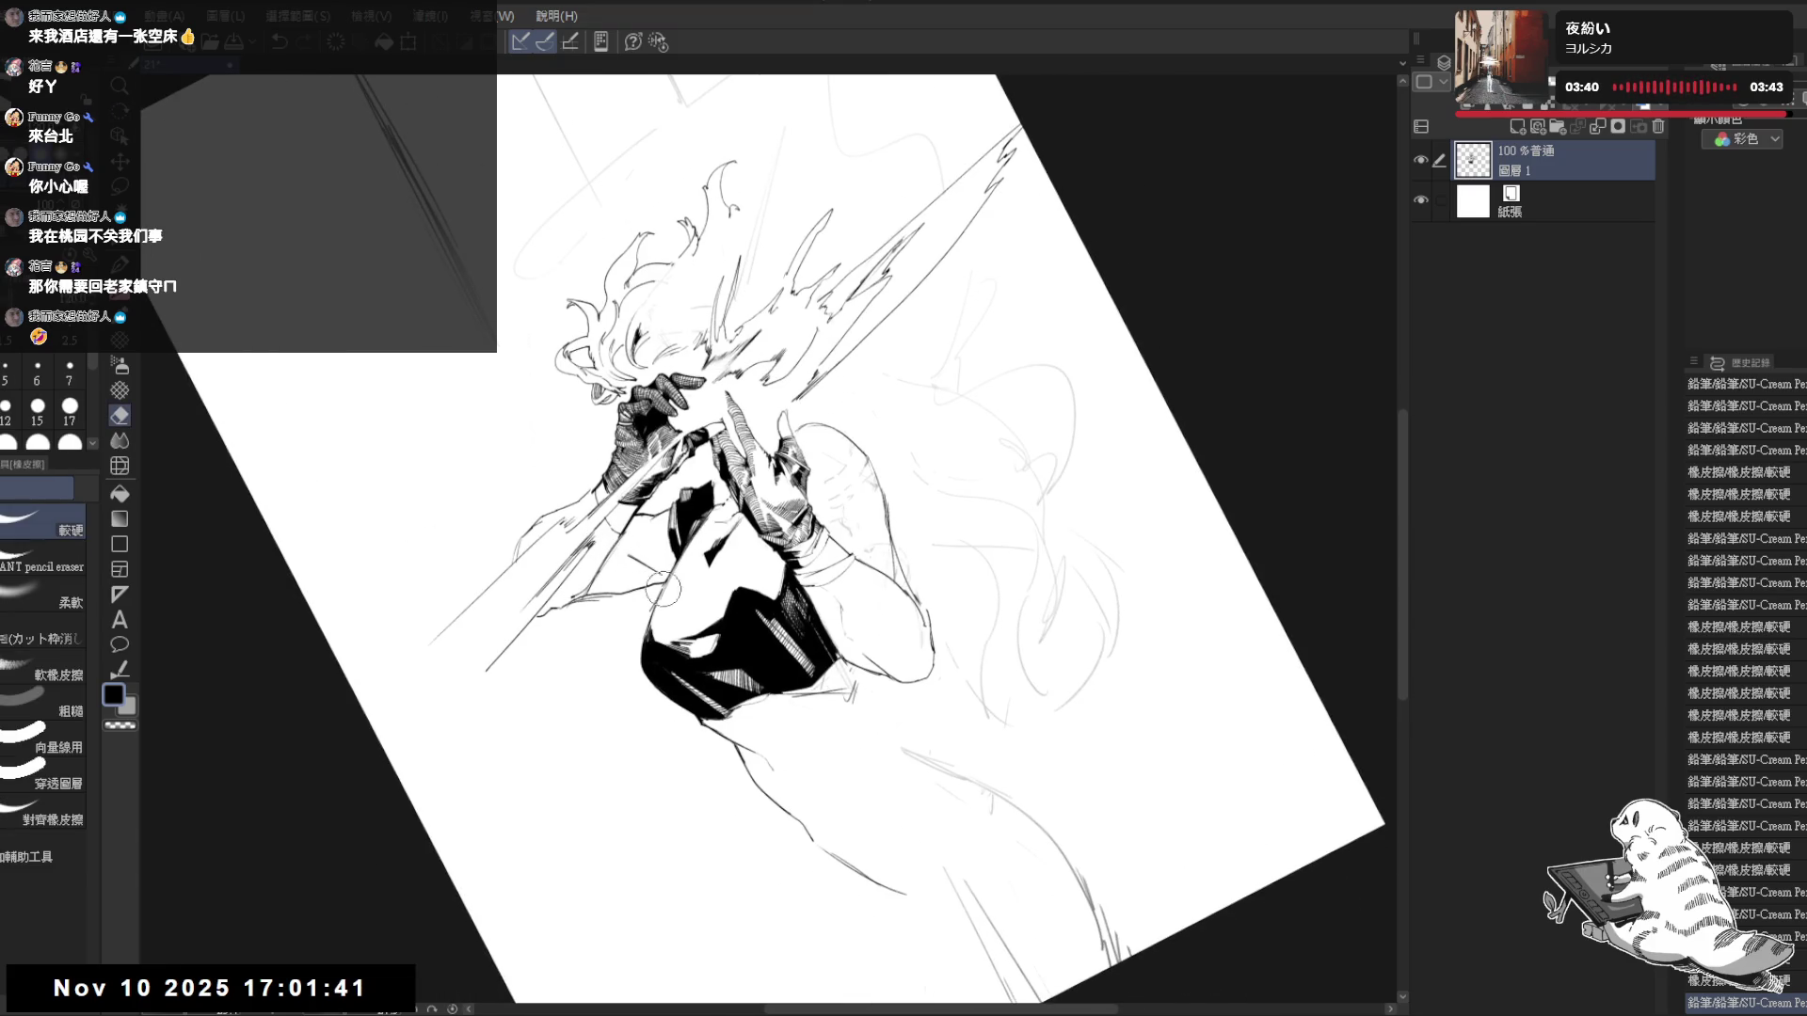
key("ctrl+0")
scroll(858, 358, "up", 1)
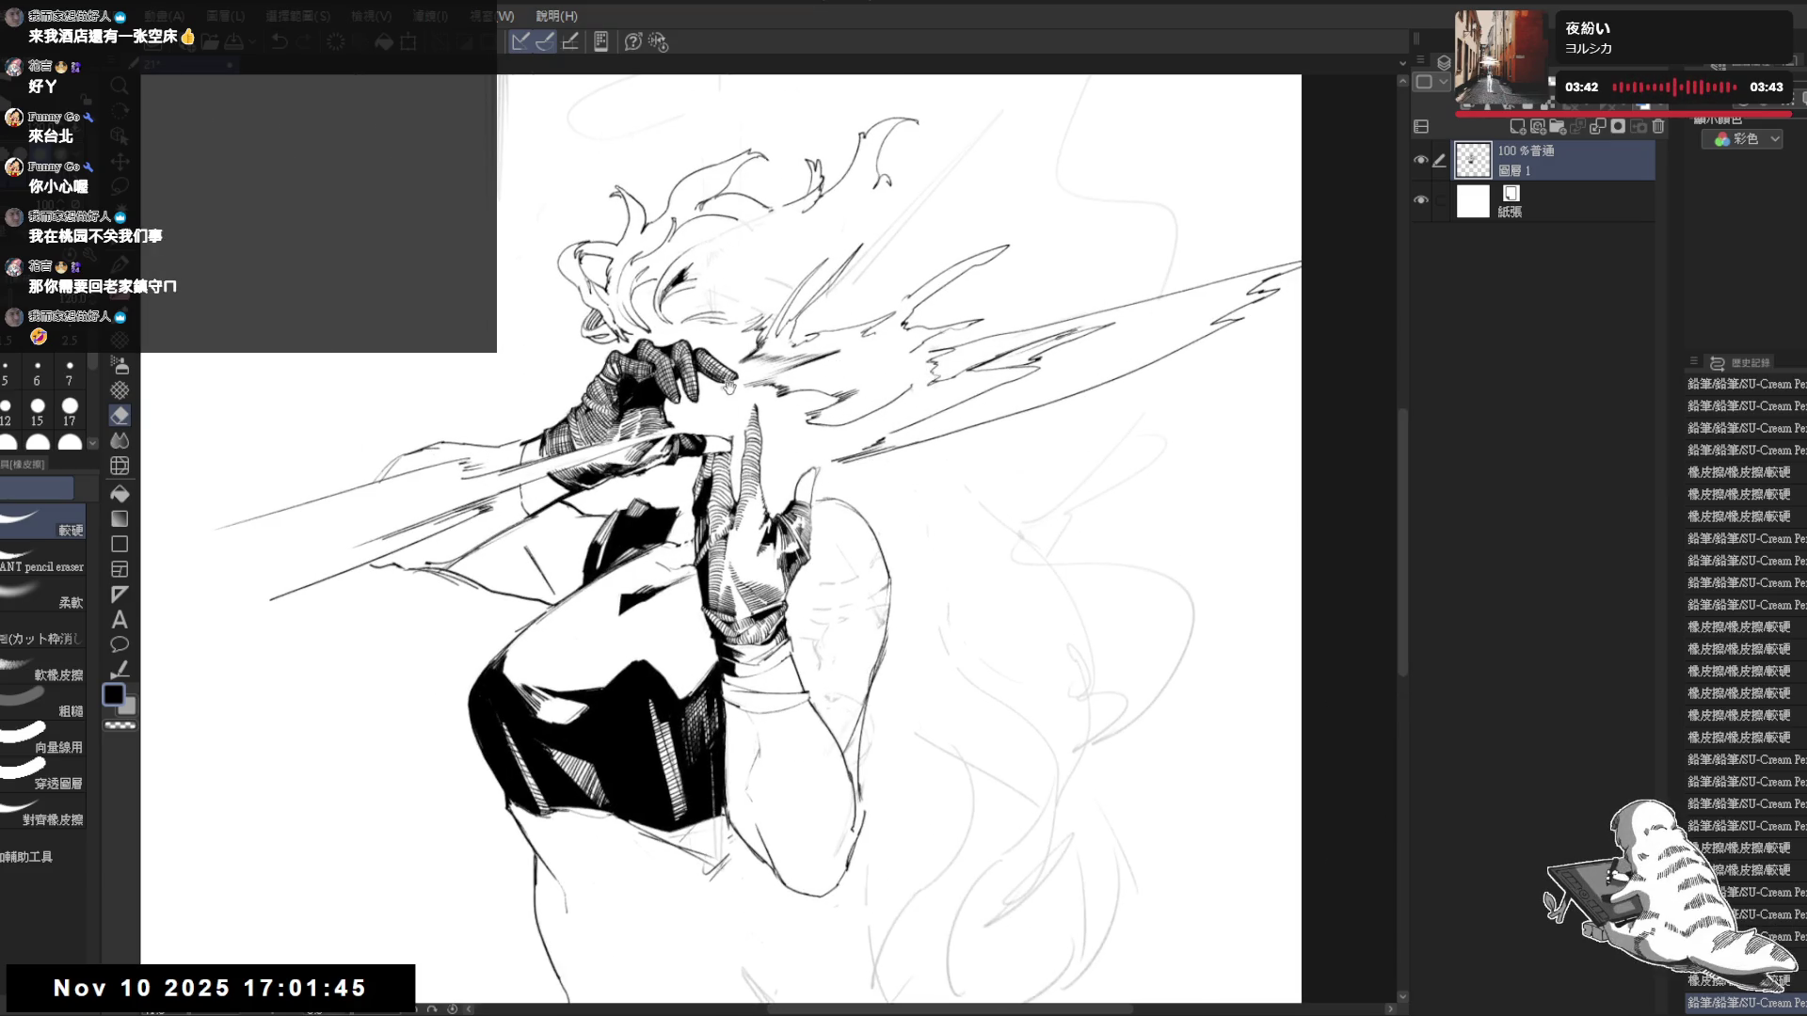
- Erase leftover sketch strokes in the hair
mouse_move(846, 344)
left_mouse_down()
mouse_move(825, 361)
mouse_move(833, 282)
mouse_move(813, 381)
mouse_move(908, 318)
left_mouse_up()
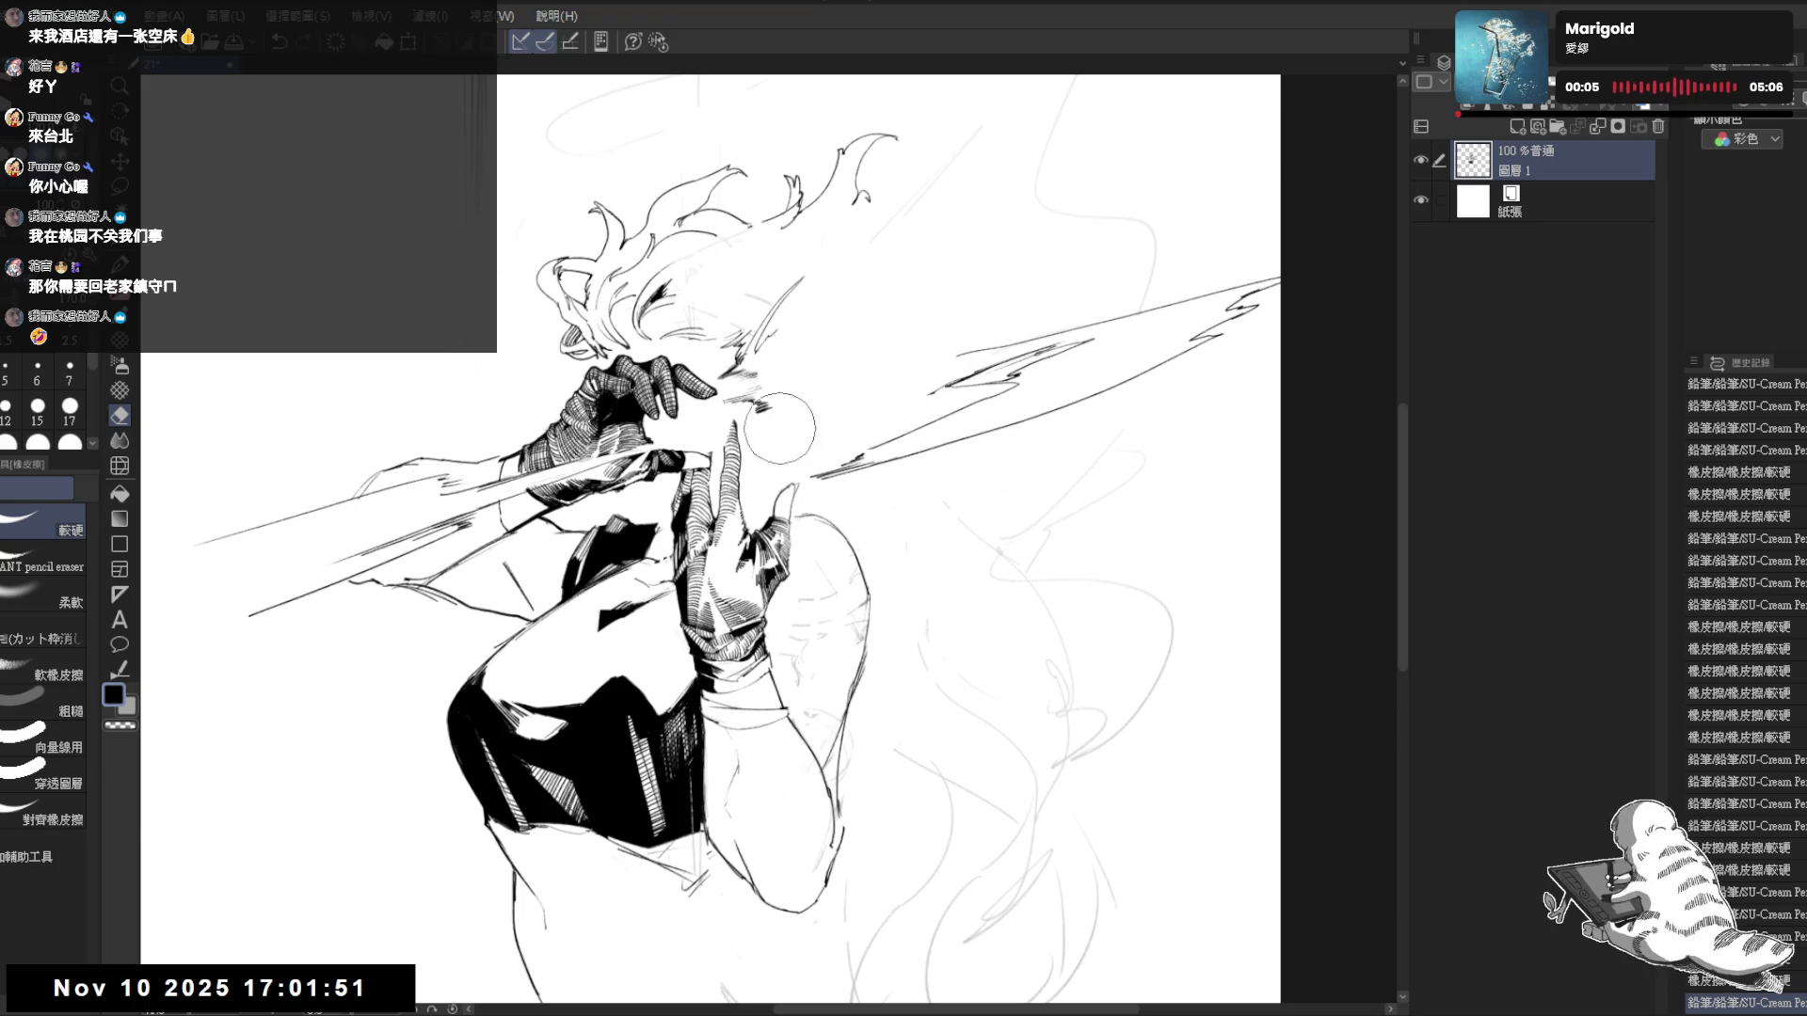
left_click_drag(743, 363, 847, 235)
mouse_move(617, 532)
left_mouse_down()
mouse_move(664, 520)
mouse_move(733, 731)
mouse_move(752, 475)
left_mouse_up()
key("e")
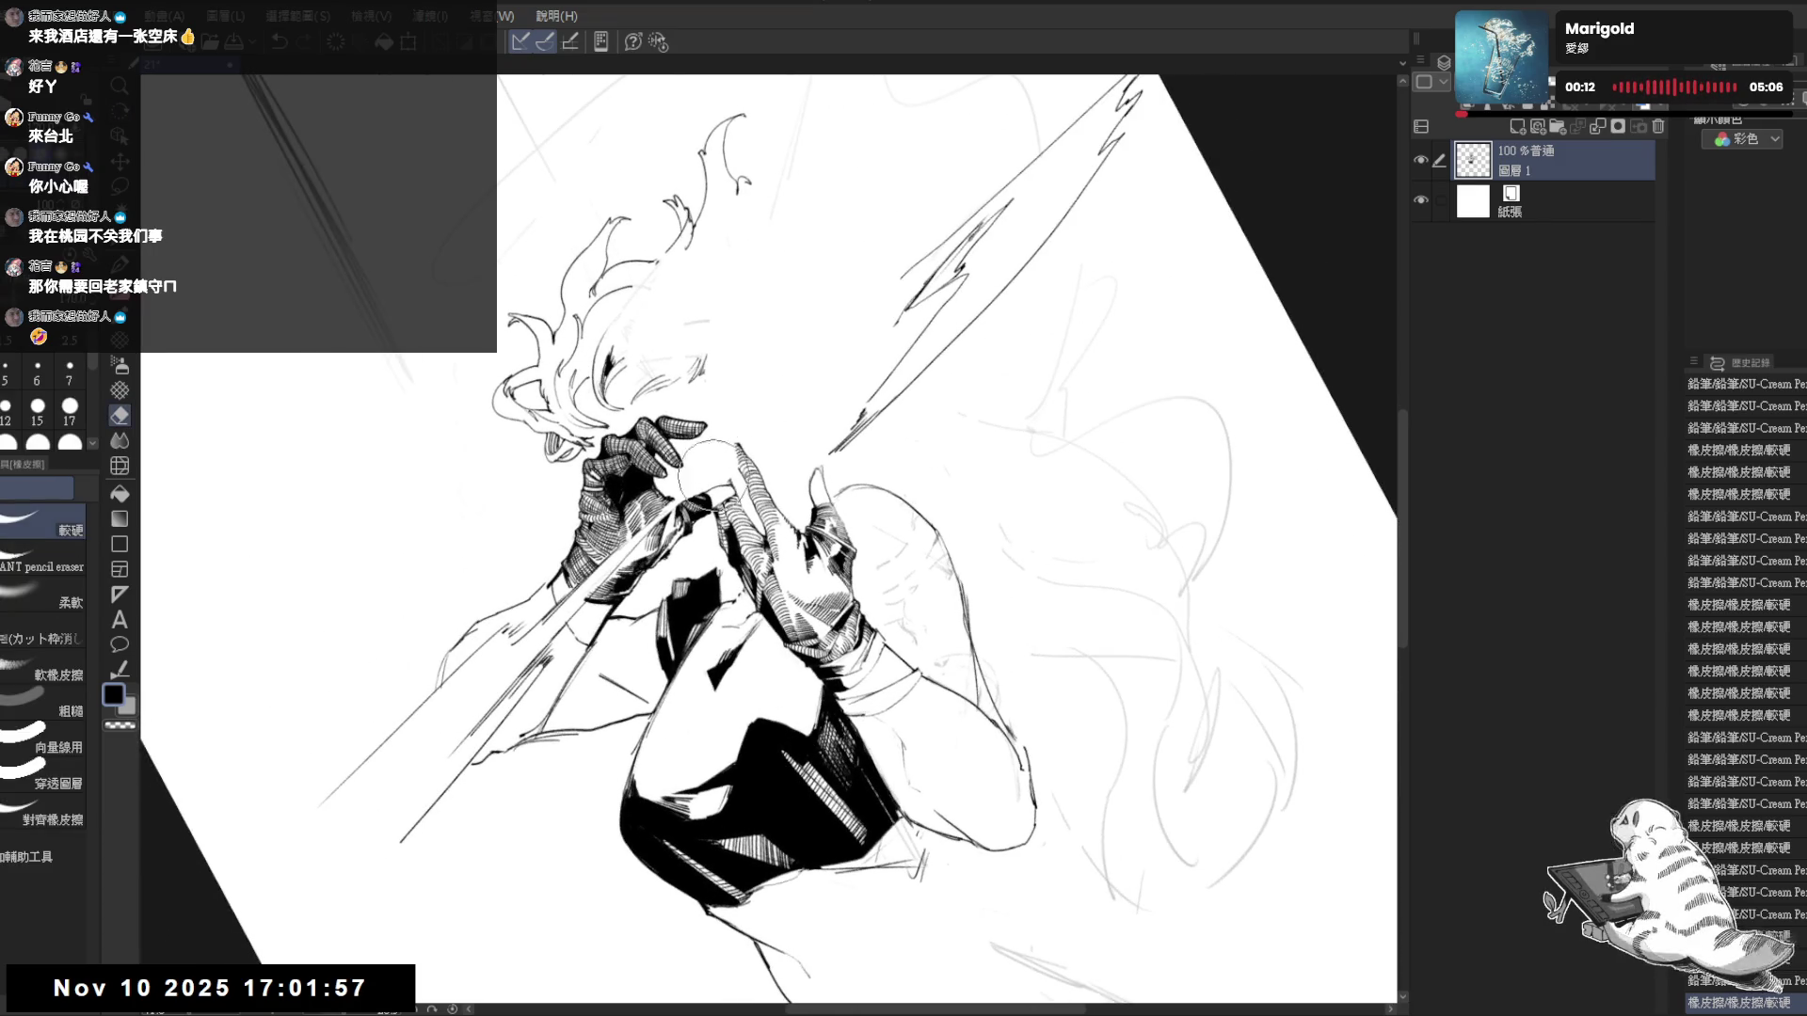
key("ctrl+@")
left_click_drag(810, 387, 779, 376)
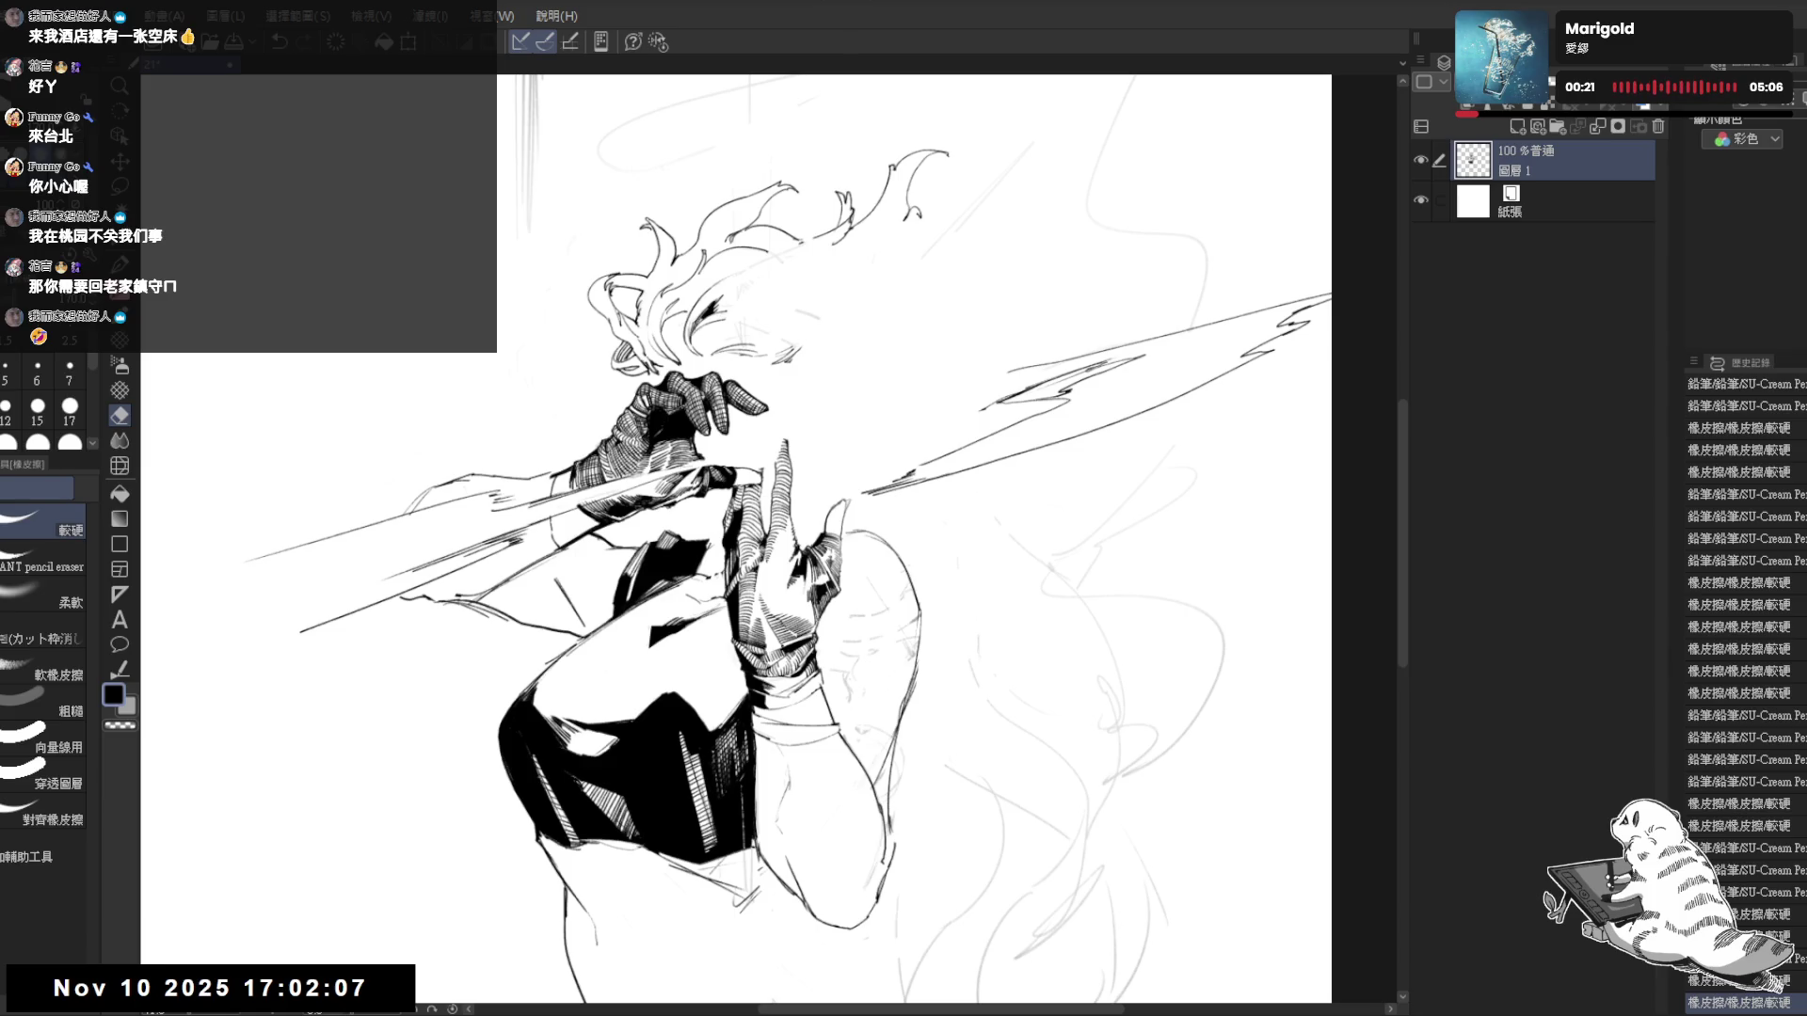
key("p")
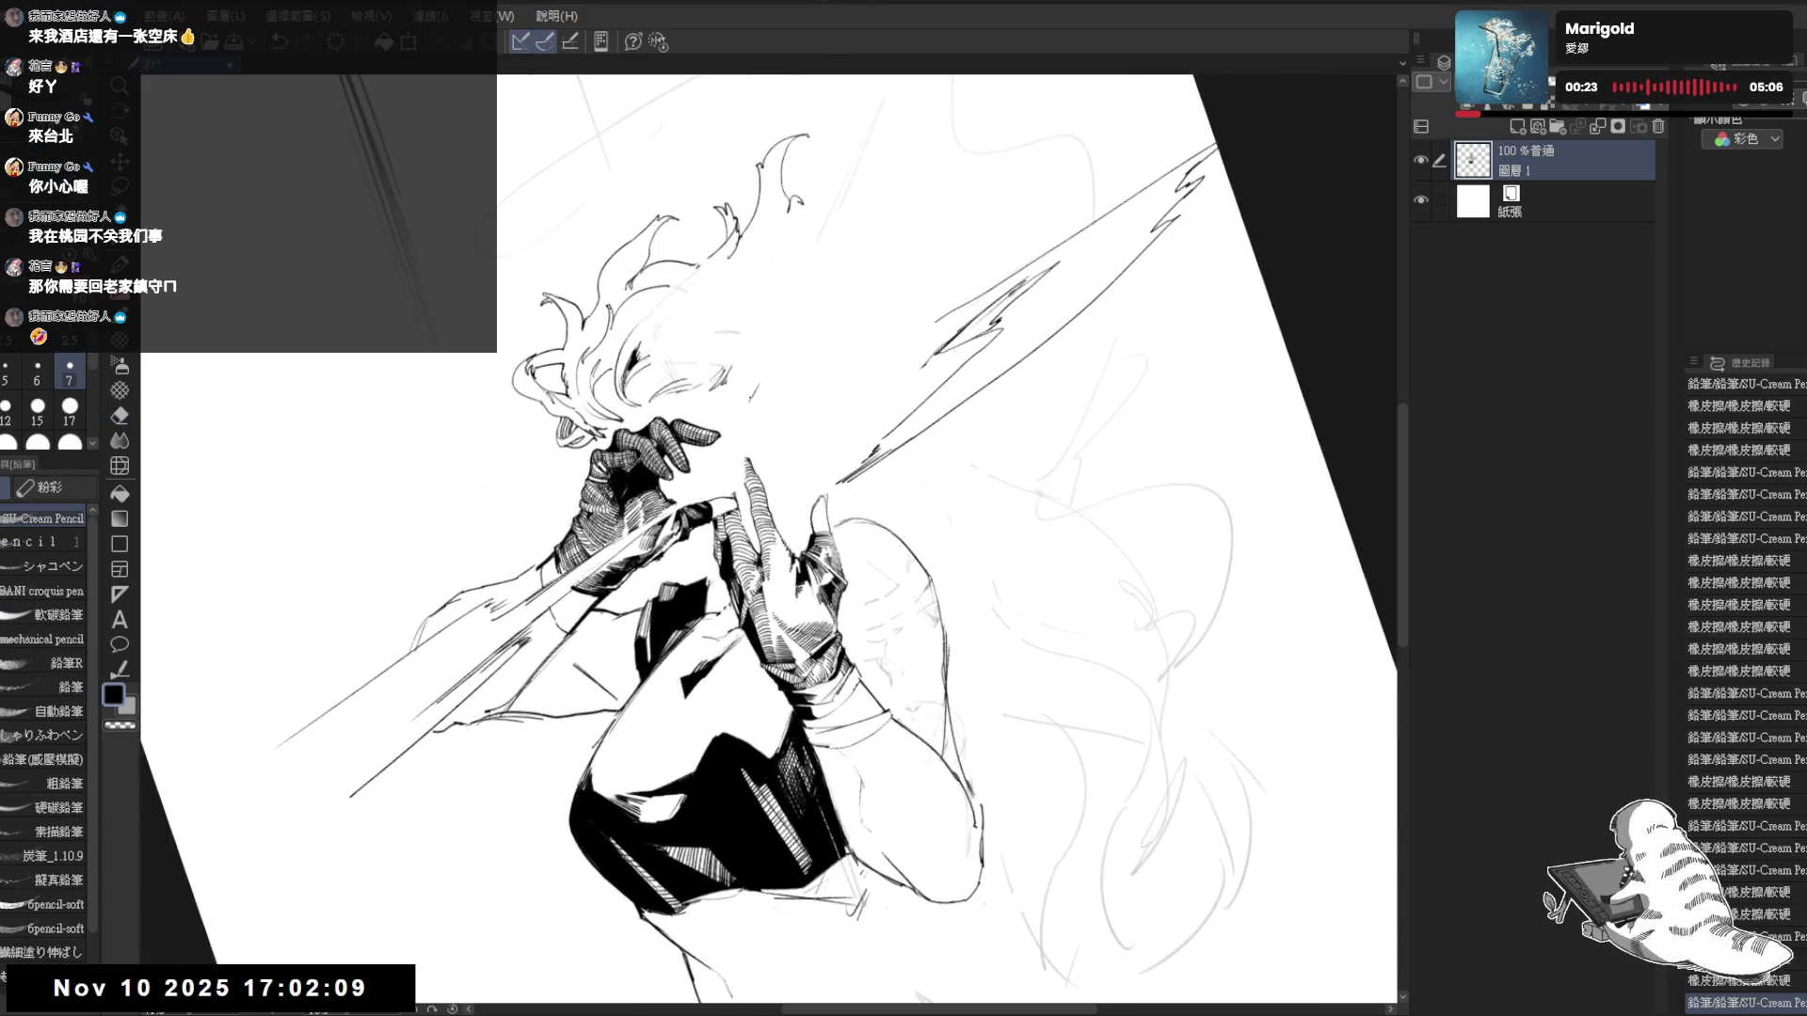
- Draw short diagonal slash strokes right of the head at pencil size 6, removing a misplaced one
mouse_move(768, 368)
left_mouse_down()
mouse_move(745, 410)
mouse_move(928, 194)
left_mouse_up()
key("bracketleft")
left_click(880, 194)
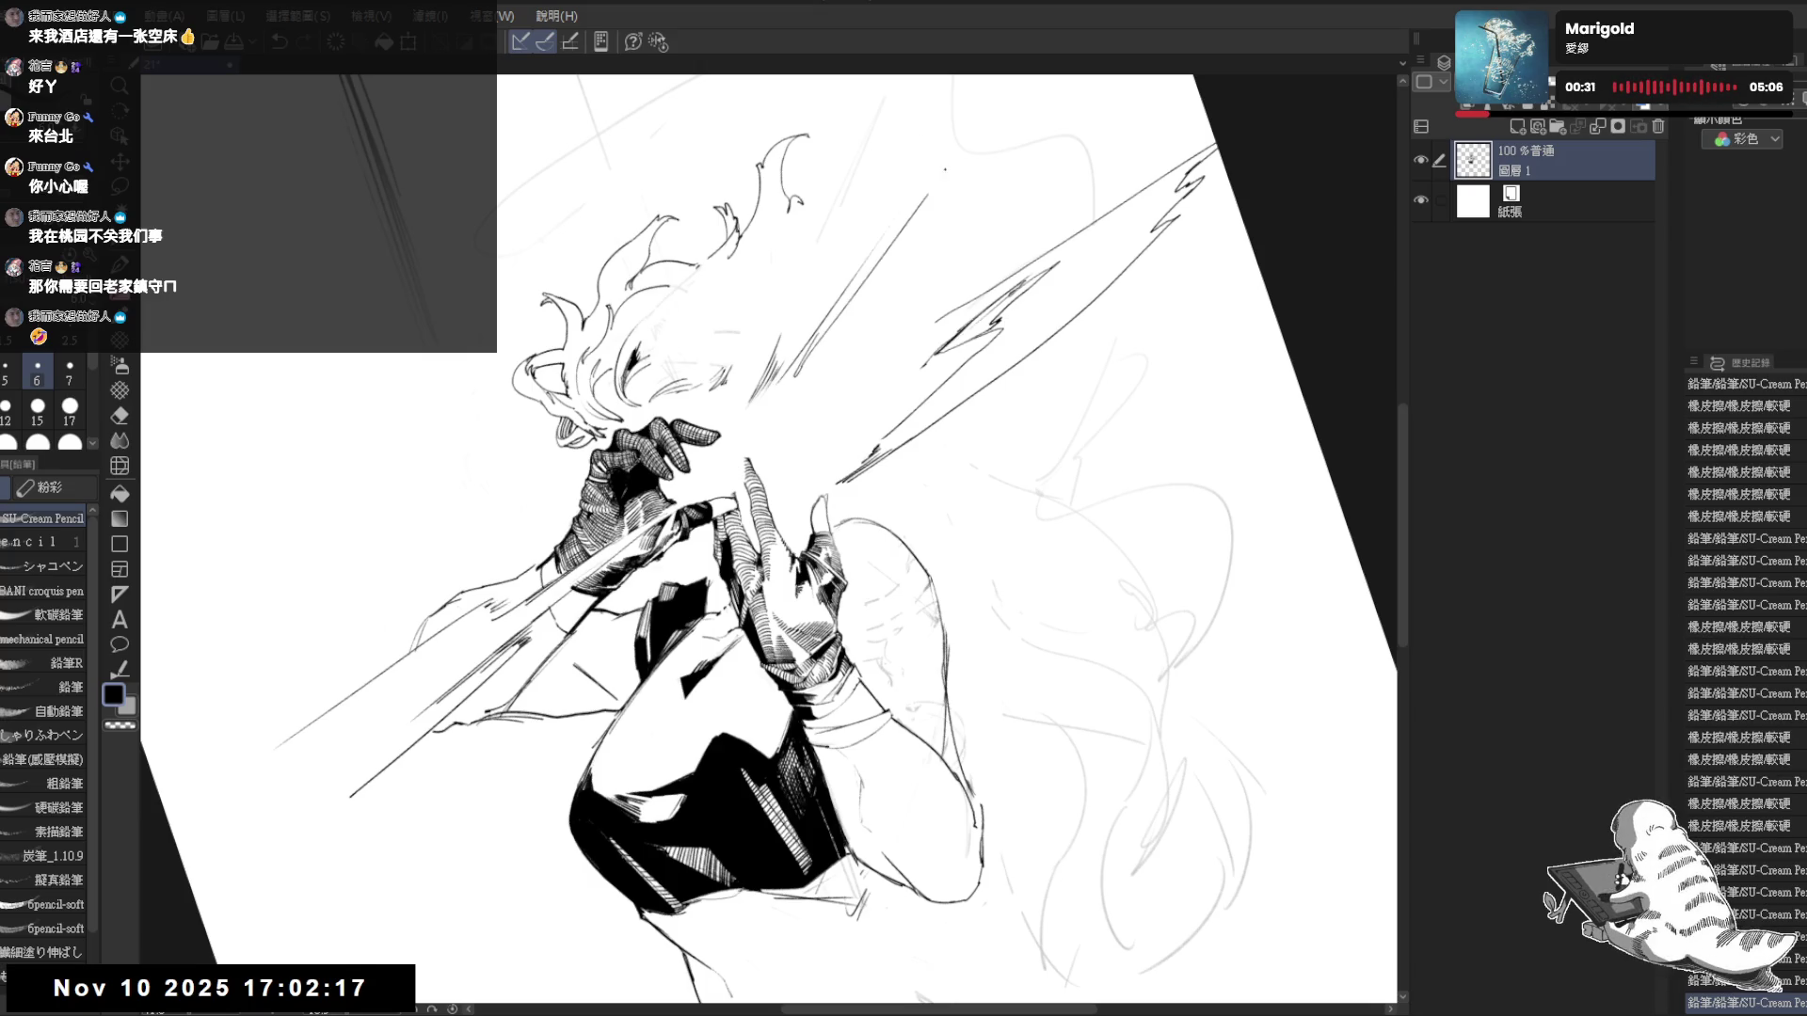
key("ctrl+z")
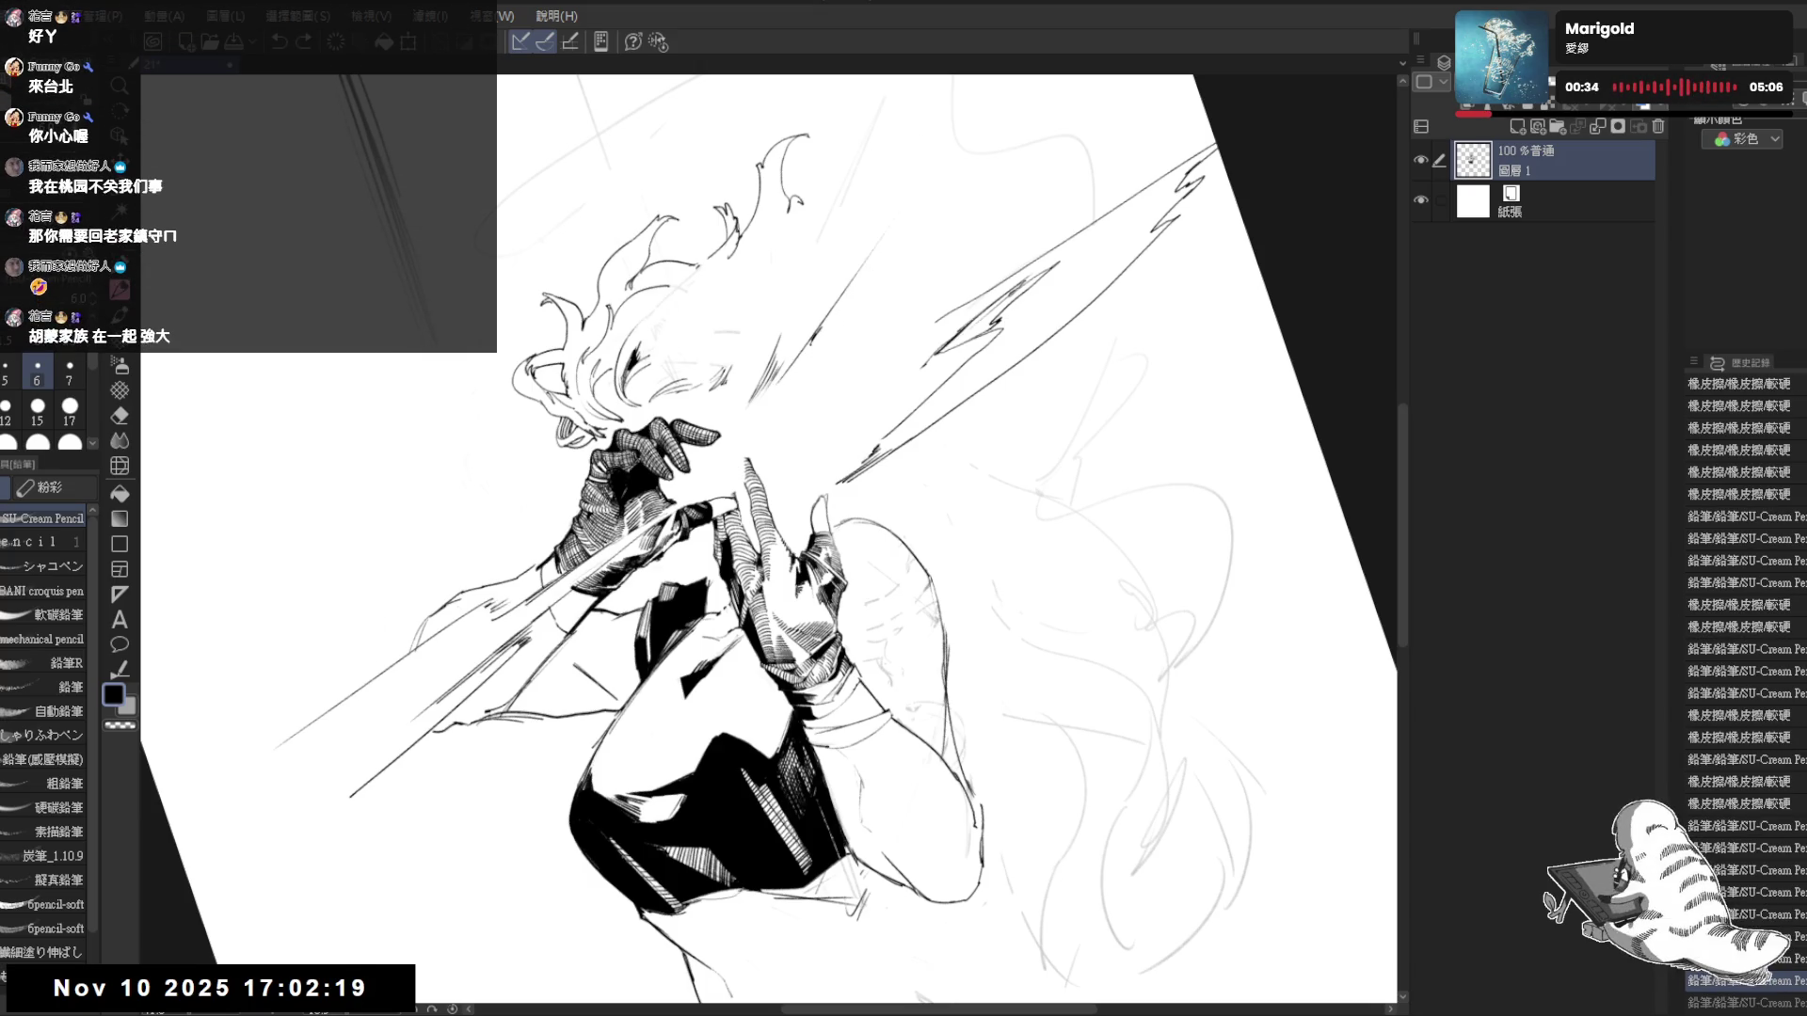
left_click_drag(822, 336, 927, 234)
key("e")
left_click_drag(781, 414, 837, 358)
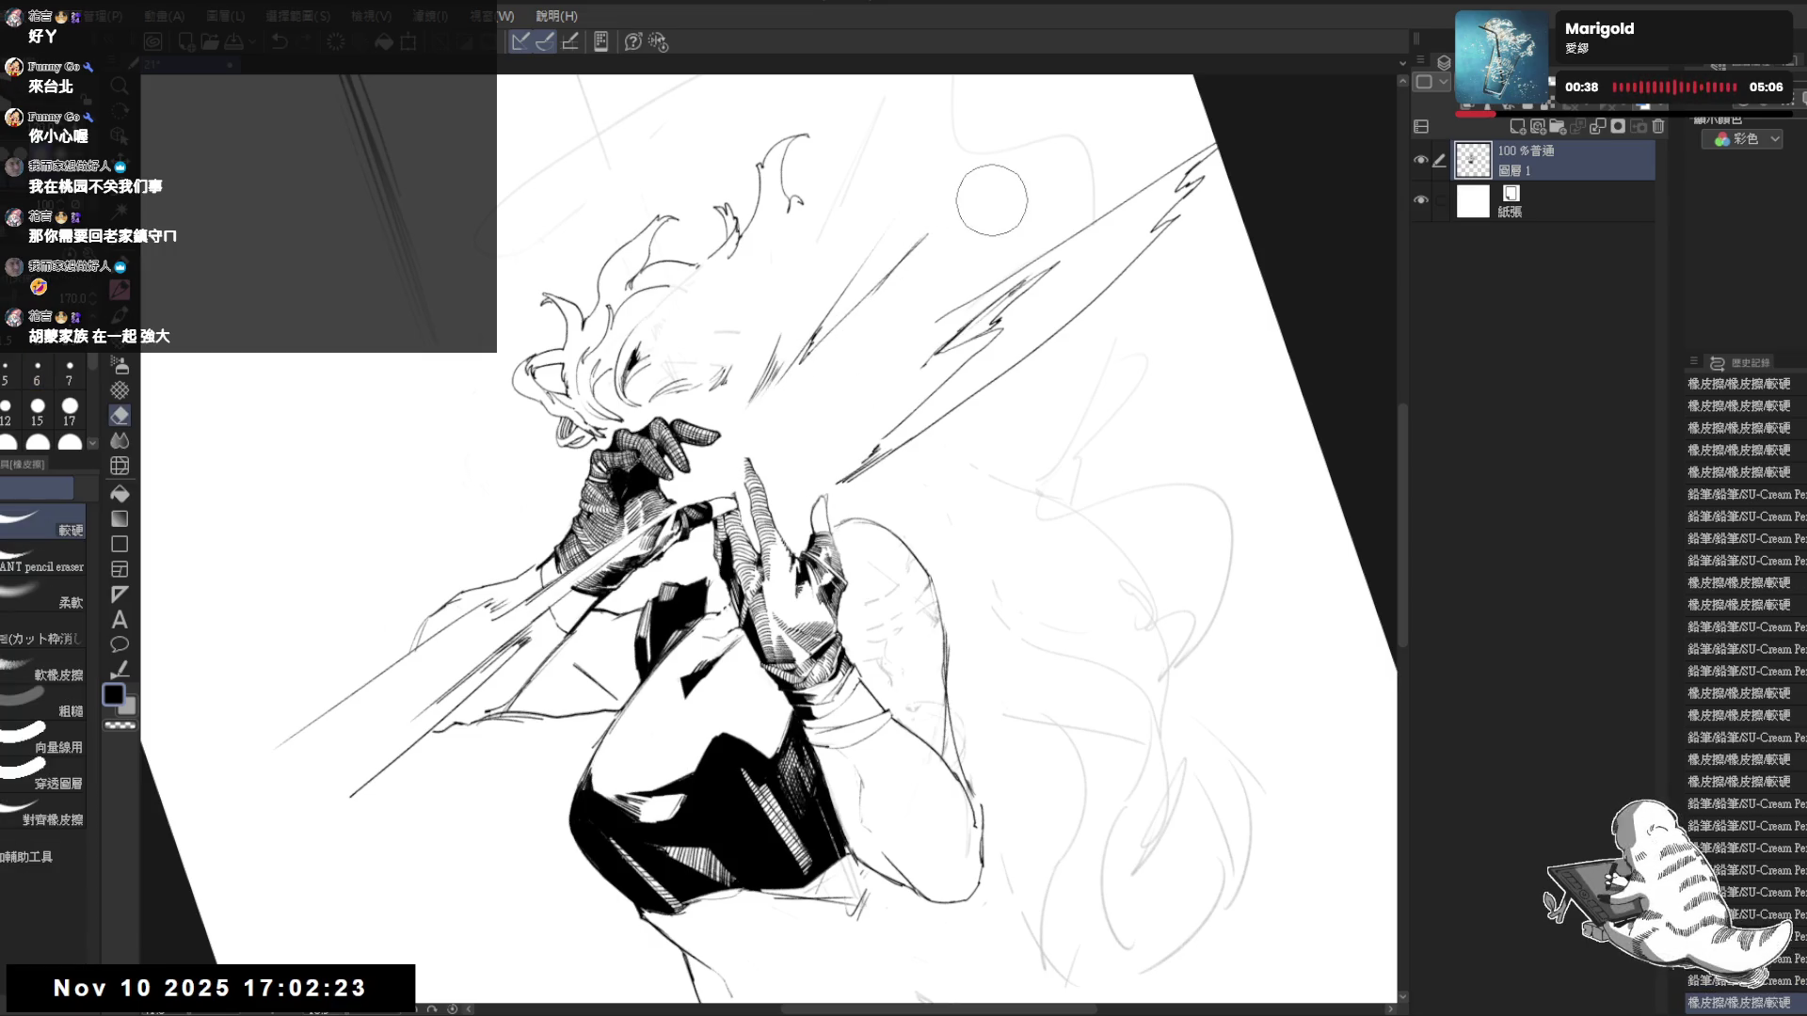
key("p")
- Check the drawing mirrored and tilted, then reset to an upright whole-page view
key("ctrl+@")
key("h")
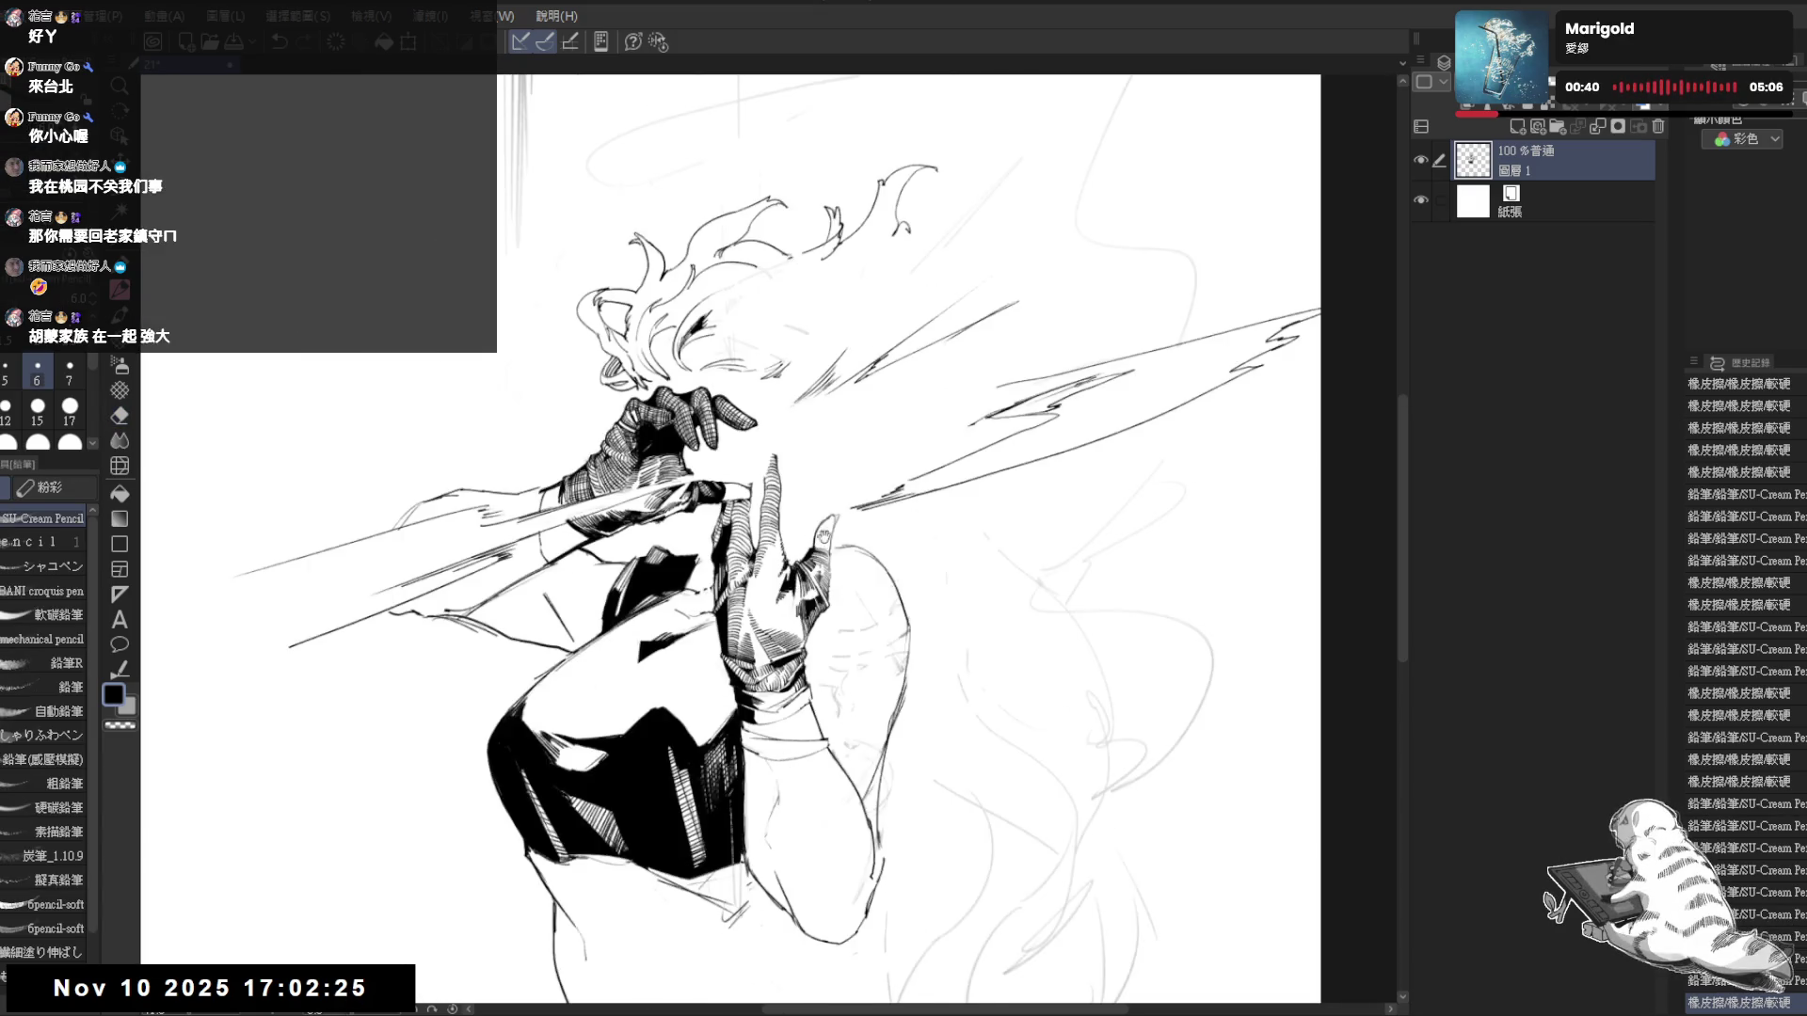
key("r")
left_click_drag(1024, 744, 988, 781)
key("p")
key("ctrl+@")
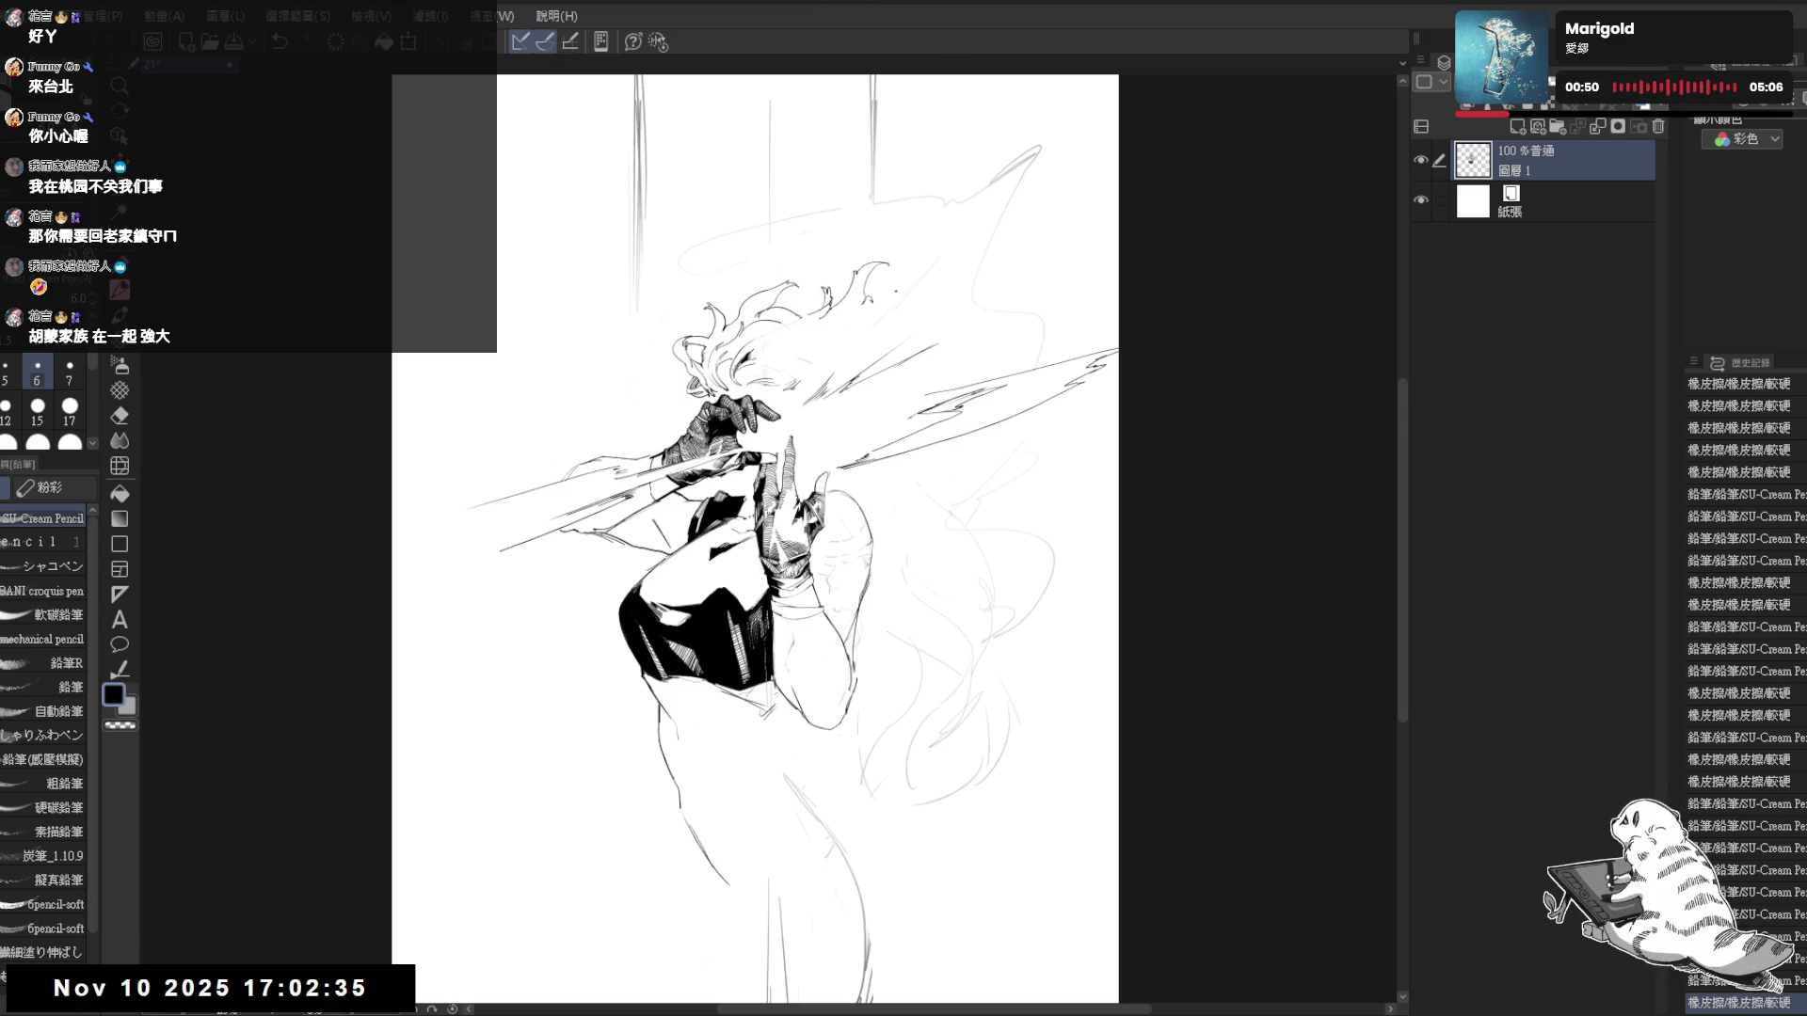
- Erase the right part of the jagged spear slash
left_click_drag(844, 418, 807, 412)
key("e")
mouse_move(1073, 353)
left_mouse_down()
mouse_move(918, 399)
mouse_move(898, 436)
left_mouse_up()
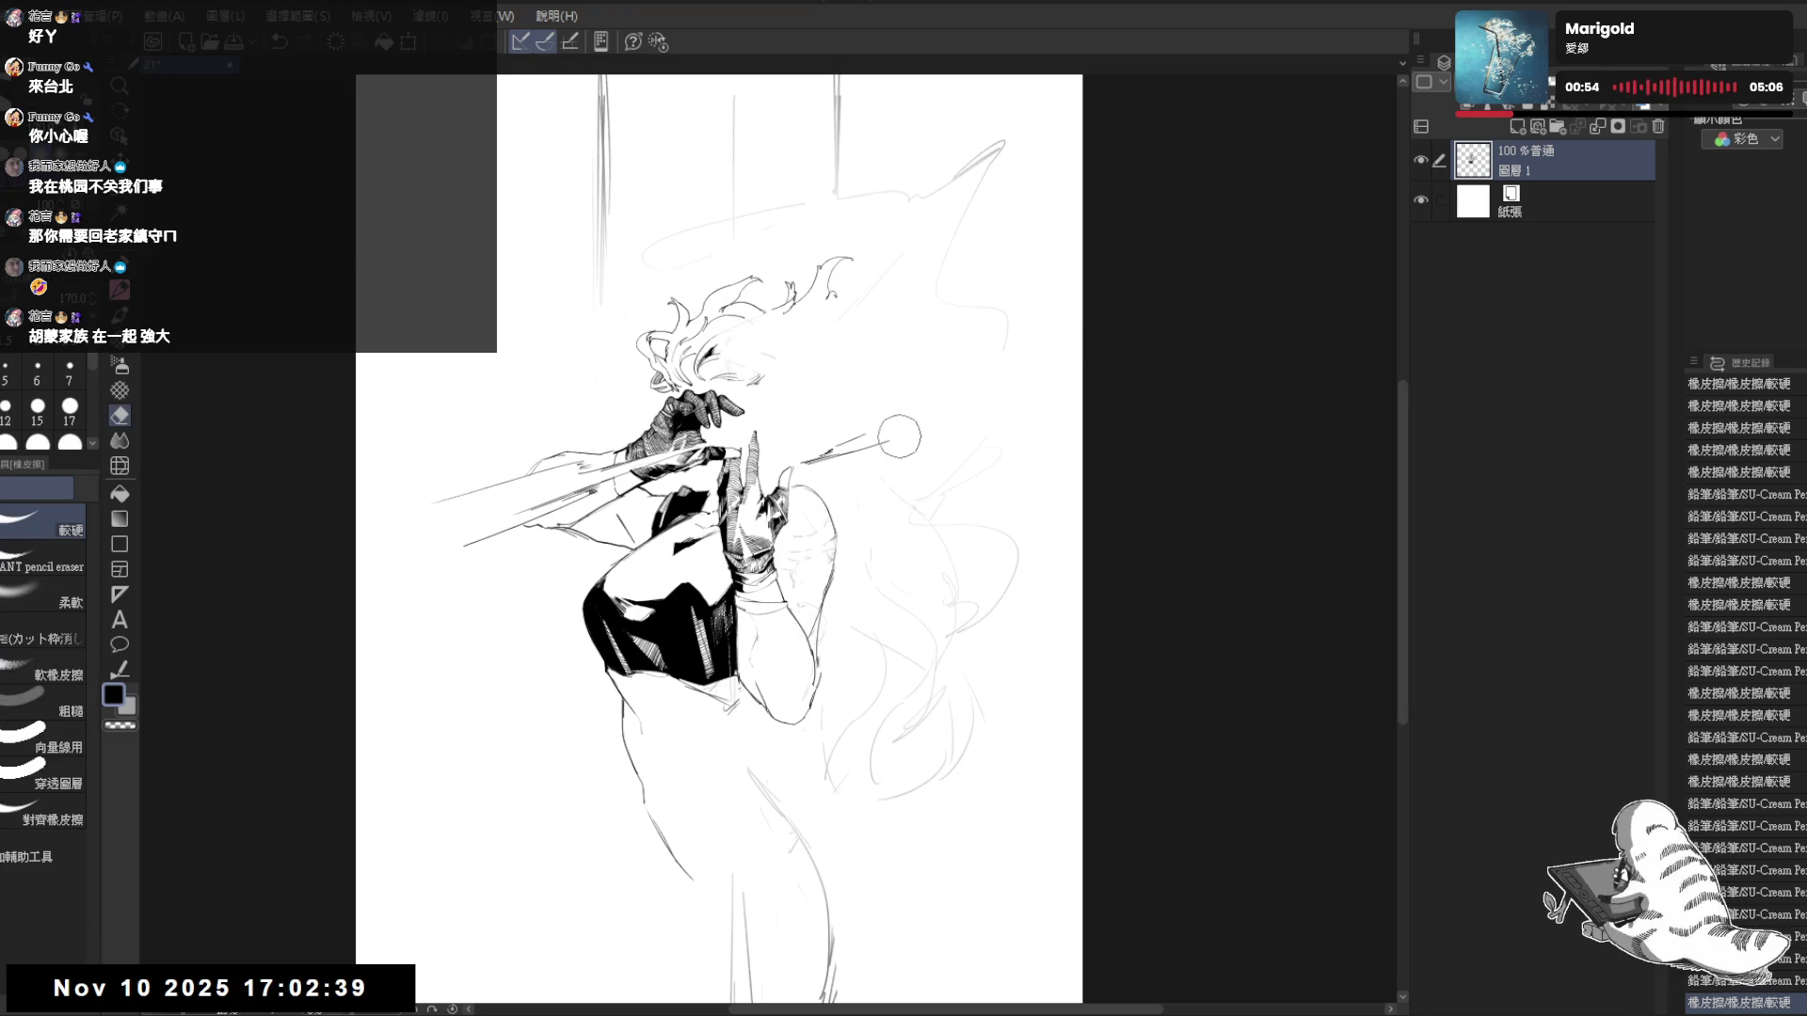
key("p")
key("ctrl+z")
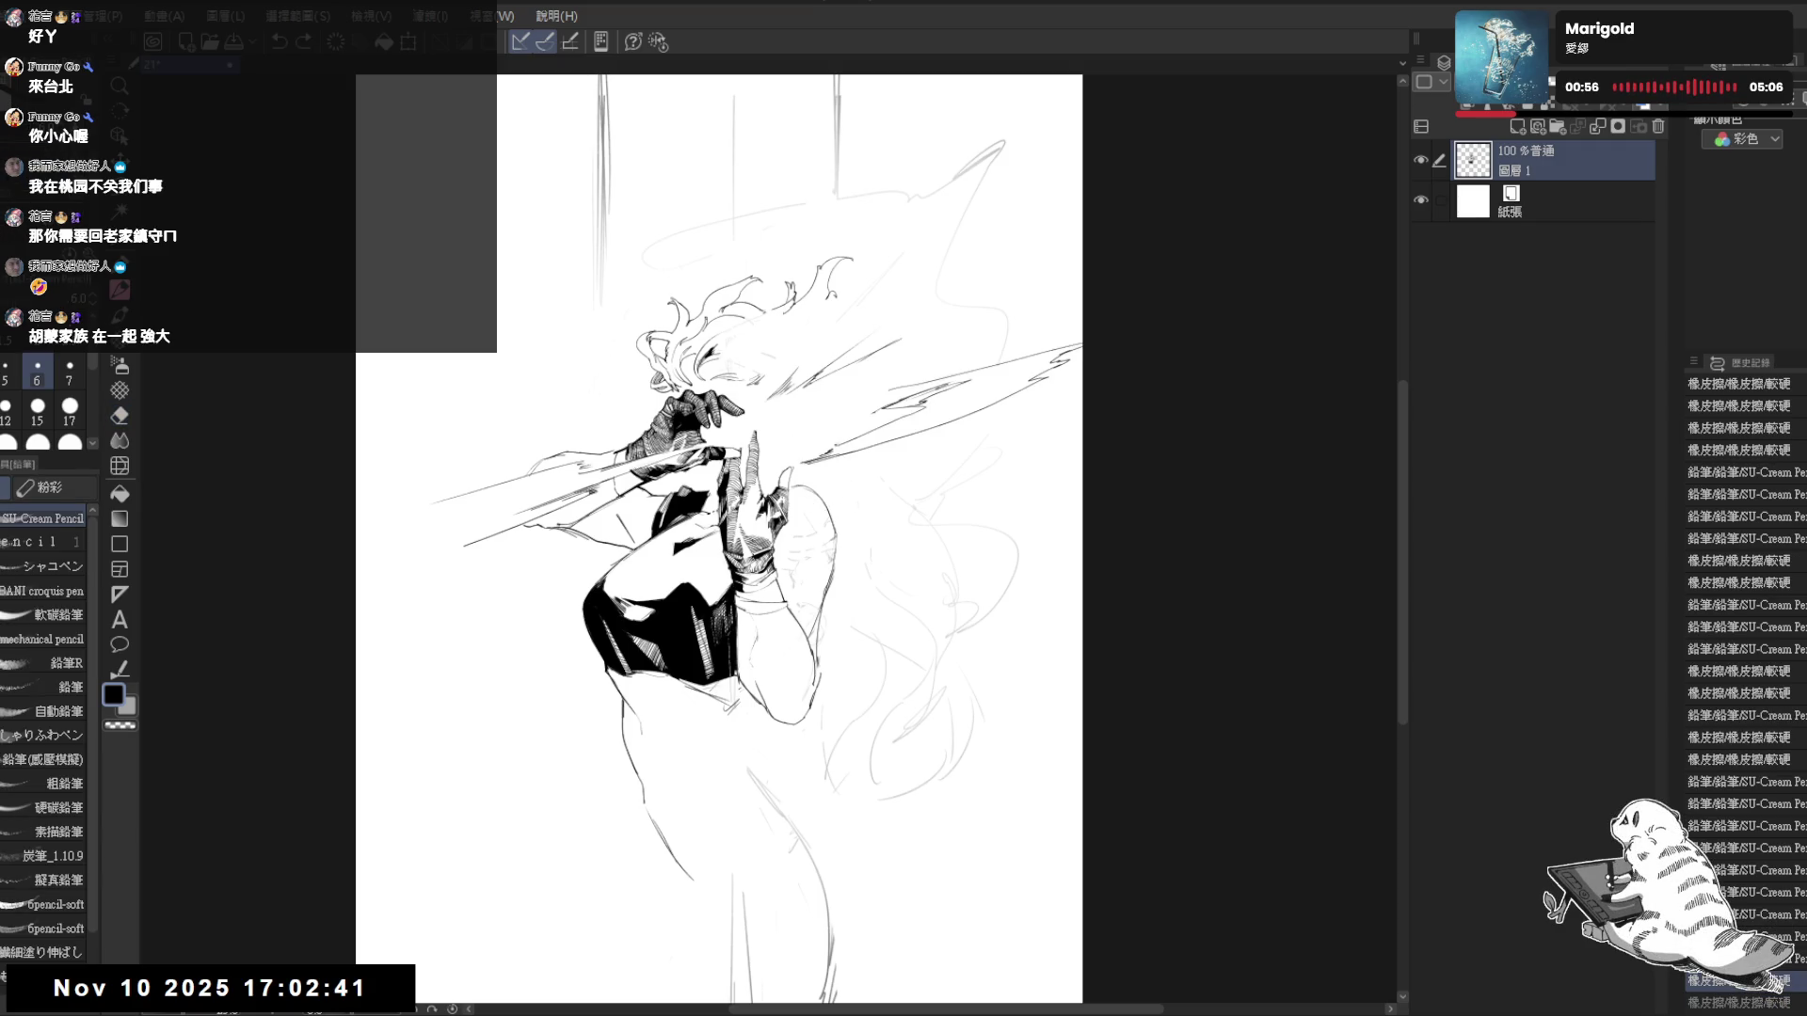
key("e")
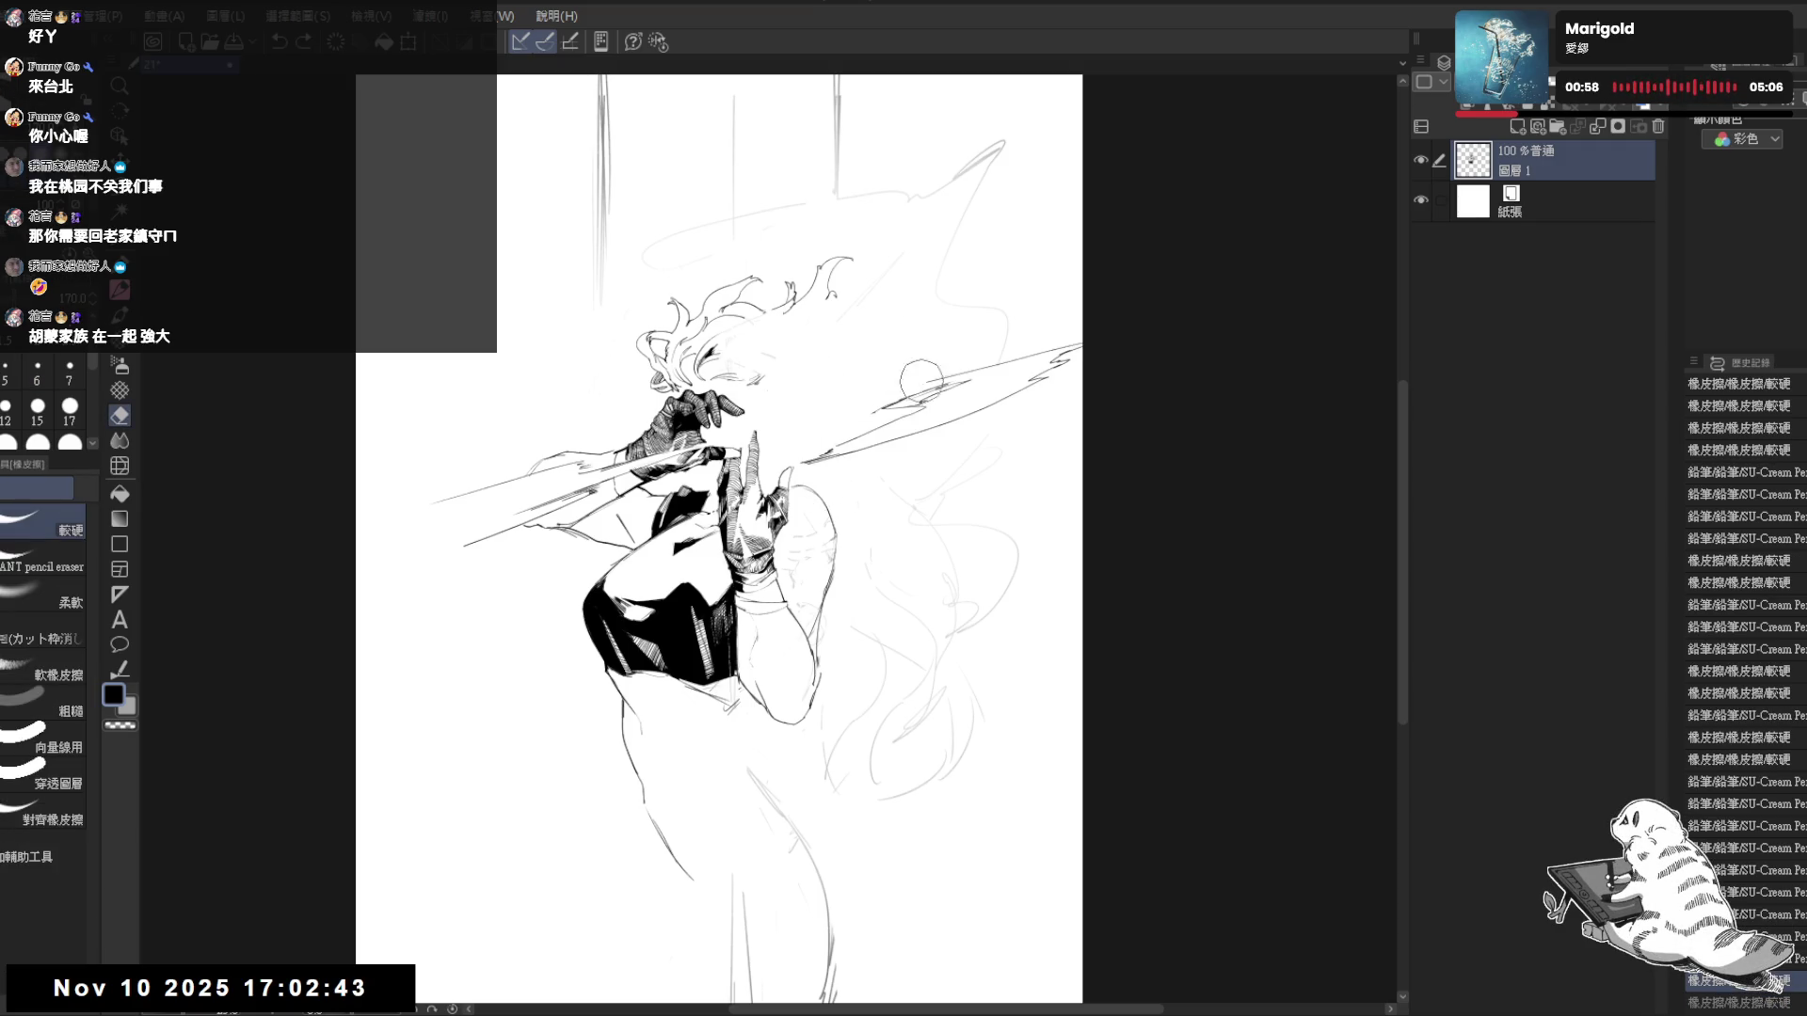
left_click_drag(907, 391, 1101, 343)
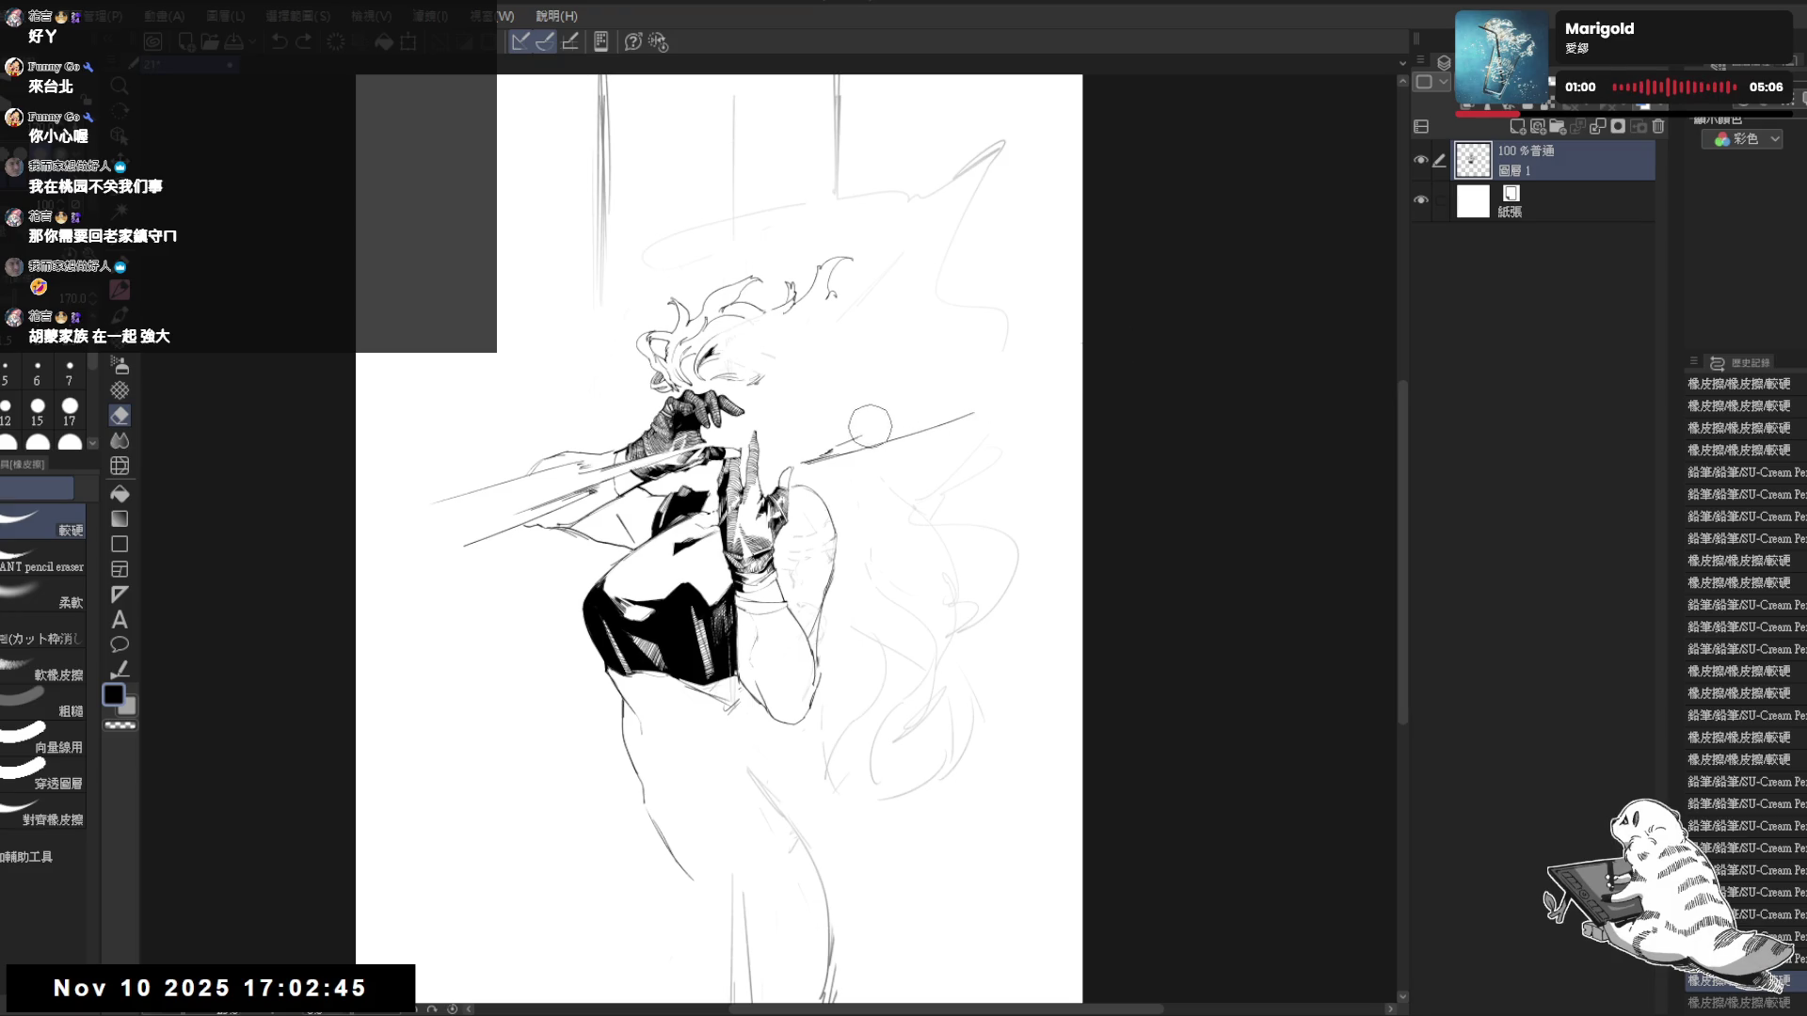
left_click_drag(810, 458, 947, 415)
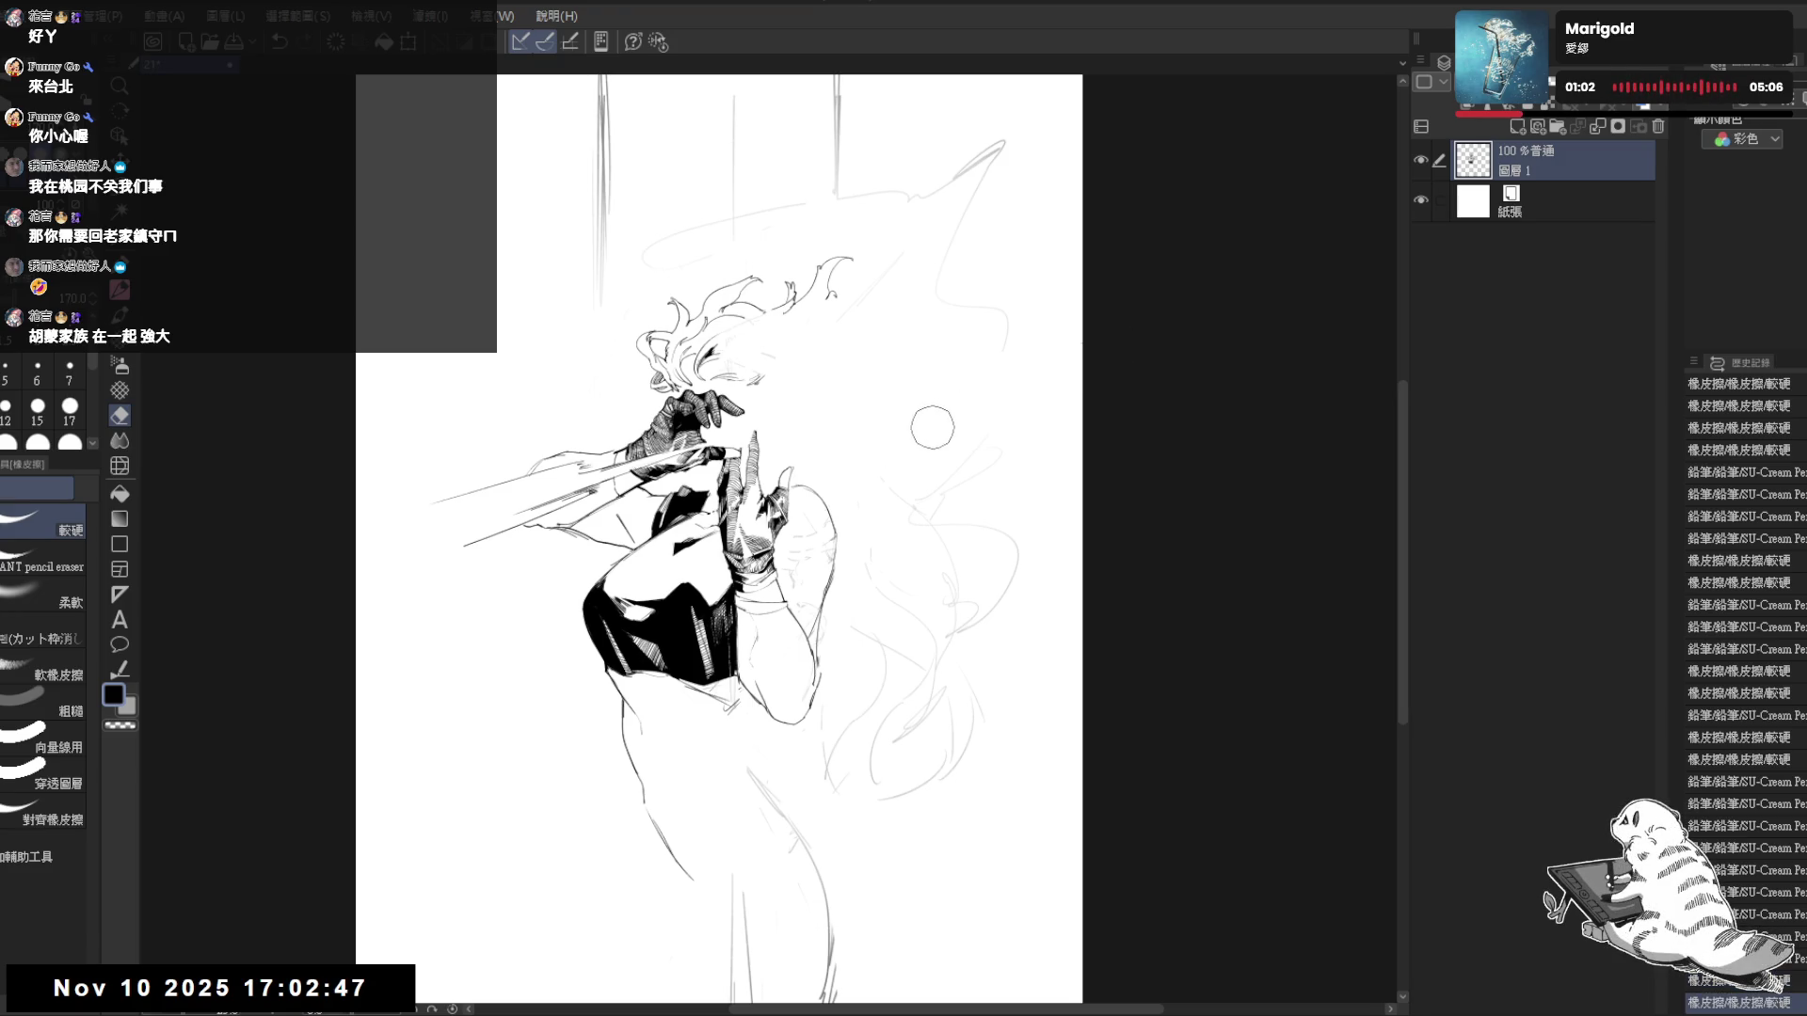
key("p")
- Draw a thin straight diagonal blade line across the top, redoing it until it sits right
scroll(932, 428, "up", 3)
mouse_move(1129, 282)
left_mouse_down()
mouse_move(1035, 217)
mouse_move(780, 193)
left_mouse_up()
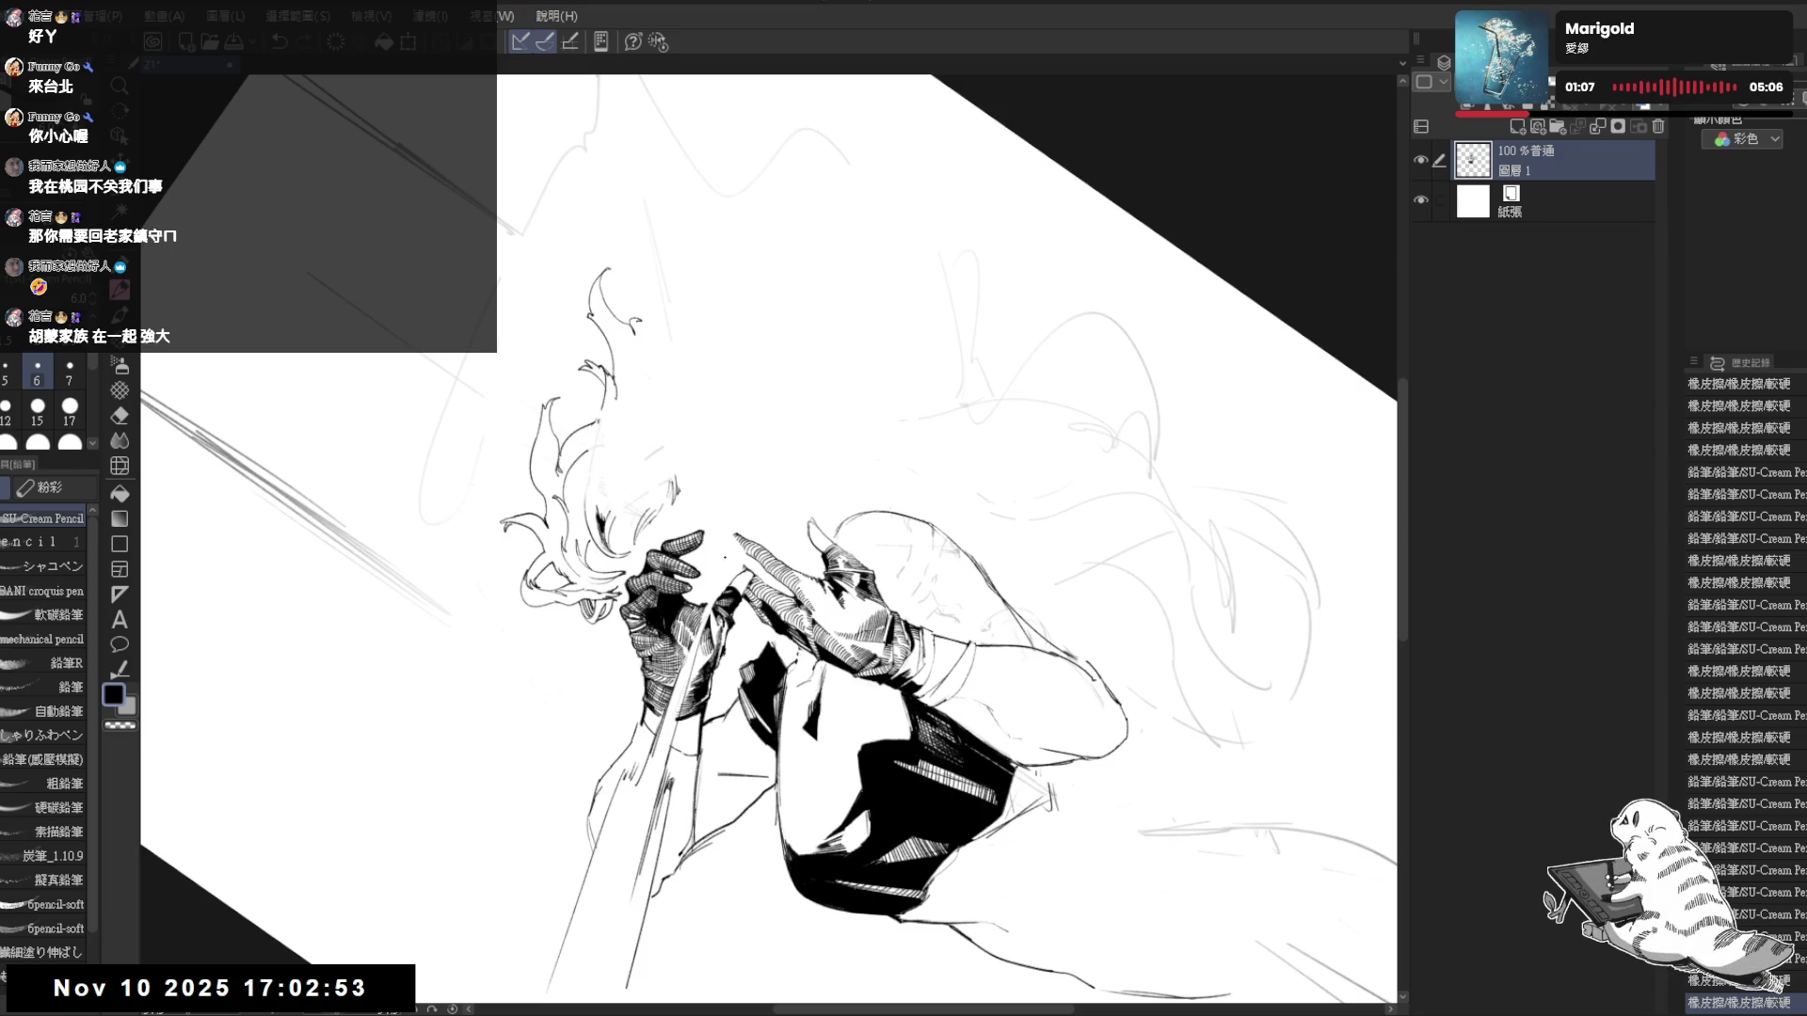
left_click_drag(861, 257, 756, 474)
mouse_move(847, 282)
left_mouse_down()
mouse_move(904, 235)
mouse_move(828, 273)
left_mouse_up()
key("ctrl+z")
left_click_drag(740, 514, 949, 180)
key("ctrl+z")
left_click_drag(758, 489, 958, 203)
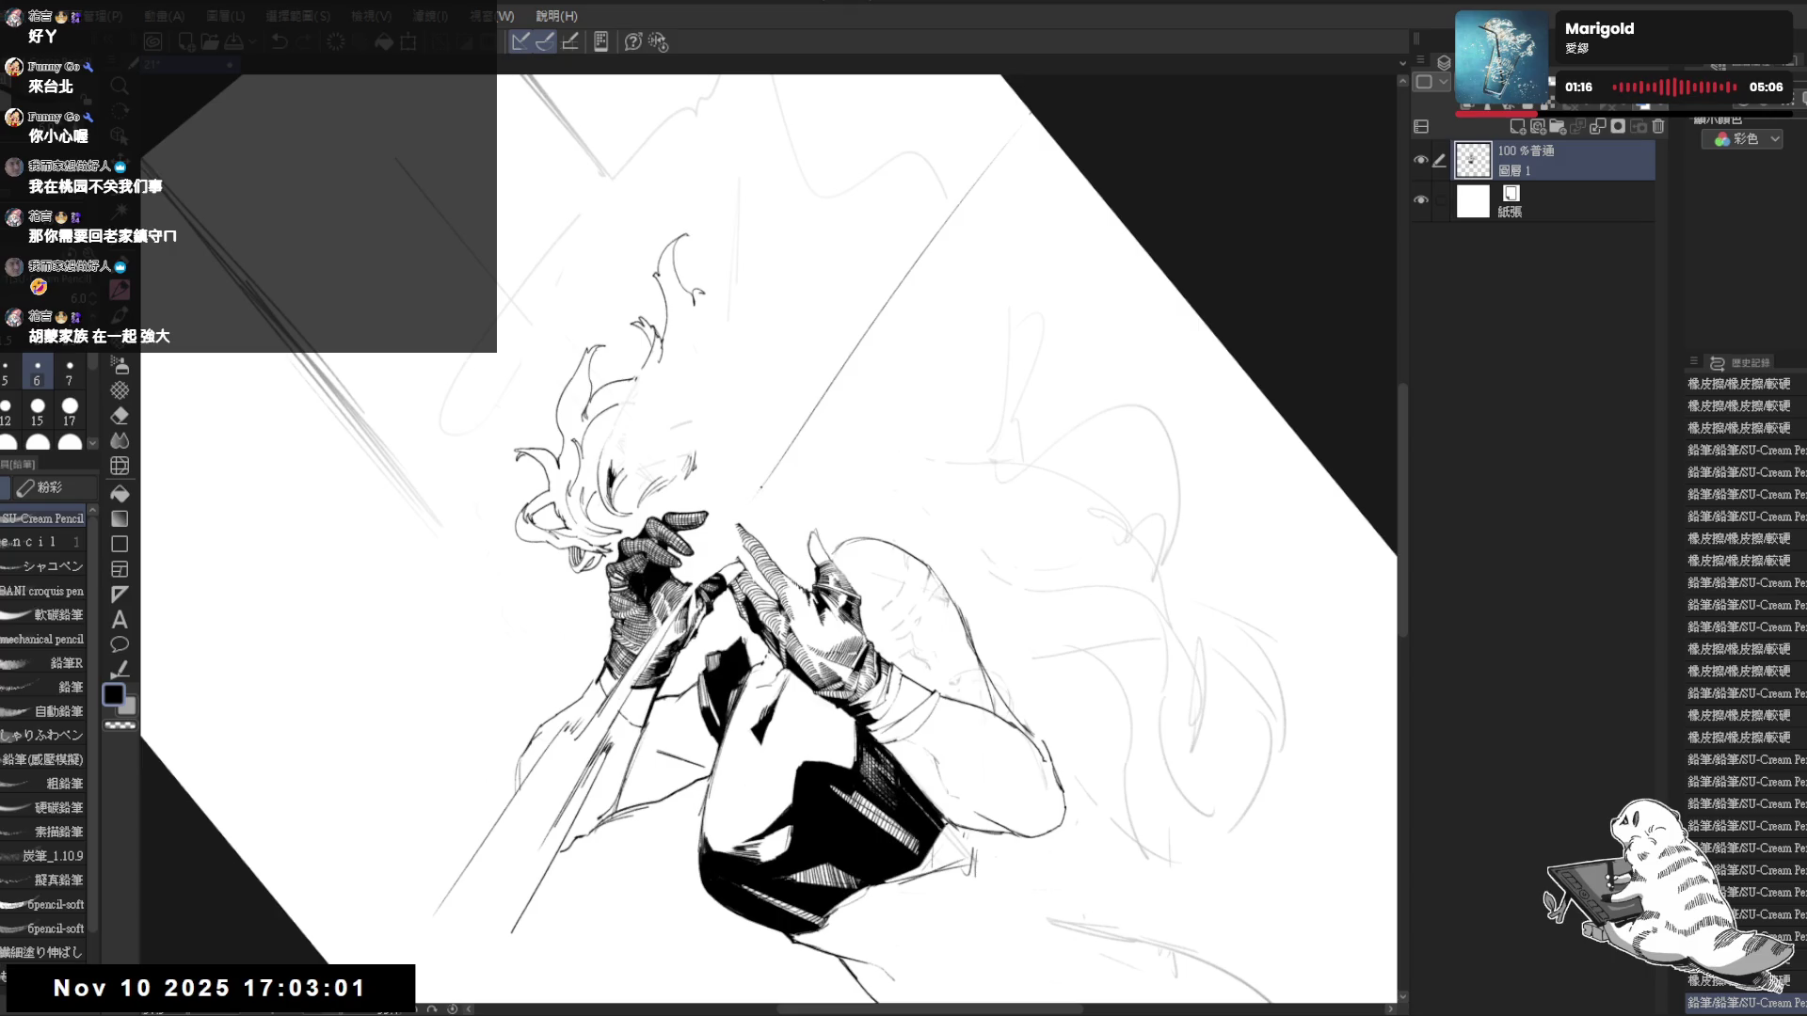
left_click_drag(847, 282, 941, 423)
left_click_drag(726, 497, 731, 525)
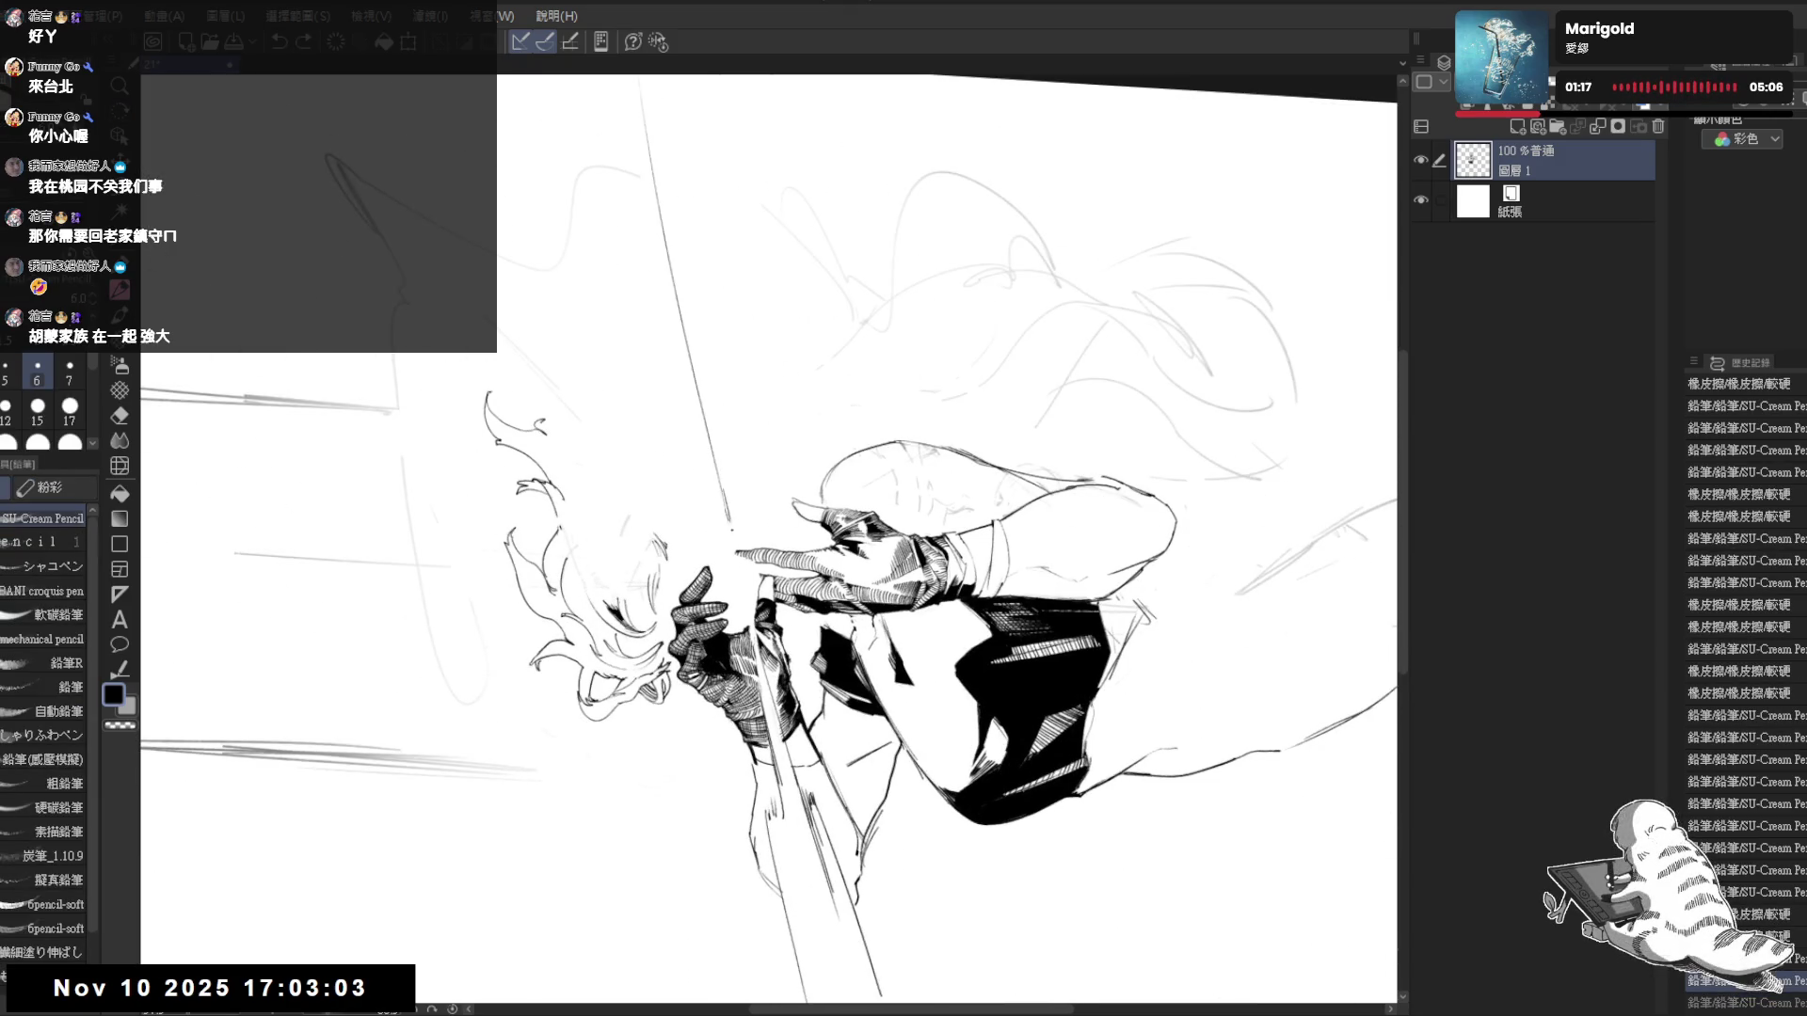
key("ctrl+0")
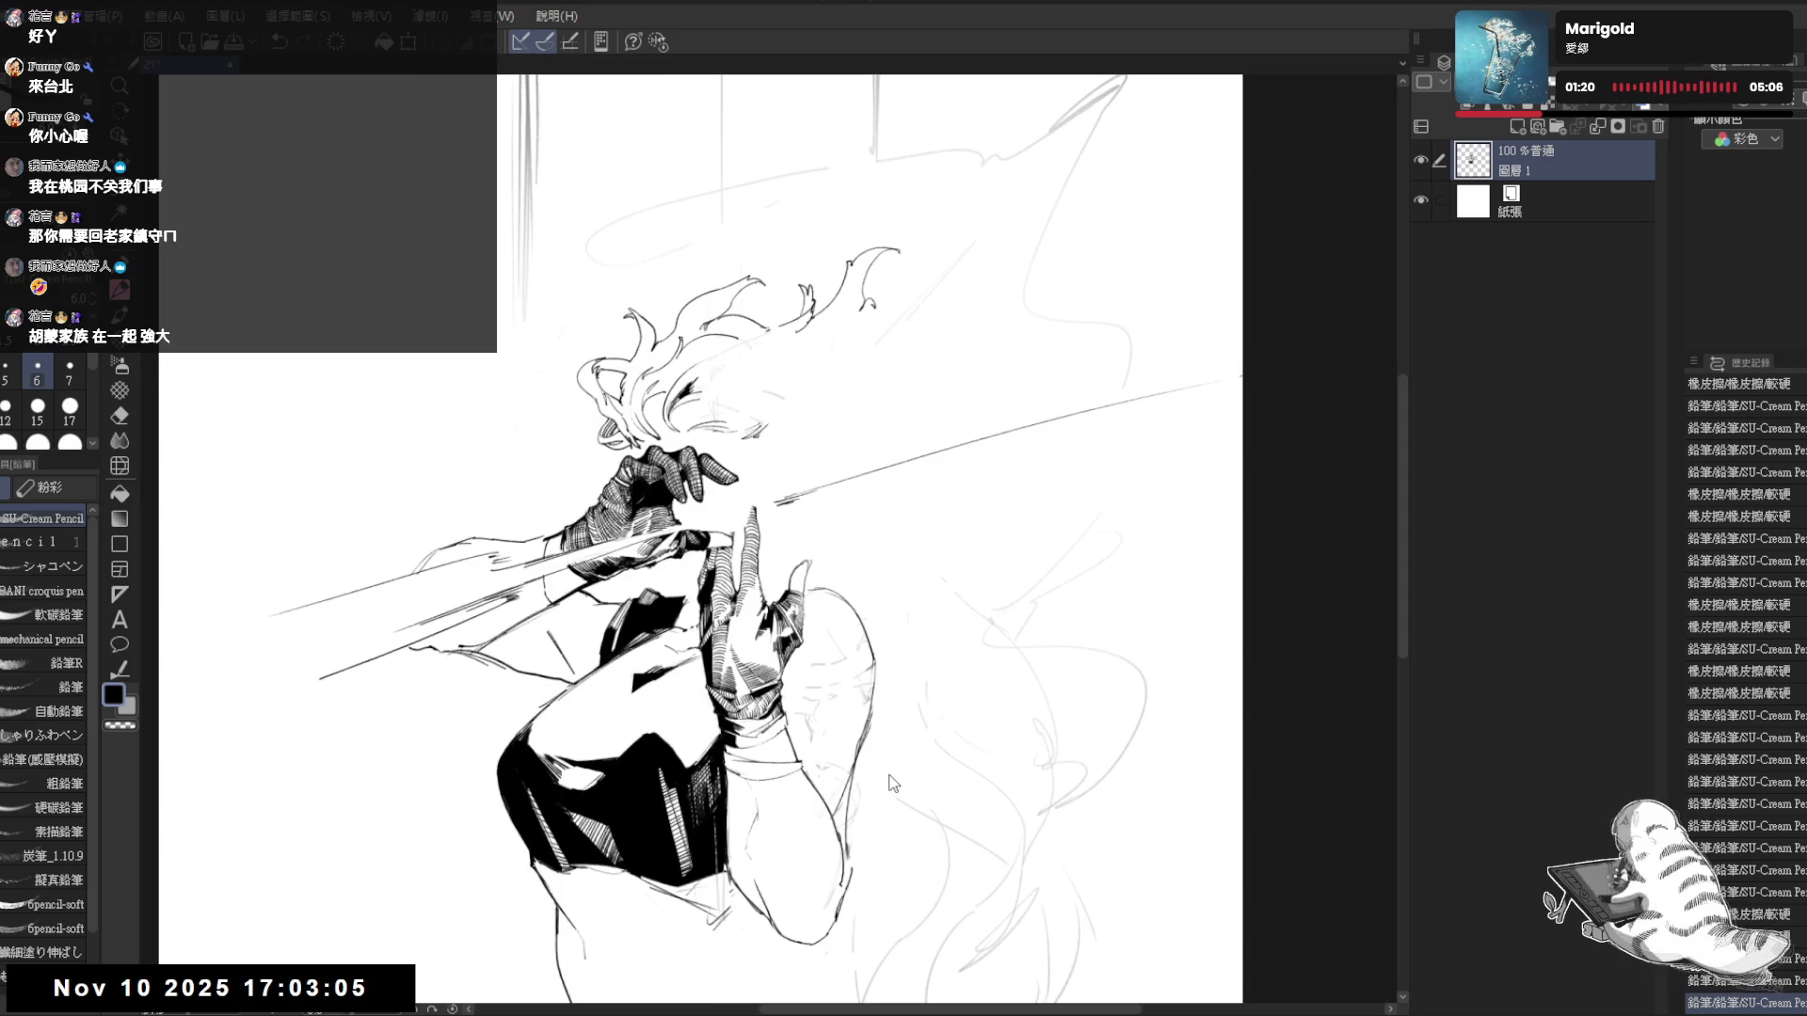
- Extend a second straight pencil line up along the diagonal
mouse_move(877, 791)
left_mouse_down()
mouse_move(611, 734)
mouse_move(526, 527)
left_mouse_up()
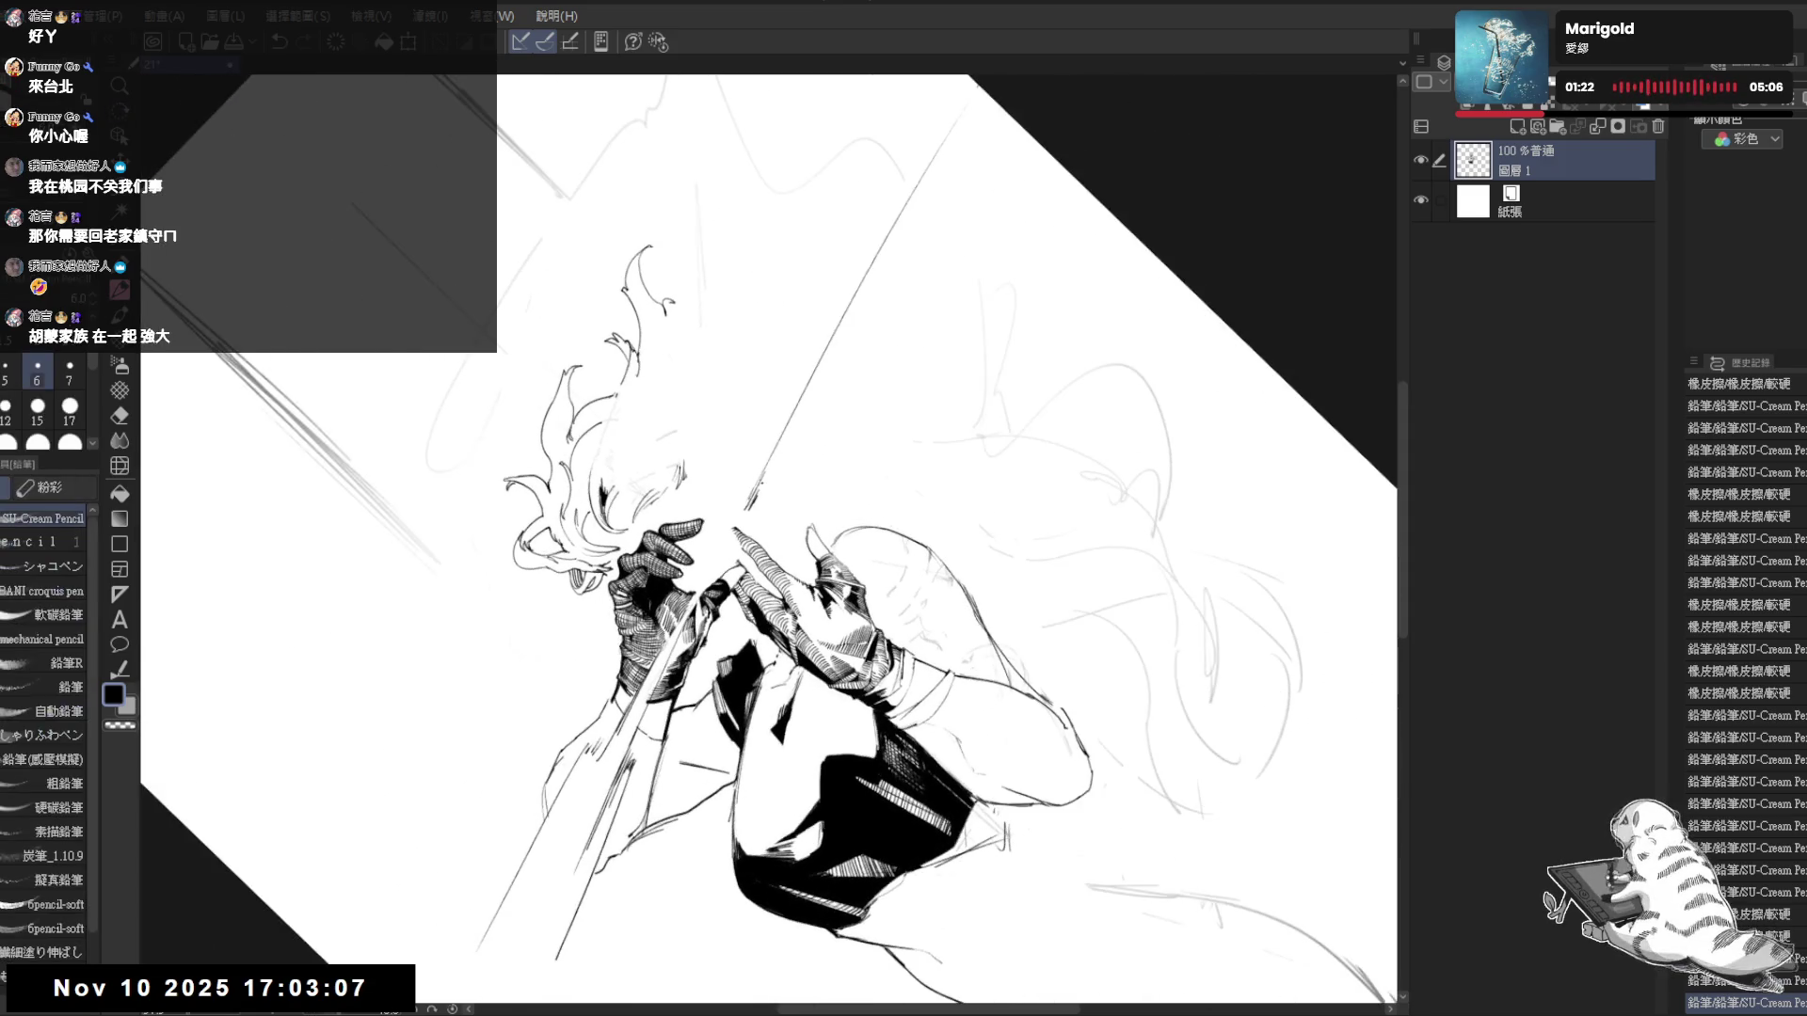
left_click_drag(757, 499, 857, 325)
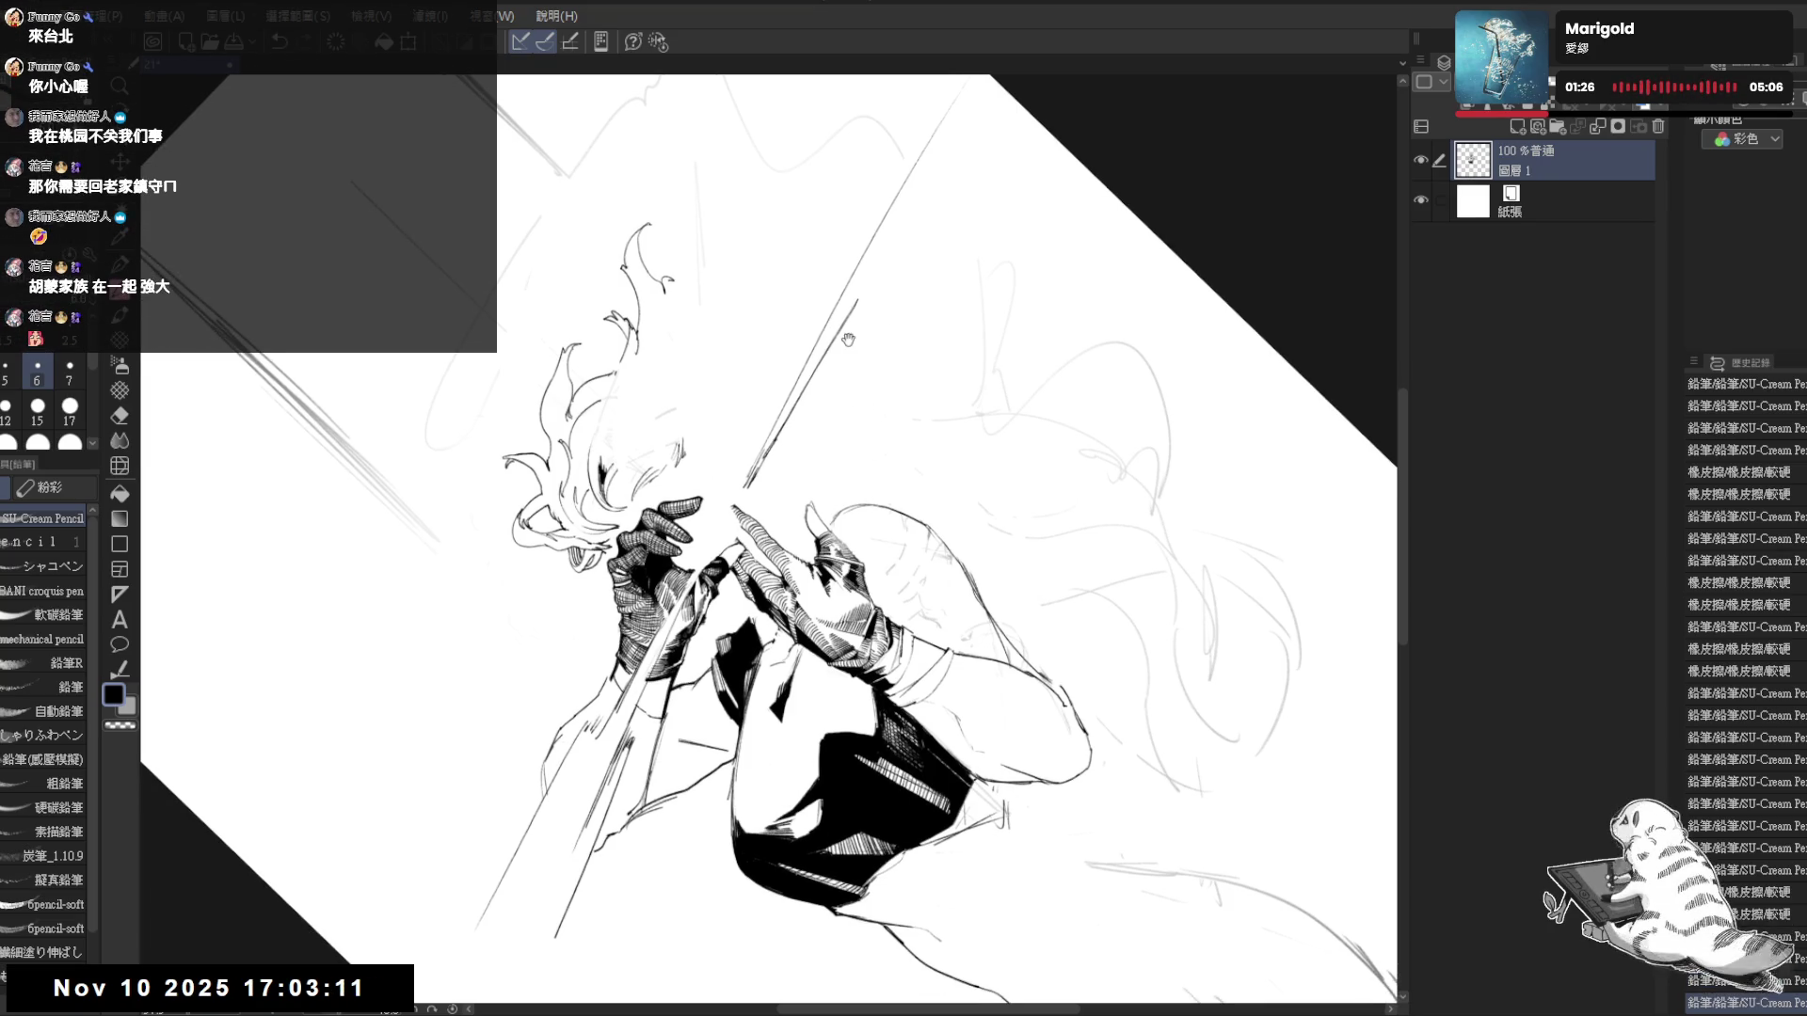
mouse_move(833, 442)
left_mouse_down()
mouse_move(903, 527)
mouse_move(941, 640)
left_mouse_up()
mouse_move(847, 564)
left_mouse_down()
mouse_move(734, 452)
mouse_move(781, 396)
left_mouse_up()
key("e")
key("p")
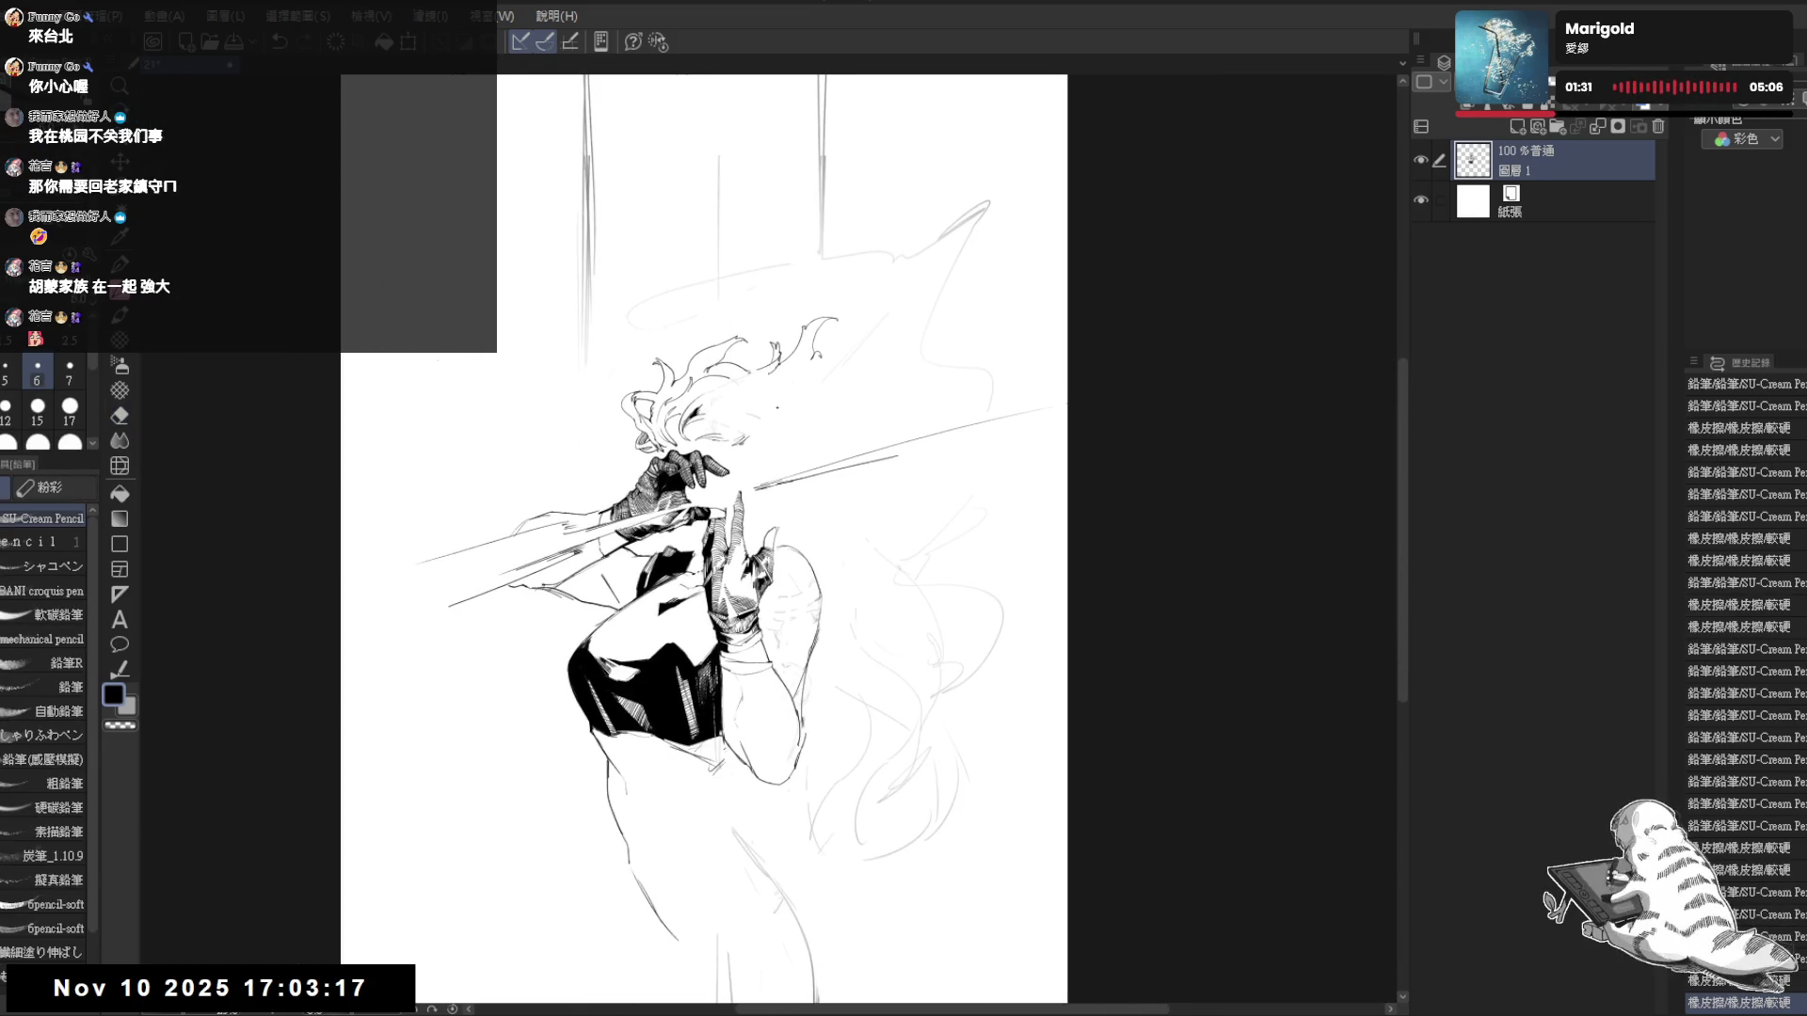
left_click_drag(768, 602, 763, 521)
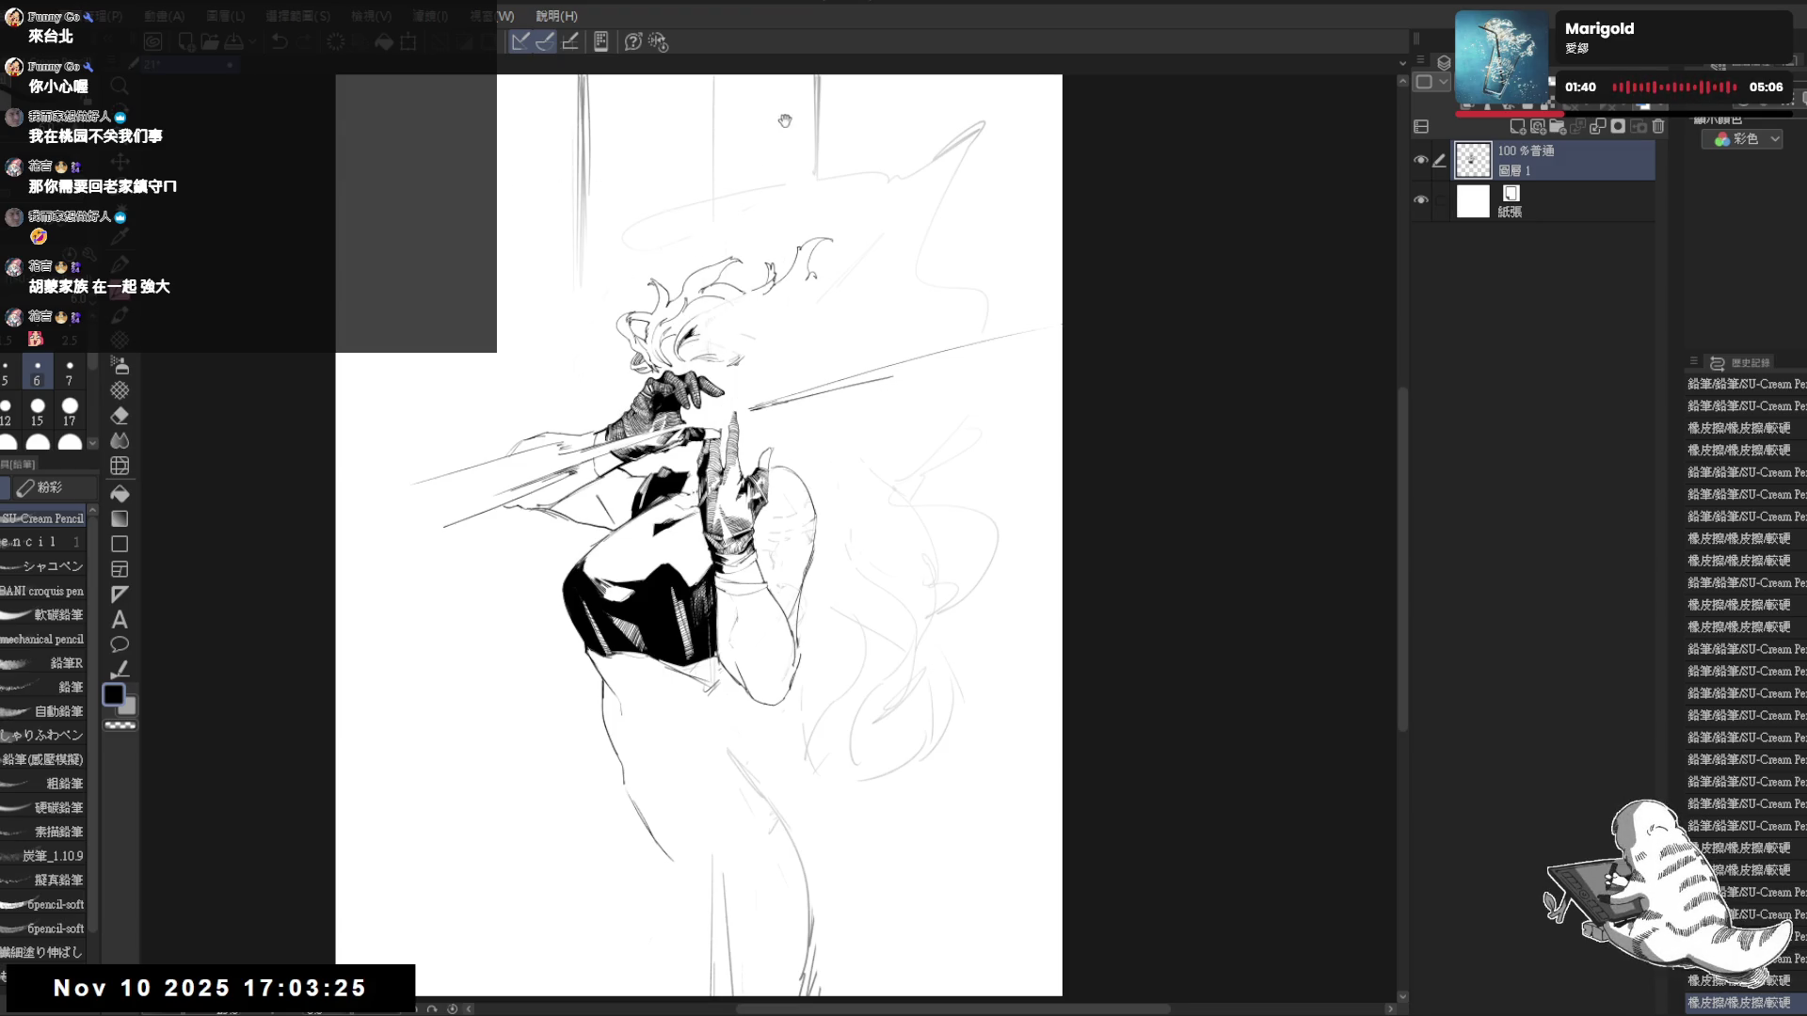
- Erase the light stray sketch lines right of the figure and beside the head
left_click_drag(785, 120, 774, 168)
key("e")
mouse_move(844, 718)
left_mouse_down()
mouse_move(894, 706)
mouse_move(956, 750)
mouse_move(867, 766)
mouse_move(817, 846)
left_mouse_up()
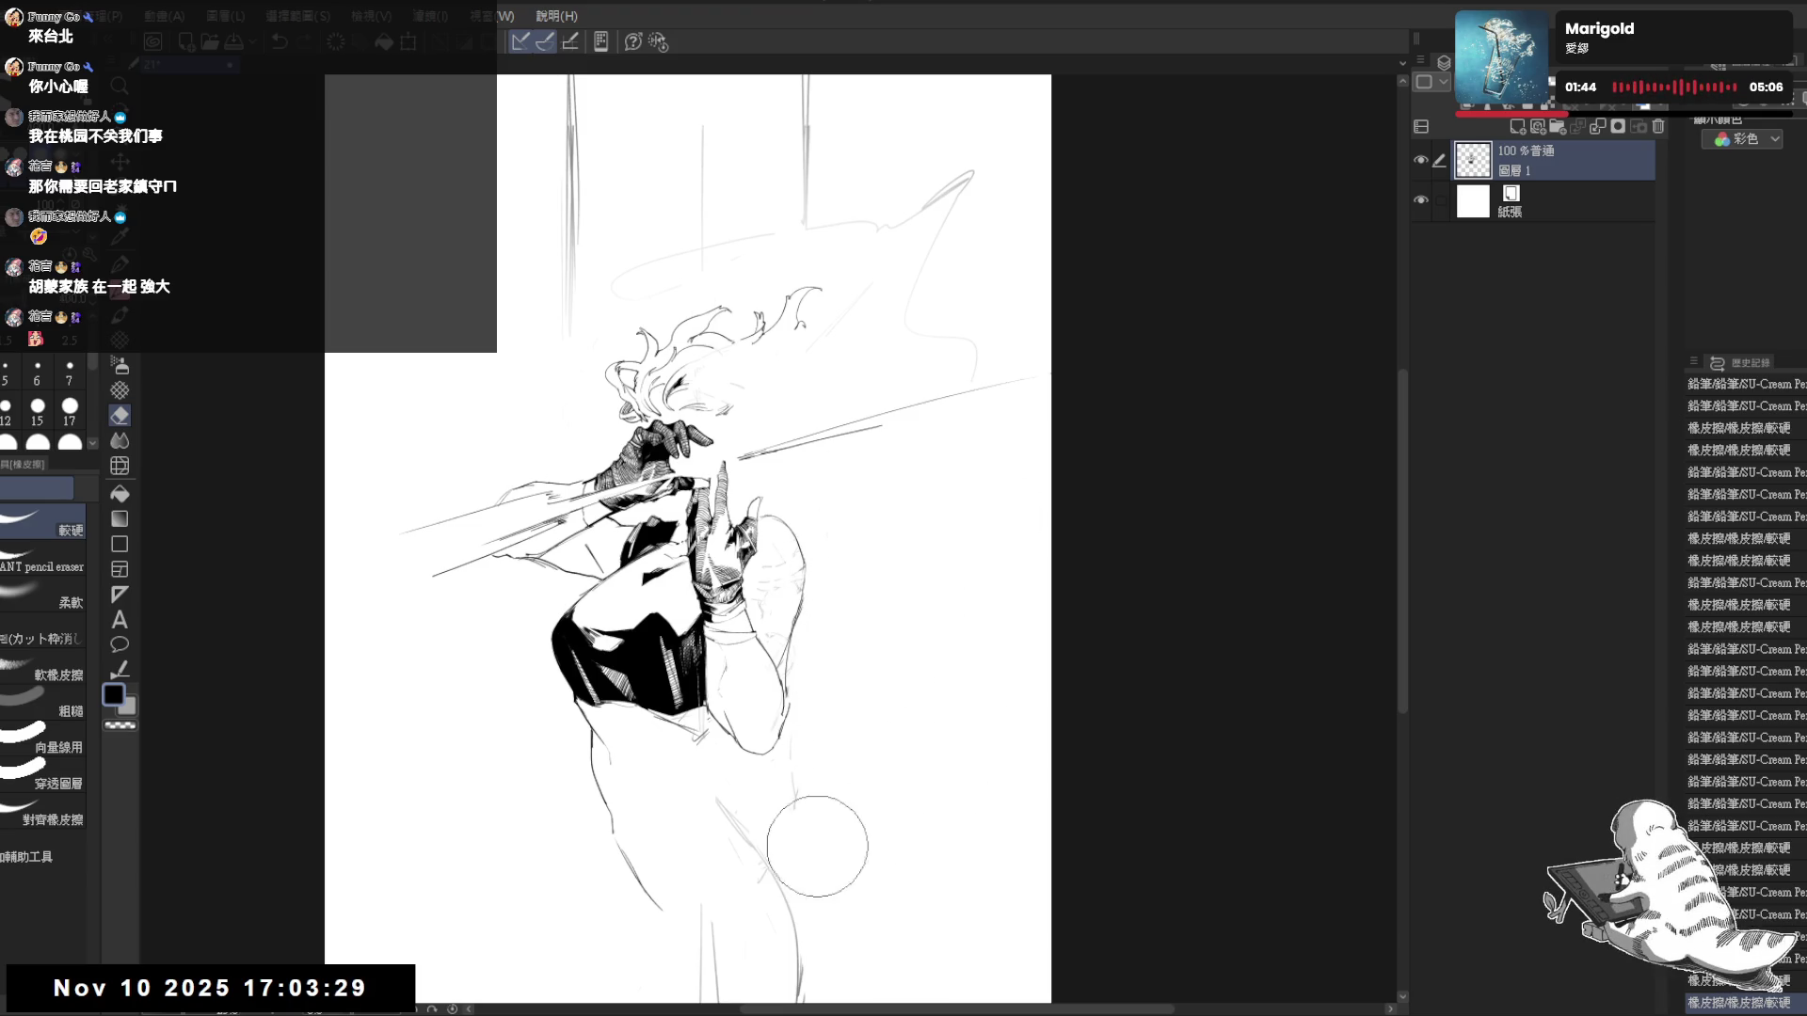
mouse_move(1100, 511)
left_mouse_down()
mouse_move(913, 505)
mouse_move(954, 515)
left_mouse_up()
key("p")
scroll(800, 386, "up", 2)
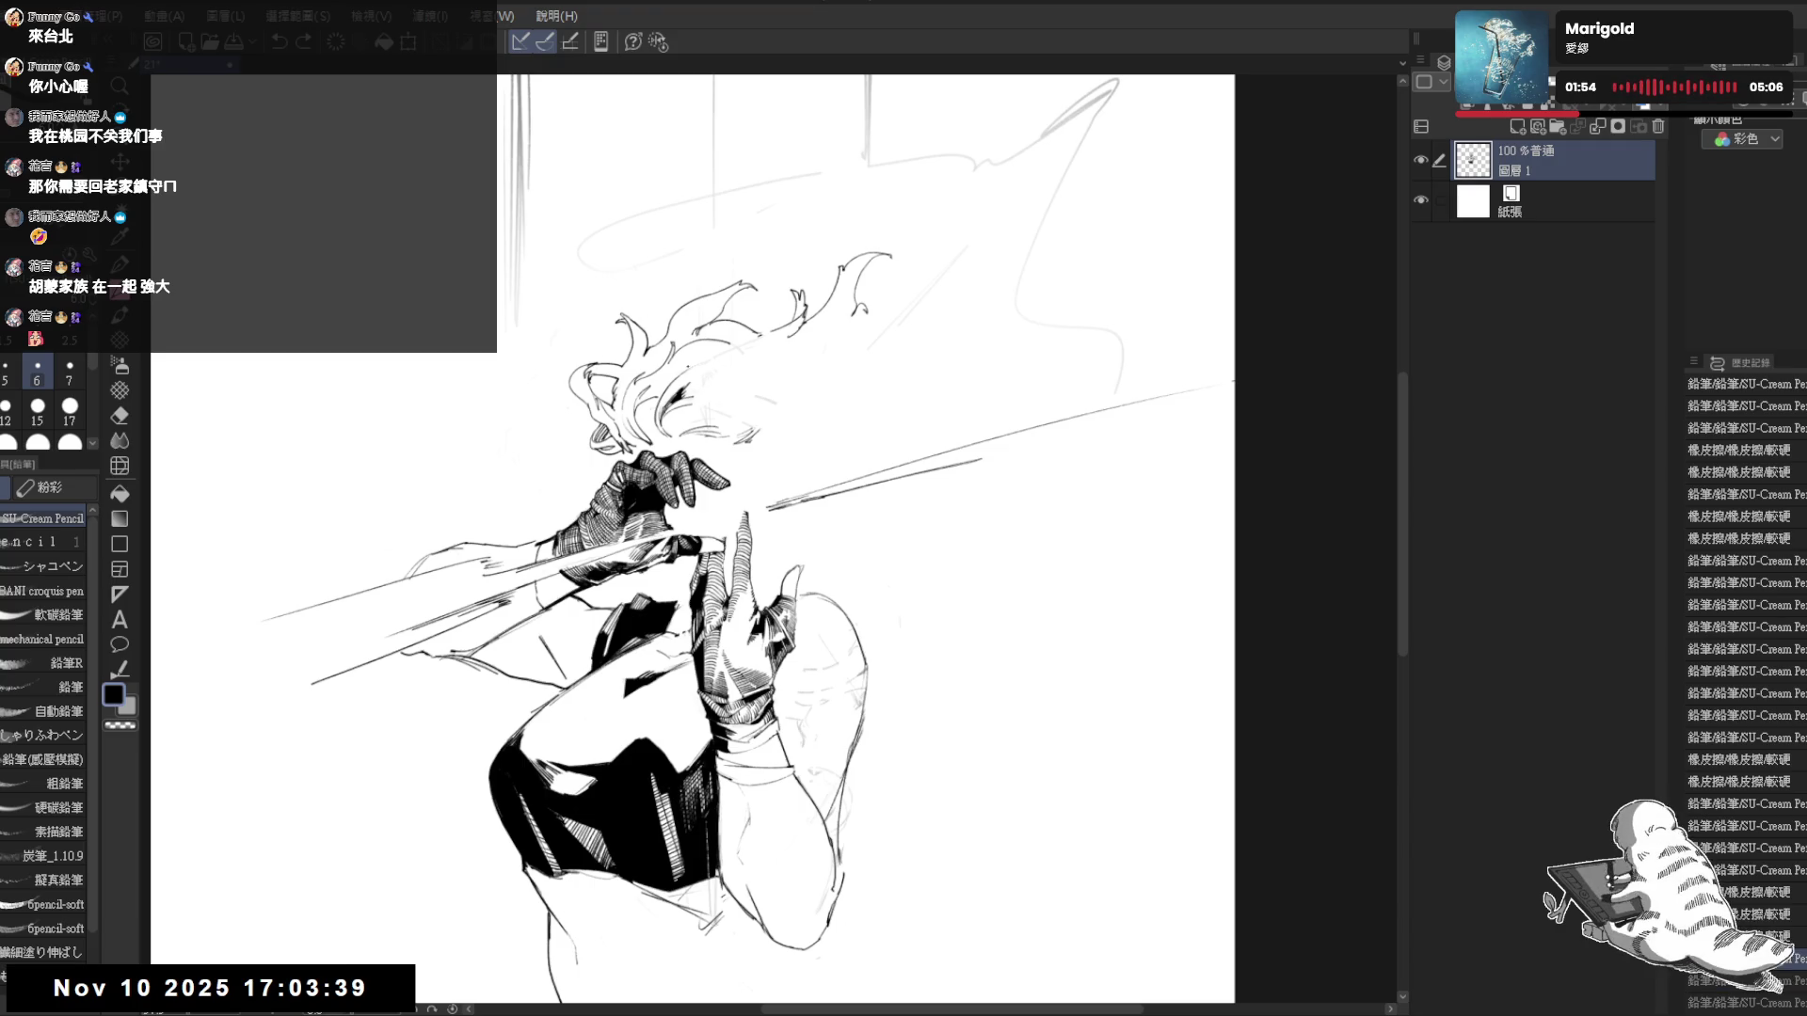
- Erase the rough sketch lines around the figure's hair
key("e")
left_click_drag(668, 302, 659, 264)
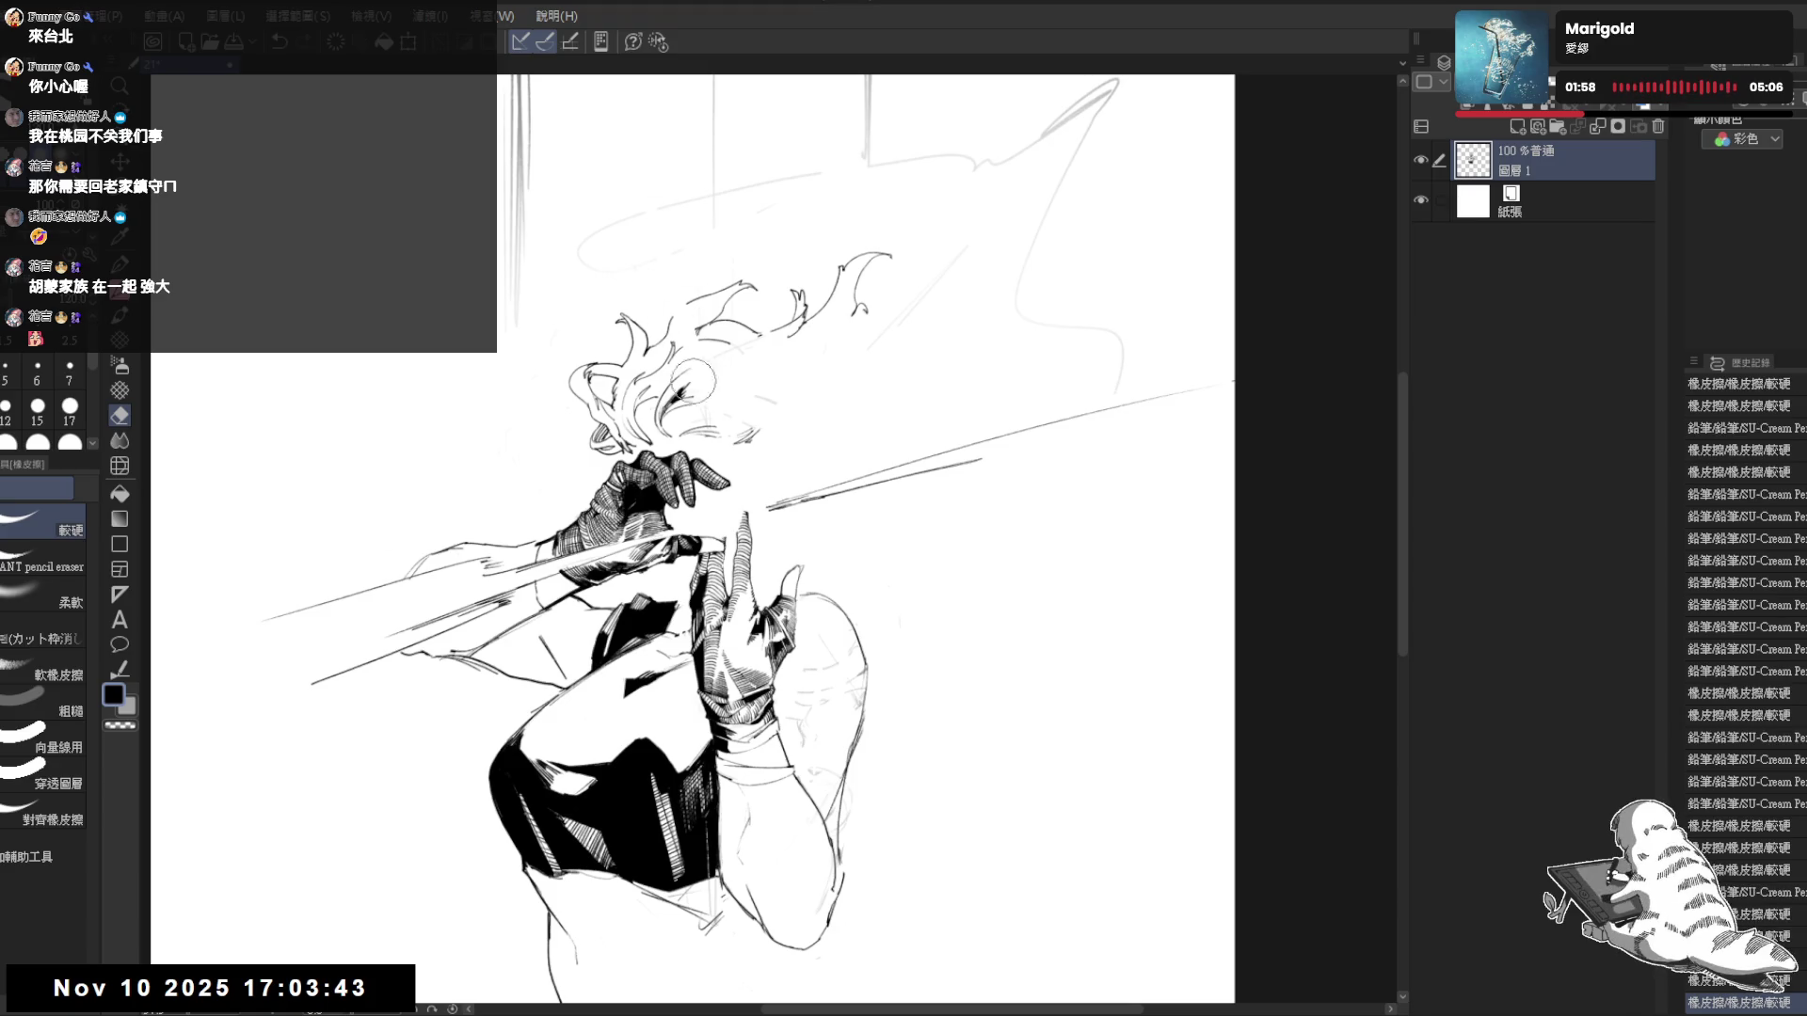
key("p")
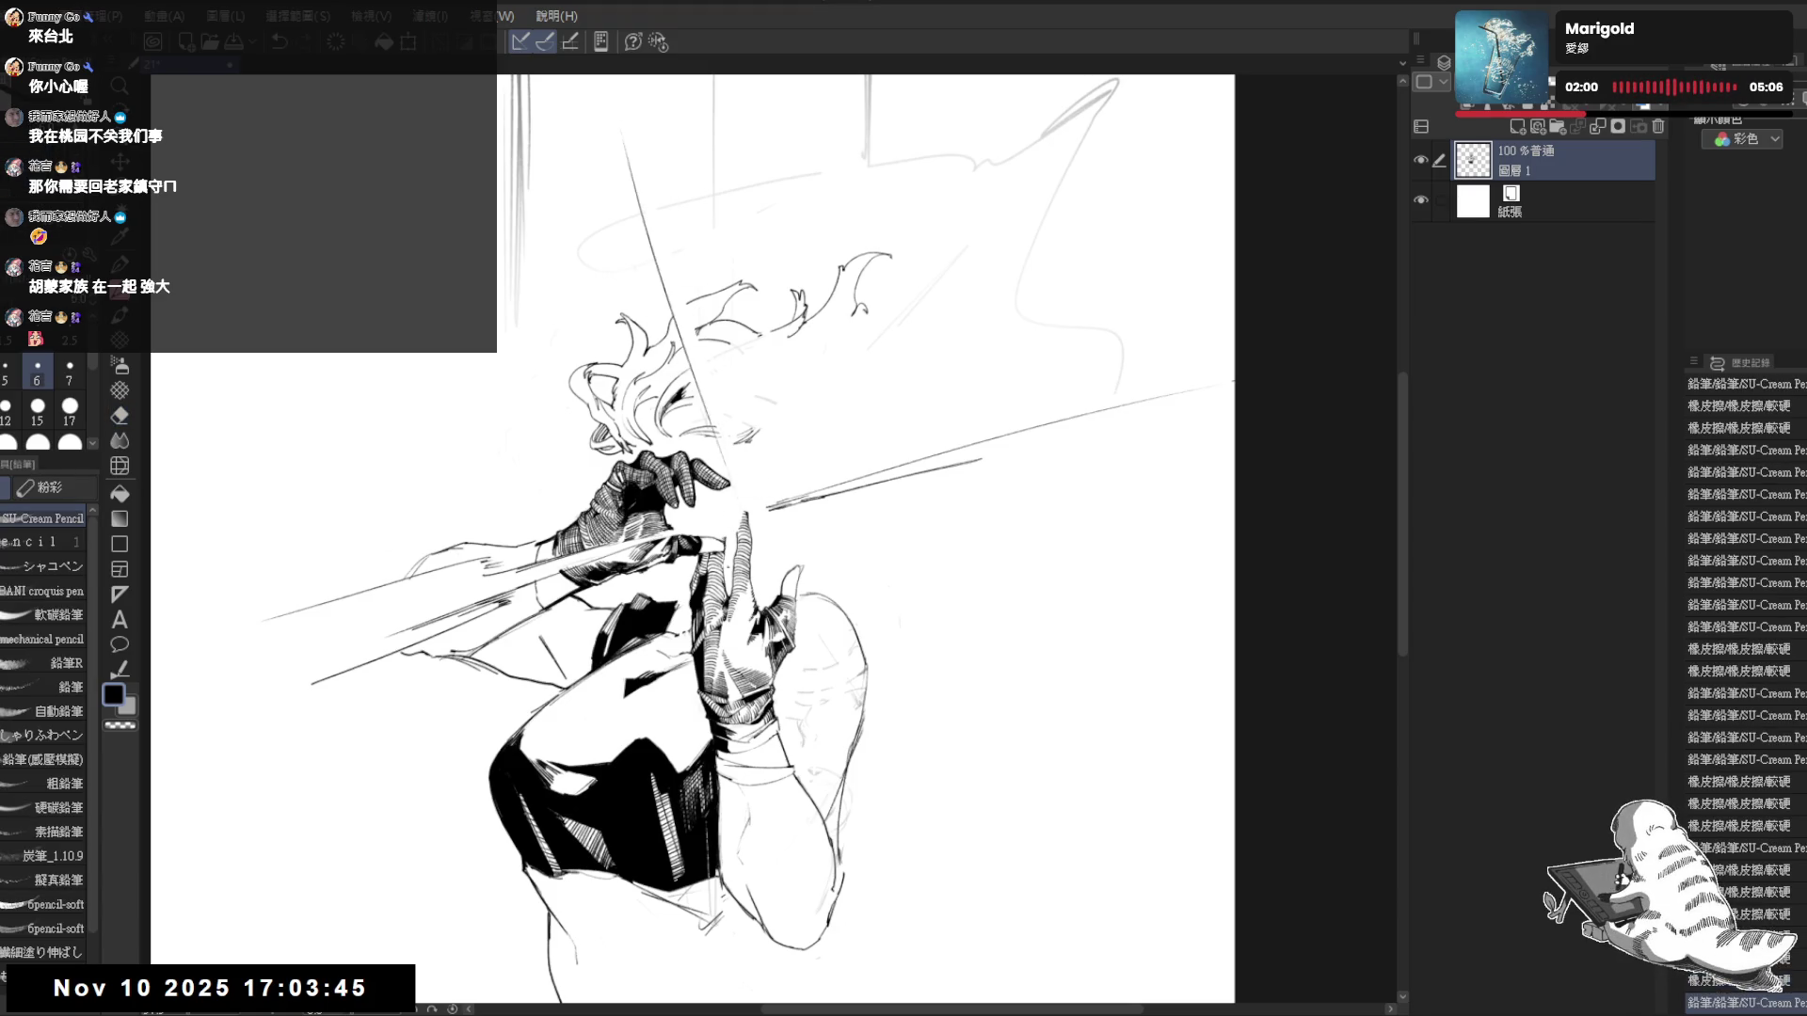
key("e")
mouse_move(674, 303)
left_mouse_down()
mouse_move(665, 242)
mouse_move(672, 267)
left_mouse_up()
key("p")
- Draw a long diagonal blade line through the head, with a second line beside it
left_click_drag(649, 143, 701, 458)
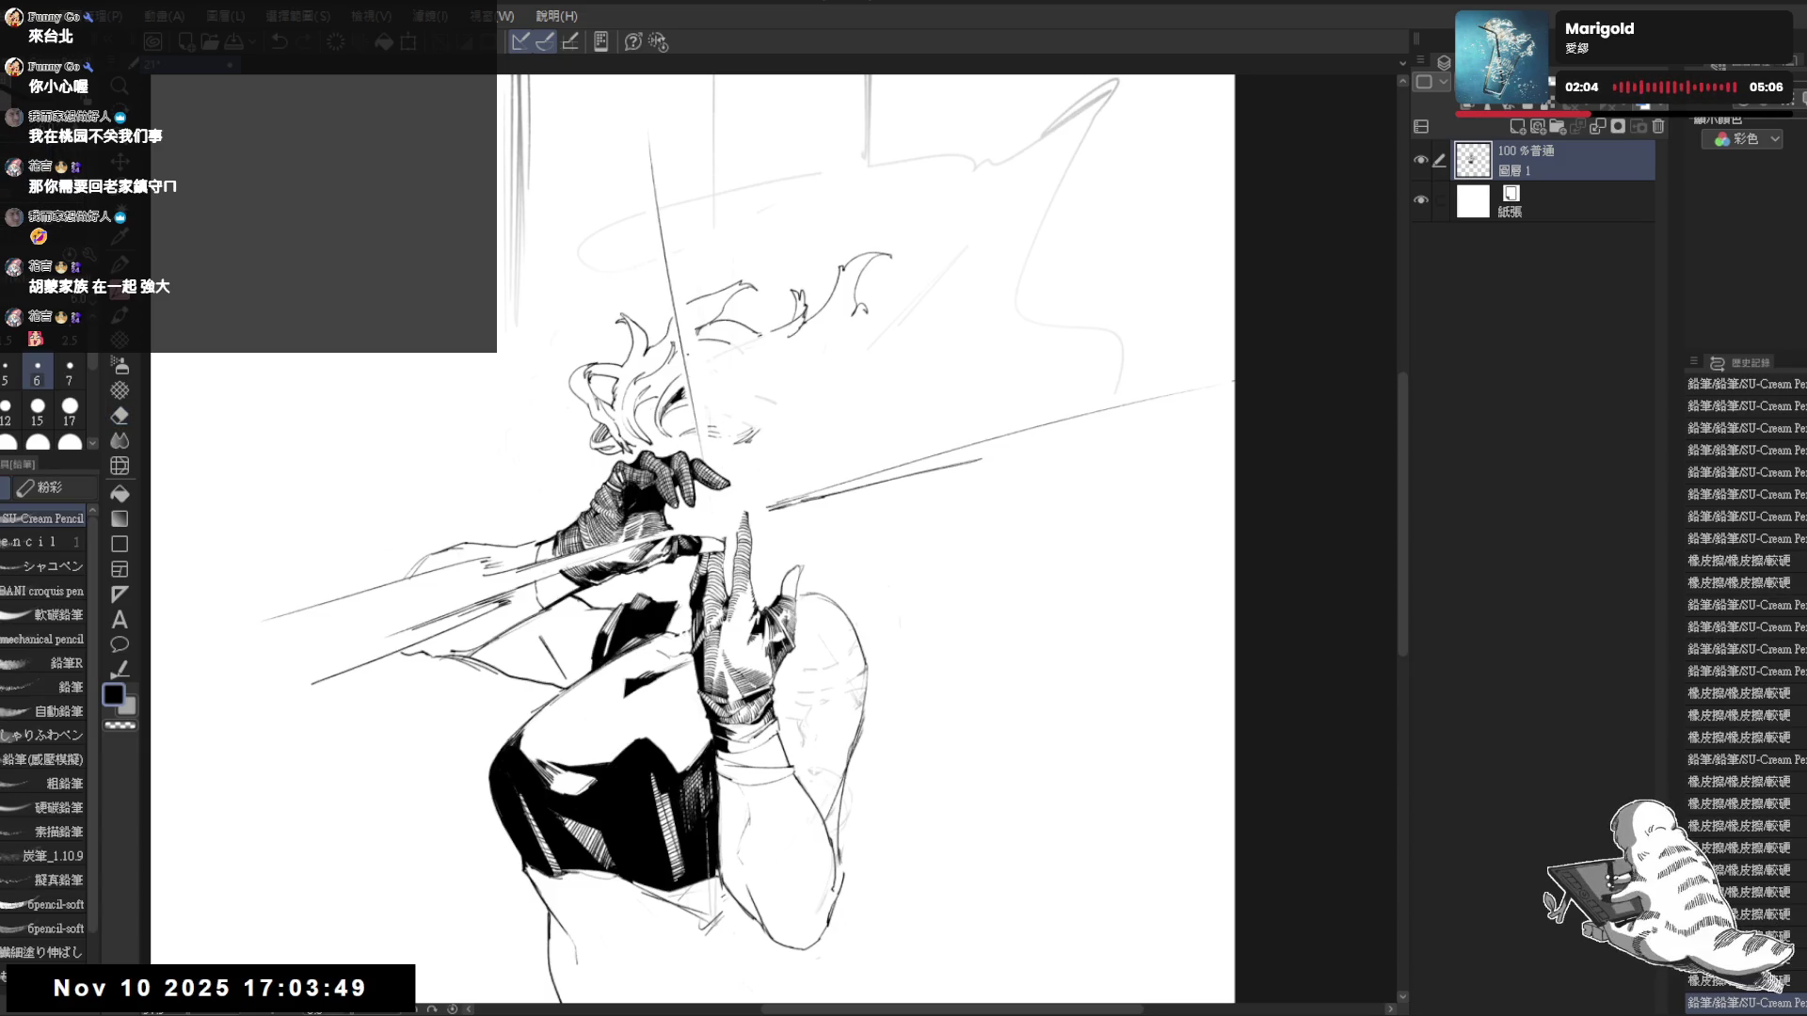
left_click_drag(653, 128, 702, 428)
key("ctrl+z")
left_click_drag(656, 138, 704, 434)
key("ctrl+z")
left_click_drag(672, 284, 707, 461)
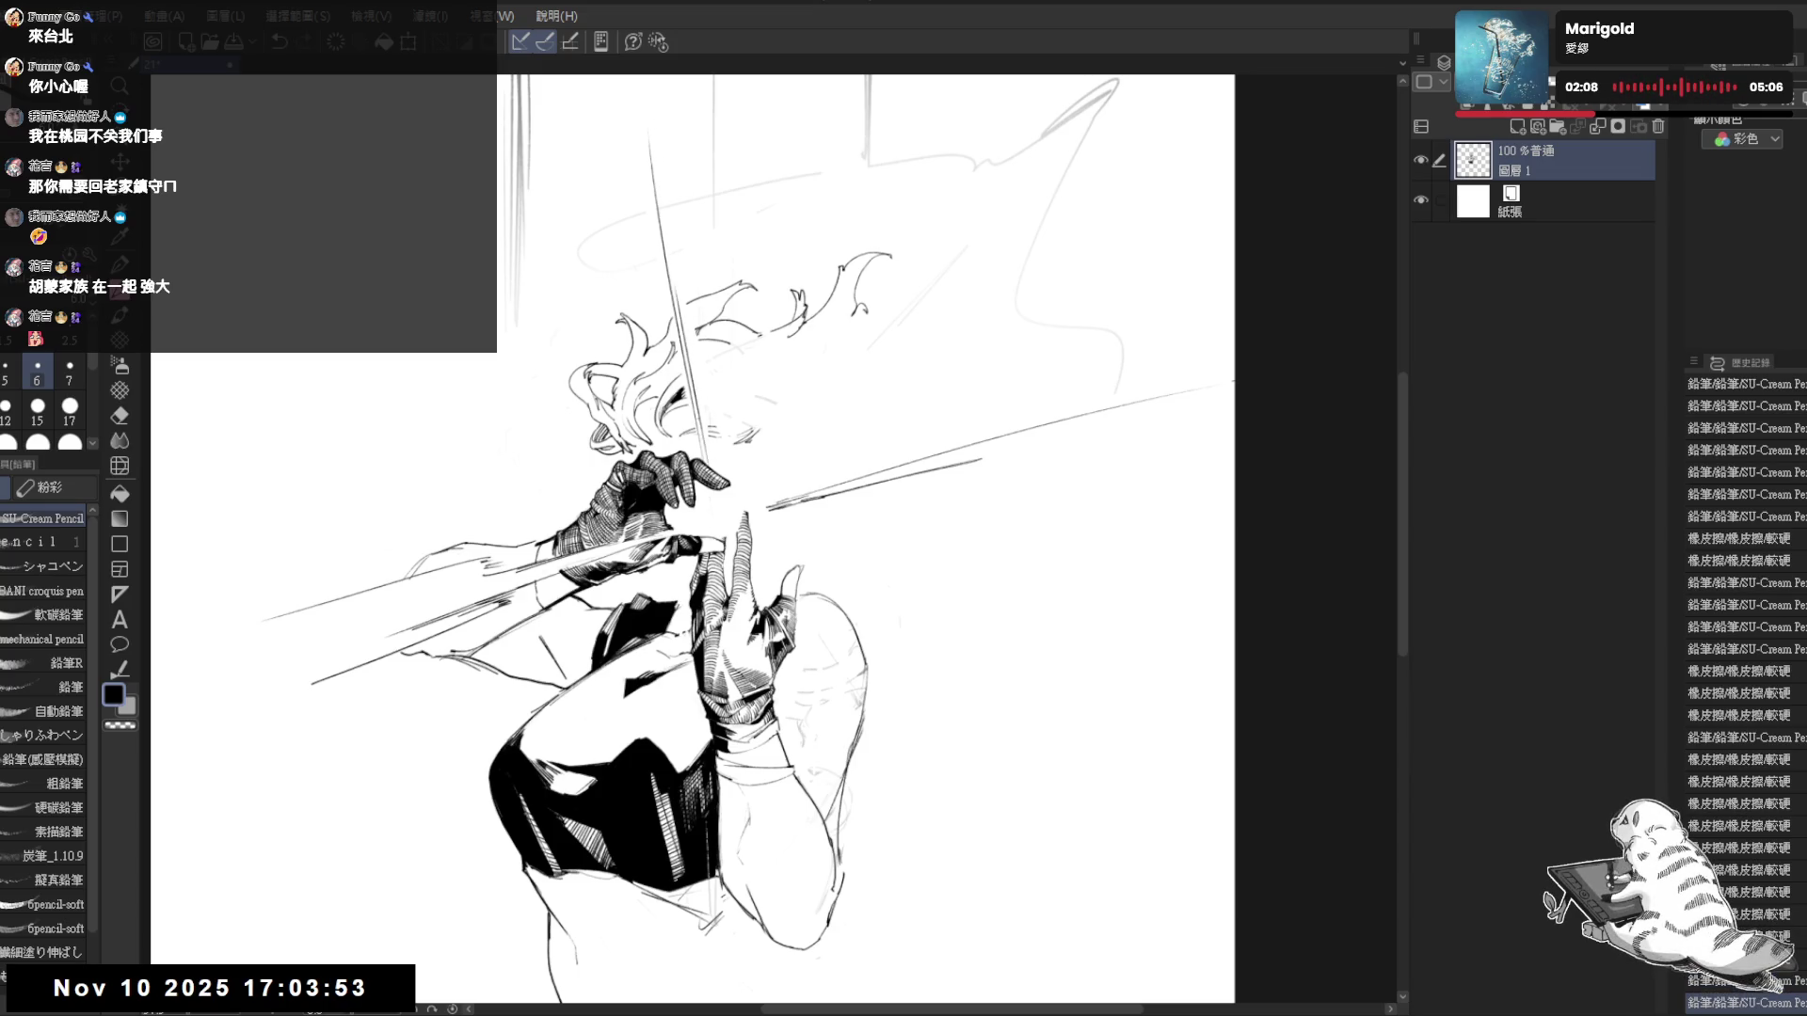
left_click_drag(670, 184, 697, 359)
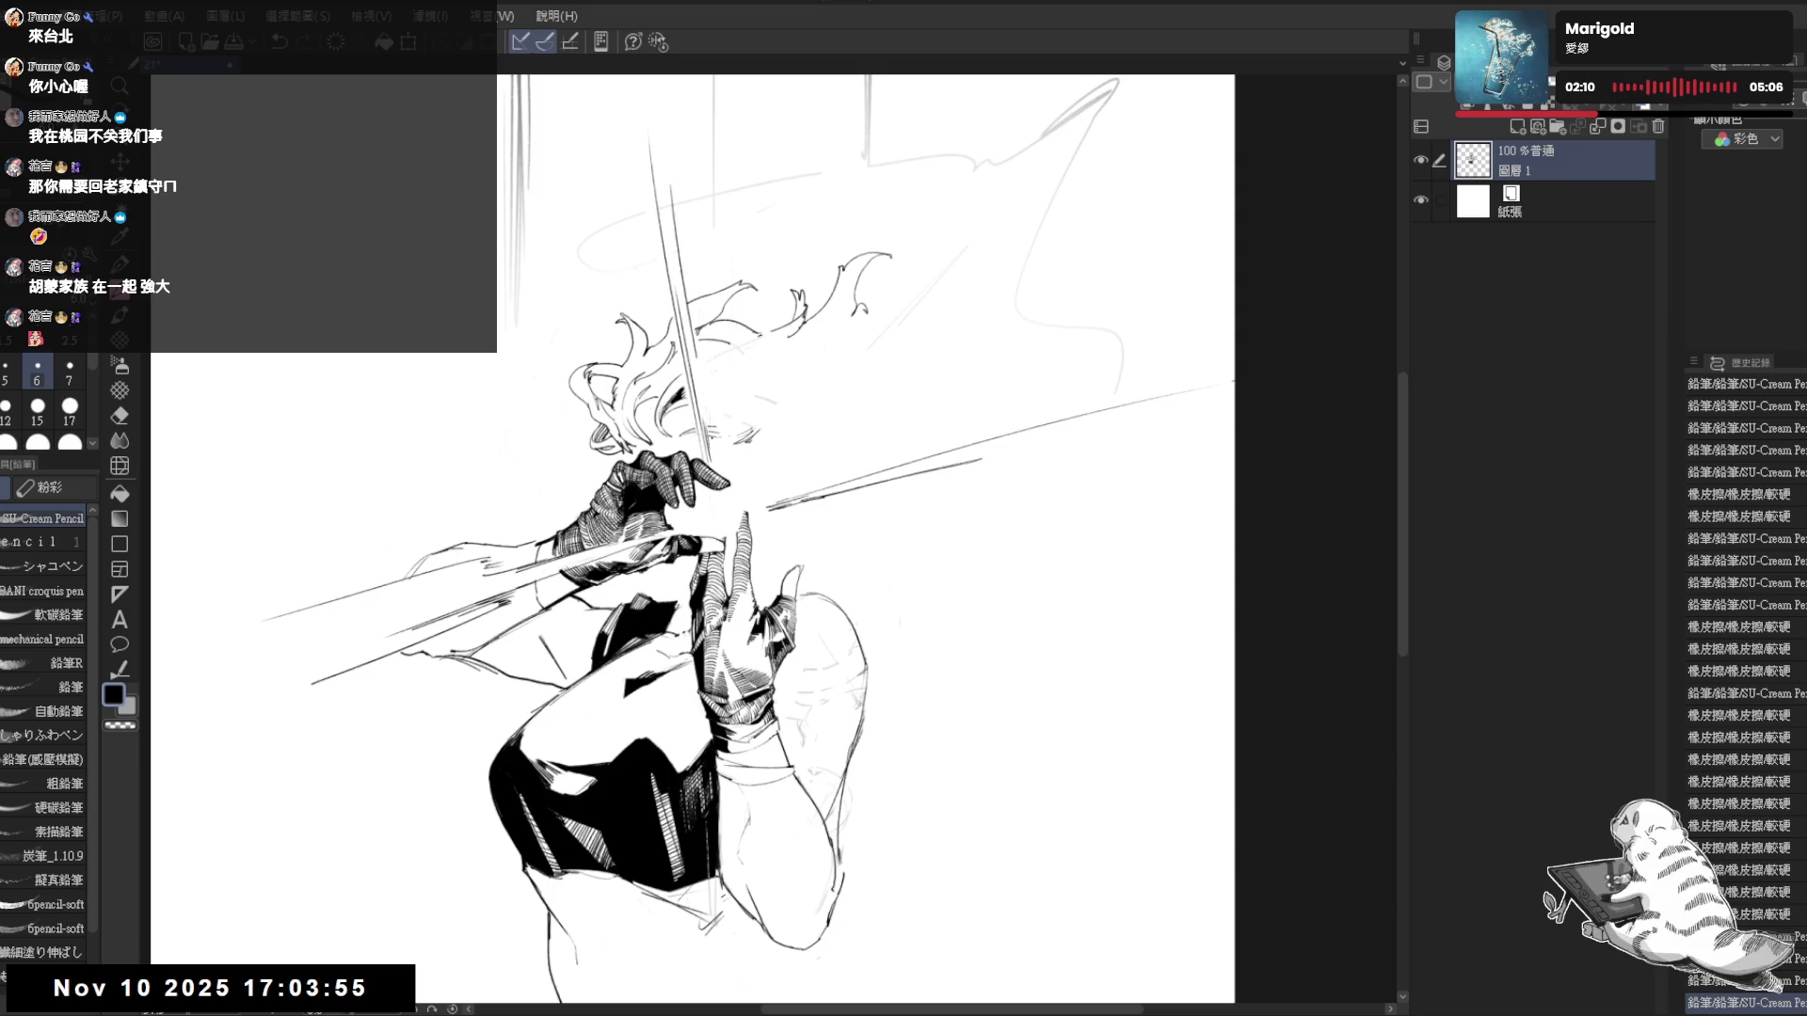
left_click_drag(827, 656, 824, 483)
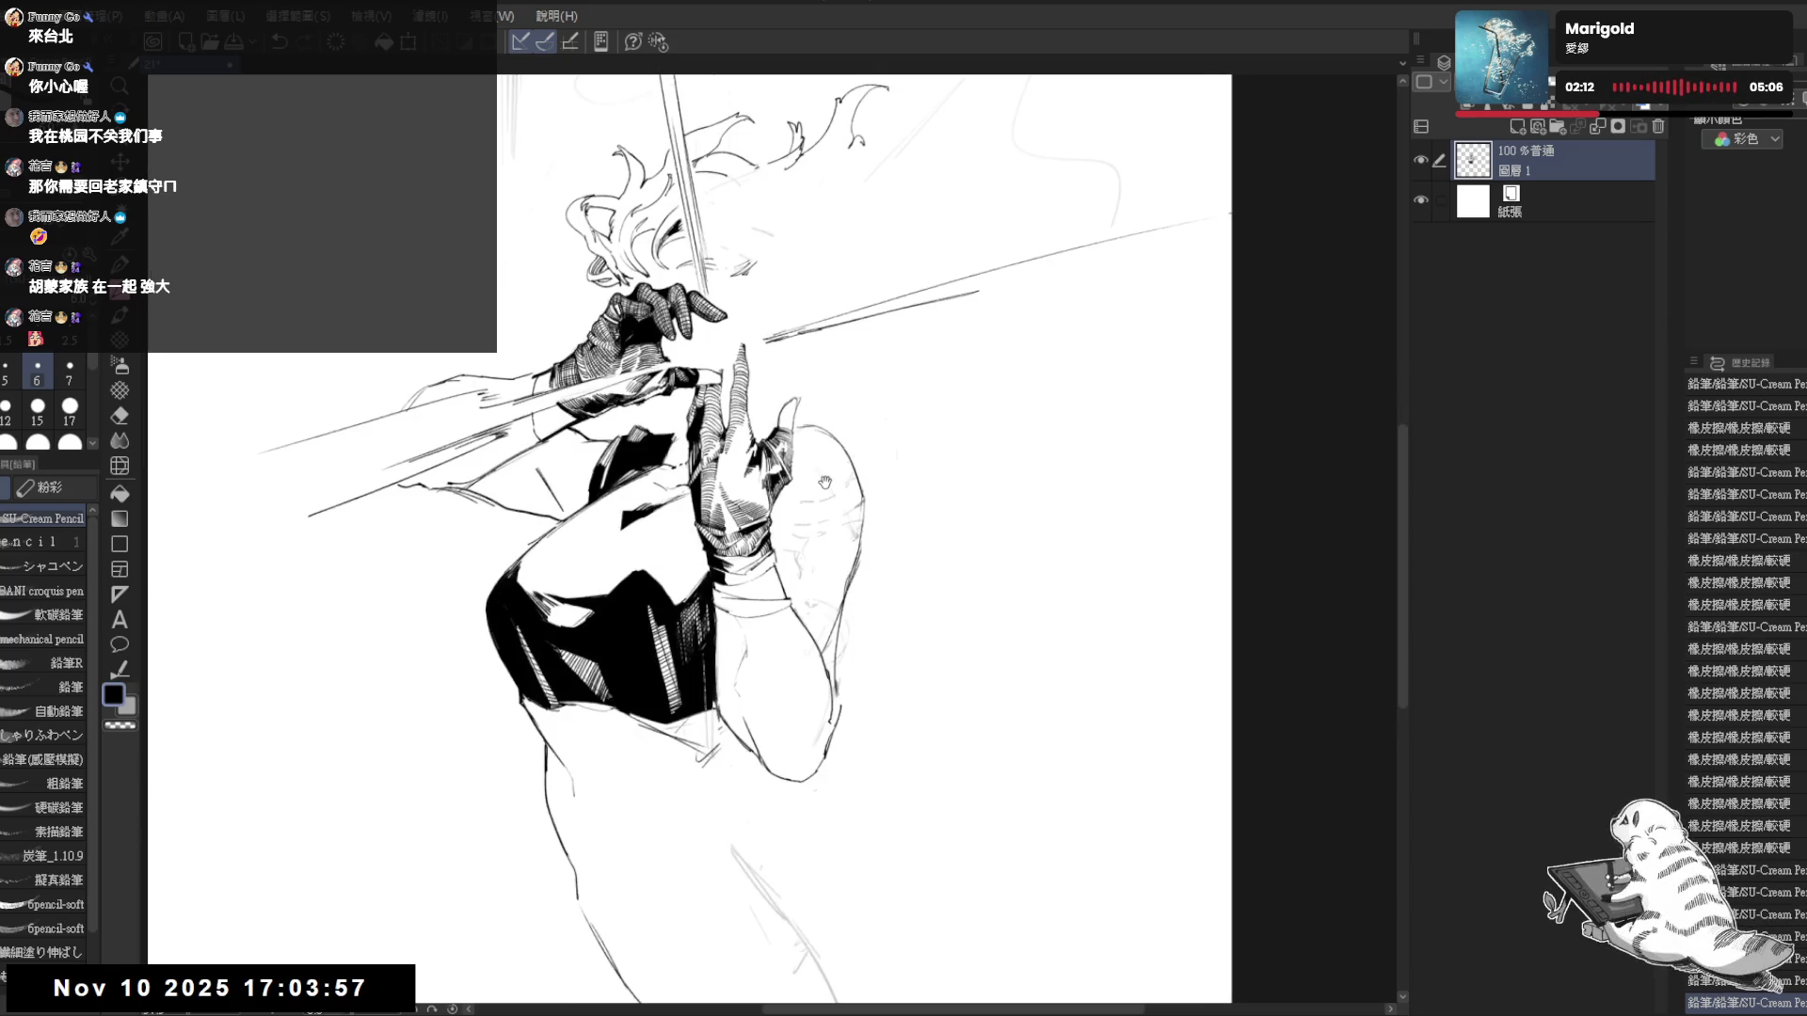
- Erase stray lines in the upper area and redraw curves on the right side of the hair
key("ctrl+minus")
left_click_drag(767, 106, 772, 247)
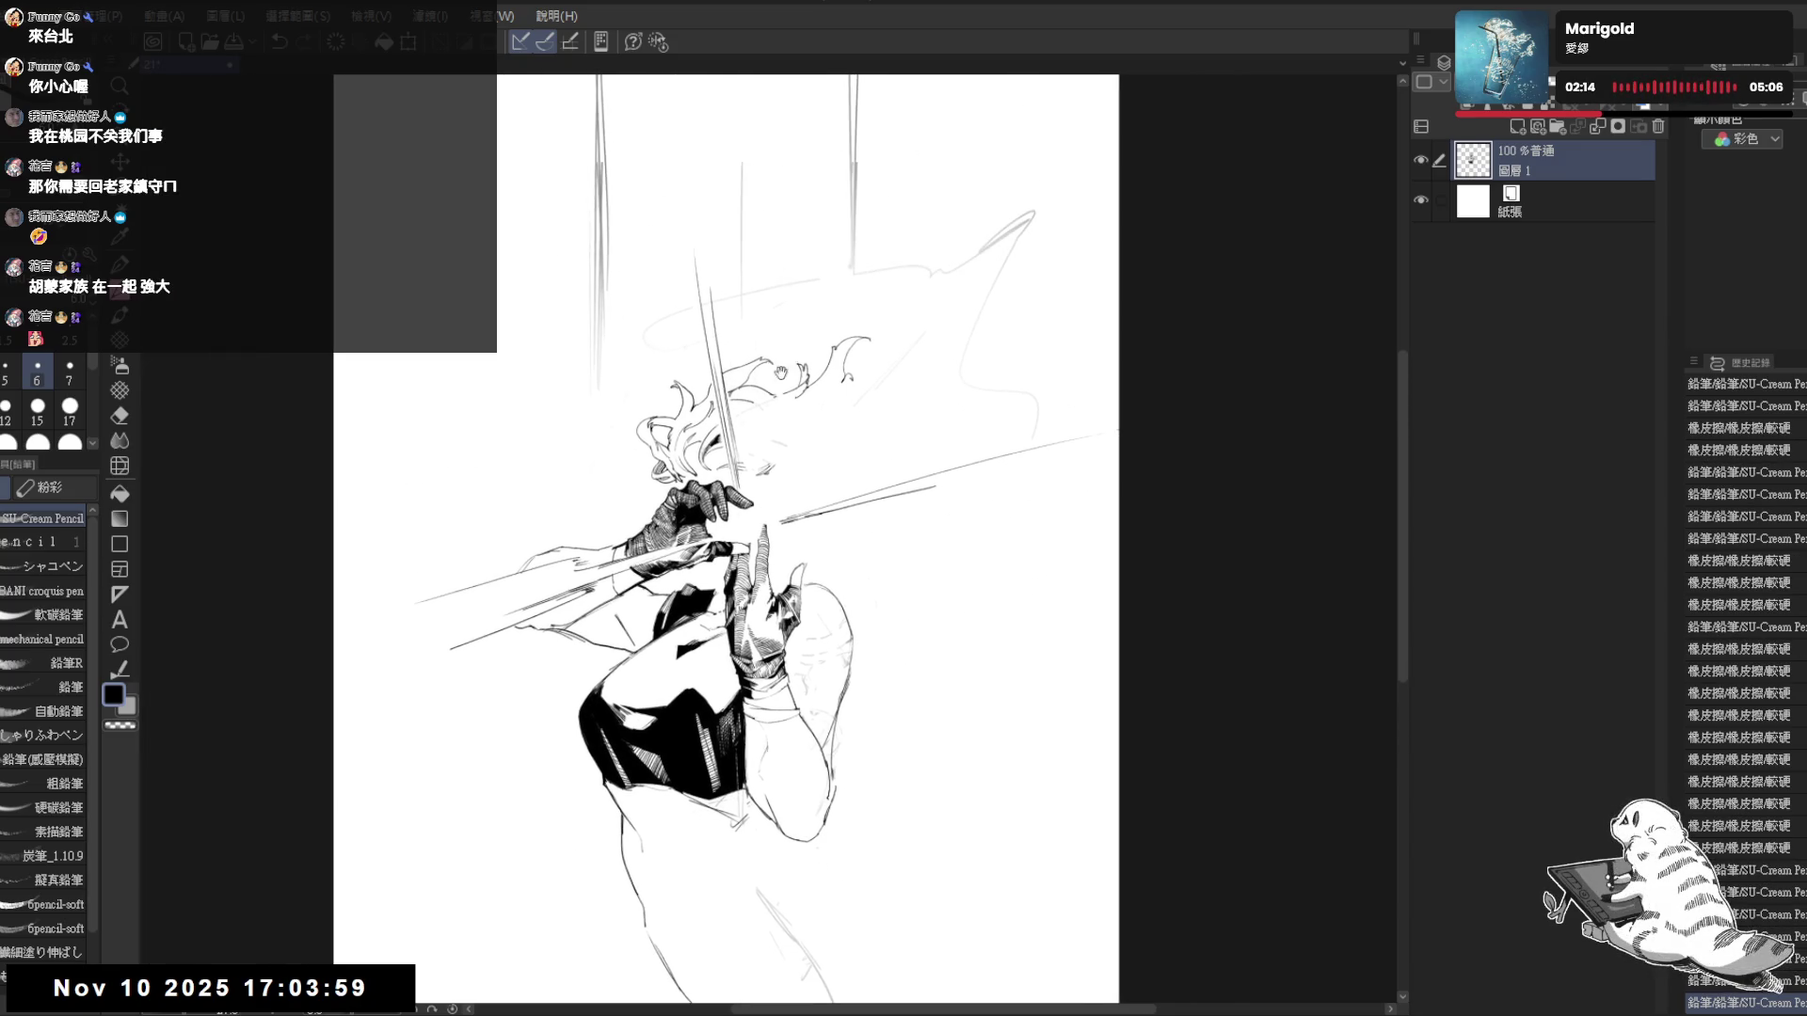
key("e")
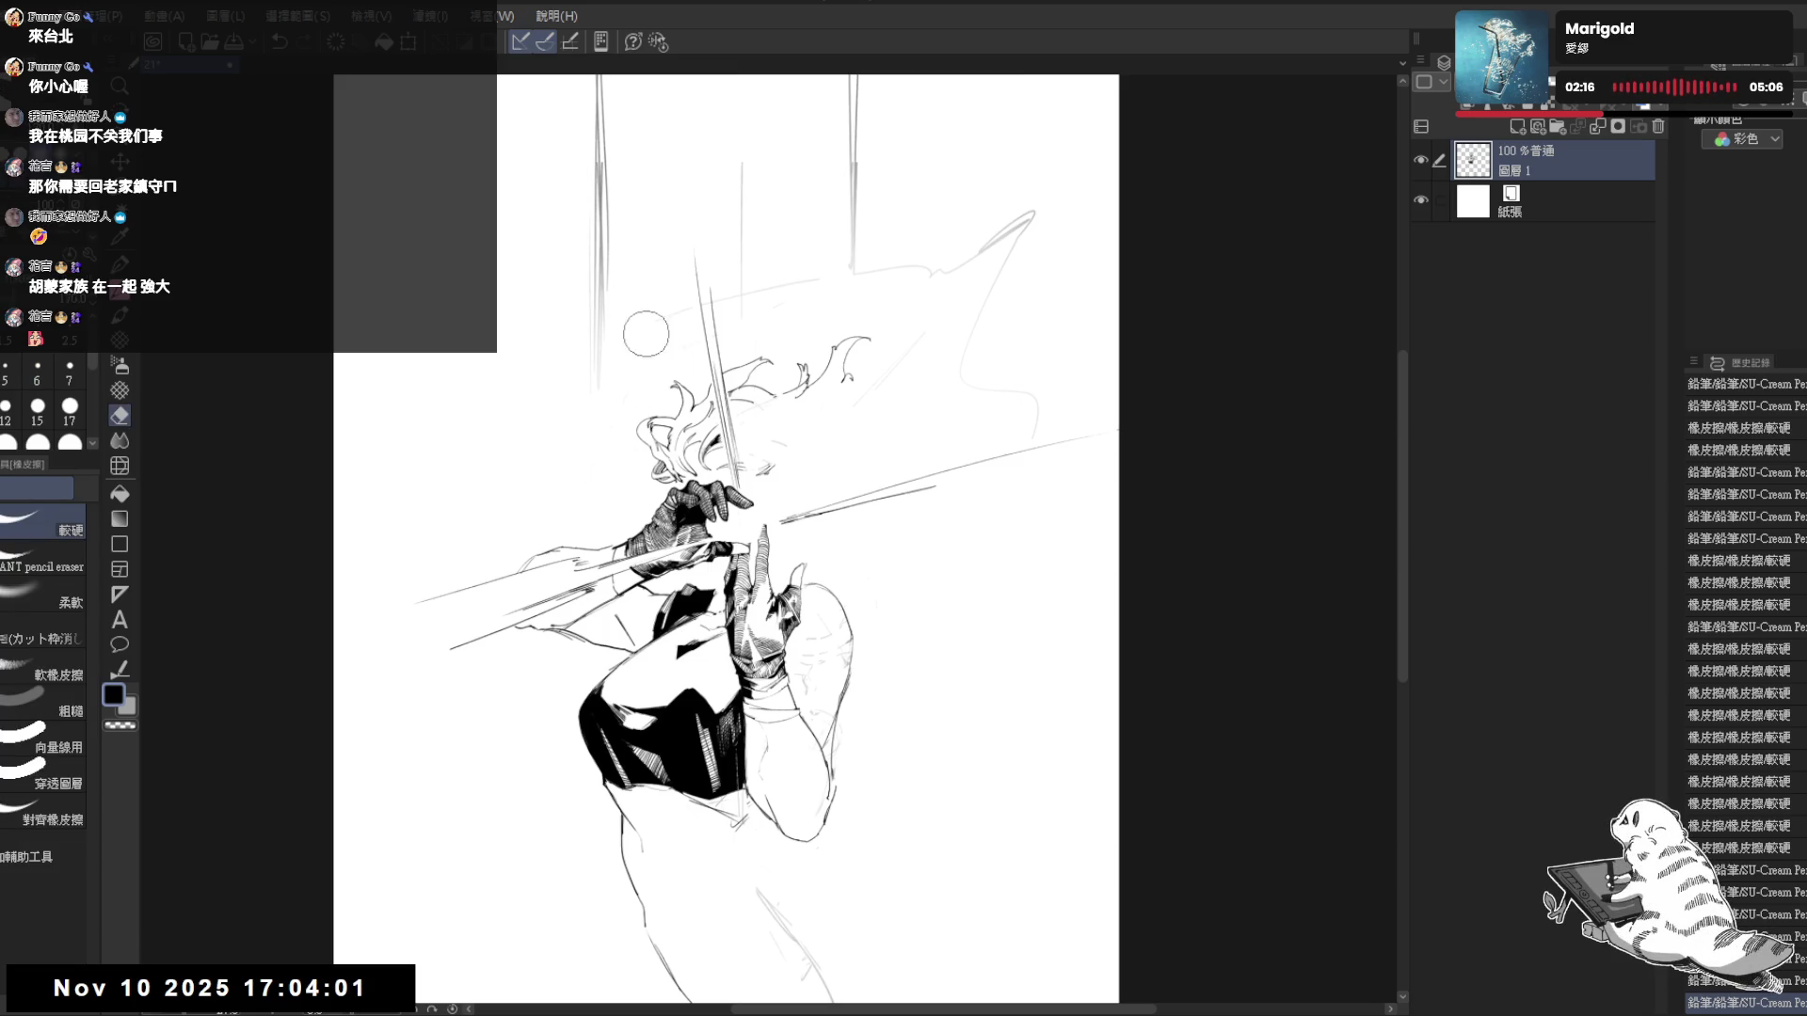
mouse_move(684, 331)
left_mouse_down()
mouse_move(758, 274)
mouse_move(958, 262)
left_mouse_up()
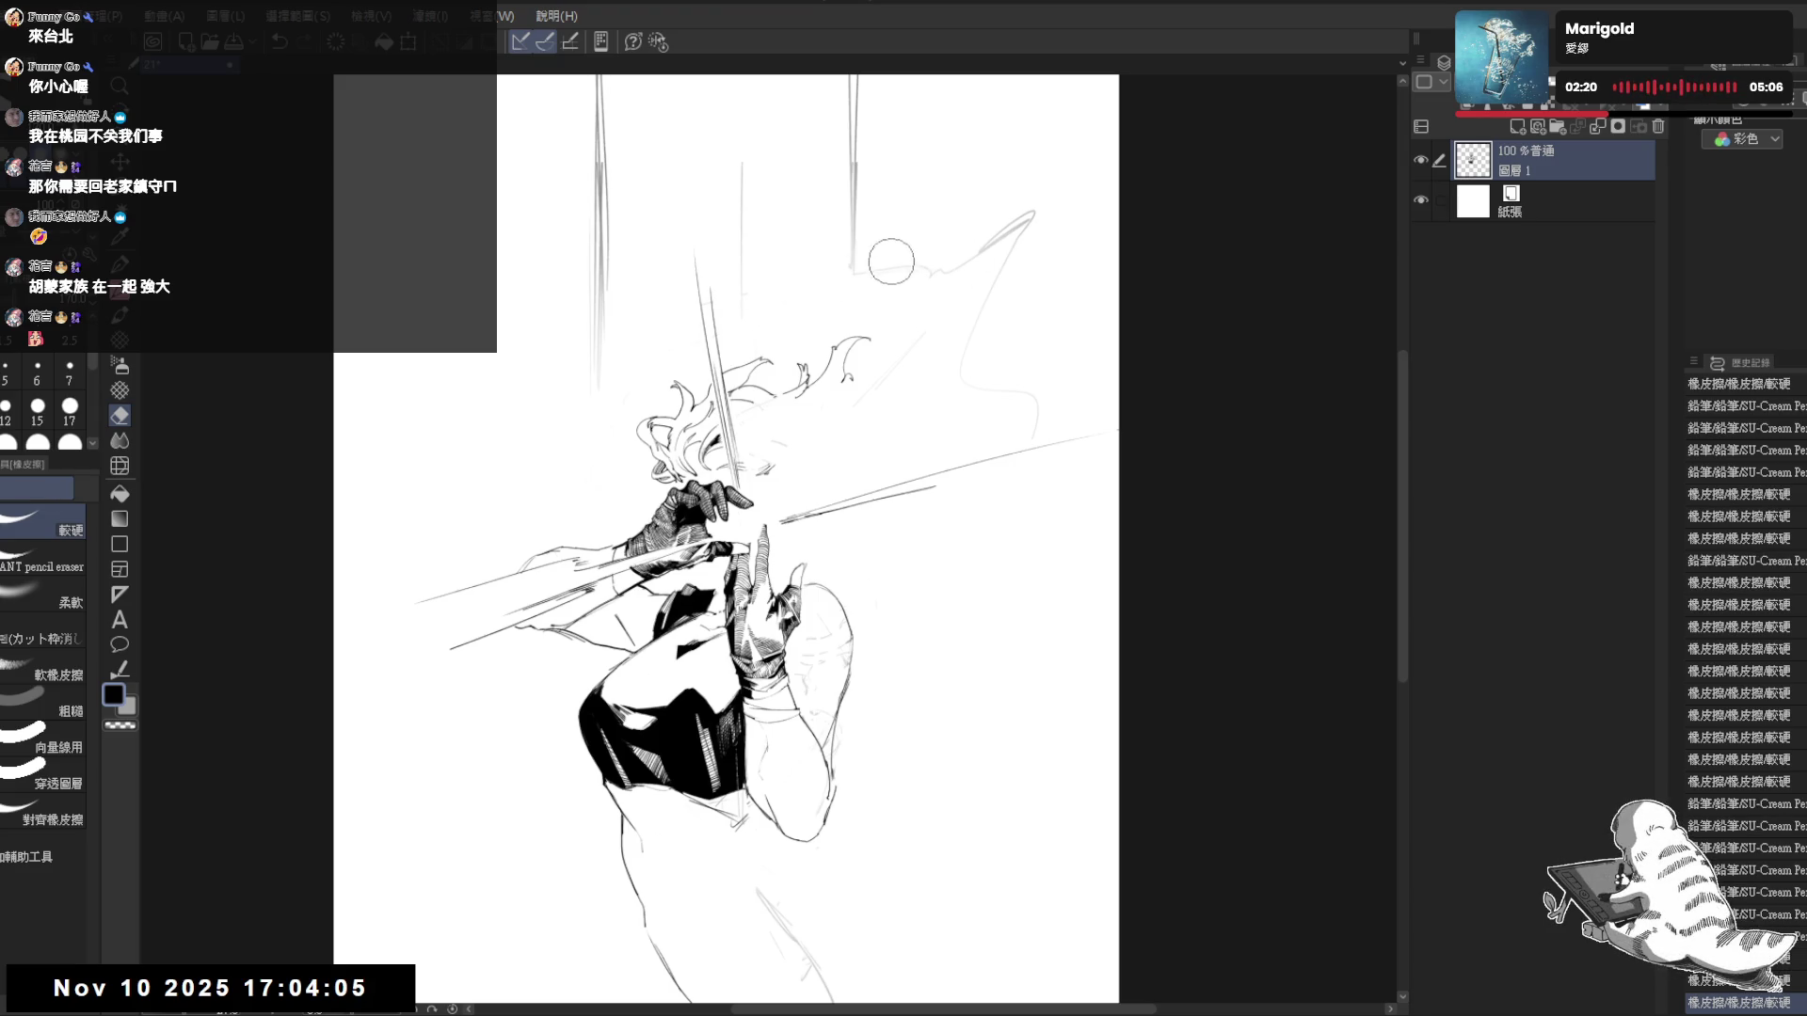
left_click_drag(1040, 182, 984, 387)
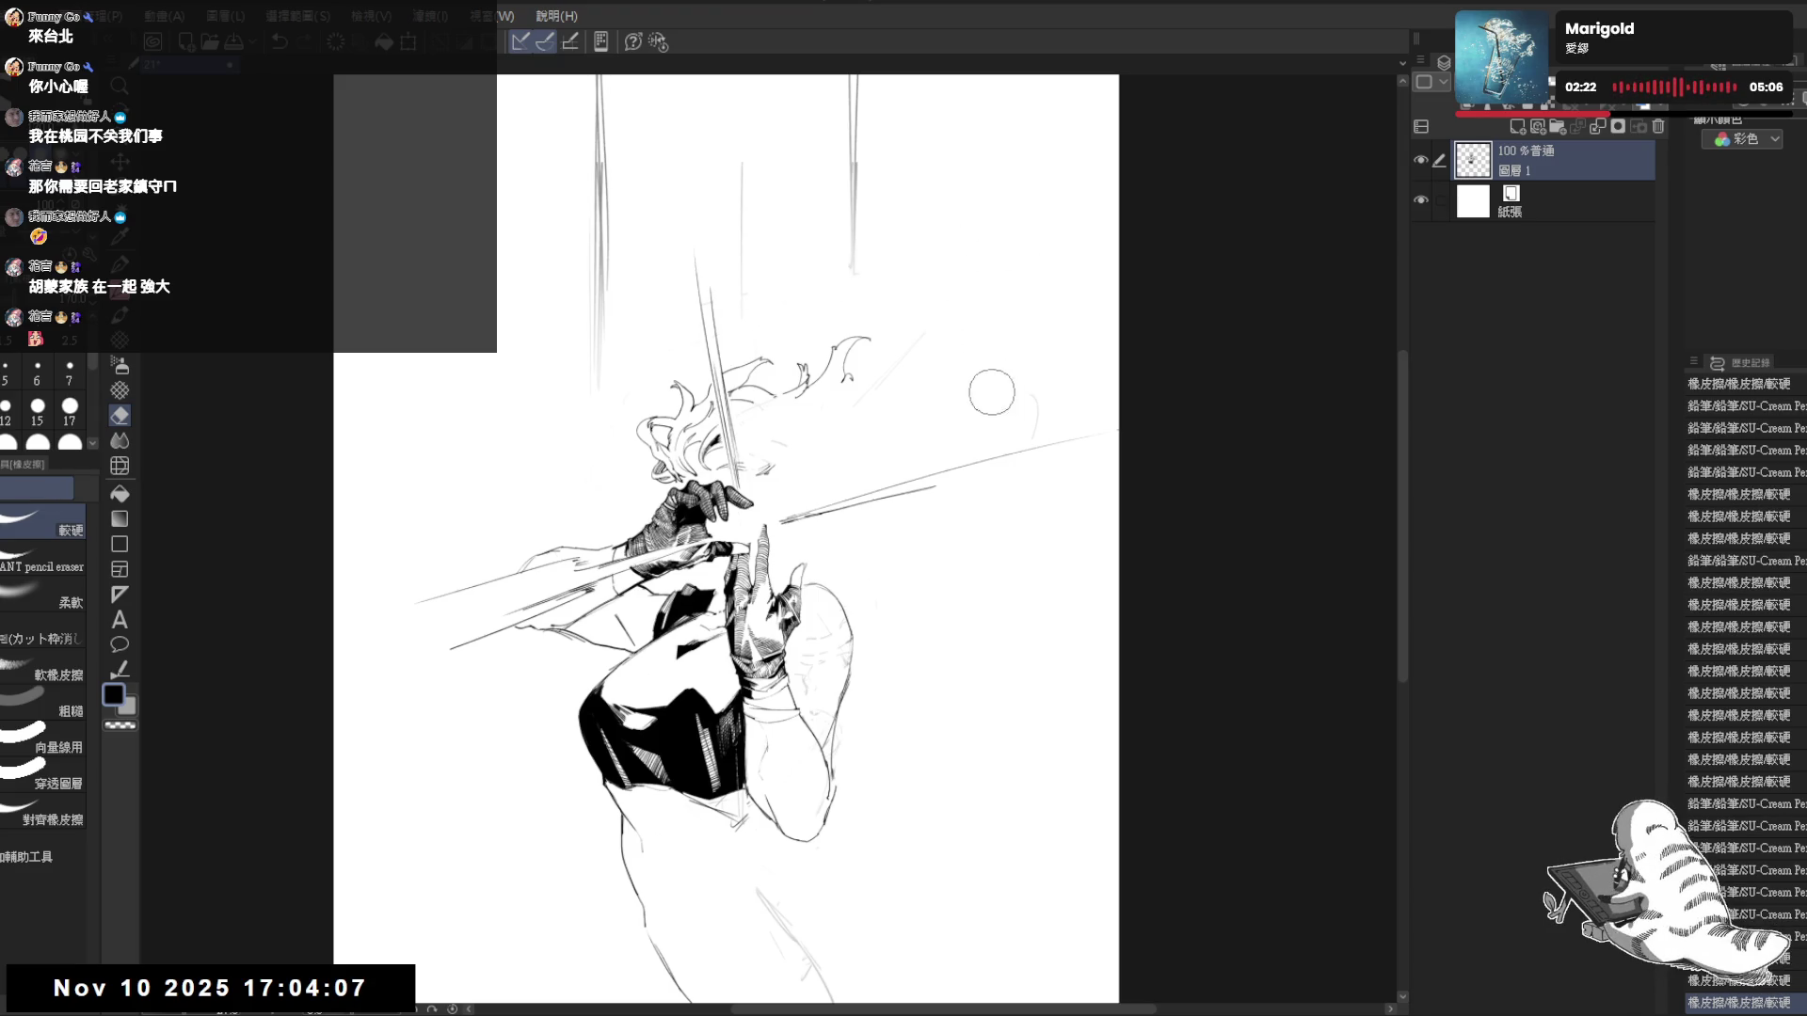
key("p")
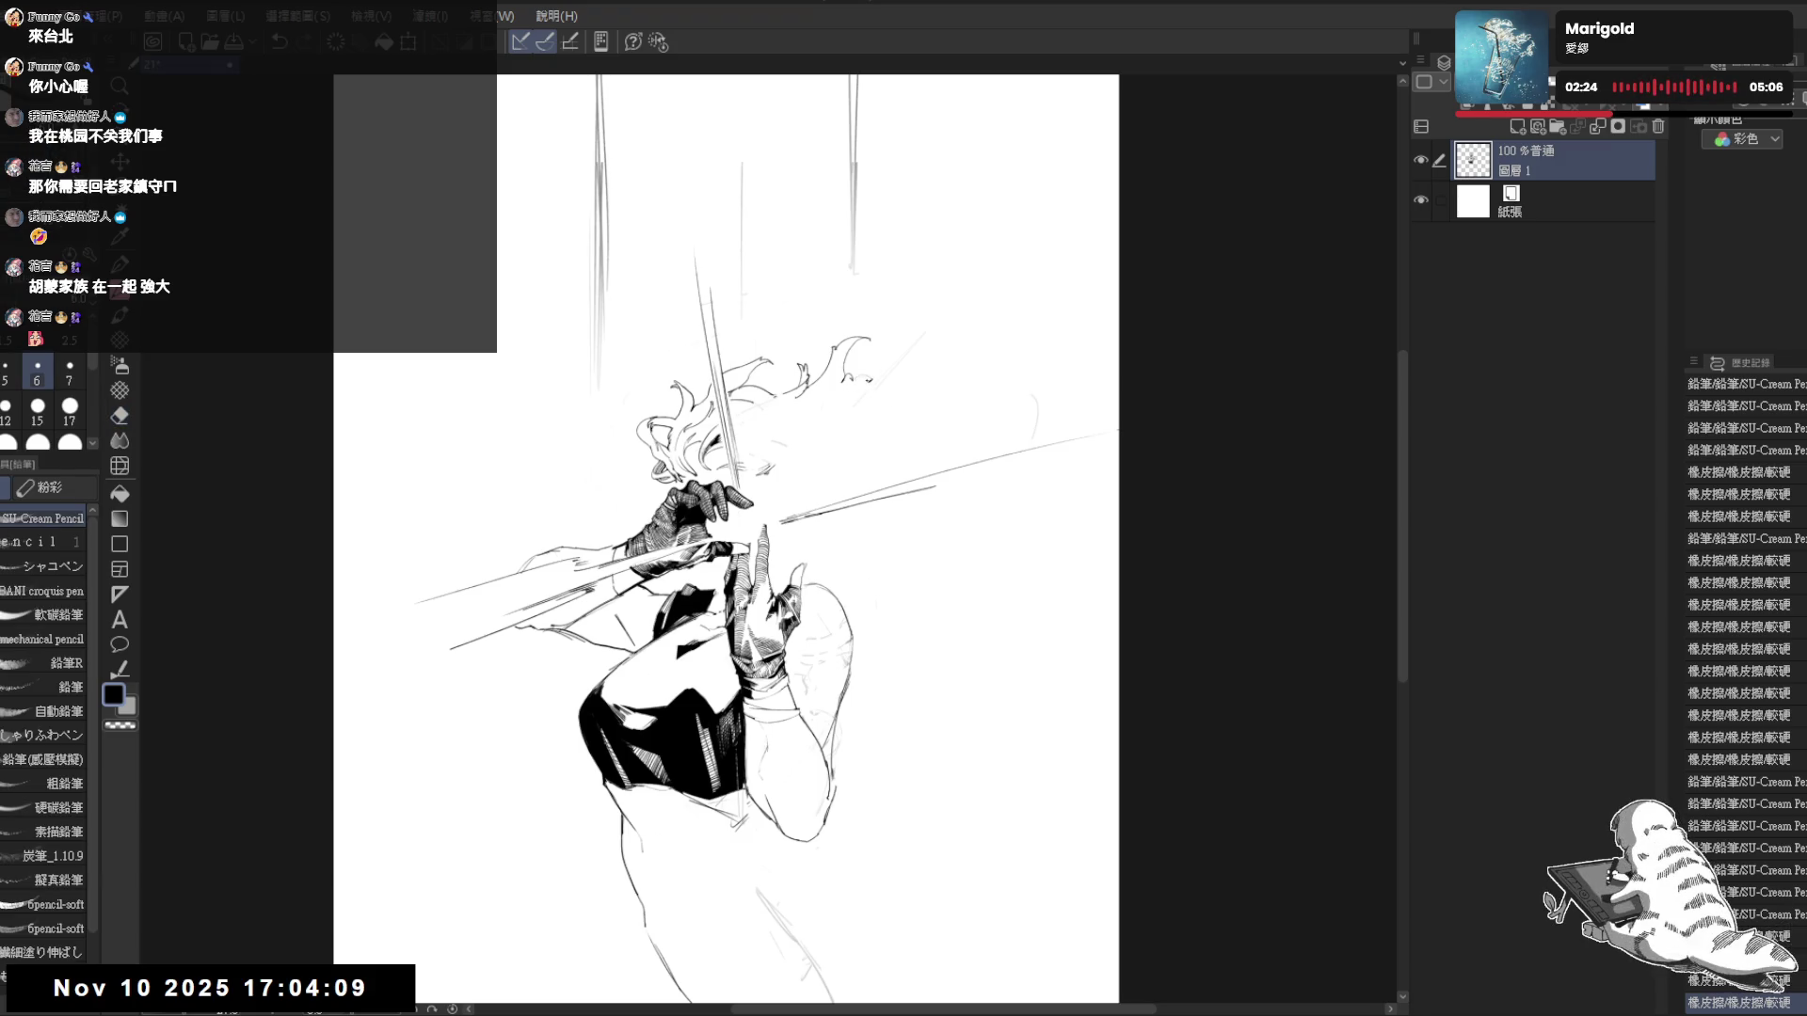
left_click_drag(887, 421, 927, 452)
left_click_drag(926, 539, 921, 464)
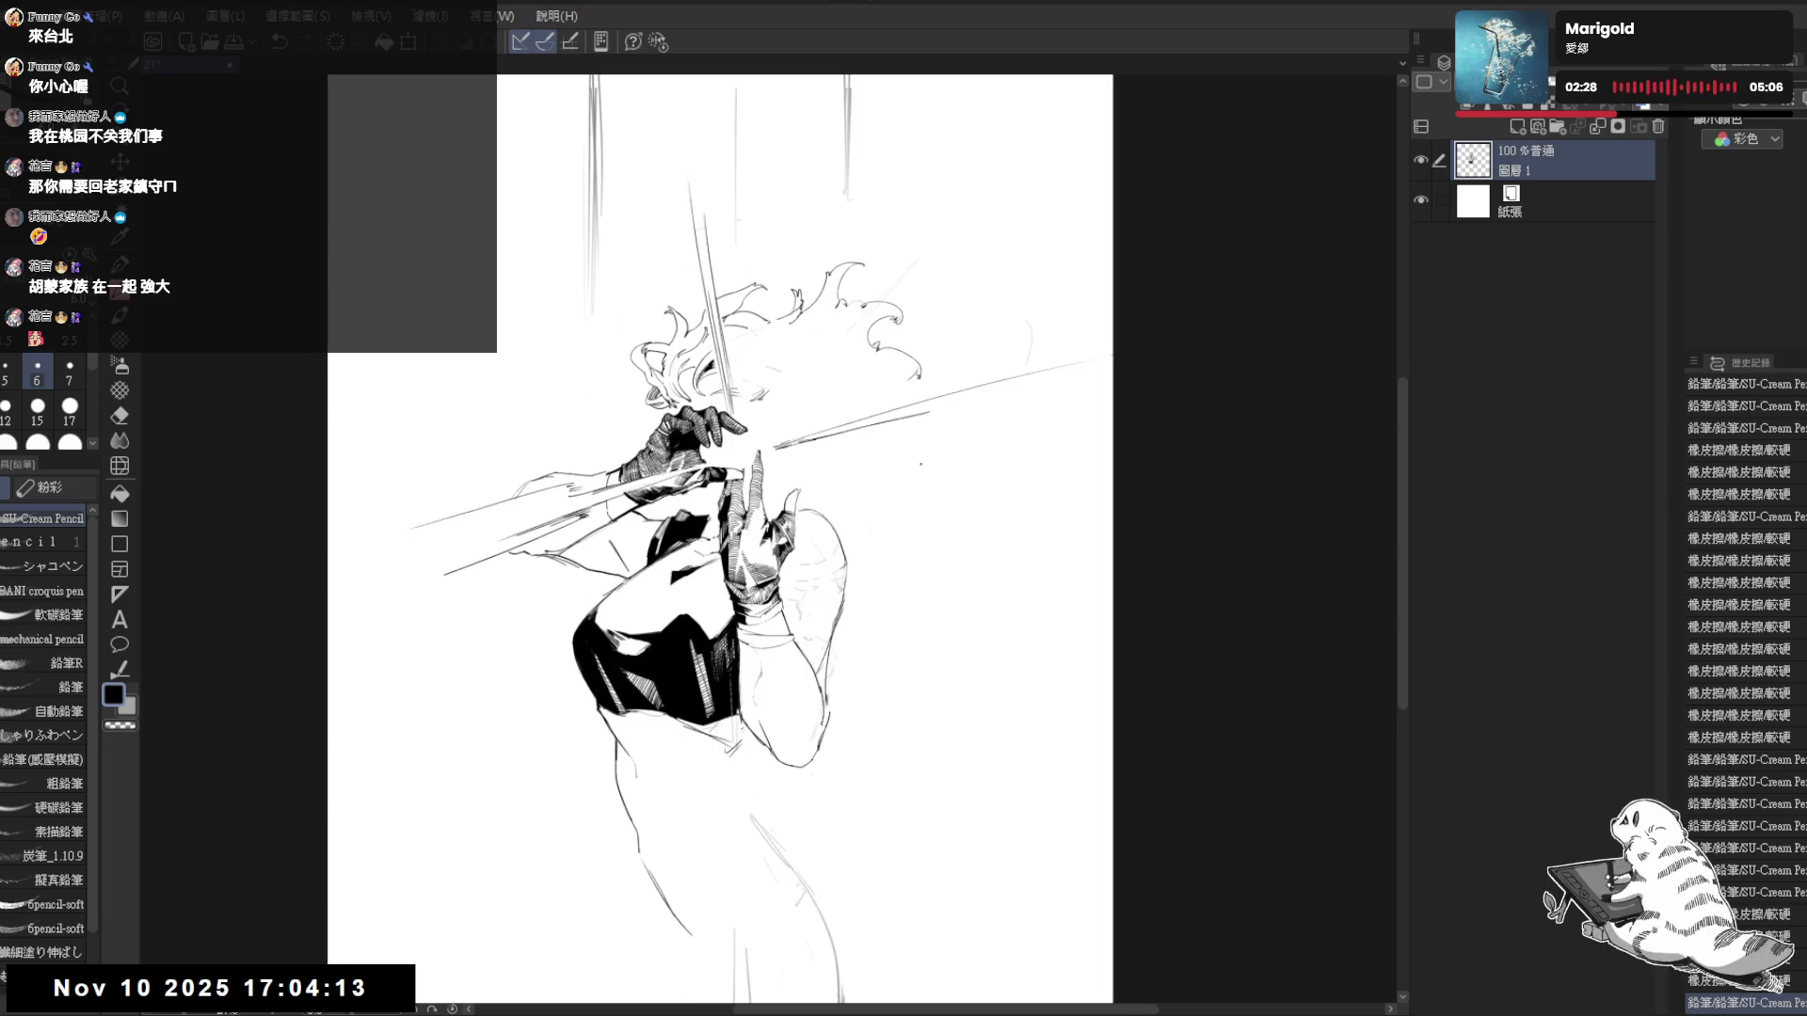
mouse_move(922, 591)
left_mouse_down()
mouse_move(871, 734)
mouse_move(913, 611)
mouse_move(927, 617)
left_mouse_up()
- Erase the faint right vertical line above the figure and redraw it cleanly
key("e")
mouse_move(624, 132)
left_mouse_down()
mouse_move(625, 372)
mouse_move(686, 169)
mouse_move(734, 335)
mouse_move(742, 226)
left_mouse_up()
left_click_drag(851, 189, 831, 210)
left_click_drag(833, 282, 854, 243)
key("p")
left_click_drag(856, 167, 852, 459)
- Clean up both vertical lines and redraw the left one darker and longer
key("e")
key("p")
key("e")
left_click_drag(849, 268, 850, 419)
left_click_drag(610, 163, 598, 214)
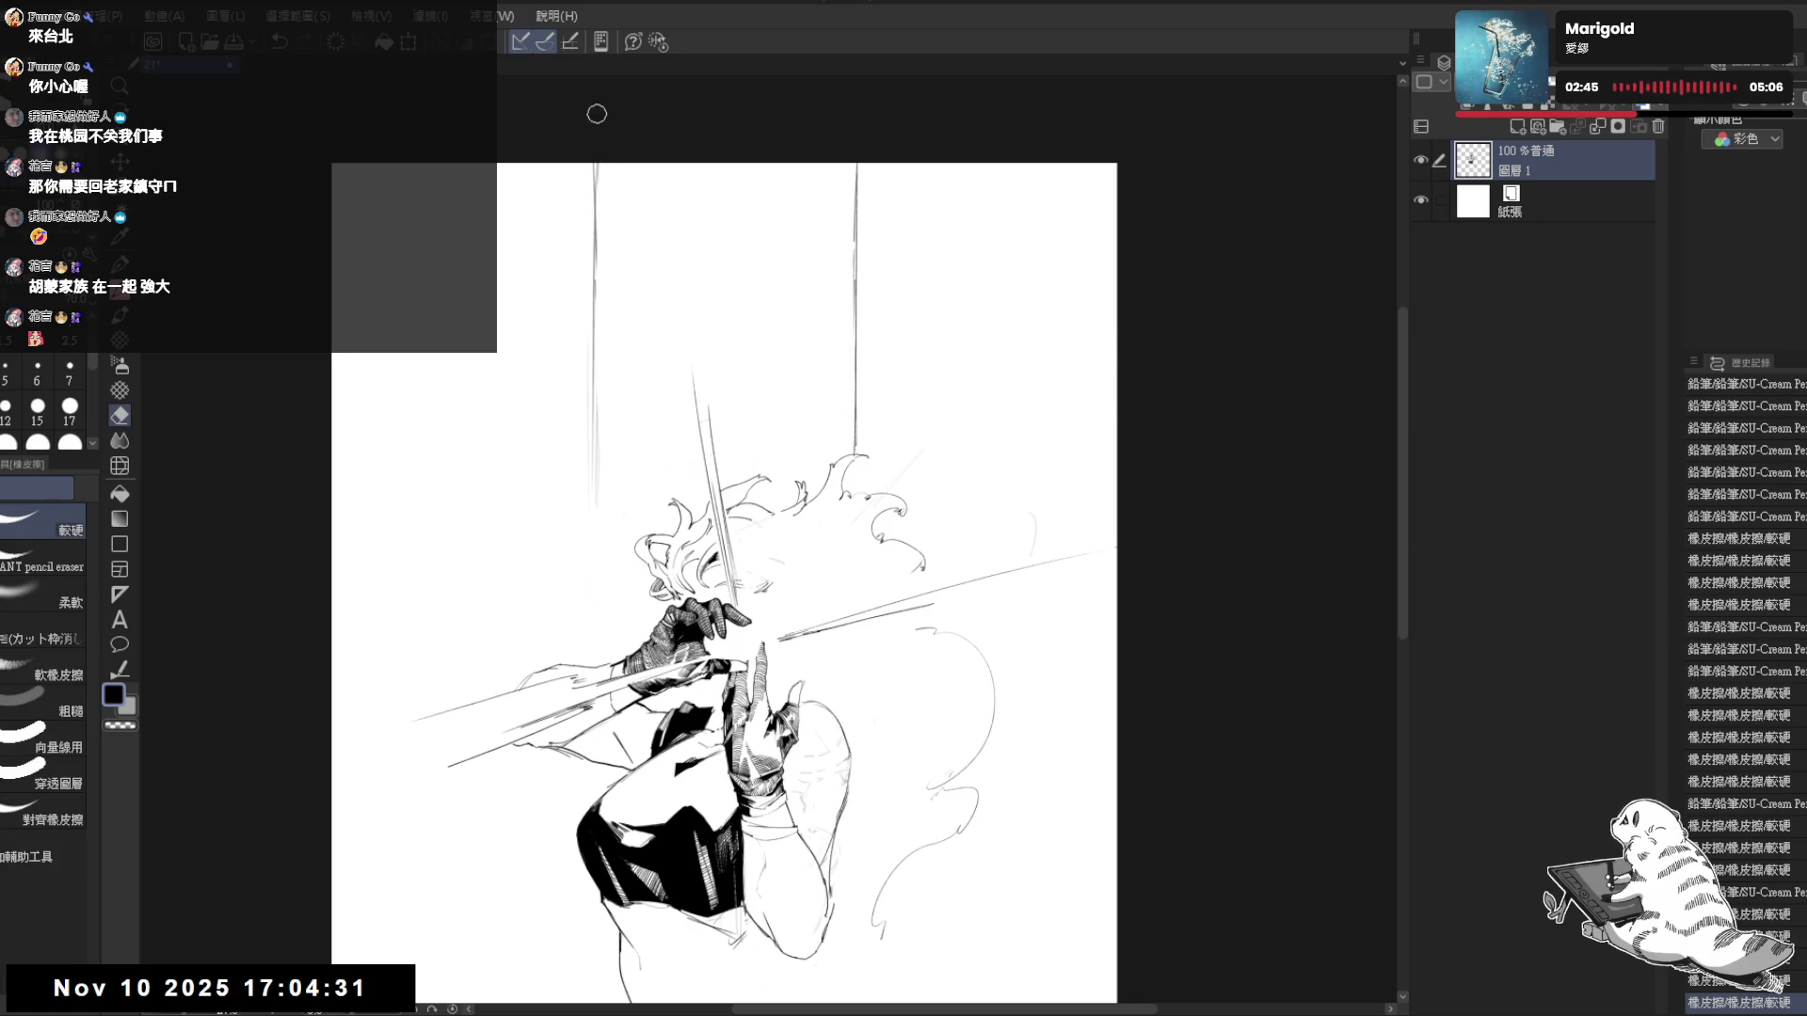
key("p")
left_click_drag(595, 316, 590, 499)
key("ctrl+z")
left_click_drag(593, 350, 595, 616)
left_click_drag(595, 527, 596, 645)
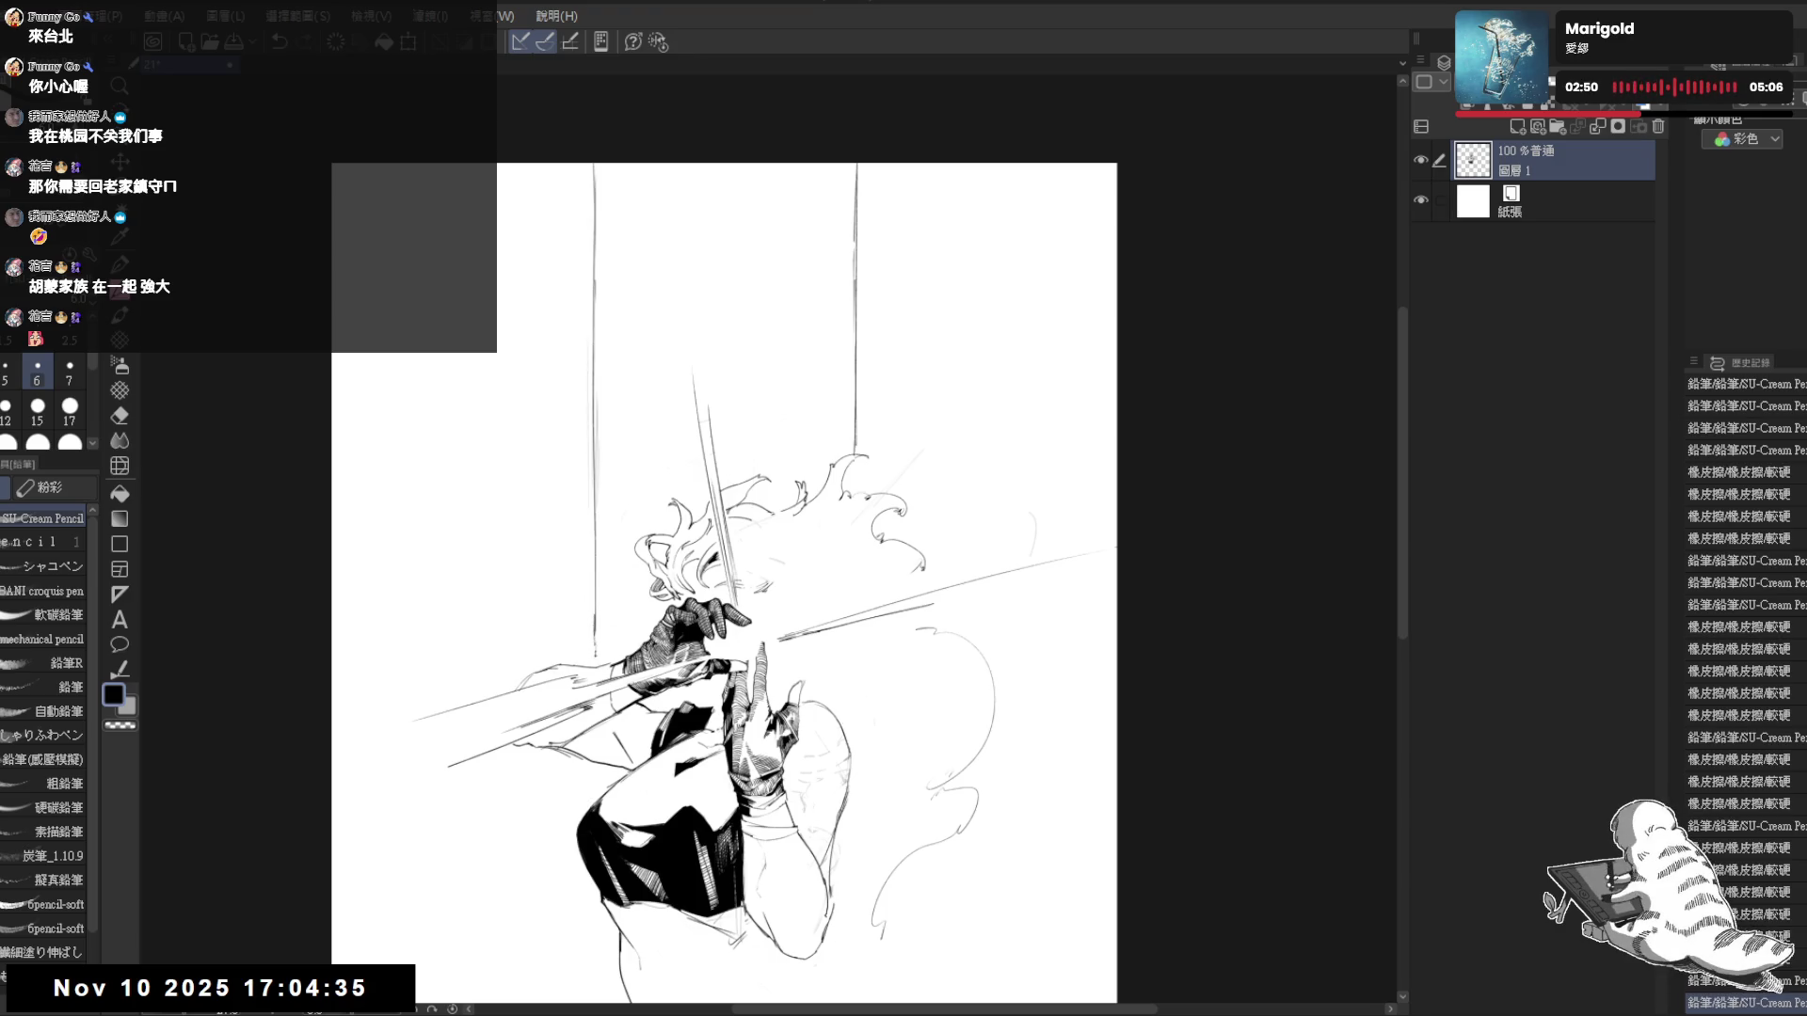
left_click_drag(664, 307, 680, 319)
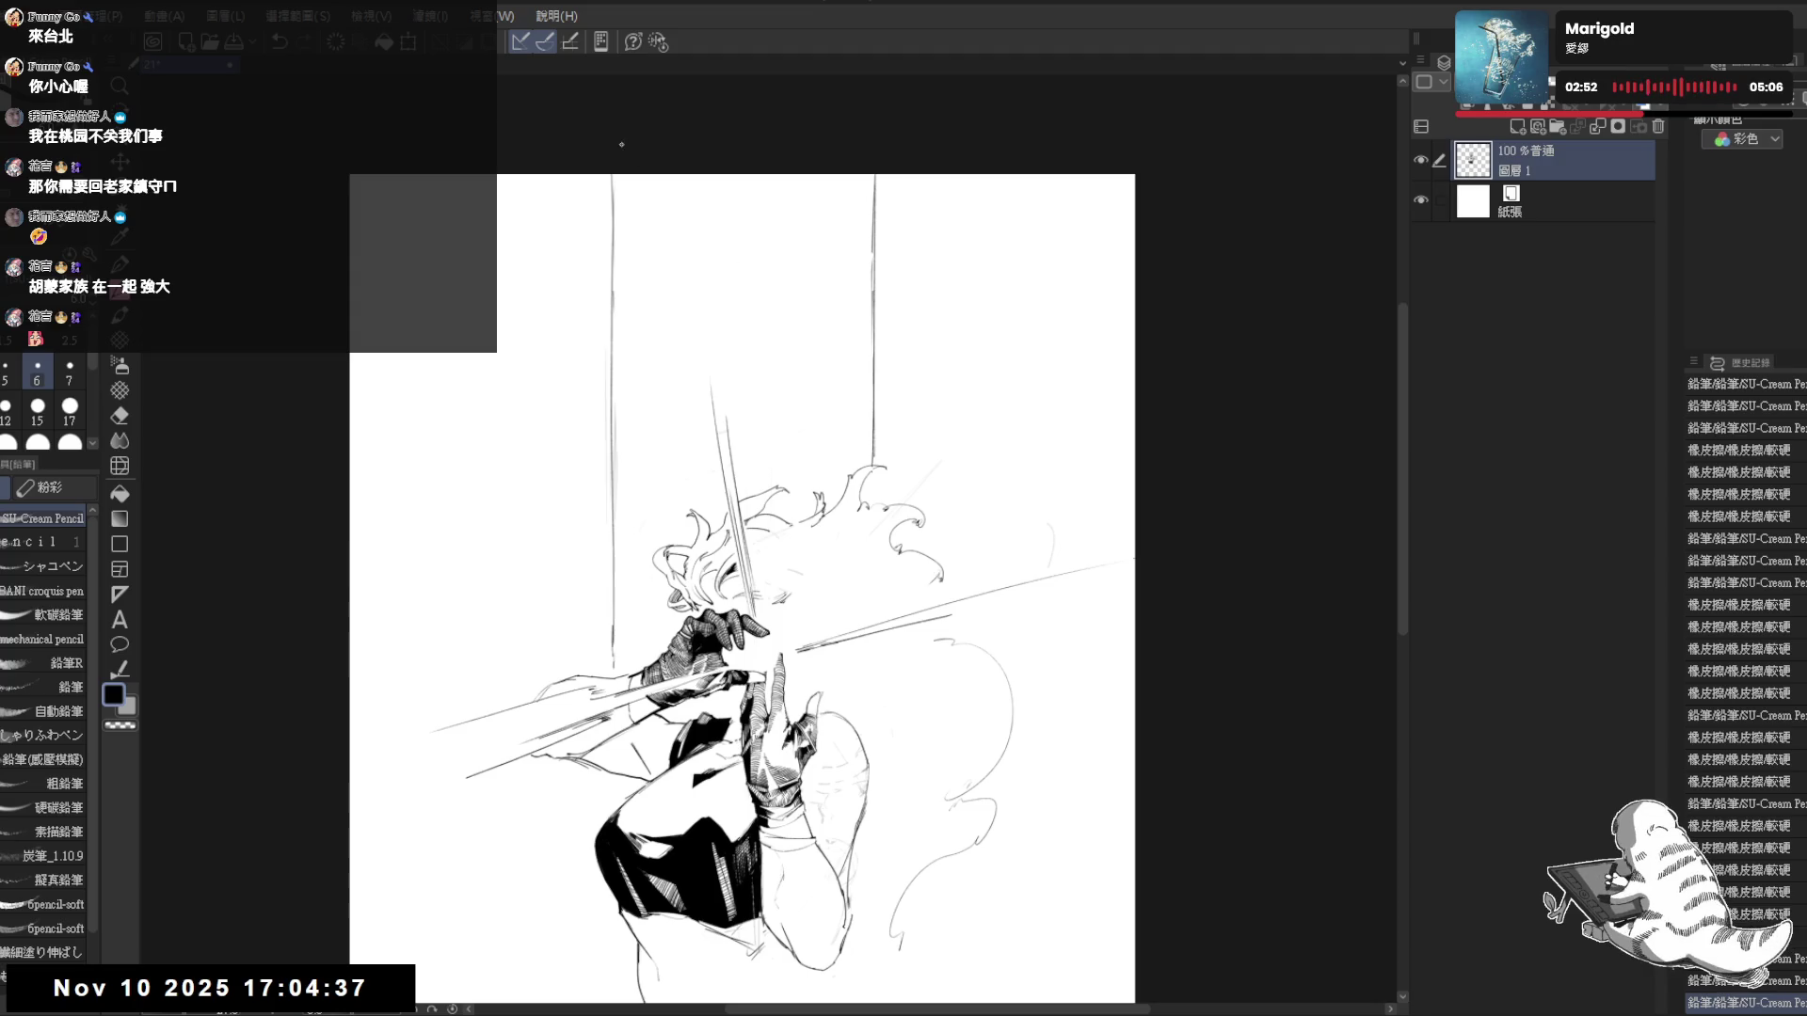
left_click_drag(618, 181, 608, 500)
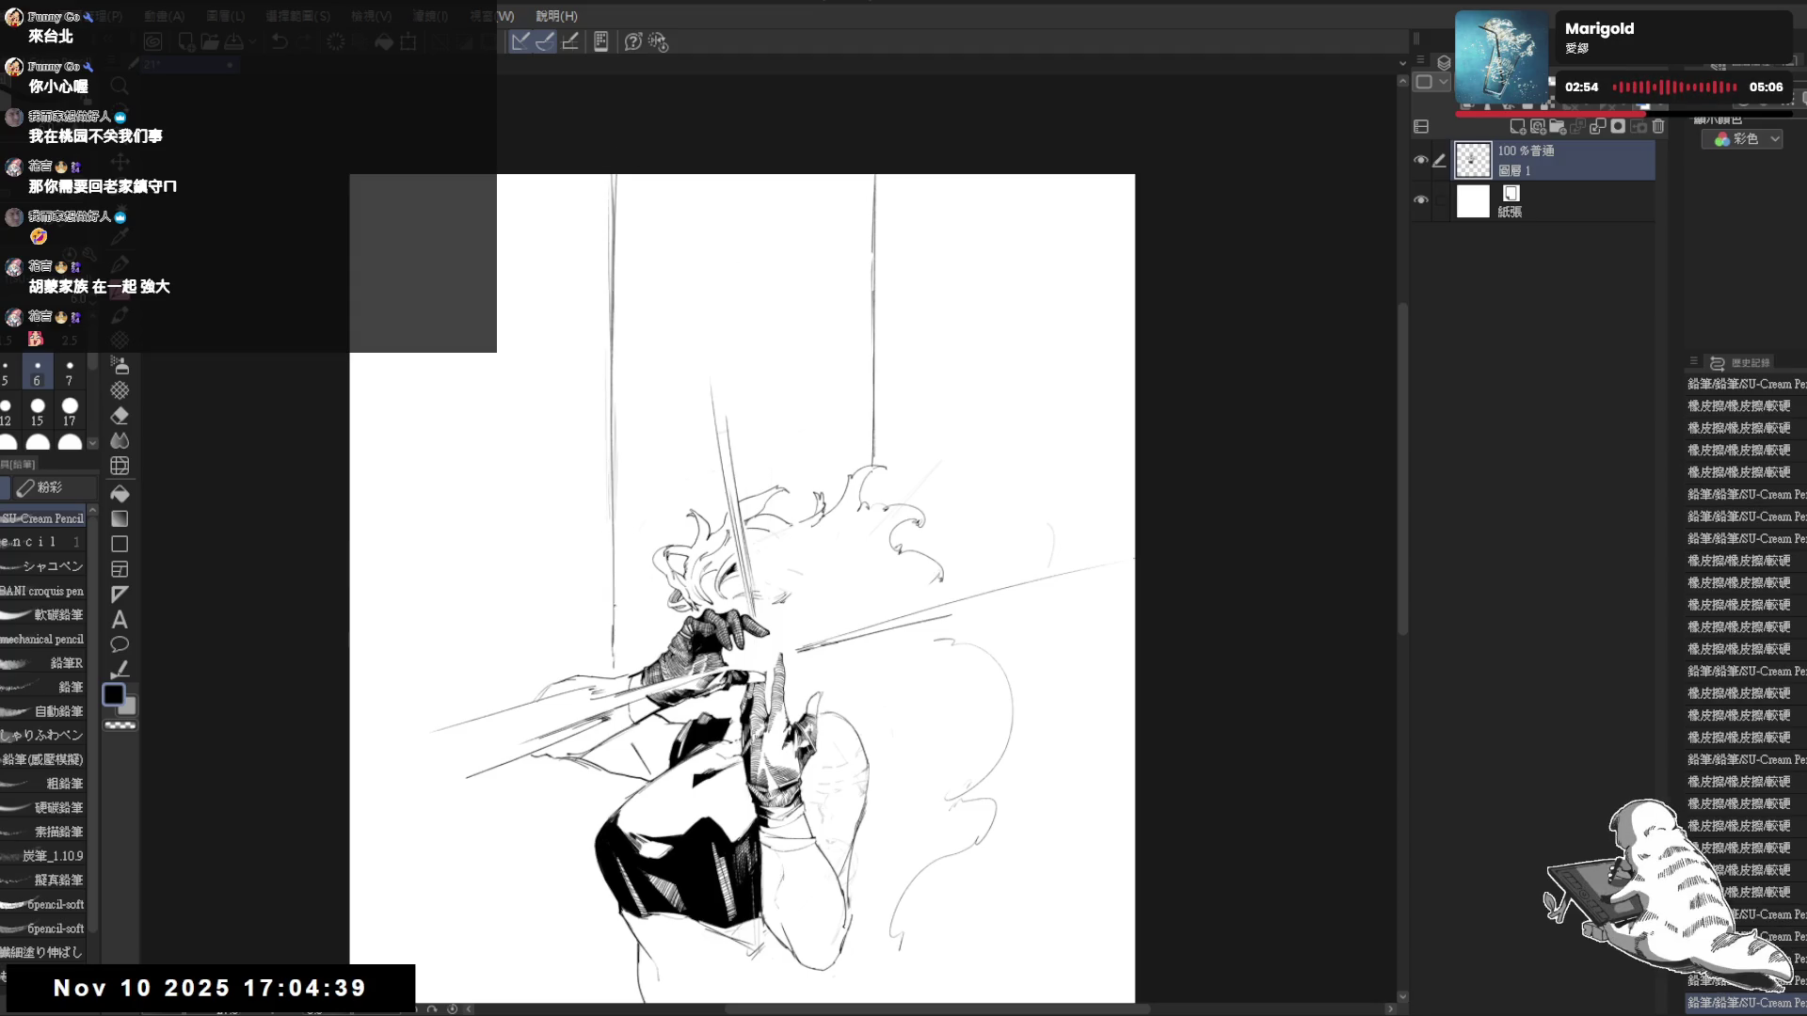
- Trim the line work and draw the long blade stroke up toward the page top
key("e")
left_click_drag(621, 371, 612, 410)
mouse_move(602, 511)
left_mouse_down()
mouse_move(604, 376)
mouse_move(599, 651)
left_mouse_up()
key("p")
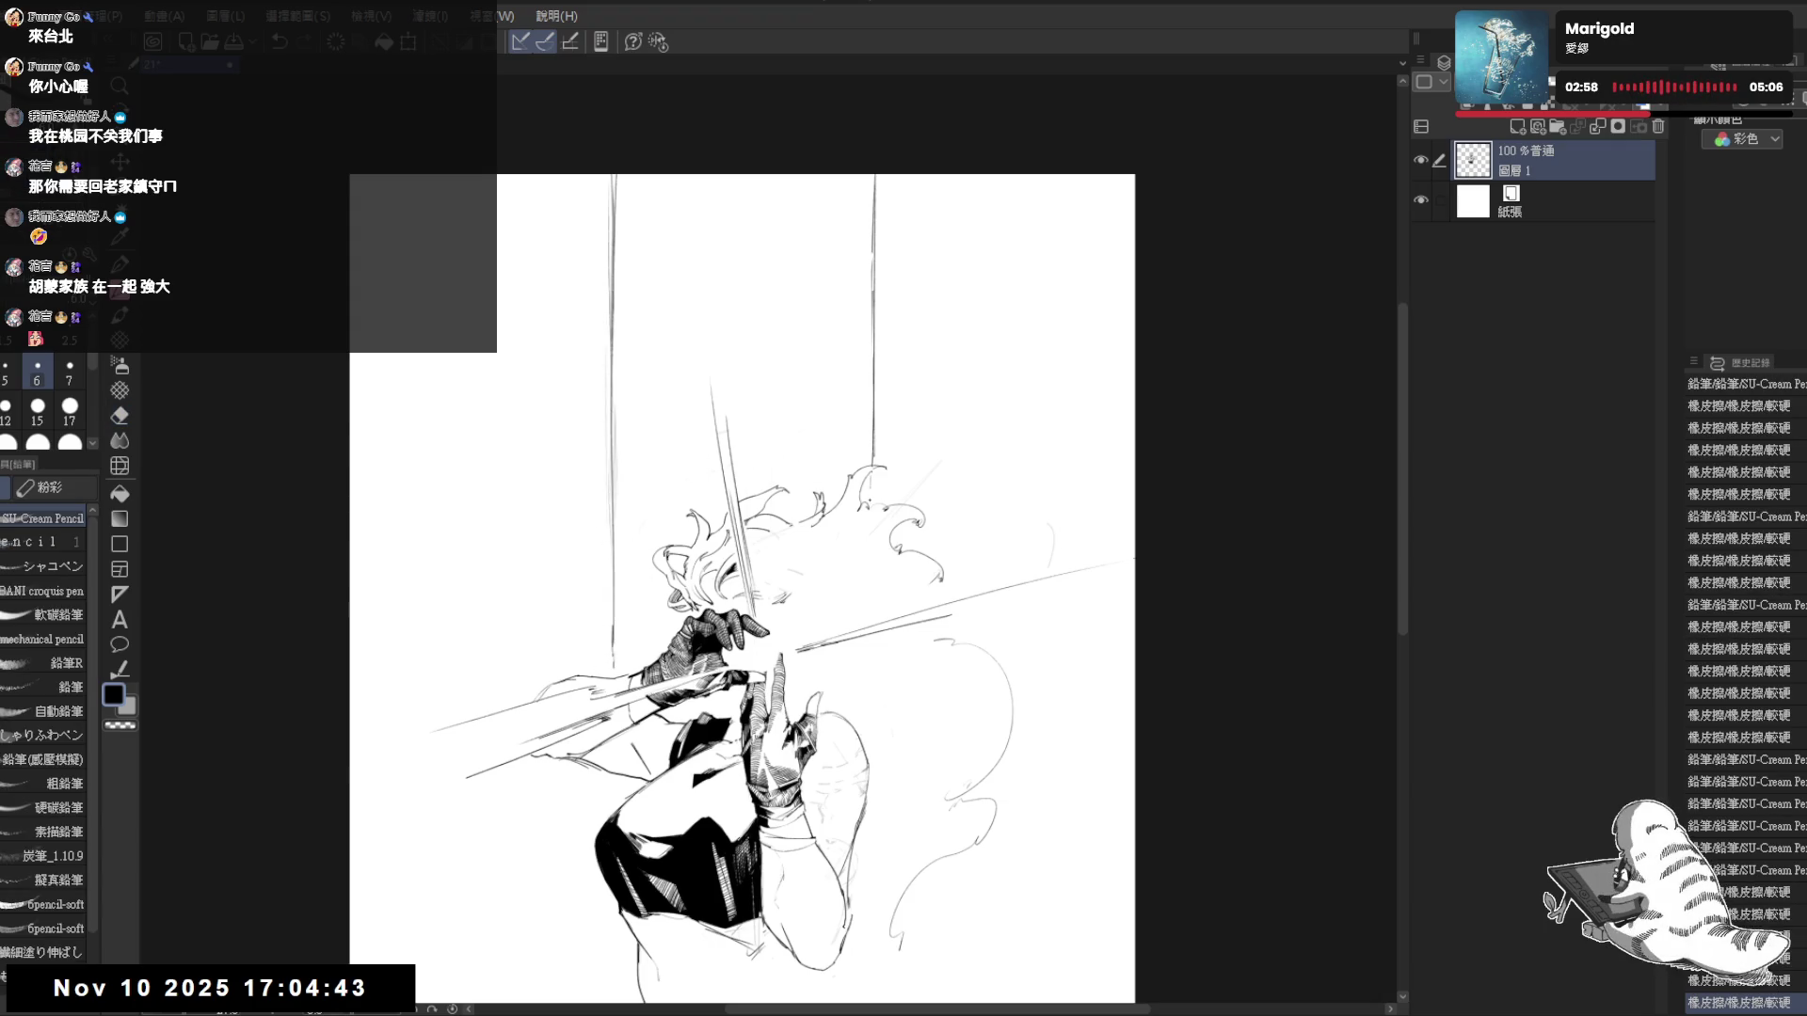
left_click(701, 372)
mouse_move(666, 174)
left_mouse_down()
mouse_move(710, 428)
mouse_move(709, 387)
left_mouse_up()
key("ctrl+z")
key("ctrl+z")
left_click_drag(679, 177, 710, 401)
left_click_drag(679, 177, 711, 409)
key("ctrl+z")
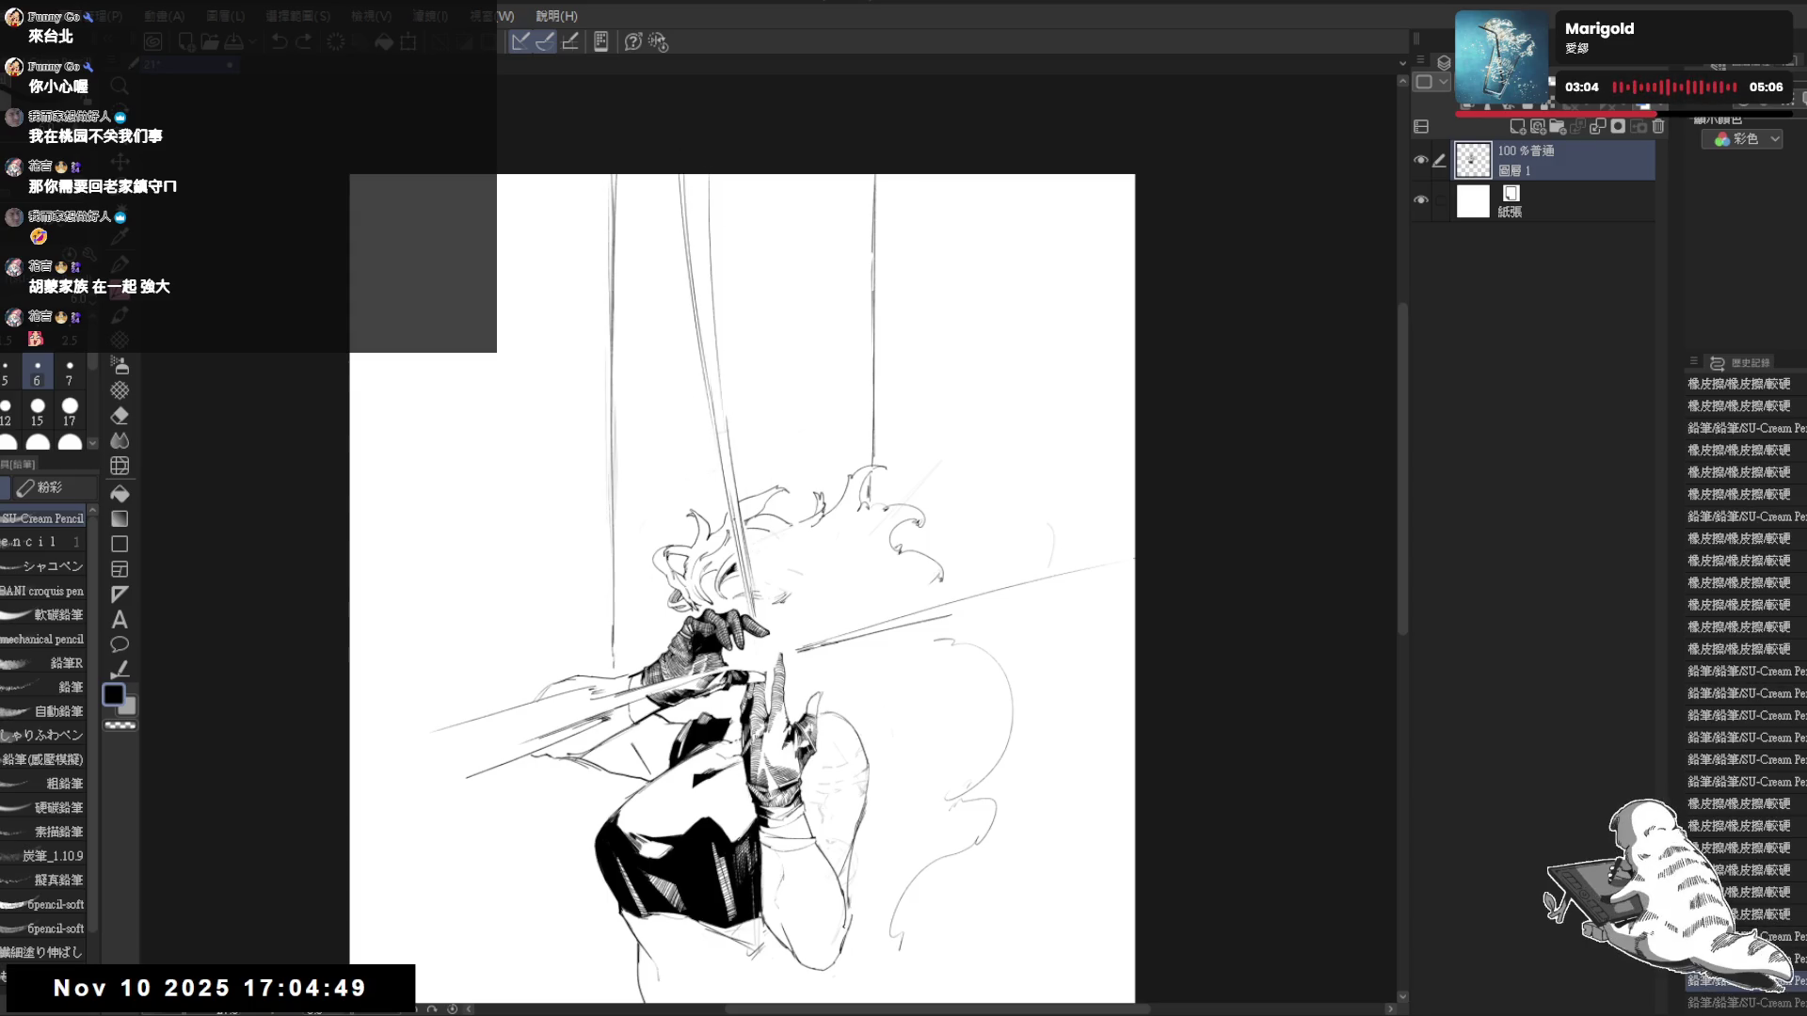
scroll(619, 556, "down", 1)
left_click(662, 324)
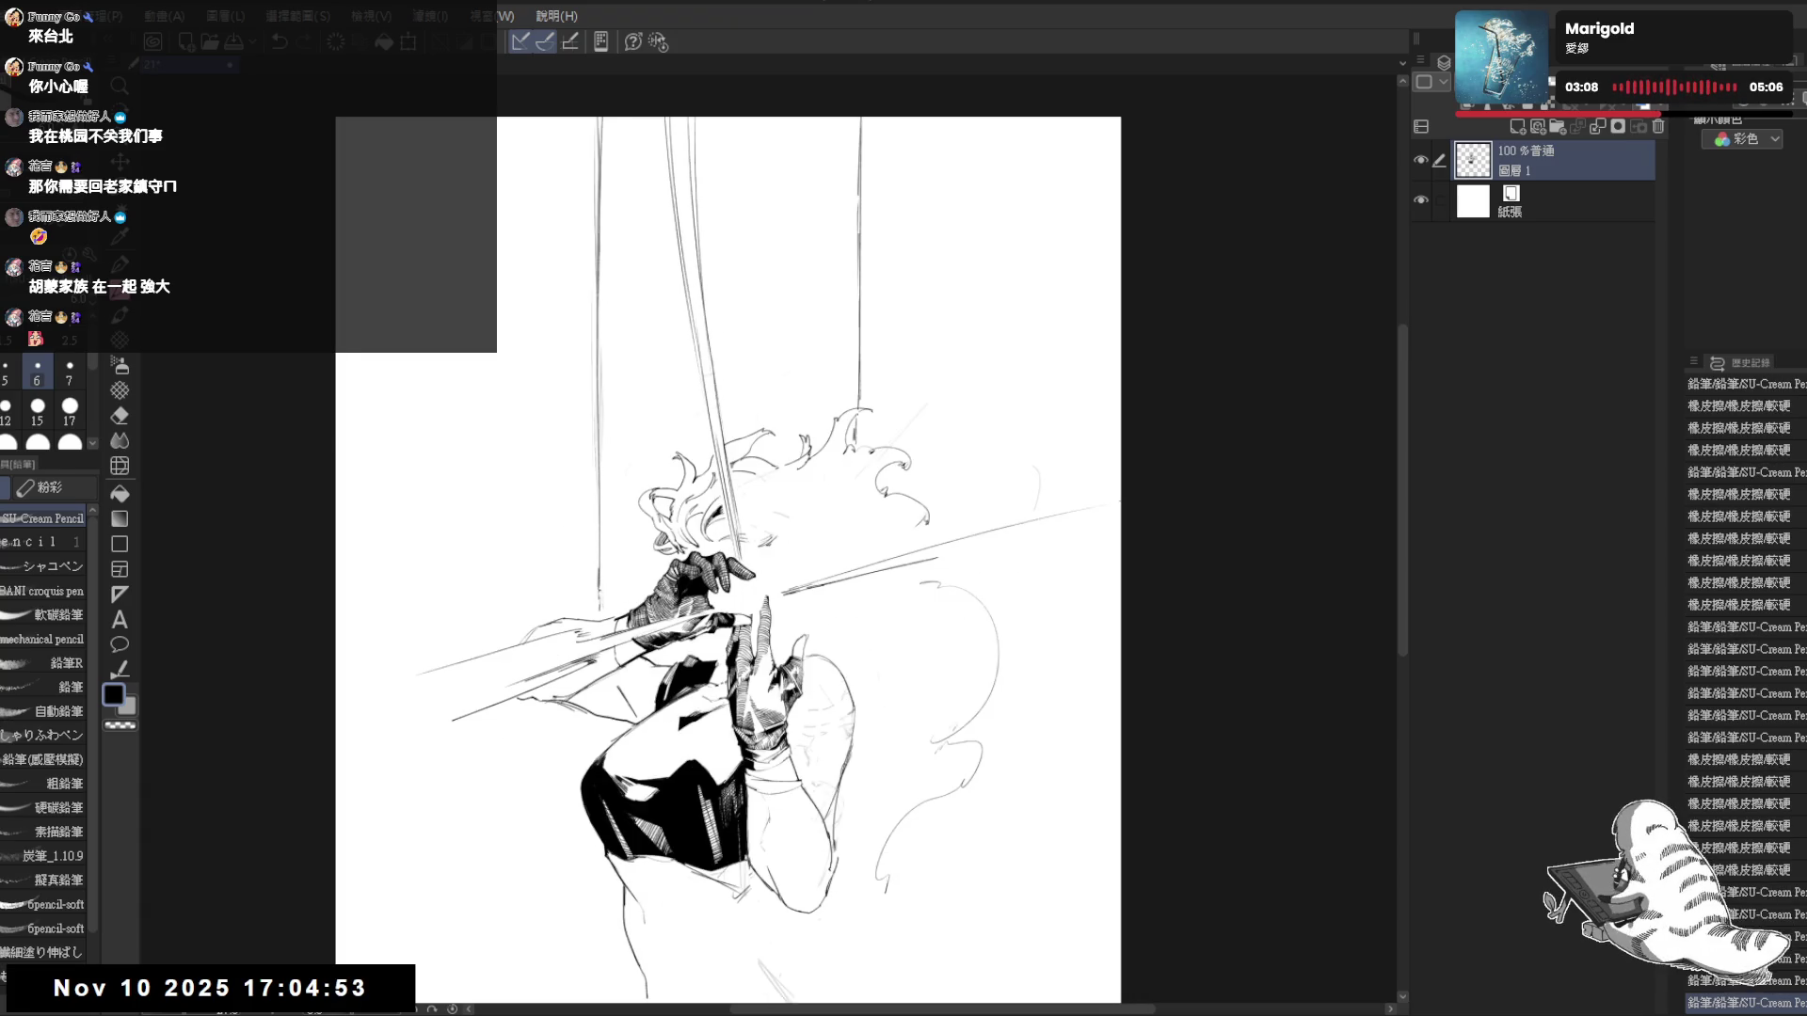
- Fill the space between the two vertical lines with solid black
key("g")
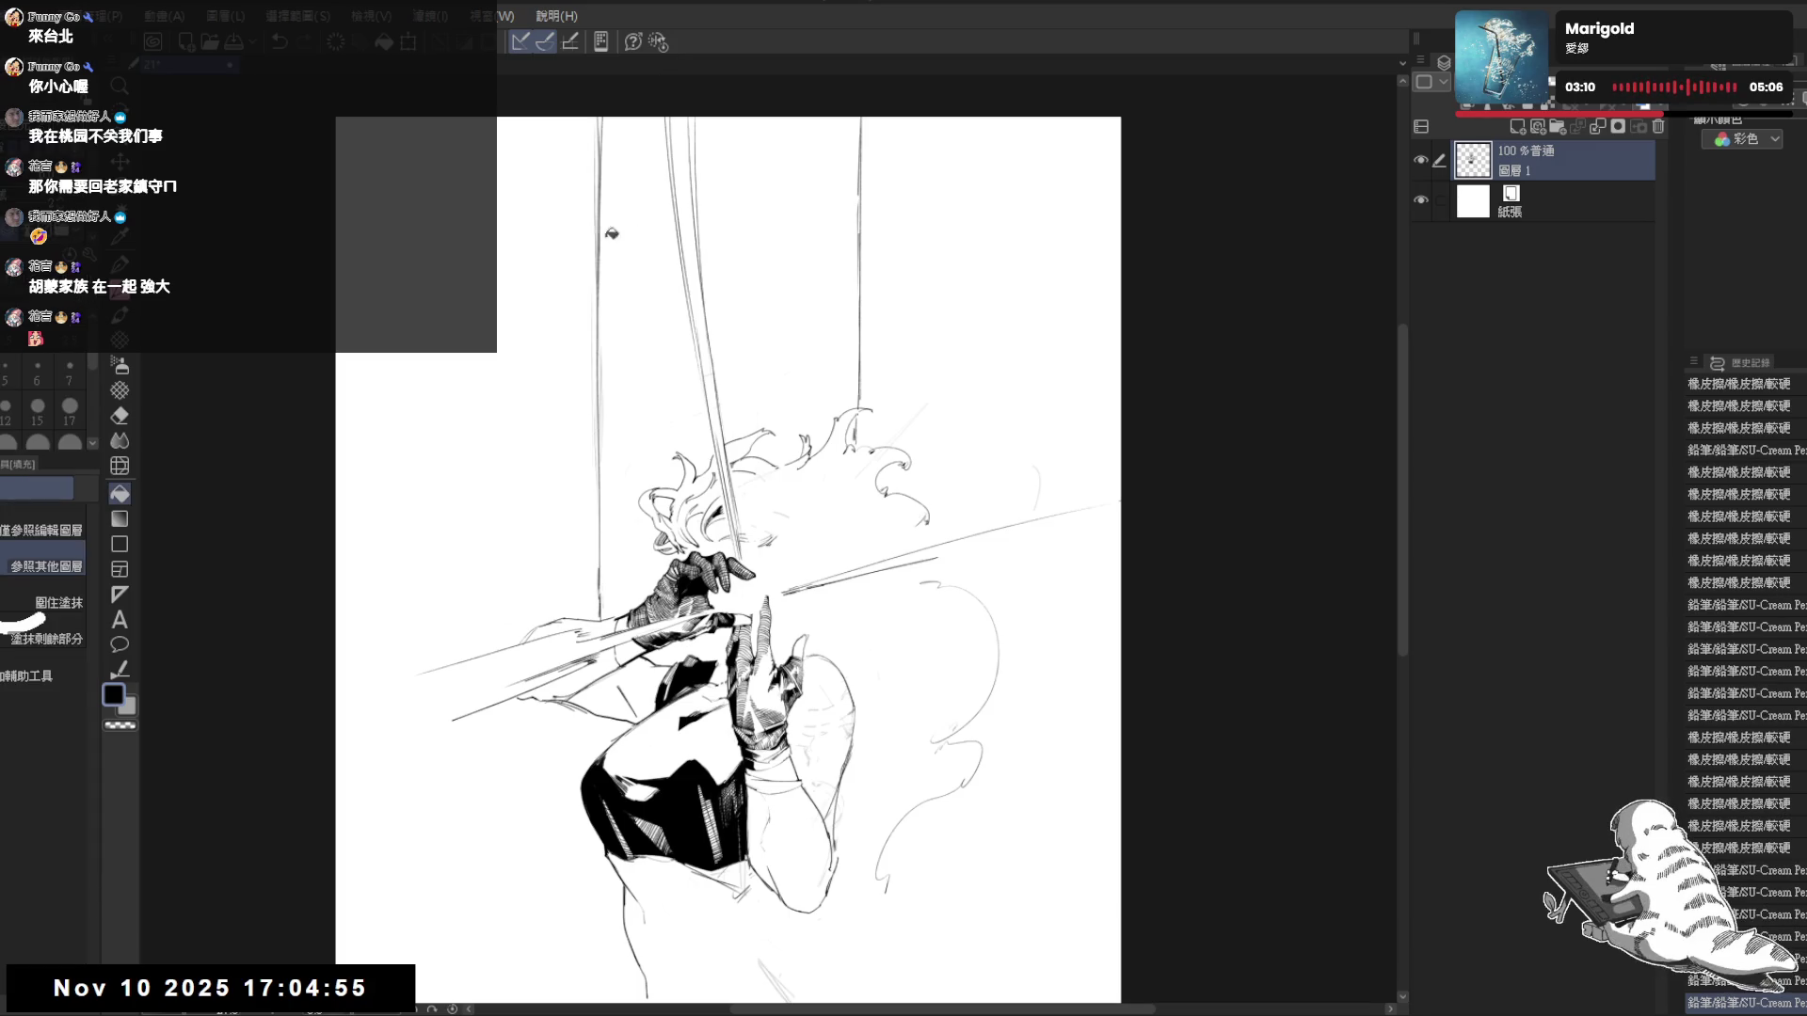
left_click(631, 382)
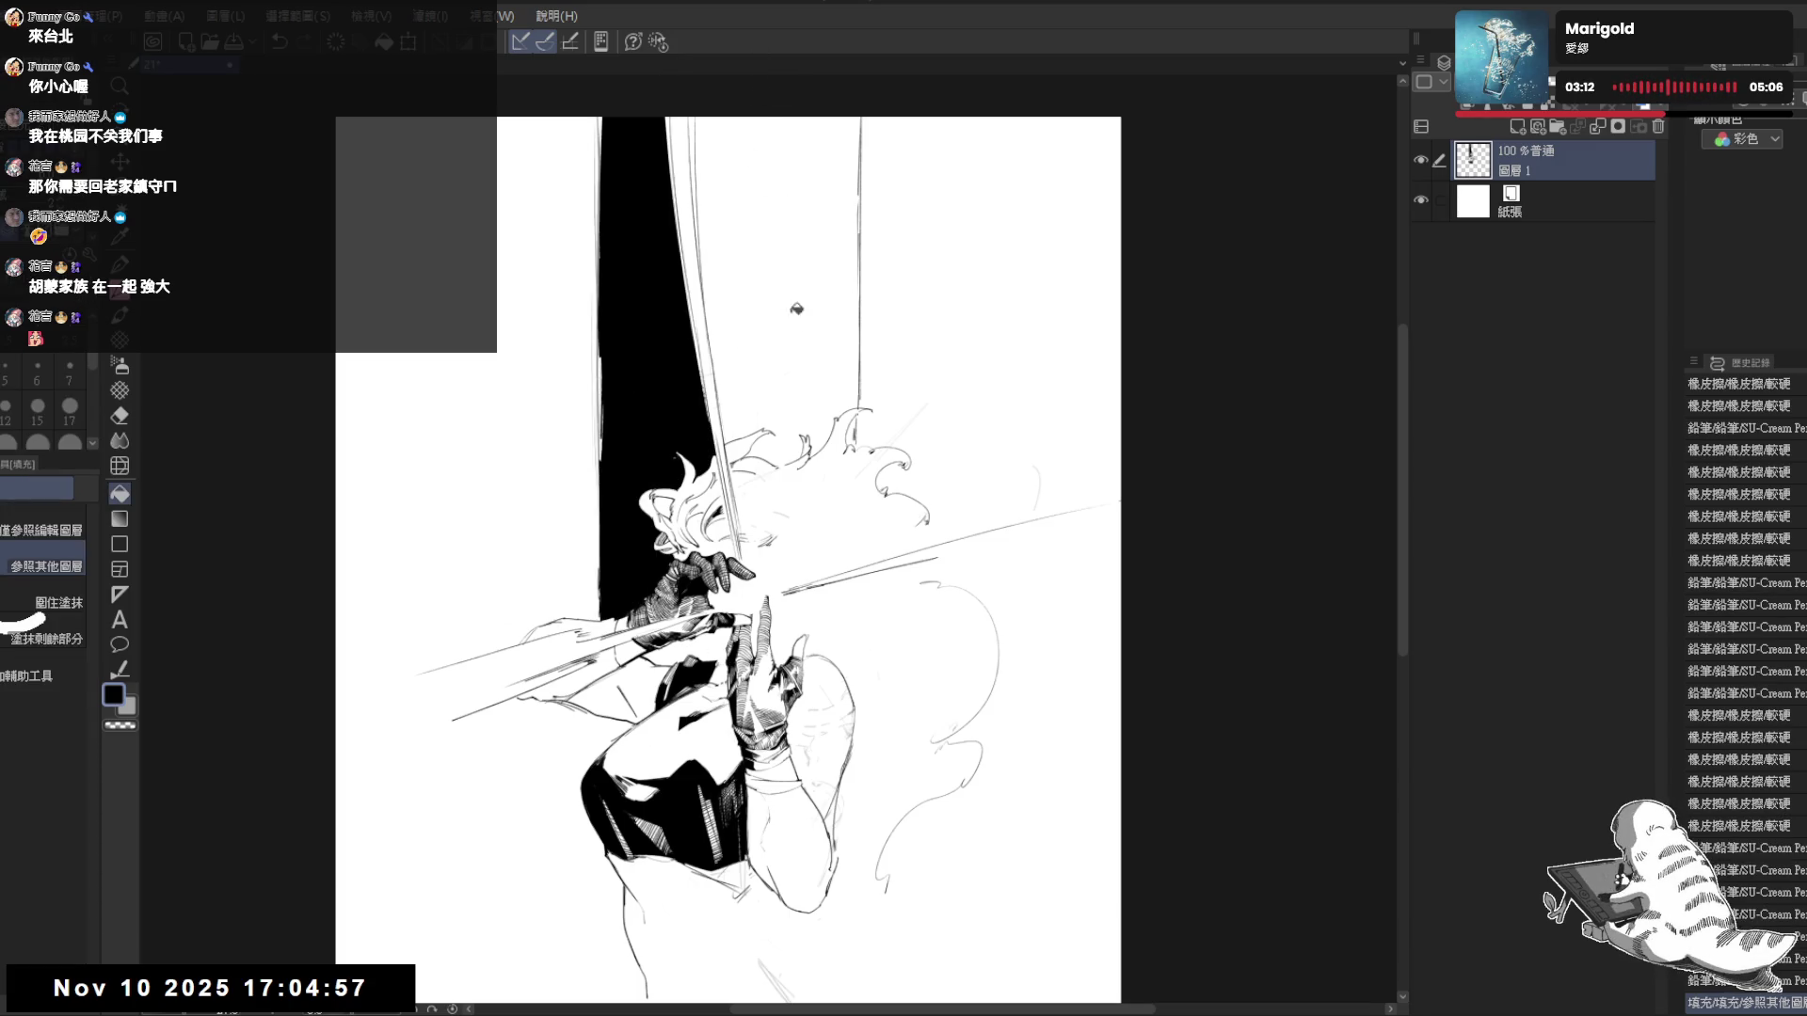
left_click(796, 213)
key("r")
left_click_drag(758, 283, 734, 284)
key("p")
- Touch up the black panel's edges, sharpening its right edge with a vertical line
key("ctrl+at")
left_click_drag(599, 108, 604, 164)
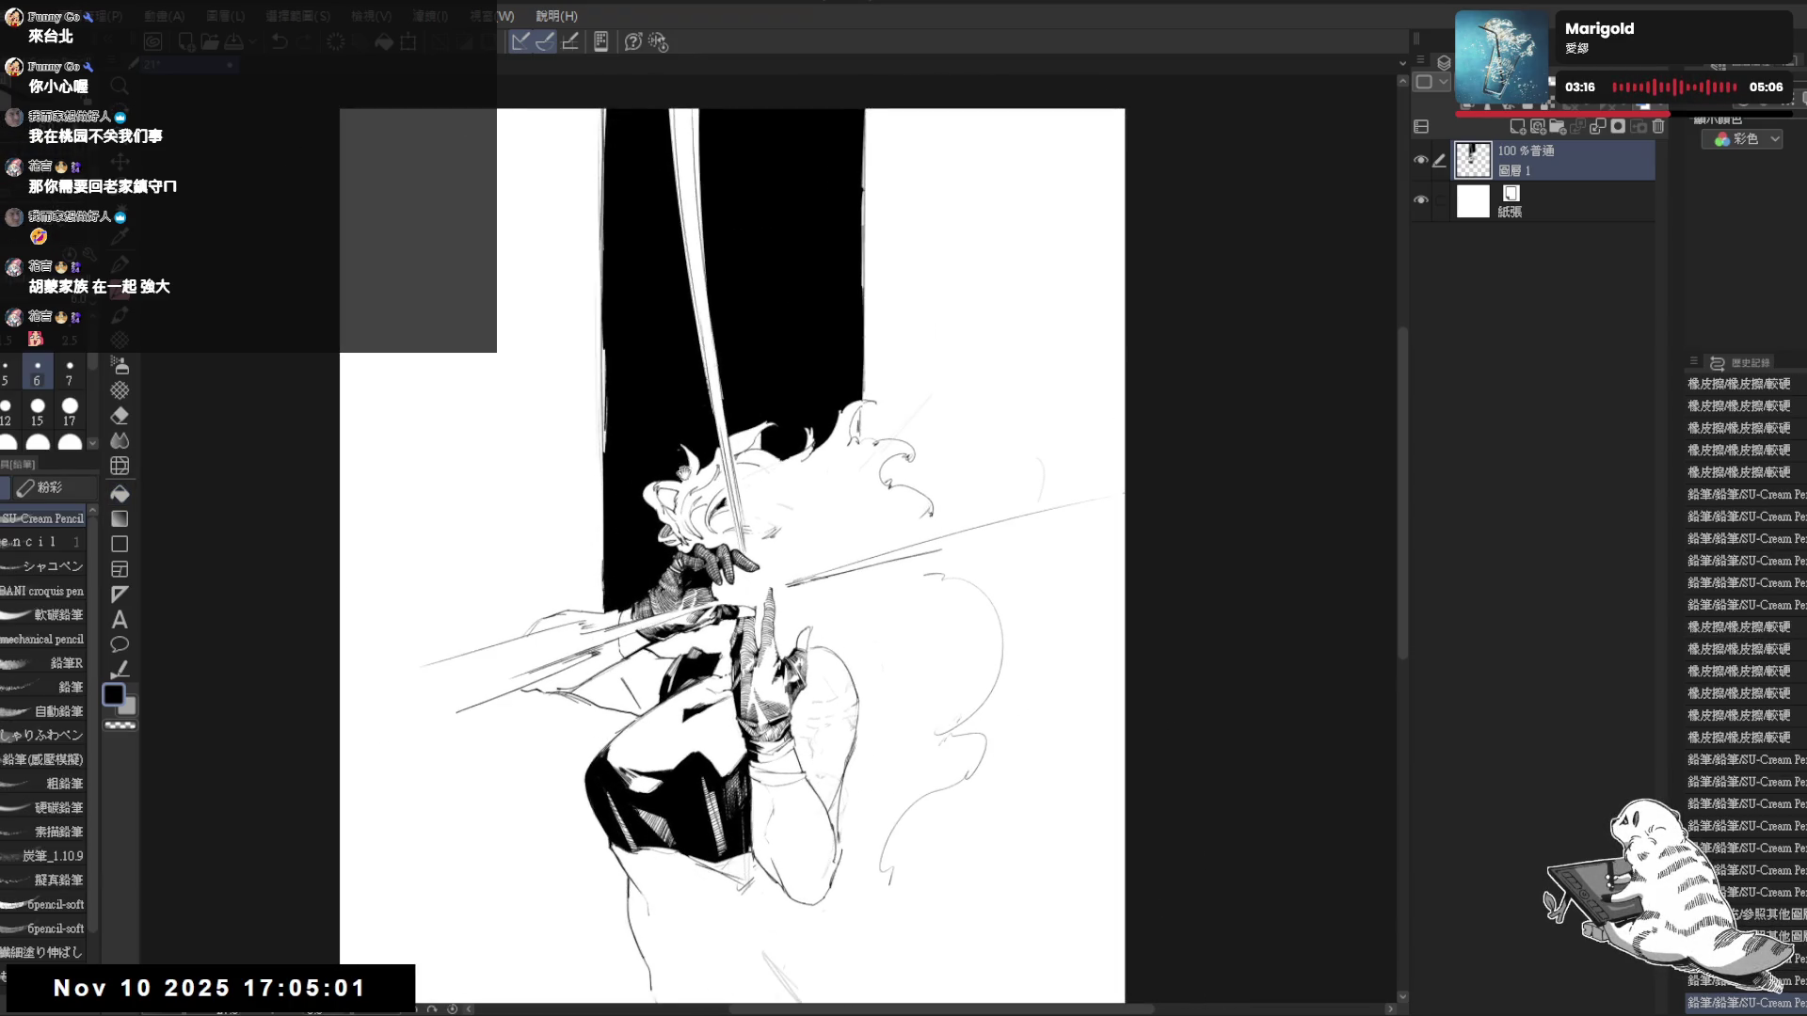
key("r")
left_click_drag(478, 472, 509, 408)
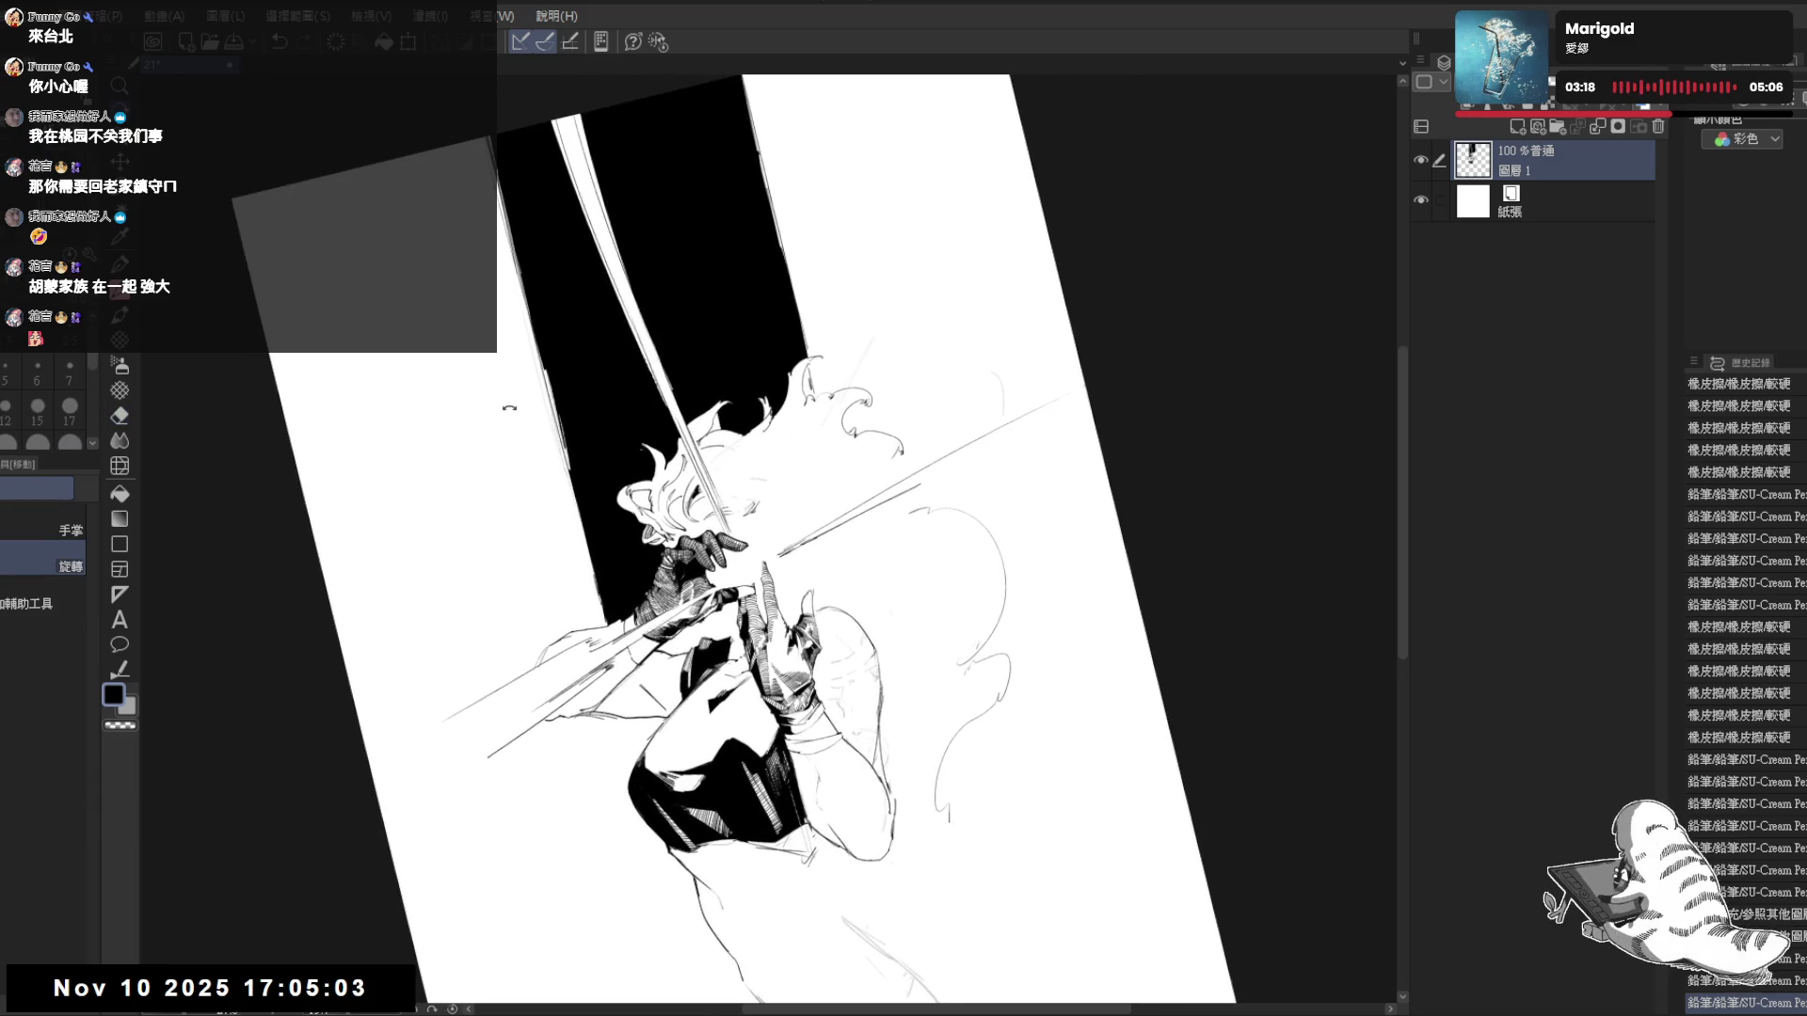
key("ctrl+at")
key("p")
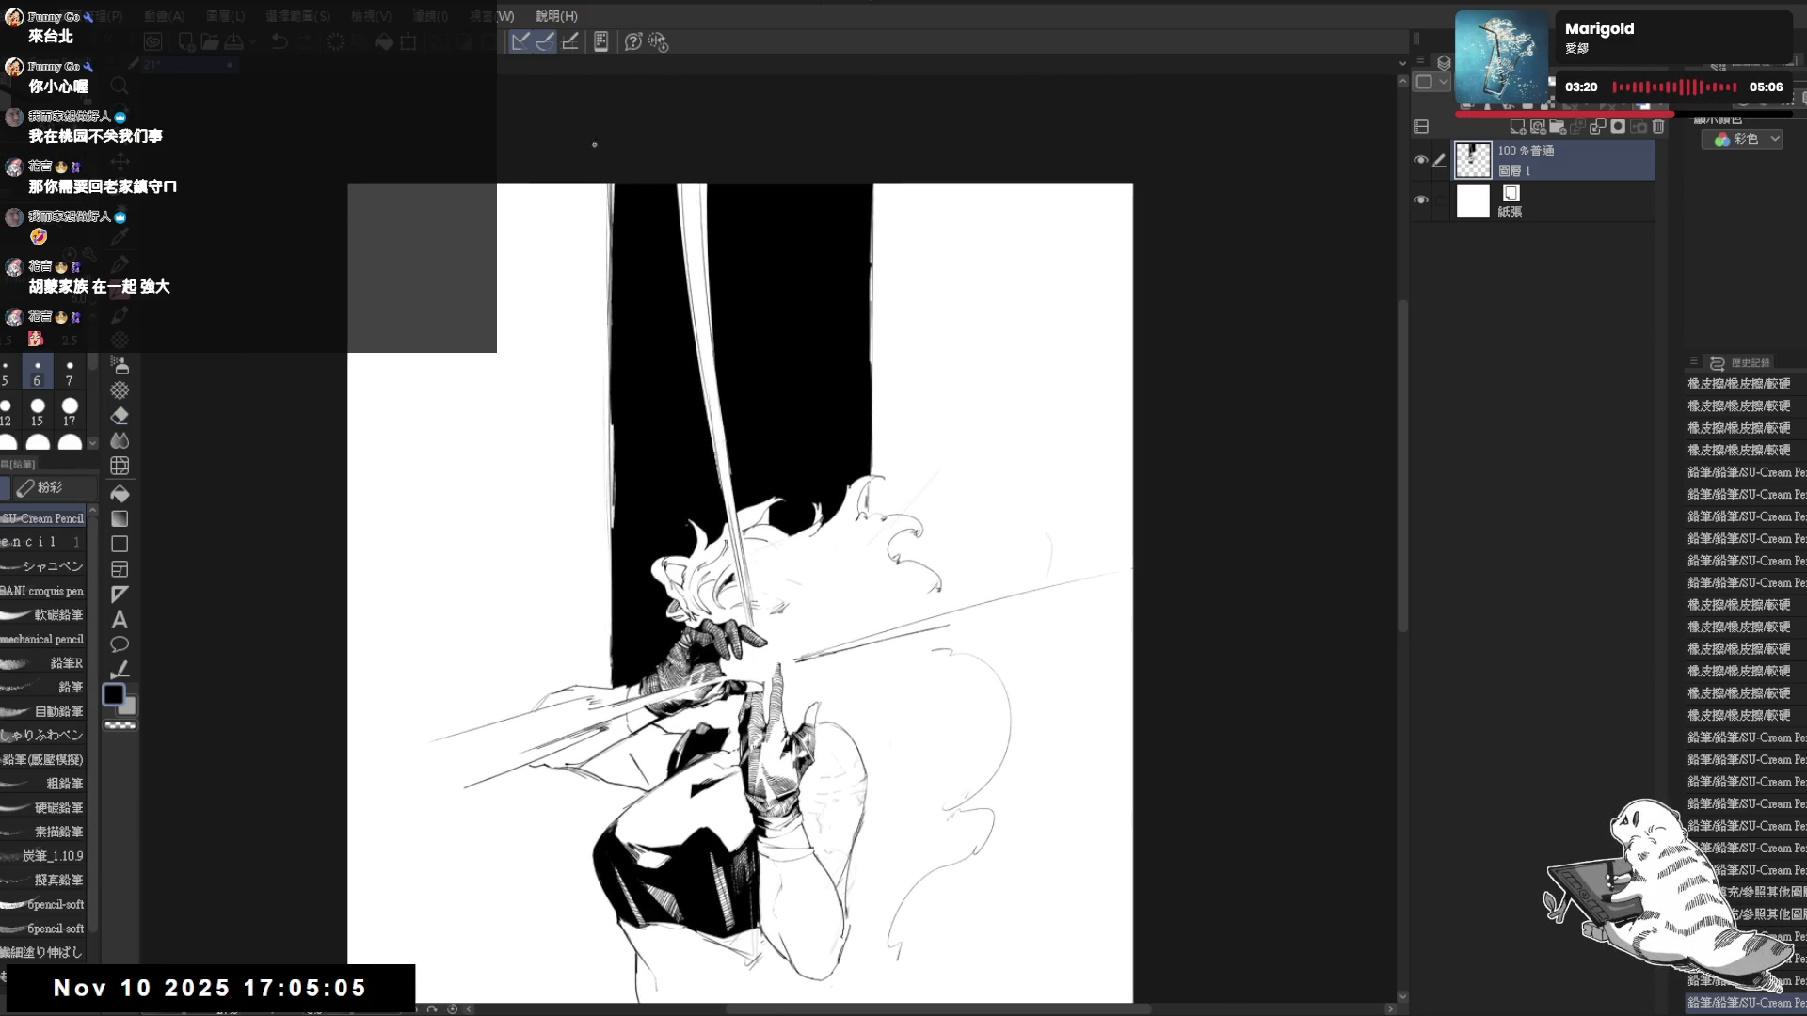
left_click_drag(600, 150, 603, 360)
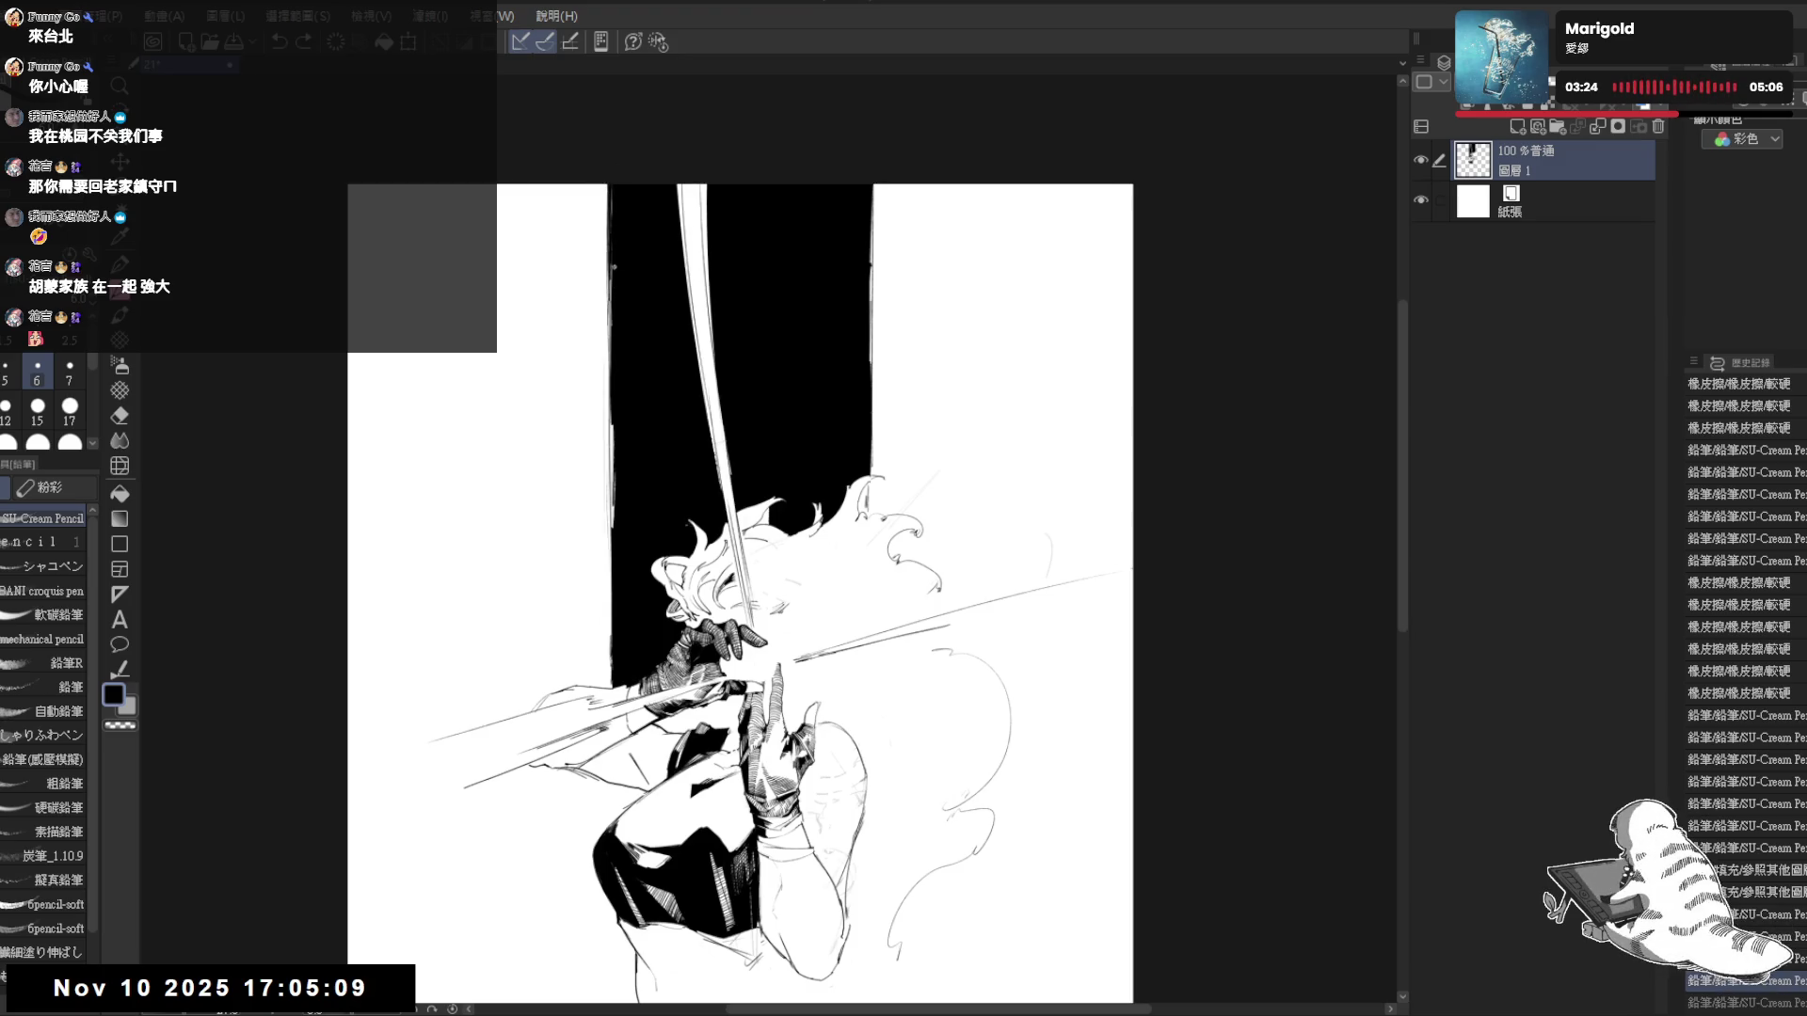
mouse_move(858, 518)
left_mouse_down()
mouse_move(636, 380)
mouse_move(649, 369)
left_mouse_up()
- Add a short black stroke near the hair
key("c")
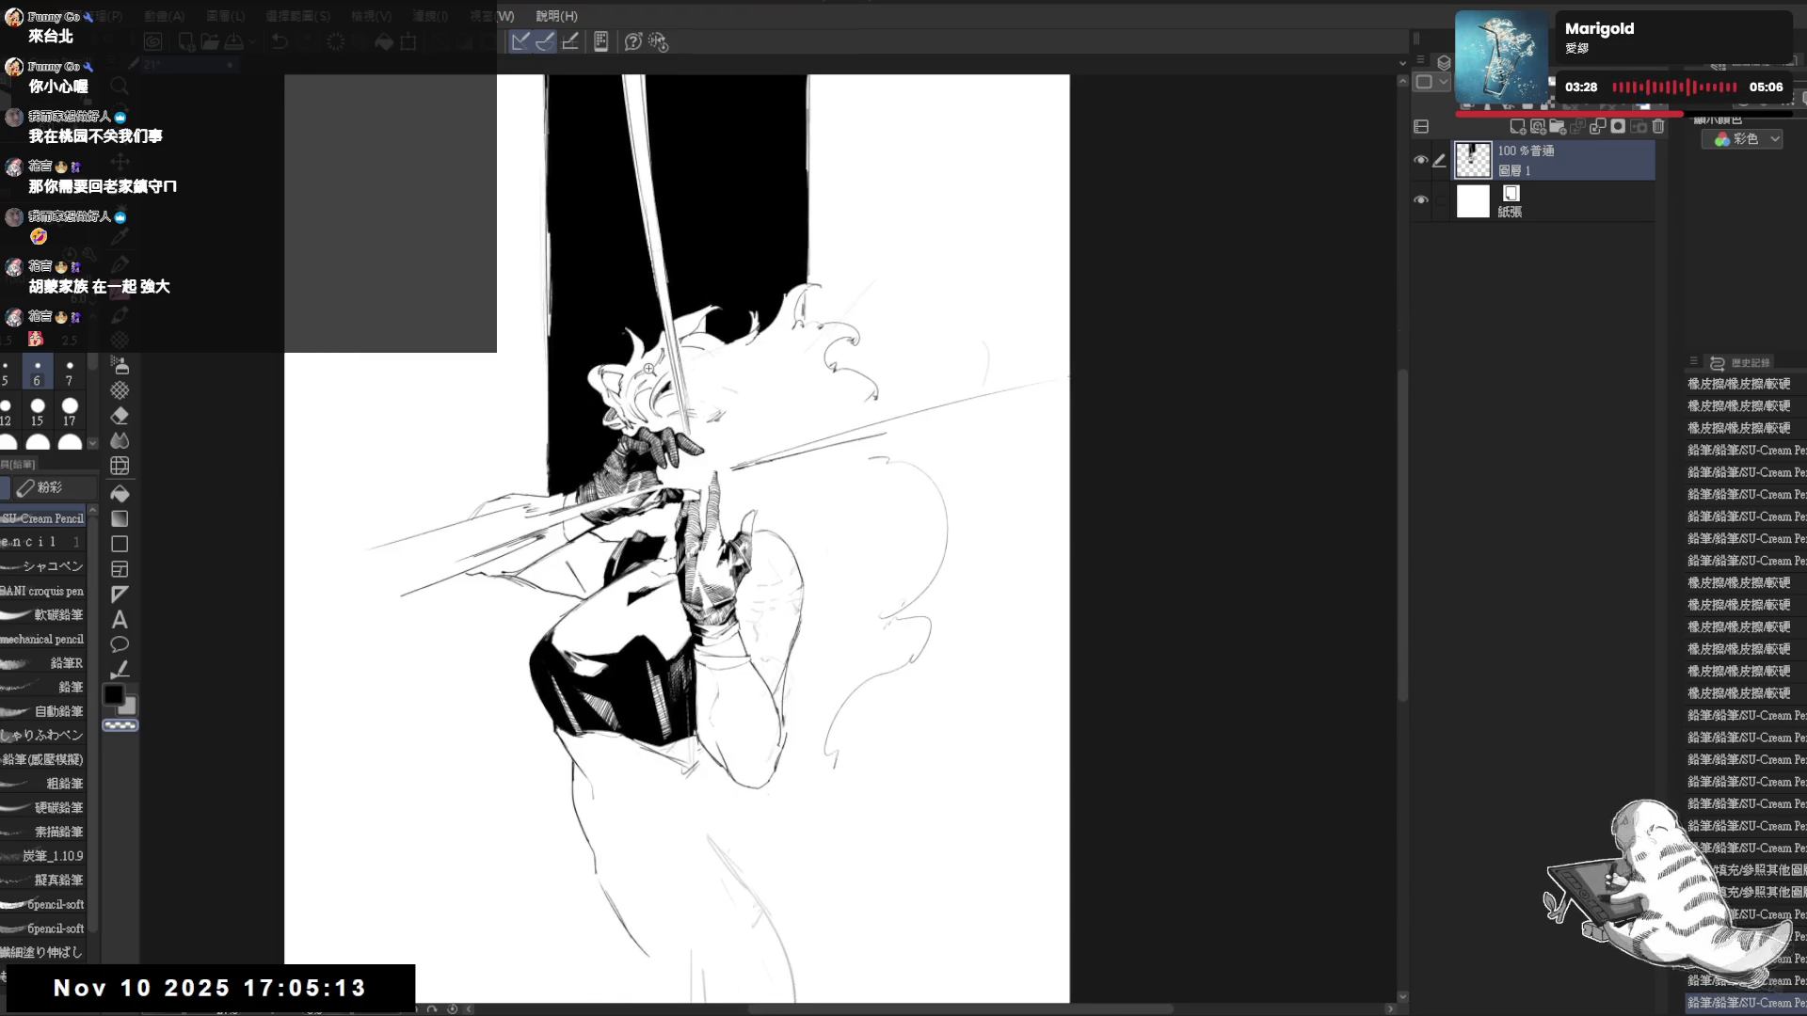
scroll(649, 369, "up", 1)
key("c")
mouse_move(853, 275)
left_mouse_down()
mouse_move(845, 306)
mouse_move(835, 287)
left_mouse_up()
scroll(838, 273, "down", 3)
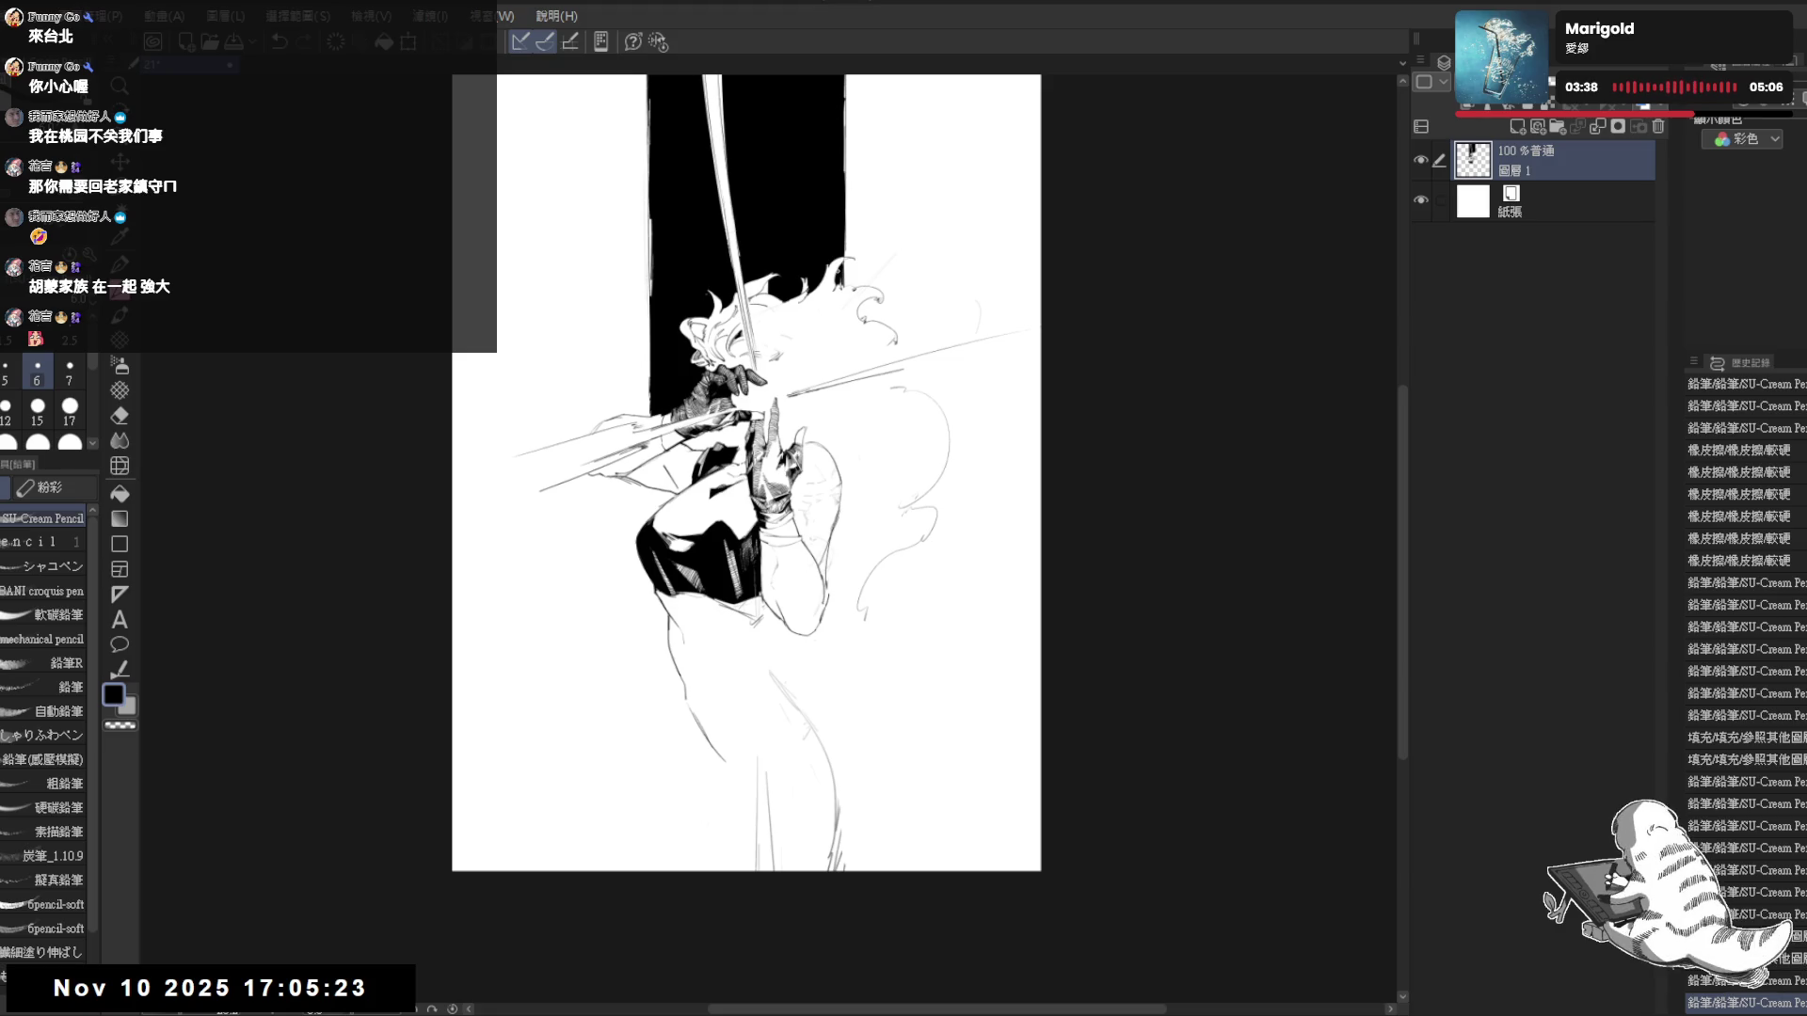
scroll(834, 272, "up", 3)
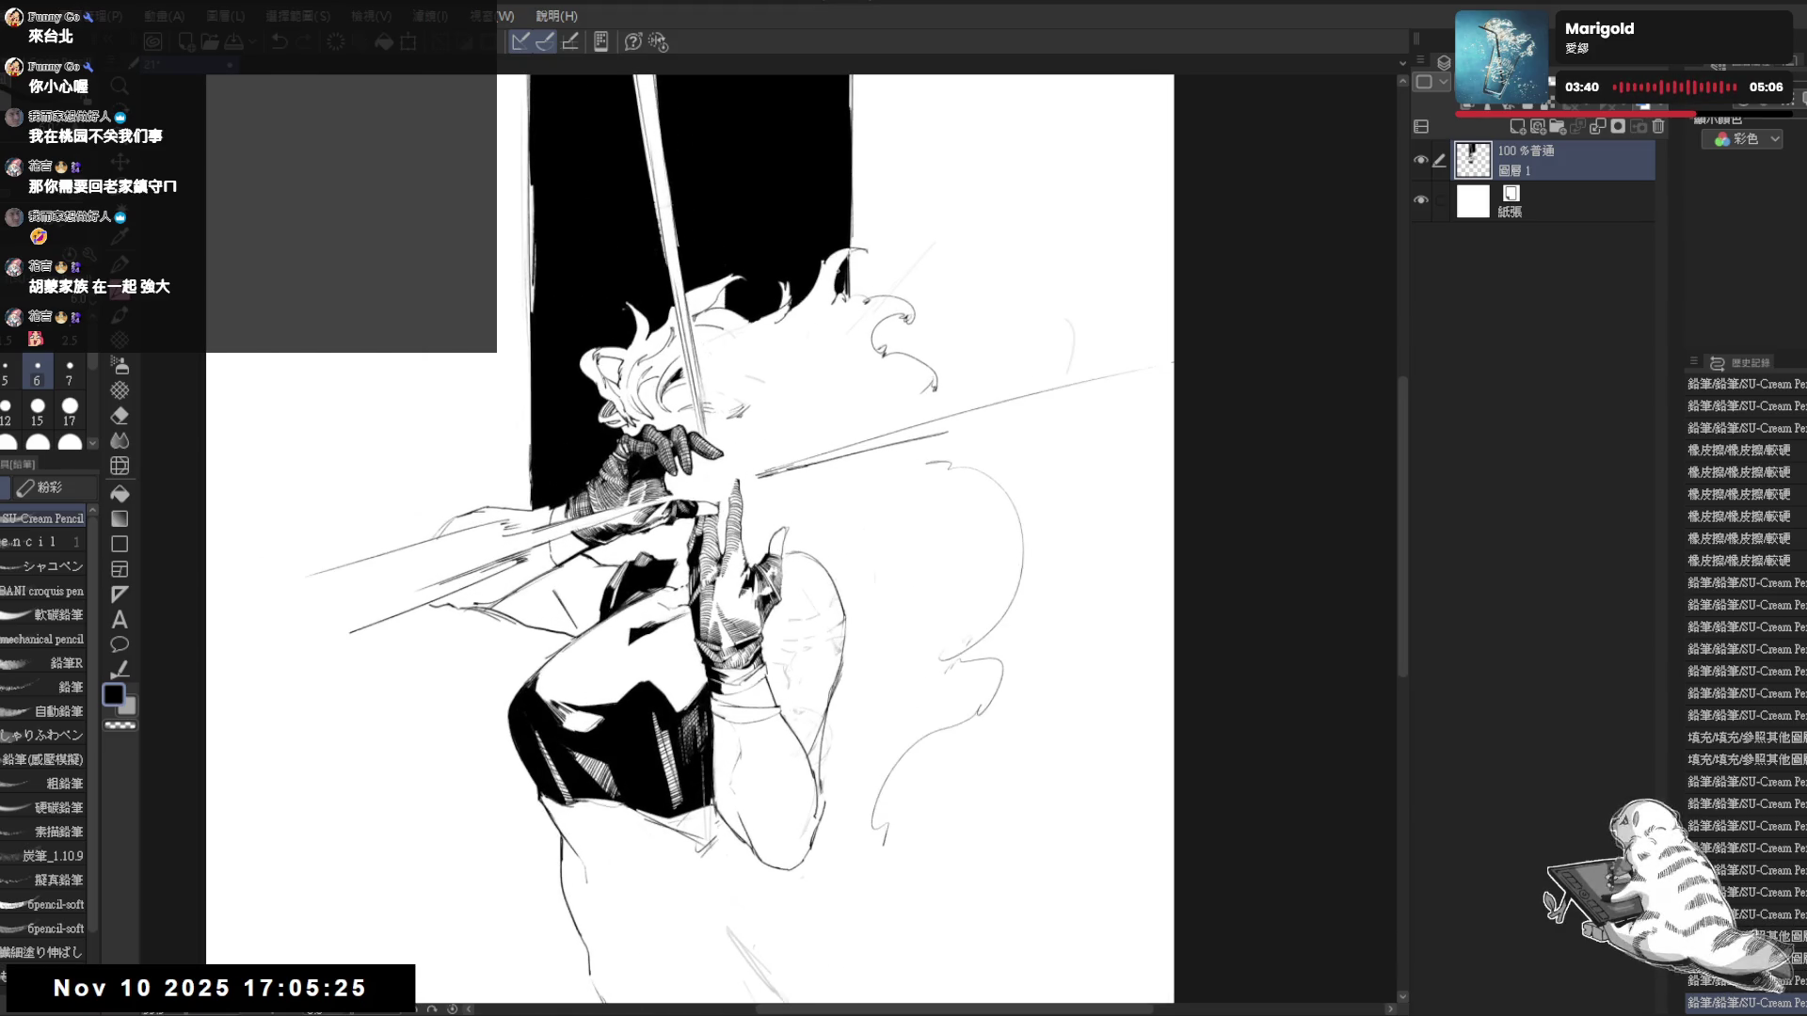
- Erase a short stray mark near the hair
left_click_drag(700, 490, 682, 481)
scroll(676, 480, "up", 1)
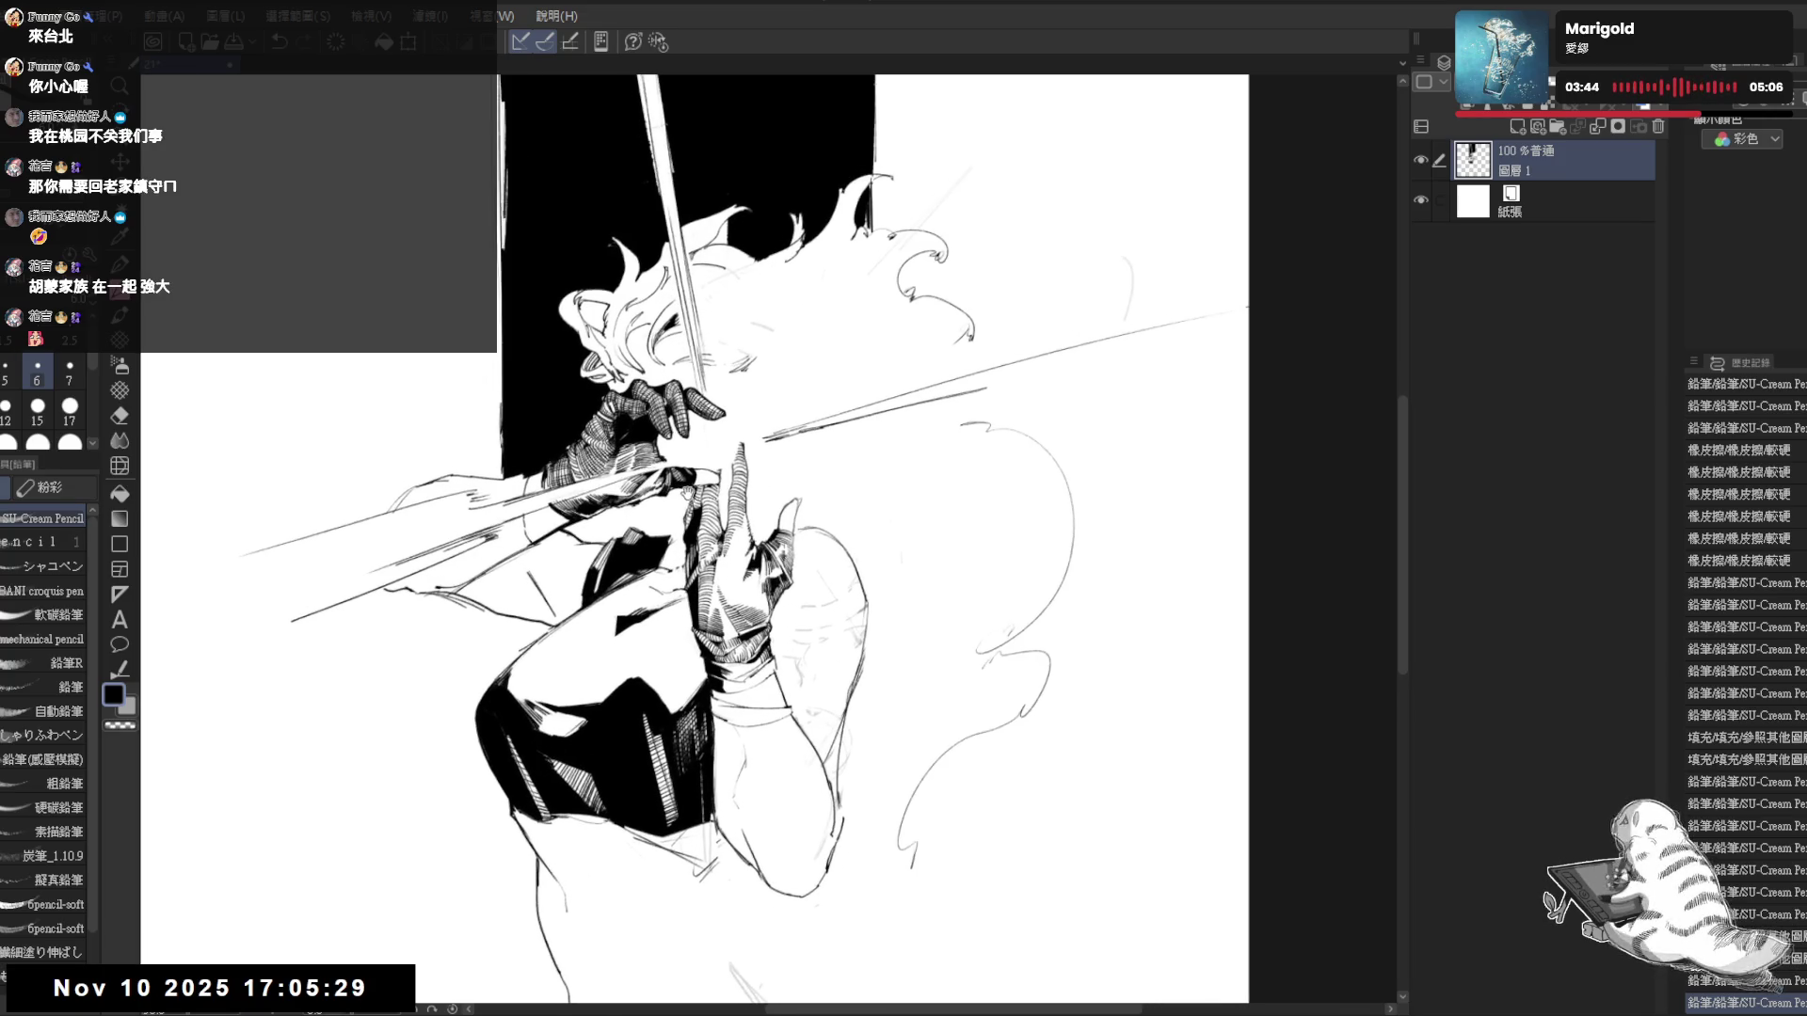
left_click_drag(752, 675, 728, 628)
key("e")
key("minus")
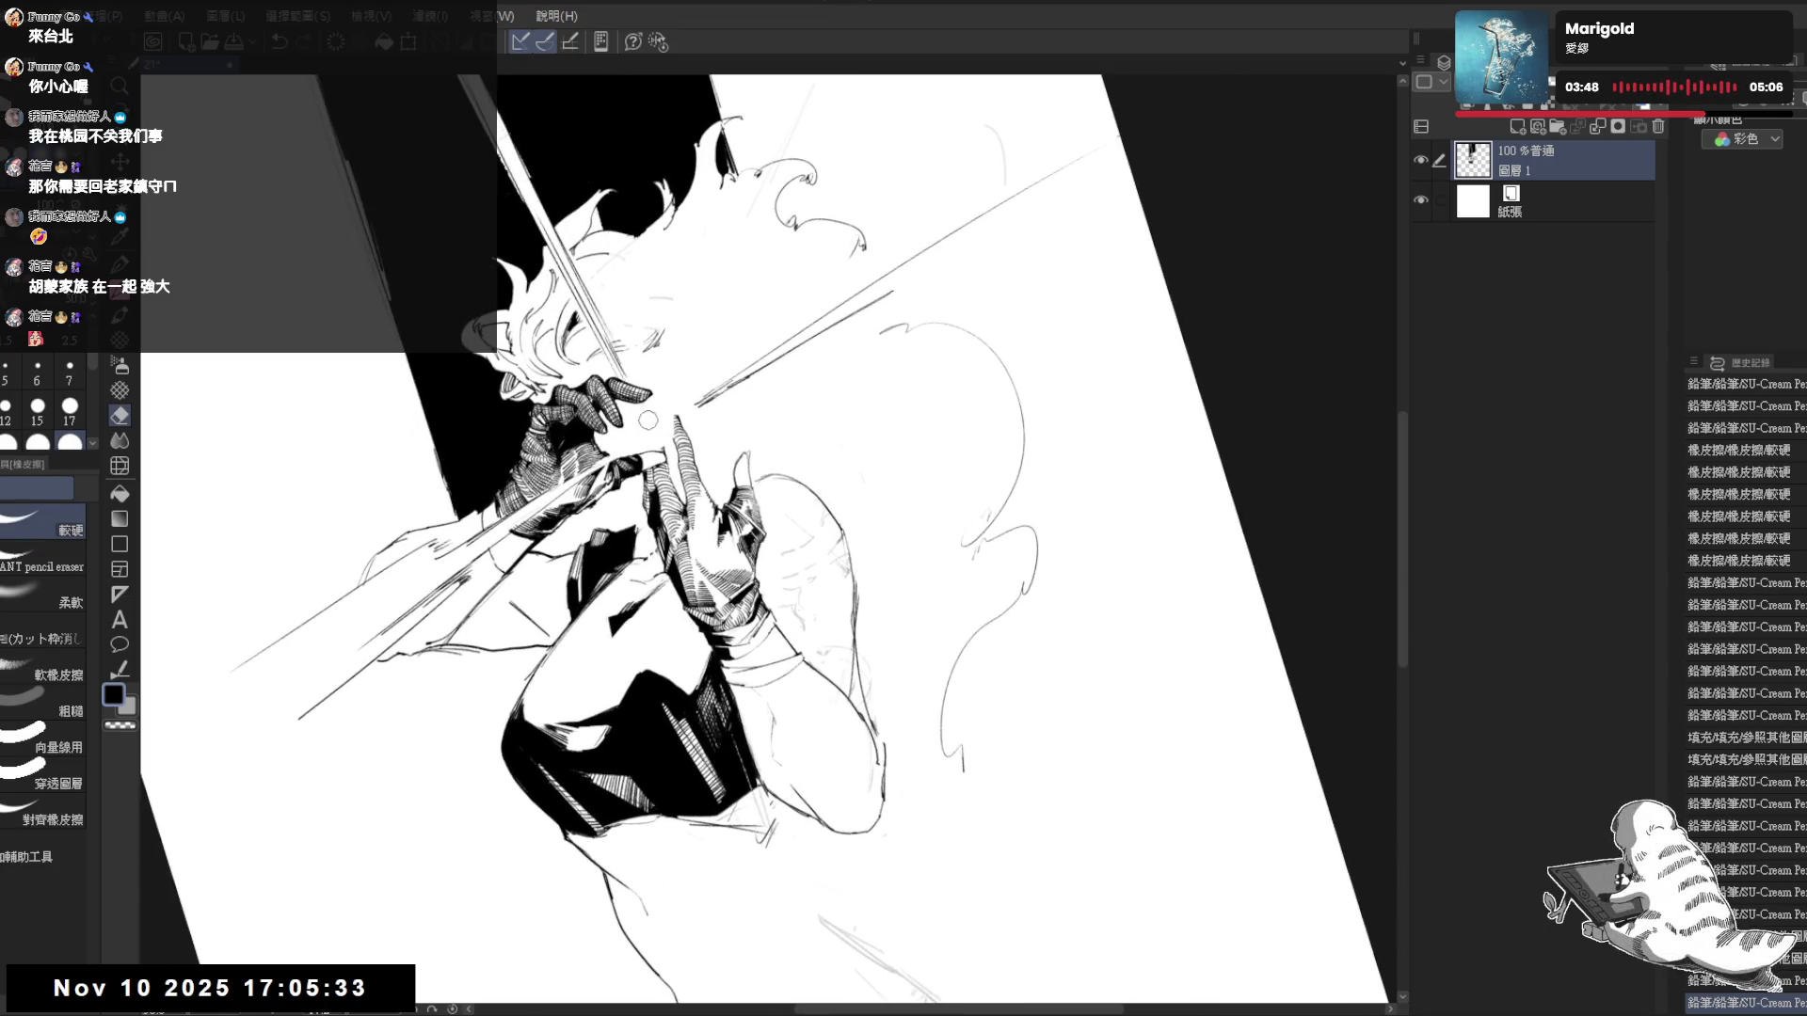
key("h")
key("asciicircum")
left_click_drag(668, 288, 693, 337)
key("e")
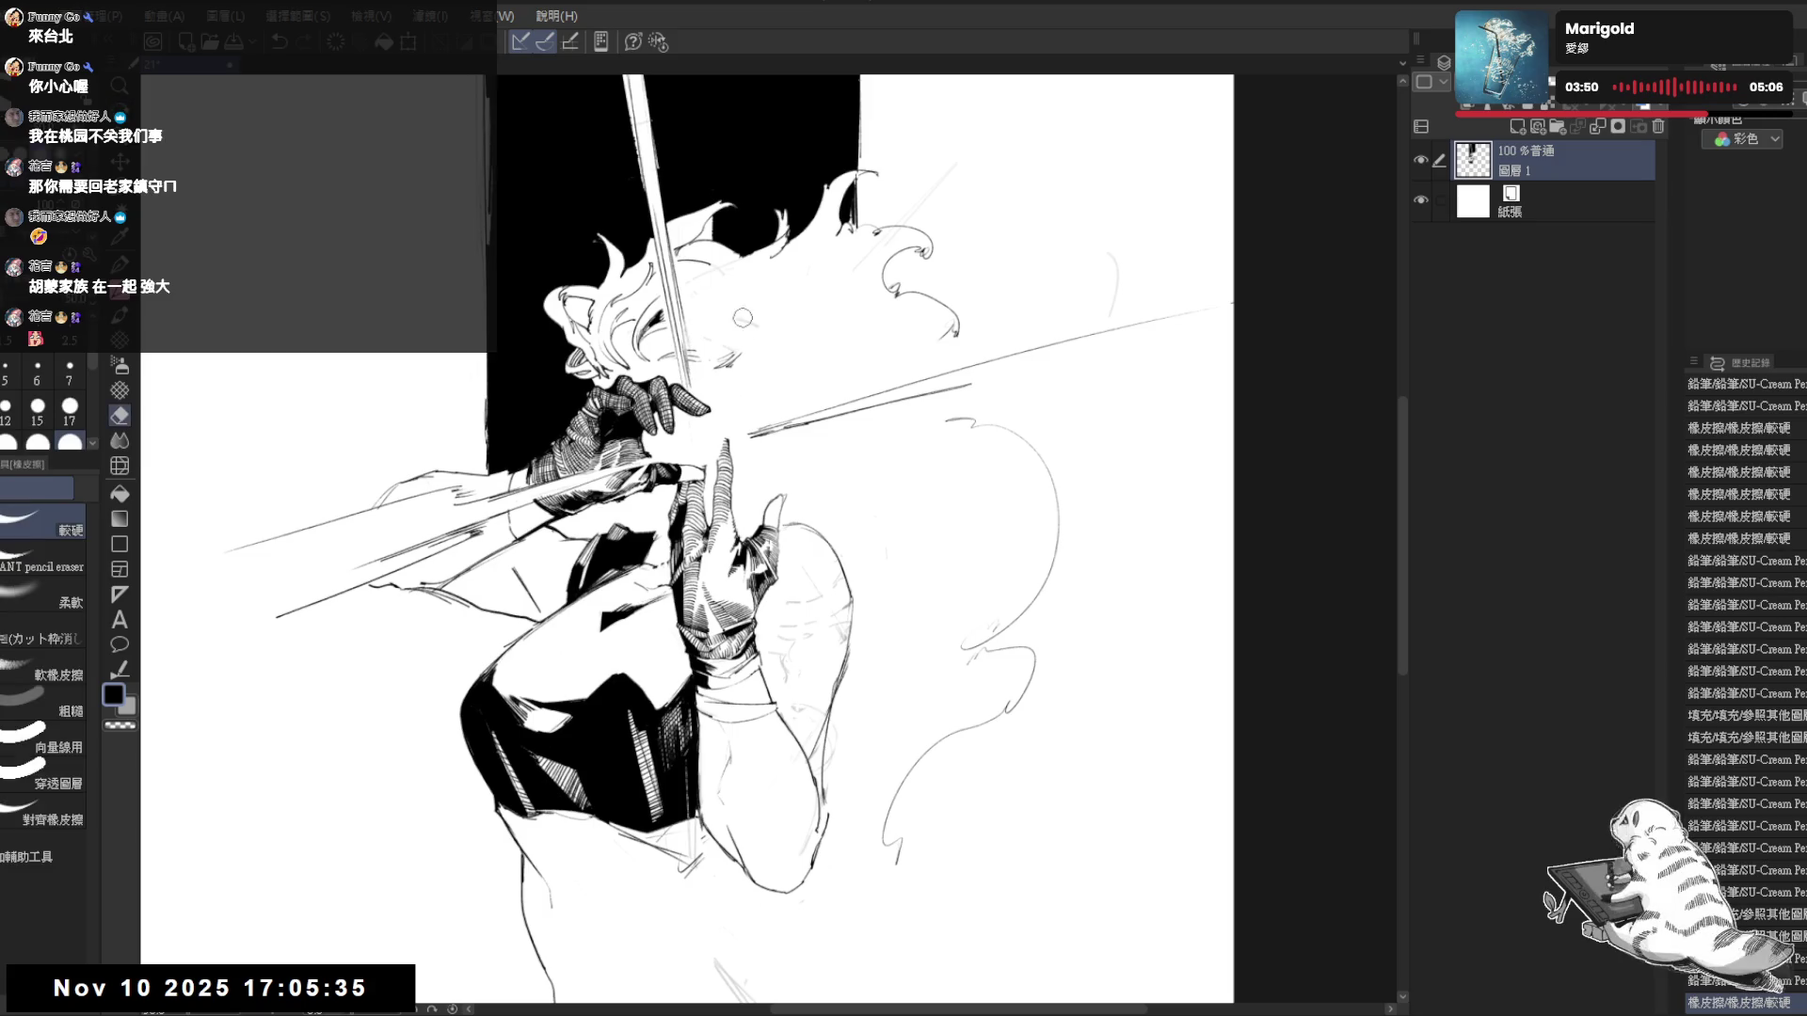
mouse_move(694, 271)
left_mouse_down()
mouse_move(717, 254)
mouse_move(721, 329)
left_mouse_up()
- Erase a bit of a hair tip where it meets the black panel
key("p")
key("r")
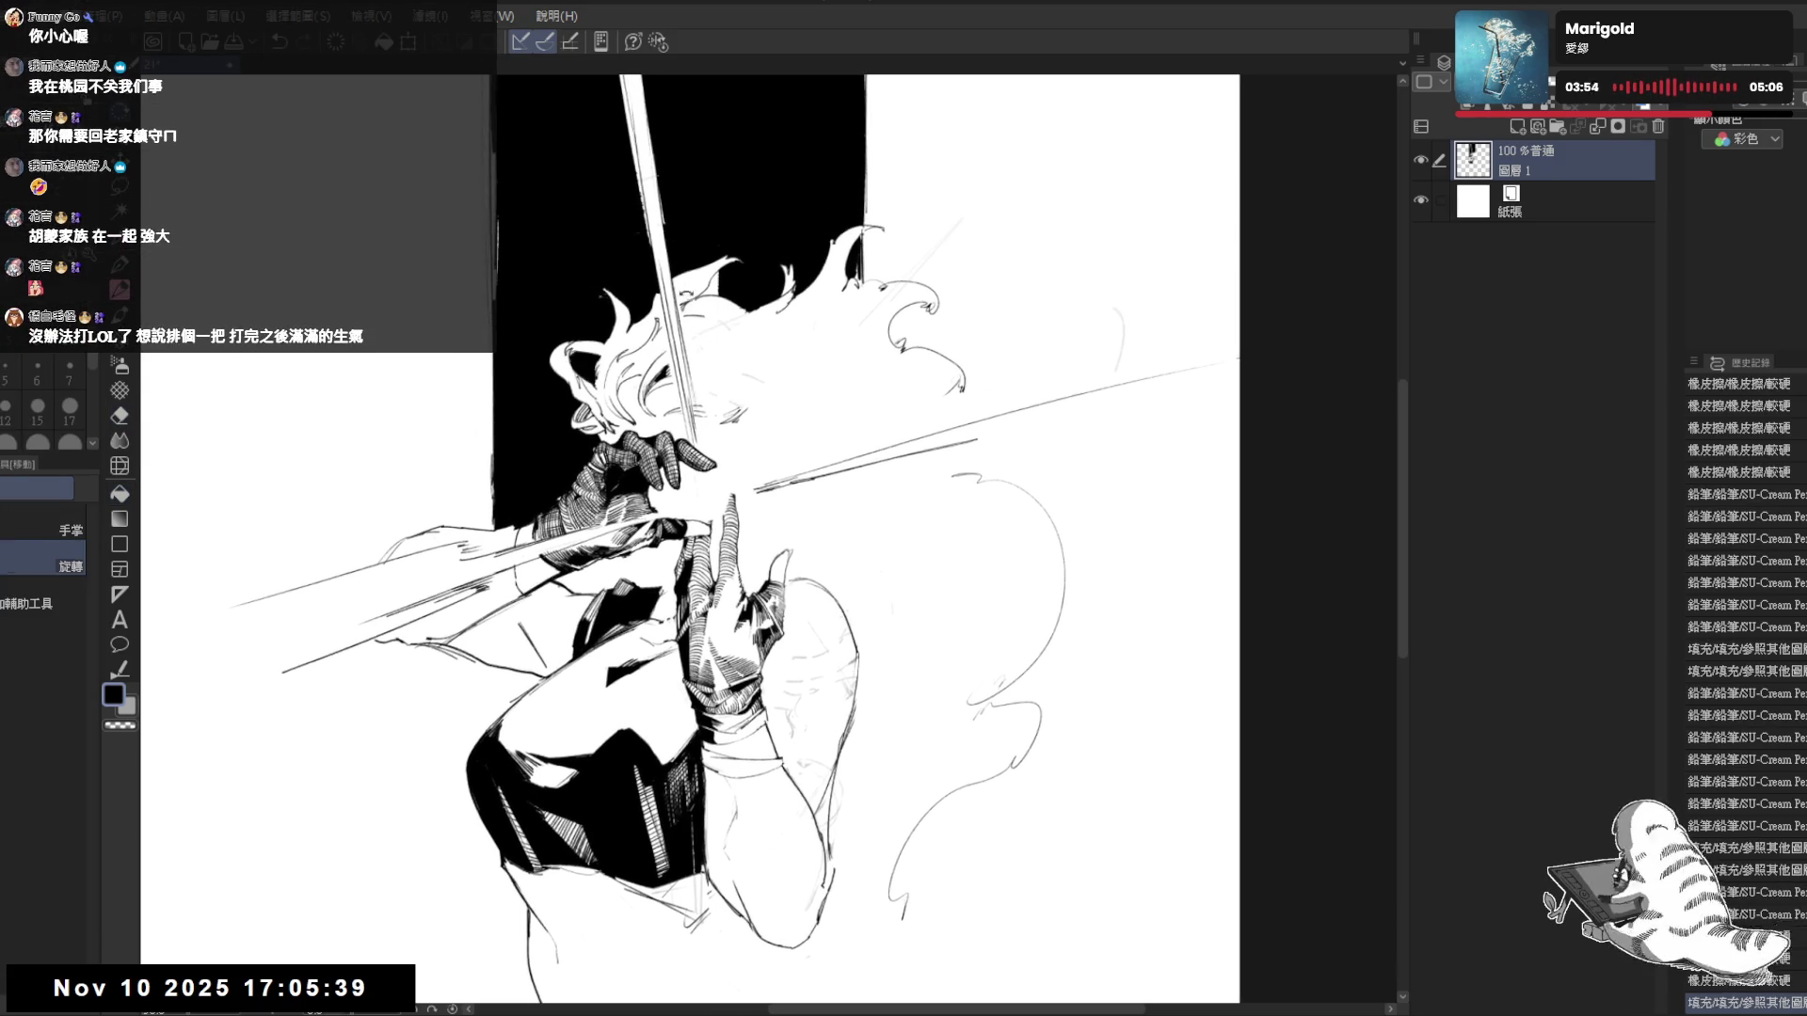
left_click_drag(596, 358, 679, 456)
key("e")
left_click_drag(753, 246, 759, 283)
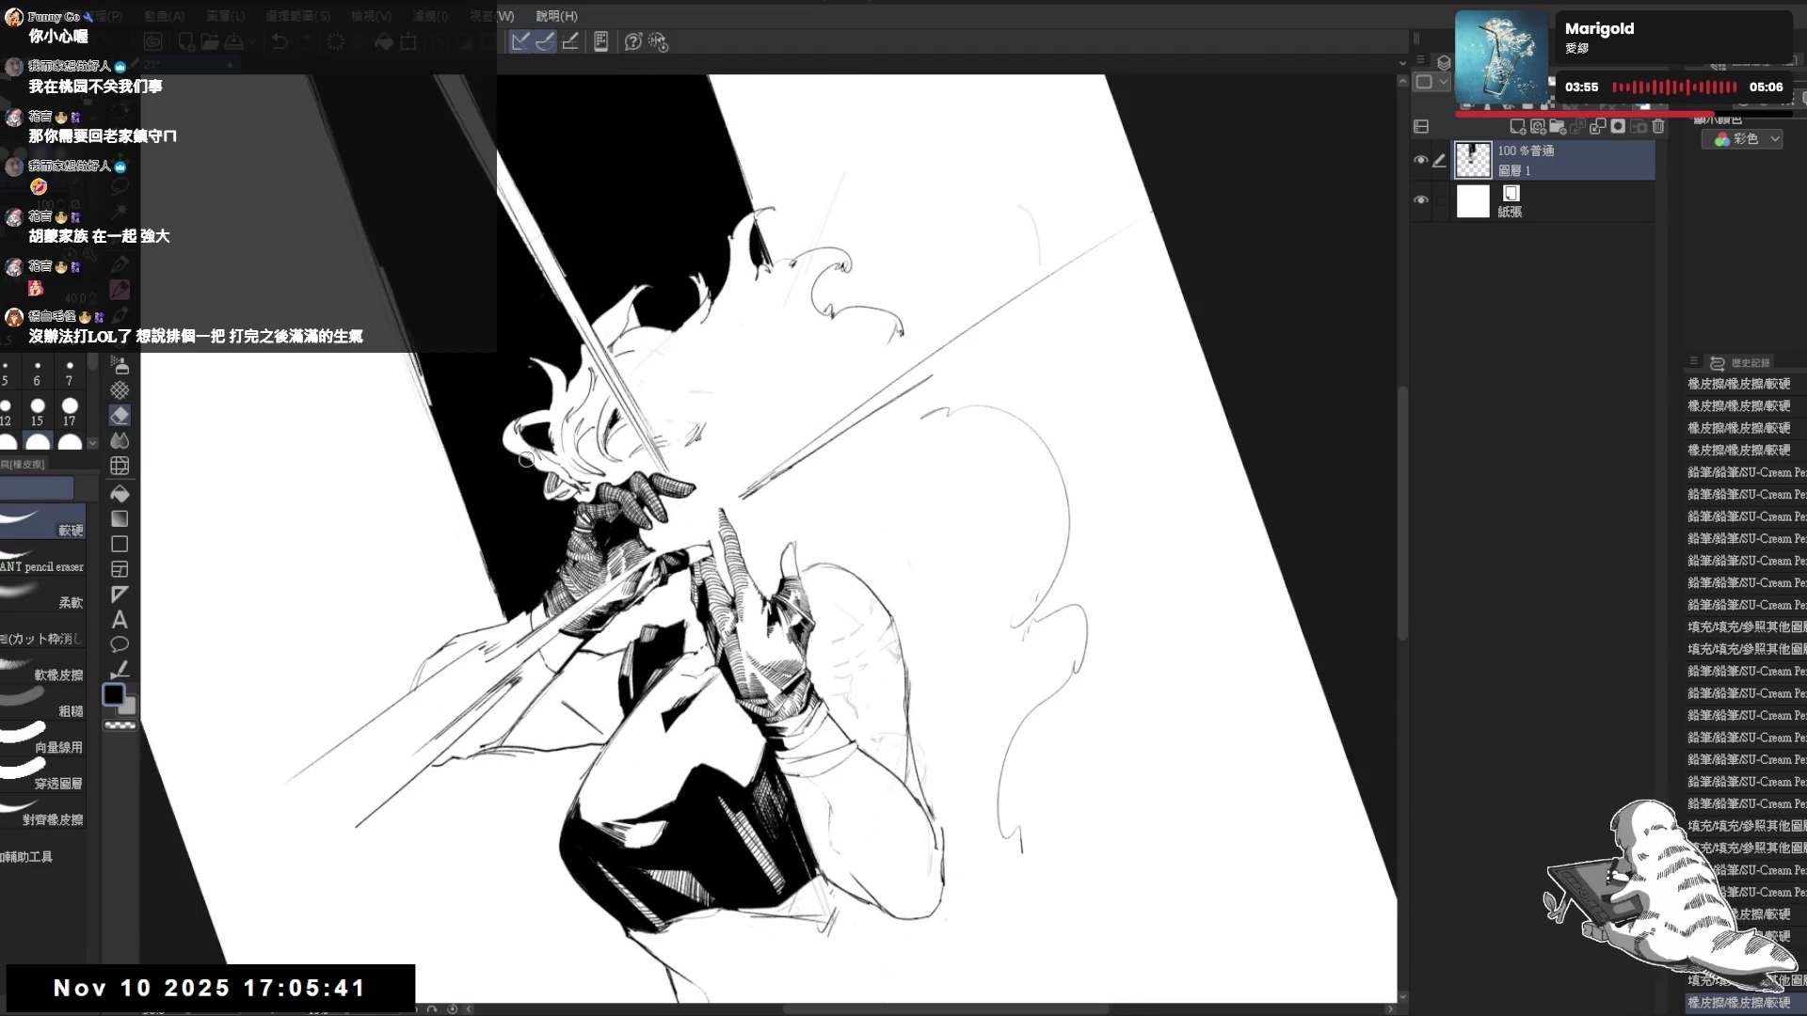
- Draw a curved stroke near the ear and add small hair marks
key("p")
key("minus")
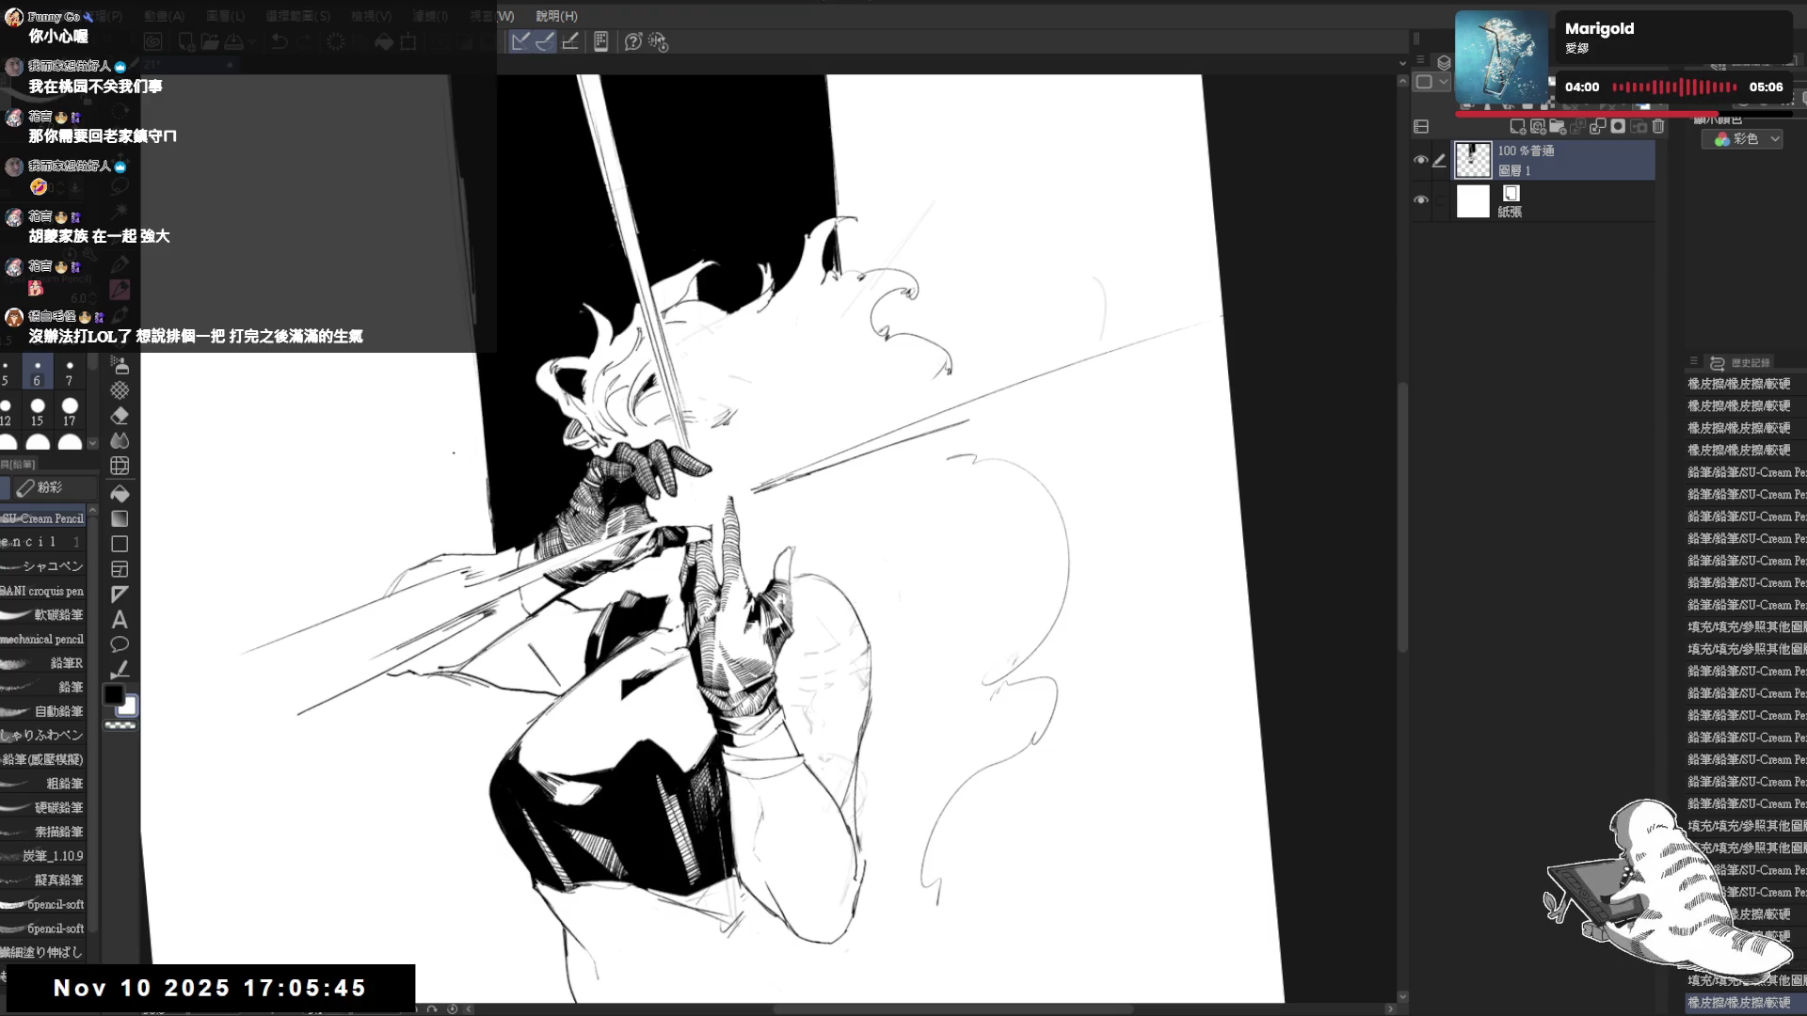
left_click_drag(542, 416, 557, 478)
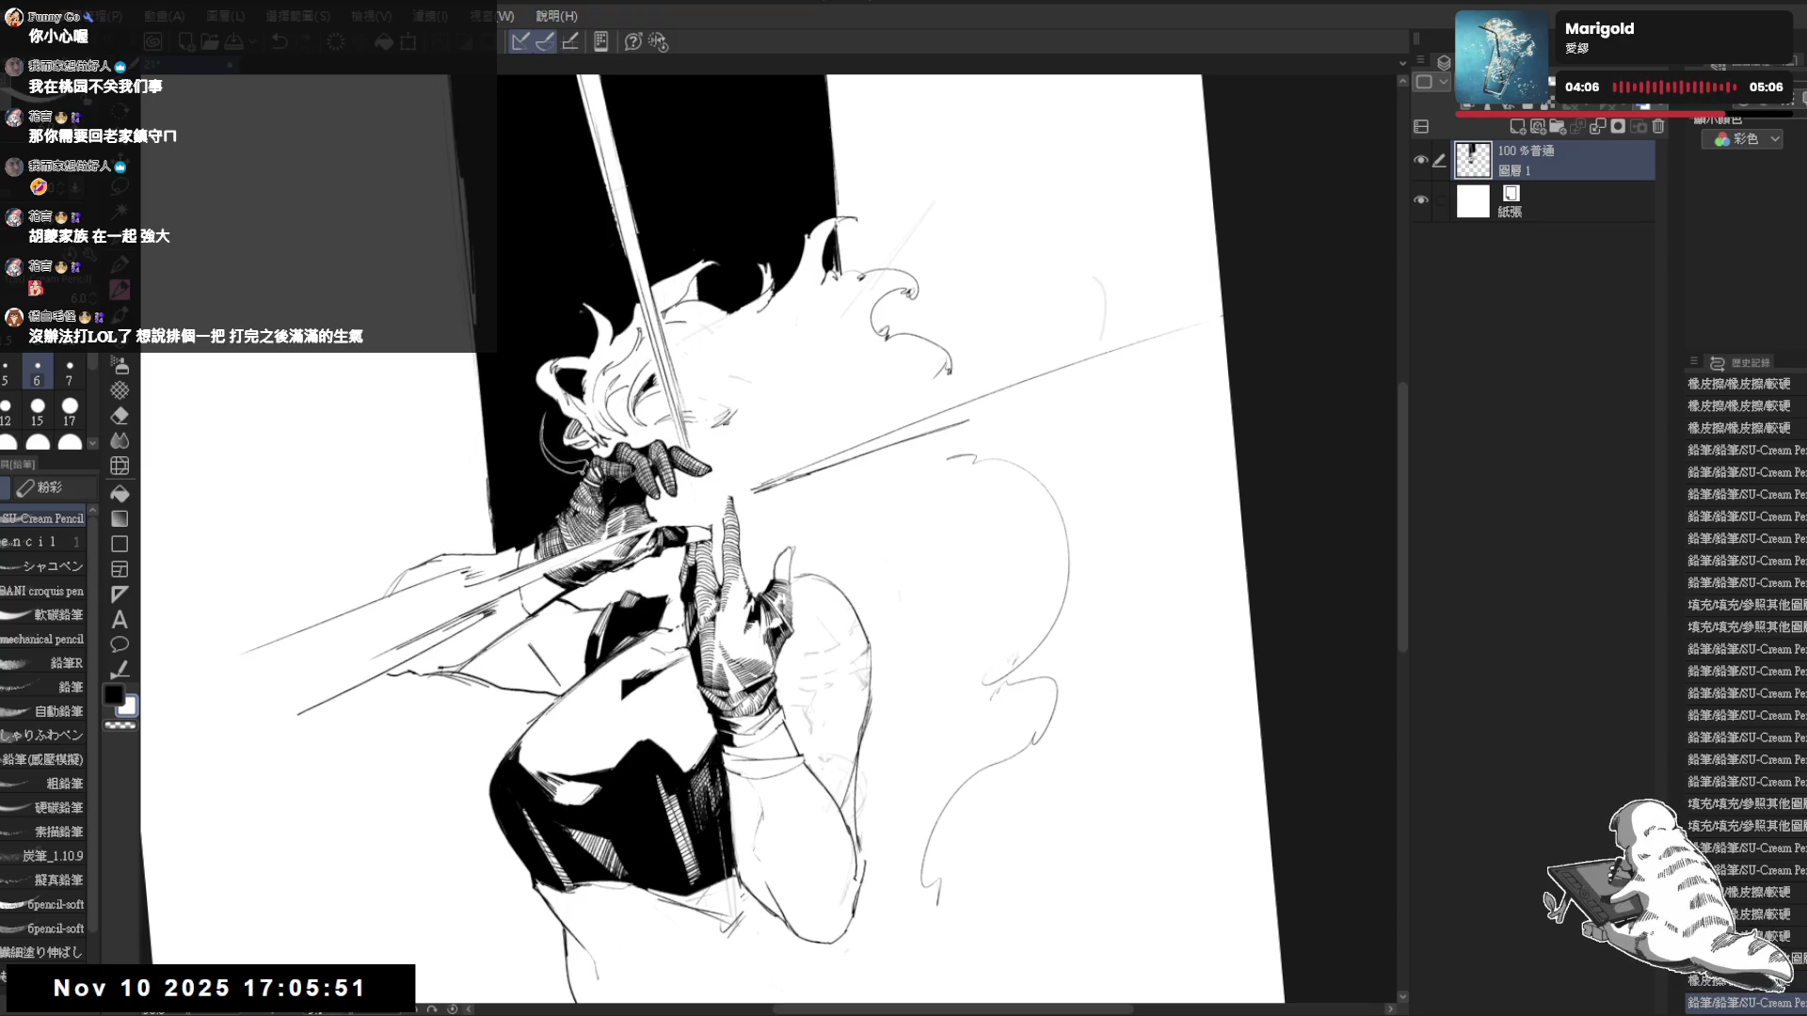
key("asciicircum")
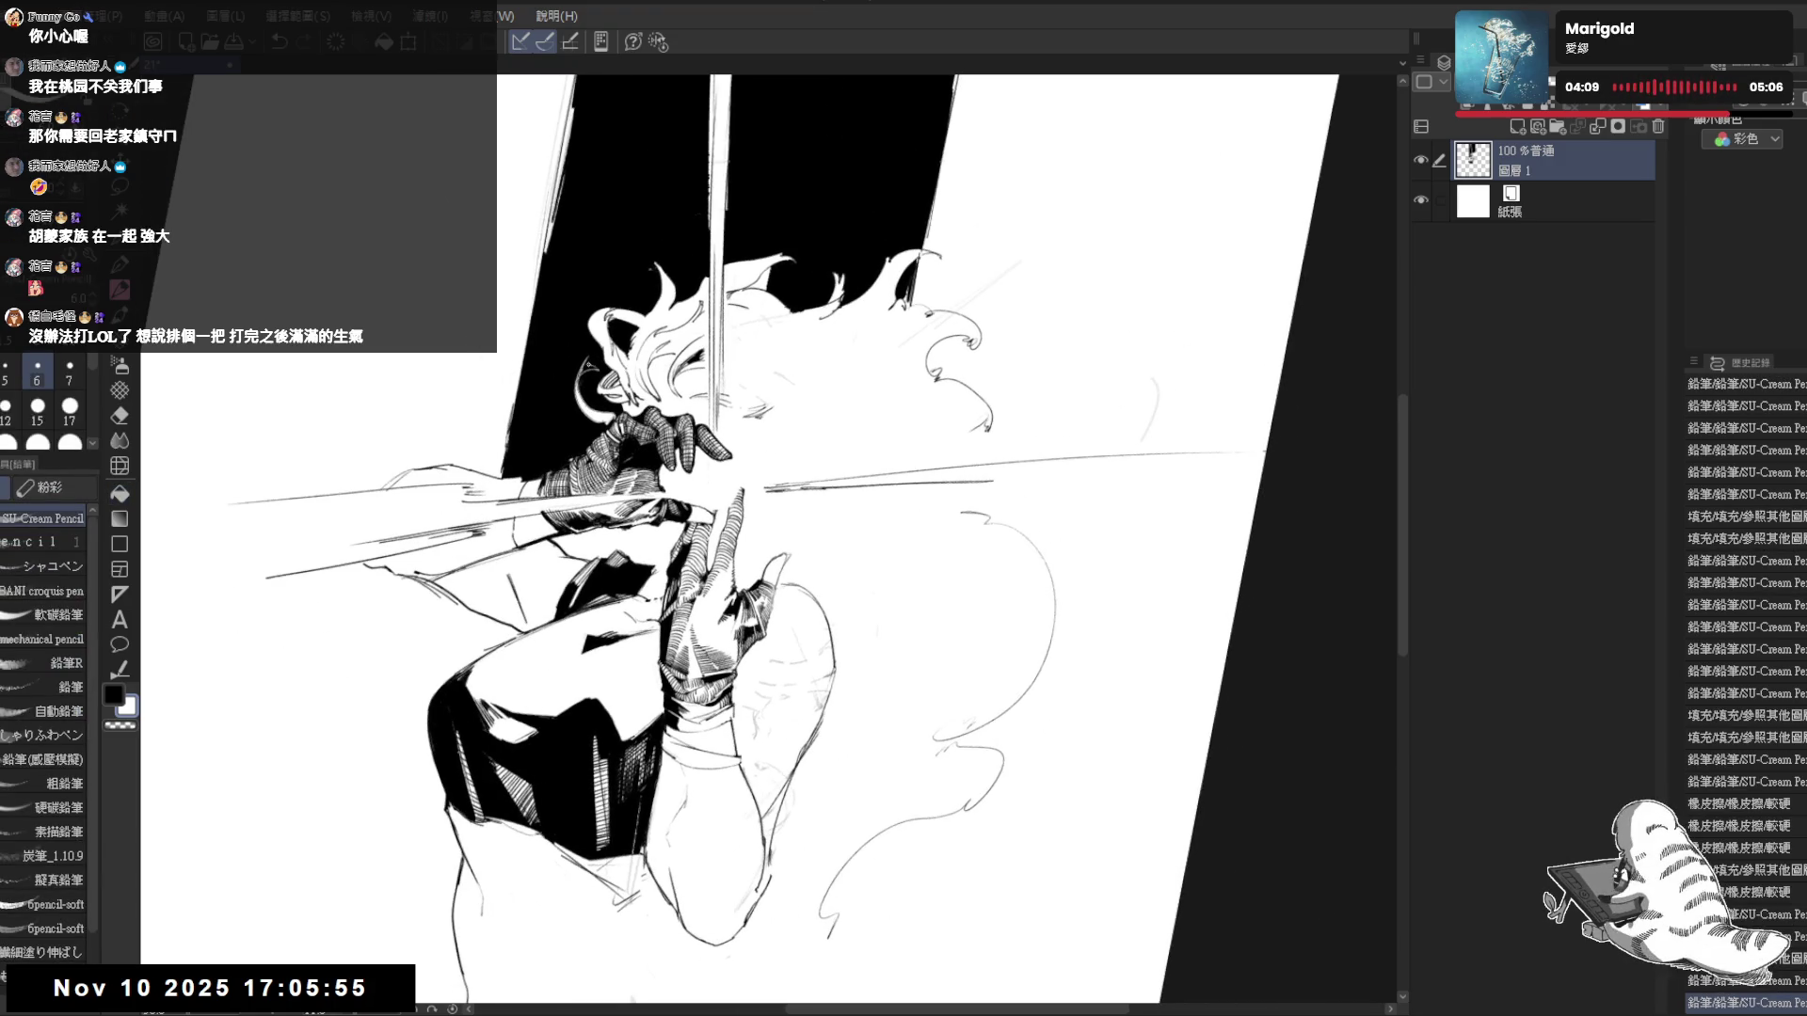
mouse_move(589, 365)
left_mouse_down()
mouse_move(602, 385)
mouse_move(598, 370)
left_mouse_up()
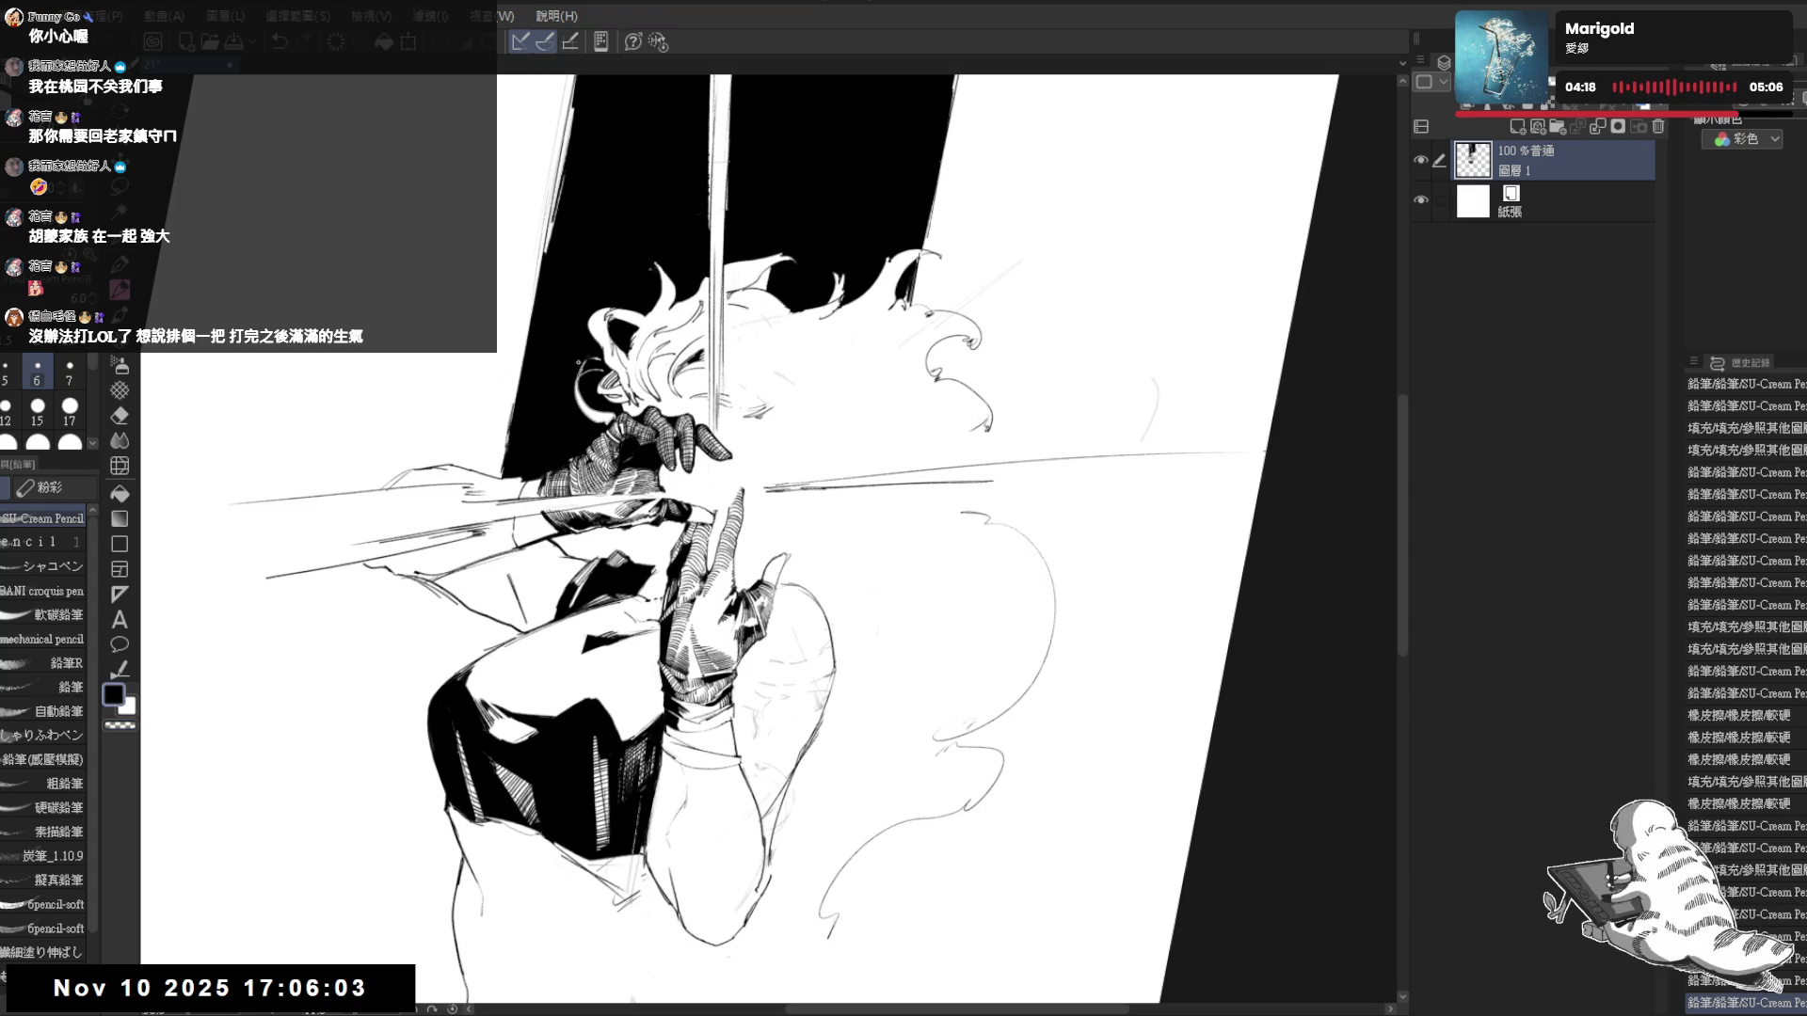
left_click_drag(572, 374, 579, 382)
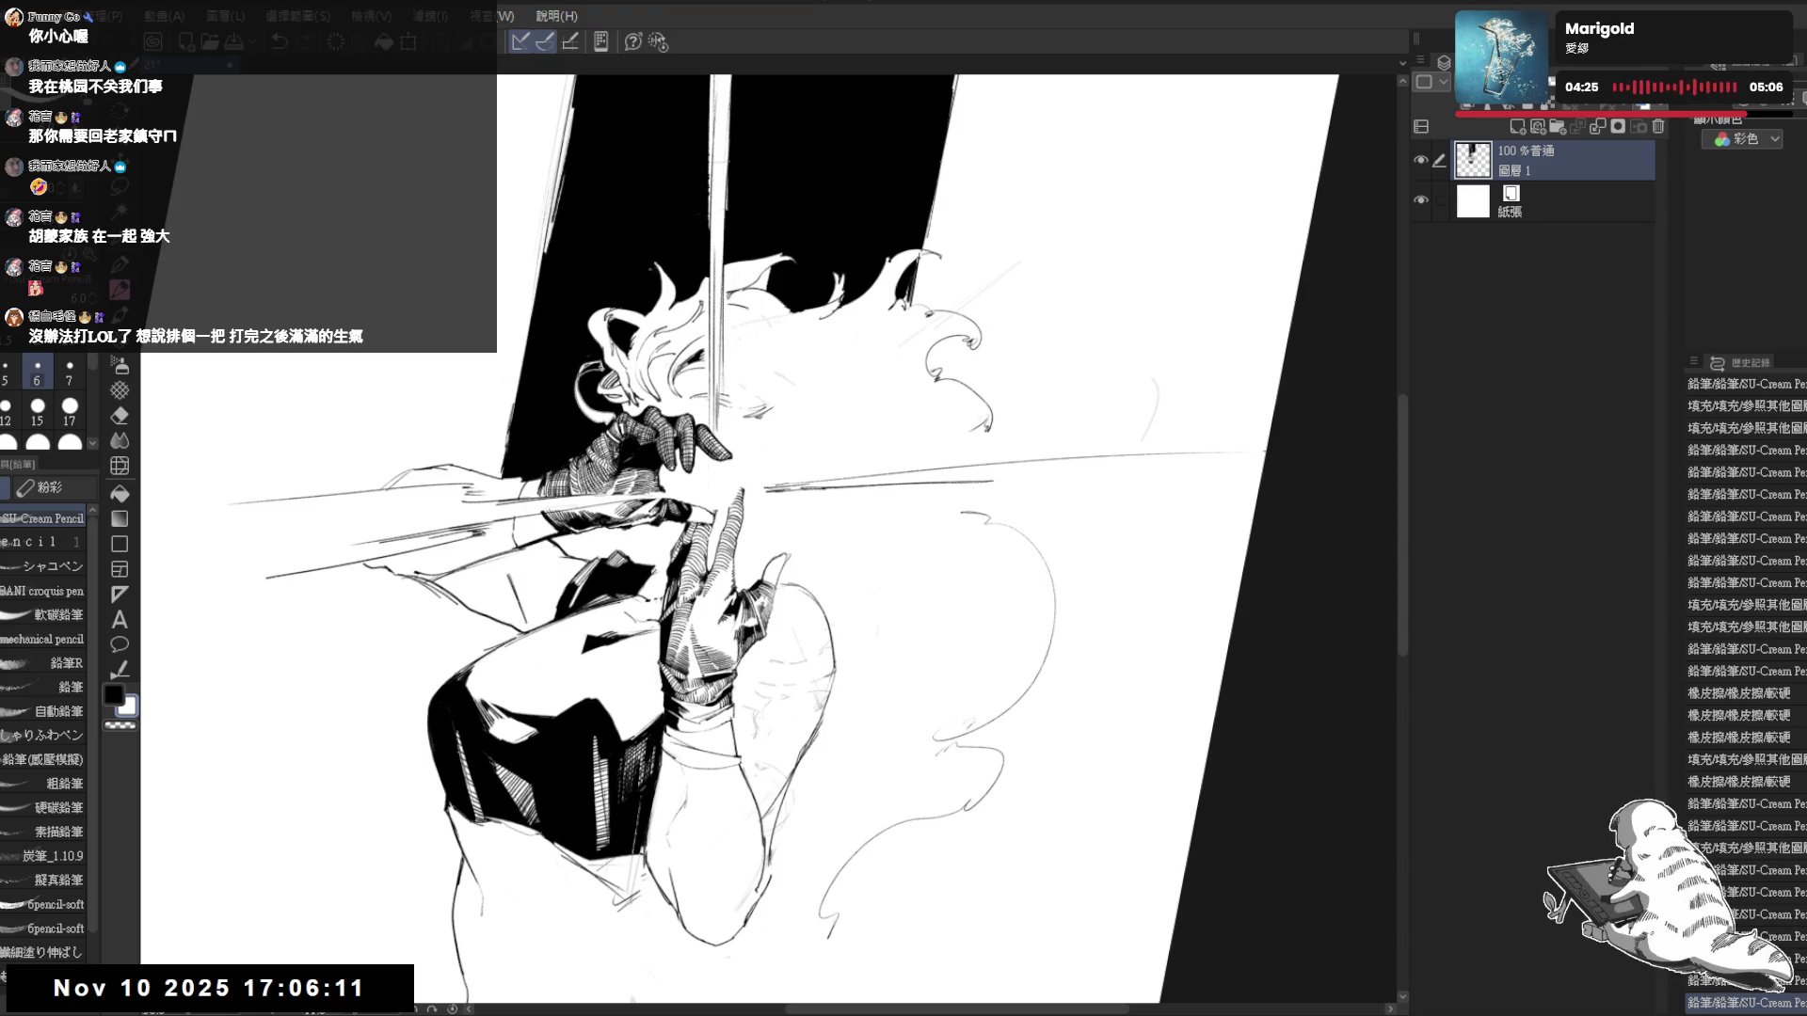
key("g")
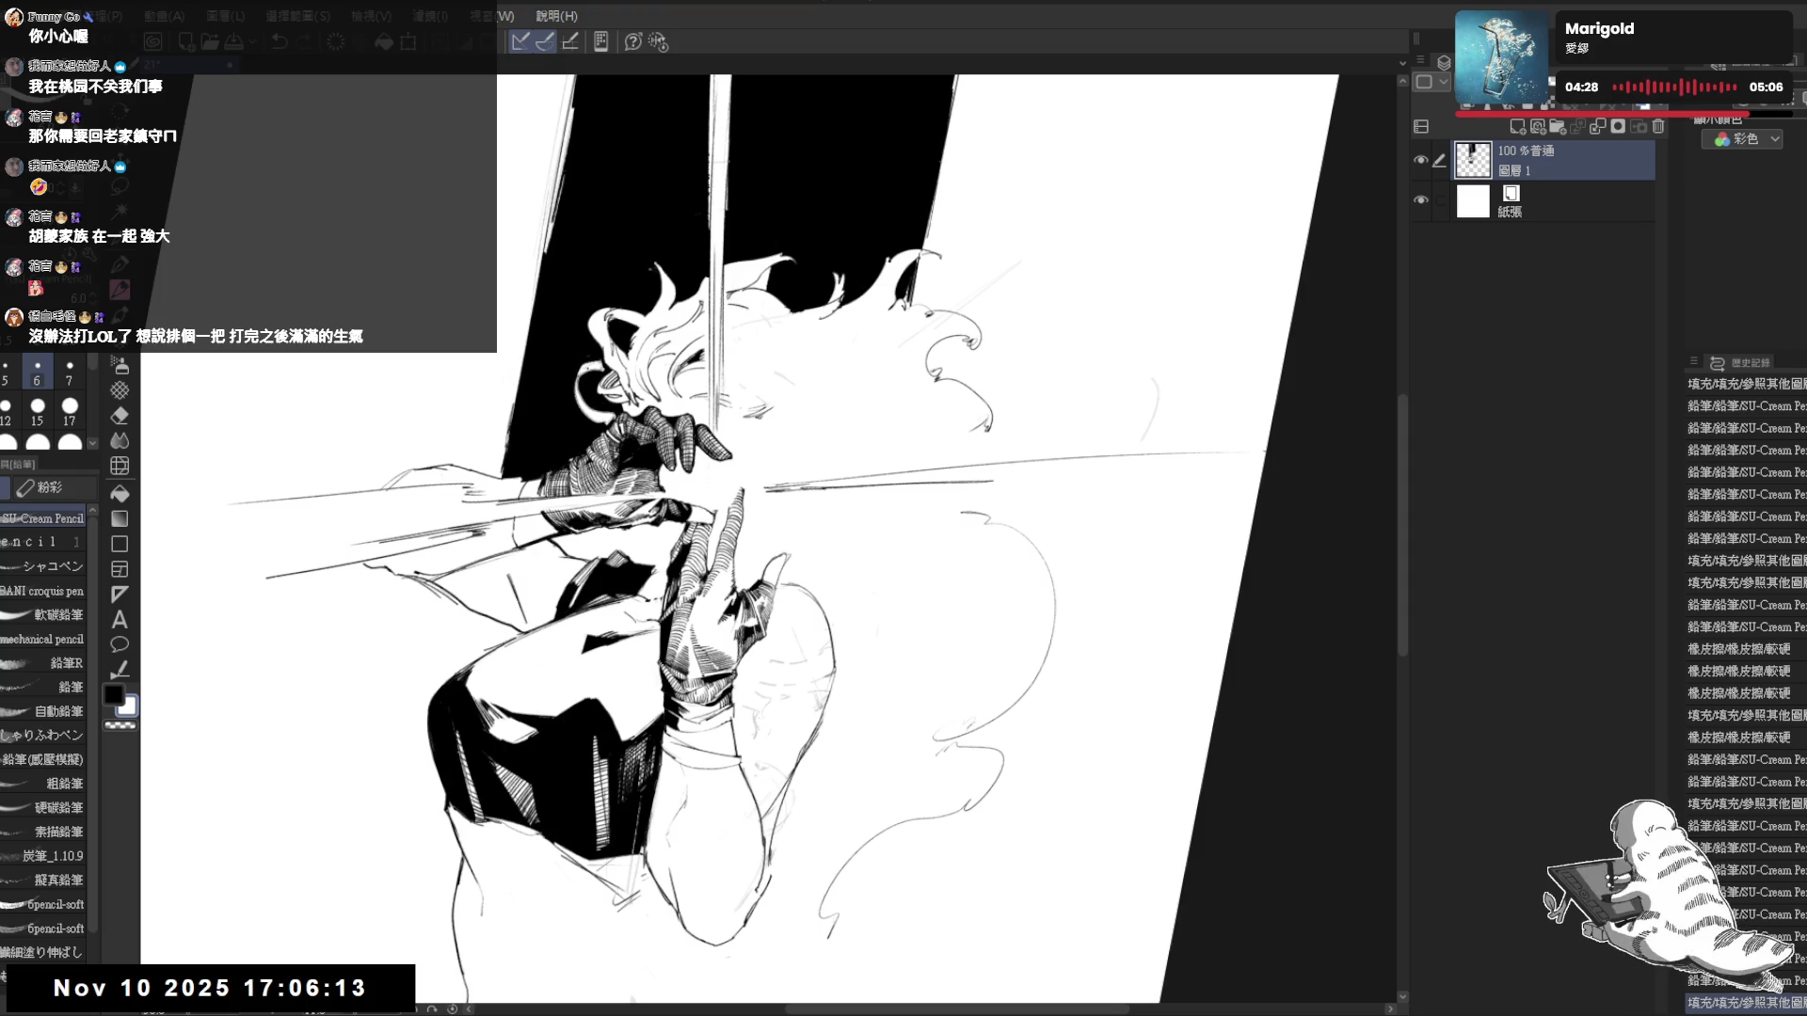
left_click_drag(603, 419, 563, 396)
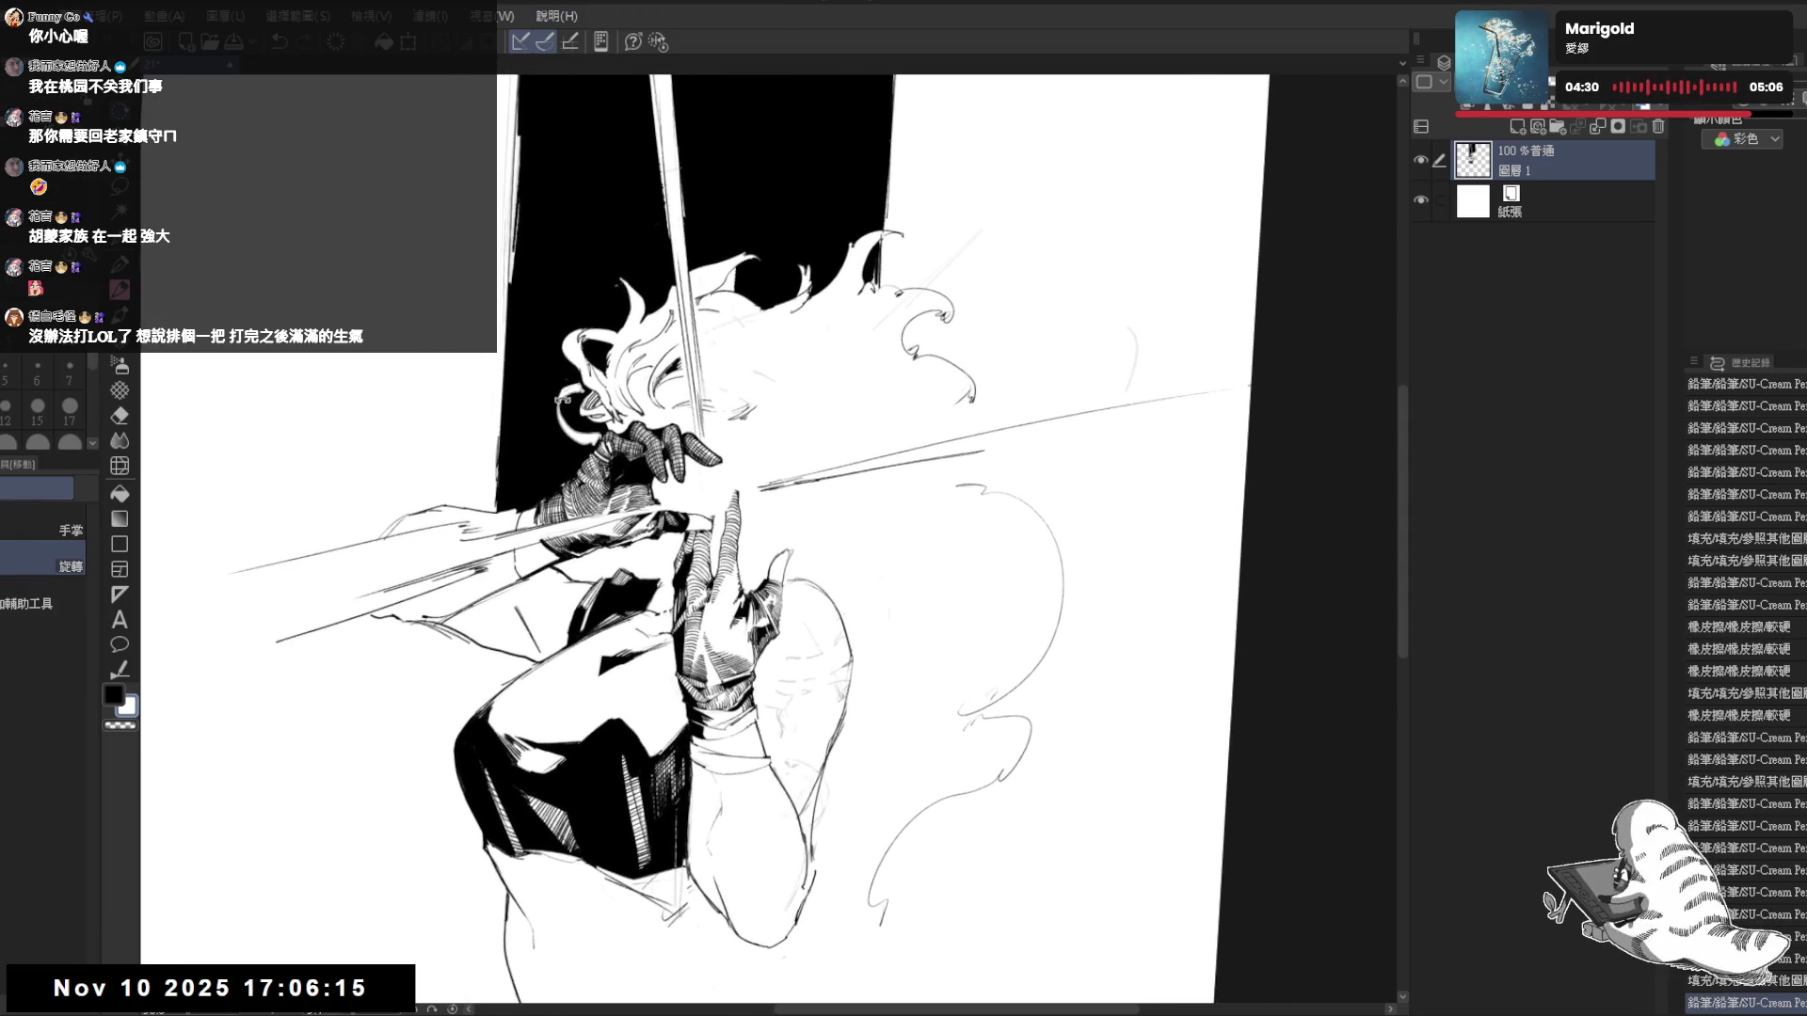
- Undo the last hatching strokes and fill that area instead
key("p")
key("ctrl+z")
key("ctrl+z")
key("ctrl+z")
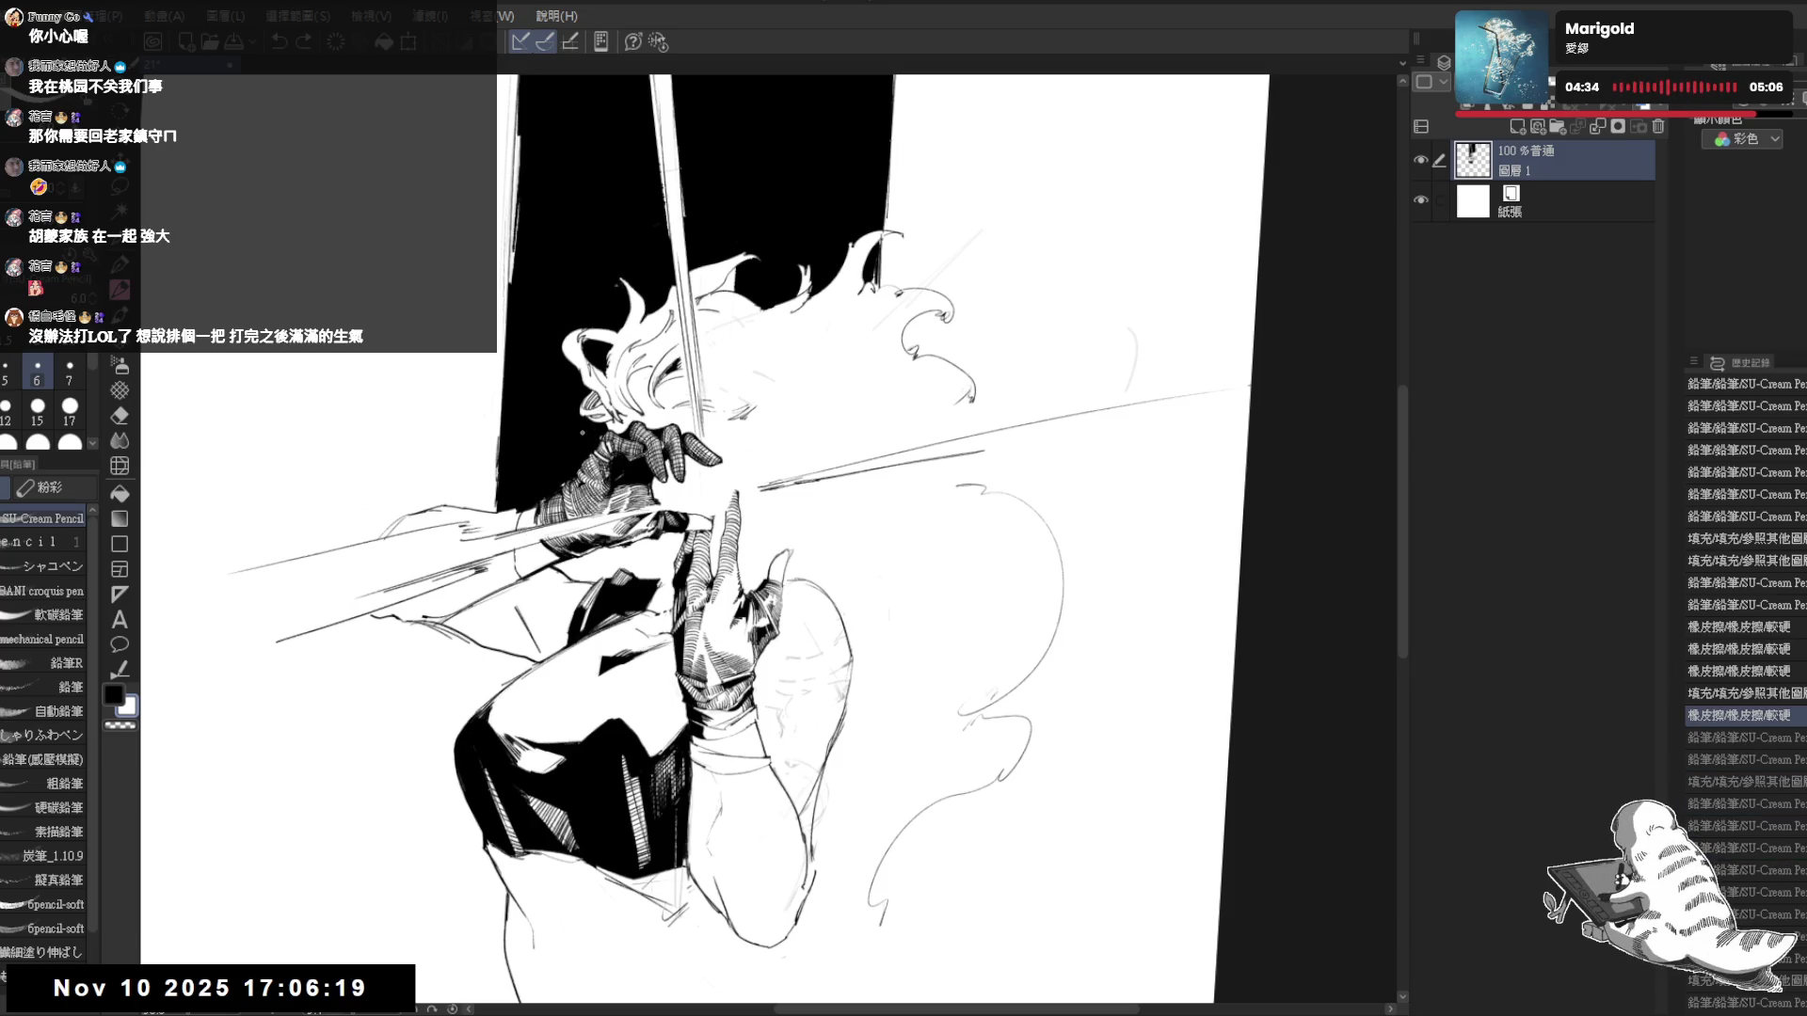
key("g")
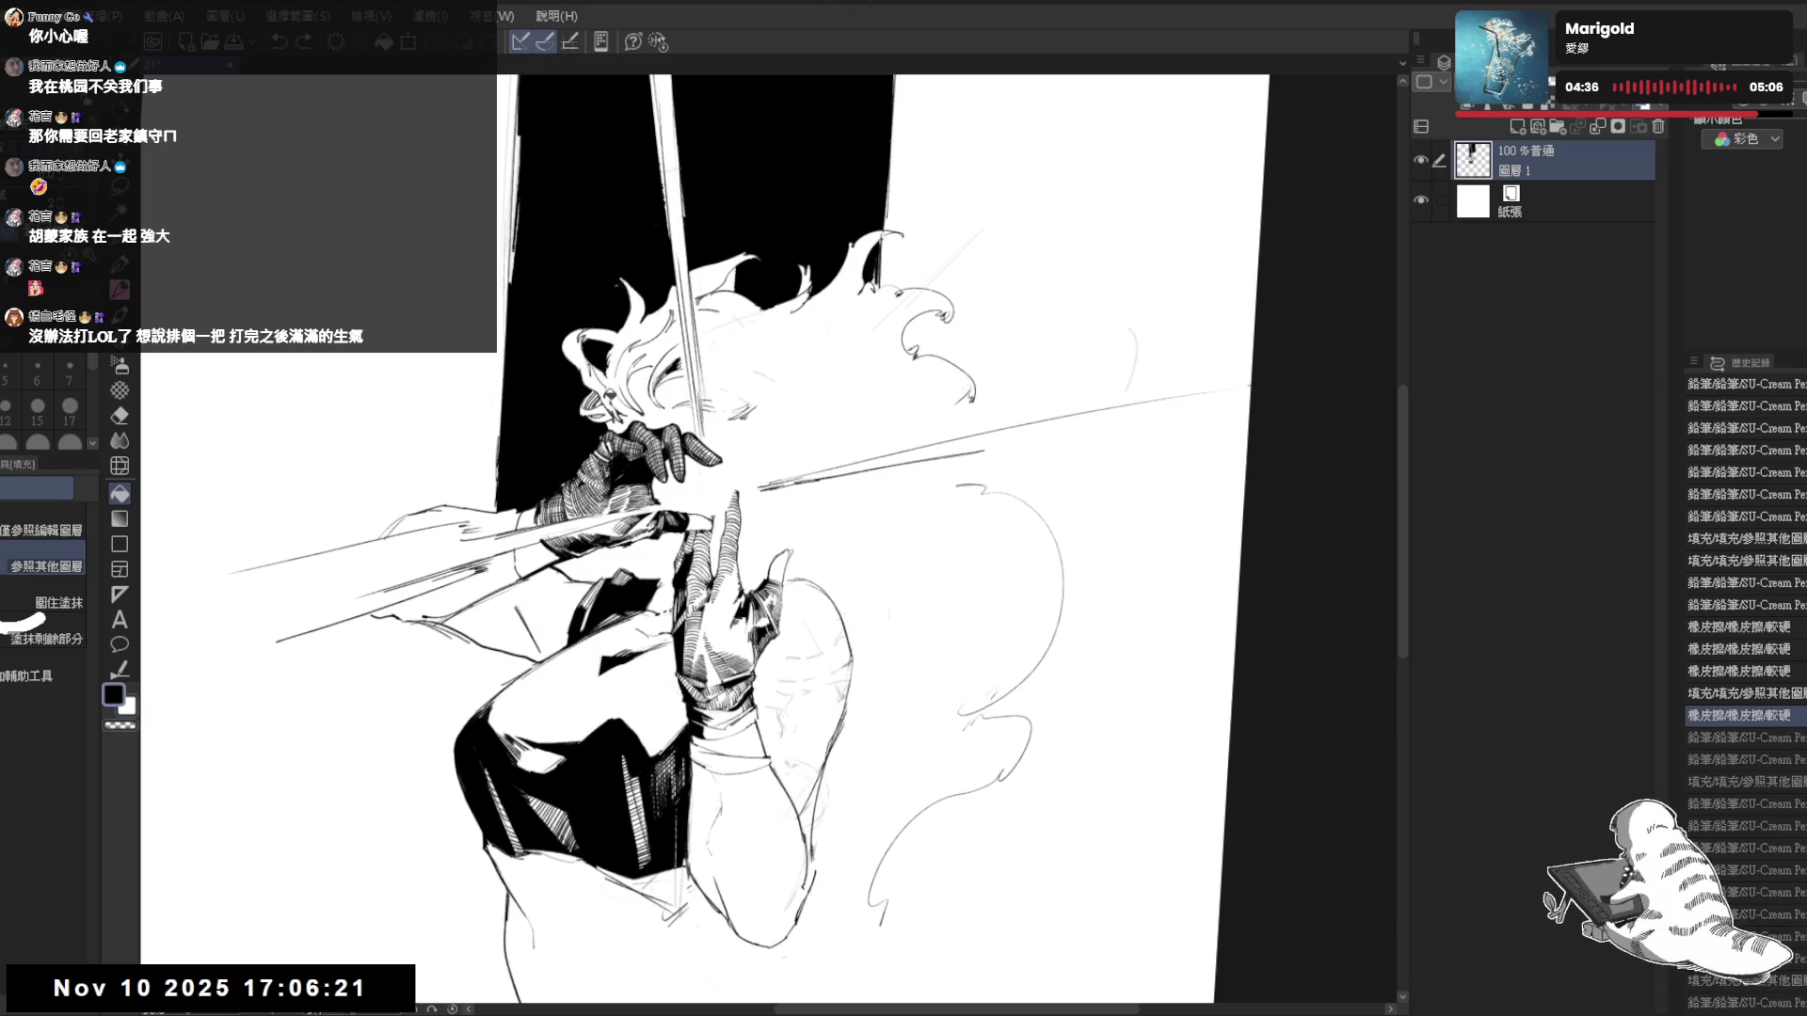
left_click(607, 394)
- Add light white touch-up strokes near the figure's back
key("p")
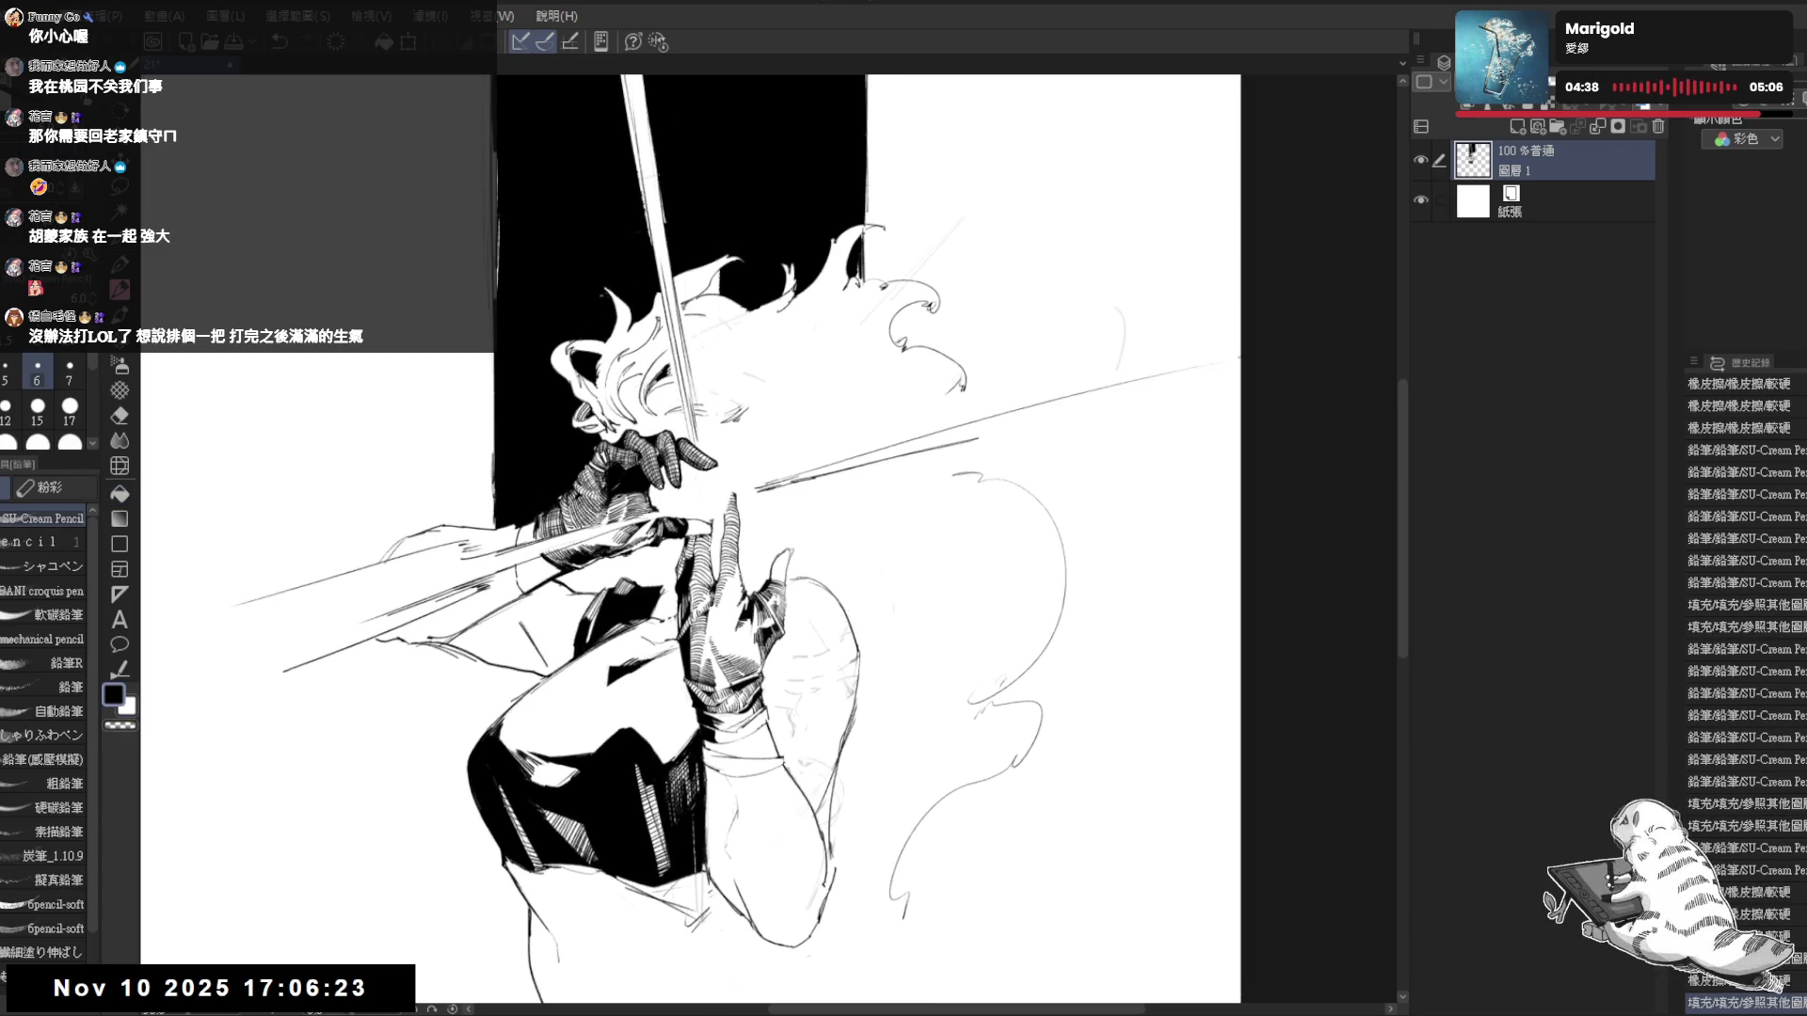
key("x")
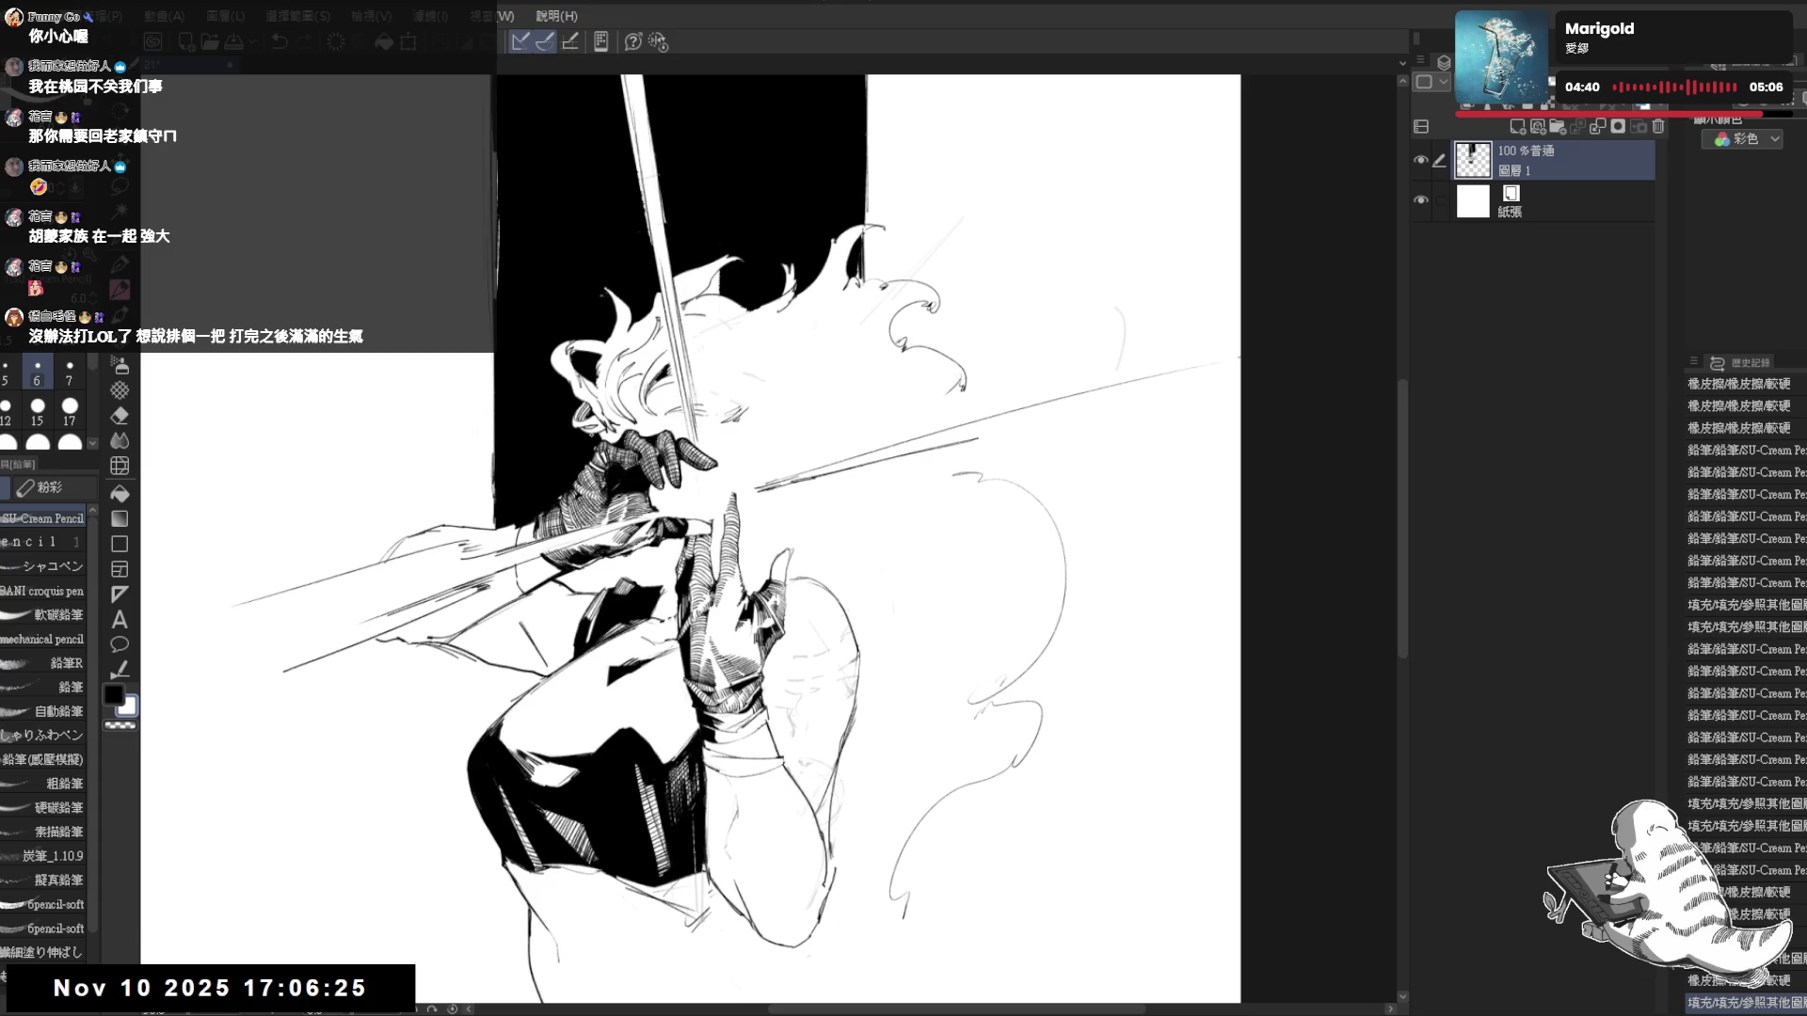
left_click_drag(560, 390, 546, 435)
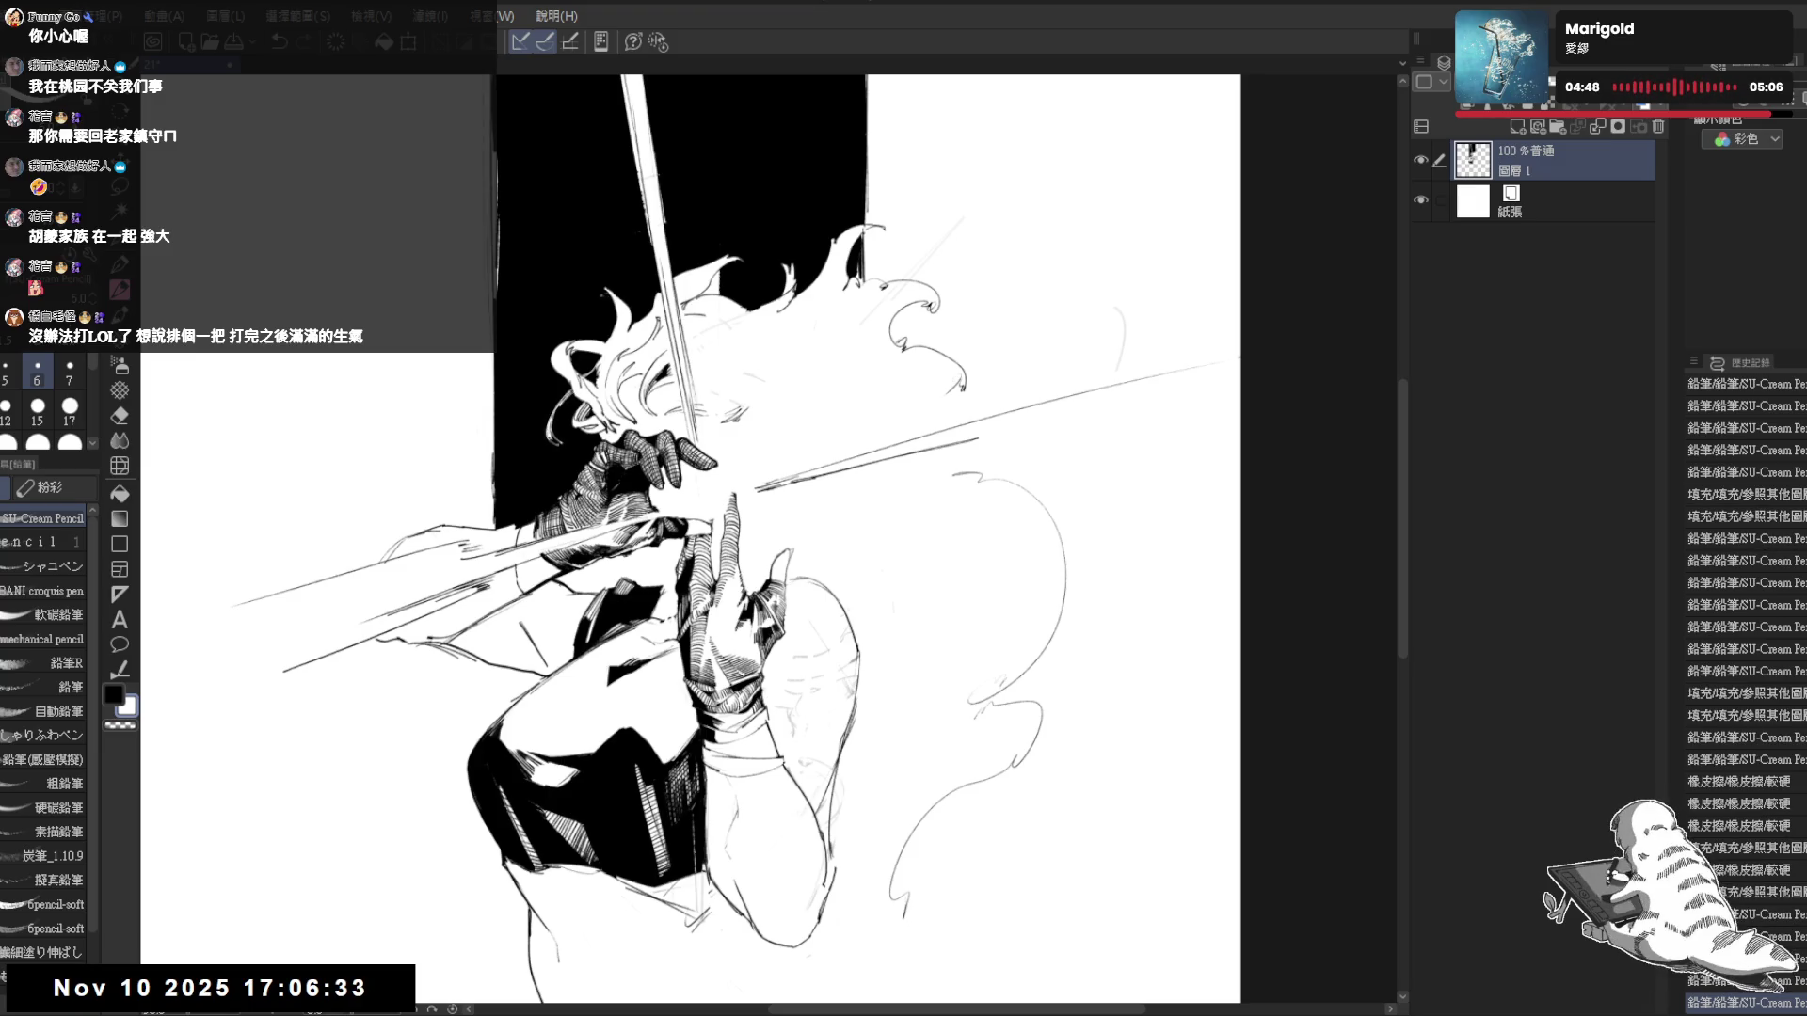
left_click(569, 450)
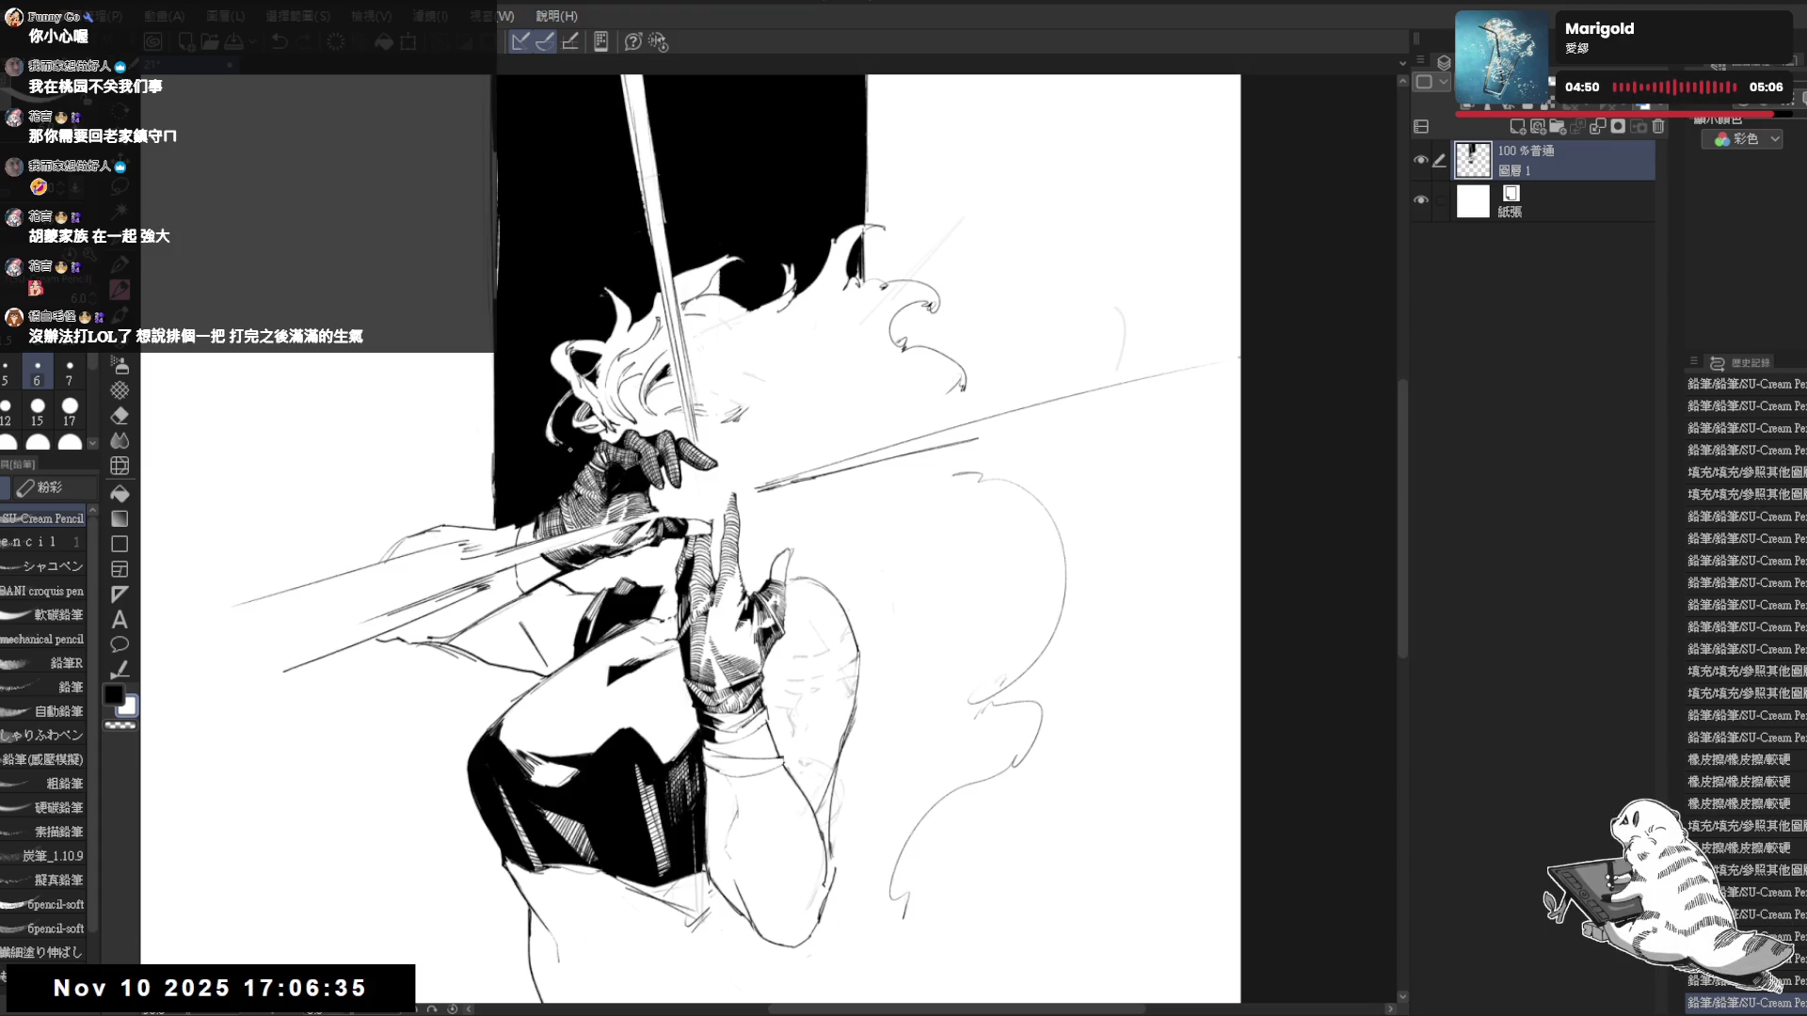
key("h")
key("minus")
key("minus")
key("p")
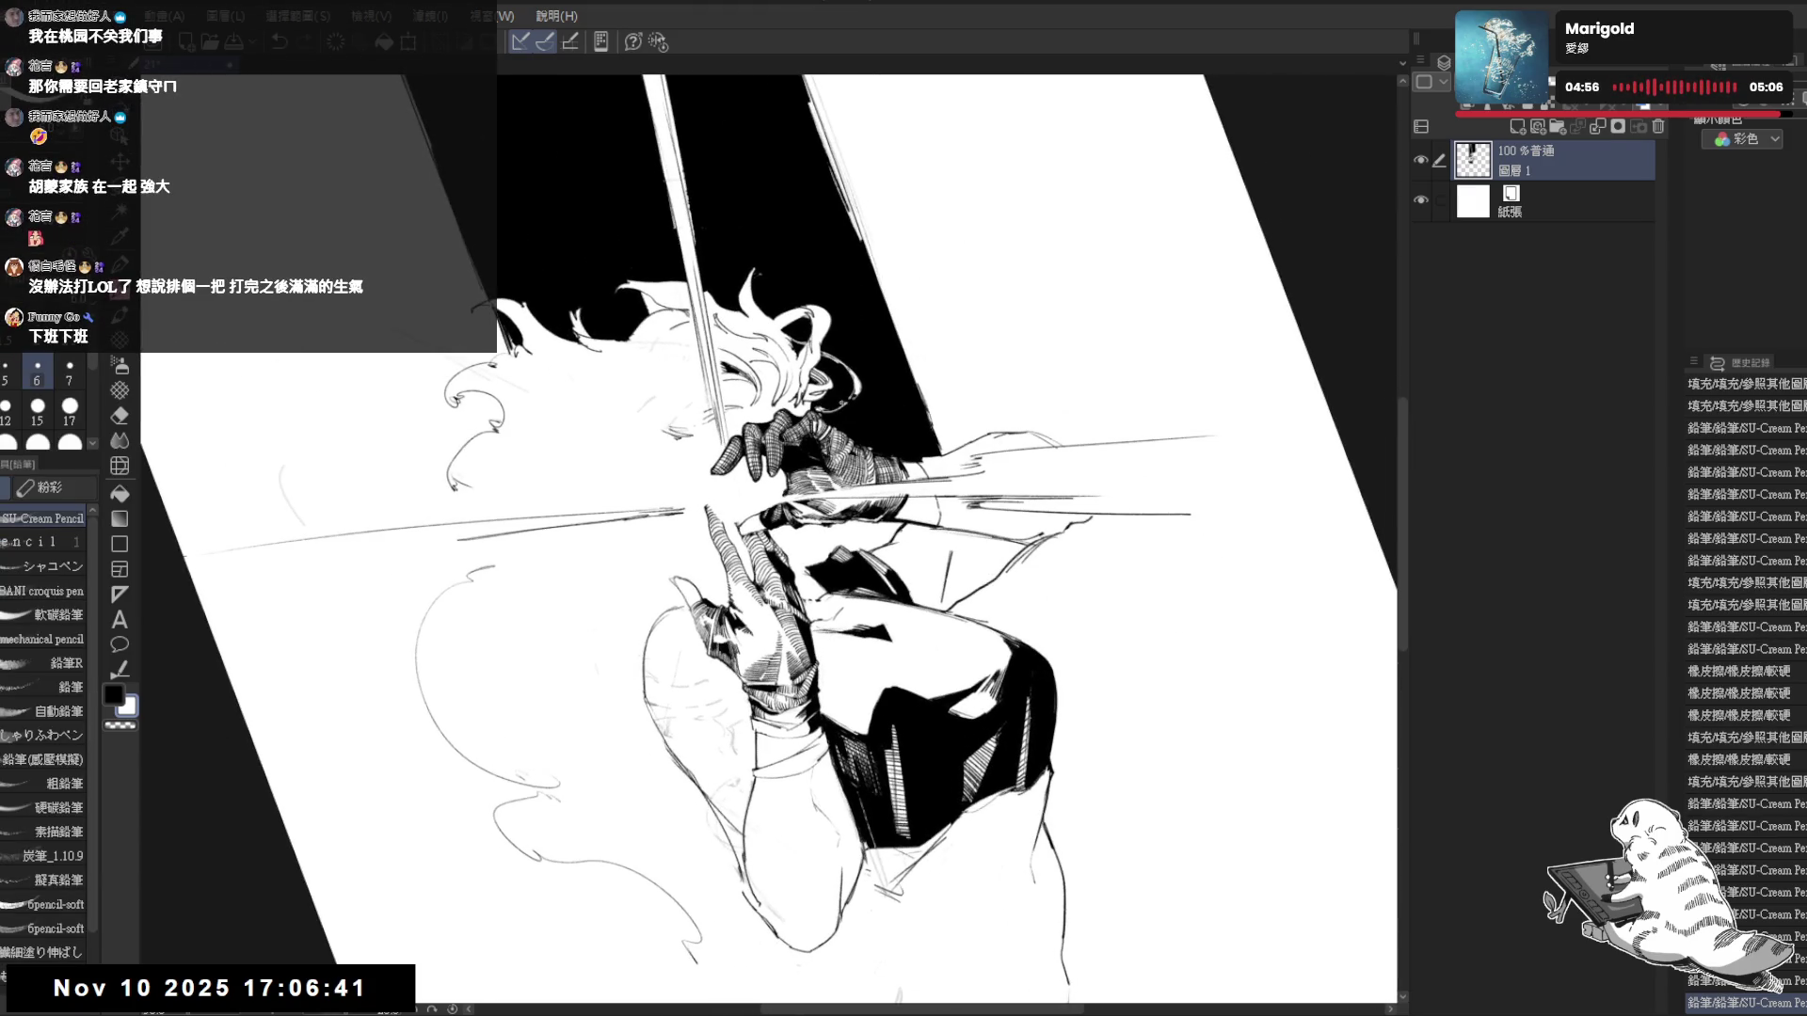
- Undo the four most recent small strokes
left_click_drag(1035, 565, 998, 414)
left_click_drag(882, 253, 867, 297)
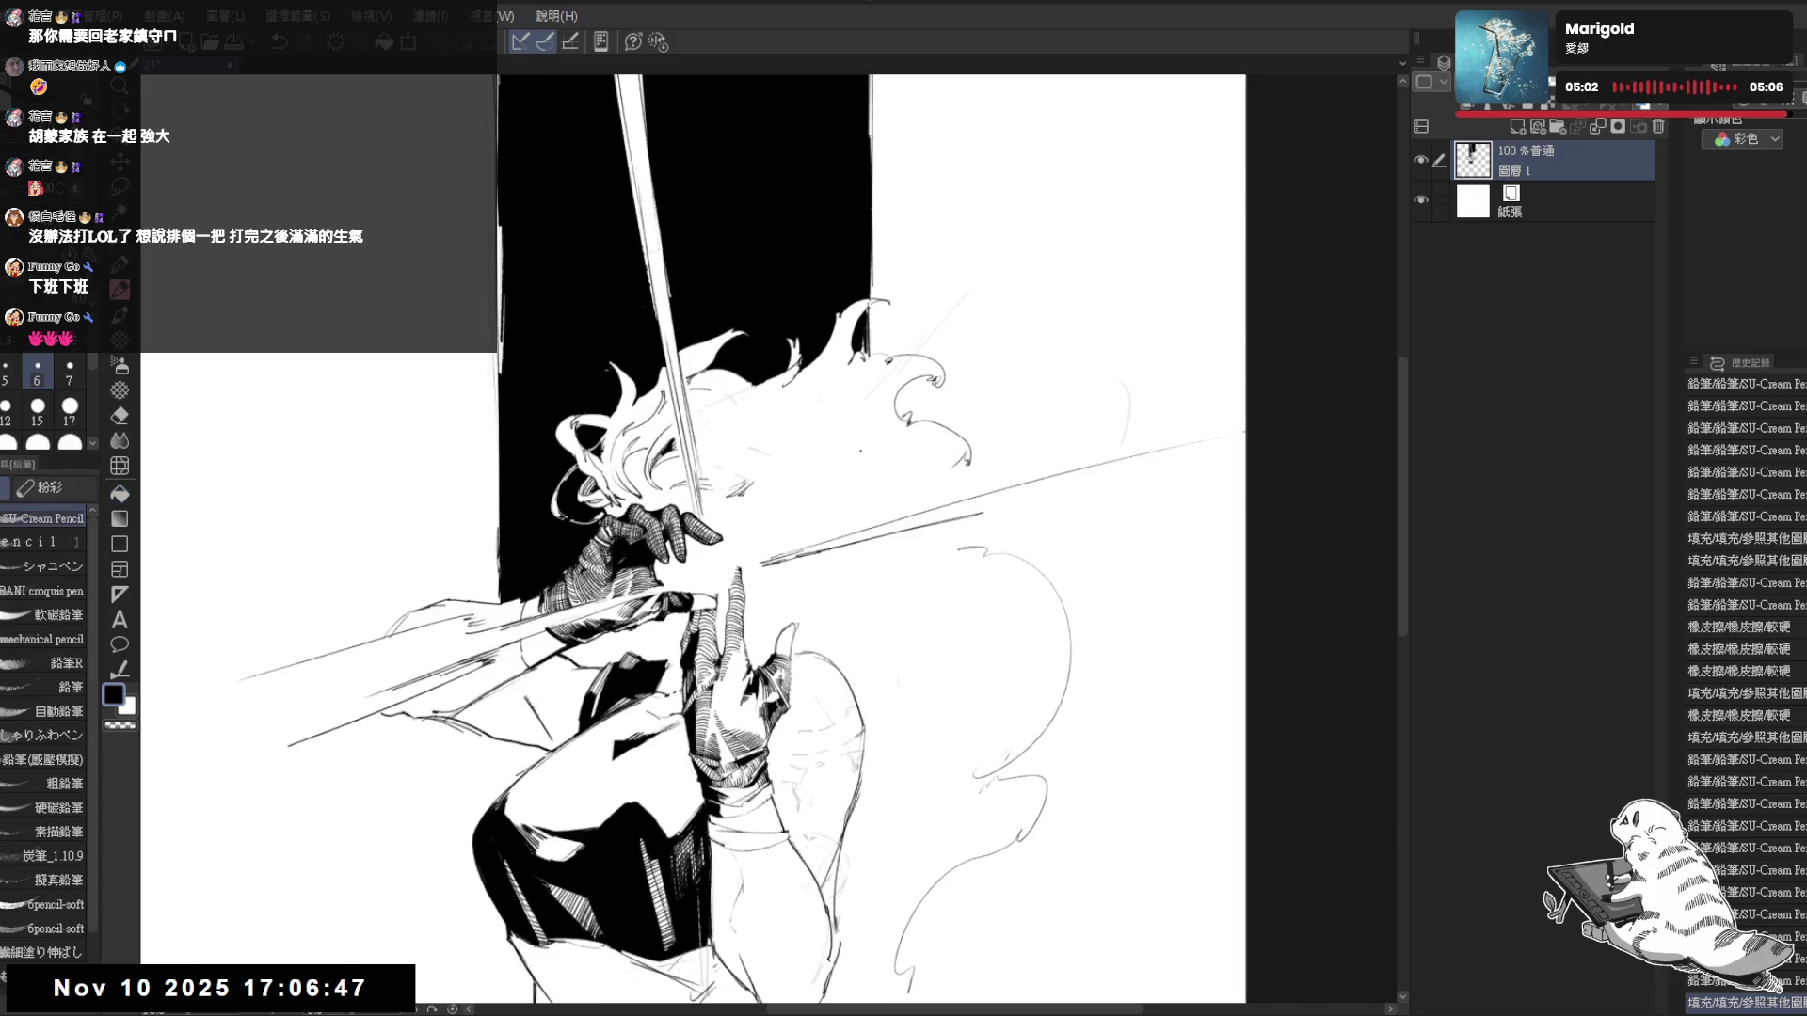
left_click_drag(706, 362, 825, 390)
left_click_drag(621, 405, 581, 440)
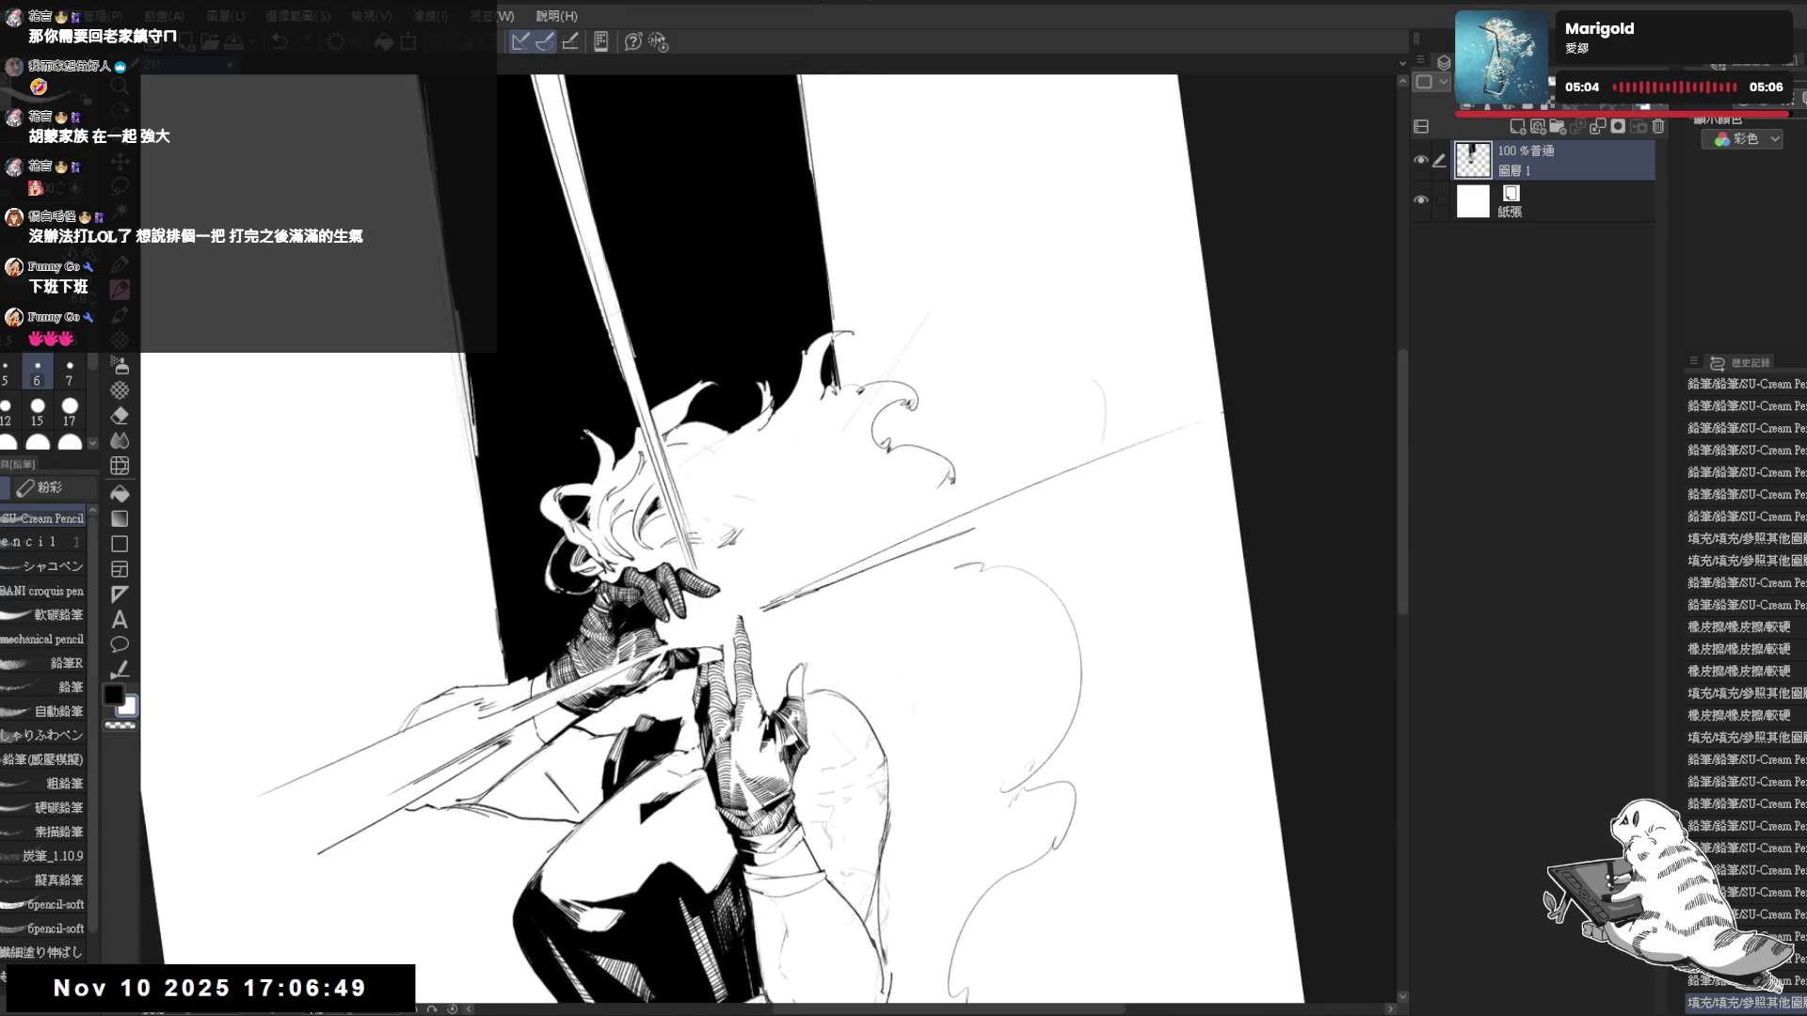
mouse_move(580, 446)
left_mouse_down()
mouse_move(621, 414)
mouse_move(583, 444)
mouse_move(610, 442)
left_mouse_up()
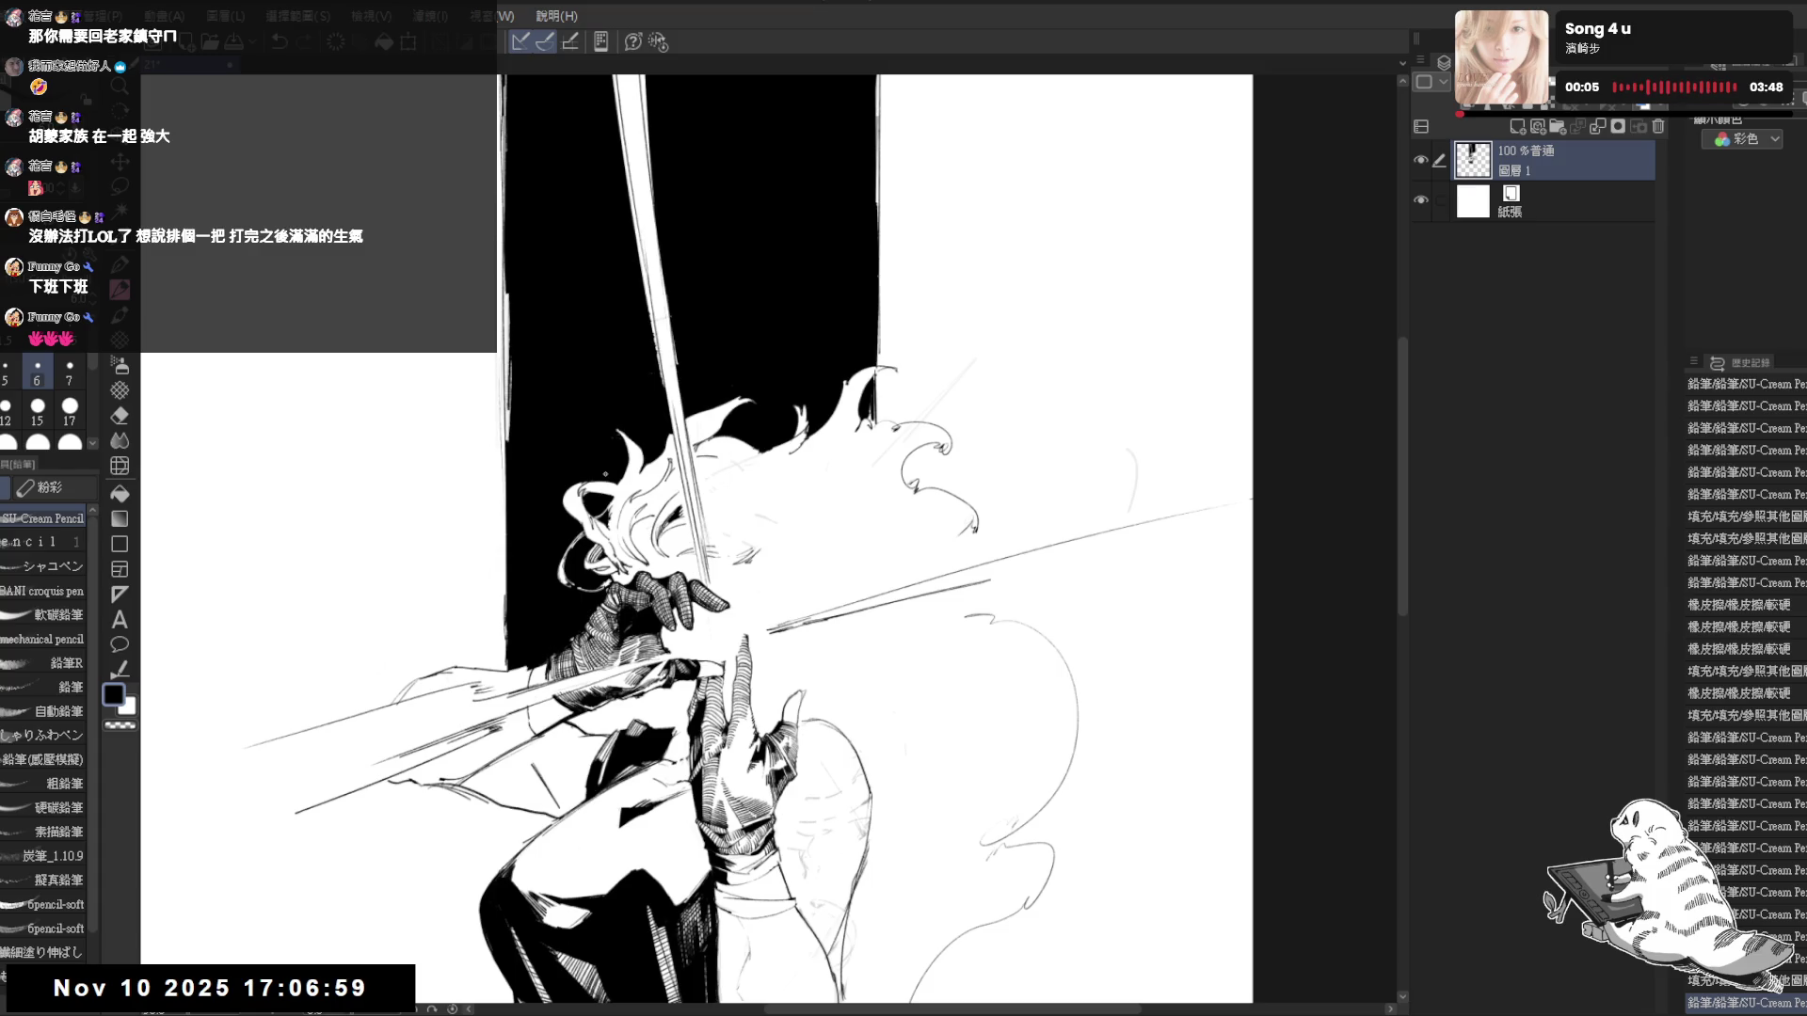
key("minus")
key("minus")
key("minus")
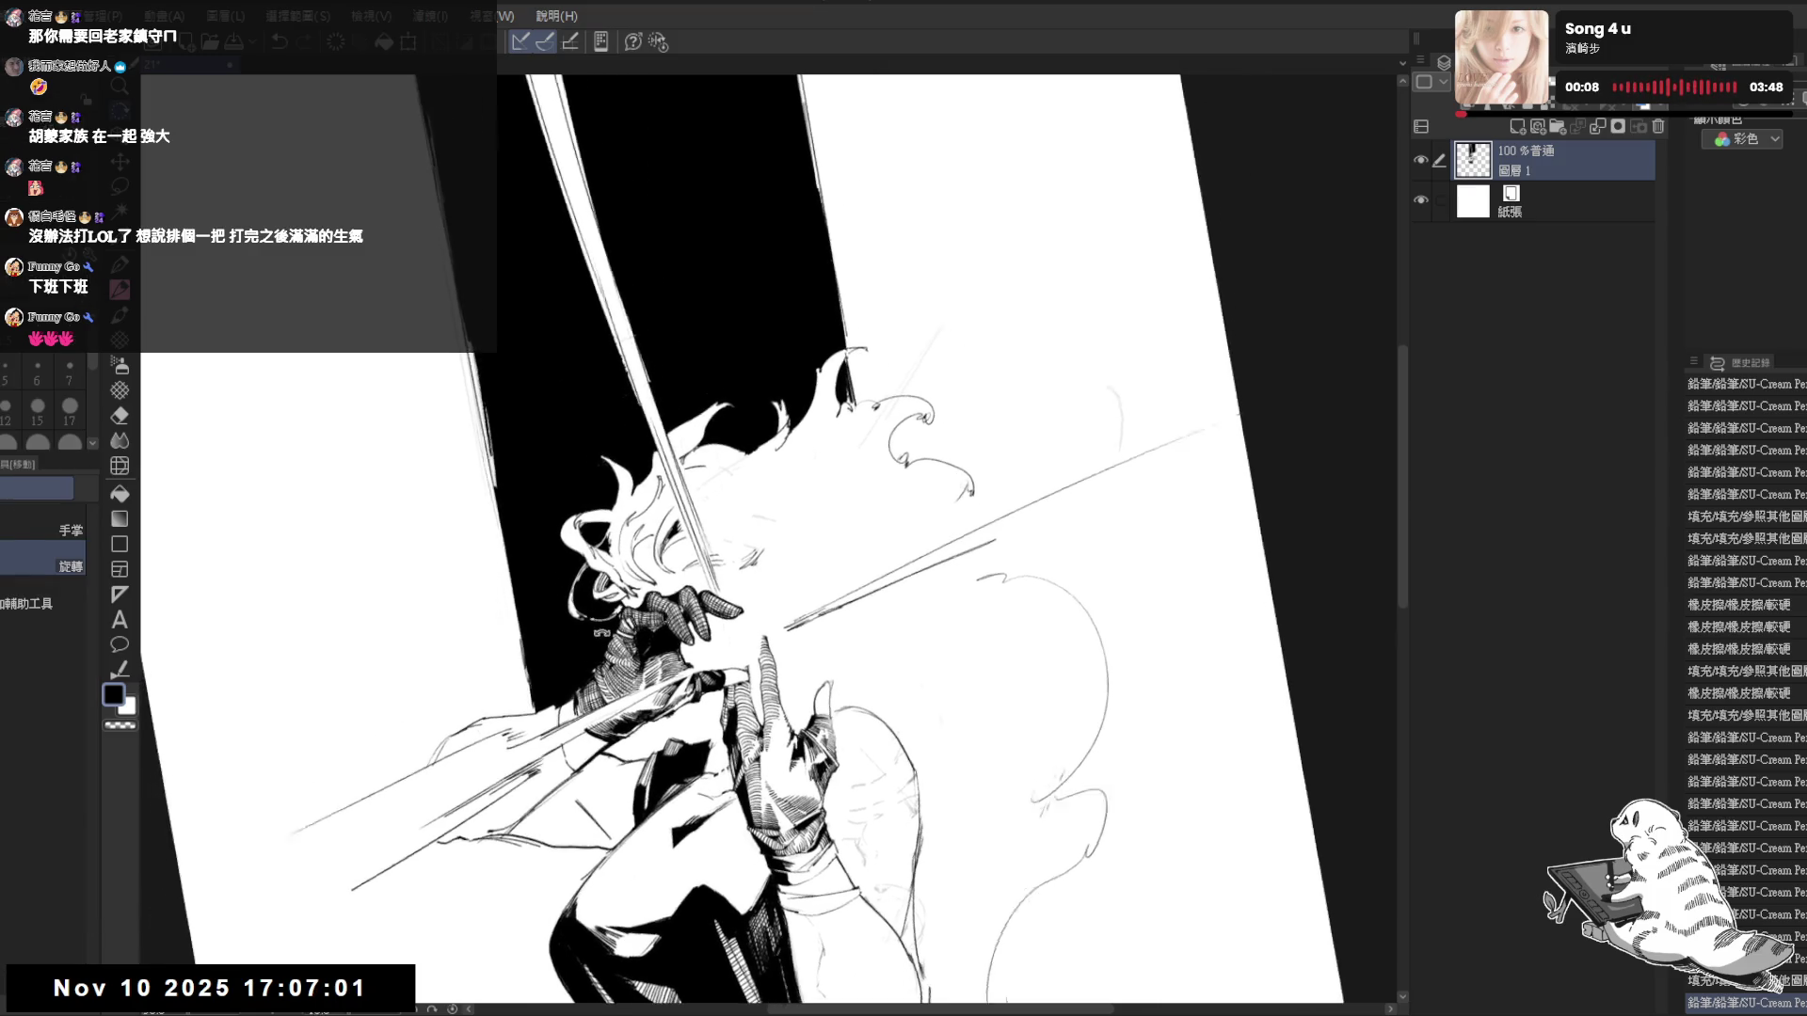
key("ctrl+z")
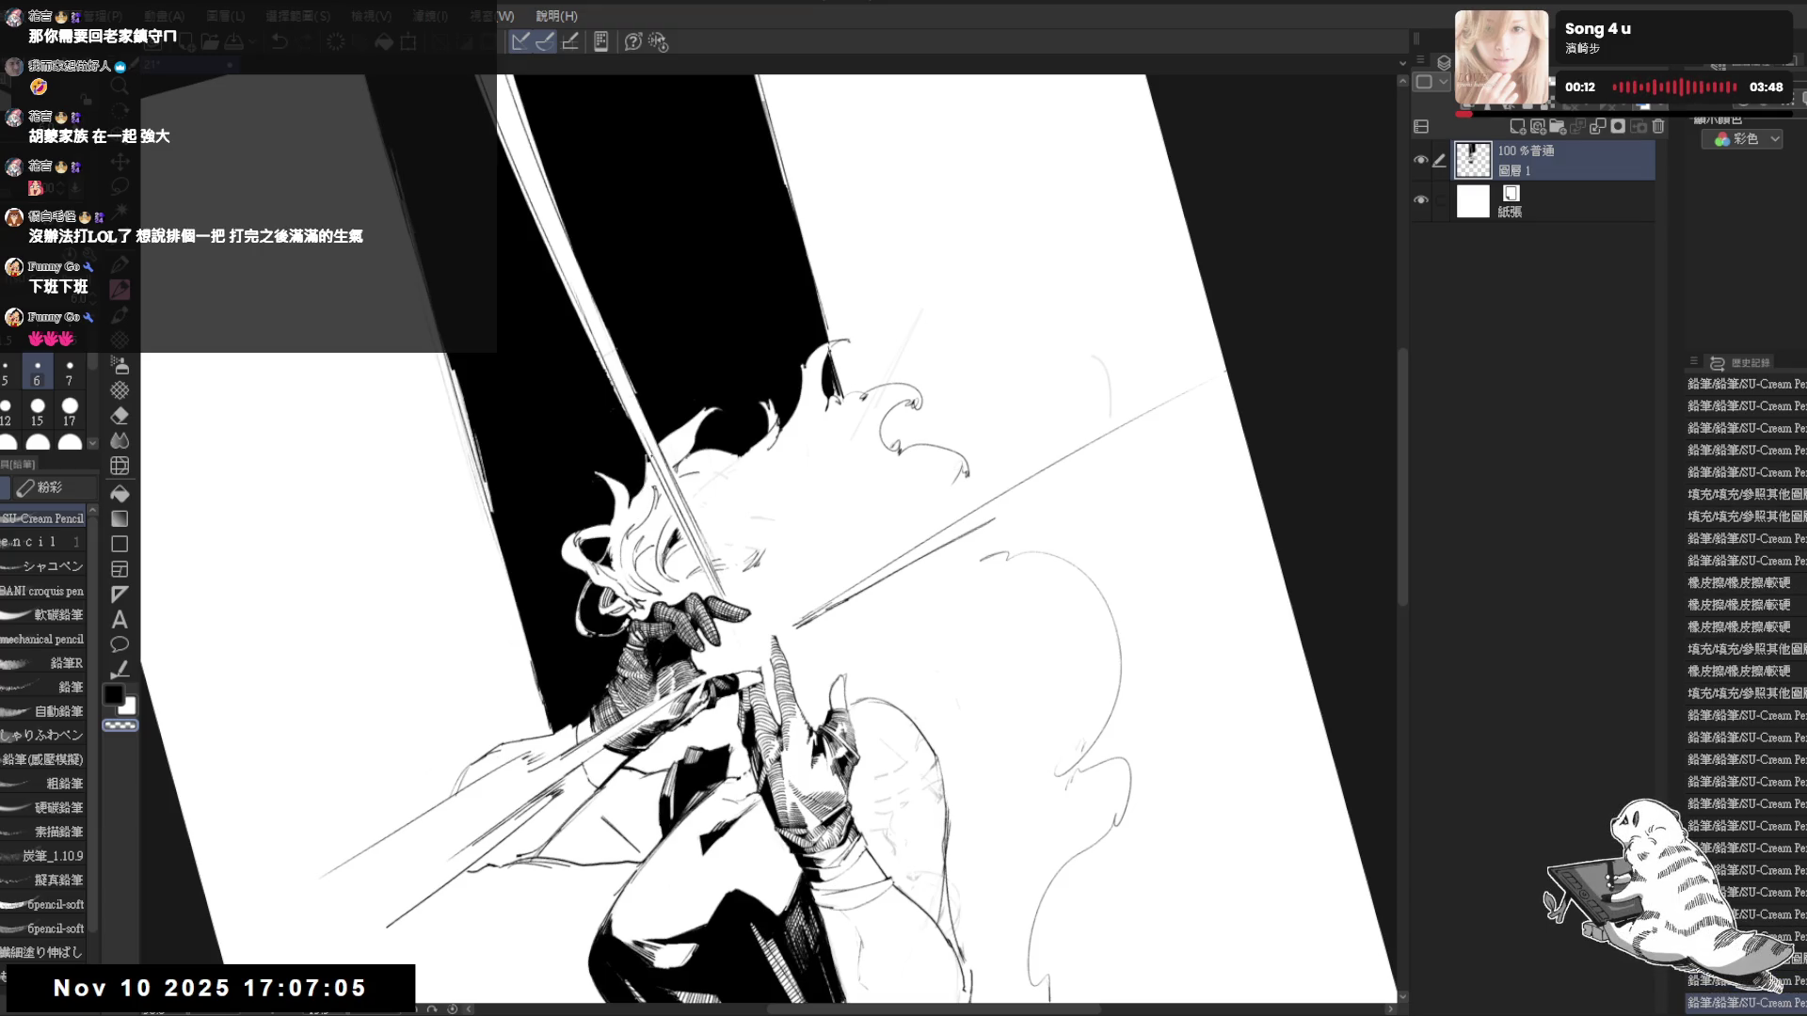
key("ctrl+z")
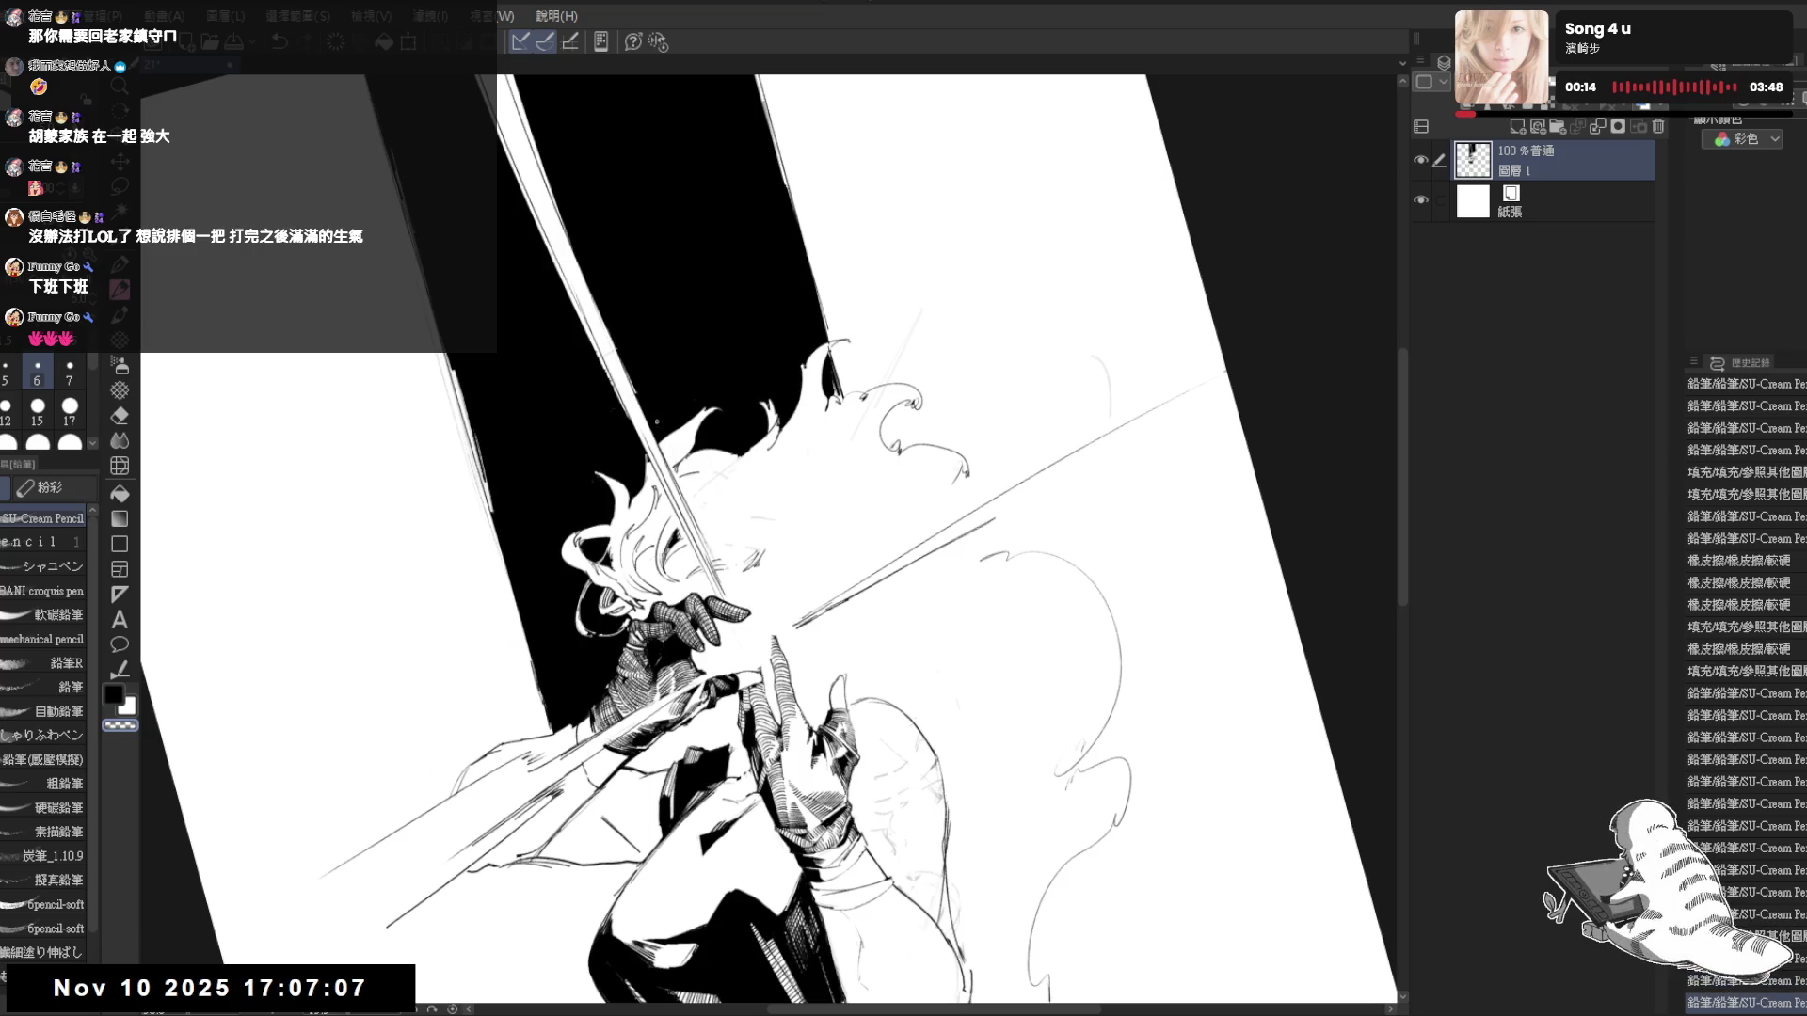
key("ctrl+z")
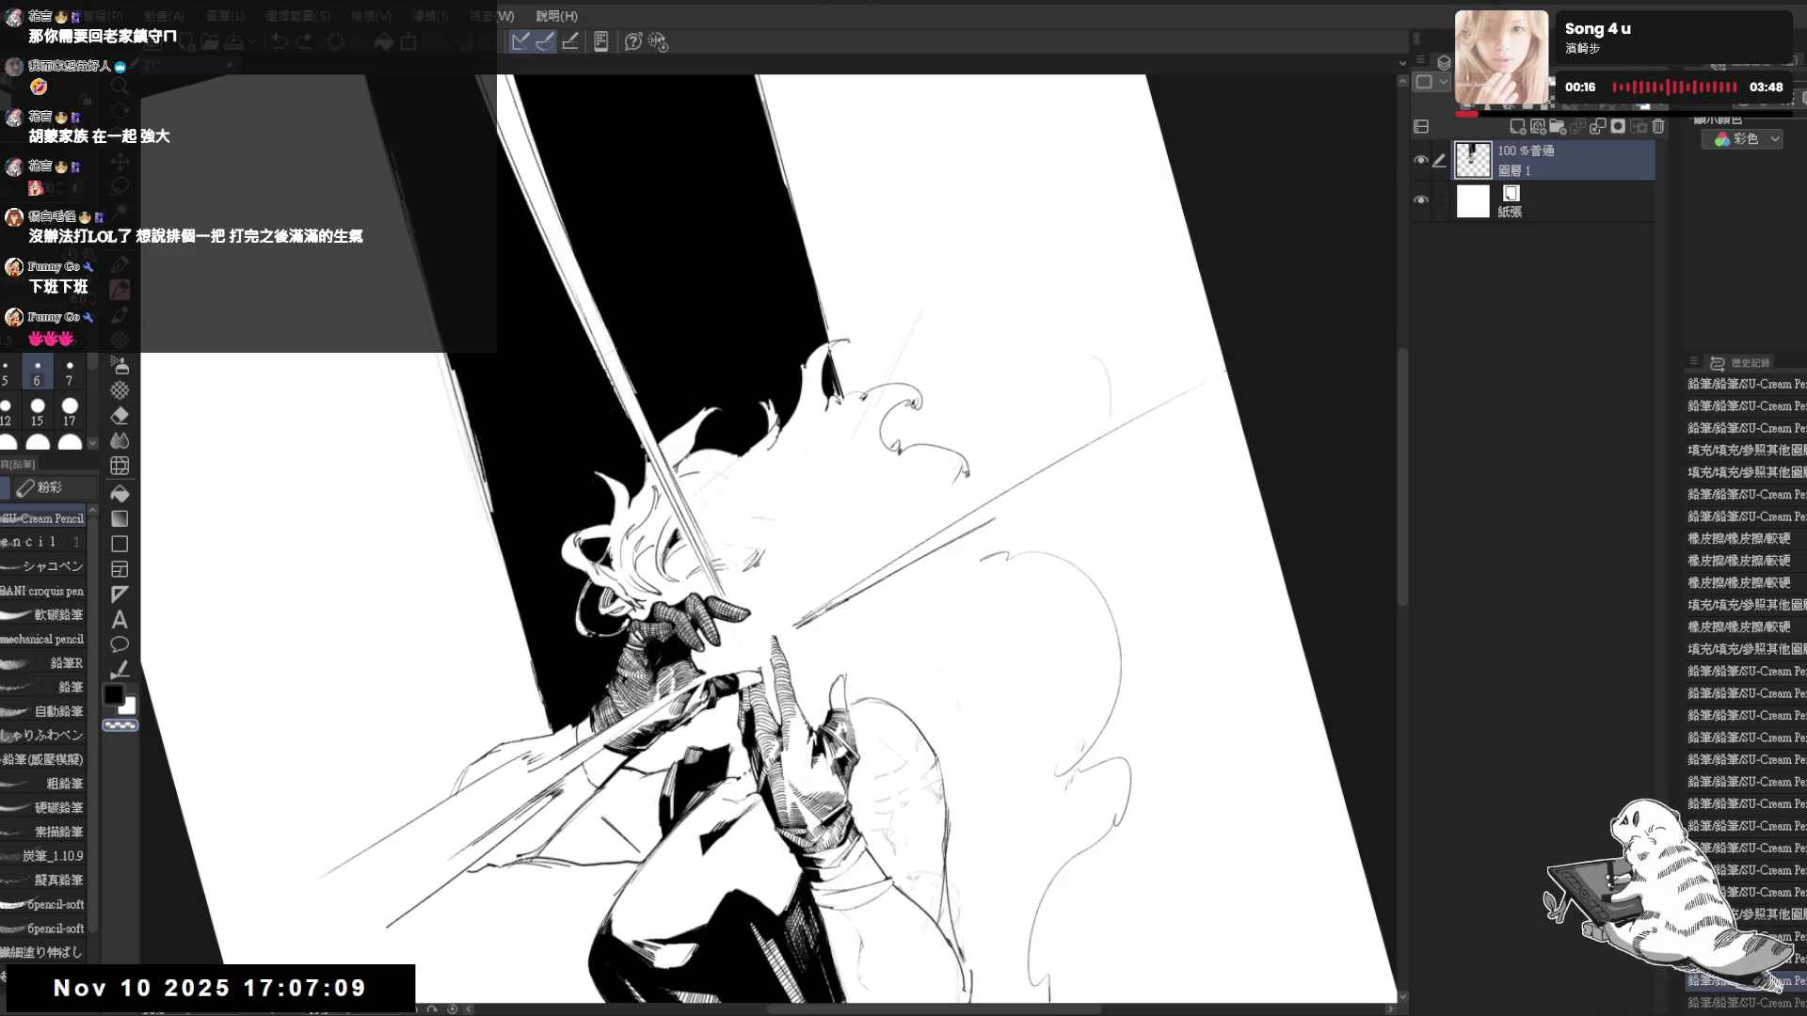
key("asciicircum")
key("asciicircum")
key("asciicircum")
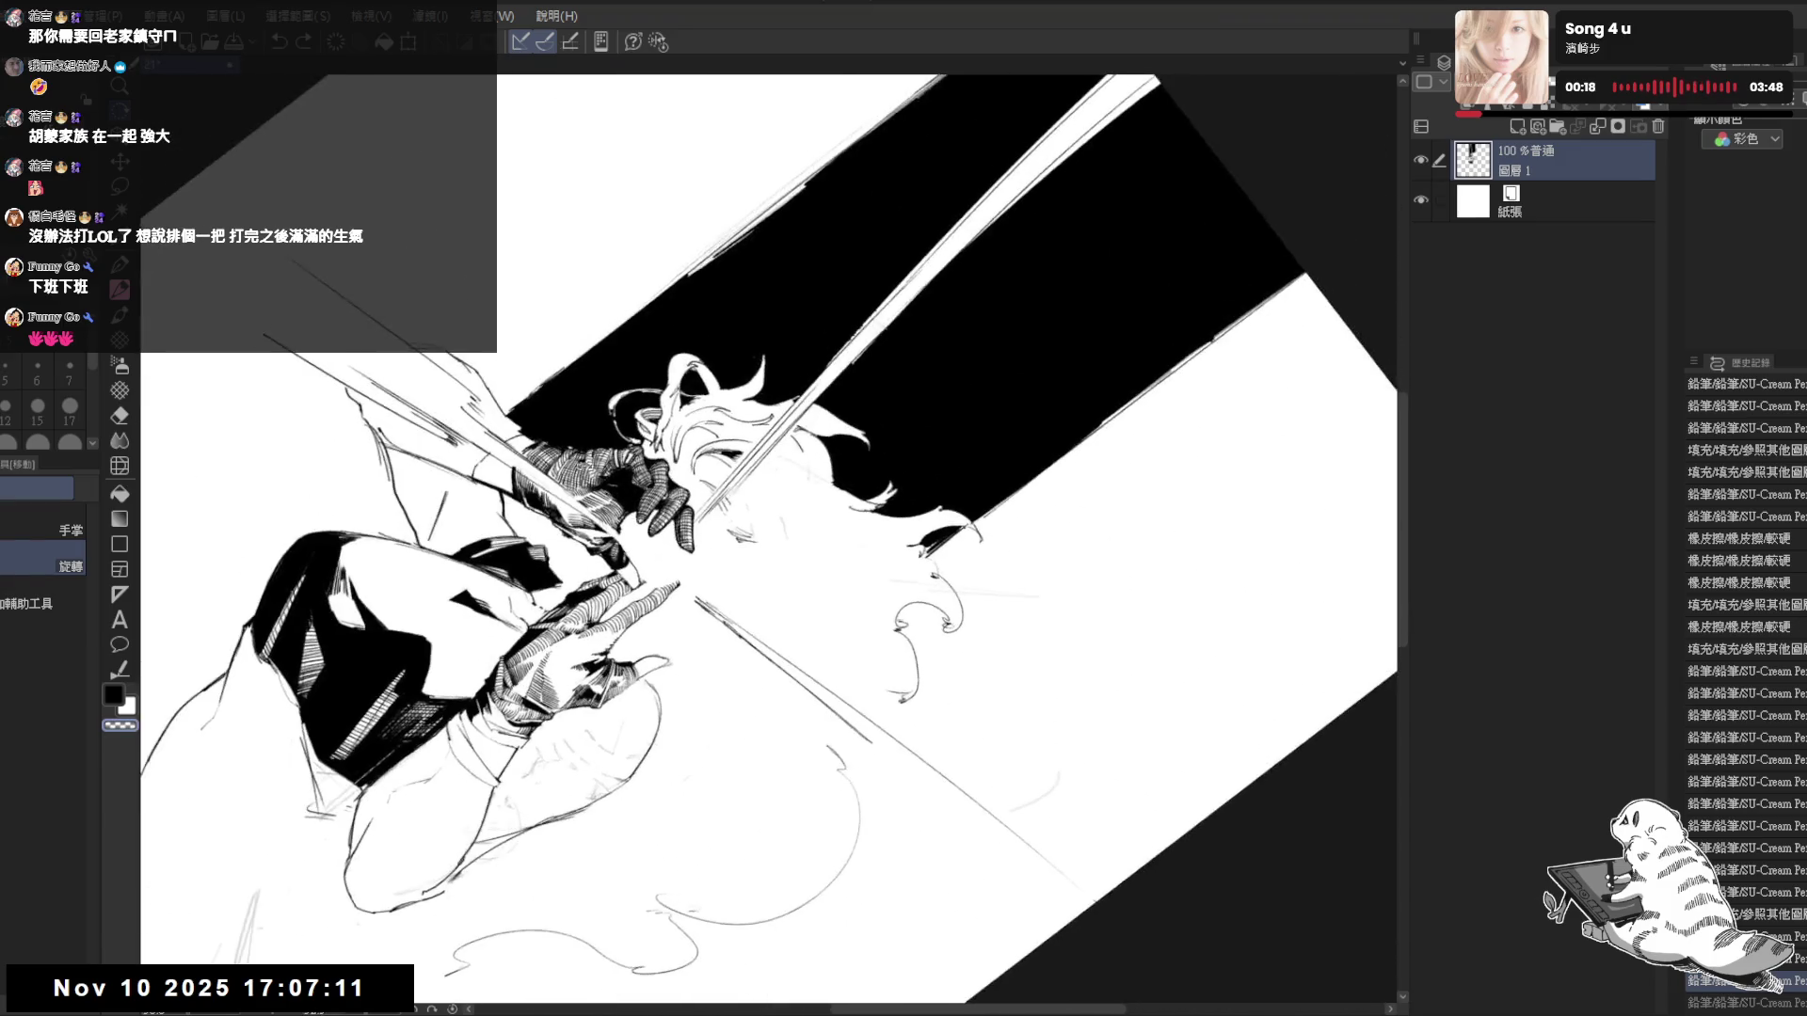
key("ctrl+z")
- Redraw two small strokes in the figure's hair
mouse_move(828, 457)
left_mouse_down()
mouse_move(846, 484)
mouse_move(836, 470)
left_mouse_up()
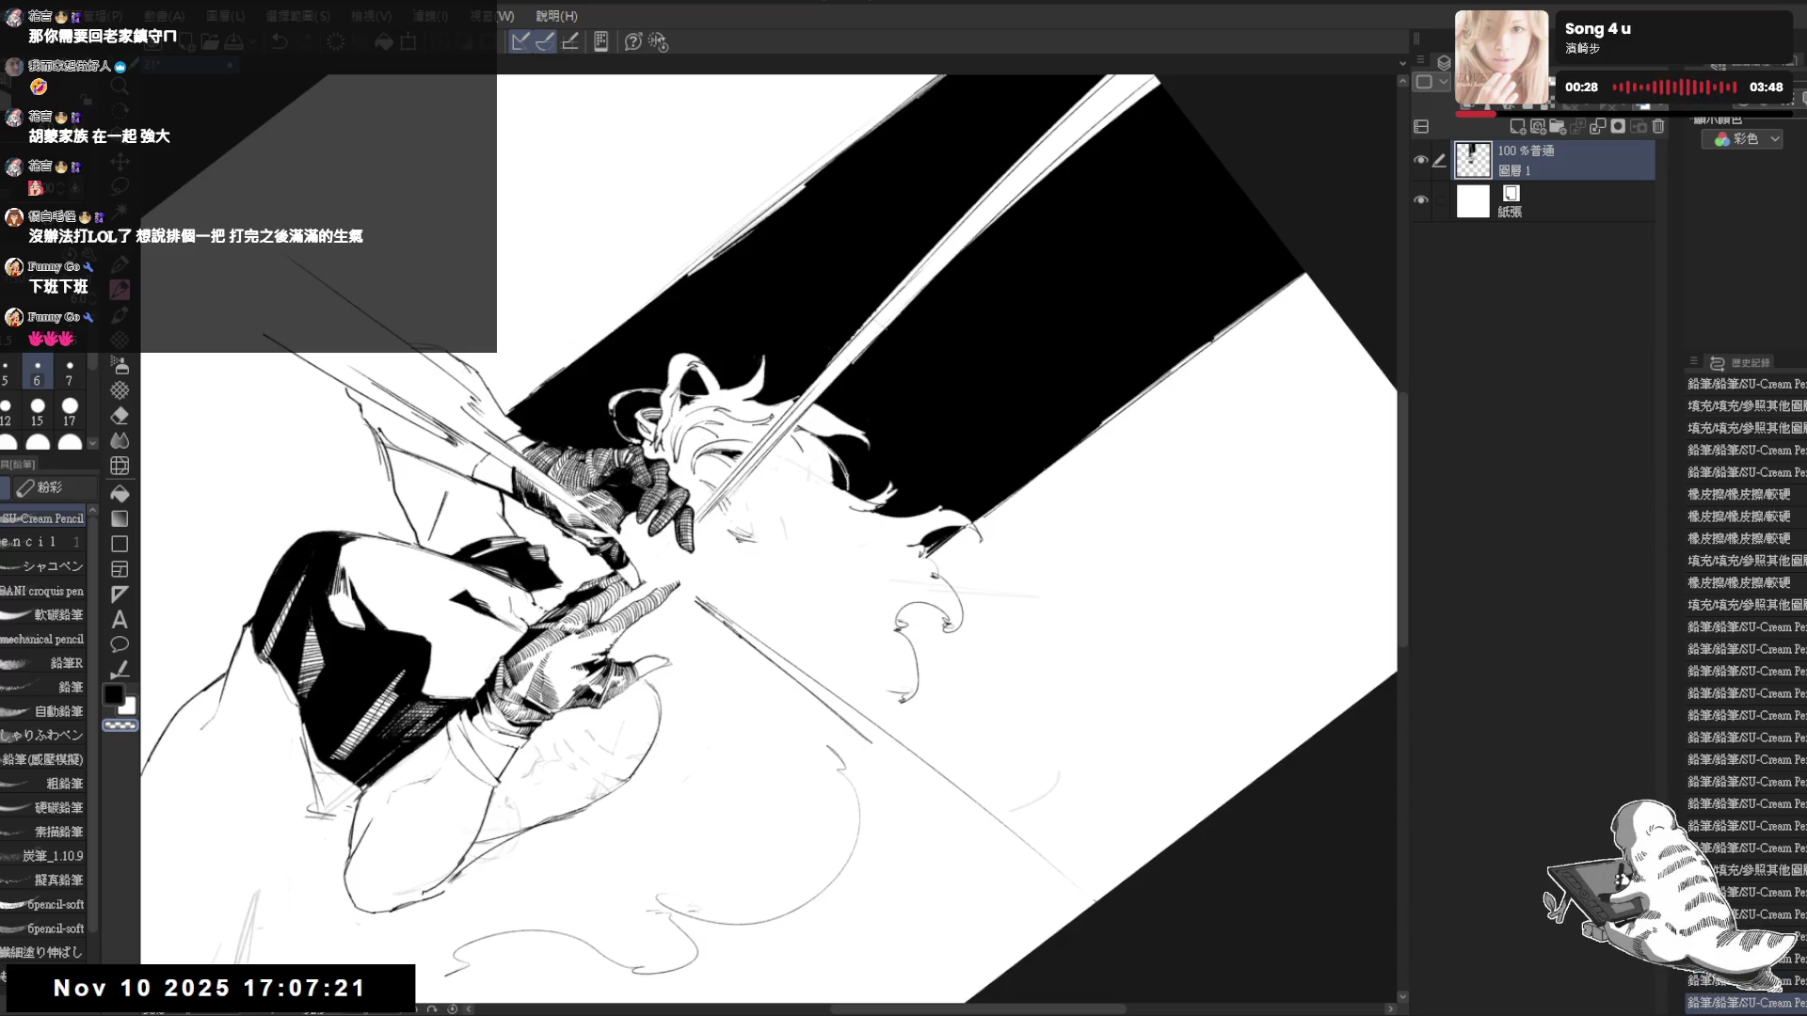
left_click_drag(843, 468, 848, 489)
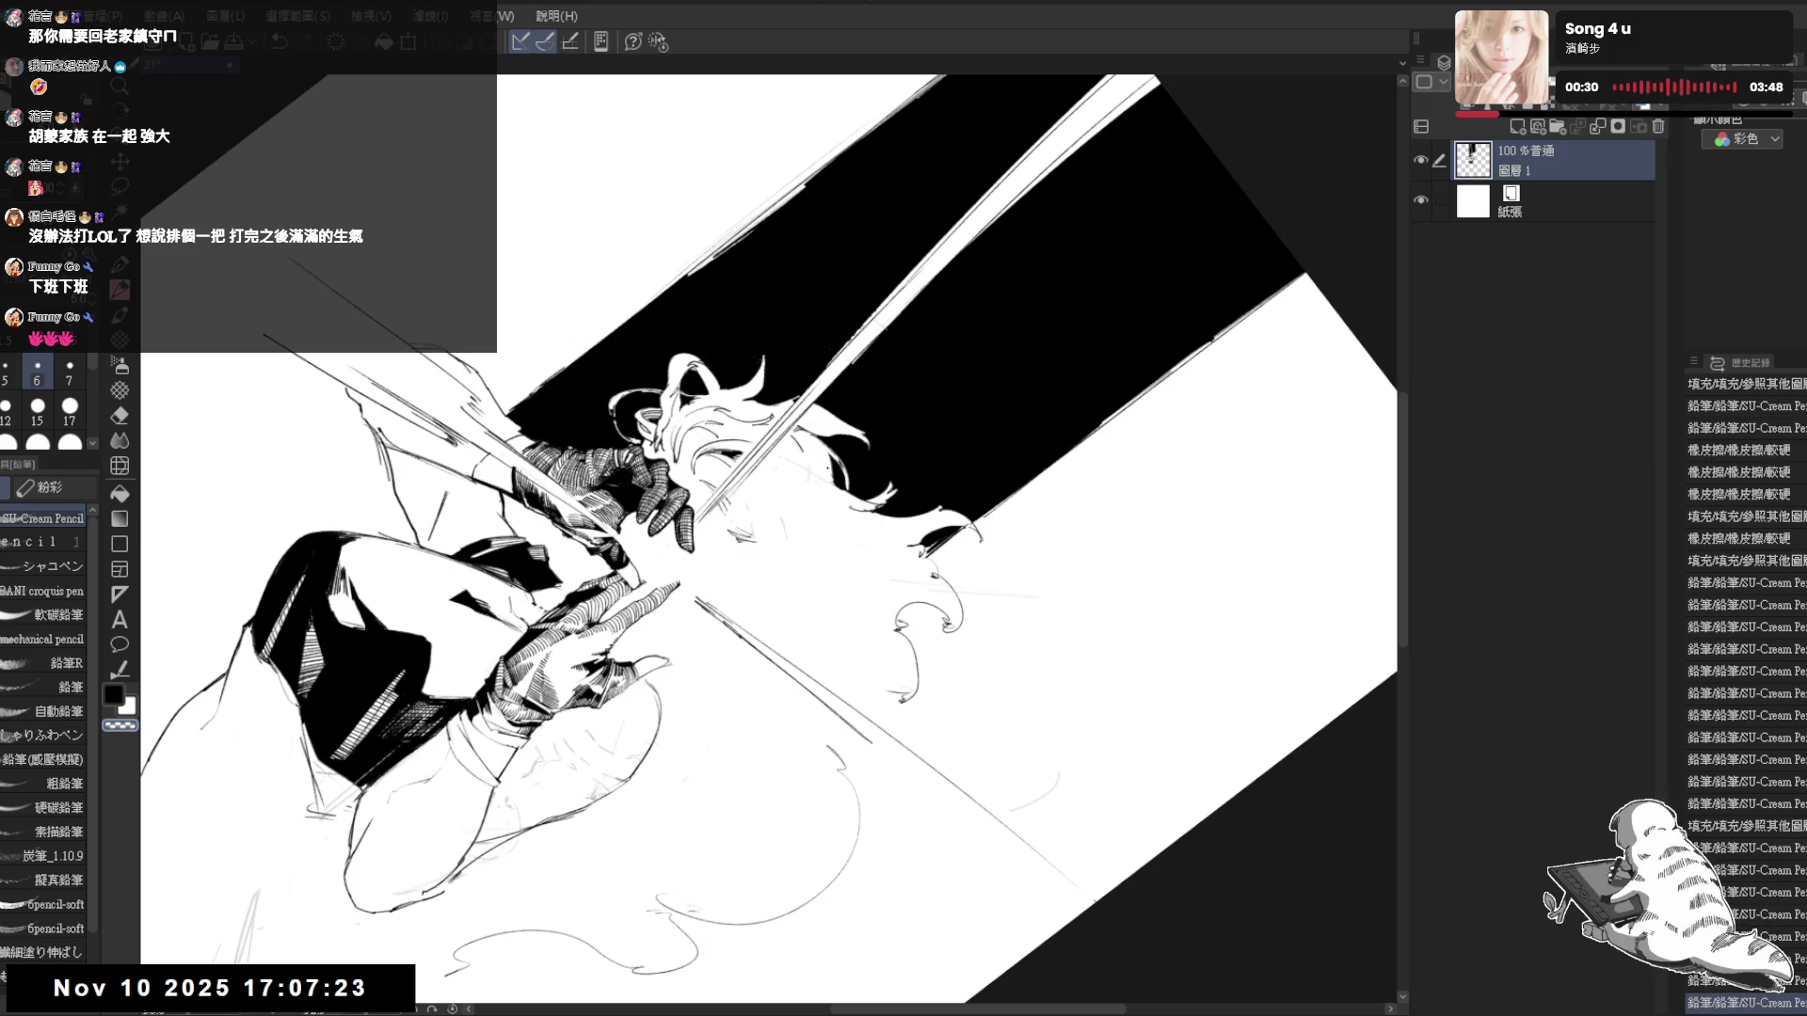
key("ctrl+at")
scroll(783, 539, "down", 2)
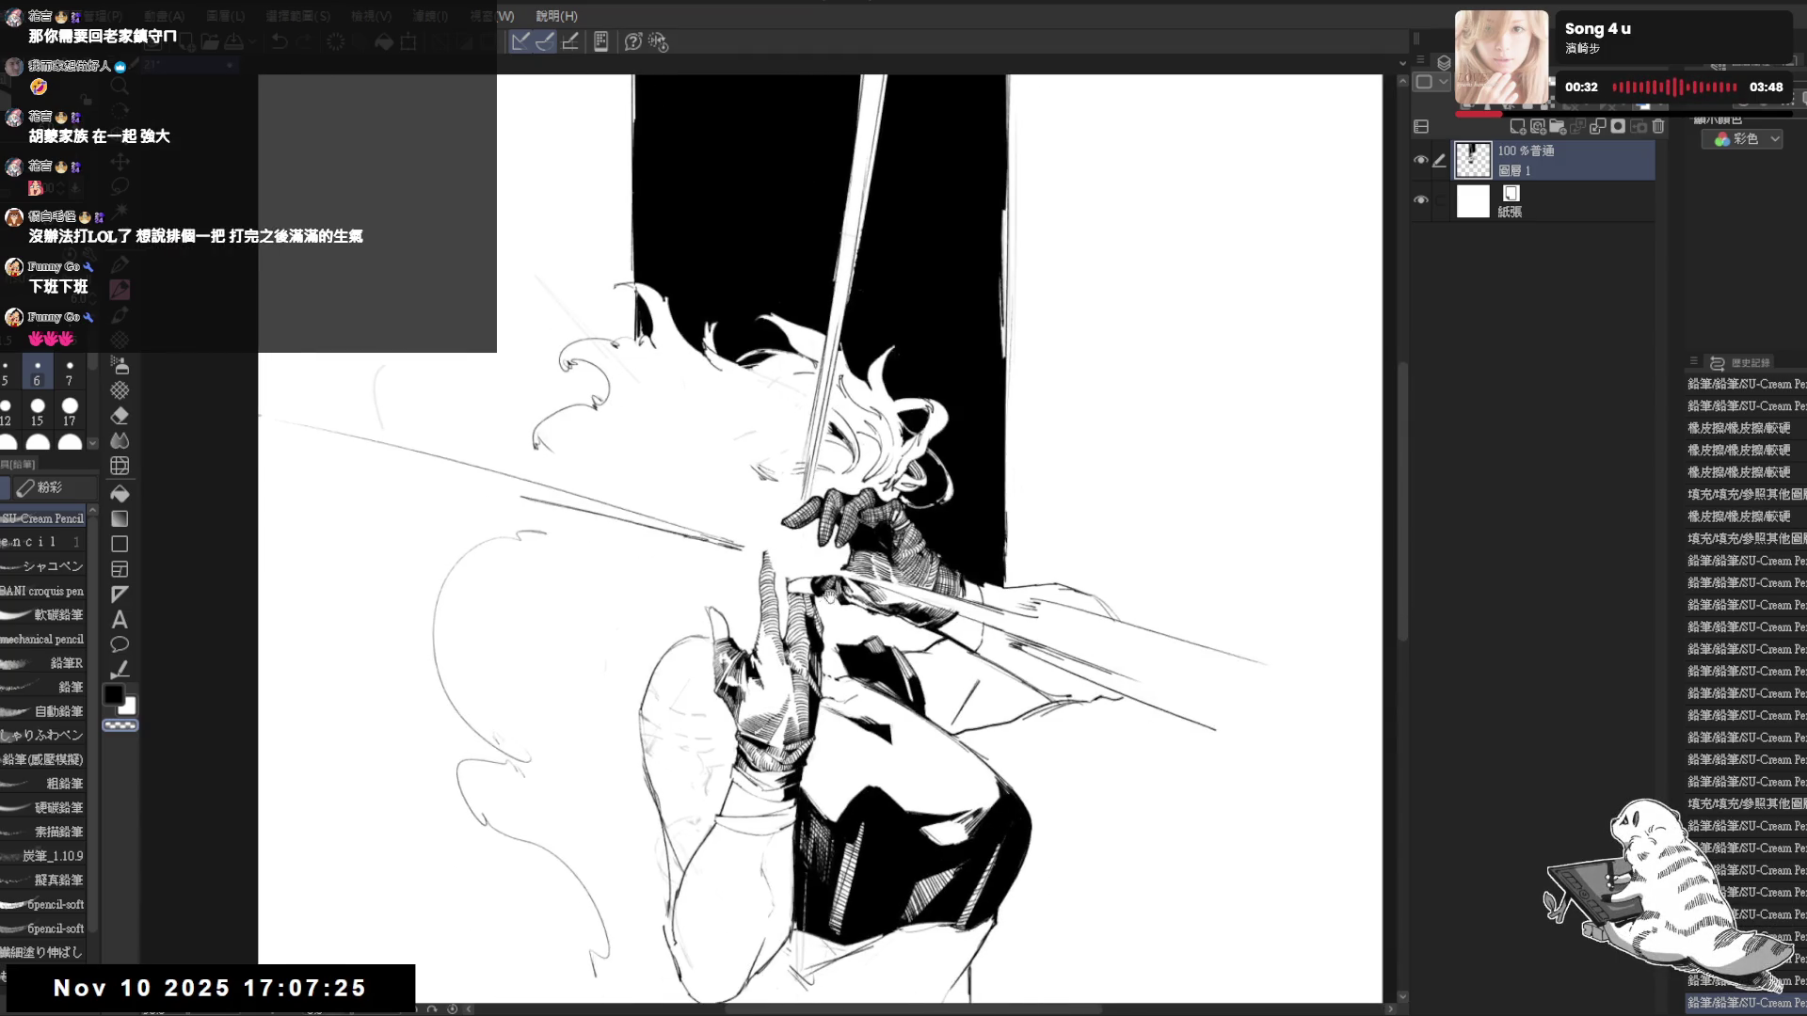
- Mirror and zoom out the view to check the composition, then remove a stray mark
key("h")
scroll(706, 537, "down", 1)
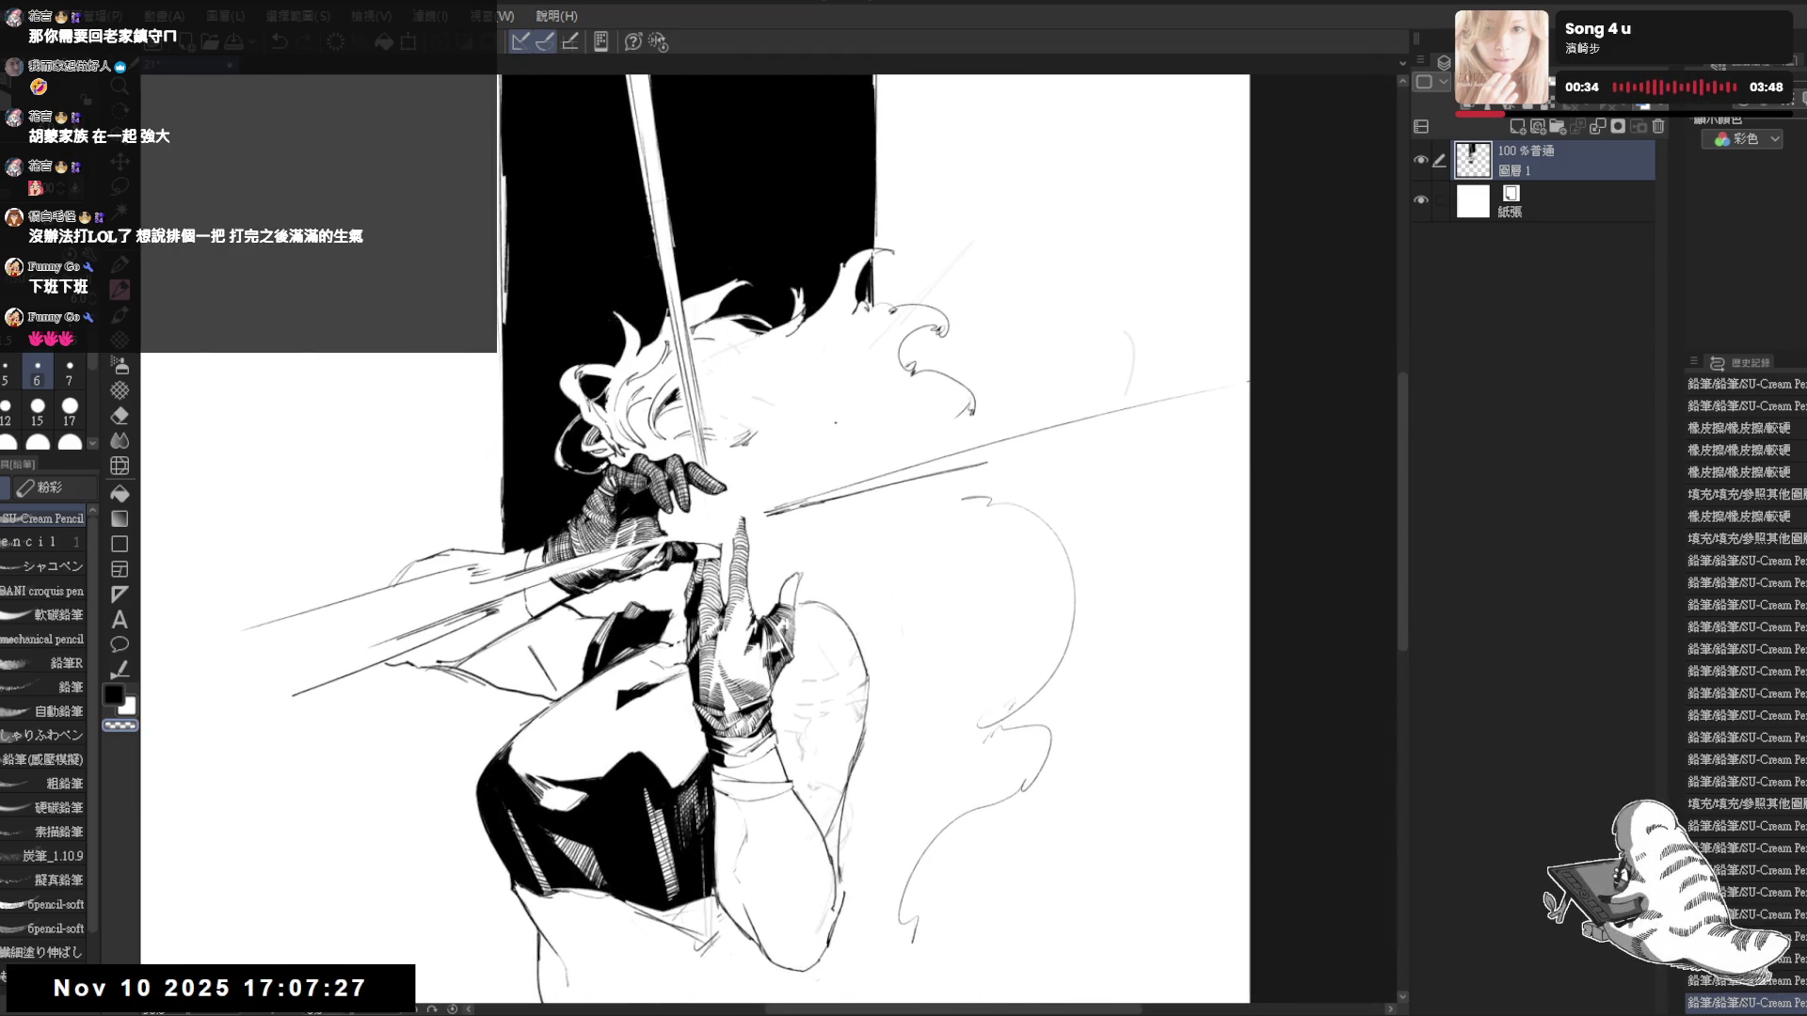
scroll(842, 421, "down", 1)
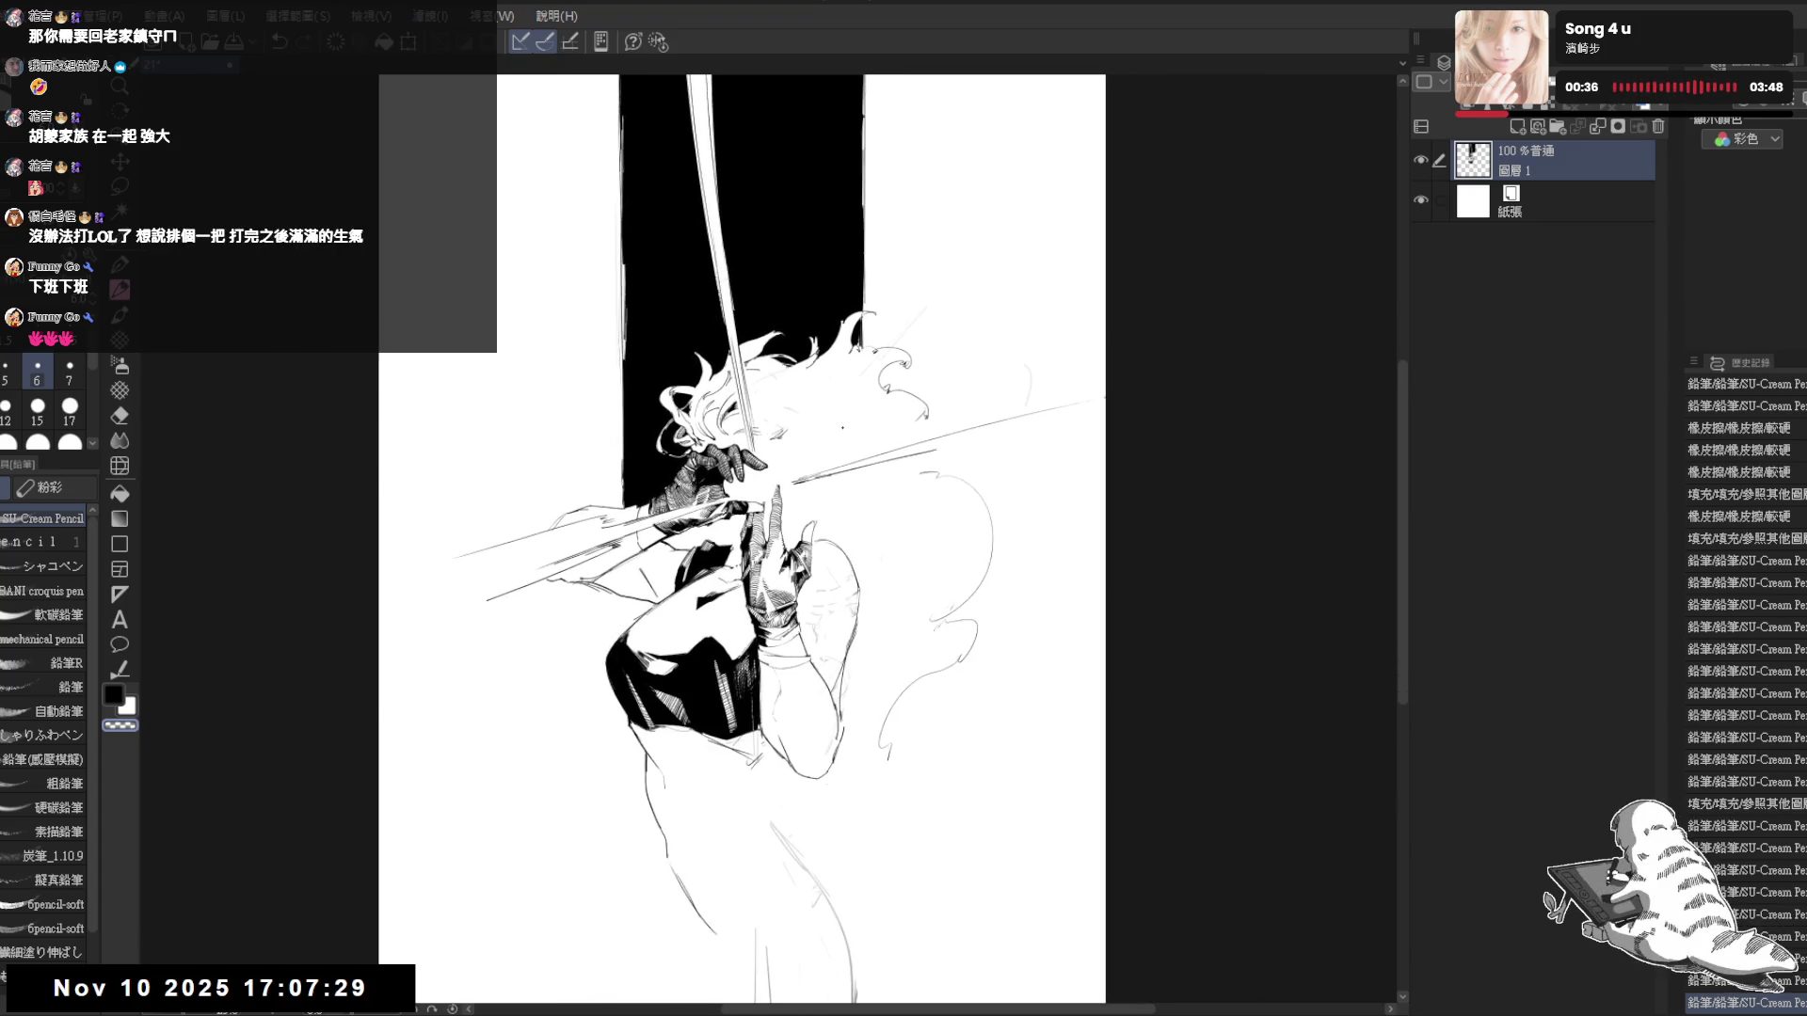
left_click_drag(783, 414, 777, 406)
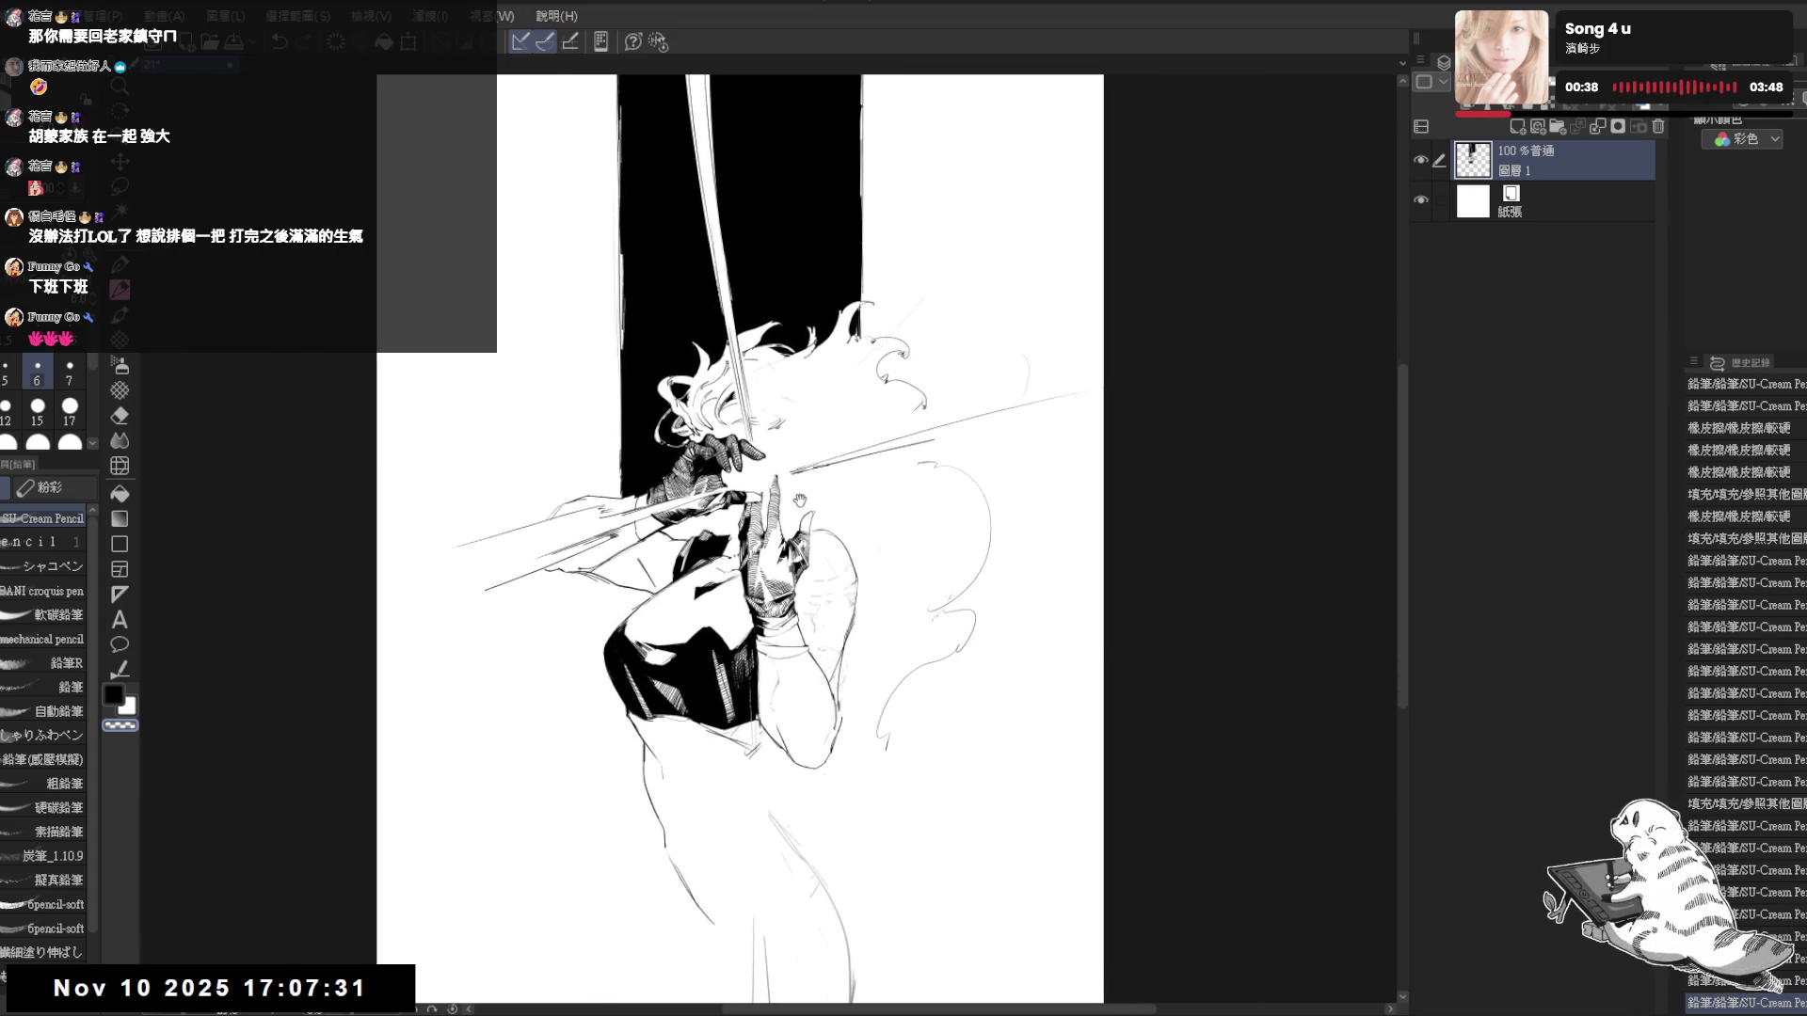
left_click_drag(875, 487, 875, 488)
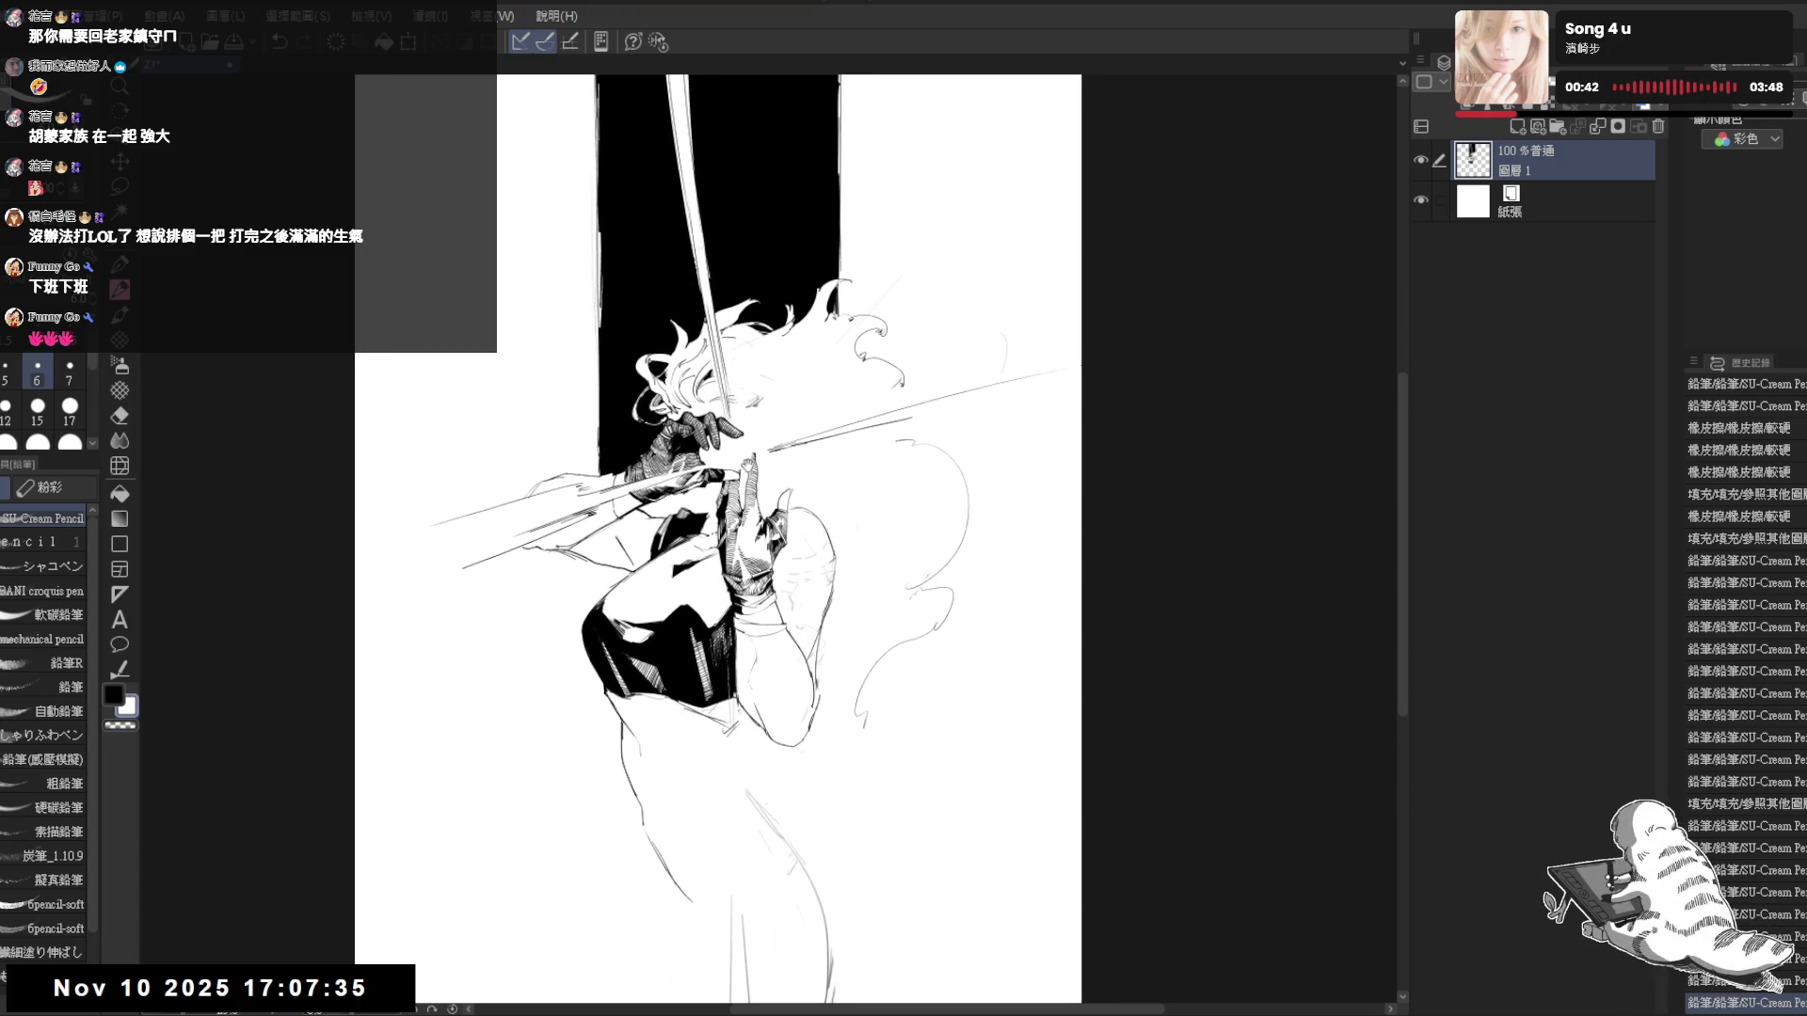
left_click_drag(815, 370, 813, 393)
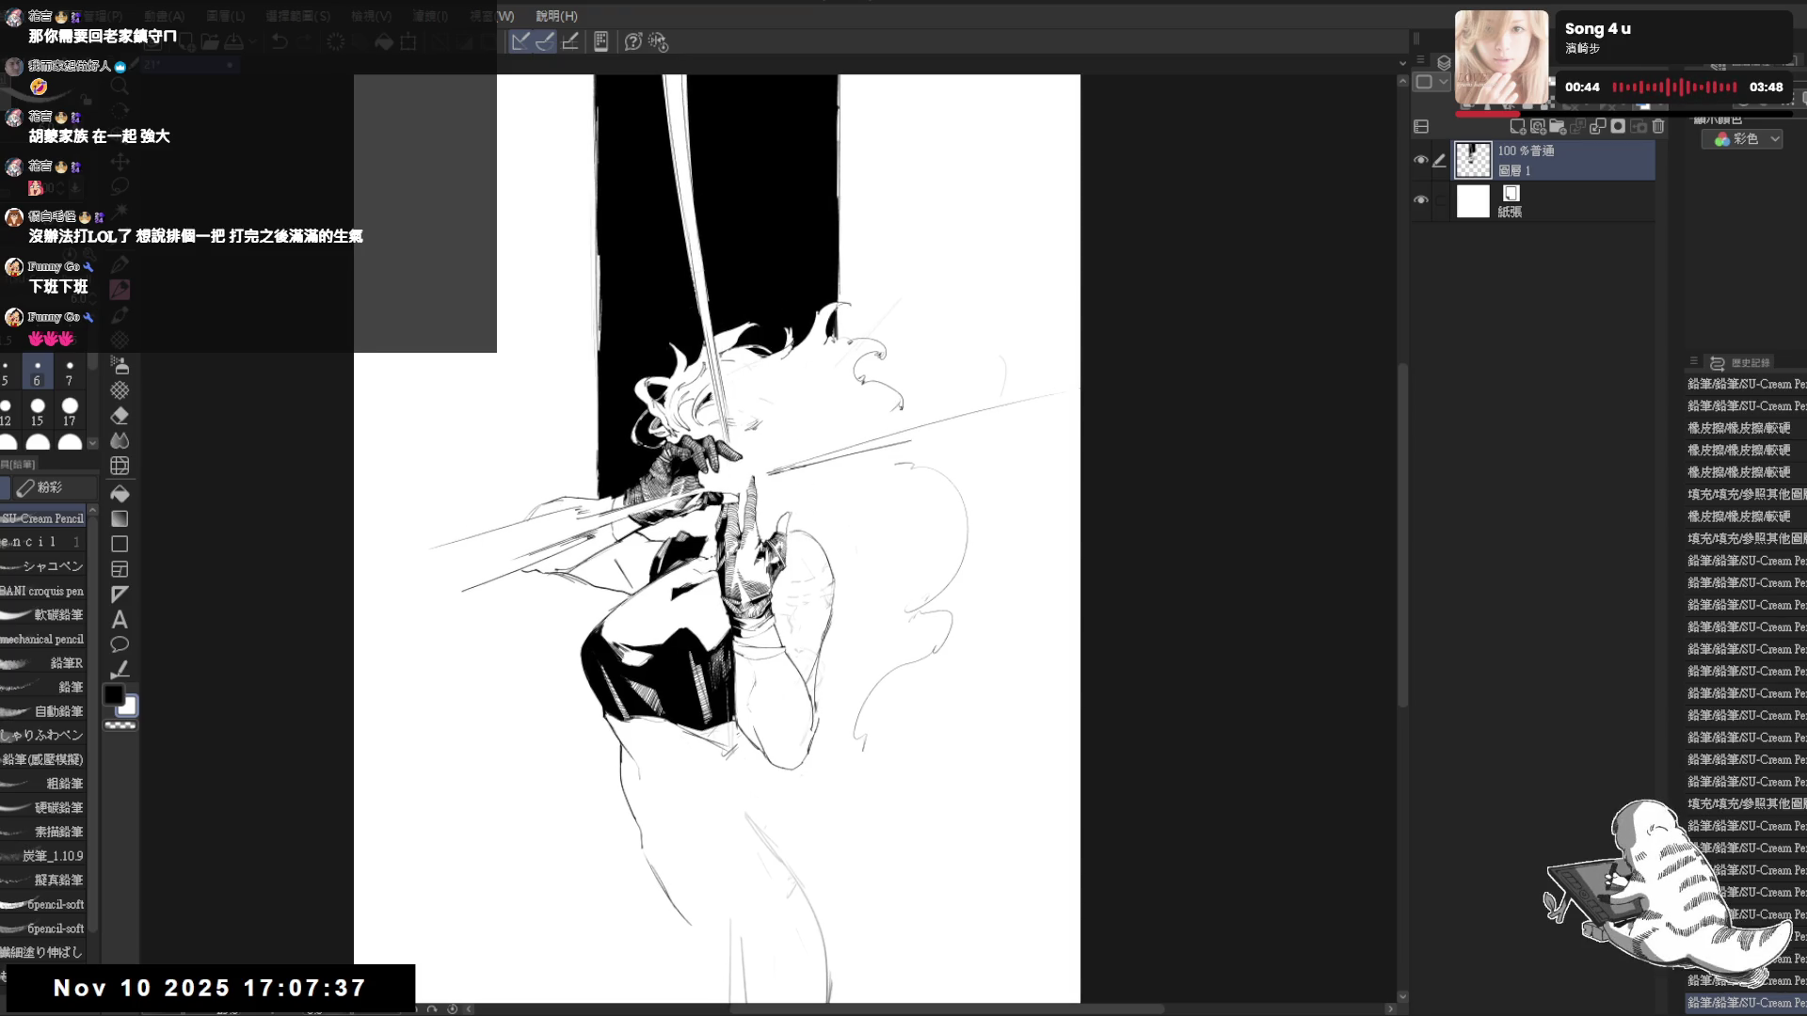
left_click_drag(785, 646, 798, 613)
key("e")
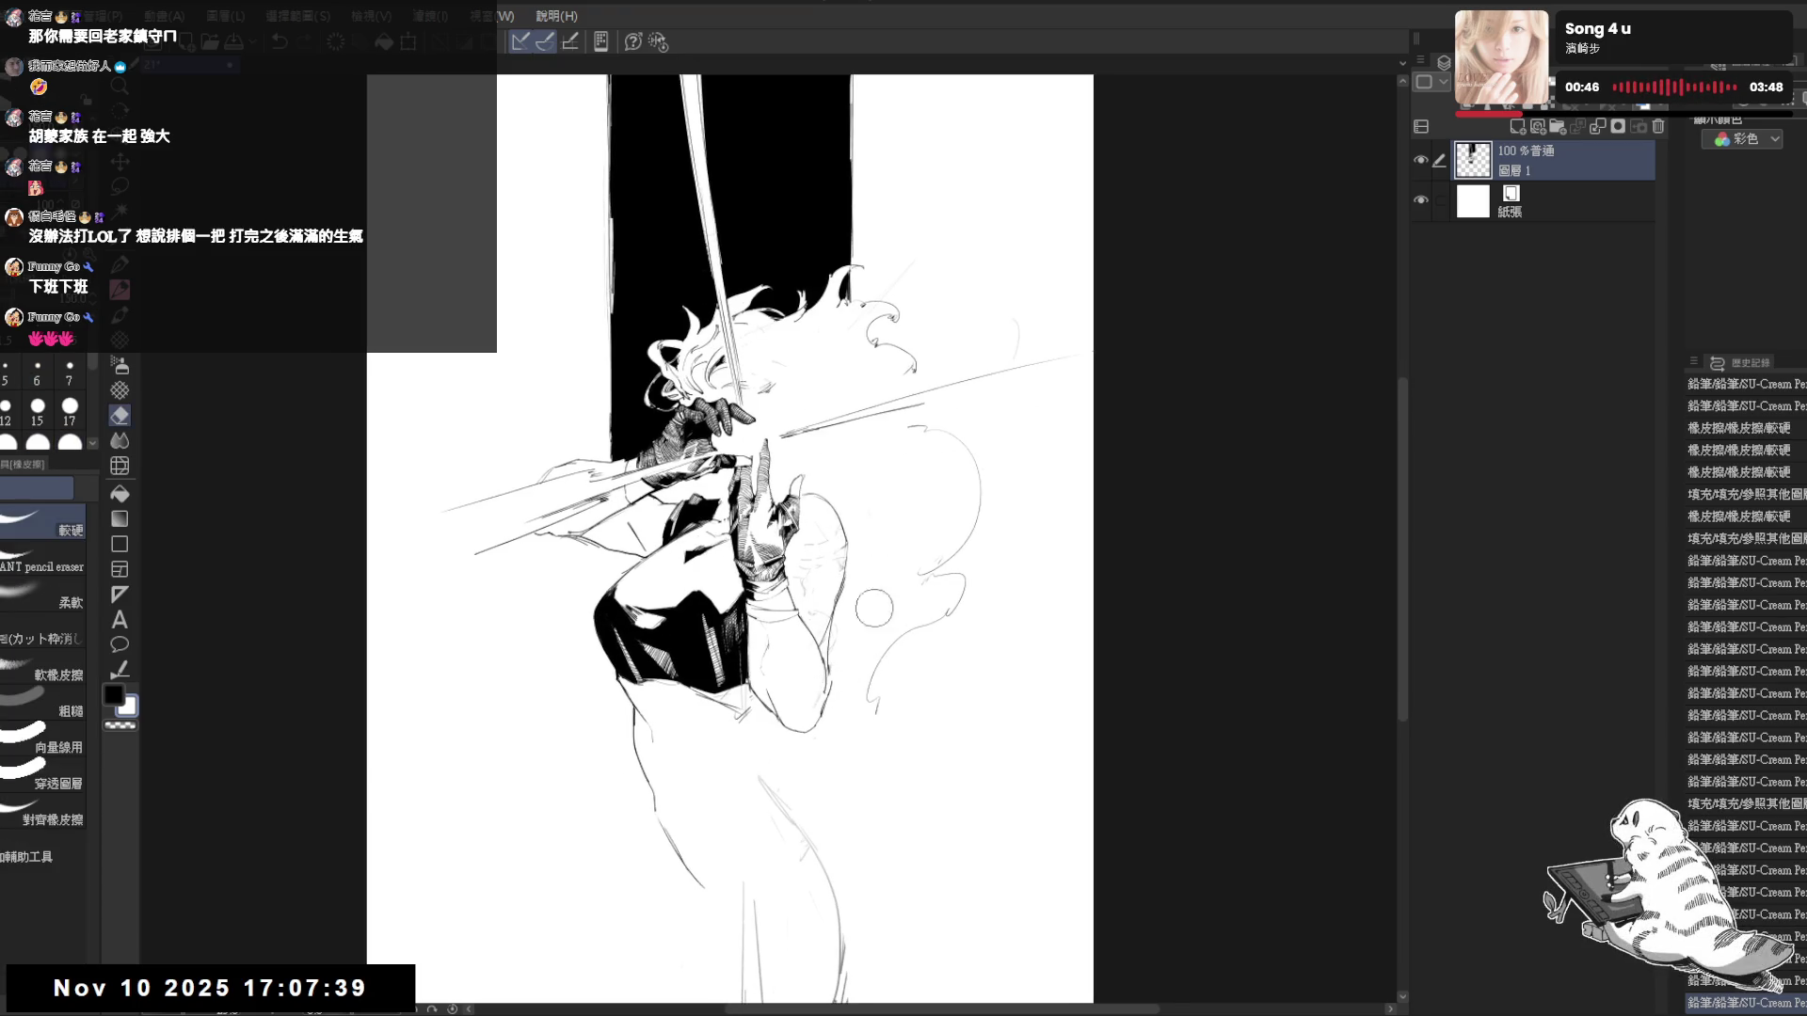
scroll(730, 536, "up", 2)
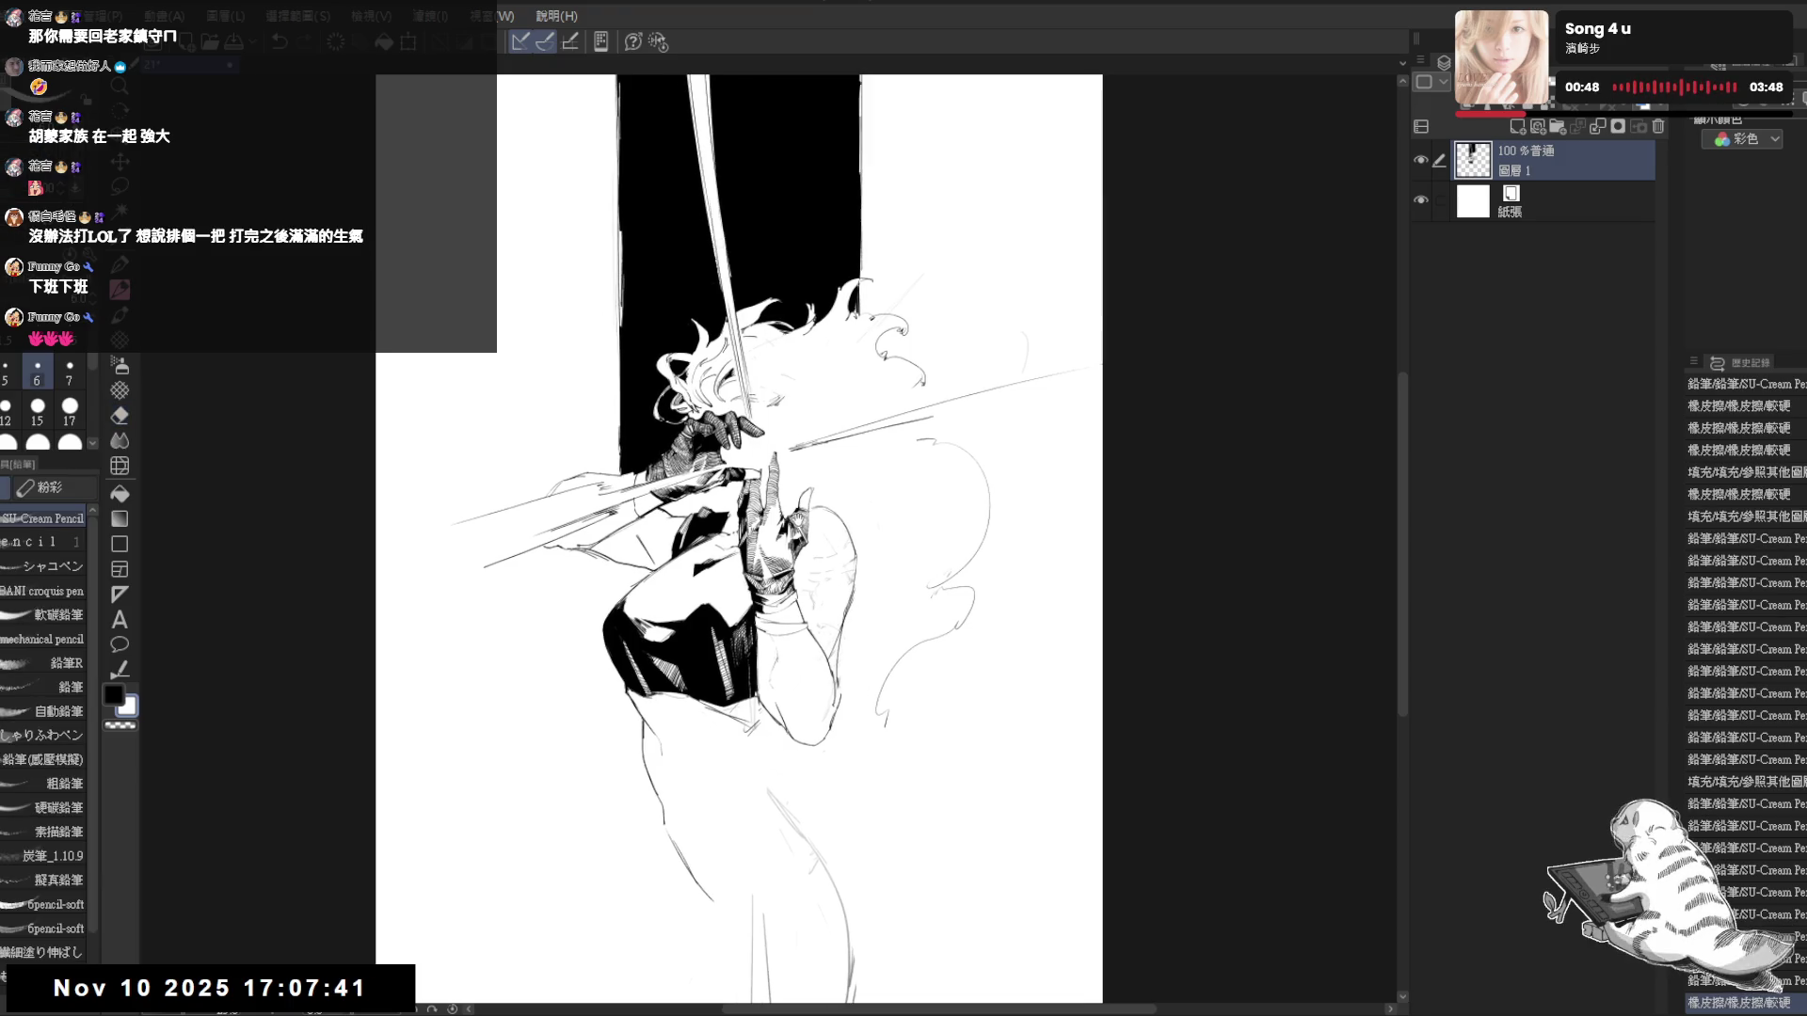
key("minus")
key("p")
key("minus")
key("minus")
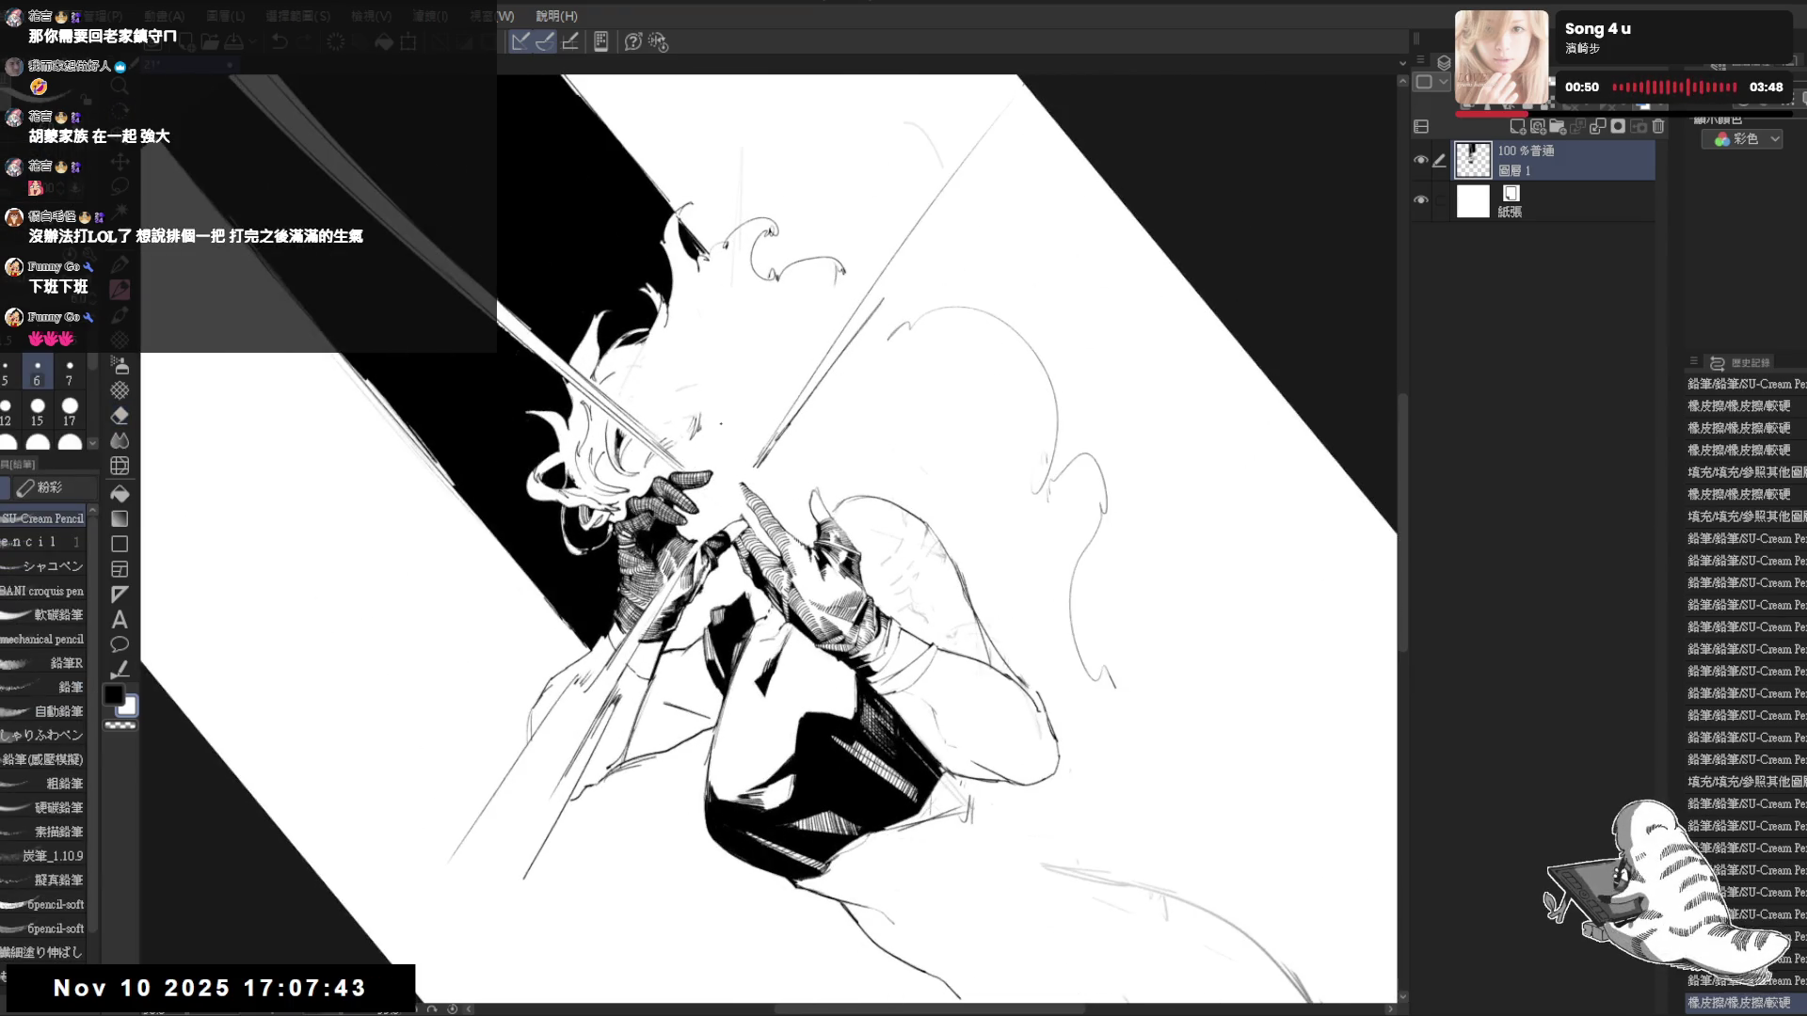
- Add four short dark pencil hatch strokes on the figure
left_click_drag(706, 426, 710, 437)
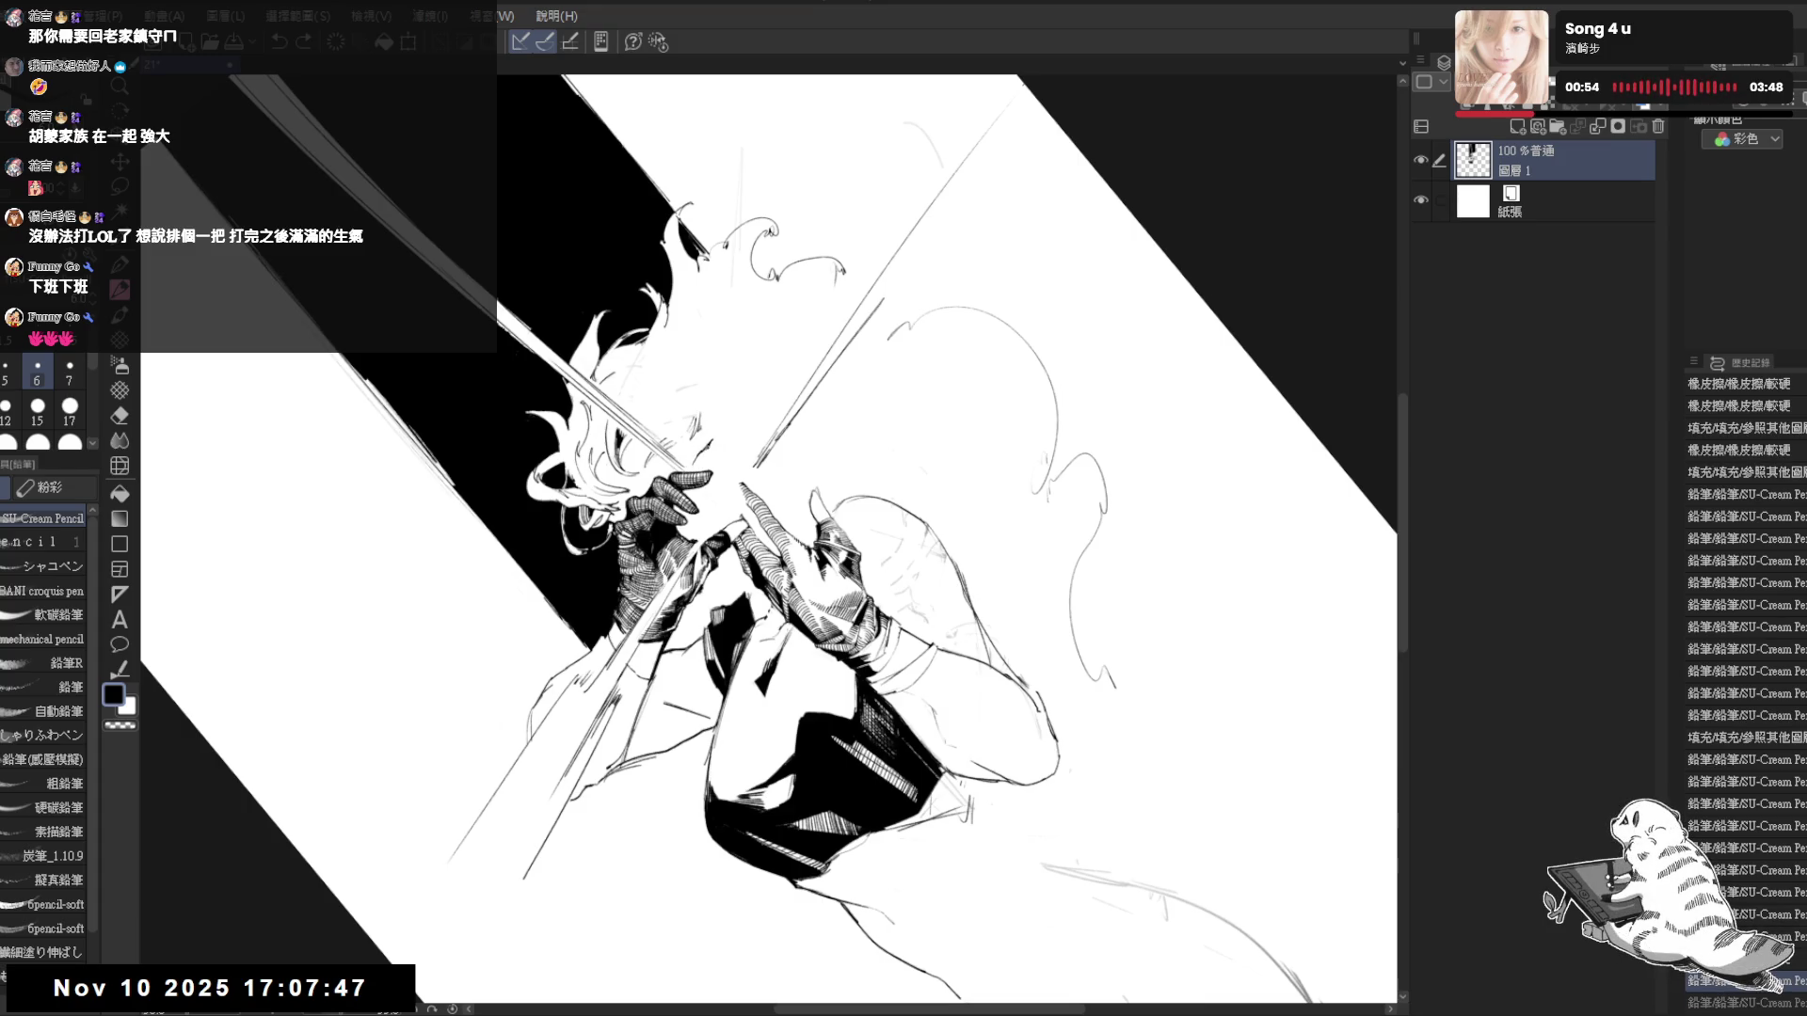
left_click_drag(724, 440, 818, 361)
left_click_drag(786, 420, 820, 375)
left_click_drag(776, 450, 797, 414)
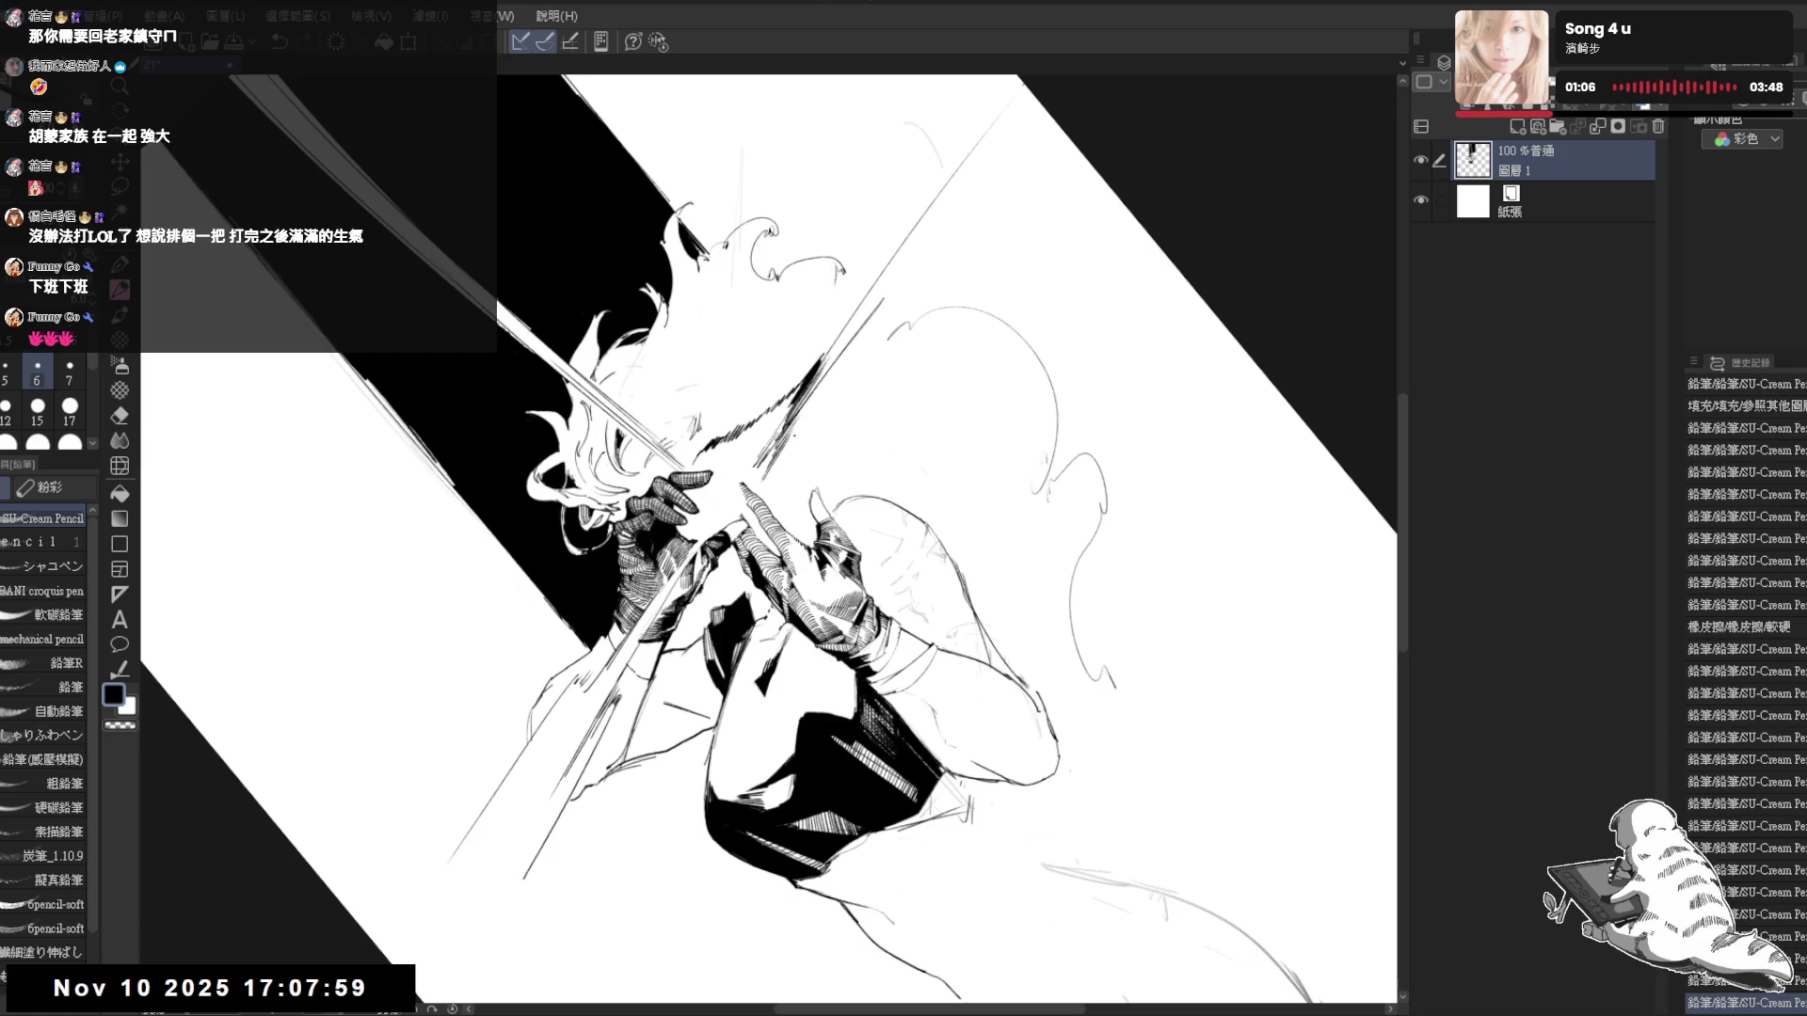
- Erase a small stray mark below the hatching
key("e")
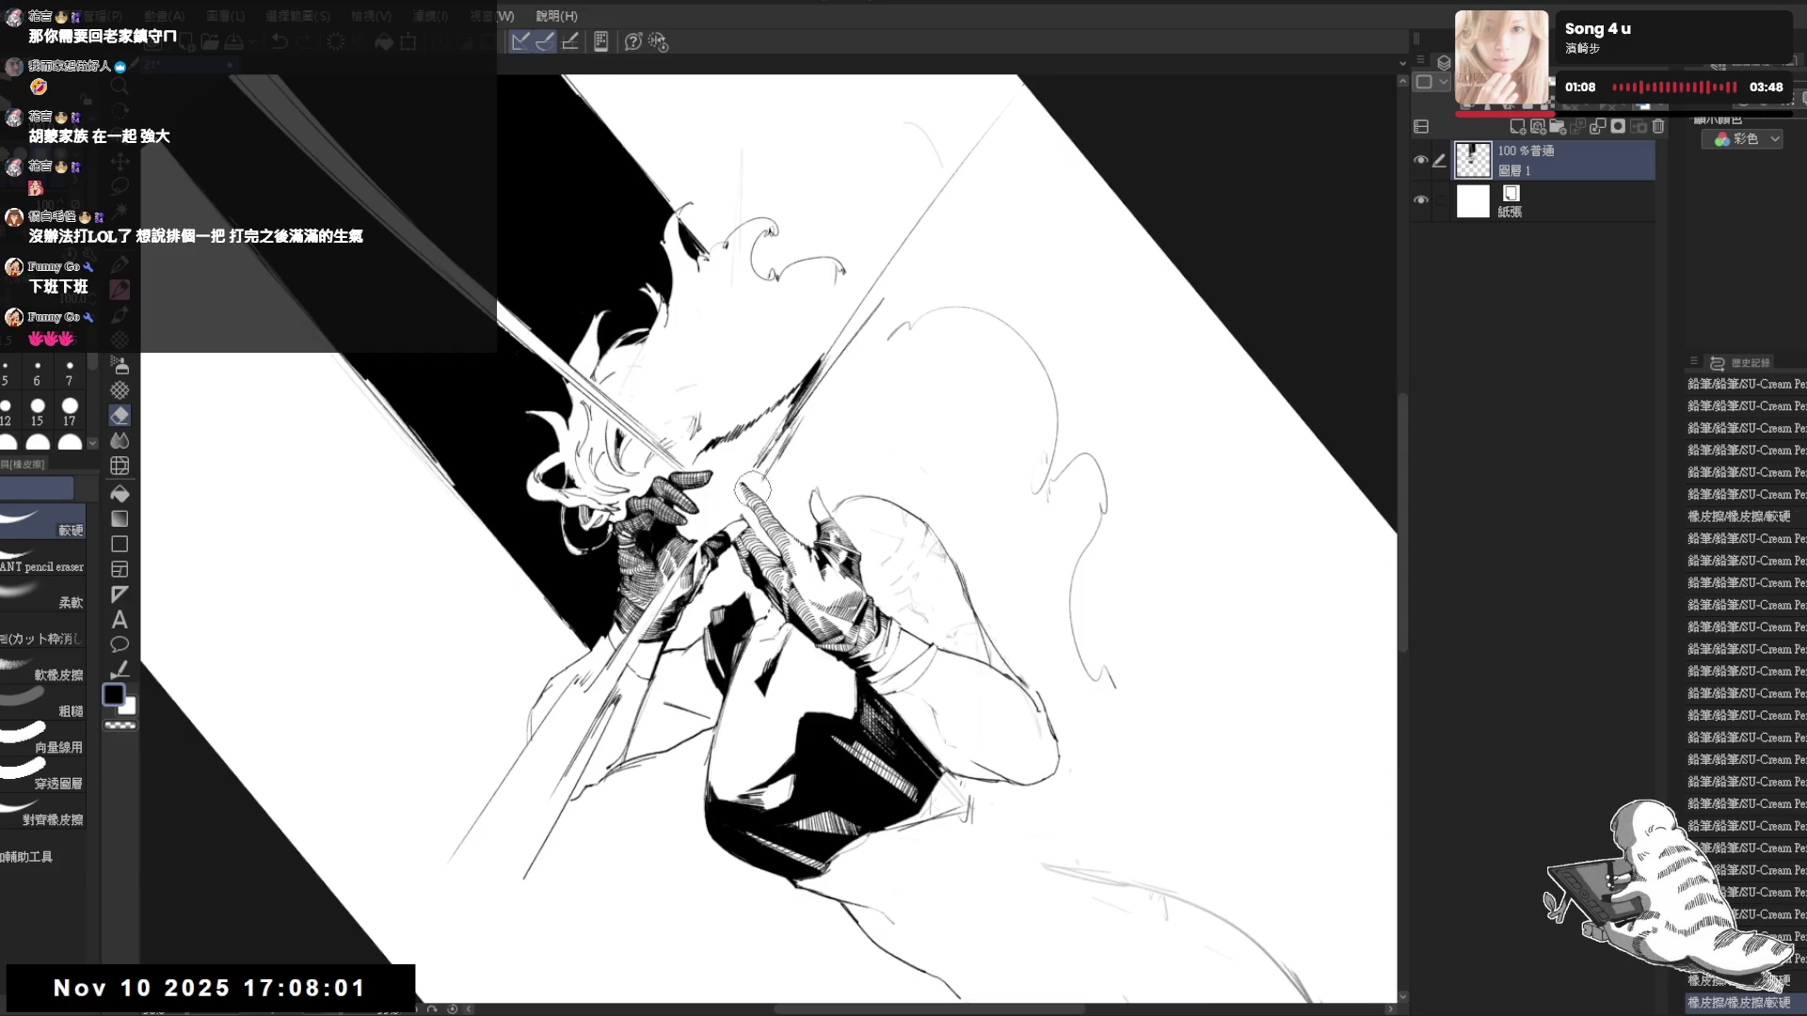
key("p")
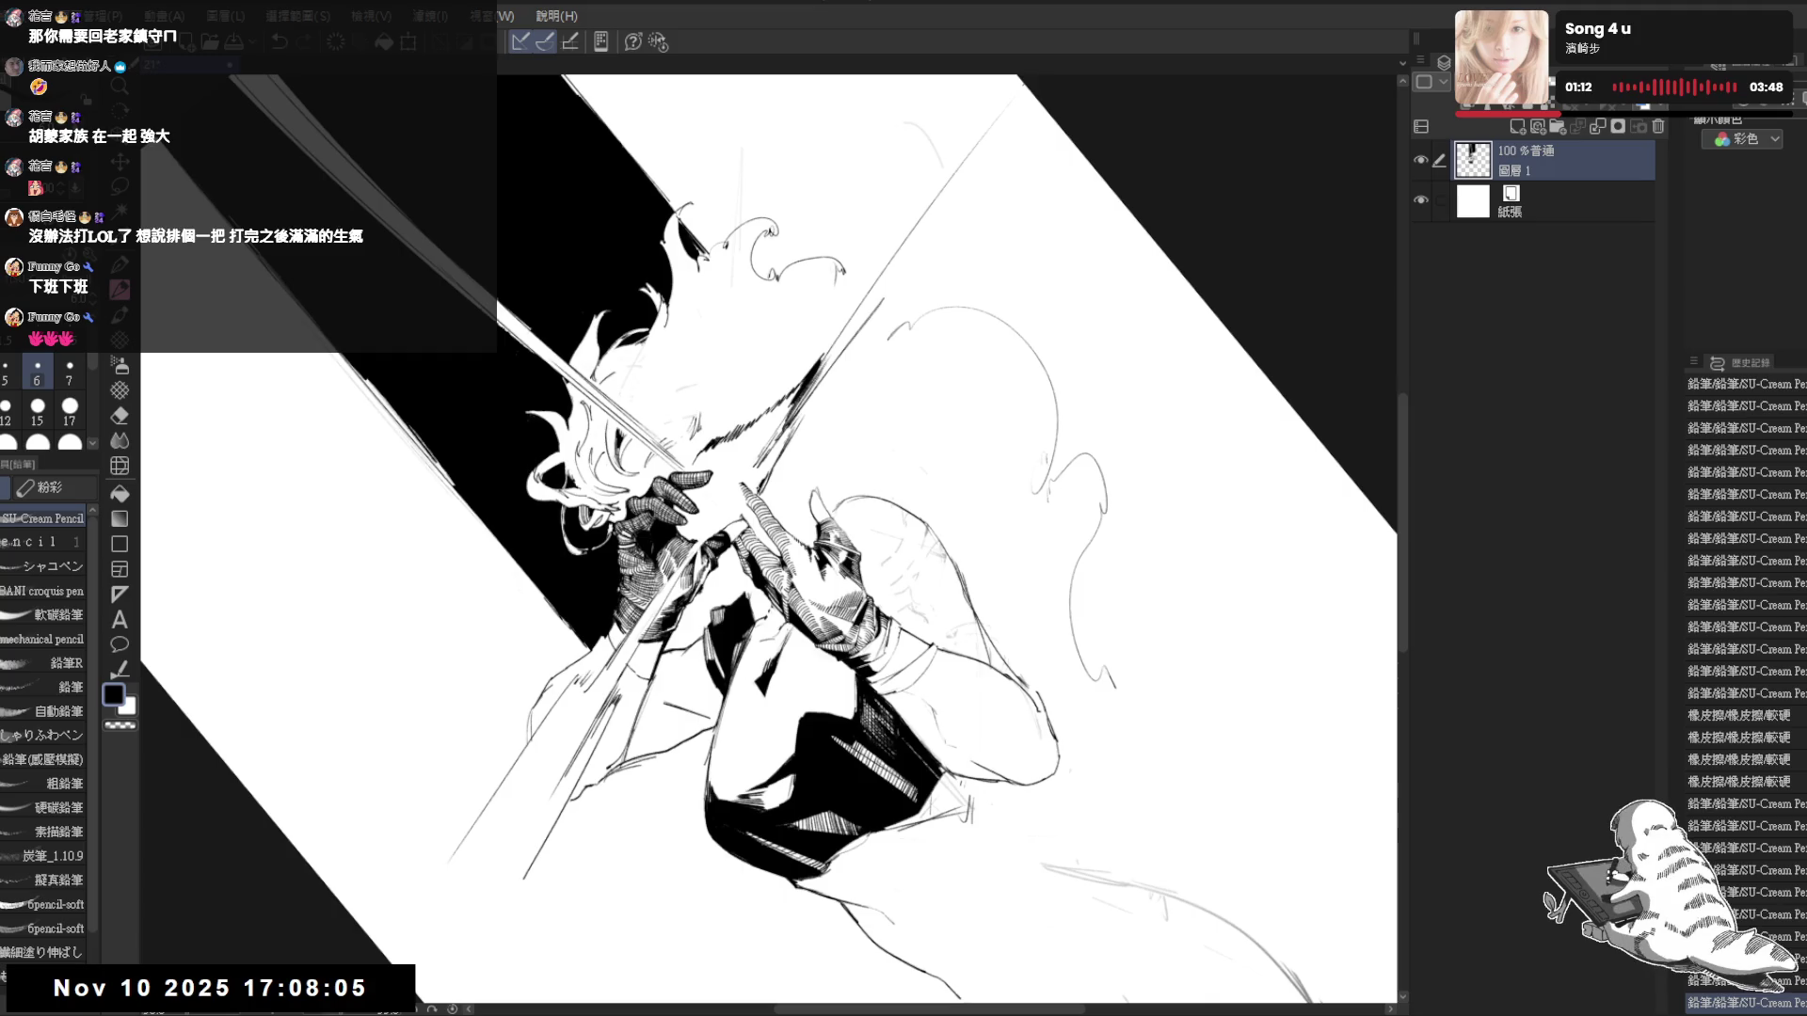
key("e")
left_click_drag(743, 484, 764, 504)
key("p")
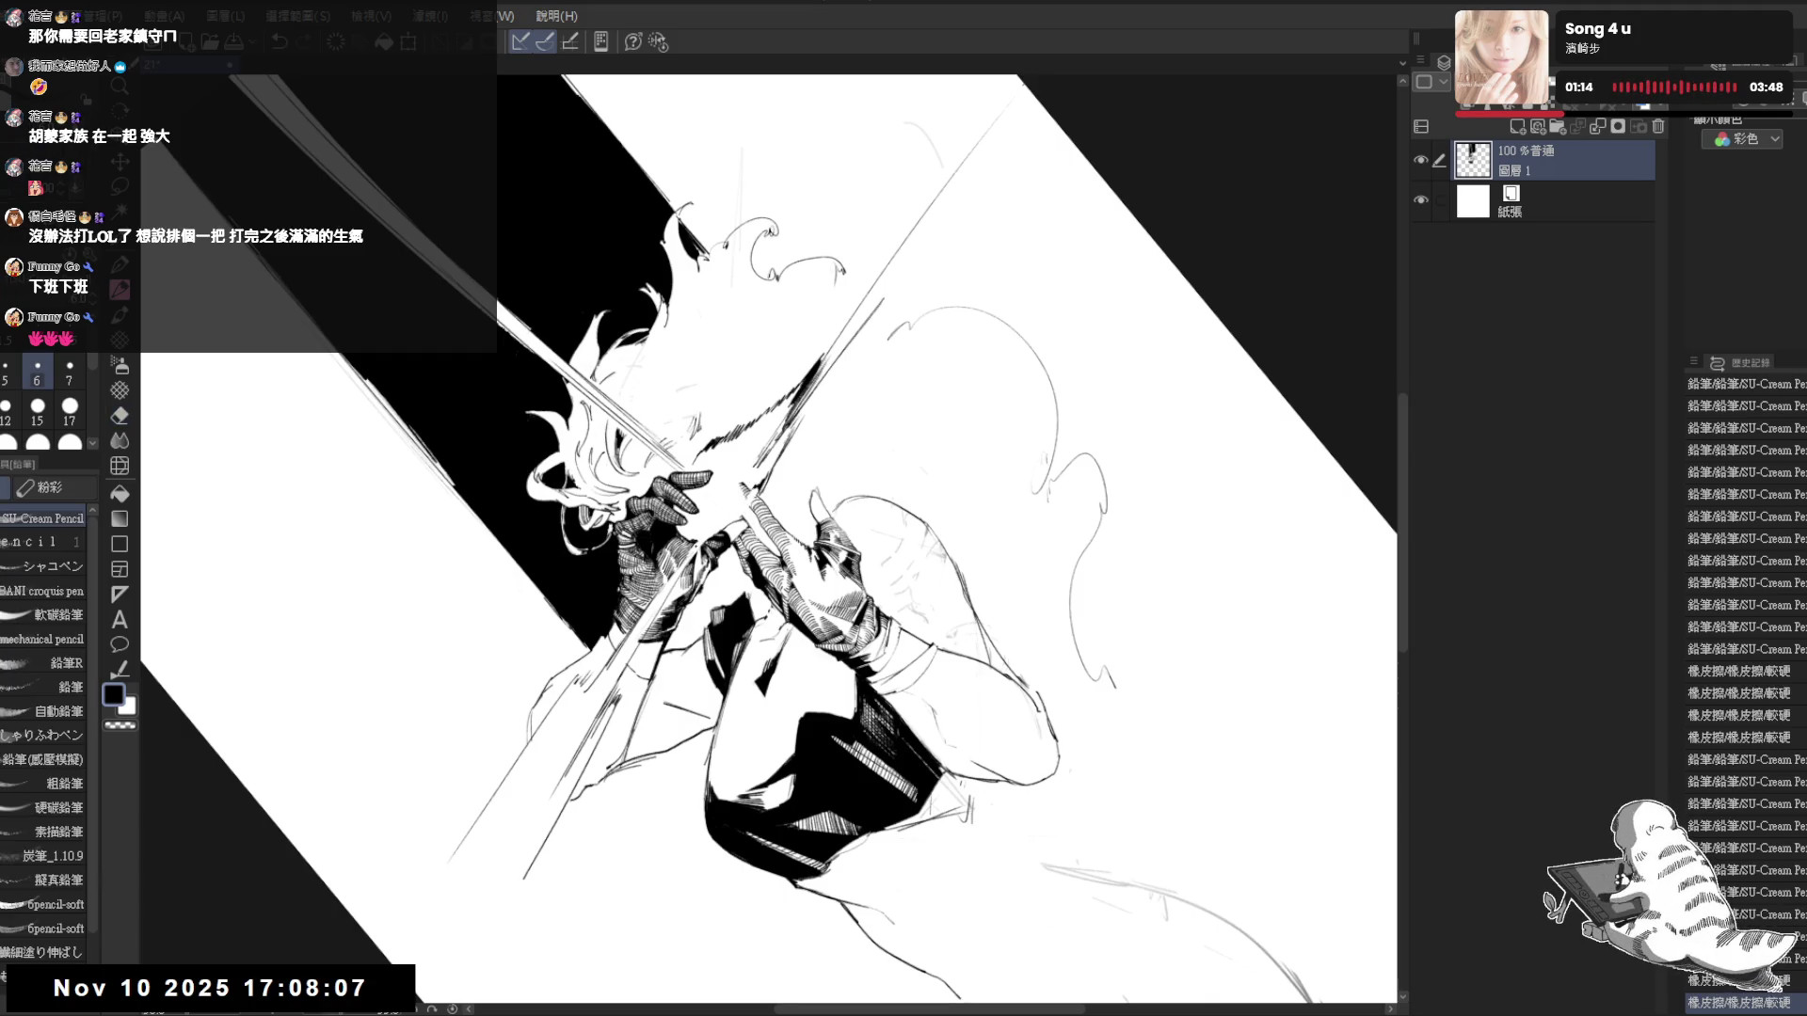
- Rotate the view, add one more hatch stroke, then turn the view upright again
key("ctrl+@")
mouse_move(1035, 376)
left_mouse_down()
mouse_move(1054, 451)
mouse_move(1016, 602)
left_mouse_up()
key("p")
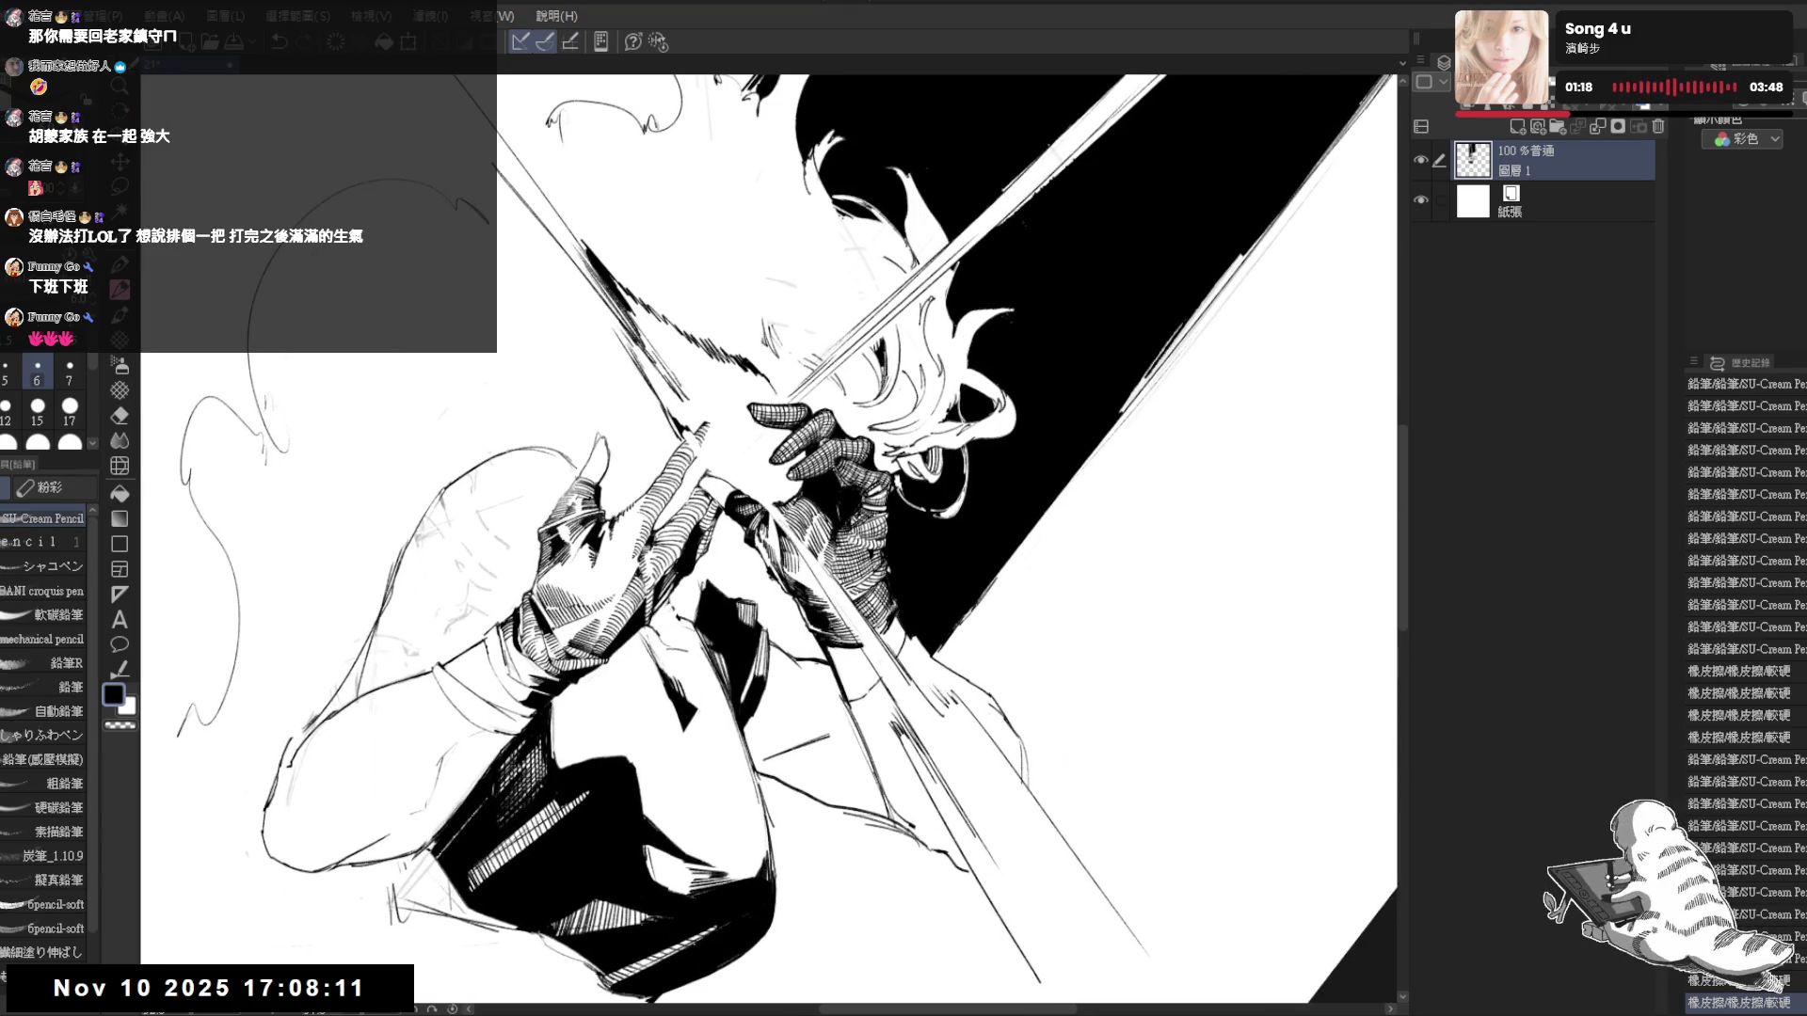
mouse_move(739, 513)
left_mouse_down()
mouse_move(752, 523)
mouse_move(729, 581)
left_mouse_up()
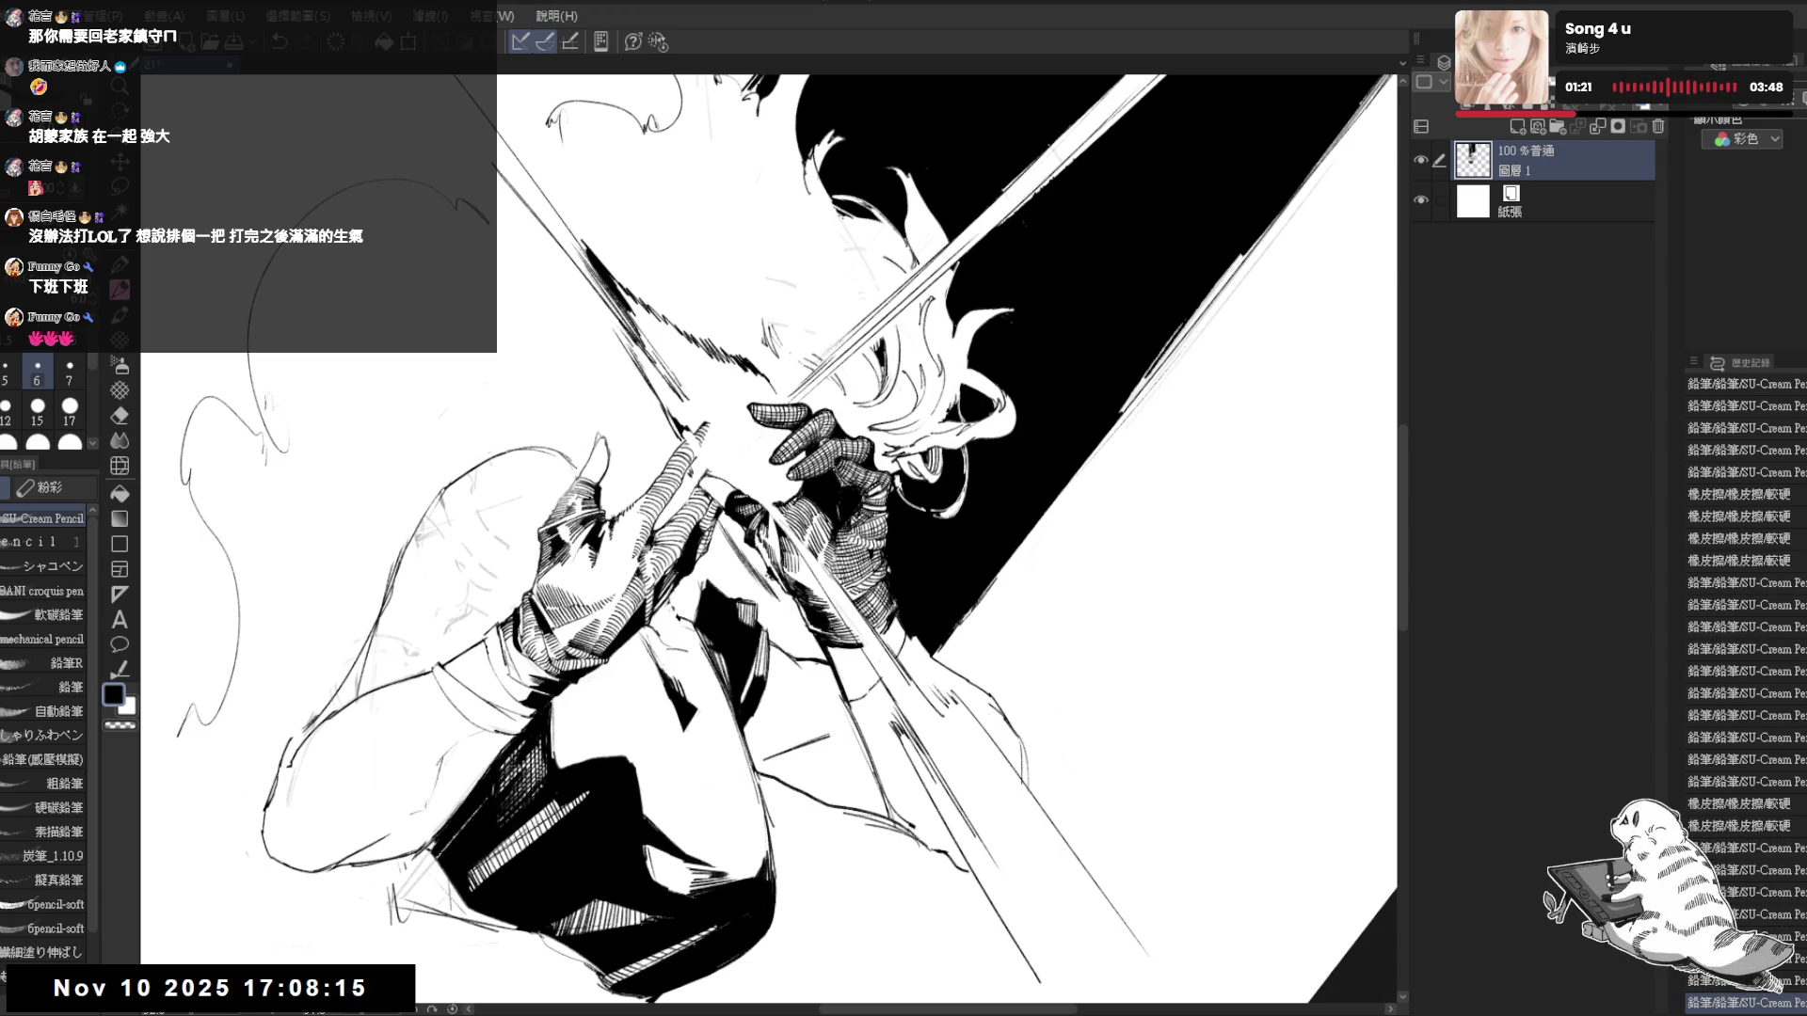
key("minus")
key("minus")
key("minus")
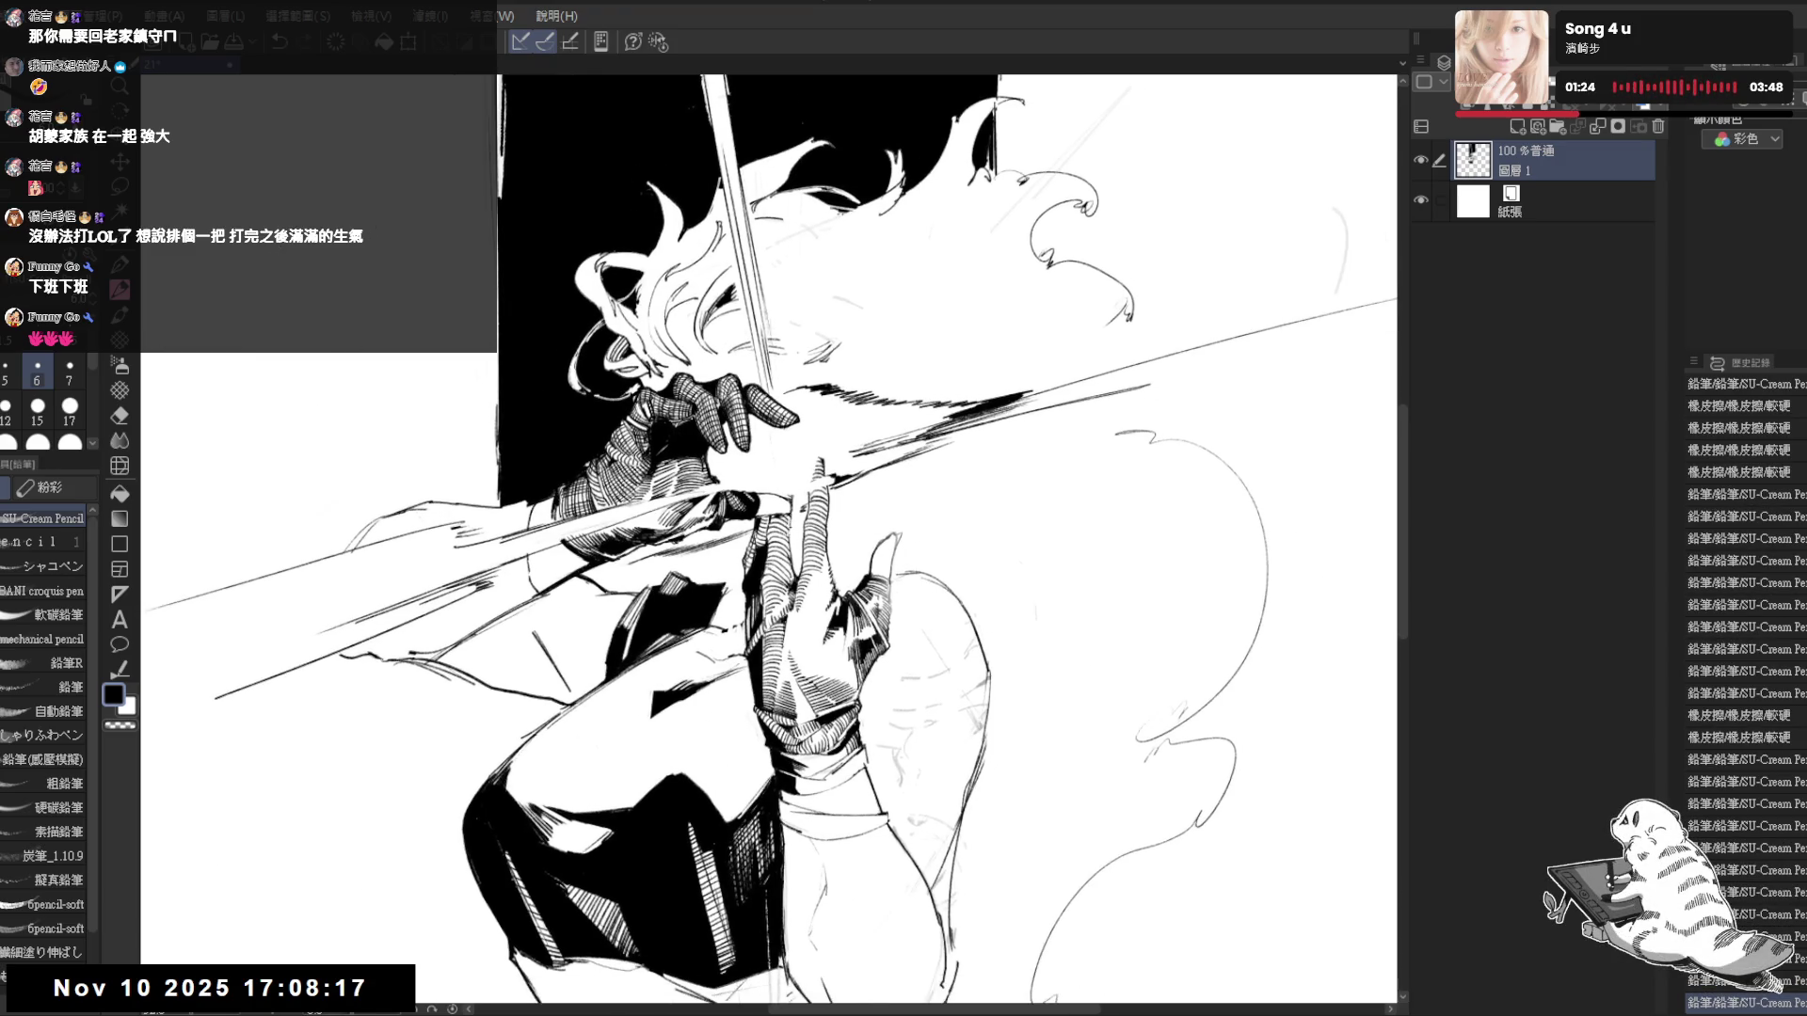
- Clean up the sword blade's top edge with eraser passes and a pencil retouch
key("ctrl+minus")
key("ctrl+minus")
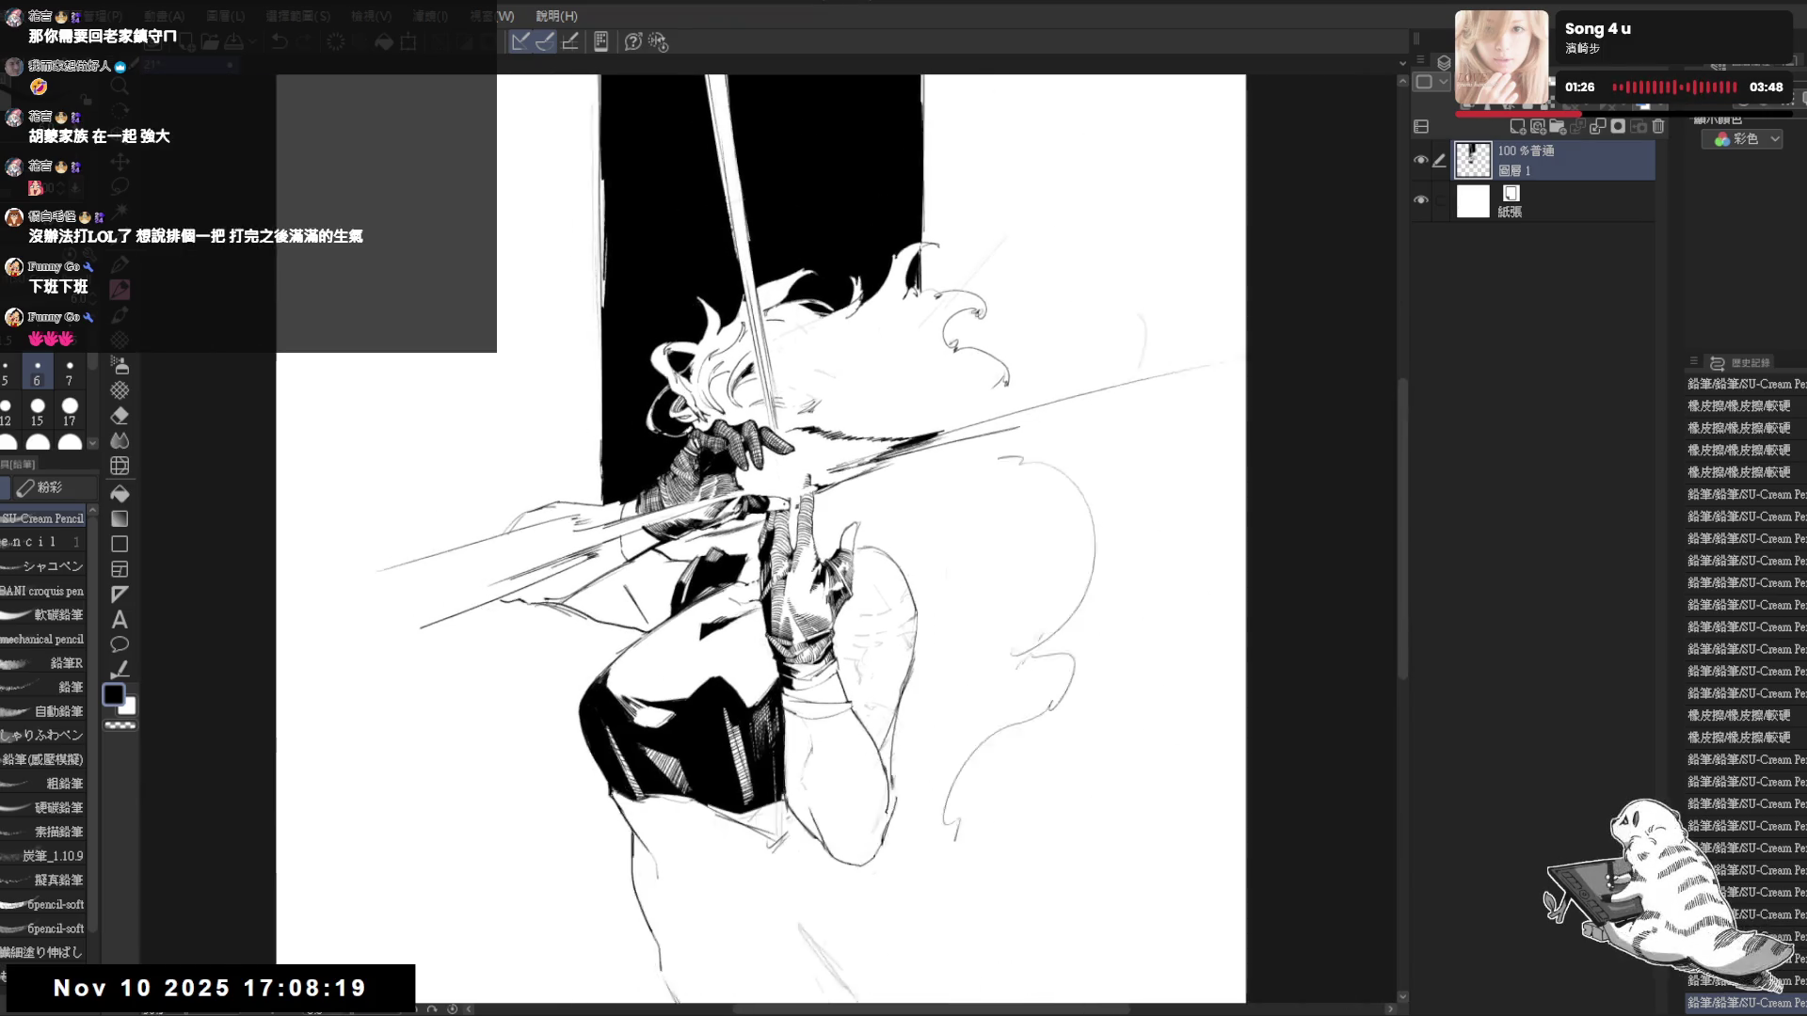
key("ctrl+plus")
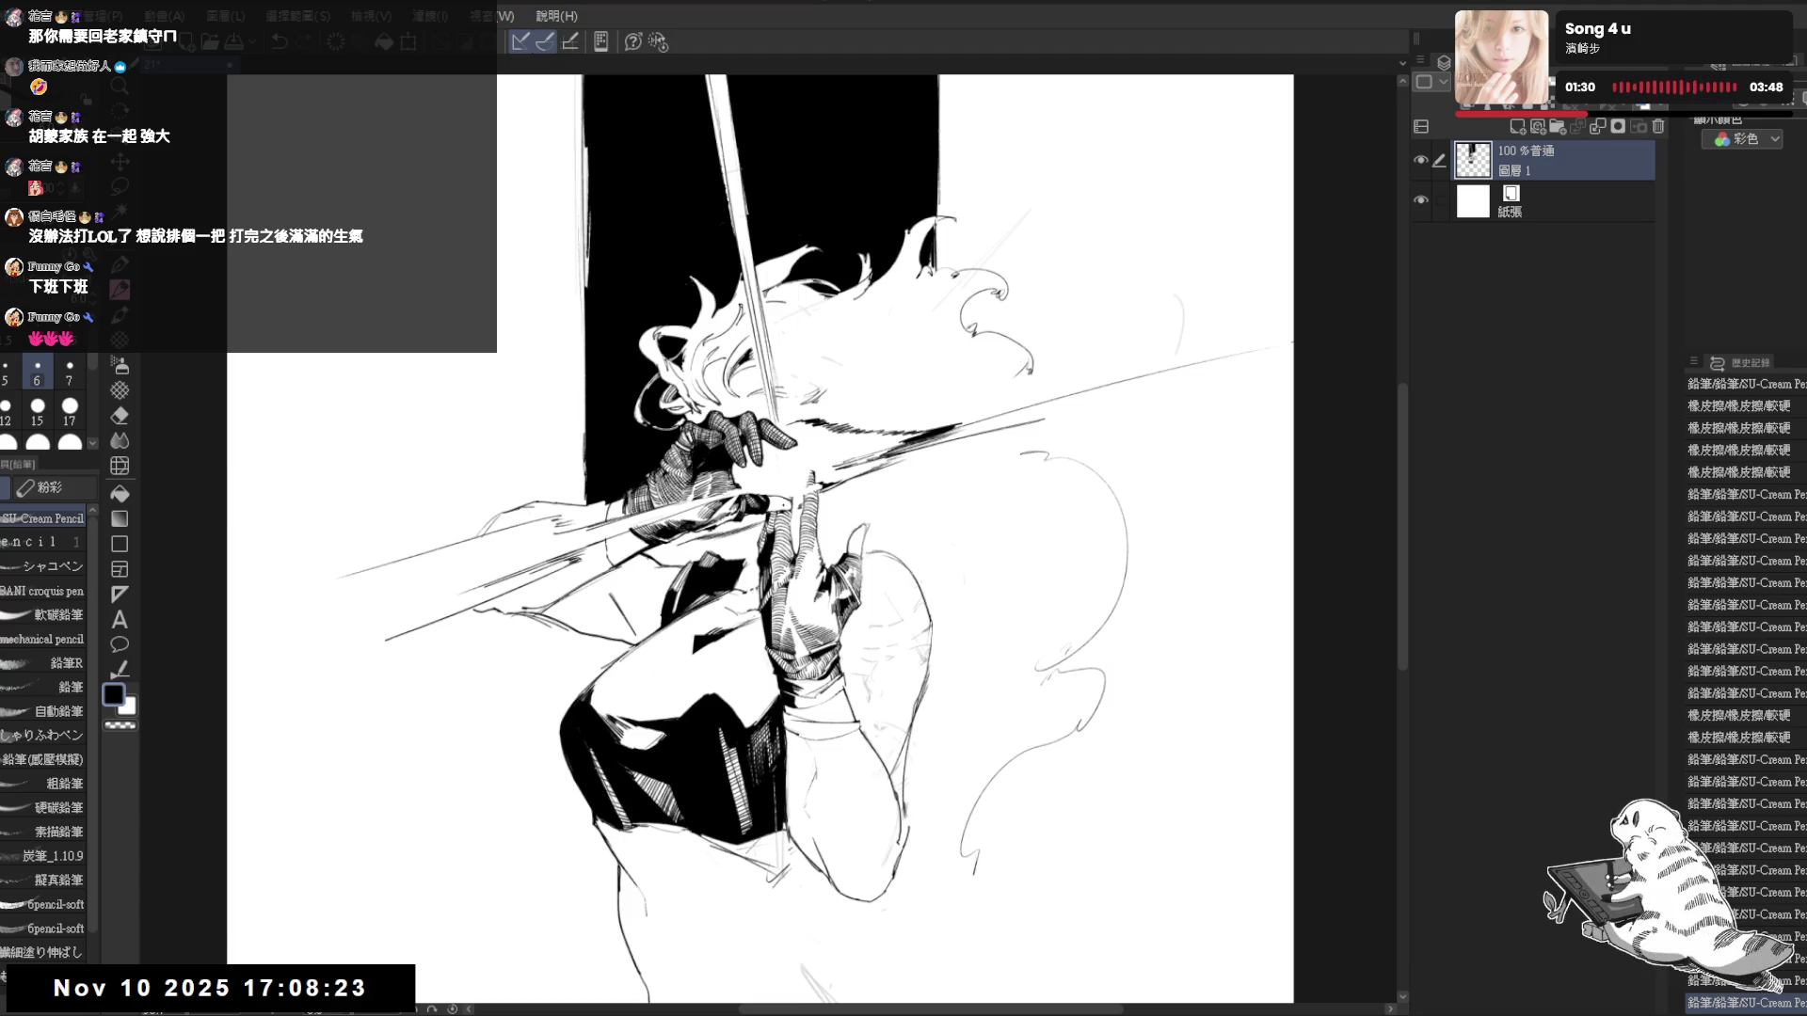
left_click_drag(1031, 455, 997, 450)
left_click_drag(923, 389, 903, 470)
left_click_drag(875, 357, 852, 442)
left_click_drag(781, 264, 794, 345)
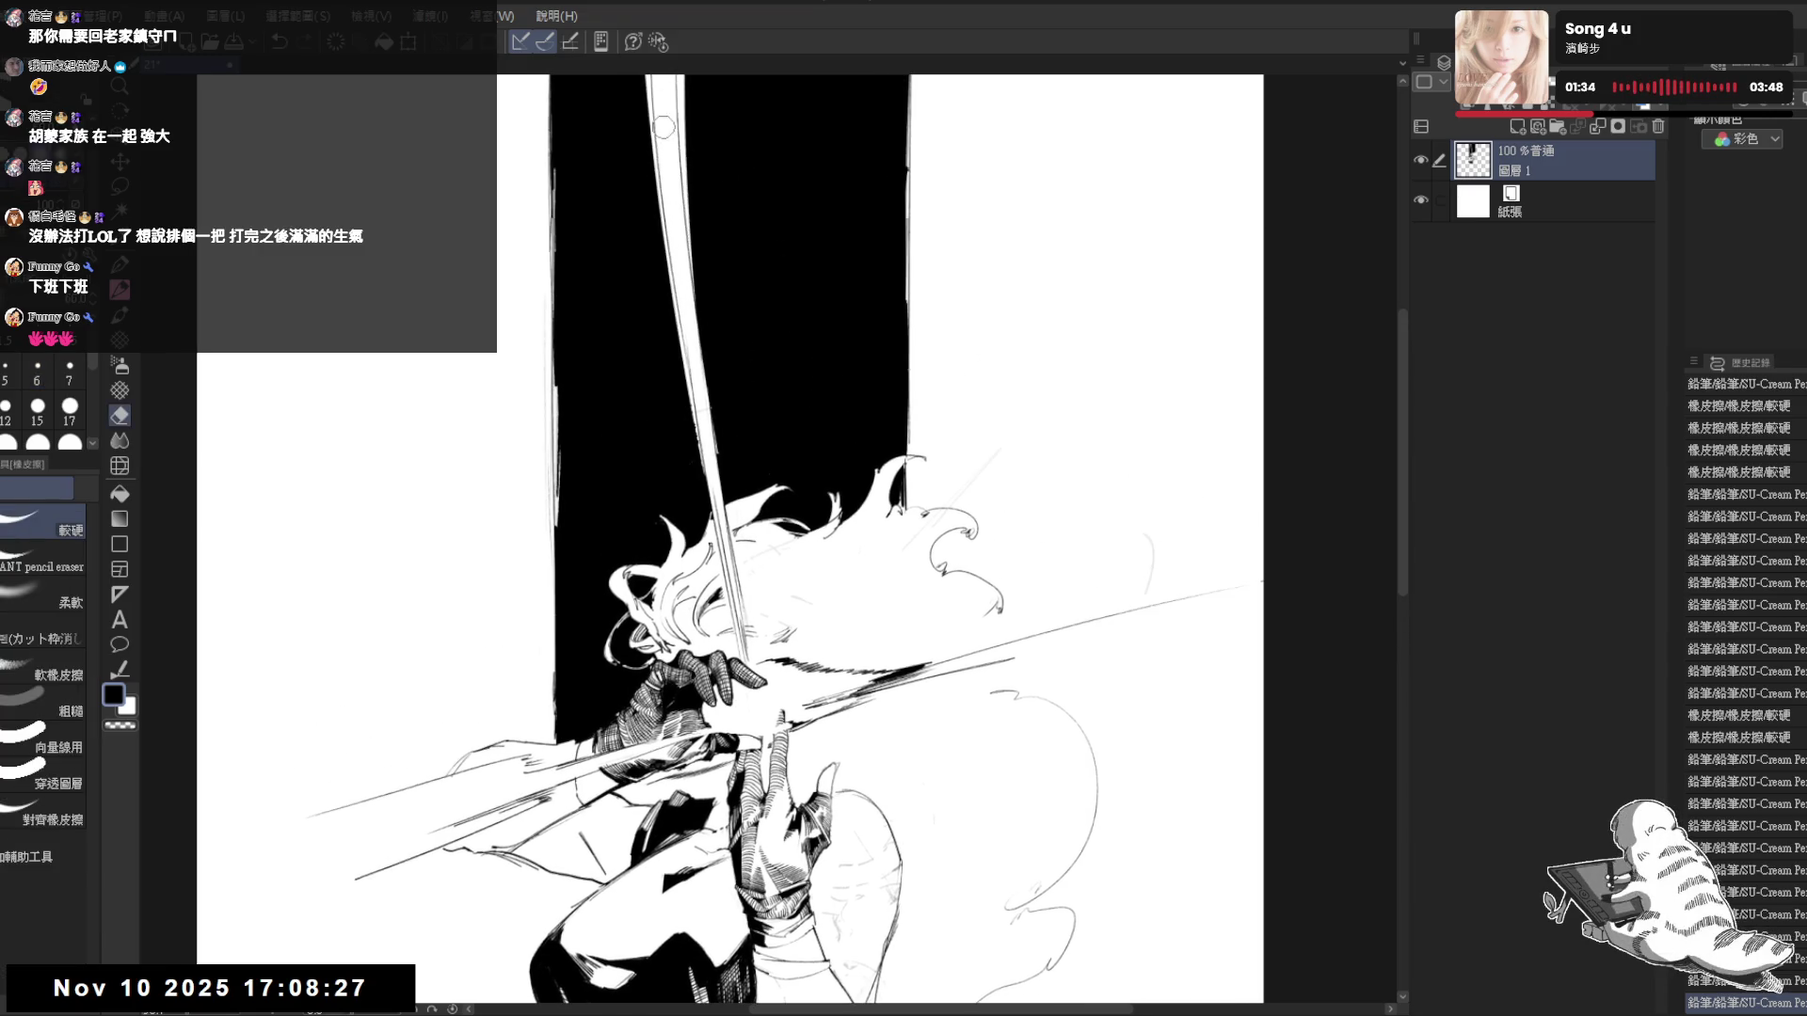
left_click_drag(659, 128, 663, 155)
mouse_move(786, 439)
left_mouse_down()
mouse_move(750, 400)
mouse_move(813, 677)
left_mouse_up()
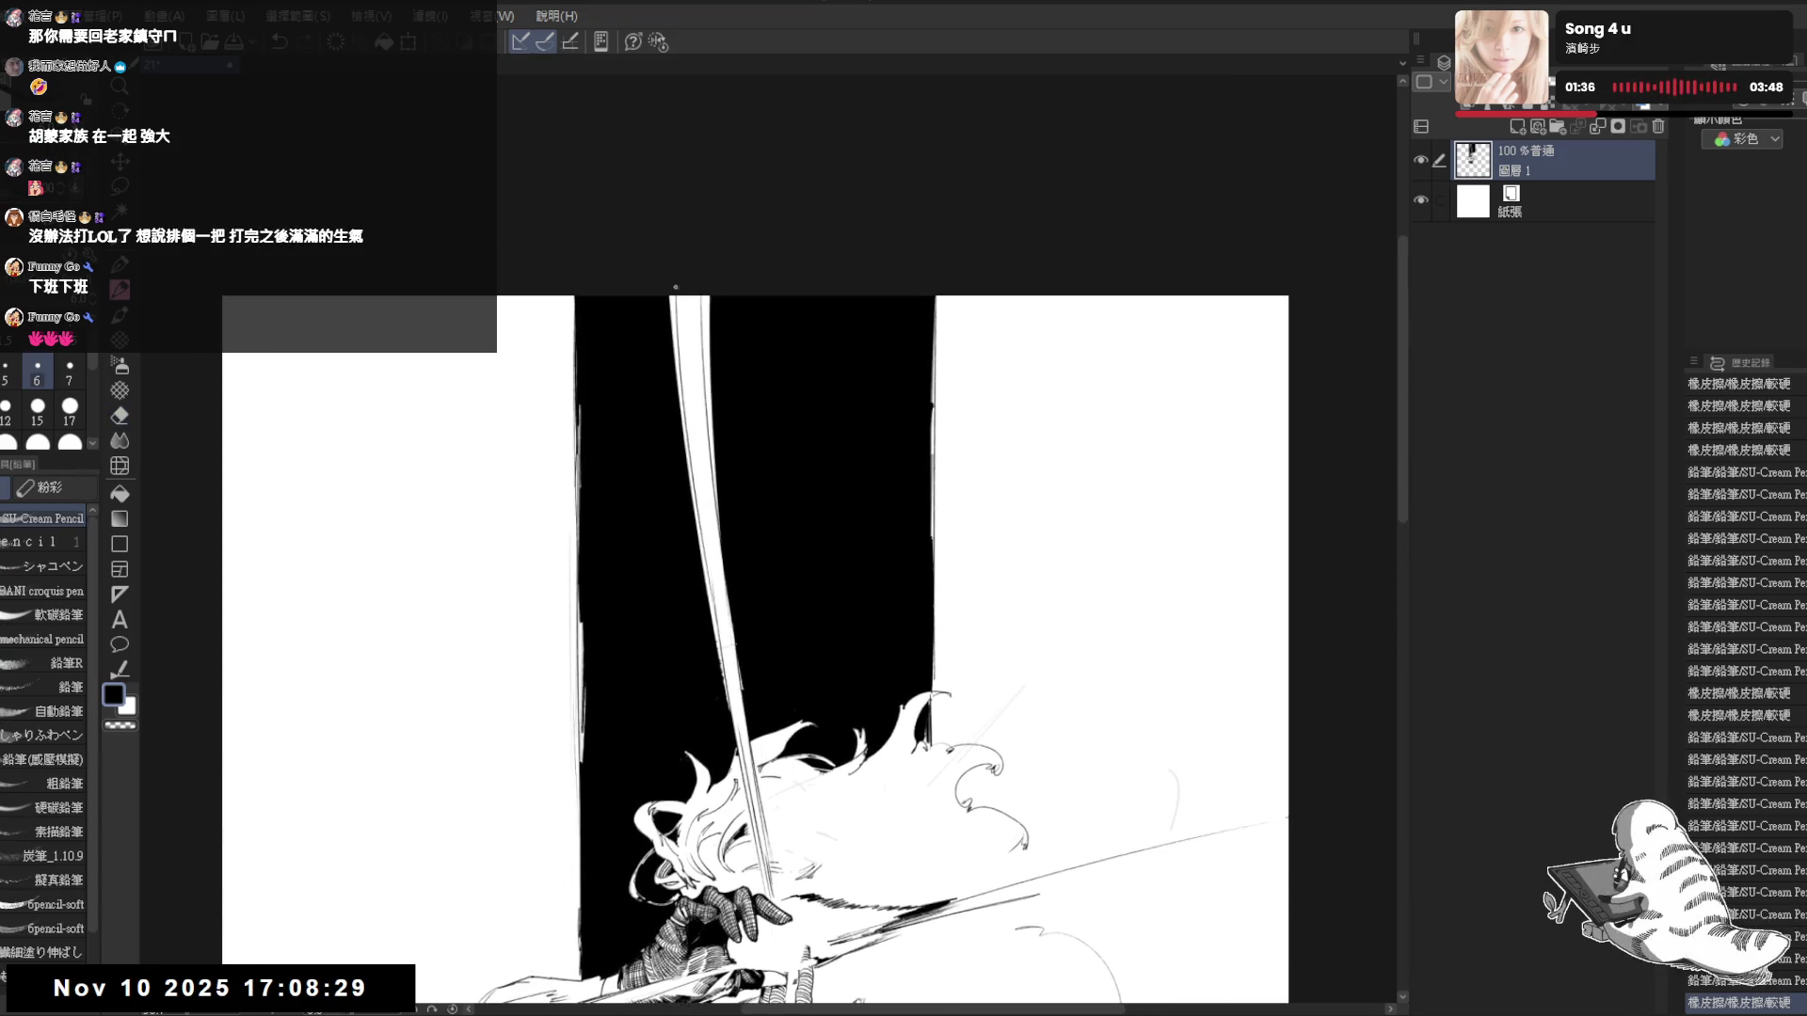
key("e")
left_click_drag(675, 287, 691, 405)
mouse_move(676, 343)
left_mouse_down()
mouse_move(698, 488)
mouse_move(707, 340)
mouse_move(685, 299)
mouse_move(682, 329)
mouse_move(689, 294)
left_mouse_up()
key("p")
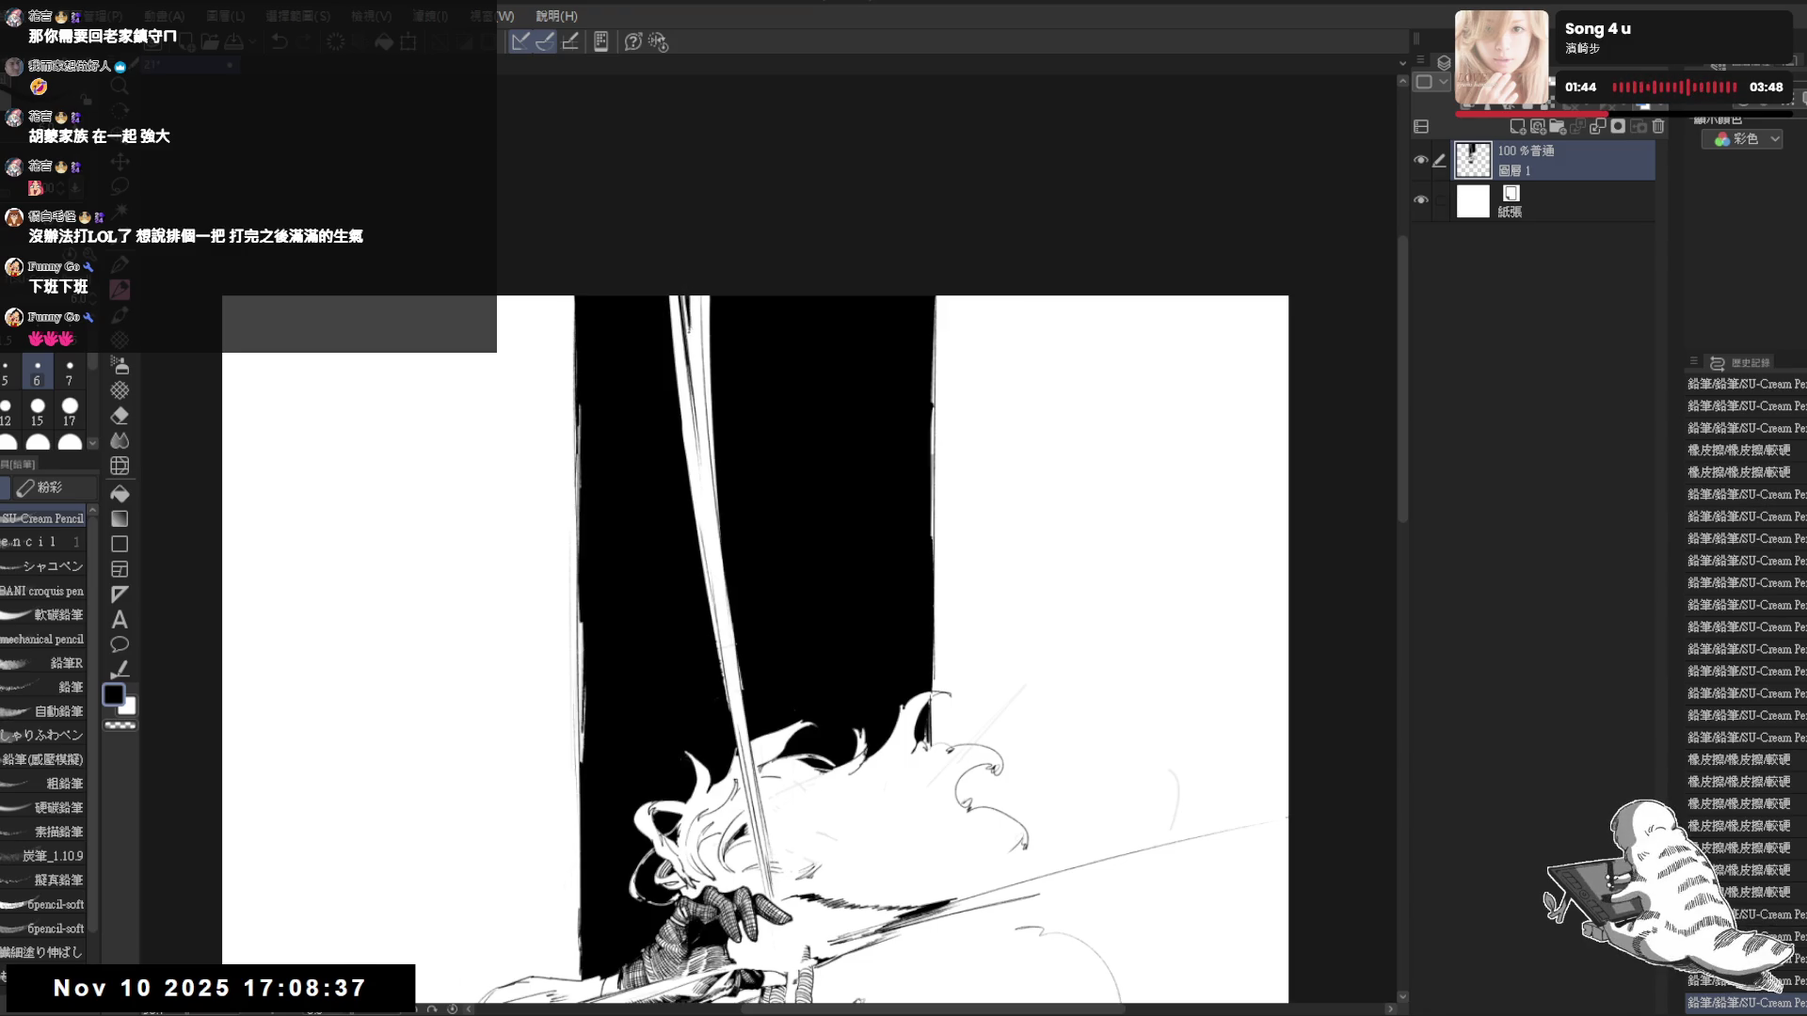
left_click_drag(743, 614, 688, 484)
- Rotate the view and erase stray lines and tiny specks near the gloved hands
scroll(688, 484, "down", 2)
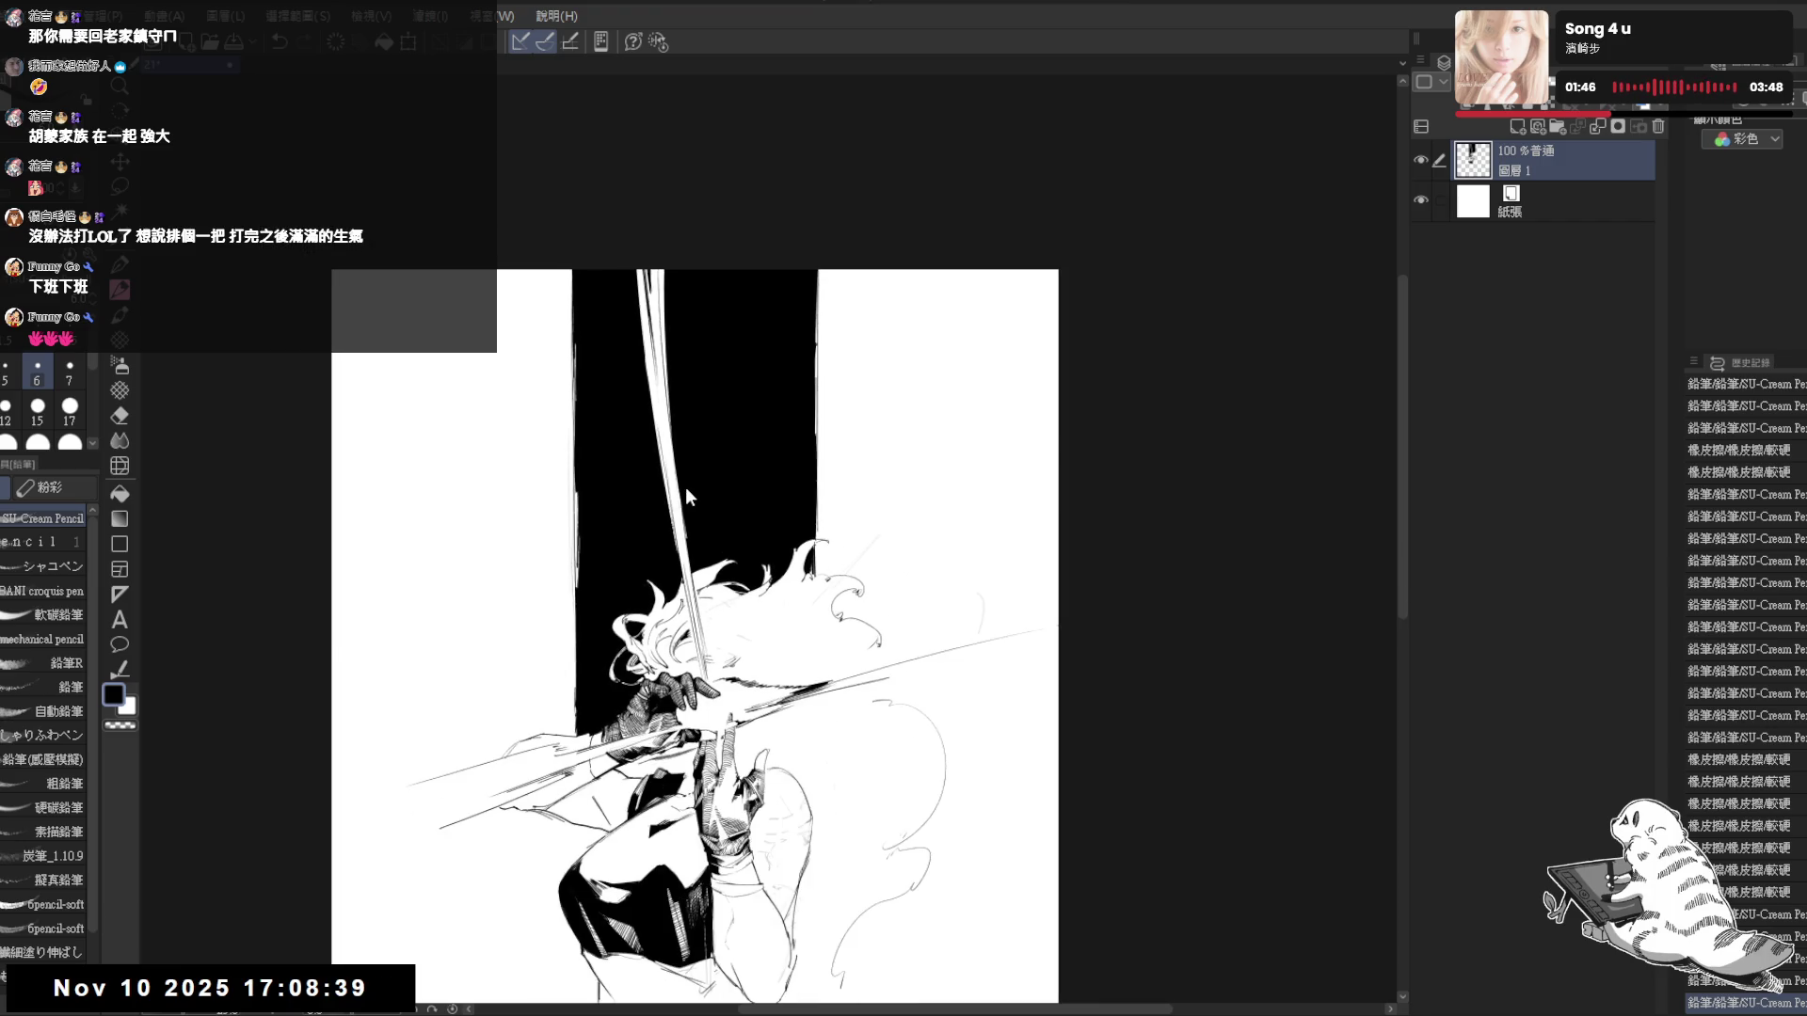
mouse_move(717, 711)
left_mouse_down()
mouse_move(747, 612)
mouse_move(745, 517)
left_mouse_up()
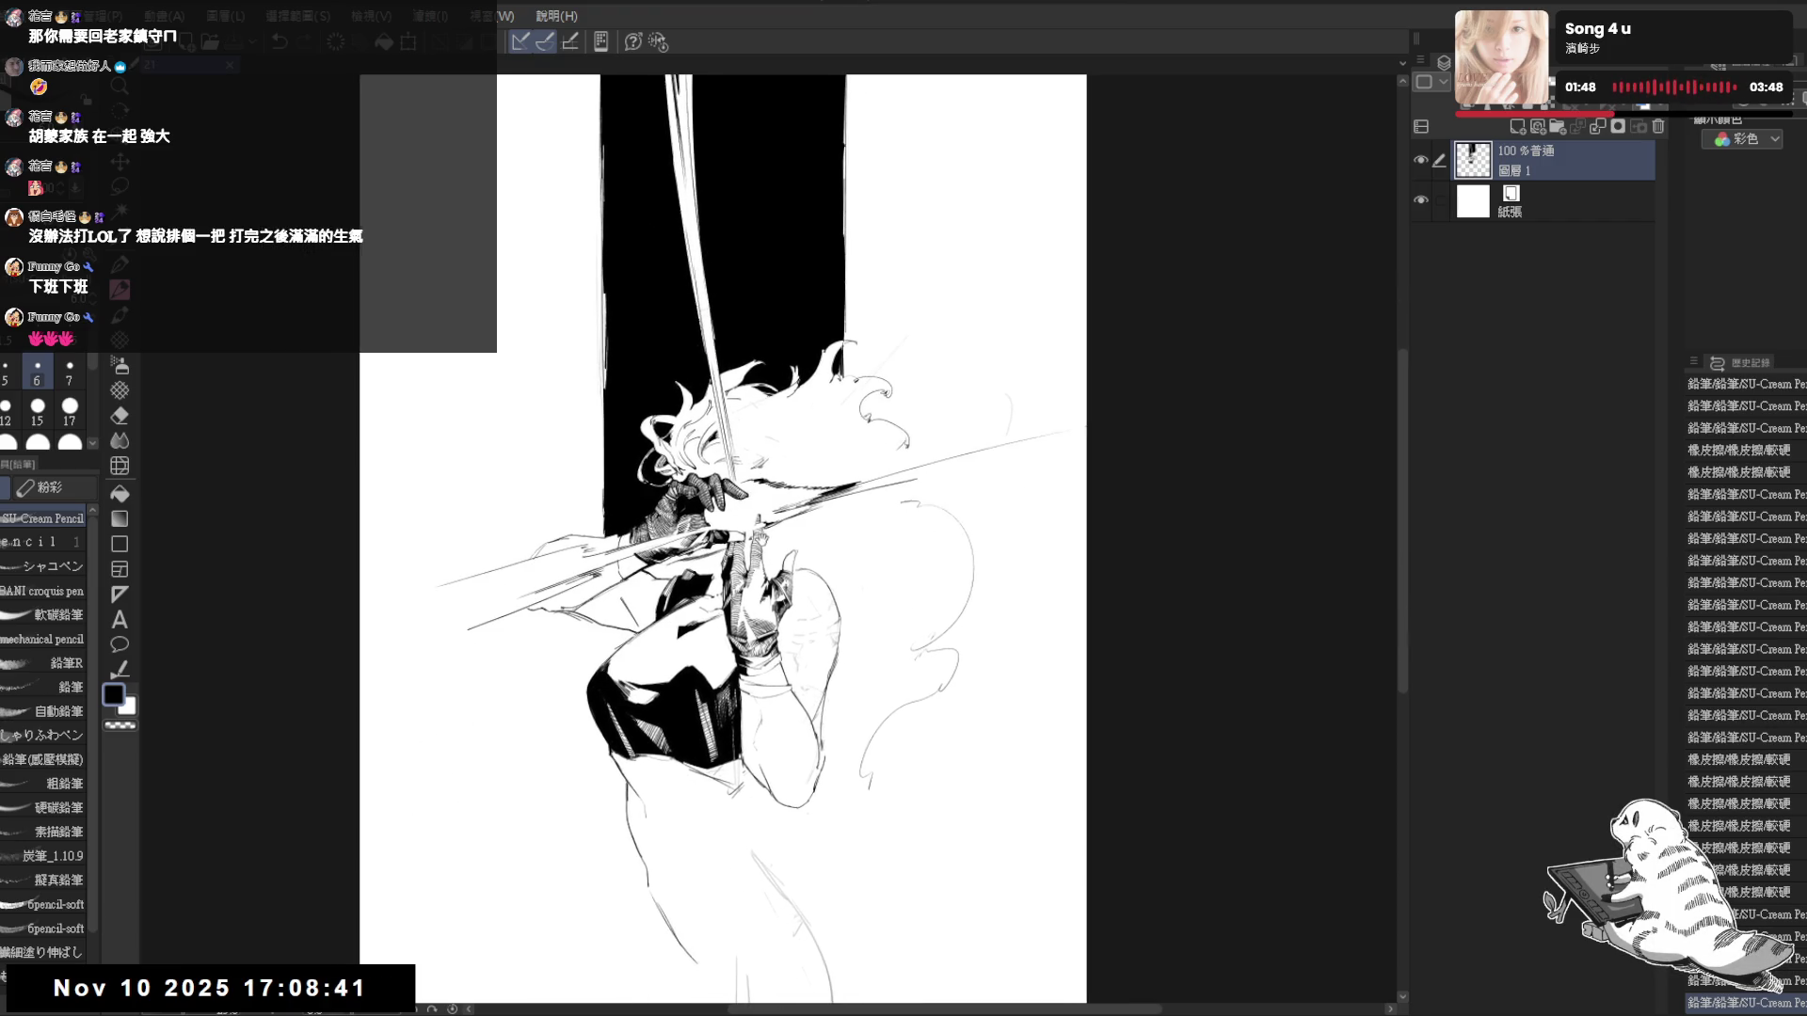
left_click_drag(886, 368, 872, 328)
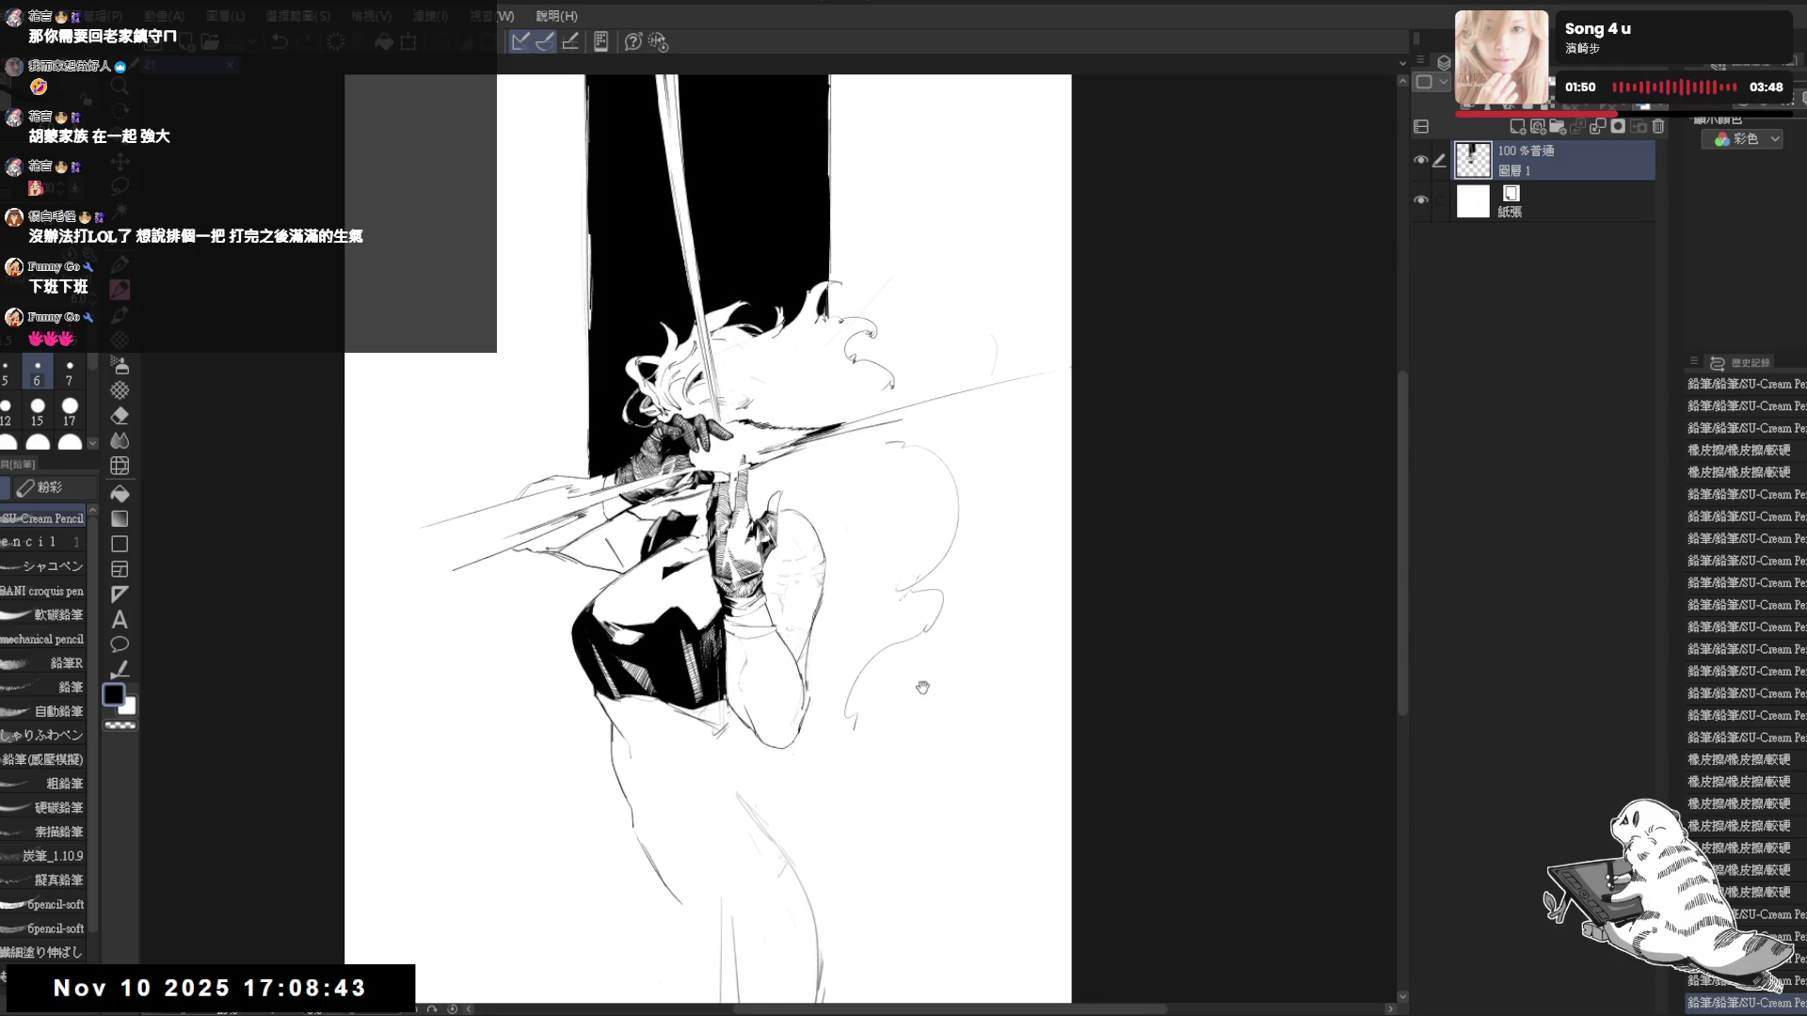
left_click_drag(683, 704, 669, 665)
scroll(668, 664, "up", 2)
left_click_drag(847, 329, 997, 508)
key("e")
left_click_drag(701, 466, 670, 511)
left_click(692, 468)
left_click(692, 468)
left_click(691, 468)
left_click(692, 468)
key("shift+space")
left_click_drag(894, 376, 941, 470)
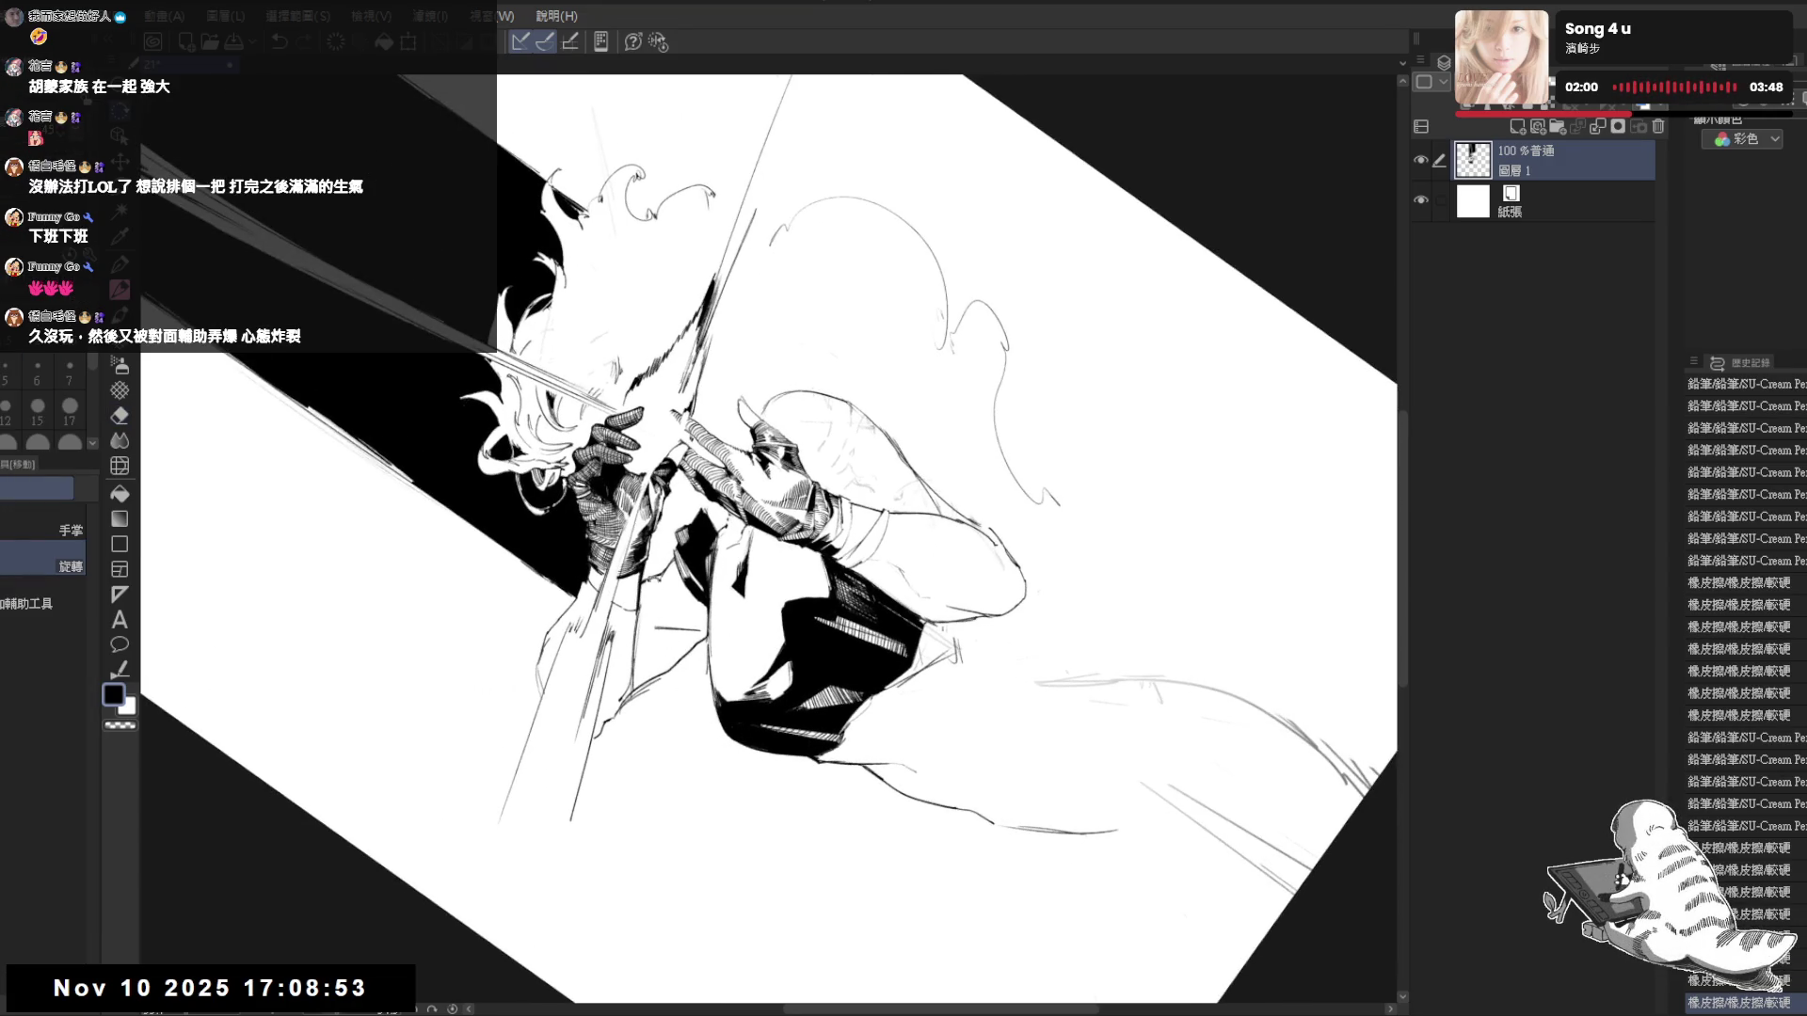
- Try small hatch marks on the gloved hands, then straighten the view and undo them
key("p")
left_click(684, 487)
left_click(684, 486)
left_click_drag(680, 489, 667, 522)
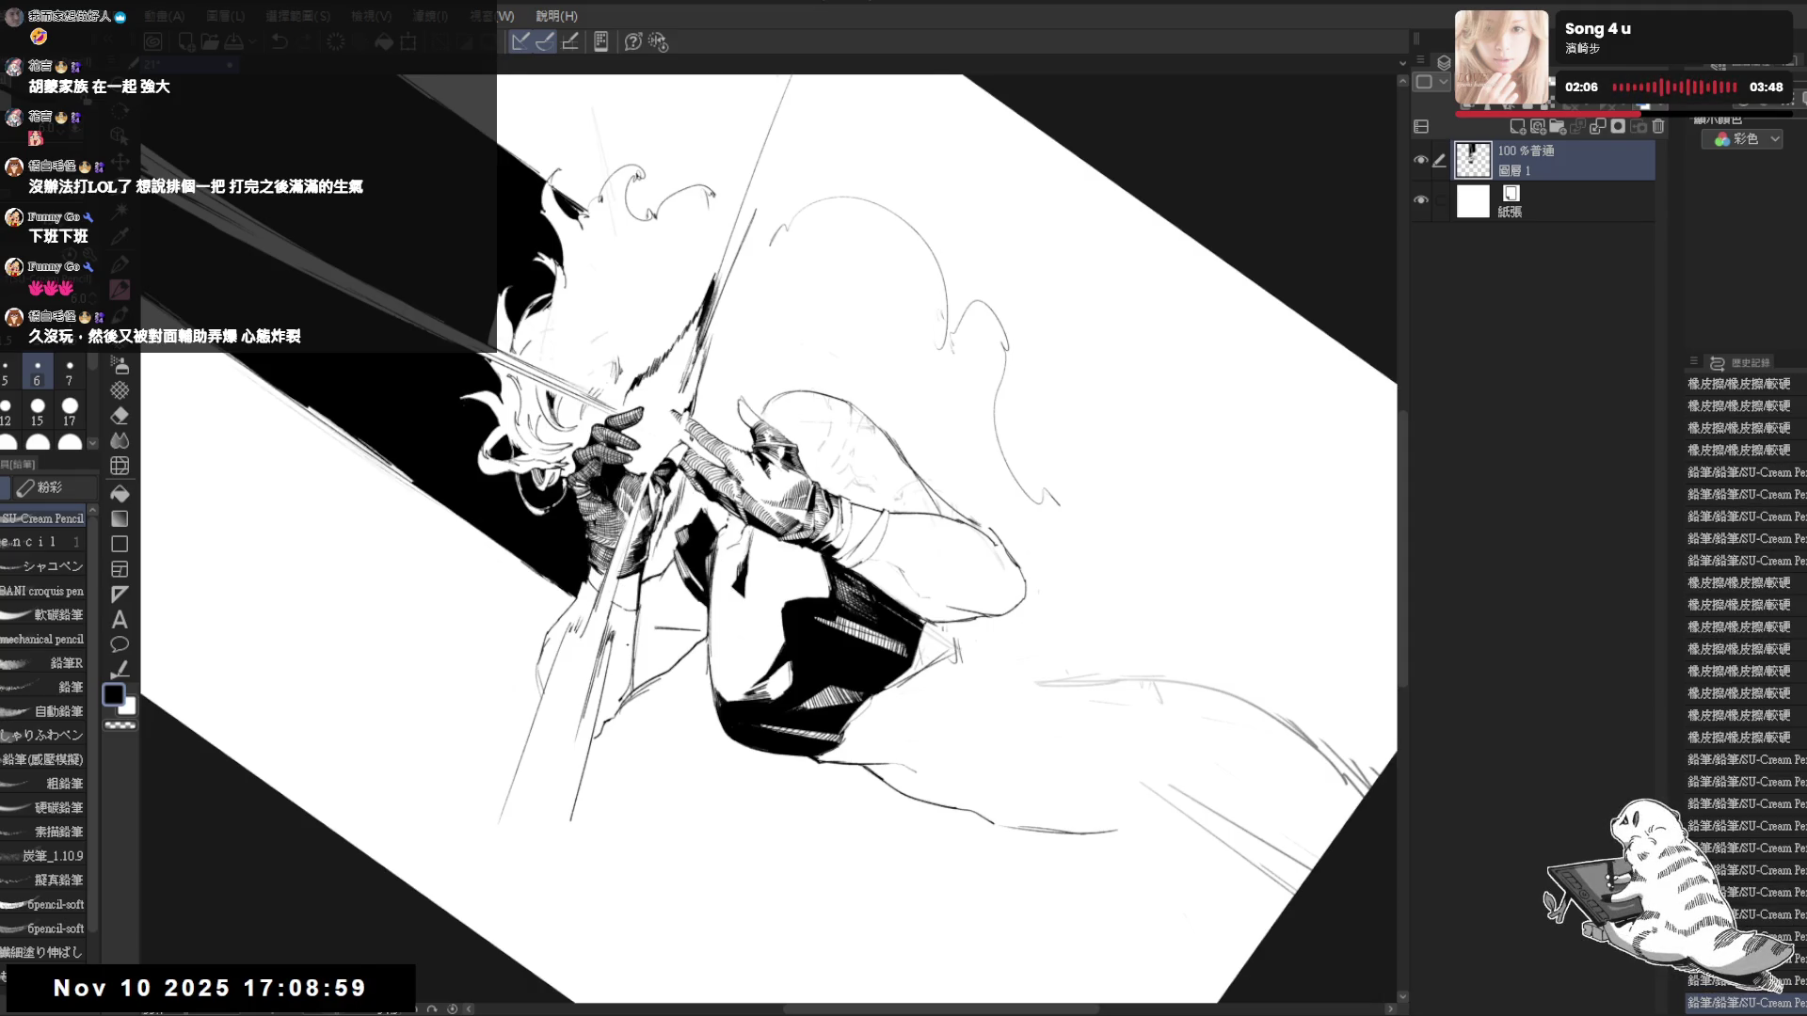
key("ctrl+shift+r")
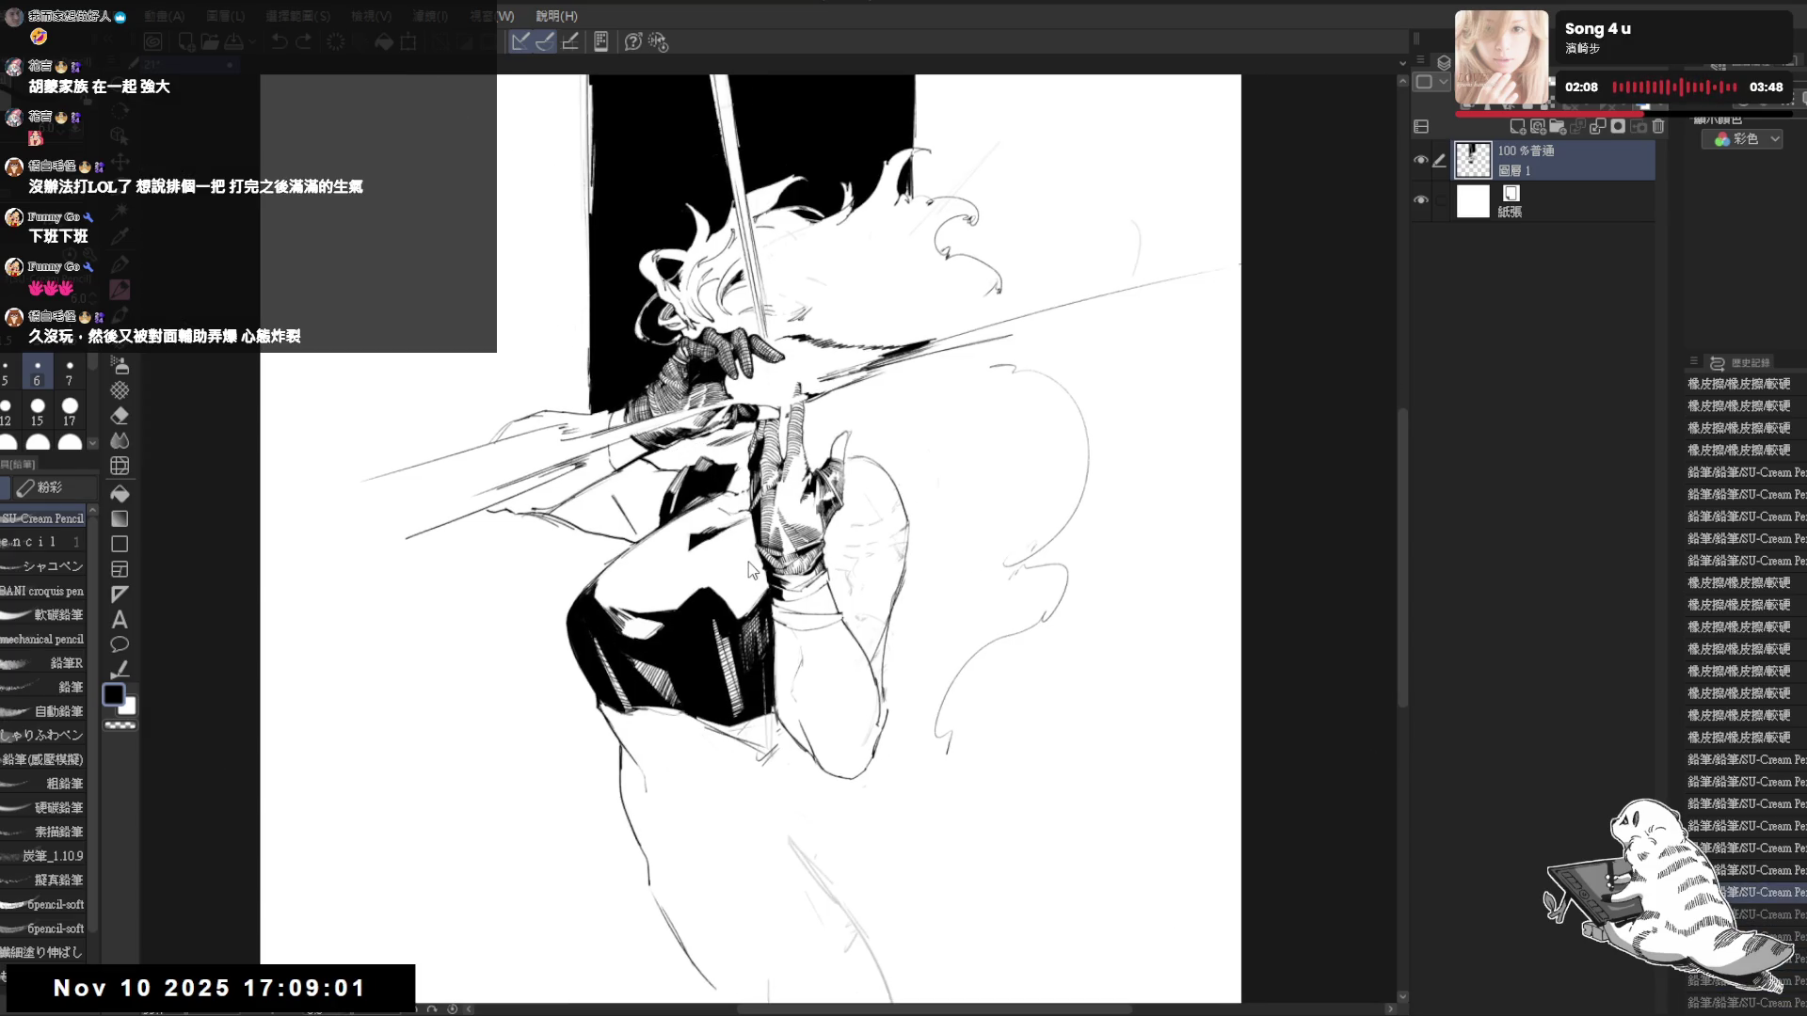
key("ctrl+z")
key("ctrl+z")
key("ctrl+z")
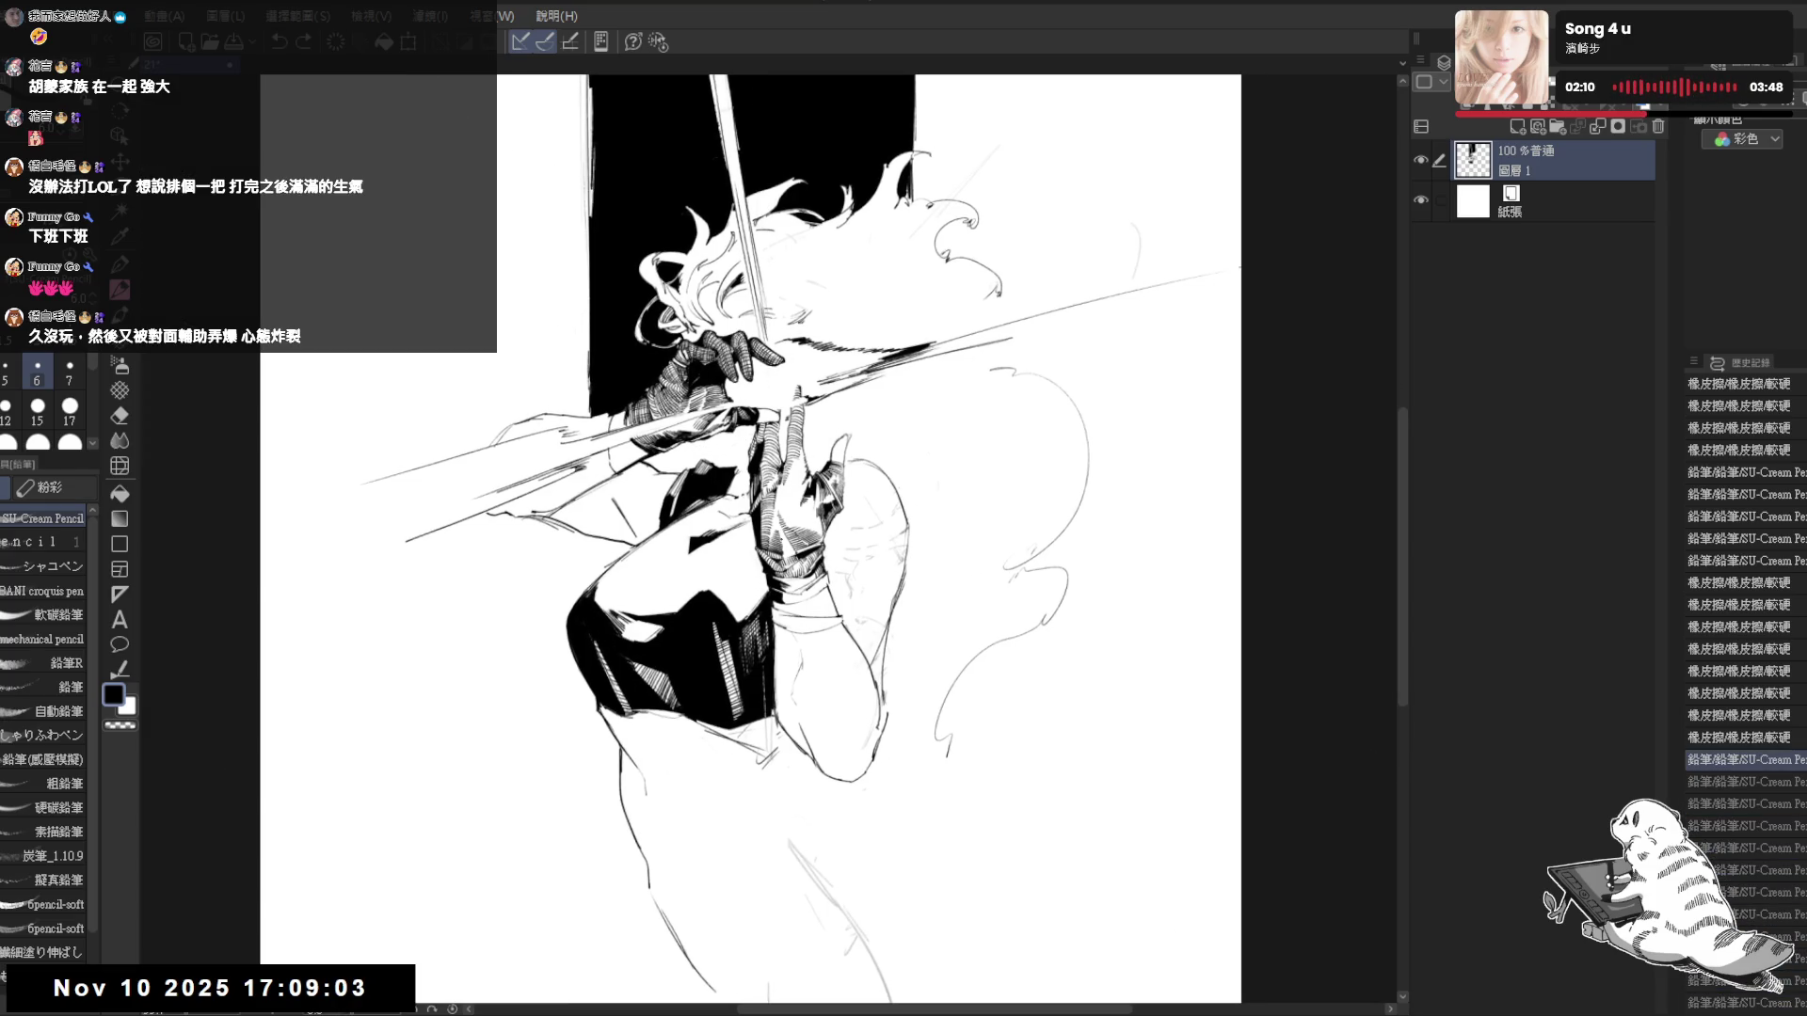
- Re-centre the figure and draw short curved strokes beside the hair curls
left_click_drag(830, 550, 811, 535)
left_click_drag(948, 632, 820, 528)
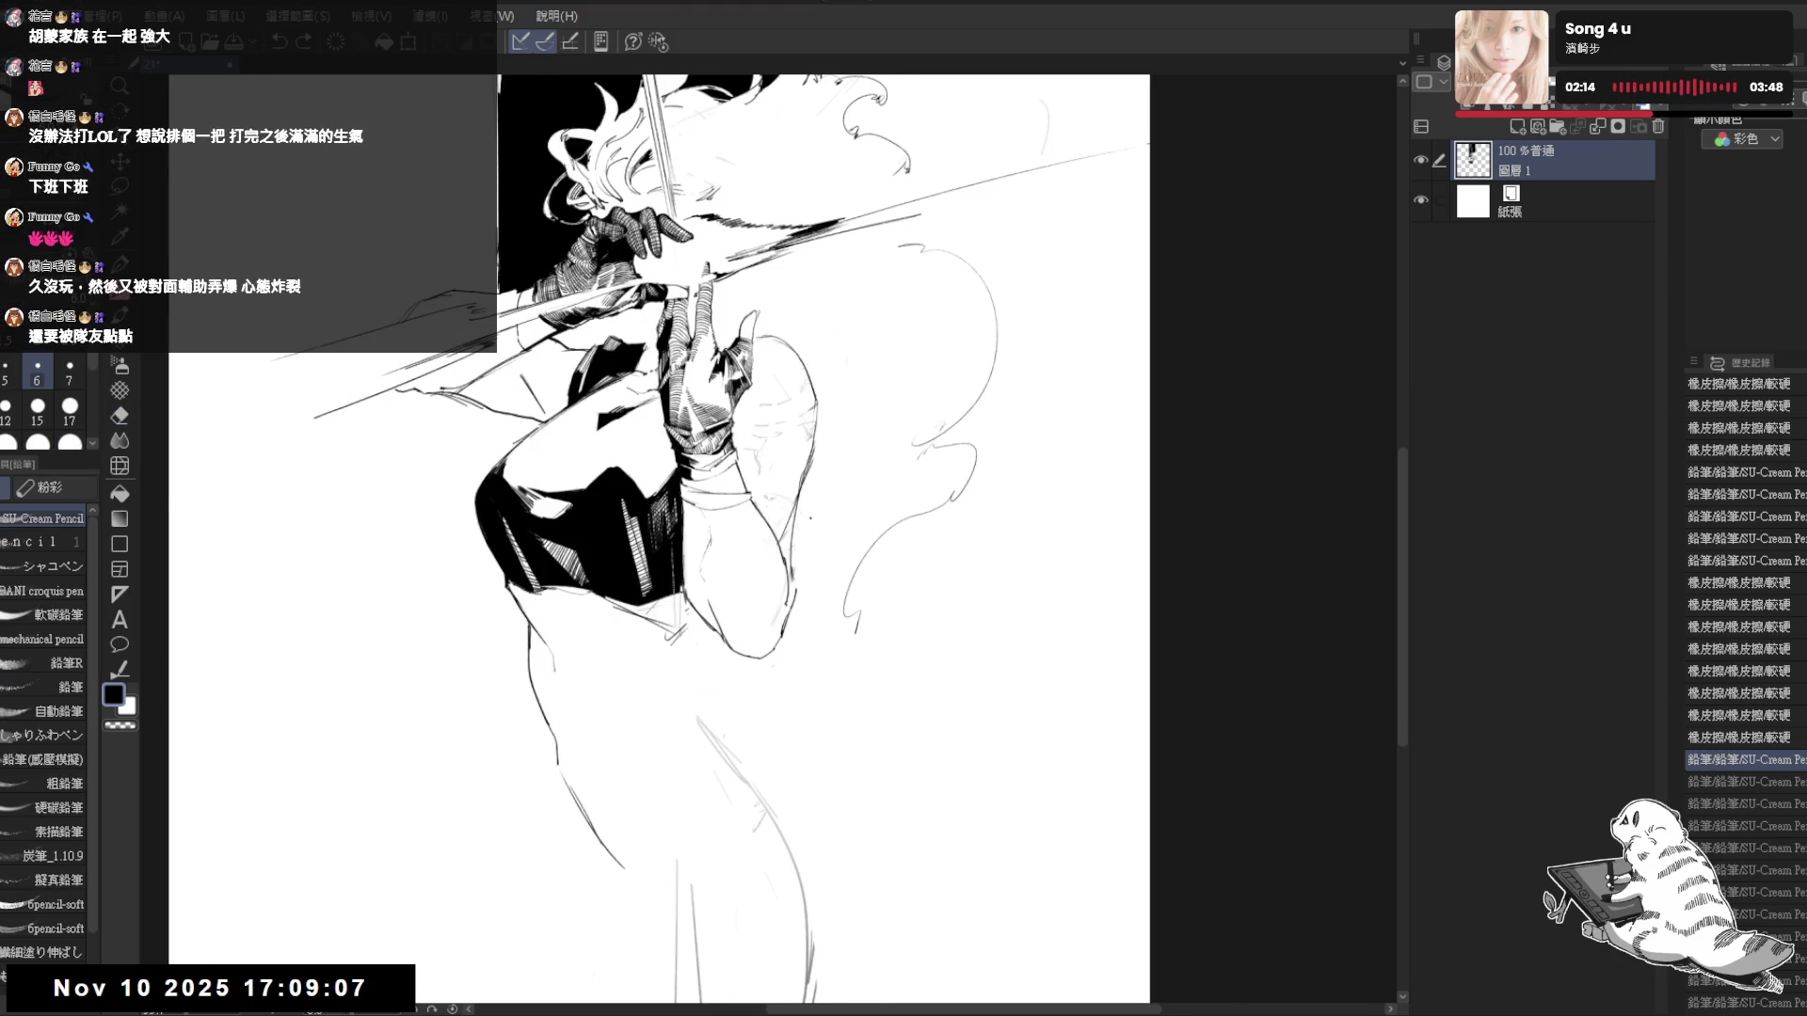
scroll(811, 517, "down", 2)
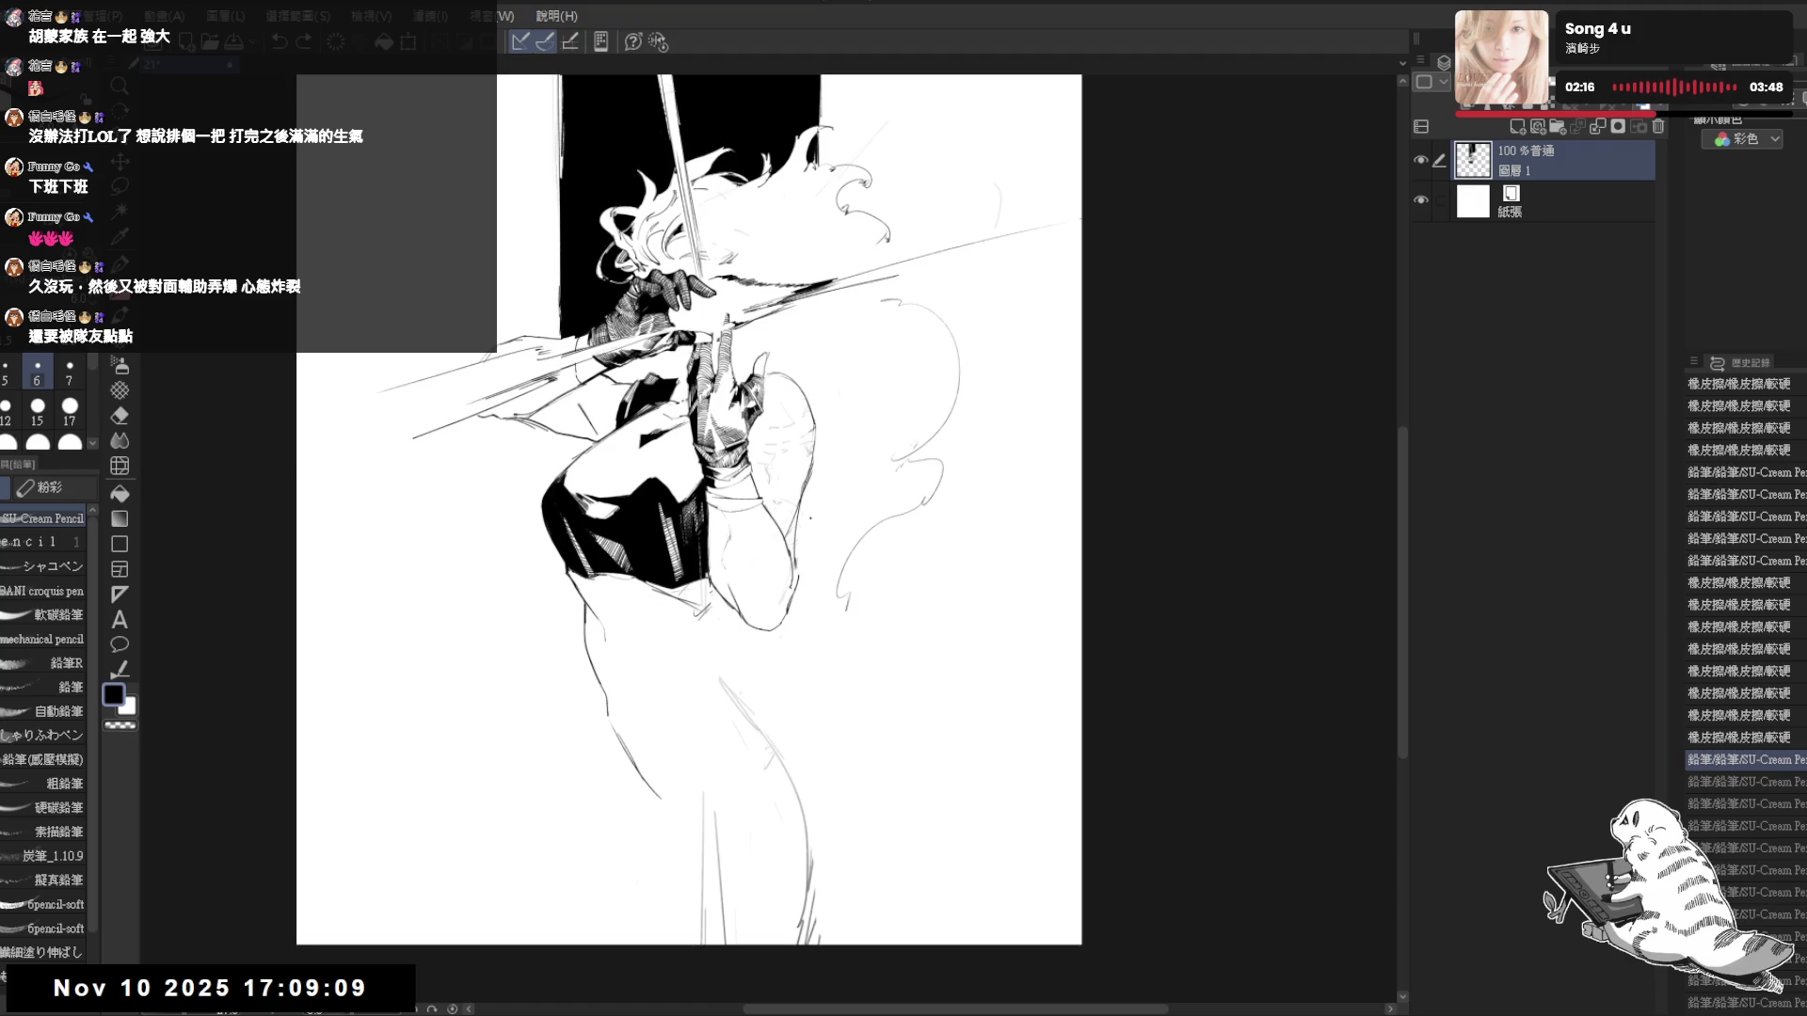
left_click_drag(935, 353, 925, 345)
key("e")
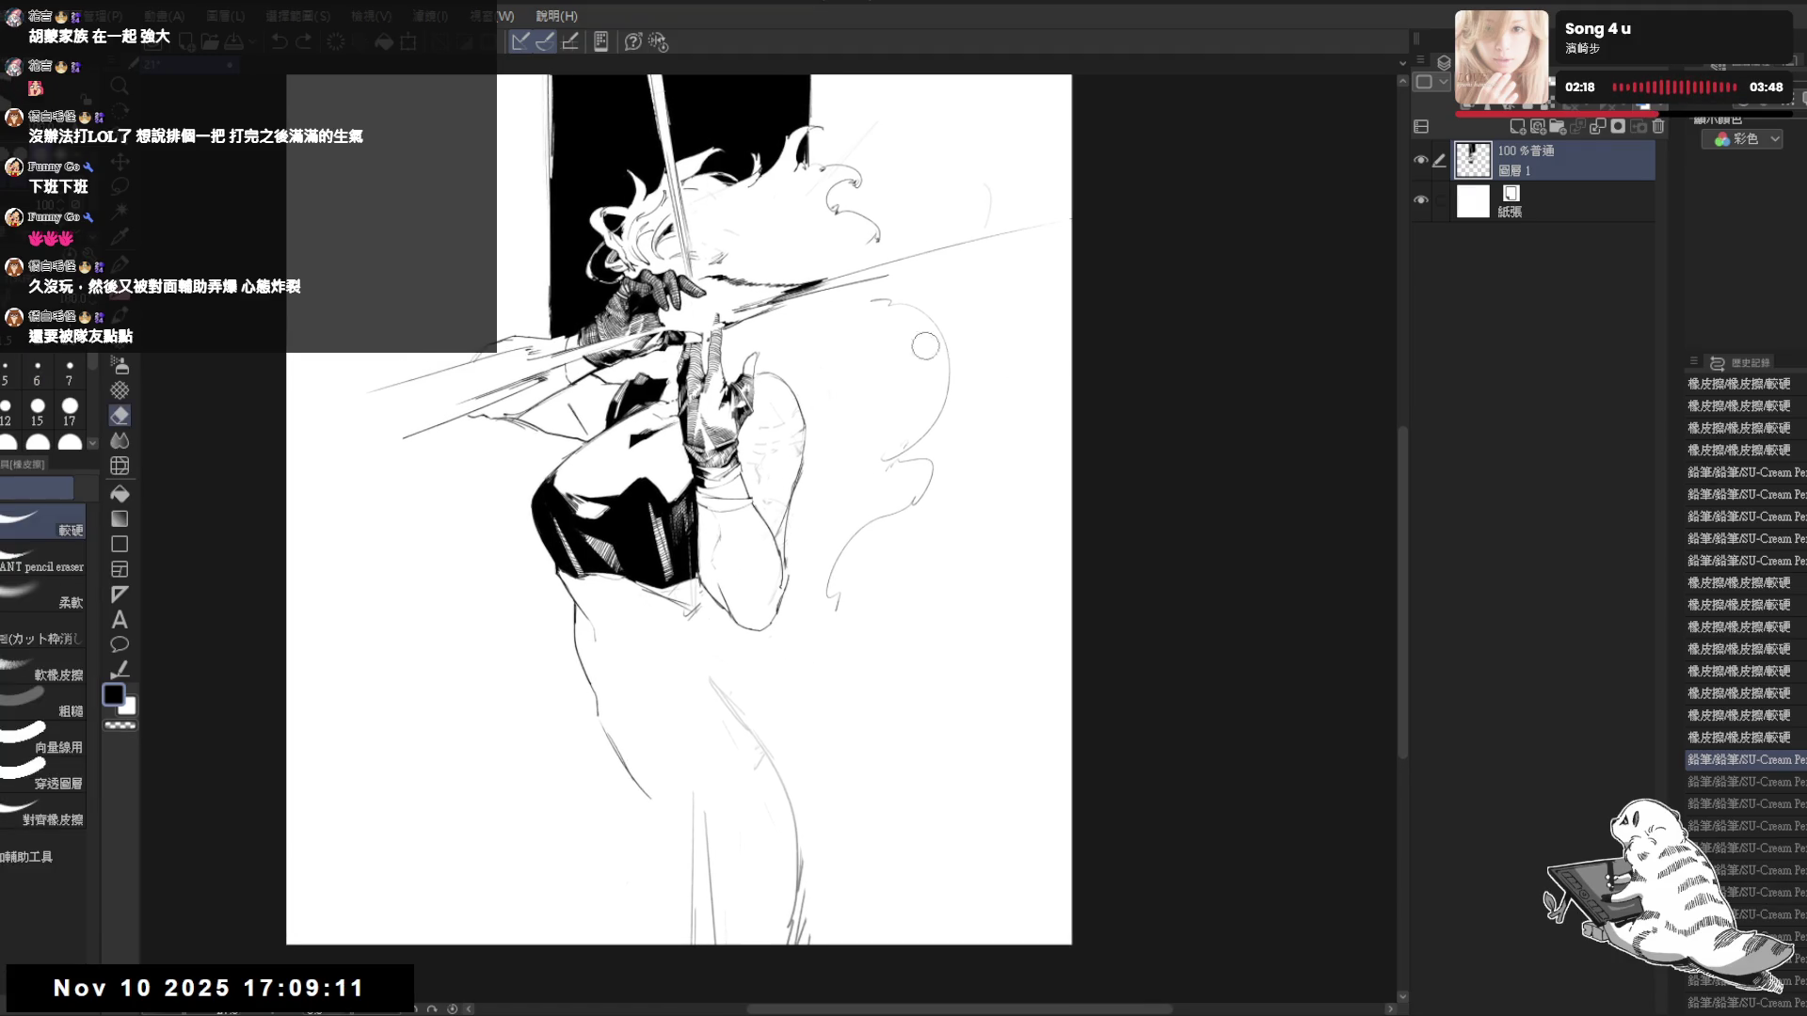
key("p")
scroll(875, 273, "up", 2)
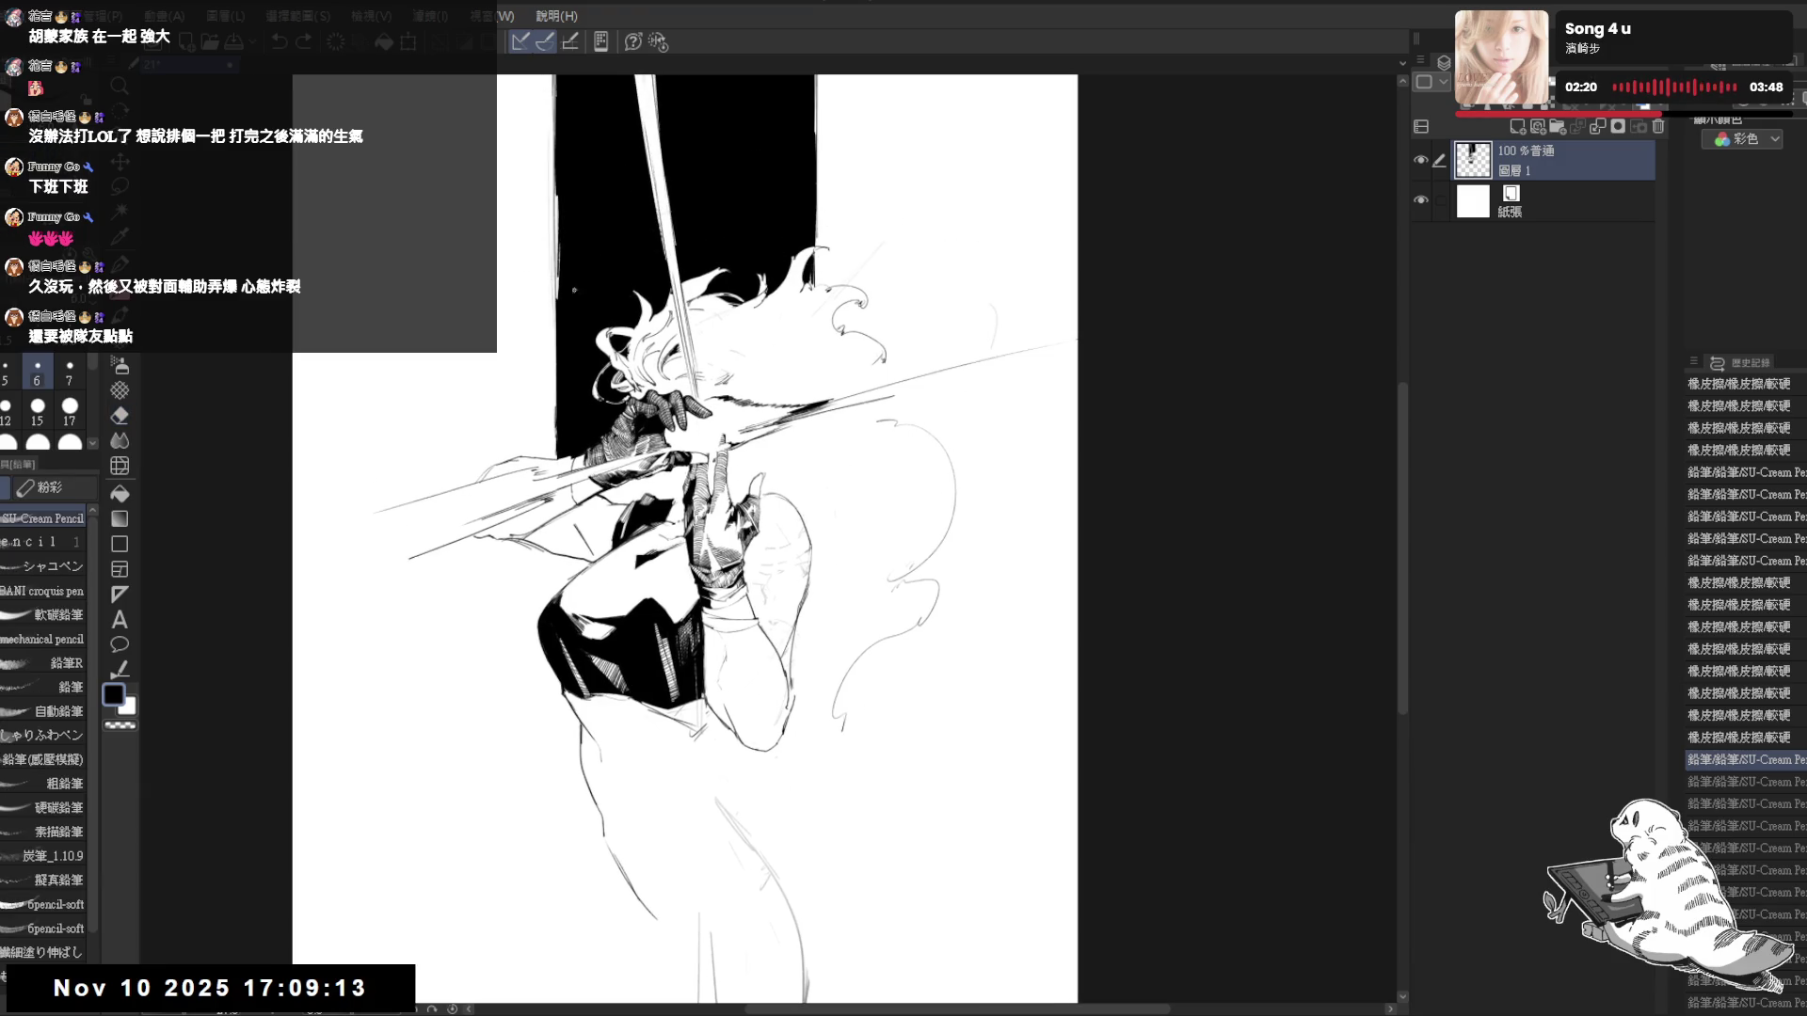
key("e")
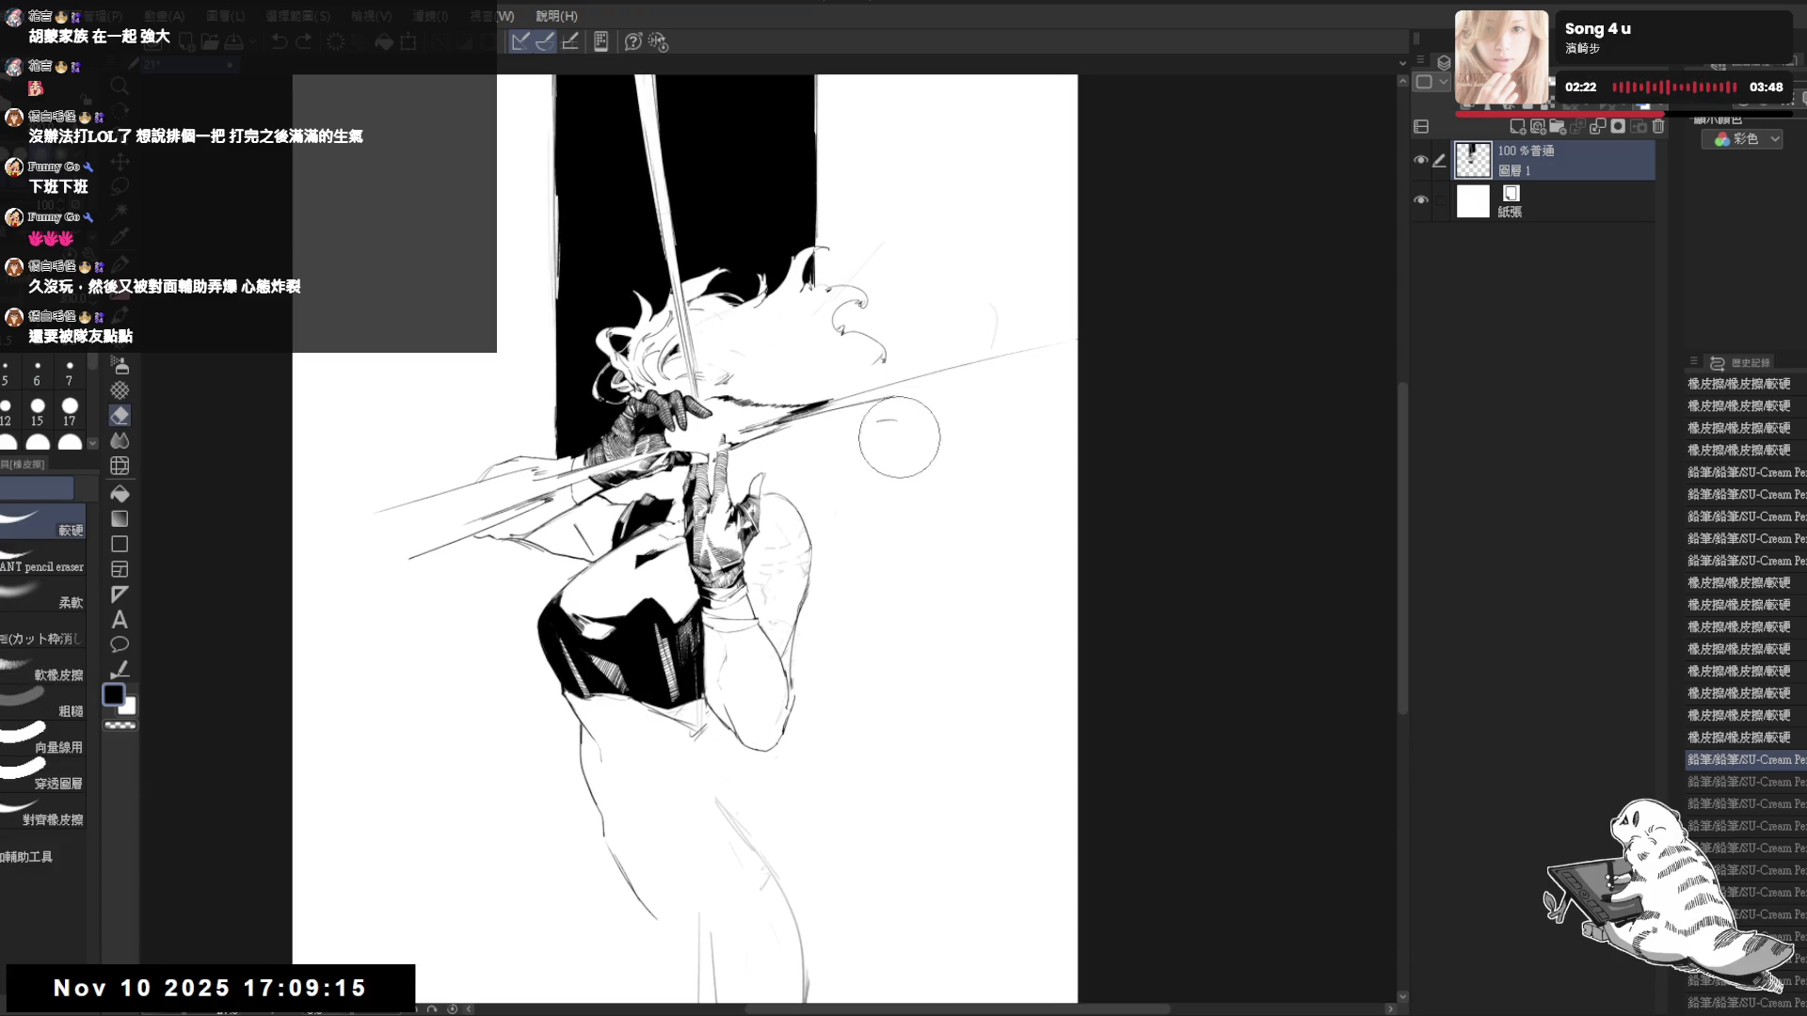
key("p")
left_click_drag(882, 282, 873, 312)
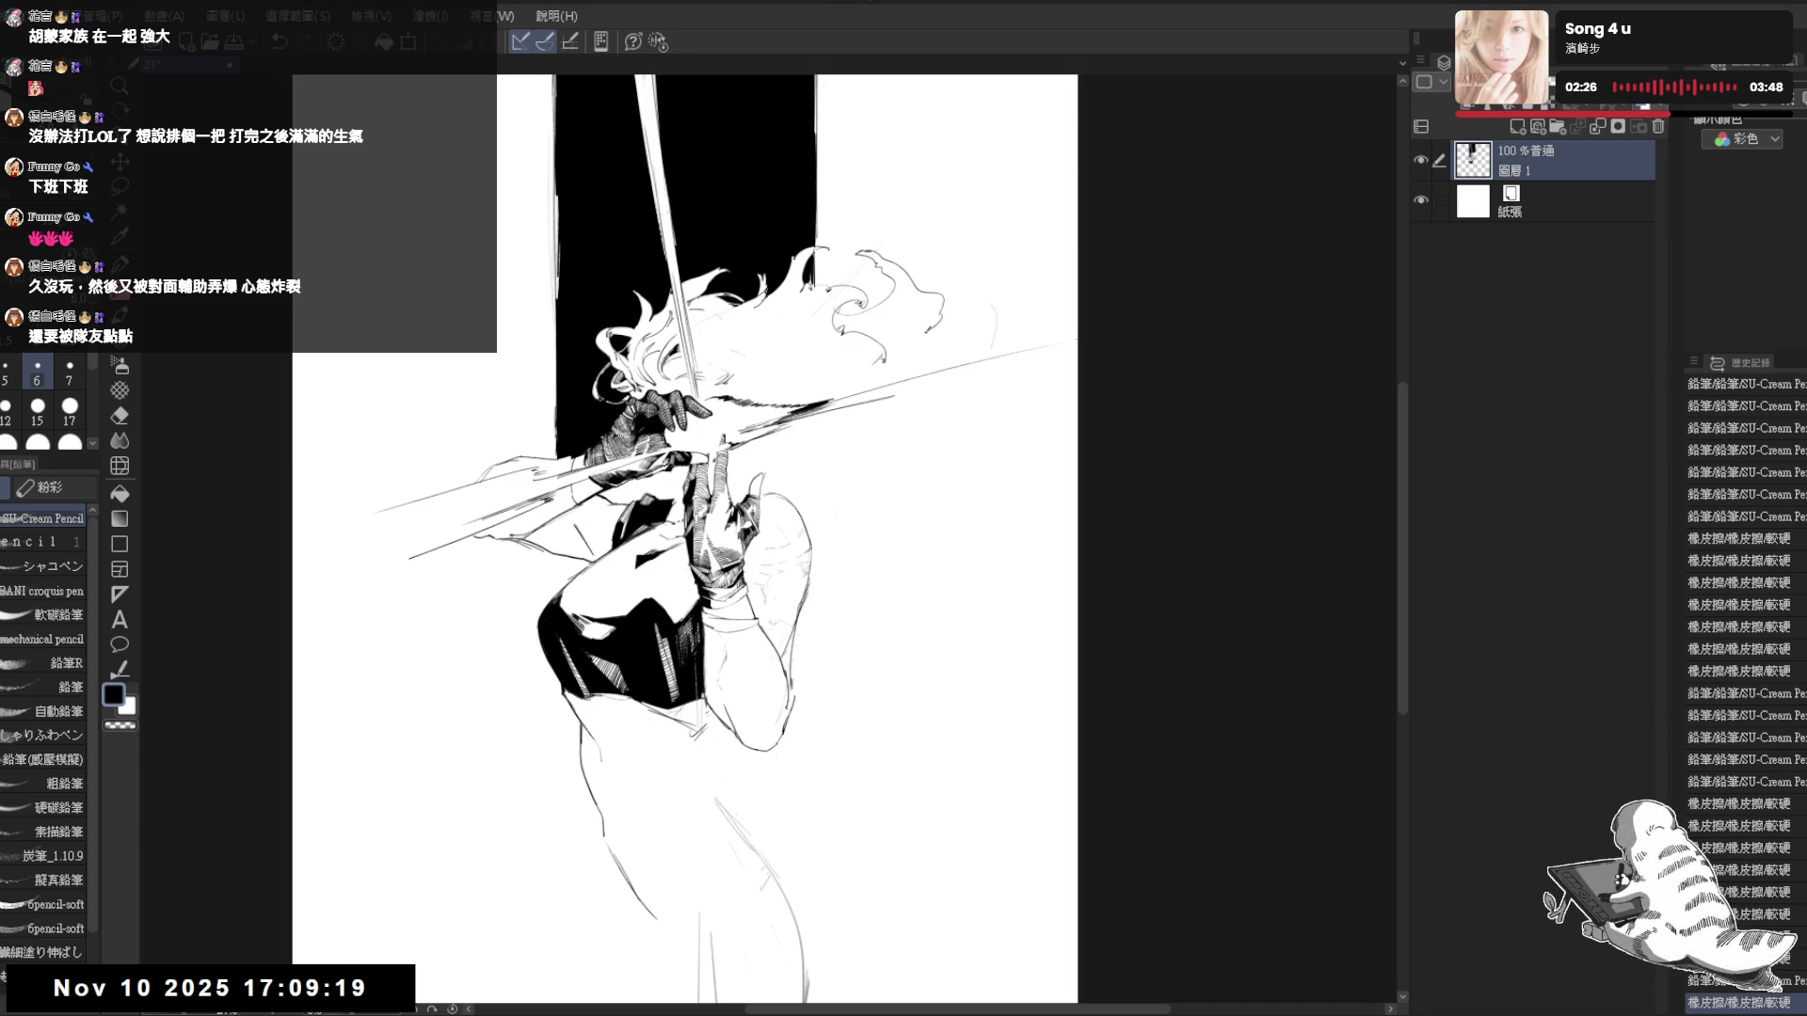
left_click_drag(868, 411, 856, 448)
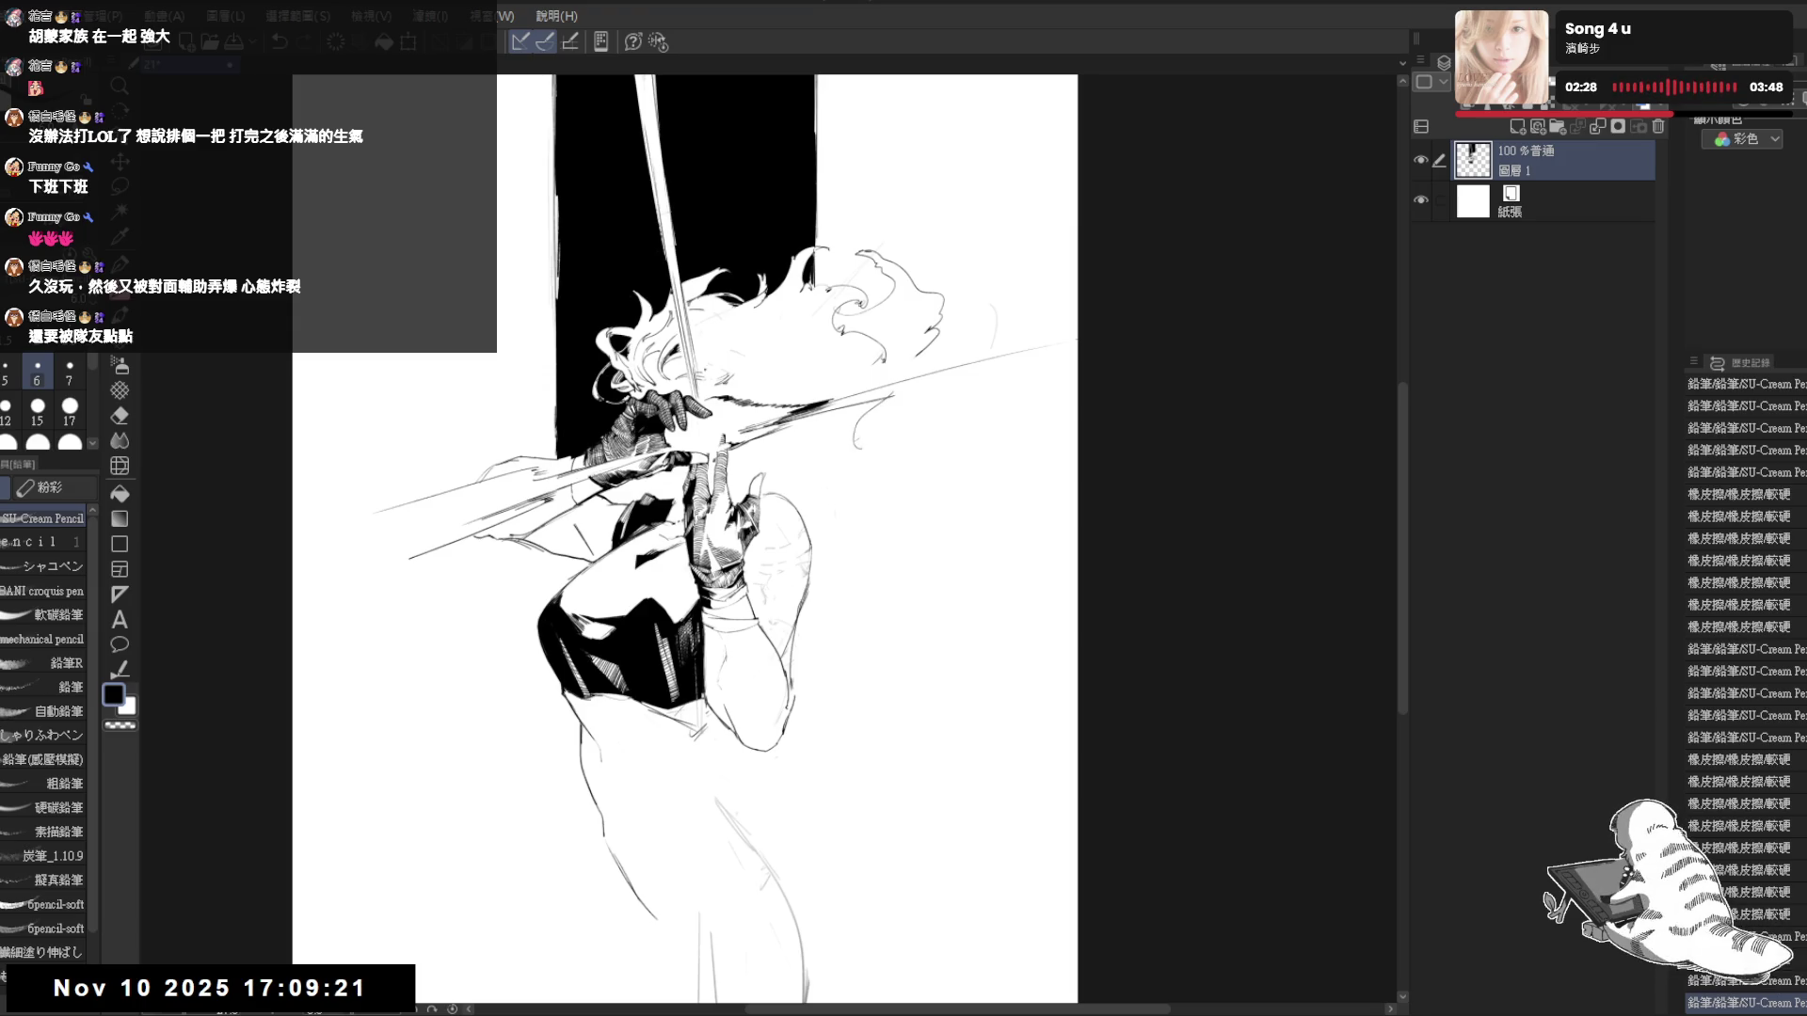
- Lighten the lines around the face and mirror the view to check it
key("e")
left_click_drag(670, 359, 666, 379)
key("p")
key("h")
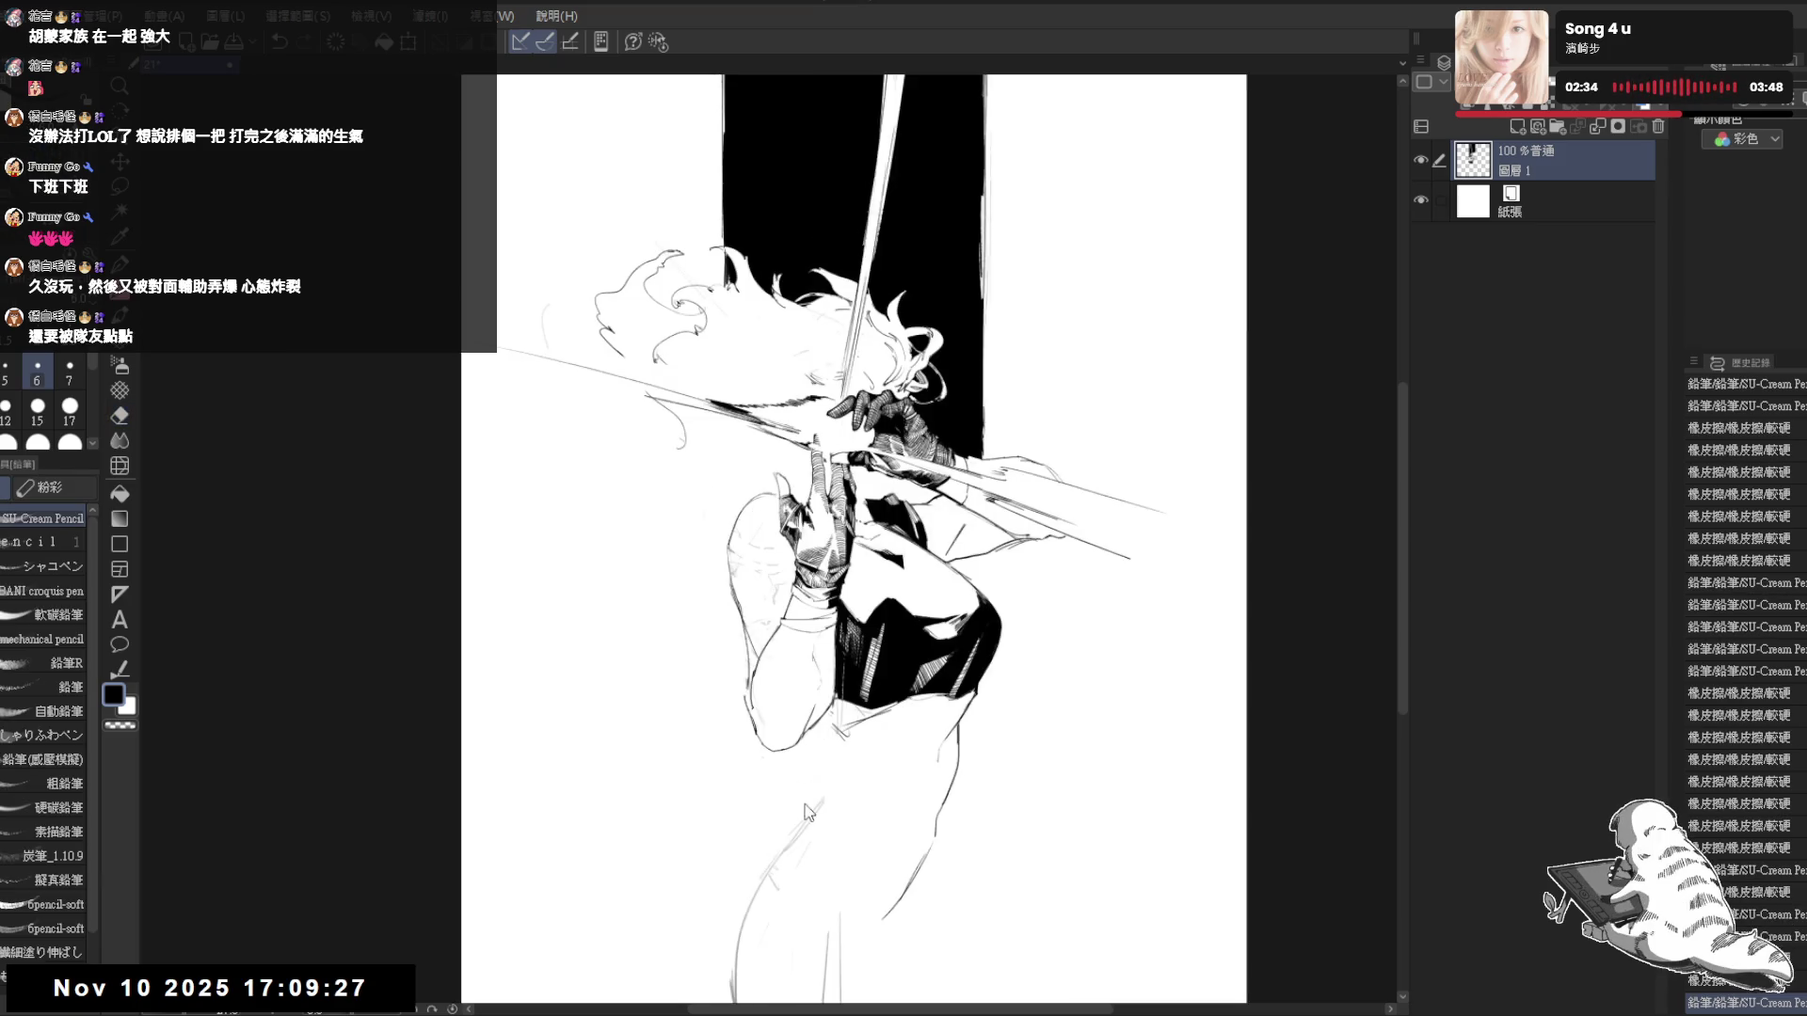
key("h")
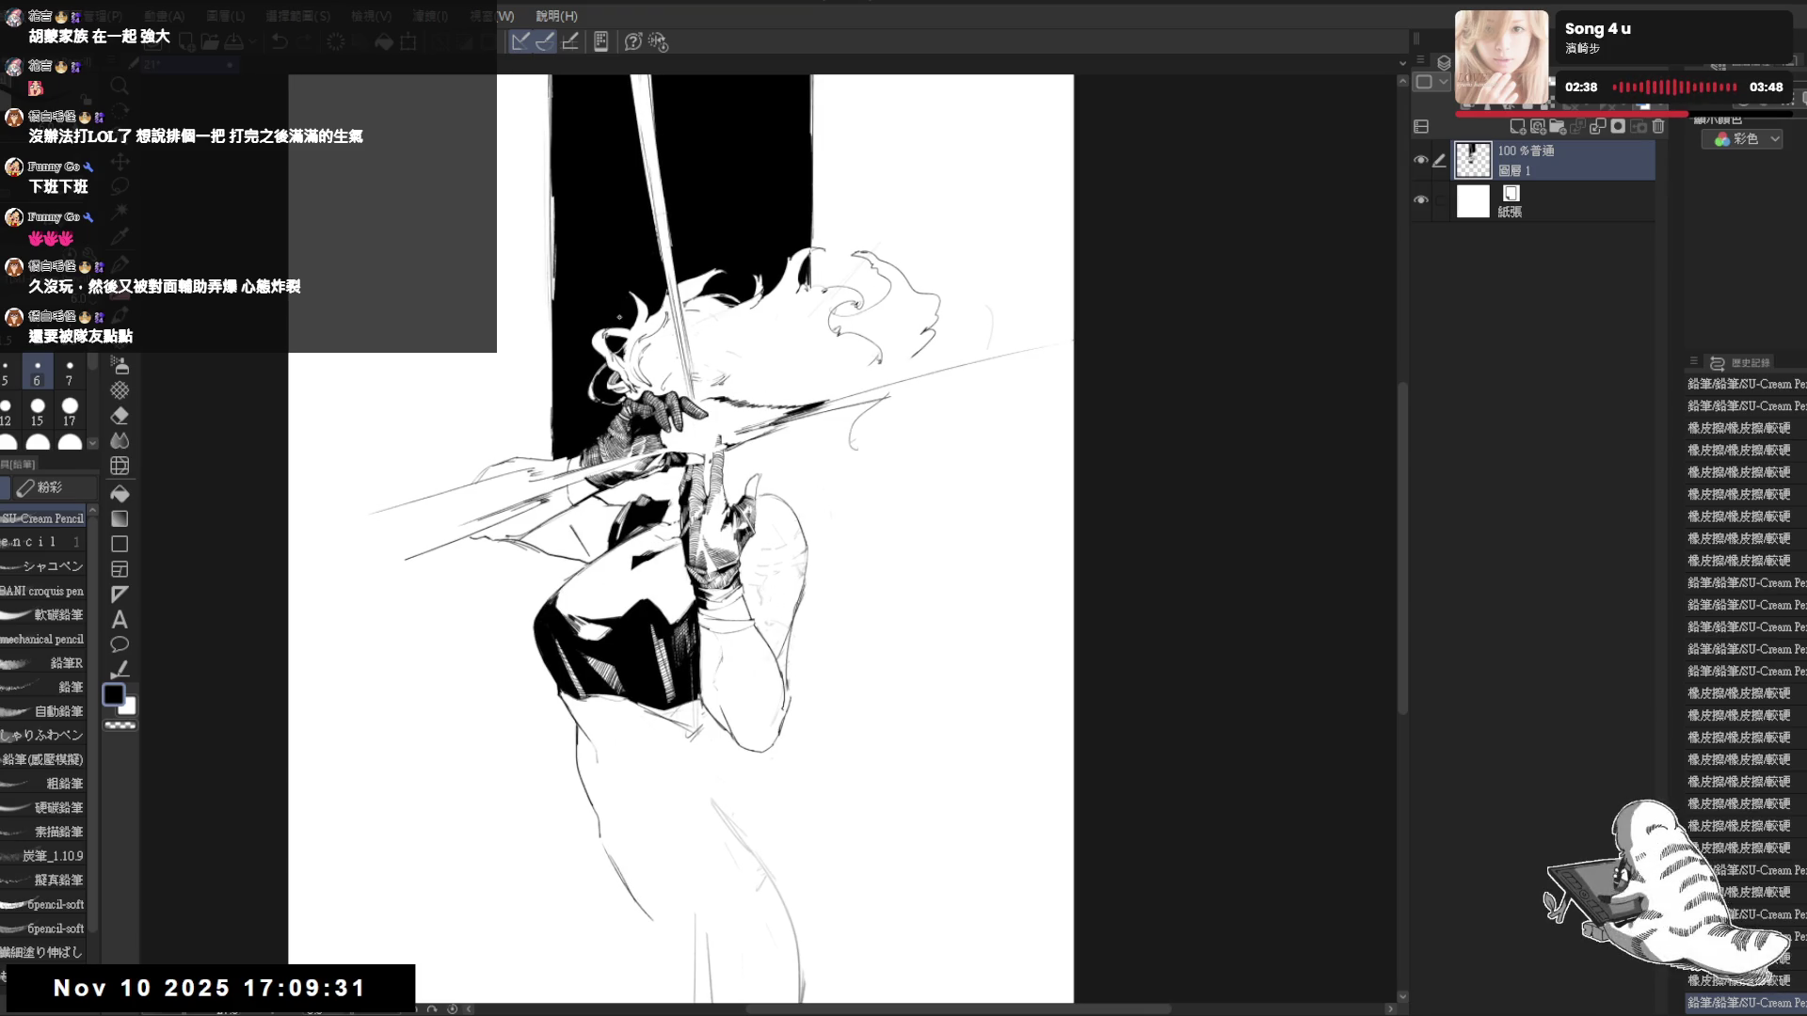
key("m")
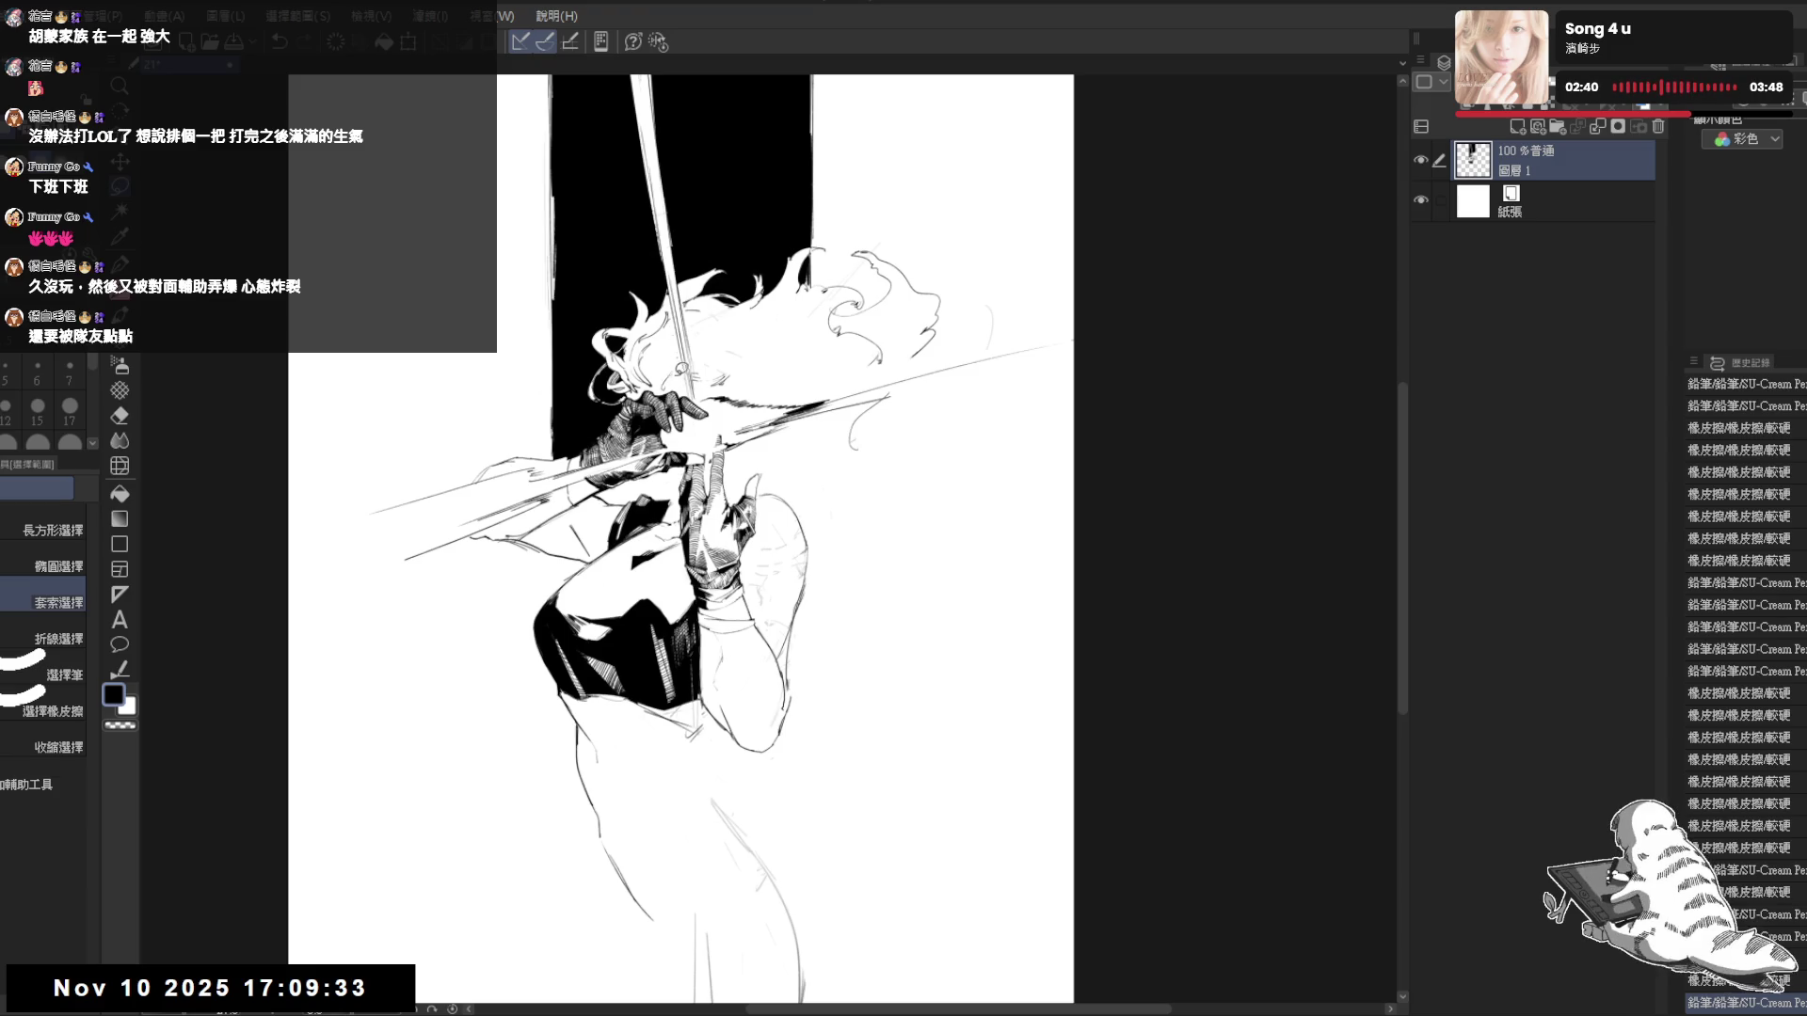
- Lasso the figure including its head, move it slightly upward, and deselect
mouse_move(647, 382)
left_mouse_down()
mouse_move(590, 425)
mouse_move(449, 434)
mouse_move(410, 591)
mouse_move(582, 920)
mouse_move(896, 740)
mouse_move(845, 482)
mouse_move(923, 391)
mouse_move(1076, 353)
mouse_move(983, 294)
mouse_move(880, 365)
mouse_move(659, 381)
mouse_move(730, 431)
left_mouse_up()
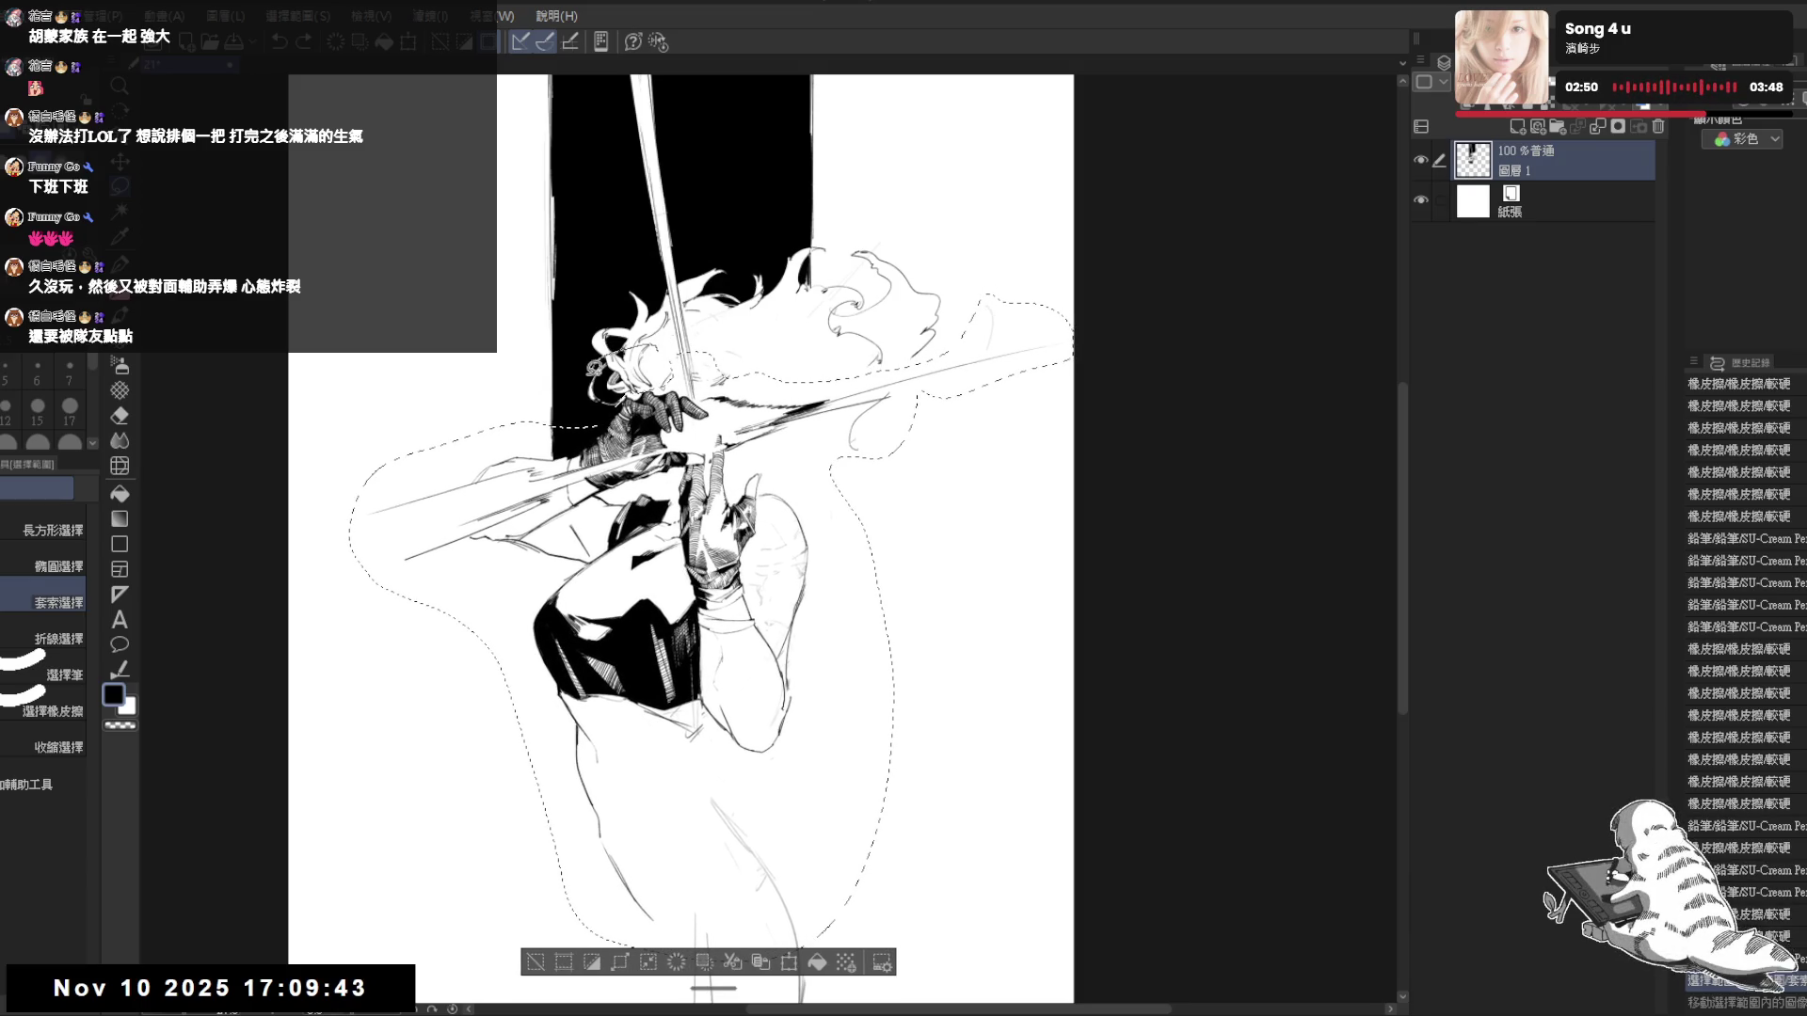
left_click_drag(612, 359, 586, 428)
mouse_move(632, 262)
left_mouse_down()
mouse_move(594, 295)
mouse_move(677, 368)
mouse_move(698, 306)
left_mouse_up()
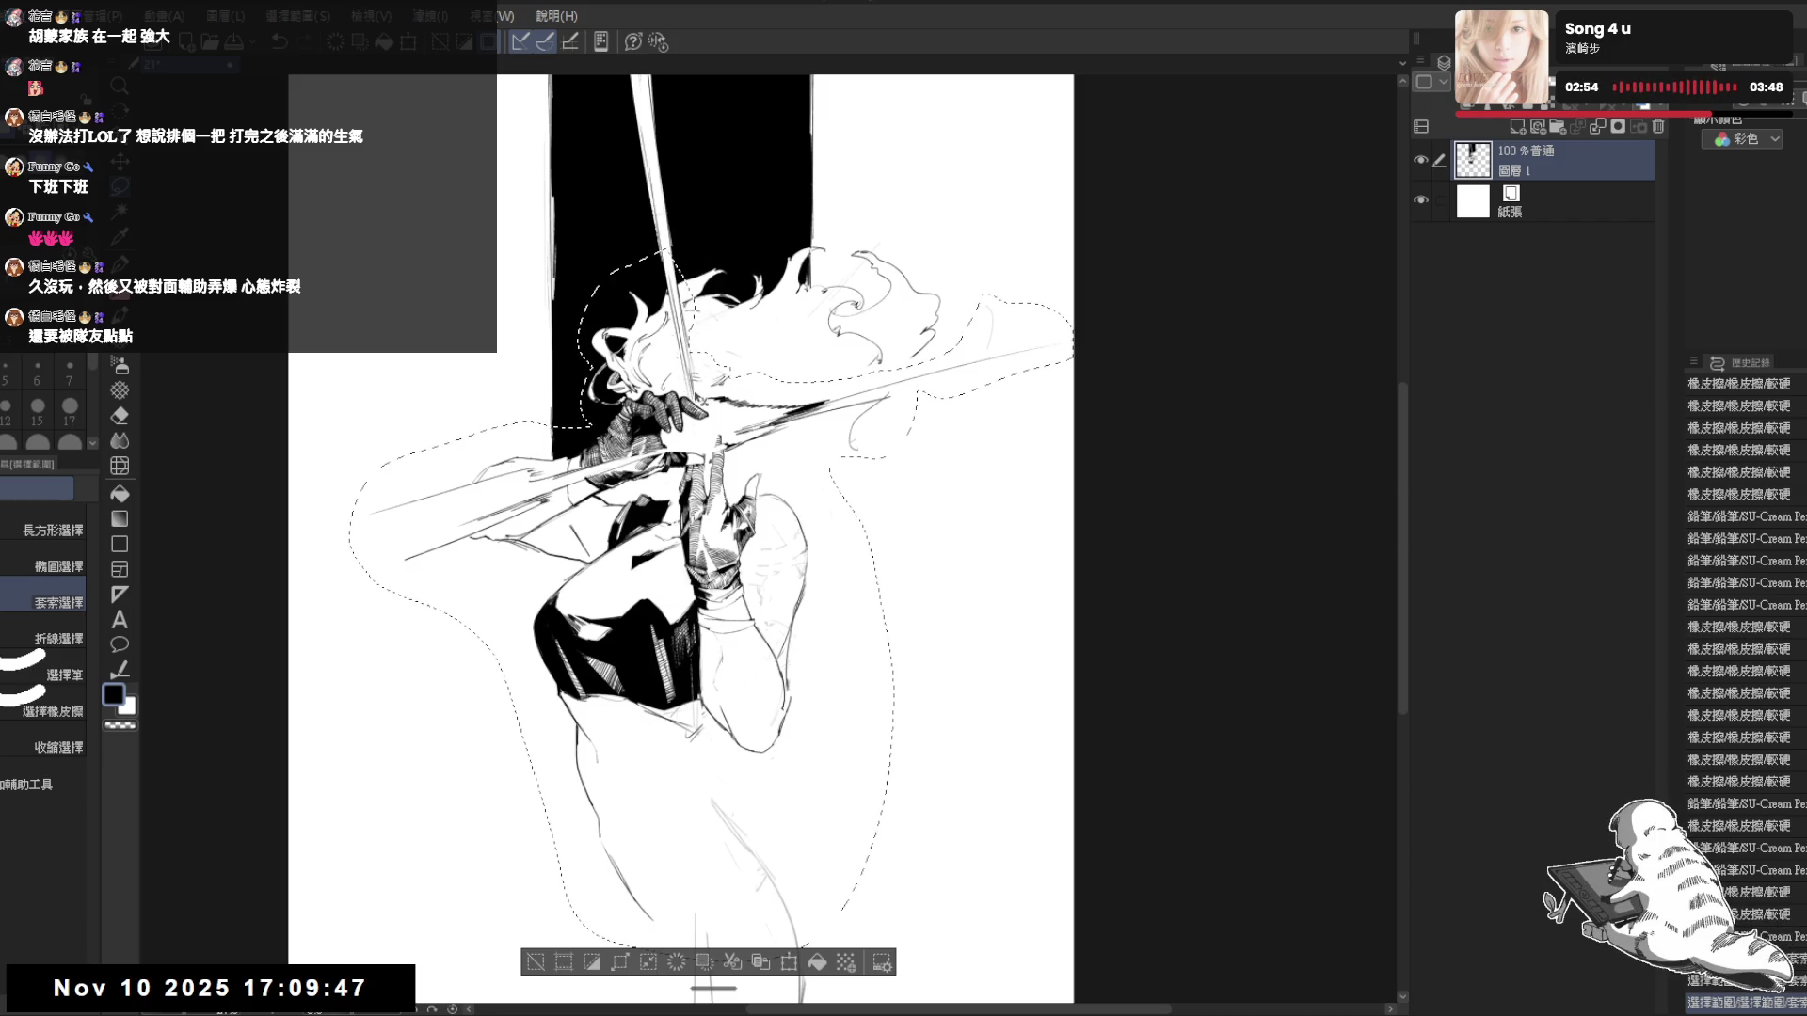
left_click_drag(658, 565, 658, 552)
key("ctrl+d")
key("p")
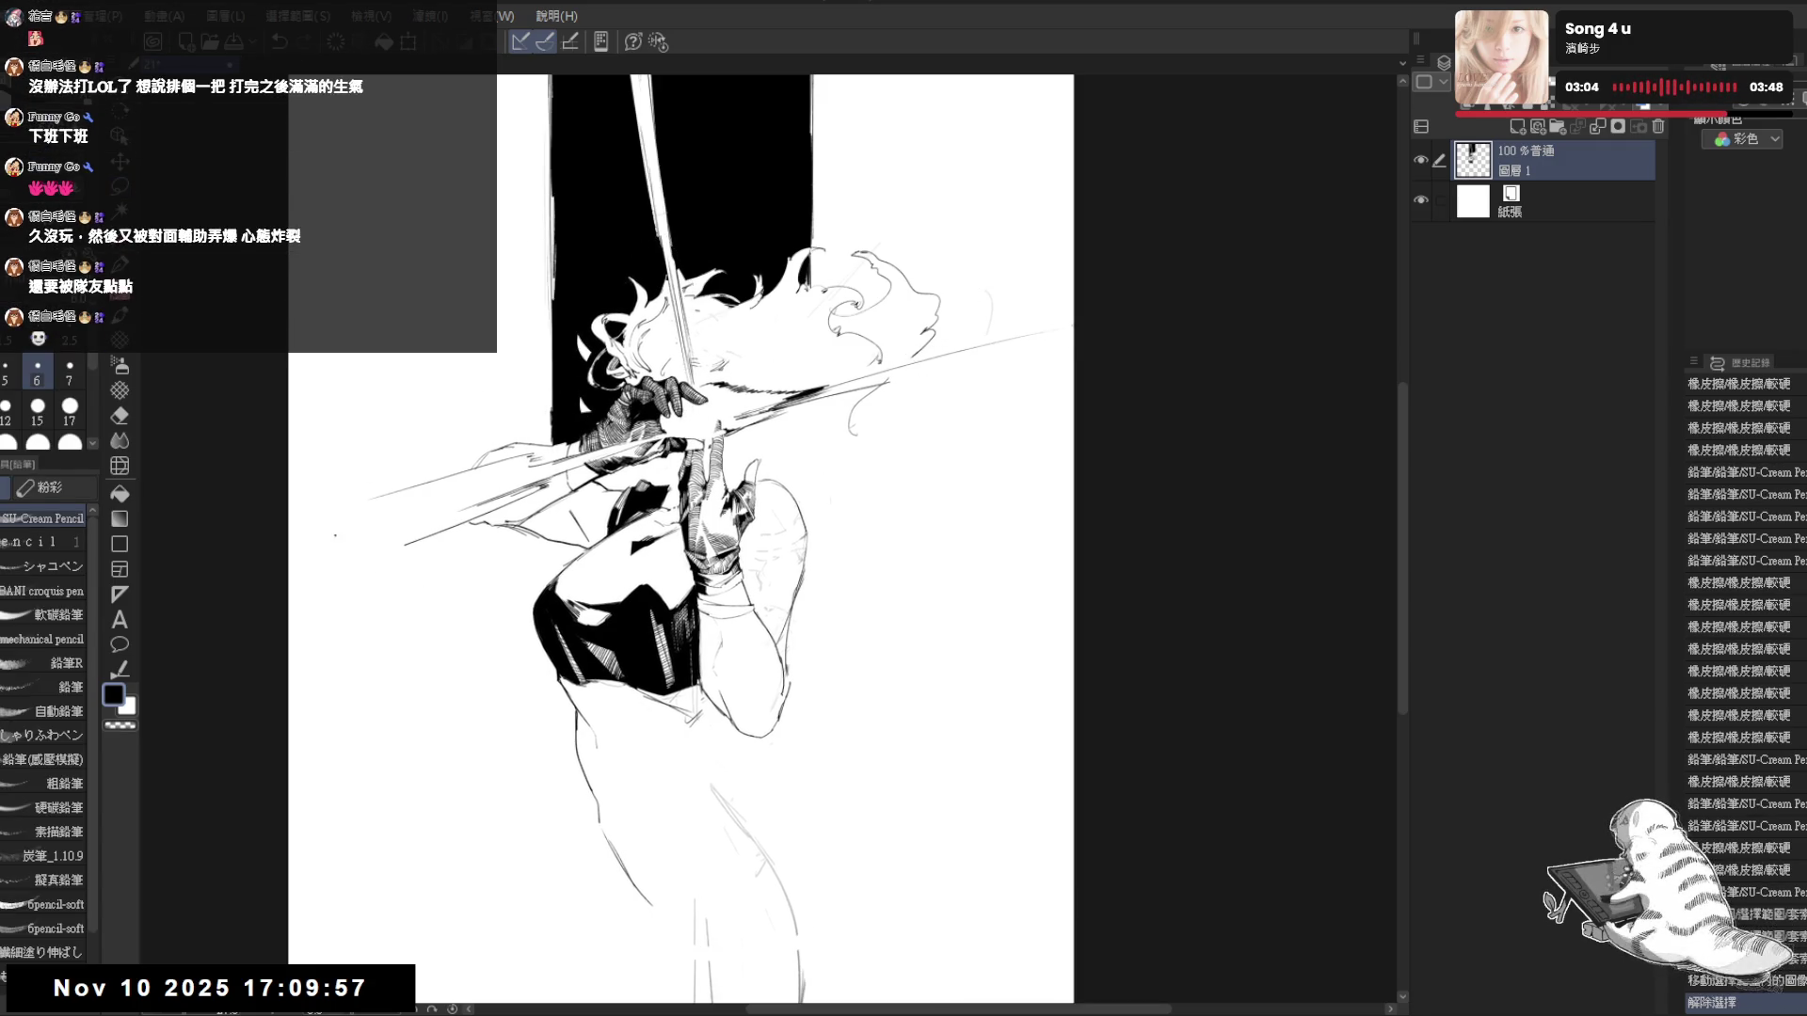
- Fill two small gaps near the hair with black and erase stray hair strands
key("g")
left_click(588, 350)
left_click(591, 409)
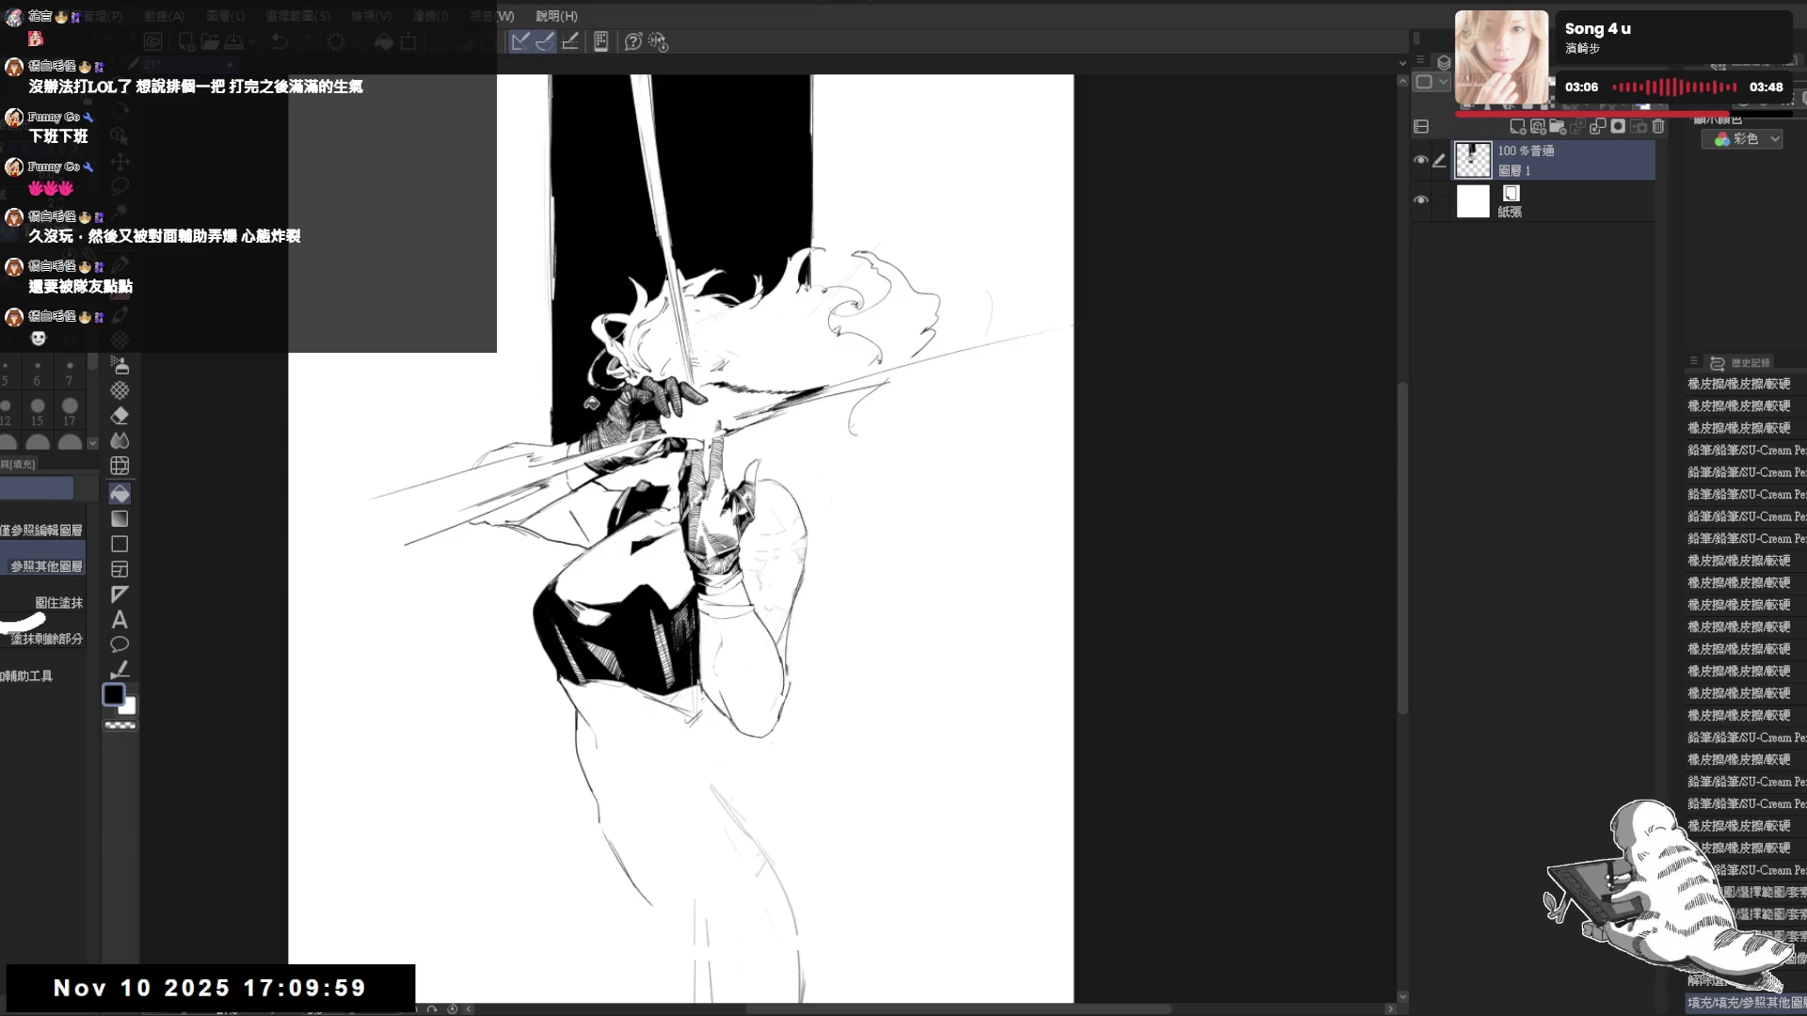
key("p")
key("h")
key("h")
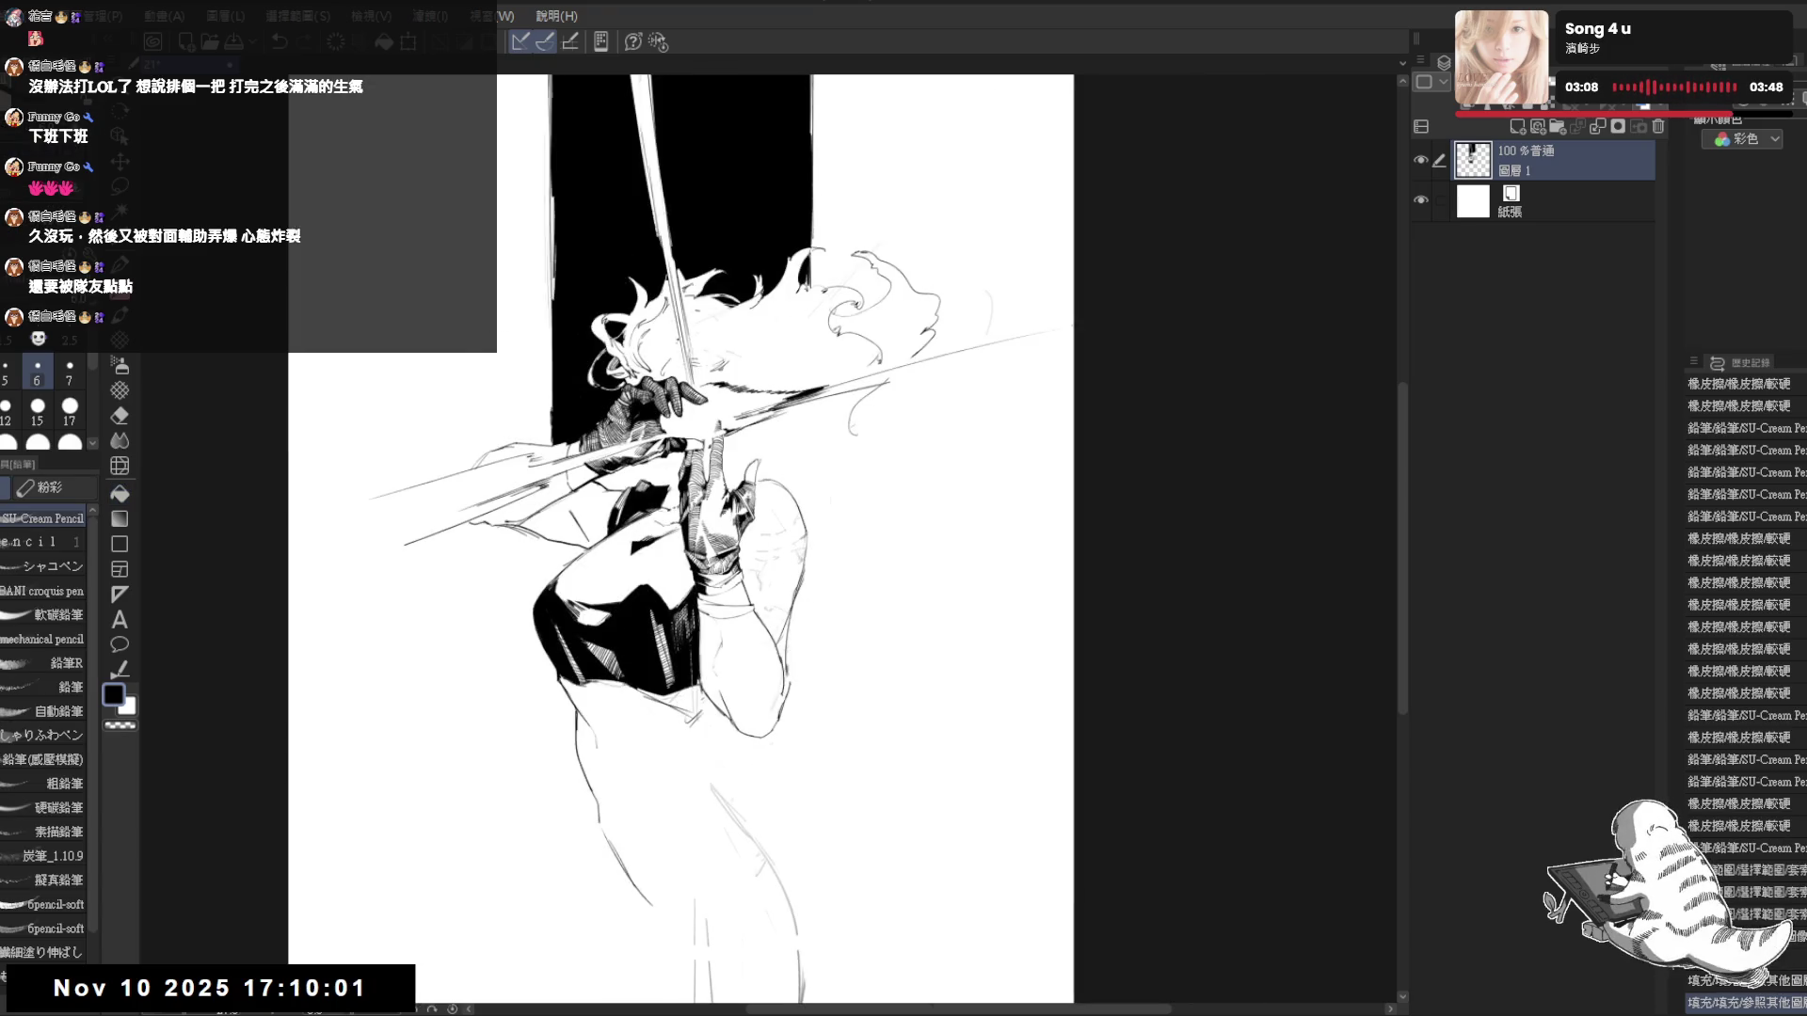
key("e")
mouse_move(661, 361)
left_mouse_down()
mouse_move(621, 348)
mouse_move(635, 386)
mouse_move(696, 376)
left_mouse_up()
mouse_move(706, 302)
left_mouse_down()
mouse_move(670, 339)
mouse_move(685, 386)
mouse_move(698, 378)
left_mouse_up()
key("p")
- Zoom in on the hair and erase a few stray marks there
left_click_drag(870, 596, 840, 558)
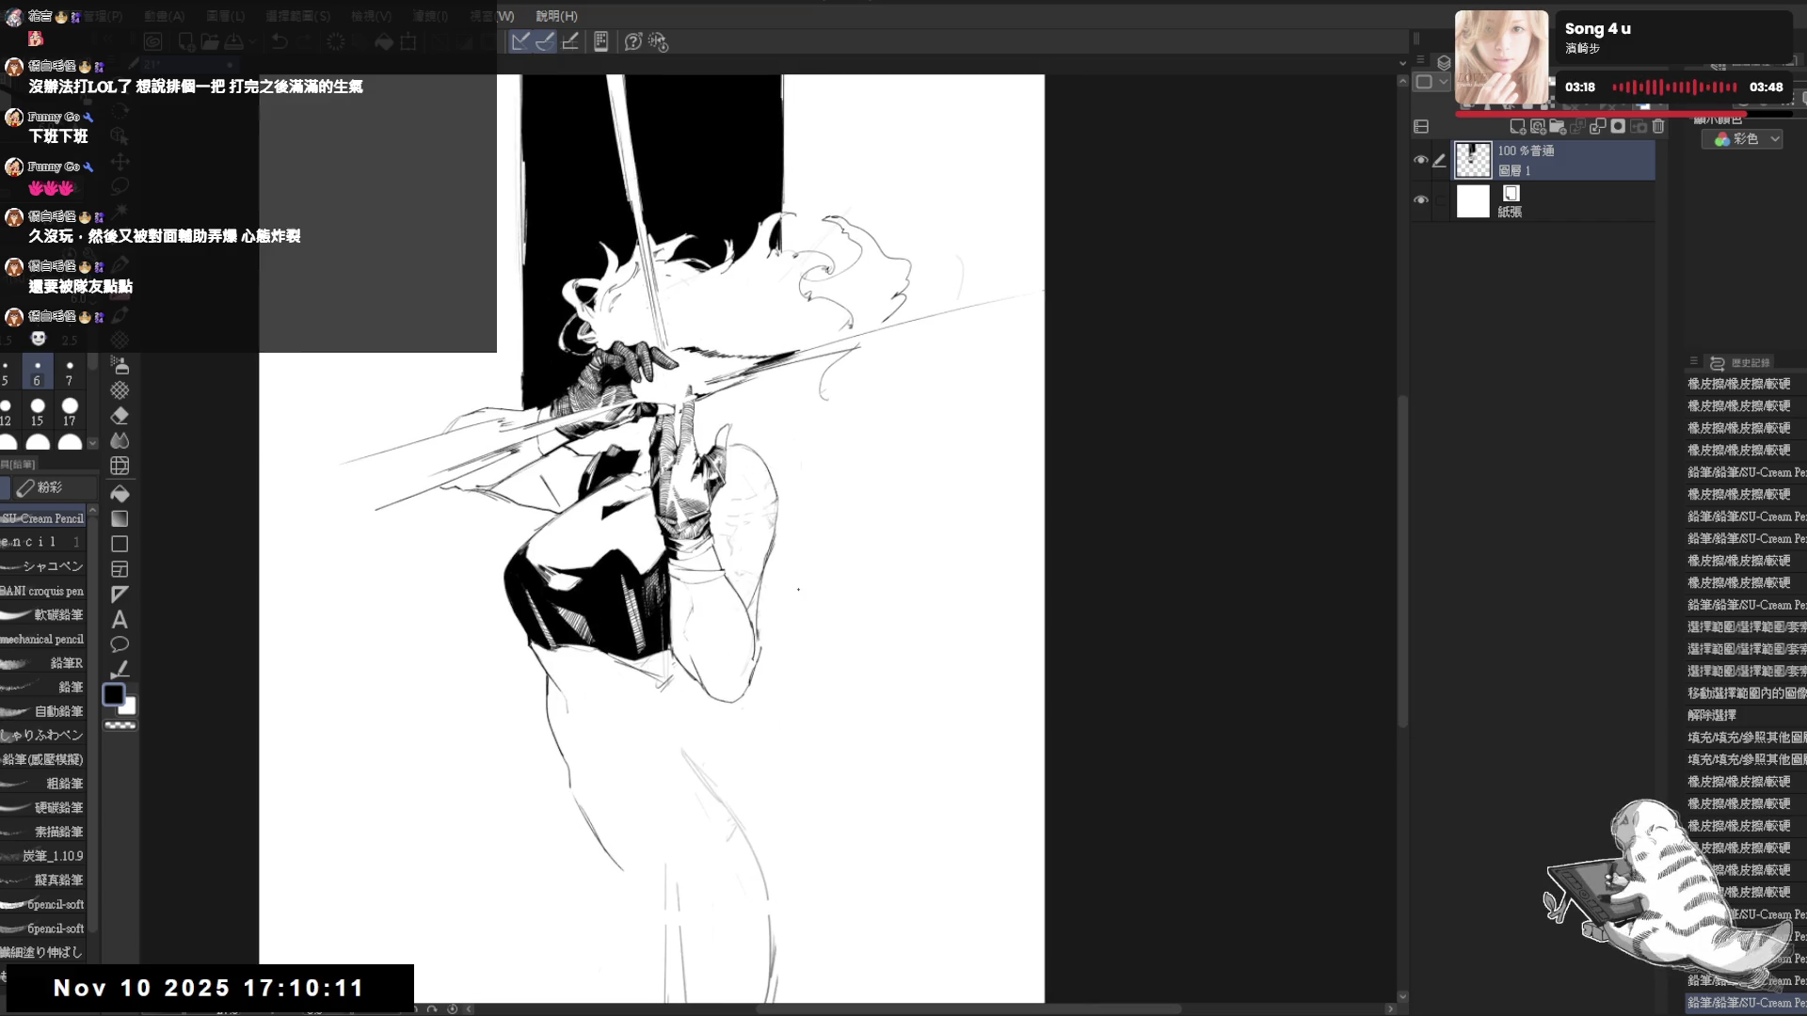
left_click_drag(882, 437, 887, 440)
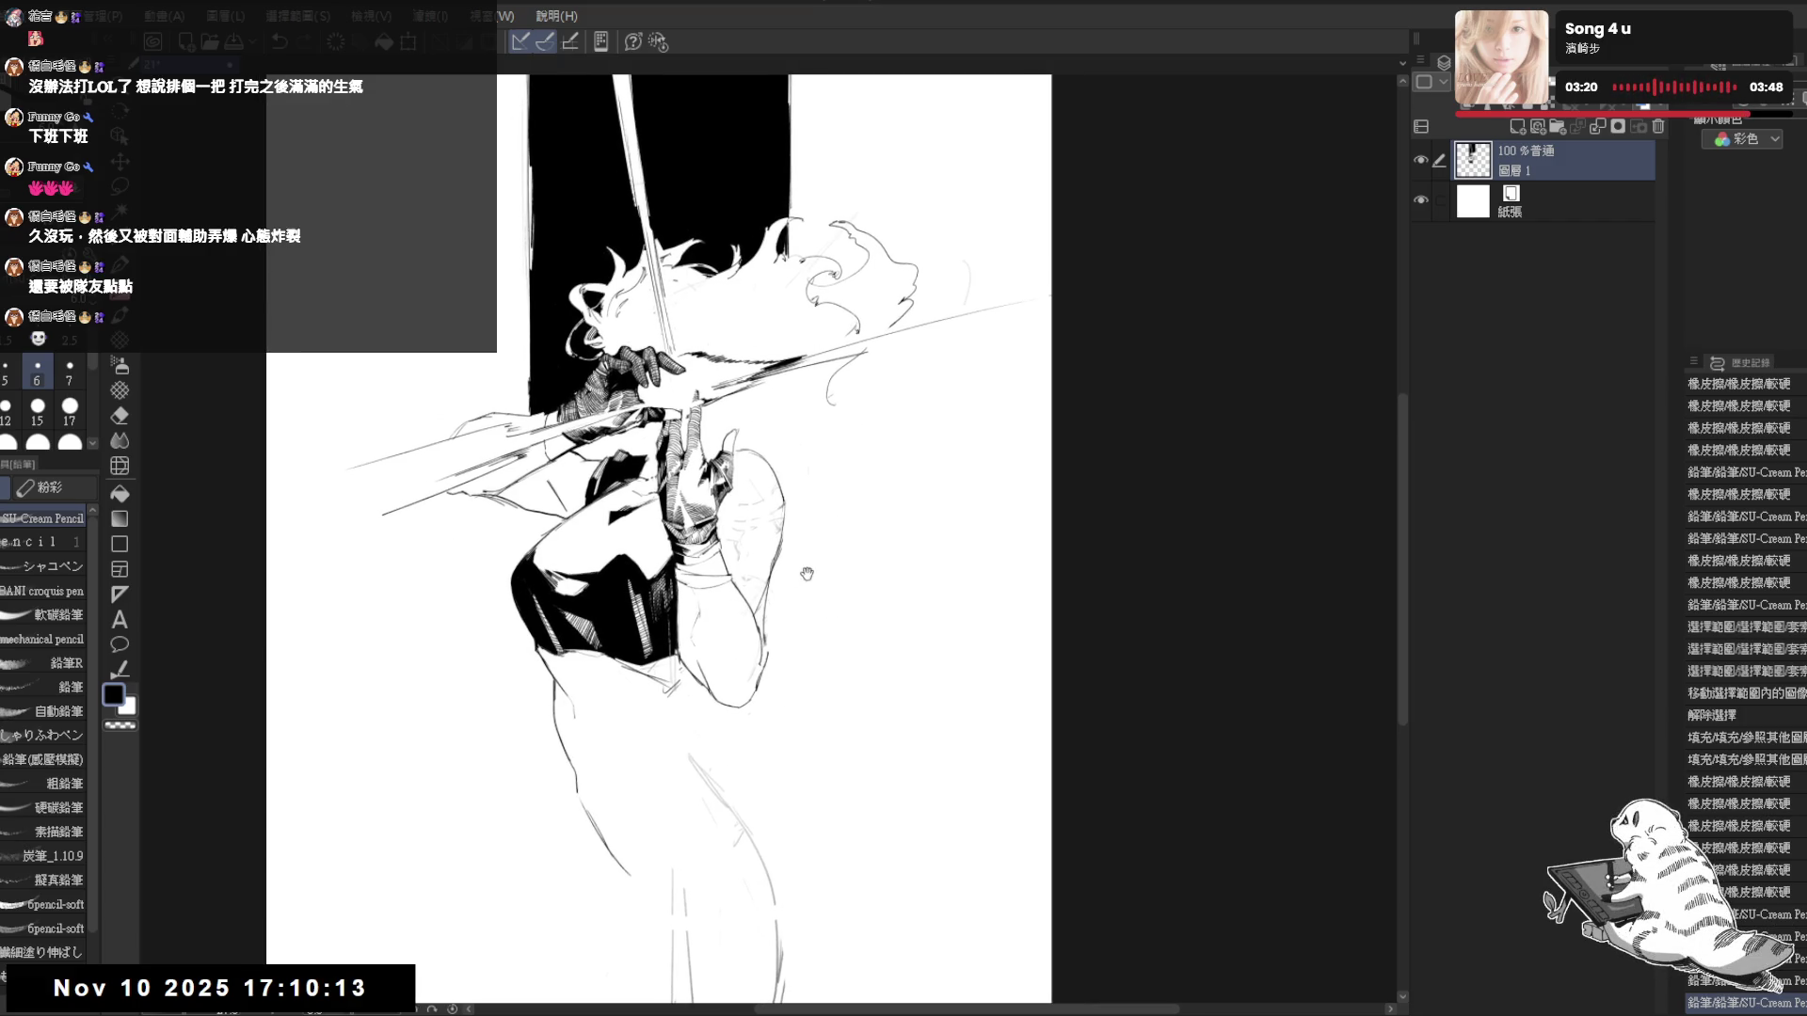
left_click_drag(806, 574, 818, 565)
key("e")
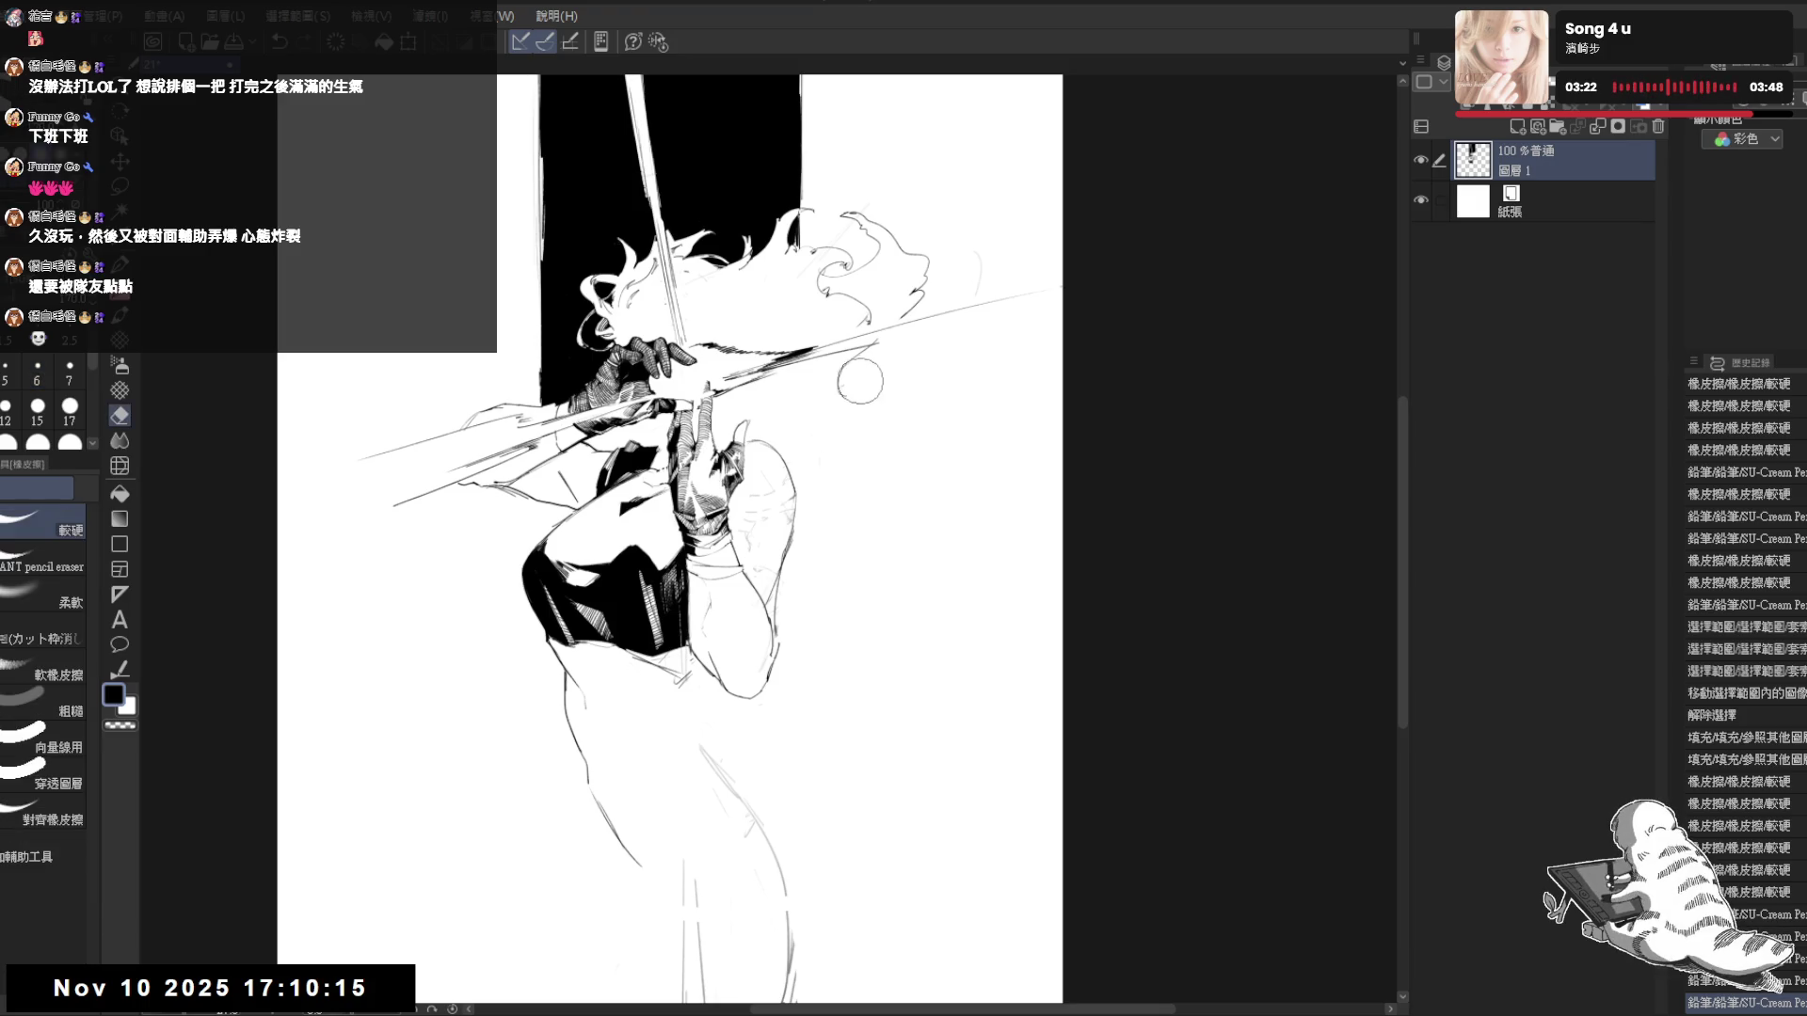
key("p")
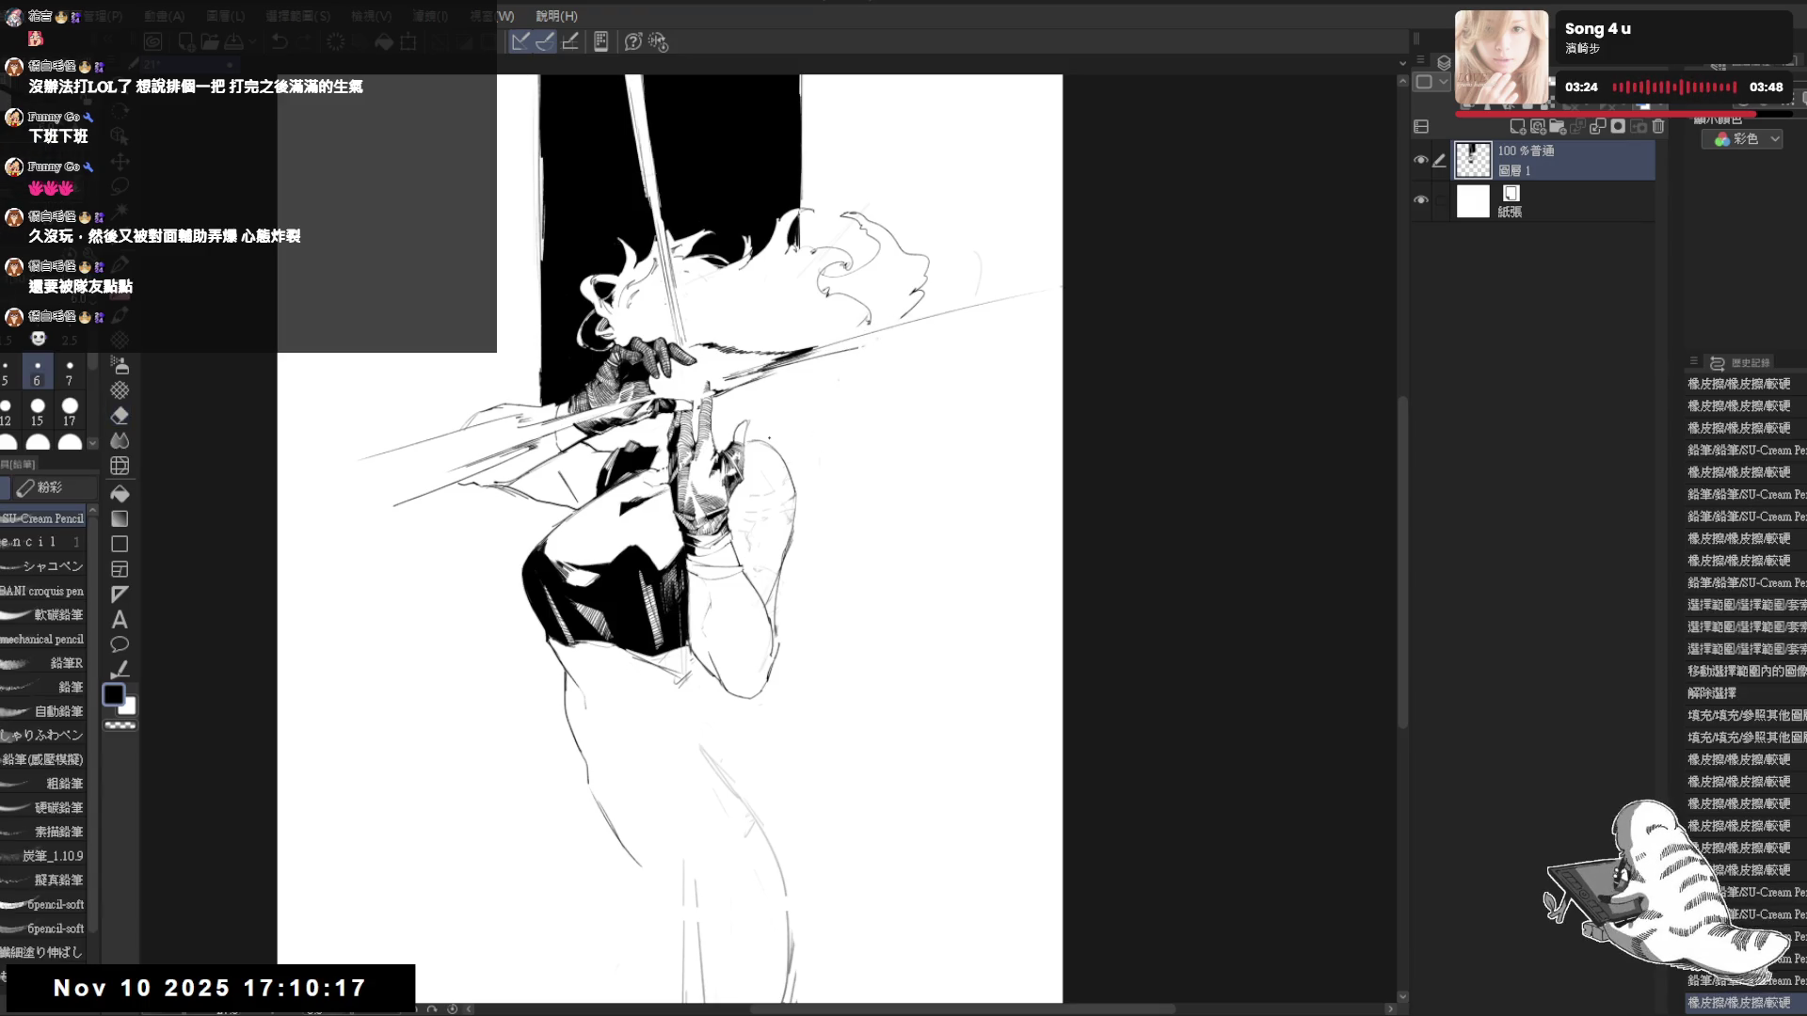
scroll(752, 437, "up", 1)
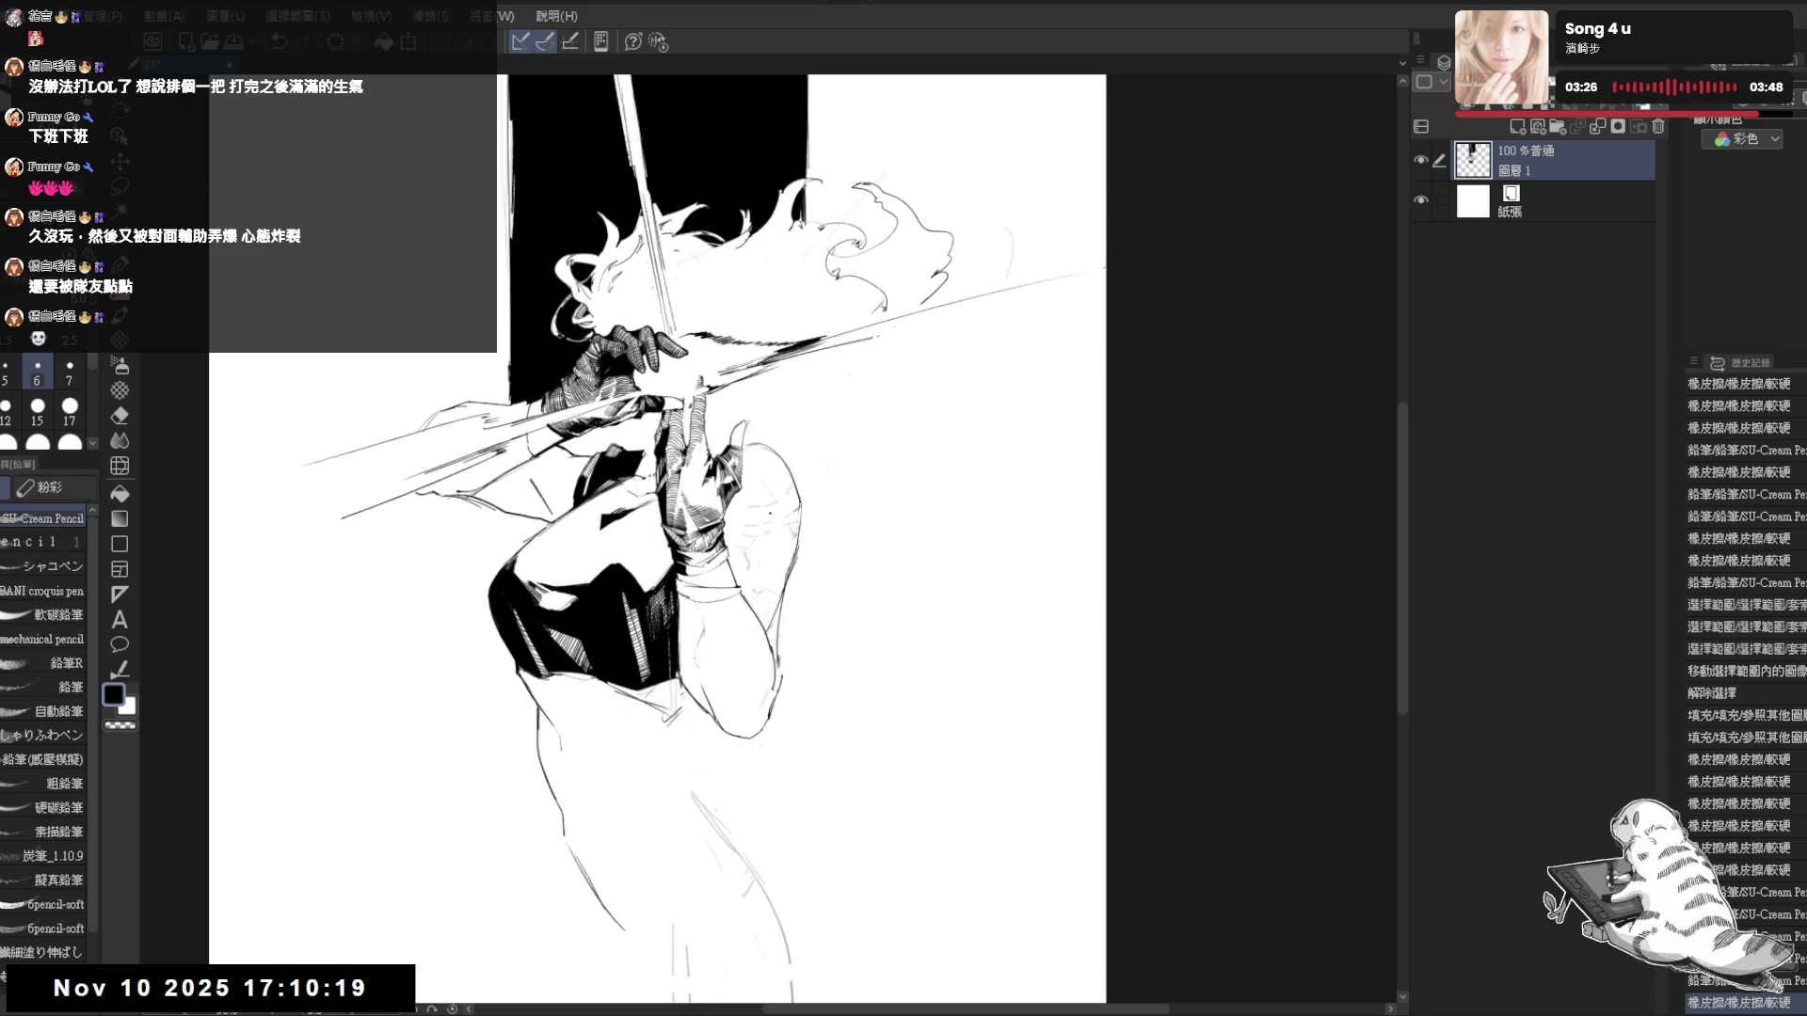
left_click_drag(690, 319, 699, 353)
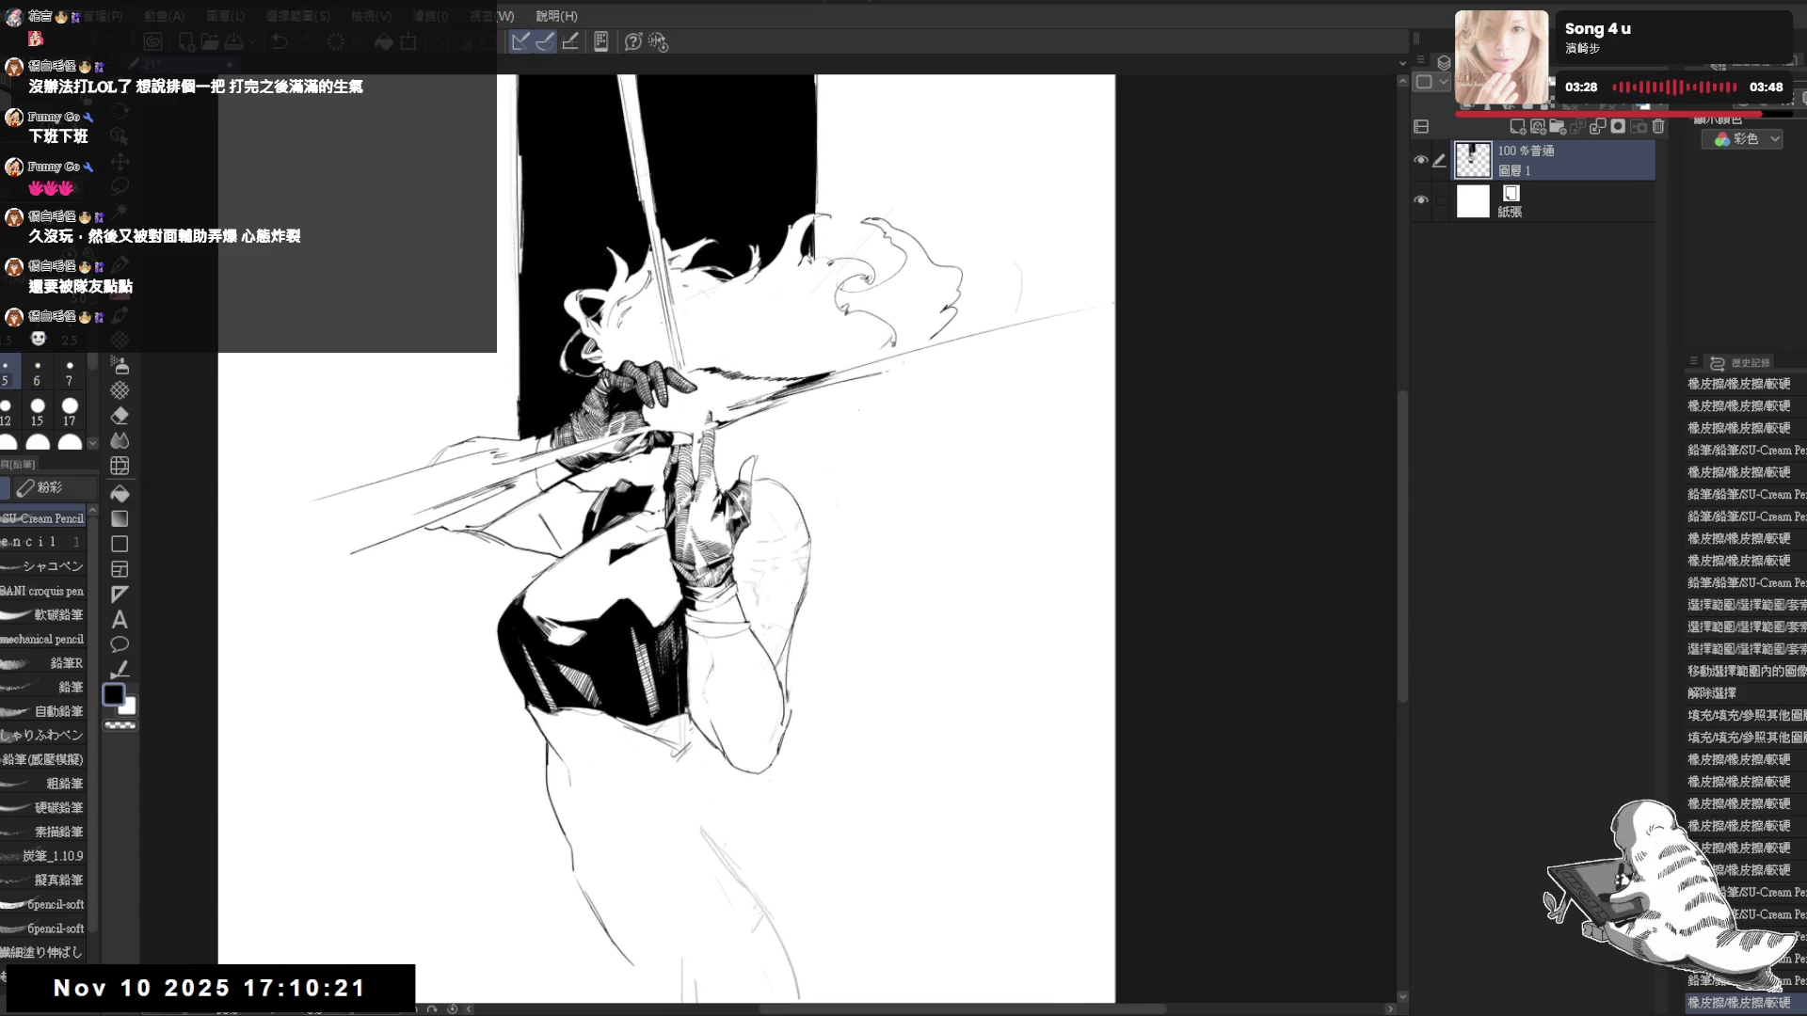
mouse_move(632, 287)
left_mouse_down()
mouse_move(685, 347)
mouse_move(683, 377)
left_mouse_up()
key("e")
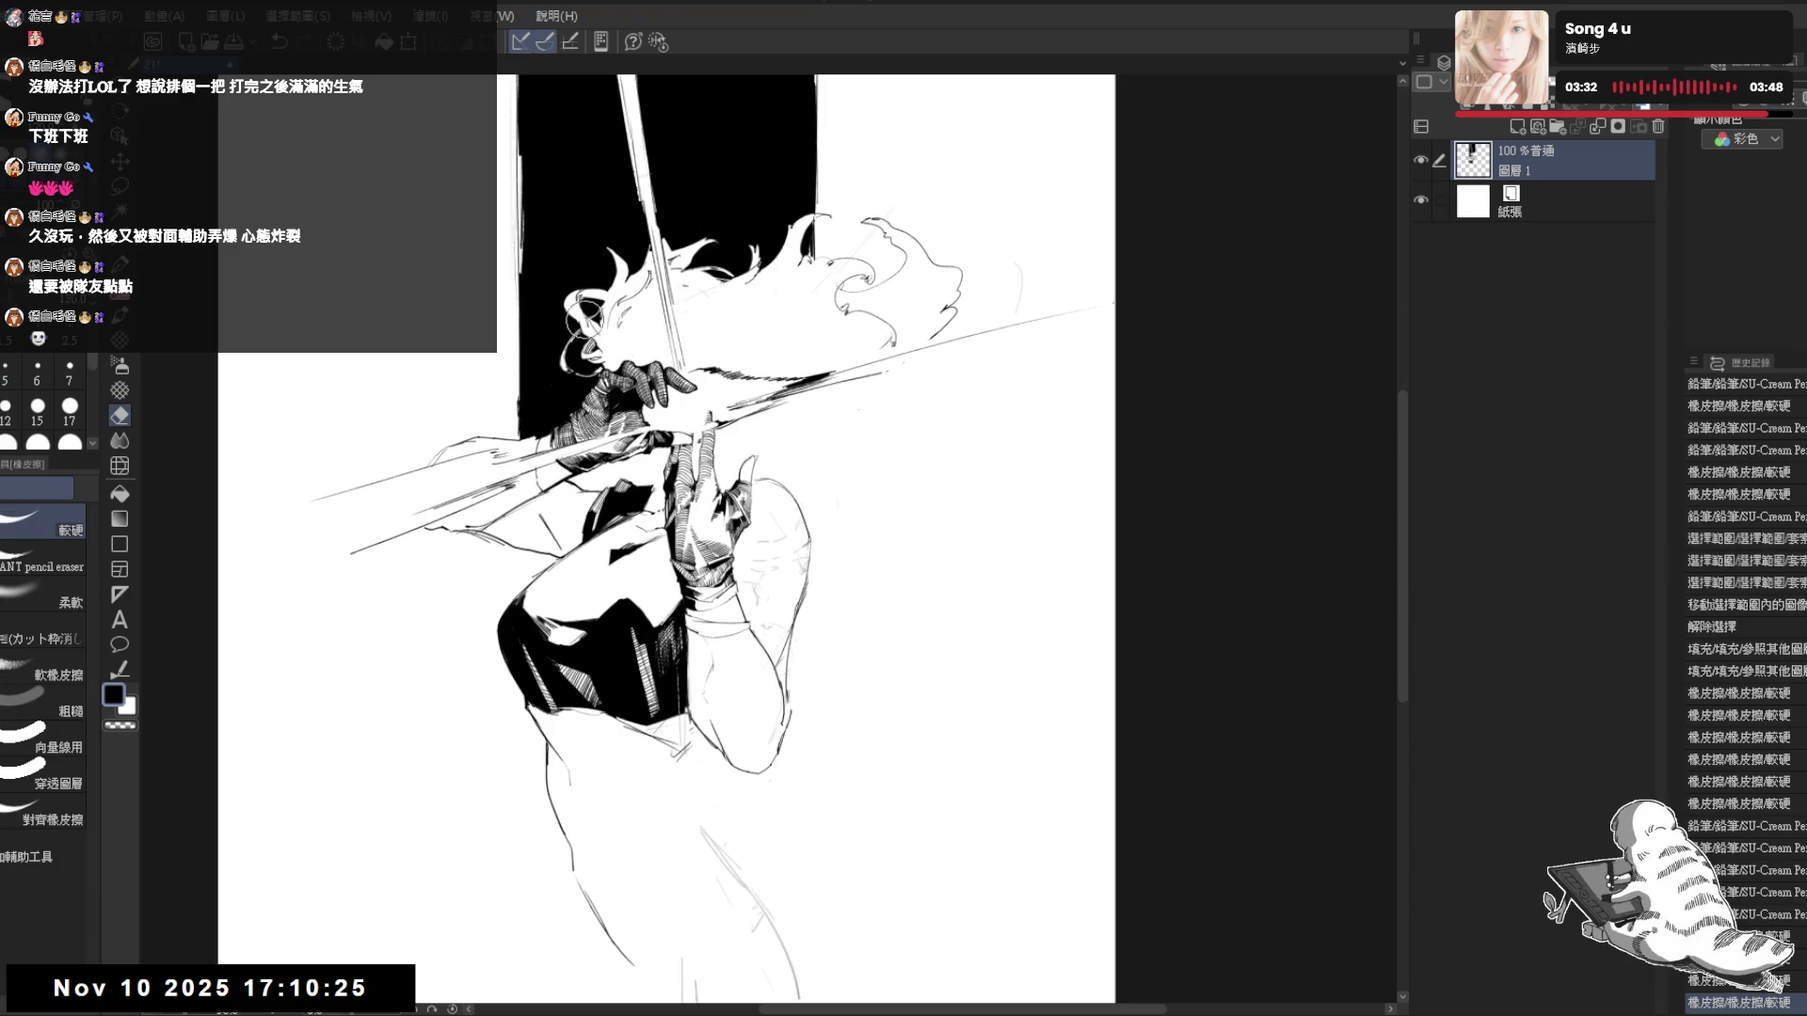
mouse_move(593, 324)
left_mouse_down()
mouse_move(617, 367)
mouse_move(588, 340)
left_mouse_up()
key("p")
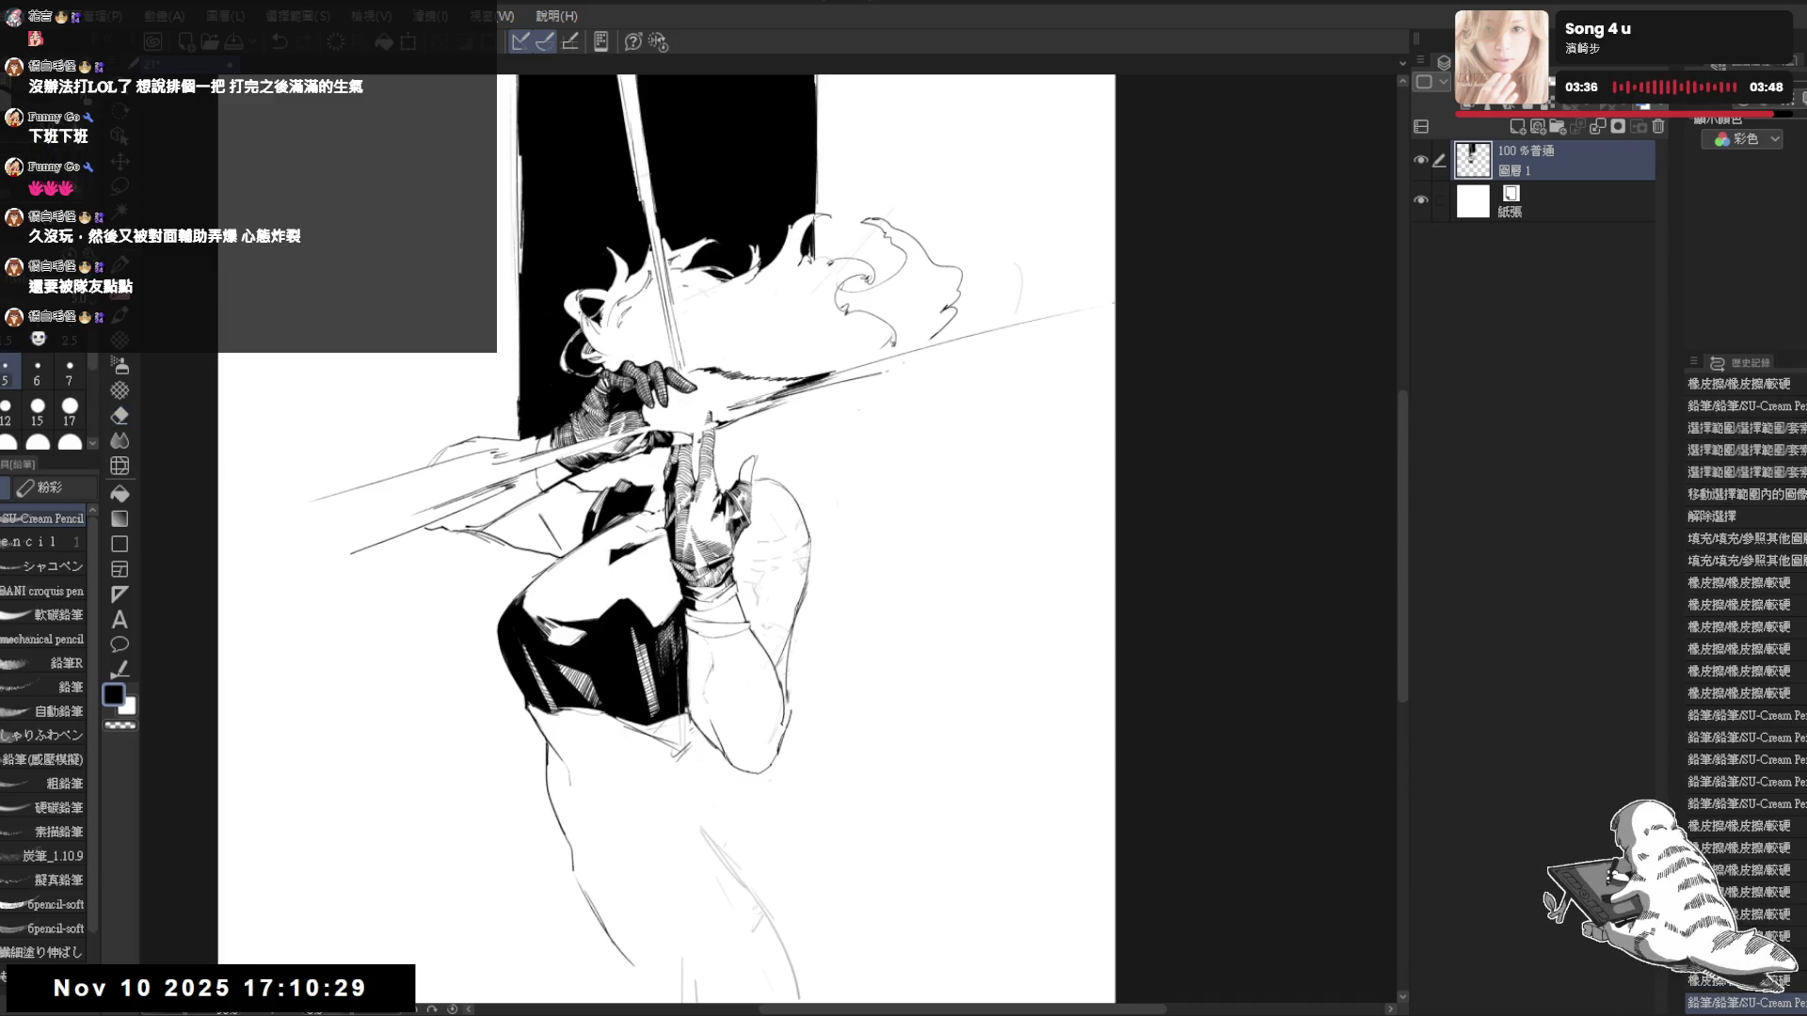
- Tilt the view, erase more stray marks in the hair strands, then reset the rotation
key("minus")
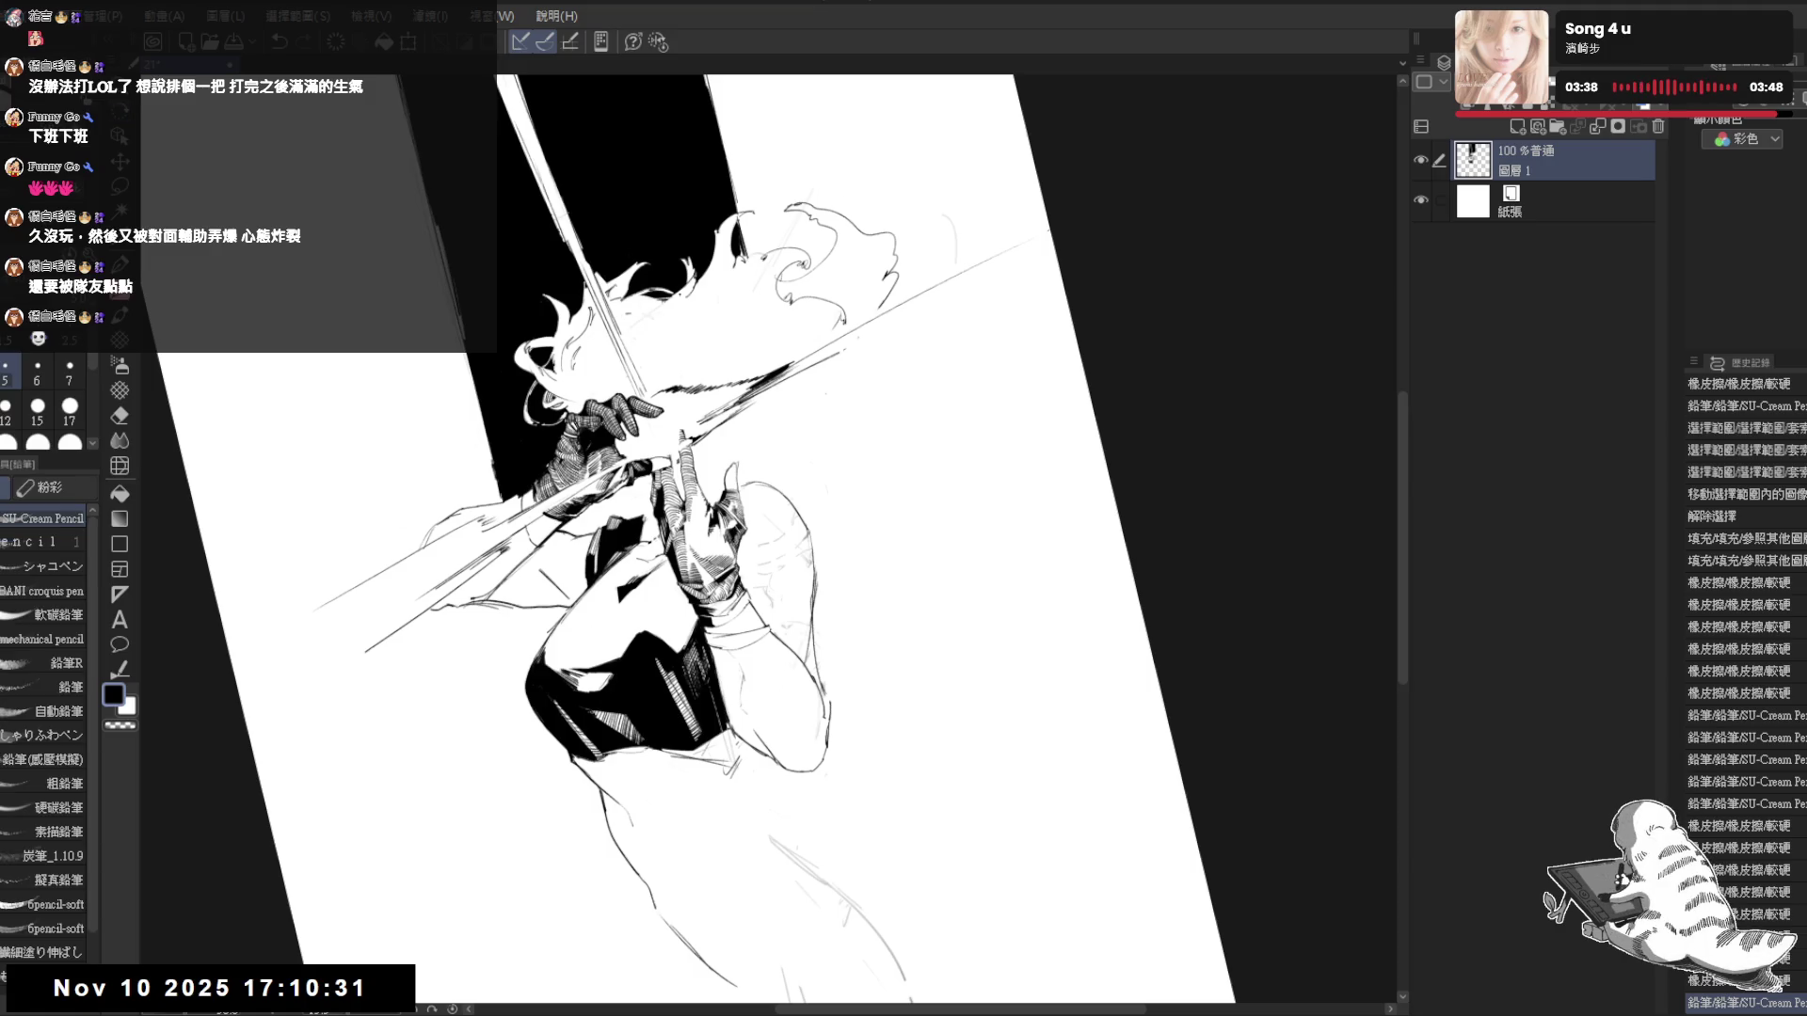
key("e")
left_click_drag(685, 295, 698, 317)
key("p")
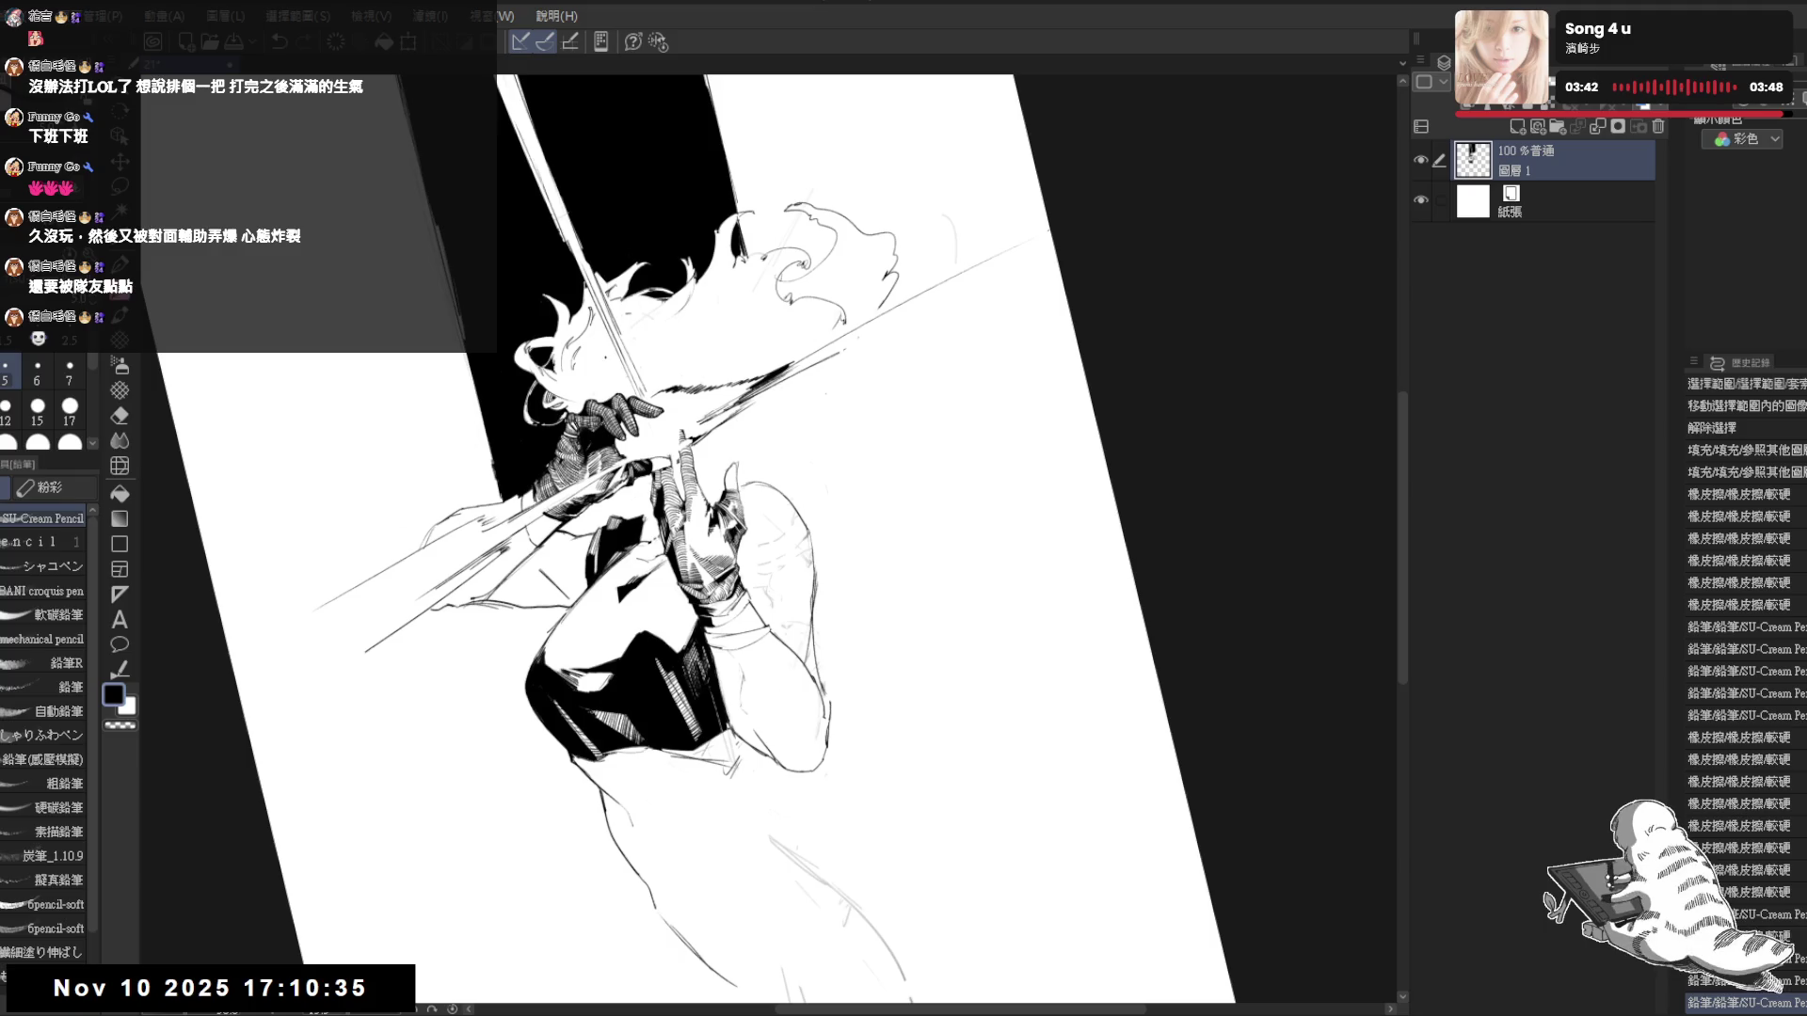
key("e")
left_click_drag(652, 317, 649, 353)
key("asciicircum")
key("p")
- Enlarge the brush slightly and add two short pencil strokes to the raised arm's outline
key("ctrl+minus")
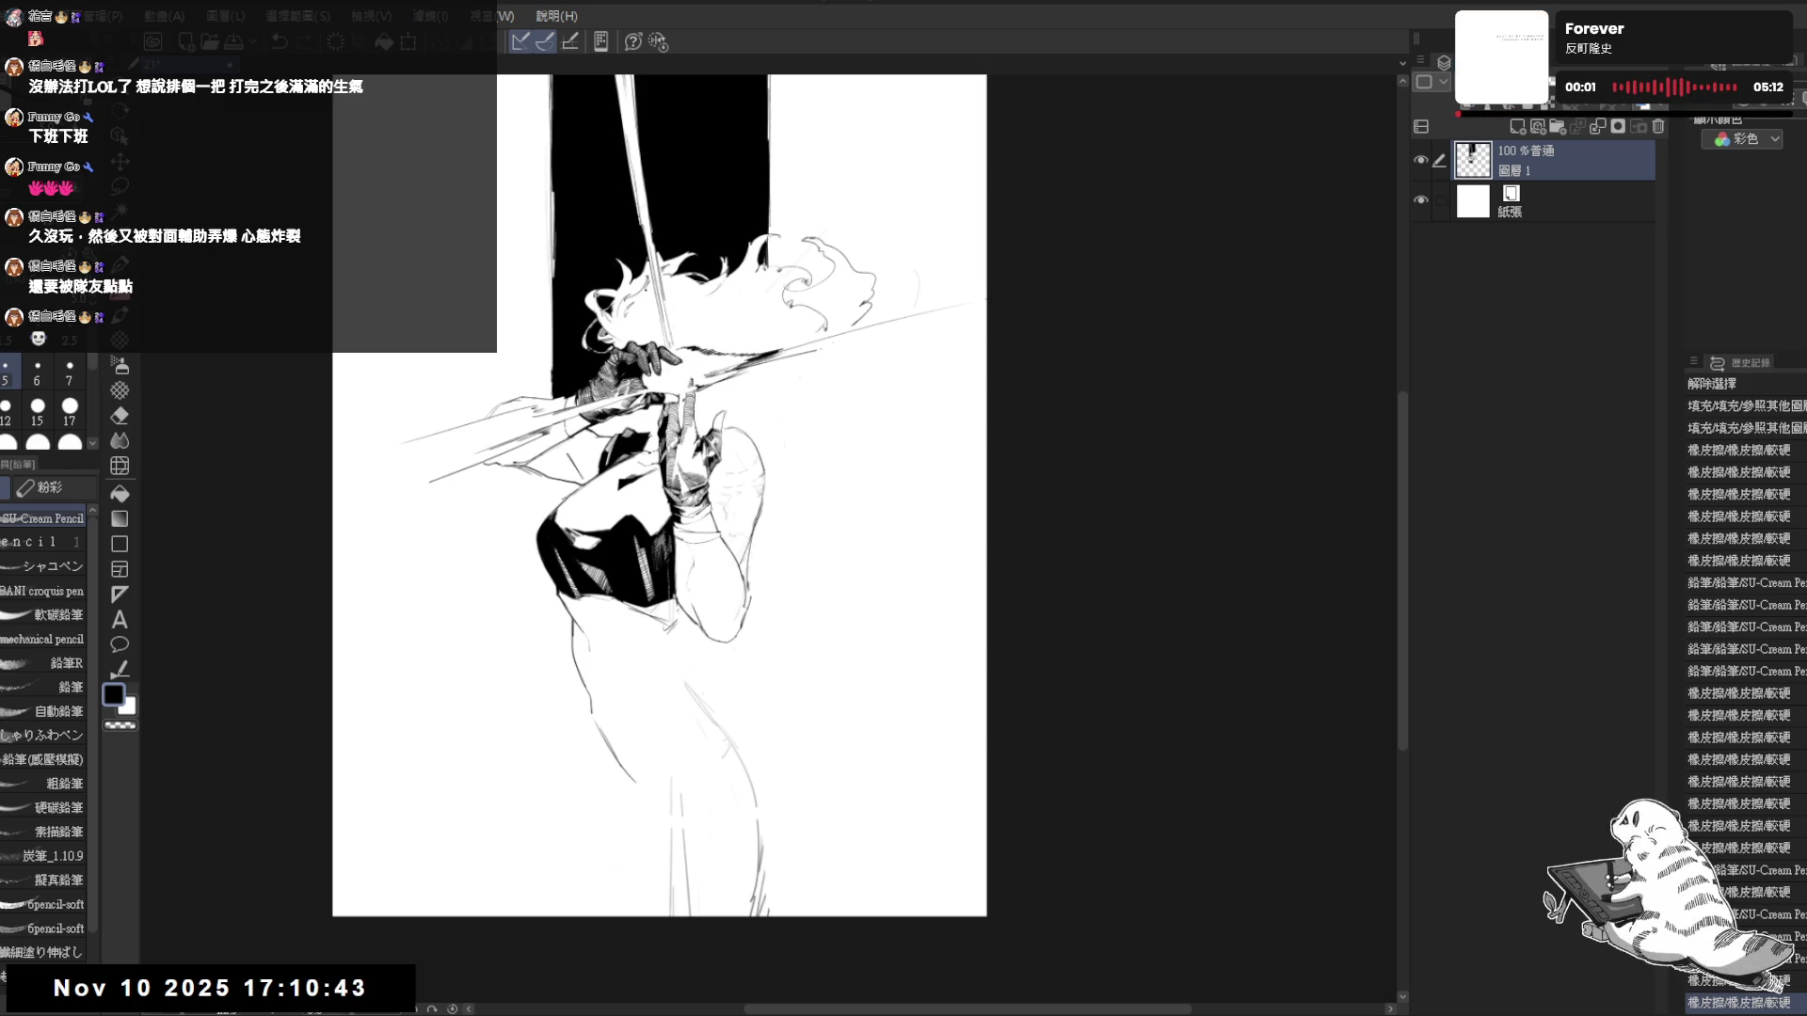
key("ctrl+plus")
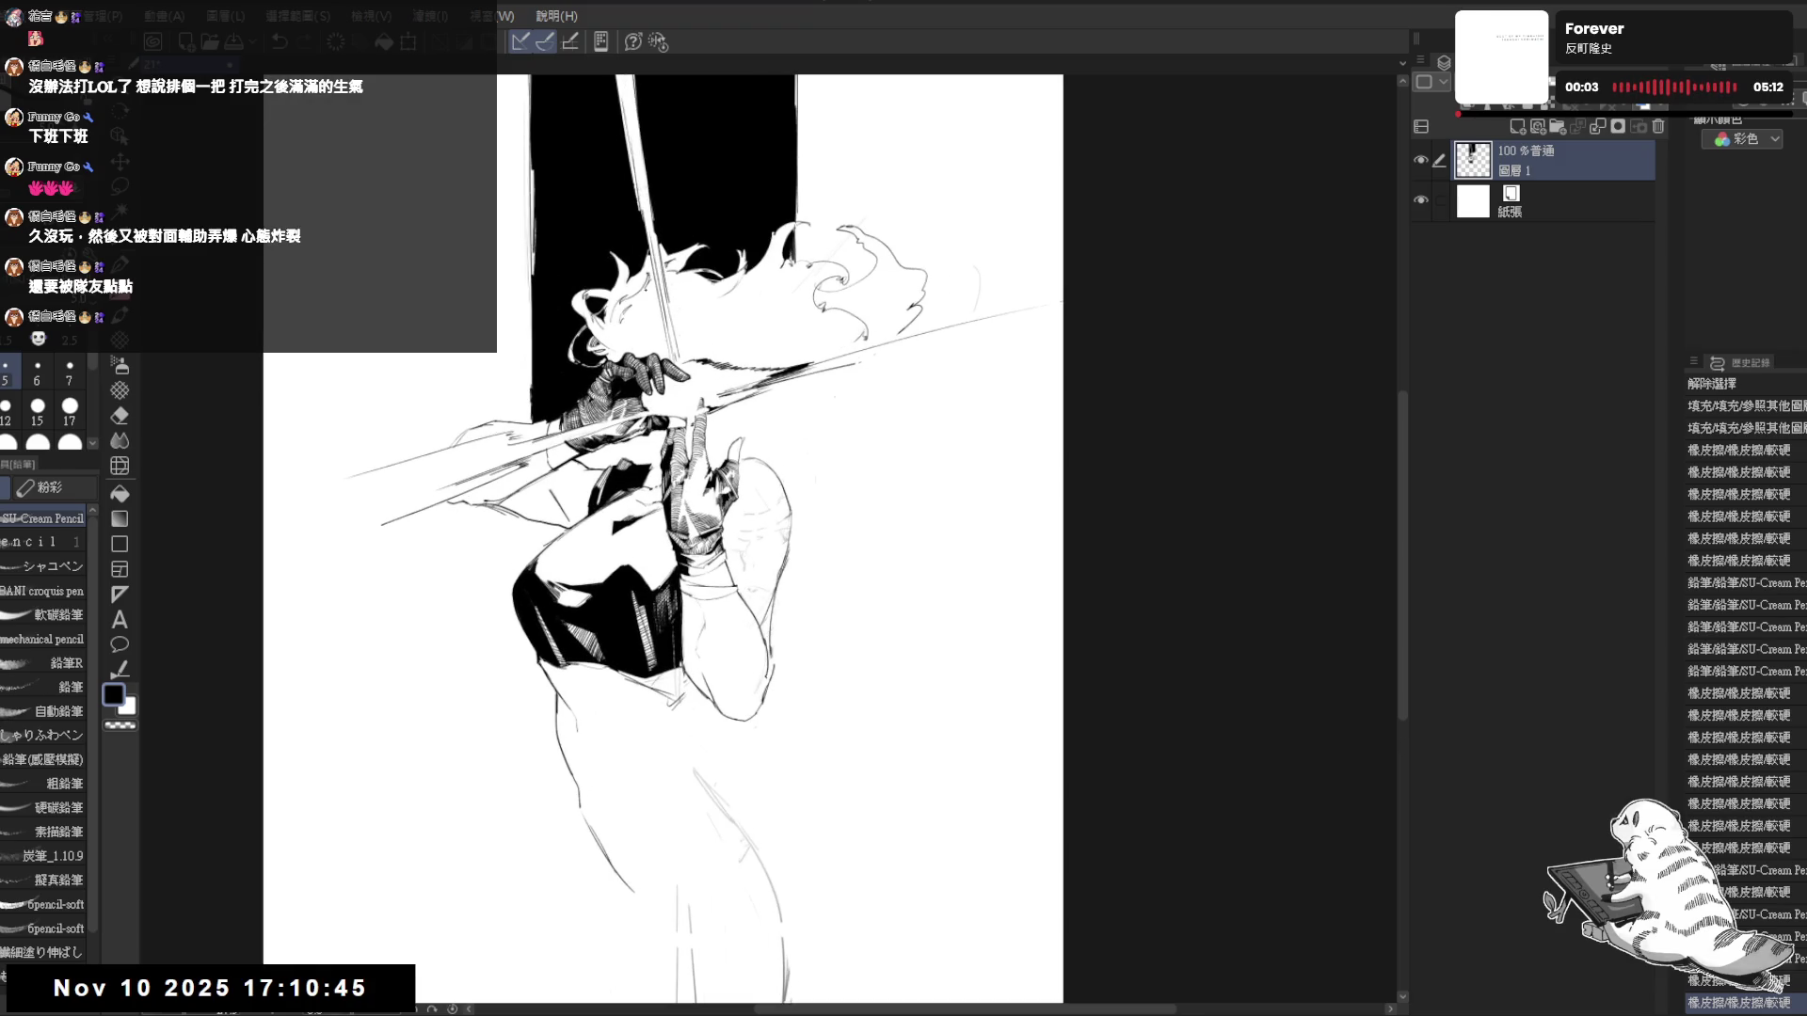
left_click_drag(875, 475, 863, 478)
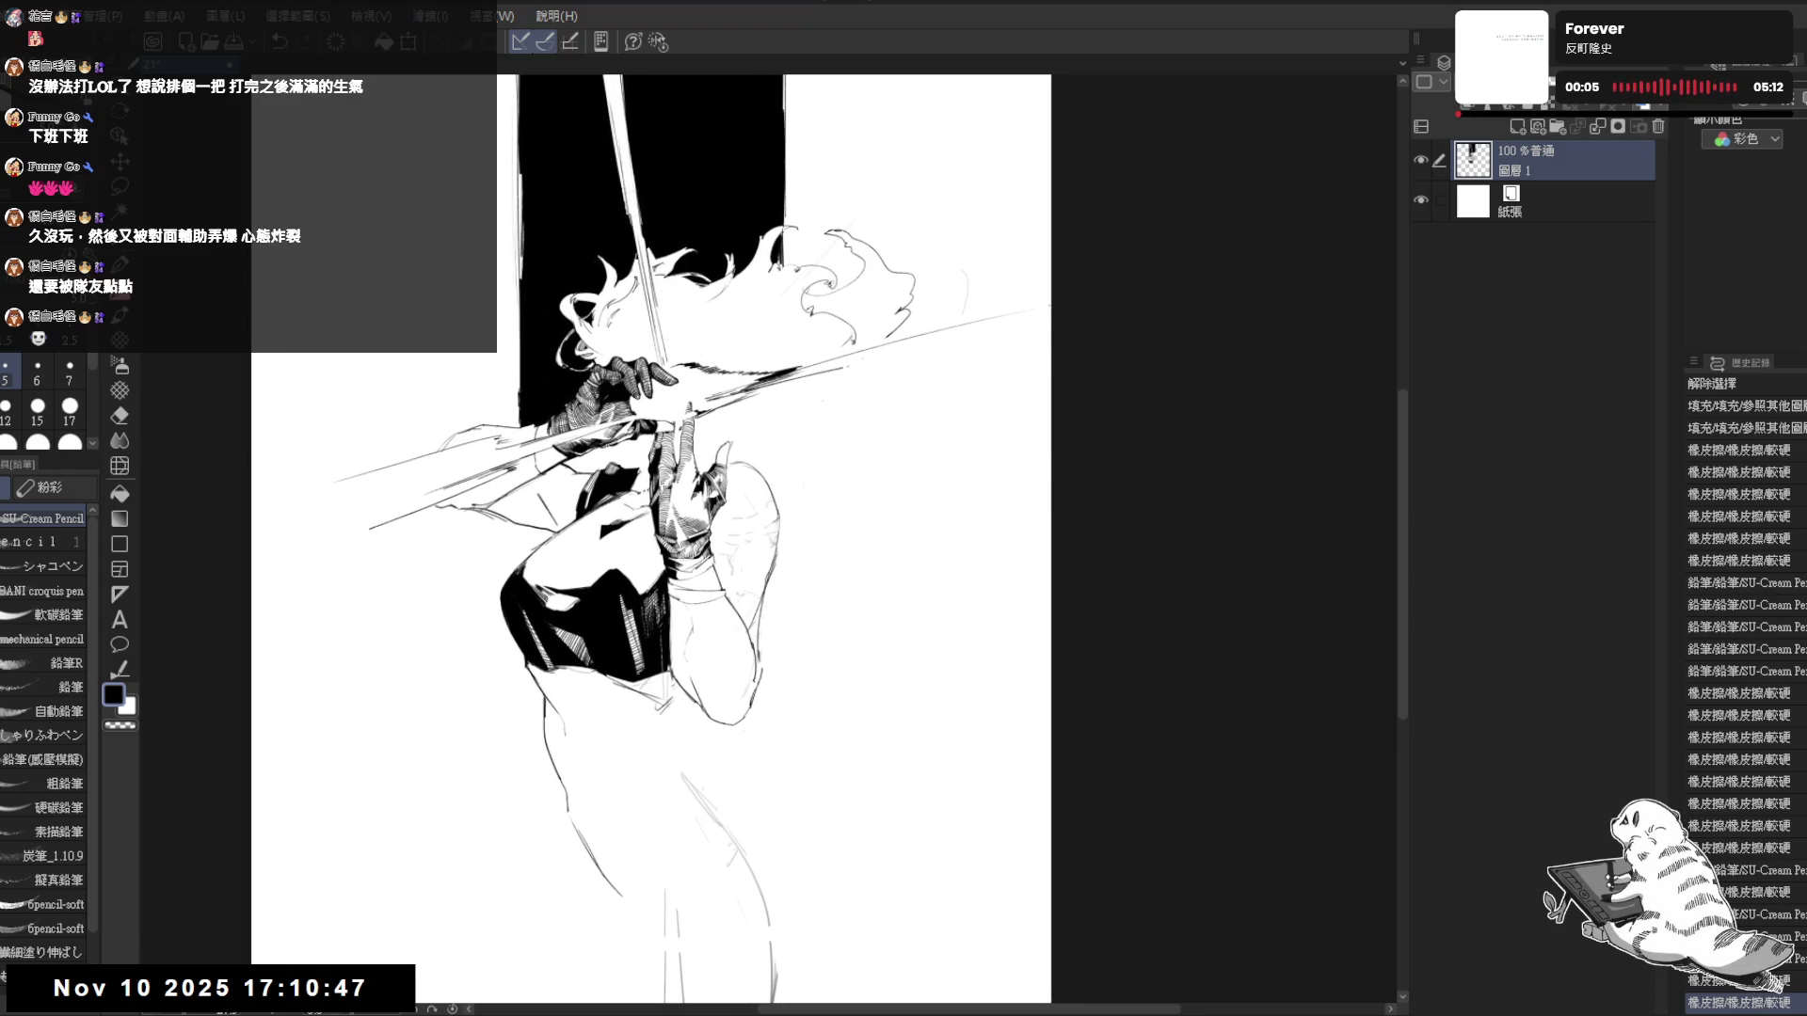
mouse_move(809, 390)
left_mouse_down()
mouse_move(852, 360)
mouse_move(811, 386)
left_mouse_up()
key("ctrl+z")
key("bracketright")
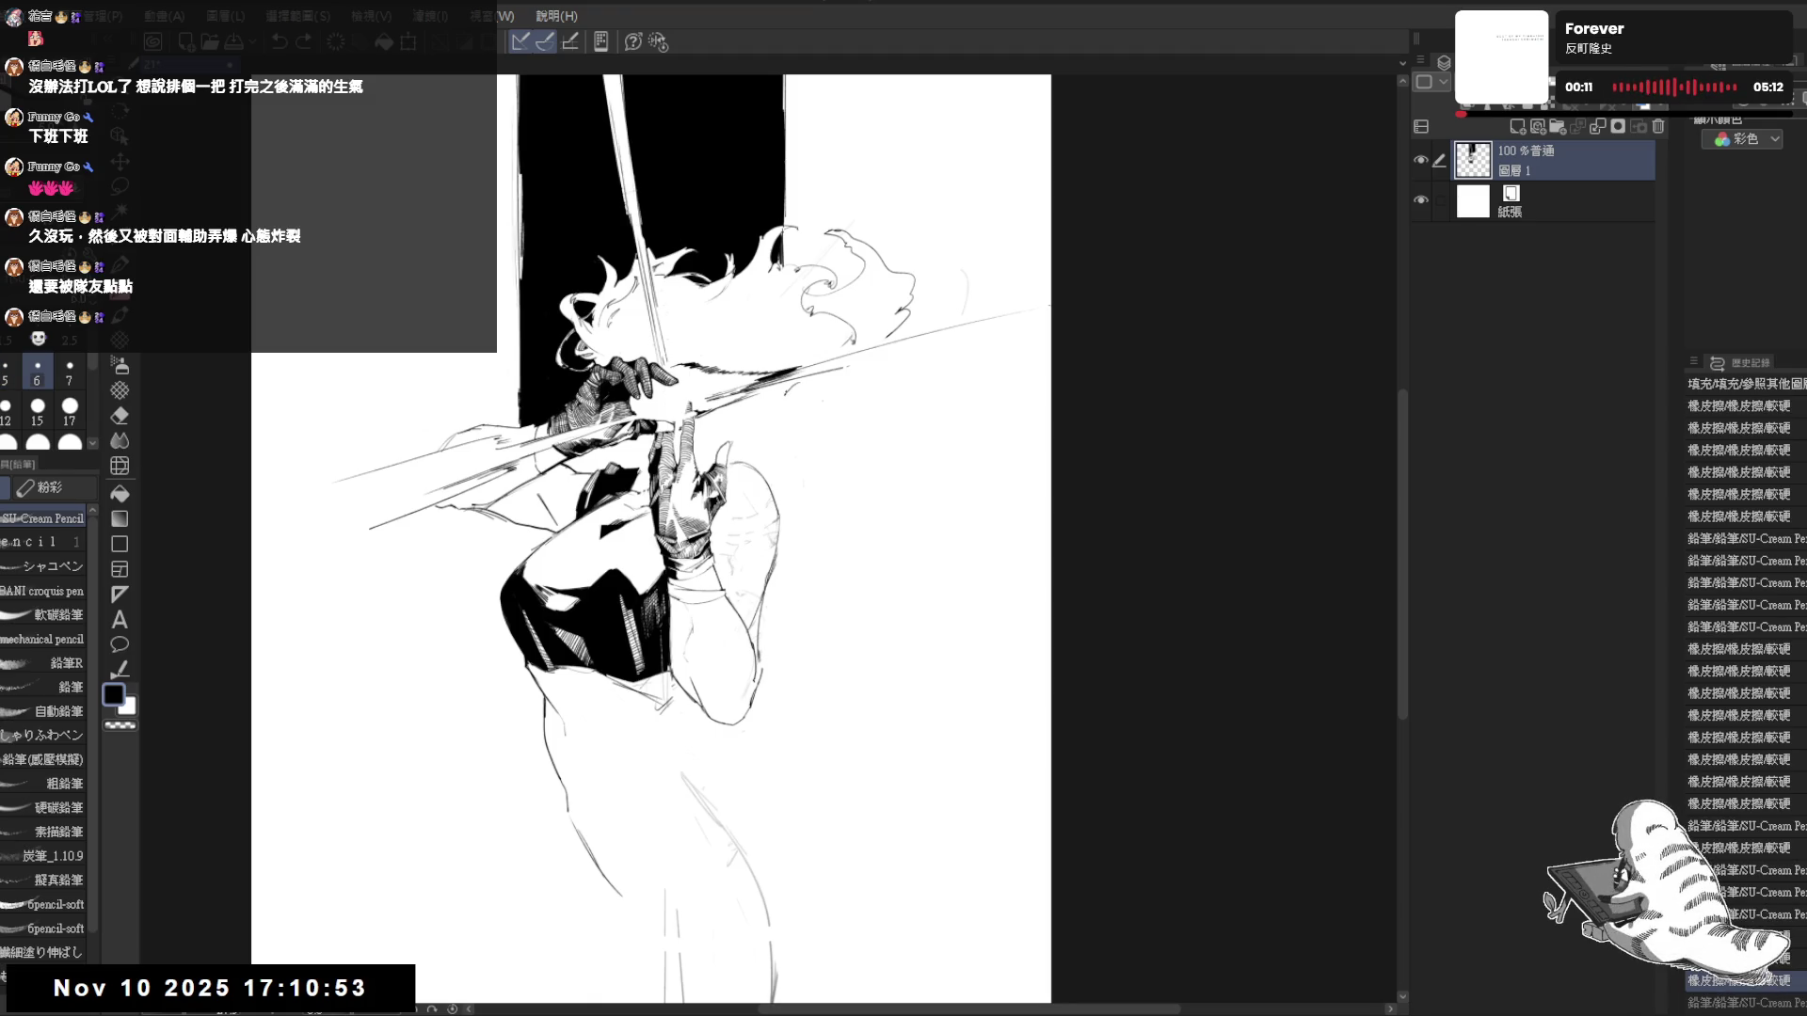
left_click_drag(753, 408, 758, 411)
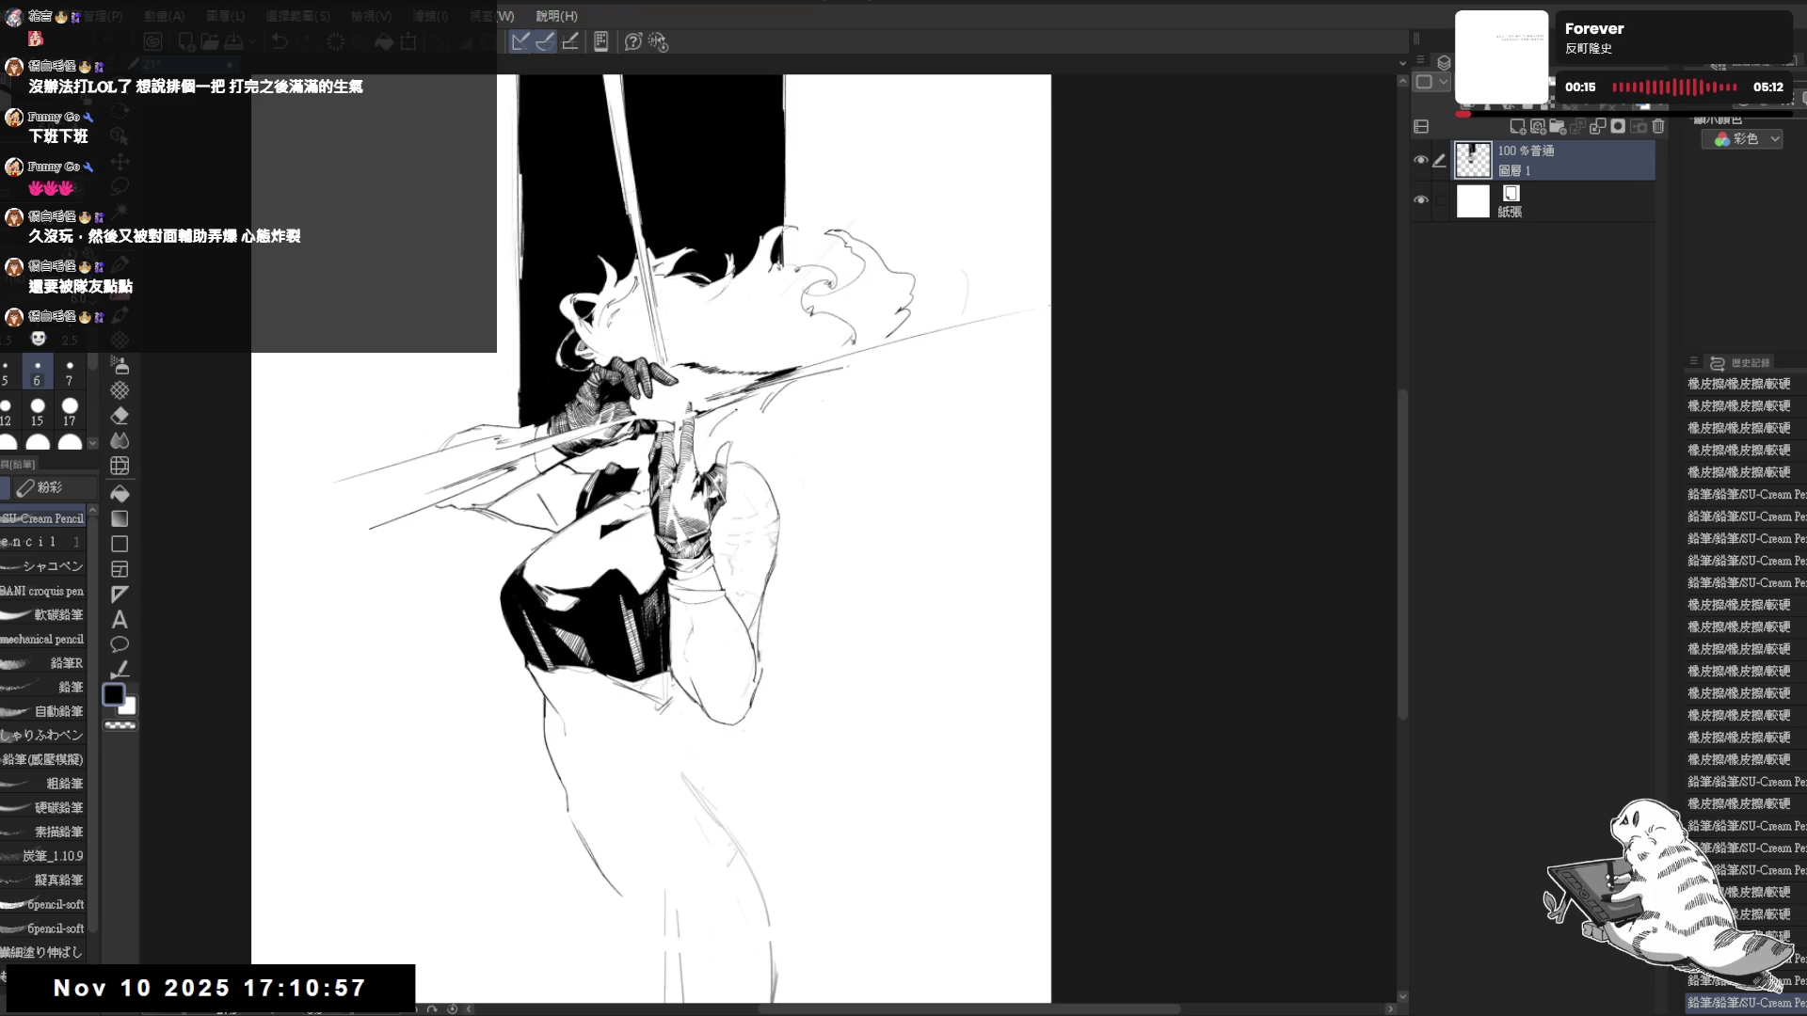
key("ctrl+z")
mouse_move(715, 414)
left_mouse_down()
mouse_move(737, 438)
mouse_move(757, 429)
left_mouse_up()
- Check the drawing mirrored and erase small marks near the arm
key("h")
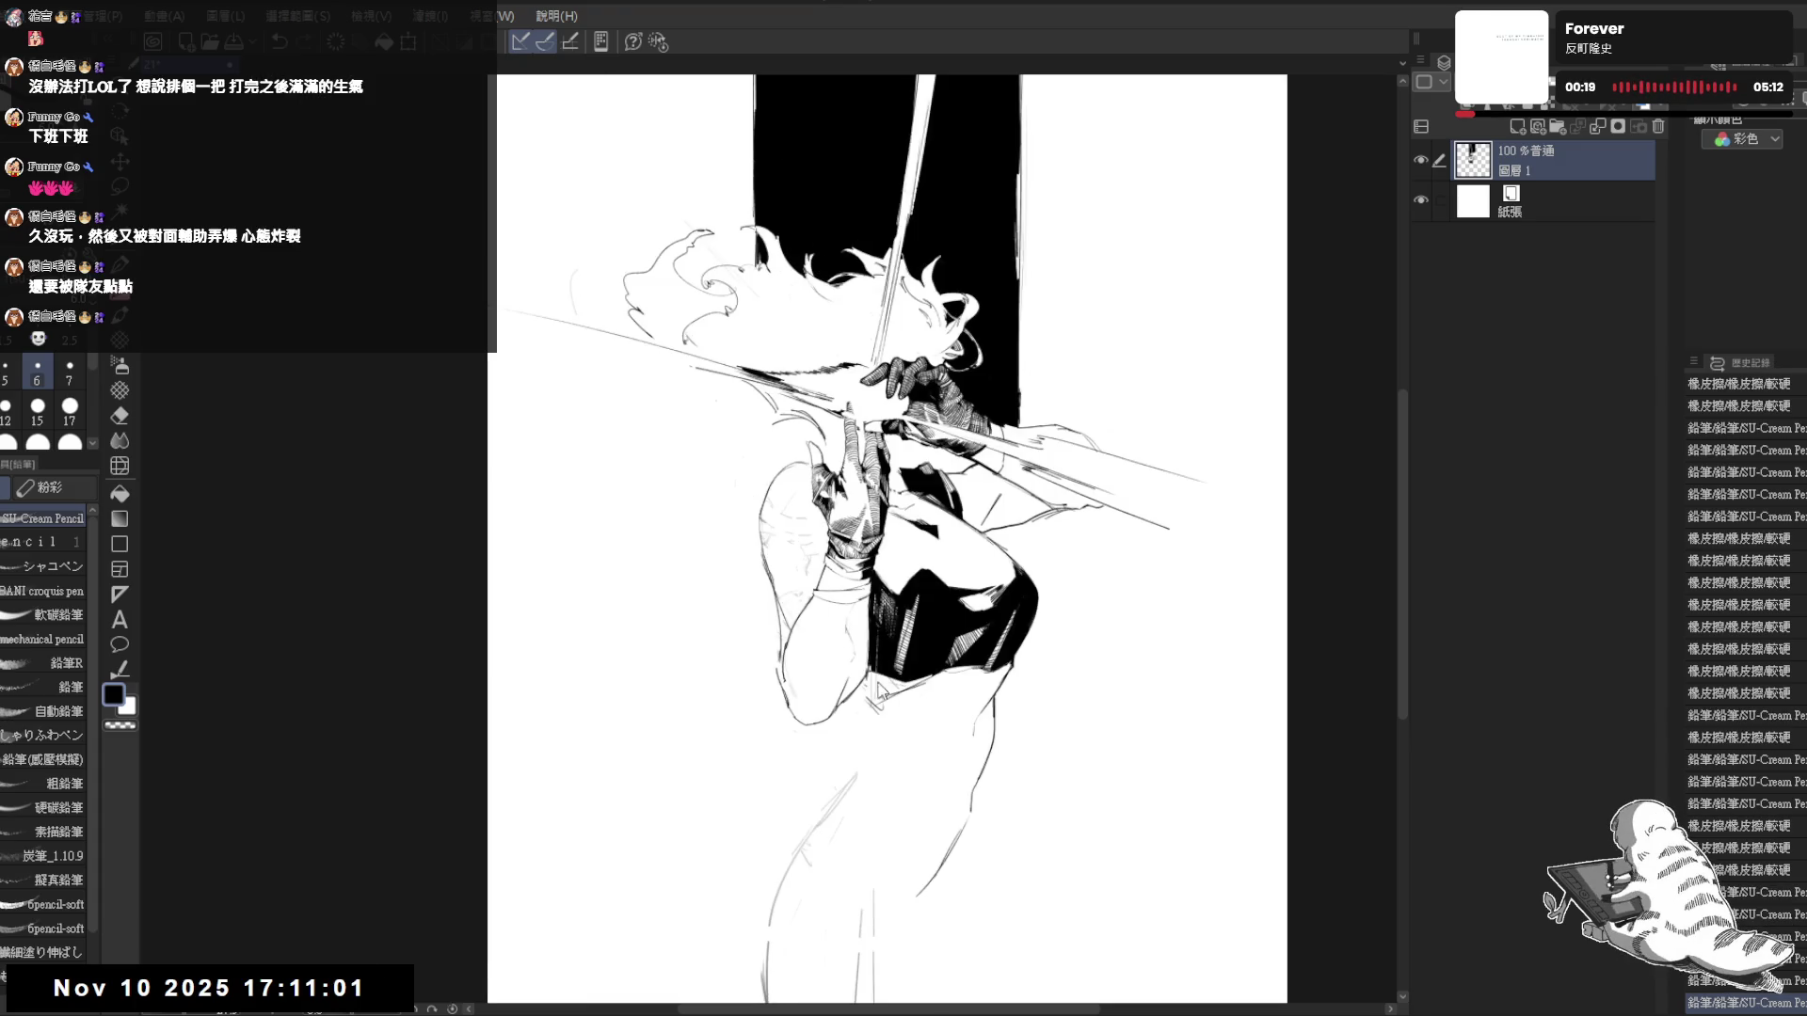
key("h")
key("e")
left_click_drag(730, 422, 752, 412)
mouse_move(744, 416)
left_mouse_down()
mouse_move(767, 400)
mouse_move(757, 418)
left_mouse_up()
key("p")
key("e")
key("p")
- Rotate the view onto the hands, add a short pencil stroke, and redo an undone stroke
key("h")
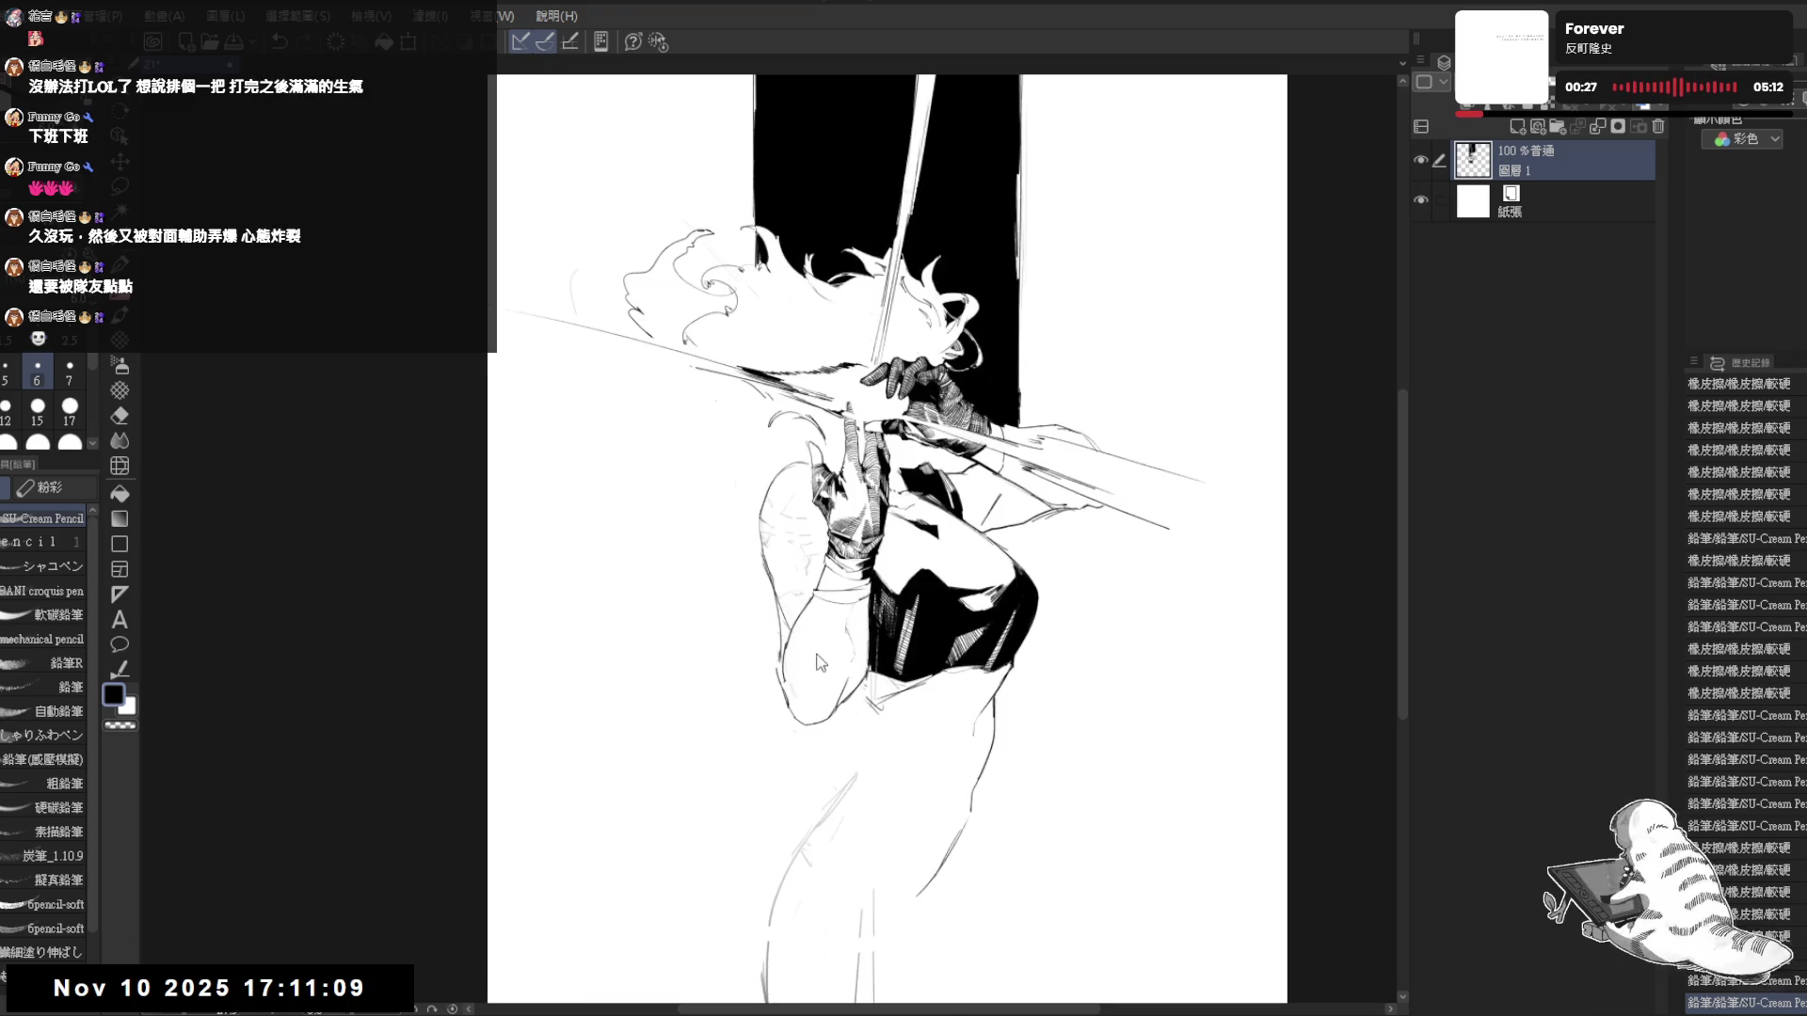
left_click_drag(819, 663, 800, 583)
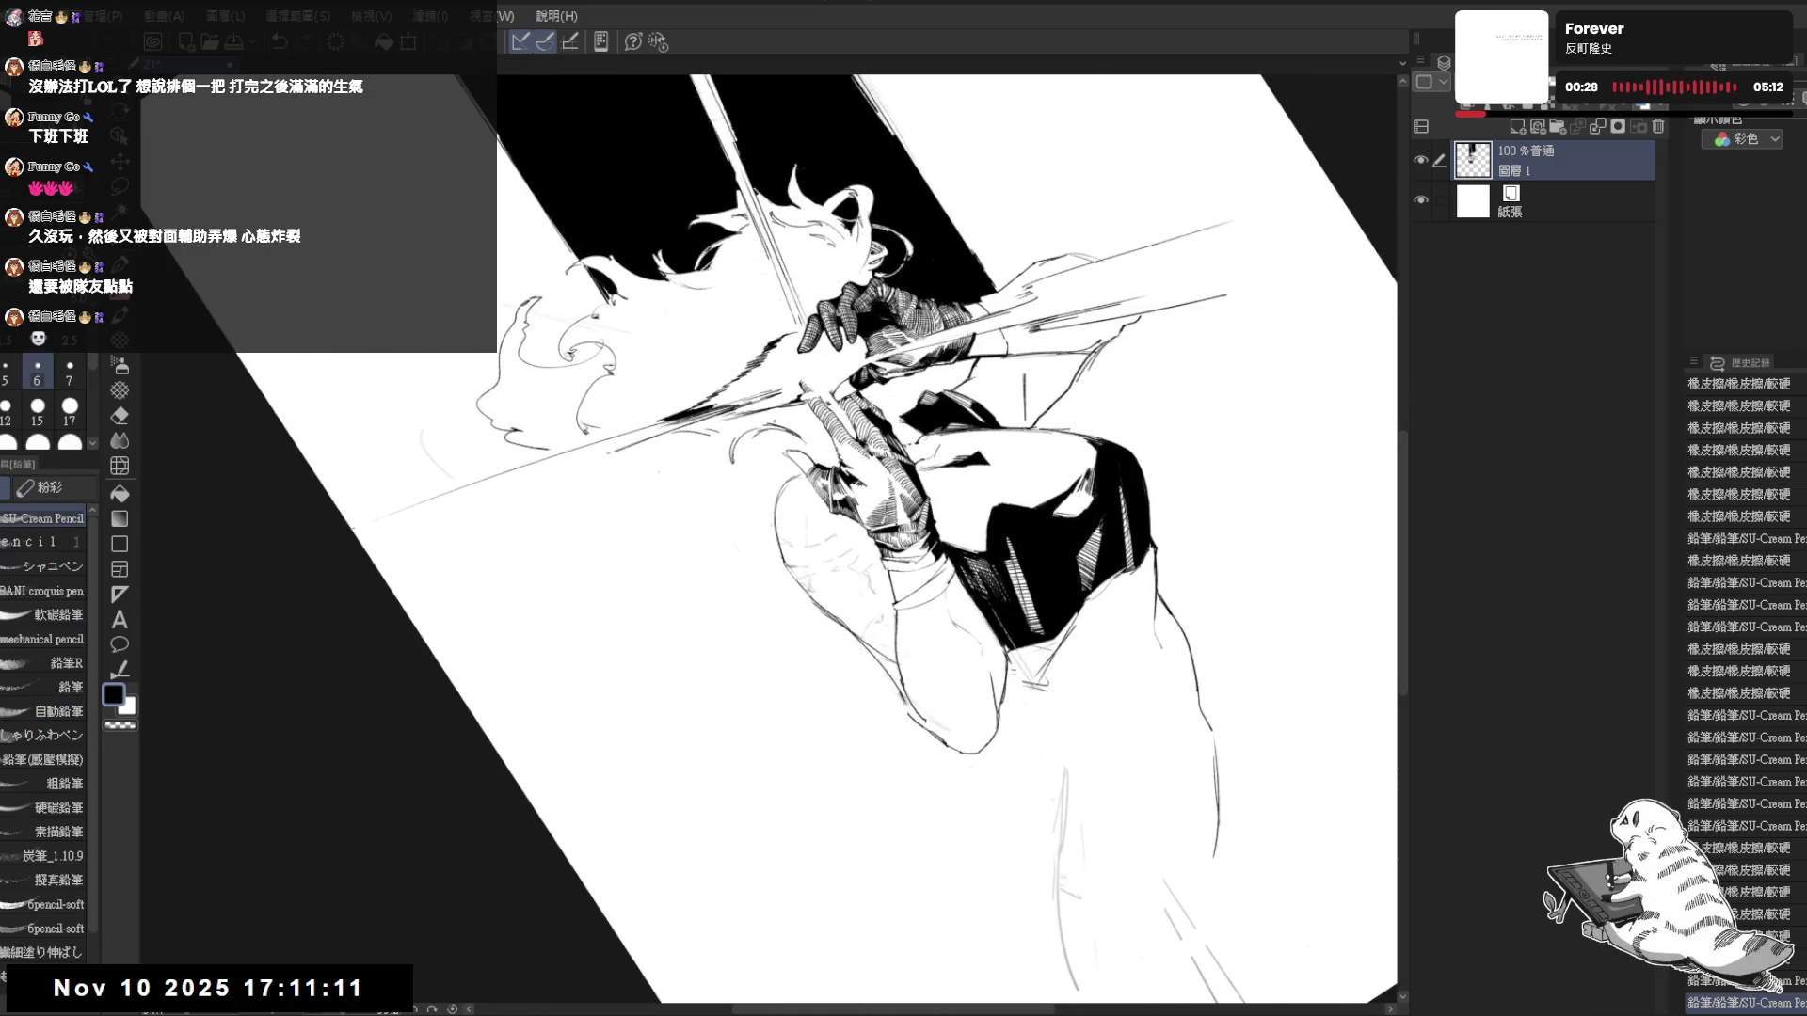
left_click_drag(701, 471, 732, 442)
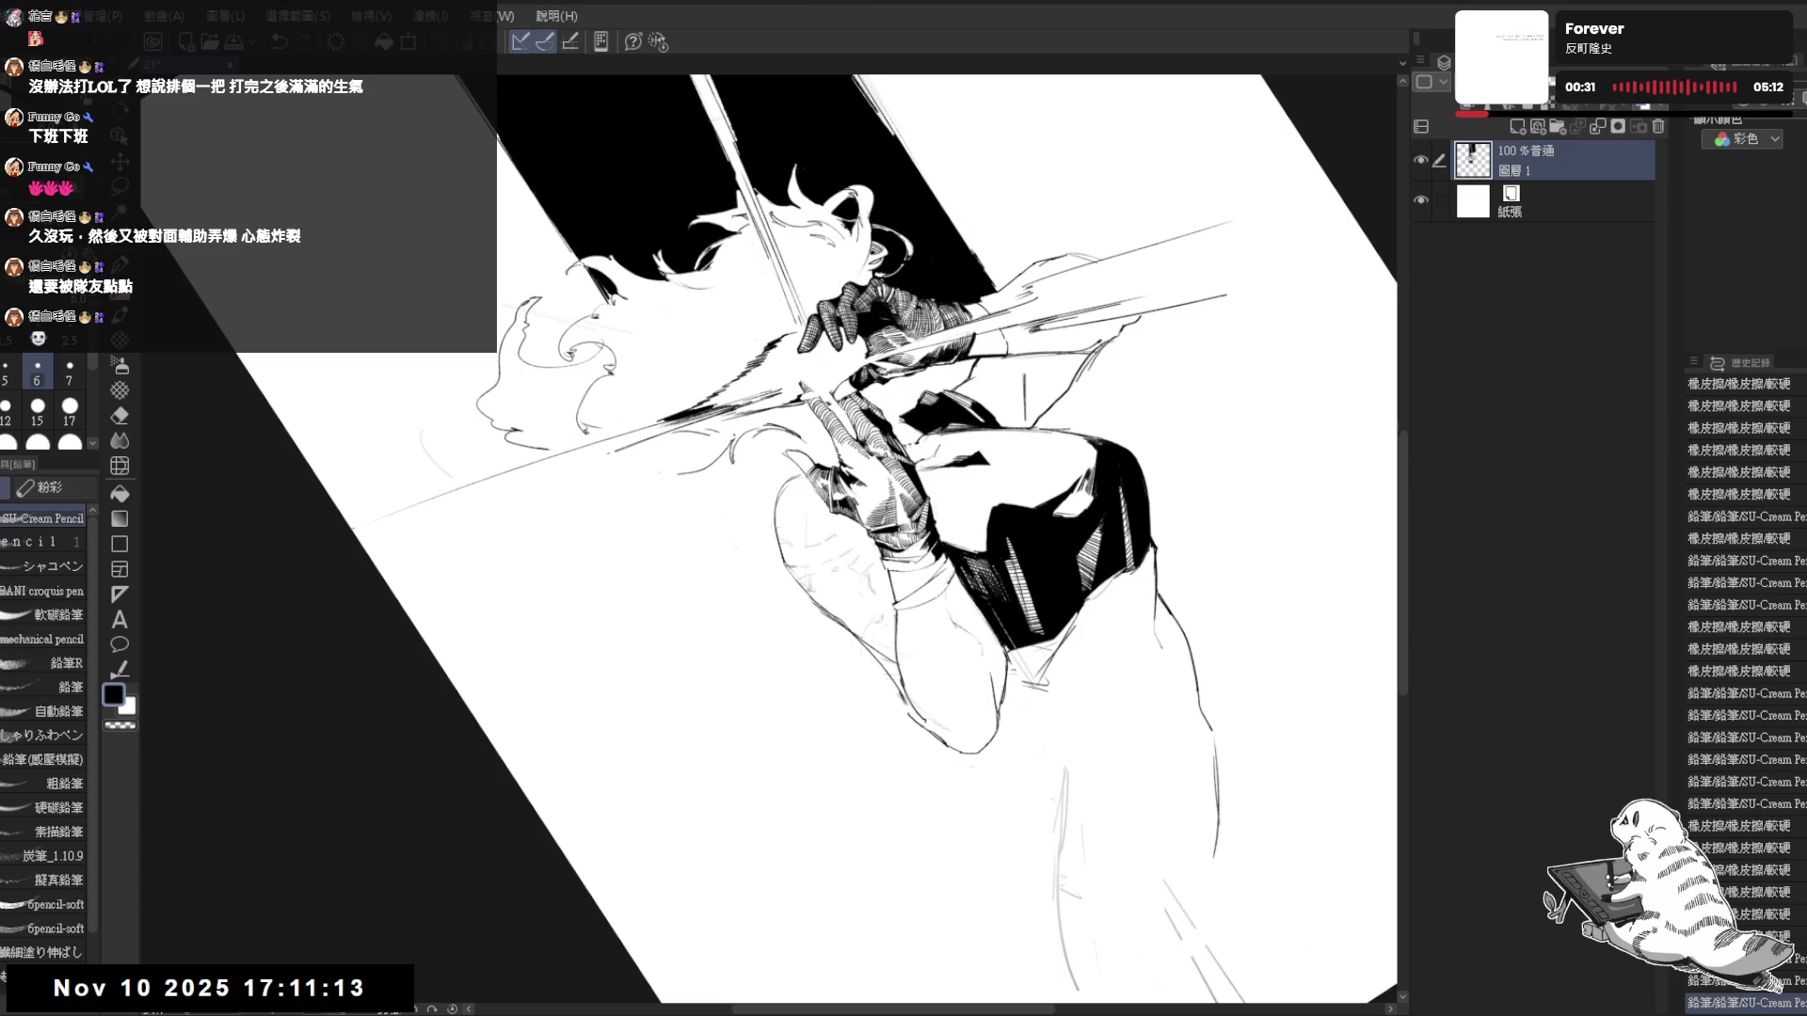
key("r")
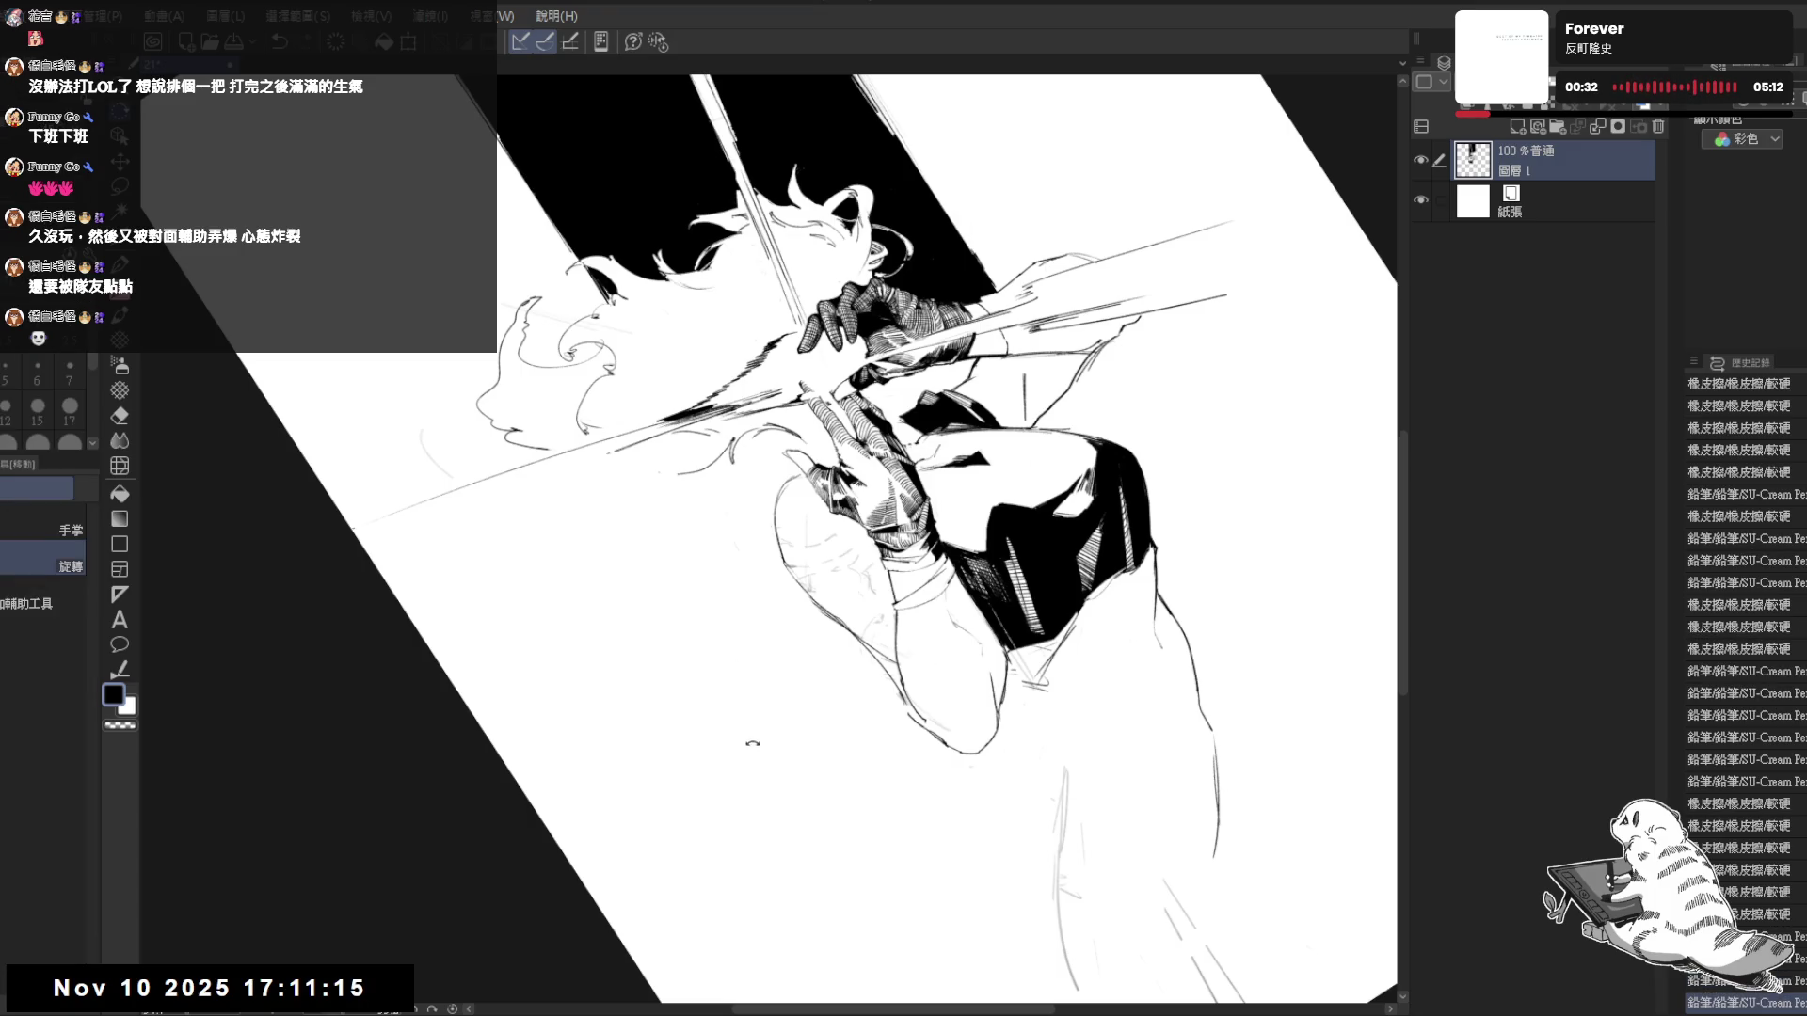
mouse_move(758, 787)
left_mouse_down()
mouse_move(781, 678)
mouse_move(753, 469)
mouse_move(757, 489)
left_mouse_up()
key("e")
key("p")
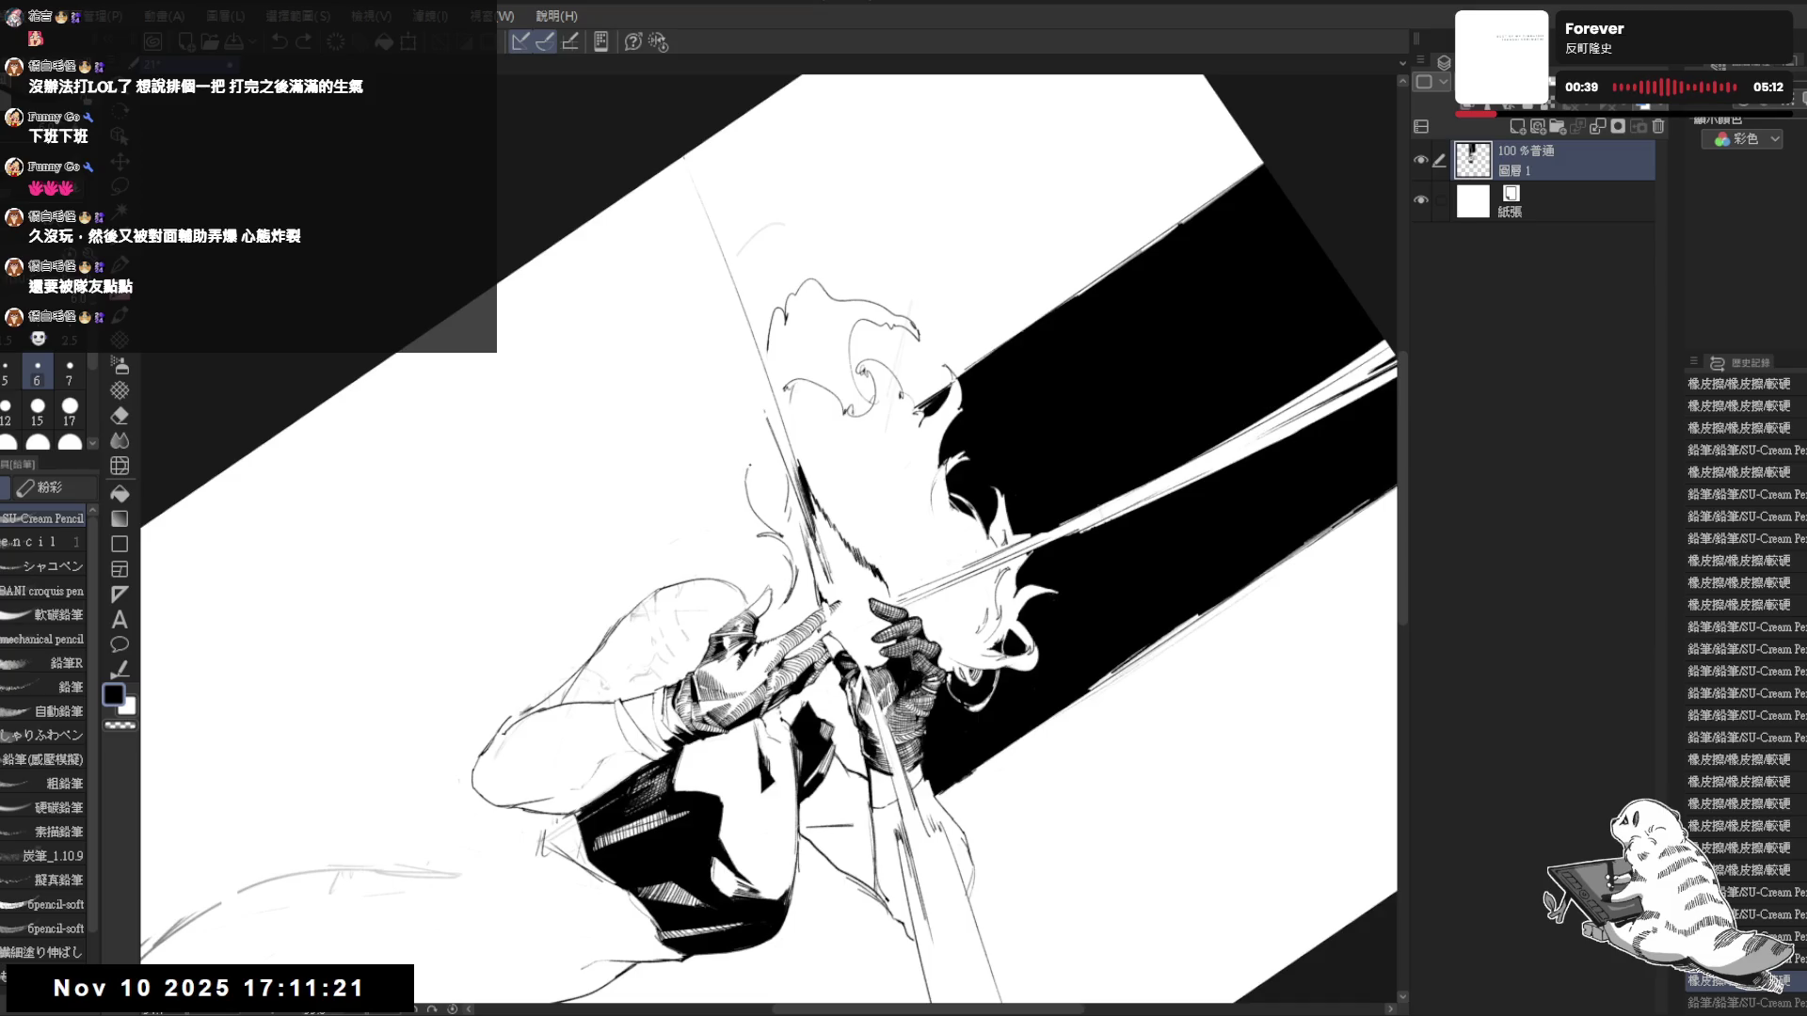
key("ctrl+y")
key("r")
mouse_move(941, 650)
left_mouse_down()
mouse_move(838, 727)
mouse_move(813, 556)
mouse_move(782, 624)
mouse_move(740, 524)
left_mouse_up()
- Tap a small pencil dot, erase a stray stroke on the figure, and straighten the view
key("e")
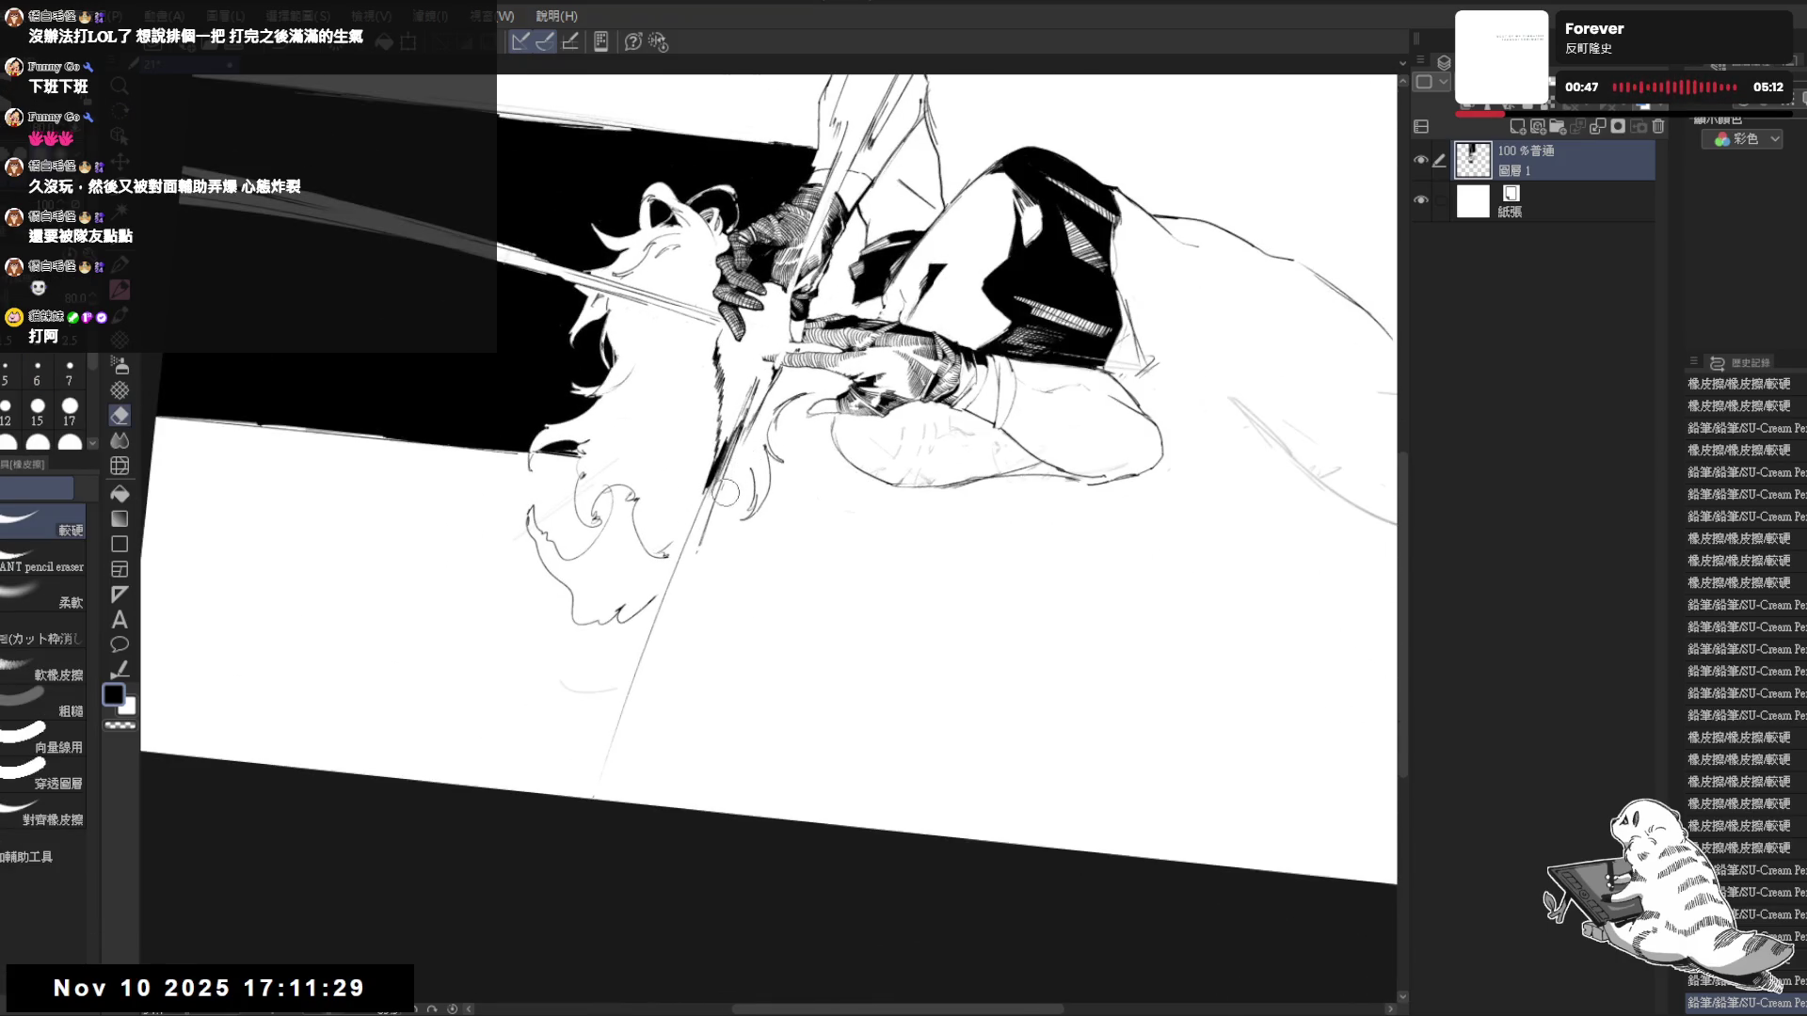
key("p")
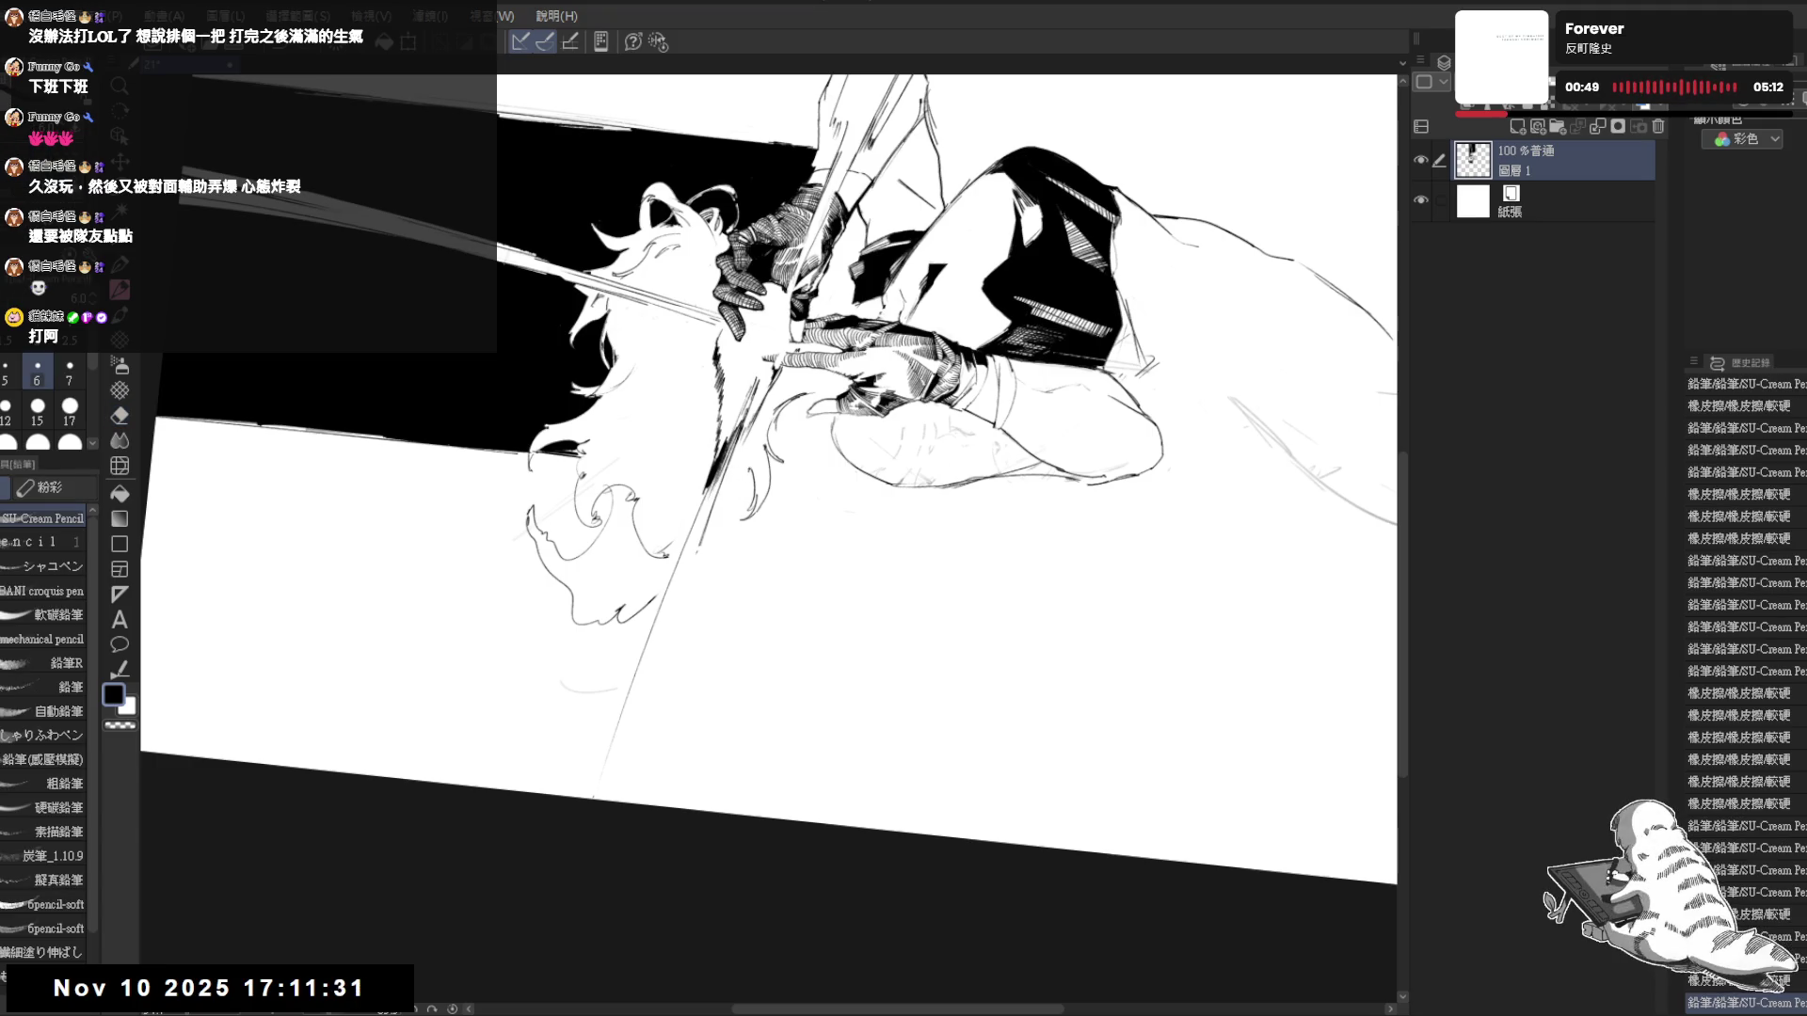
left_click(758, 688)
key("ctrl+at")
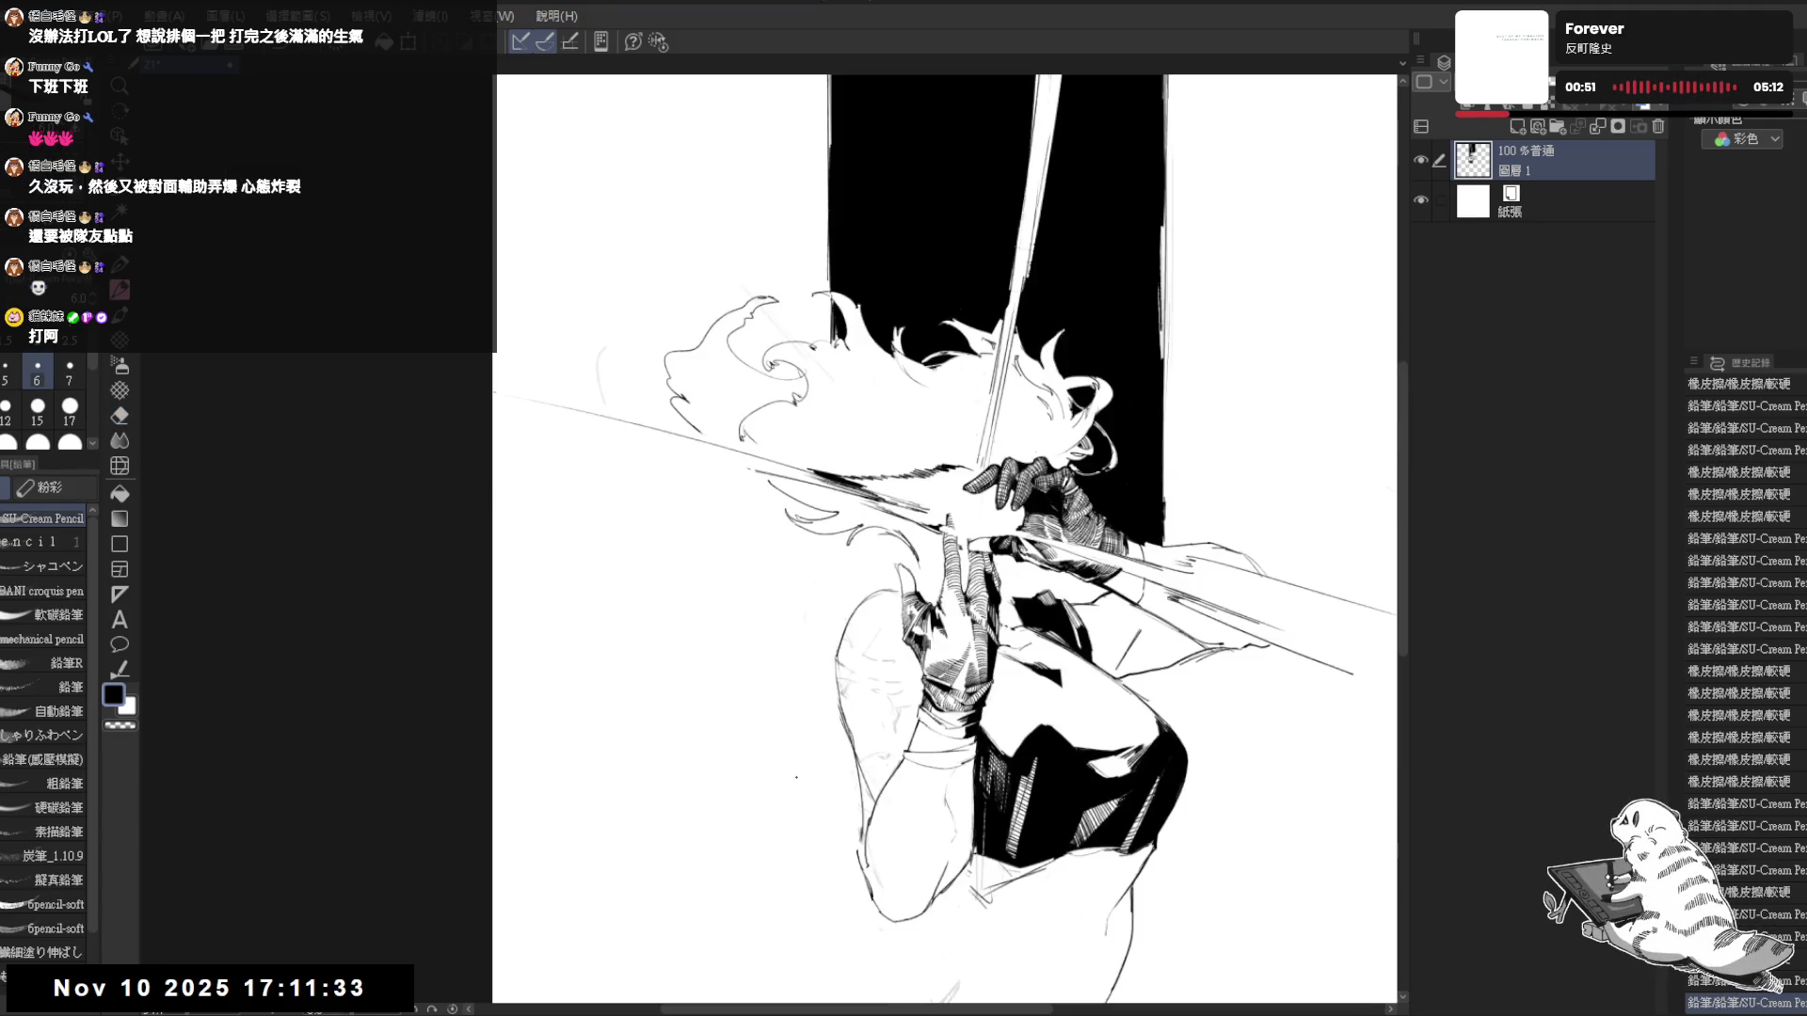
key("asciicircum")
key("asciicircum")
key("asciicircum")
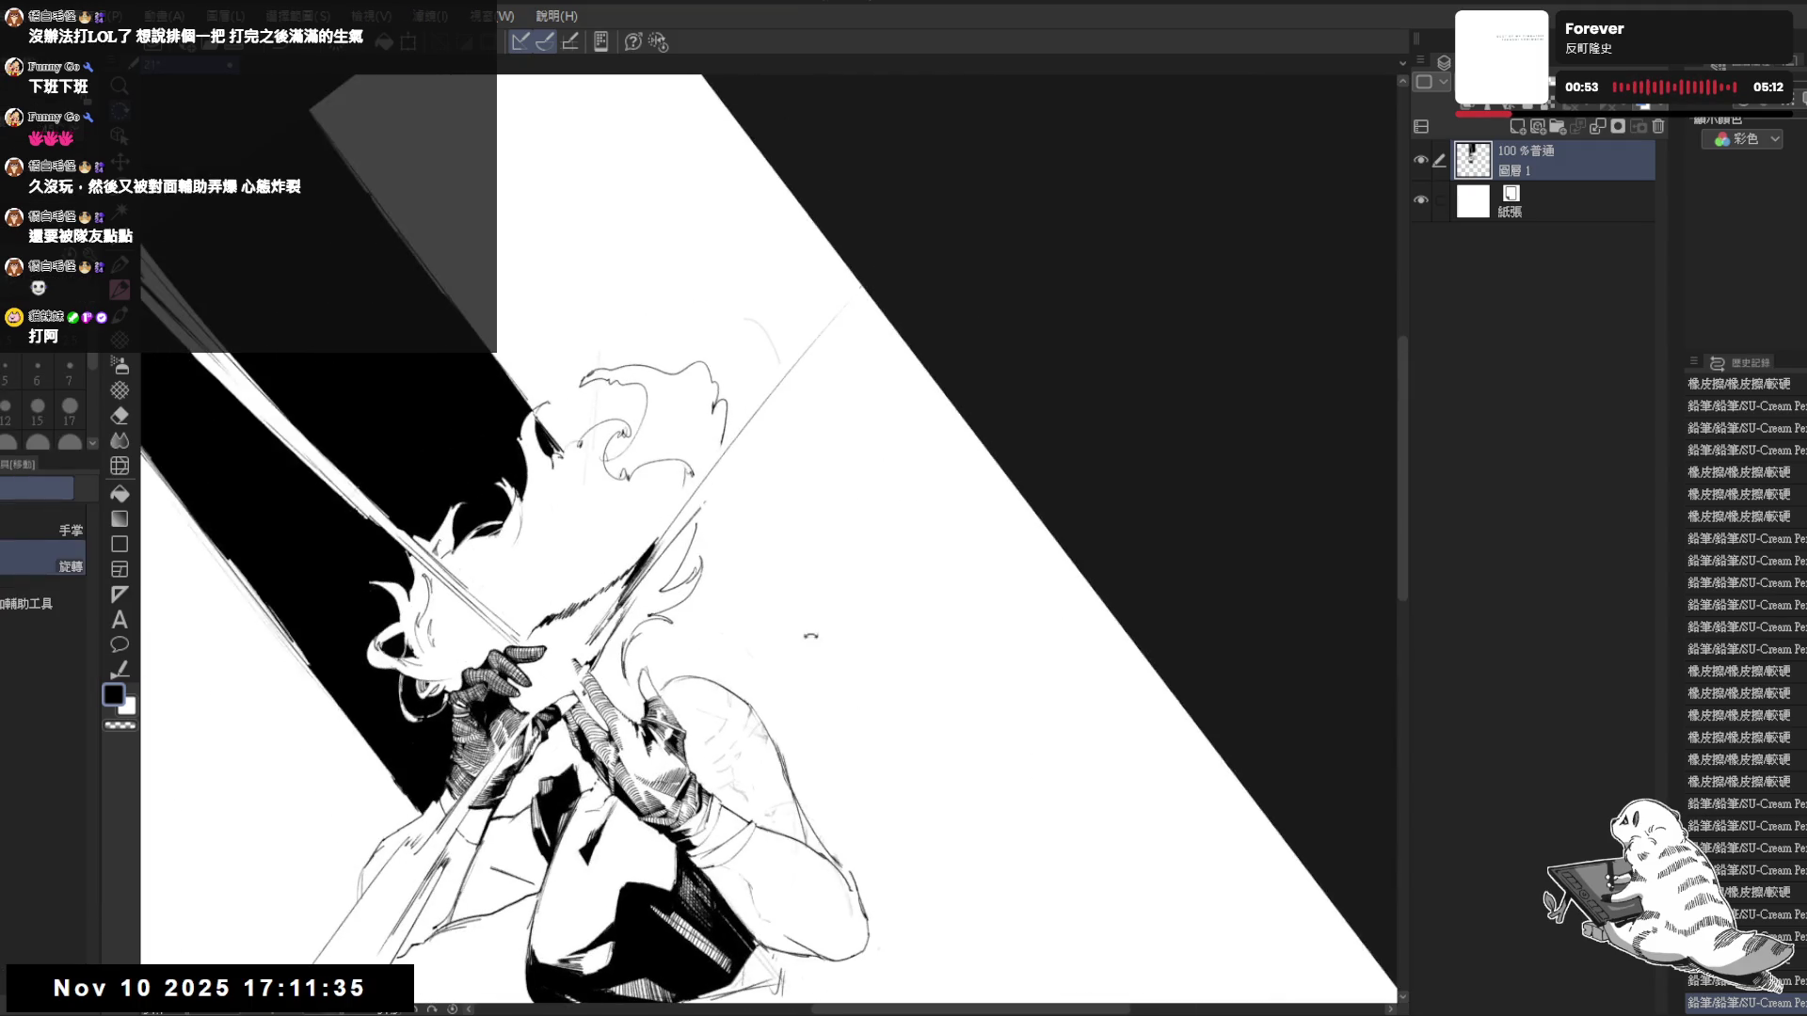
left_click_drag(724, 484, 694, 516)
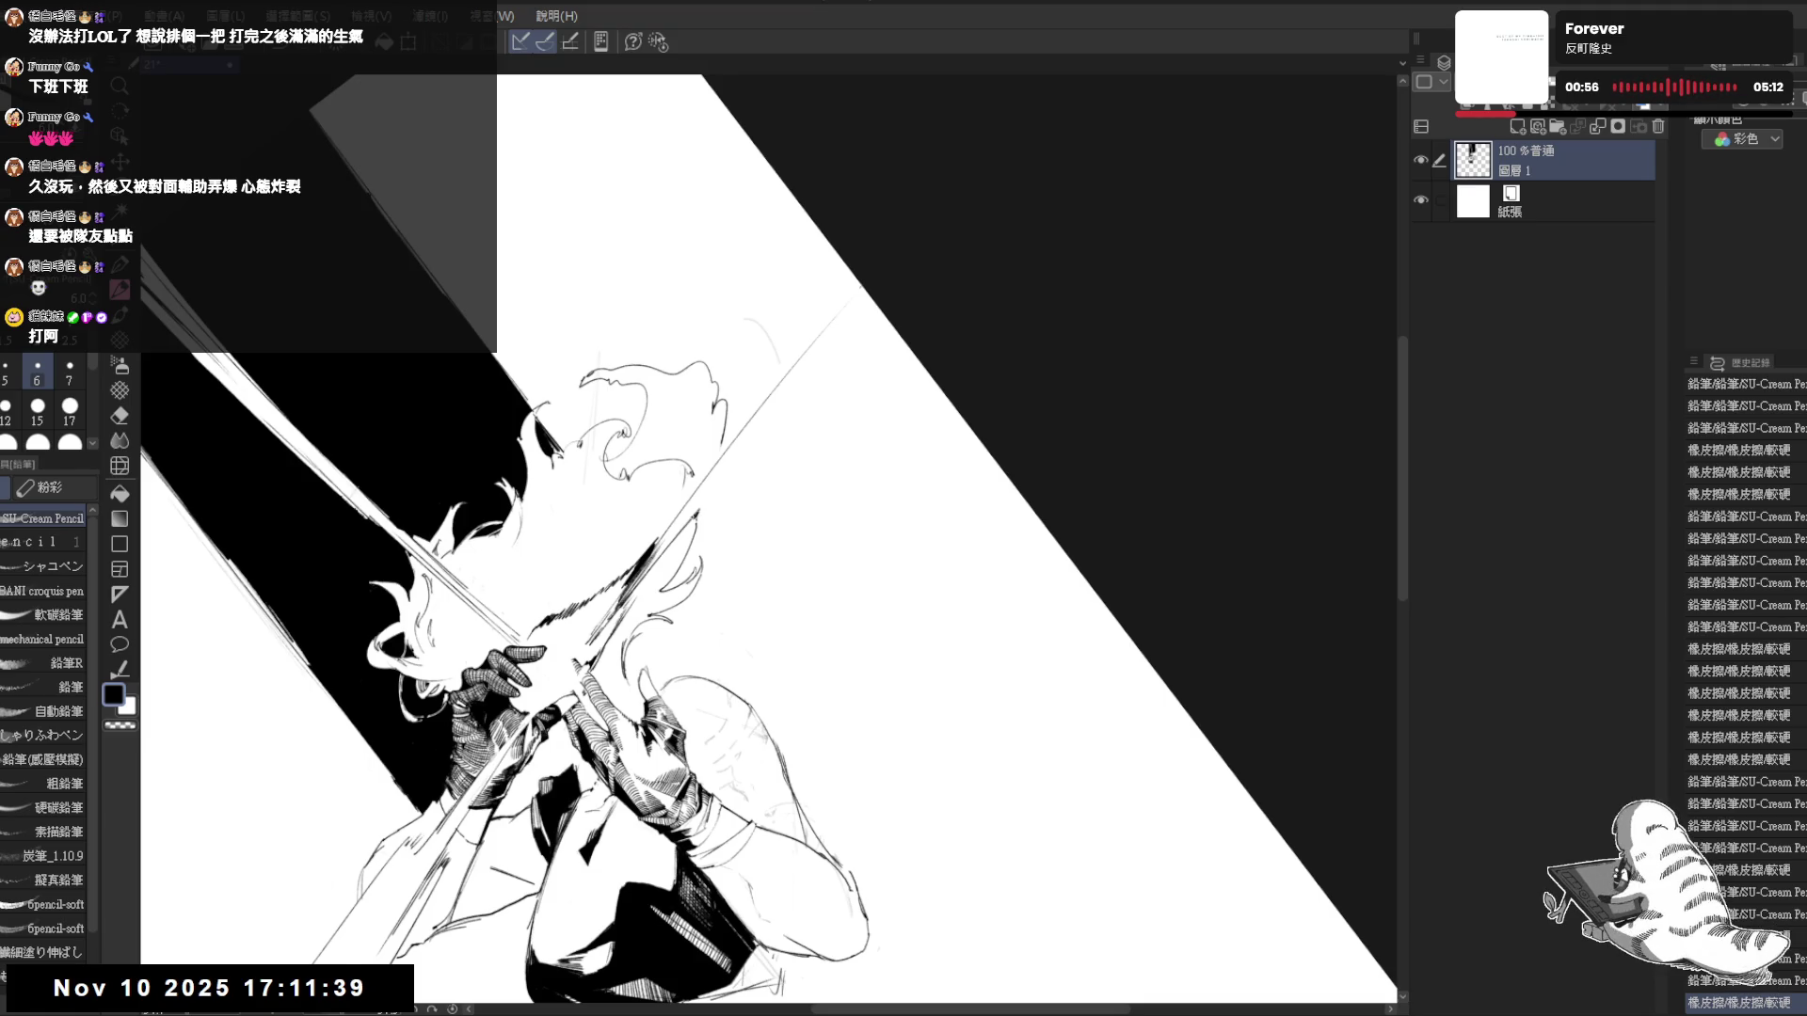
mouse_move(753, 527)
left_mouse_down()
mouse_move(659, 470)
mouse_move(734, 443)
mouse_move(736, 352)
mouse_move(781, 362)
mouse_move(795, 320)
mouse_move(842, 390)
mouse_move(922, 395)
mouse_move(920, 446)
left_mouse_up()
key("p")
key("minus")
key("minus")
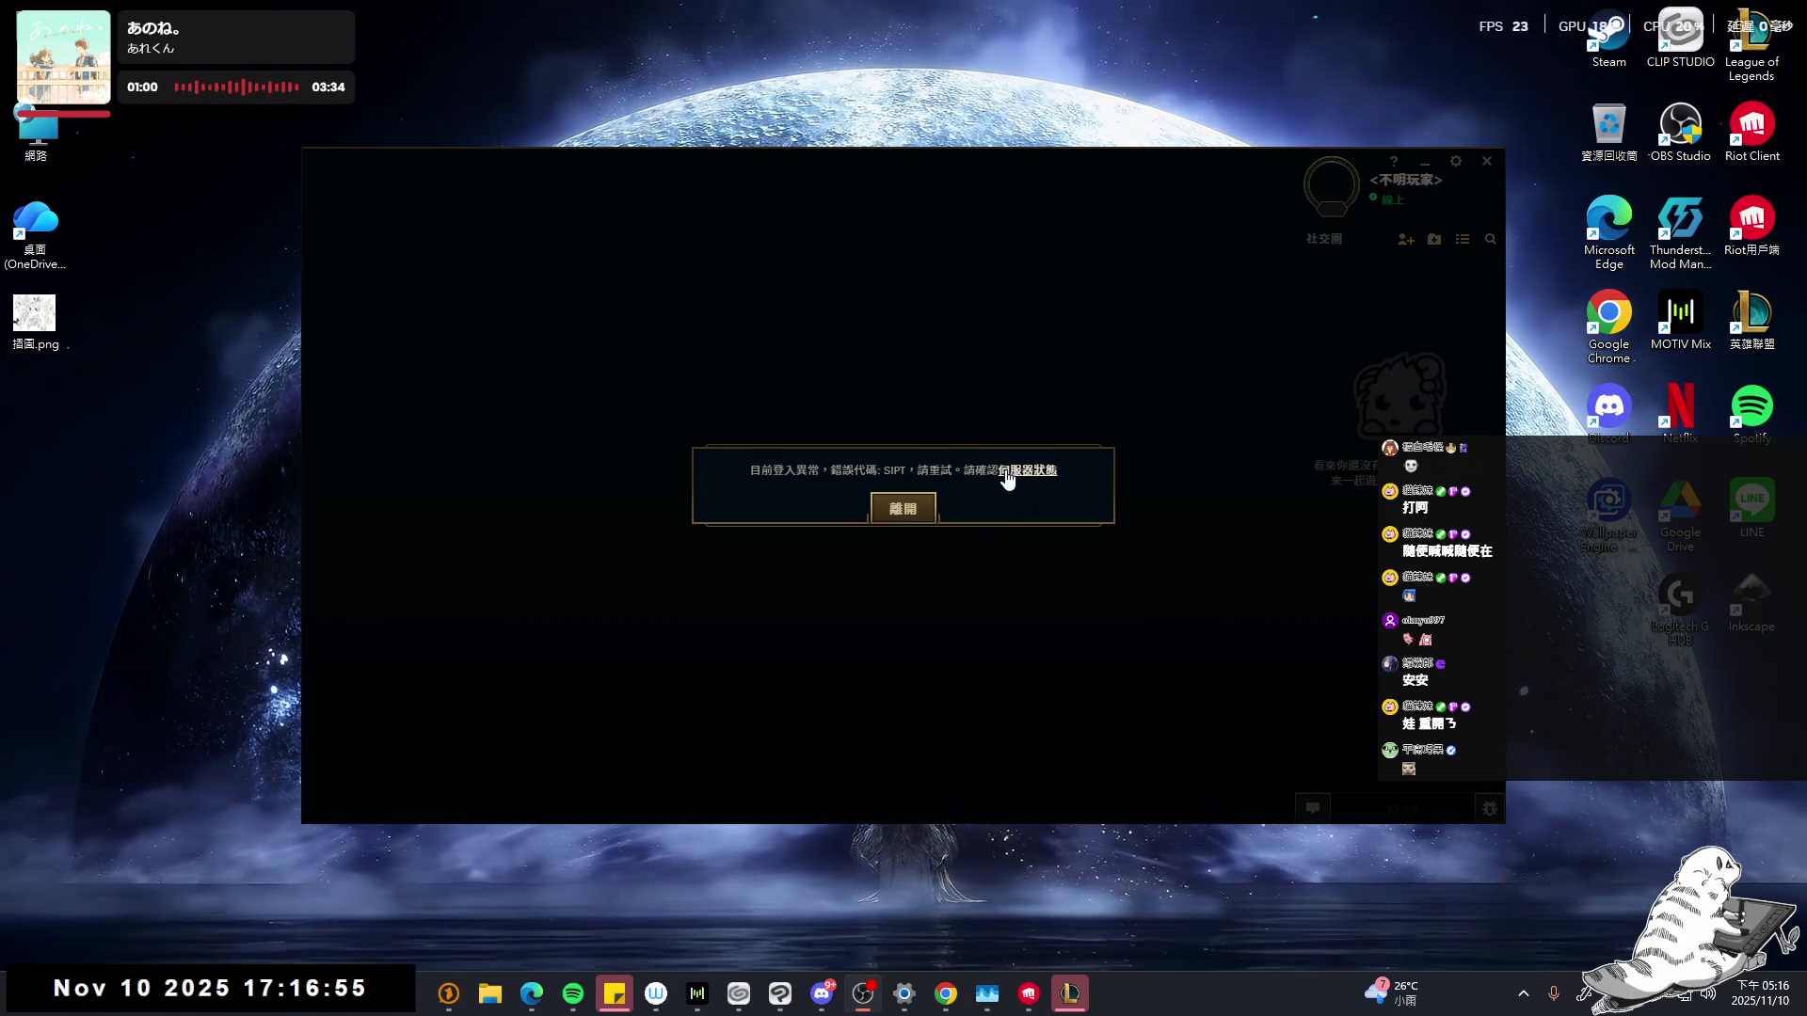
left_click(906, 509)
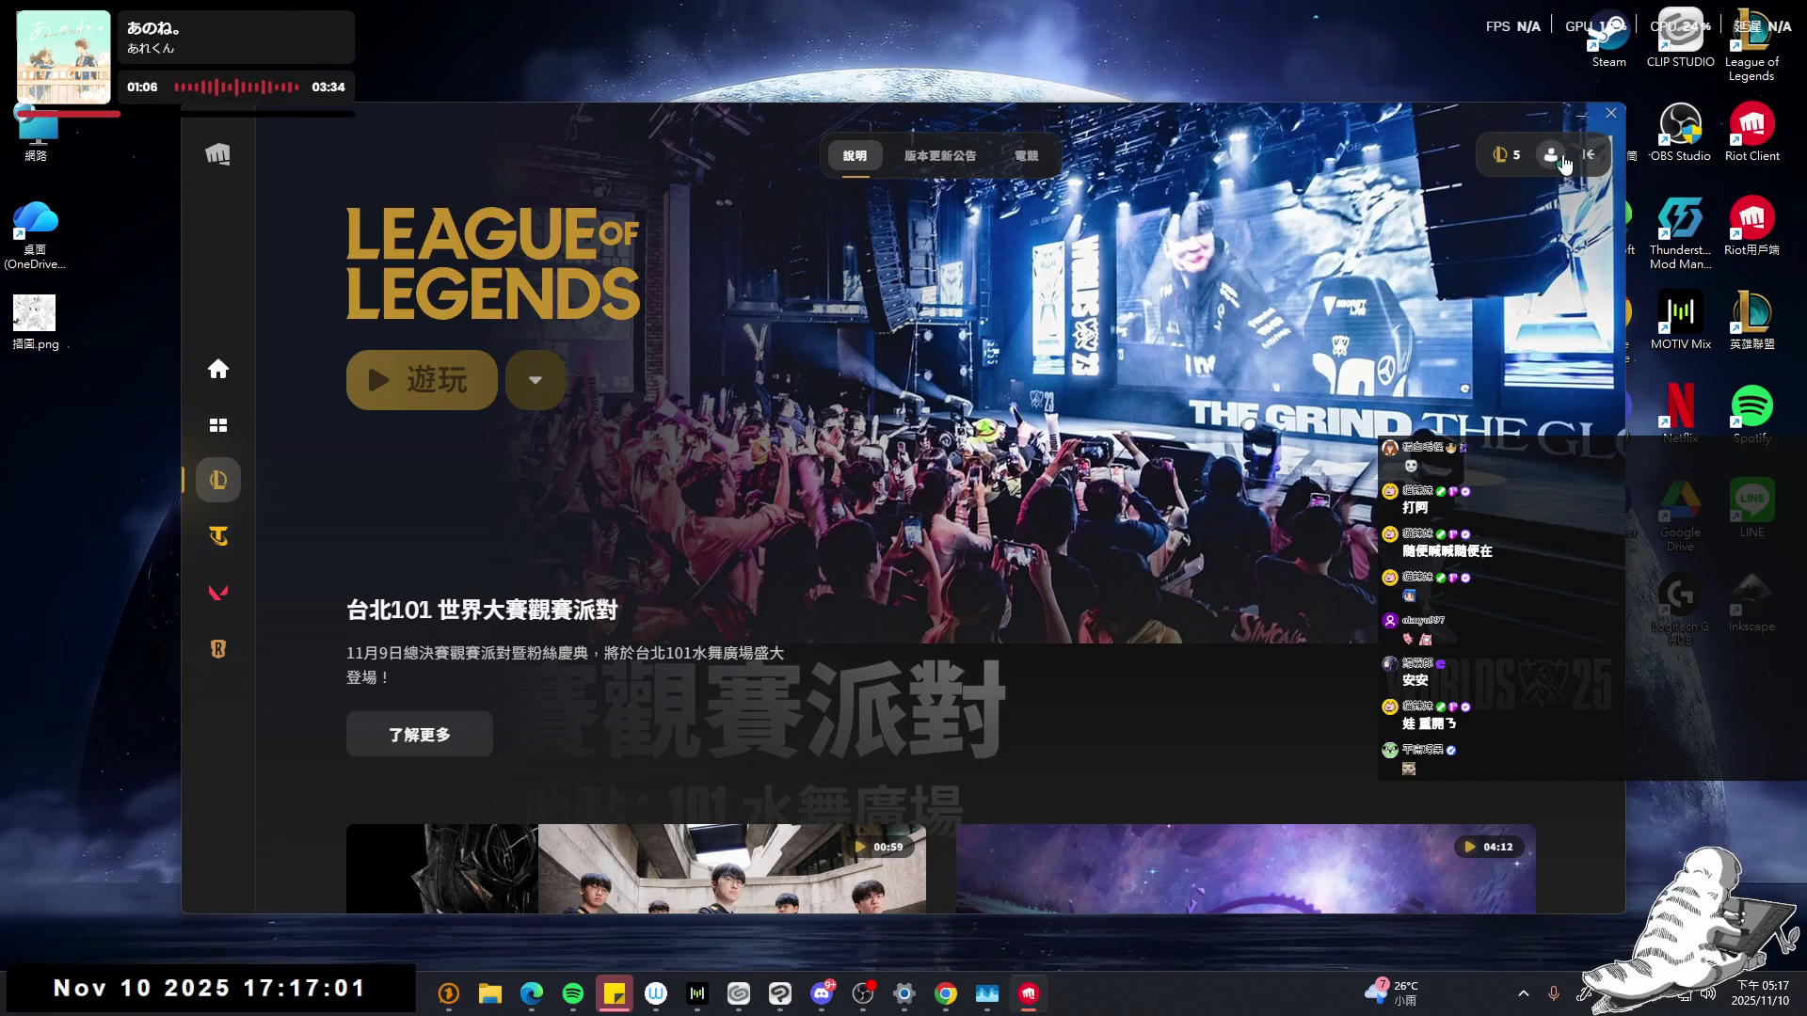
left_click(1552, 155)
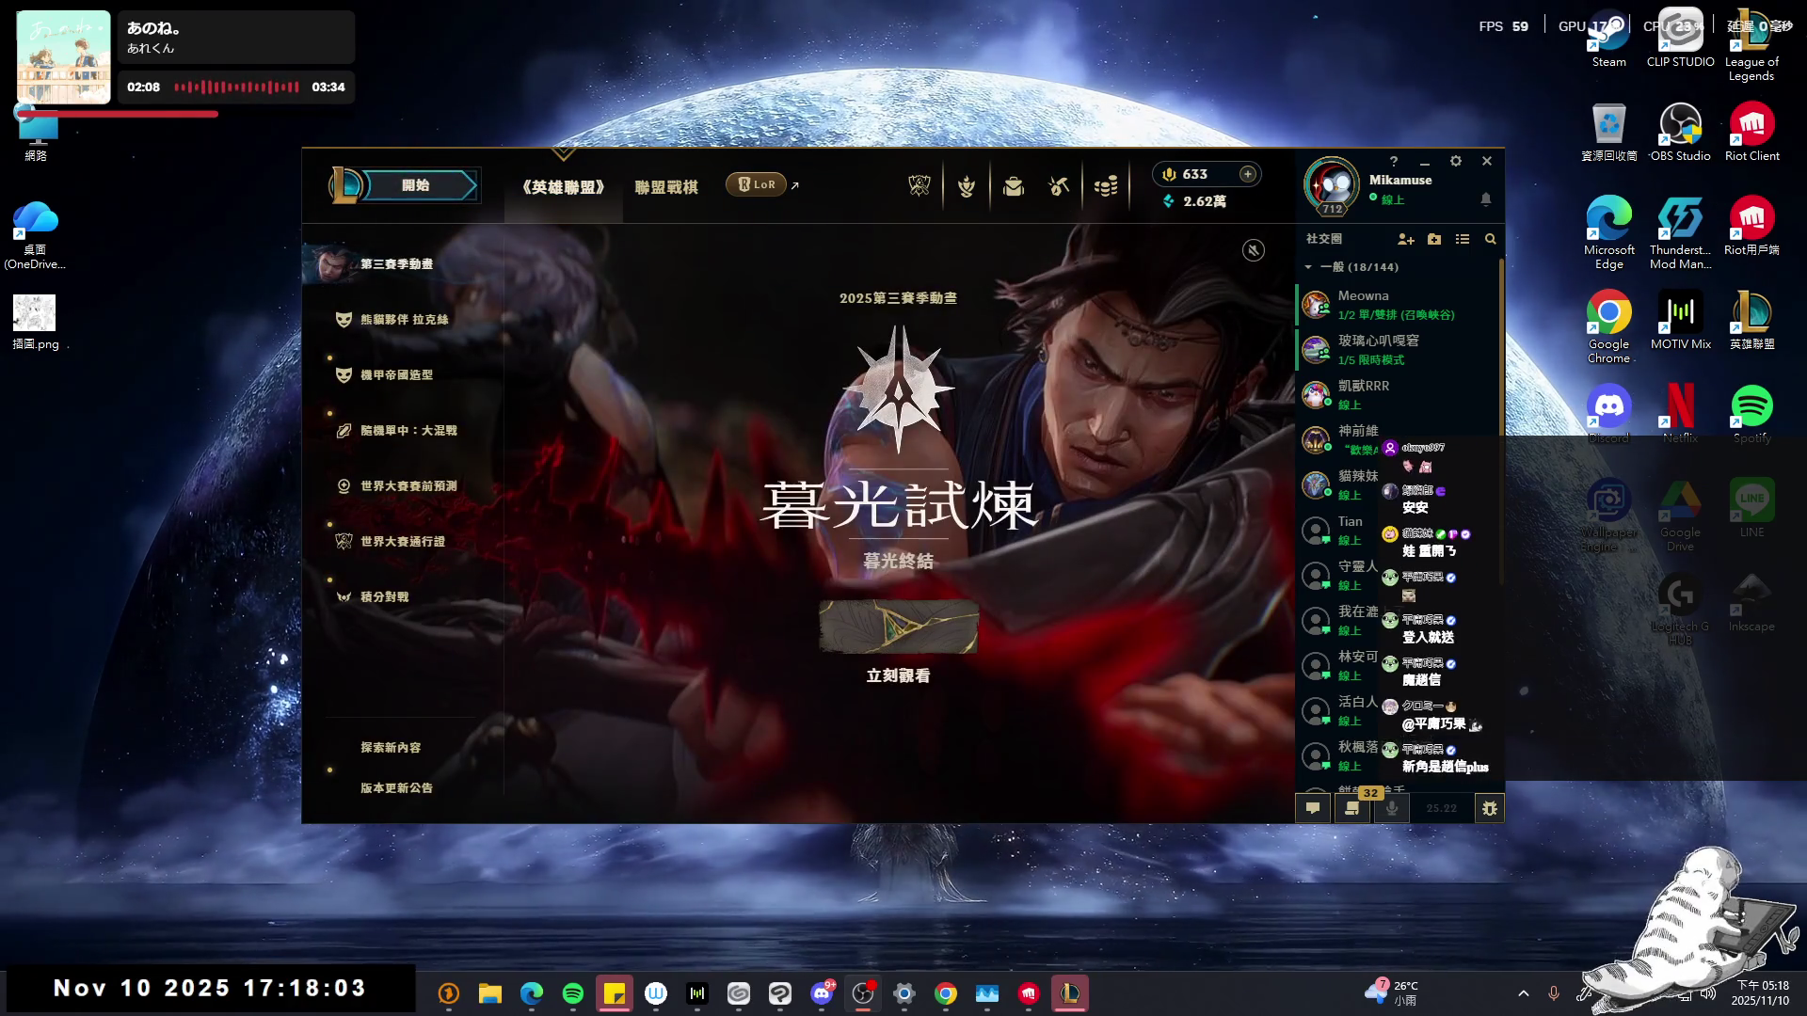
- Start a new game in random mid (隨機單中) mode and wait for the lobby to fill
left_click(444, 181)
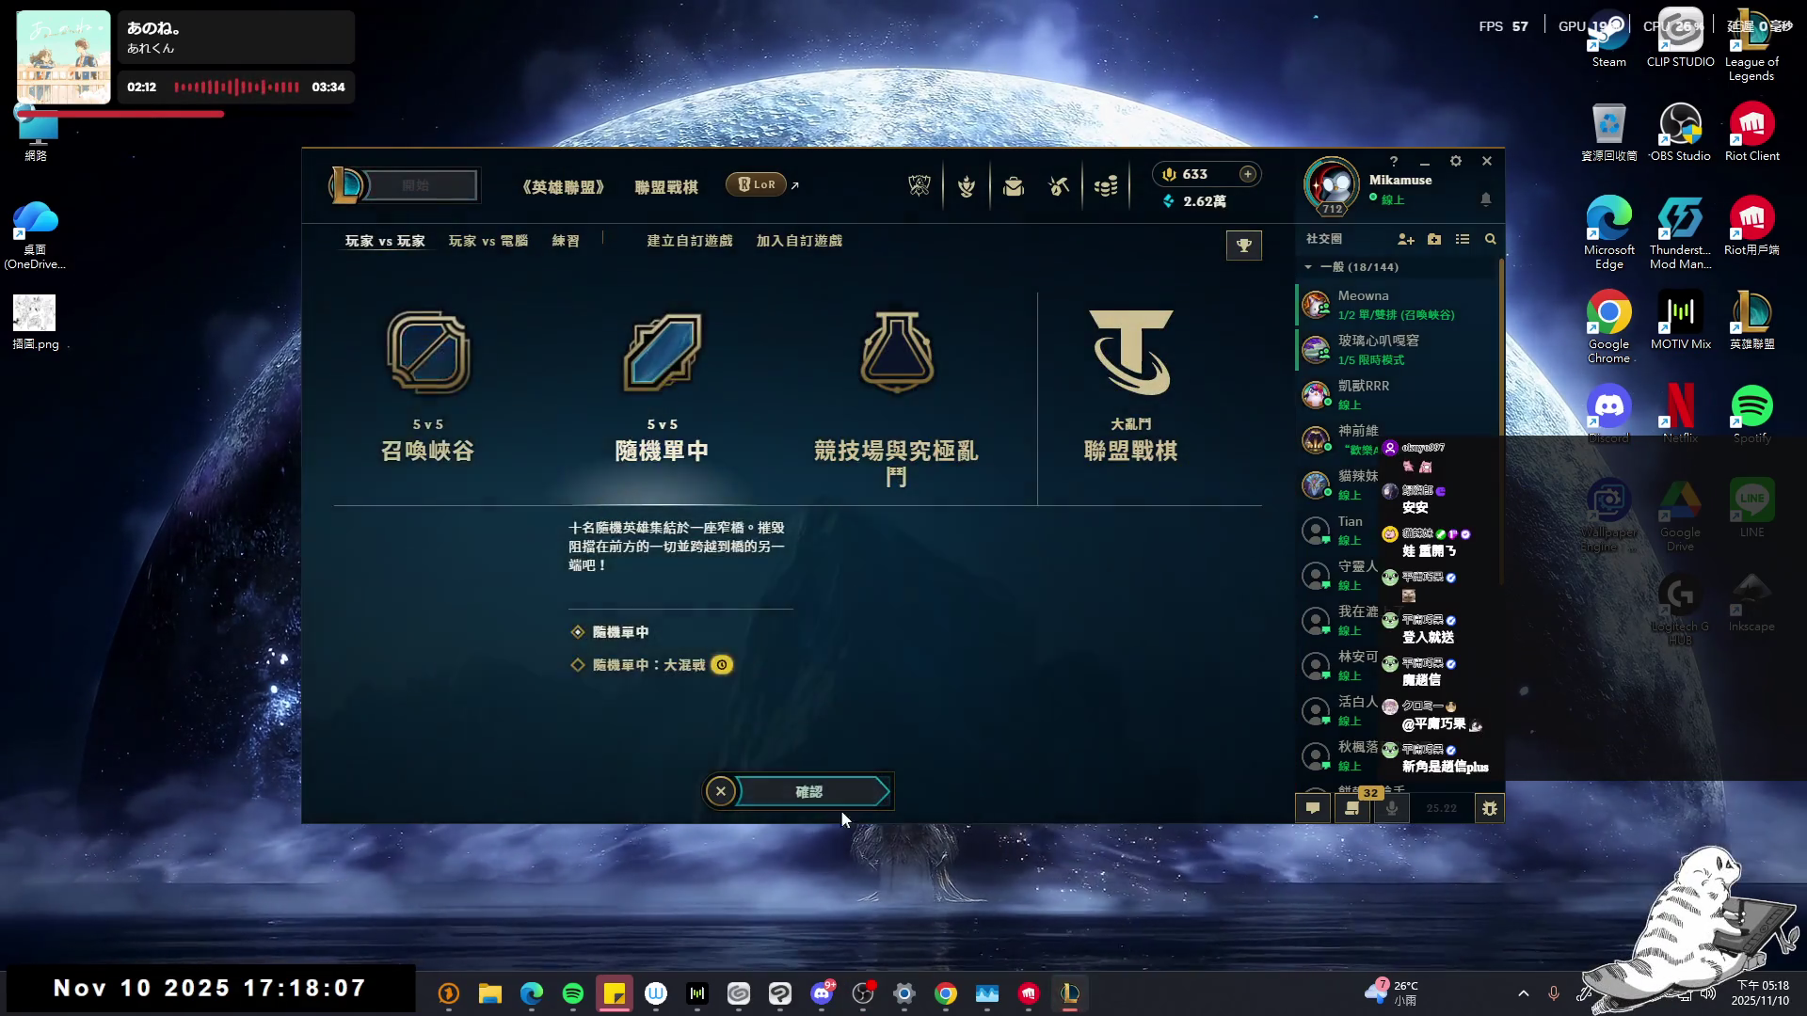
left_click(816, 789)
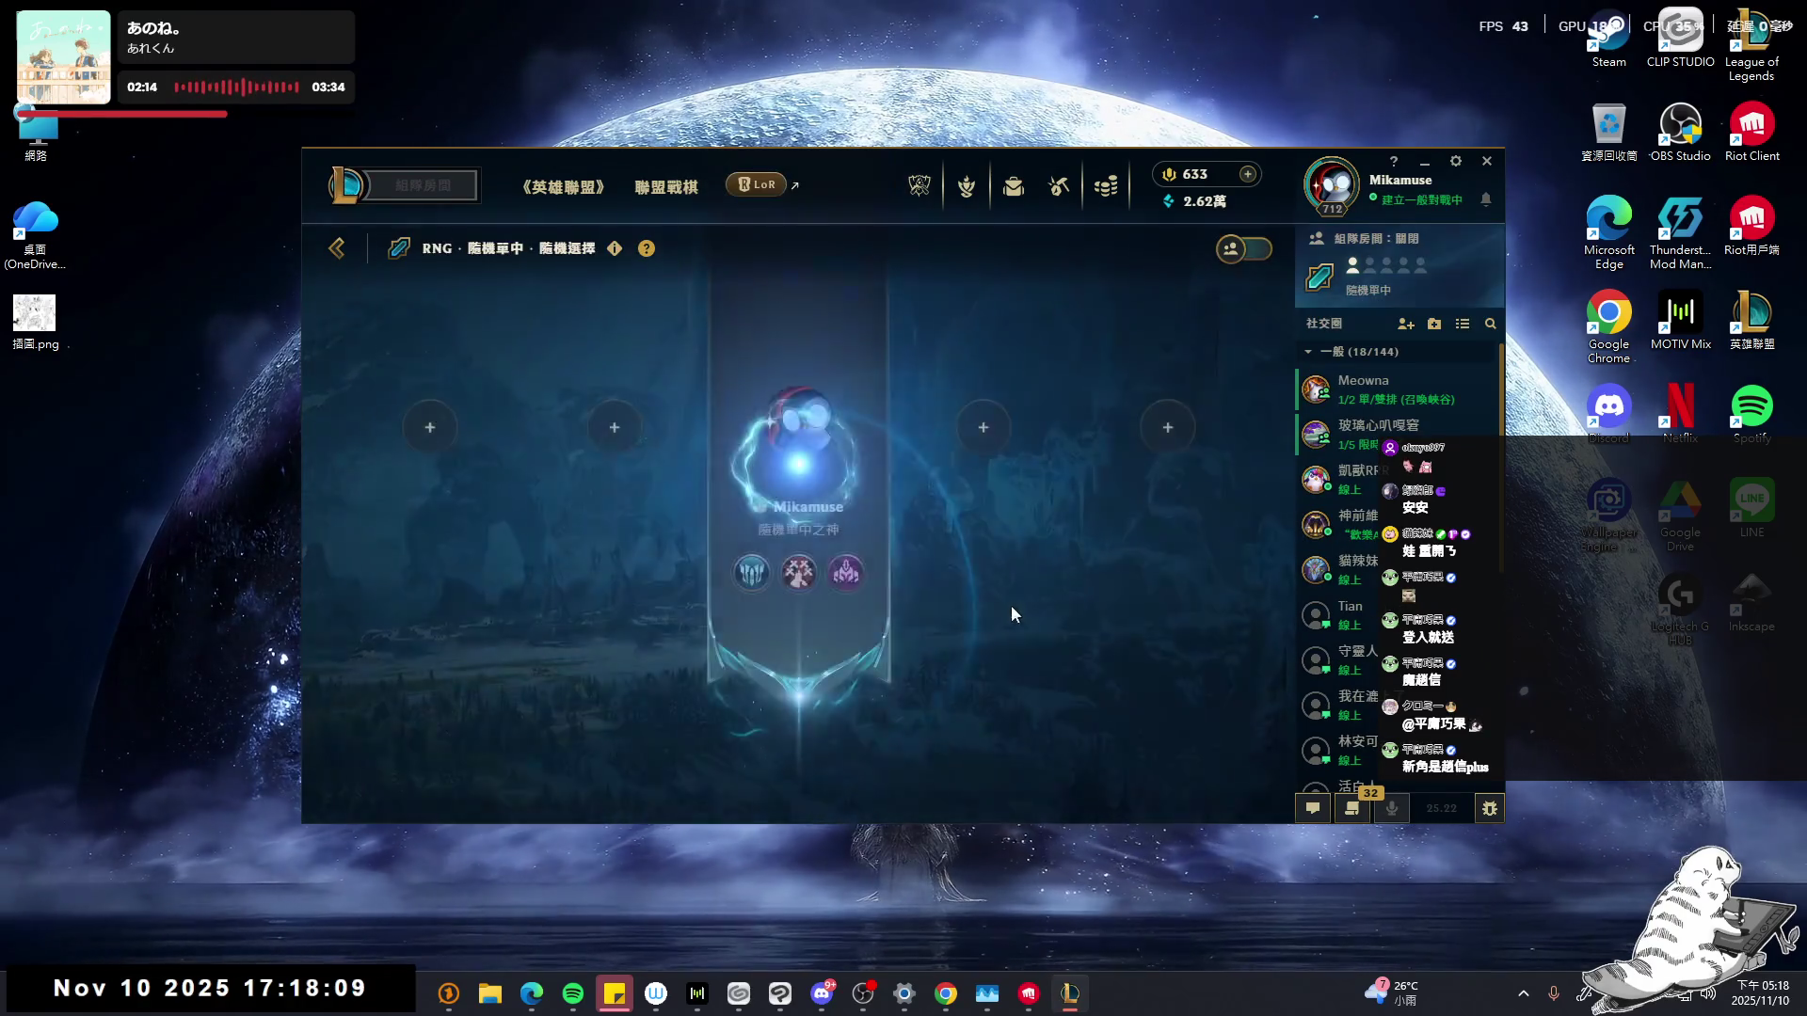
mouse_move(1364, 584)
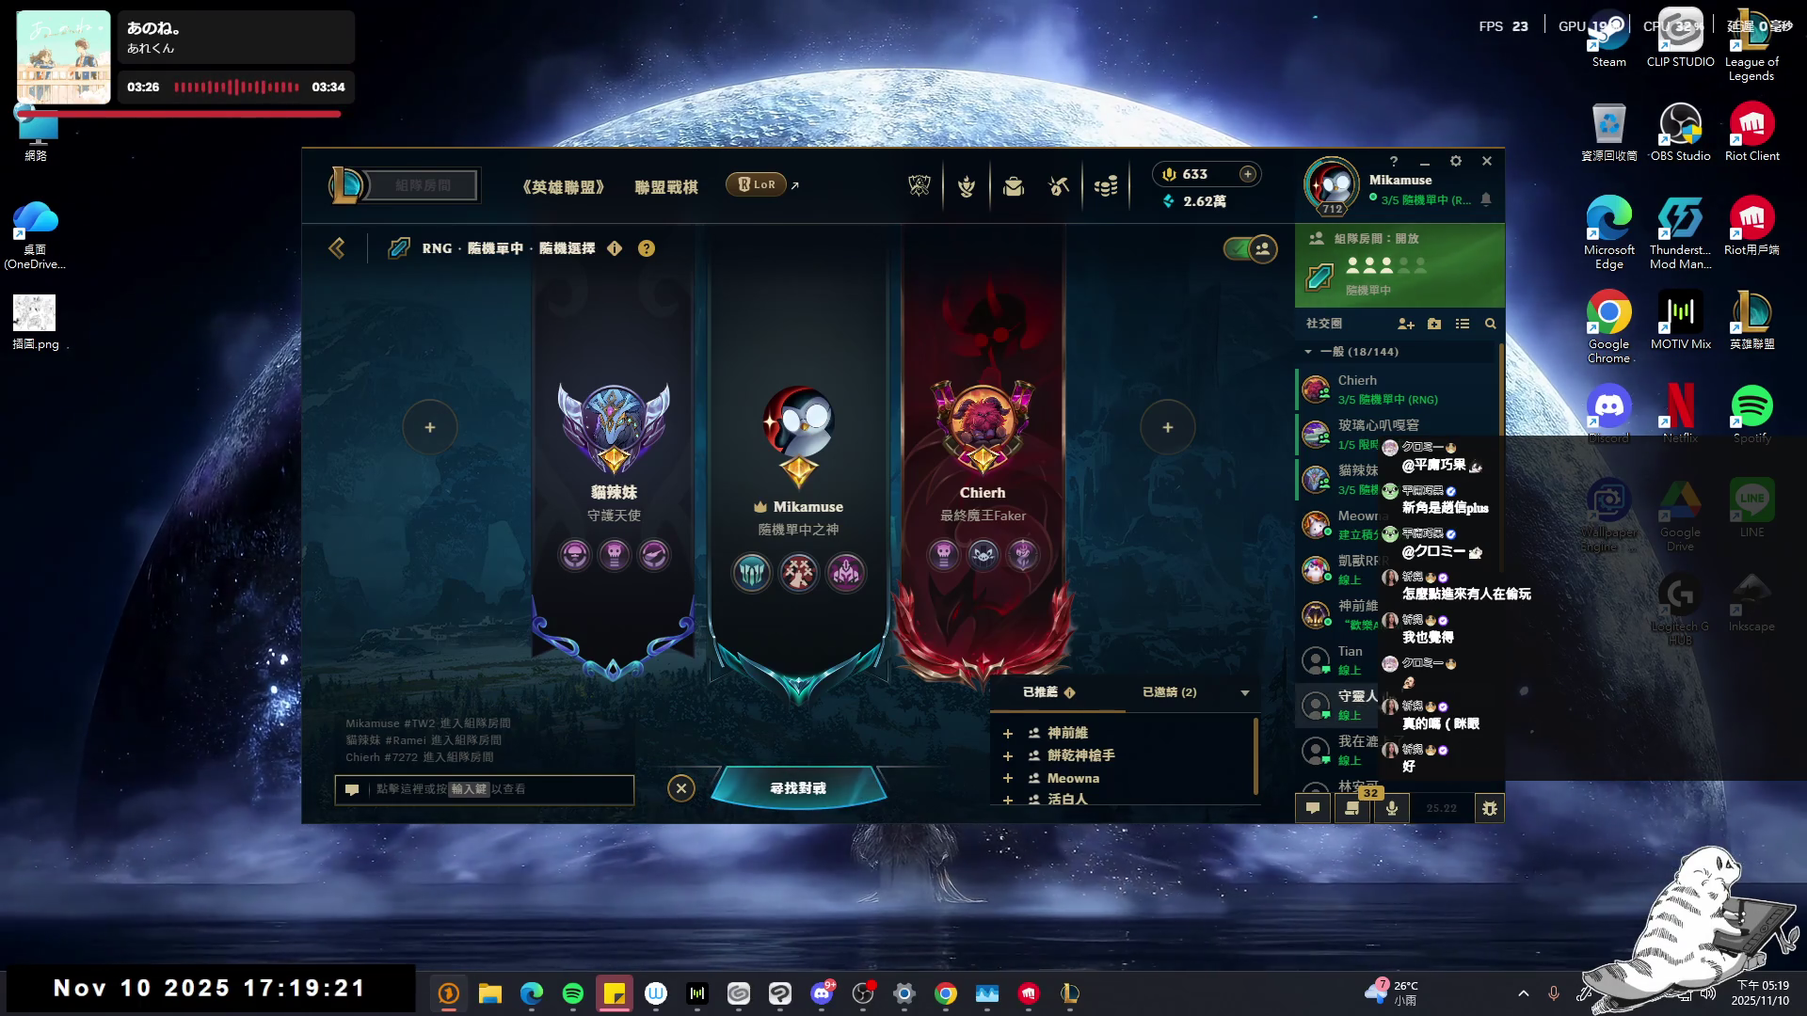
mouse_move(1355, 569)
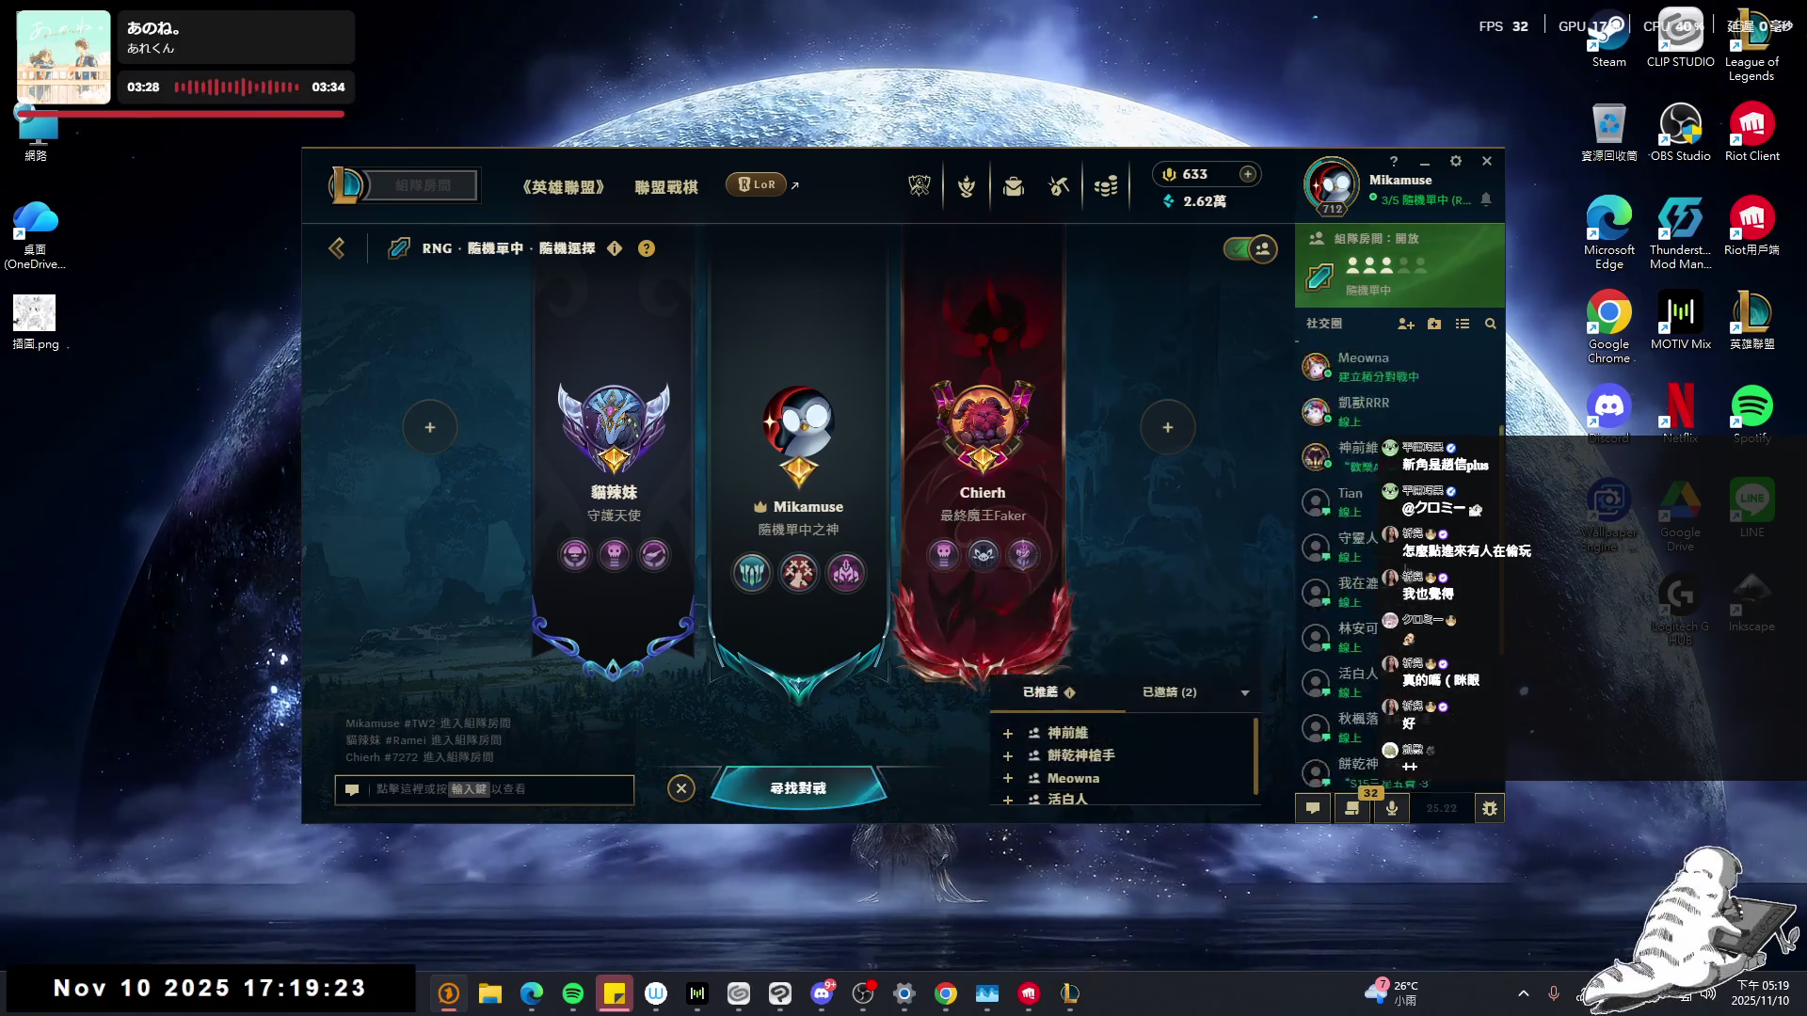
- Collapse the general friends group and open your own player profile page
left_click(1383, 351)
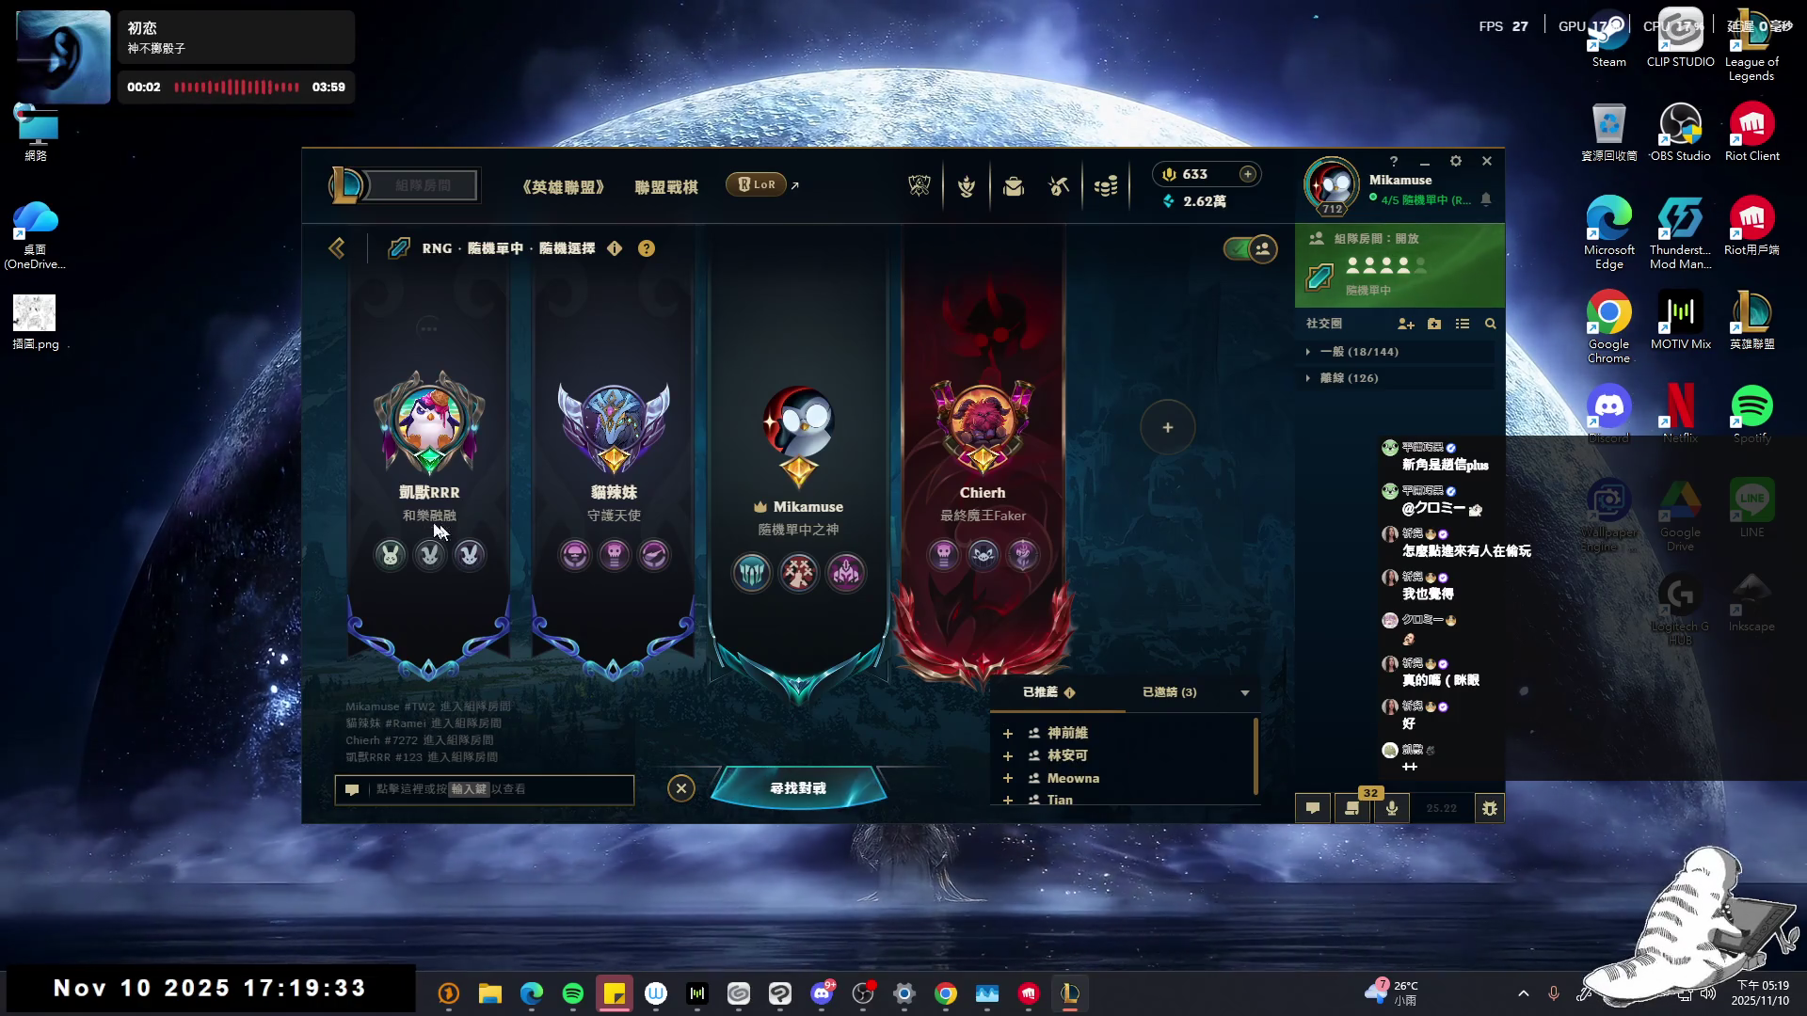
mouse_move(432, 465)
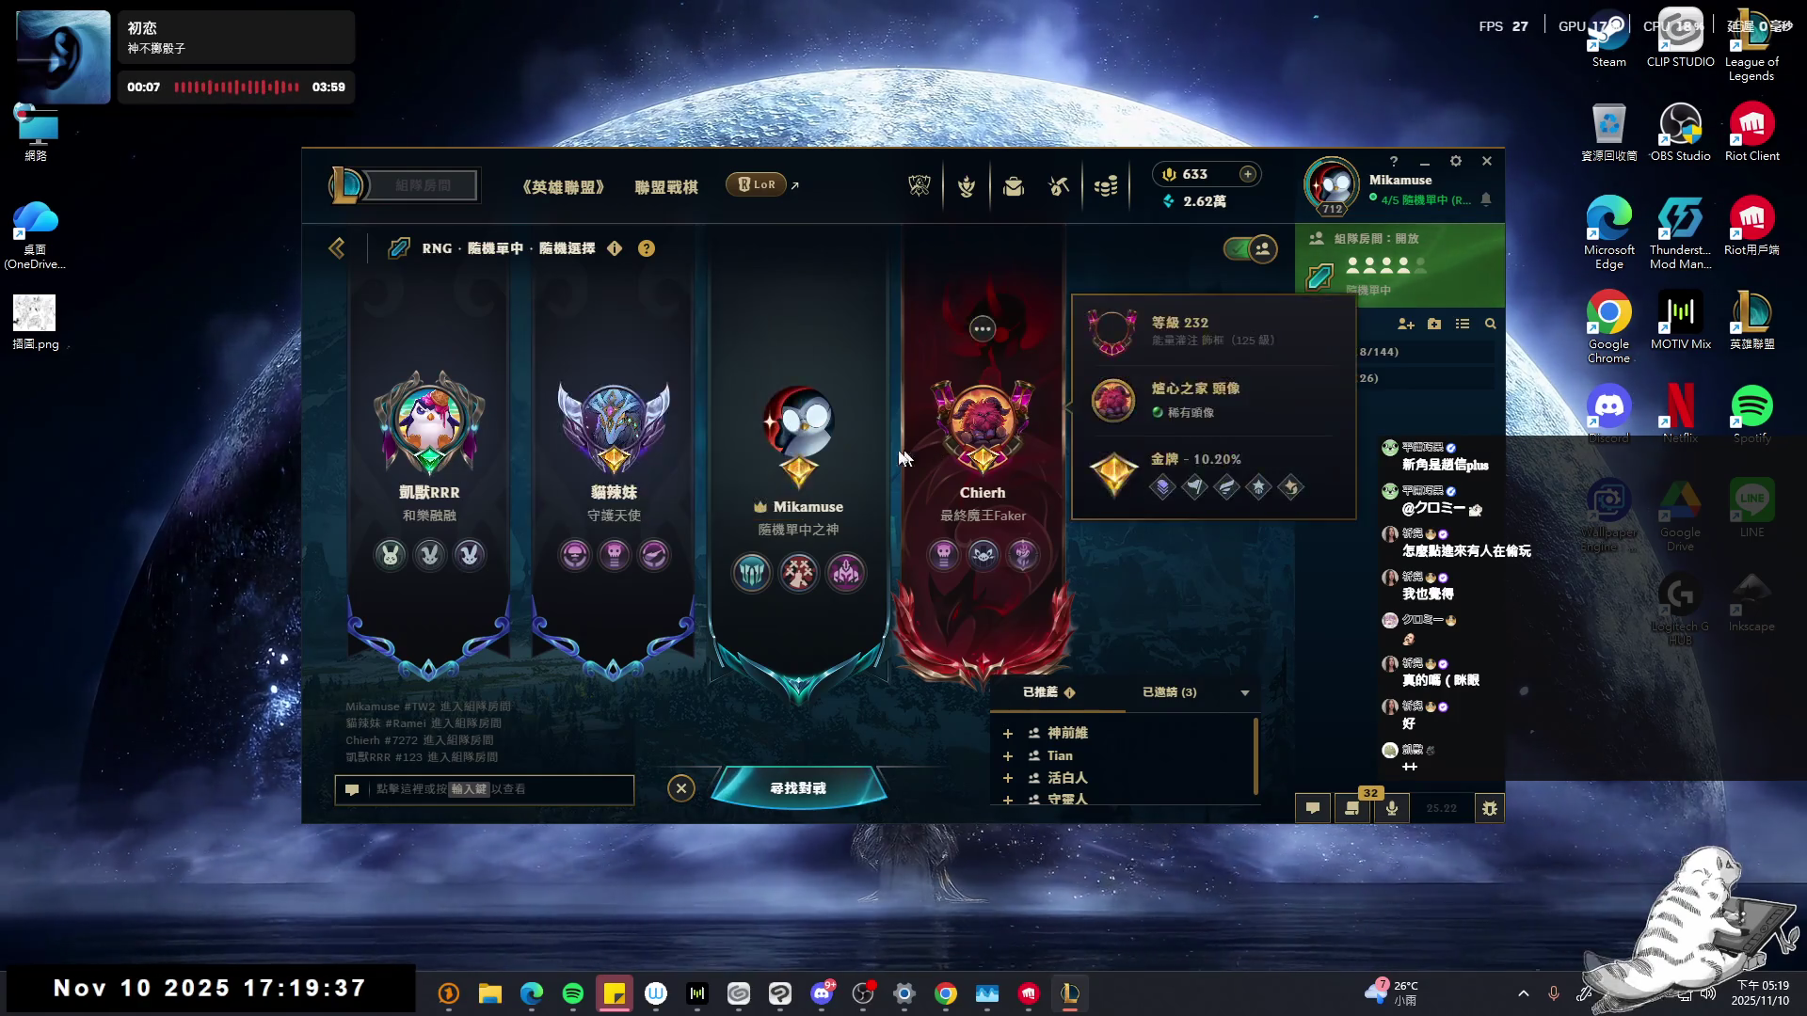
left_click(1327, 188)
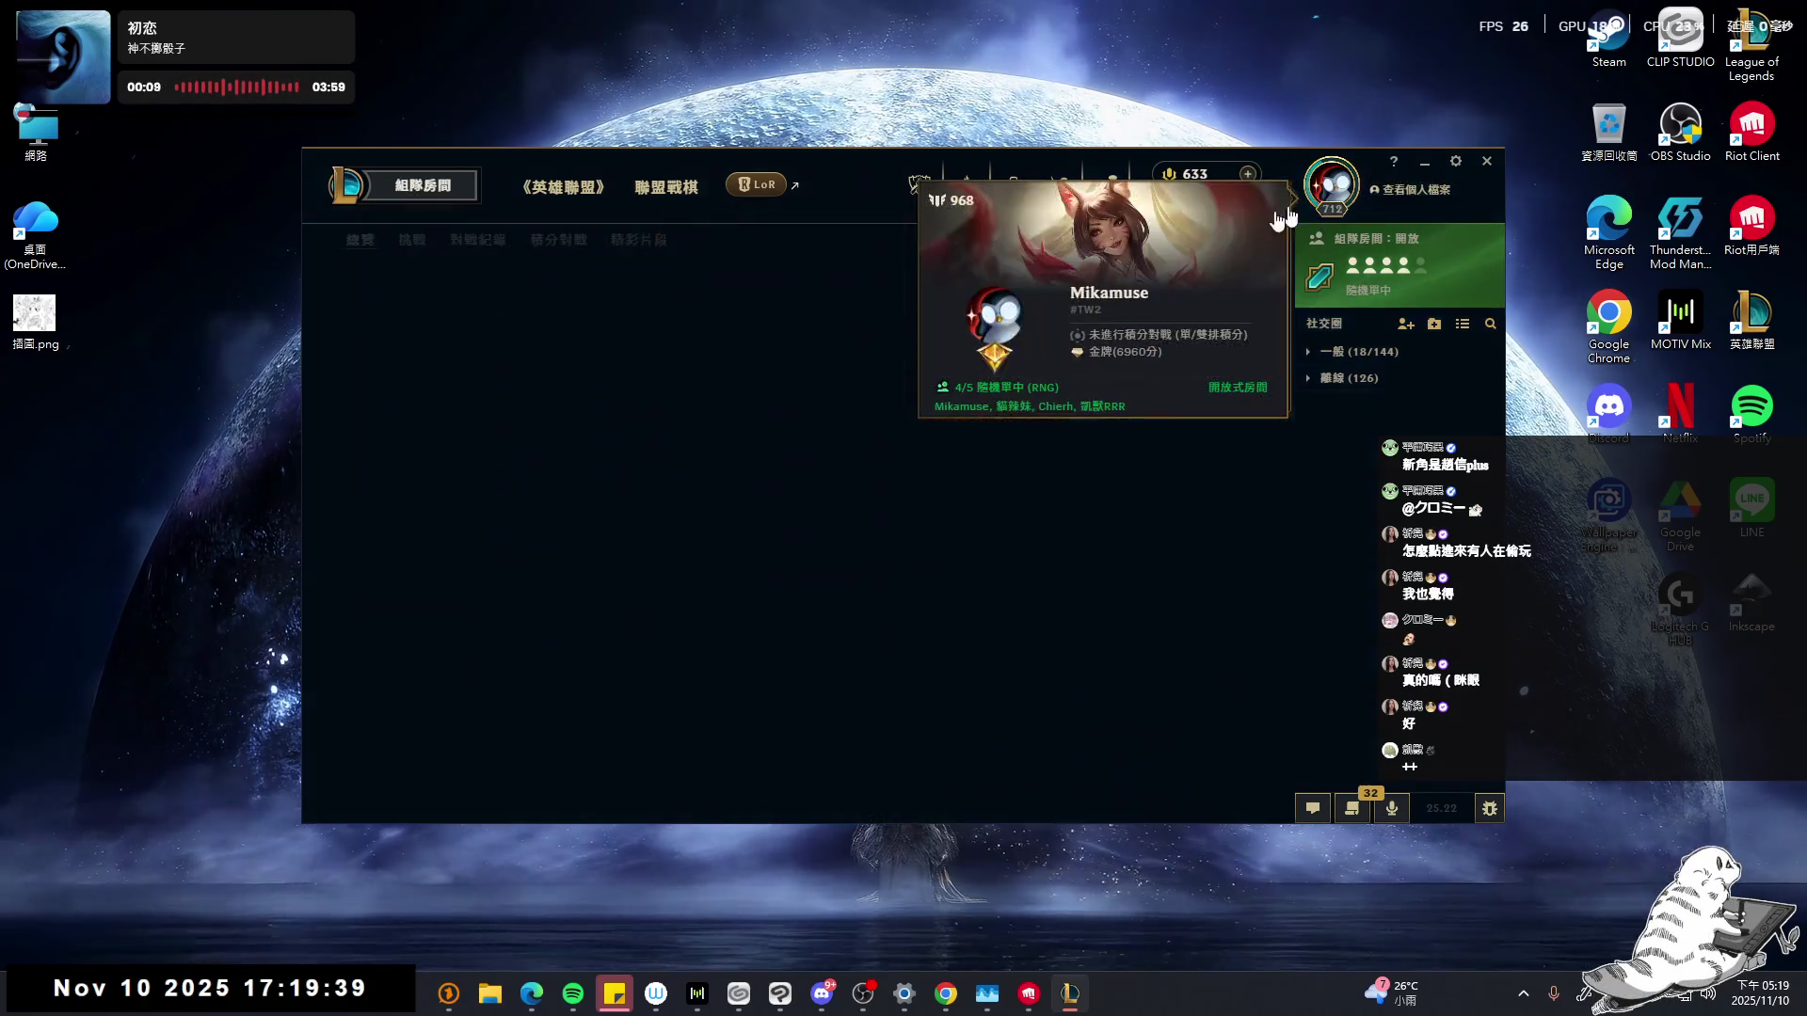
- Open the identity customization window and browse the titles and profile frame lists
left_click(440, 442)
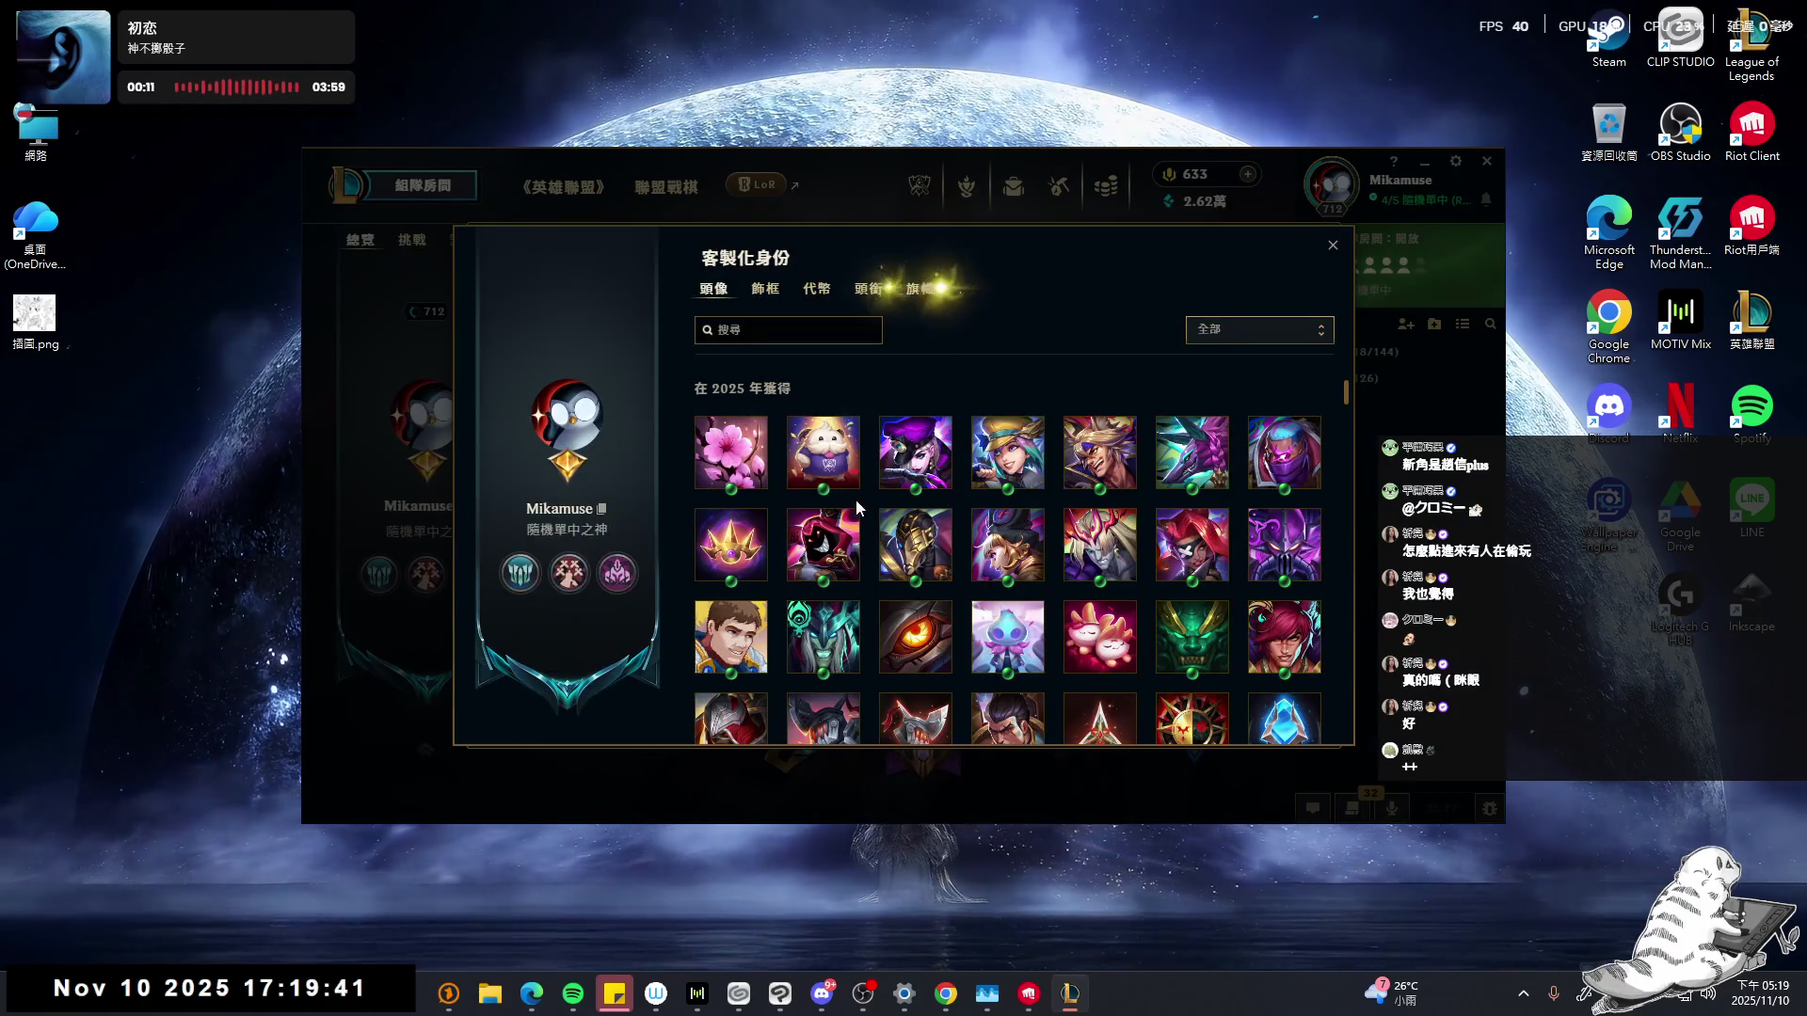
left_click(873, 290)
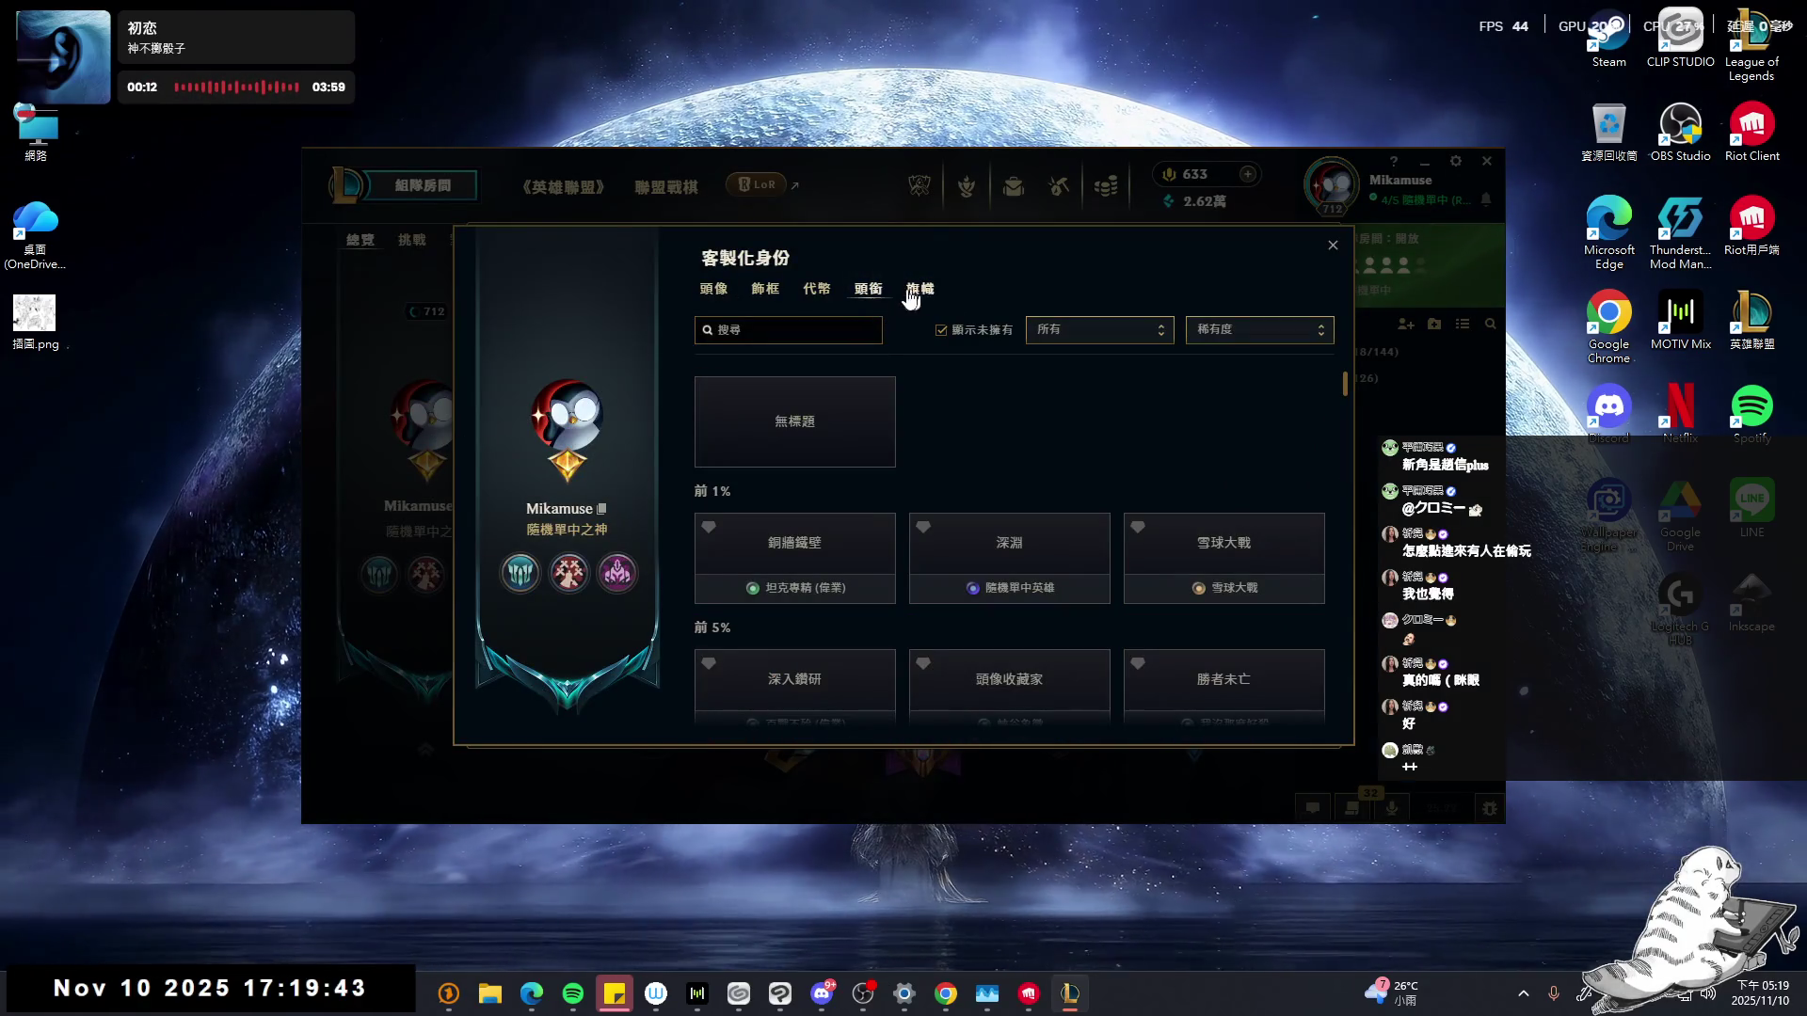
left_click(765, 289)
scroll(1029, 621, "down", 5)
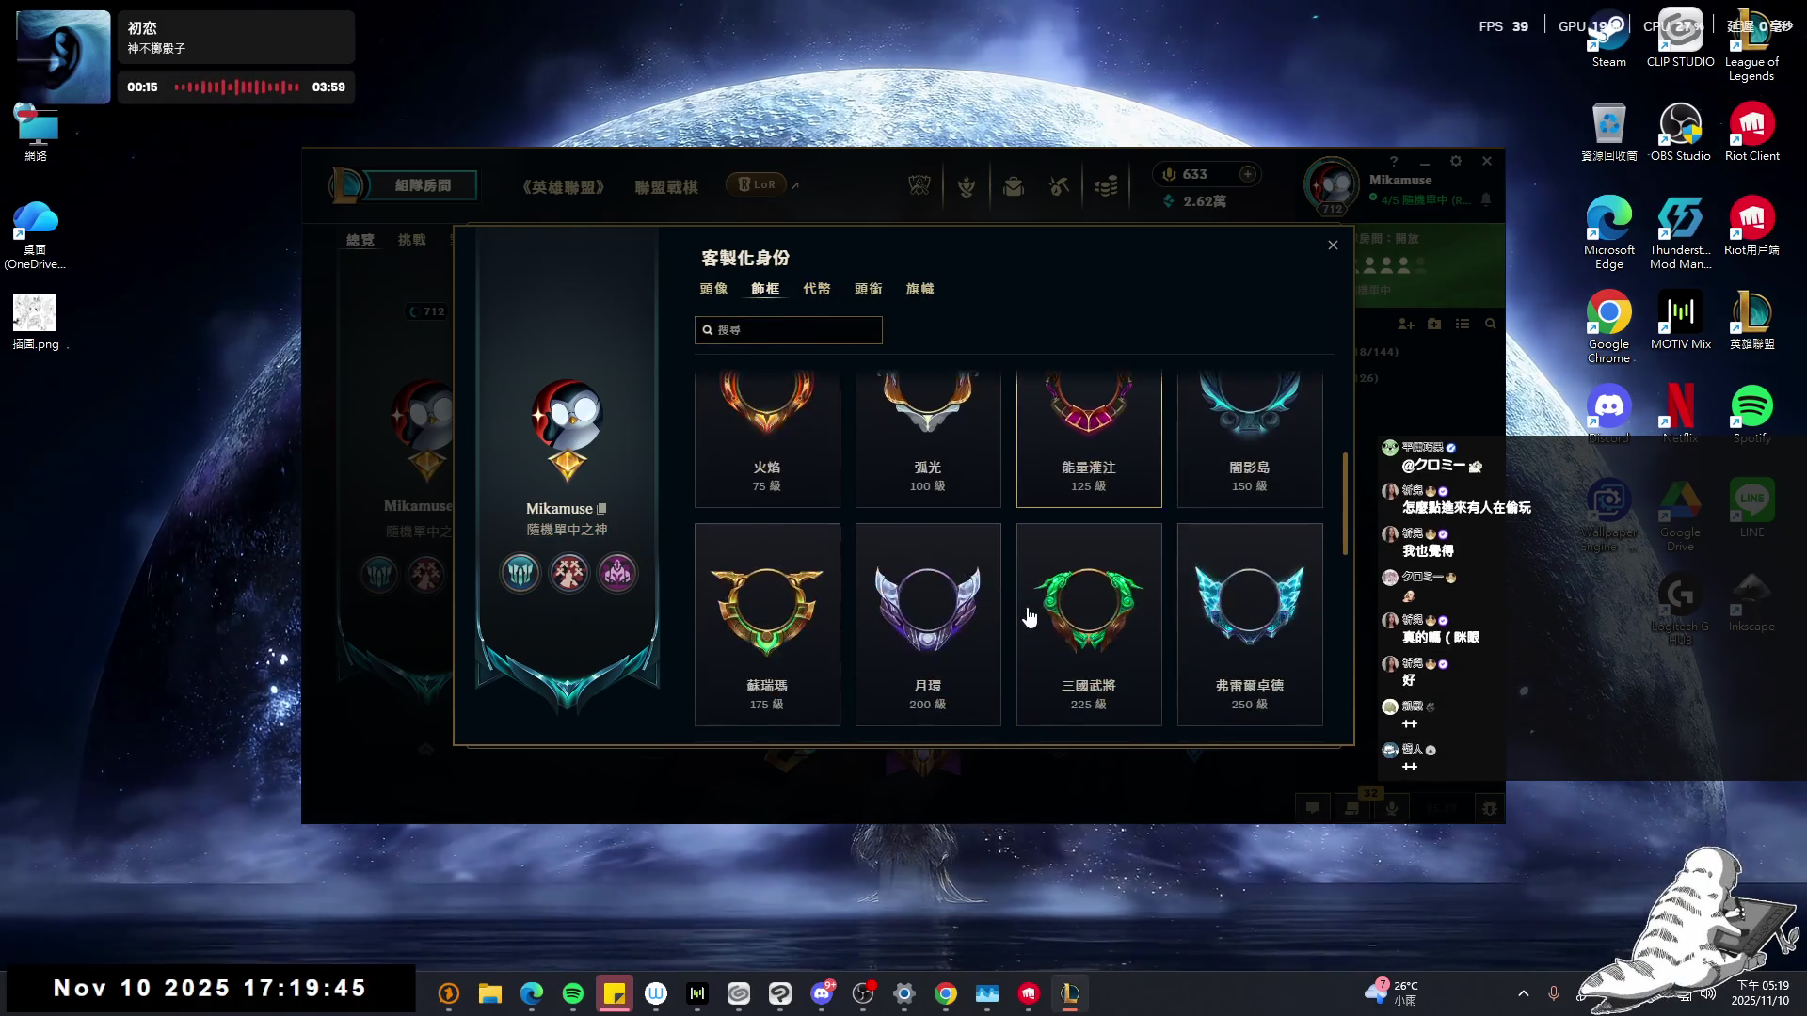
scroll(1030, 616, "down", 1)
scroll(1029, 616, "down", 2)
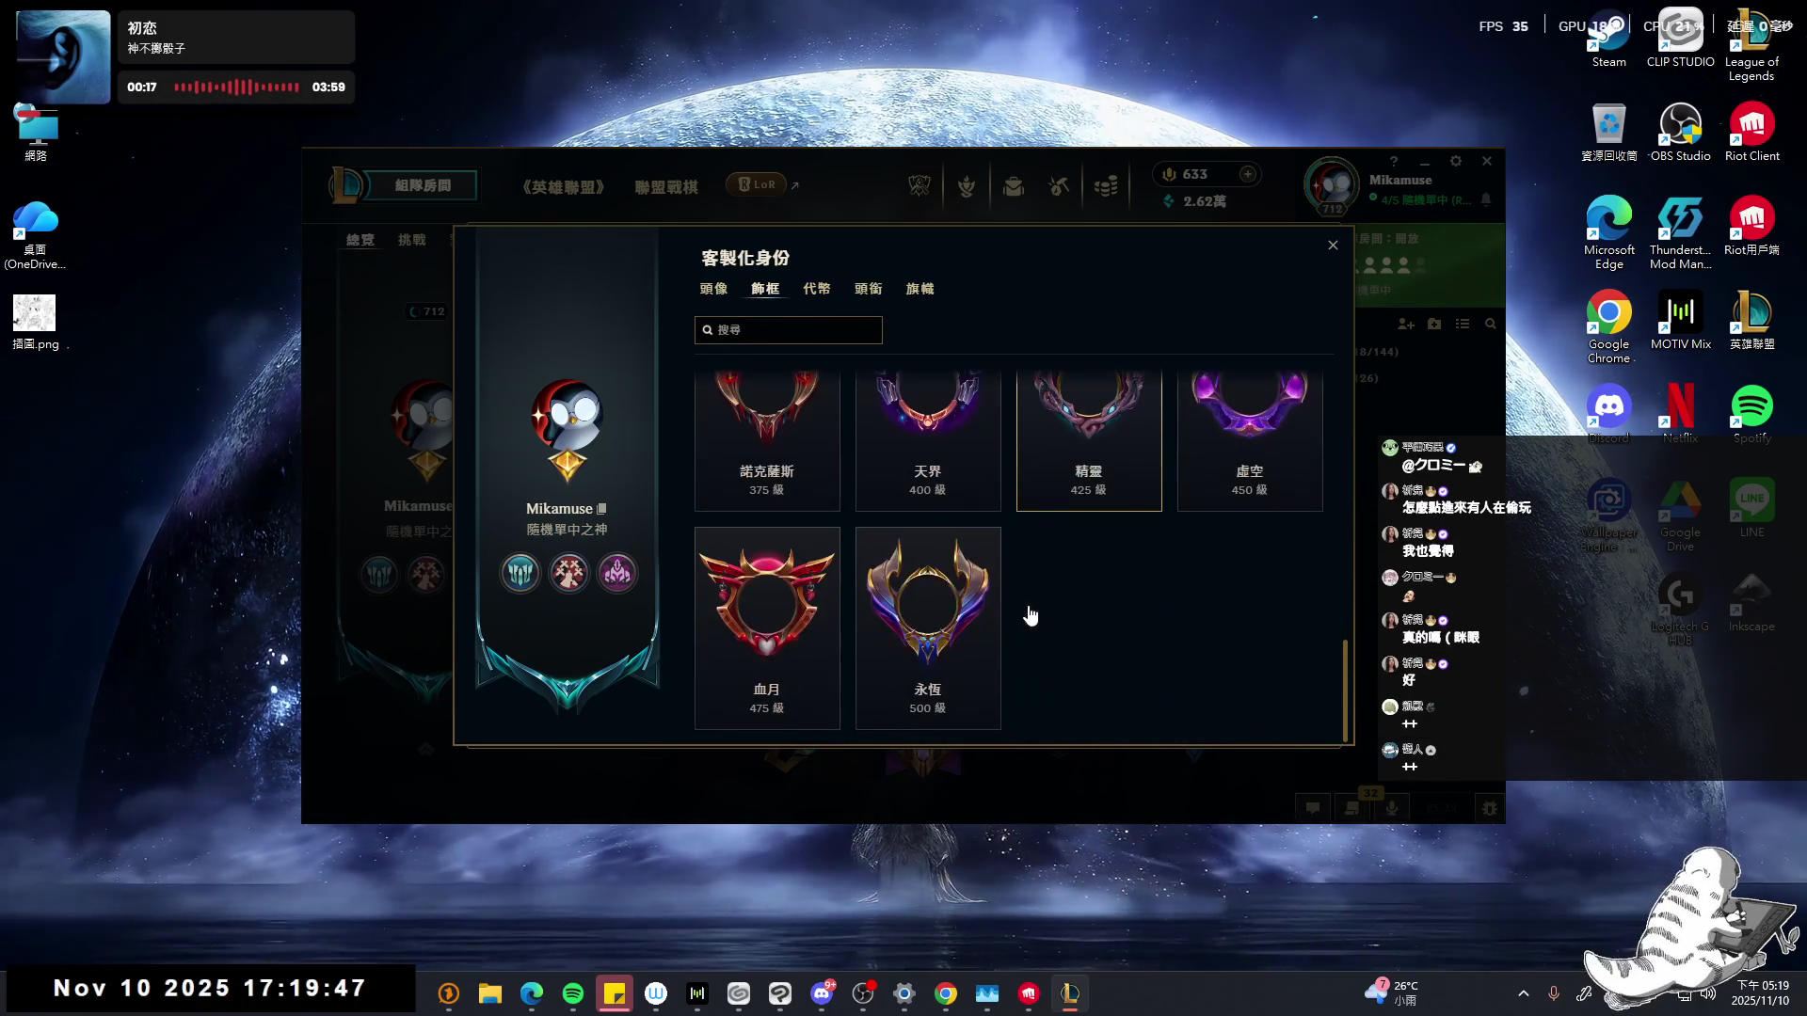
scroll(1027, 606, "up", 3)
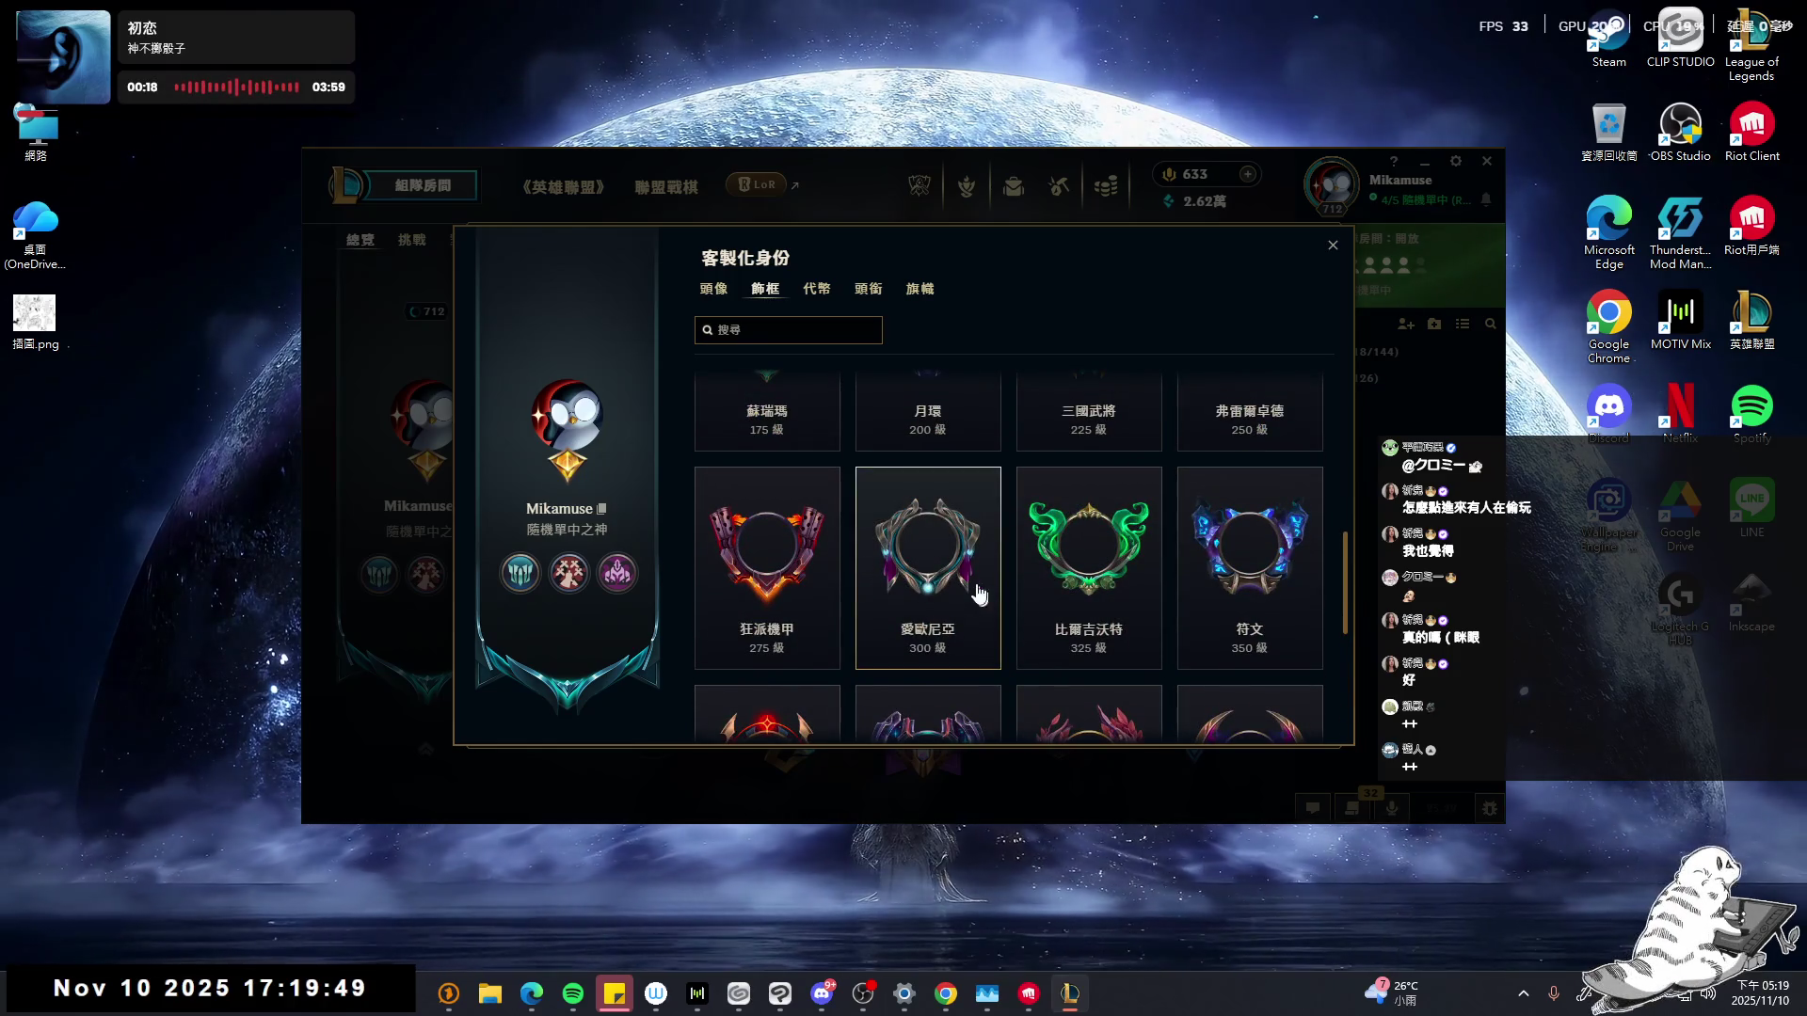
scroll(1129, 610, "down", 2)
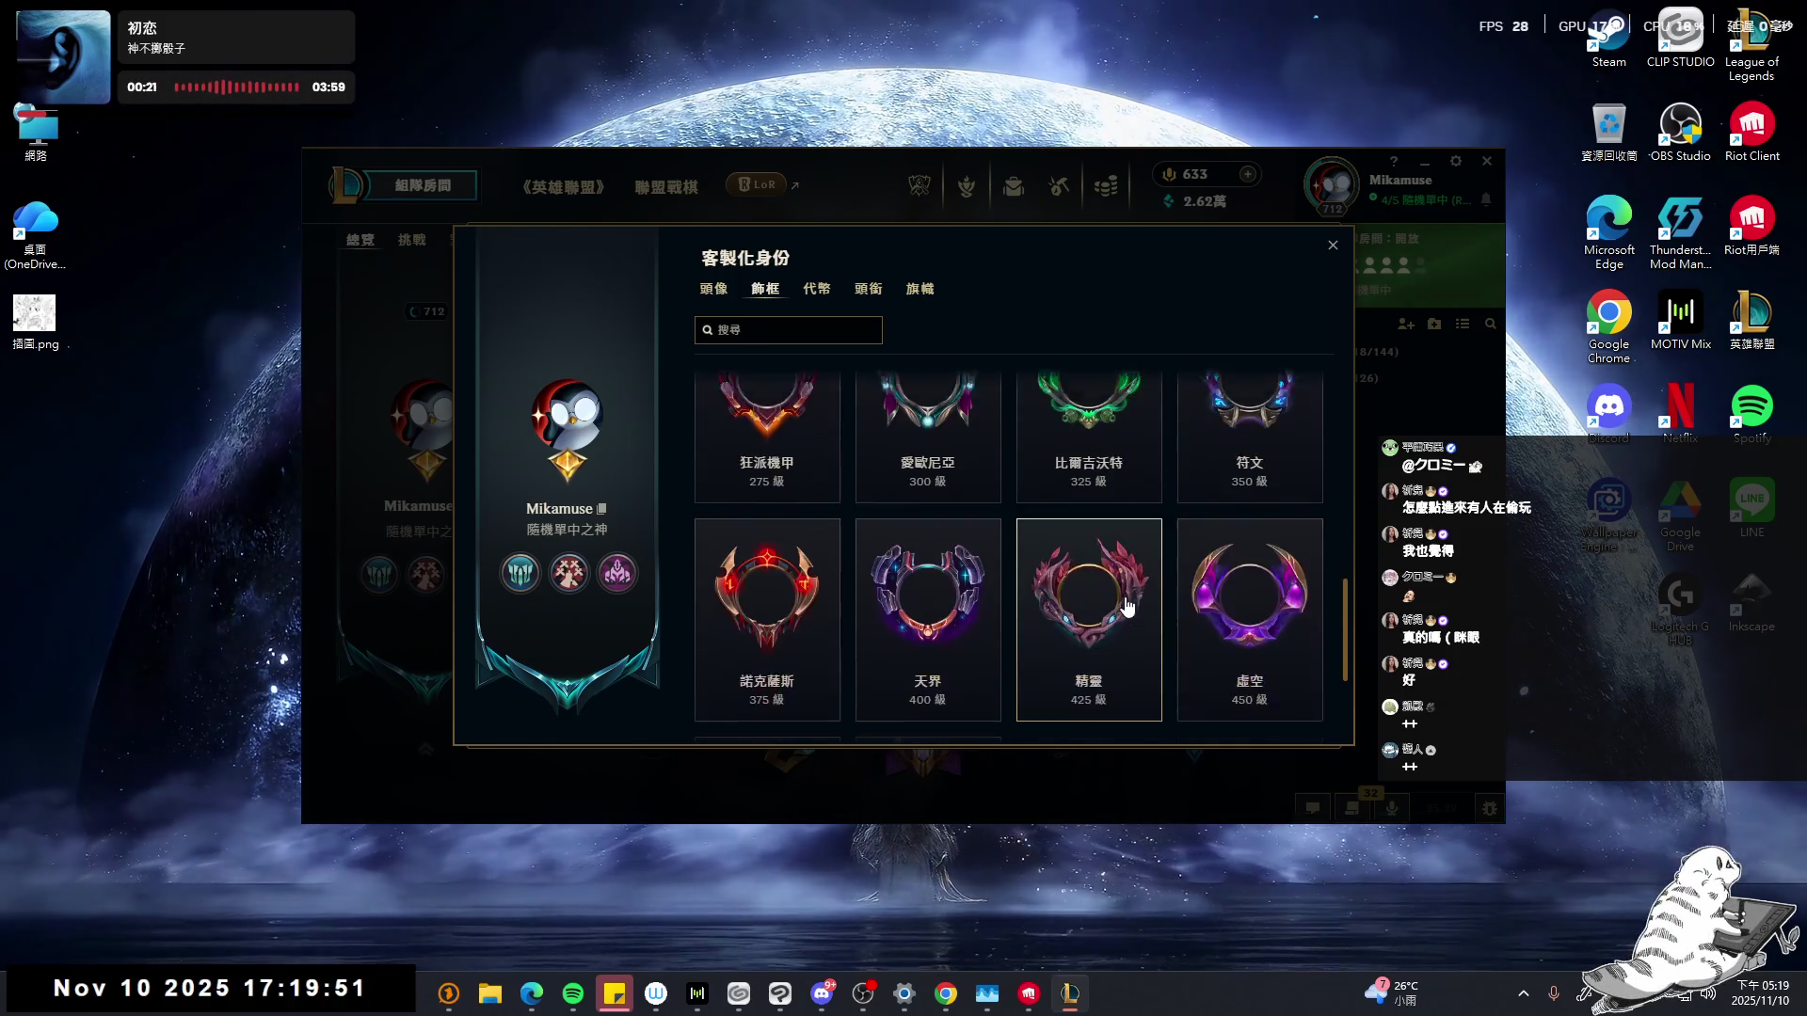
- Try the 精靈, 天界 and 血月 frames on the avatar, settling on 弗雷爾卓德
left_click(1103, 565)
scroll(930, 607, "down", 2)
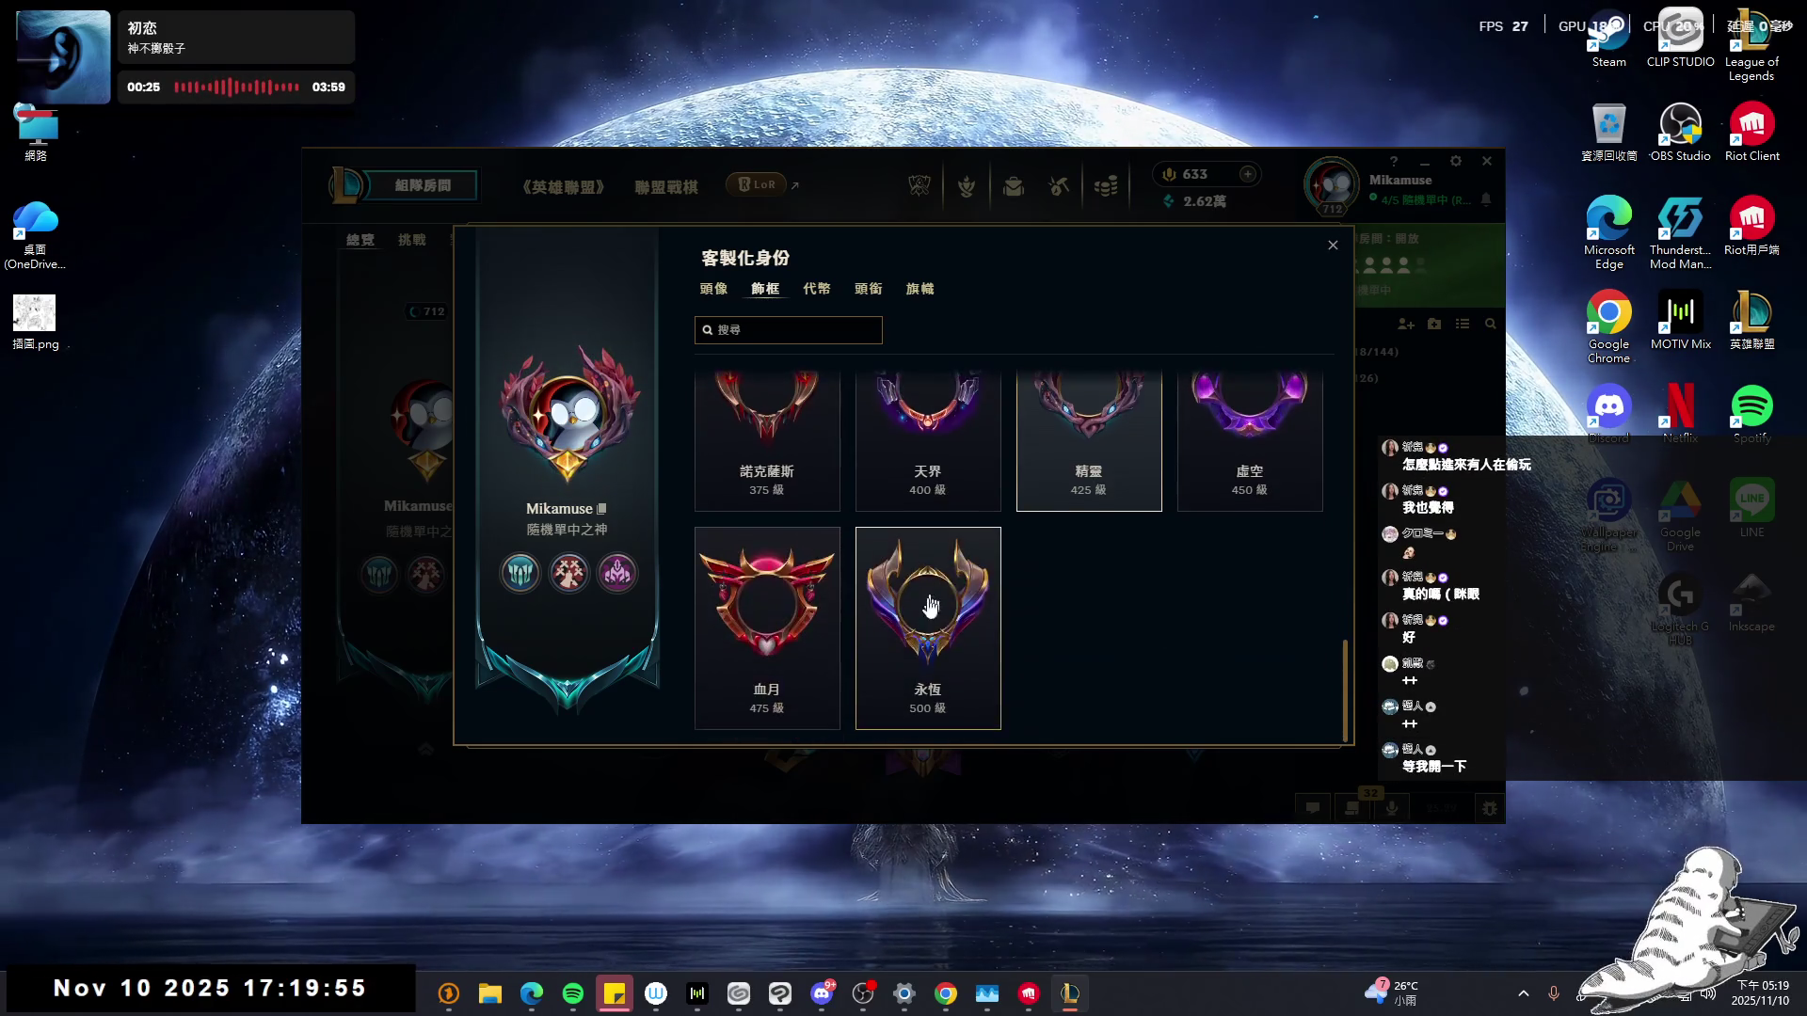
left_click(755, 468)
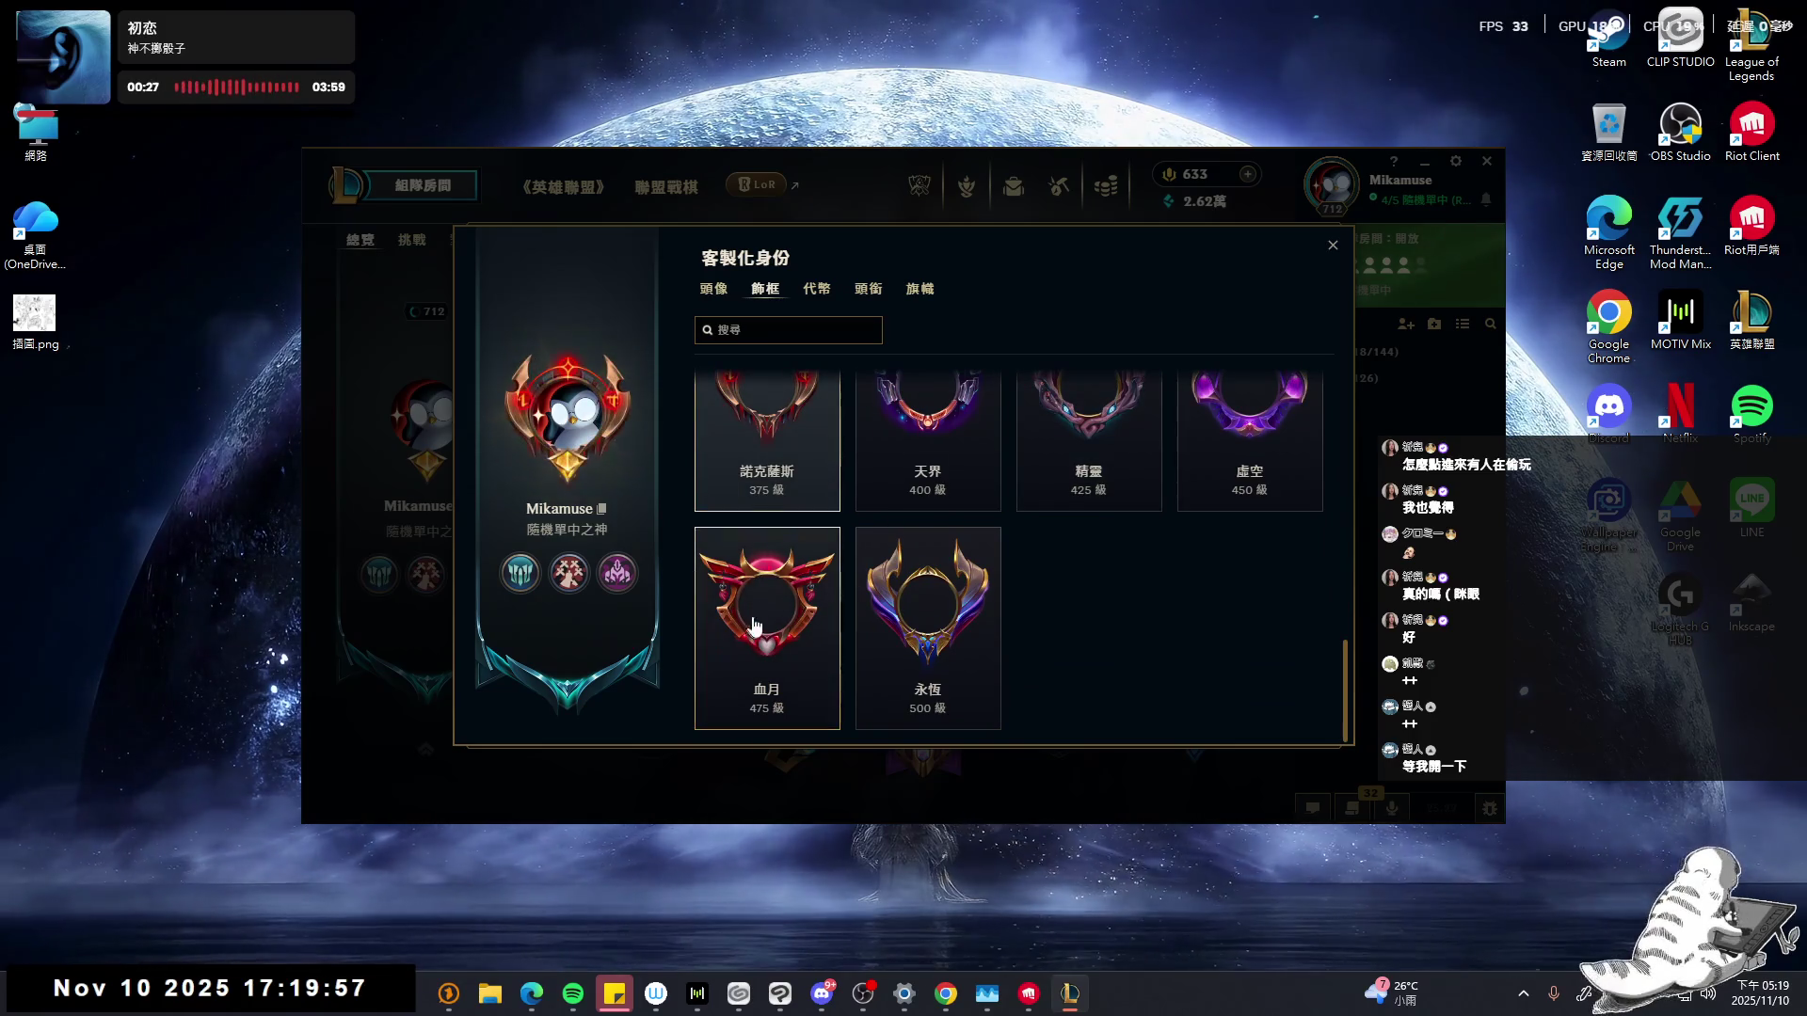
scroll(781, 602, "up", 1)
left_click(932, 528)
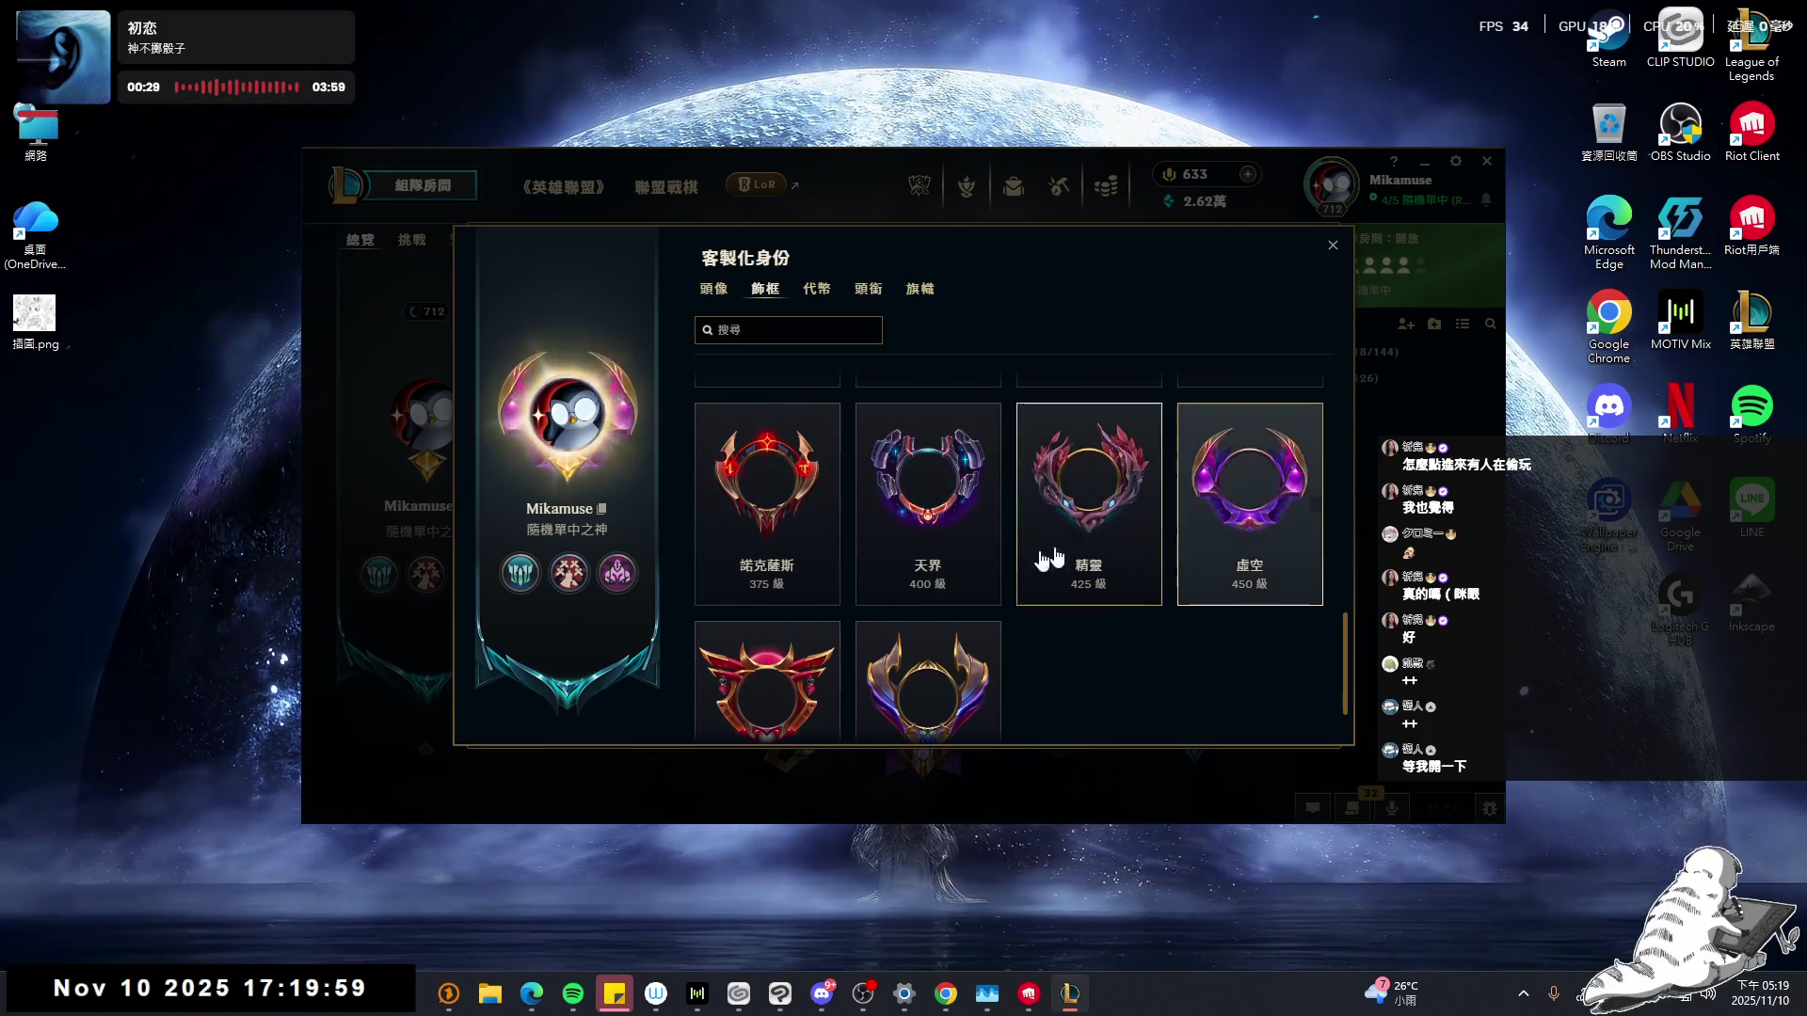
scroll(846, 527, "down", 1)
left_click(743, 607)
scroll(950, 546, "up", 3)
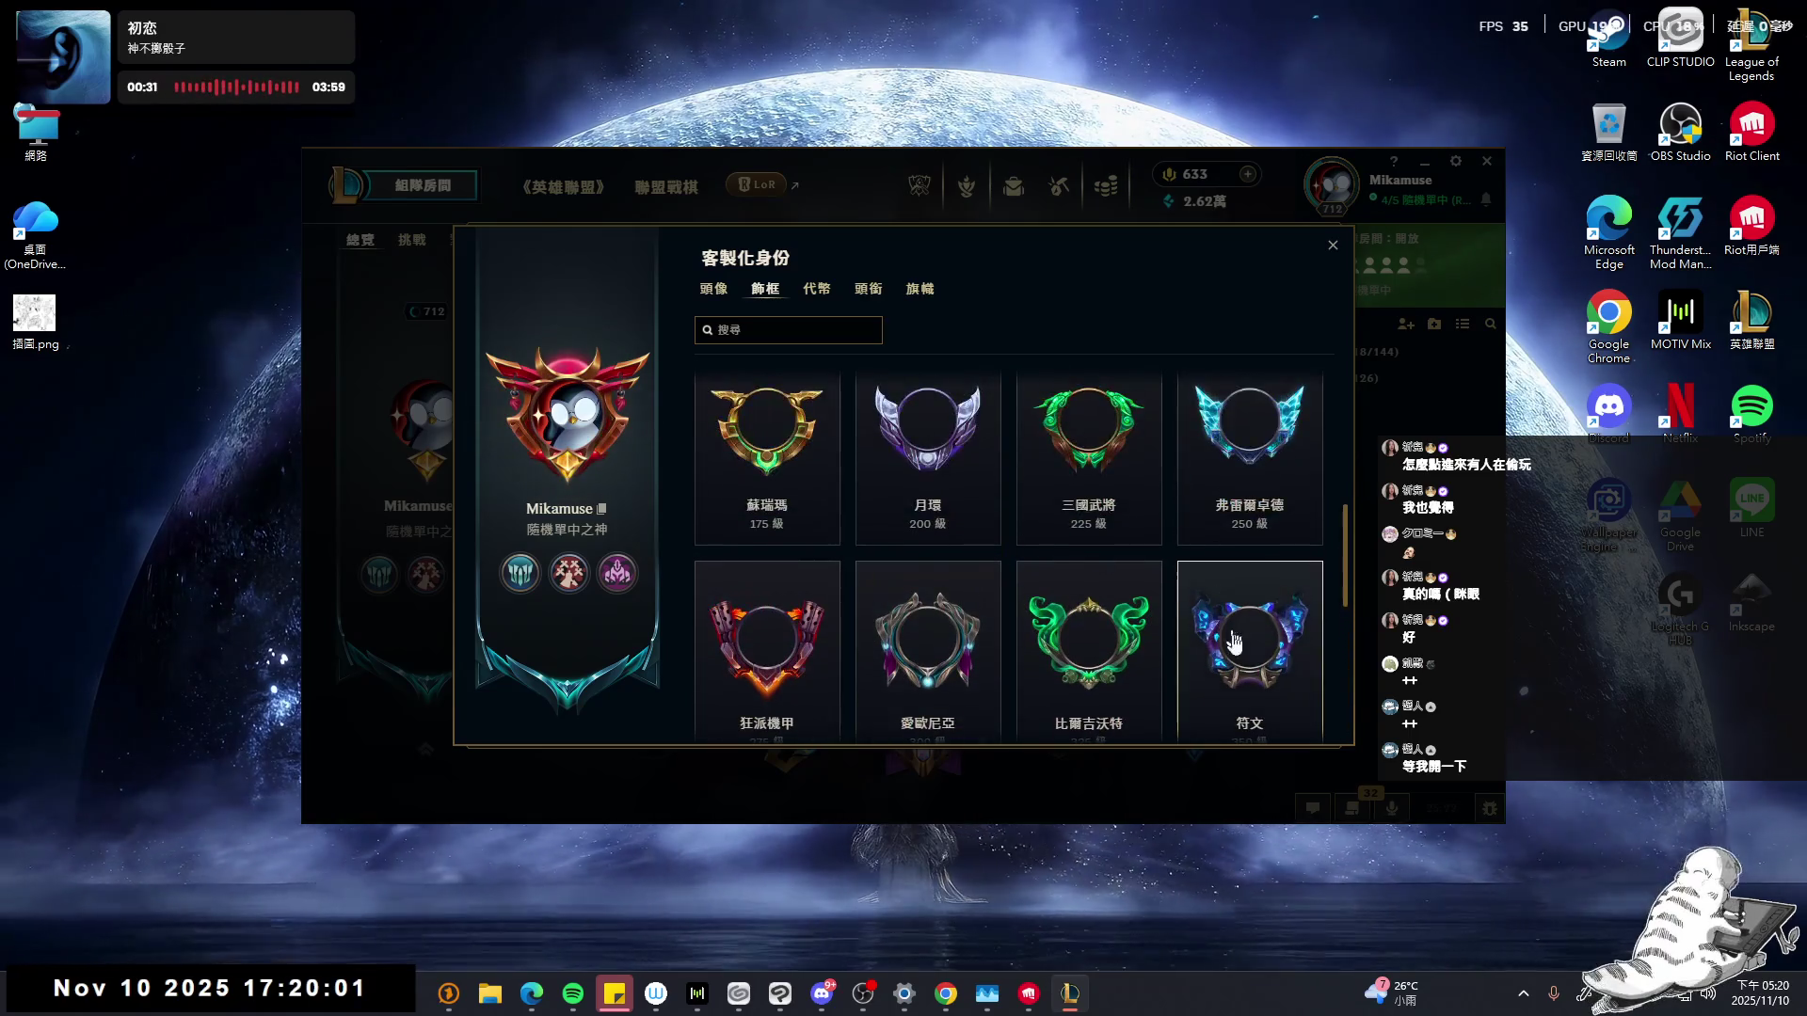
left_click(1231, 640)
left_click(1214, 537)
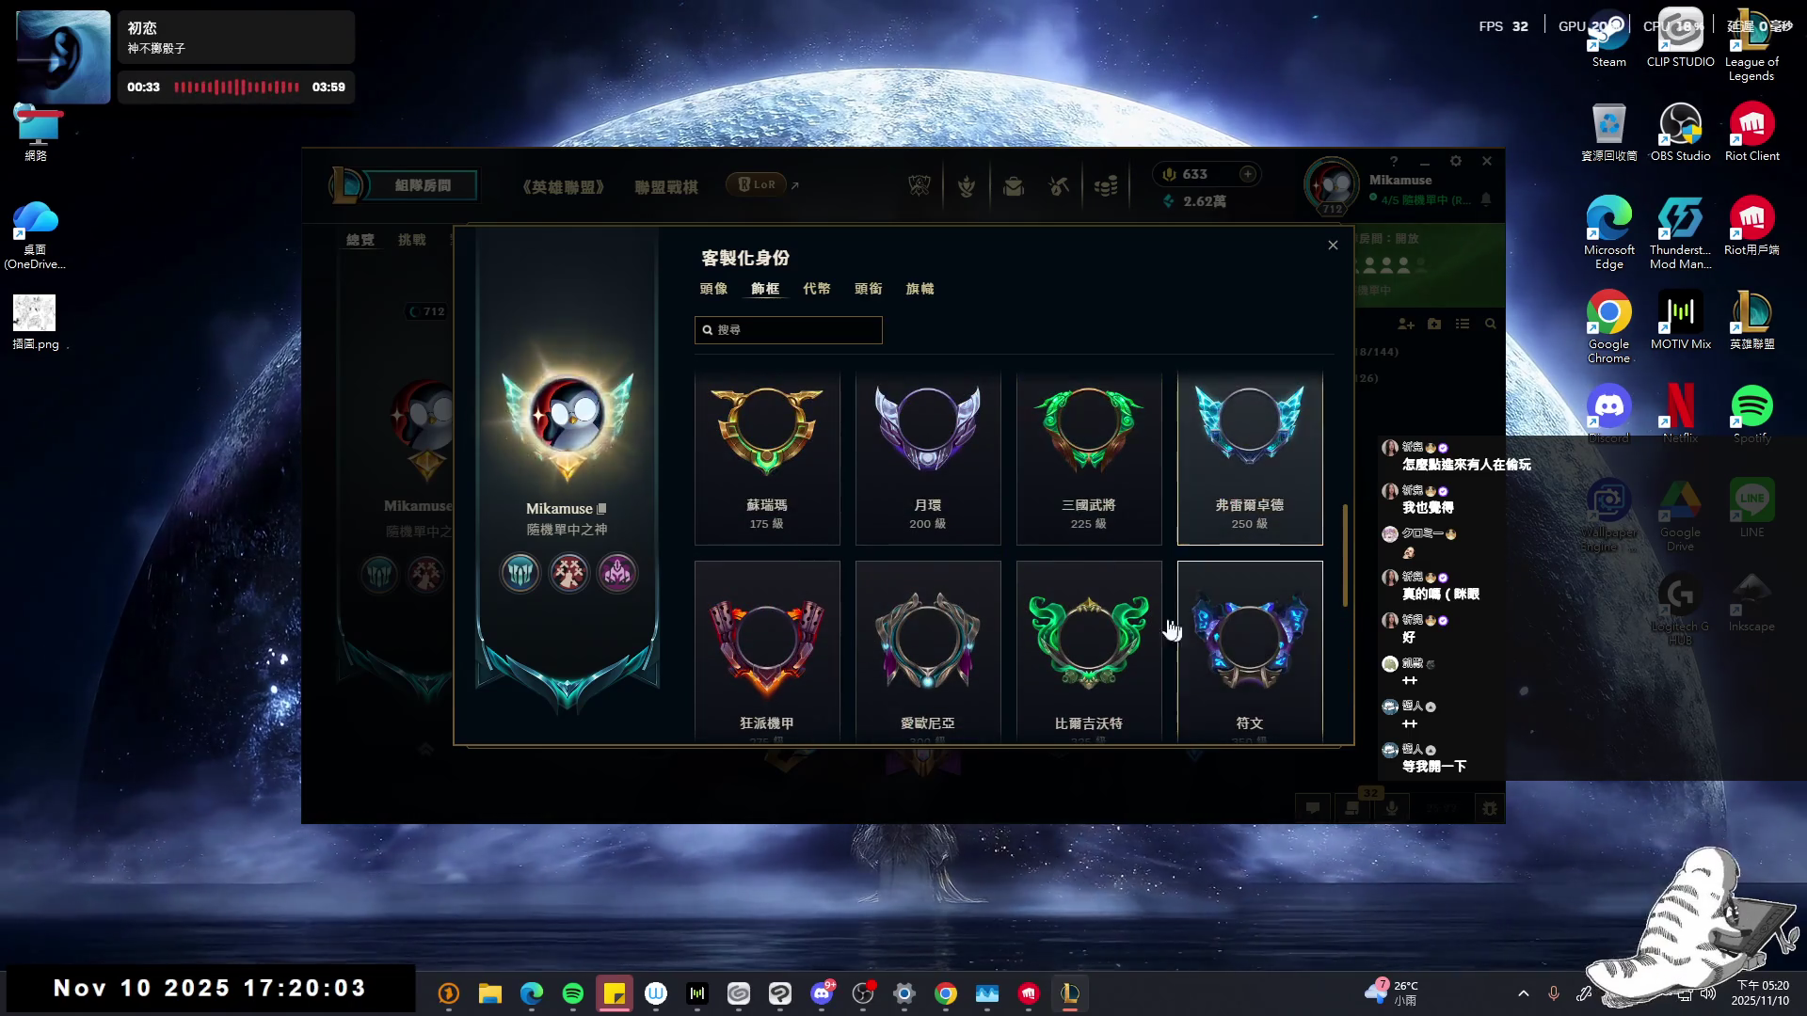
- Close customization, briefly recheck the 代幣 and 飾框 tabs, then return to the party lobby
scroll(1220, 625, "down", 1)
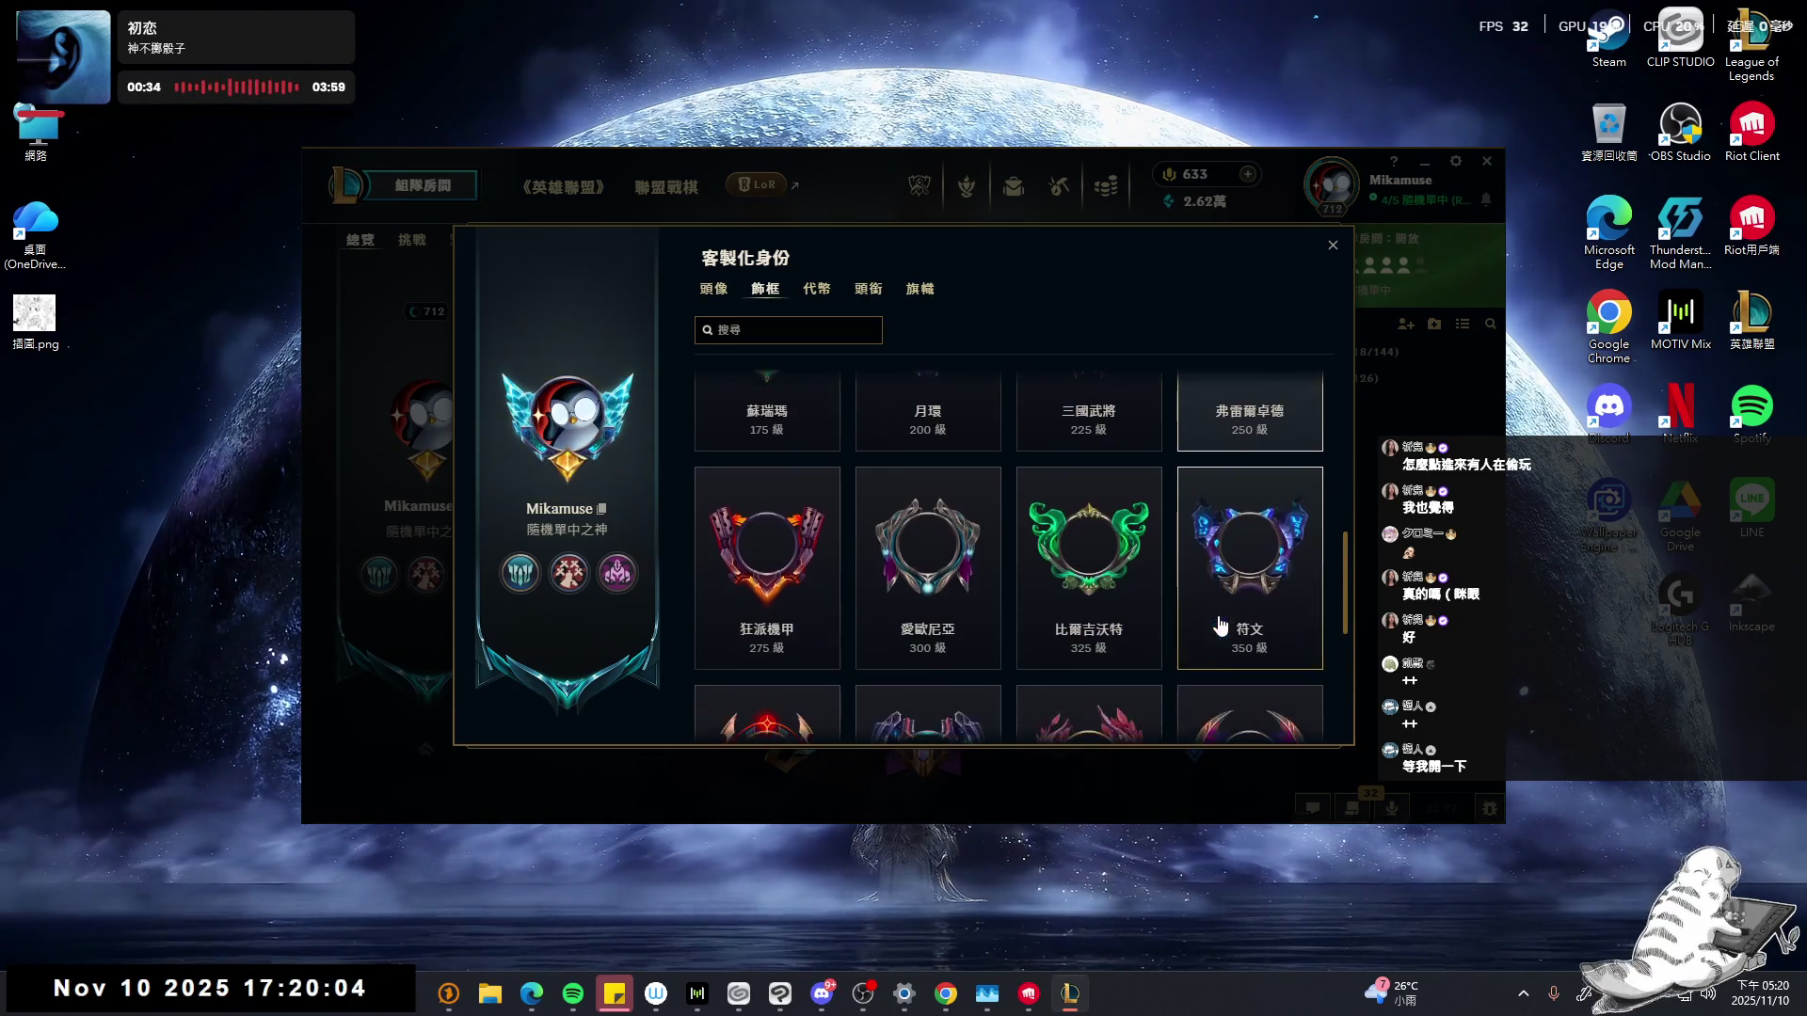
scroll(1059, 456, "down", 4)
left_click(1333, 255)
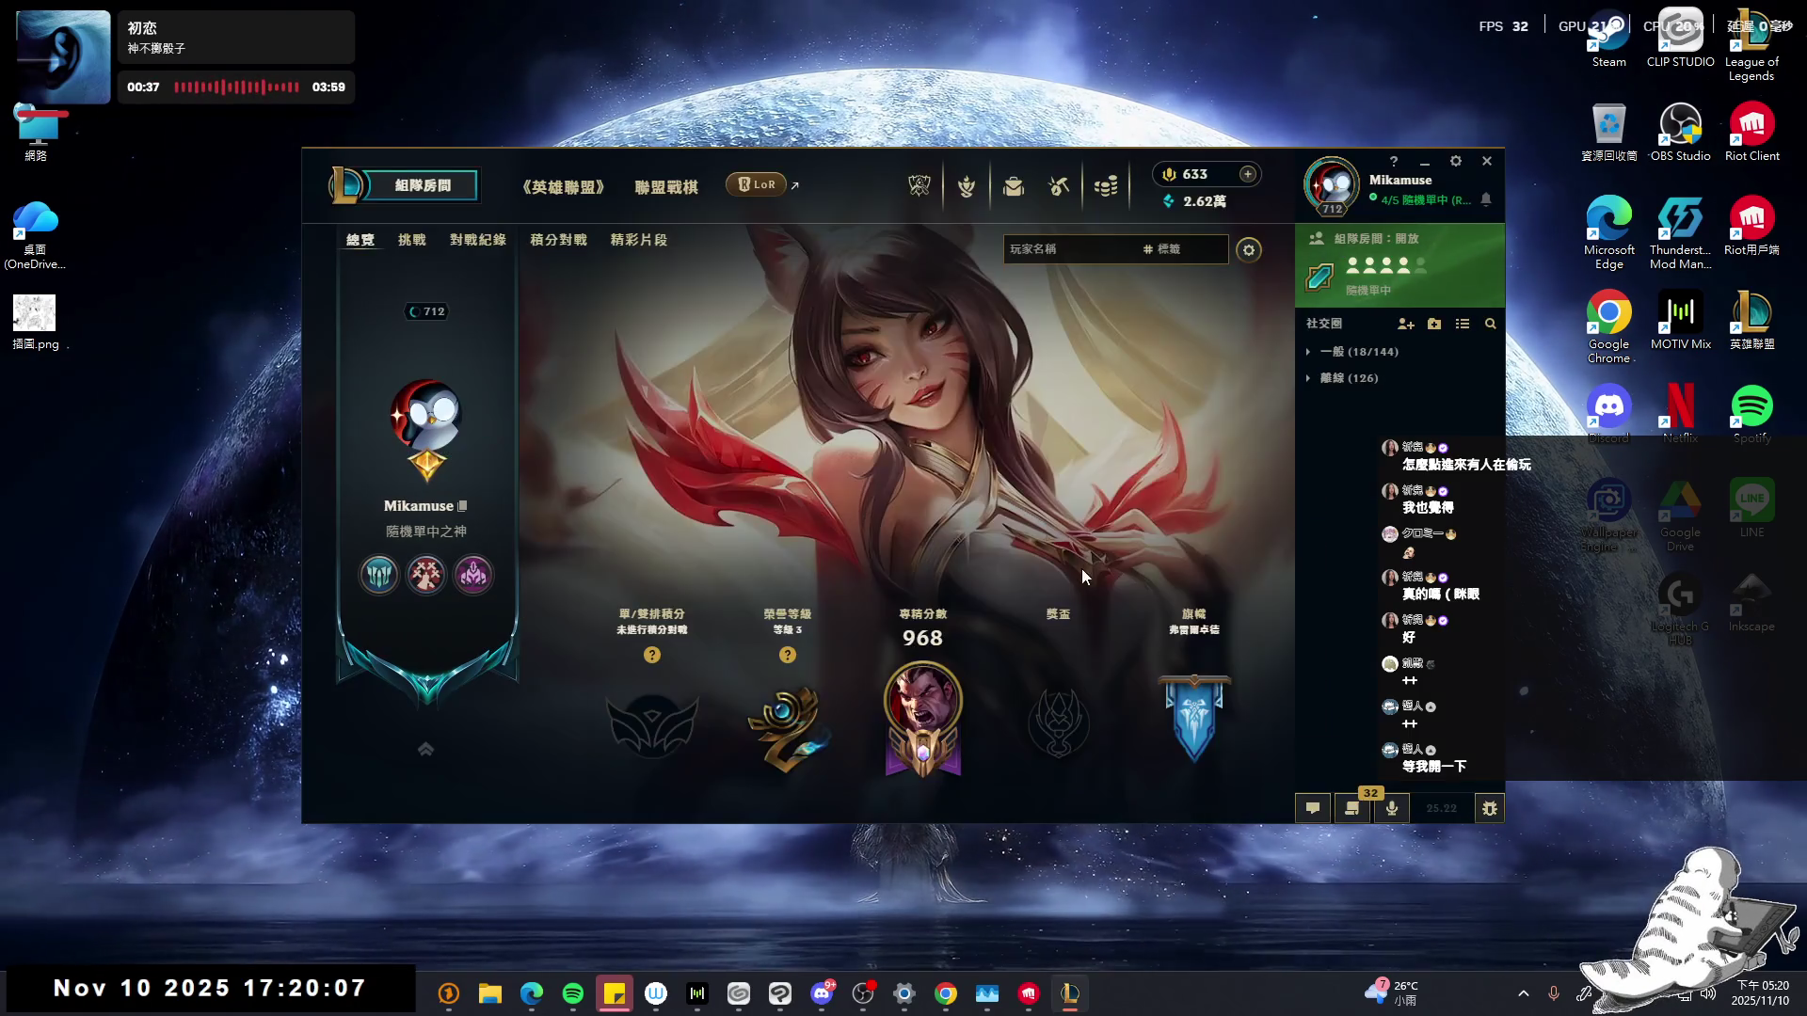
left_click(443, 425)
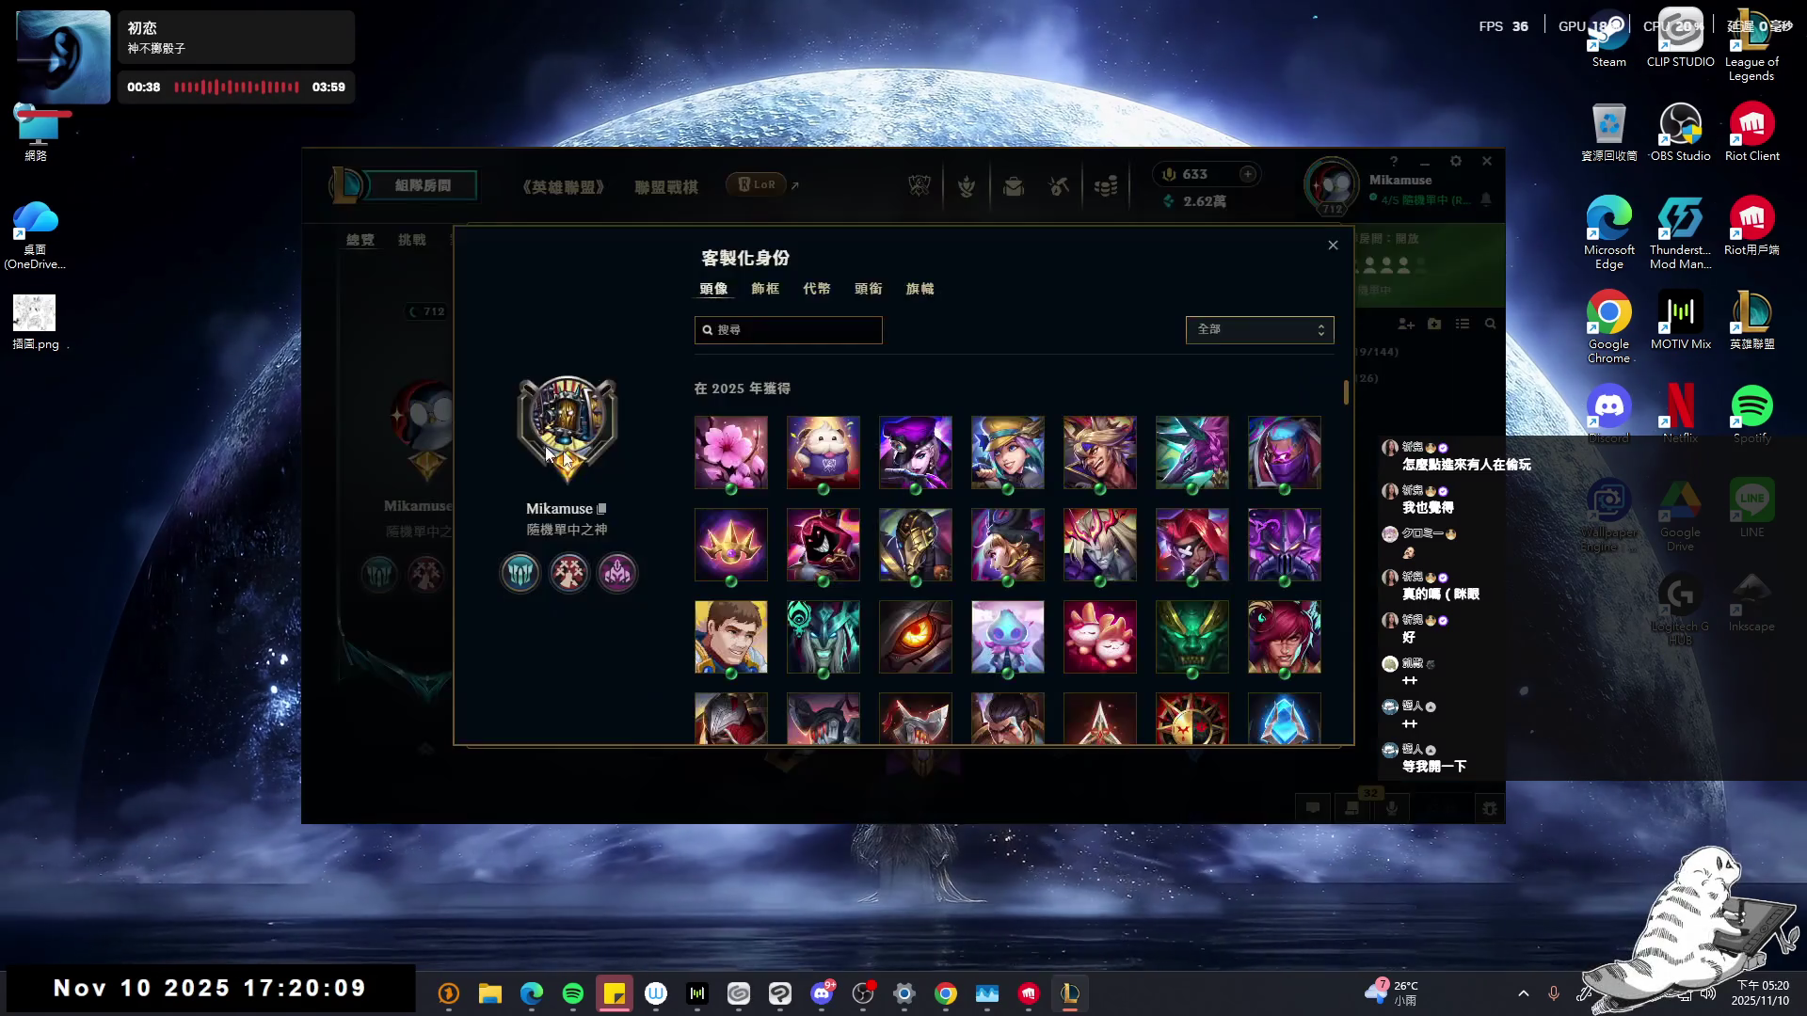
left_click(815, 289)
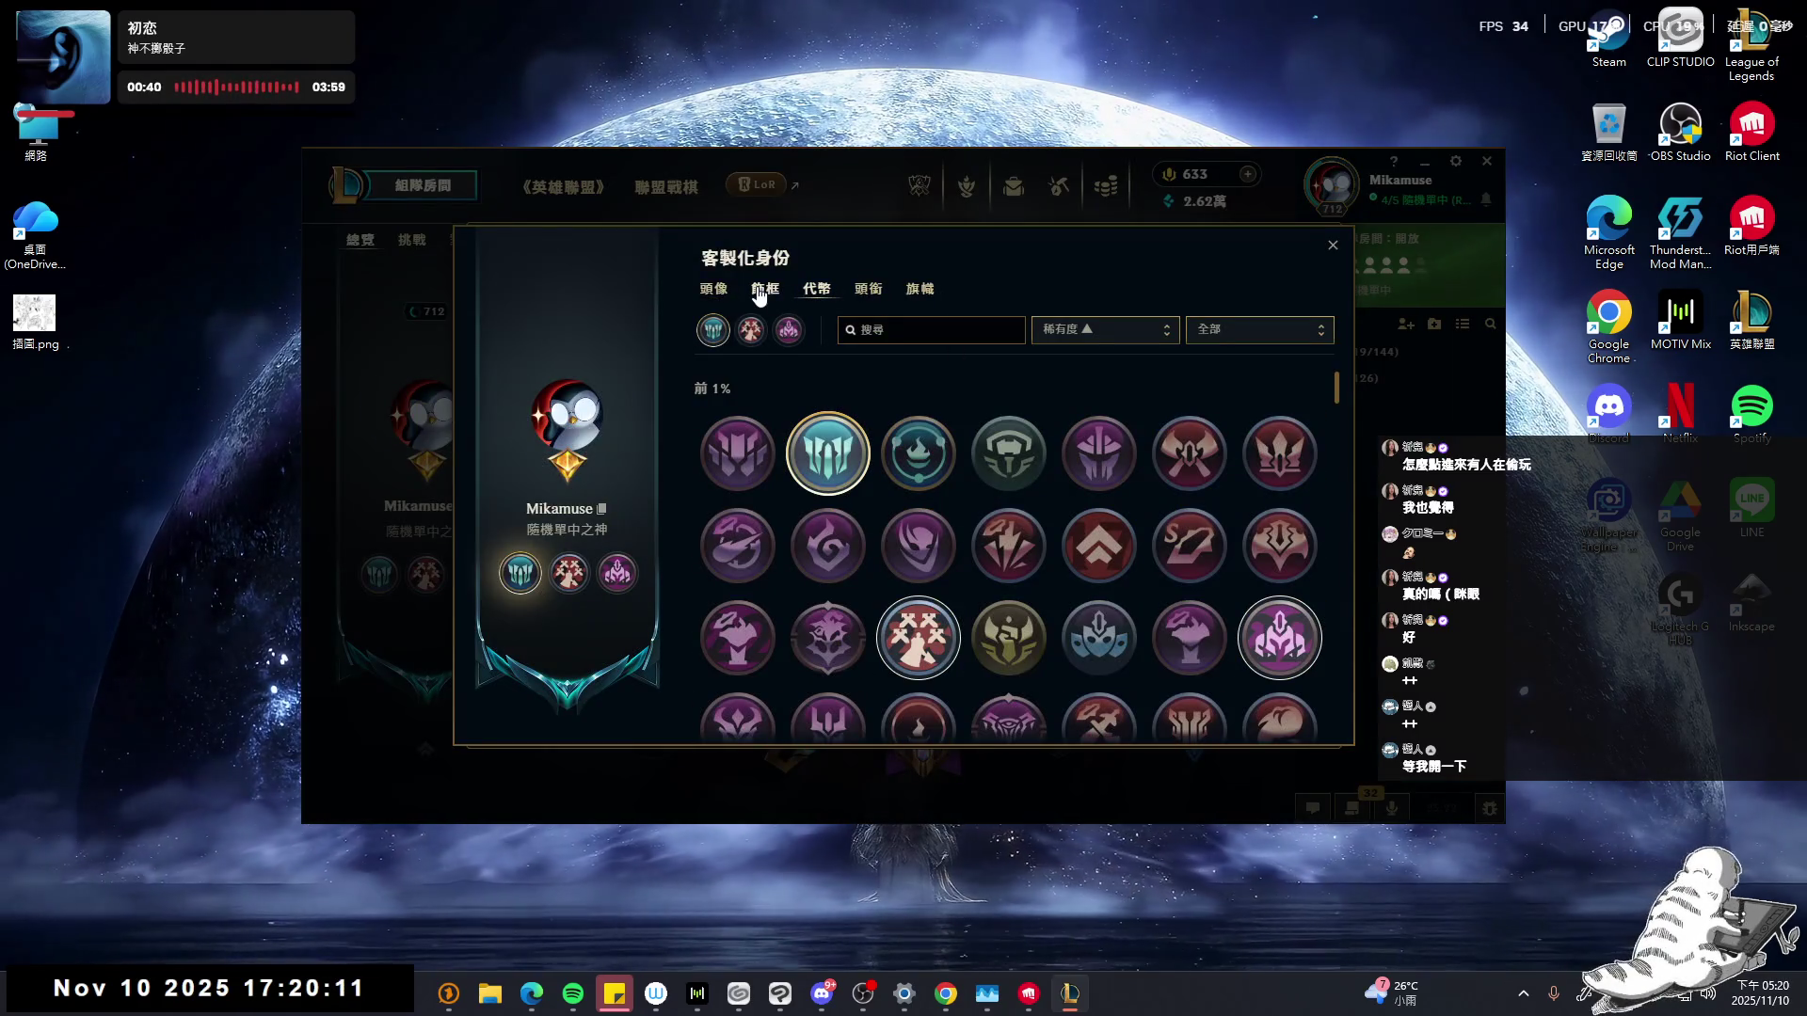
left_click(762, 292)
left_click(1332, 247)
left_click(438, 187)
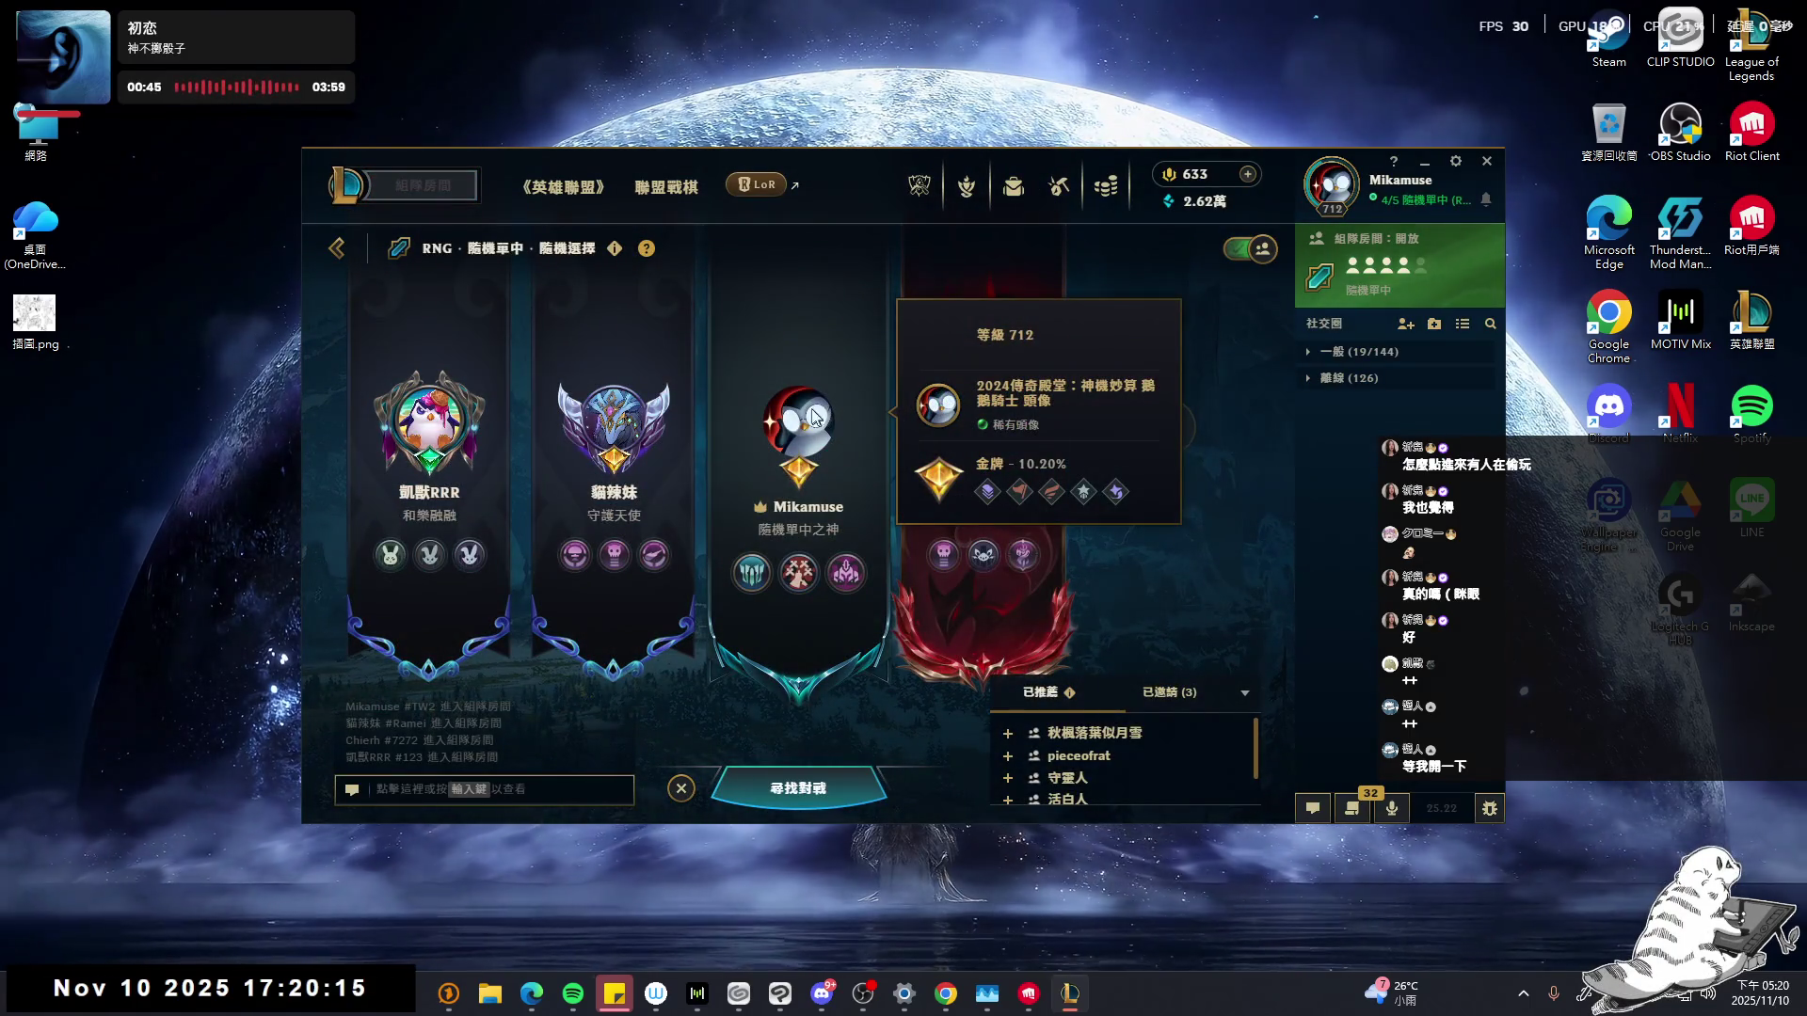
- Preview the Hextech chest on the crafting page, then return to the party lobby
left_click(1058, 186)
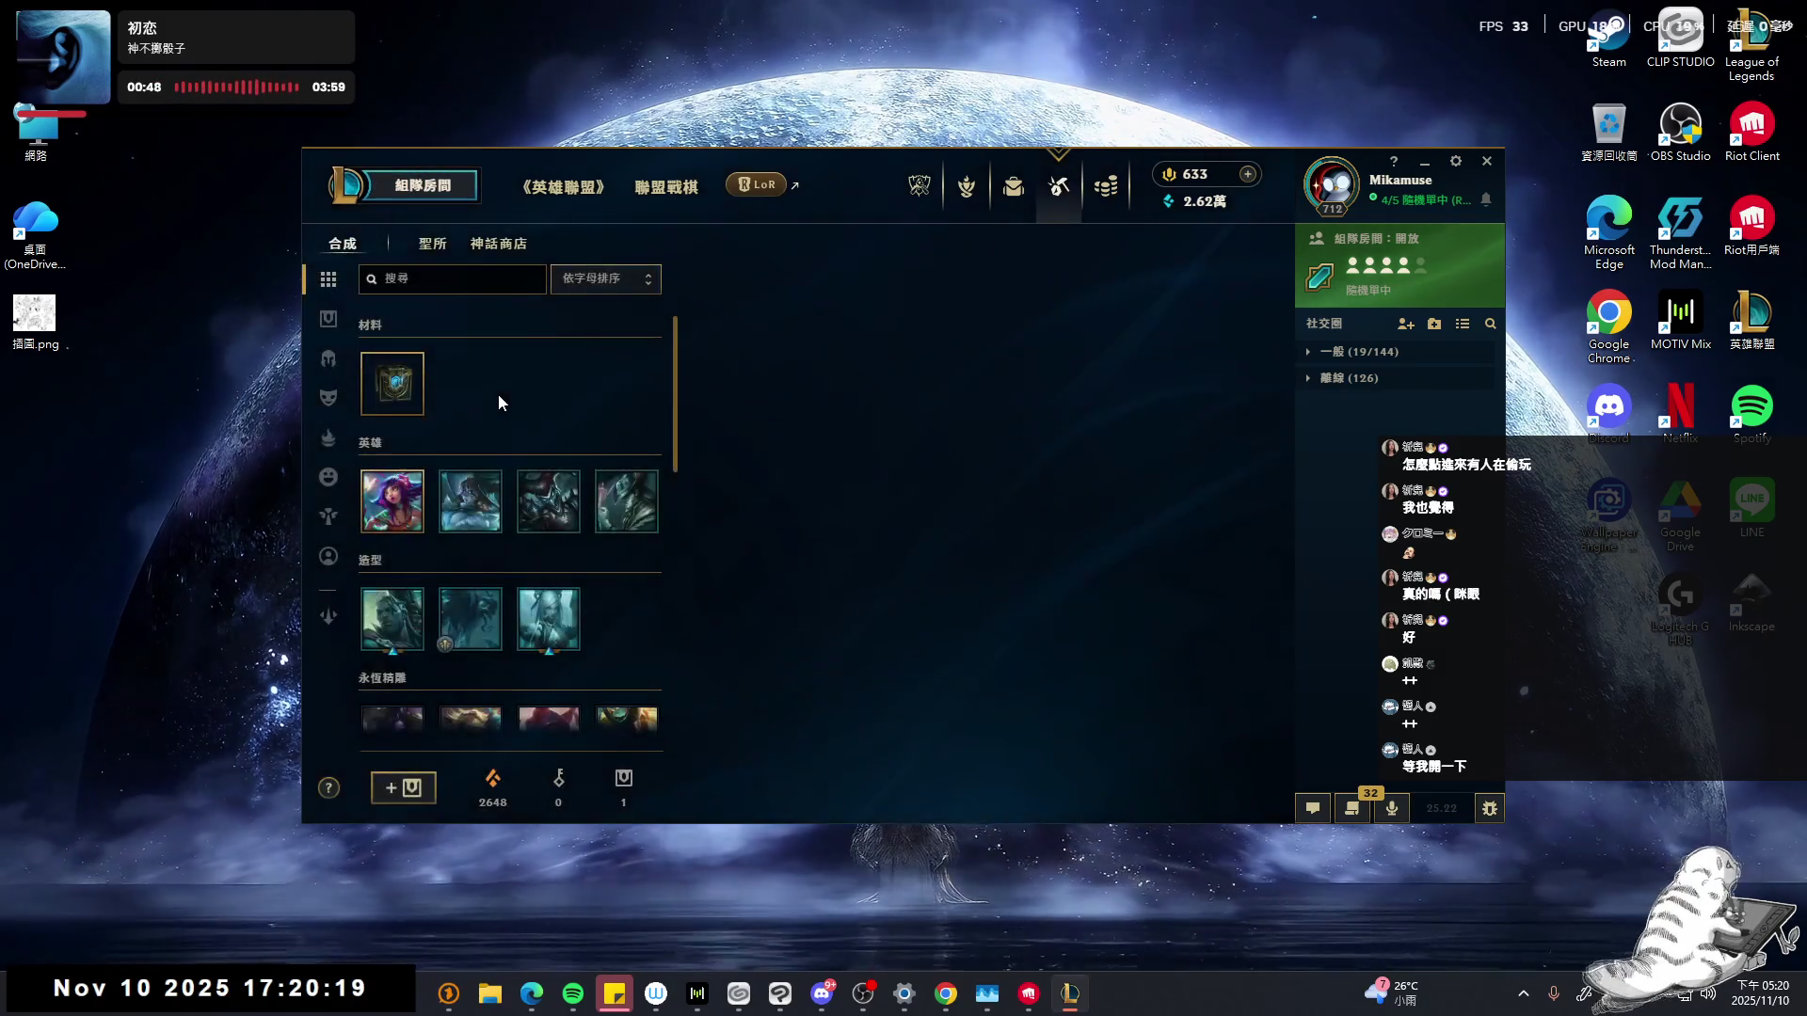
left_click(395, 381)
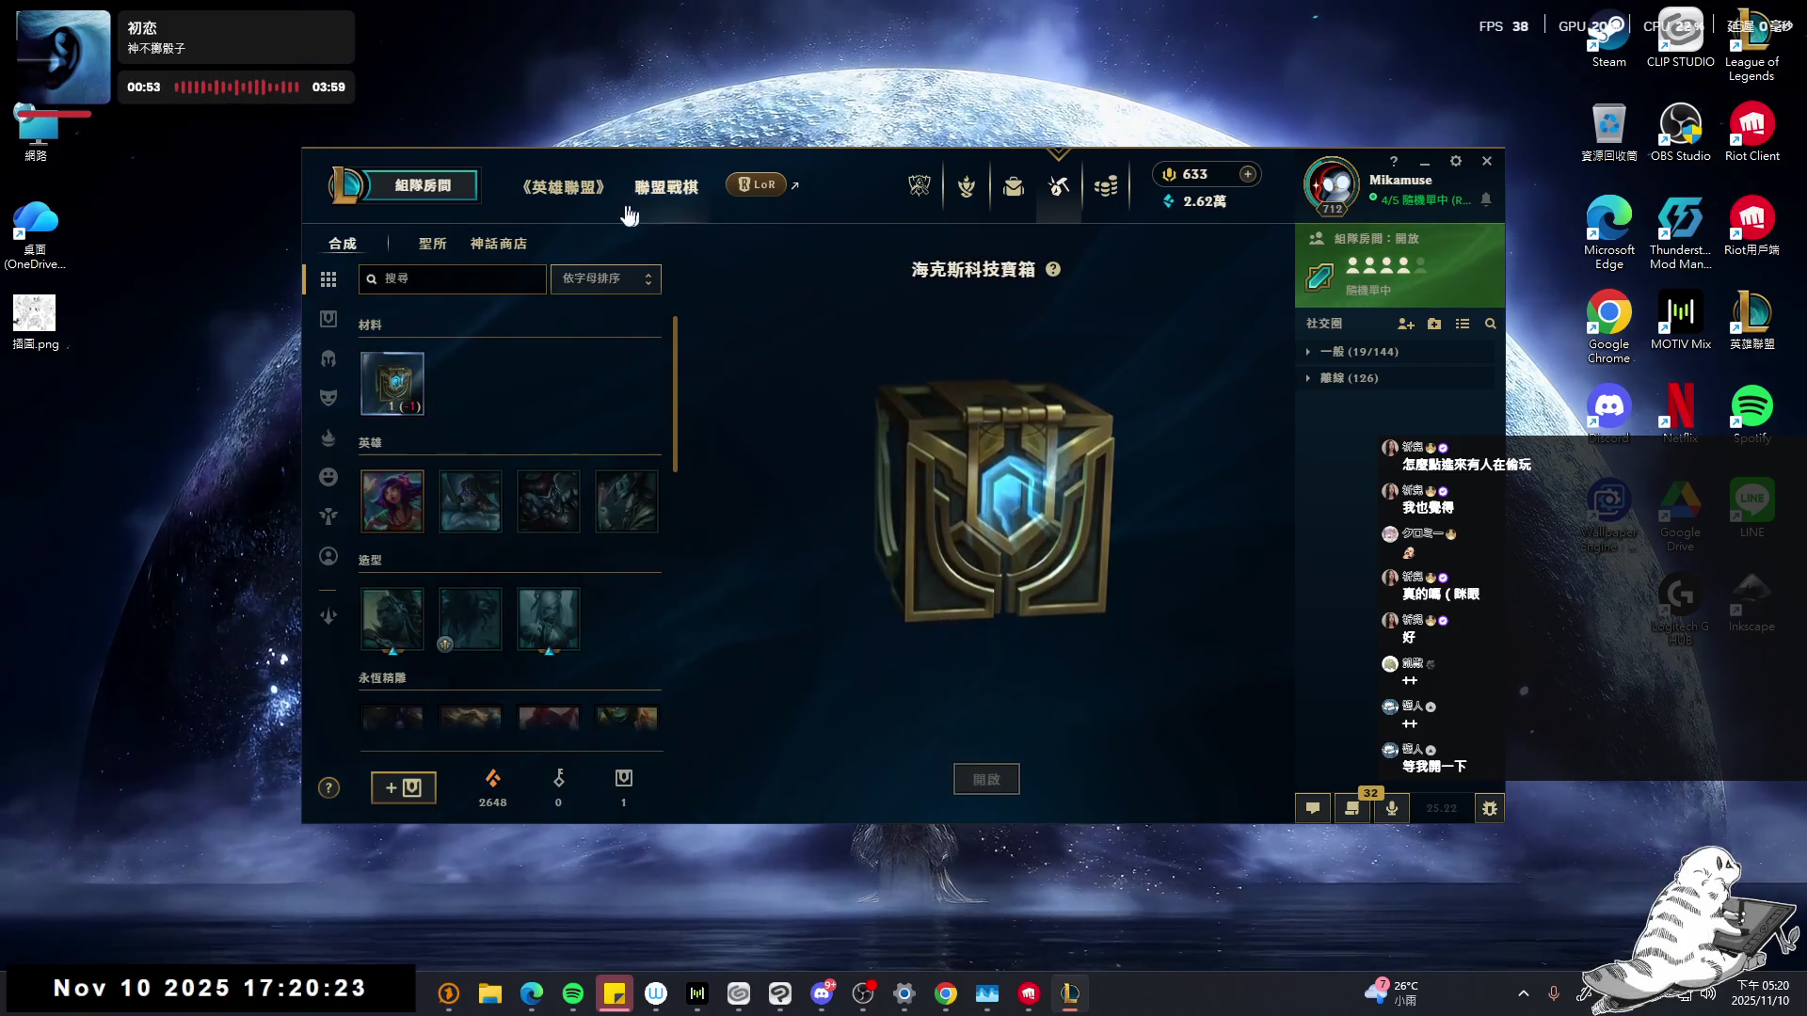
left_click(428, 187)
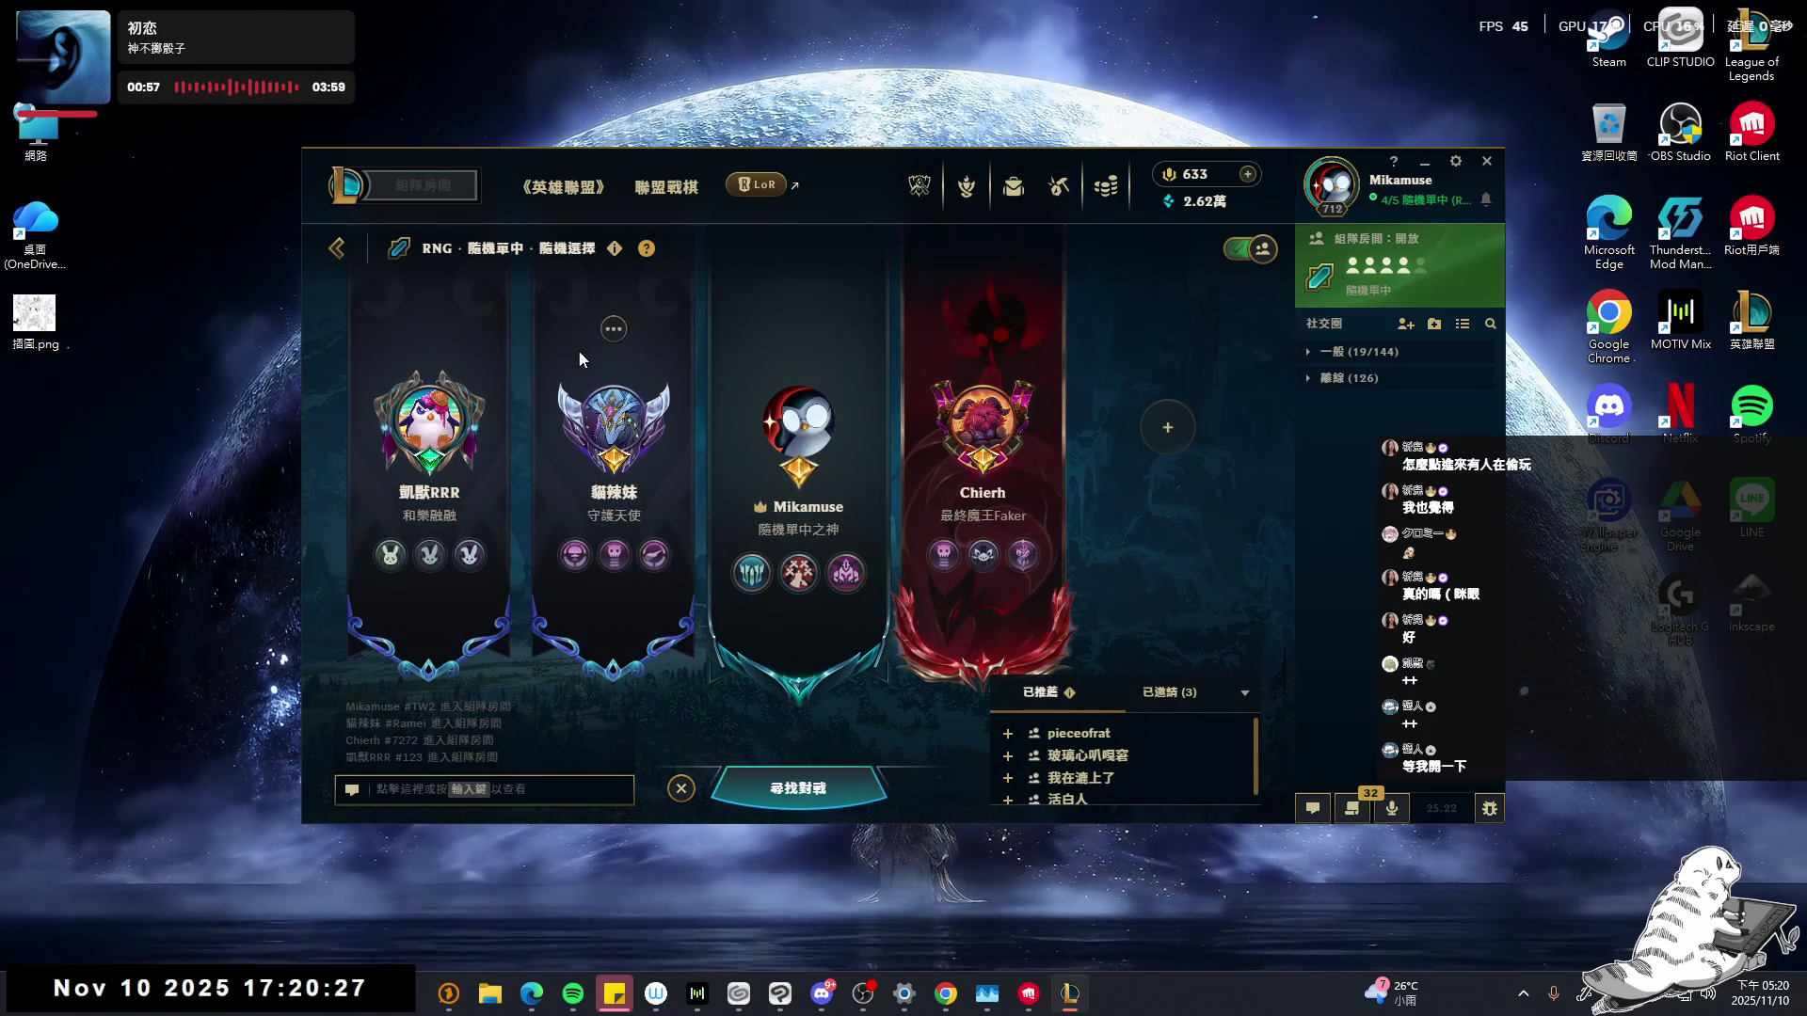
- Shift the client window slightly left, glance at the collection, and open the 英雄聯盟 home page
mouse_move(580, 385)
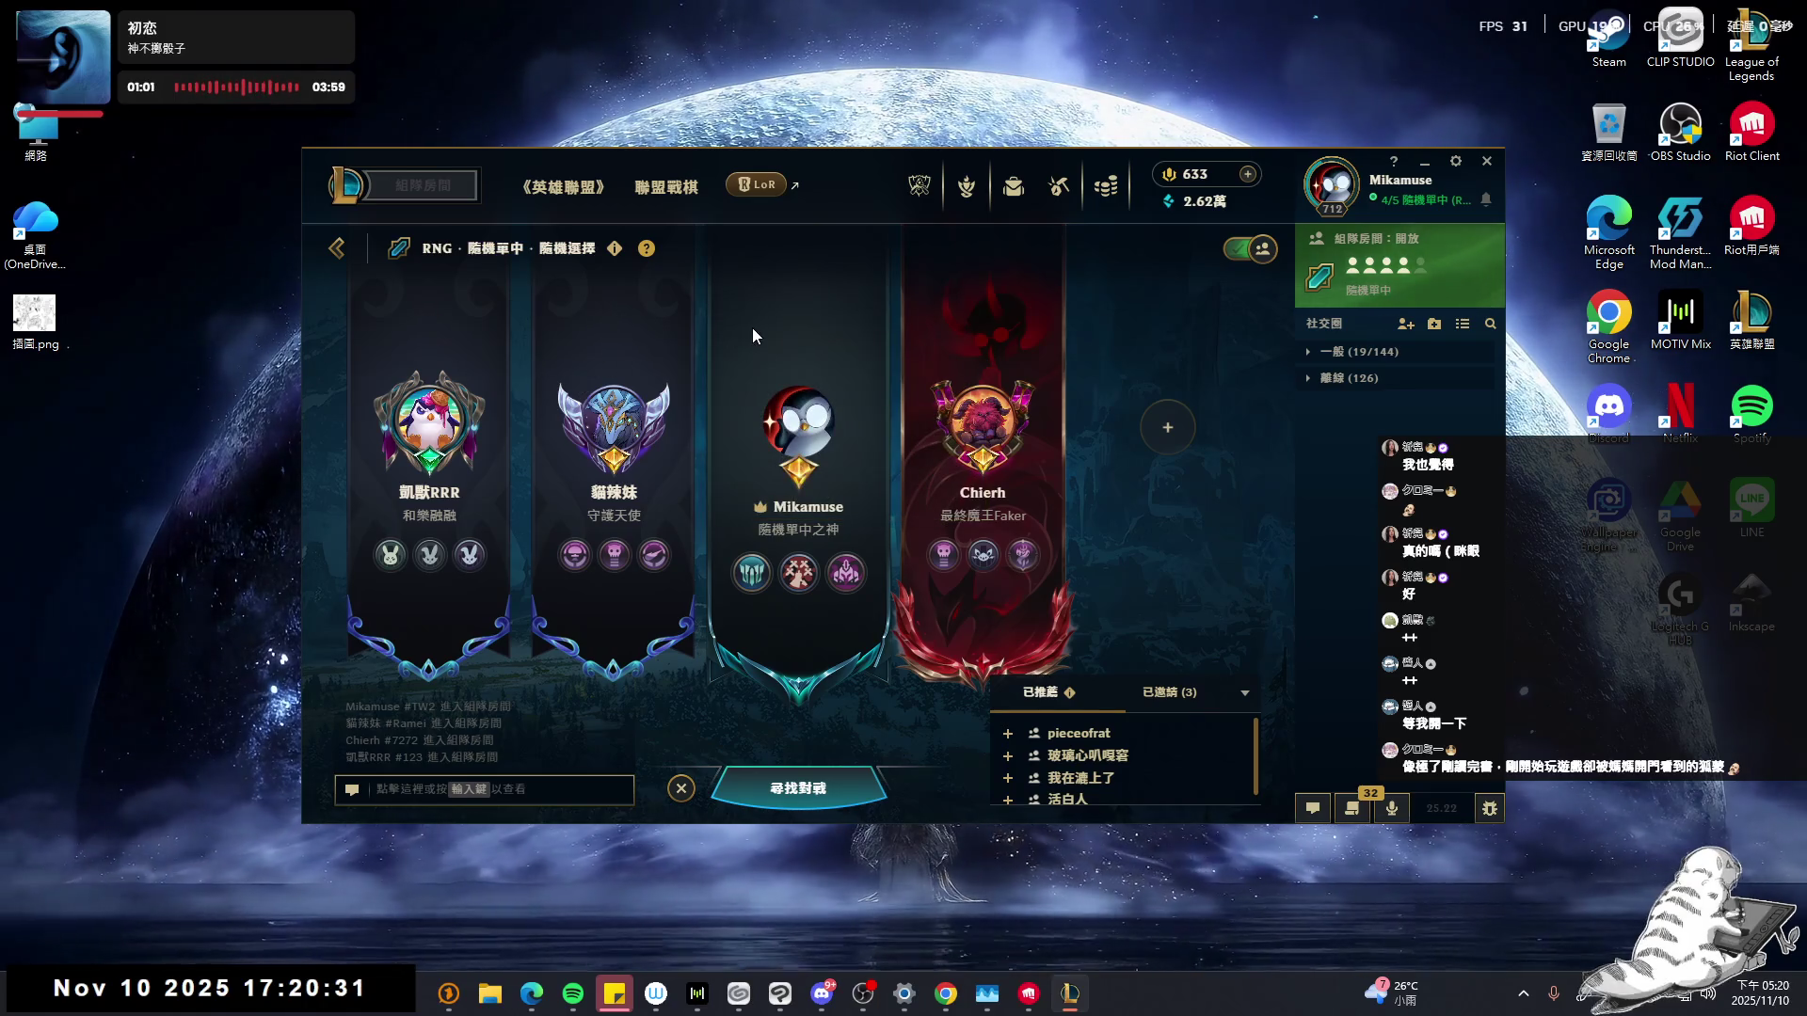
mouse_move(753, 335)
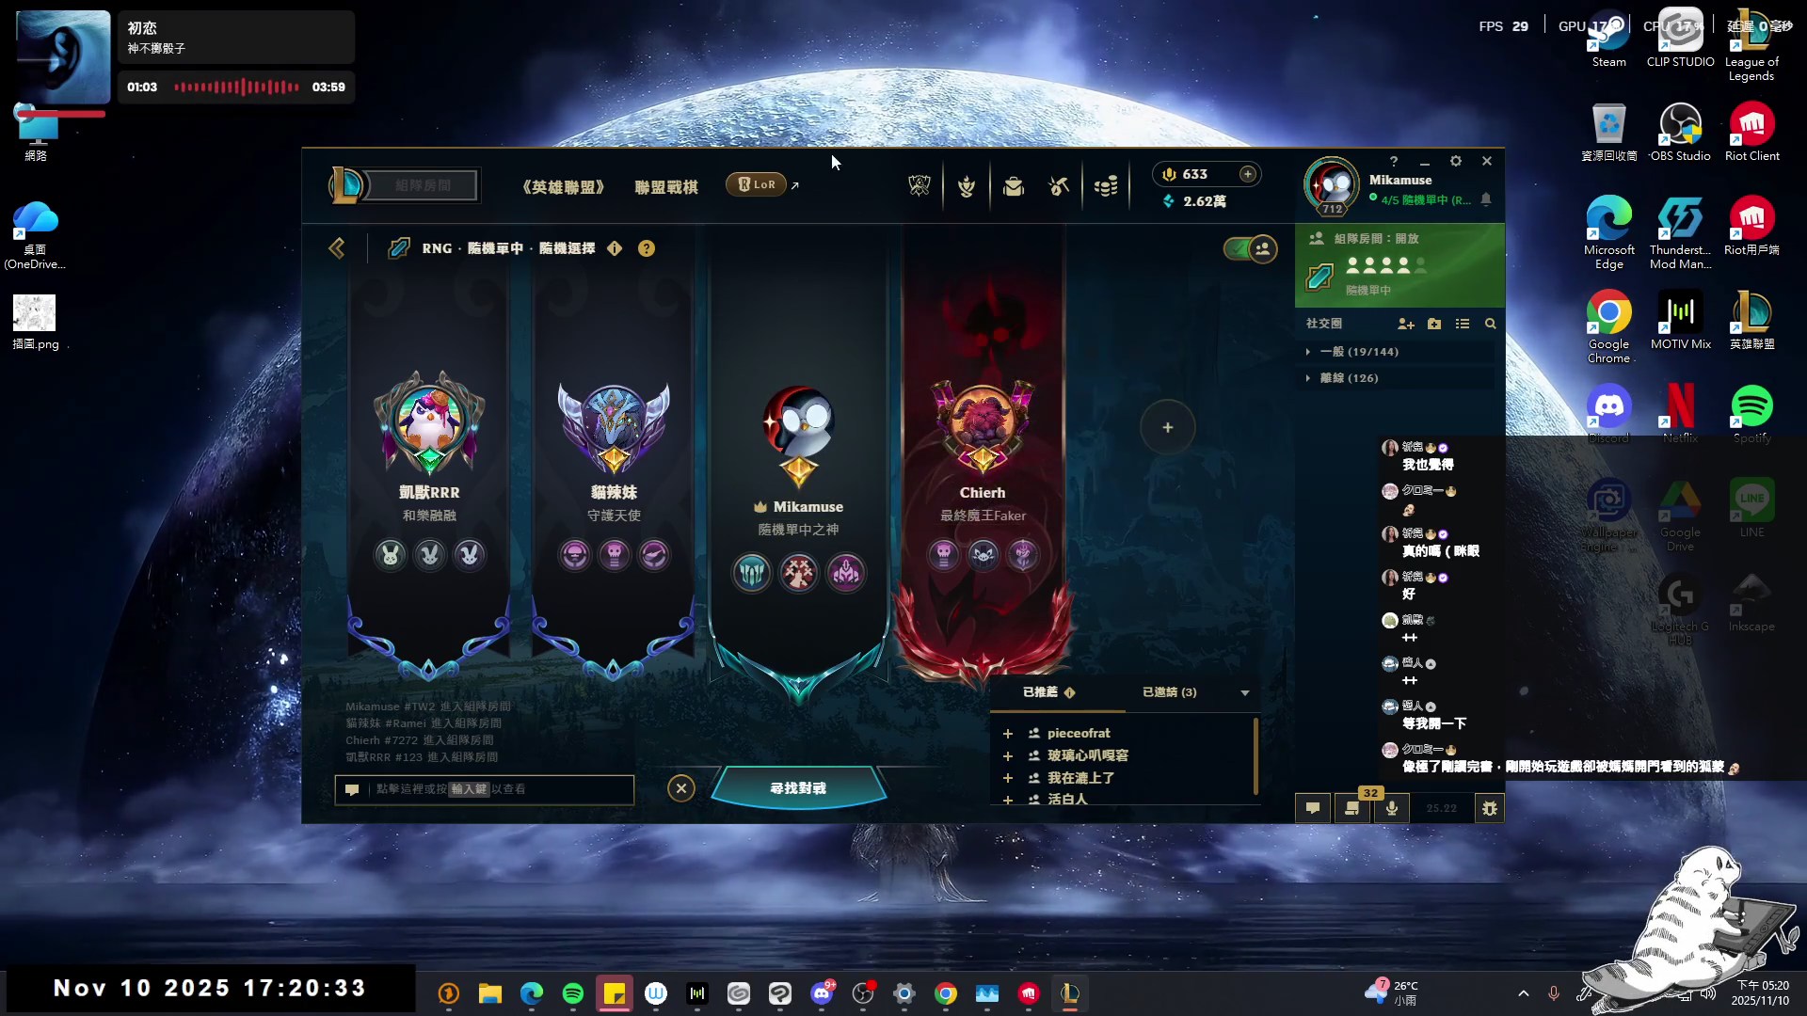
left_click_drag(851, 167, 816, 165)
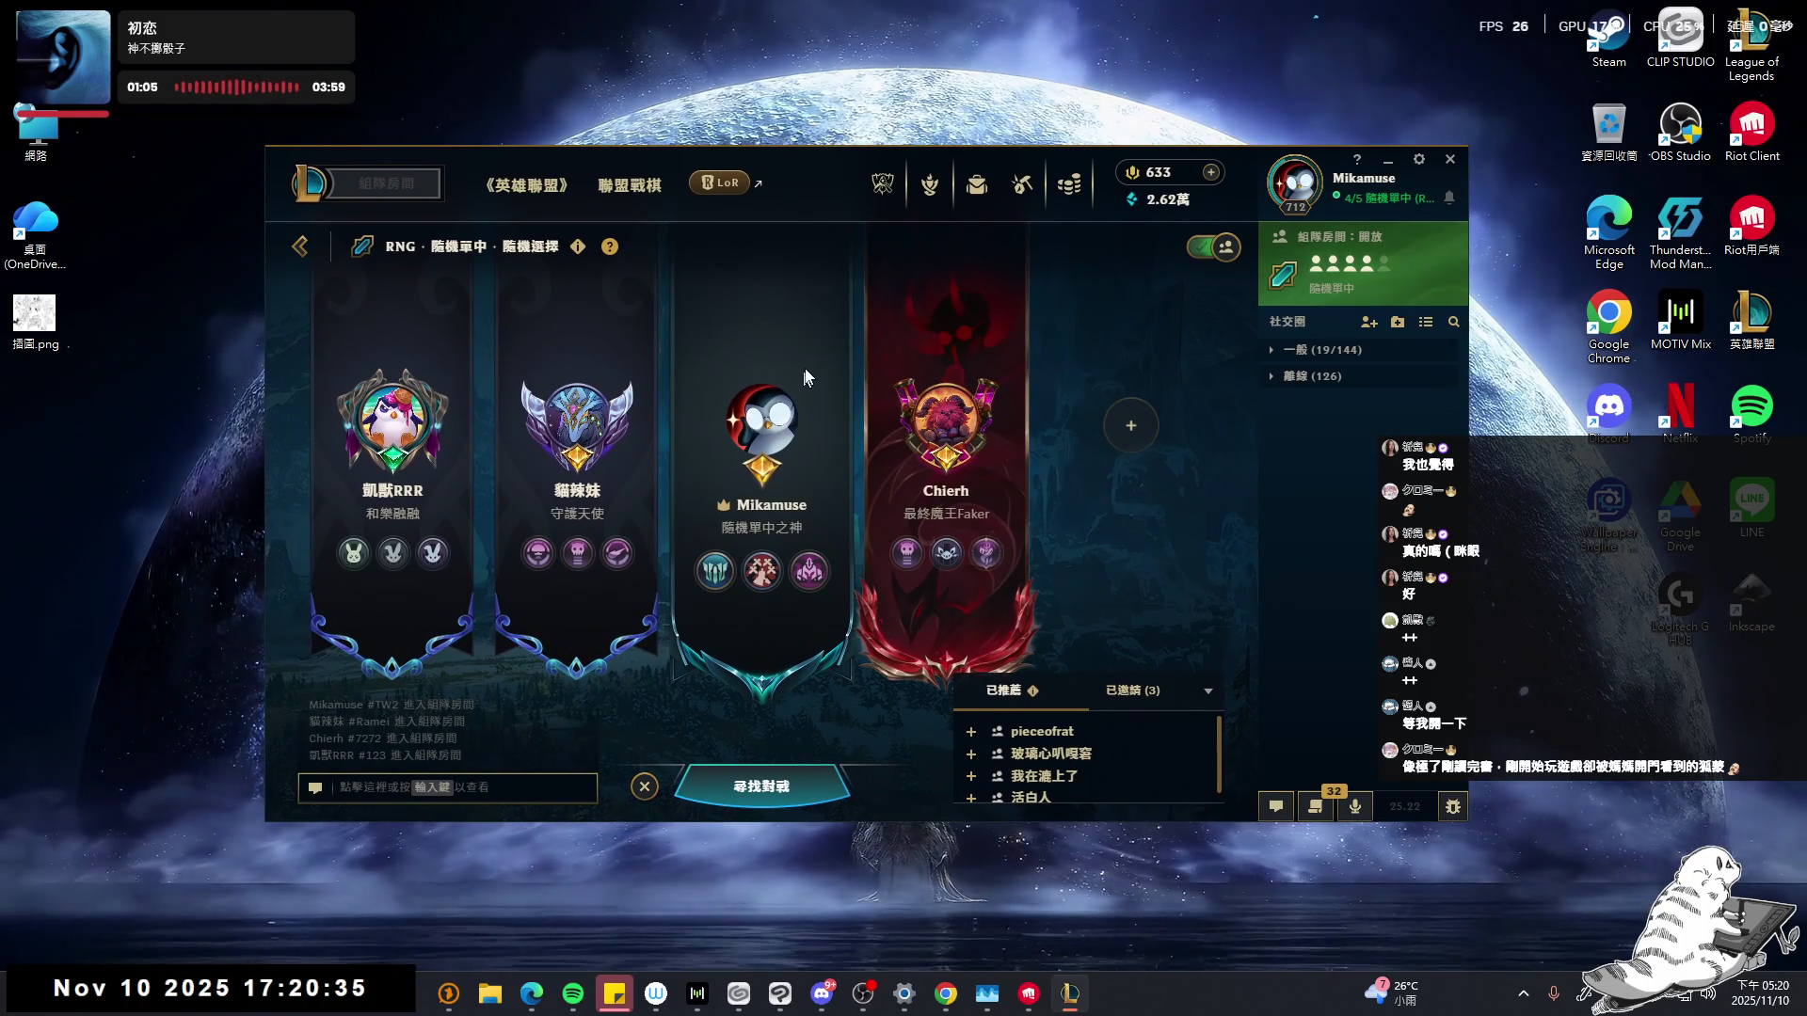
left_click(990, 188)
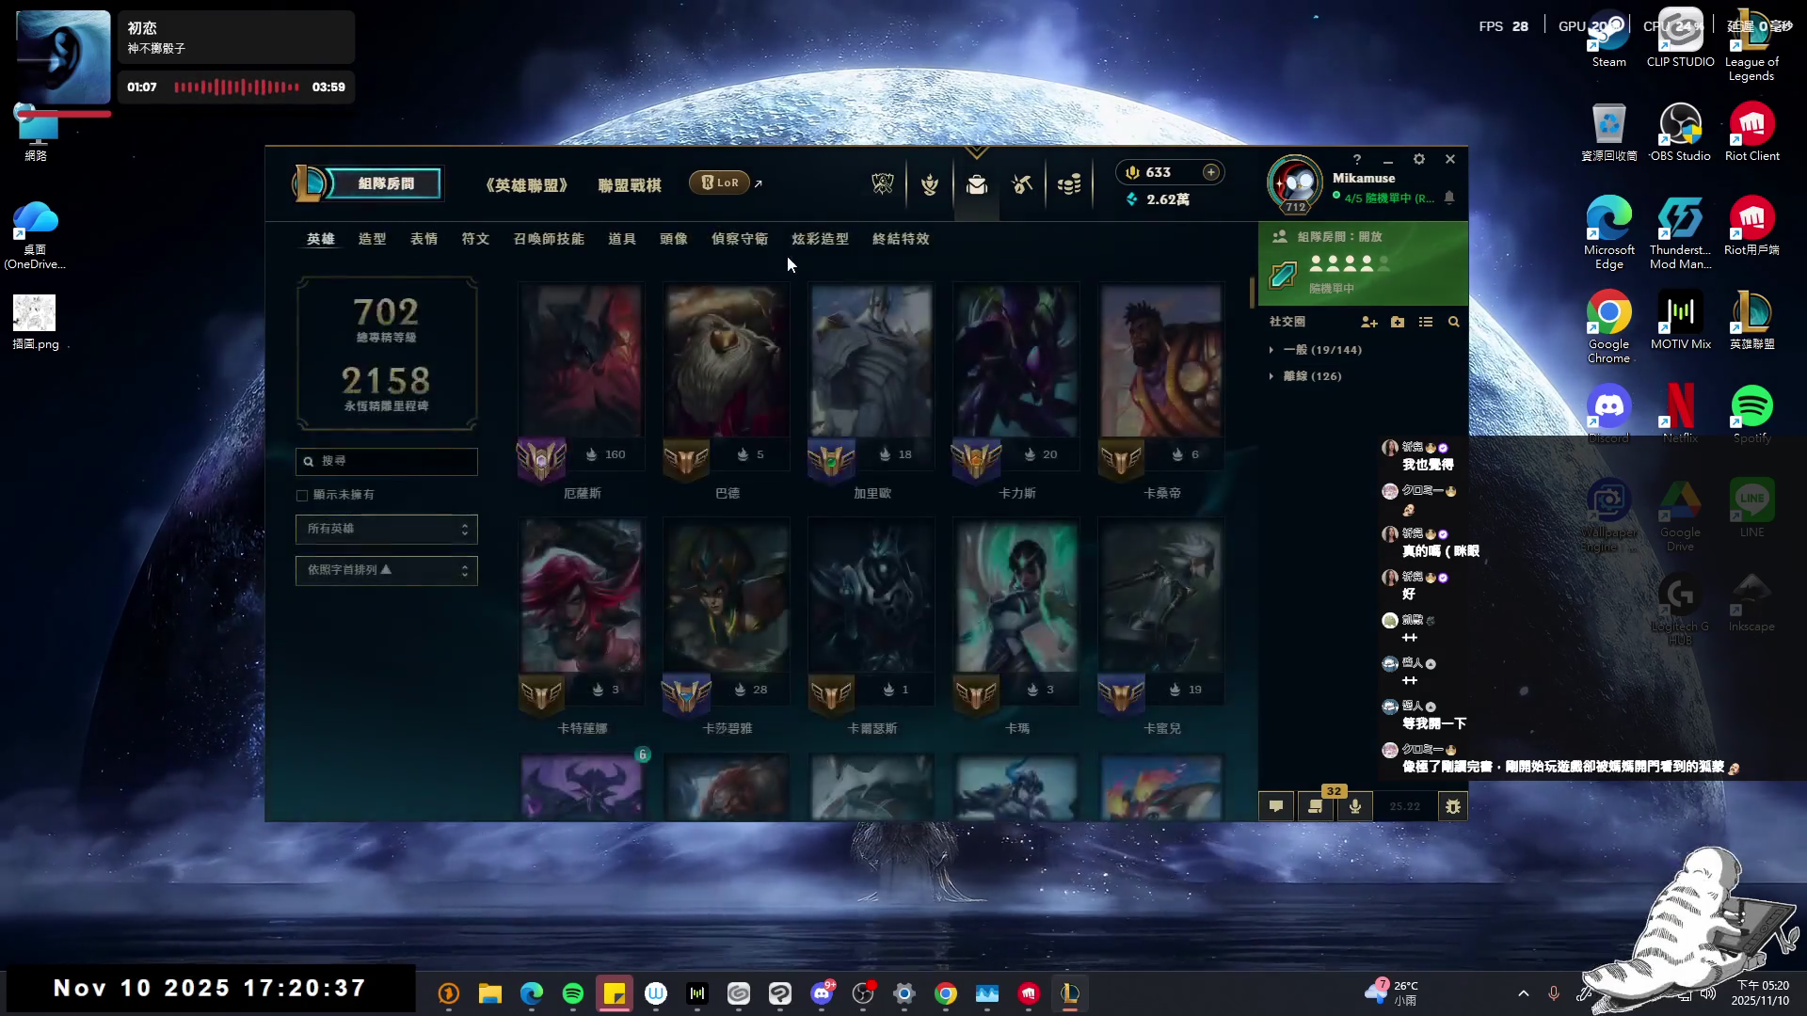
left_click(521, 188)
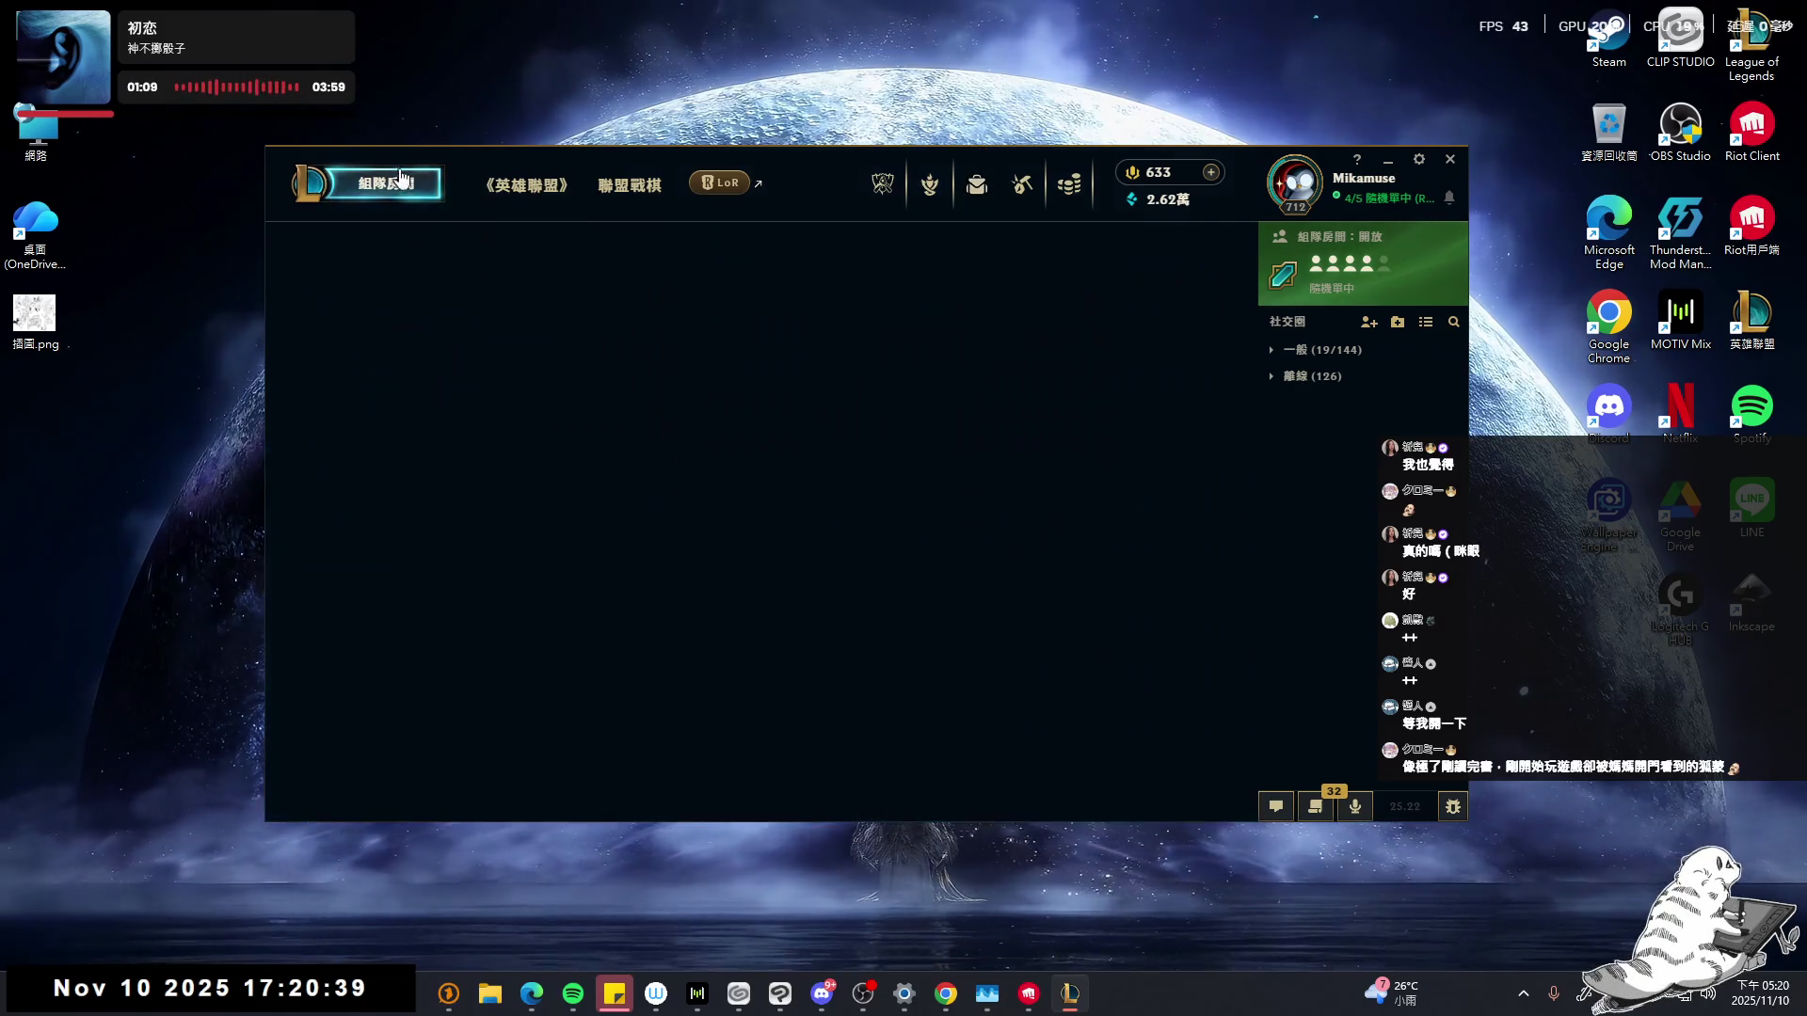
left_click(520, 188)
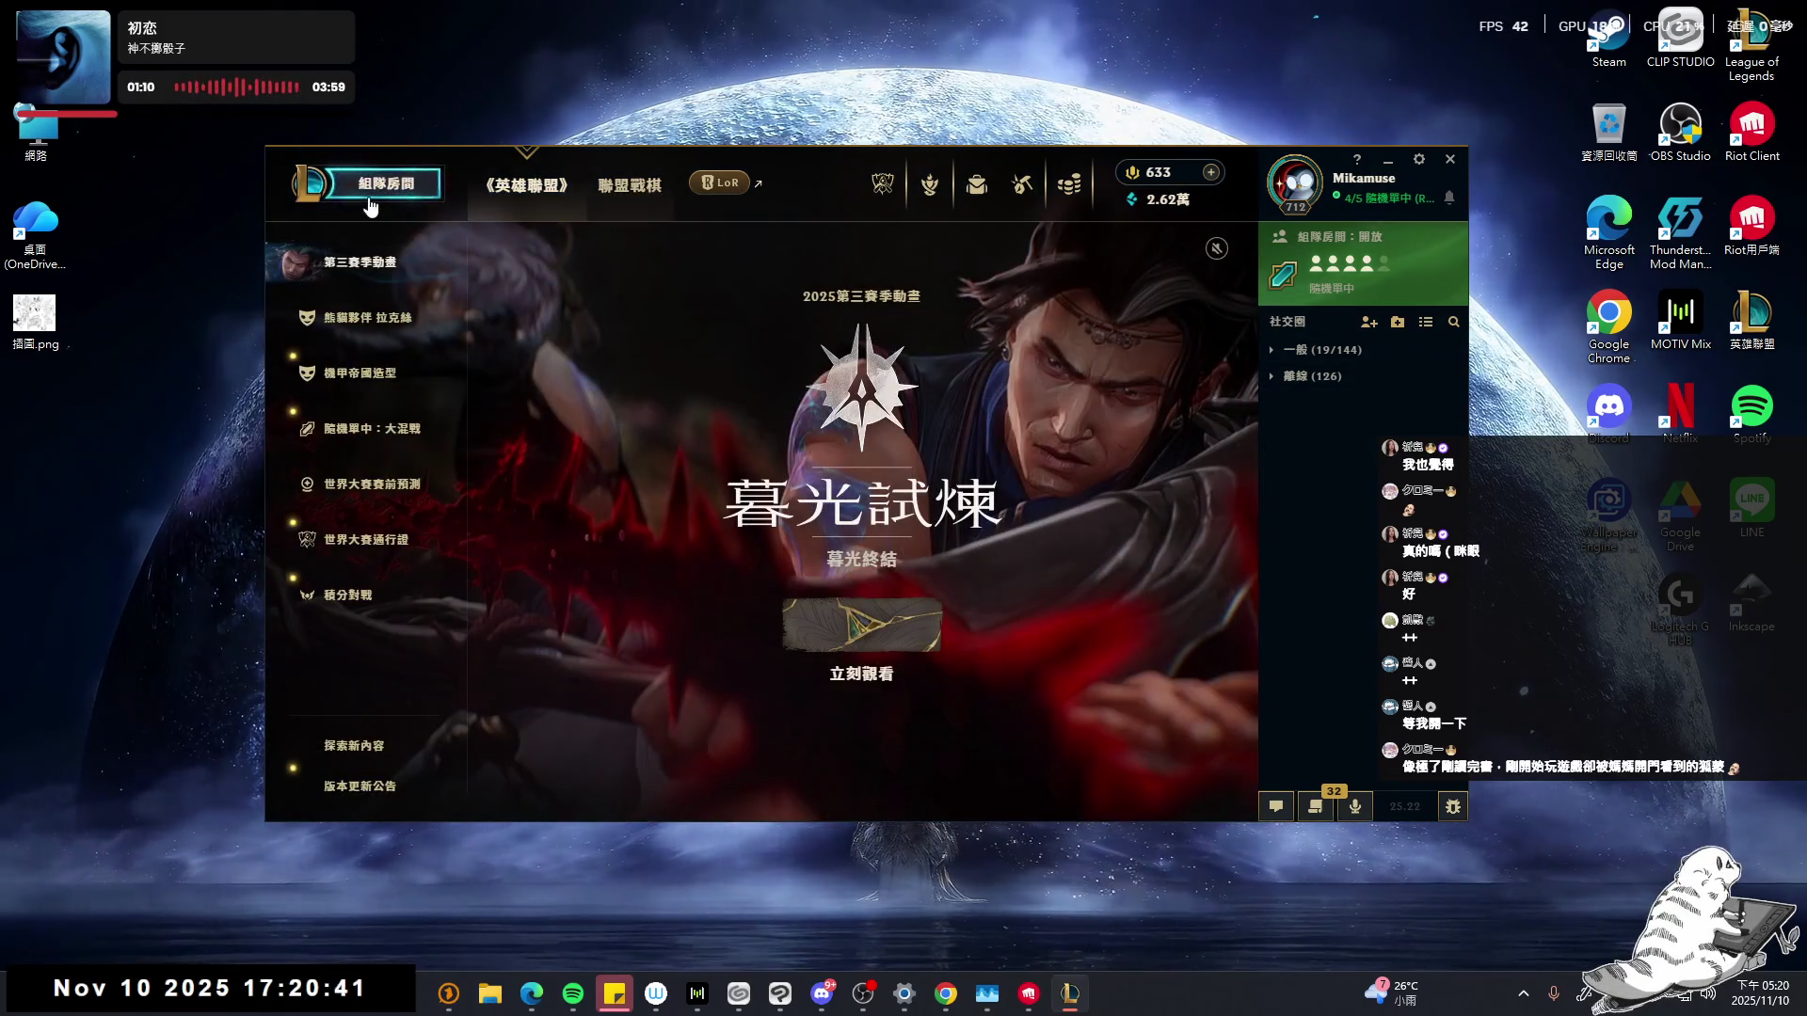
- Set the party's game mode to 隨機單中：大混戰 and confirm it
left_click(404, 183)
left_click(297, 244)
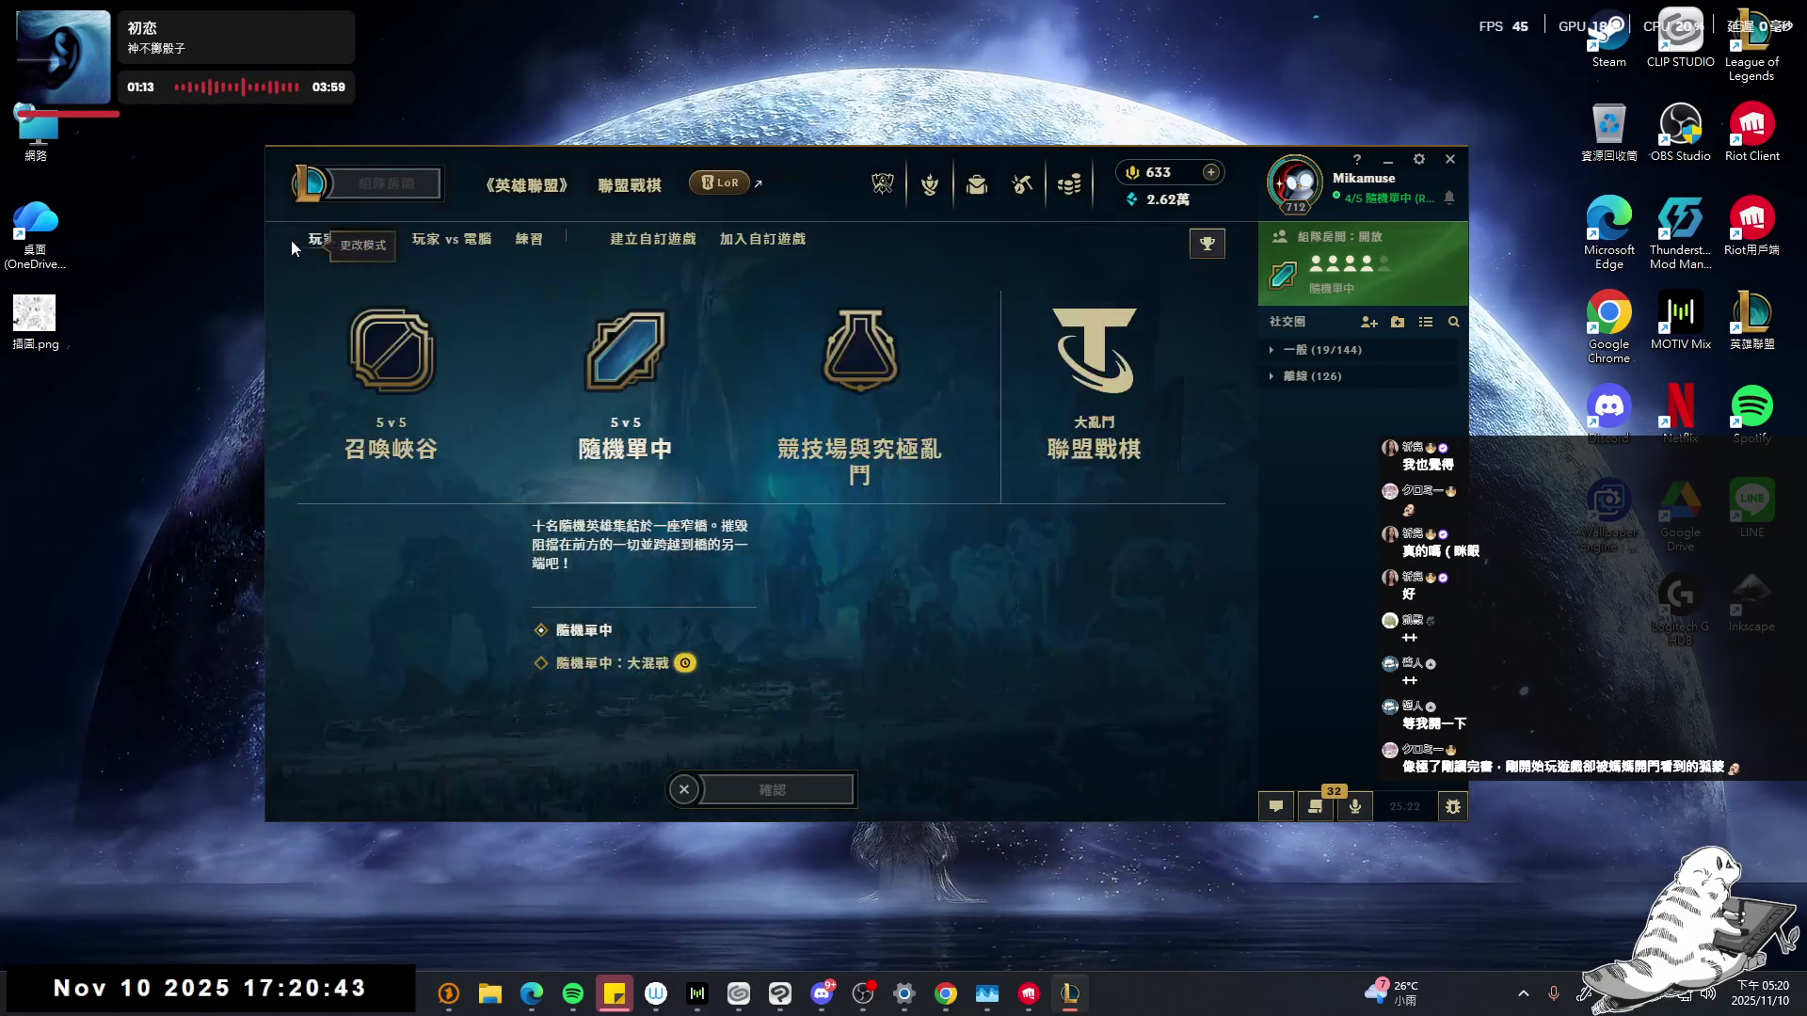
left_click(686, 662)
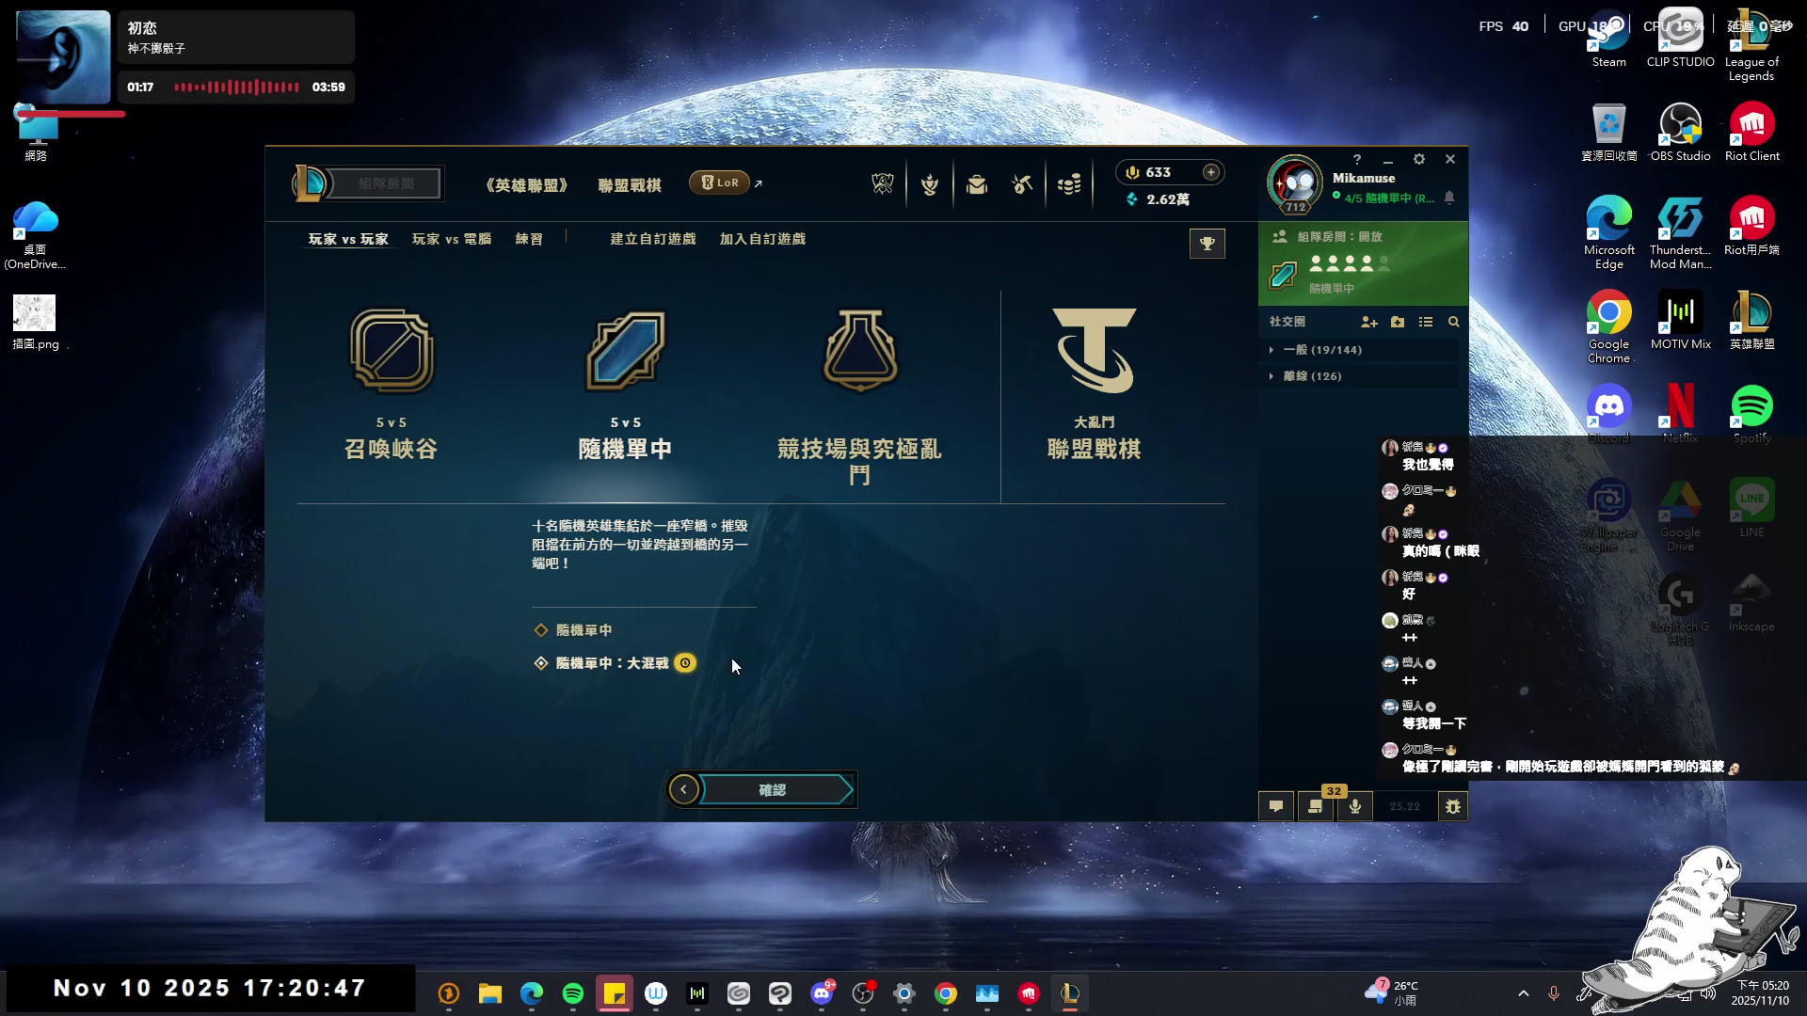
left_click(814, 791)
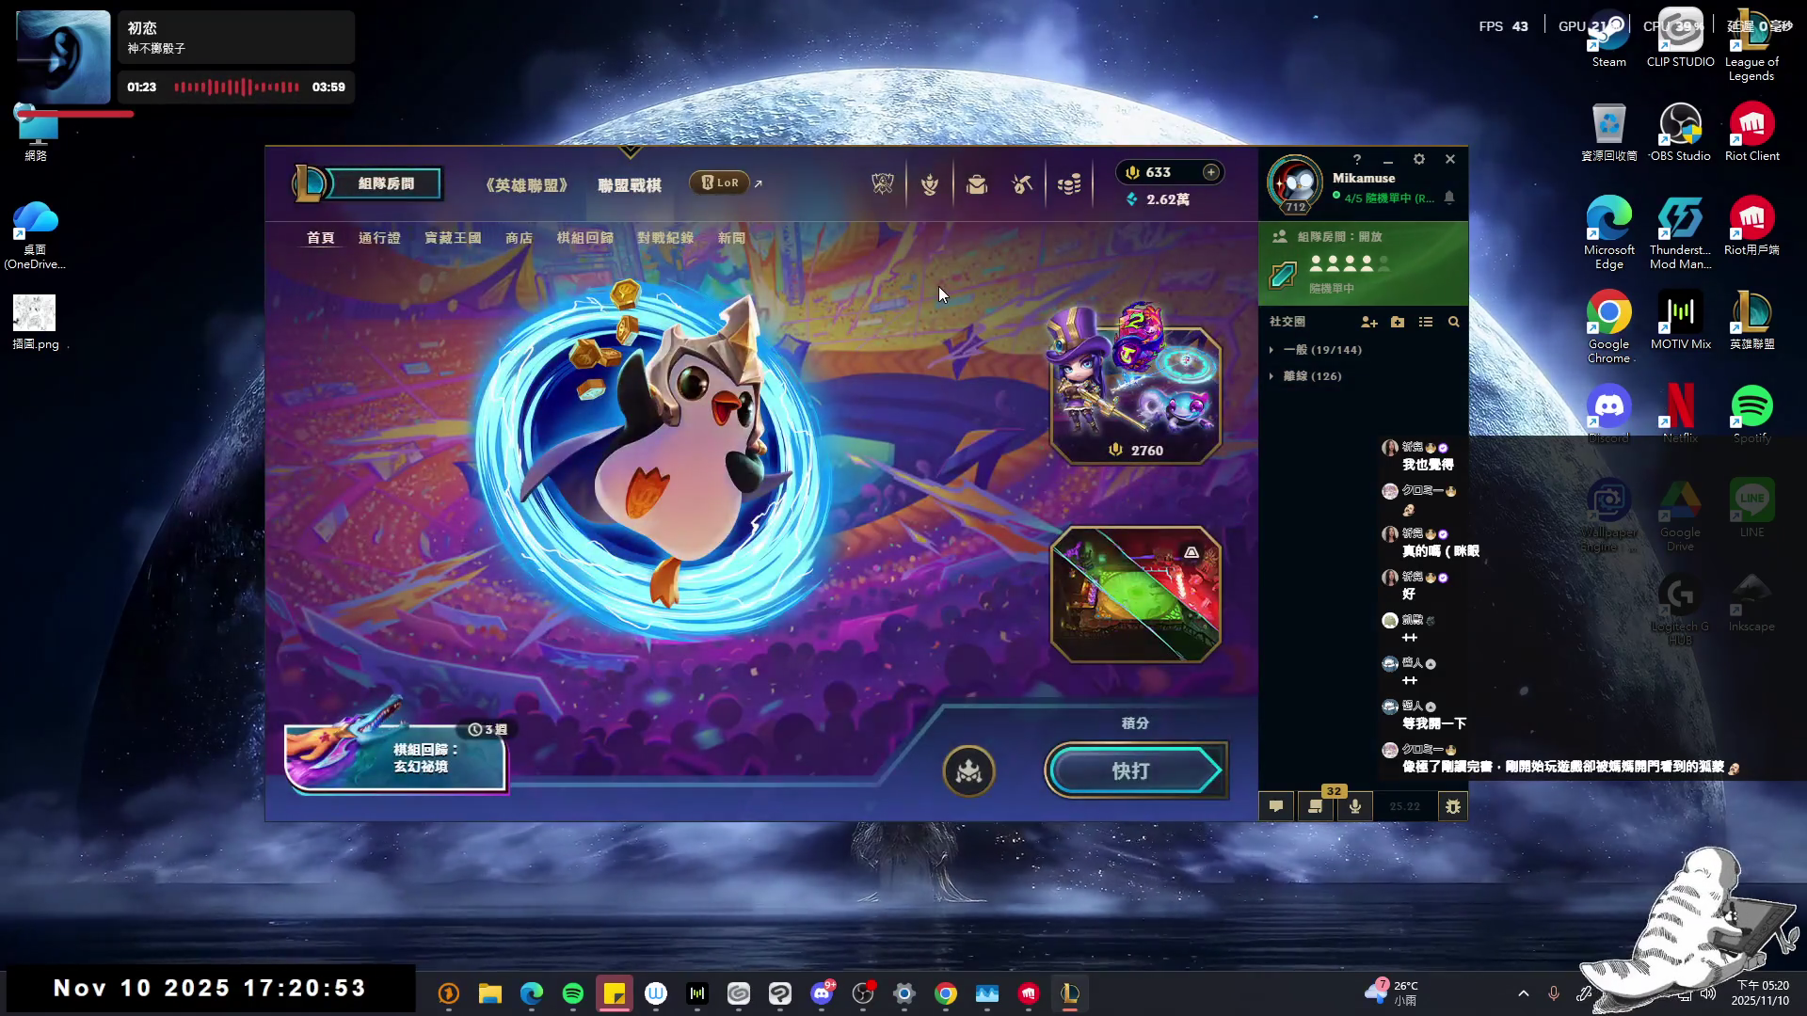
- After a look at the loot page, start matchmaking and accept the found match
left_click(1021, 182)
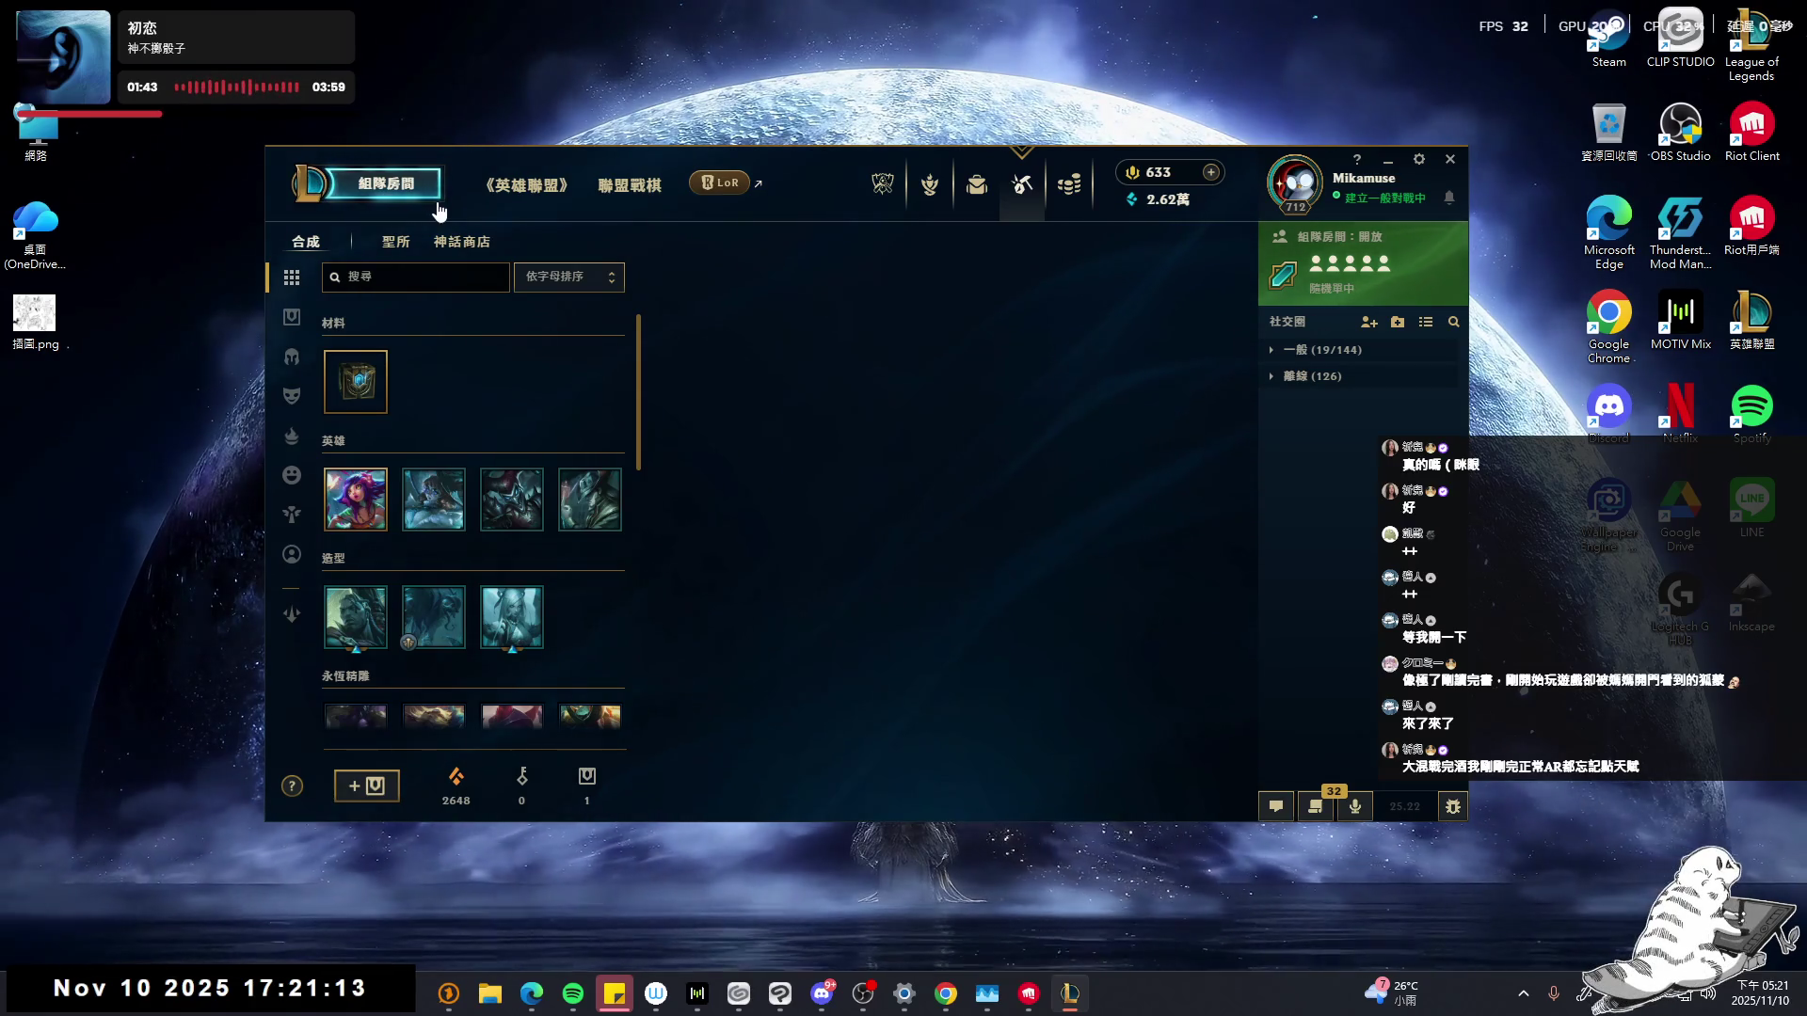
left_click(437, 210)
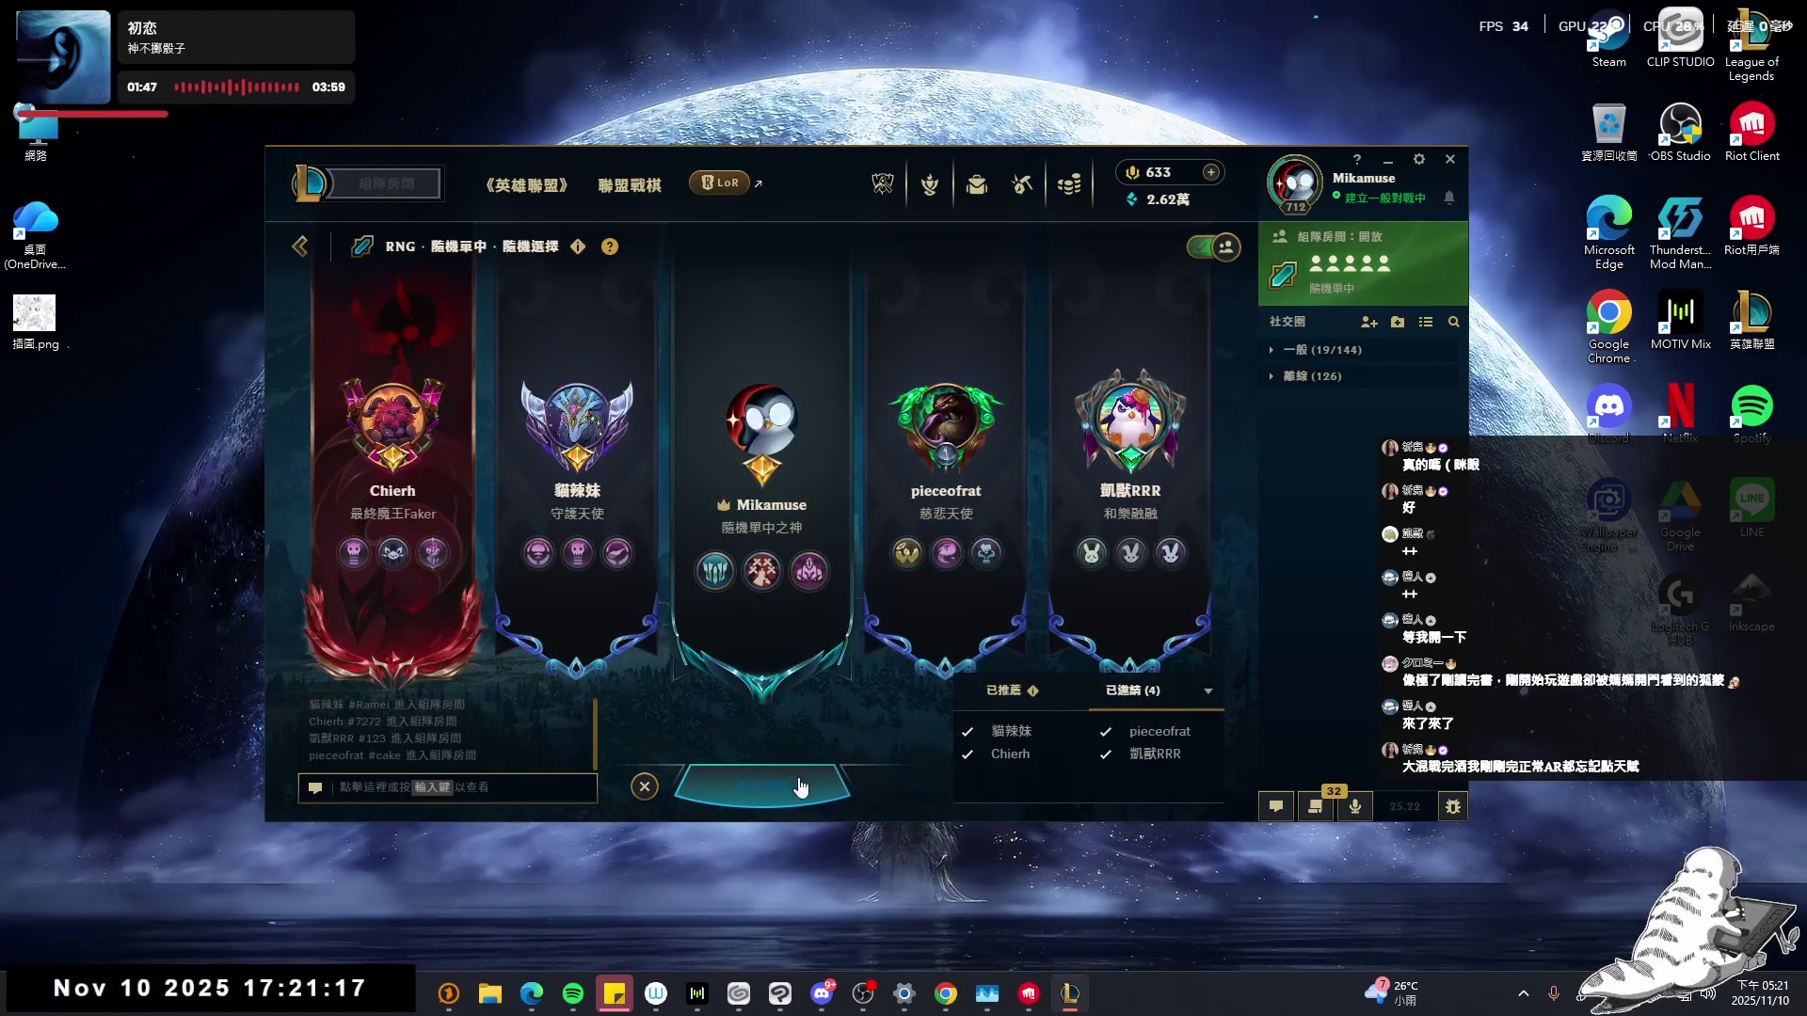
left_click(761, 785)
left_click(877, 665)
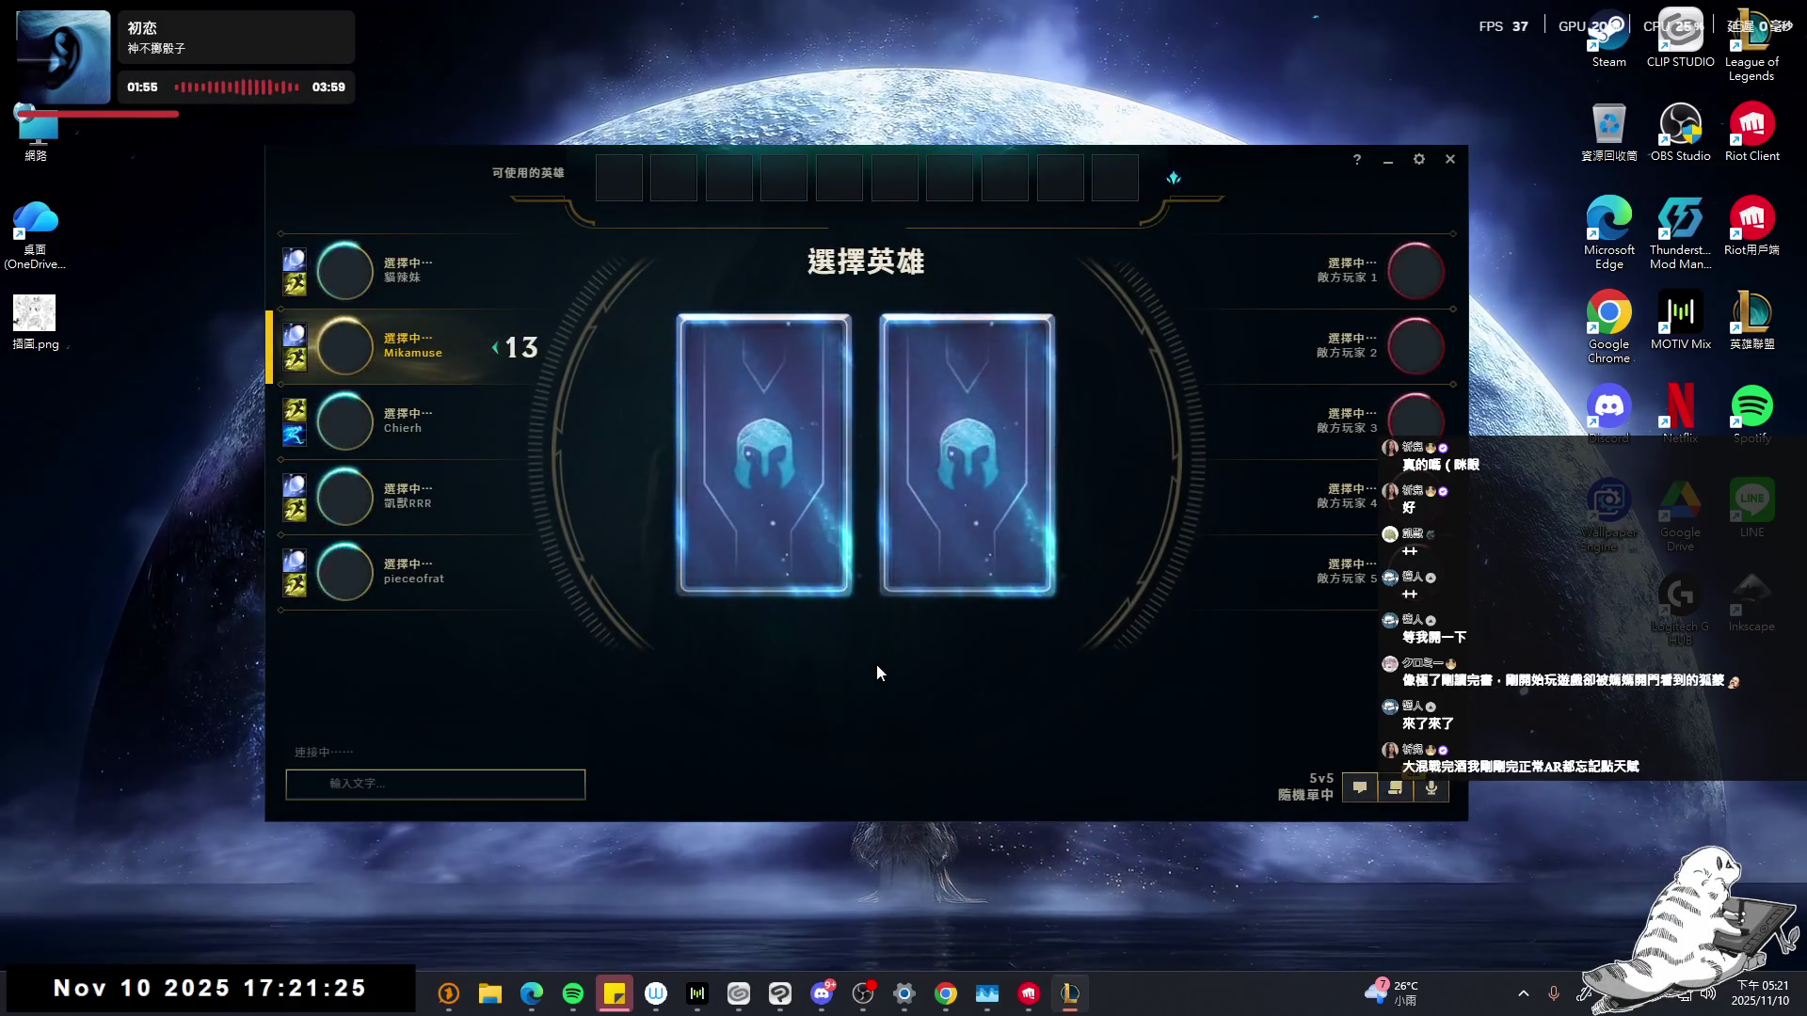
- Lock in 雷葛爾 as 機甲迅獅, check chromas and summoner spells, and open the rune editor
left_click(877, 564)
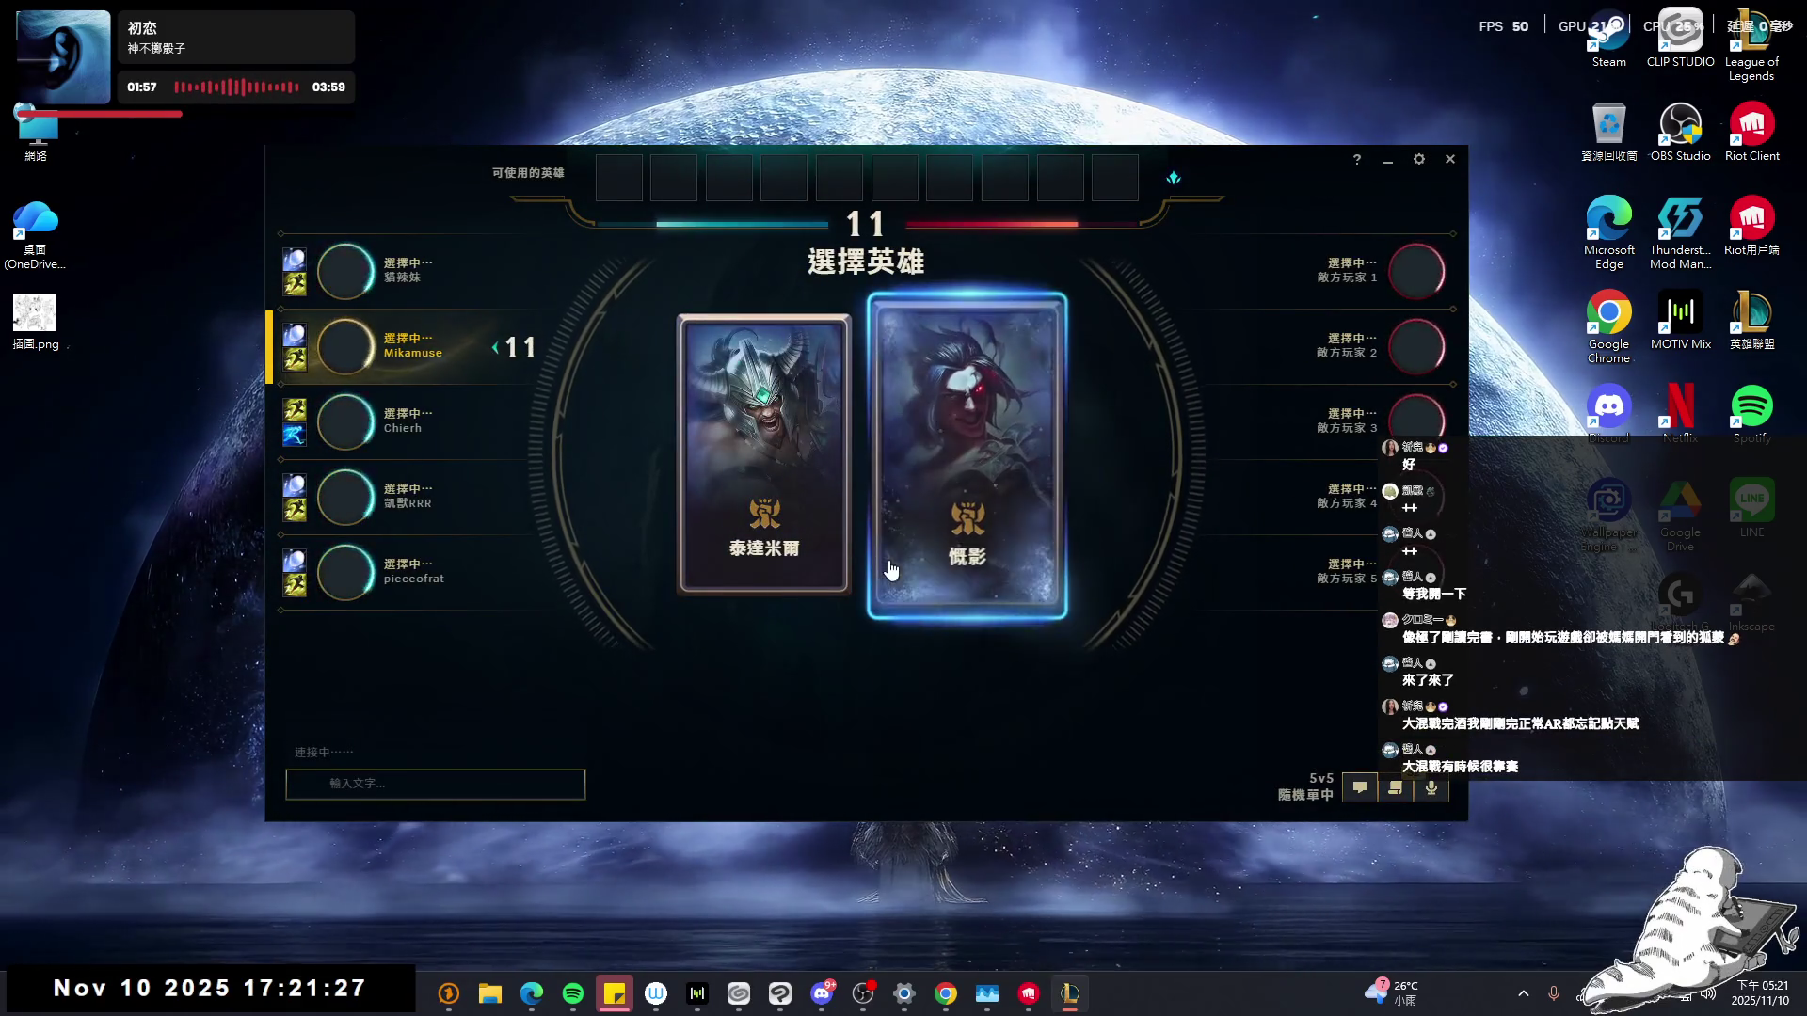
left_click(806, 525)
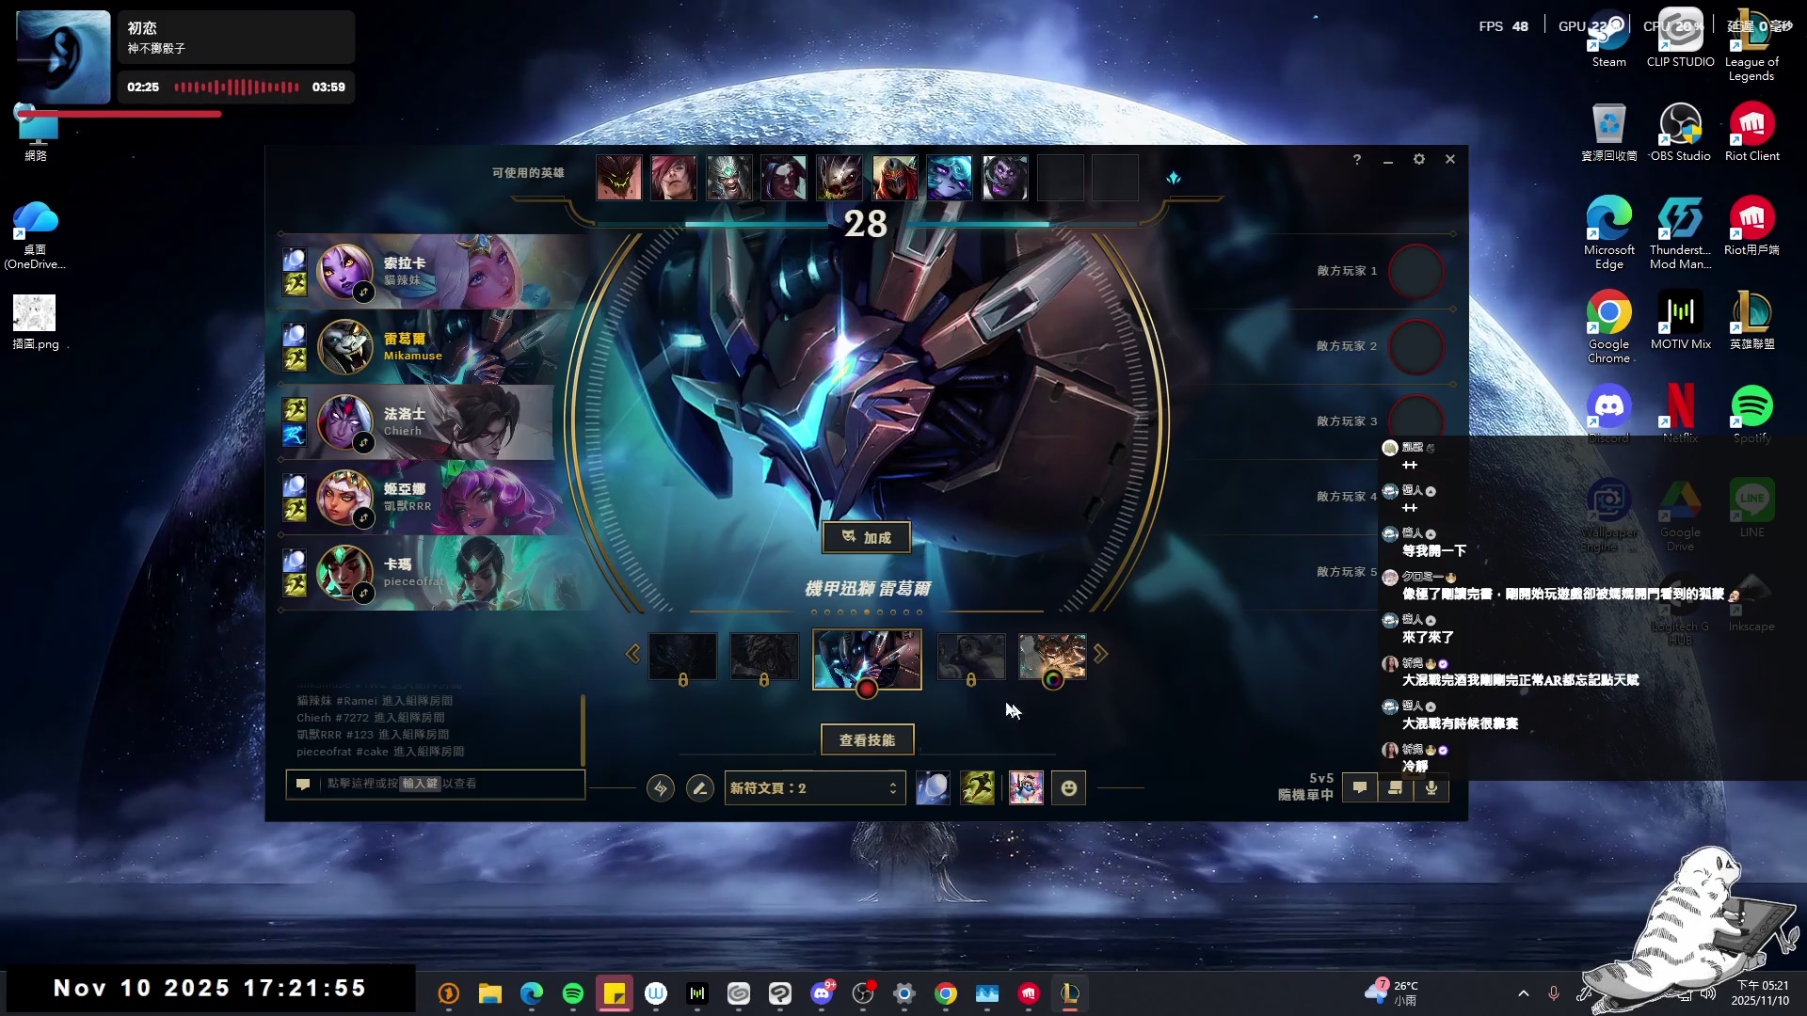
left_click(866, 688)
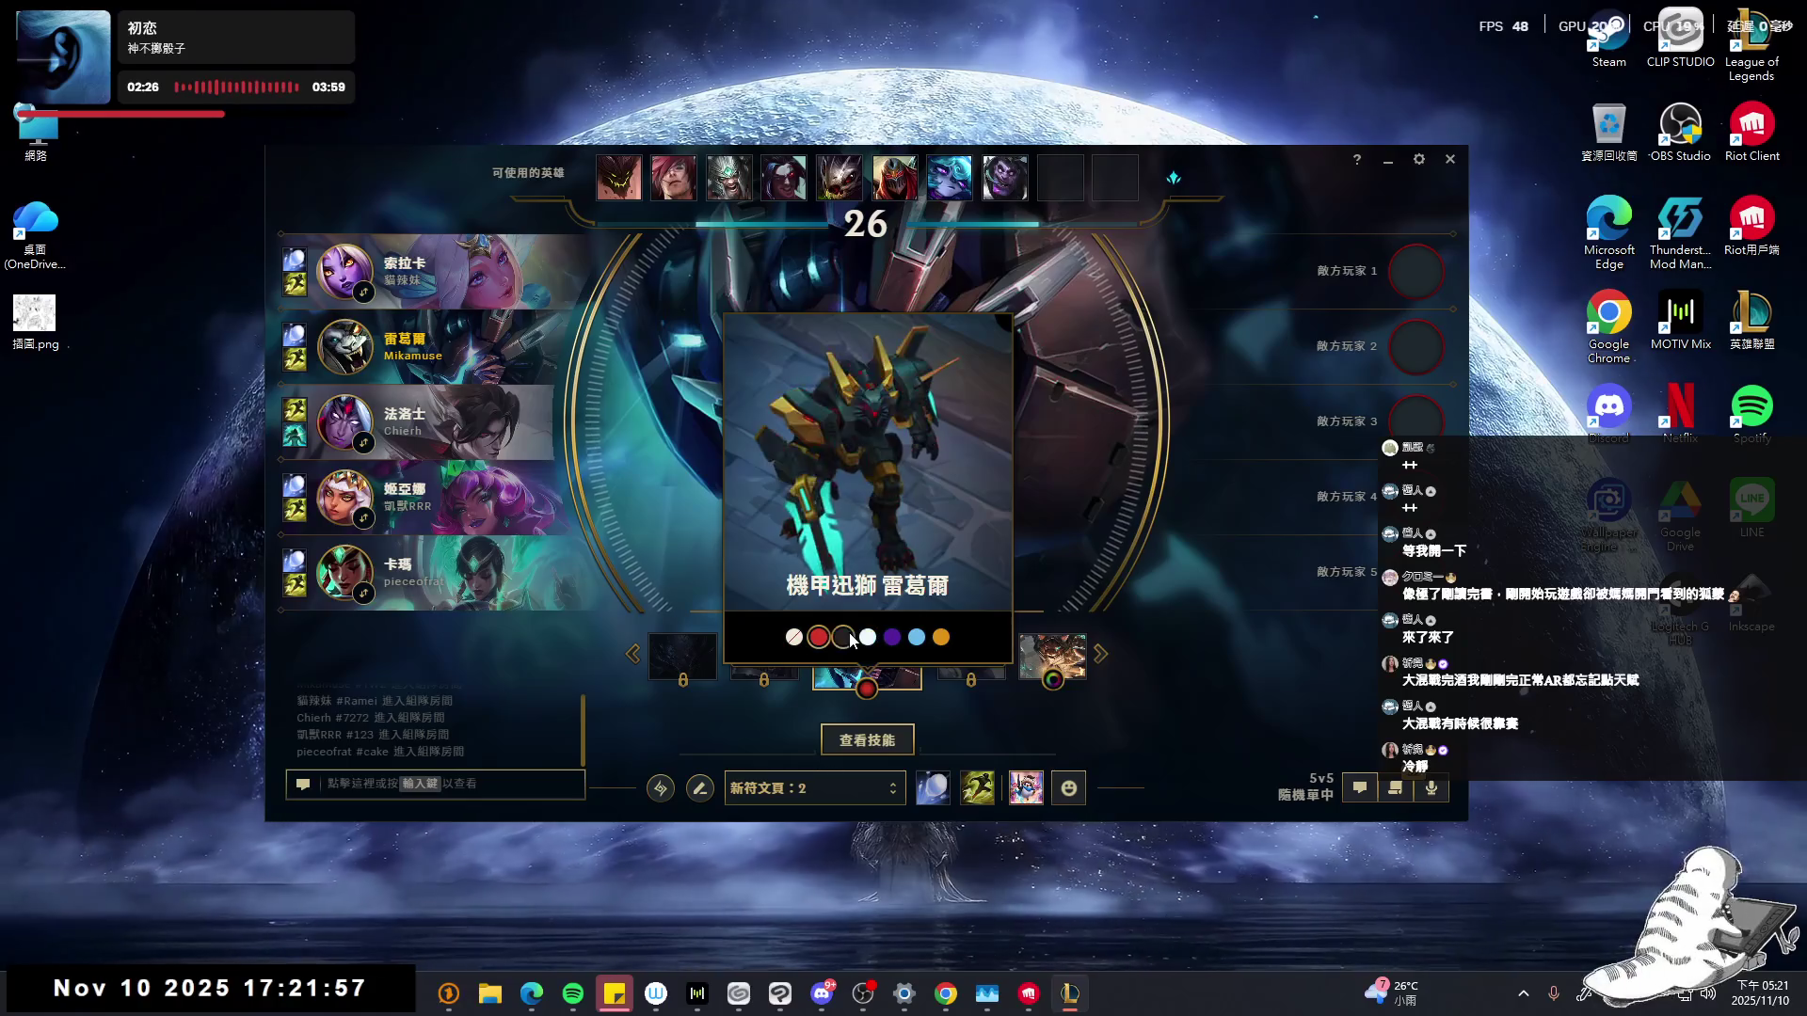
left_click(941, 799)
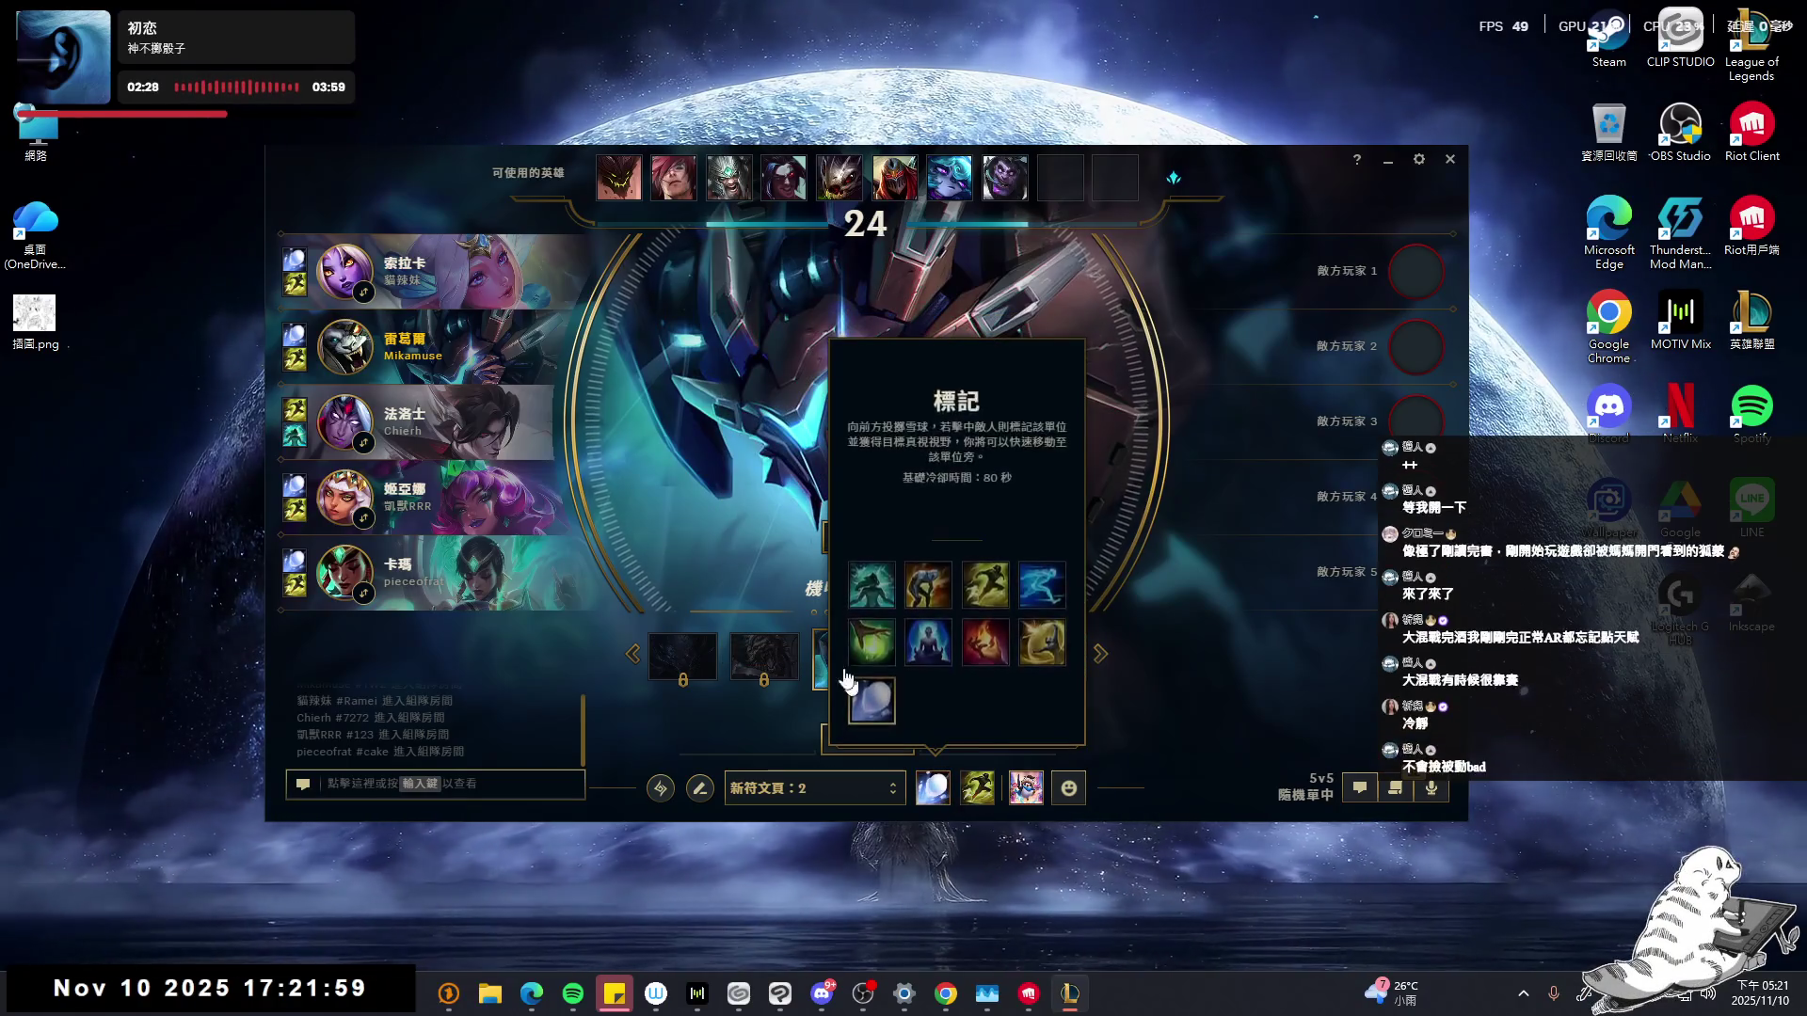
left_click(859, 650)
left_click(701, 791)
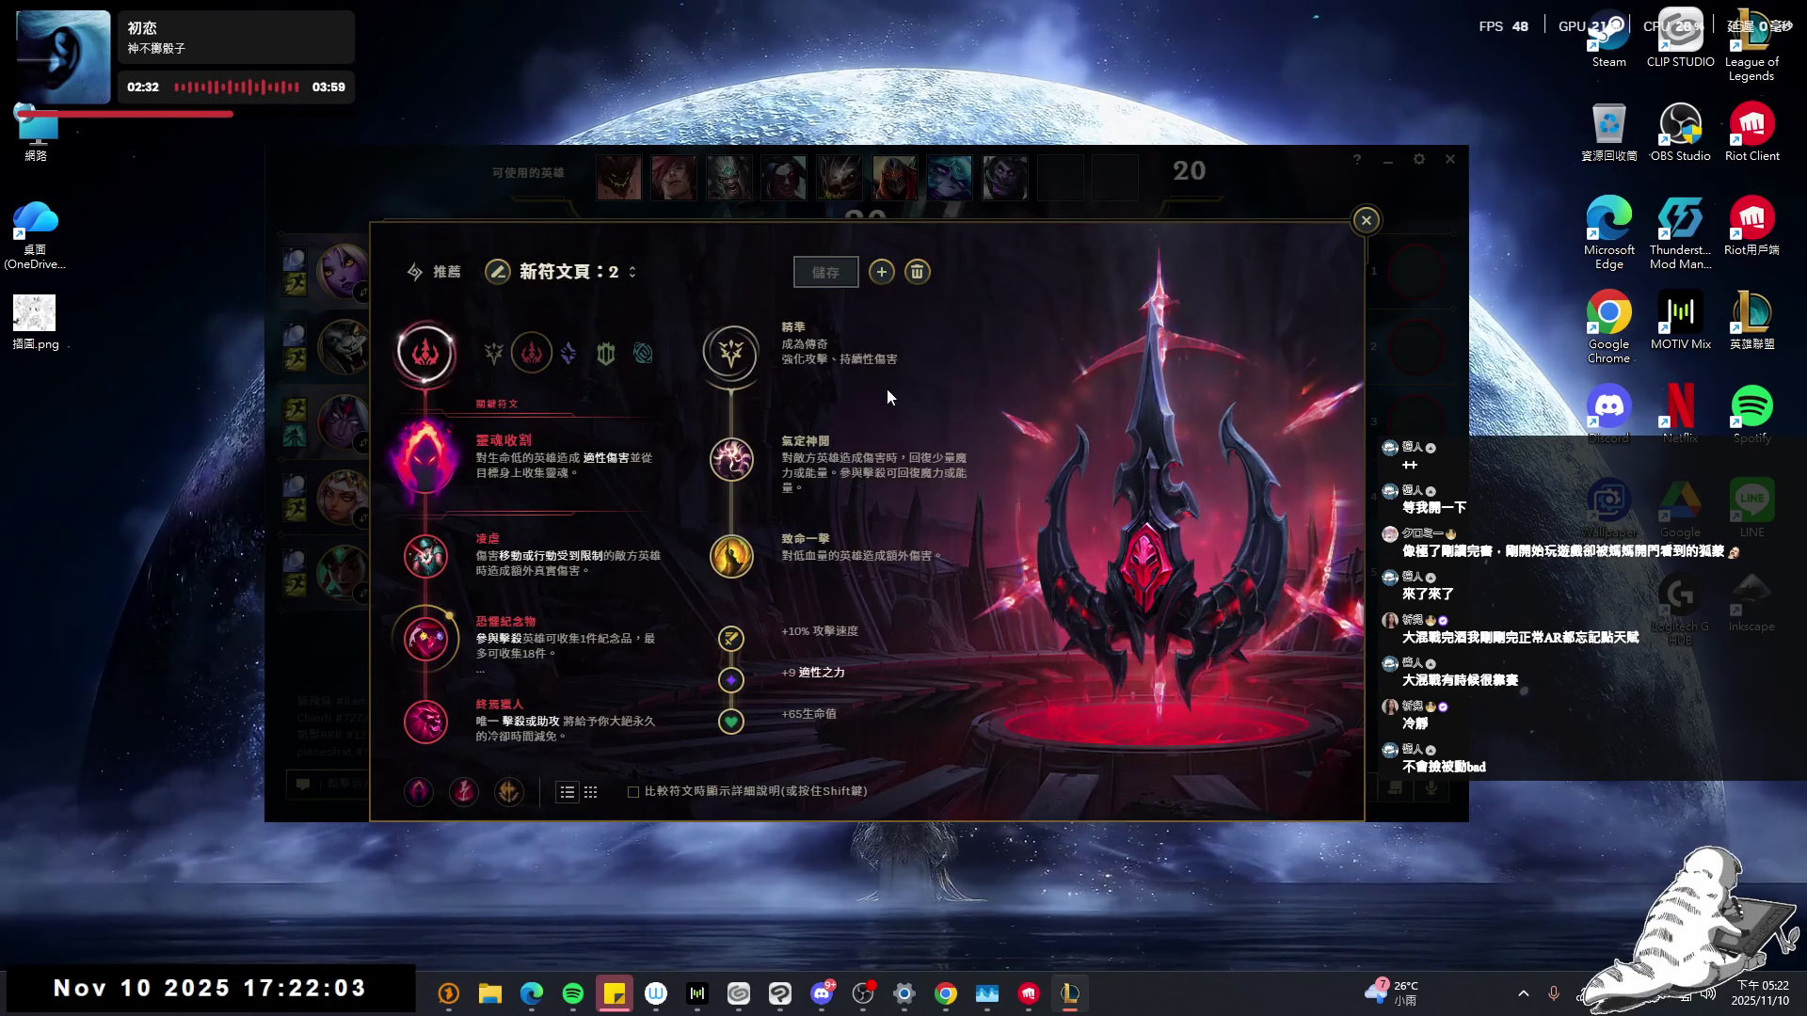
- Add 凱旋 and 第六感 to 新符文頁：2, save it, and close the rune editor
mouse_move(870, 478)
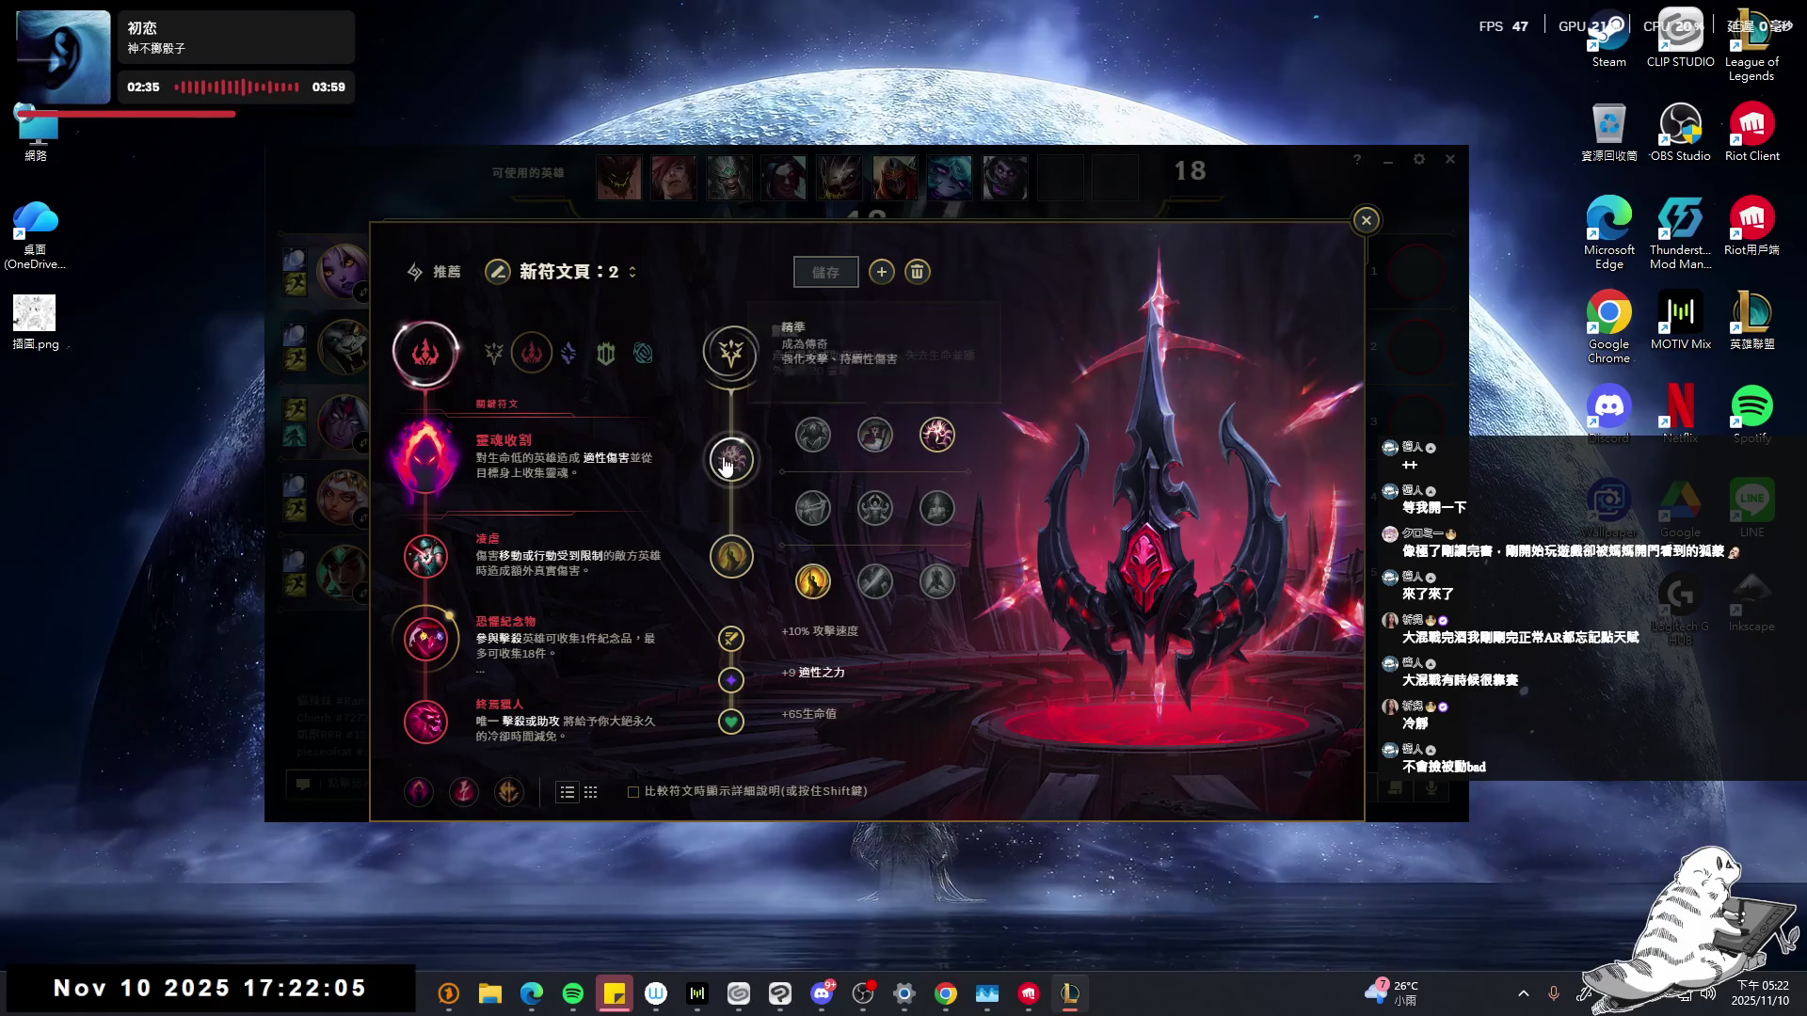
left_click(875, 435)
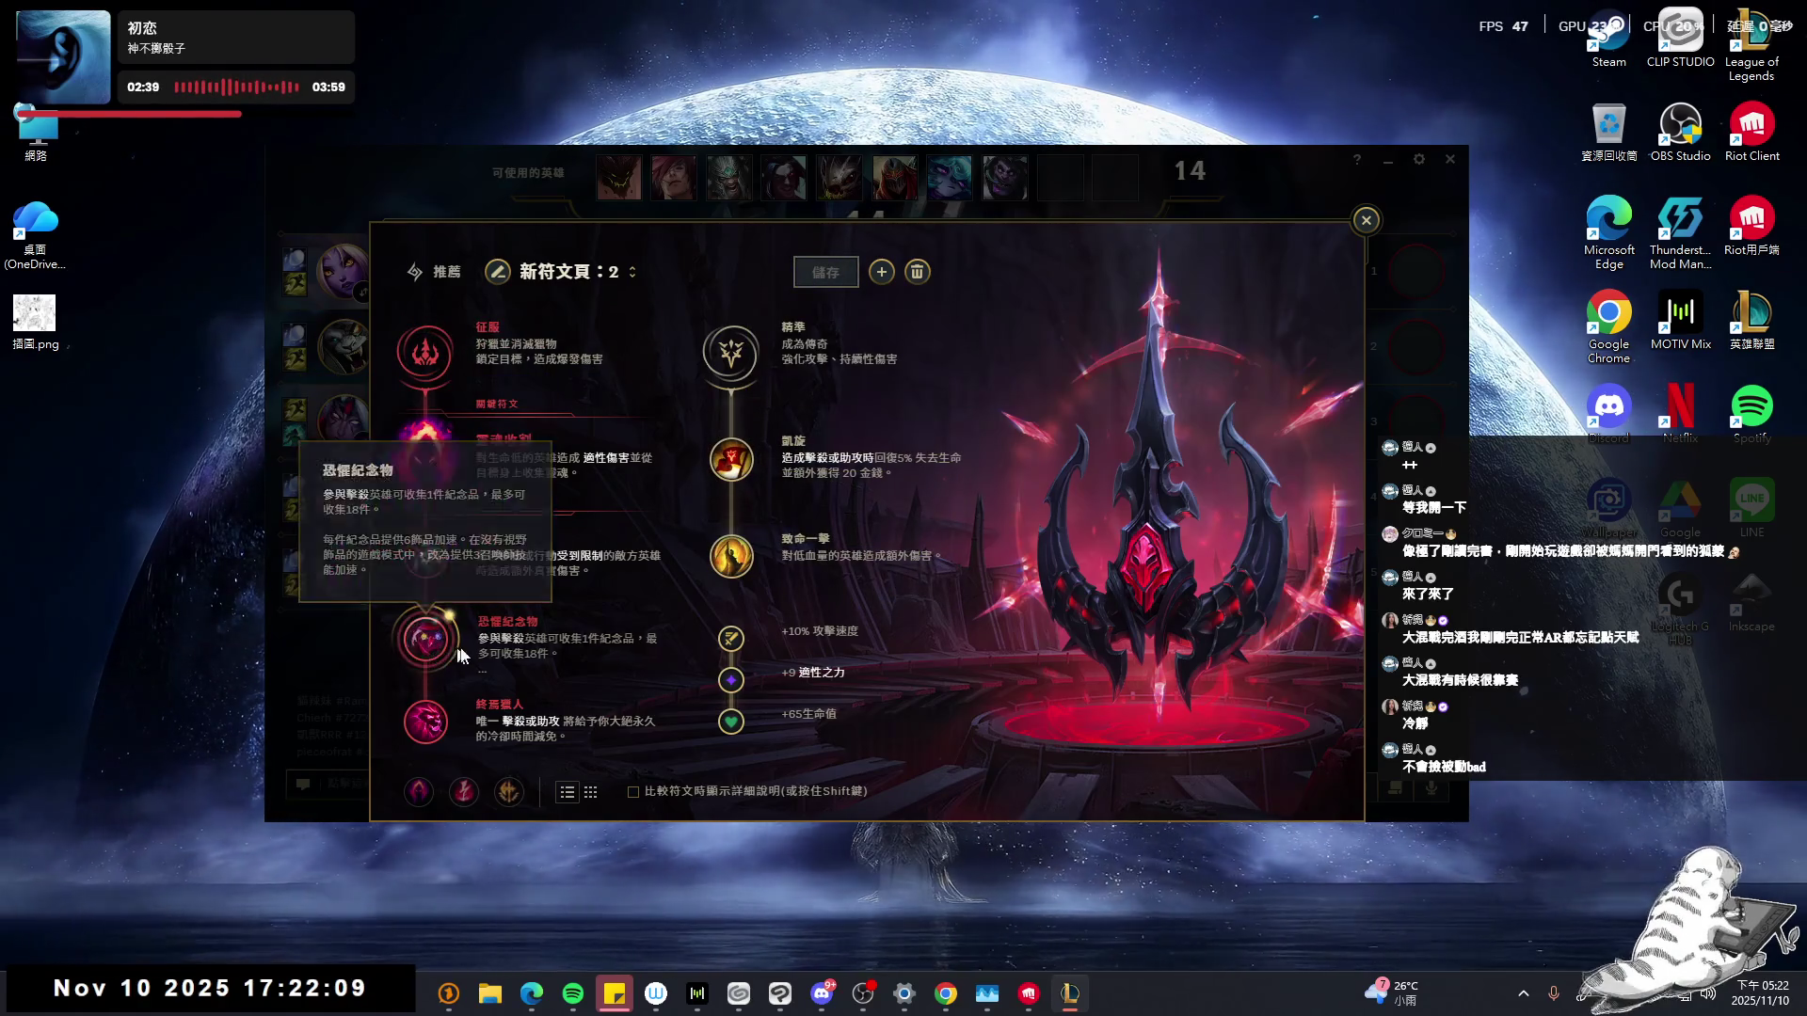
mouse_move(646, 646)
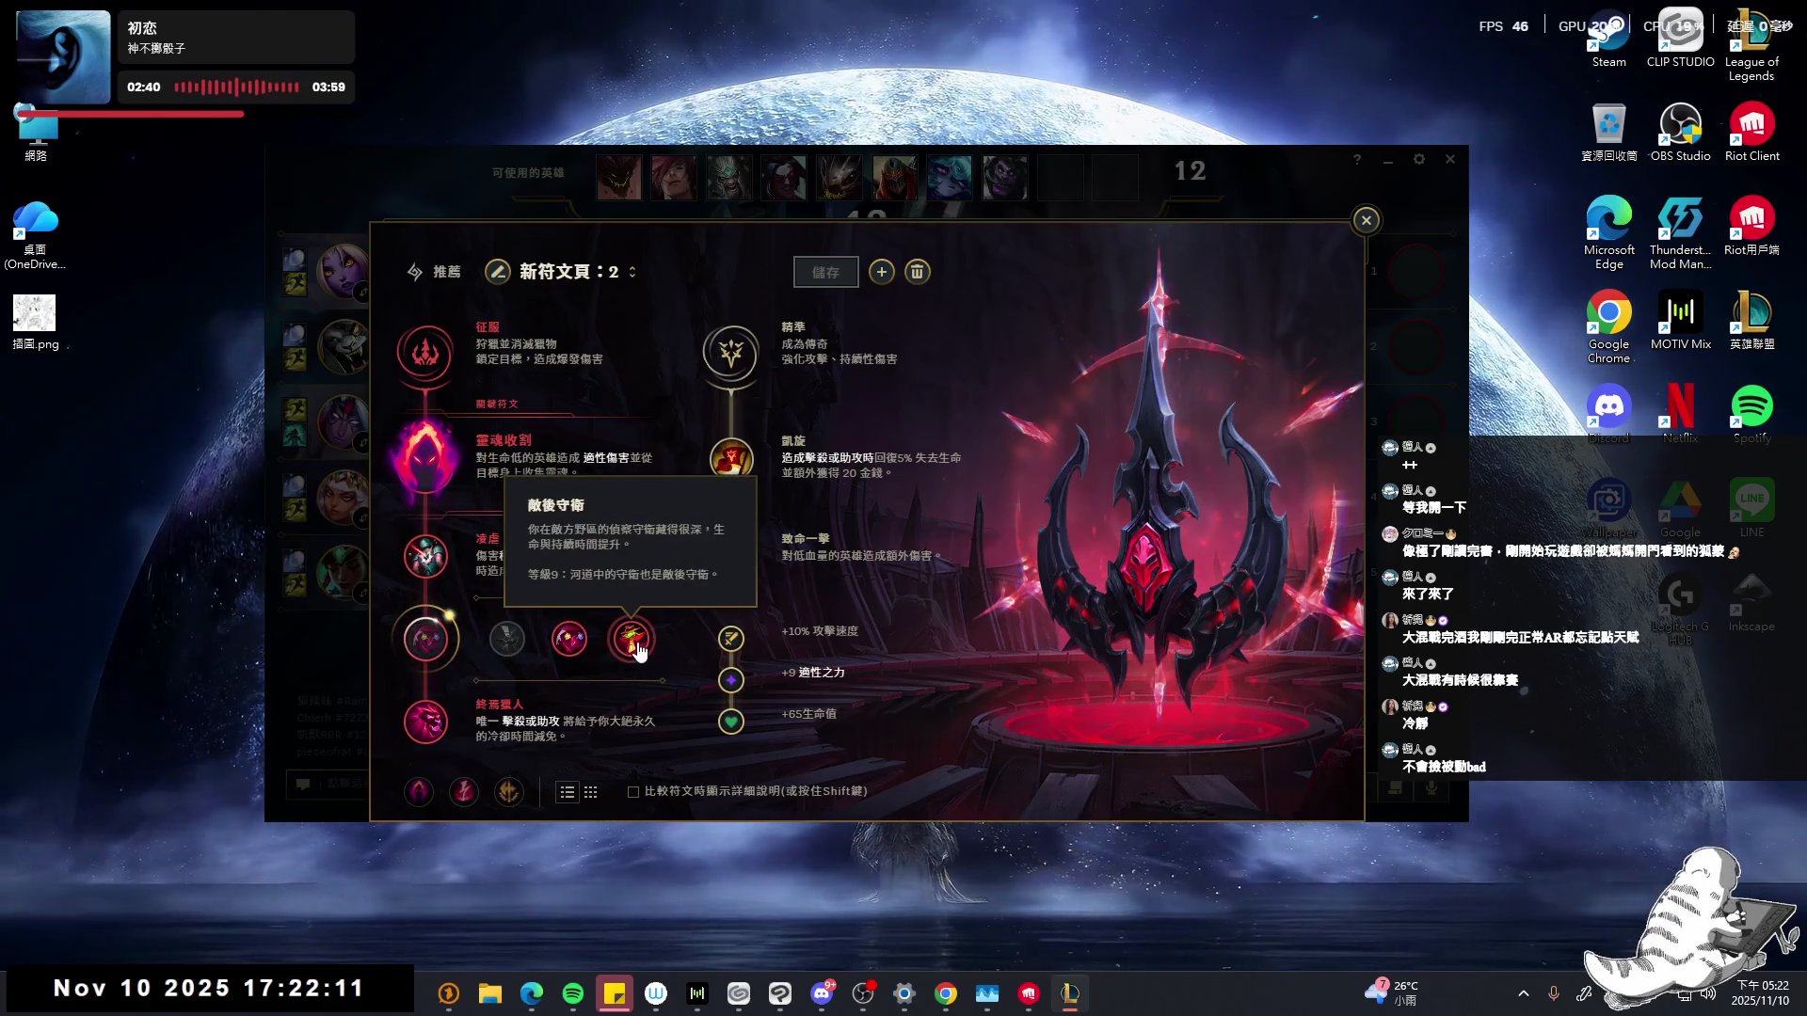
left_click(499, 647)
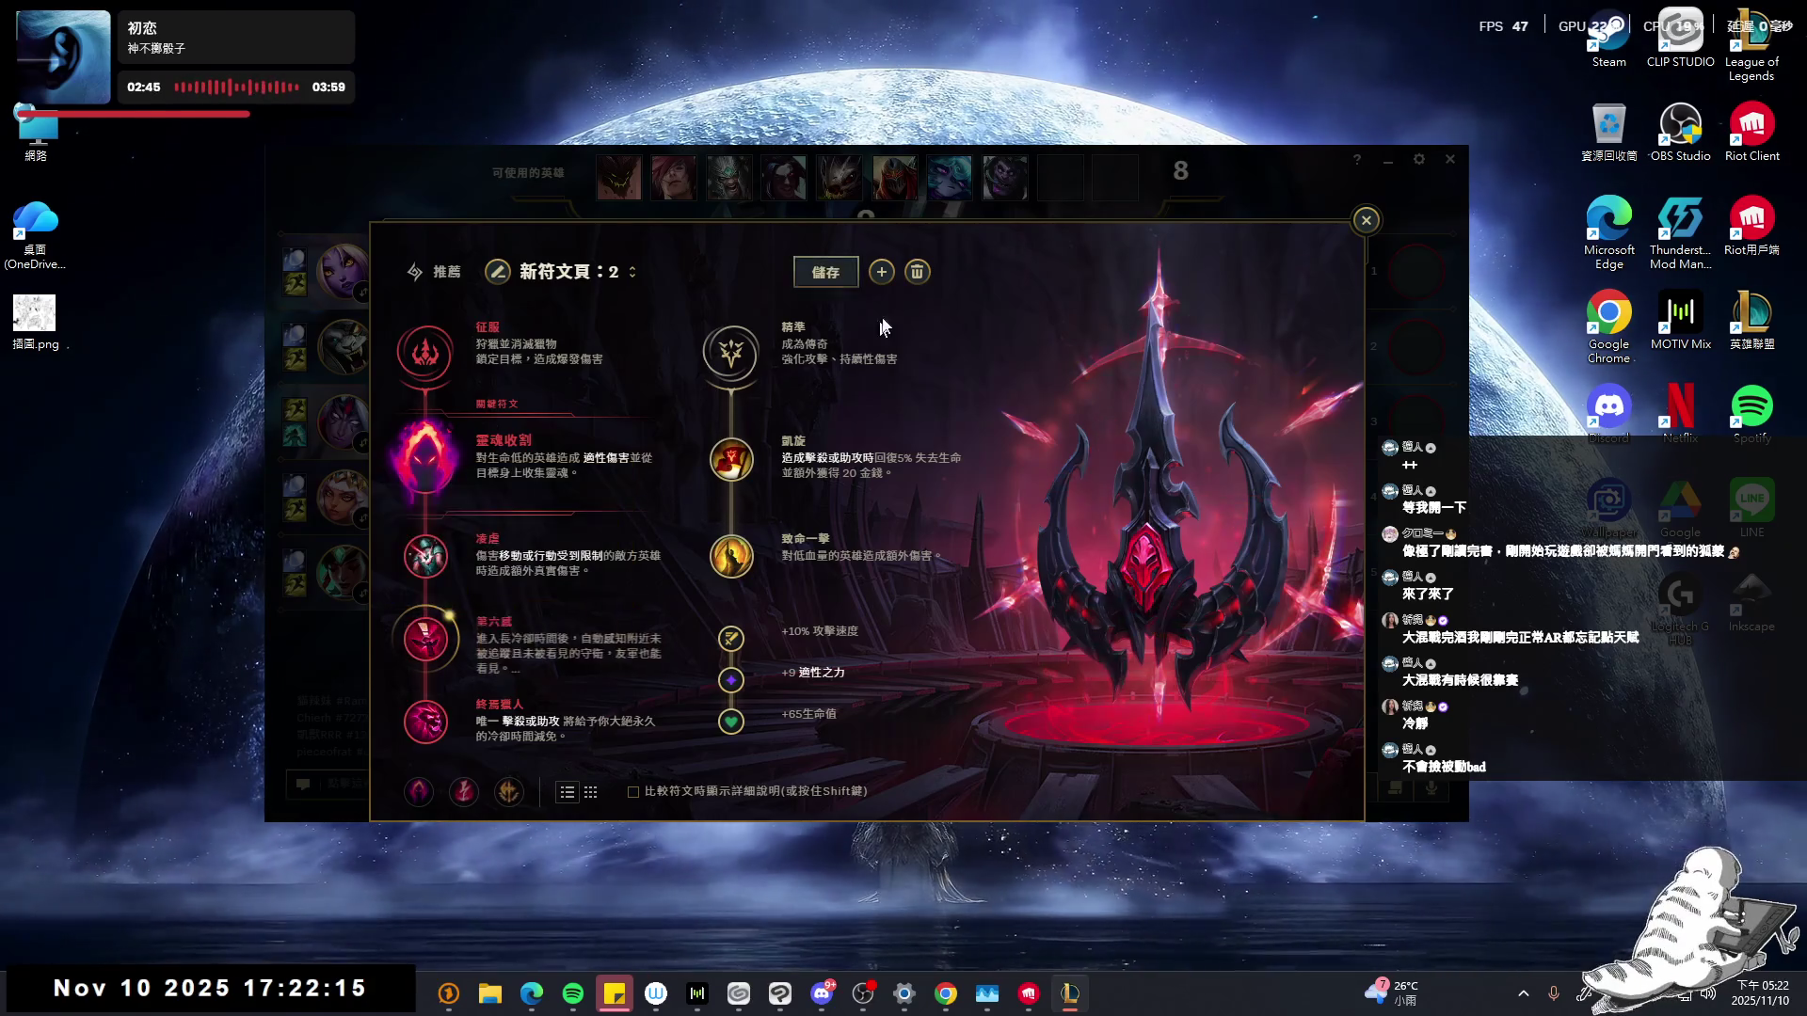
left_click(843, 273)
left_click(1366, 221)
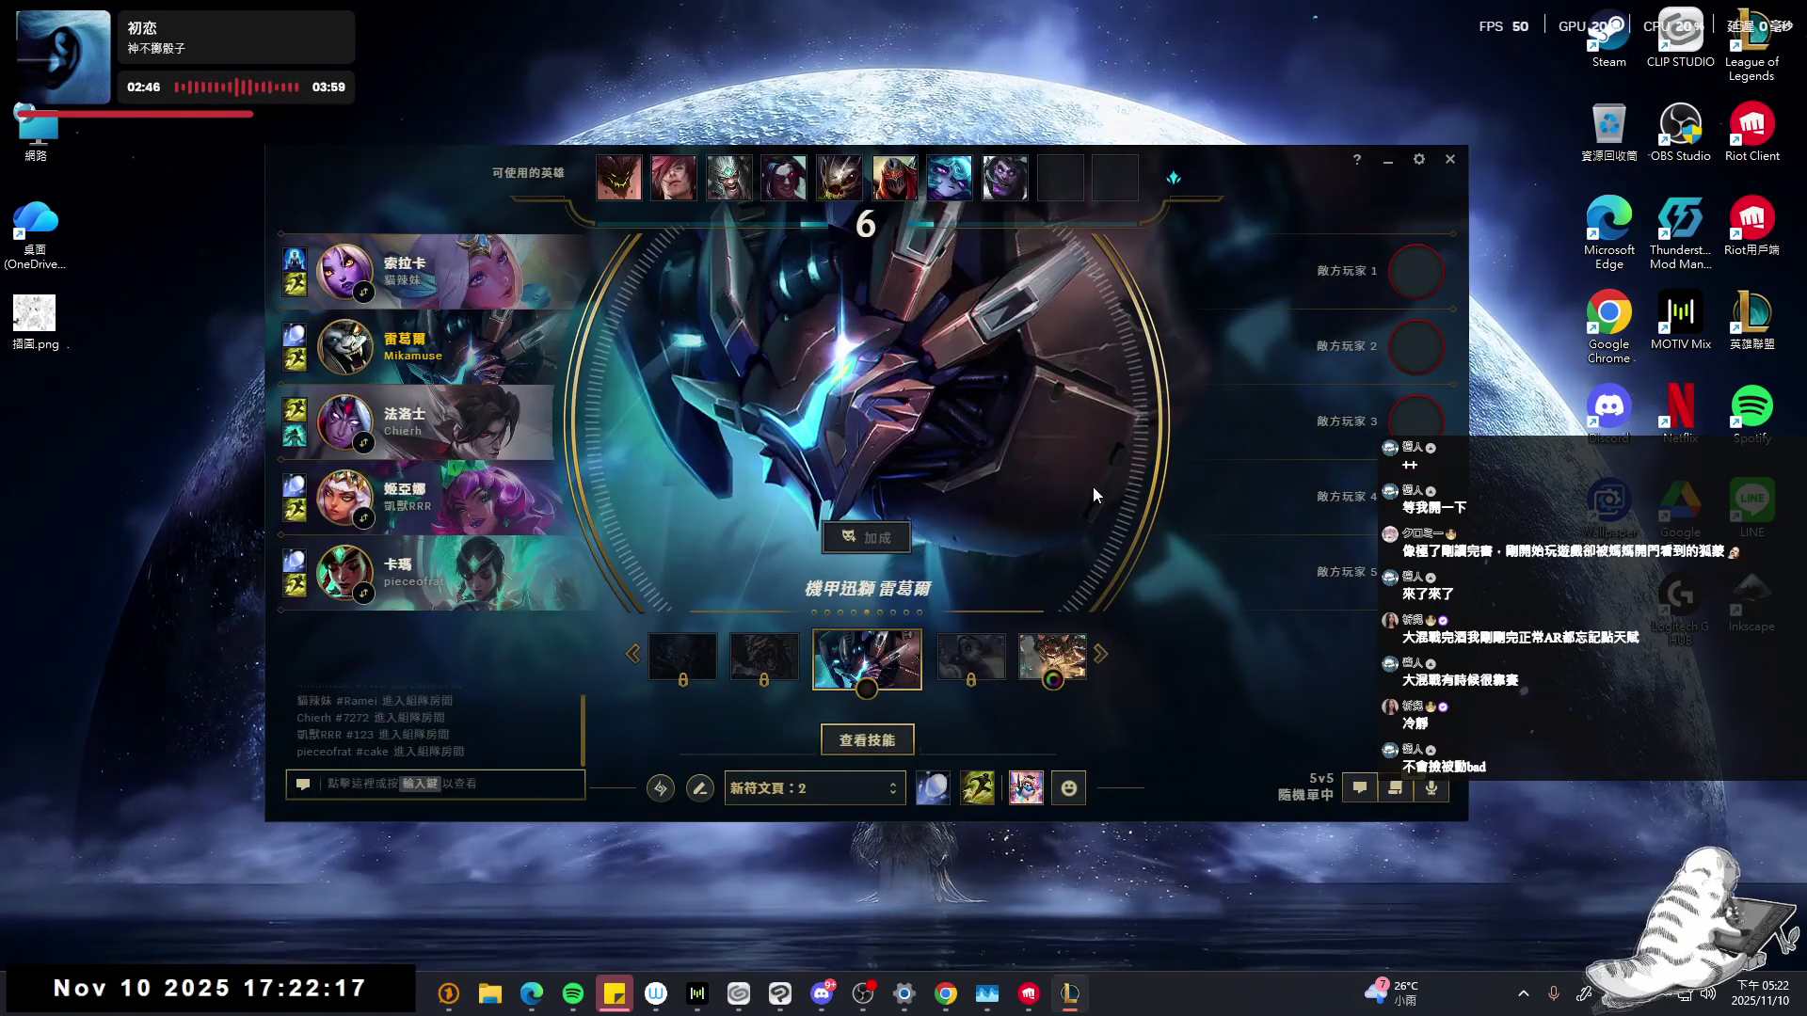
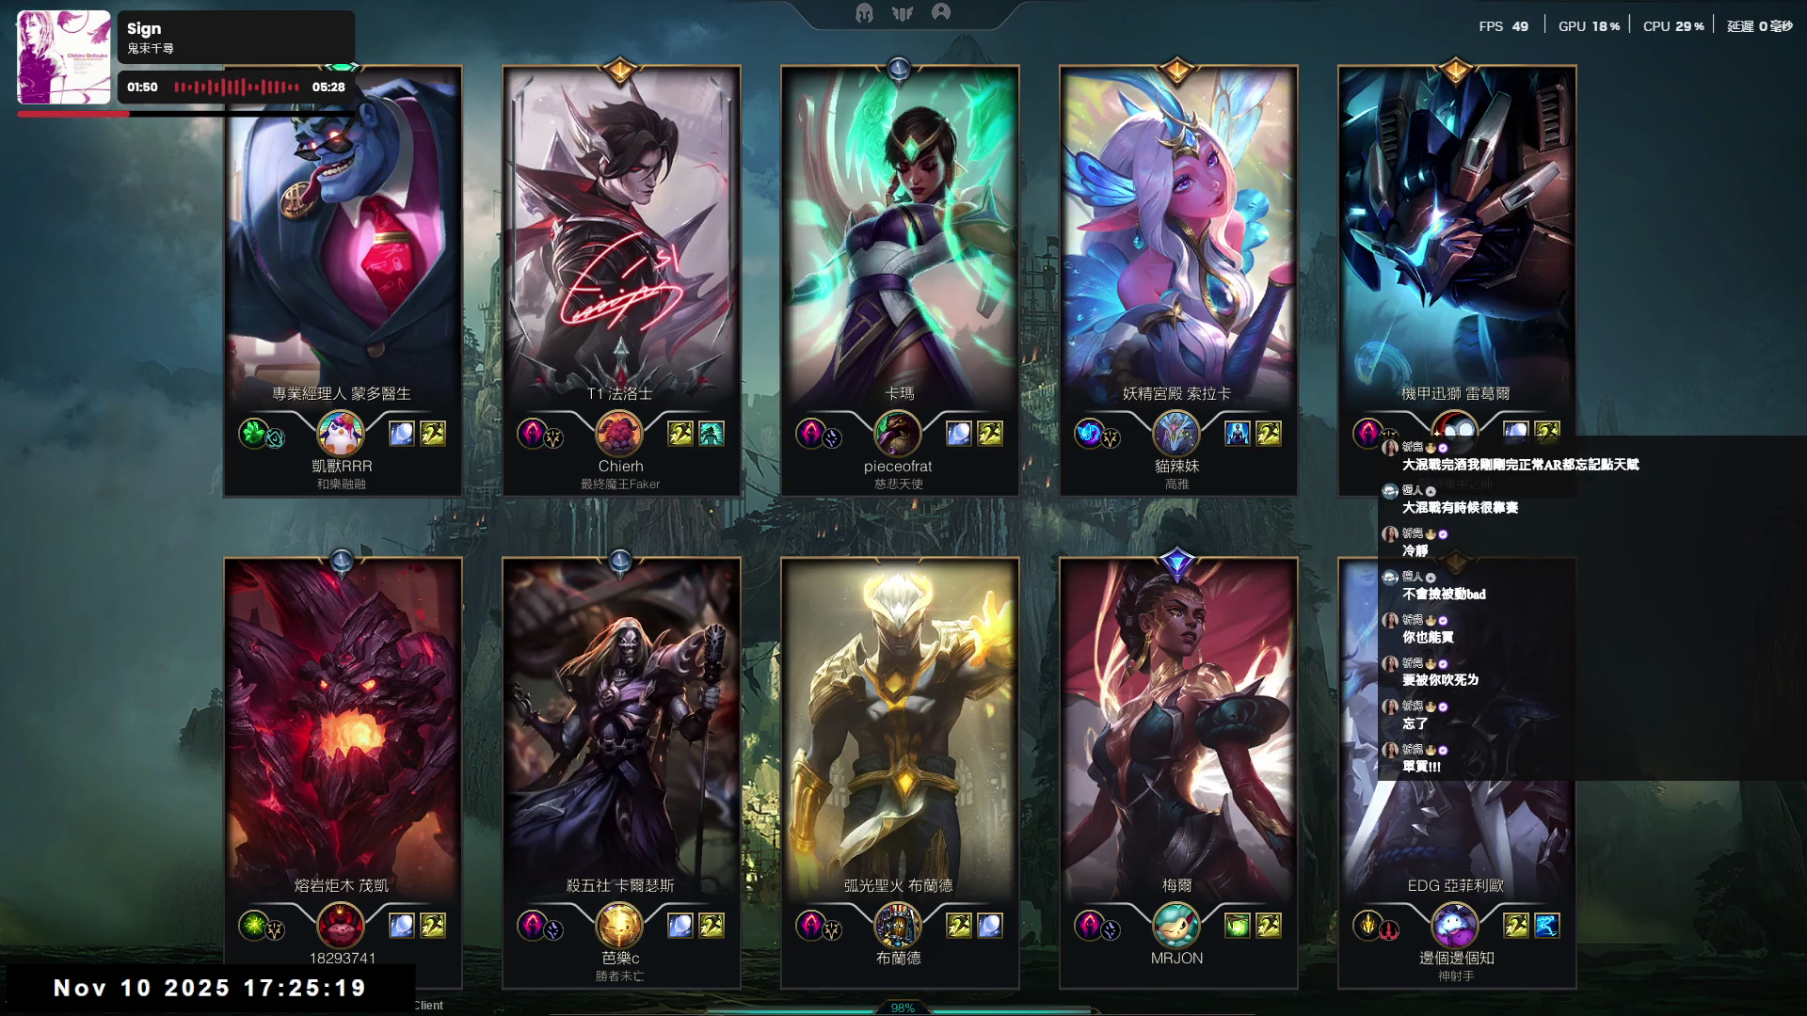
- Raise the Shure MV7 mic gain to +21 dB in MOTIV Mix and return to the game
key("alt+Tab")
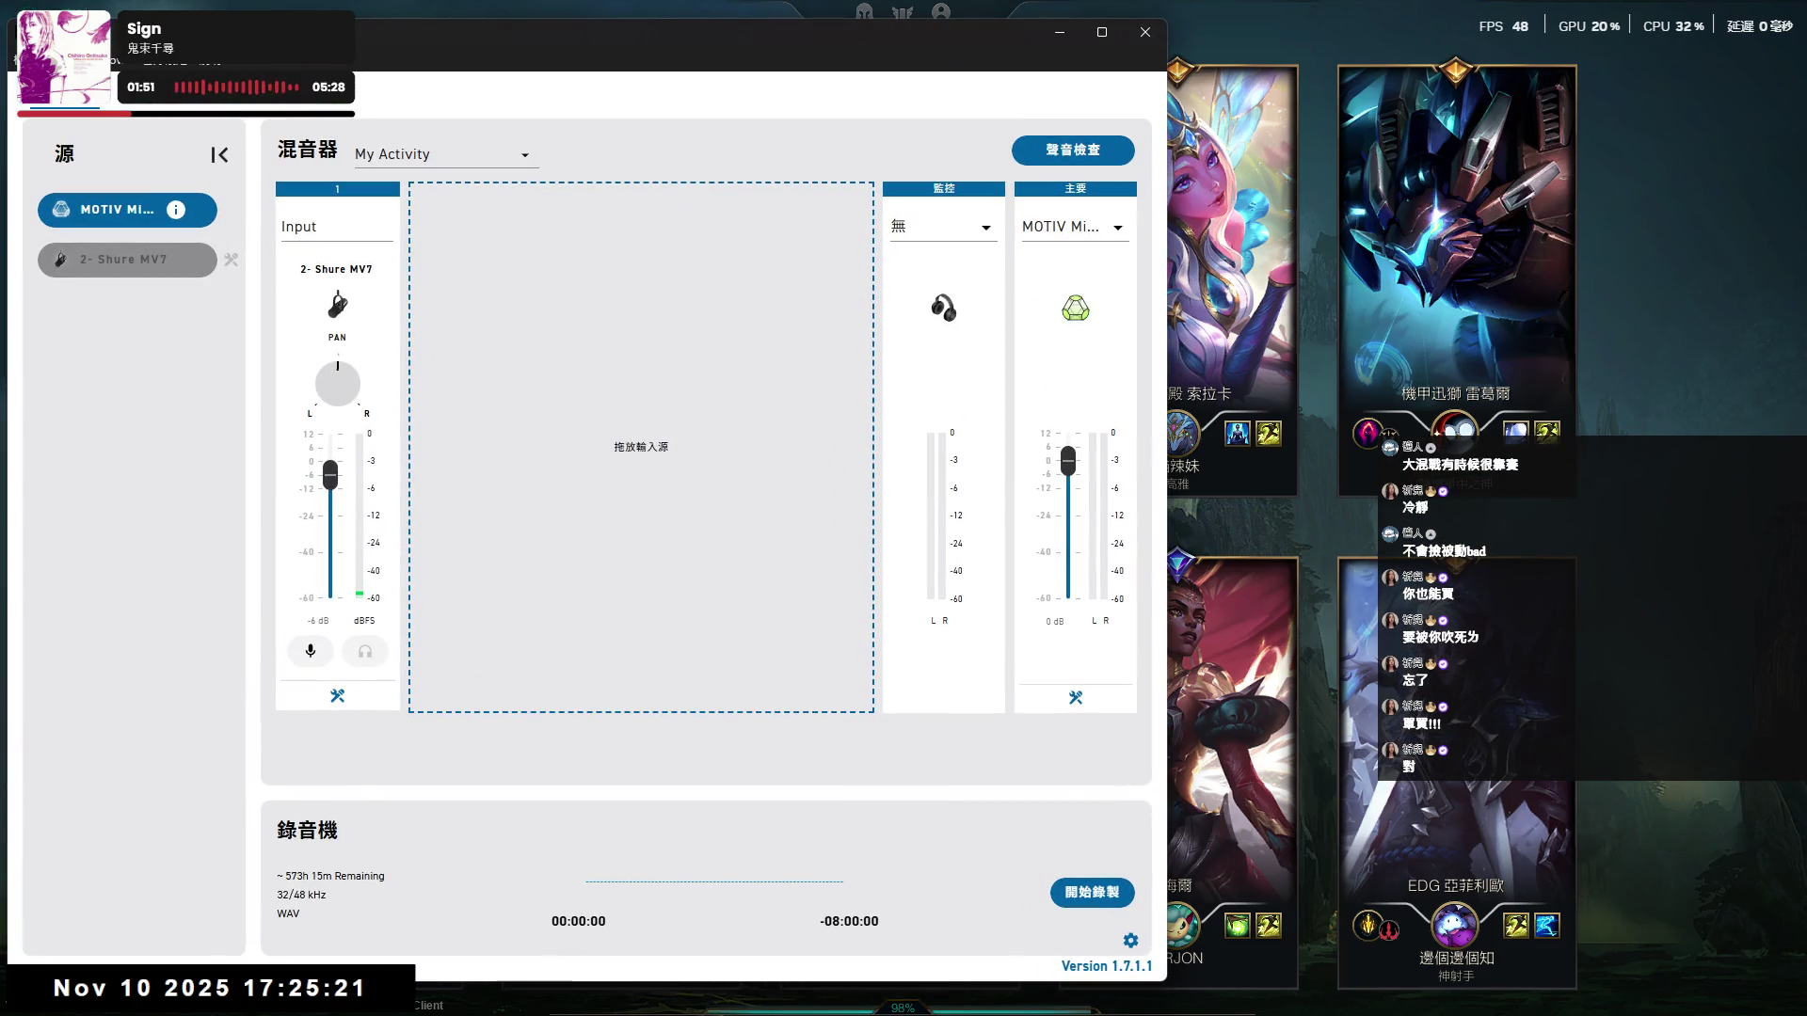
left_click(336, 696)
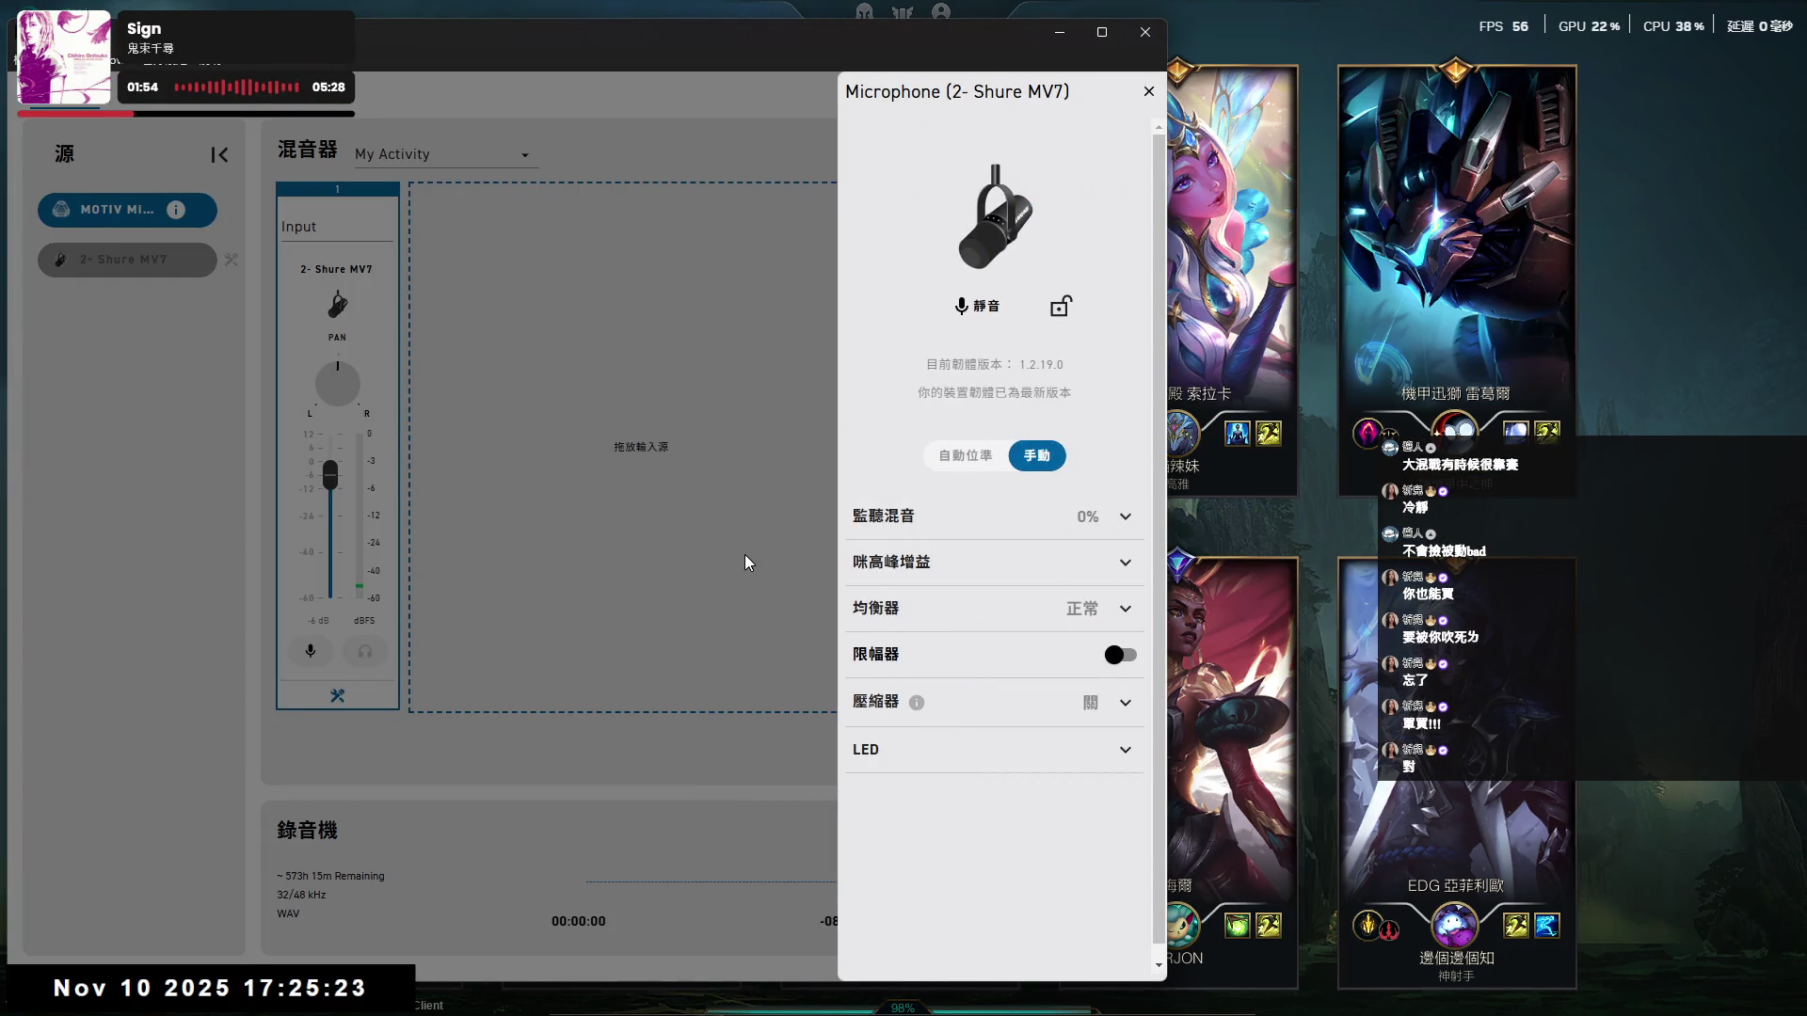
left_click(1124, 564)
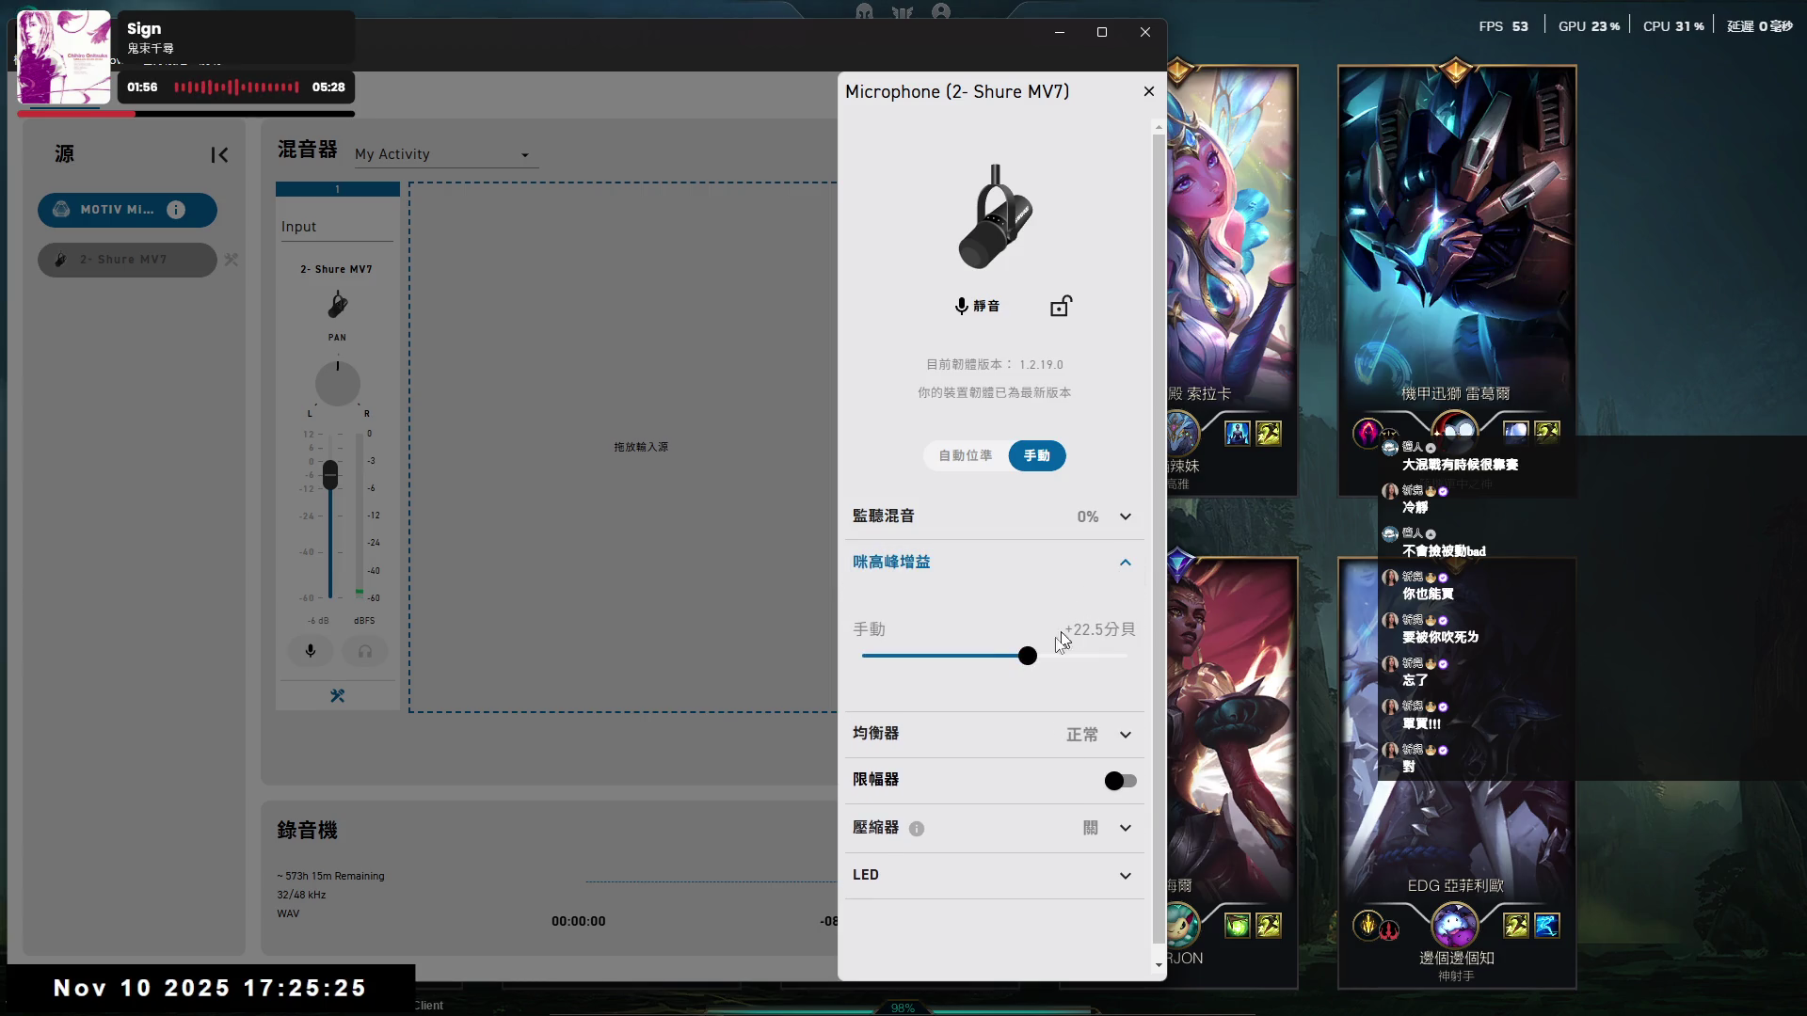
left_click_drag(1028, 656, 1016, 655)
left_click(1124, 562)
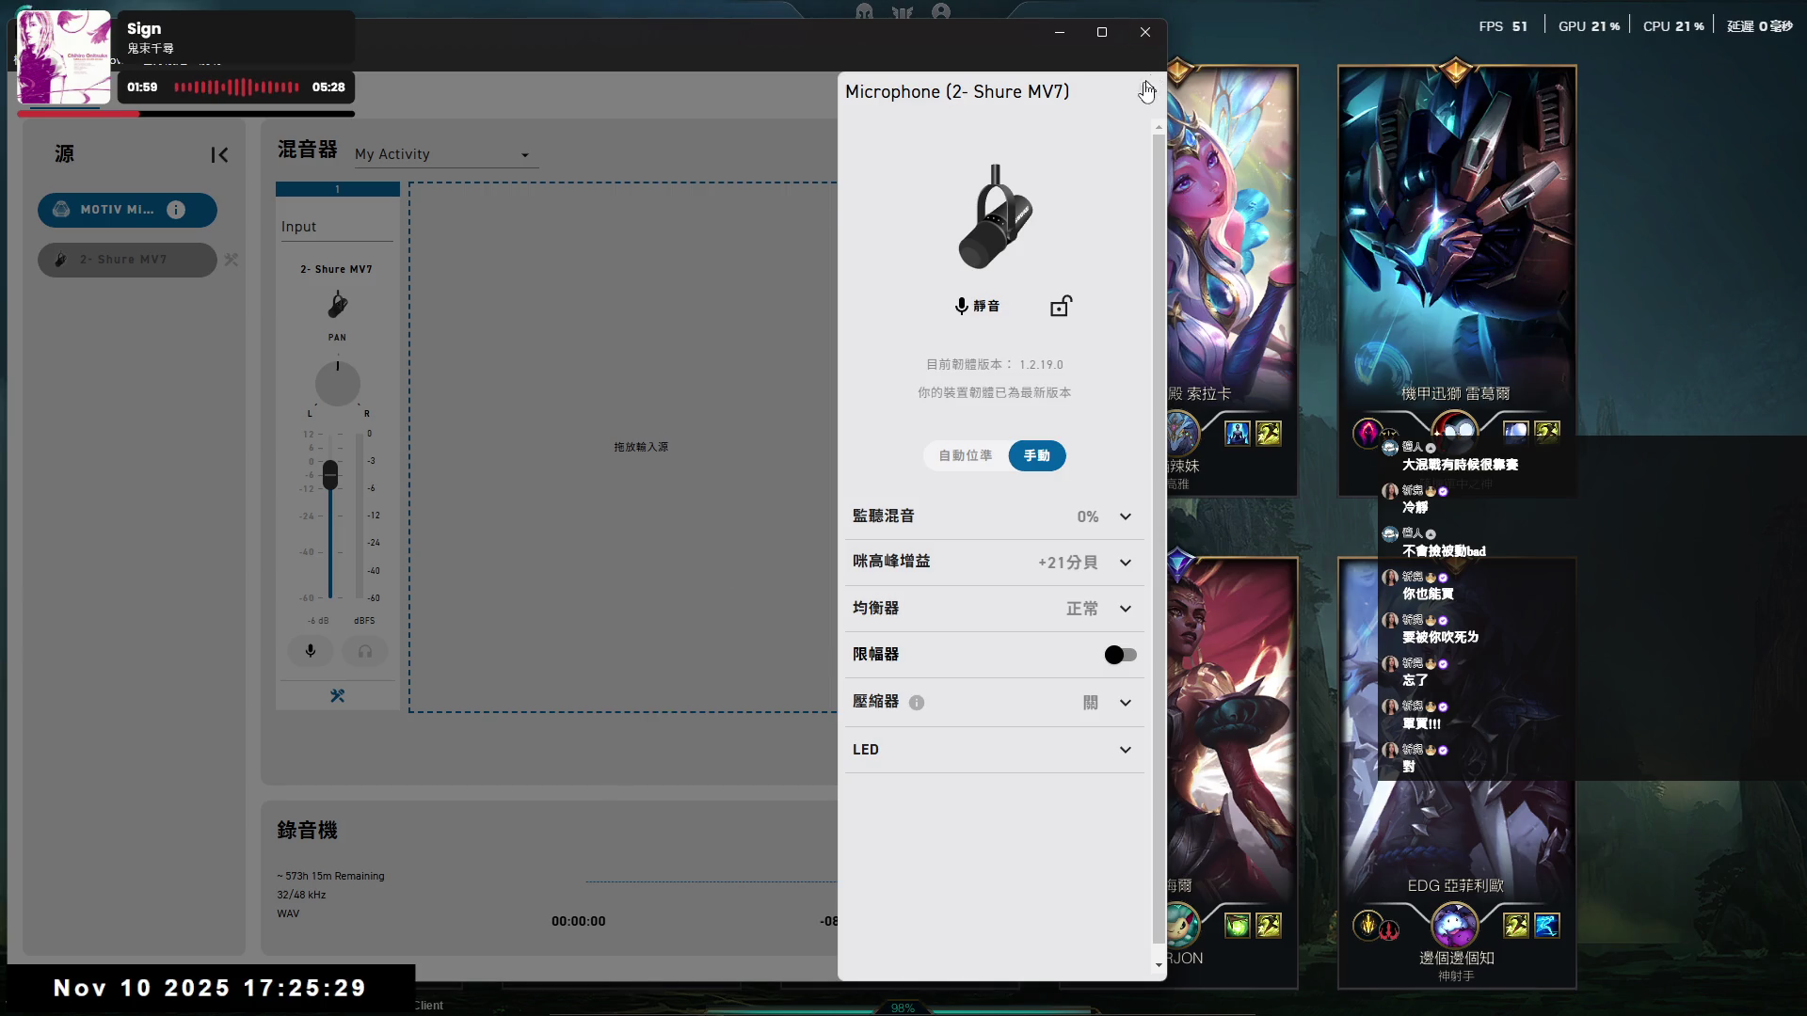
left_click(703, 651)
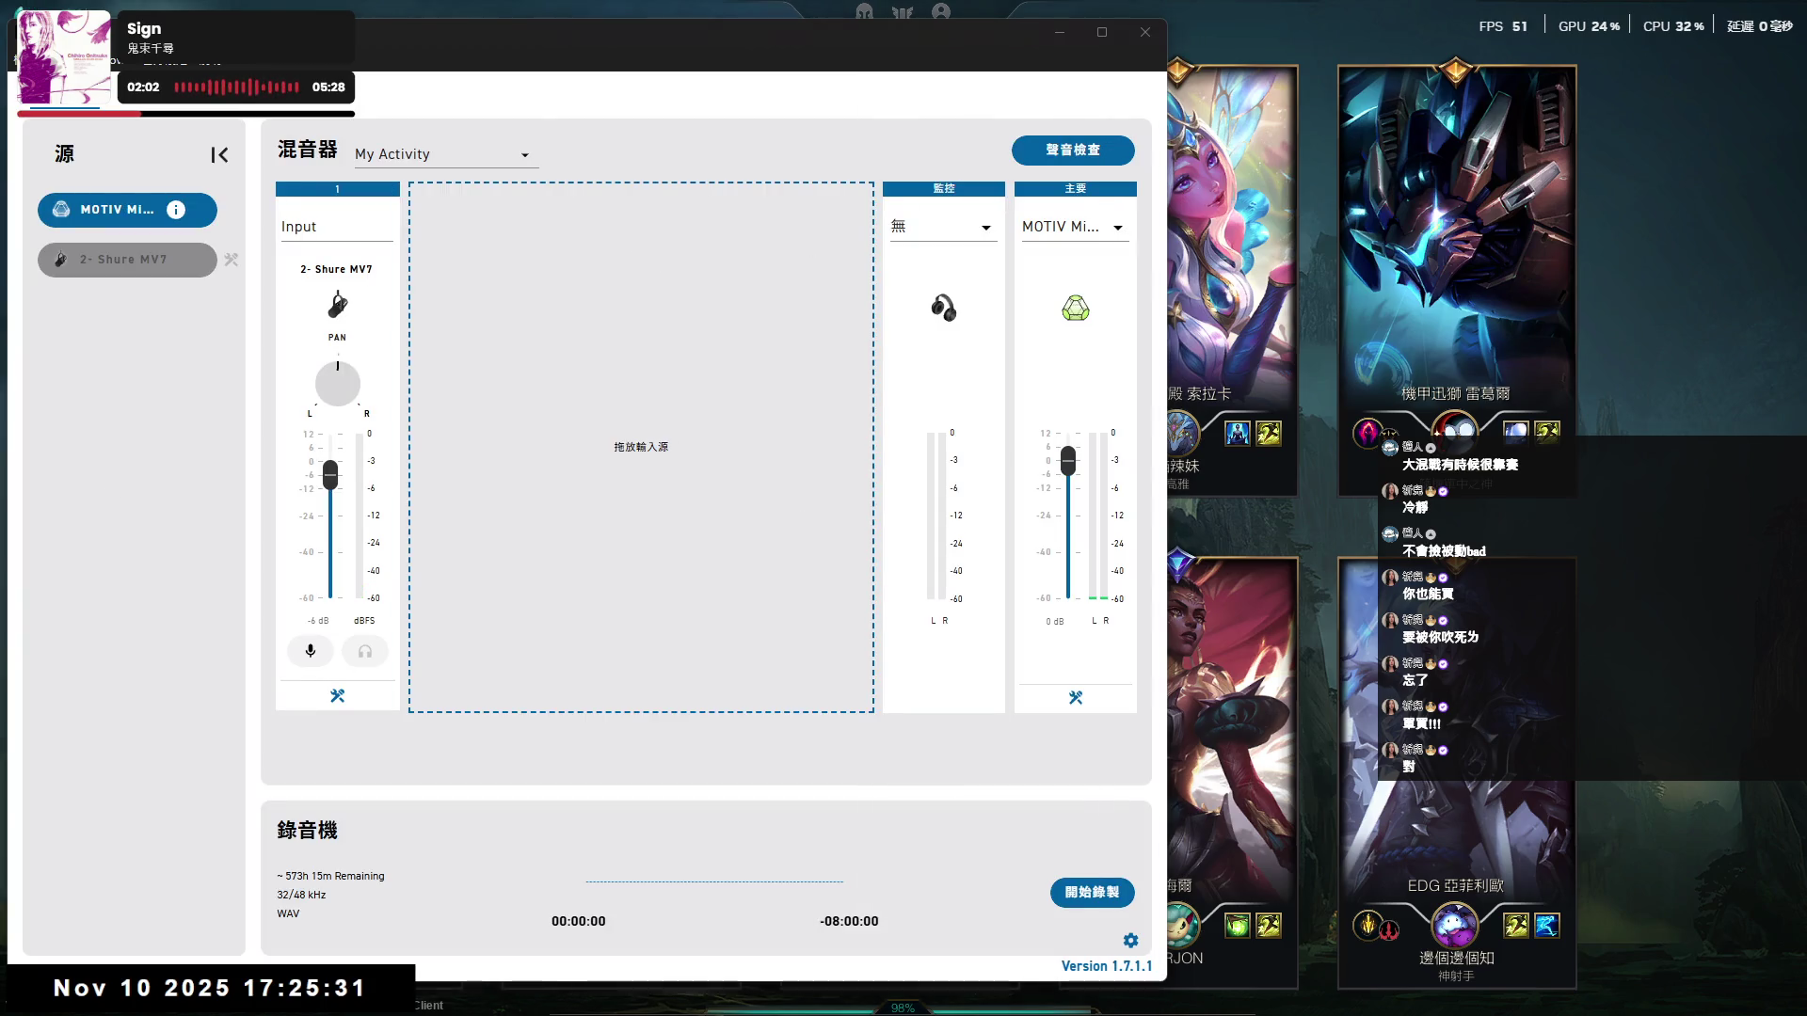
left_click(1058, 32)
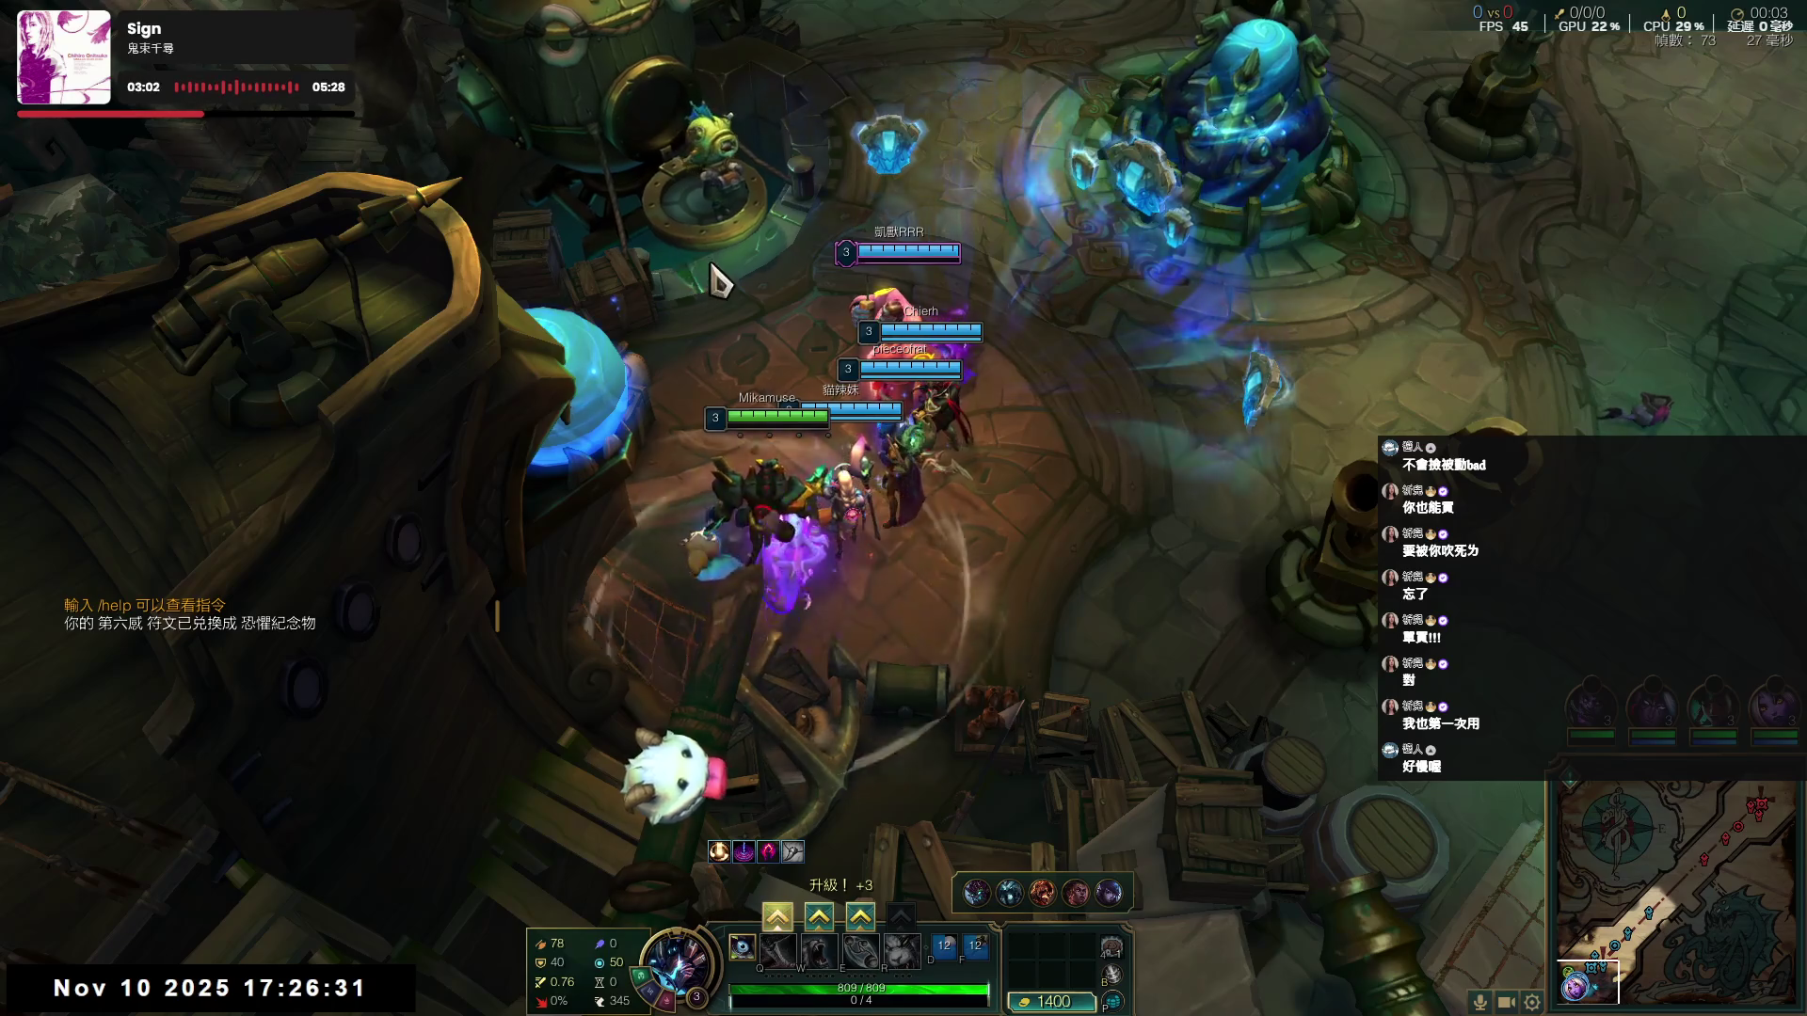
- Buy the 1000-gold item and the 300-gold boots from the shop, keeping 100 gold
scroll(941, 527, "up", 5)
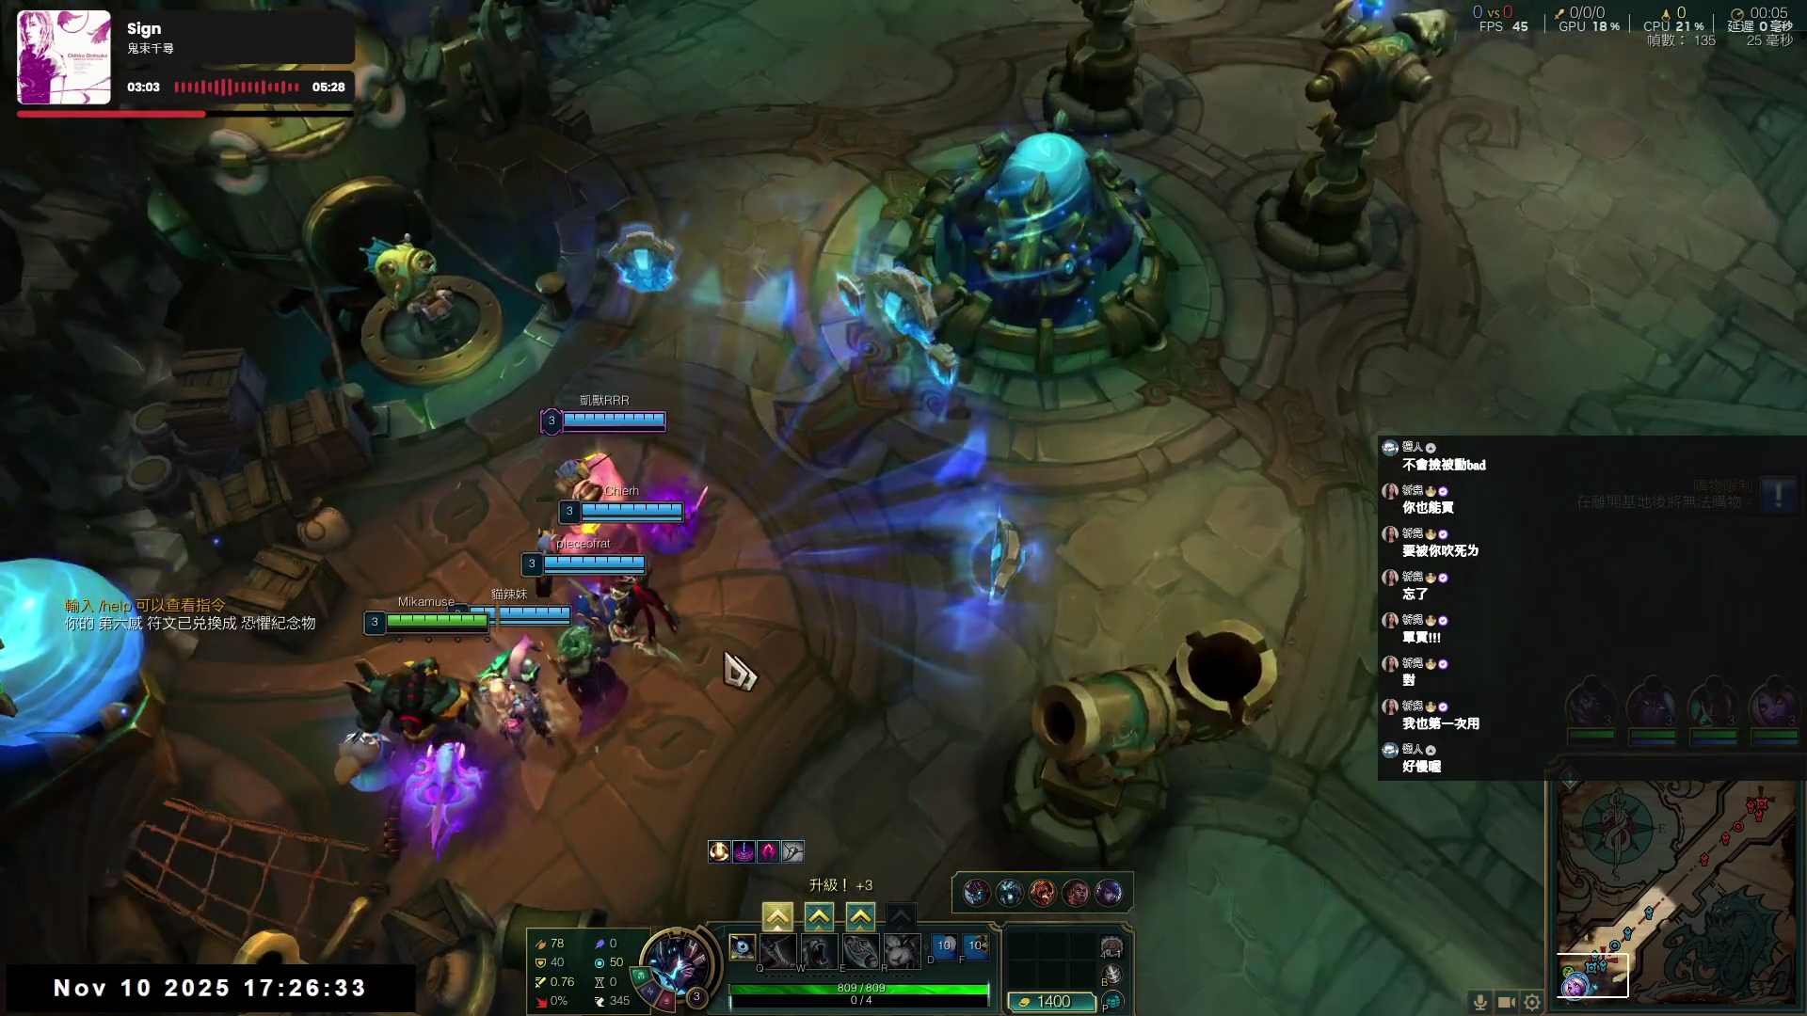
key("space")
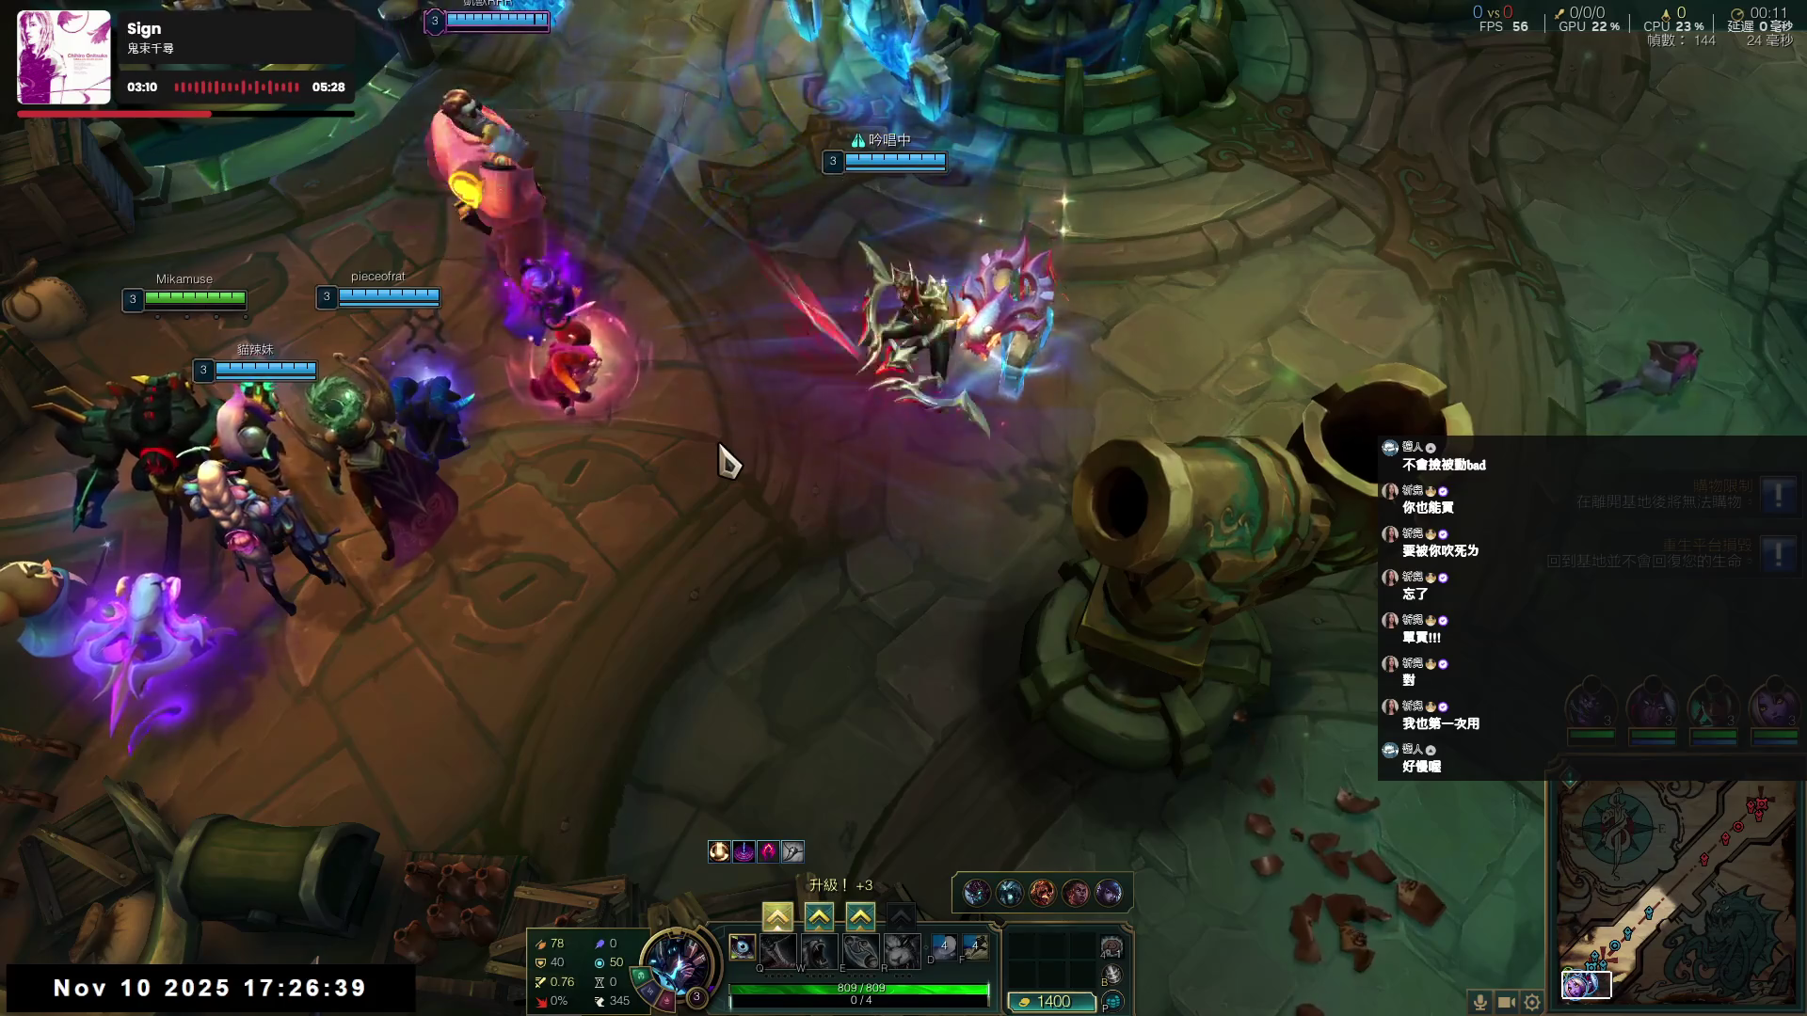
key("p")
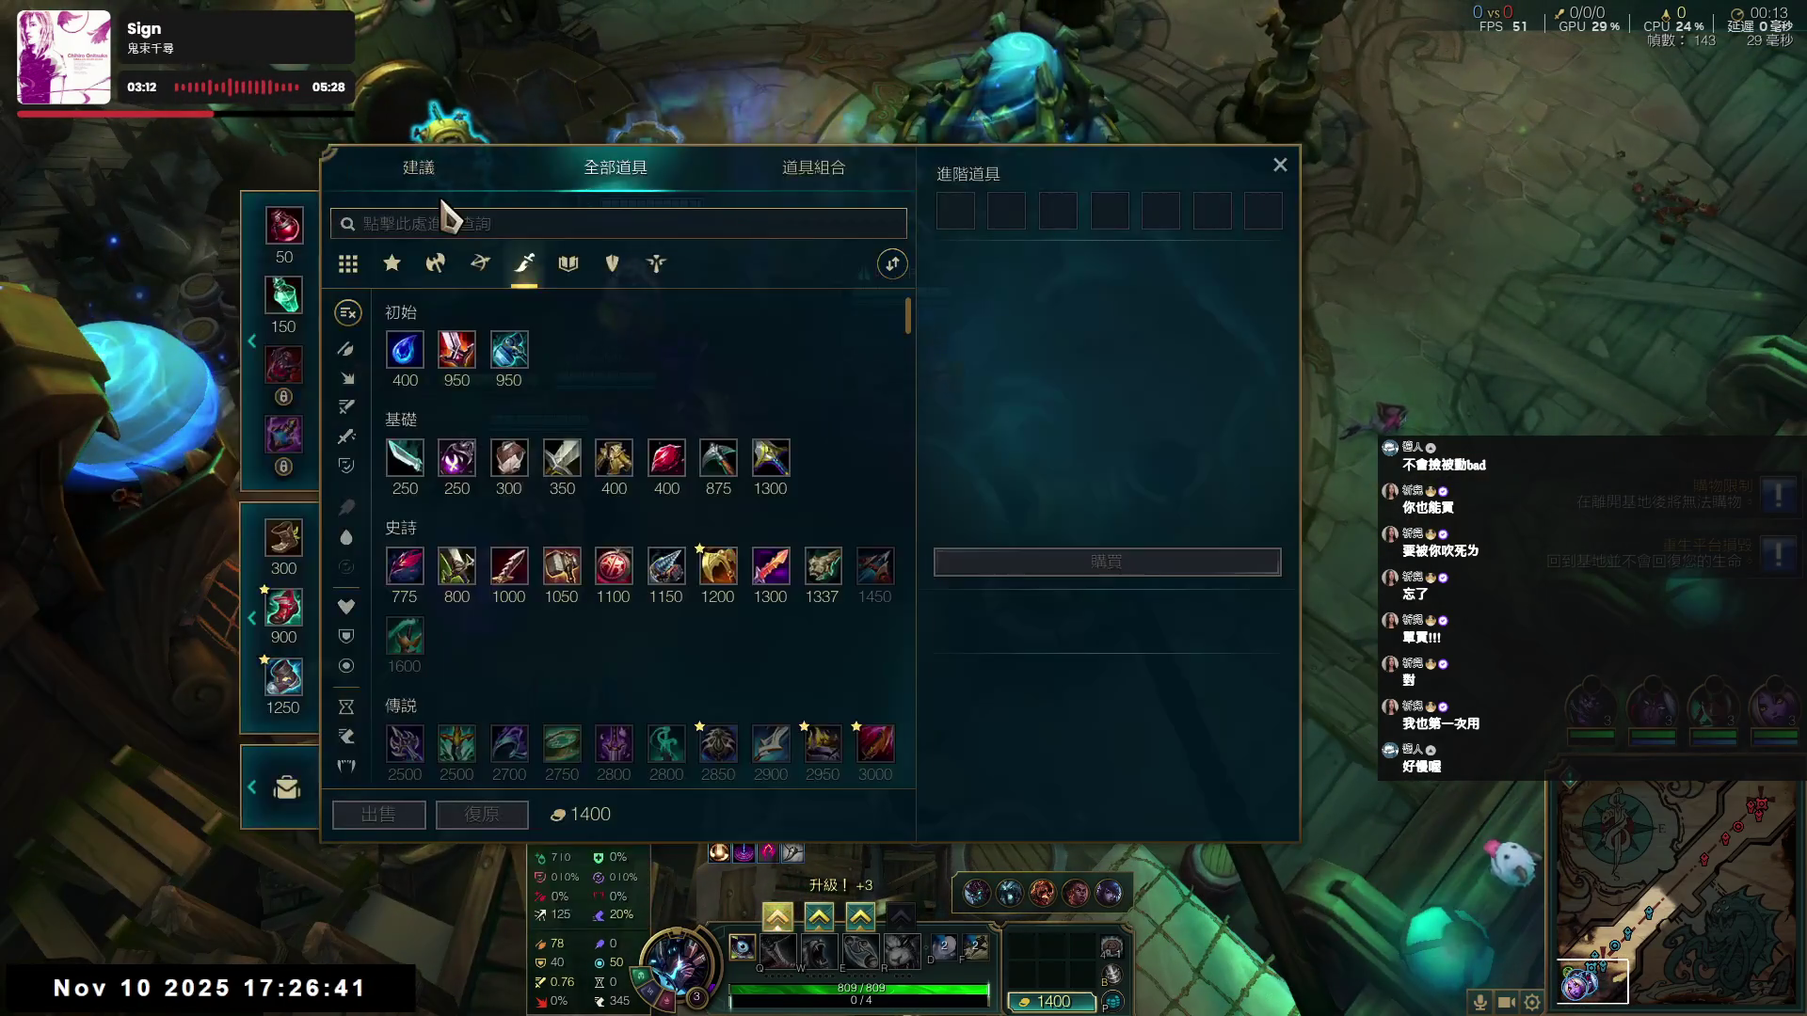
left_click(562, 458)
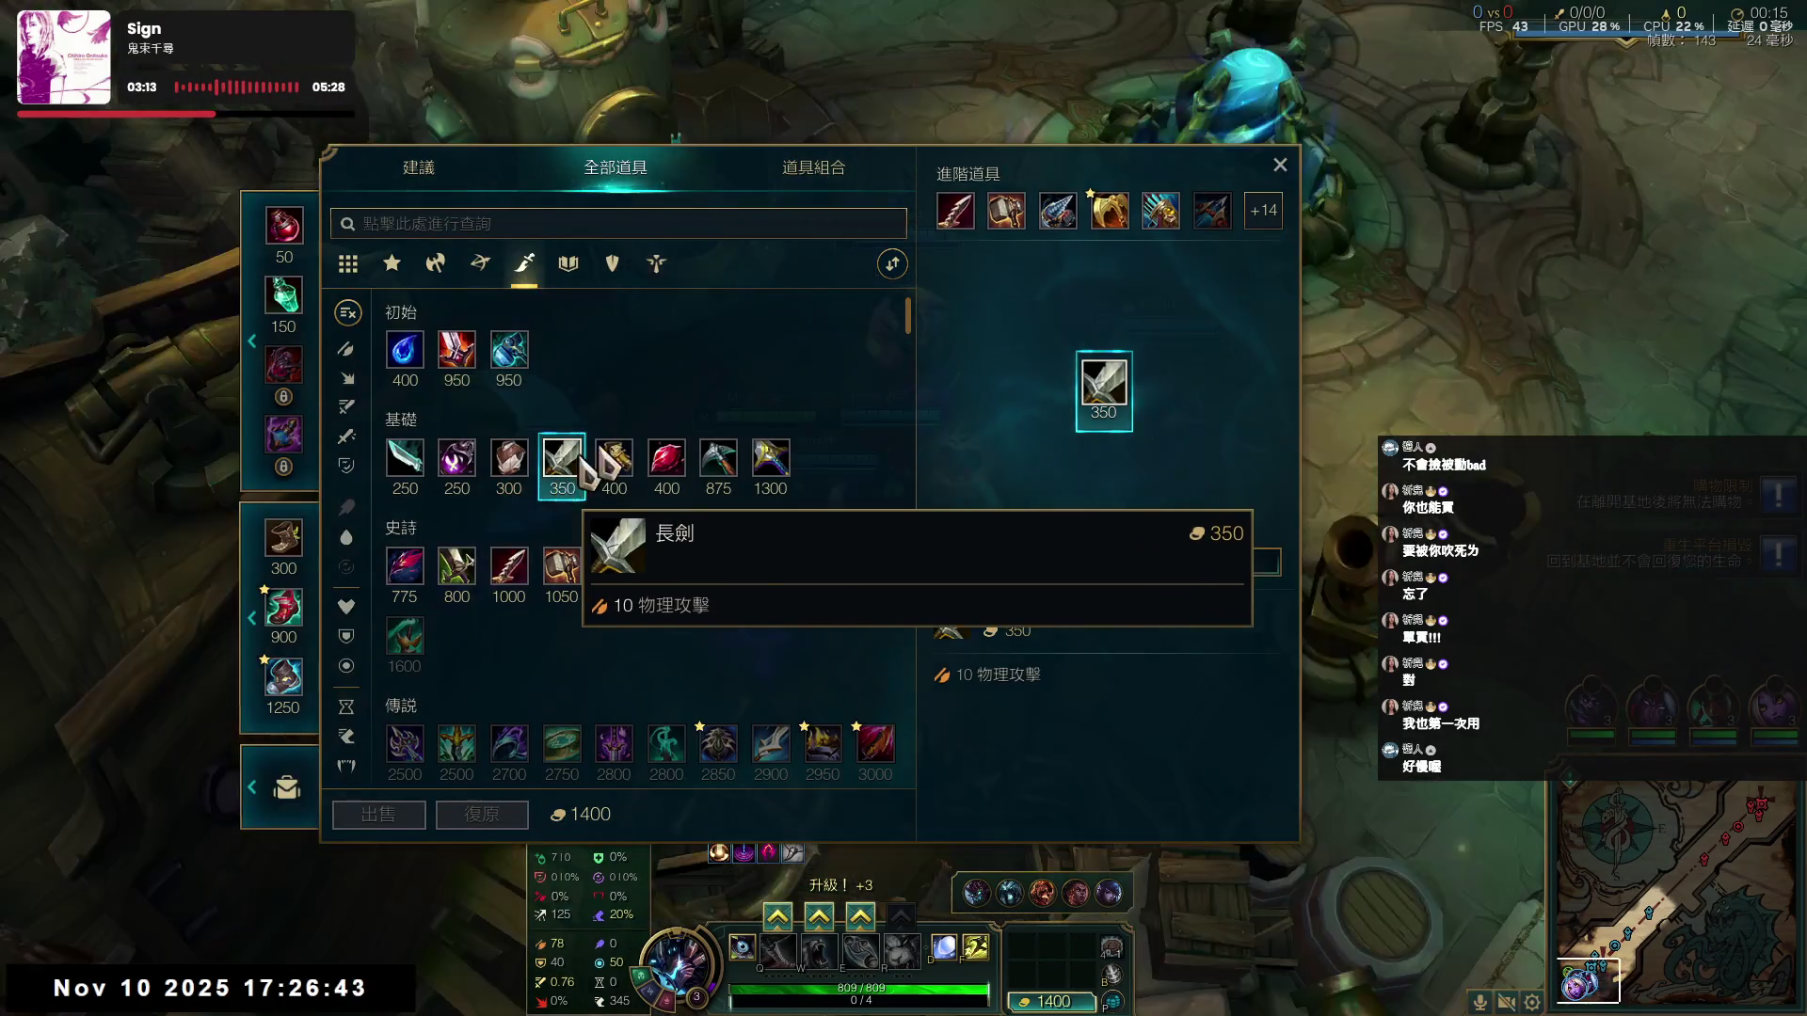
right_click(955, 210)
right_click(283, 537)
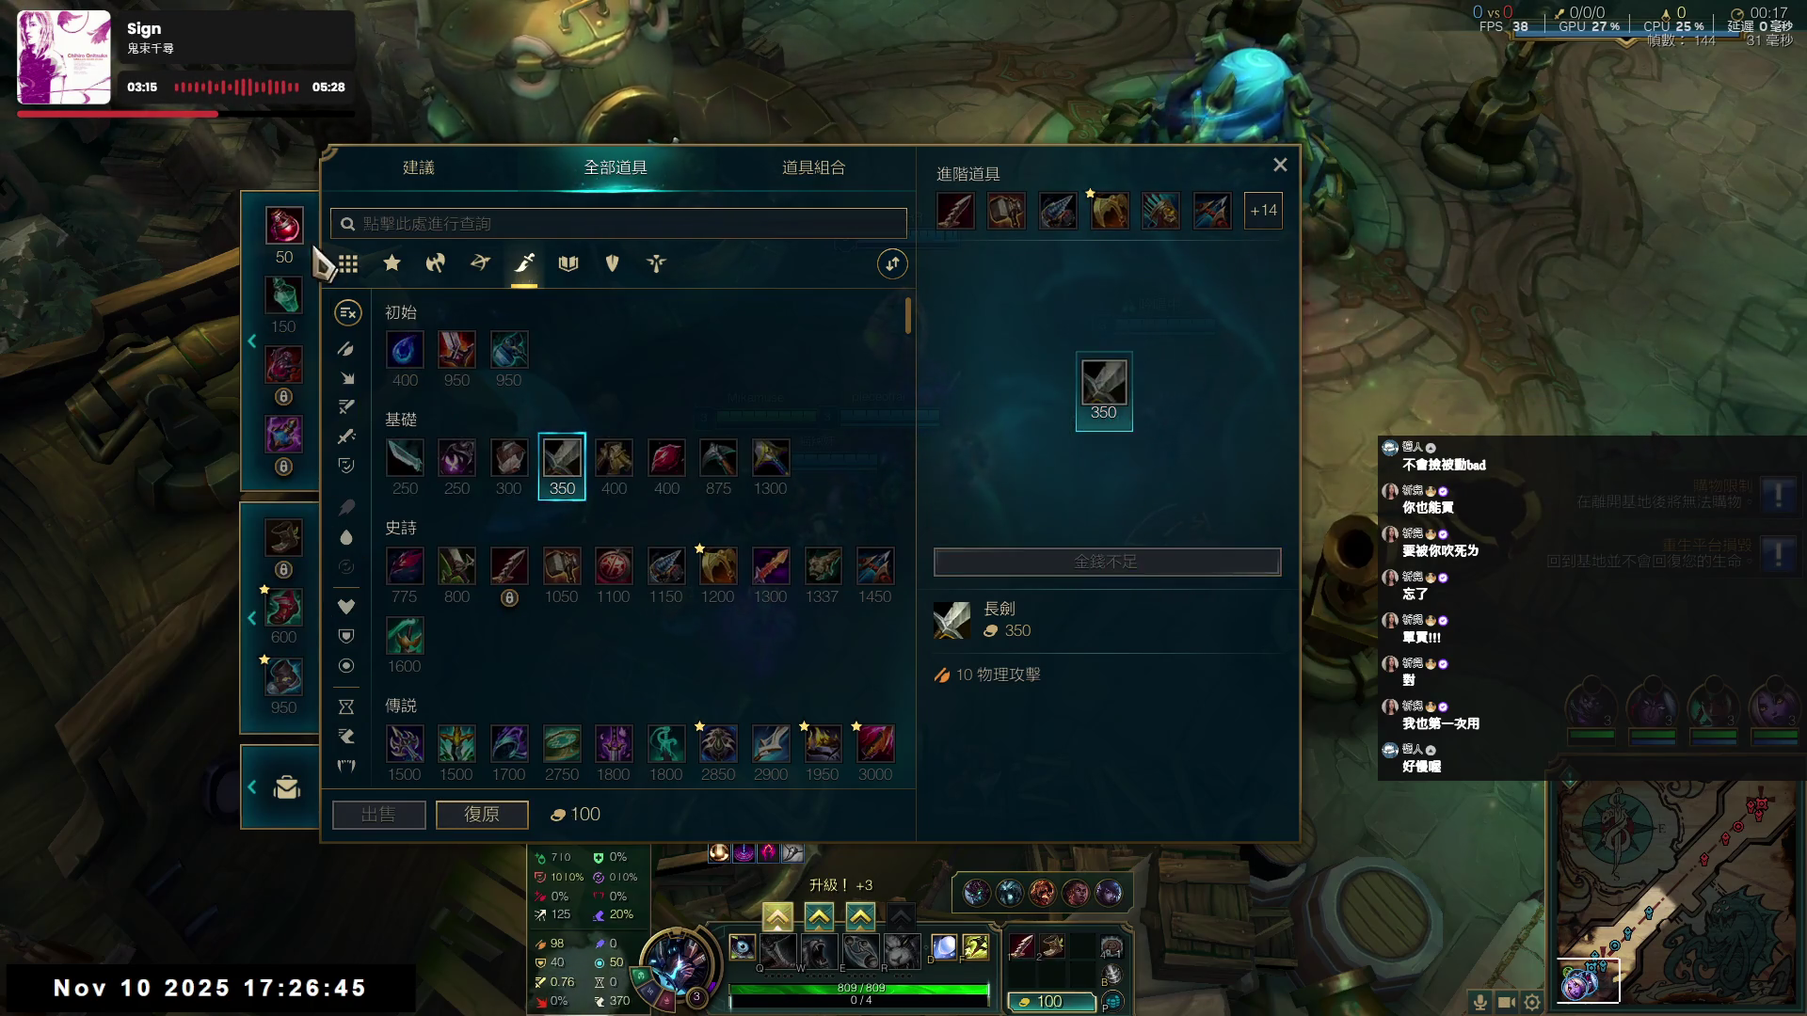
left_click(1279, 167)
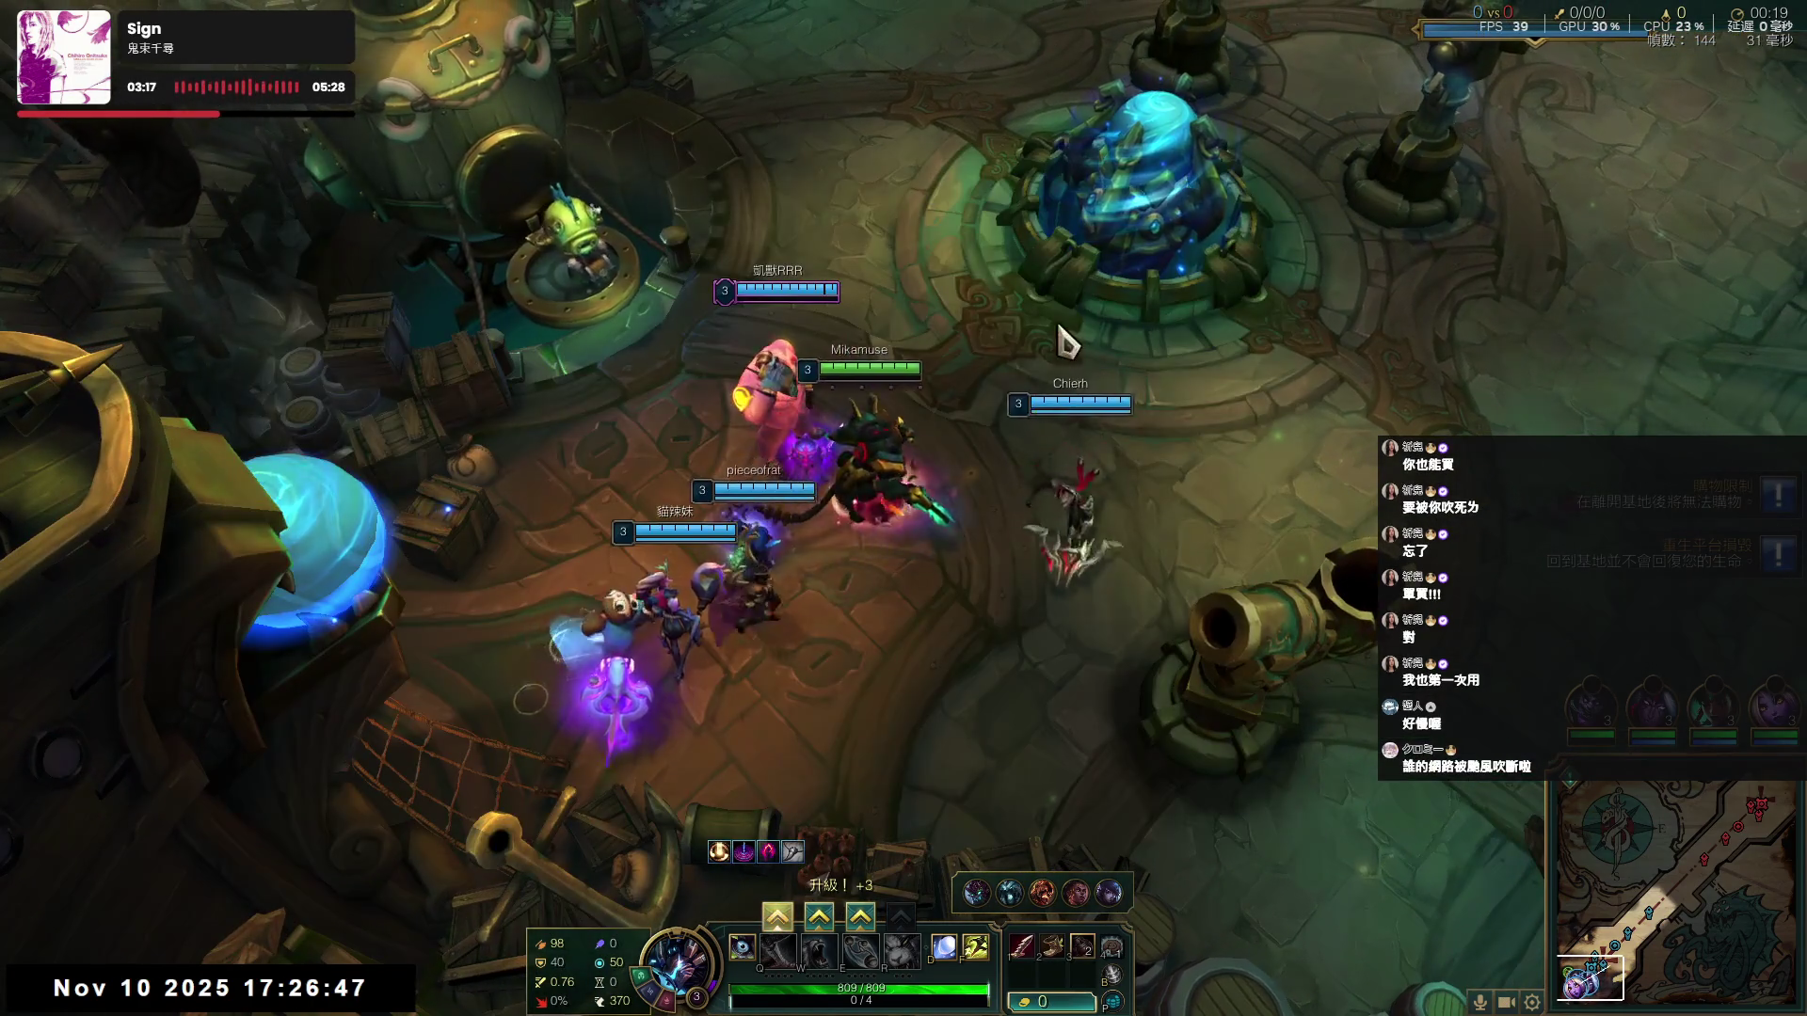
- Launch from the bridge cannon into the lane and hide in a W smoke cloud beside the team
right_click(1218, 650)
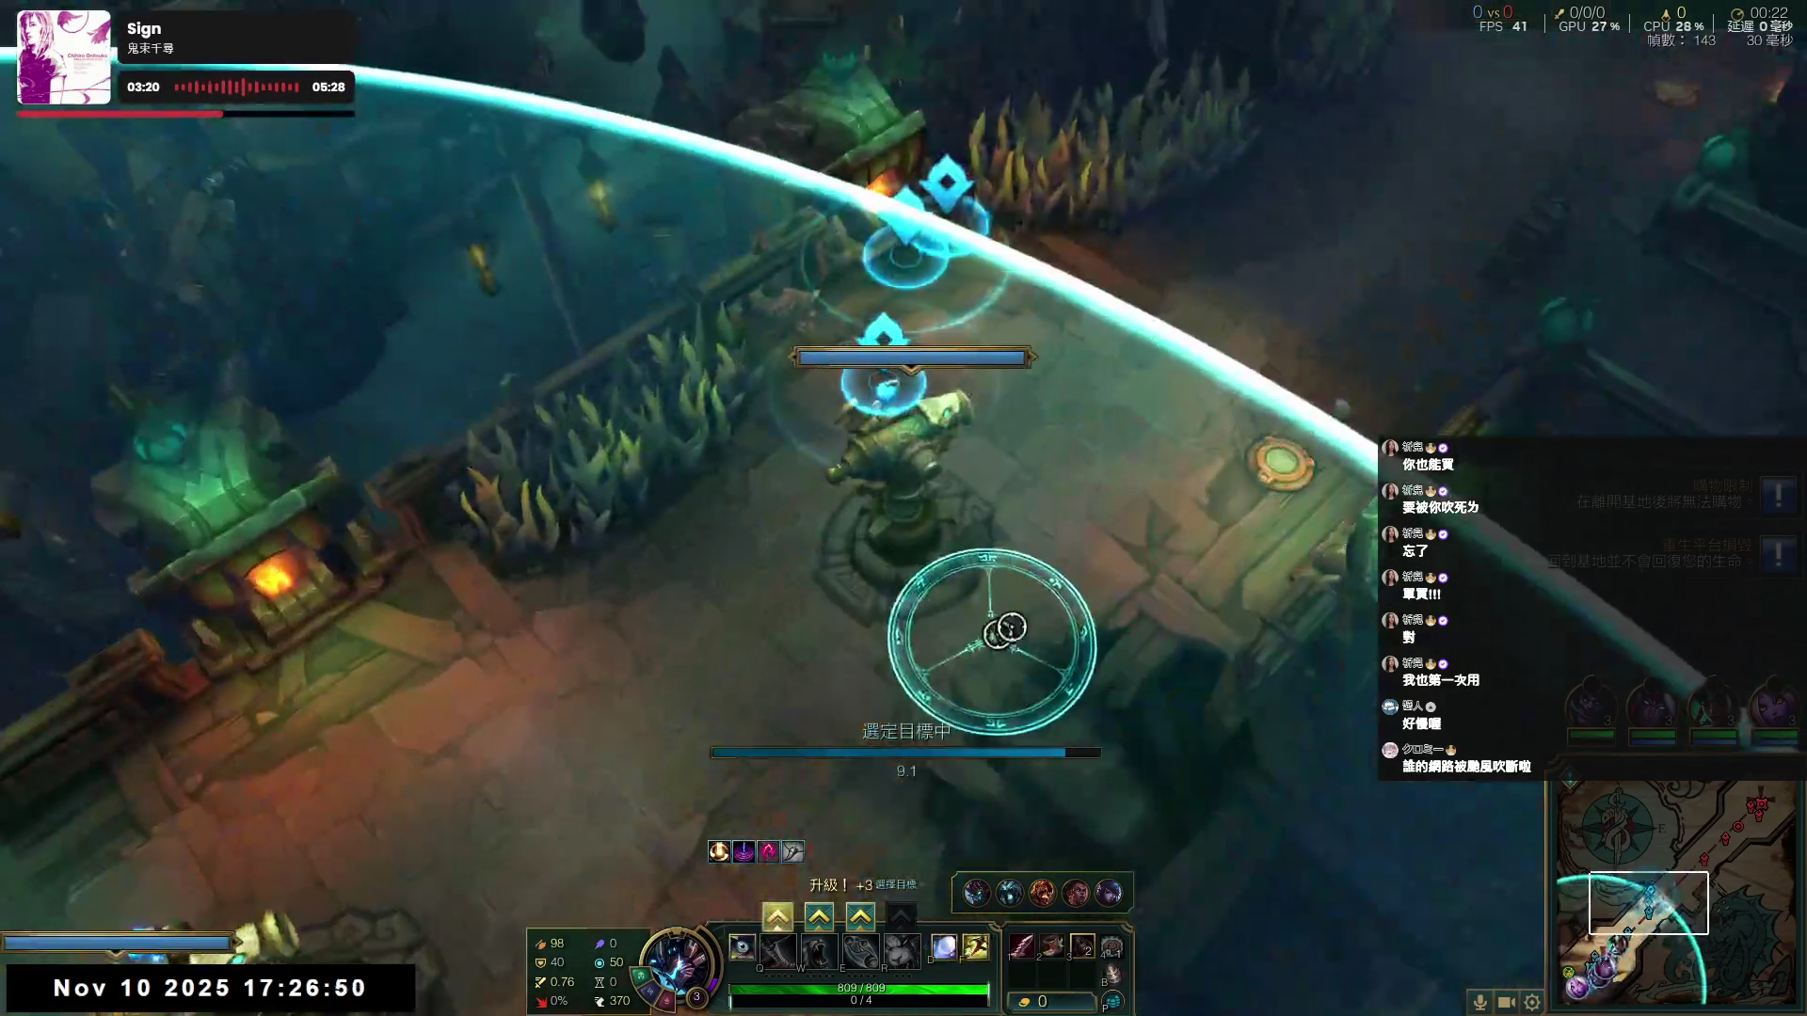
left_click(1000, 625)
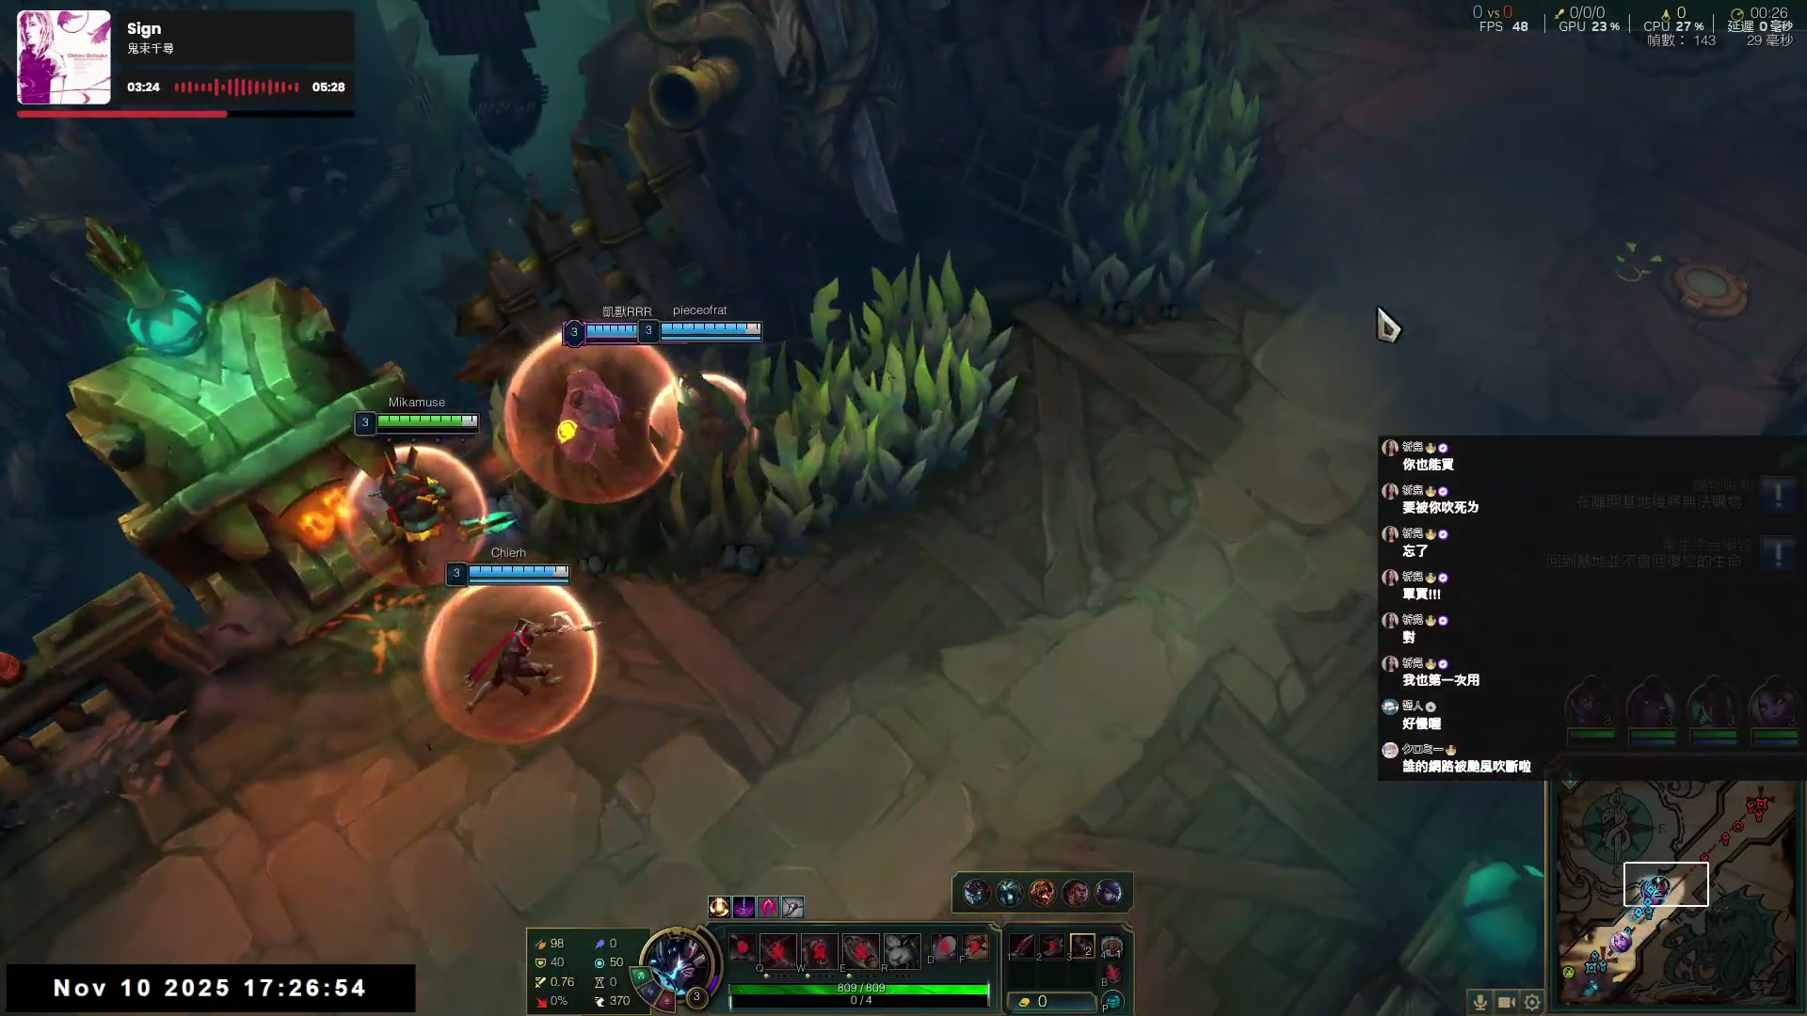
right_click(1000, 415)
right_click(189, 564)
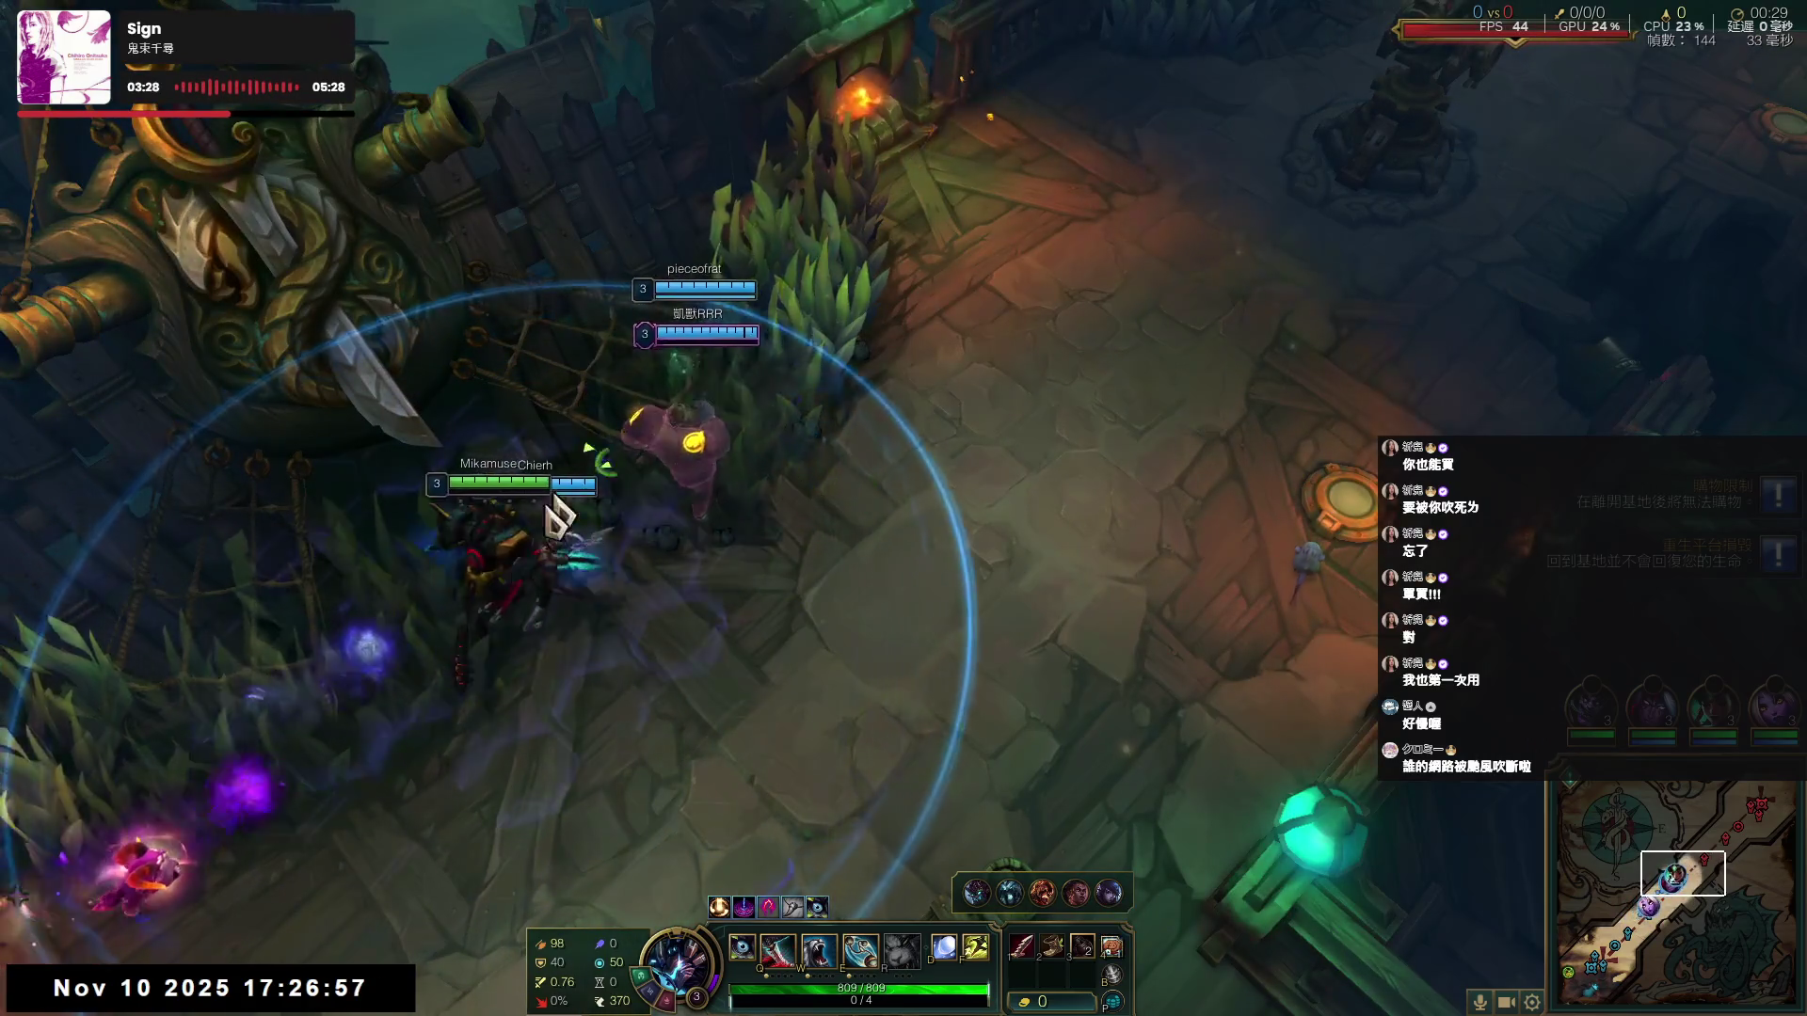
key("w")
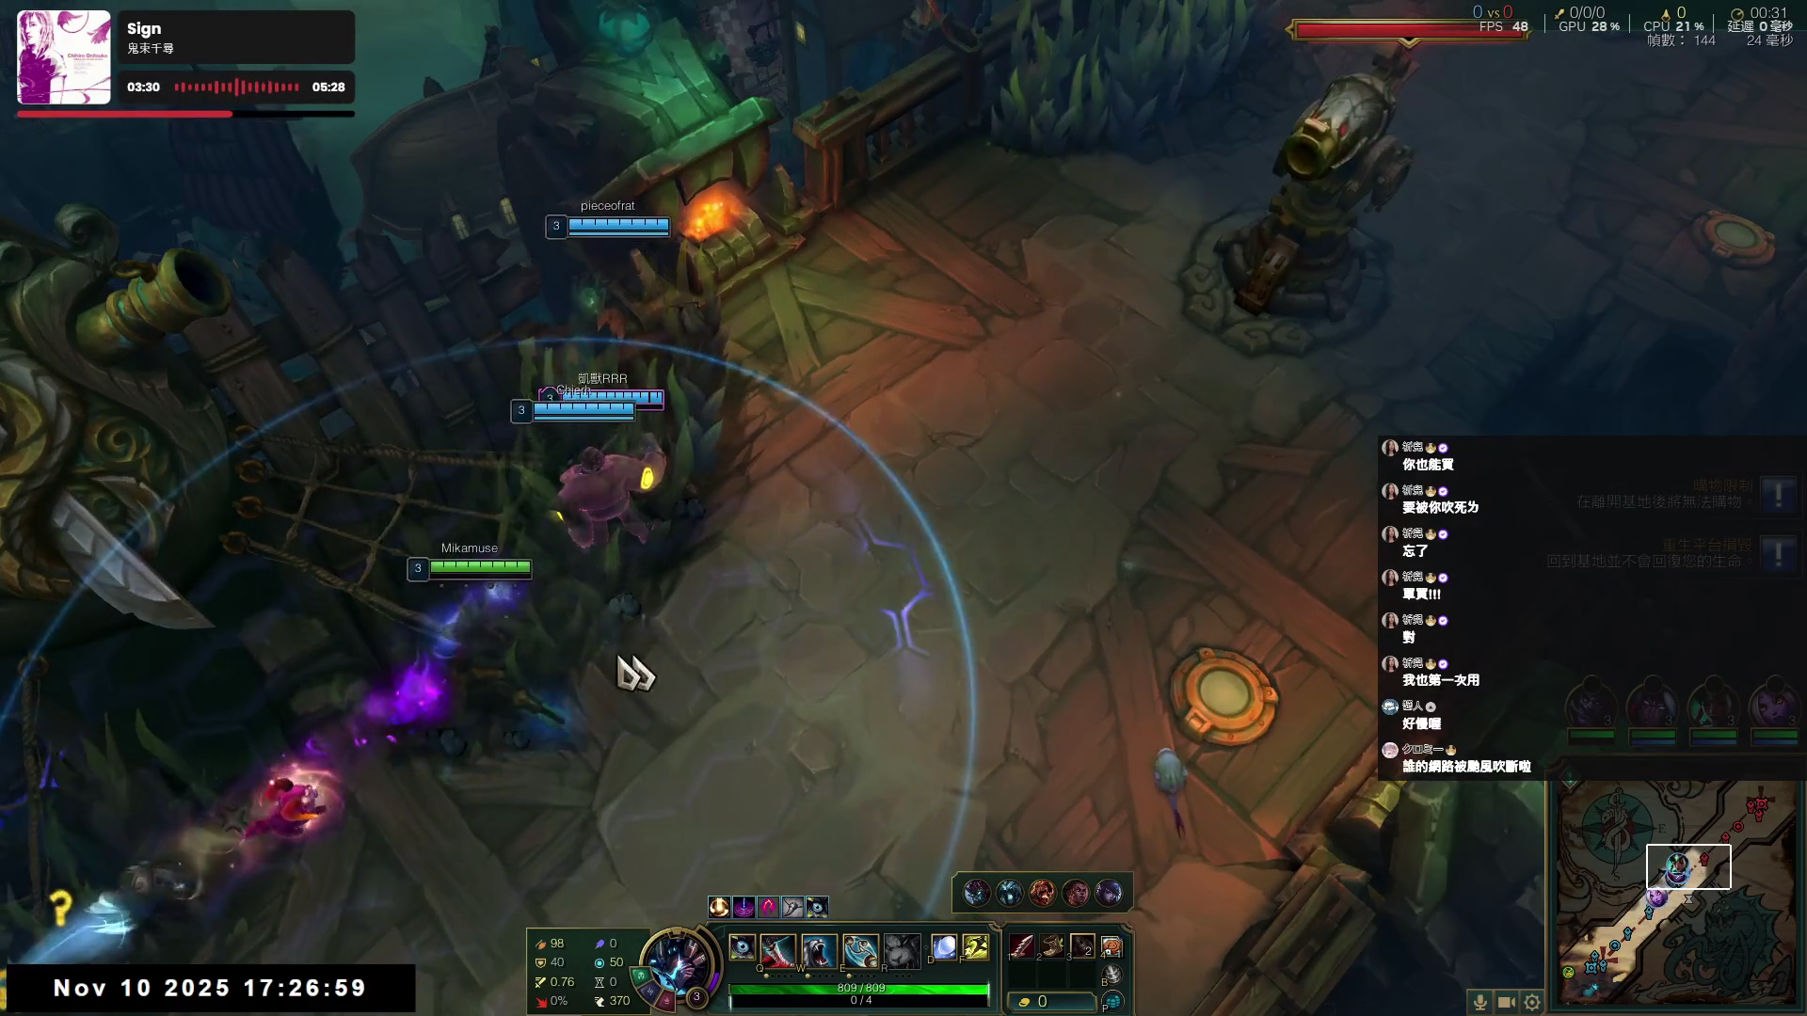
right_click(381, 694)
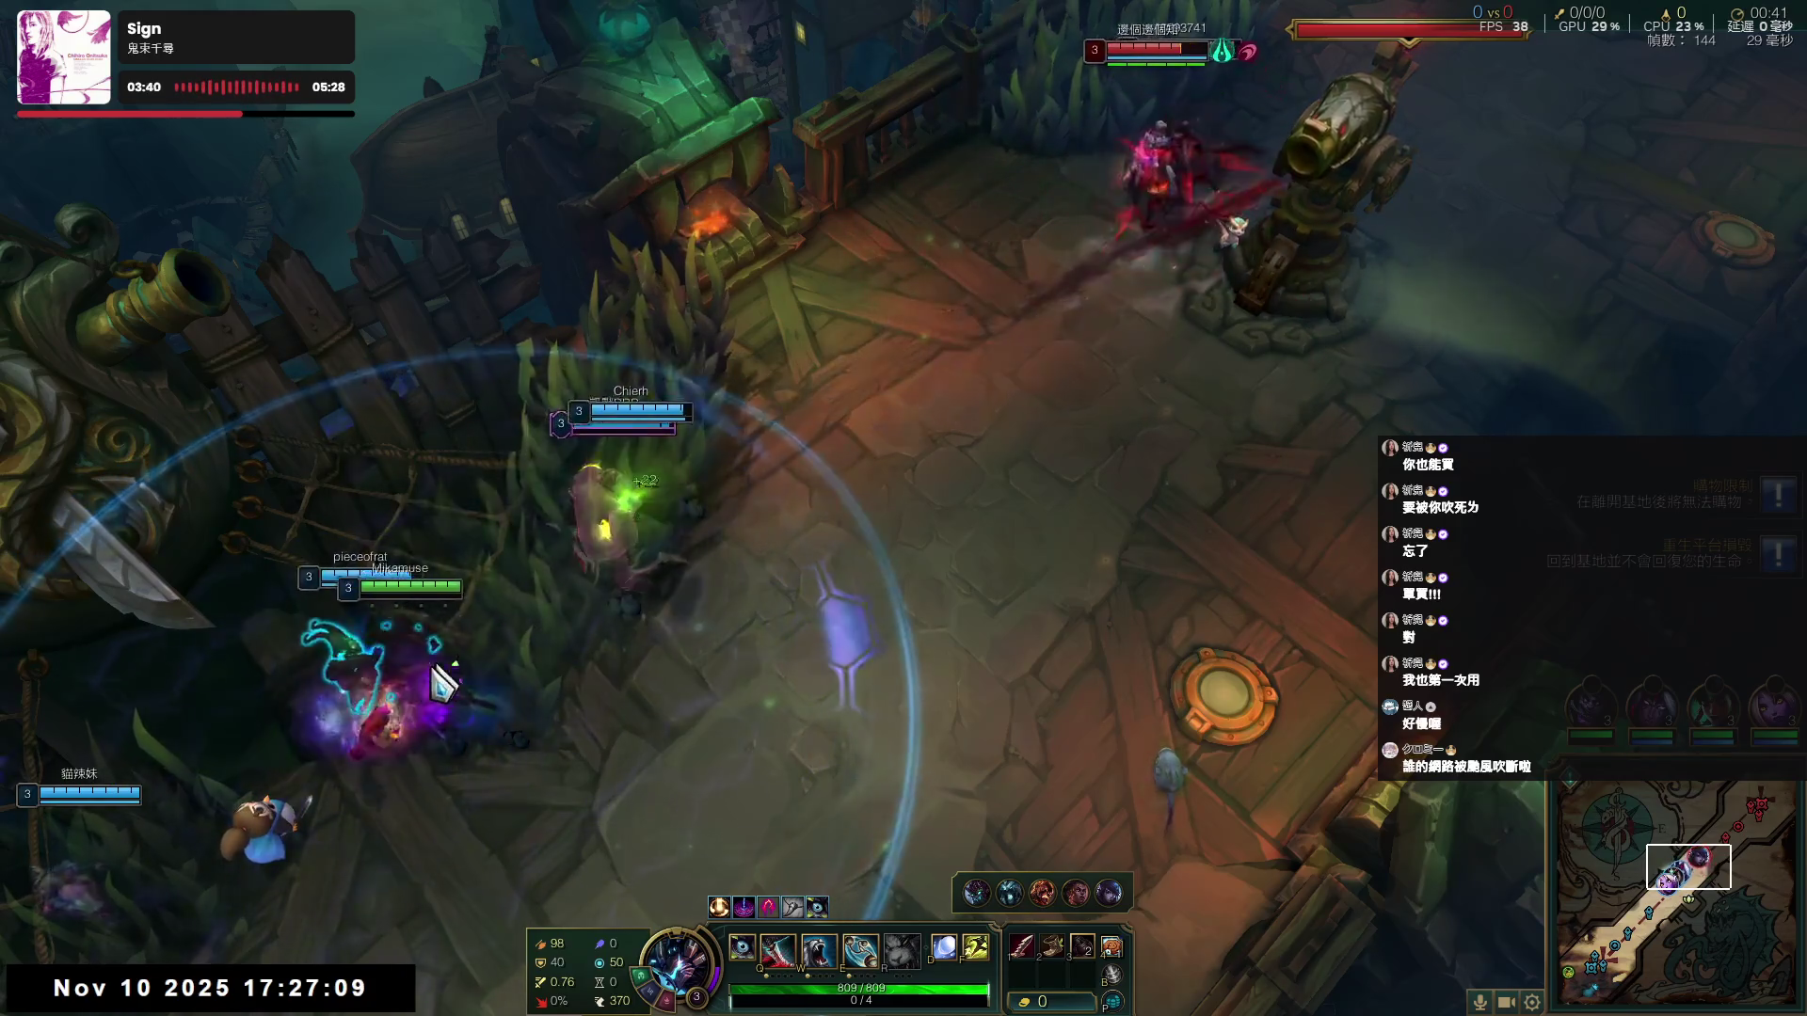
- Walk toward the allies and reposition mid-lane as the skirmish starts
key("space")
right_click(404, 666)
right_click(273, 818)
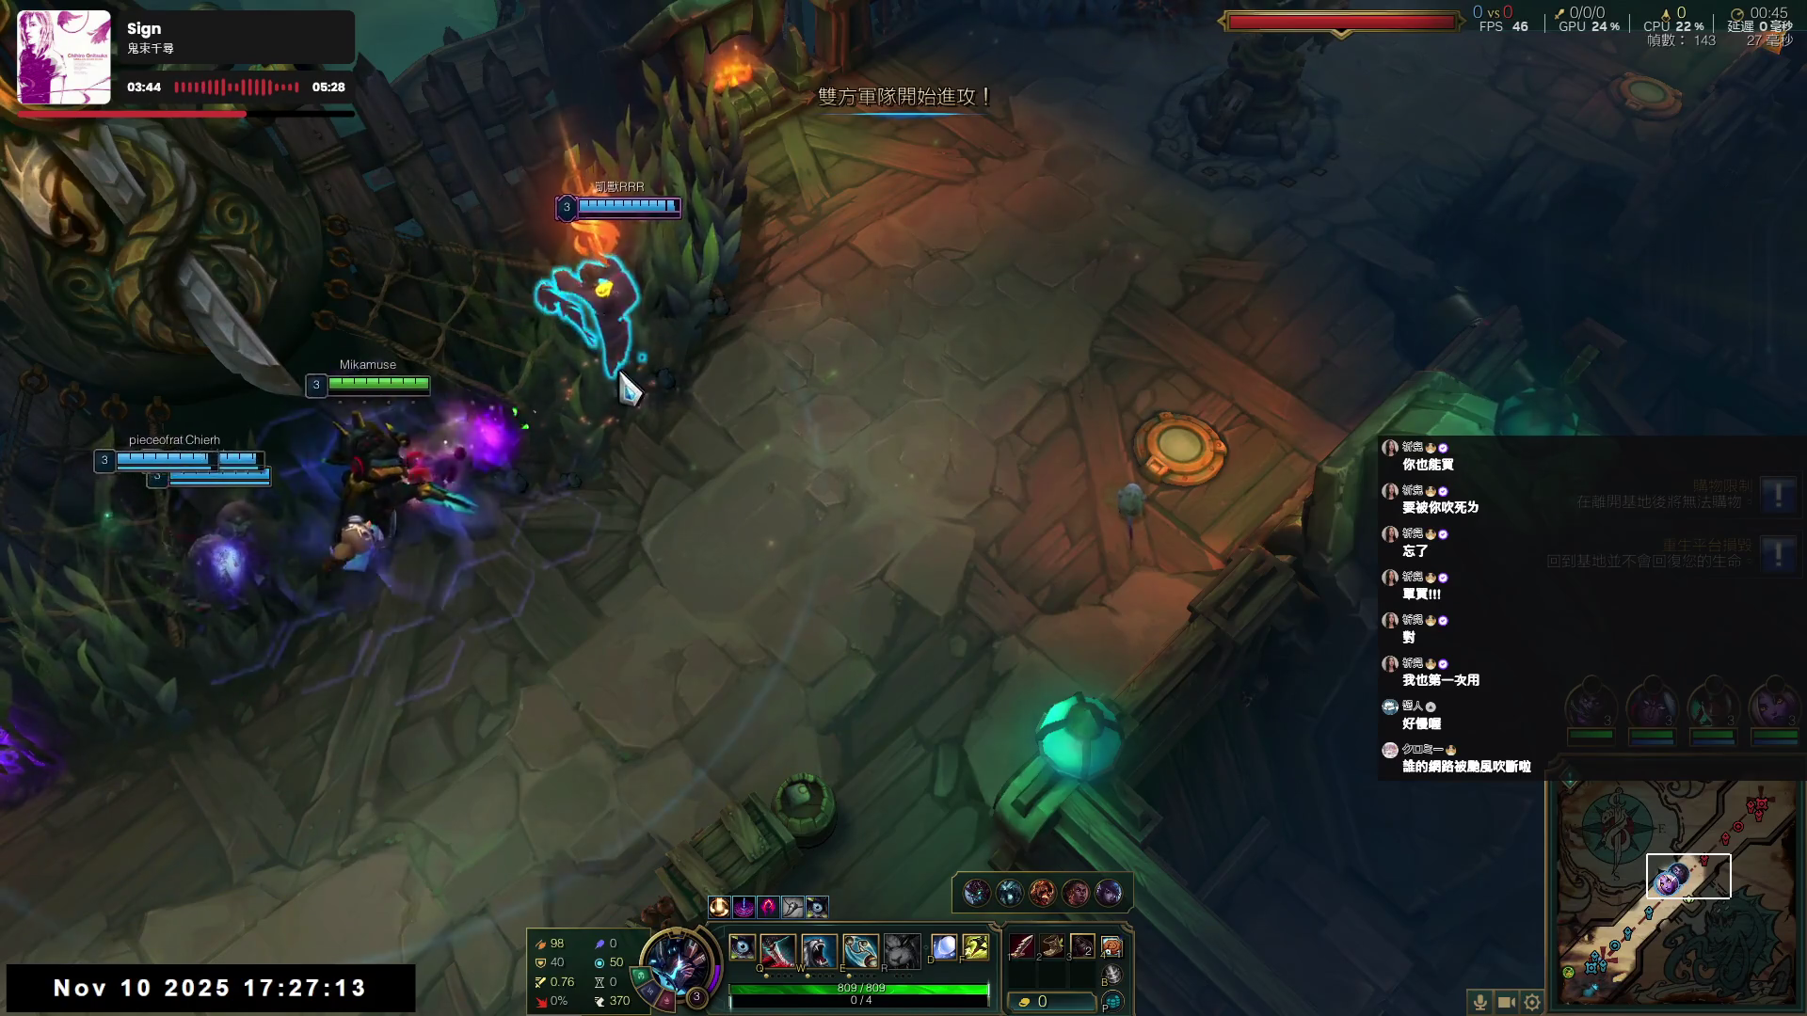
right_click(287, 790)
right_click(435, 699)
key("r")
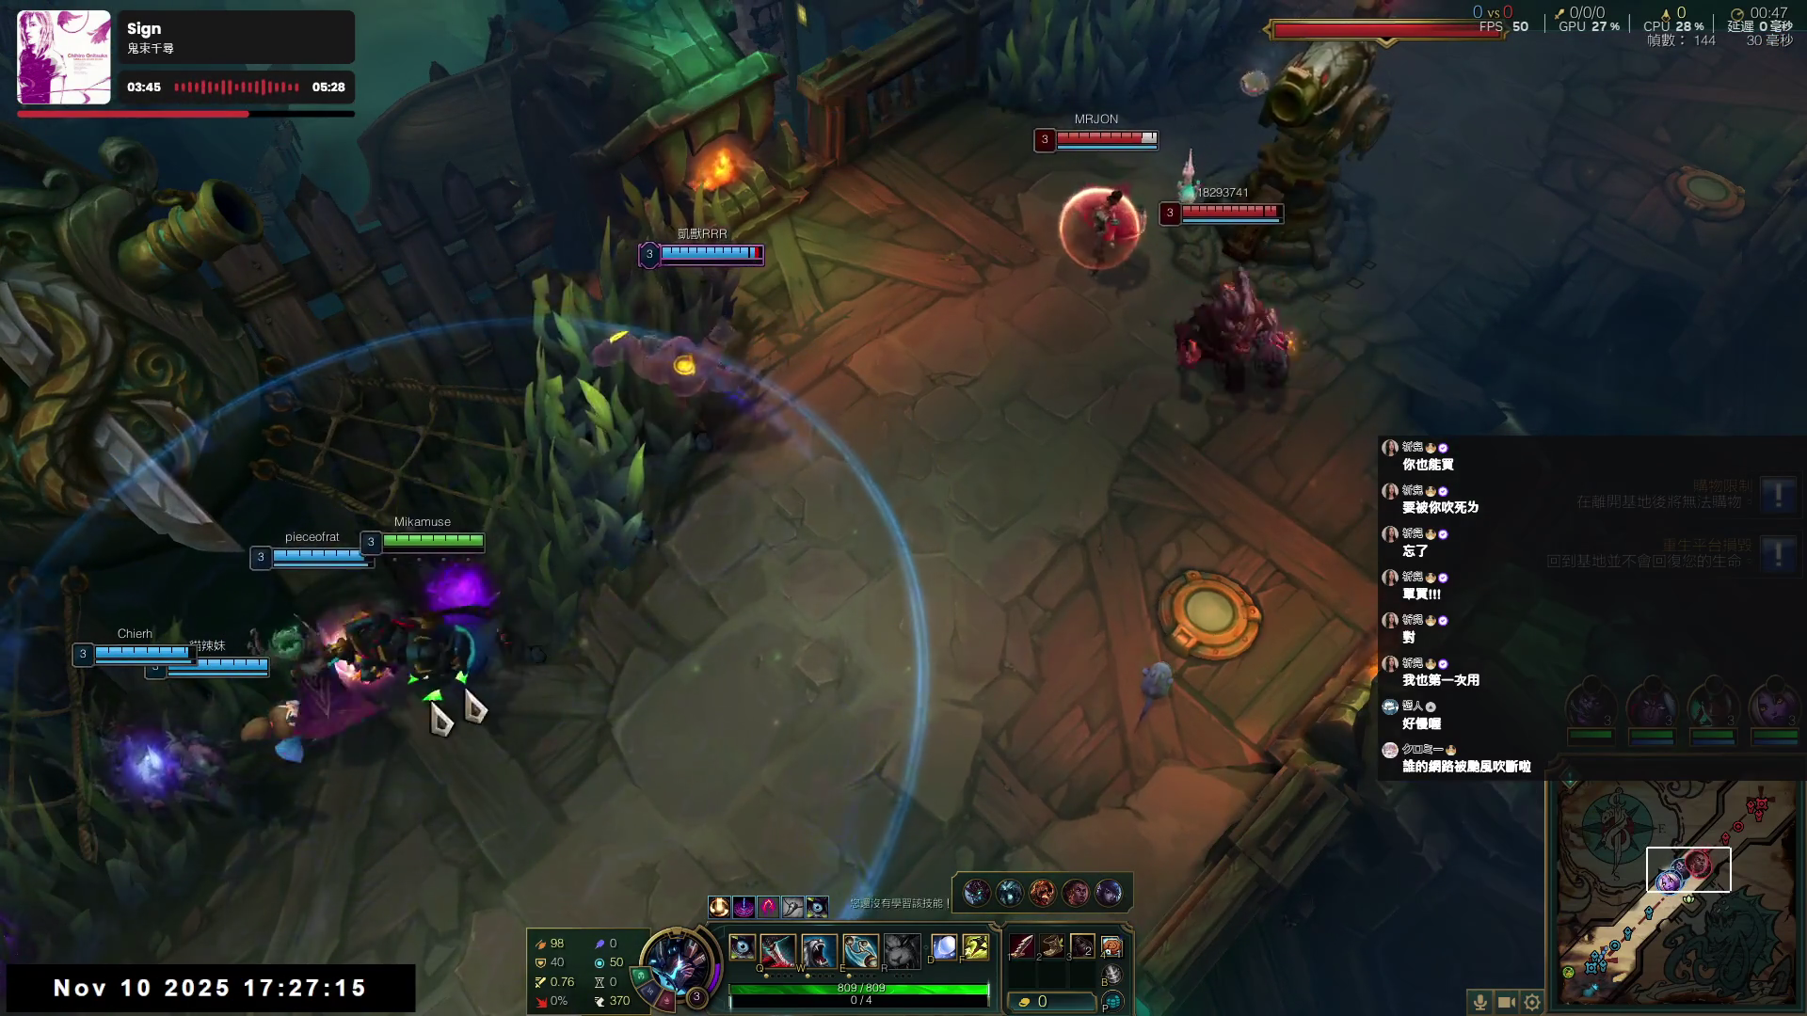
right_click(666, 605)
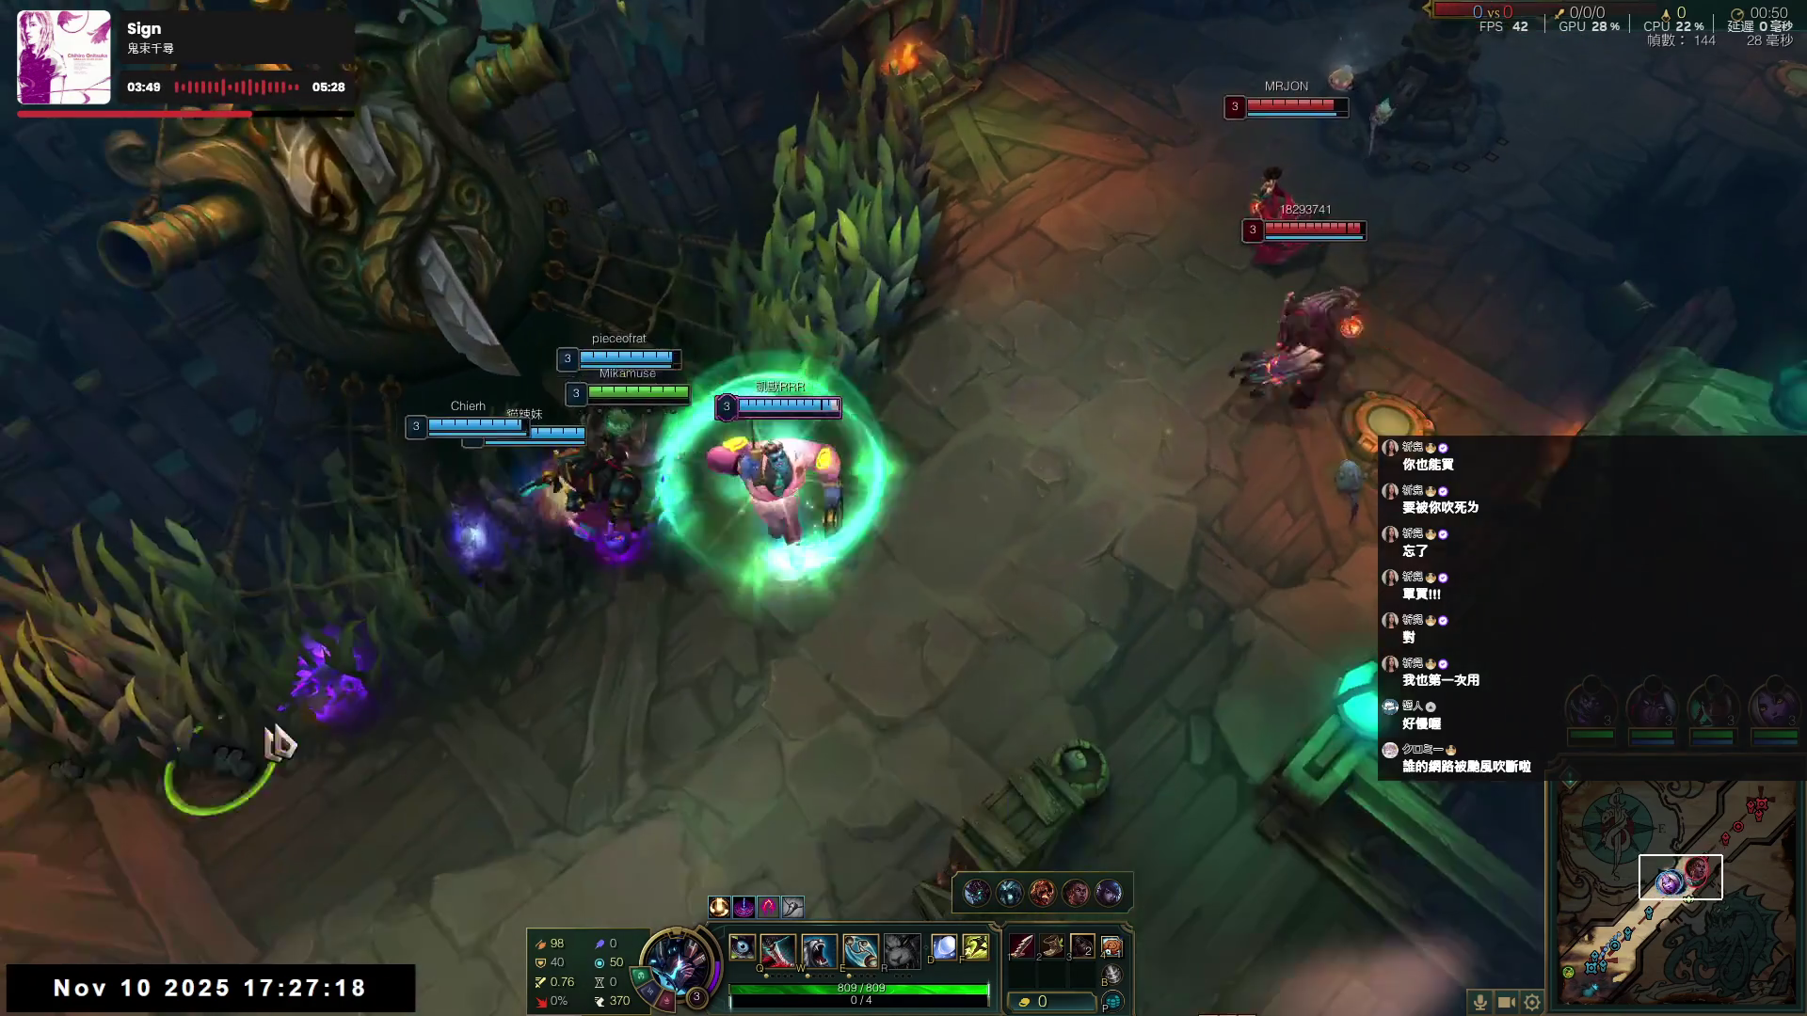
right_click(967, 371)
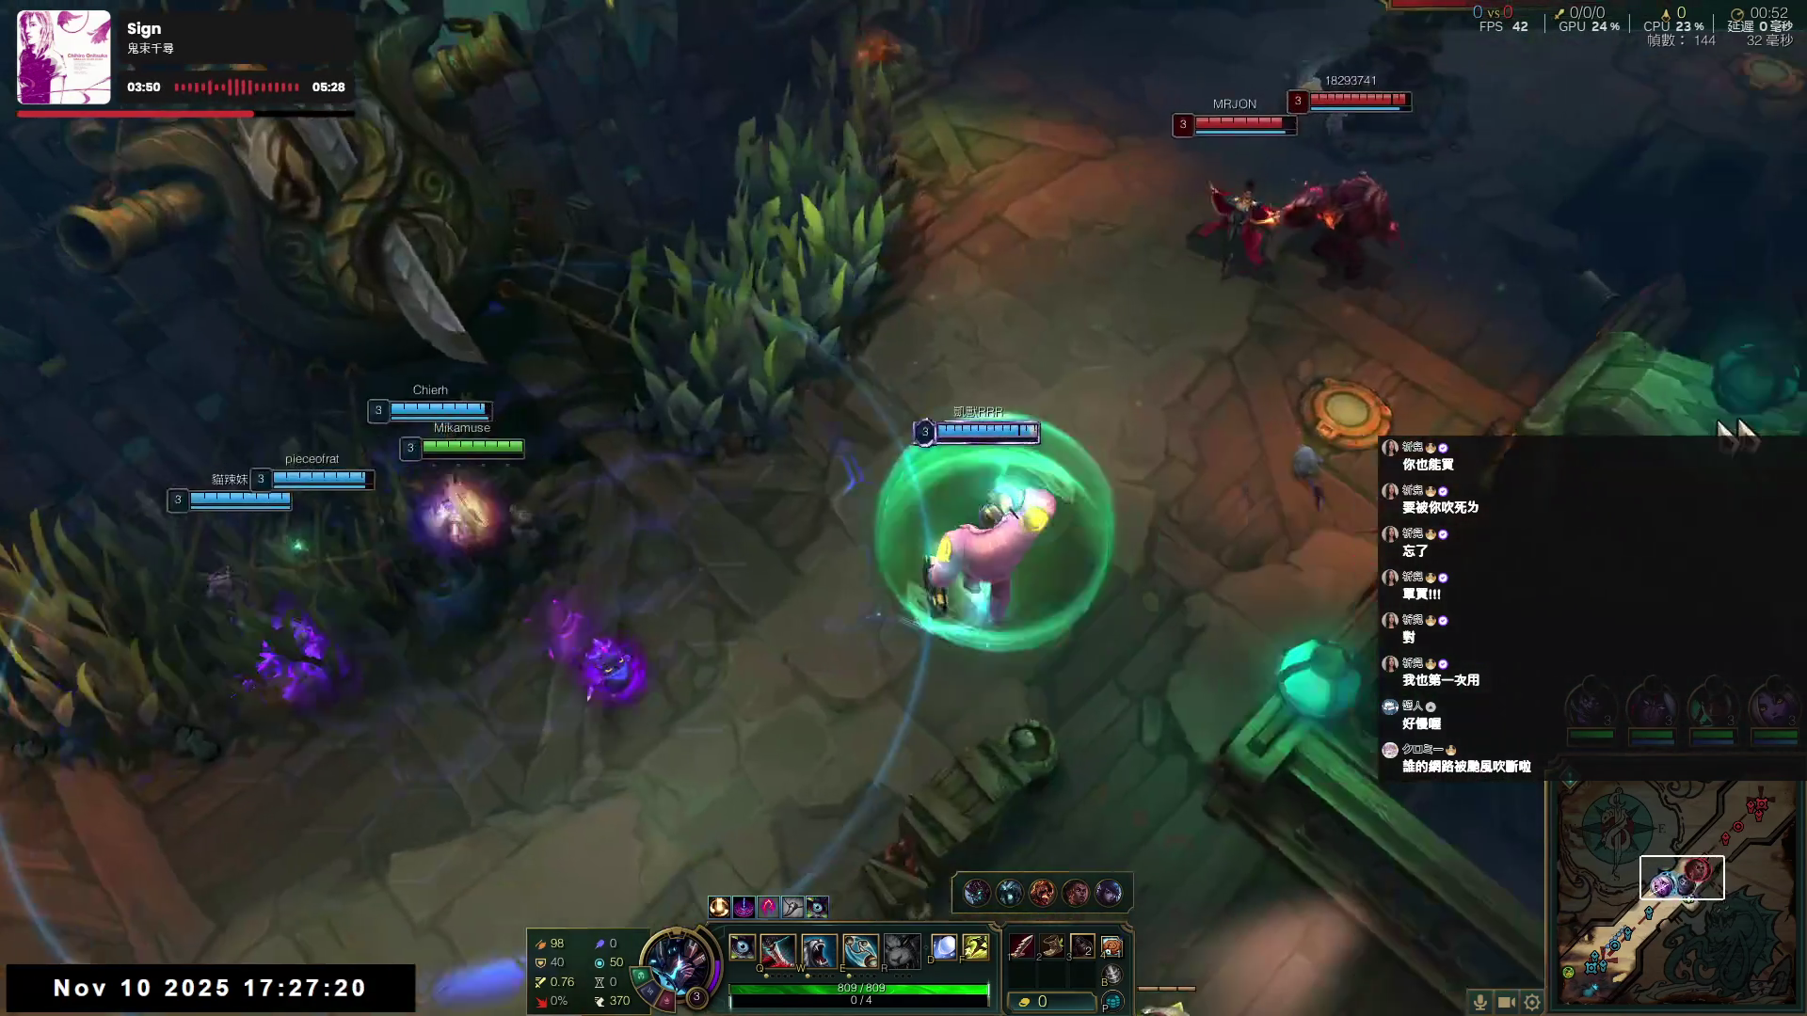
right_click(536, 847)
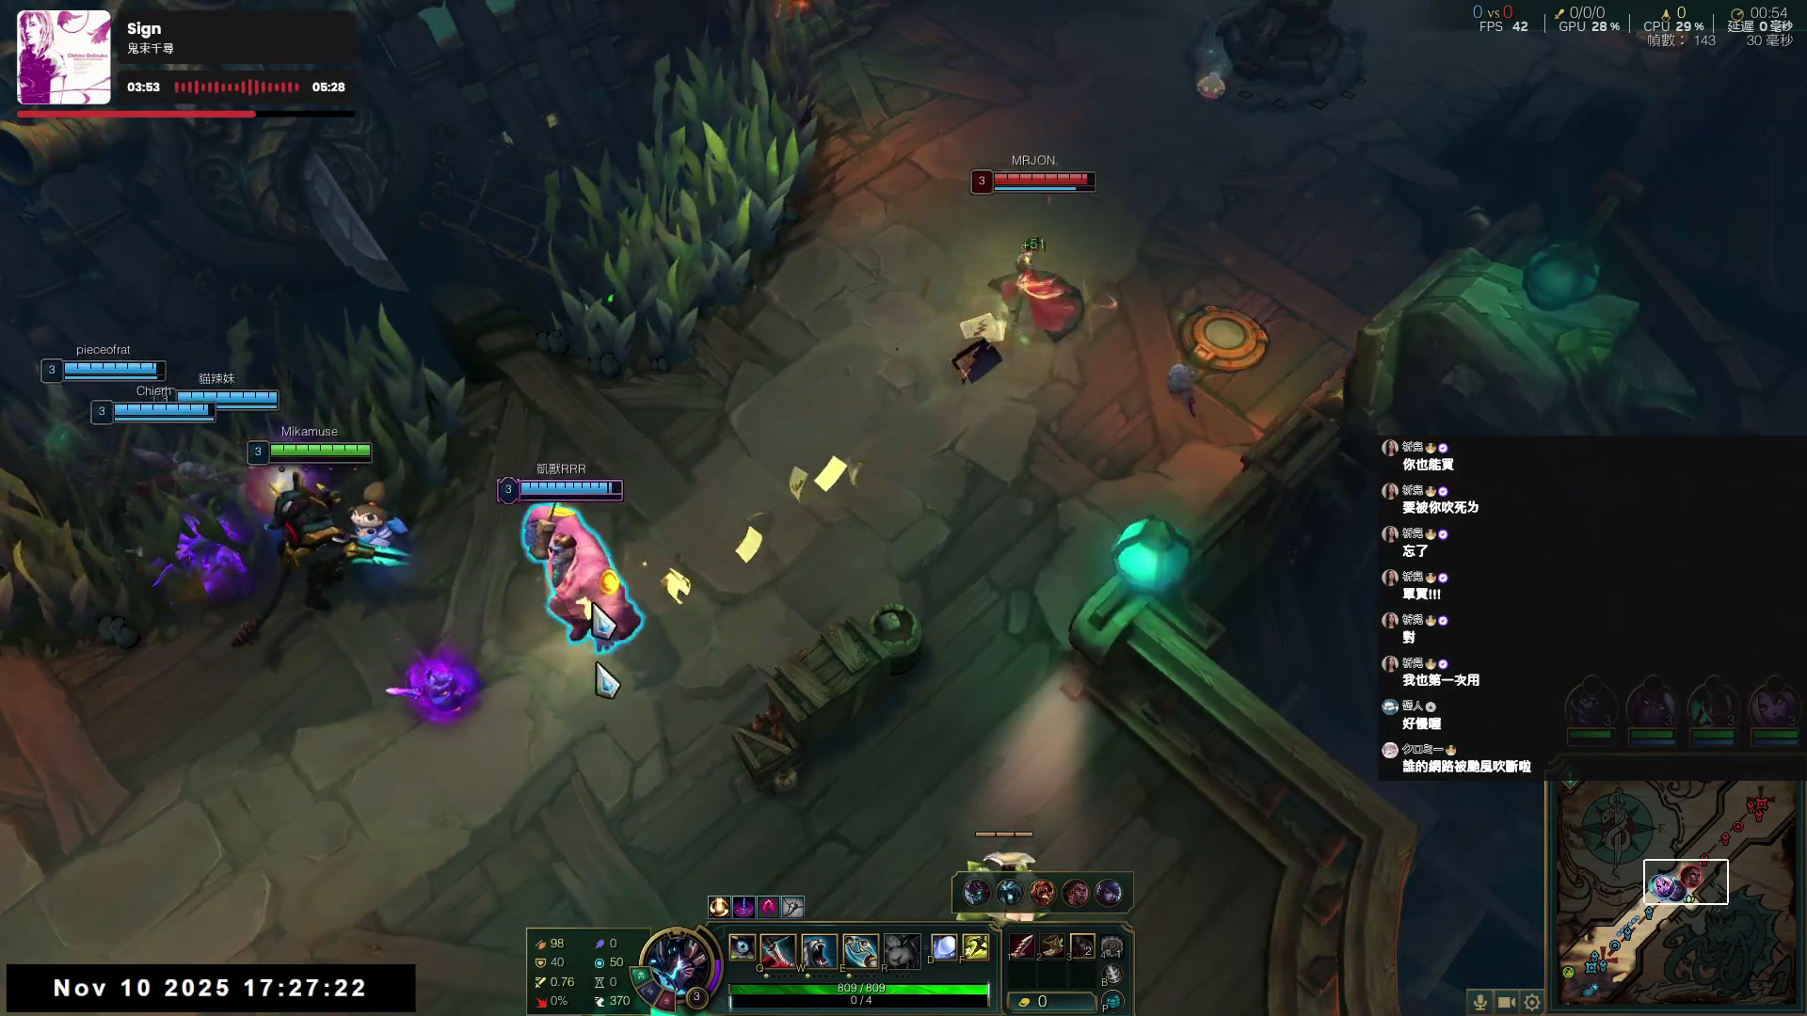
- Move through the level-3 teamfight to secure first blood for a 1–0 score
key("space")
right_click(794, 725)
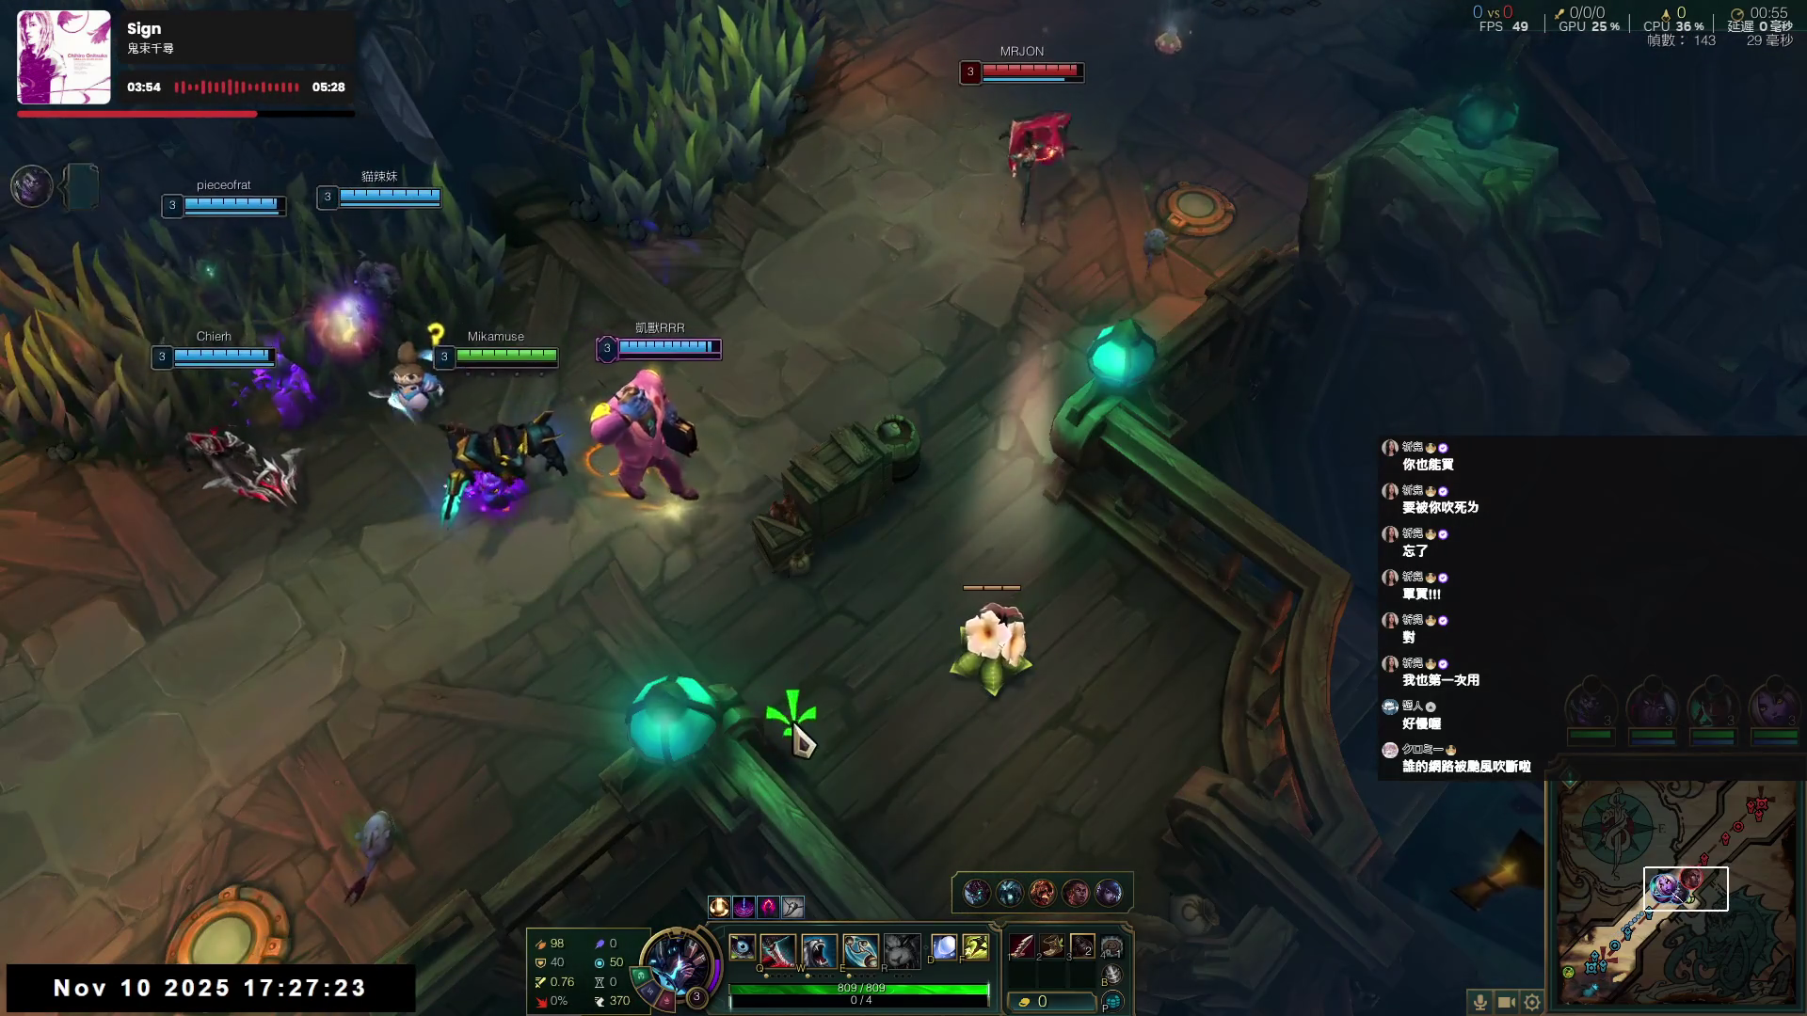
right_click(1053, 736)
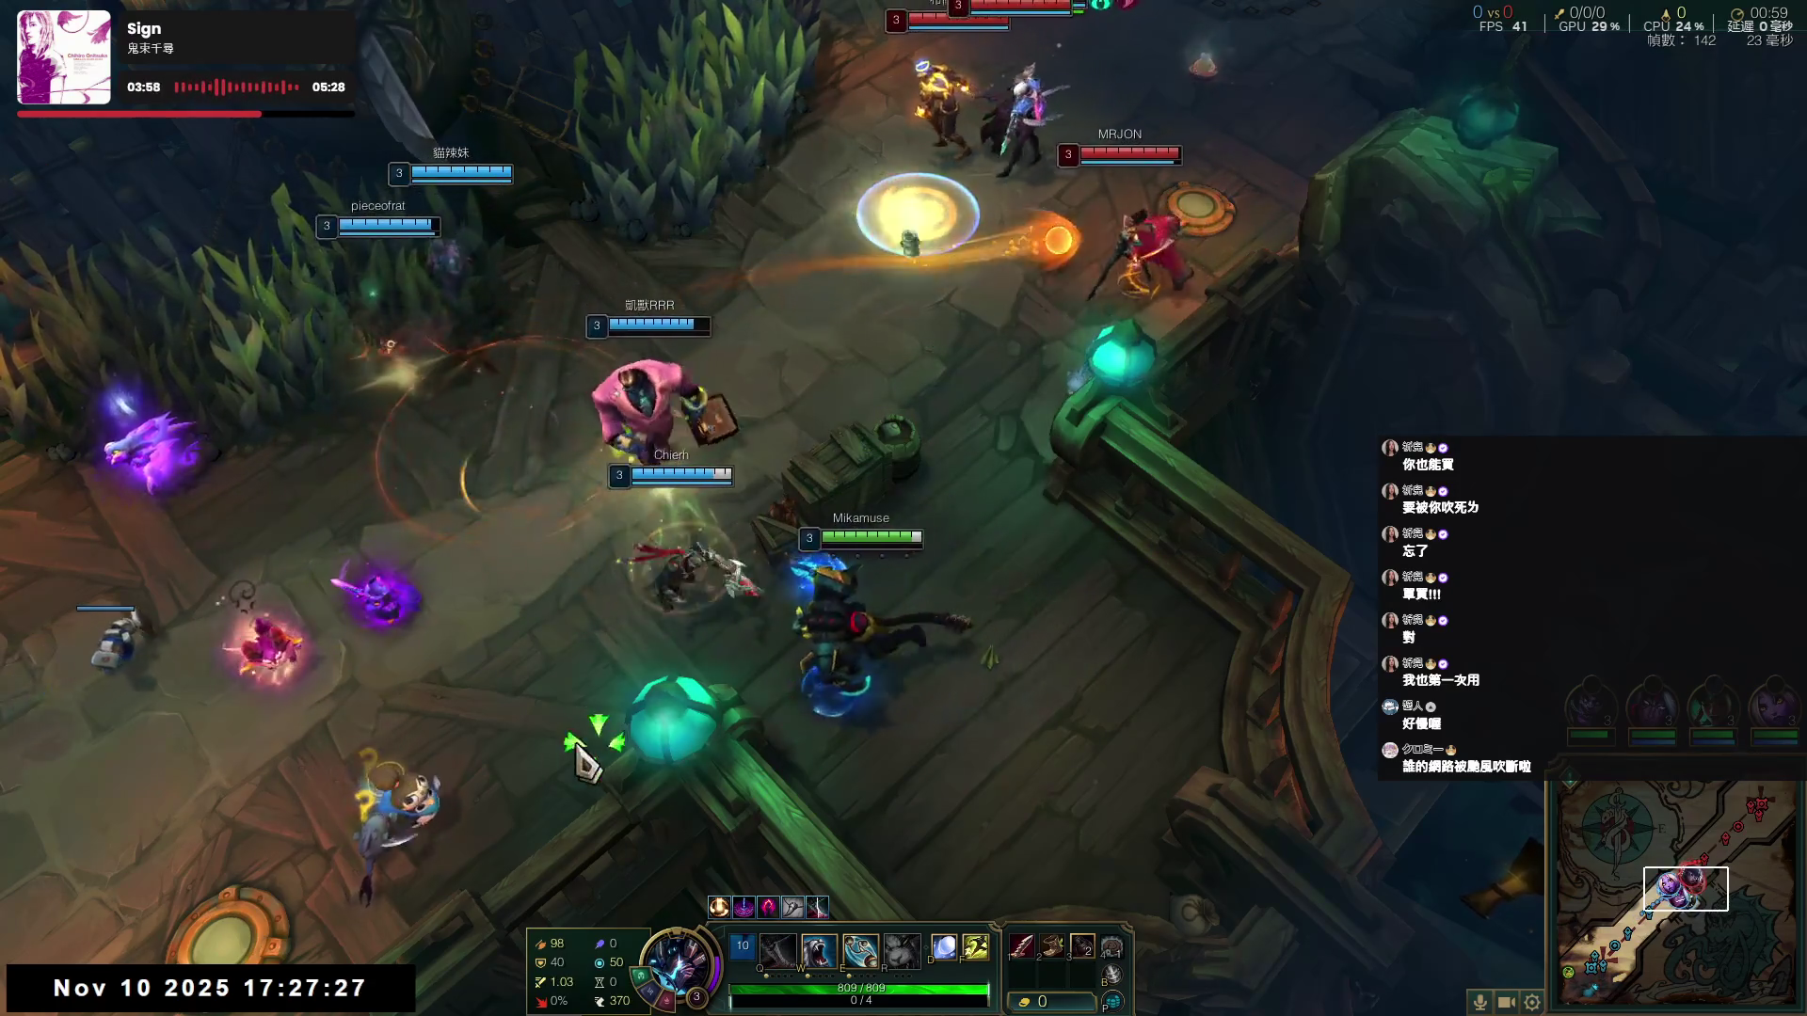
right_click(340, 324)
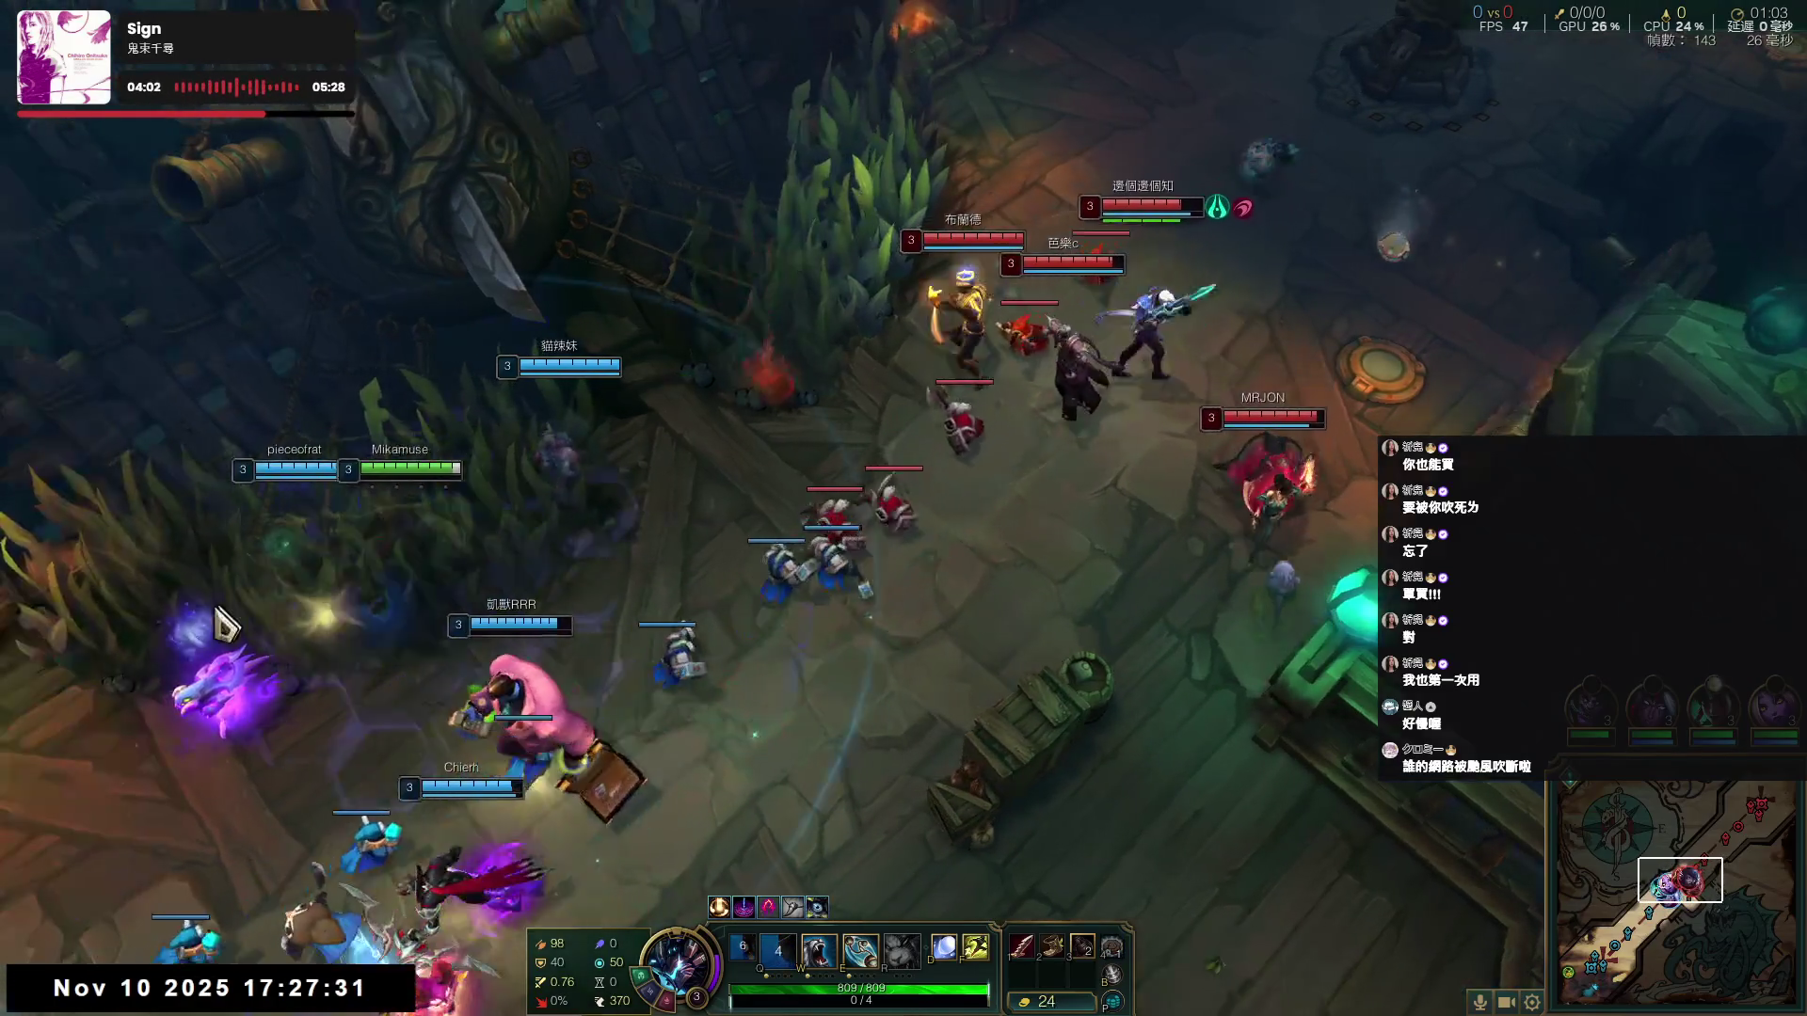
right_click(282, 826)
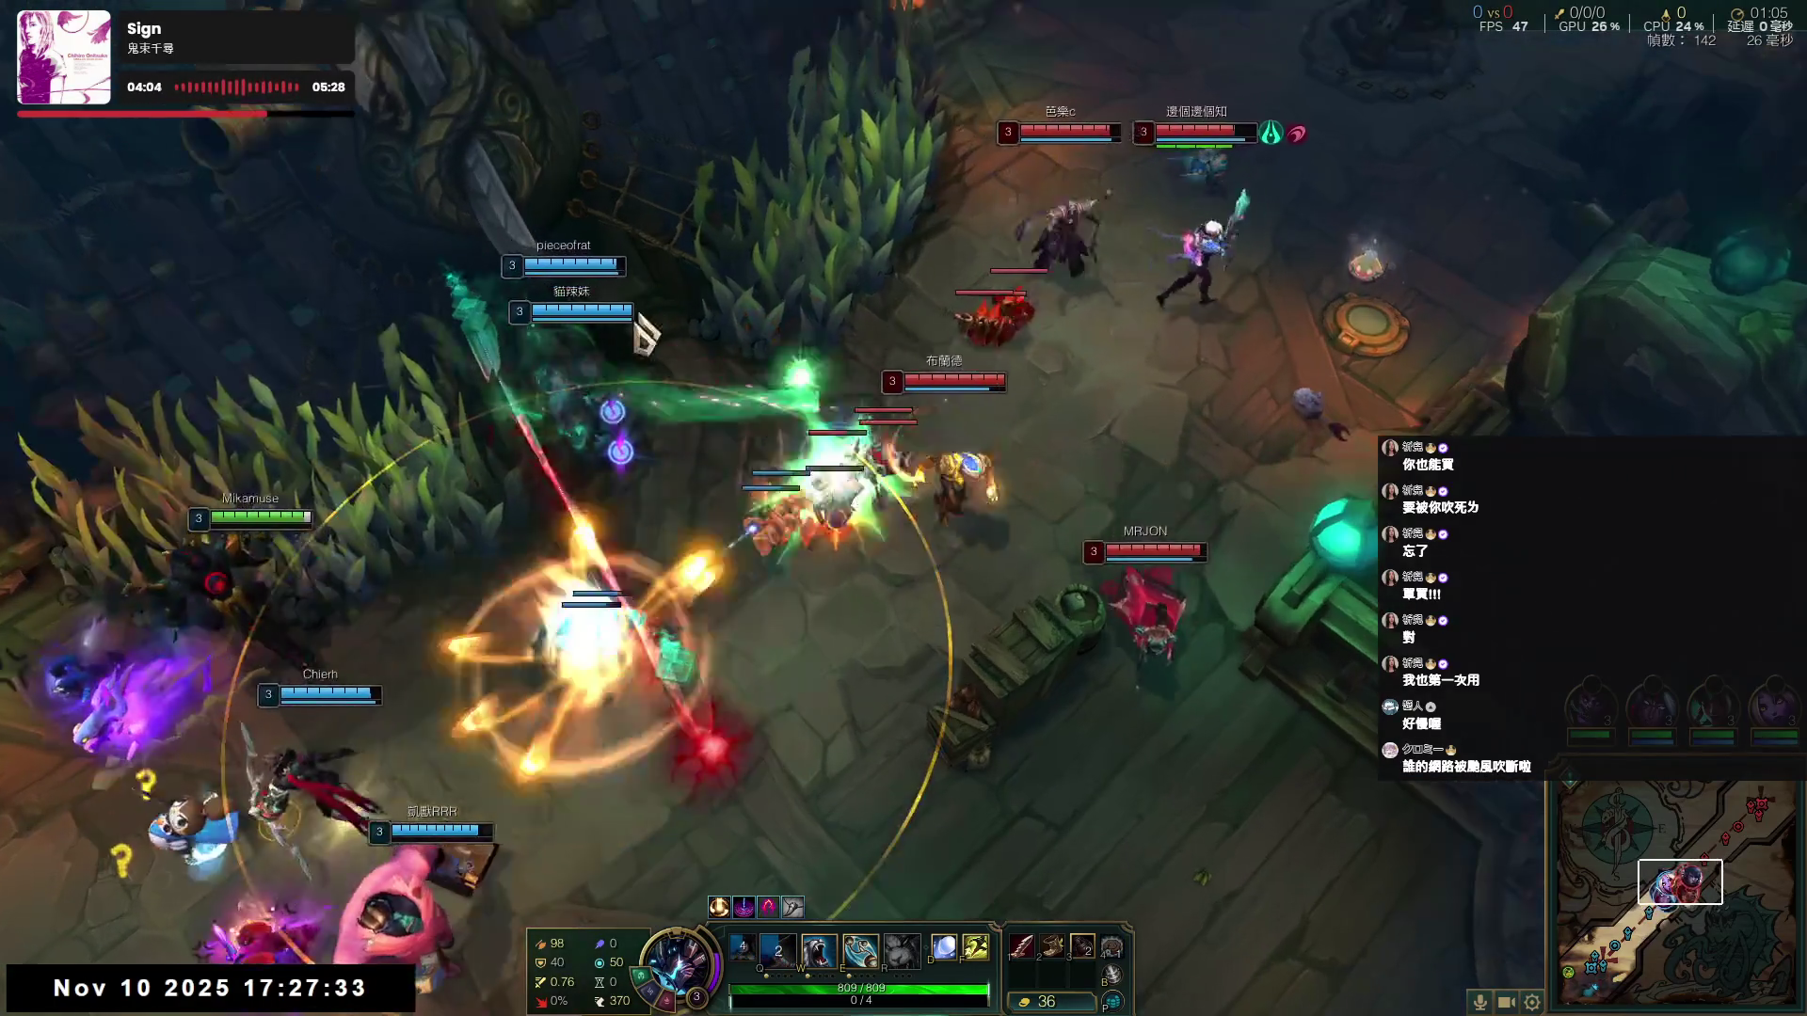
right_click(433, 480)
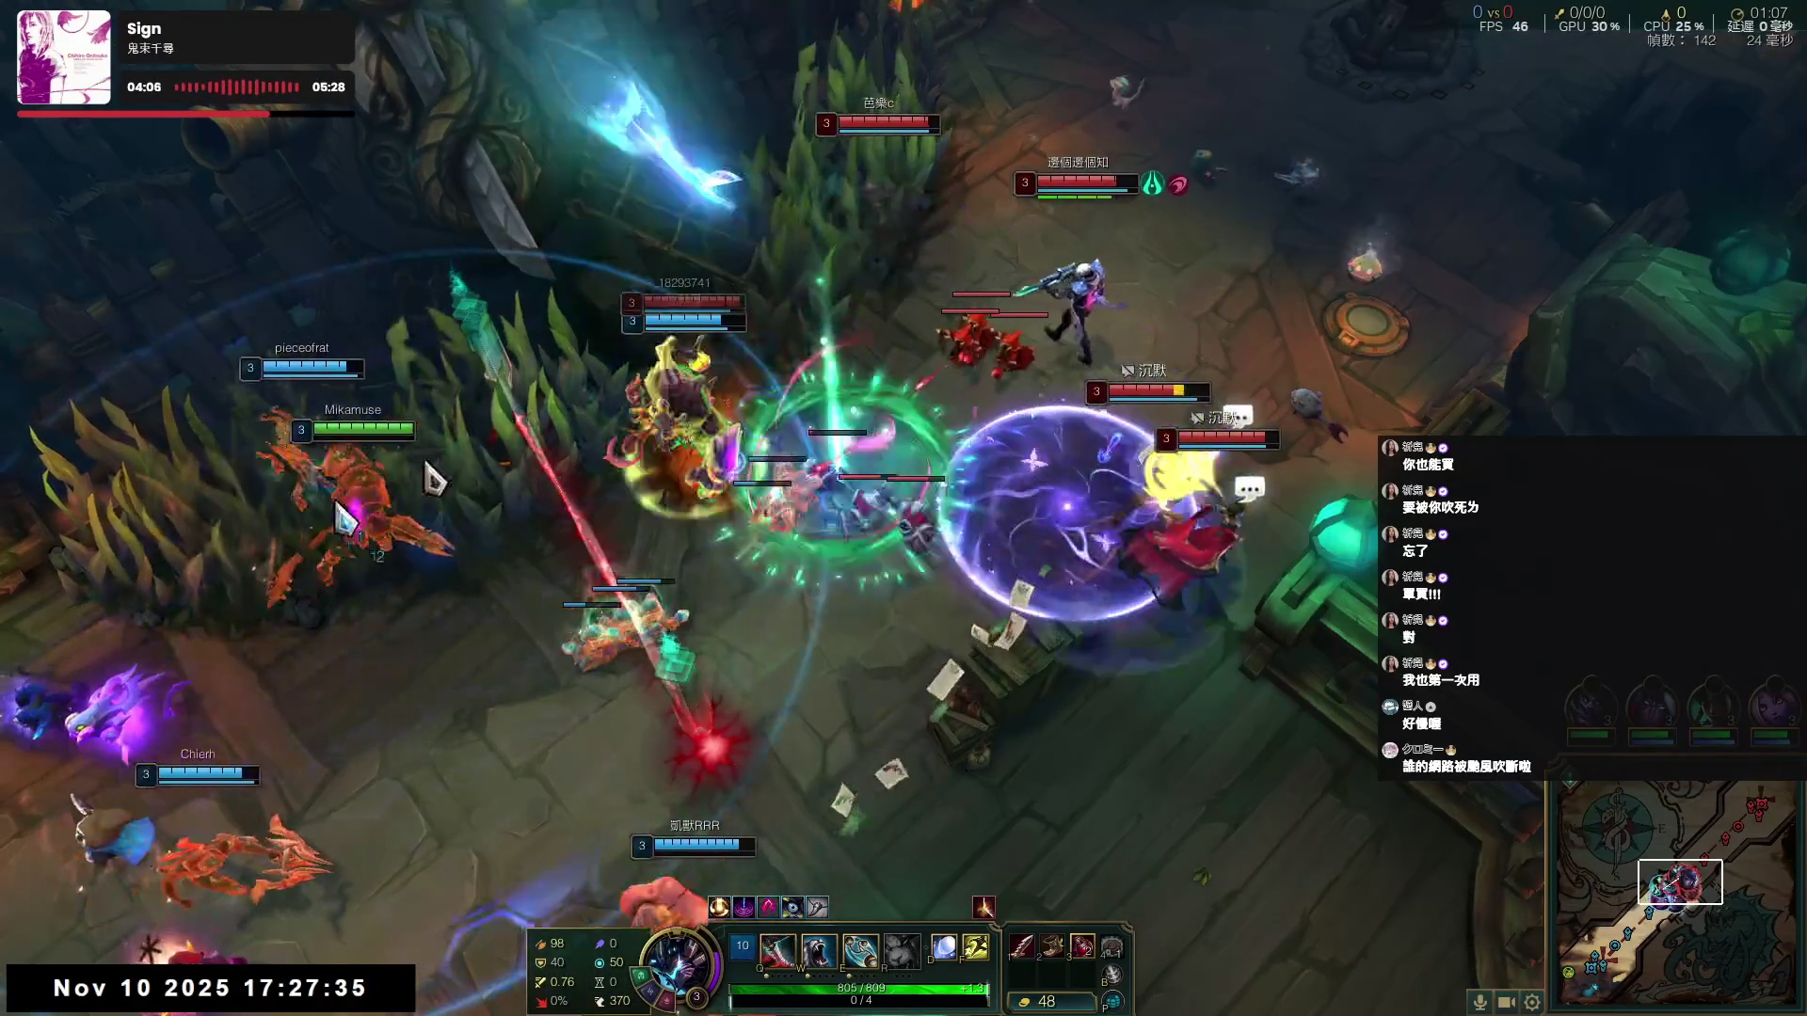
right_click(806, 153)
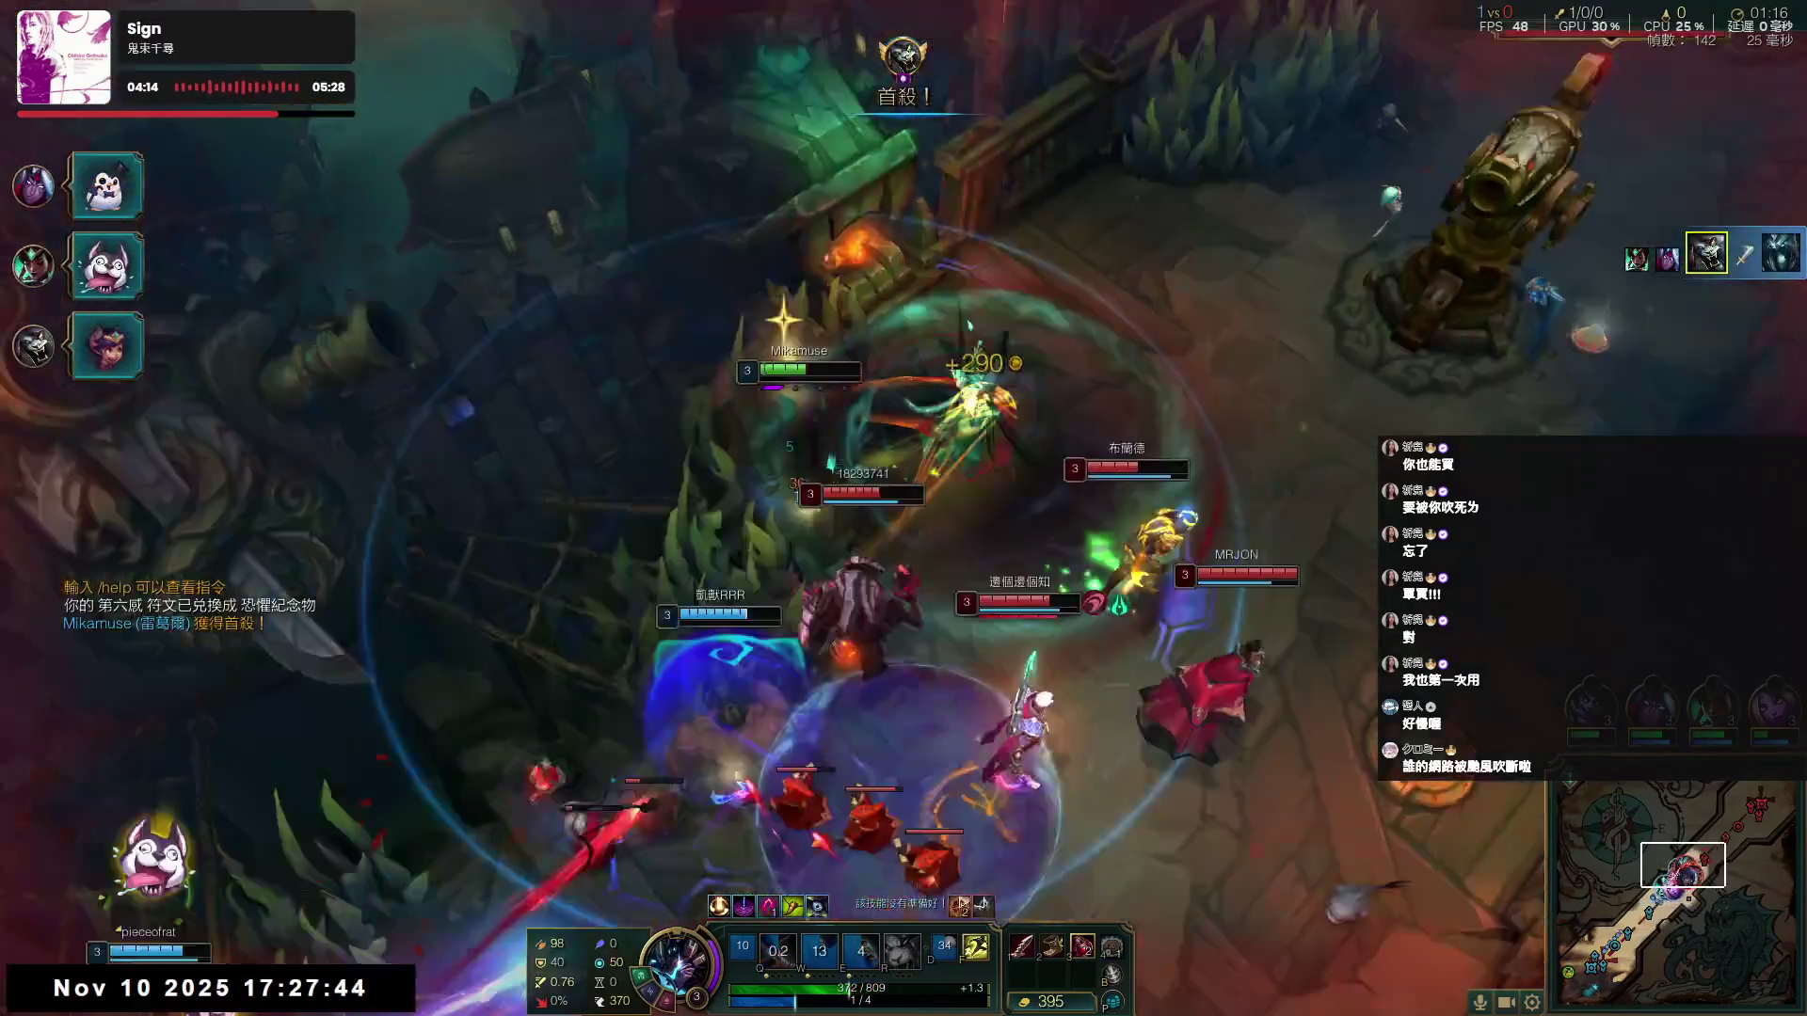
- Flash down-left and reposition around the fight to stay out of danger
right_click(555, 770)
key("f")
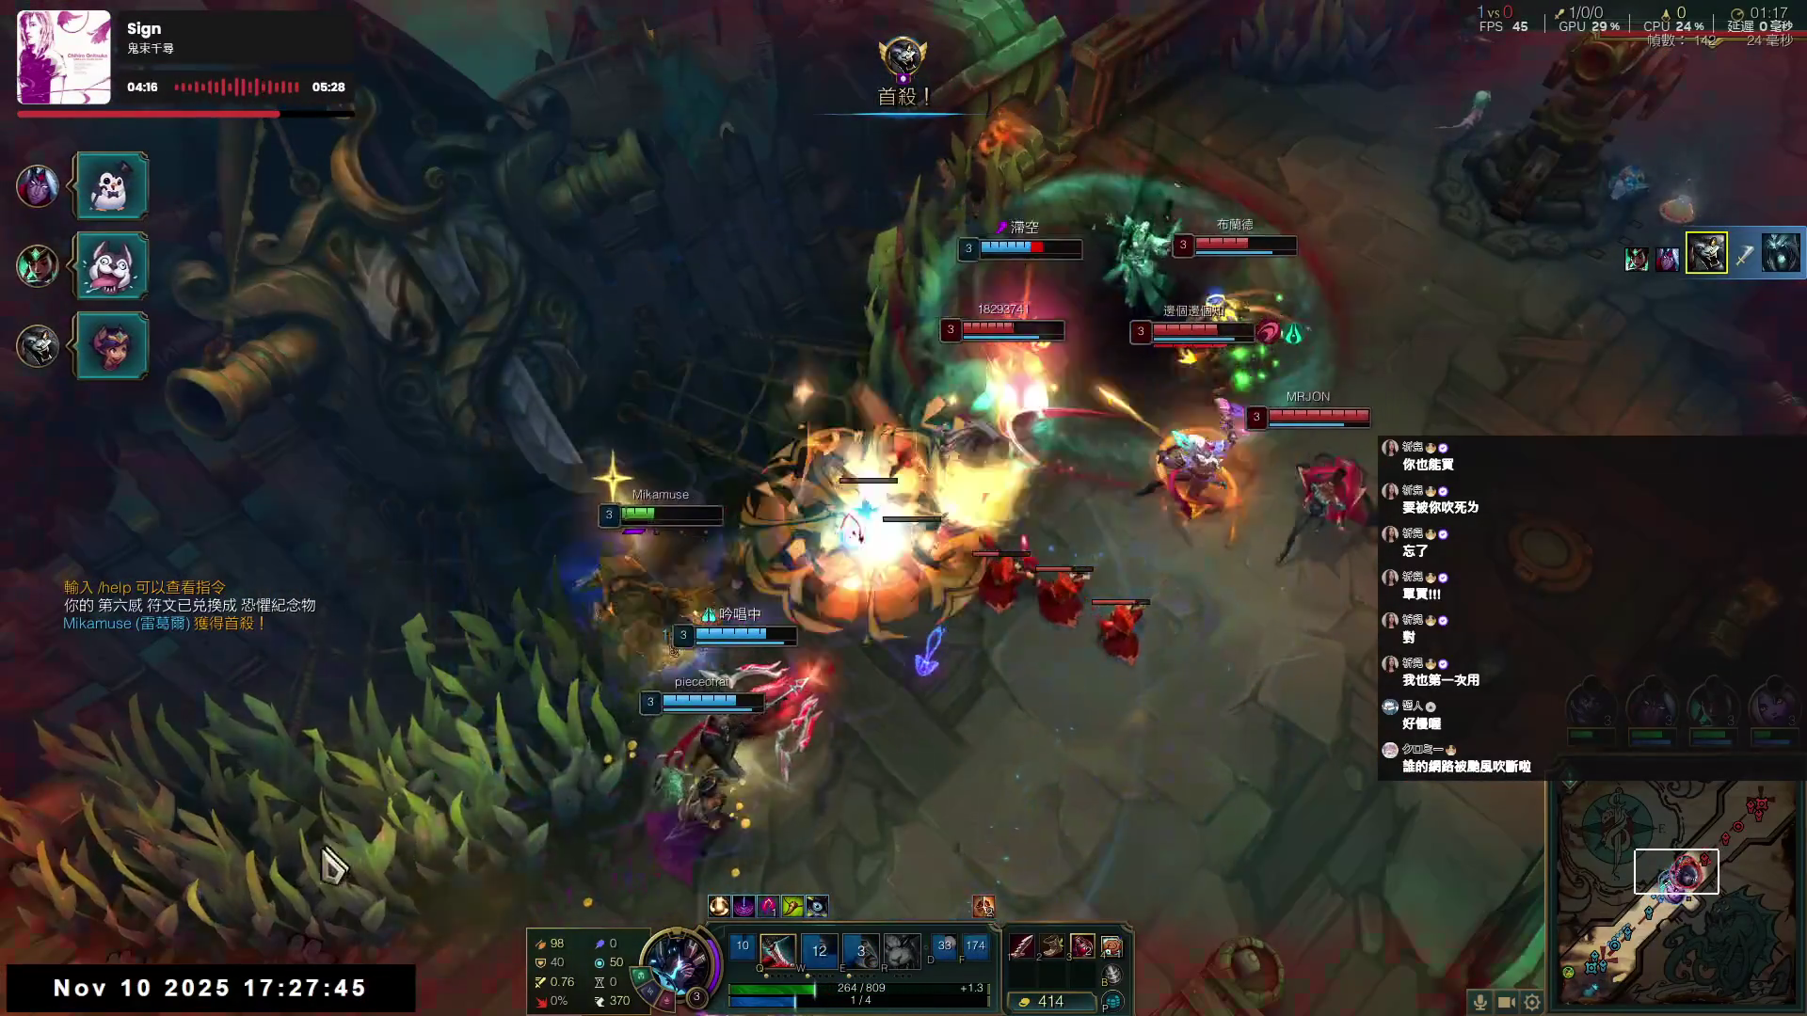
right_click(331, 875)
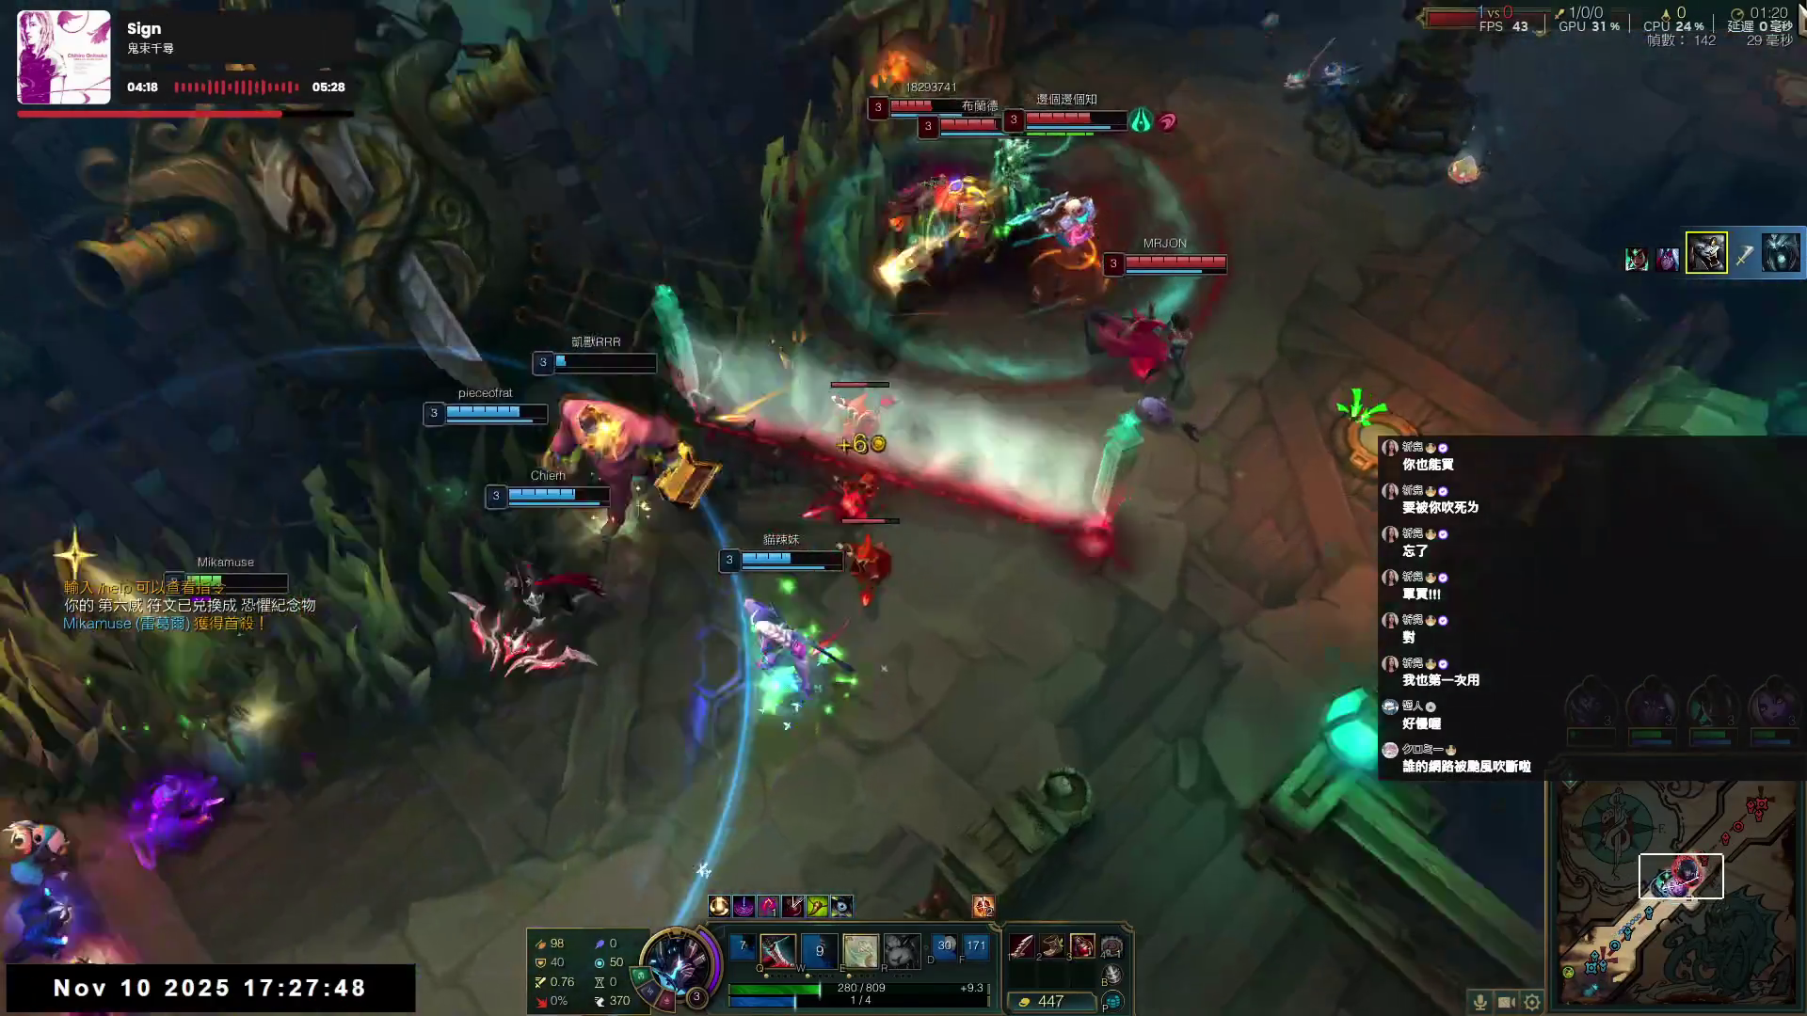
right_click(907, 504)
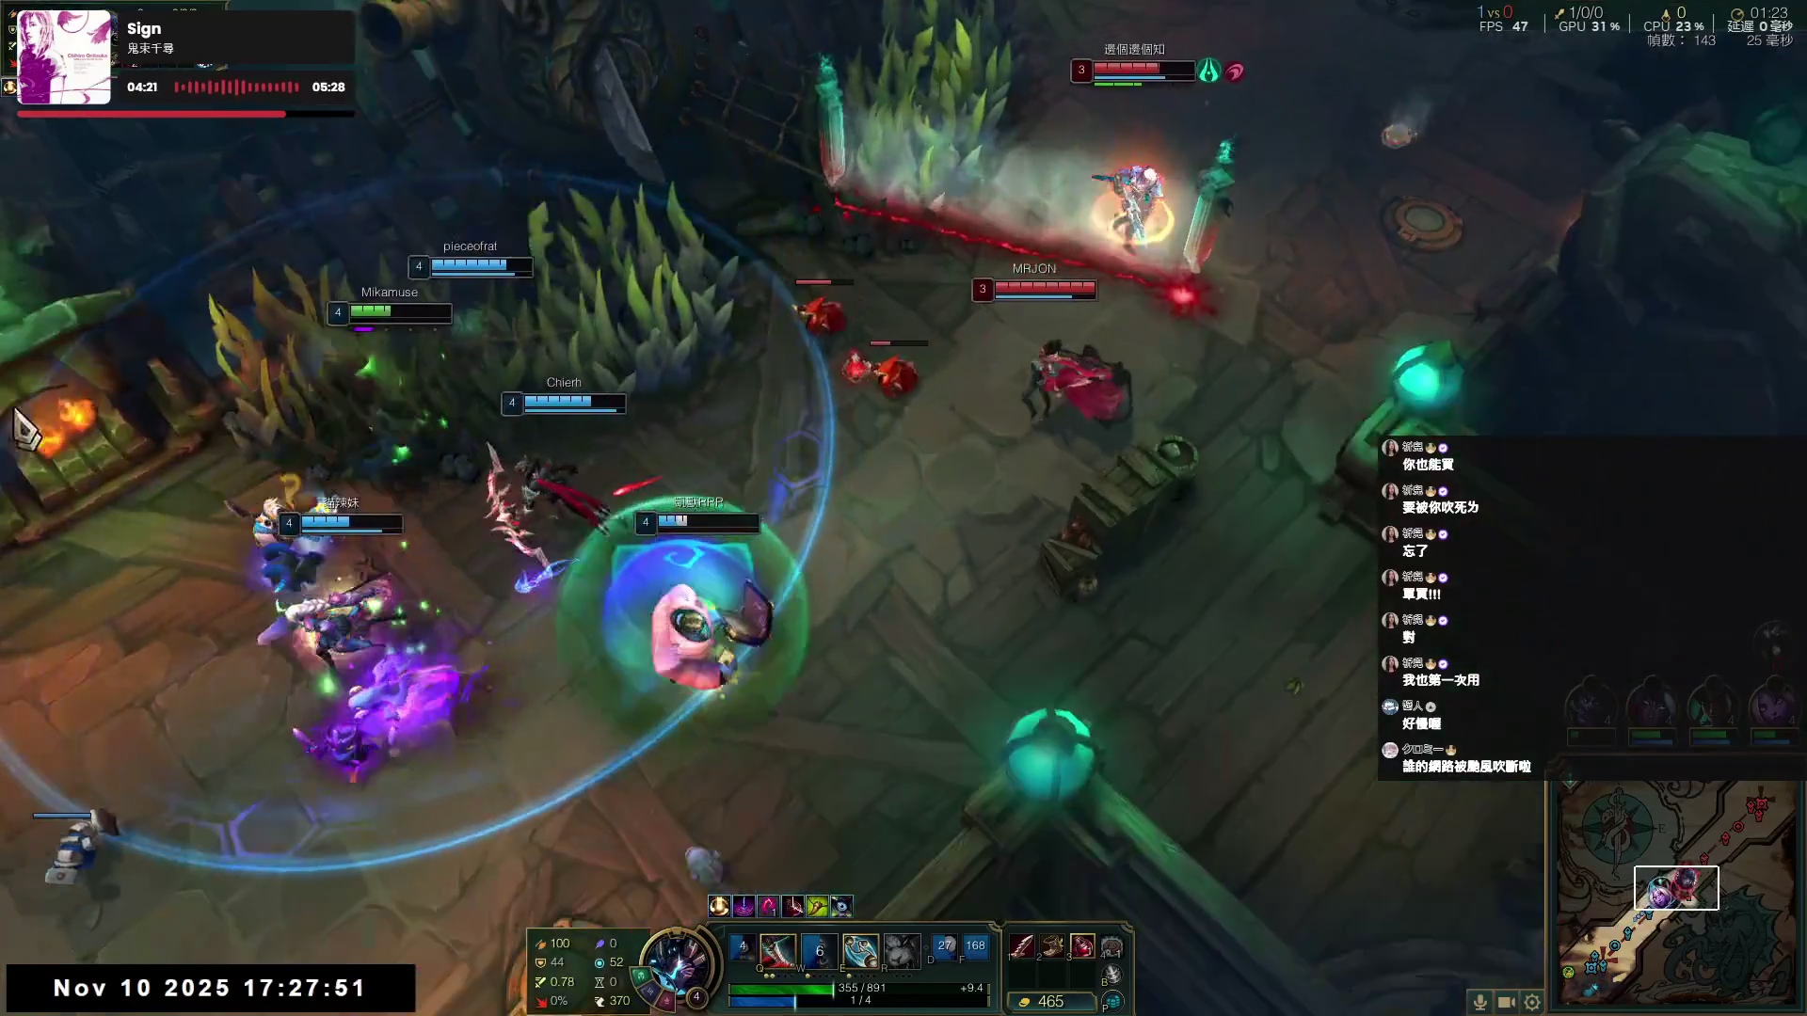
right_click(793, 264)
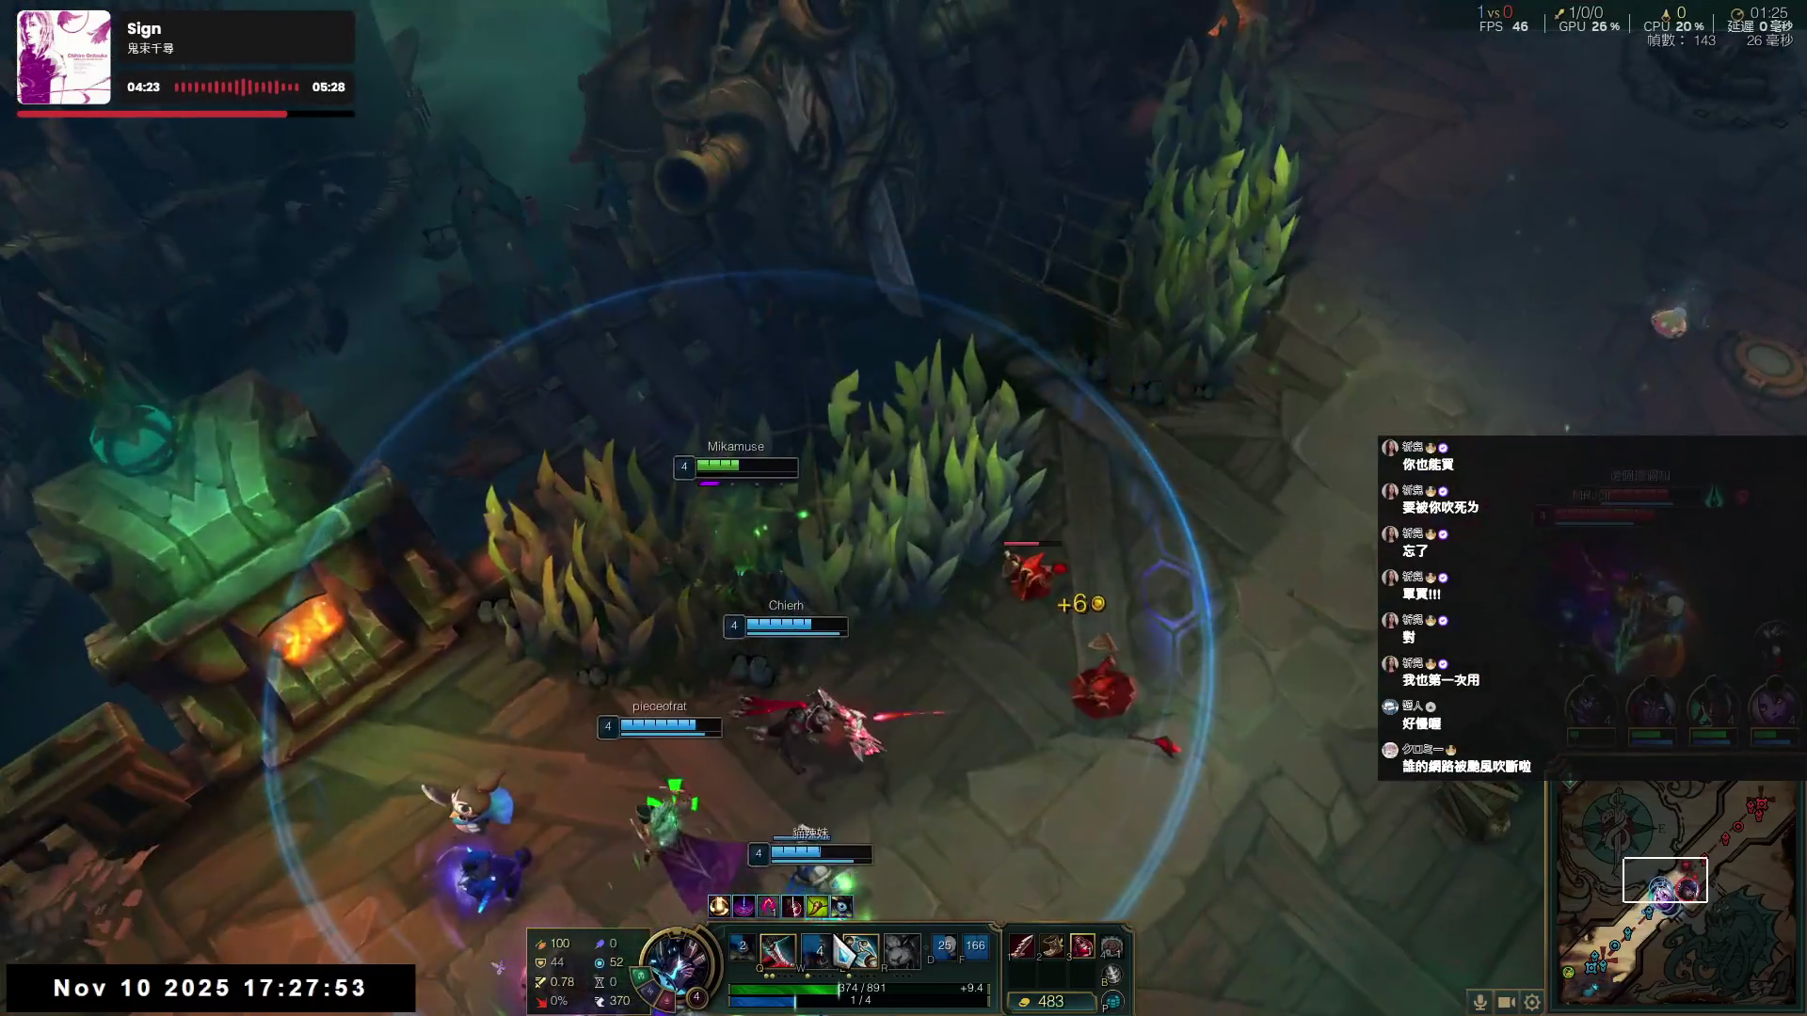
right_click(657, 320)
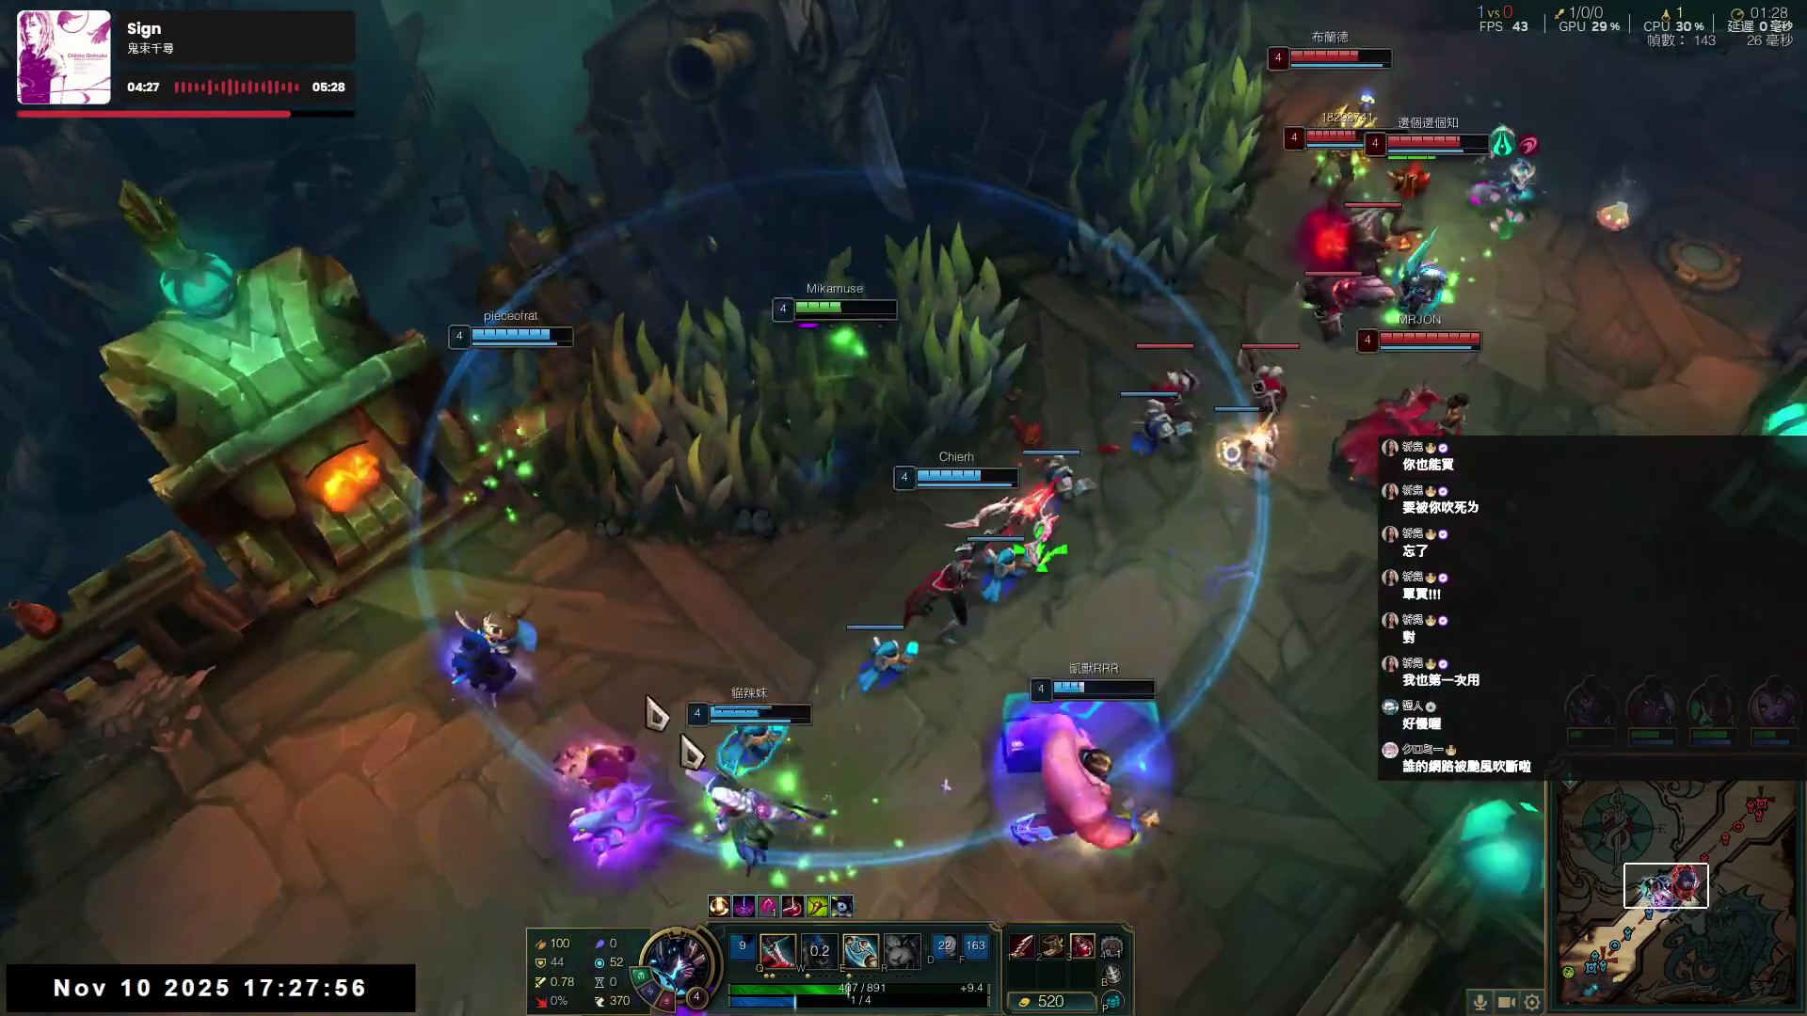
right_click(544, 644)
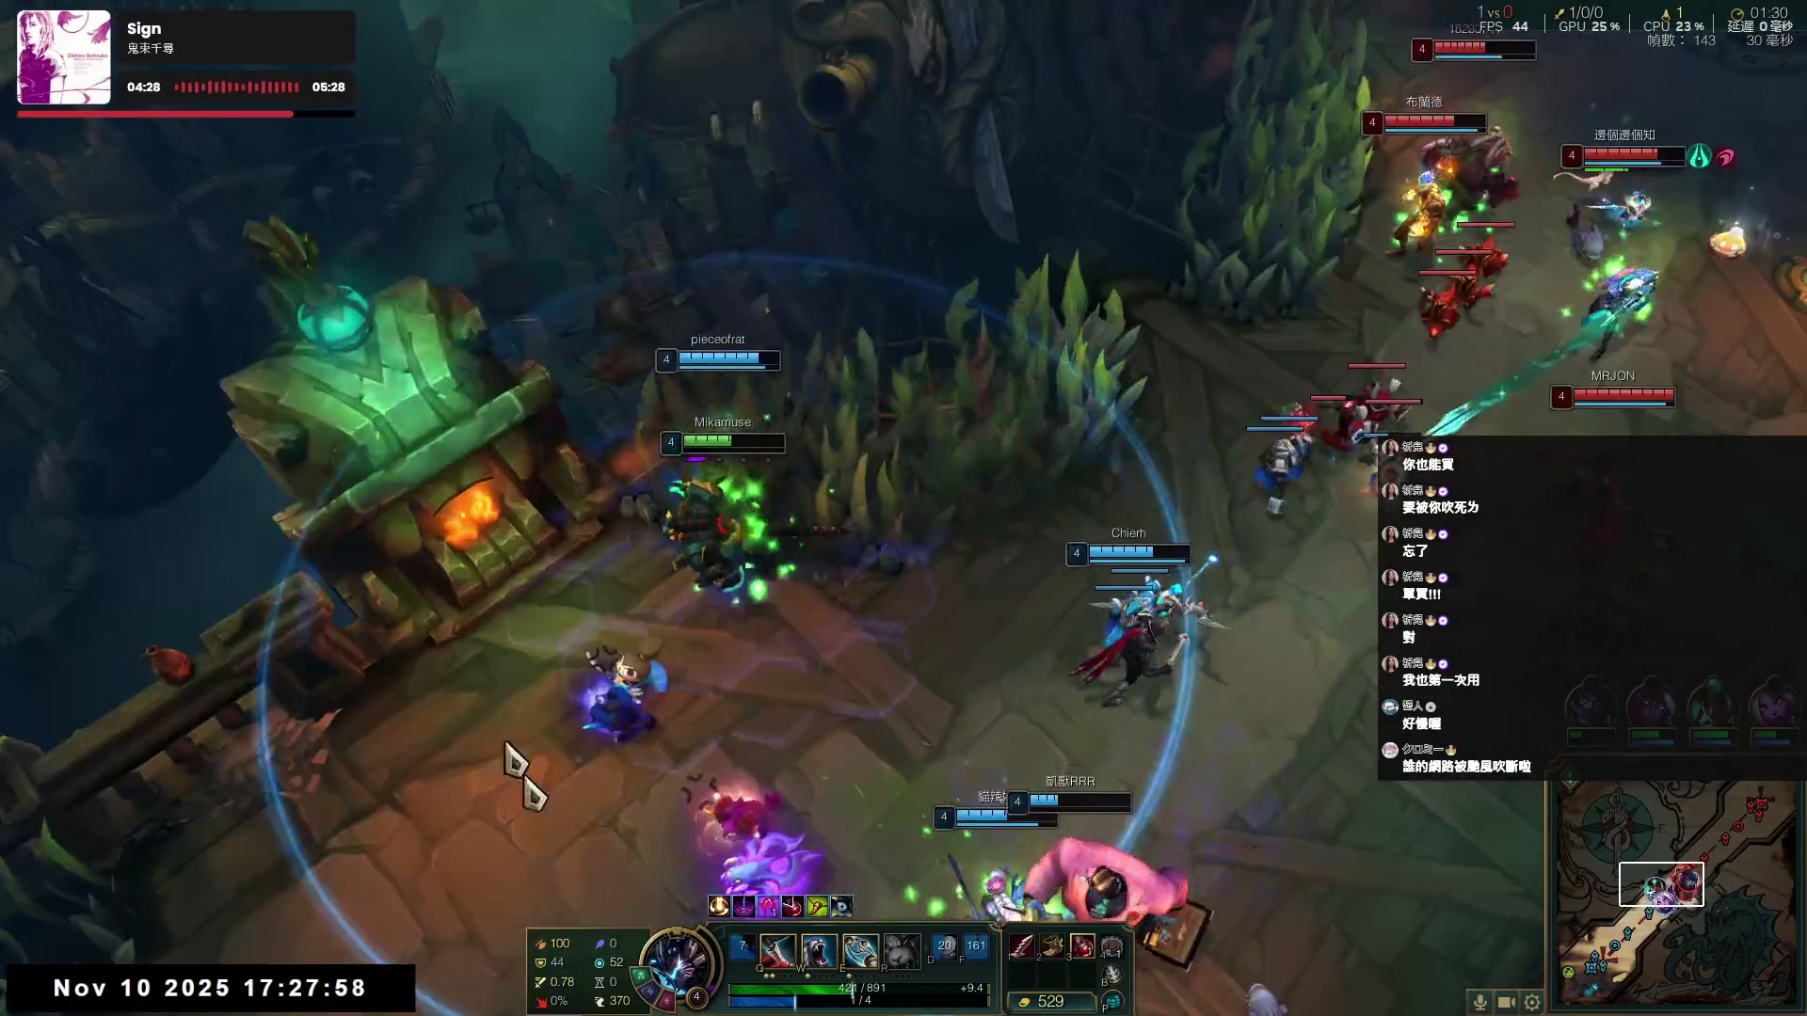
right_click(520, 823)
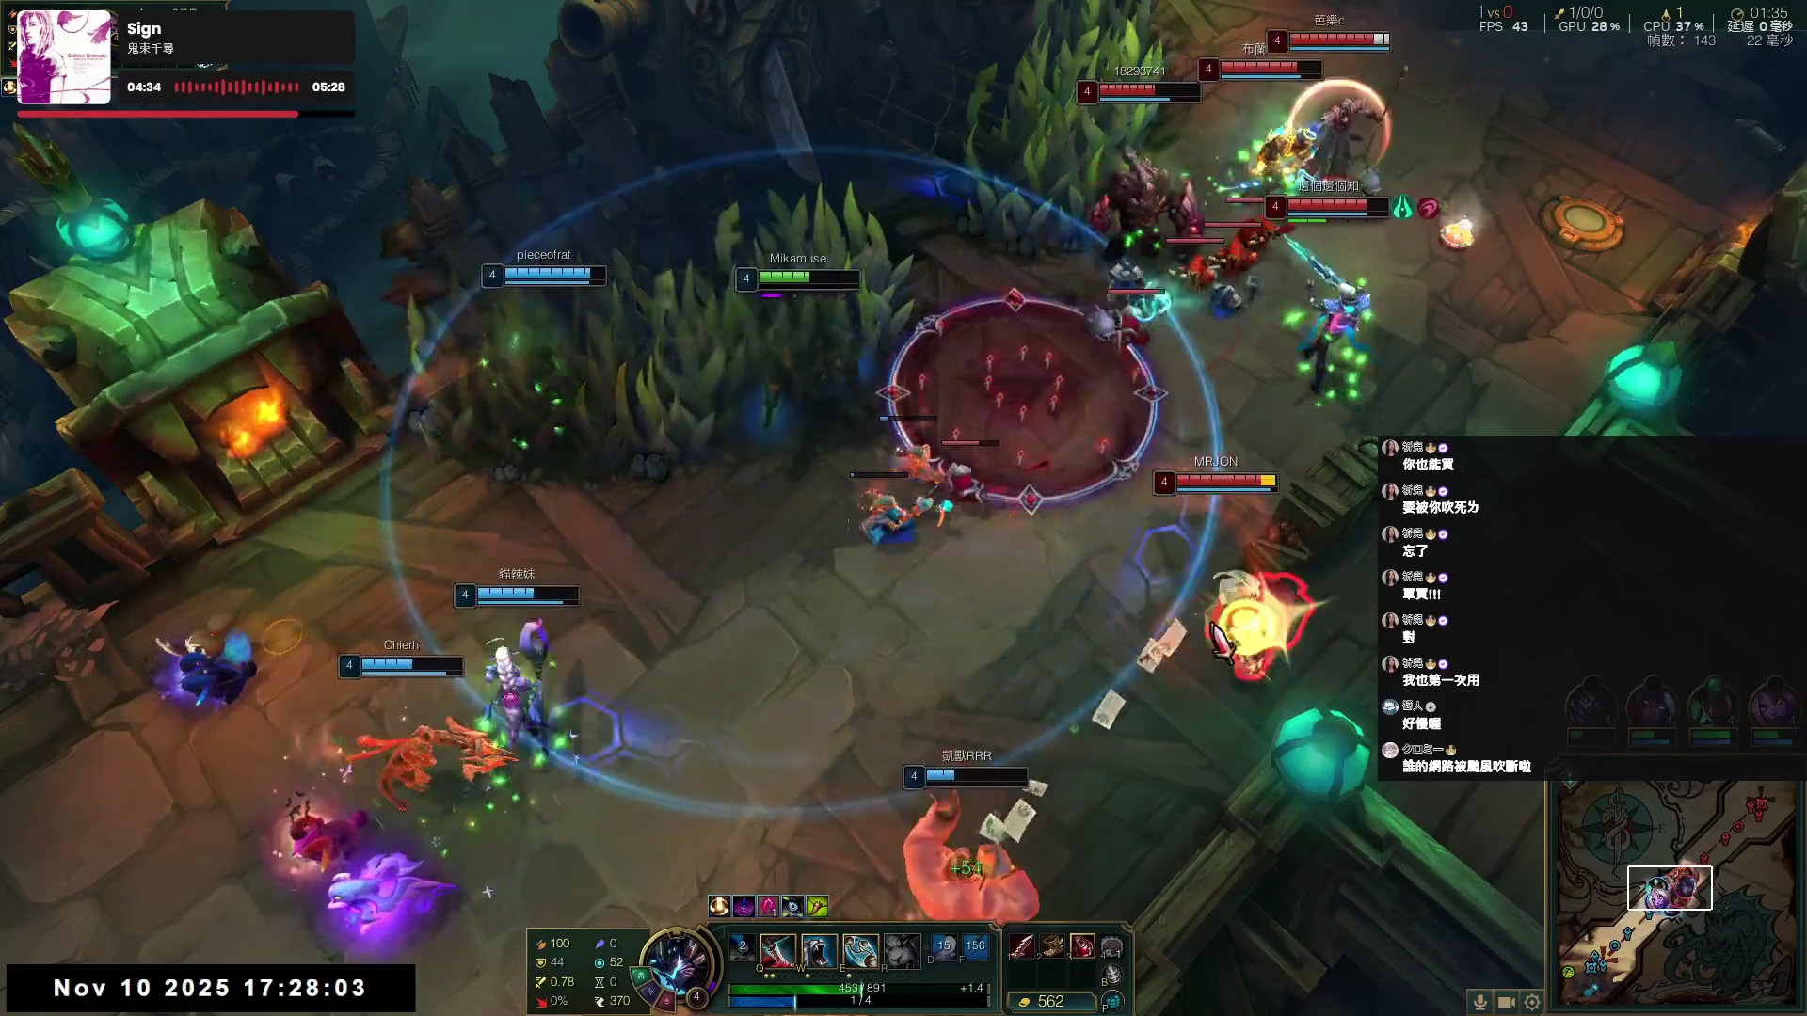
- Cast Q and E at the enemy team, then fall back beside the allied tower
key("q")
key("e")
right_click(1008, 565)
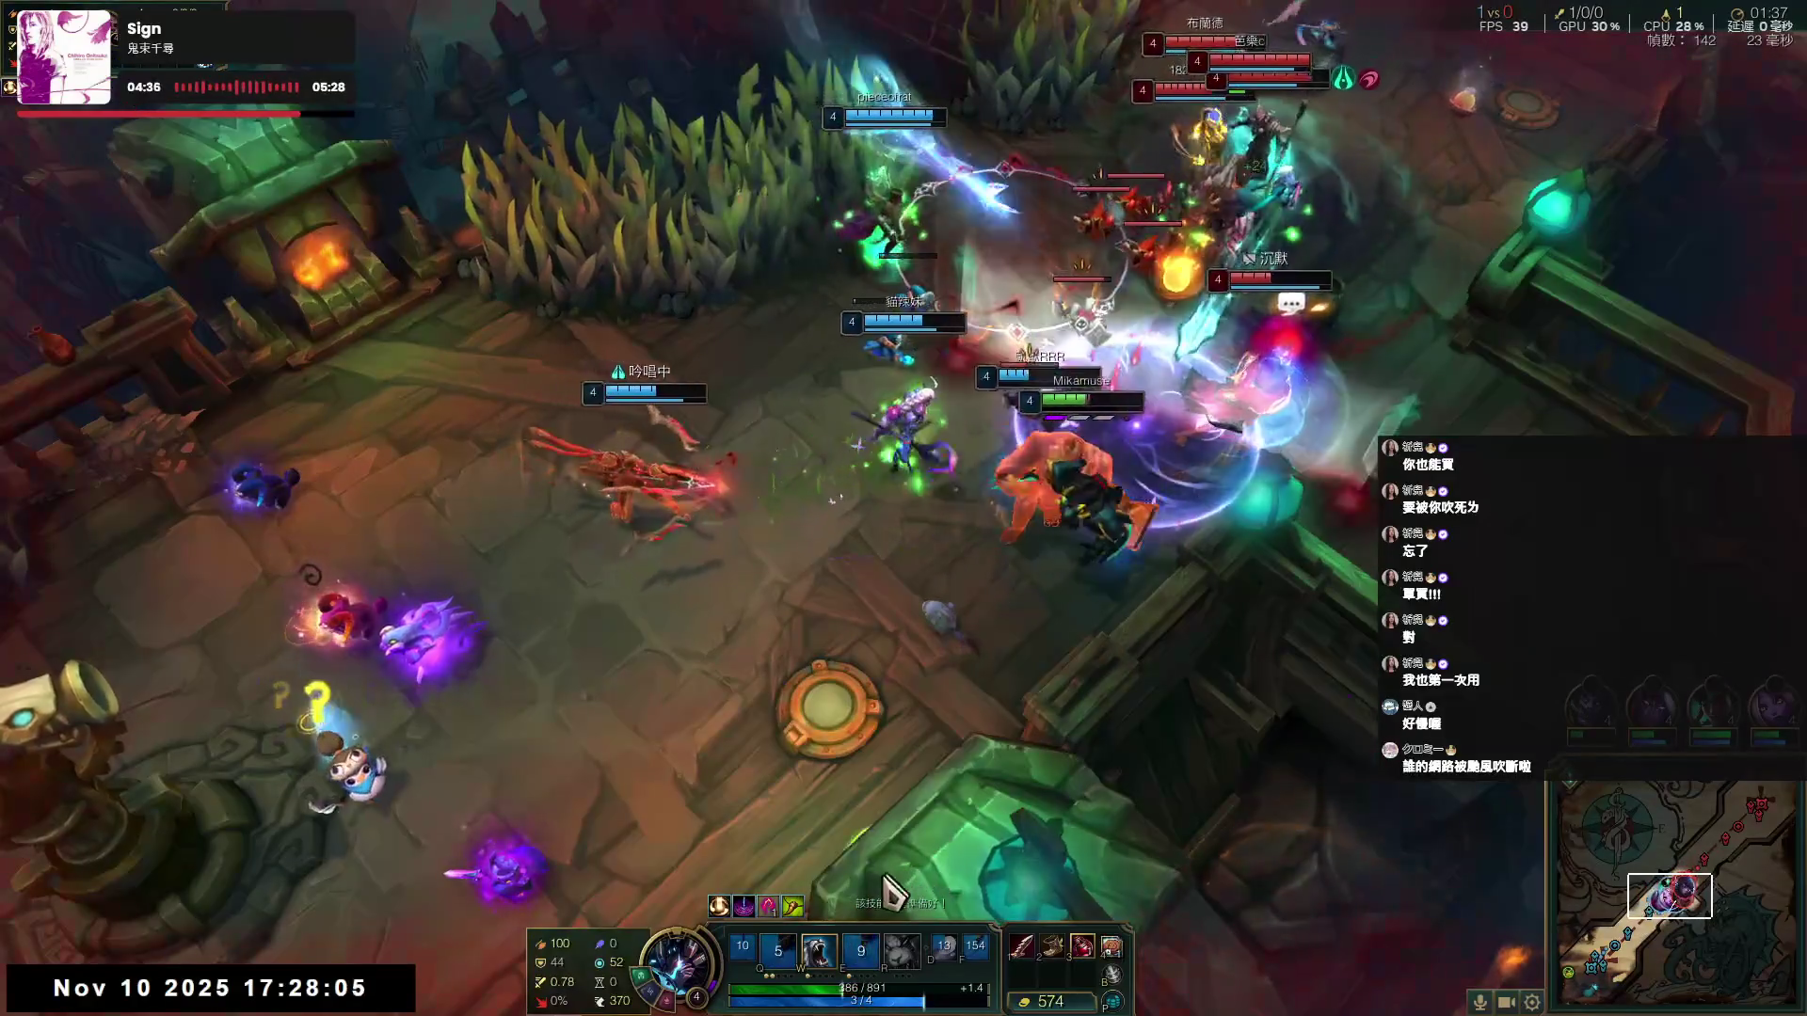
right_click(372, 926)
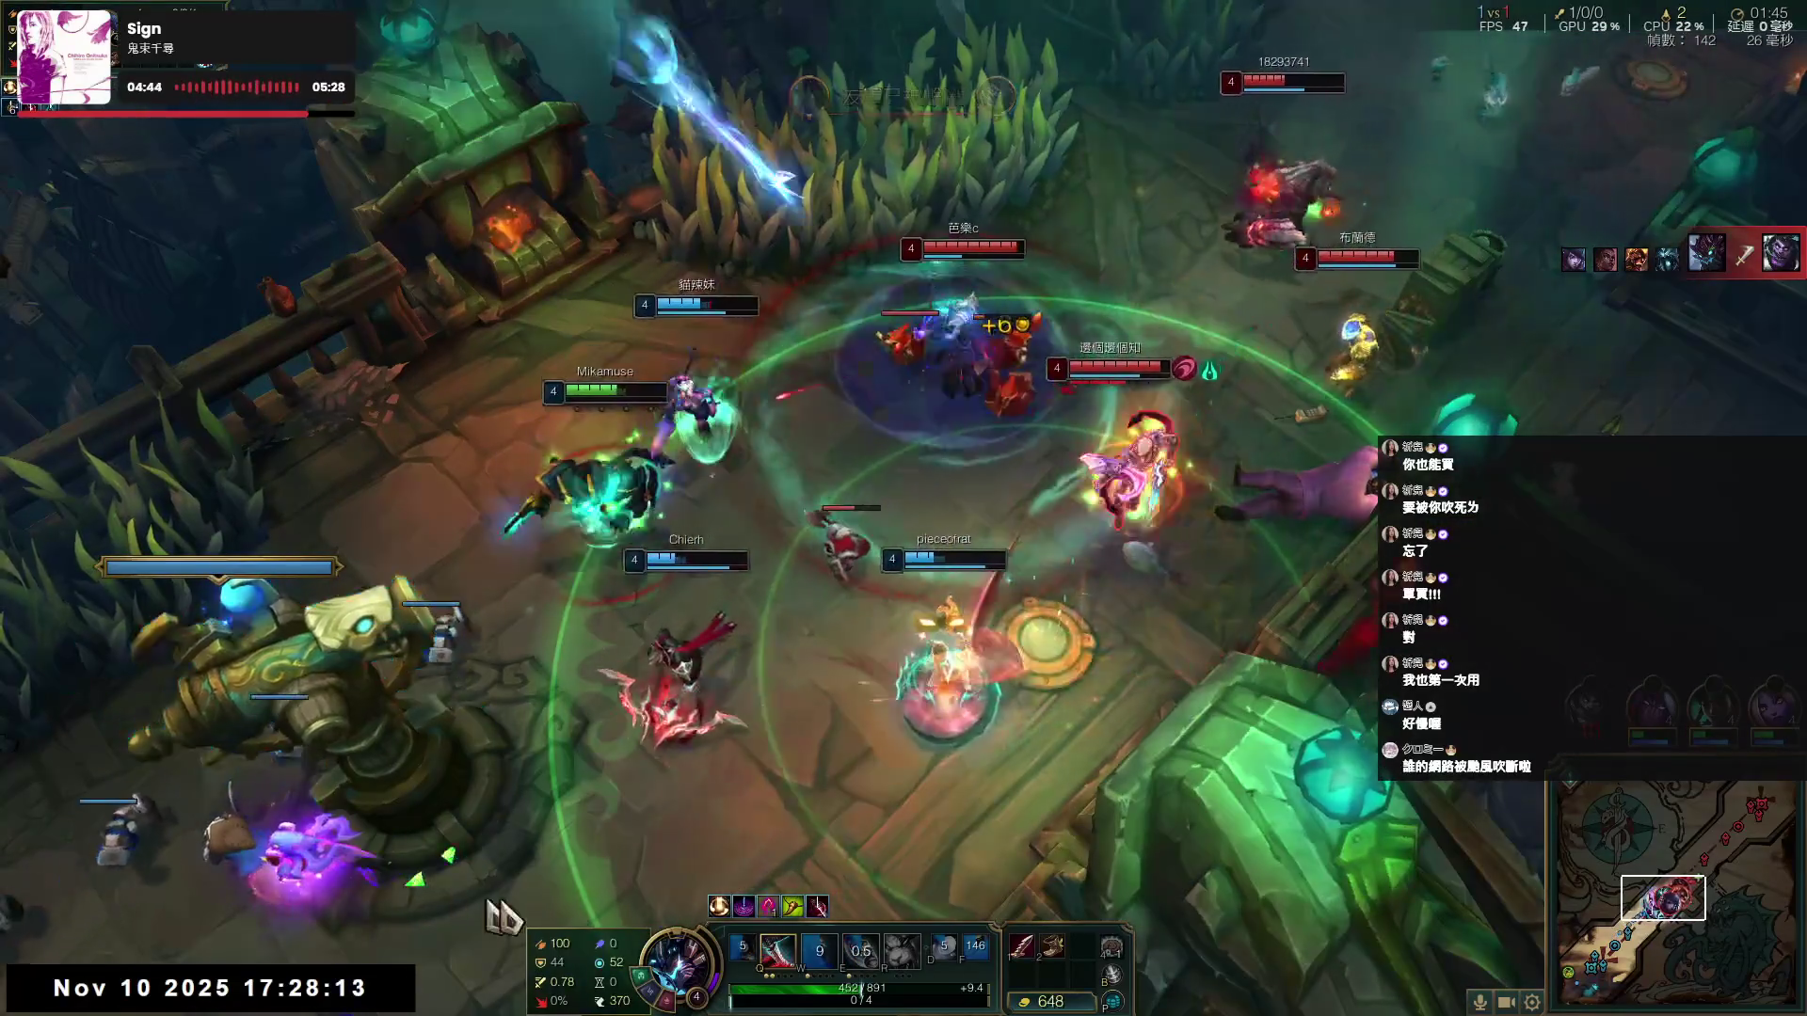
key("q")
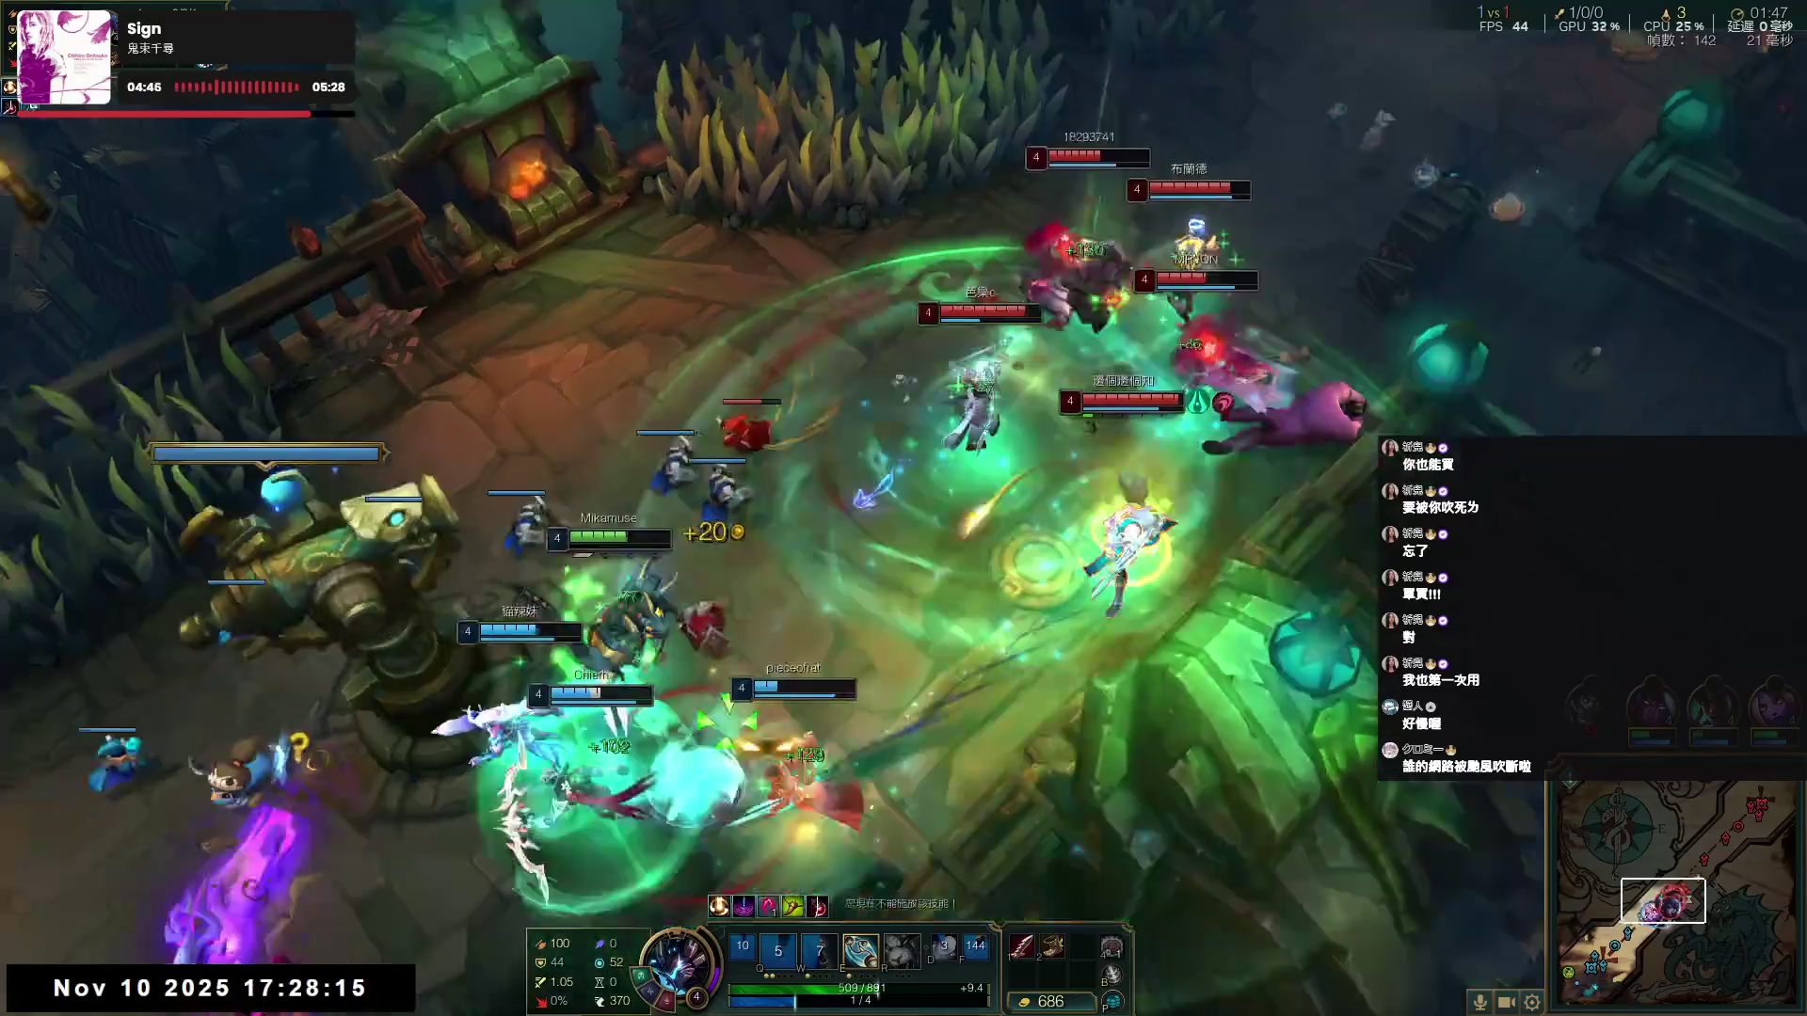
right_click(278, 899)
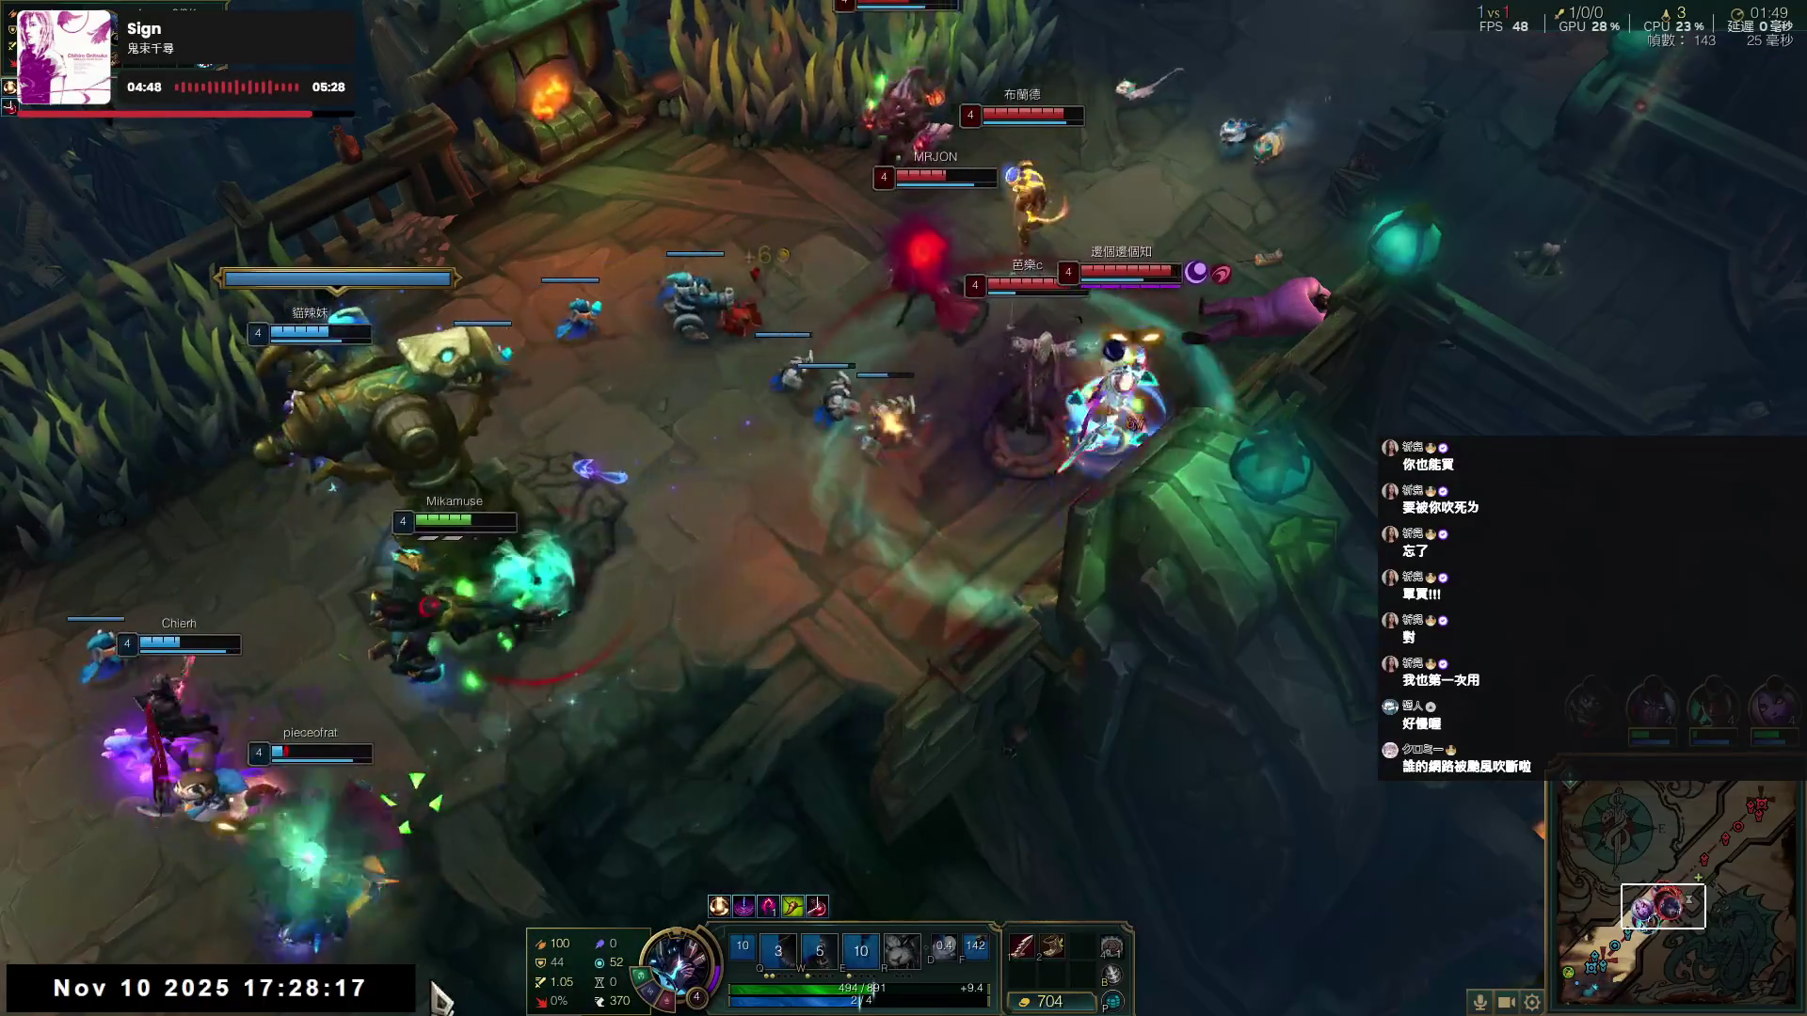
right_click(415, 755)
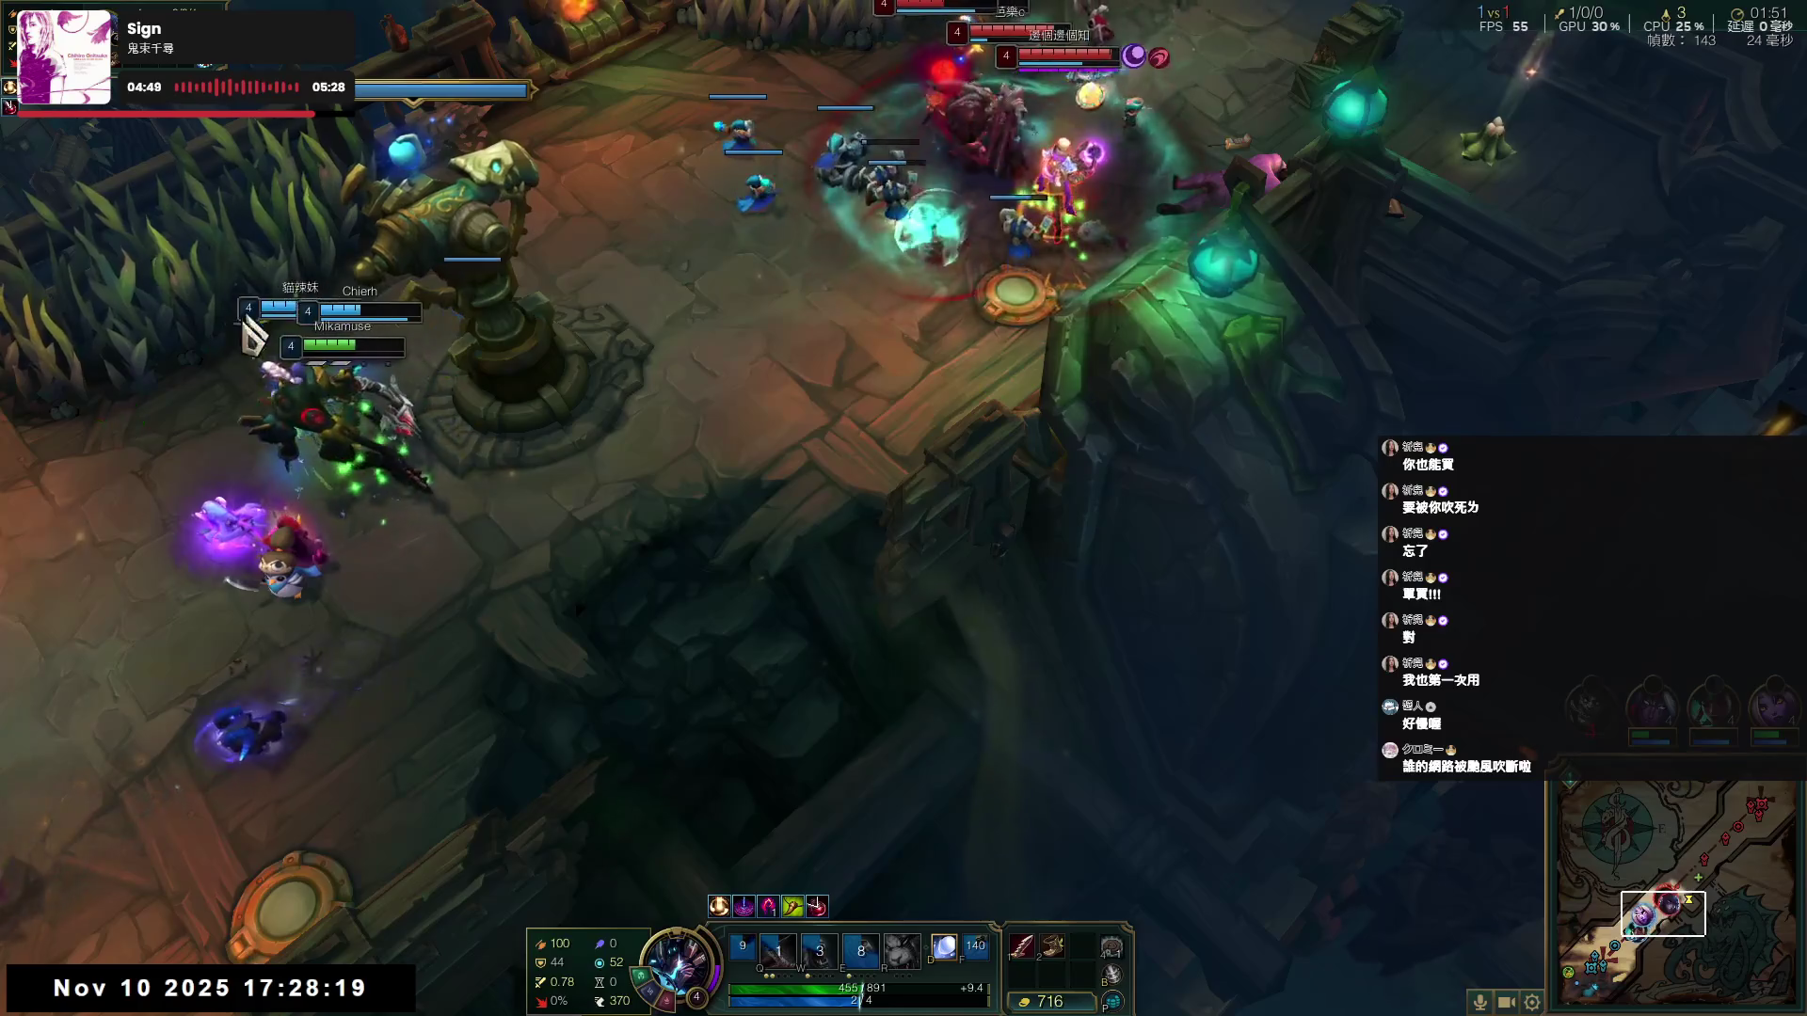
right_click(109, 771)
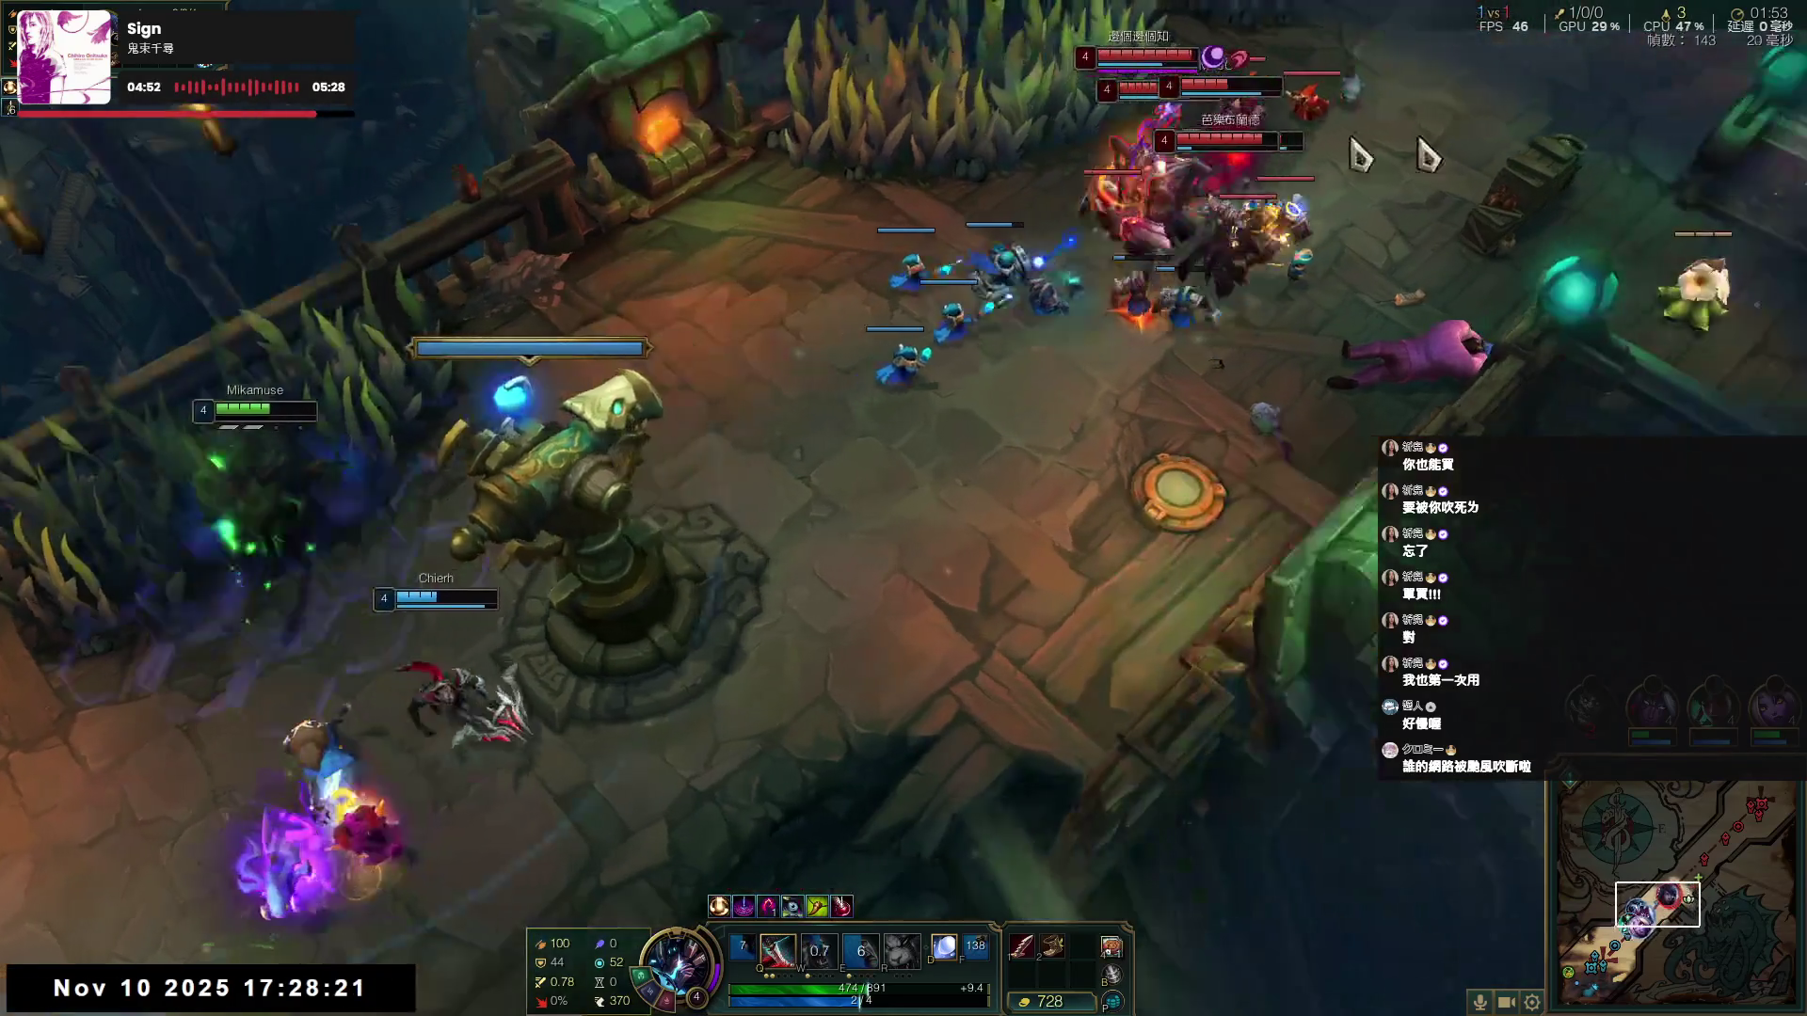
- Move just below the tower and cast Q and E into the enemy group
right_click(968, 453)
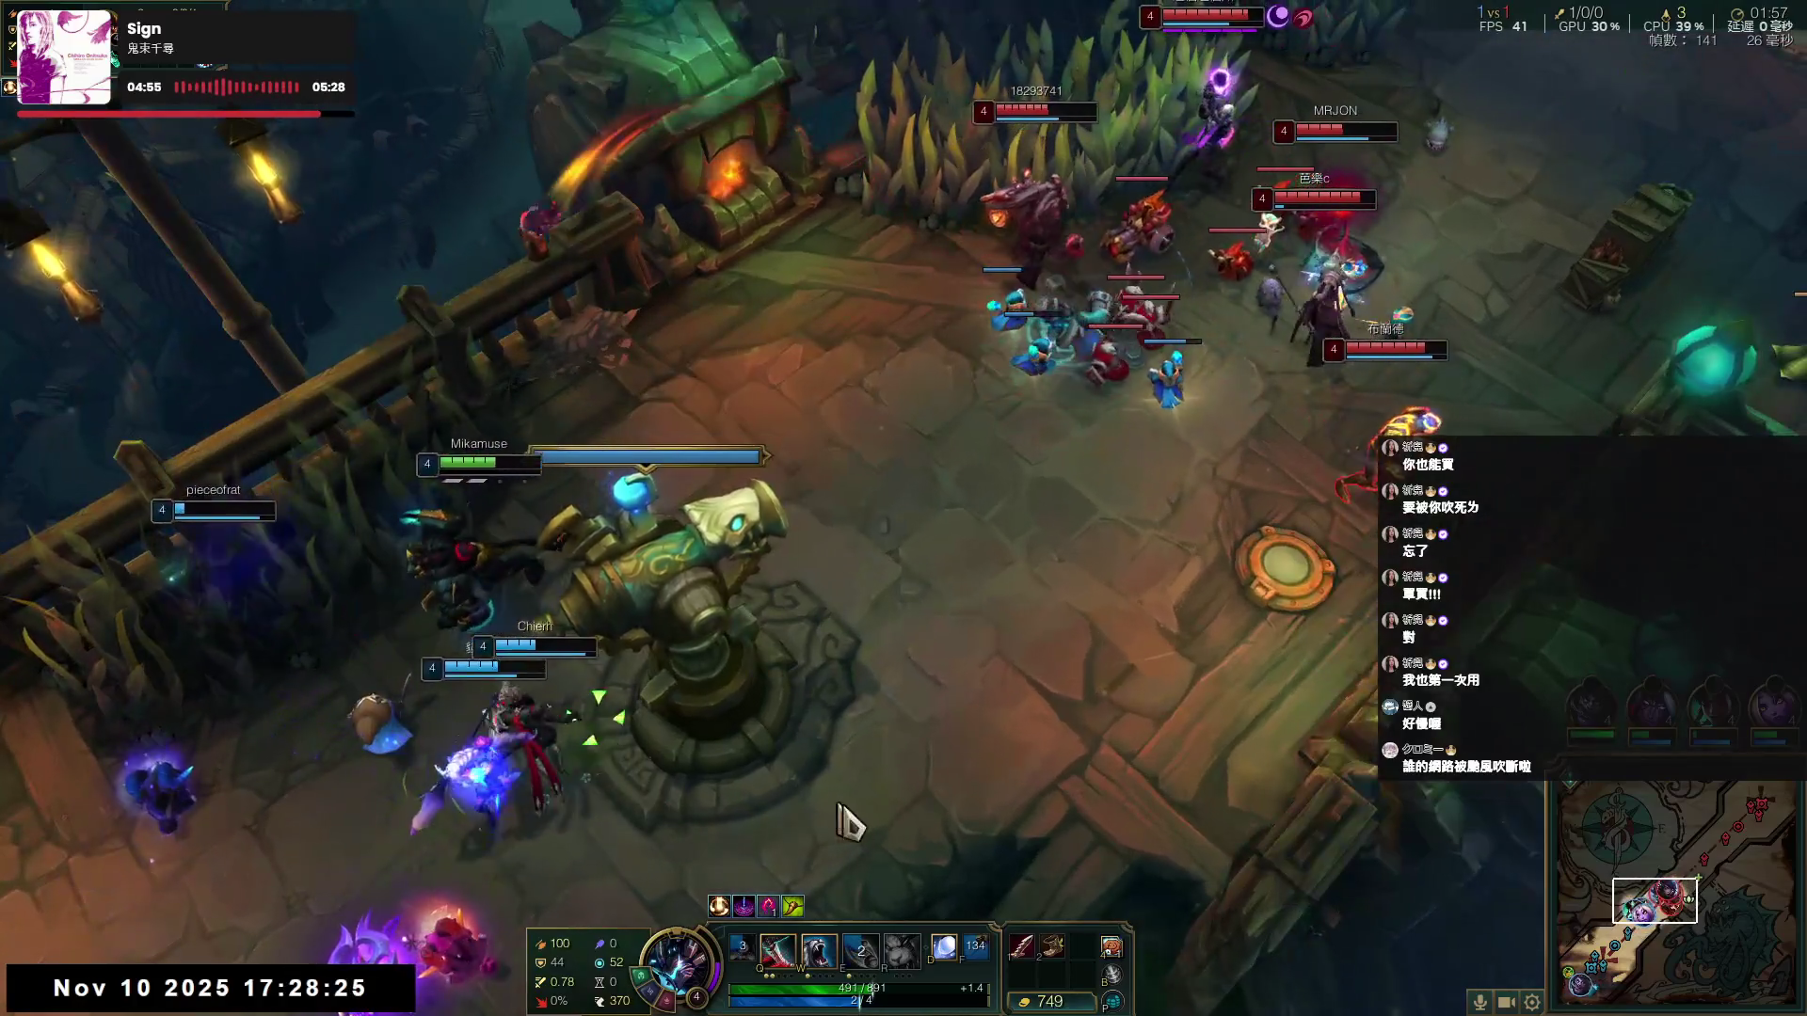
right_click(738, 705)
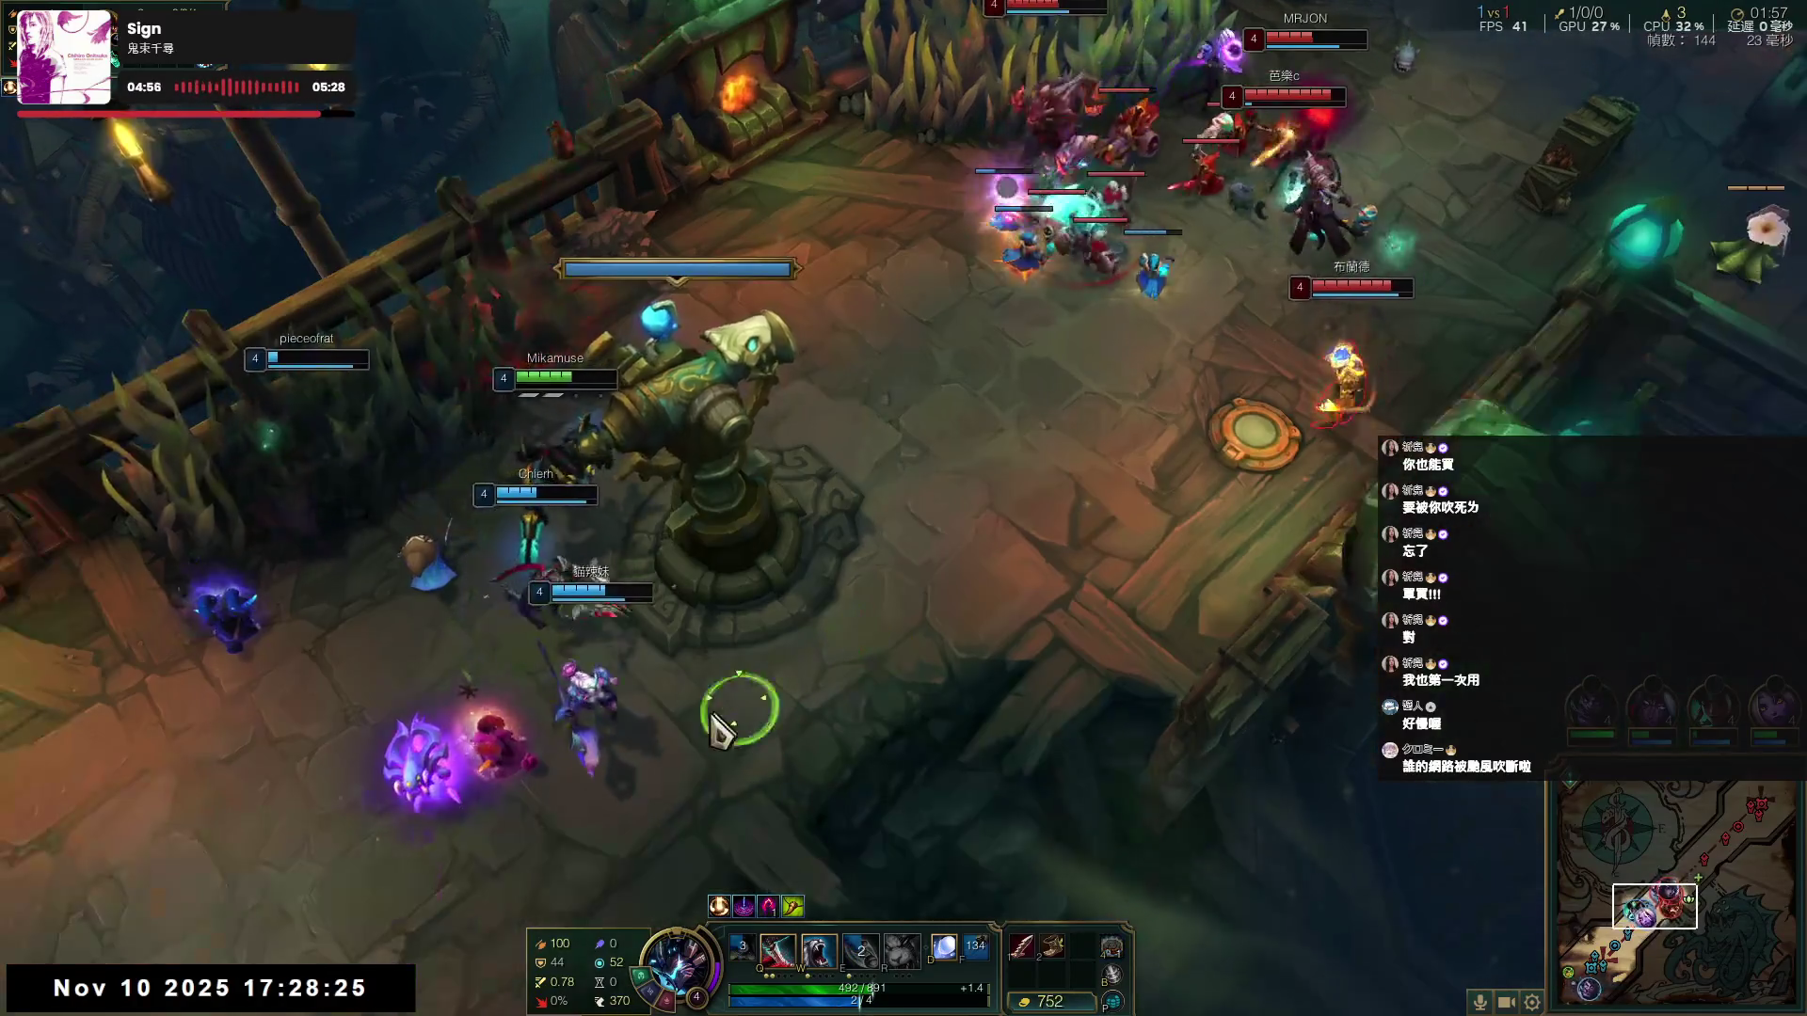
right_click(470, 390)
right_click(637, 697)
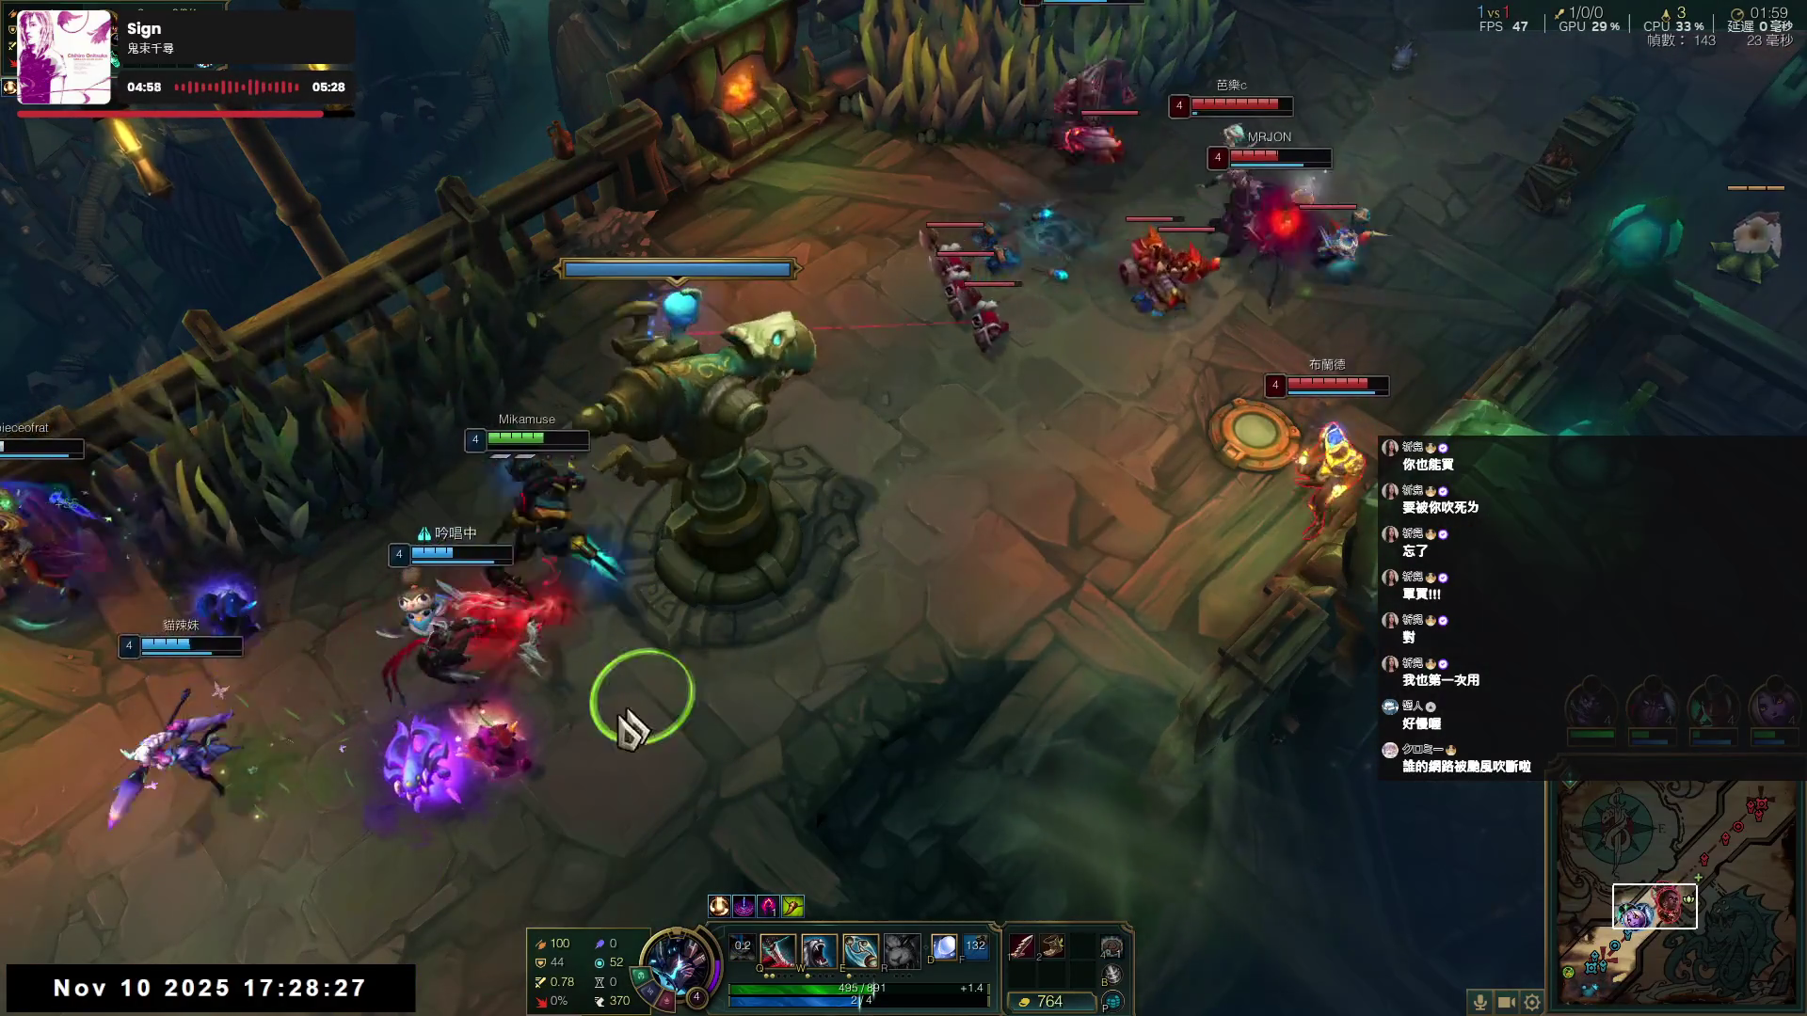
key("q")
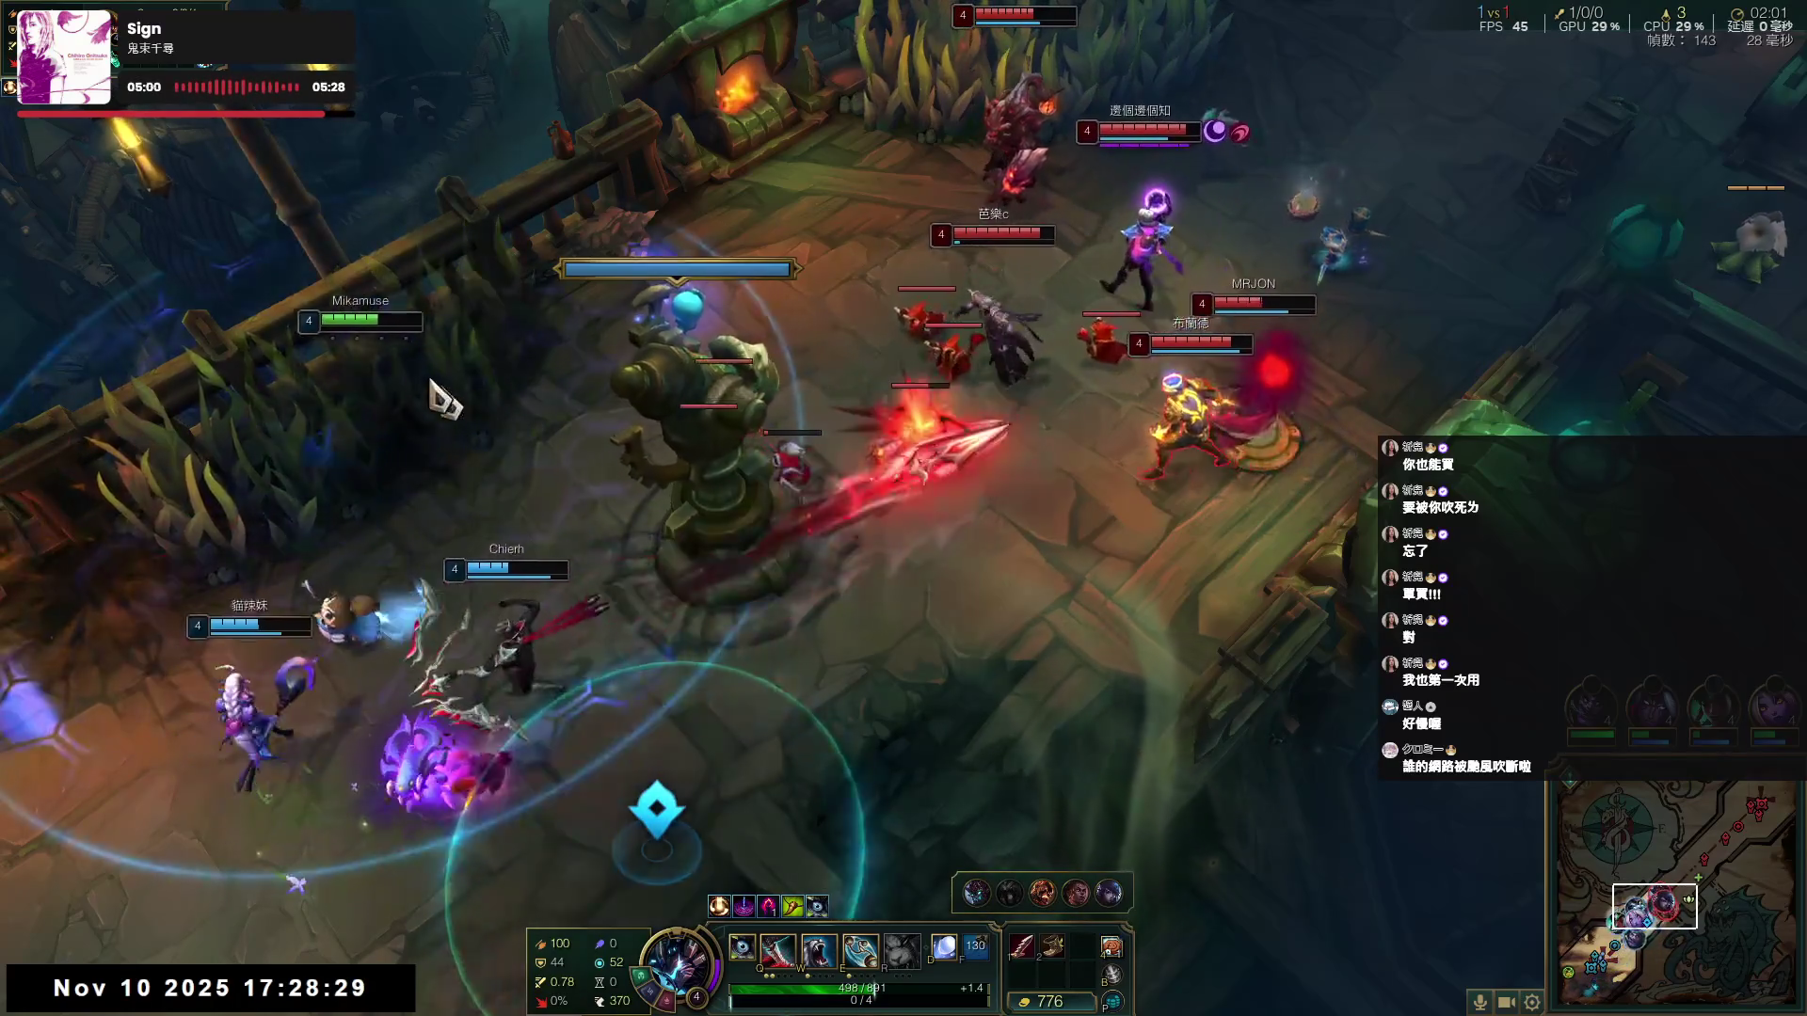
key("e")
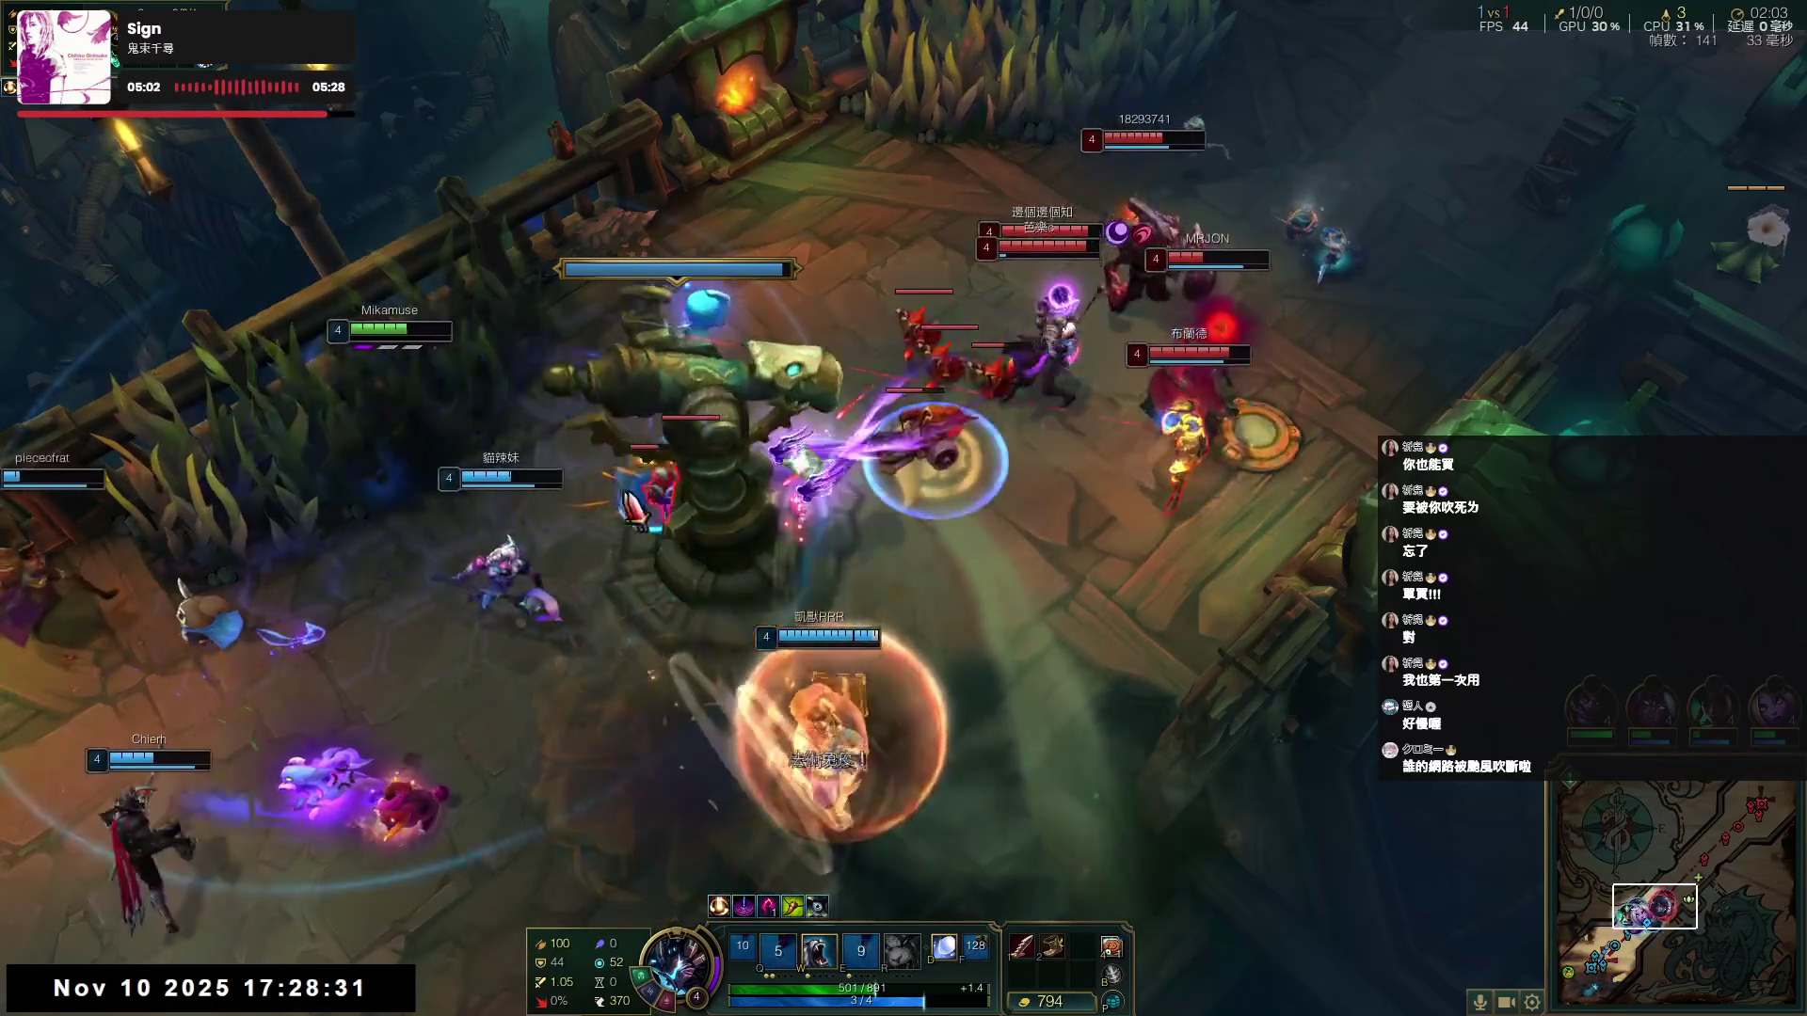
- Engage an enemy champion with the D summoner spell and chase it down
right_click(1035, 150)
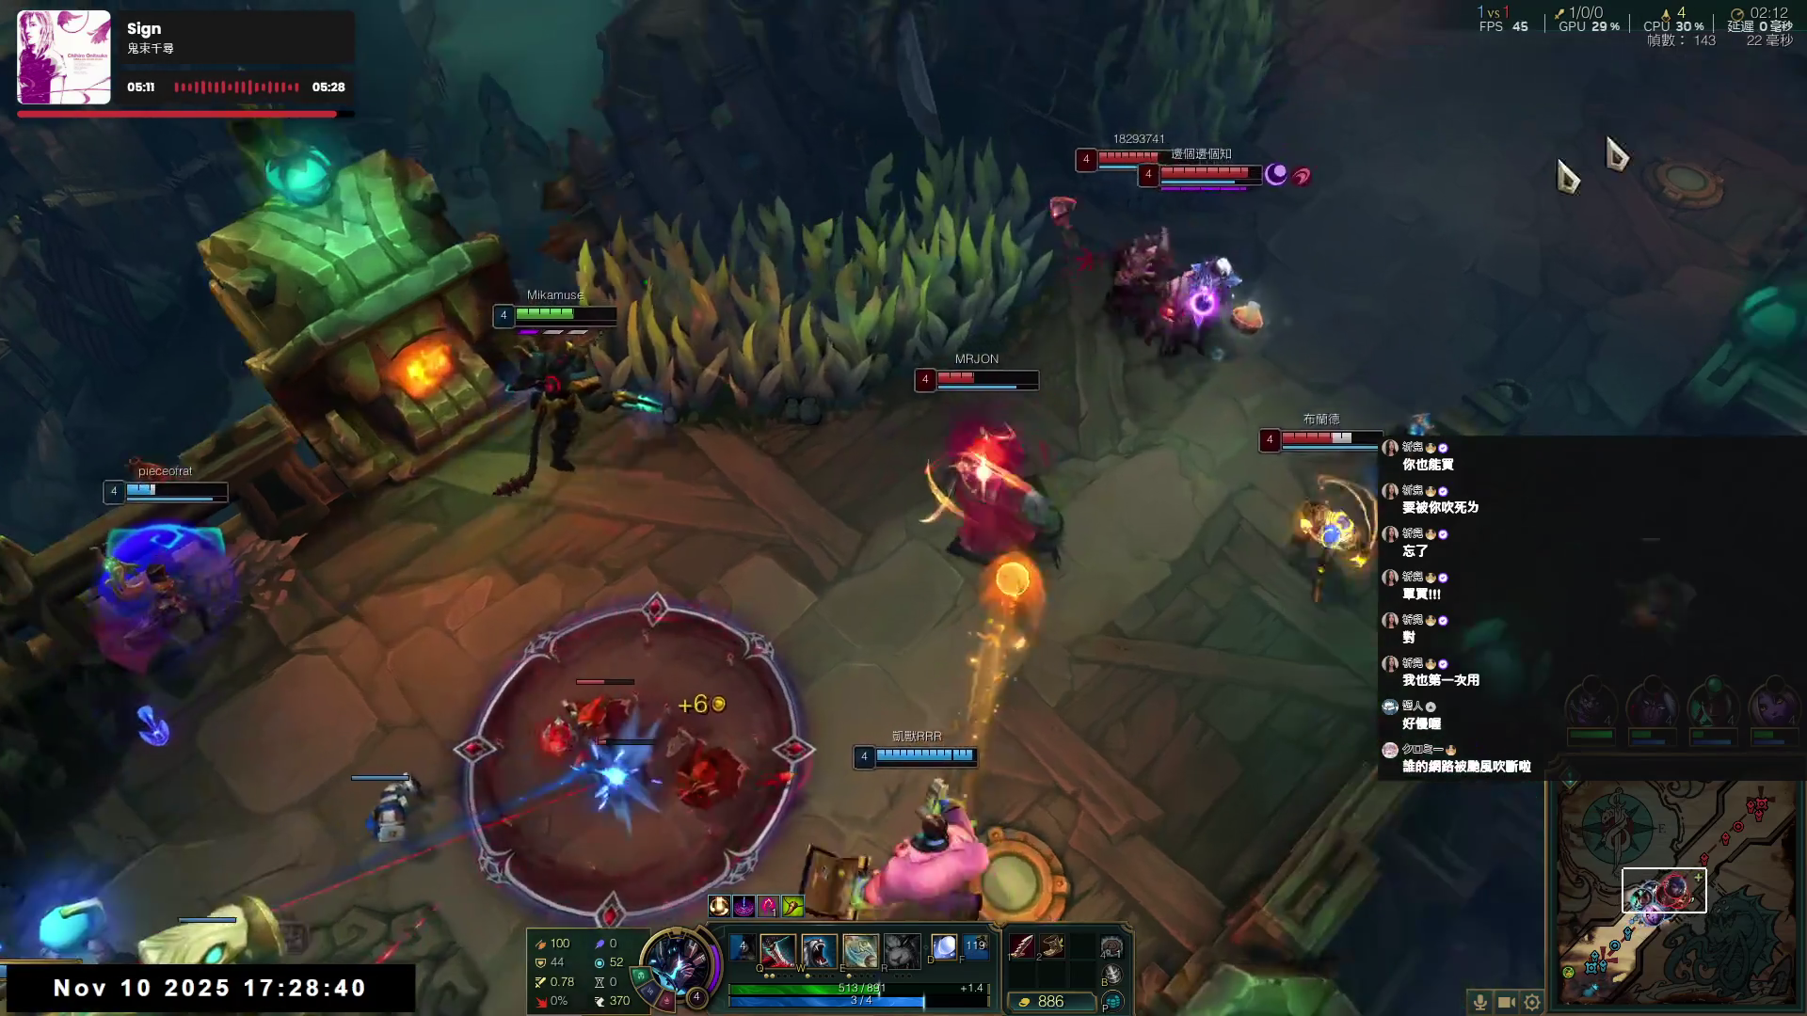
right_click(1006, 381)
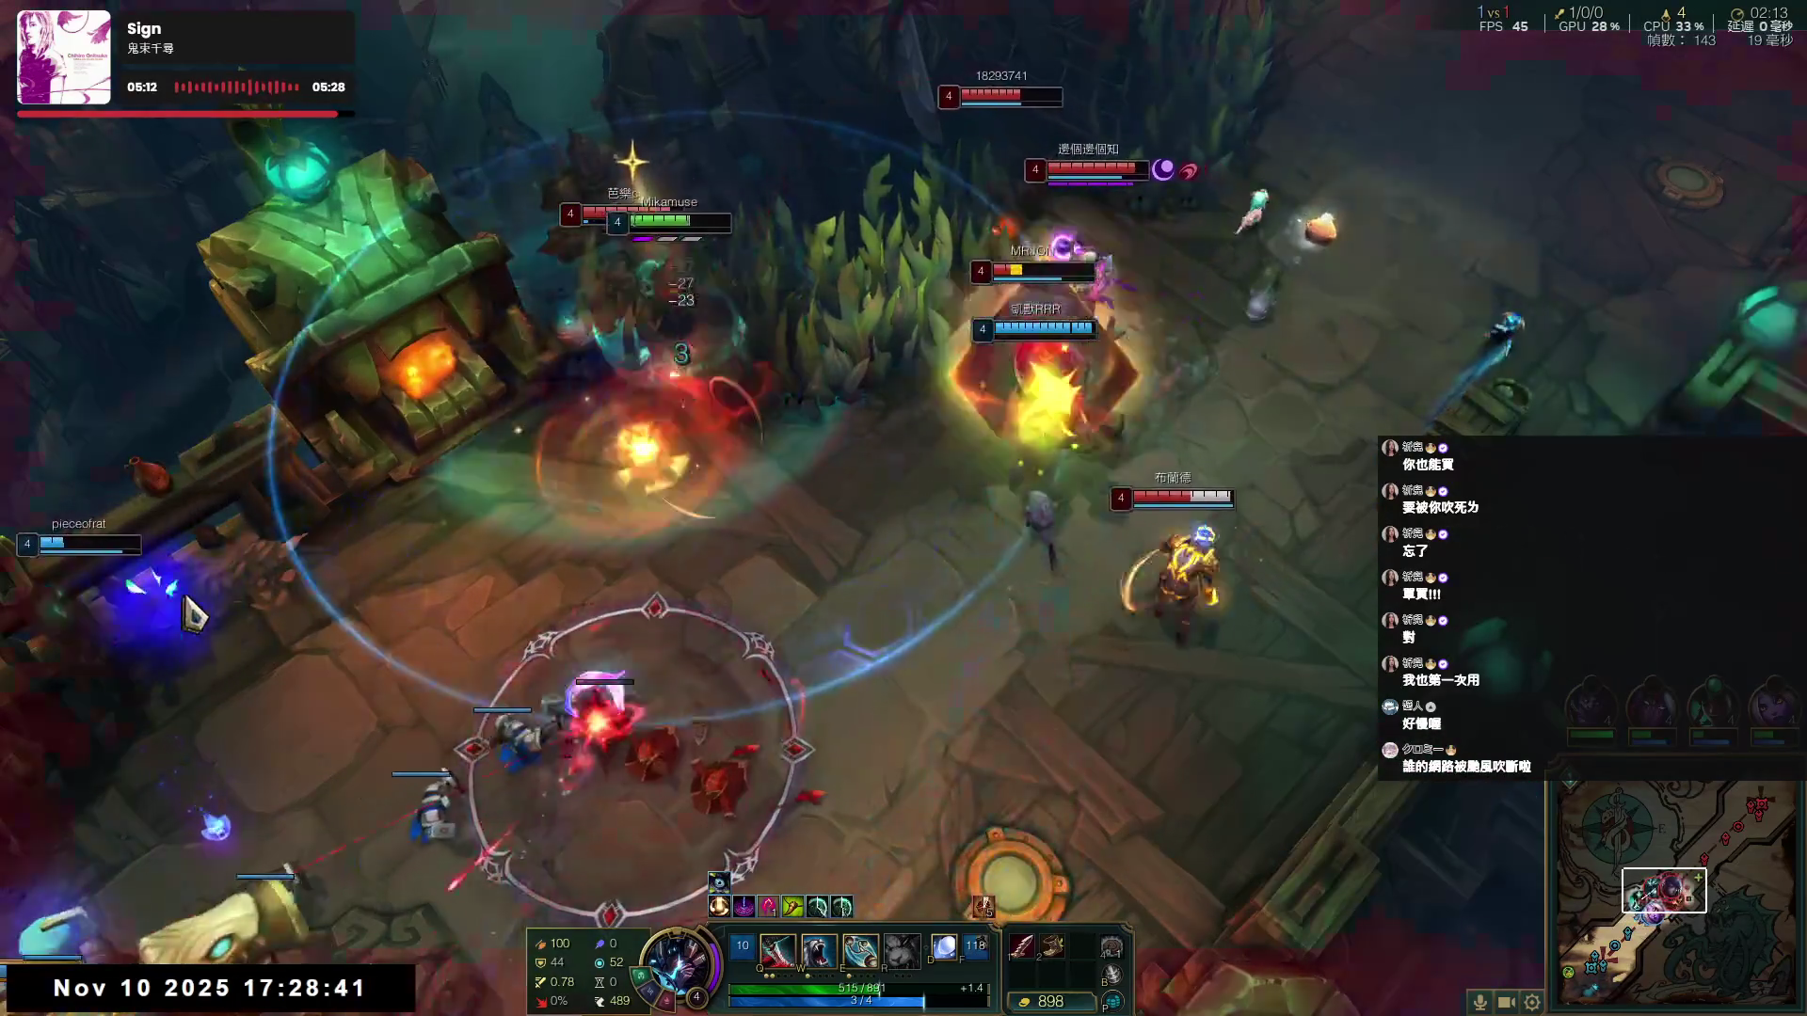
key("d")
right_click(131, 616)
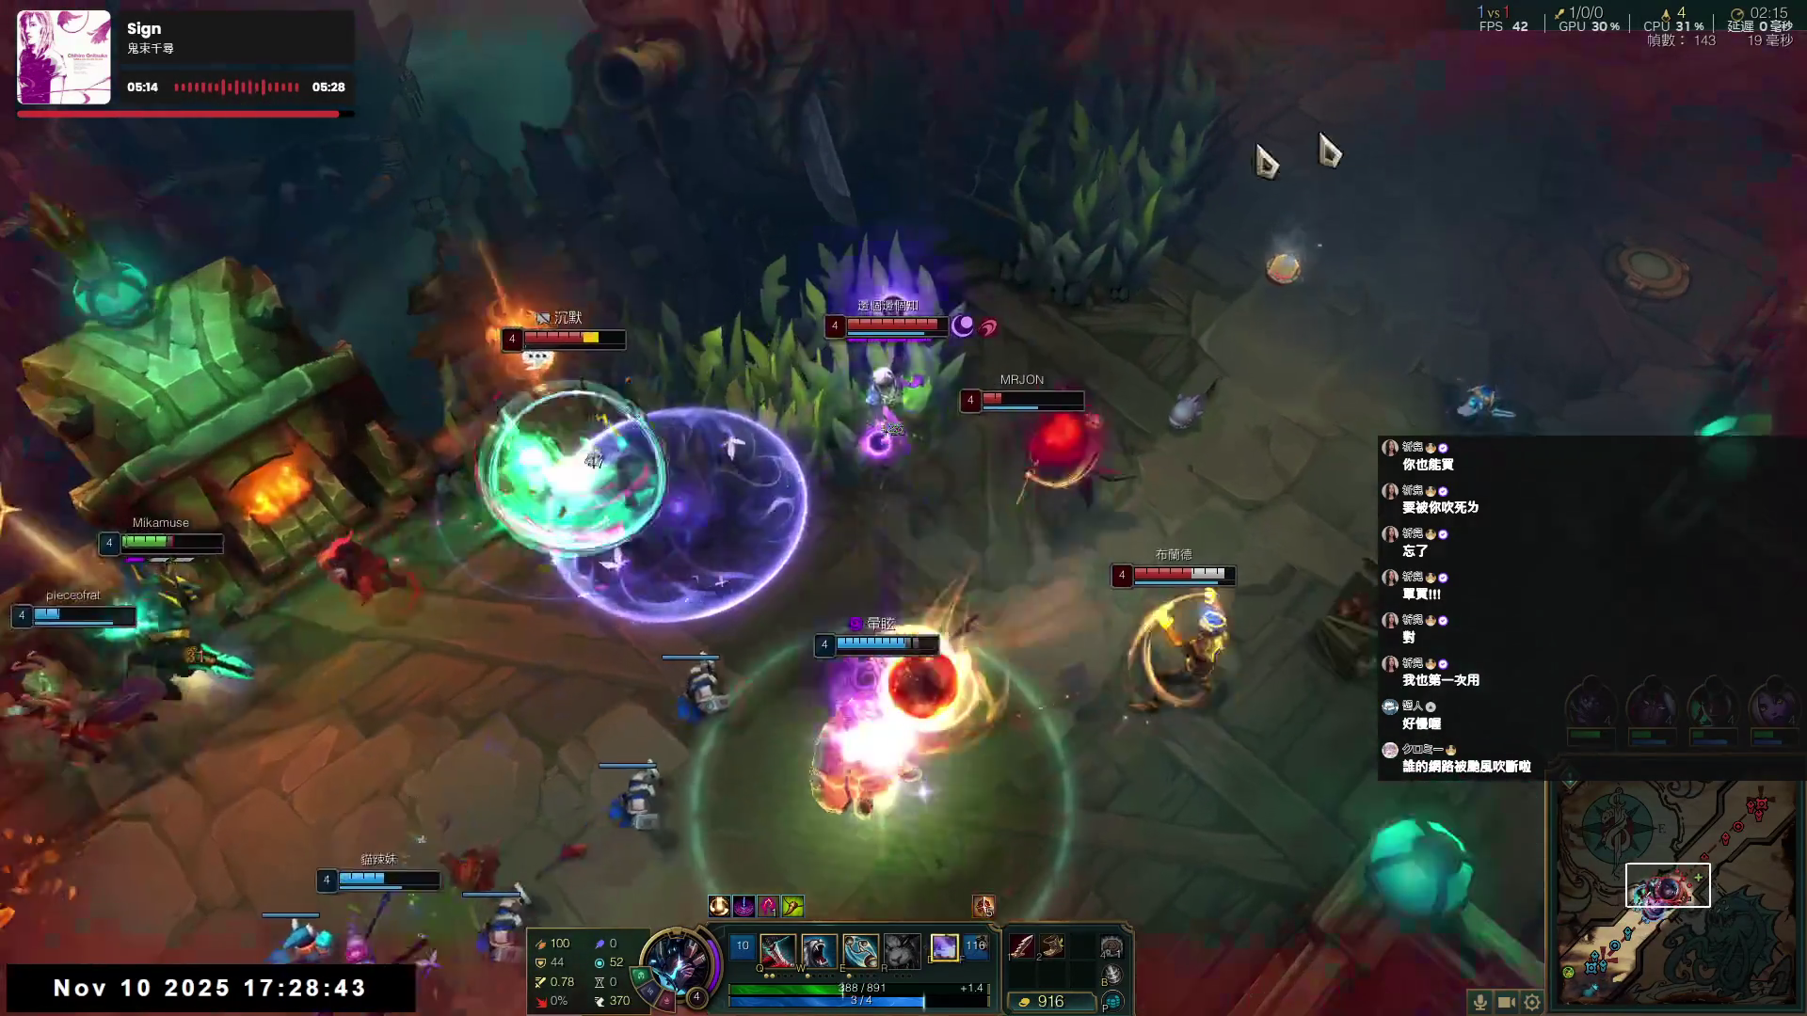
right_click(565, 435)
- Finish the enemy champion with Q and W, then reposition around the tower
key("q")
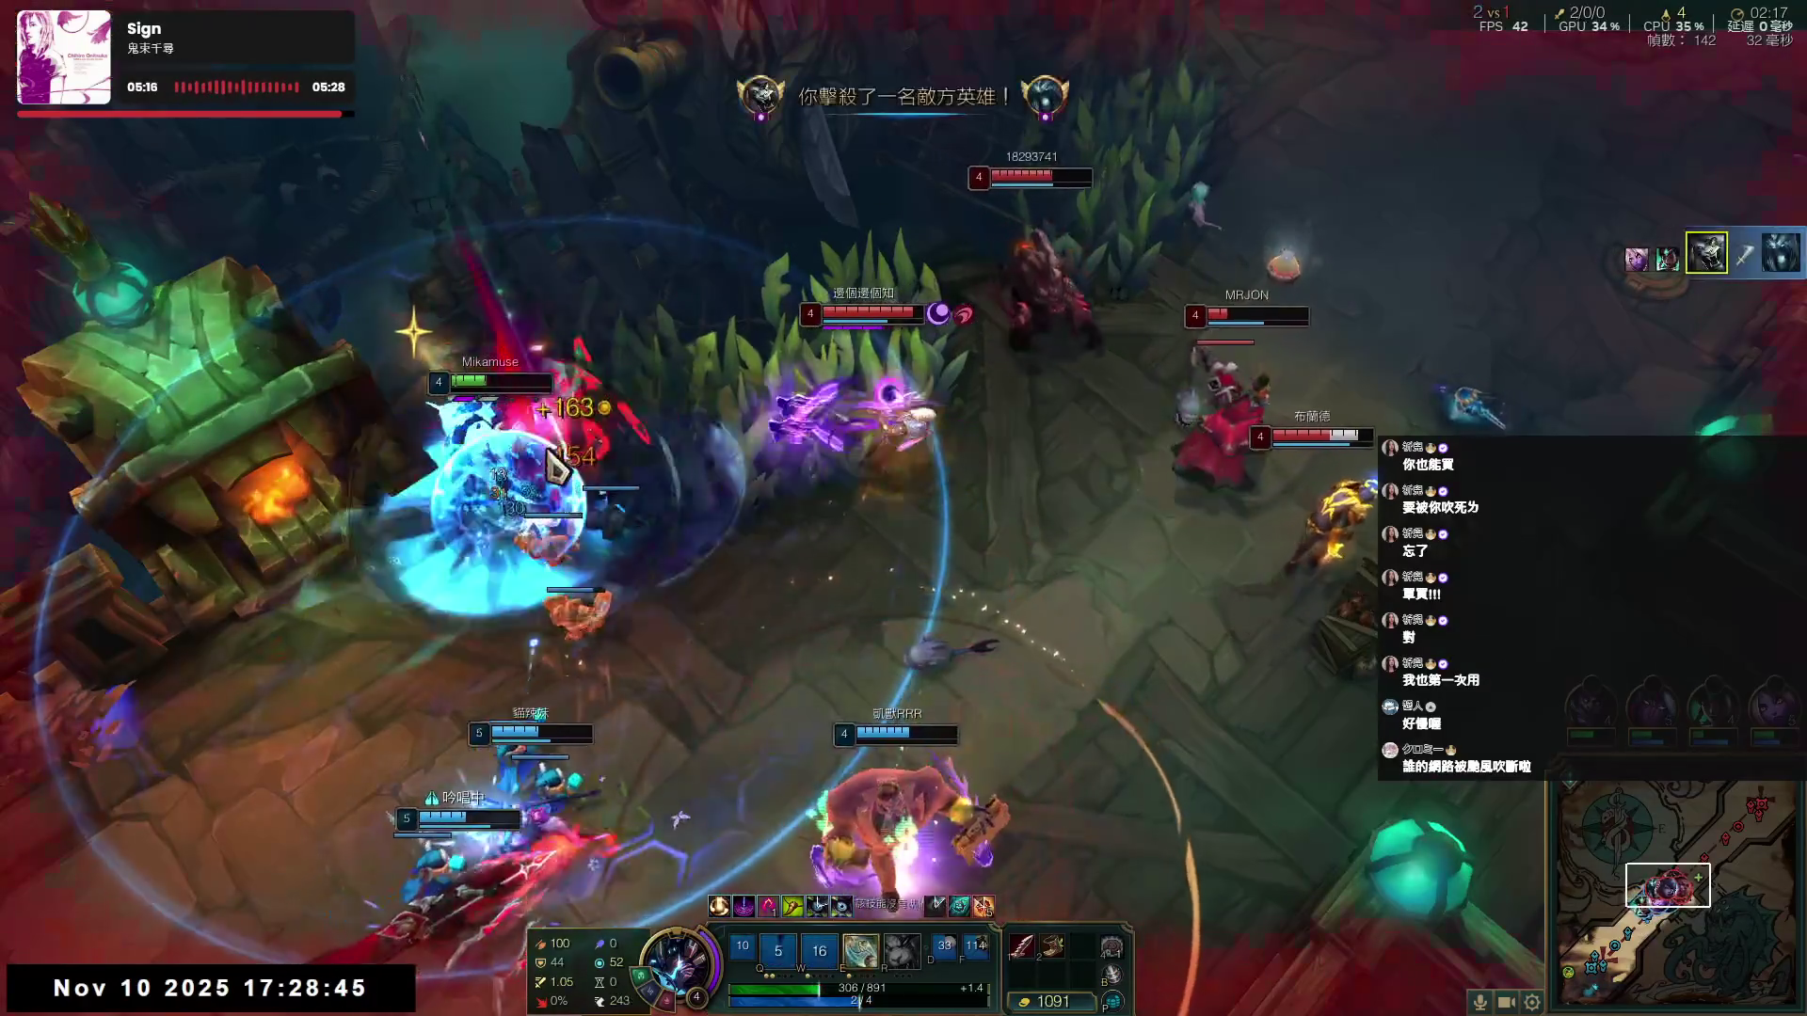
key("w")
right_click(1409, 405)
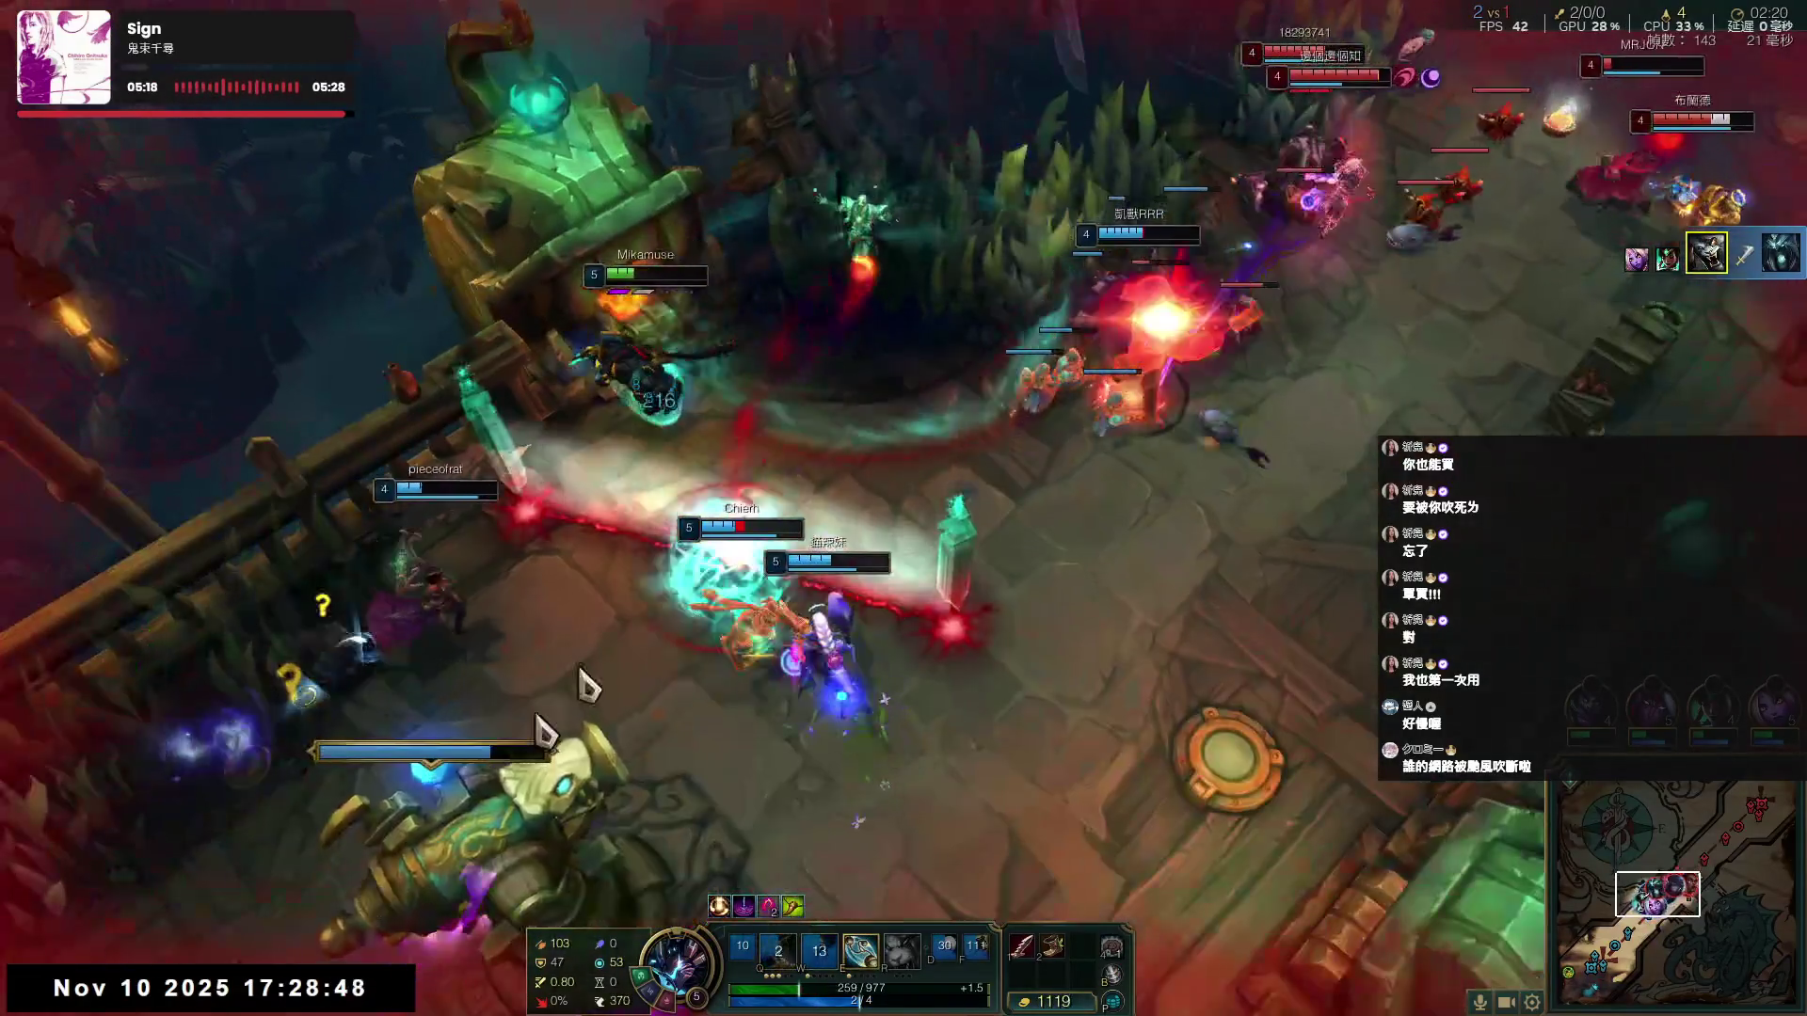
right_click(960, 372)
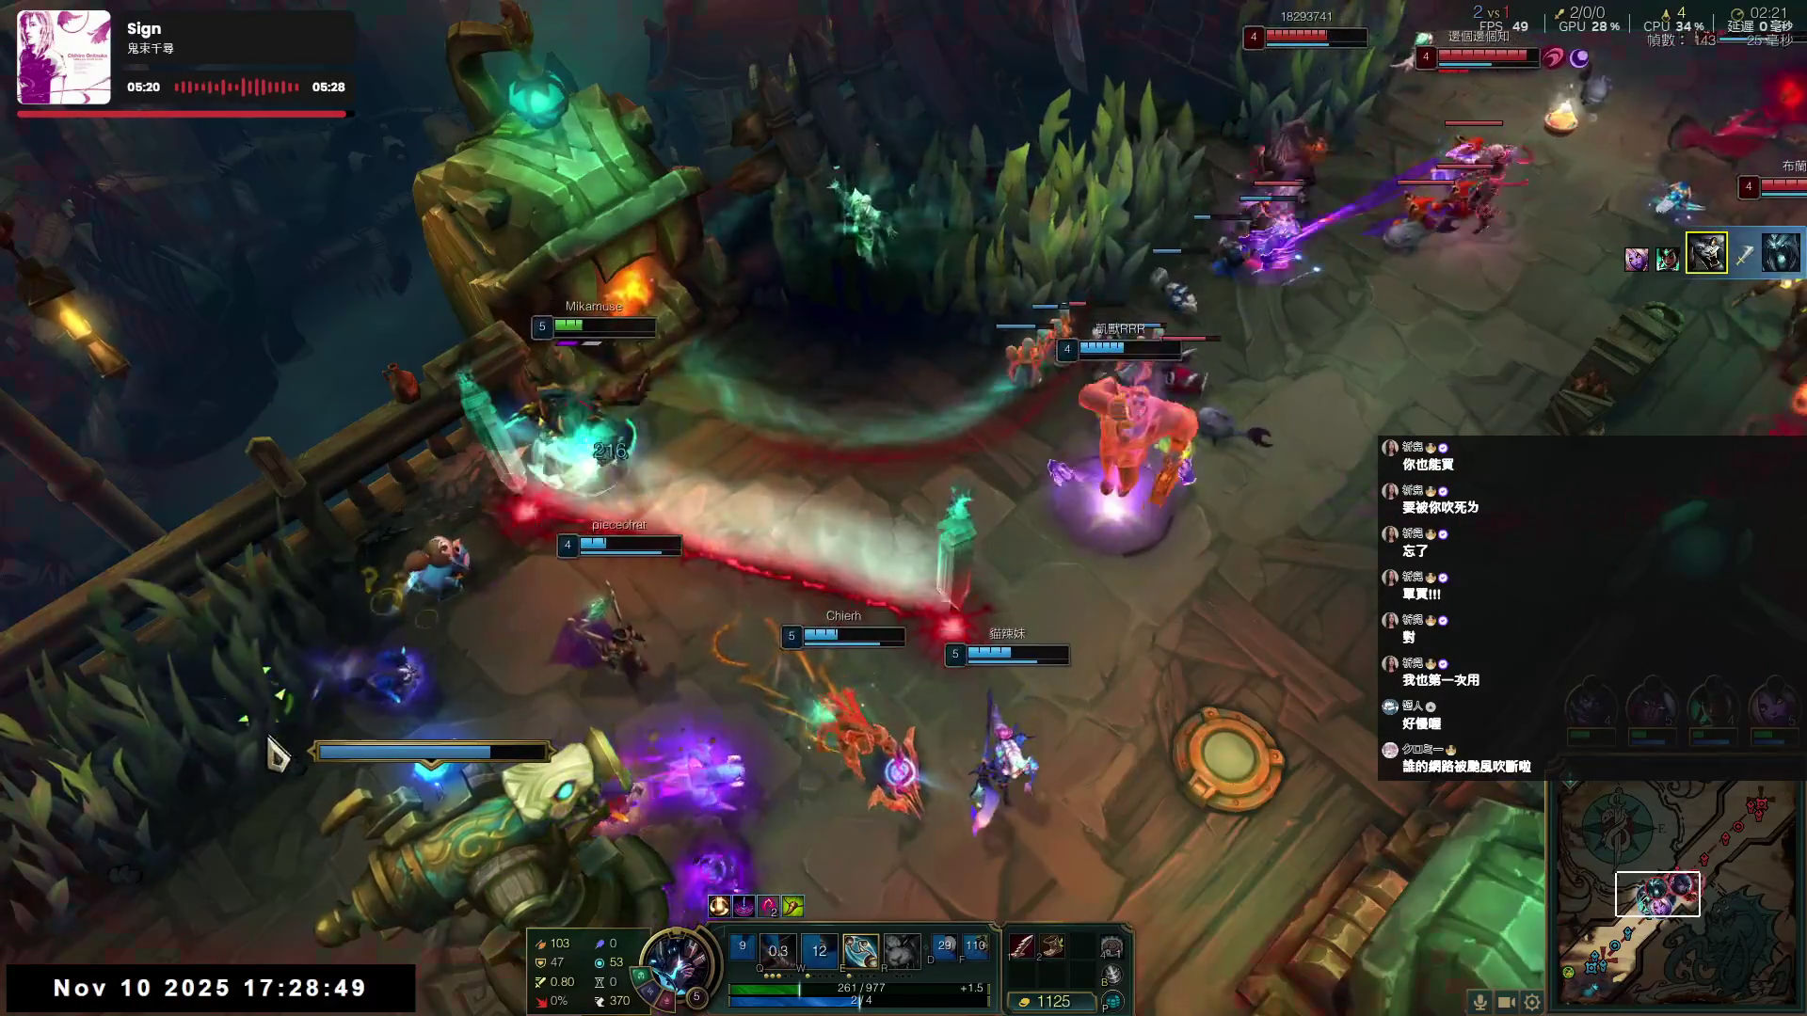
right_click(923, 379)
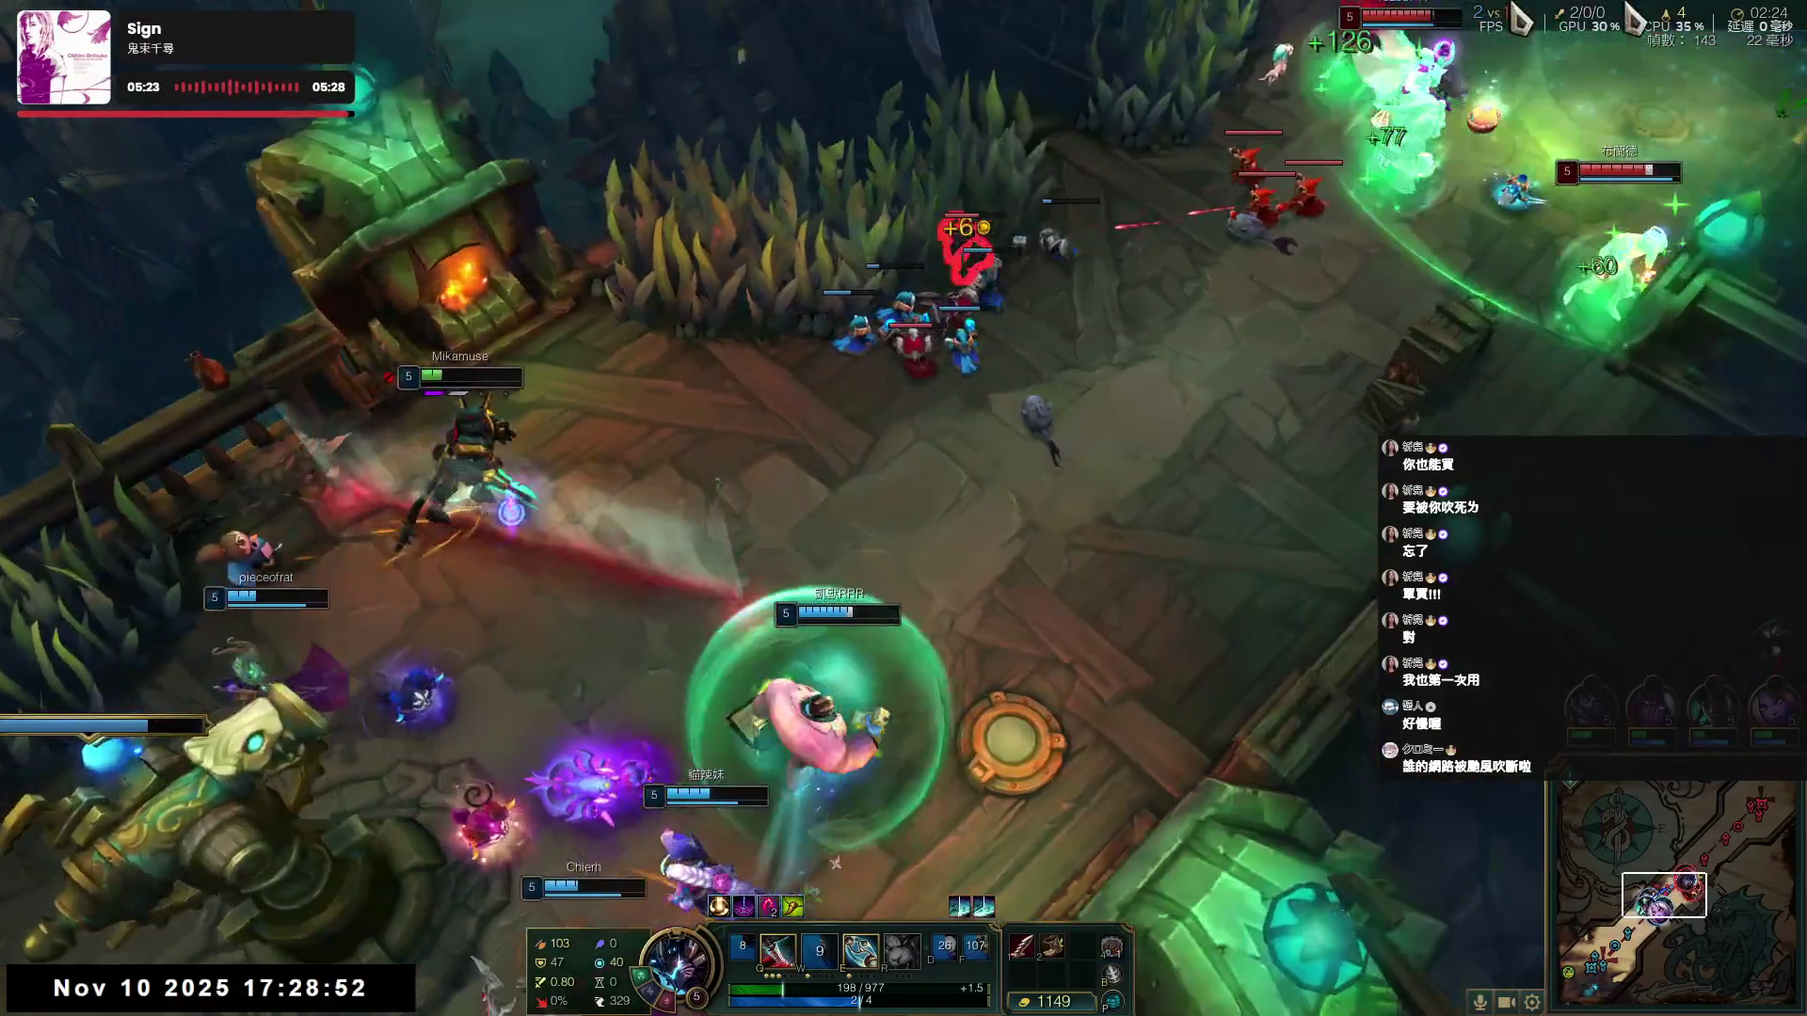
right_click(541, 358)
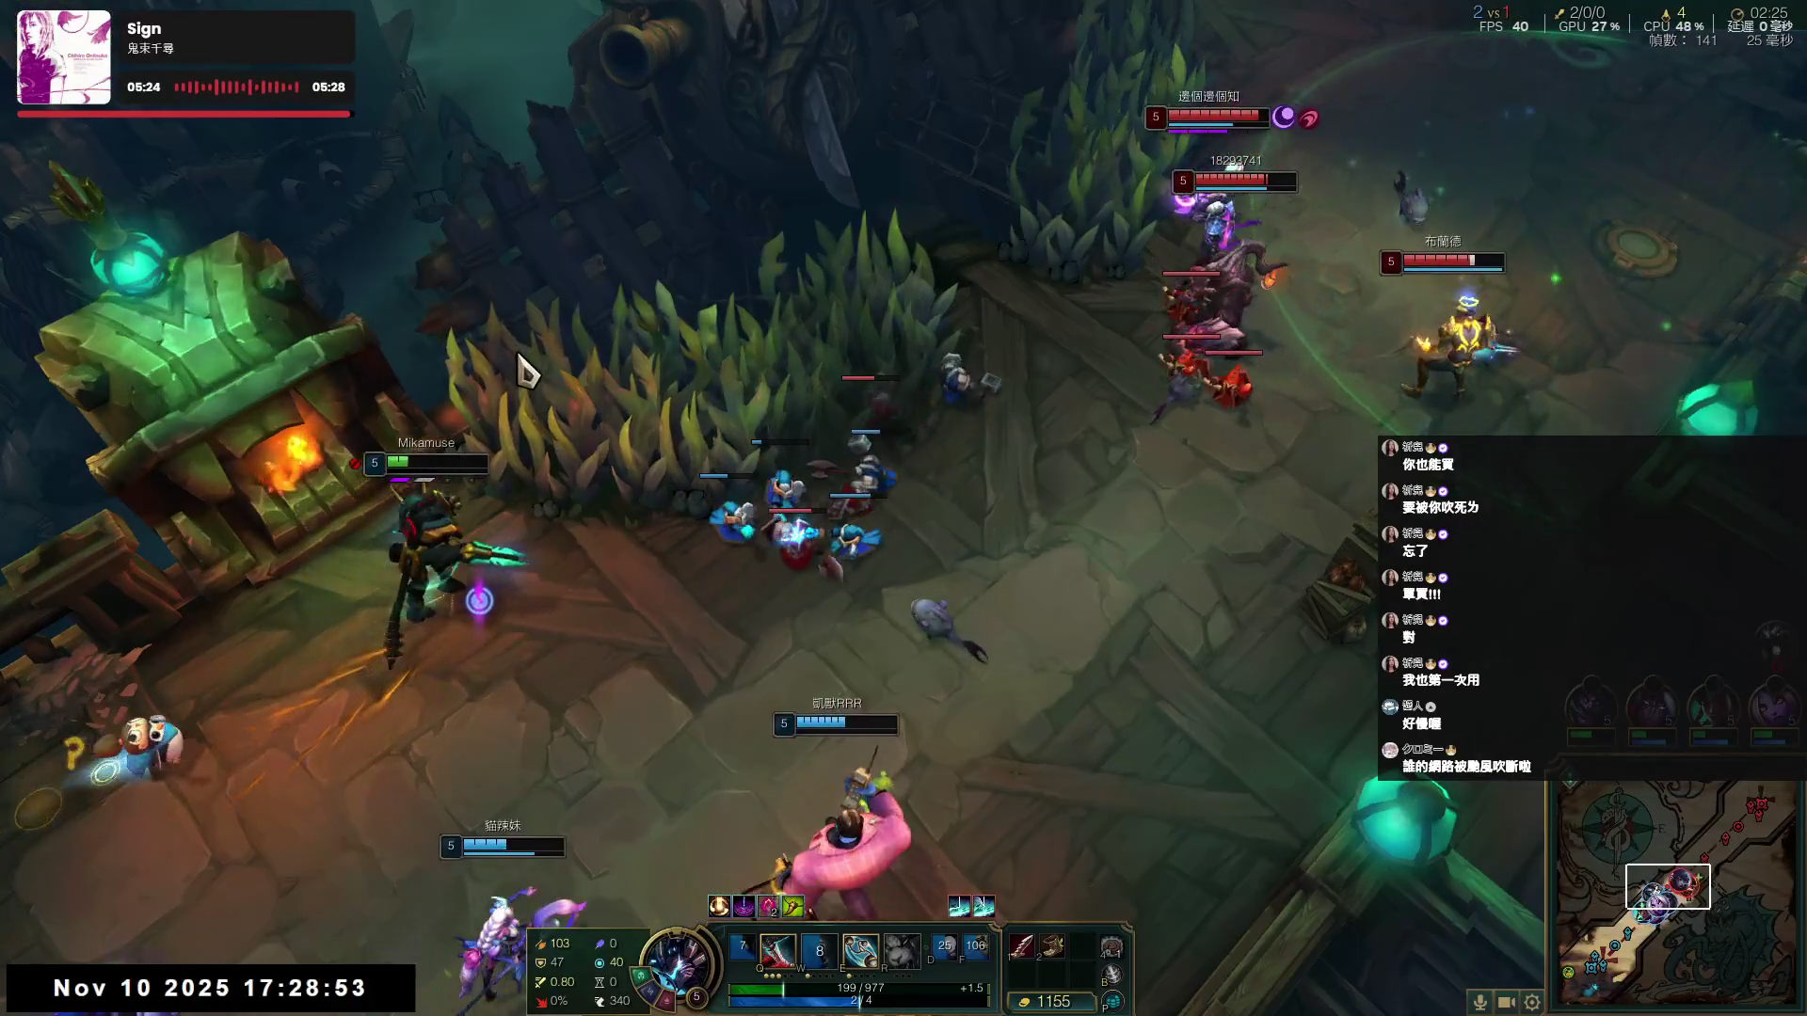
right_click(265, 595)
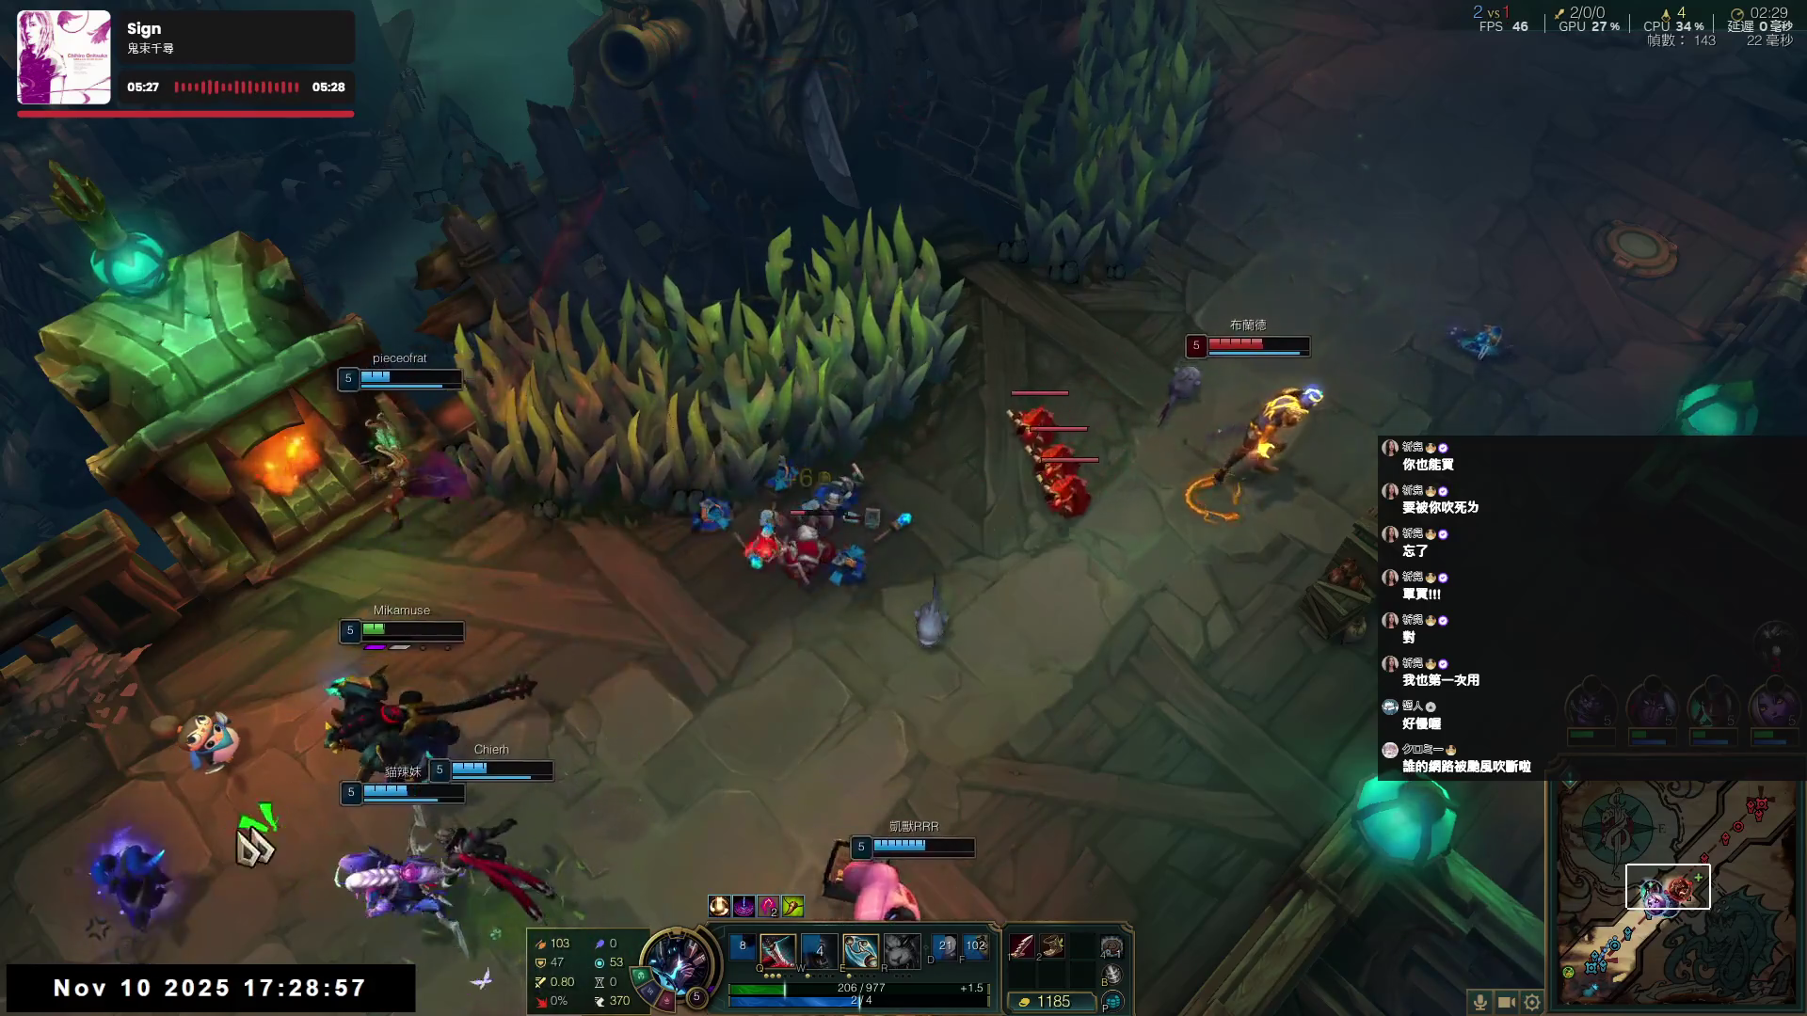
right_click(452, 932)
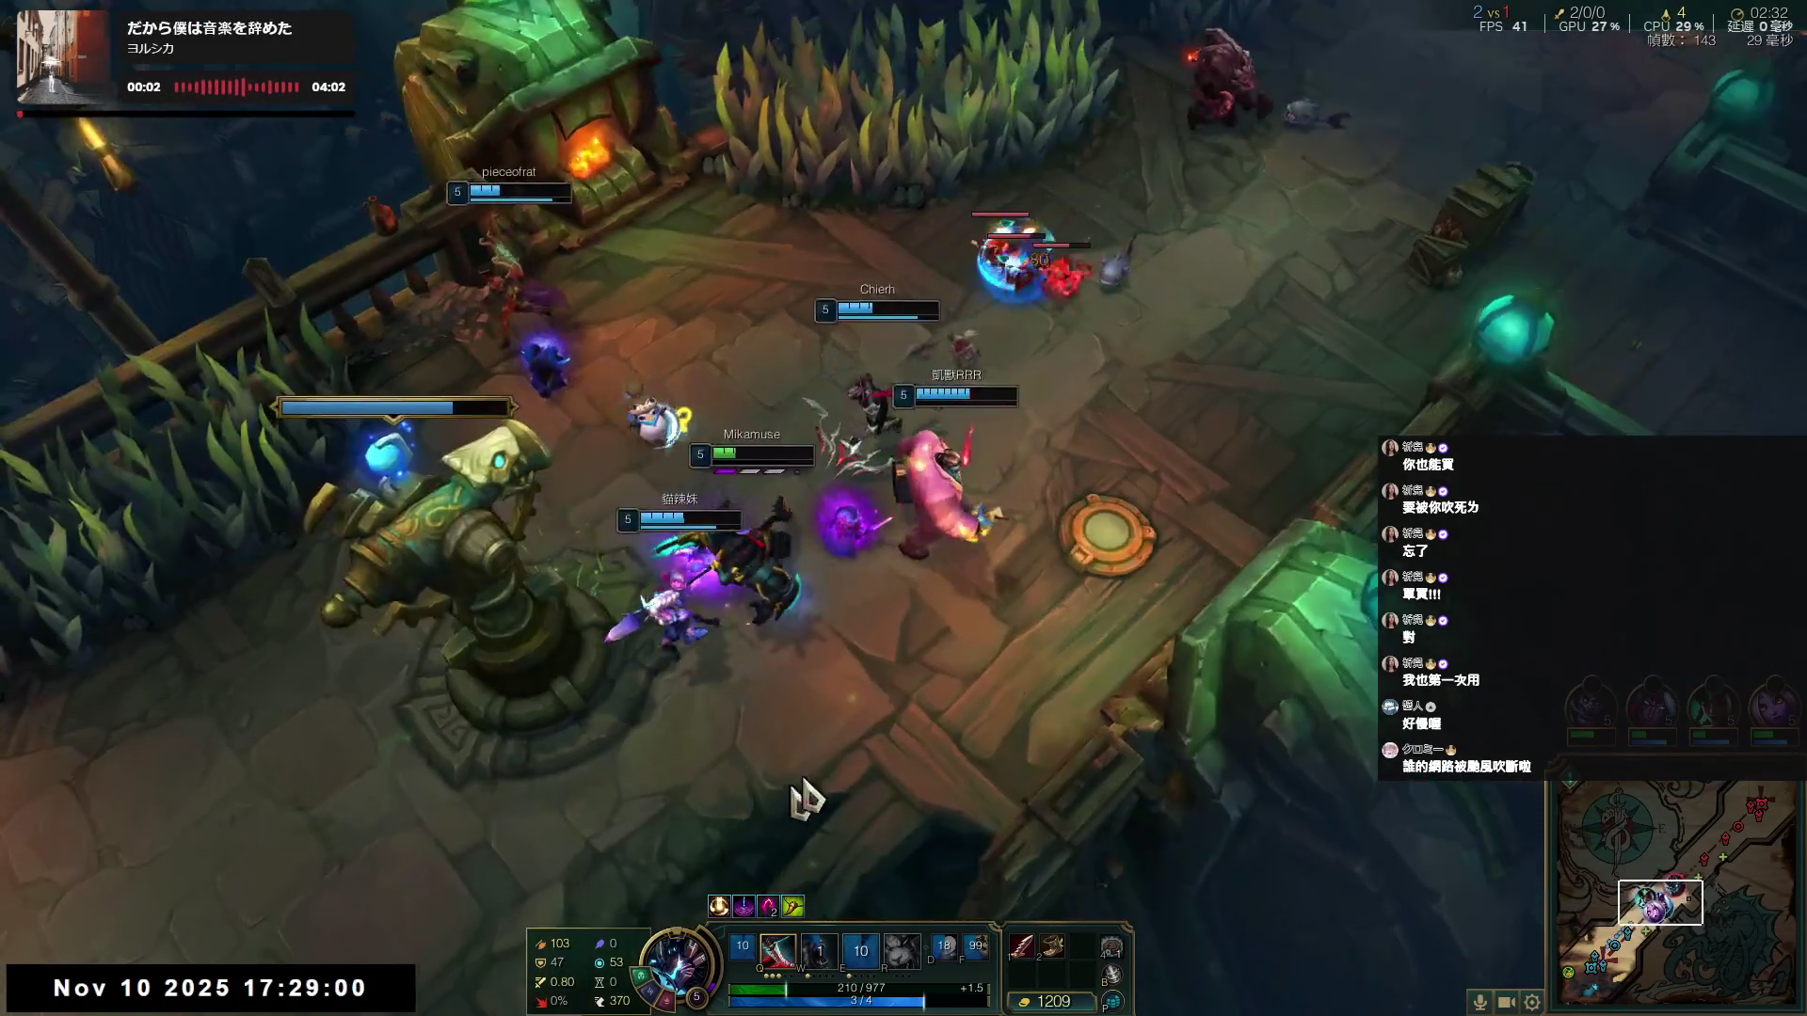
- Move around the turret fight, working back toward the enemies at the top right
right_click(1260, 541)
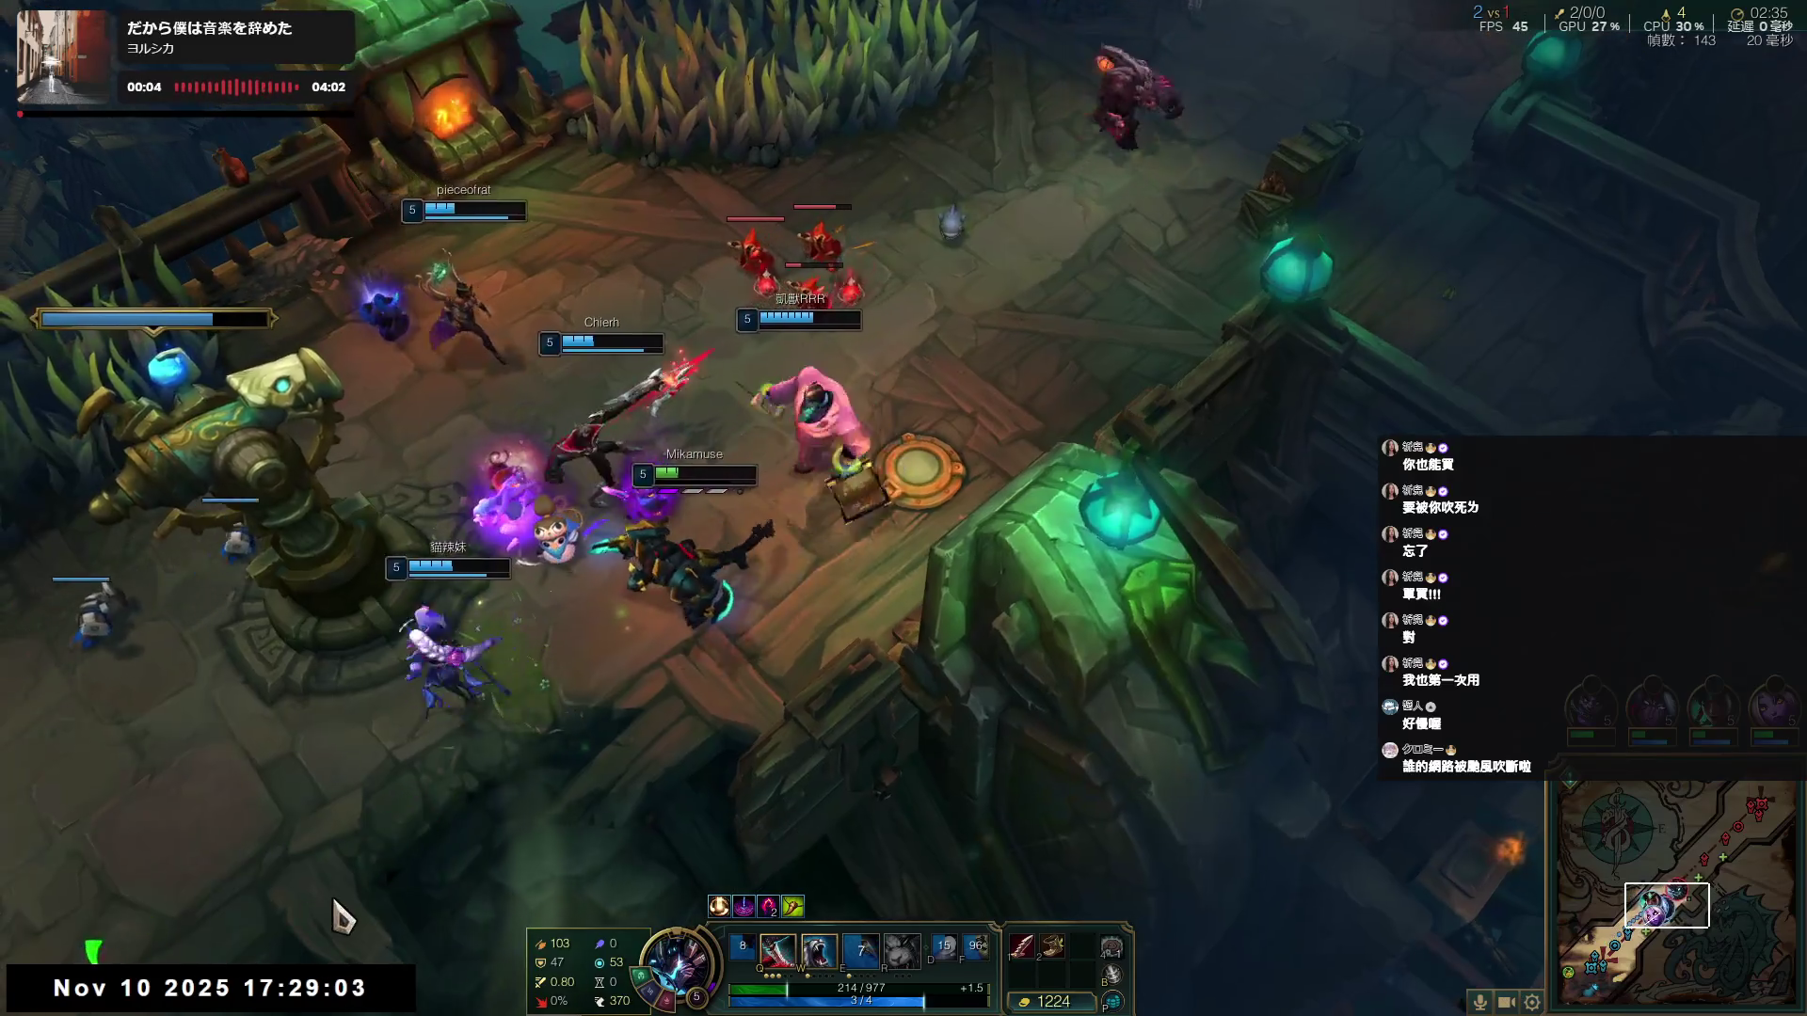
right_click(428, 682)
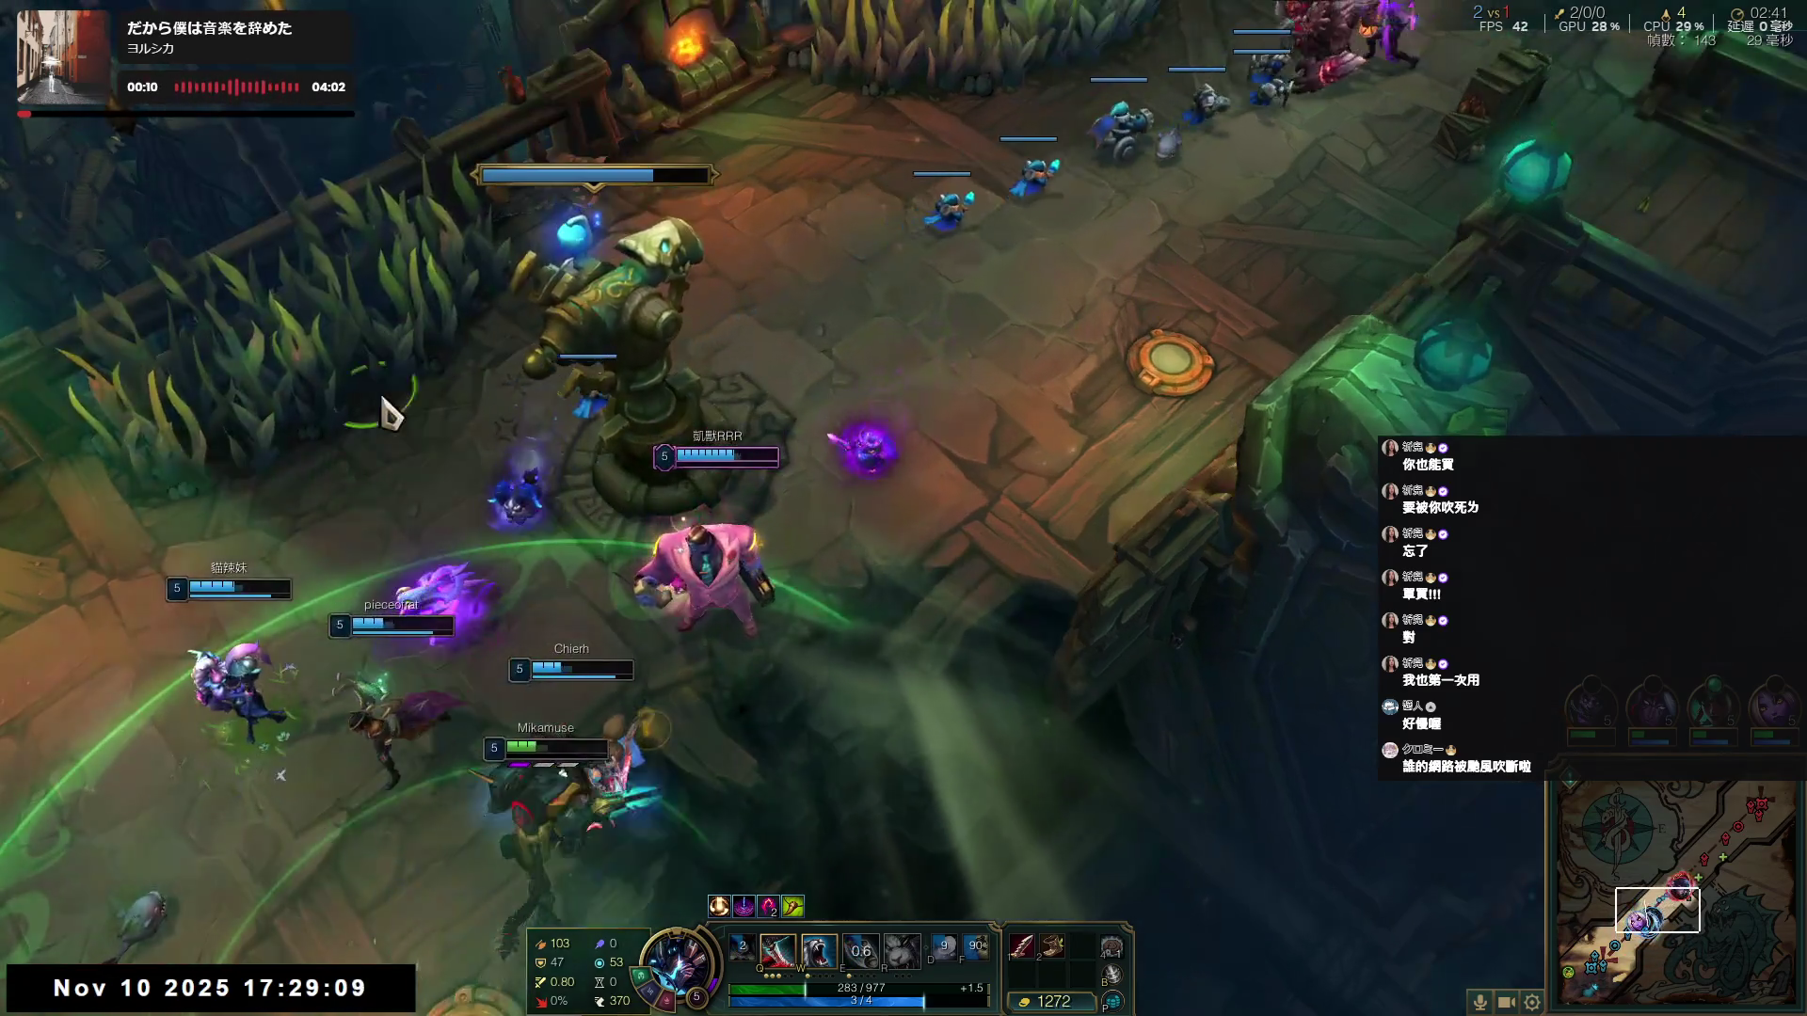
right_click(809, 348)
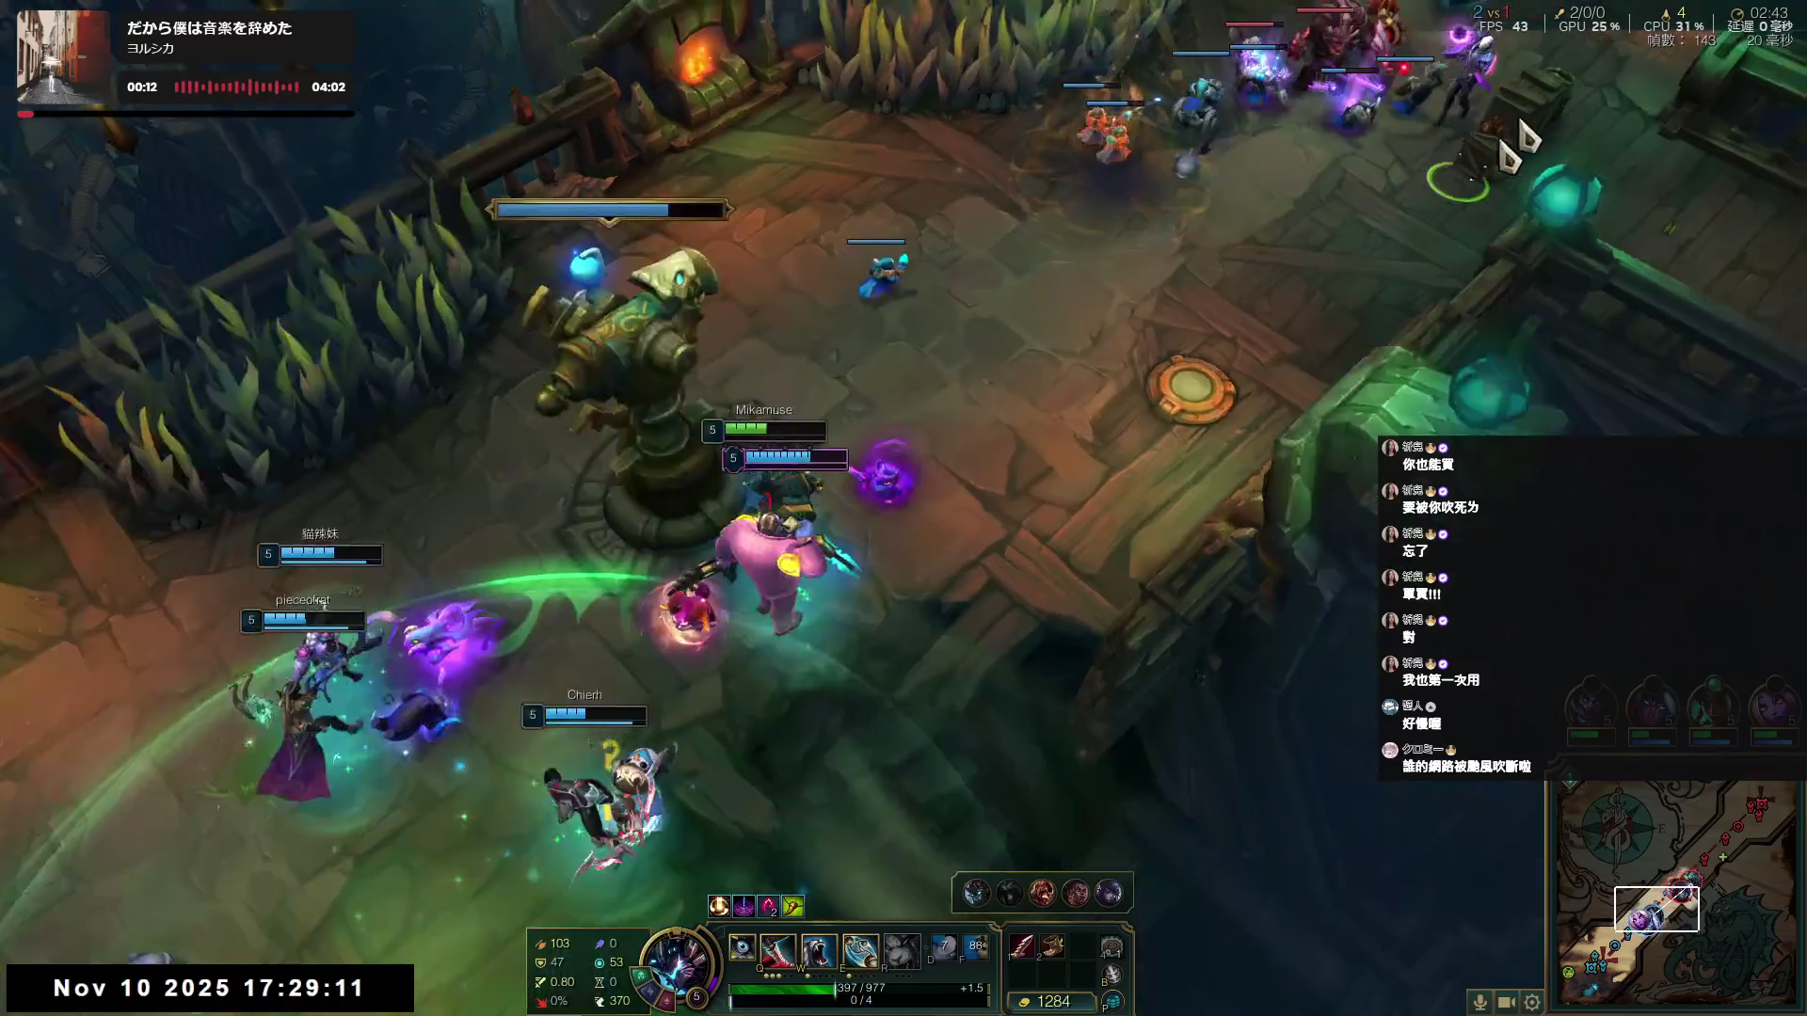
right_click(798, 414)
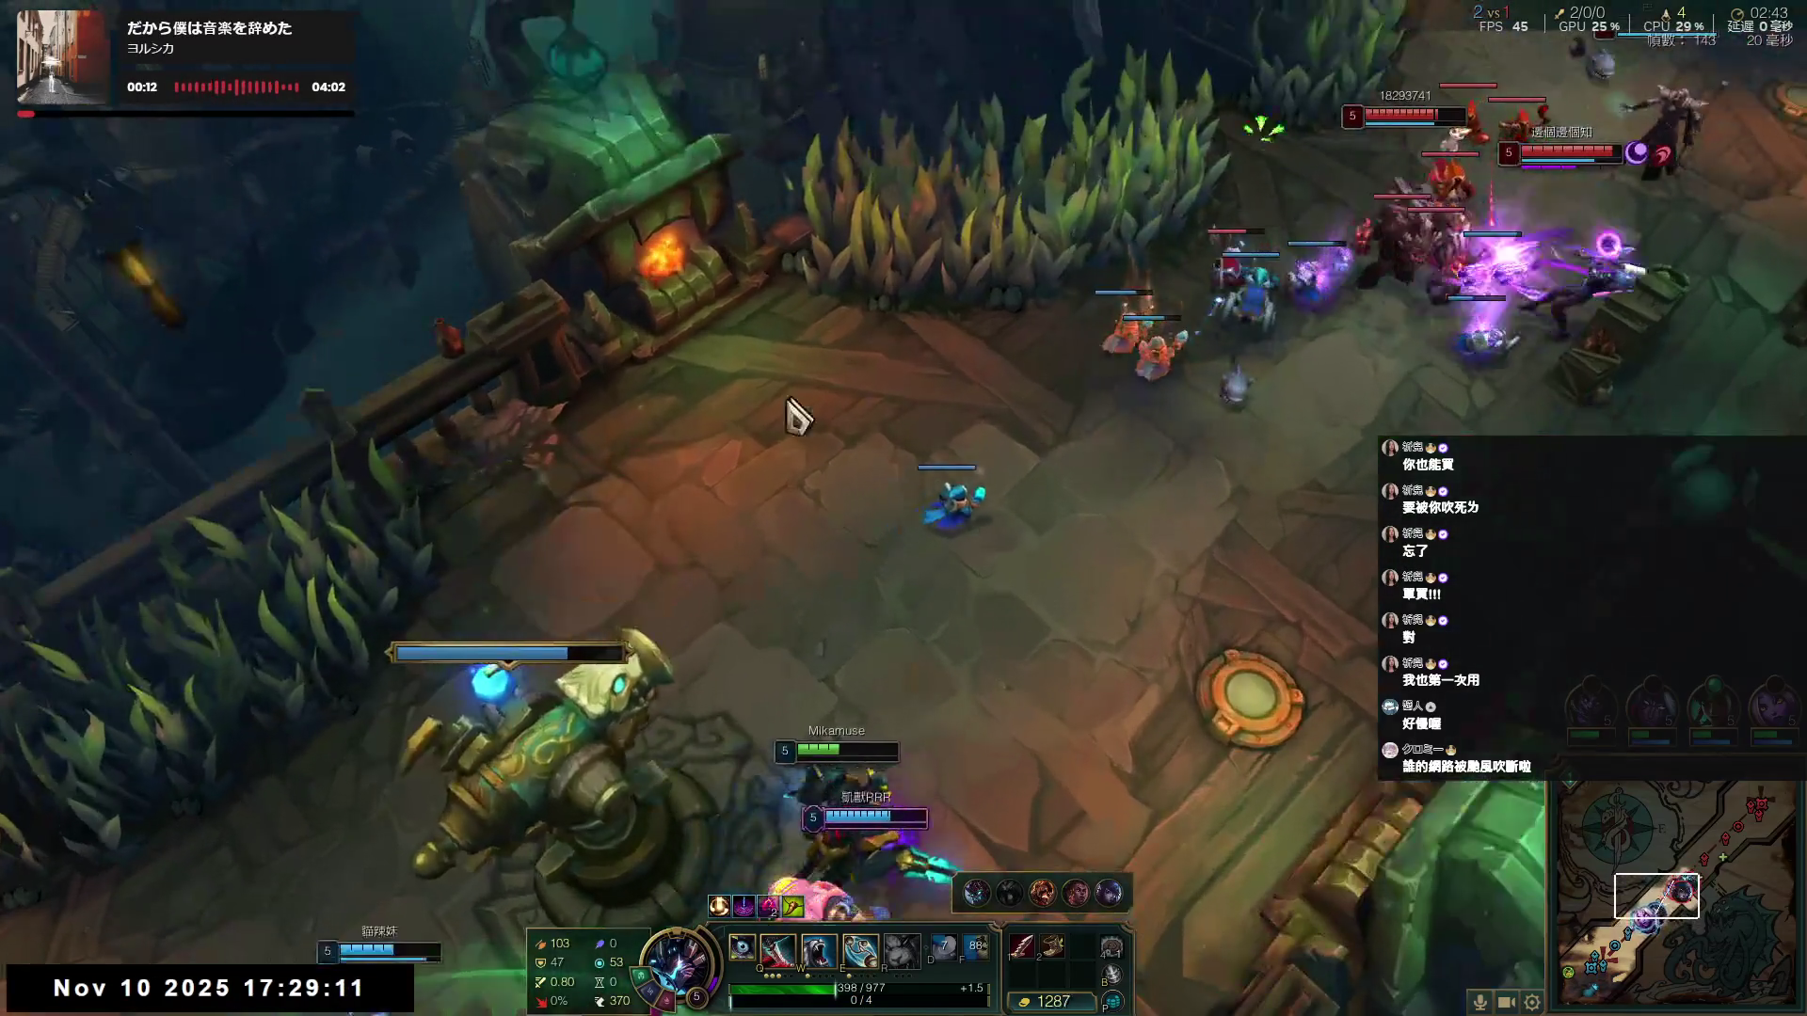
right_click(628, 320)
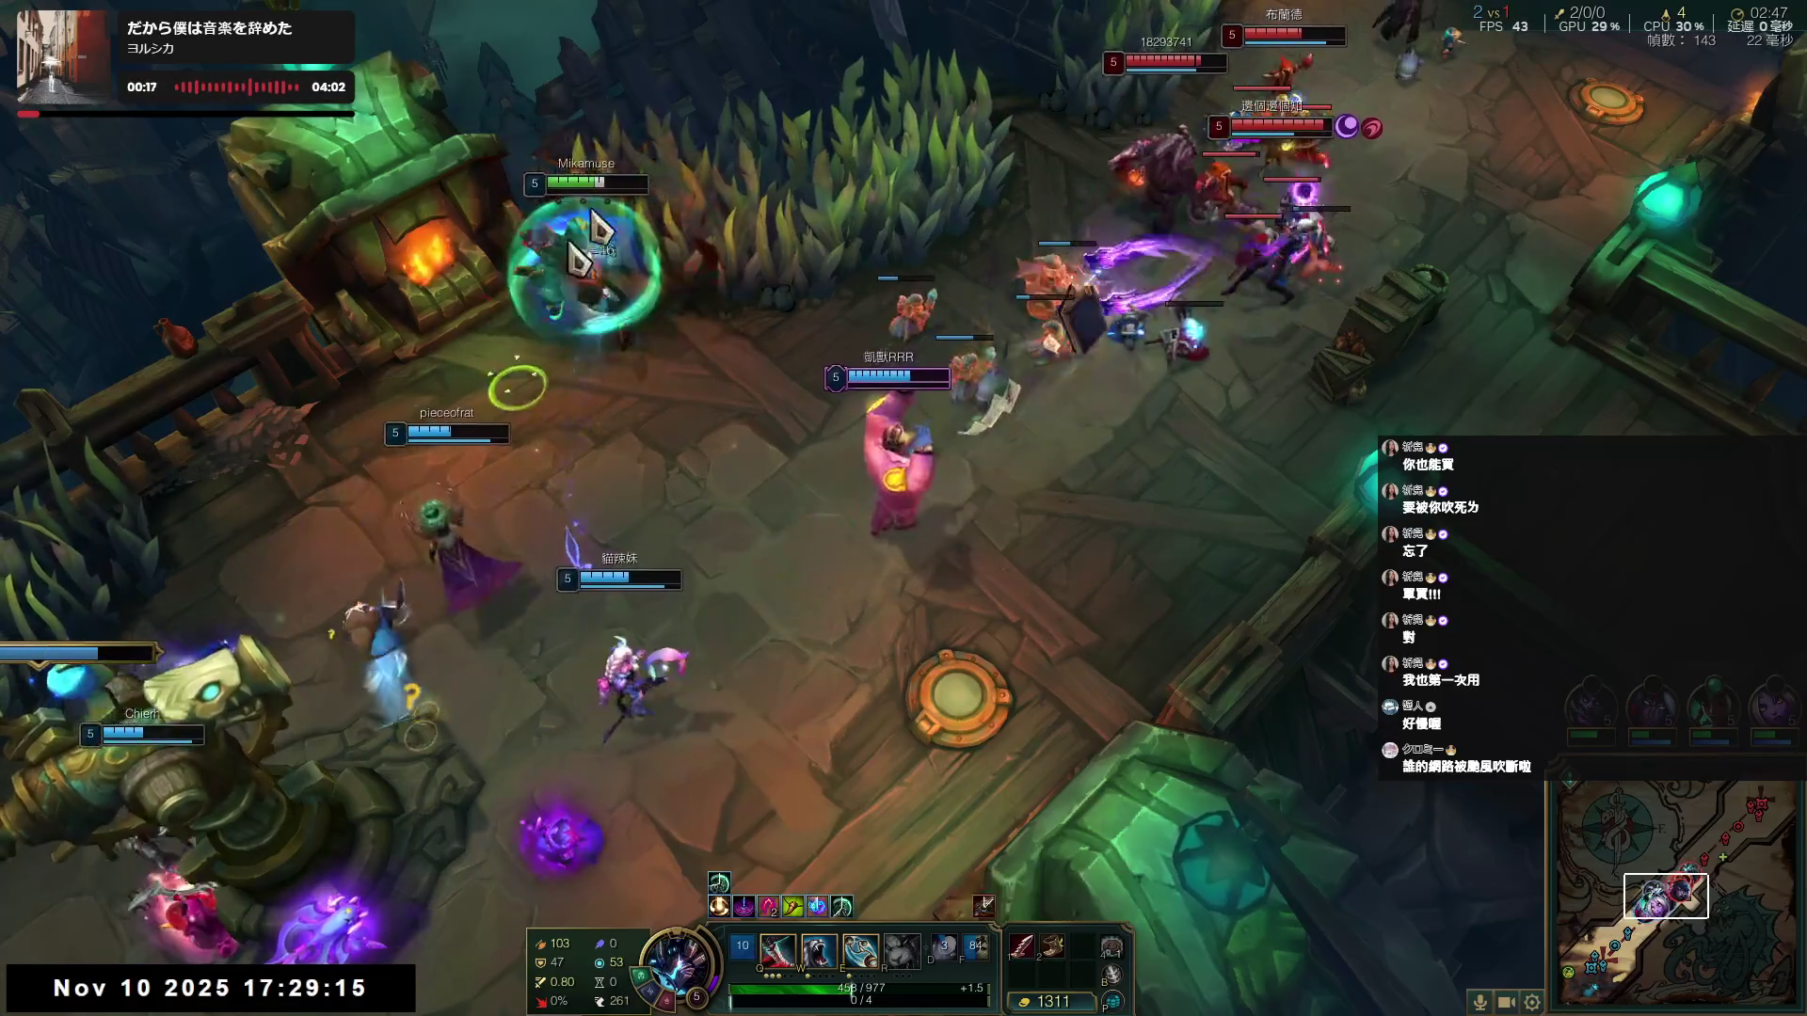
right_click(482, 337)
- Cast Q and E on enemies at the turret, shield with W, and rejoin allies on the left
key("q")
right_click(361, 428)
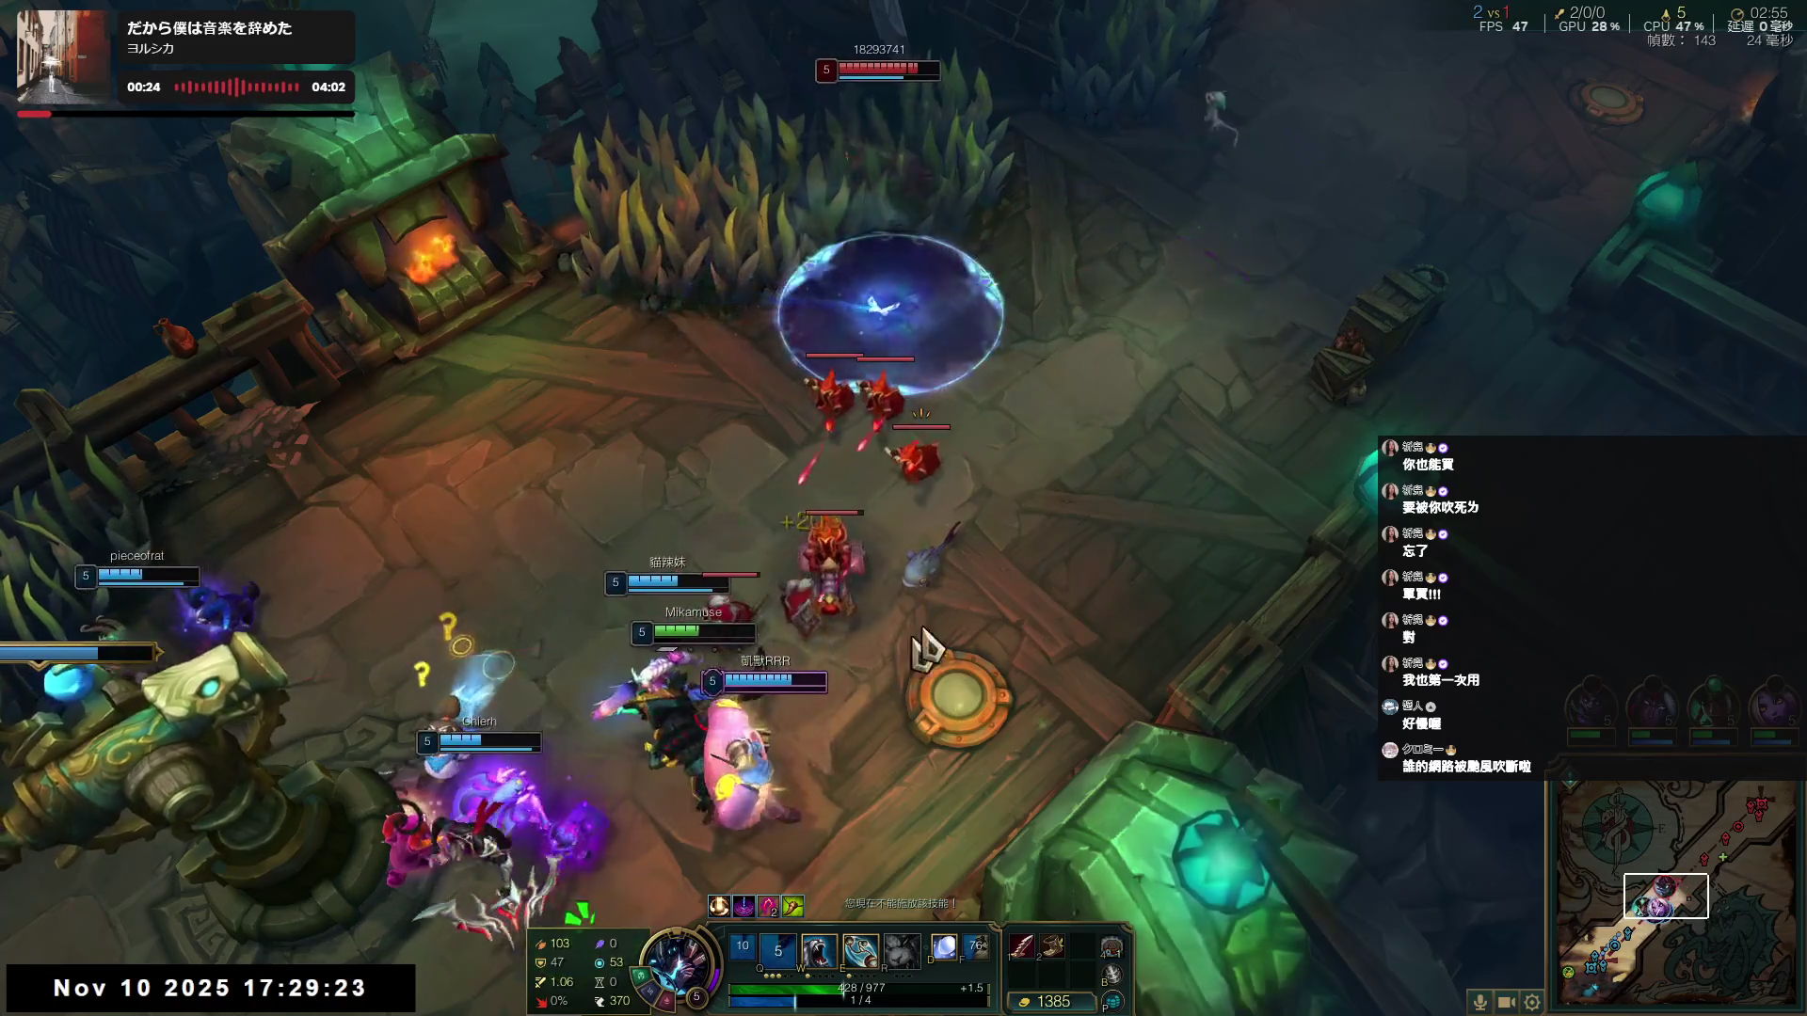
key("e")
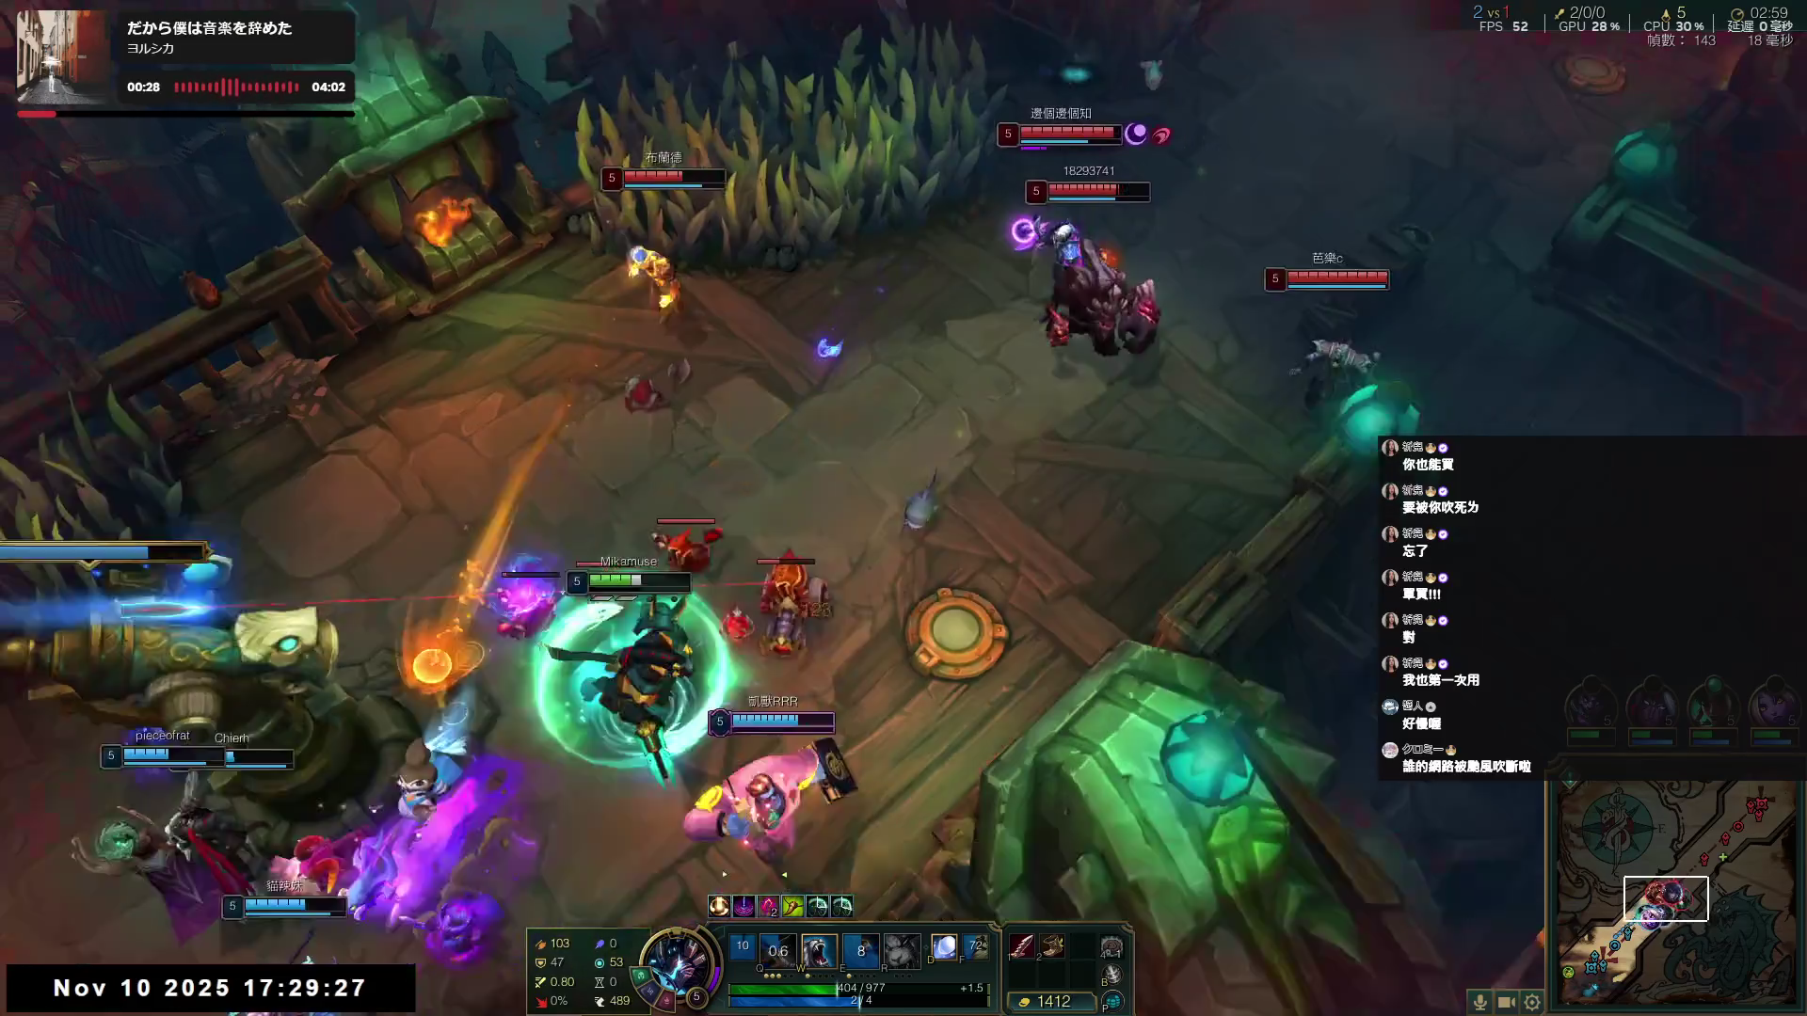
right_click(652, 840)
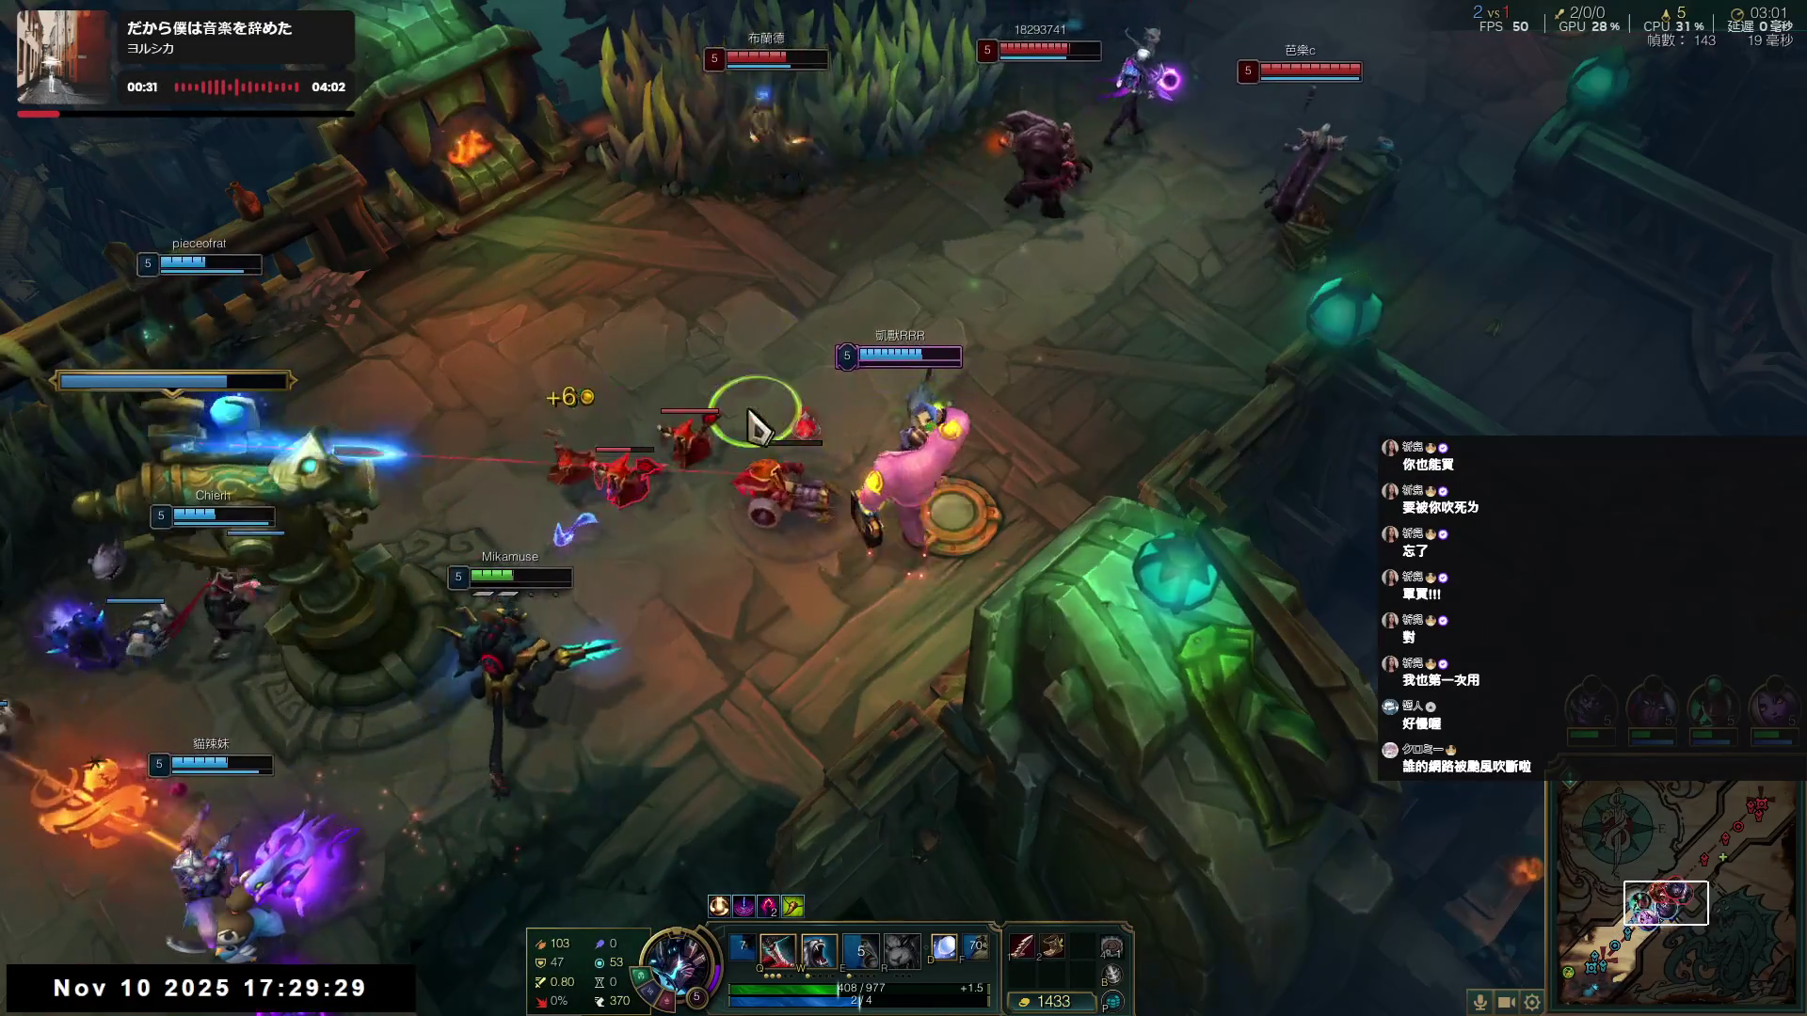
key("w")
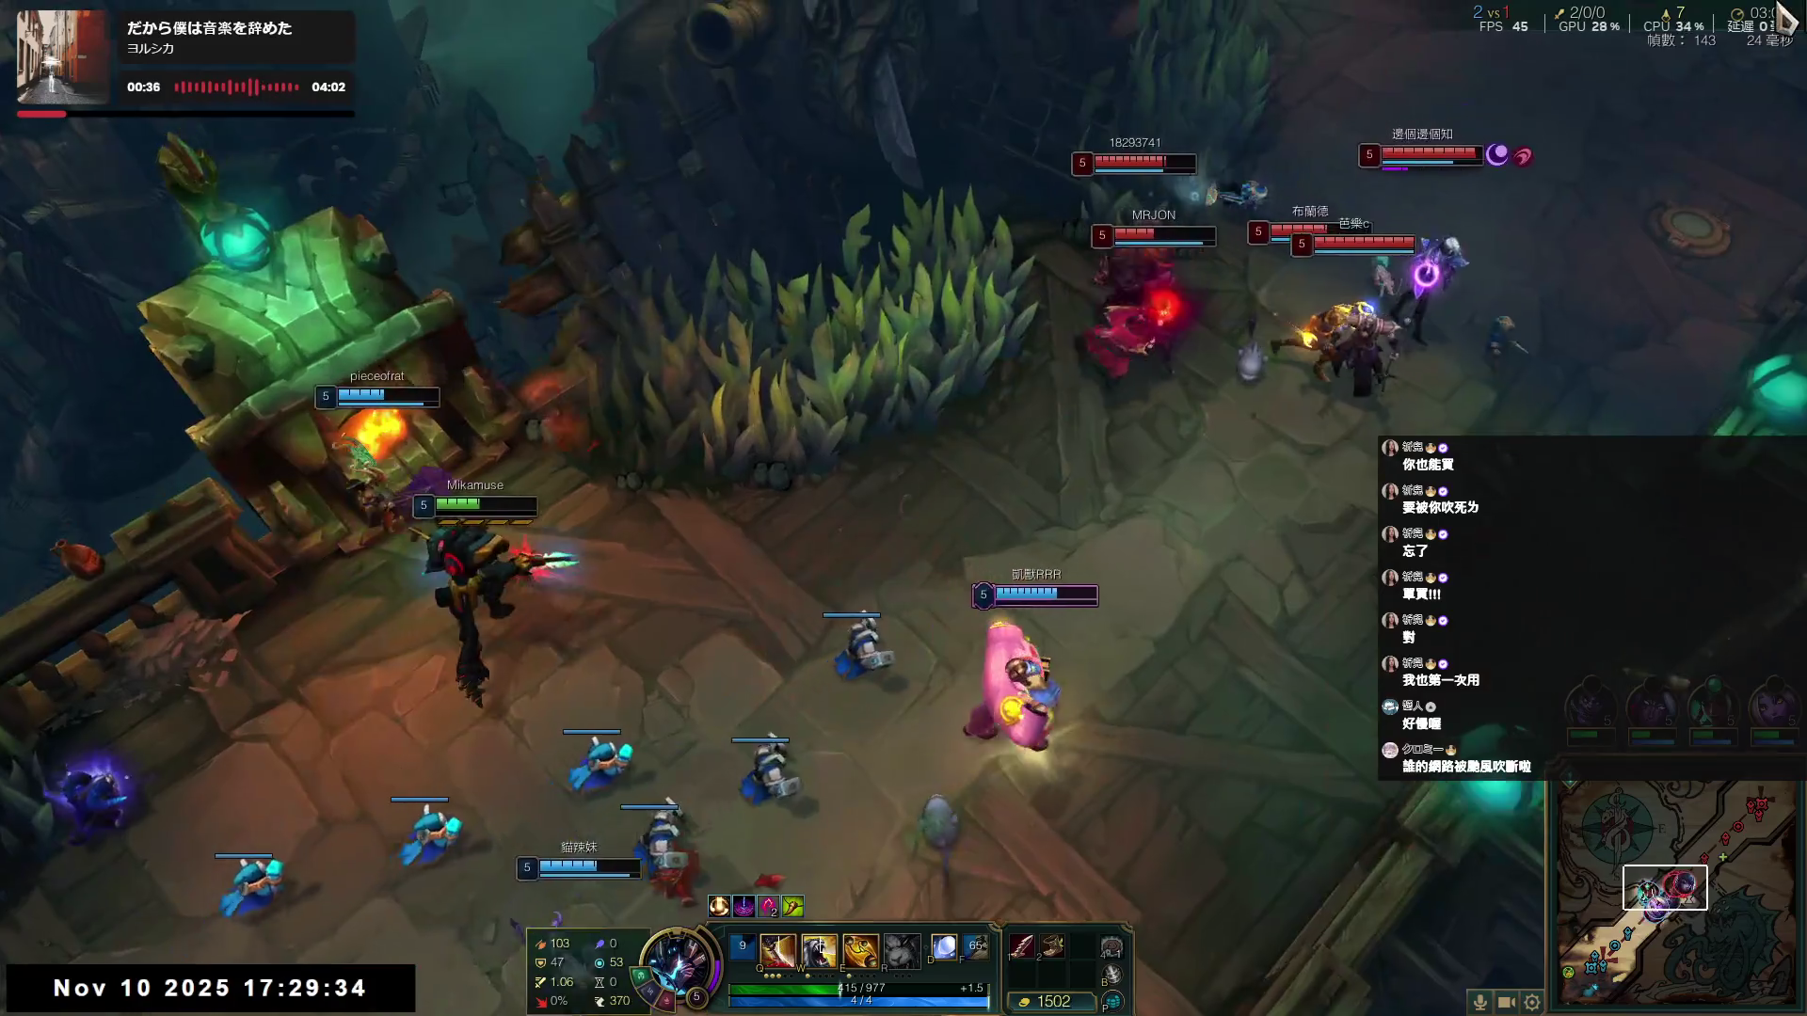
right_click(484, 605)
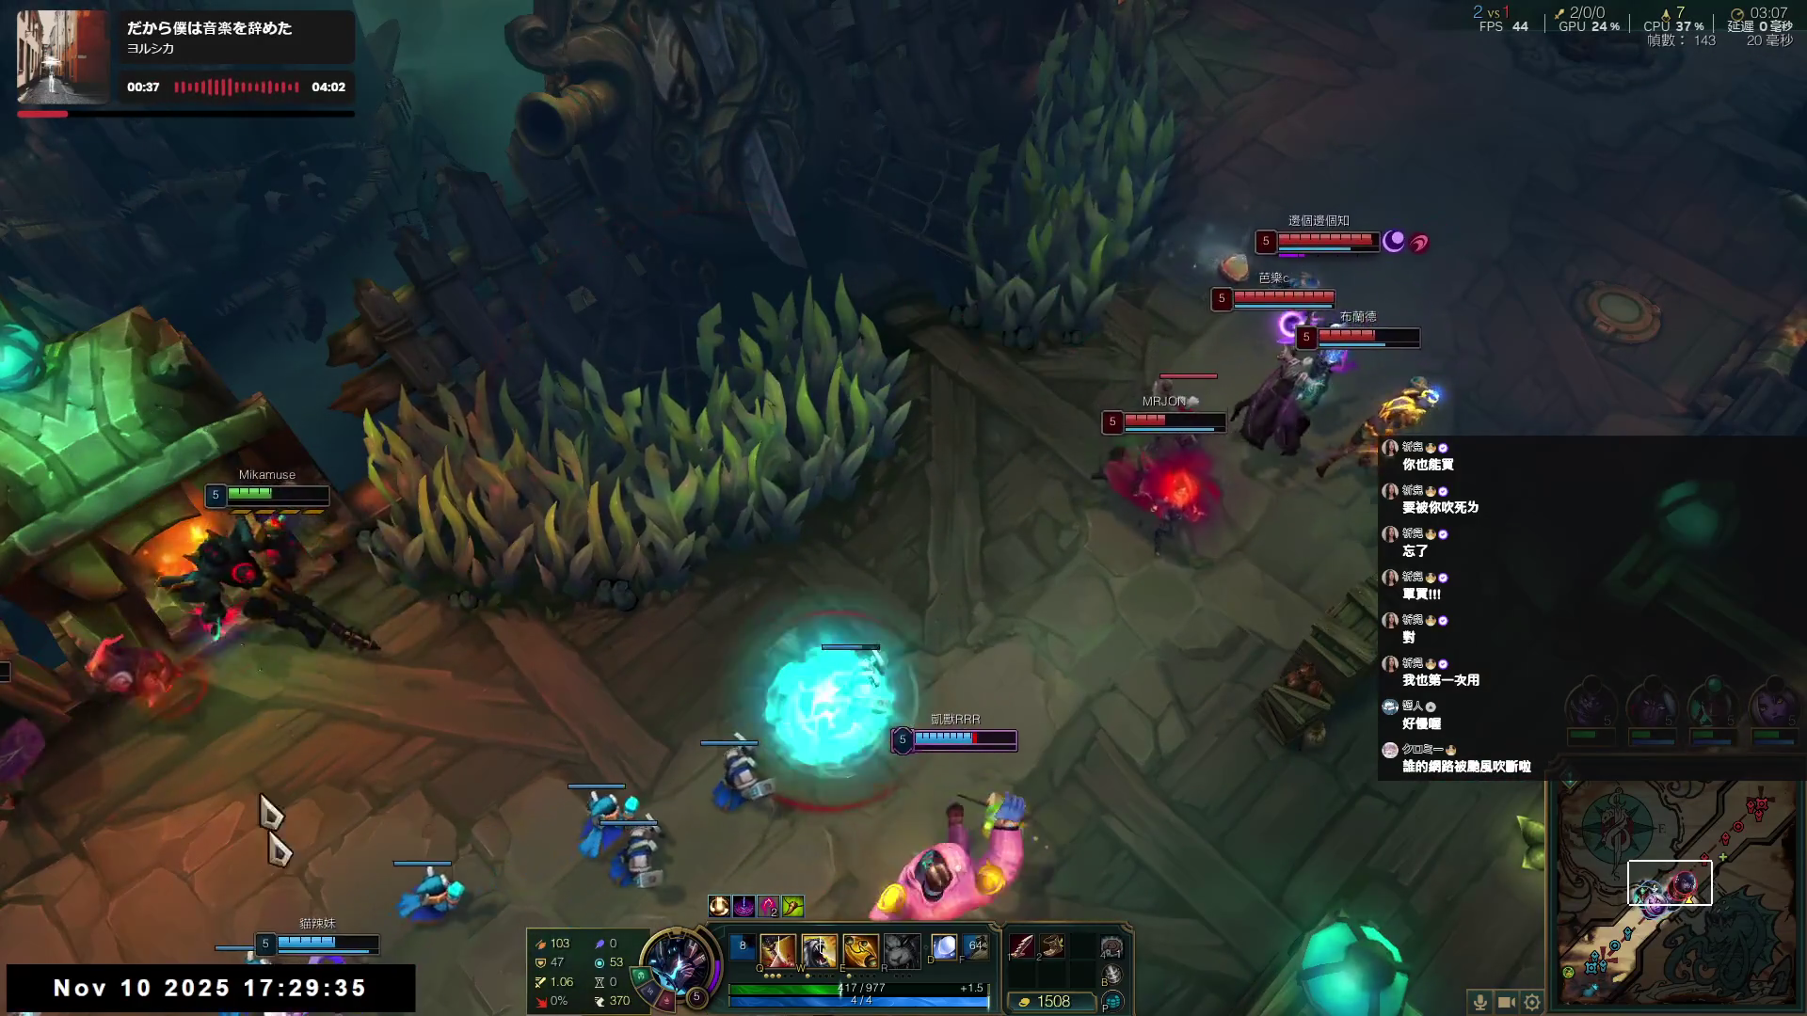
- Shield with W, dash into the enemy minions with Q, then retreat left into the grass
key("w")
right_click(350, 611)
right_click(512, 508)
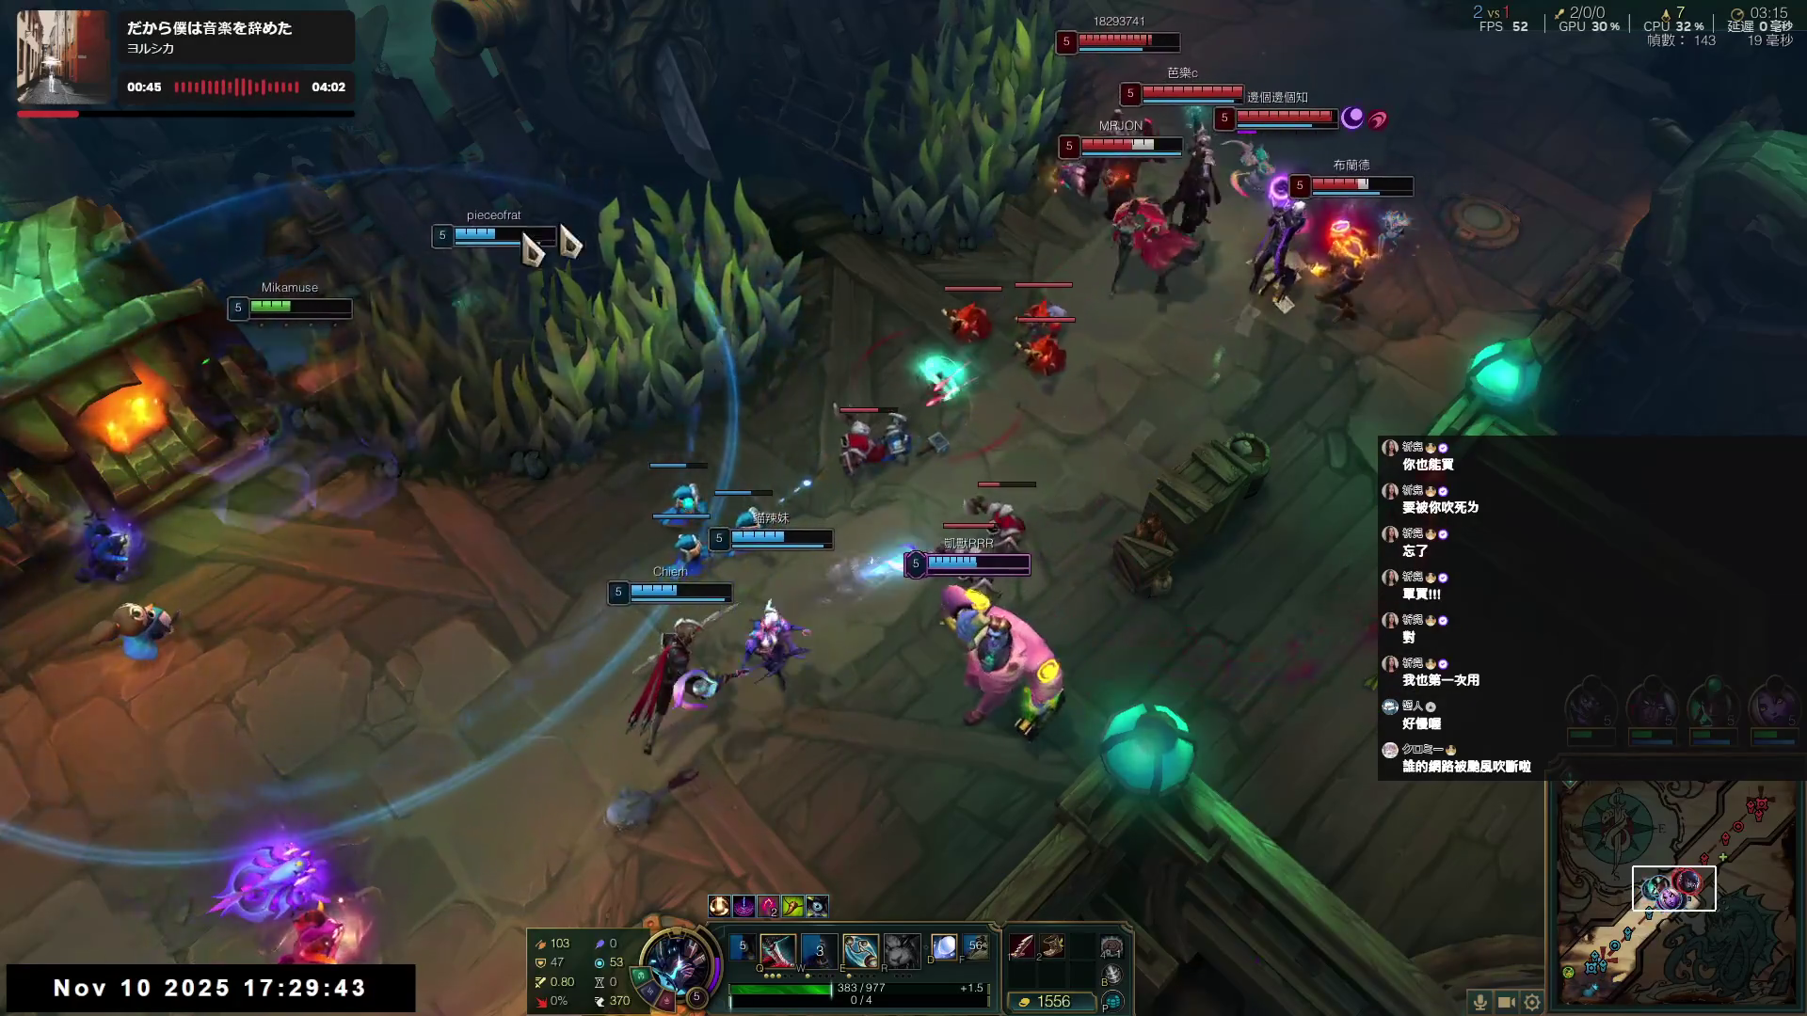
right_click(740, 328)
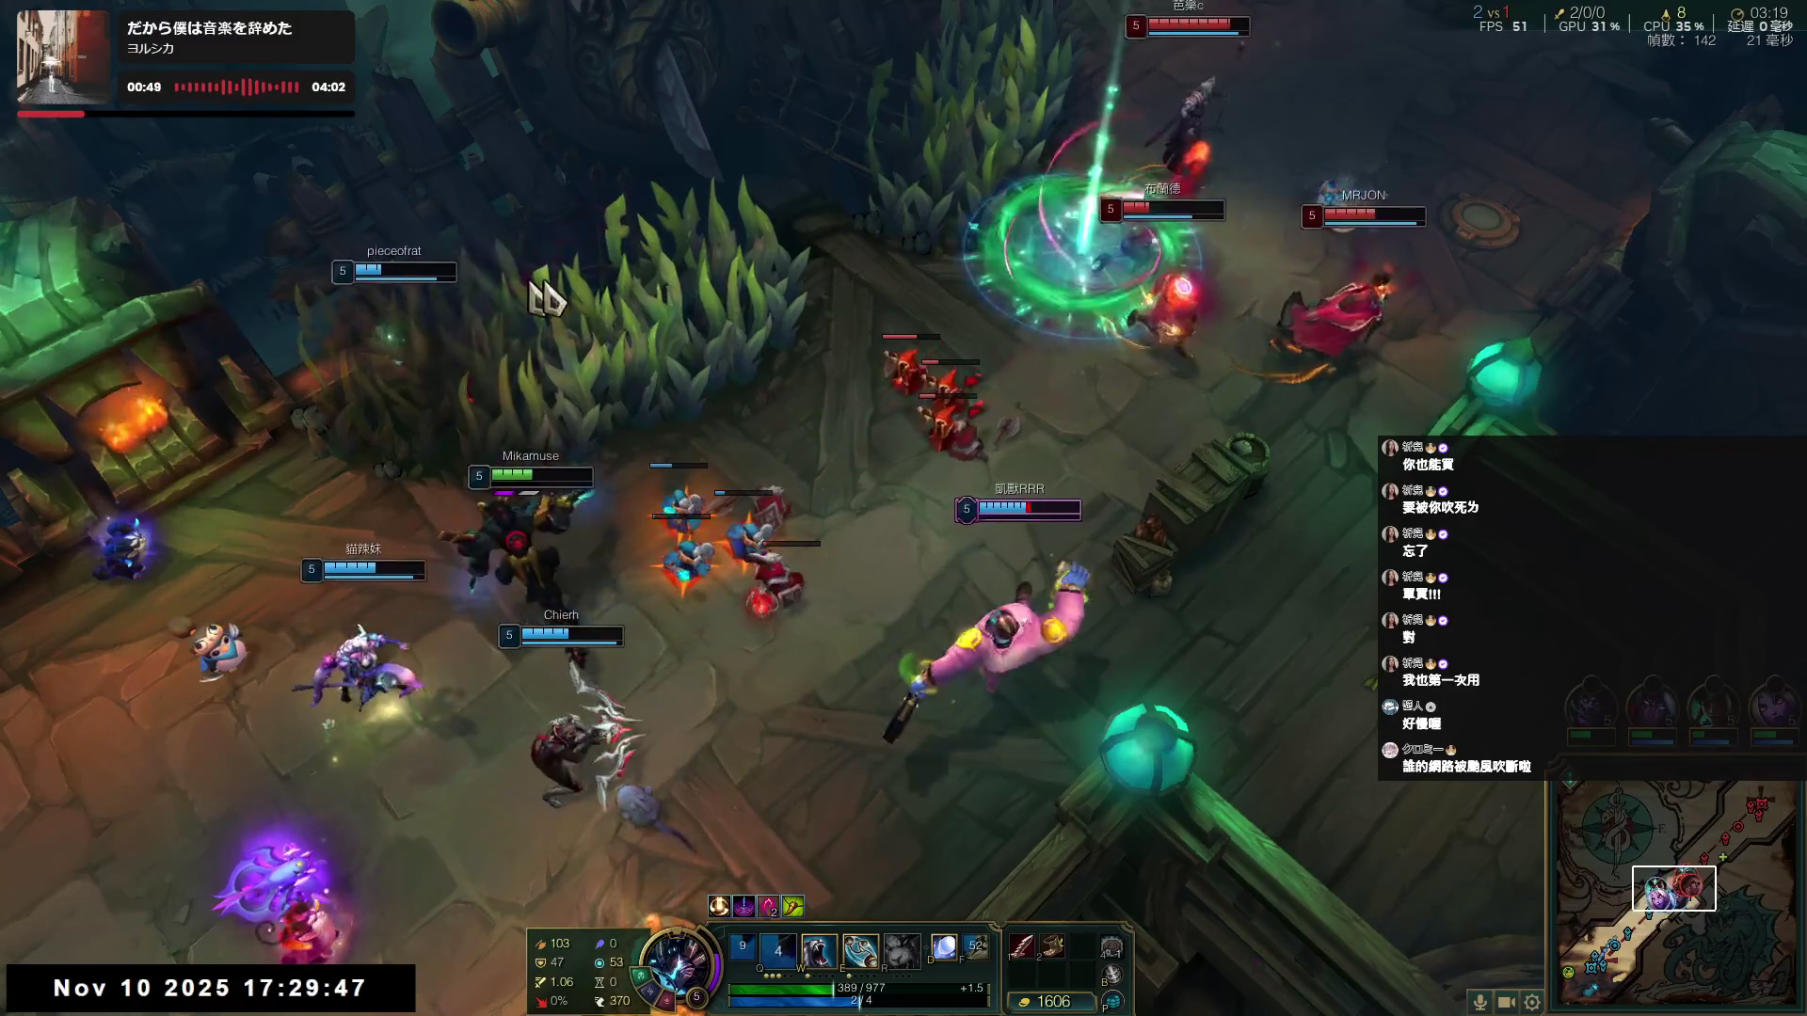
key("q")
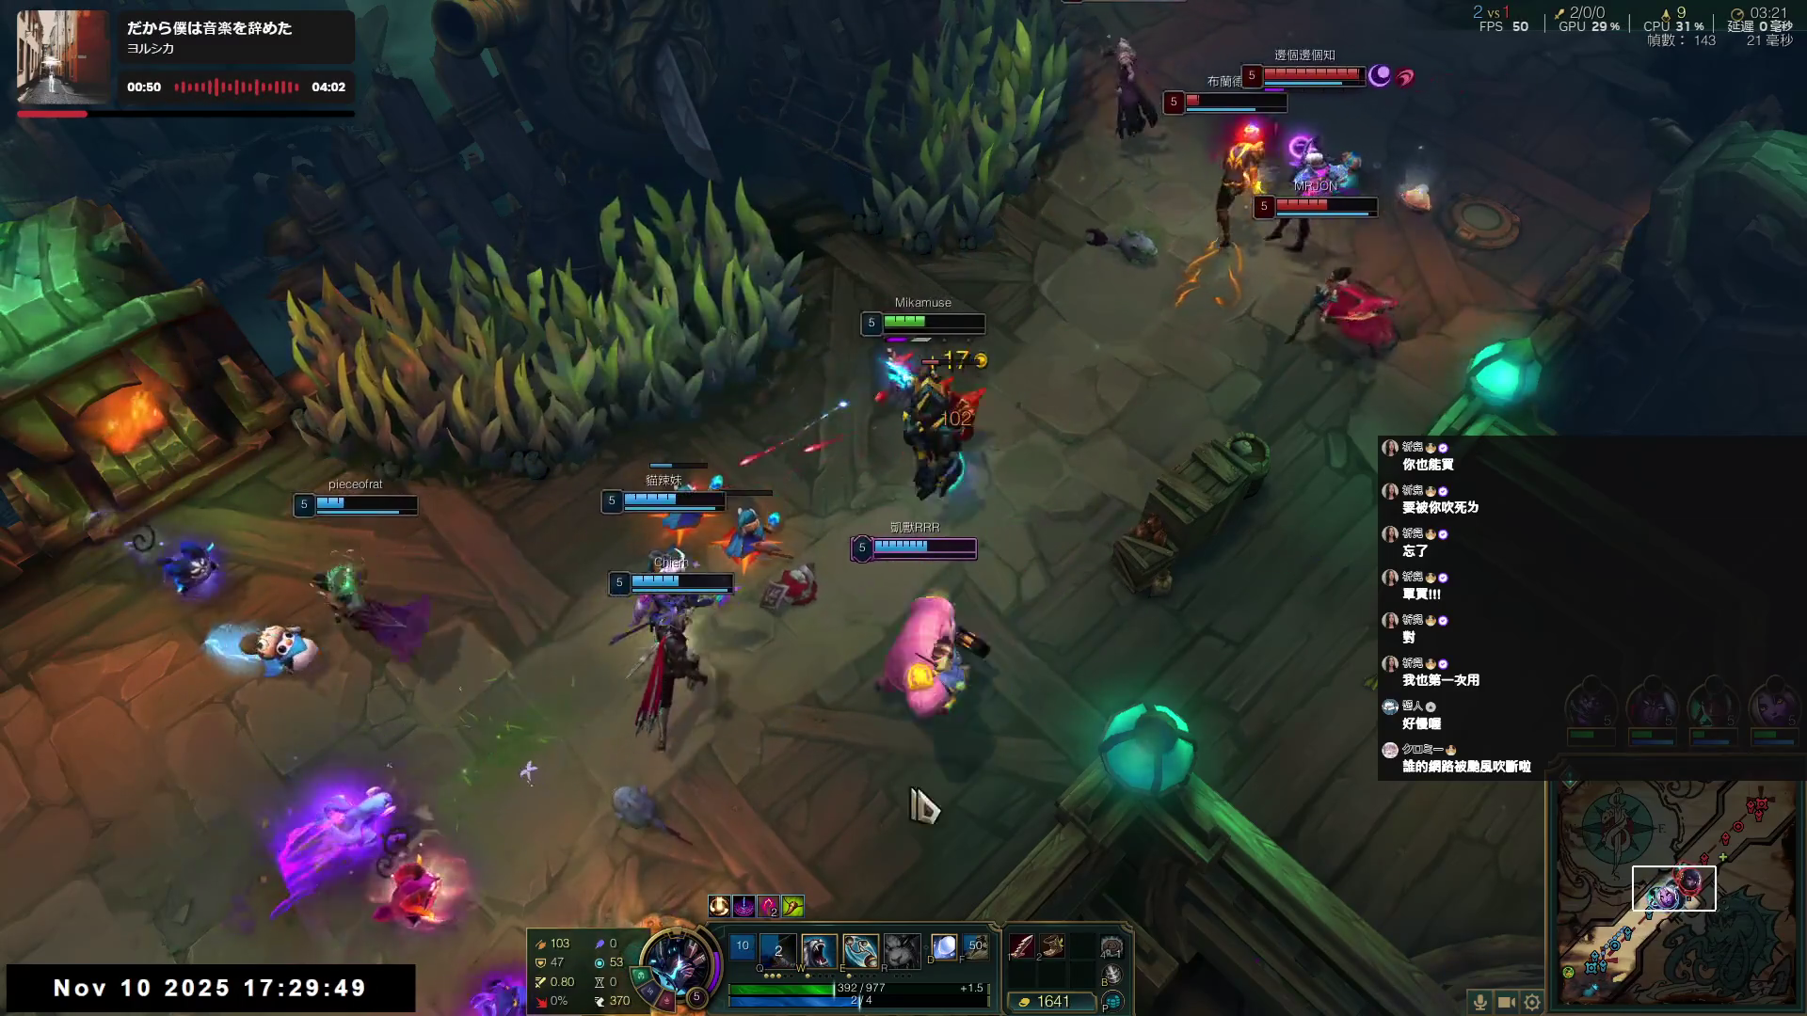
key("q")
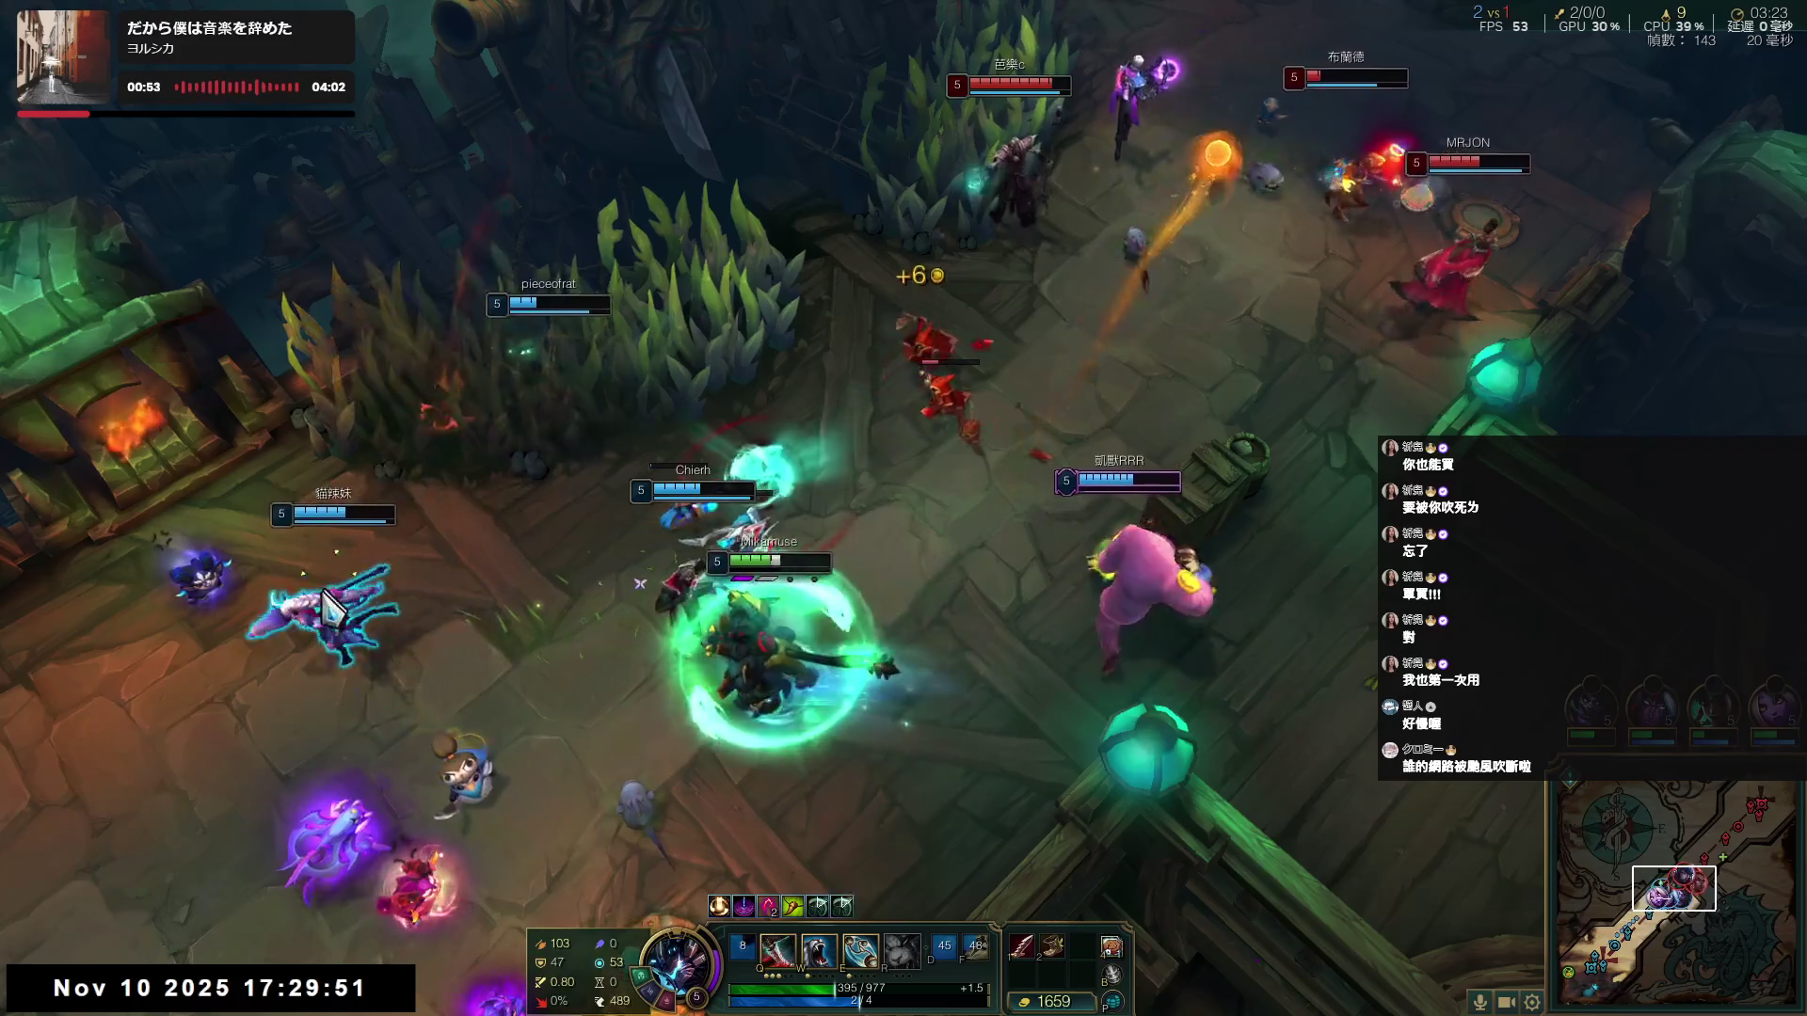
right_click(292, 536)
right_click(407, 403)
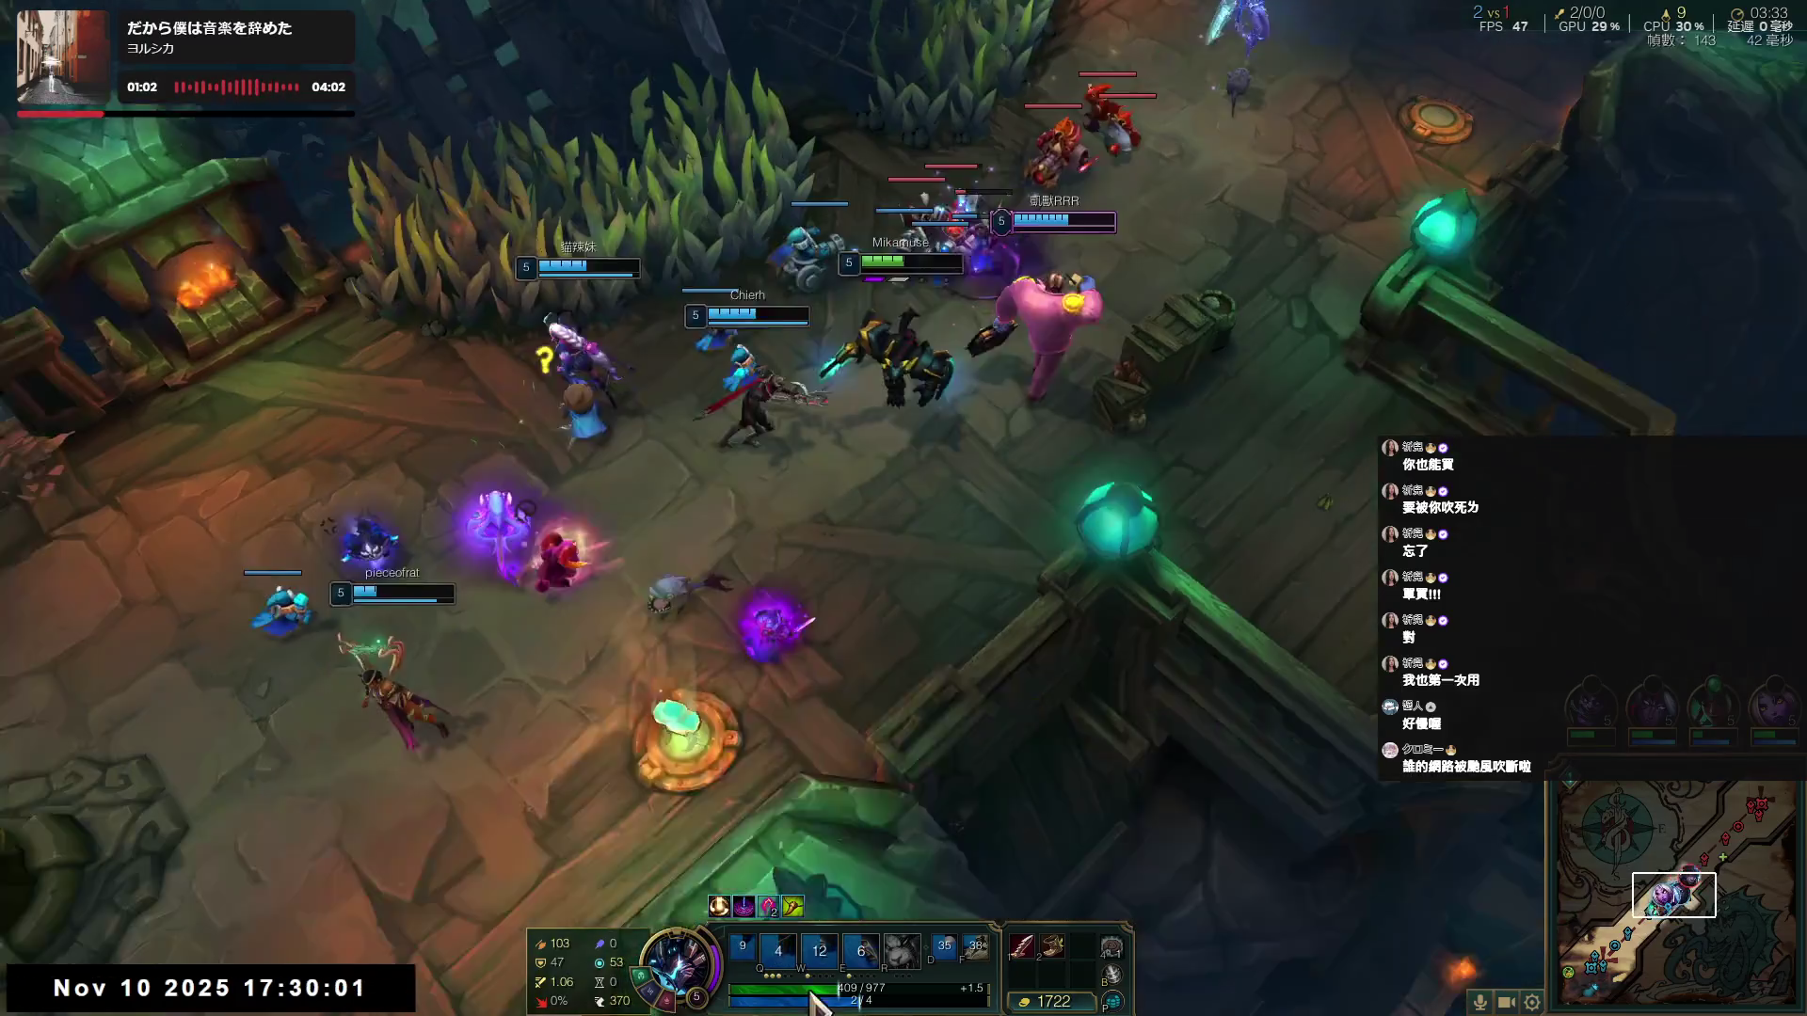
- Regroup with the team, empower W and attack the enemy minion wave along the lane
right_click(834, 744)
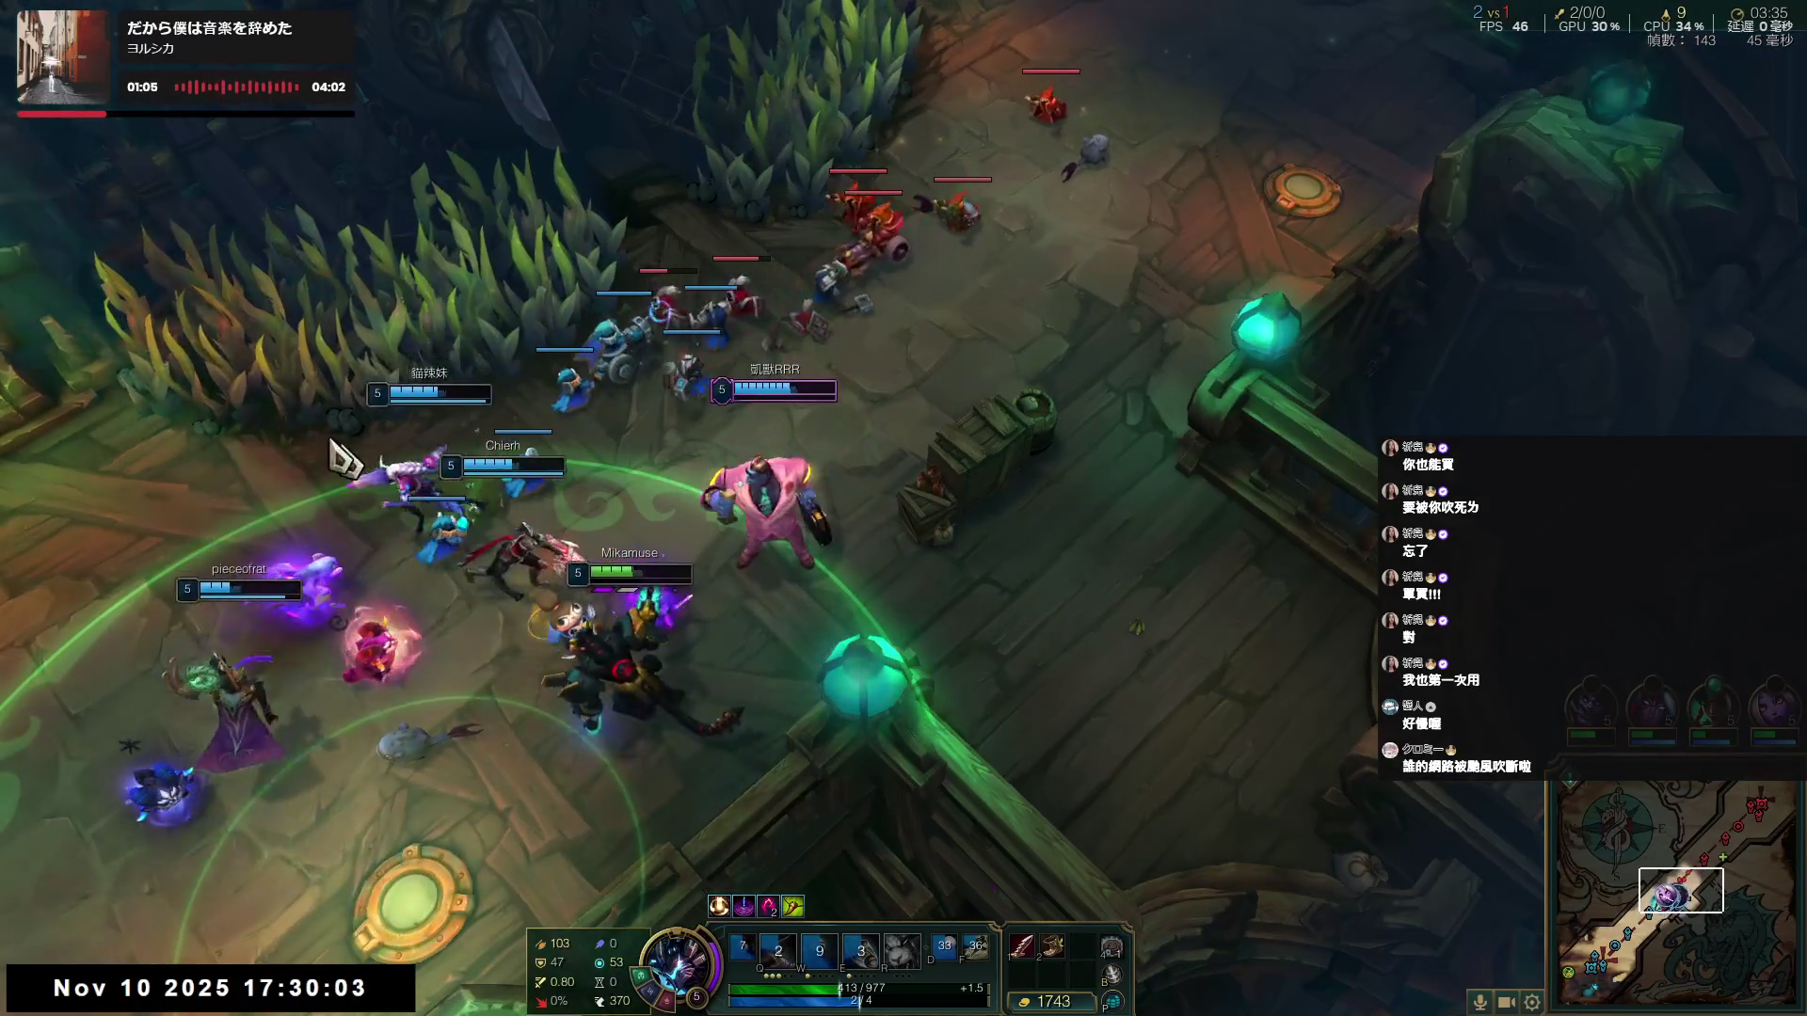
right_click(267, 414)
key("w")
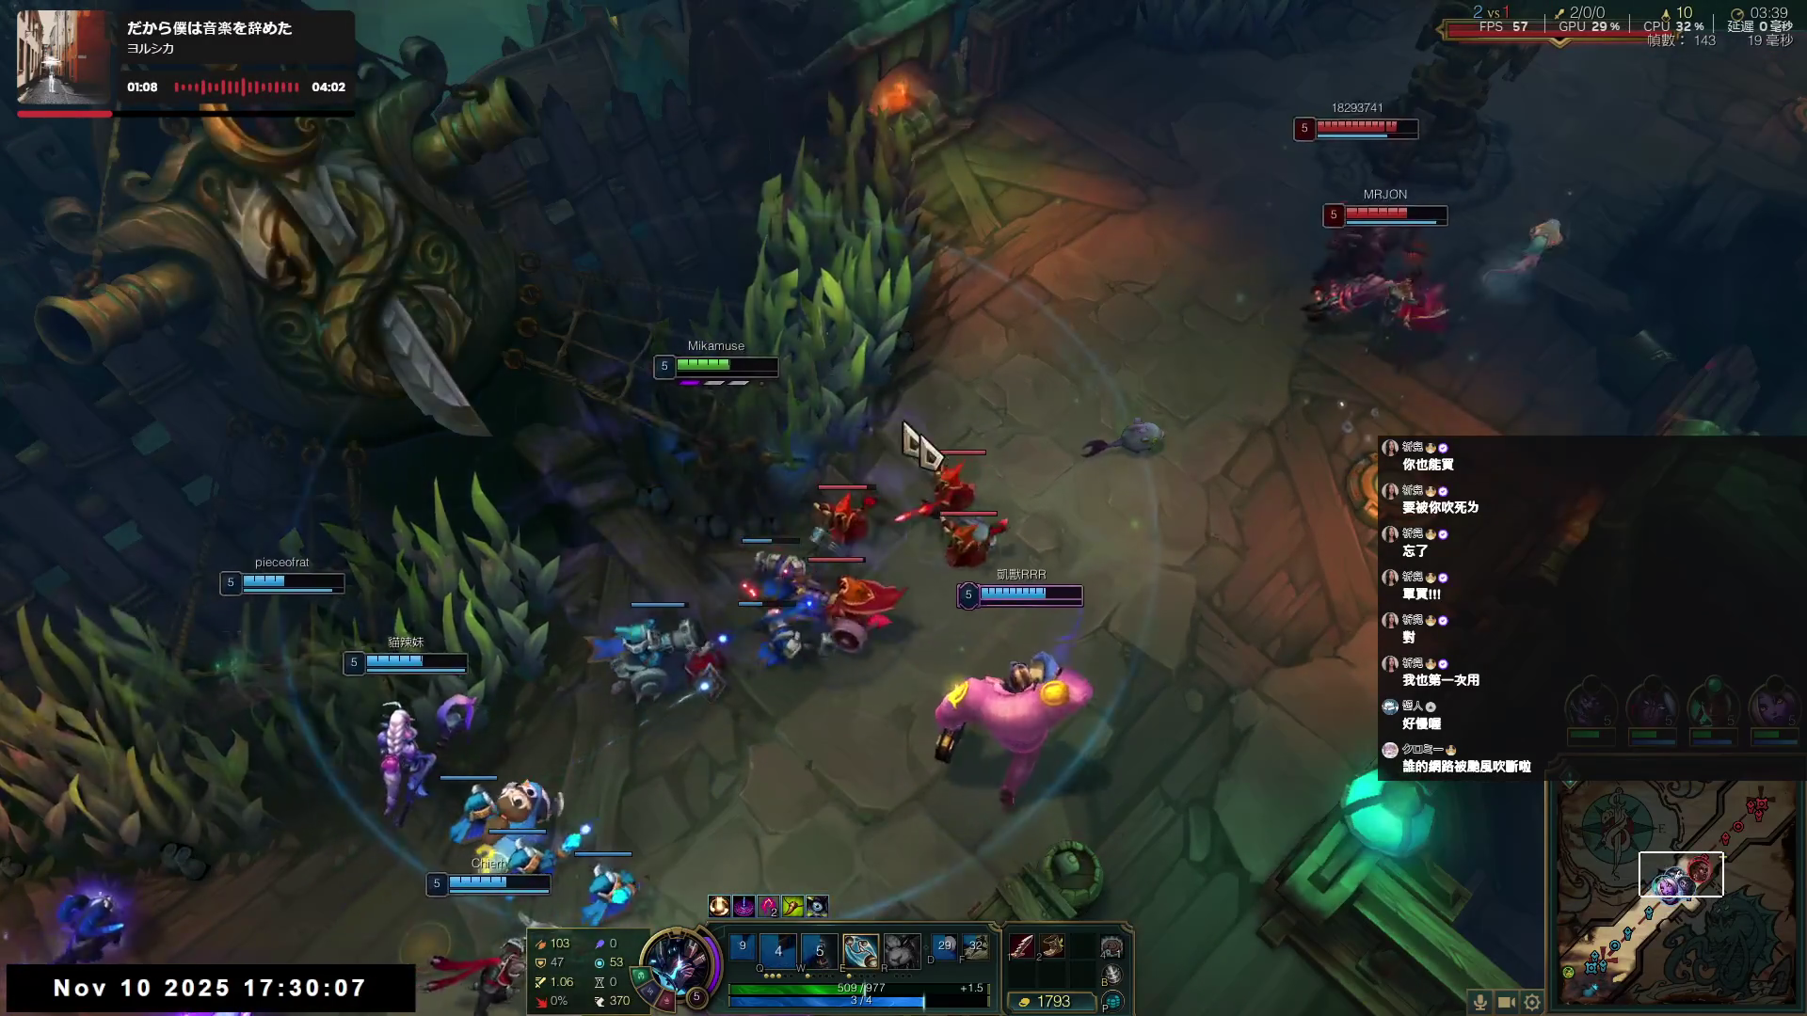
key("a")
left_click(853, 635)
right_click(767, 854)
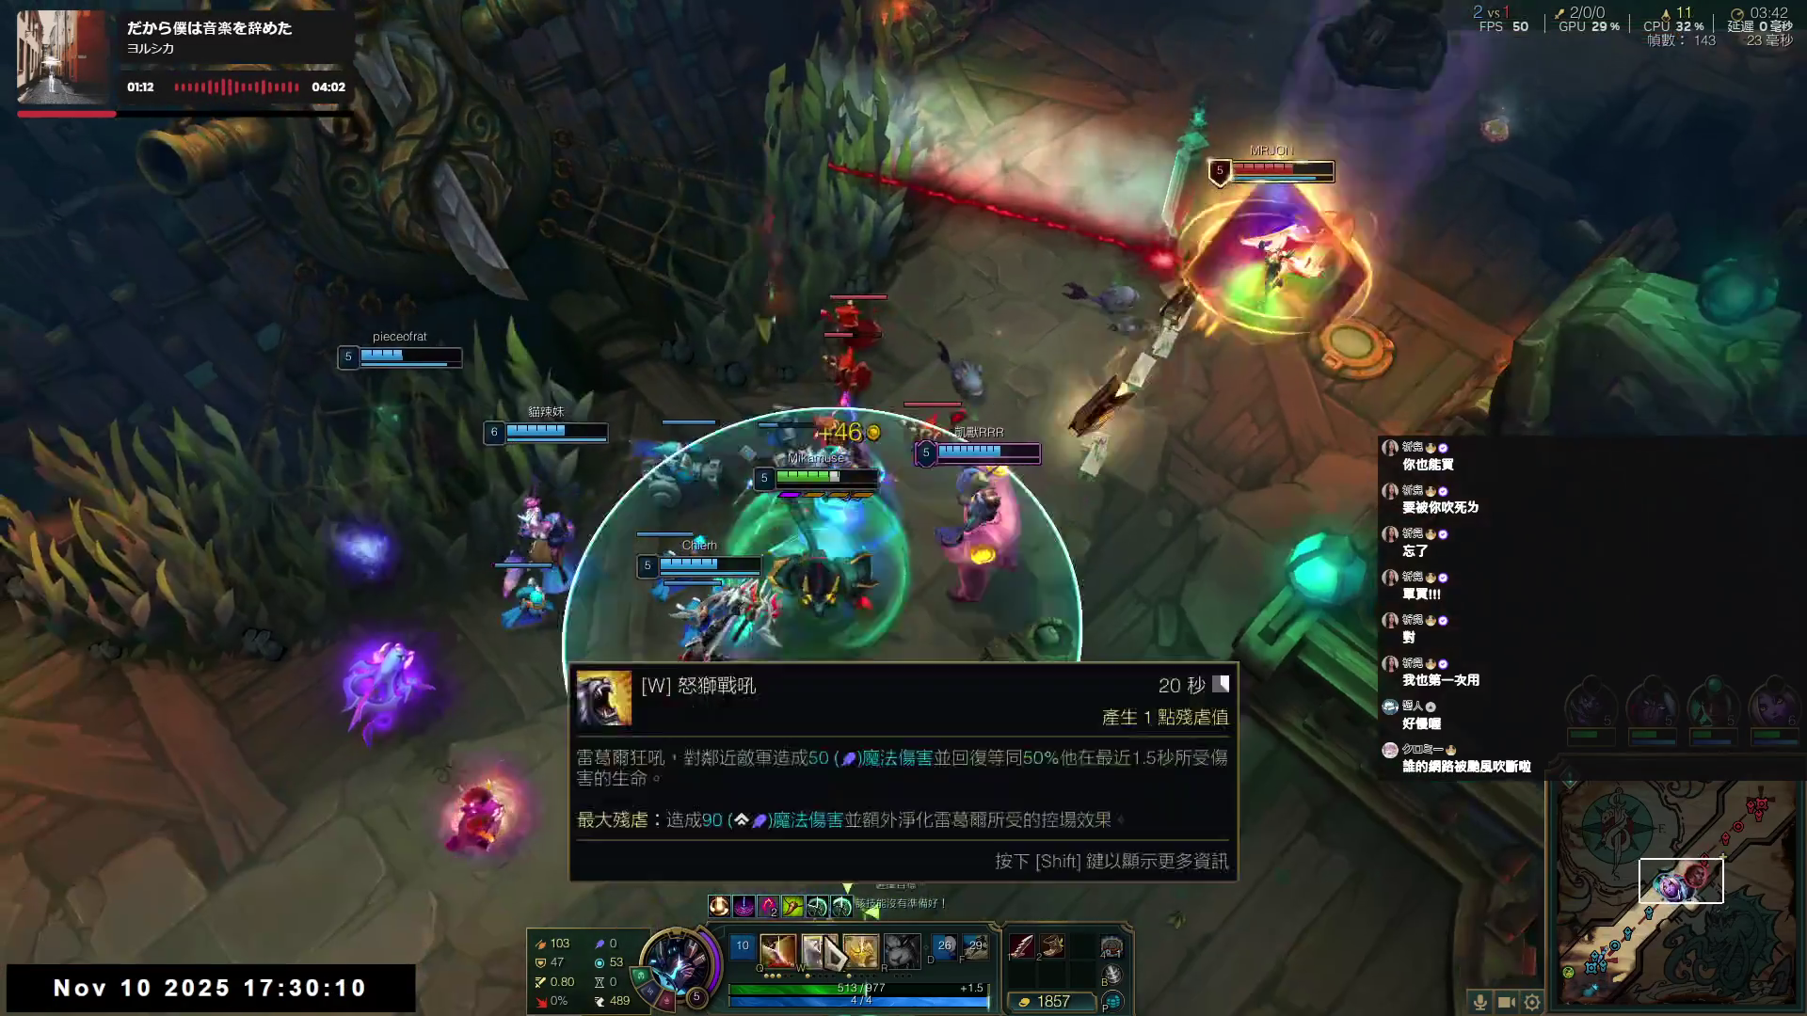
right_click(794, 785)
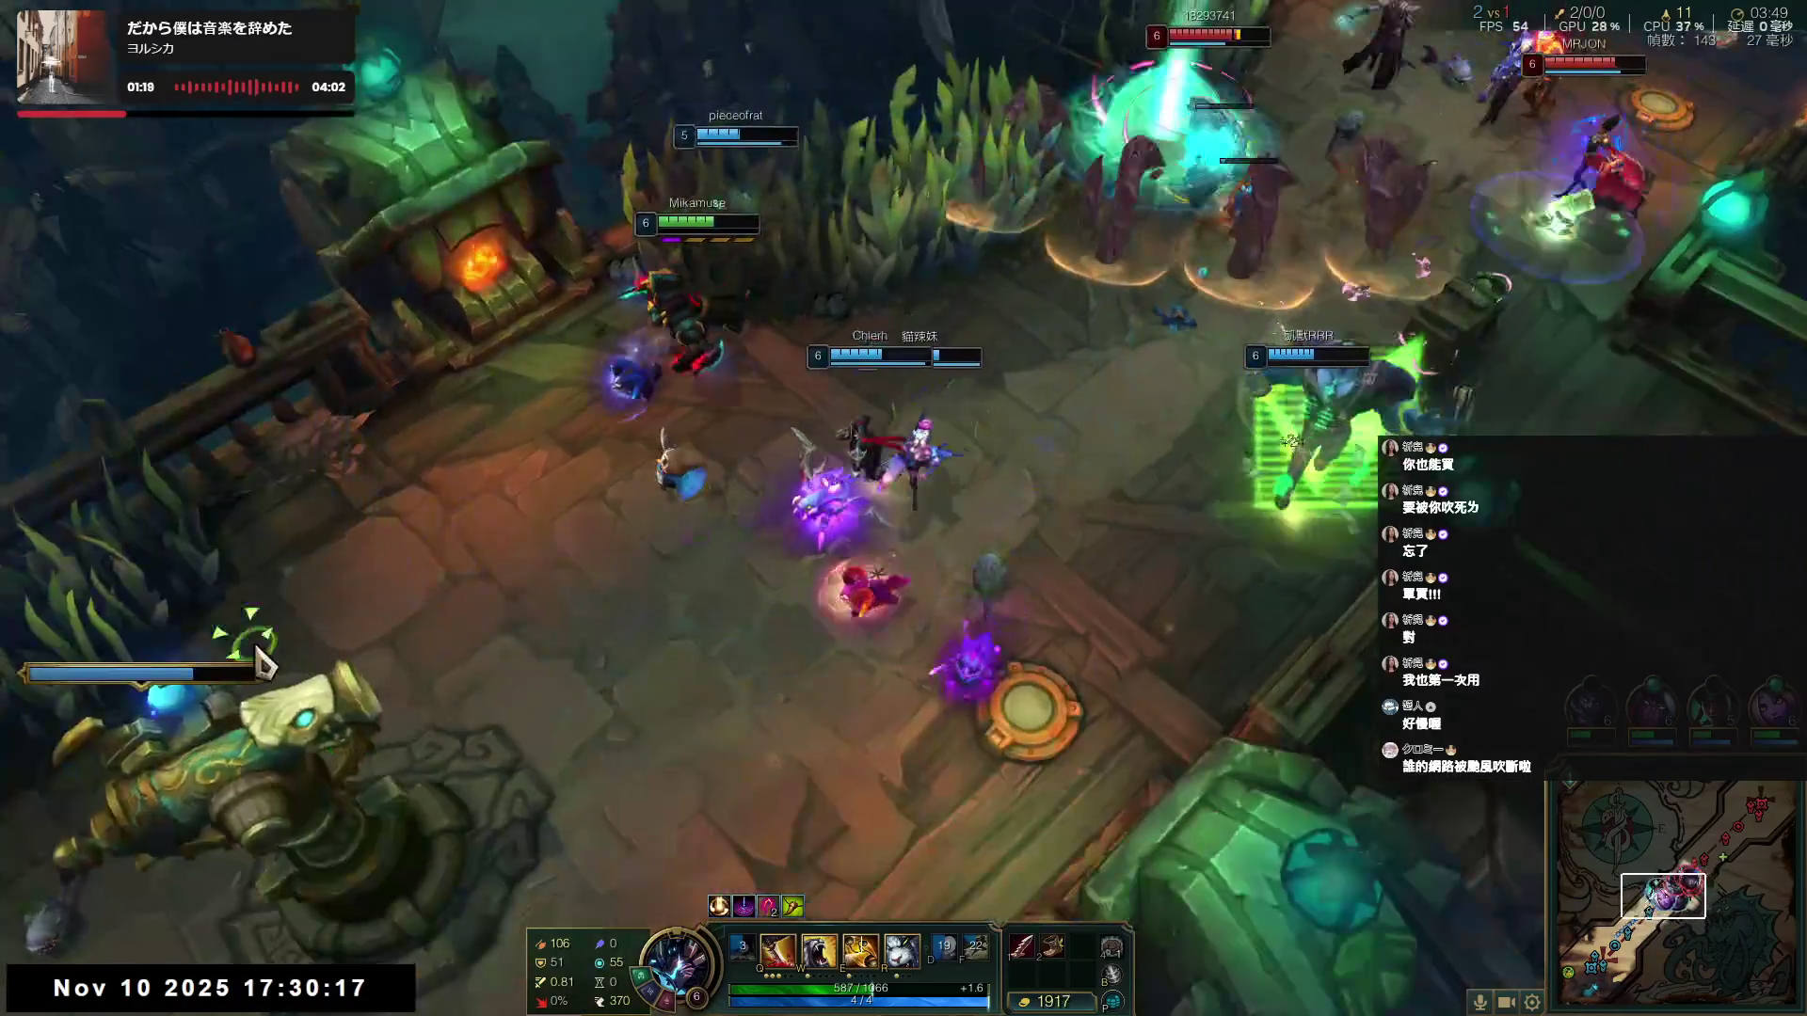
- Move left into the fight, cast E and attack the enemy champion ahead
right_click(172, 581)
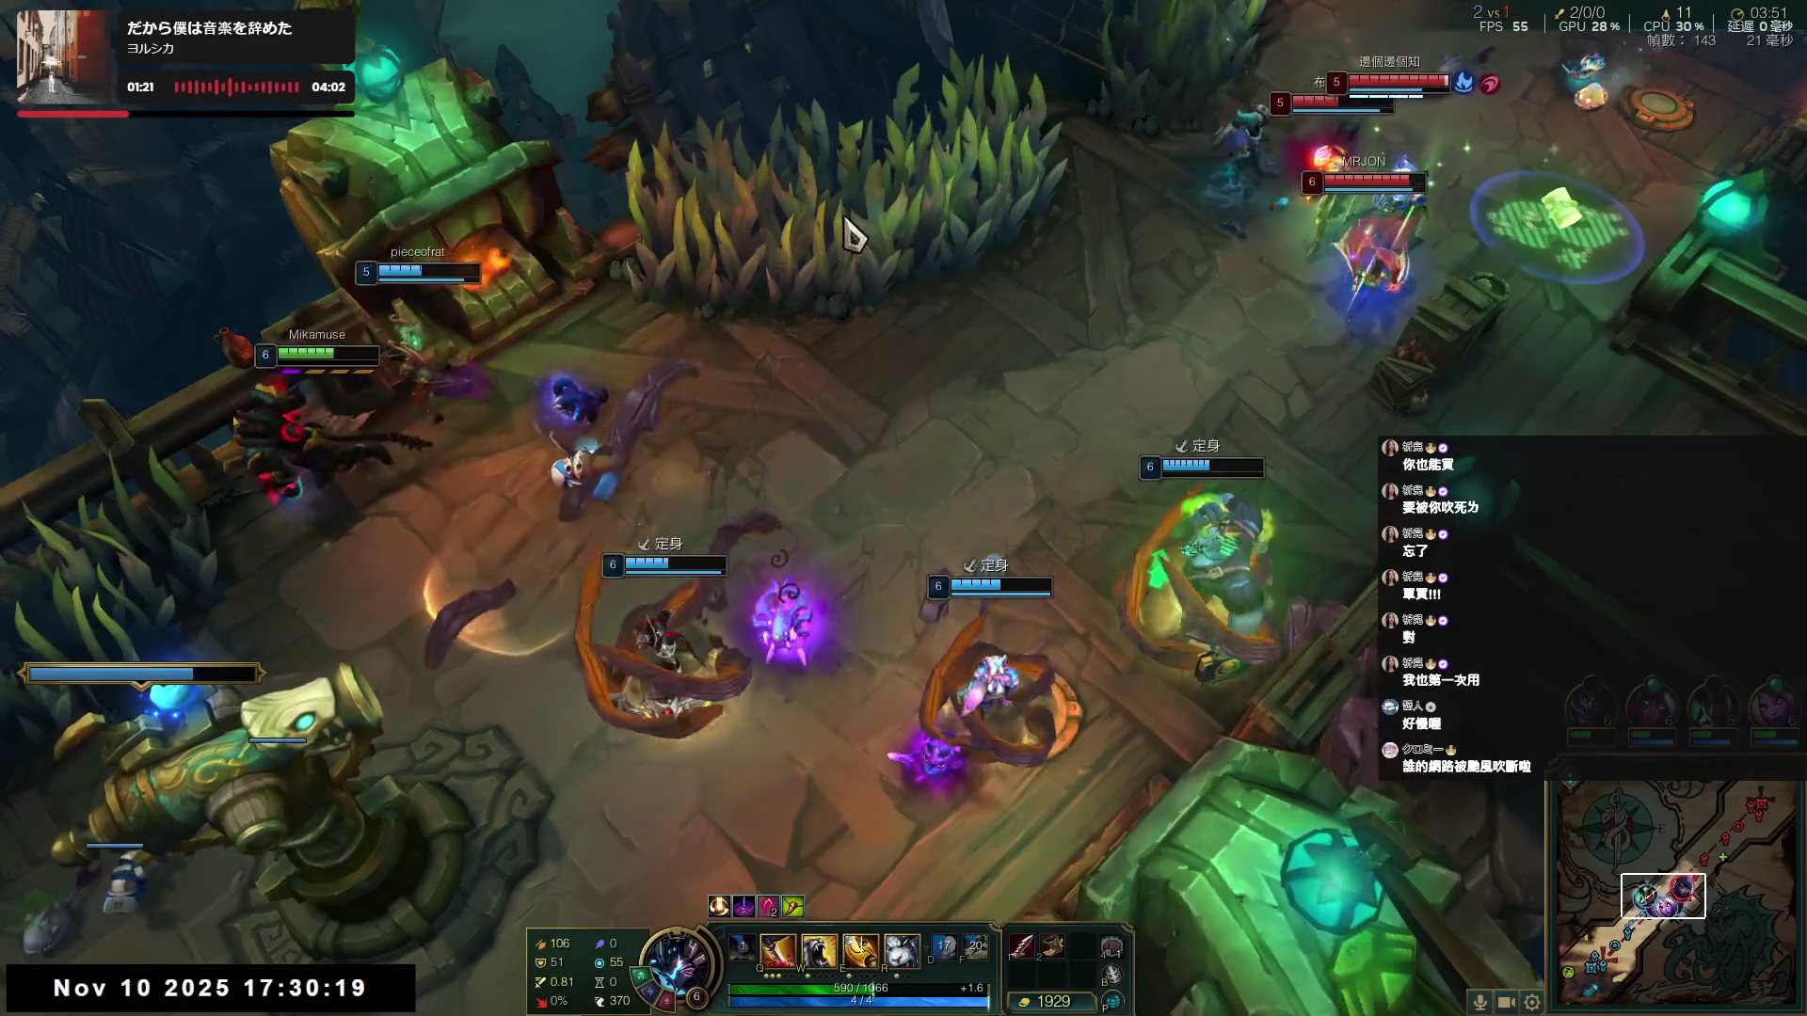
right_click(273, 602)
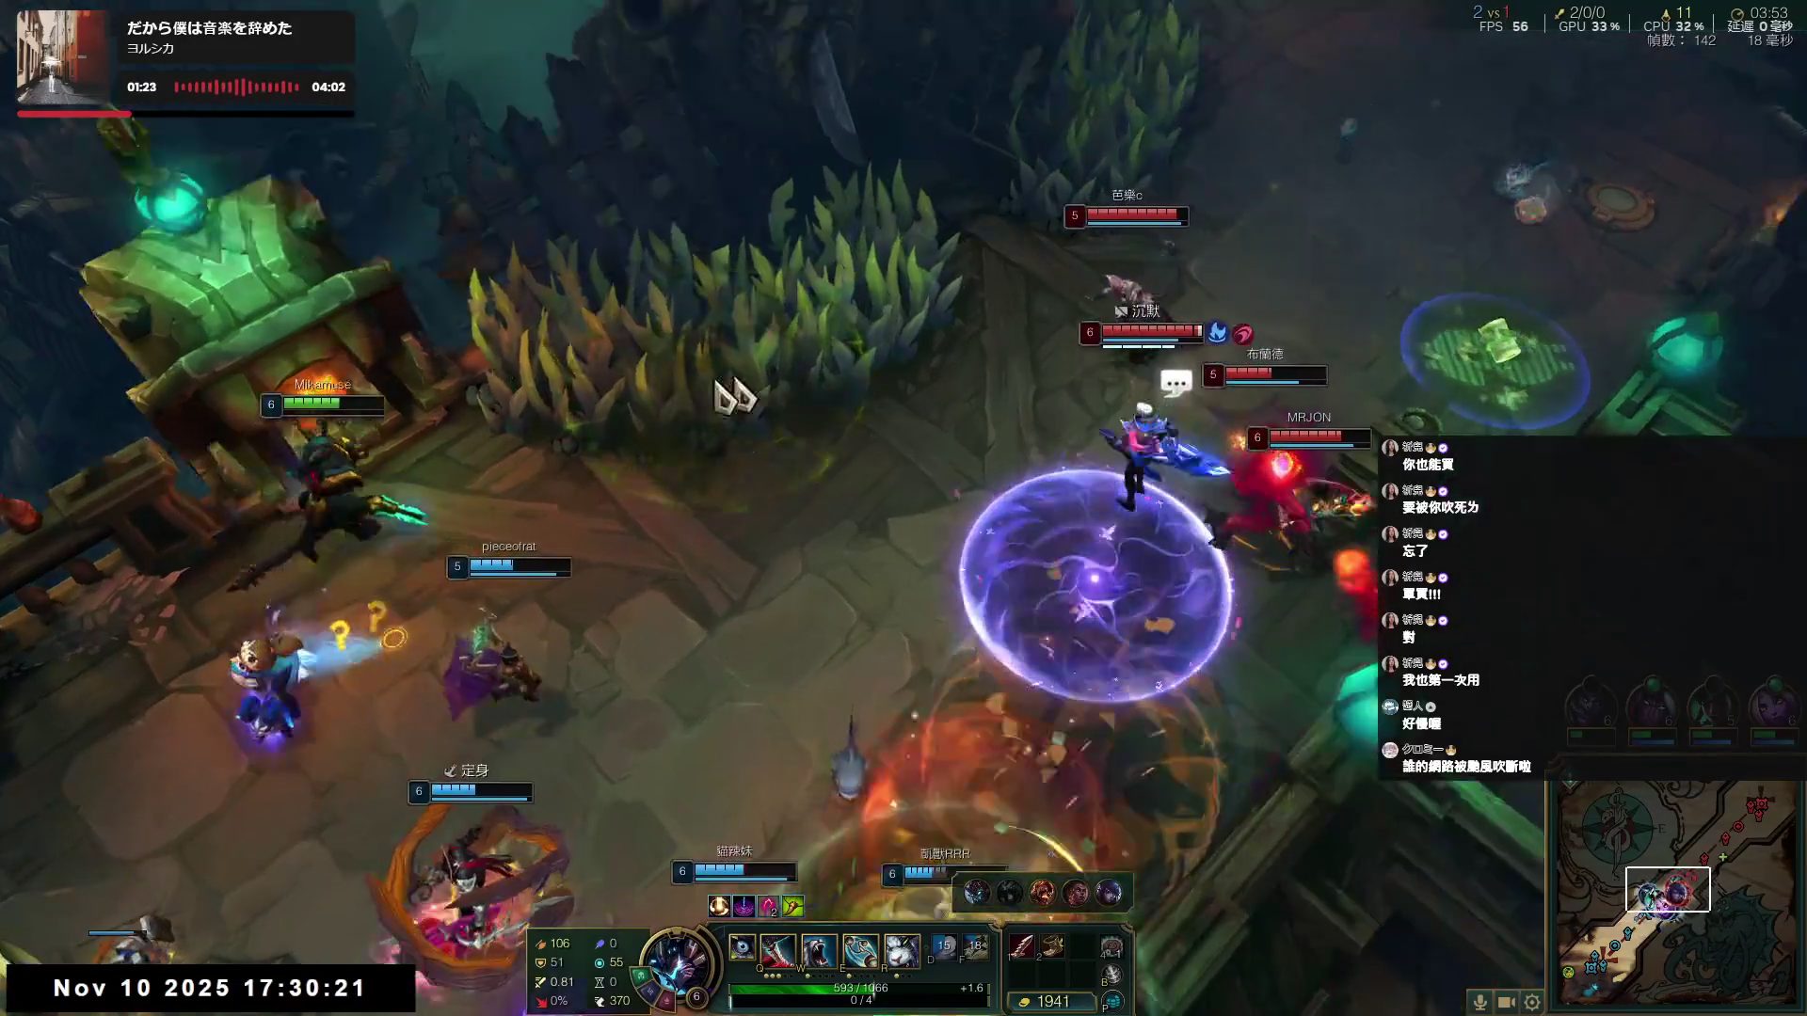
right_click(113, 722)
key("e")
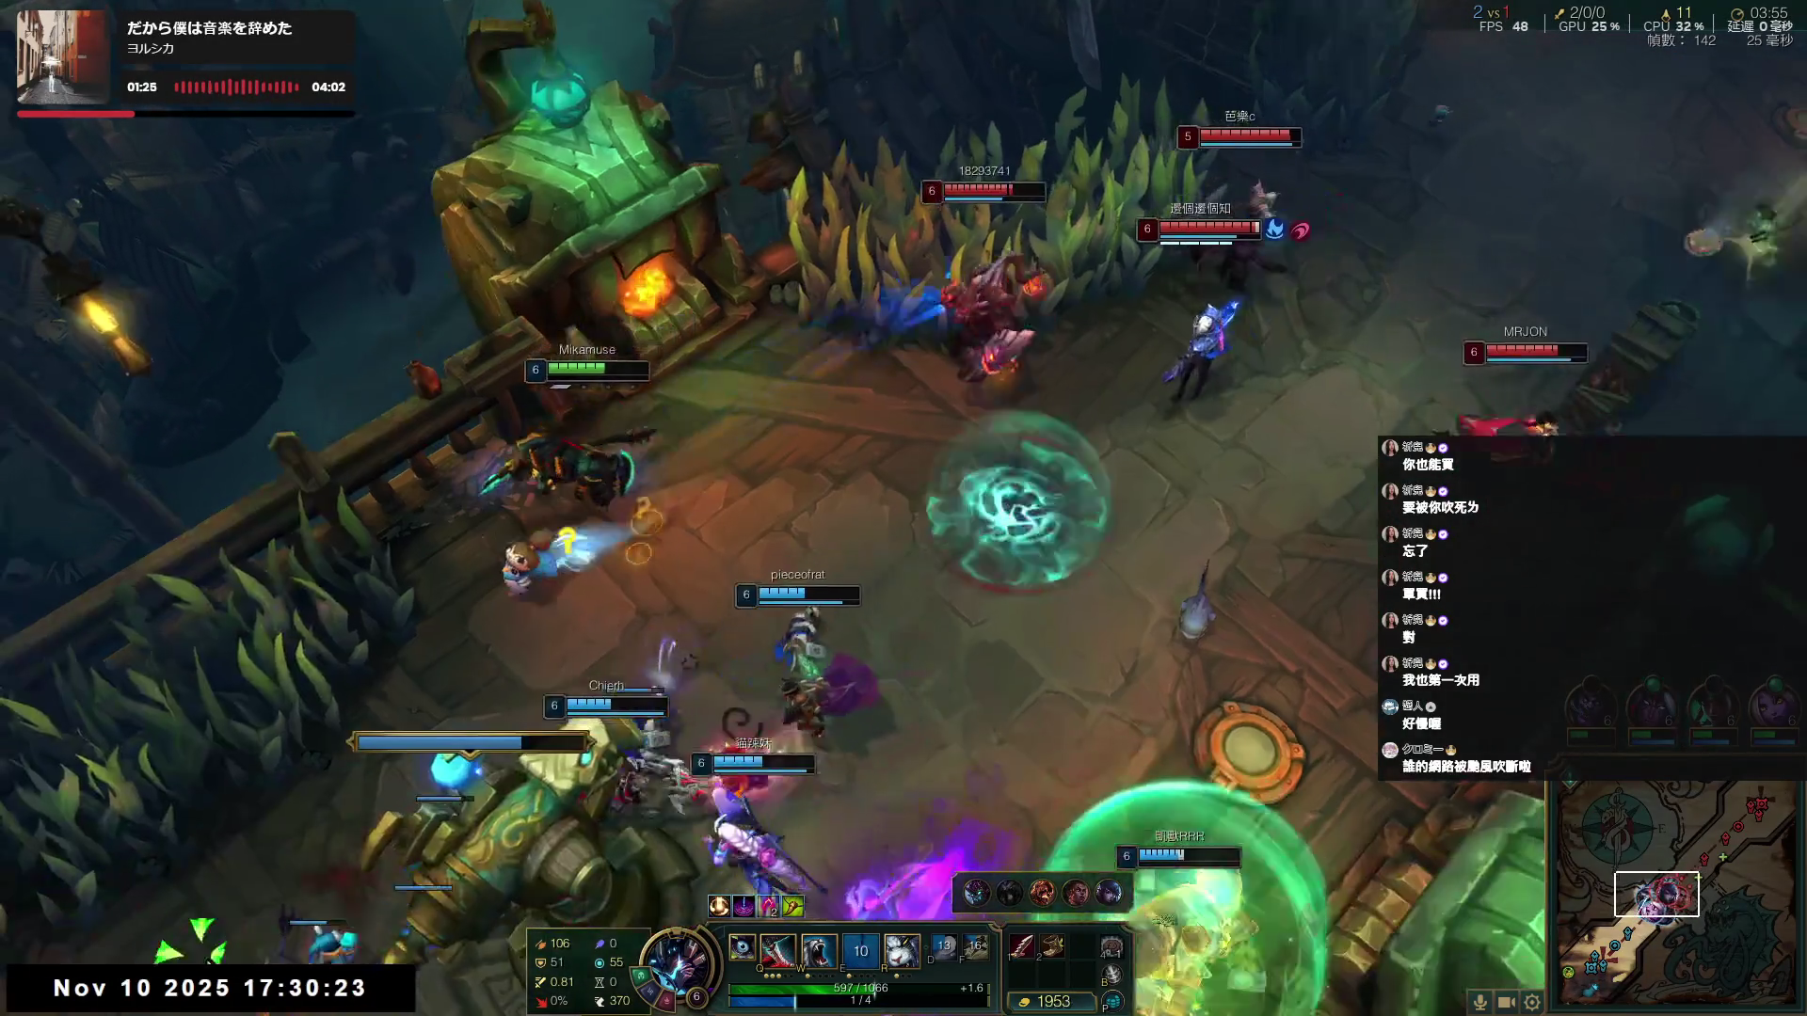
right_click(334, 694)
right_click(706, 322)
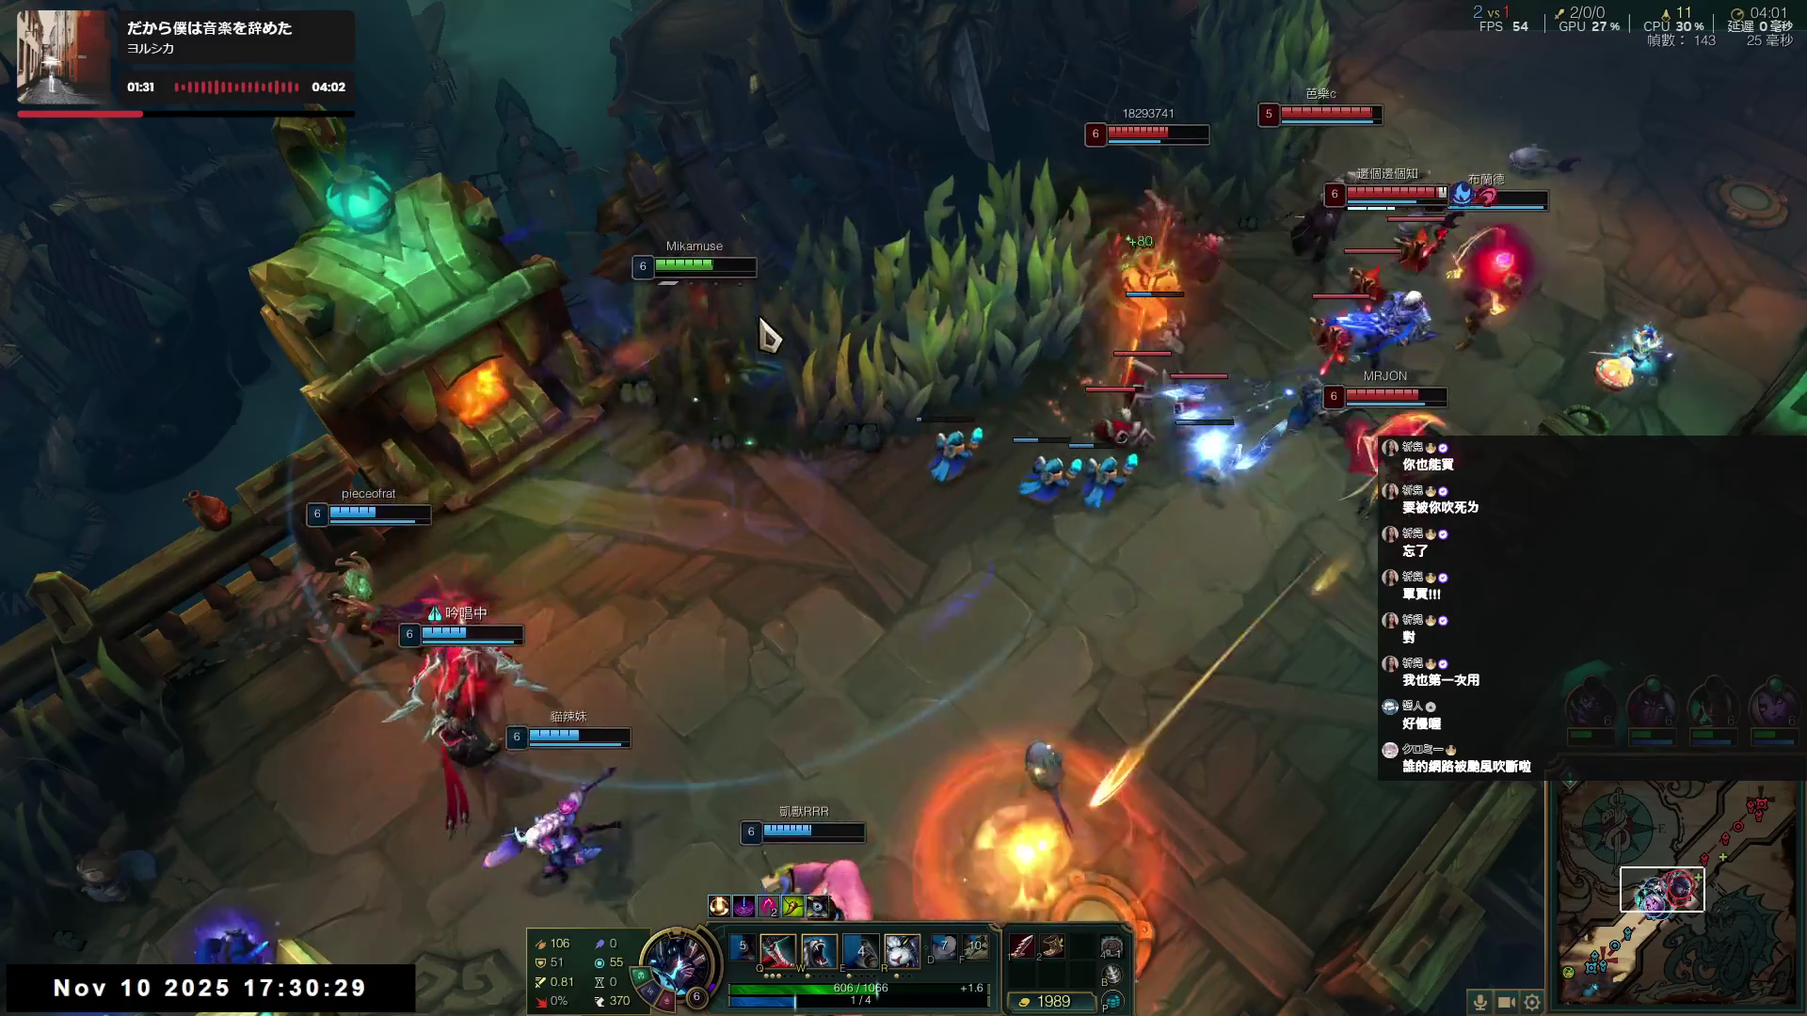
right_click(461, 419)
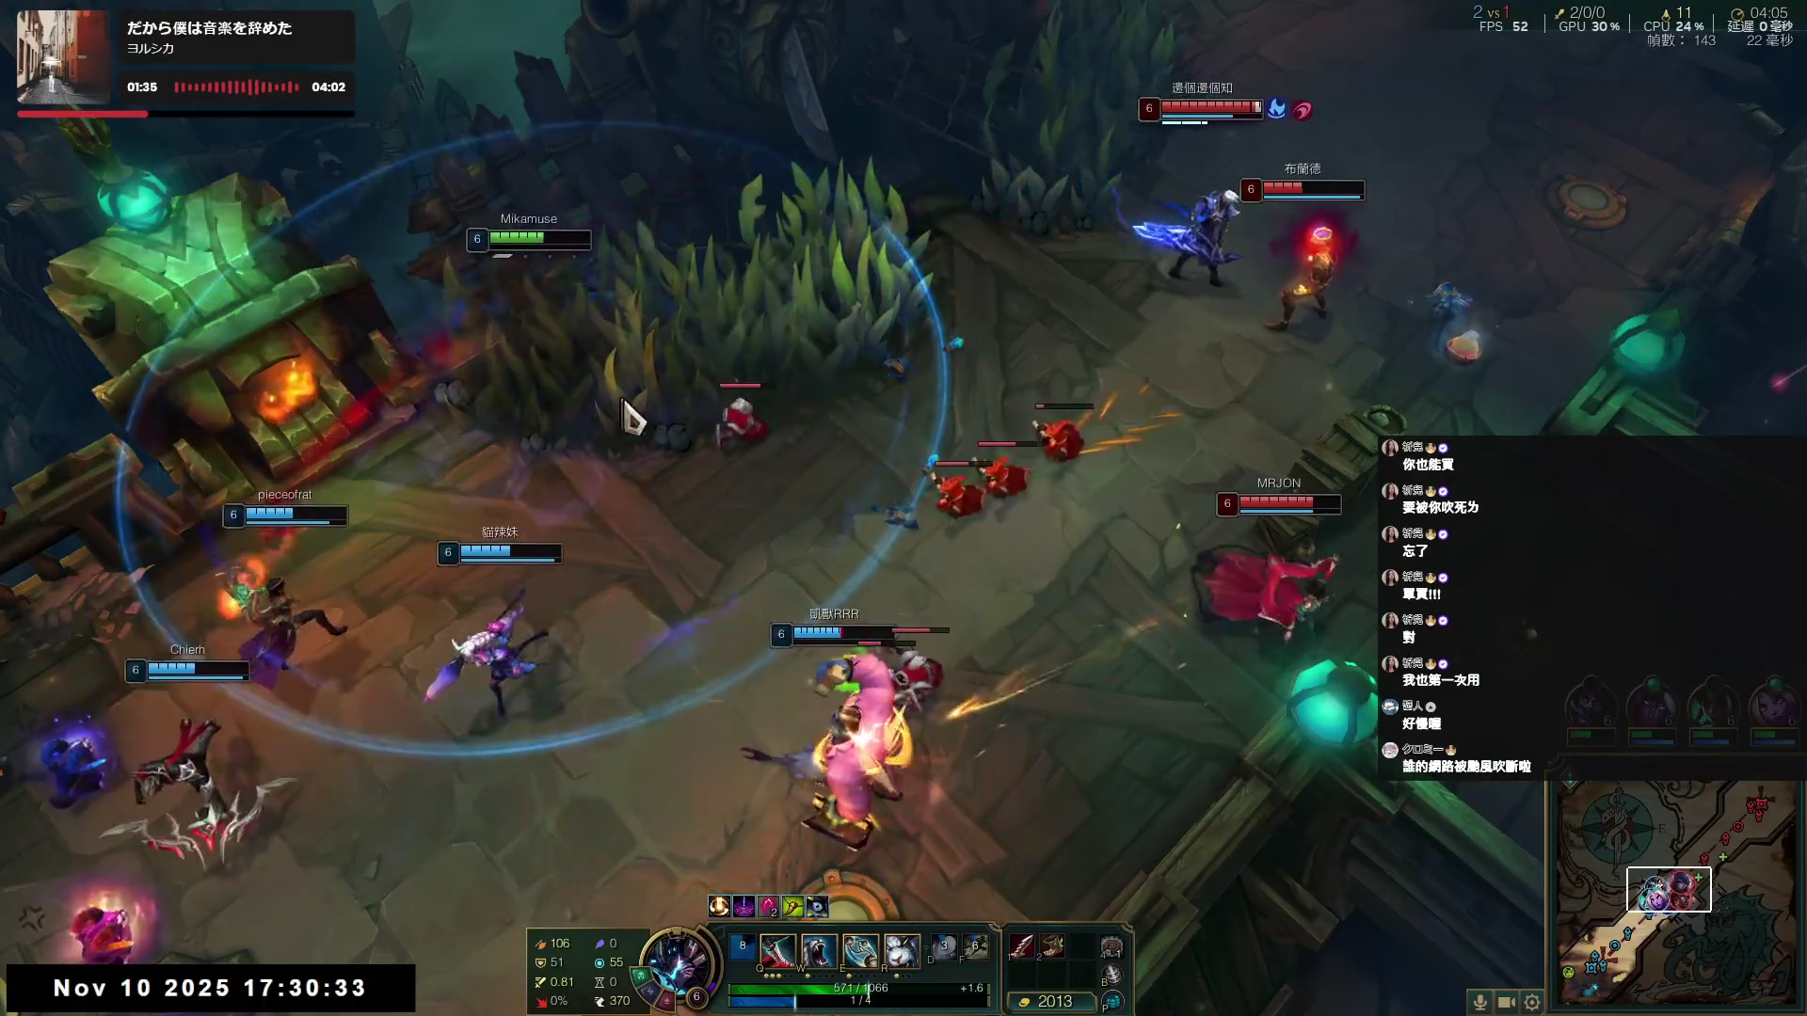
- Hit enemy minions and champions with Q and E while repositioning lower left
key("q")
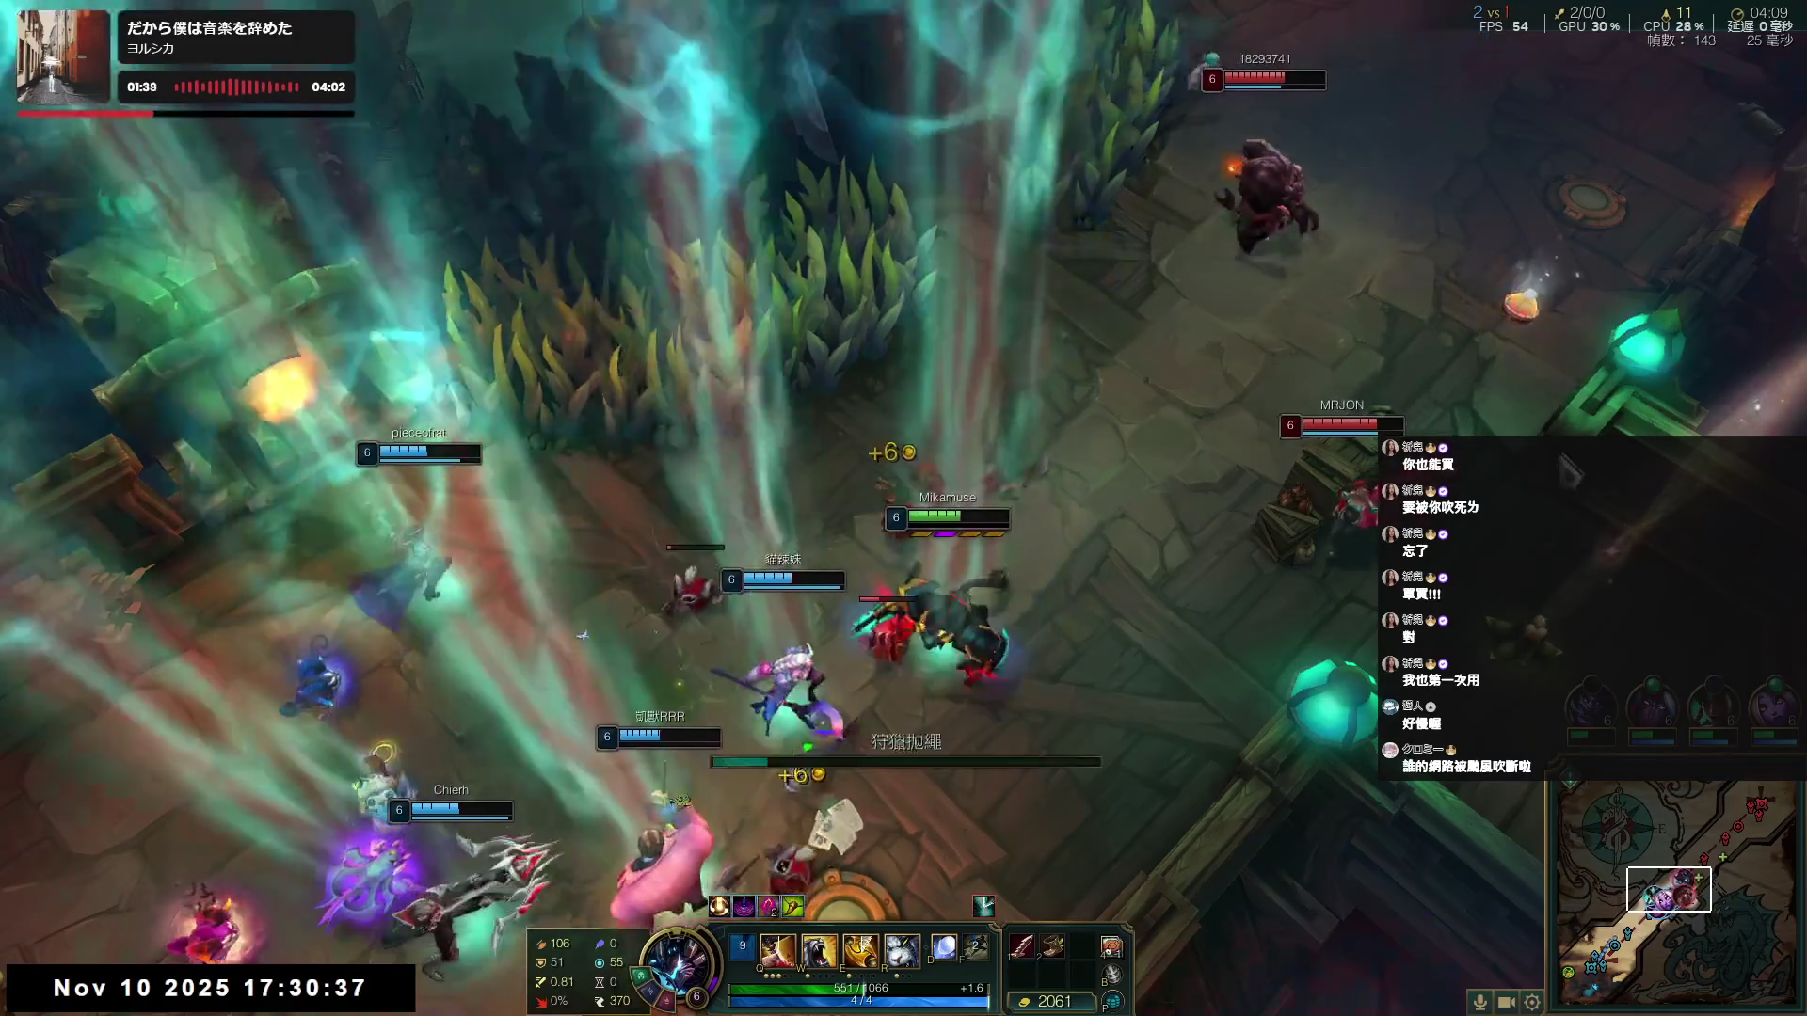
key("e")
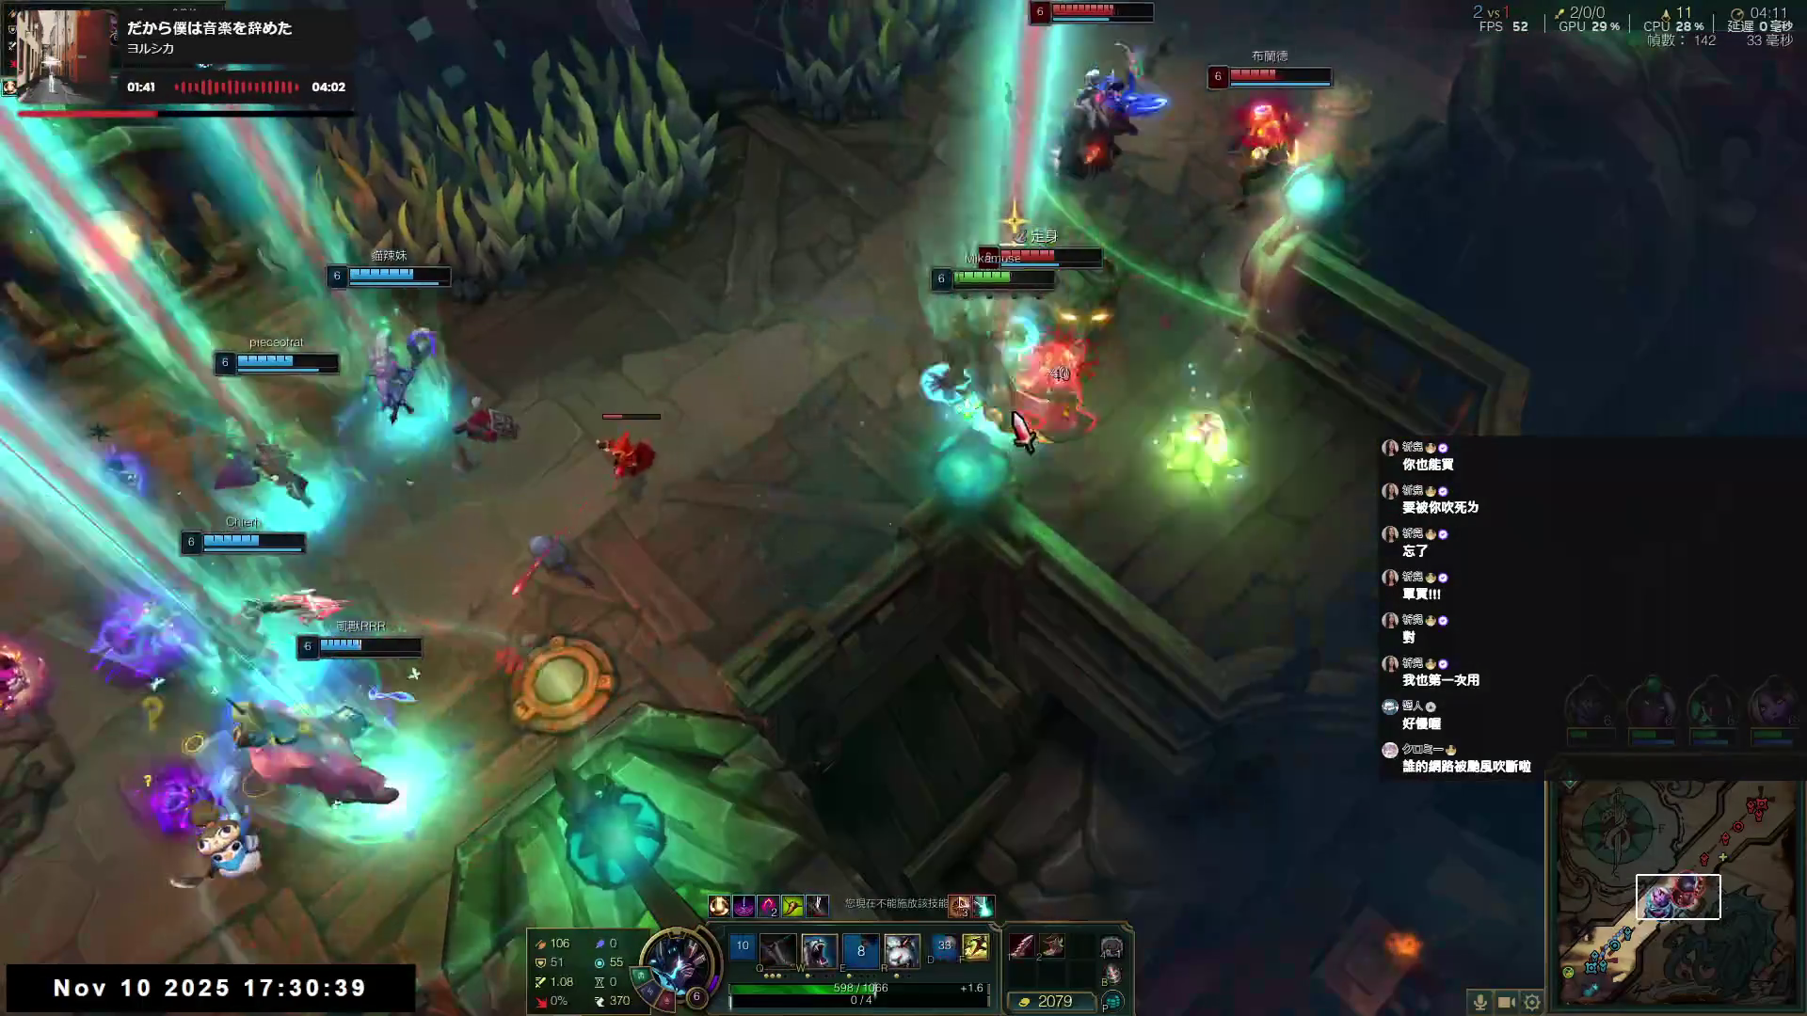
key("q")
right_click(475, 748)
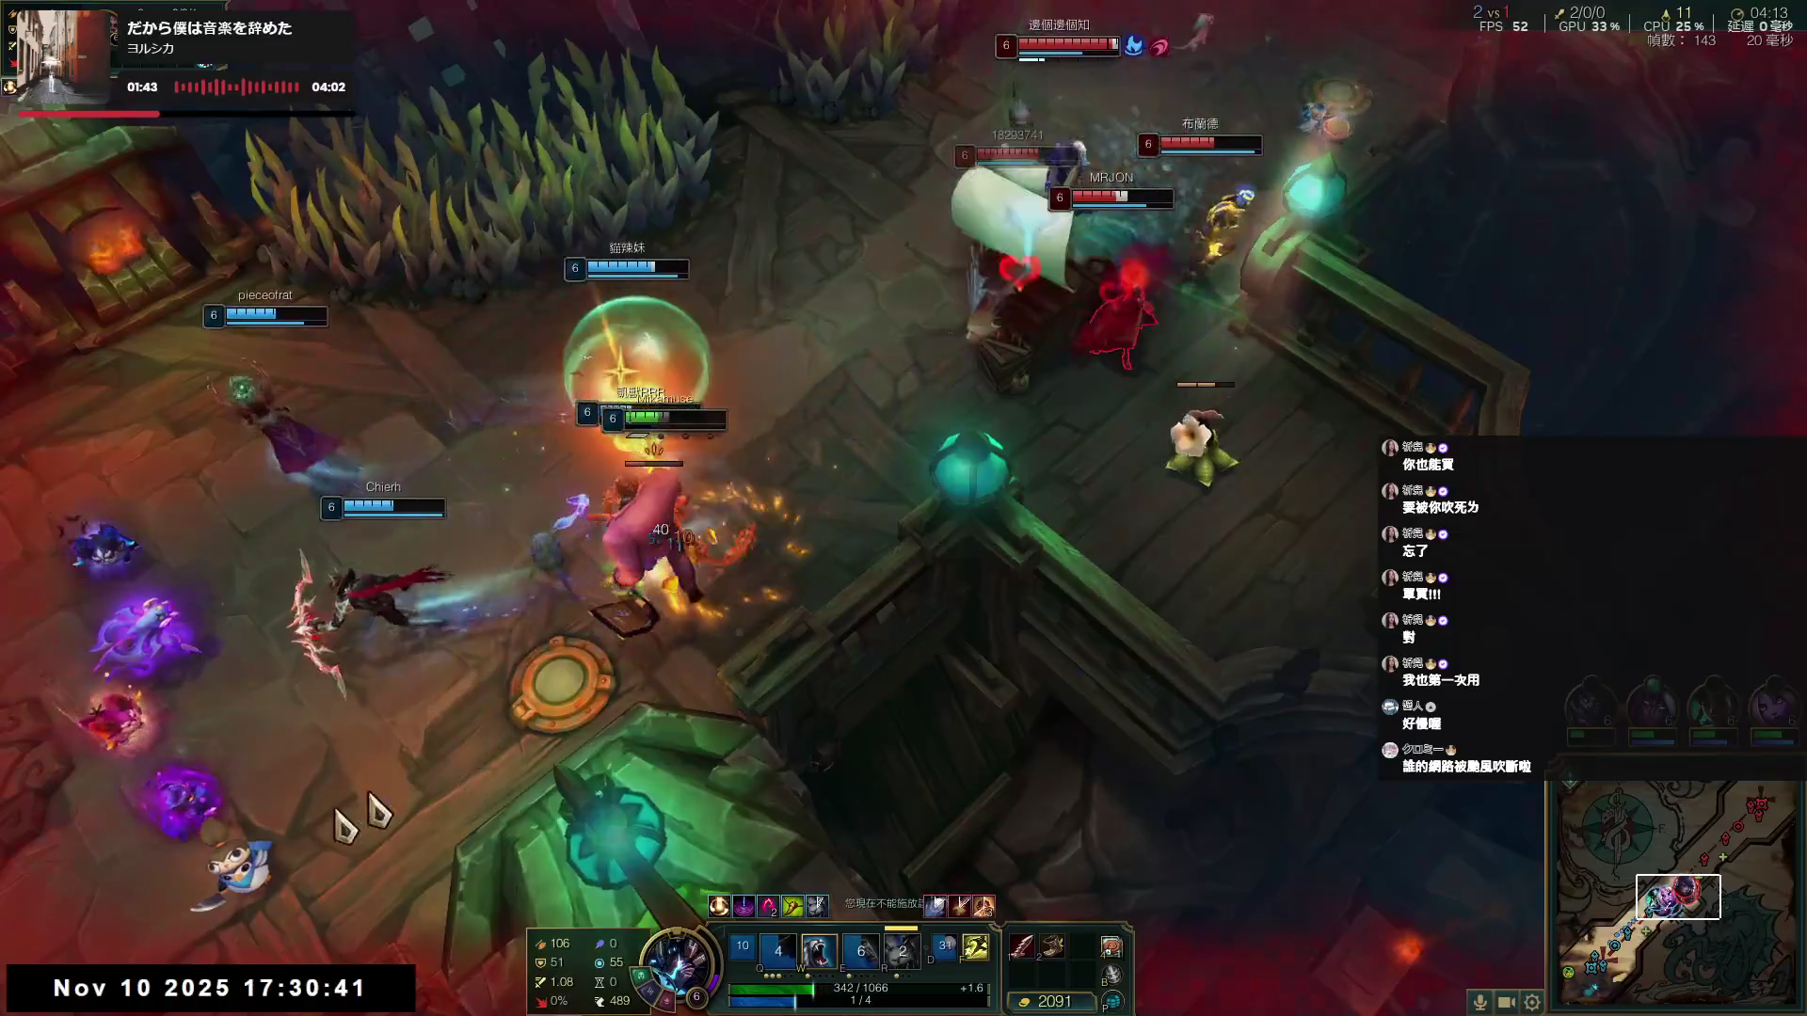
right_click(208, 908)
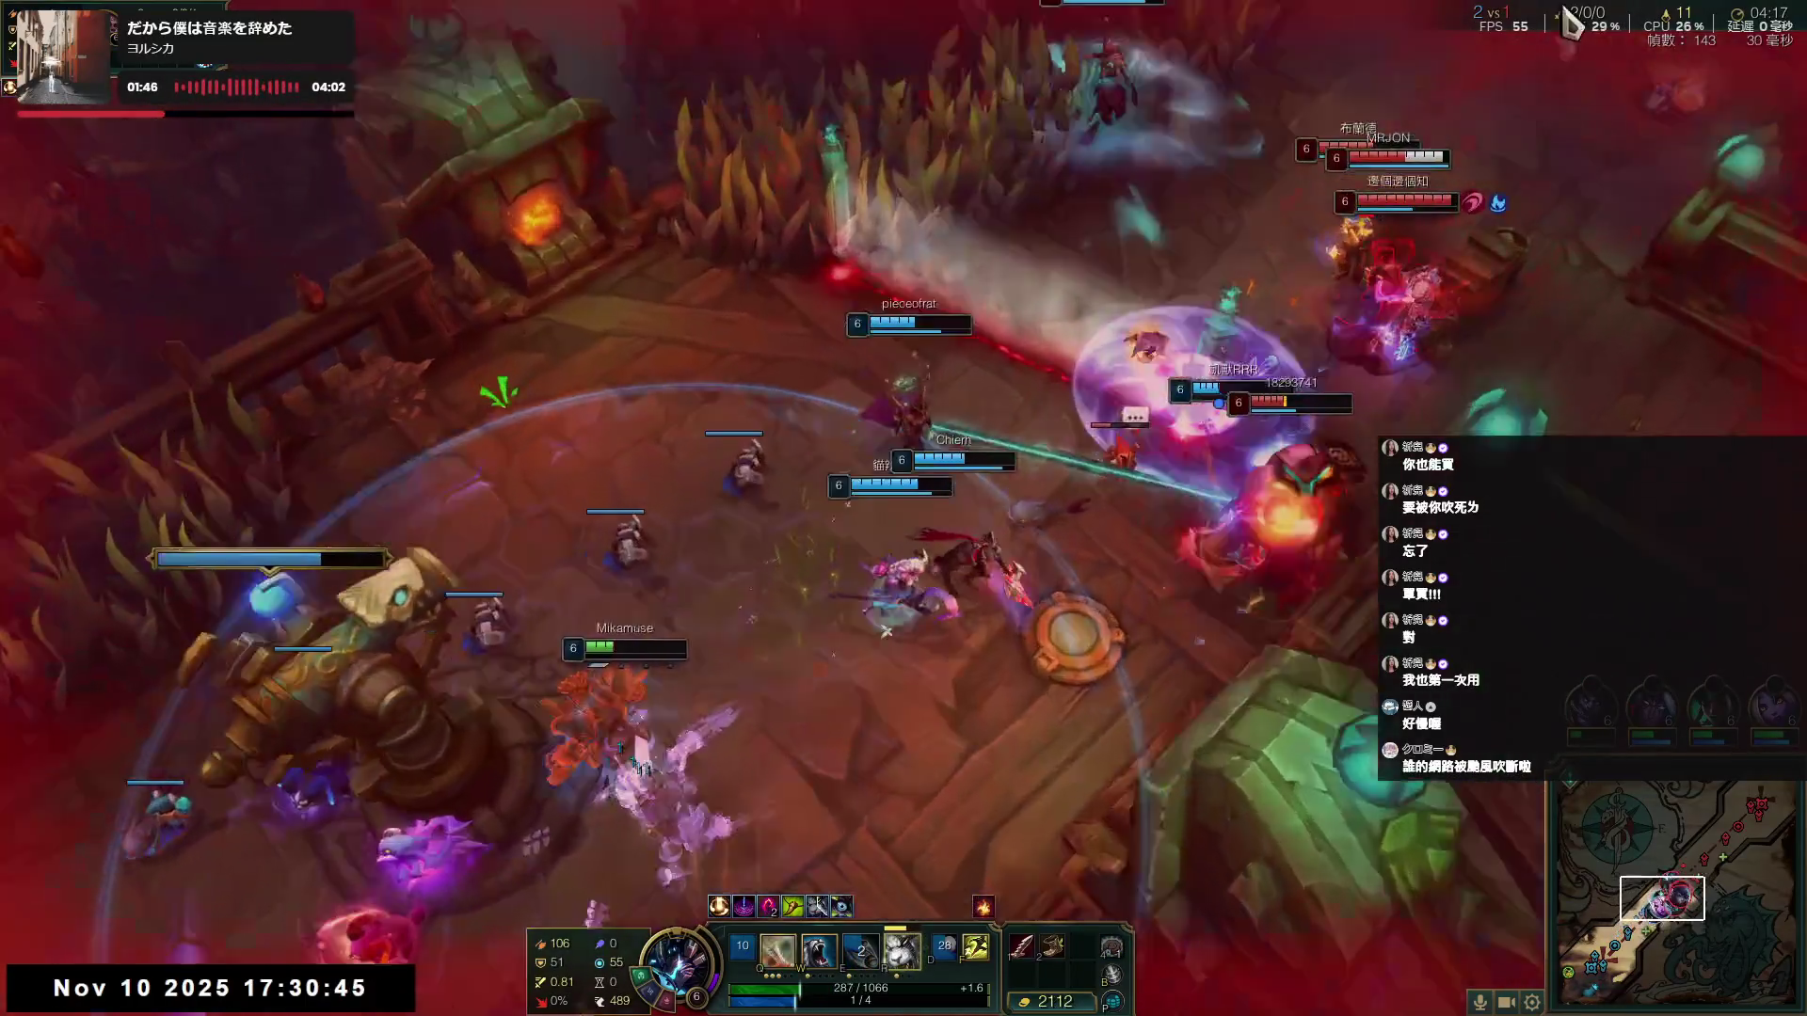
- Charge the enemies upper right with E, R, Q and W until the champion dies
right_click(1543, 341)
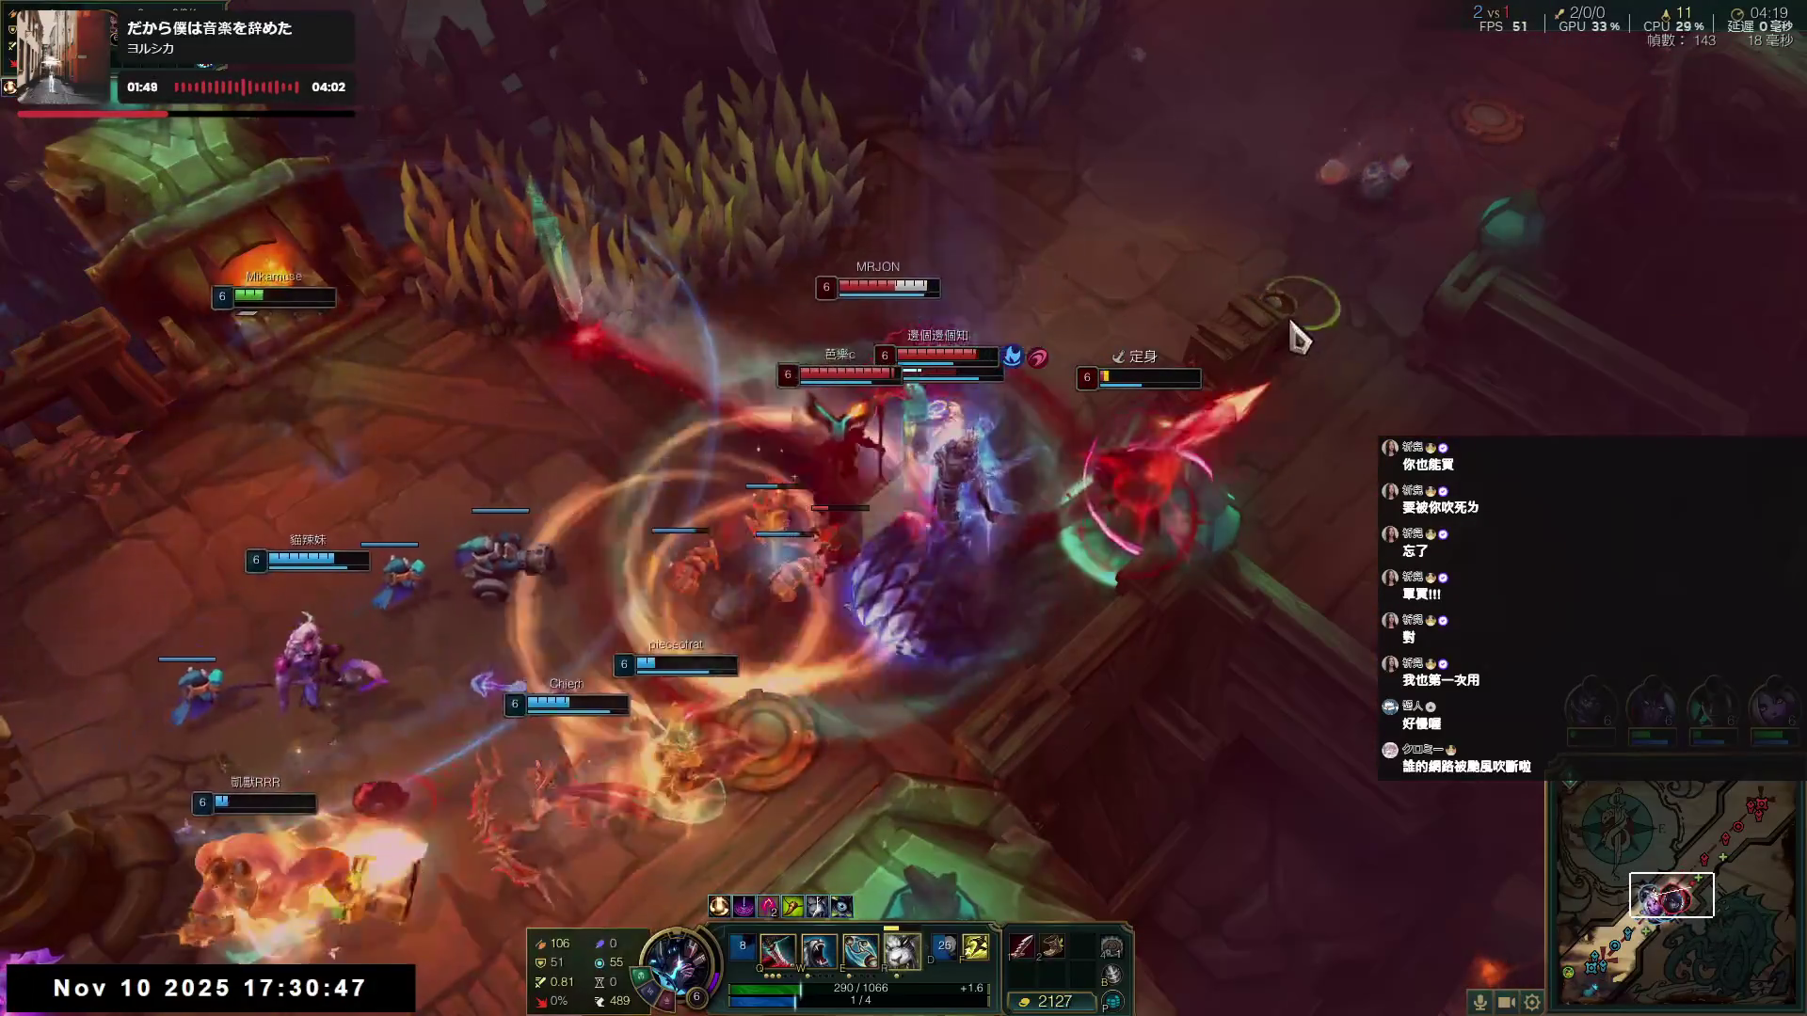
key("e")
key("r")
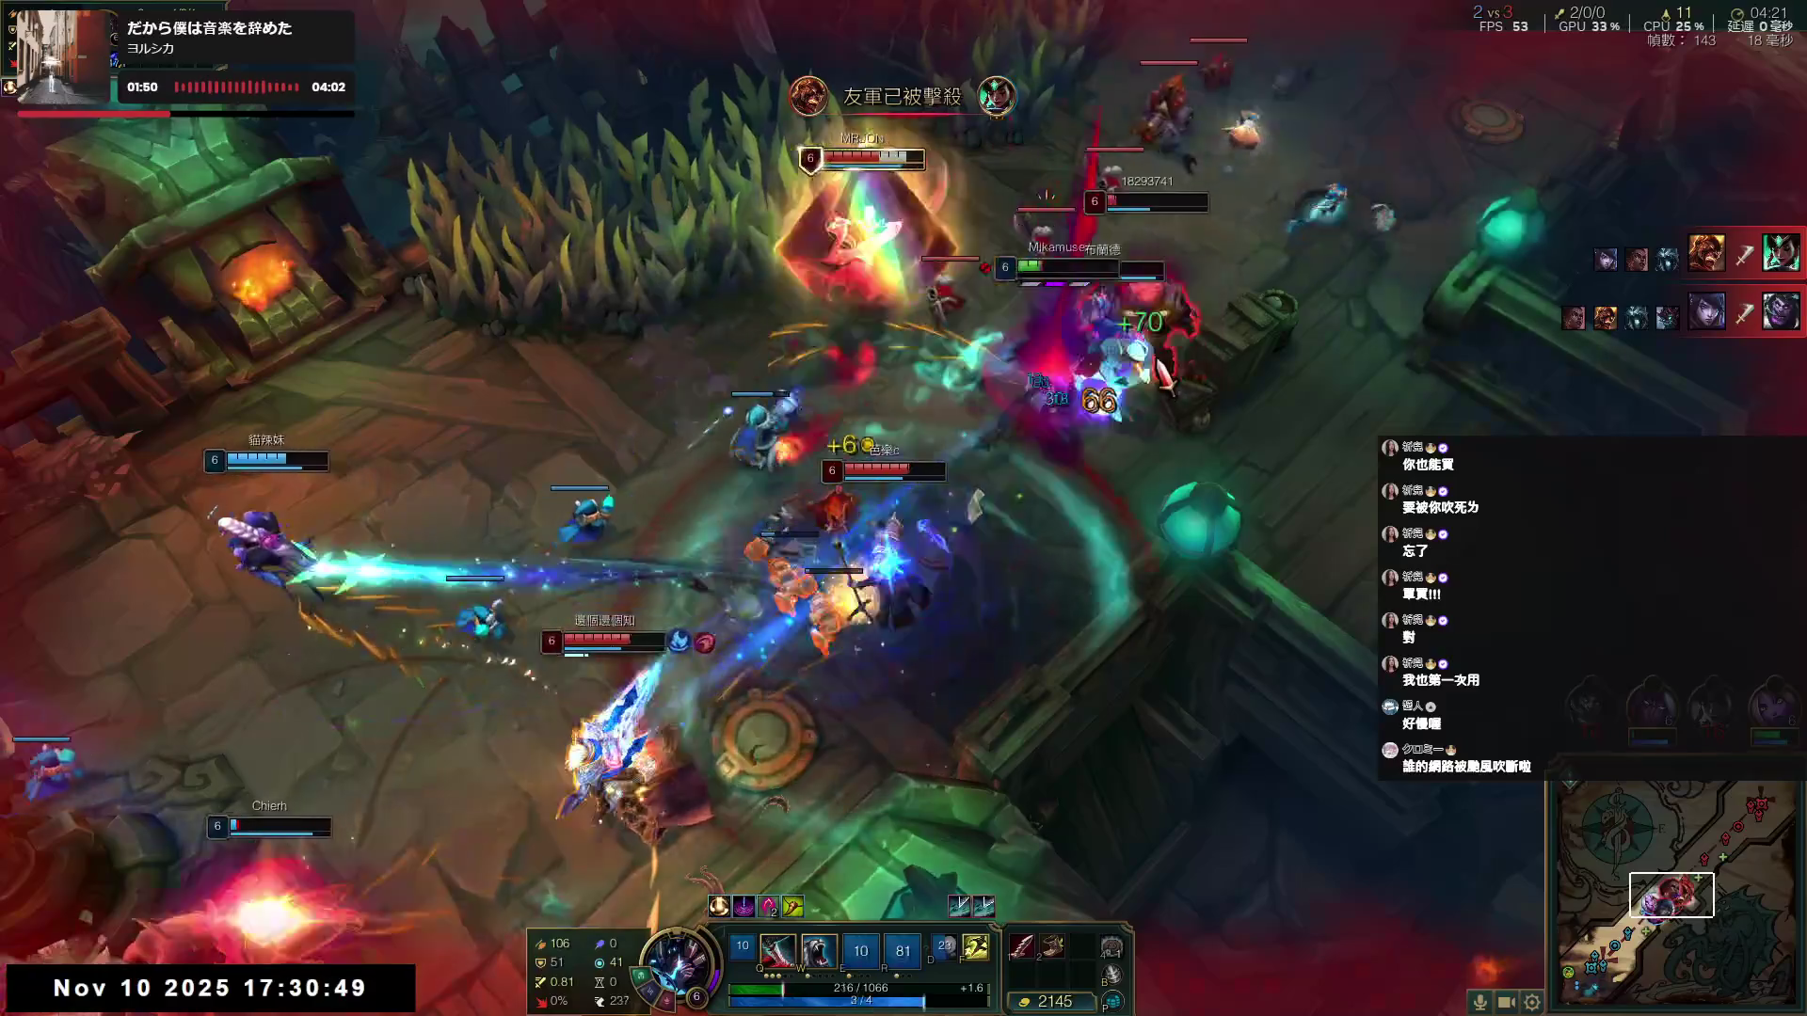
key("q")
key("w")
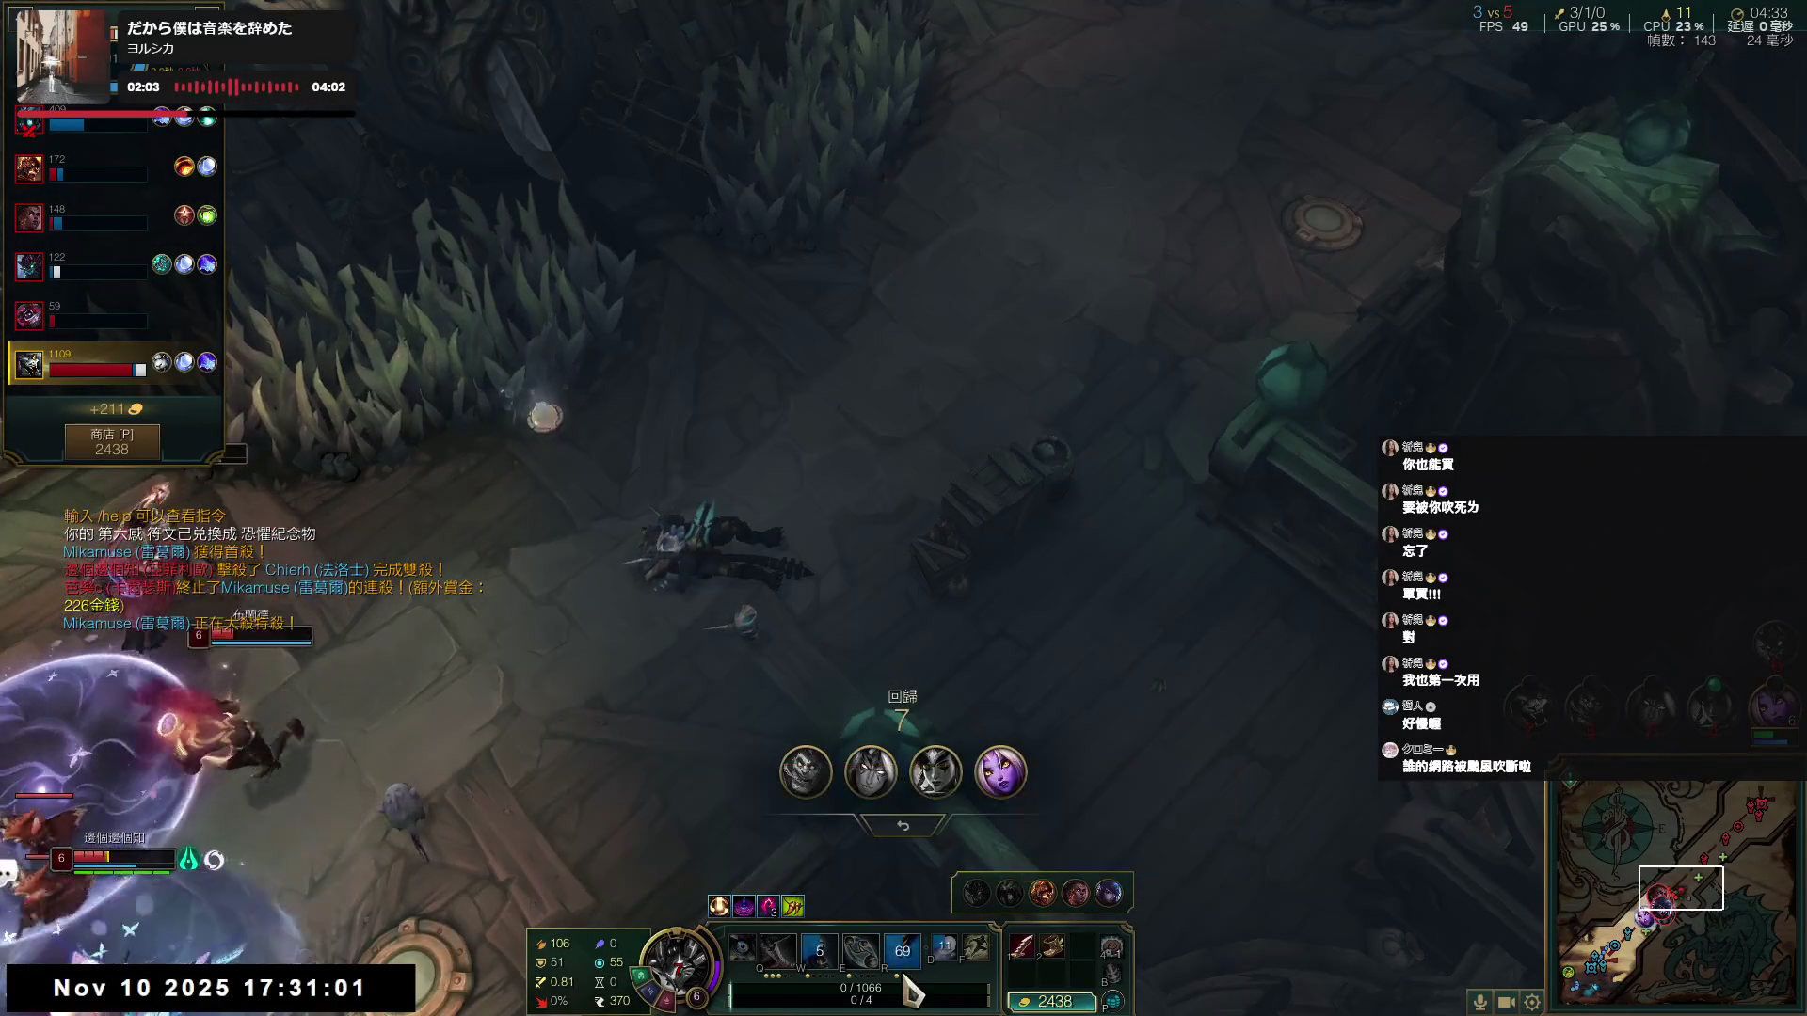
- While dead, upgrade 殘暴之力 into 闇影戰戟 in the shop, leaving 474 gold
left_click(1052, 1003)
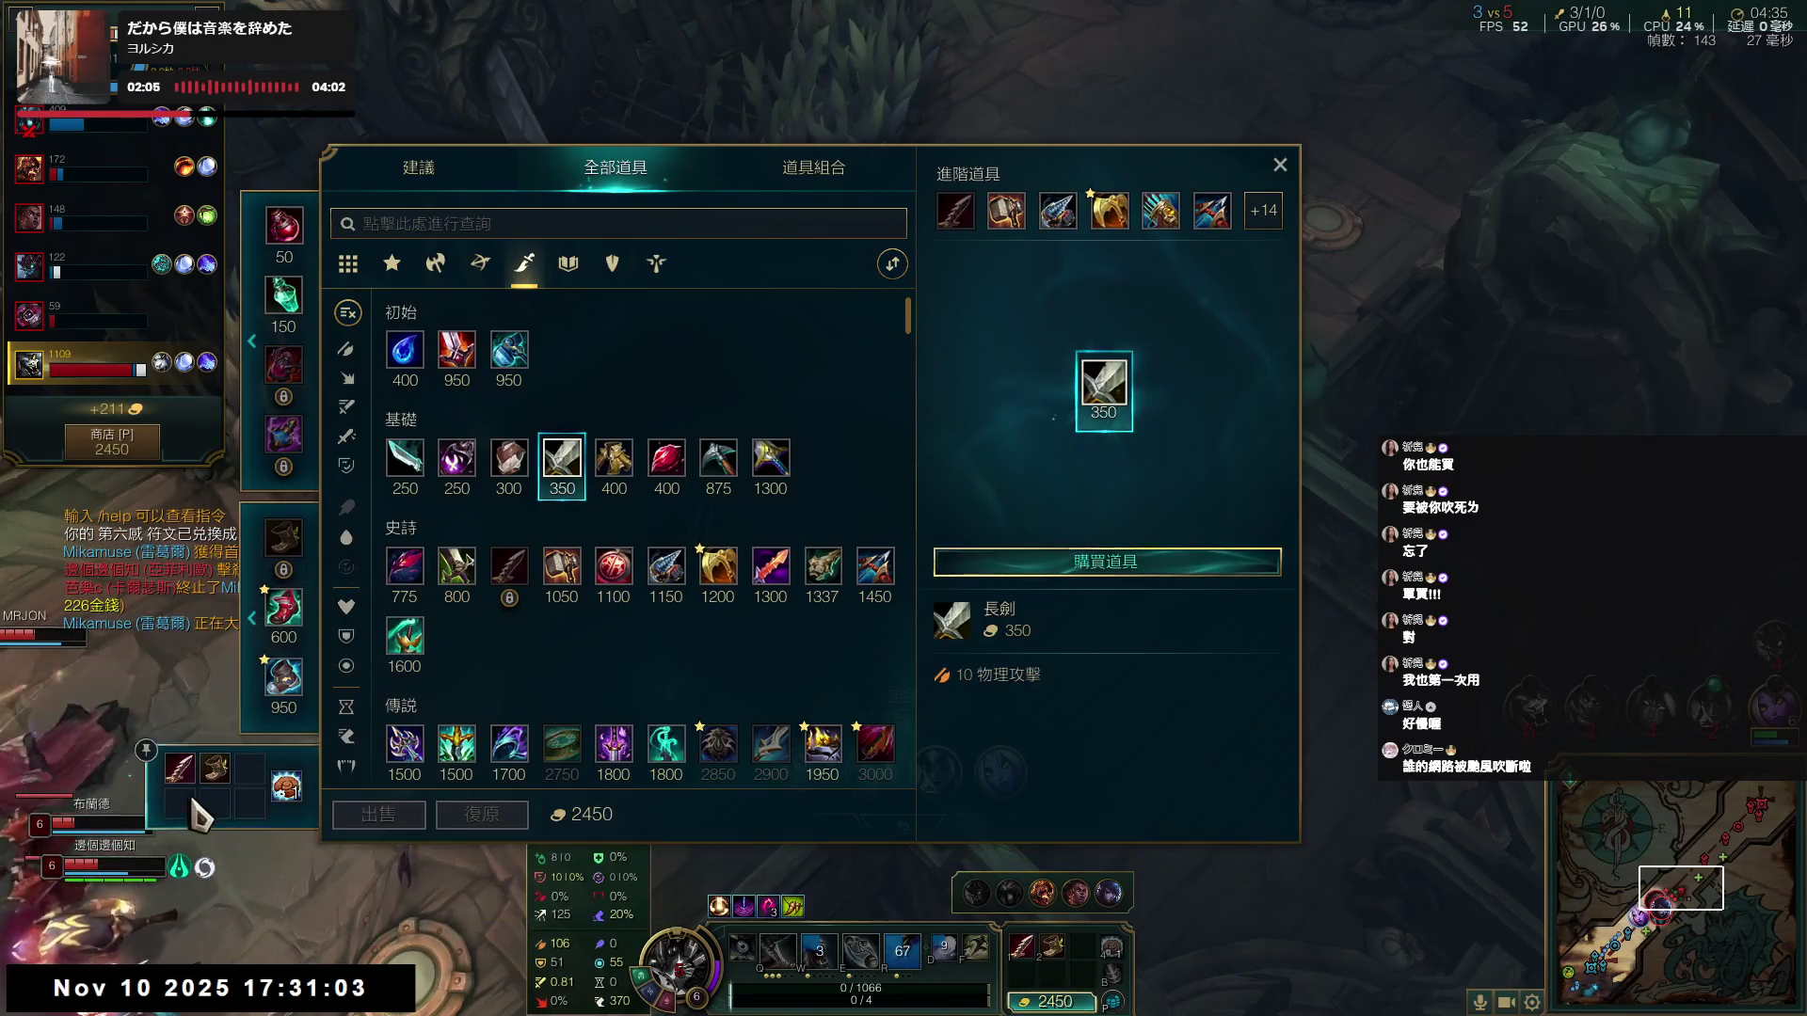
left_click(180, 766)
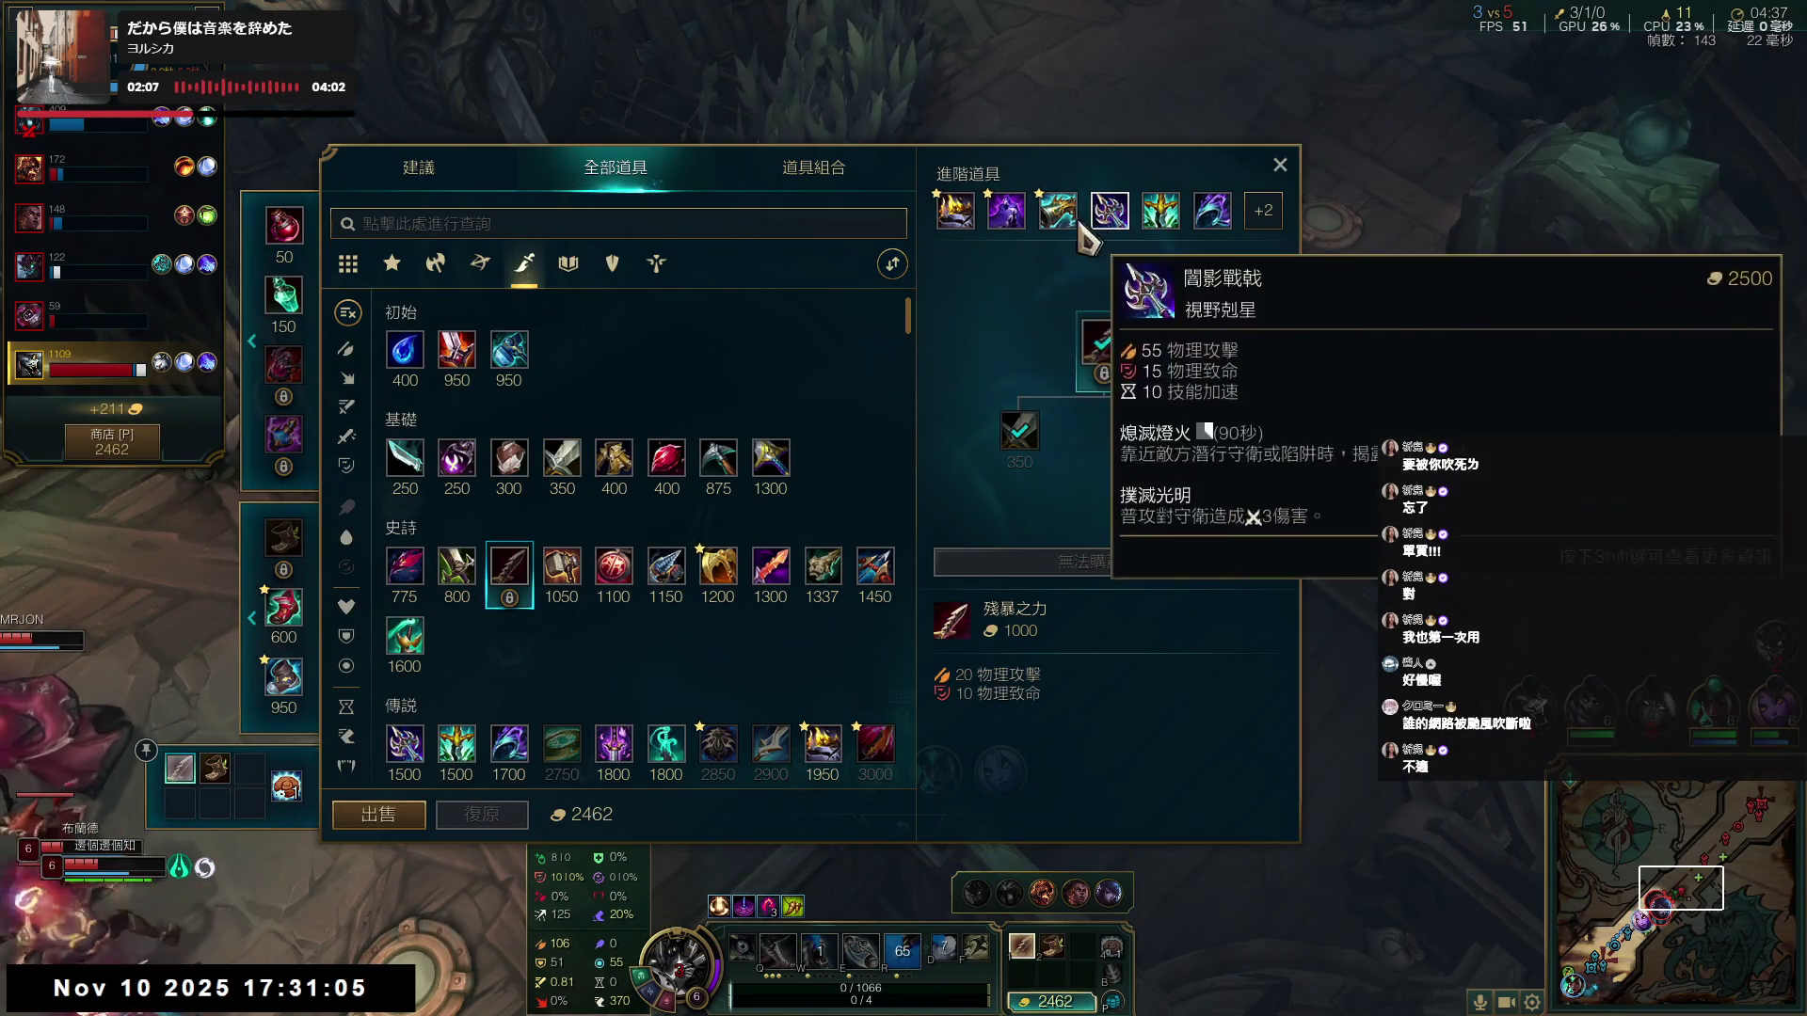
right_click(1057, 211)
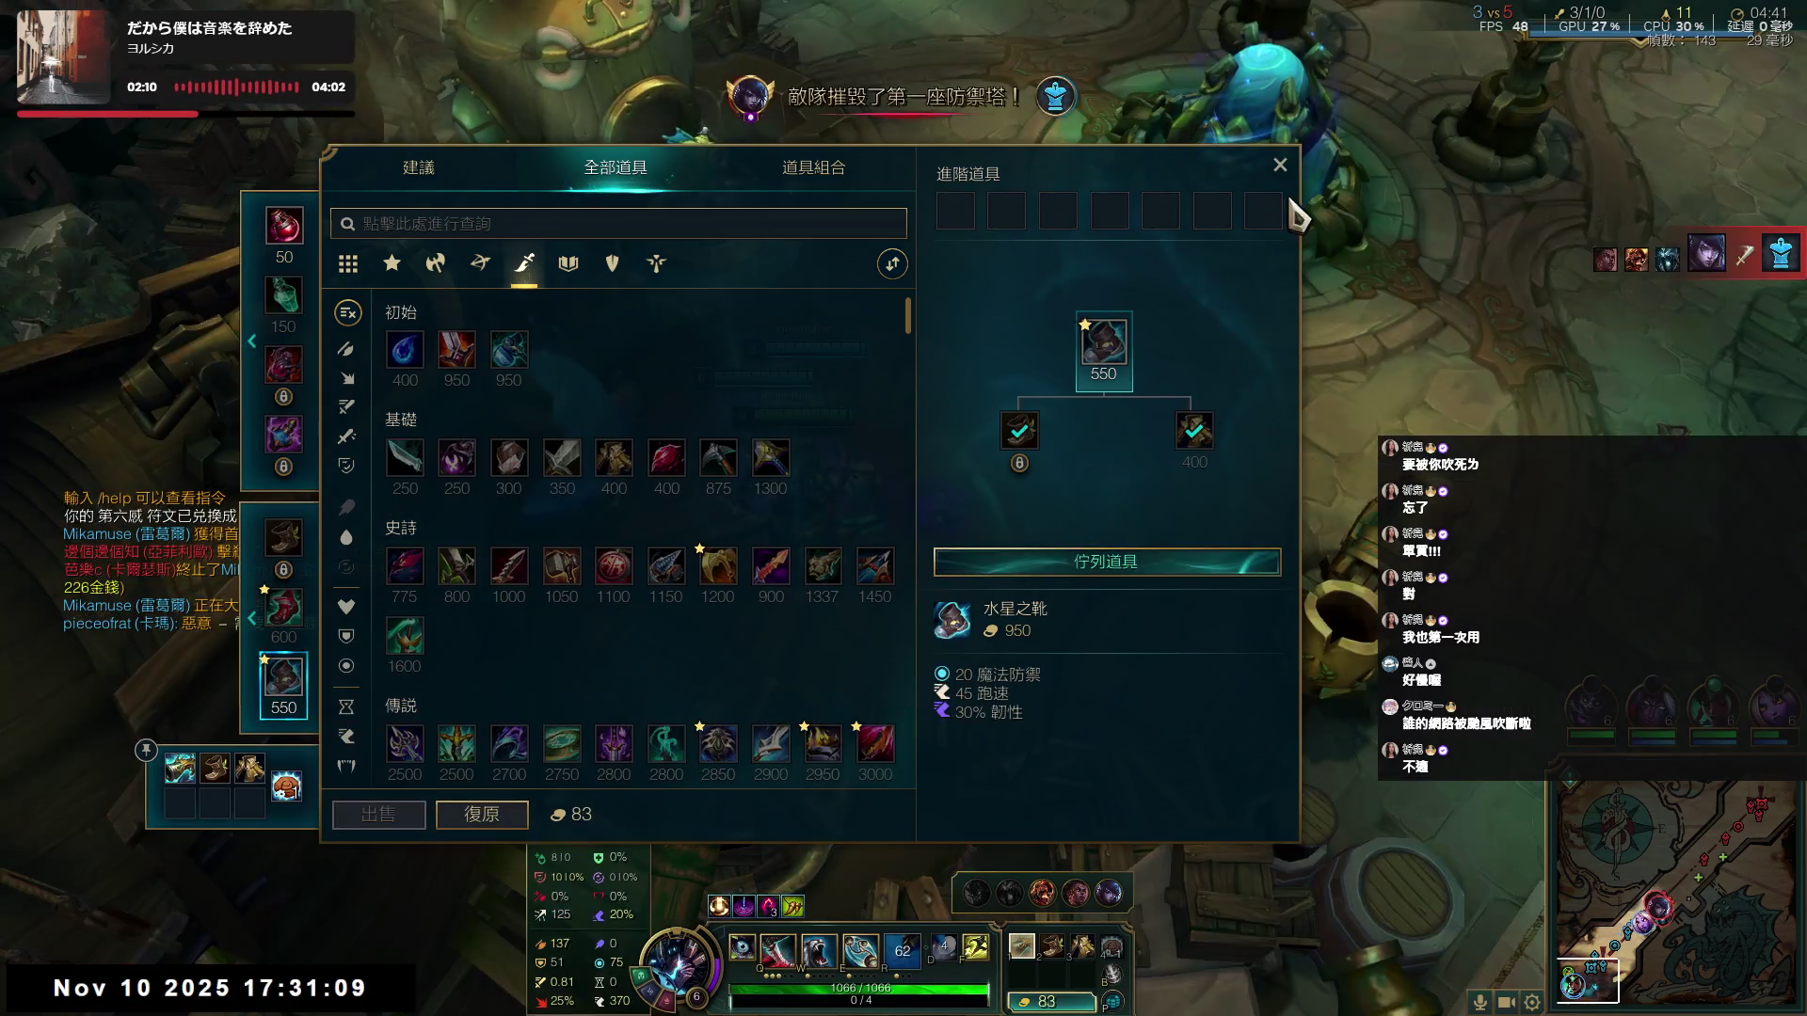
left_click(1279, 166)
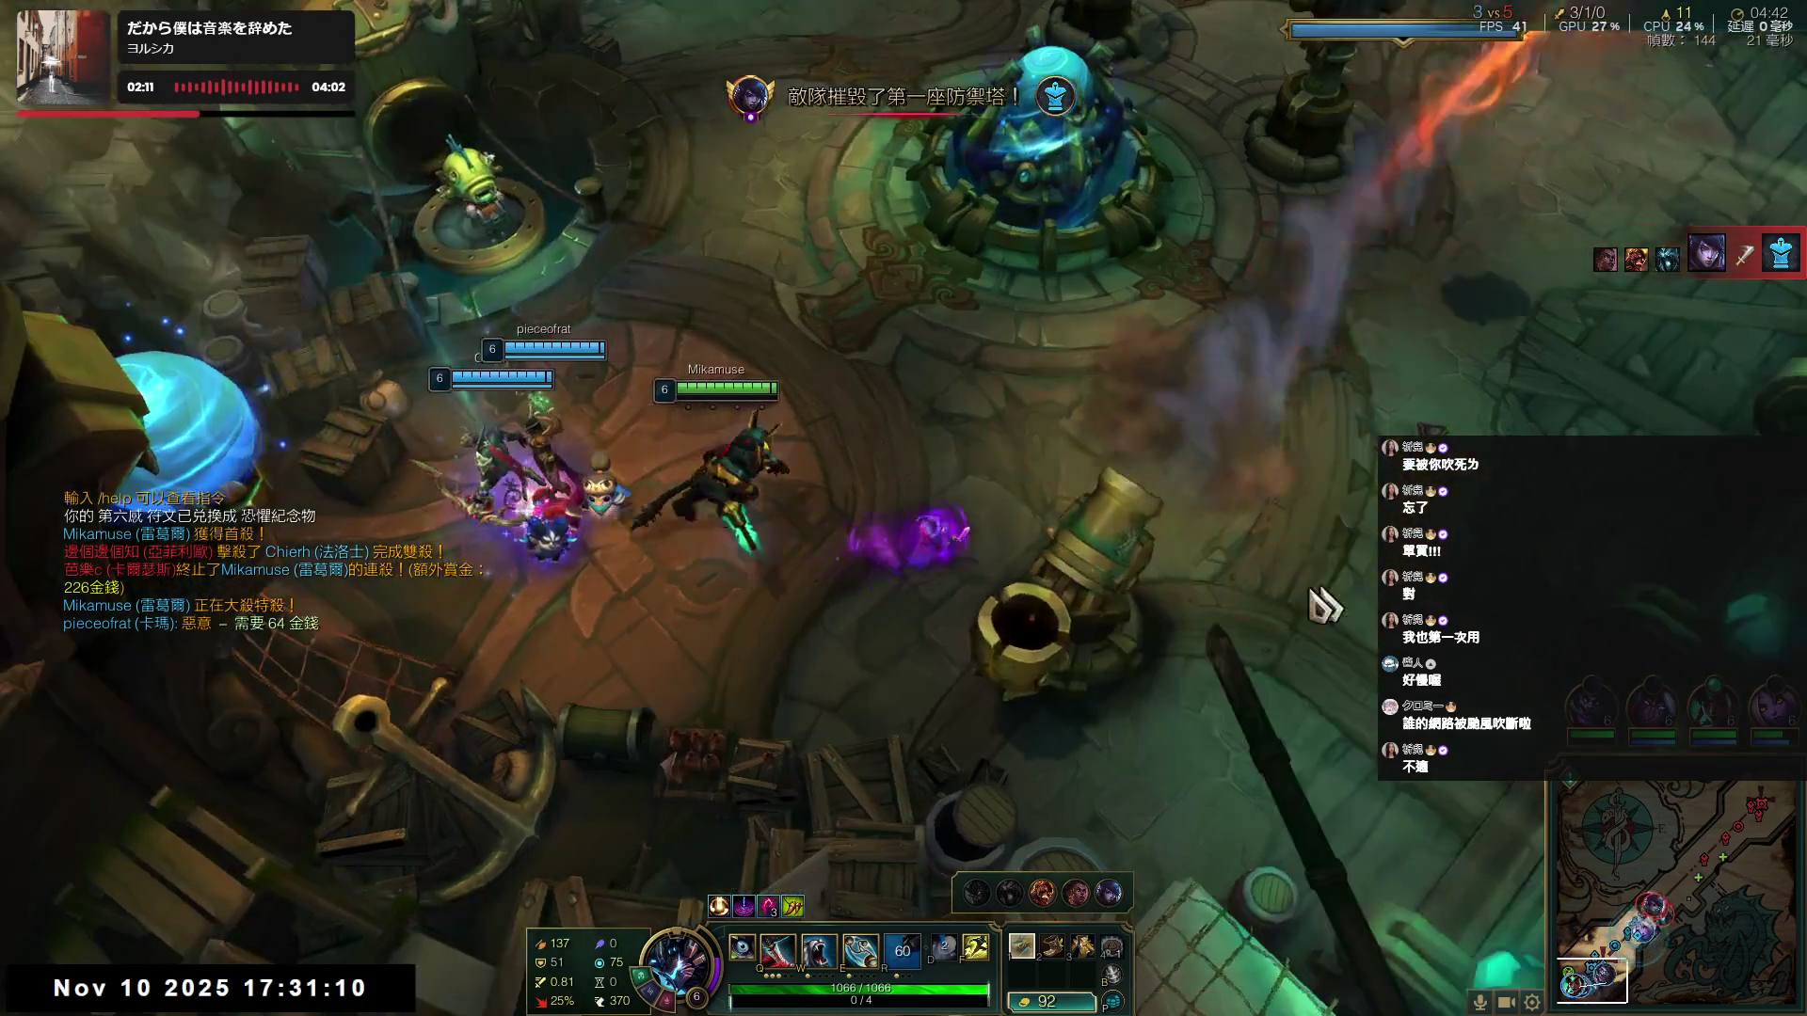
- Cannon-launch toward the turret fight, then cast Q and the D summoner spell on the enemies
right_click(1073, 574)
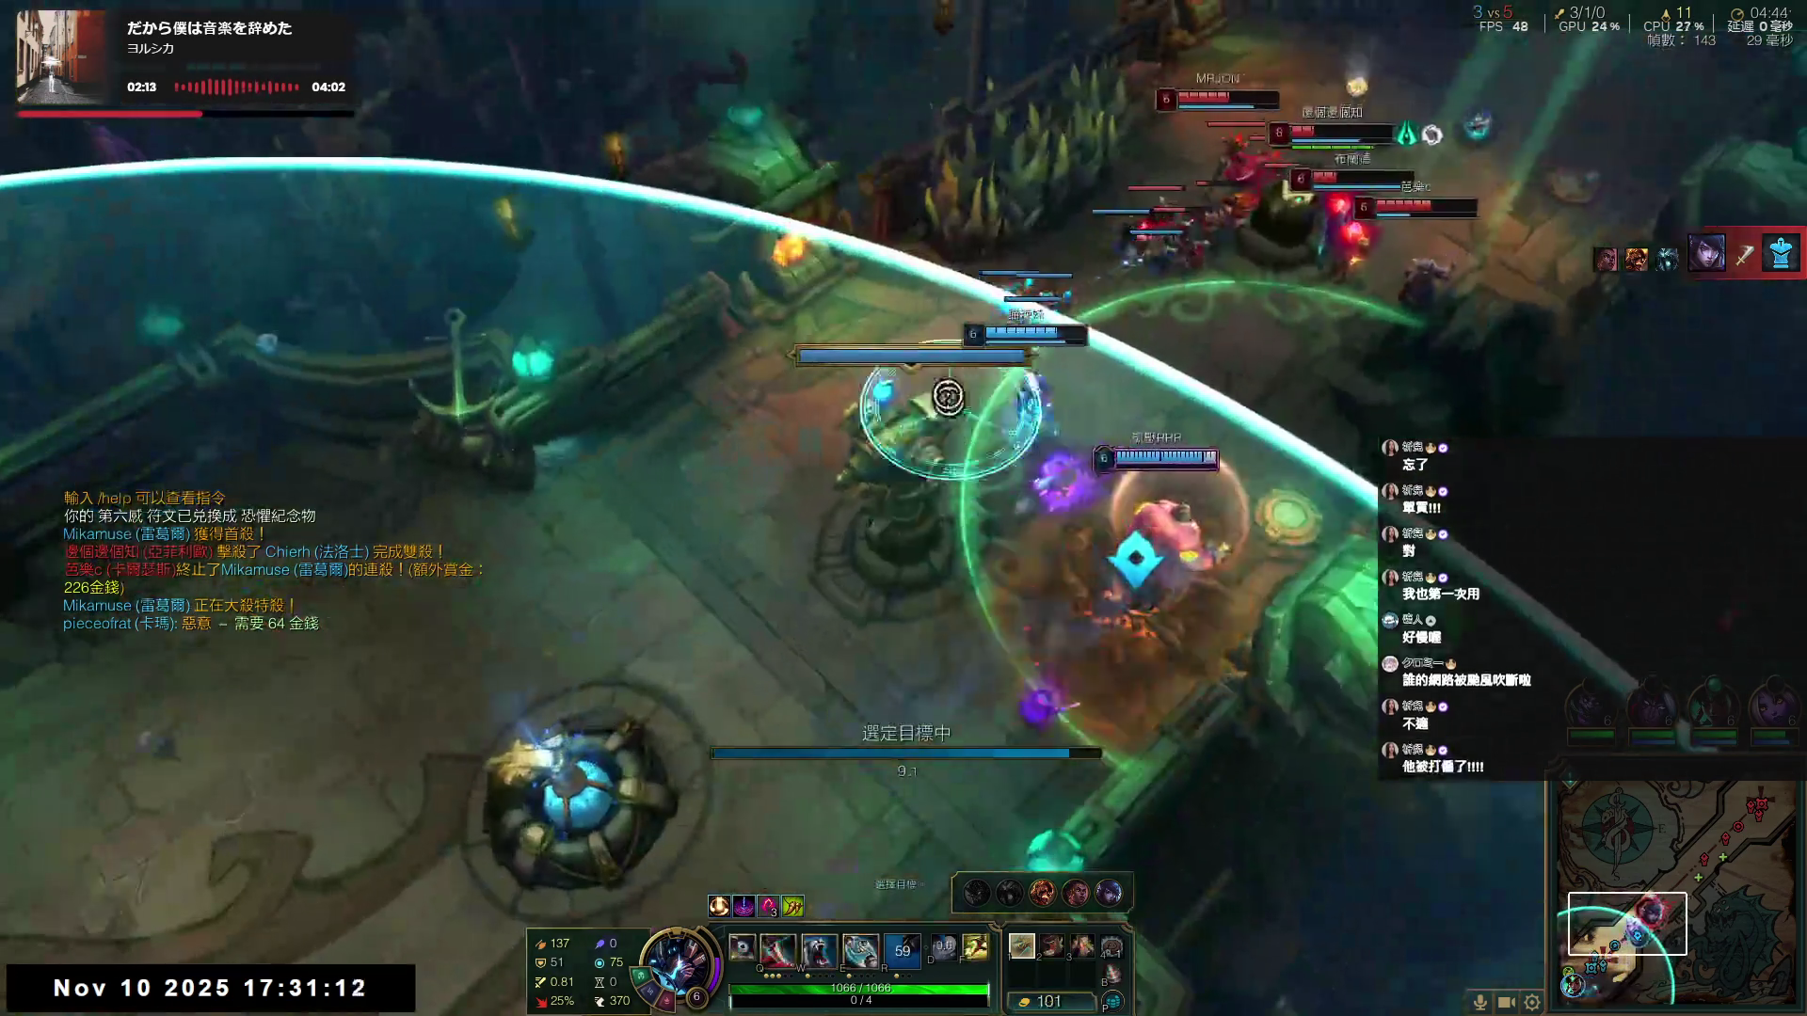
left_click(956, 250)
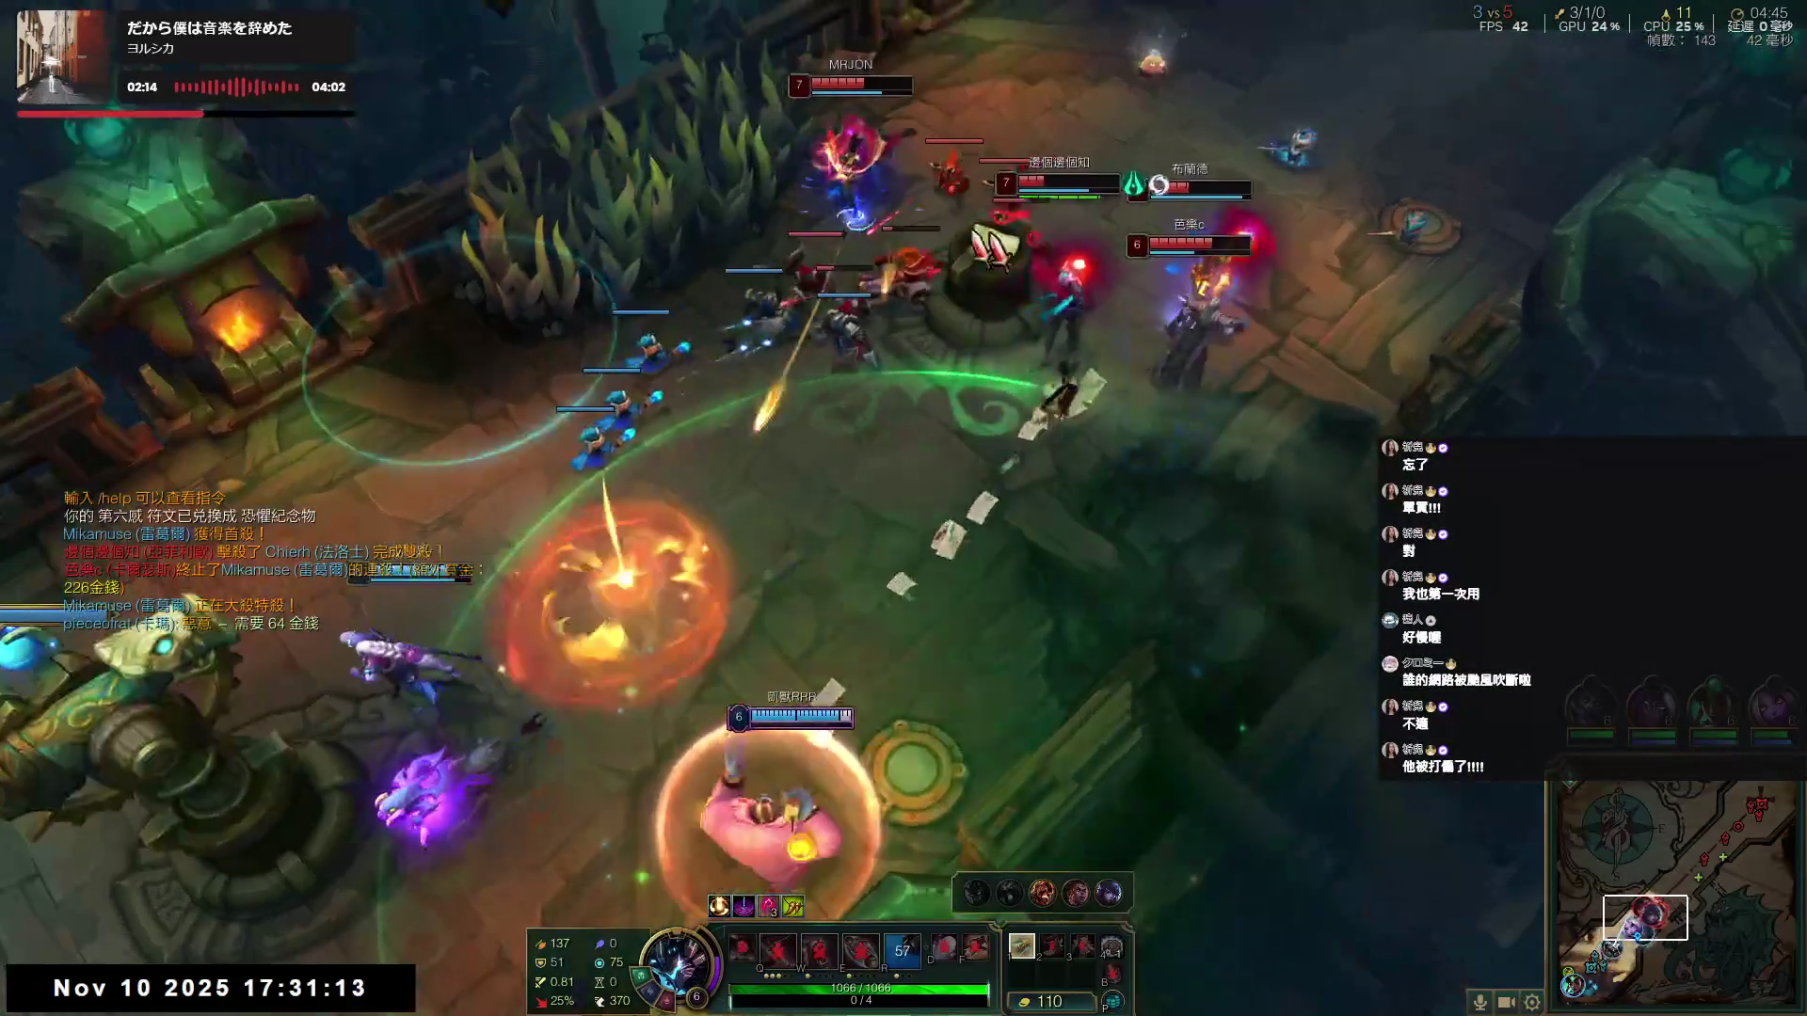
right_click(675, 186)
key("q")
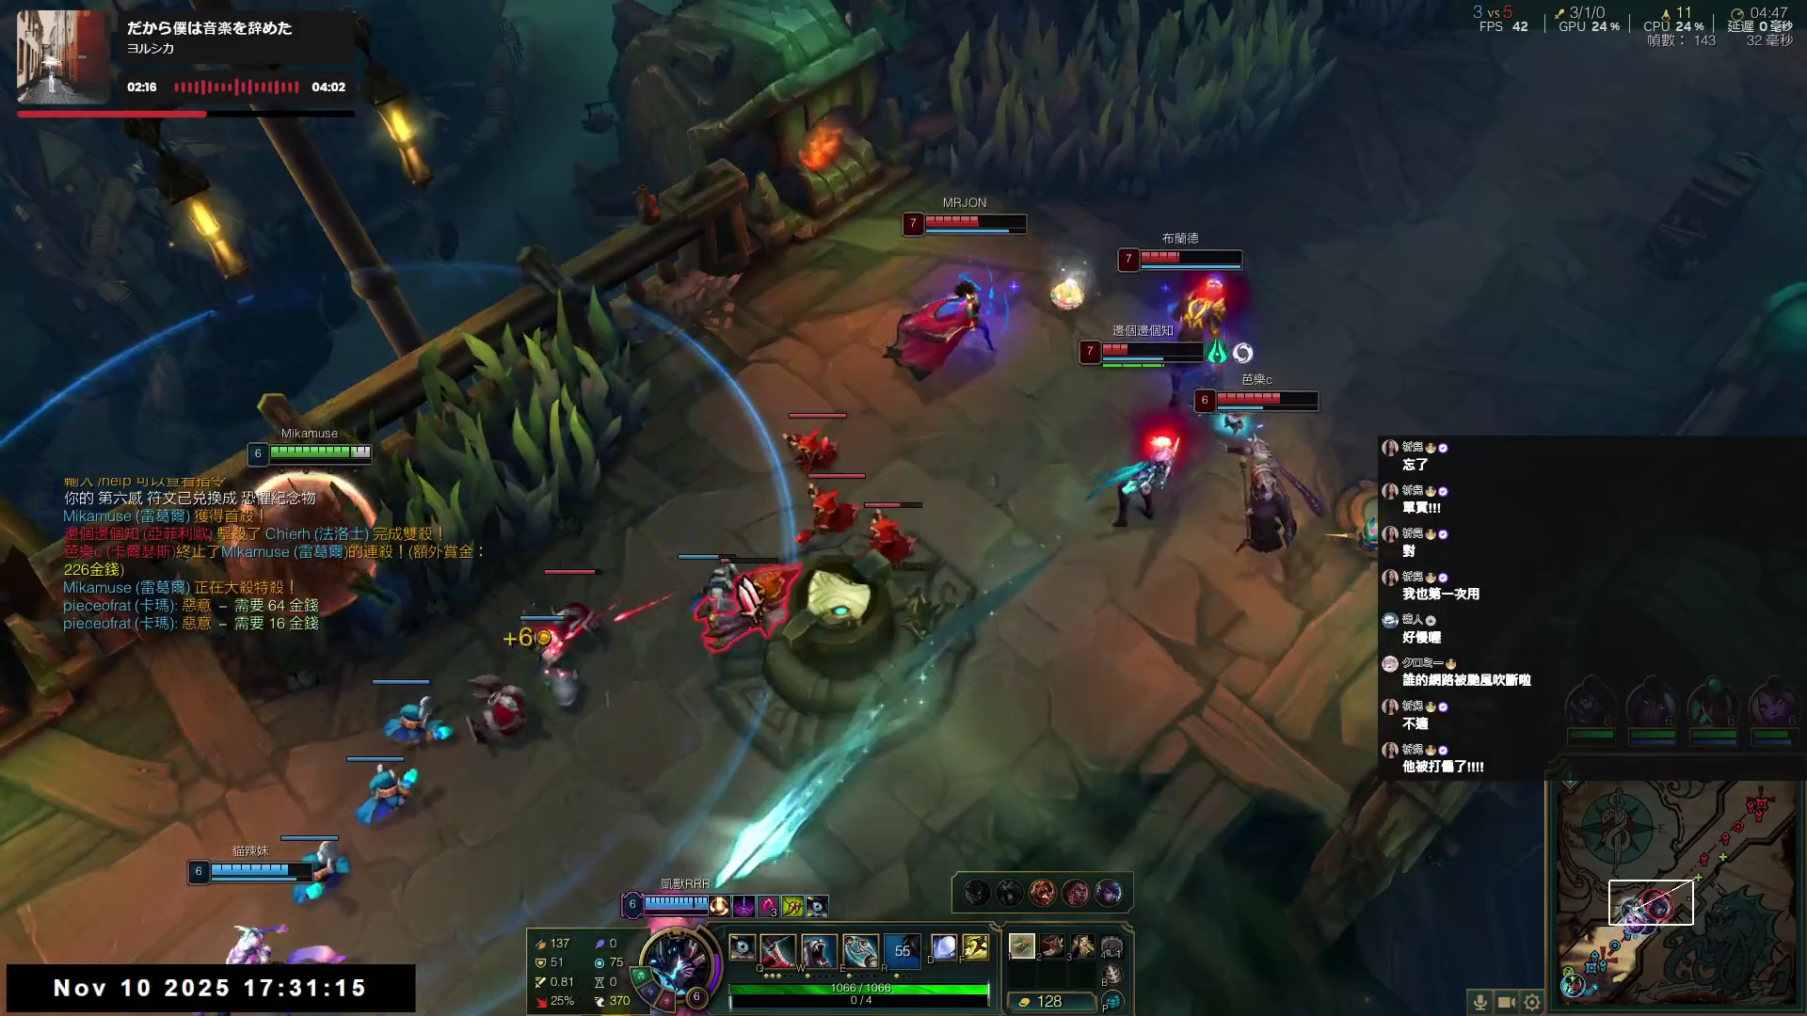
key("d")
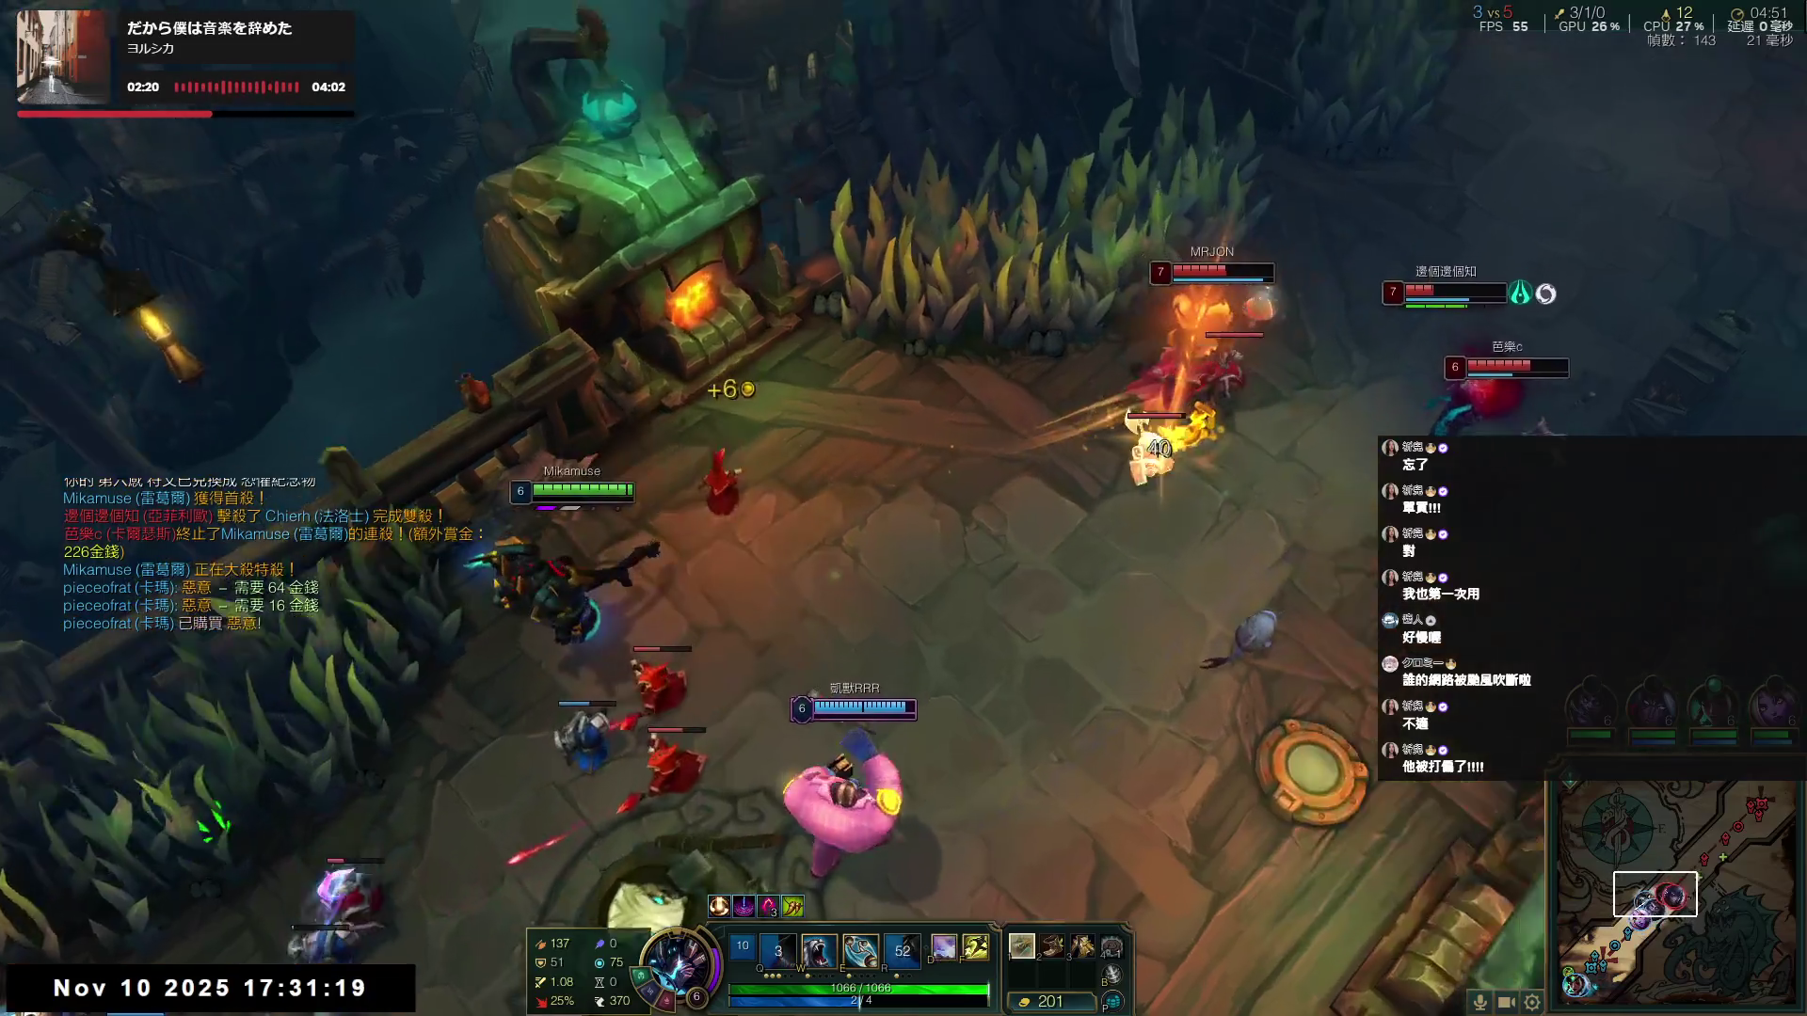
- Chase the enemy champions up-right until a kill lands, making the team score 4–5
right_click(979, 423)
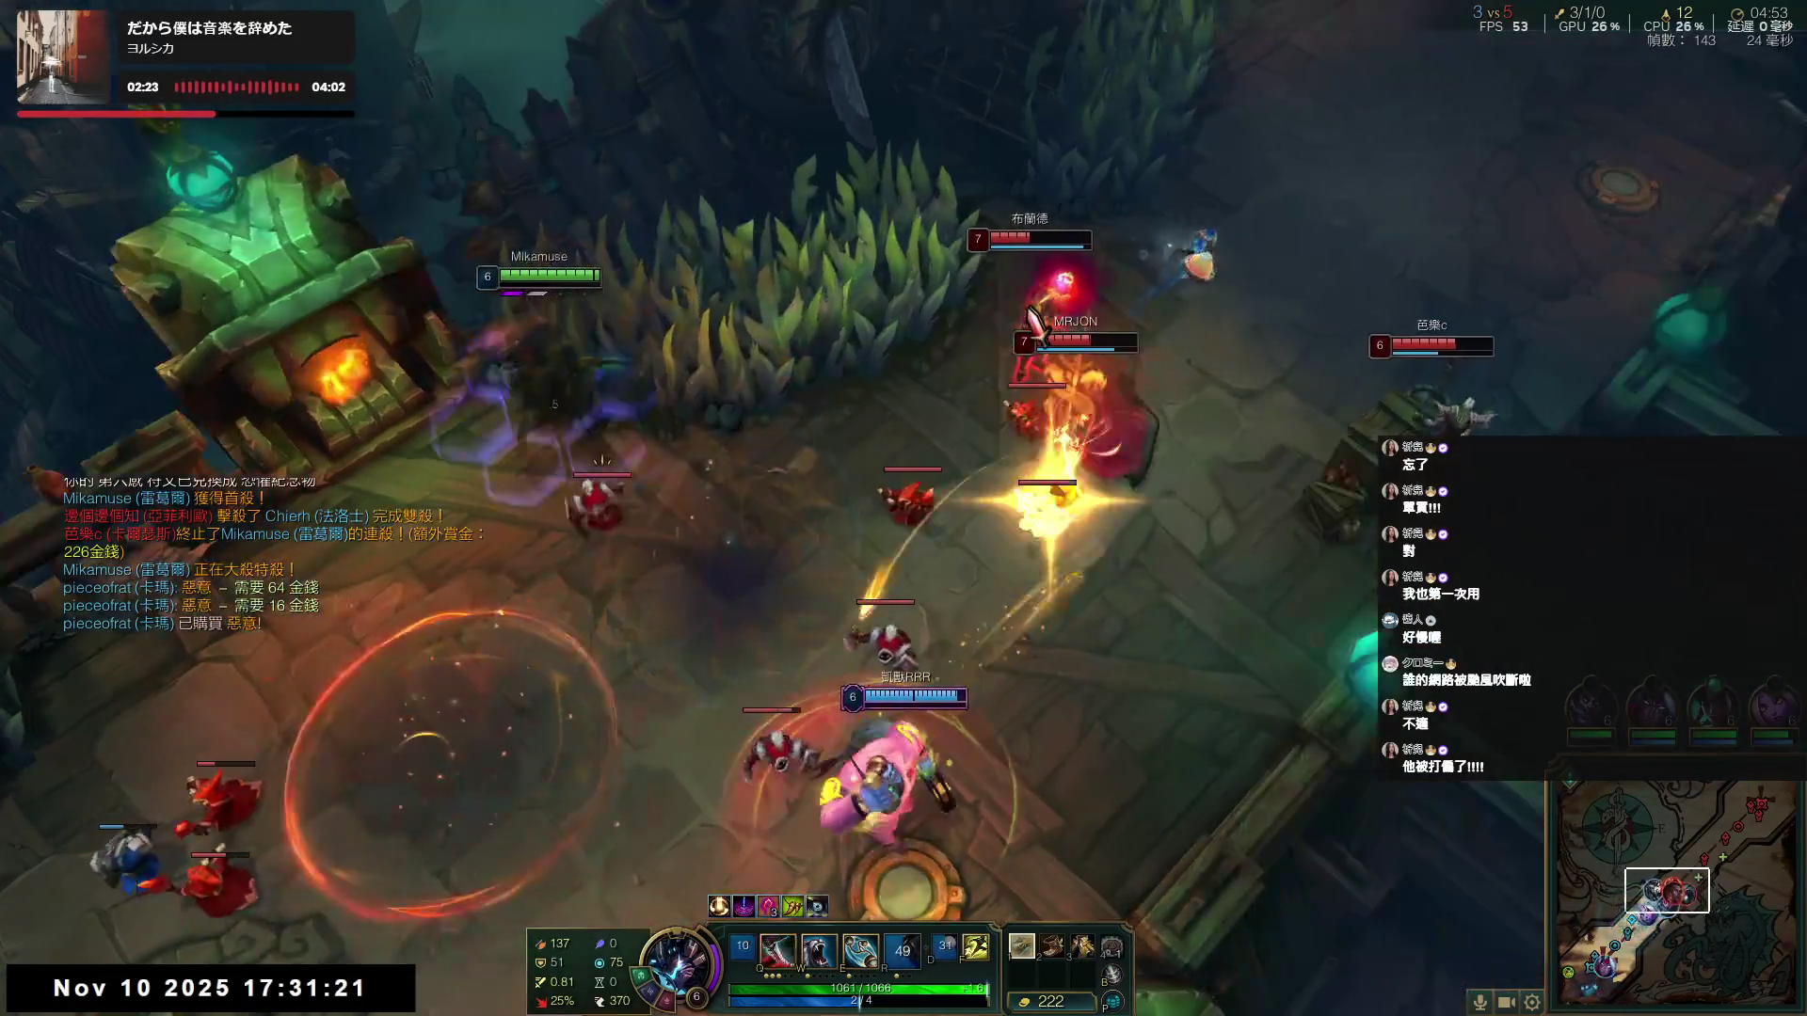
right_click(1146, 365)
right_click(1146, 369)
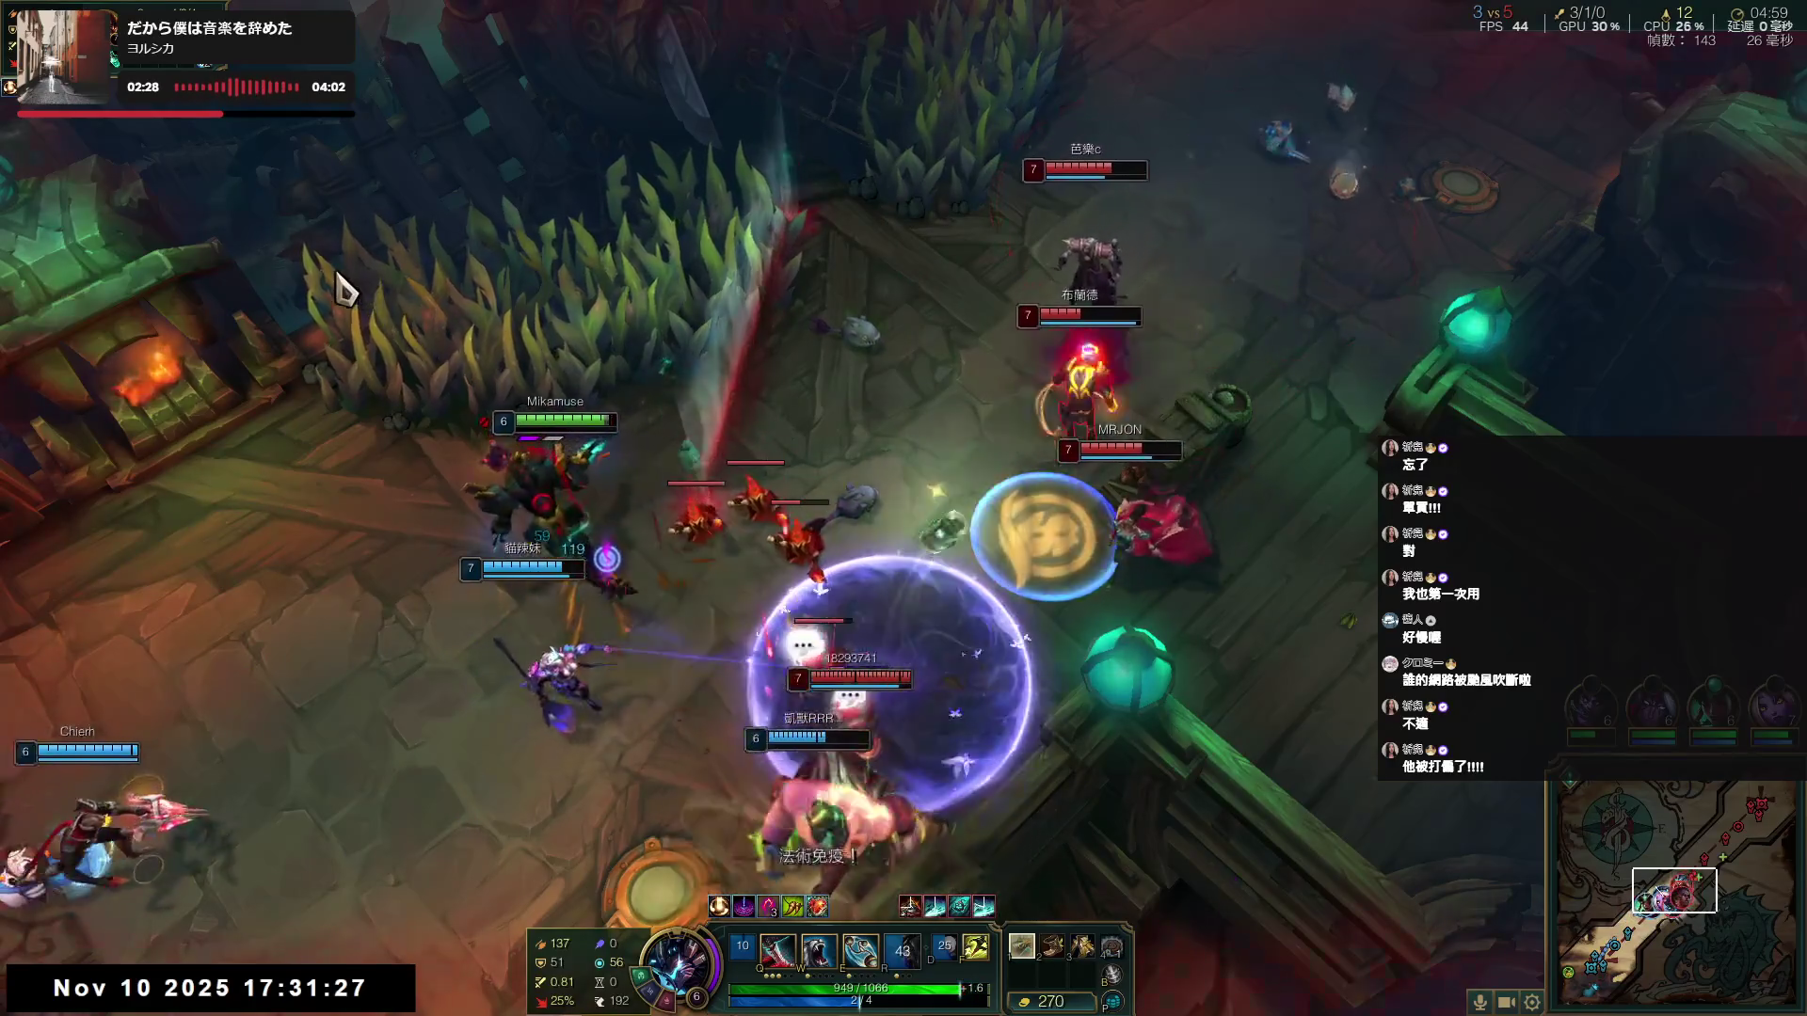
right_click(150, 344)
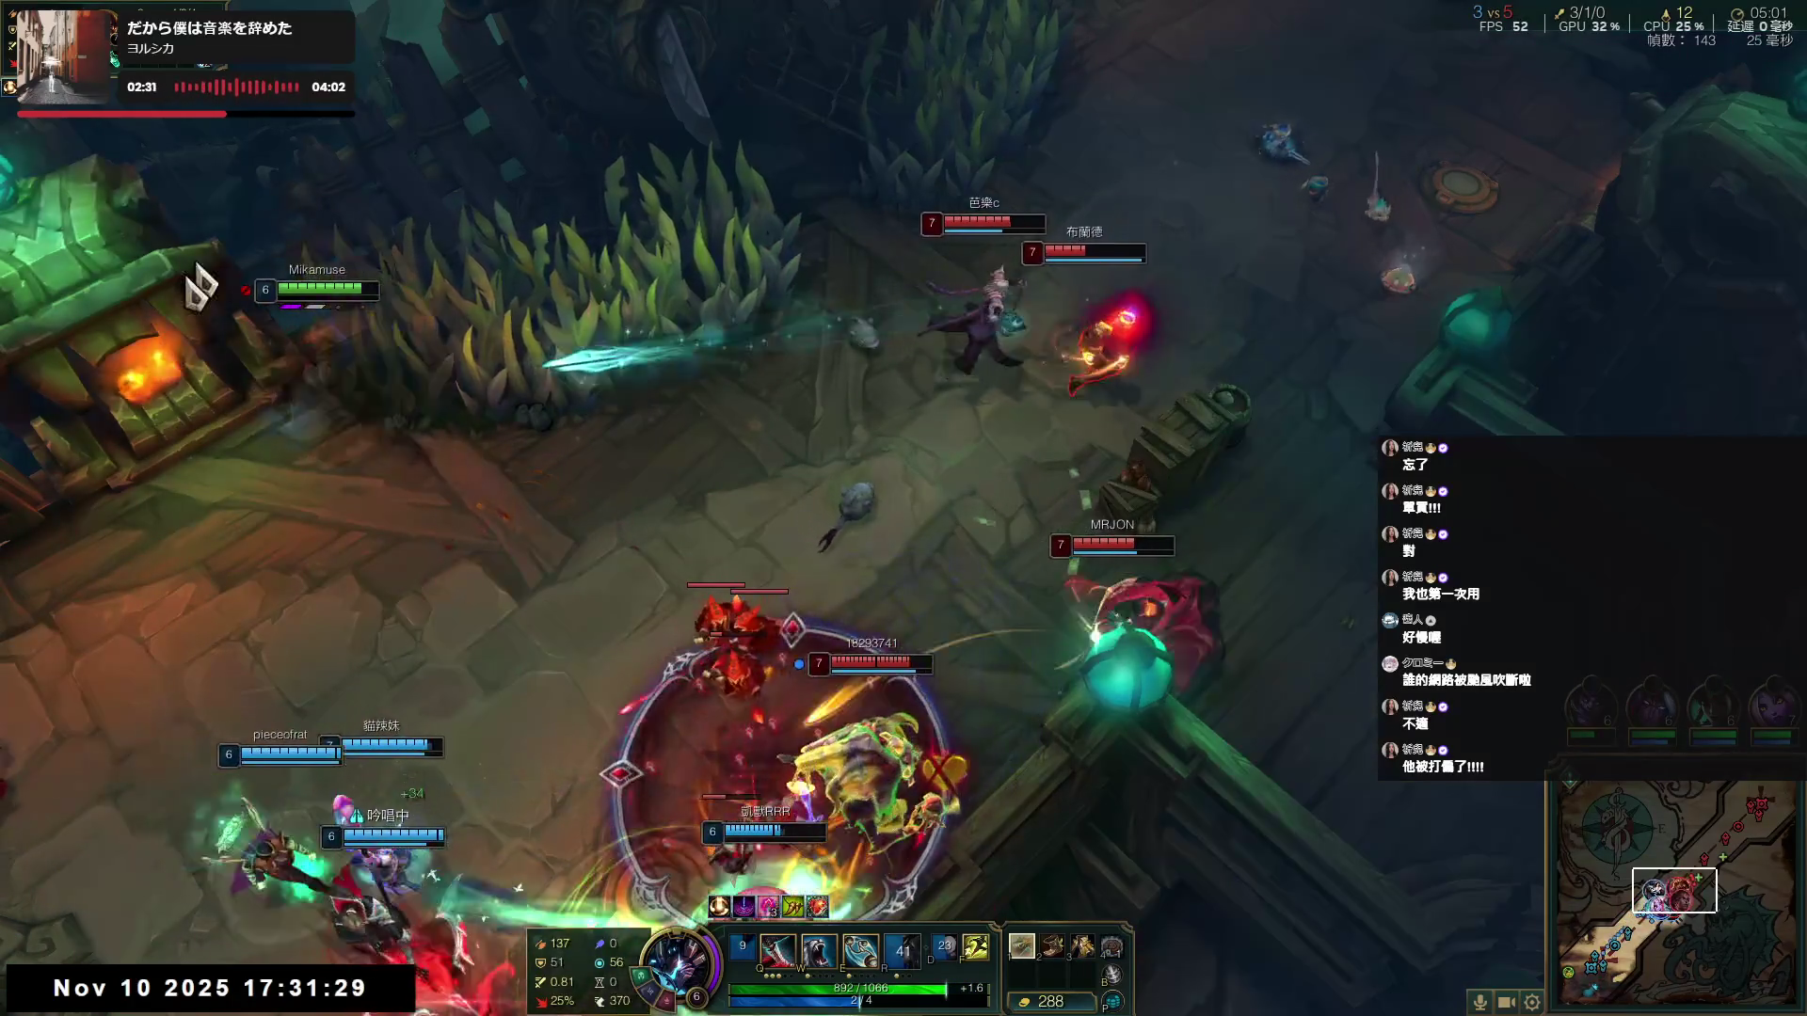
right_click(1132, 400)
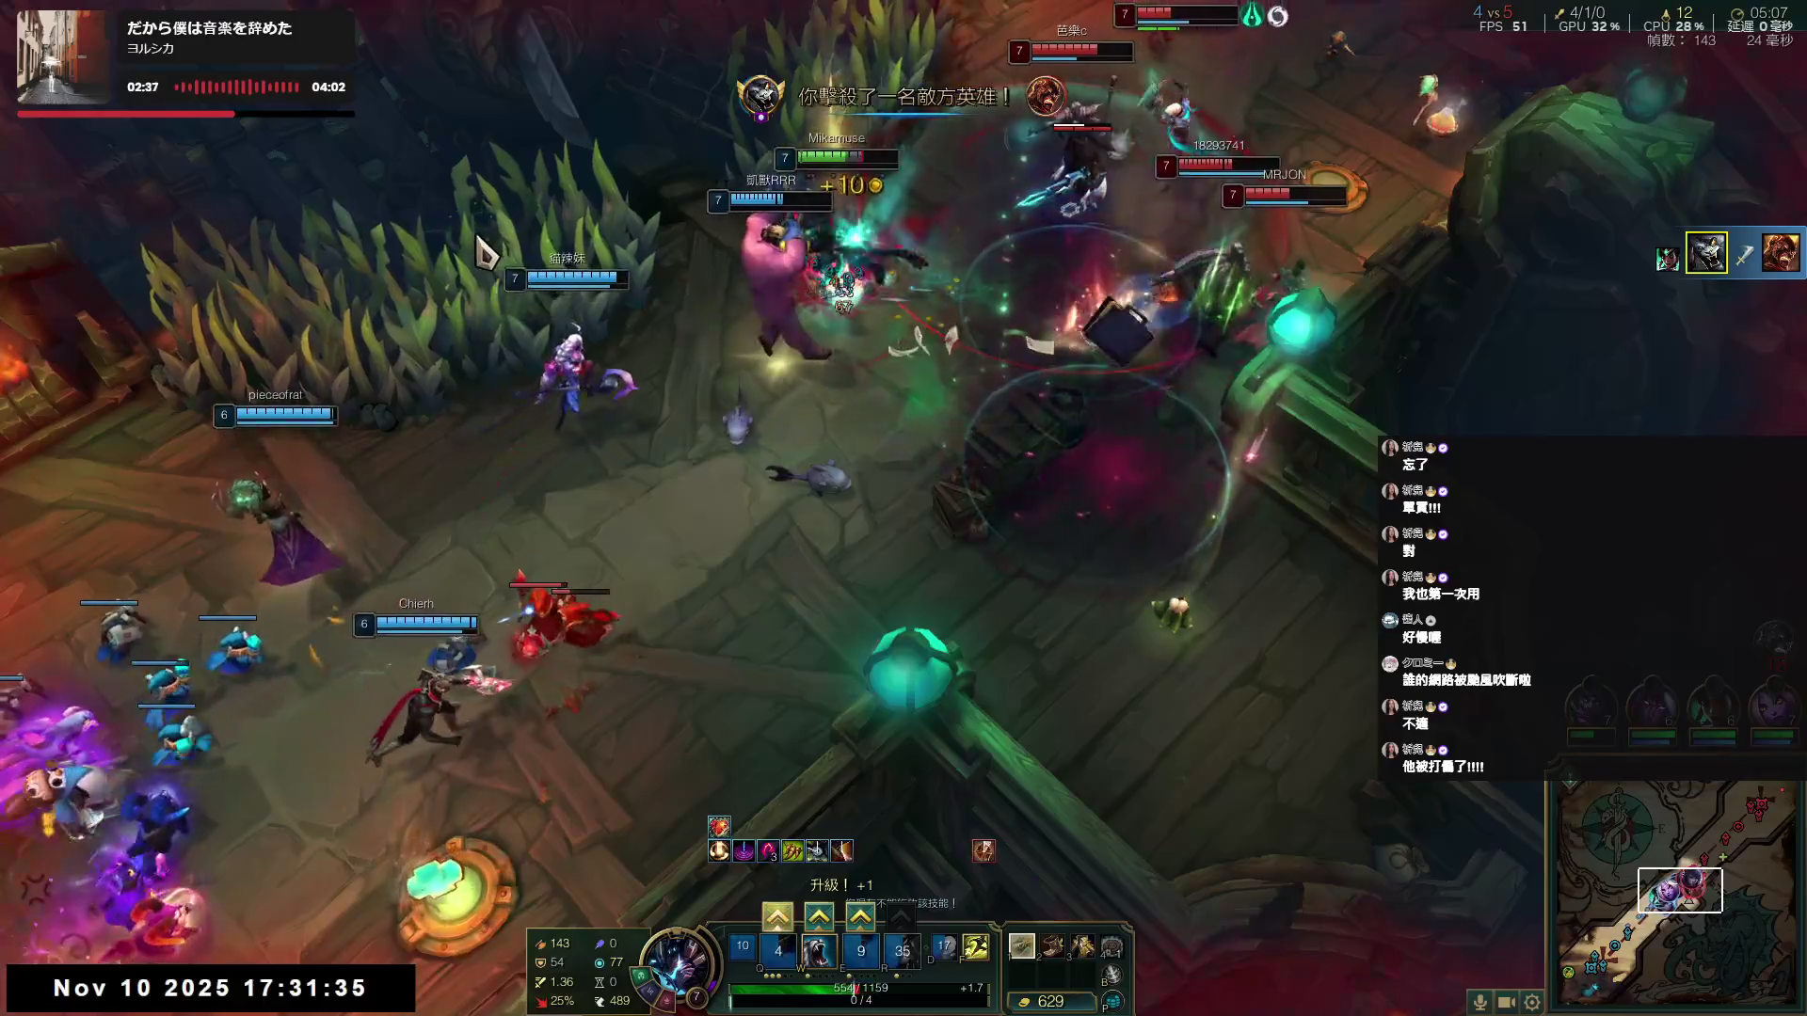
- Cast W and Q while attacking enemy champions and minions, then ready R as the team pushes to the enemy turret
key("w")
right_click(1174, 466)
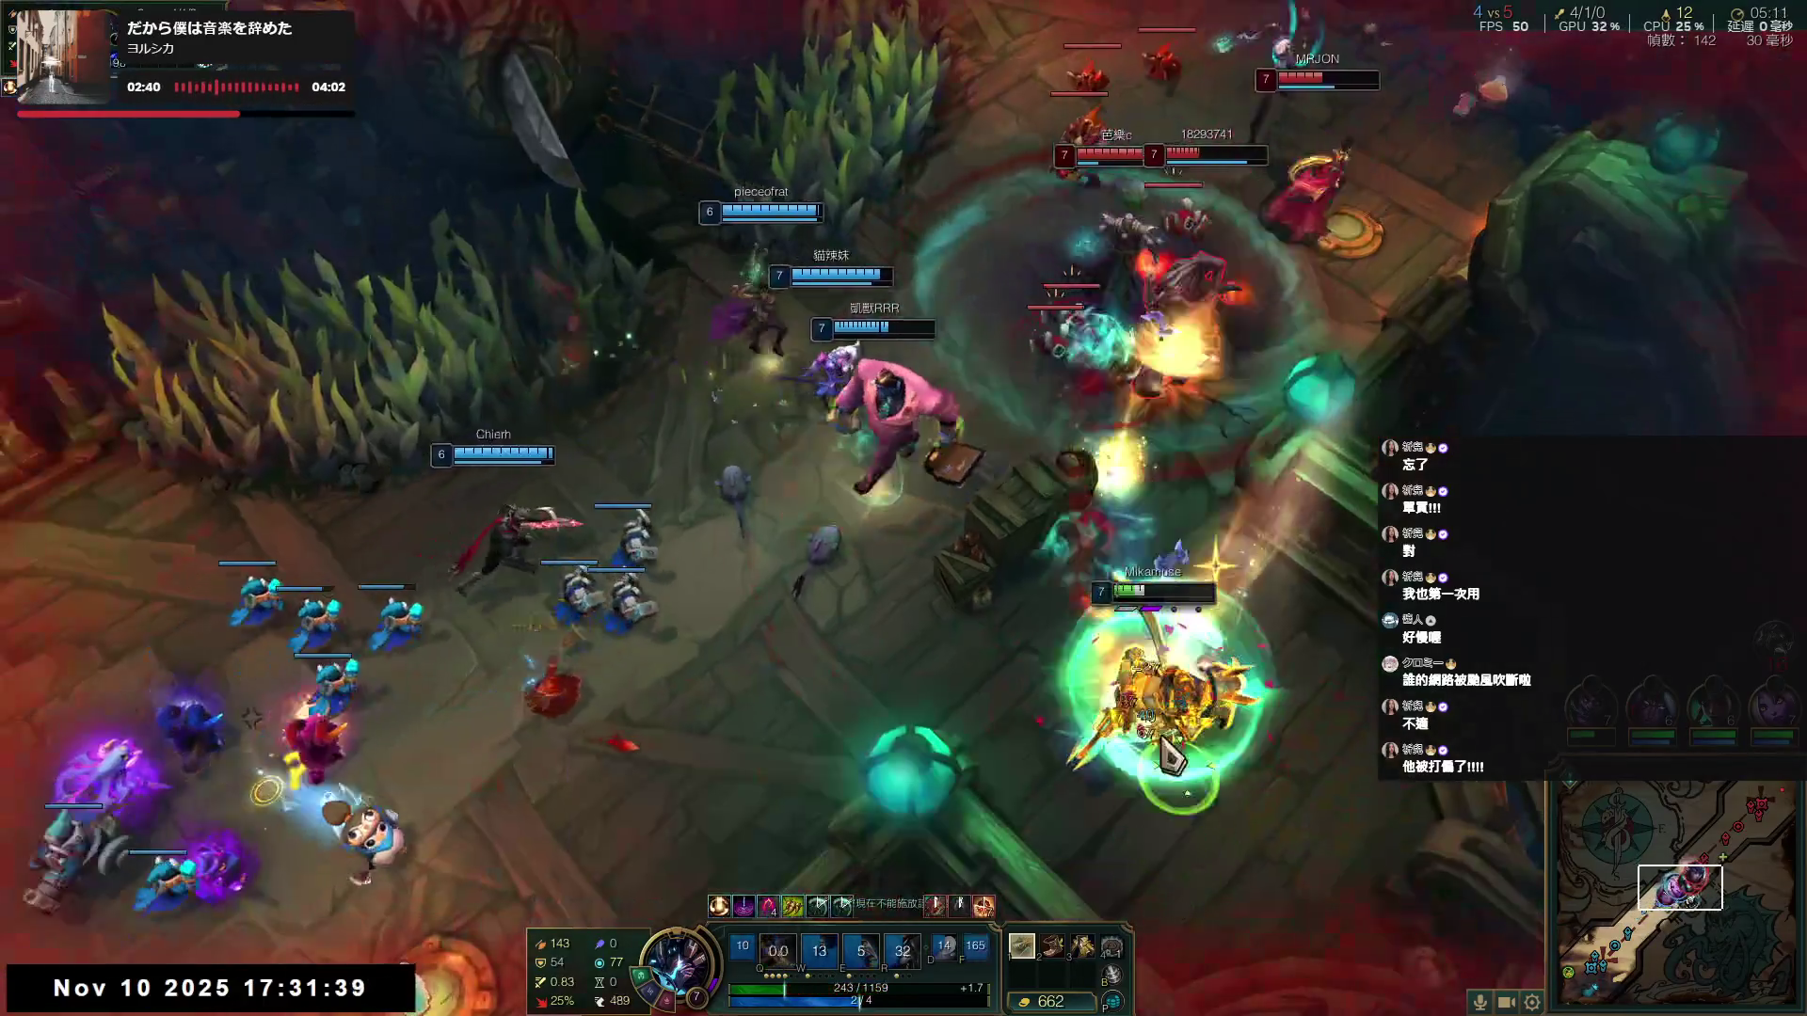
mouse_move(1032, 955)
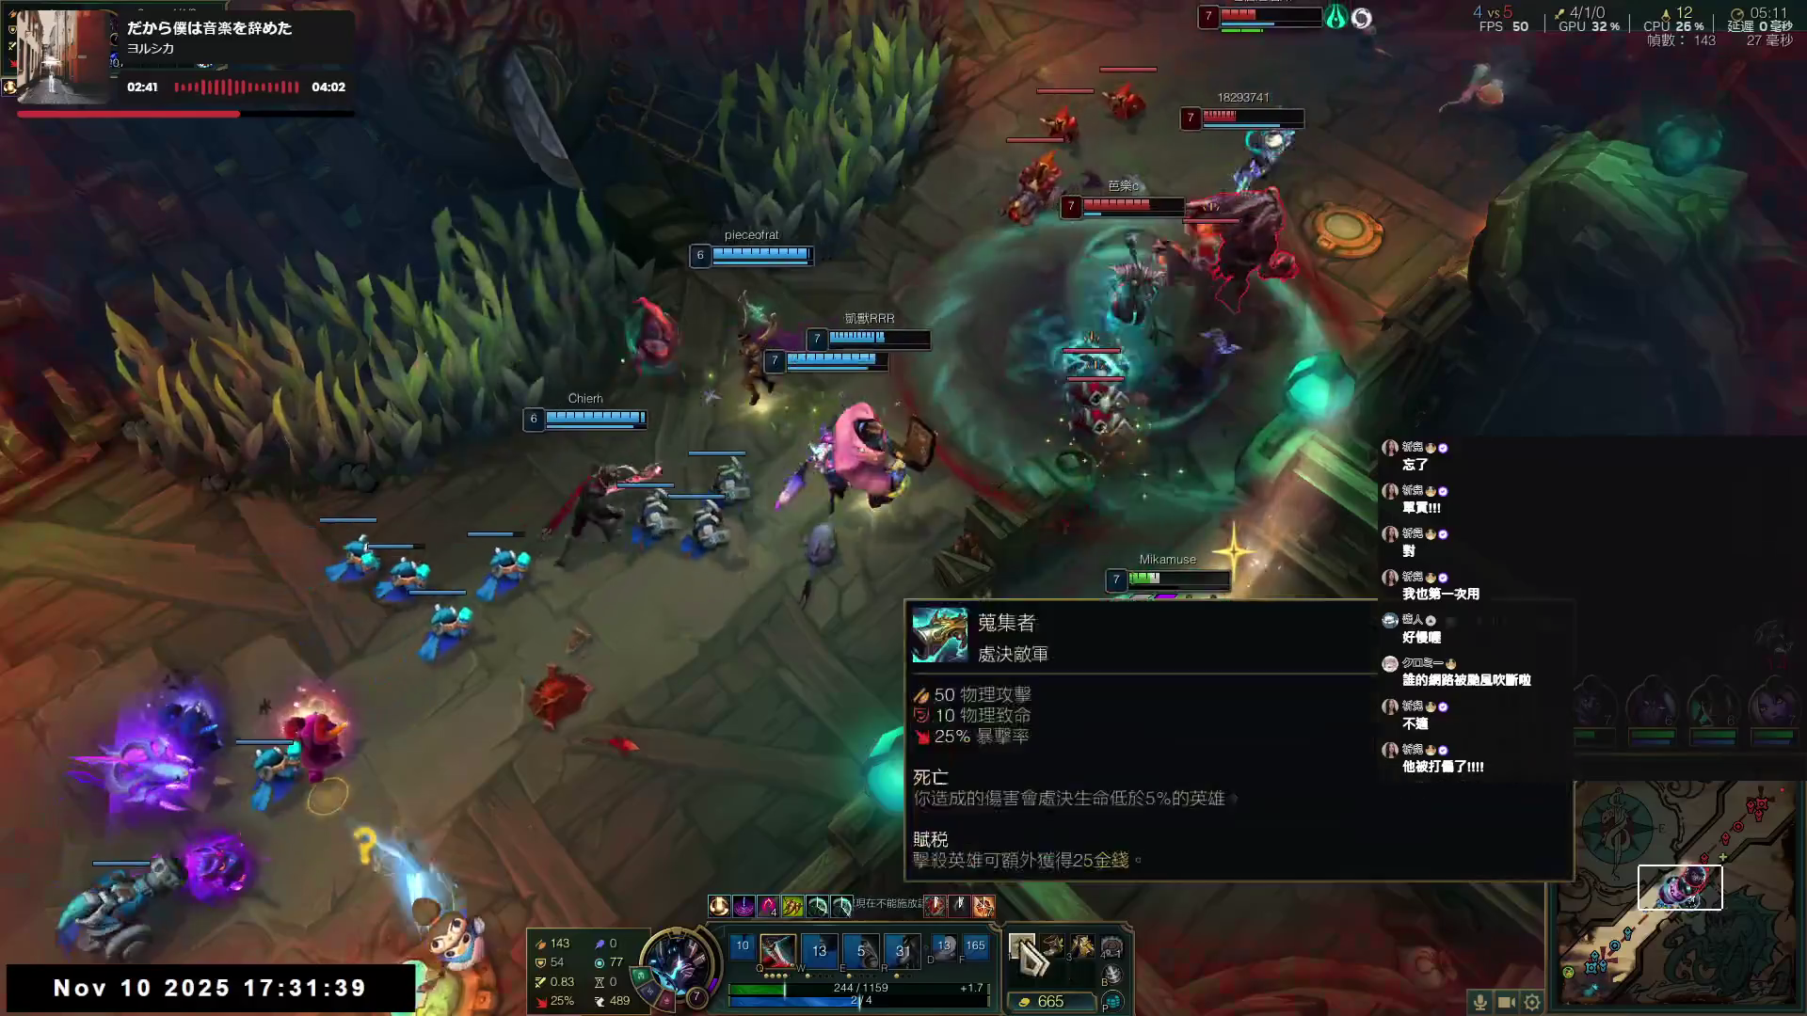
right_click(1082, 604)
key("q")
right_click(631, 781)
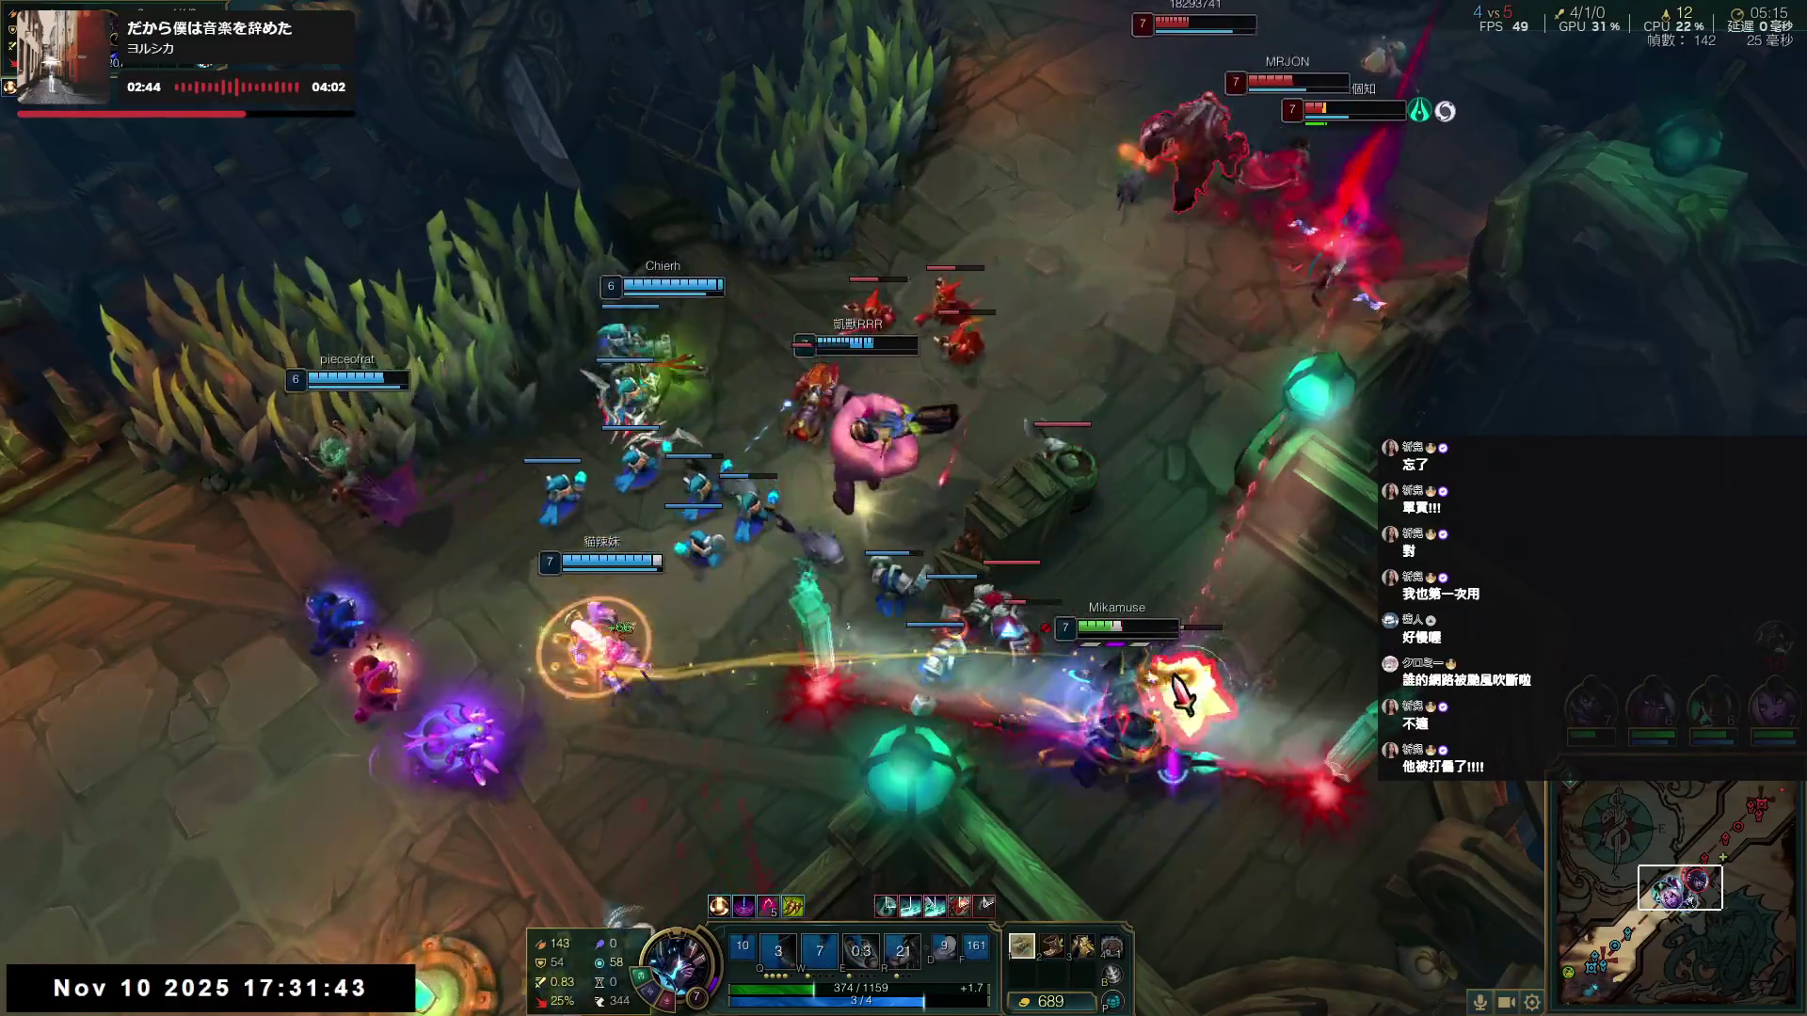
right_click(1018, 670)
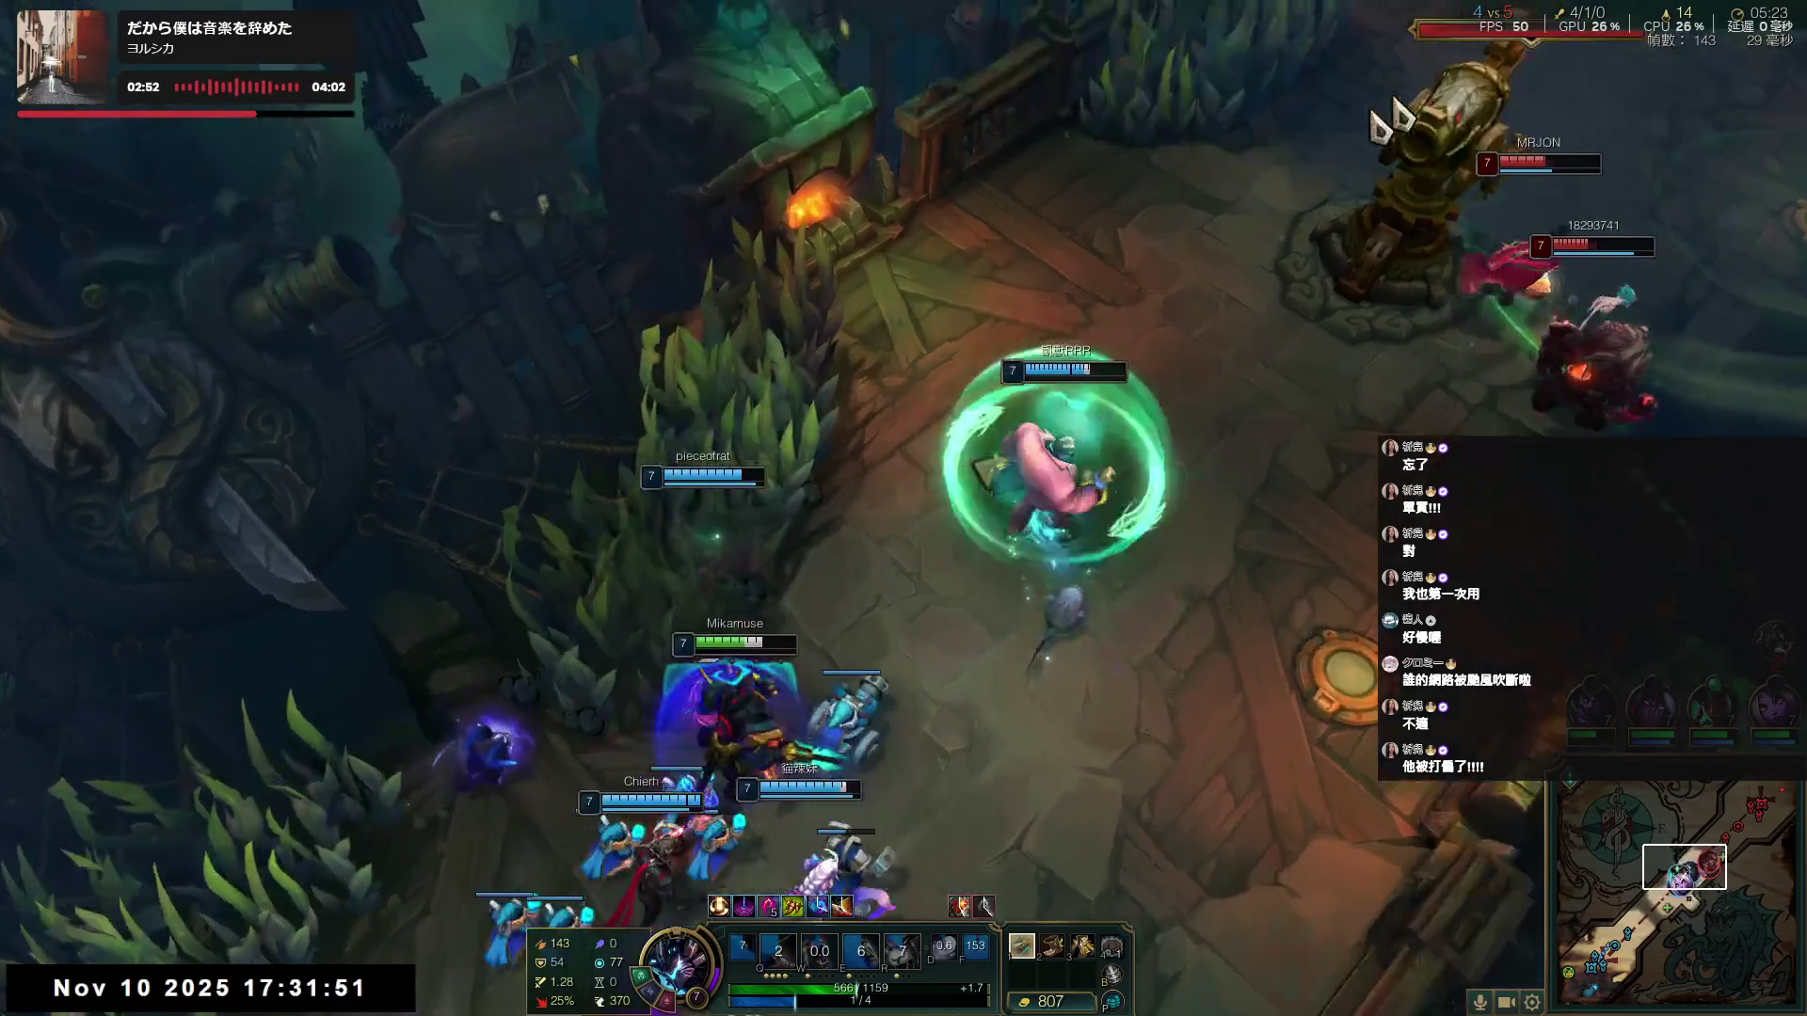
key("r")
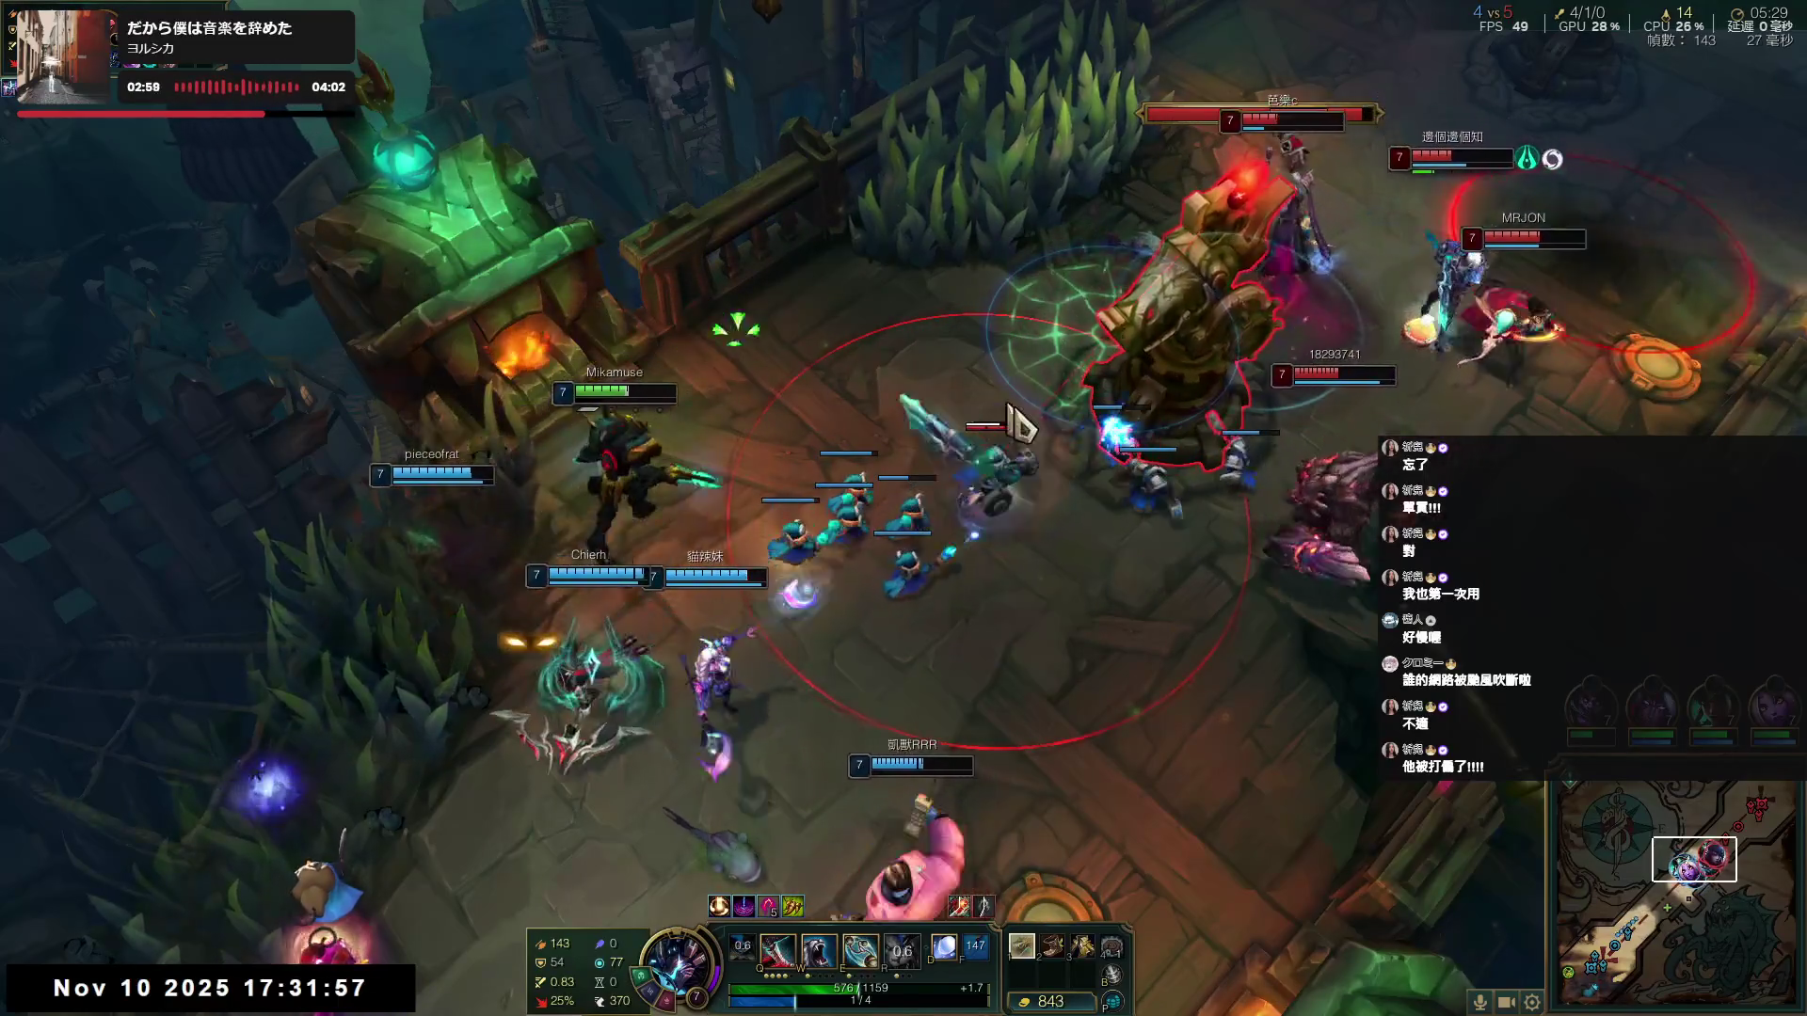
- Fight around the enemy turret with E, Q, W and Q casts, securing a kill for a 7–5 team score
key("e")
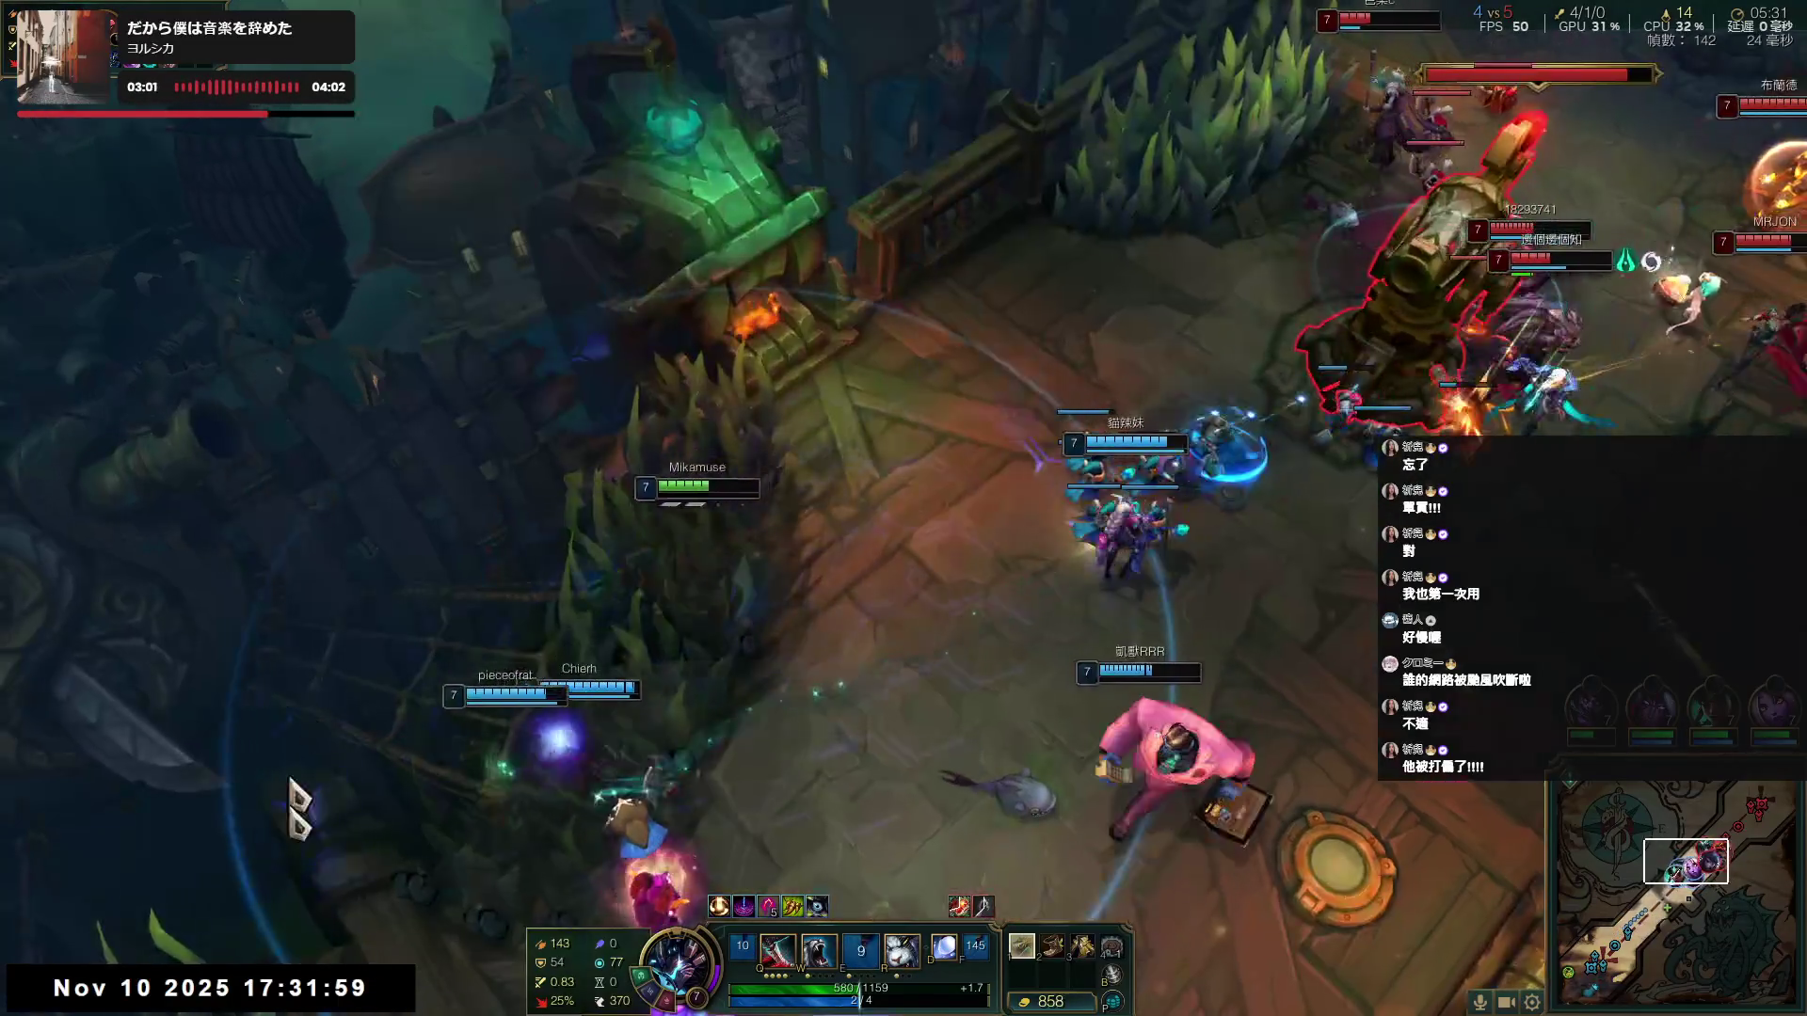
key("q")
right_click(950, 607)
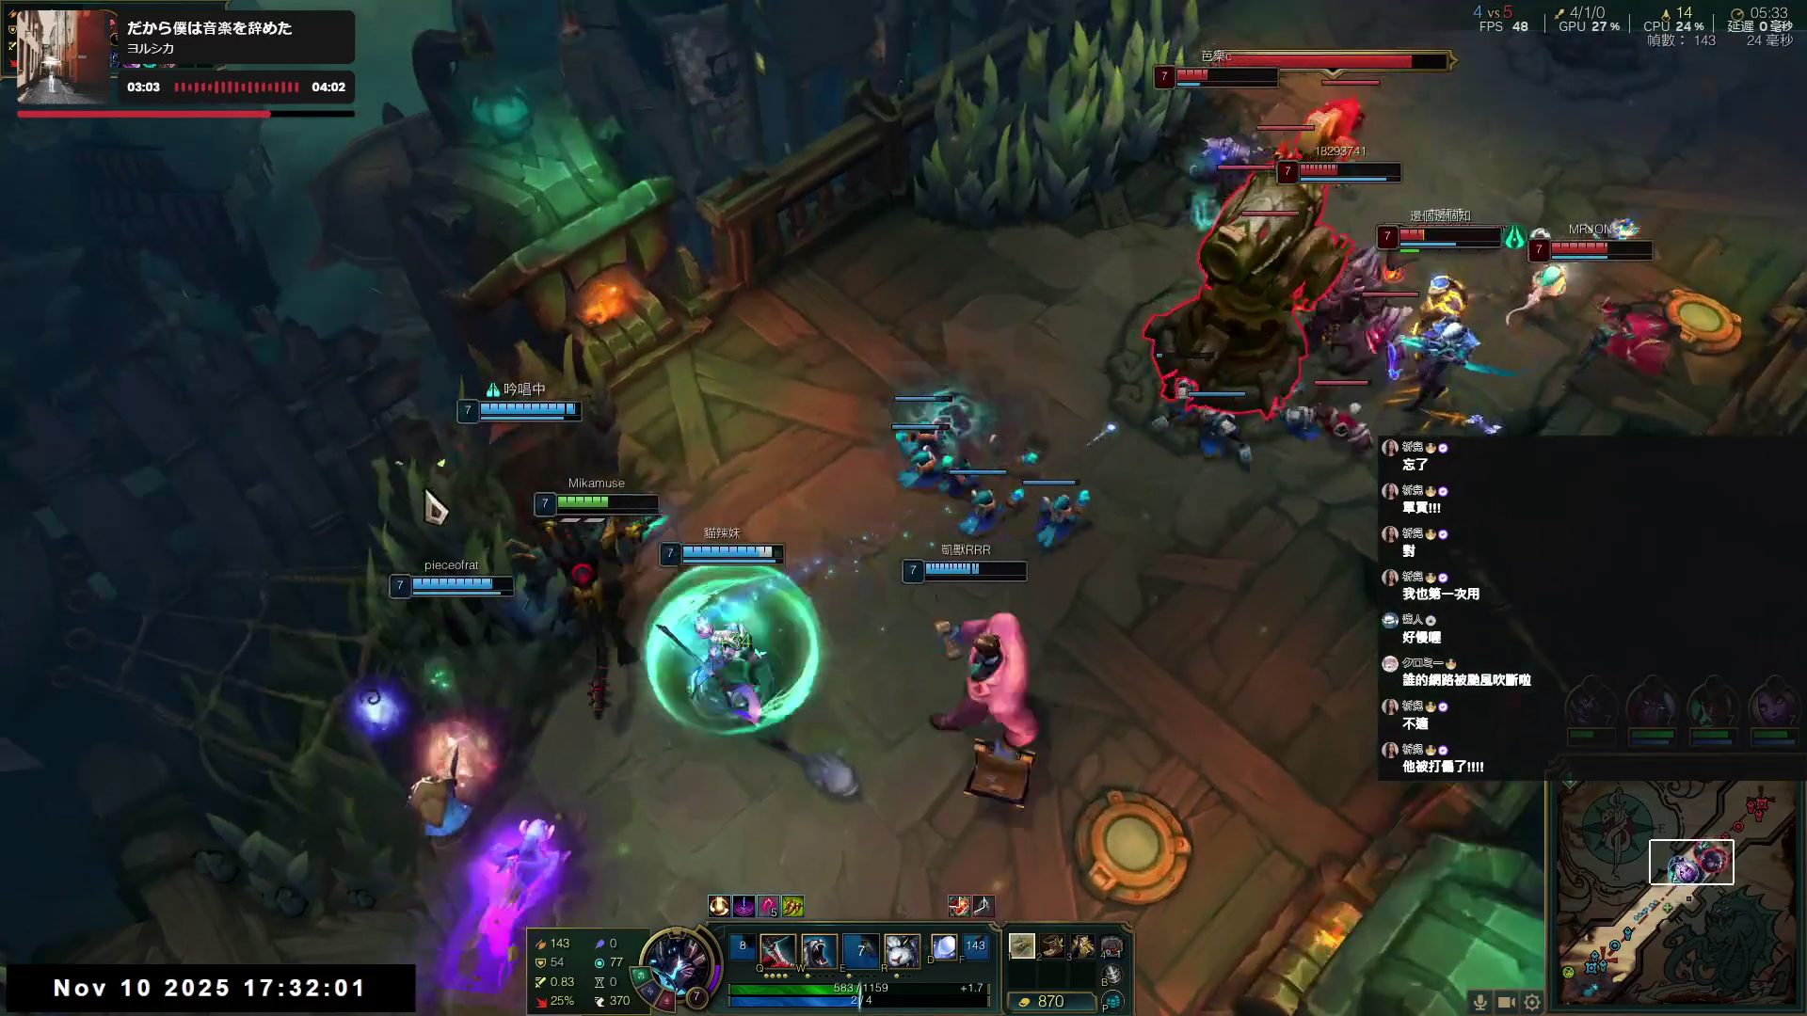
right_click(538, 774)
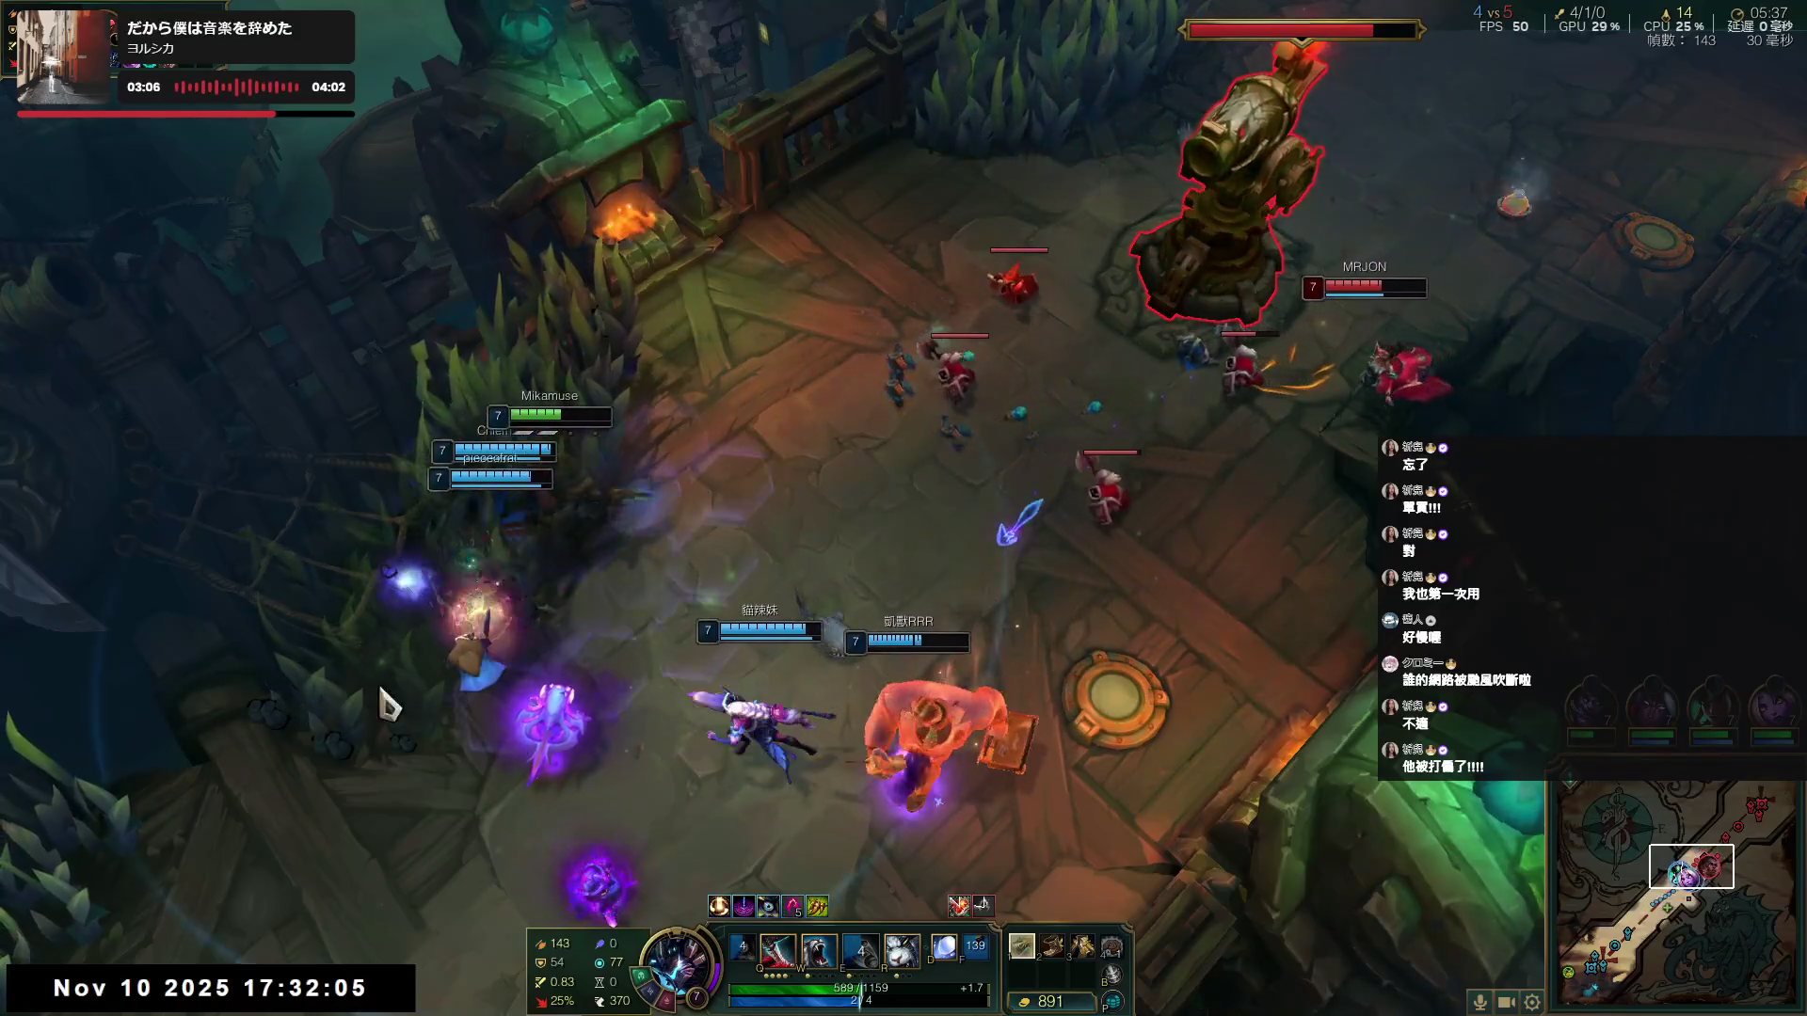
key("r")
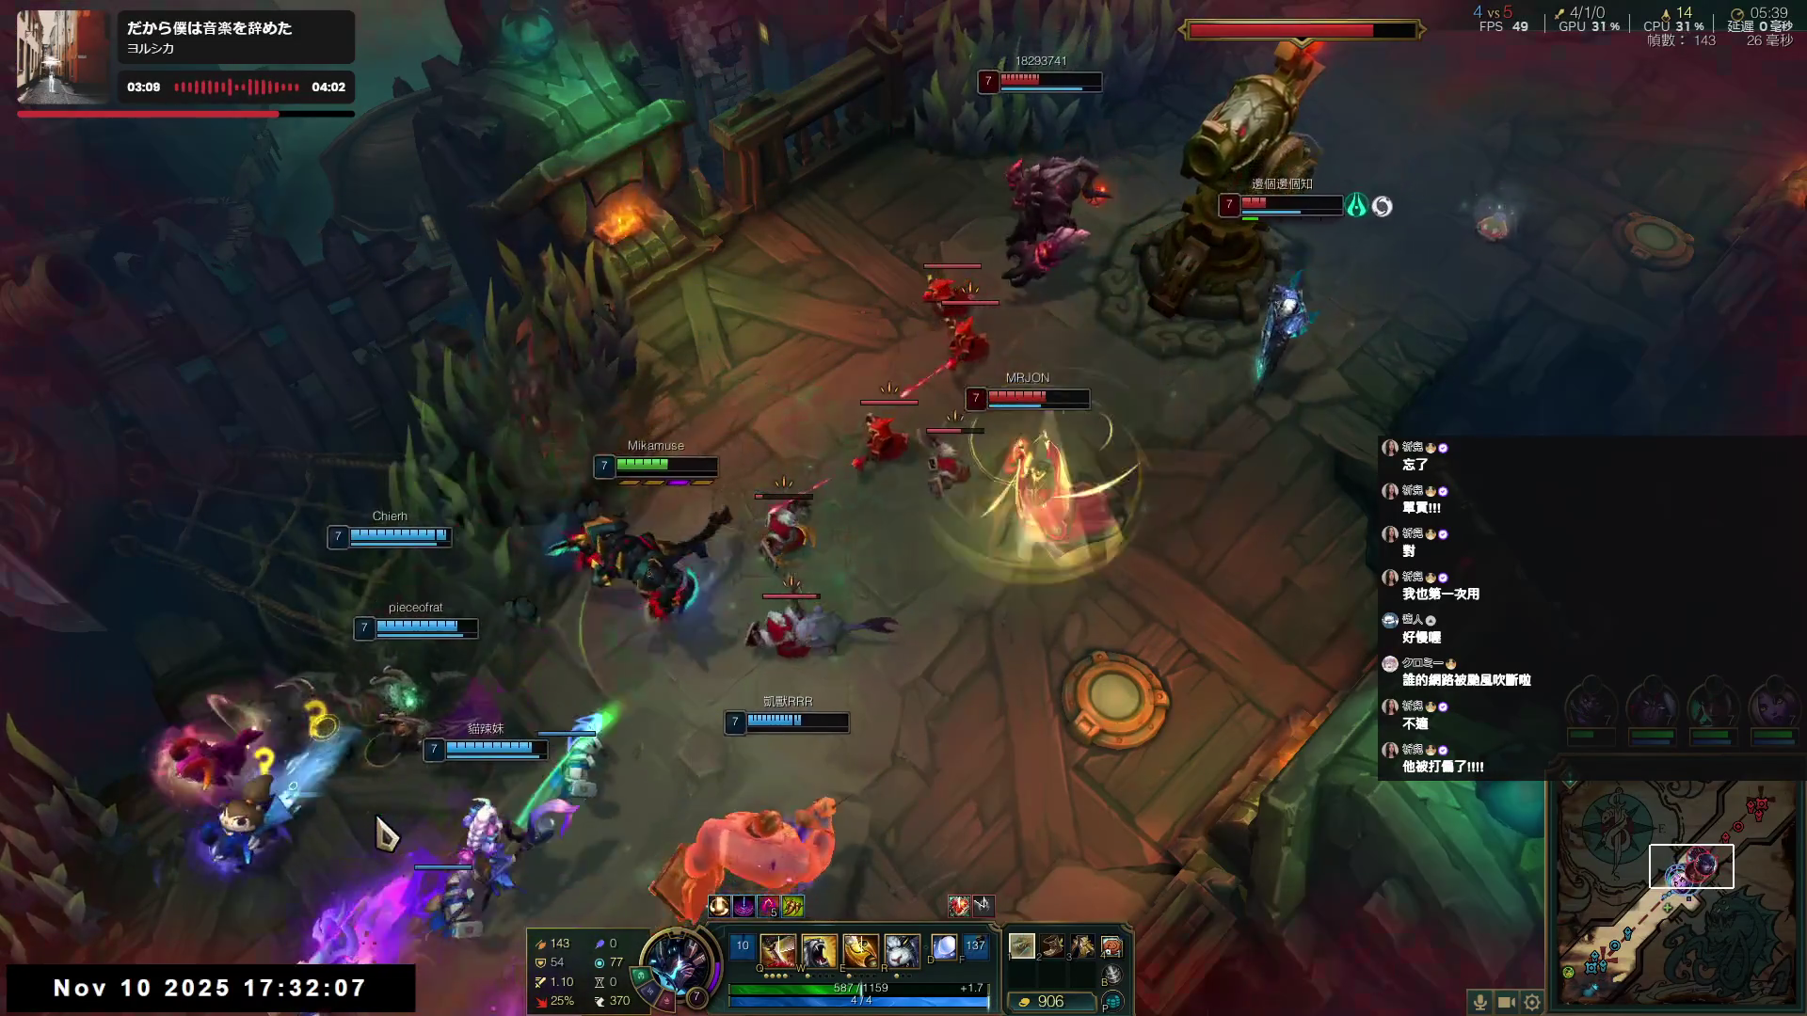
right_click(378, 820)
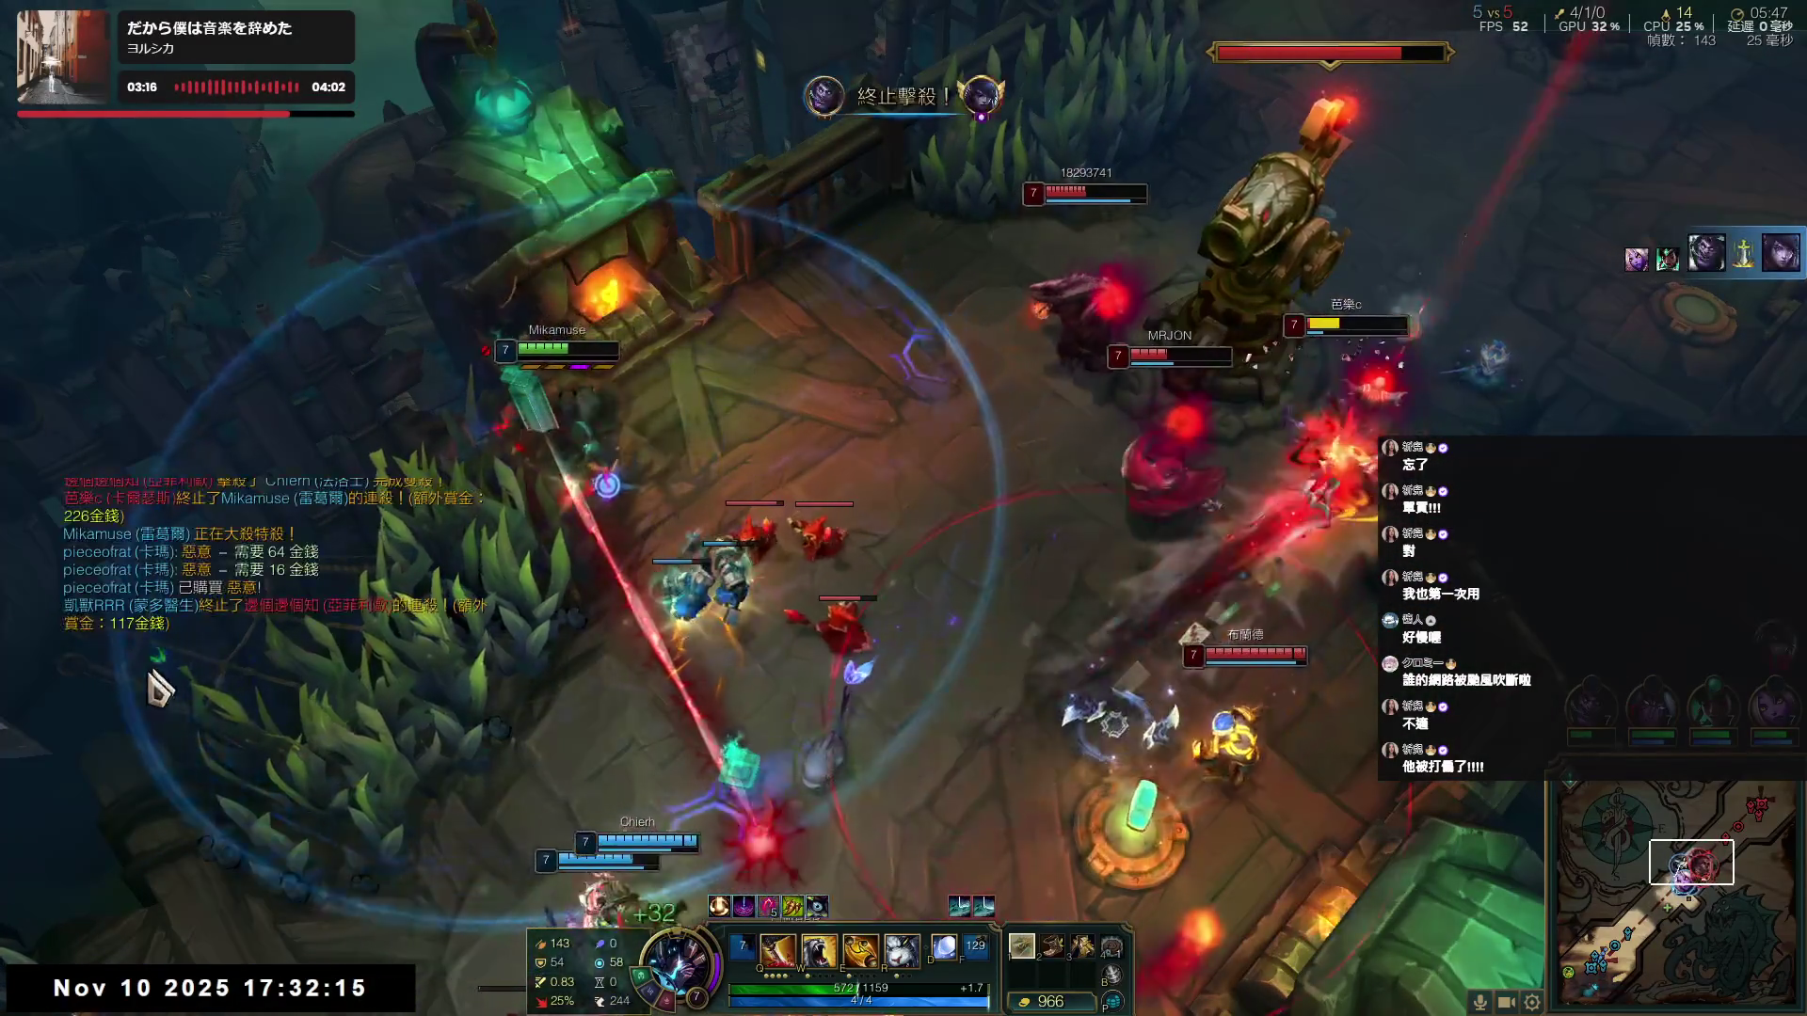
right_click(1151, 623)
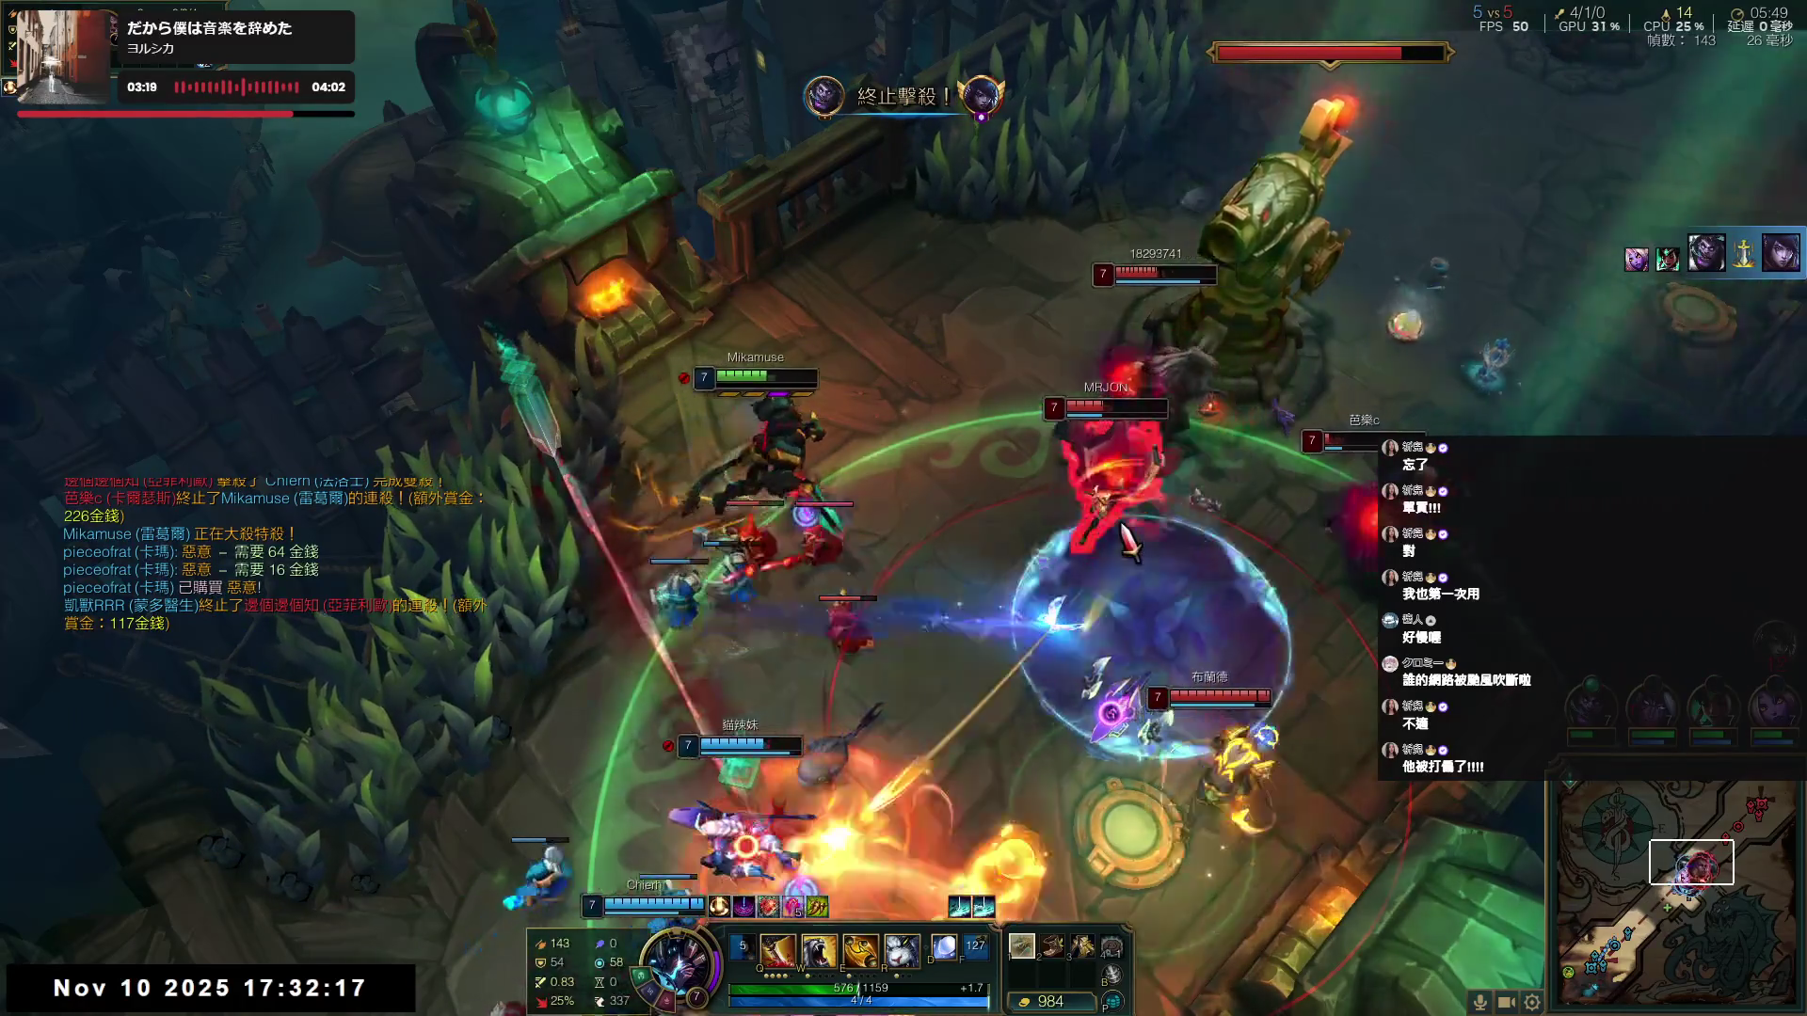
right_click(763, 406)
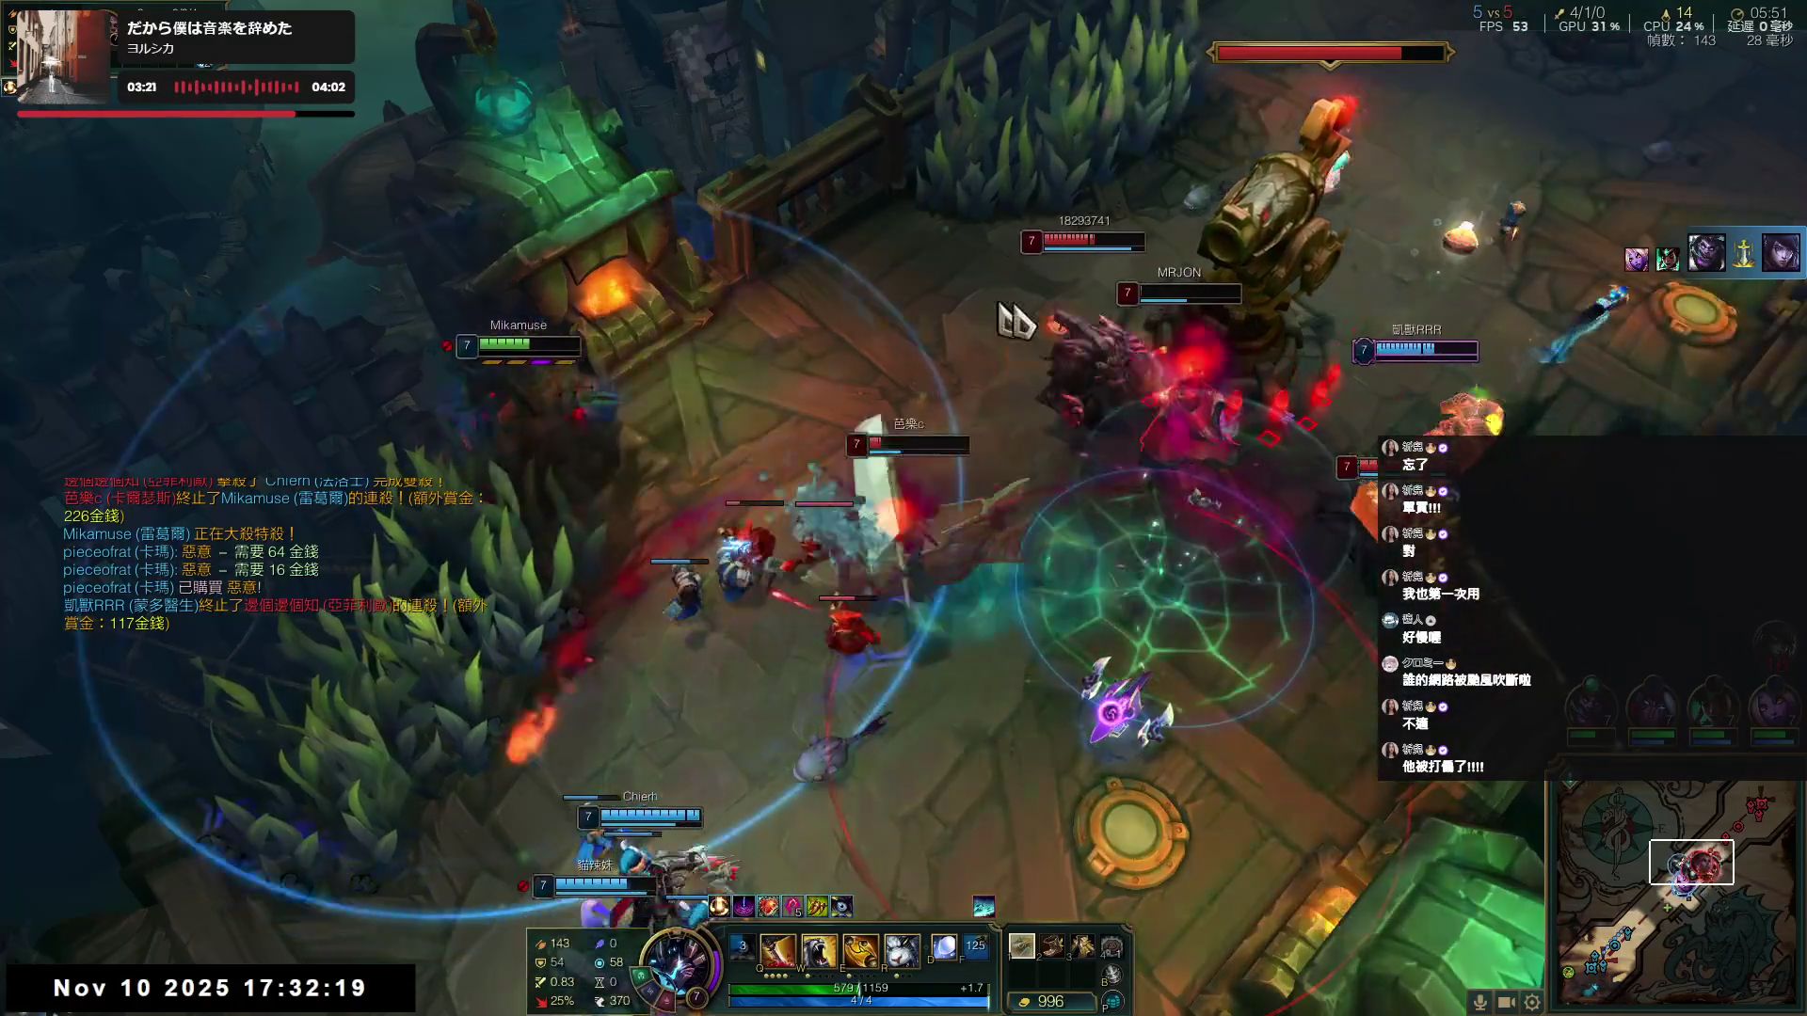
key("w")
key("q")
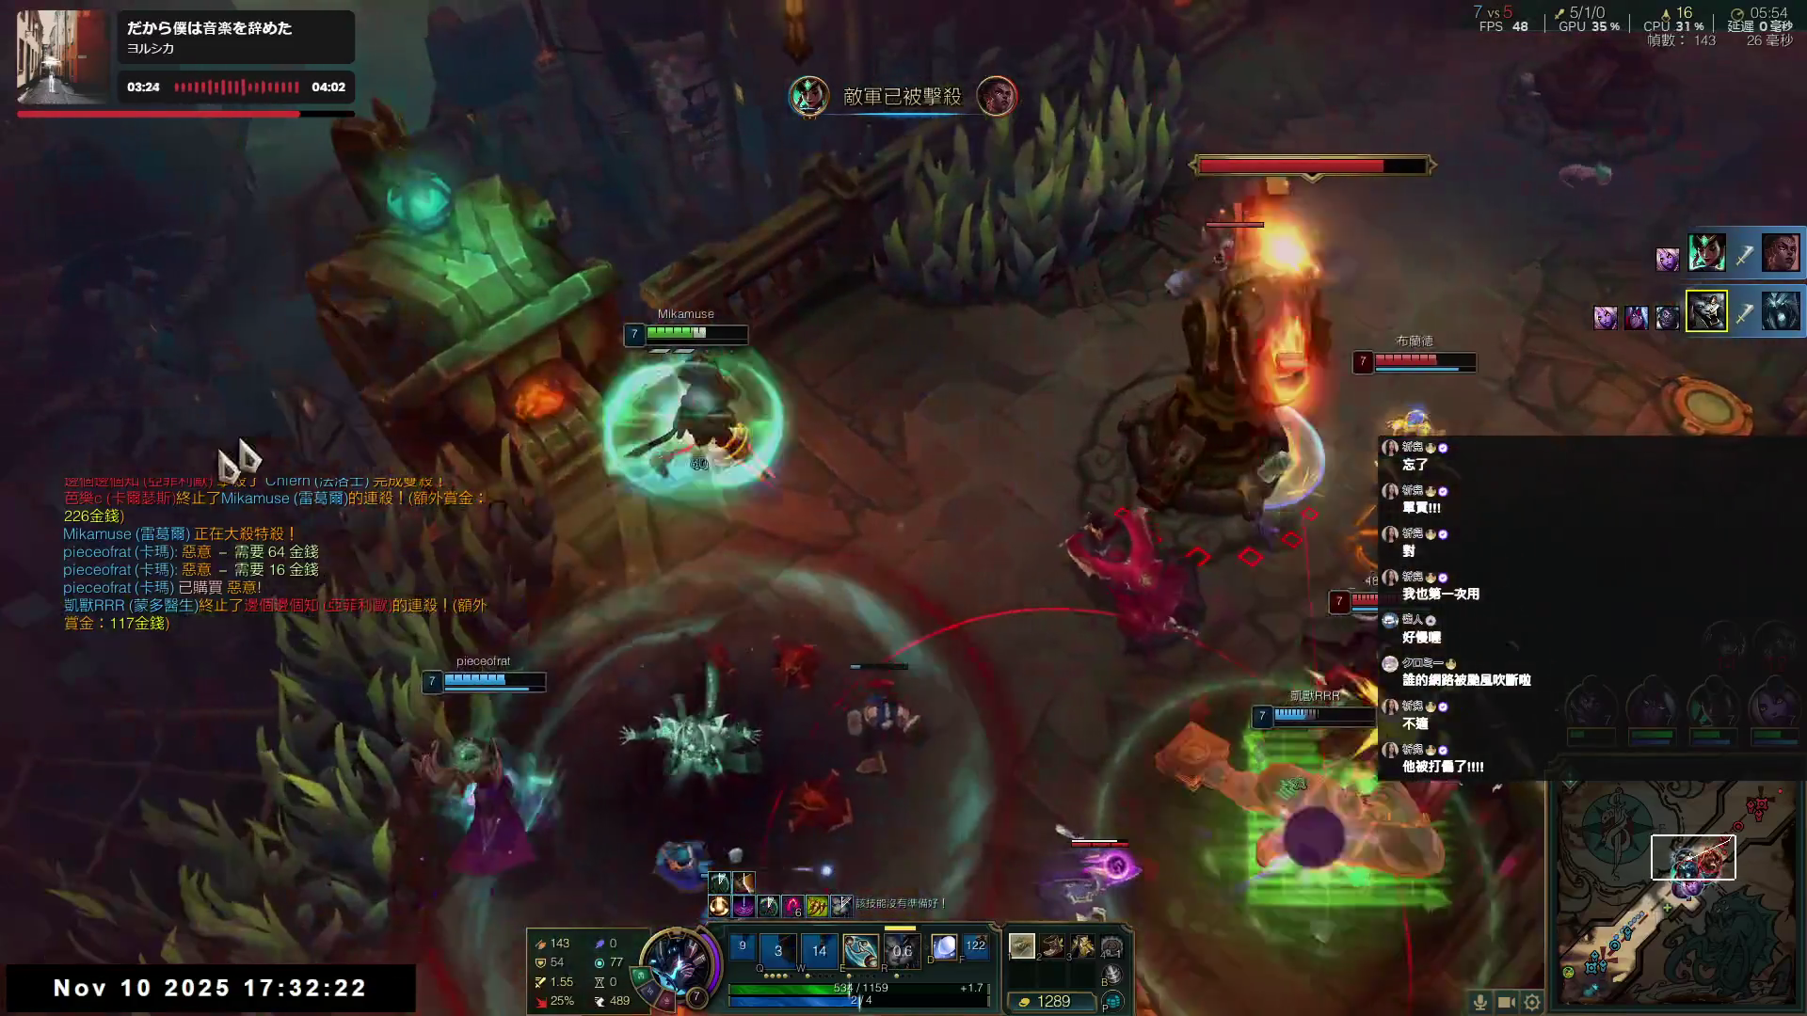
- Kite left away from the turret, then swing back right and fire the ultimate
right_click(563, 301)
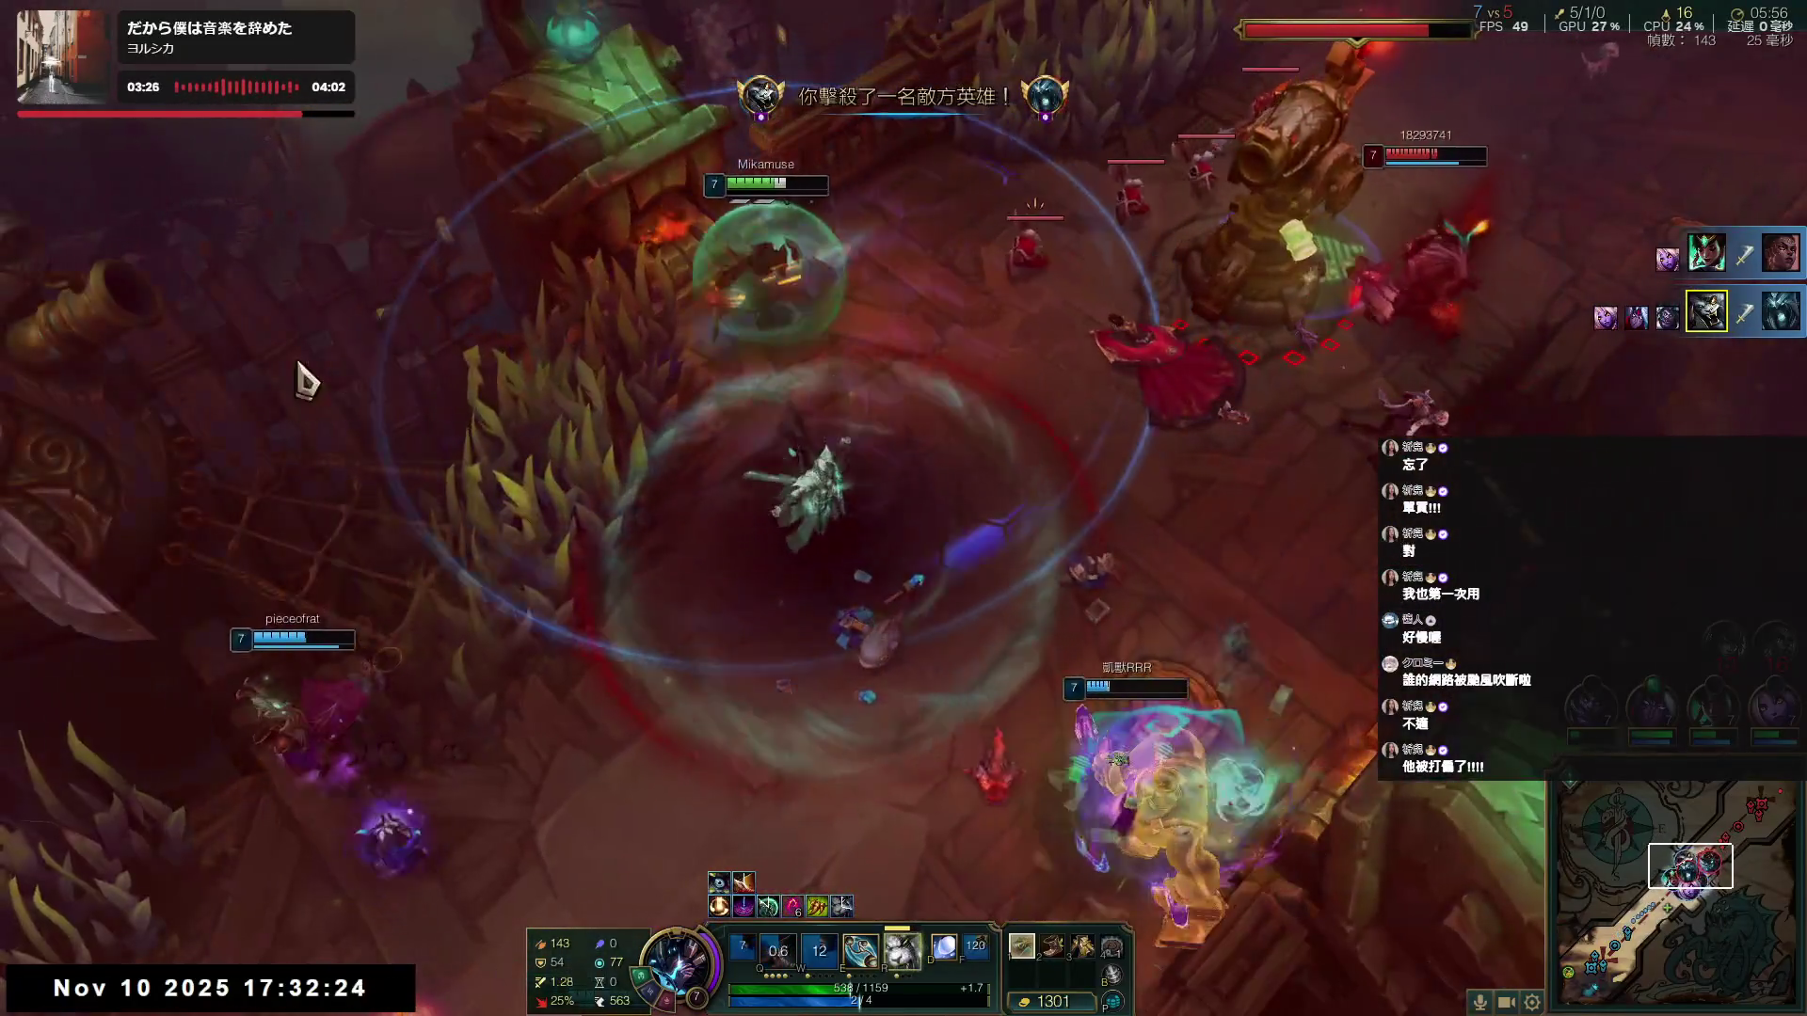
right_click(302, 375)
right_click(278, 498)
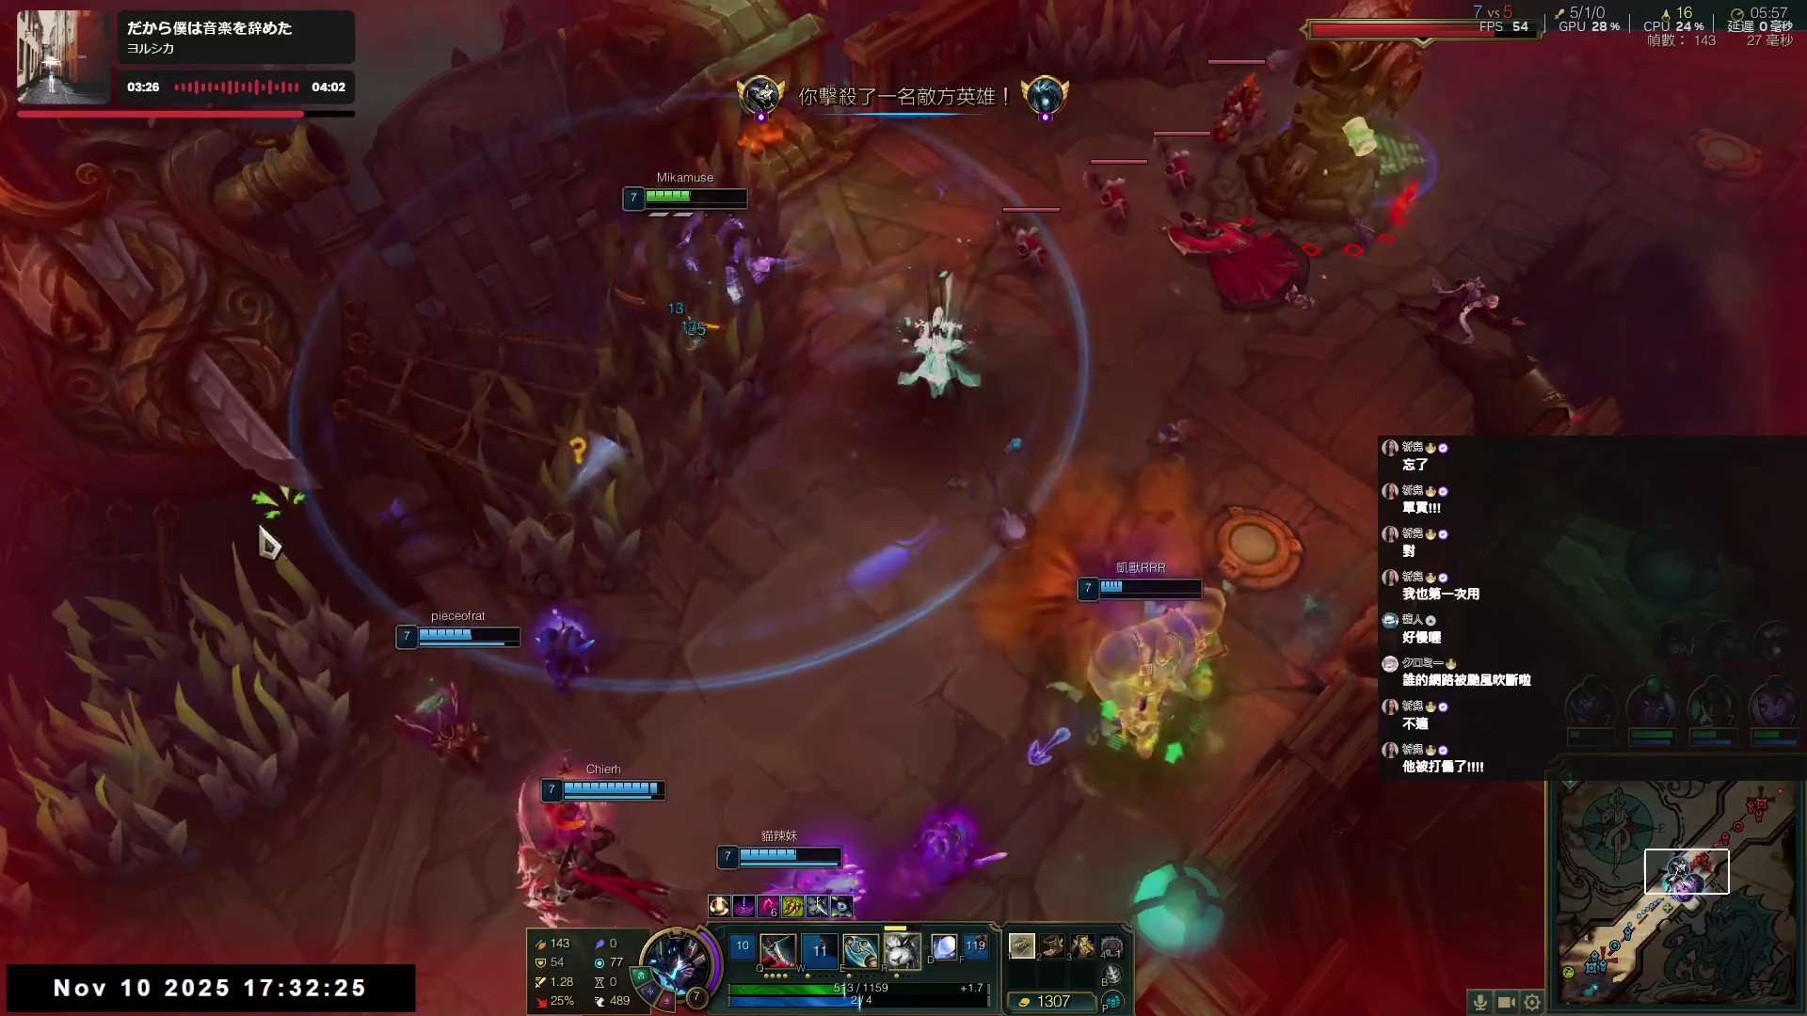
right_click(677, 739)
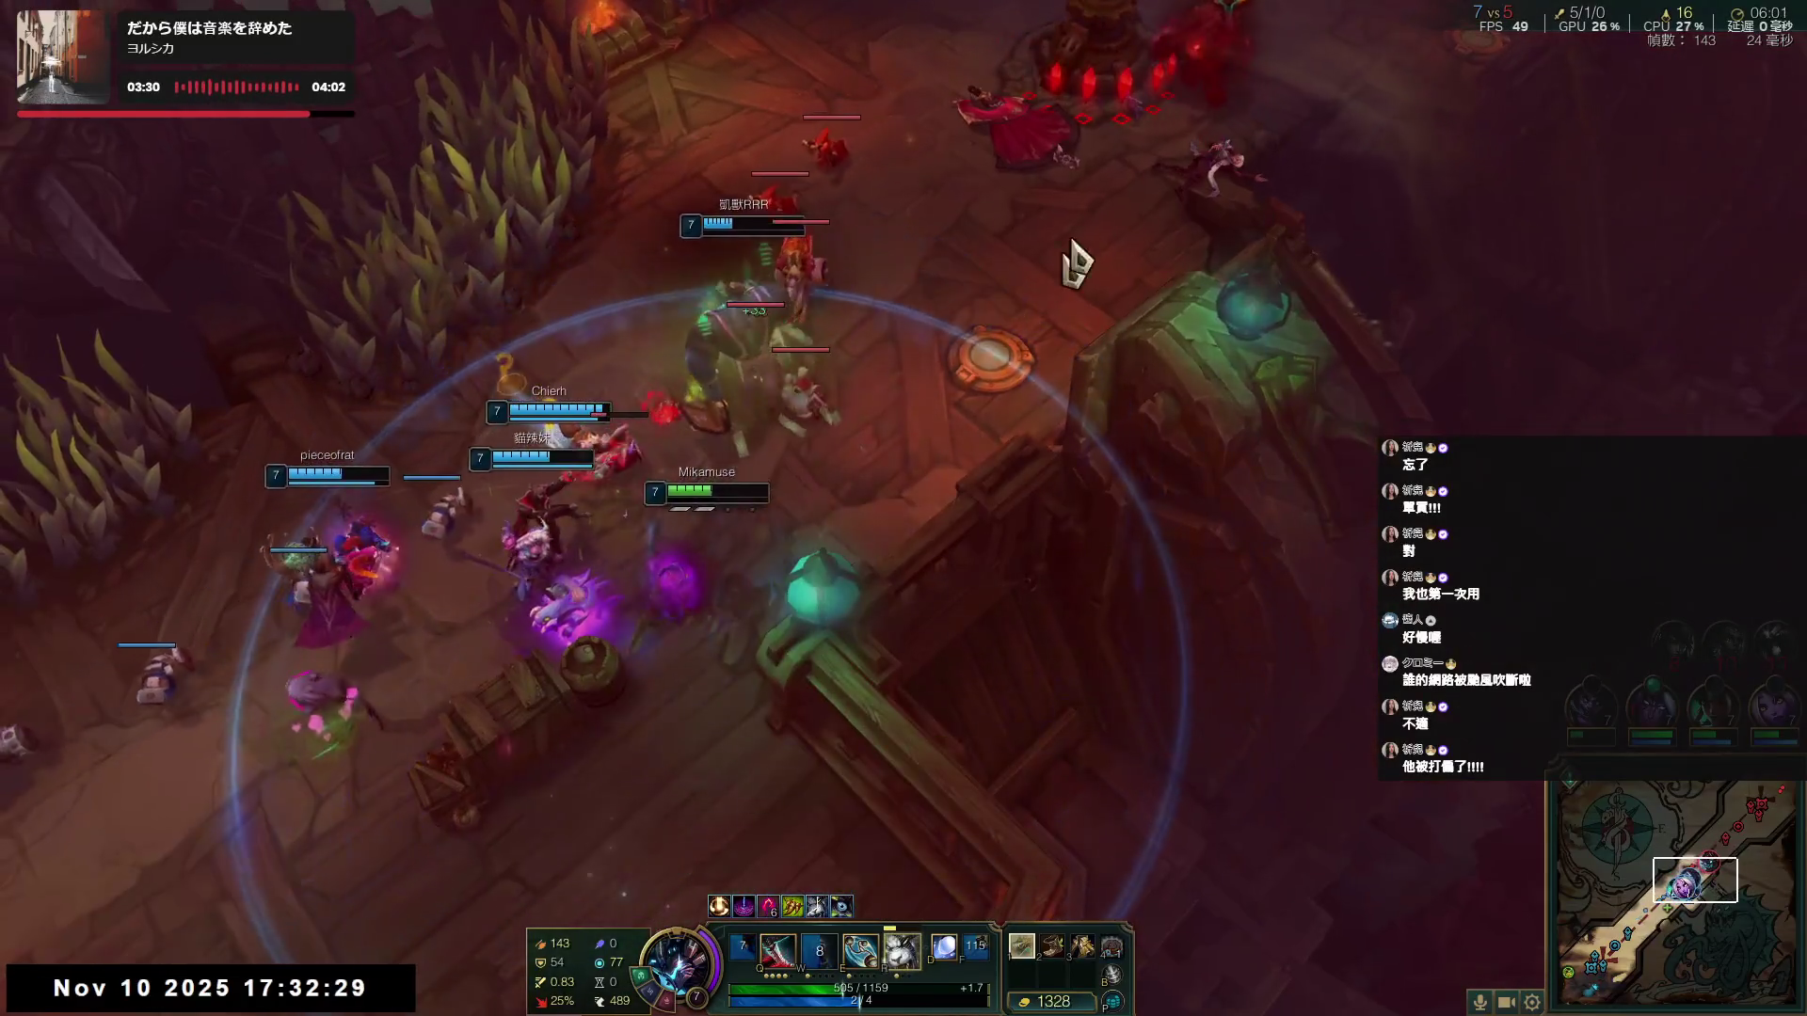
right_click(1068, 282)
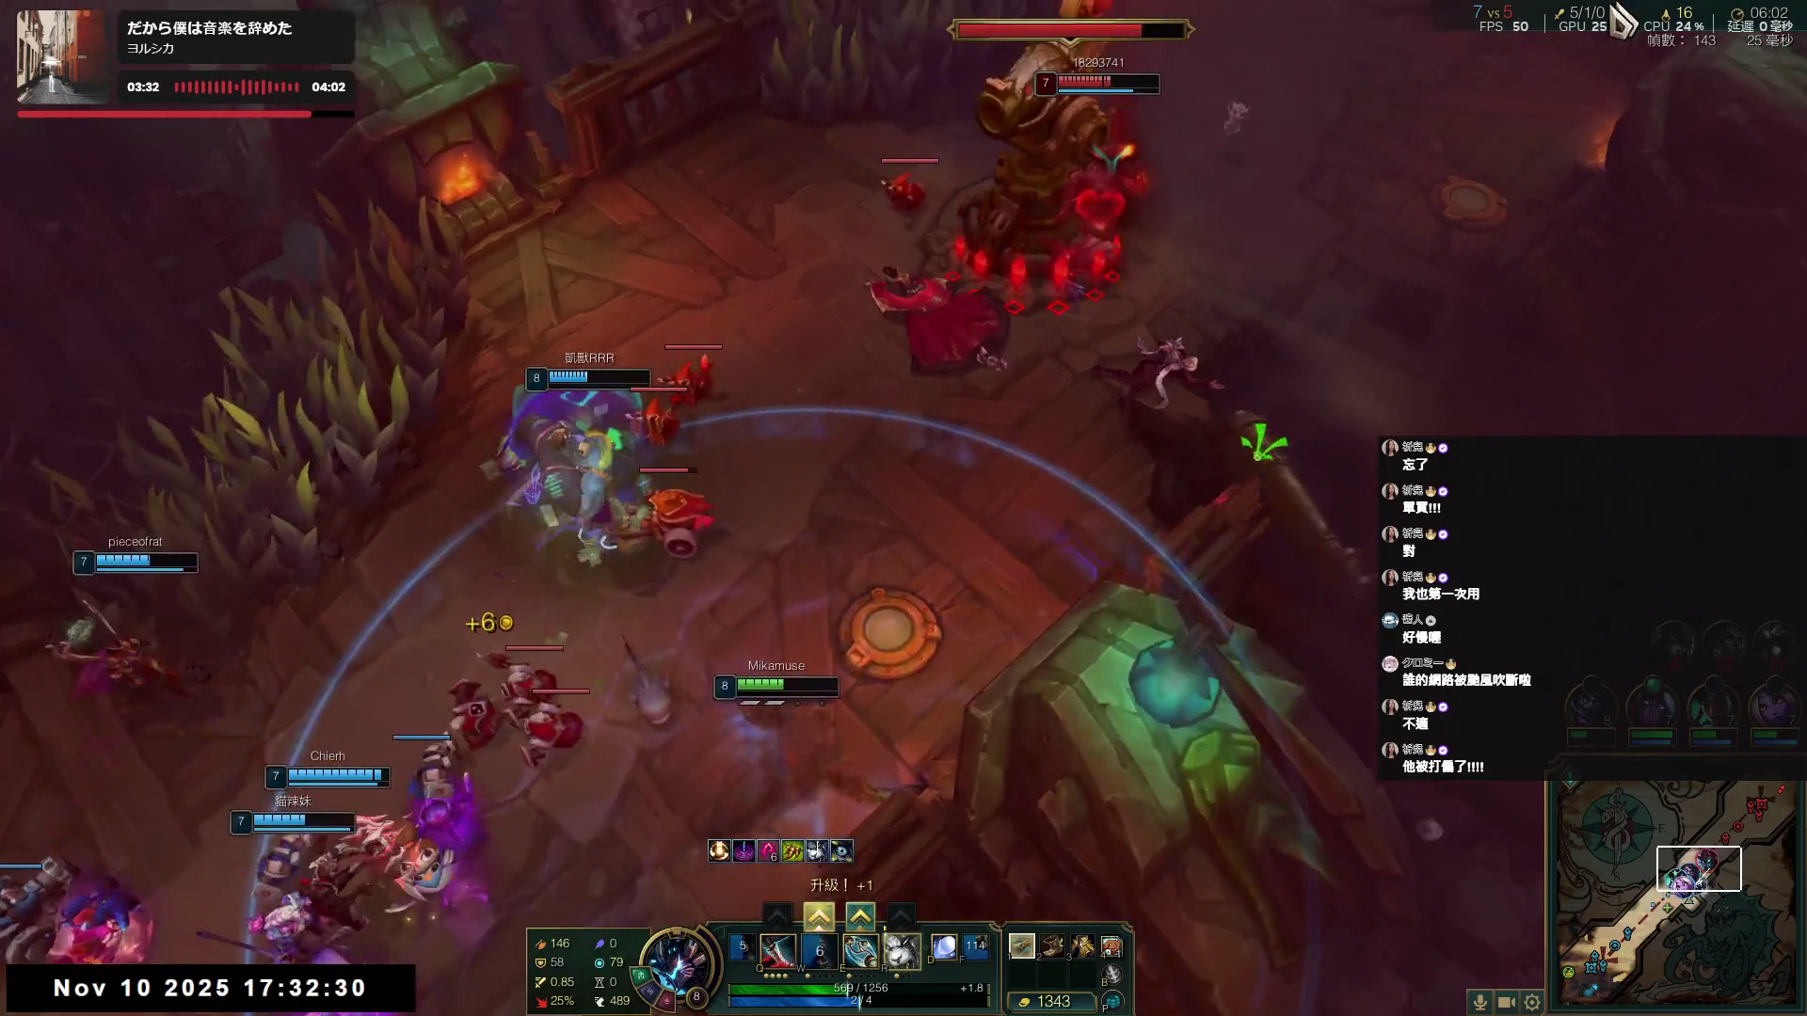
right_click(1091, 607)
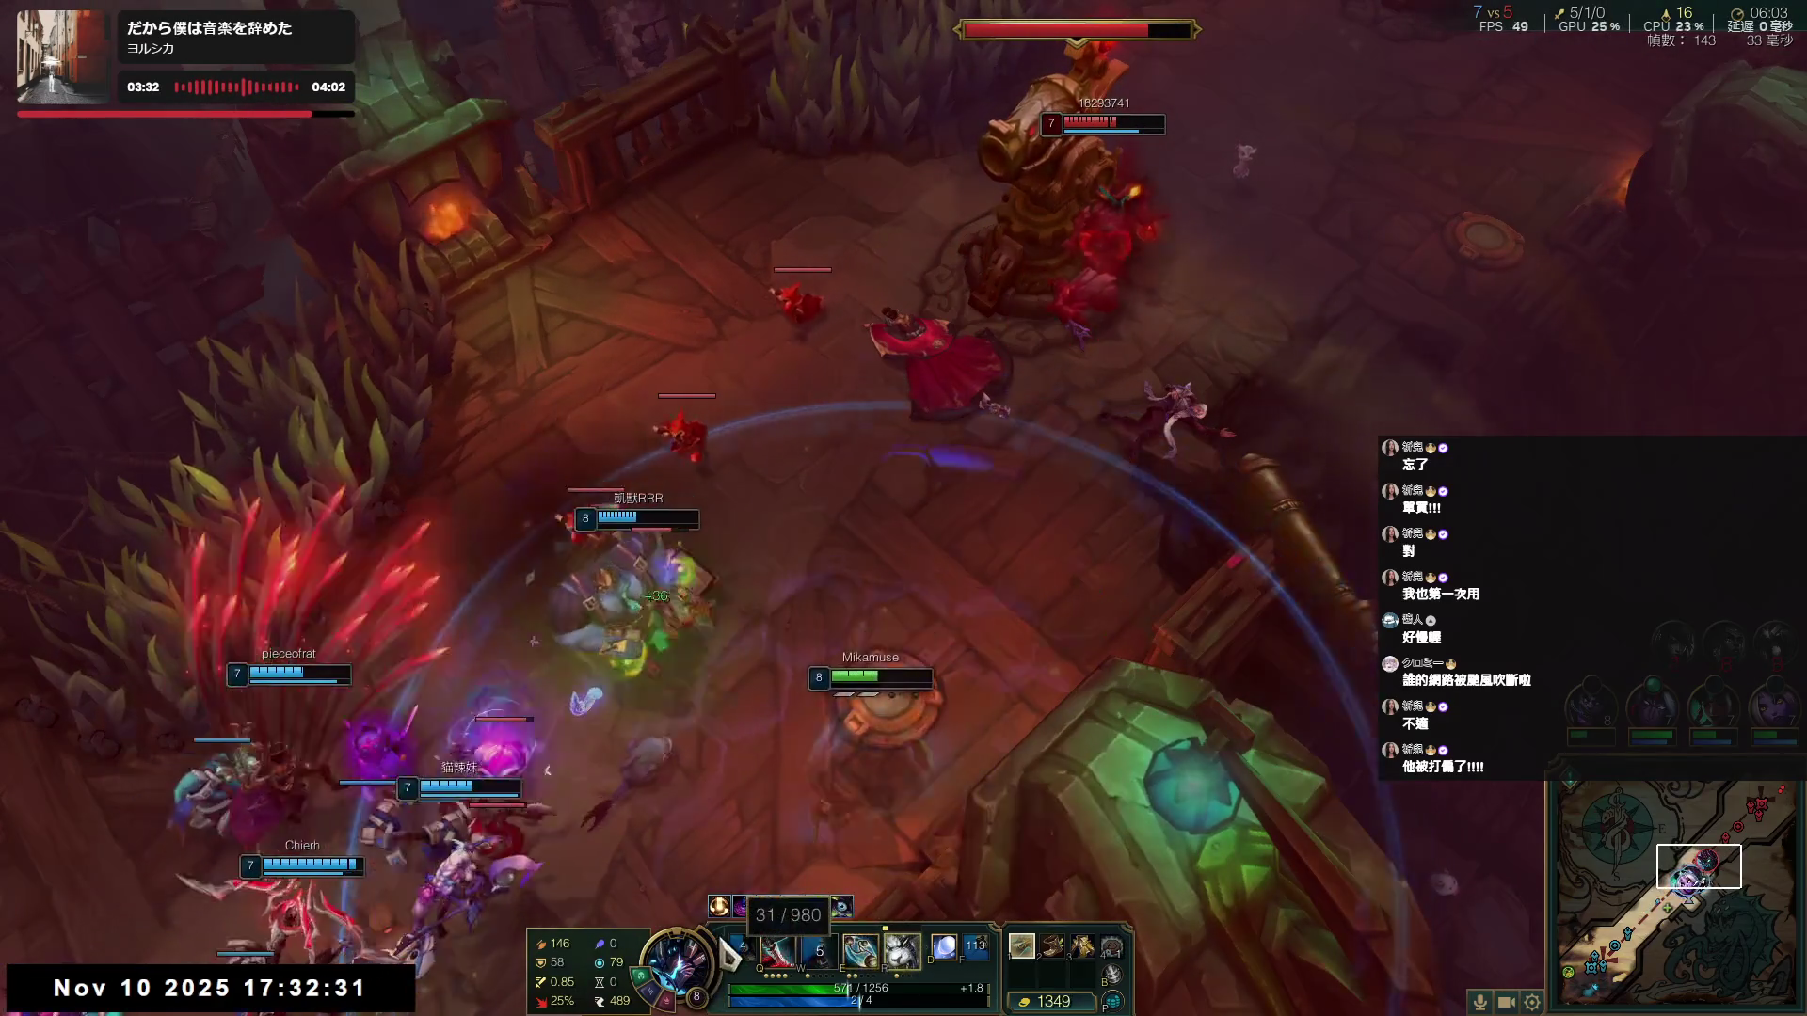
key("r")
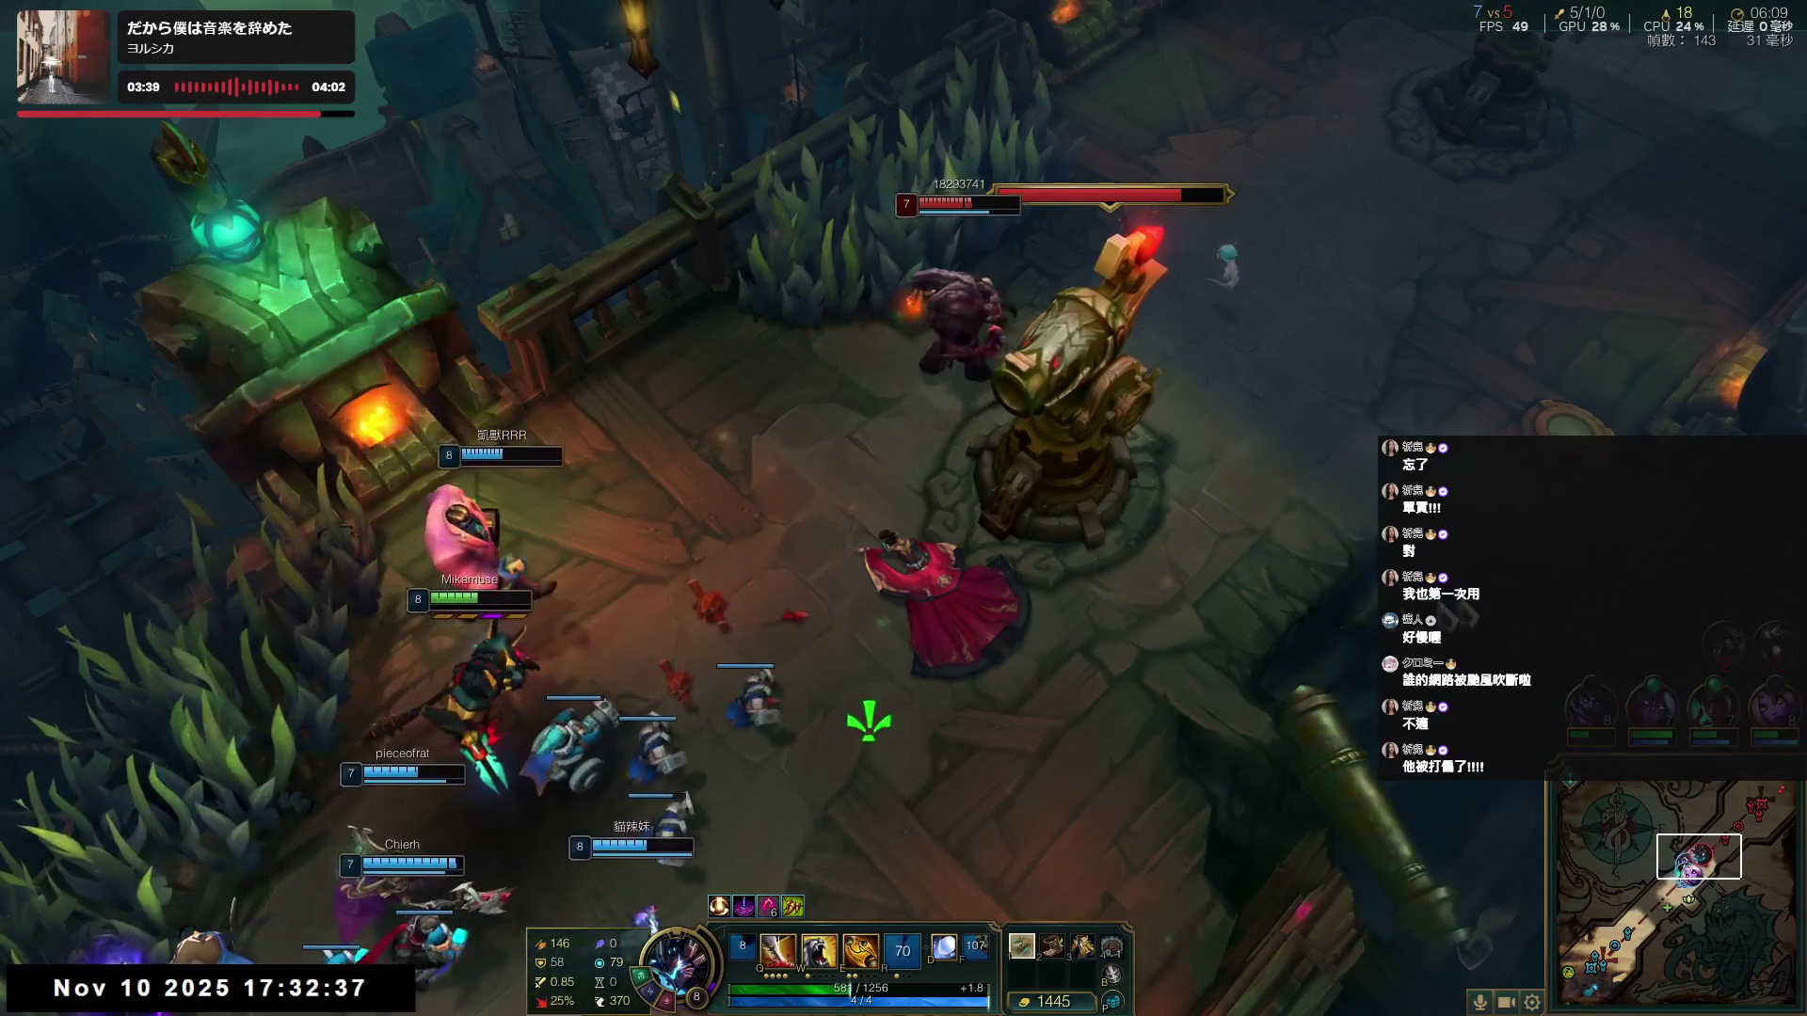
- Push up to the enemy turret and burst the enemies with an E, W, Q combo
right_click(1154, 609)
right_click(1182, 794)
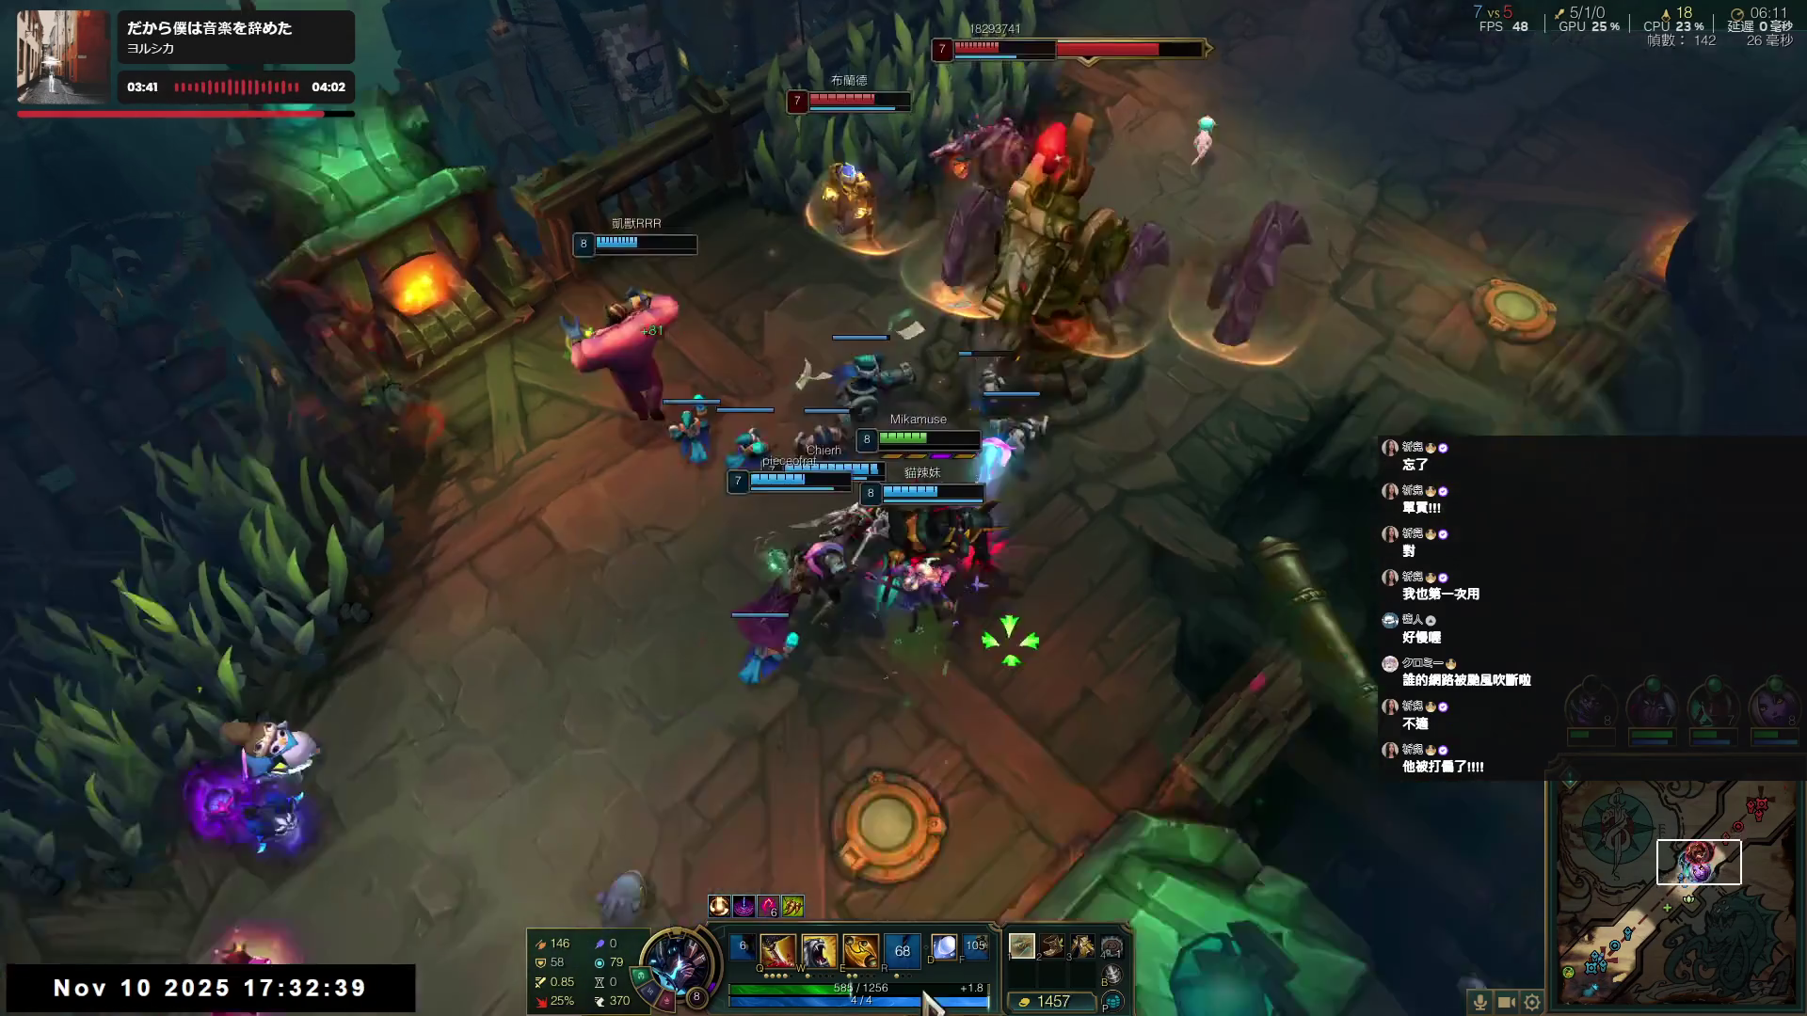
key("d")
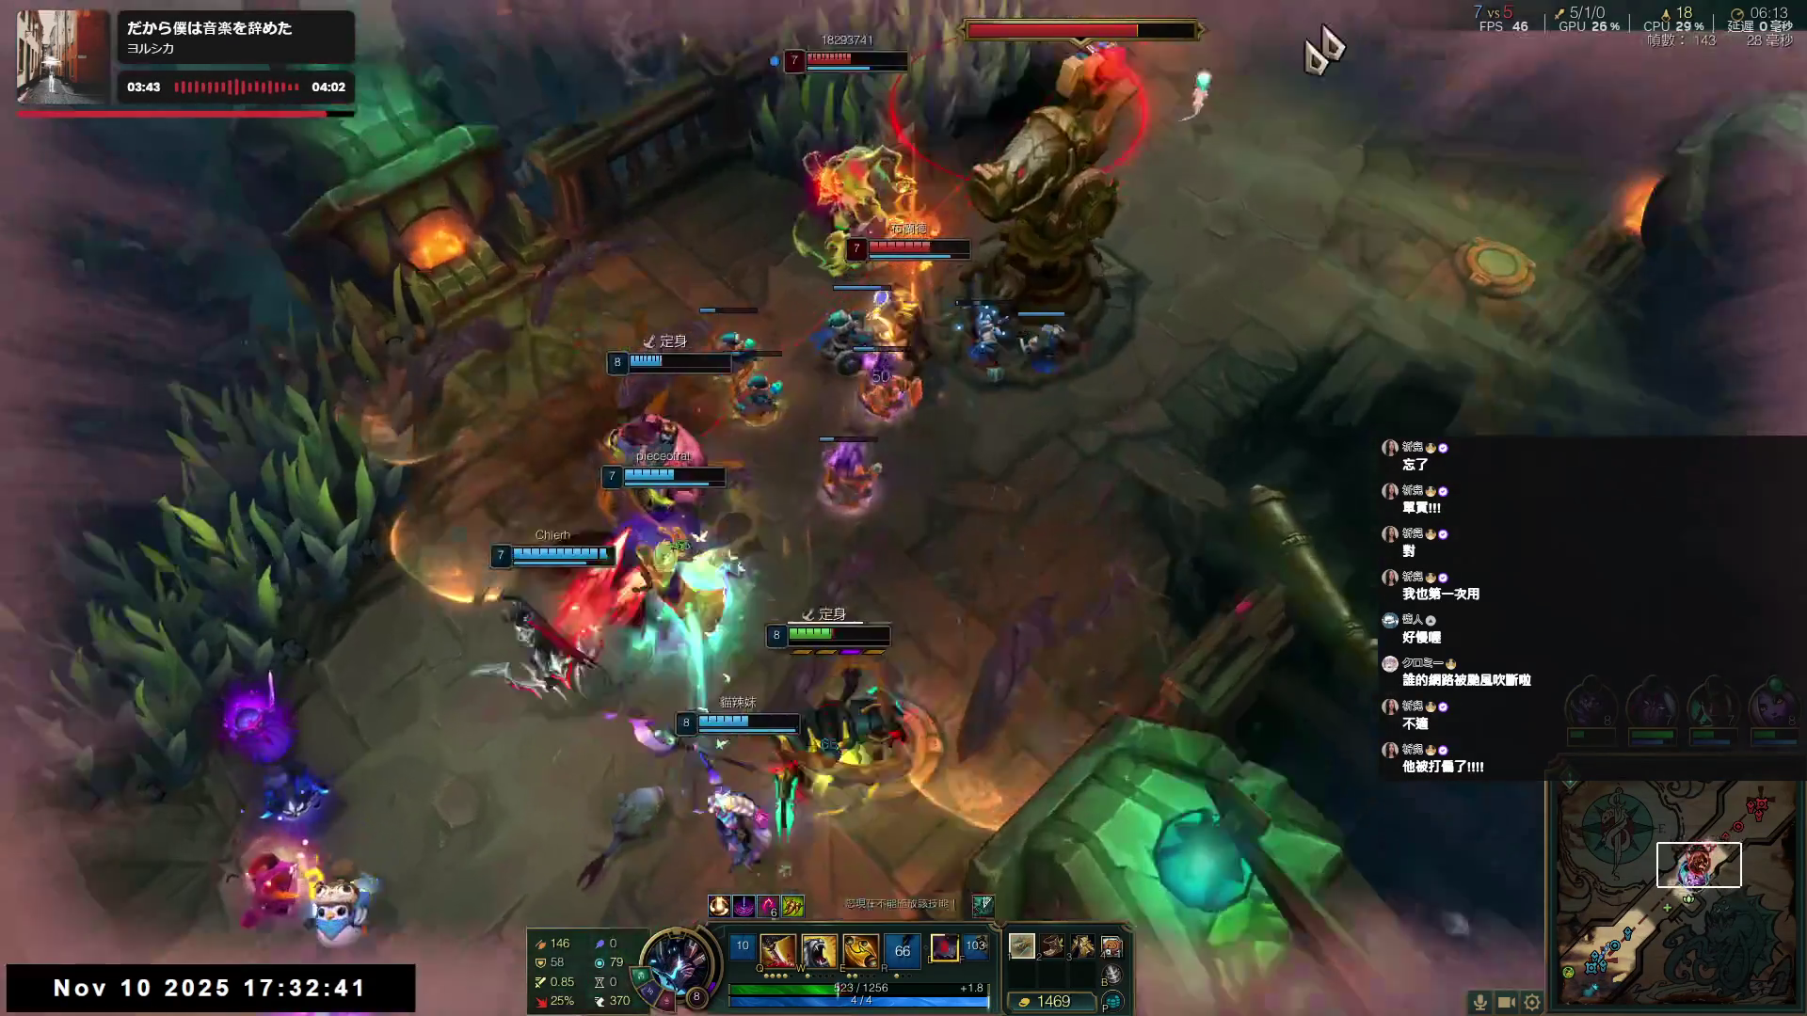
right_click(906, 435)
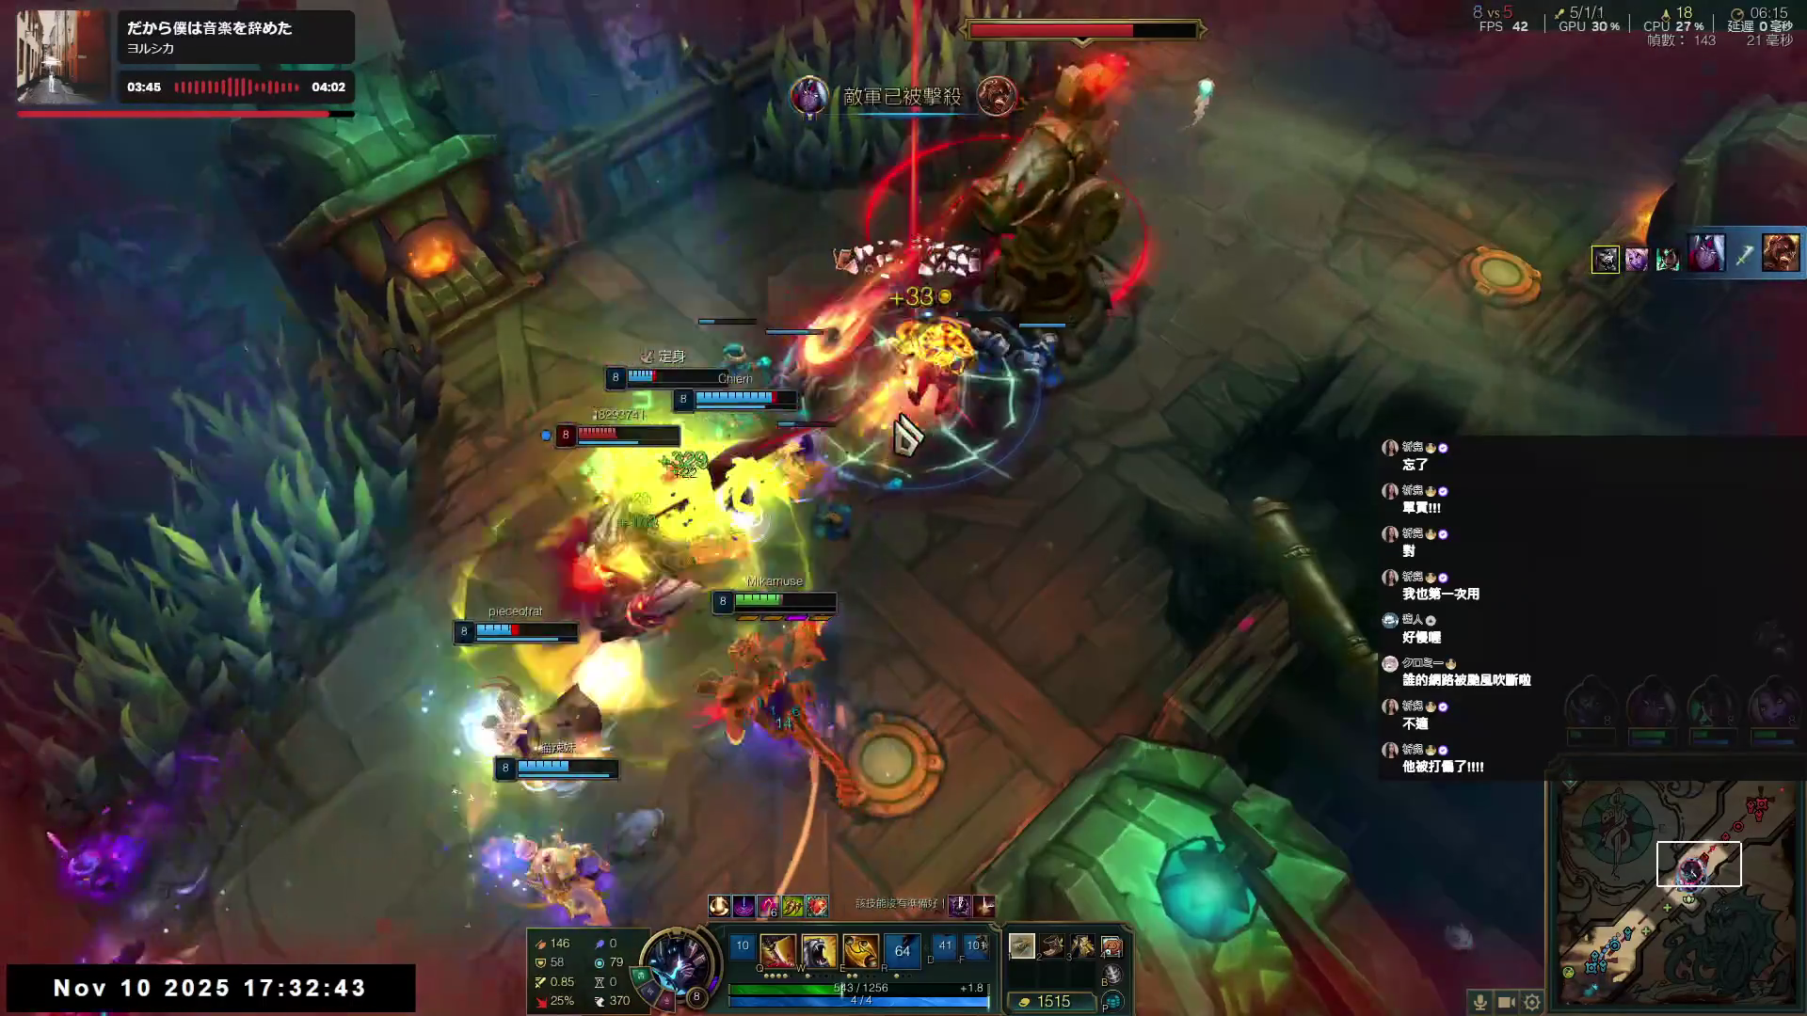
key("e")
key("w")
key("q")
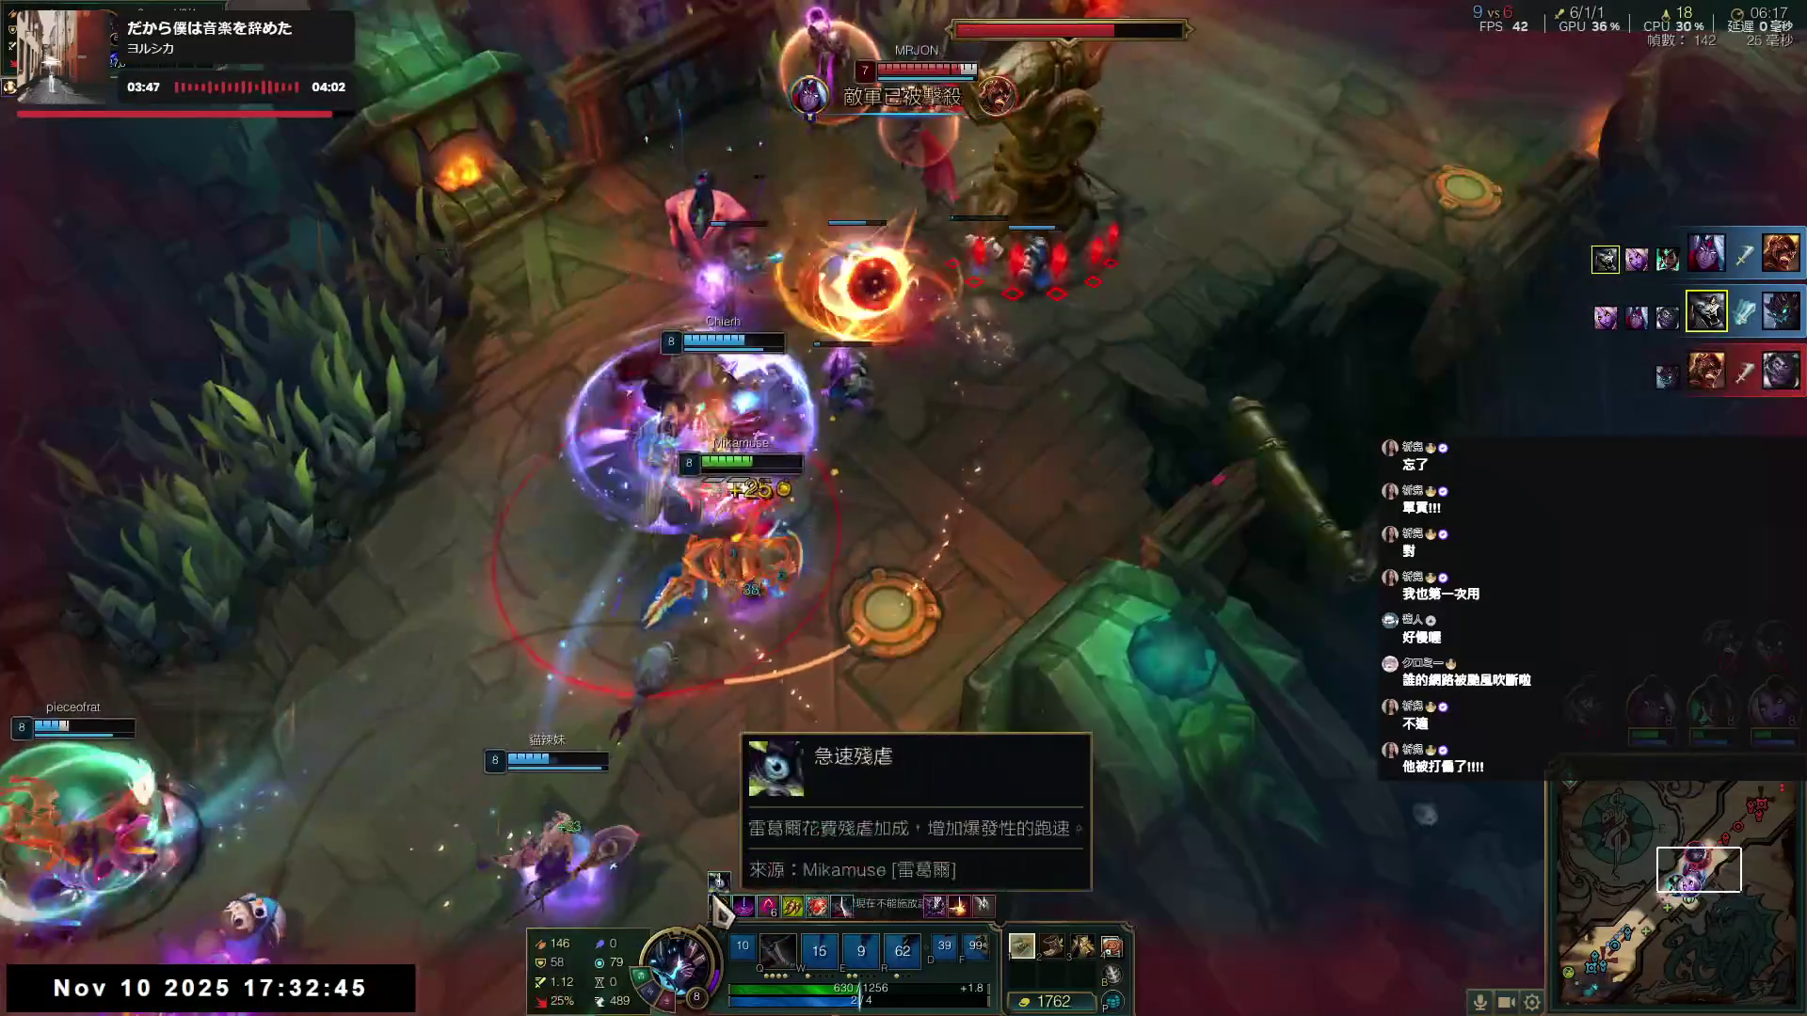
- Fall back, then re-engage an enemy champion with Q and die in the fight
right_click(719, 905)
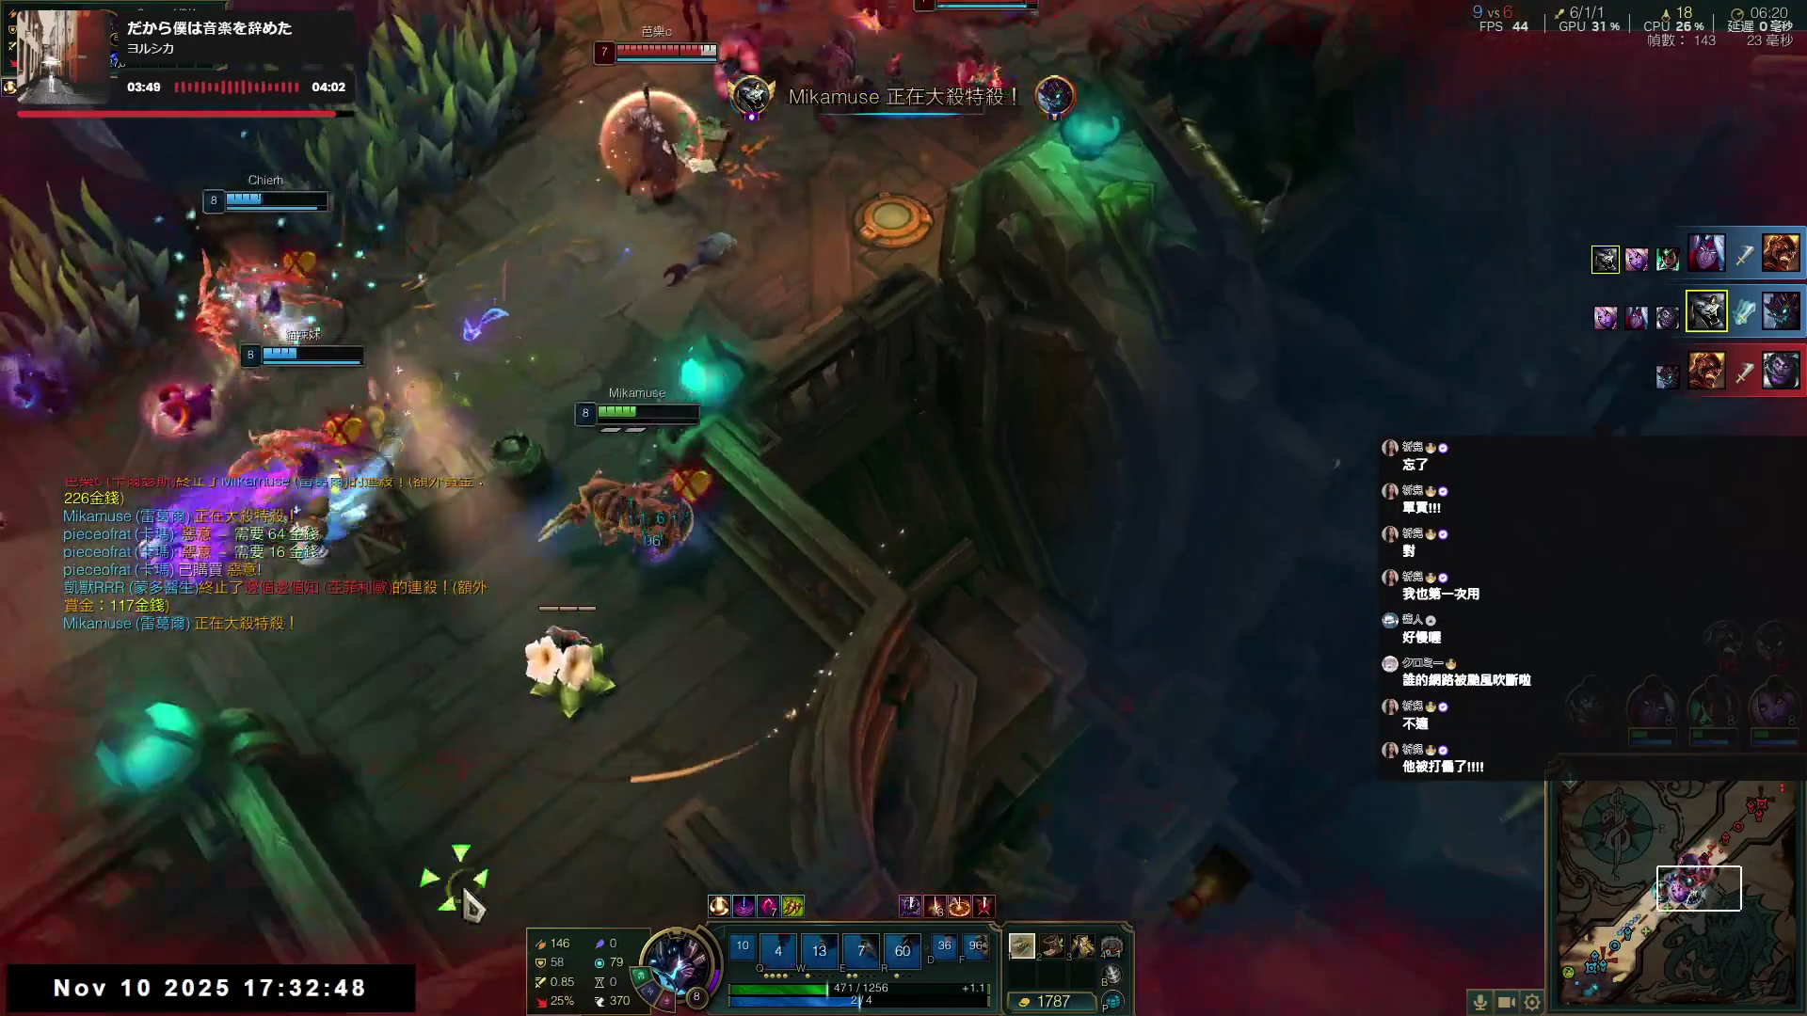
right_click(183, 811)
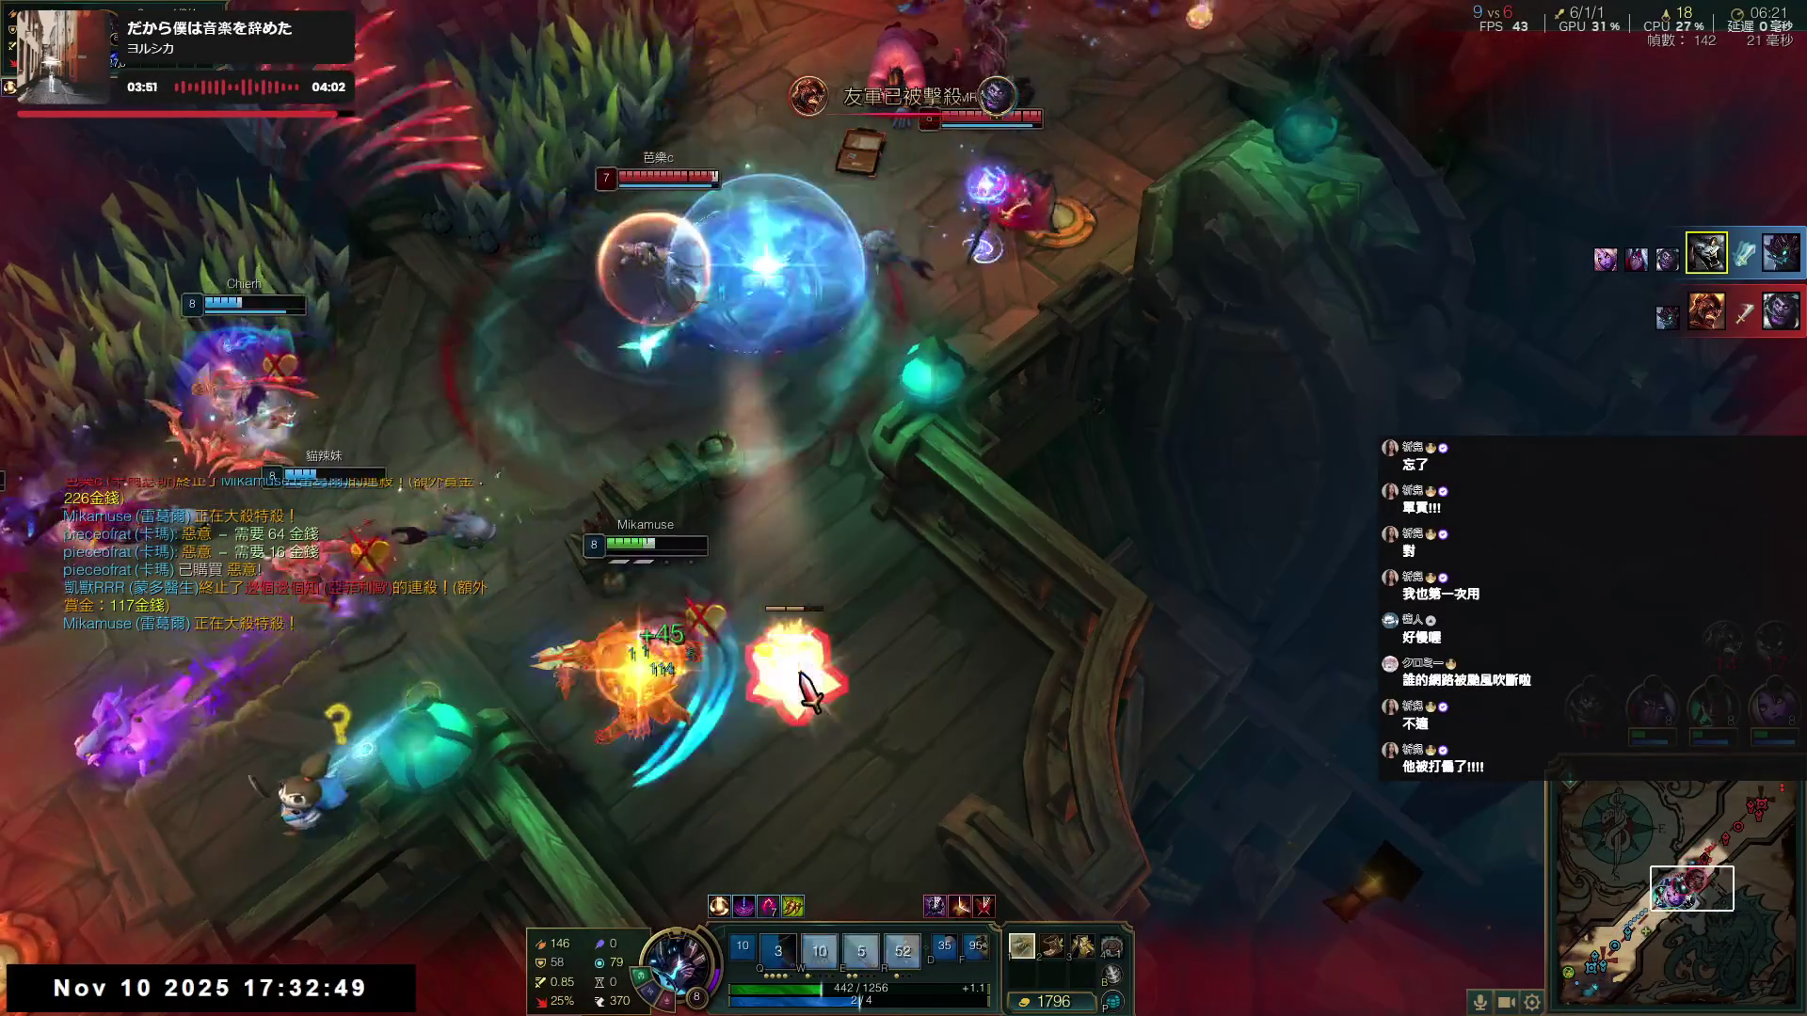
right_click(753, 851)
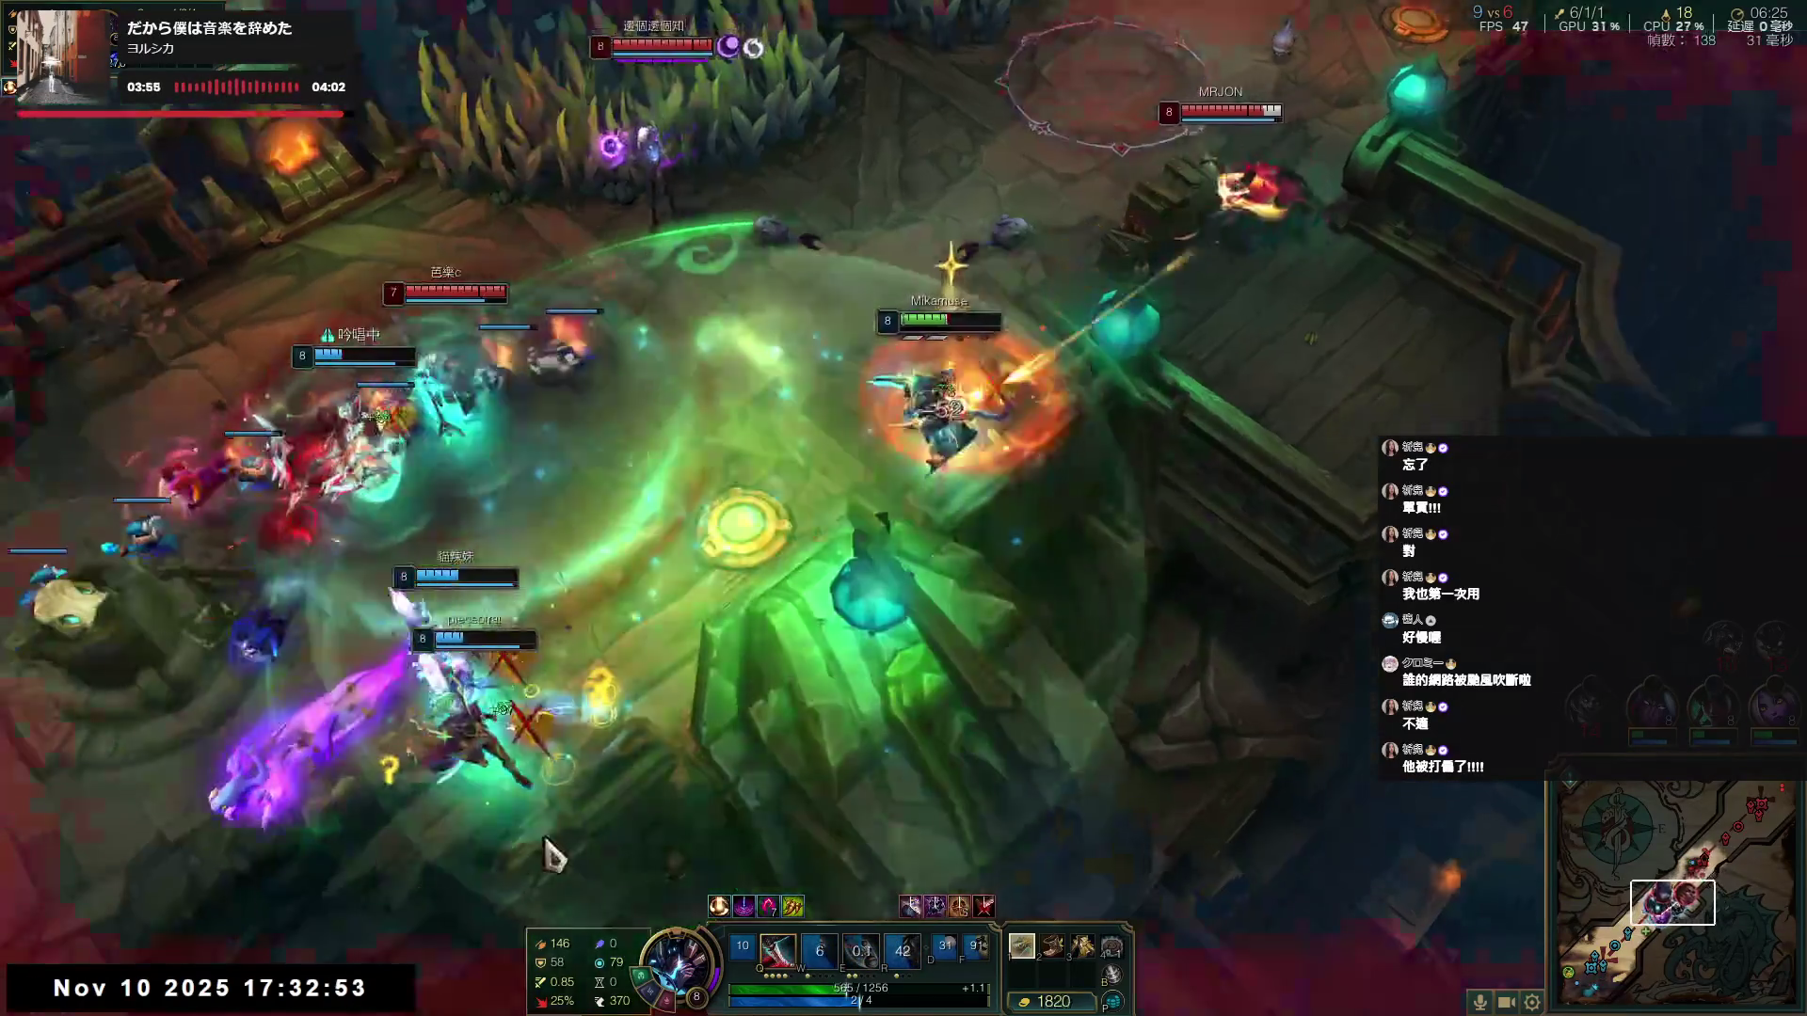
right_click(747, 270)
key("q")
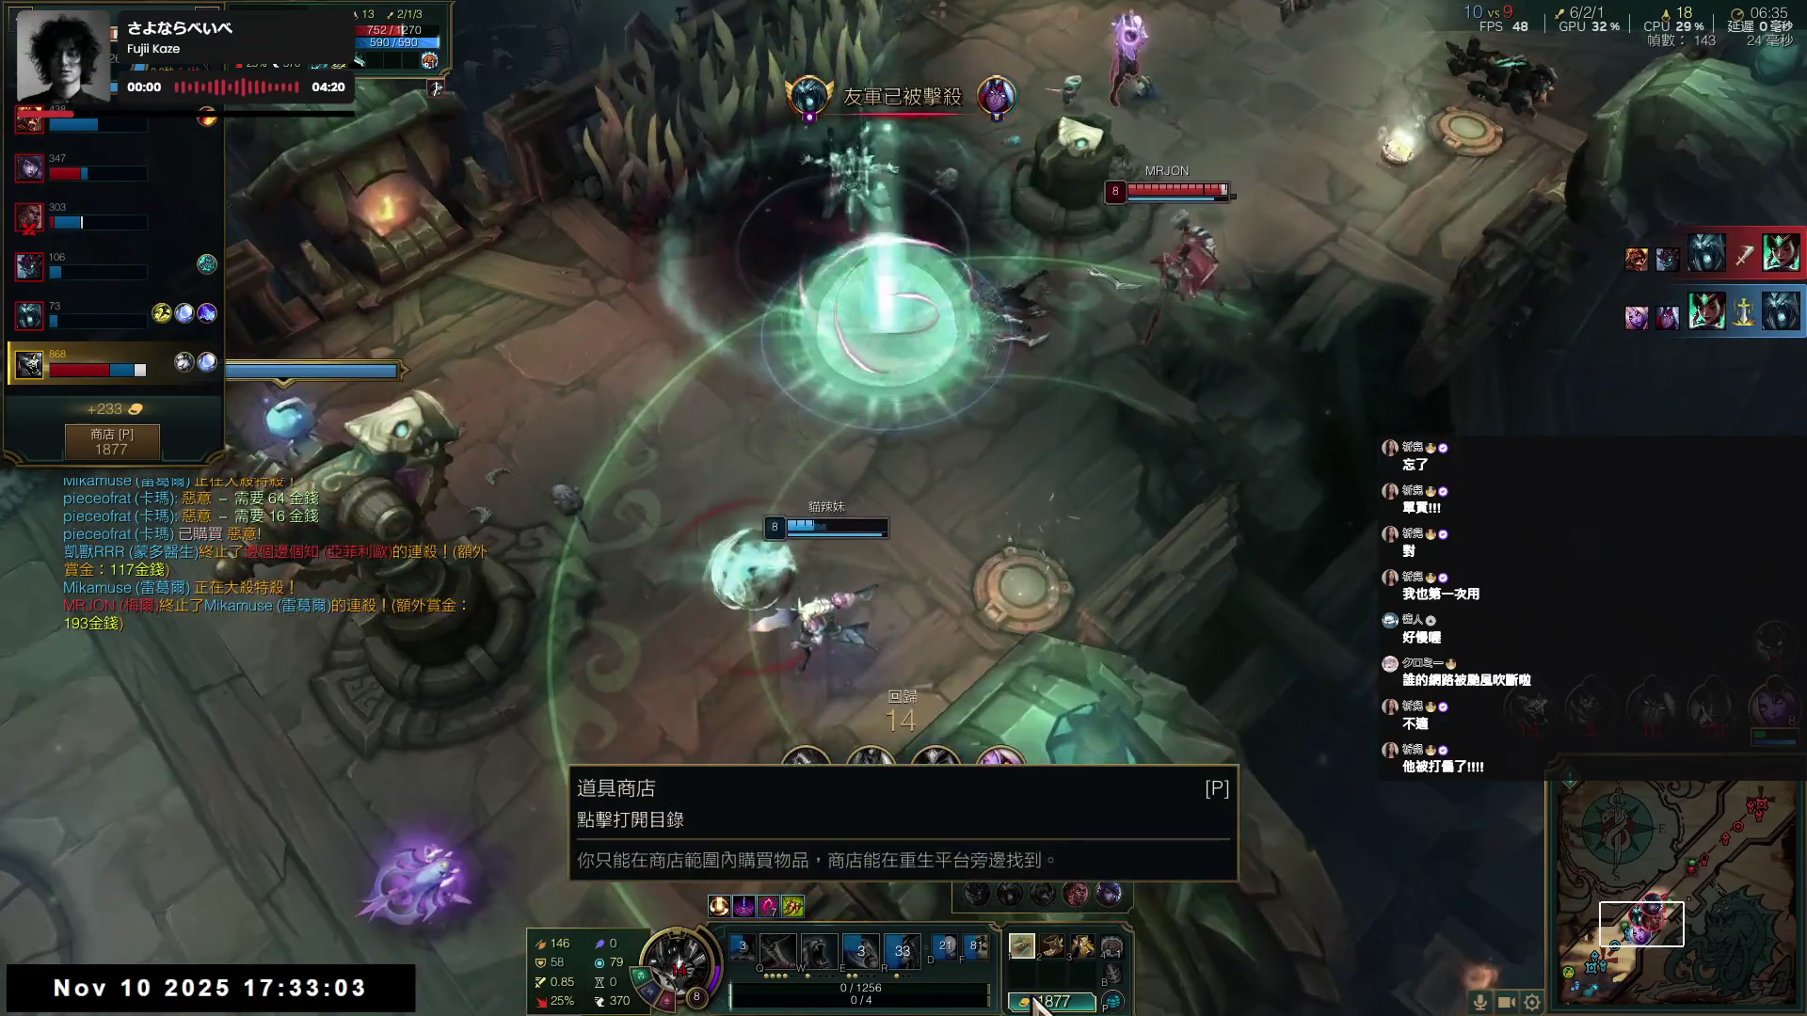
- Buy a B.F. Sword in the shop, then jump the view to the allies' tower fight
left_click(1035, 1003)
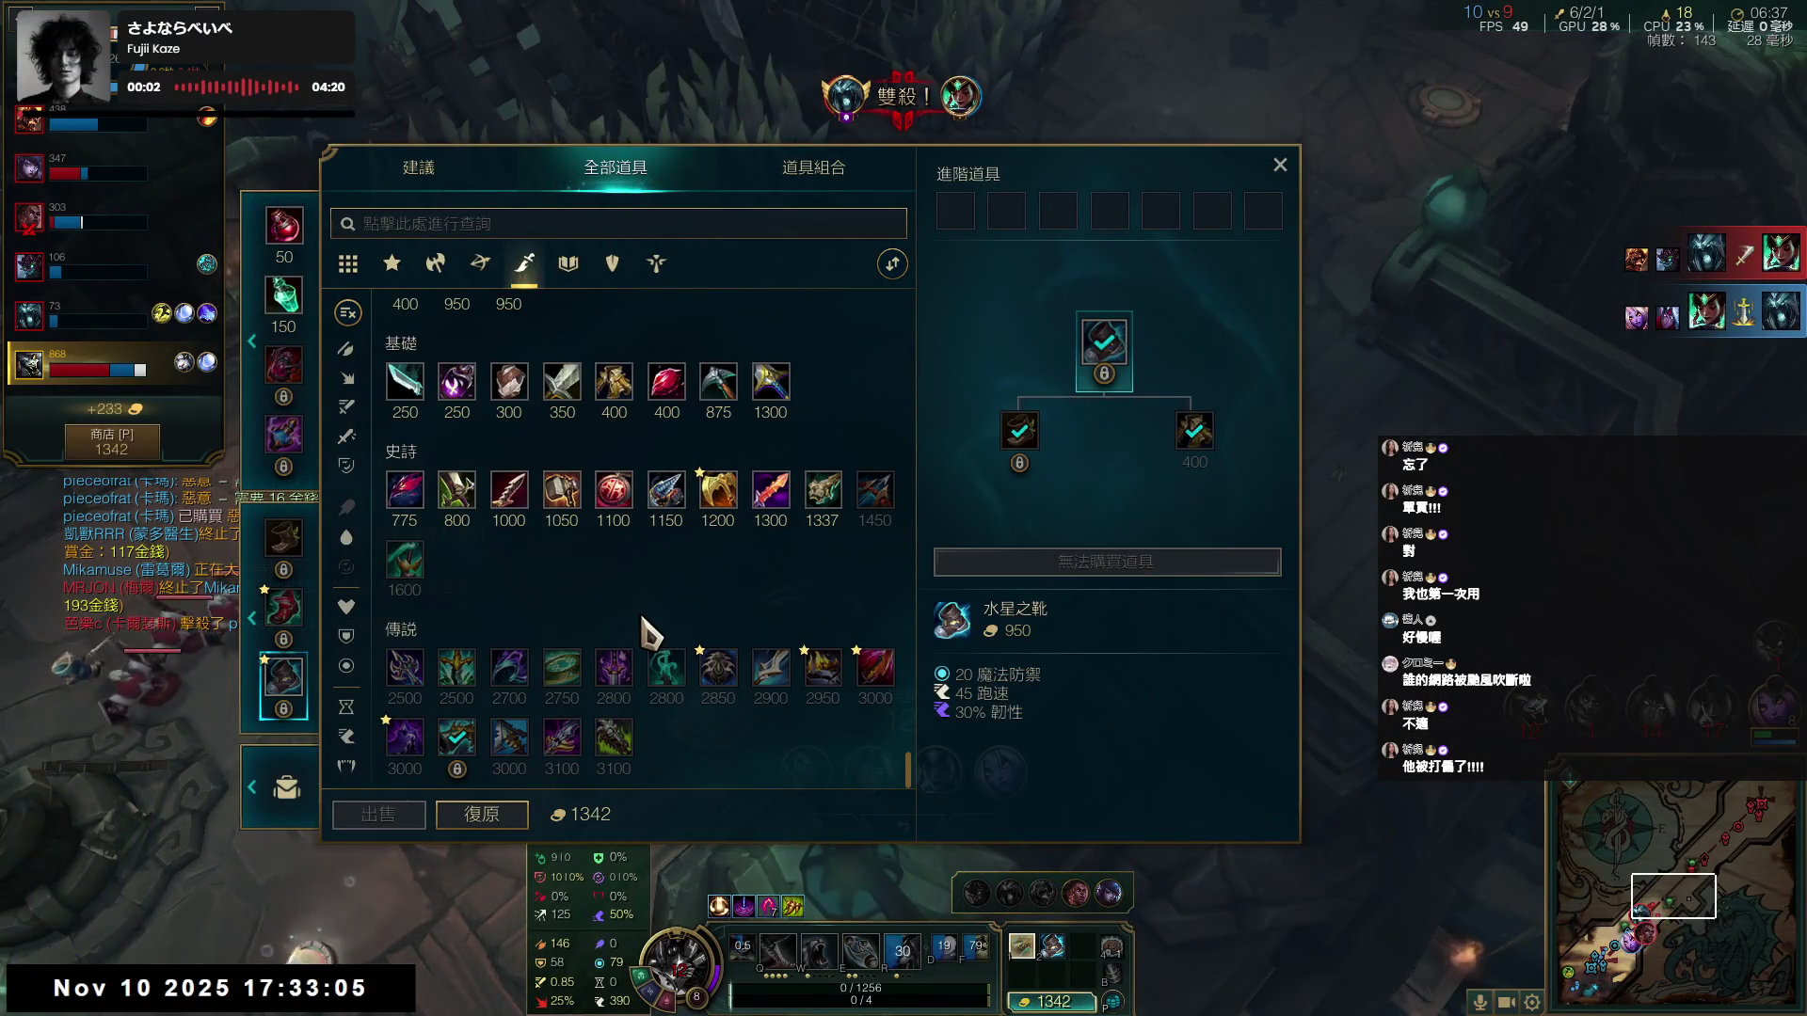
right_click(775, 405)
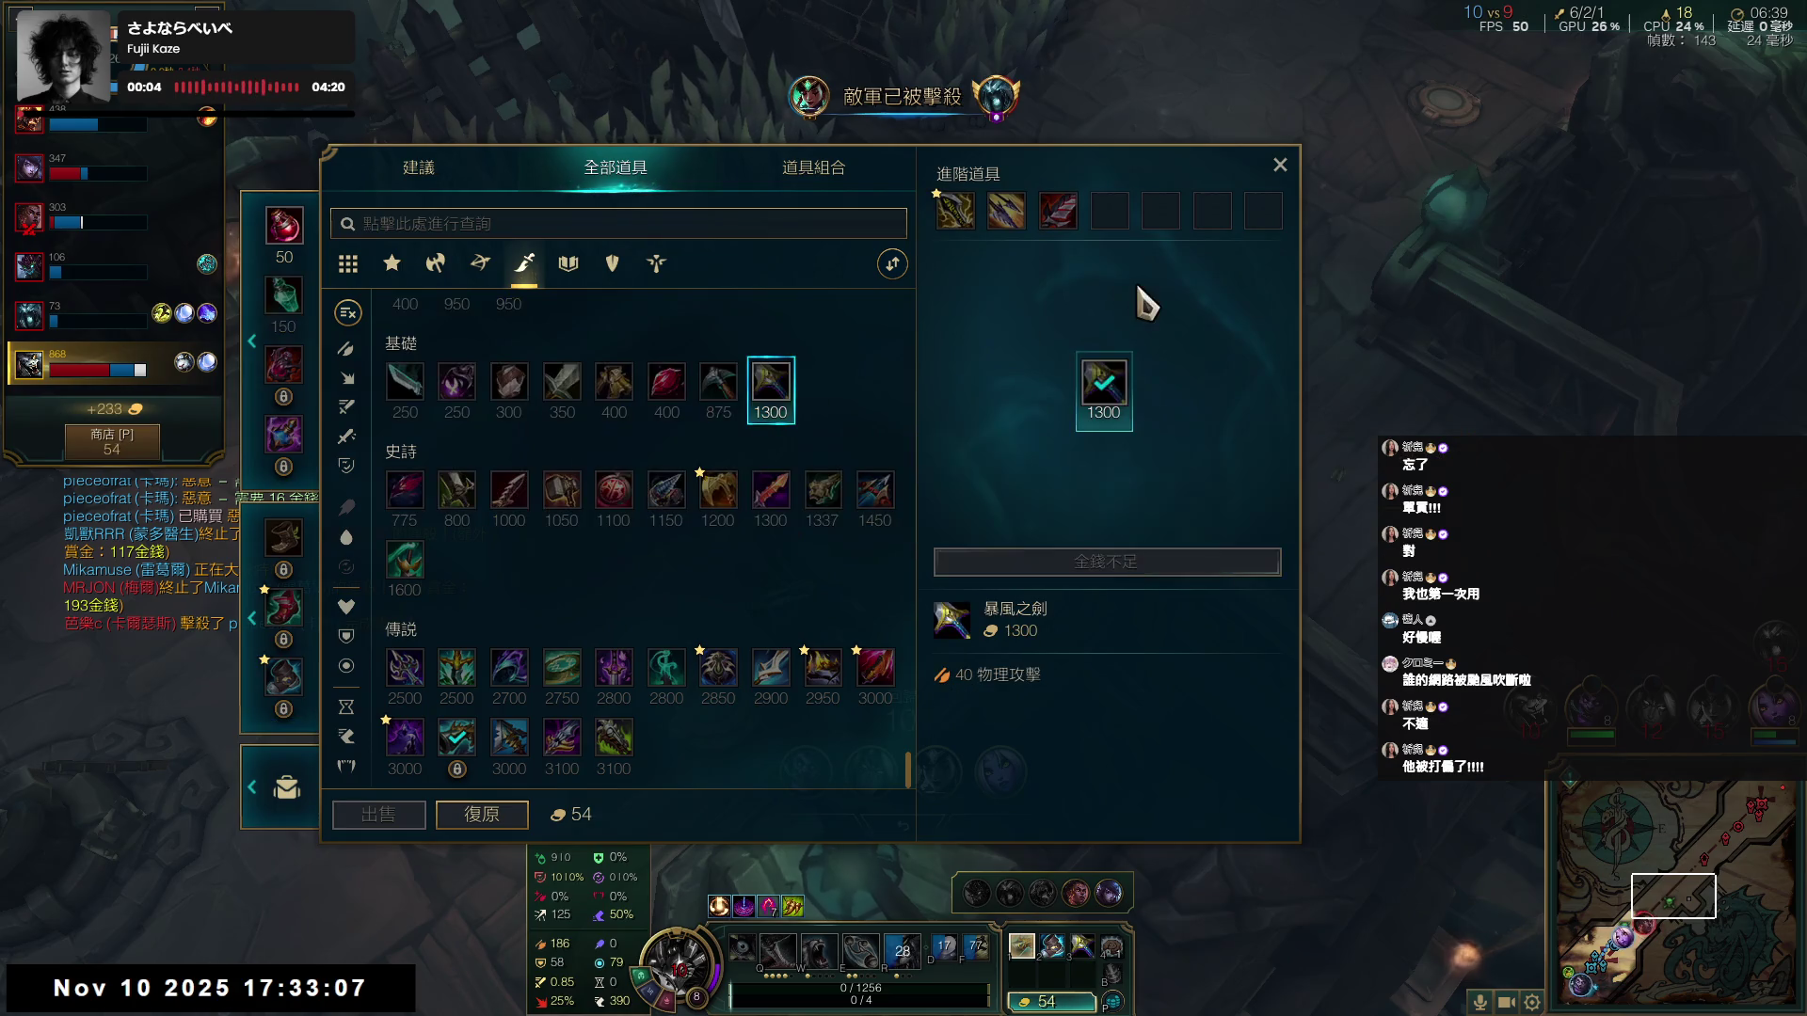
left_click(1279, 166)
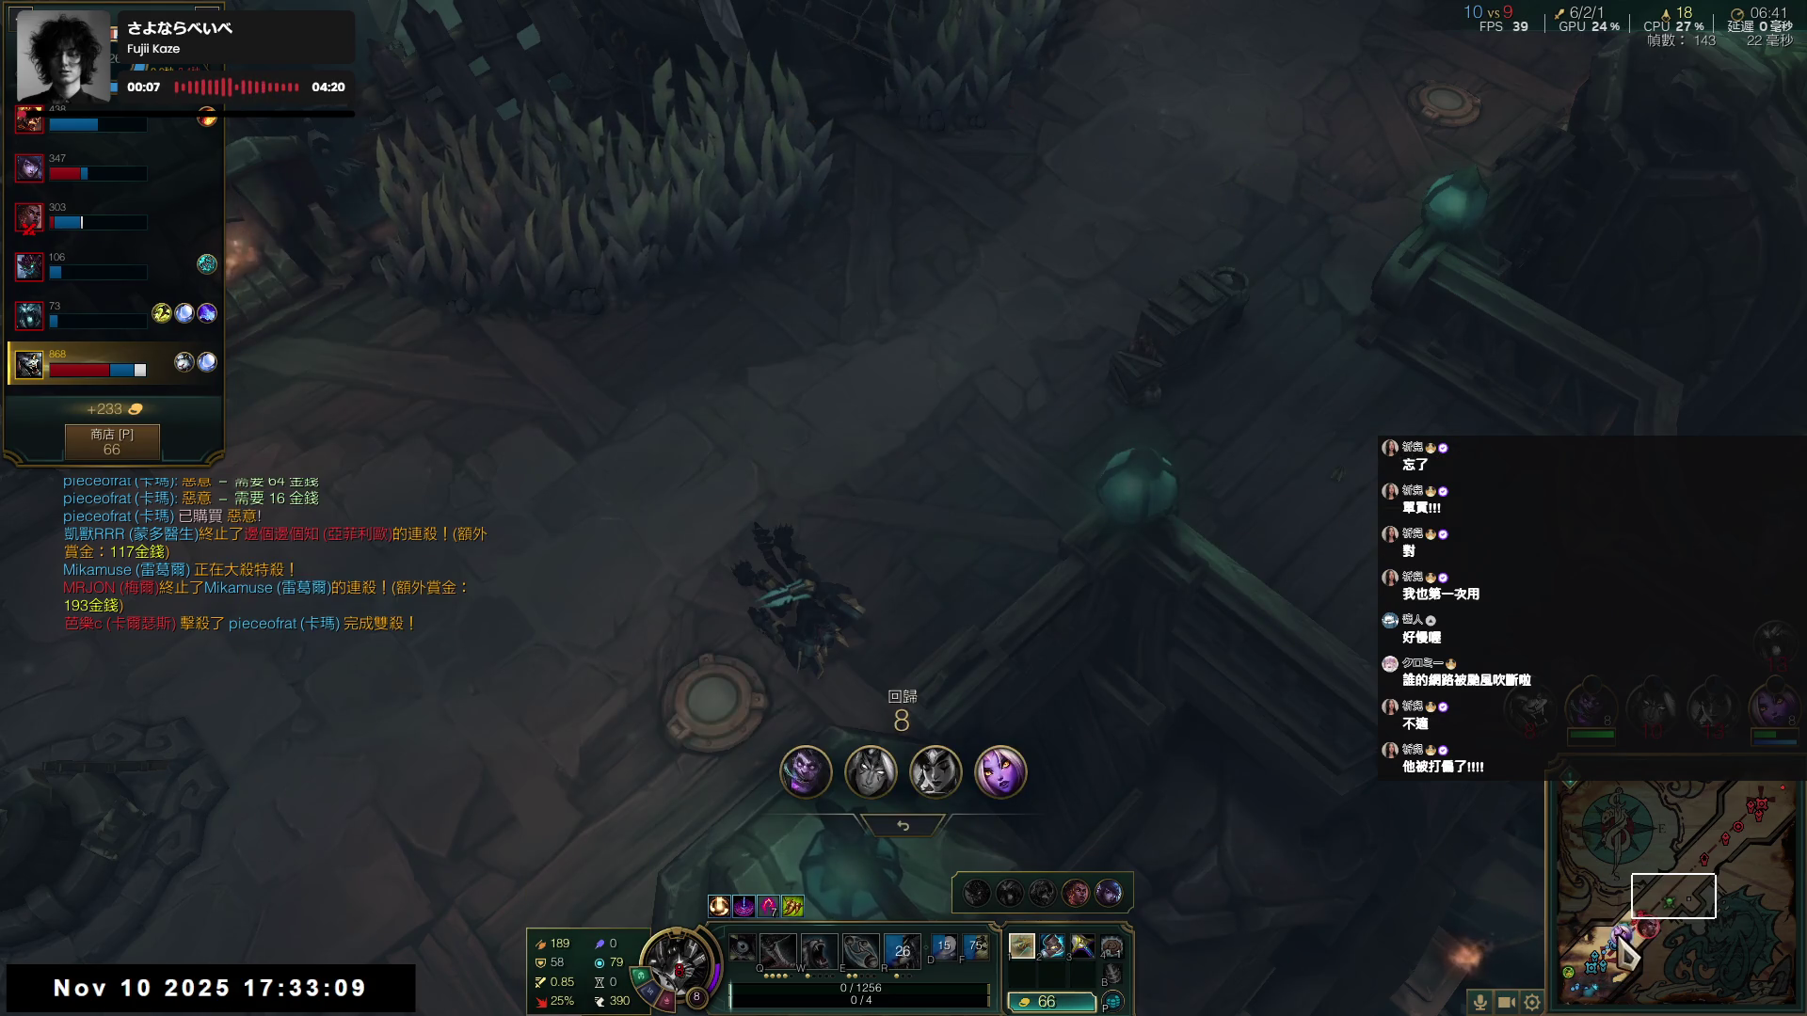
key("F2")
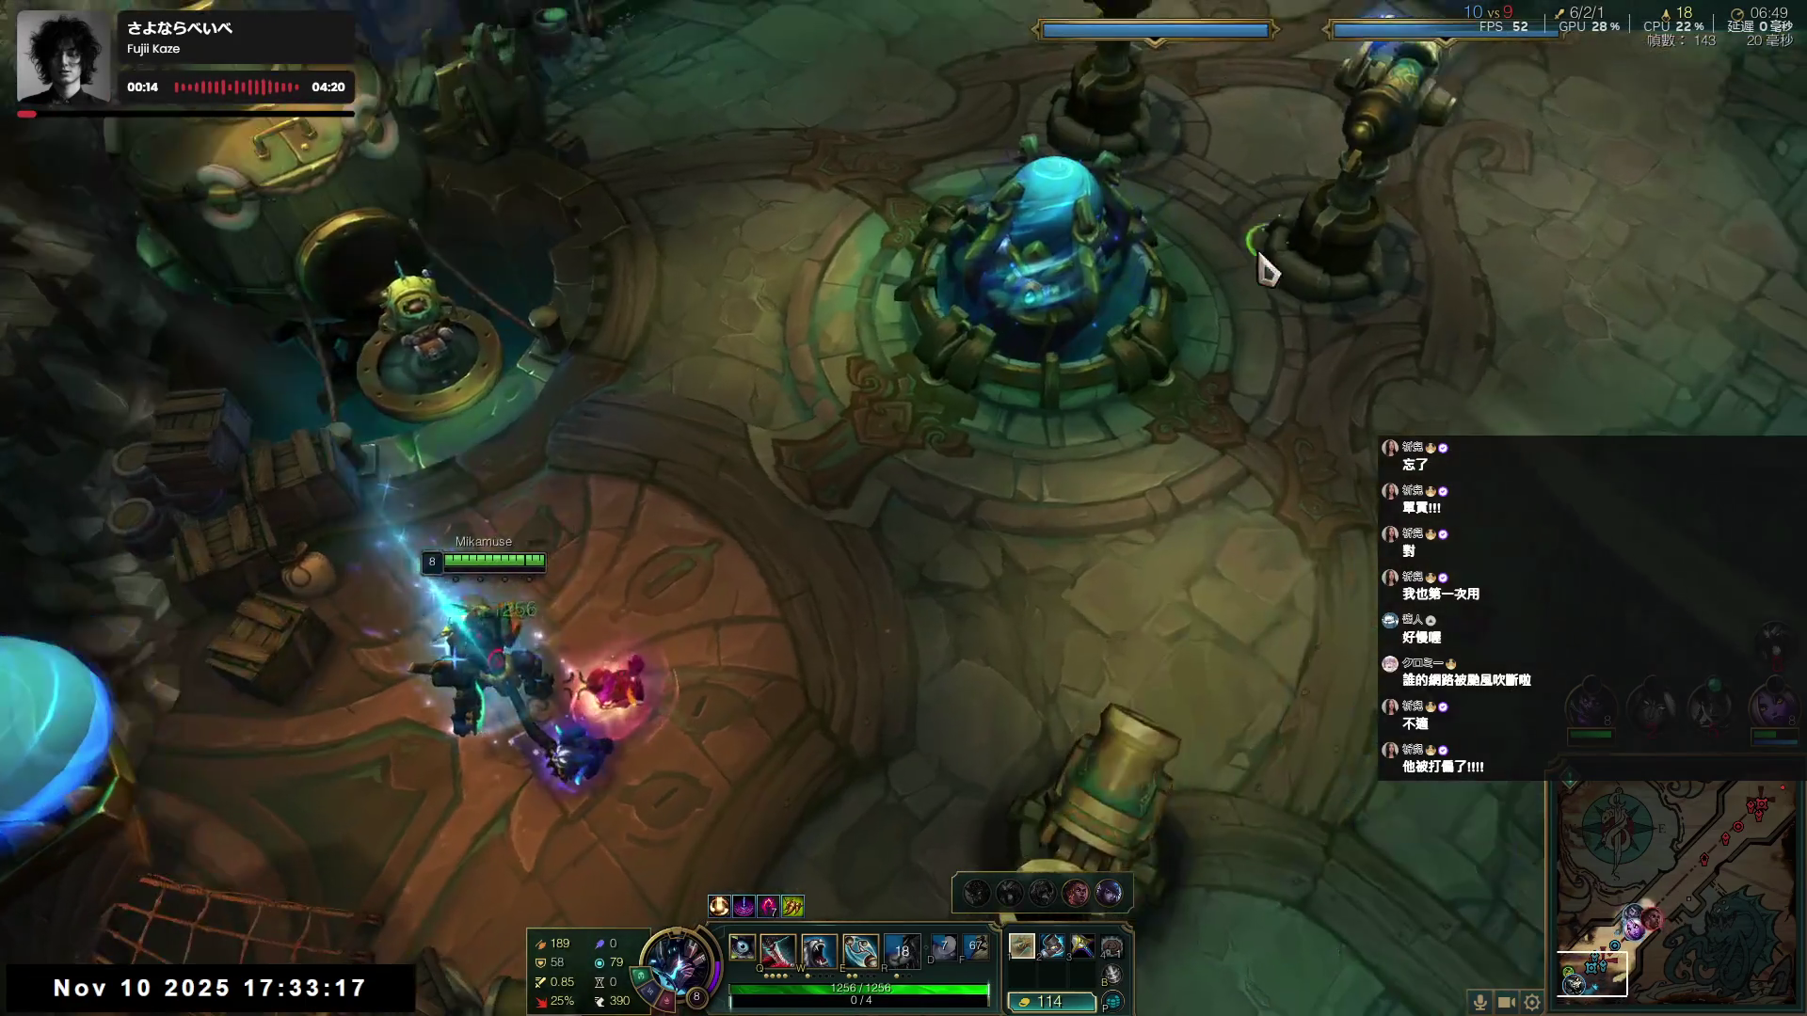
- Launch from the fountain cannon into the teamfight, then retreat toward the lower left
right_click(1125, 805)
left_click(1439, 113)
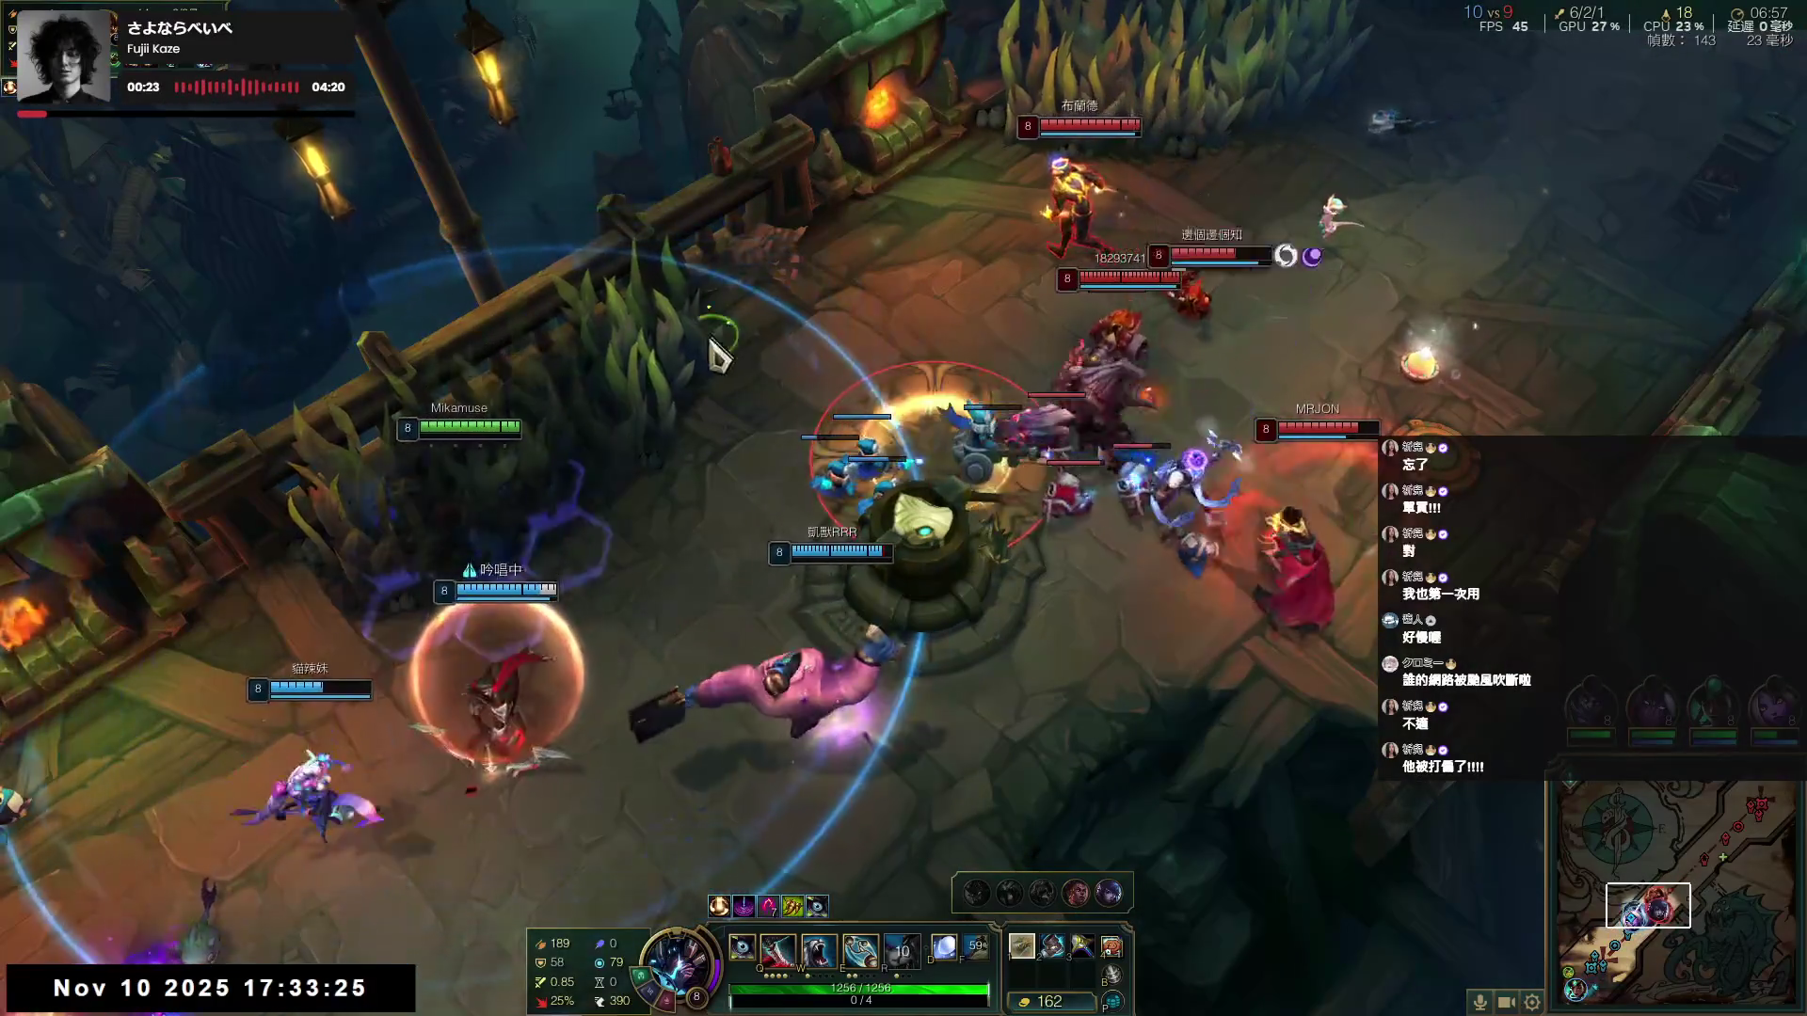
right_click(781, 402)
right_click(323, 612)
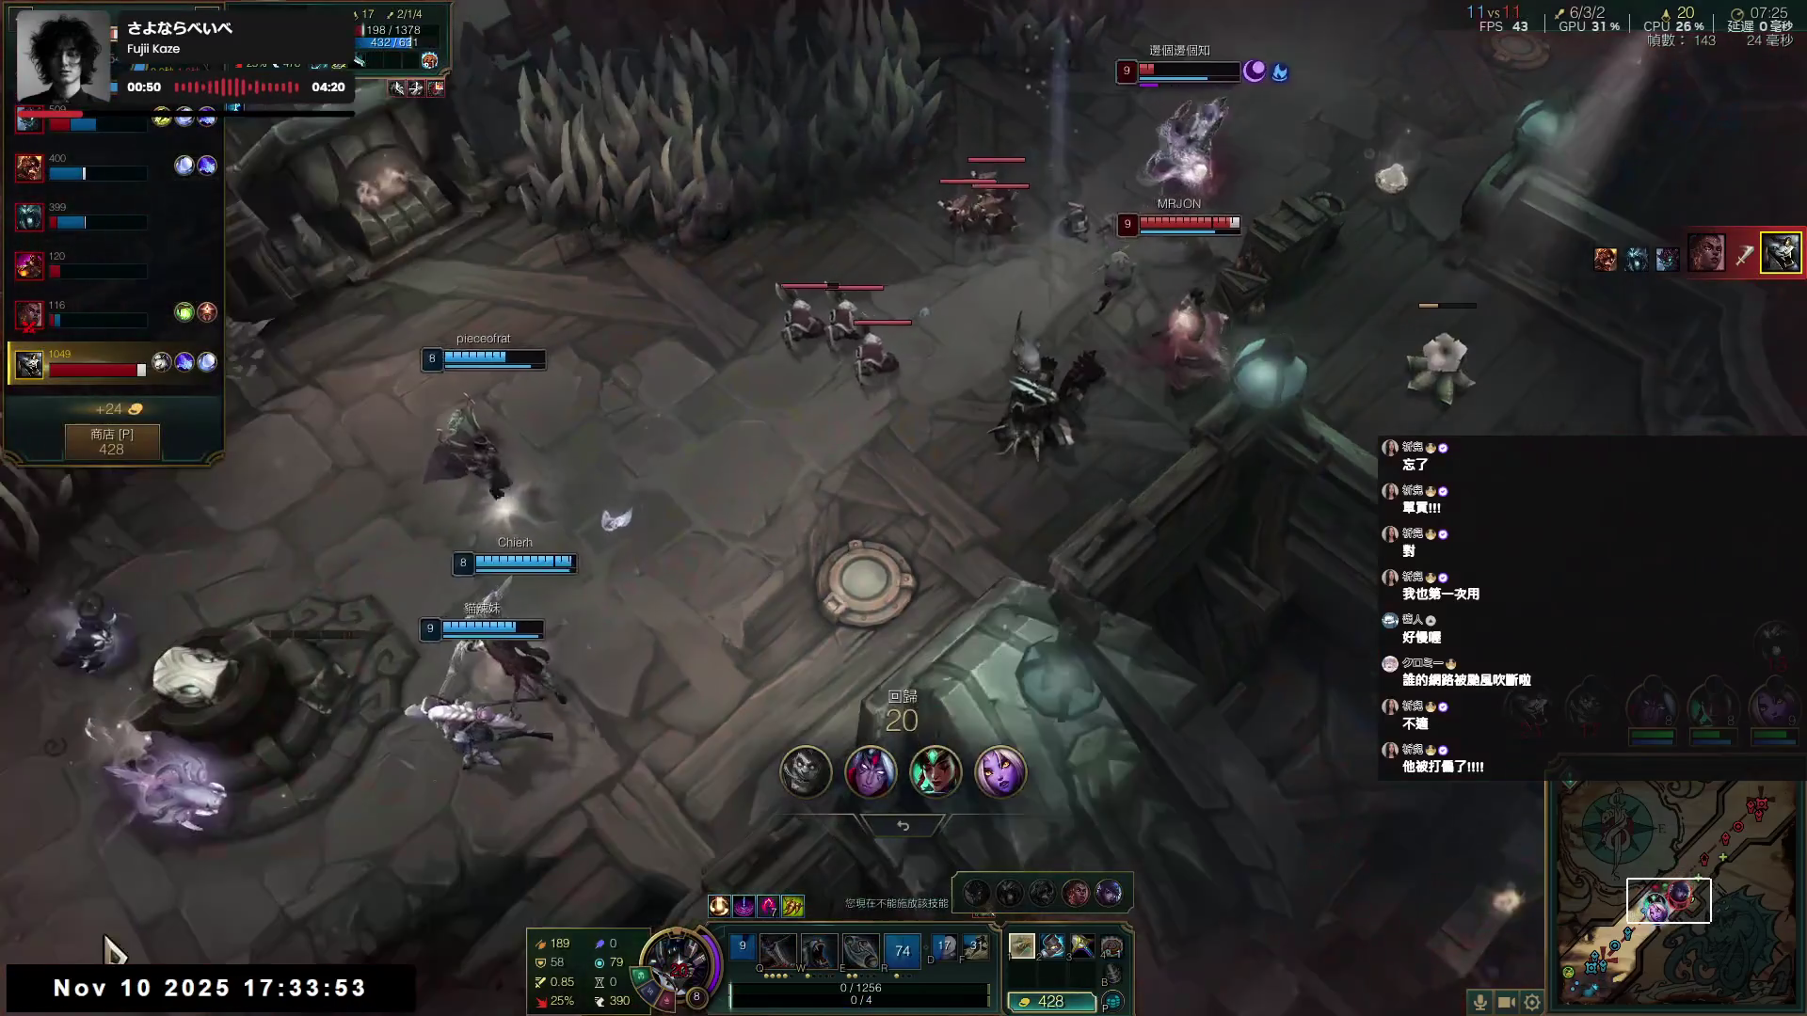
right_click(113, 943)
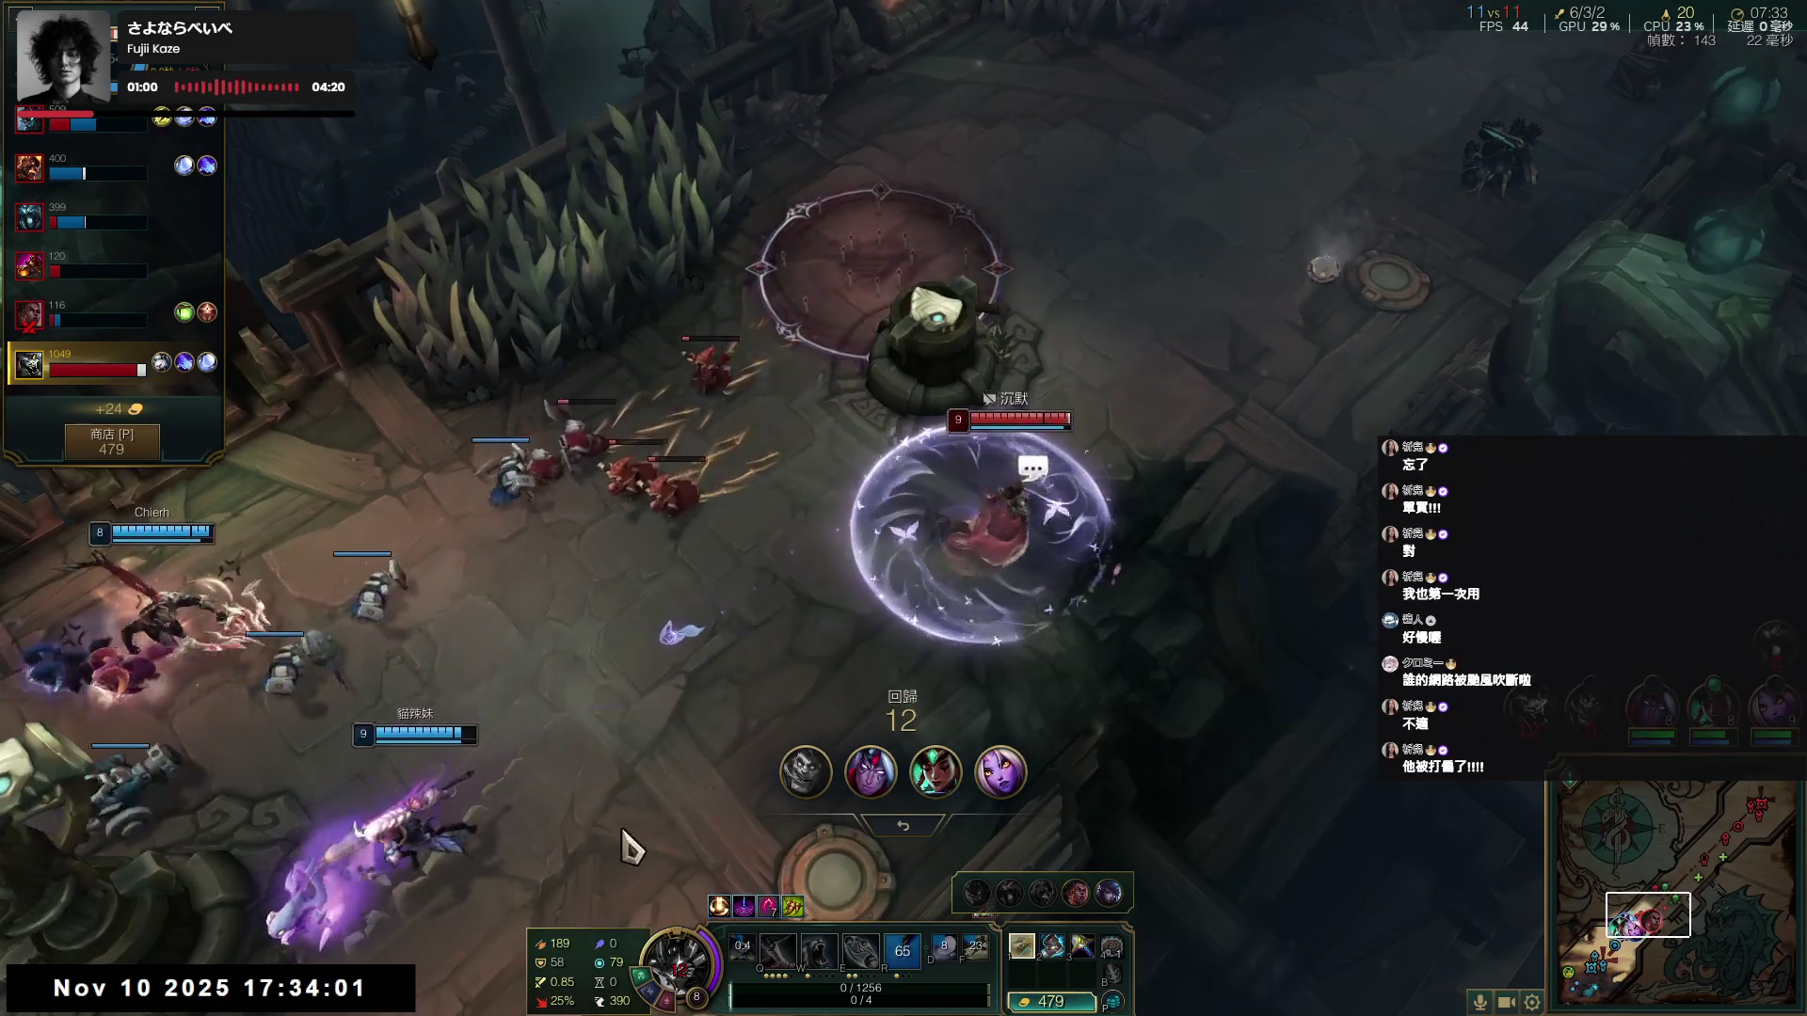
- Wait out the respawn without buying, then walk the respawned champion toward the fountain cannon
key("space")
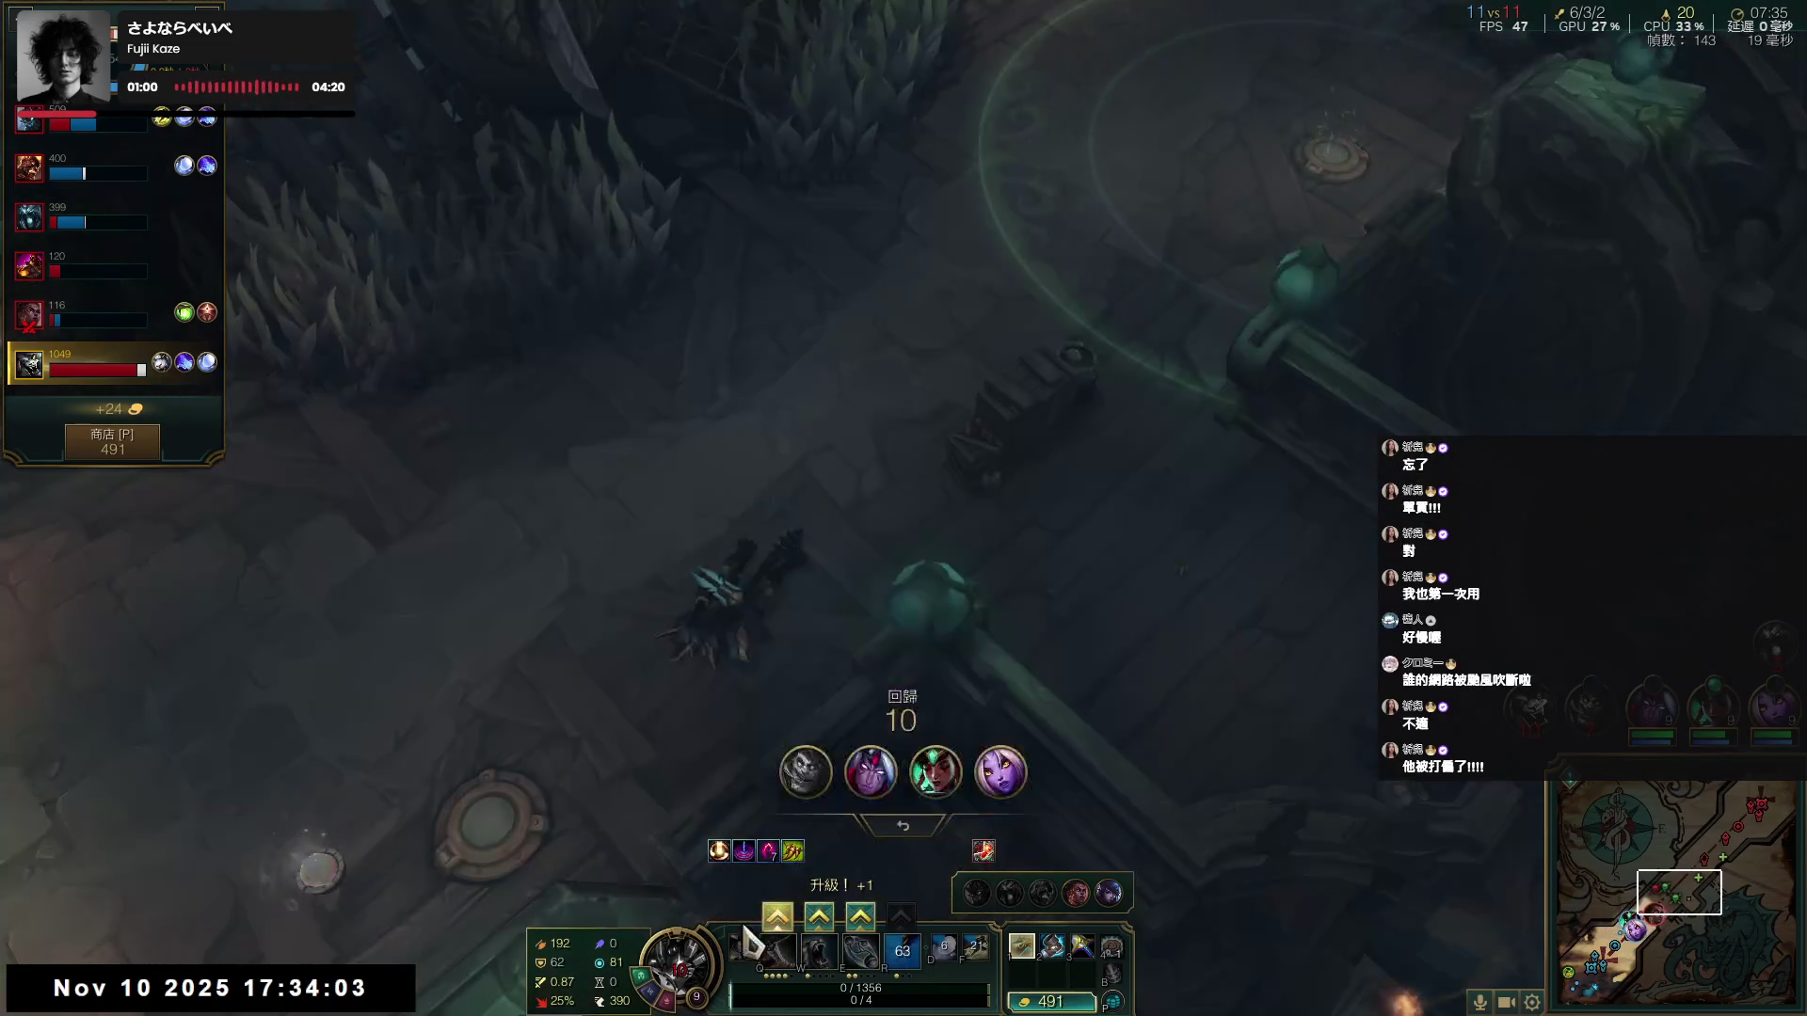
key("p")
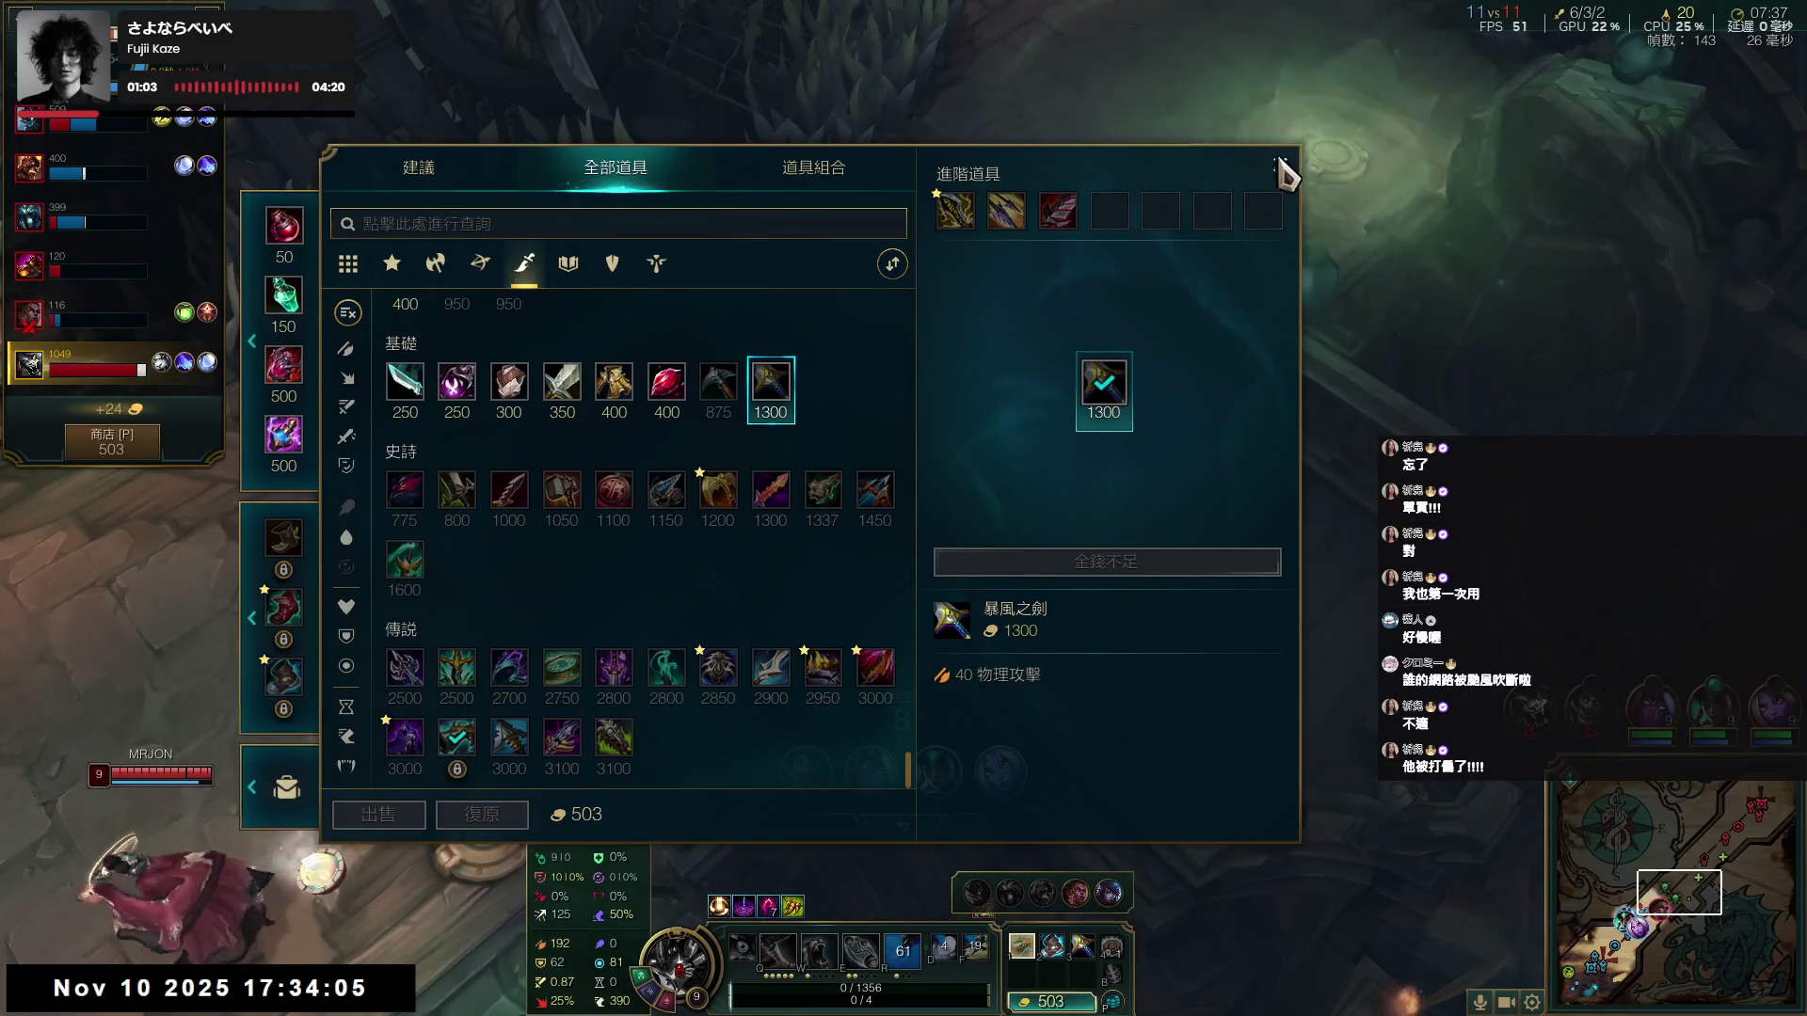
left_click(1283, 167)
key("space")
right_click(516, 564)
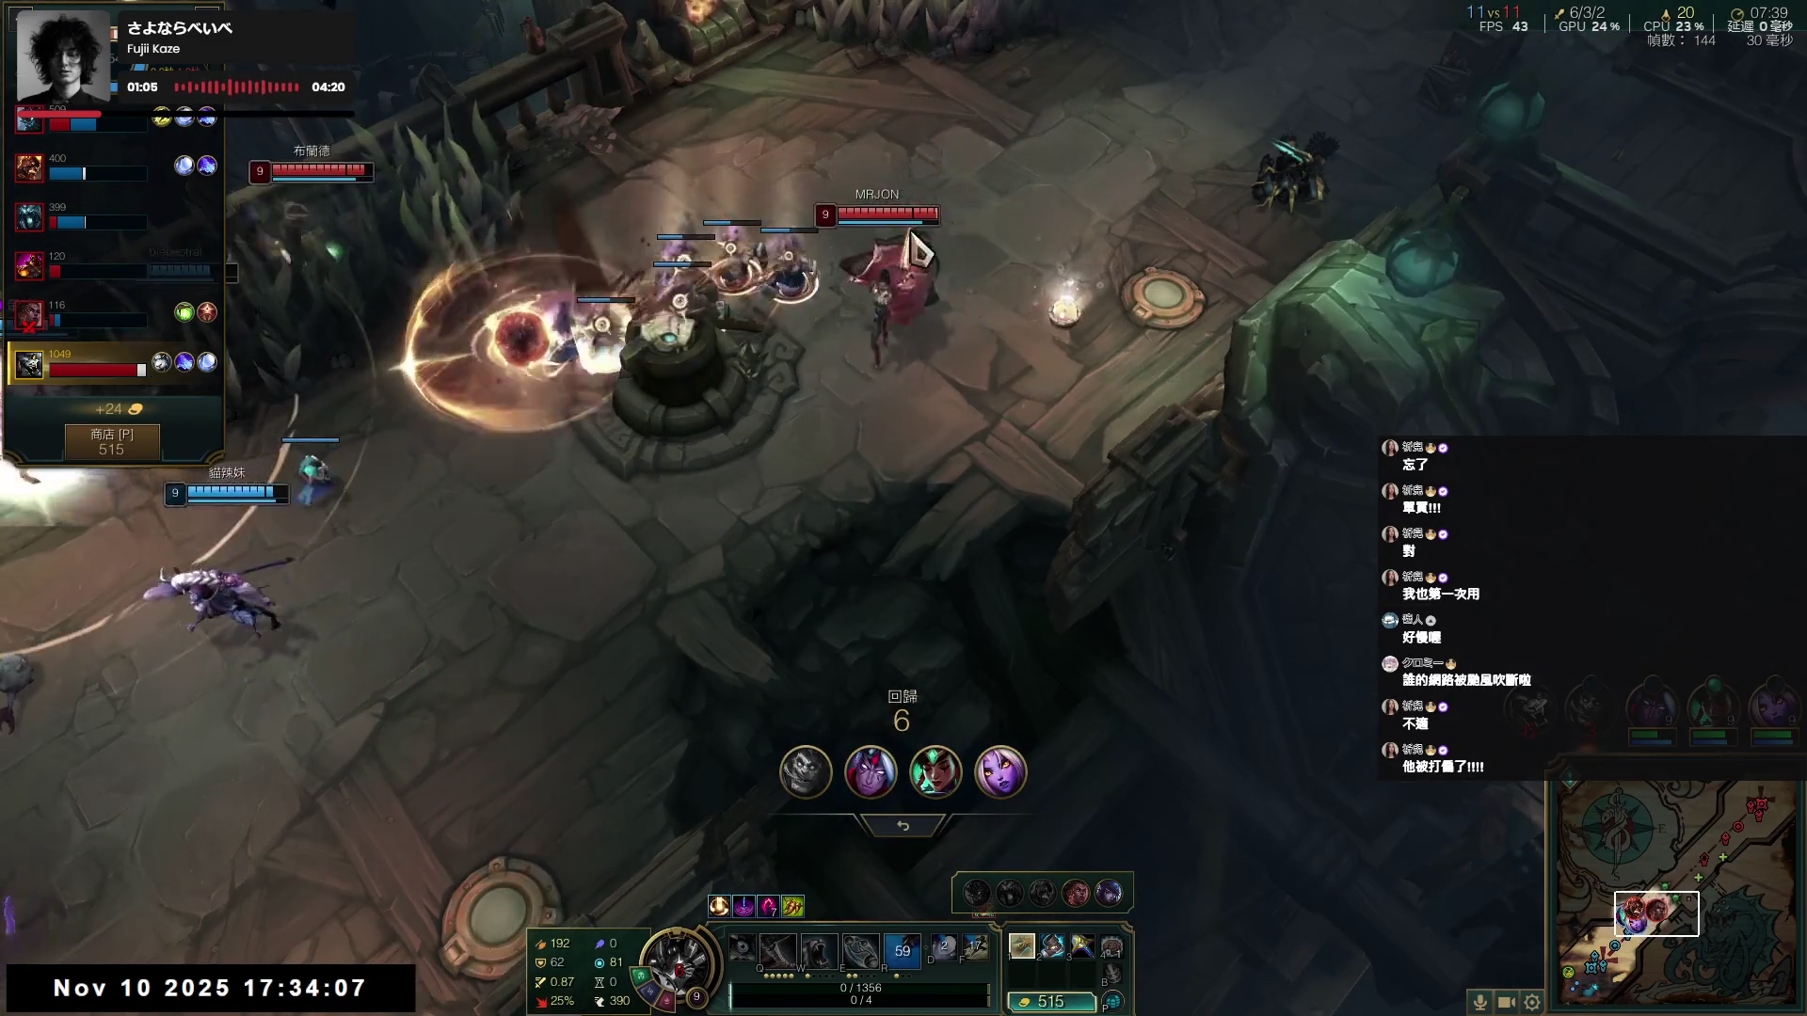
right_click(847, 342)
key("space")
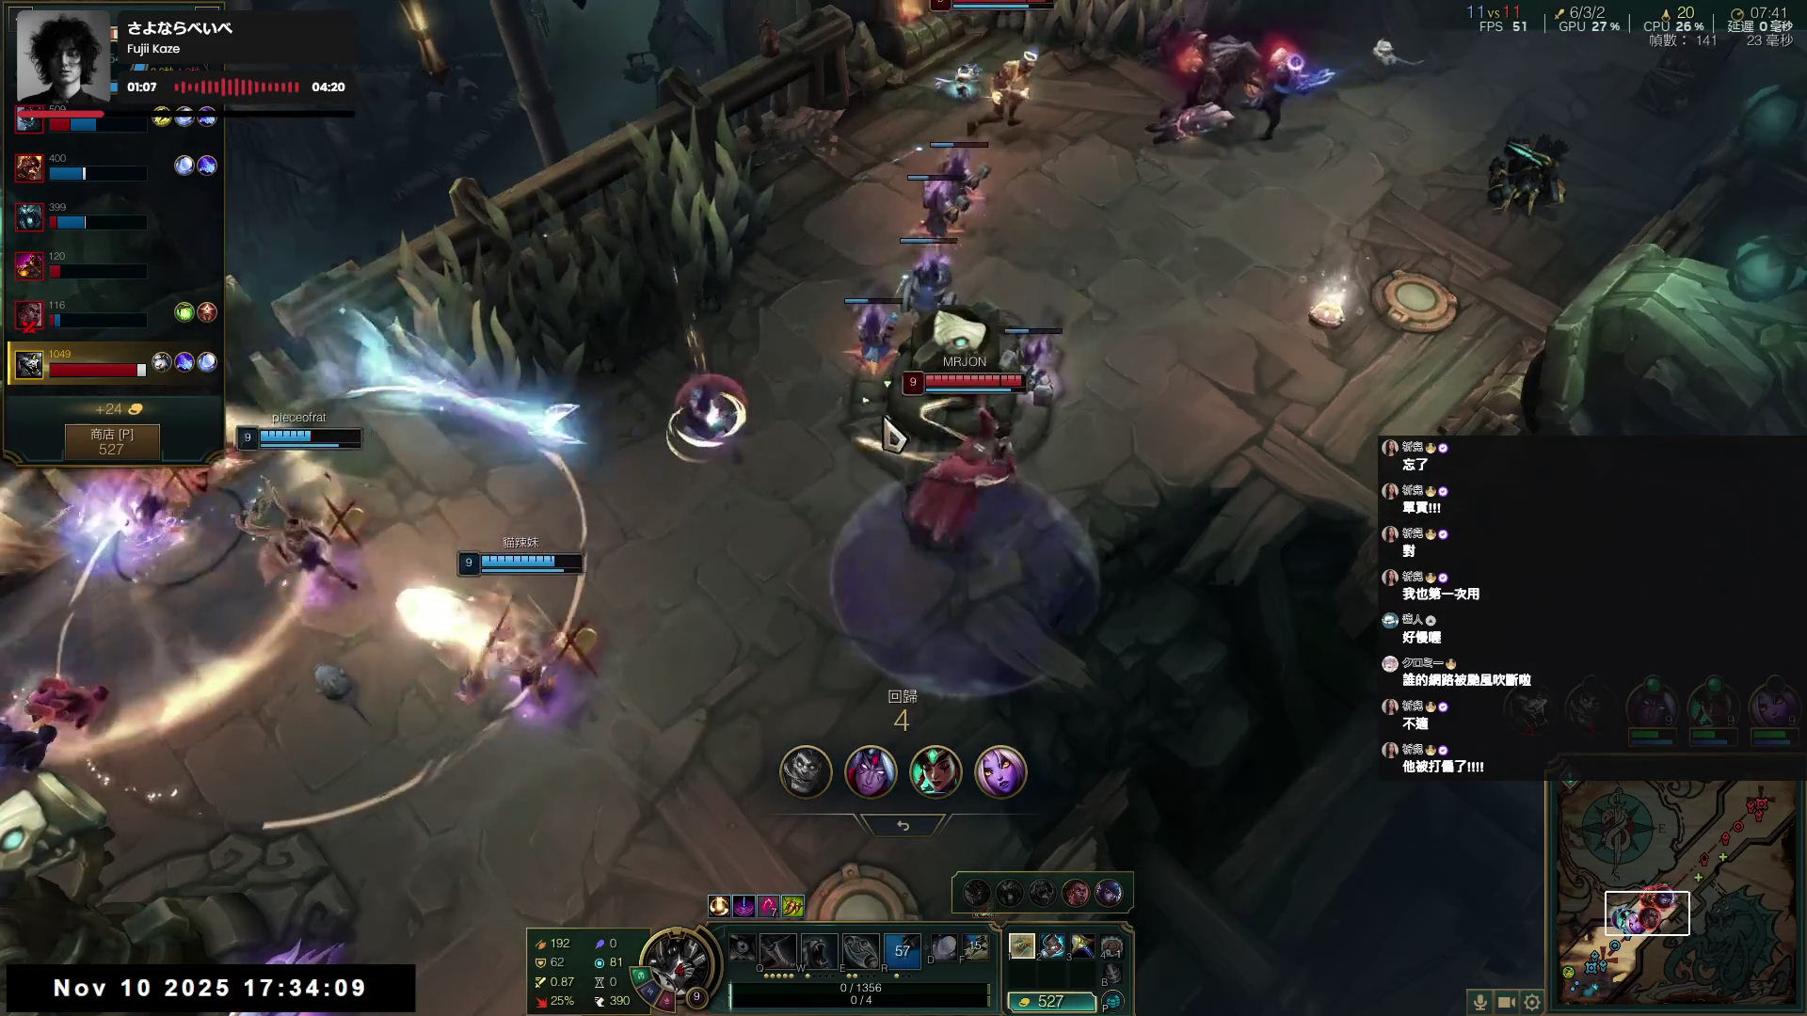
right_click(811, 425)
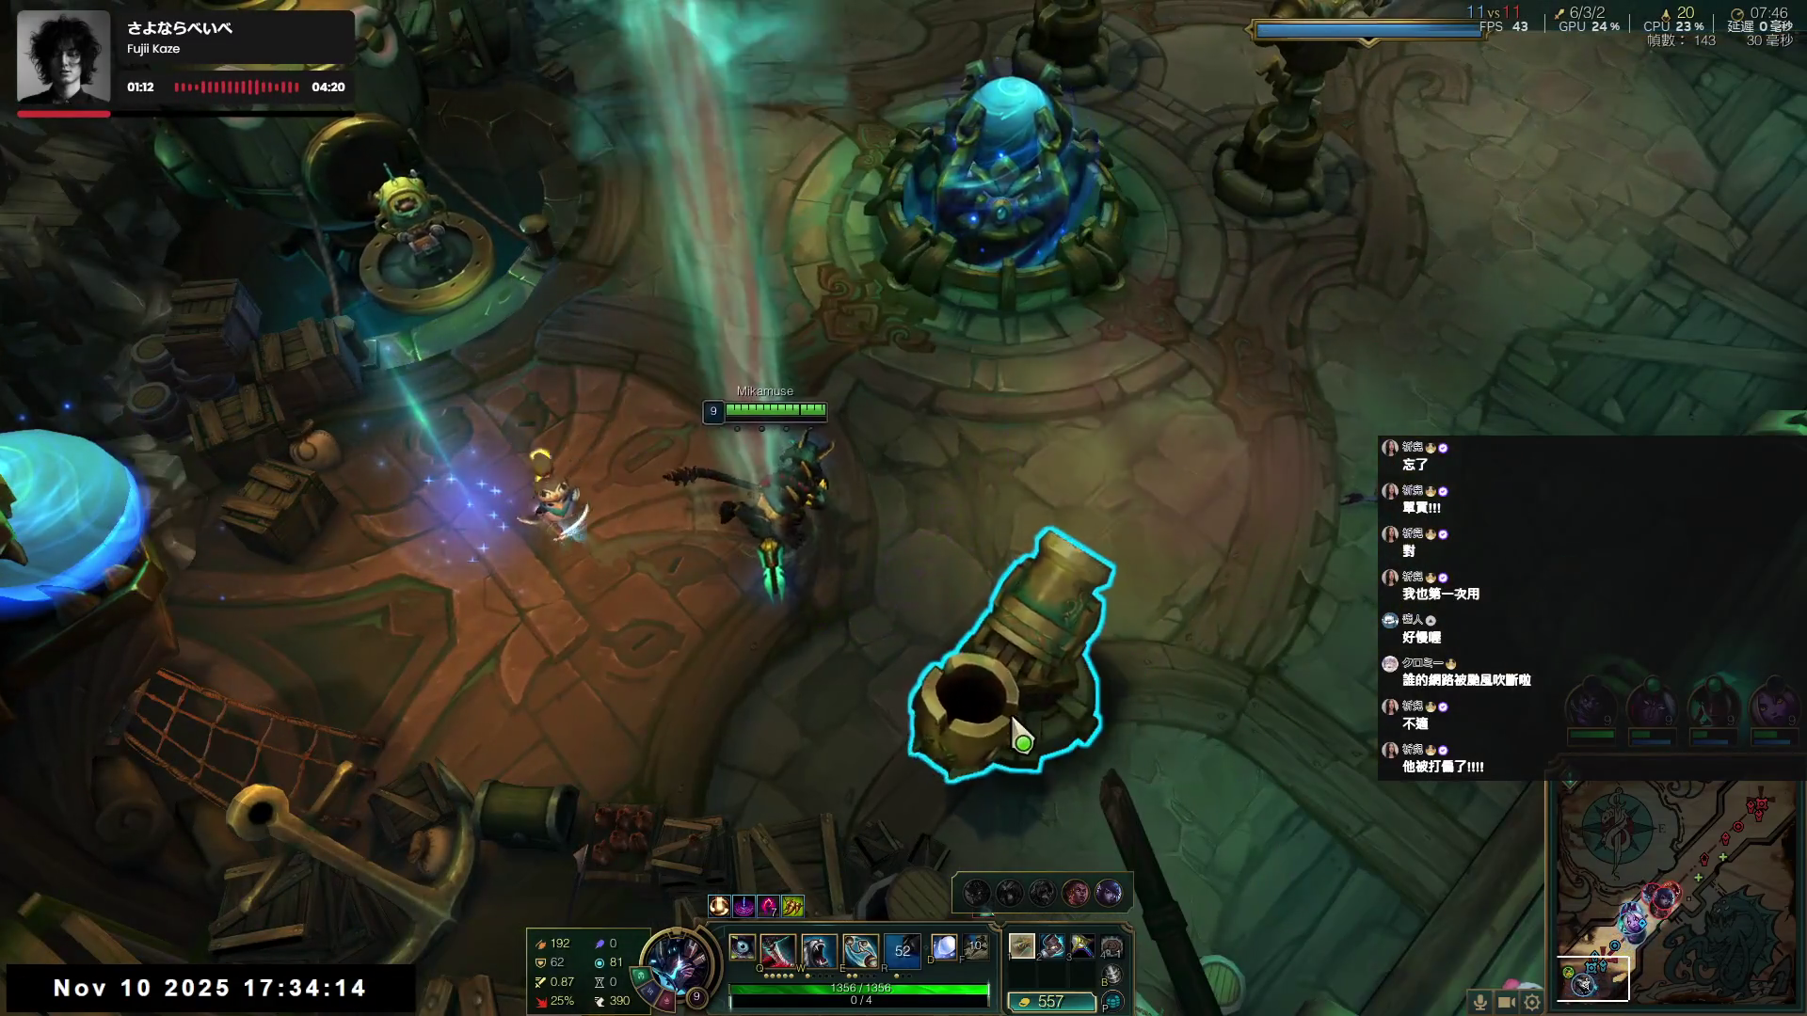
- Cannon into the turret fight, cast Q, W, E and Q again, then retreat lower left
right_click(1008, 710)
right_click(1008, 726)
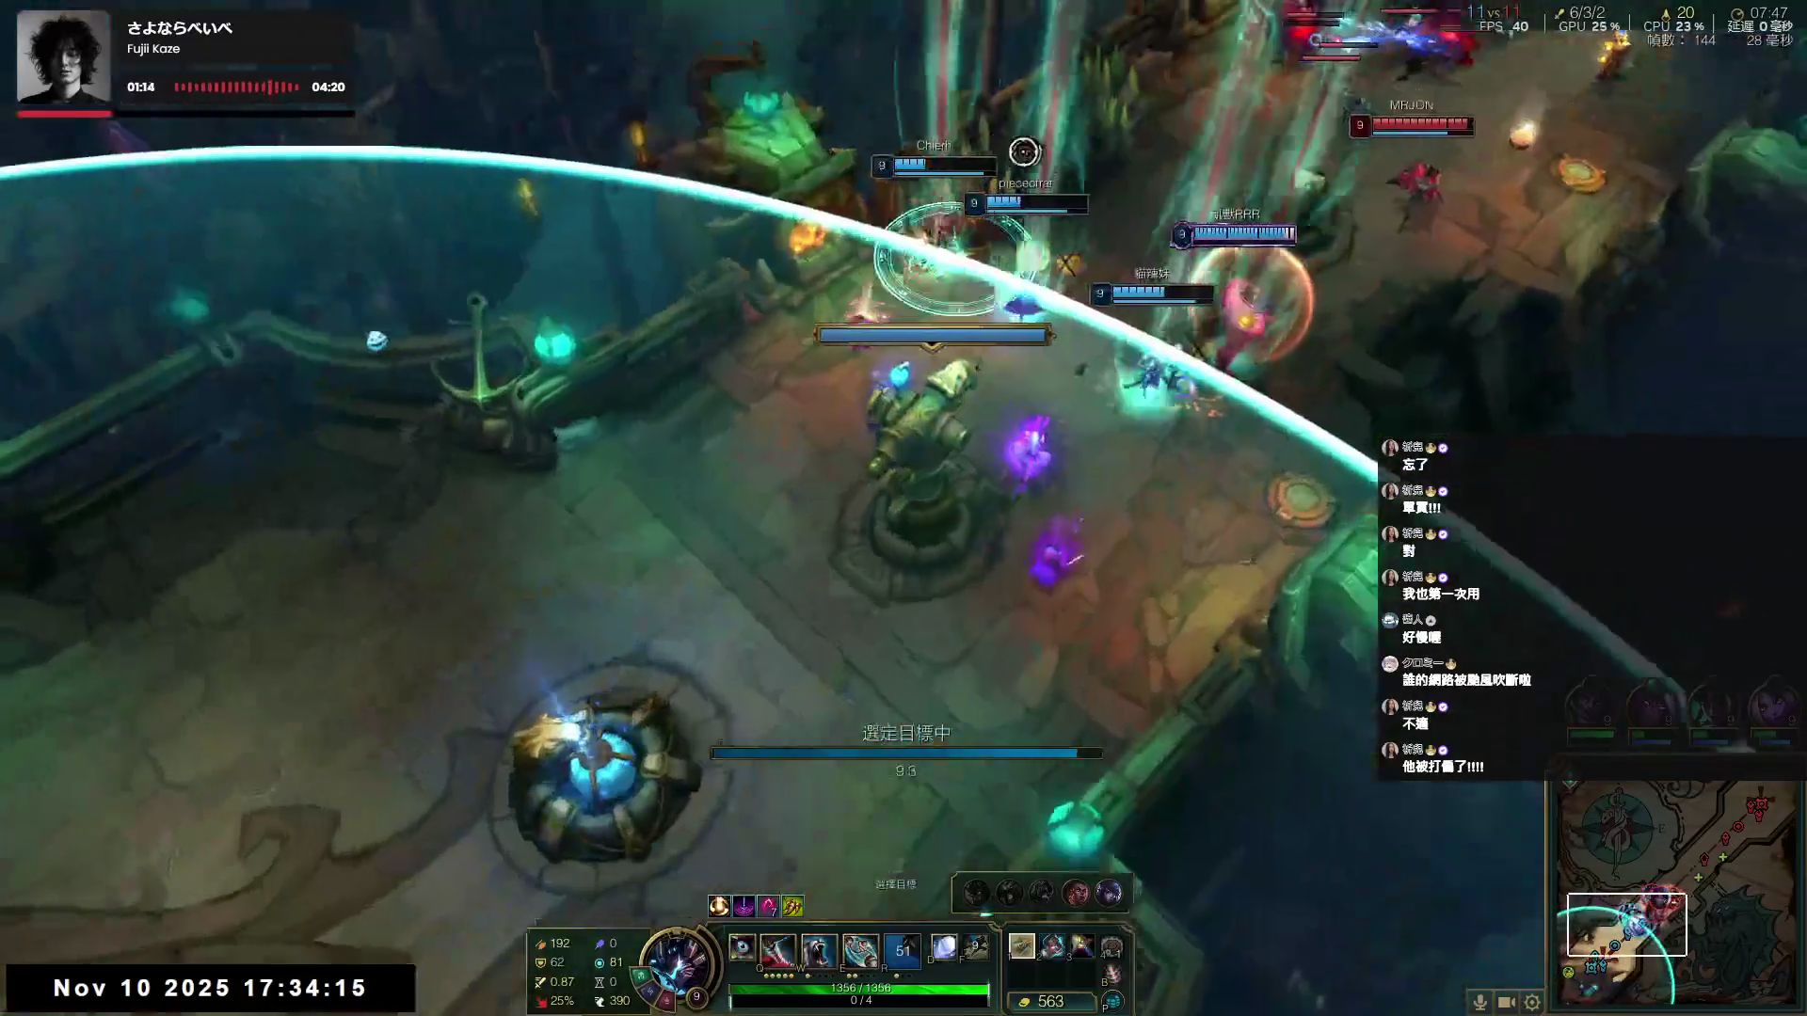
key("q")
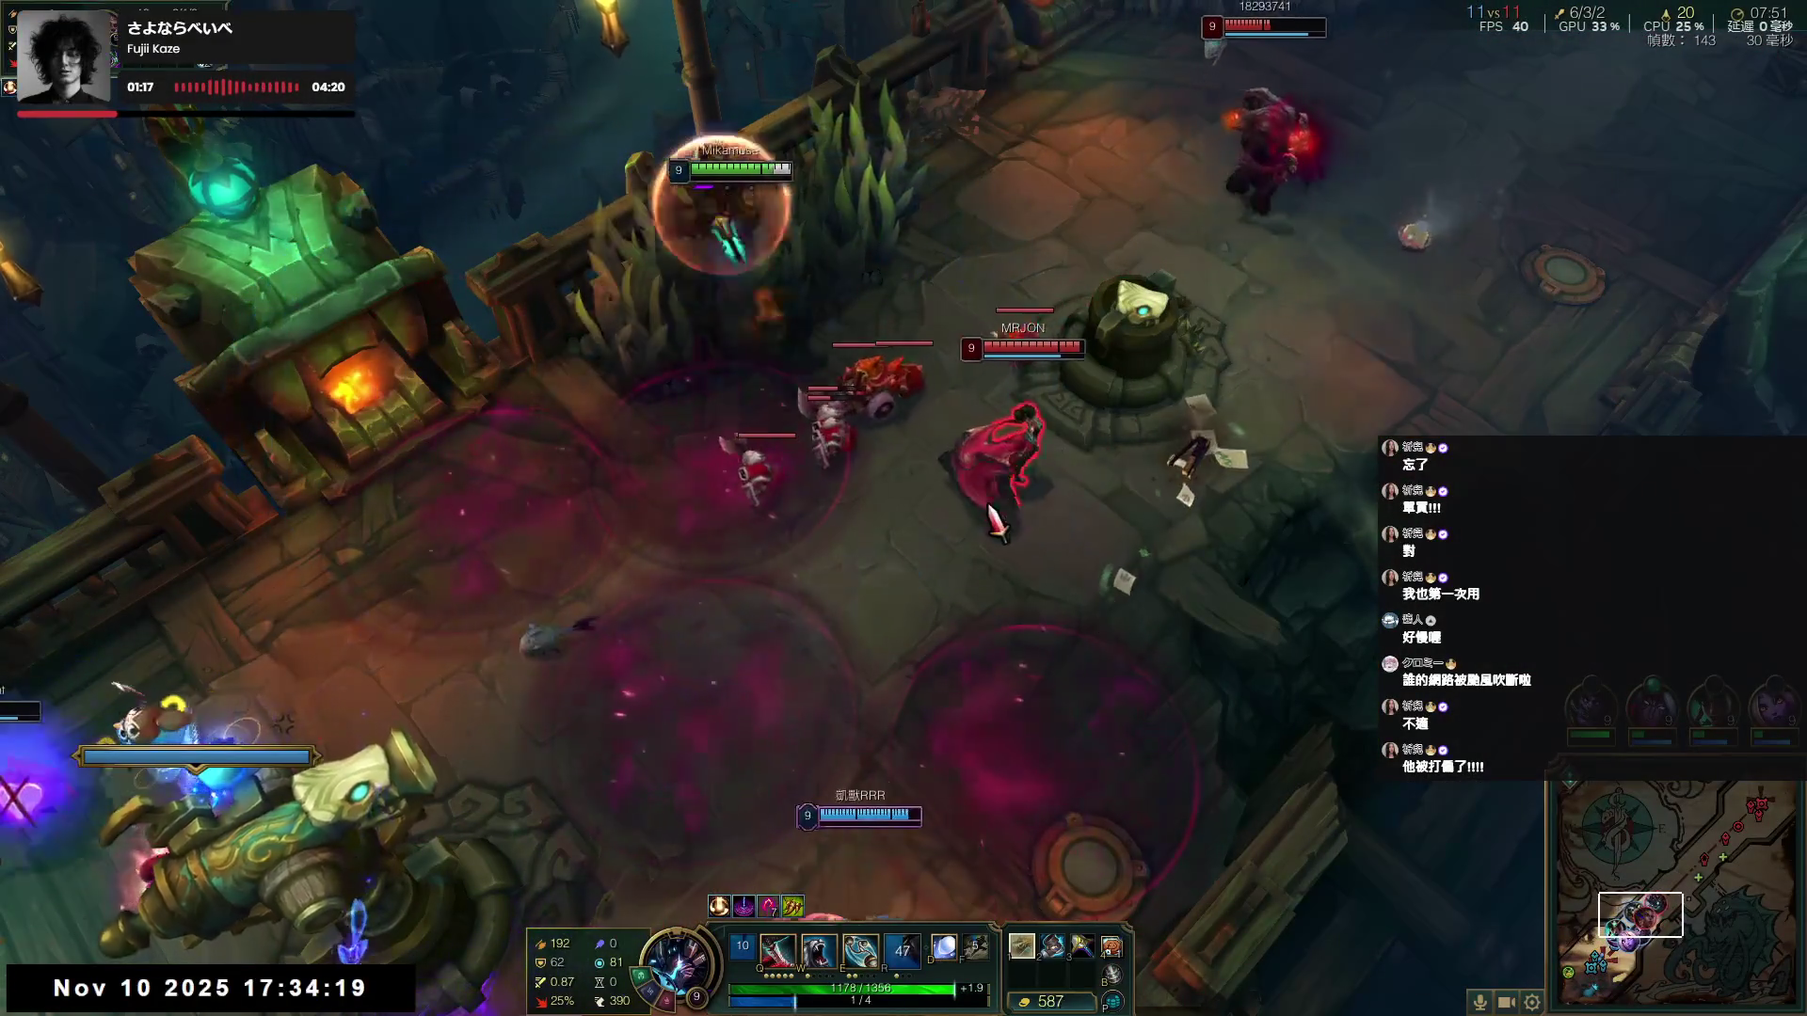
key("w")
key("e")
right_click(913, 706)
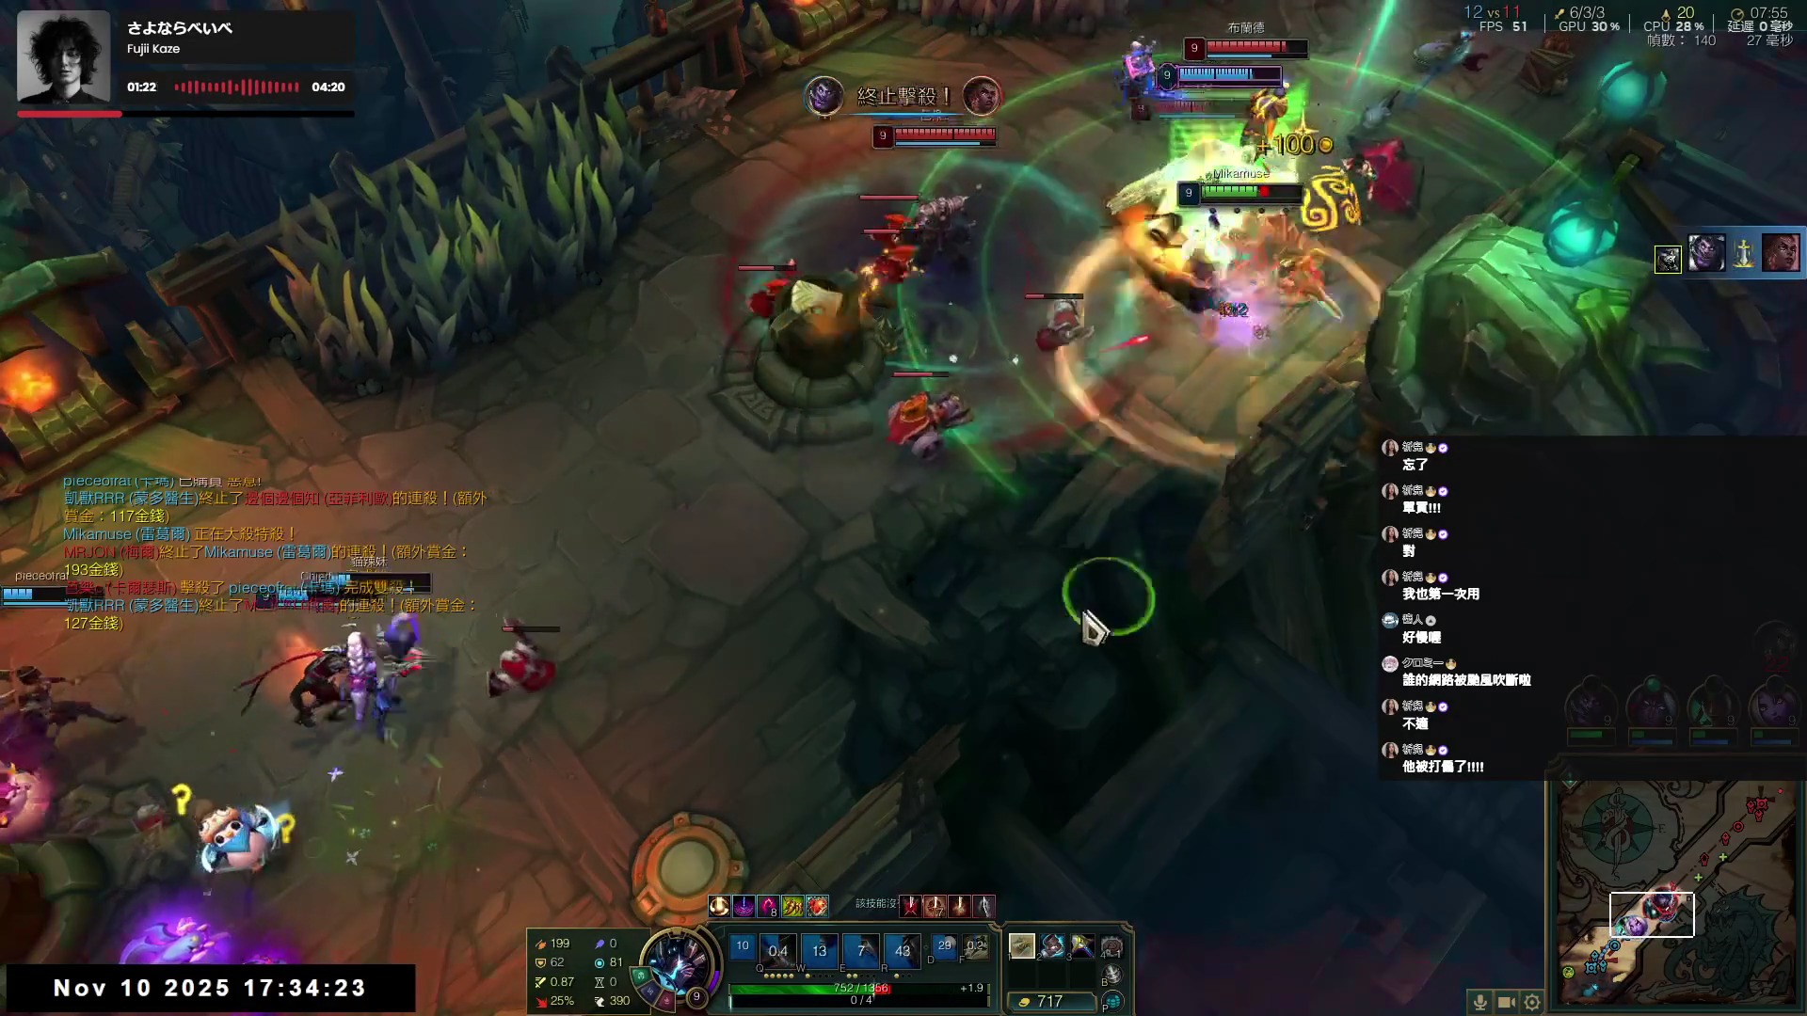
right_click(1000, 637)
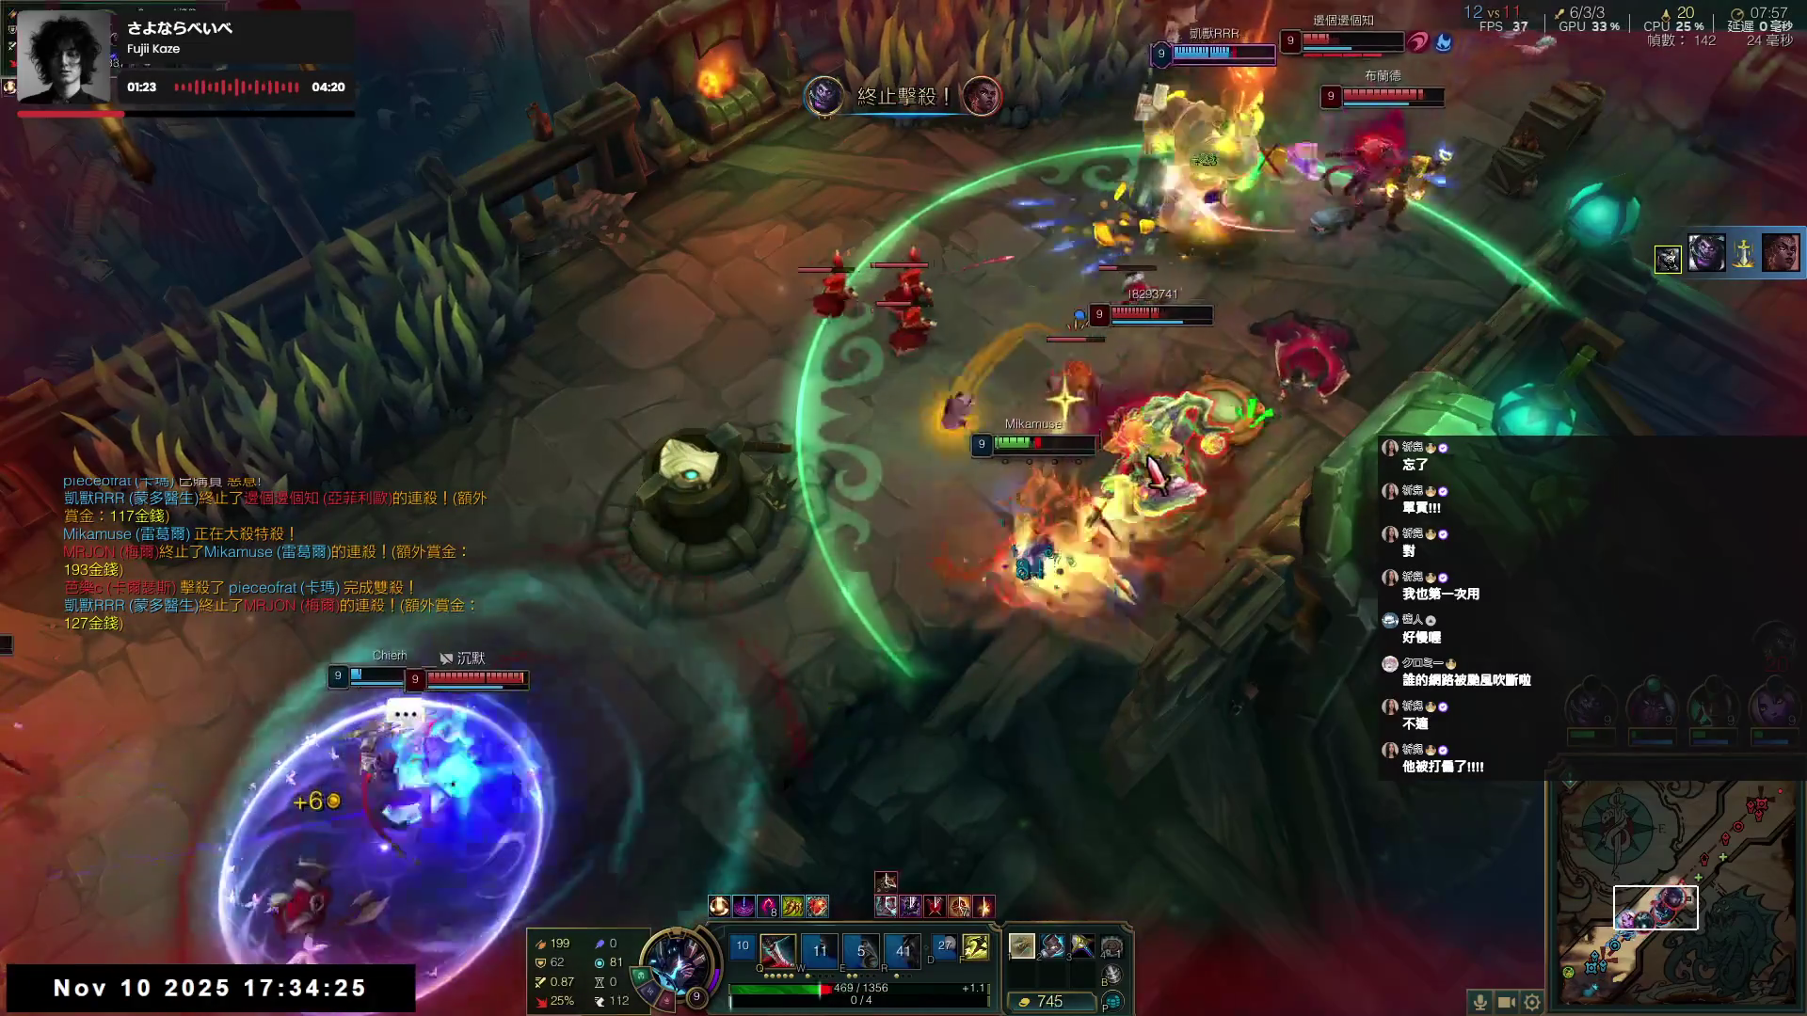
key("q")
right_click(492, 633)
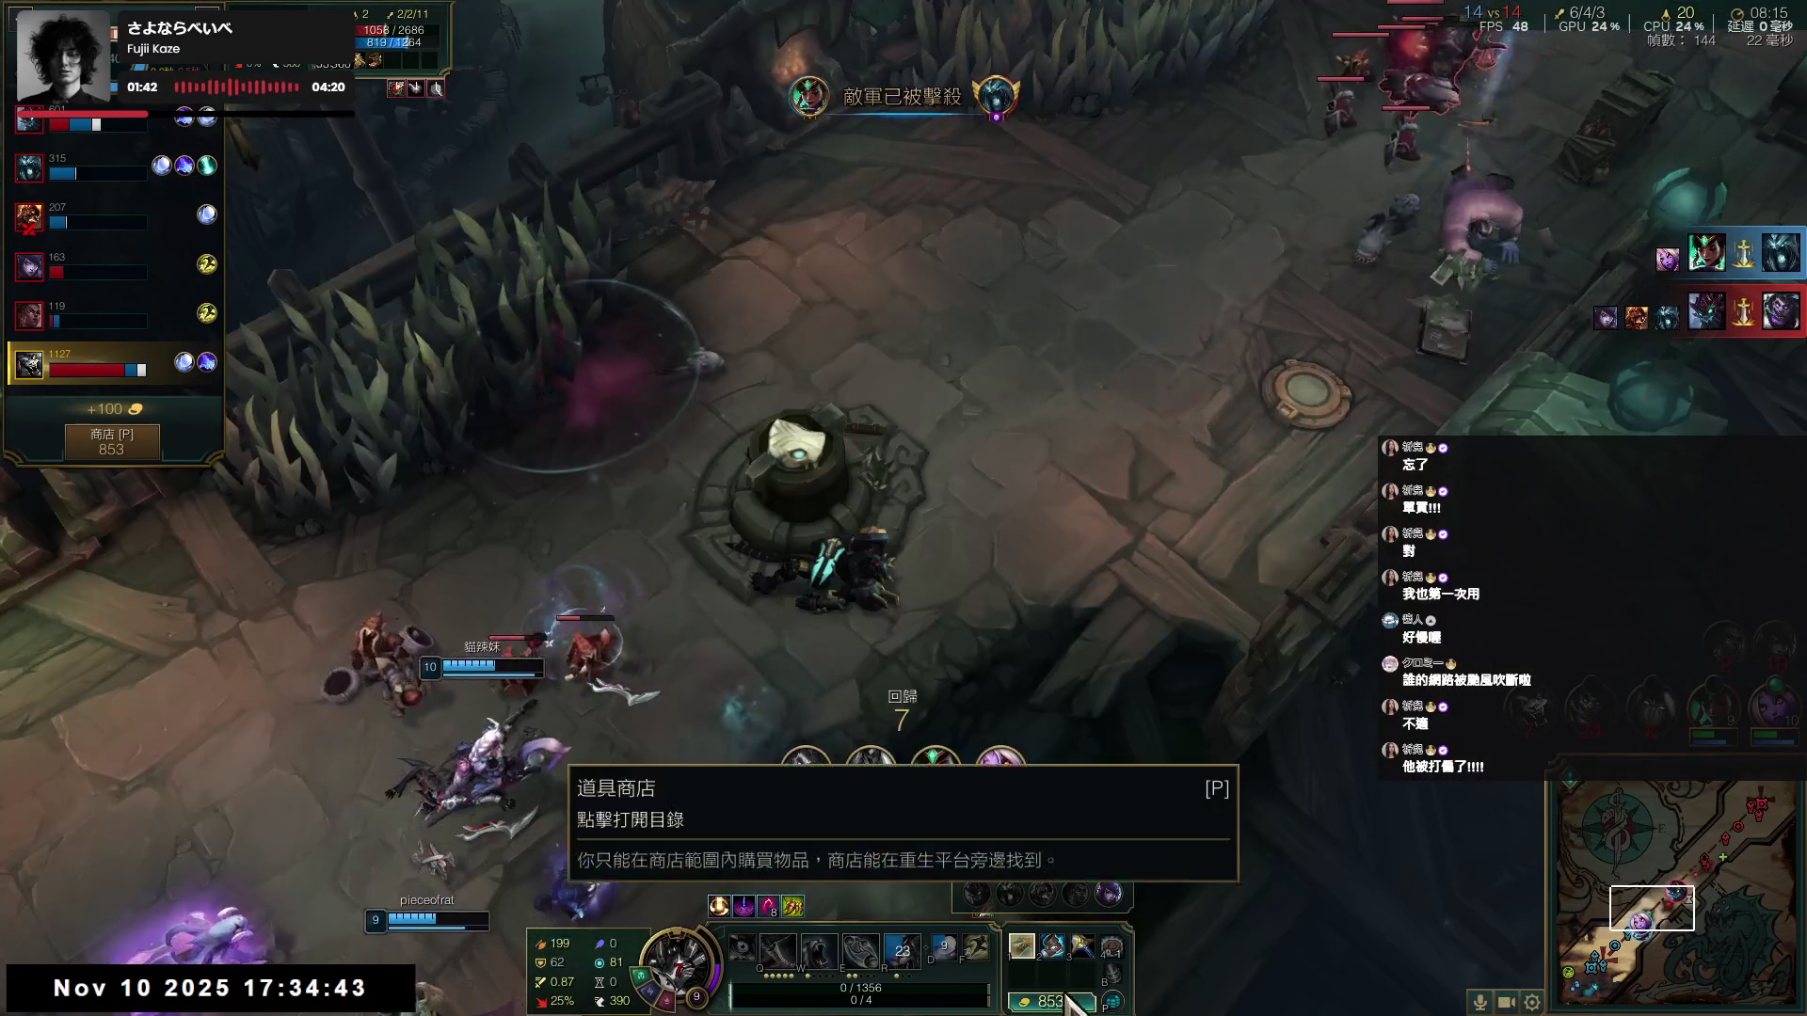
- Buy a 十字鎬 (Pickaxe) for 875 gold, leaving 14 gold, and walk to the cannon
key("p")
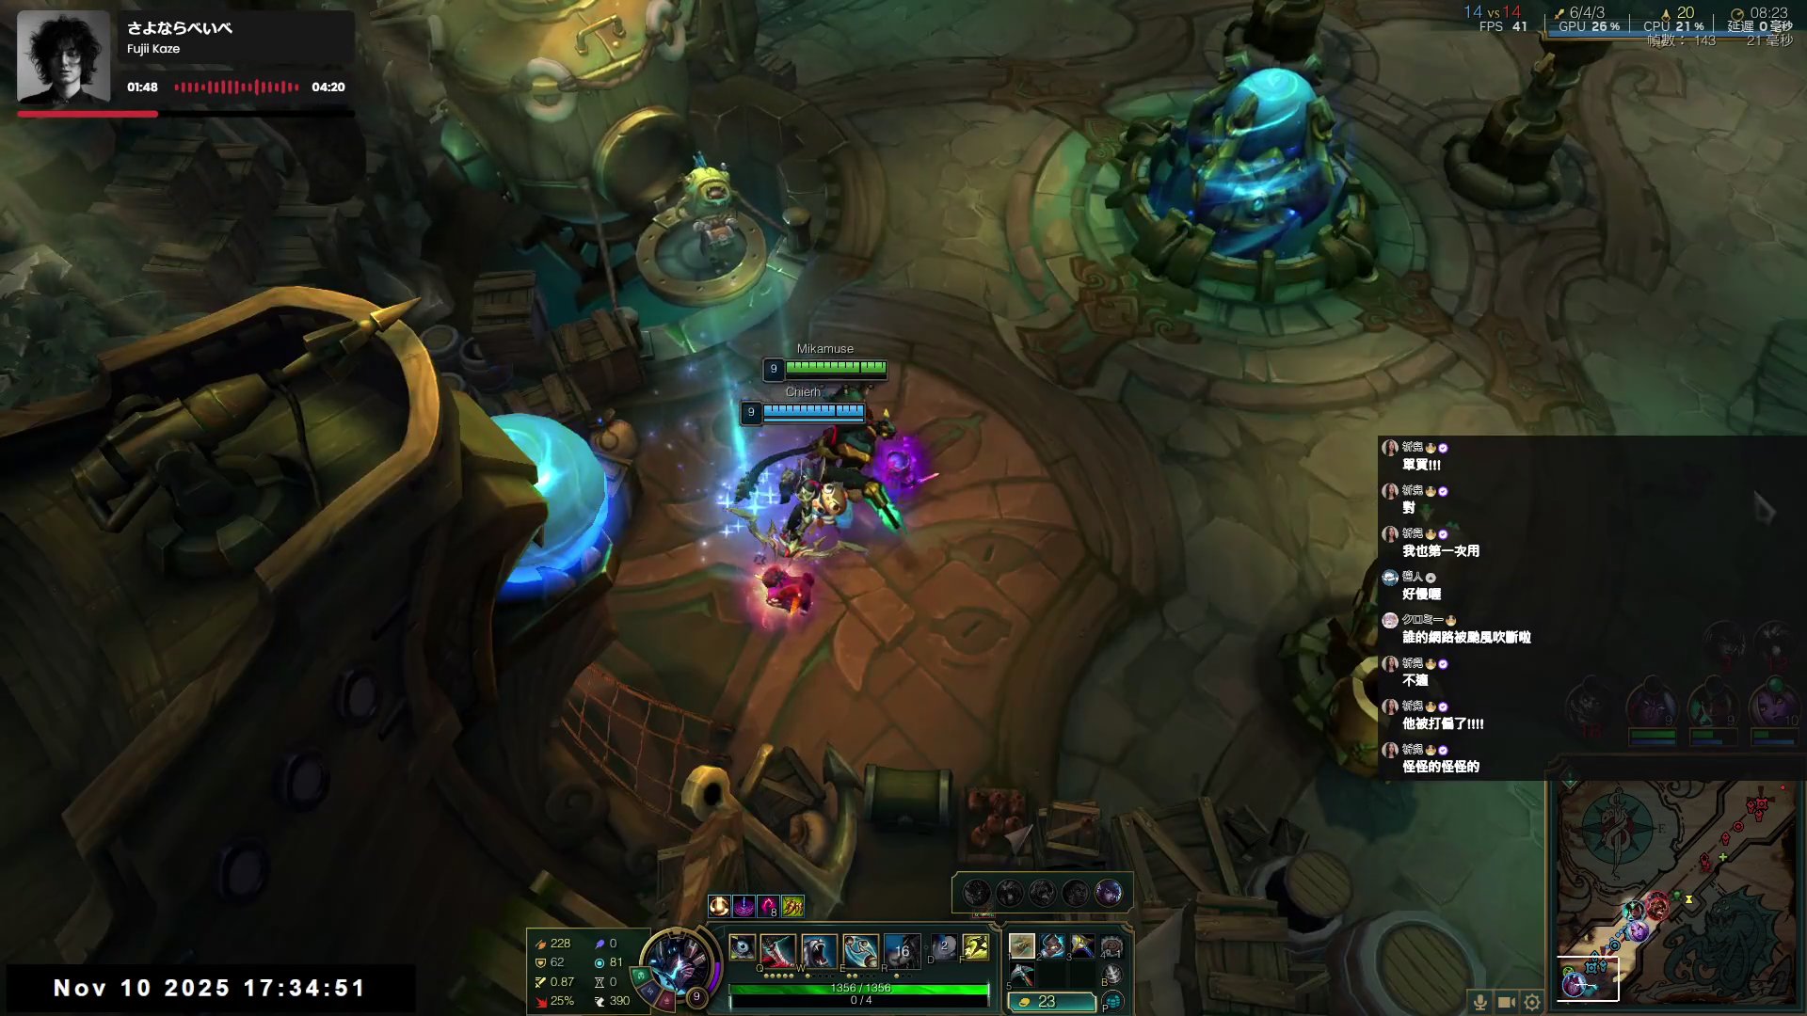
right_click(1139, 706)
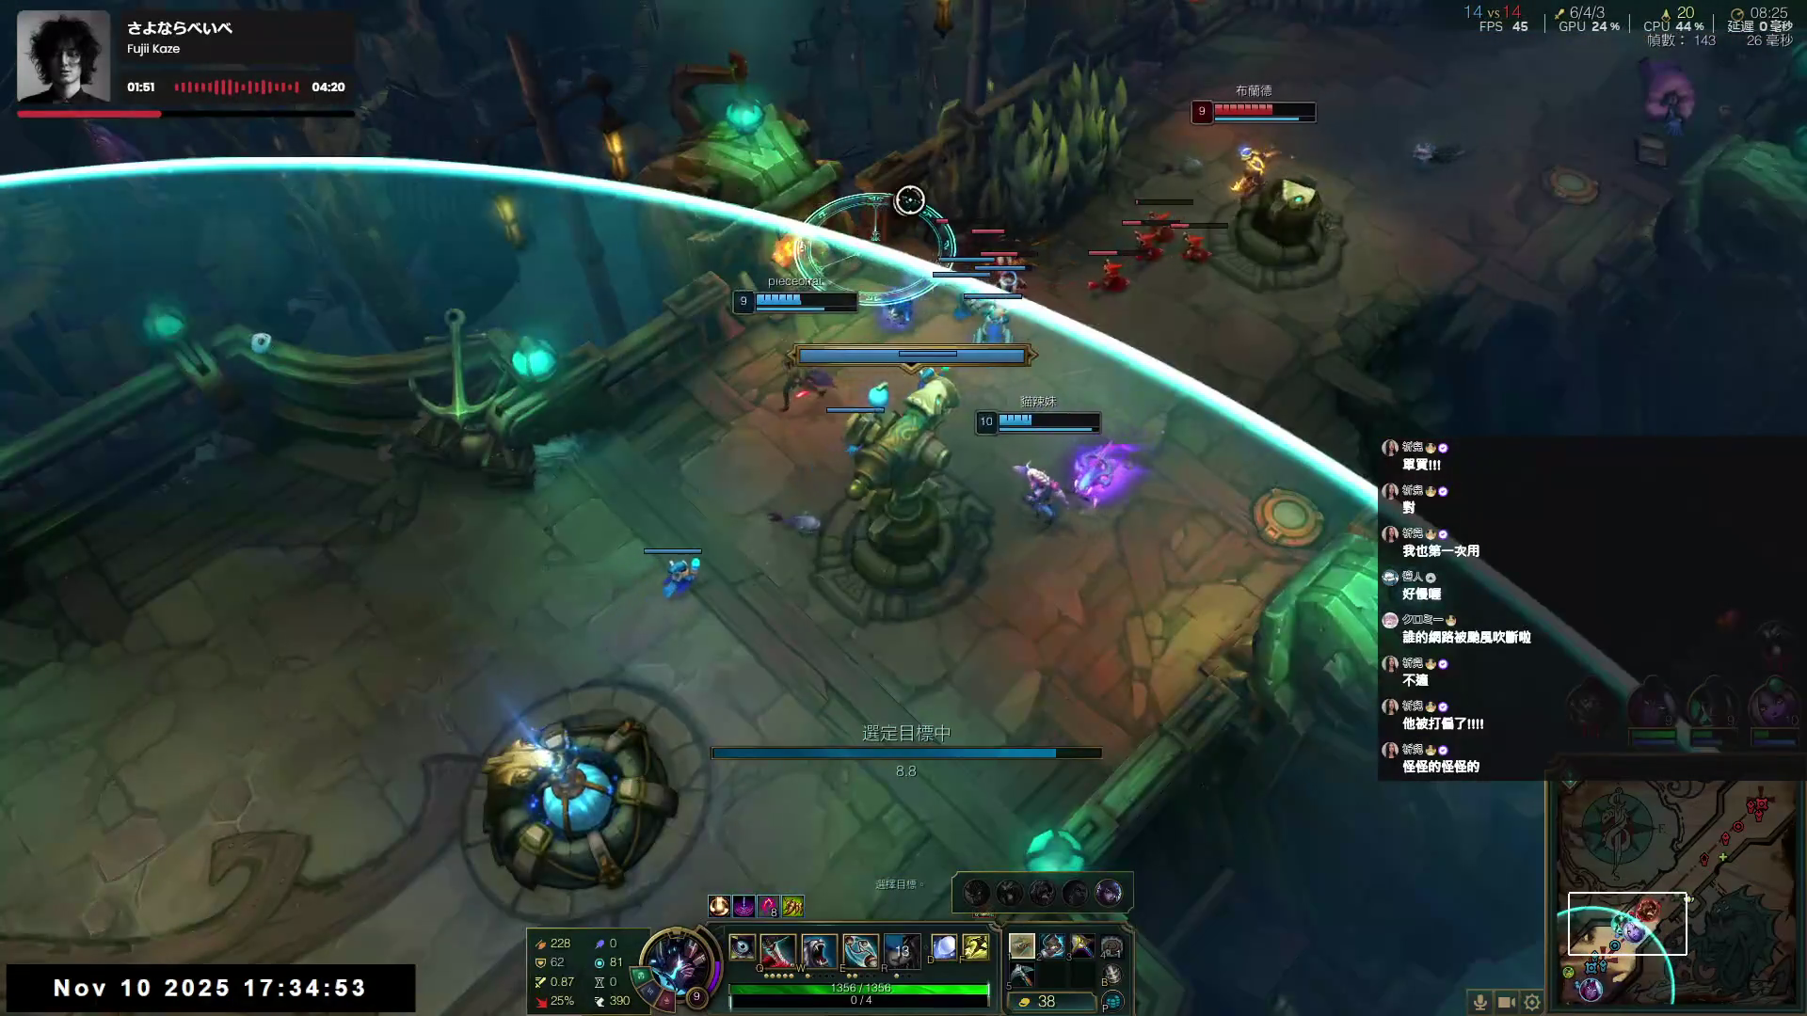
- Launch into the fight near the enemy turret and kill an enemy champion with W and E
left_click(922, 207)
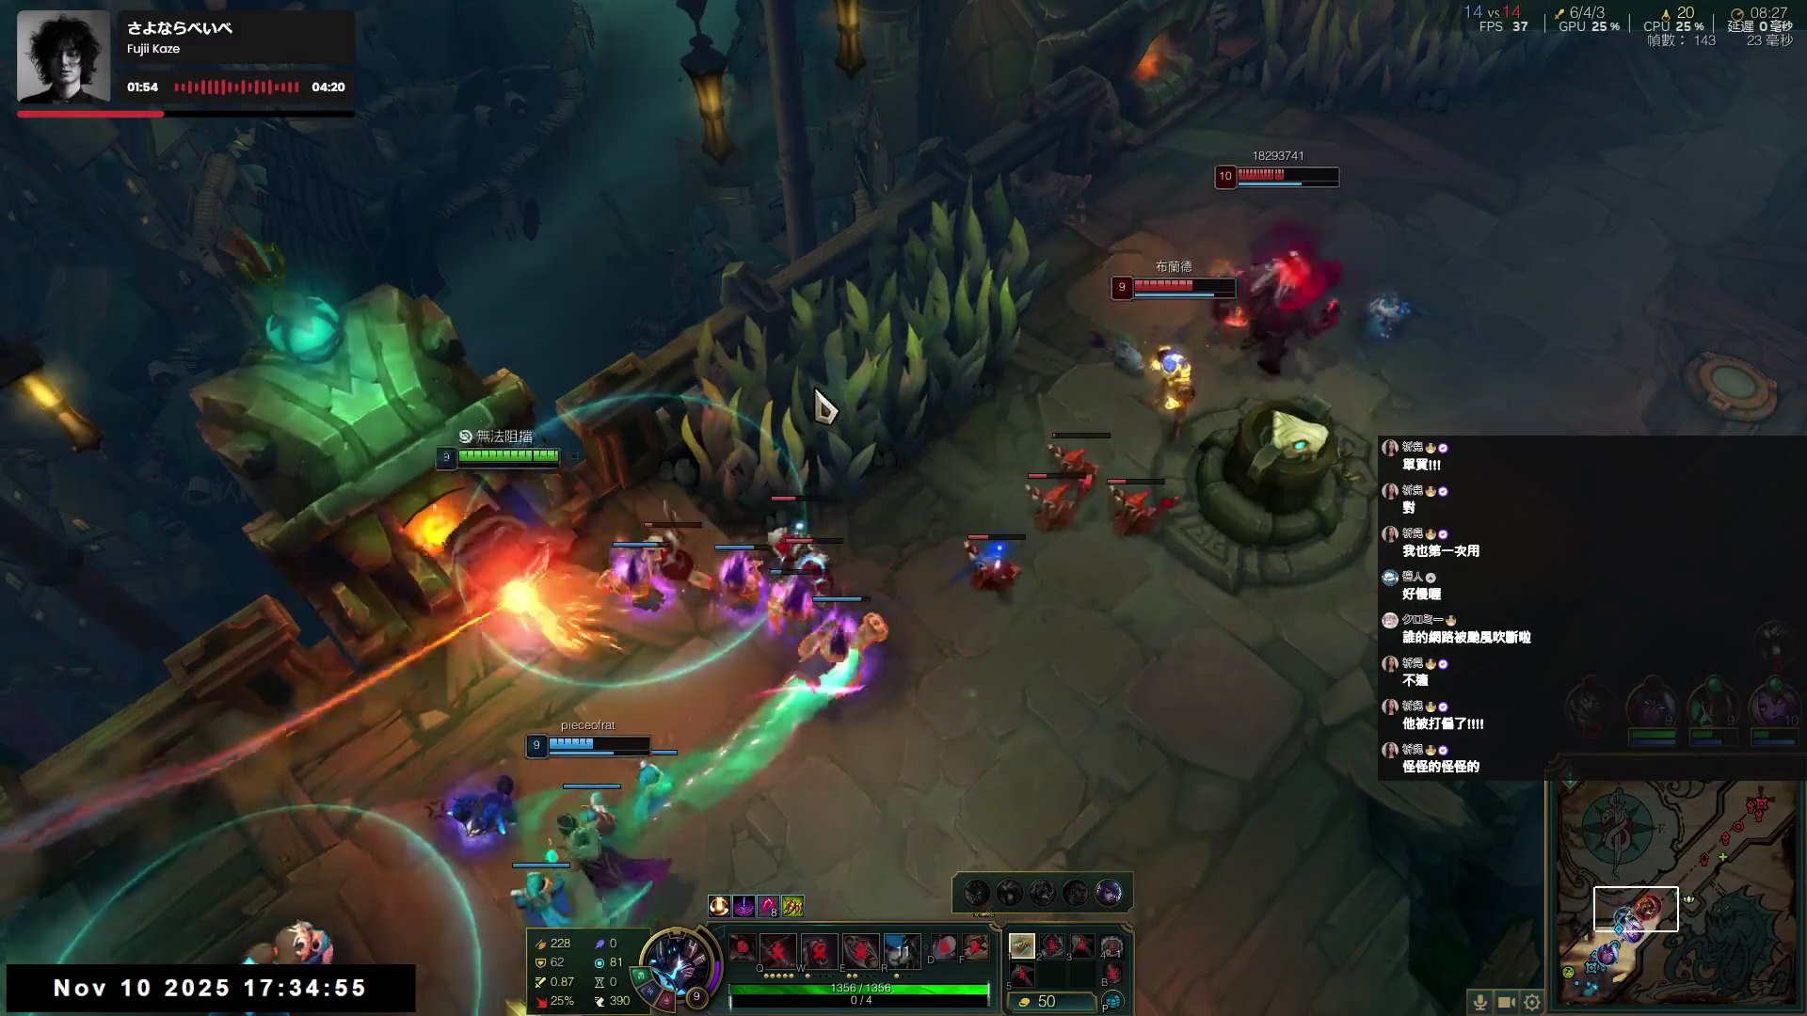
right_click(1204, 294)
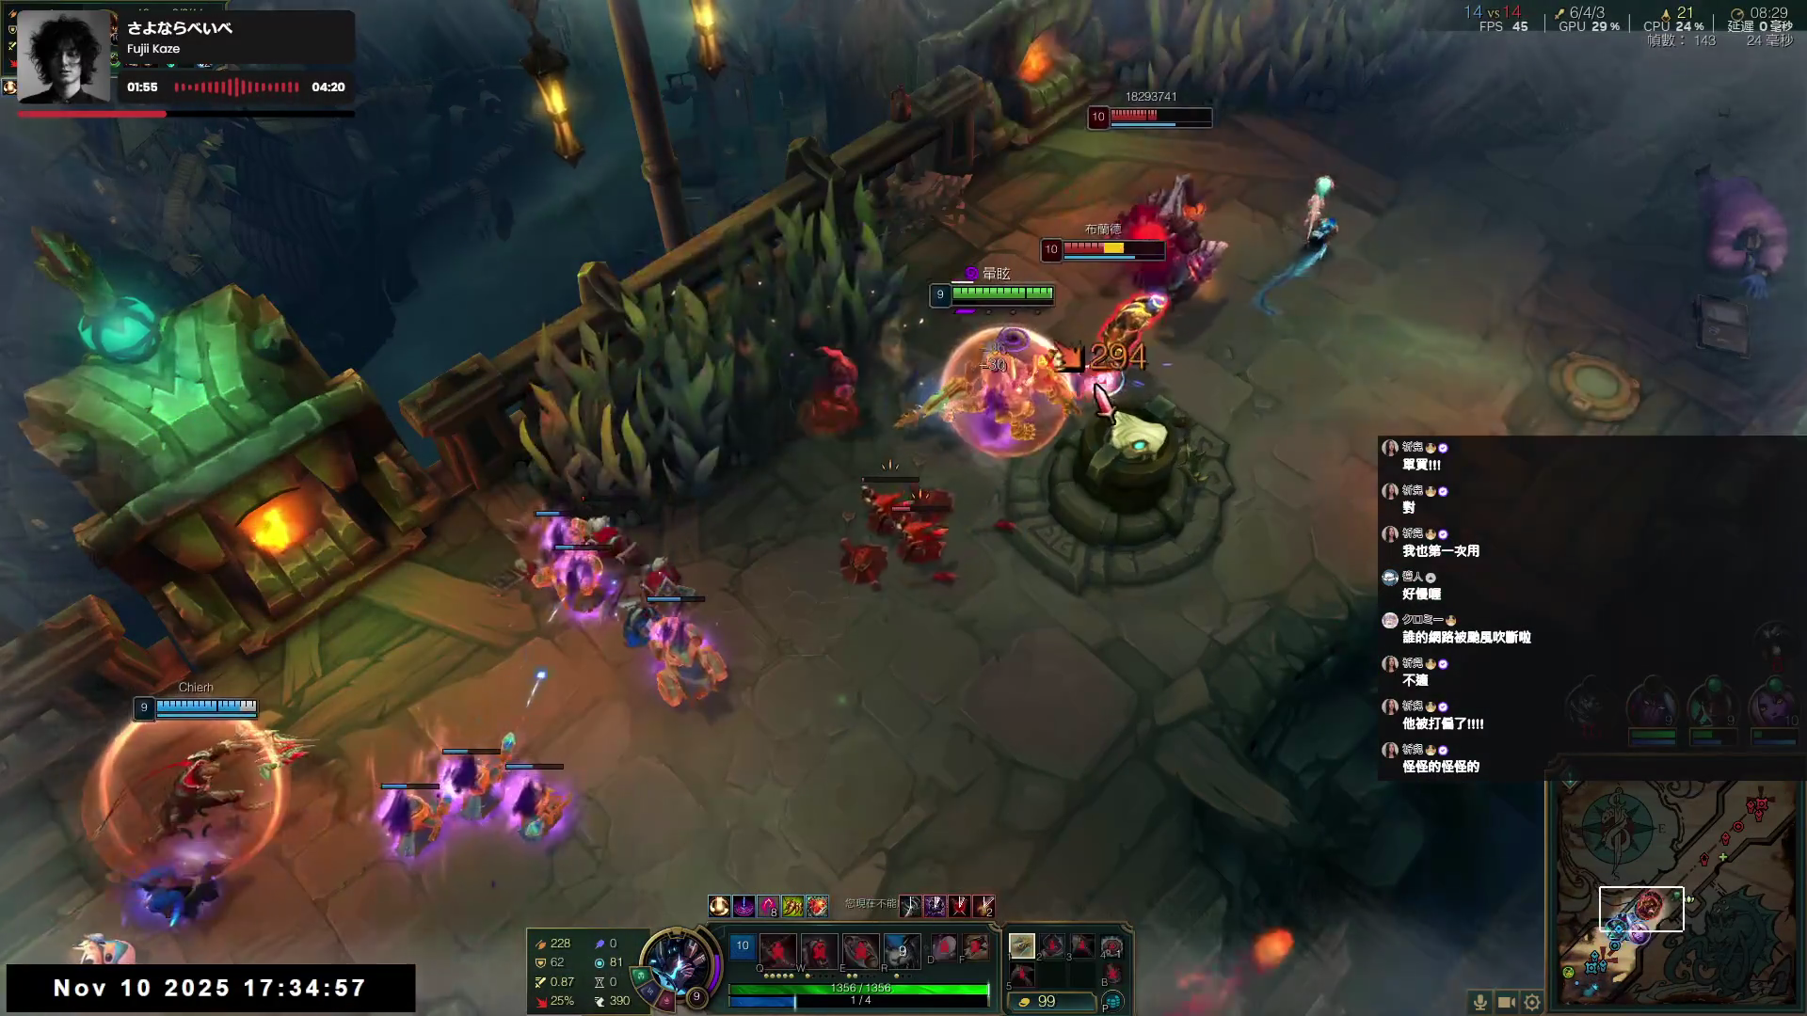
key("w")
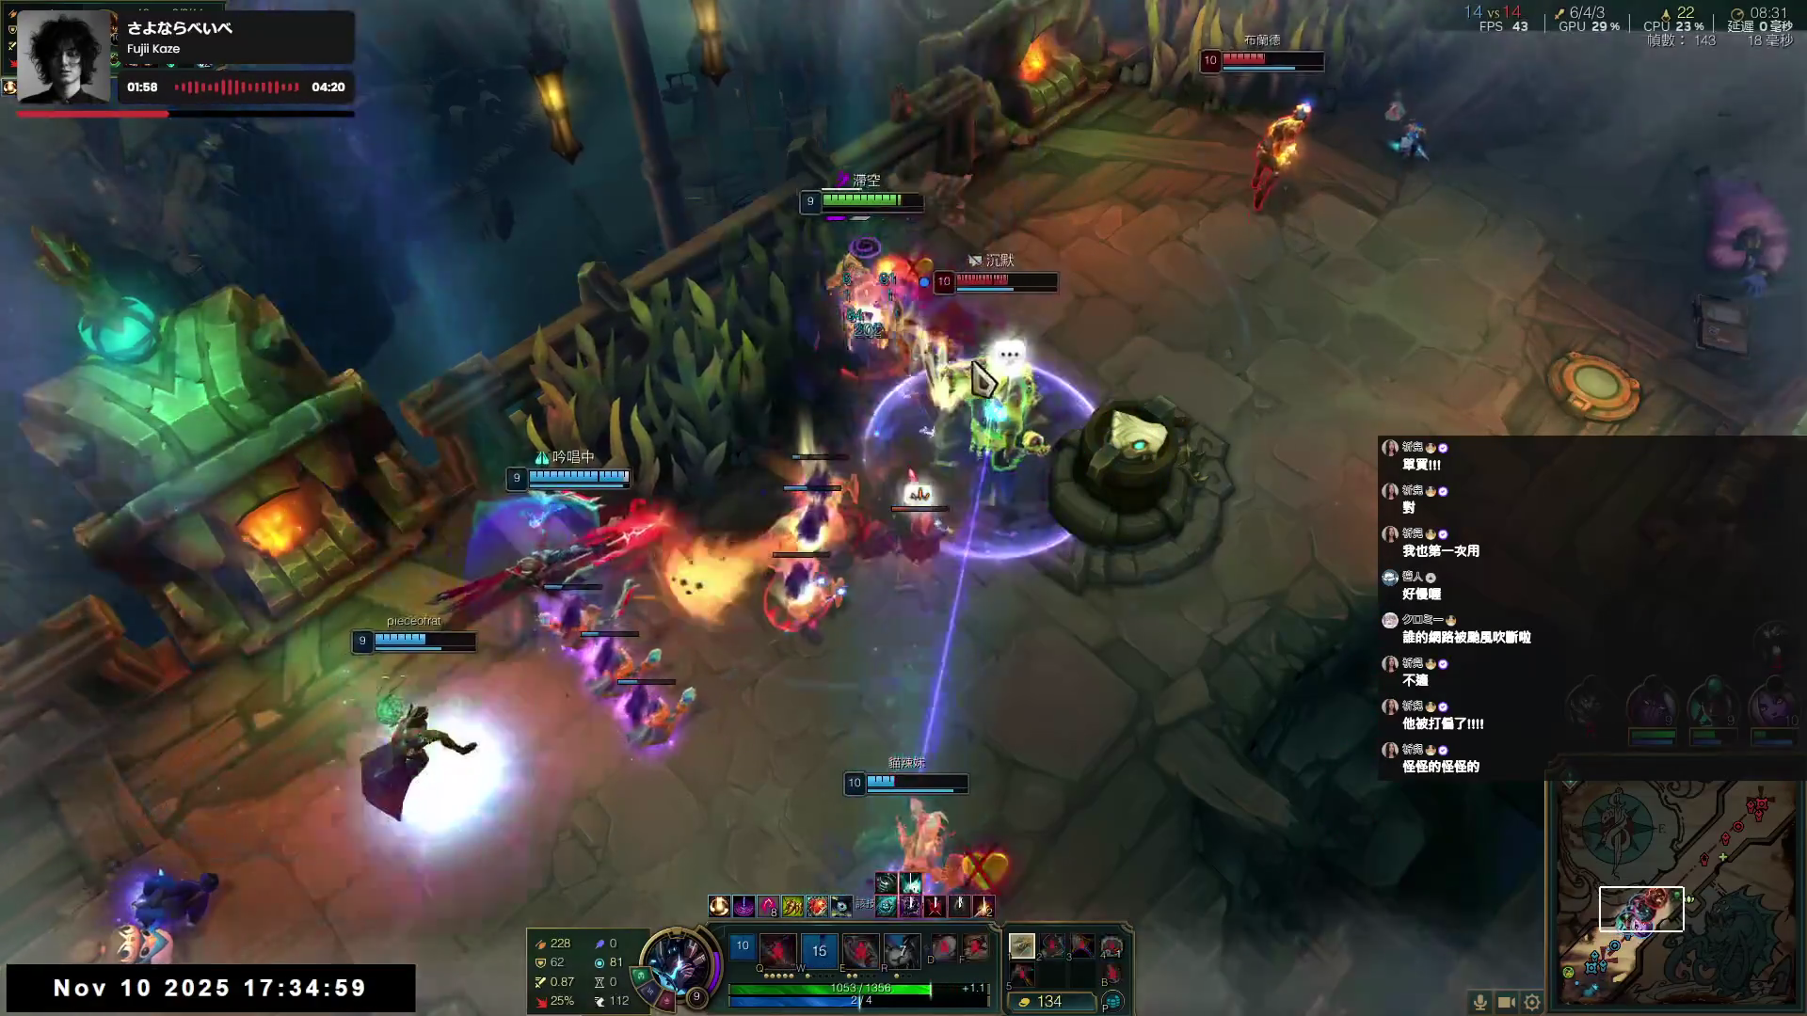
right_click(1026, 371)
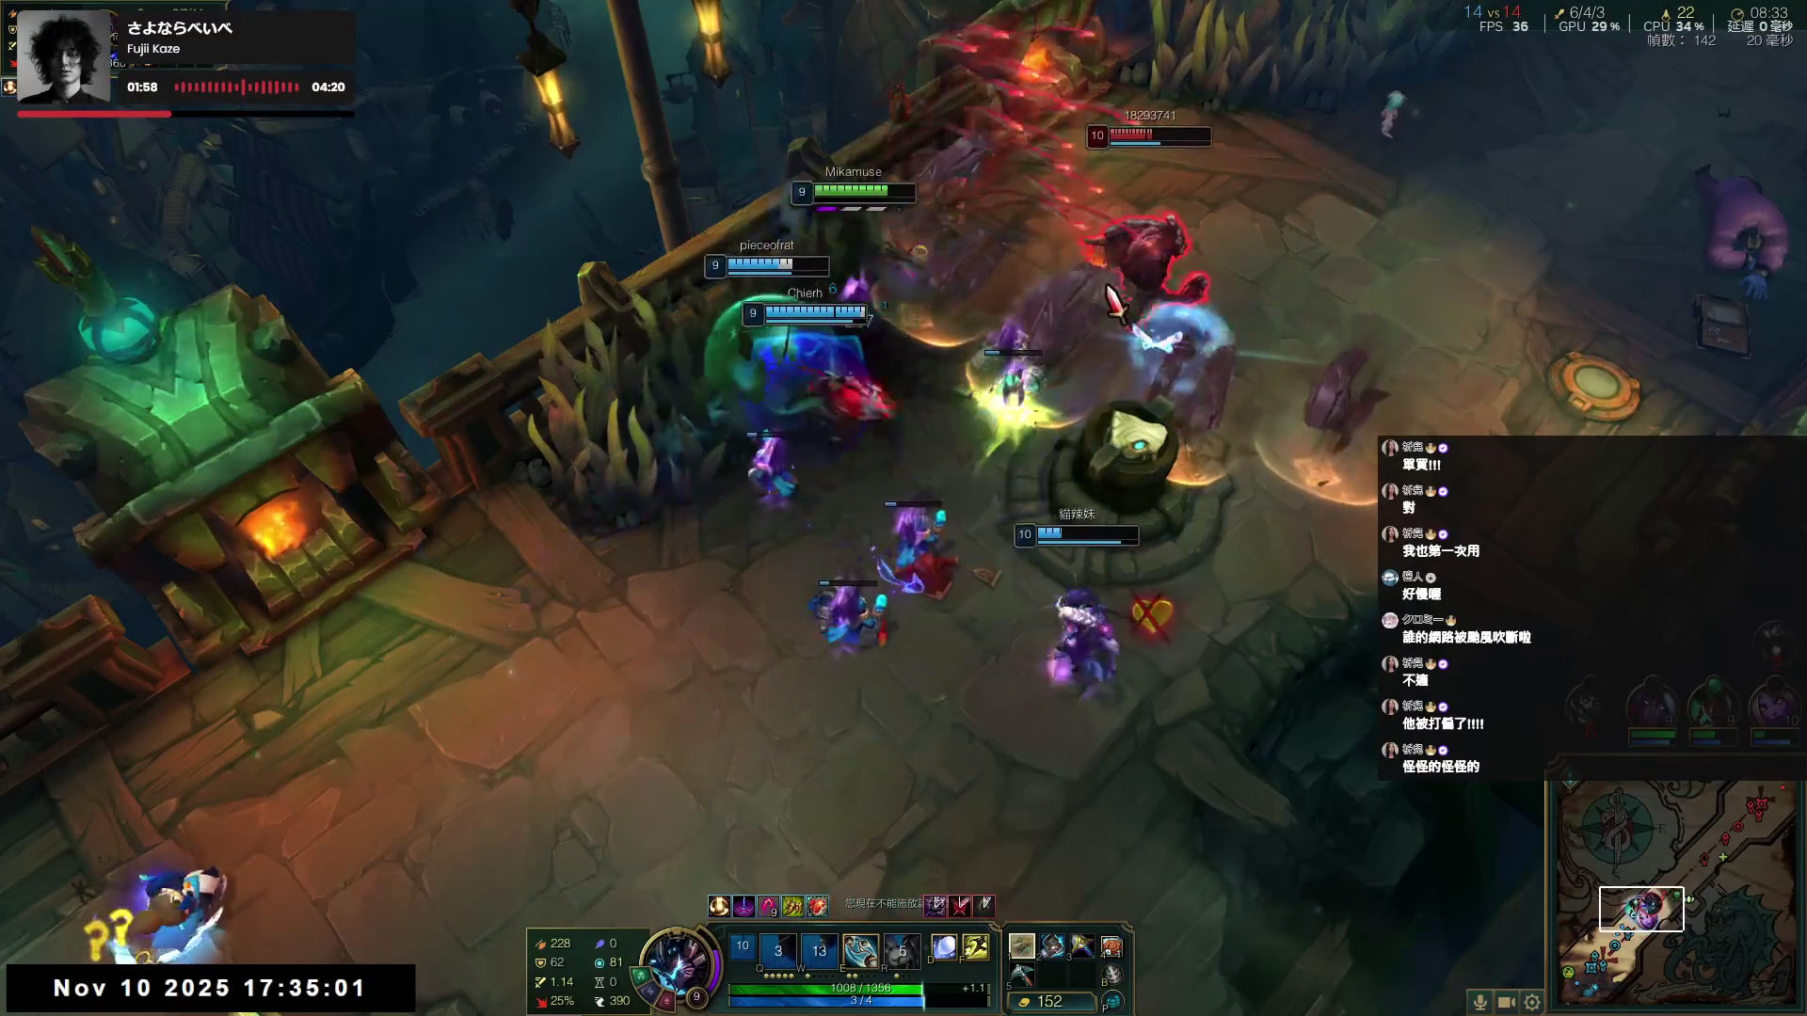
key("e")
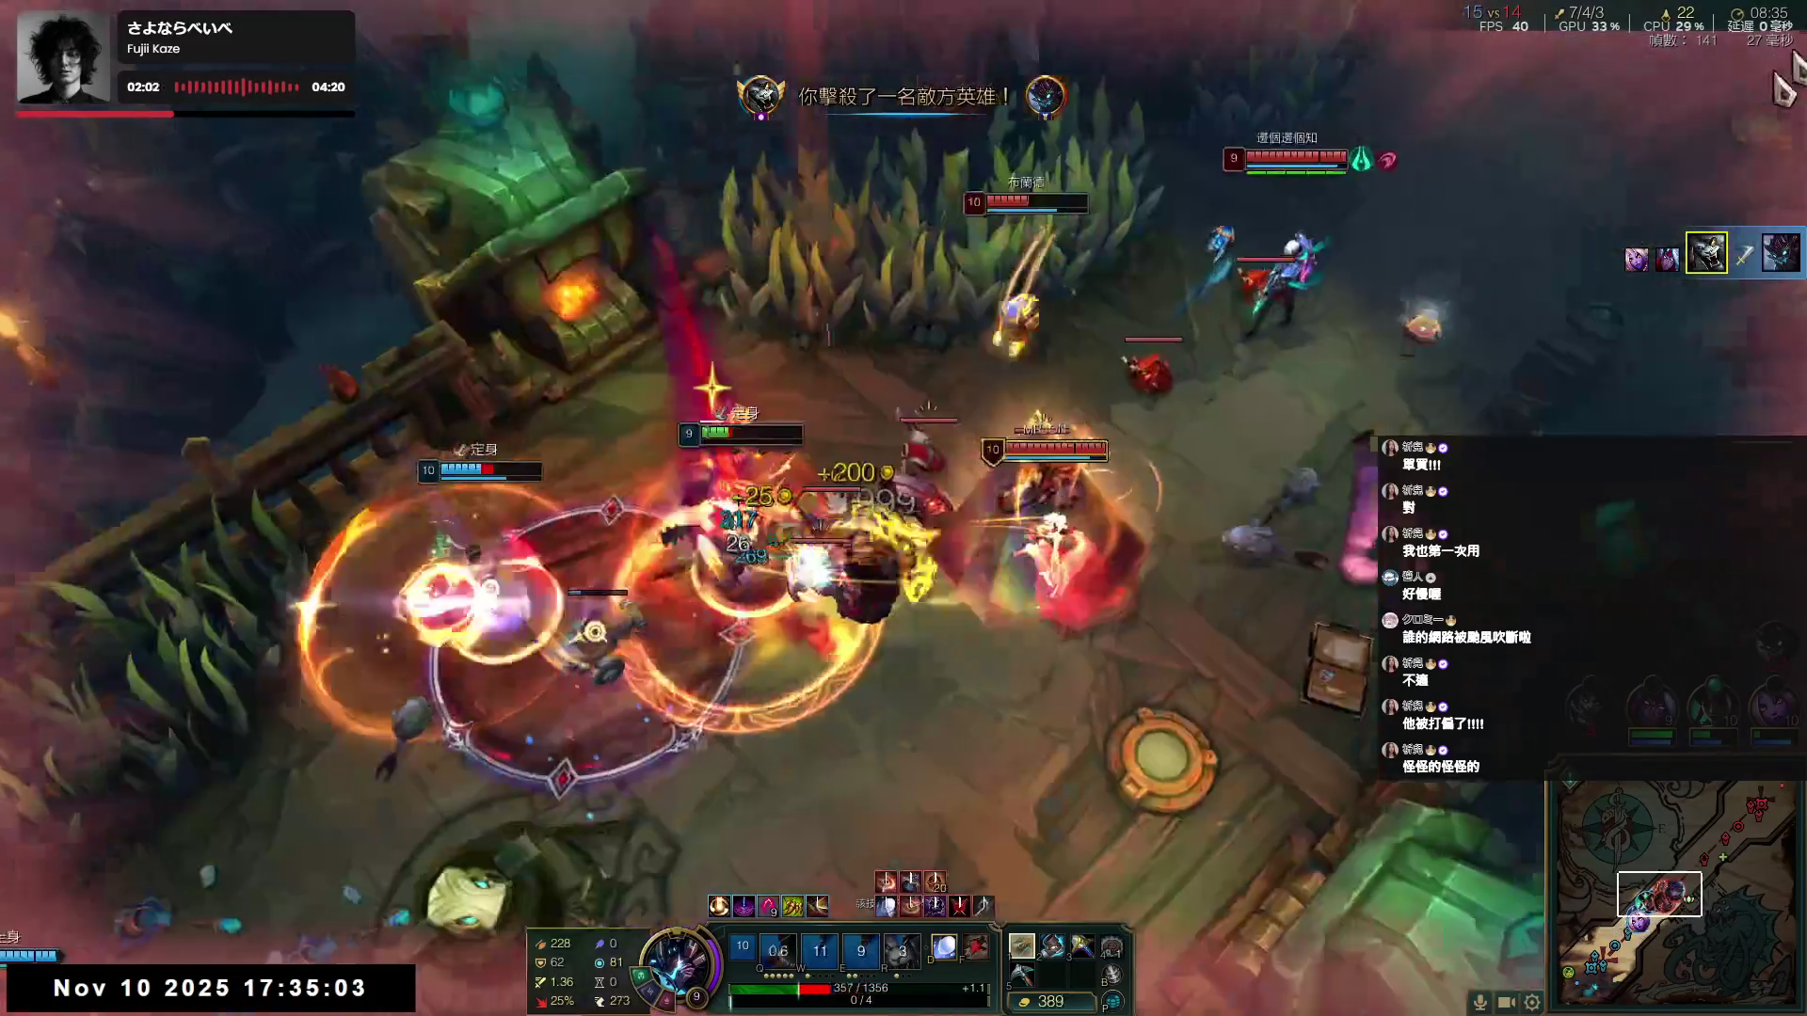
right_click(259, 534)
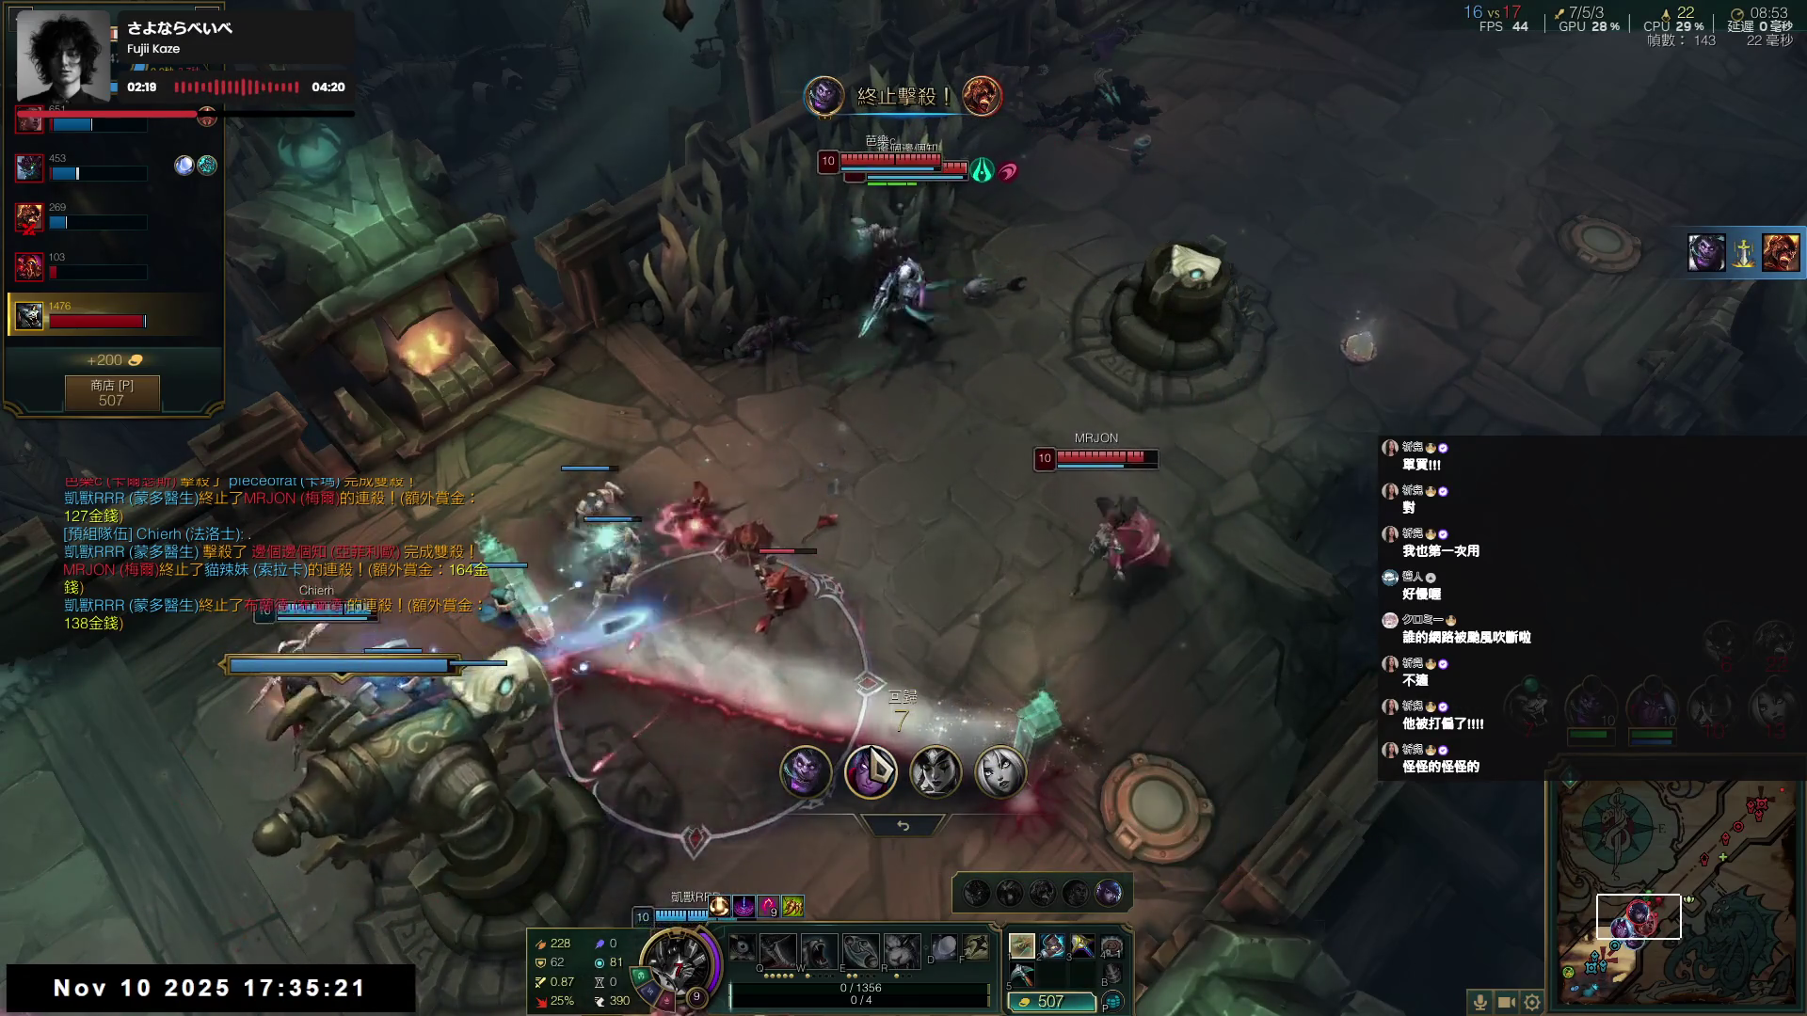
- Spectate an ally and check the scoreboard, then walk out from the fountain after respawning
left_click(805, 772)
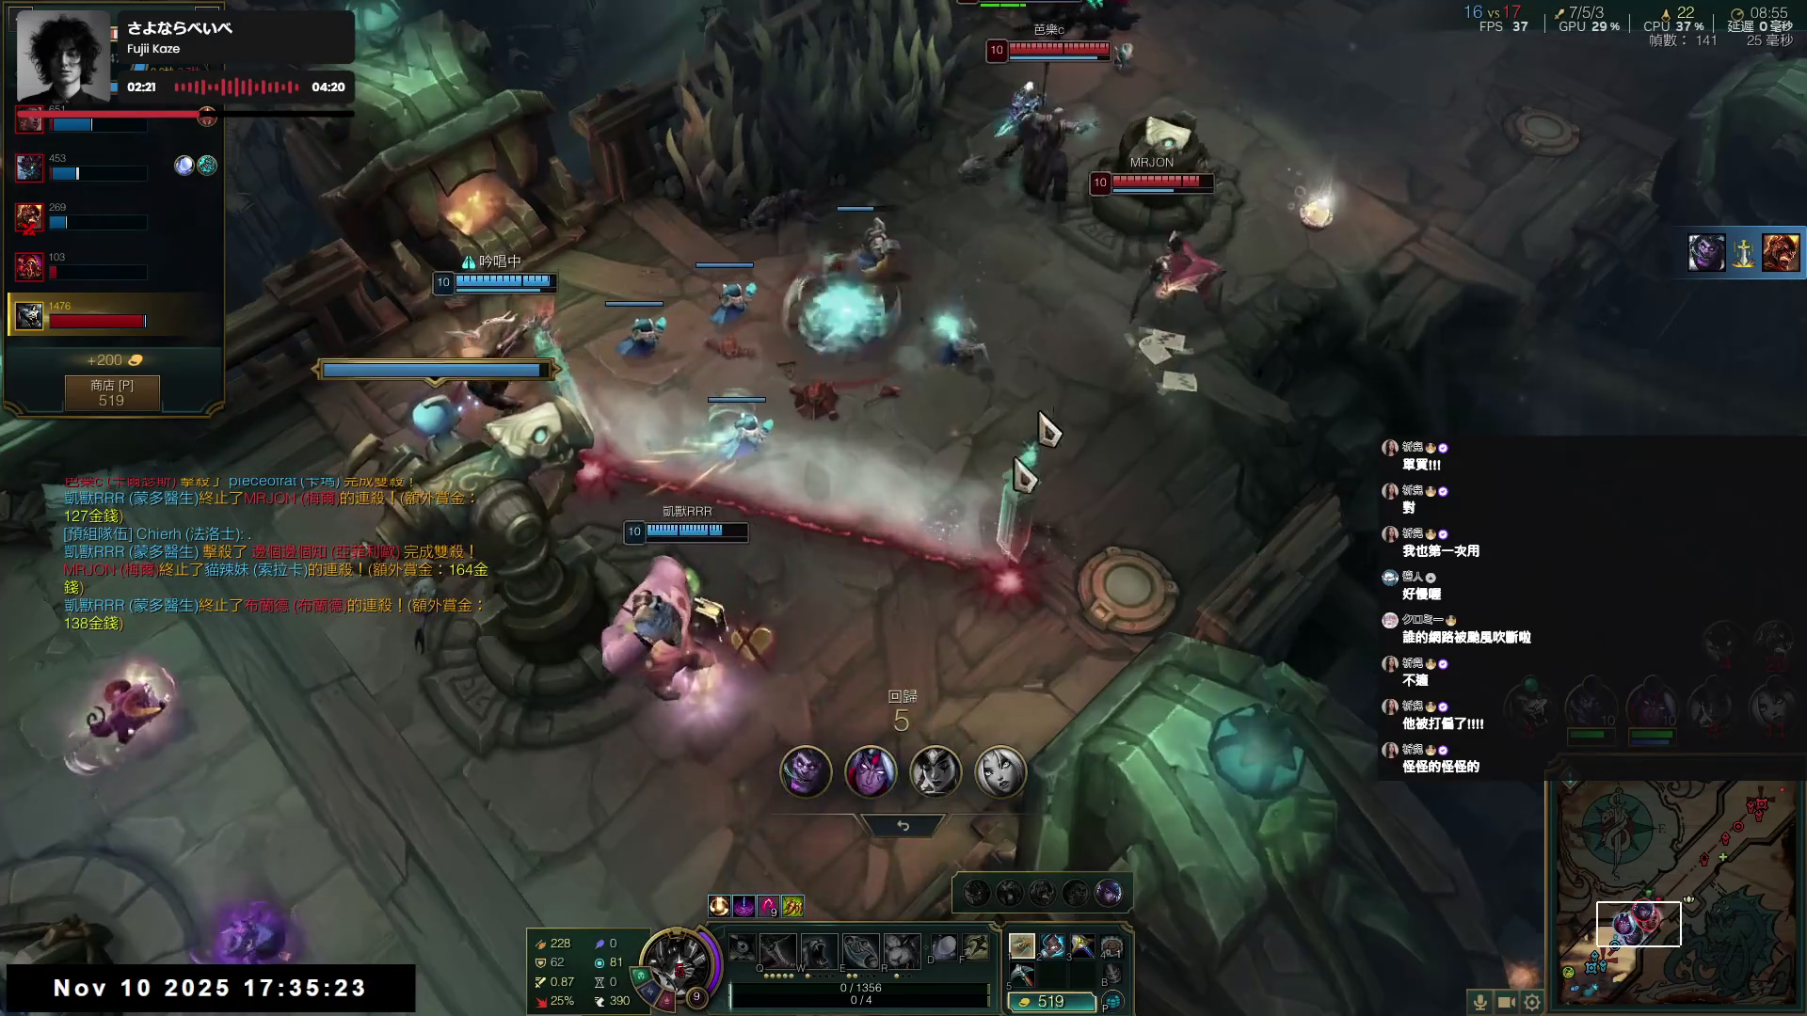
key("Tab")
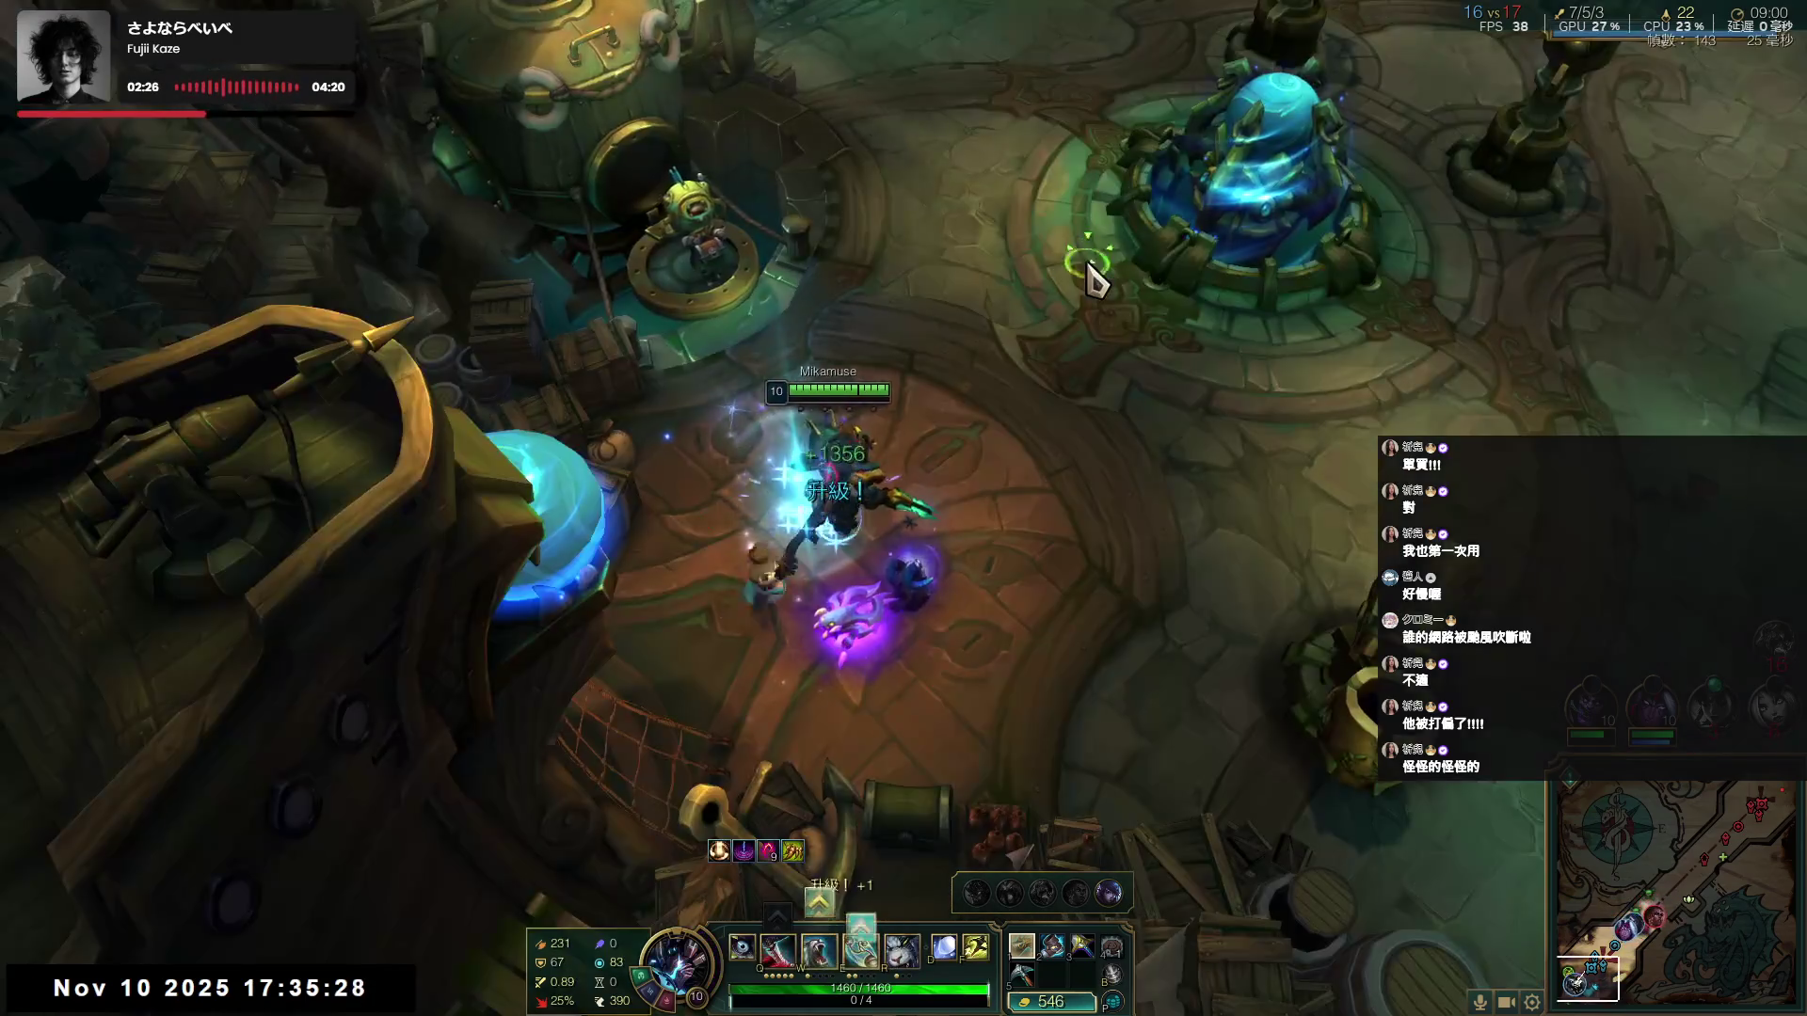
right_click(1654, 102)
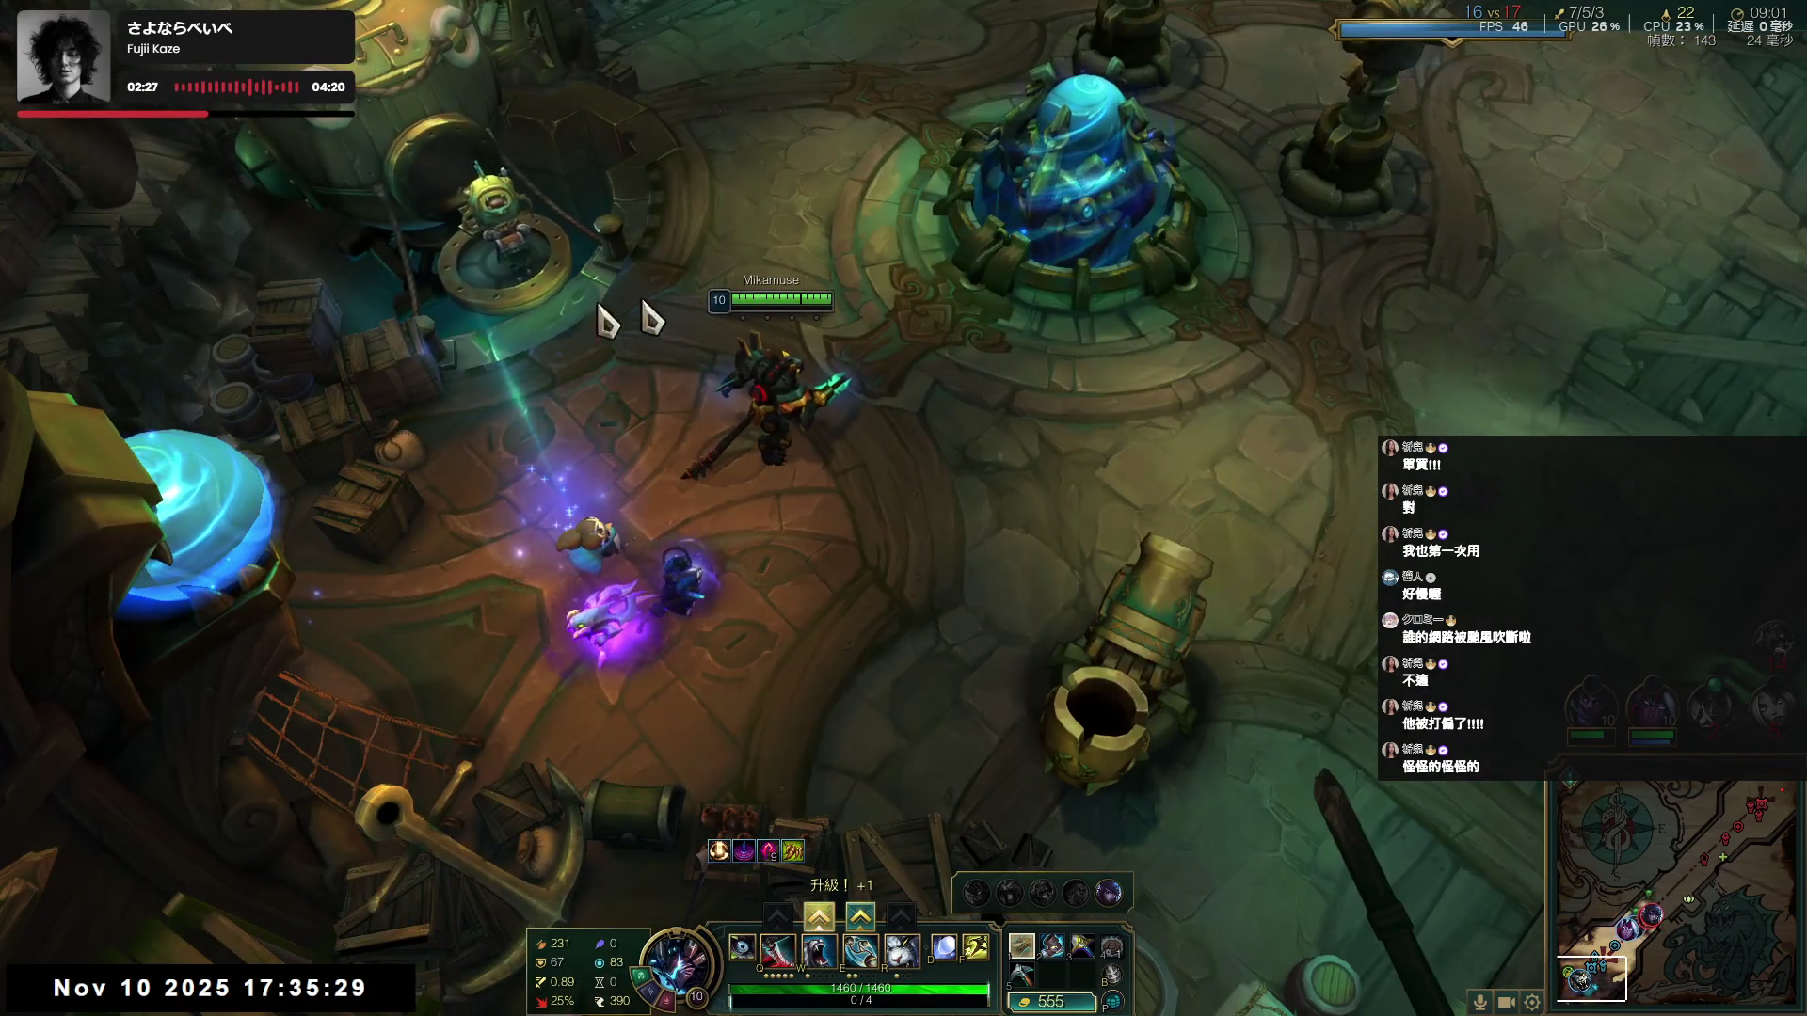
- Fire the champion from the base cannon into the turret teamfight
key("p")
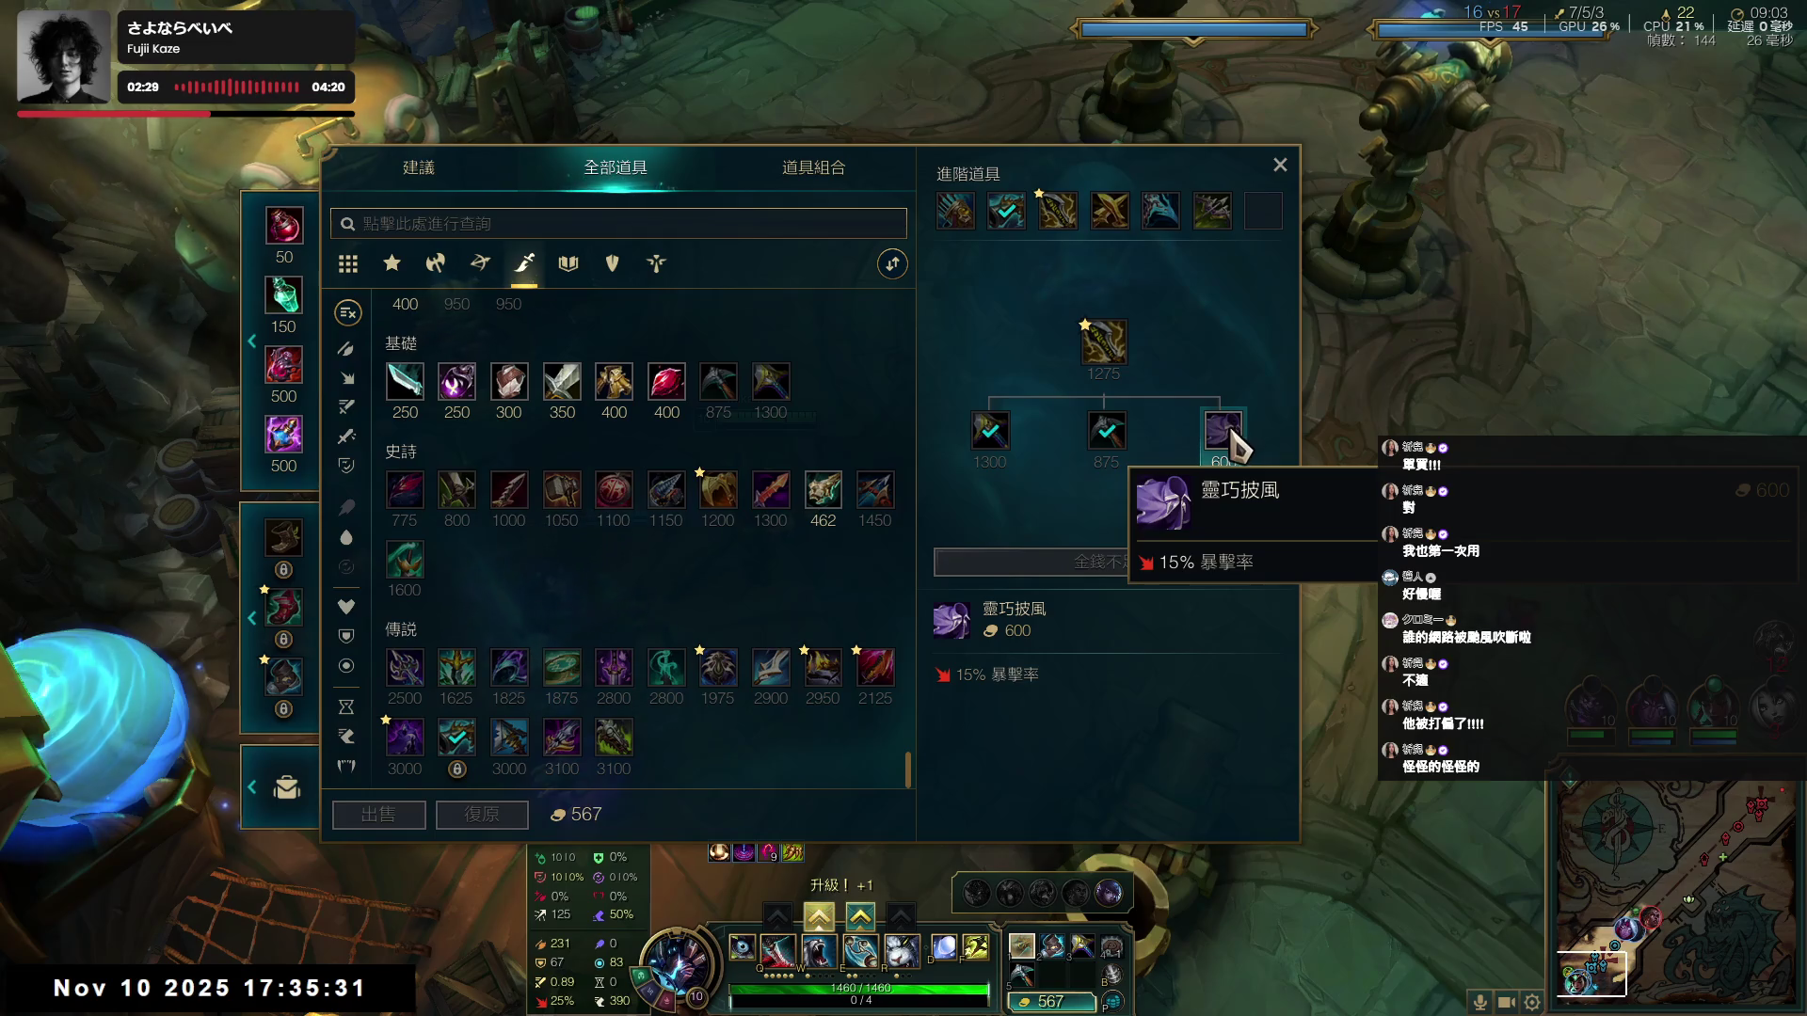
key("p")
right_click(1154, 595)
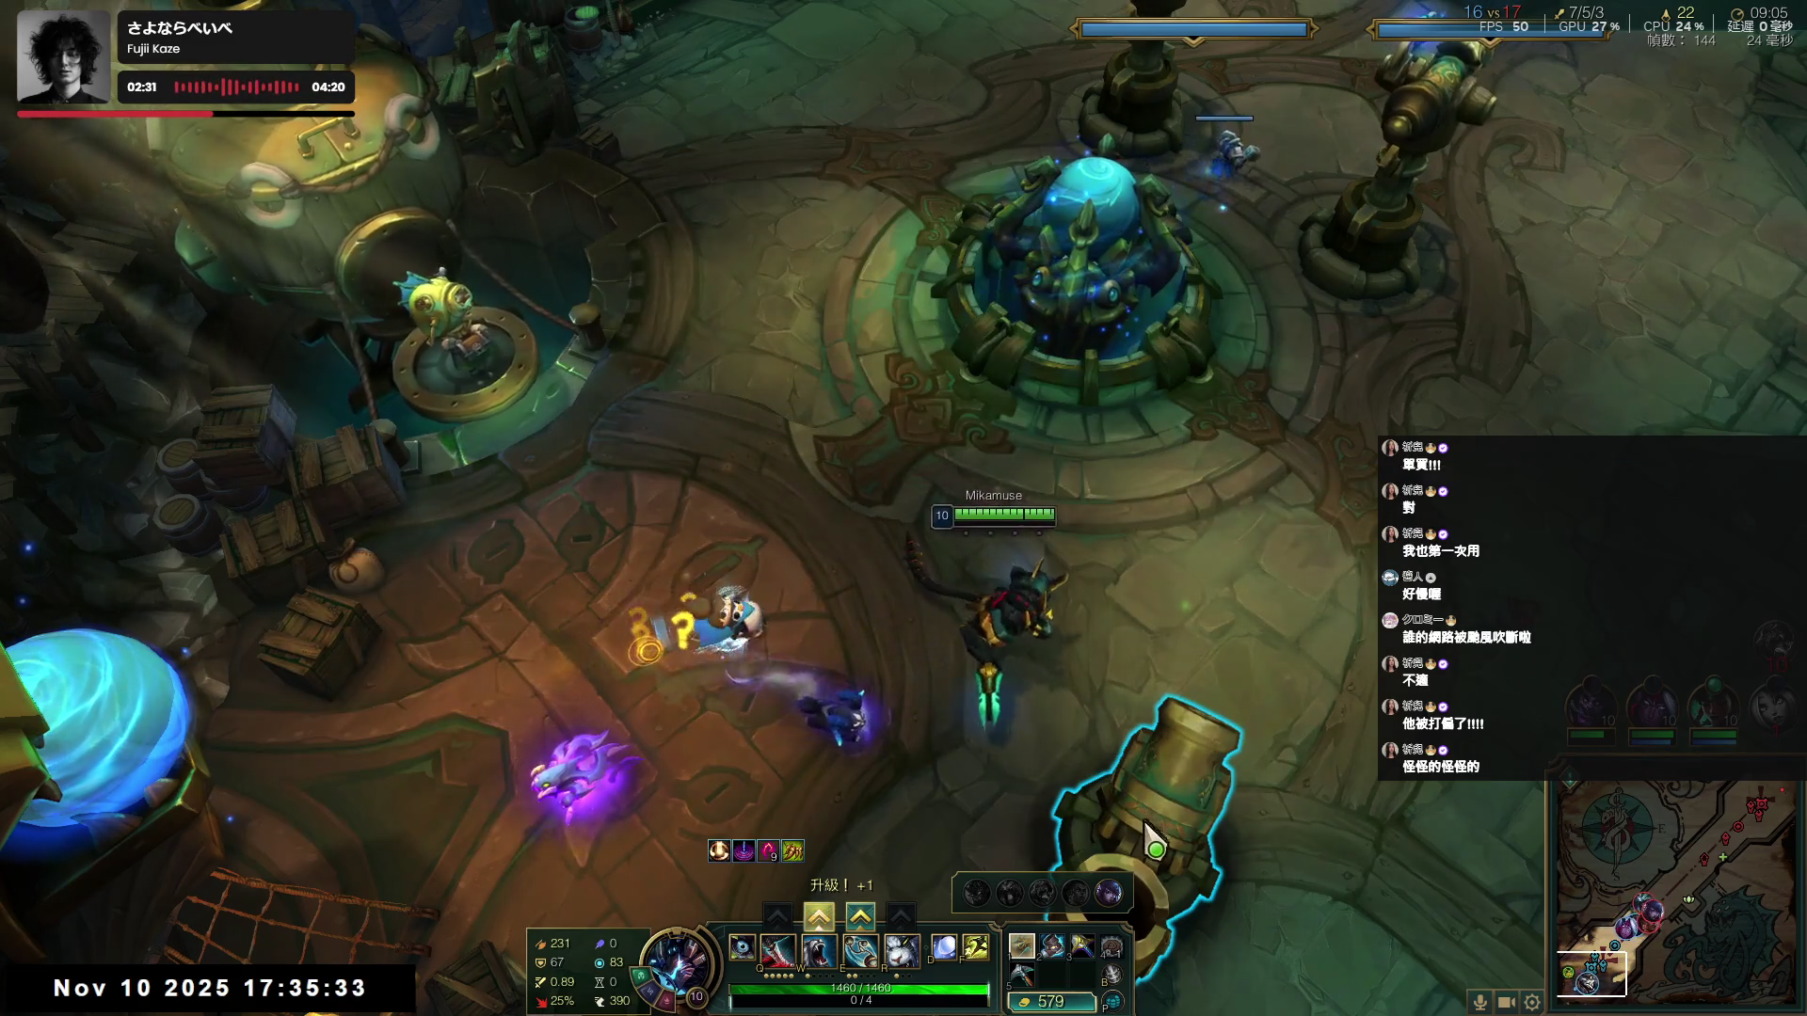
key("r")
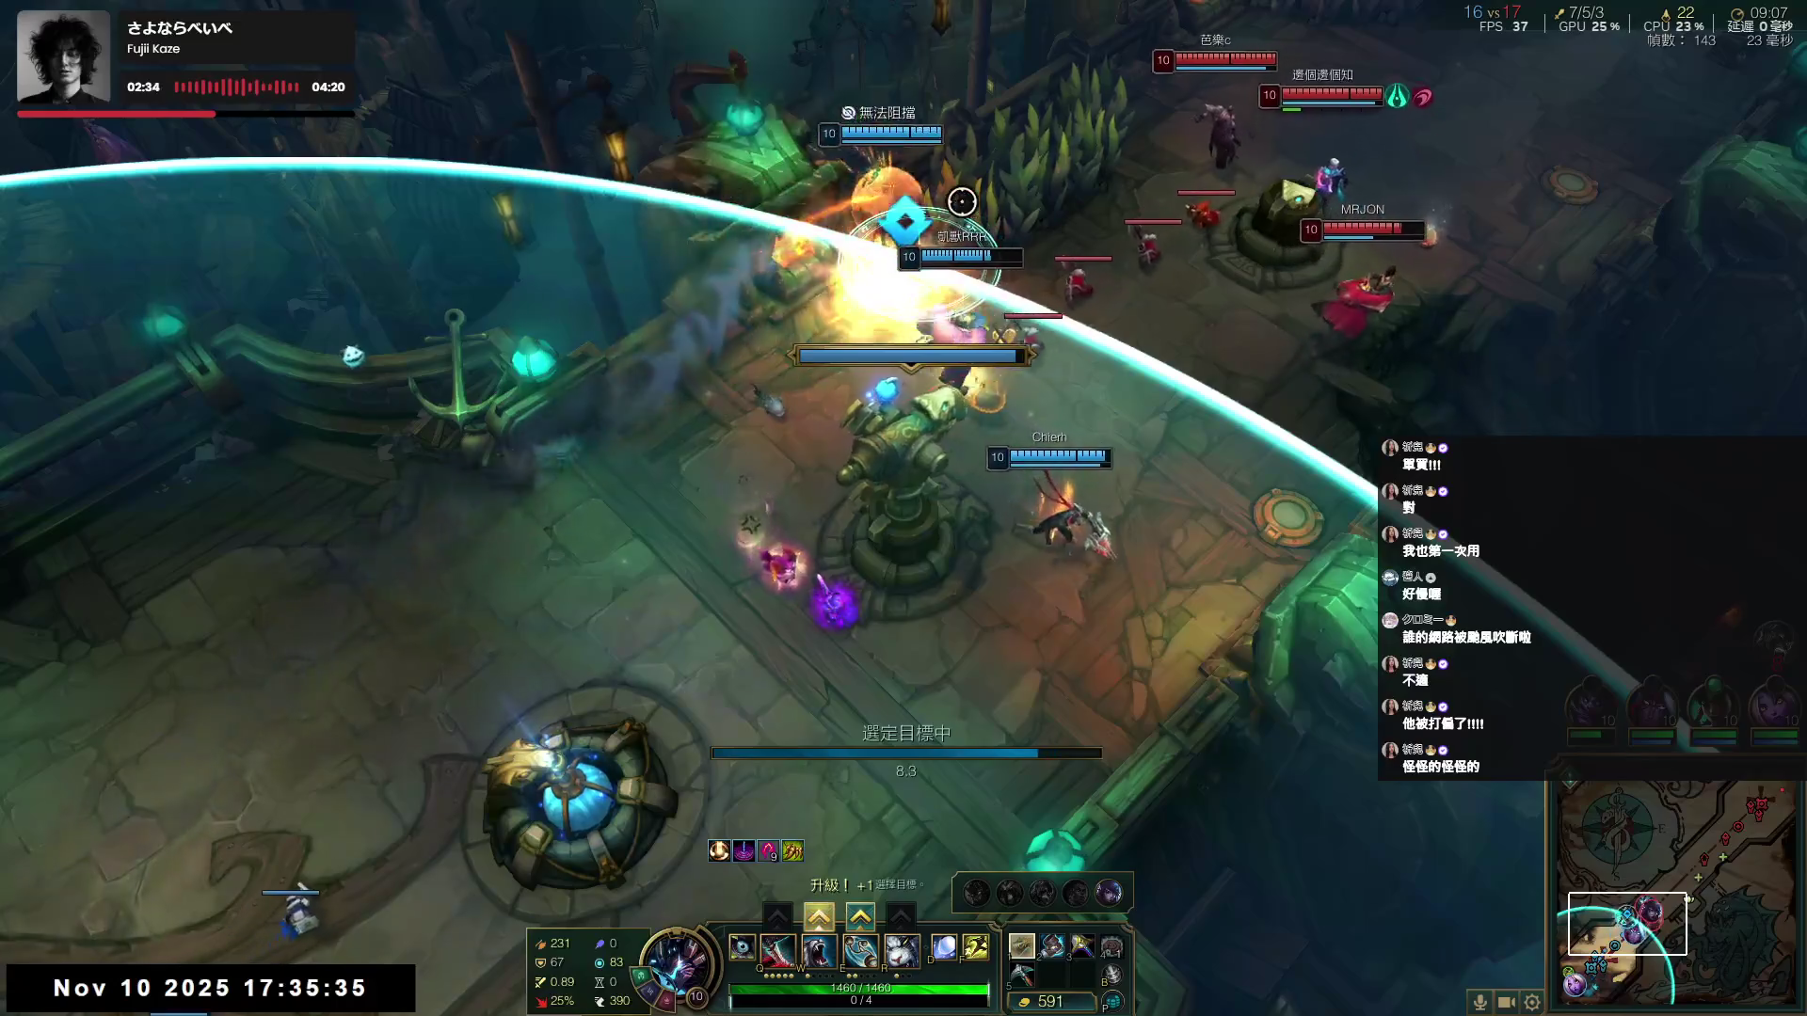
left_click(961, 201)
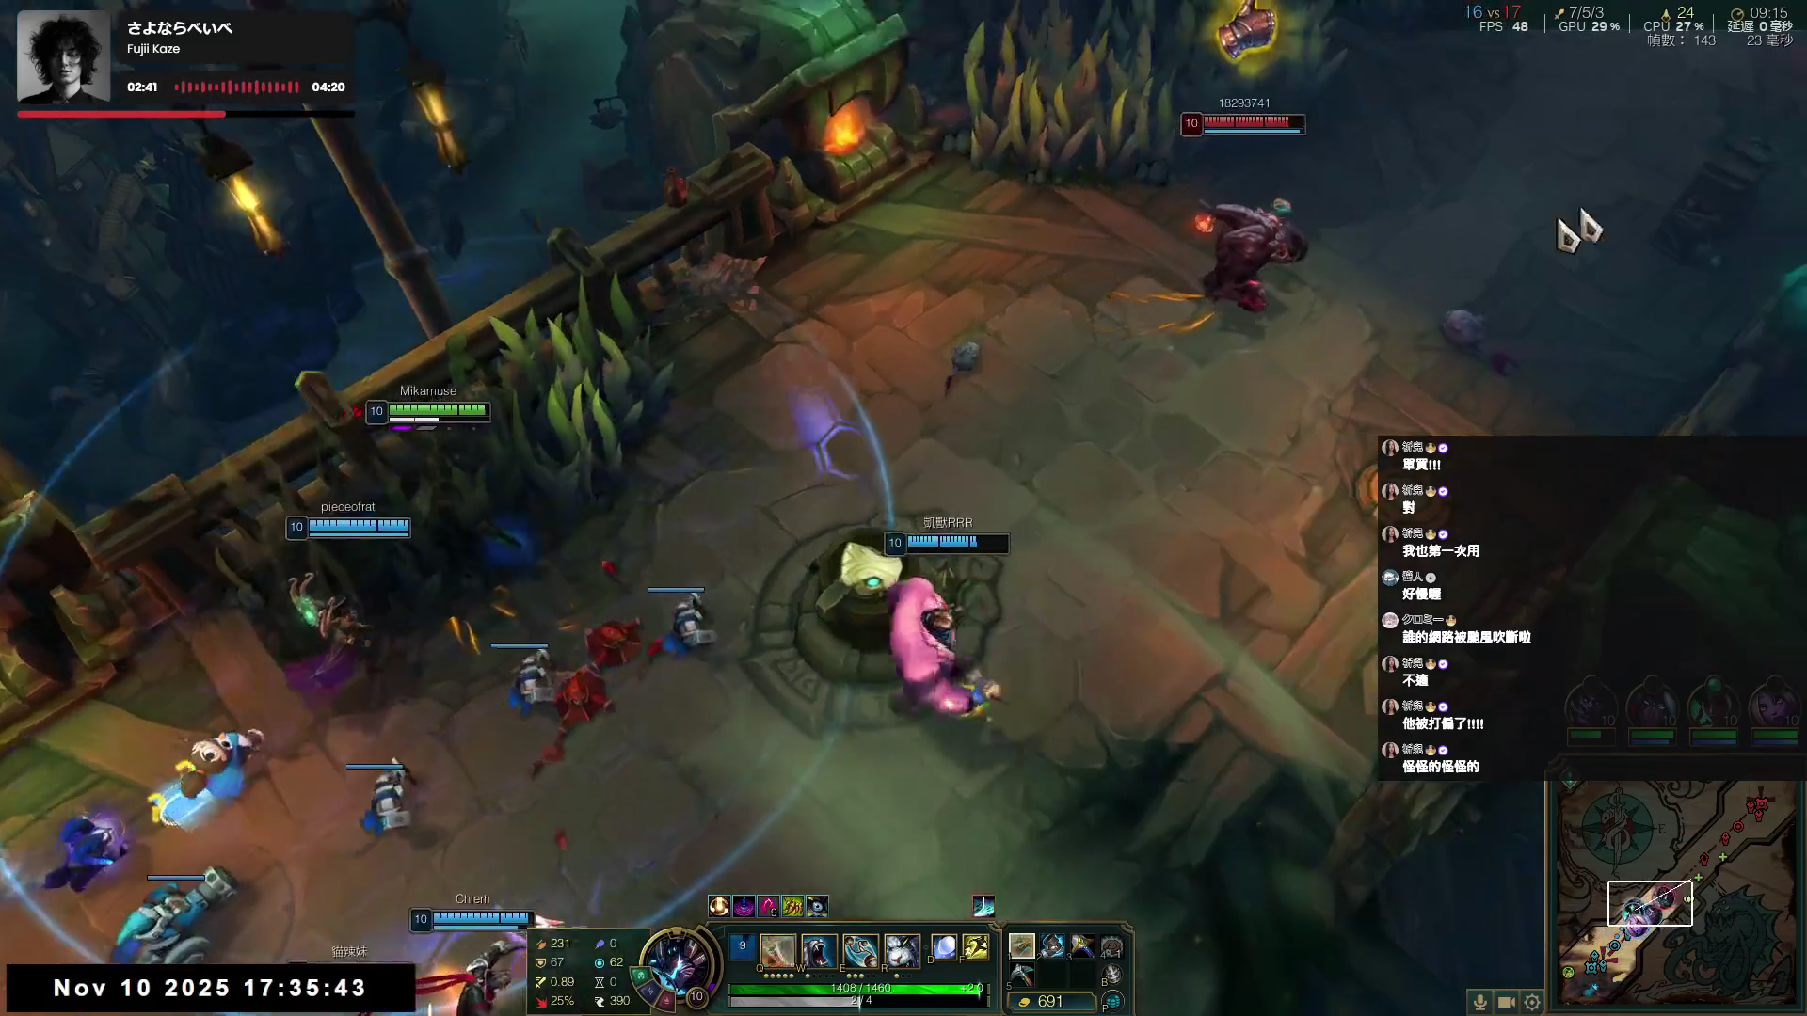
- Maneuver toward the enemy group and back beside the allies, trying W while it recharges
right_click(1261, 442)
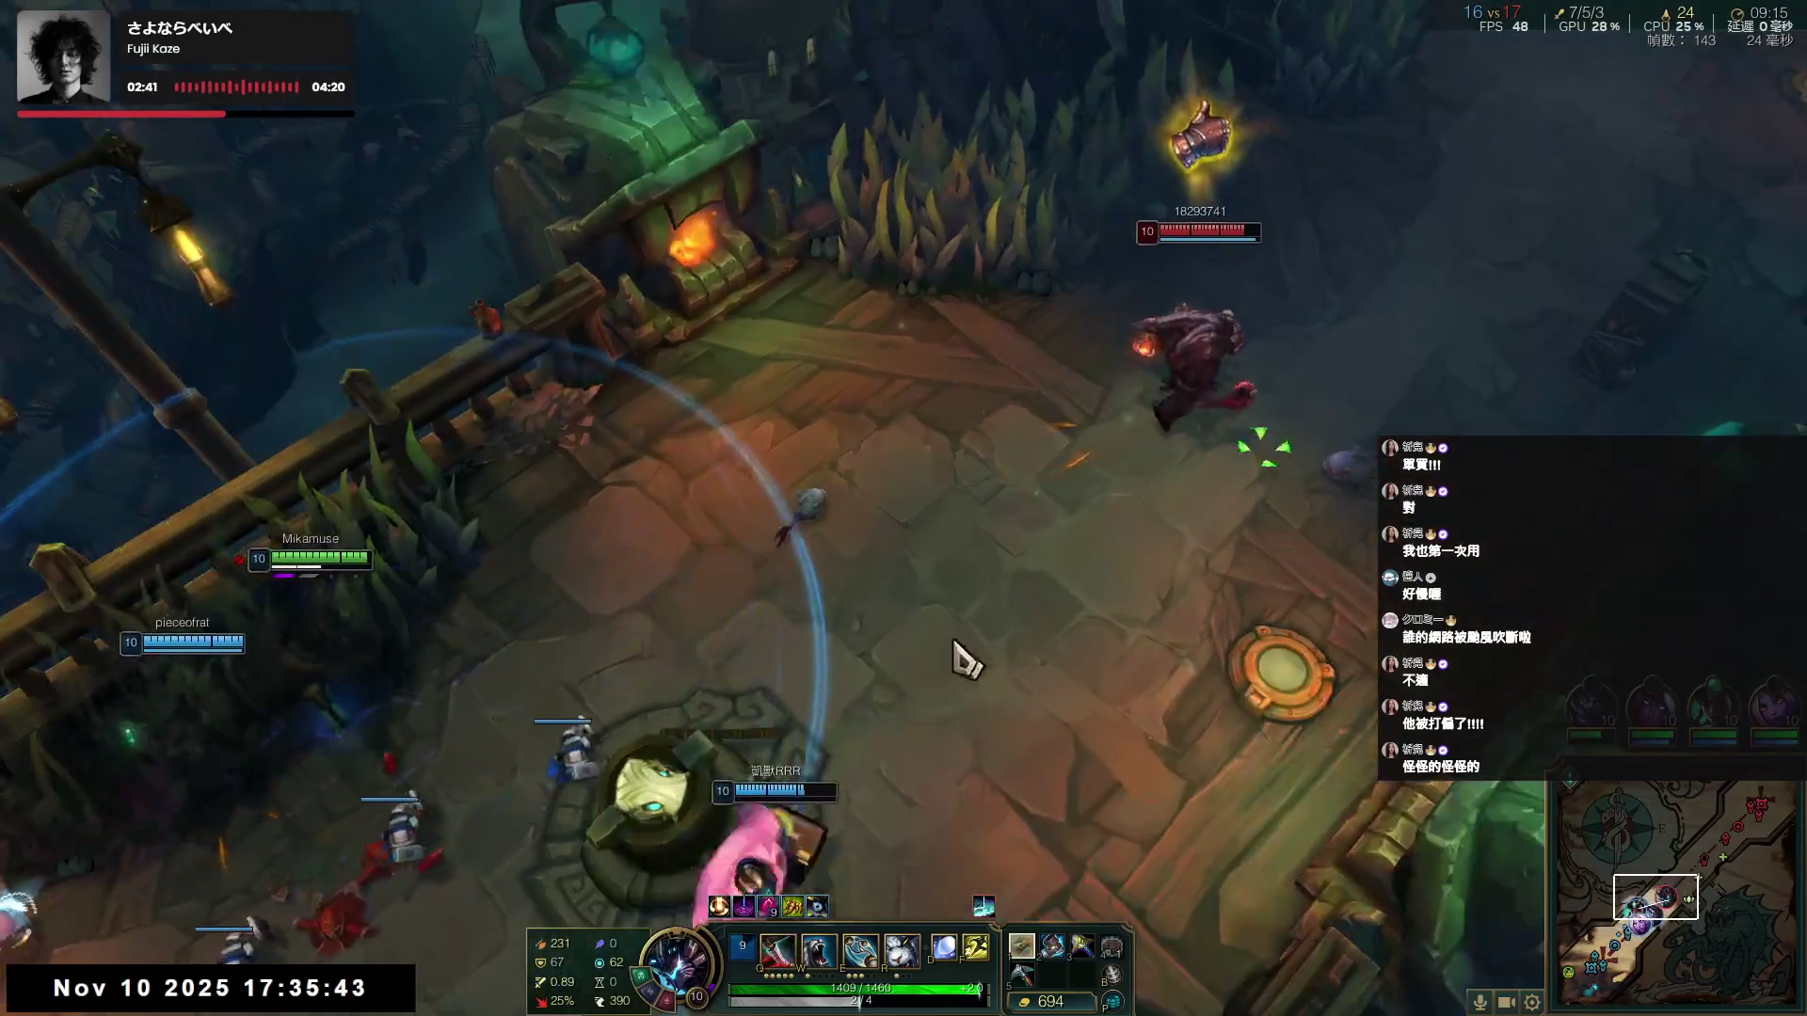
right_click(883, 276)
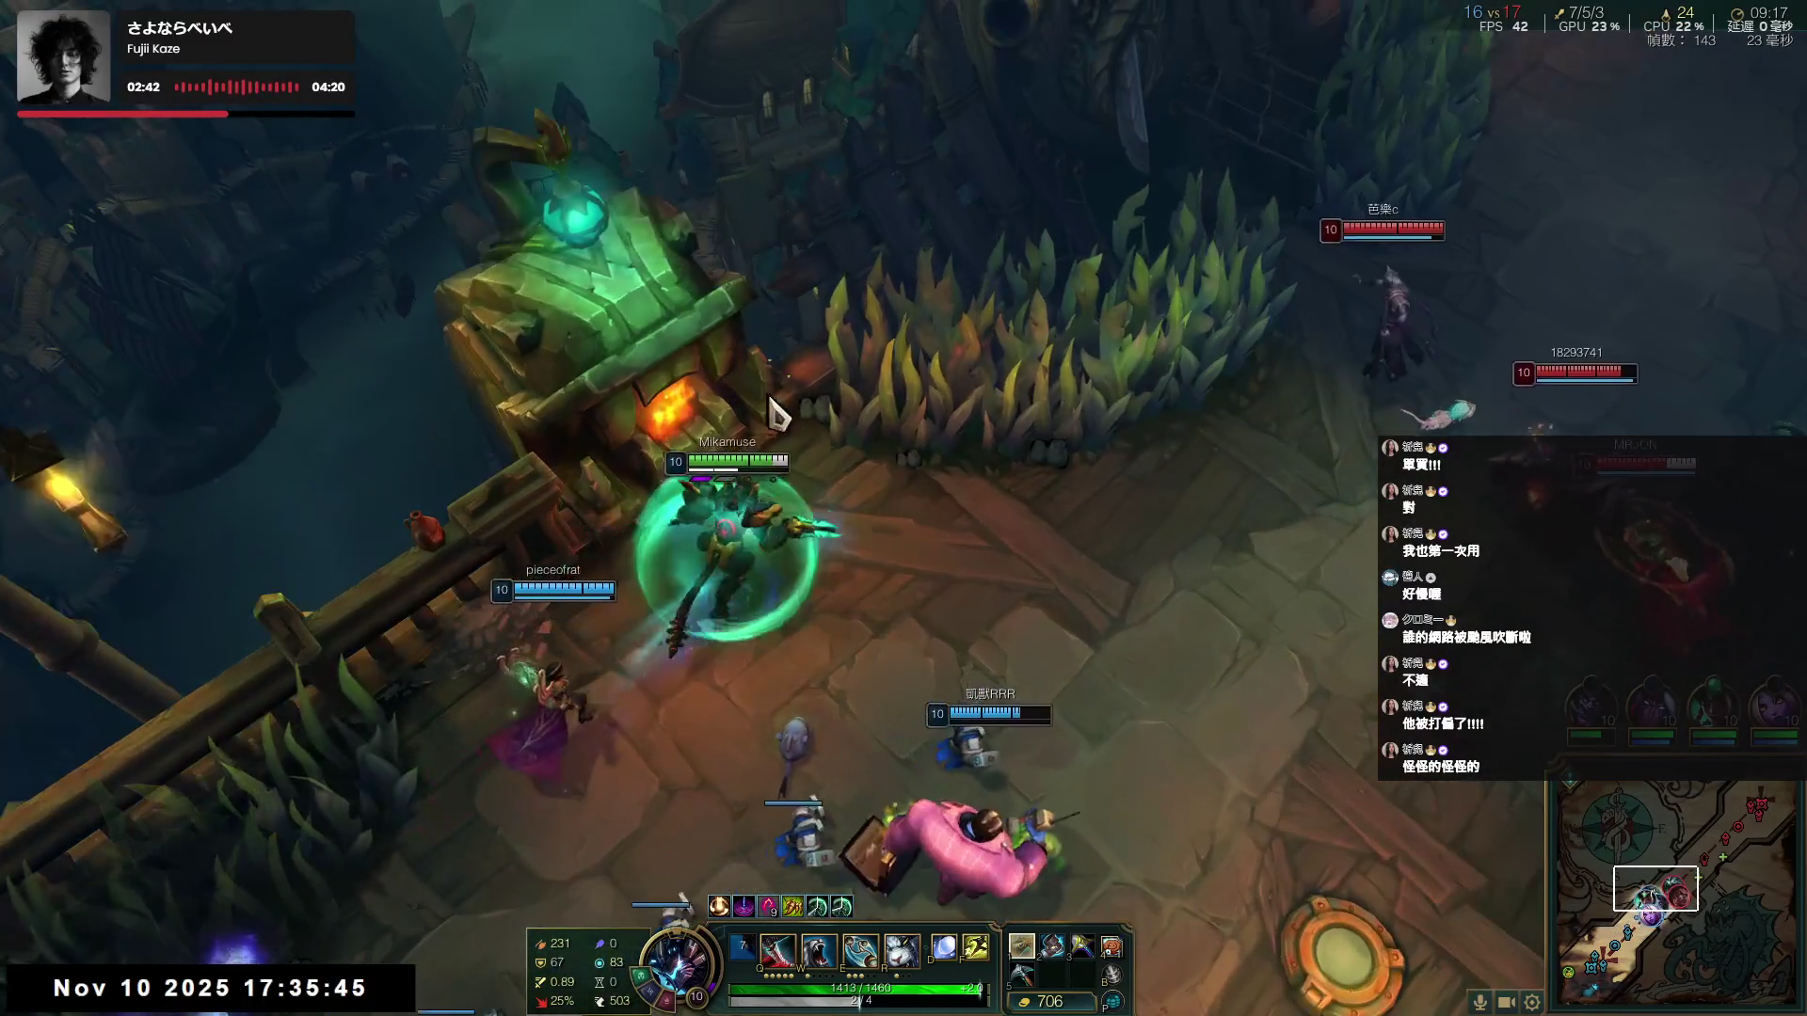
right_click(846, 435)
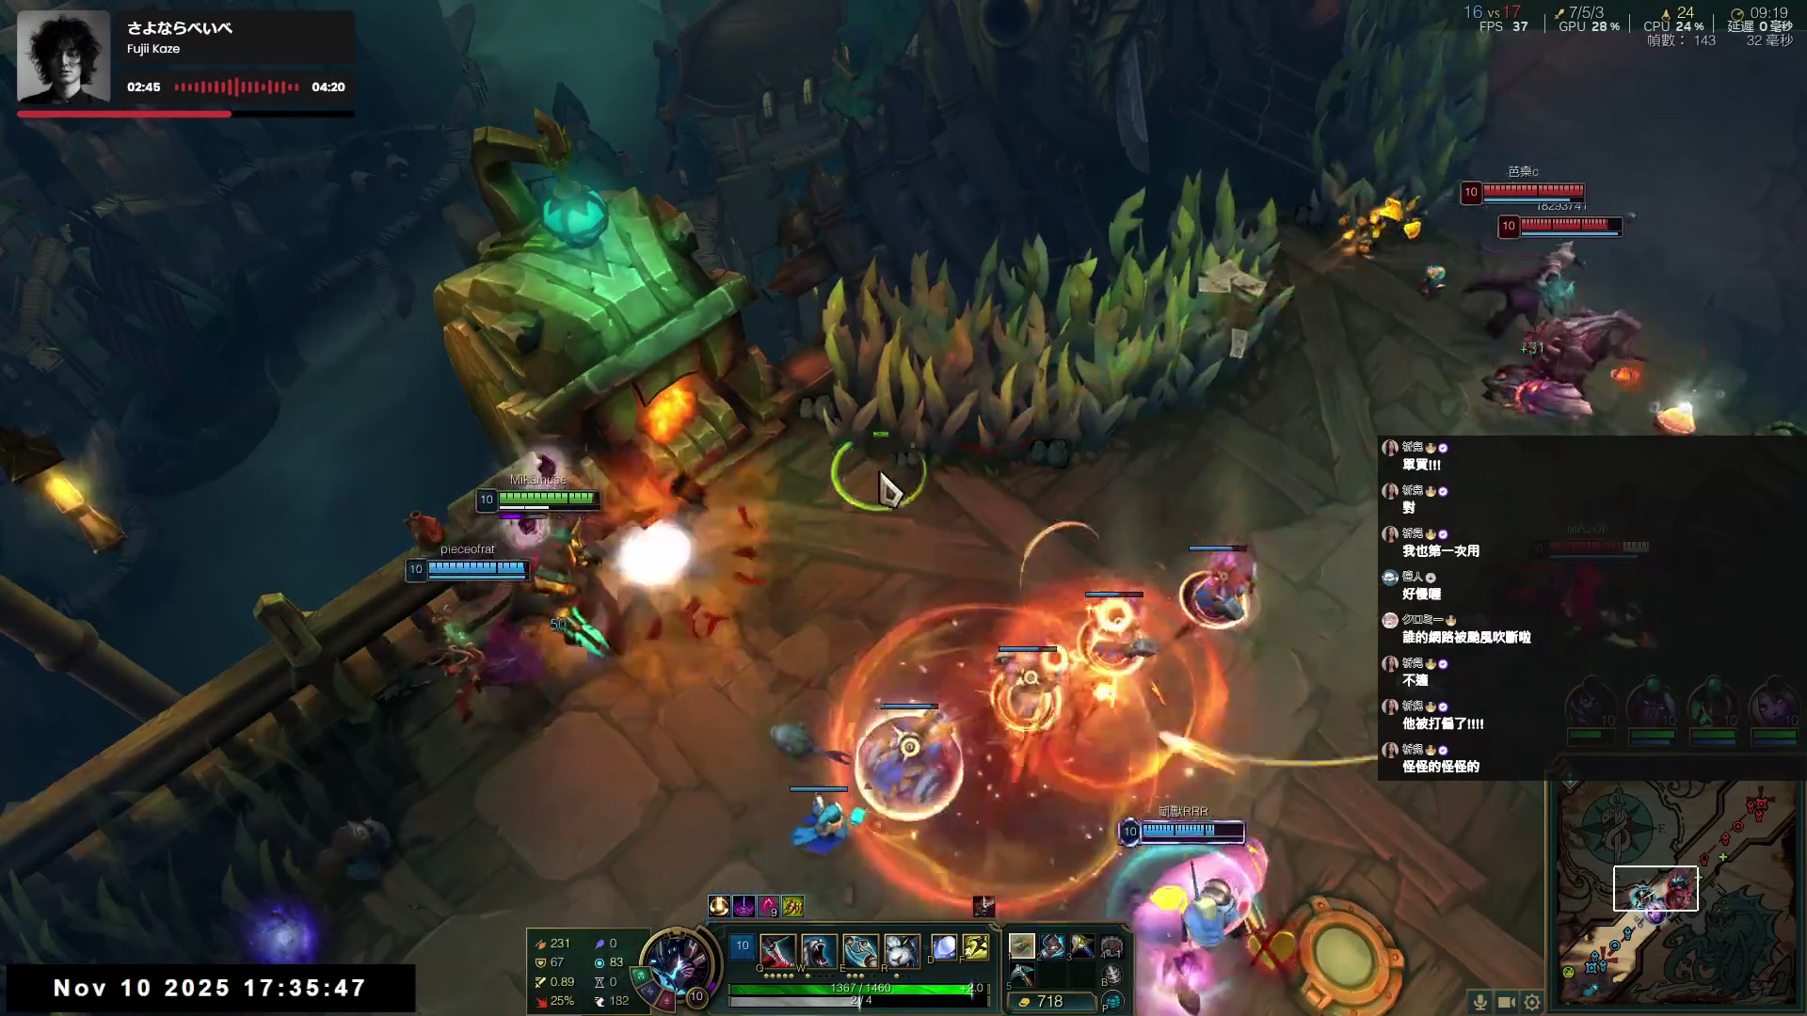
key("w")
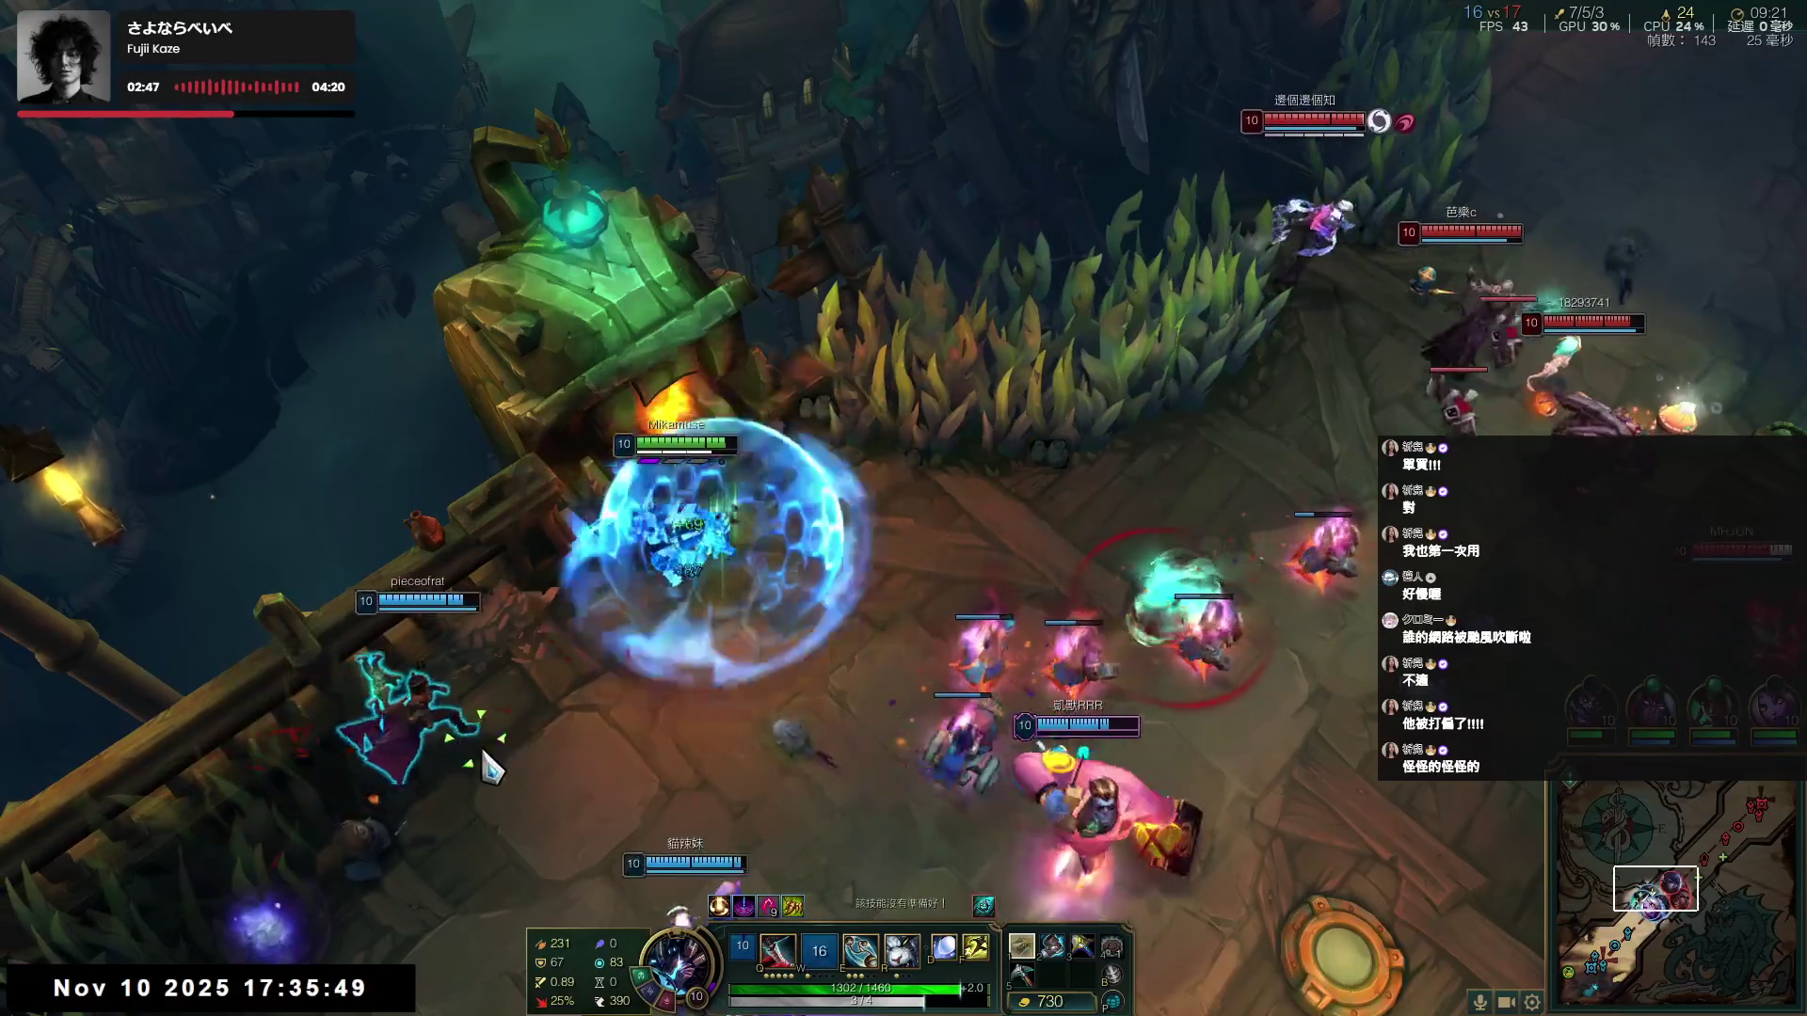
right_click(1059, 544)
right_click(1054, 612)
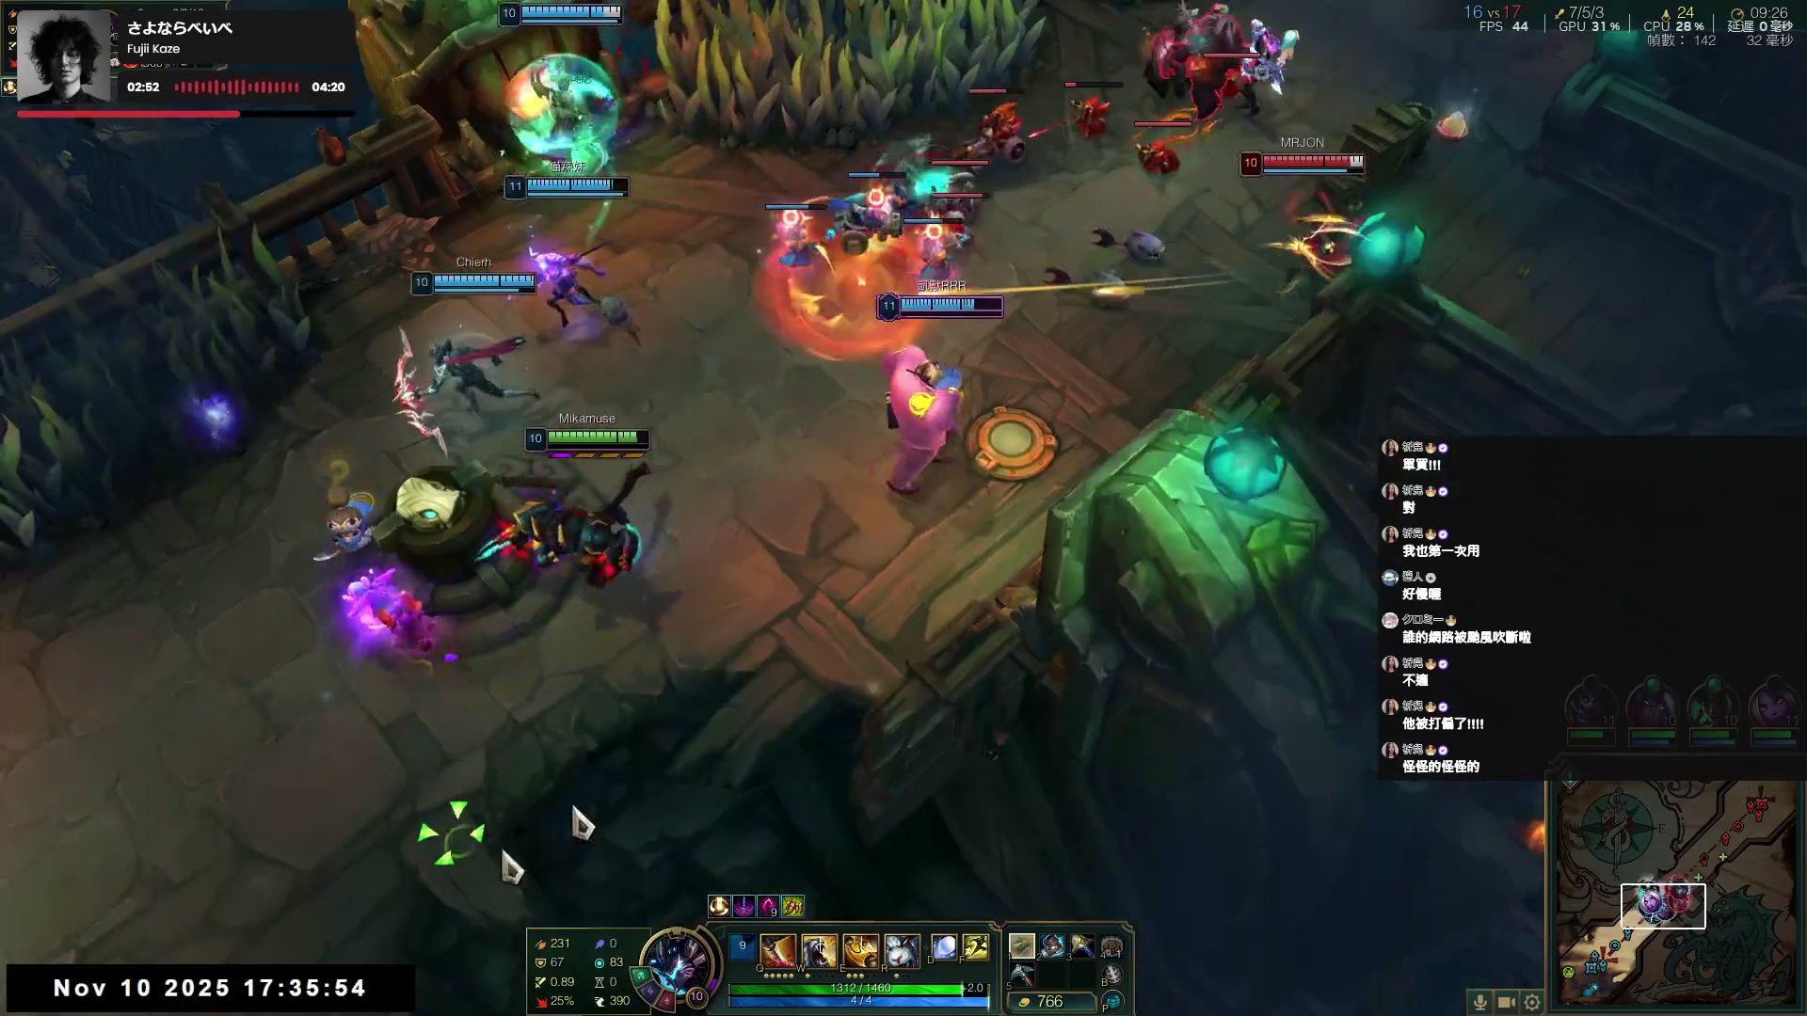
right_click(640, 534)
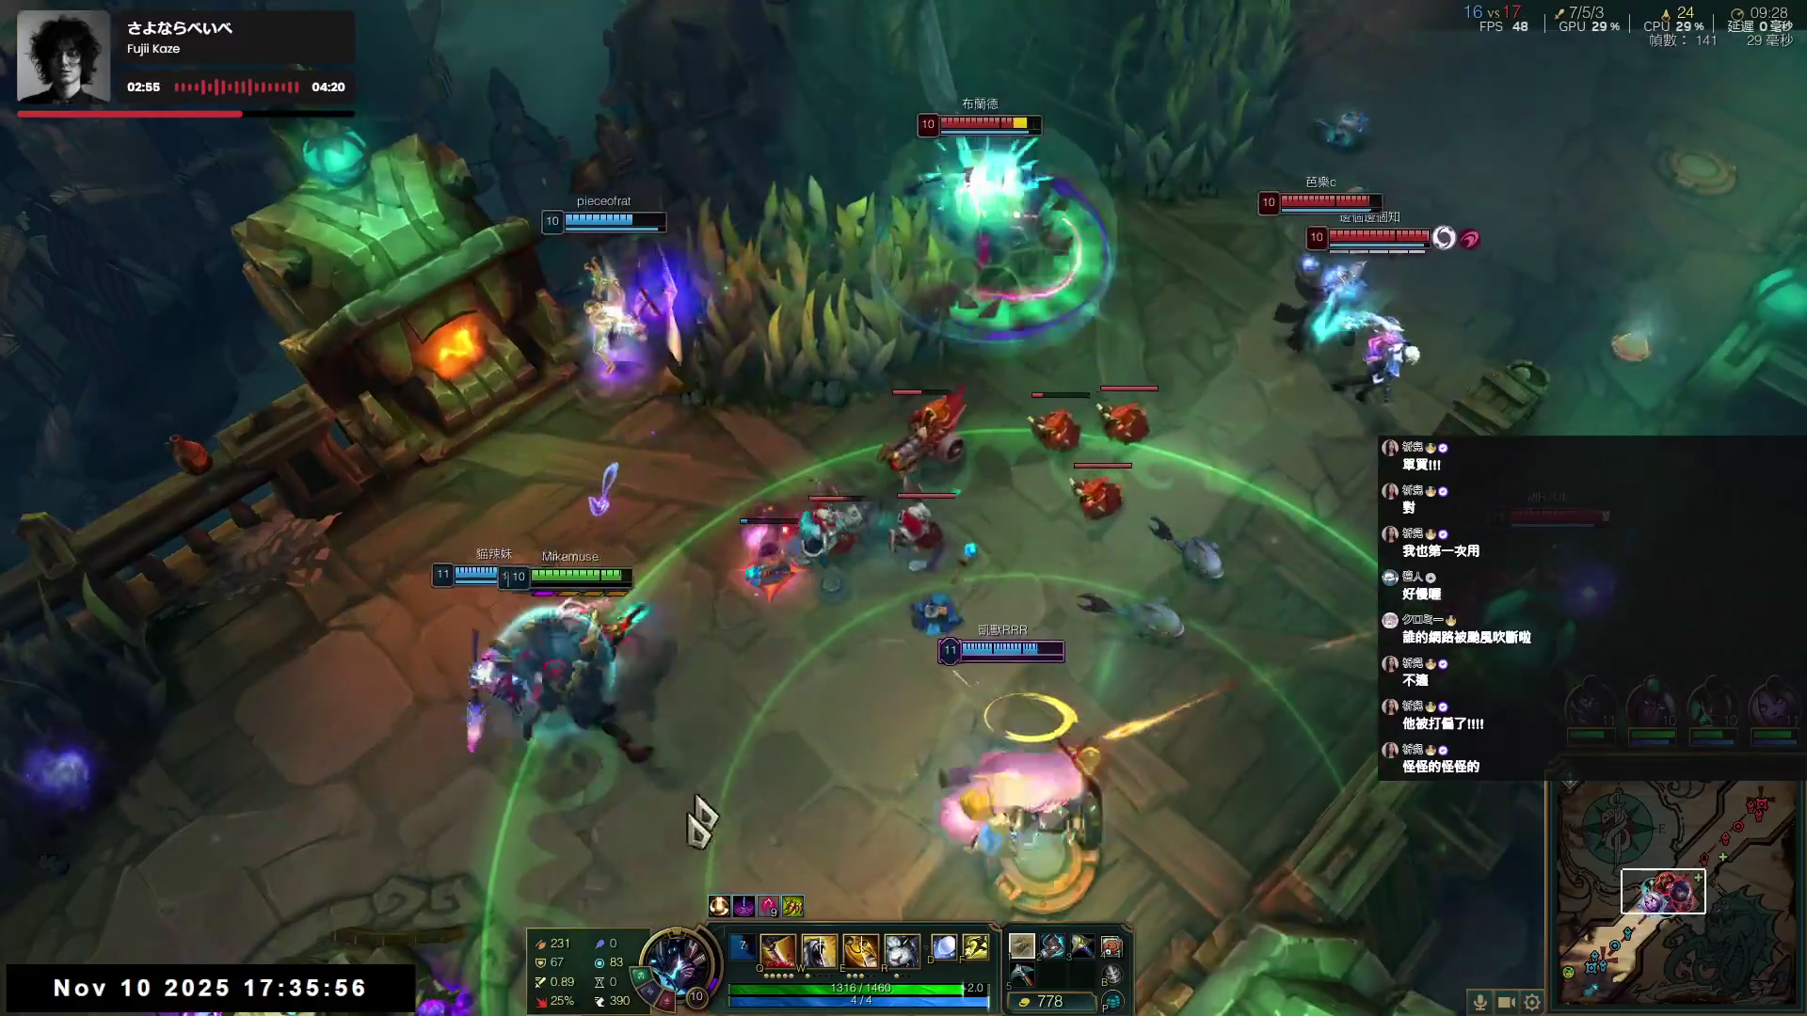
right_click(640, 753)
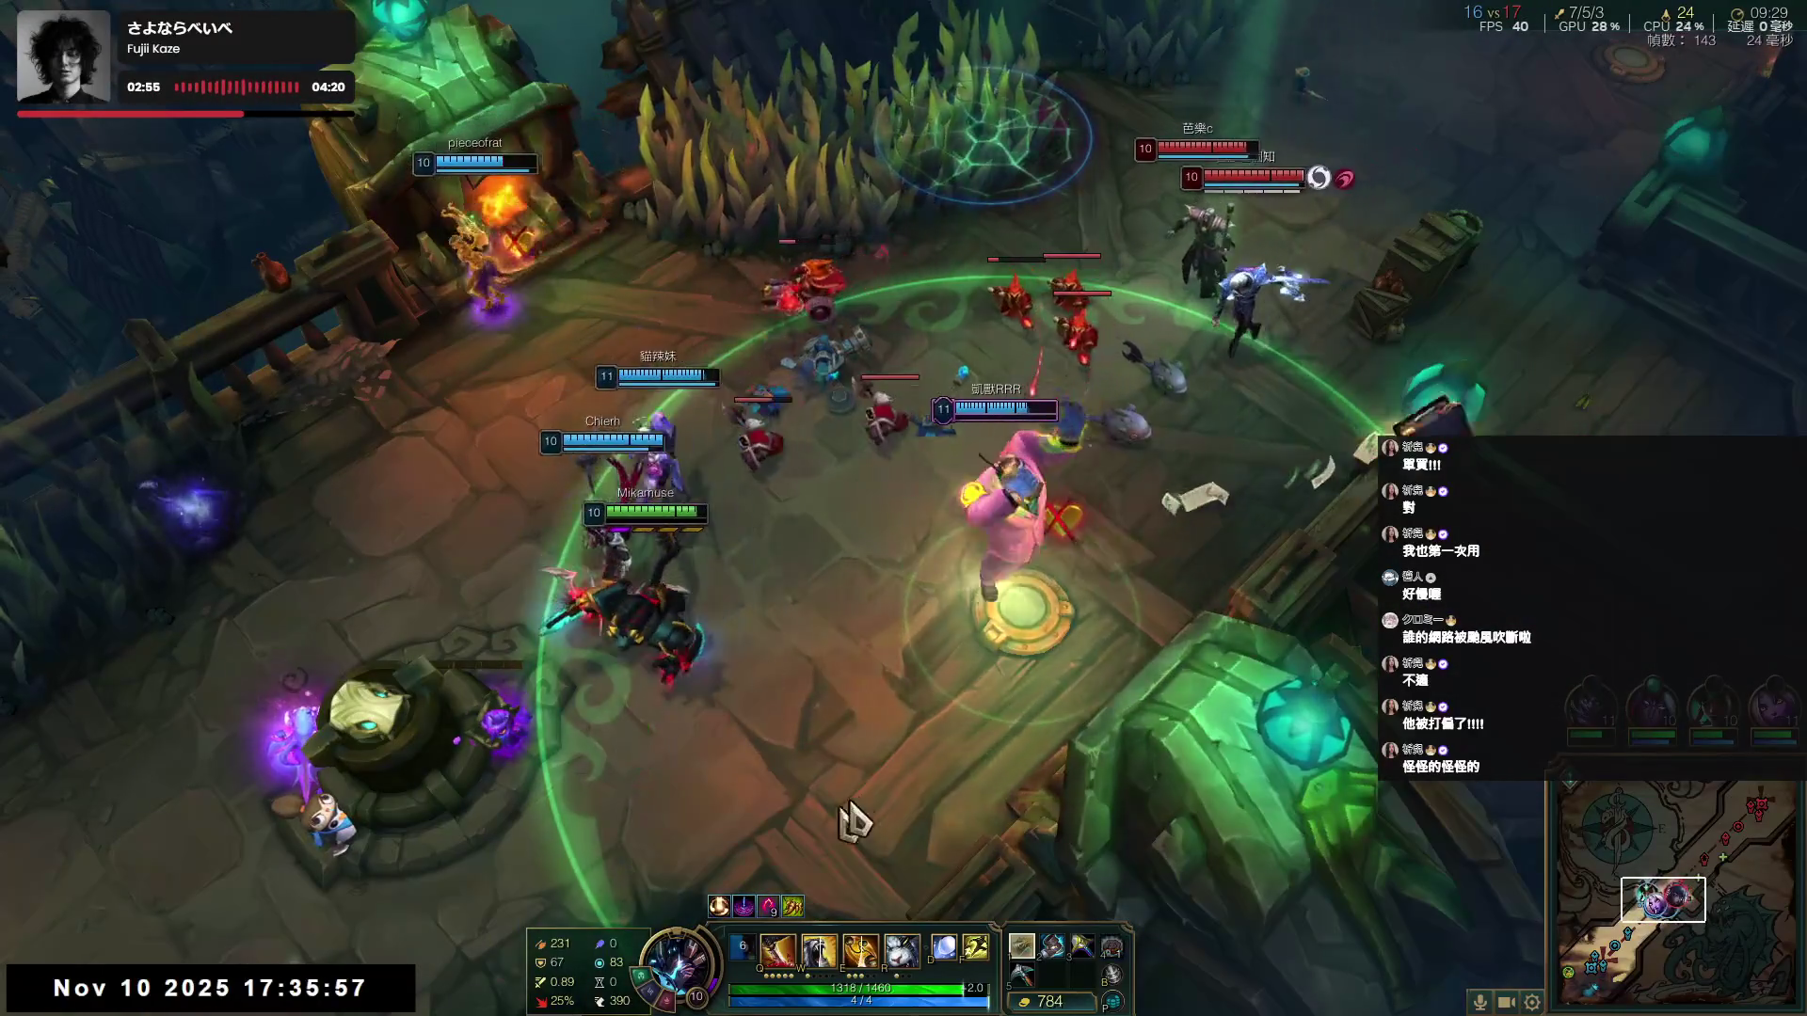
right_click(851, 867)
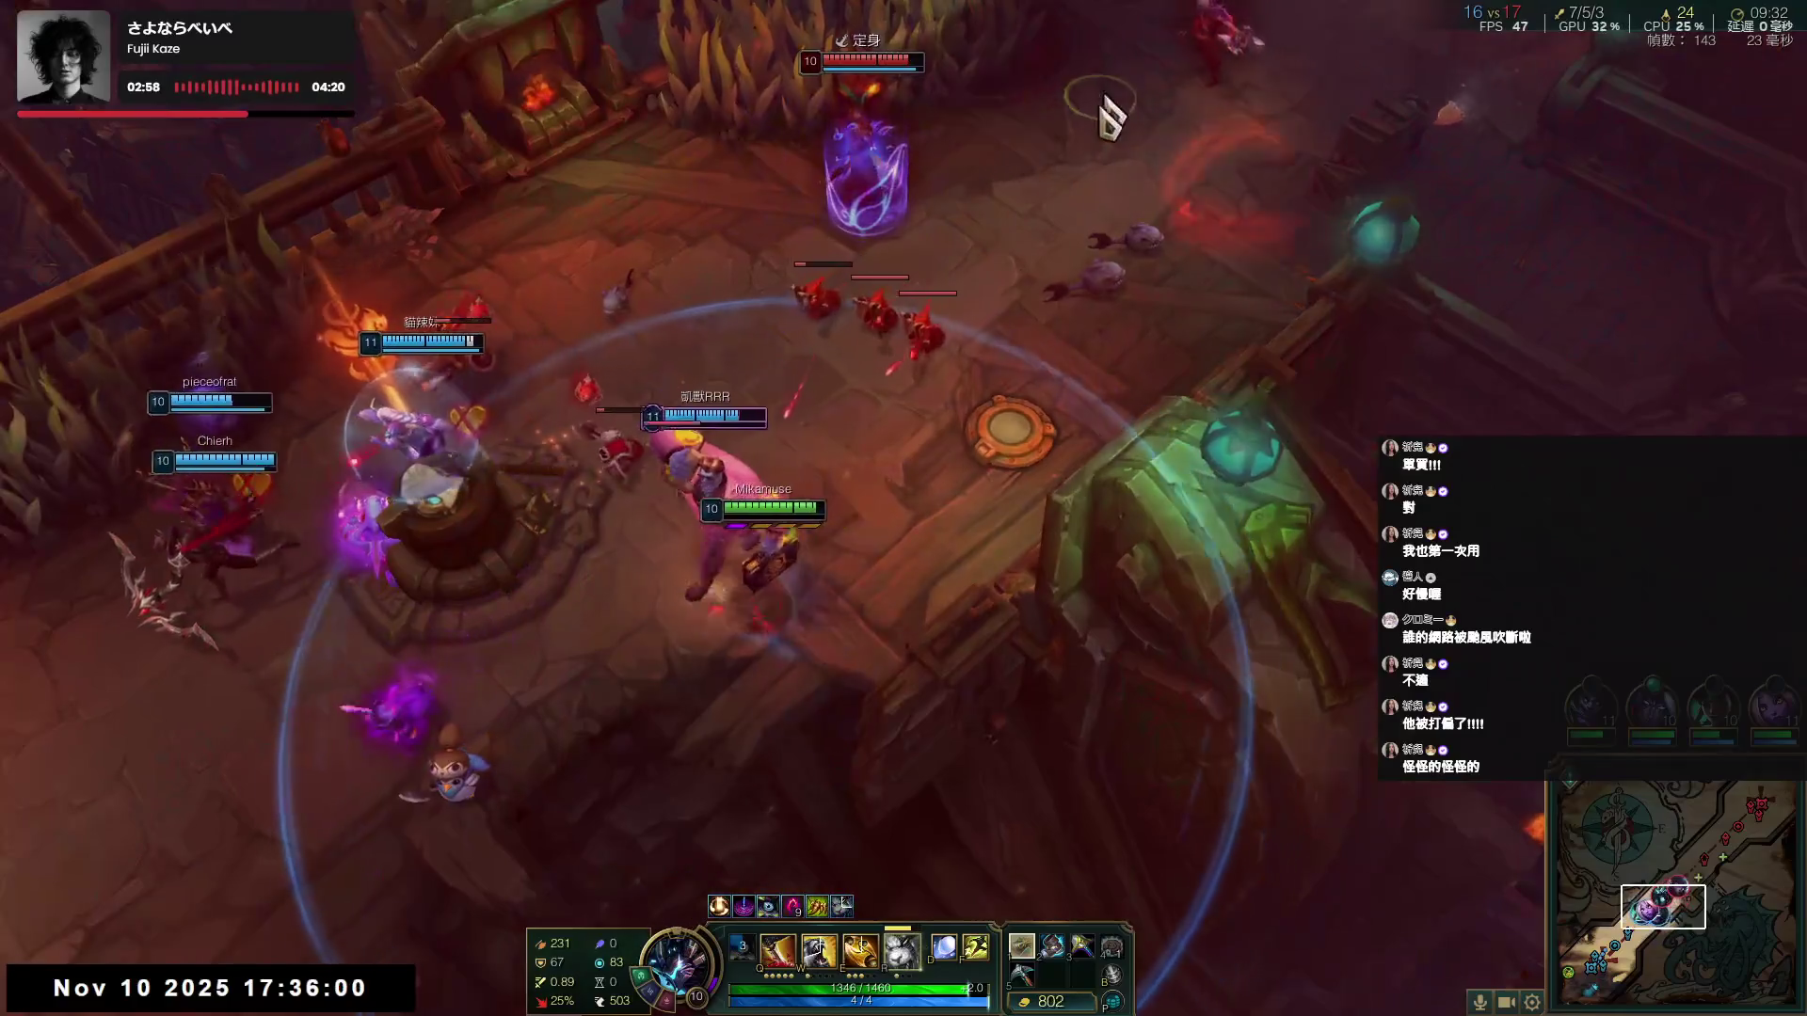
- Cast the ultimate and charge in with a Q, E, W combo until the champion falls
key("r")
right_click(961, 715)
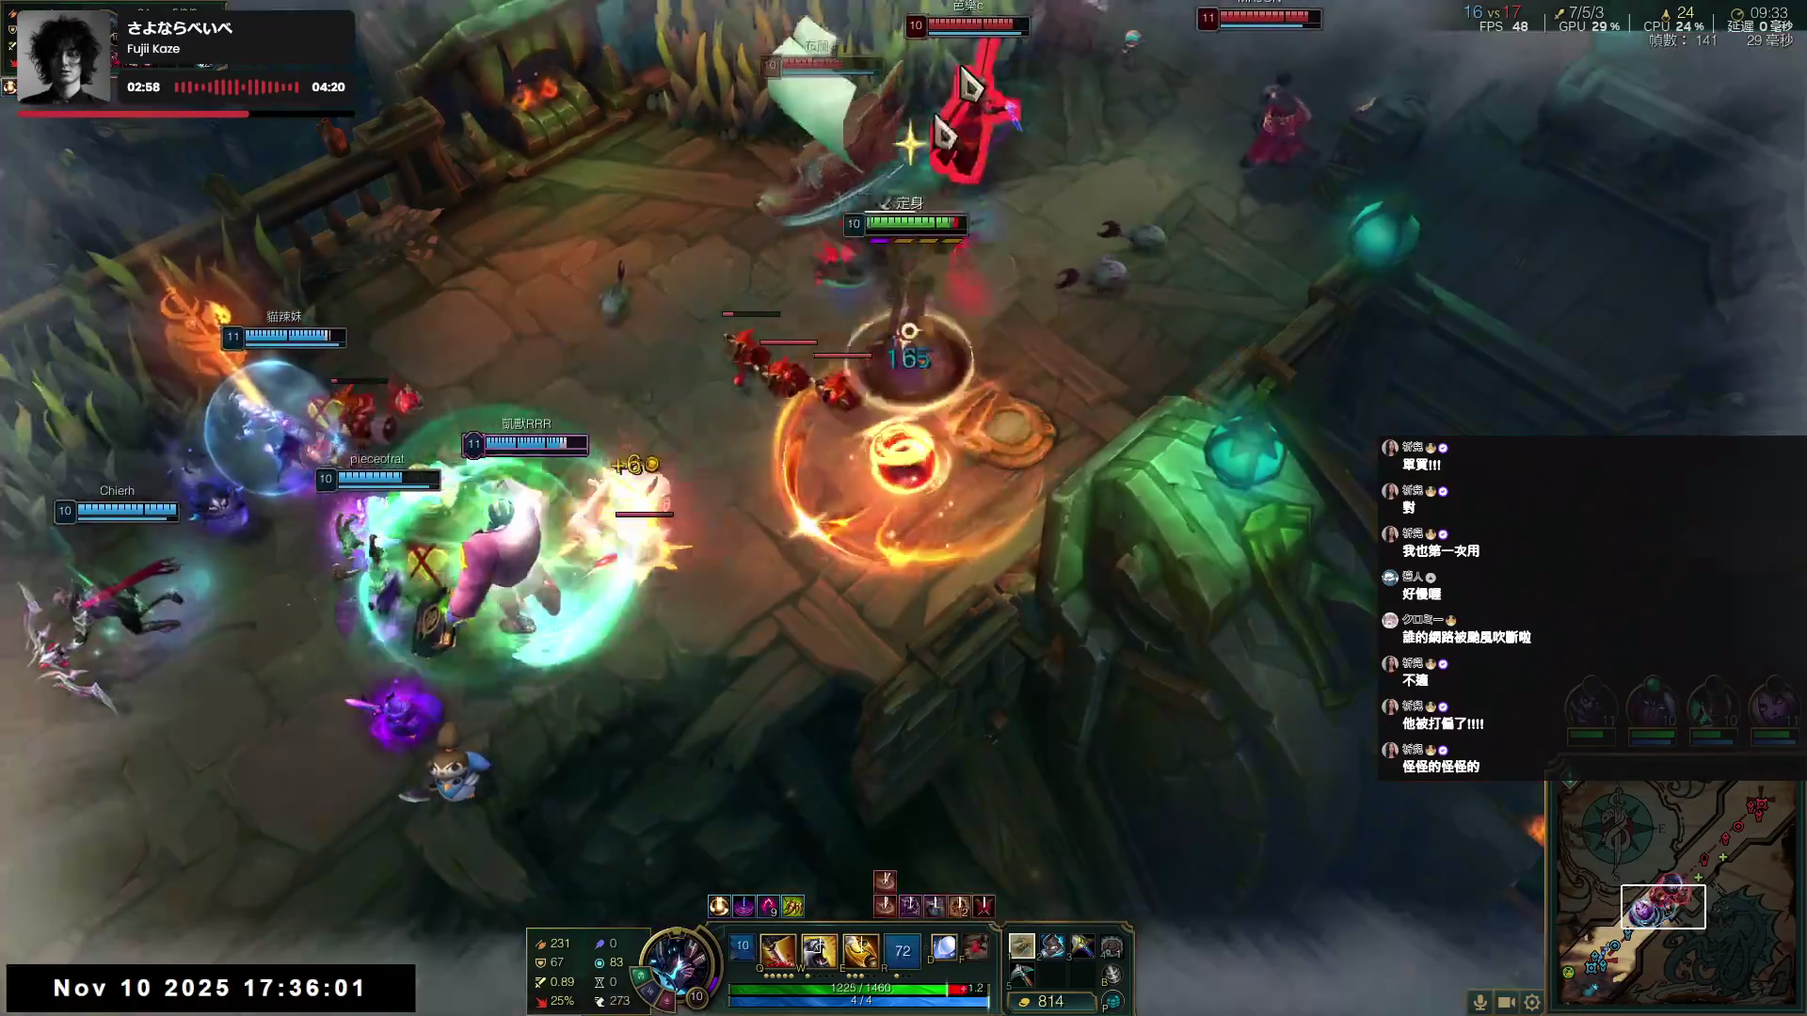
key("q")
key("e")
key("w")
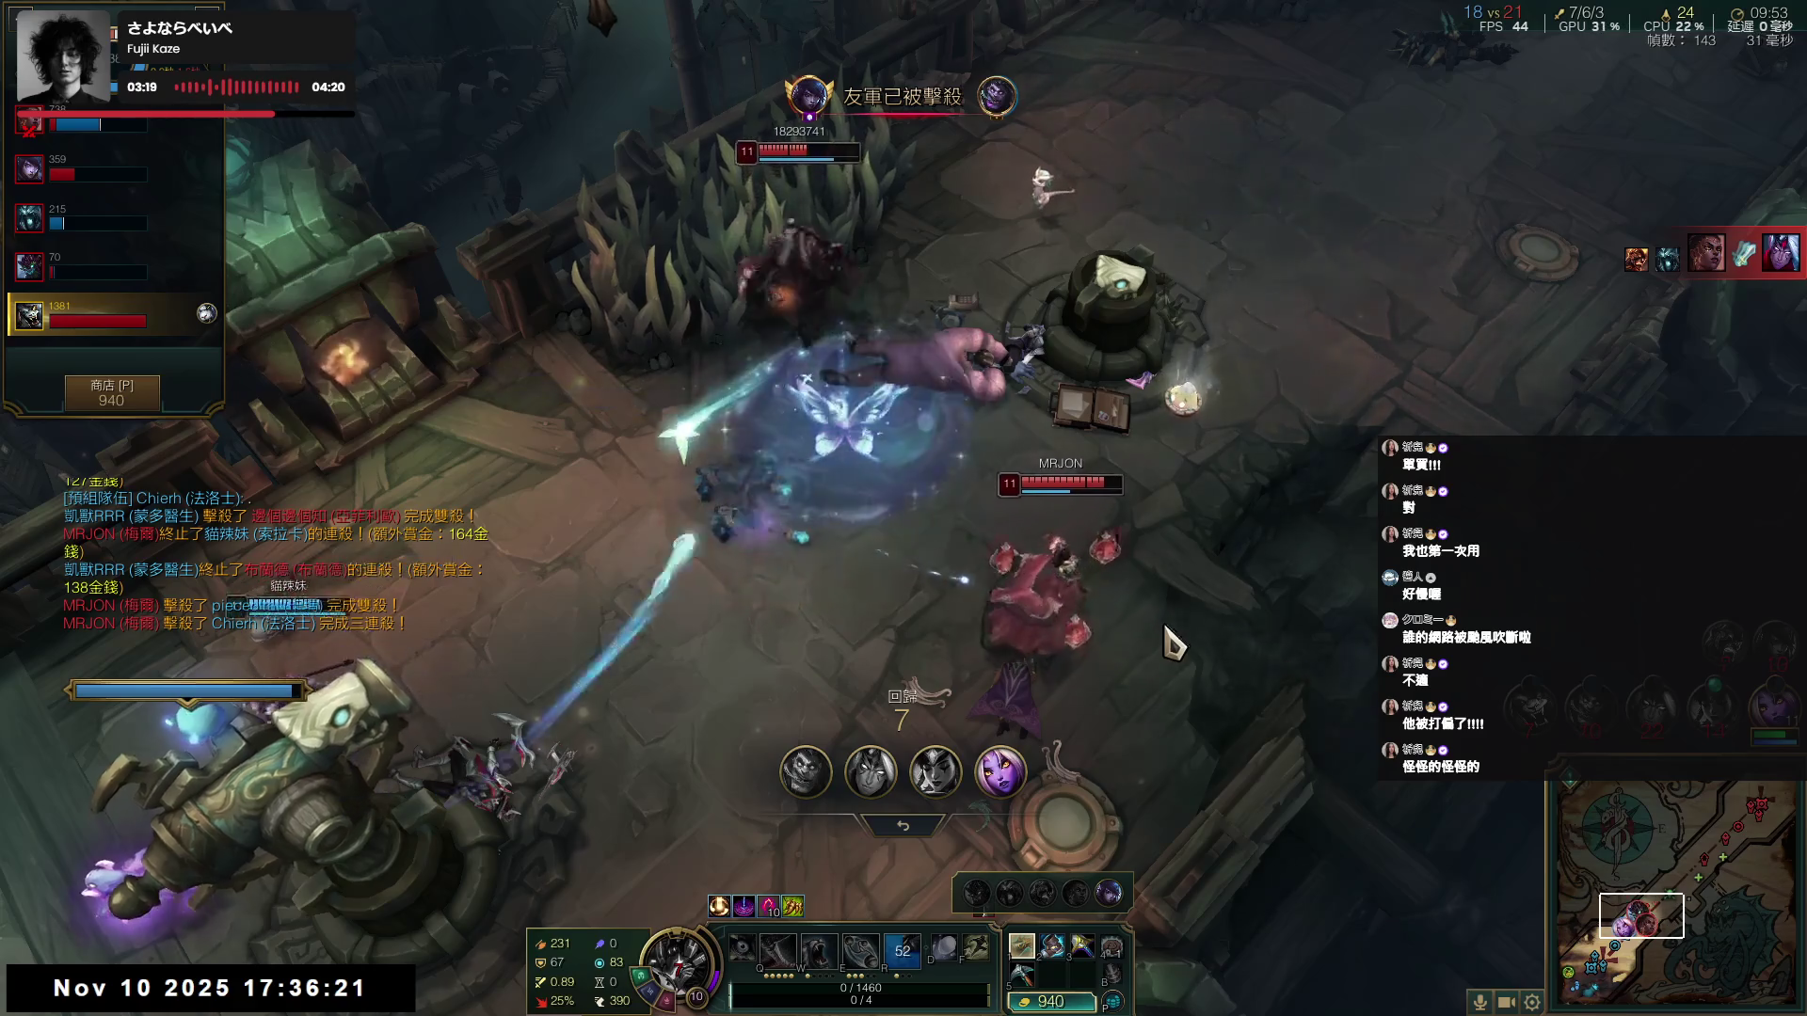
- Check the item shop while dead, then walk out of the fountain after respawning
key("p")
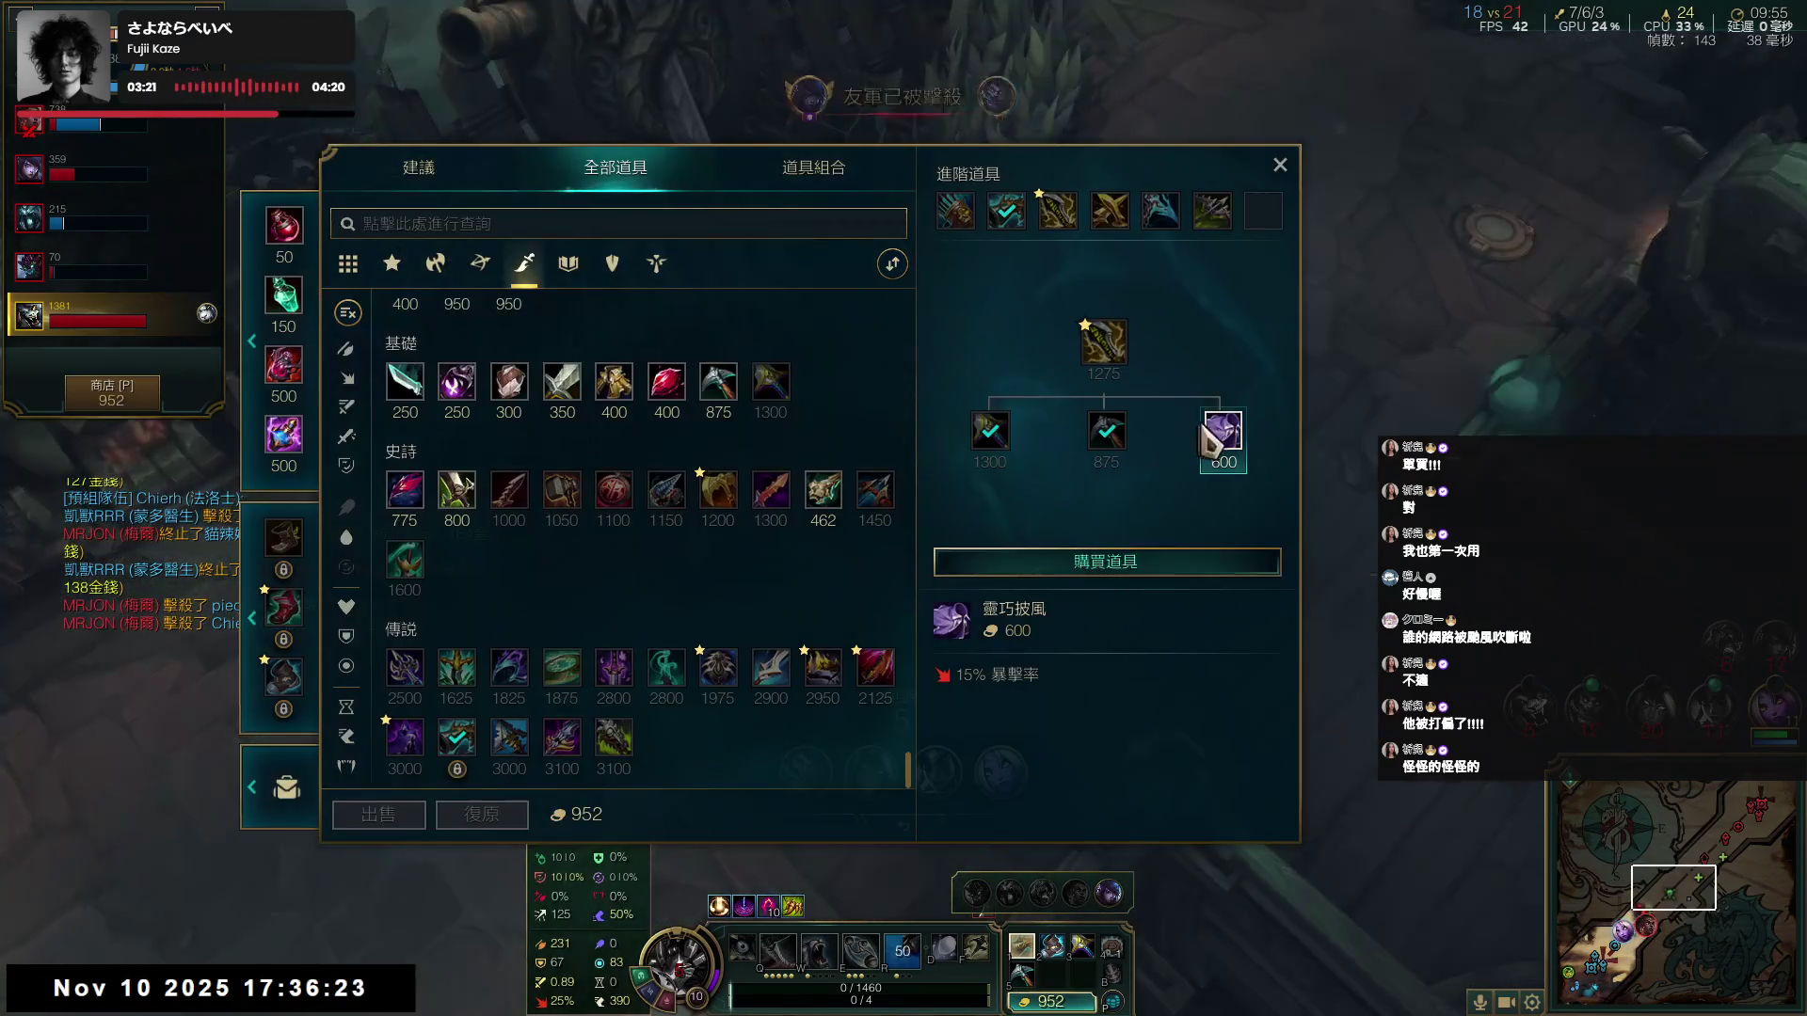
key("F3")
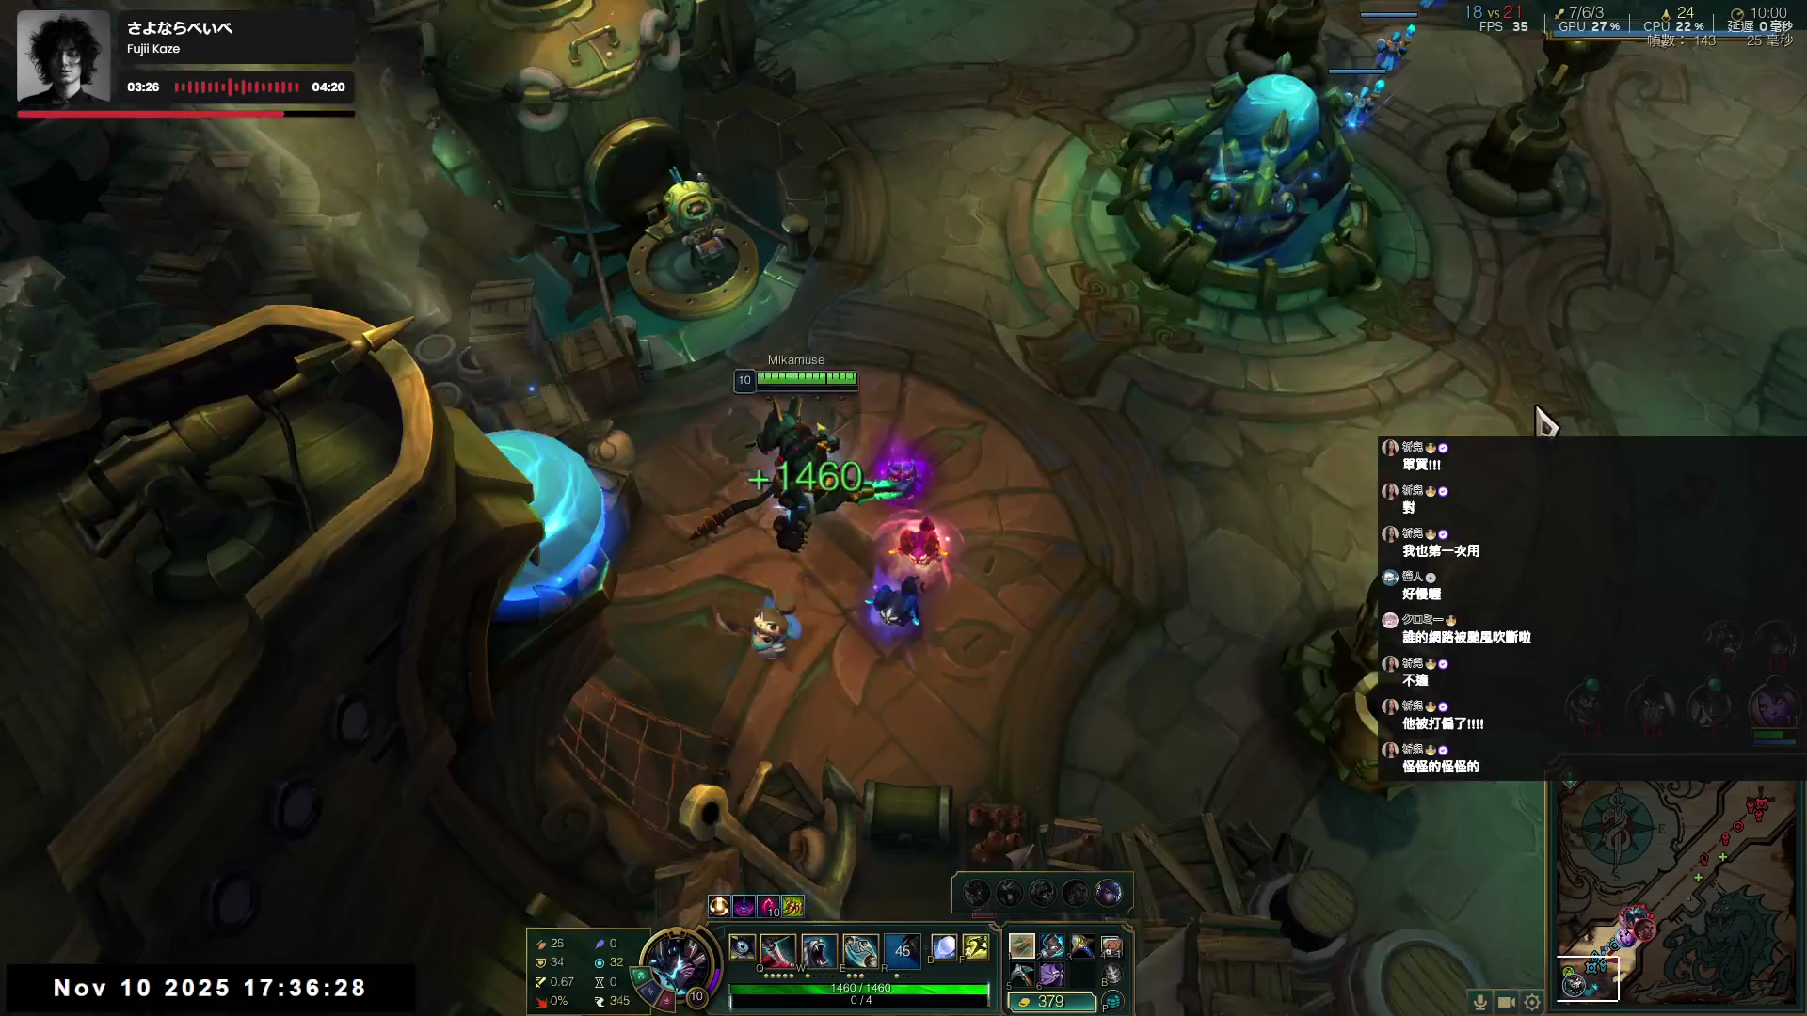
right_click(1502, 407)
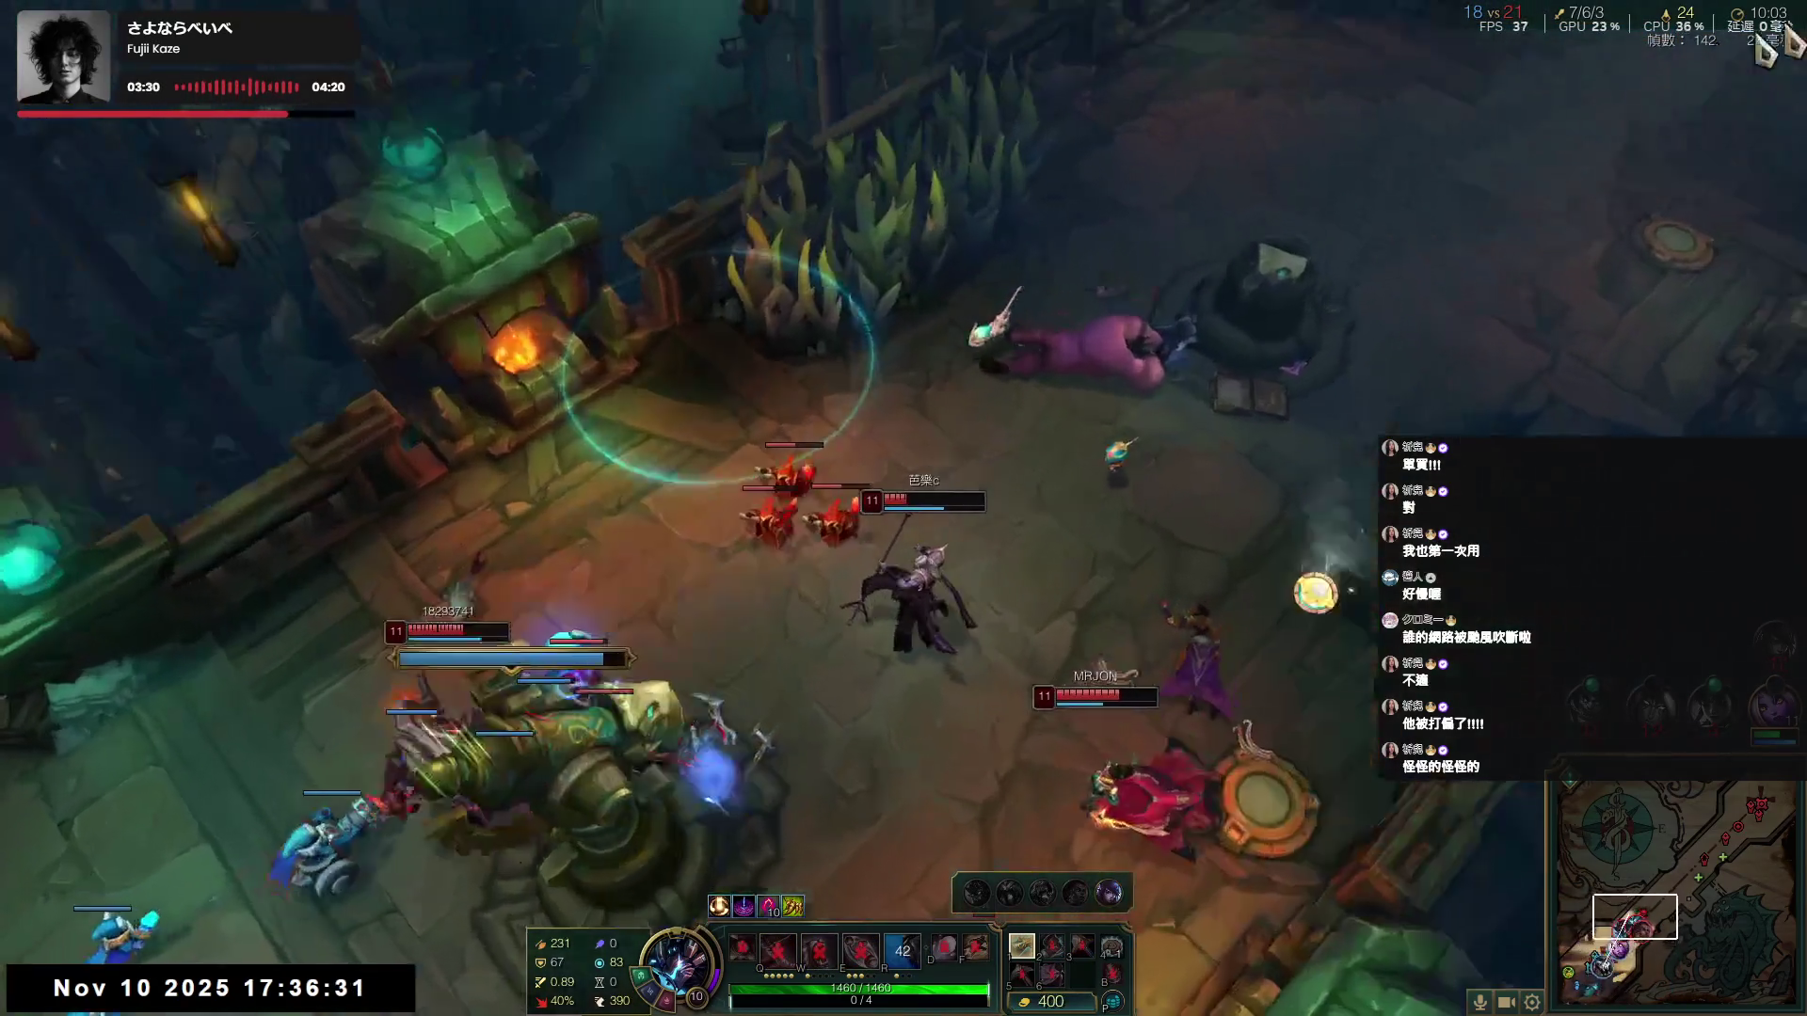
- Advance into the enemy group and finish an enemy with a Q, W, E combo
right_click(906, 306)
right_click(922, 275)
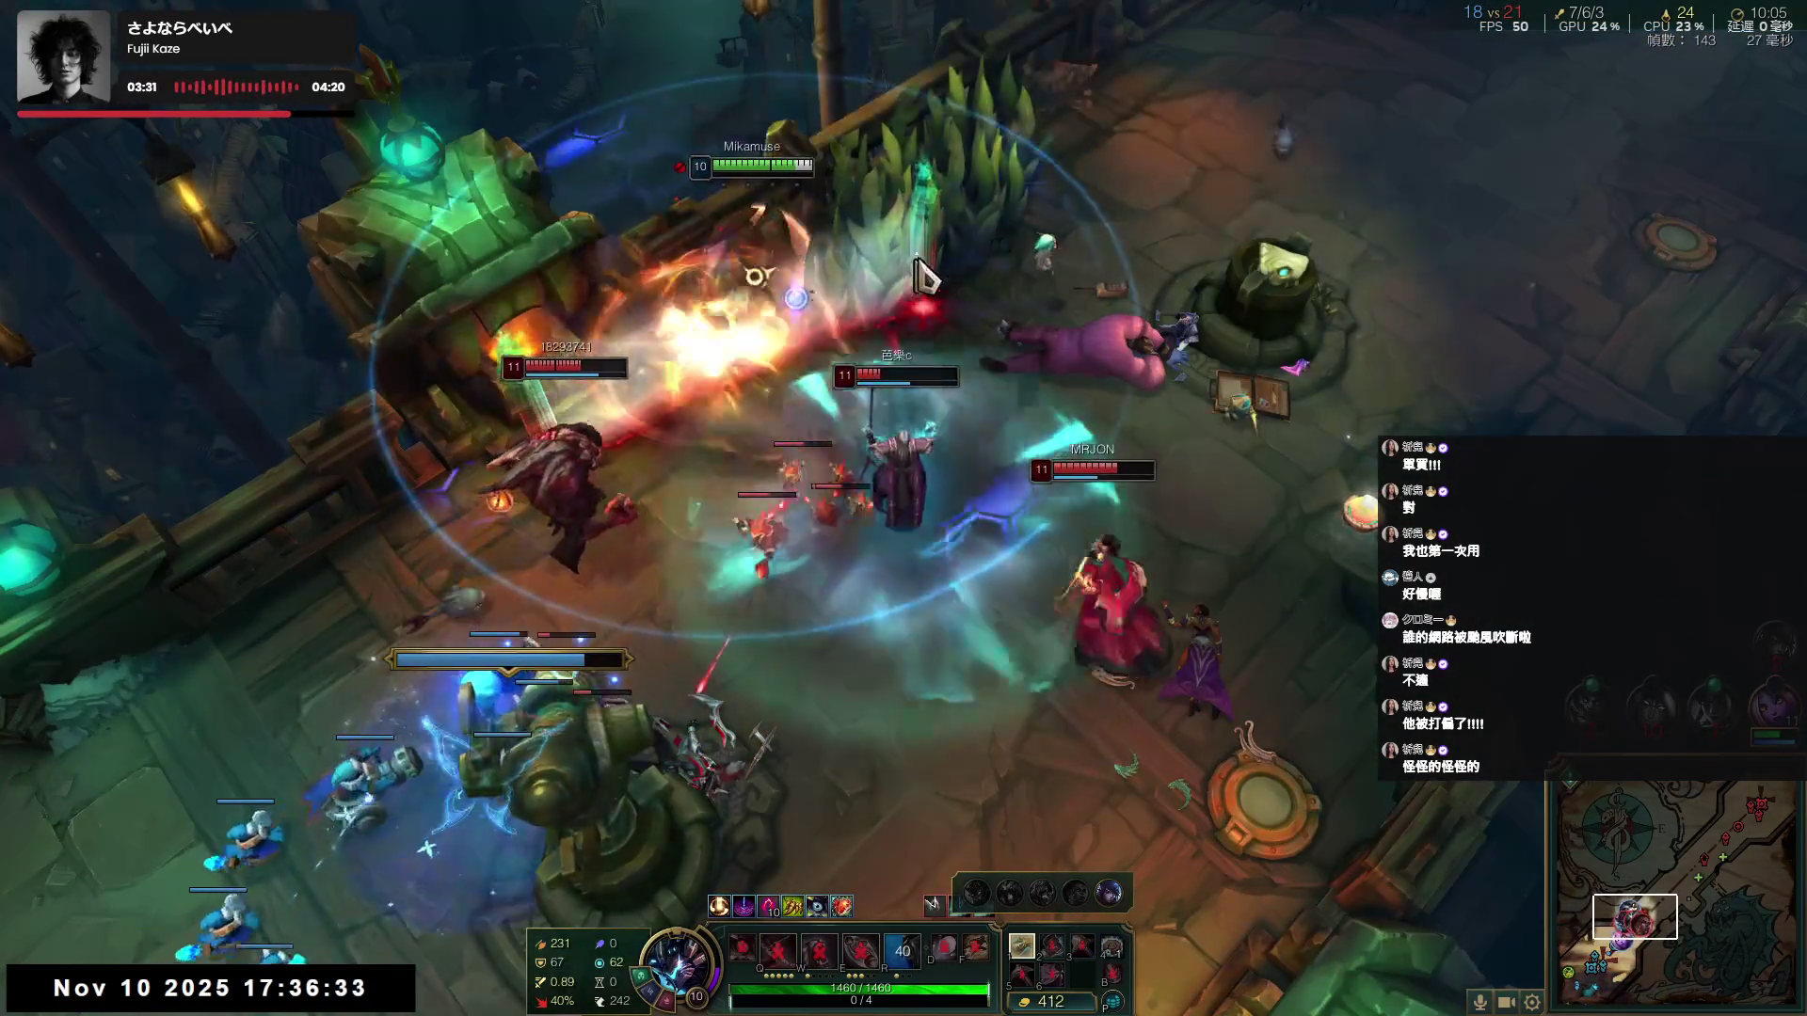
key("q")
key("w")
key("e")
- Chase the fleeing enemy up-right, Flash onto them, and die in the fight
right_click(1141, 562)
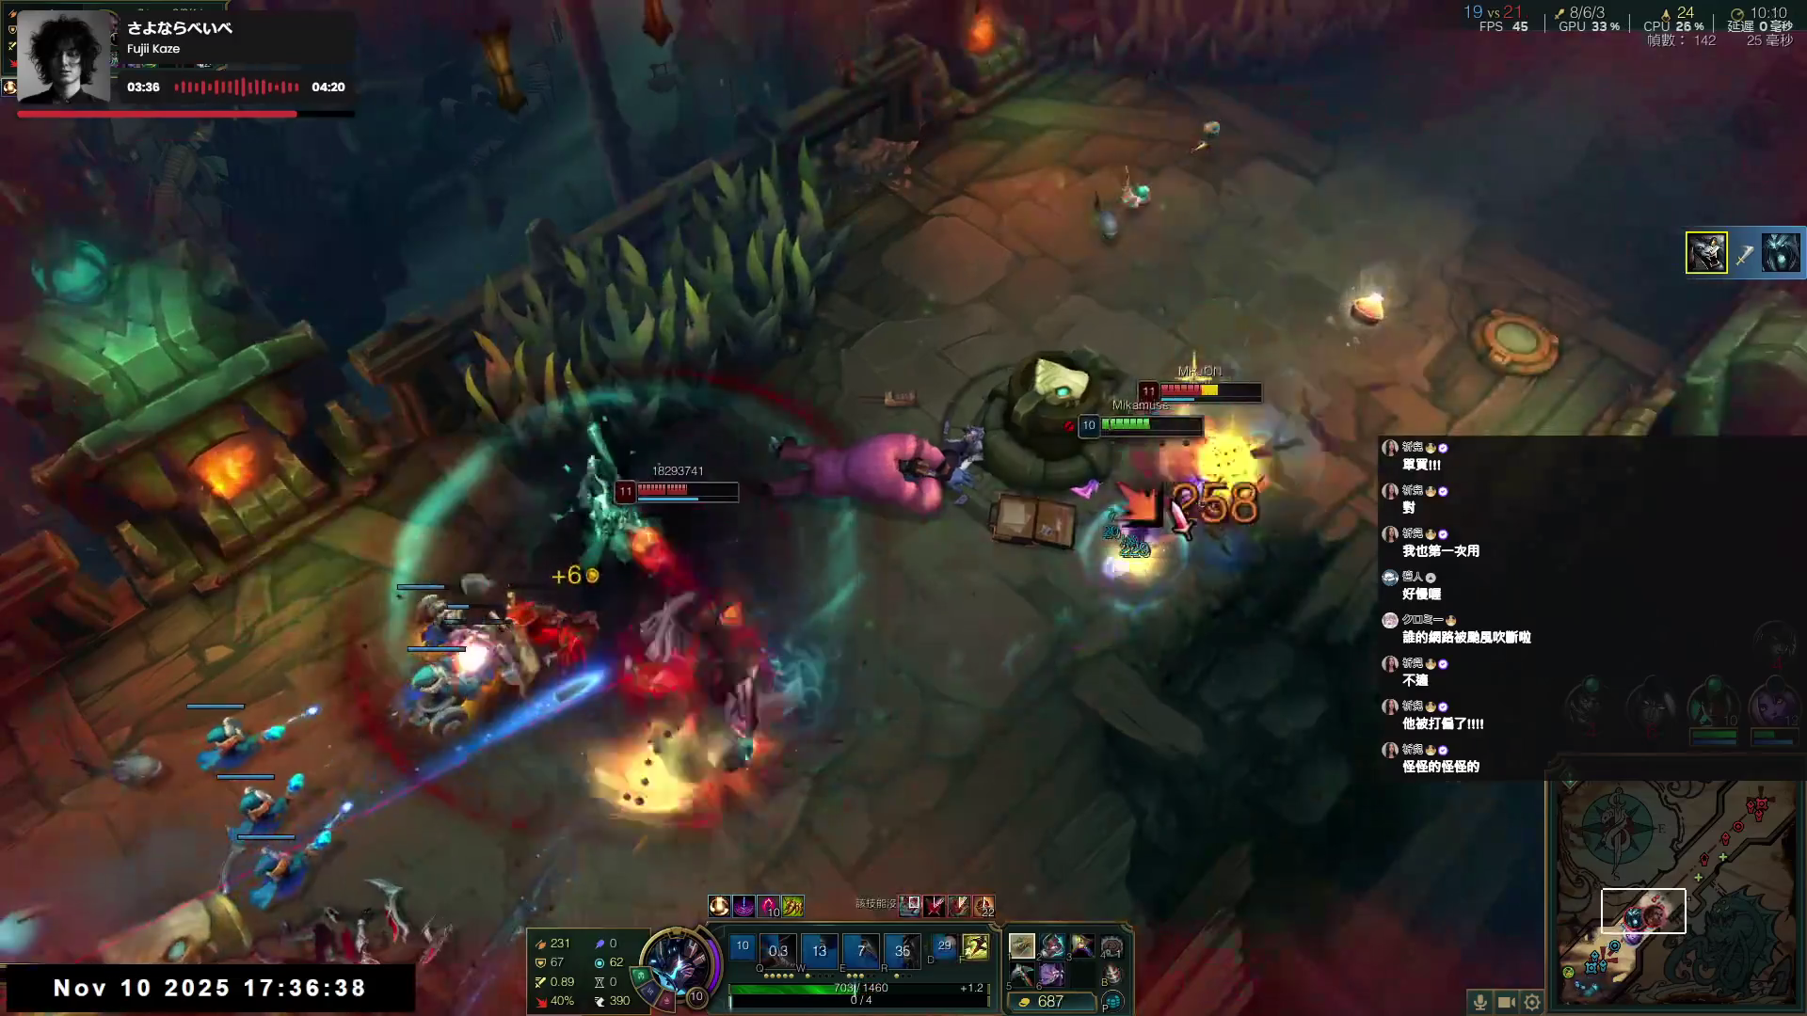
right_click(1338, 431)
key("f")
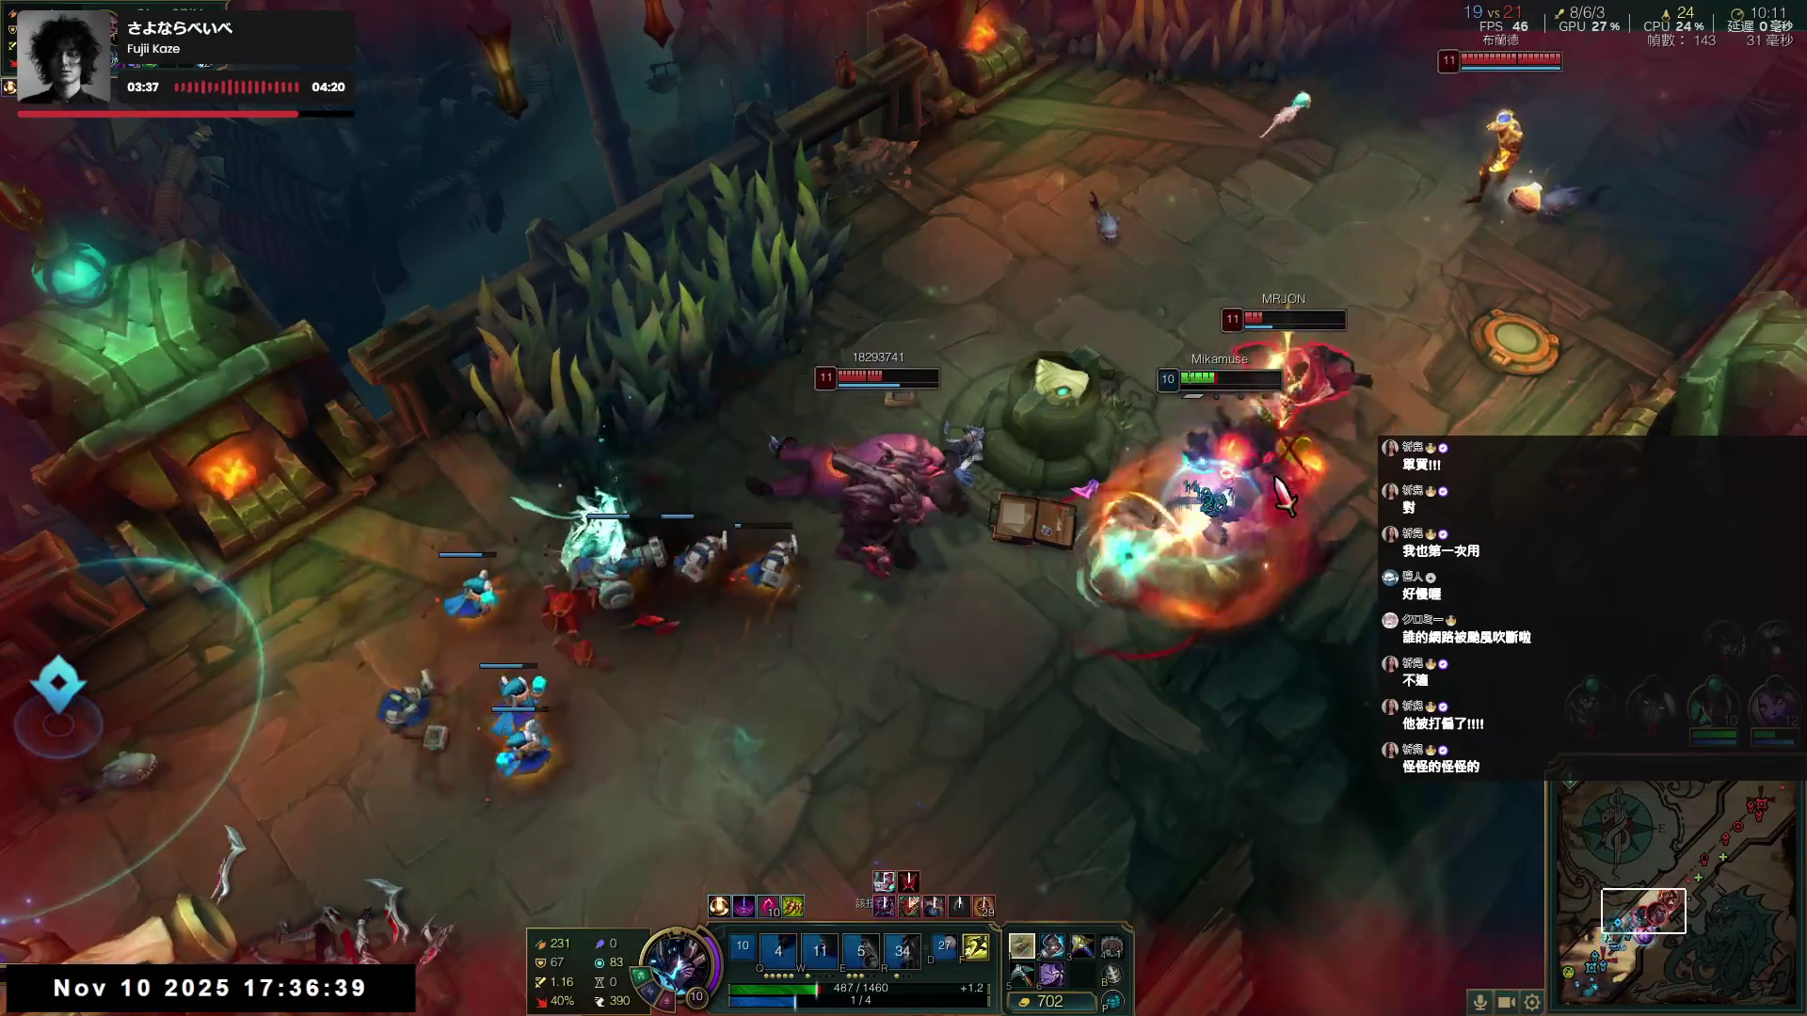
right_click(1295, 386)
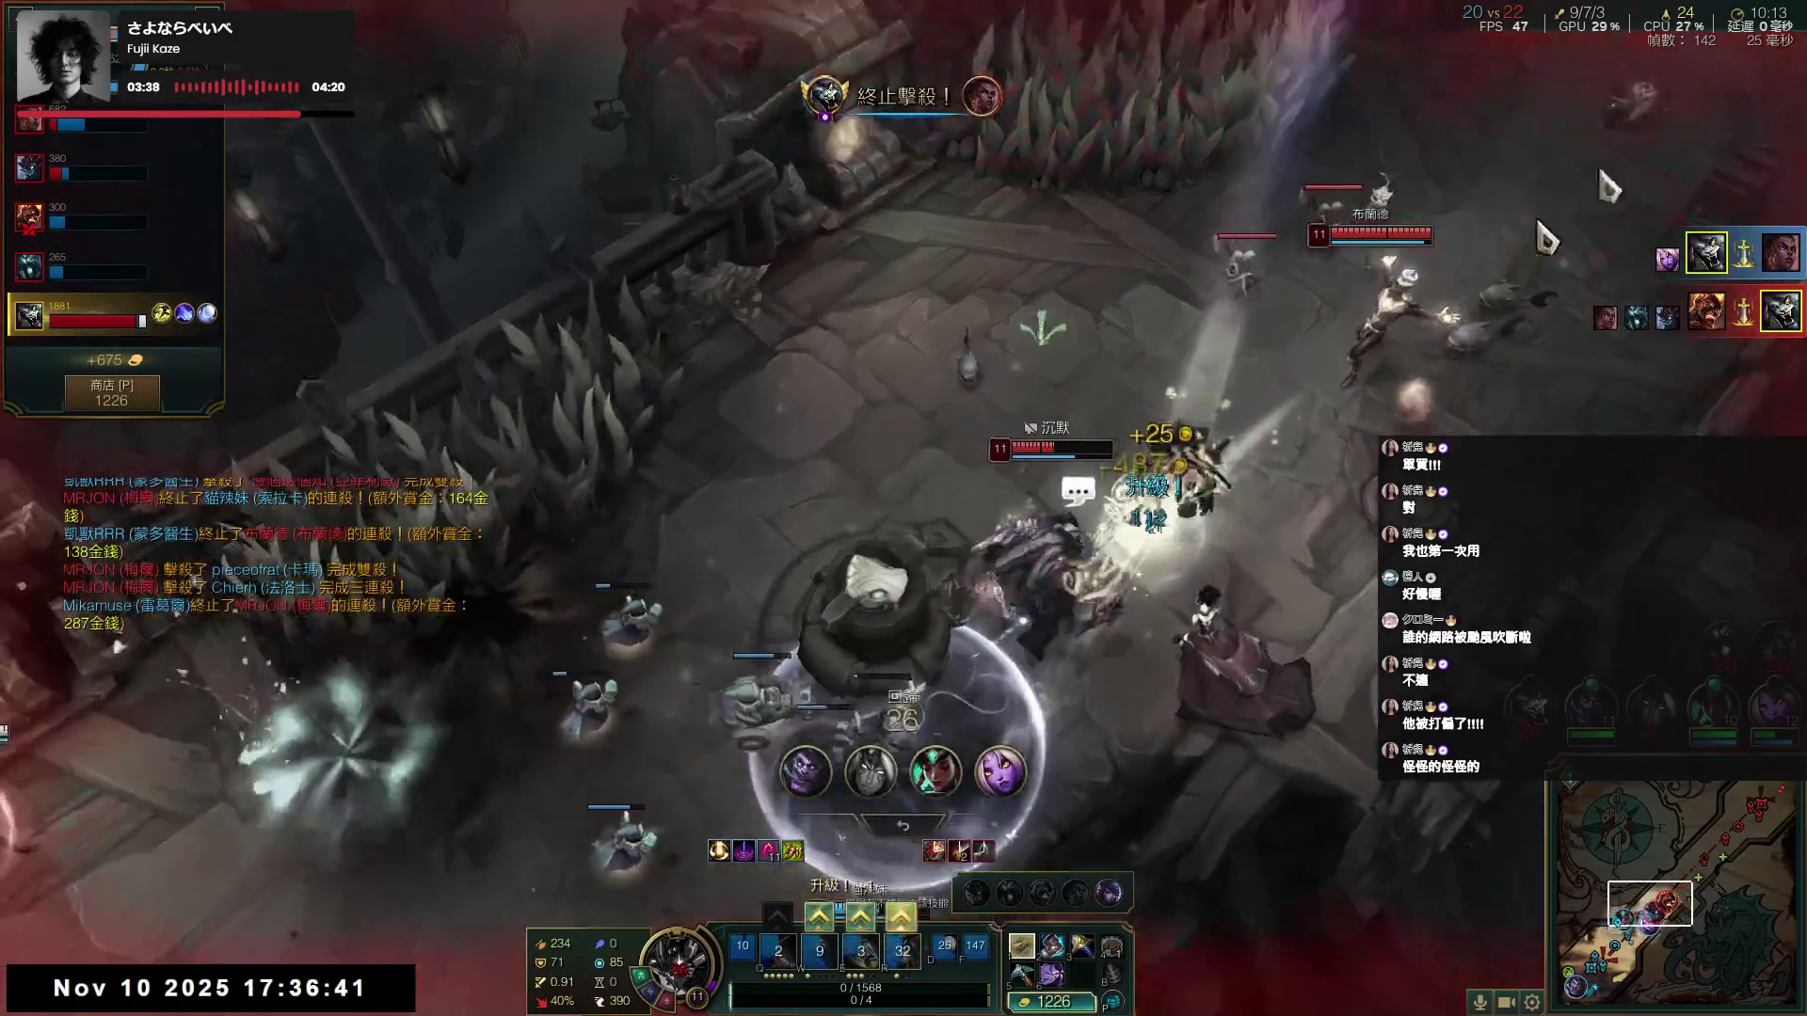
key("q")
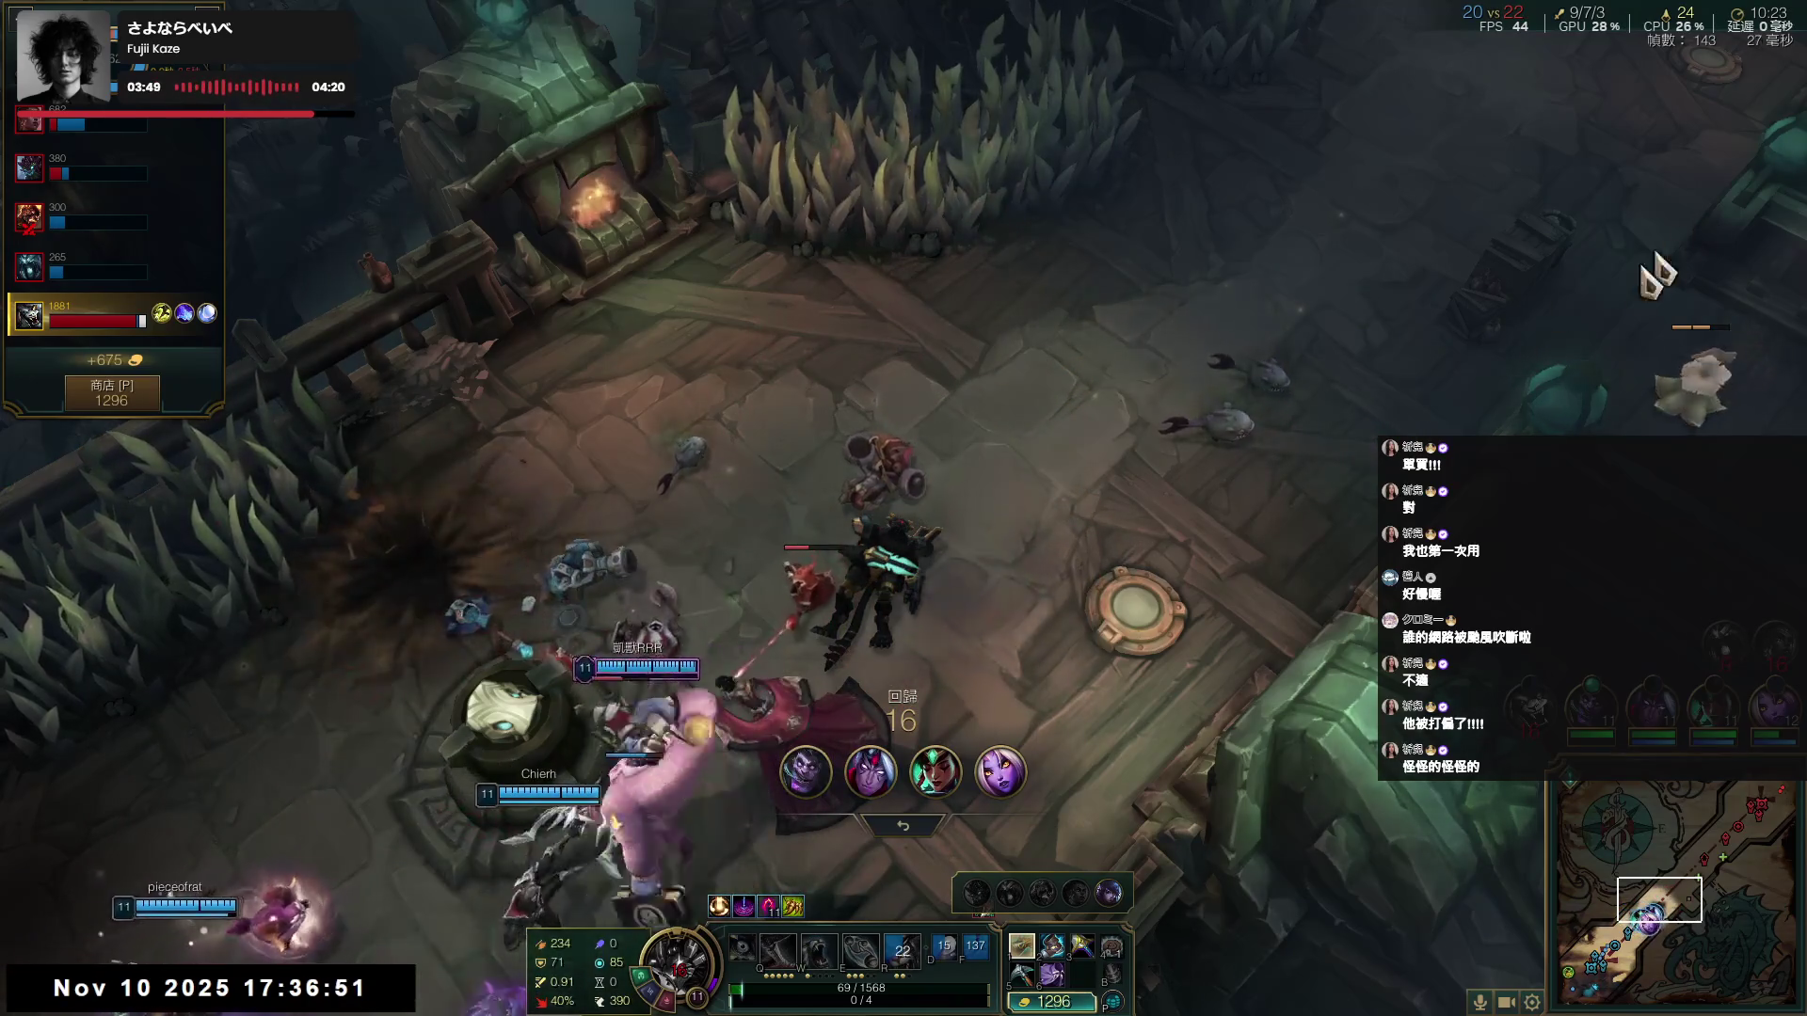
- Ping the jungle area to alert allies, then open the item shop
mouse_move(1735, 97)
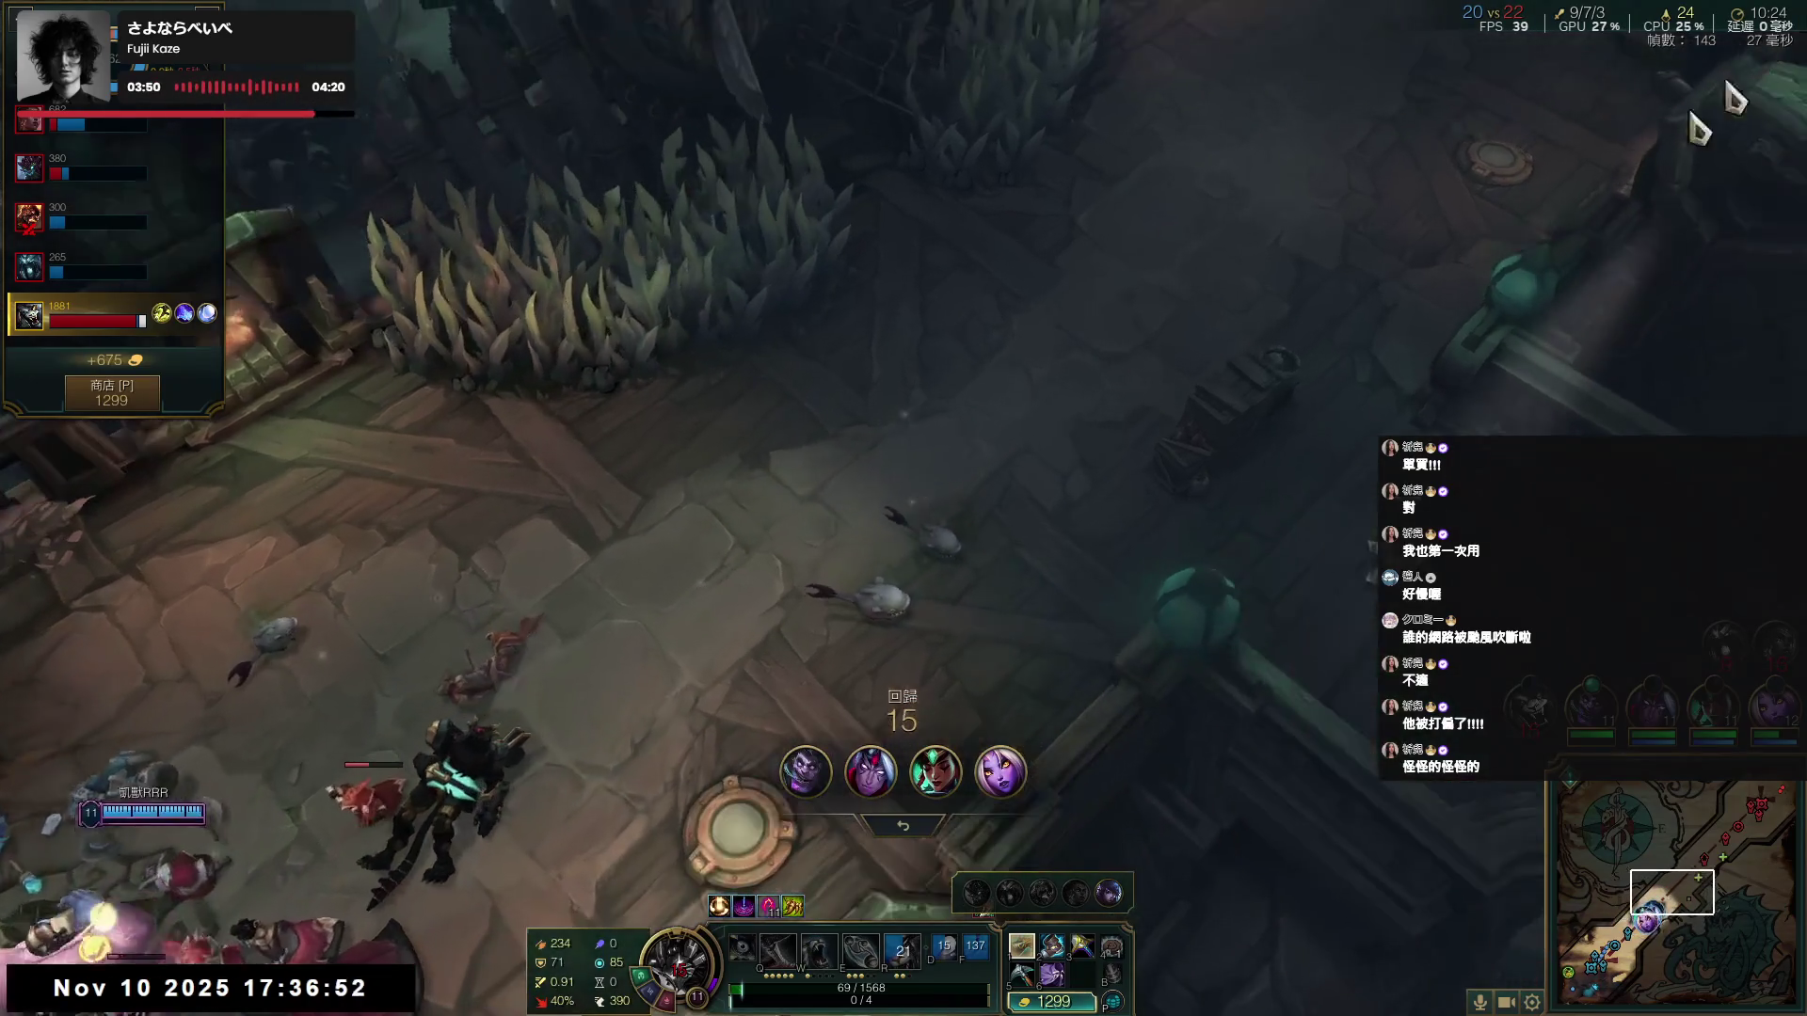
left_click(1266, 459, "alt")
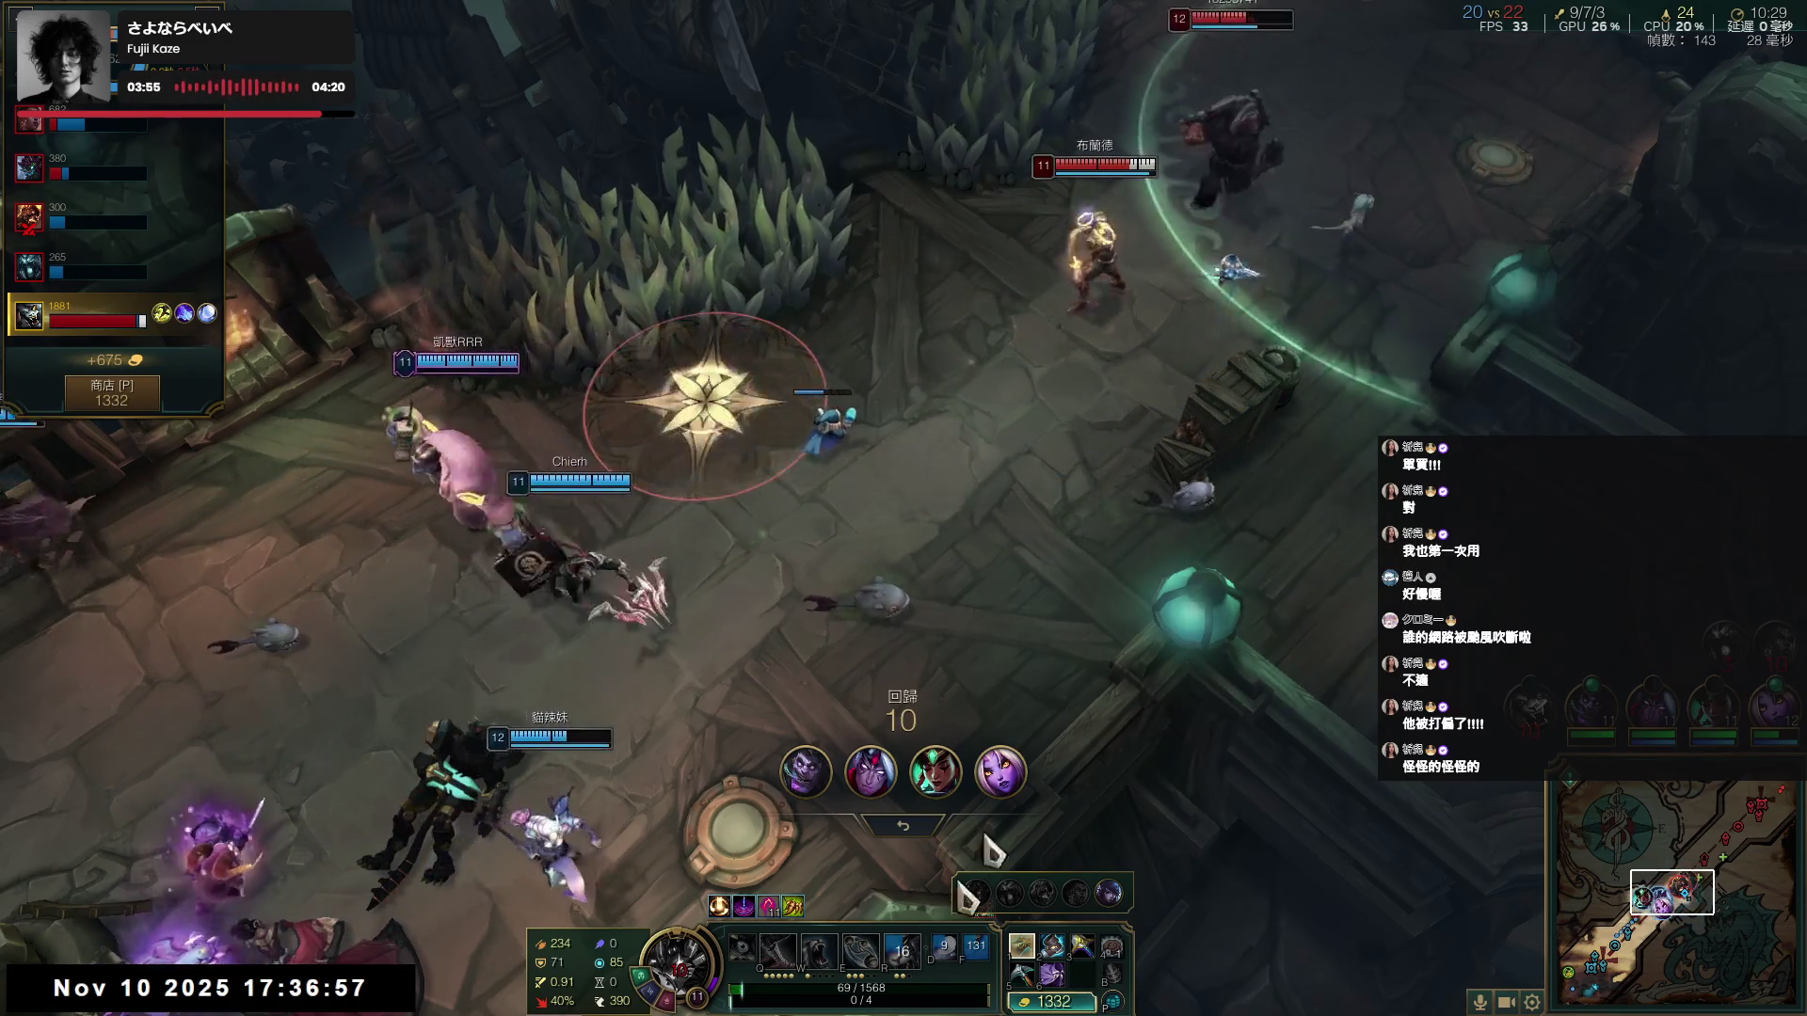
left_click(1051, 1001)
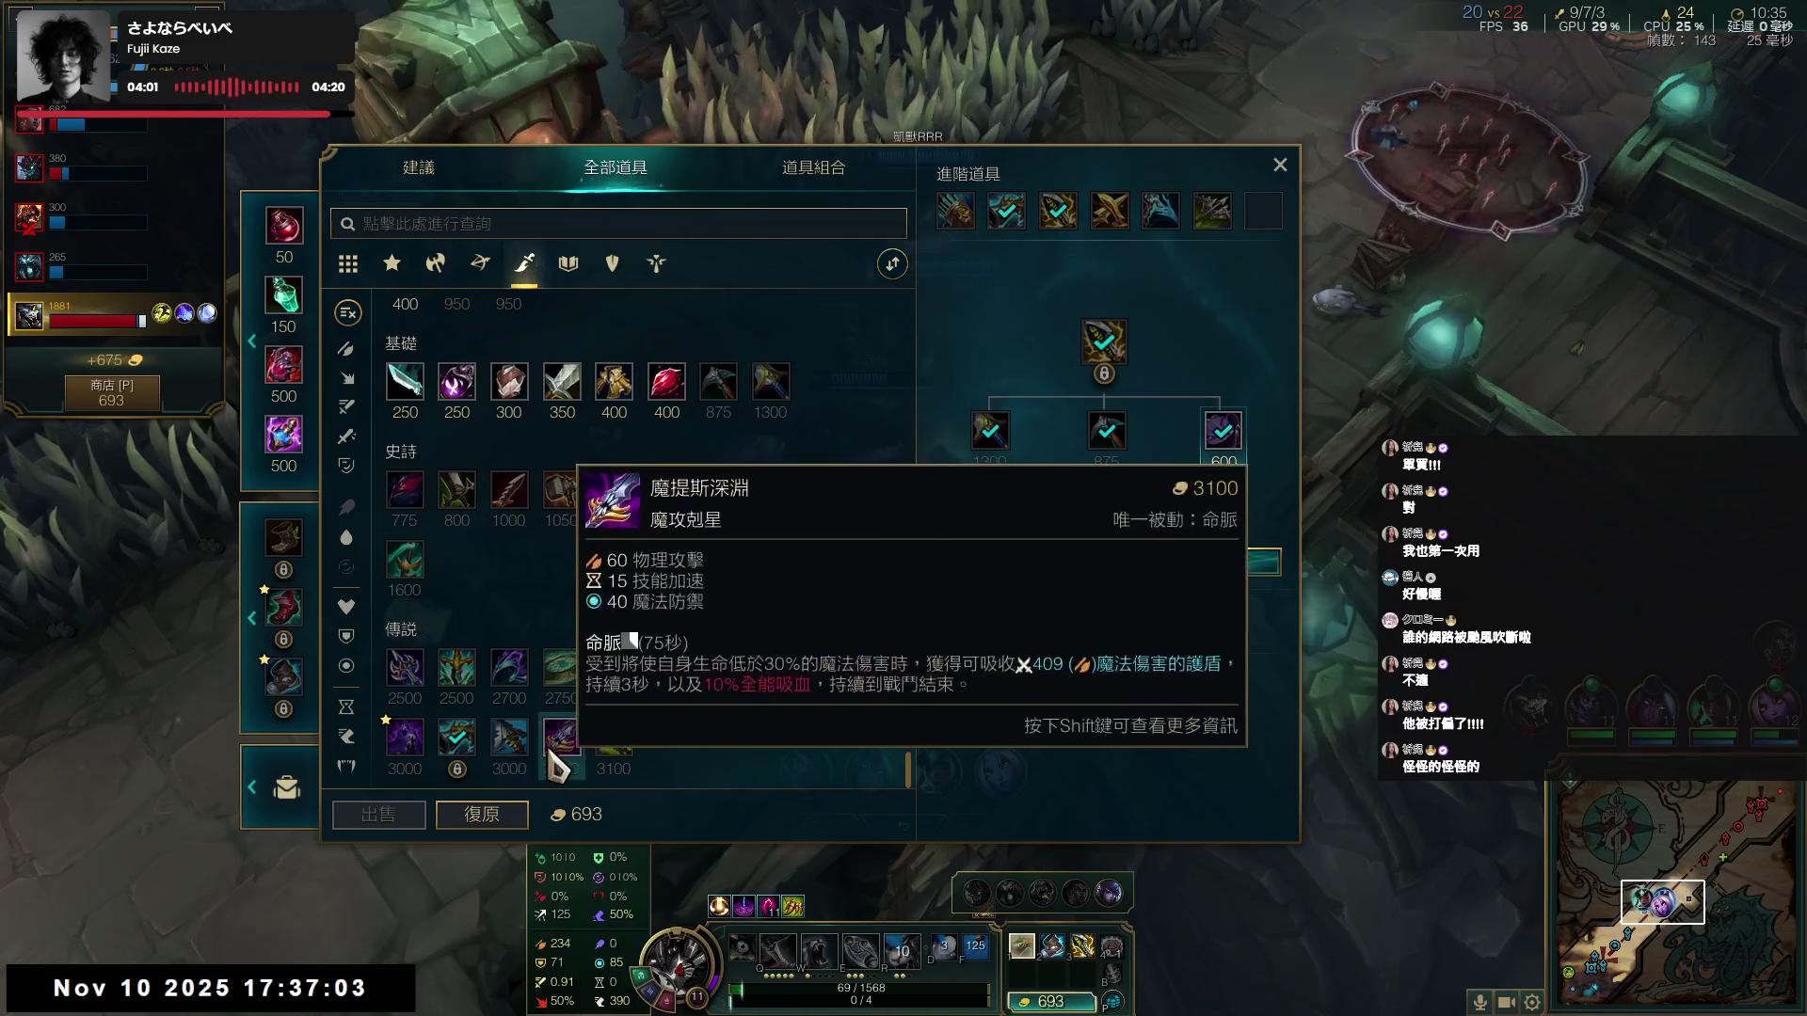
- Buy toward 傲慢 after checking 席利妲咒怨, leaving 53 gold, and board the fountain cannon
left_click(507, 753)
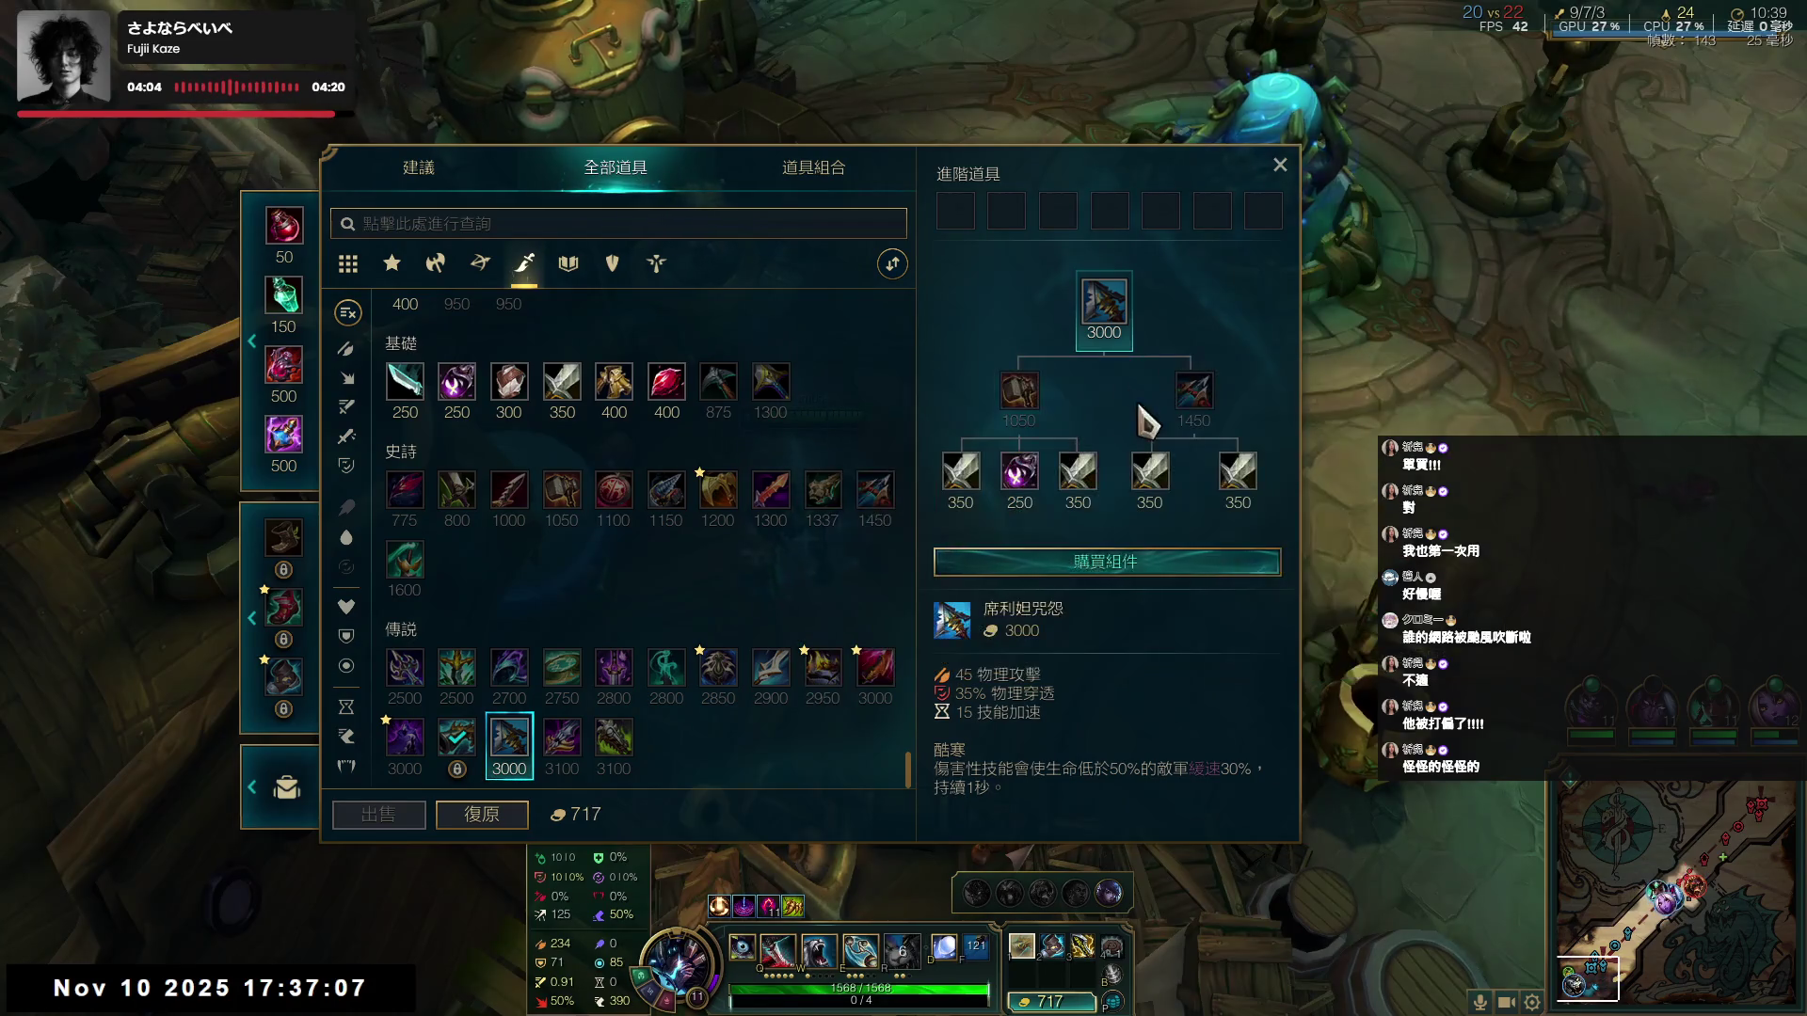
left_click(827, 686)
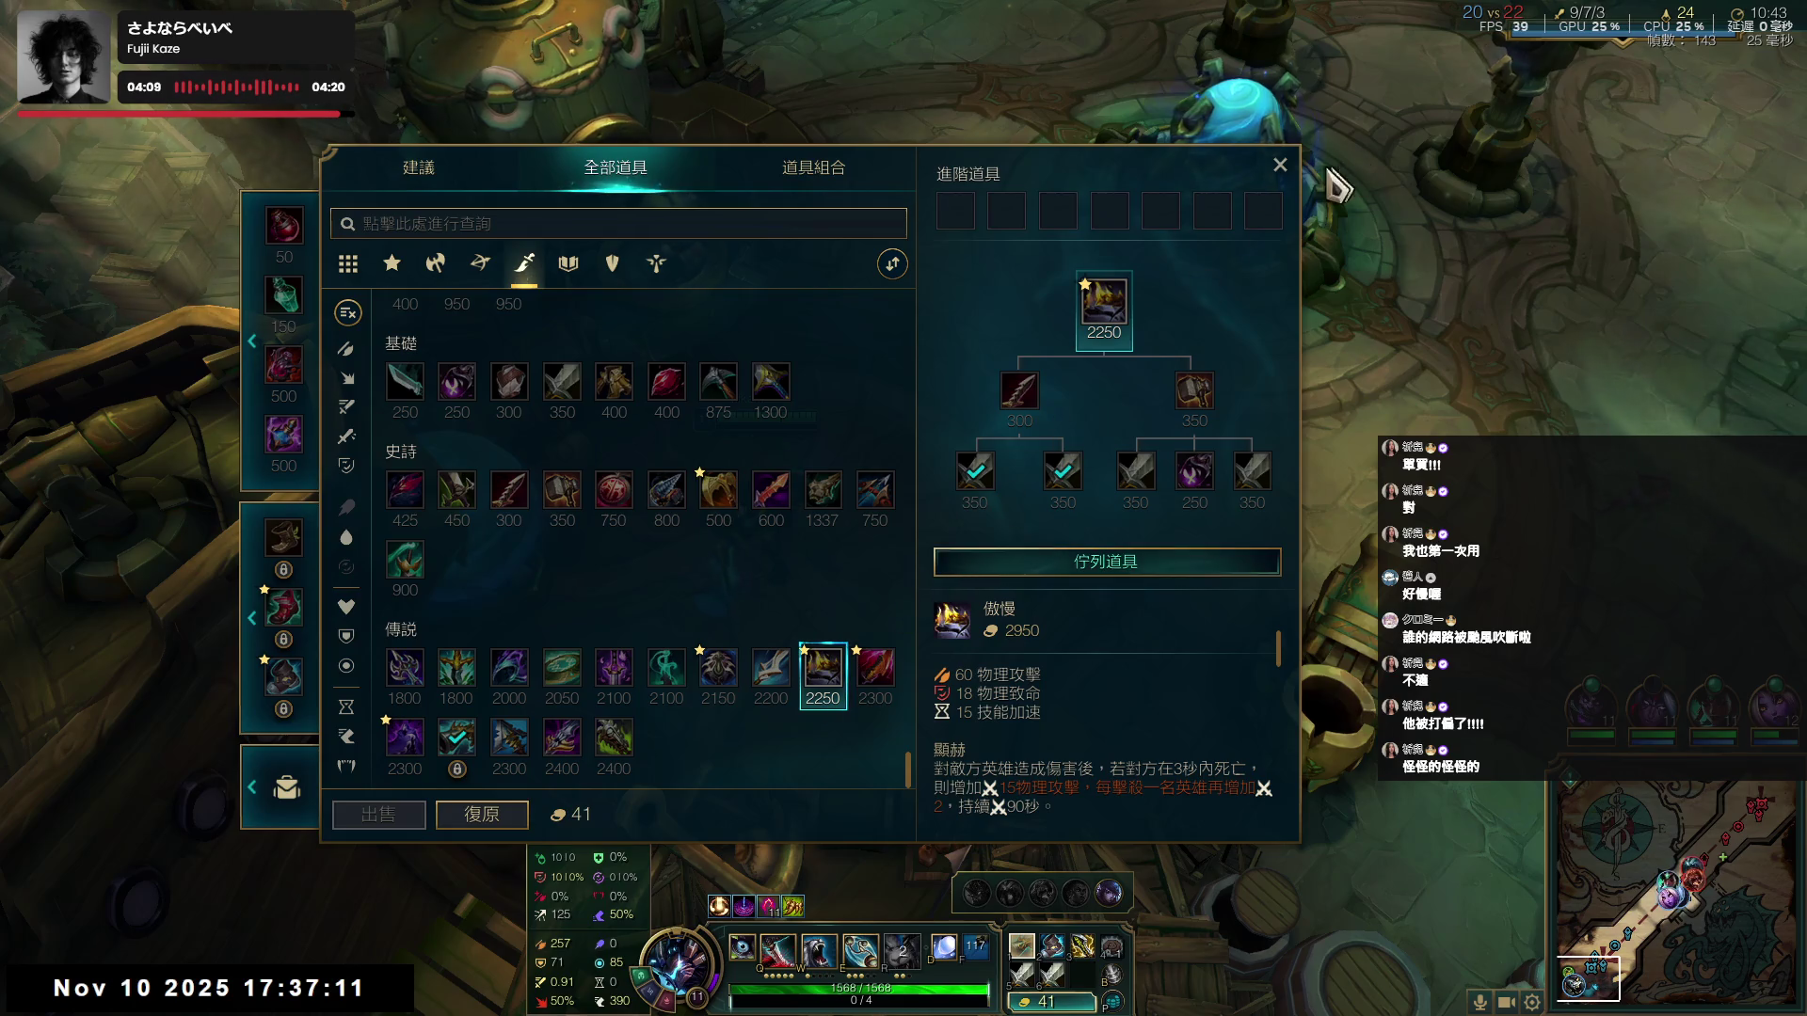
key("Escape")
right_click(1089, 524)
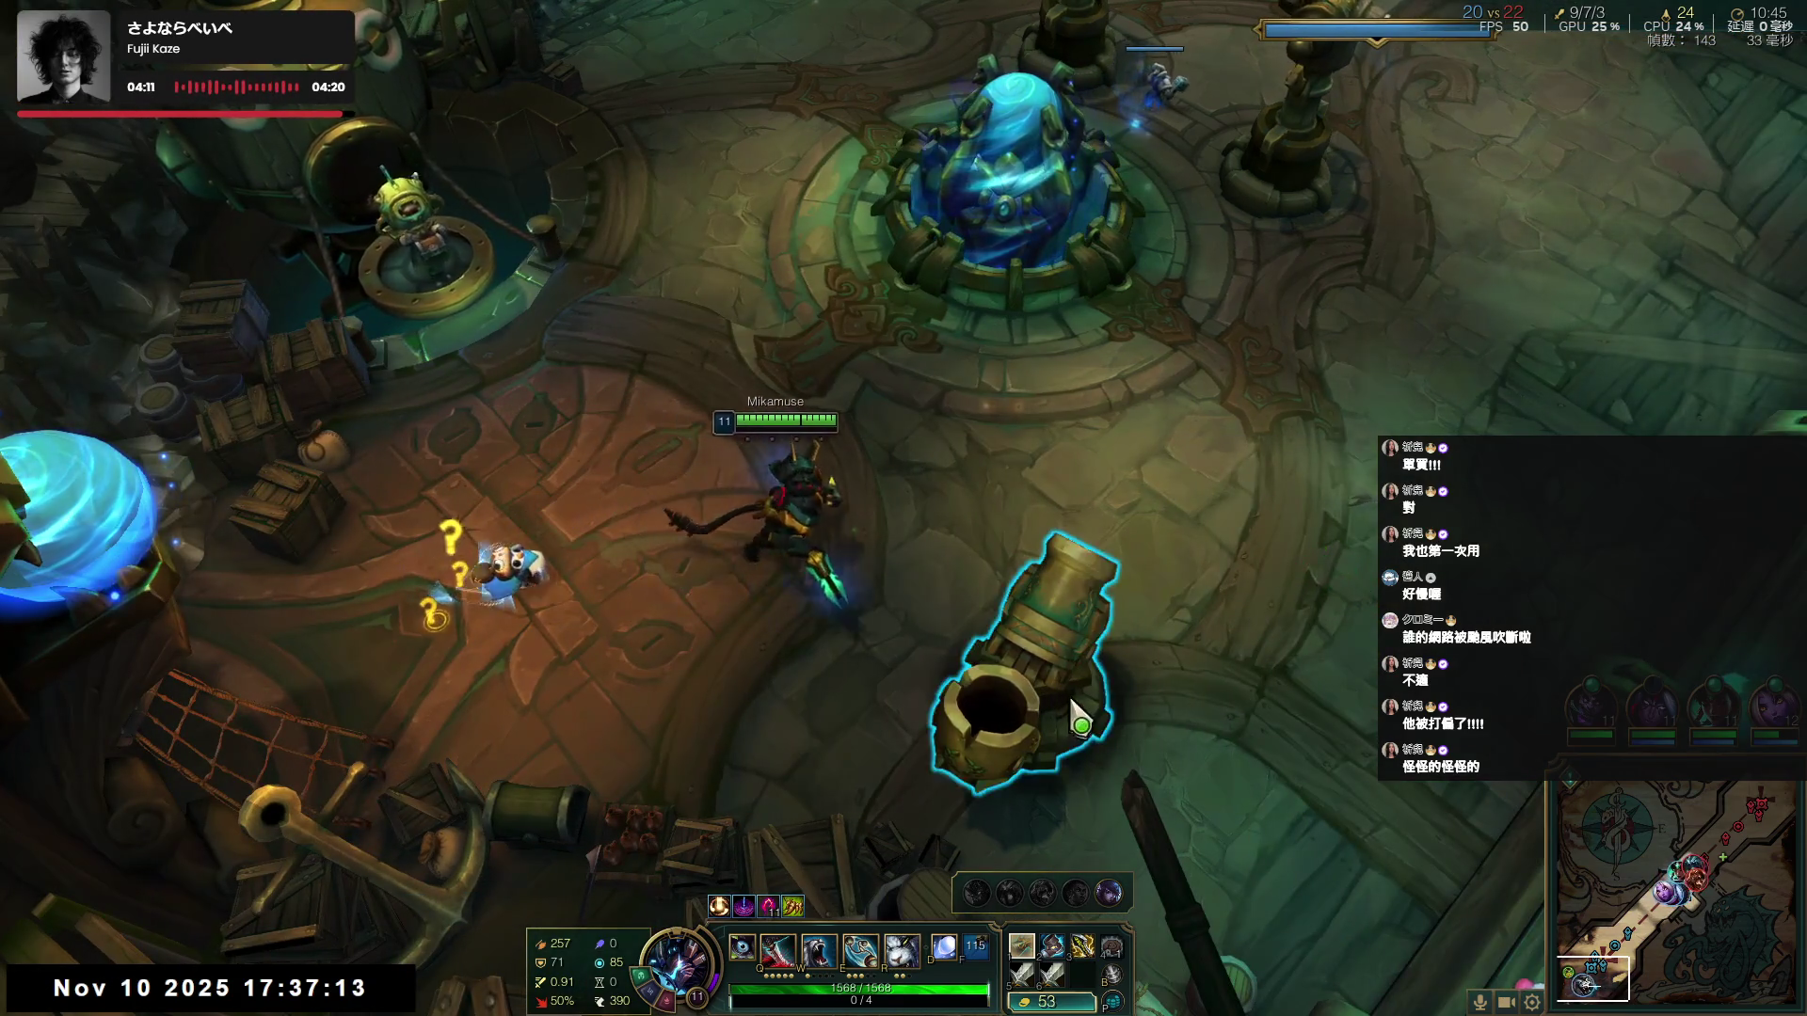
right_click(1075, 717)
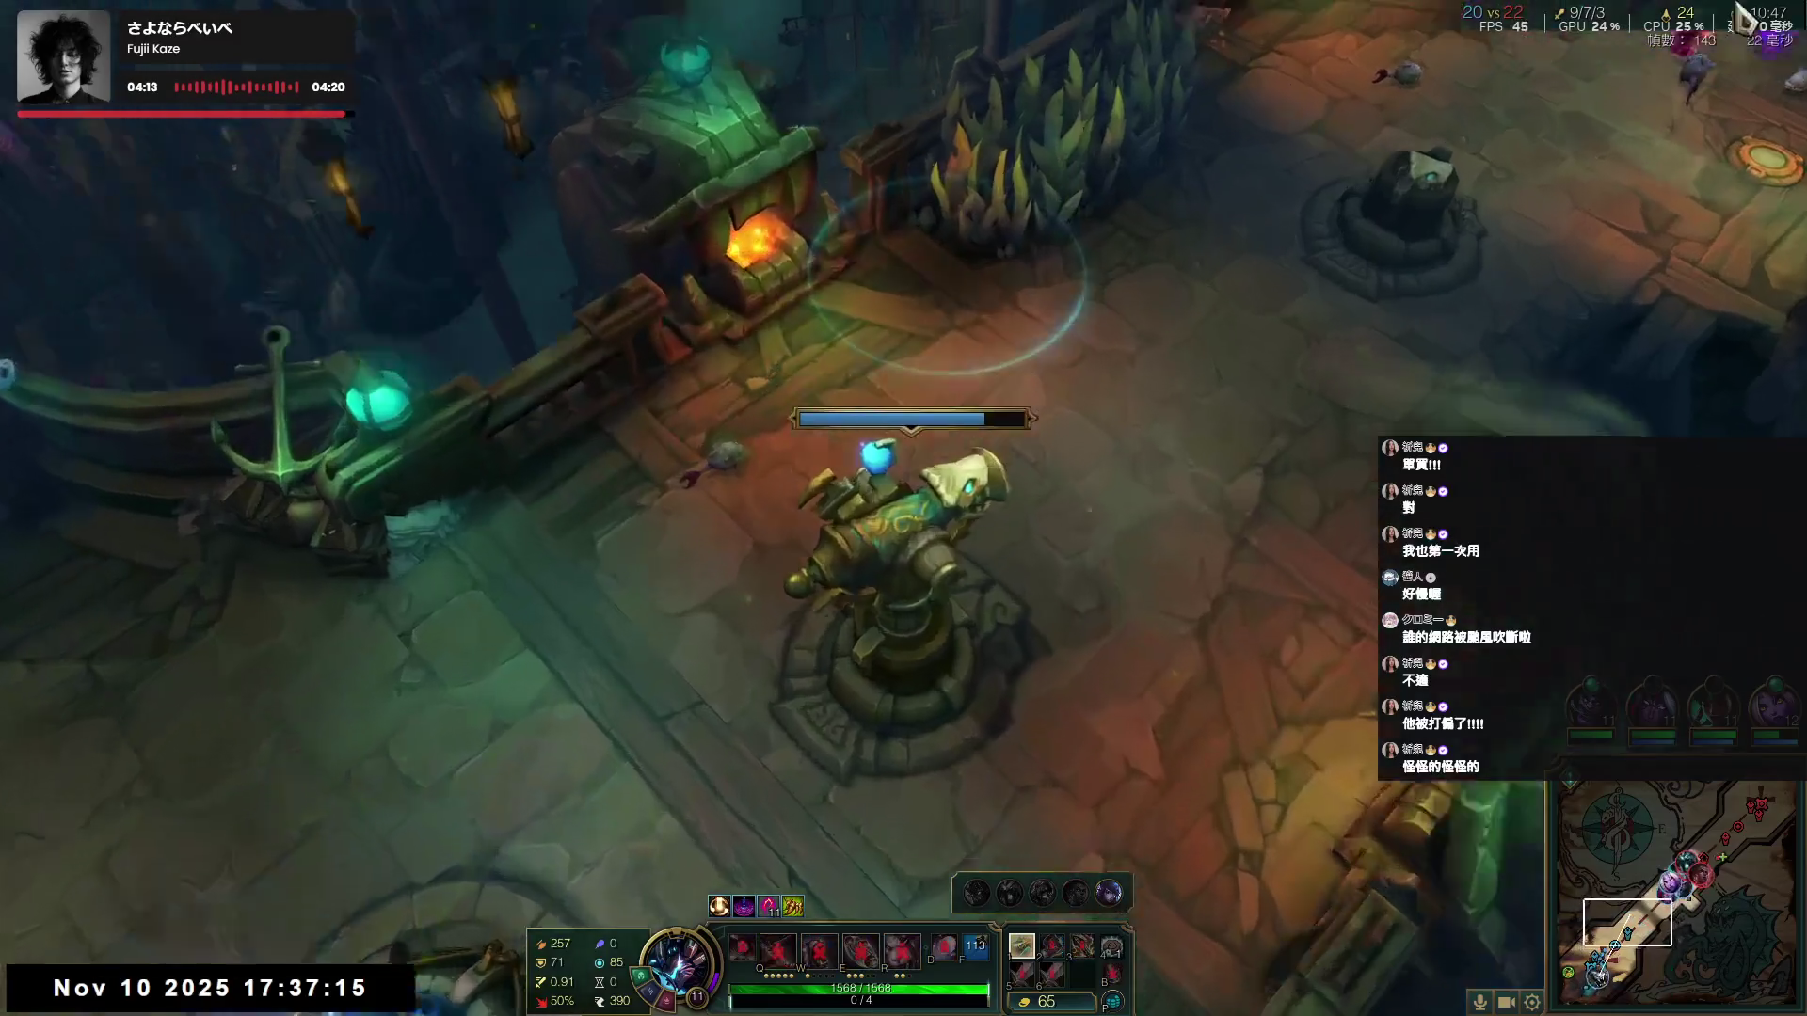
- Launch toward the top-right fight, move in near the turret, and cast Q at enemies
left_click(1743, 15)
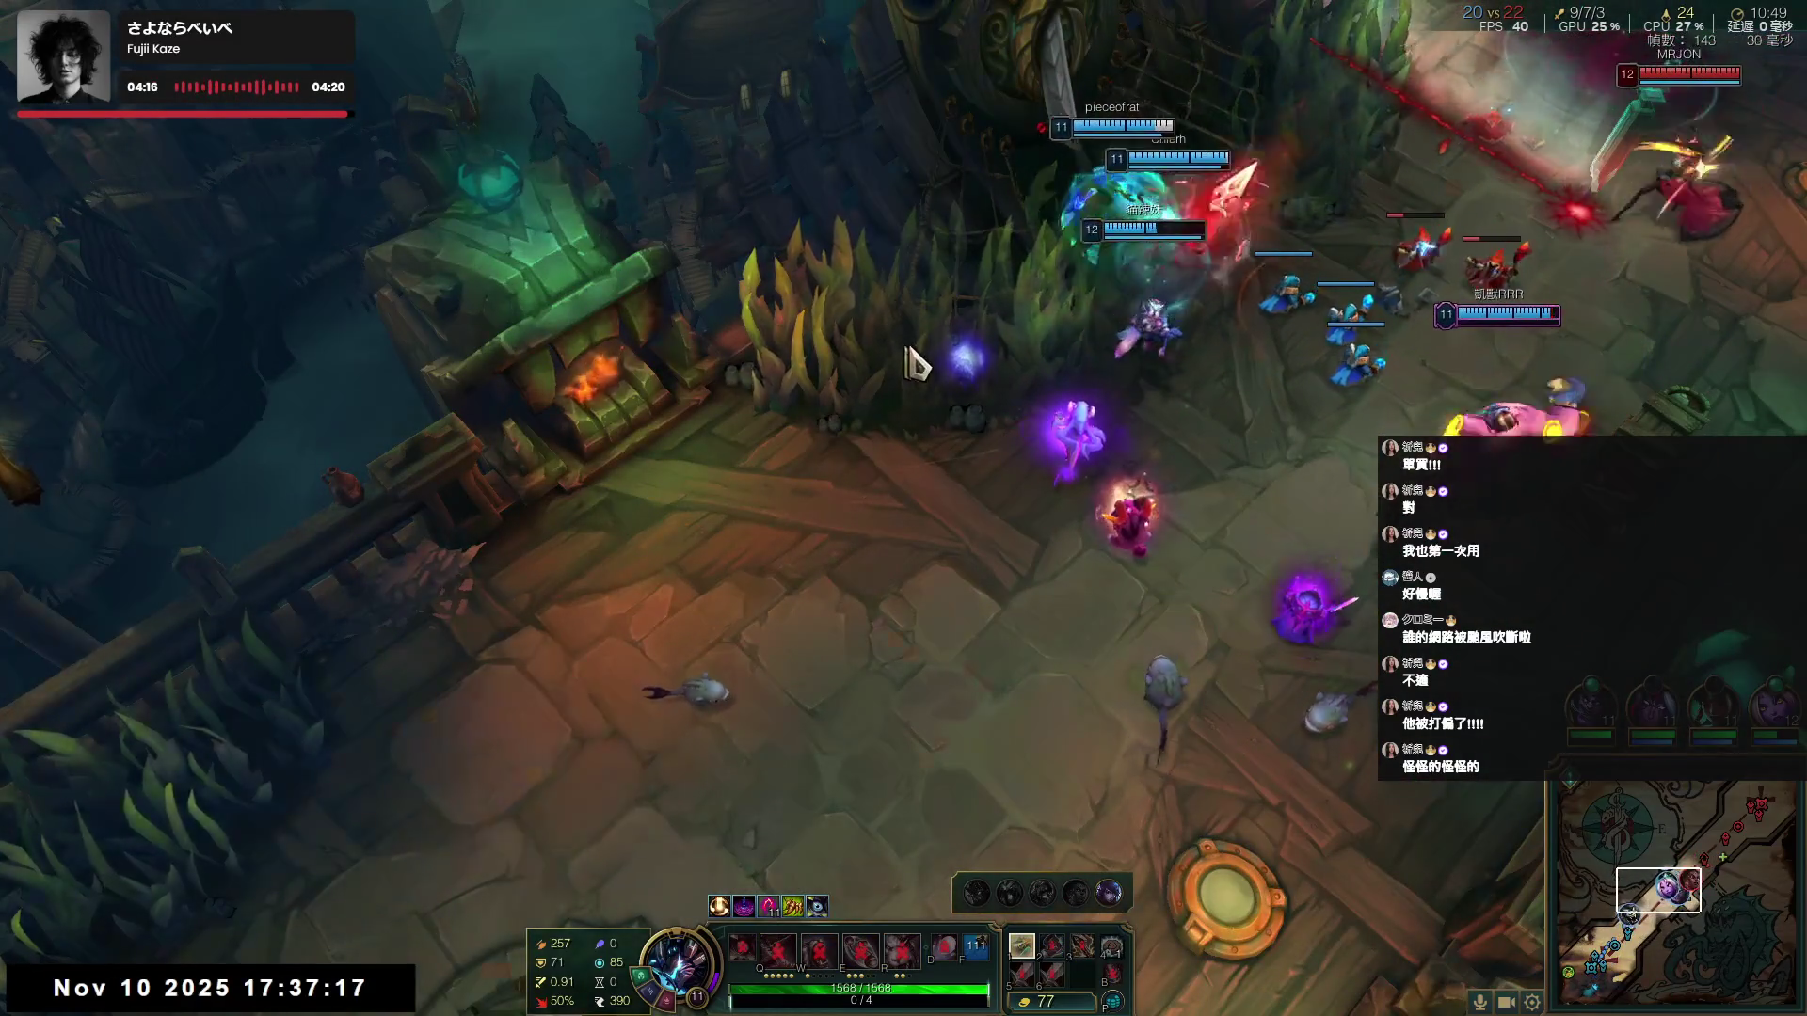
key("space")
key("space")
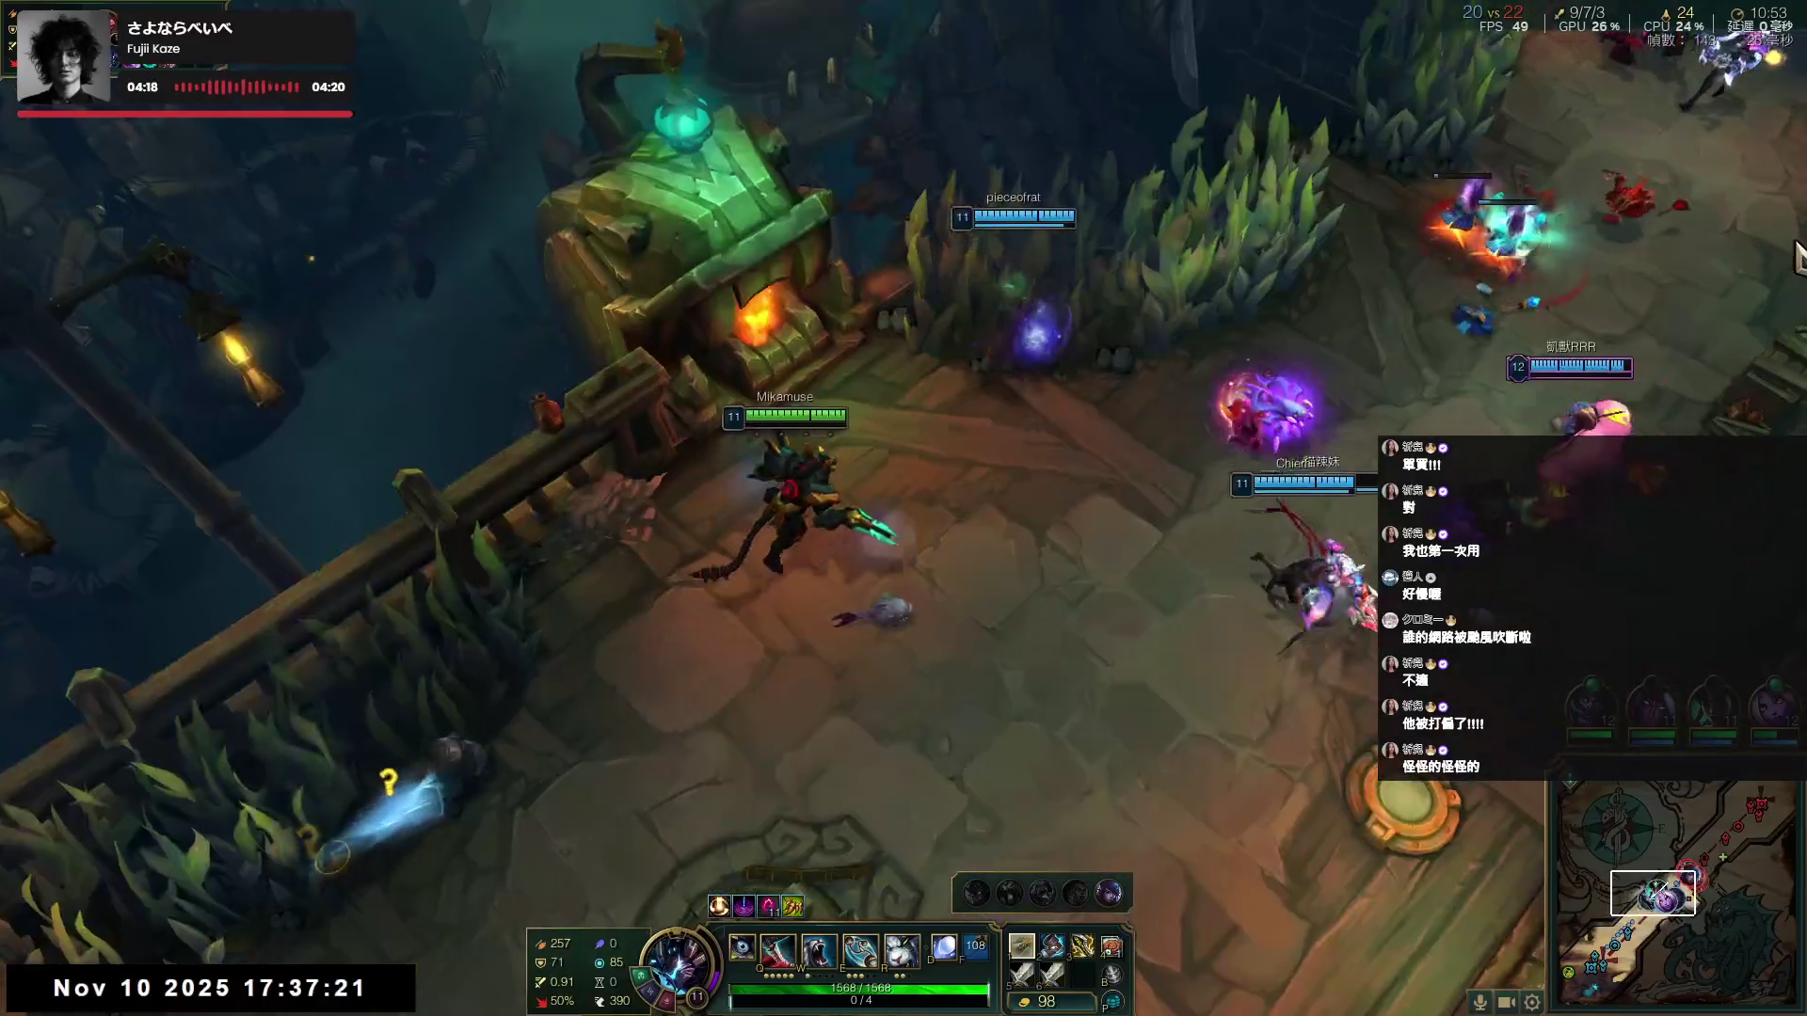
right_click(792, 316)
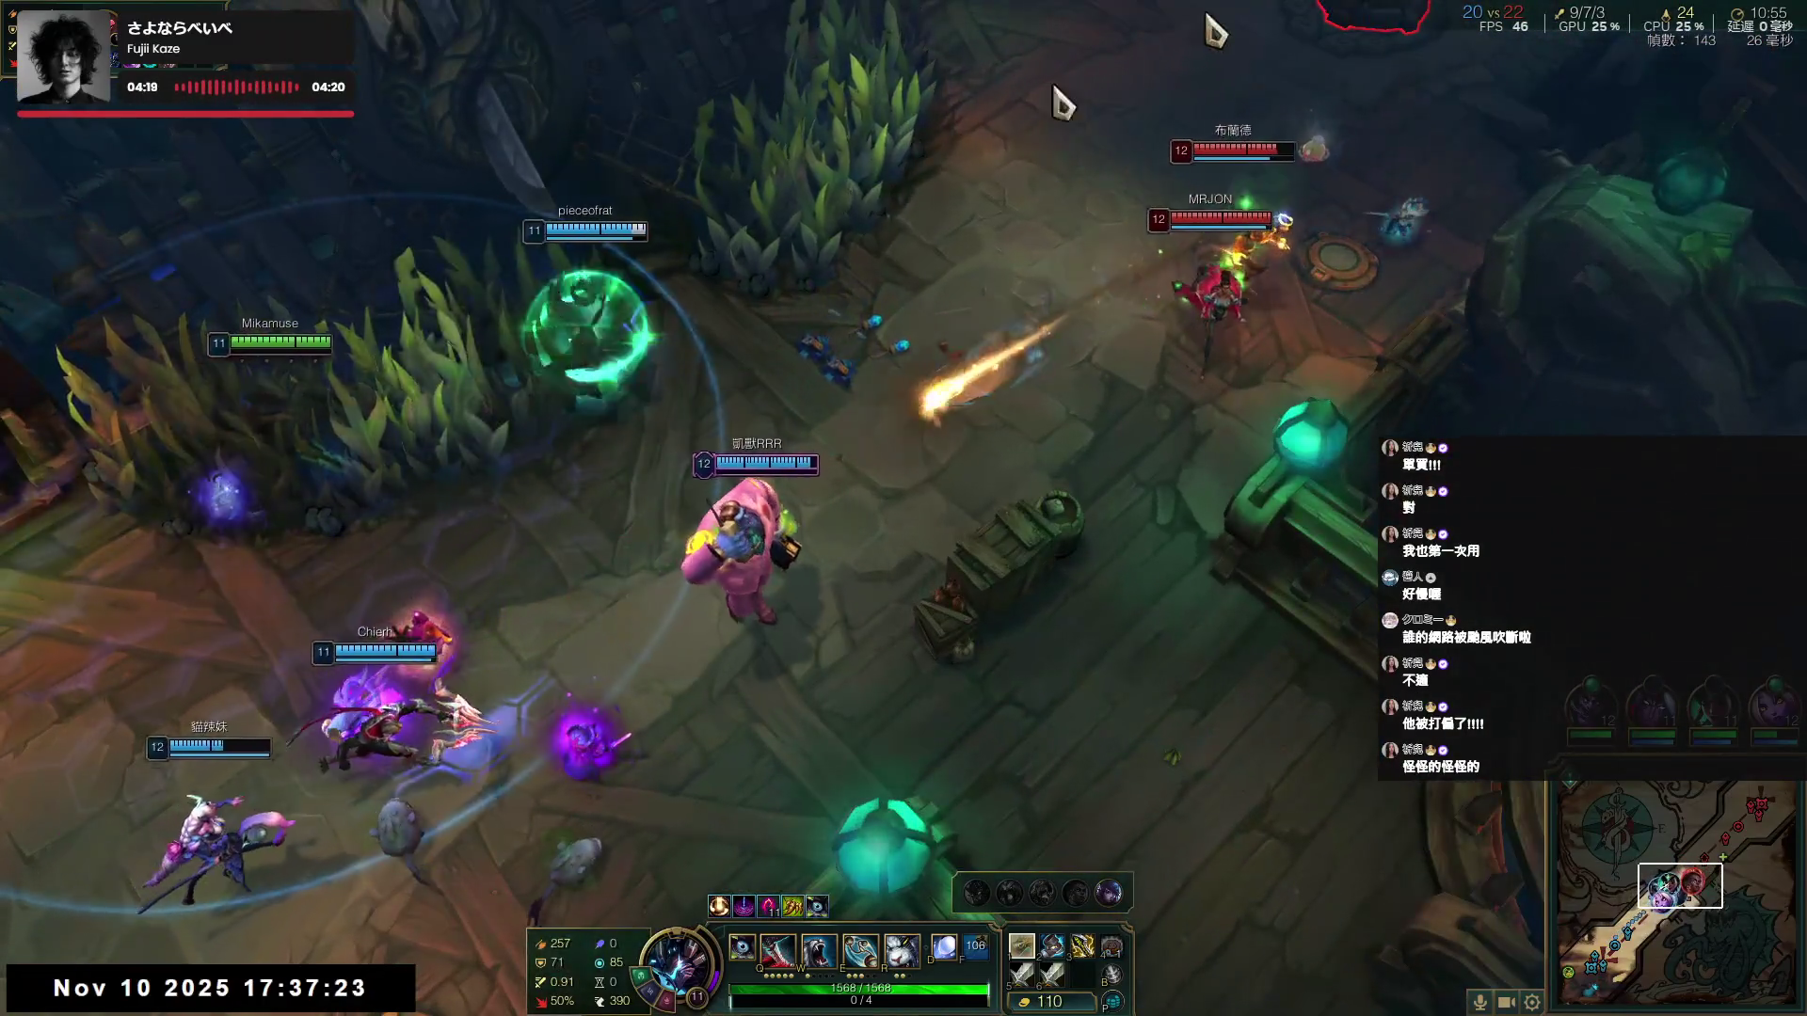
right_click(624, 663)
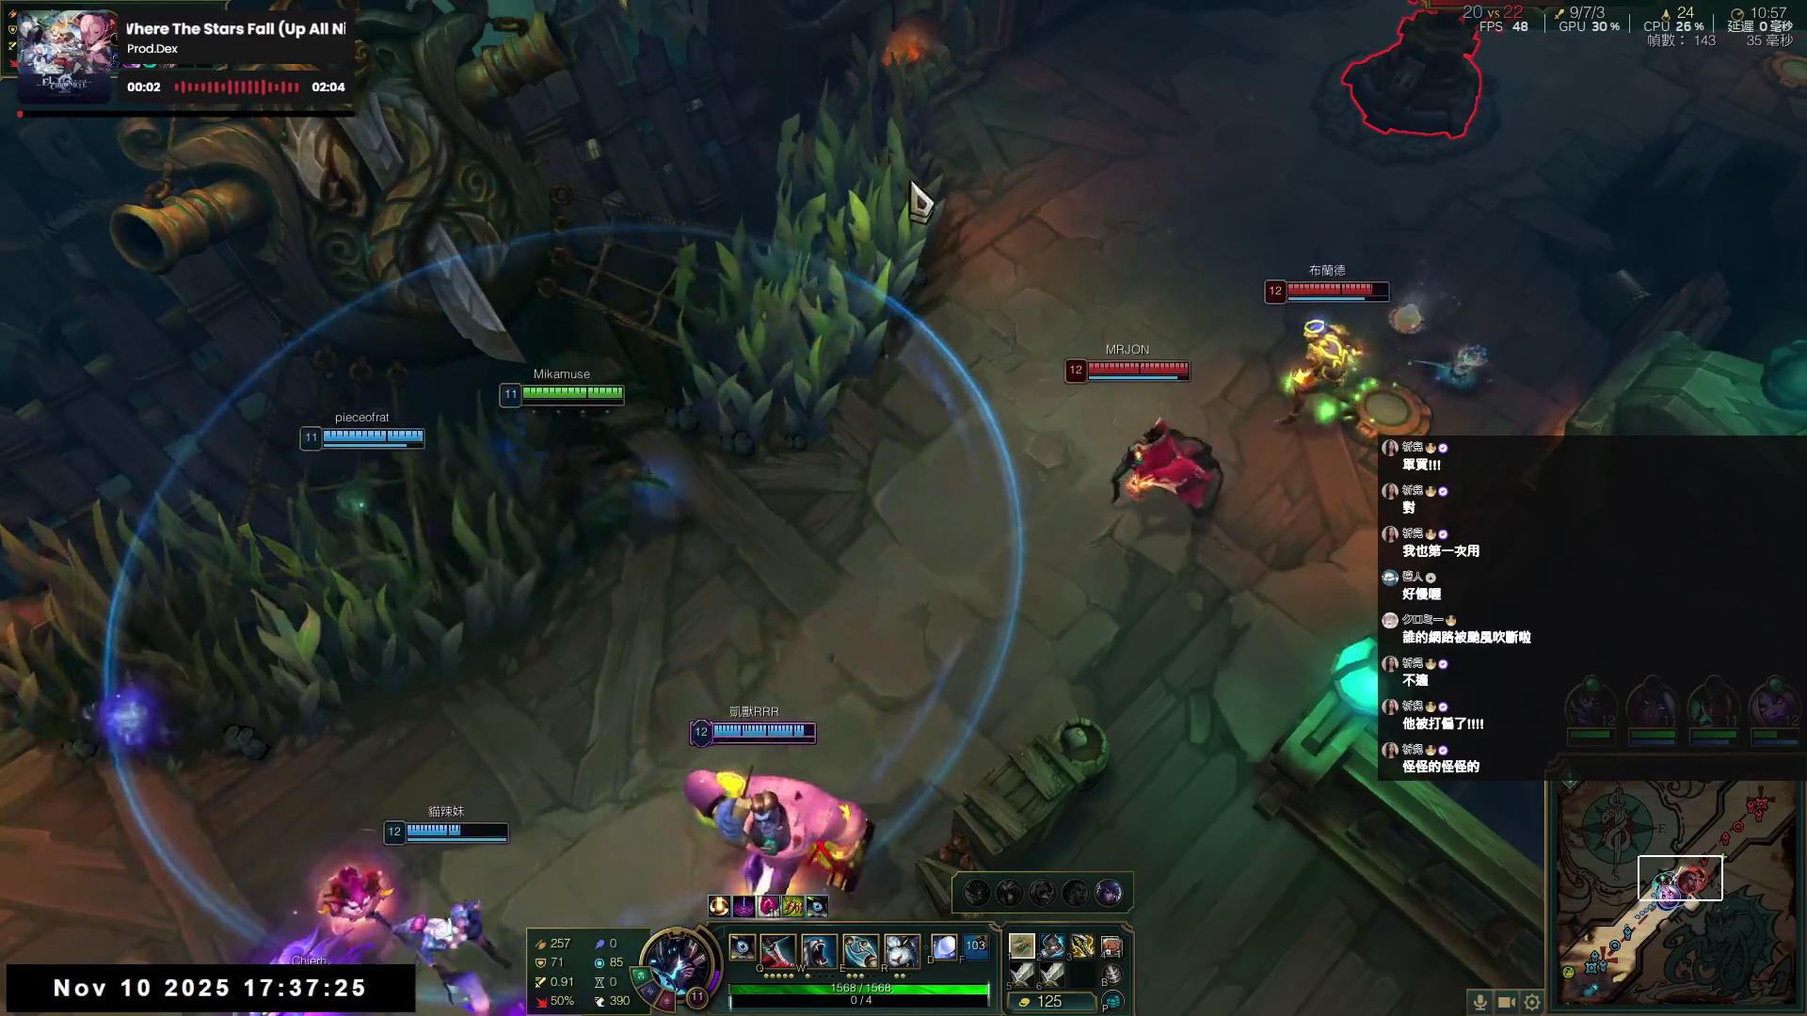
right_click(1153, 468)
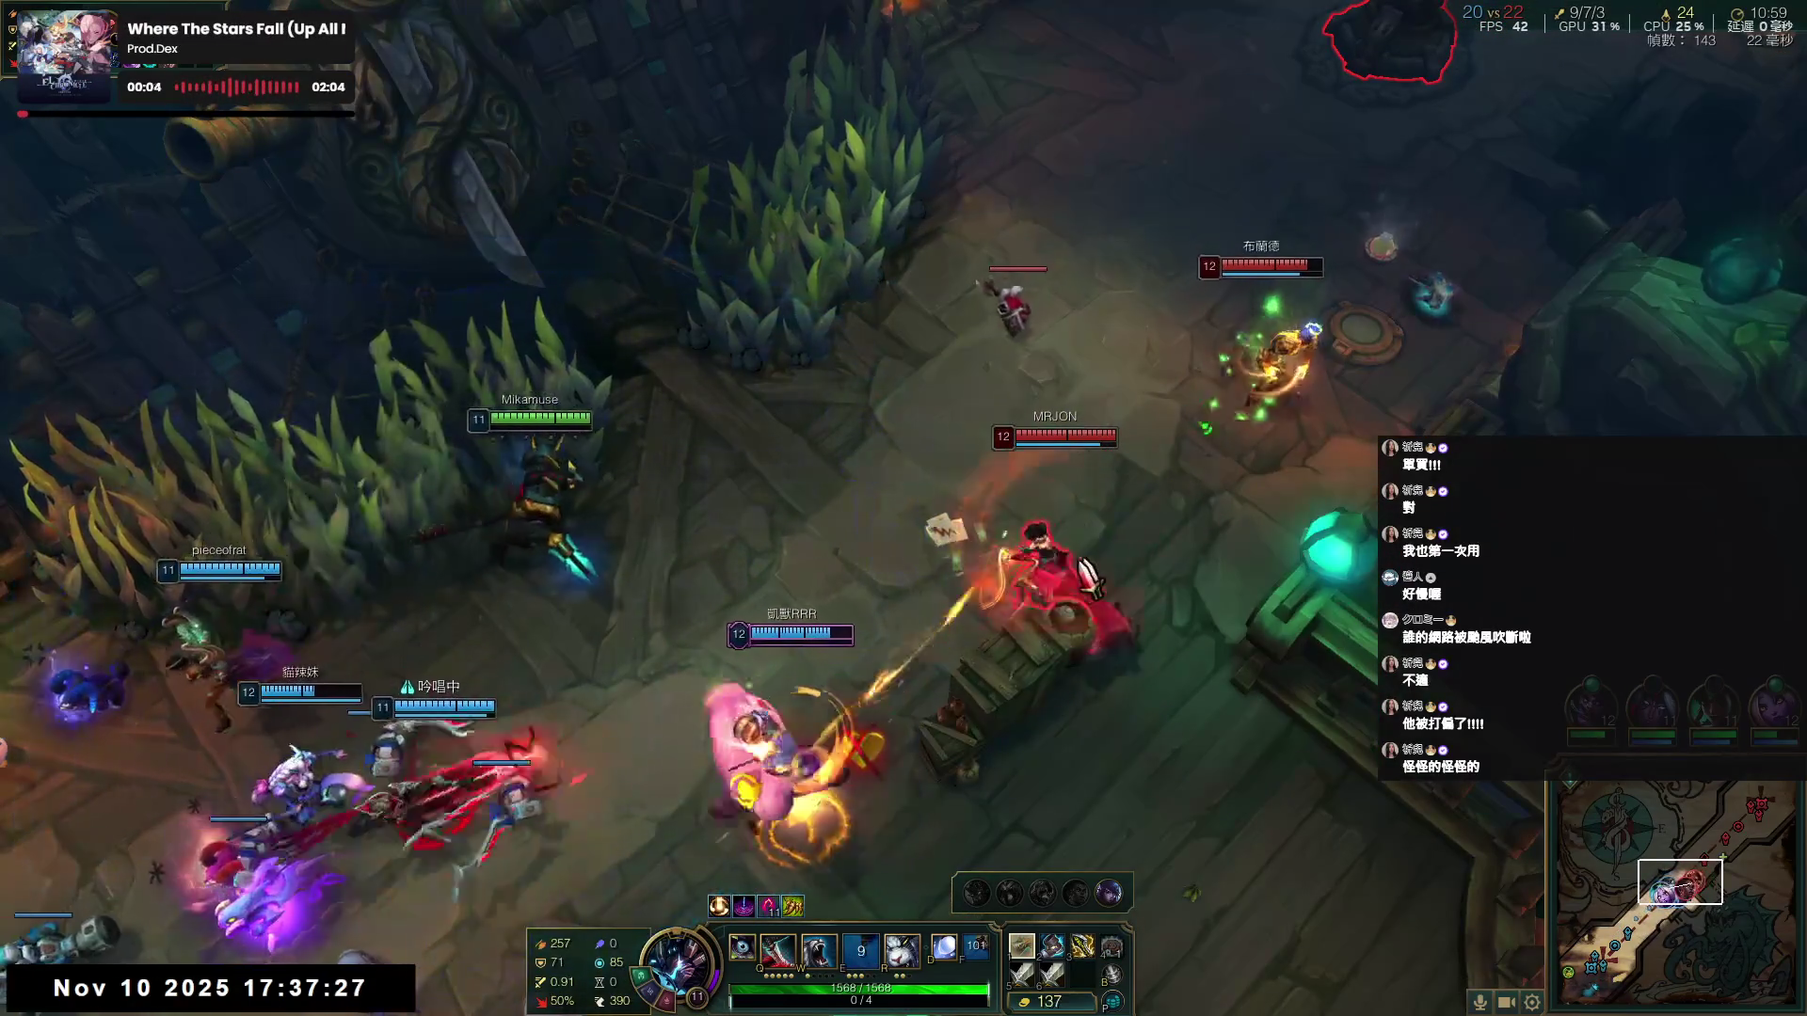
right_click(559, 779)
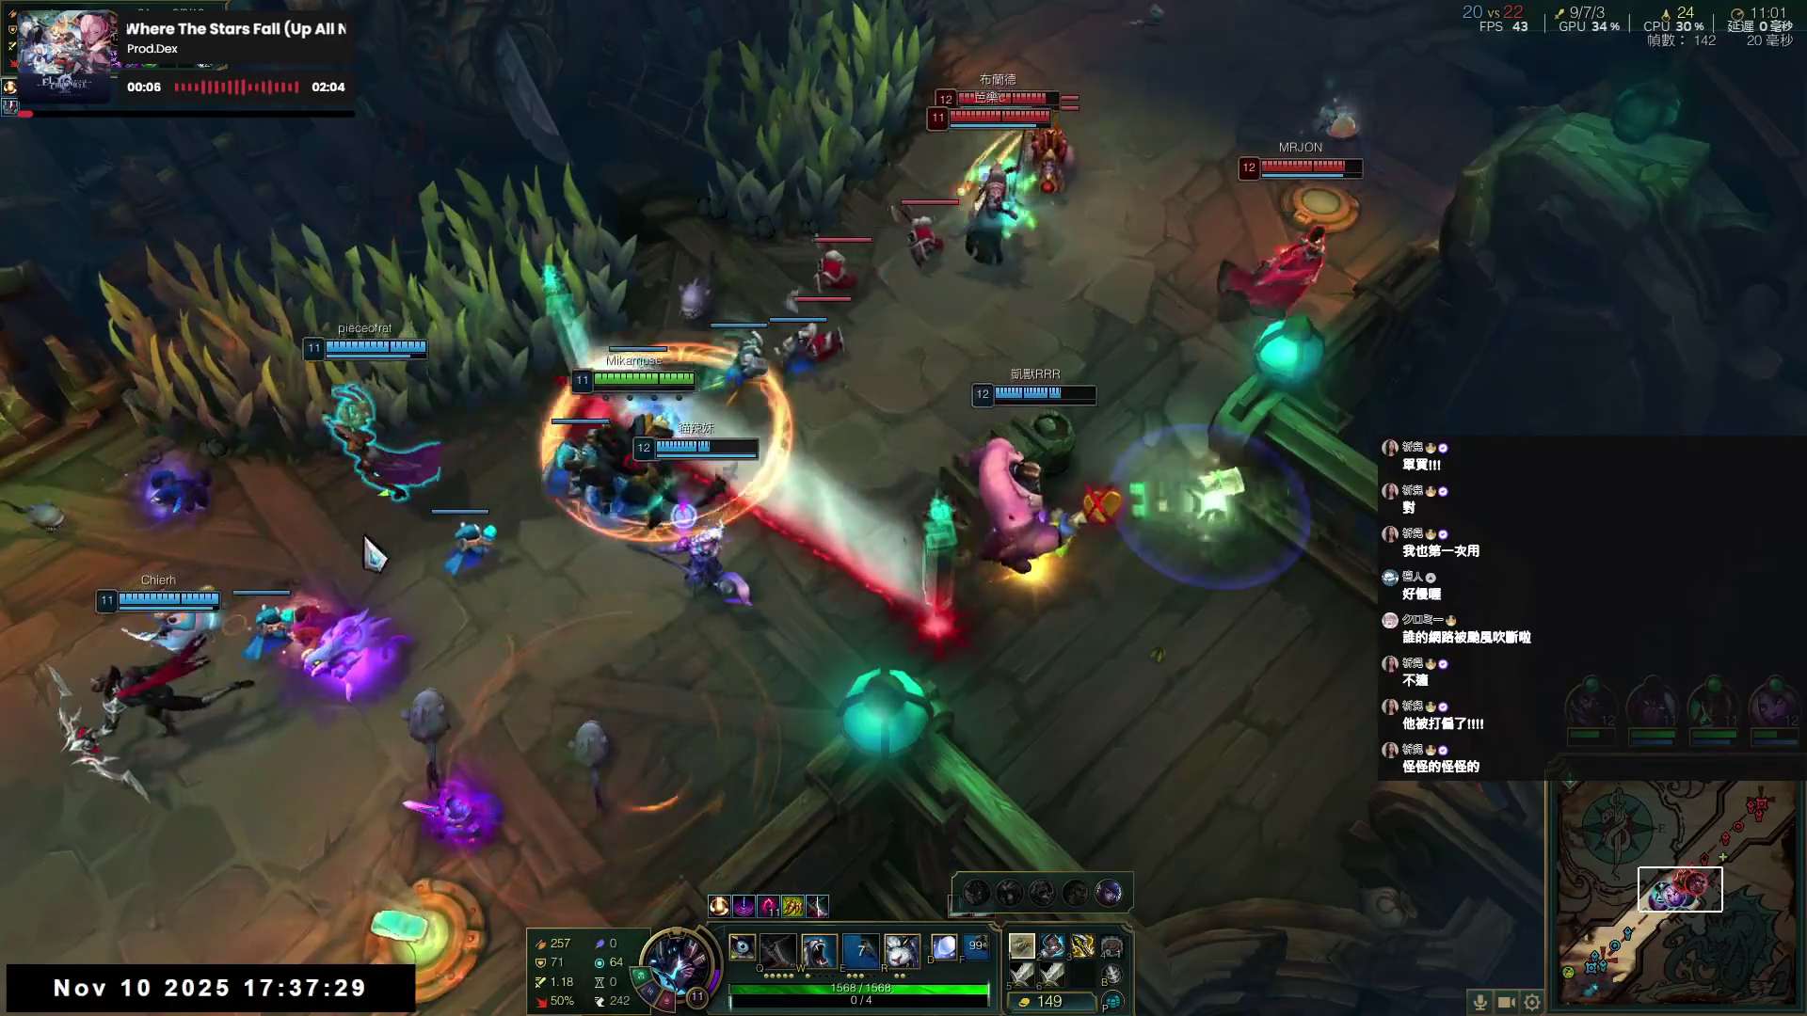
key("q")
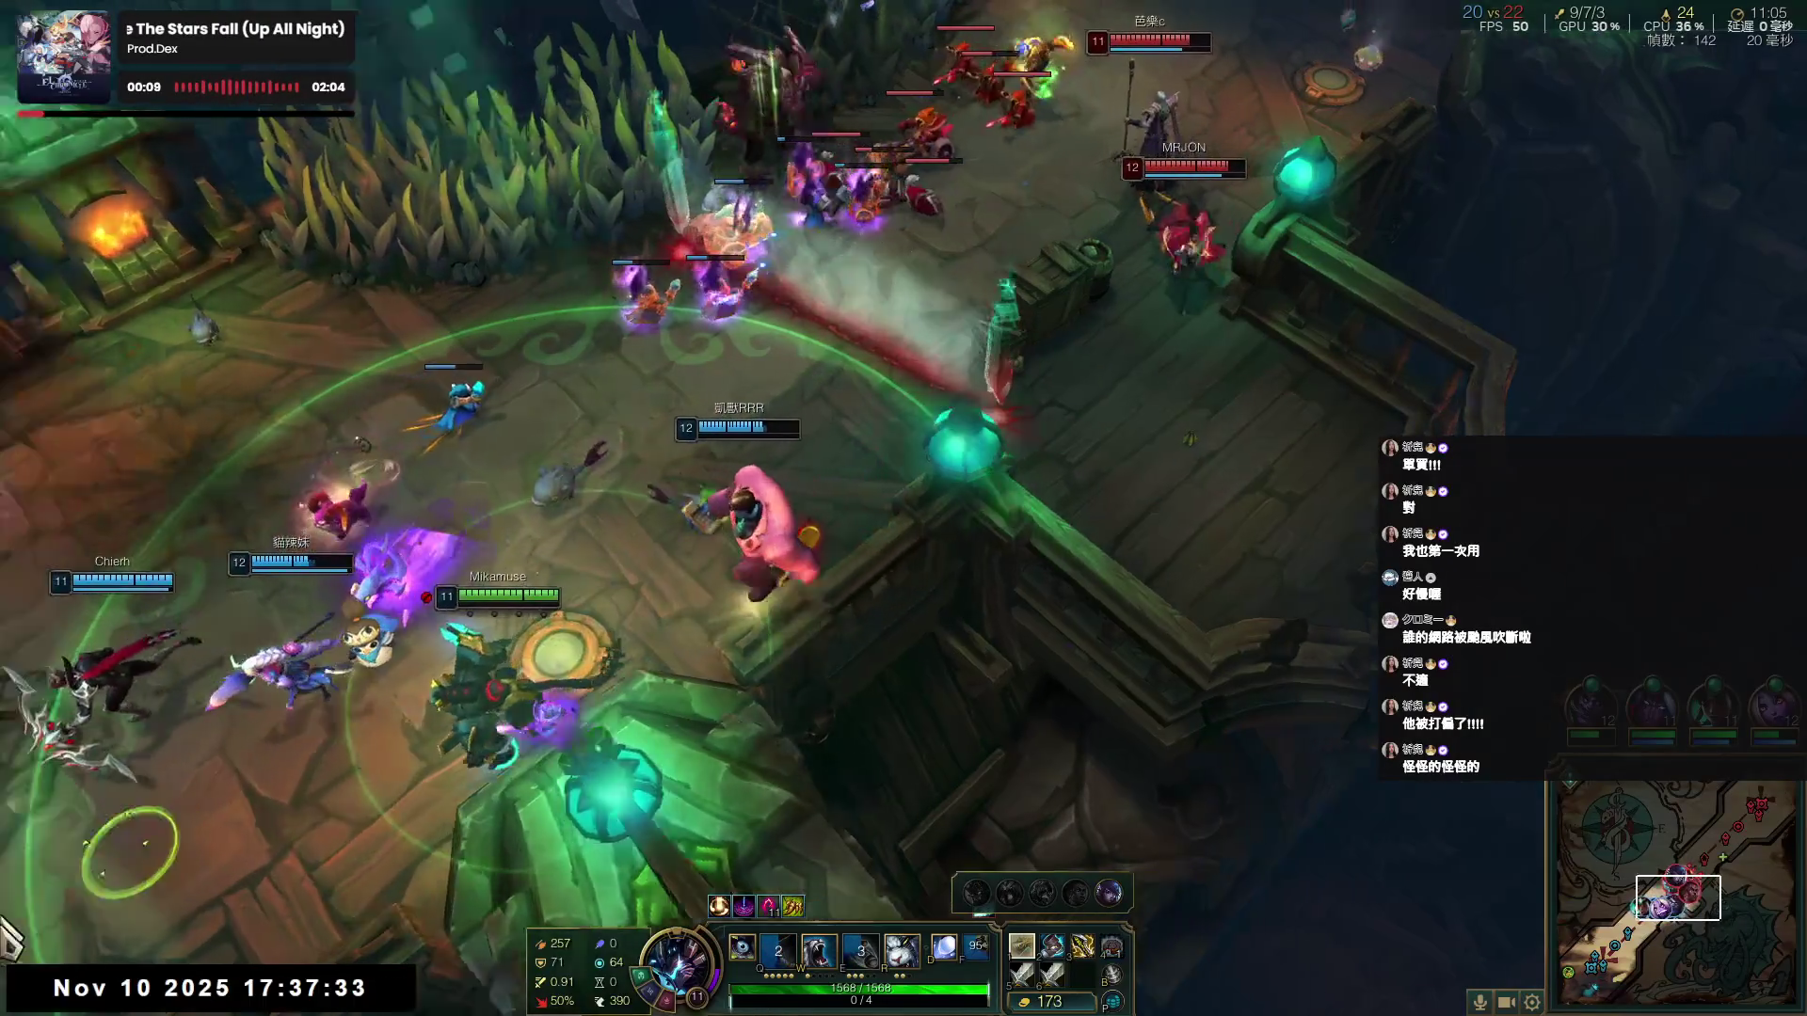
- Close in on the enemy champion with Q and W, then chase the retreating enemies
right_click(337, 805)
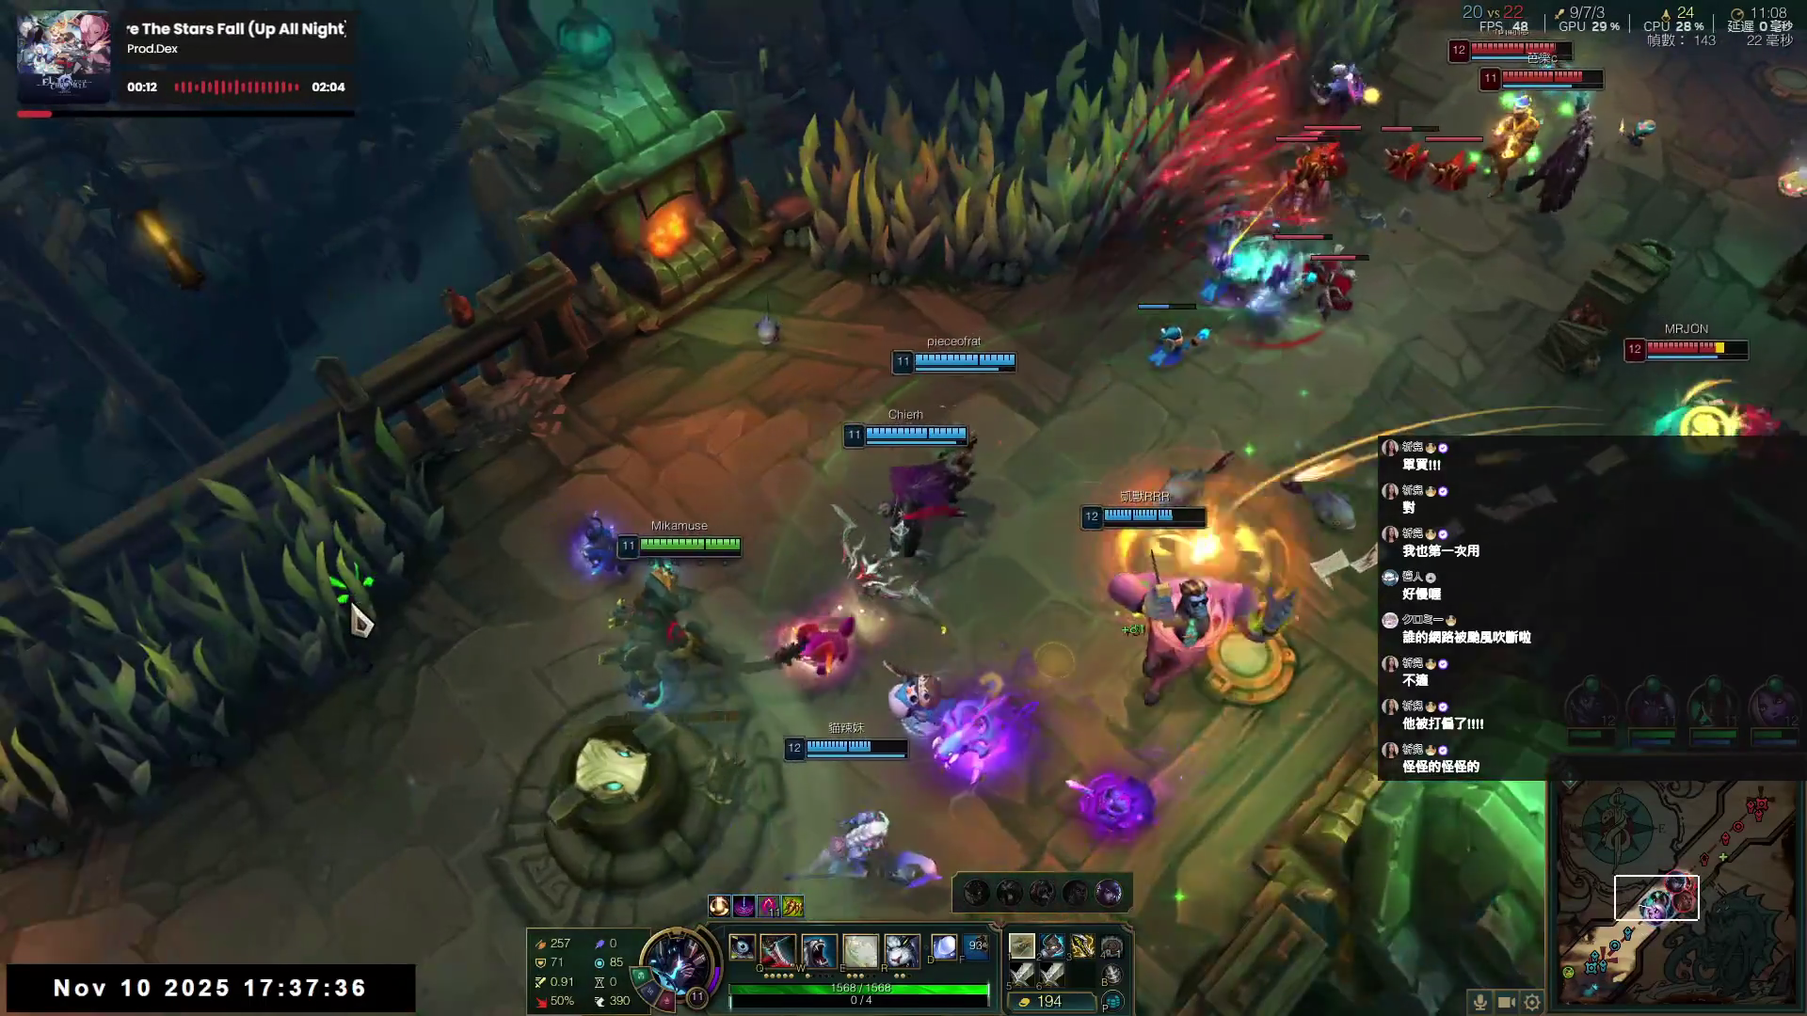
right_click(960, 428)
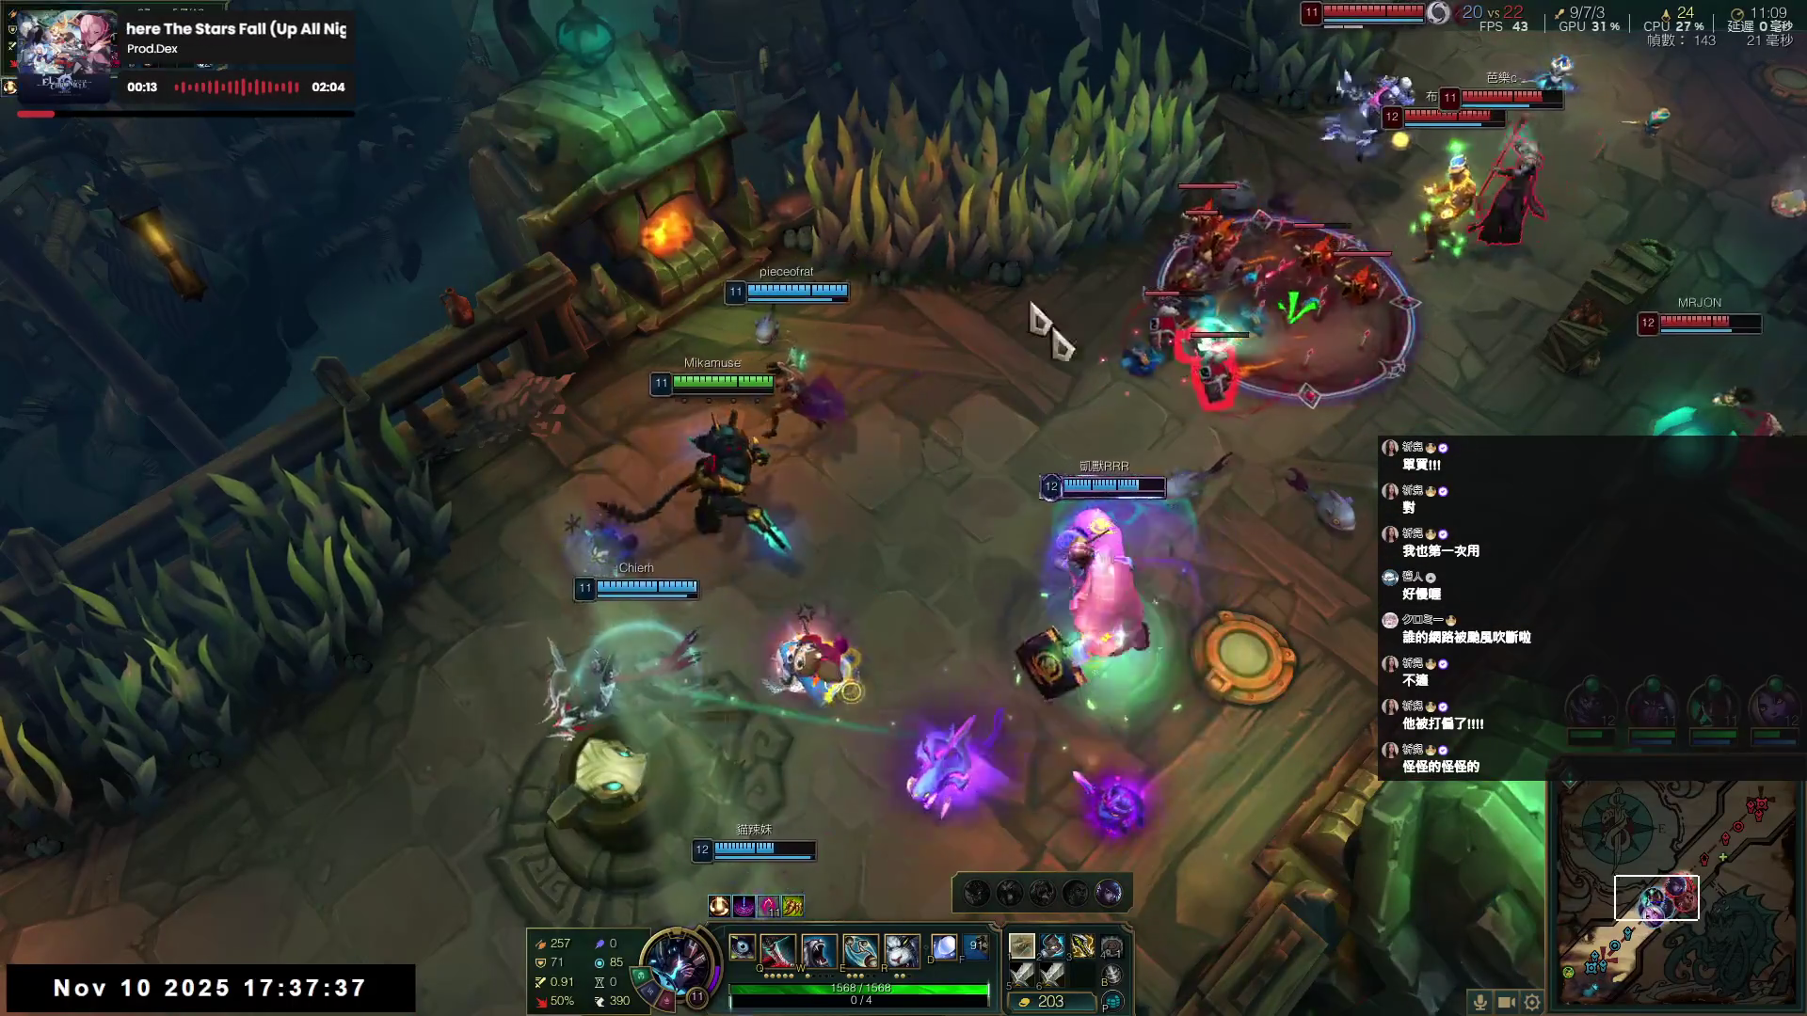
right_click(1129, 242)
key("q")
key("w")
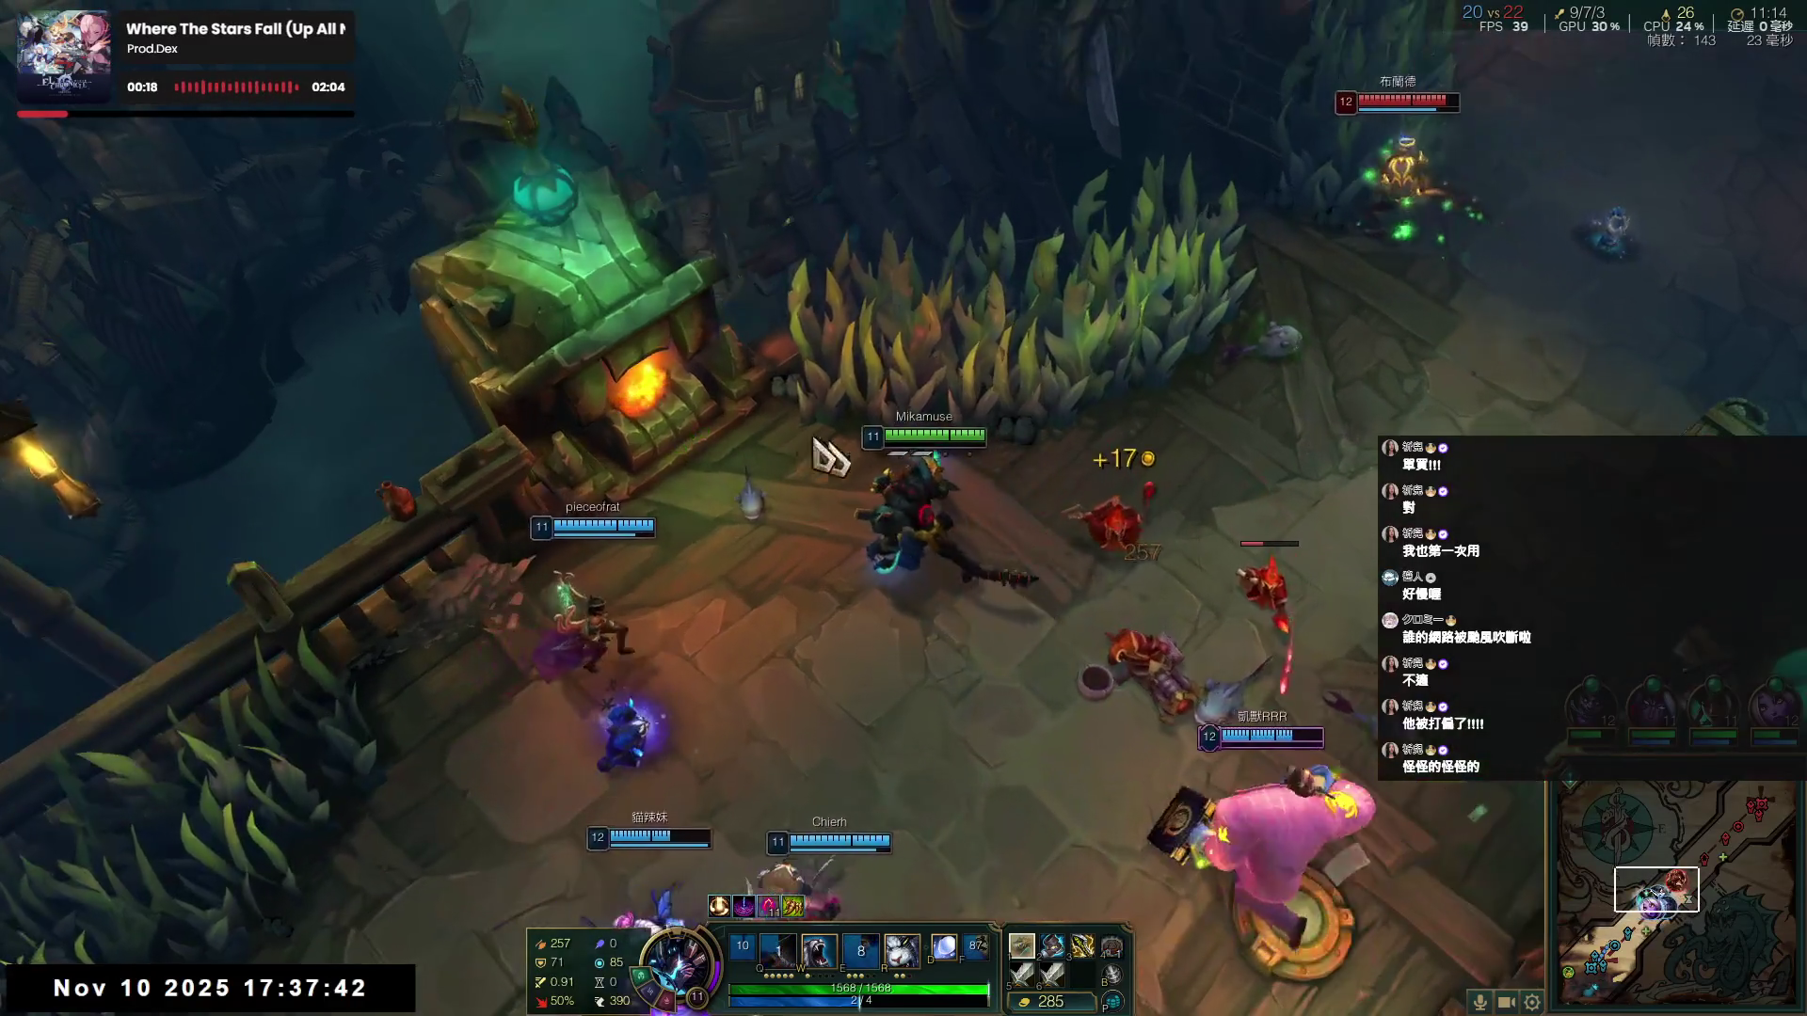
right_click(1314, 381)
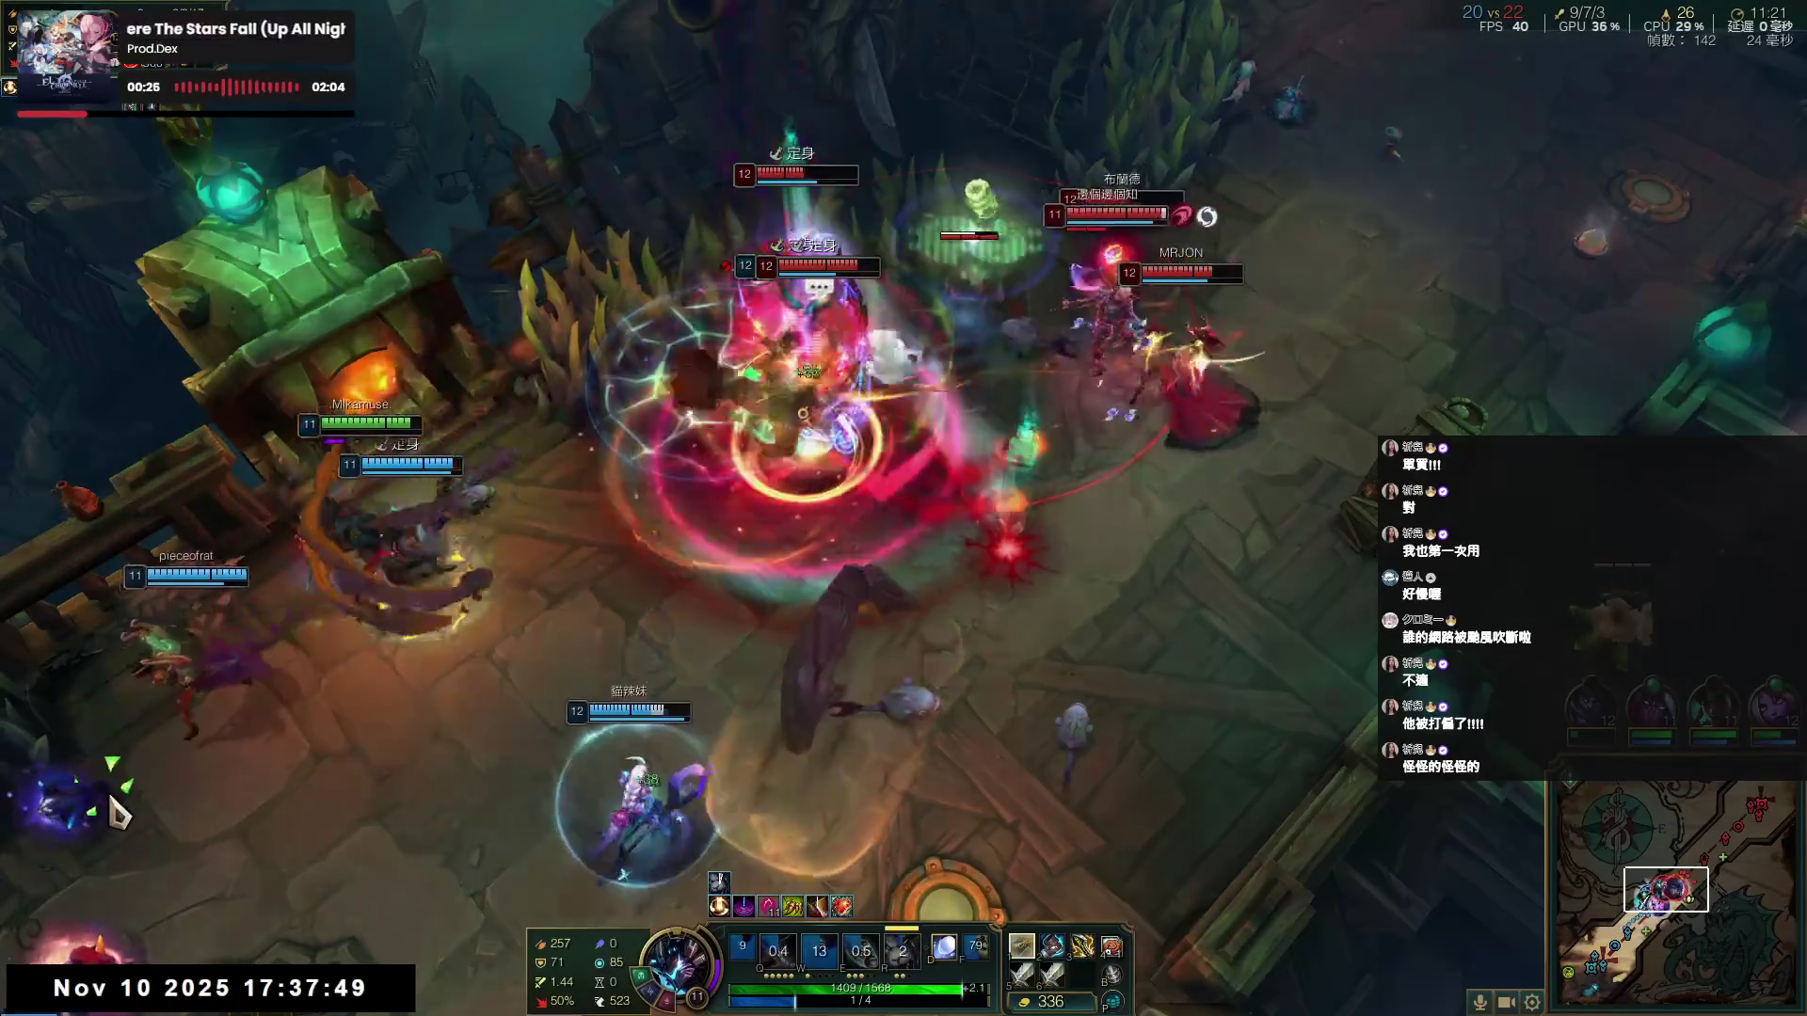
- Reposition to the left and fight the minion wave beside the turret, reaching level 12
right_click(503, 830)
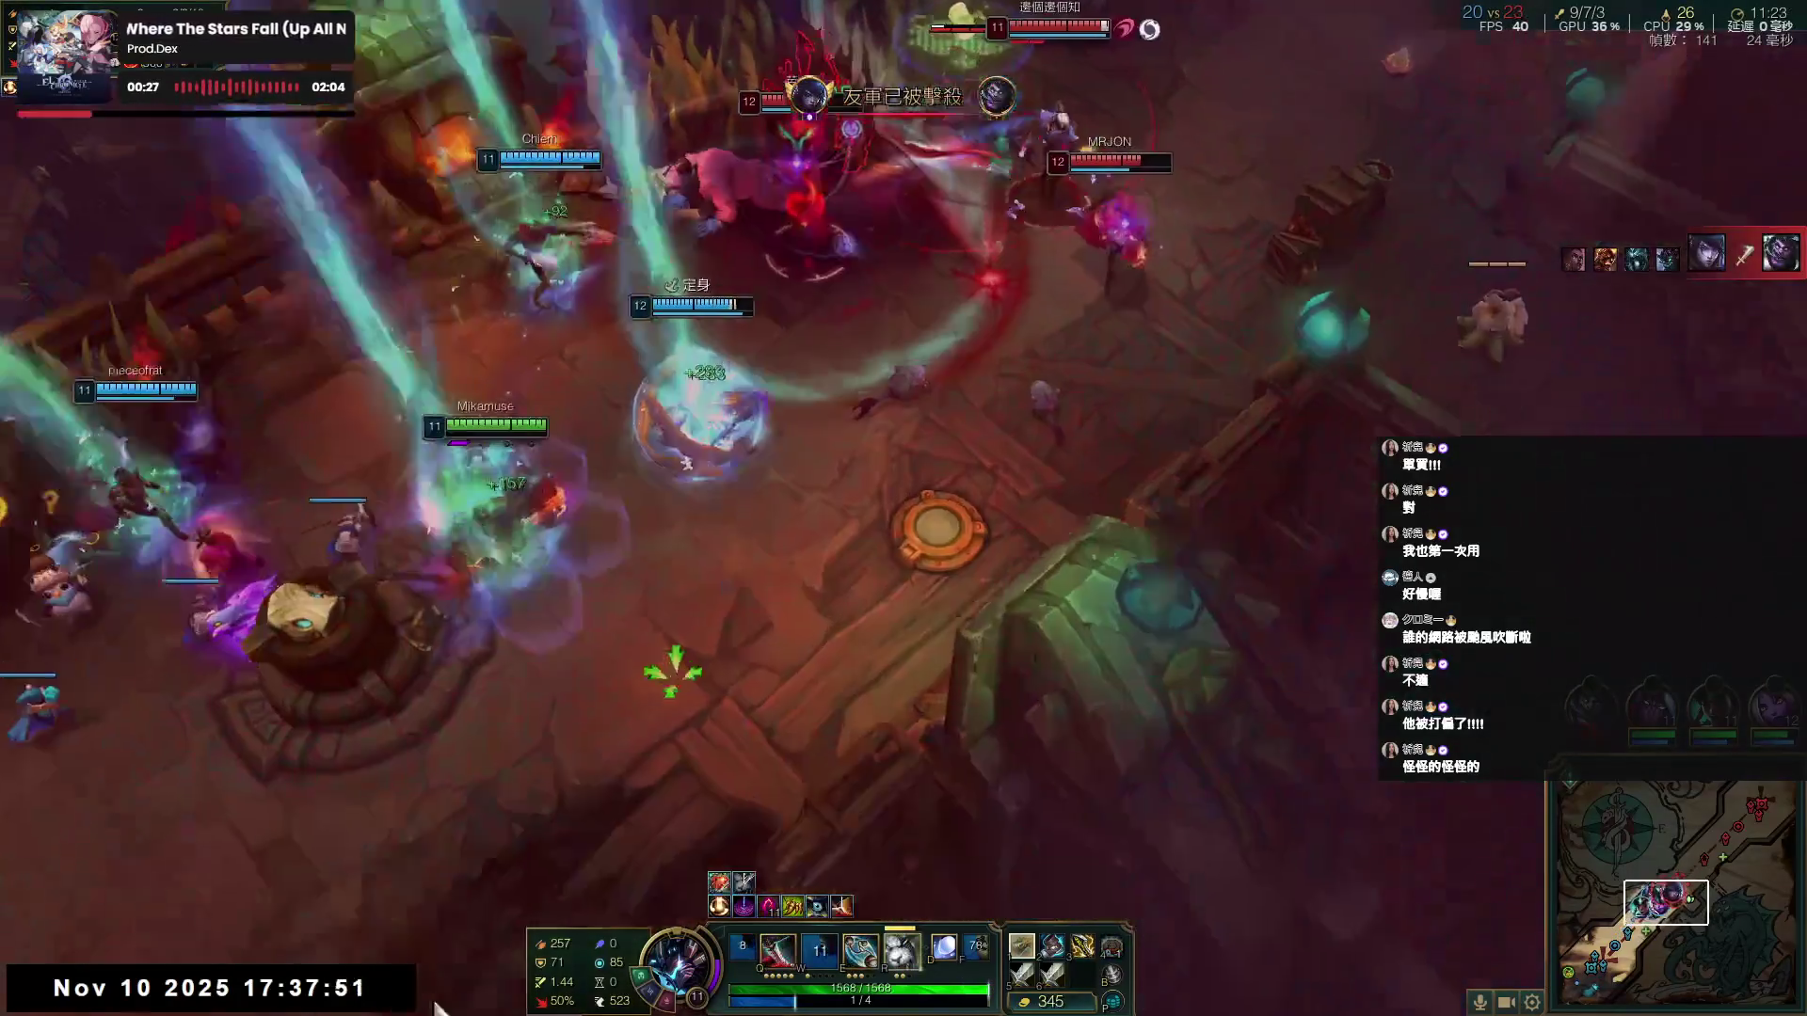
right_click(510, 912)
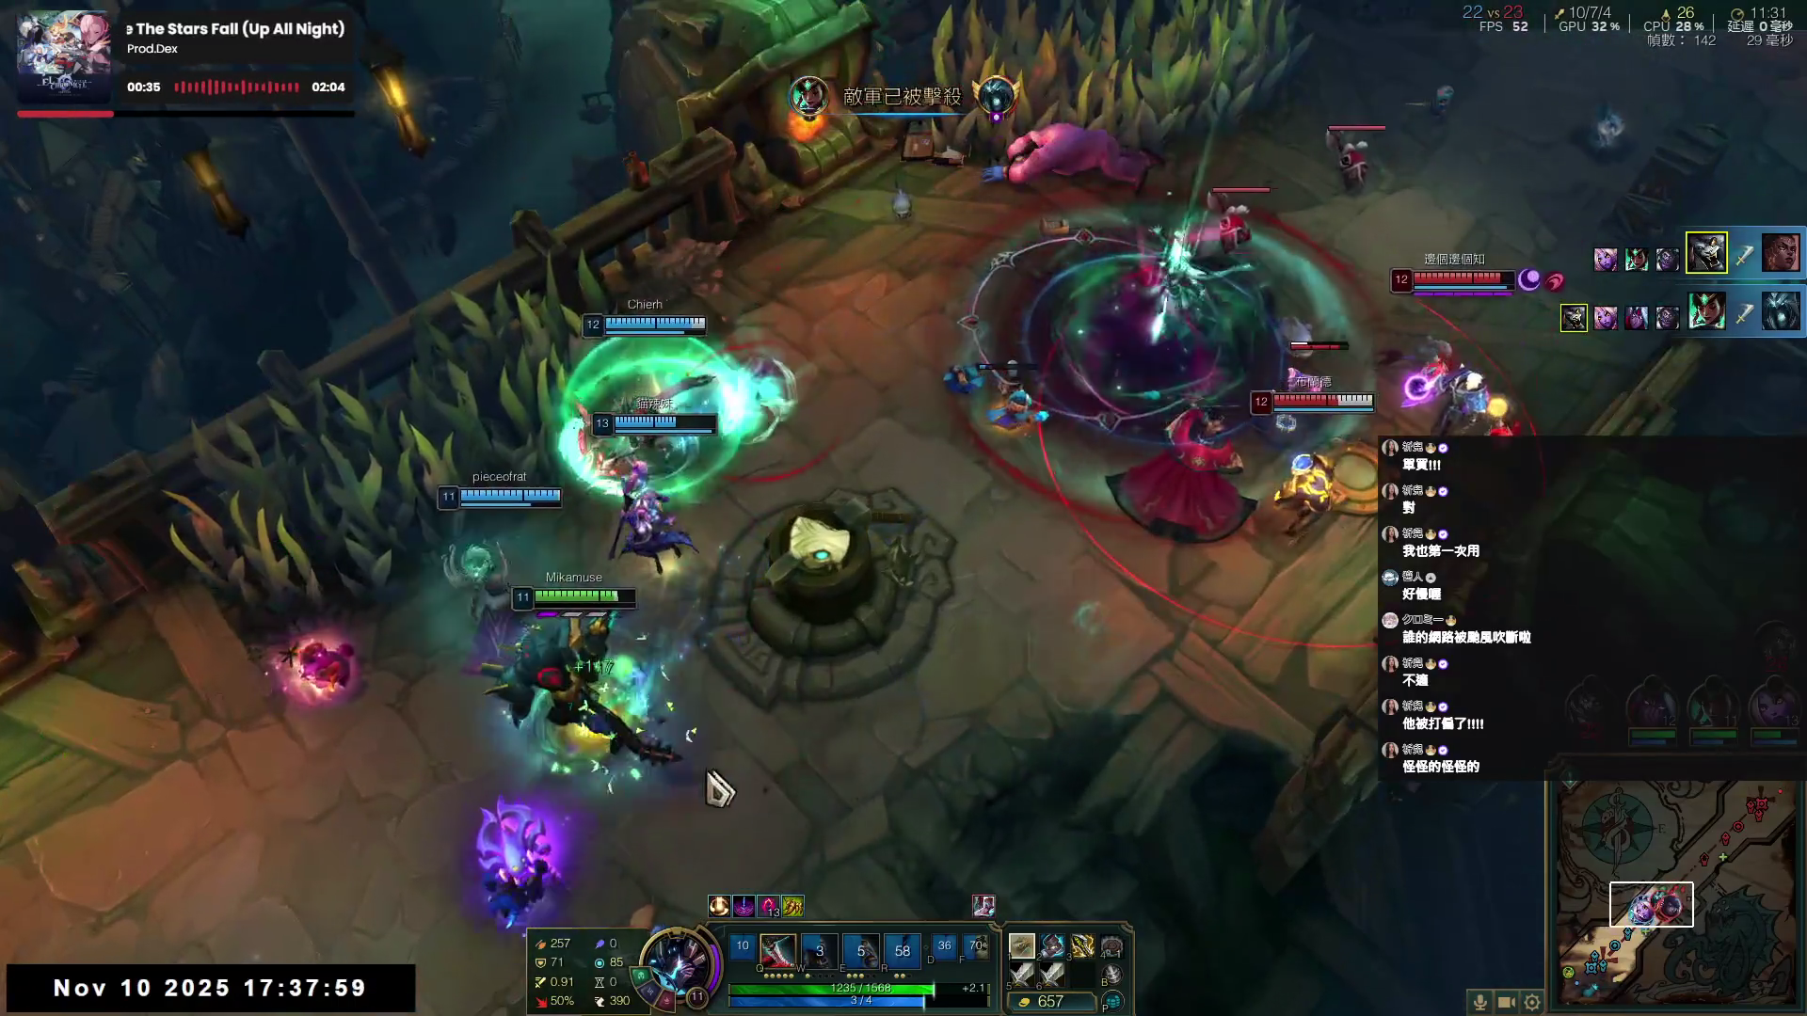
right_click(193, 616)
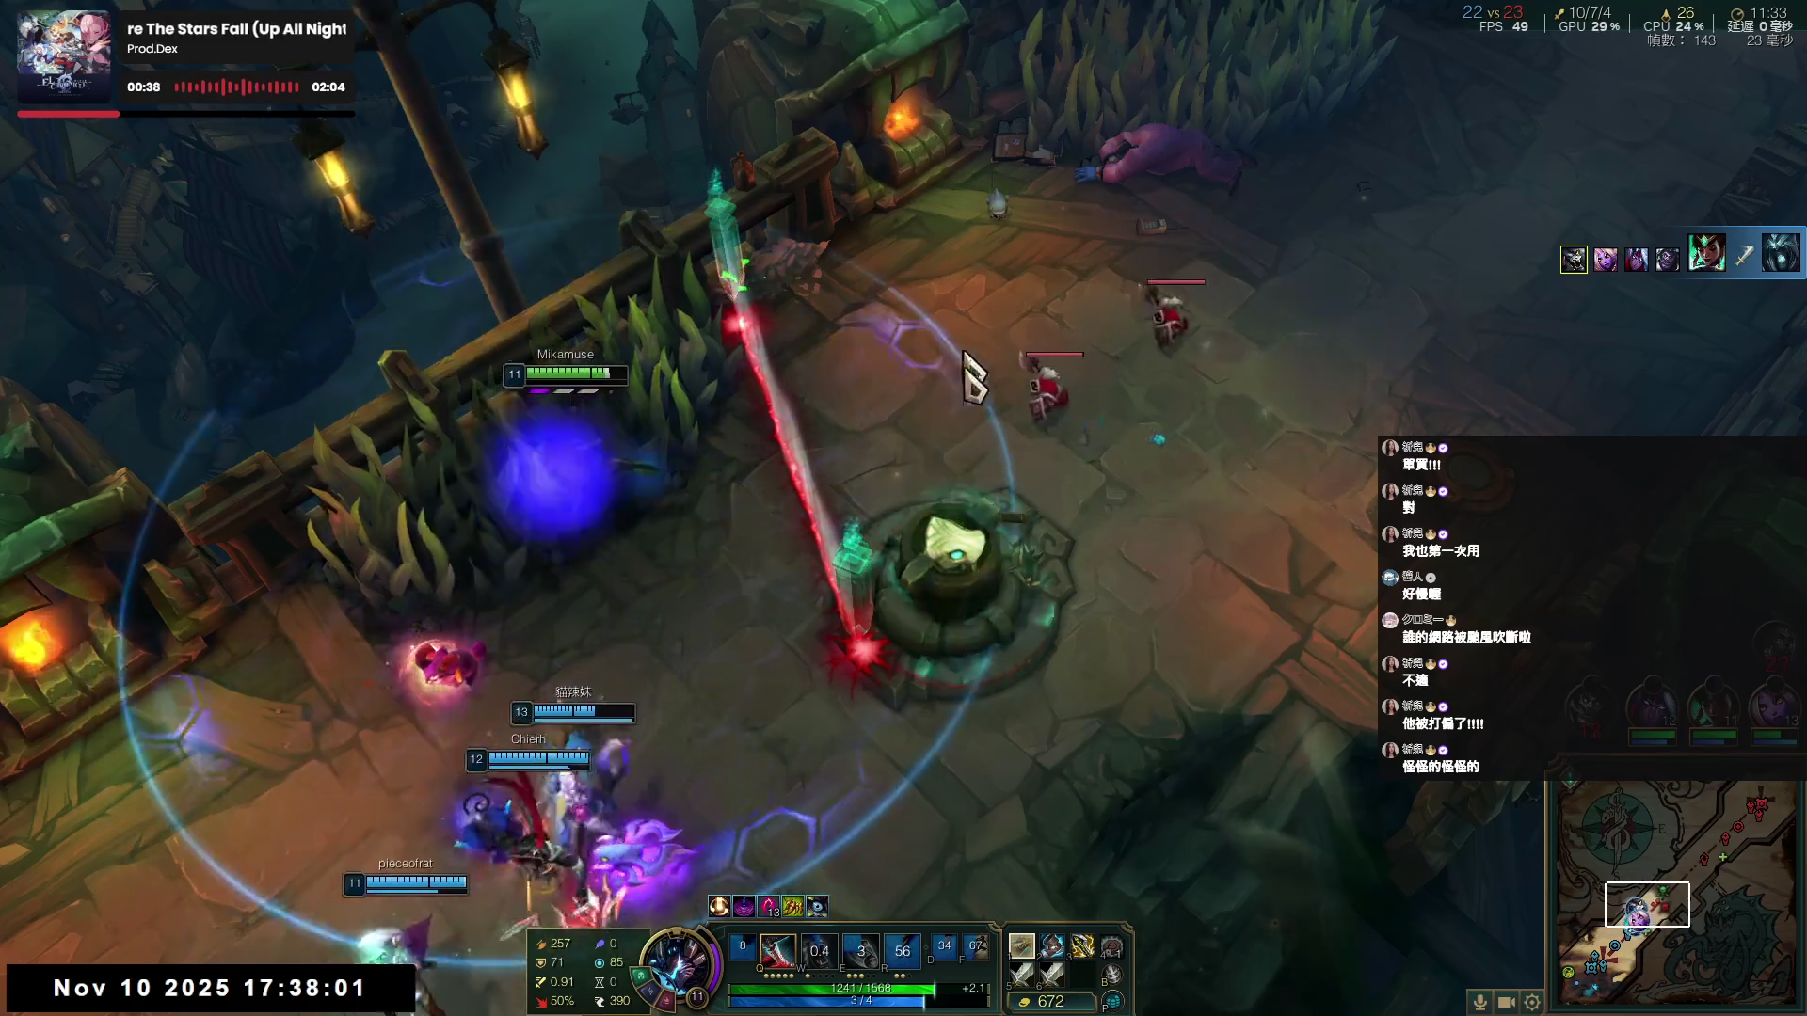
right_click(969, 372)
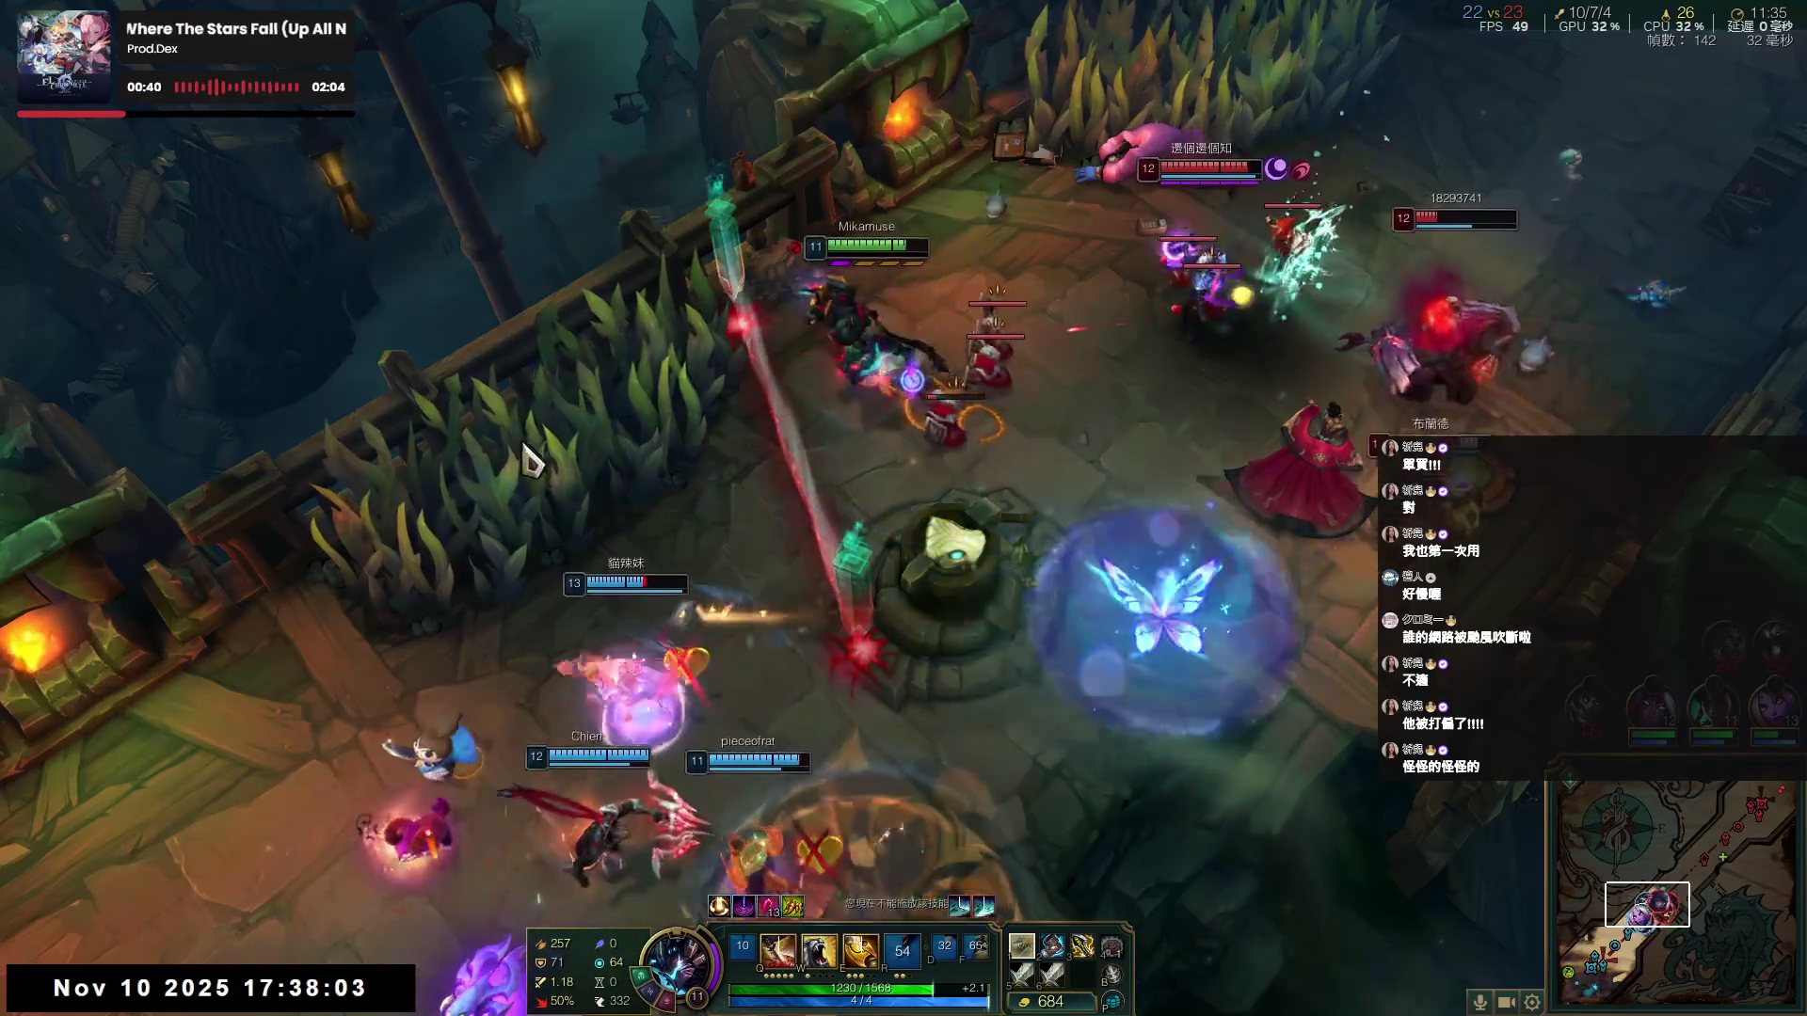
right_click(481, 516)
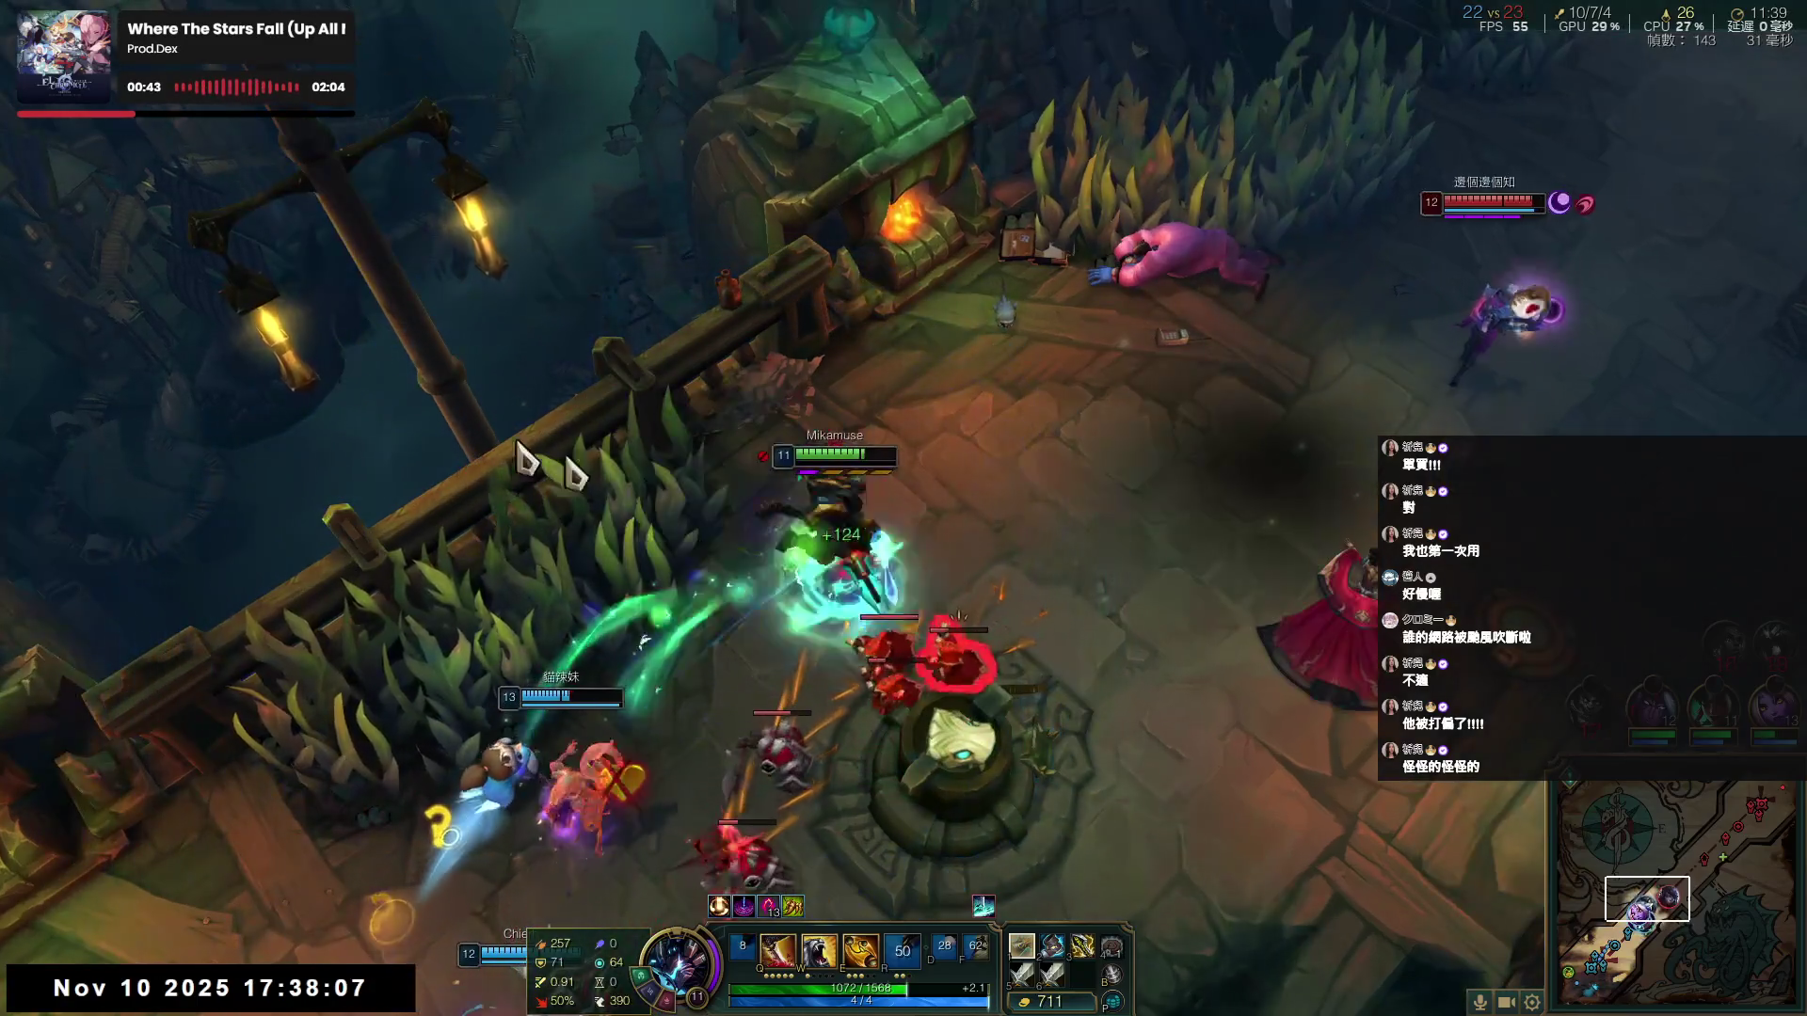
right_click(502, 461)
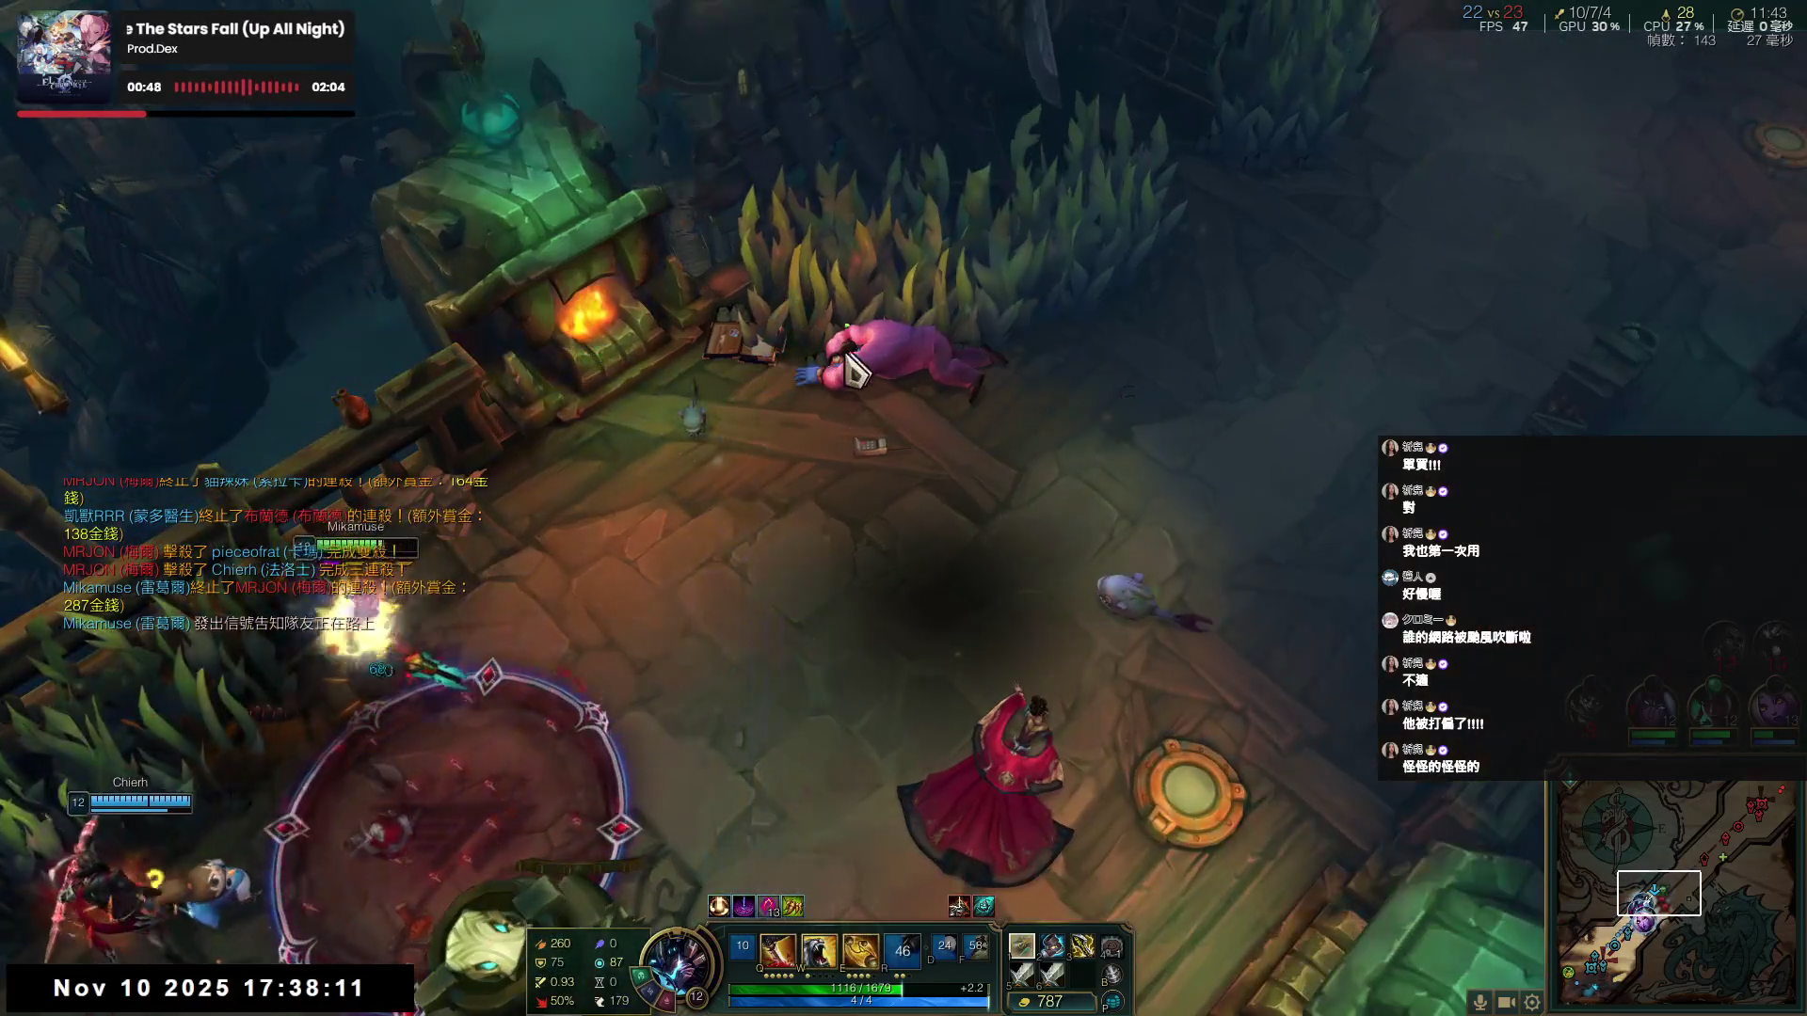
- Attack the enemies on the left with Q and W until the champion dies
right_click(827, 355)
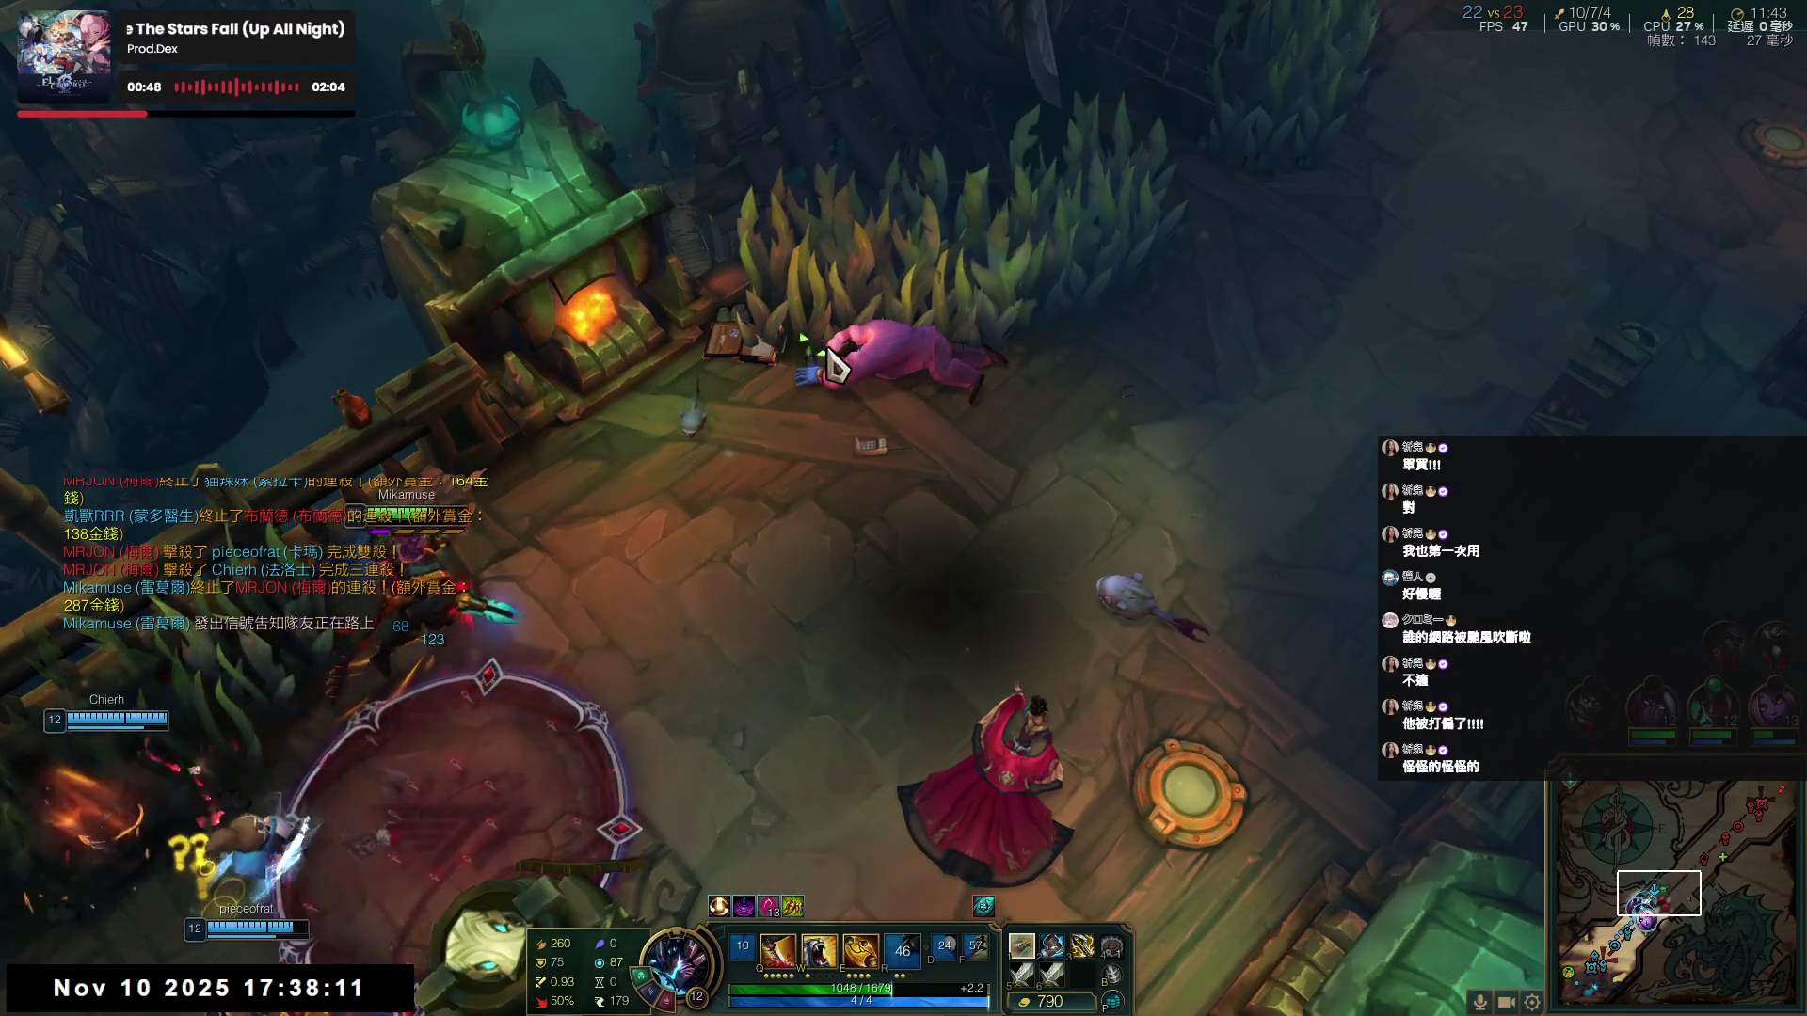
right_click(649, 376)
key("q")
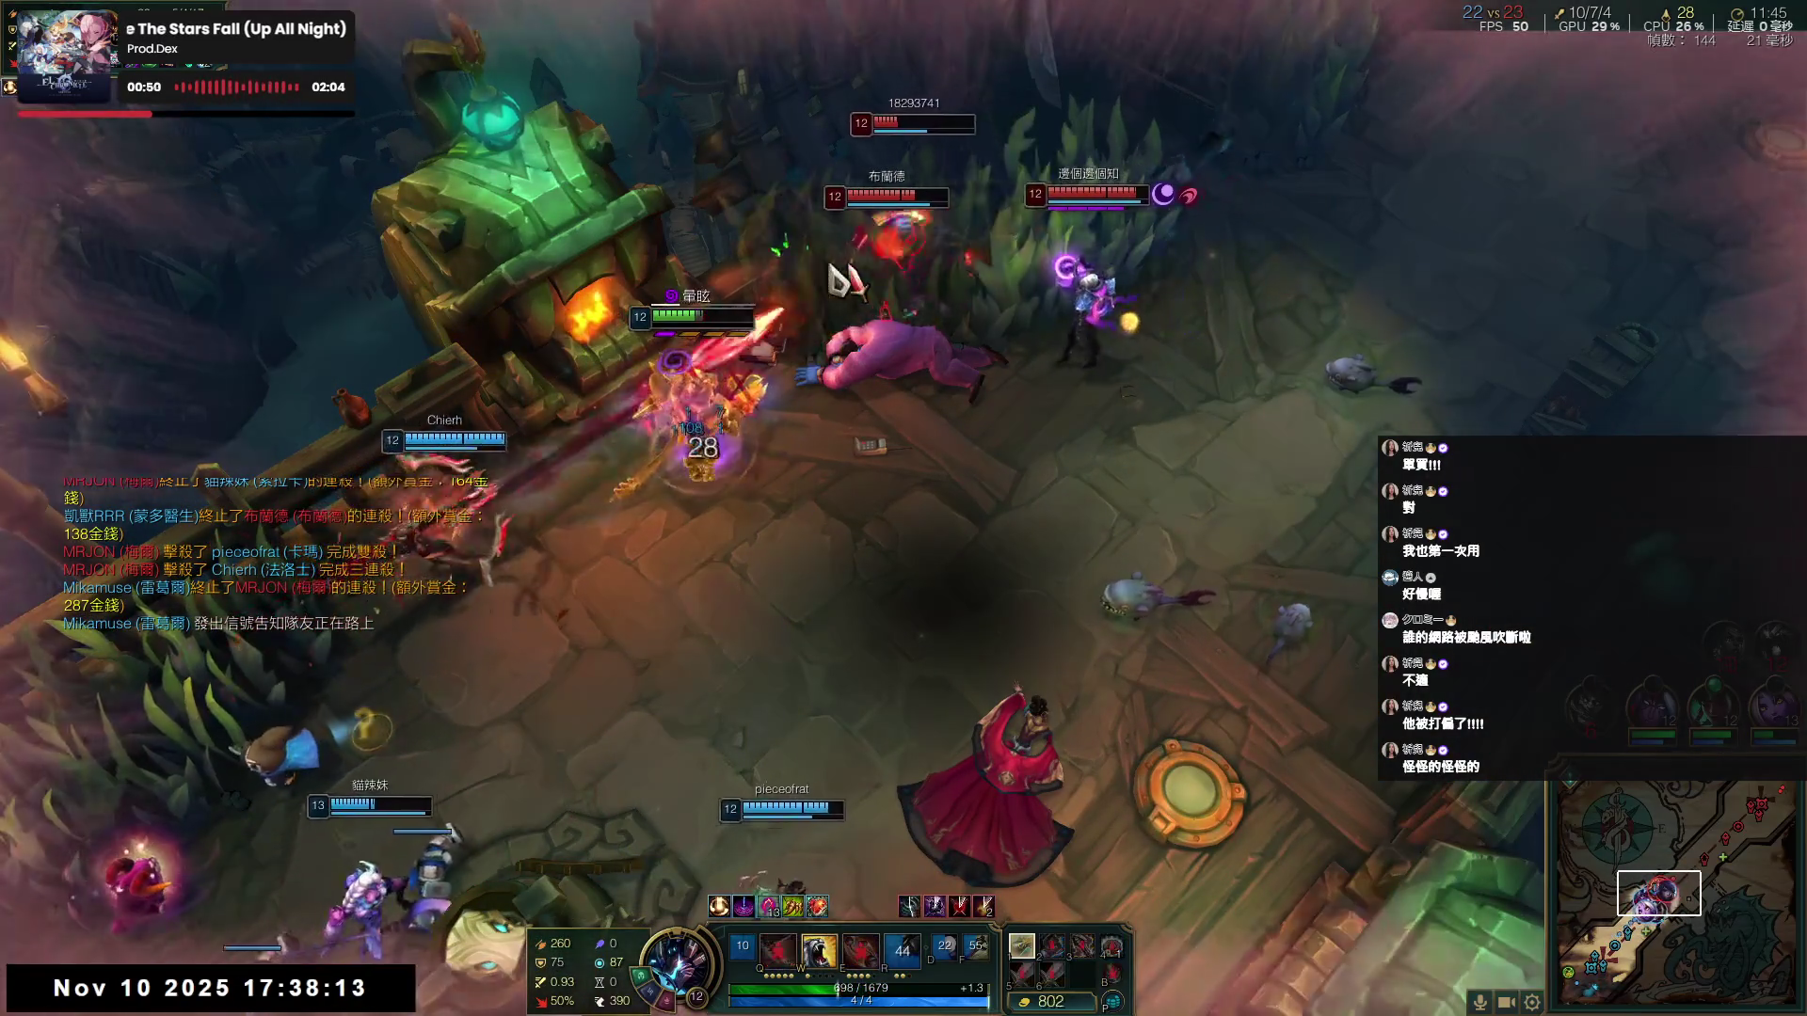
key("w")
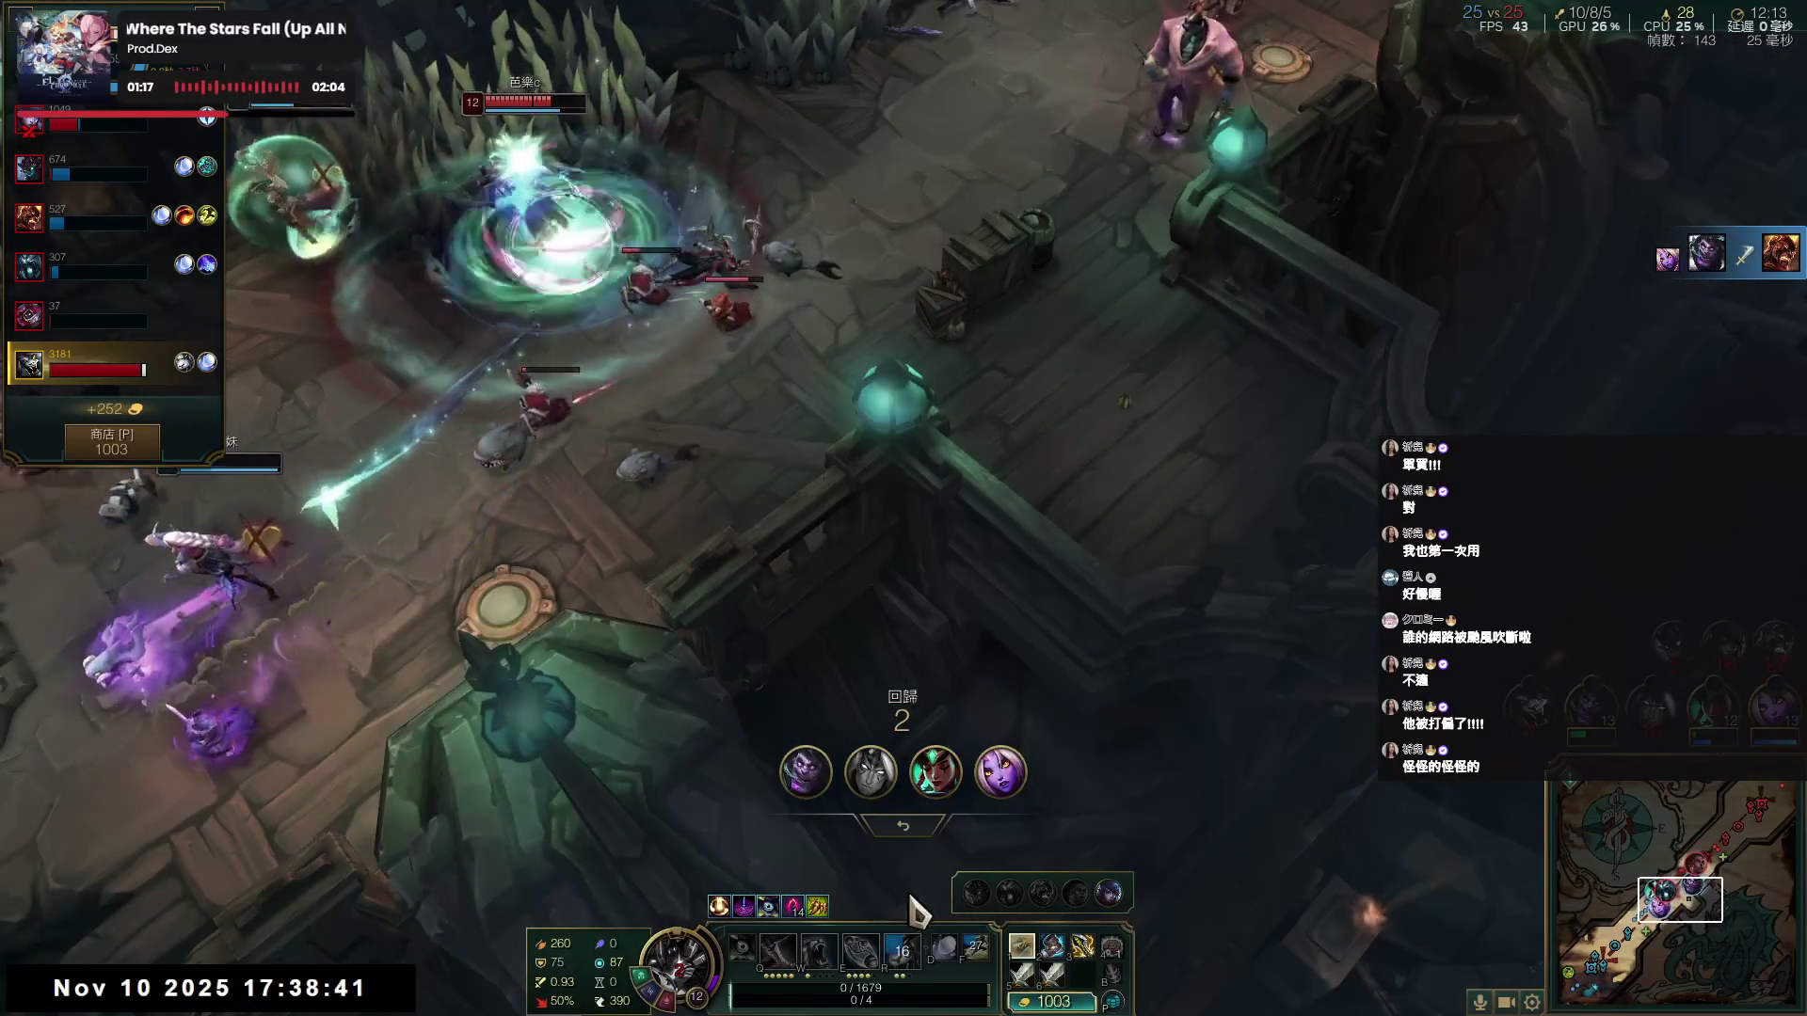
- Buy the 300-gold component toward 傲慢 while dead, leaving 39 gold
left_click(1073, 988)
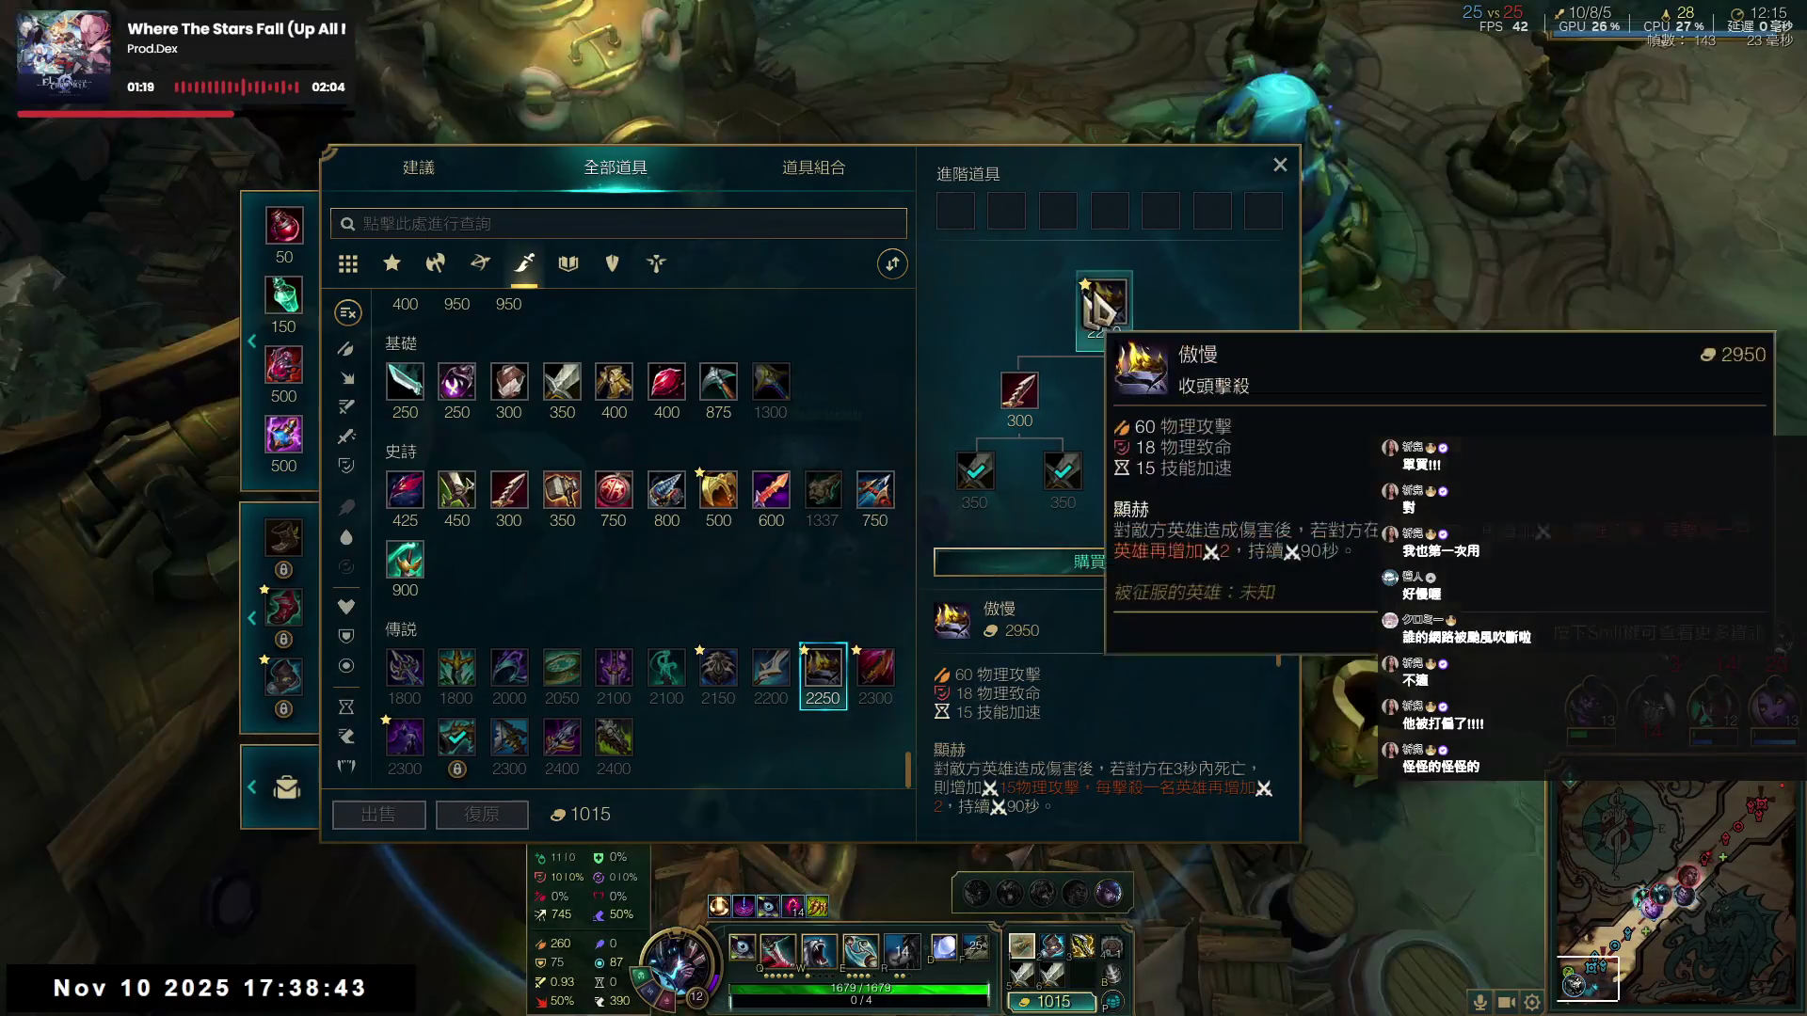
right_click(1021, 388)
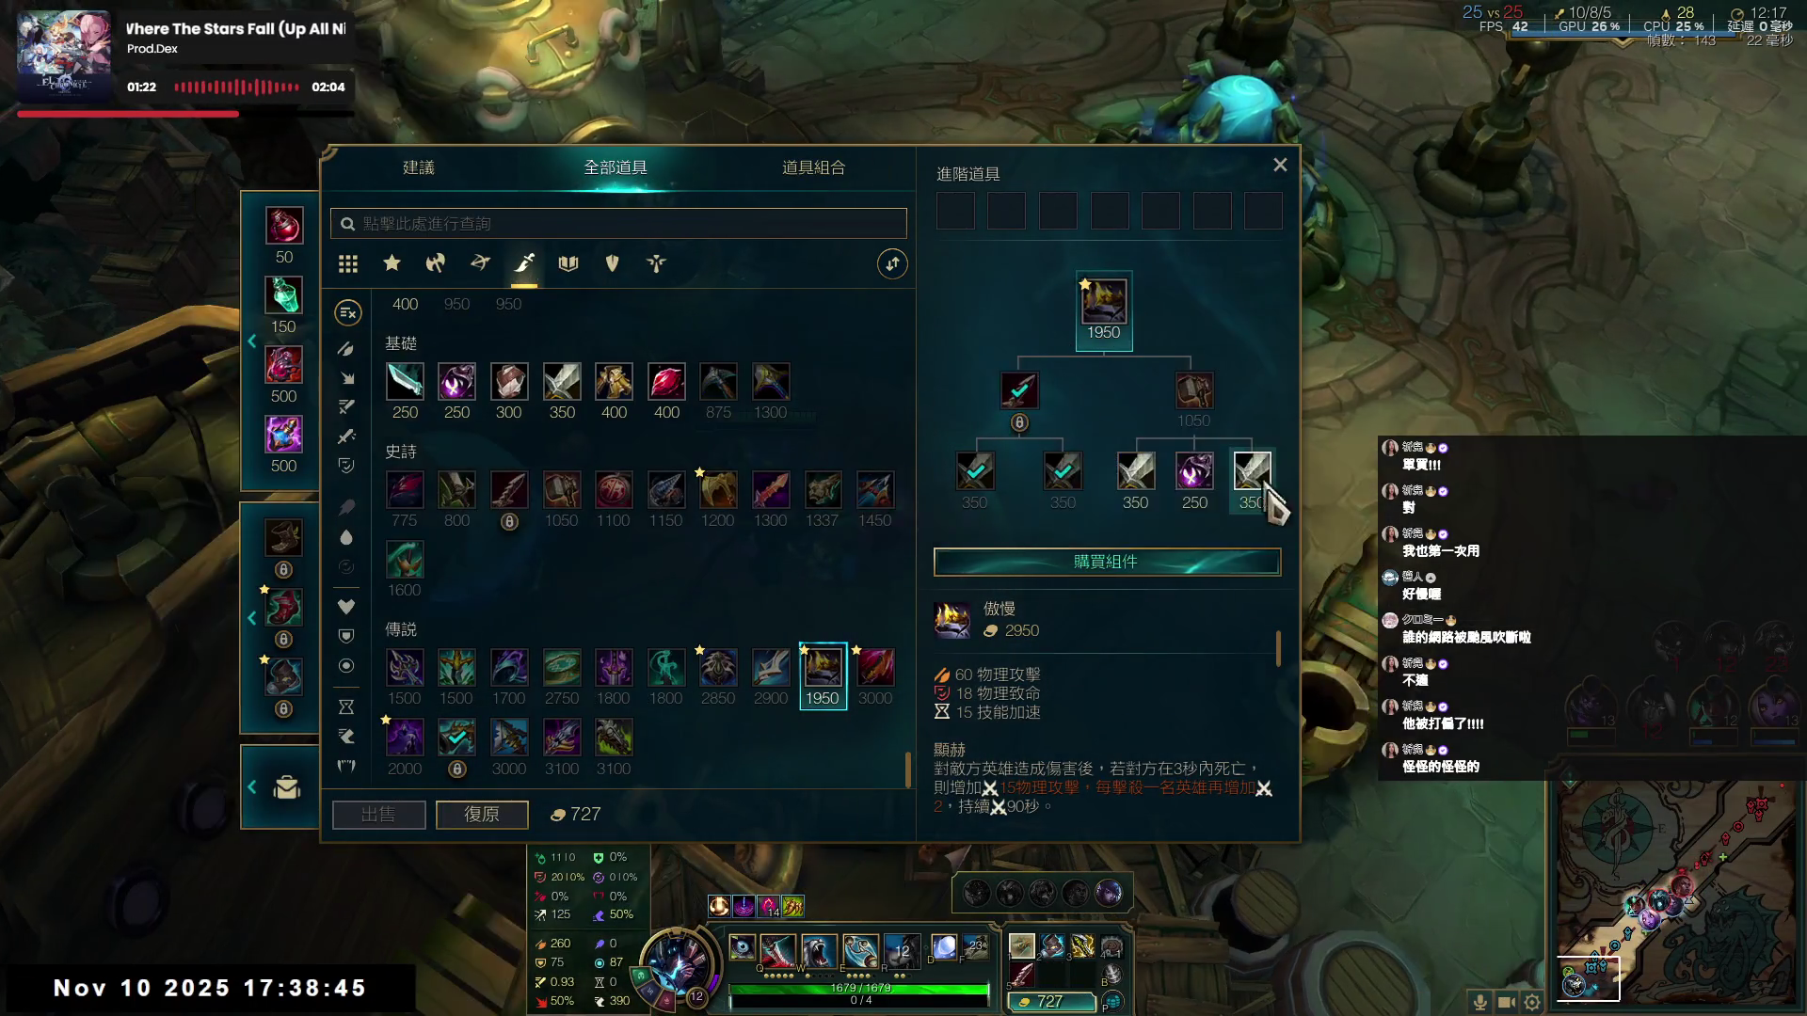
key("Escape")
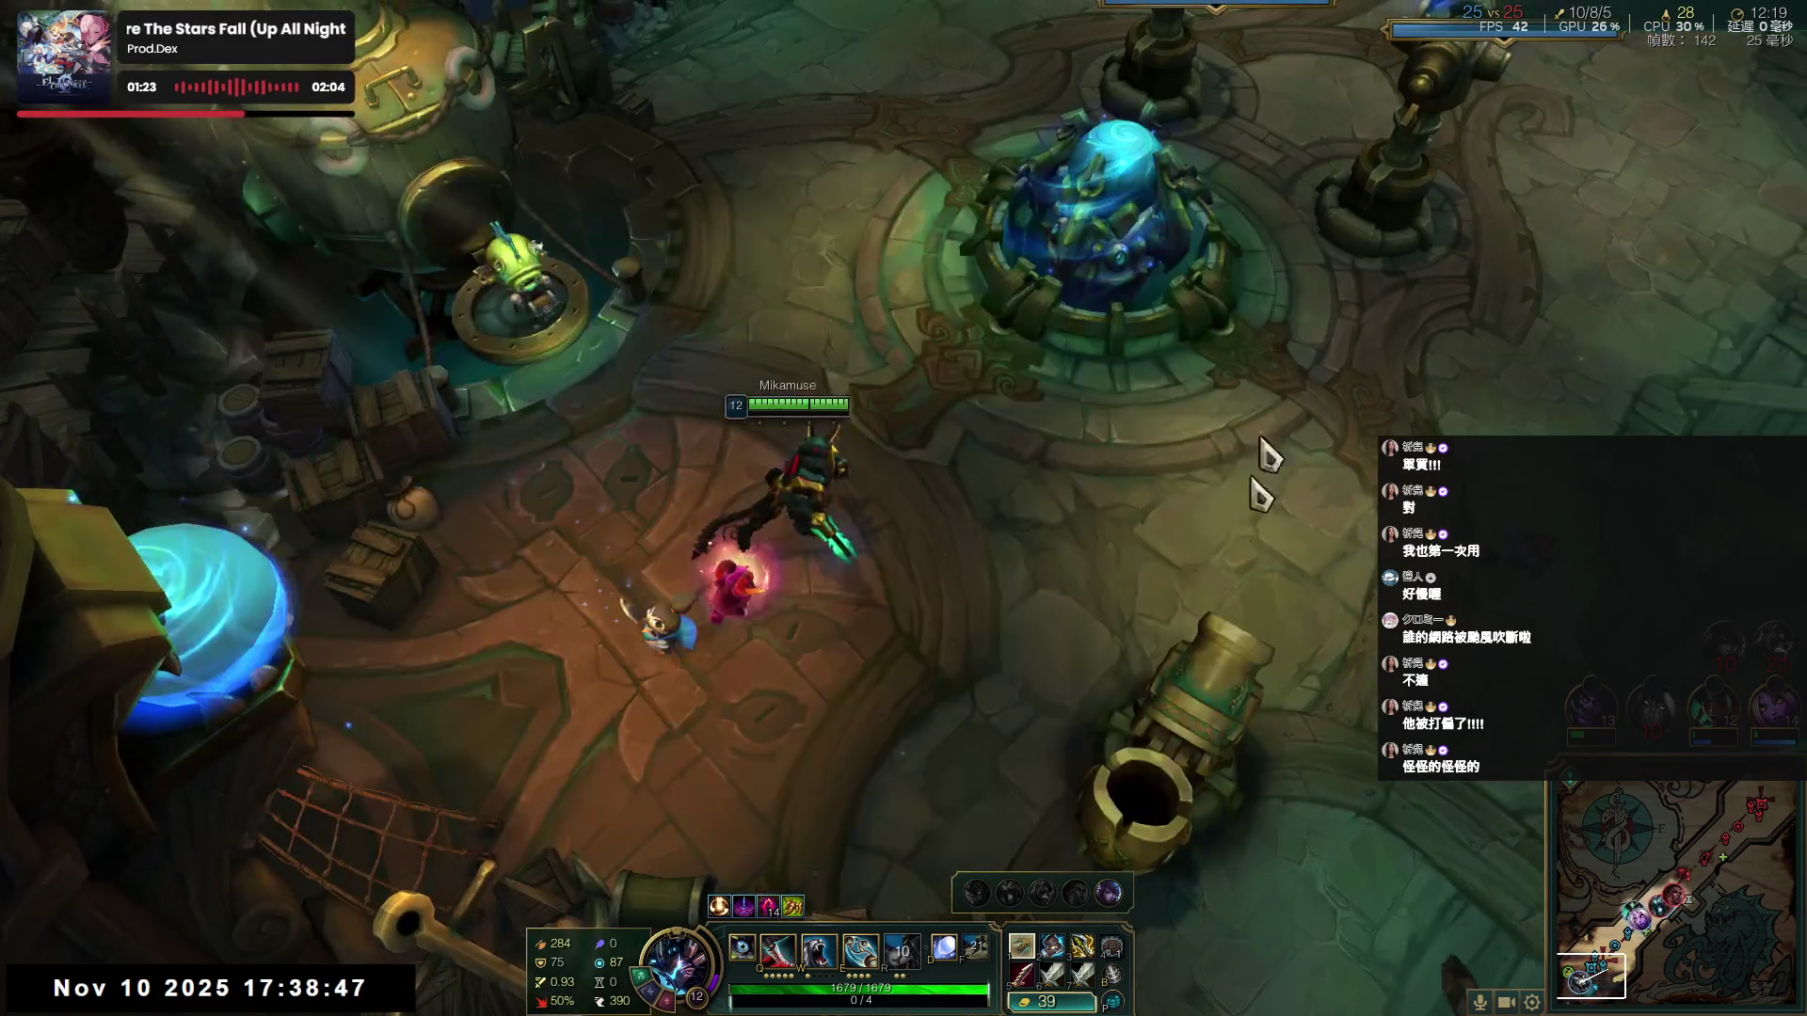
- Launch from the bridge cannon, land near the fight, and attack the enemy minion wave
right_click(1187, 748)
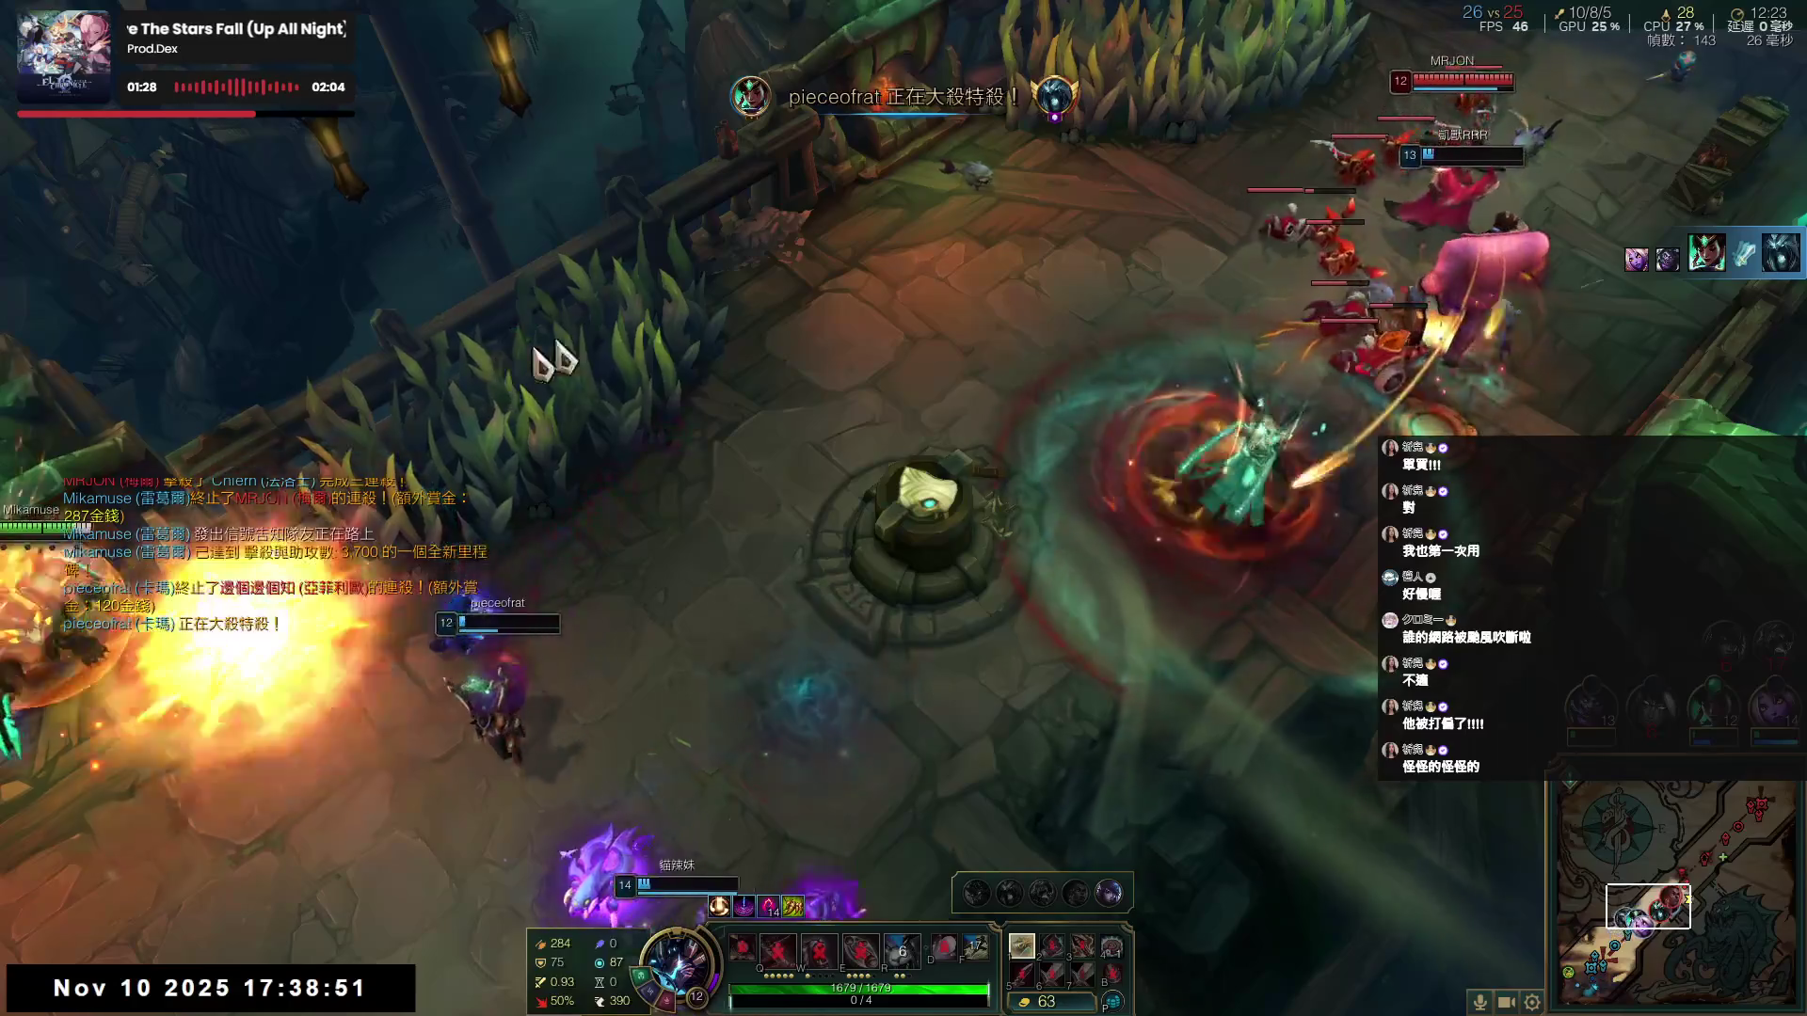
right_click(963, 228)
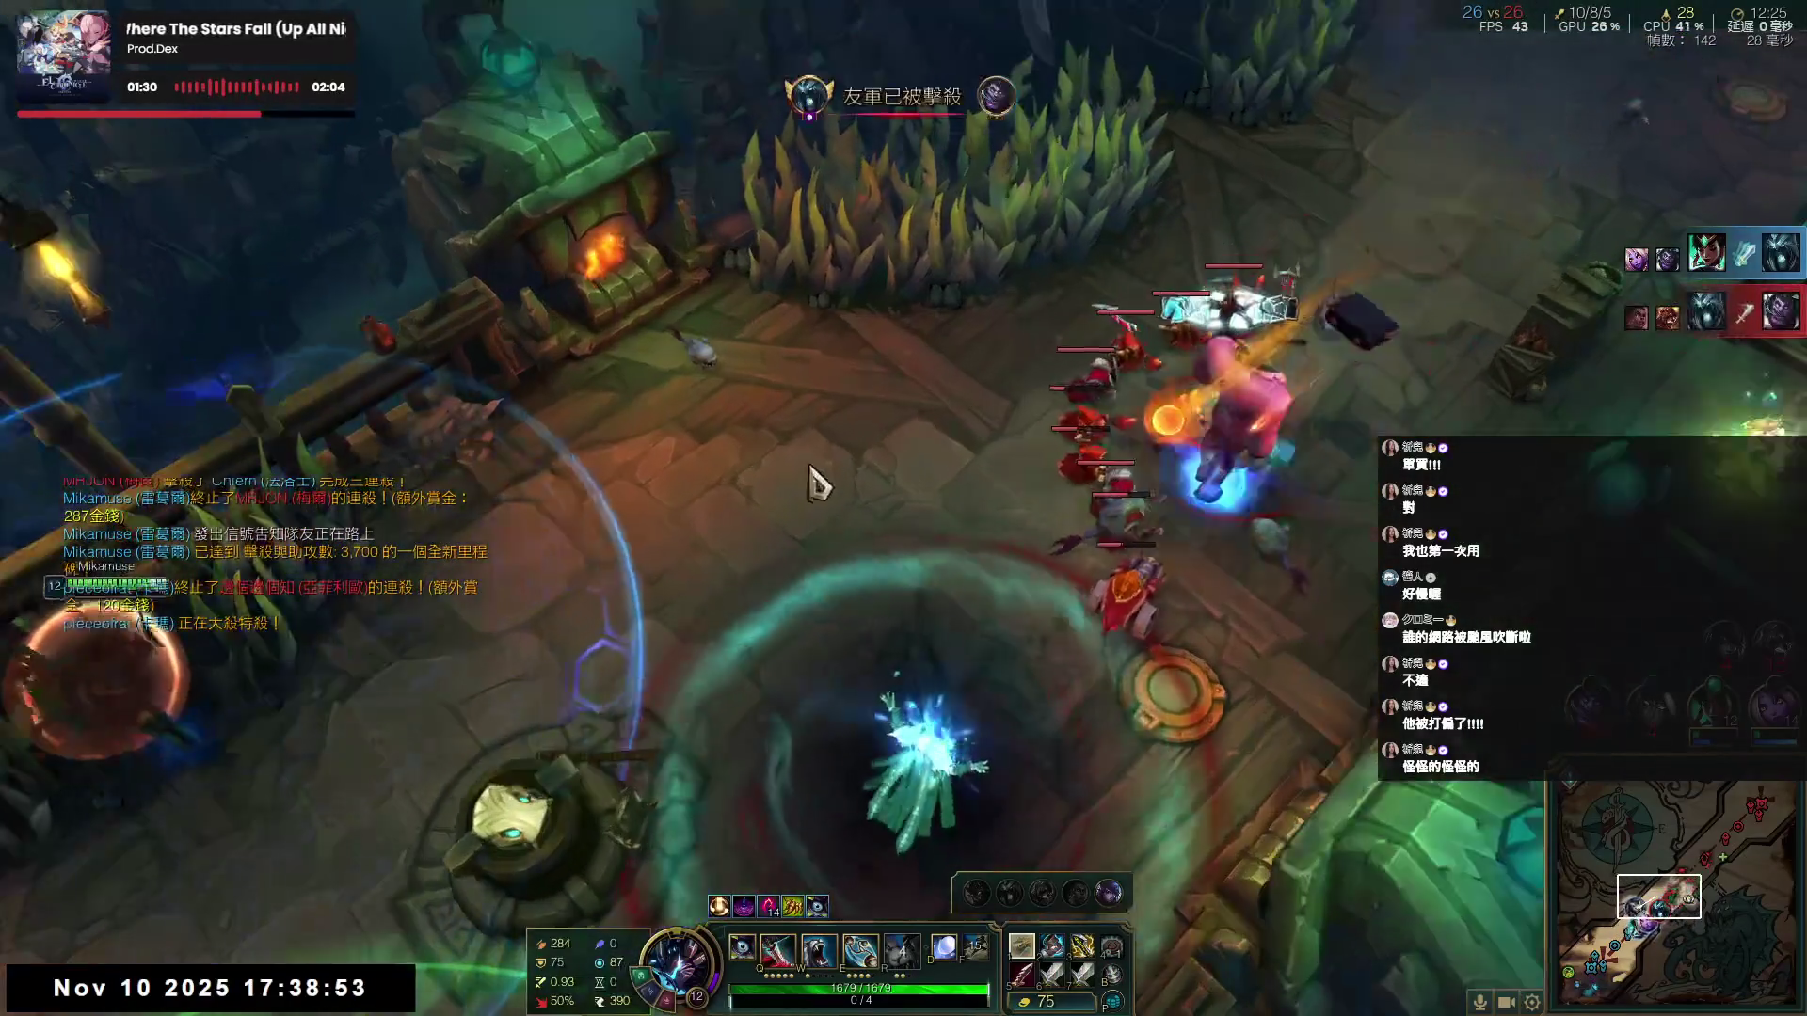
right_click(798, 404)
right_click(1115, 479)
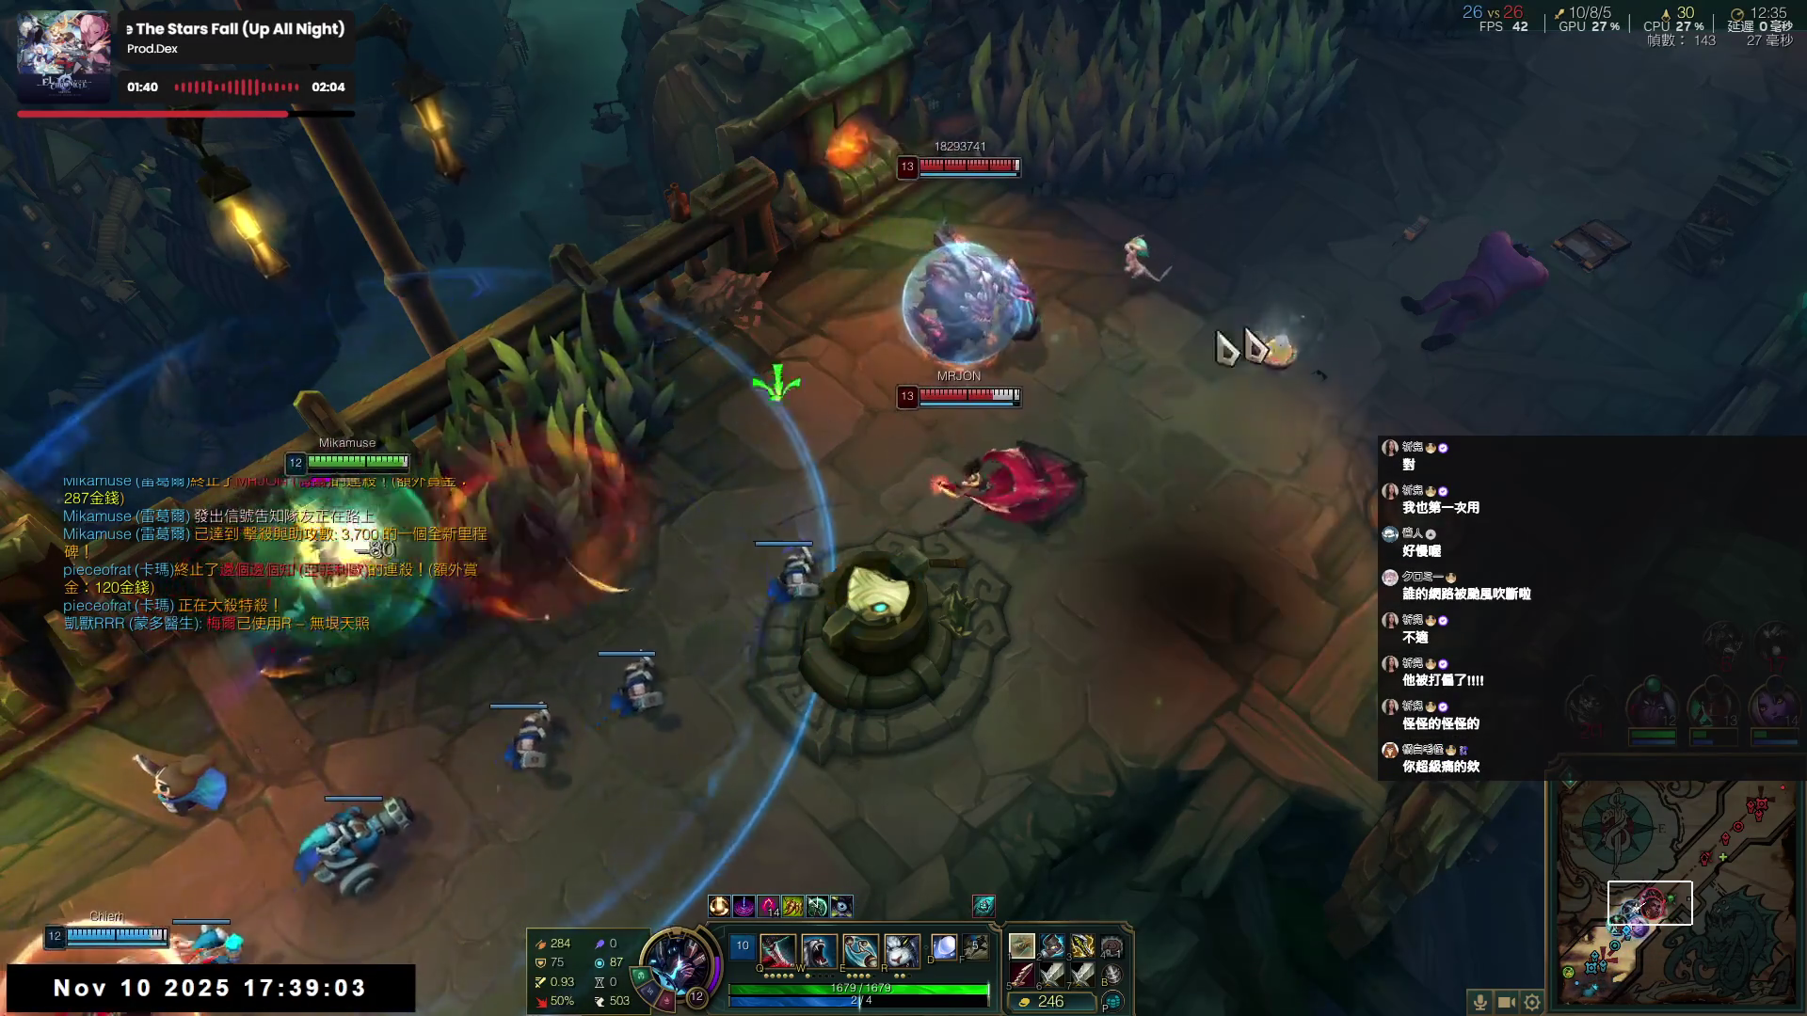
- Fight the enemies with Q, E, a second Q, Flash and R
key("q")
key("e")
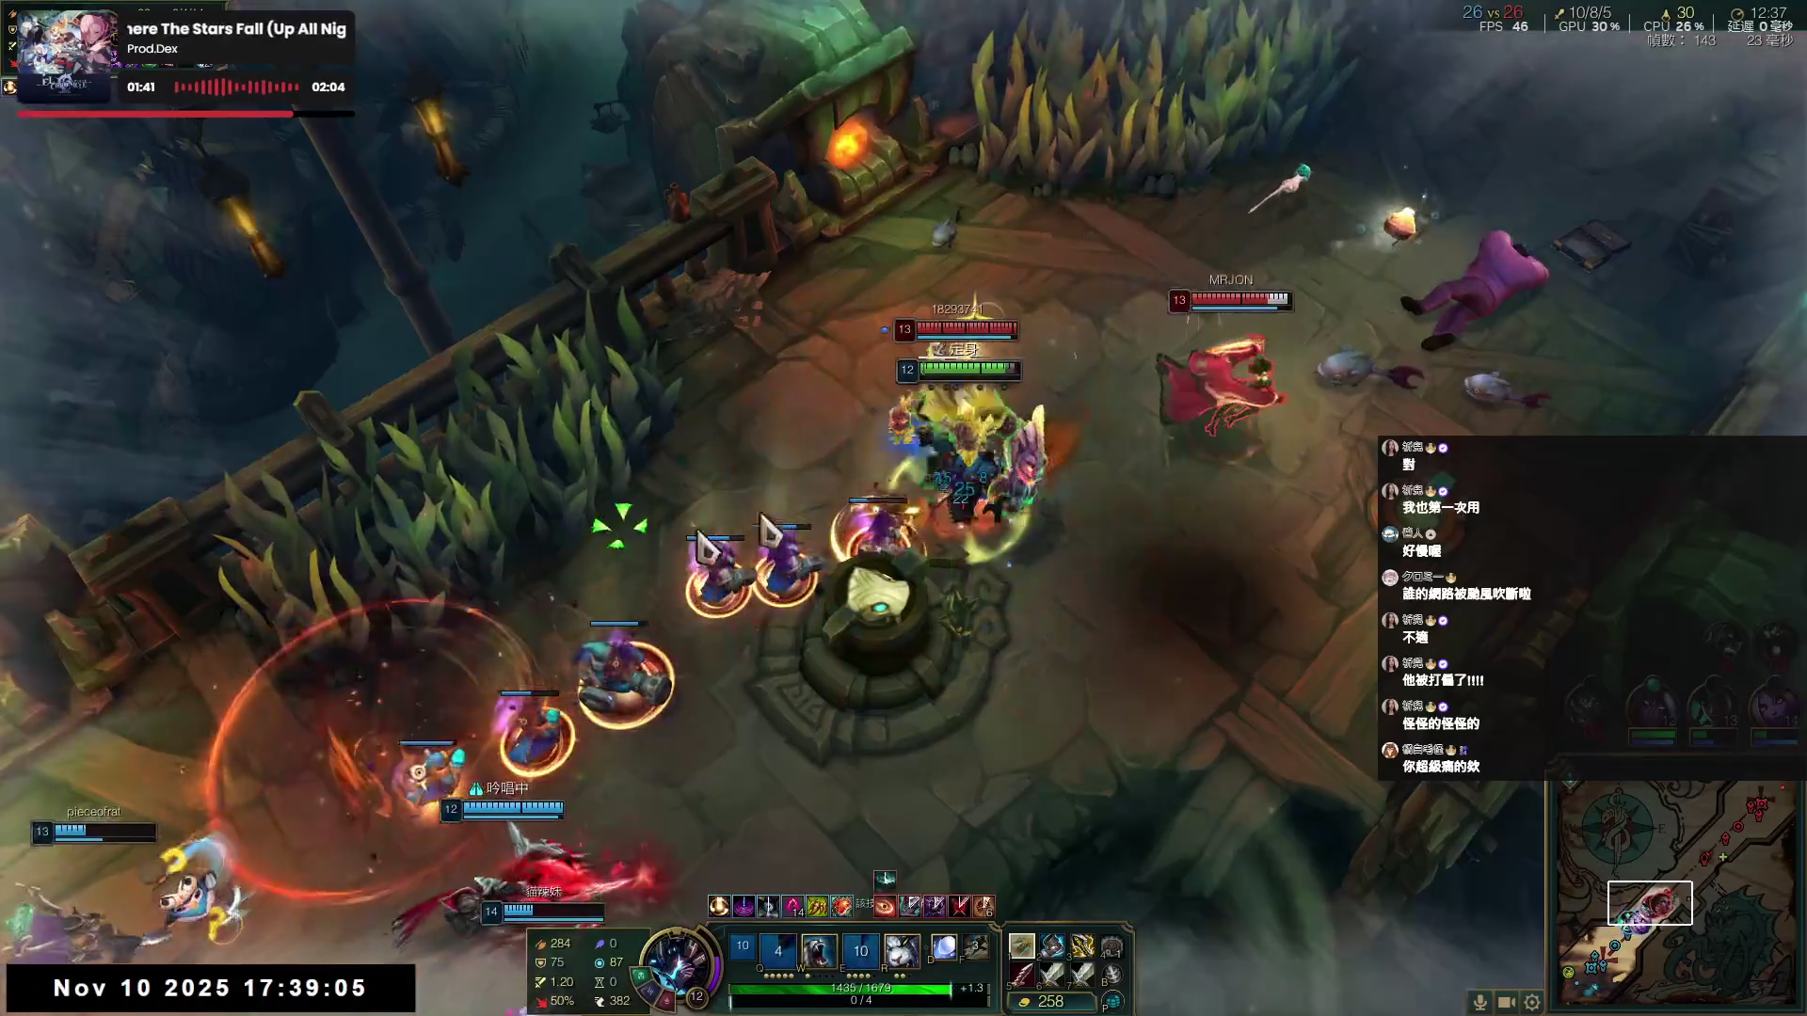
right_click(1080, 555)
right_click(1147, 633)
key("q")
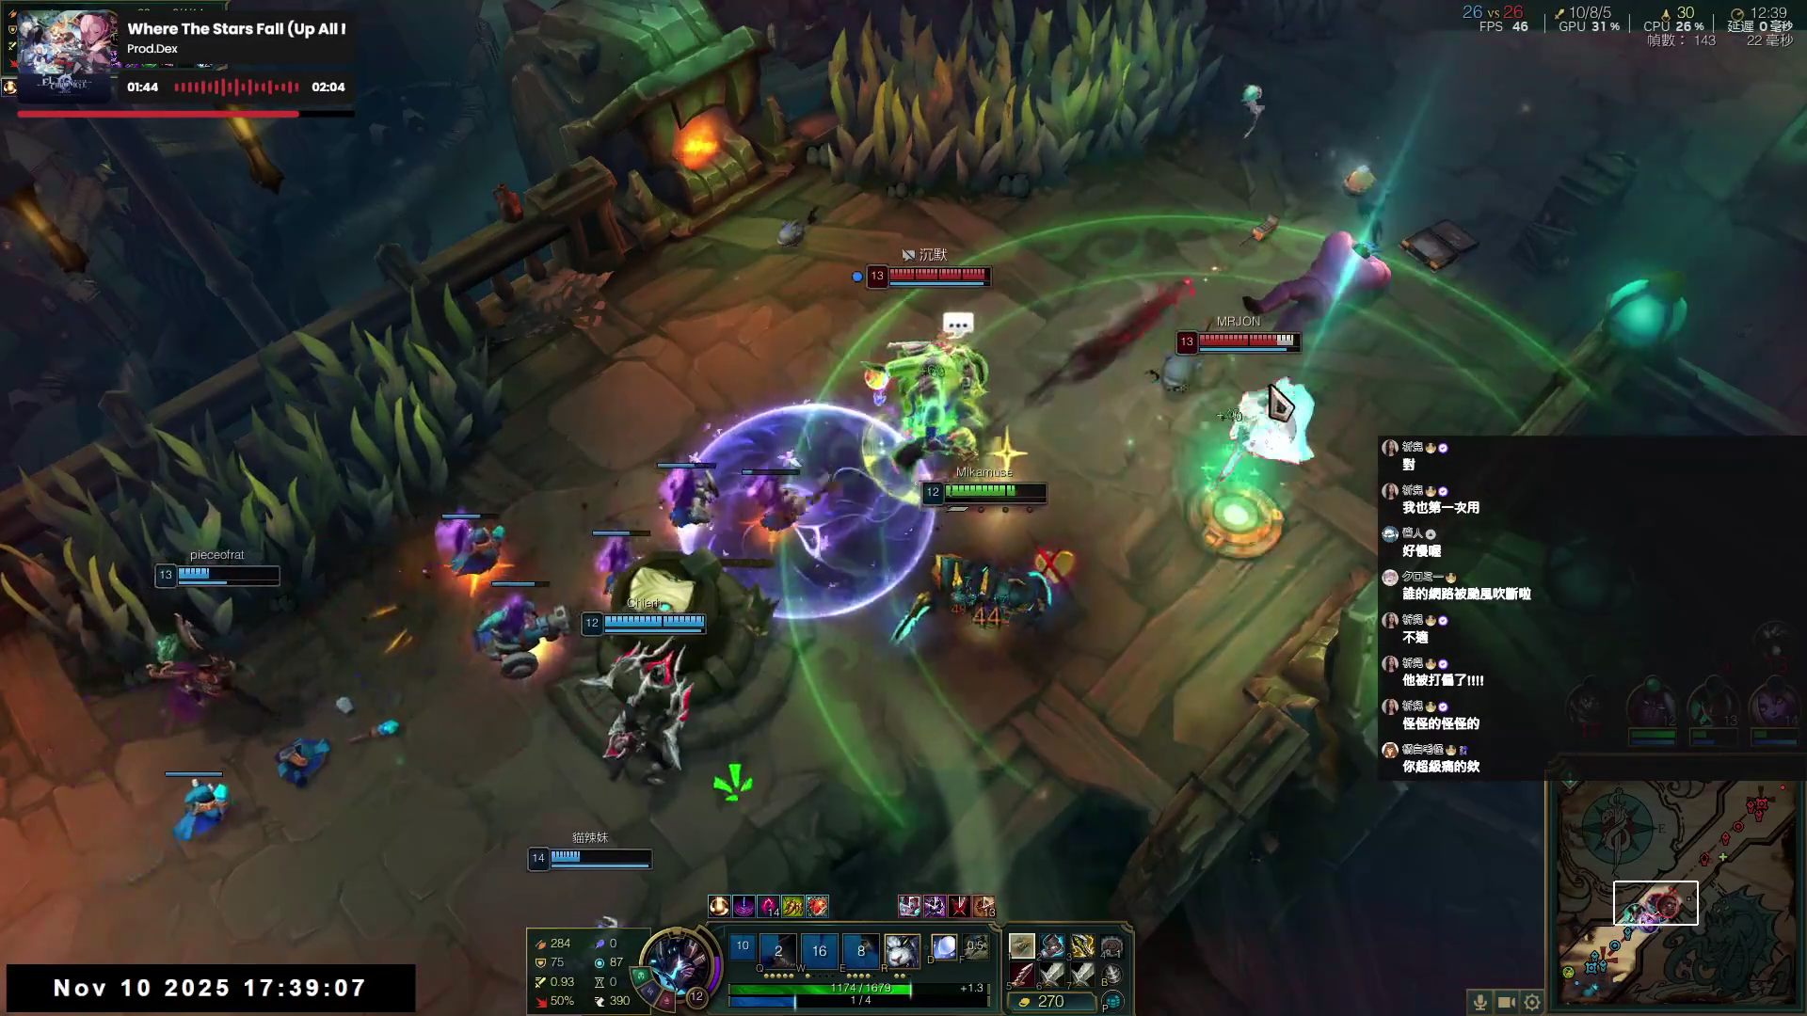
key("d")
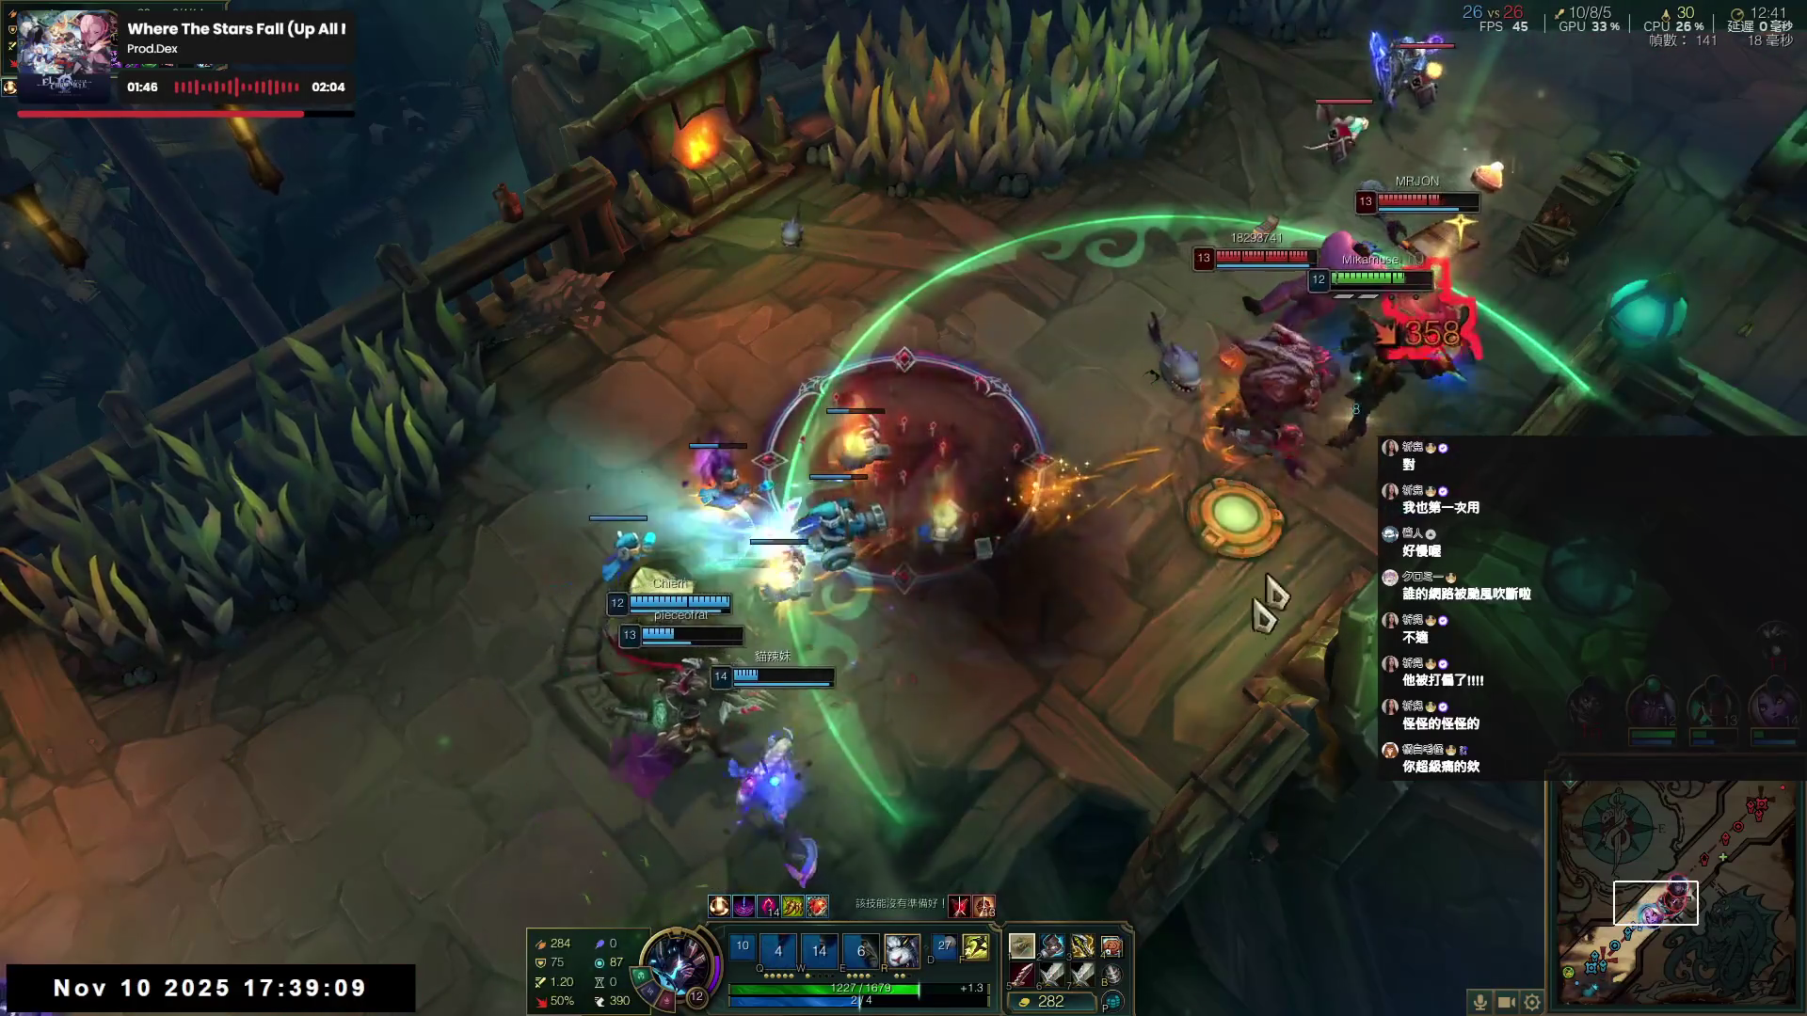
key("r")
- Retreat down-left across the arena toward the allies
right_click(1162, 753)
right_click(800, 885)
right_click(577, 867)
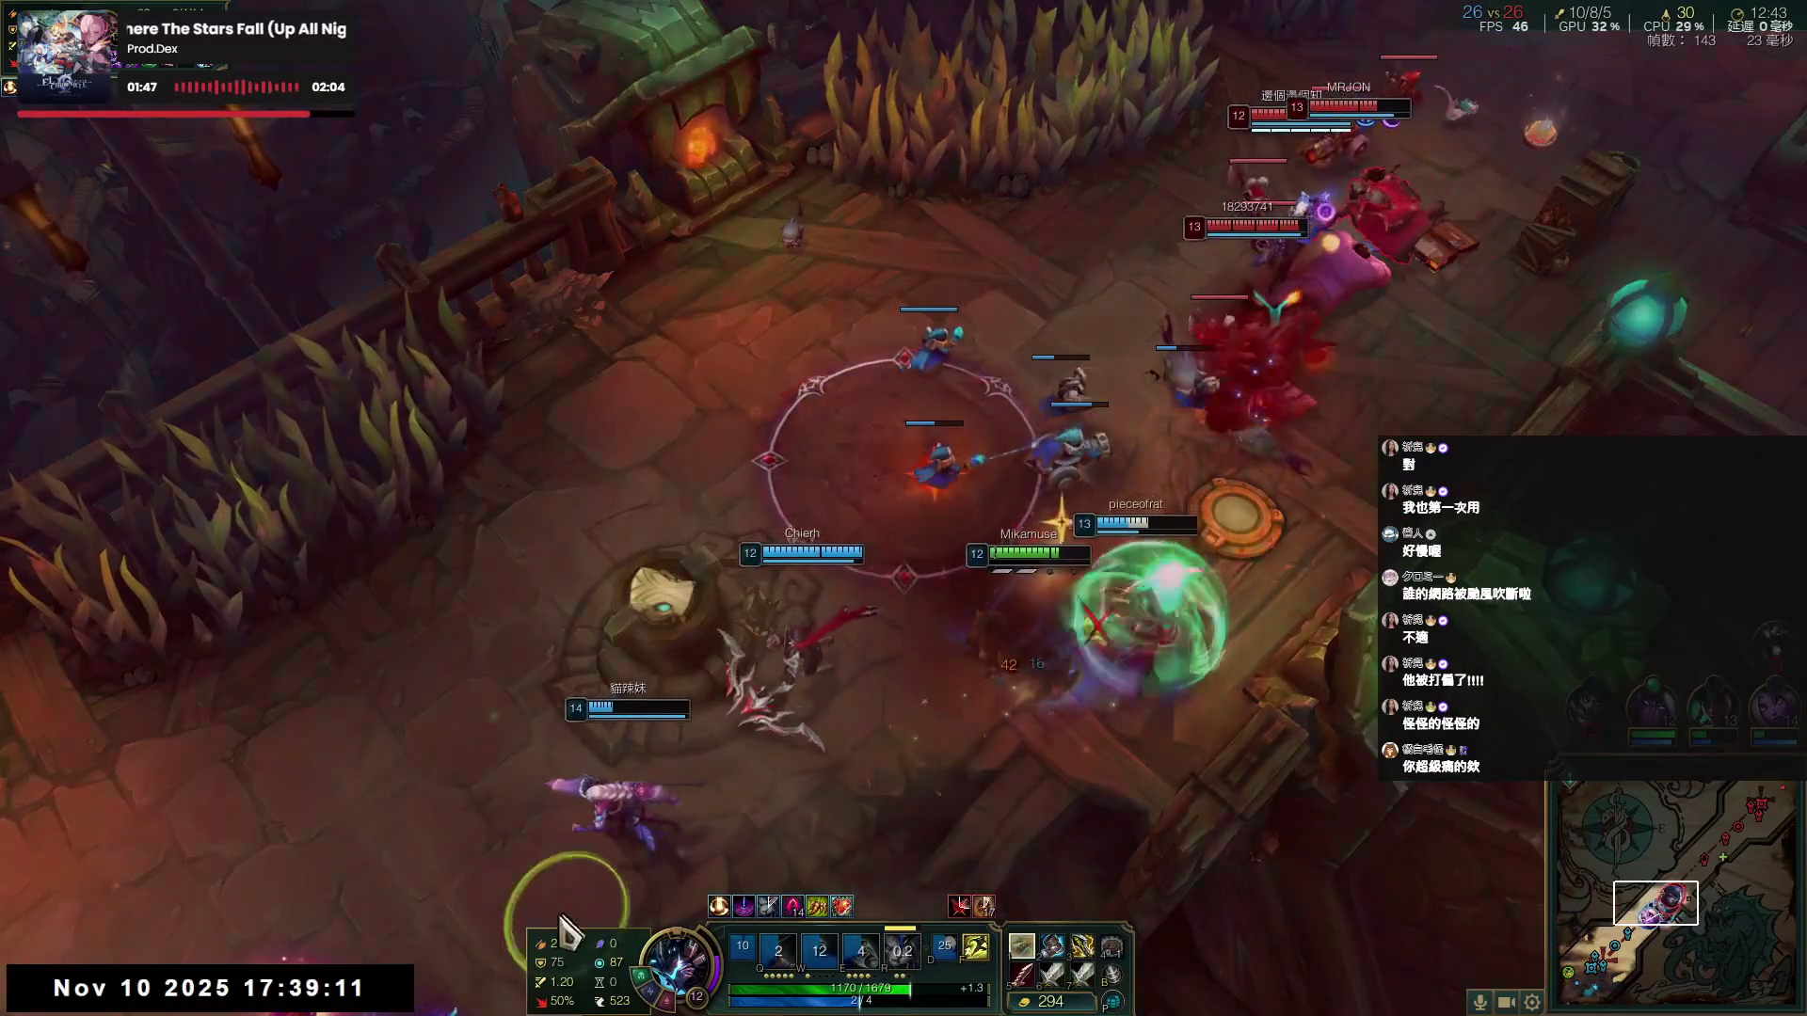
right_click(432, 517)
right_click(313, 415)
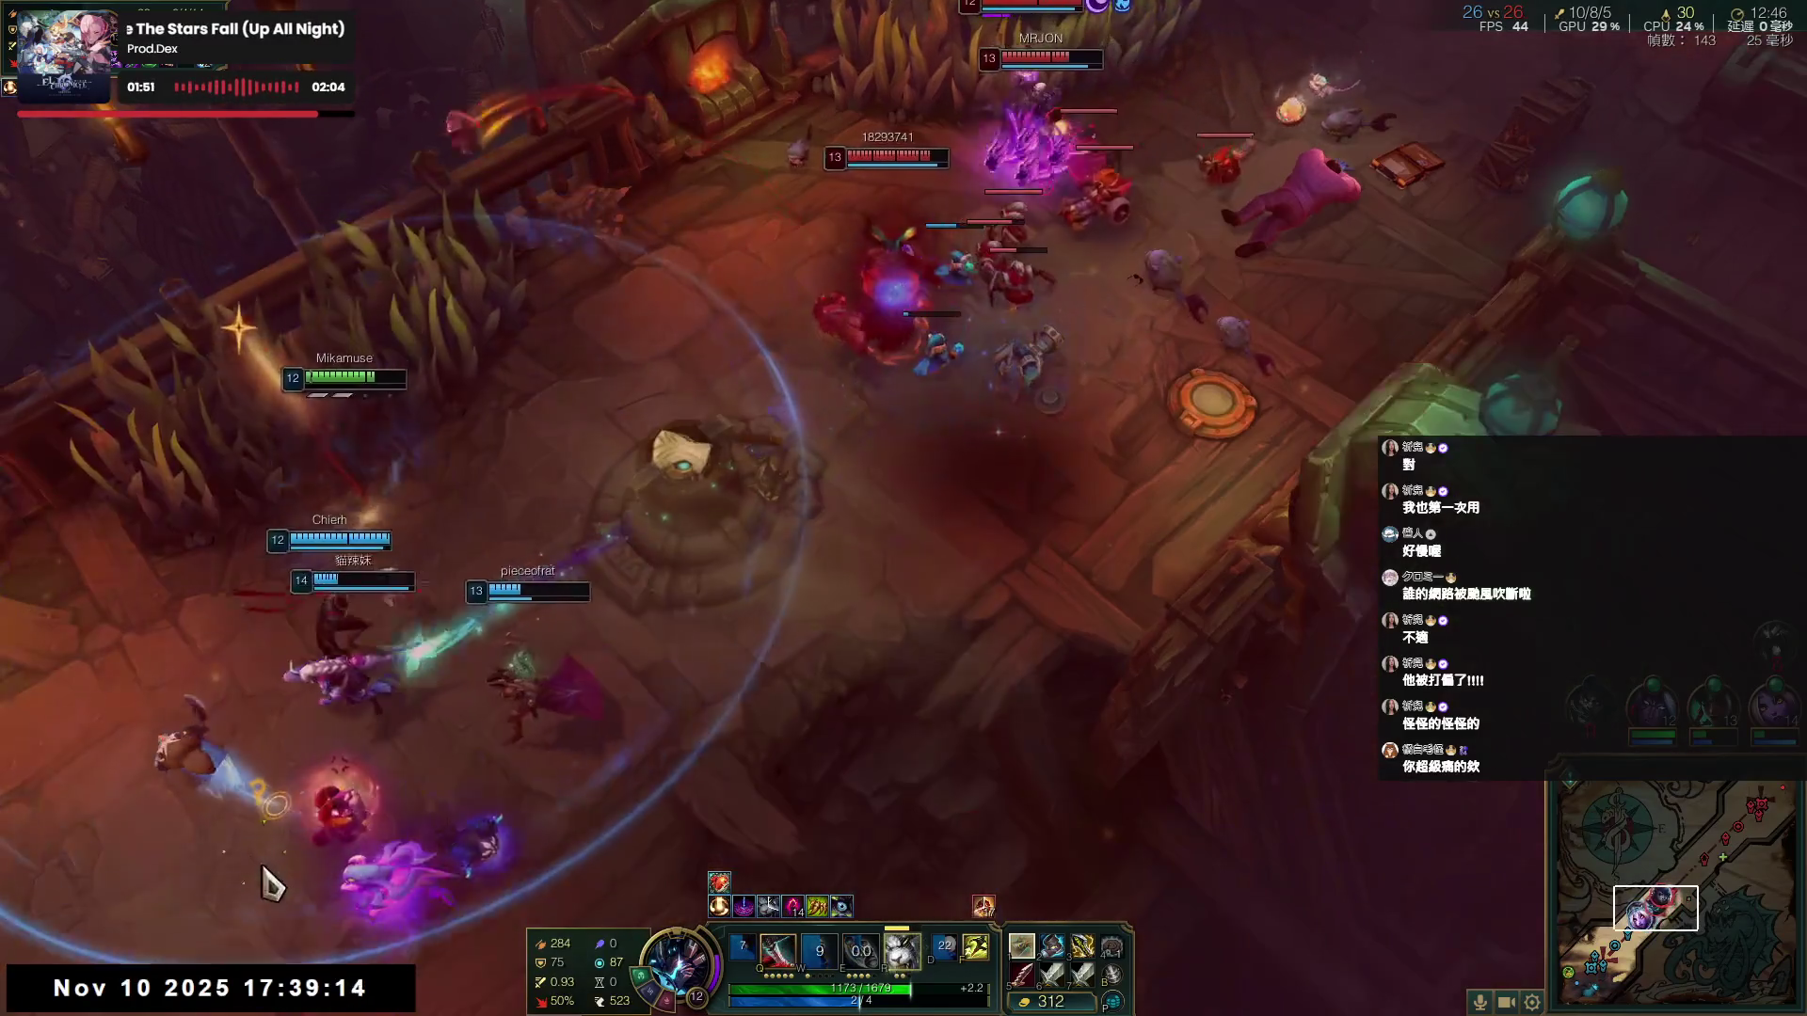
right_click(546, 715)
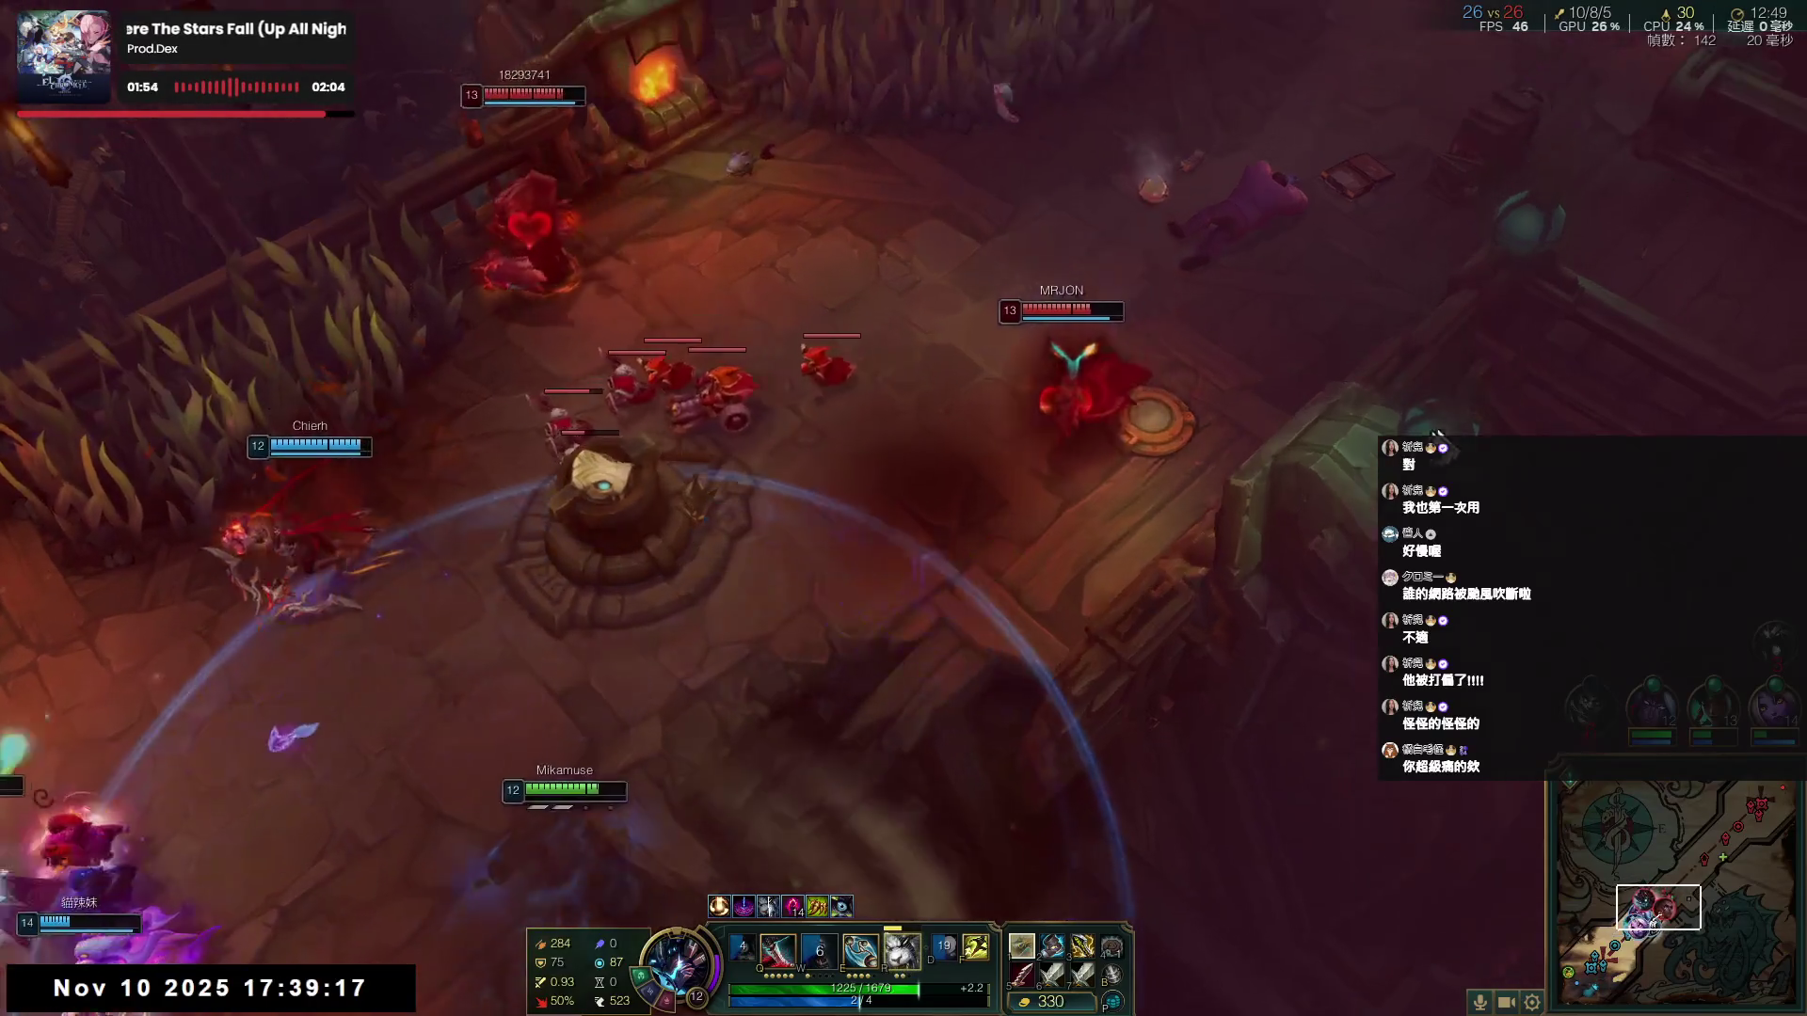
- Dash onto the low enemy champion with E and Q for the kill, then reposition
right_click(995, 478)
key("e")
key("q")
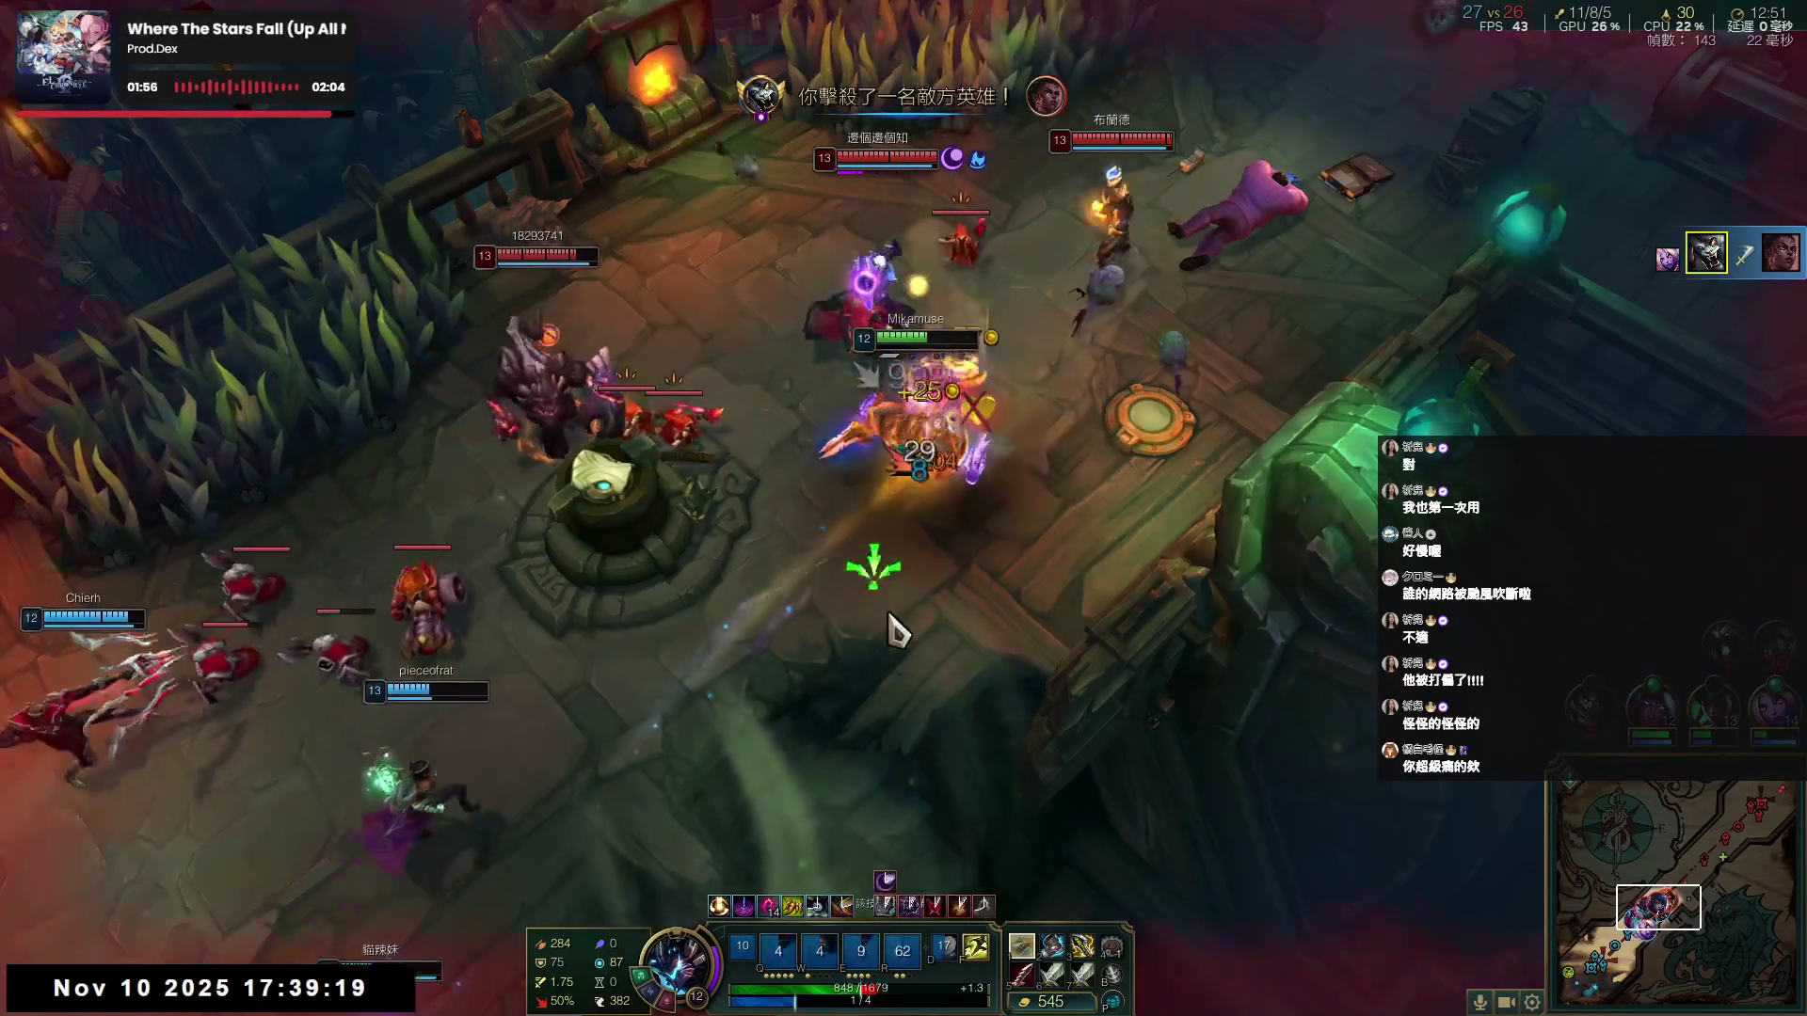
right_click(819, 697)
right_click(710, 762)
right_click(637, 819)
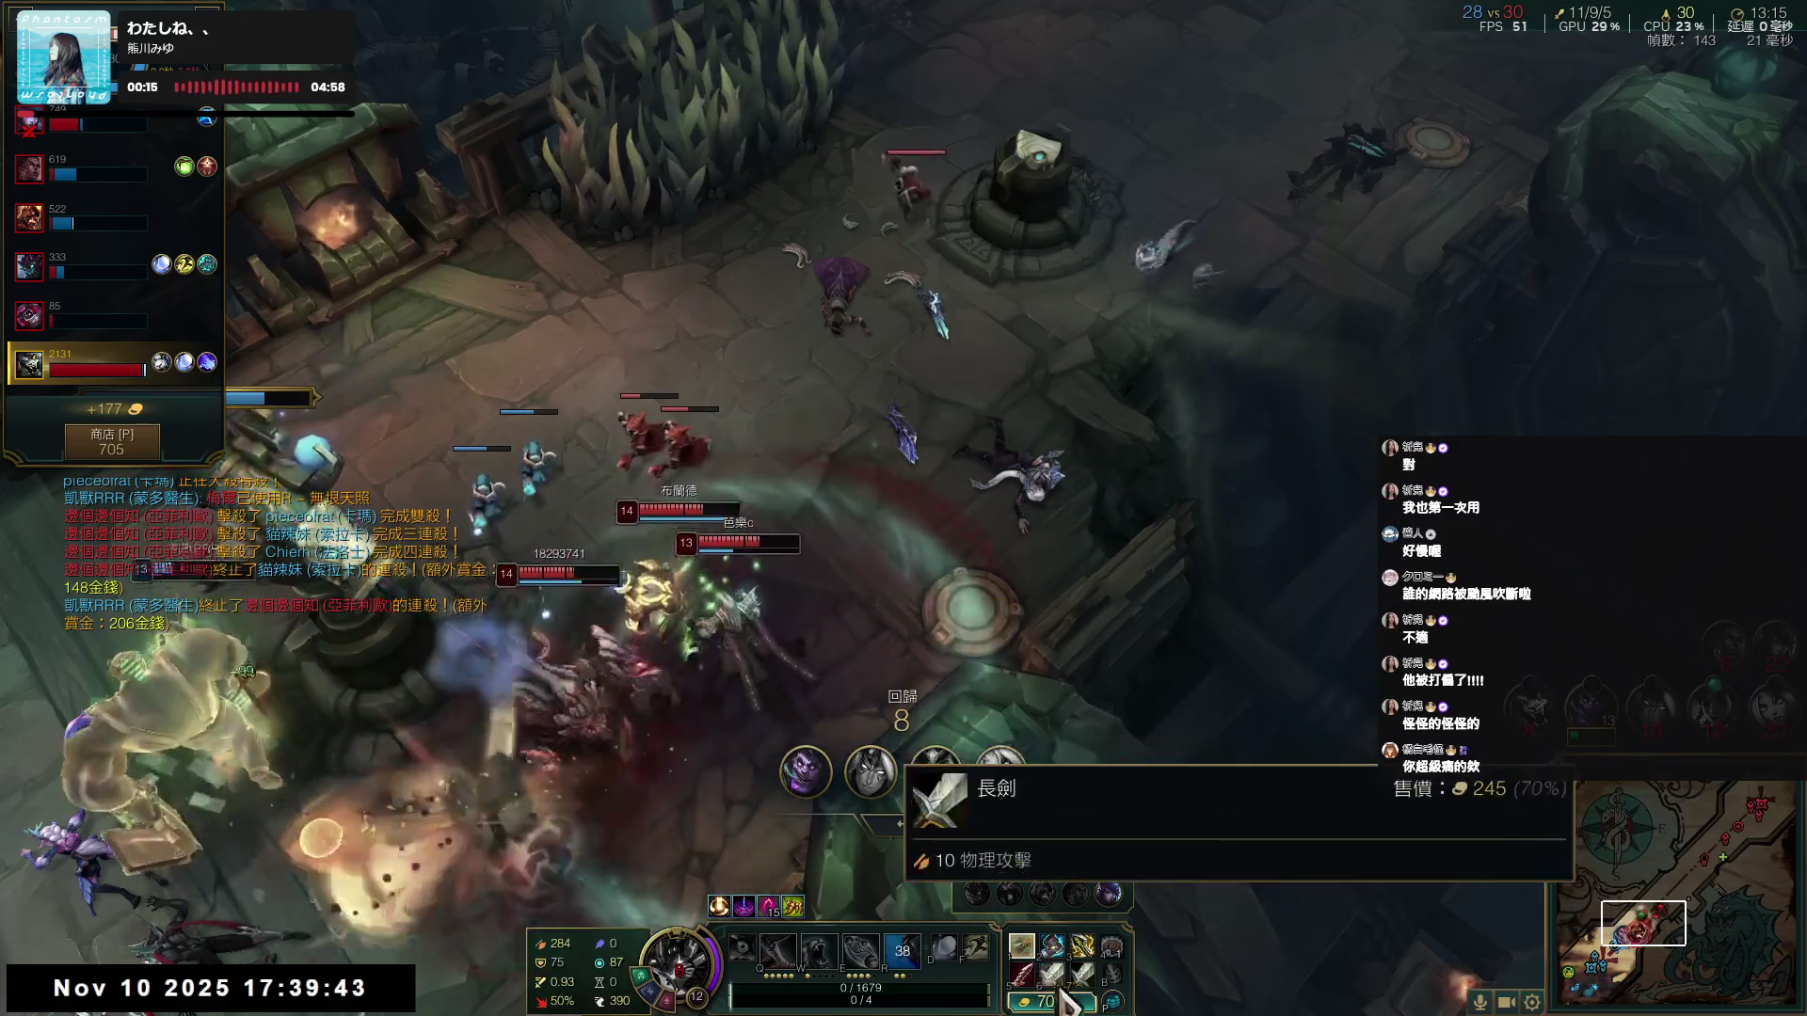
- Buy another 傲慢 component while dead, dropping gold to 367
key("p")
left_click(1092, 563)
left_click(1279, 165)
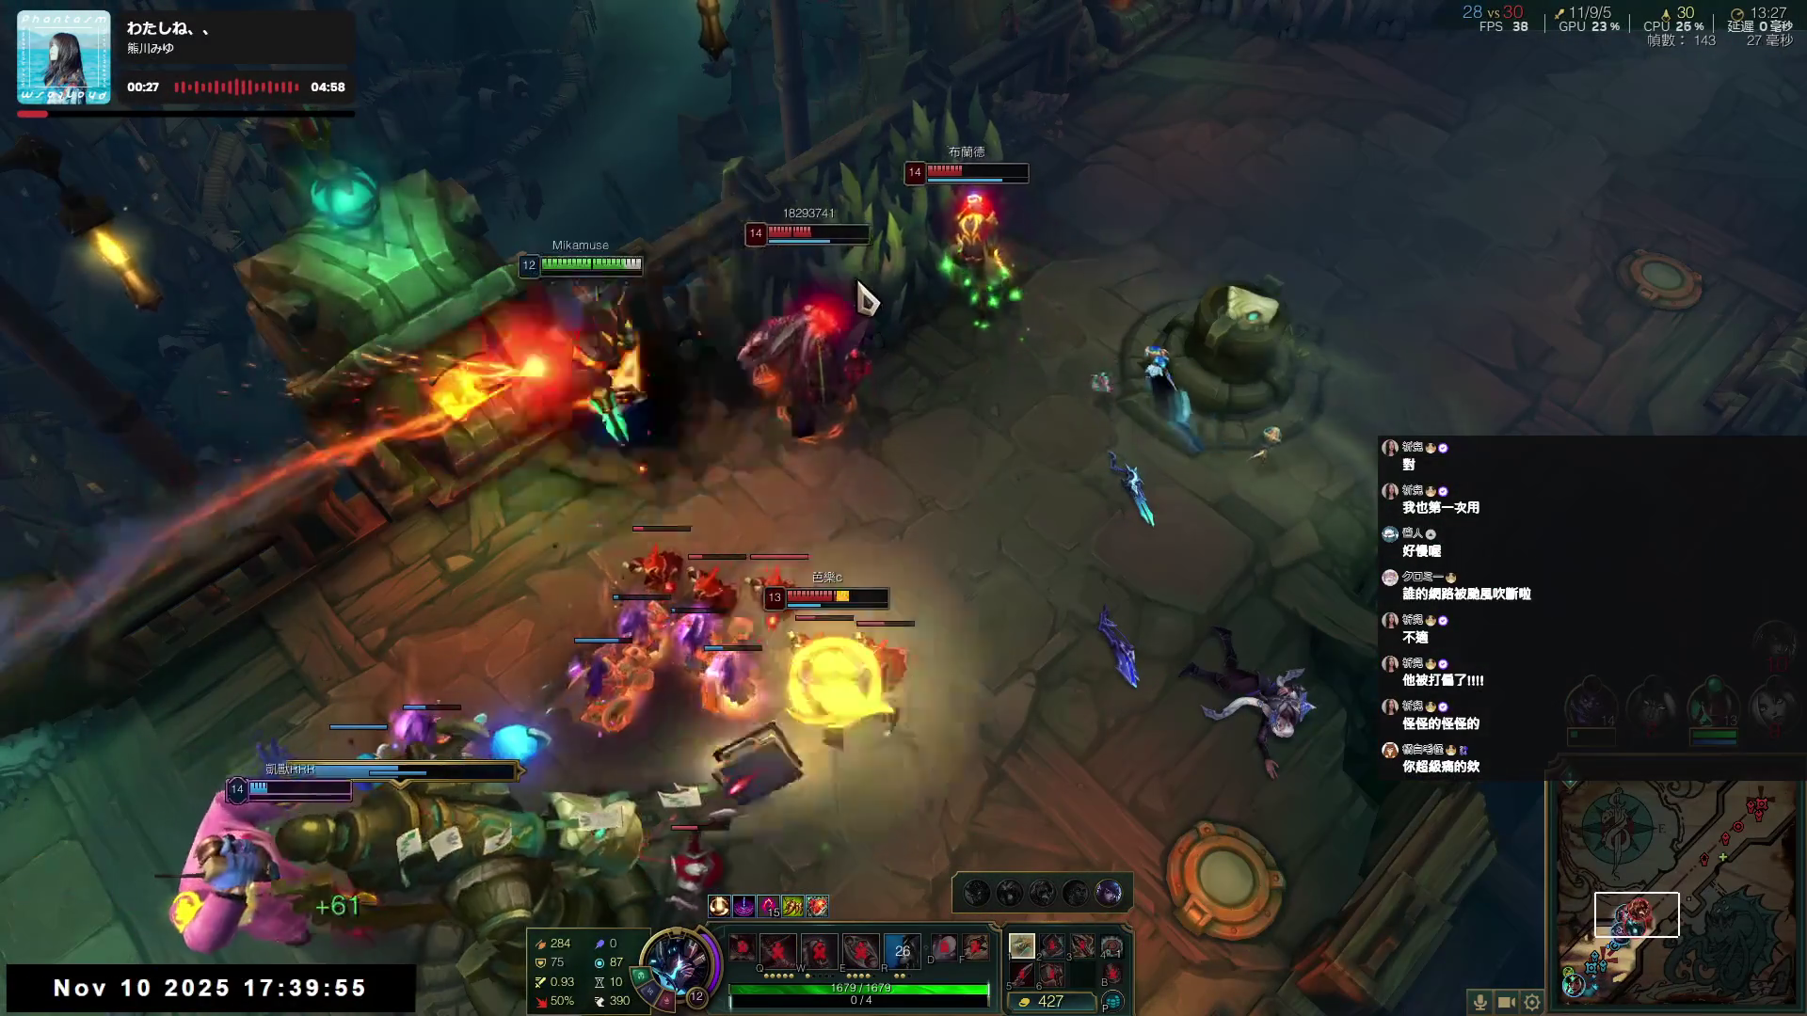
- Target the enemy champion and combo Q, W, E plus D and Q for a kill before dying
key("a")
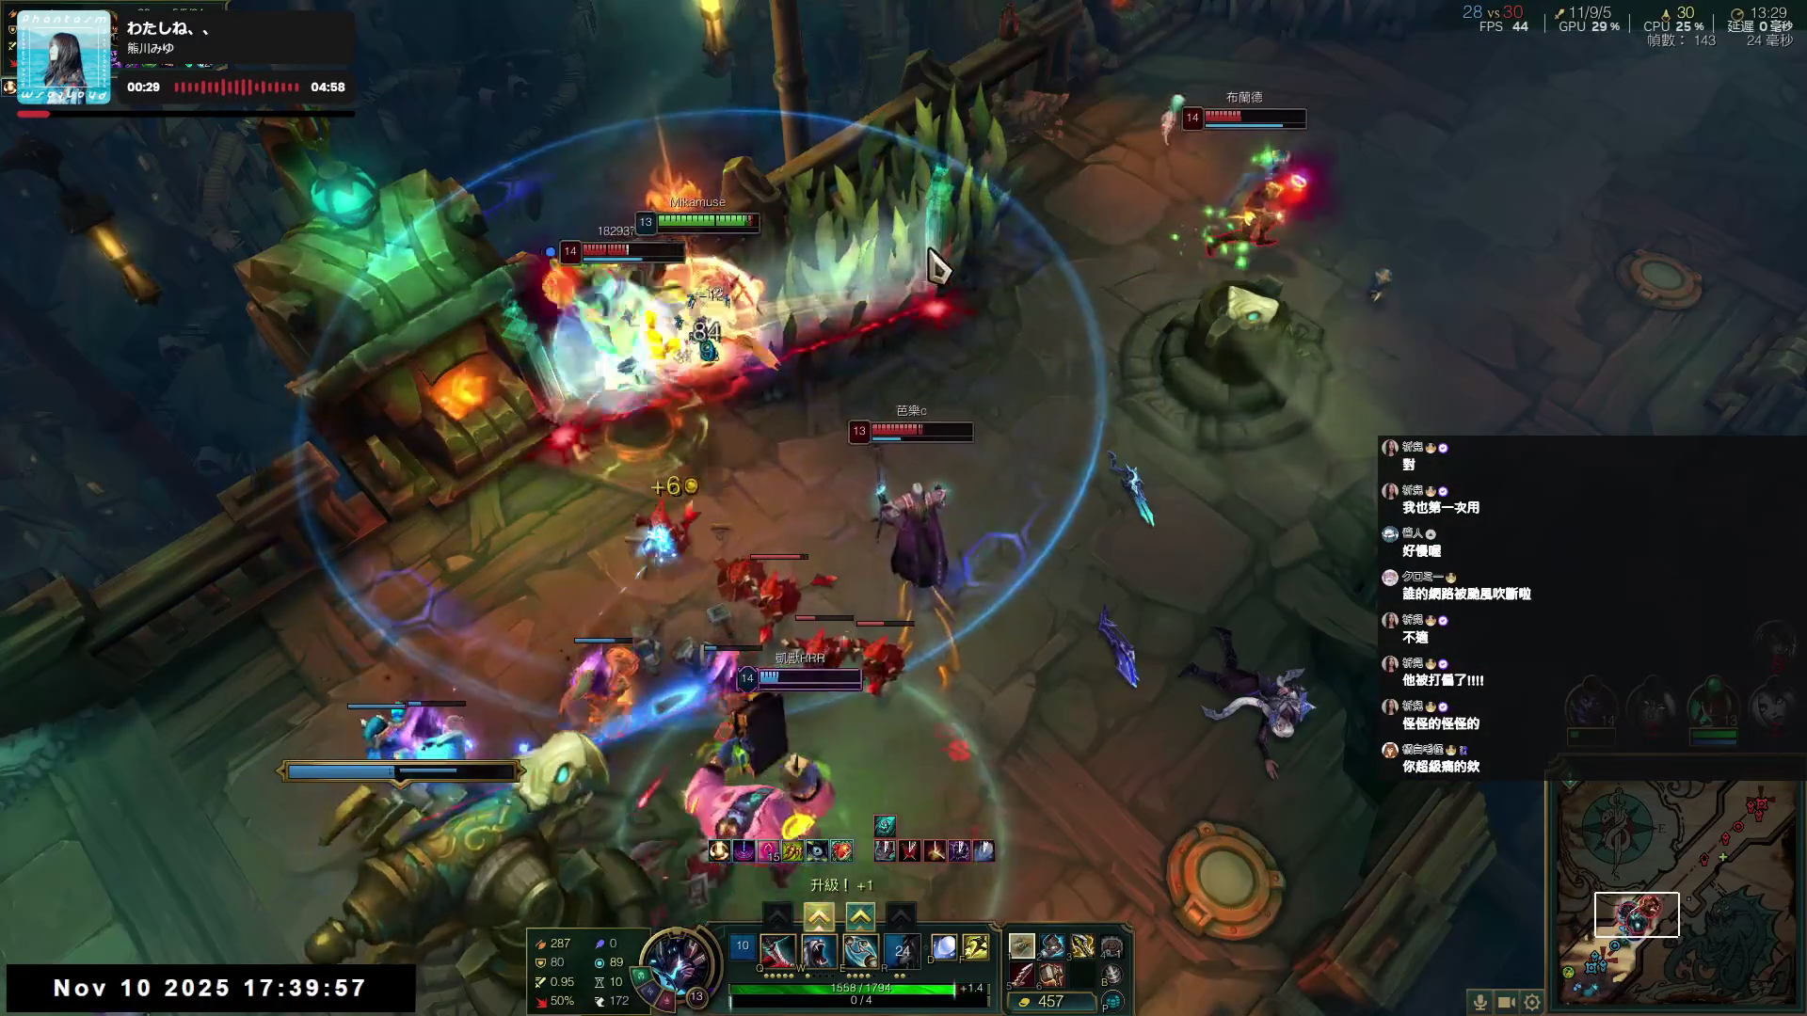
left_click(937, 266)
key("q")
key("w")
key("e")
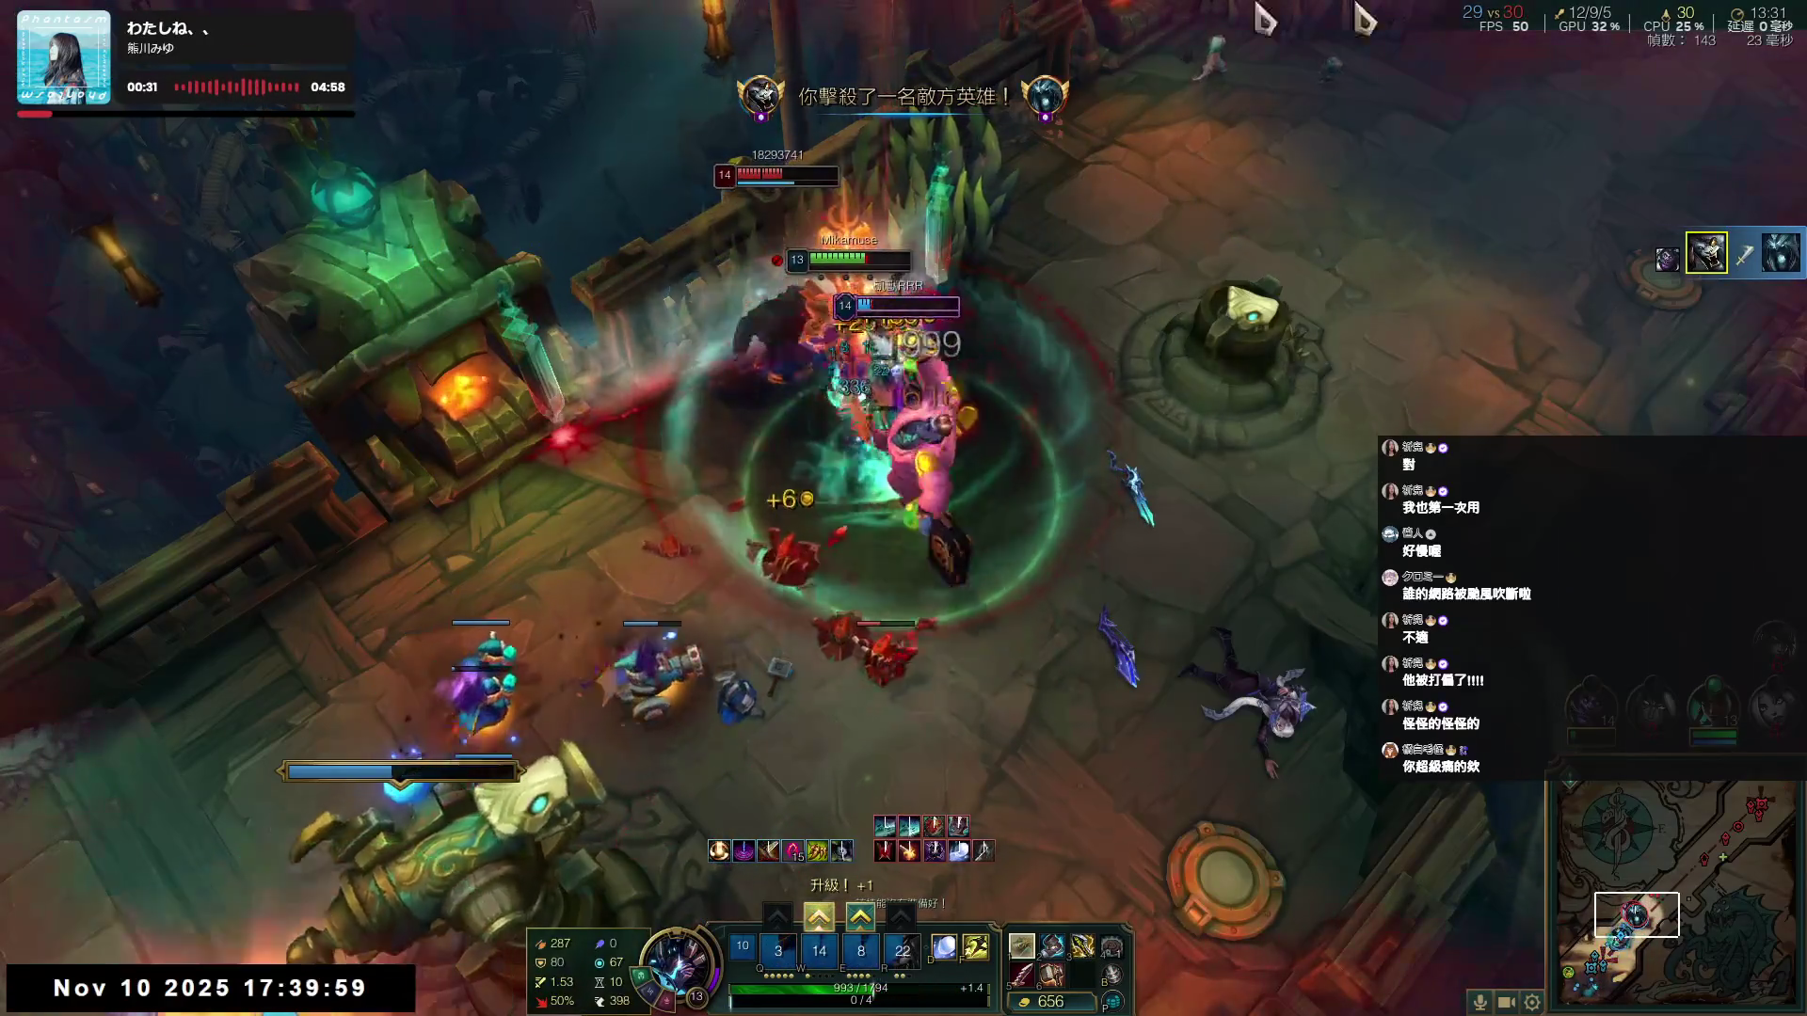
key("d")
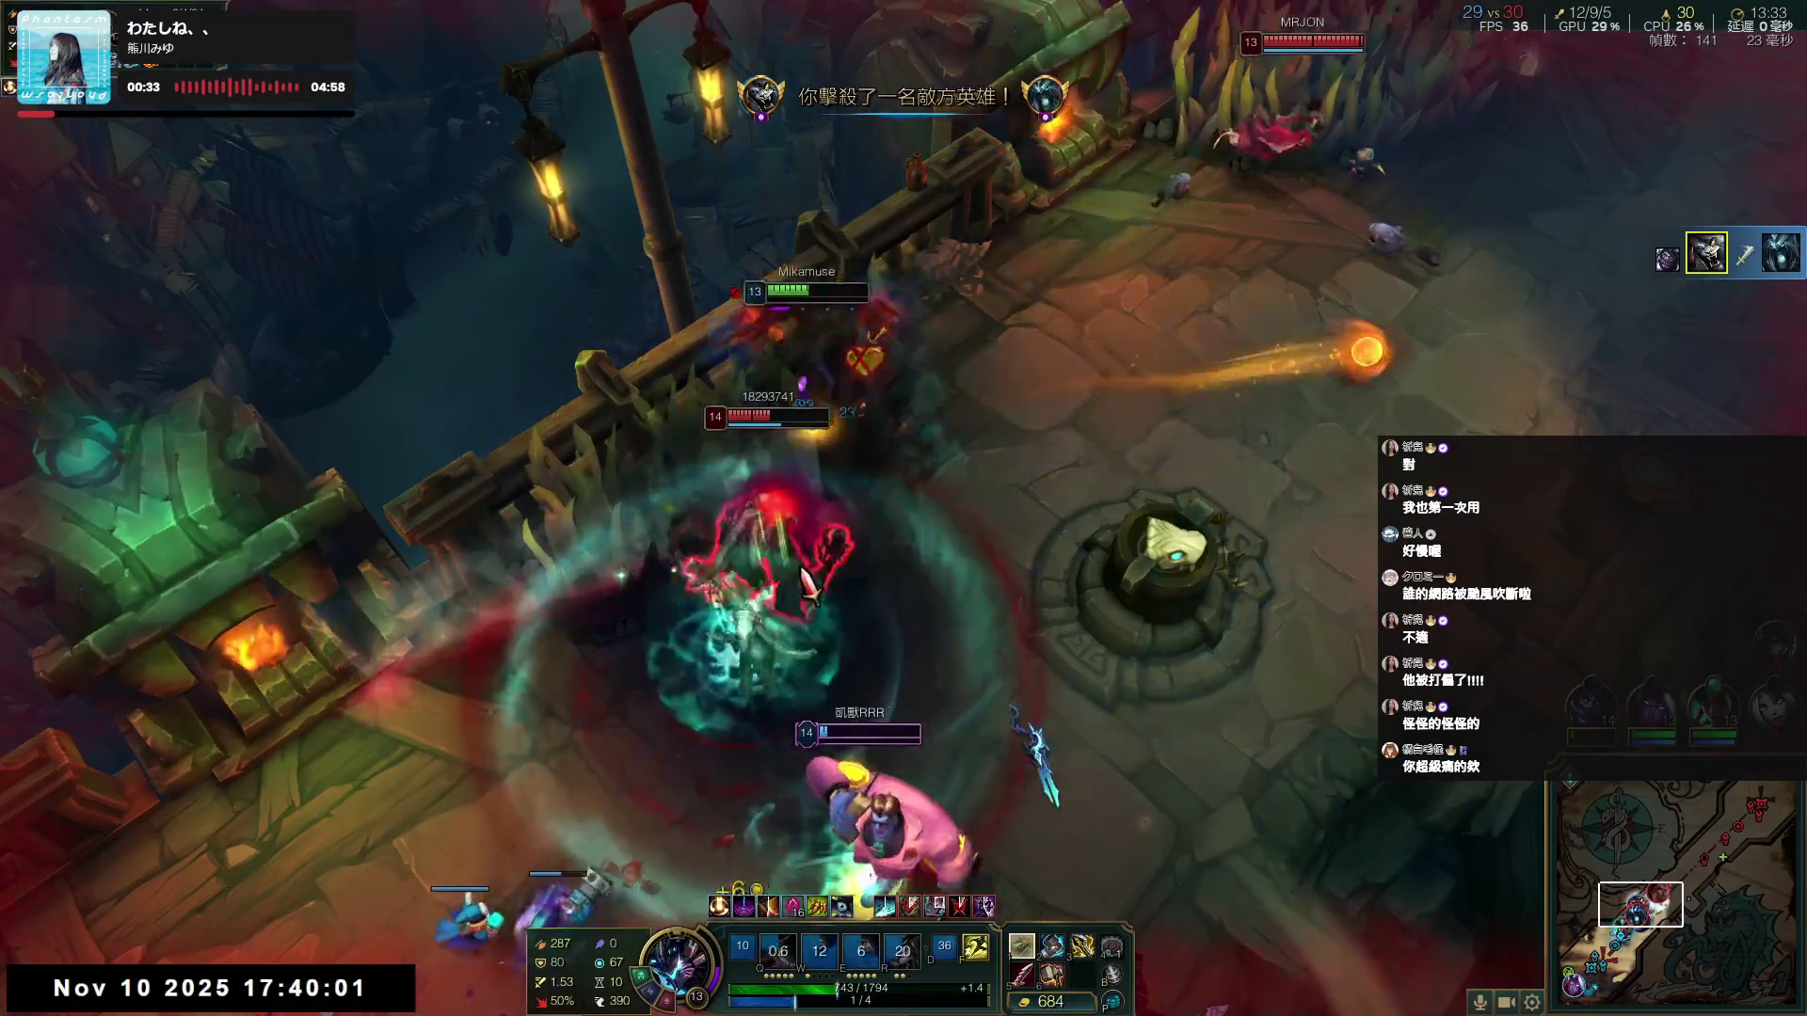
key("q")
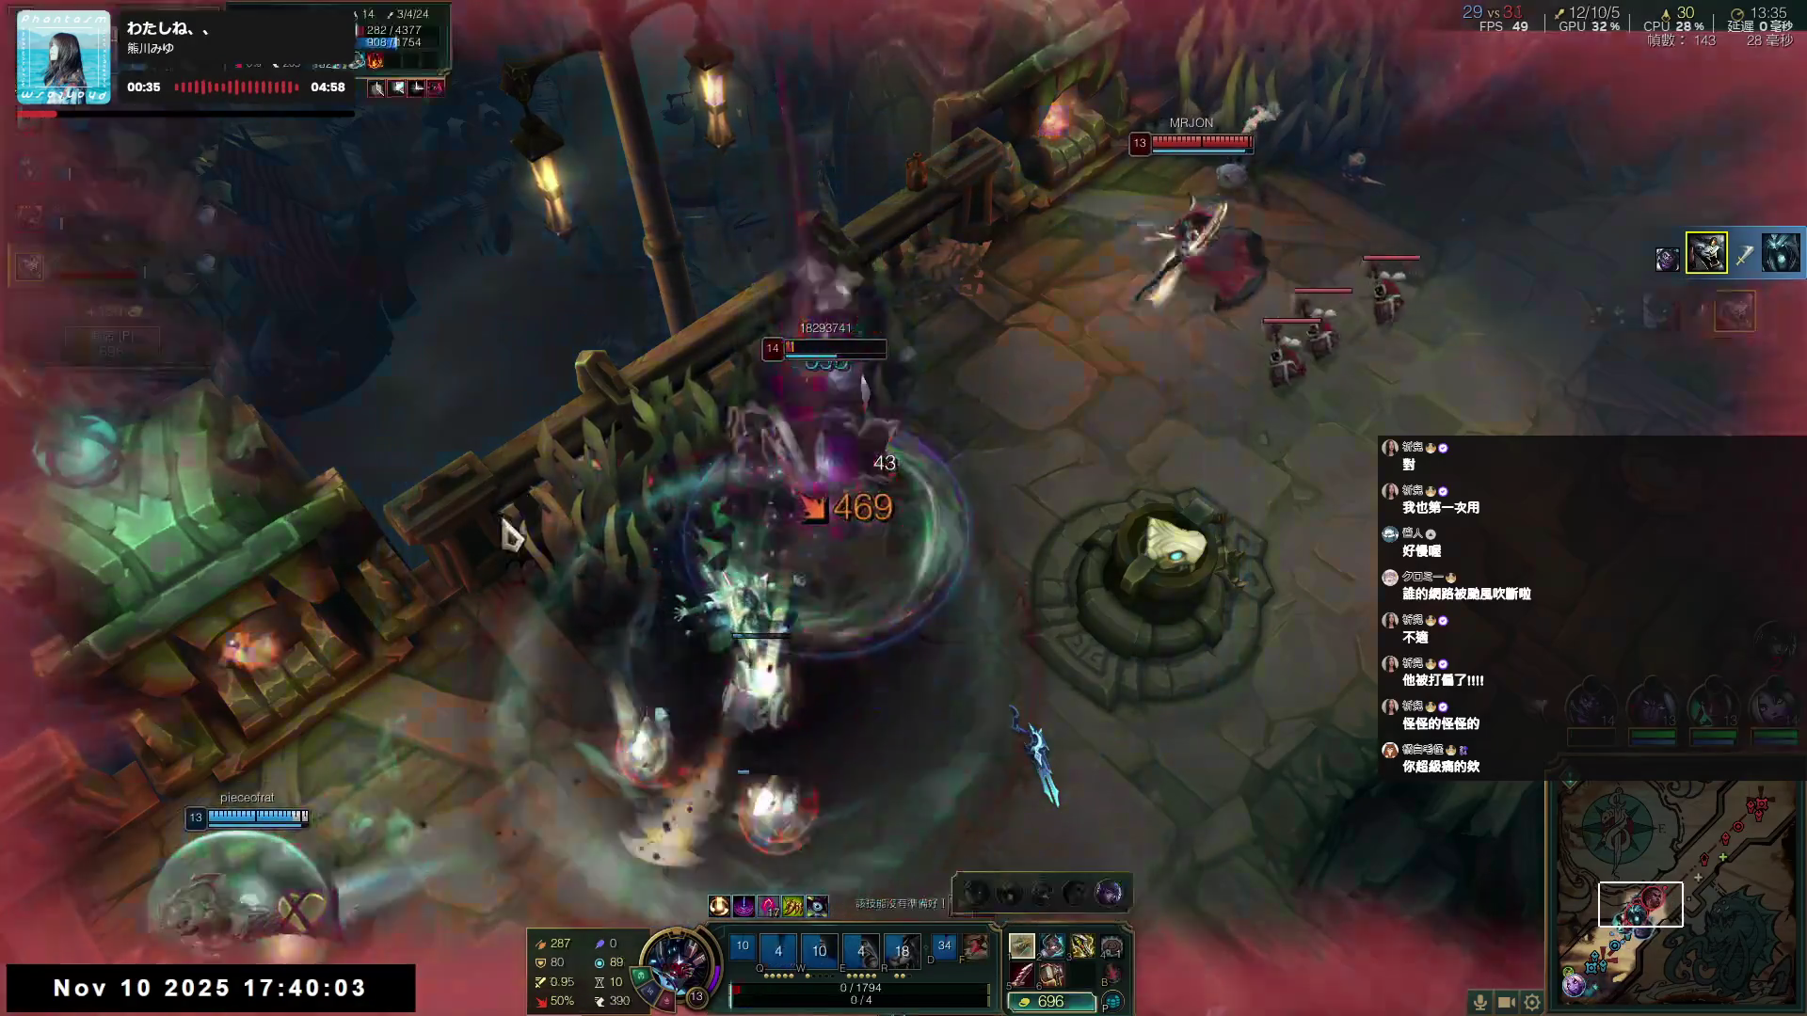
key("q")
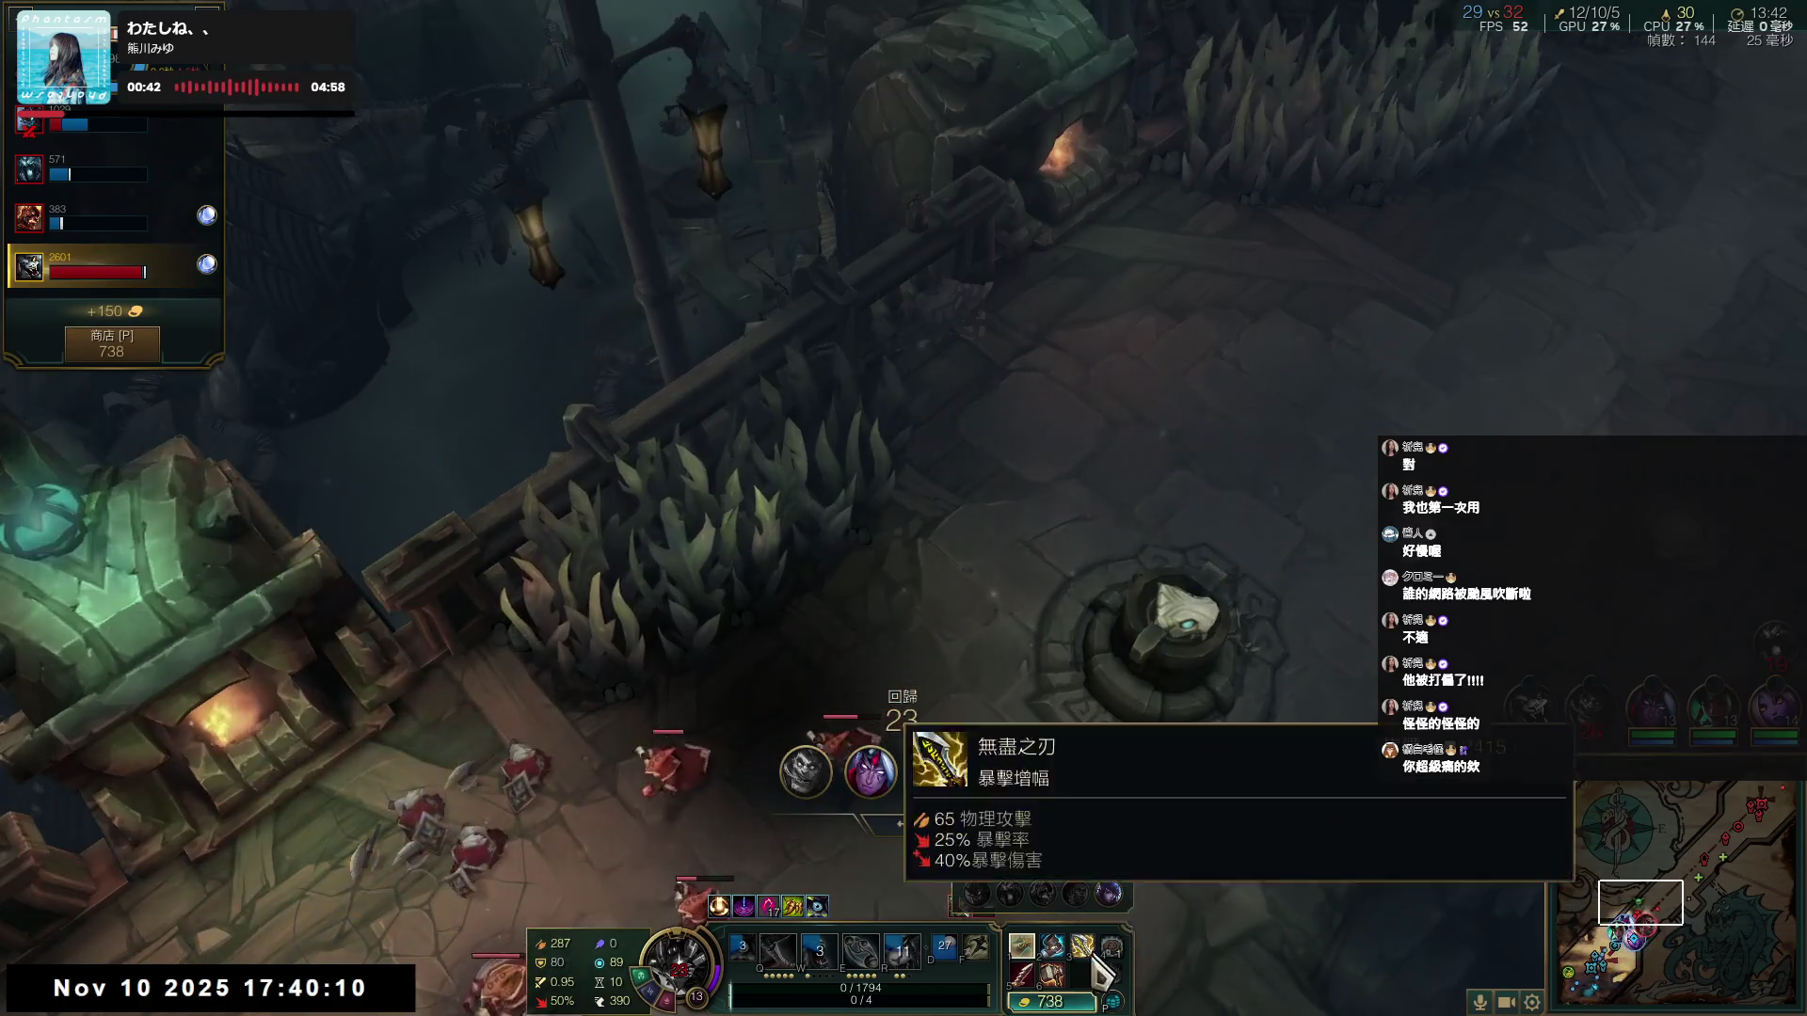
- Complete the 傲慢 item from the shop, leaving 12 gold
key("p")
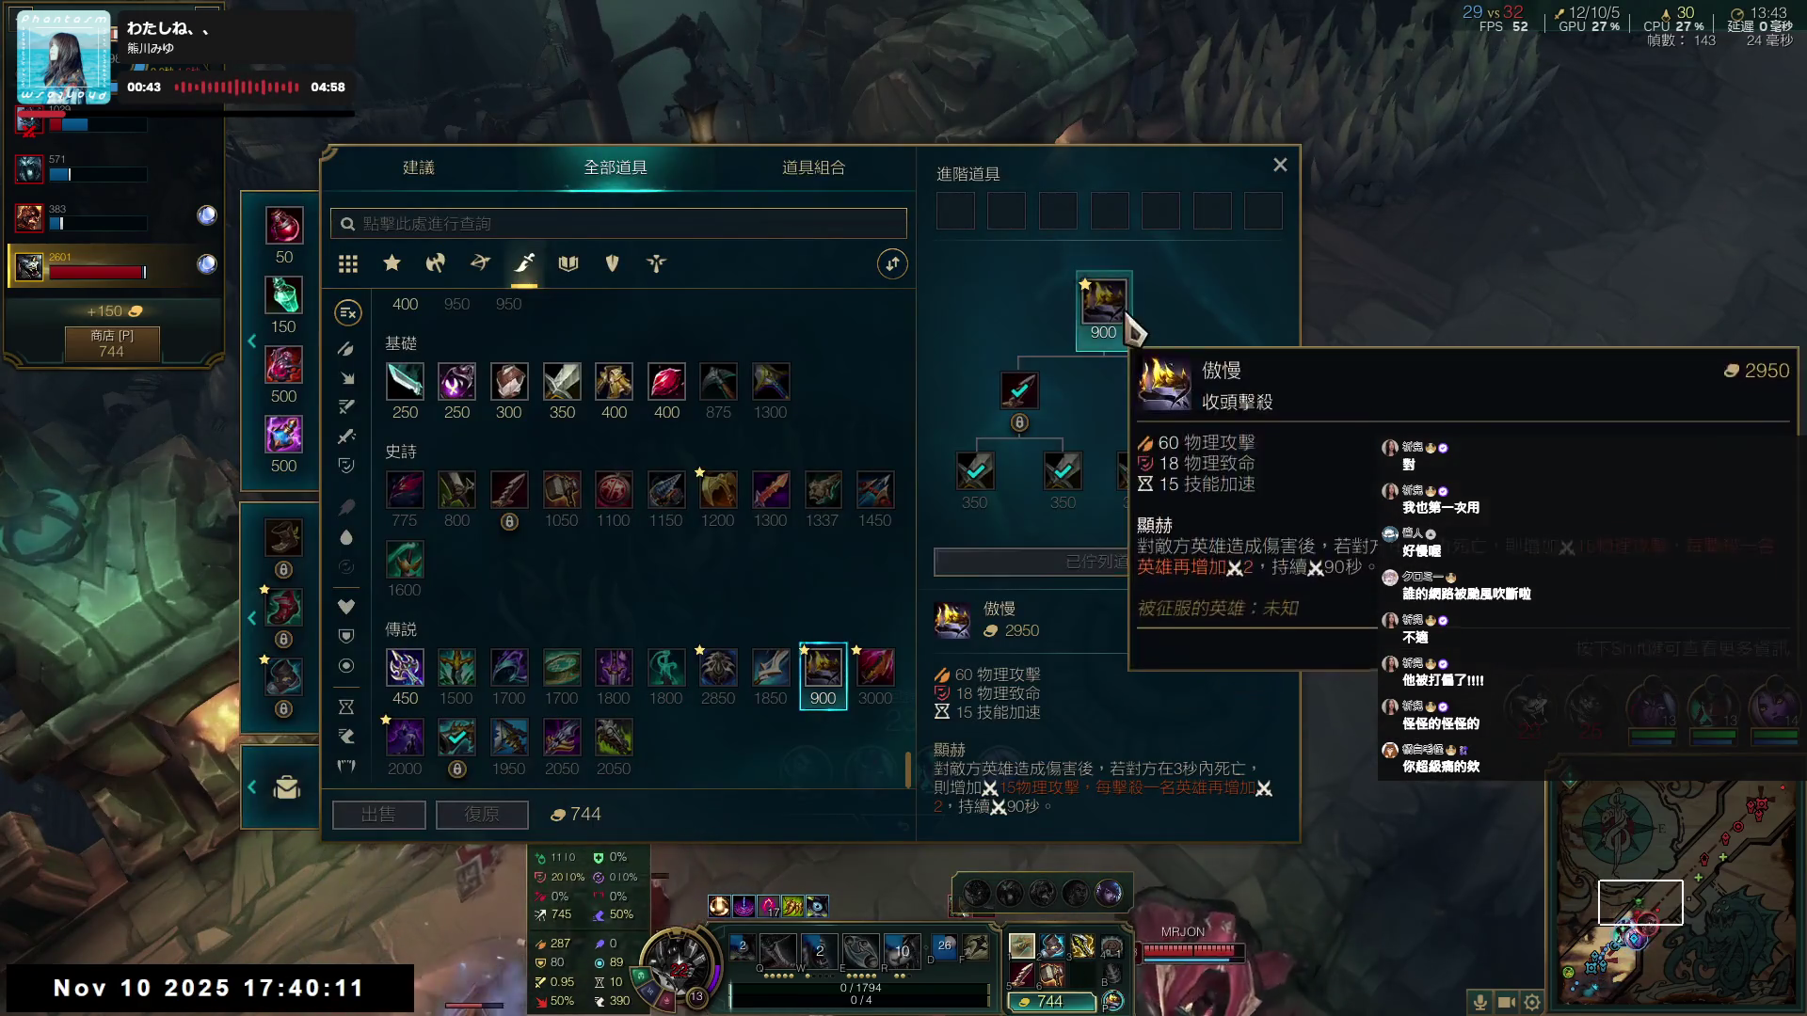
left_click(1280, 166)
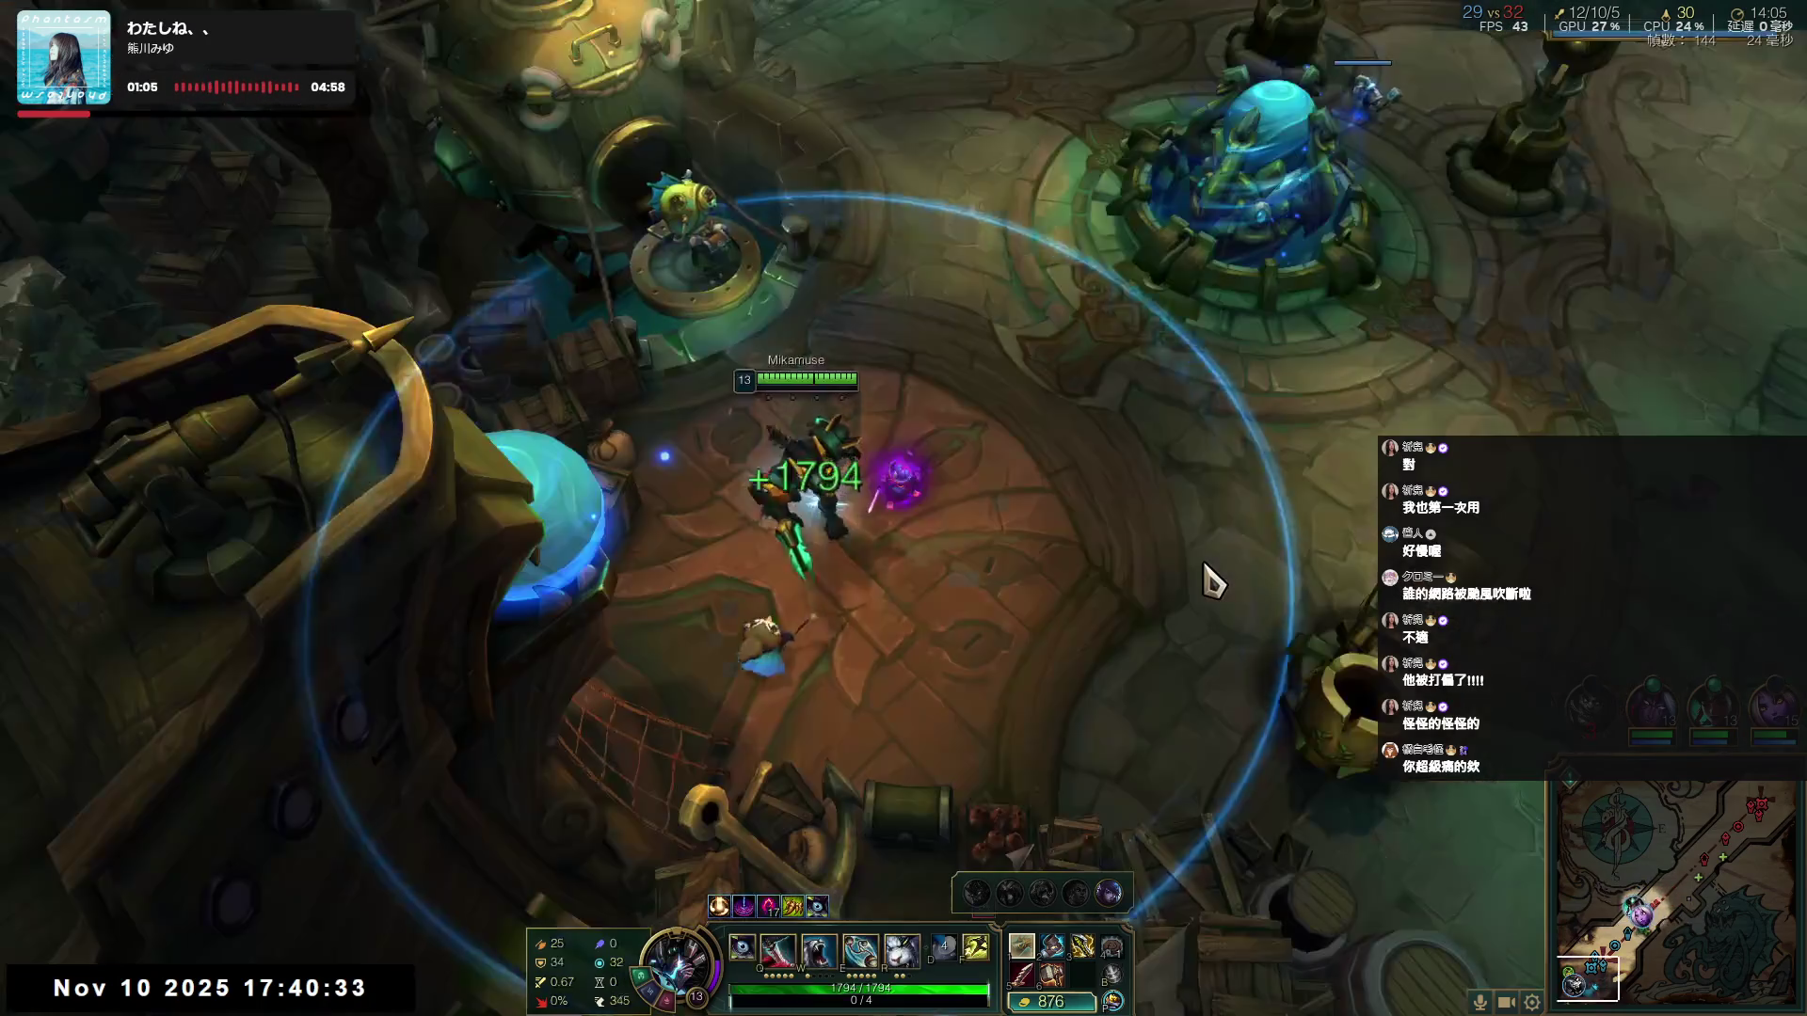
key("p")
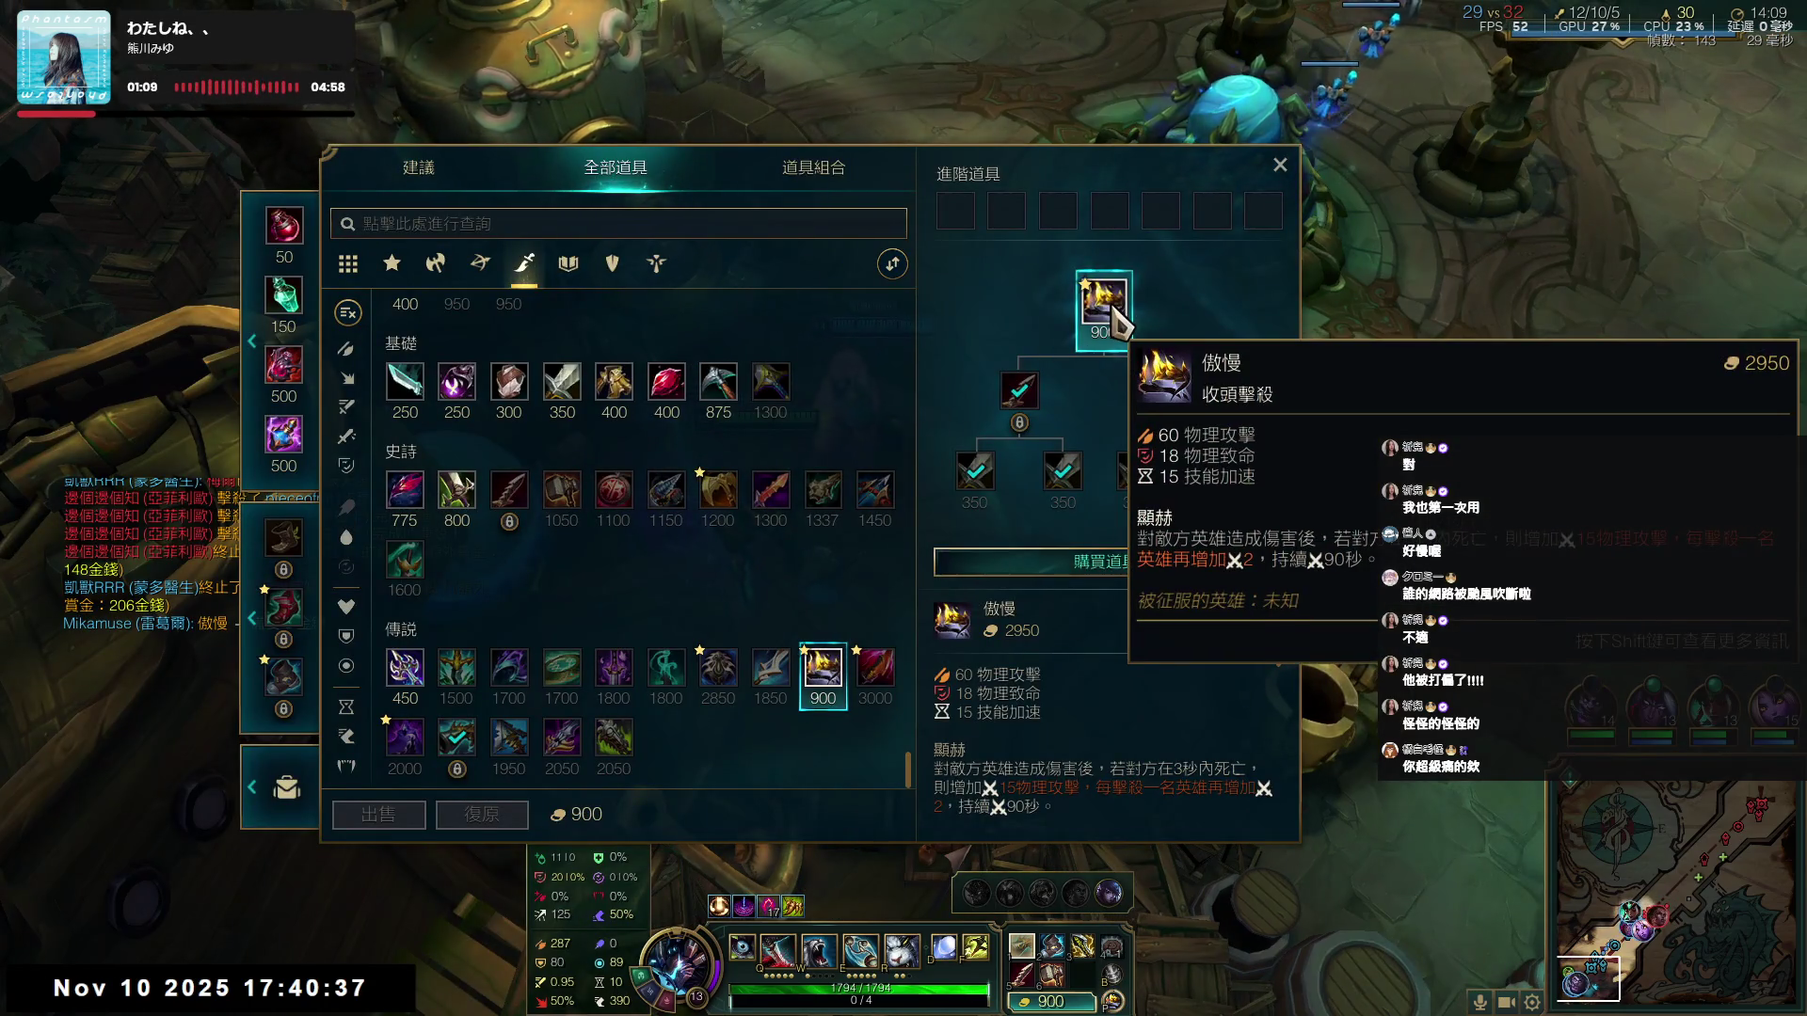
double_click(1103, 300)
left_click(1280, 165)
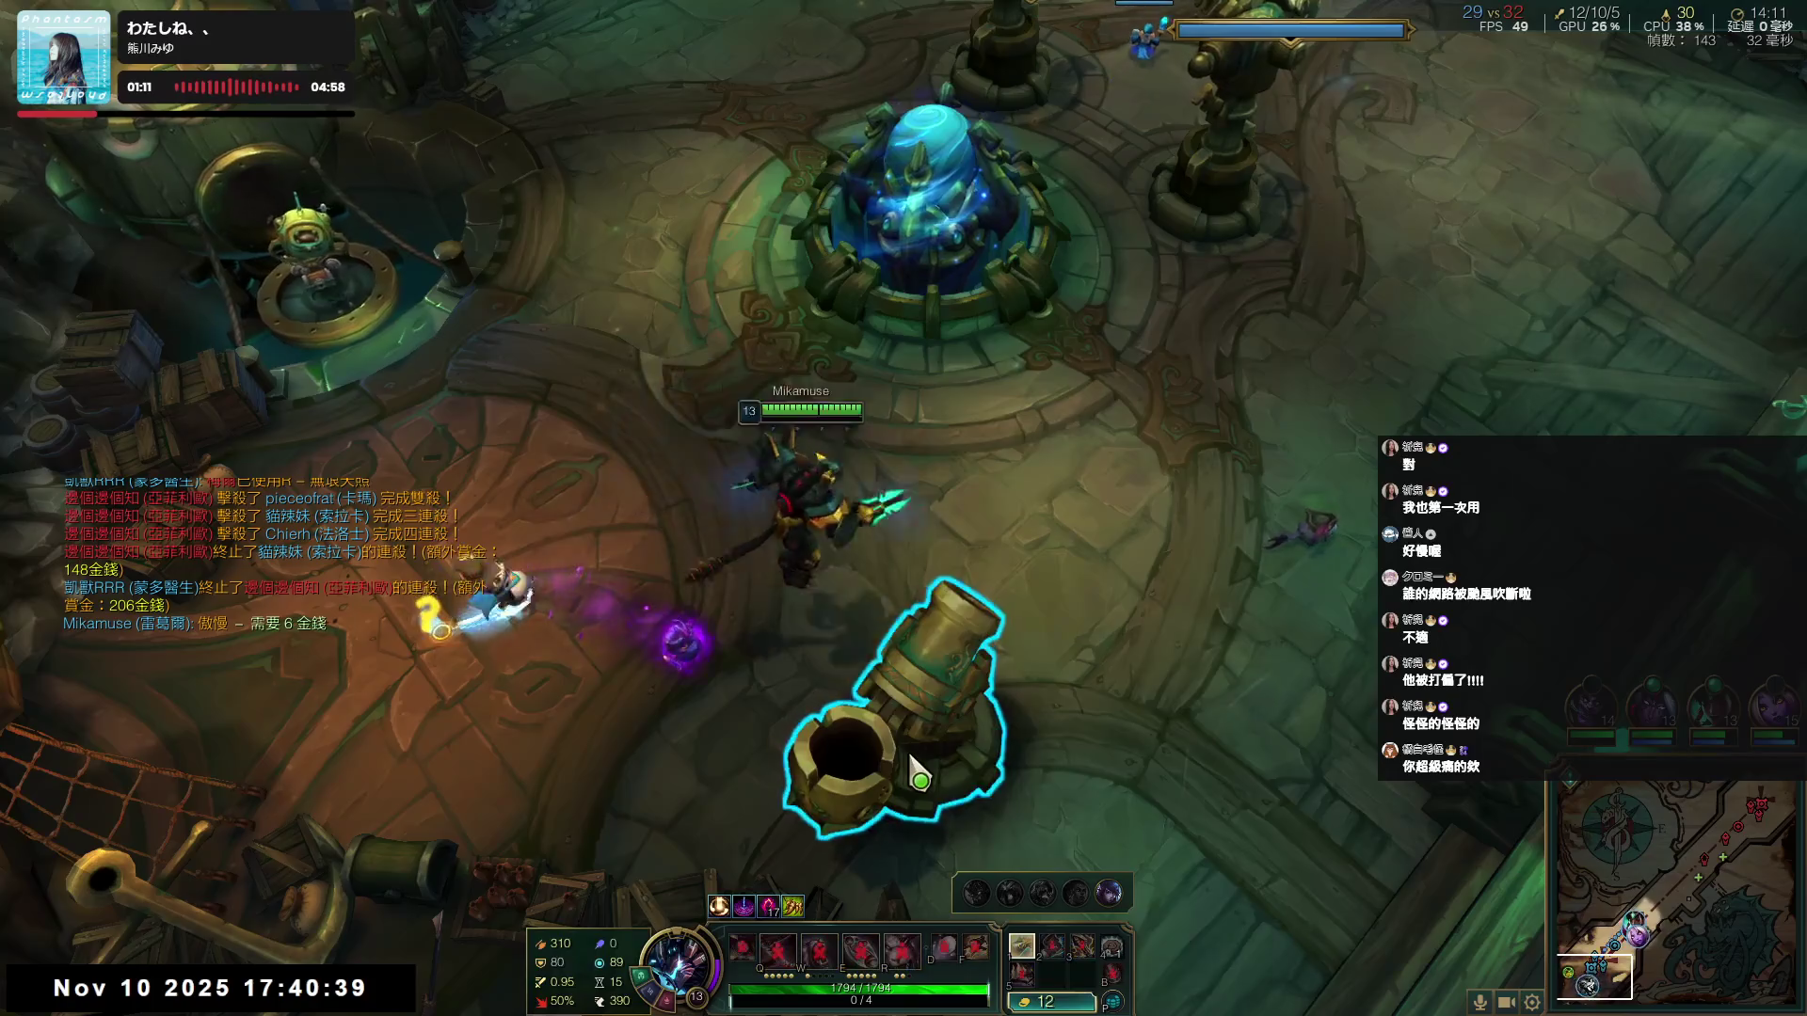
- Launch from the fountain cannon and run up the bridge past the enemy turret
right_click(912, 771)
left_click(589, 404)
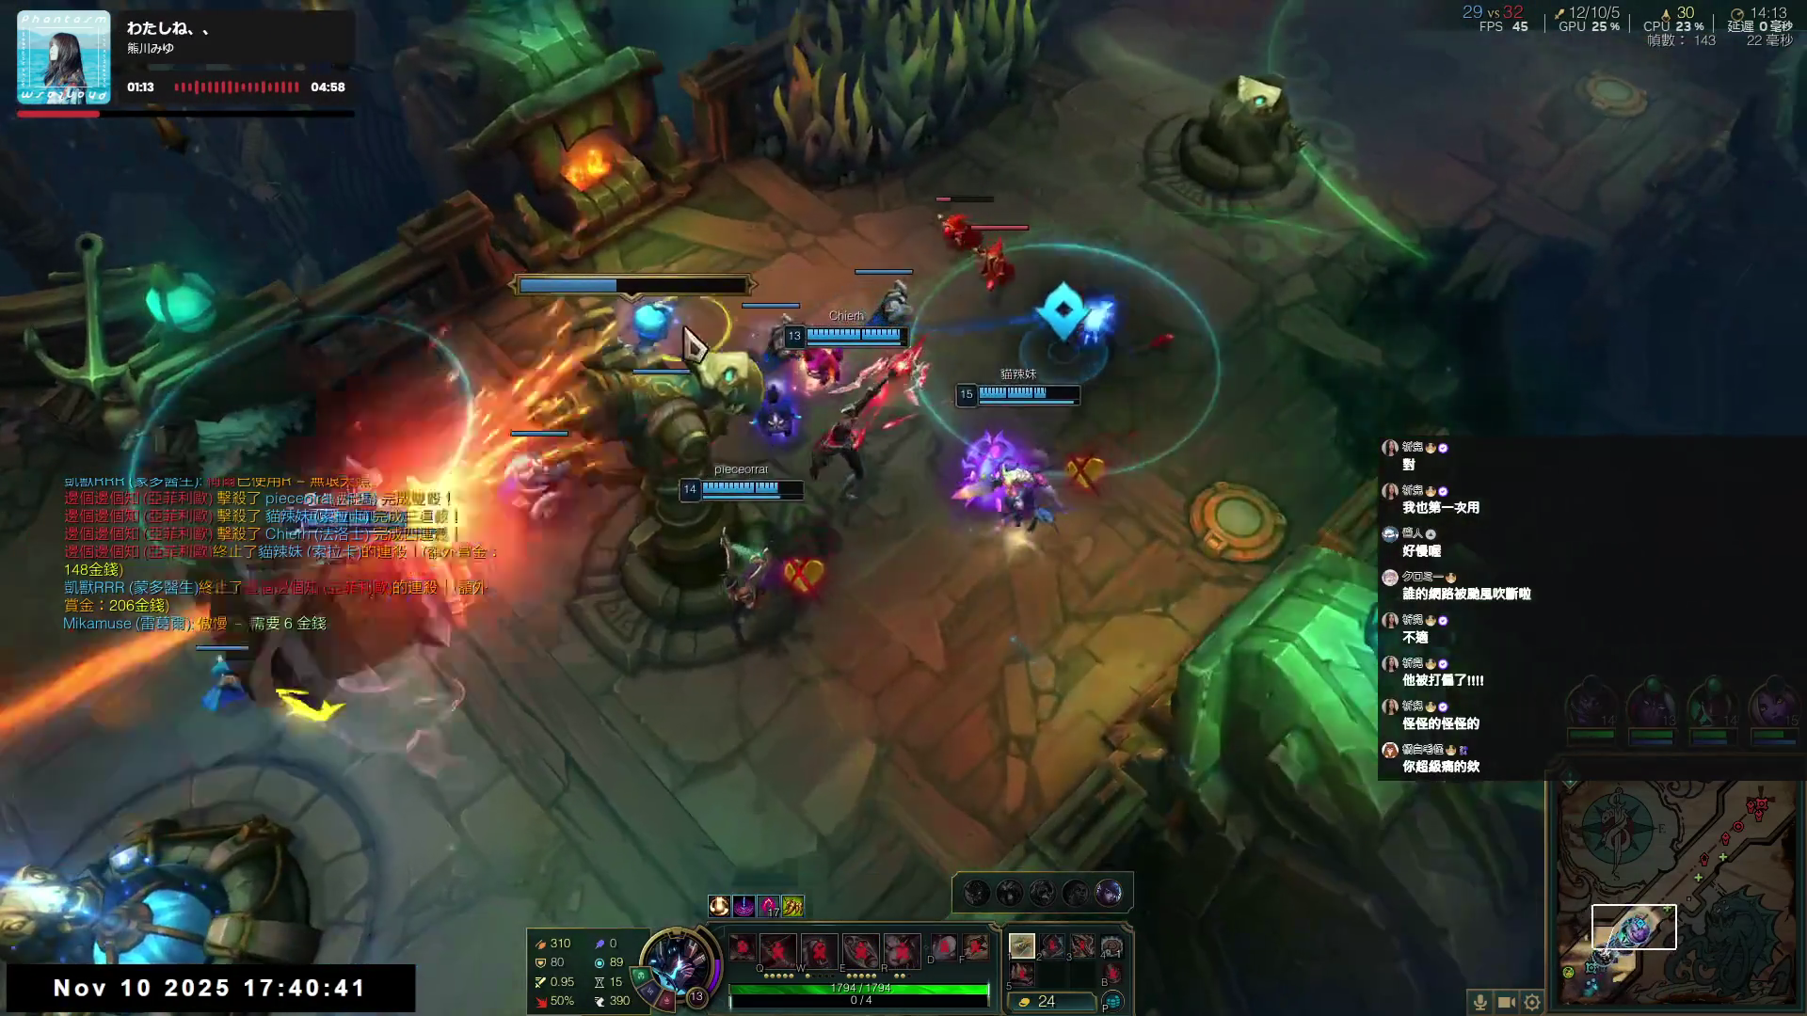
right_click(610, 693)
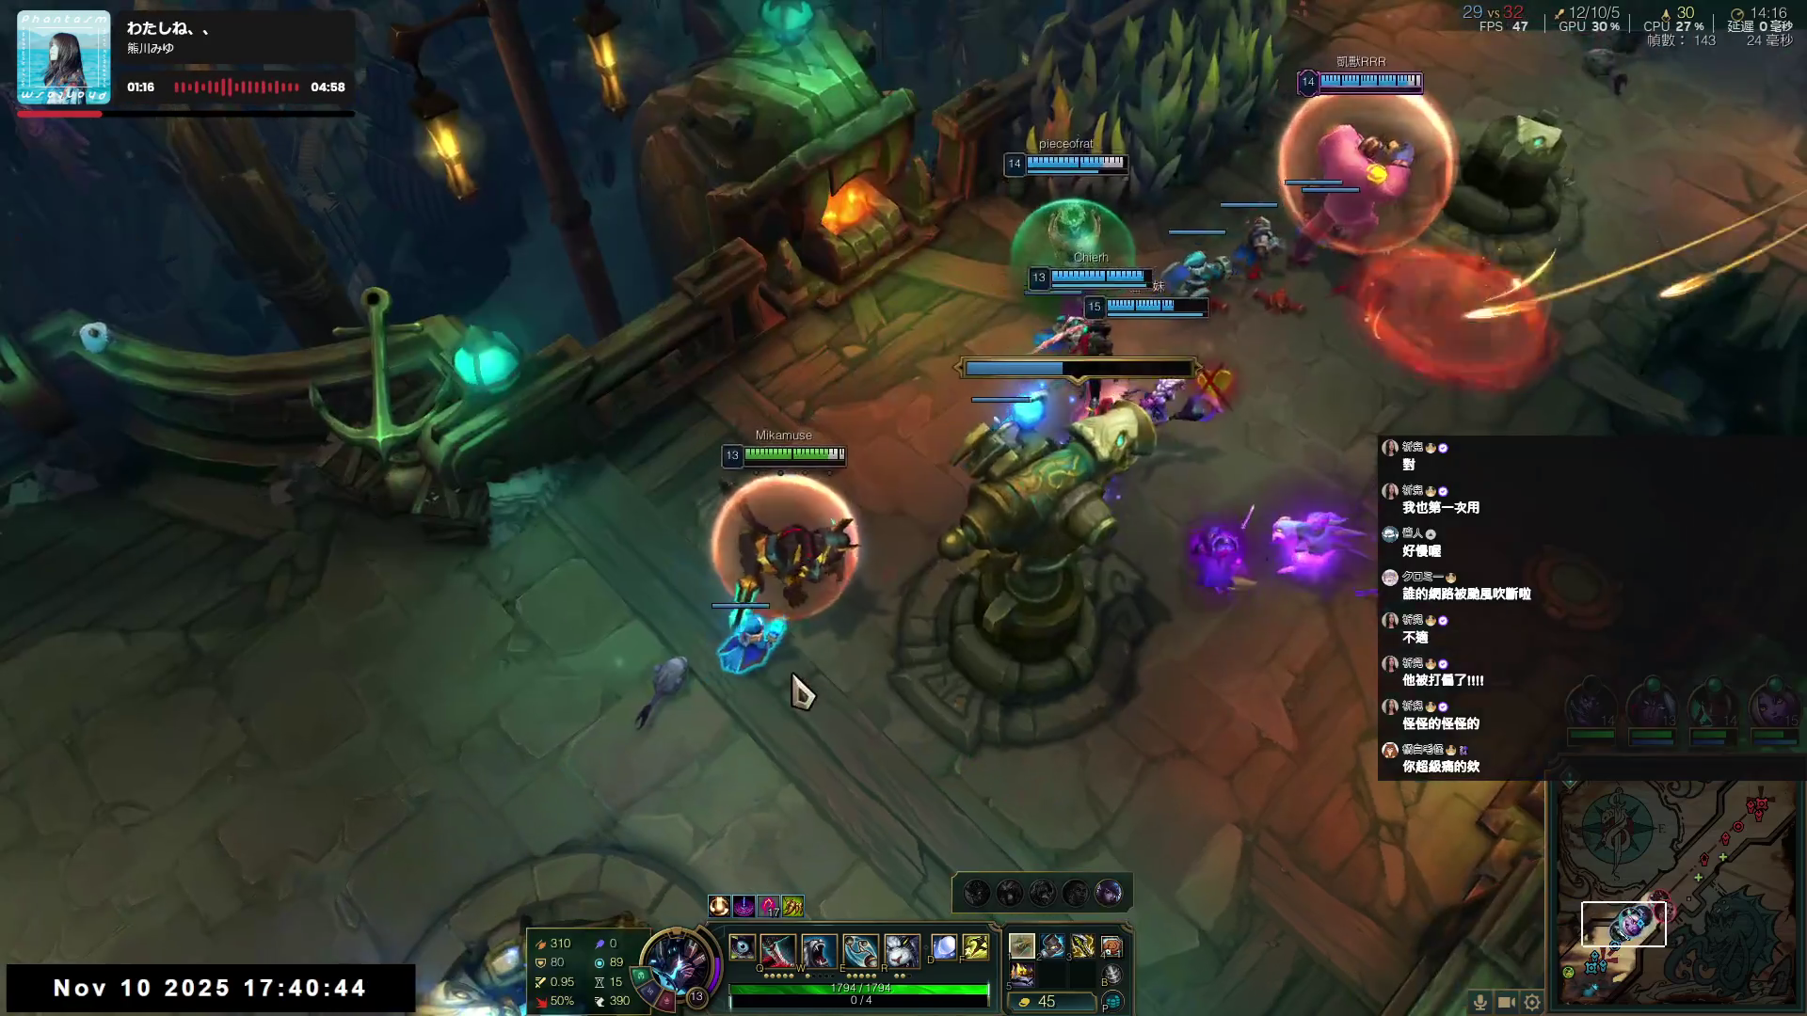
right_click(1290, 605)
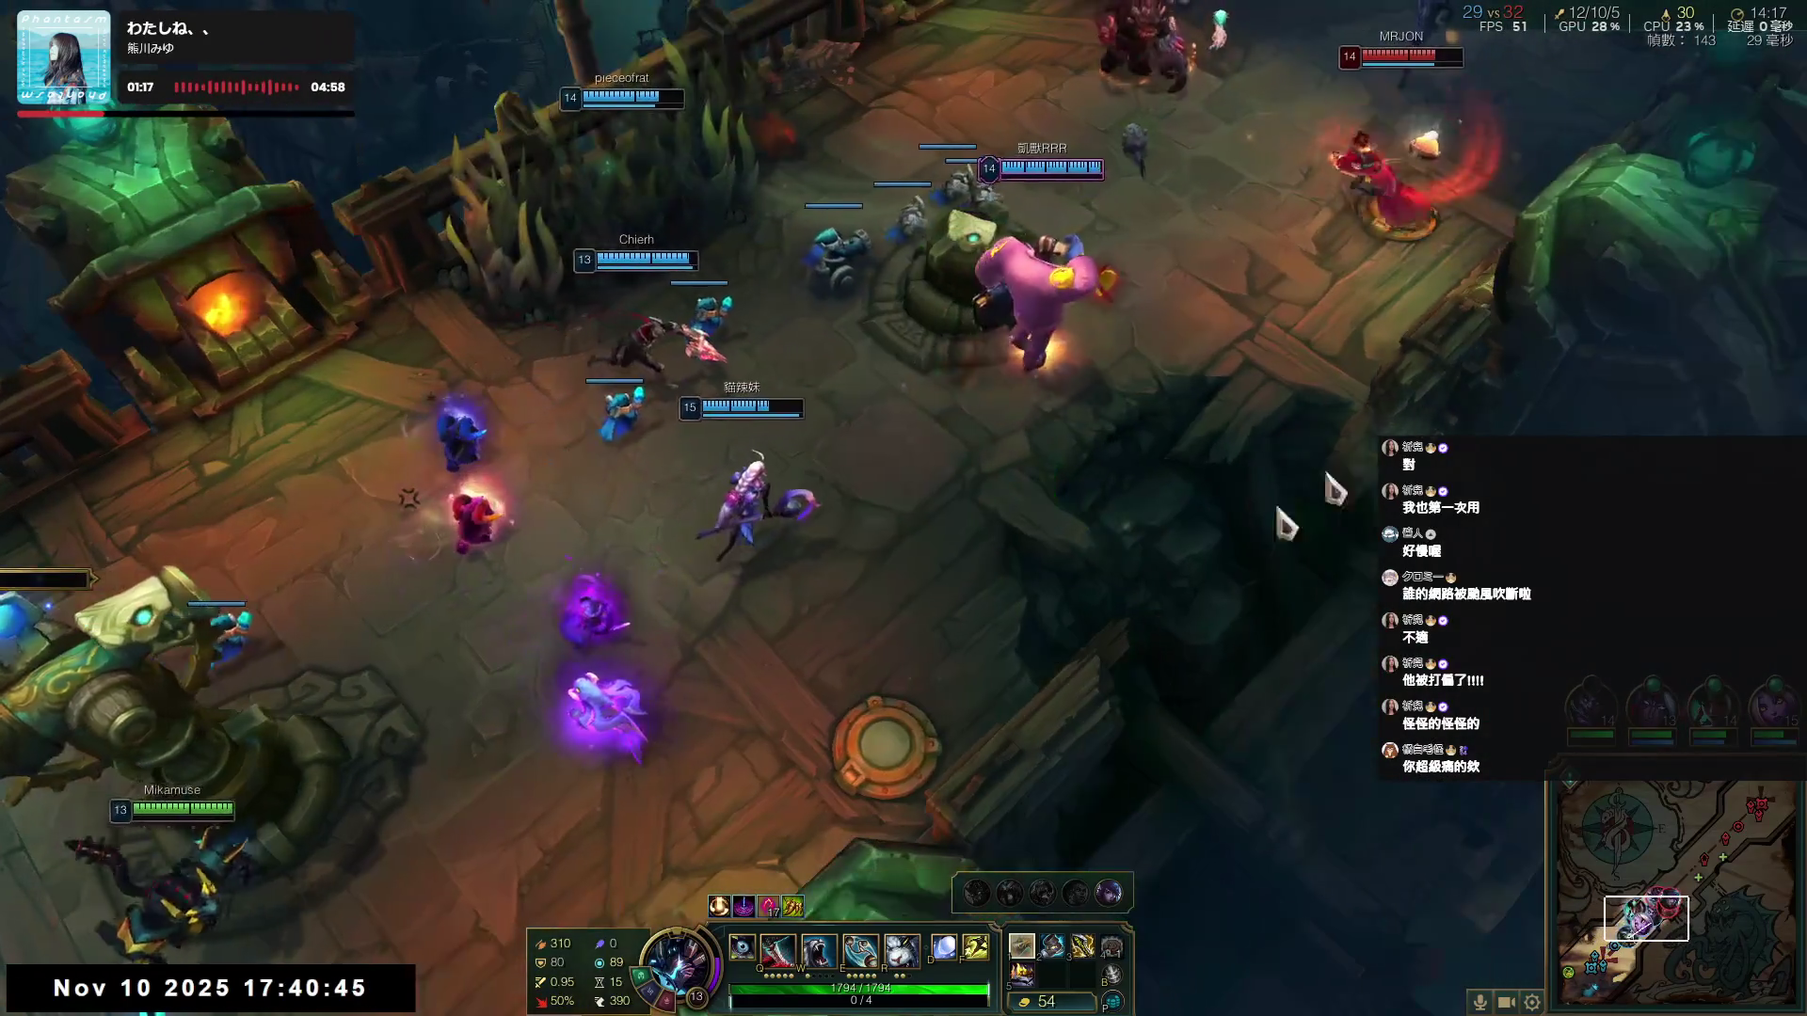
right_click(790, 482)
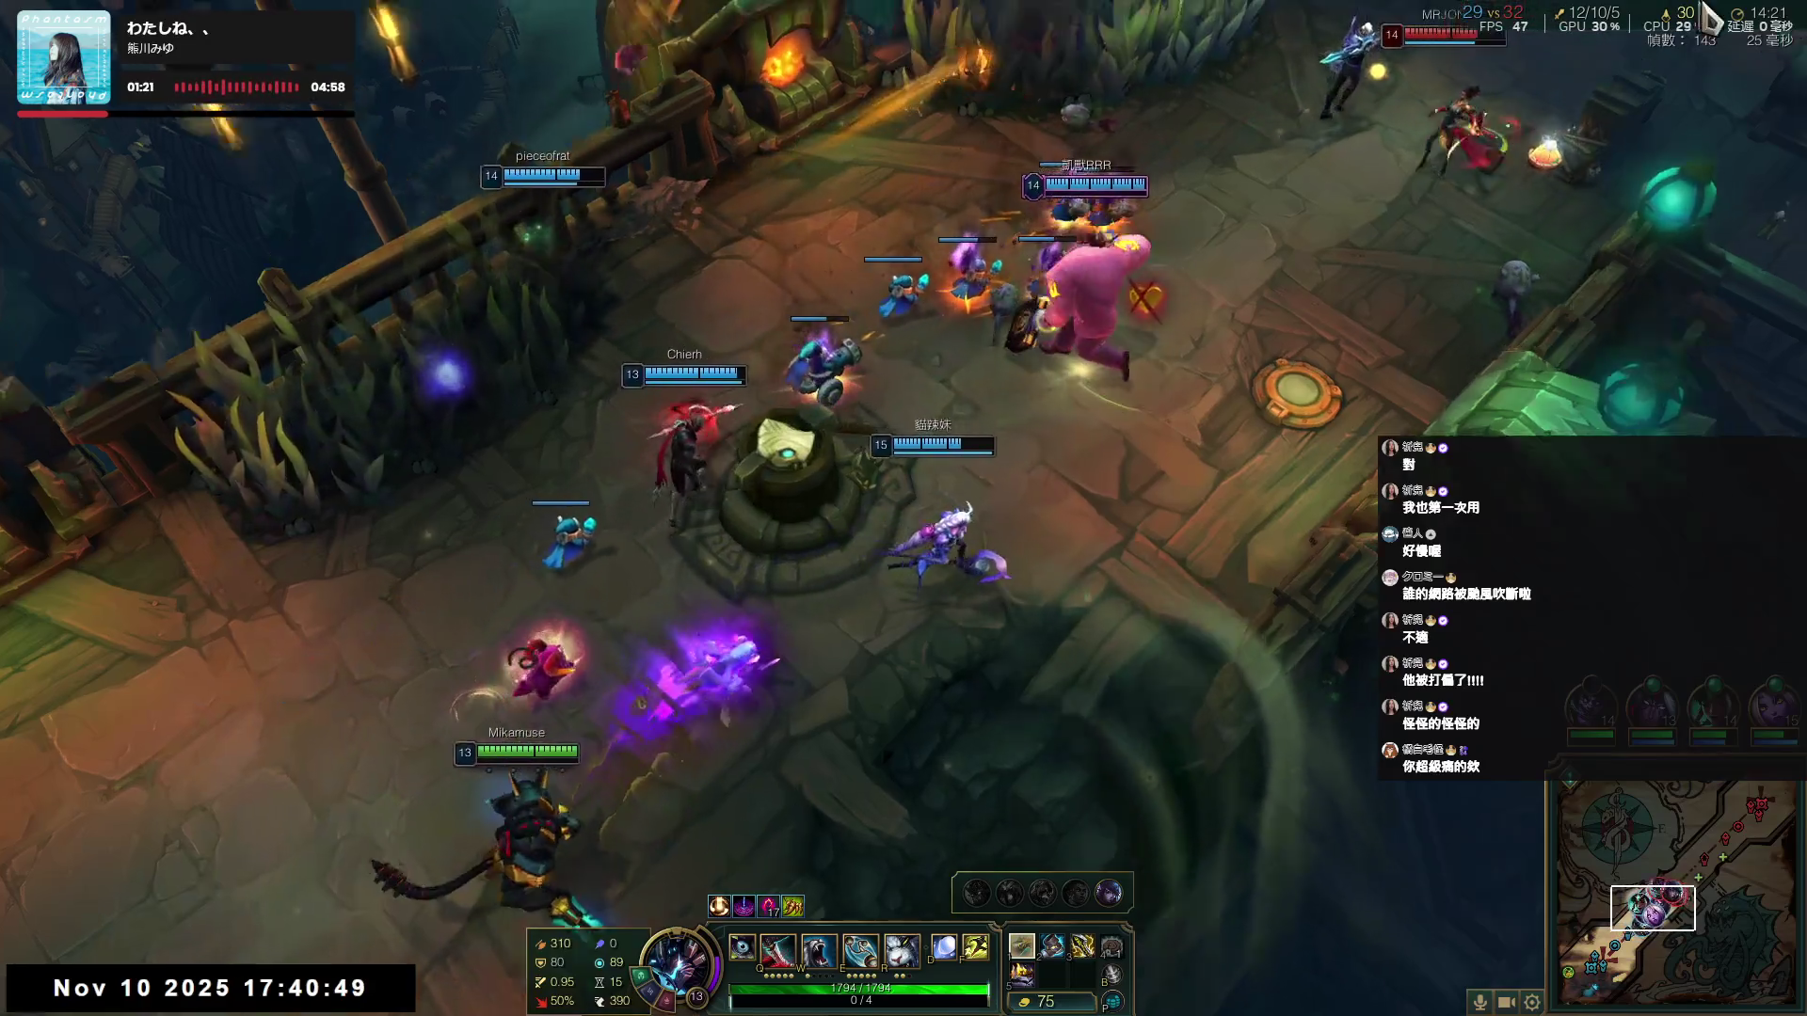
right_click(1252, 371)
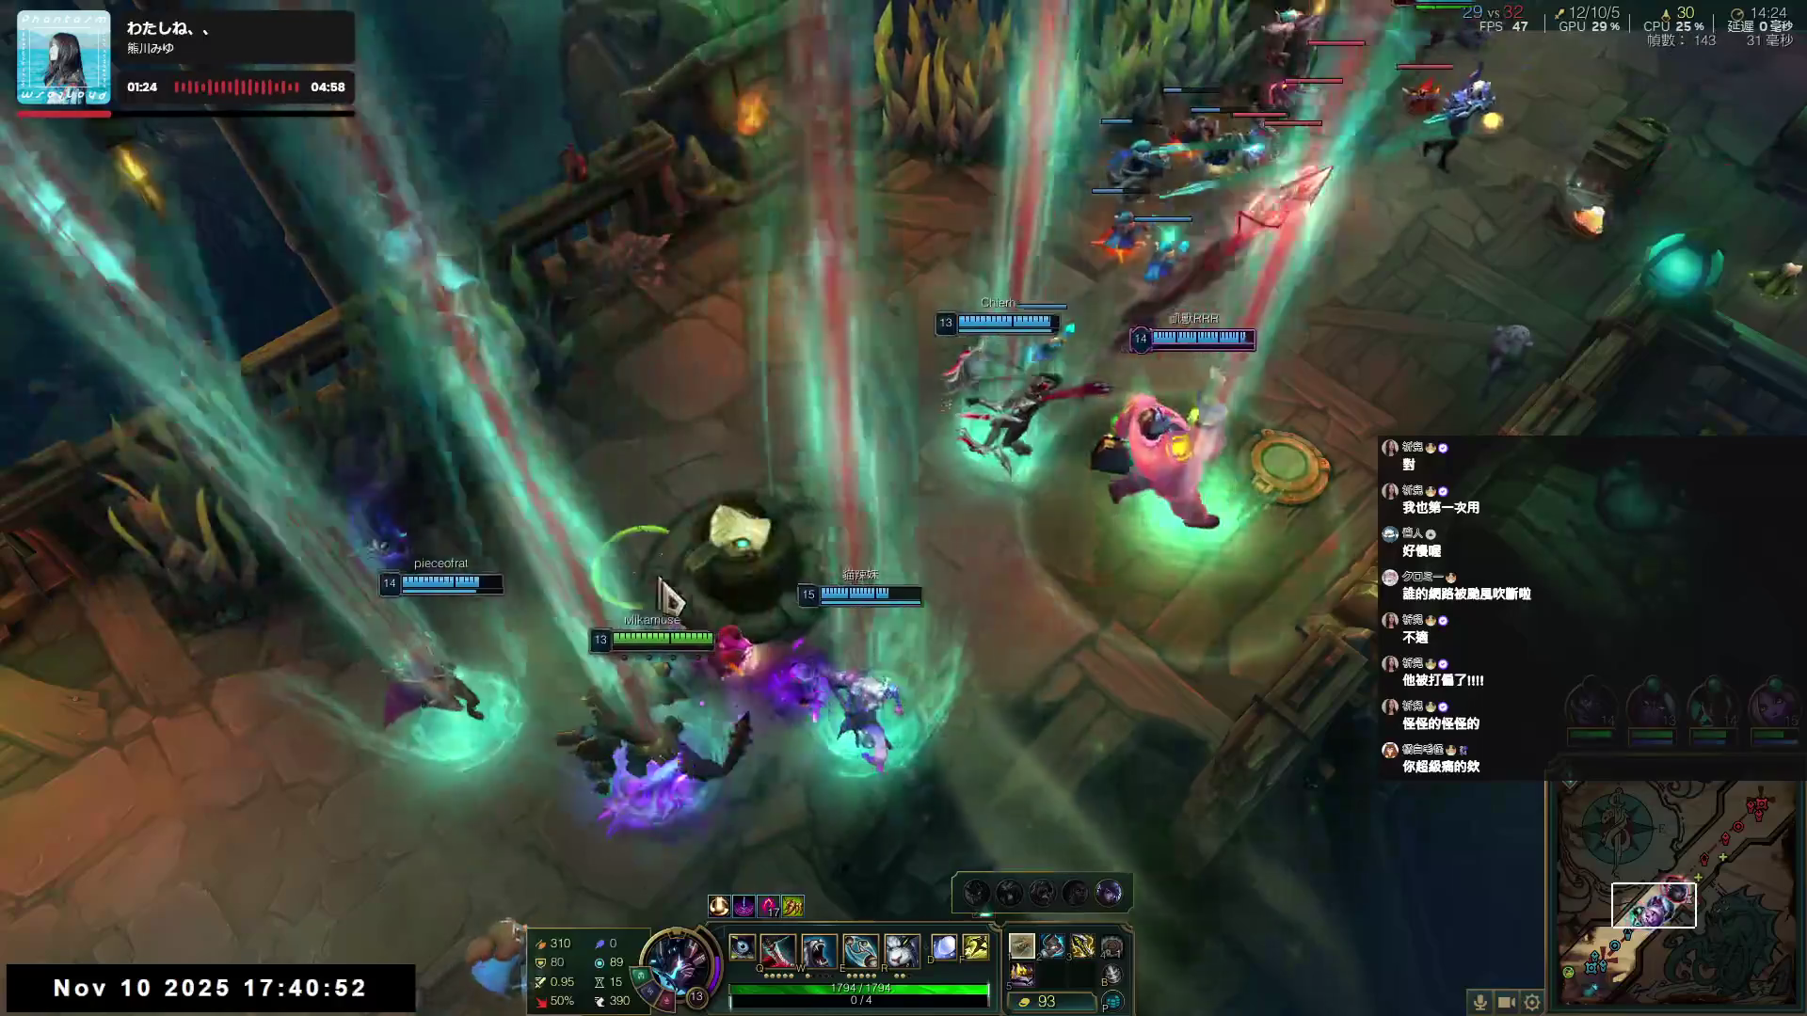
- Cast Q in the teamfight, fall back behind allies, then advance toward the turret
right_click(438, 828)
key("q")
right_click(311, 715)
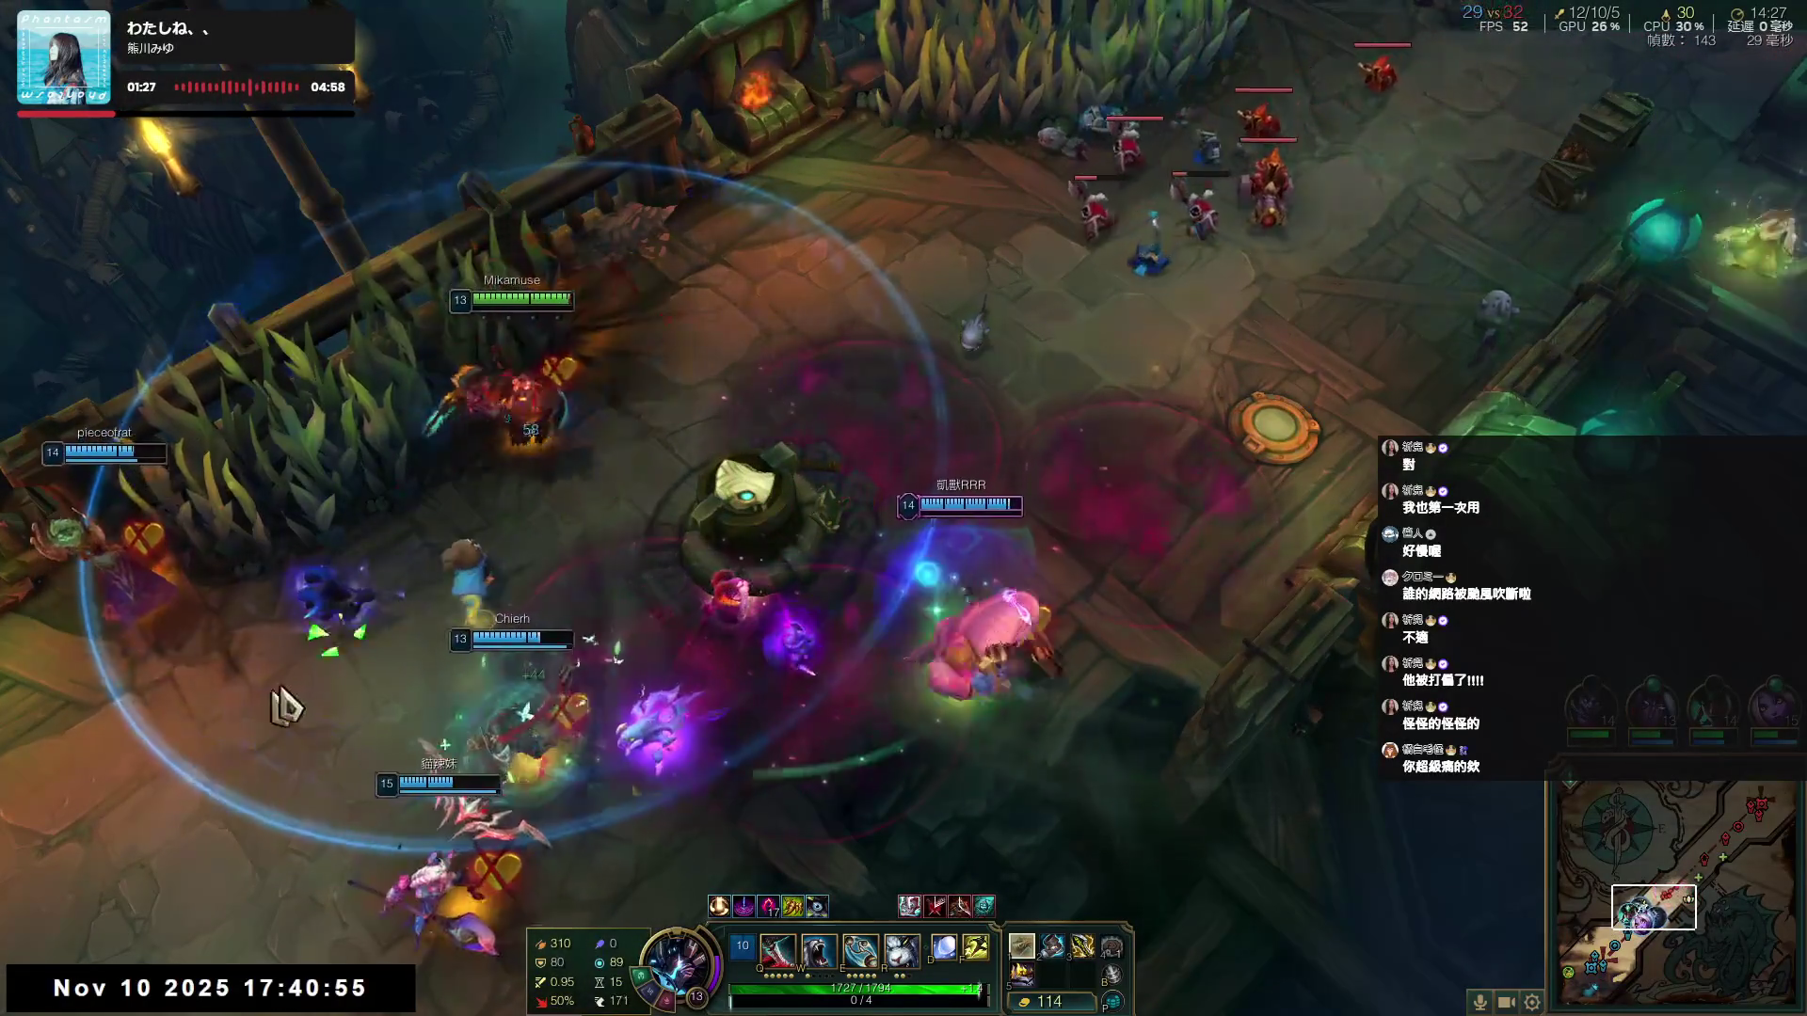
right_click(268, 734)
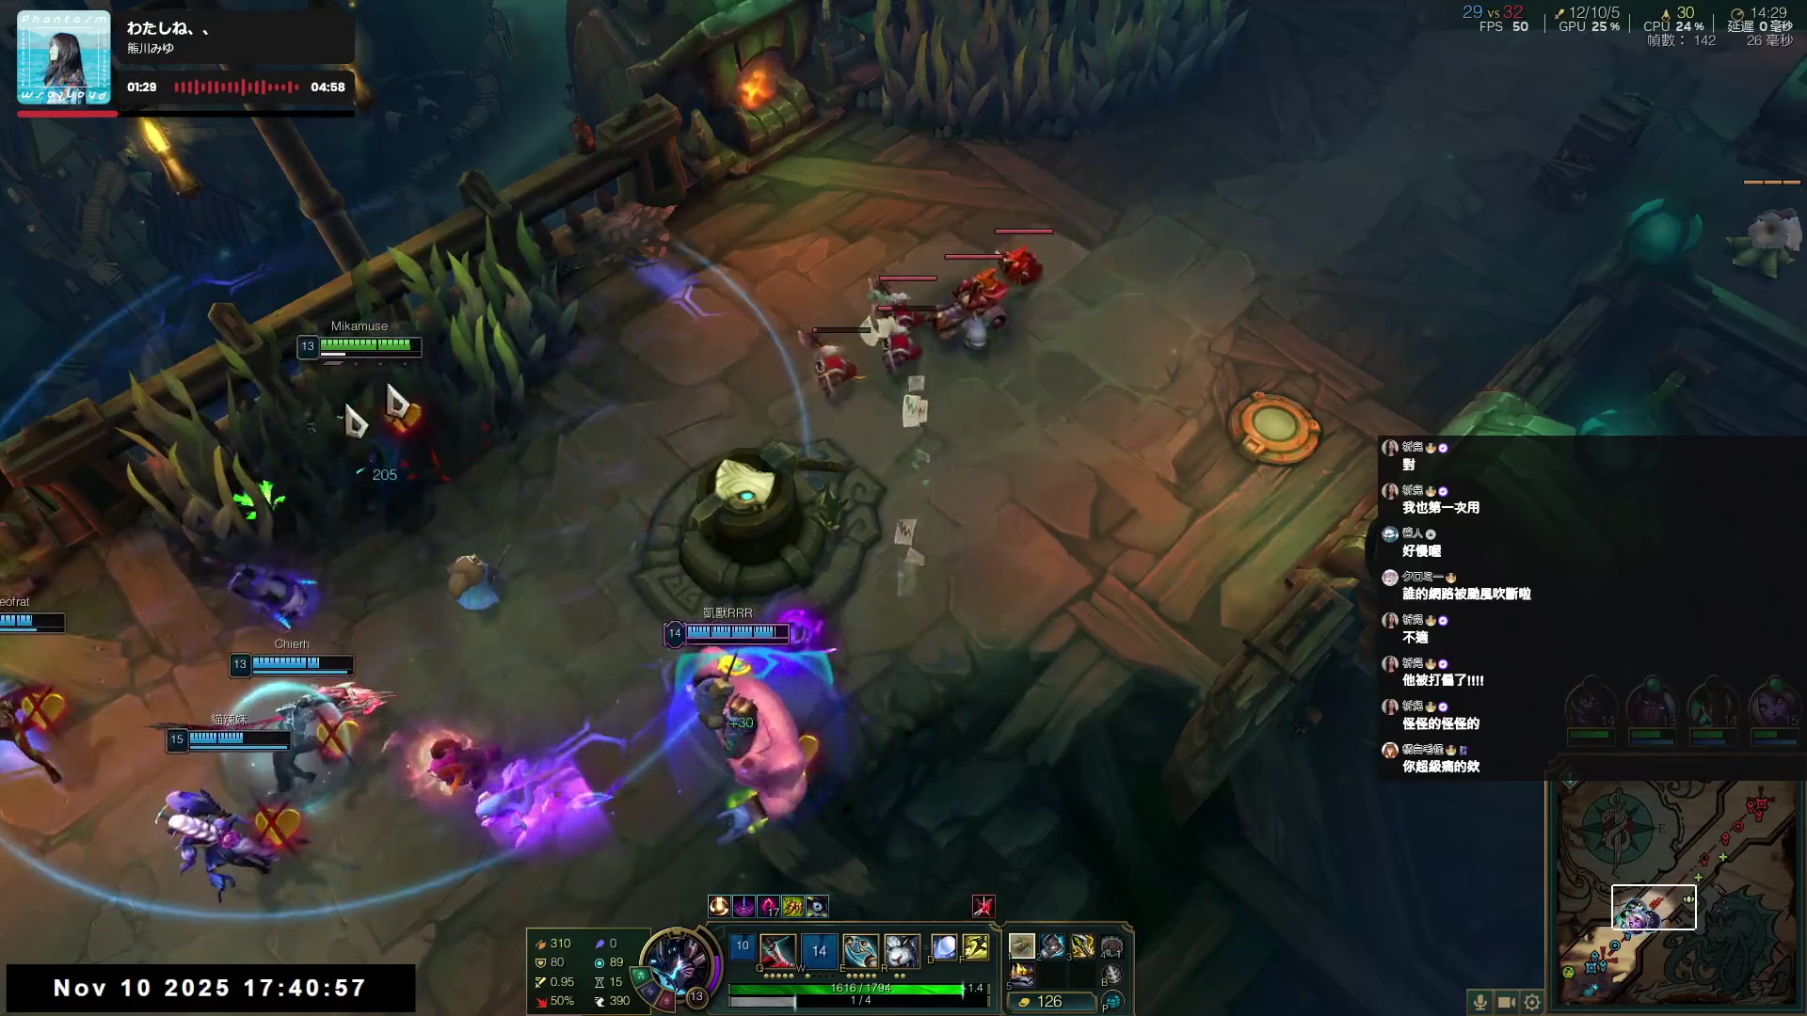
right_click(464, 678)
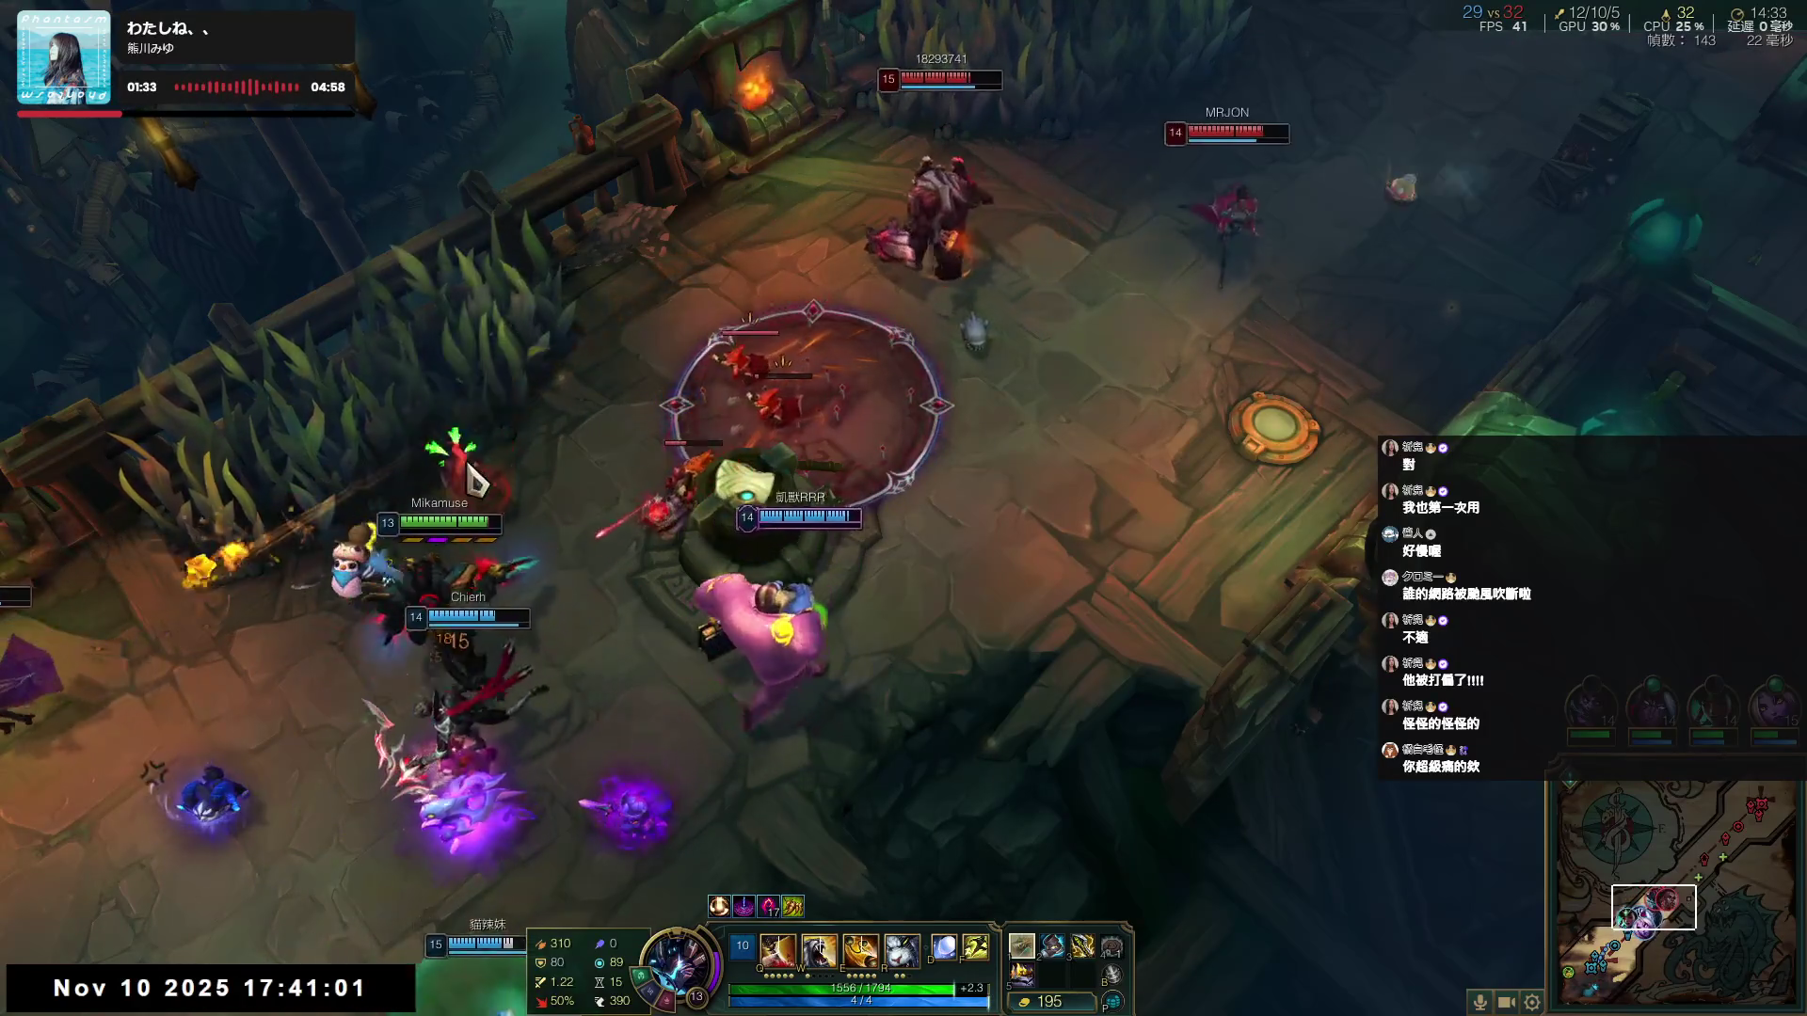
right_click(593, 579)
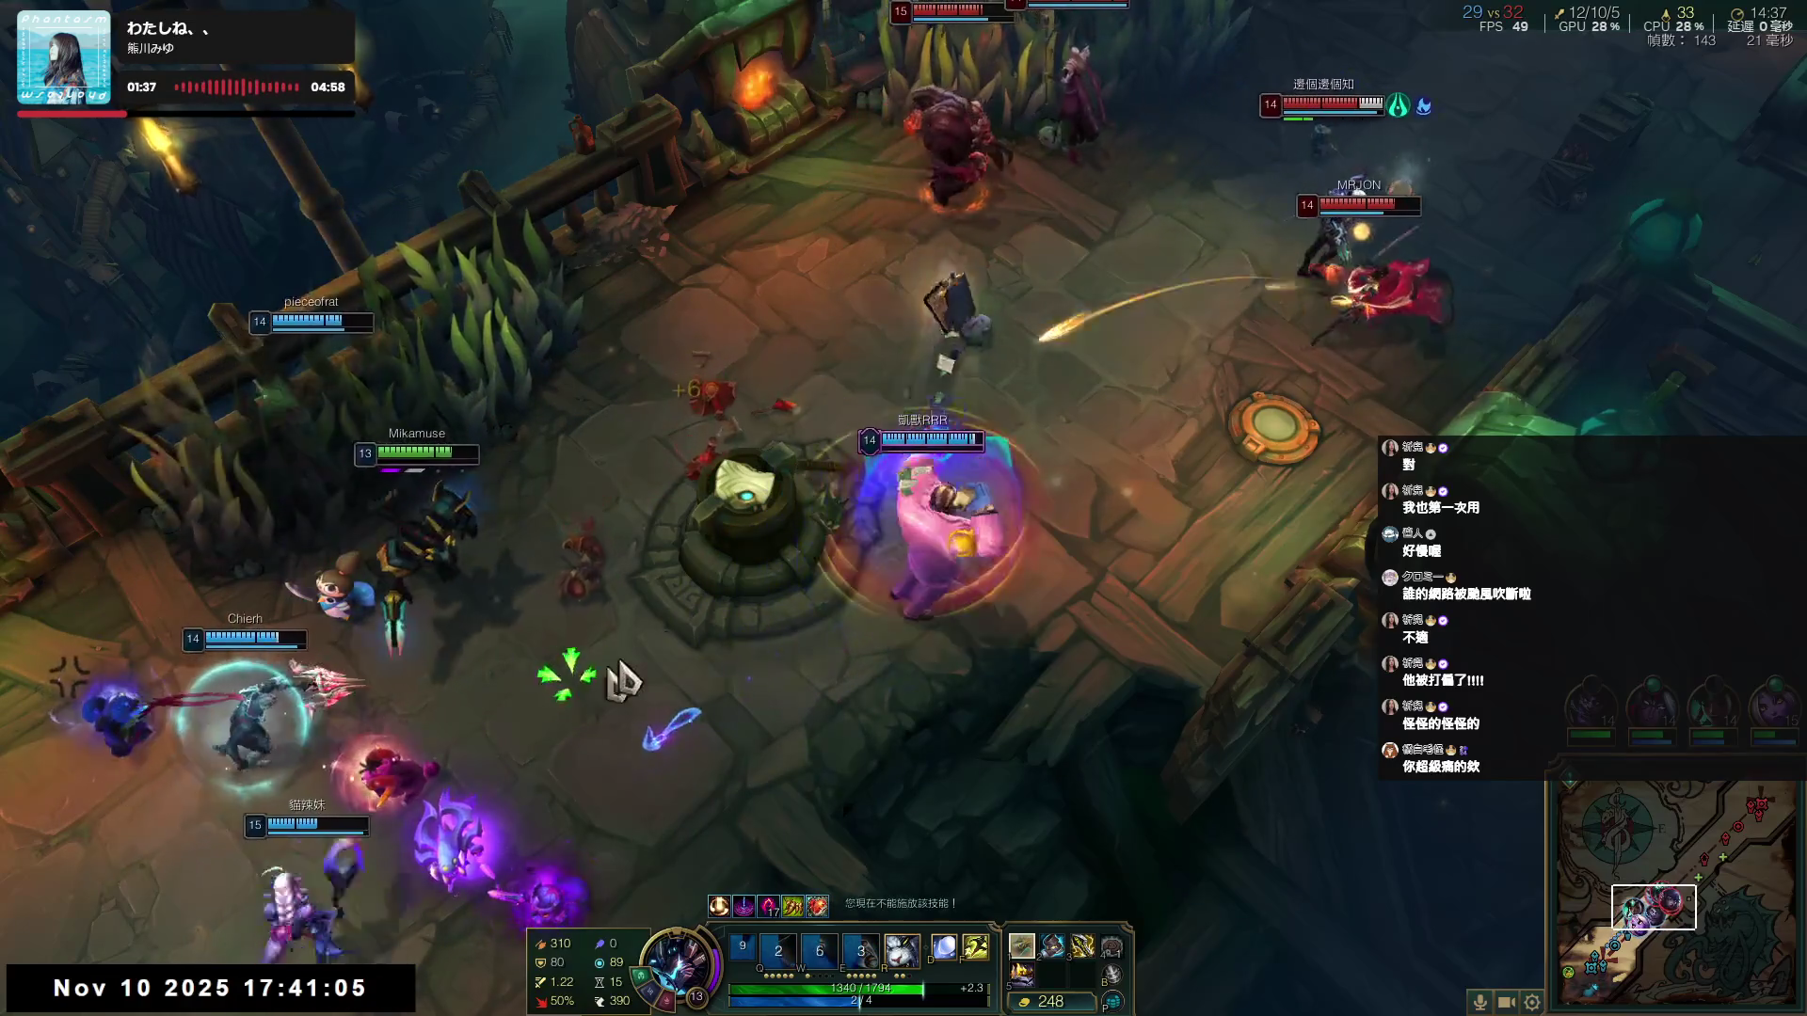
- Retreat and re-engage across the bridge as the teamfight shifts
right_click(122, 889)
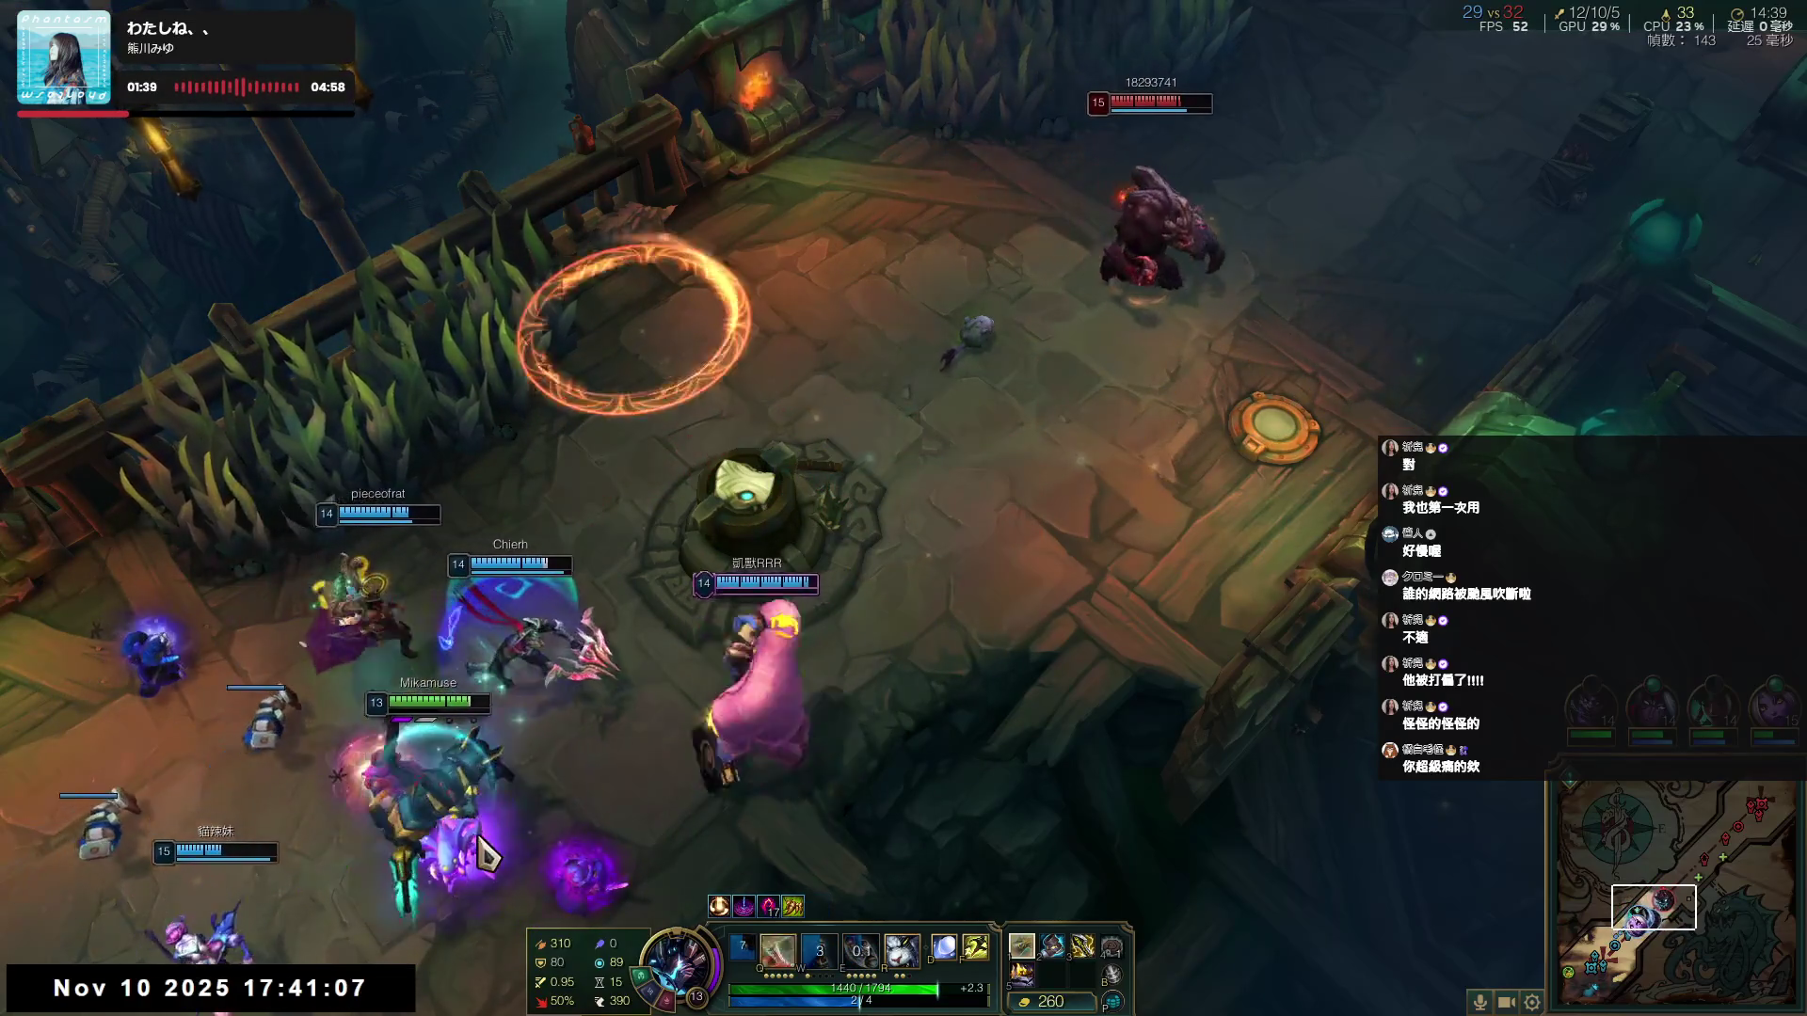
right_click(805, 762)
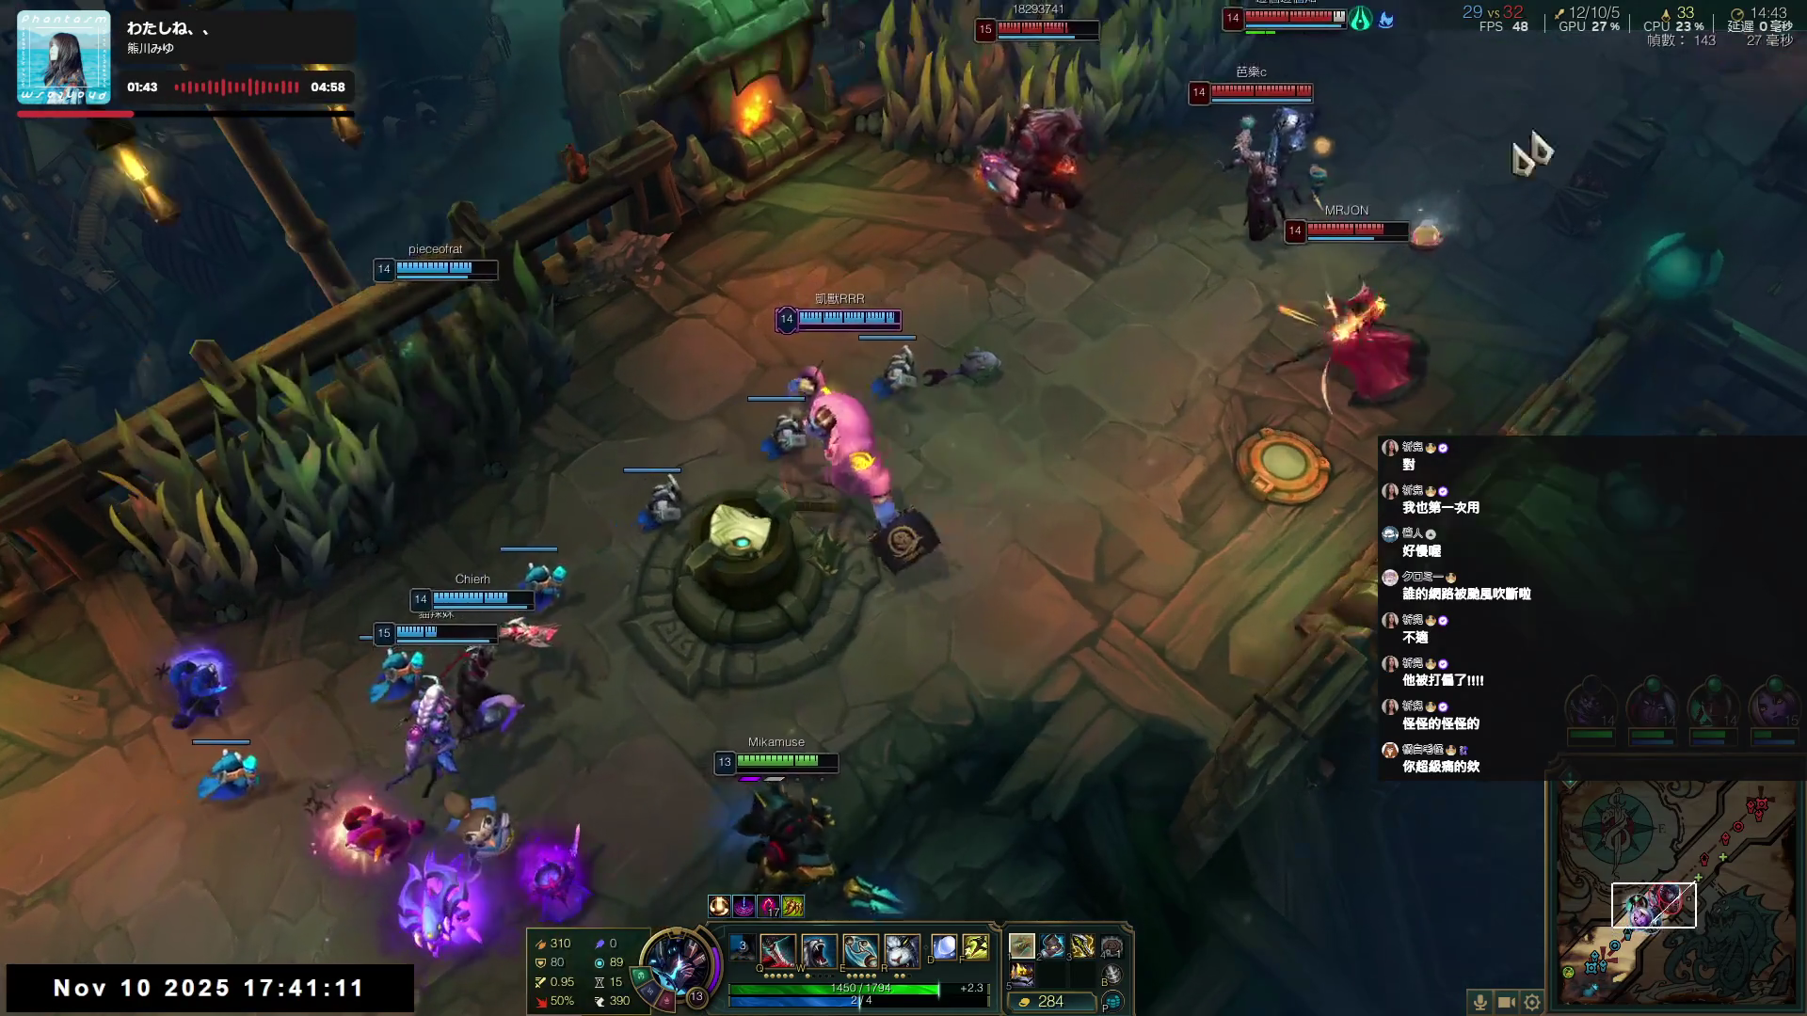
right_click(857, 813)
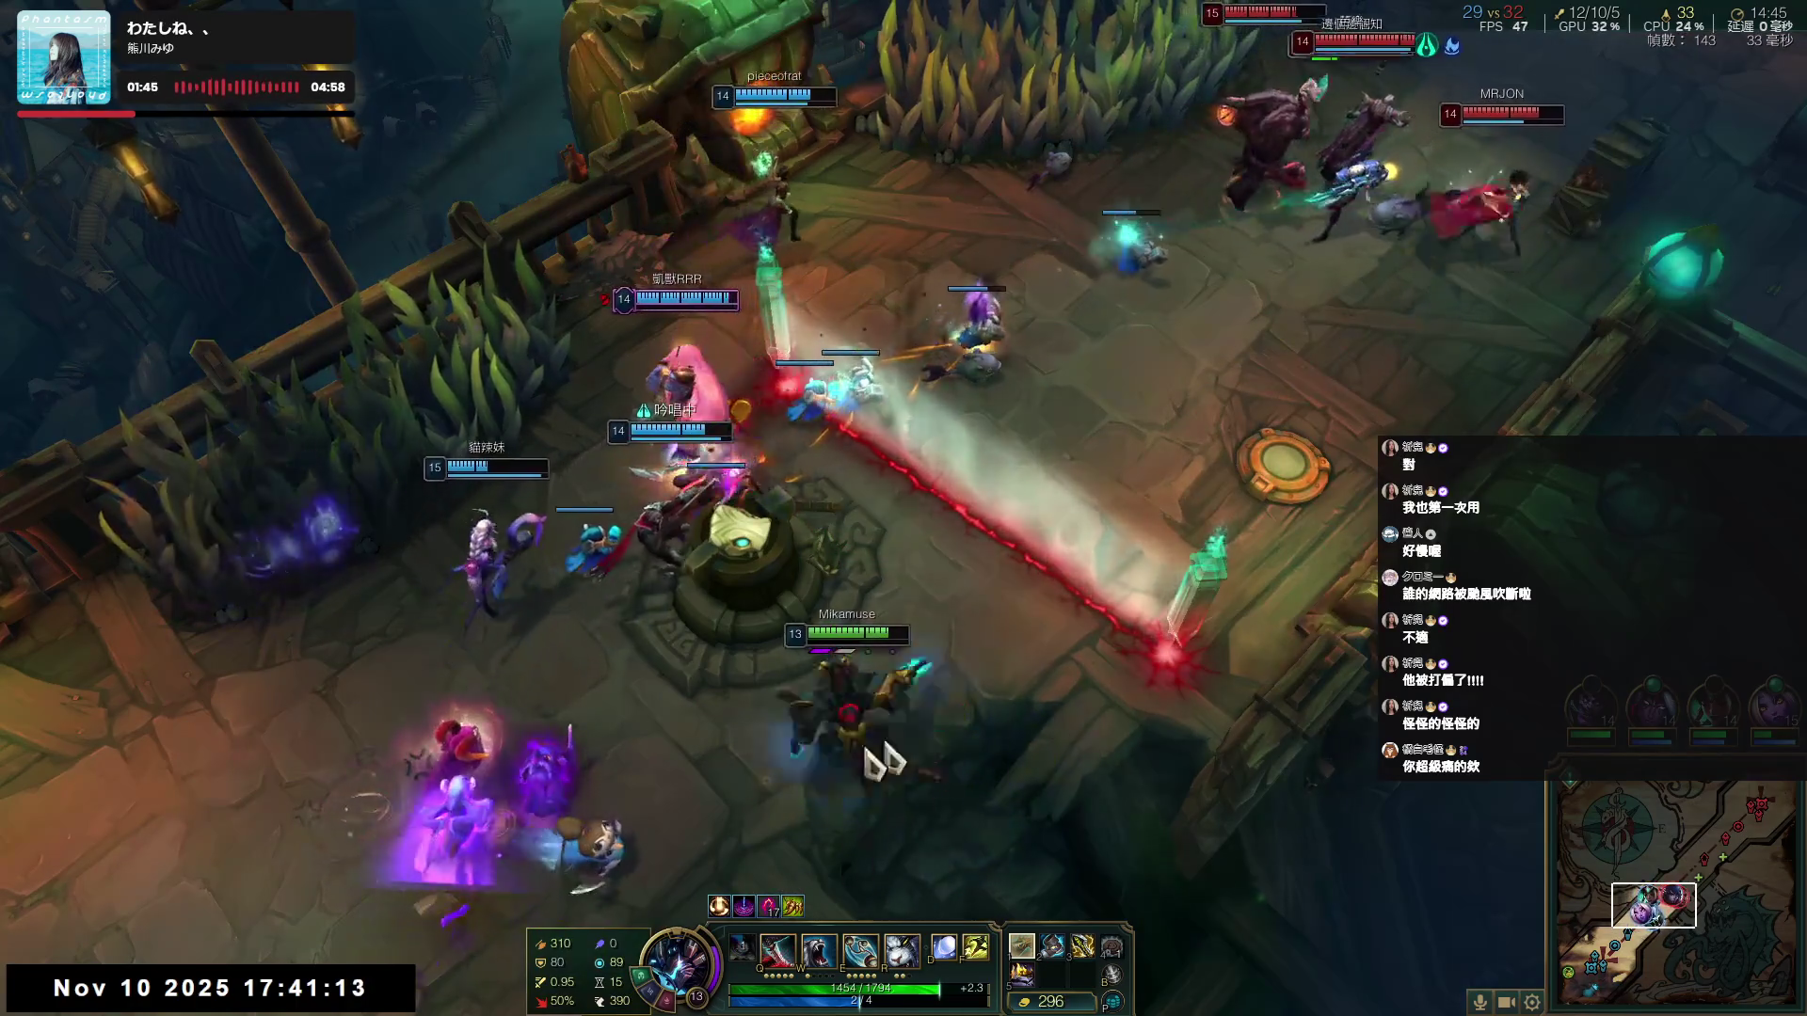
right_click(960, 696)
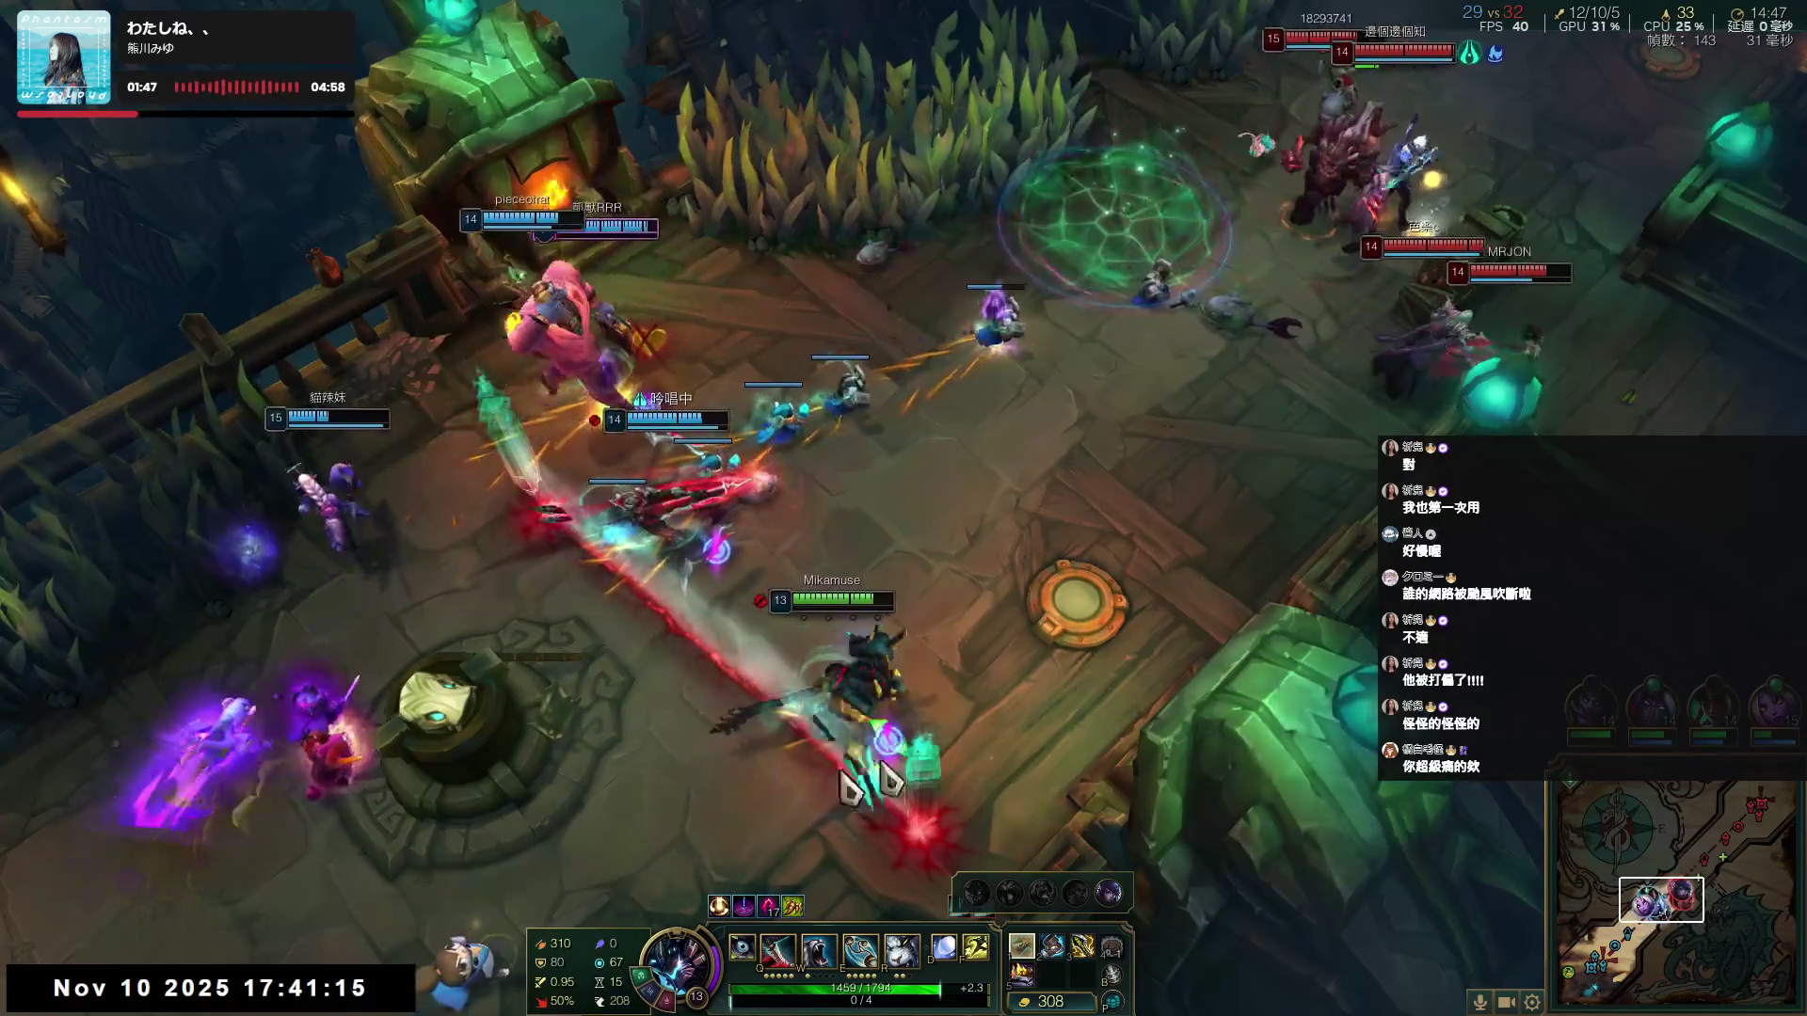
right_click(605, 613)
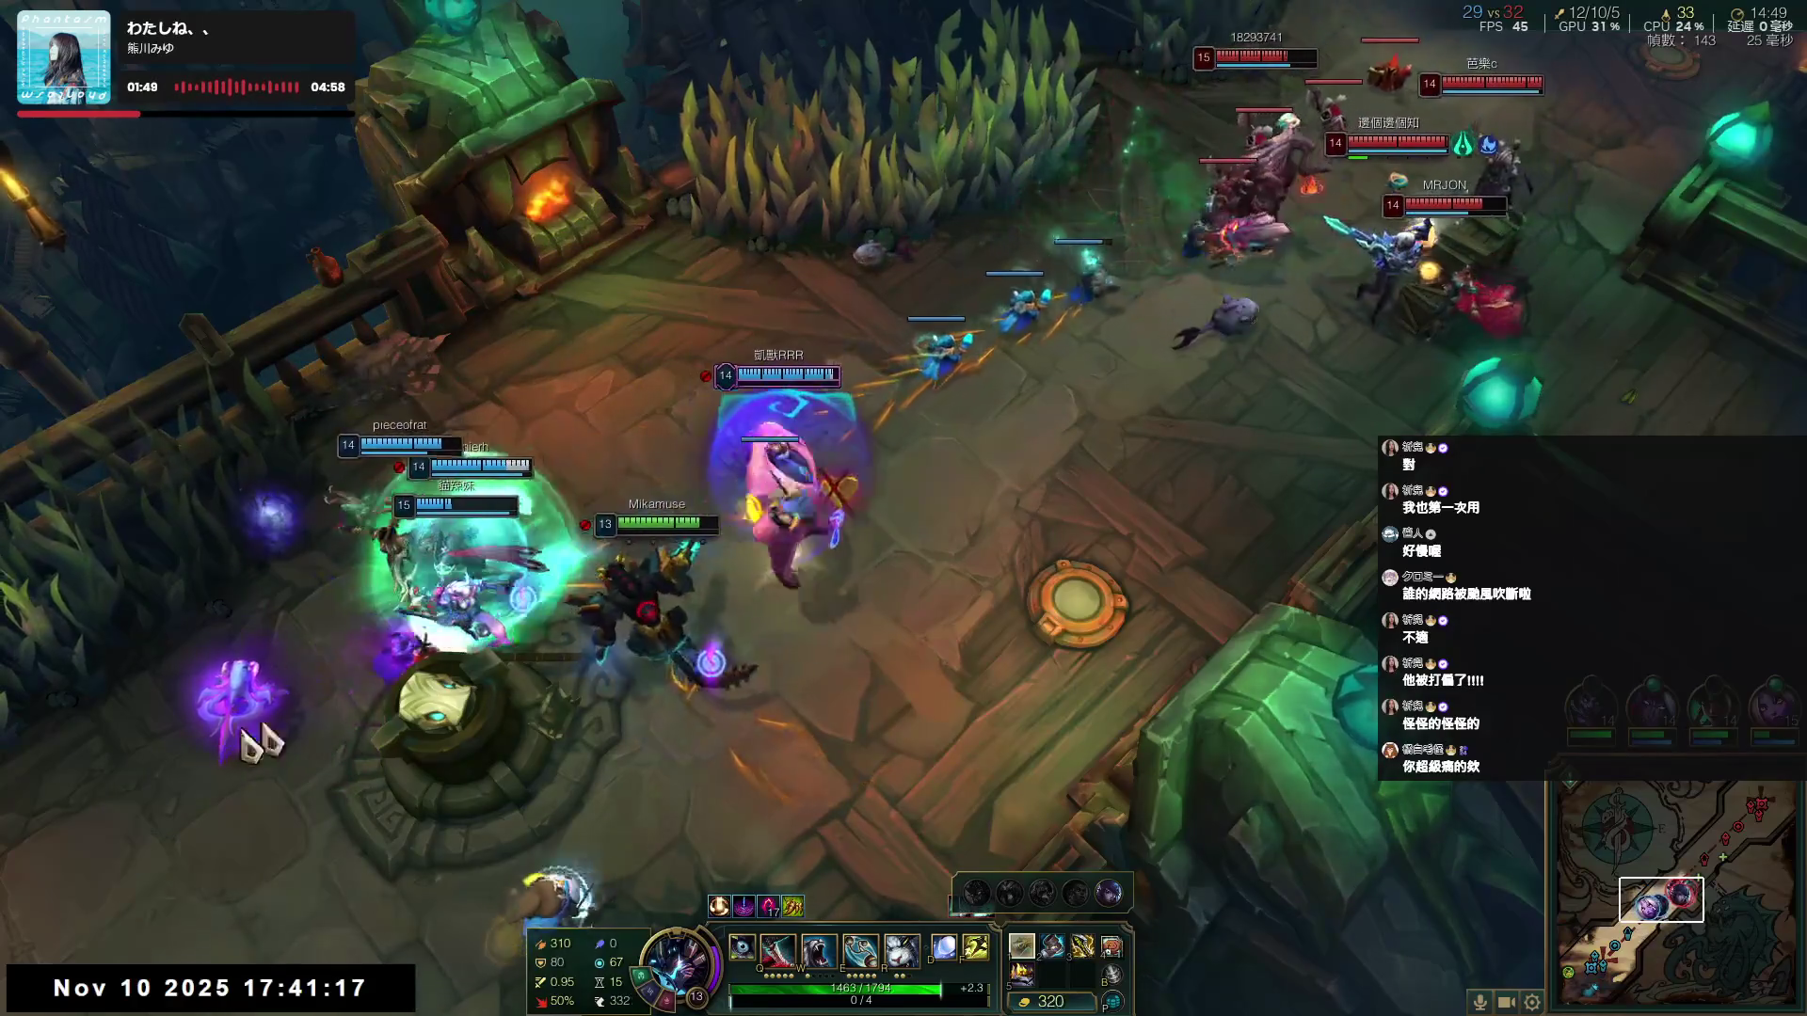
right_click(560, 910)
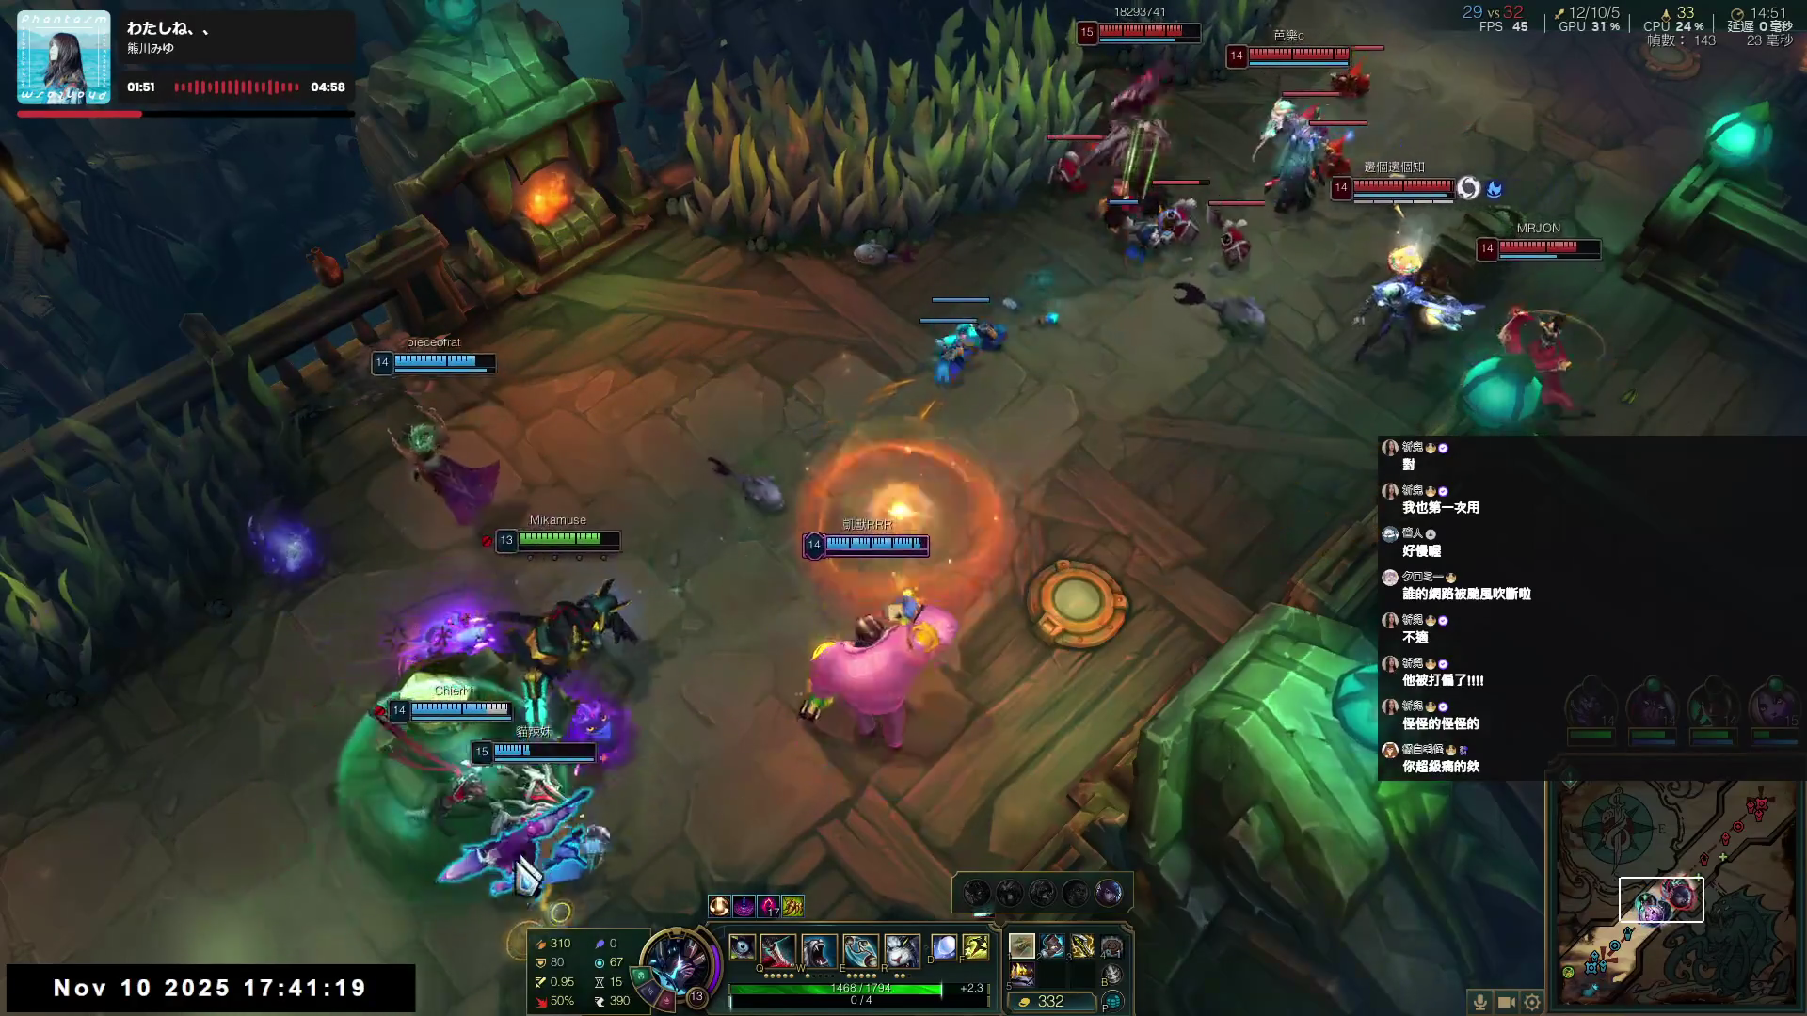
right_click(687, 758)
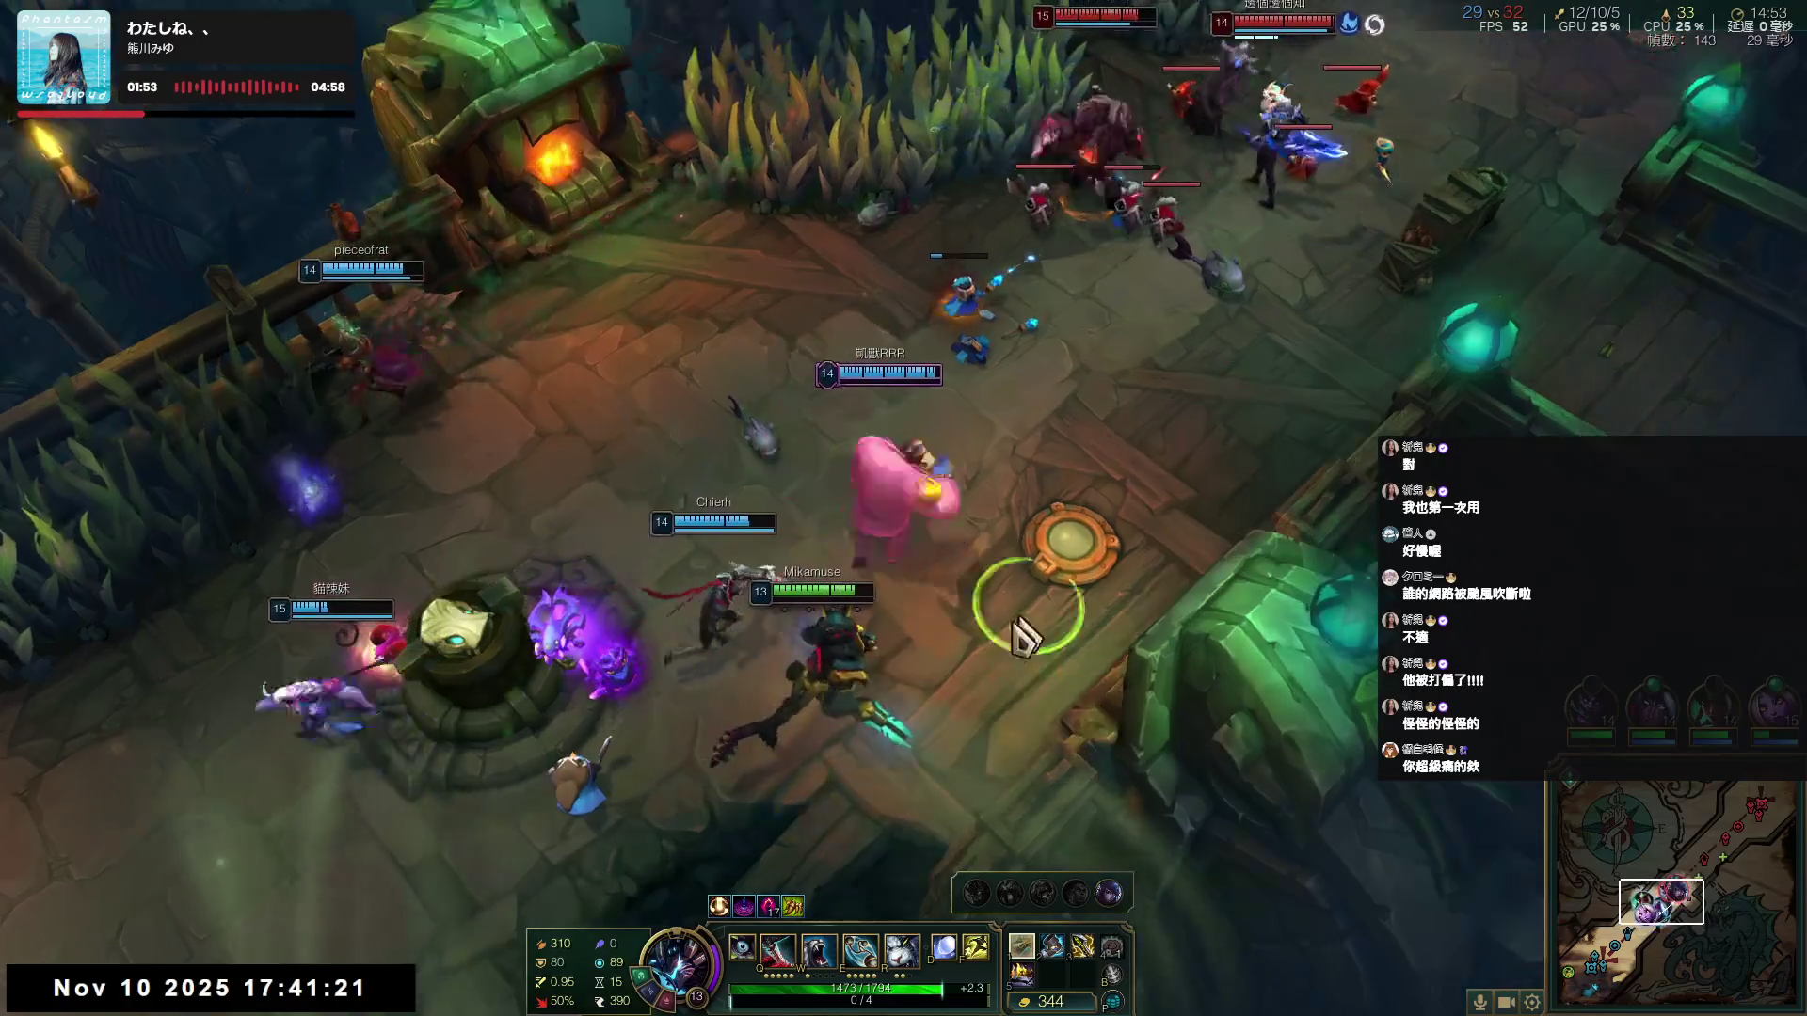
- Pull back beside the turret with the shielded ally and cast Q and W at enemies
right_click(646, 738)
right_click(515, 544)
right_click(414, 607)
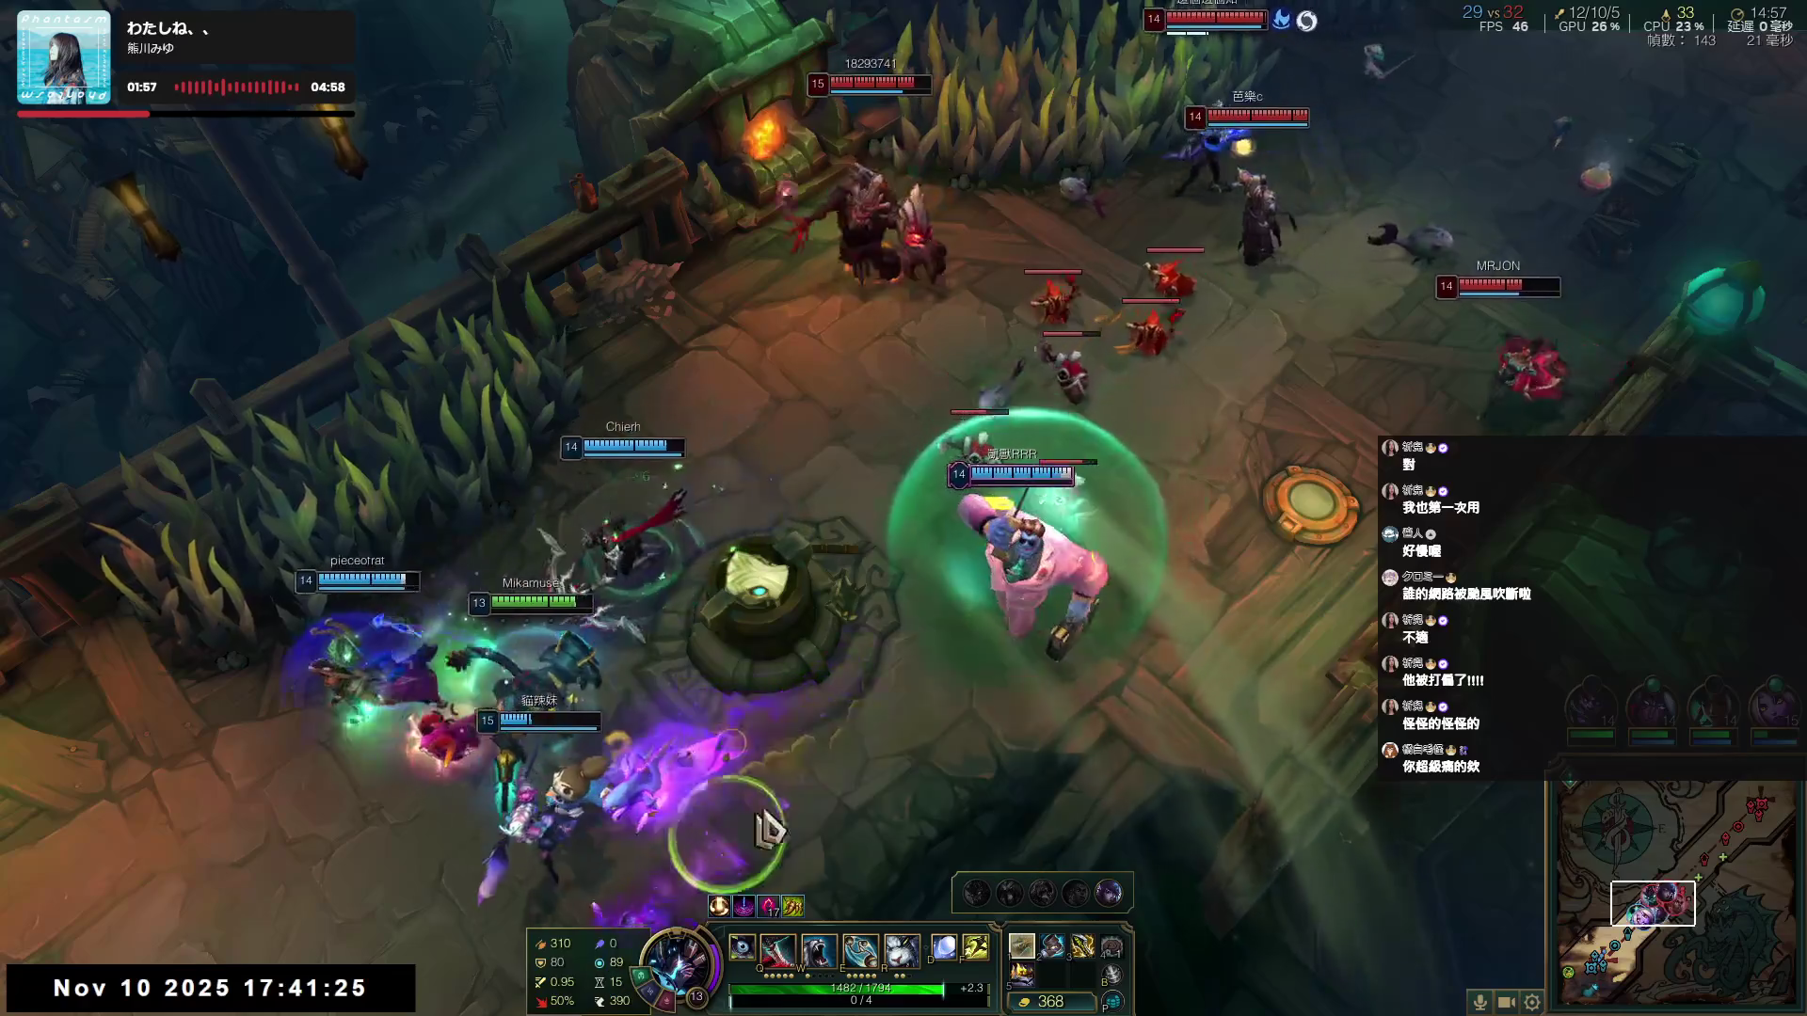
right_click(416, 640)
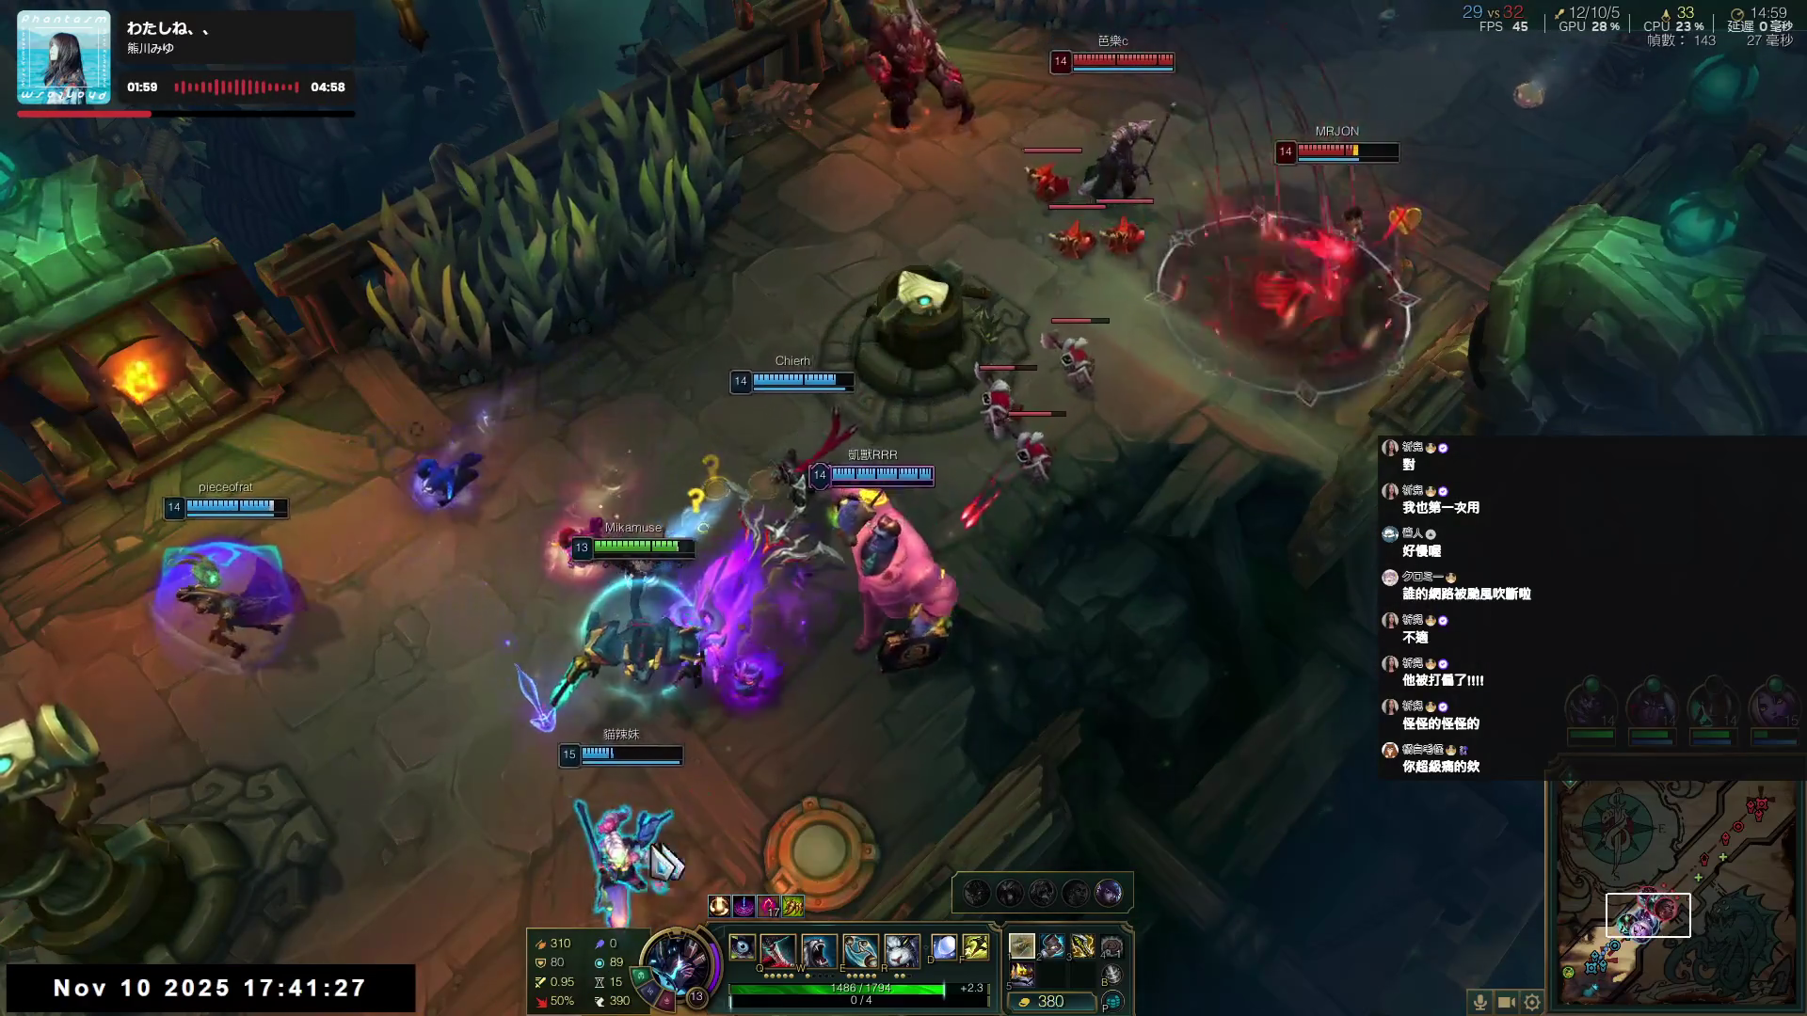
key("q")
key("w")
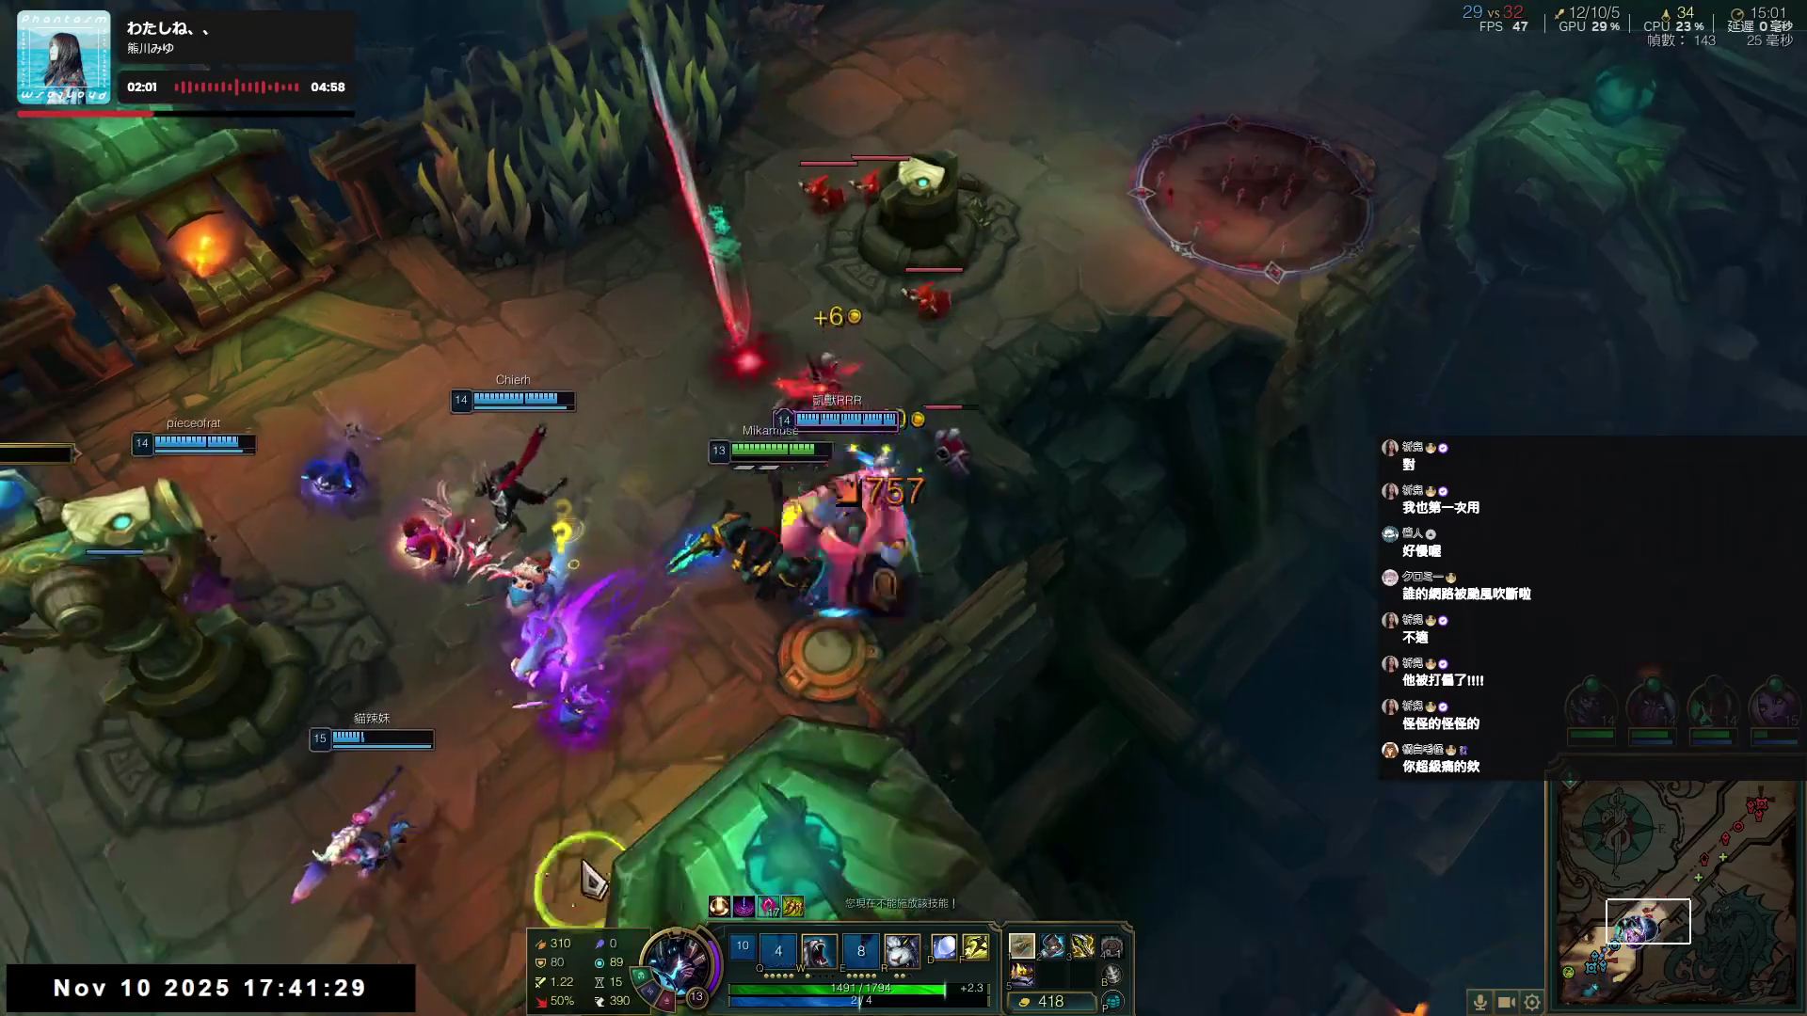
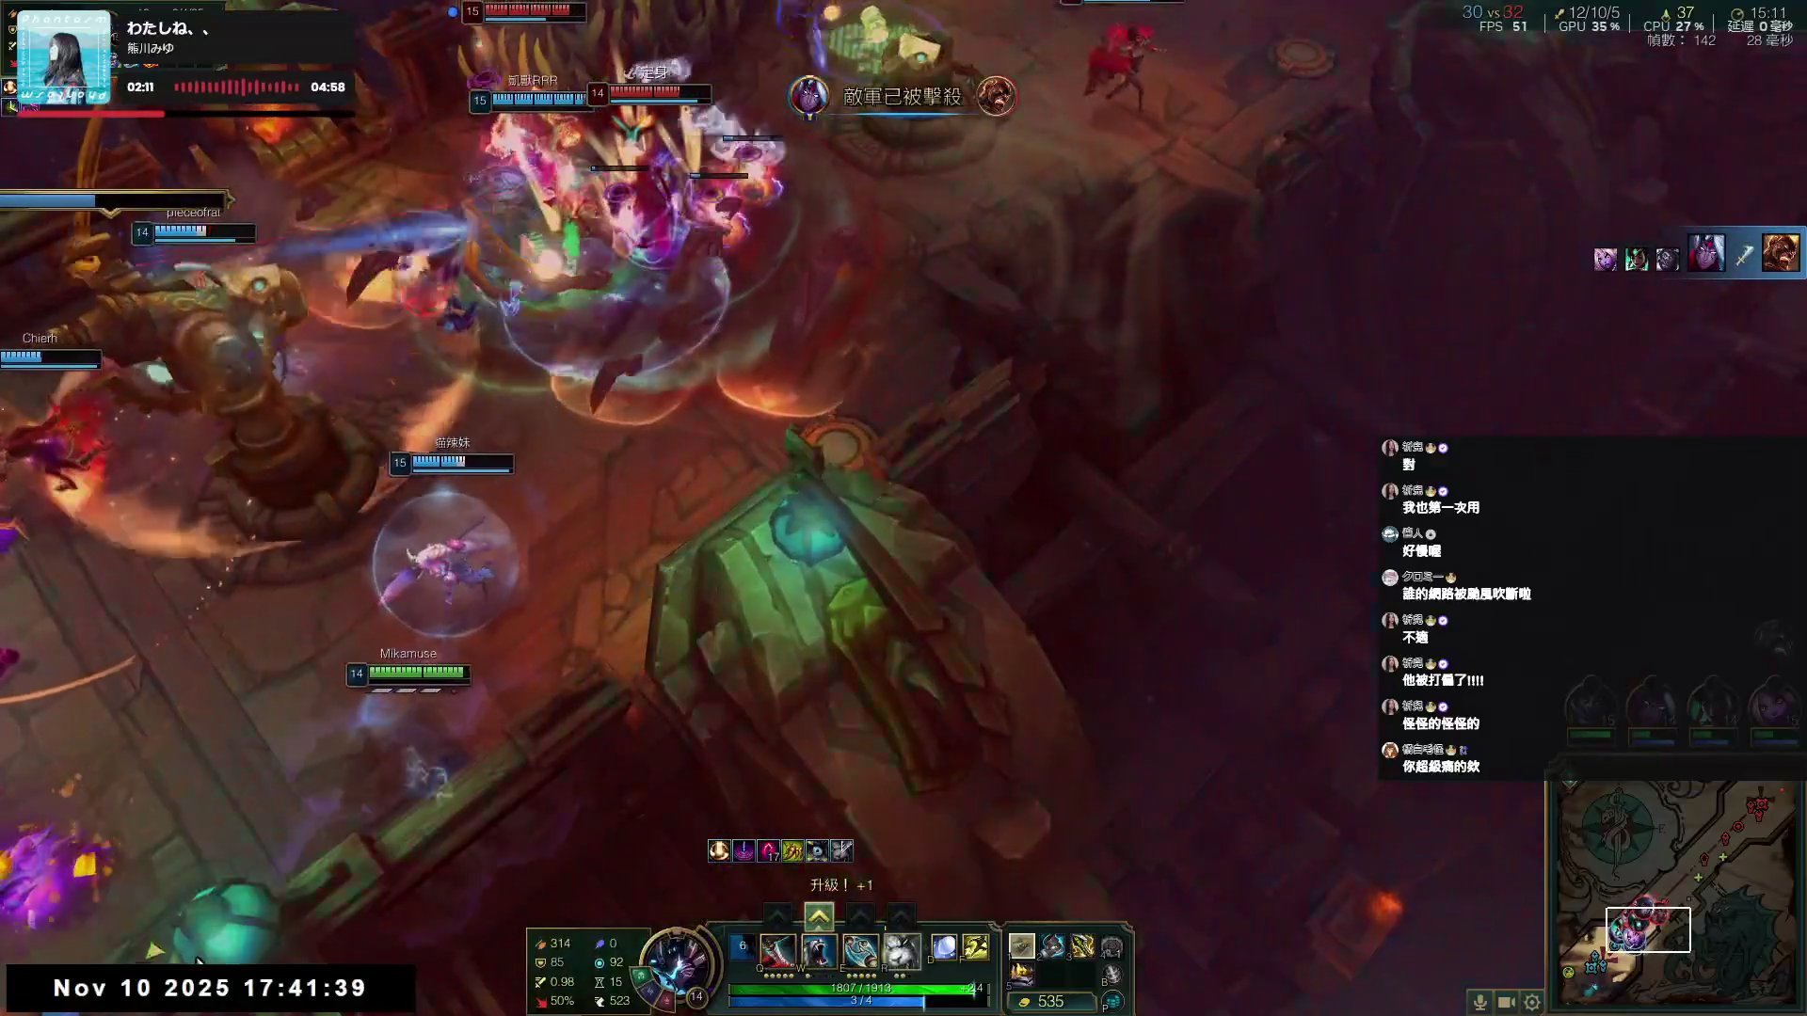
- Join the base teamfight with an on-my-way ping, casting W, R, Q, E and Flash
right_click(38, 974)
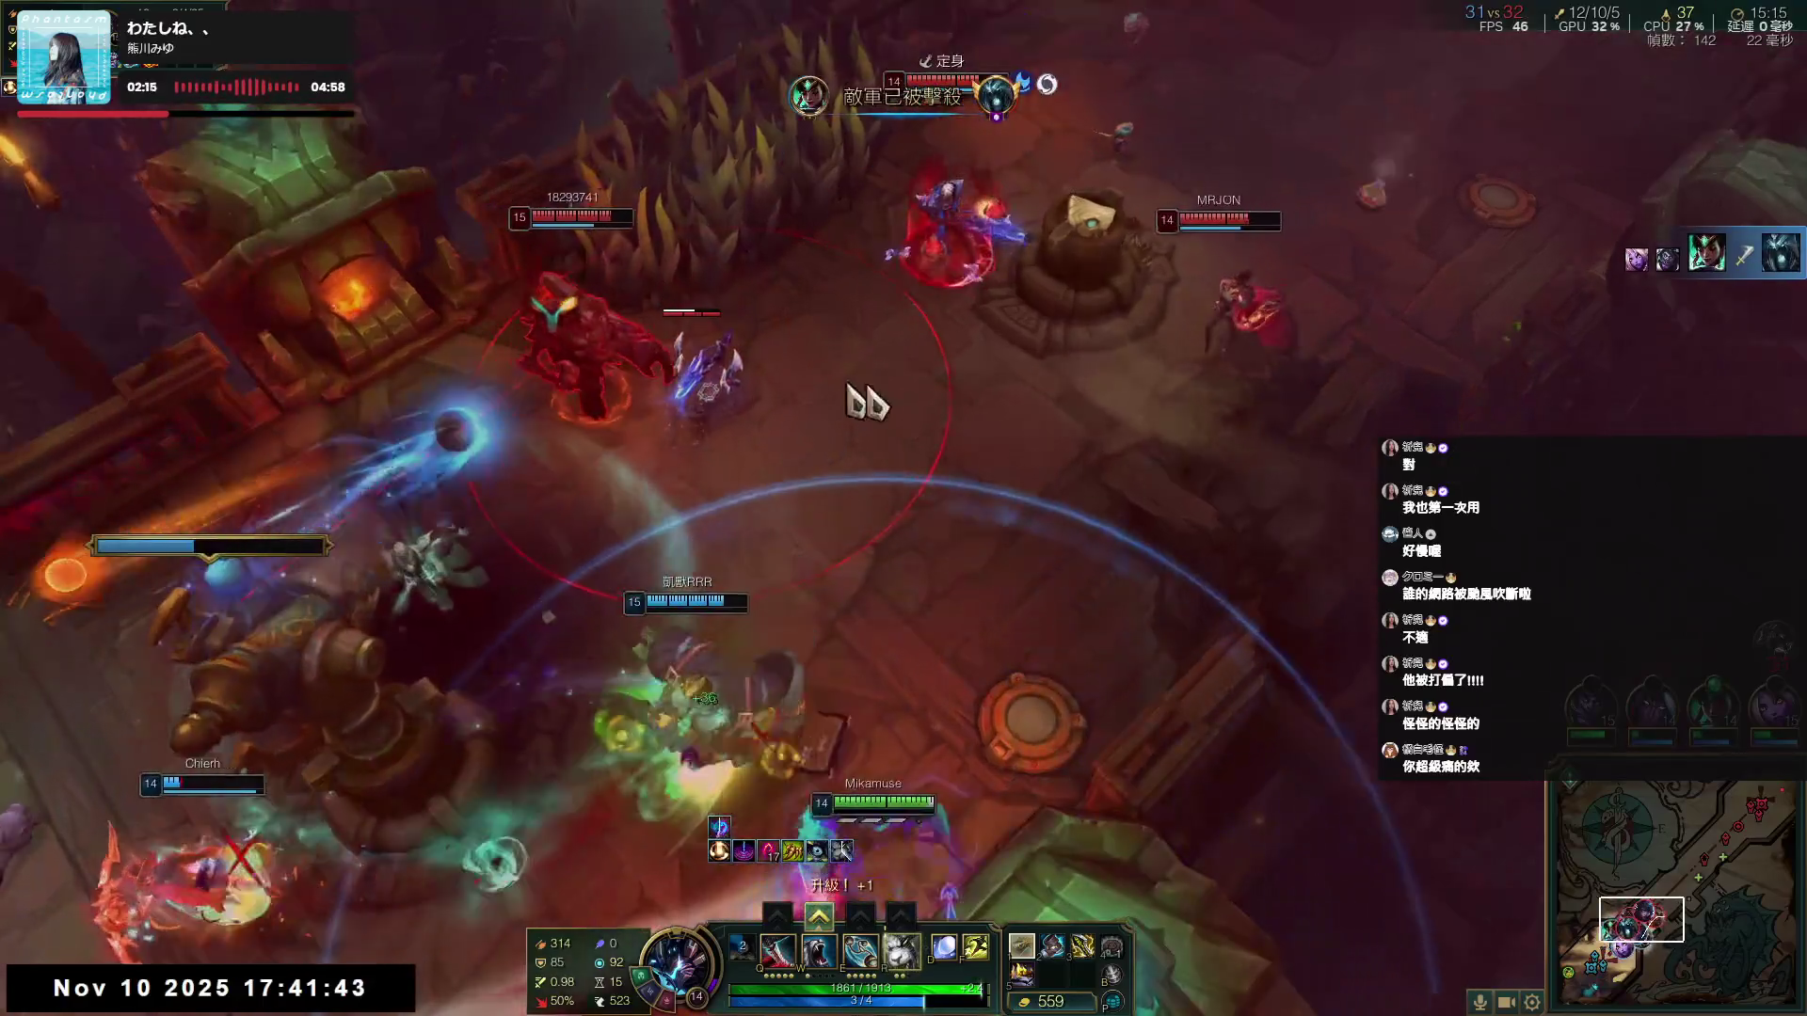
left_click(859, 403, "alt")
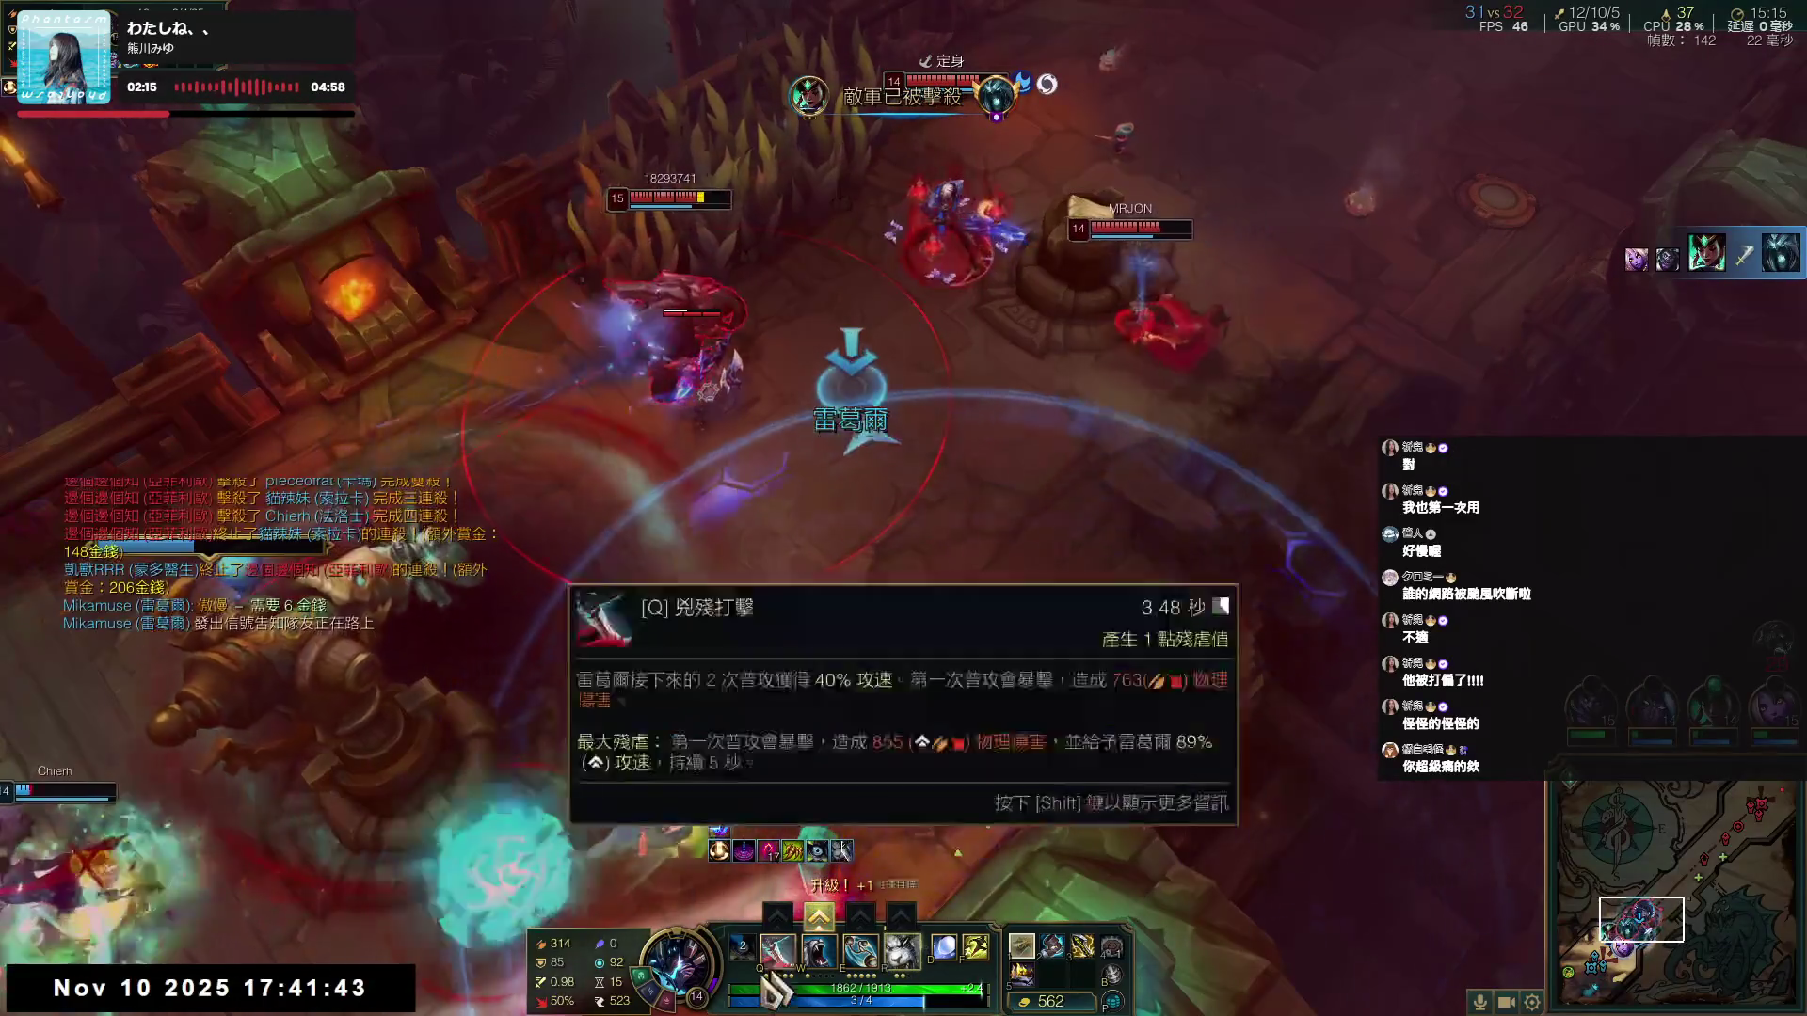
key("w")
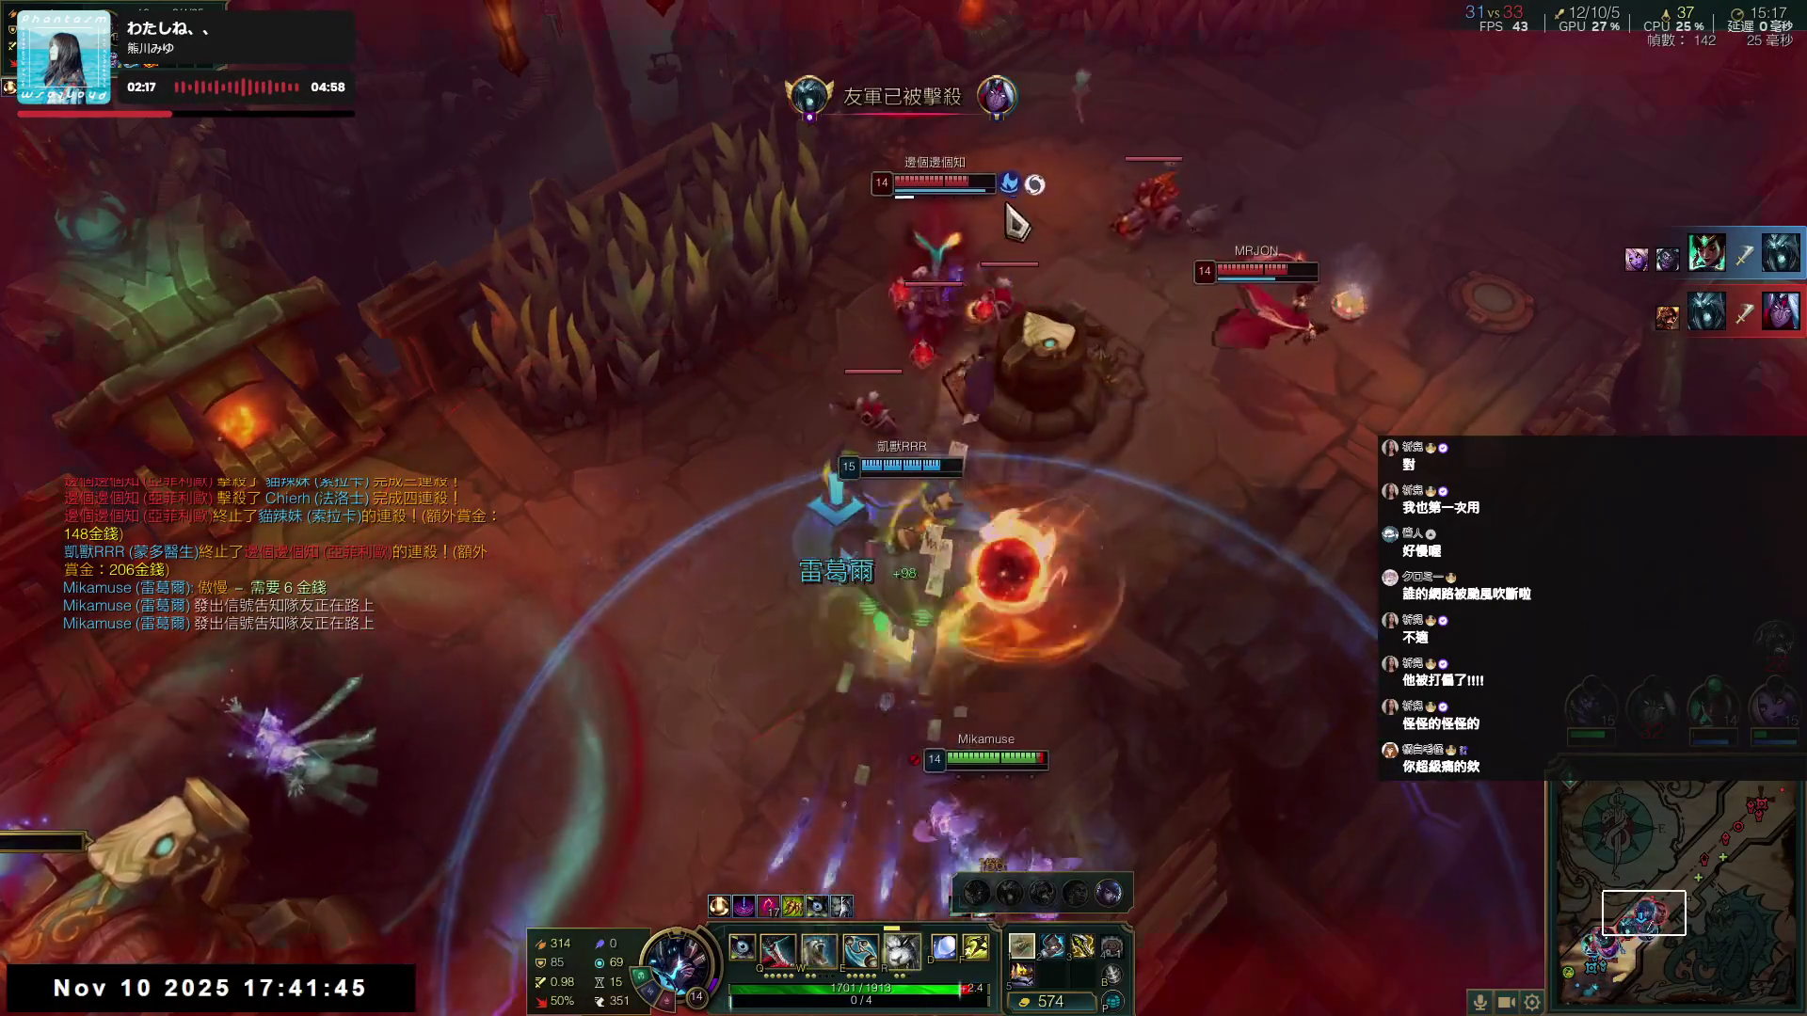
key("r")
key("q")
key("e")
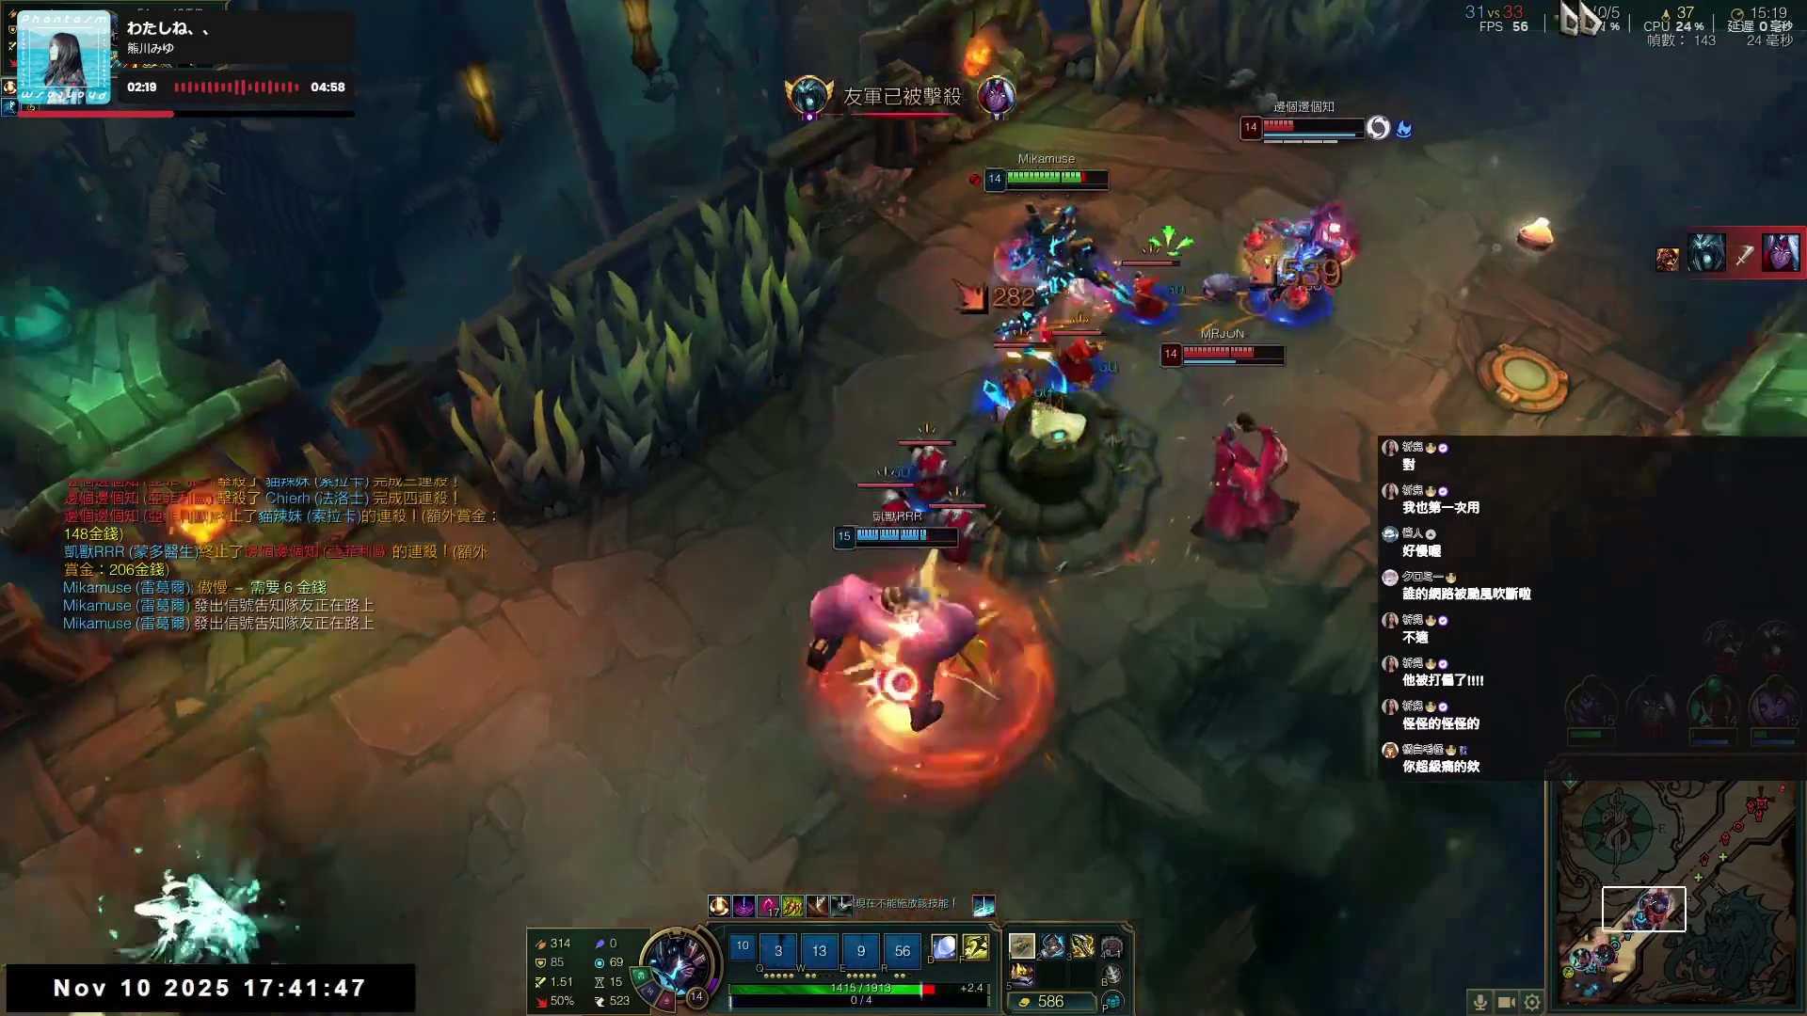
key("f")
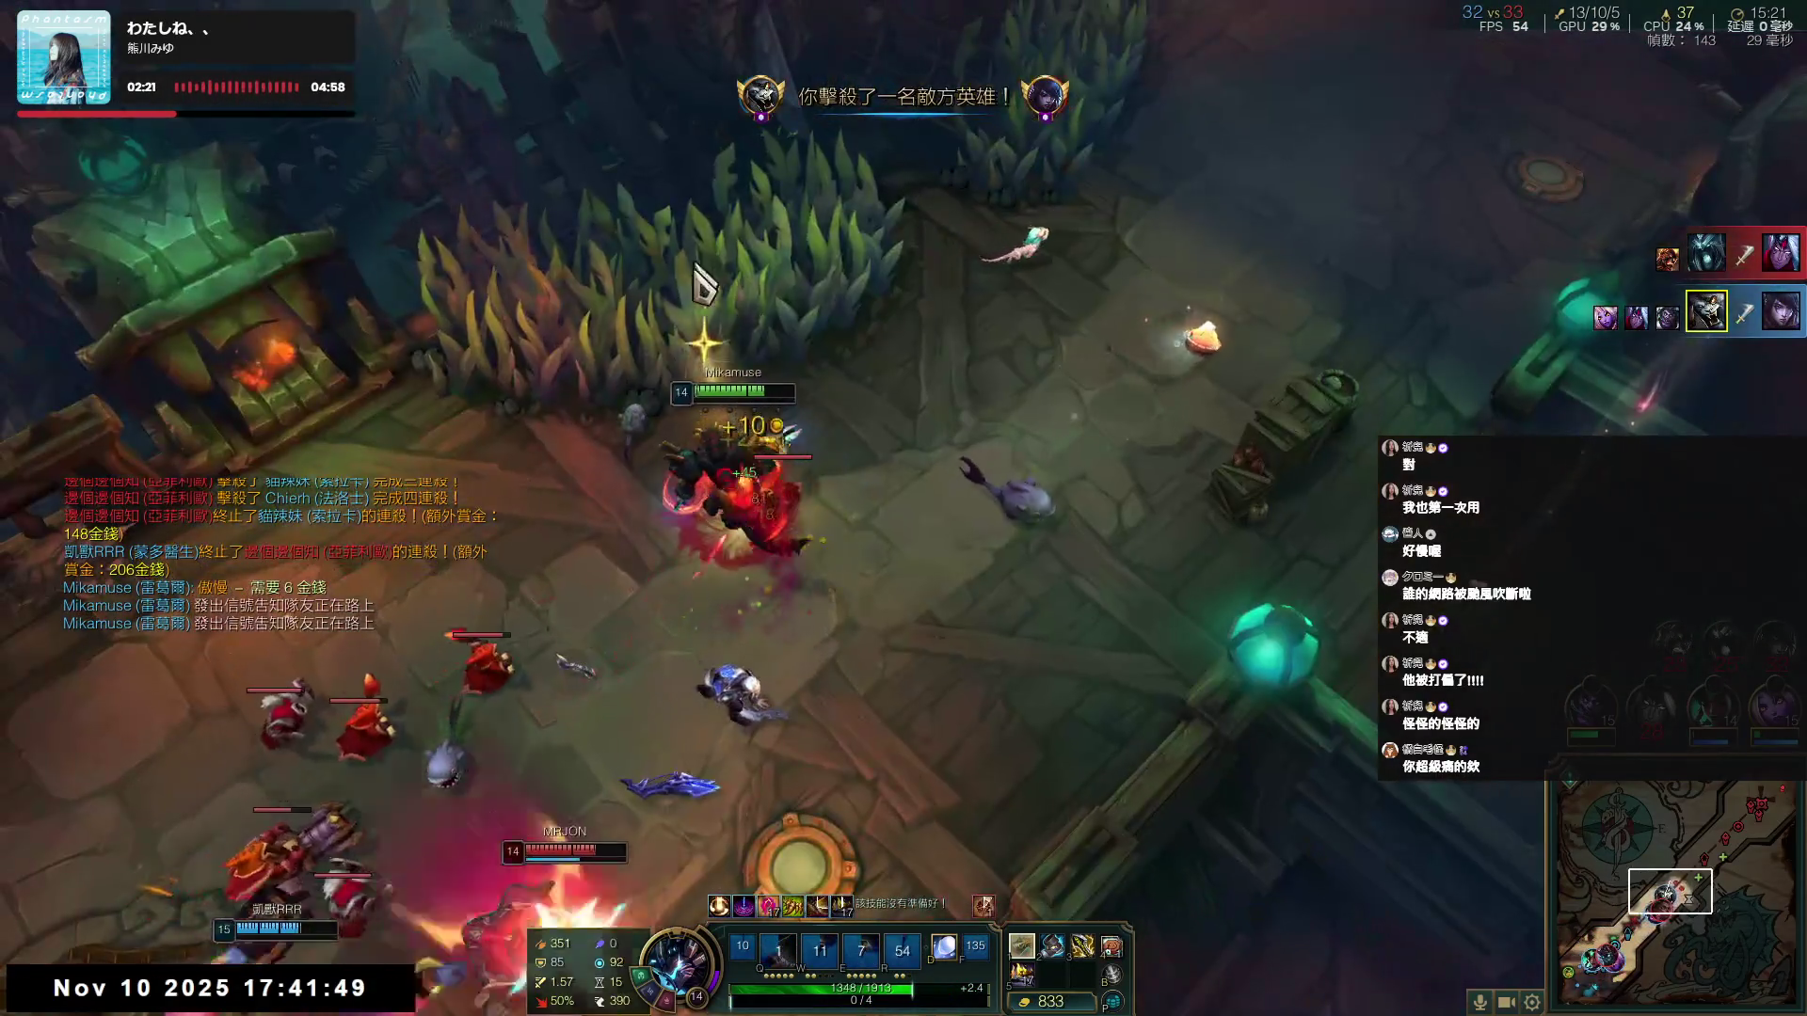
- Chase the fight and attack the last nearby enemies until the enemy team is aced
right_click(799, 576)
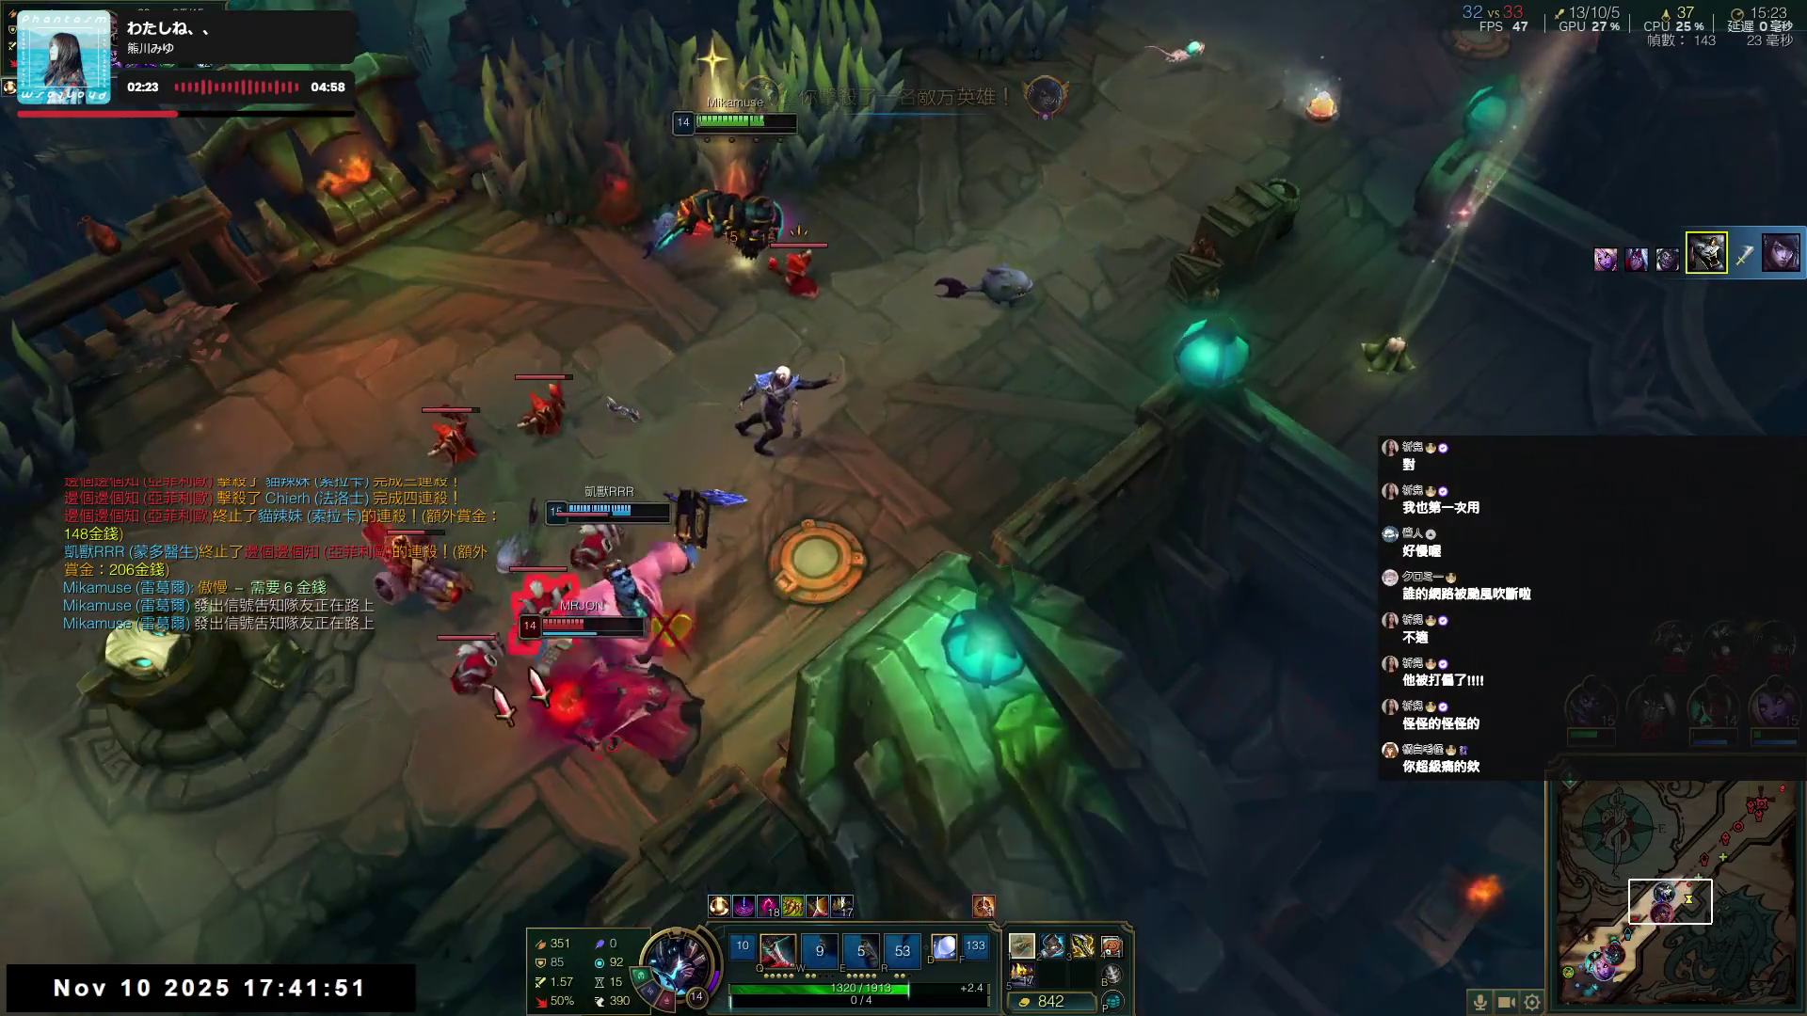
right_click(612, 696)
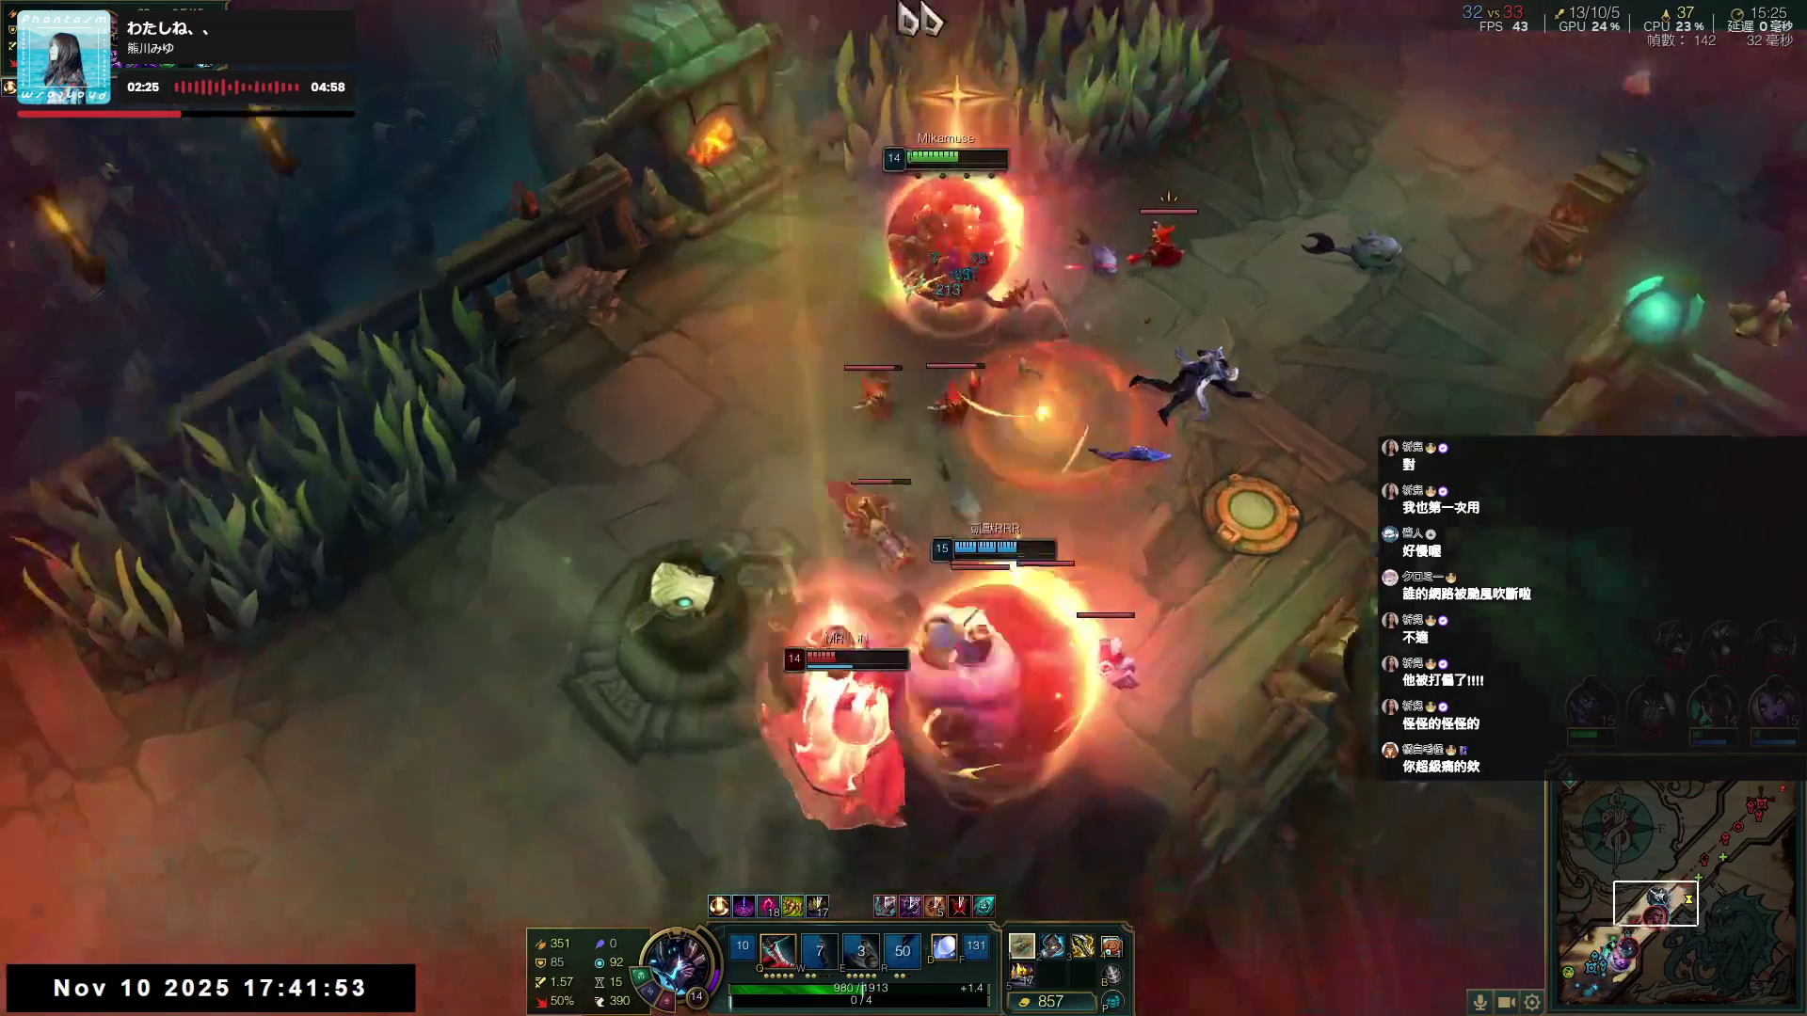
right_click(875, 185)
right_click(842, 640)
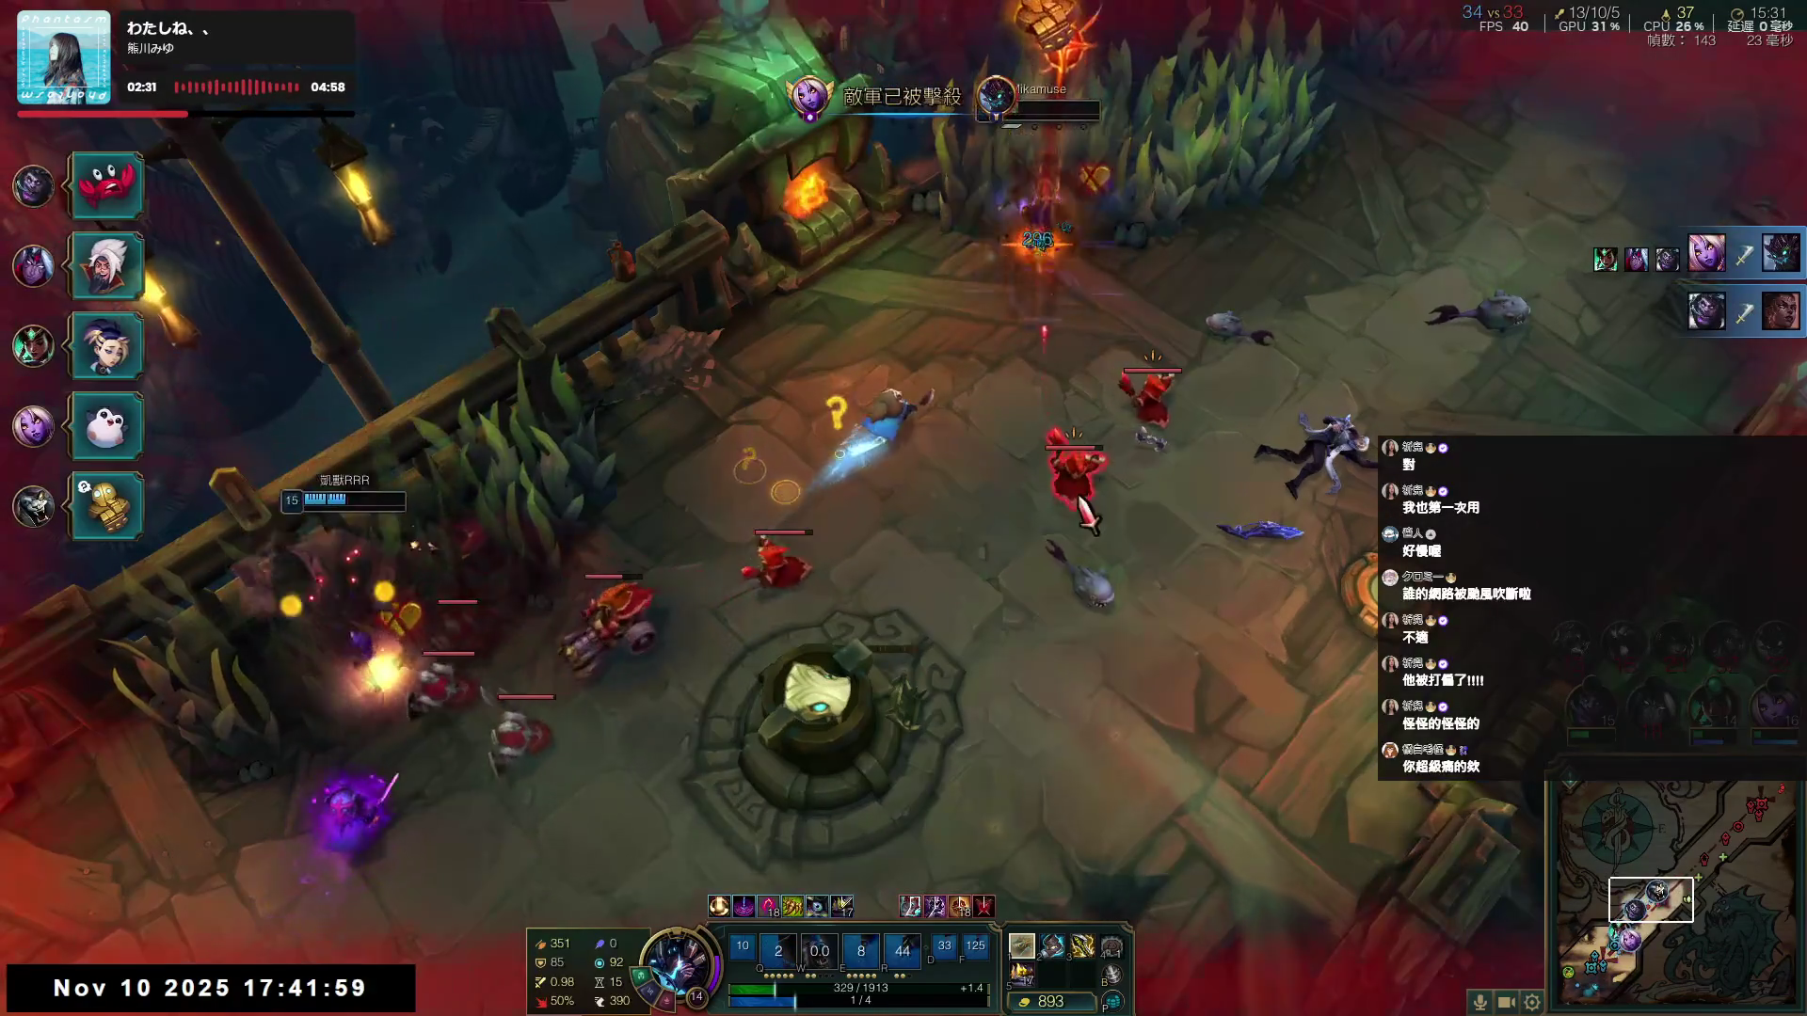
right_click(1058, 84)
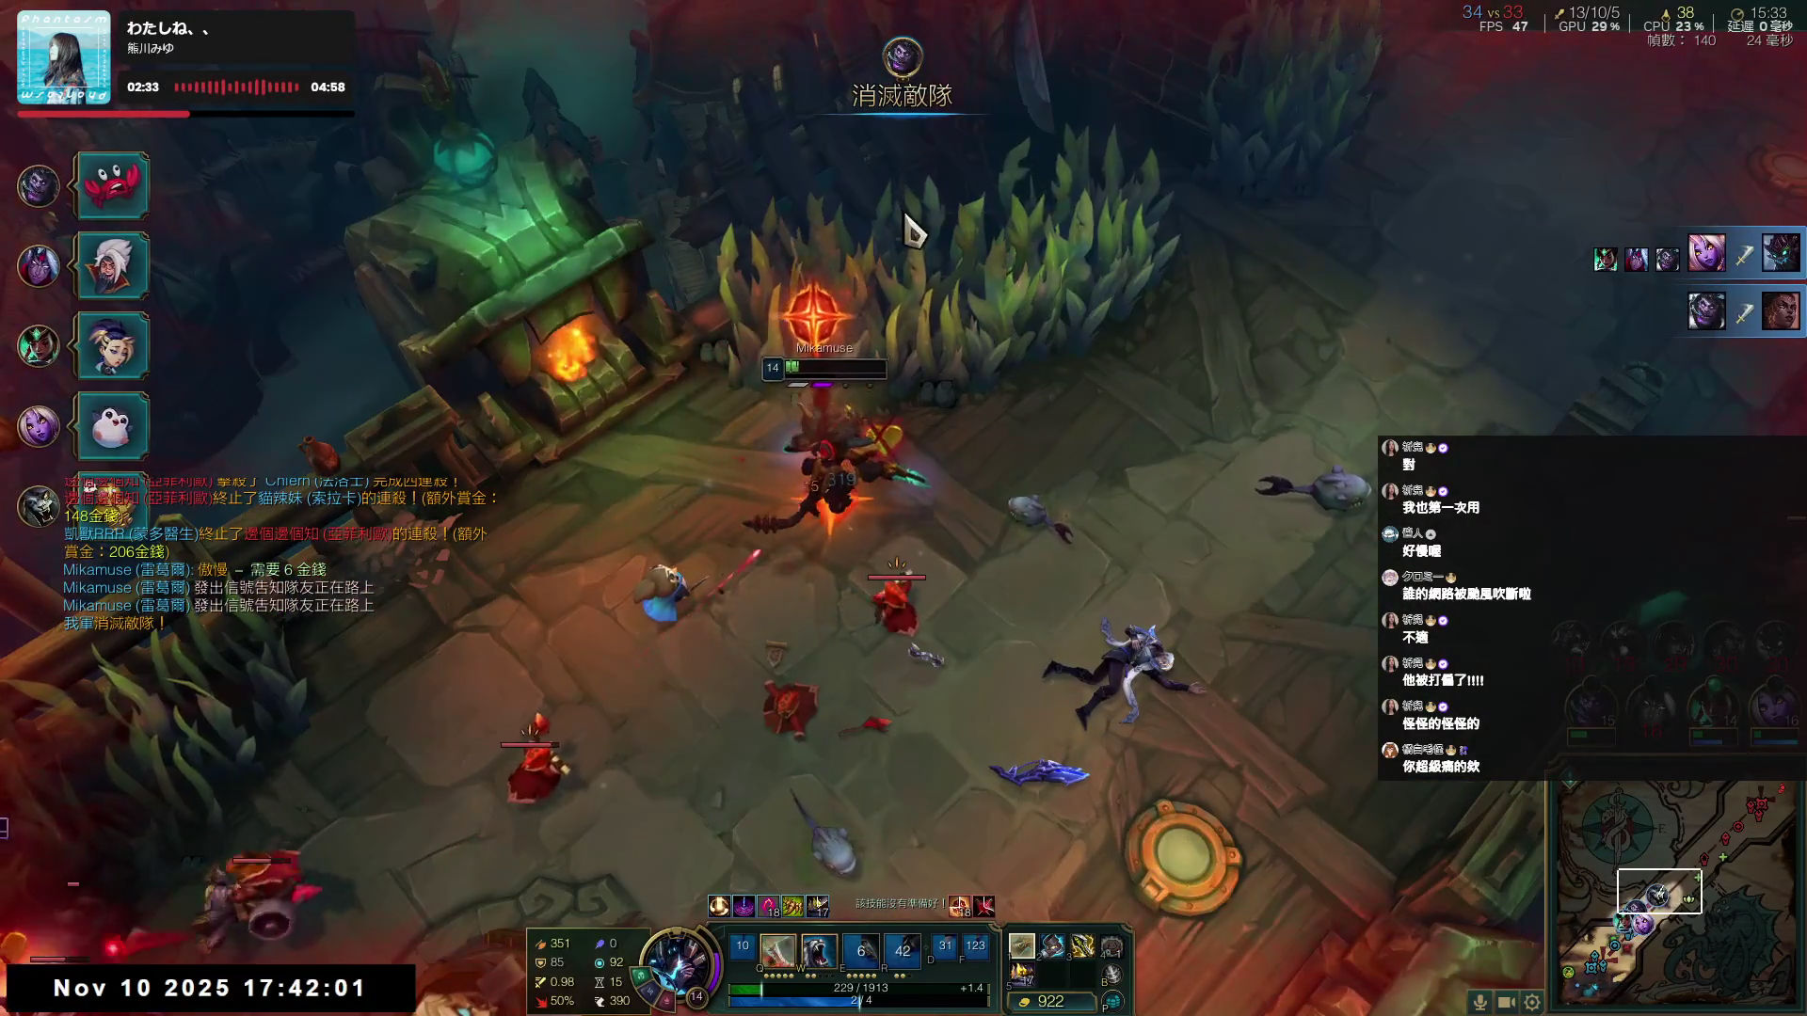
right_click(1113, 154)
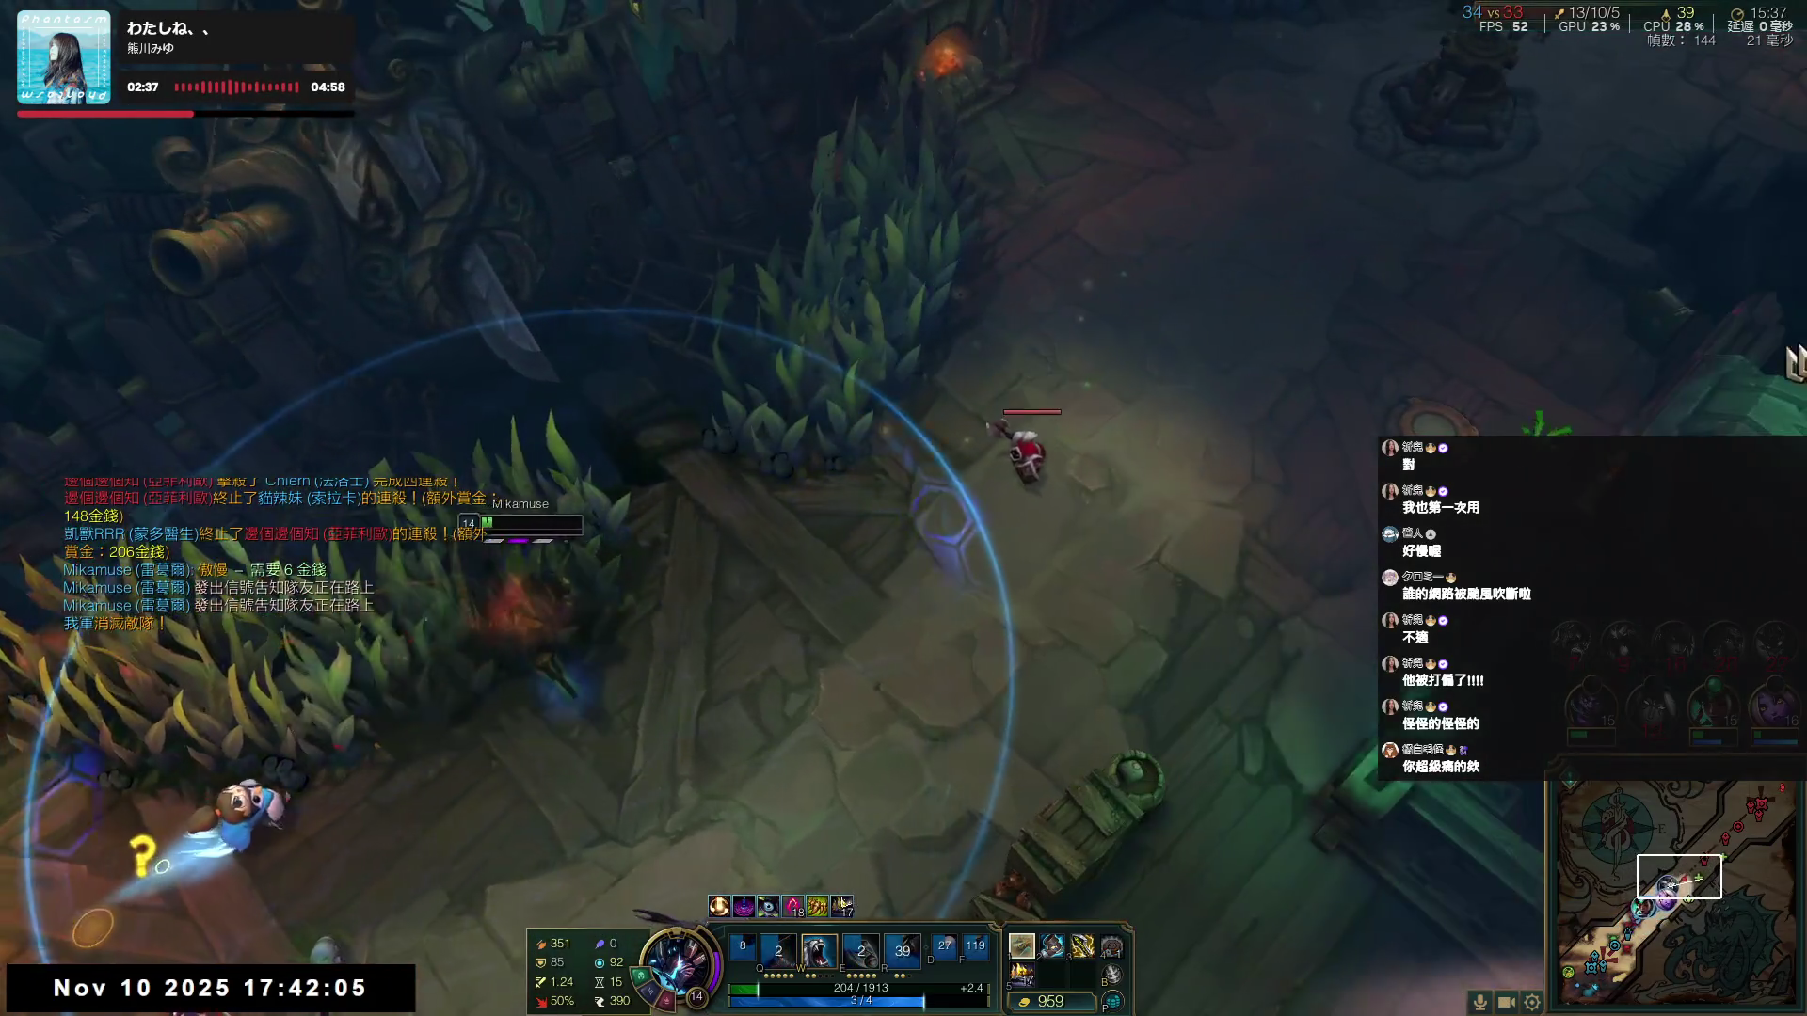
- Push toward the enemy tower, hitting enemies with E and W until the champion dies
right_click(686, 381)
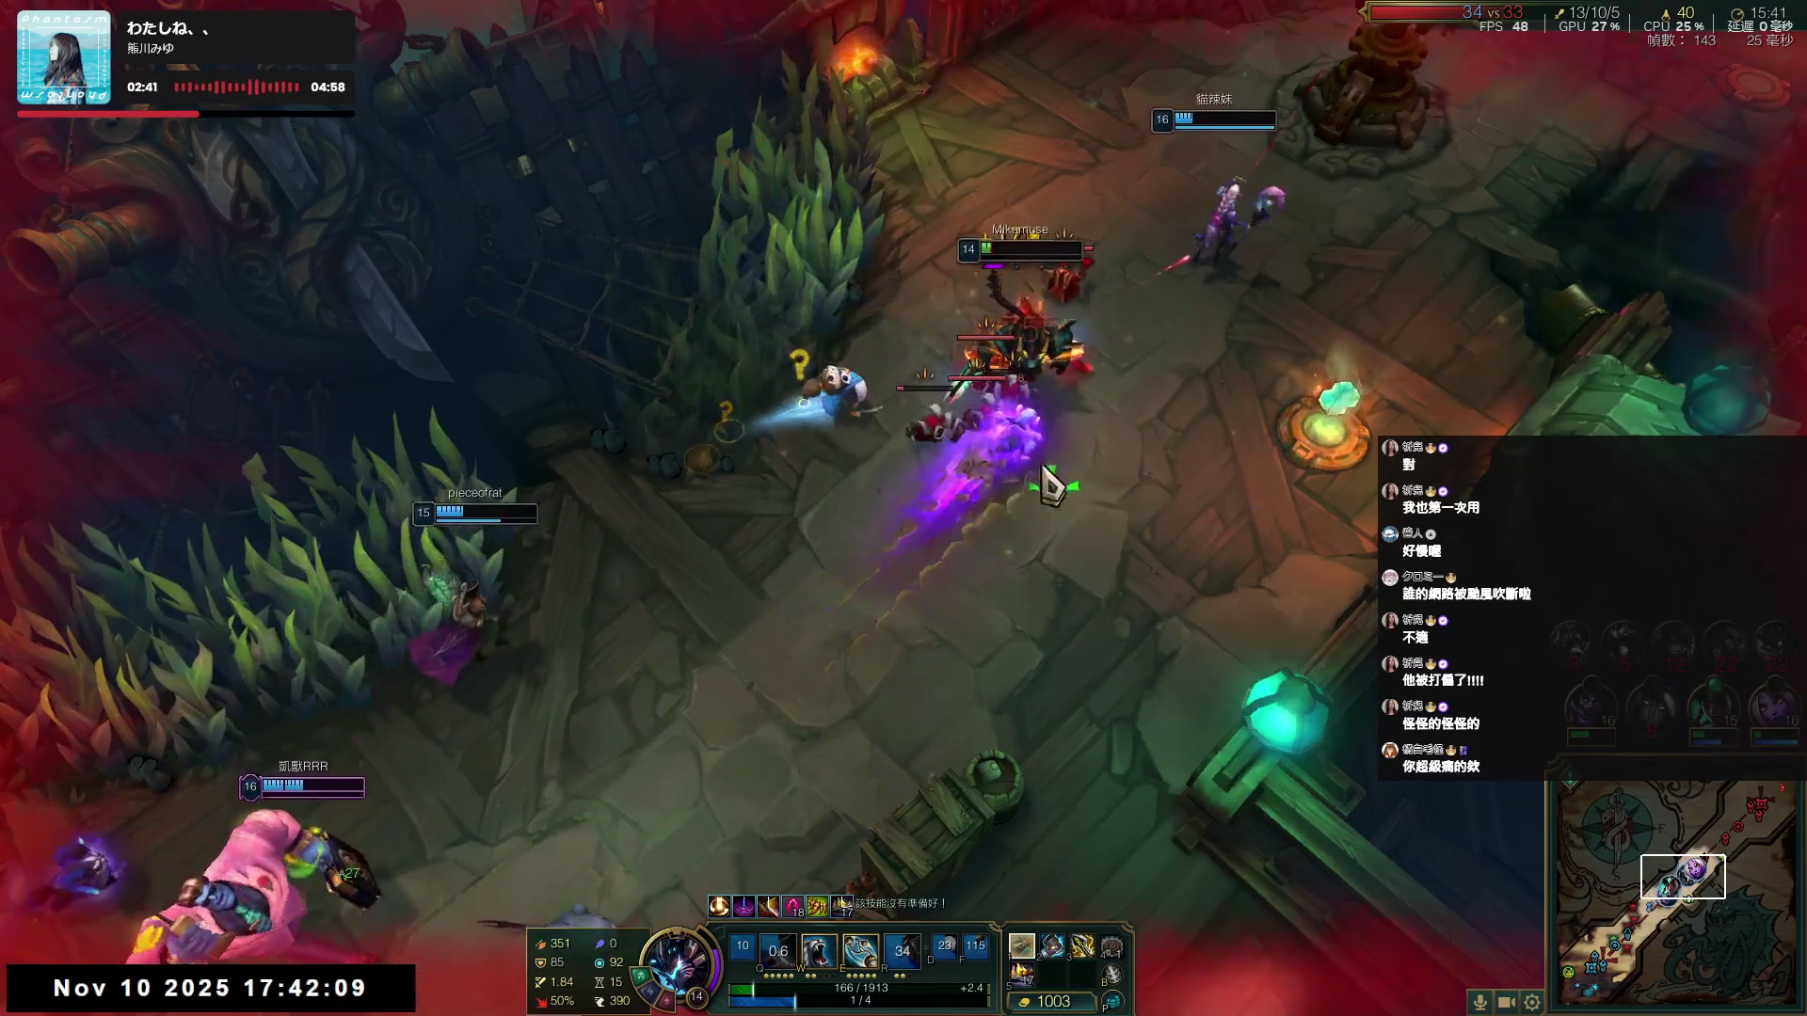
right_click(1317, 564)
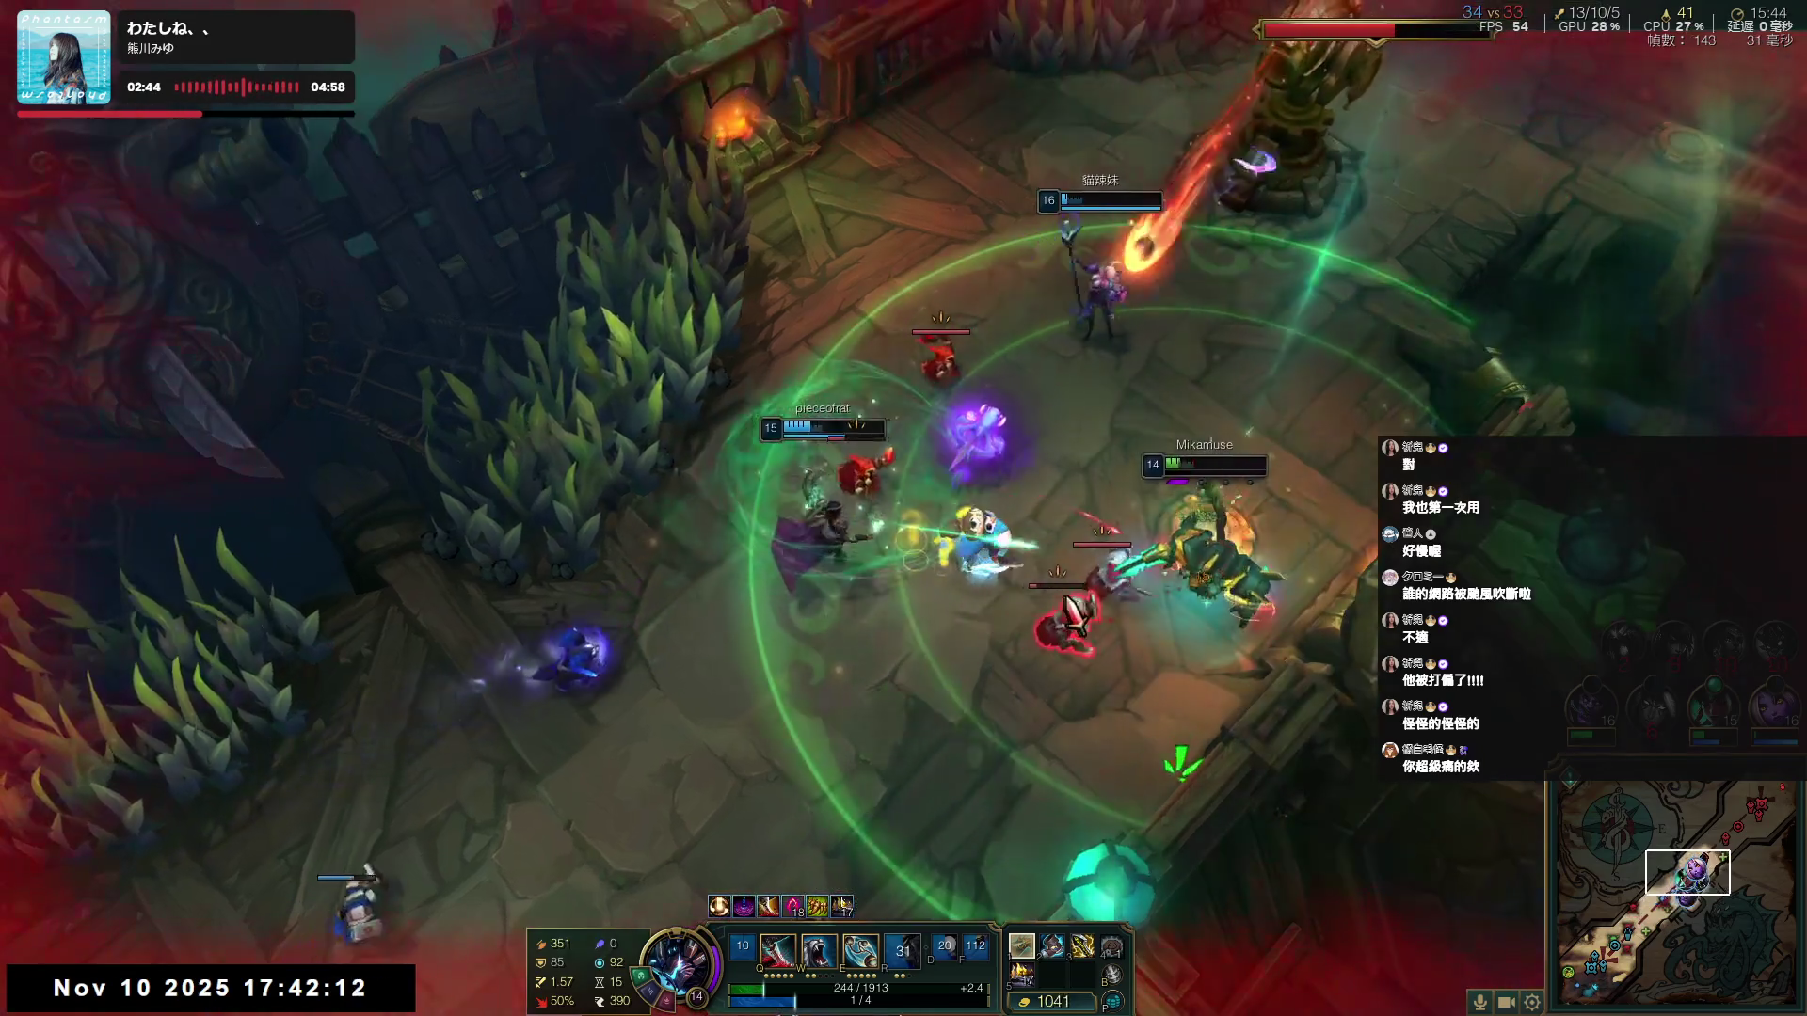
key("e")
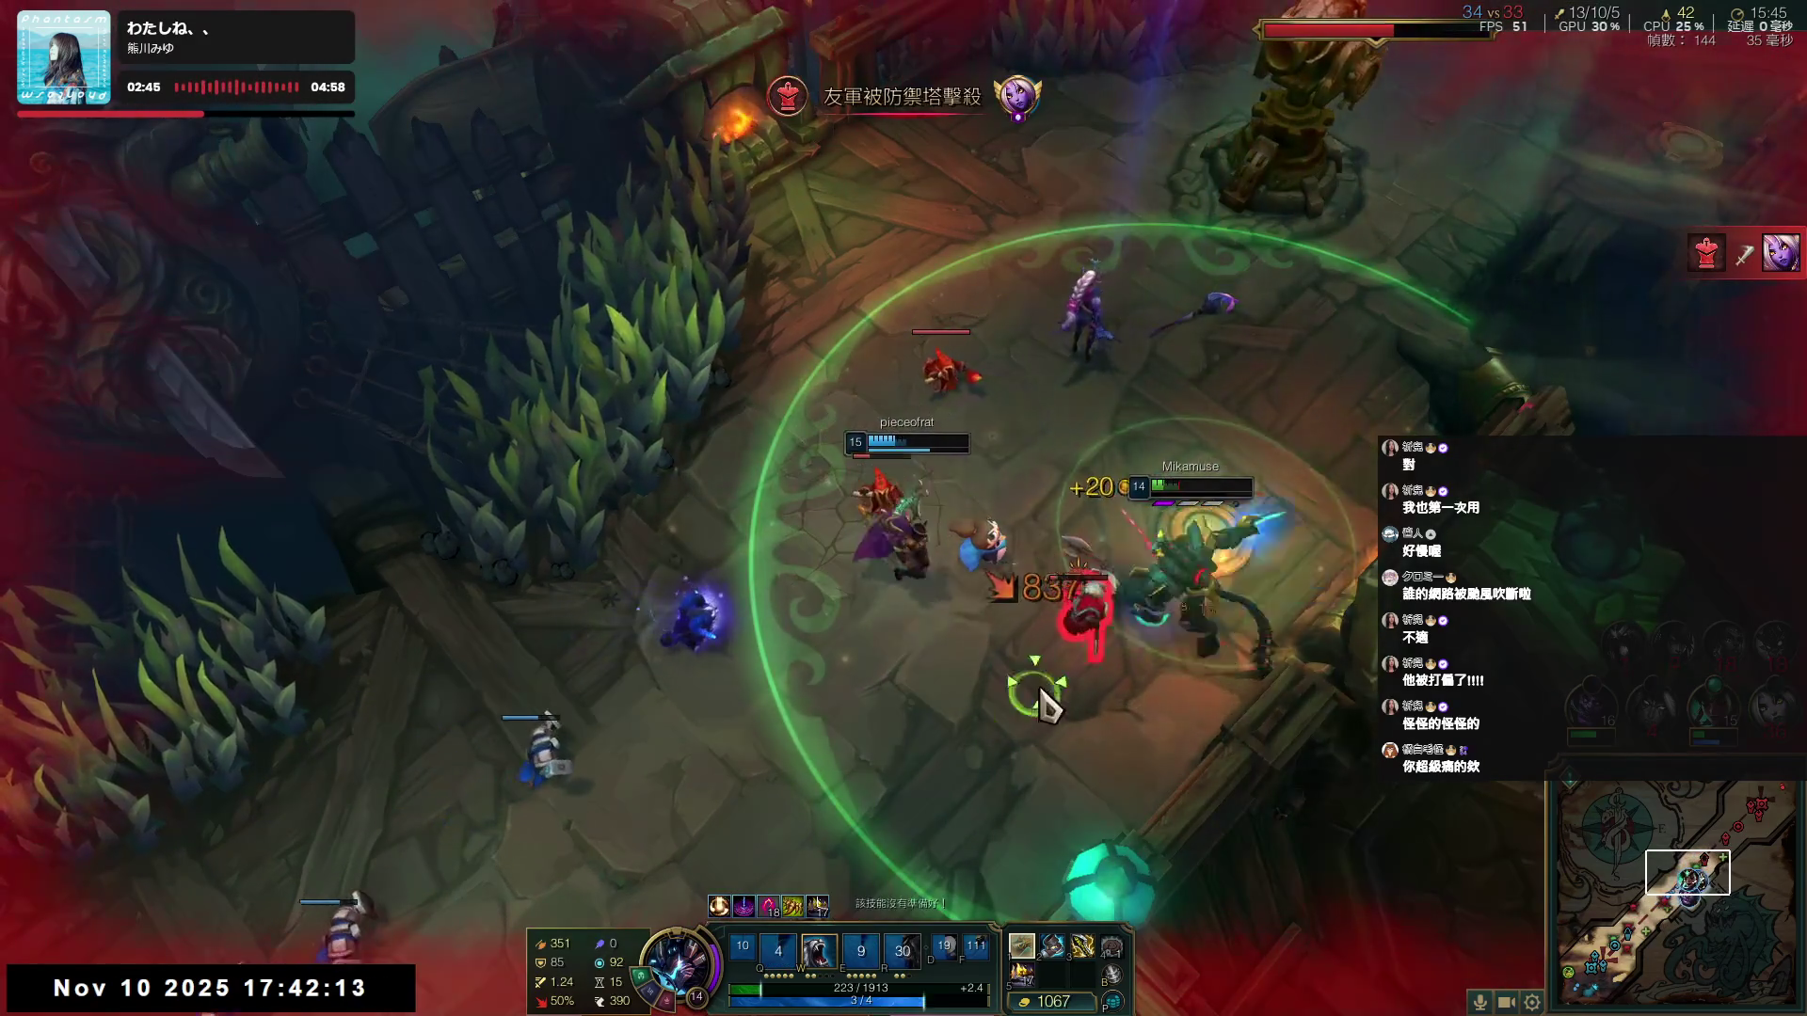
right_click(819, 432)
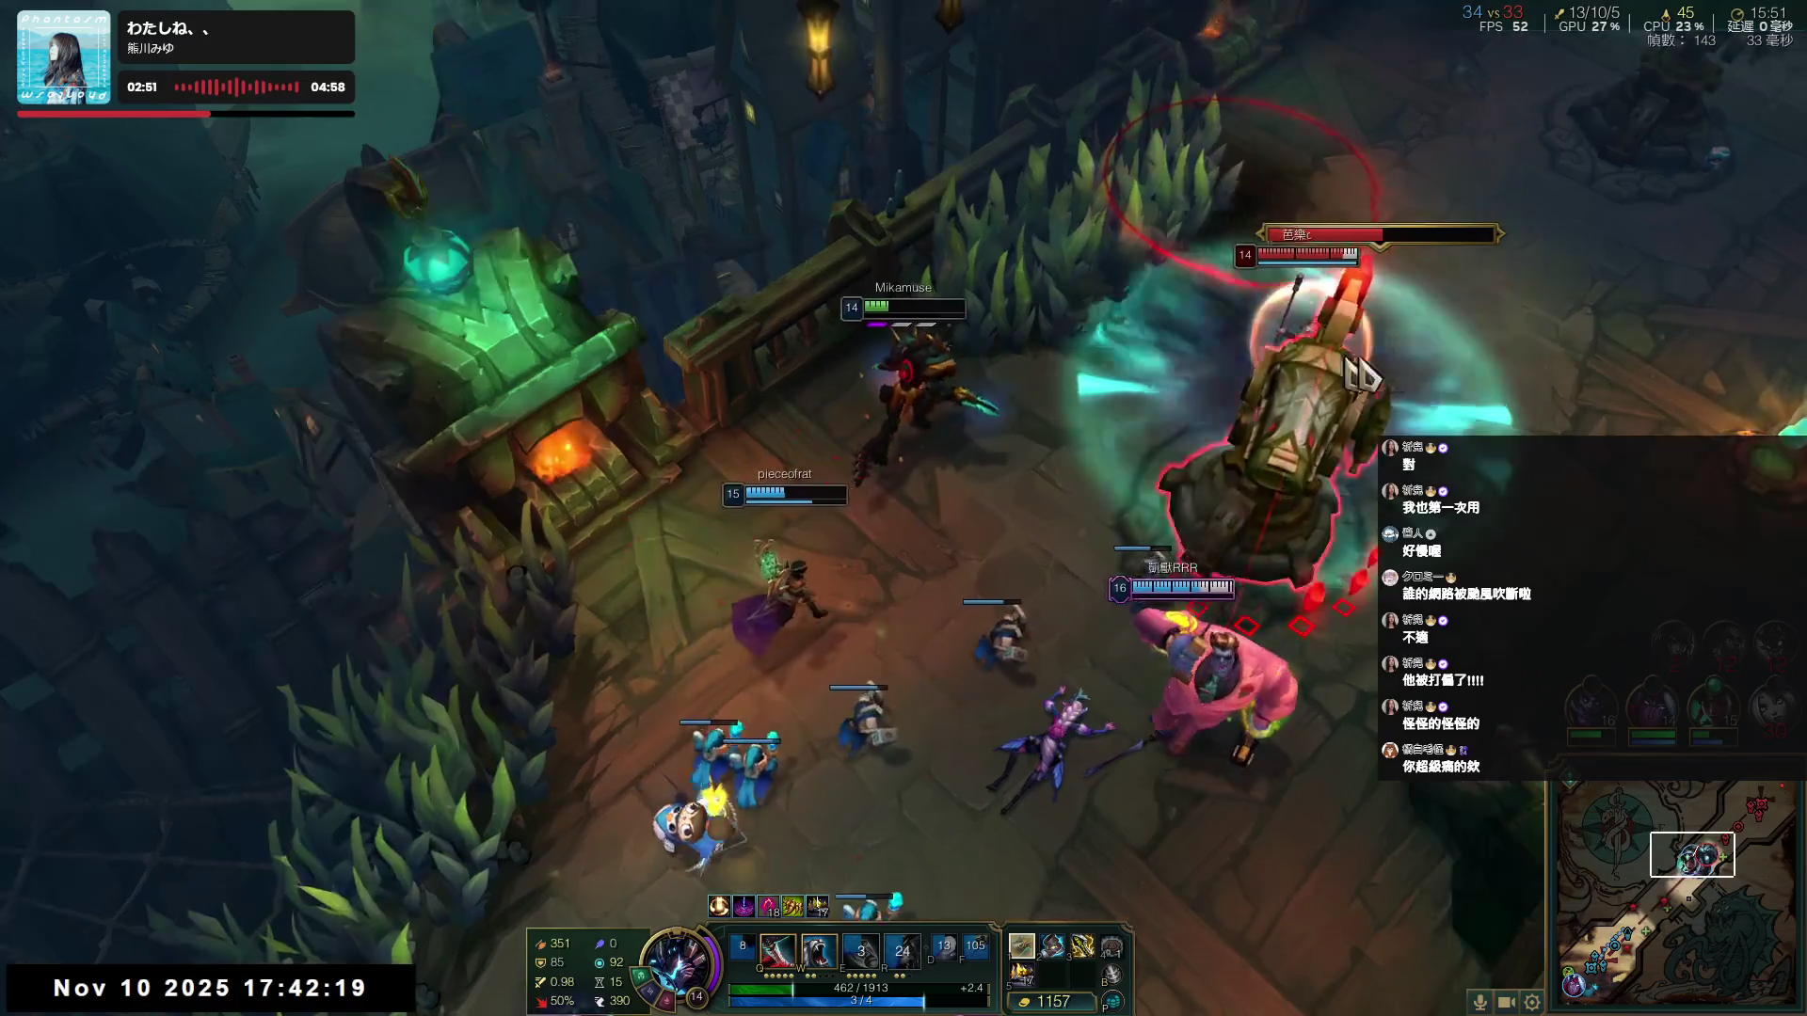
key("w")
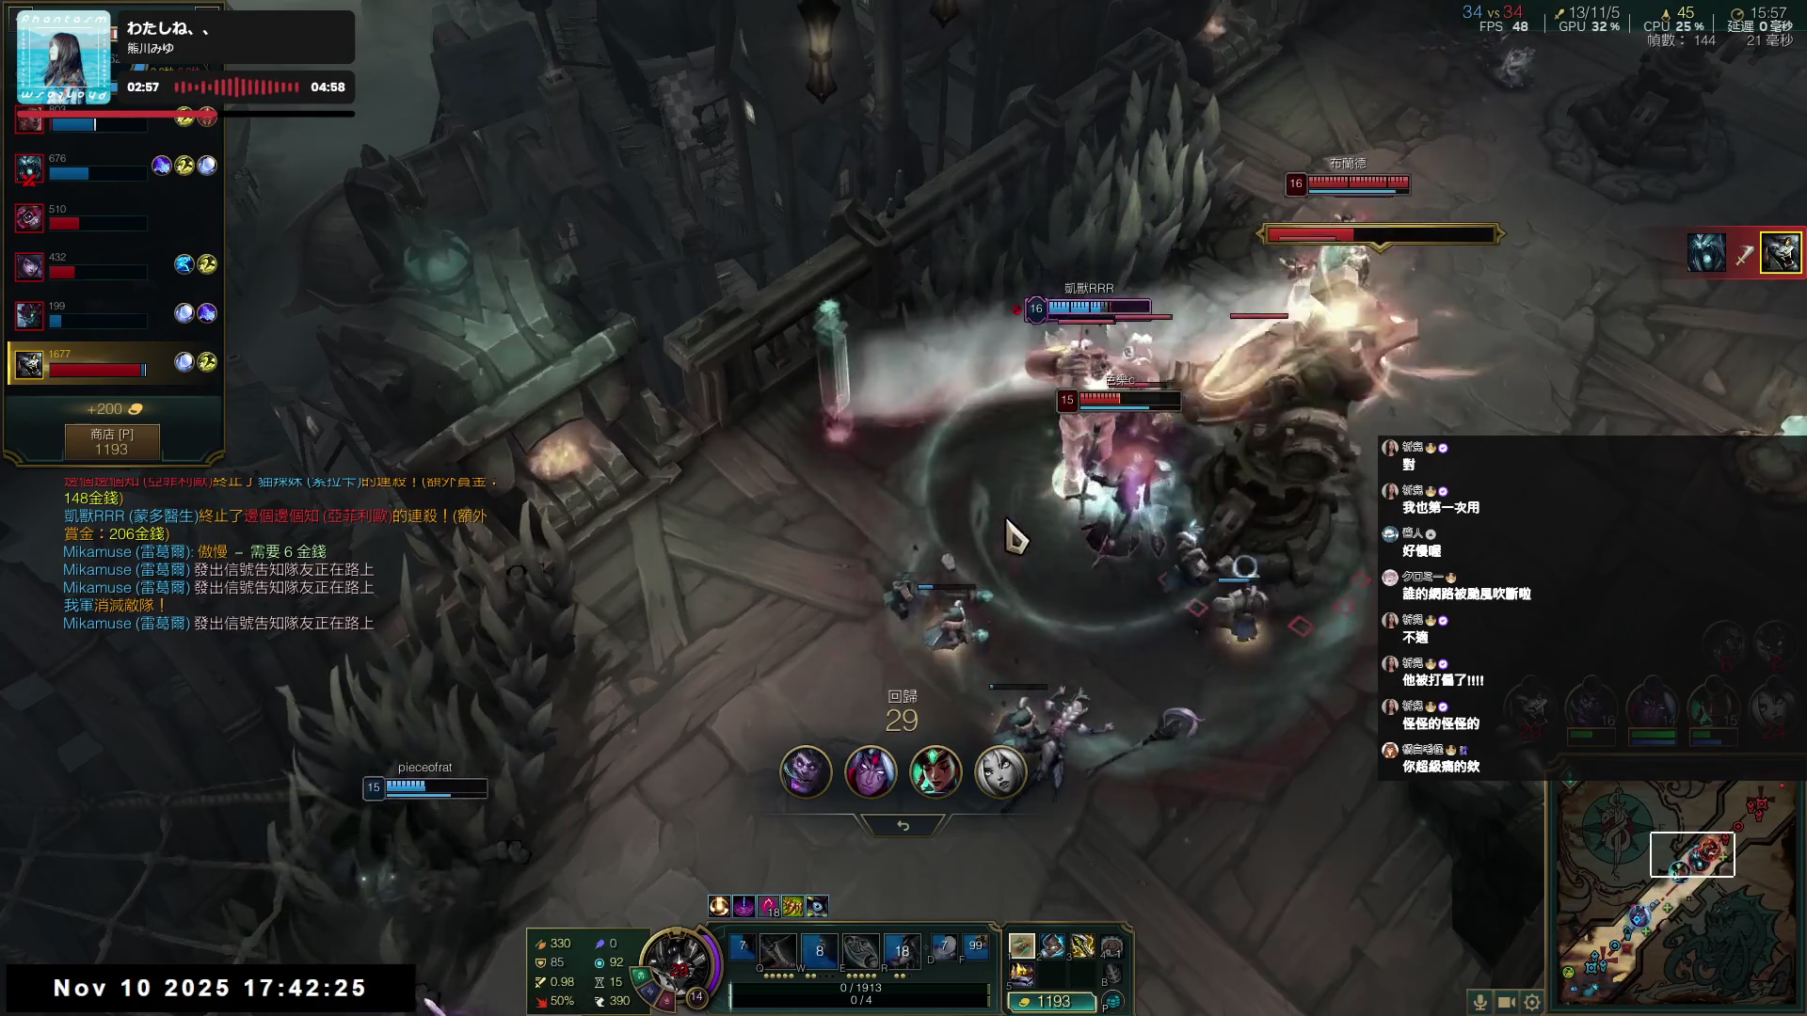
- Follow the fight while dead and check the scoreboard with the shop open
key("space")
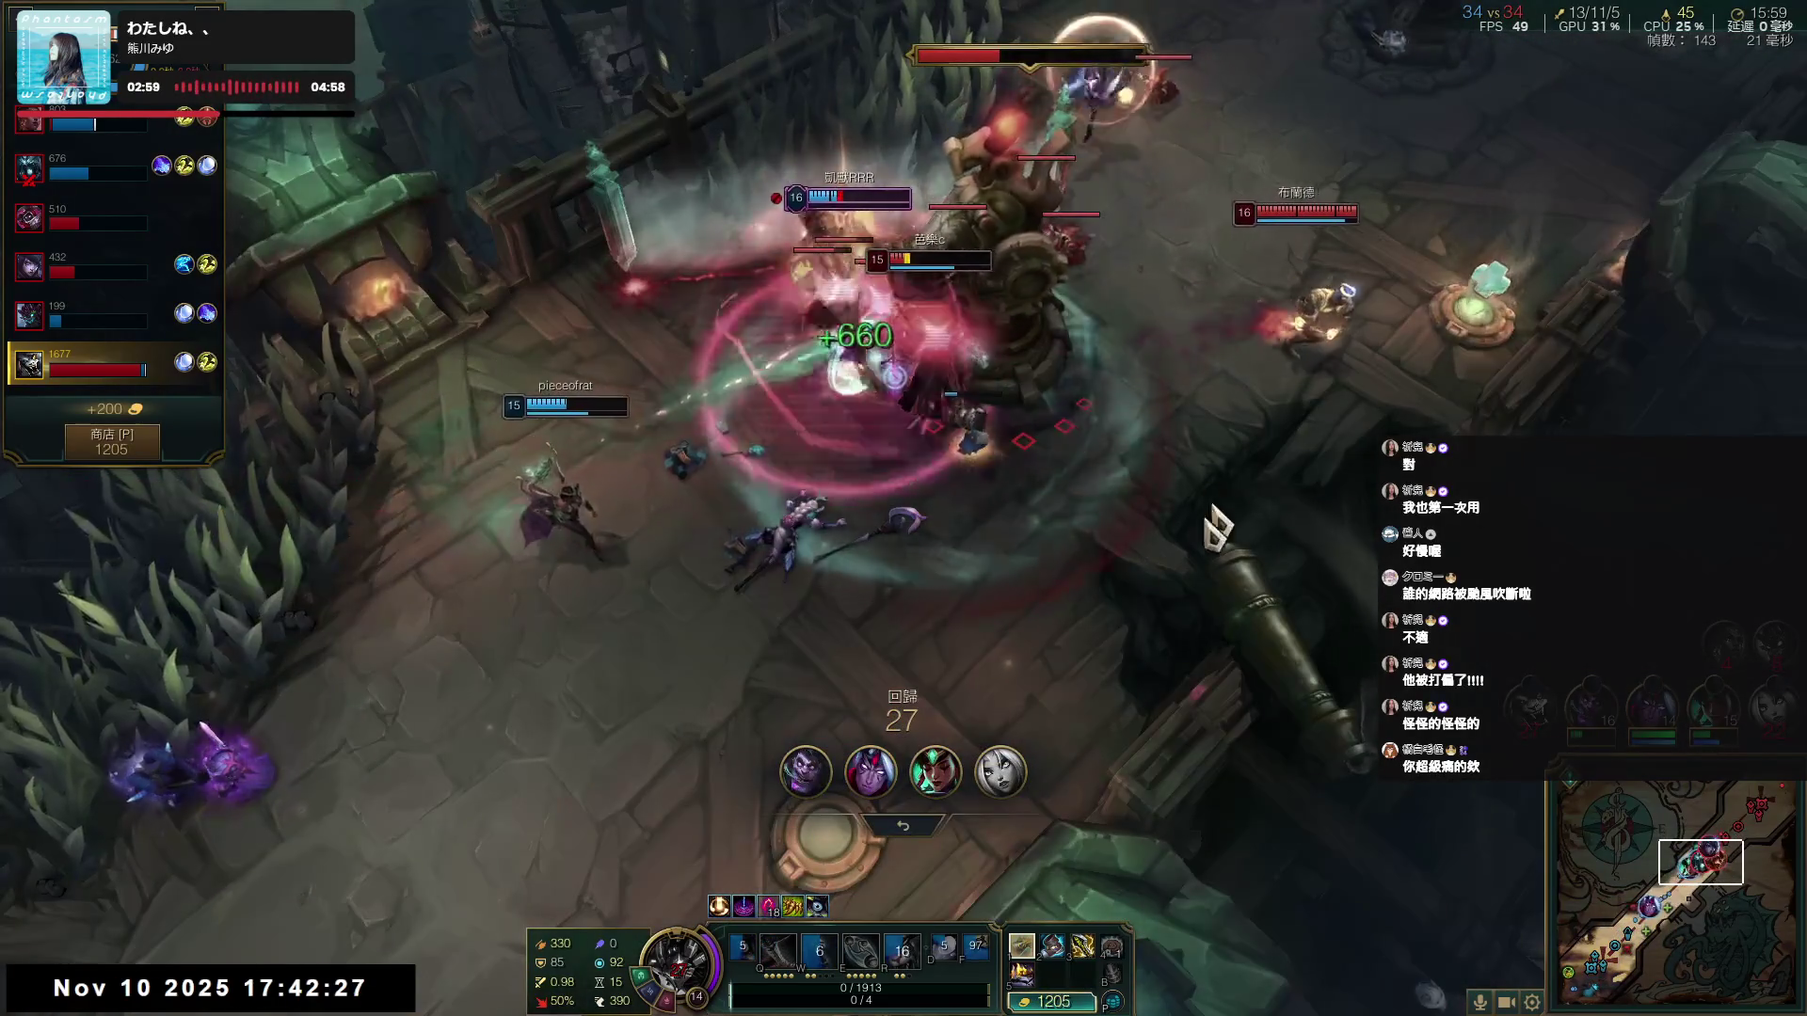
left_click(1073, 1005)
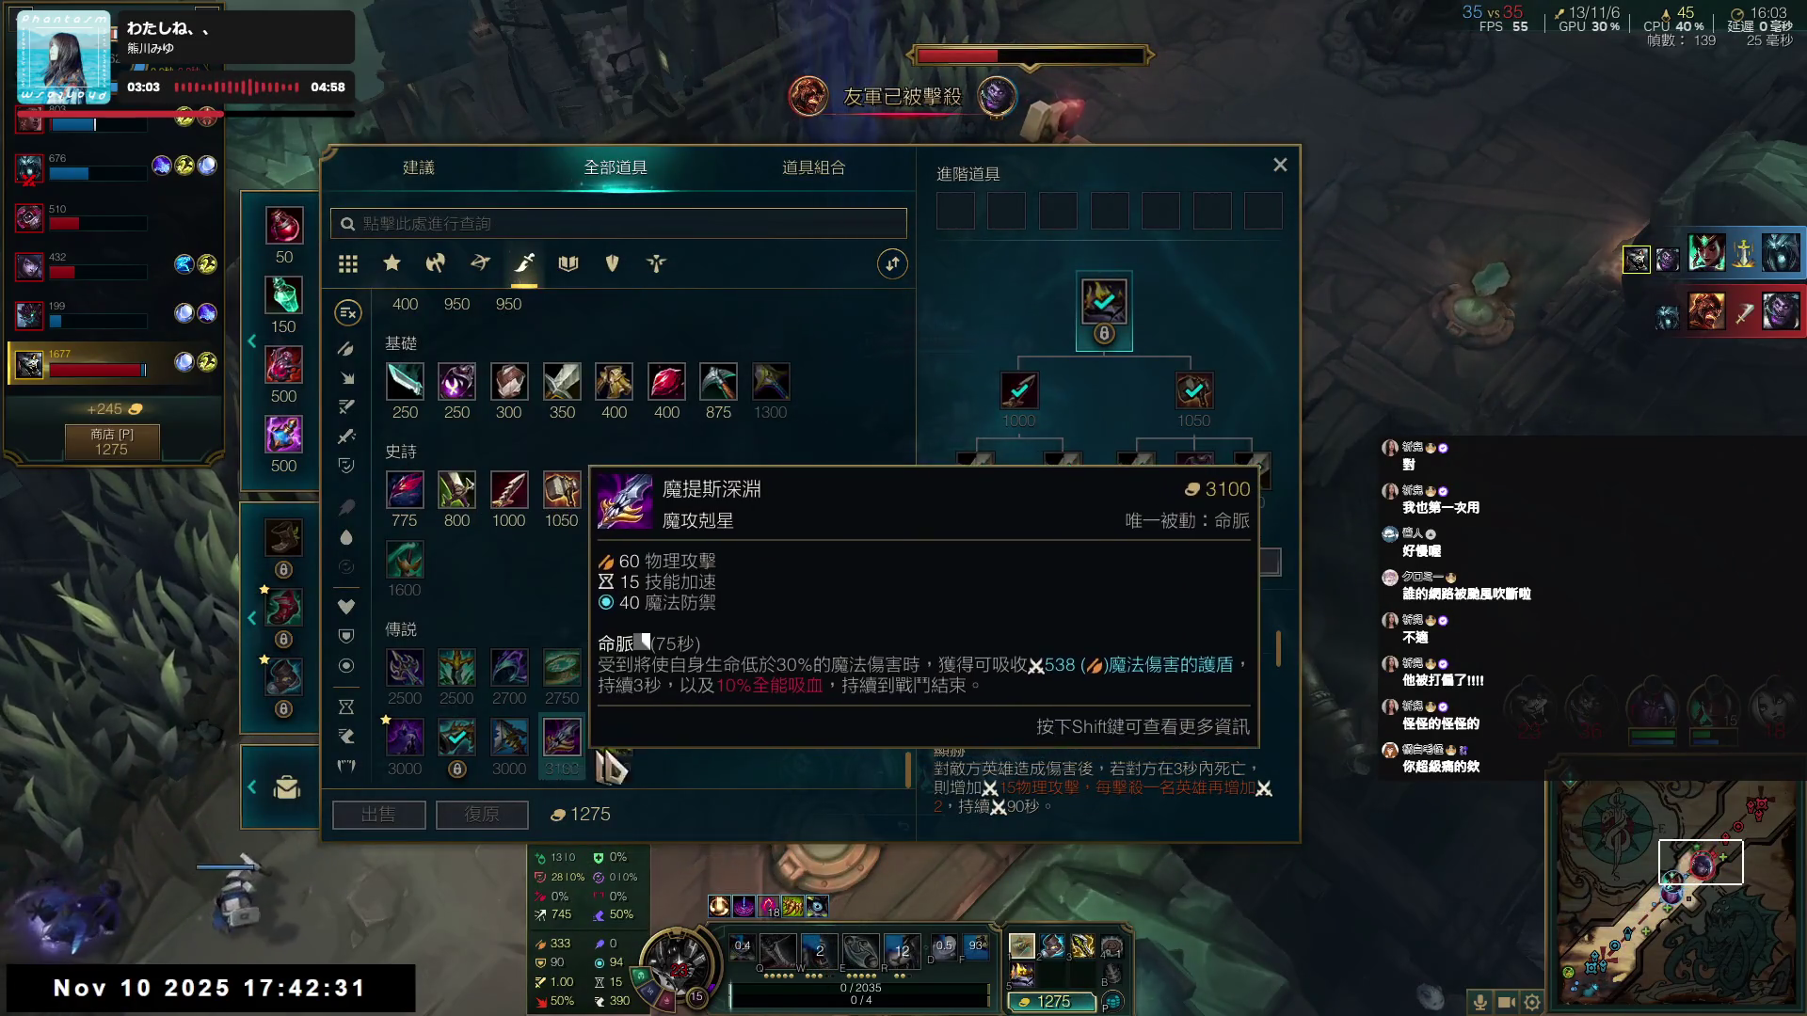
key("Tab")
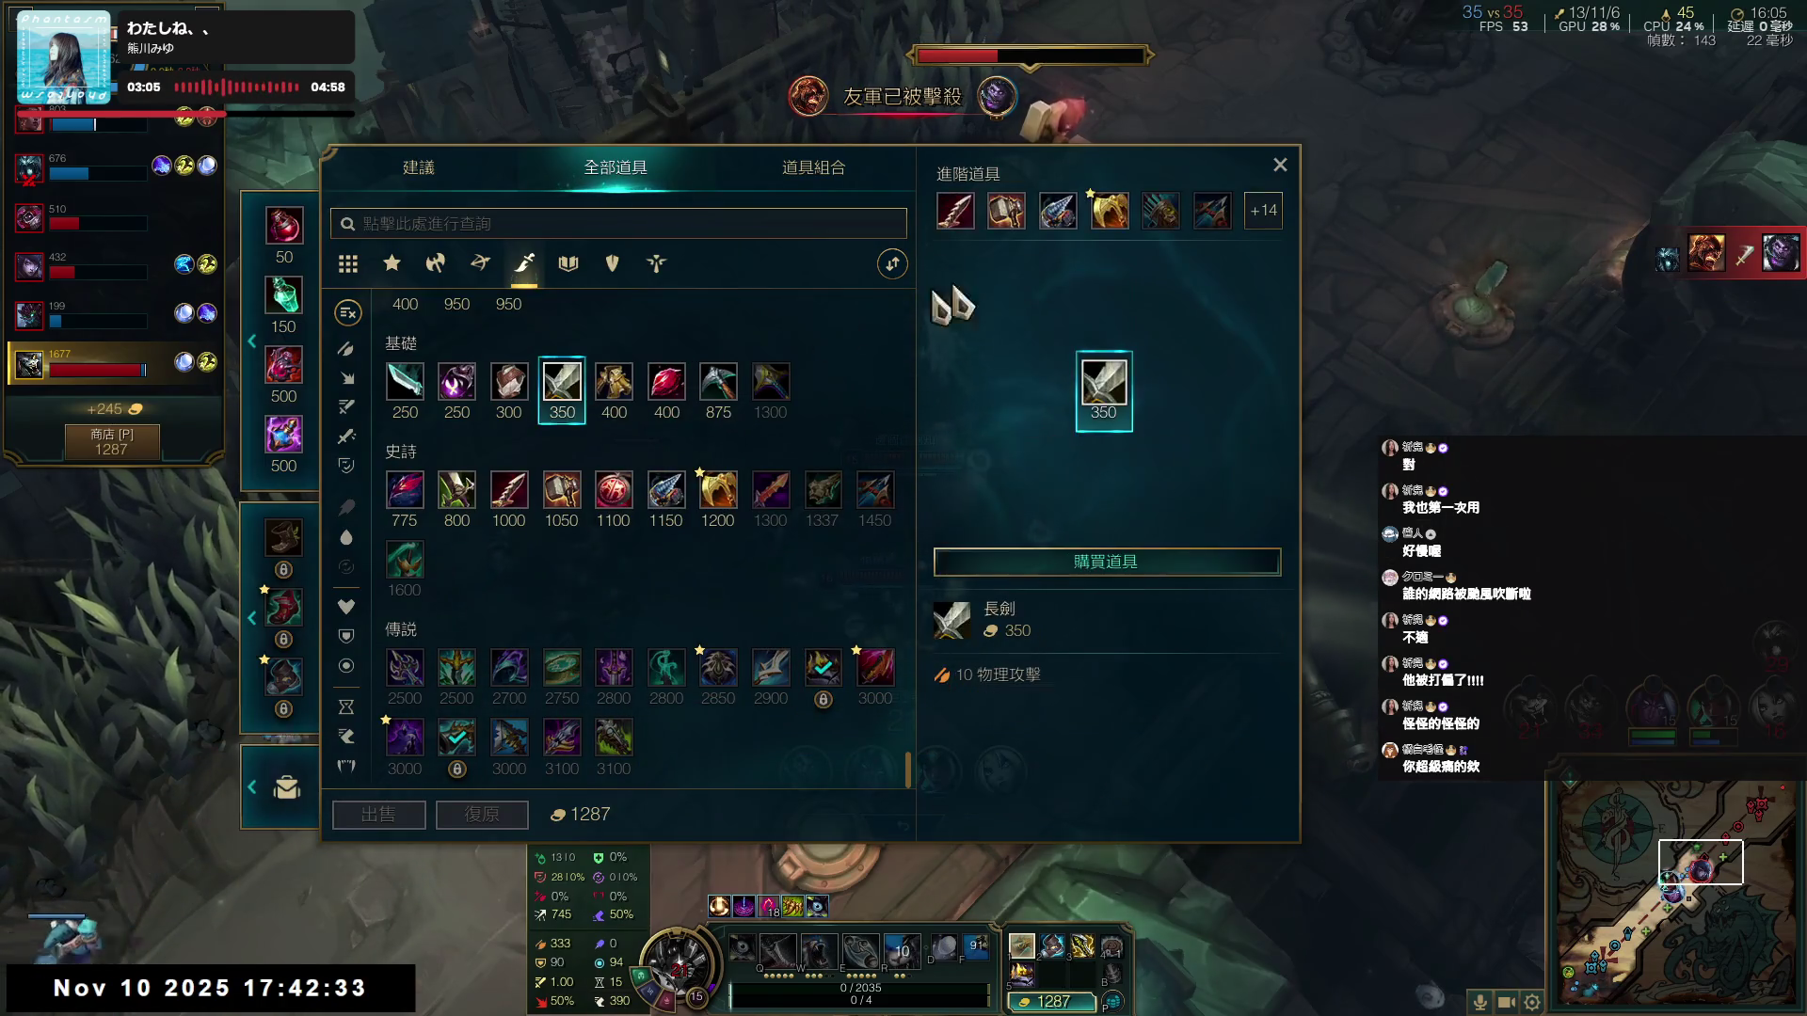
key("Tab")
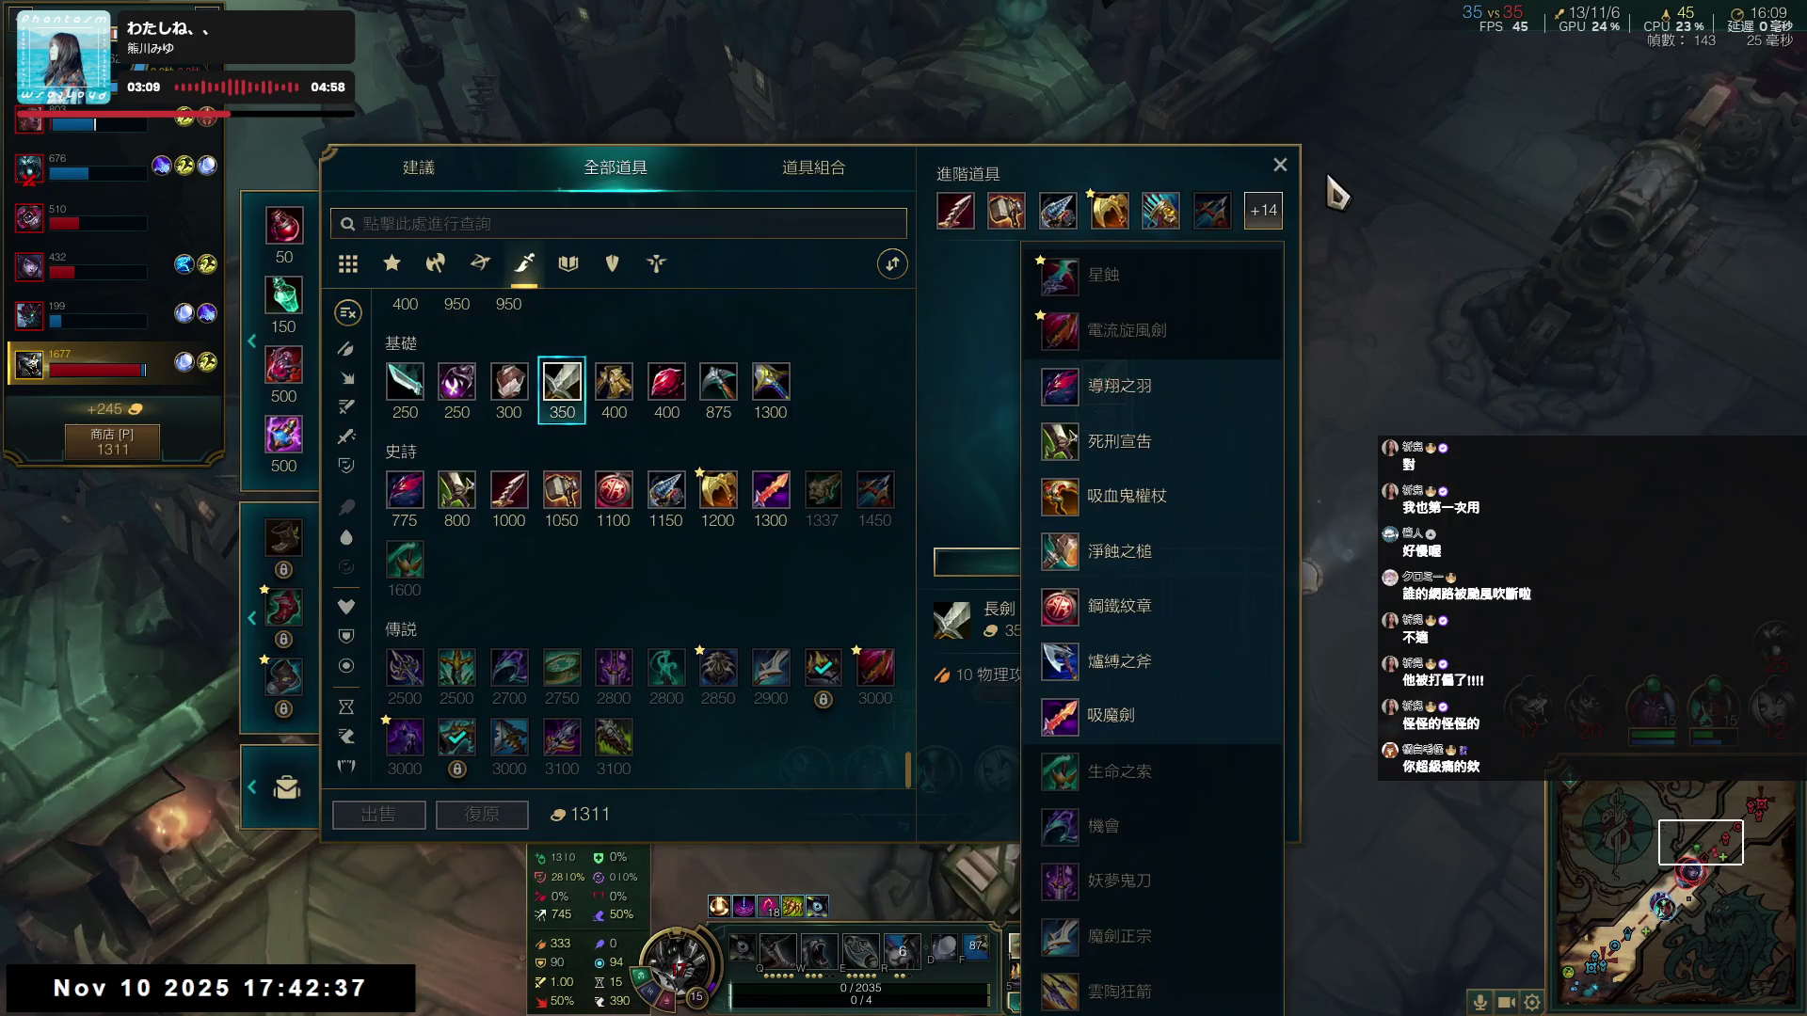
left_click(1279, 166)
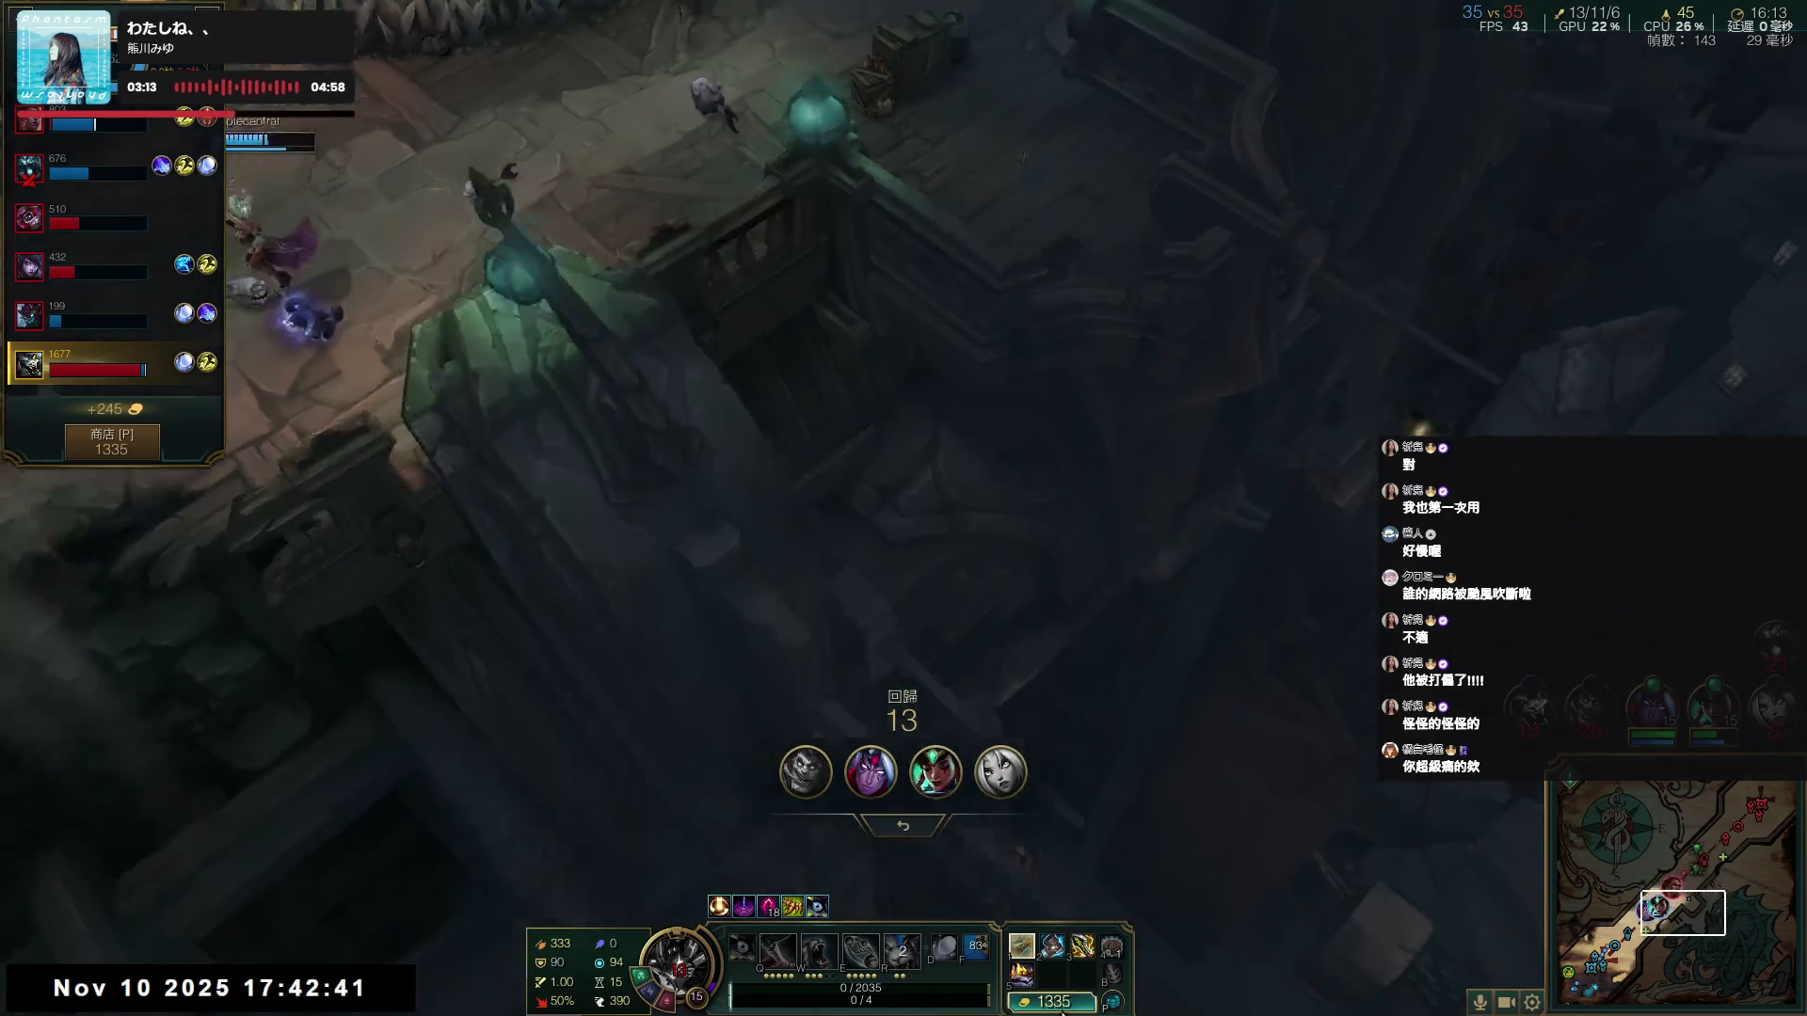
- Buy the 吸魔劍 Long Sword upgrade and check the scoreboard again
left_click(1063, 1011)
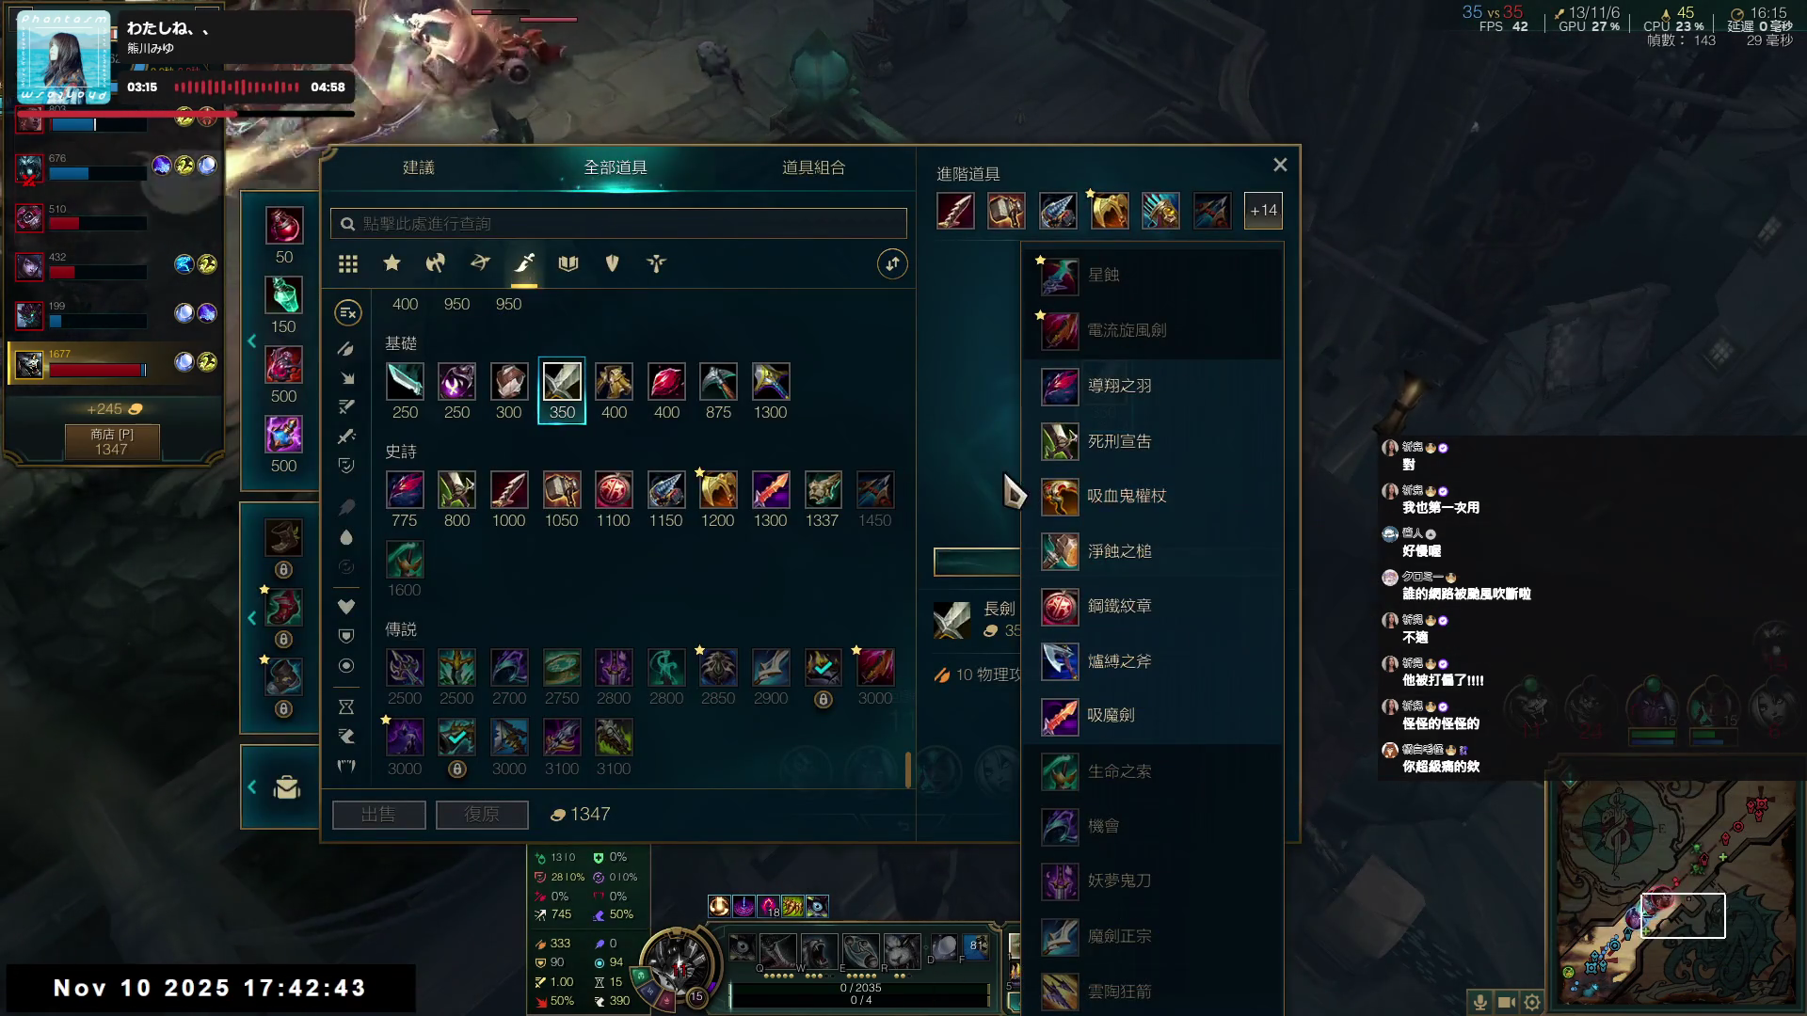
right_click(1141, 724)
left_click(1280, 166)
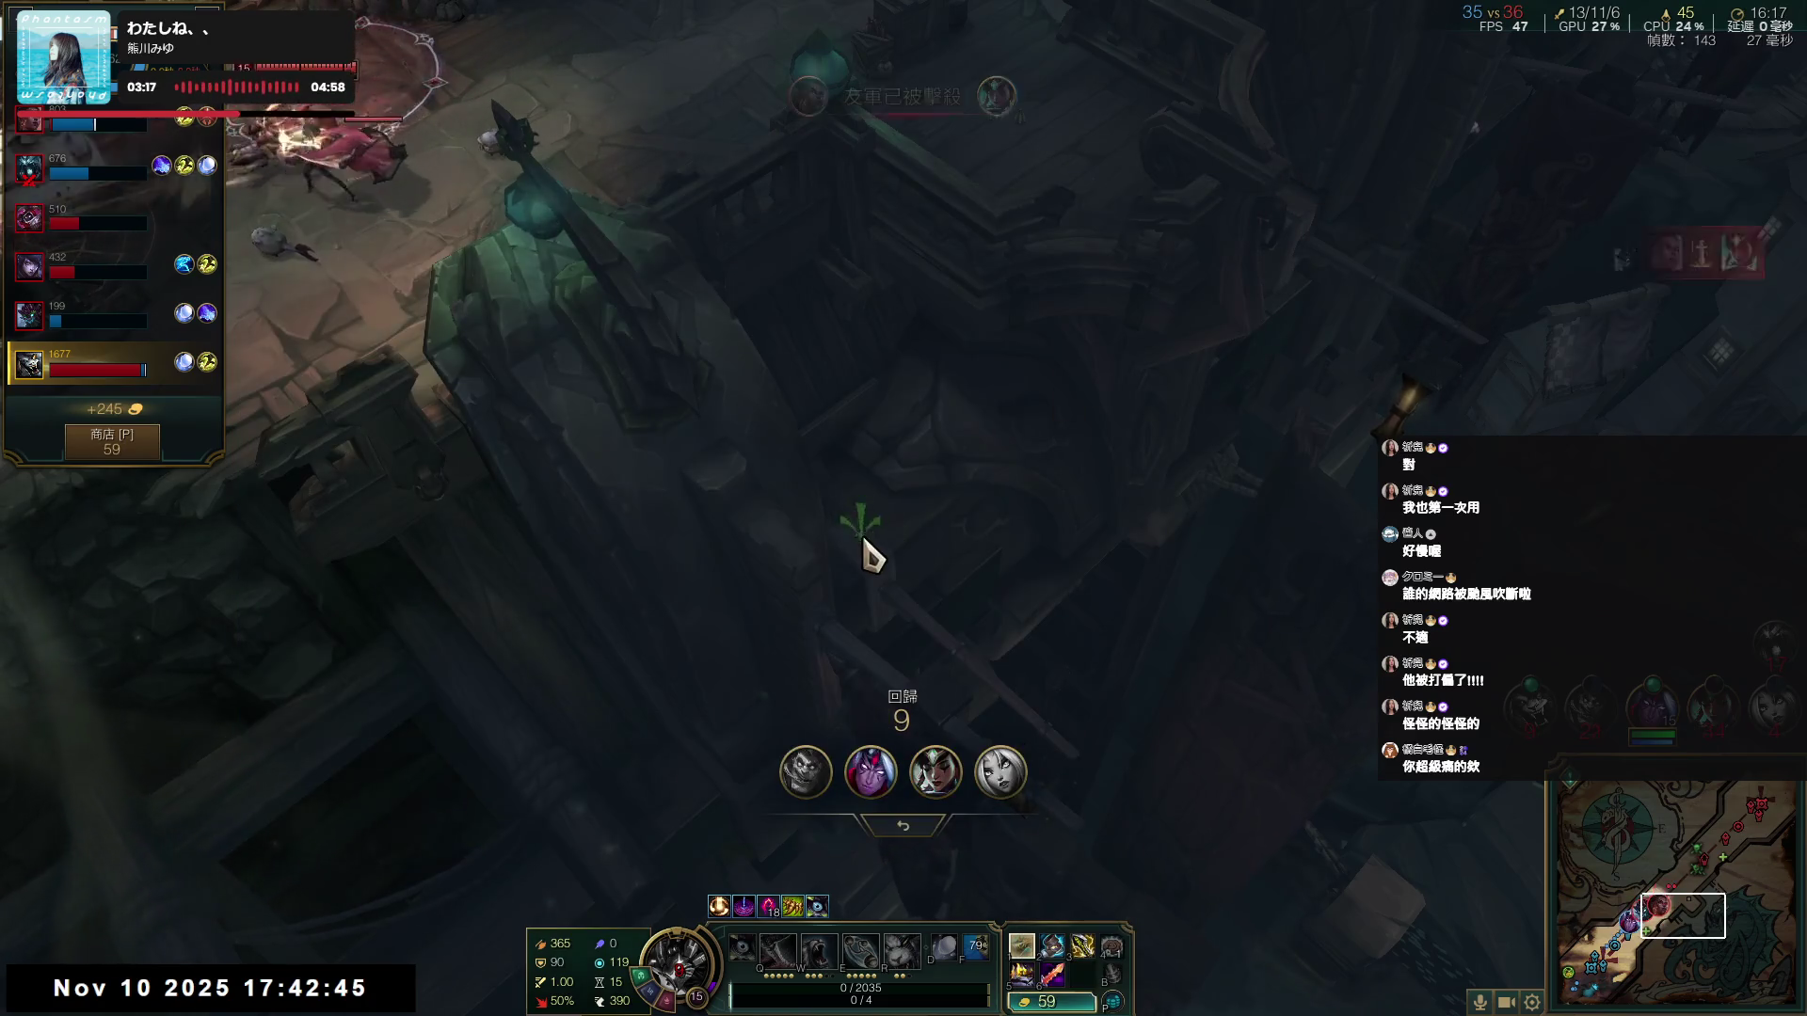
key("Tab")
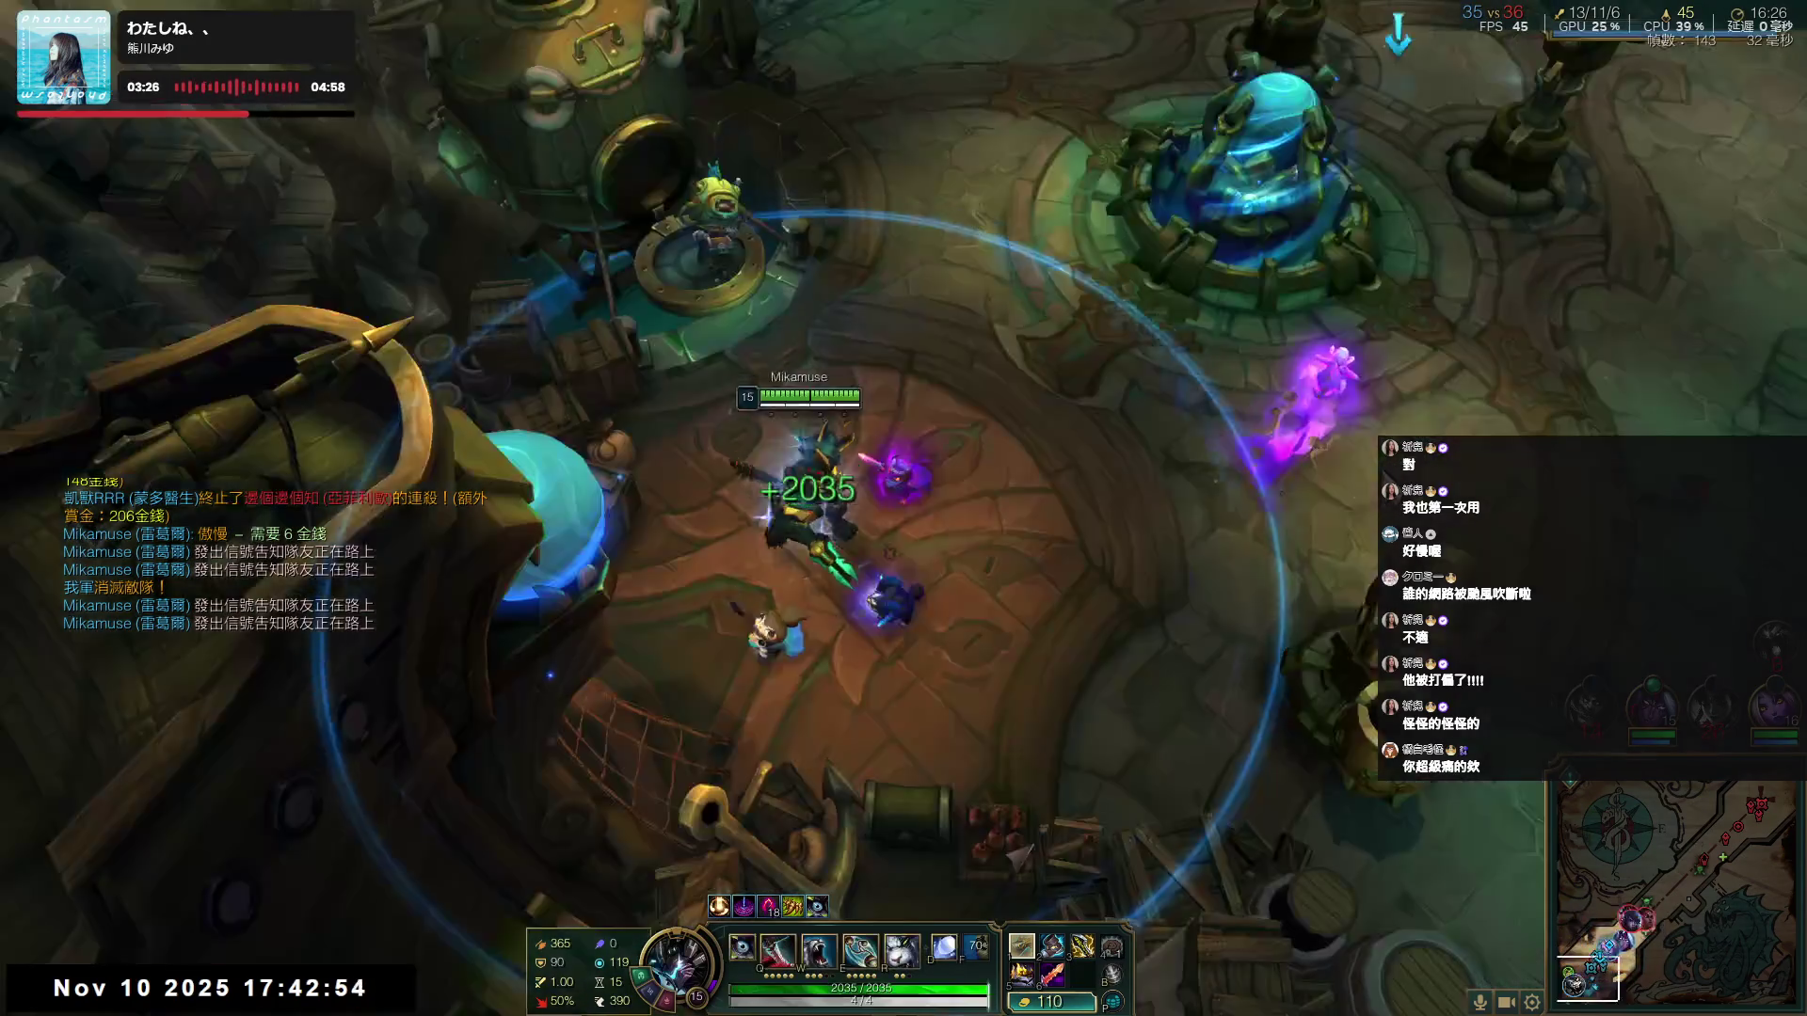
- Leave the fountain, launch from the base cannon, and reposition near the base towers
right_click(1266, 459)
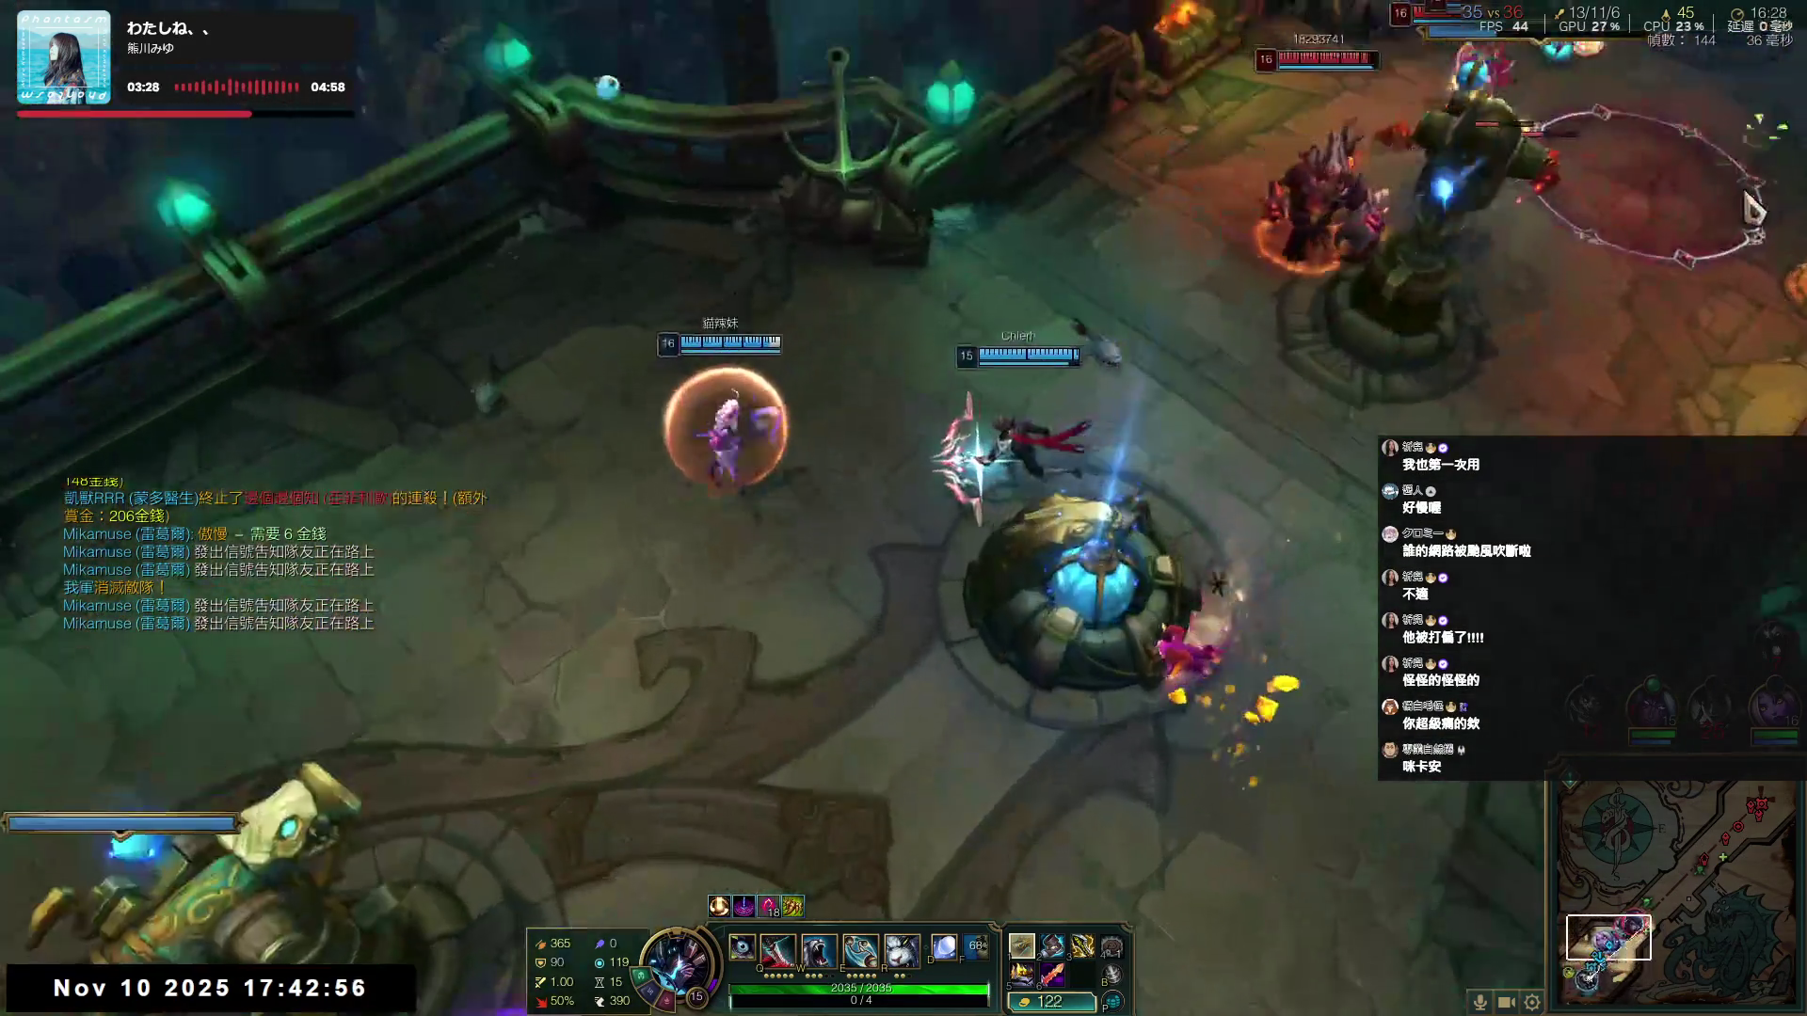
right_click(1486, 200)
key("space")
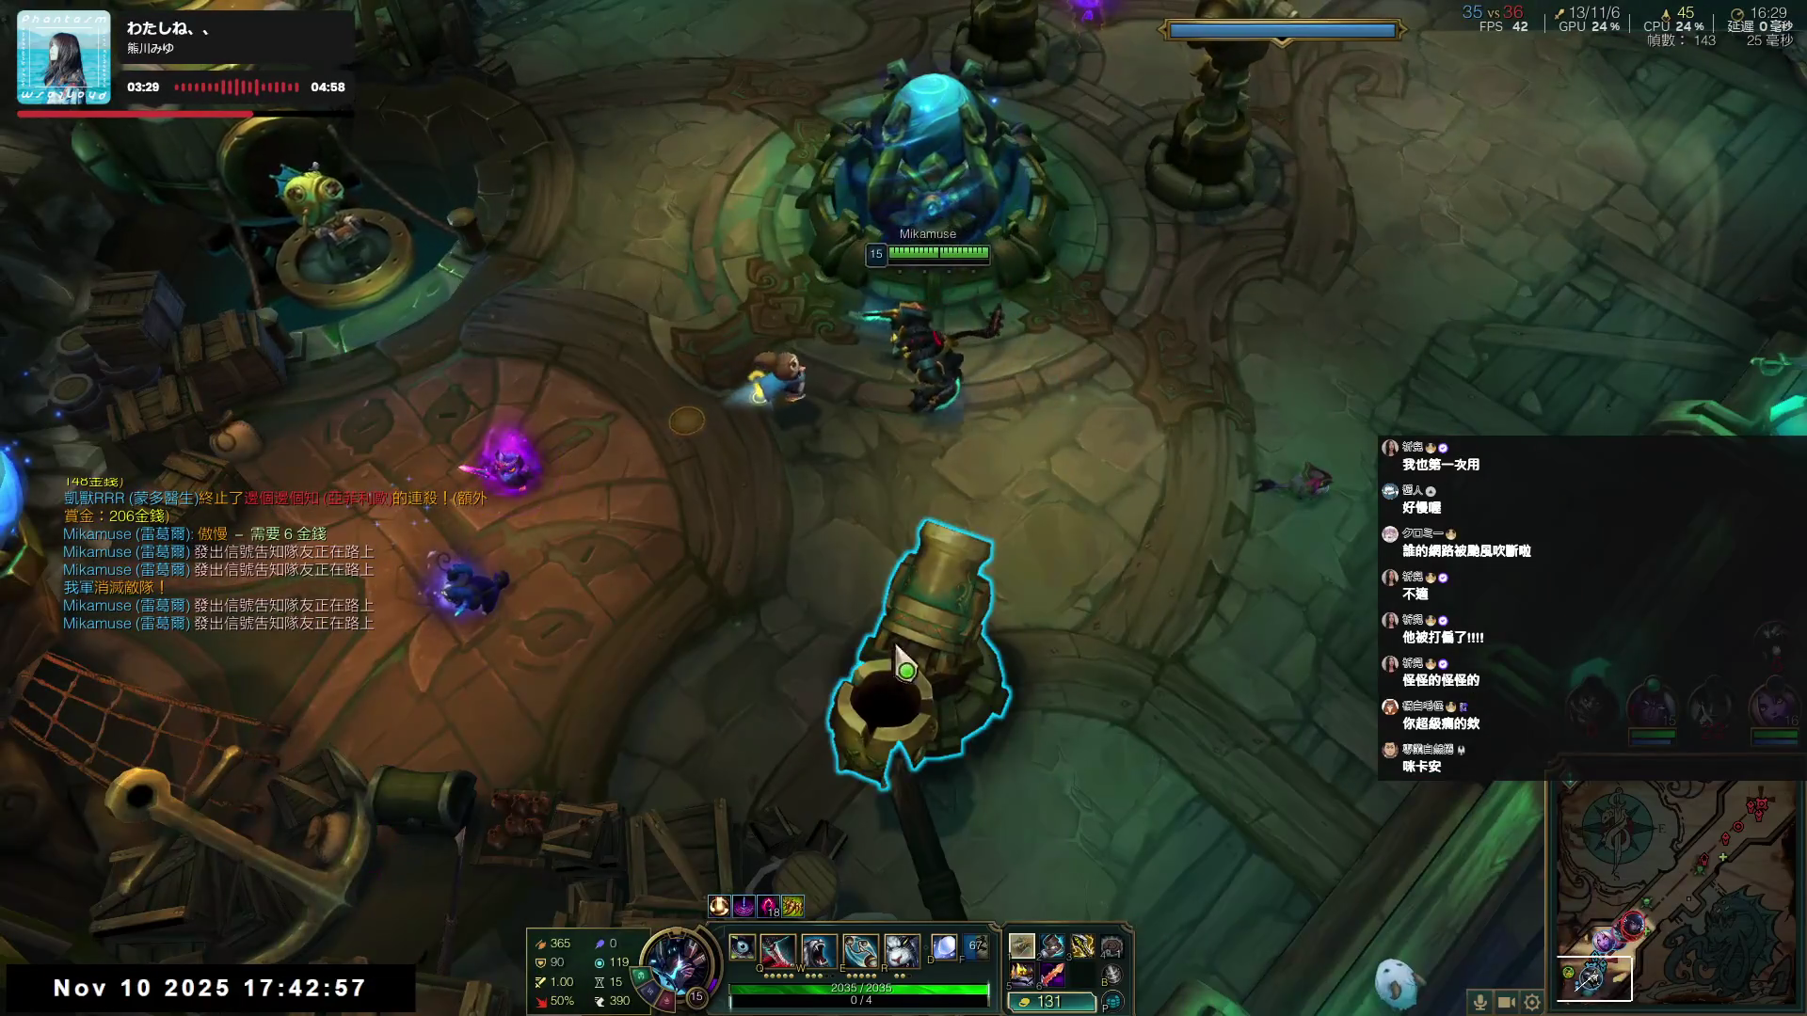
right_click(931, 659)
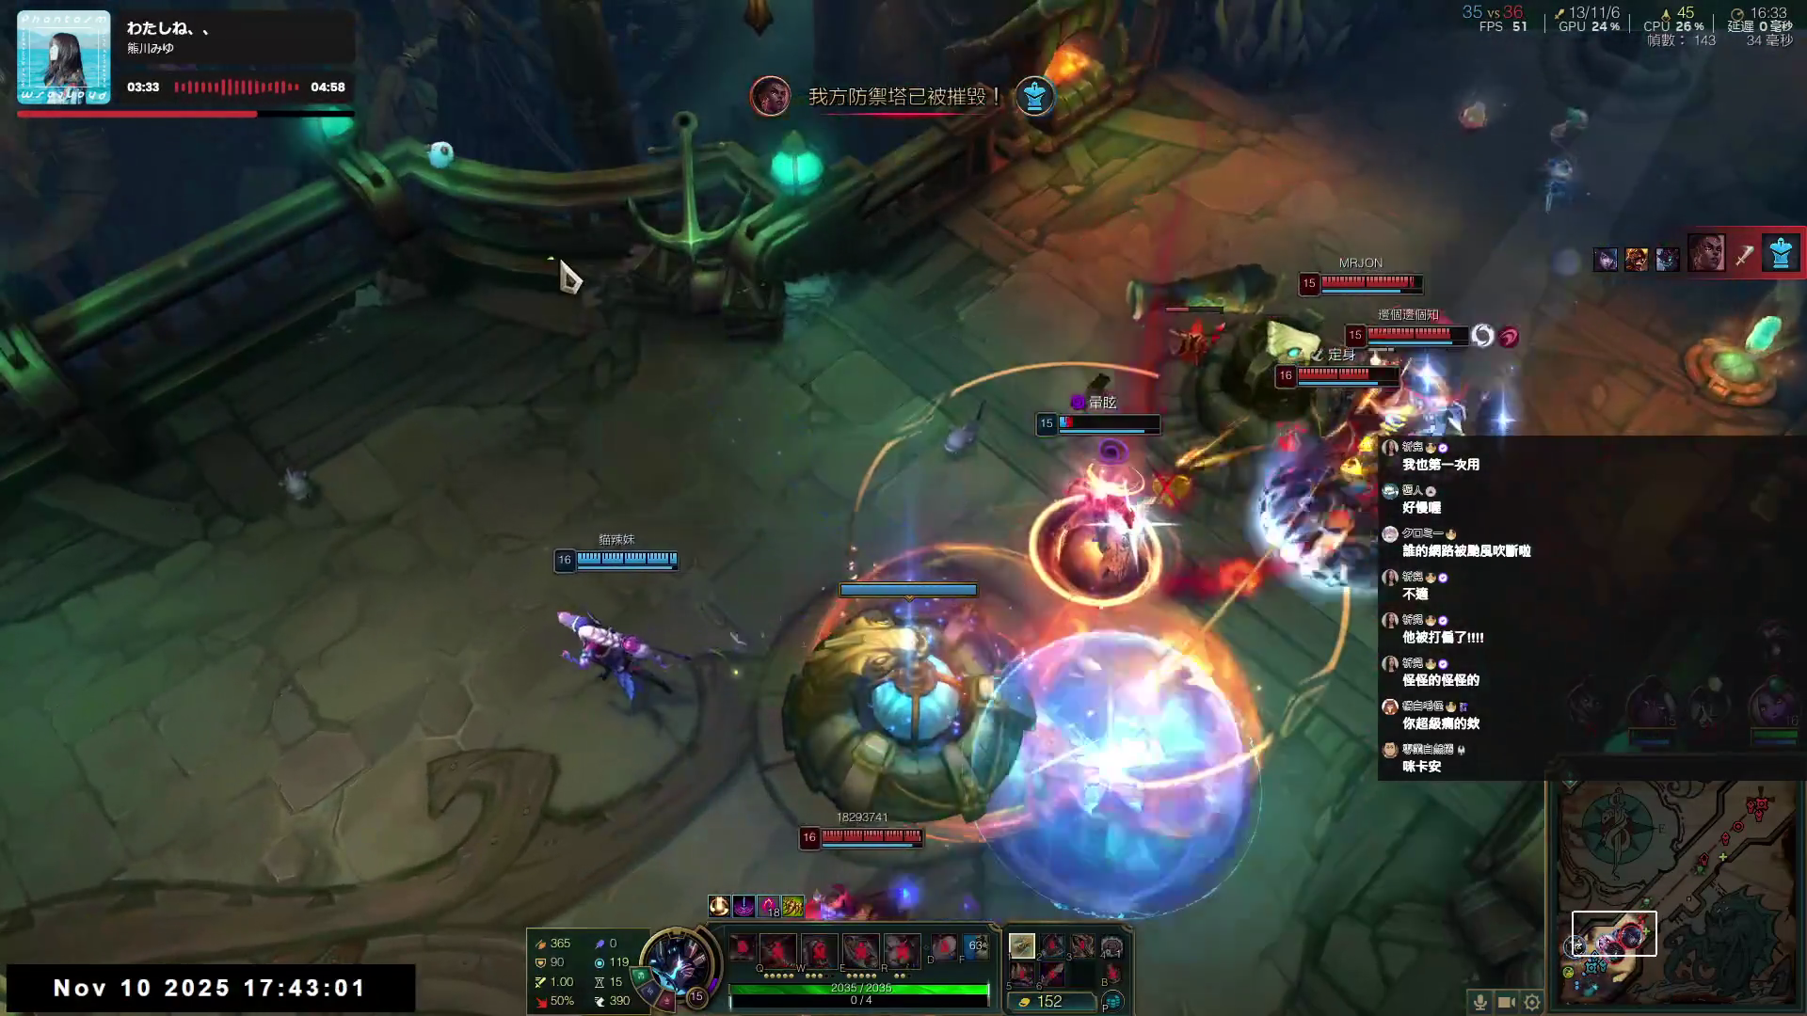
right_click(302, 363)
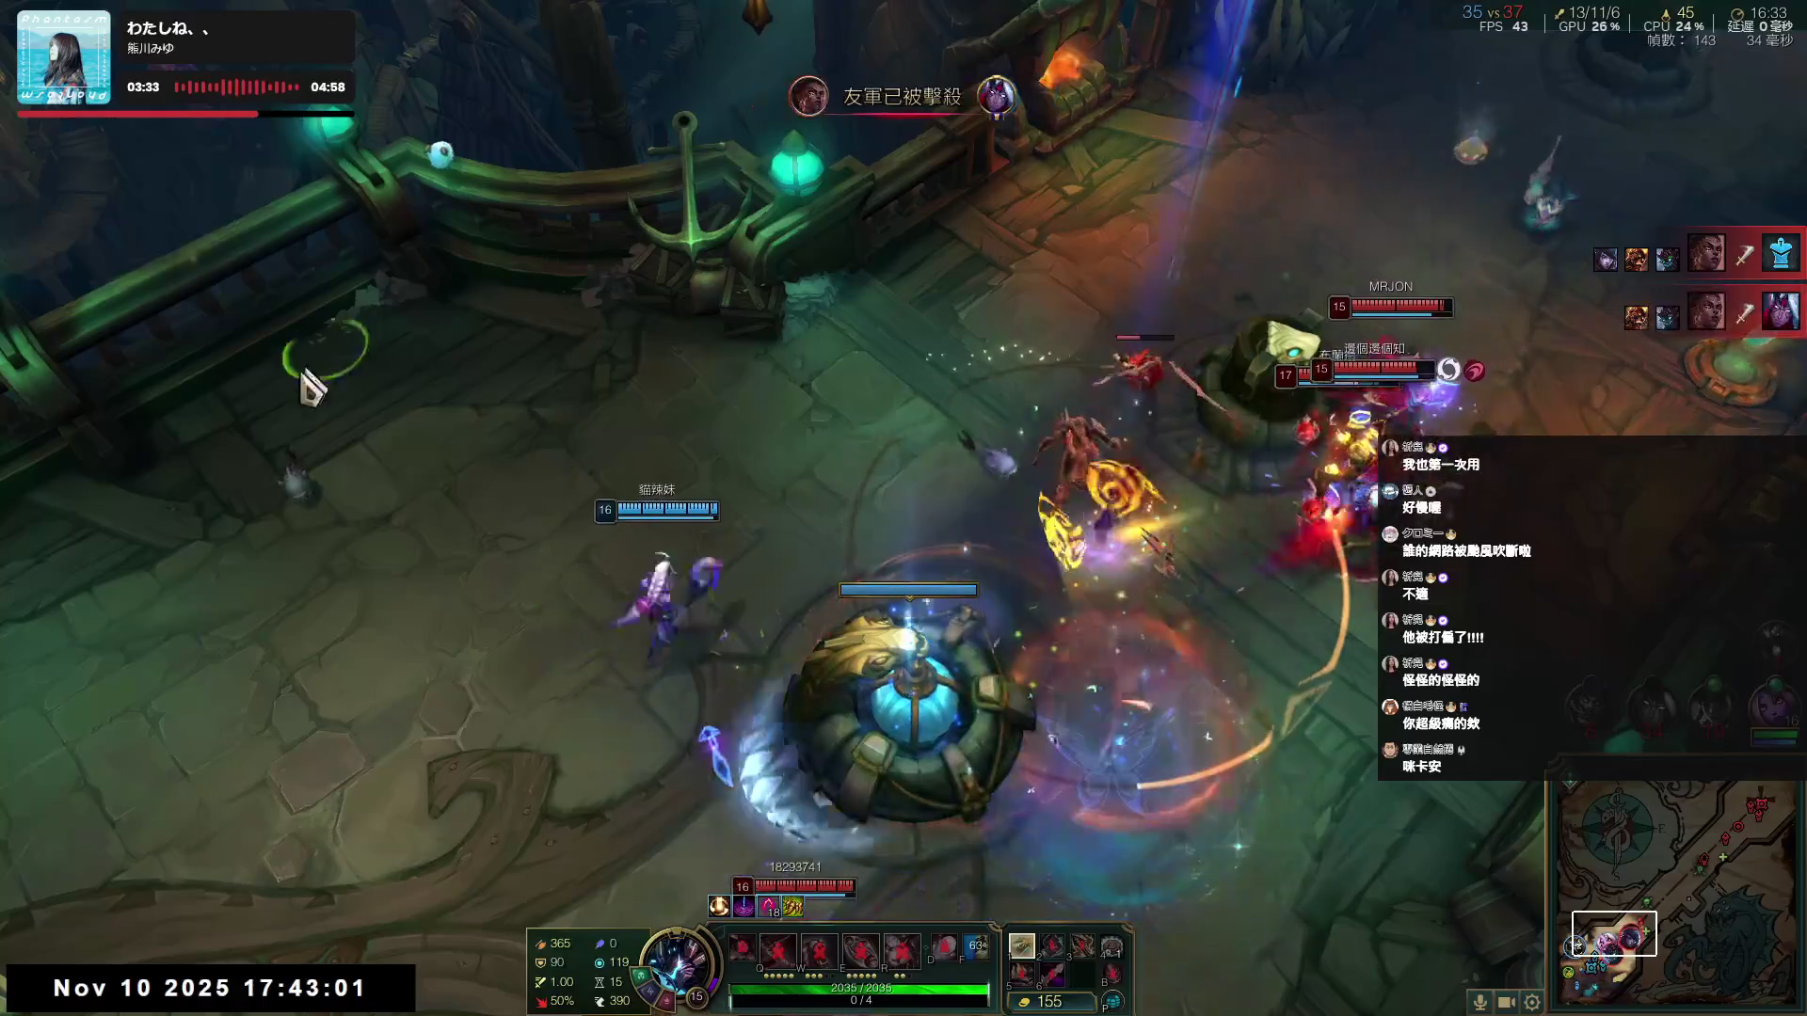
right_click(193, 725)
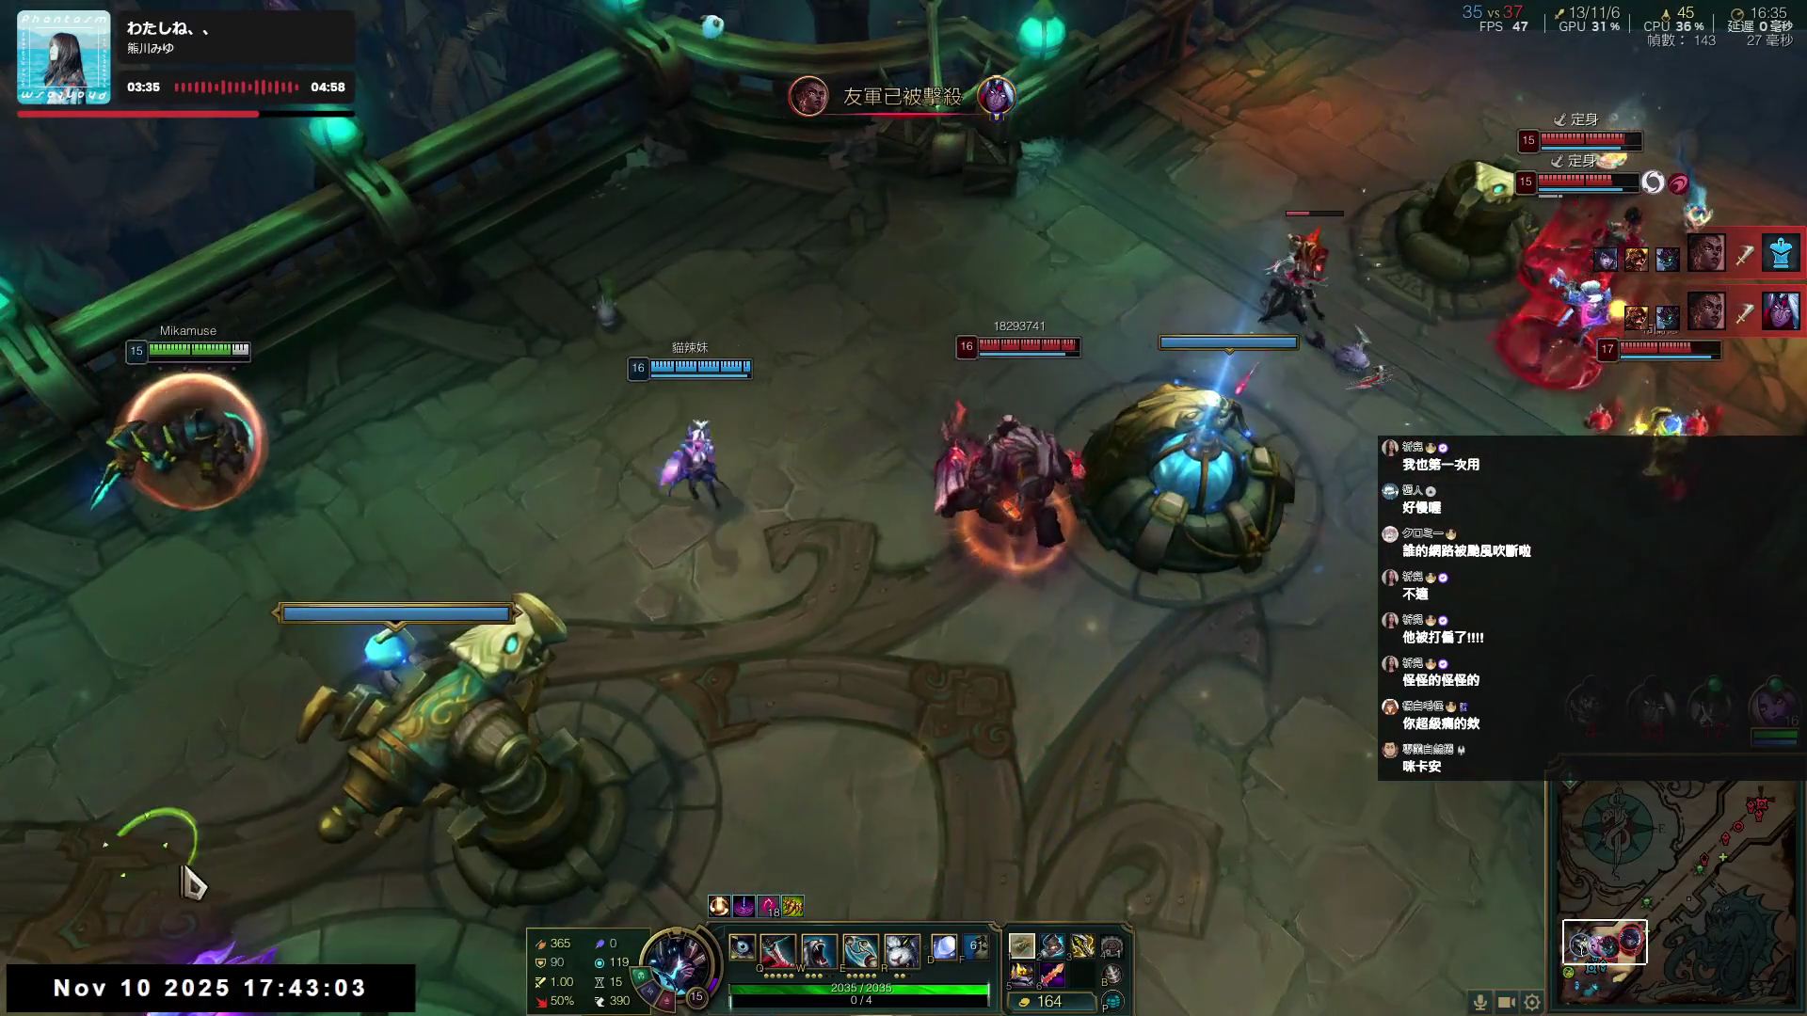
right_click(188, 880)
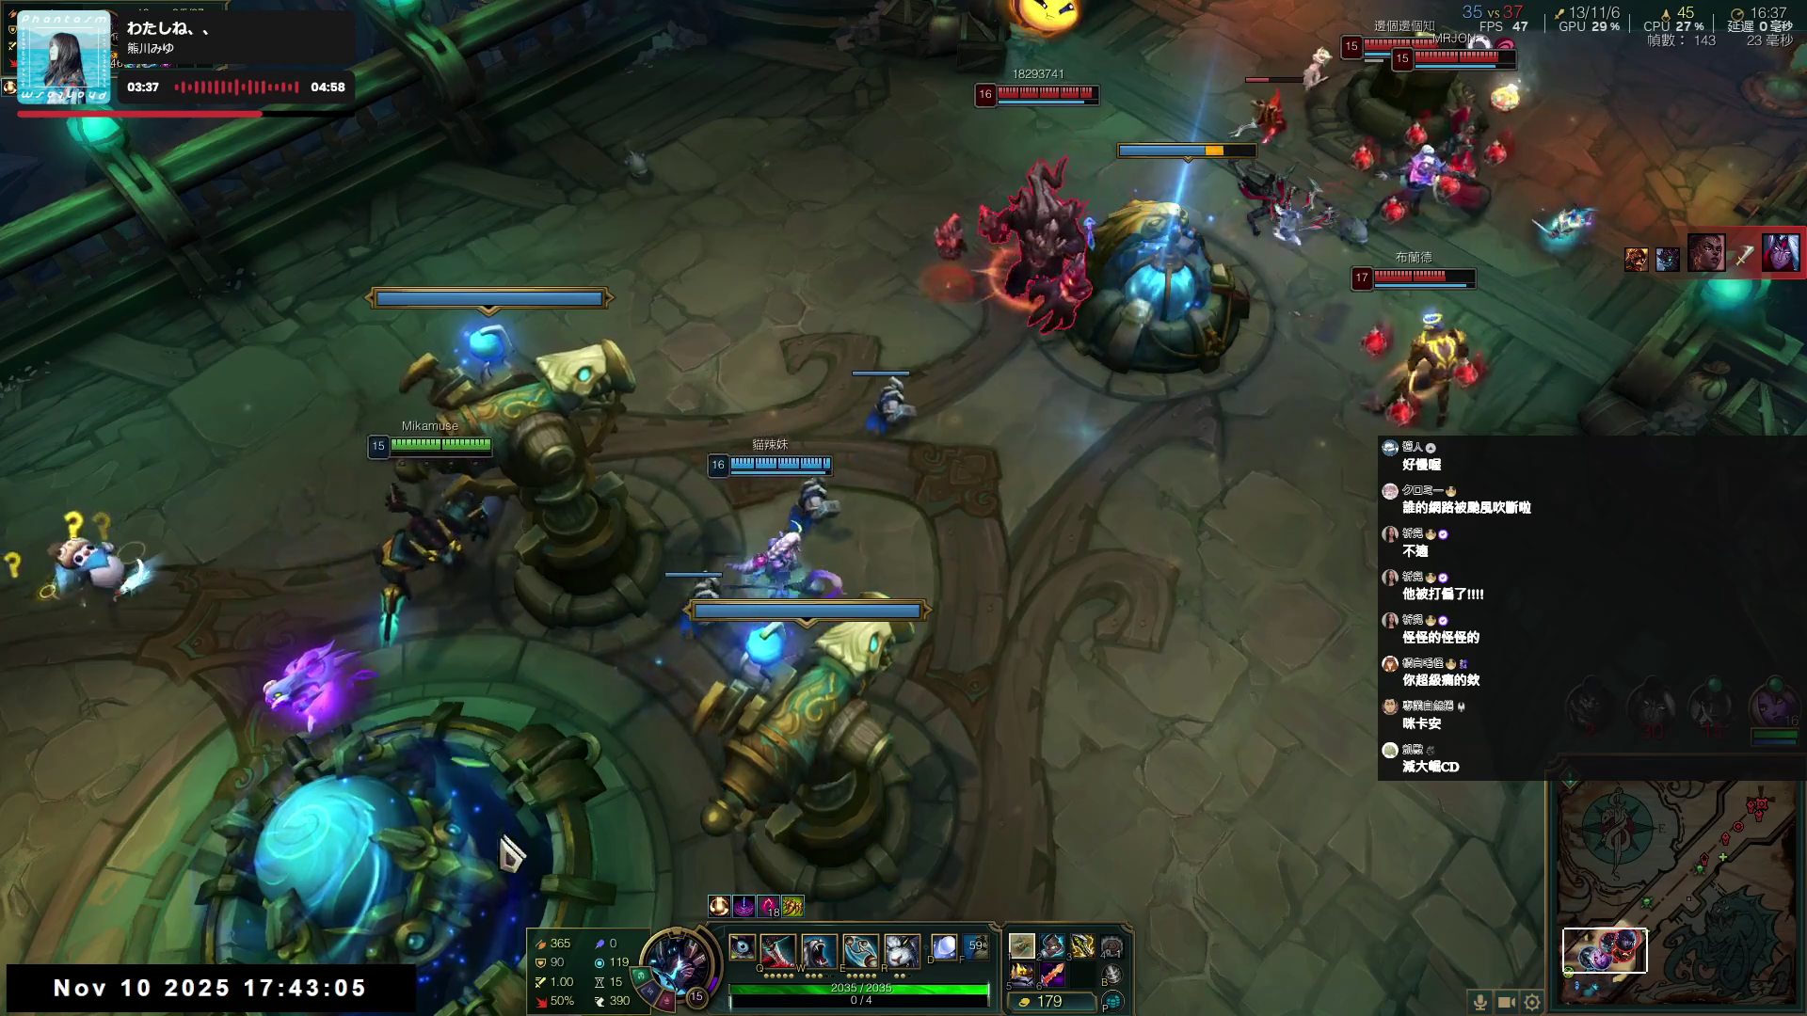
right_click(1223, 715)
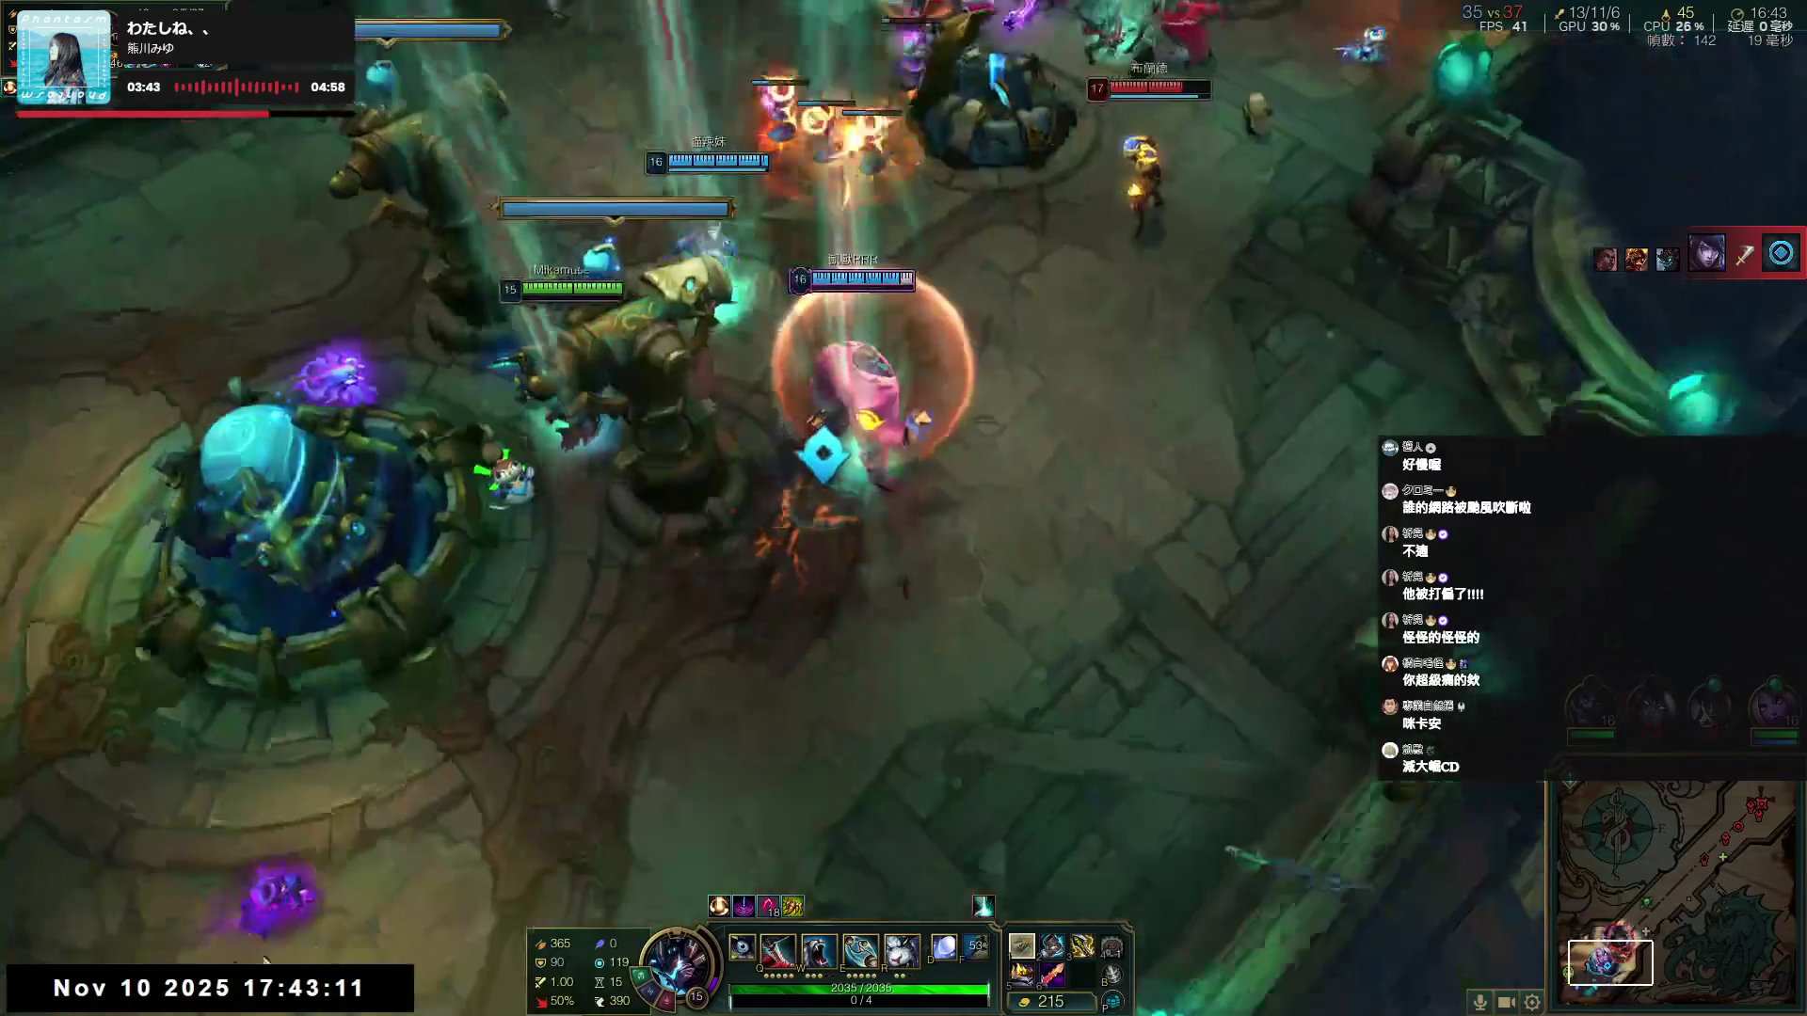
right_click(494, 621)
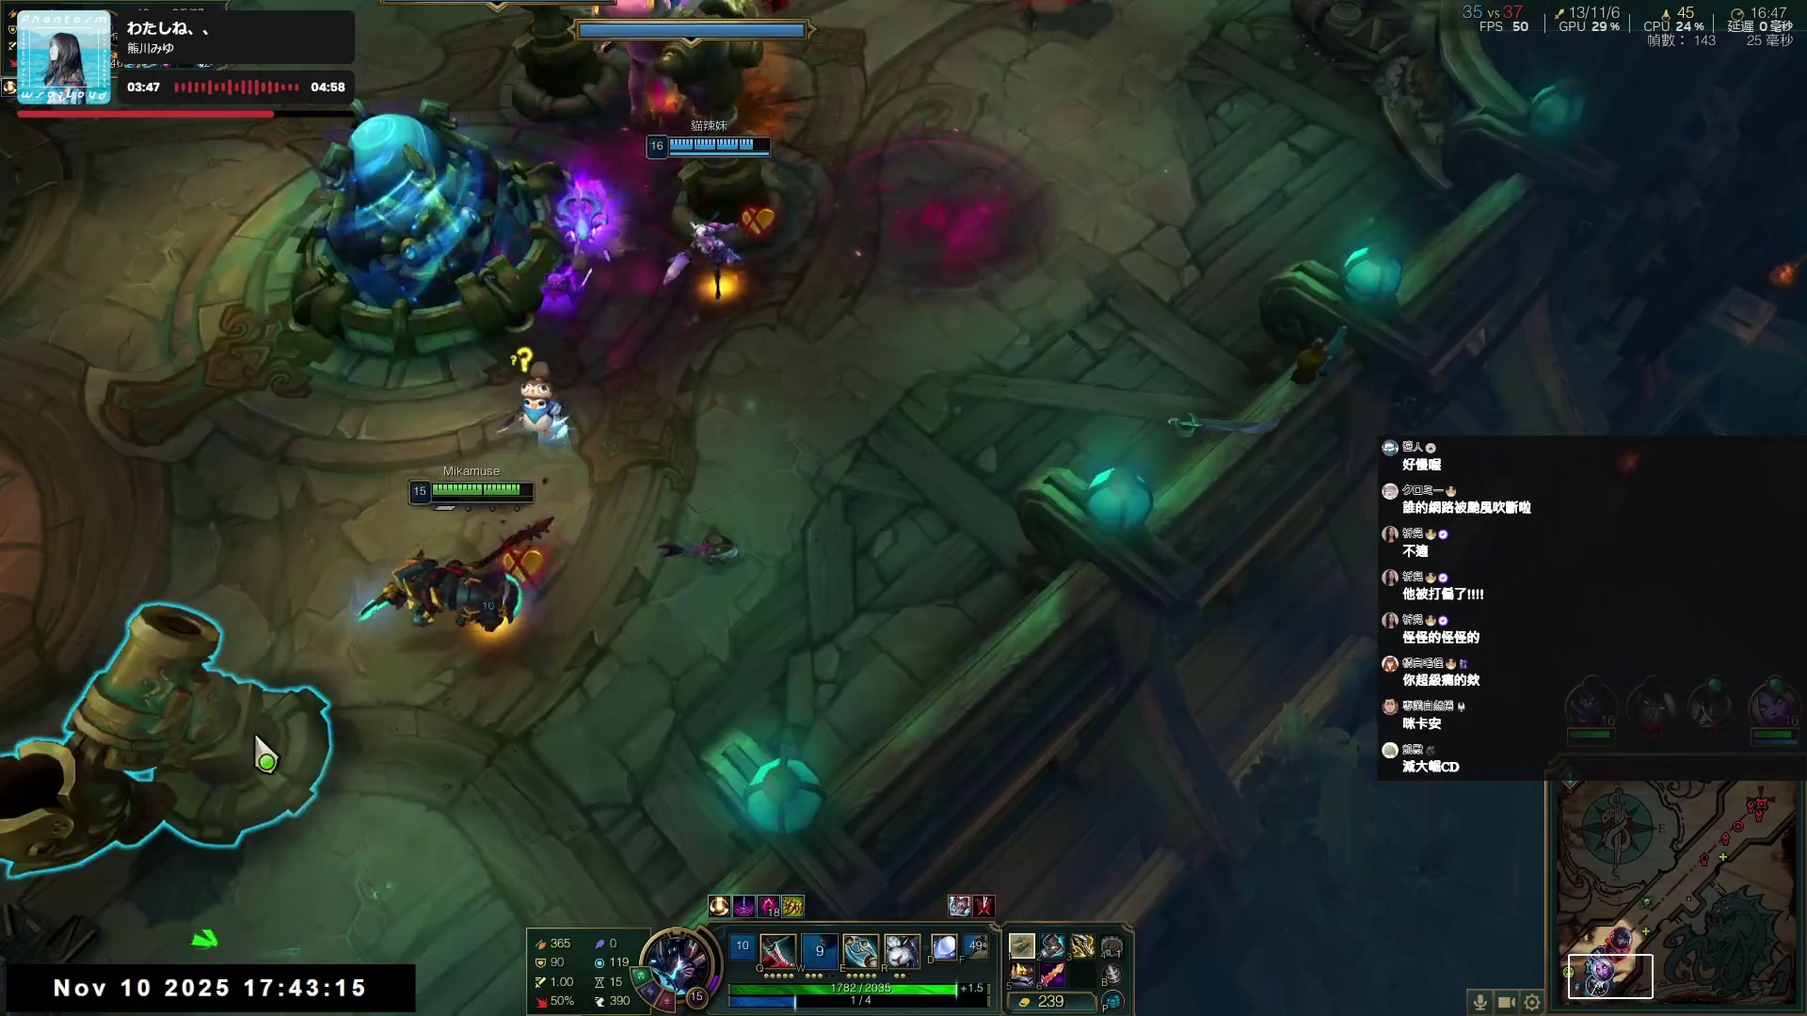
- Drop the ultimate on the enemies, then fall back beside the nexus
key("r")
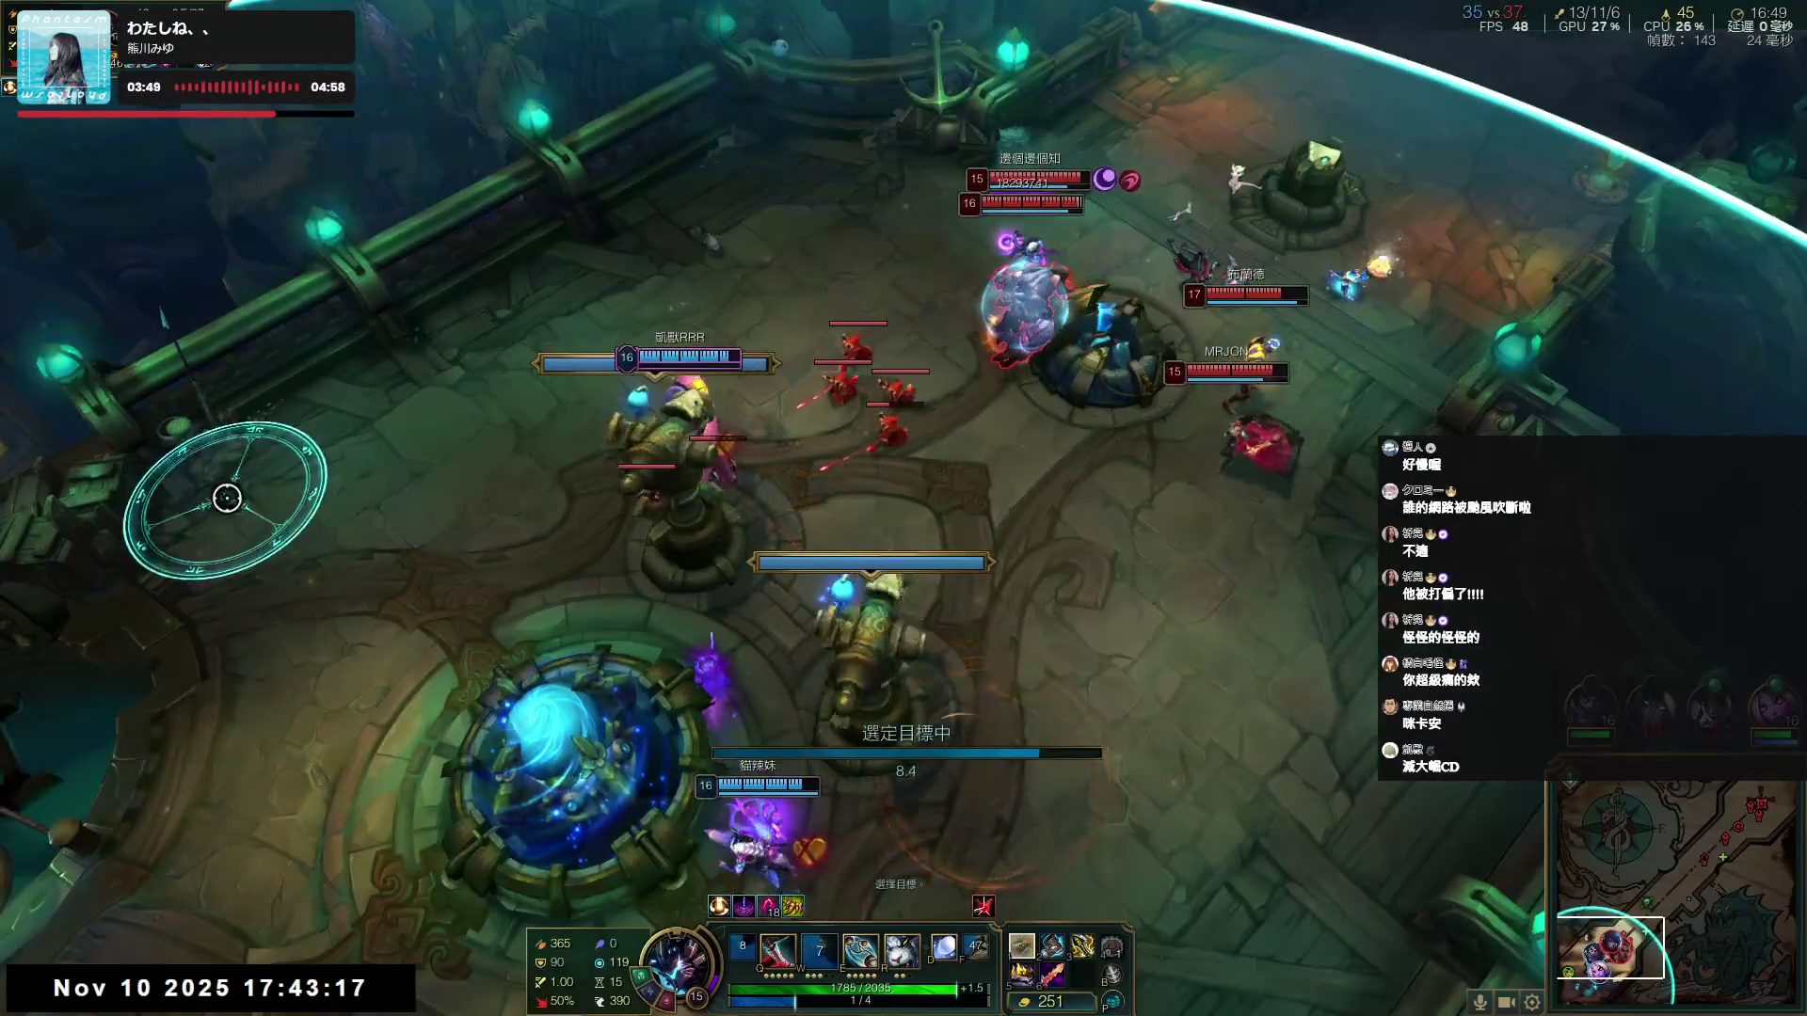
left_click(227, 497)
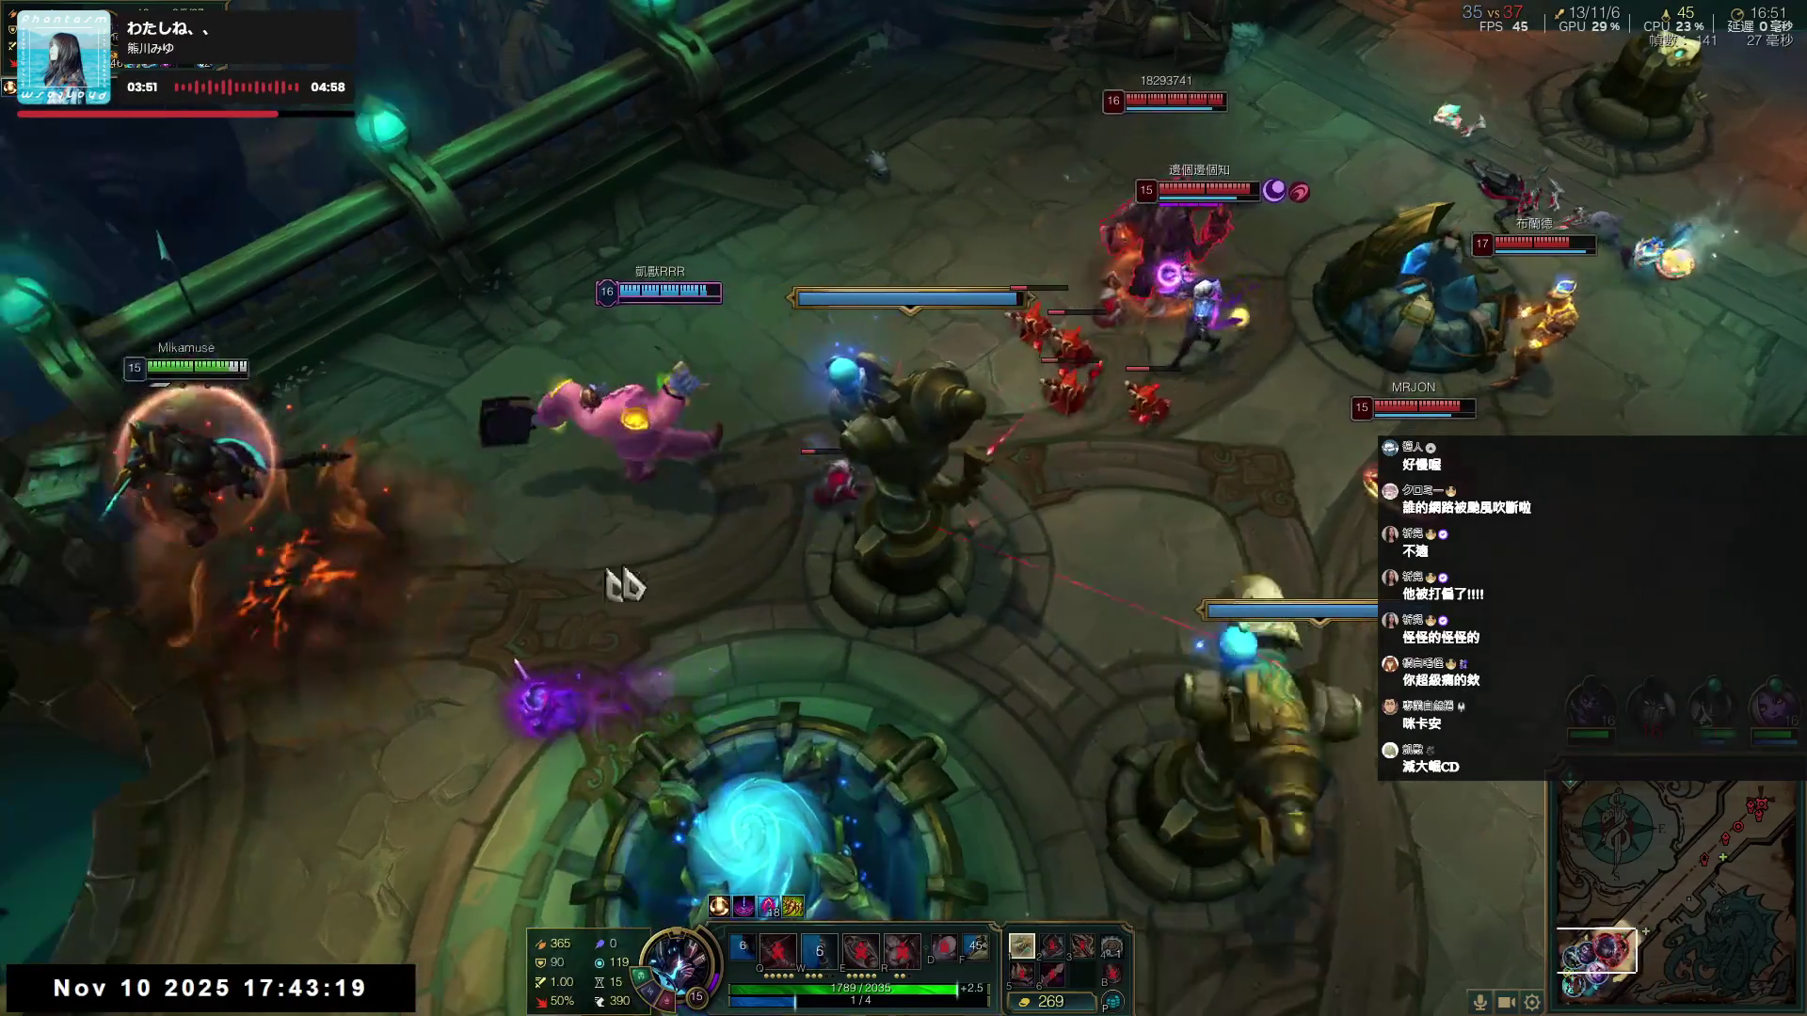
right_click(363, 454)
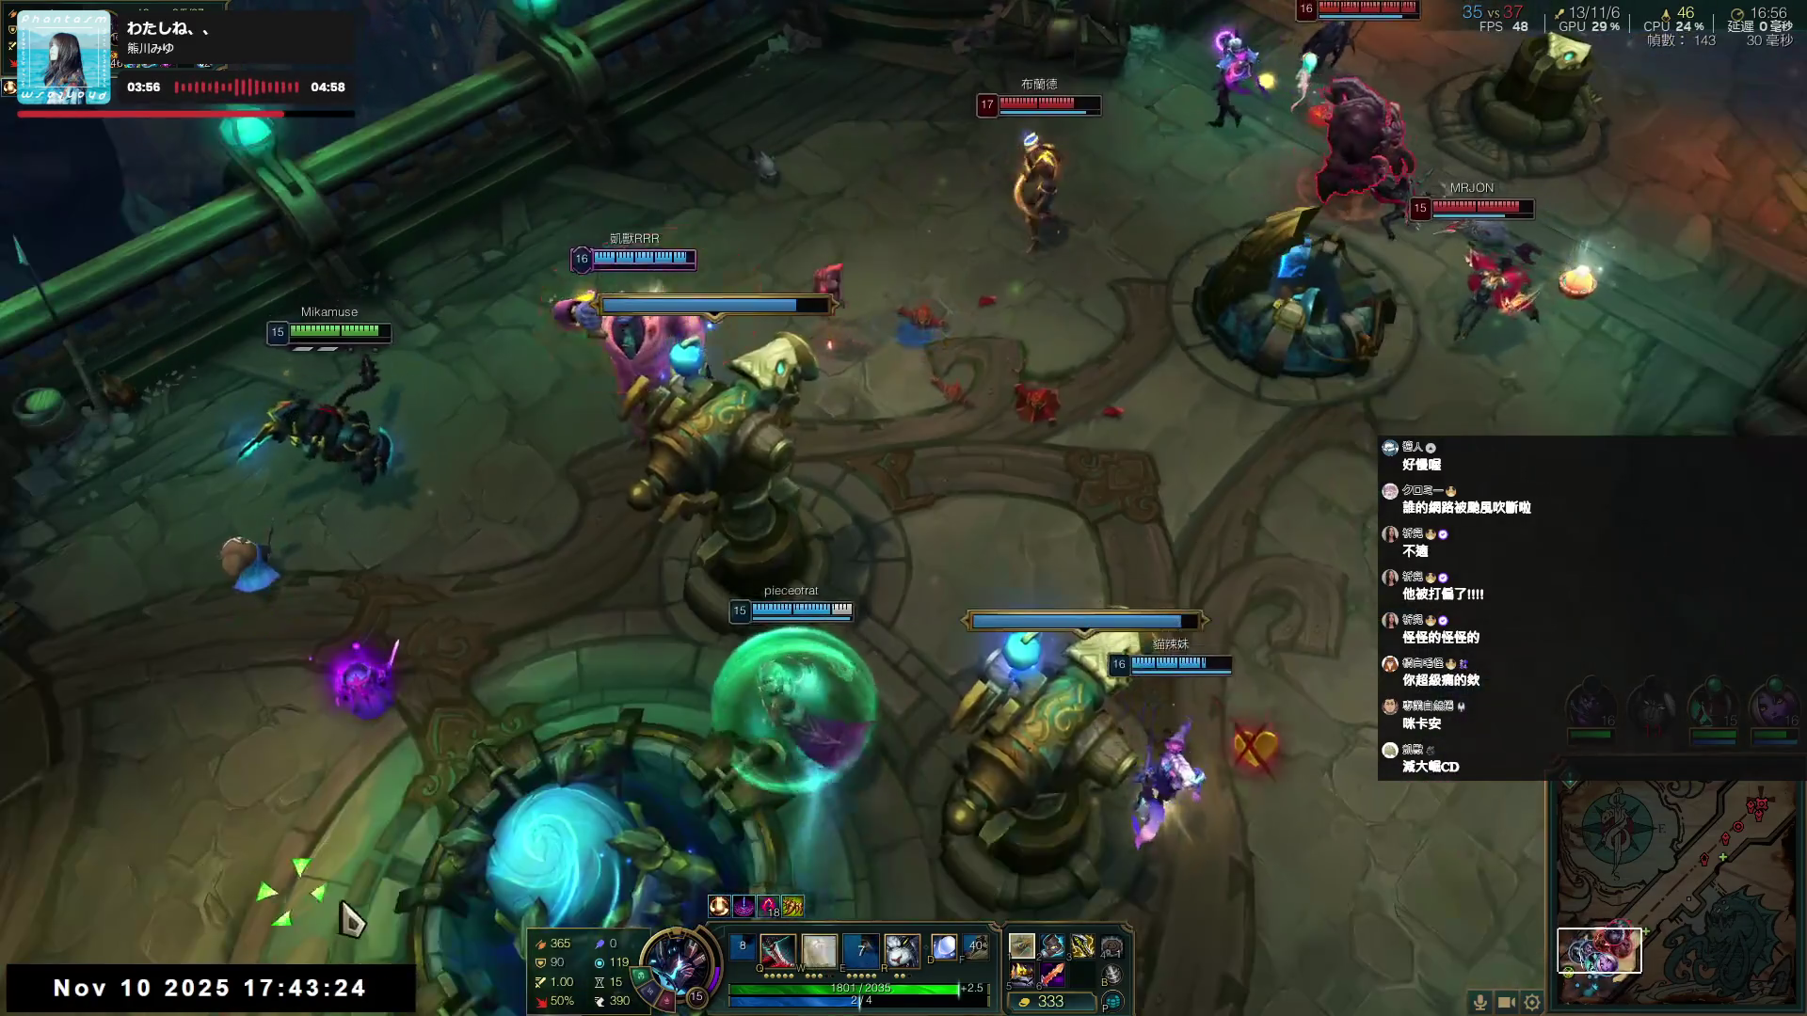
right_click(412, 798)
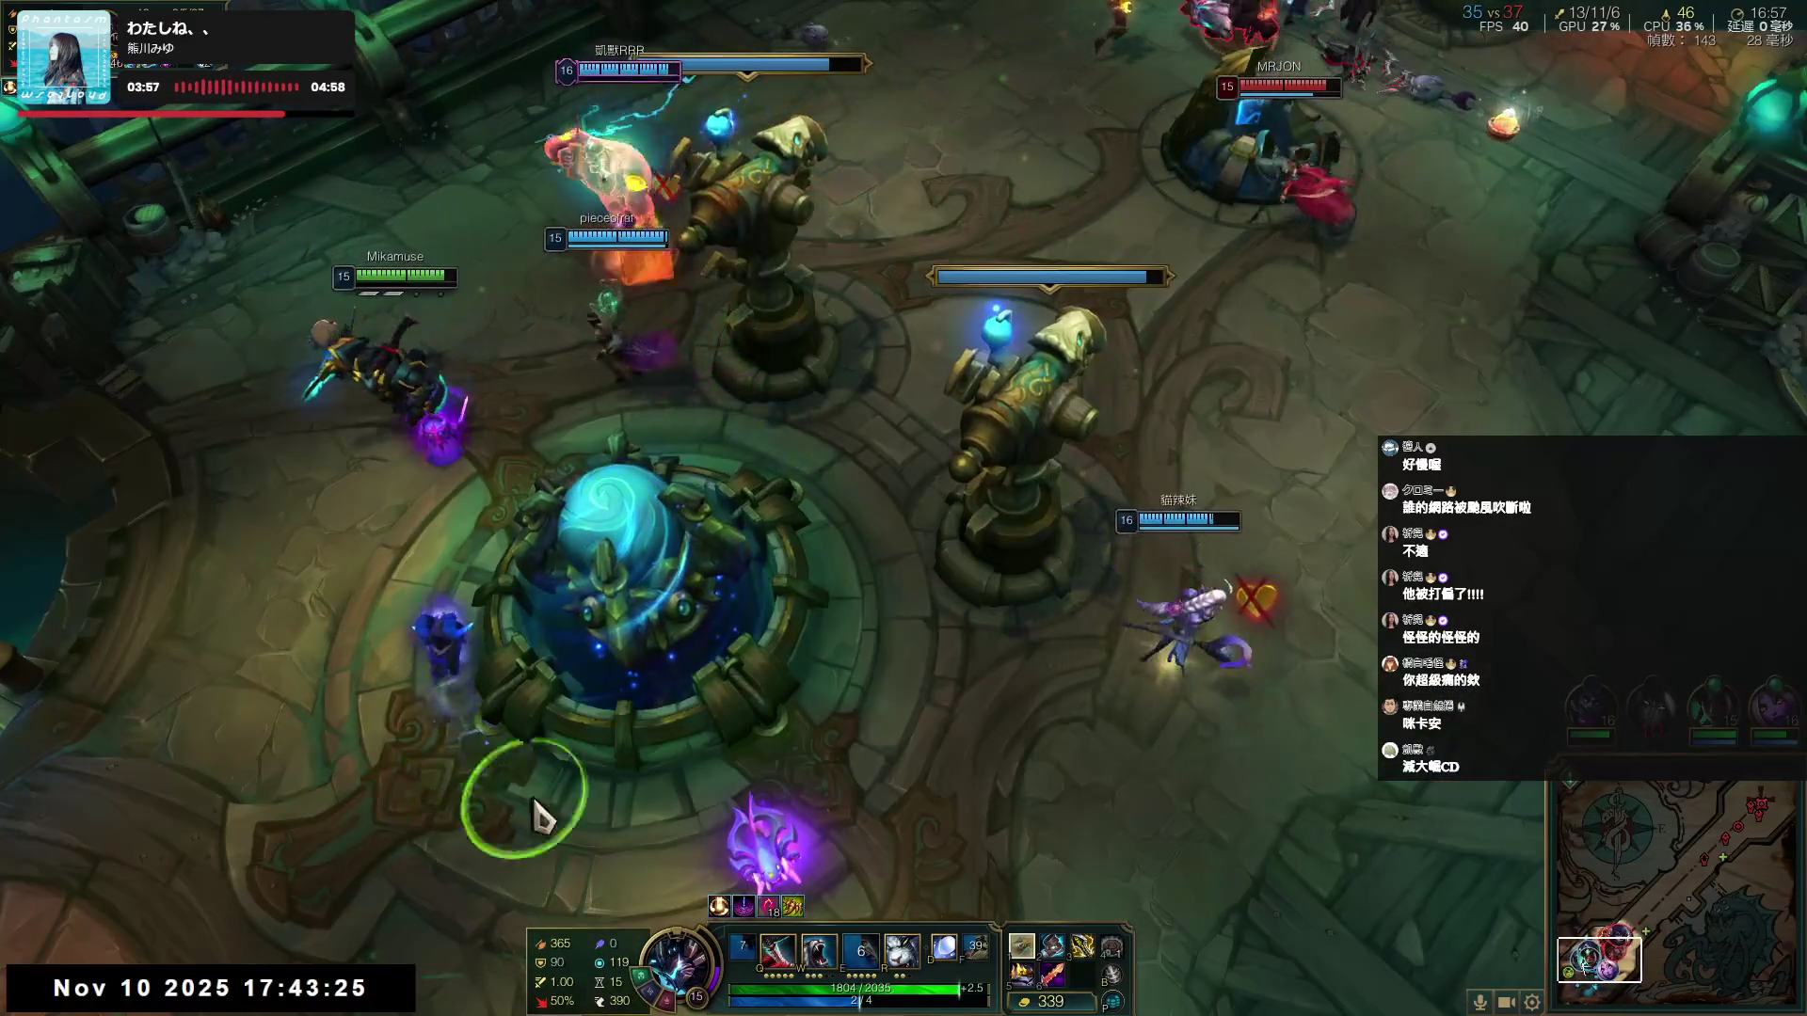
key("space")
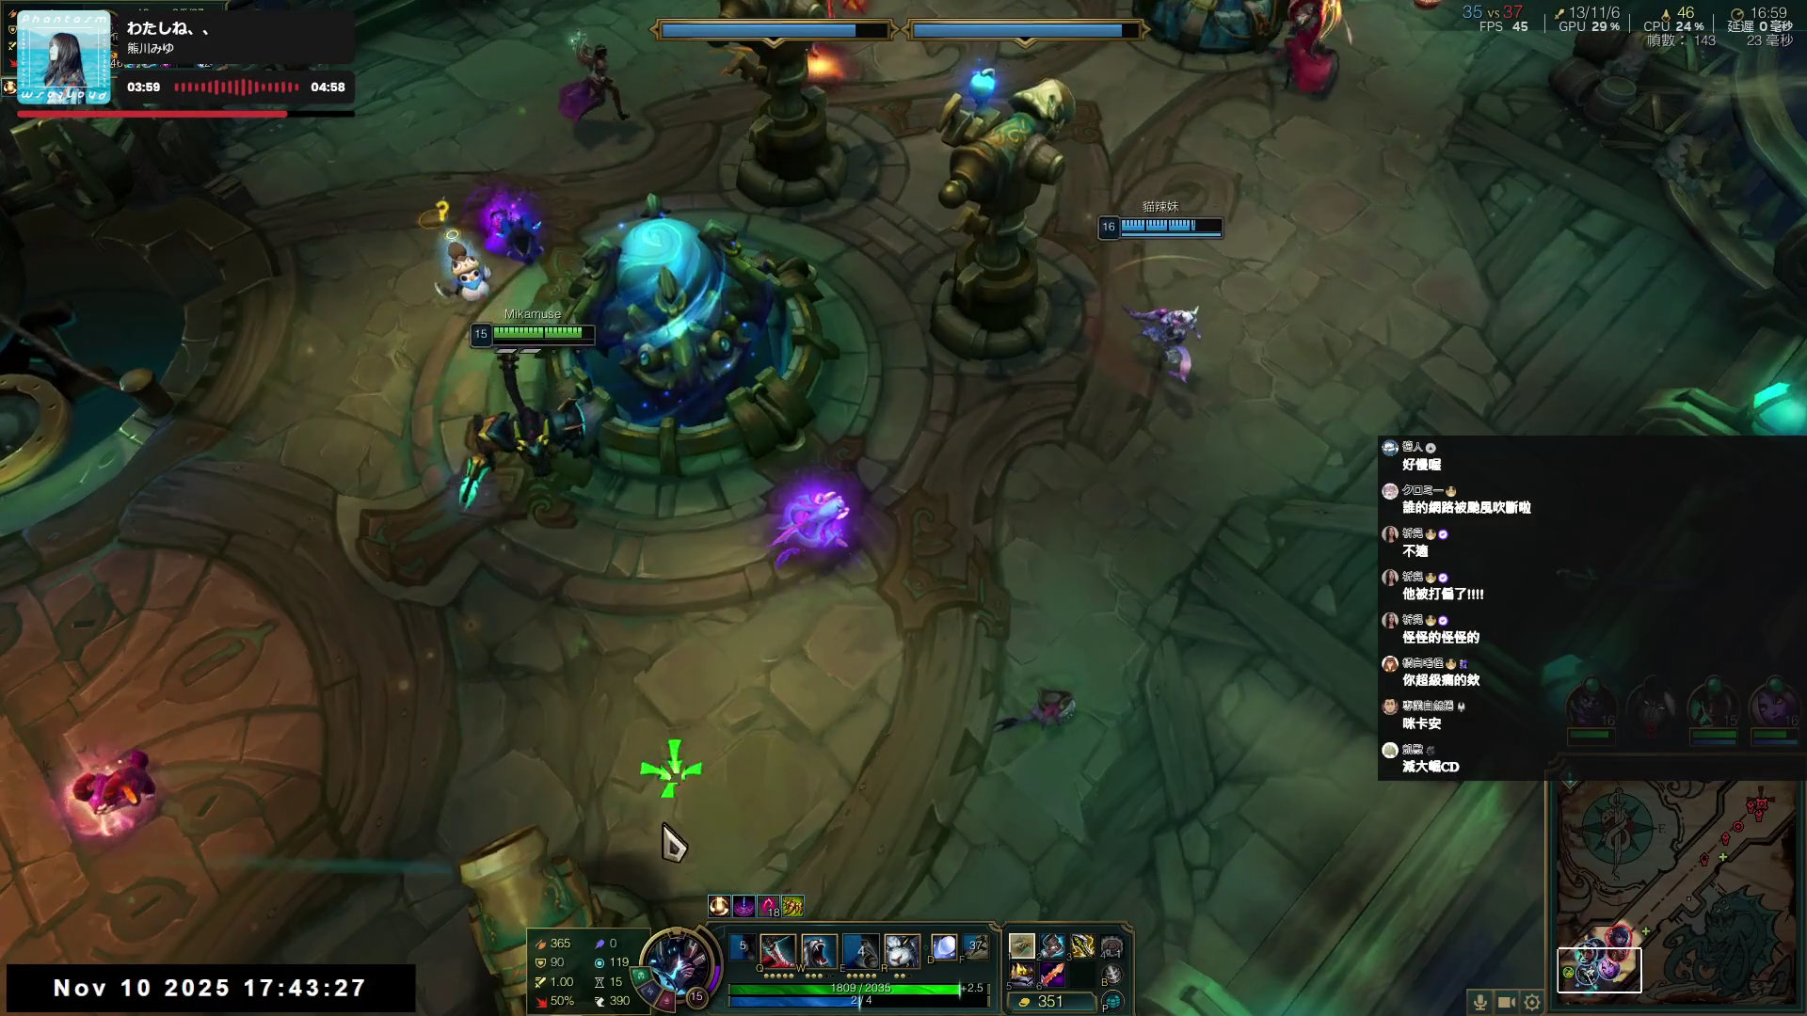
right_click(553, 895)
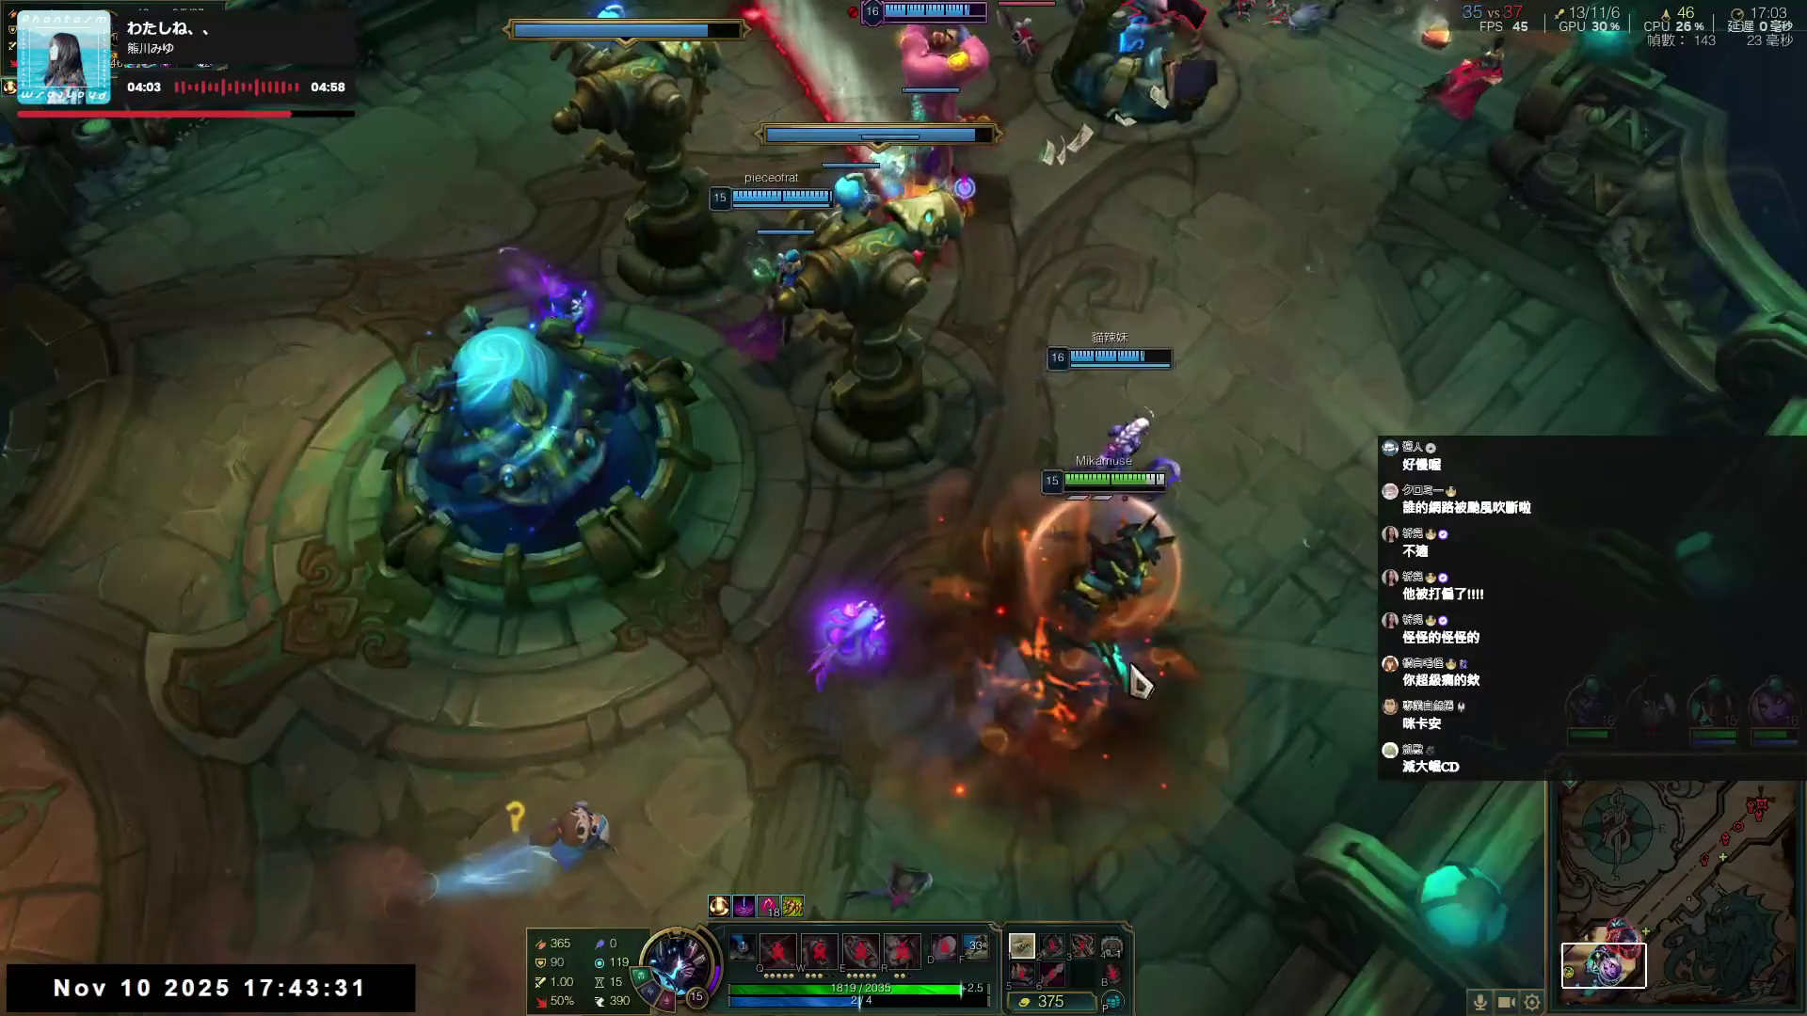
- Launch from the base cannon, then walk along the base wall and retreat toward the nexus
right_click(495, 799)
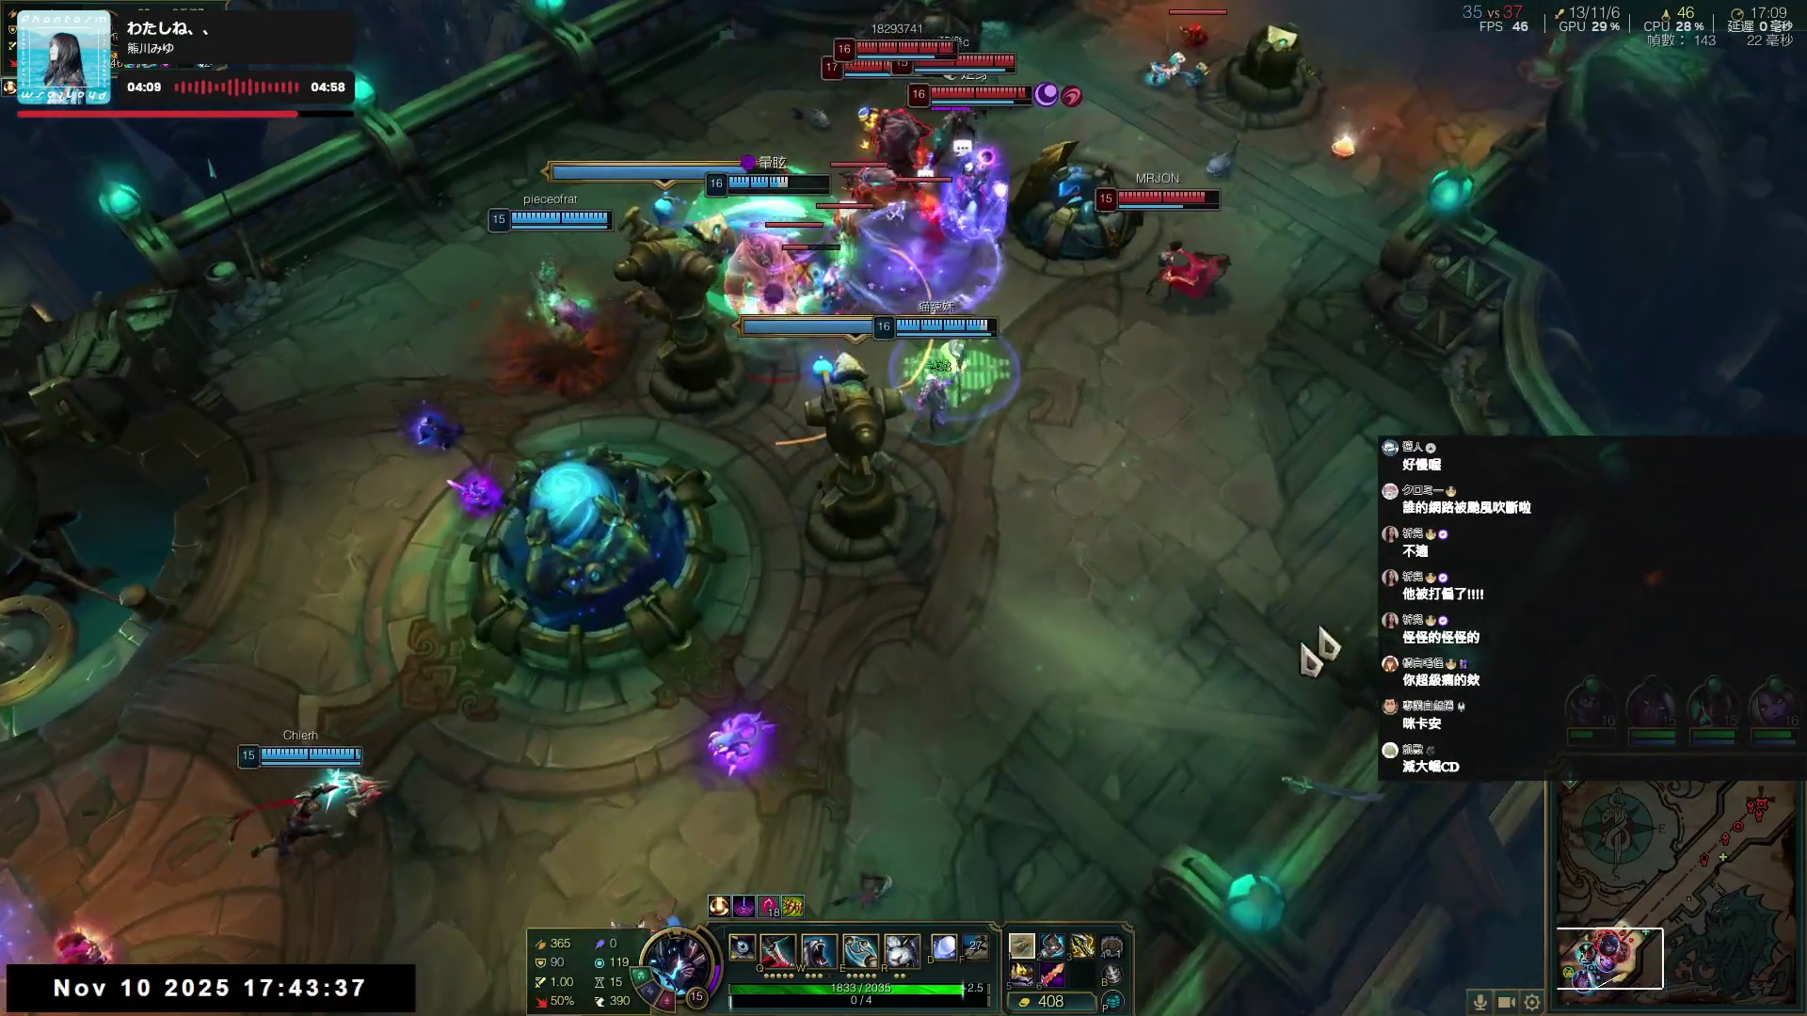
left_click(1314, 645)
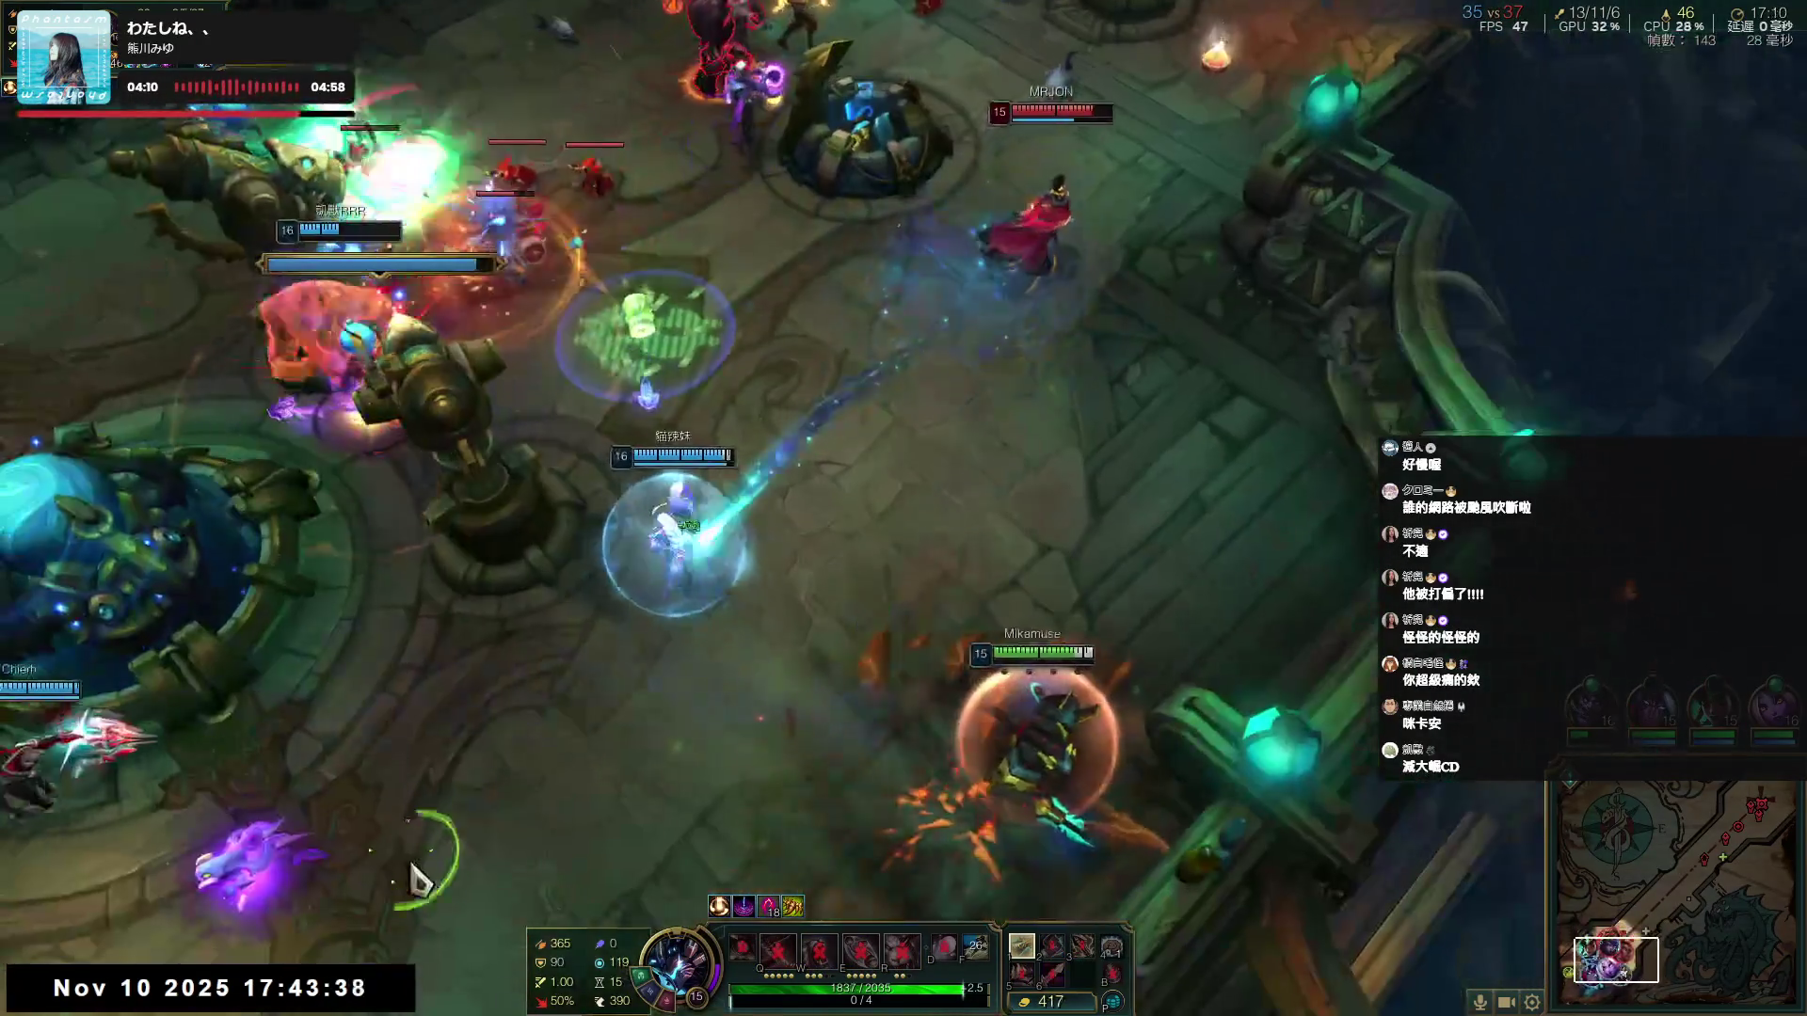
right_click(859, 322)
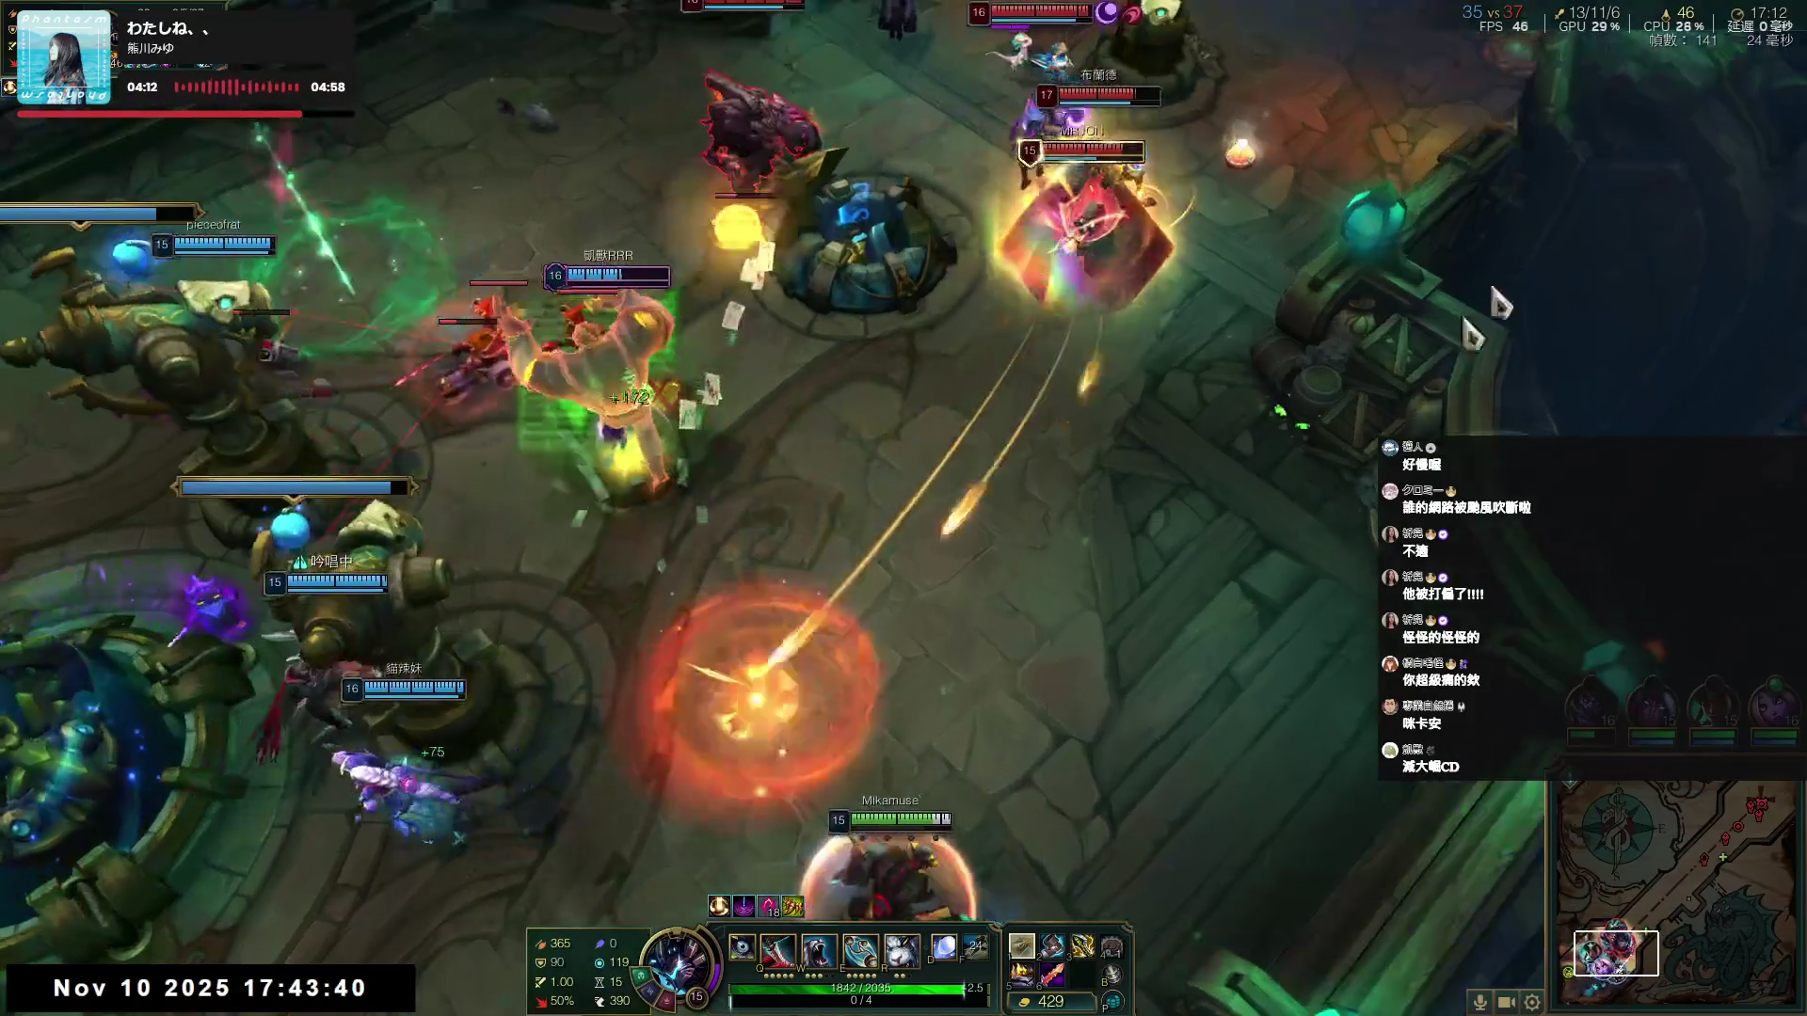
right_click(1137, 552)
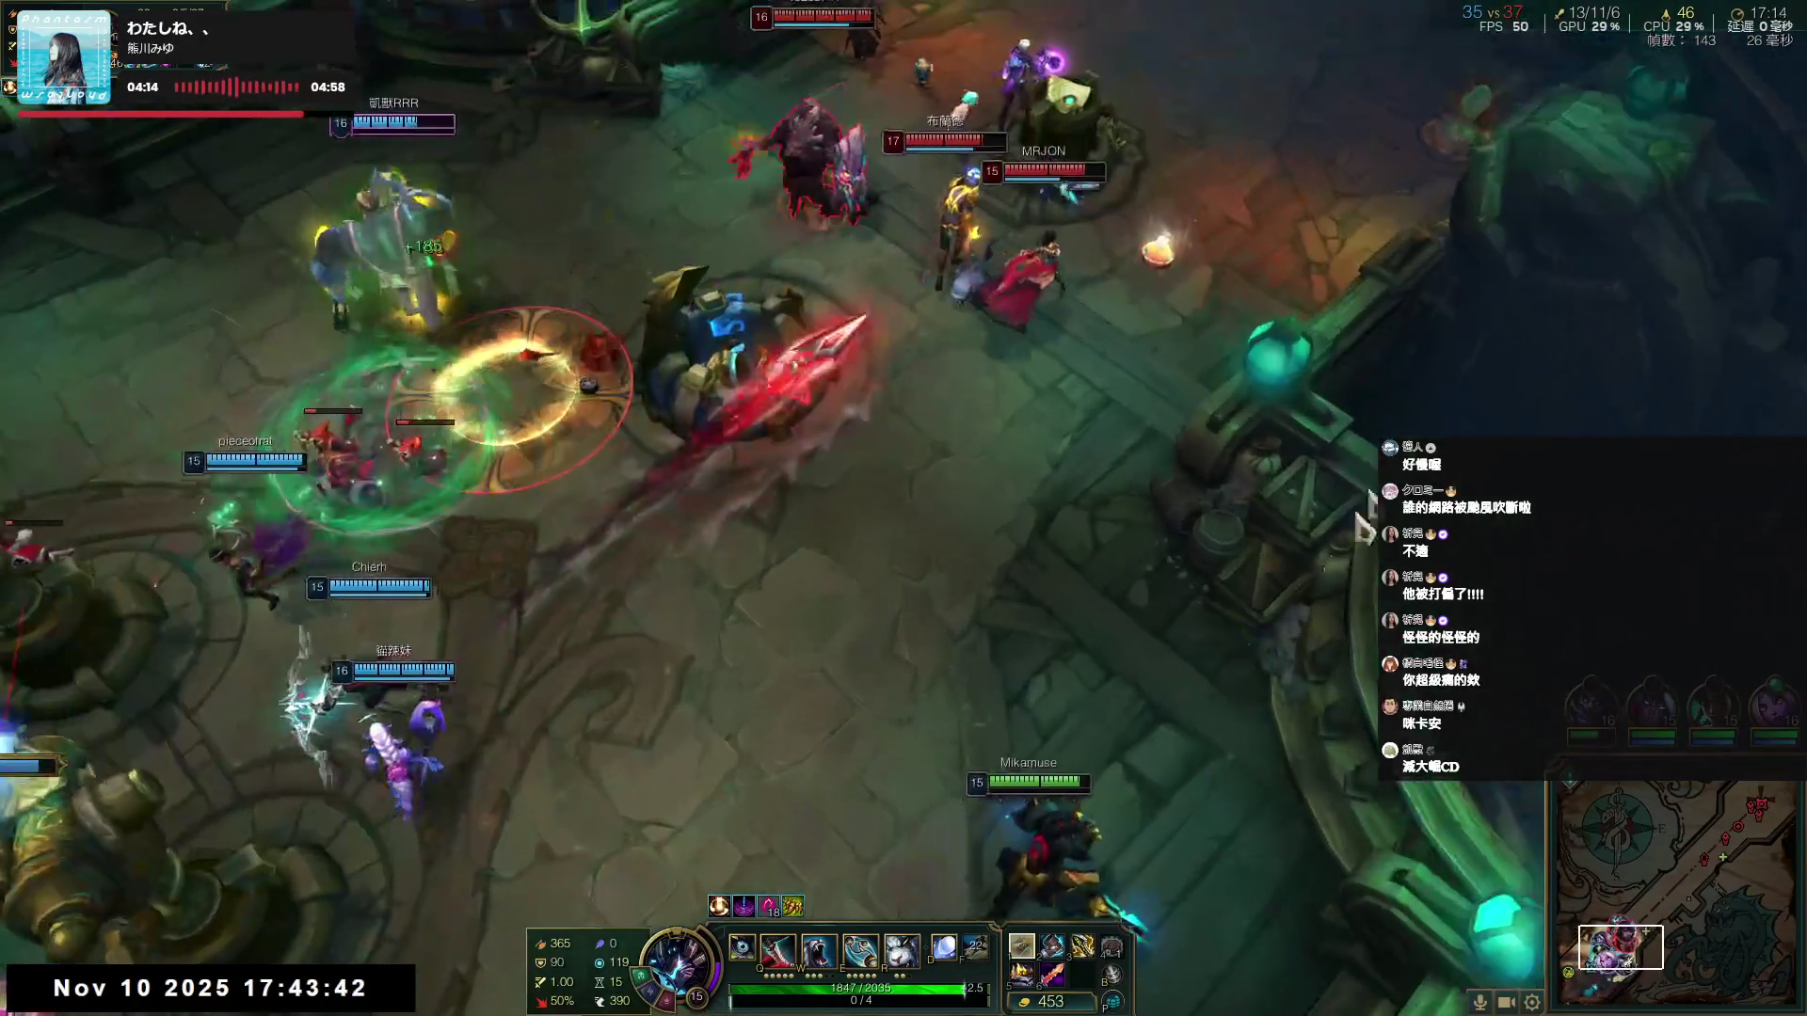
right_click(1065, 584)
right_click(800, 738)
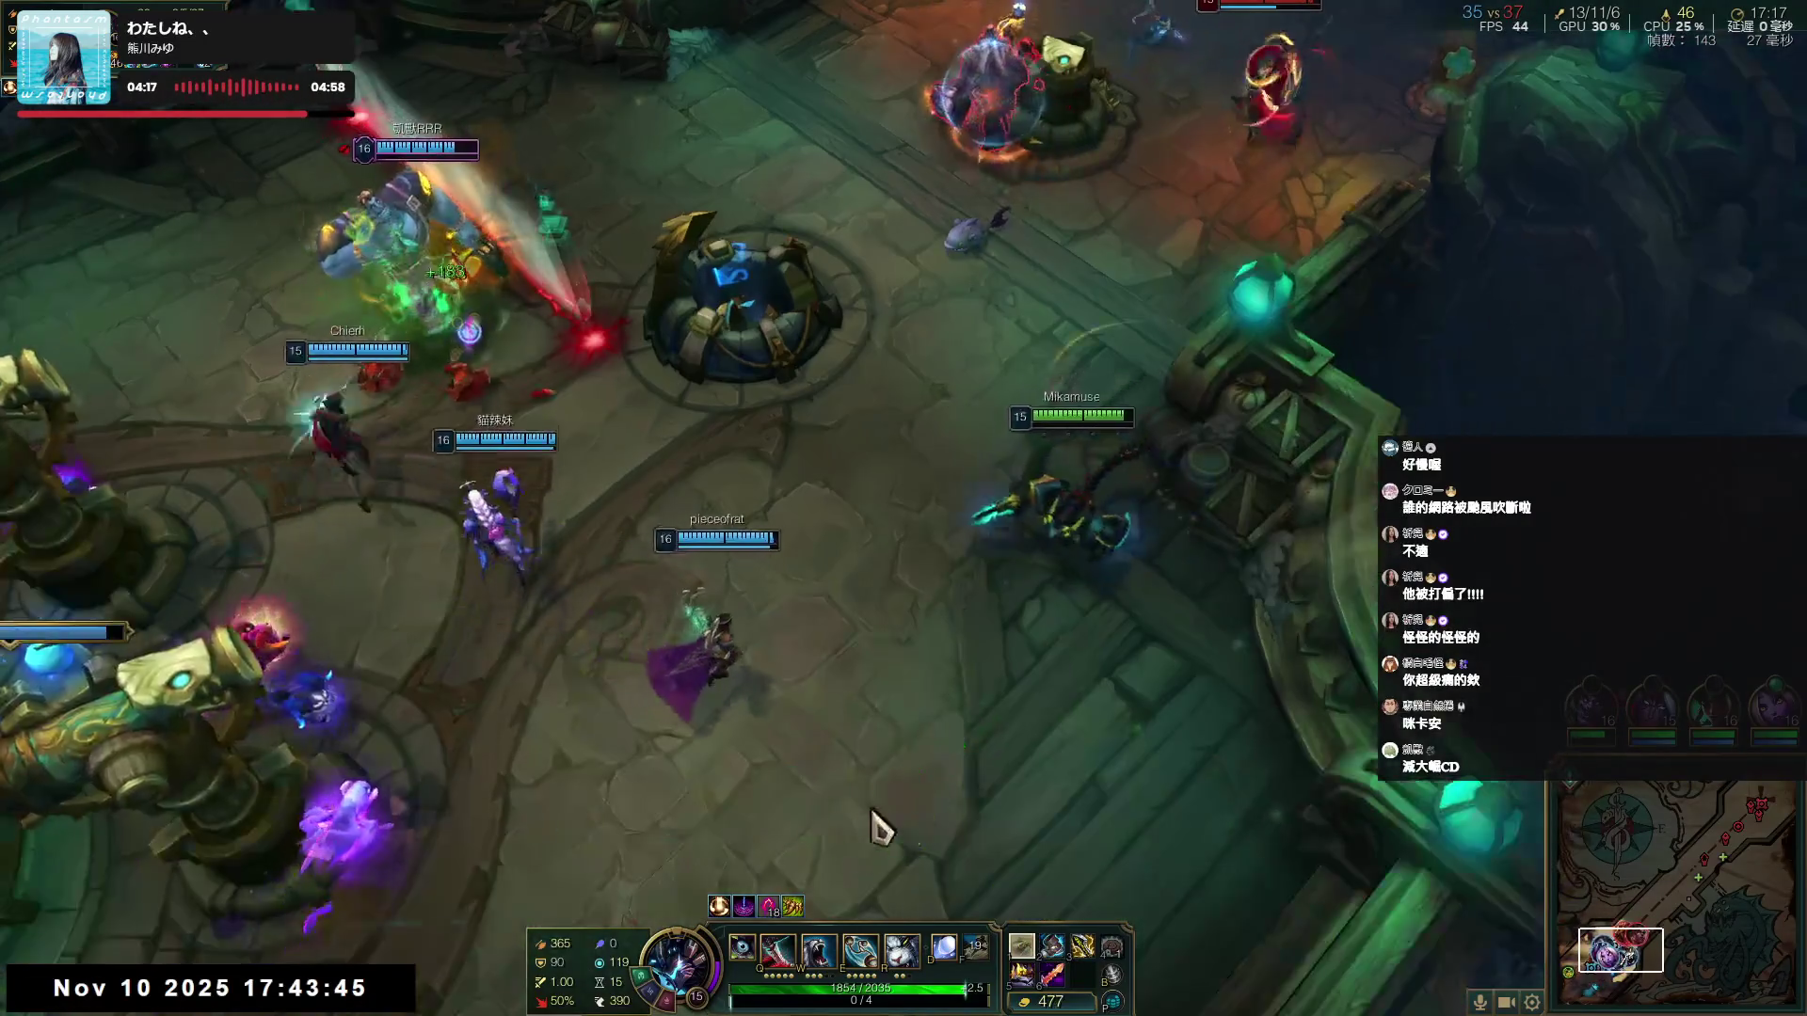
right_click(792, 817)
right_click(274, 878)
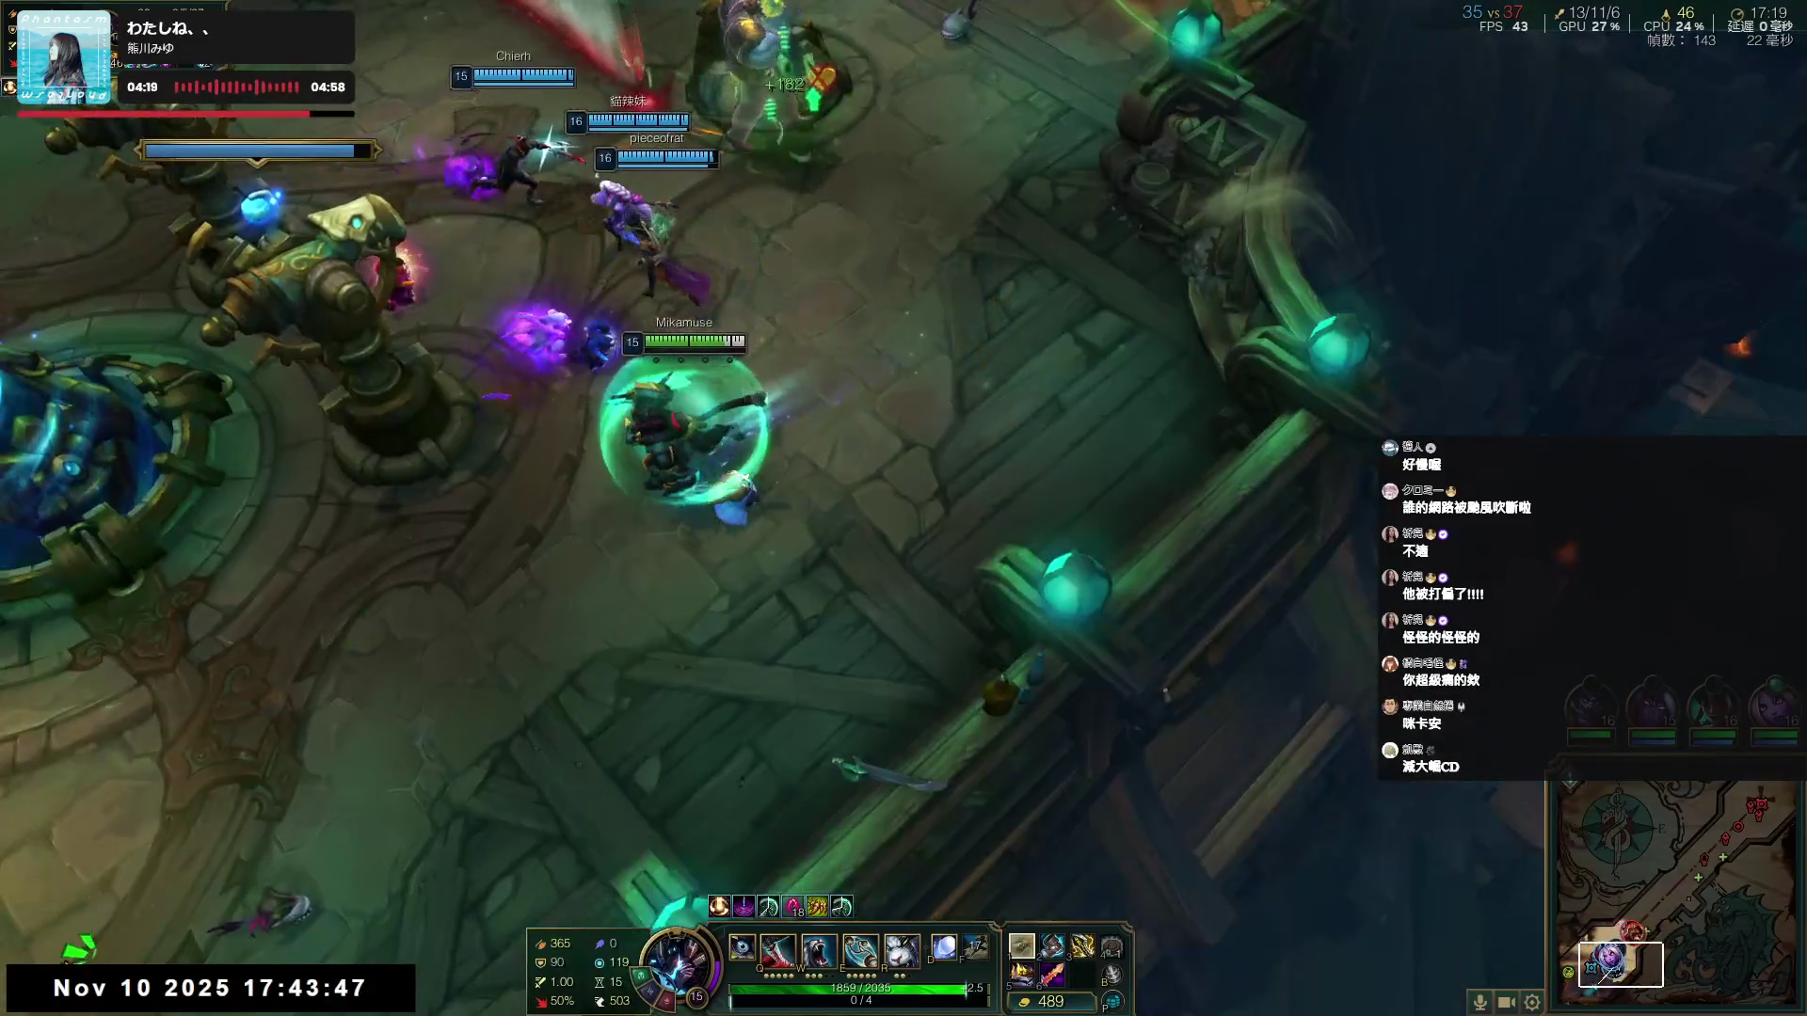
right_click(44, 953)
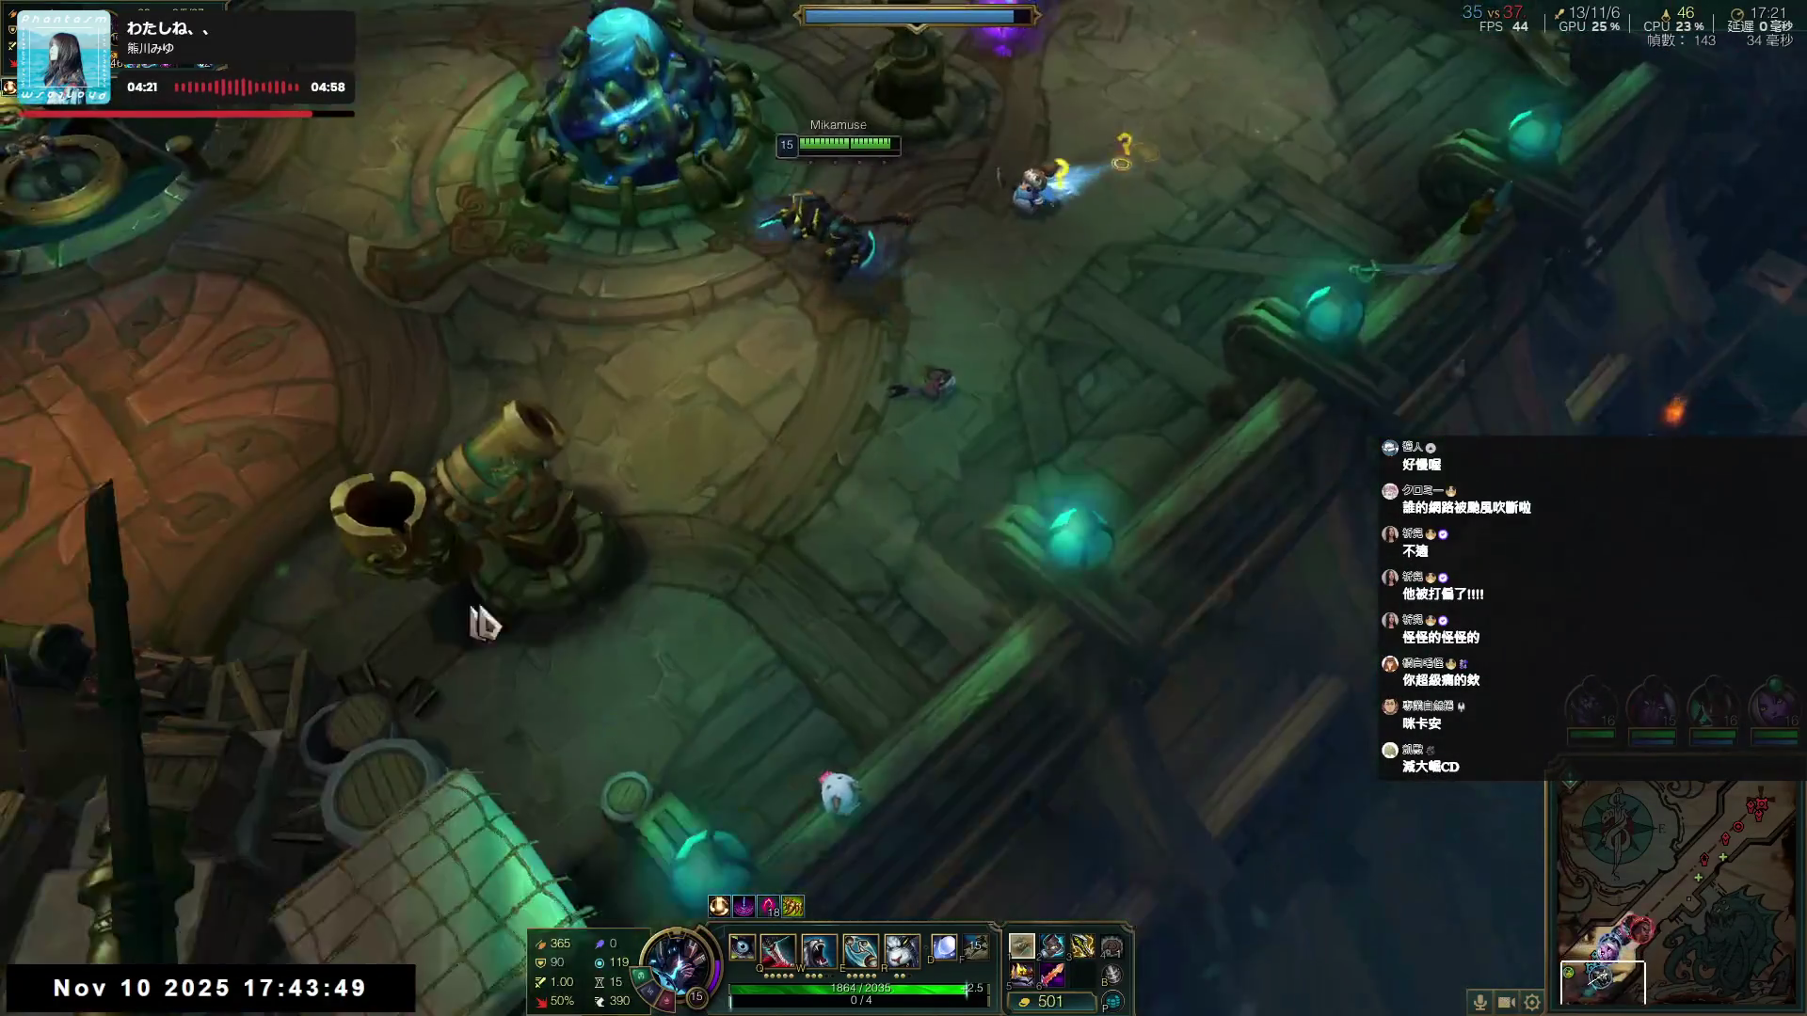
- Cannon-launch to the top-right fight and hit enemies near the tower with Q
right_click(552, 534)
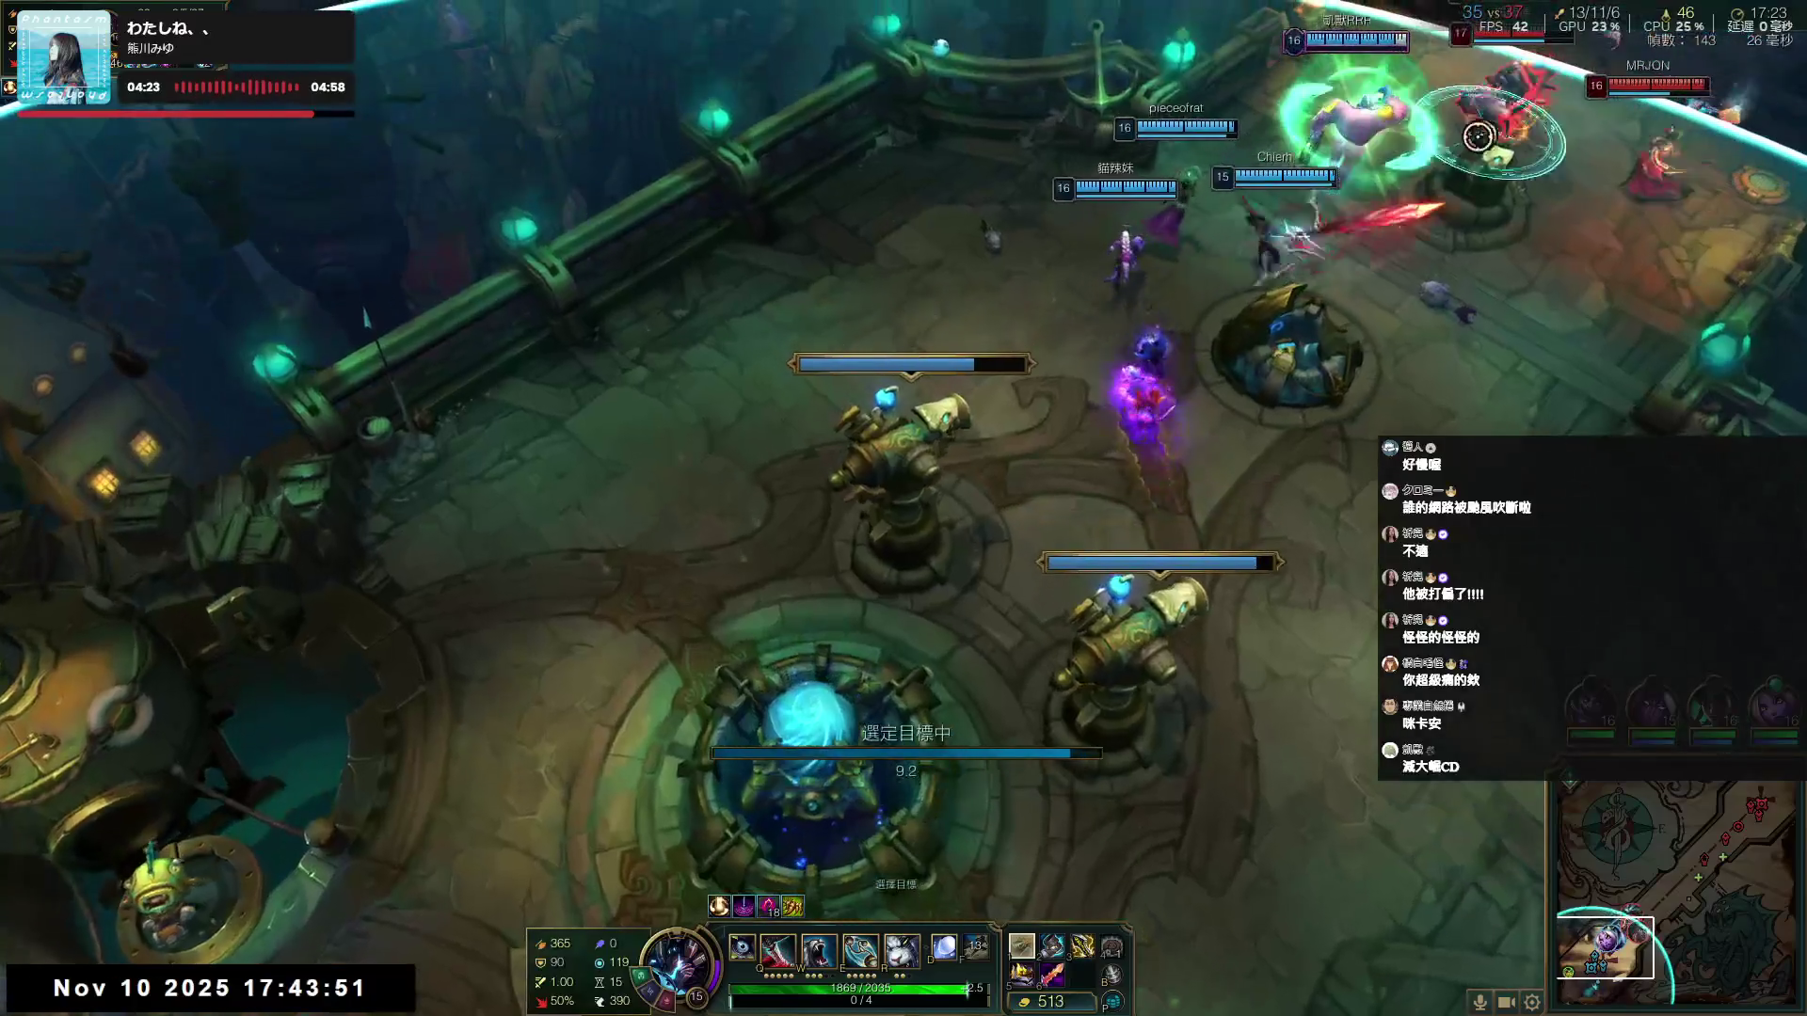
left_click(1392, 290)
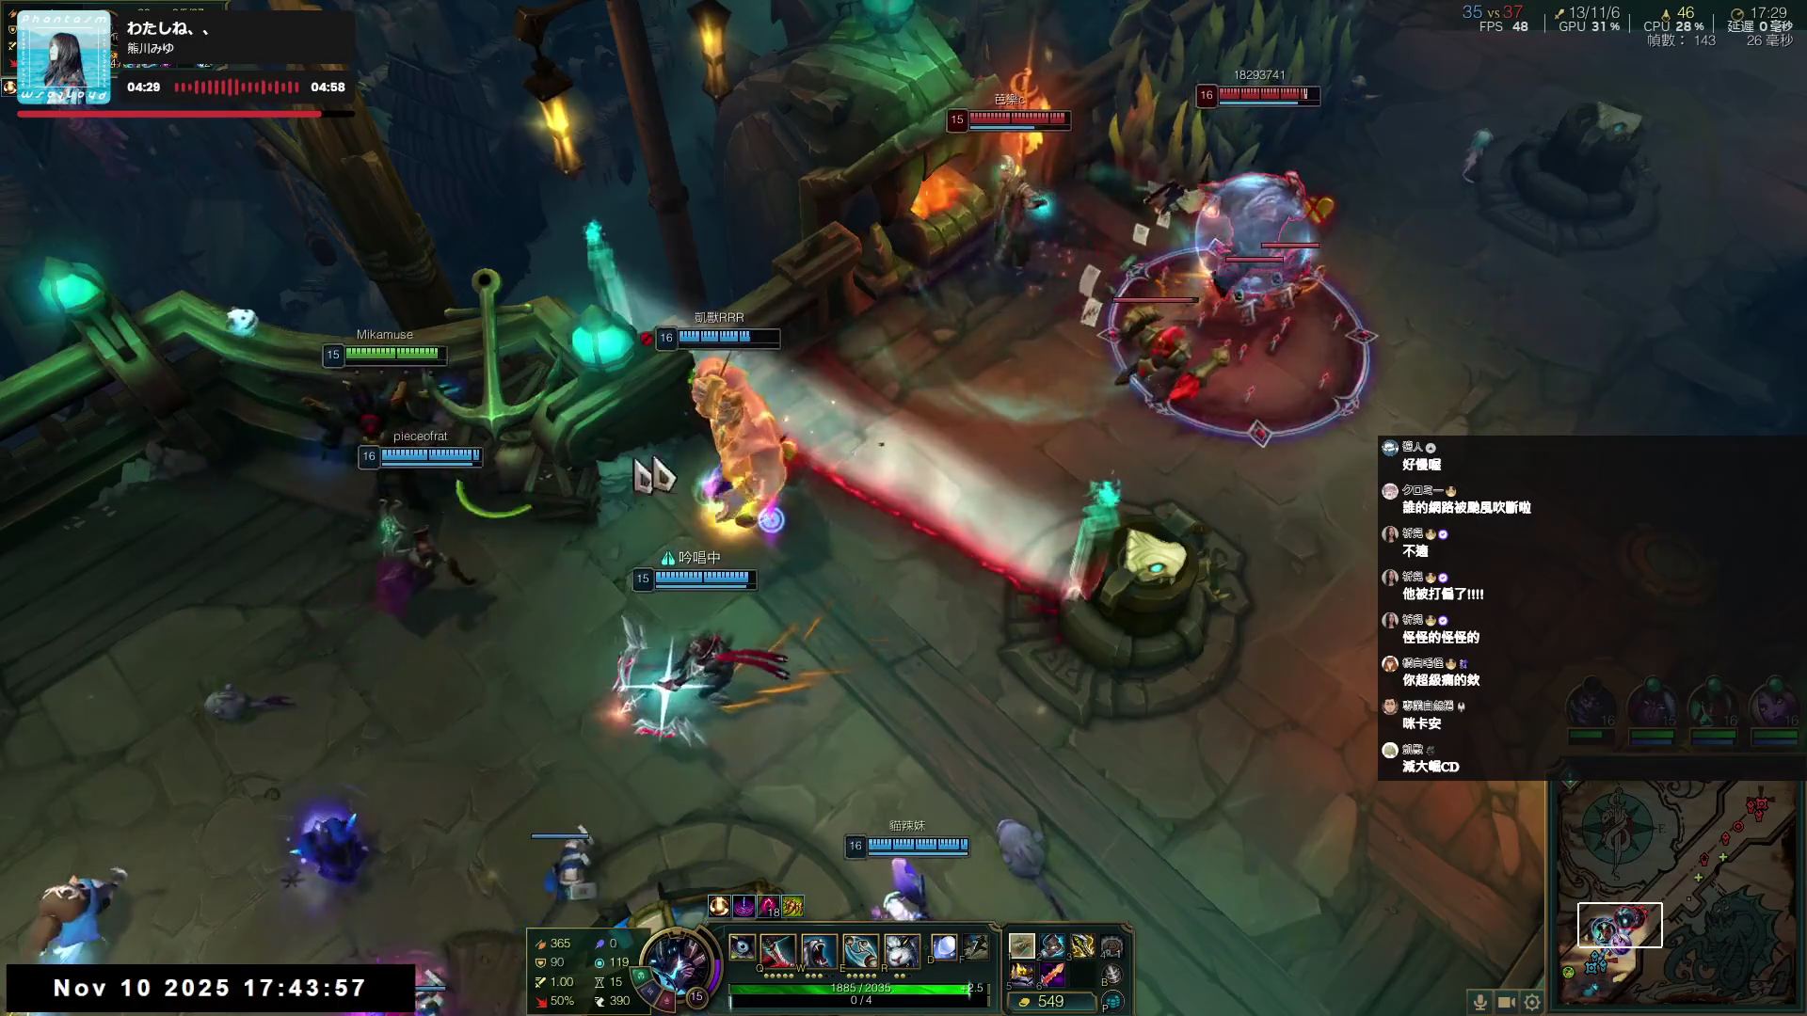
right_click(1275, 414)
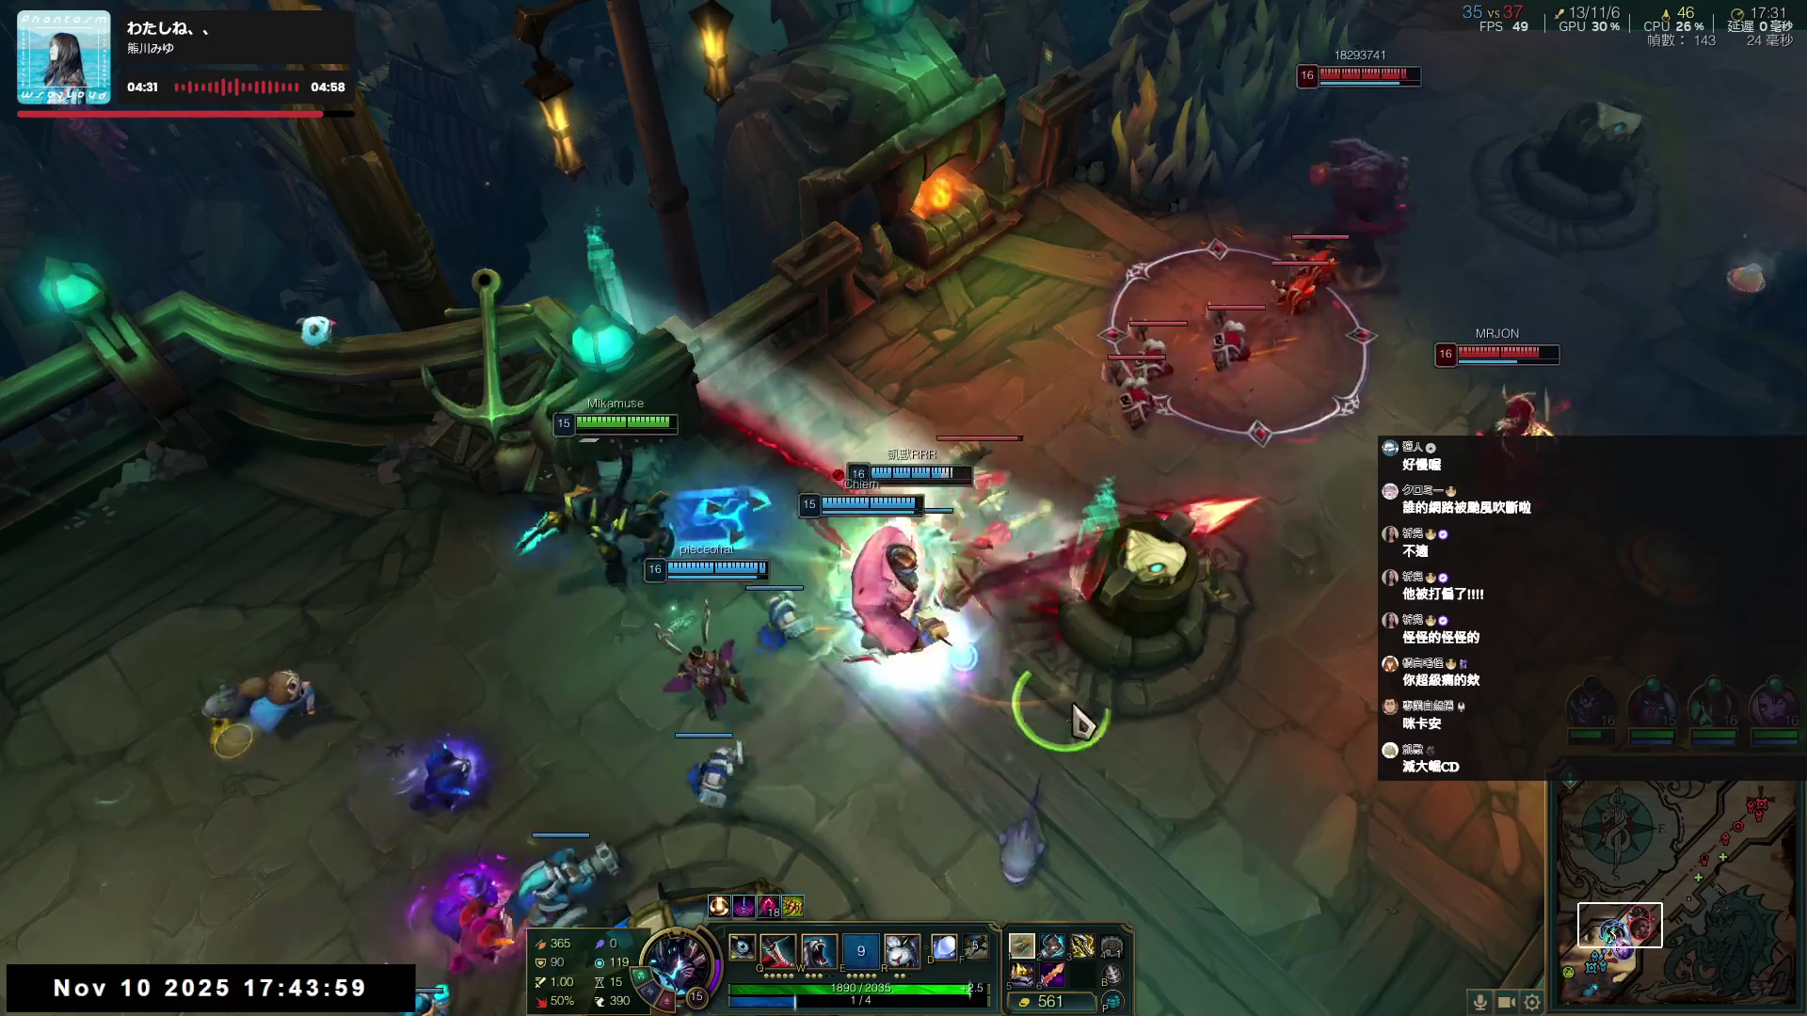
right_click(1072, 658)
key("q")
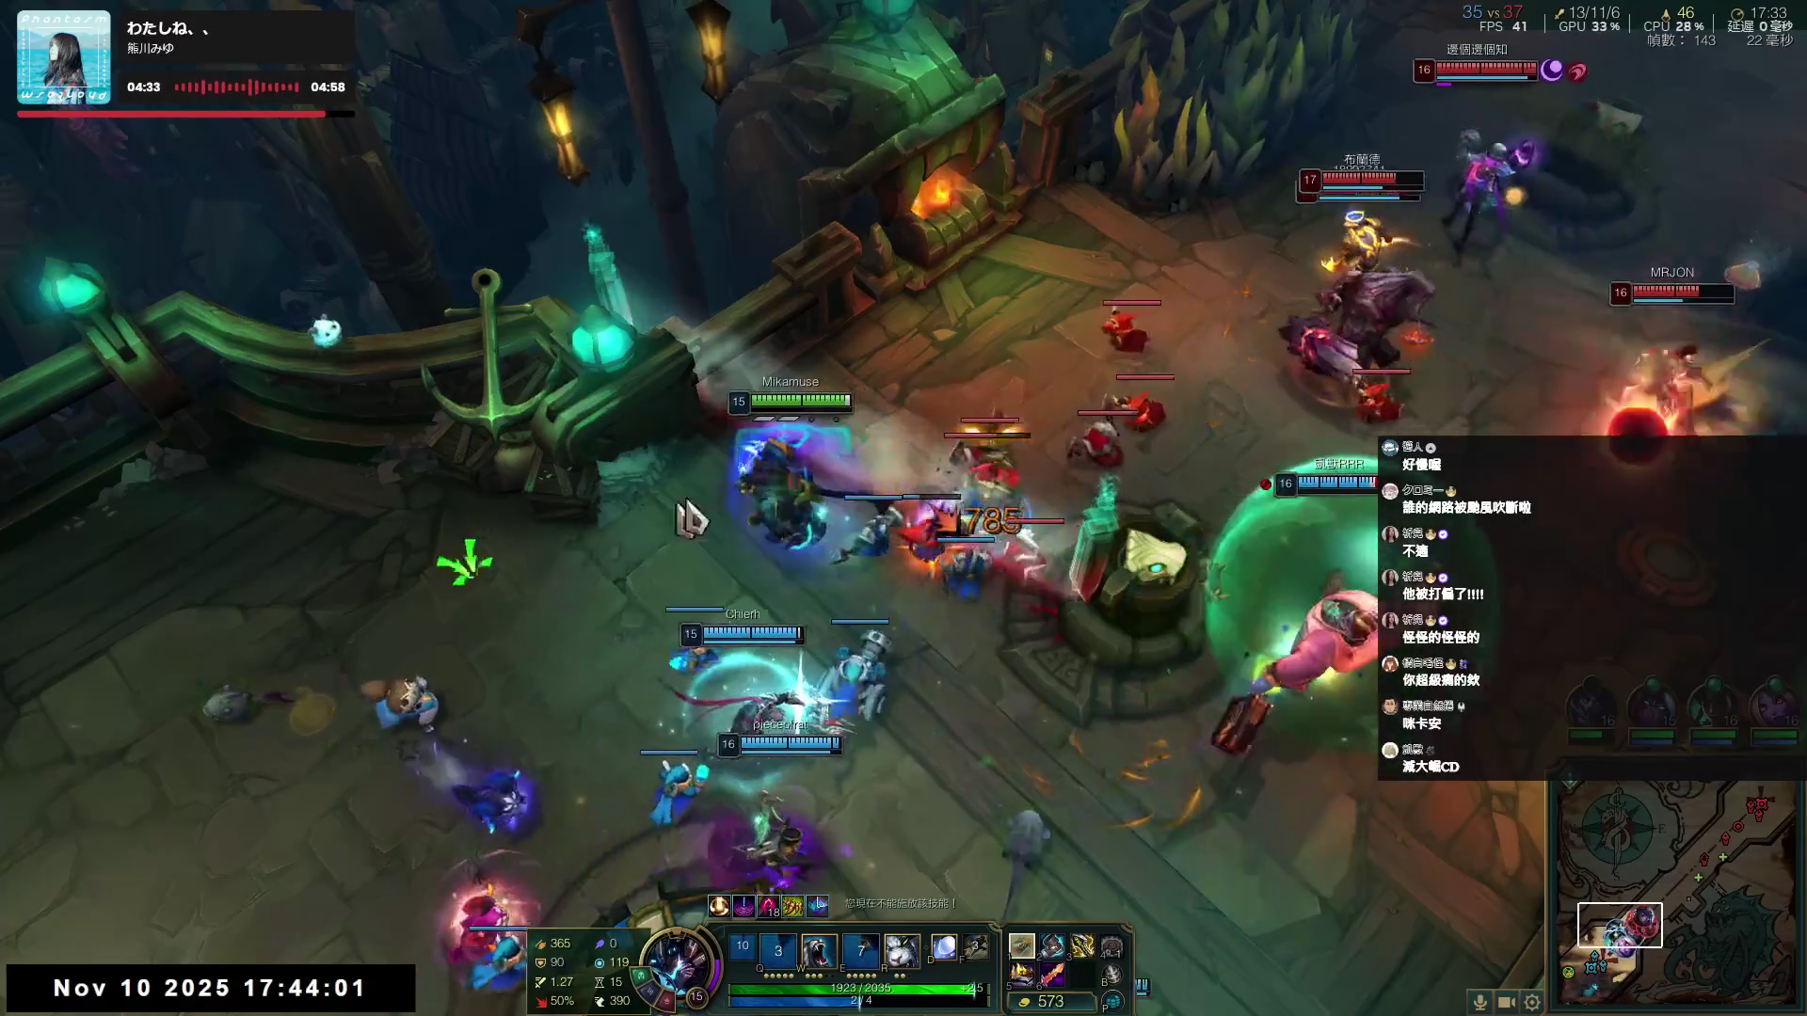
right_click(979, 489)
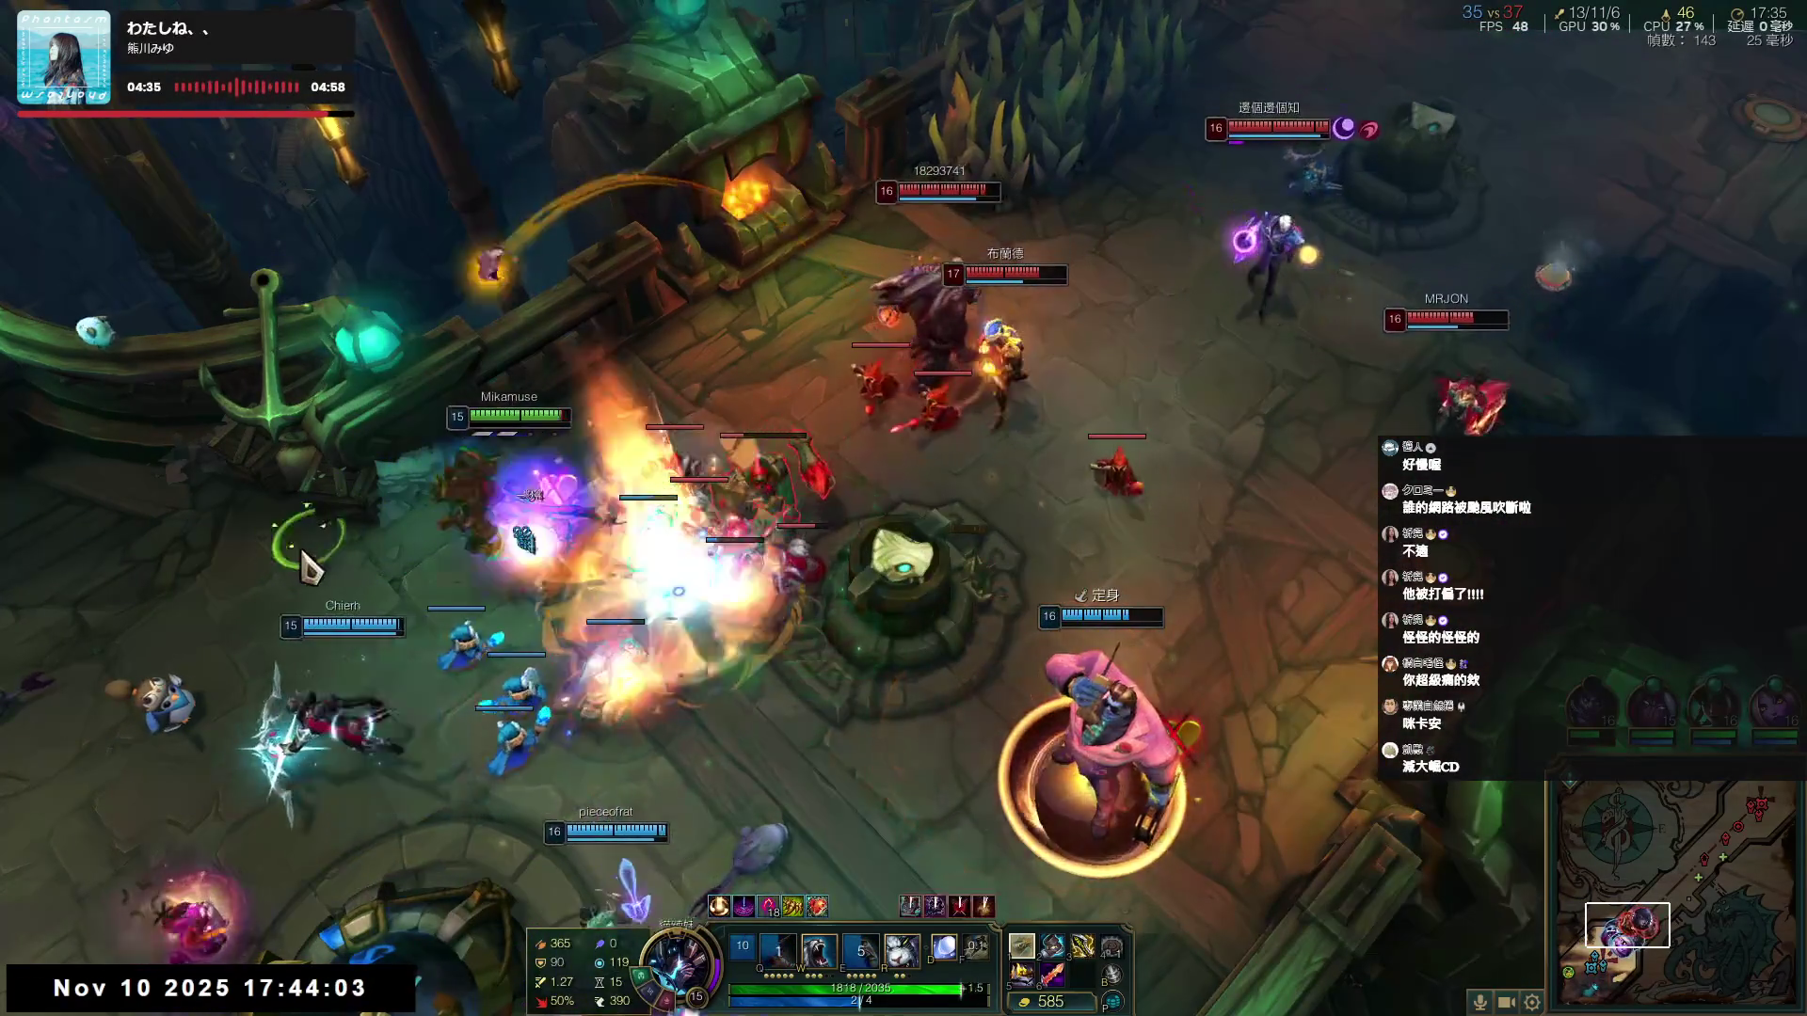
- Kite left away from the enemies while casting W
right_click(367, 565)
right_click(133, 645)
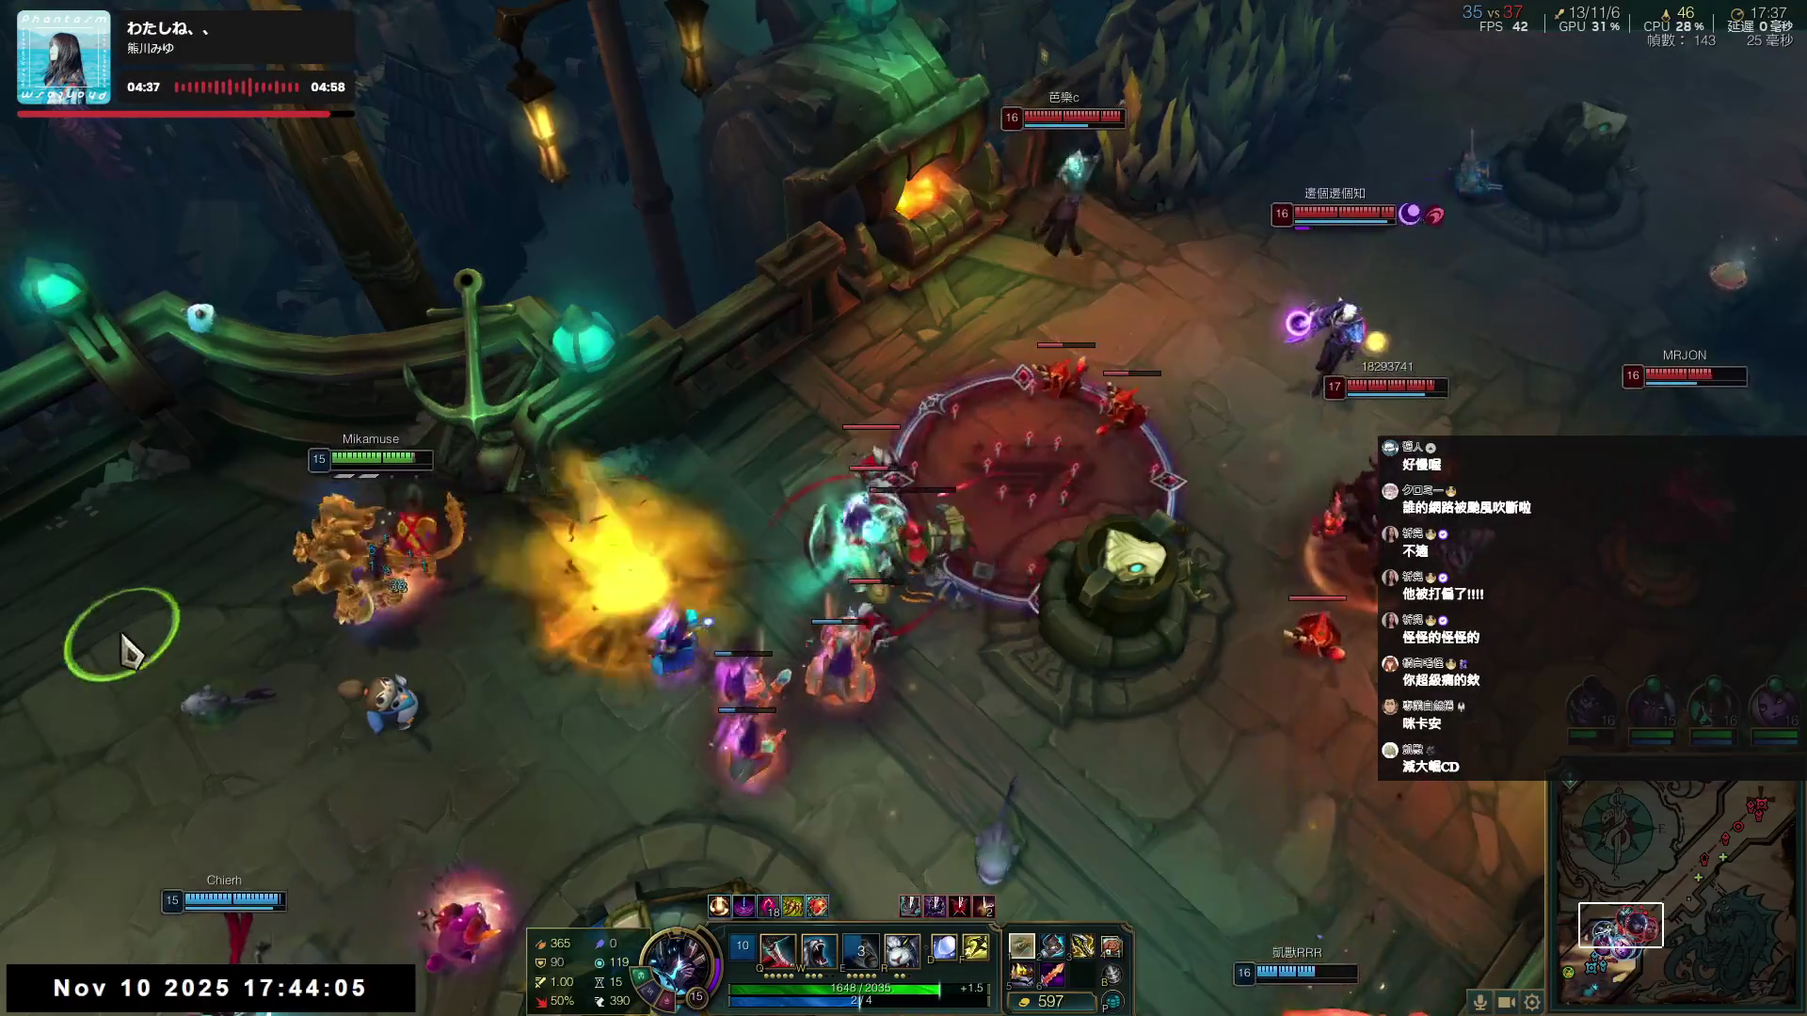
key("w")
right_click(292, 717)
right_click(167, 609)
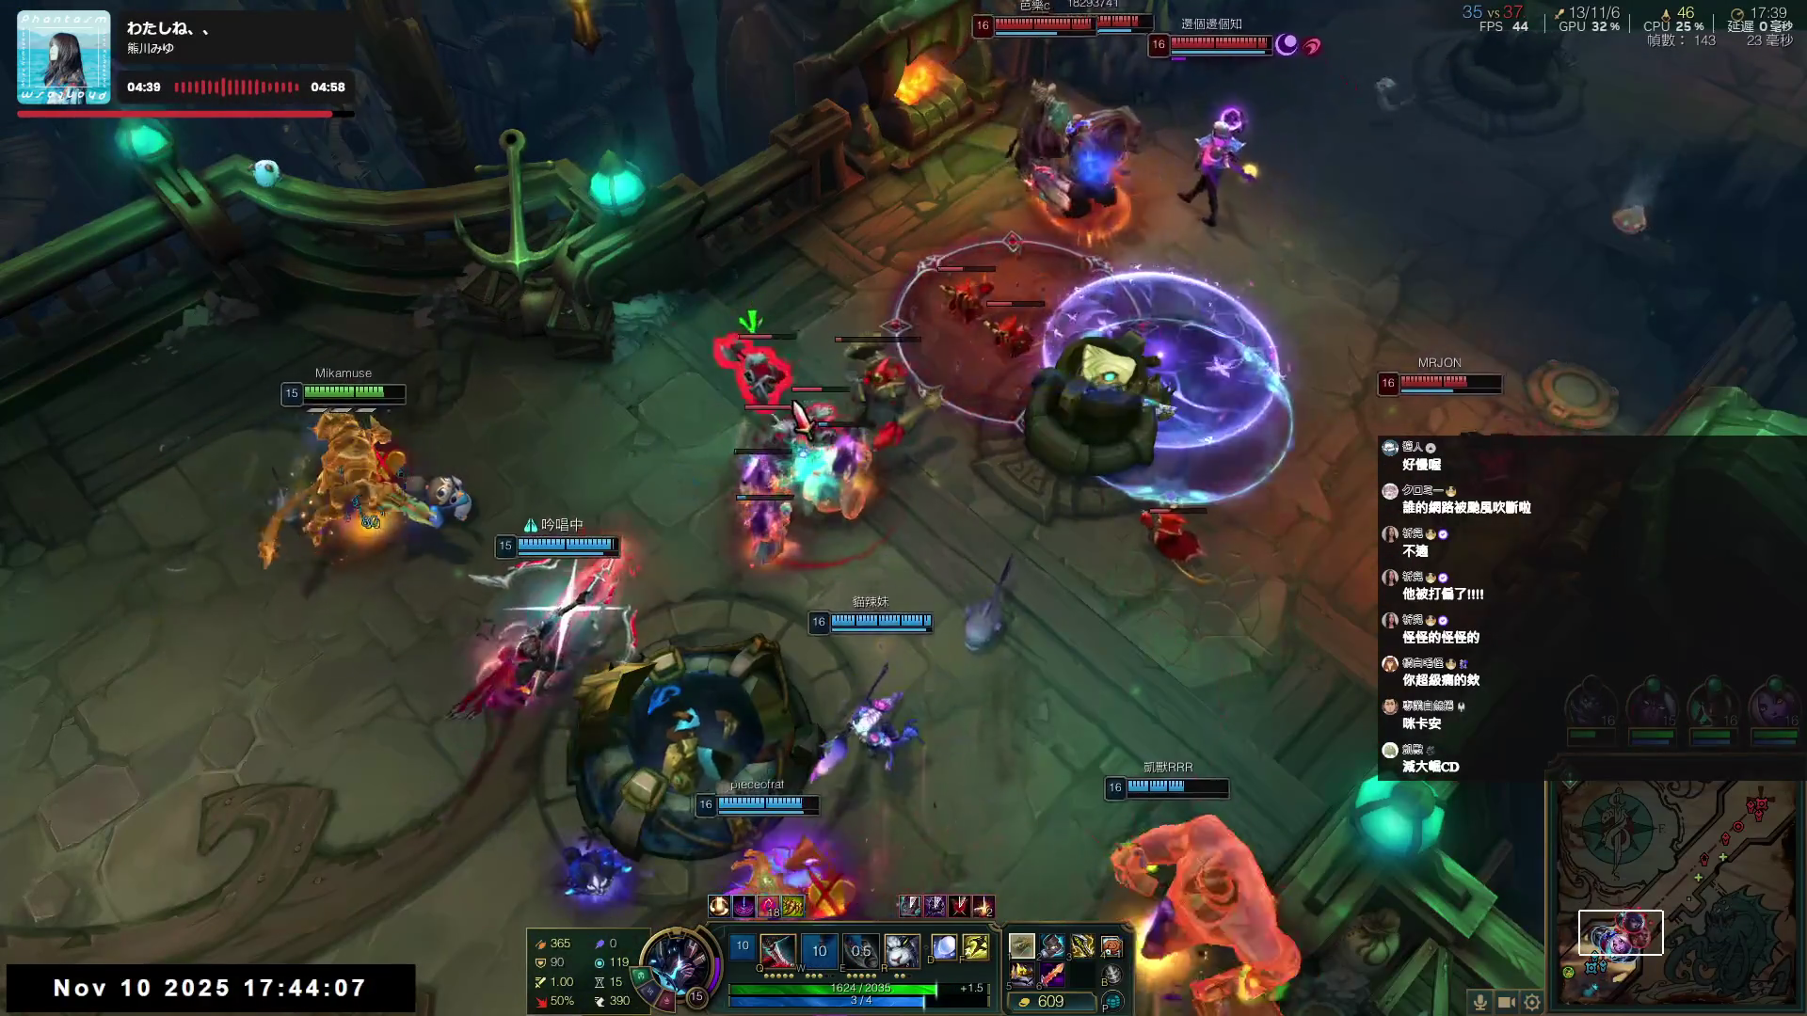
right_click(161, 605)
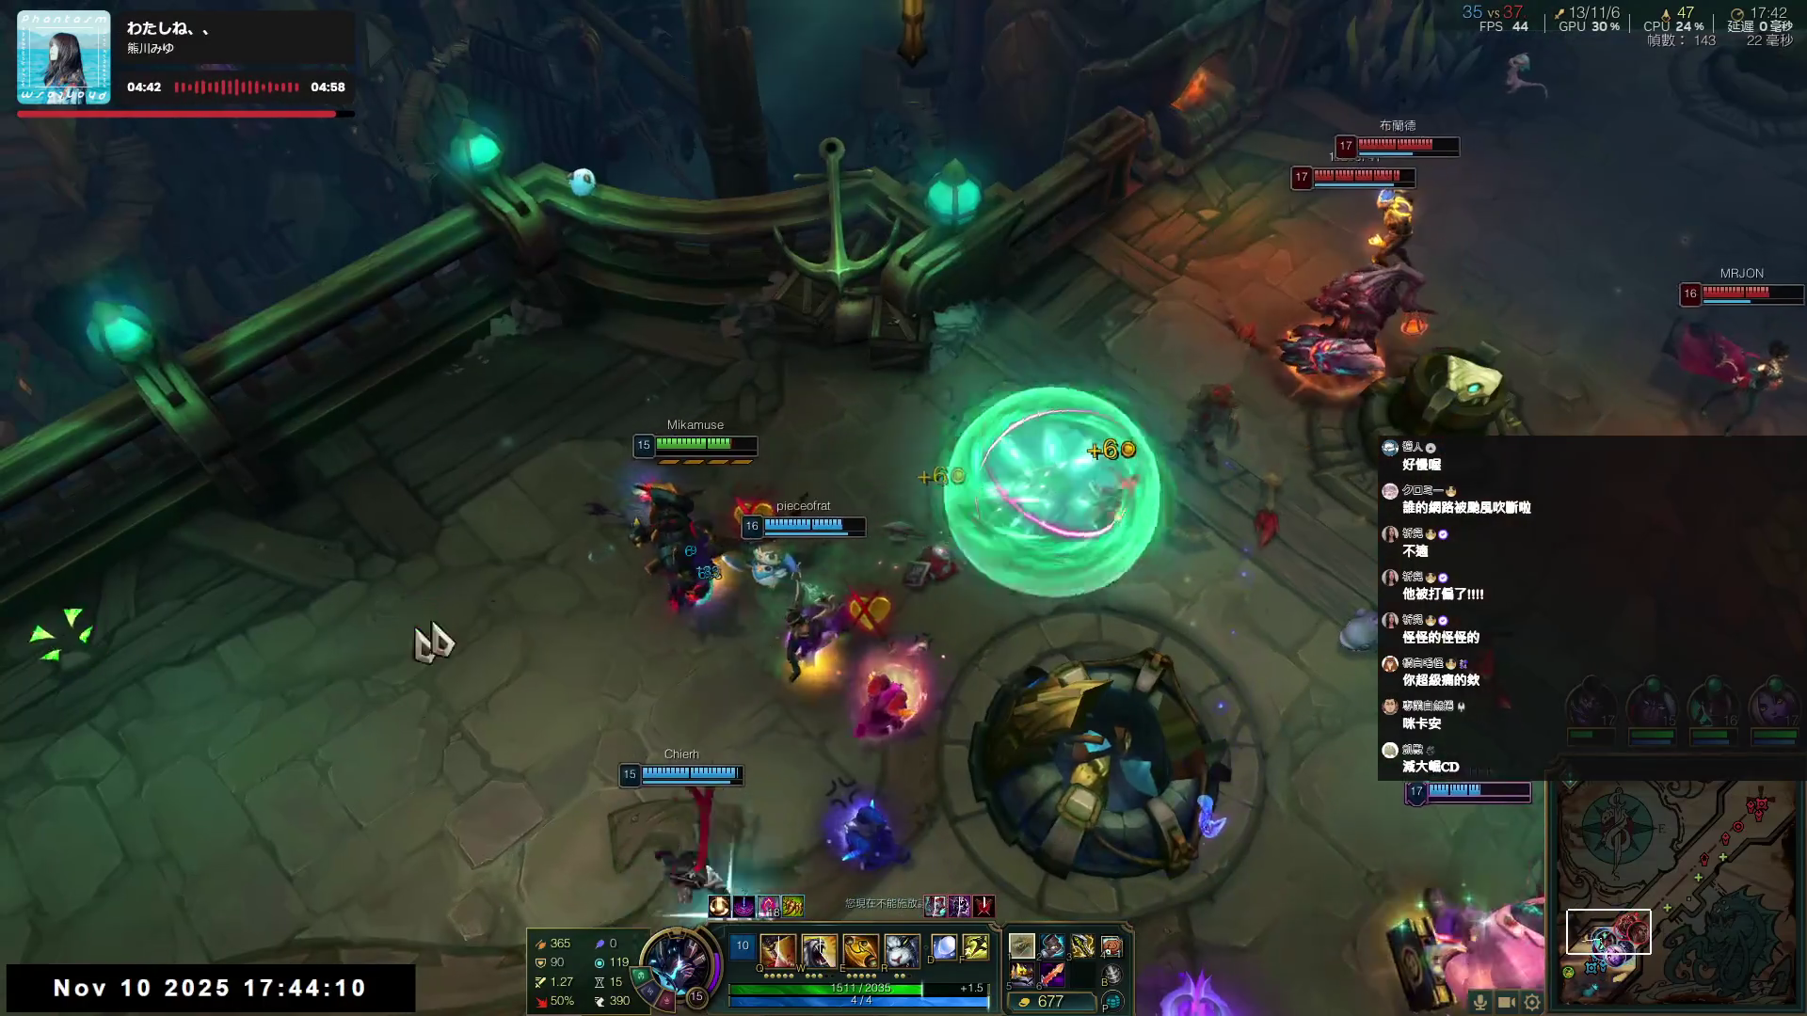
- Reposition around the nexus turret and kite back to the left
right_click(564, 746)
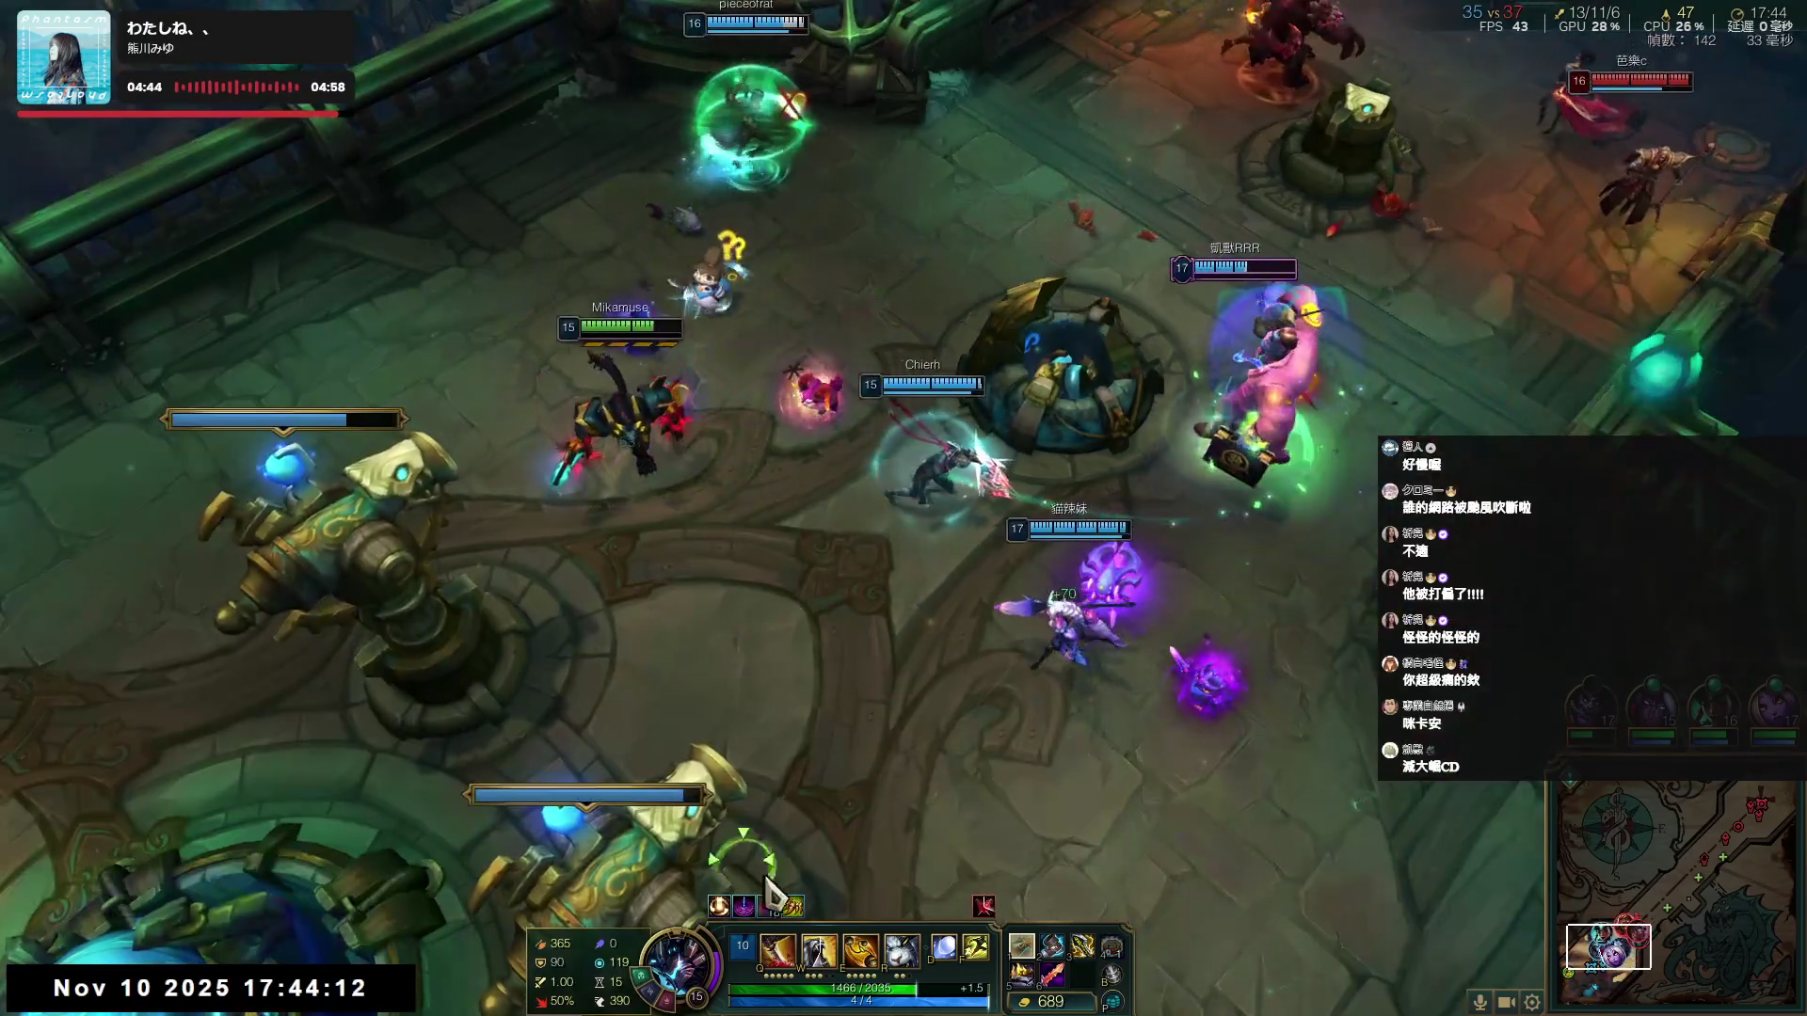
right_click(1081, 855)
right_click(999, 795)
right_click(936, 699)
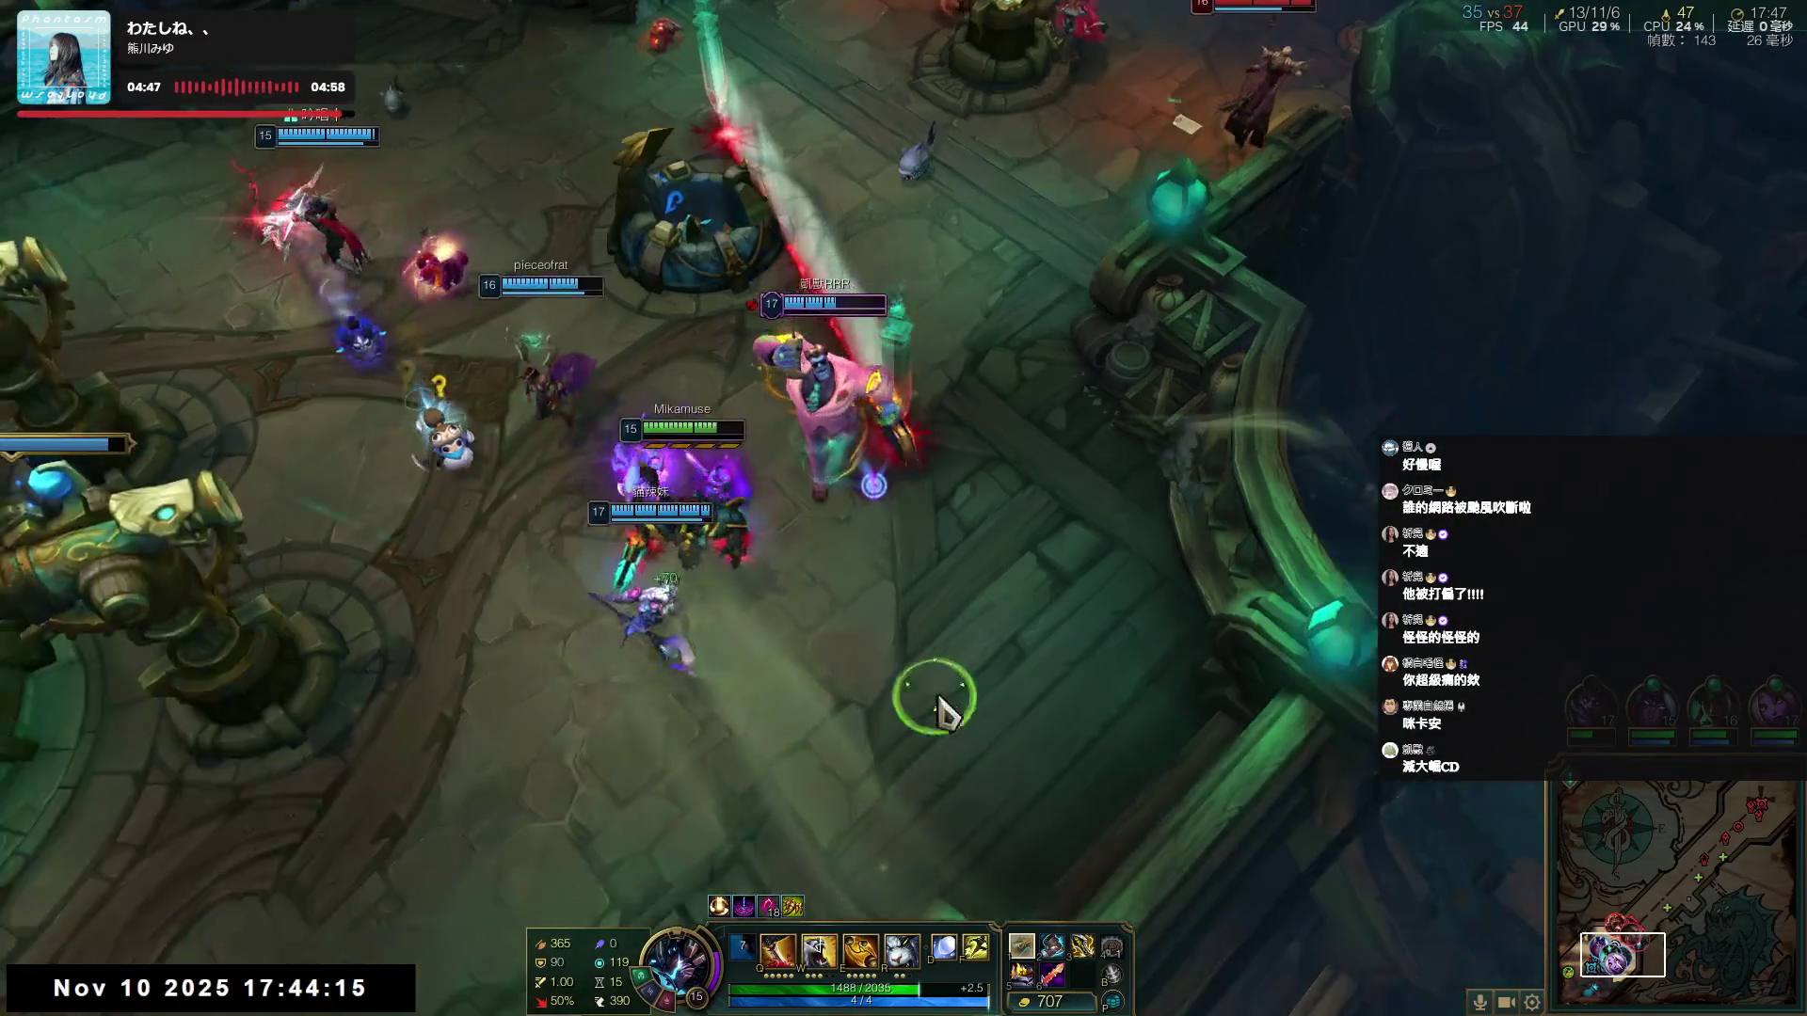
right_click(774, 791)
right_click(267, 764)
right_click(266, 832)
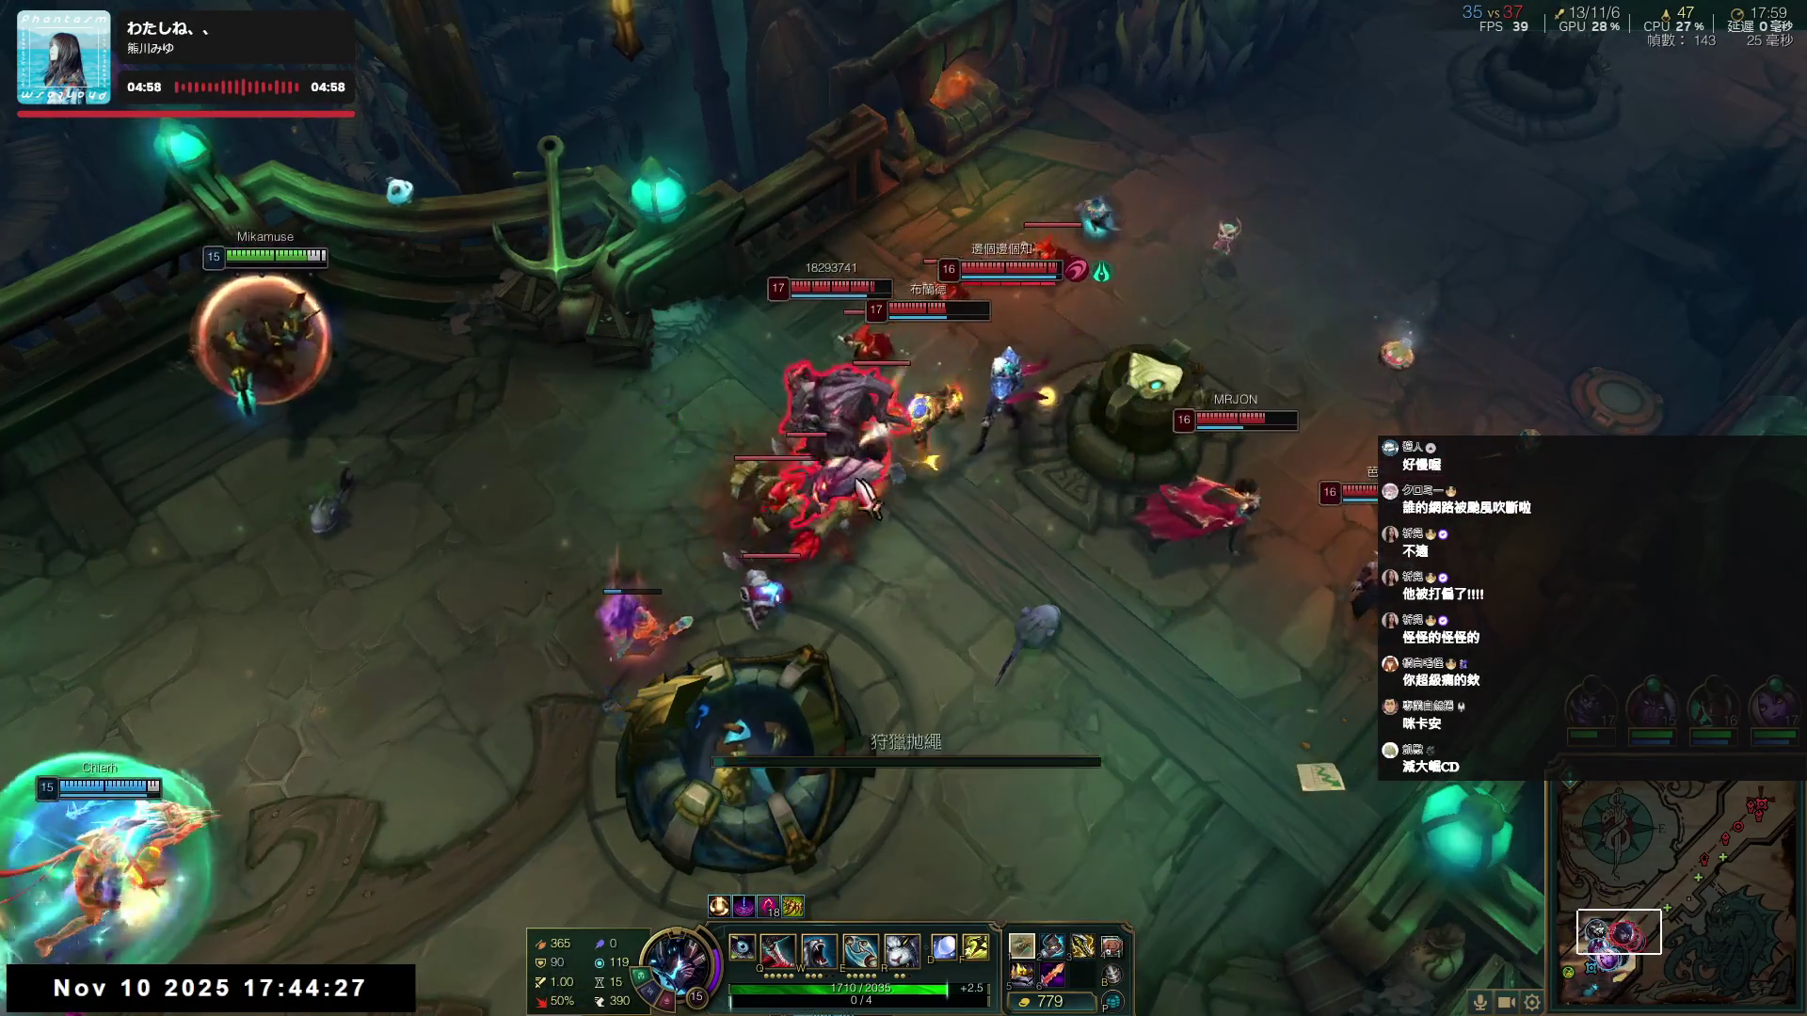
- Re-engage near the tower with Q and E casts, stepping back toward the nexus between them
key("space")
key("q")
key("e")
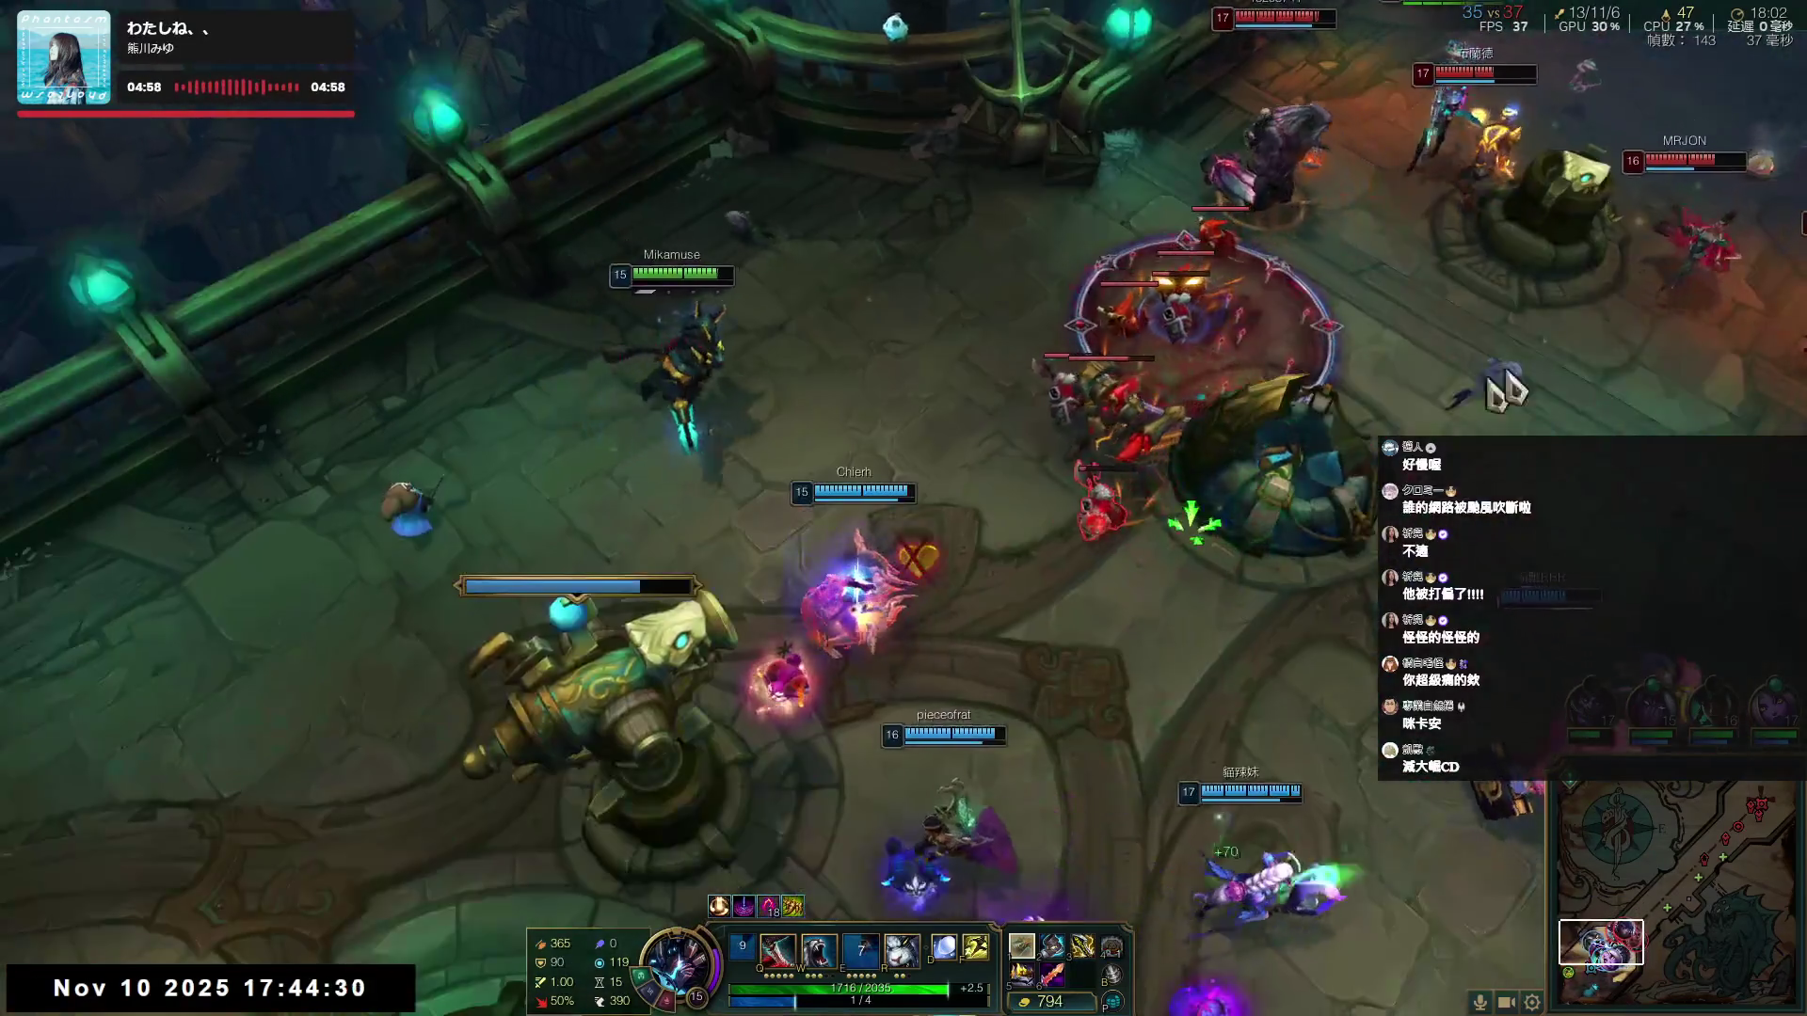
right_click(911, 658)
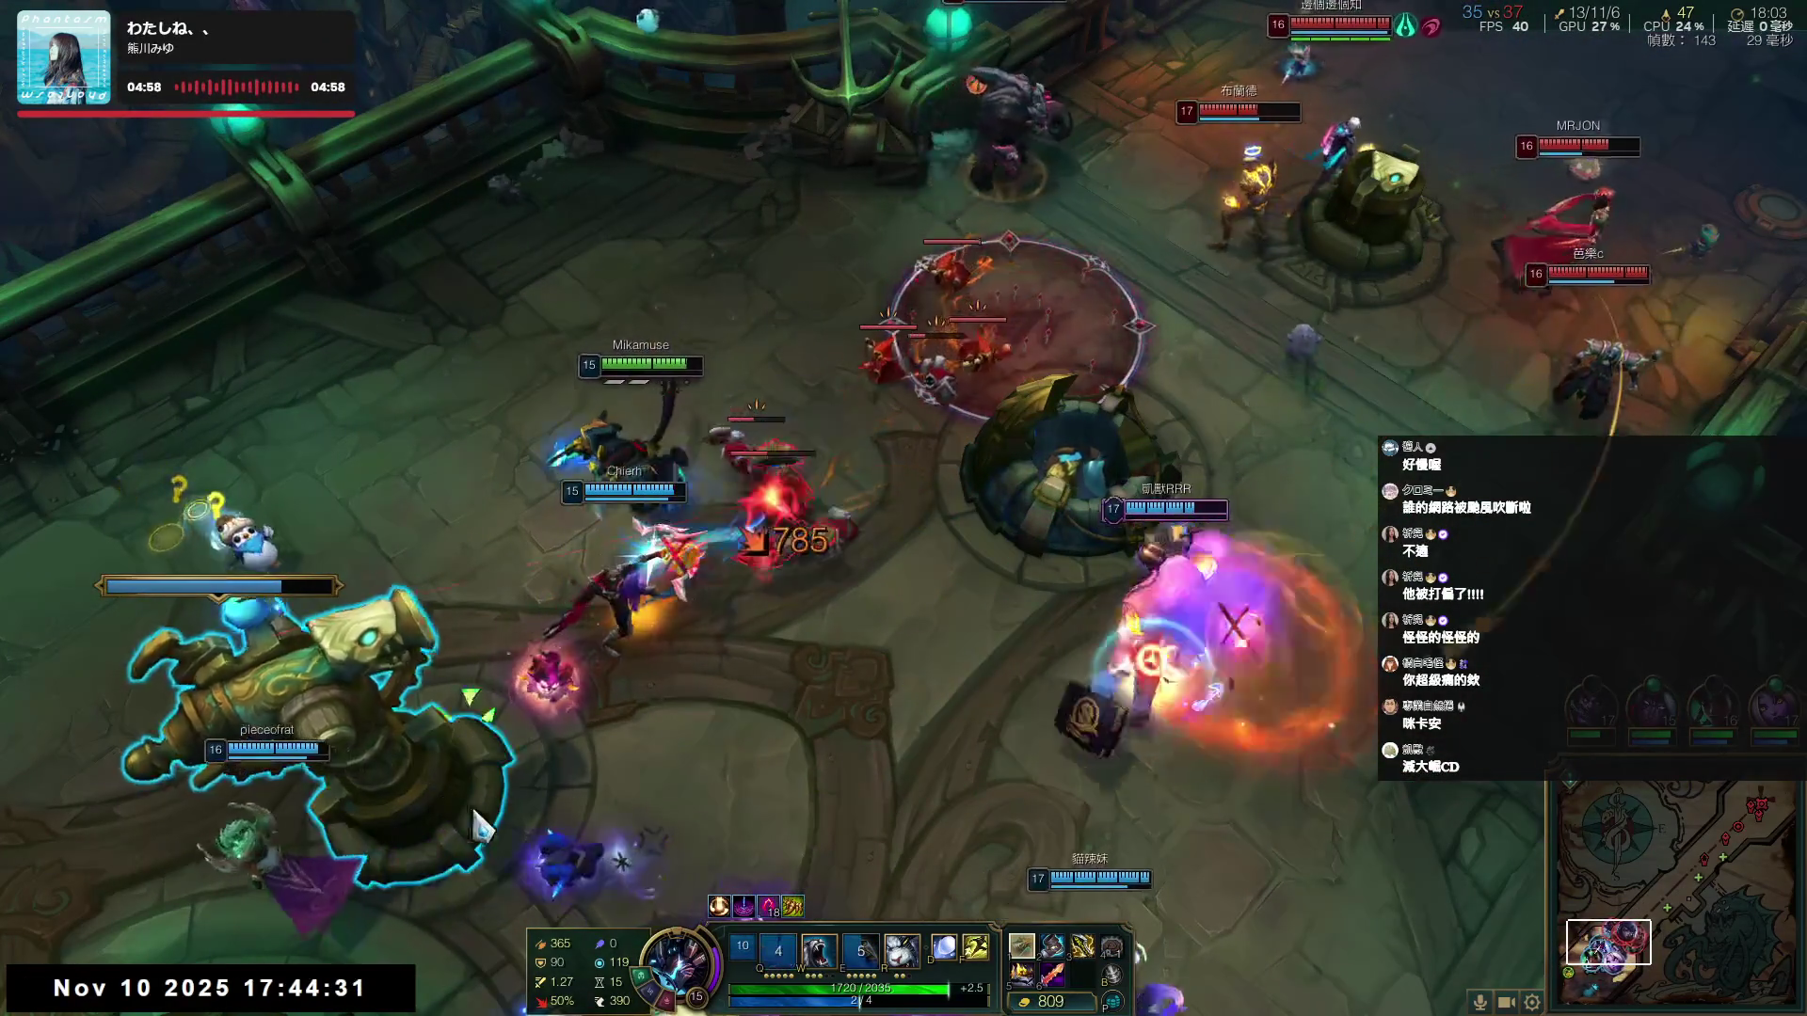
right_click(827, 674)
key("q")
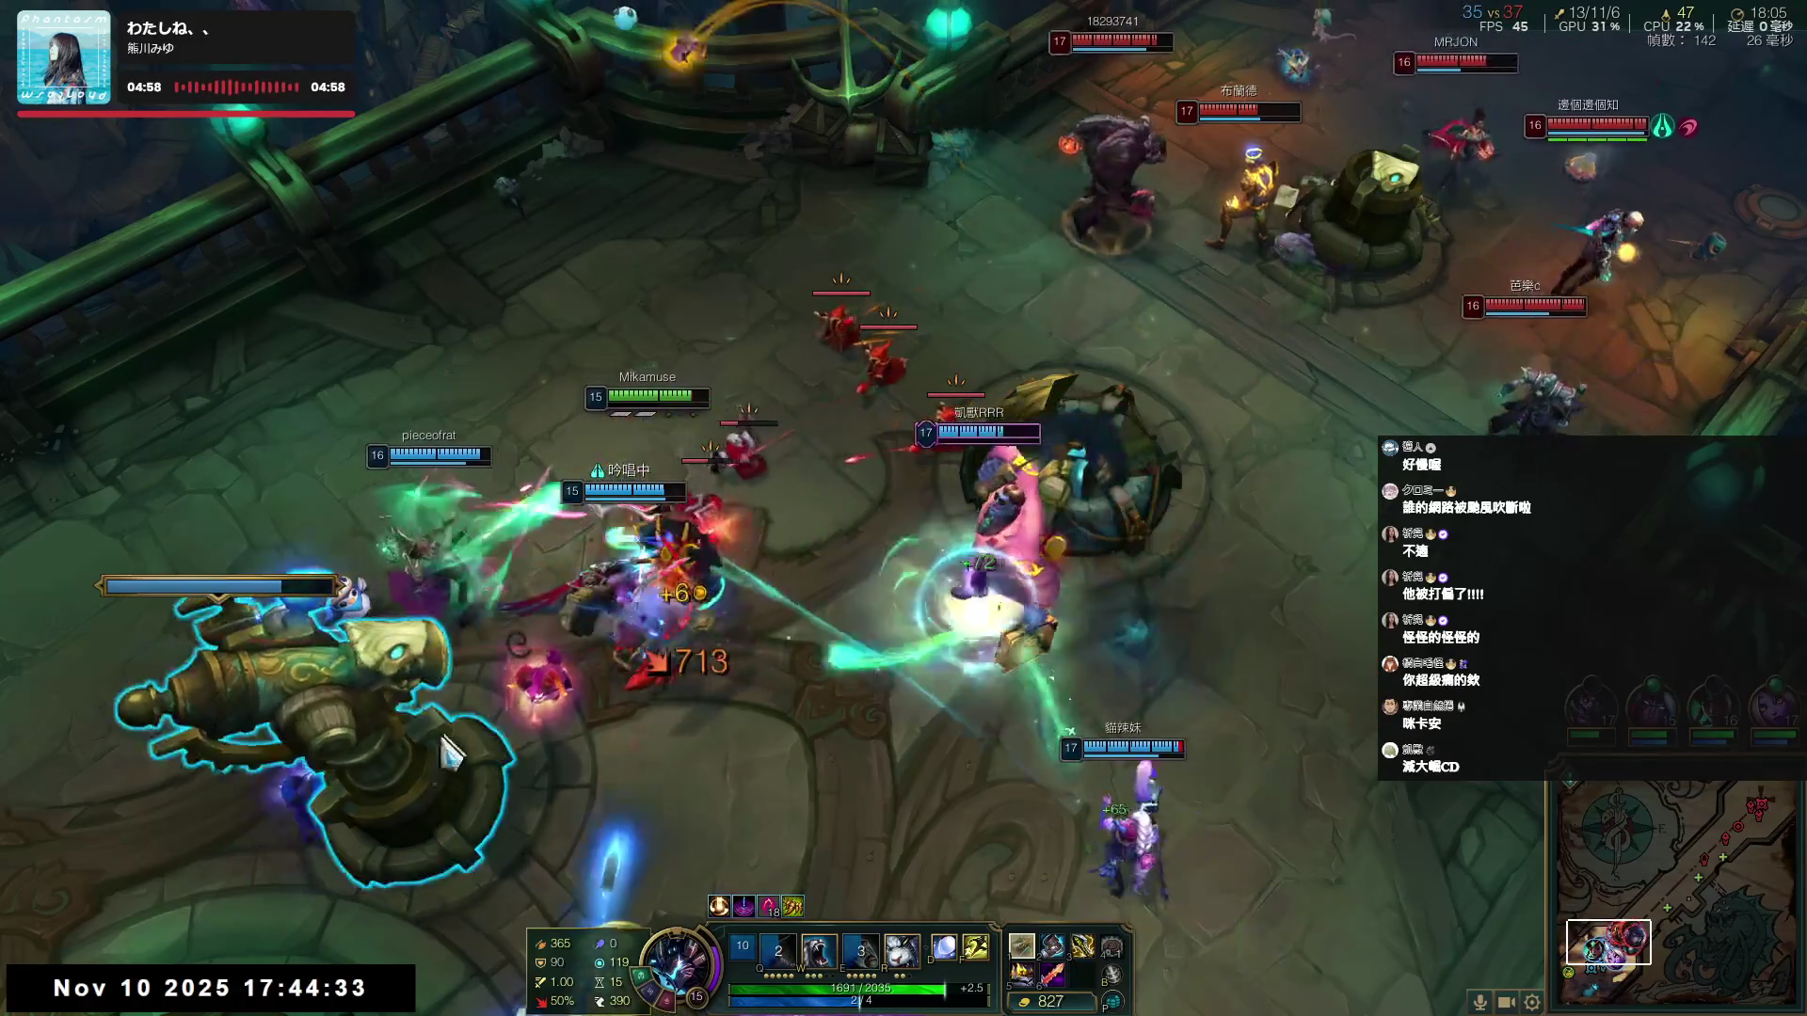
right_click(831, 491)
right_click(927, 873)
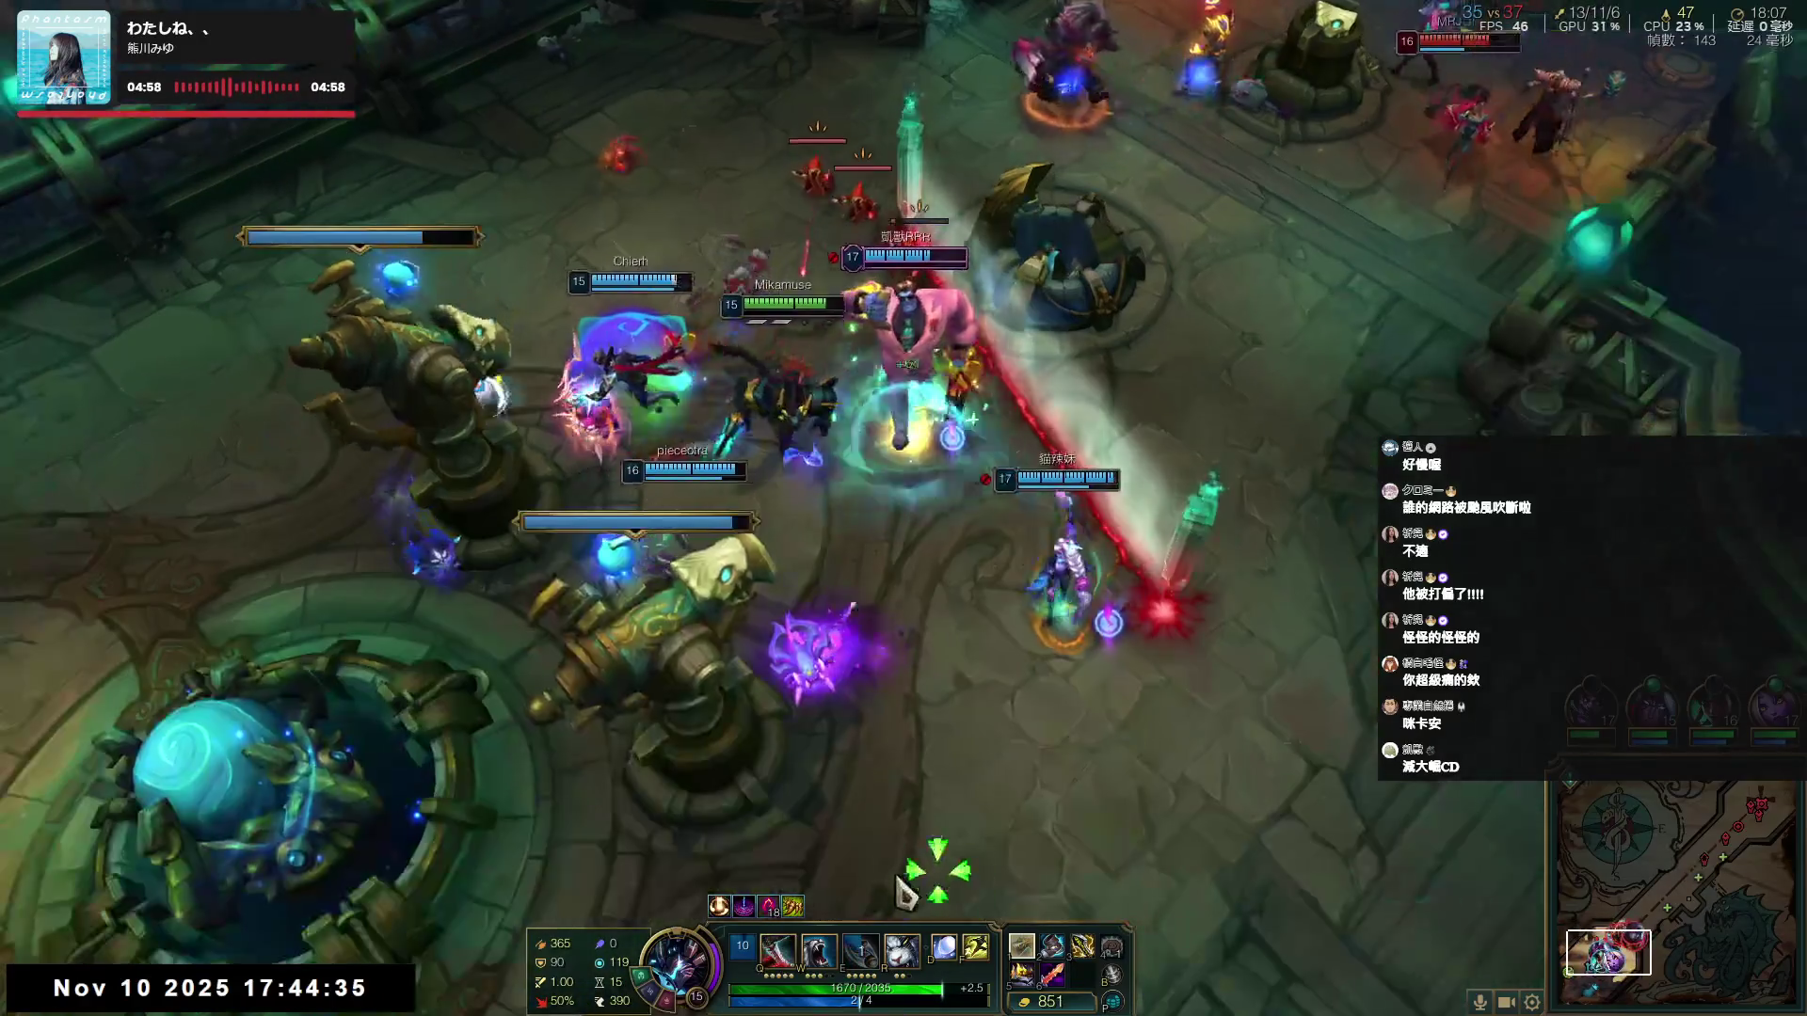
key("e")
right_click(830, 882)
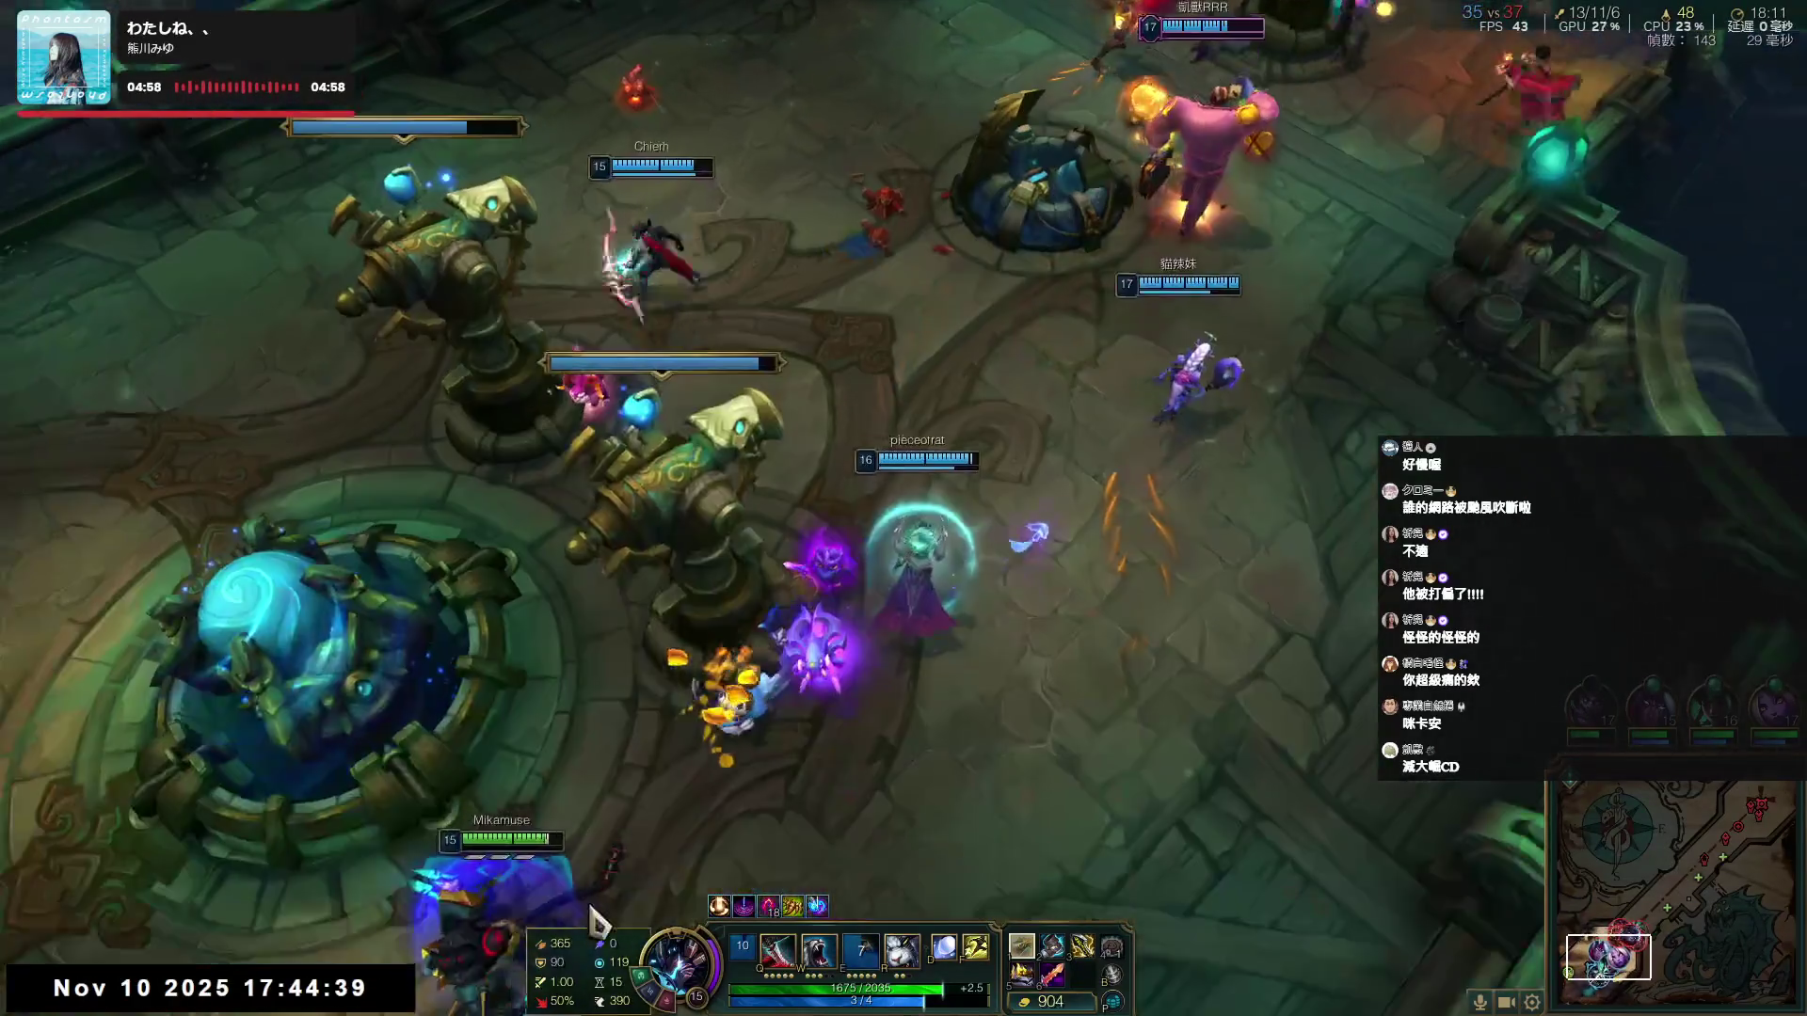
- Launch from the base cannon again and close in on the enemies
right_click(975, 201)
right_click(727, 625)
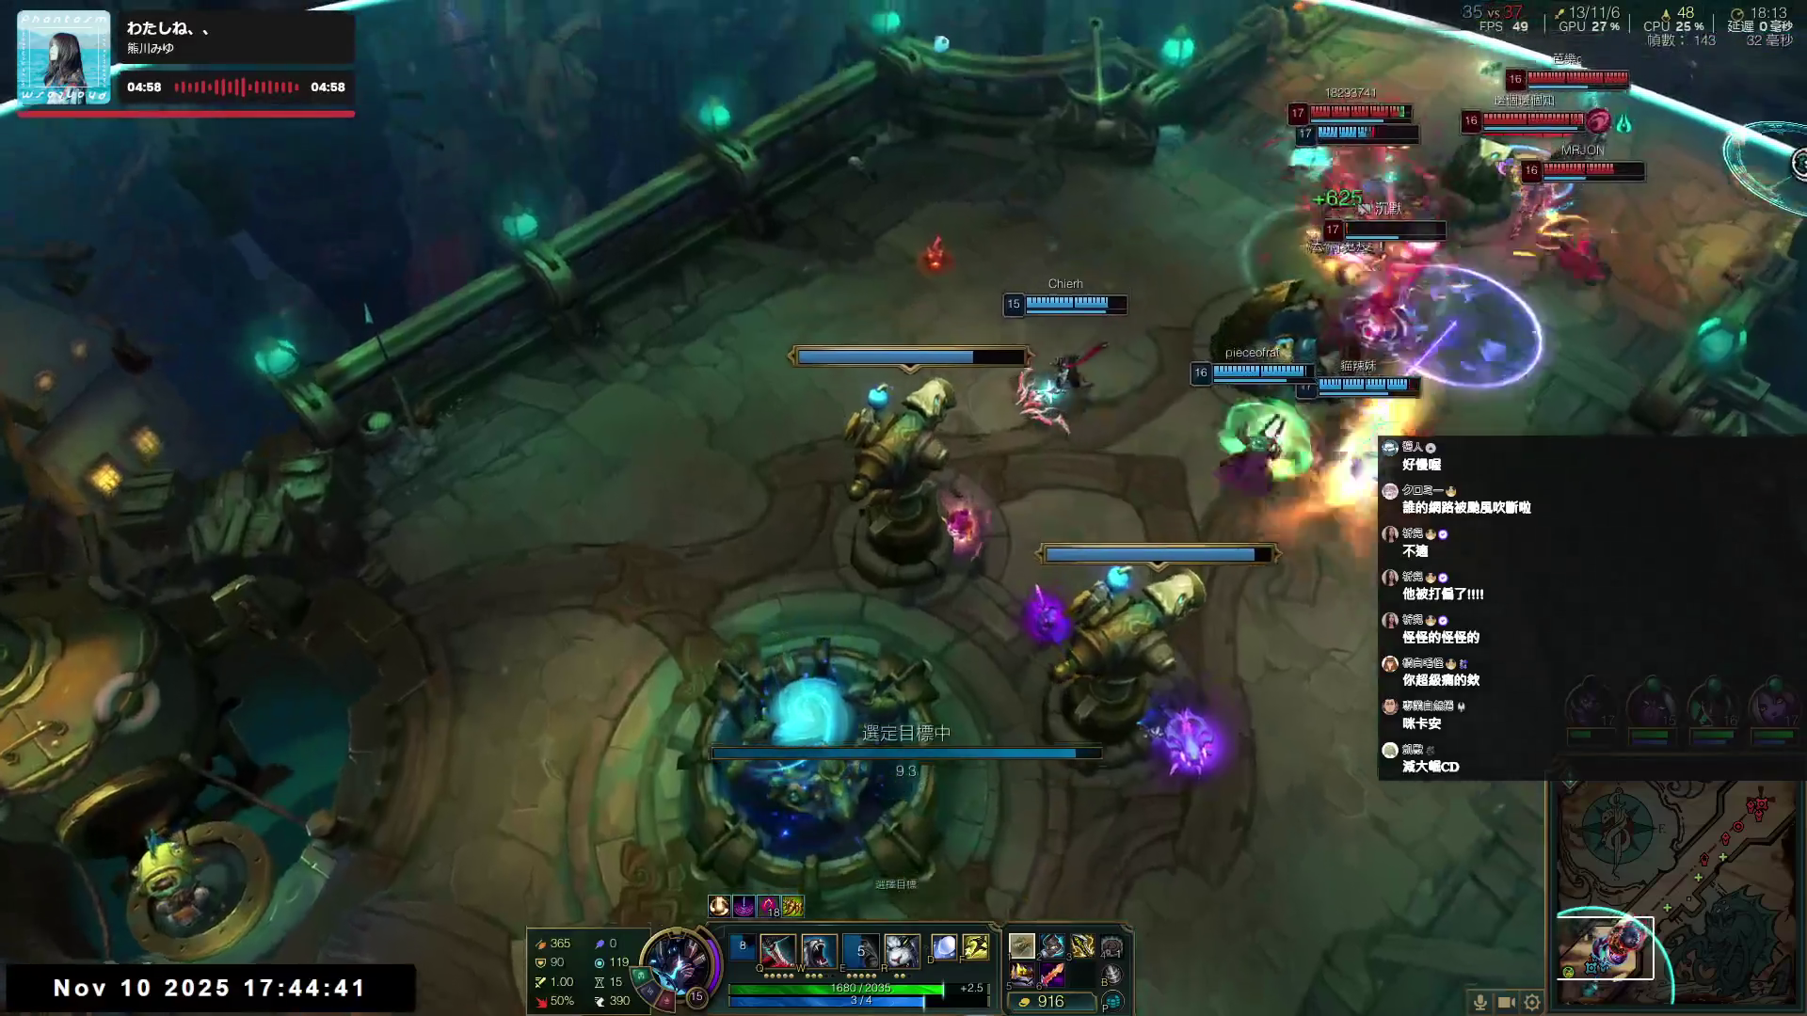
left_click(723, 194)
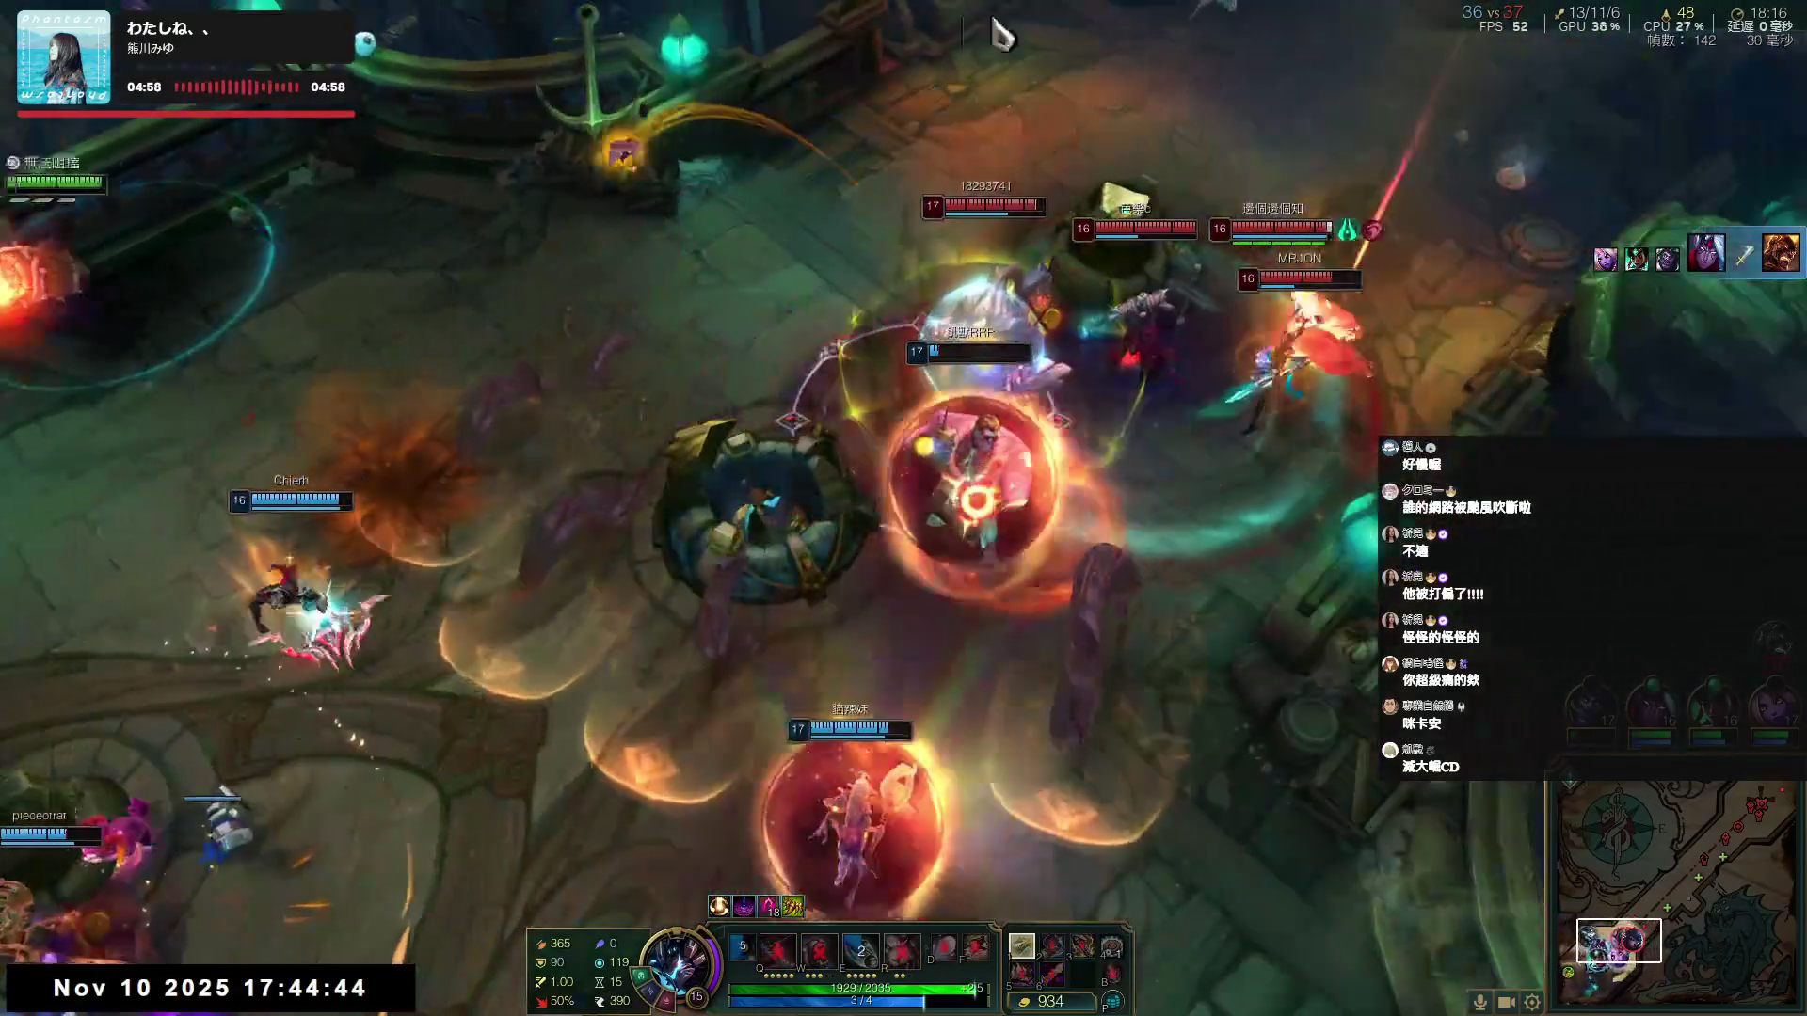
right_click(906, 141)
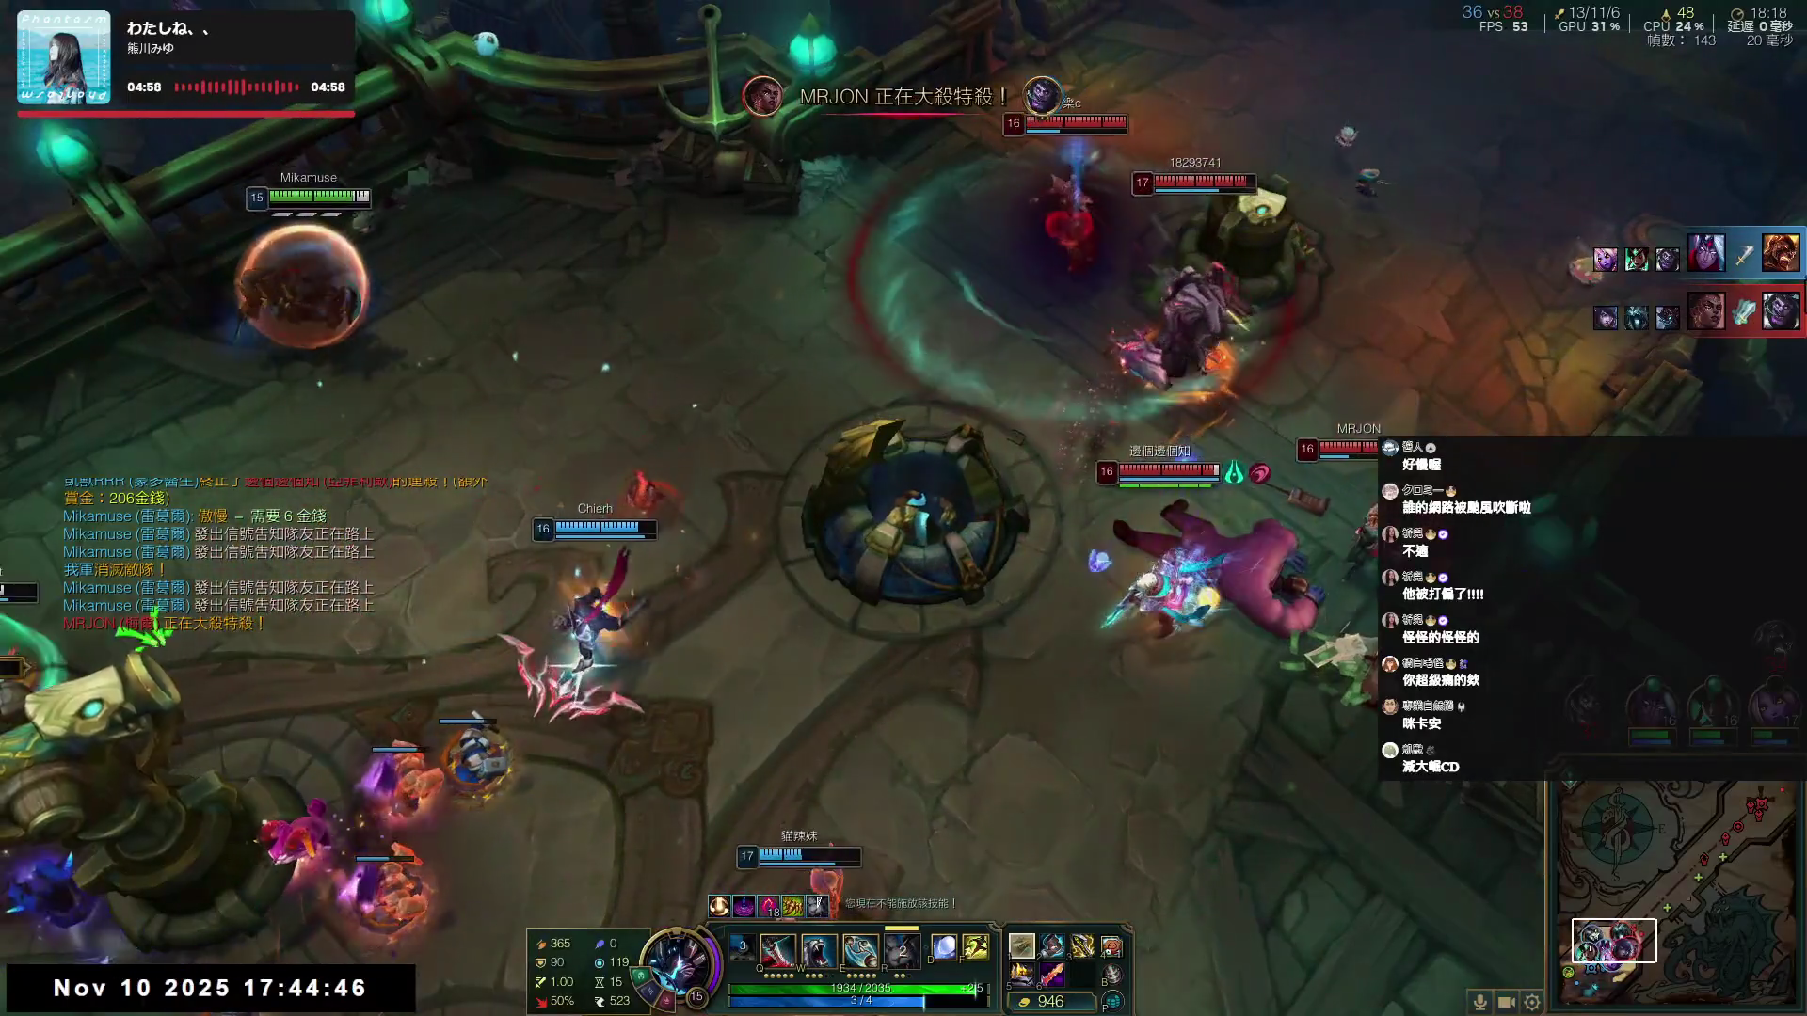
right_click(230, 861)
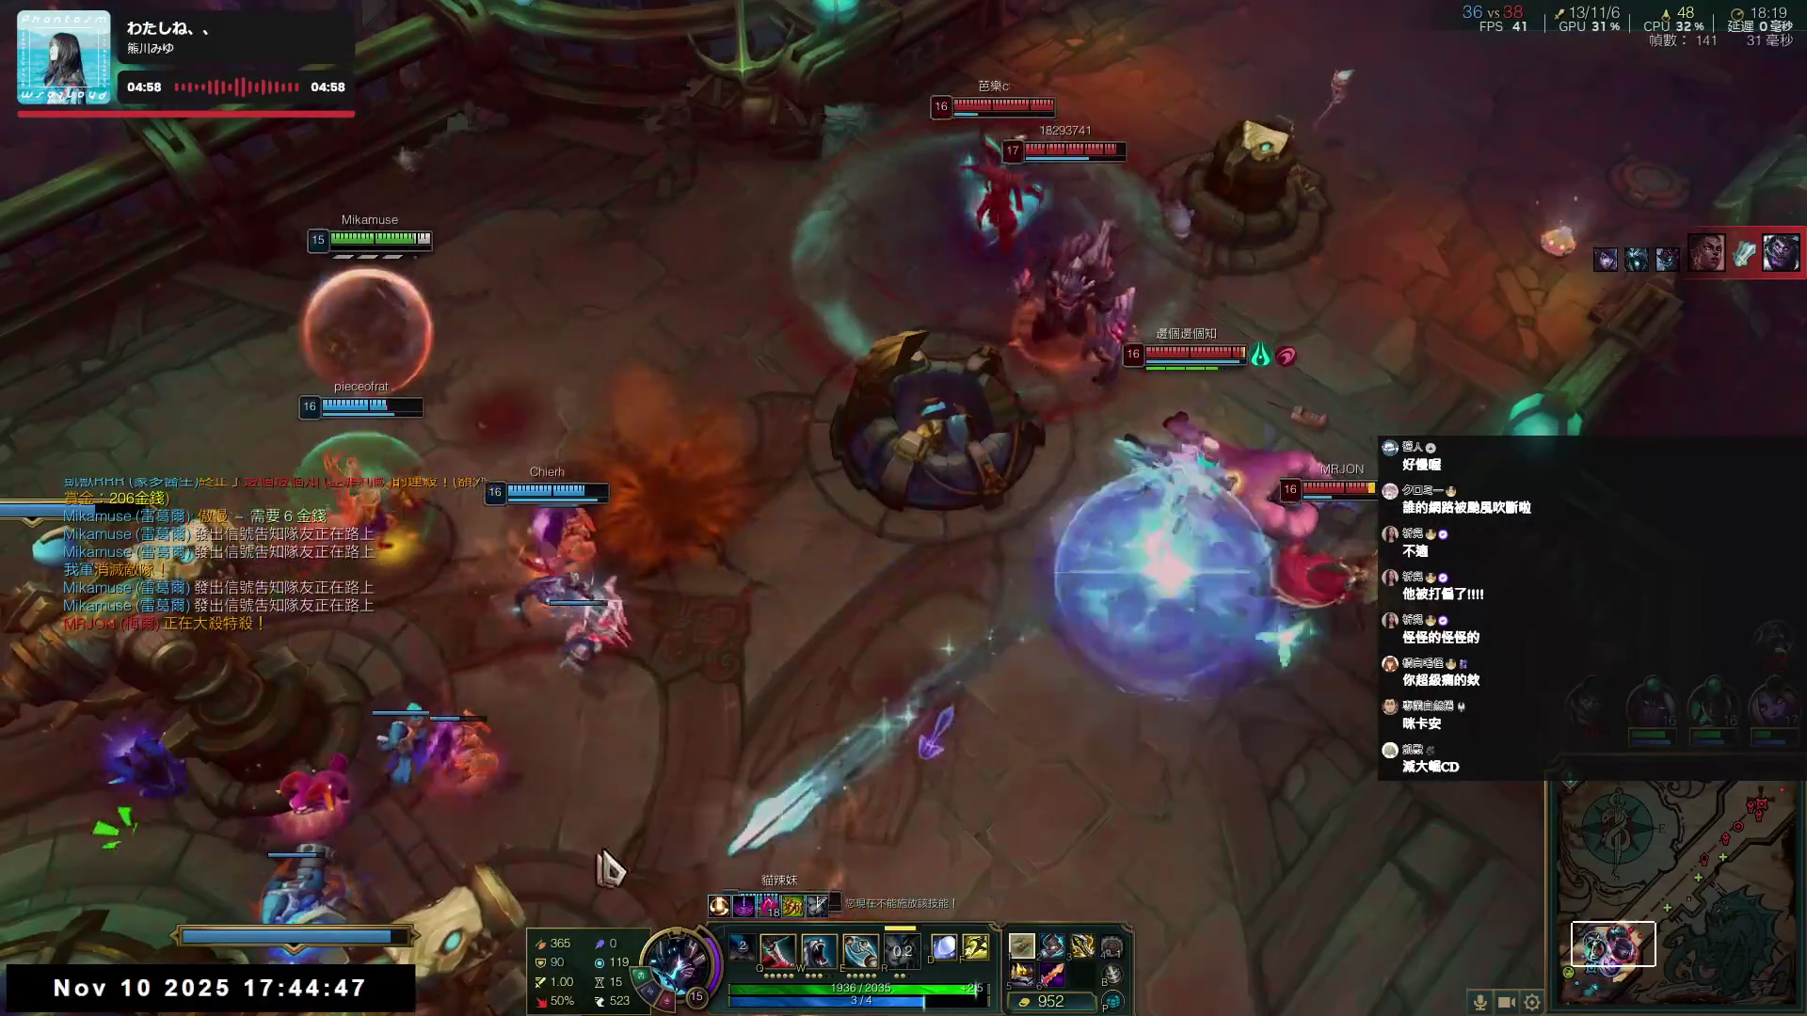
right_click(553, 180)
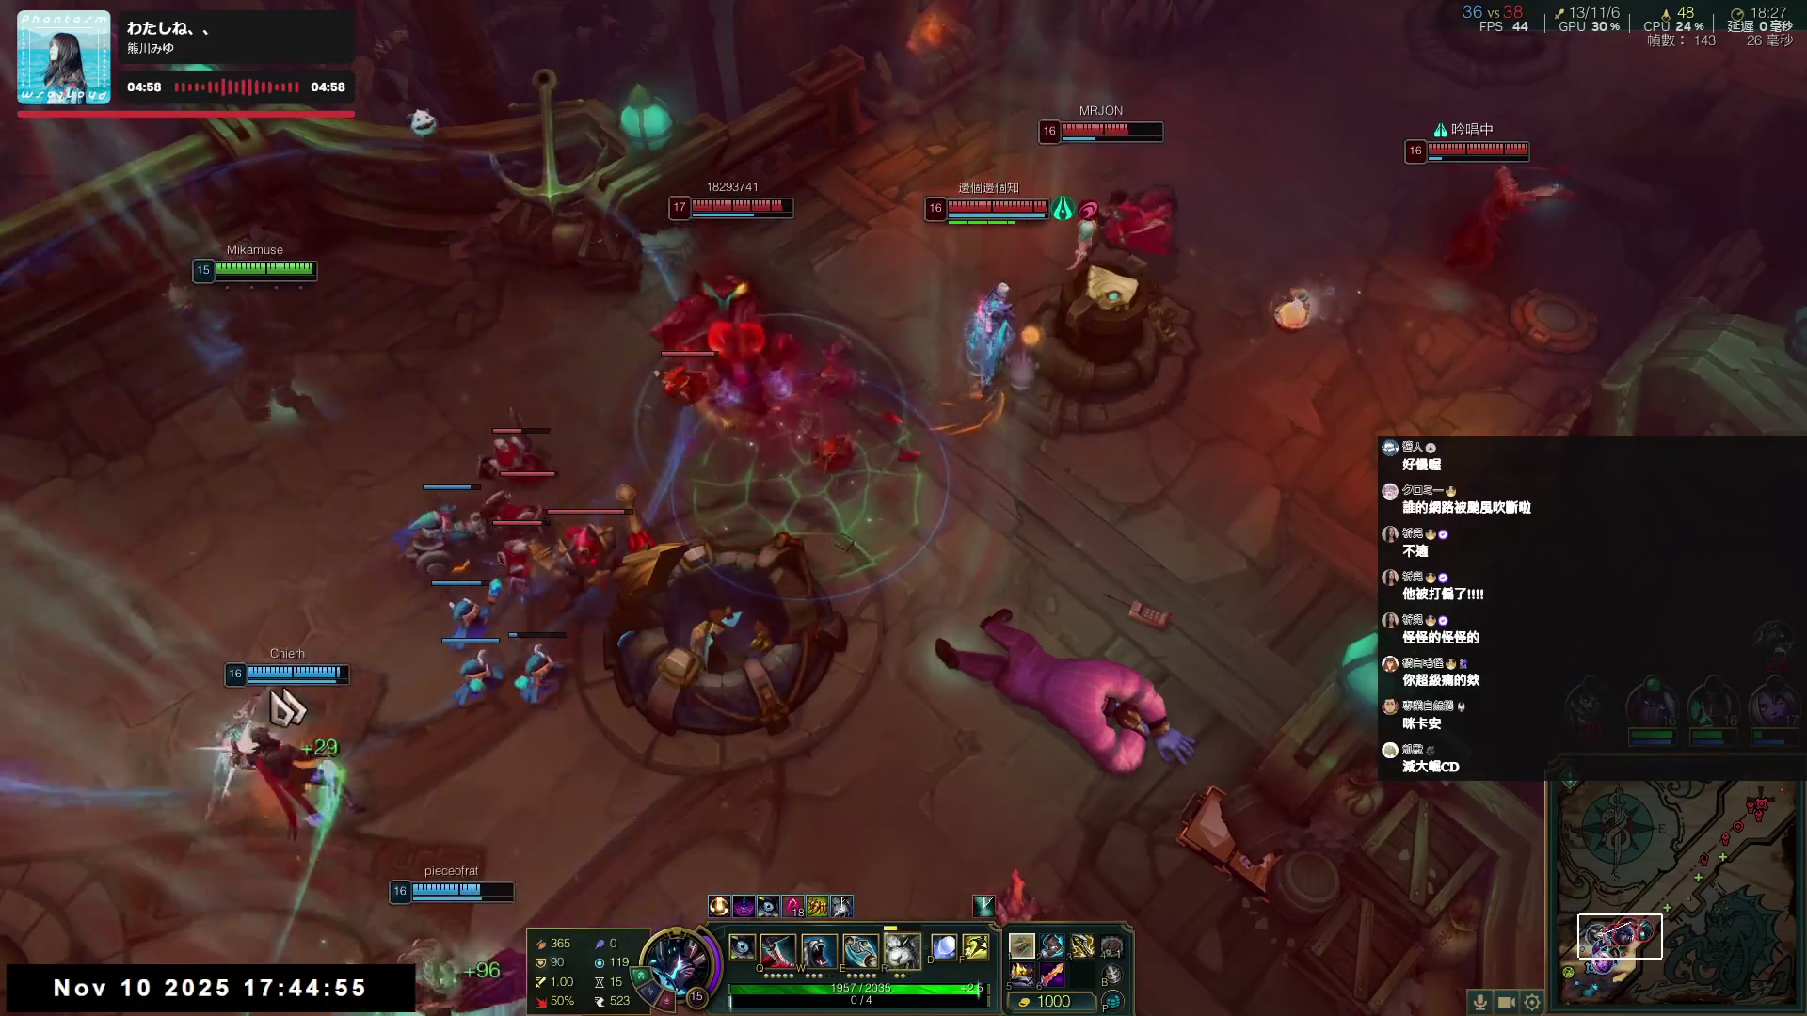
- Unleash R, Flash, Q, W and E on the enemy group
key("r")
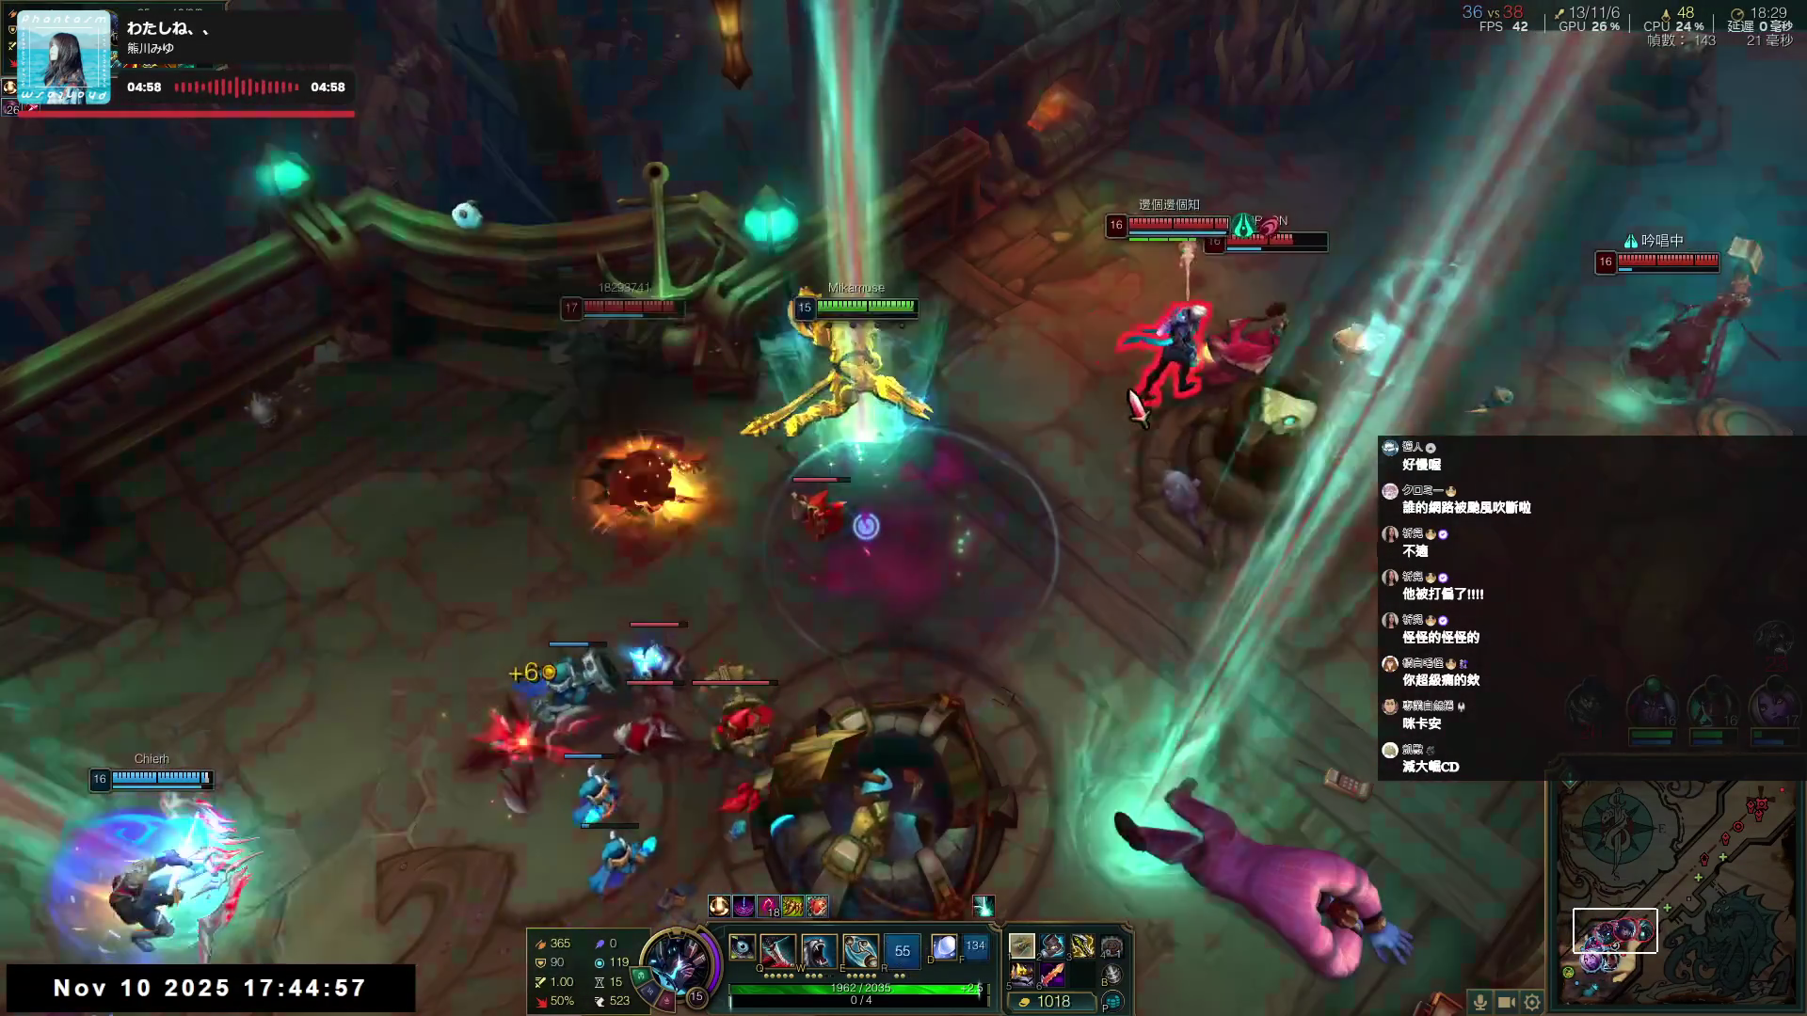
key("f")
key("q")
key("w")
key("e")
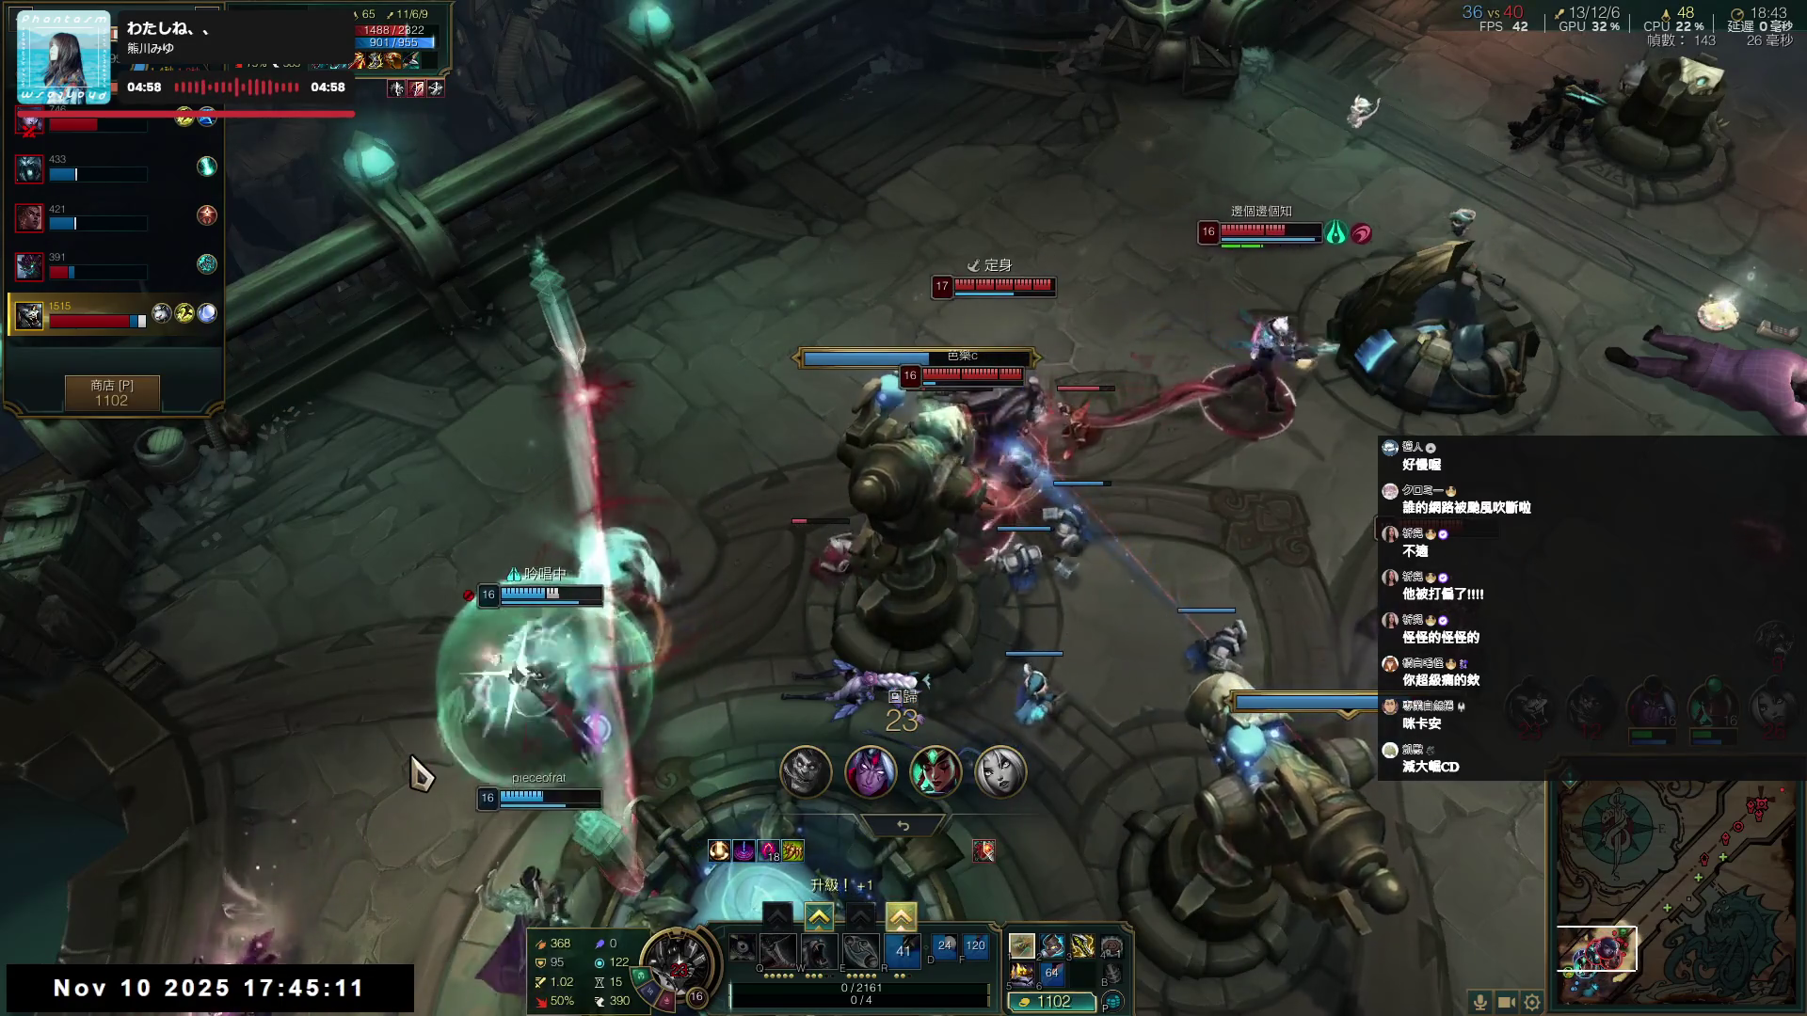
- Rank up the ultimate while dead, then walk out of the fountain after respawning
left_click(901, 918)
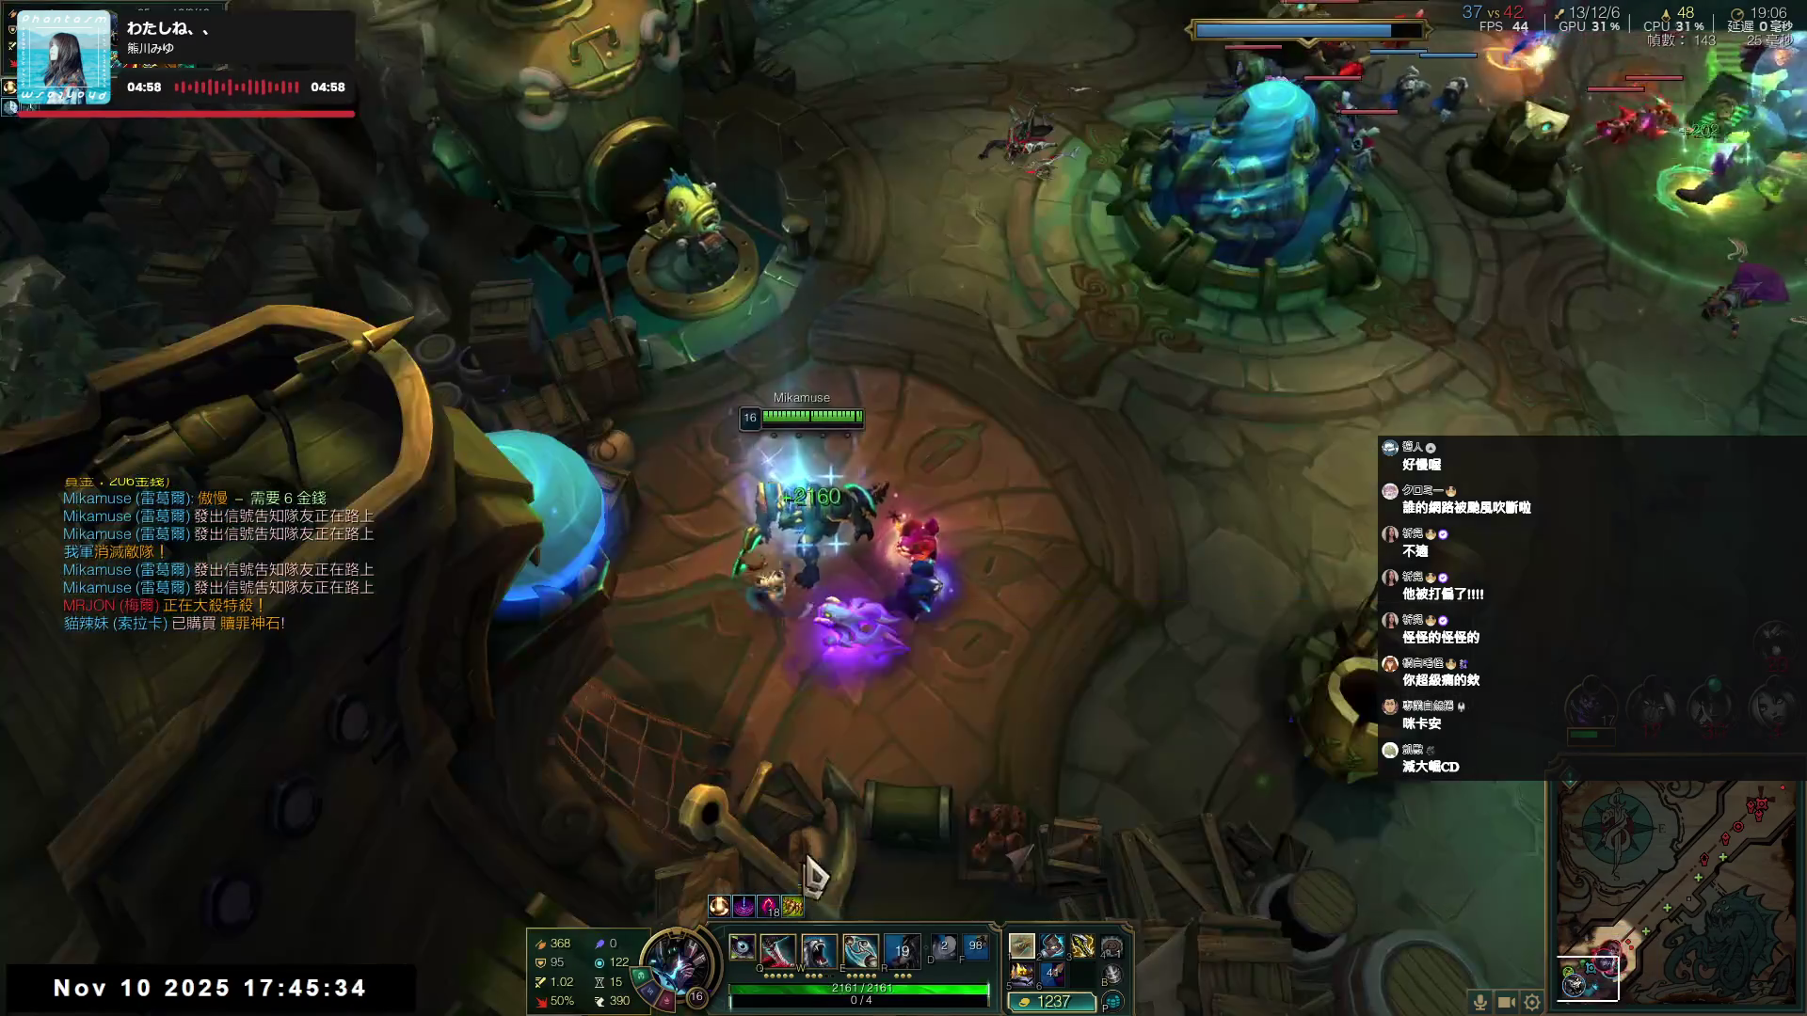
right_click(1272, 452)
right_click(1756, 122)
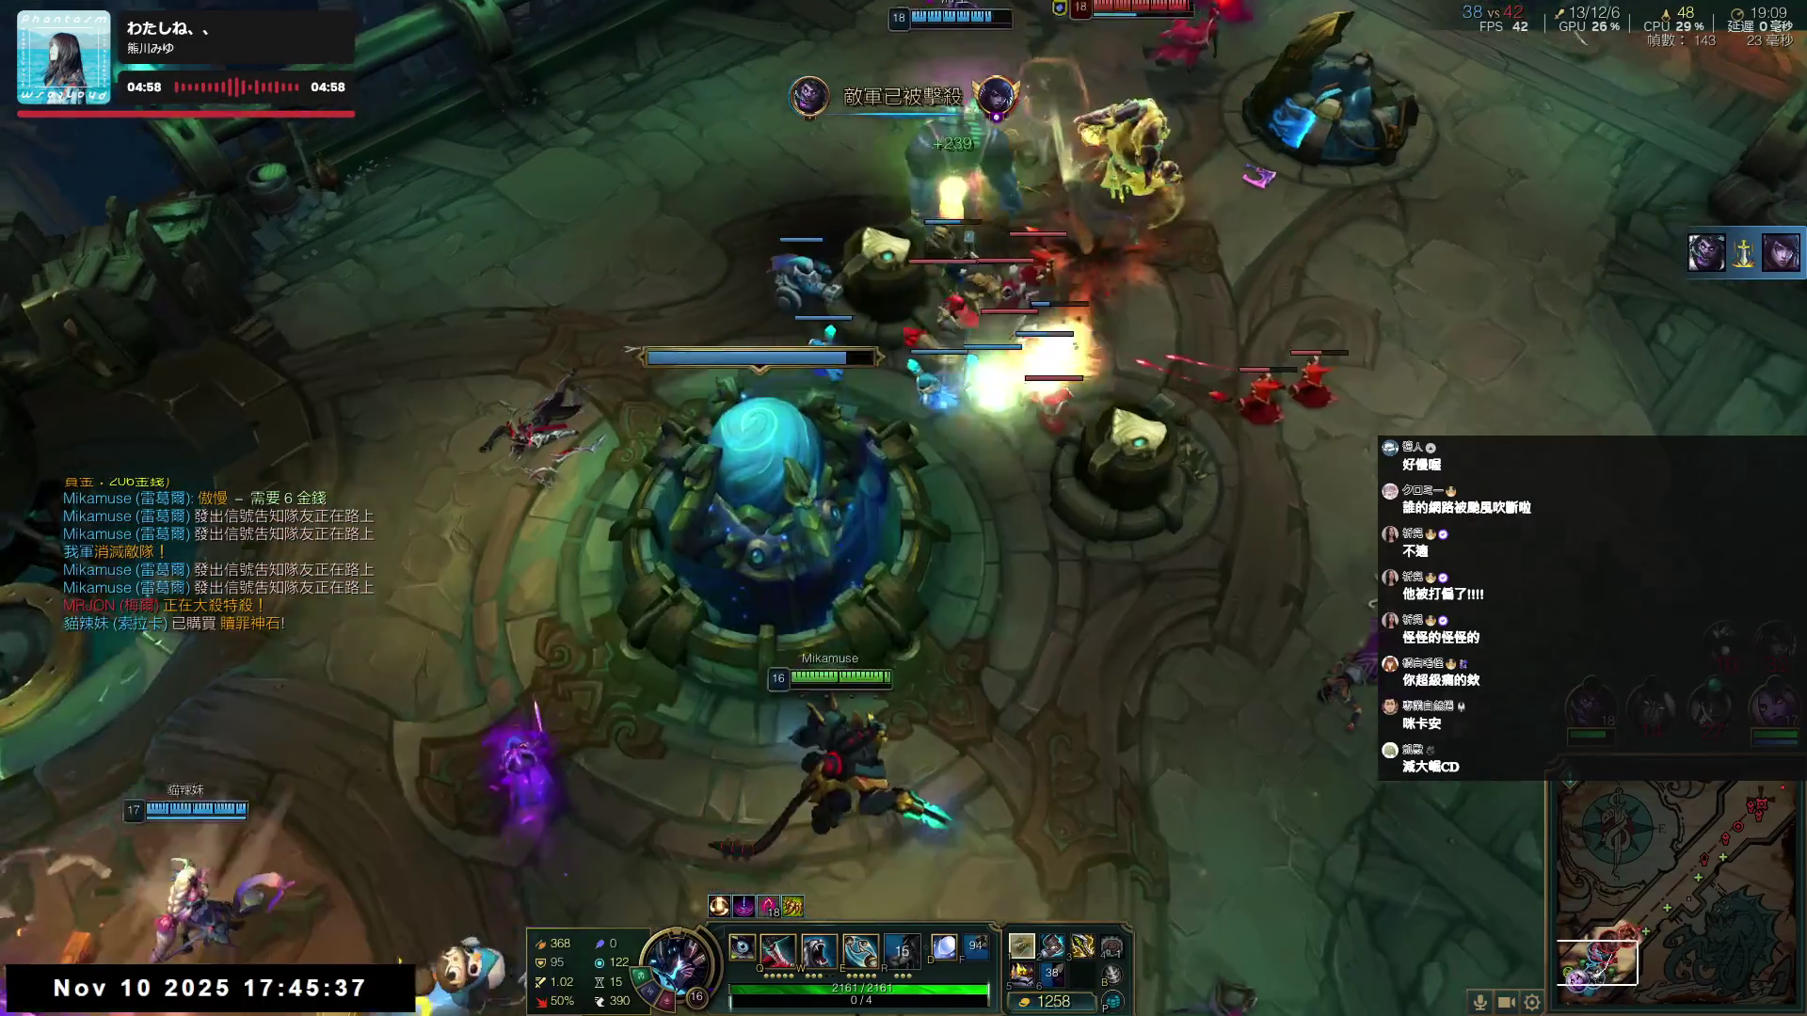
right_click(841, 845)
- Buy 考菲爾德的戰槌 toward 魔提斯深淵, then launch from the base cannon
key("p")
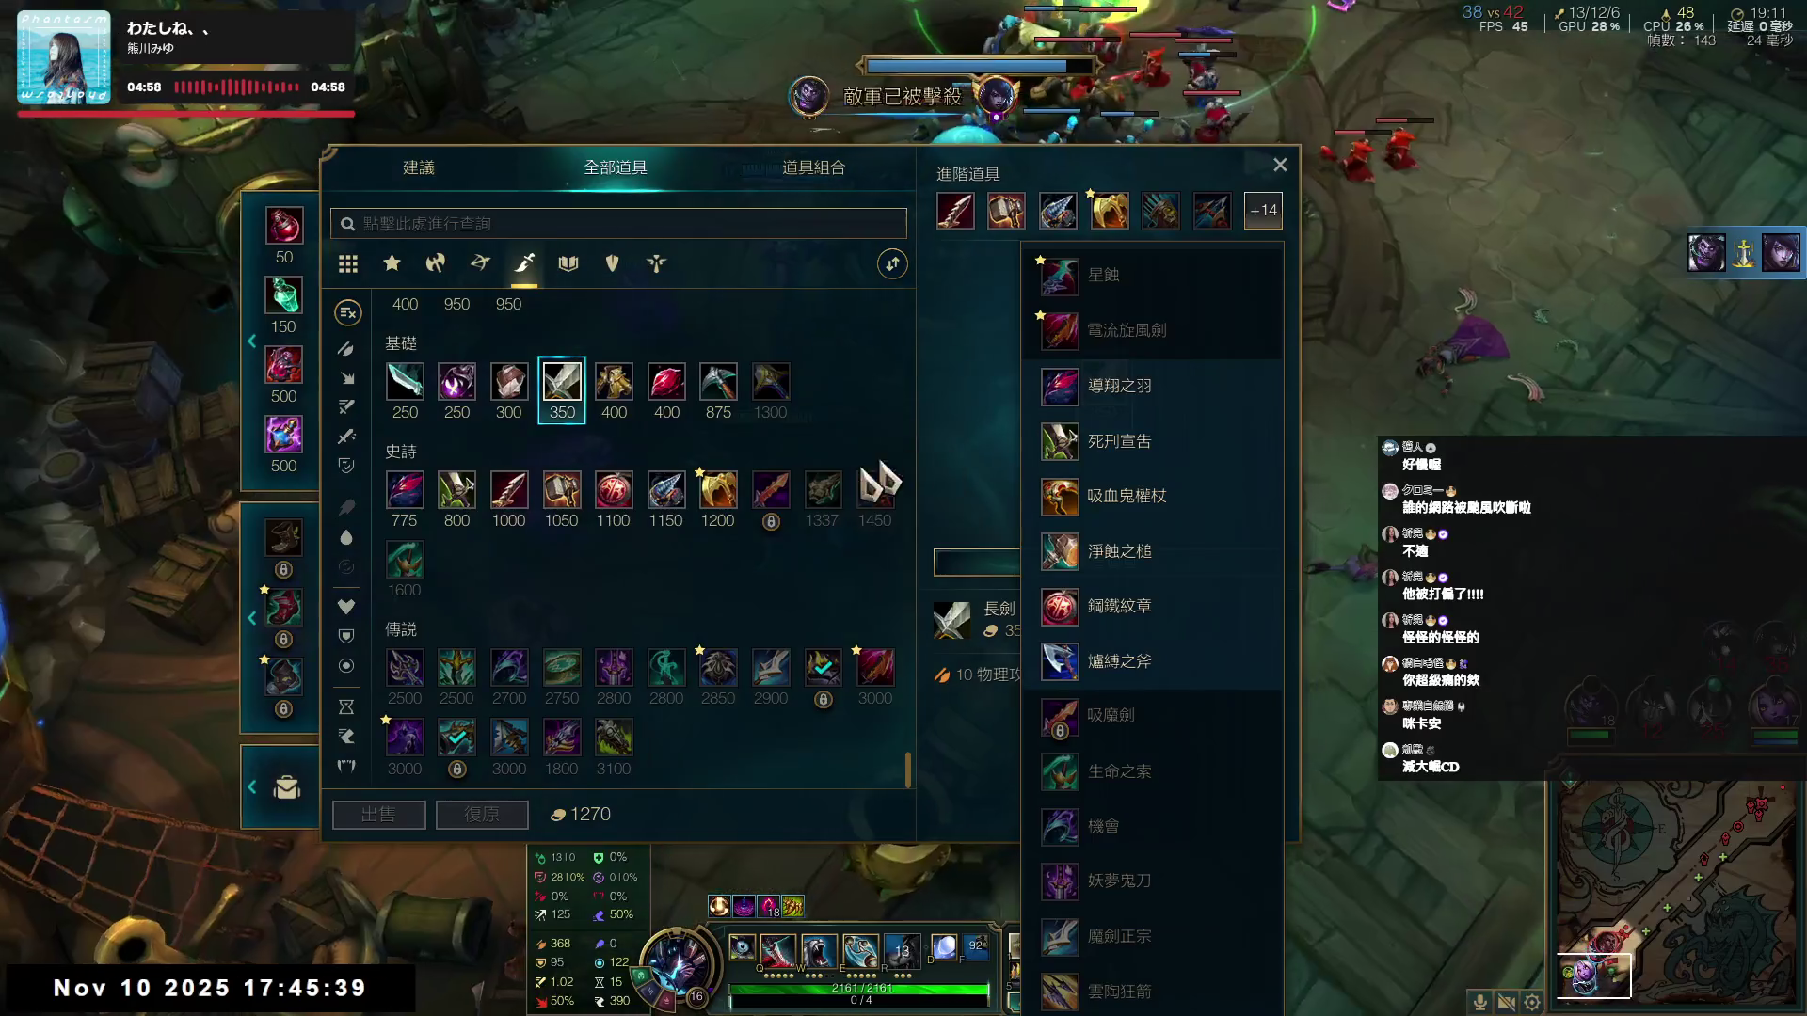
left_click(613, 739)
right_click(1197, 392)
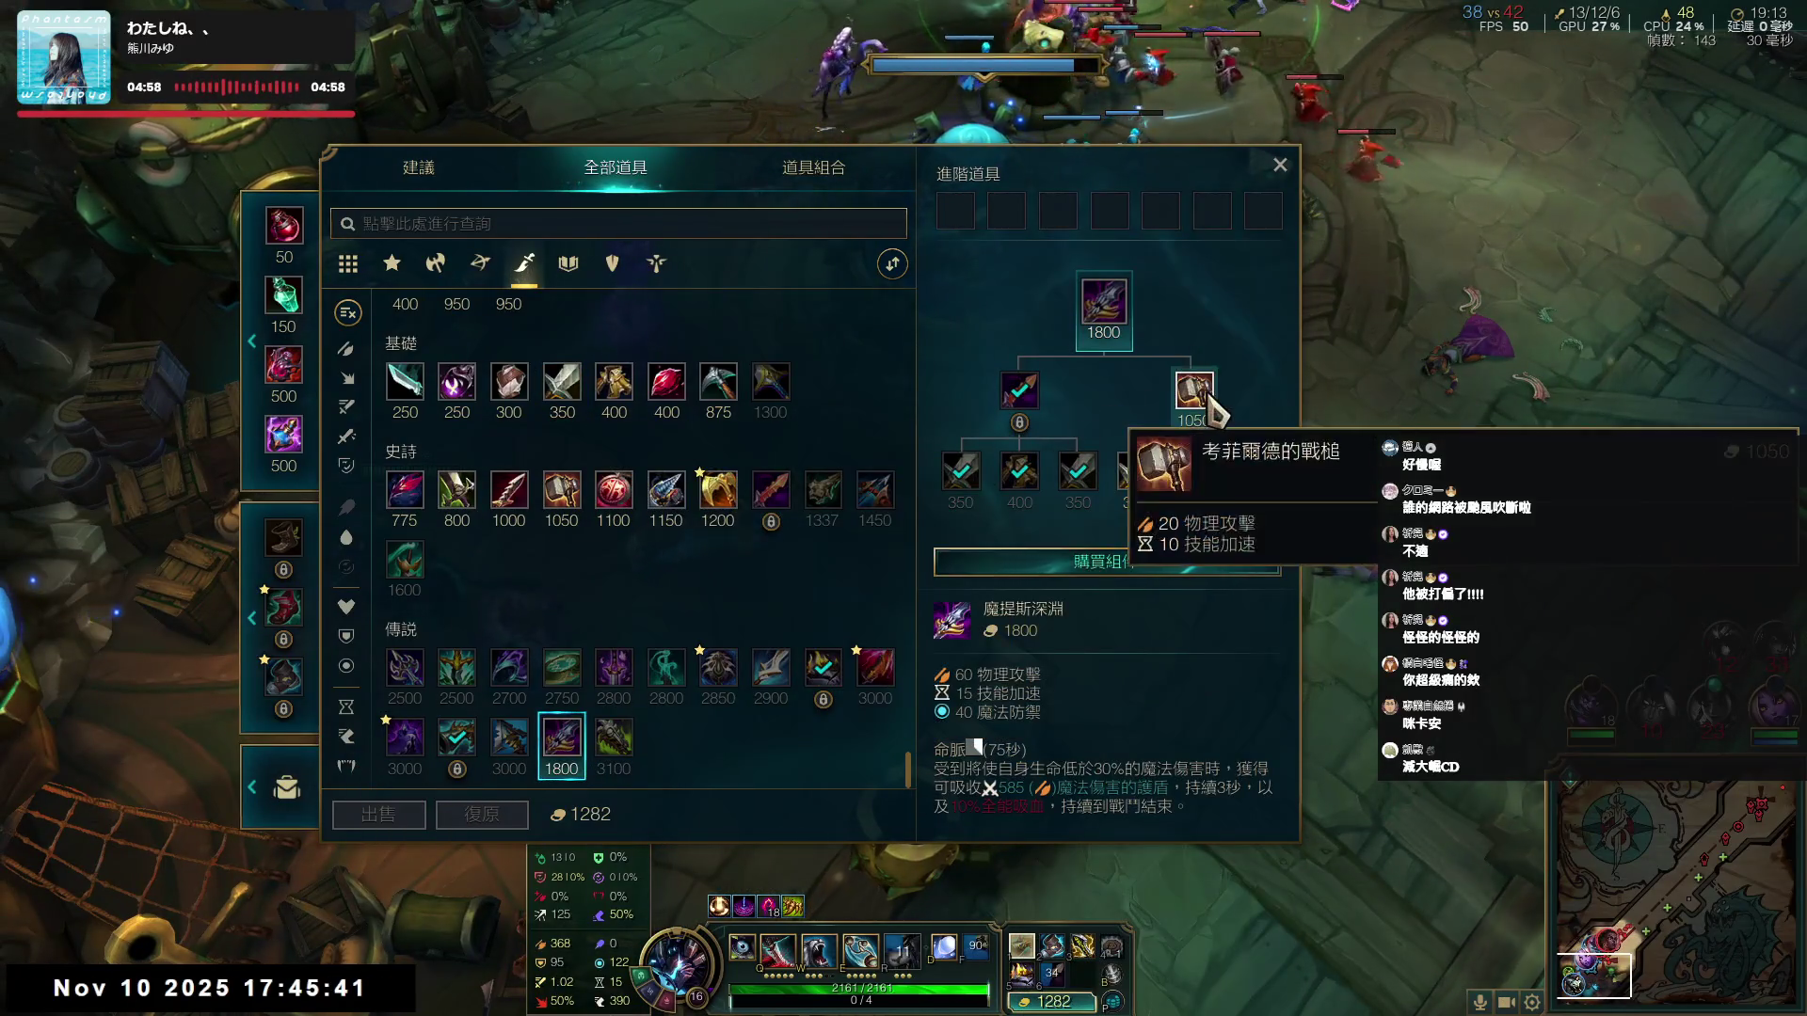
key("p")
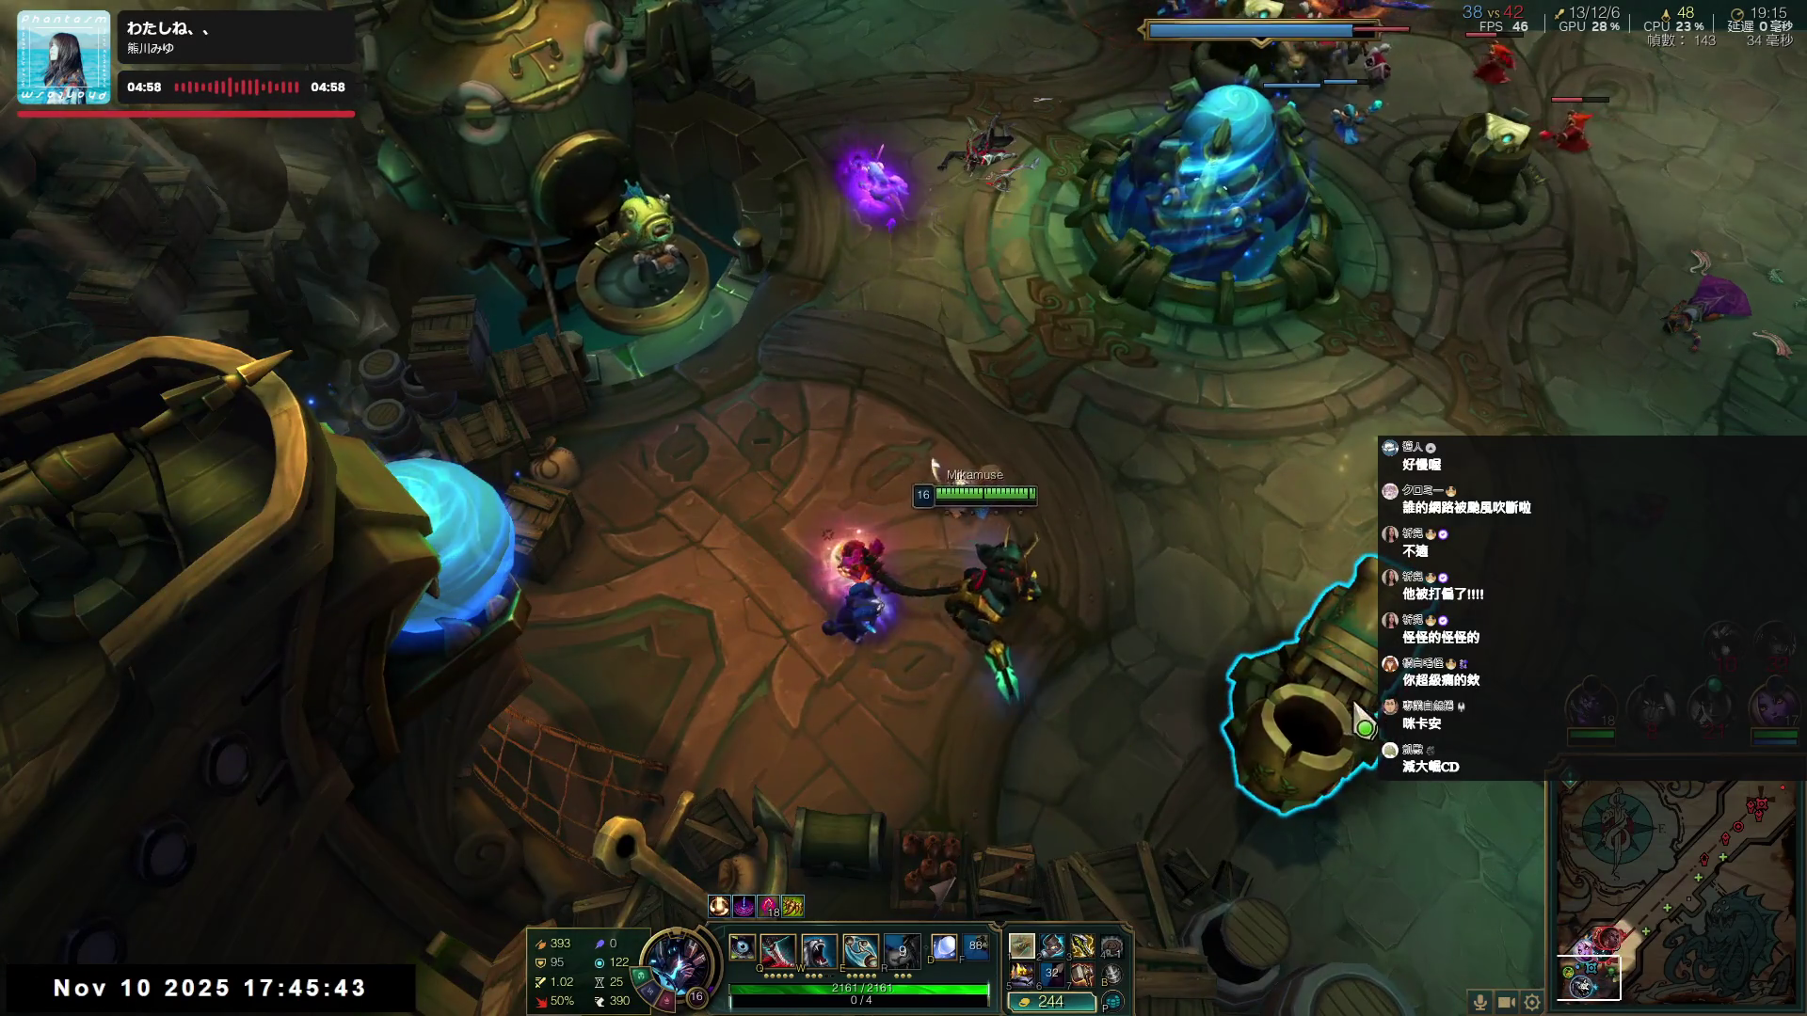
right_click(1360, 720)
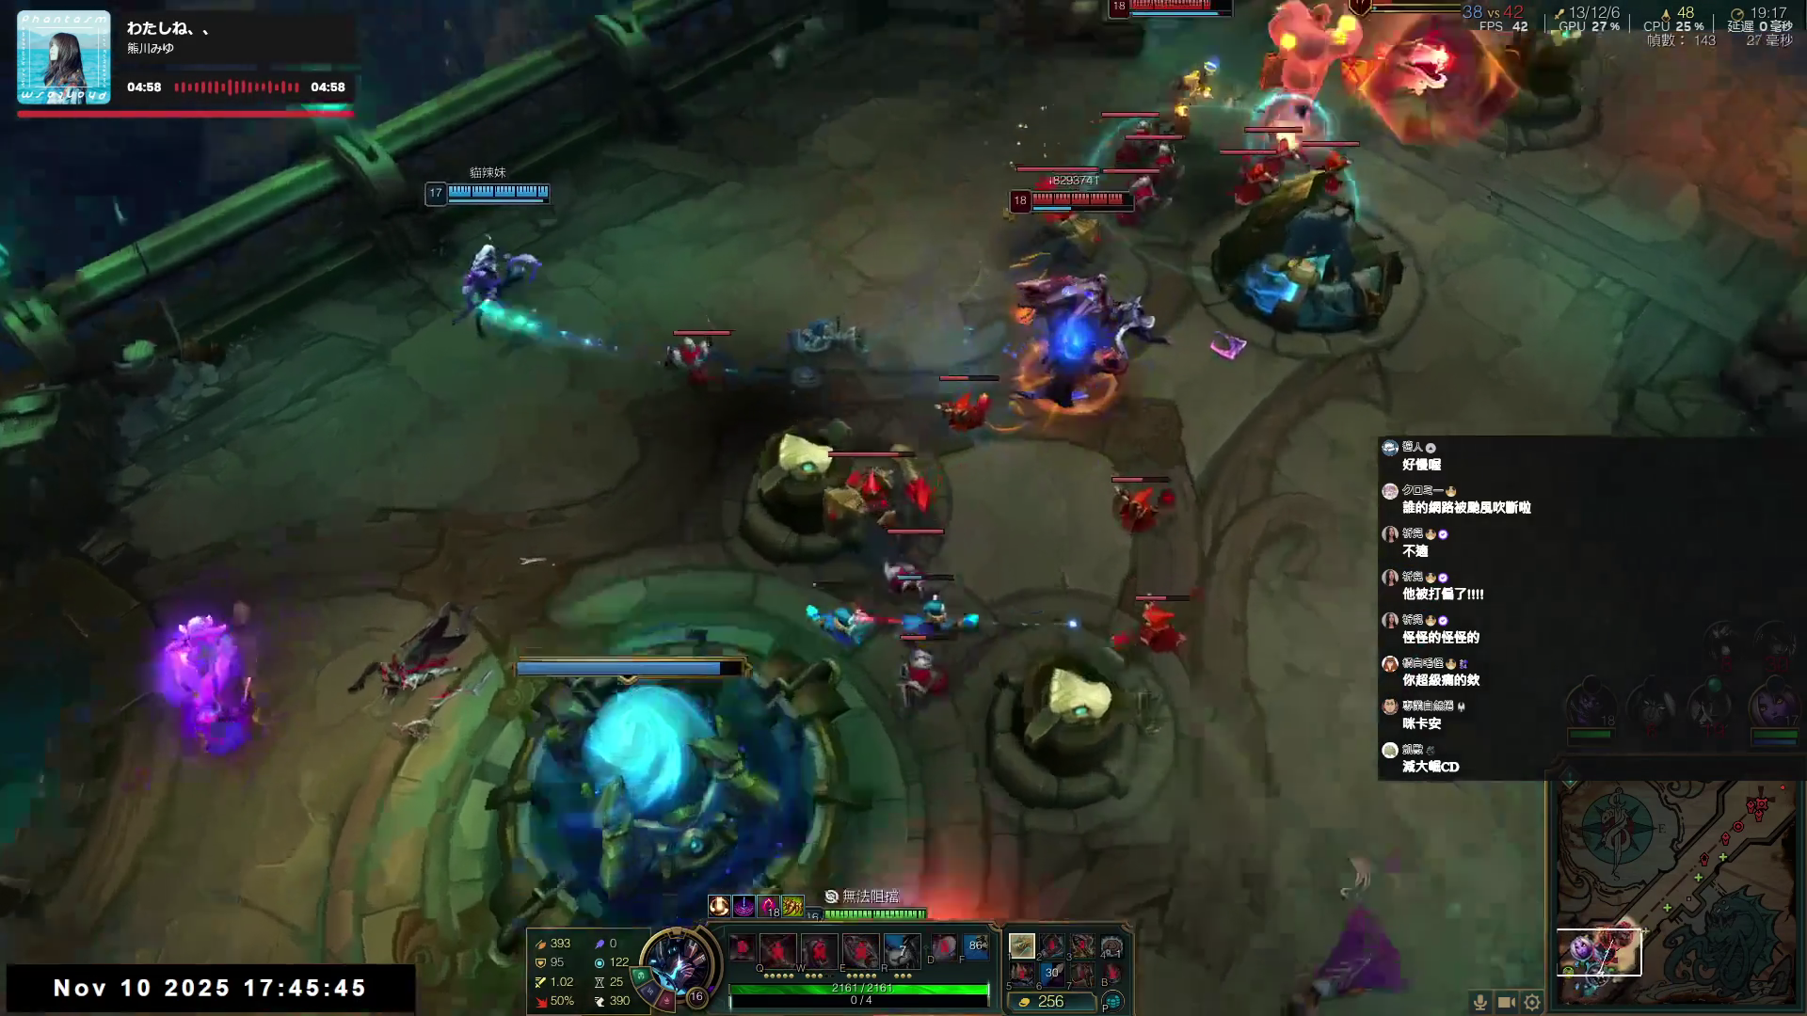
- Hit the enemies with E and Q, then land the tentacle ultimate for a double kill
right_click(926, 436)
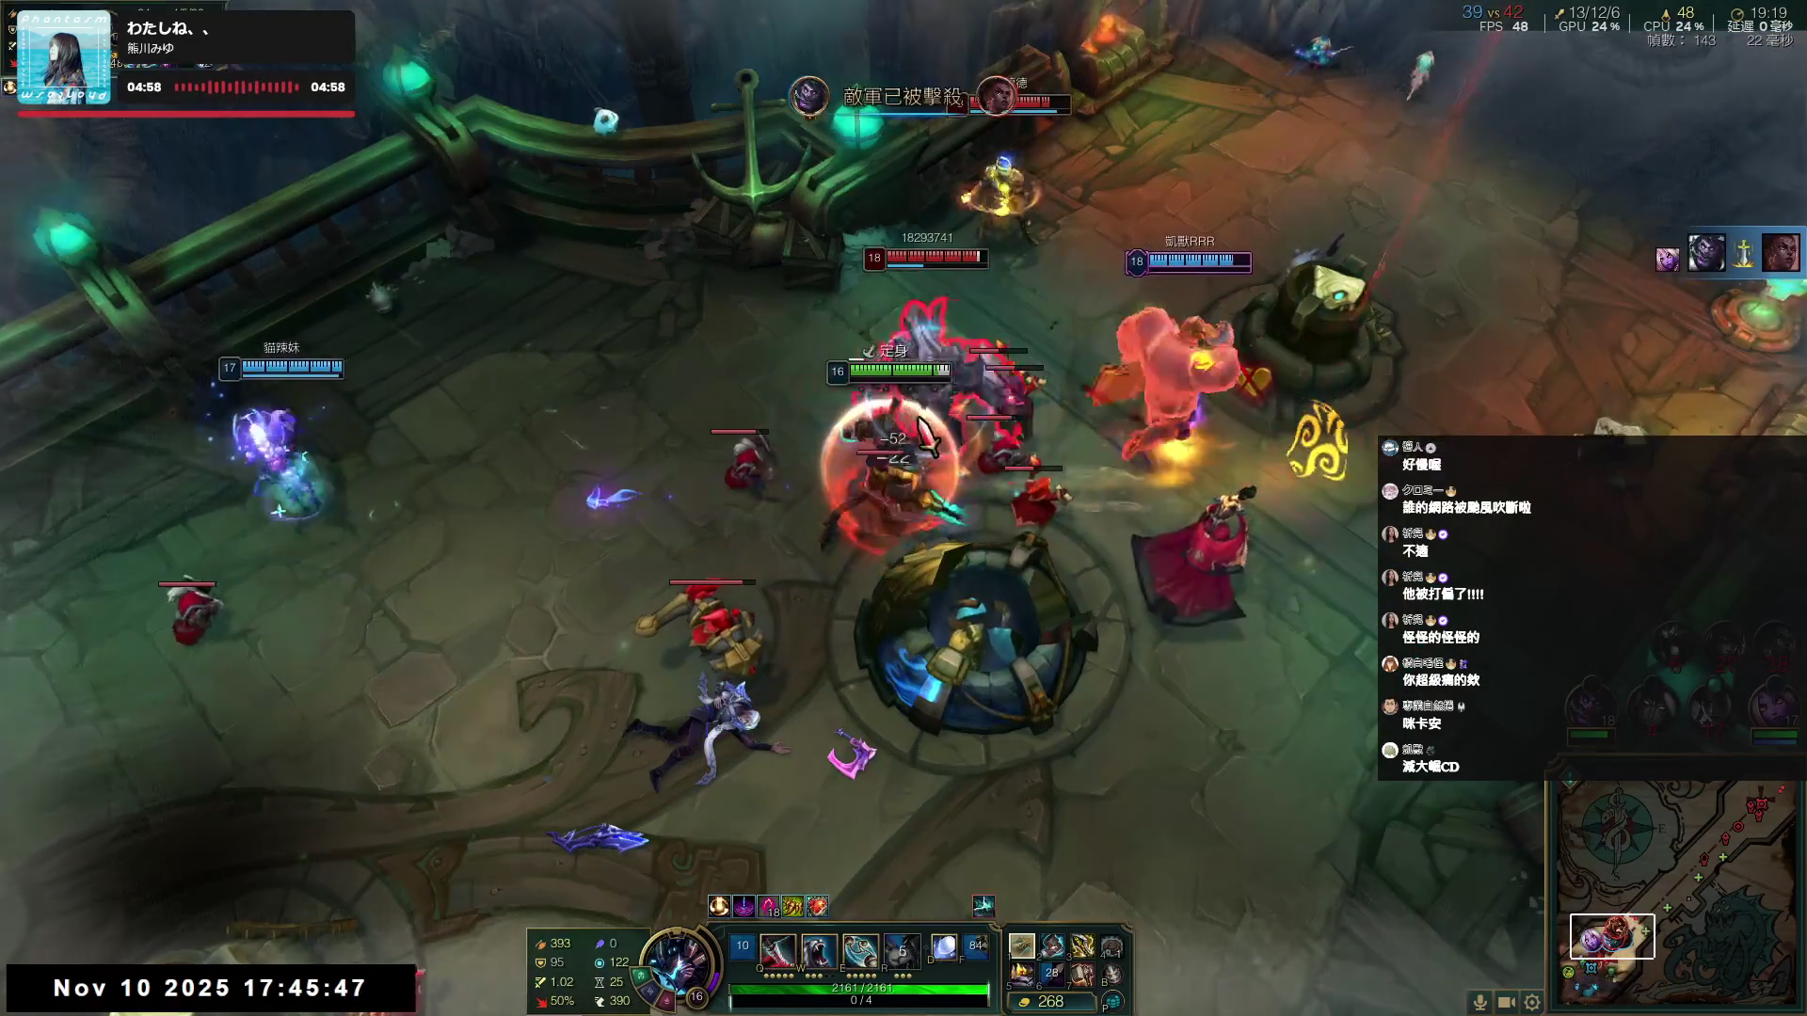
key("e")
key("q")
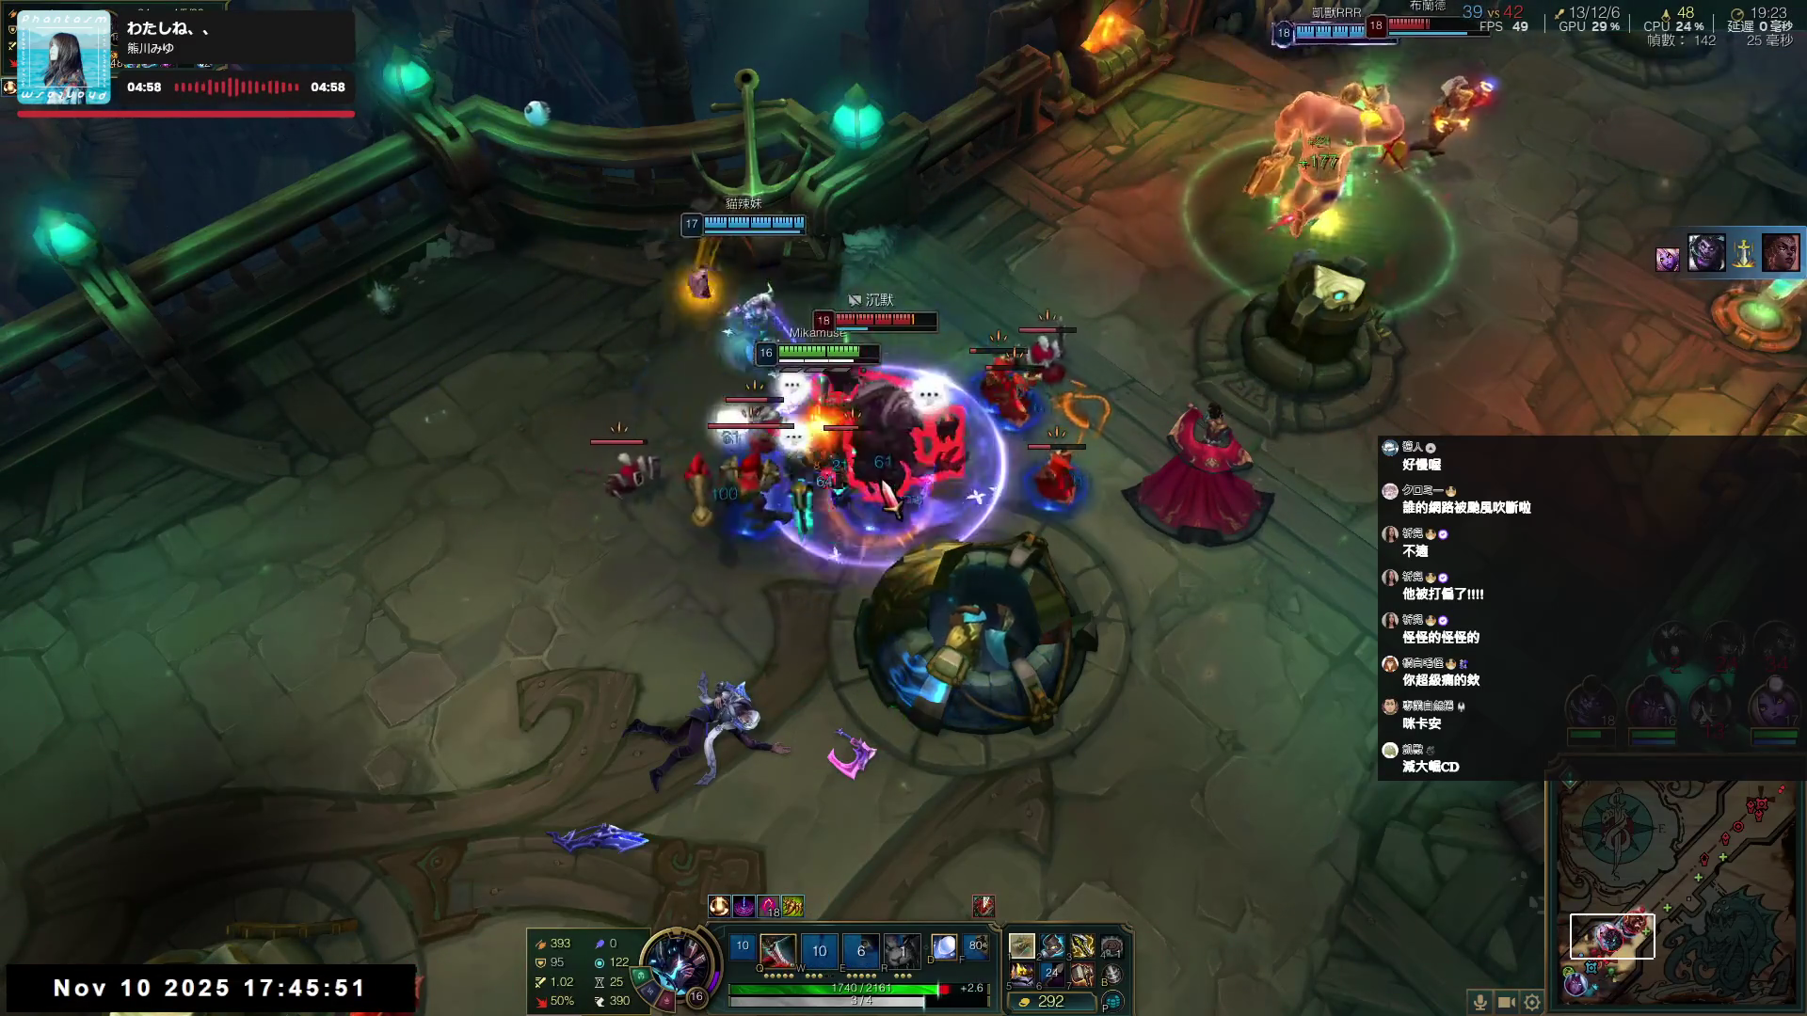
right_click(590, 748)
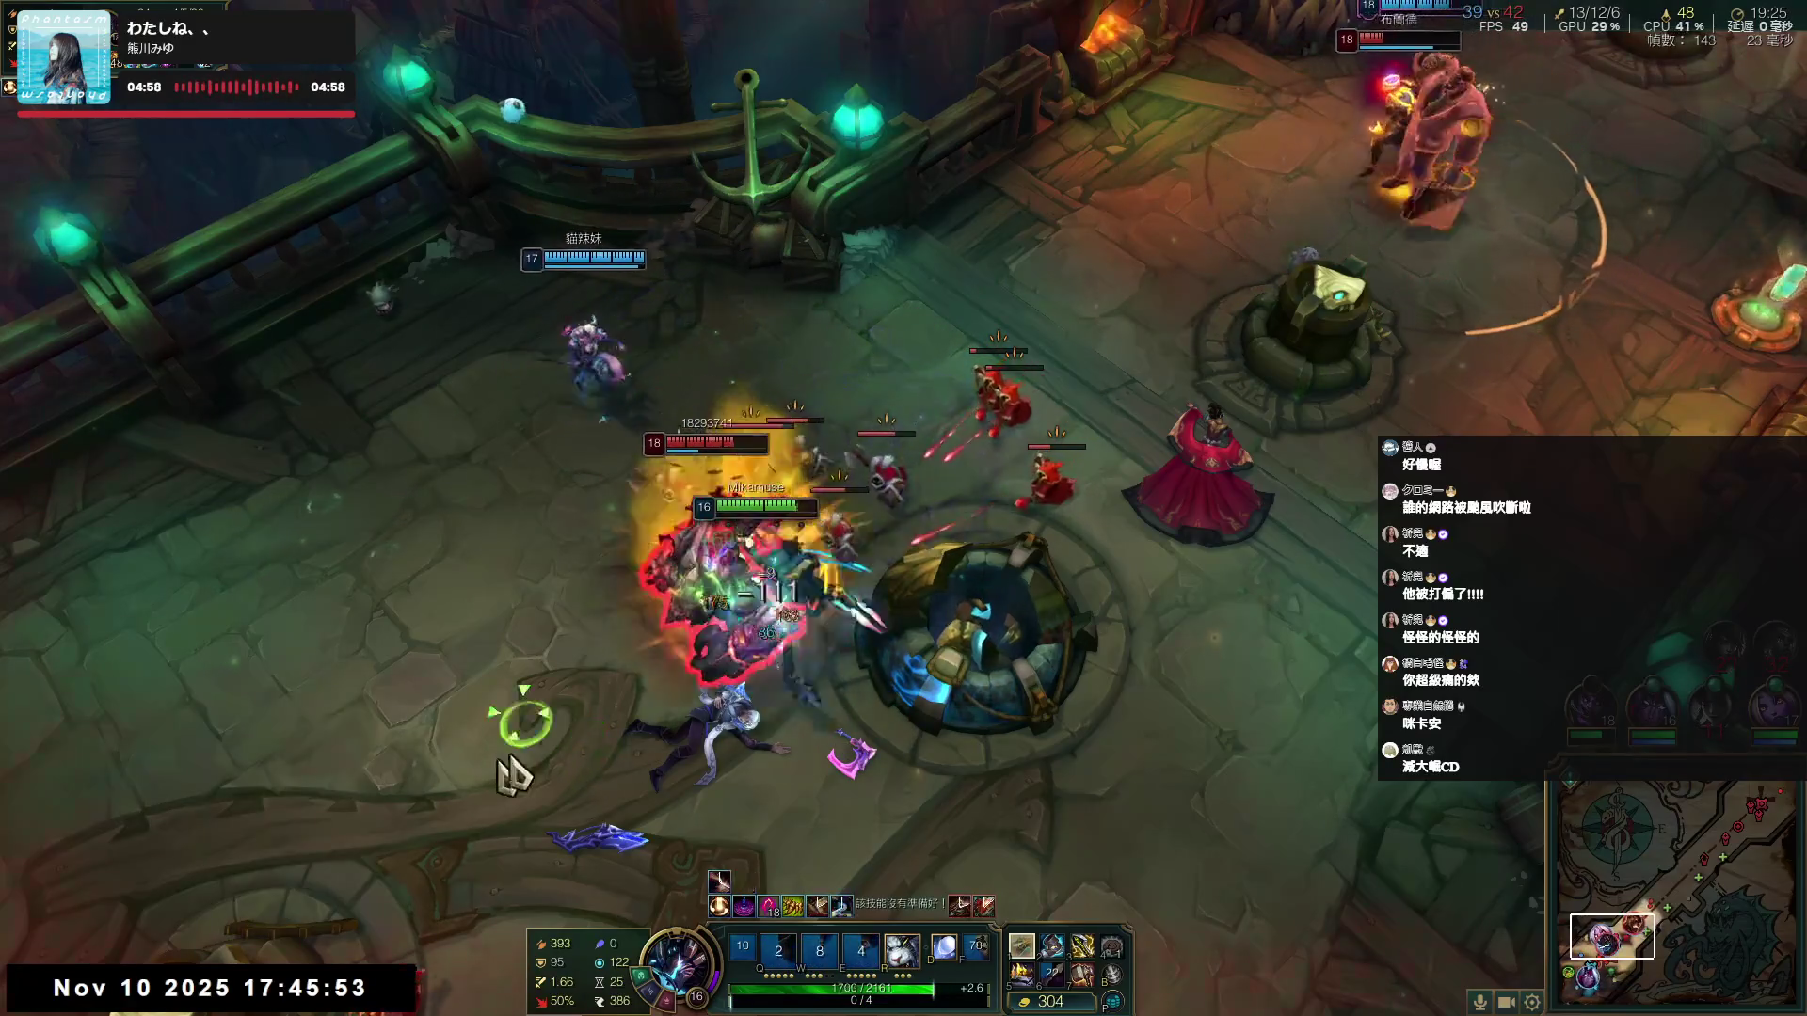
key("r")
key("q")
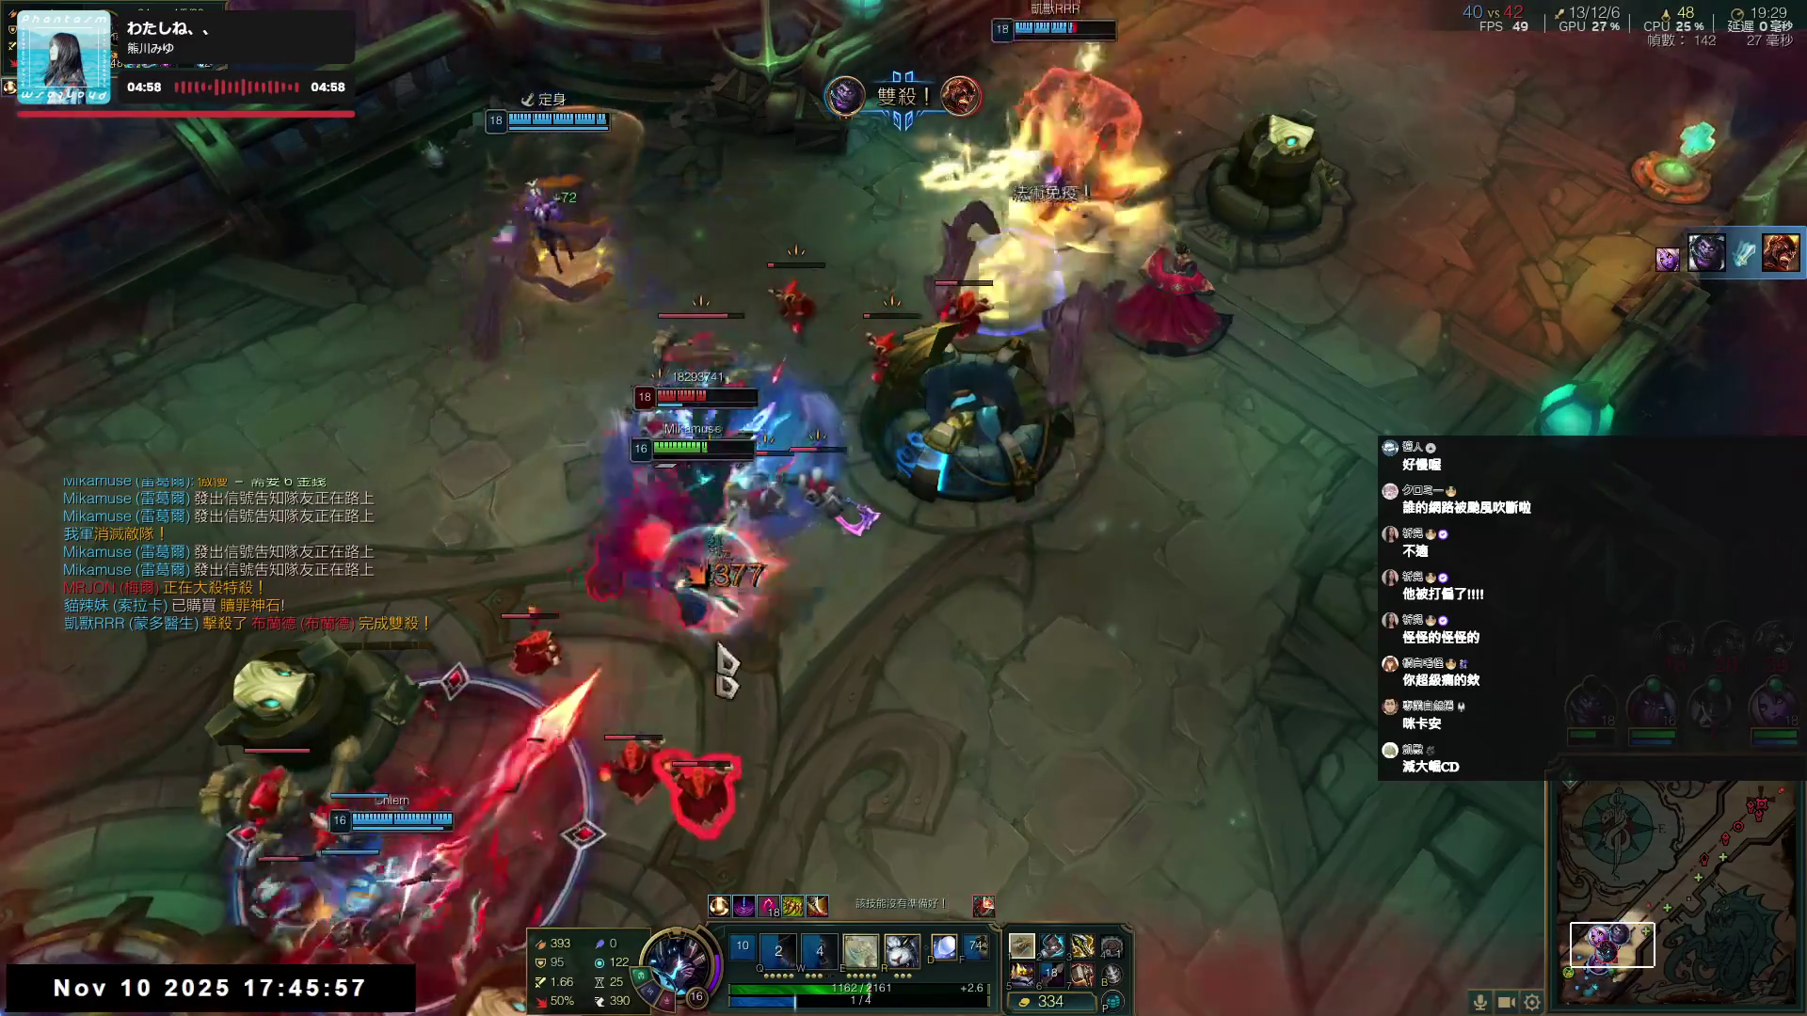
- Retreat up the lane, casting Q and recasting R to escape
right_click(945, 701)
key("q")
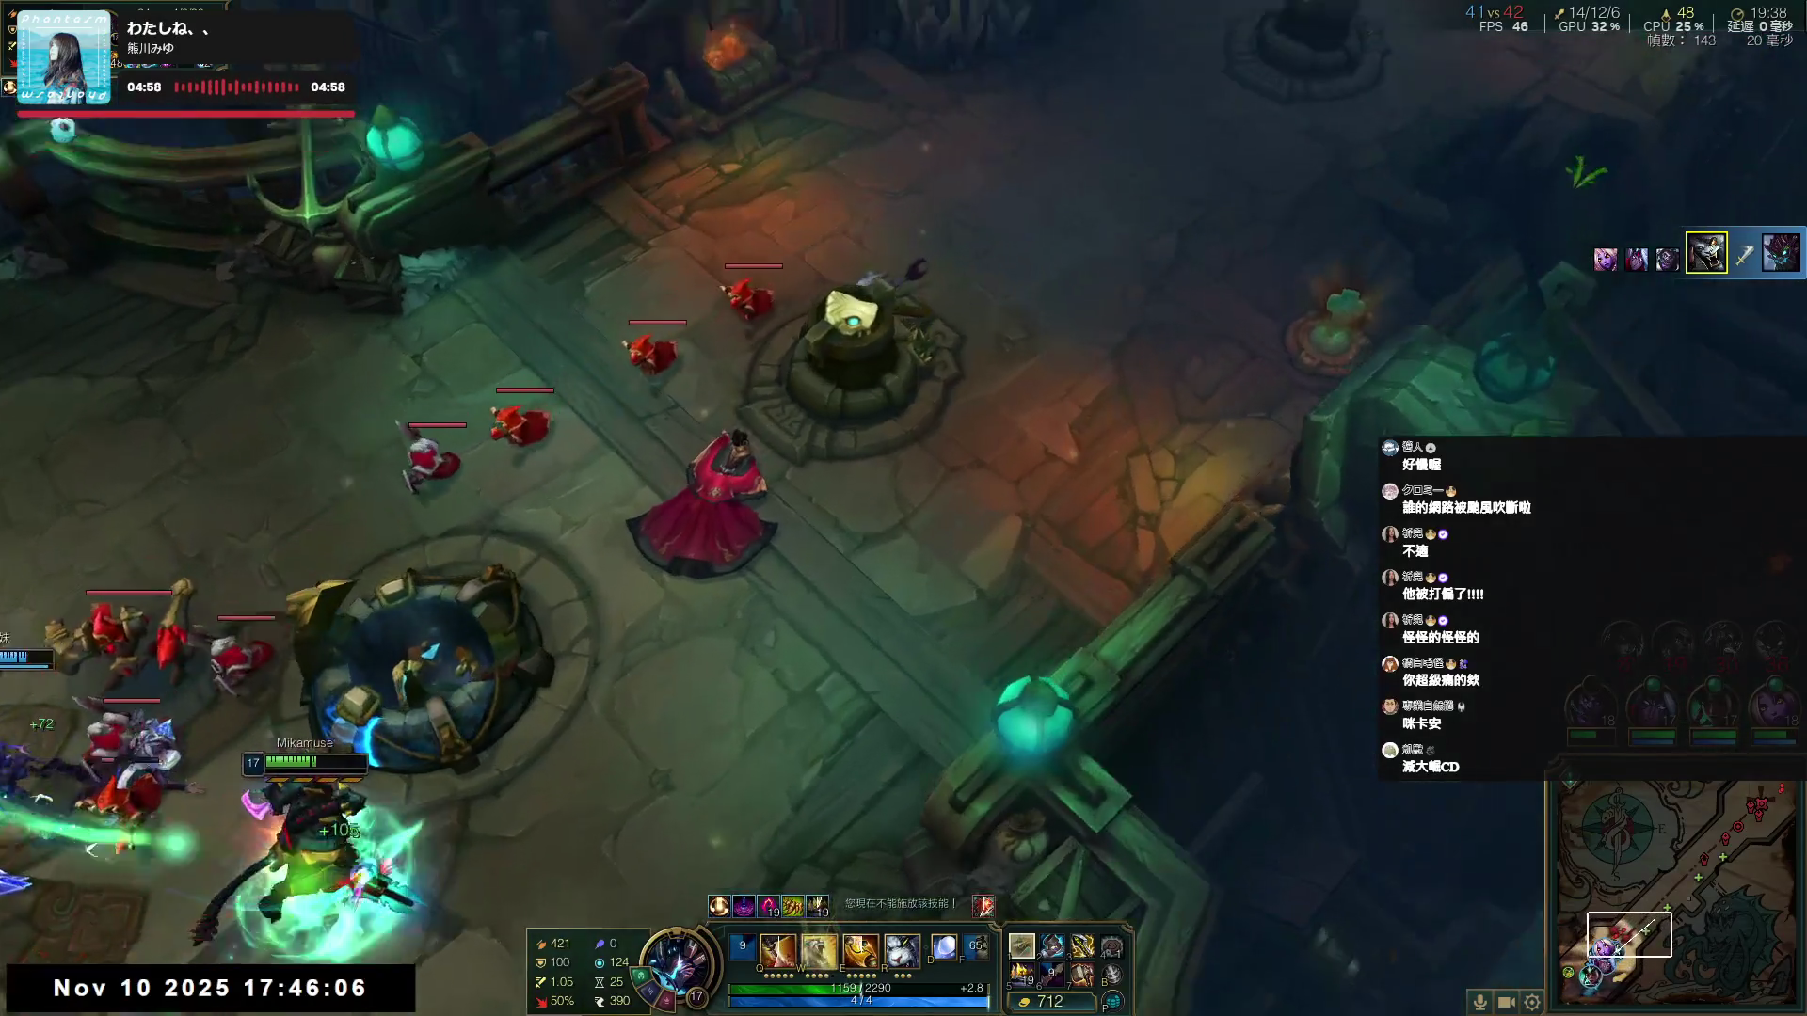
right_click(1291, 329)
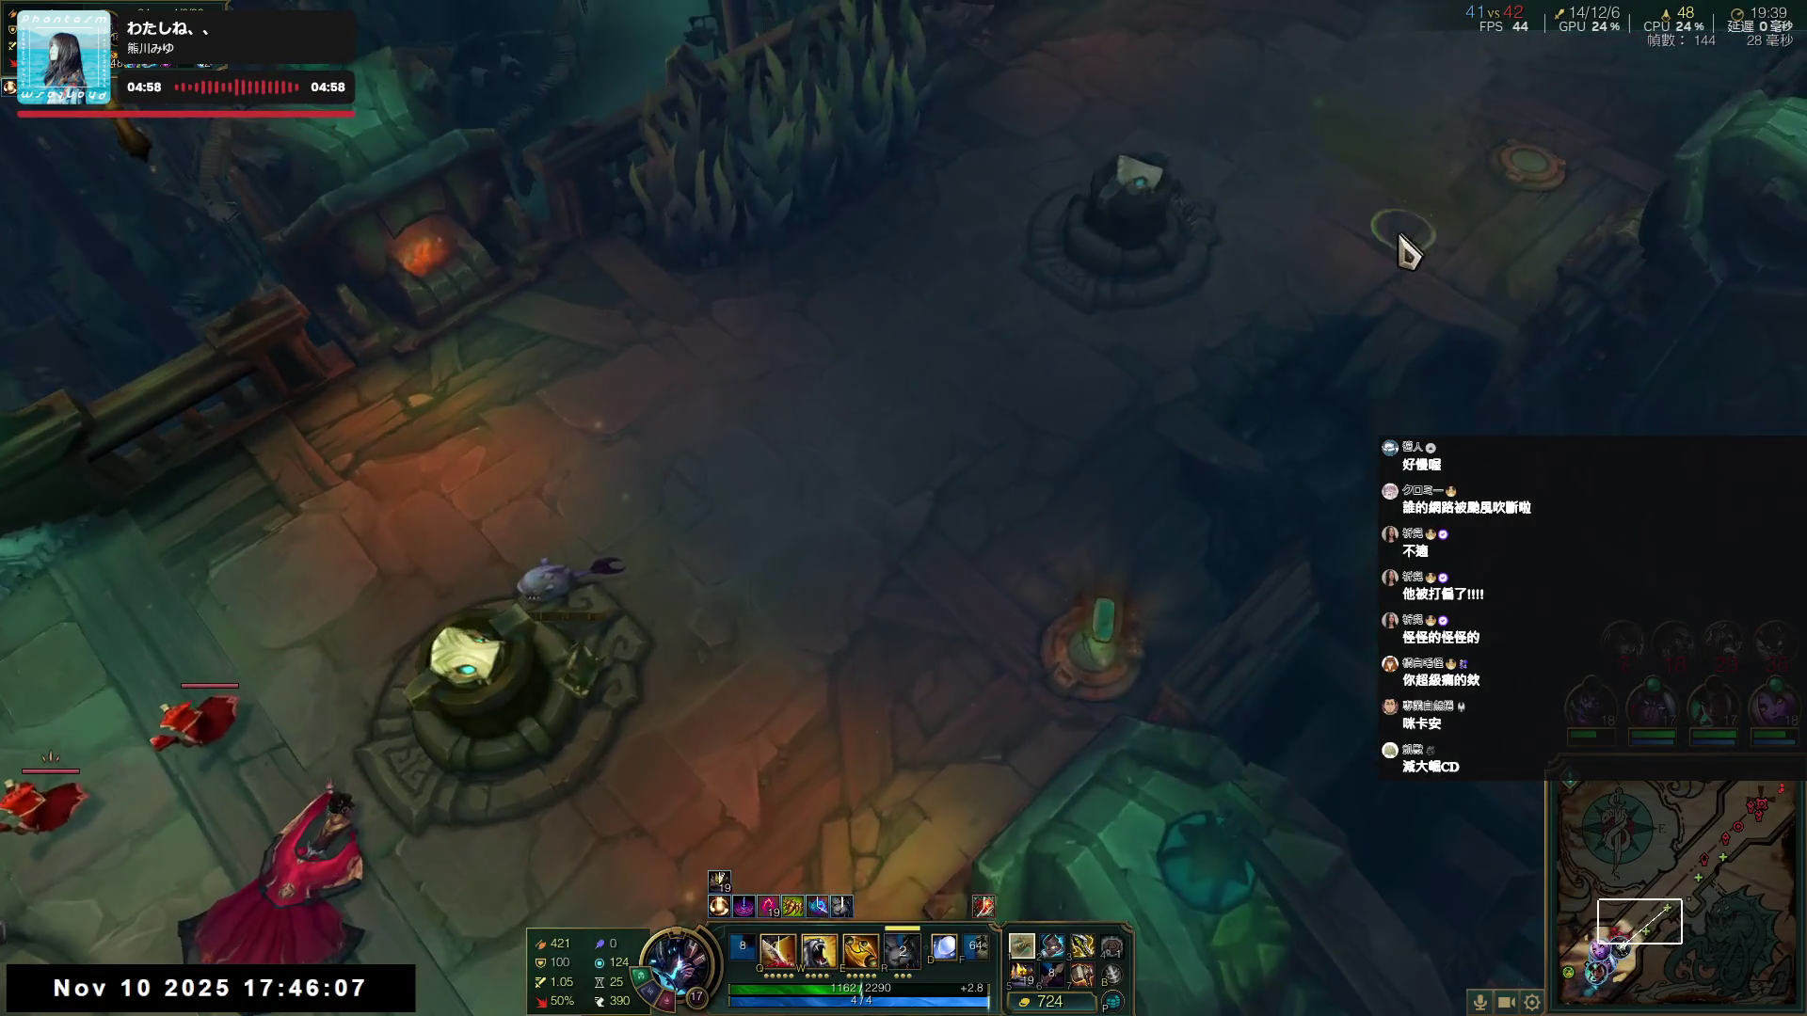
key("r")
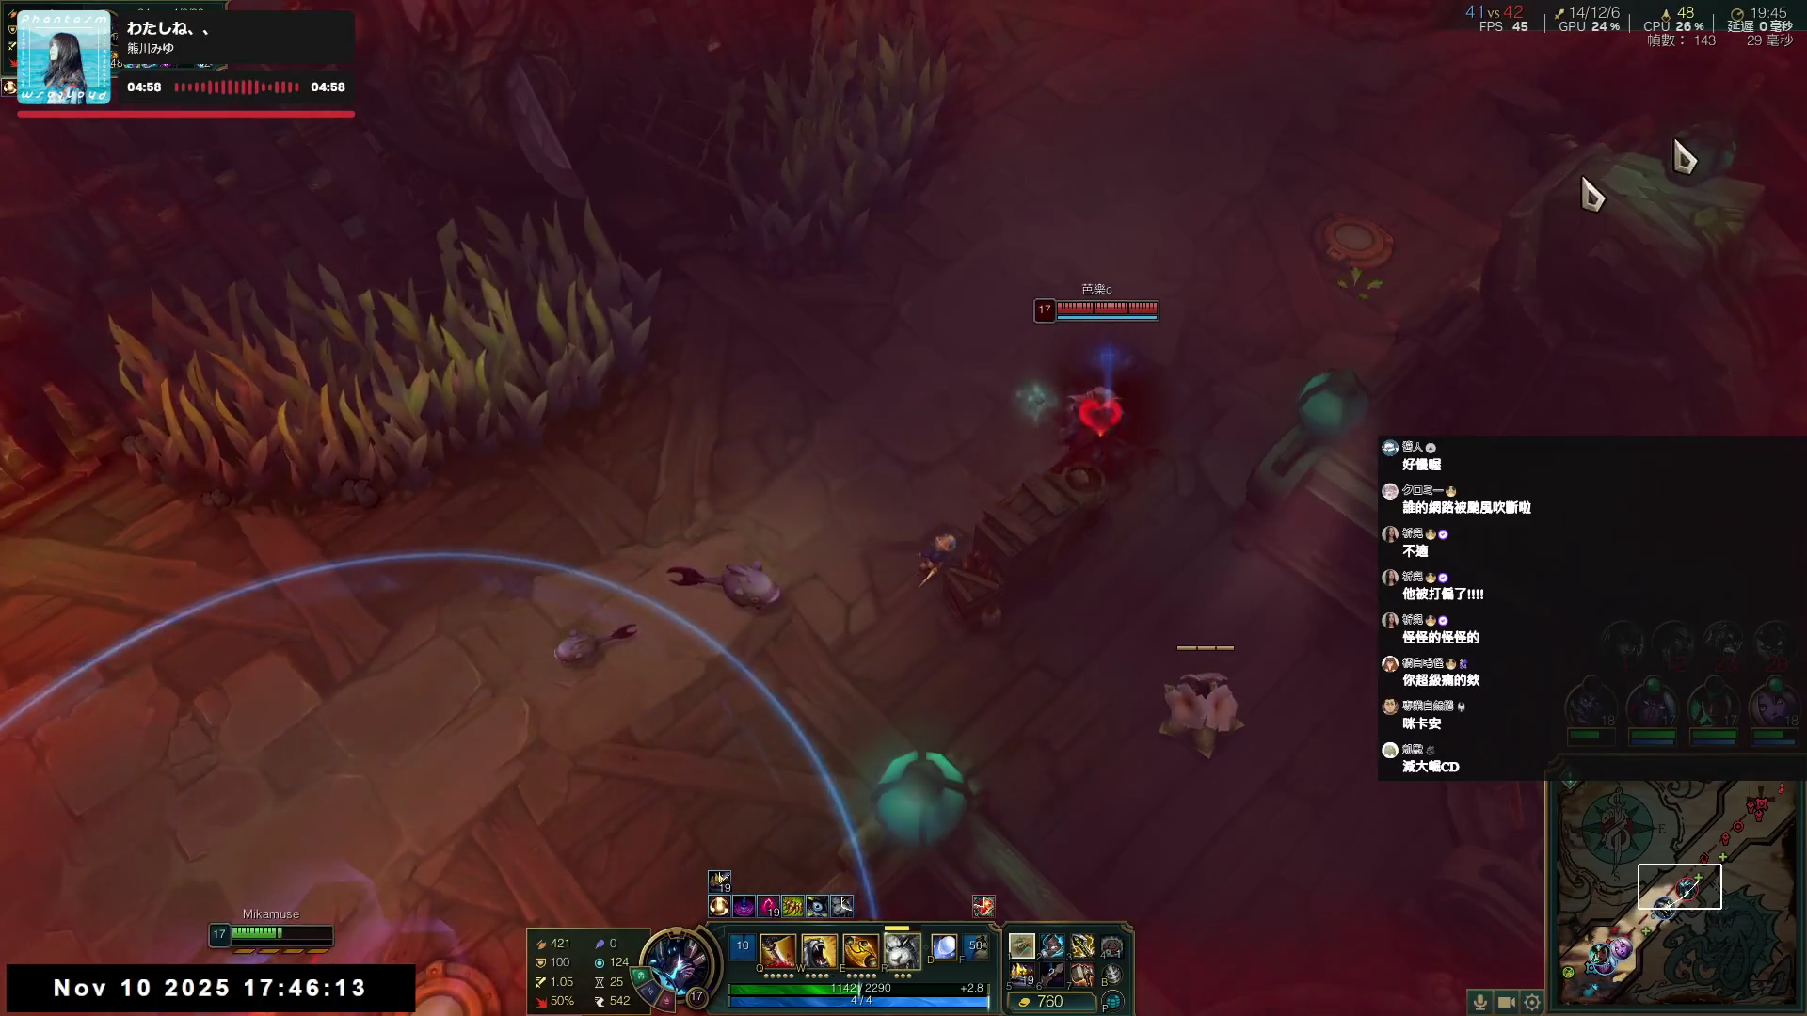
right_click(1238, 373)
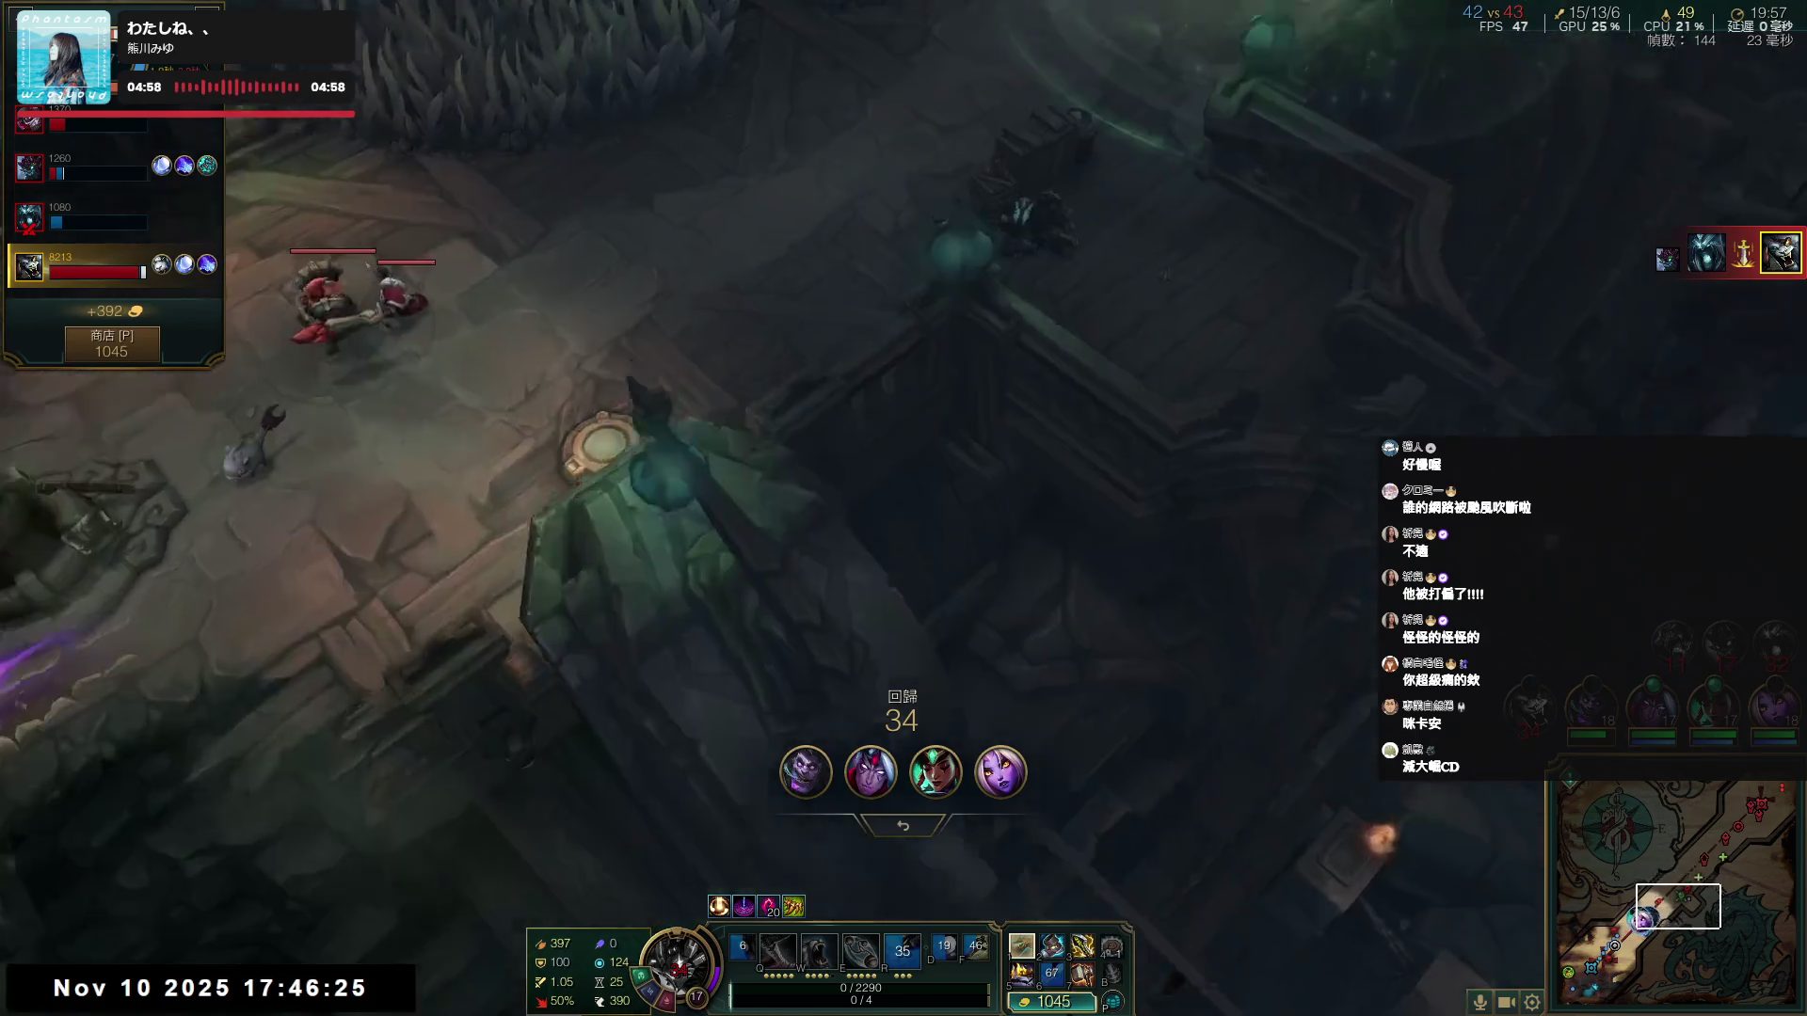
- Buy the completed 魔提斯深淵, then jump the view to an allied champion with F3
key("p")
right_click(1102, 301)
left_click(1282, 167)
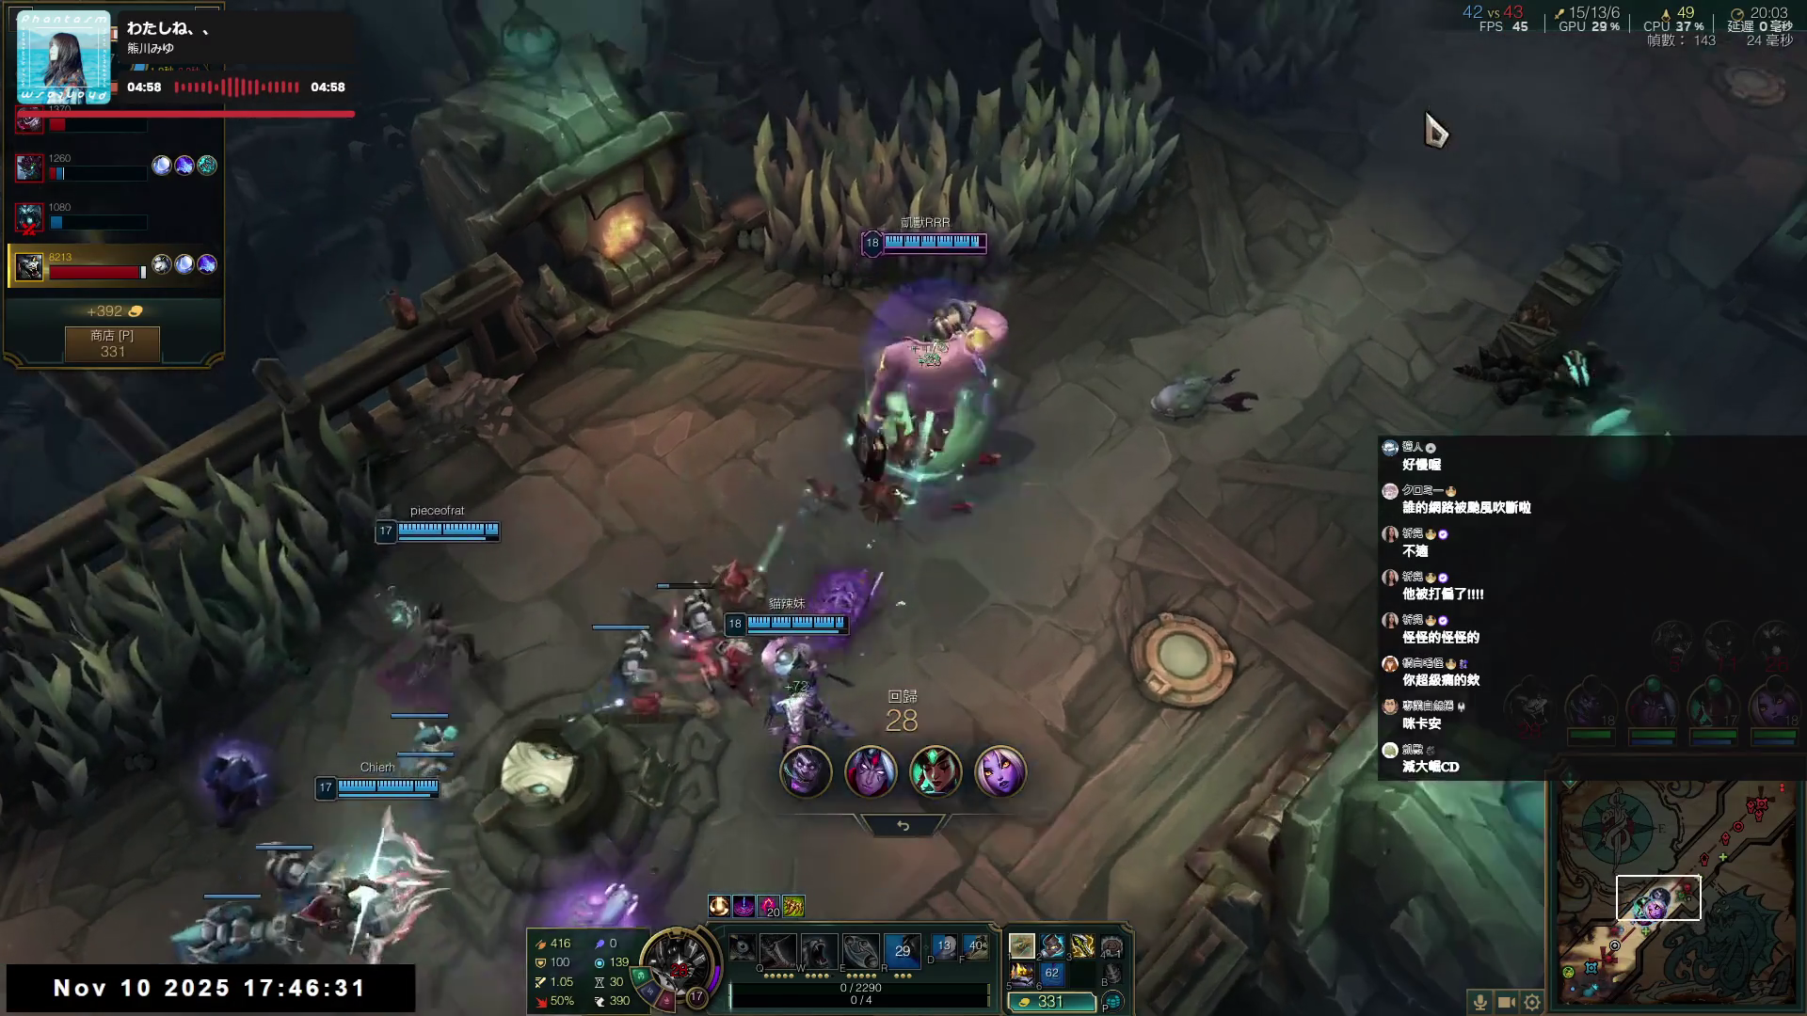
right_click(1435, 132)
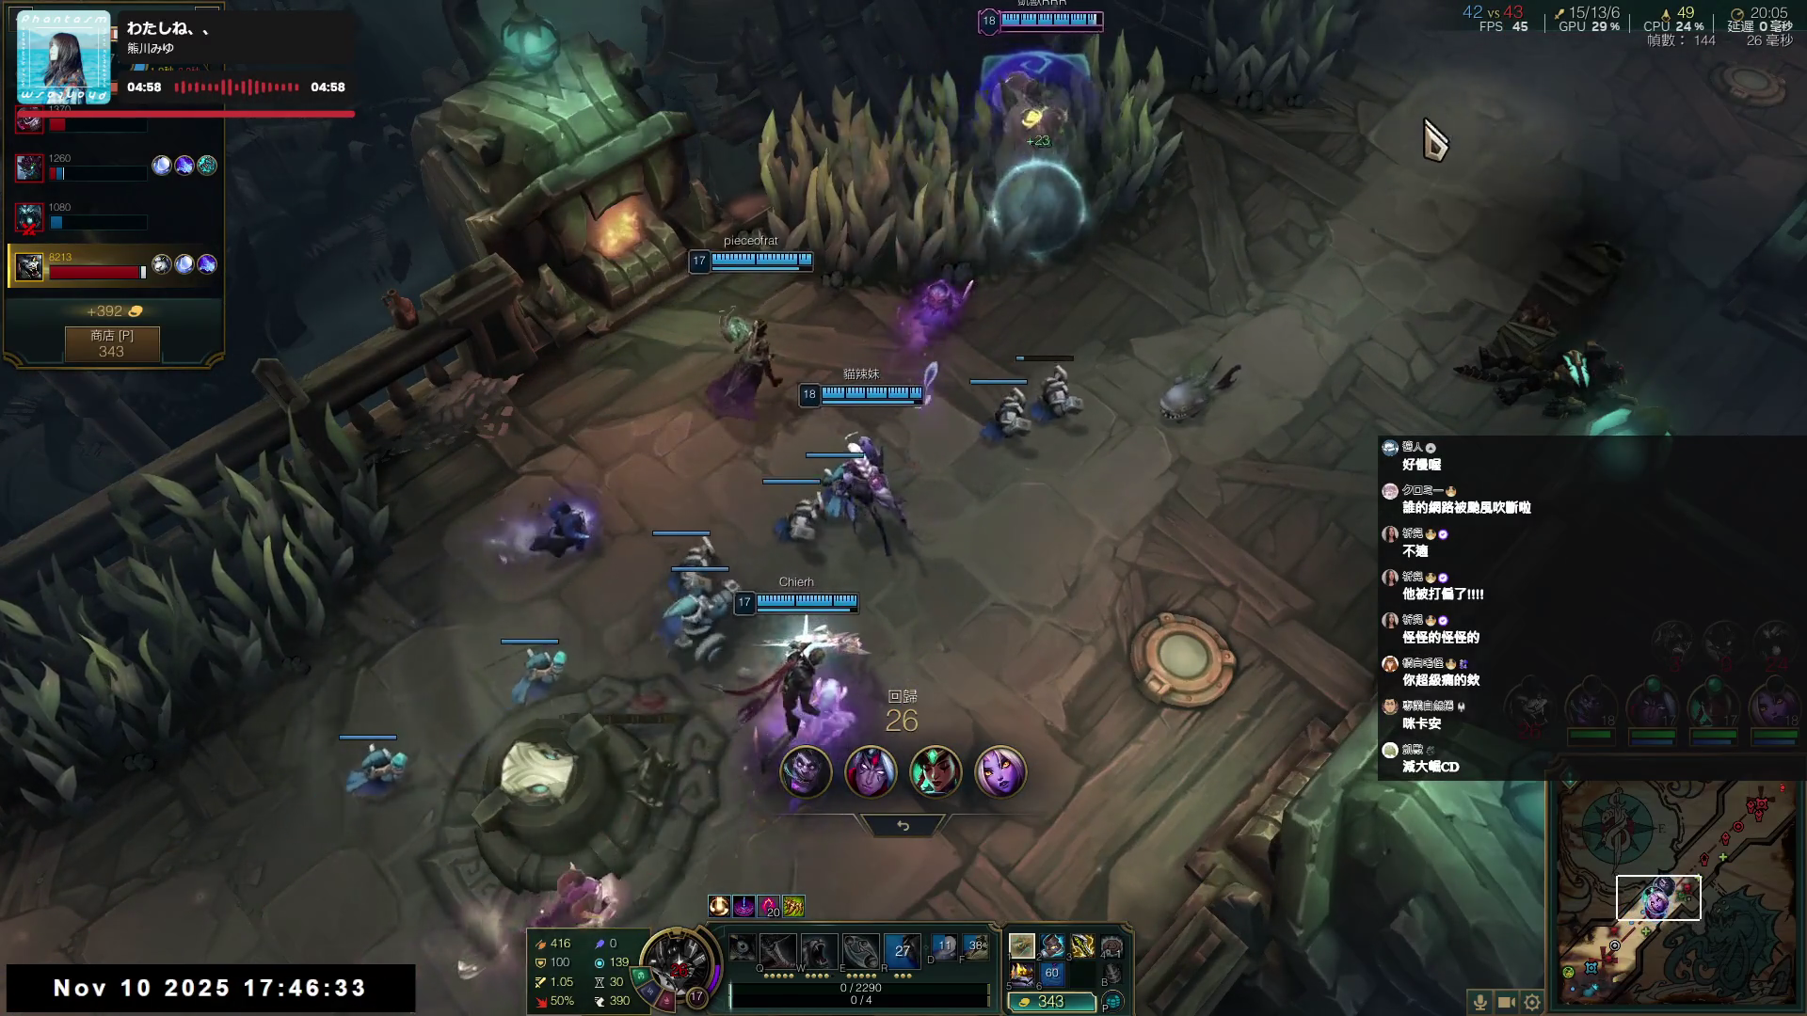
key("F3")
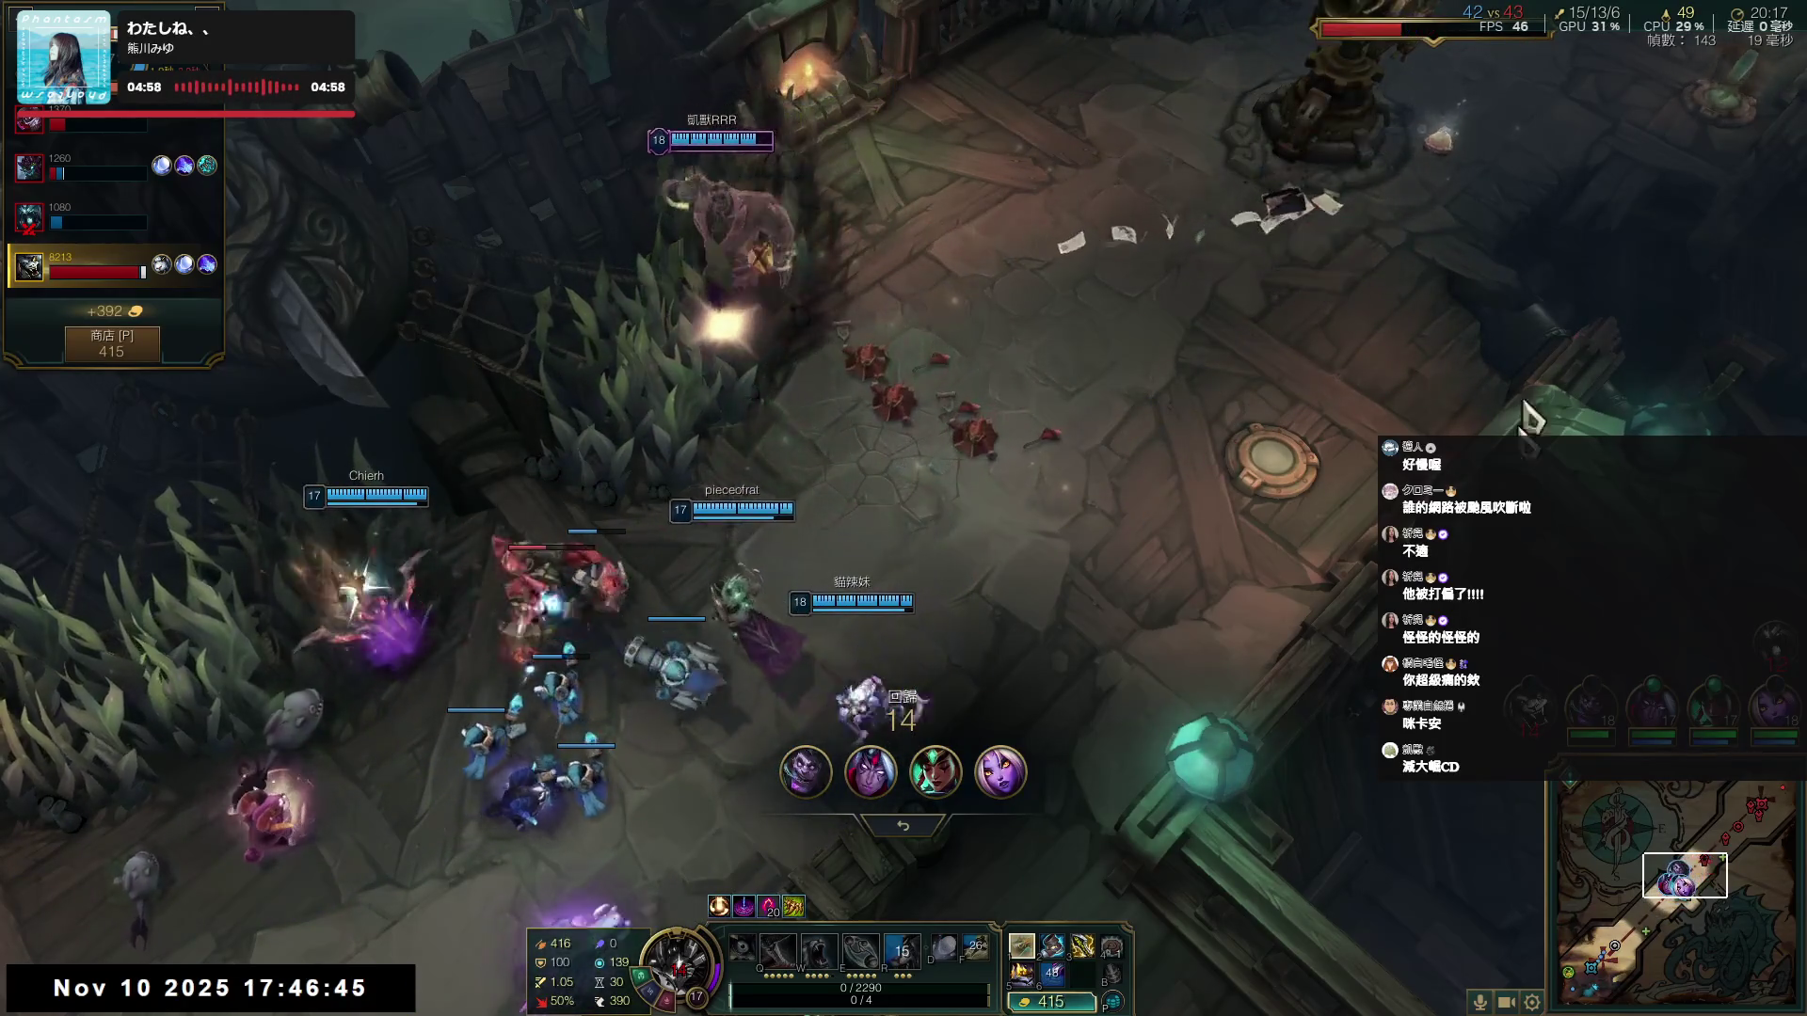
- Buy a 長劍 toward 席利妲咒怨 and close the shop
left_click(1051, 1001)
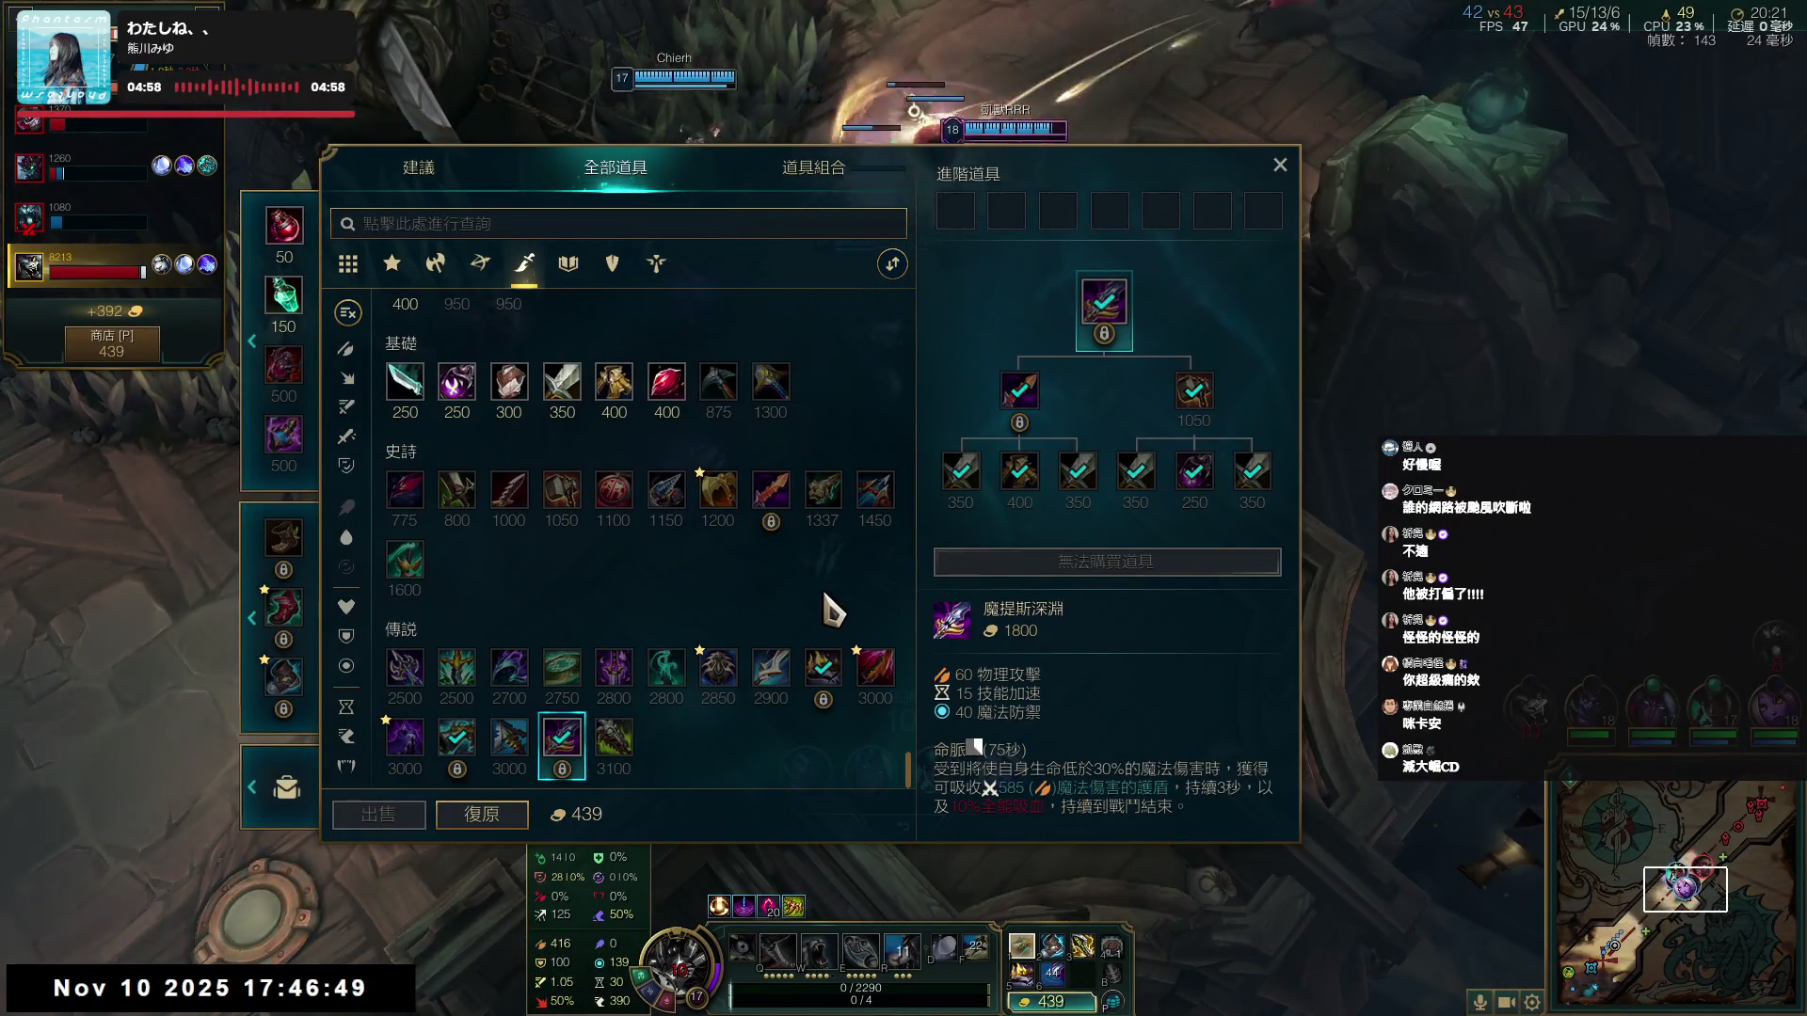
mouse_move(670, 715)
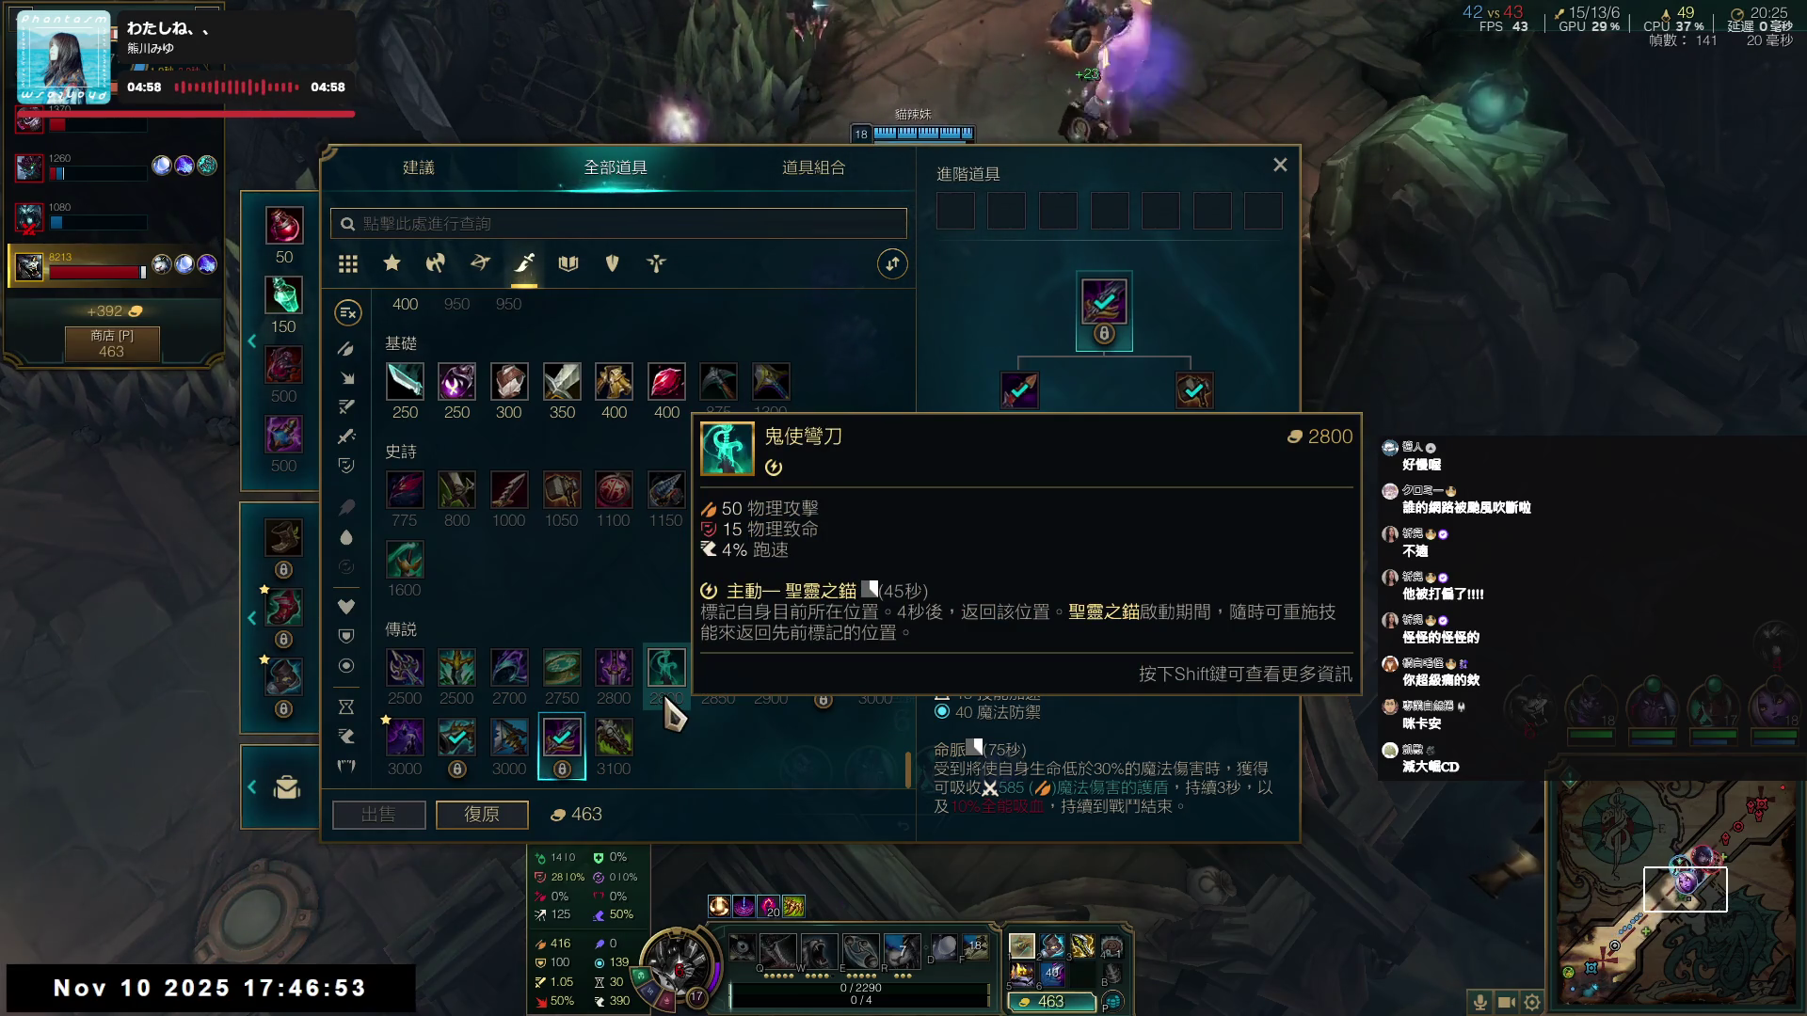
mouse_move(414, 588)
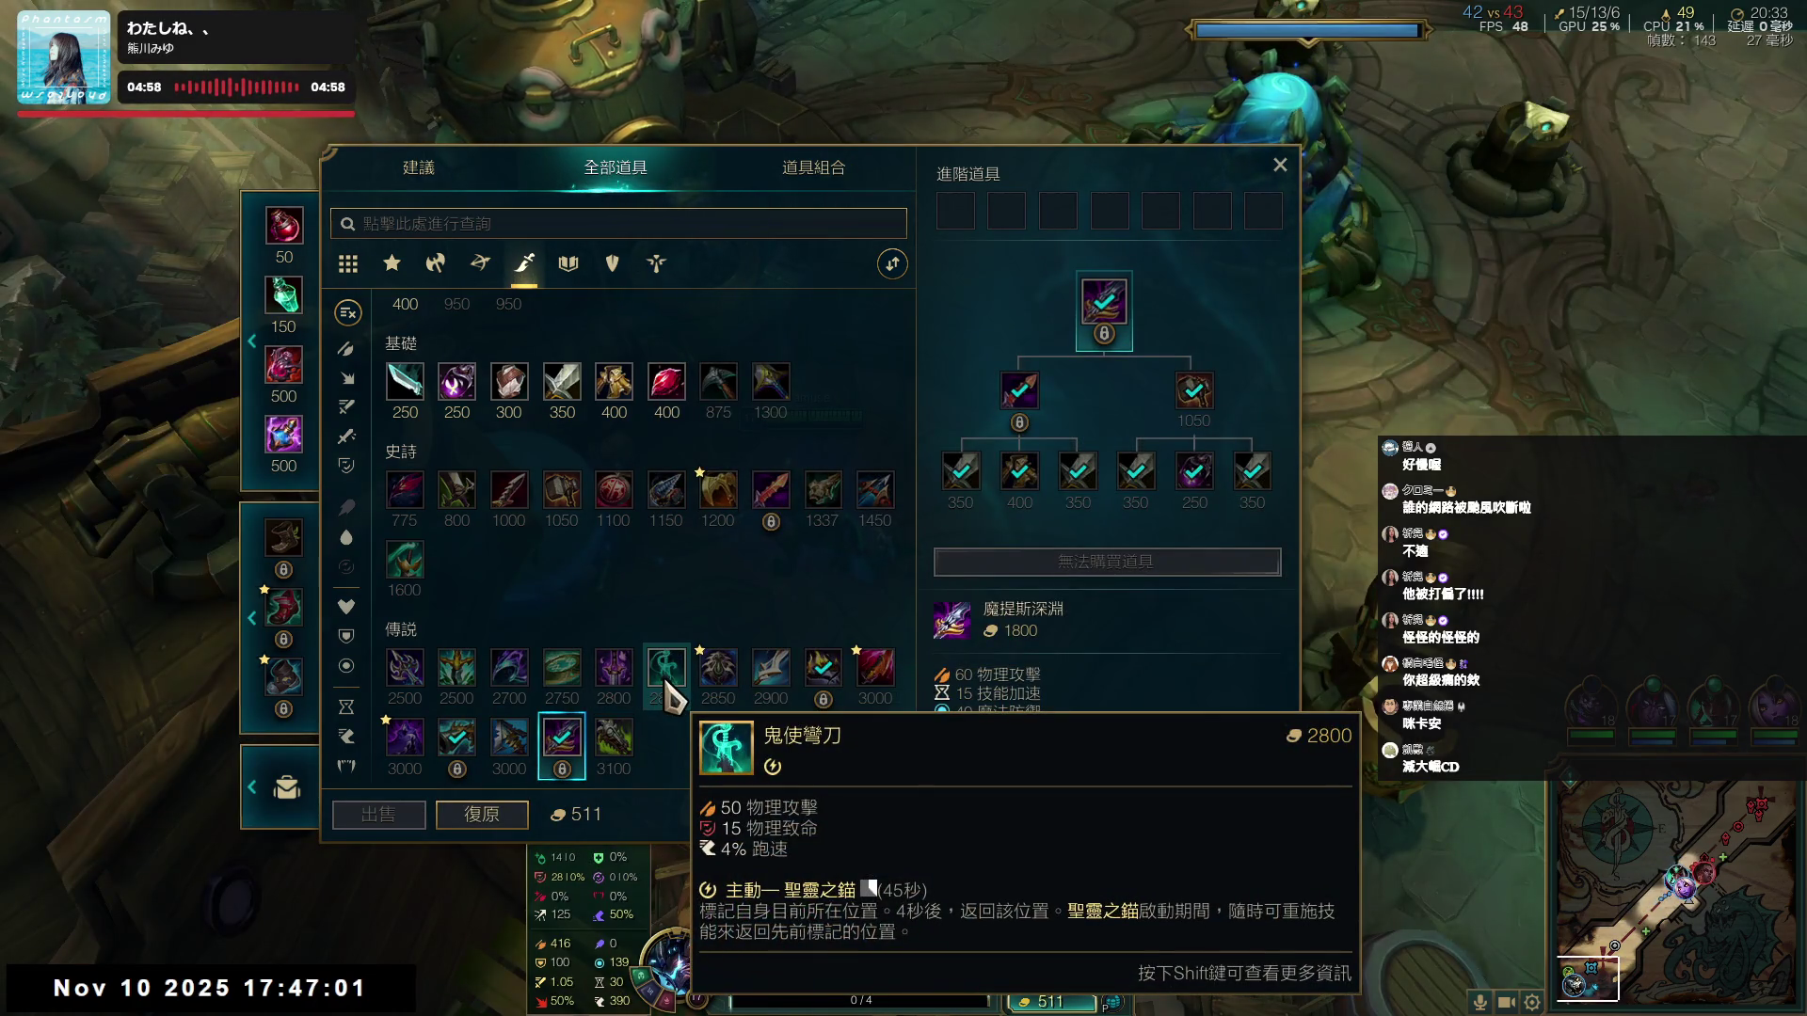
left_click(509, 743)
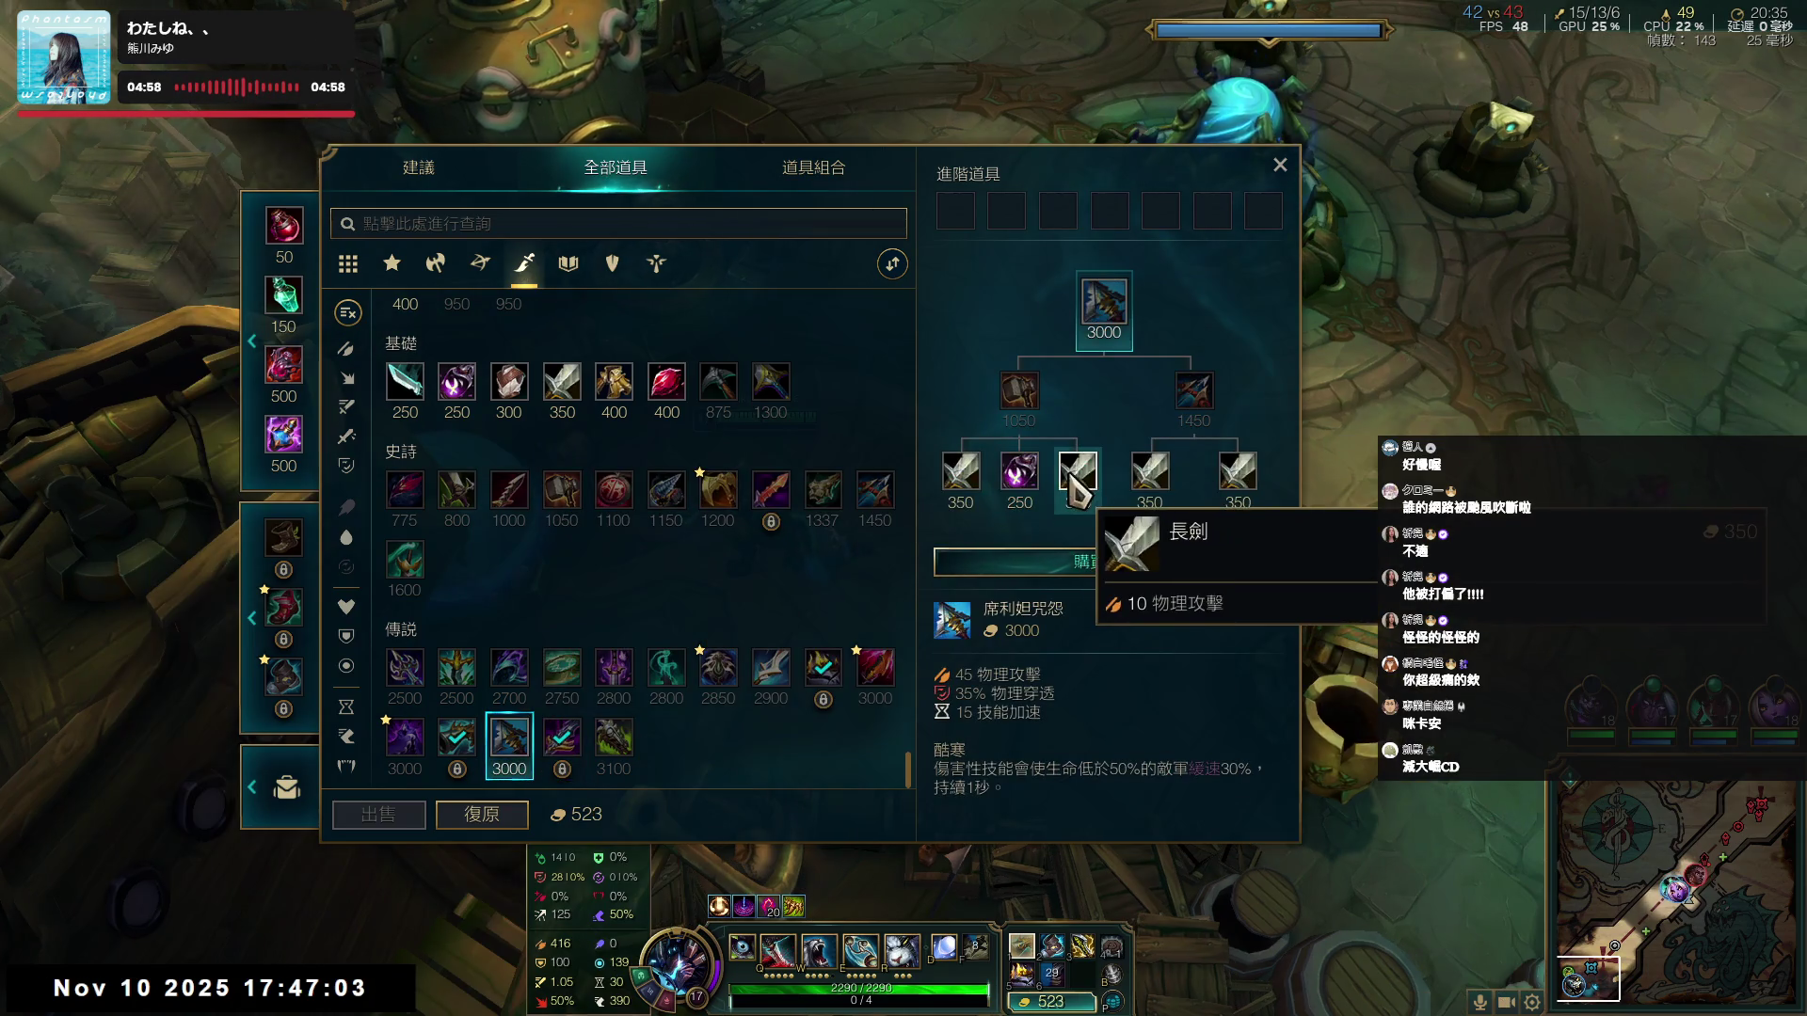
right_click(1078, 480)
left_click(1279, 166)
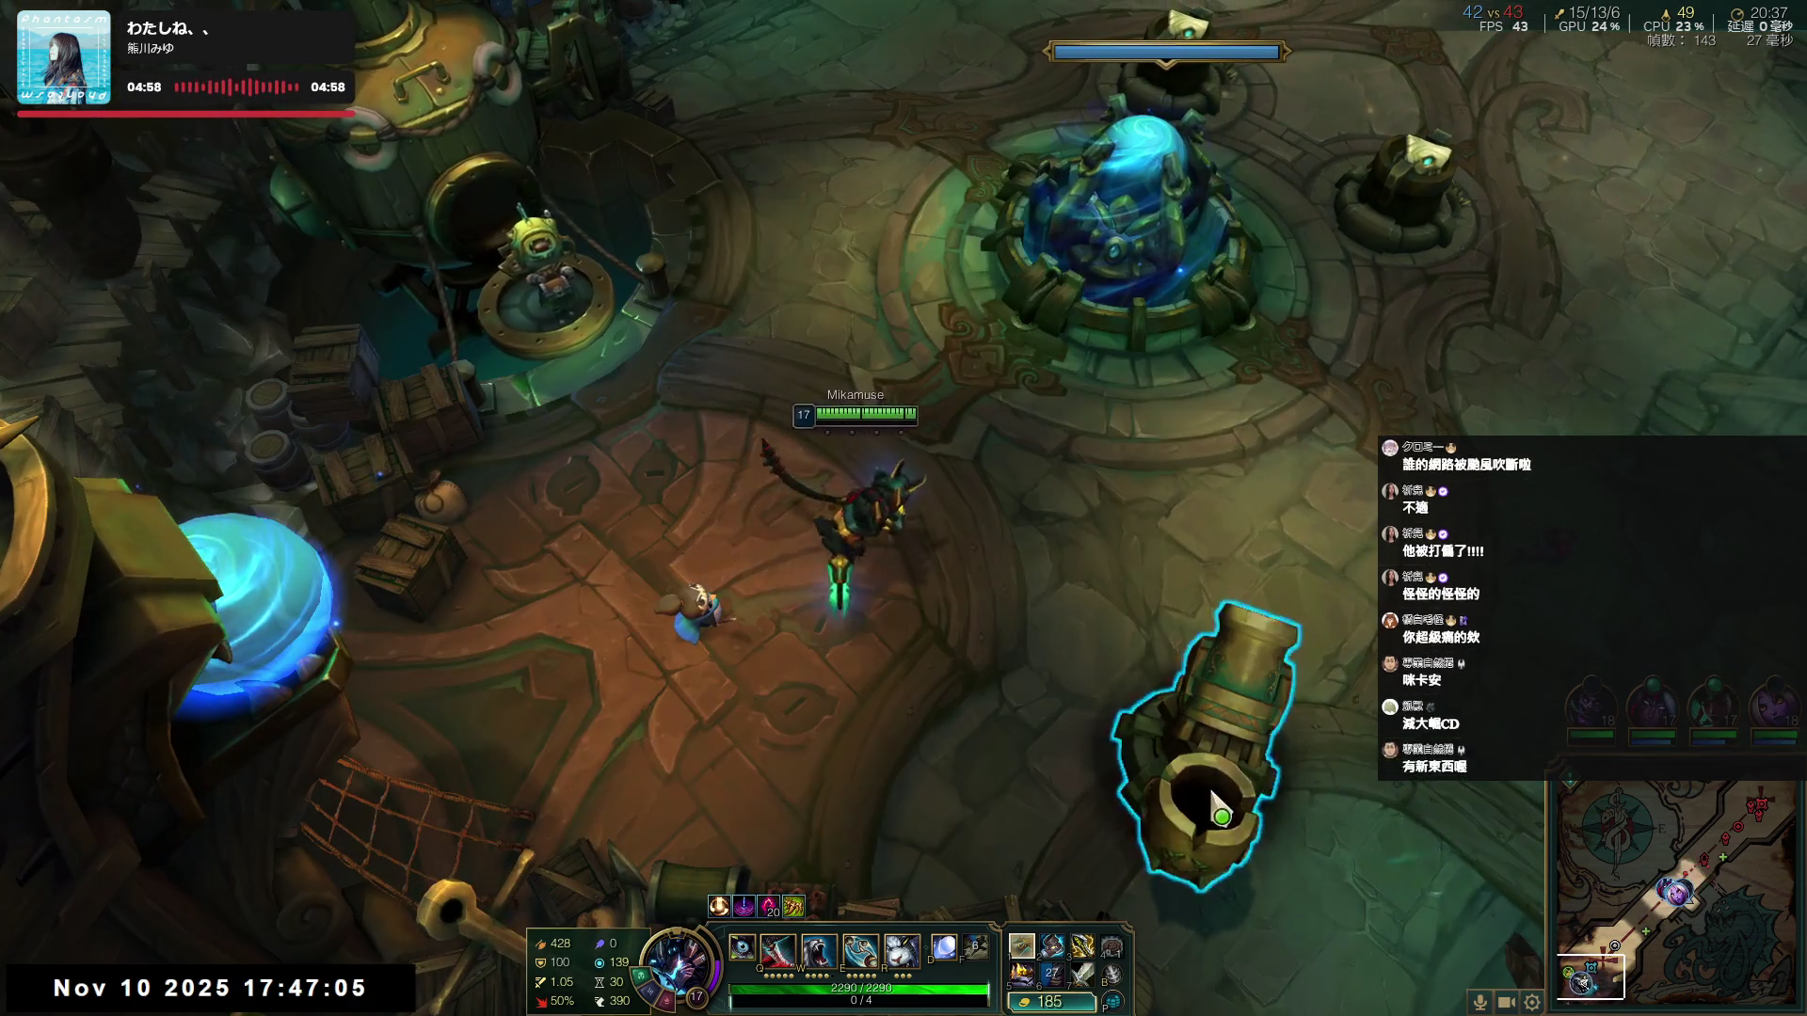
- Cannon-launch beside the base fight and move in, opening with Q
left_click(1207, 763)
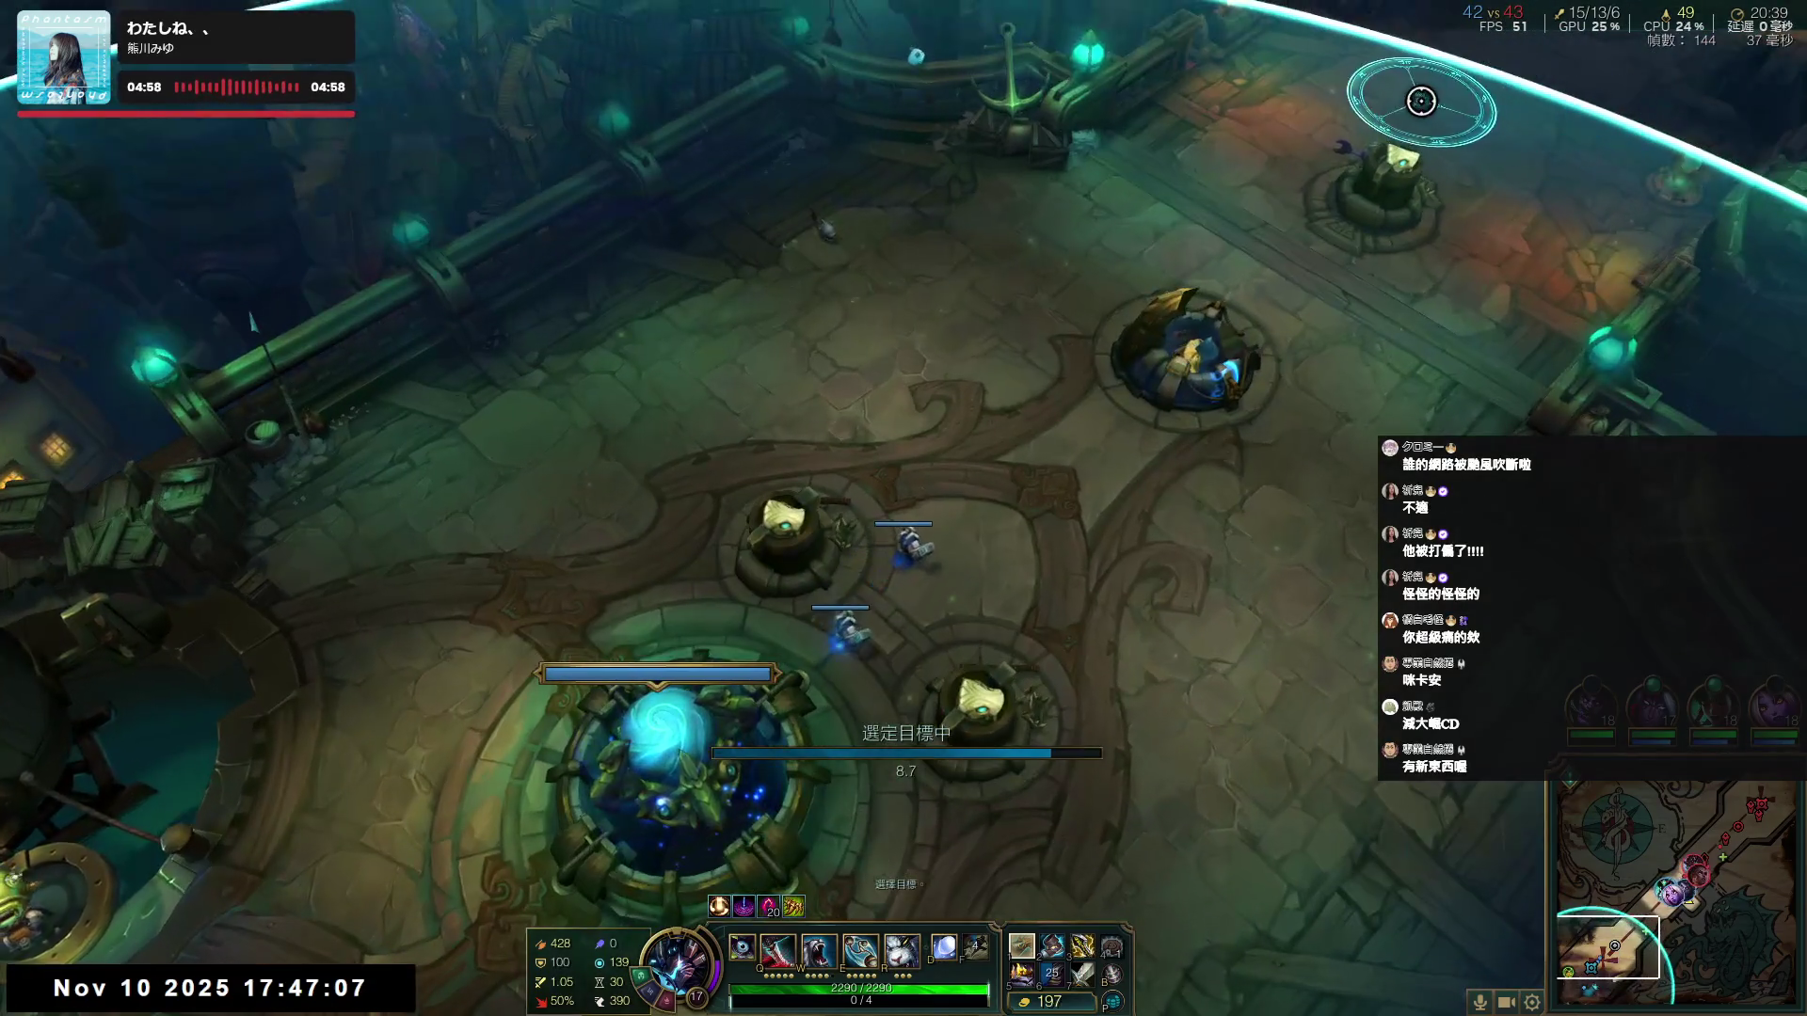
left_click(1412, 97)
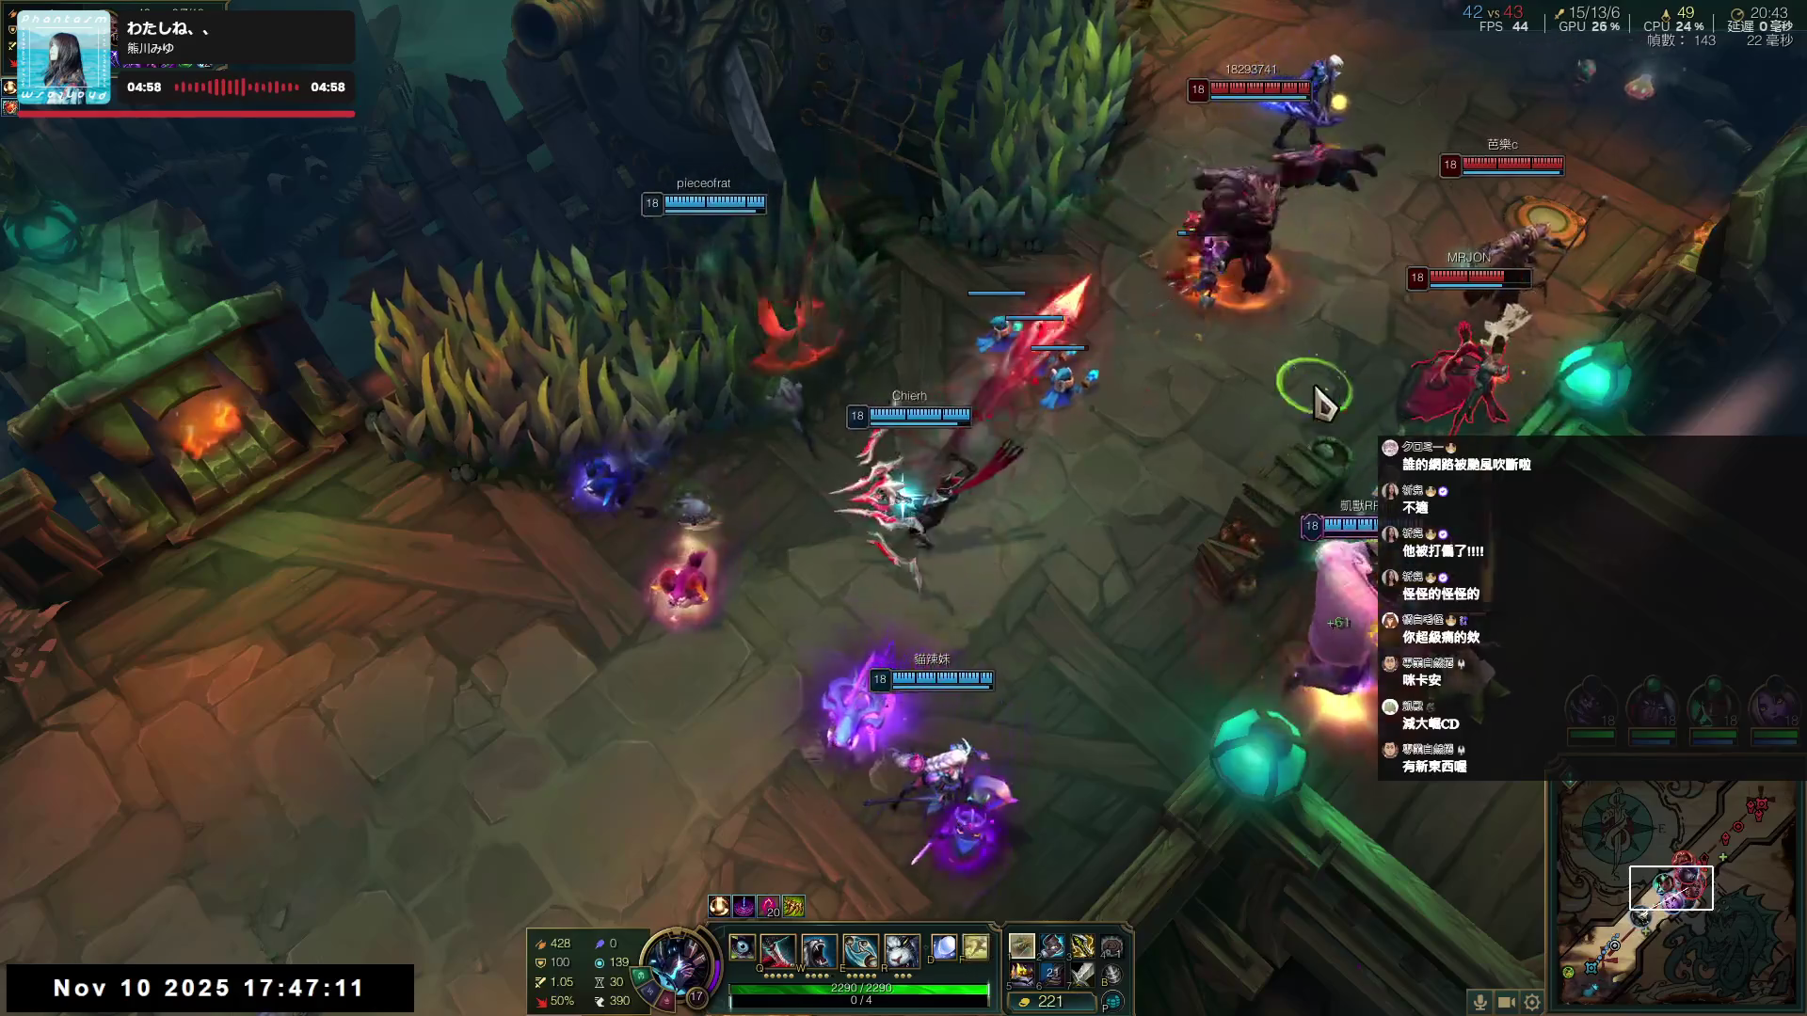
key("space")
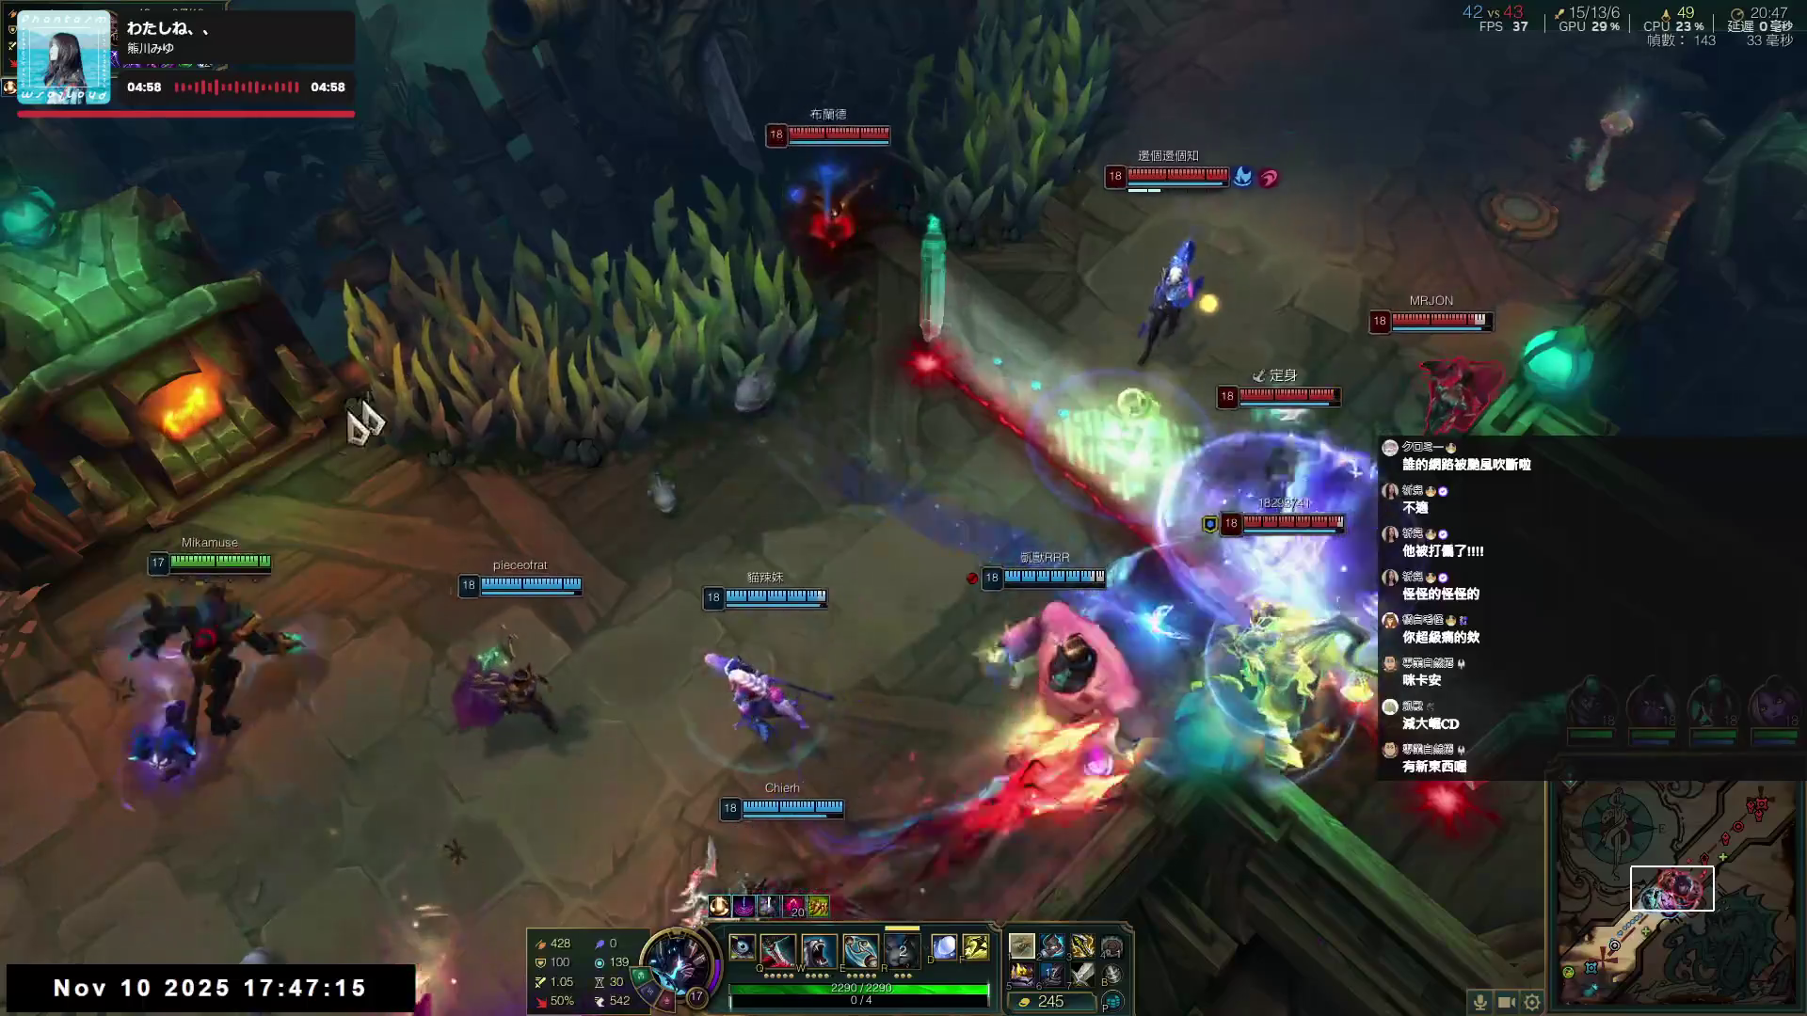
right_click(188, 884)
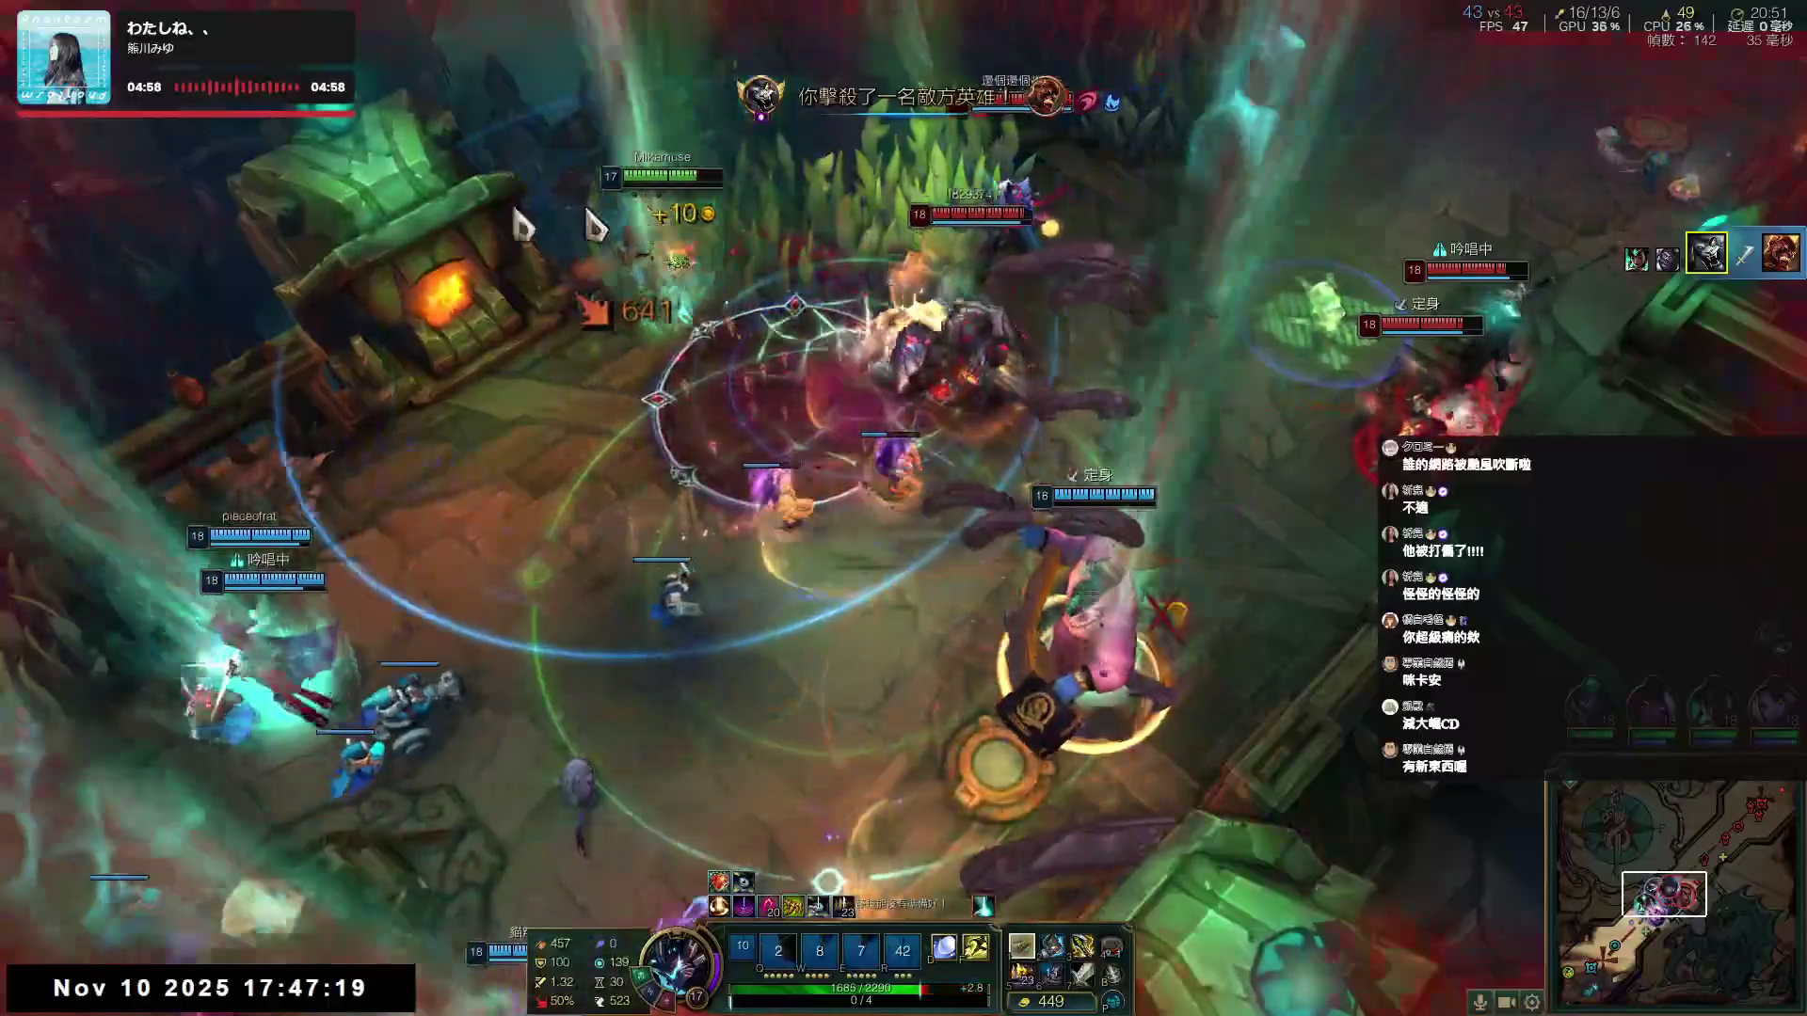
right_click(182, 864)
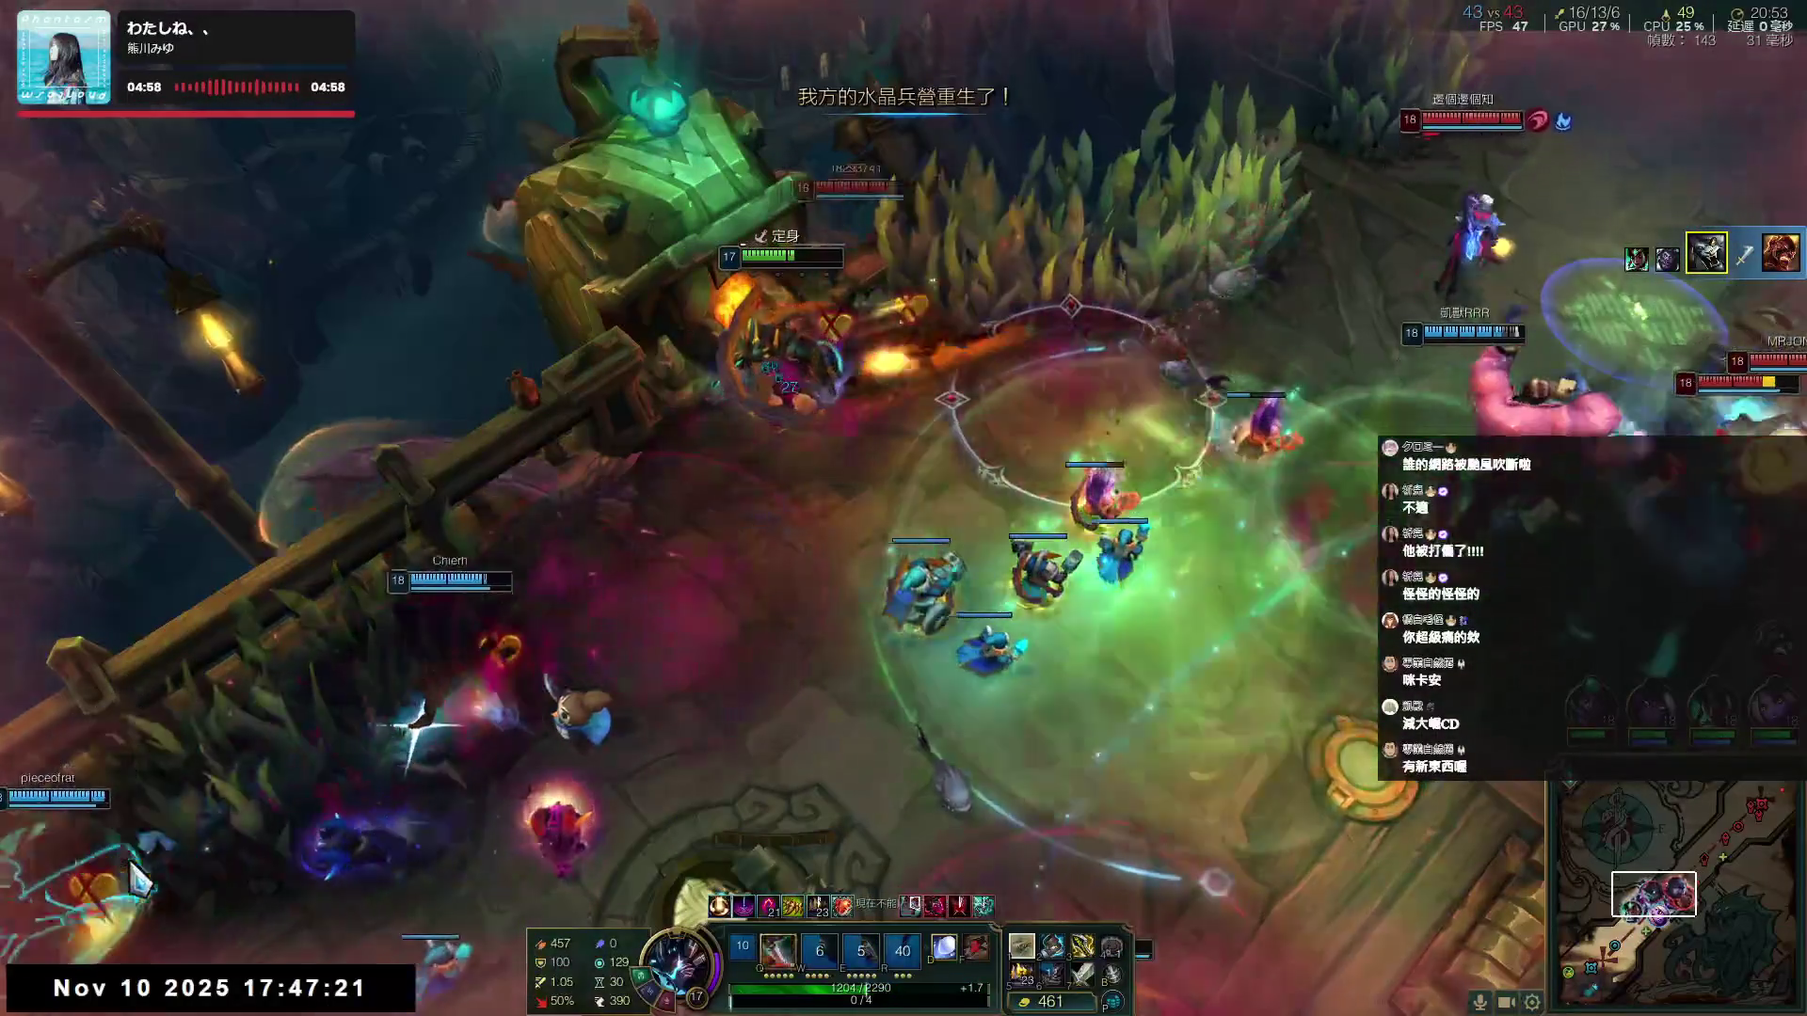
key("q")
- Attack the enemy champion and finish the immobilized one with Q, W and E
right_click(757, 461)
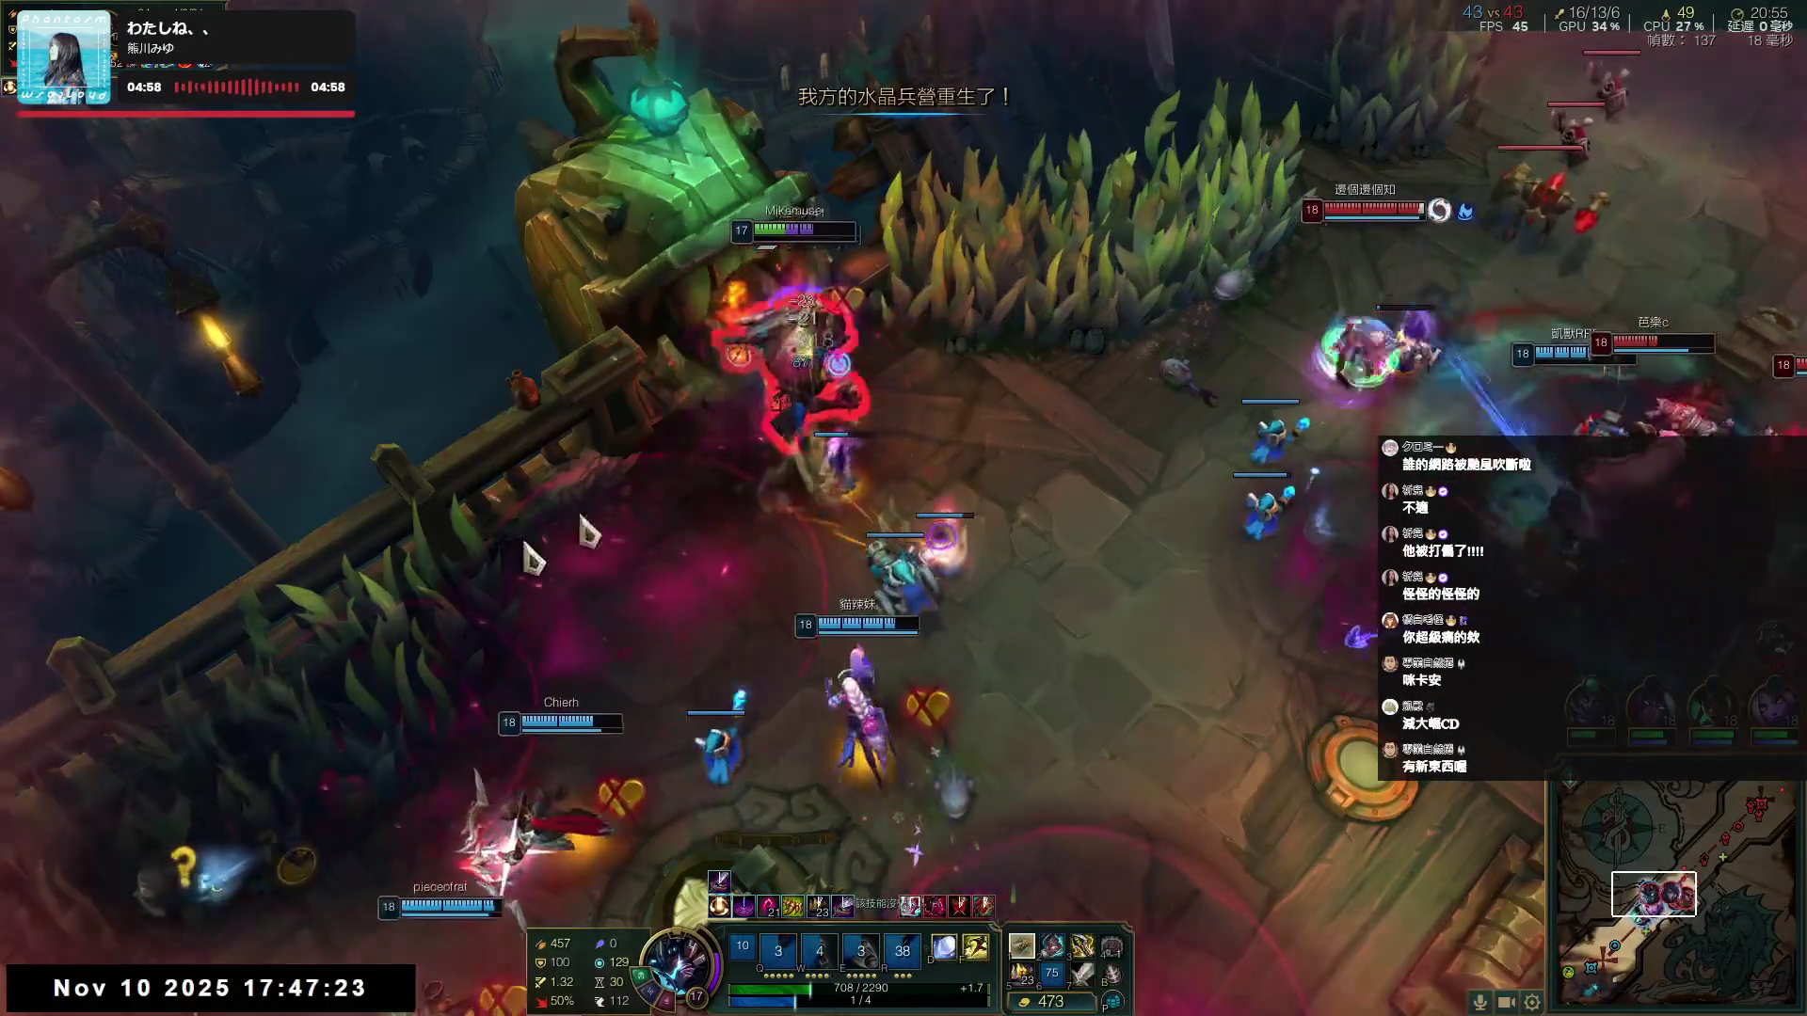
right_click(254, 775)
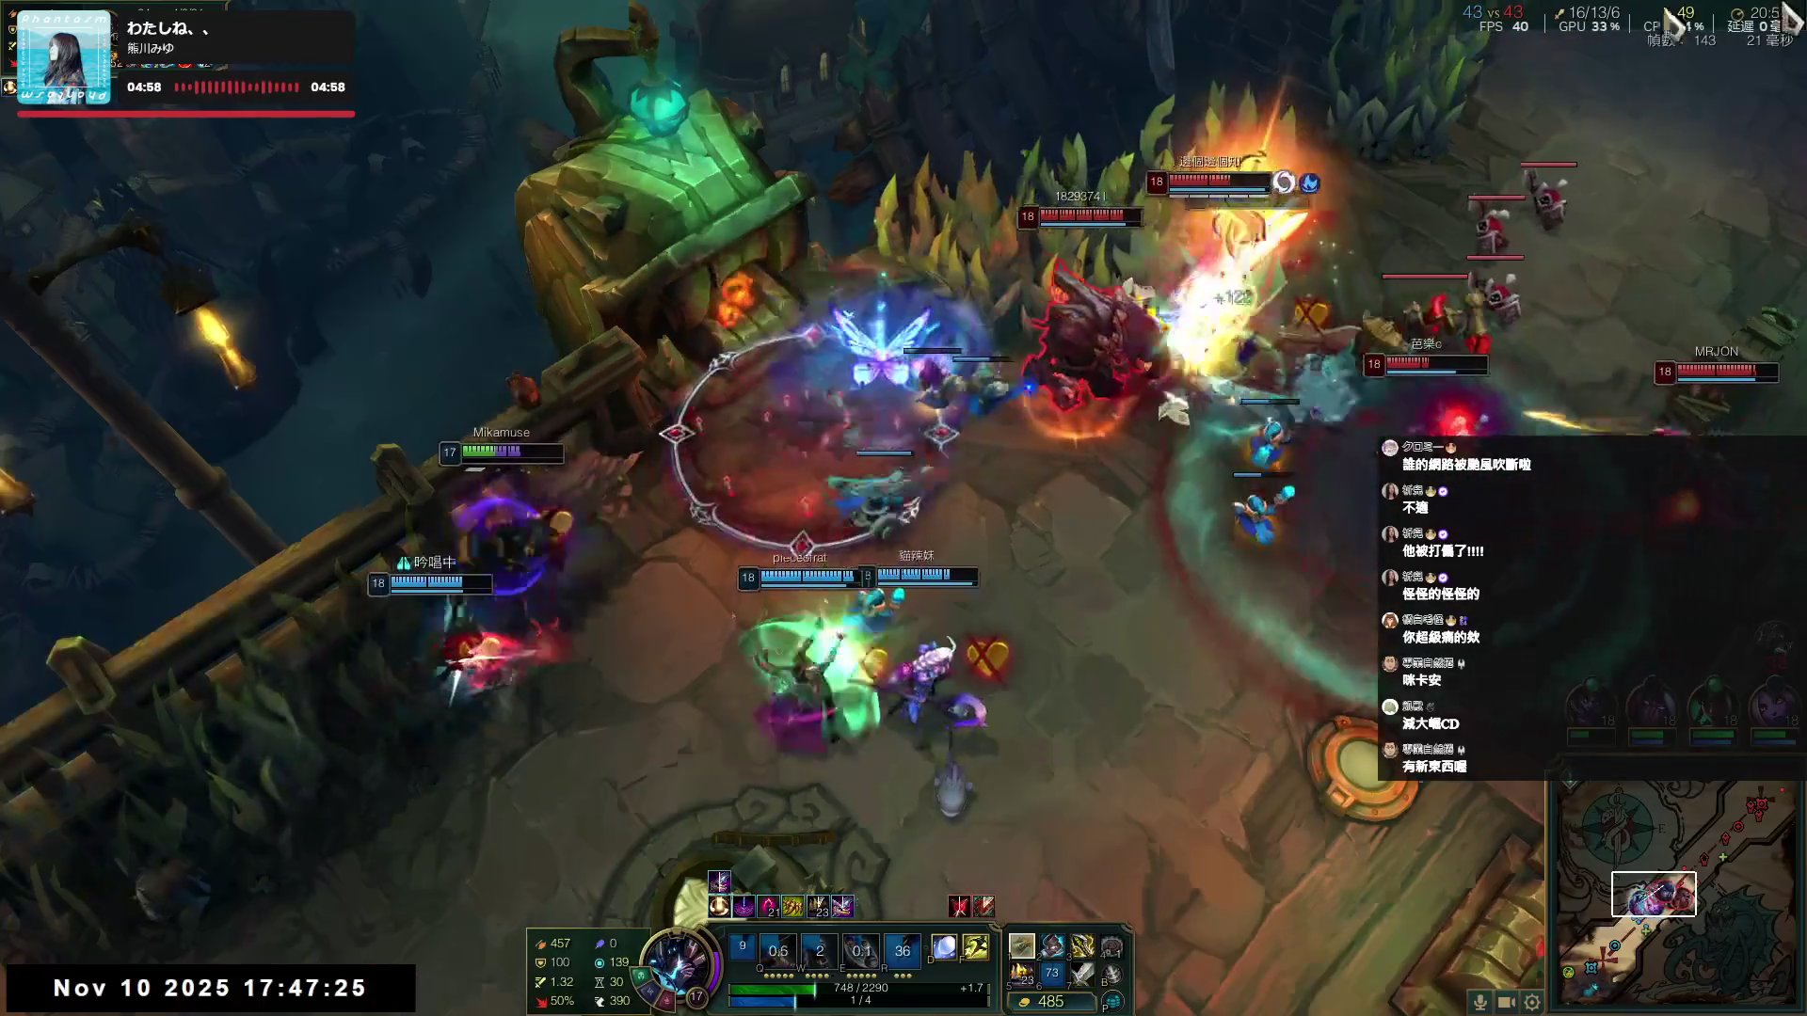
right_click(1141, 282)
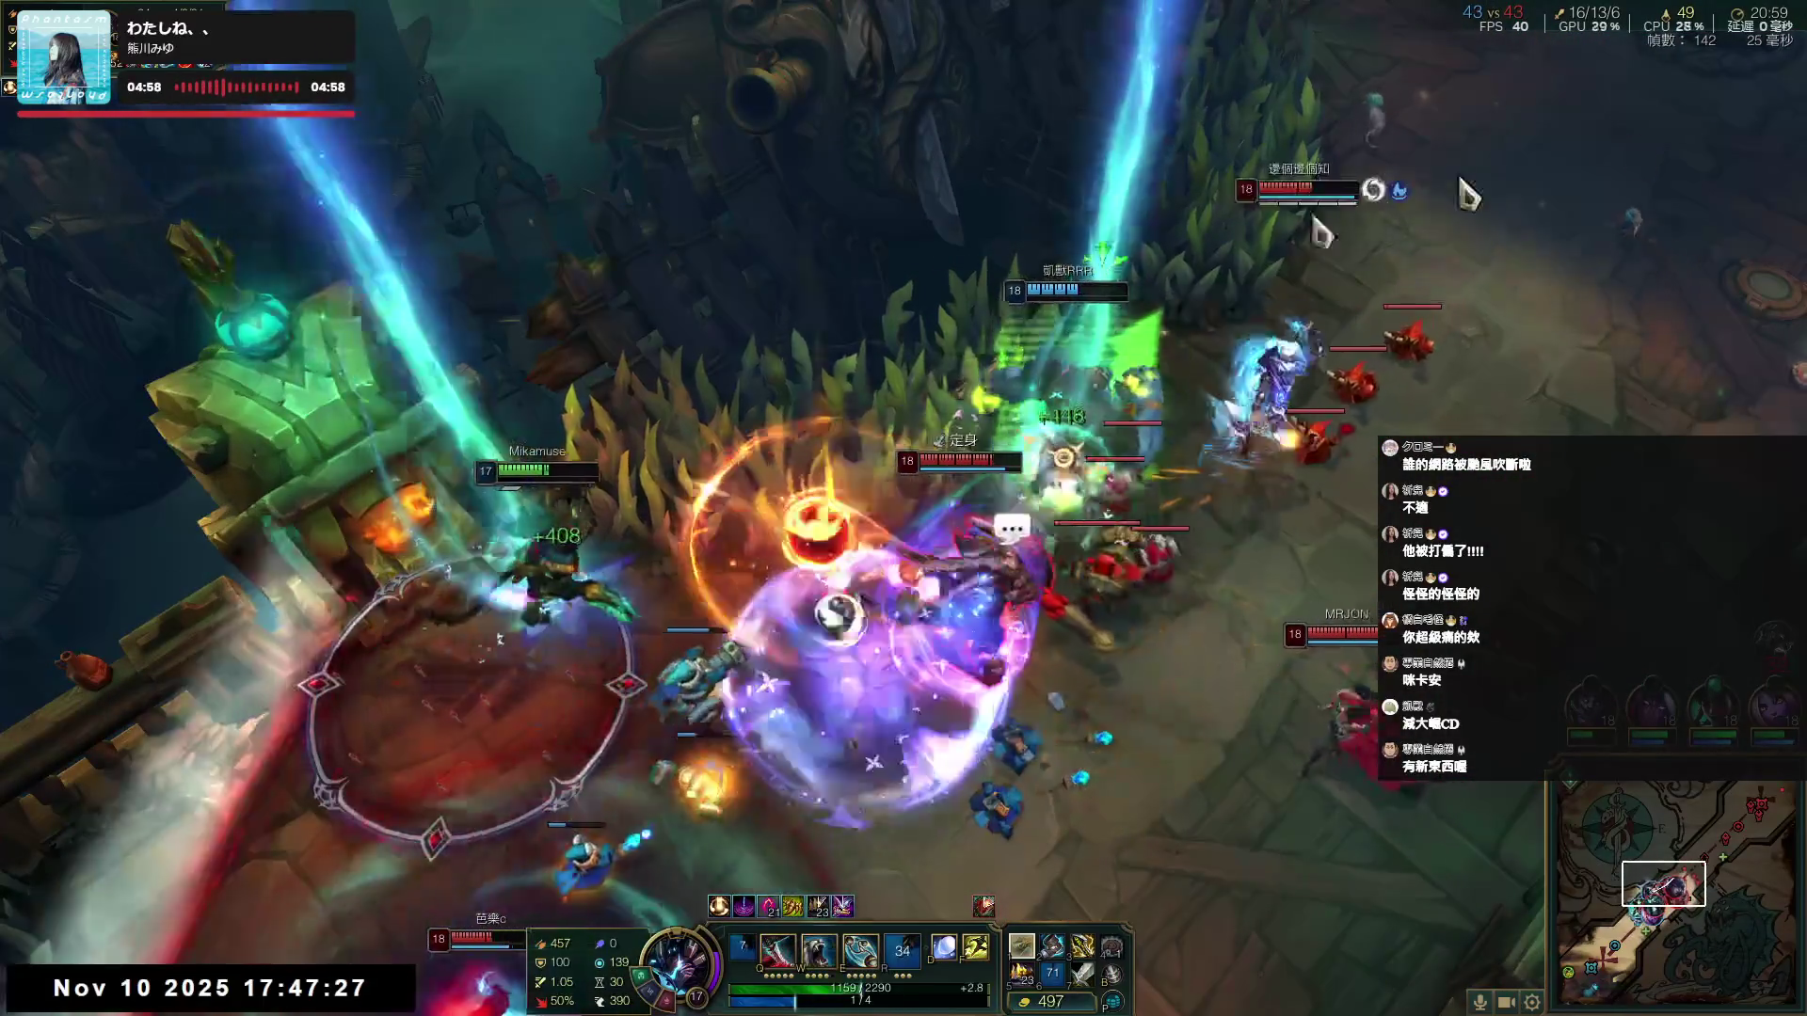
right_click(767, 539)
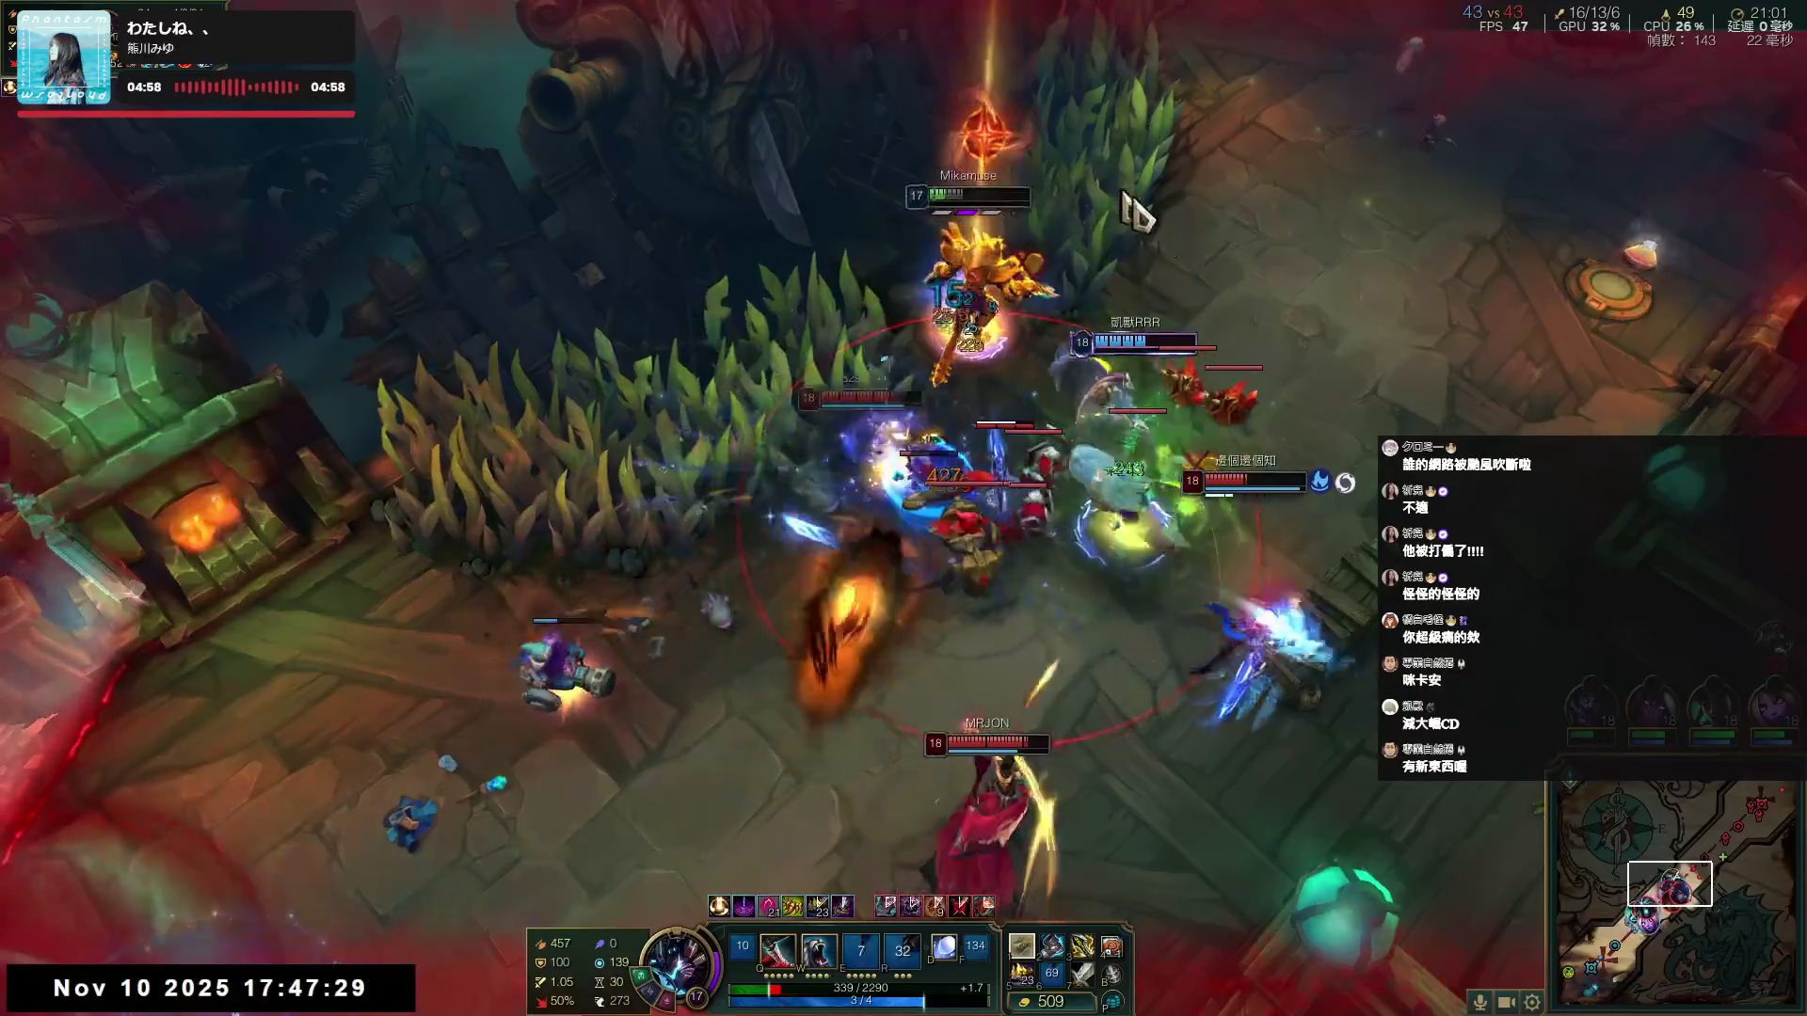
key("q")
key("w")
key("e")
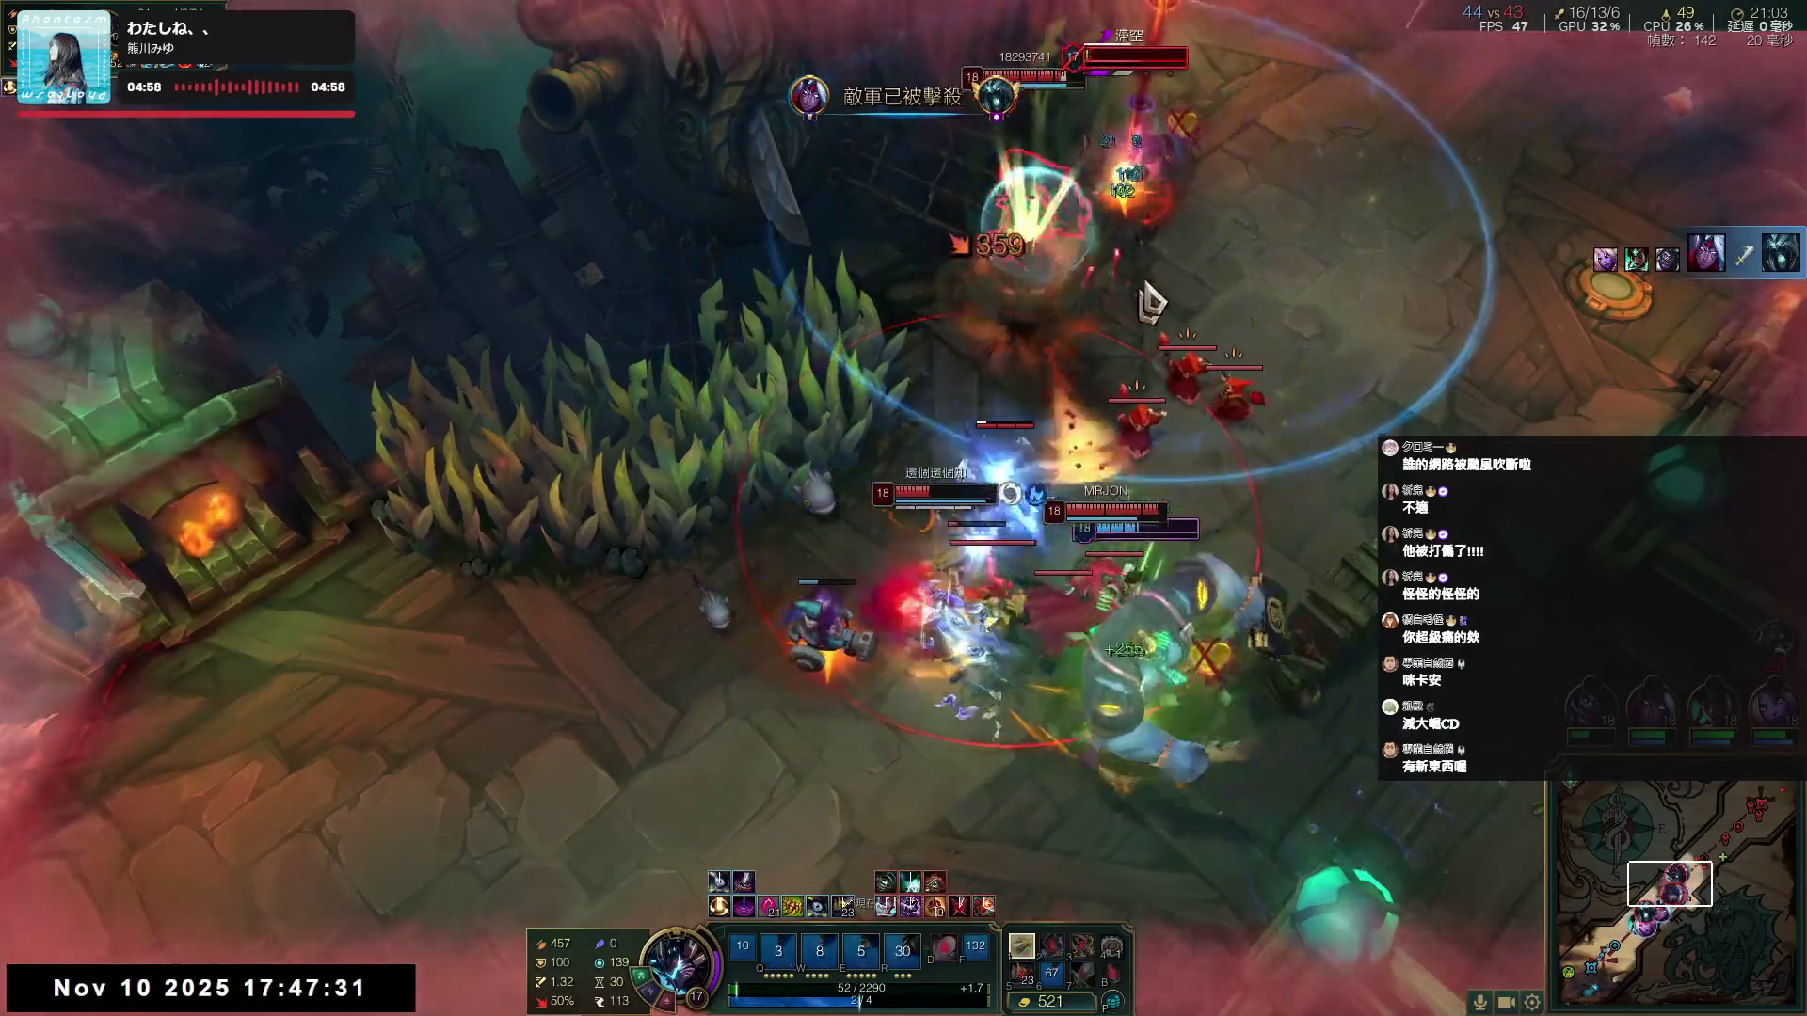
right_click(856, 476)
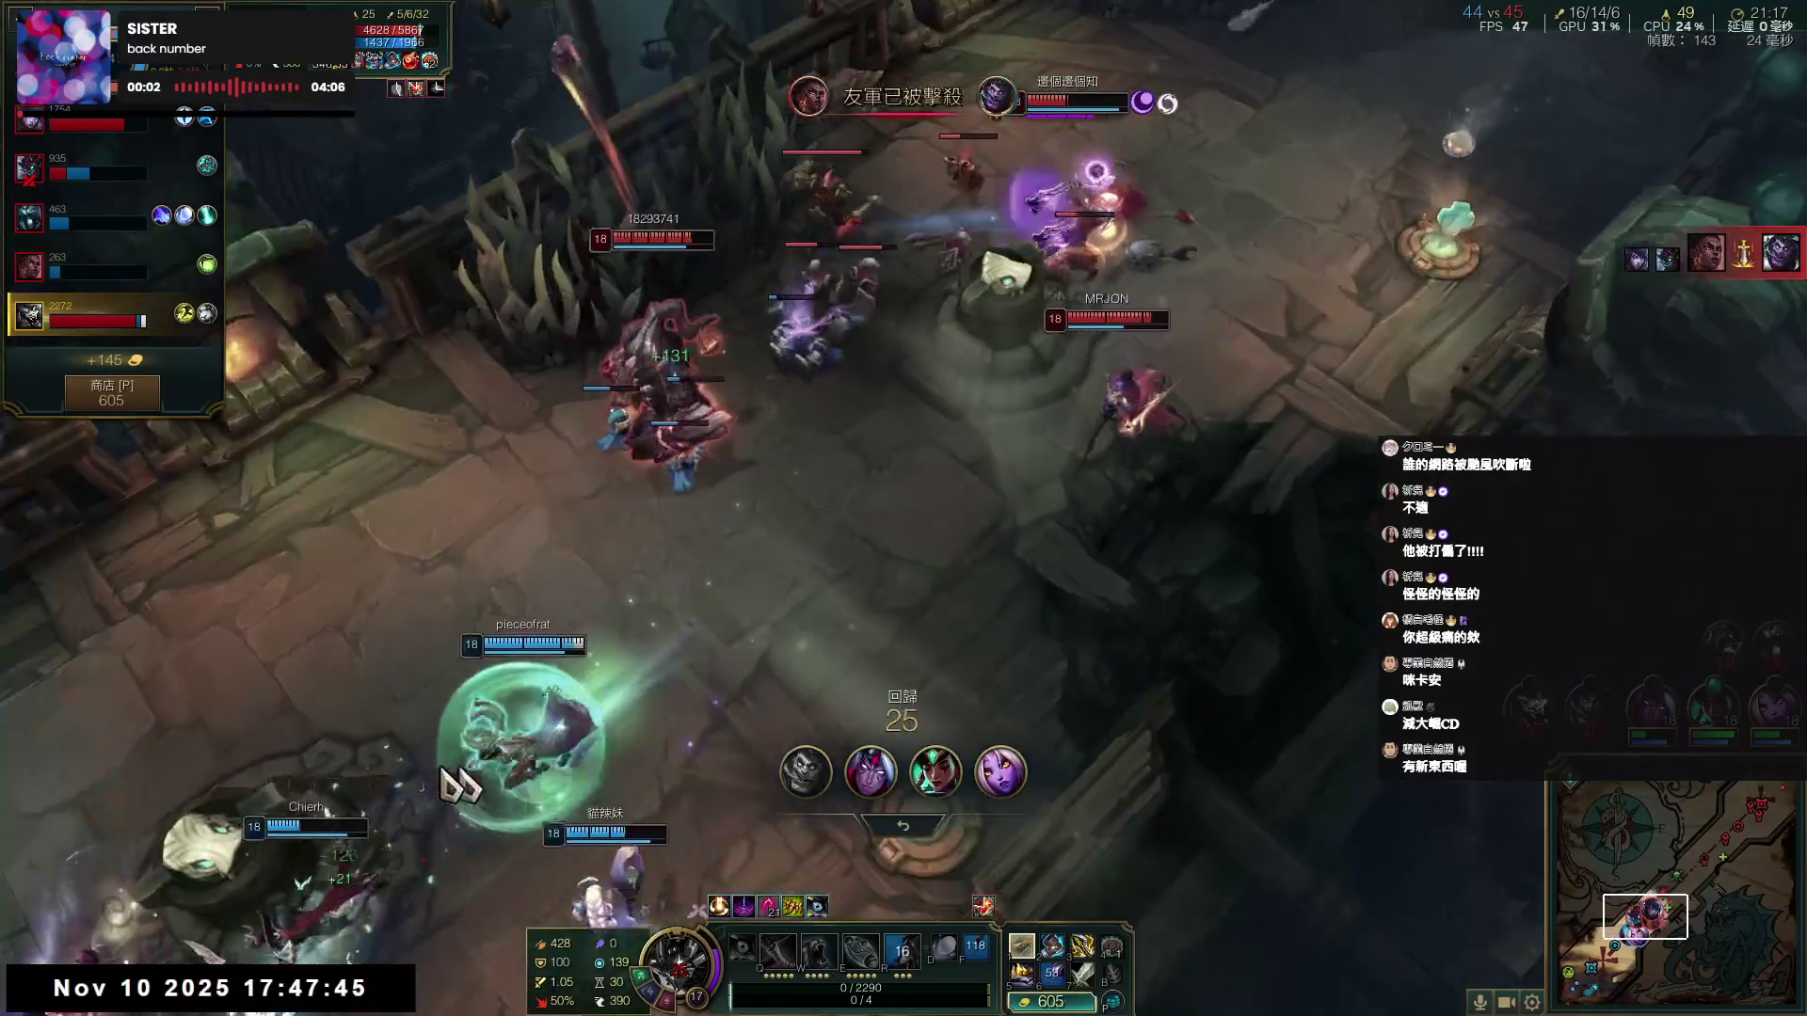
key("p")
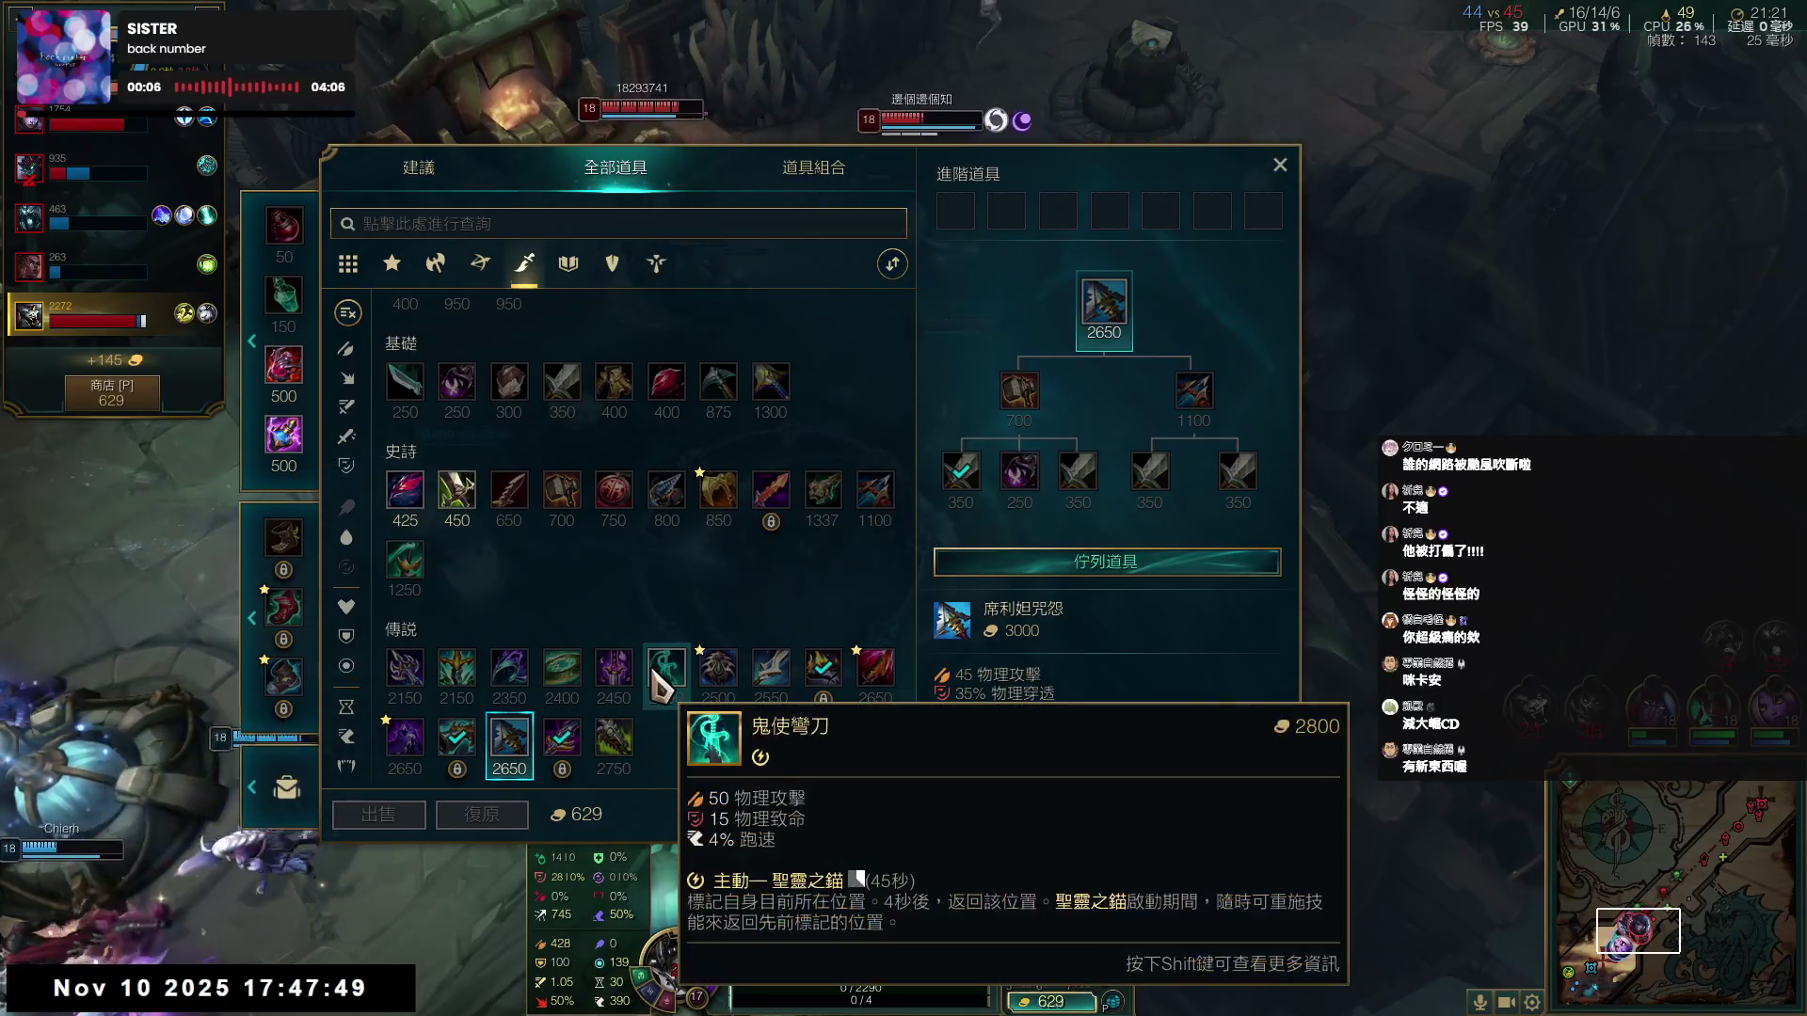
left_click(1285, 175)
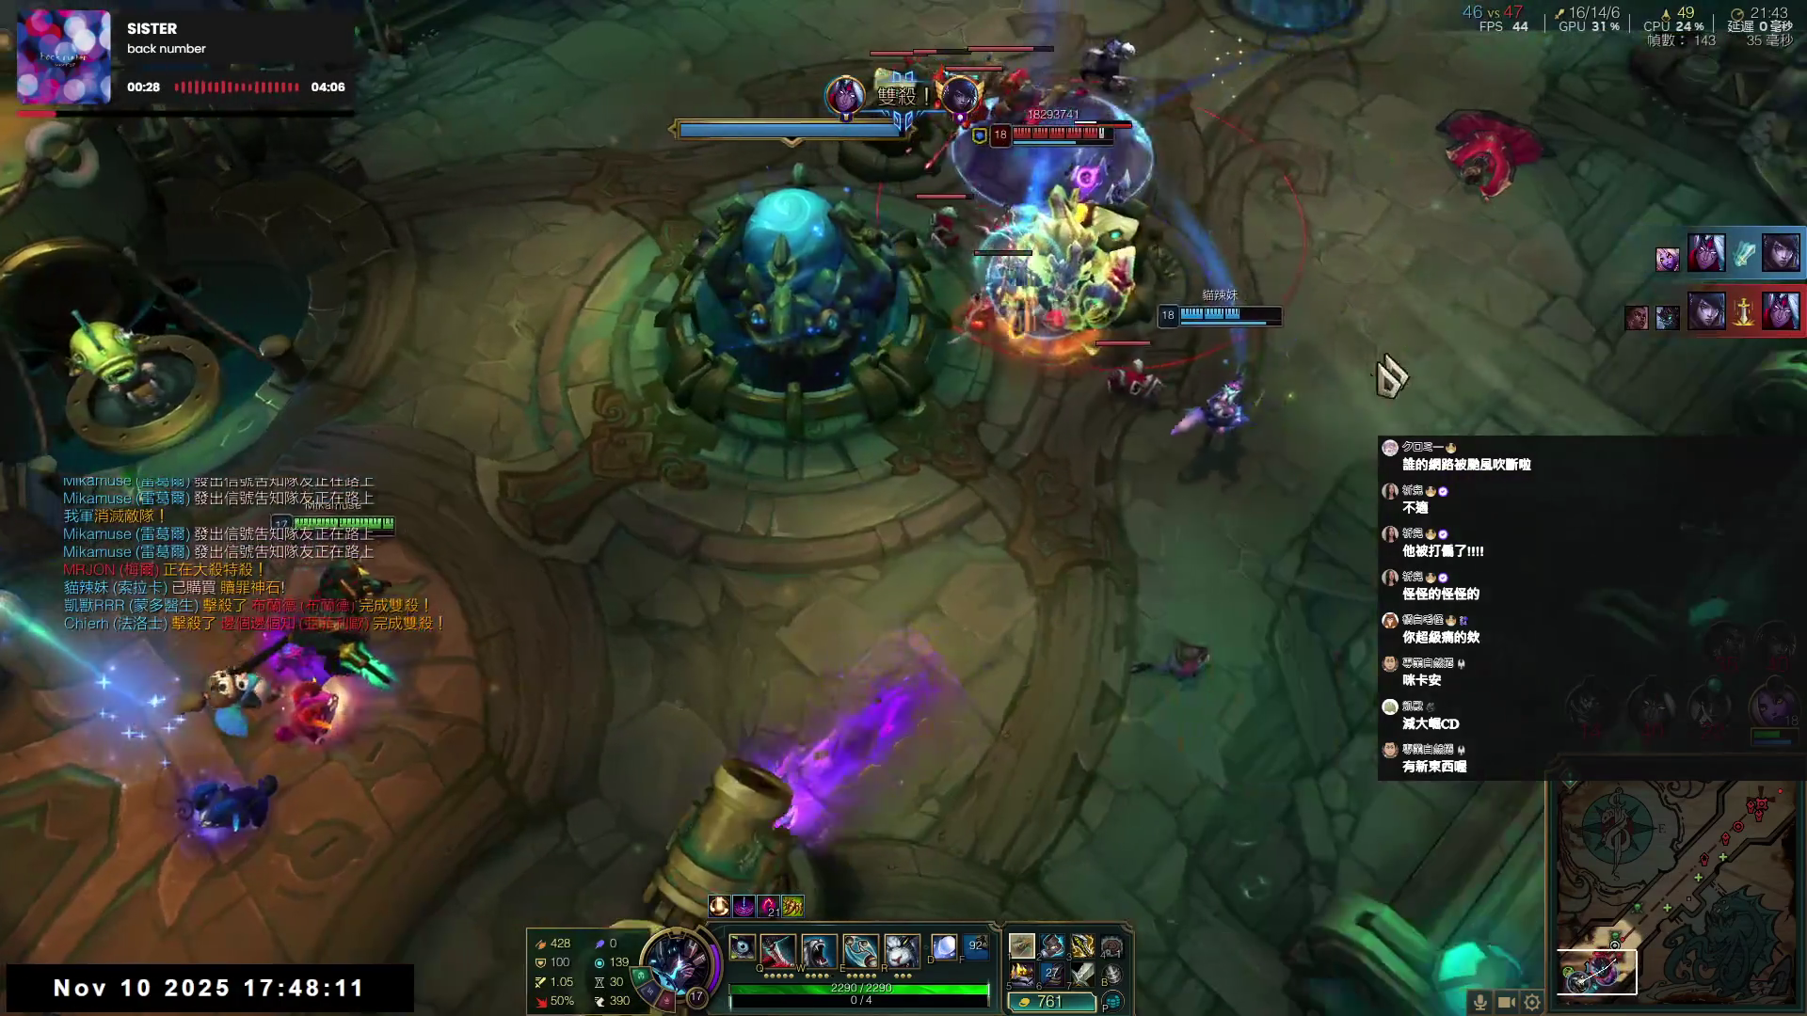
- Engage the enemy group with the R dash and a Q, E, W combo, then chase the outlined target
right_click(1573, 280)
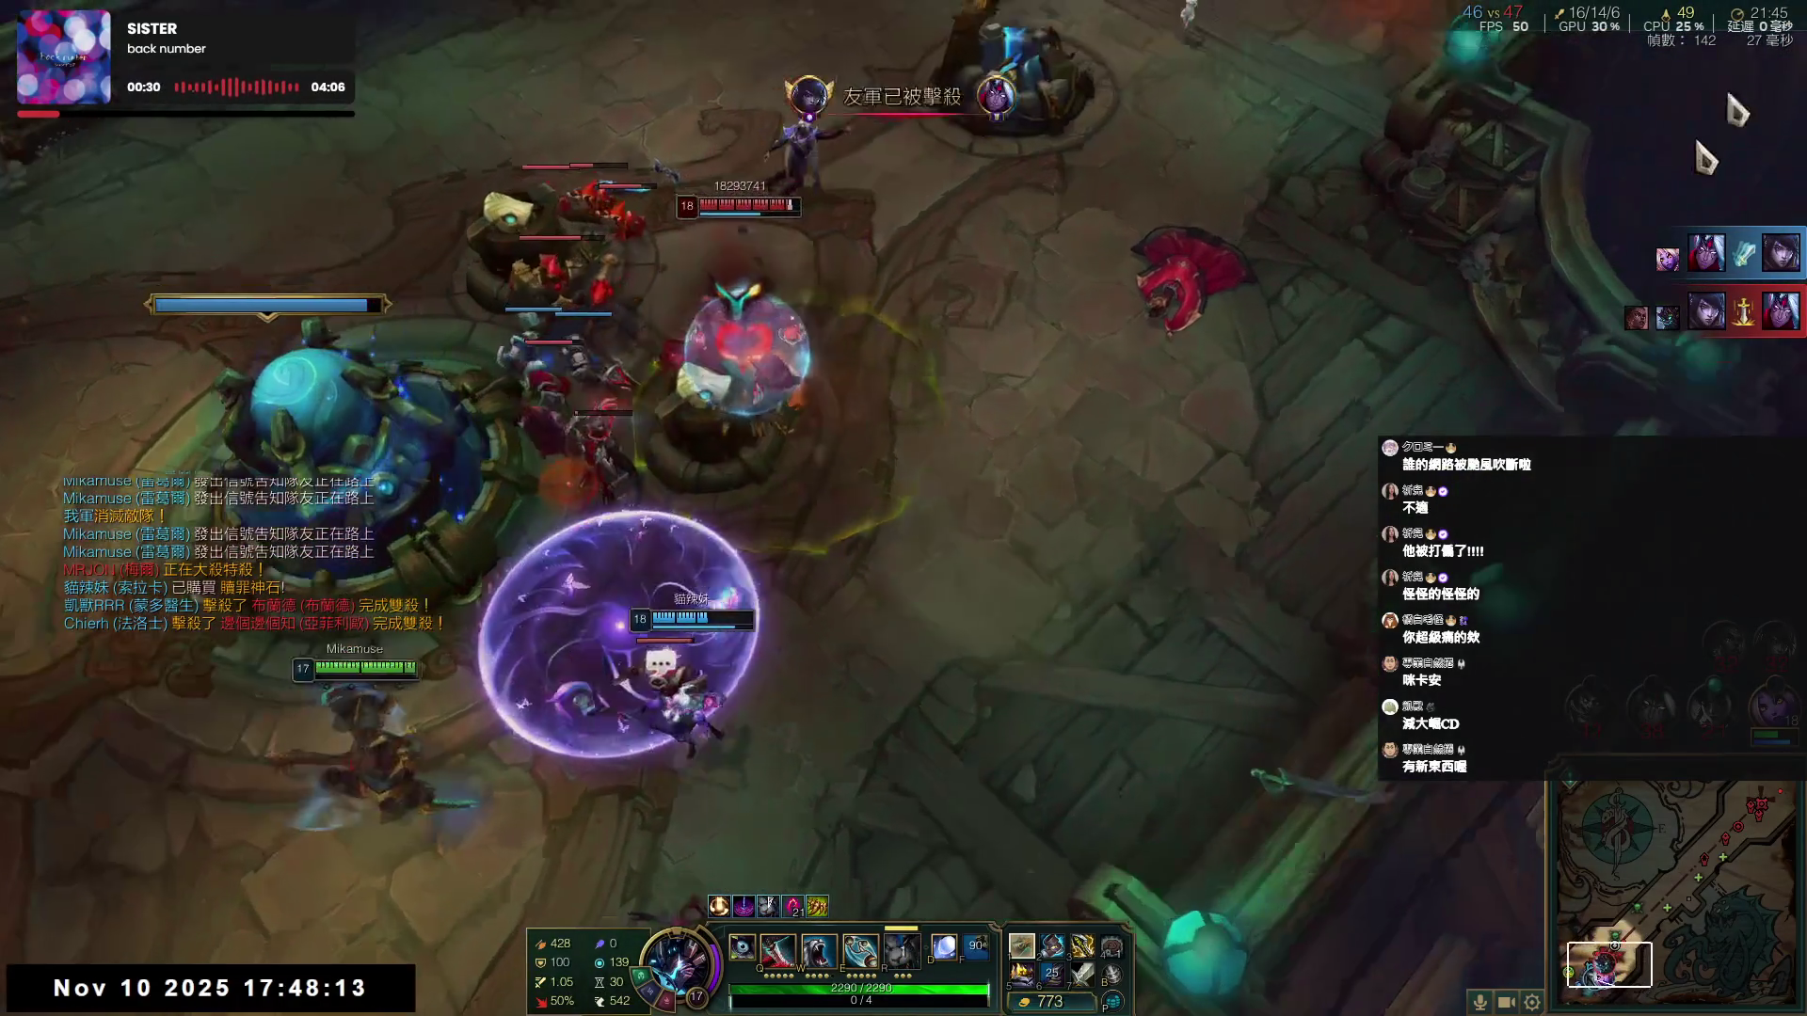
key("r")
key("q")
key("e")
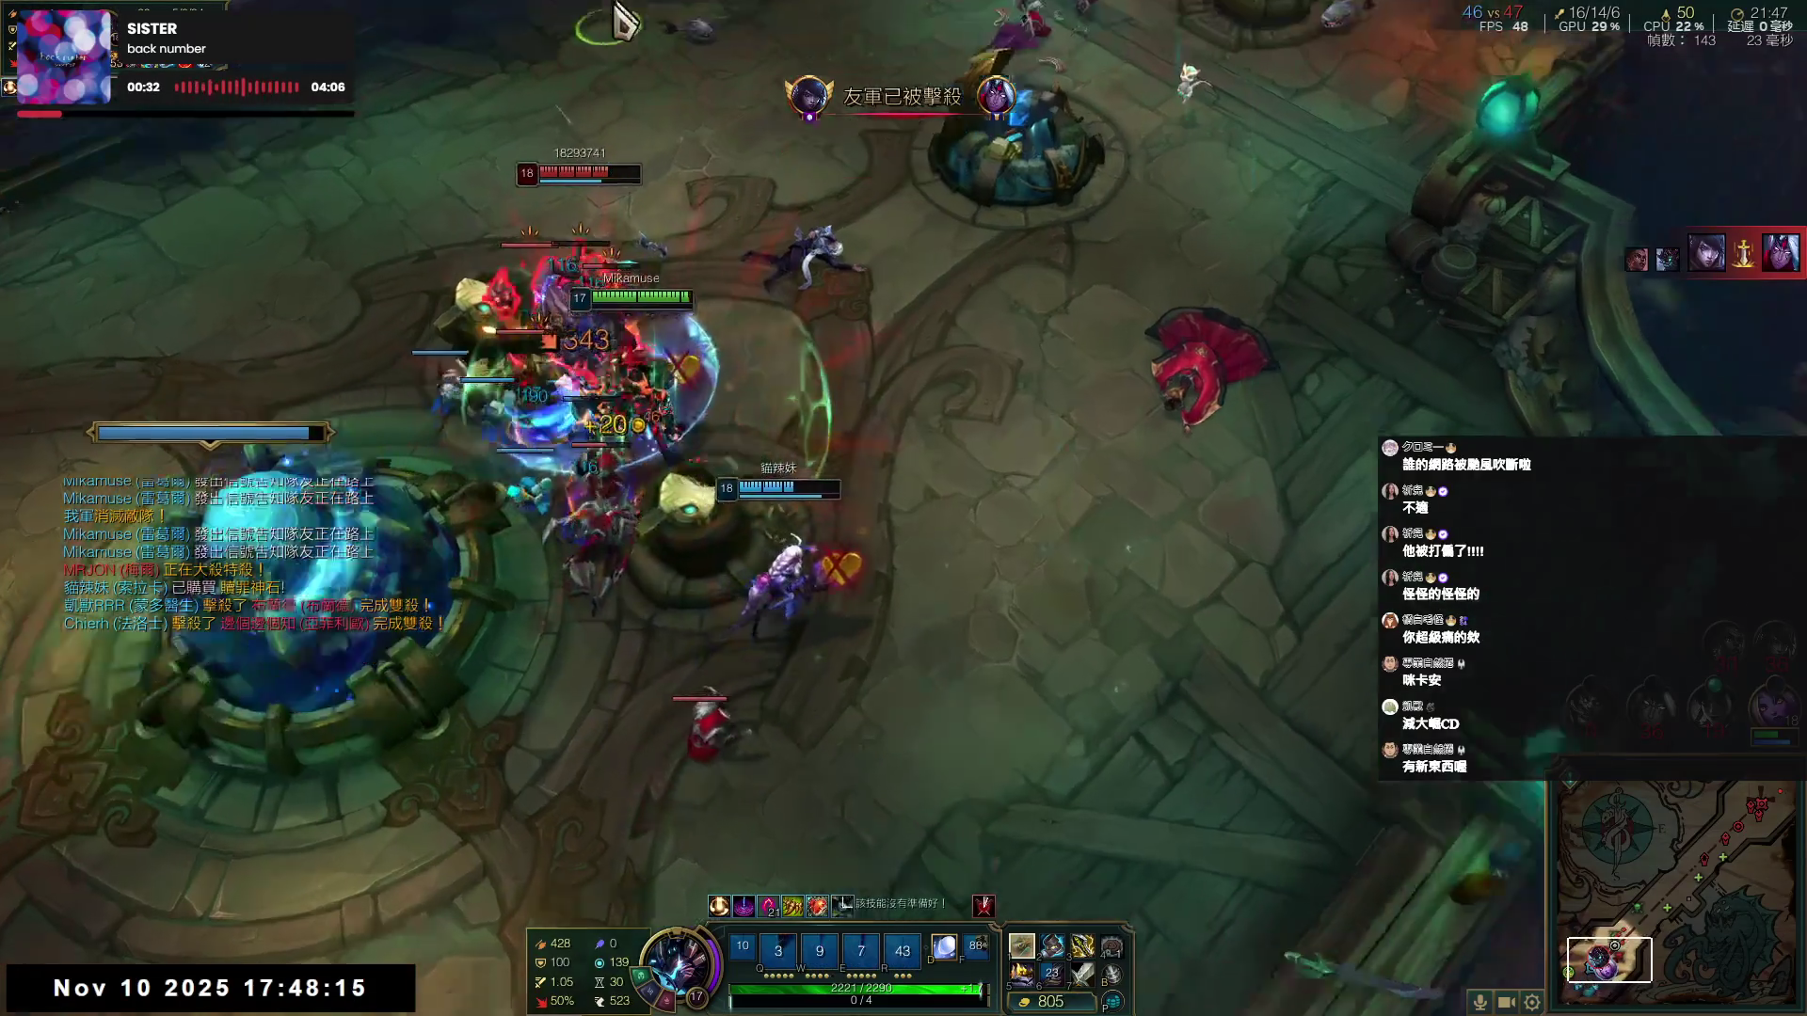
key("w")
right_click(671, 351)
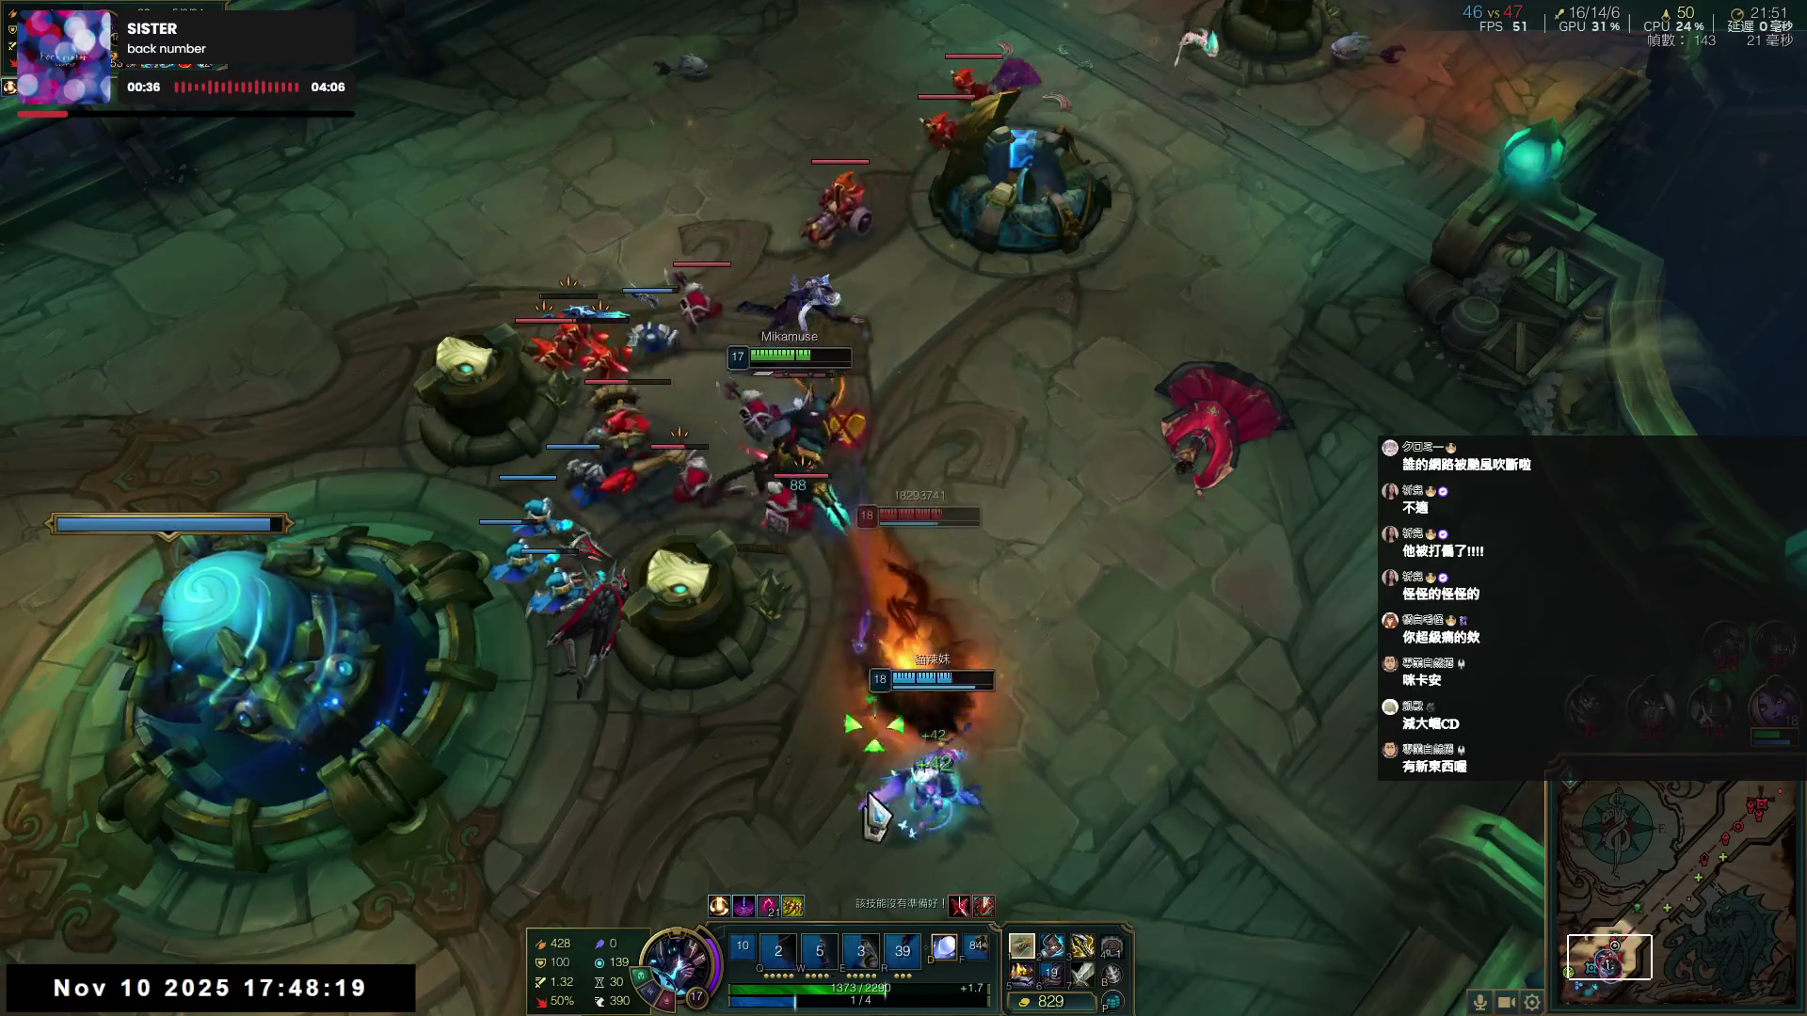
- Reposition down through the fight, then Flash back in with Q, E and W
key("space")
right_click(1057, 596)
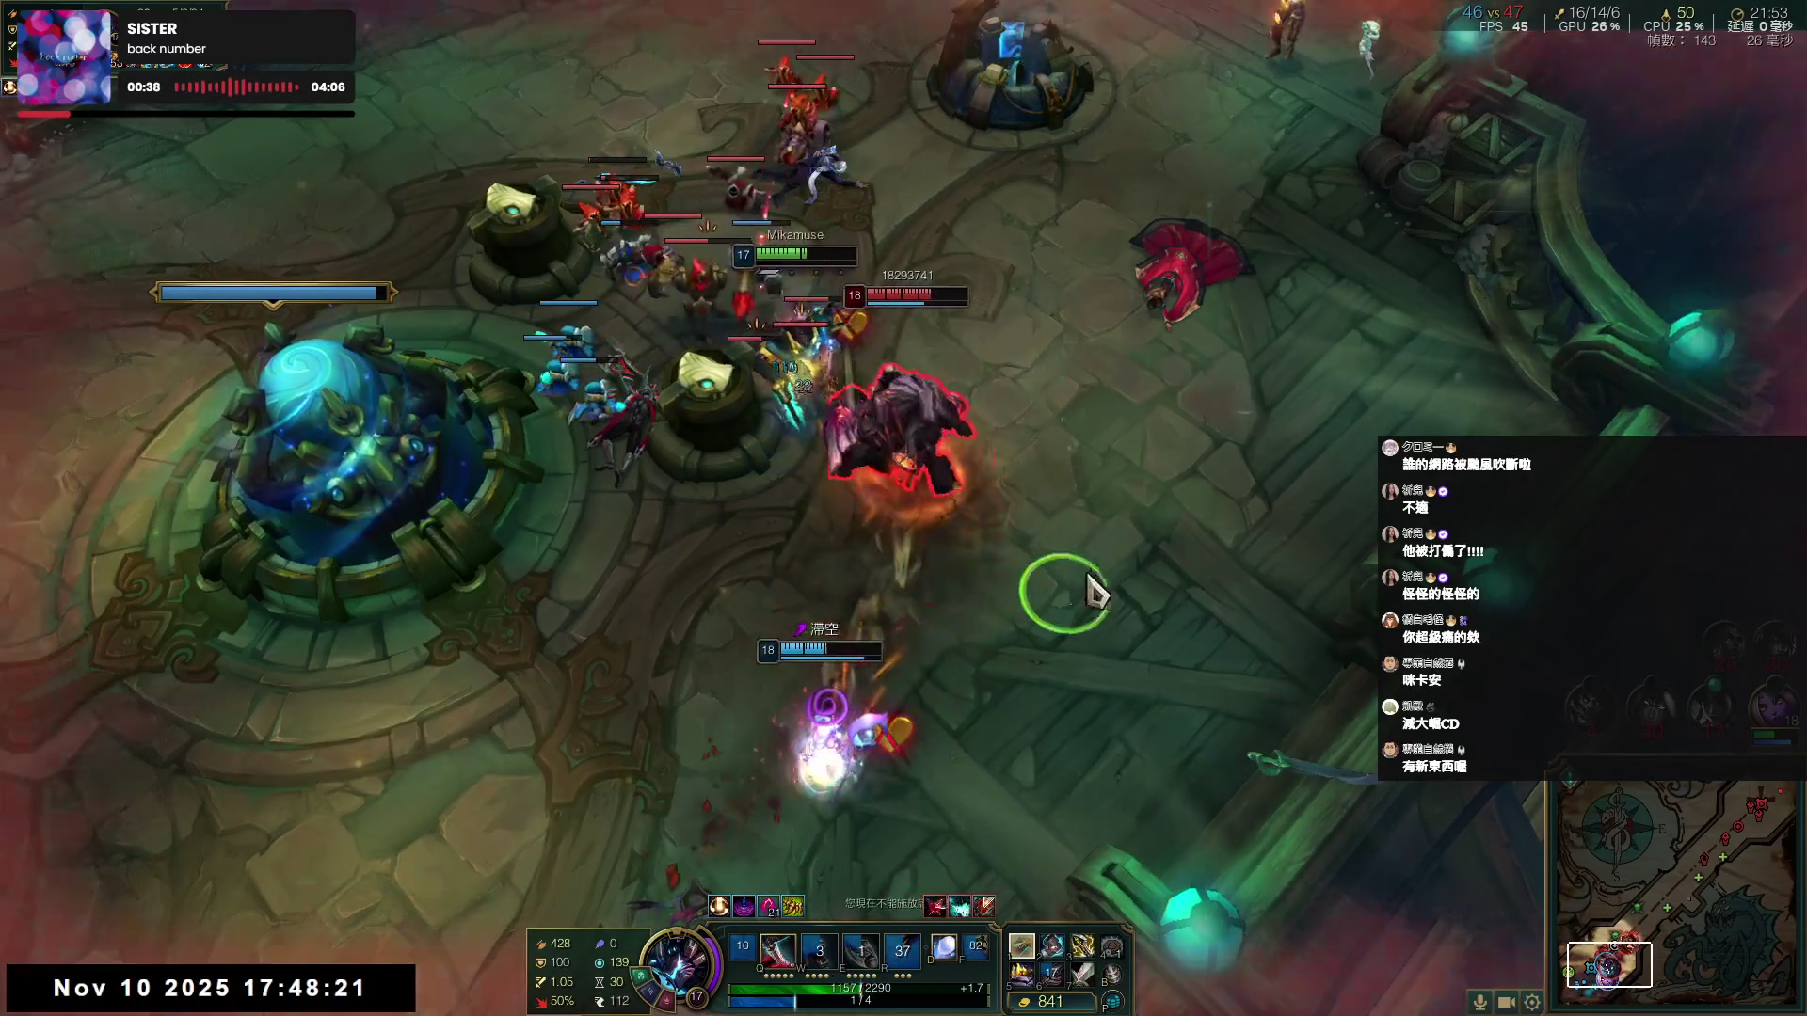
right_click(1059, 677)
right_click(1121, 746)
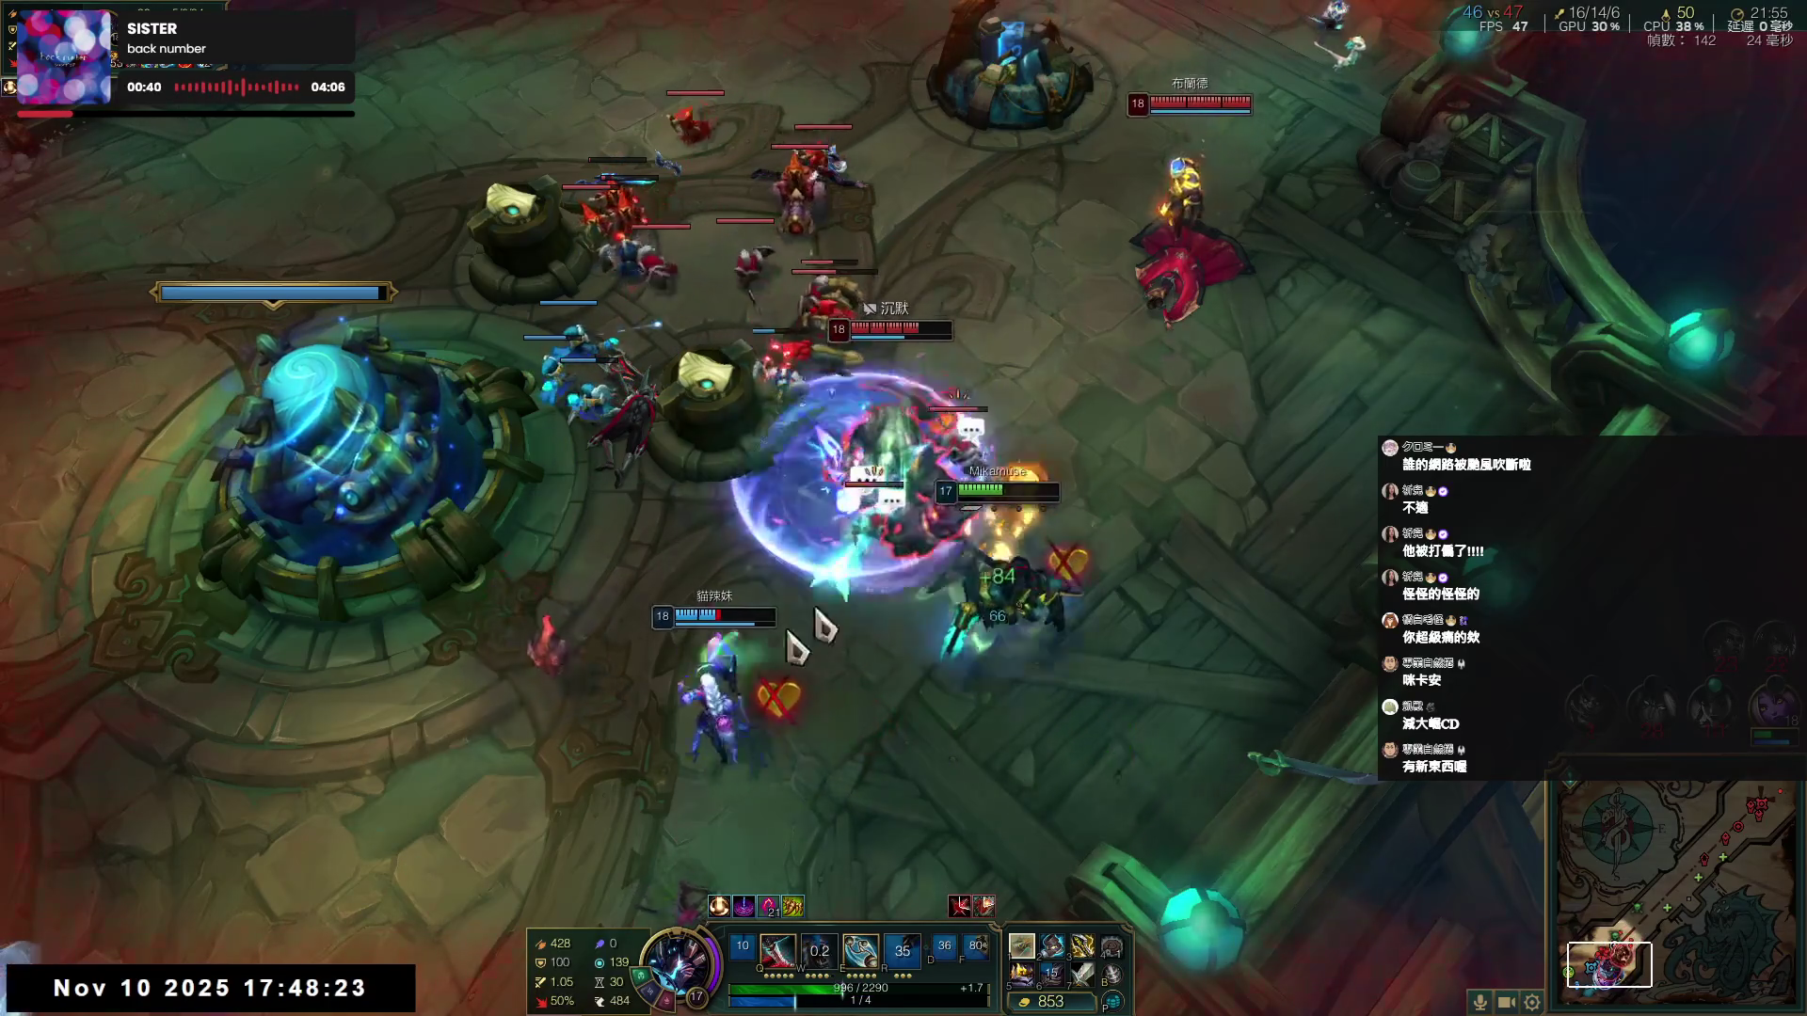
right_click(551, 884)
key("q")
key("e")
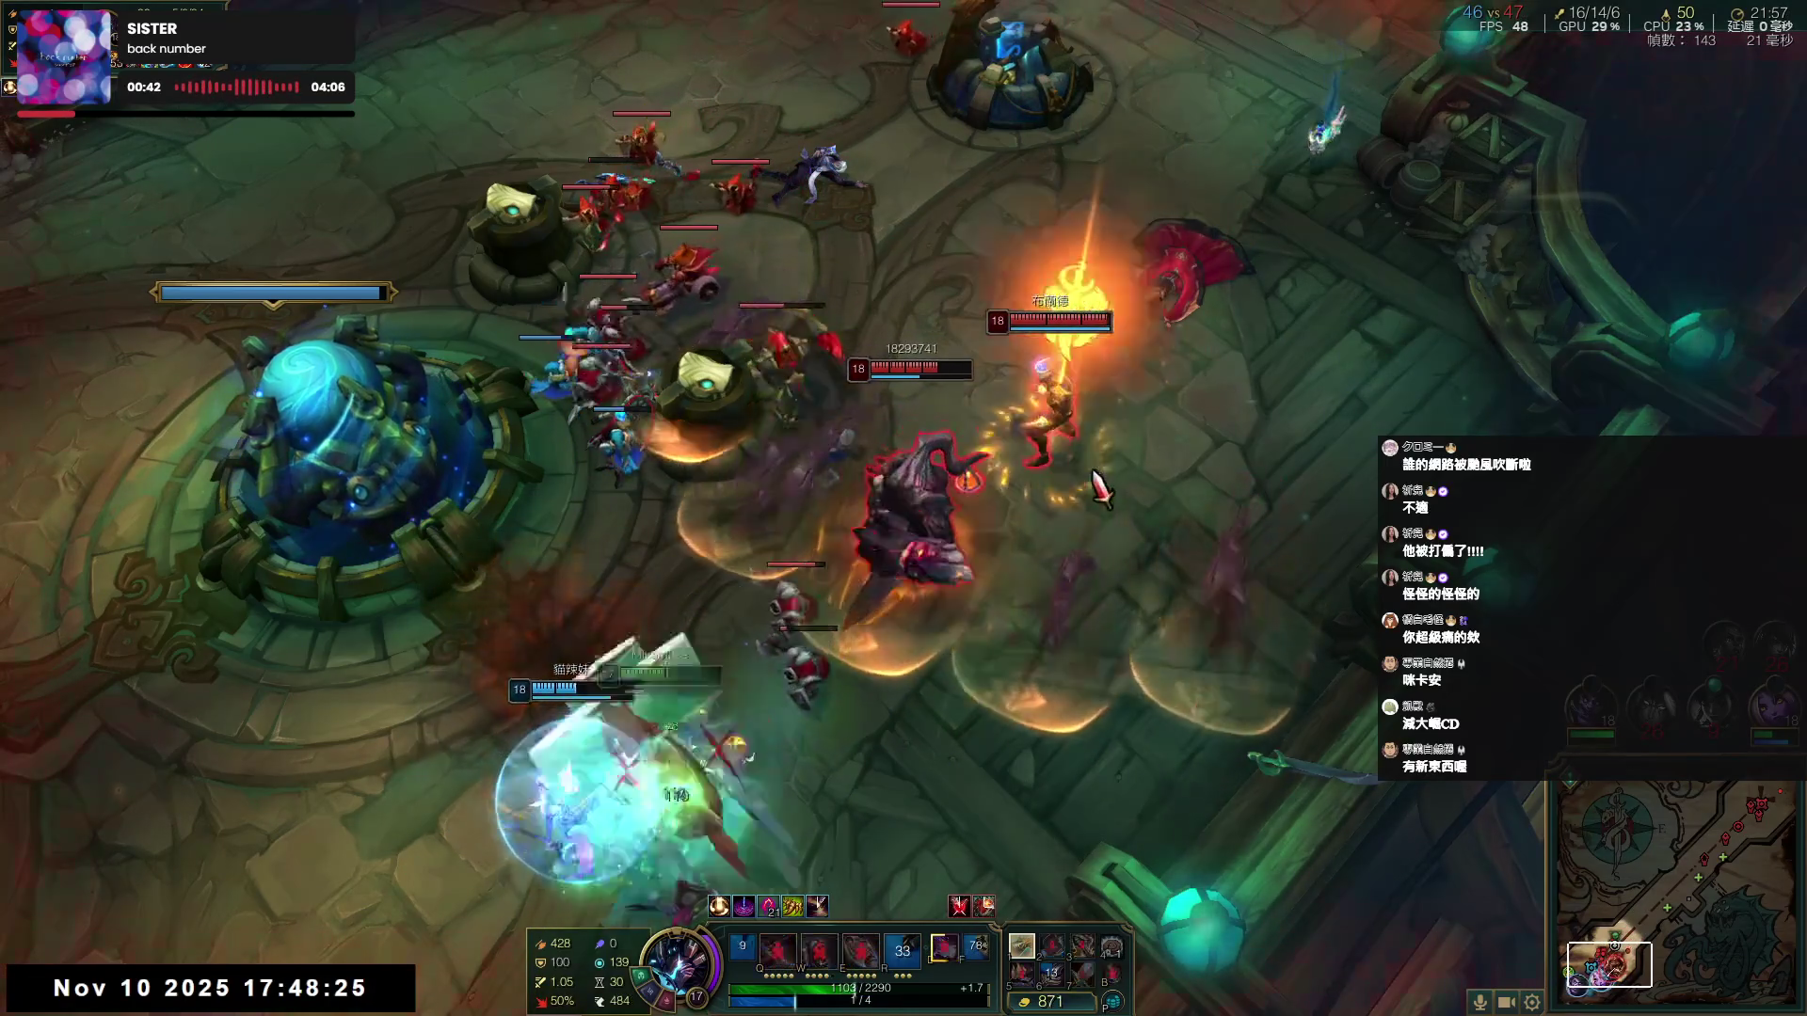
key("w")
key("d")
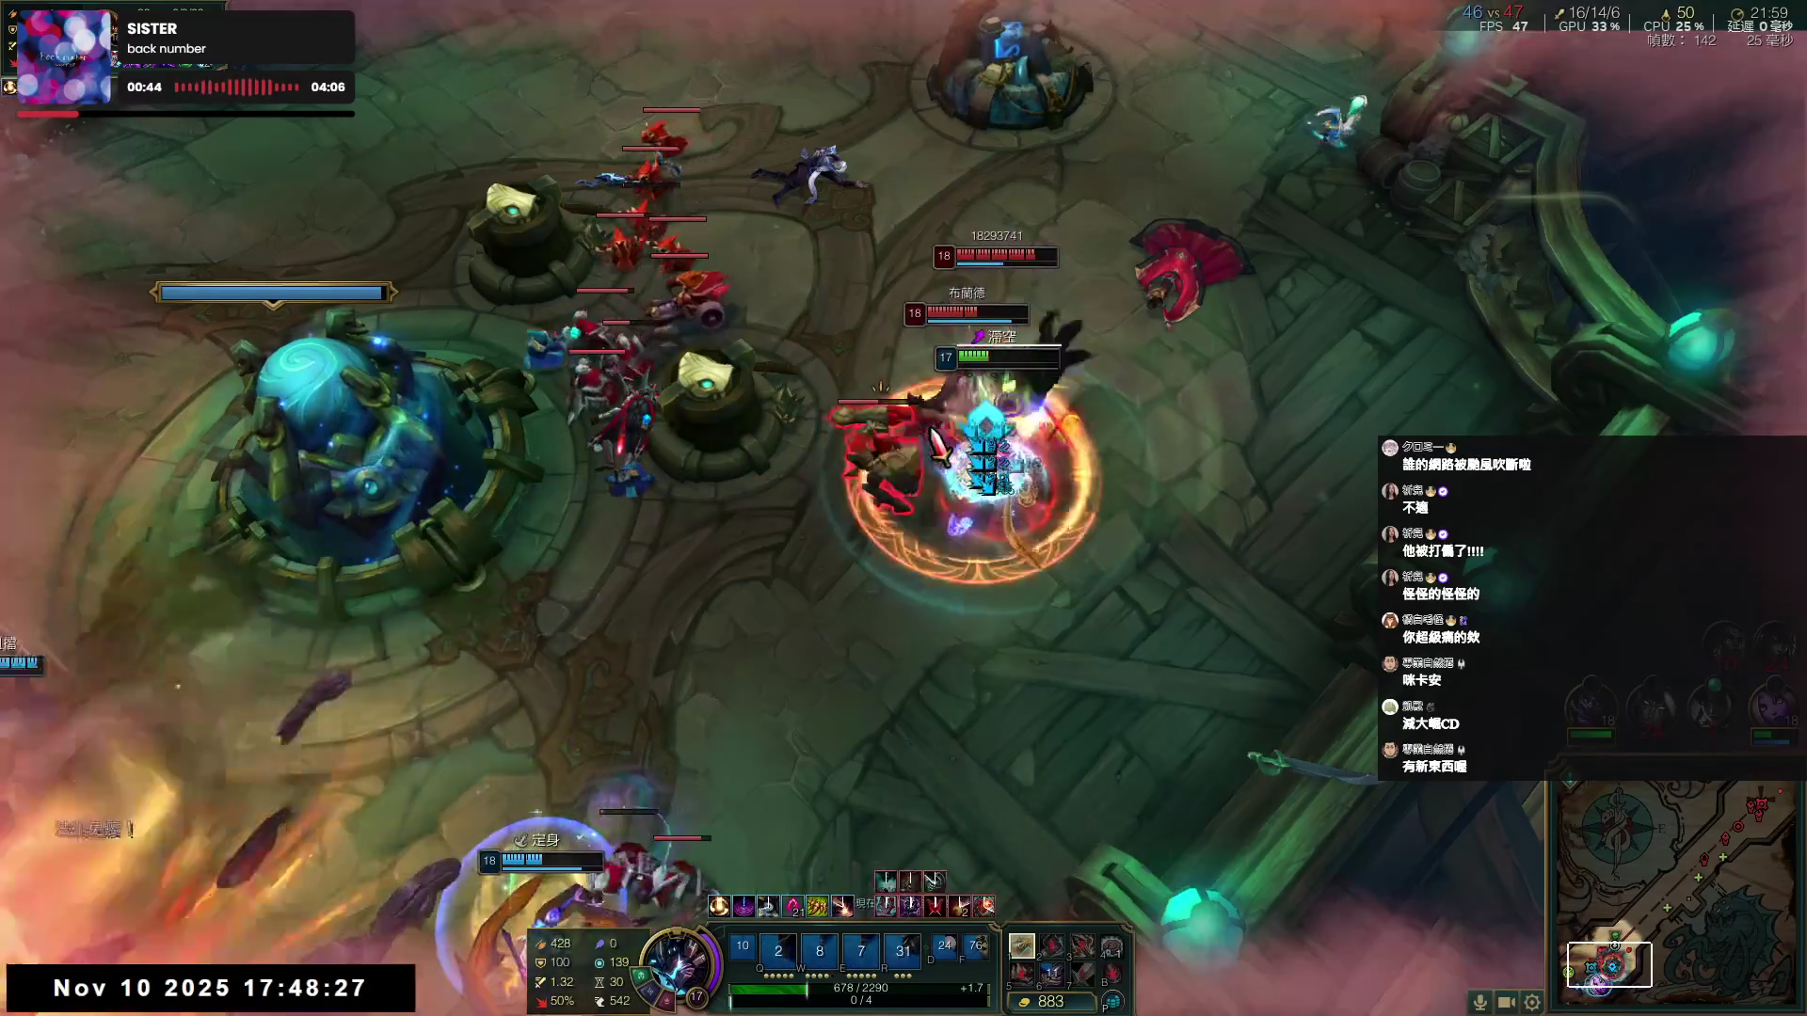
right_click(952, 508)
- Kite toward the lower left with W and Q in the final exchange until the champion dies
right_click(827, 612)
key("w")
right_click(612, 778)
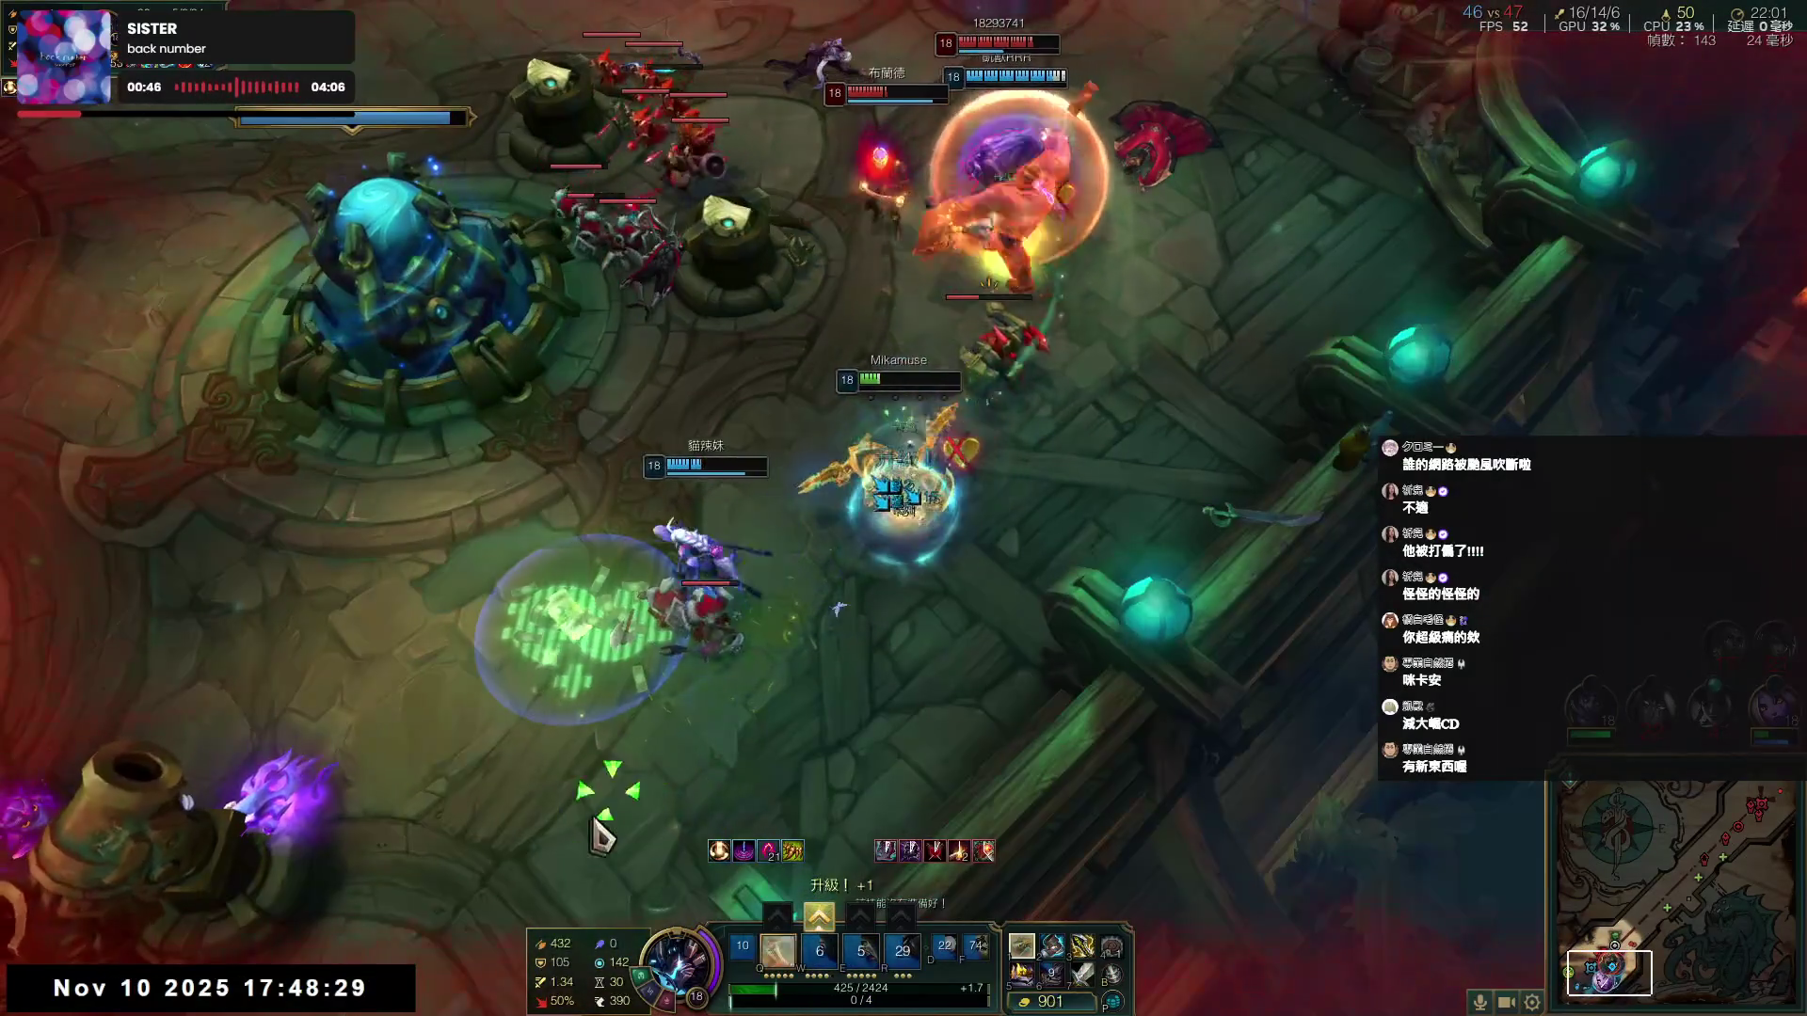
right_click(573, 842)
right_click(528, 835)
key("q")
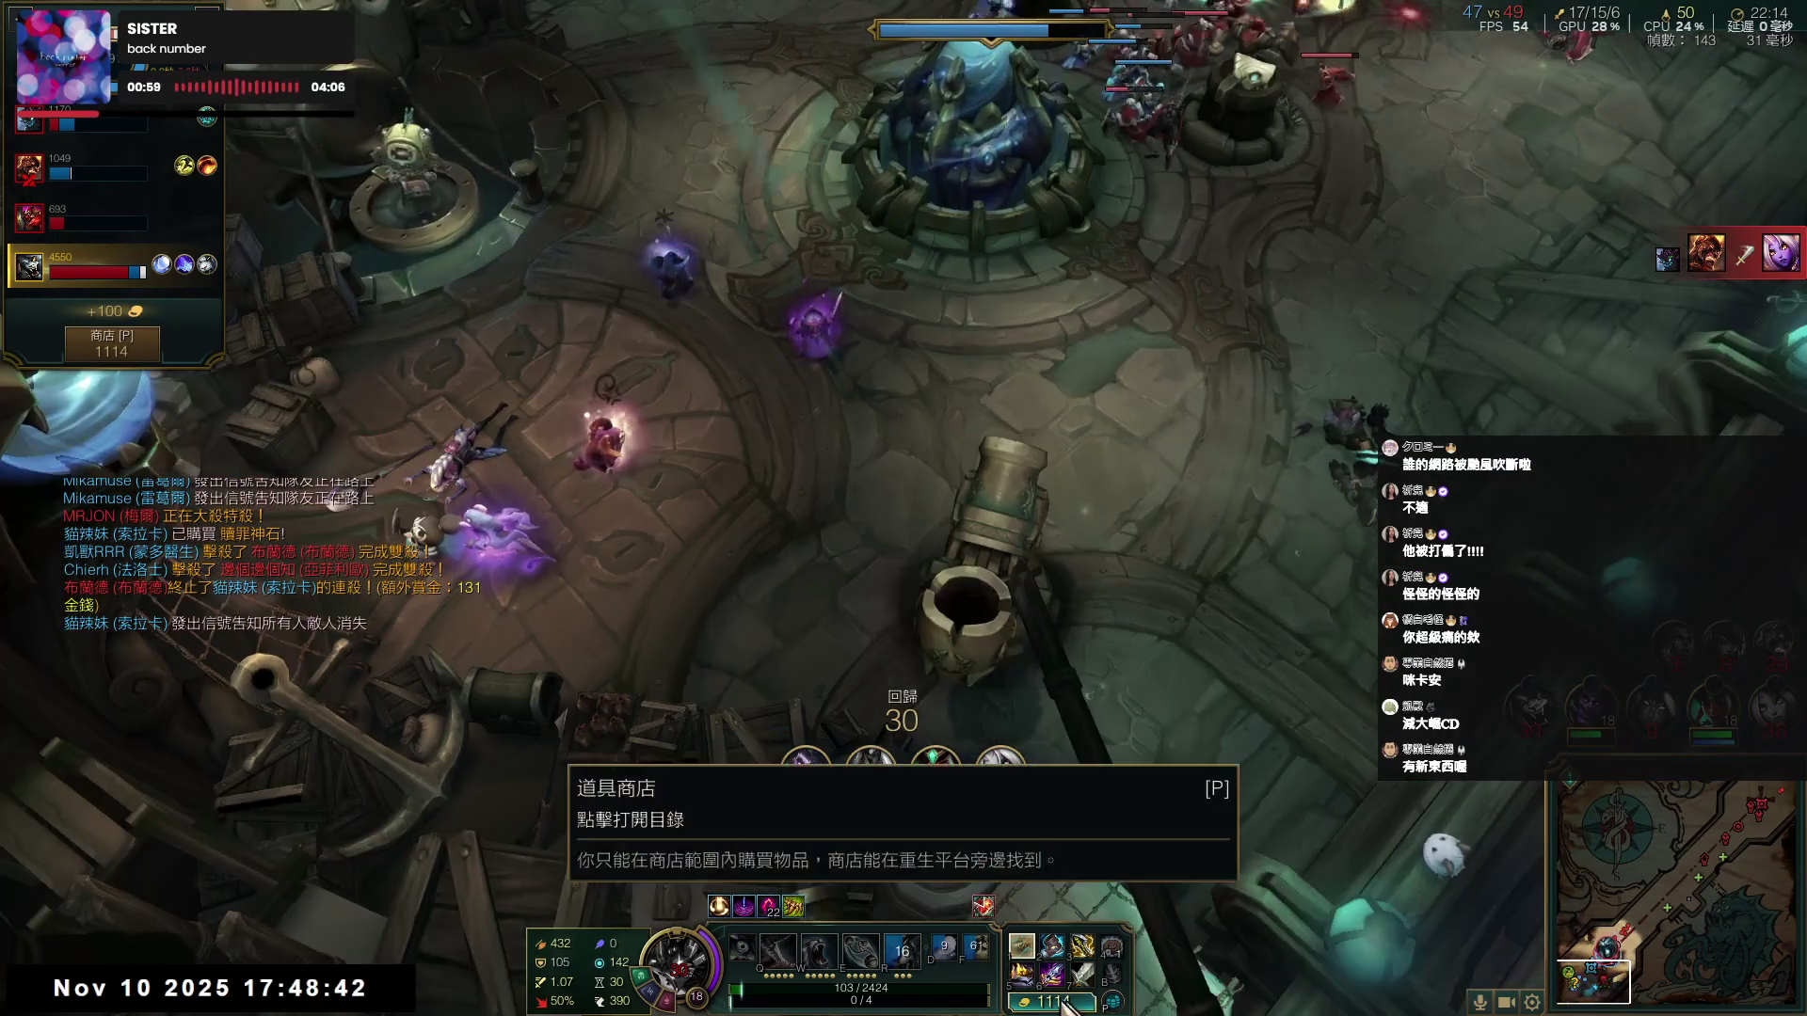
- Buy the chosen item component from the shop with the banked gold
left_click(1051, 1001)
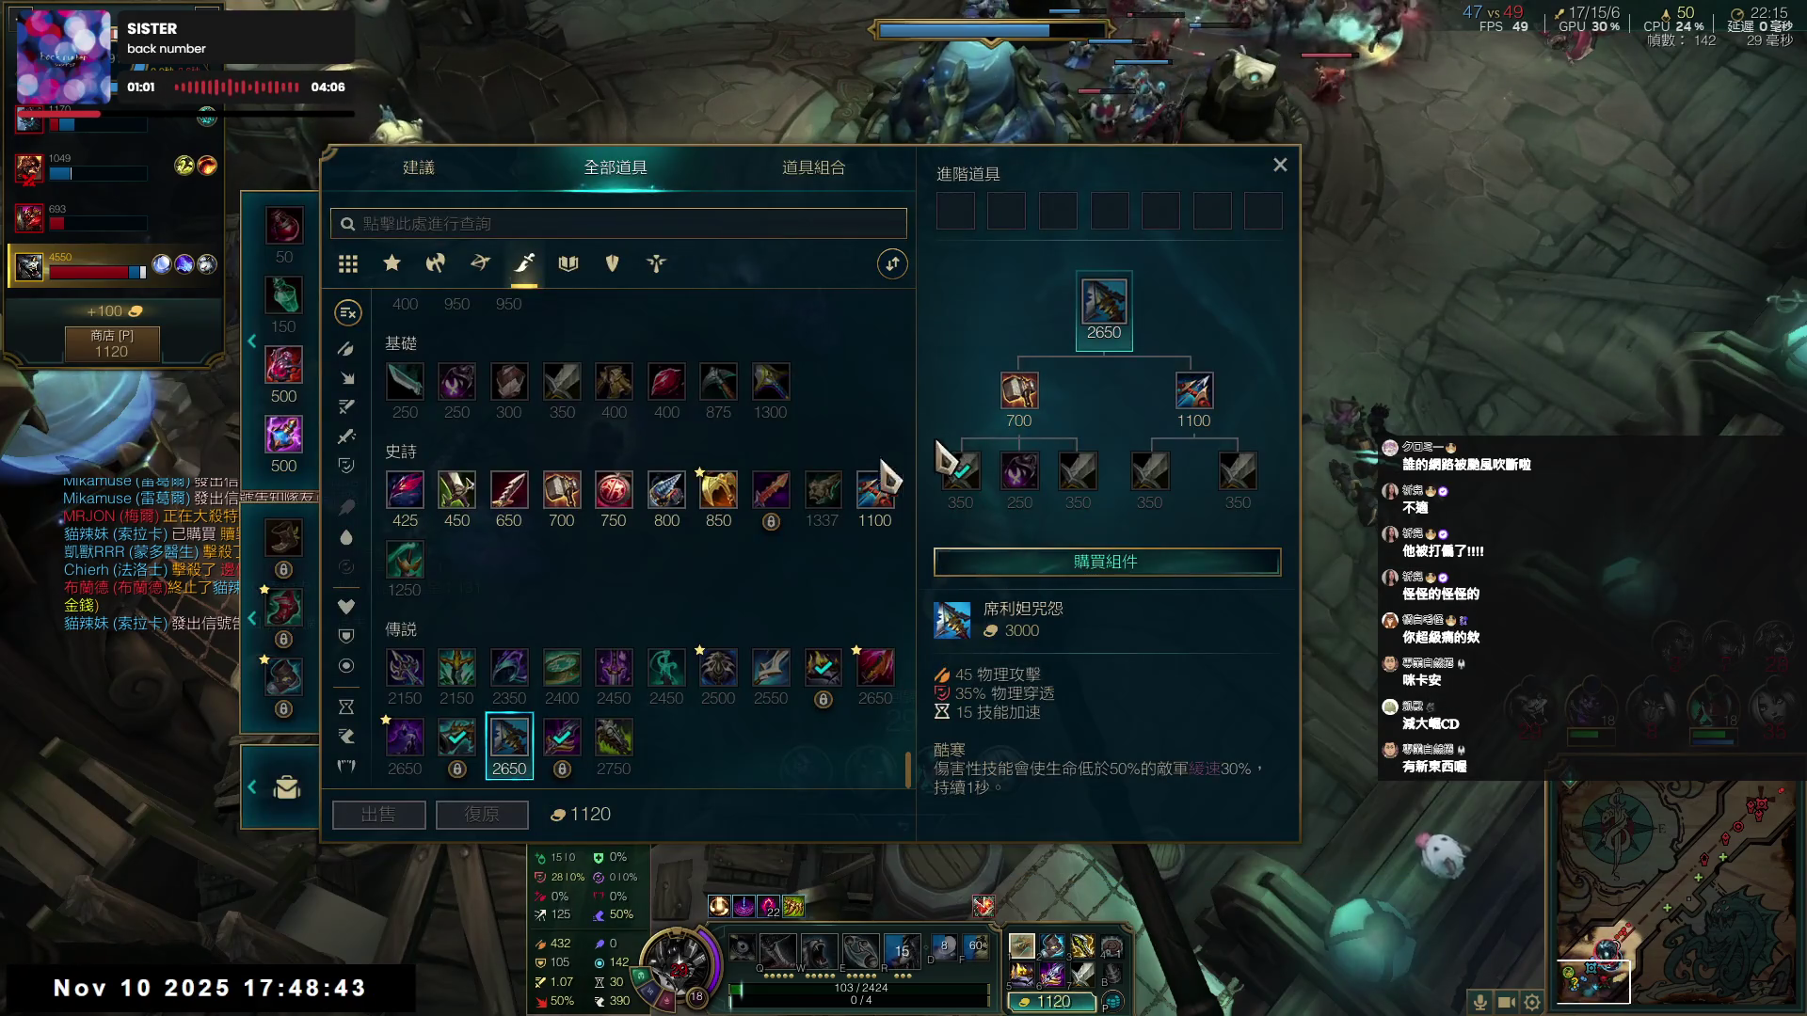
key("Escape")
key("Tab")
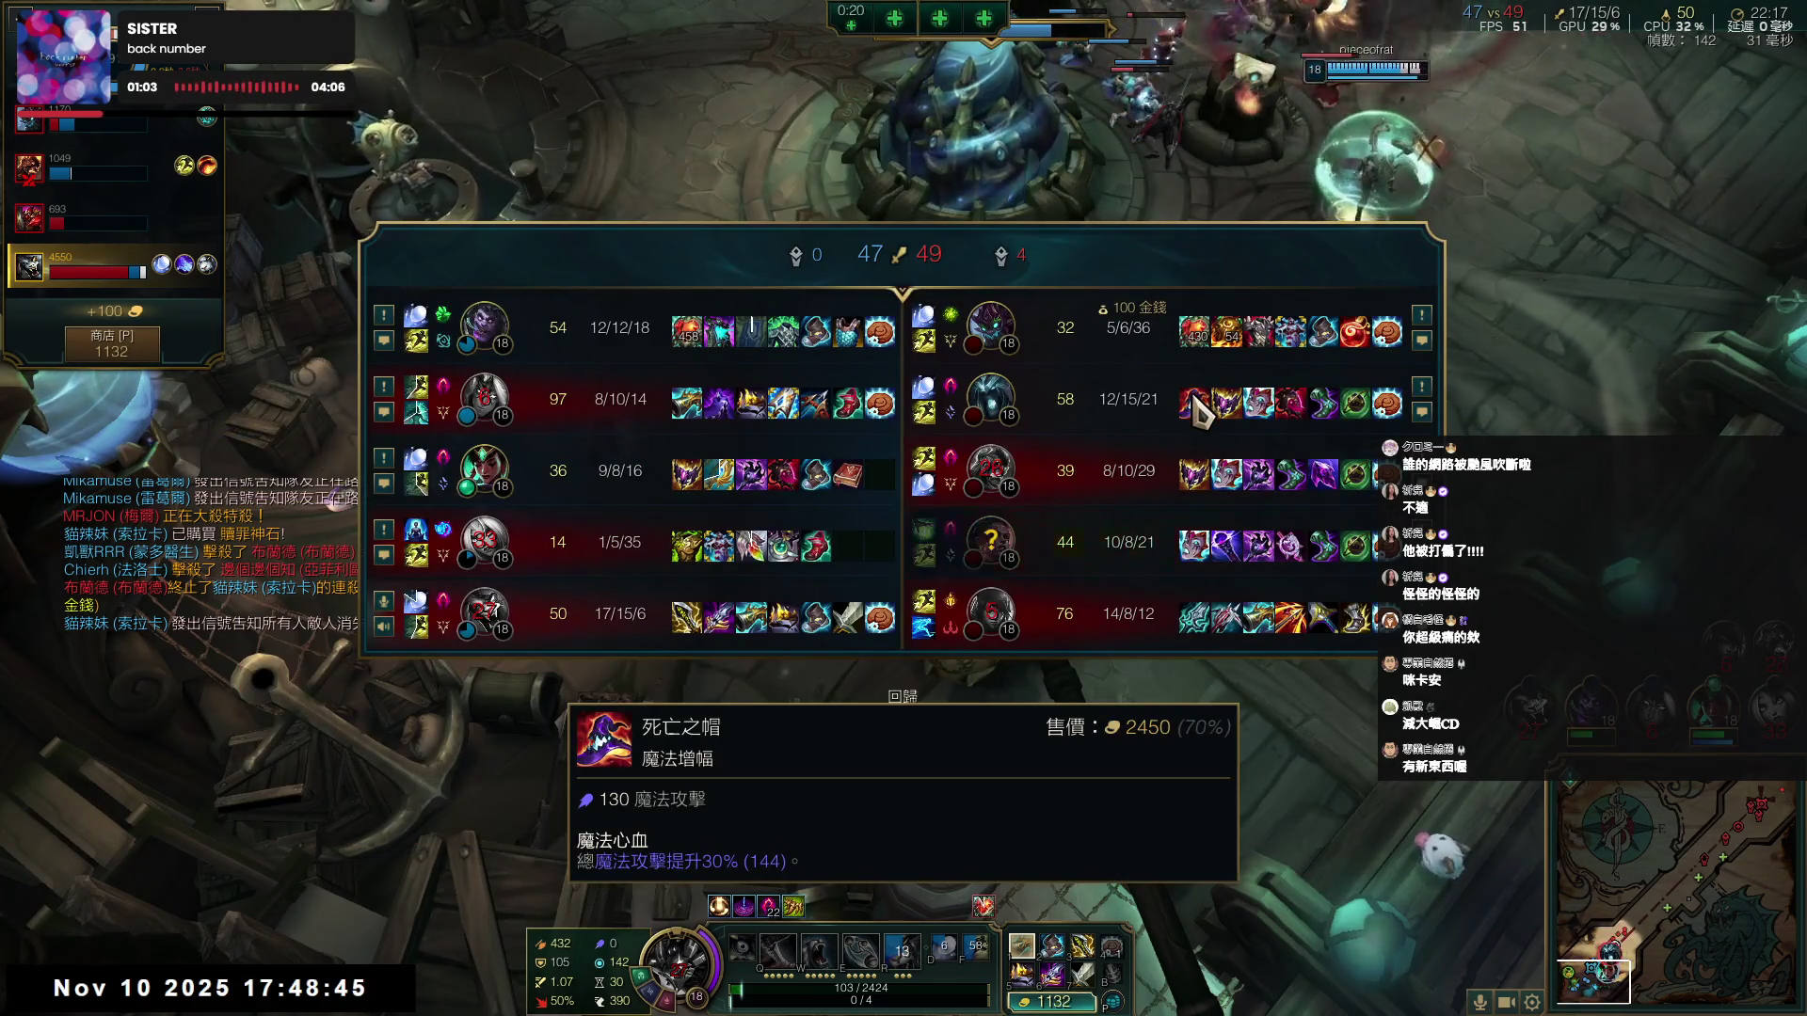
key("p")
right_click(1193, 390)
left_click(1283, 169)
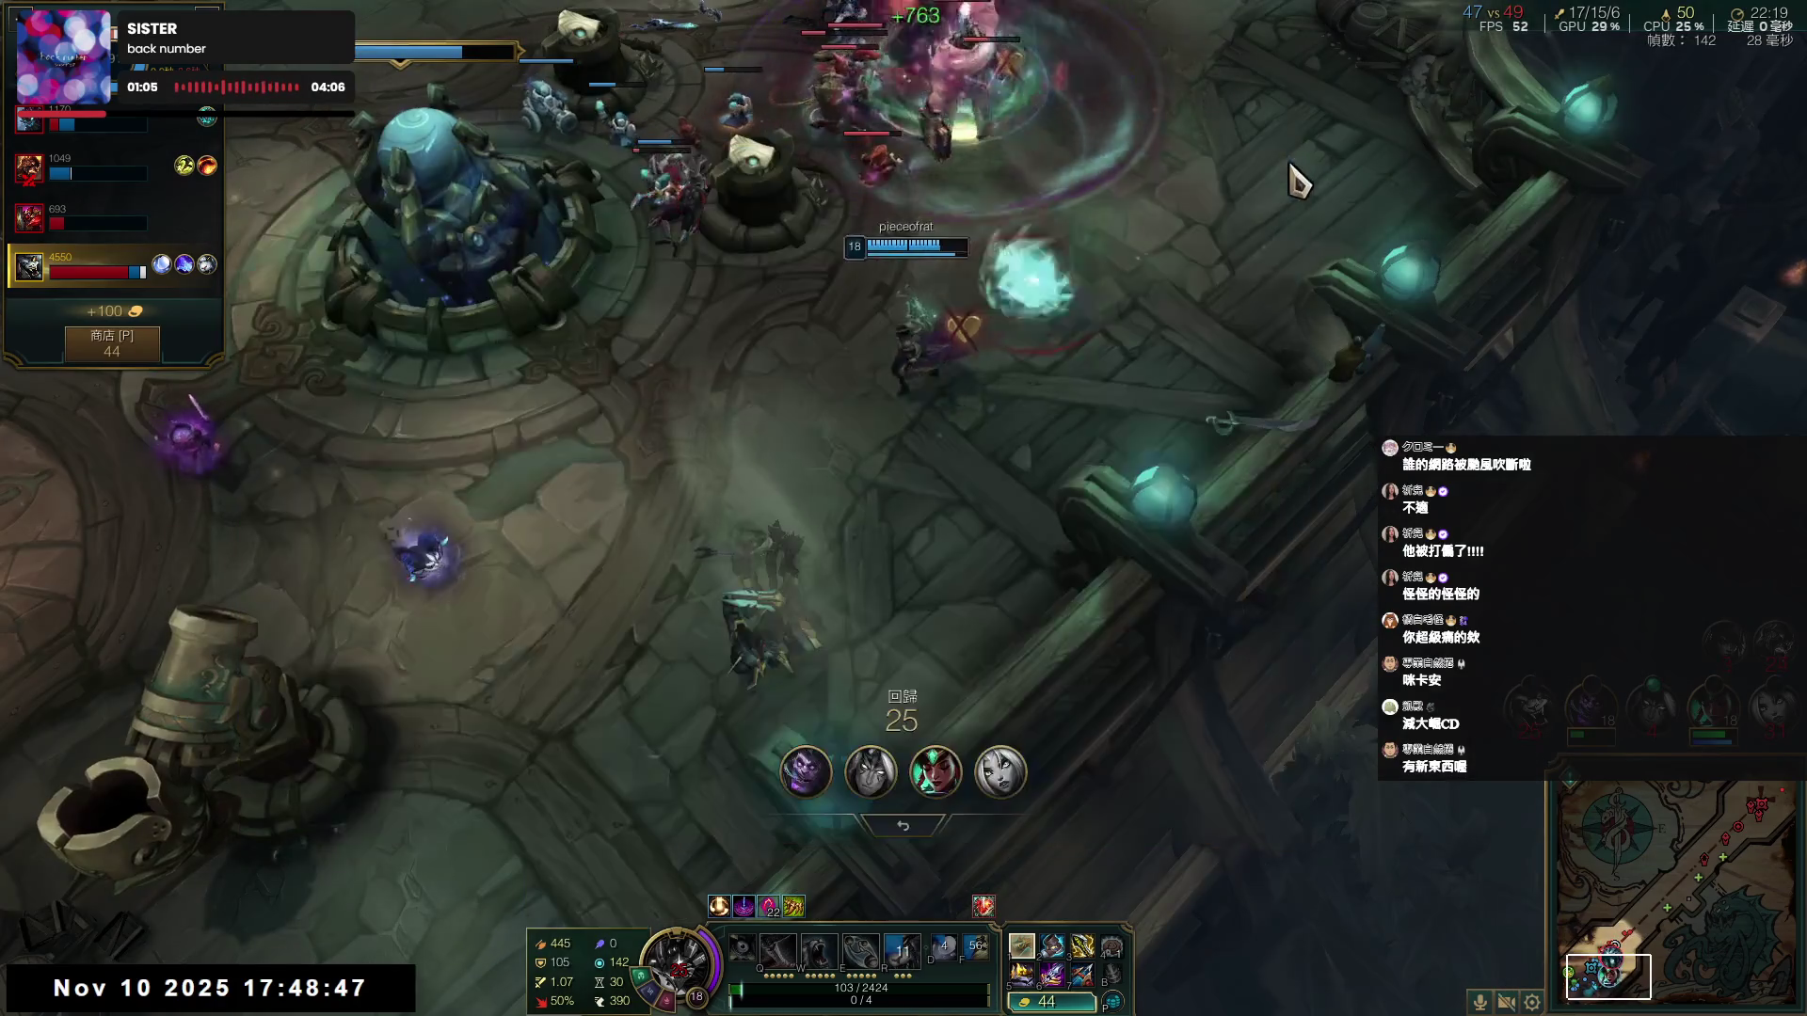
- Check the match scoreboard and an enemy's item tooltip
key("Tab")
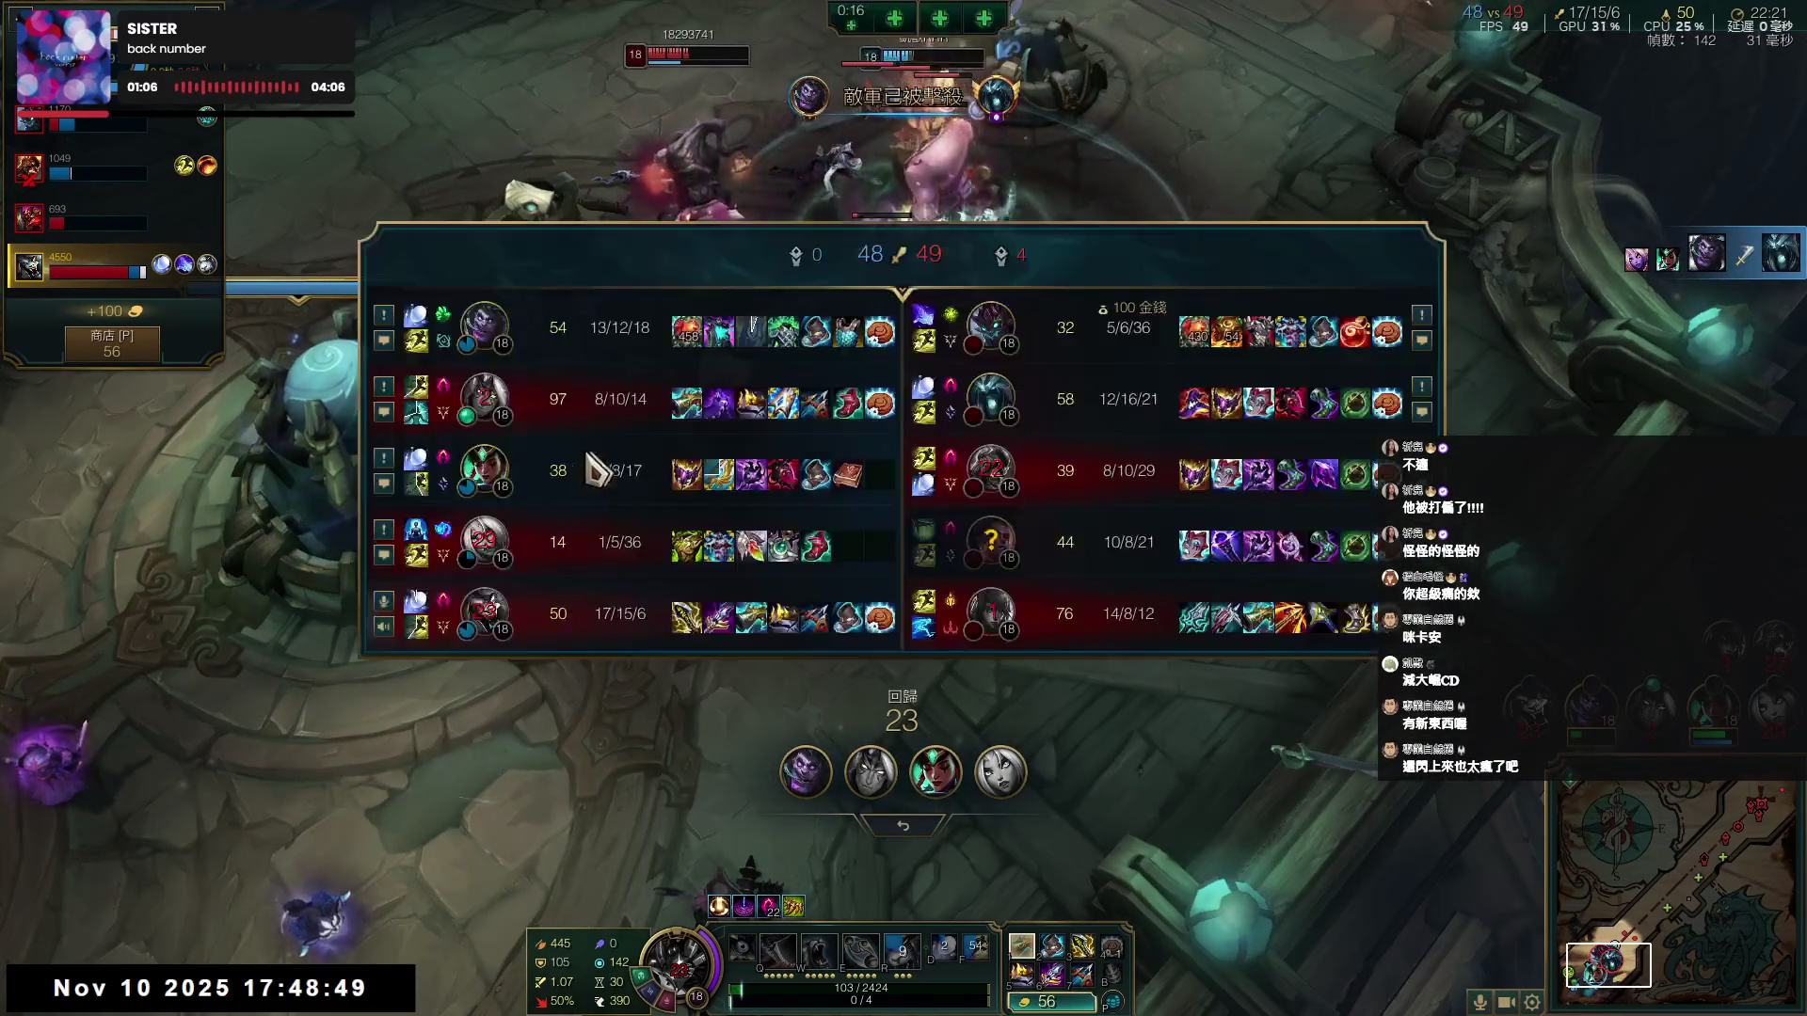
mouse_move(693, 555)
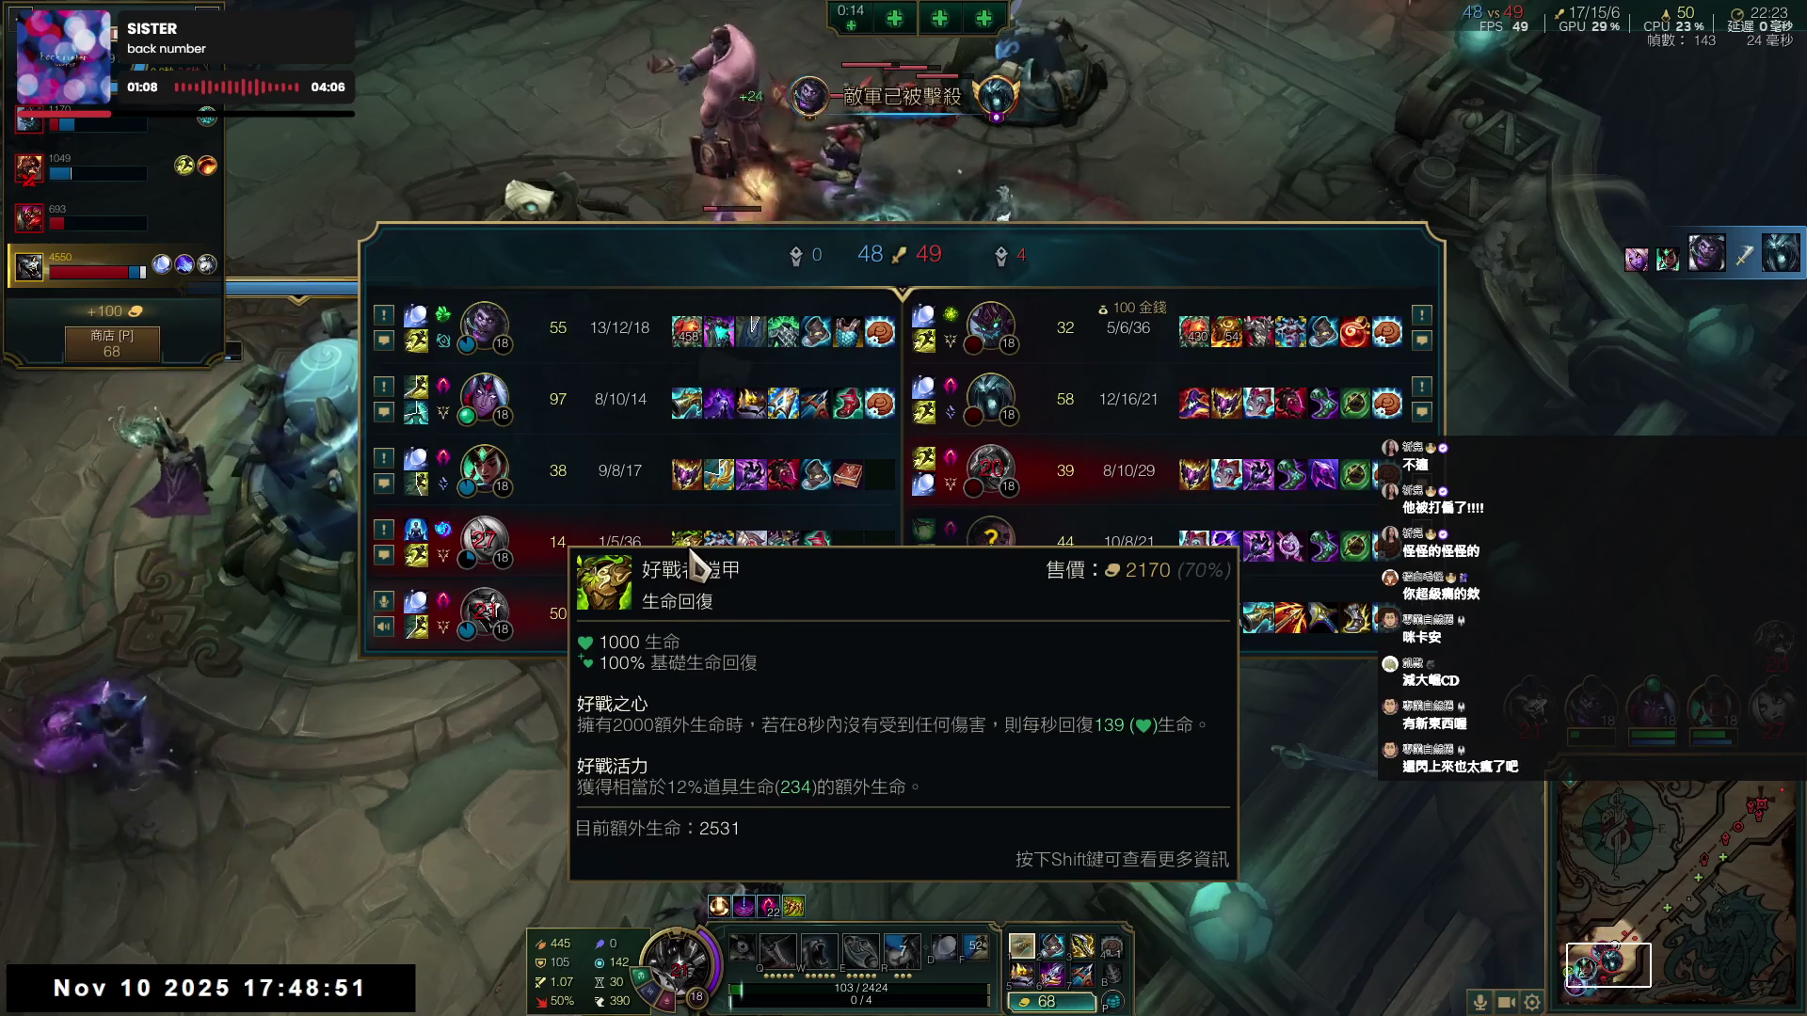
key("Tab")
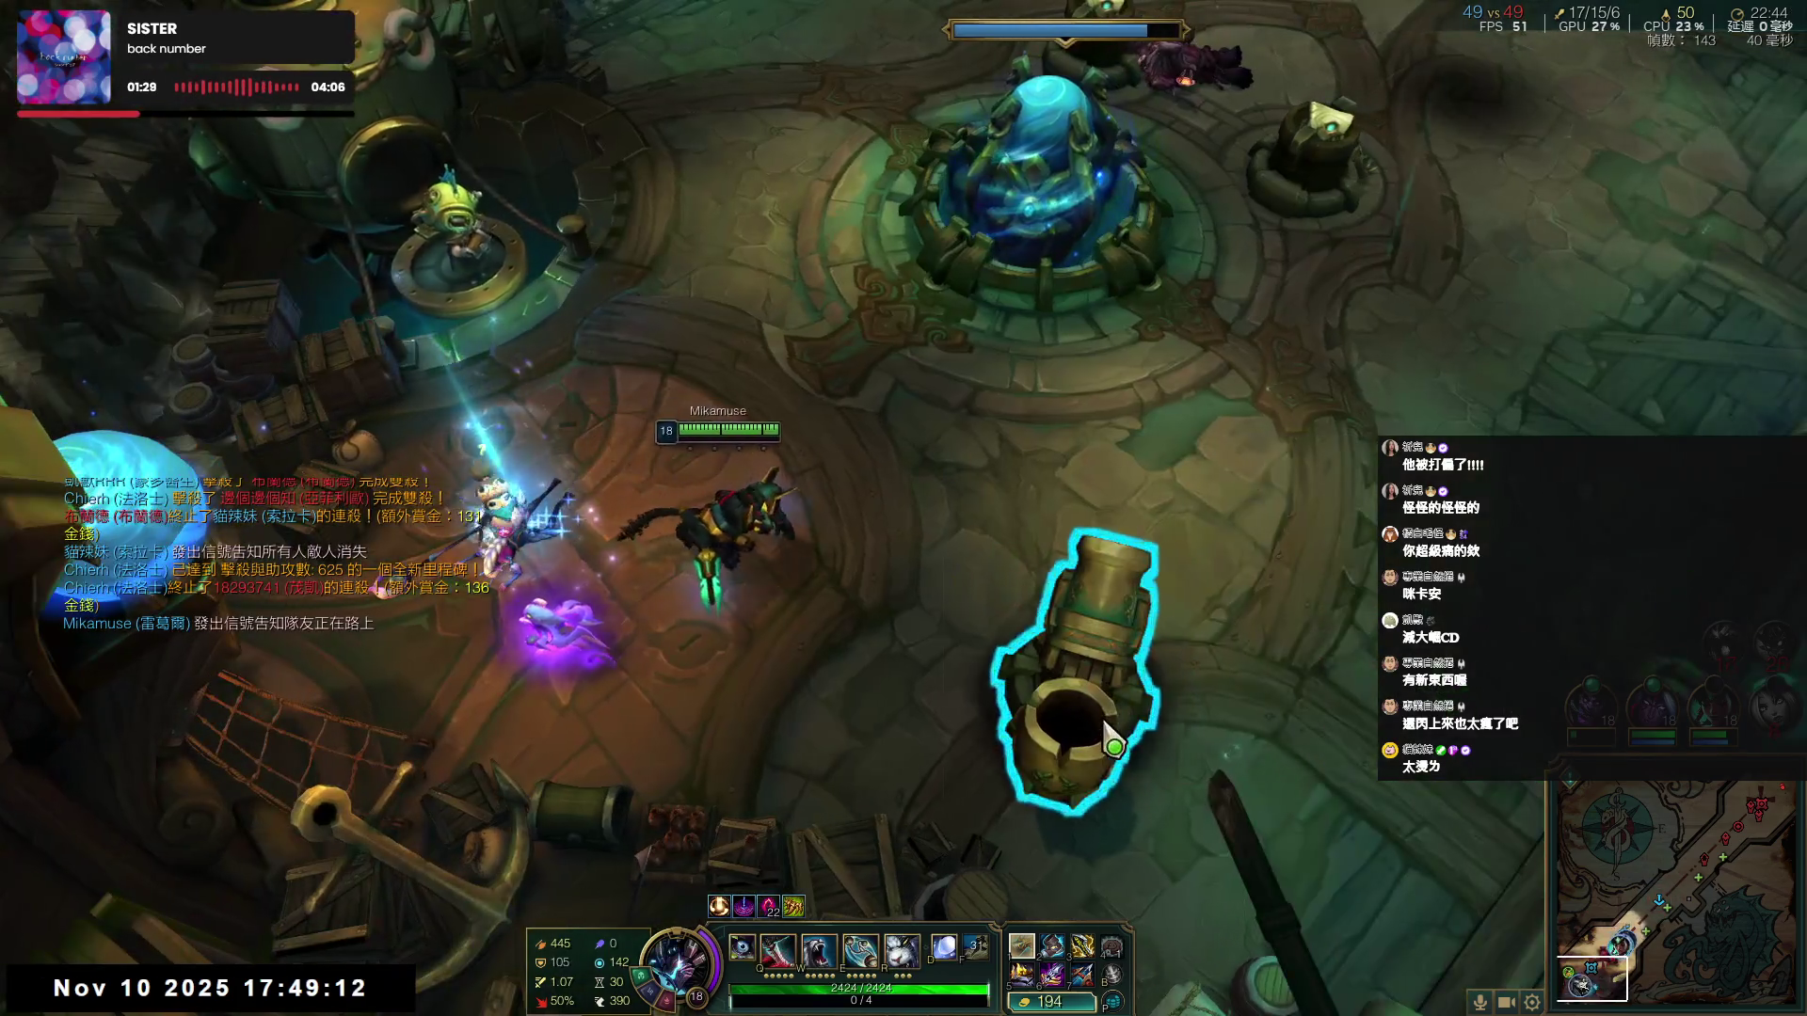
- Launch from the base cannon and head to the lane fight, activating R on the way
right_click(1110, 738)
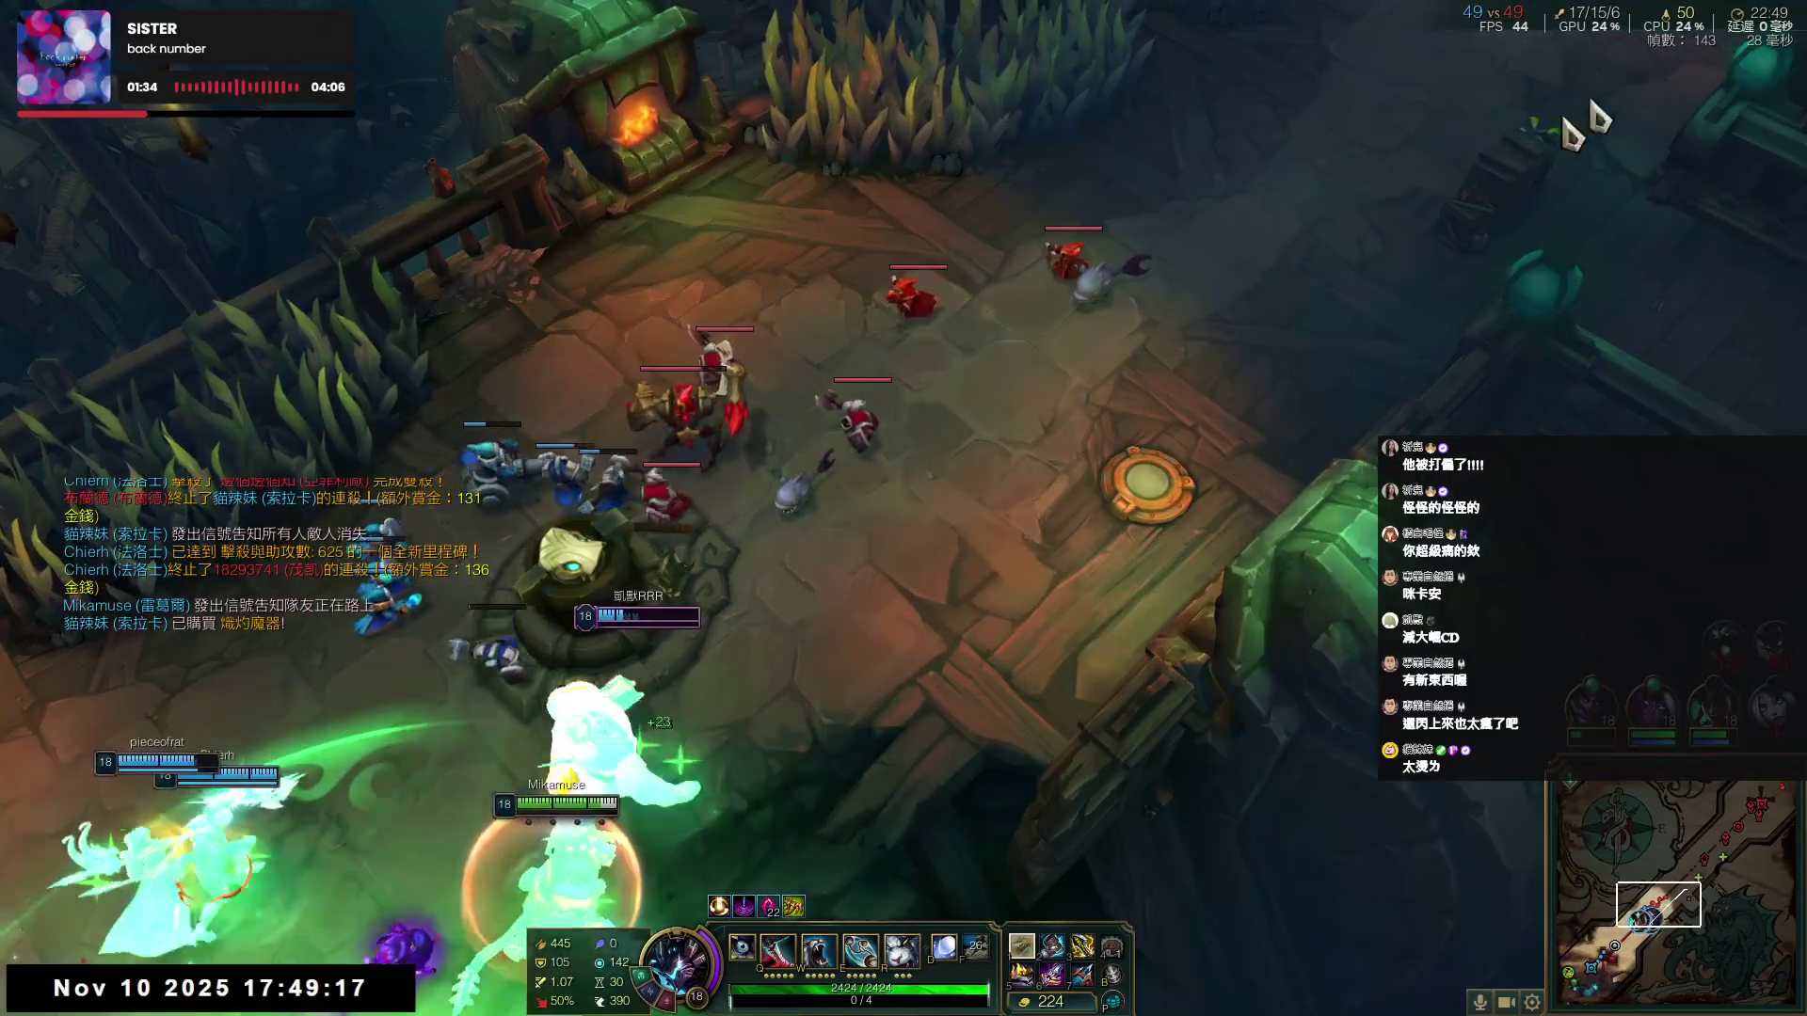
right_click(1487, 179)
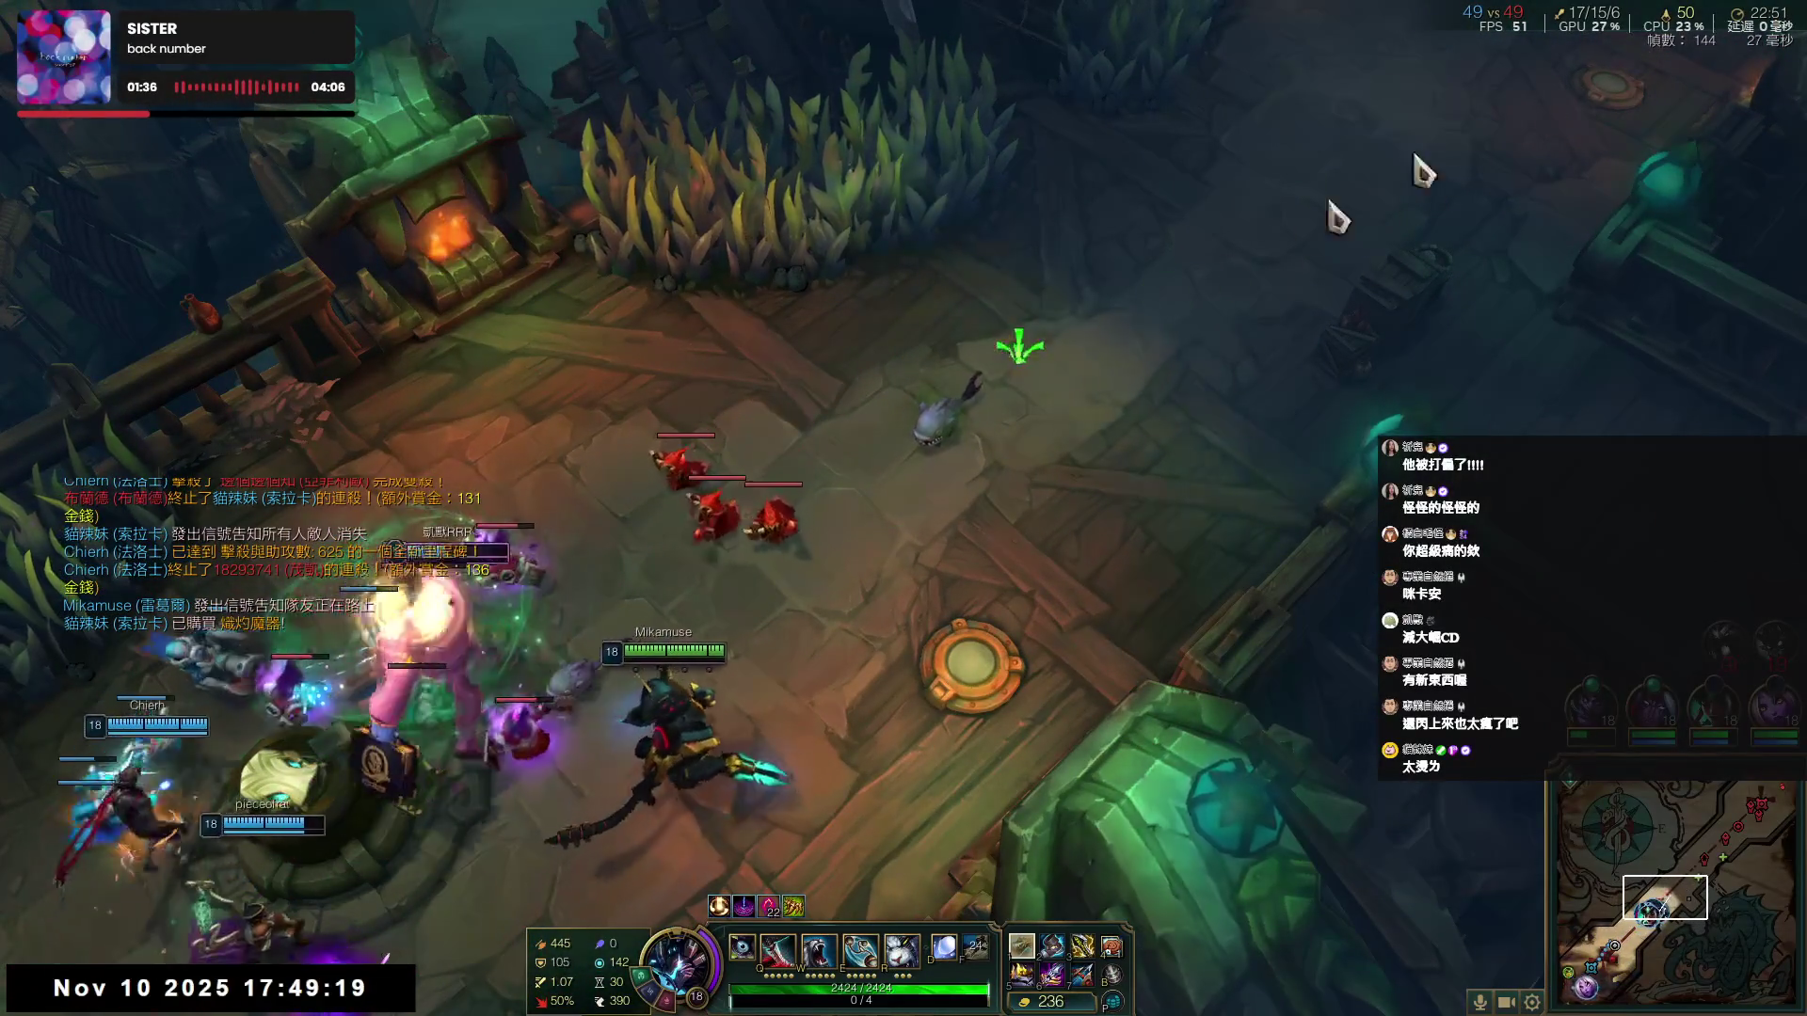
key("r")
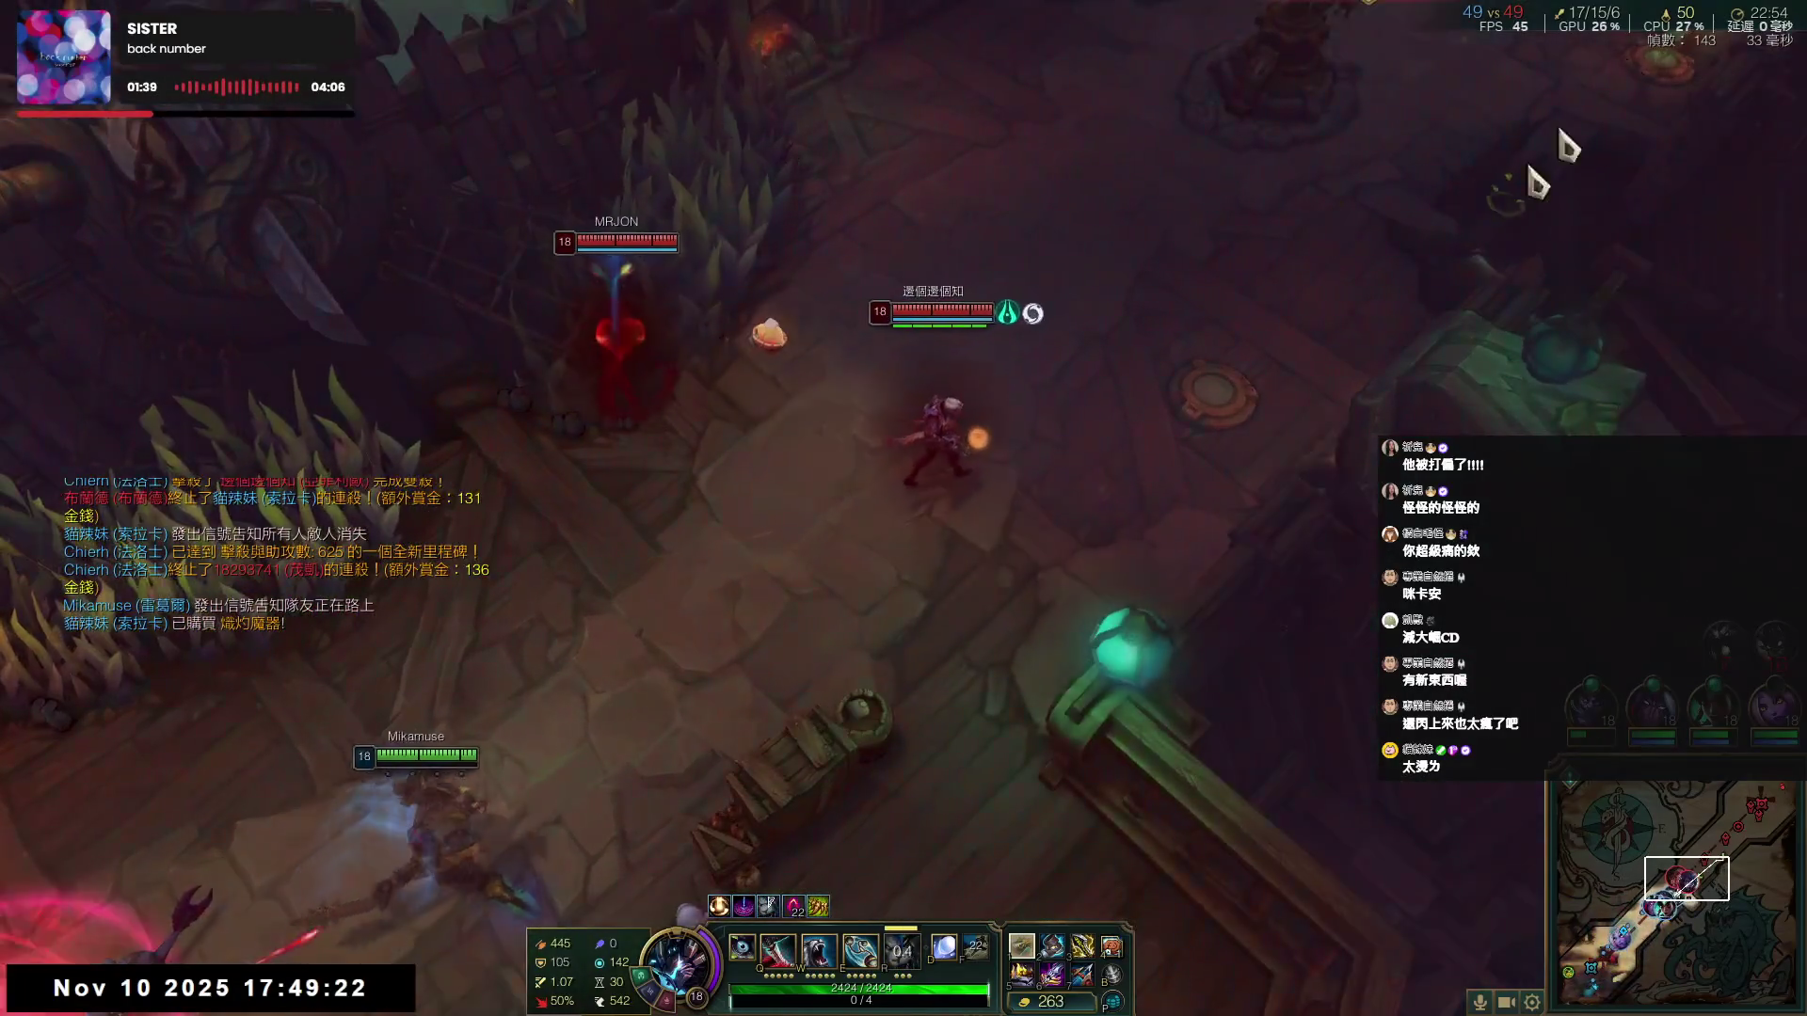
right_click(1482, 236)
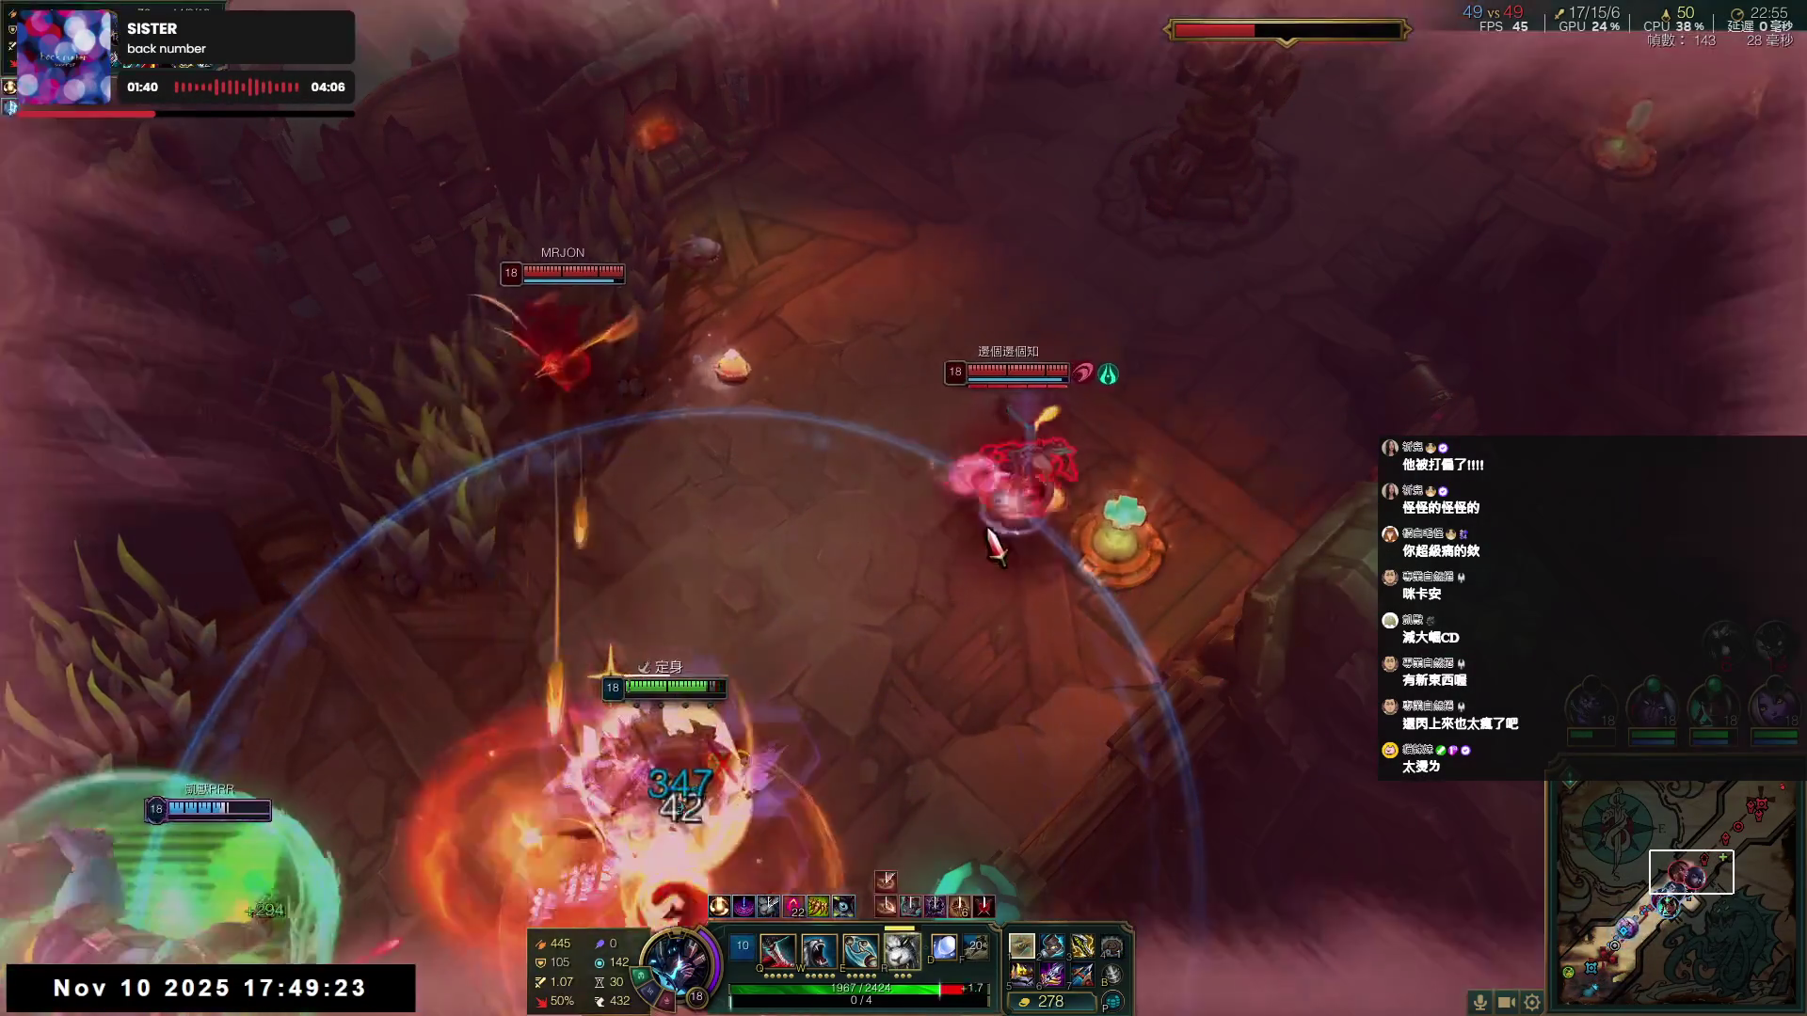
- Fight the enemy with Q, W, E and R plus attacks, then check the scoreboard
key("q")
key("w")
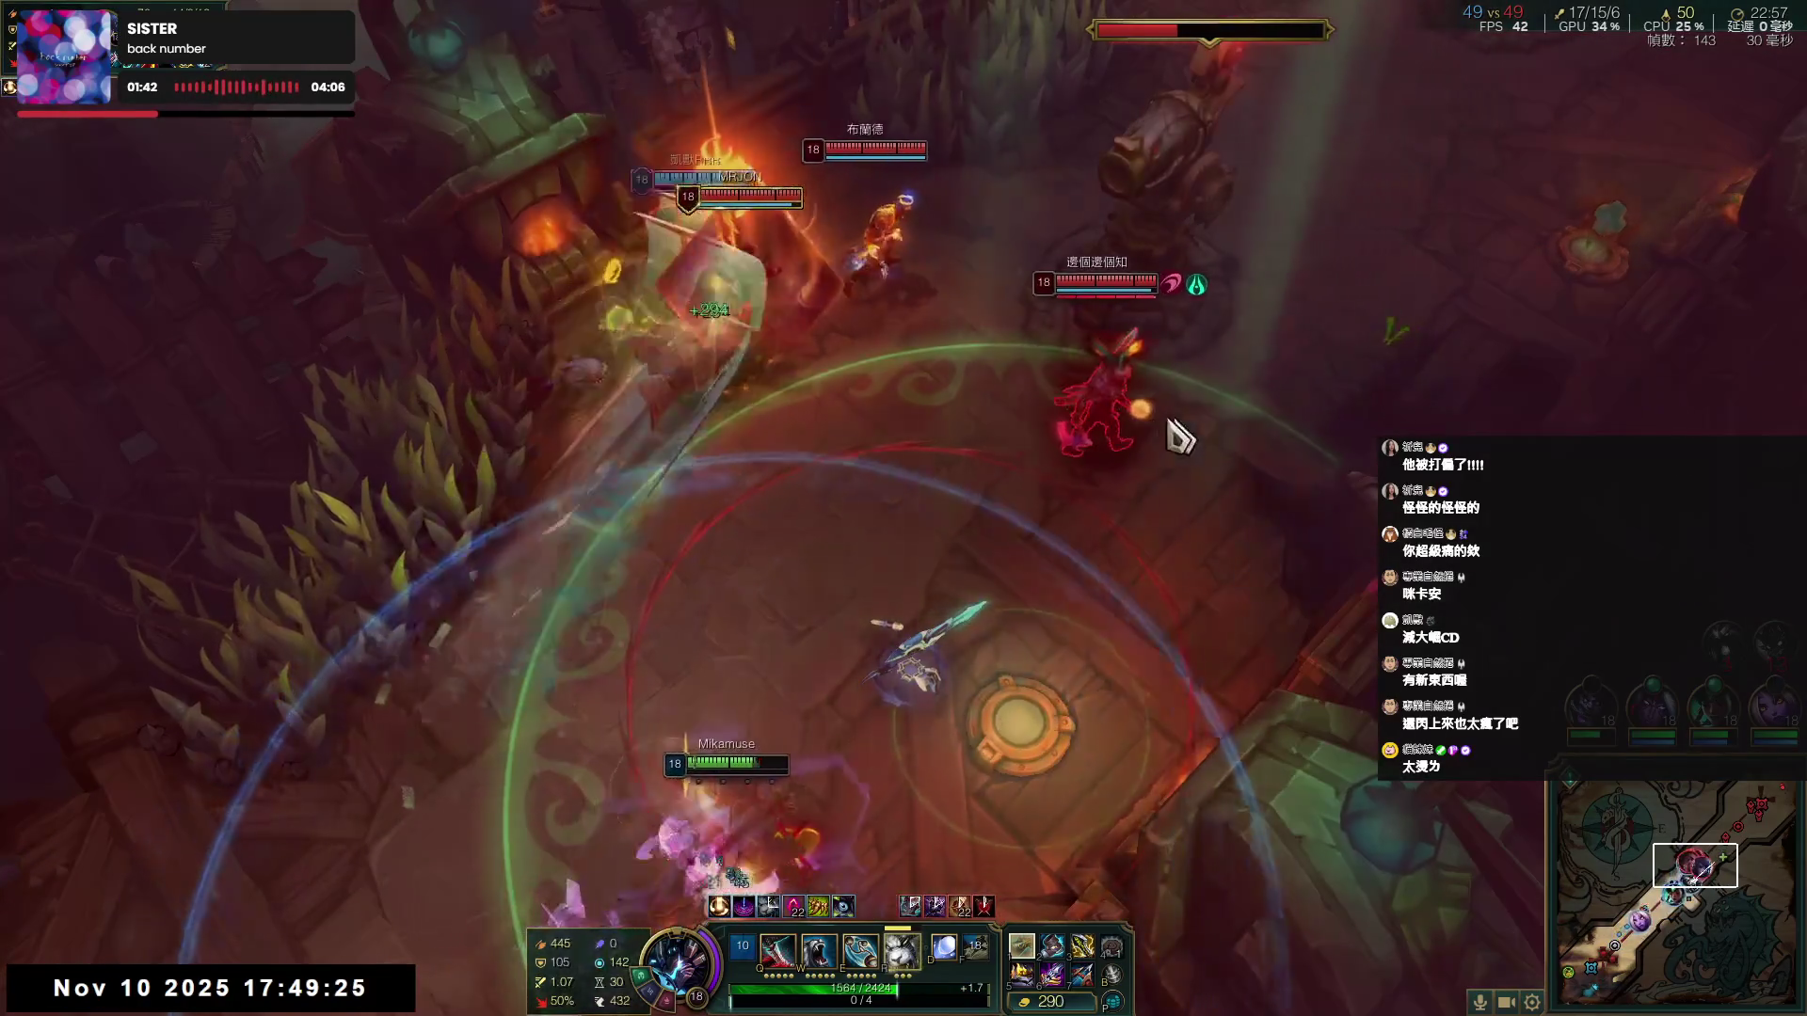
key("e")
key("r")
right_click(1082, 350)
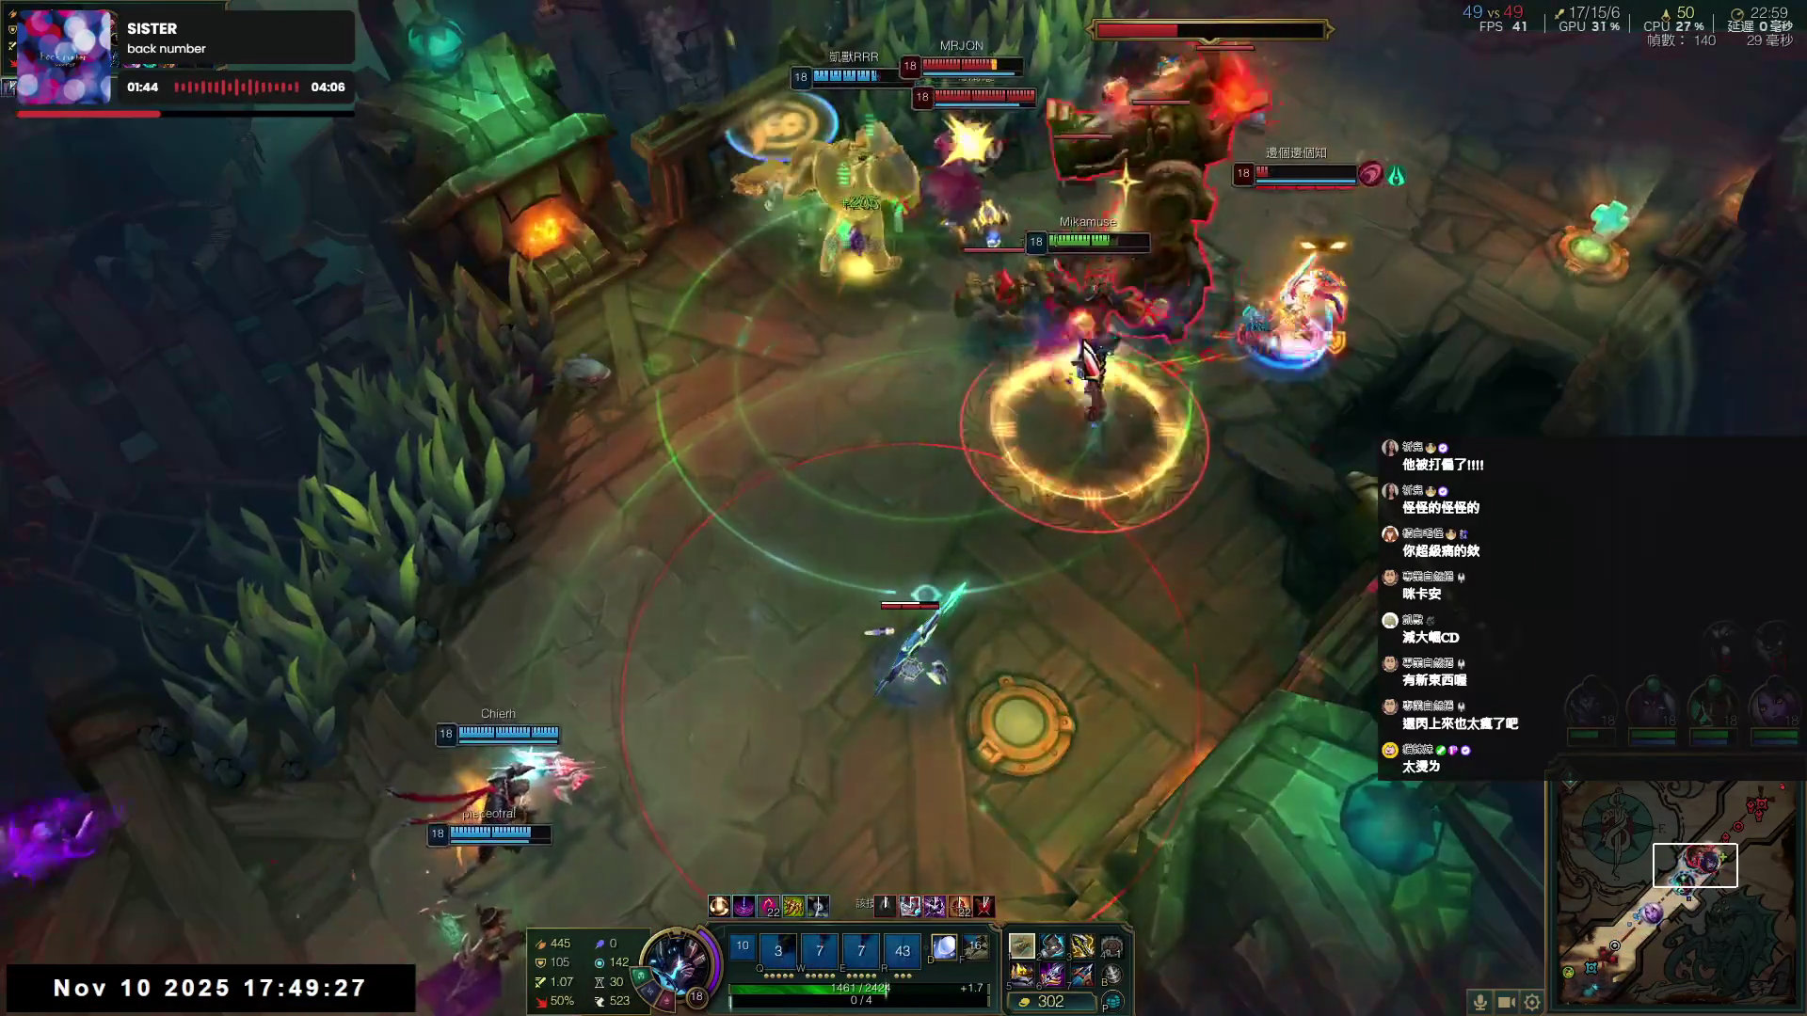
right_click(1374, 217)
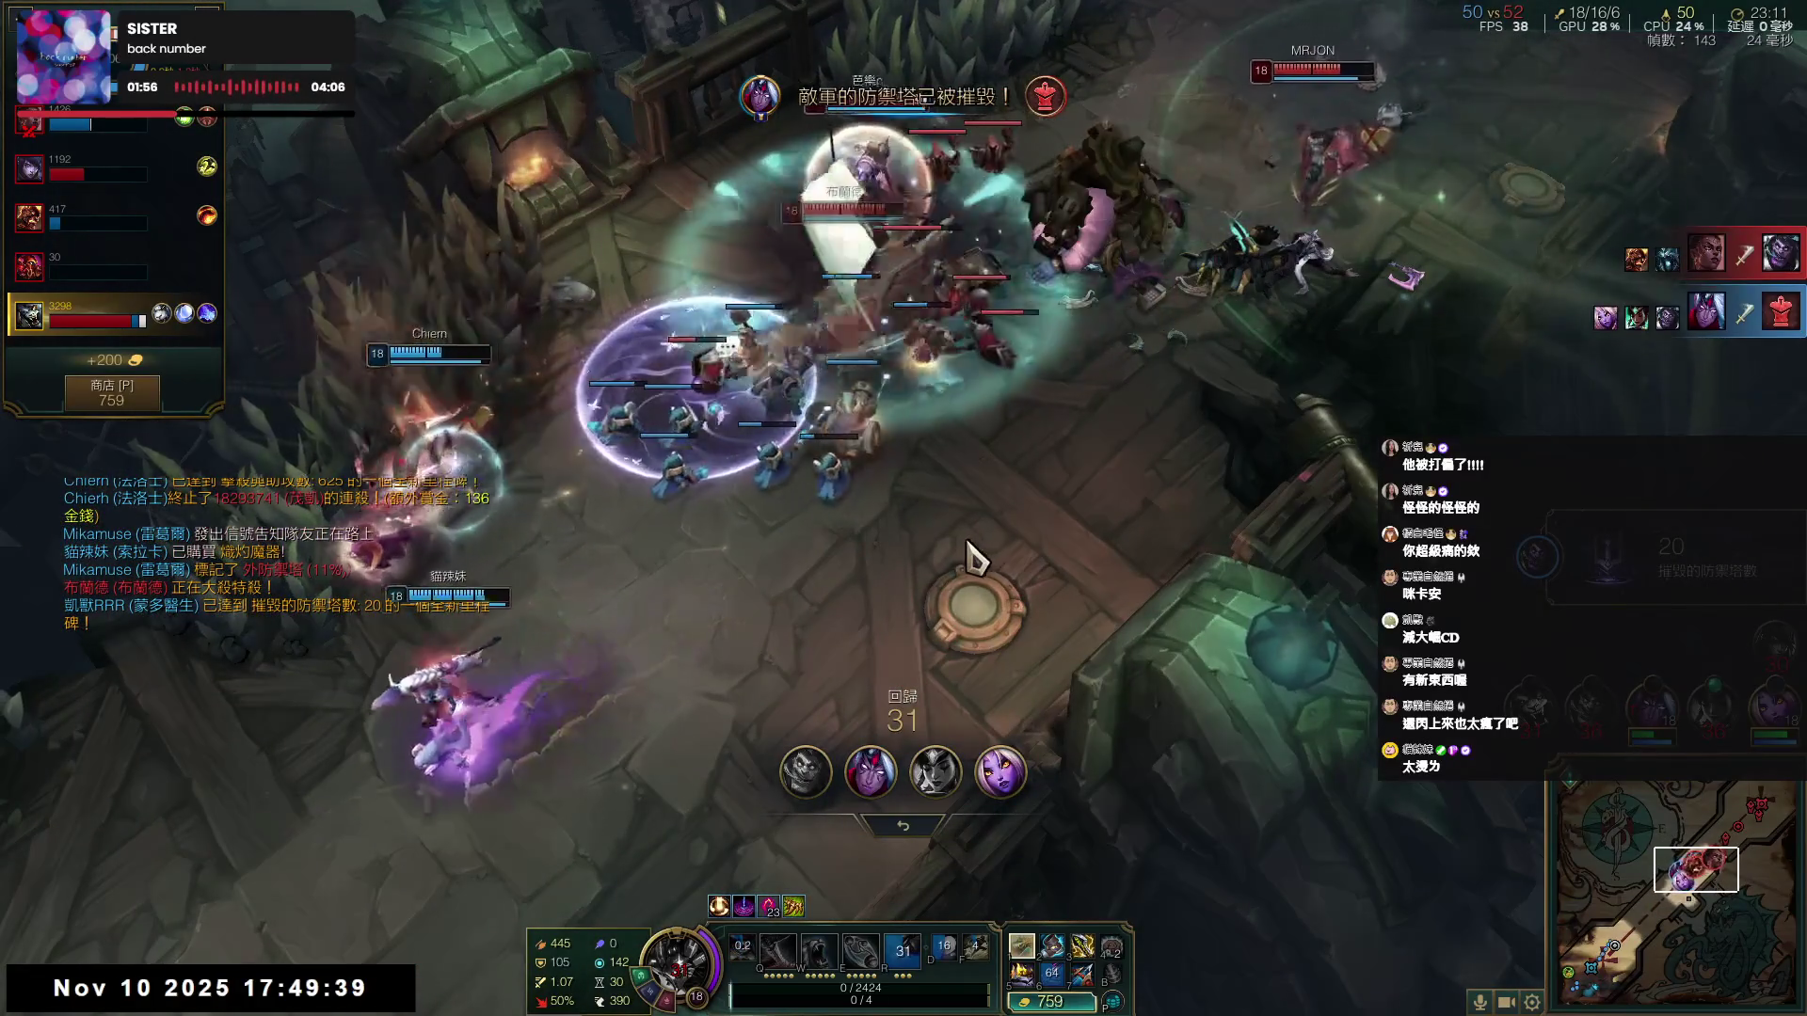
key("Tab")
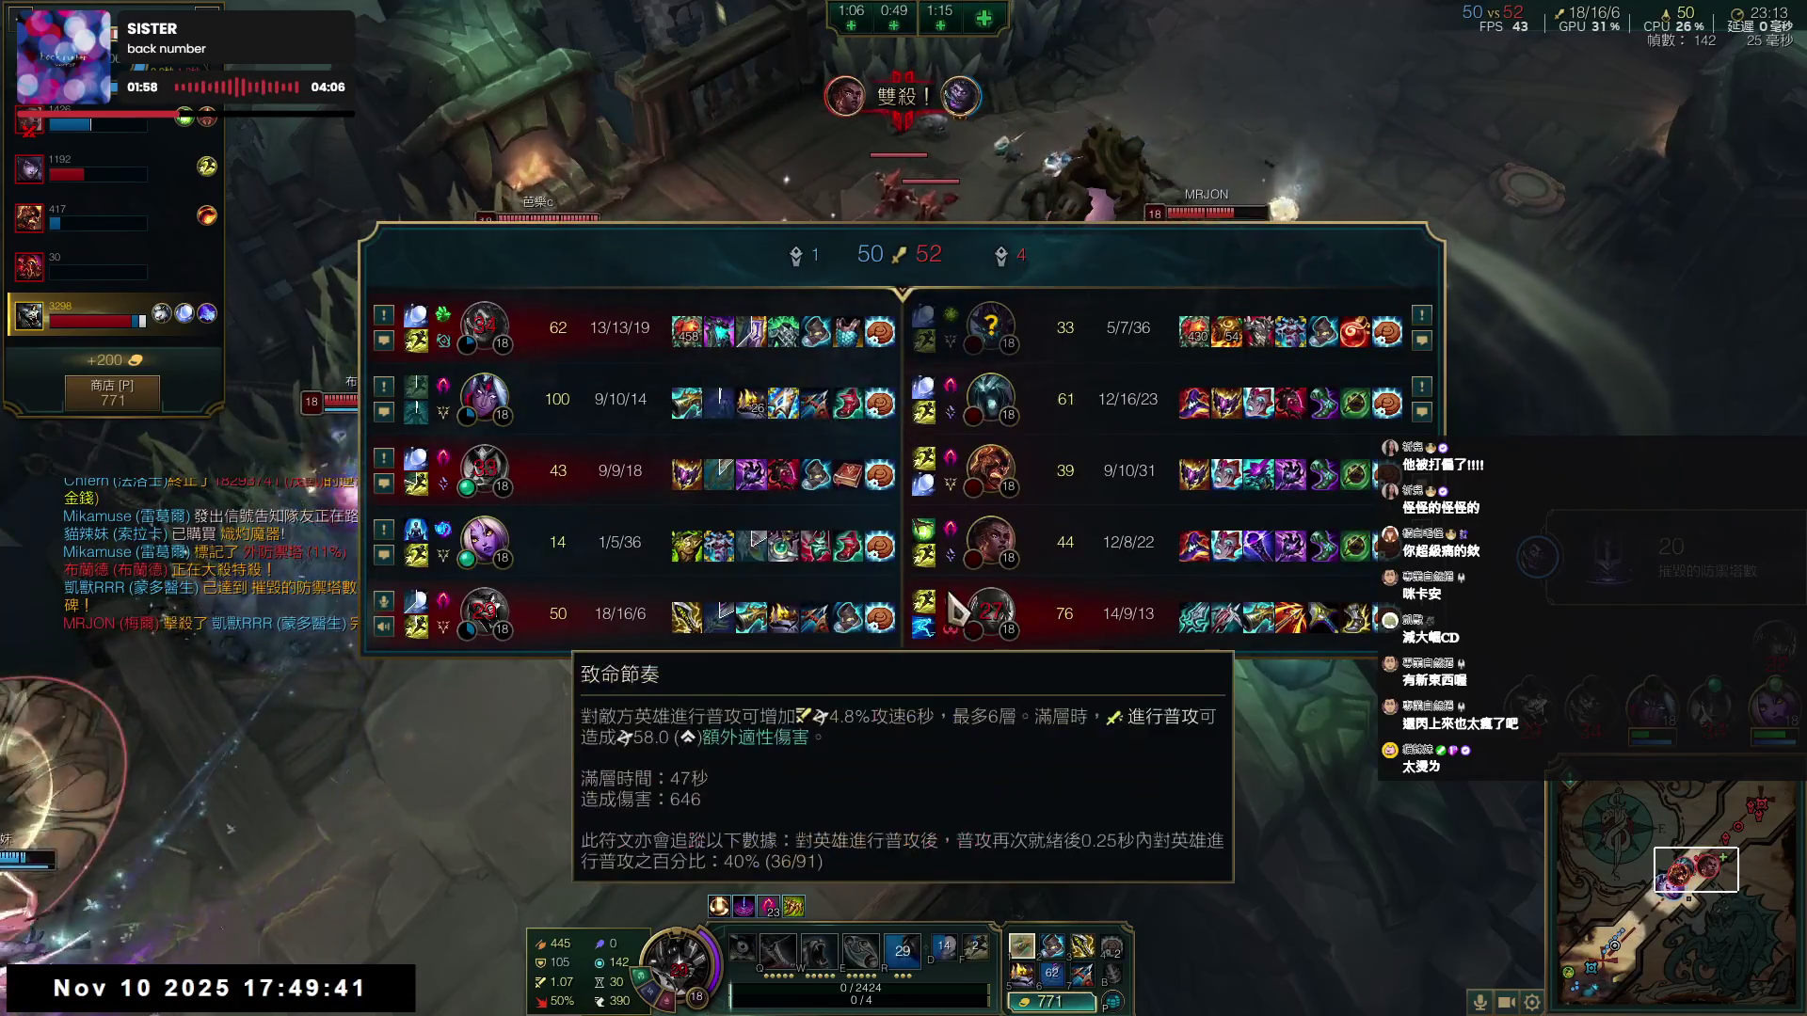